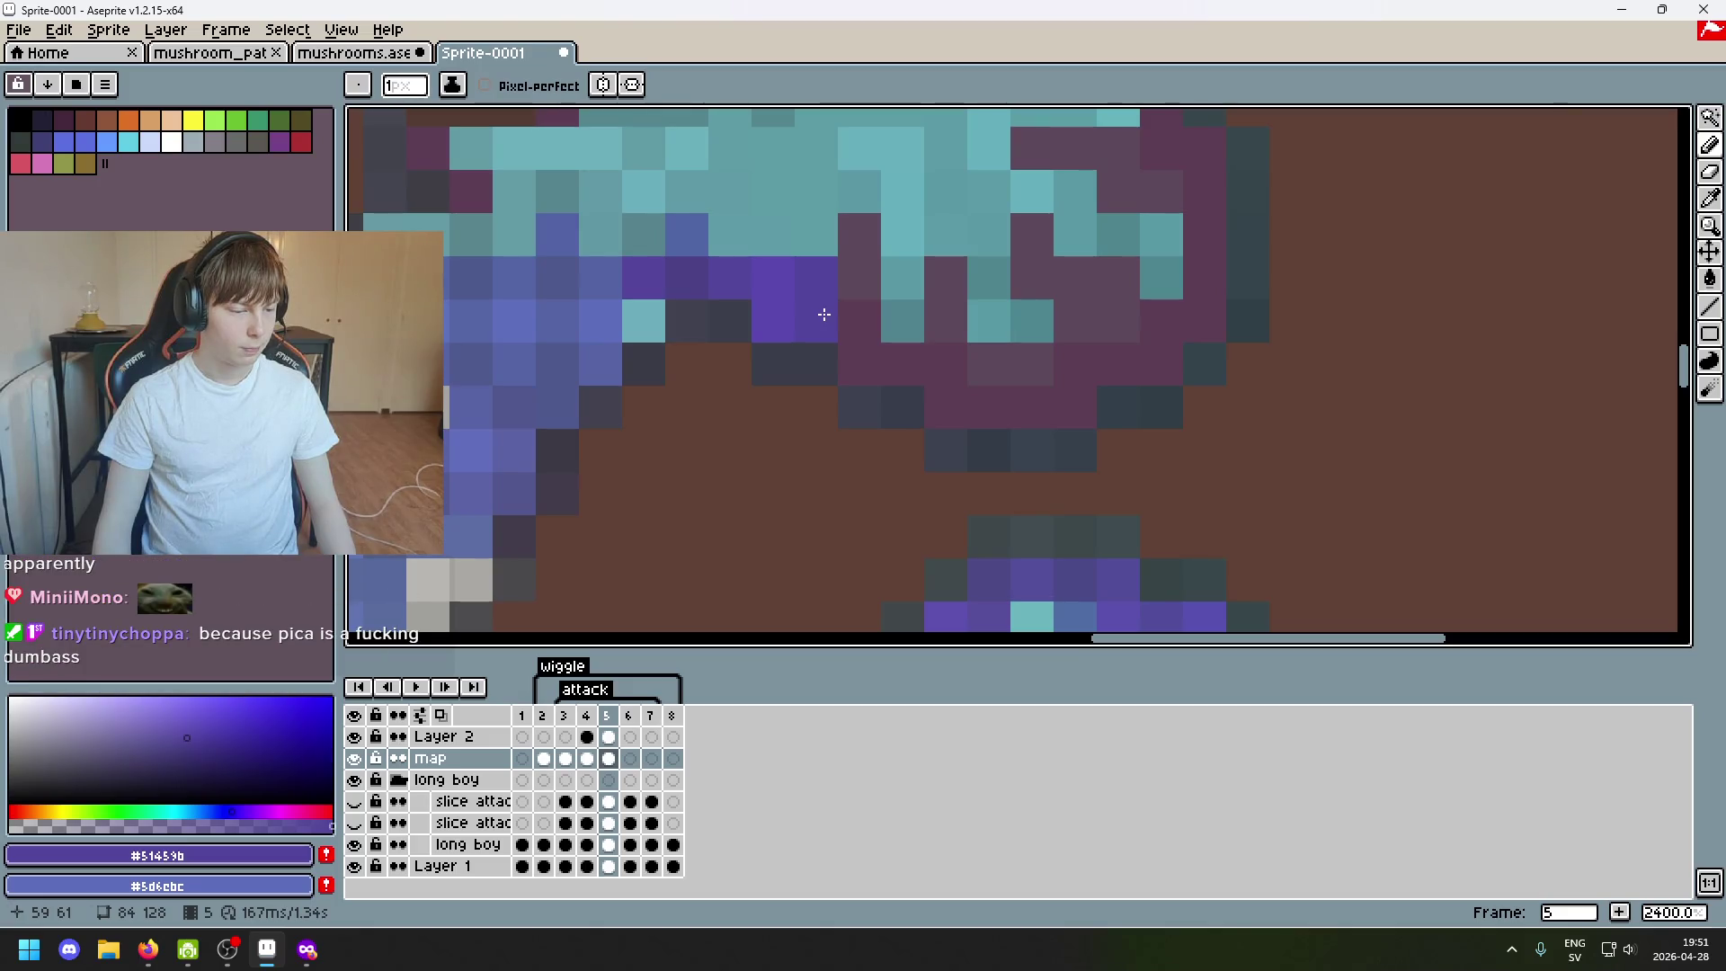
{"action": "scroll", "coordinate": [825, 314], "scroll_direction": "down", "scroll_amount": 3}
Undo then redo the last eraser stroke, keeping the erased pixels between cap and blob.
{"action": "mouse_move", "coordinate": [824, 315]}
{"action": "left_mouse_down"}
{"action": "mouse_move", "coordinate": [834, 248]}
{"action": "mouse_move", "coordinate": [762, 202]}
{"action": "left_mouse_up"}
{"action": "scroll", "coordinate": [836, 349], "scroll_direction": "up", "scroll_amount": 3}
{"action": "scroll", "coordinate": [806, 435], "scroll_direction": "down", "scroll_amount": 3}
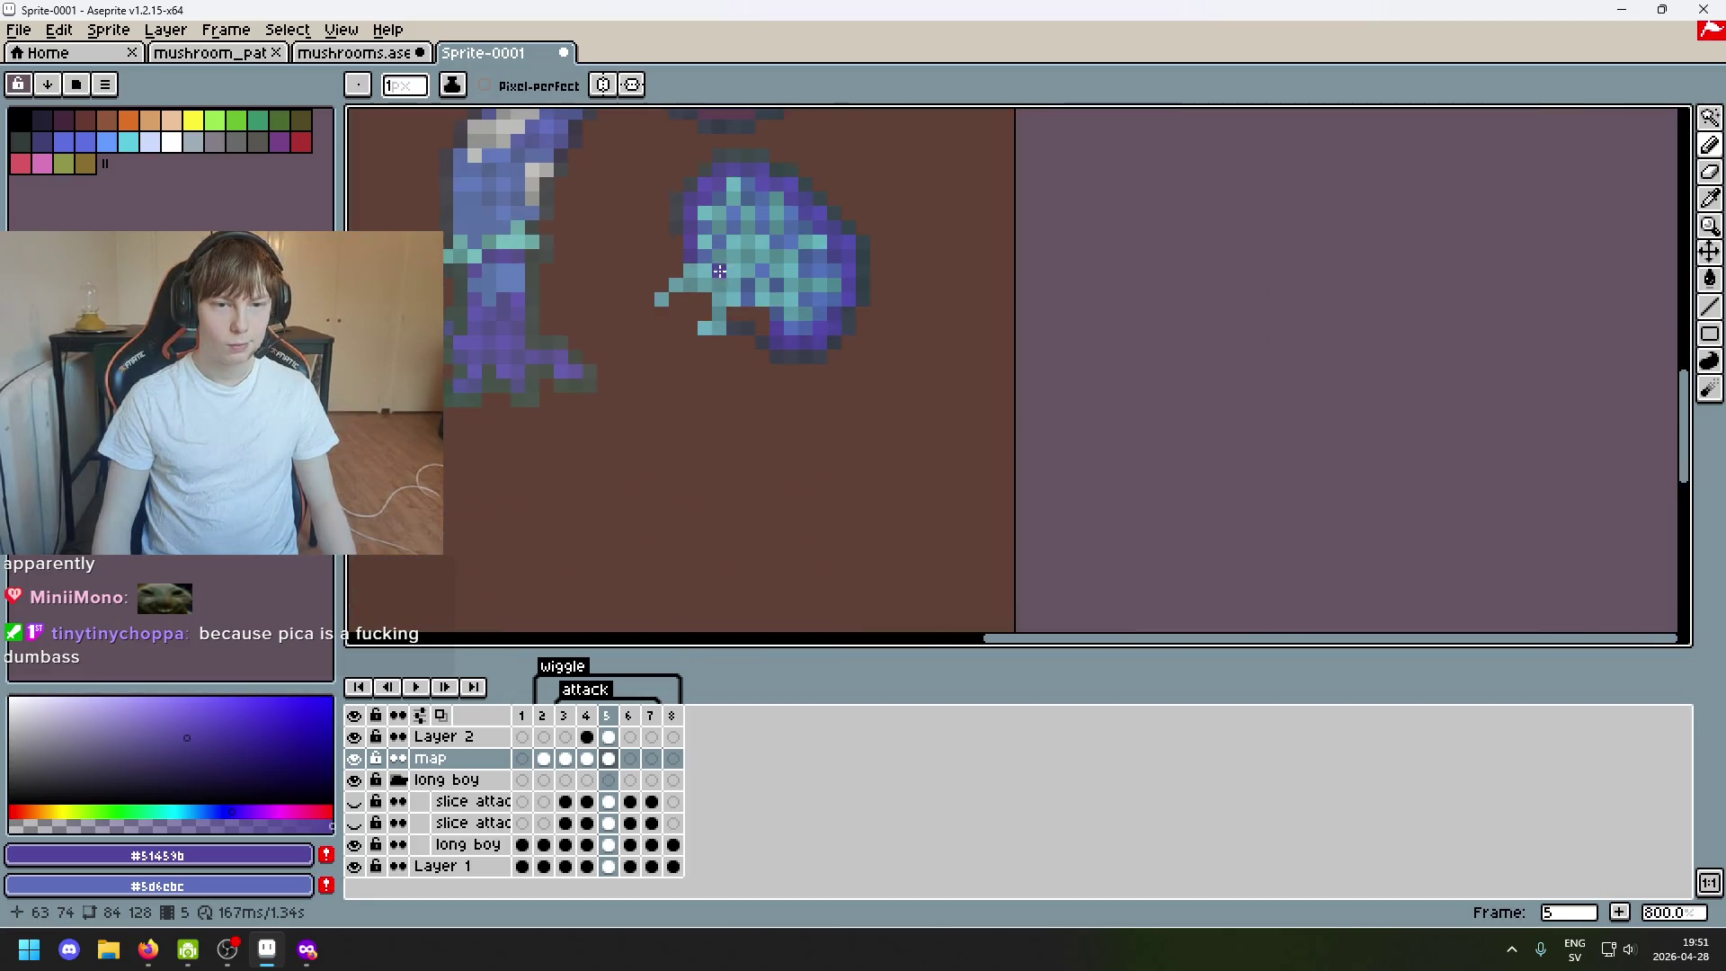
{"action": "scroll", "coordinate": [782, 319], "scroll_direction": "up", "scroll_amount": 1}
{"action": "key", "text": "ctrl+z"}
{"action": "scroll", "coordinate": [774, 328], "scroll_direction": "up", "scroll_amount": 1}
{"action": "key", "text": "ctrl+y"}
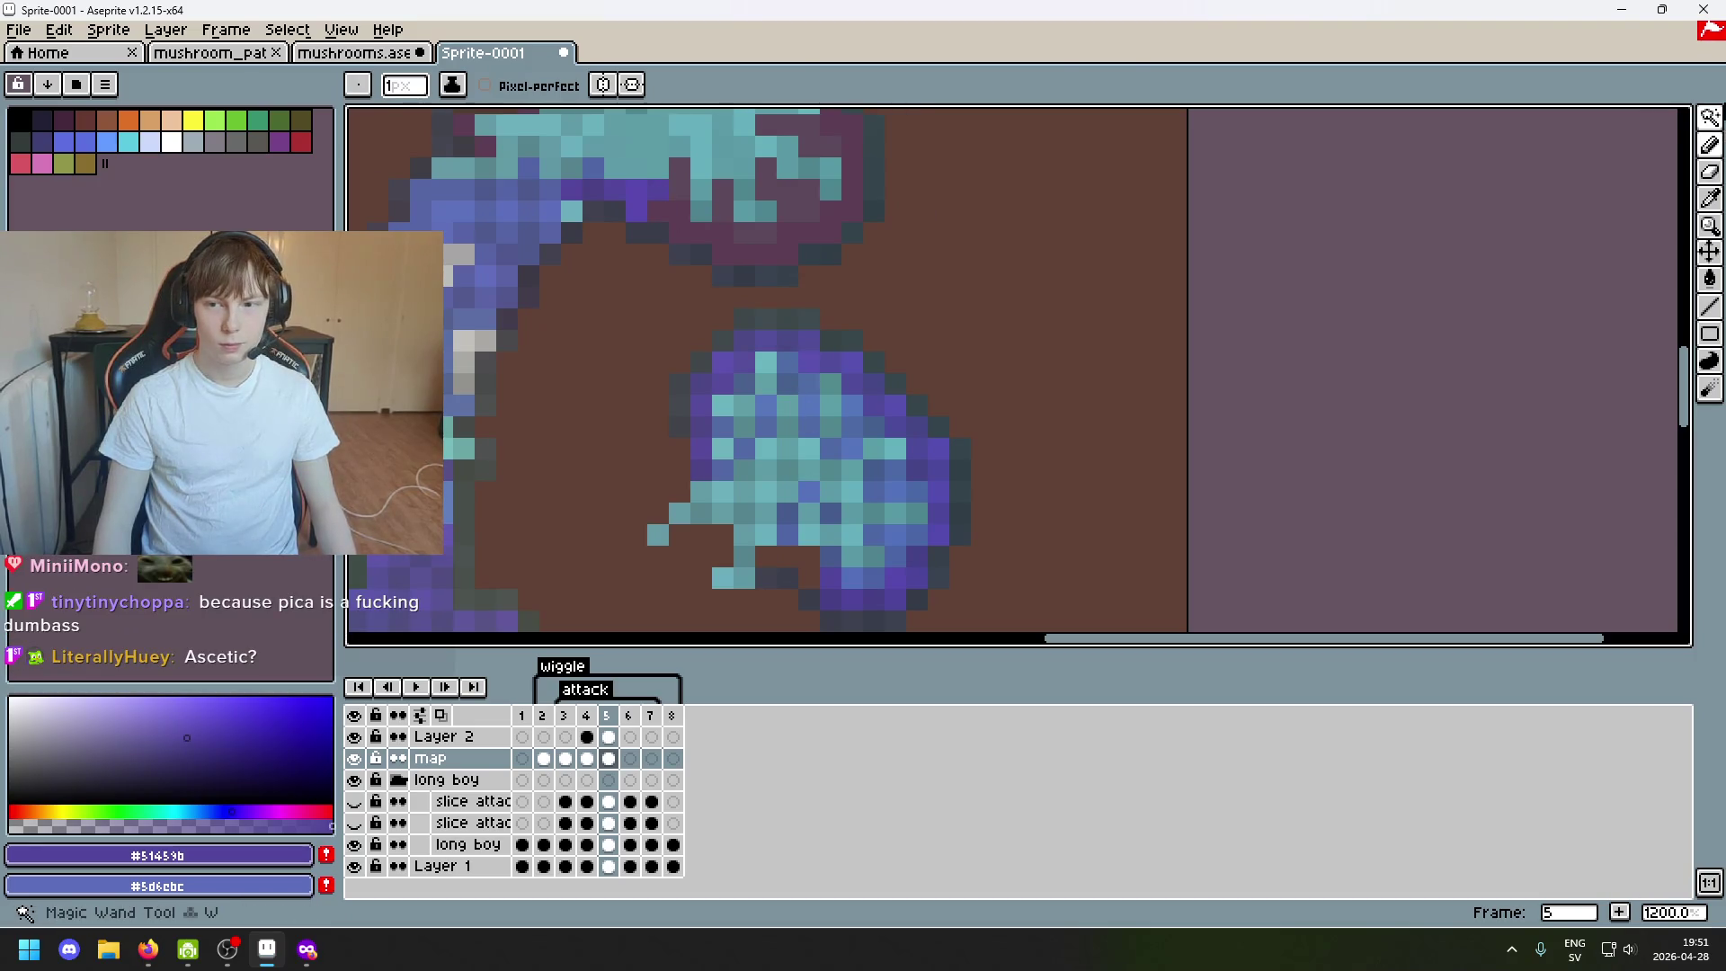
Sample the darker purple #493f86 from the sprite and pencil one pixel just above the blob.
{"action": "key", "text": "w"}
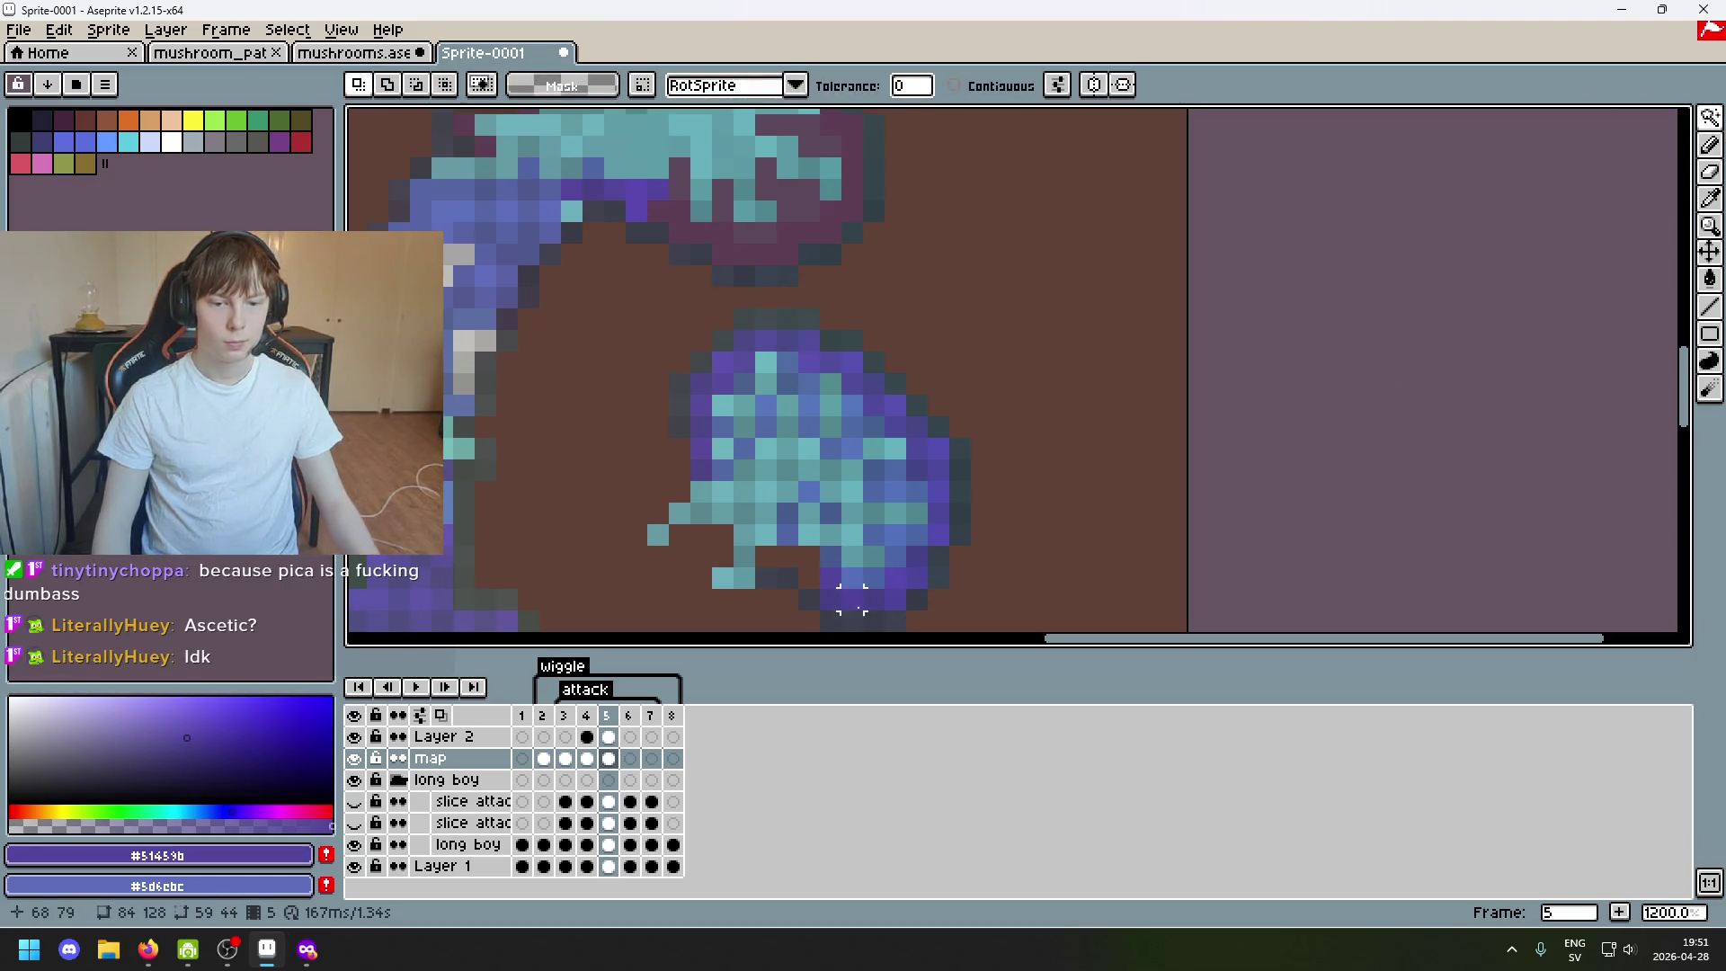
{"action": "key", "text": "i"}
{"action": "left_click", "coordinate": [836, 587]}
{"action": "key", "text": "b"}
{"action": "left_click", "coordinate": [658, 209]}
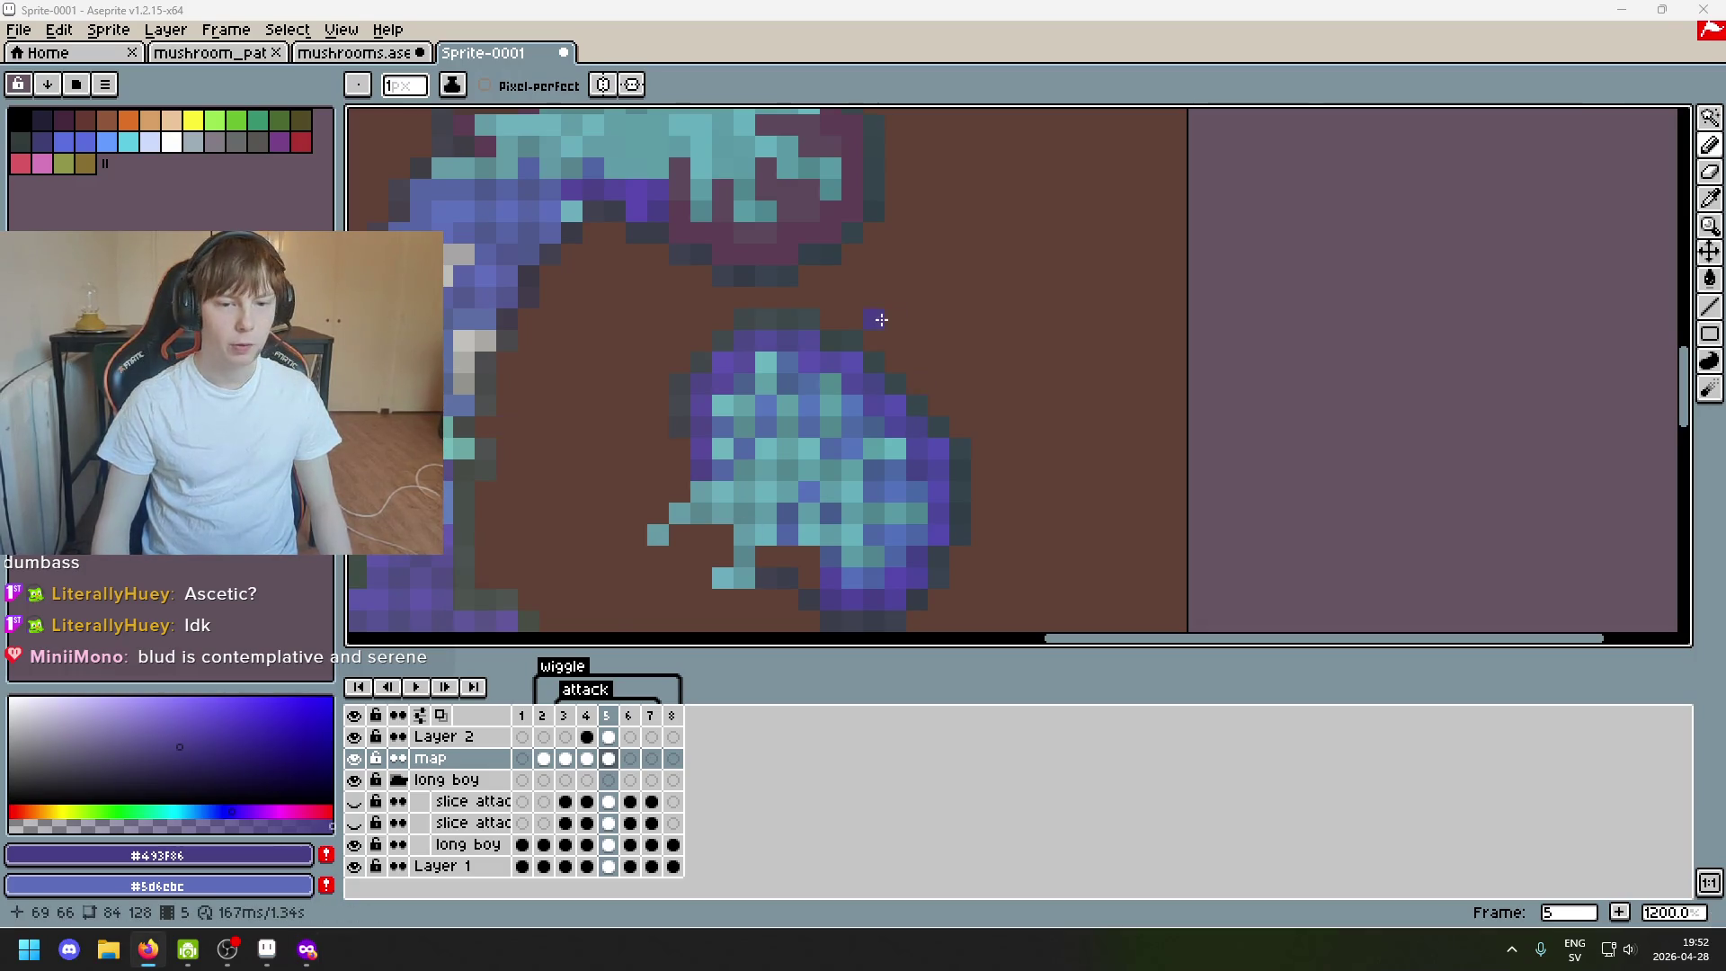
{"action": "scroll", "coordinate": [755, 261], "scroll_direction": "up", "scroll_amount": 1}
{"action": "scroll", "coordinate": [770, 392], "scroll_direction": "up", "scroll_amount": 3}
{"action": "scroll", "coordinate": [809, 494], "scroll_direction": "up", "scroll_amount": 2}
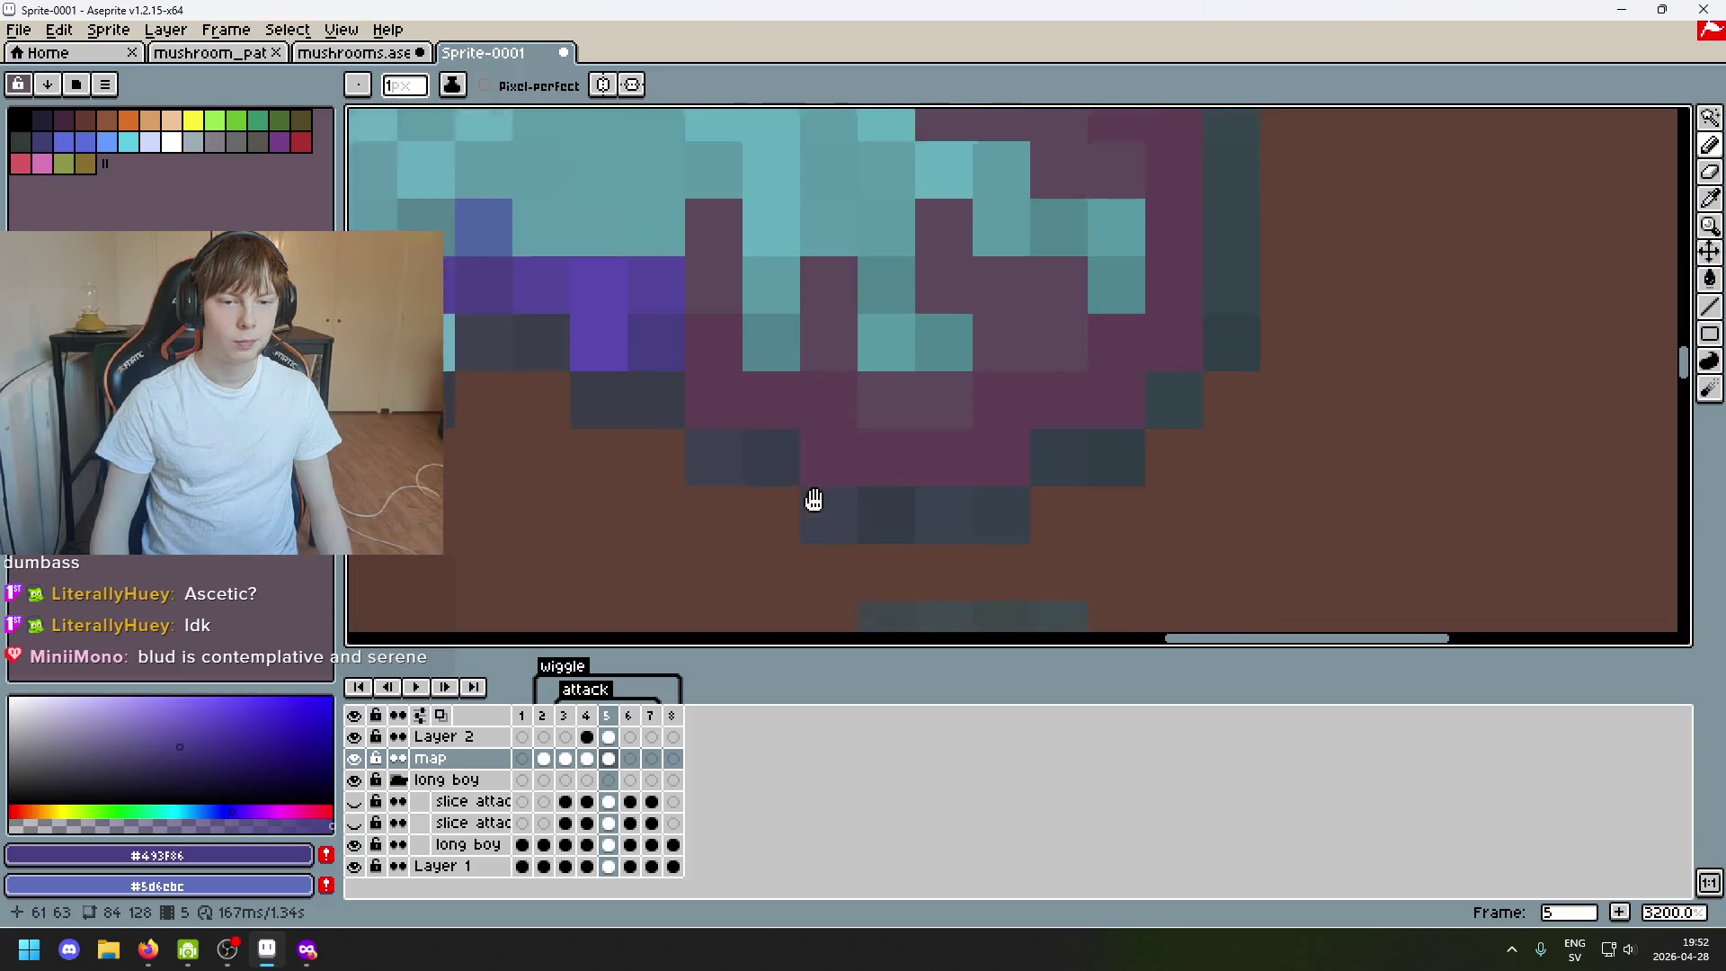
{"action": "scroll", "coordinate": [783, 404], "scroll_direction": "left", "scroll_amount": 2}
Sample purple from the canvas and paint two pixels along the underside of the mushroom cap.
{"action": "key", "text": "alt"}
{"action": "left_click", "coordinate": [821, 310]}
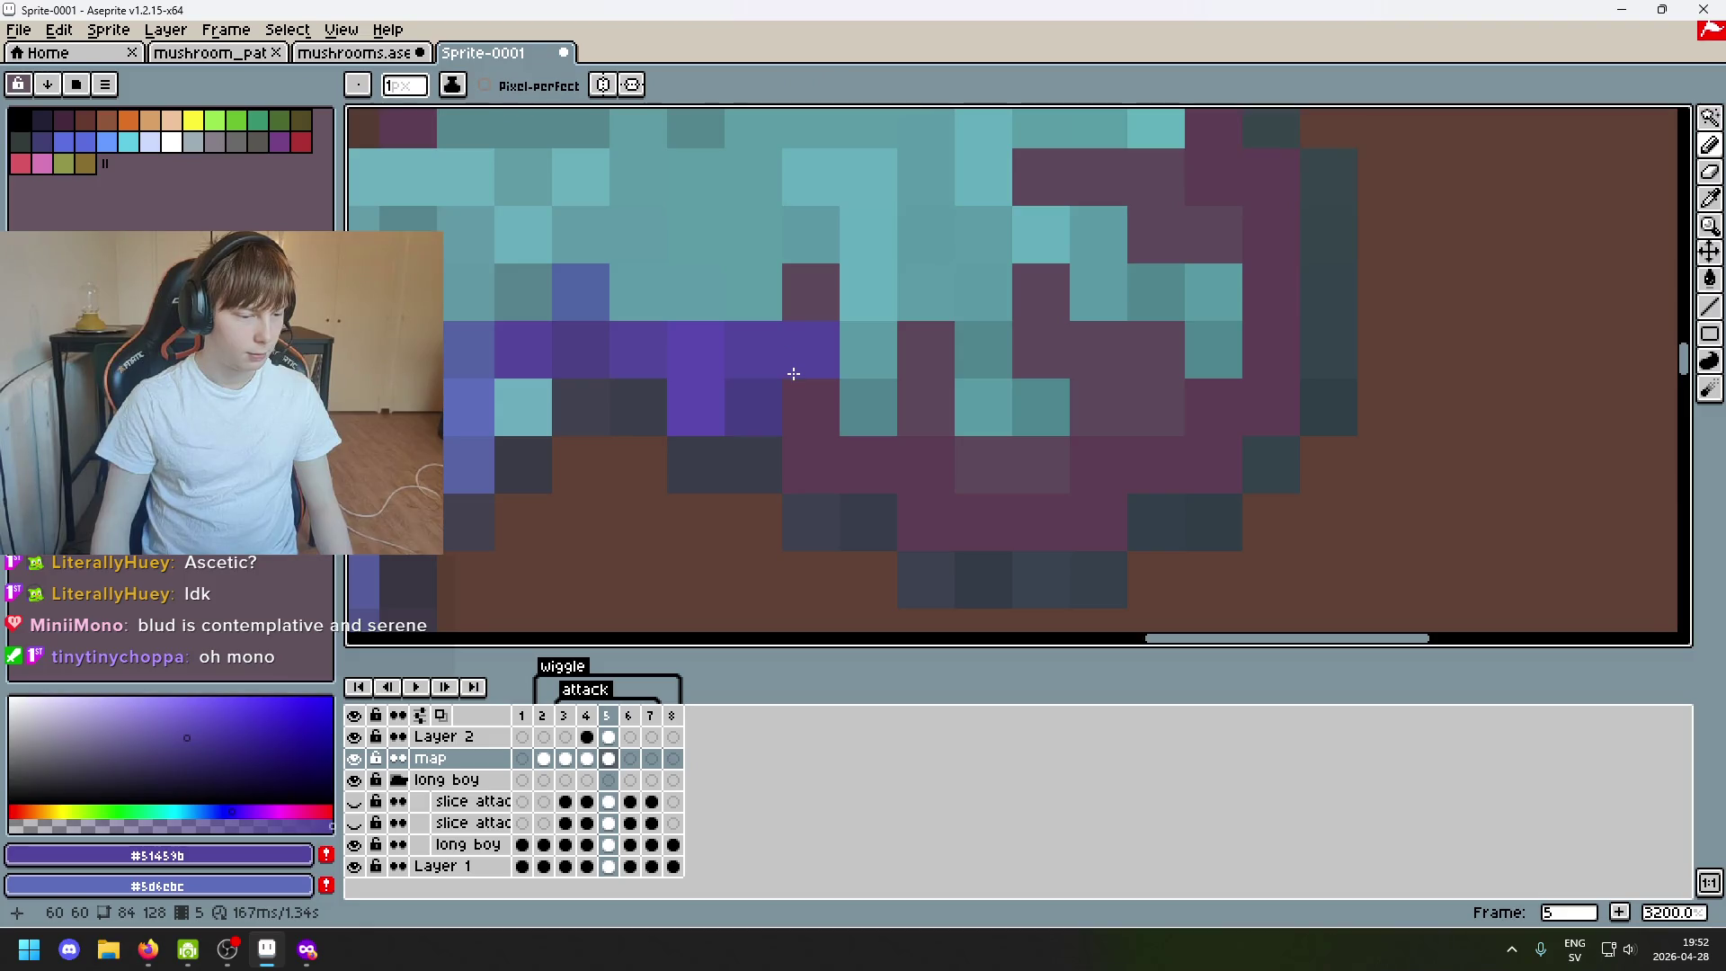
{"action": "left_click", "coordinate": [796, 398]}
{"action": "scroll", "coordinate": [793, 403], "scroll_direction": "down", "scroll_amount": 1}
{"action": "scroll", "coordinate": [790, 403], "scroll_direction": "down", "scroll_amount": 1}
{"action": "scroll", "coordinate": [787, 404], "scroll_direction": "down", "scroll_amount": 1}
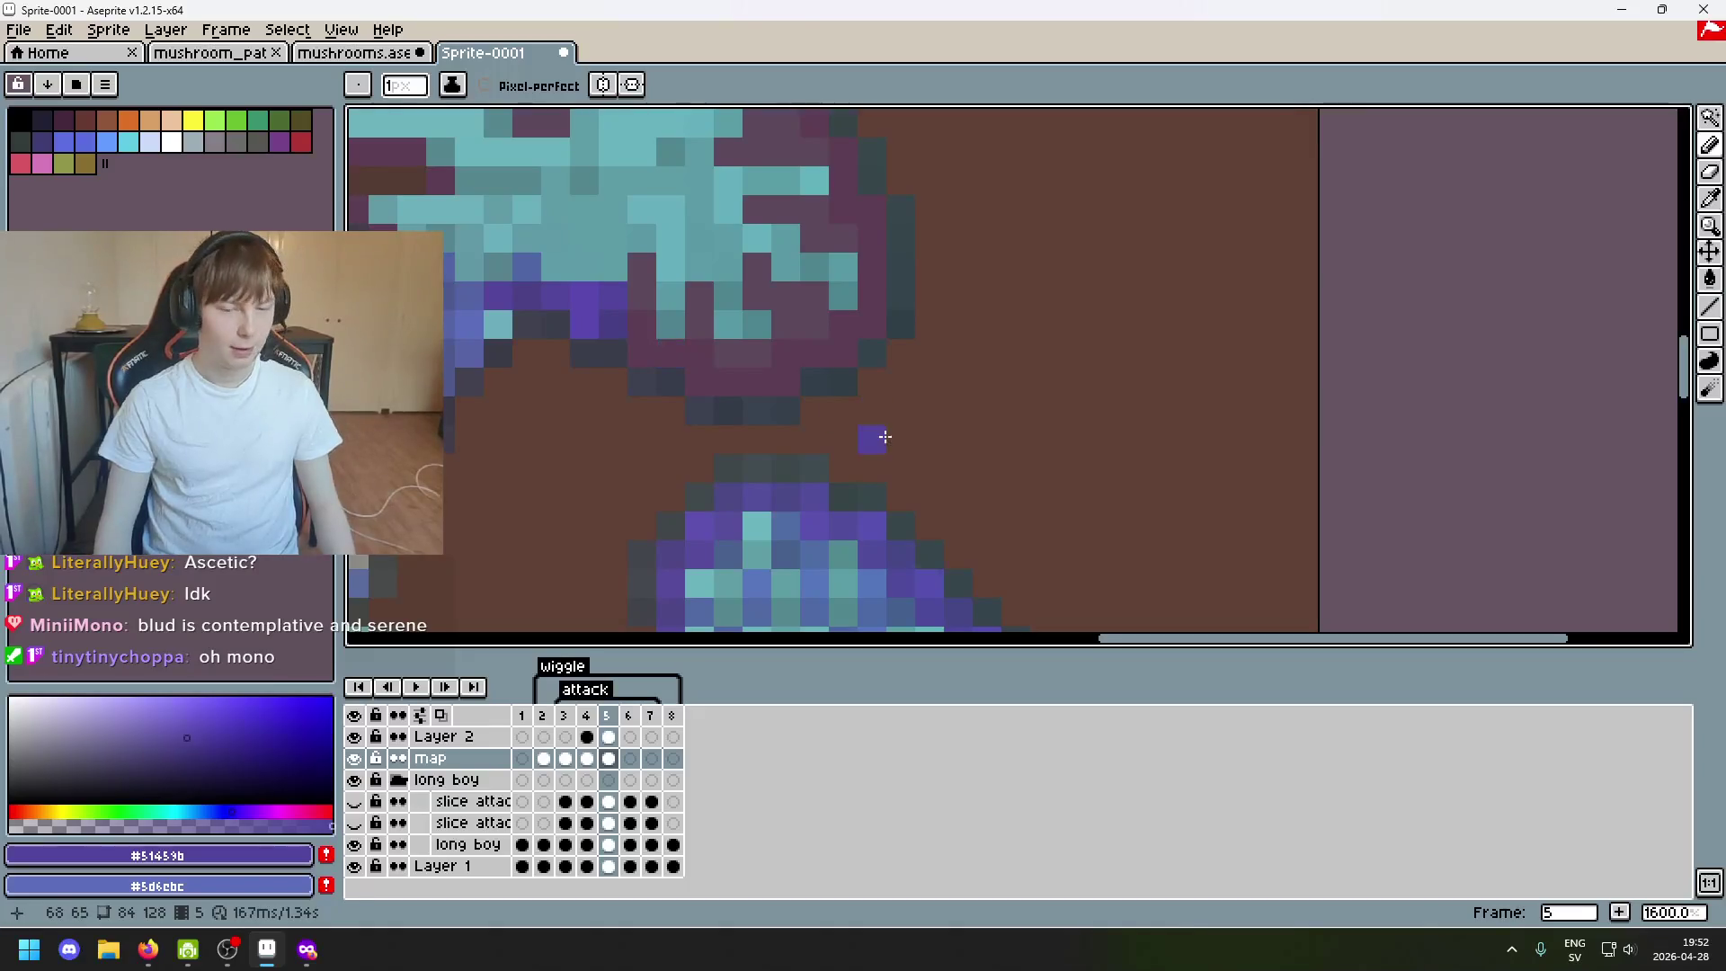
{"action": "scroll", "coordinate": [809, 378], "scroll_direction": "down", "scroll_amount": 1}
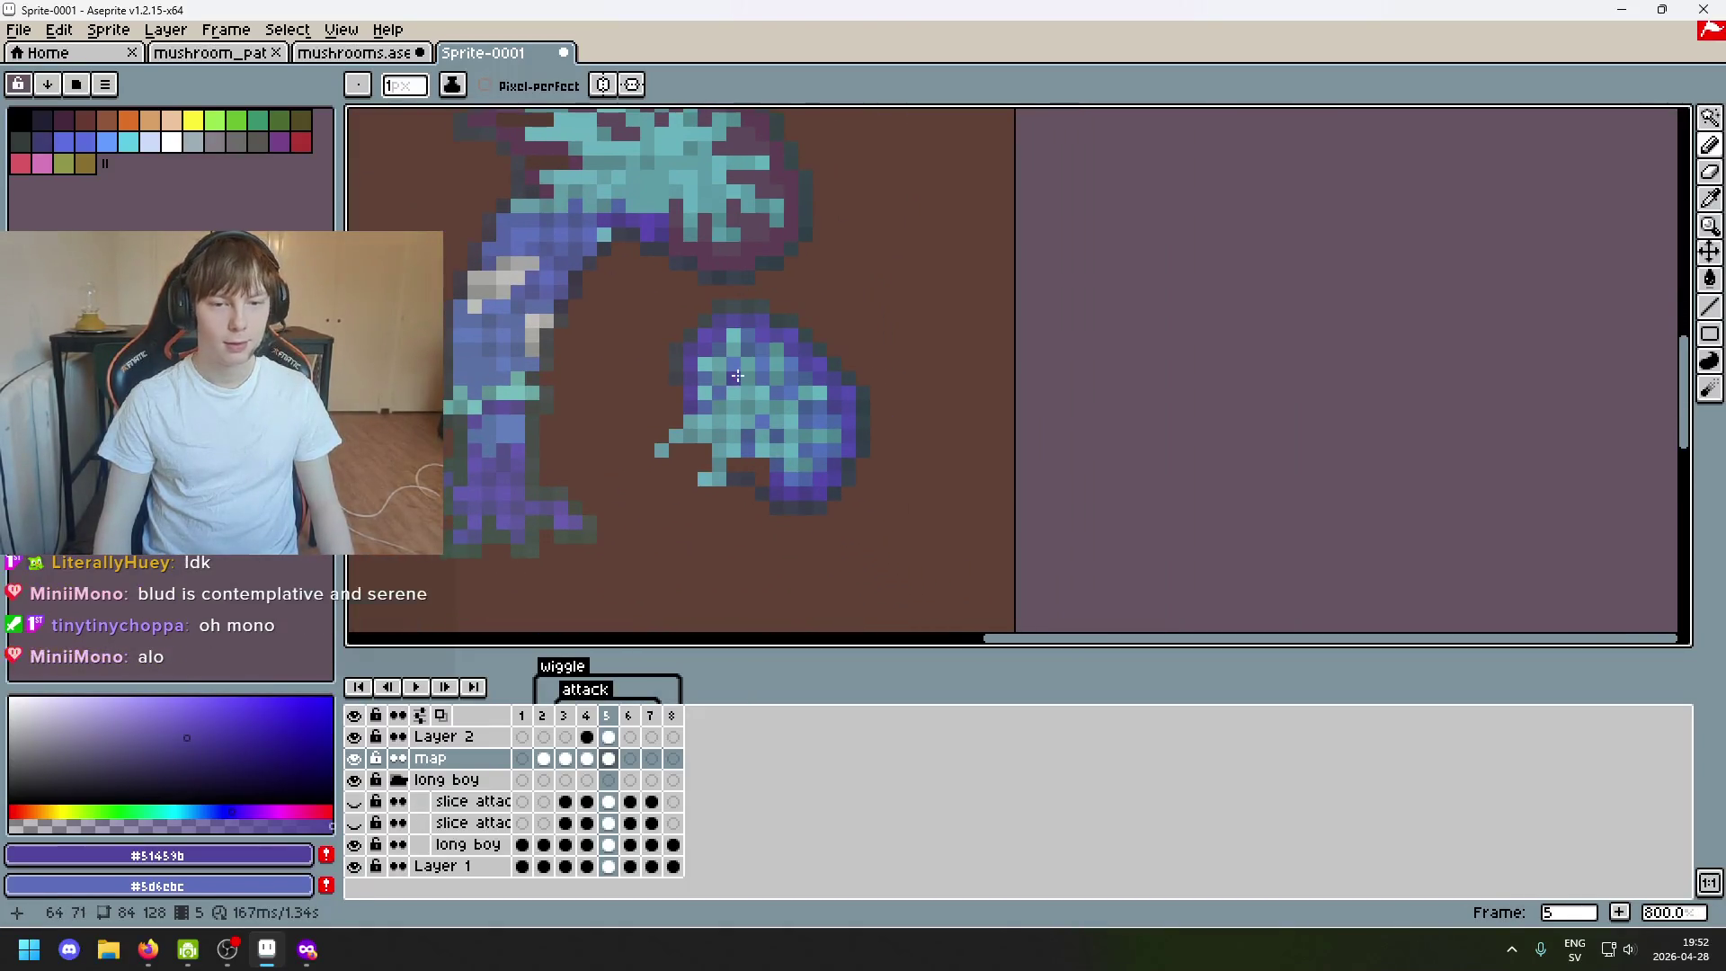
{"action": "scroll", "coordinate": [744, 445], "scroll_direction": "up", "scroll_amount": 1}
{"action": "left_click_drag", "start_coordinate": [757, 550], "coordinate": [673, 374]}
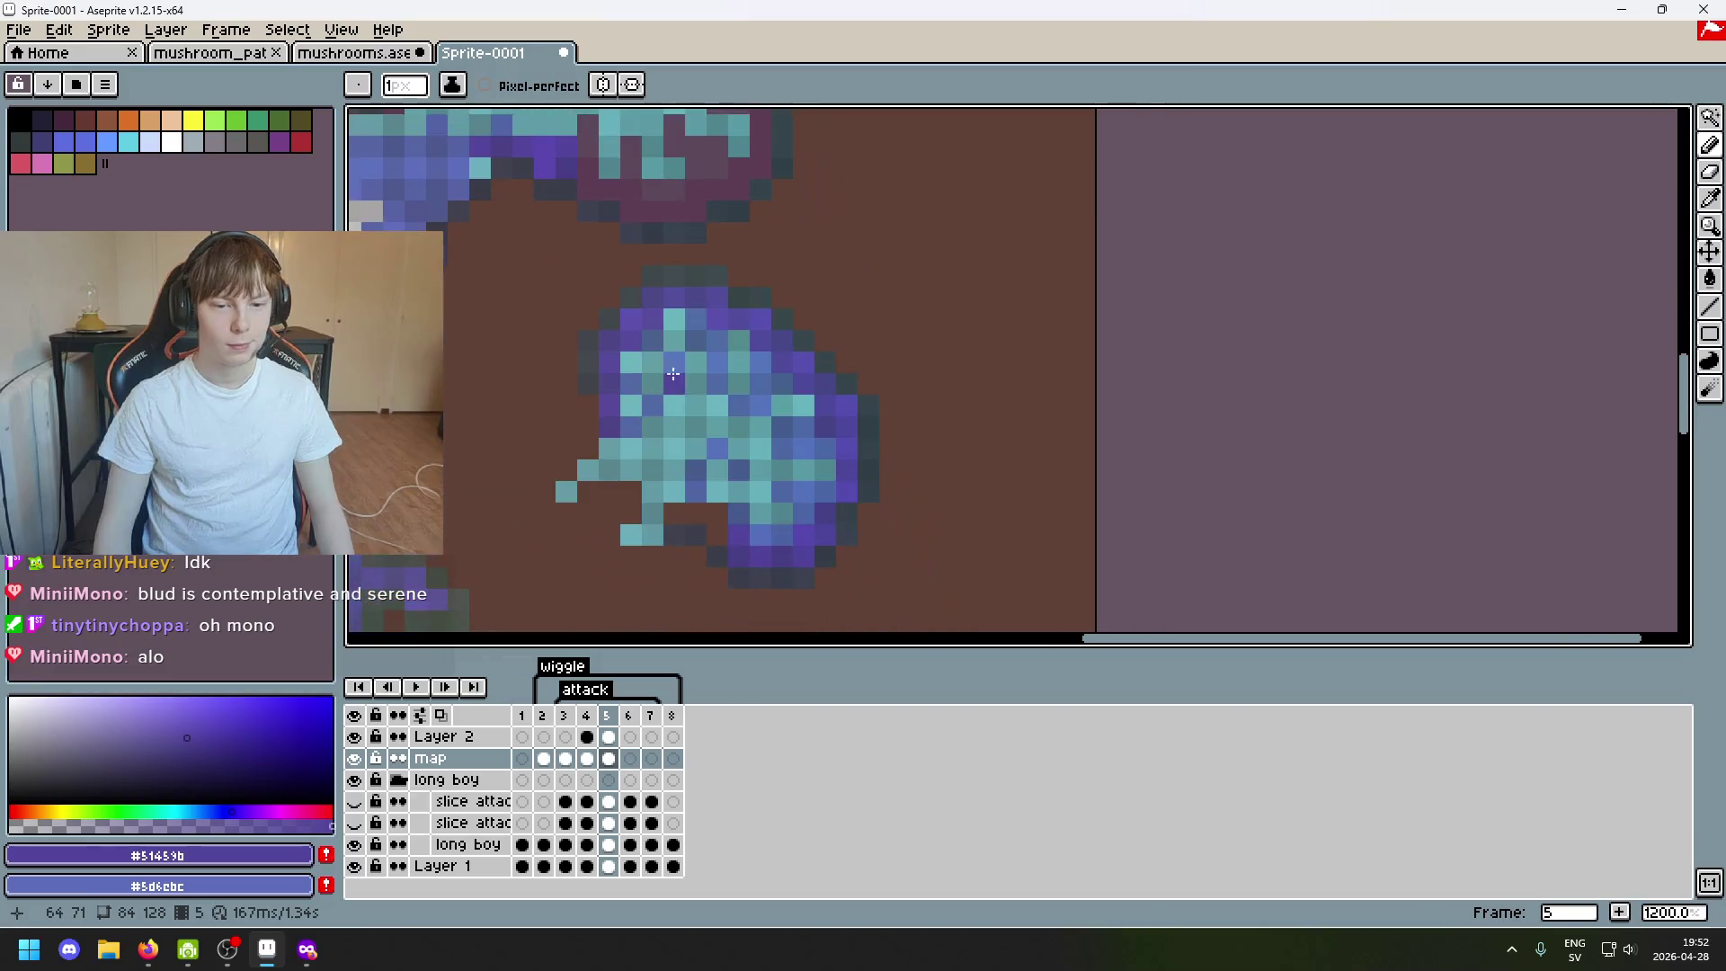
{"action": "mouse_move", "coordinate": [617, 324]}
{"action": "left_mouse_down"}
{"action": "mouse_move", "coordinate": [679, 505]}
{"action": "mouse_move", "coordinate": [688, 387]}
{"action": "left_mouse_up"}
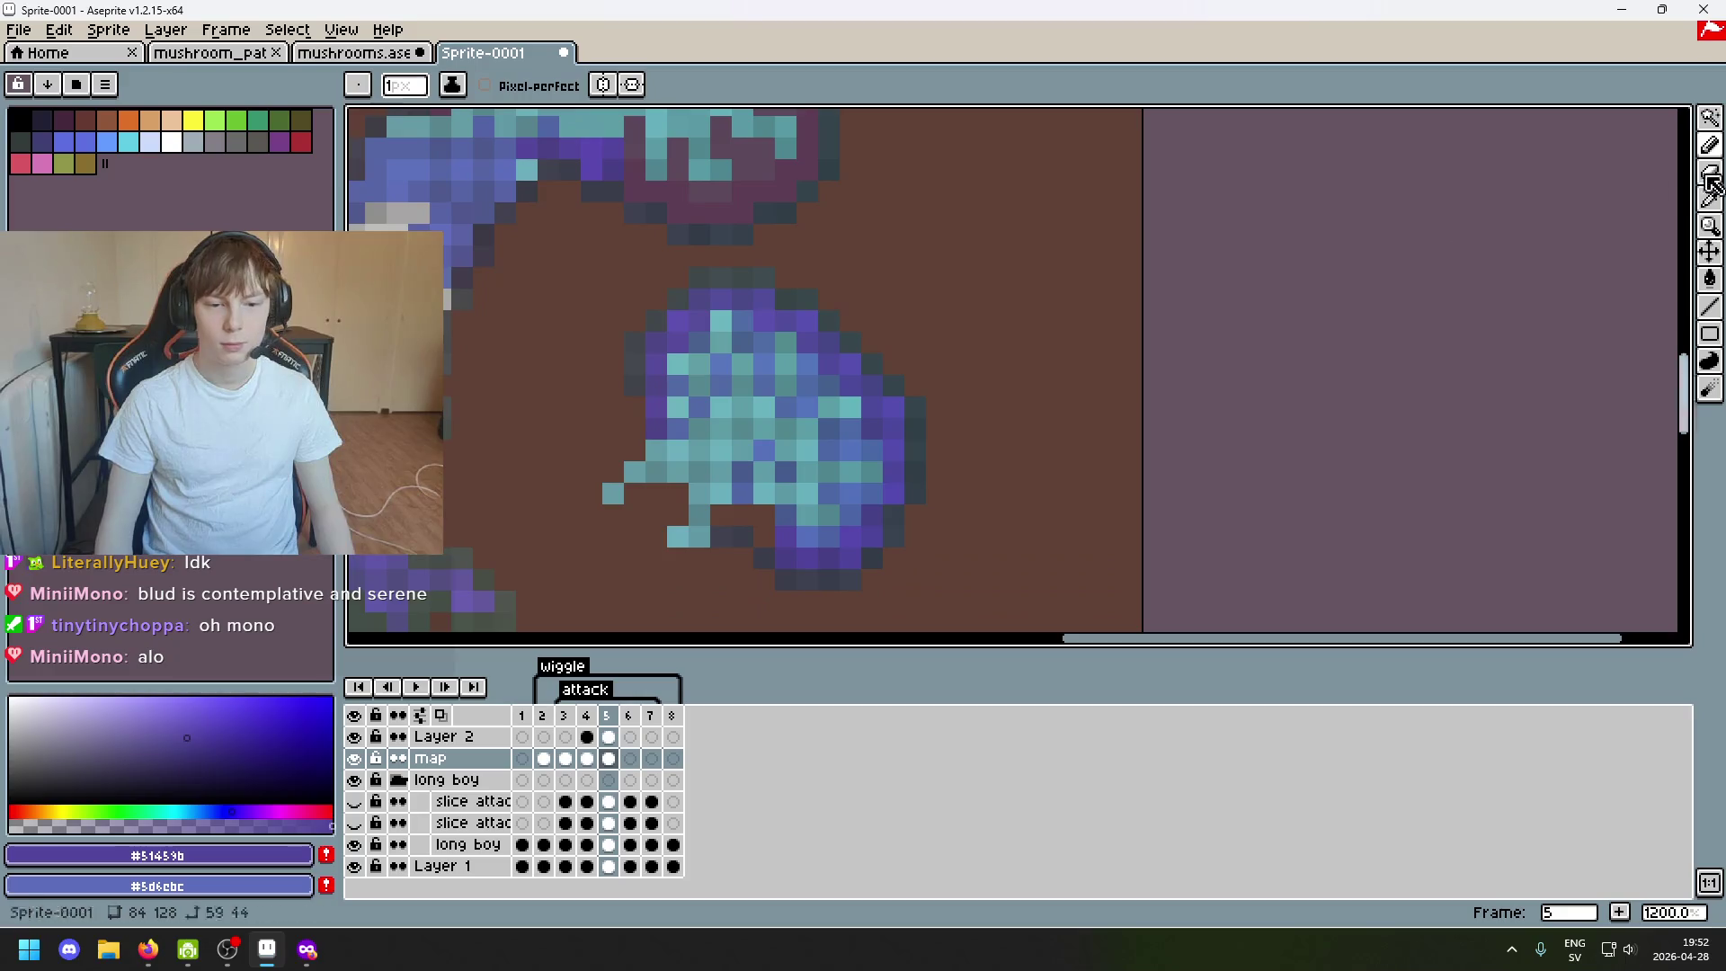
Marquee a small patch at the blob's lower edge and move it up and left.
{"action": "left_click", "coordinate": [1709, 117]}
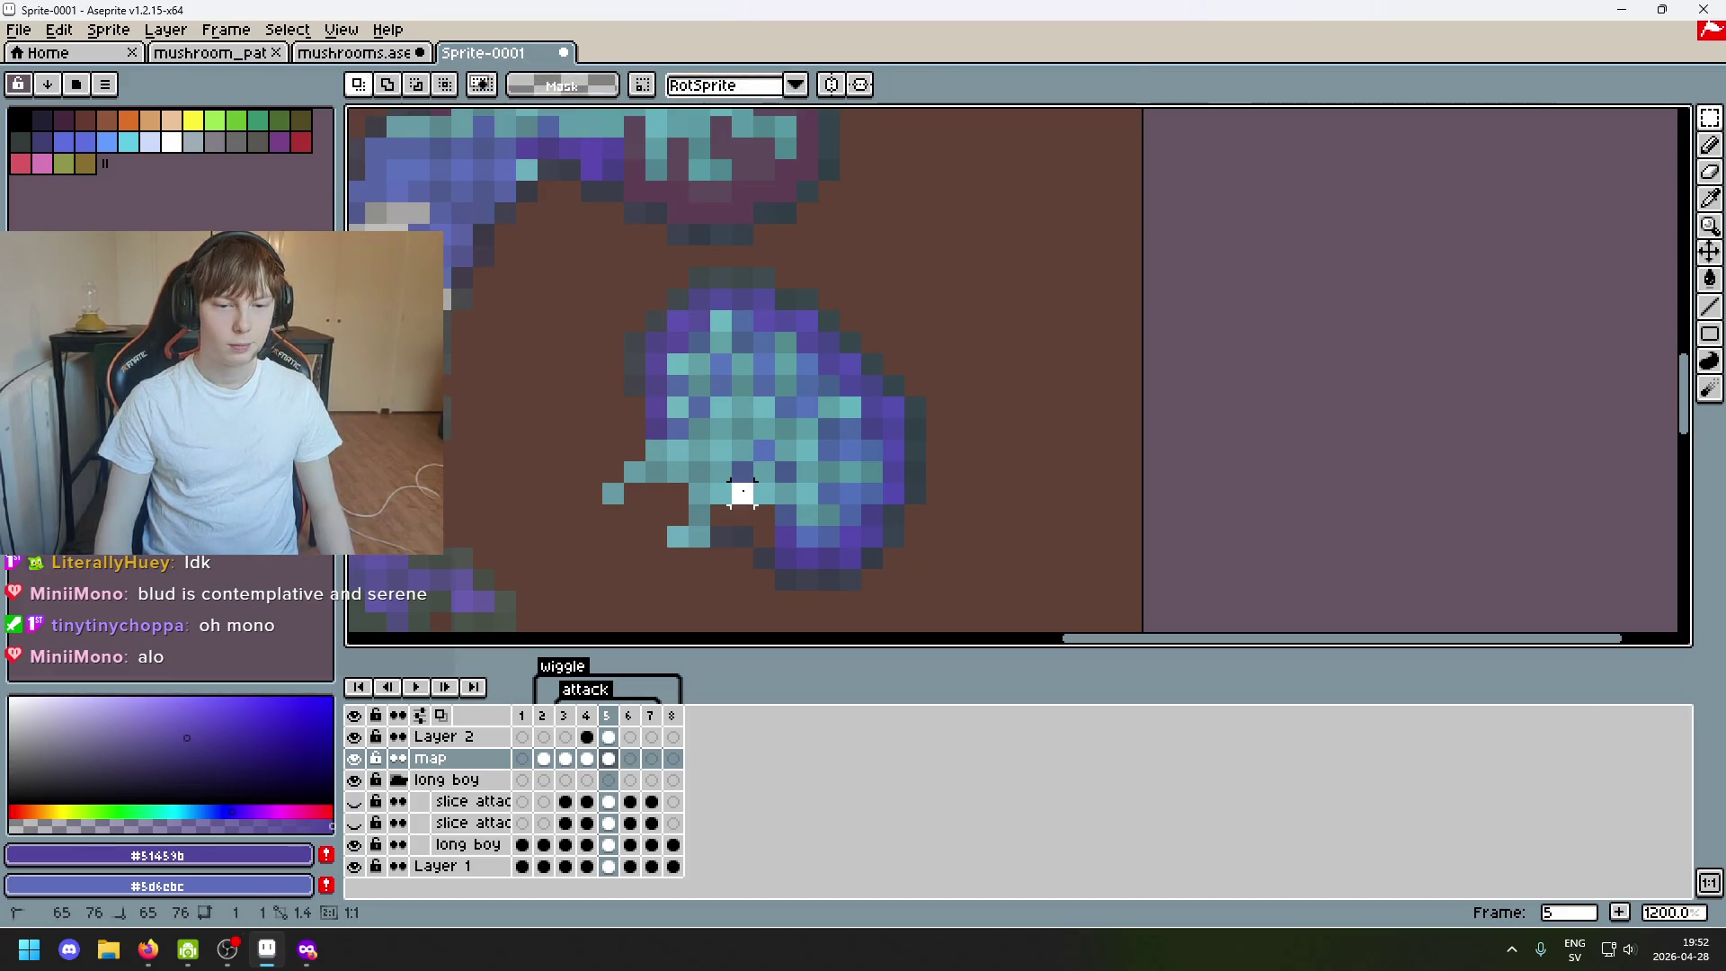
{"action": "mouse_move", "coordinate": [743, 474]}
{"action": "left_mouse_down"}
{"action": "mouse_move", "coordinate": [739, 610]}
{"action": "mouse_move", "coordinate": [740, 364]}
{"action": "mouse_move", "coordinate": [629, 280]}
{"action": "left_mouse_up"}
{"action": "left_click", "coordinate": [867, 500]}
{"action": "left_click_drag", "start_coordinate": [866, 500], "coordinate": [905, 299]}
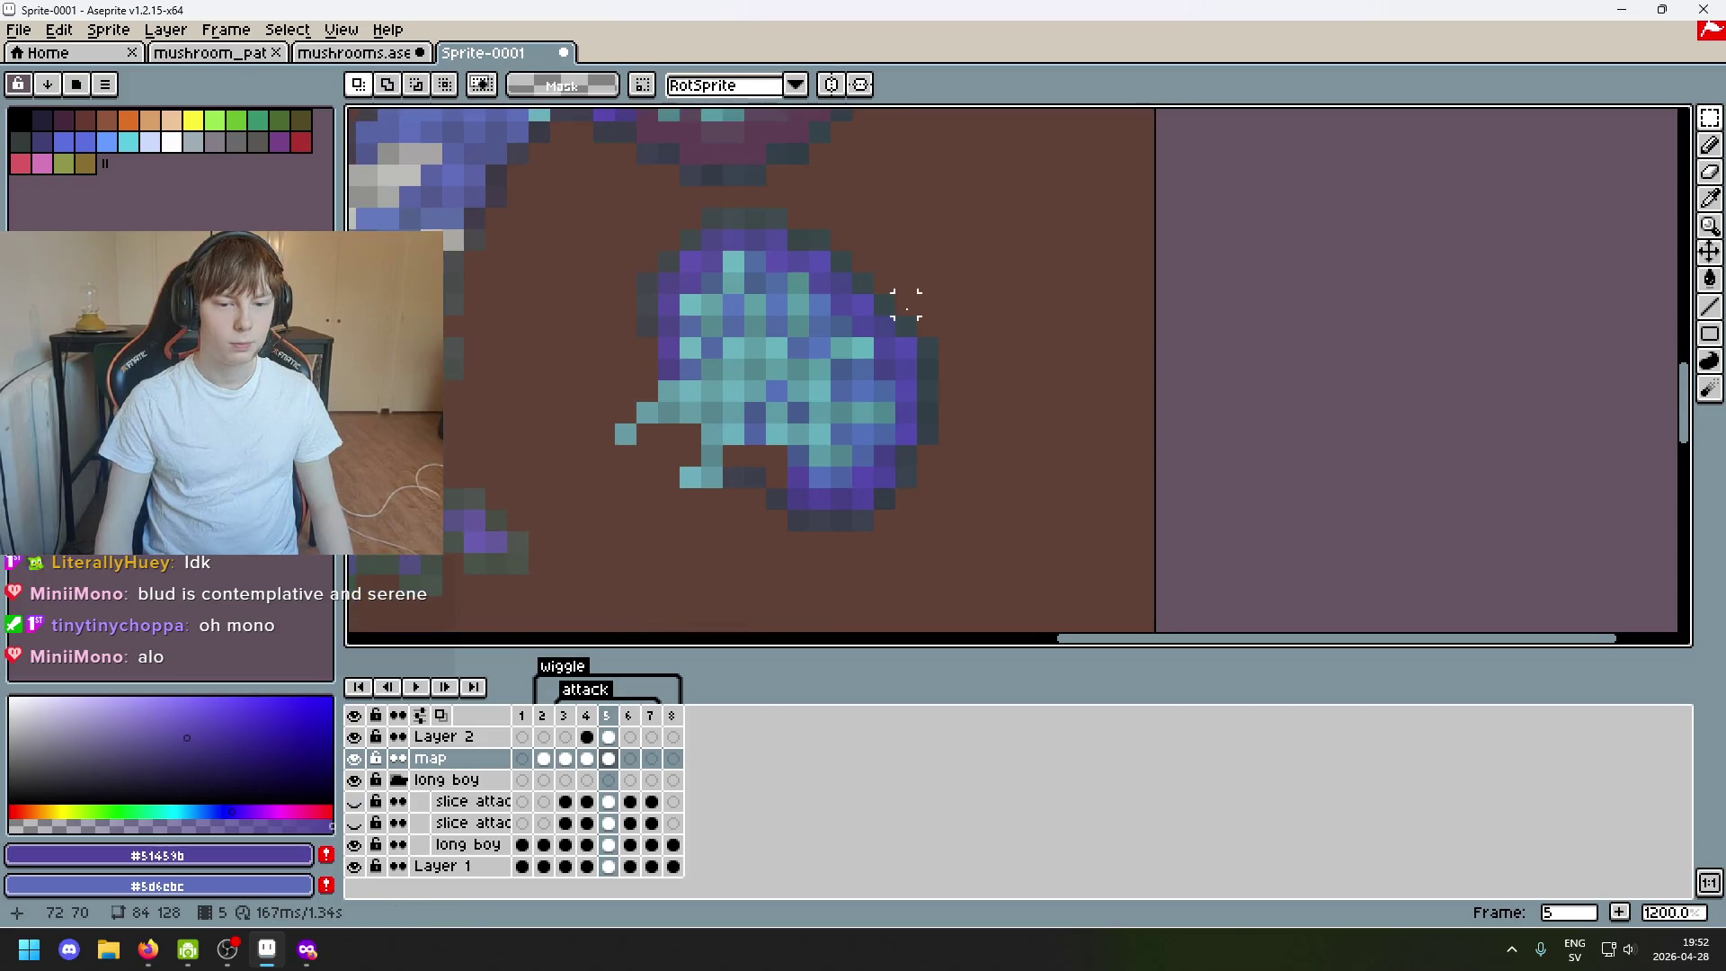
Back on the Pencil, sample the darker then the lighter mid purple #50449b from the sprite.
{"action": "key", "text": "b"}
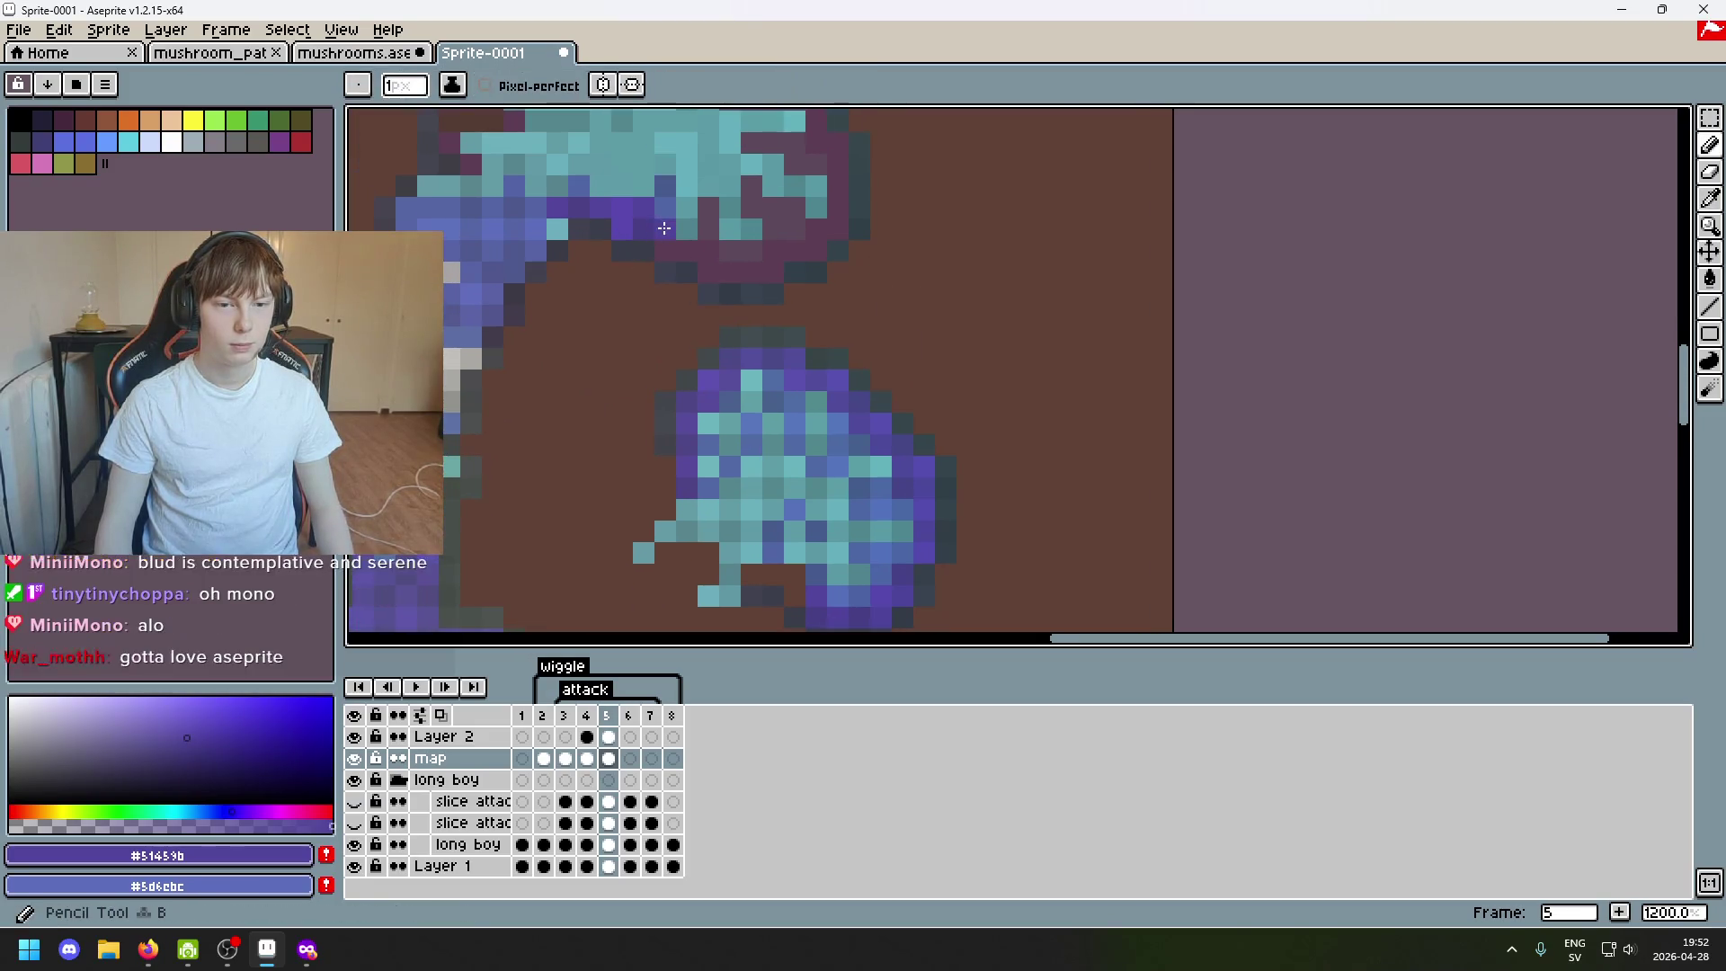
{"action": "left_click", "coordinate": [758, 498], "text": "alt"}
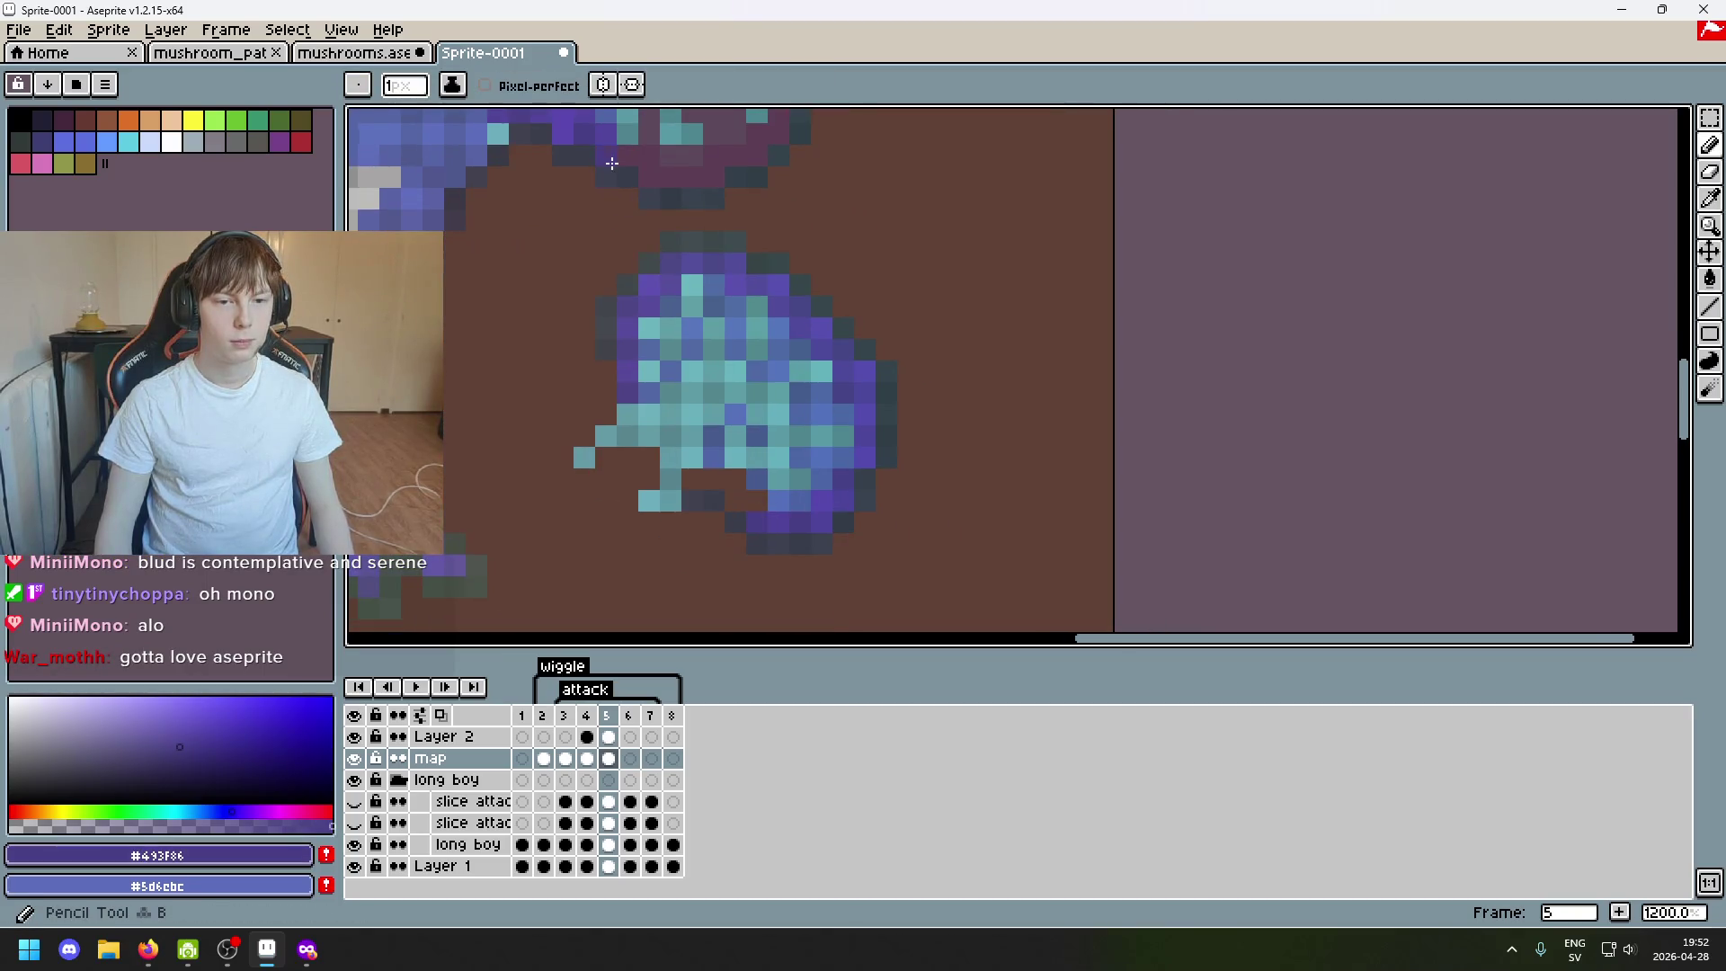
{"action": "left_click", "coordinate": [791, 523], "text": "alt"}
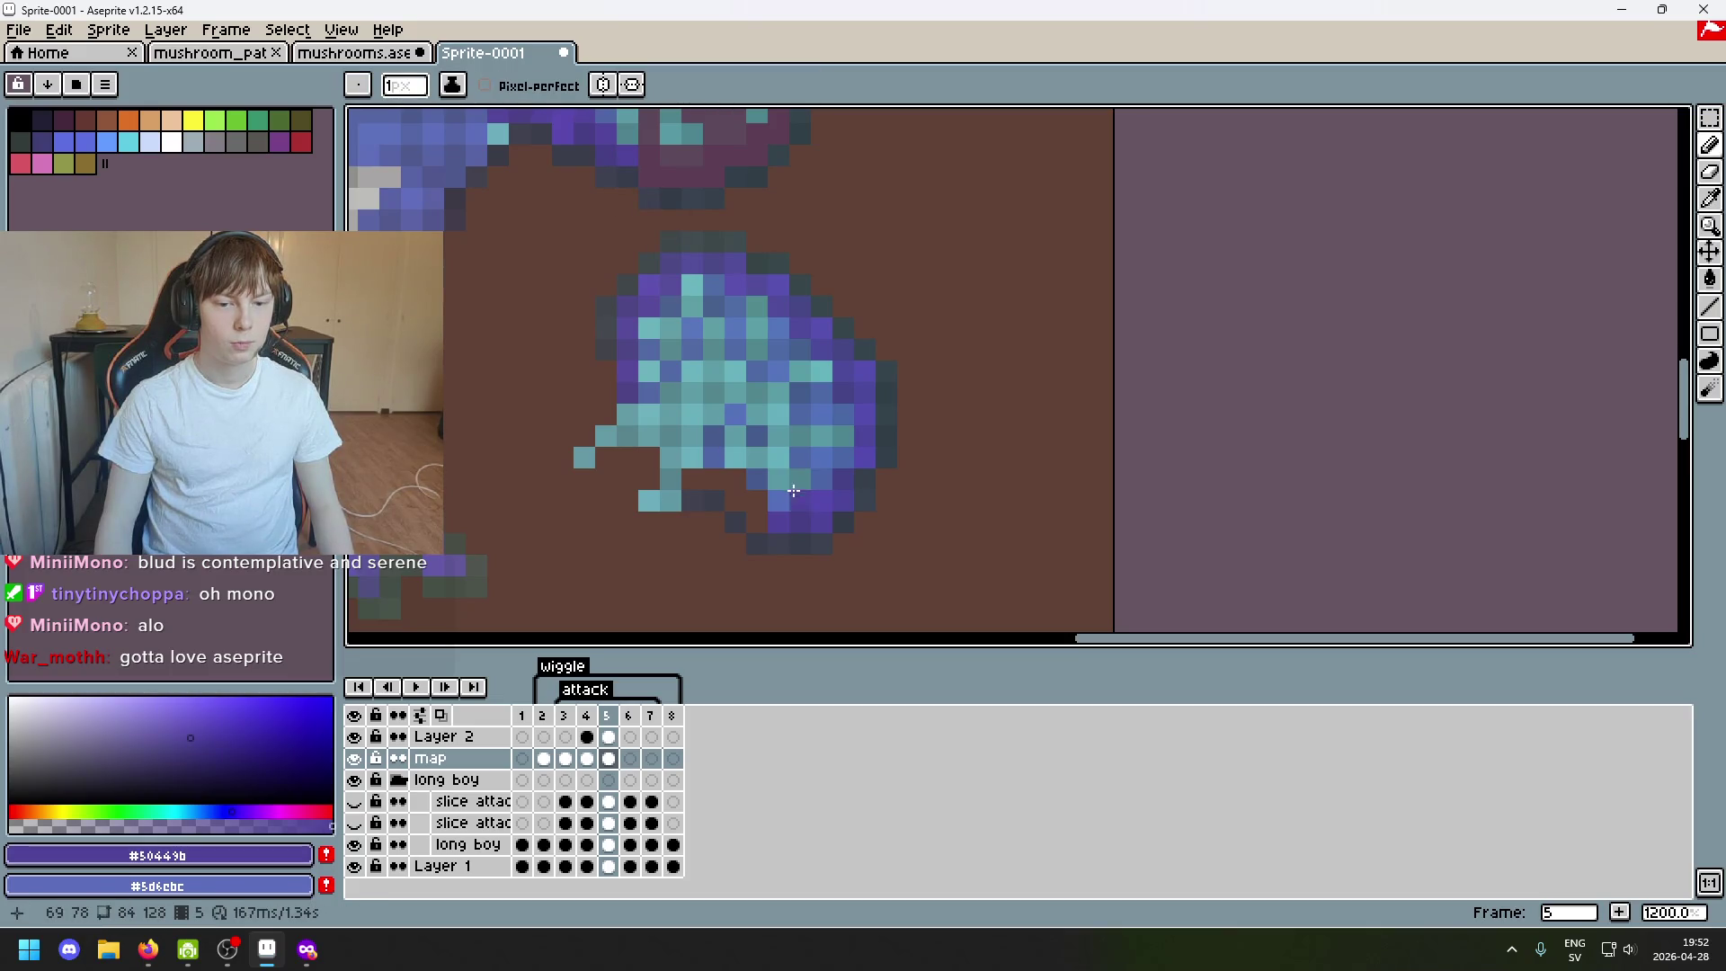
{"action": "scroll", "coordinate": [705, 352], "scroll_direction": "down", "scroll_amount": 3}
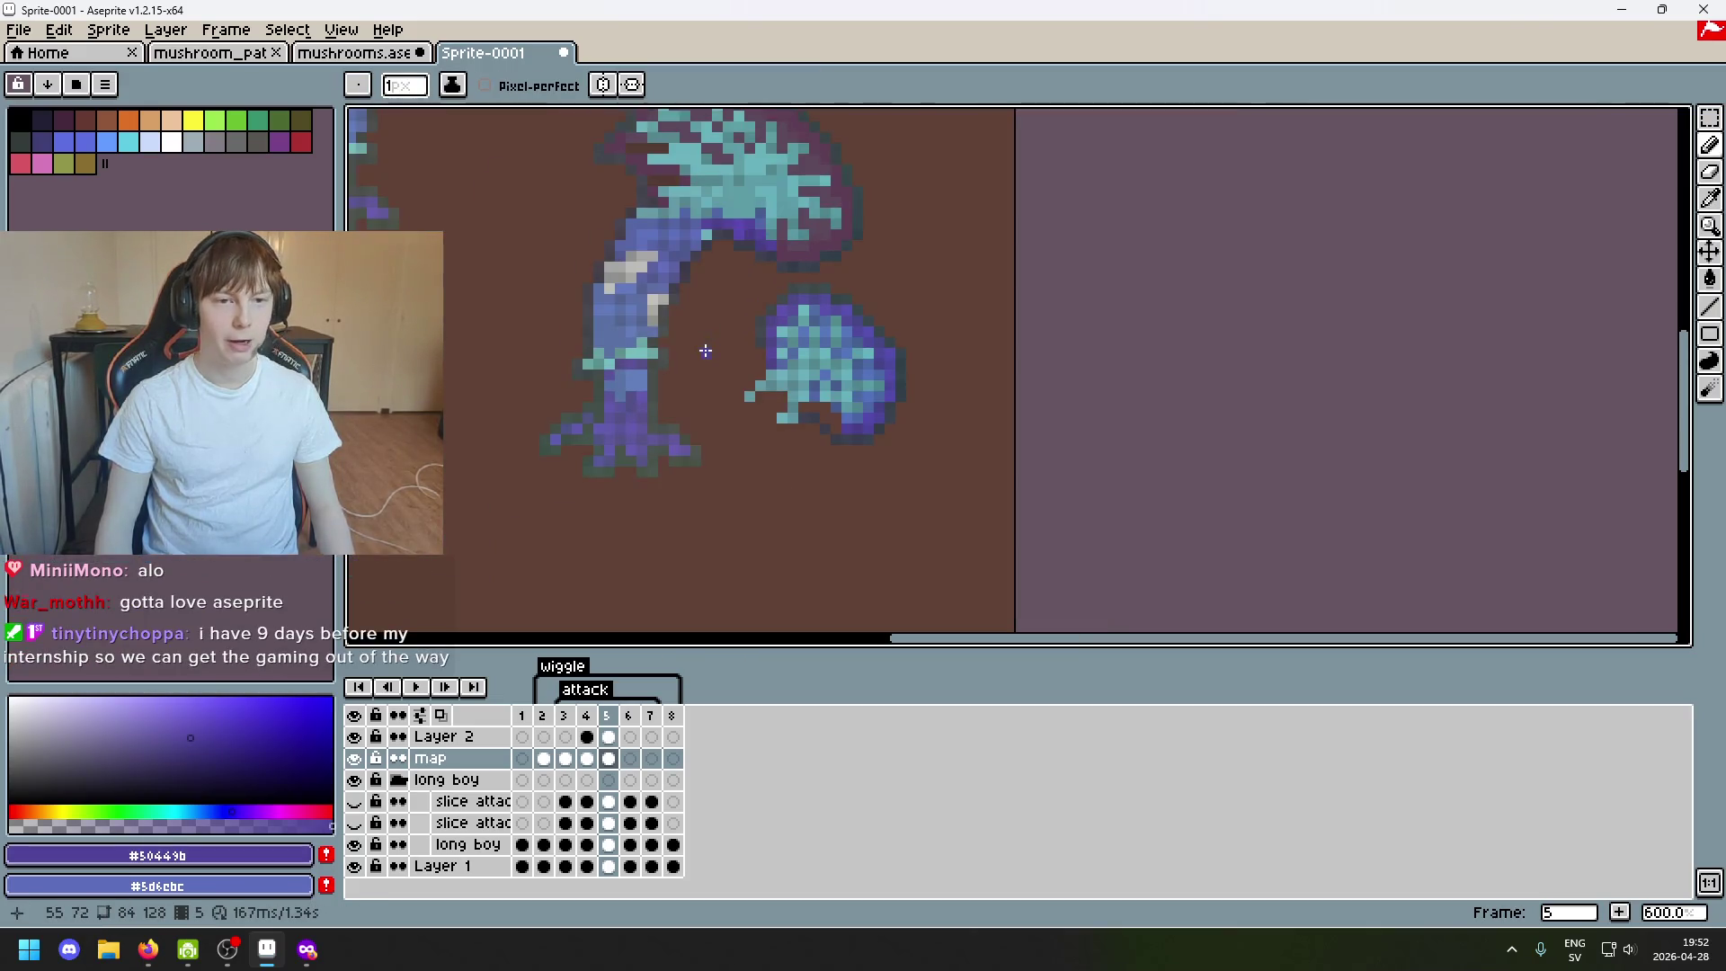
{"action": "mouse_move", "coordinate": [720, 354]}
{"action": "left_mouse_down"}
{"action": "mouse_move", "coordinate": [877, 397]}
{"action": "mouse_move", "coordinate": [884, 290]}
{"action": "mouse_move", "coordinate": [755, 399]}
{"action": "mouse_move", "coordinate": [865, 417]}
{"action": "mouse_move", "coordinate": [815, 405]}
{"action": "left_mouse_up"}
{"action": "scroll", "coordinate": [756, 400], "scroll_direction": "down", "scroll_amount": 1}
{"action": "scroll", "coordinate": [756, 399], "scroll_direction": "down", "scroll_amount": 1}
{"action": "scroll", "coordinate": [836, 392], "scroll_direction": "up", "scroll_amount": 3}
{"action": "scroll", "coordinate": [844, 379], "scroll_direction": "up", "scroll_amount": 3}
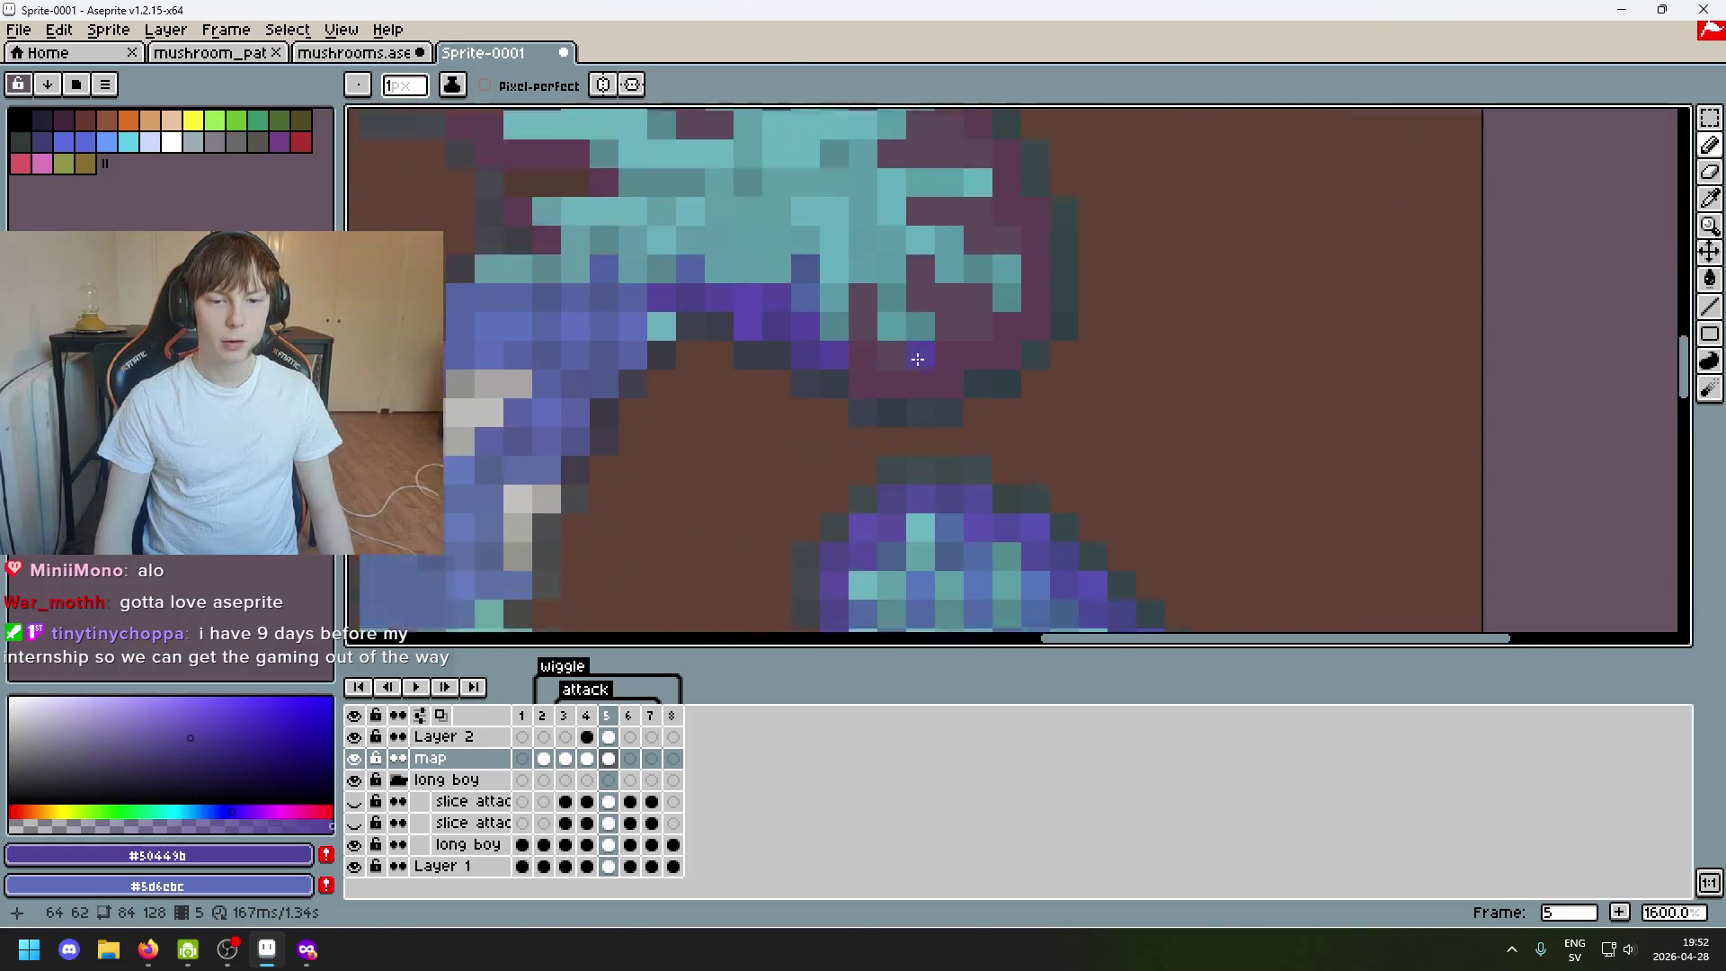
{"action": "scroll", "coordinate": [844, 373], "scroll_direction": "up", "scroll_amount": 2}
{"action": "scroll", "coordinate": [932, 377], "scroll_direction": "down", "scroll_amount": 1}
{"action": "scroll", "coordinate": [914, 370], "scroll_direction": "down", "scroll_amount": 2}
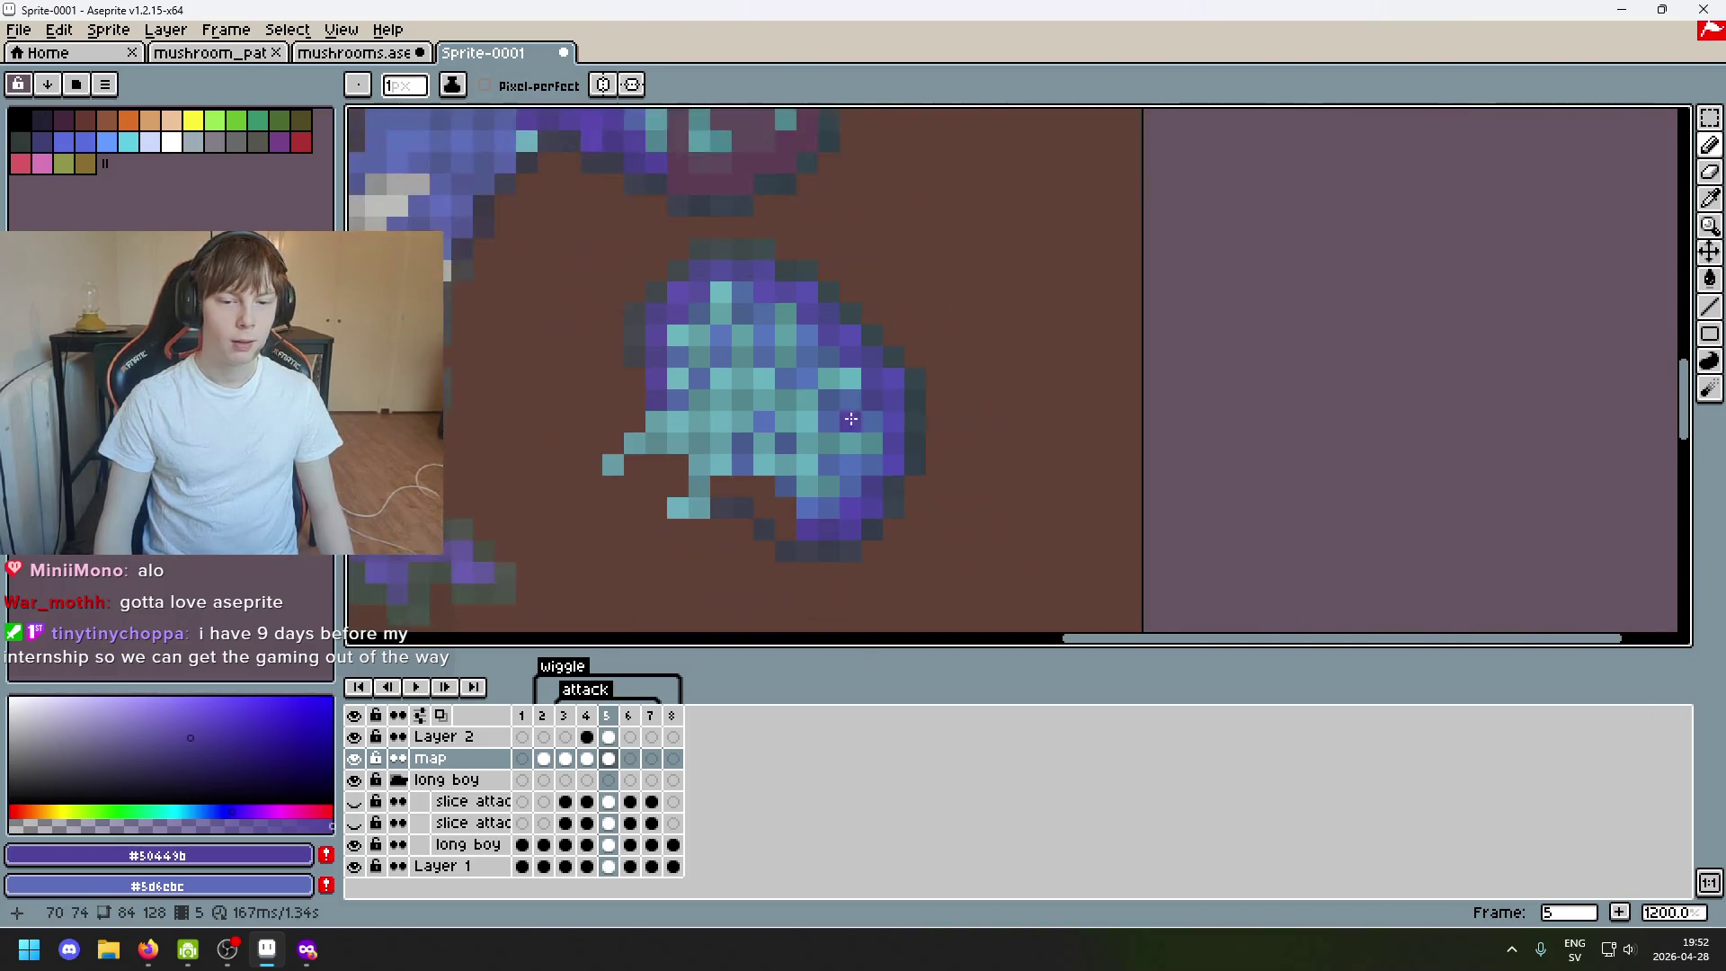
{"action": "scroll", "coordinate": [816, 405], "scroll_direction": "up", "scroll_amount": 2}
{"action": "scroll", "coordinate": [816, 405], "scroll_direction": "up", "scroll_amount": 1}
{"action": "scroll", "coordinate": [809, 432], "scroll_direction": "down", "scroll_amount": 3}
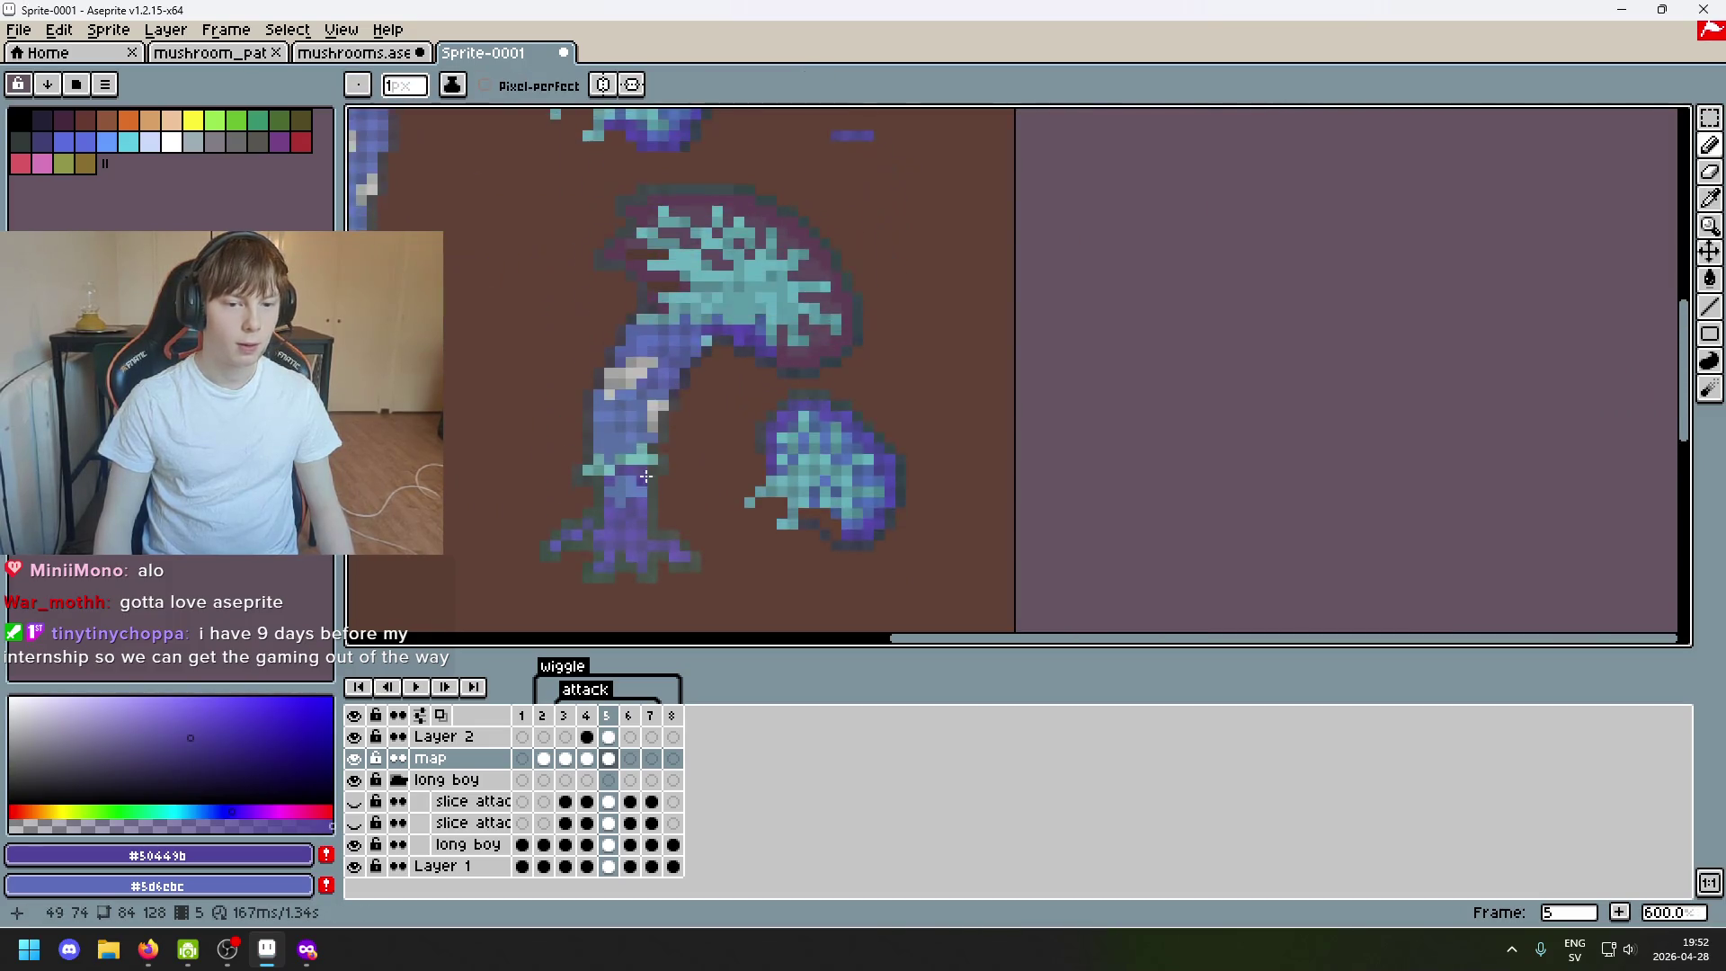
{"action": "scroll", "coordinate": [946, 410], "scroll_direction": "up", "scroll_amount": 2}
{"action": "scroll", "coordinate": [946, 411], "scroll_direction": "up", "scroll_amount": 1}
{"action": "scroll", "coordinate": [925, 404], "scroll_direction": "down", "scroll_amount": 3}
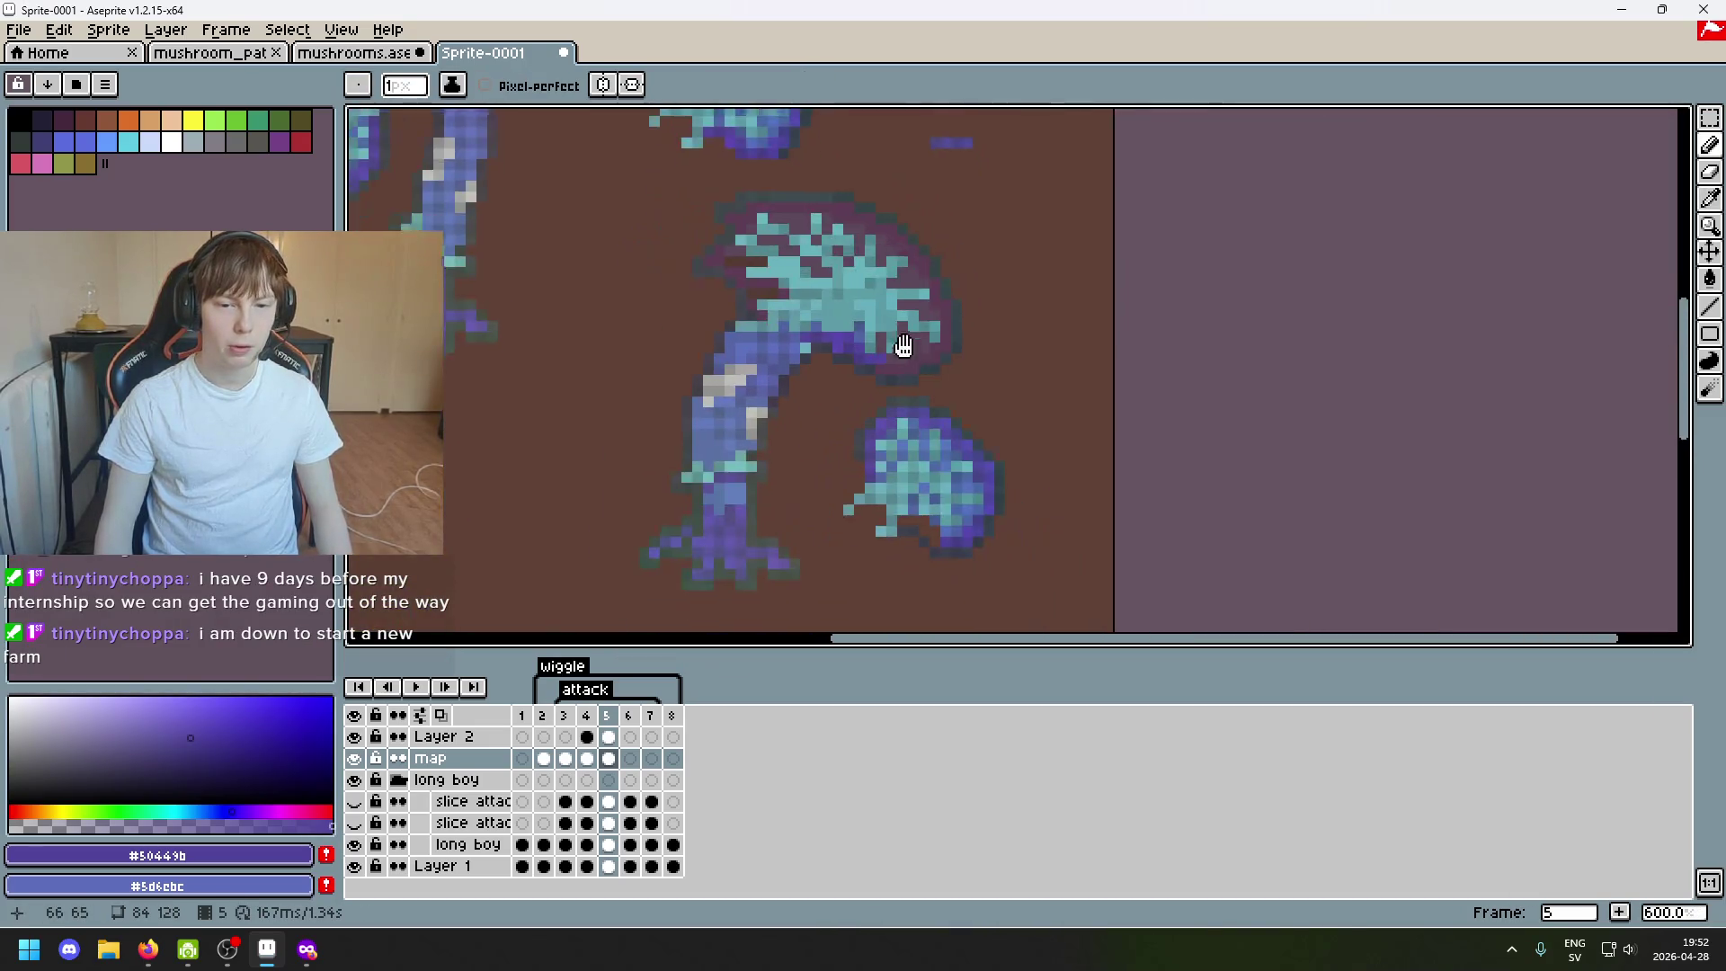
{"action": "scroll", "coordinate": [900, 354], "scroll_direction": "up", "scroll_amount": 2}
{"action": "scroll", "coordinate": [906, 368], "scroll_direction": "down", "scroll_amount": 2}
Sample a blue-grey, paint one blue pixel on the cap's underside, then sample the mid purple.
{"action": "left_click", "coordinate": [751, 396], "text": "alt"}
{"action": "scroll", "coordinate": [701, 493], "scroll_direction": "up", "scroll_amount": 2}
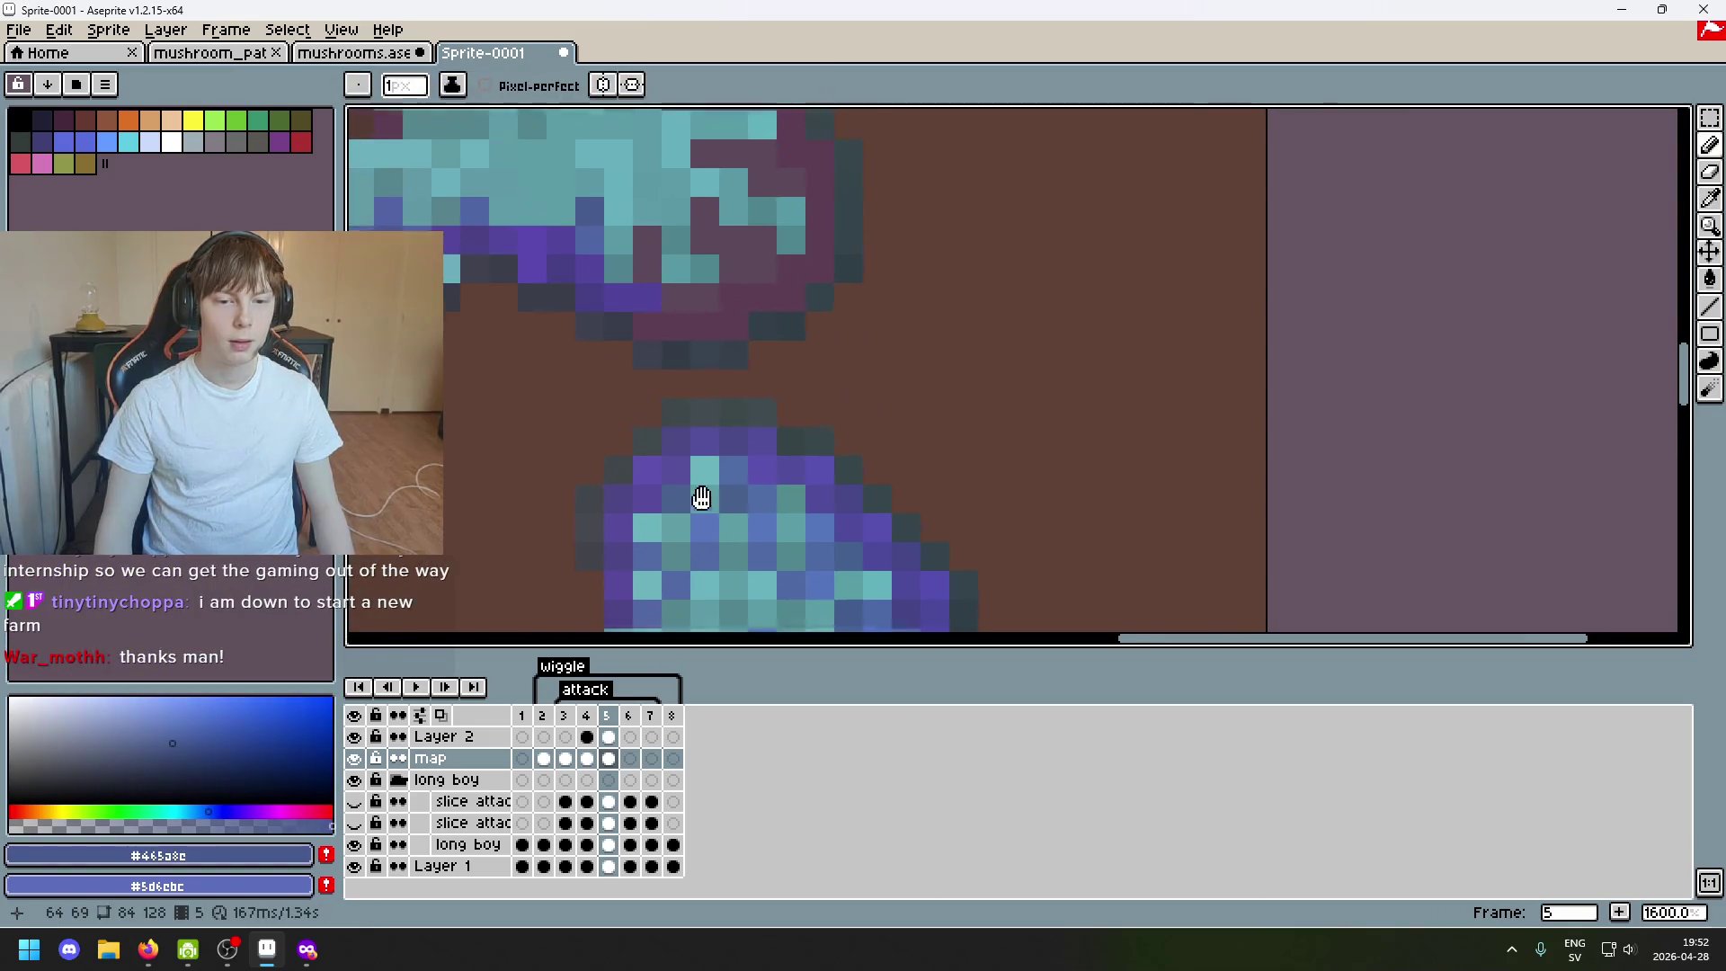
{"action": "scroll", "coordinate": [644, 276], "scroll_direction": "down", "scroll_amount": 2}
{"action": "left_click", "coordinate": [796, 387]}
{"action": "scroll", "coordinate": [697, 417], "scroll_direction": "up", "scroll_amount": 2}
{"action": "scroll", "coordinate": [696, 416], "scroll_direction": "down", "scroll_amount": 2}
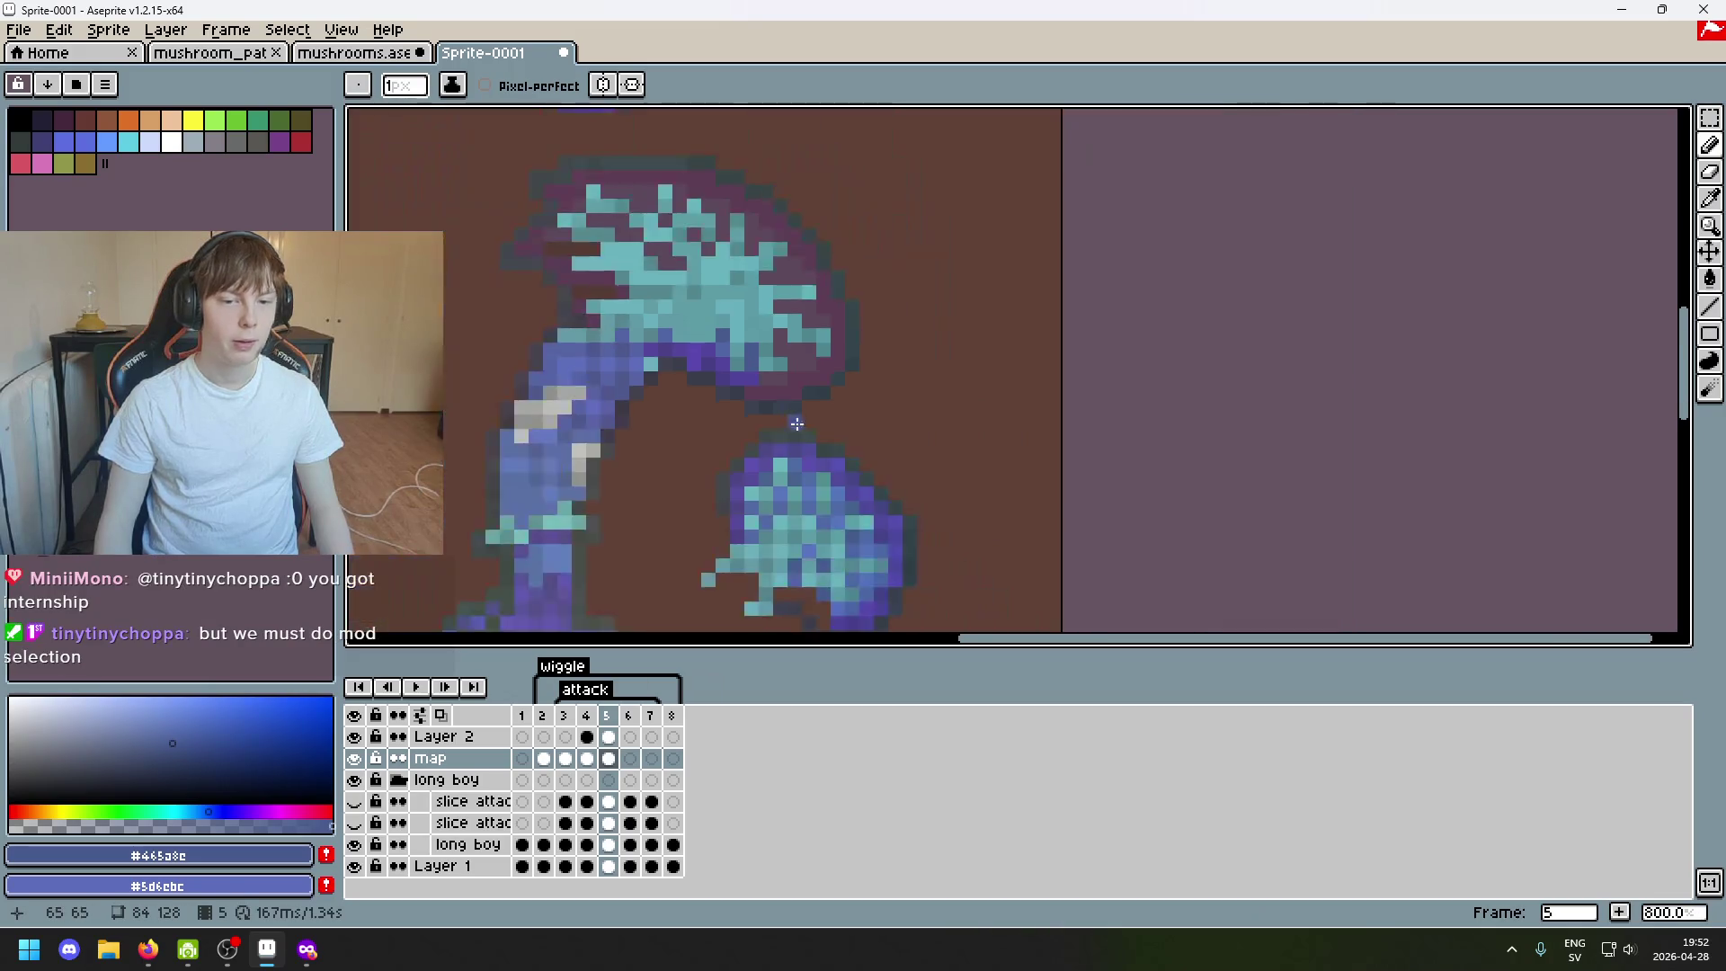
{"action": "scroll", "coordinate": [777, 486], "scroll_direction": "up", "scroll_amount": 2}
{"action": "left_click", "coordinate": [778, 486], "text": "alt"}
{"action": "scroll", "coordinate": [639, 362], "scroll_direction": "up", "scroll_amount": 3}
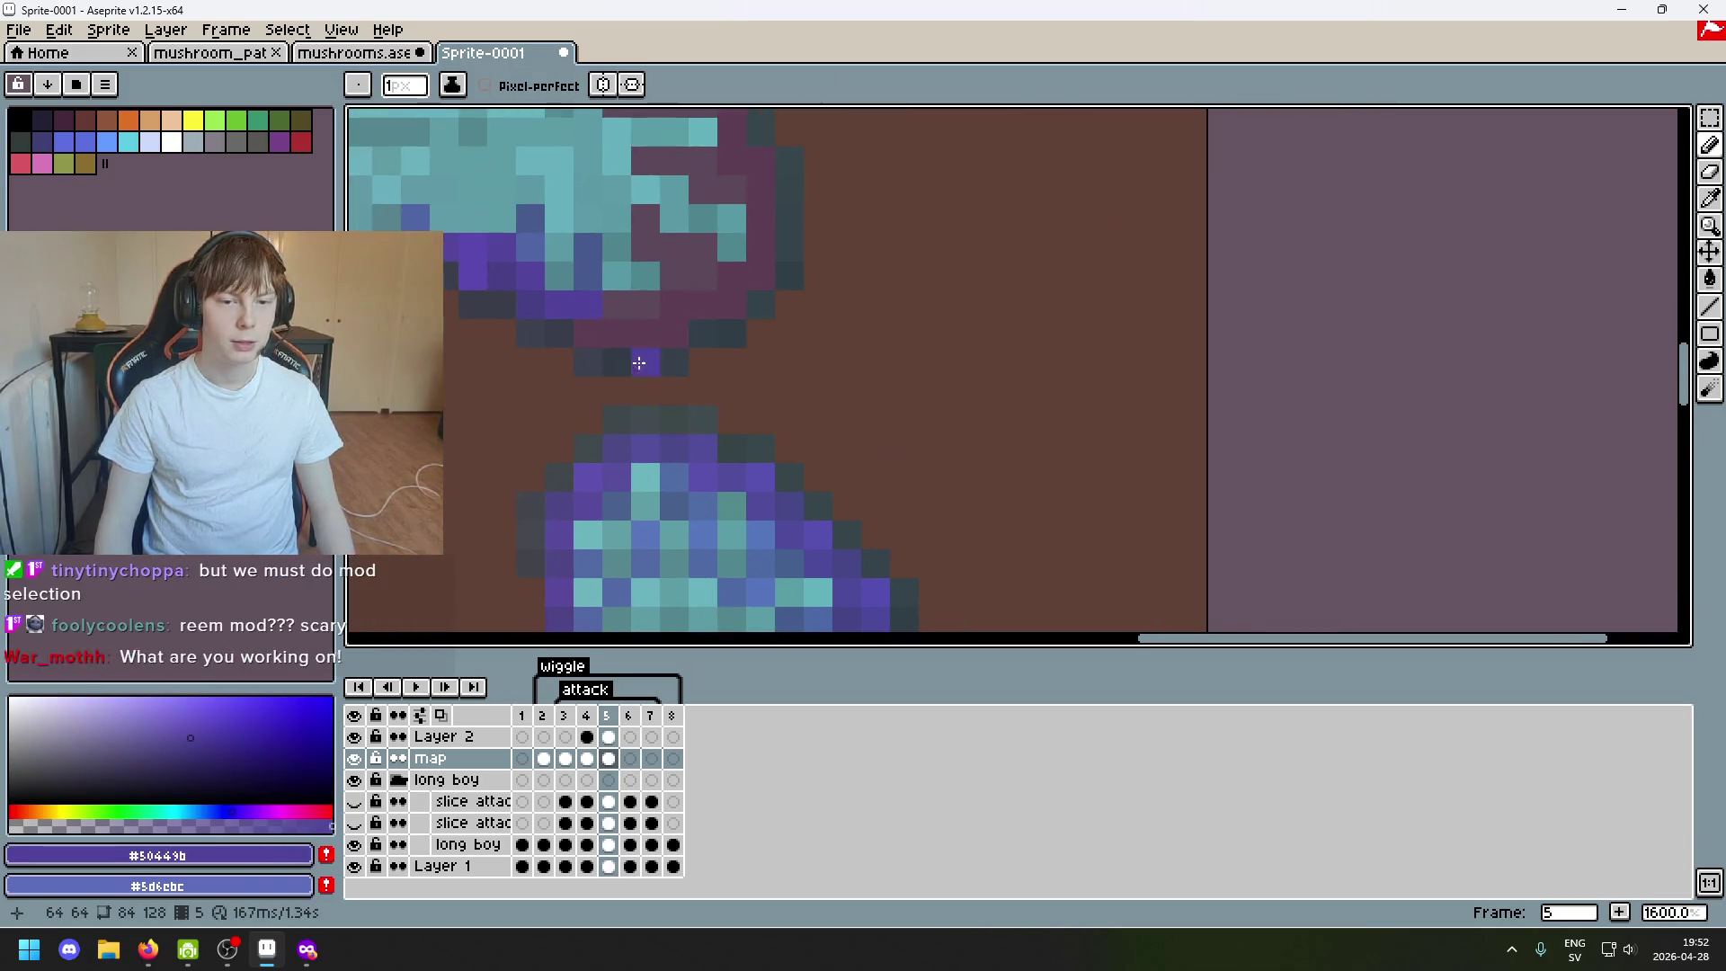
{"action": "scroll", "coordinate": [594, 337], "scroll_direction": "down", "scroll_amount": 3}
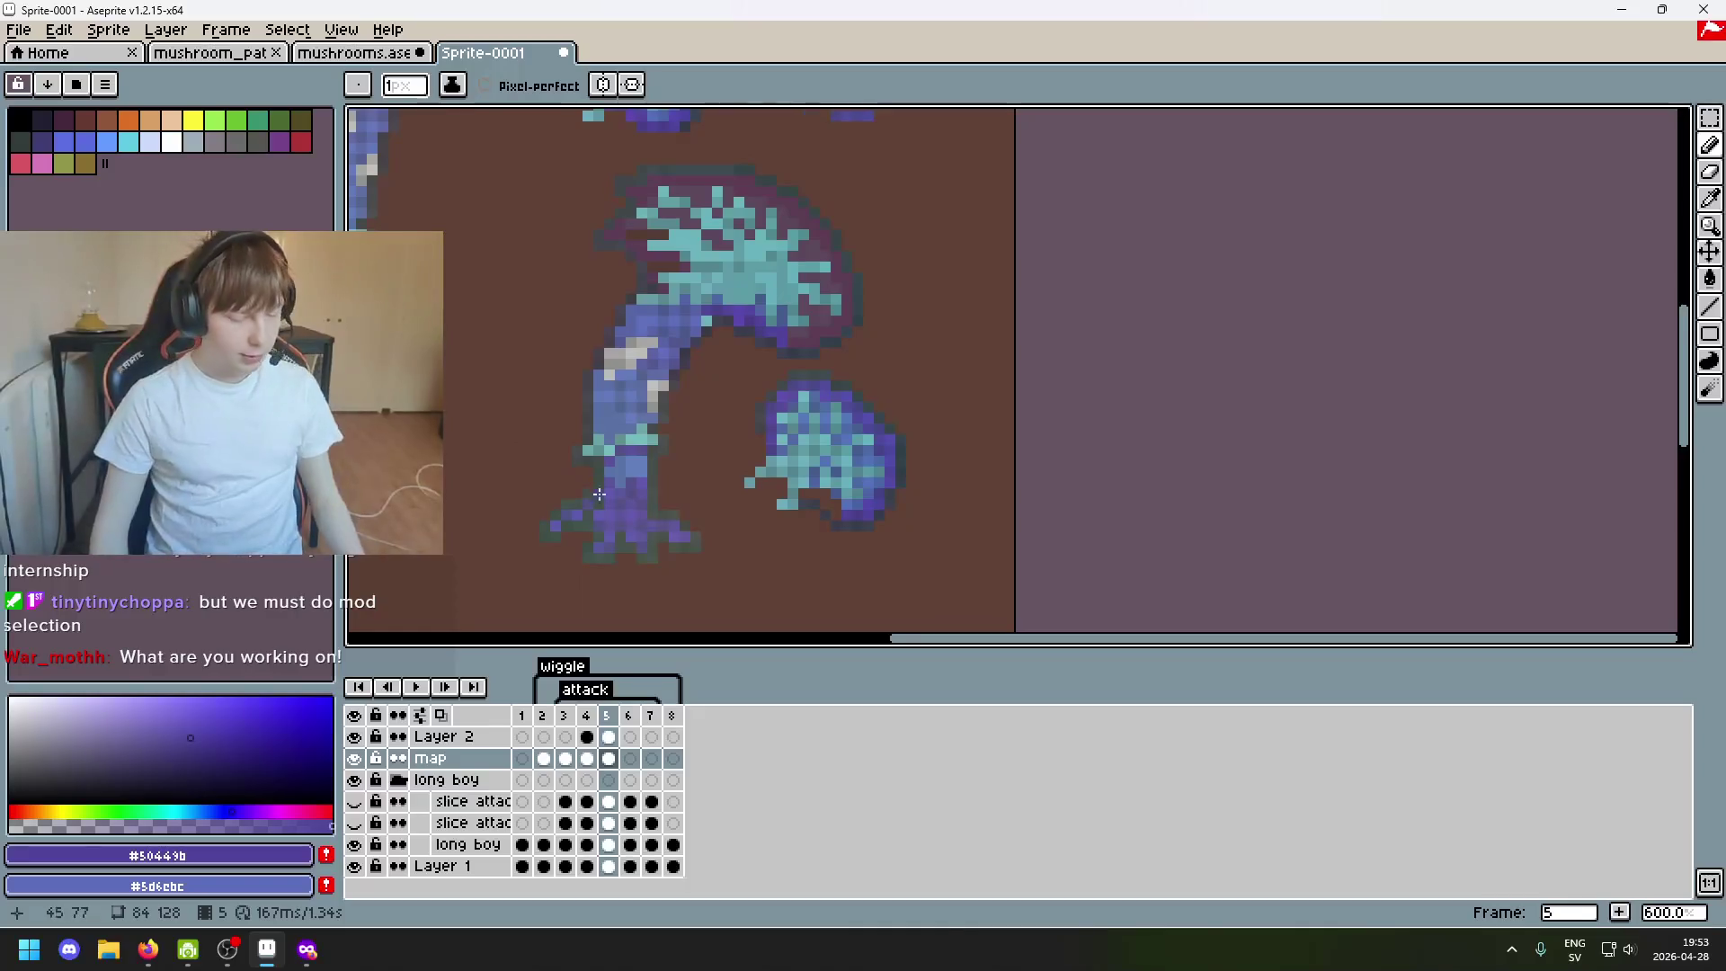
{"action": "scroll", "coordinate": [684, 349], "scroll_direction": "down", "scroll_amount": 2}
{"action": "left_click_drag", "start_coordinate": [684, 350], "coordinate": [795, 349]}
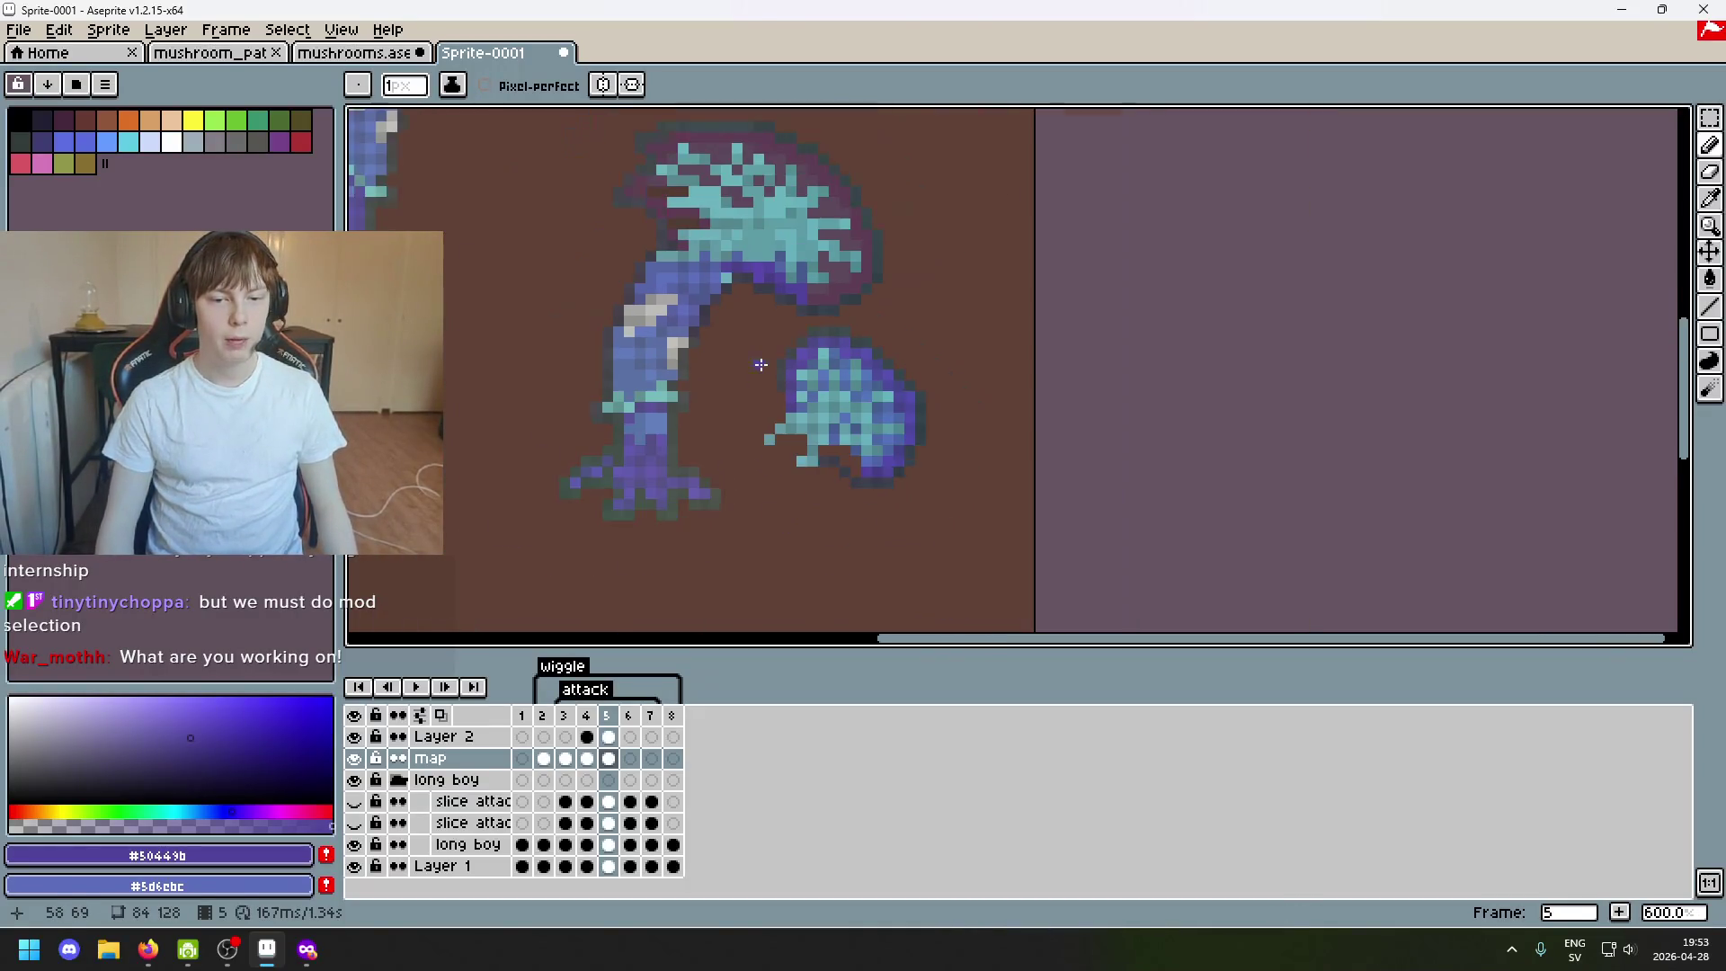
{"action": "scroll", "coordinate": [746, 415], "scroll_direction": "up", "scroll_amount": 3}
{"action": "scroll", "coordinate": [746, 415], "scroll_direction": "down", "scroll_amount": 3}
{"action": "scroll", "coordinate": [788, 508], "scroll_direction": "up", "scroll_amount": 1}
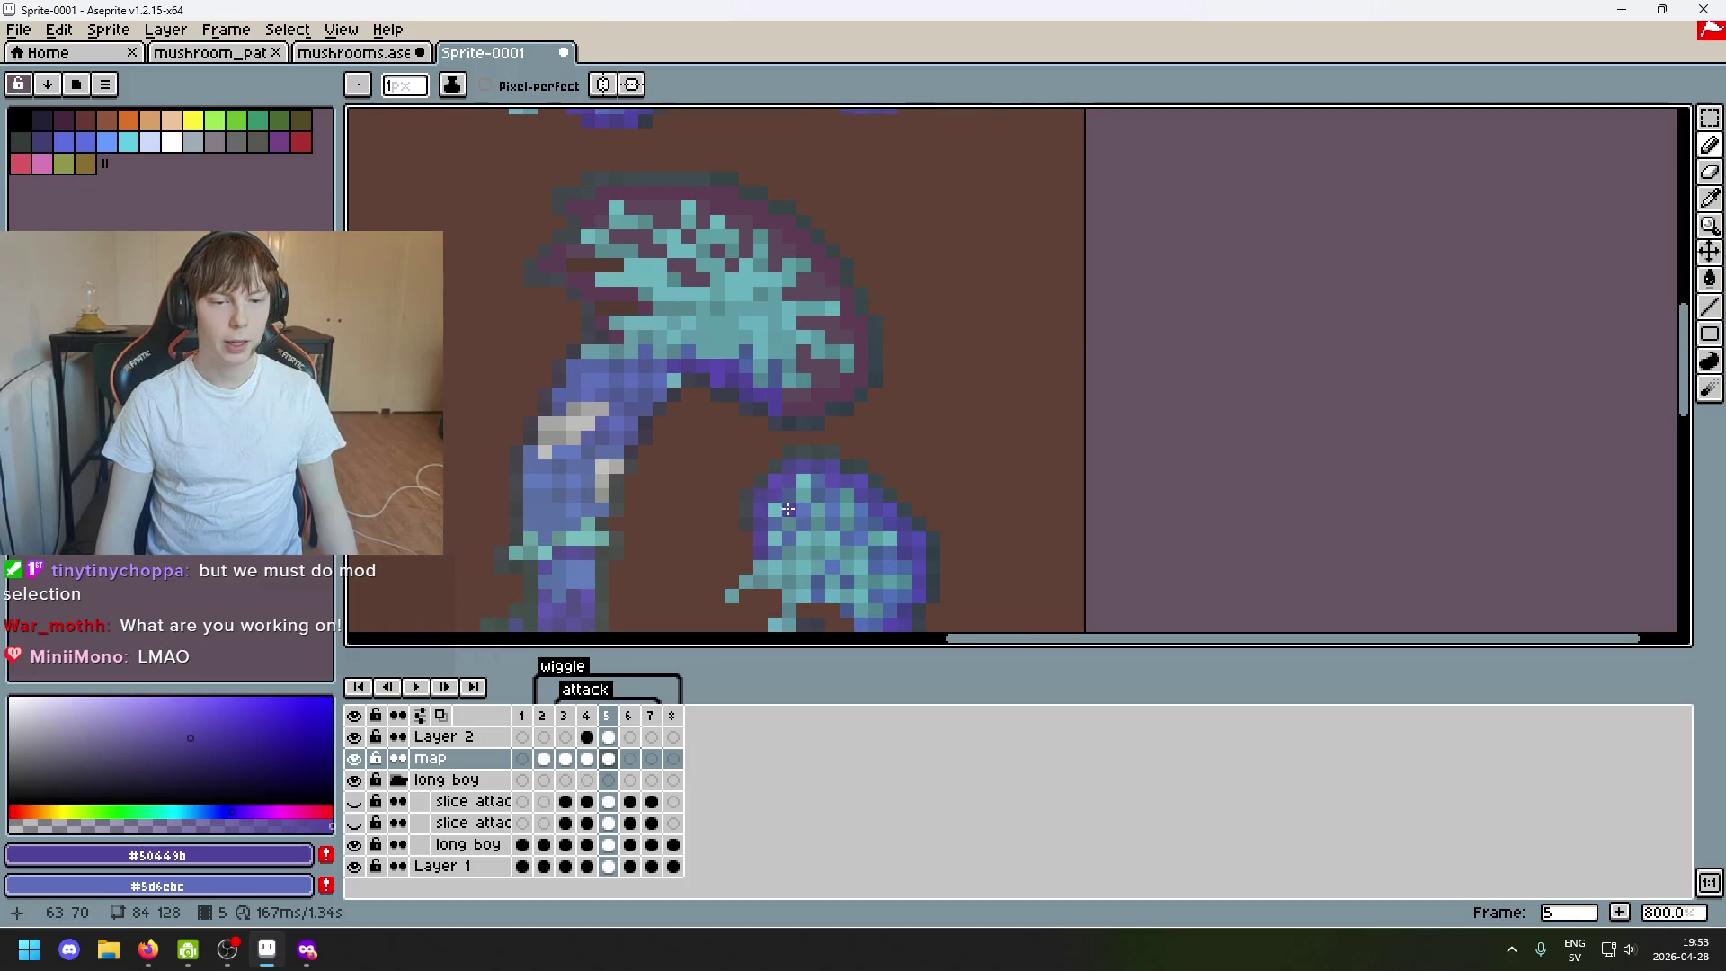
{"action": "scroll", "coordinate": [784, 433], "scroll_direction": "up", "scroll_amount": 2}
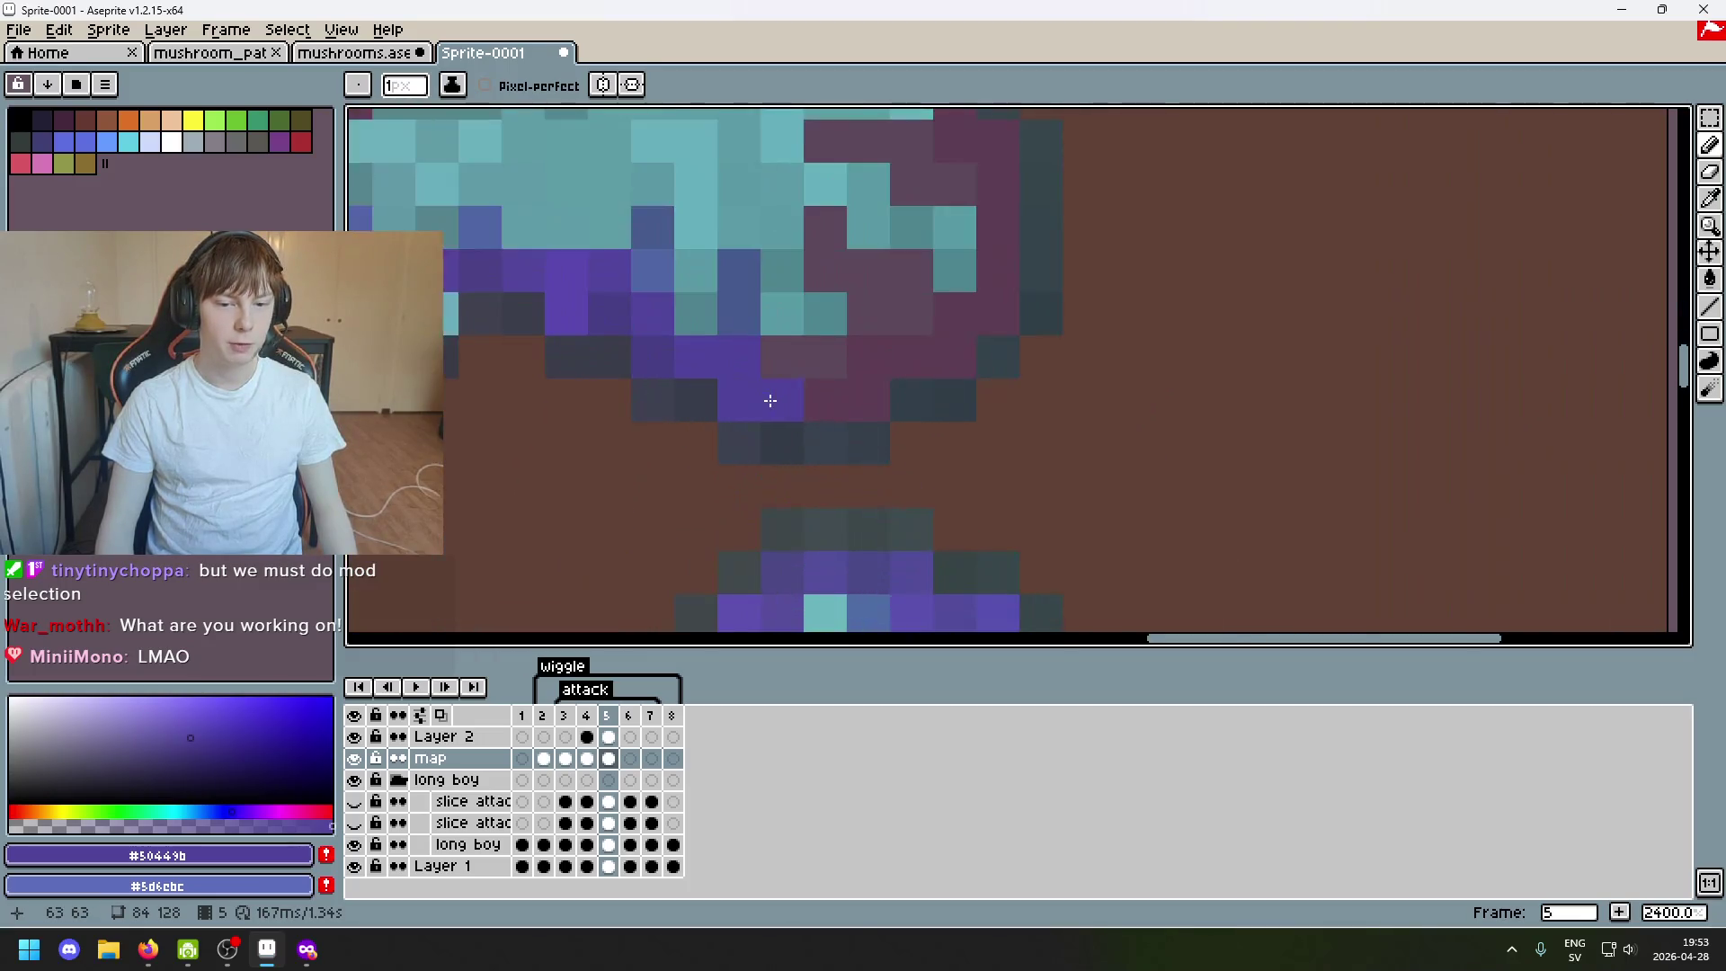
{"action": "scroll", "coordinate": [871, 379], "scroll_direction": "up", "scroll_amount": 1}
{"action": "scroll", "coordinate": [682, 420], "scroll_direction": "down", "scroll_amount": 3}
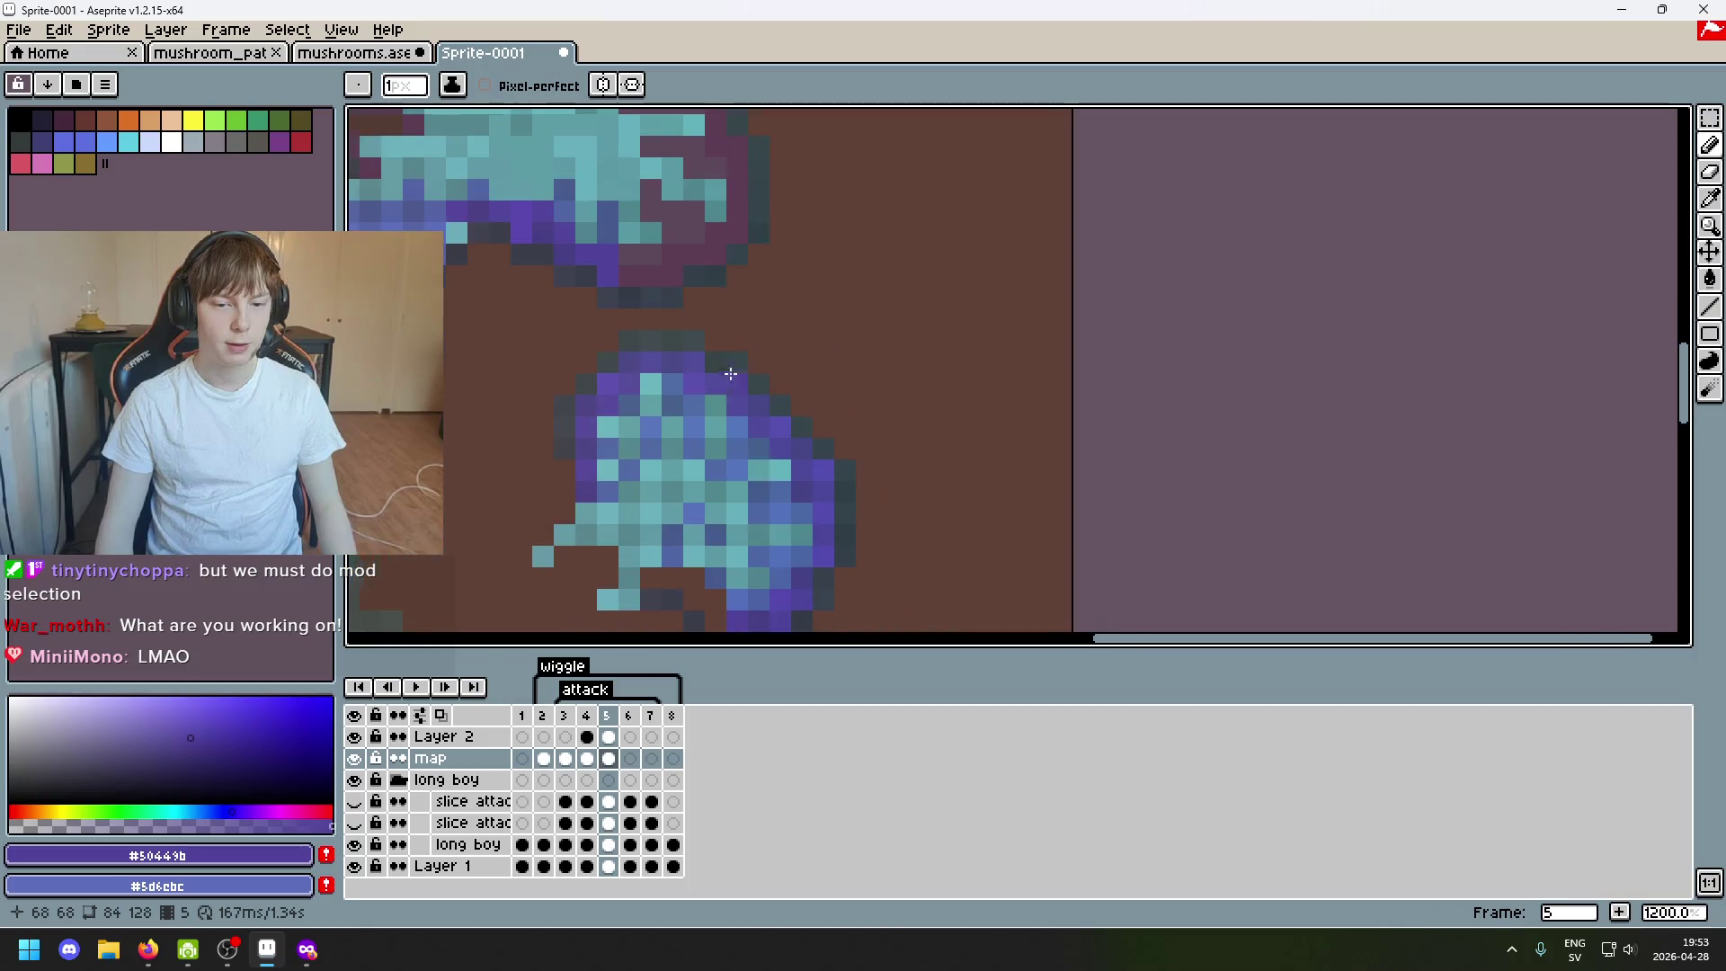
{"action": "scroll", "coordinate": [640, 297], "scroll_direction": "down", "scroll_amount": 1}
{"action": "scroll", "coordinate": [620, 238], "scroll_direction": "up", "scroll_amount": 1}
{"action": "scroll", "coordinate": [623, 247], "scroll_direction": "down", "scroll_amount": 1}
{"action": "scroll", "coordinate": [664, 286], "scroll_direction": "up", "scroll_amount": 1}
{"action": "scroll", "coordinate": [729, 324], "scroll_direction": "up", "scroll_amount": 1}
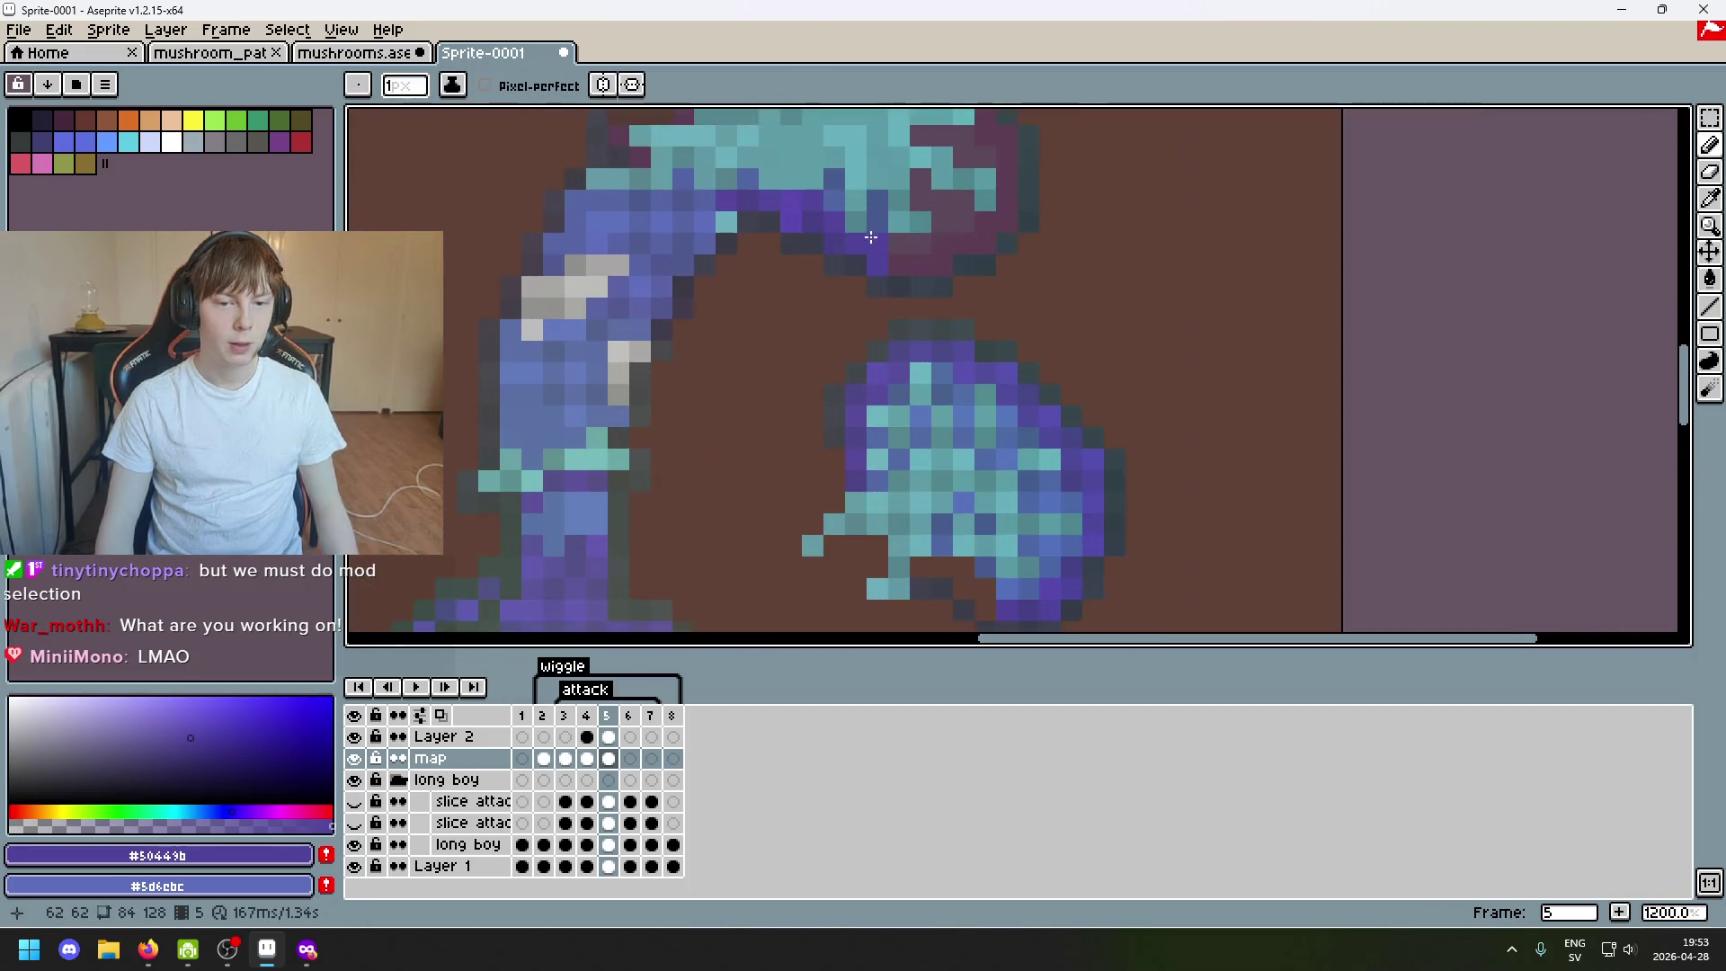
{"action": "scroll", "coordinate": [769, 350], "scroll_direction": "up", "scroll_amount": 2}
{"action": "scroll", "coordinate": [804, 372], "scroll_direction": "down", "scroll_amount": 1}
{"action": "scroll", "coordinate": [809, 385], "scroll_direction": "down", "scroll_amount": 1}
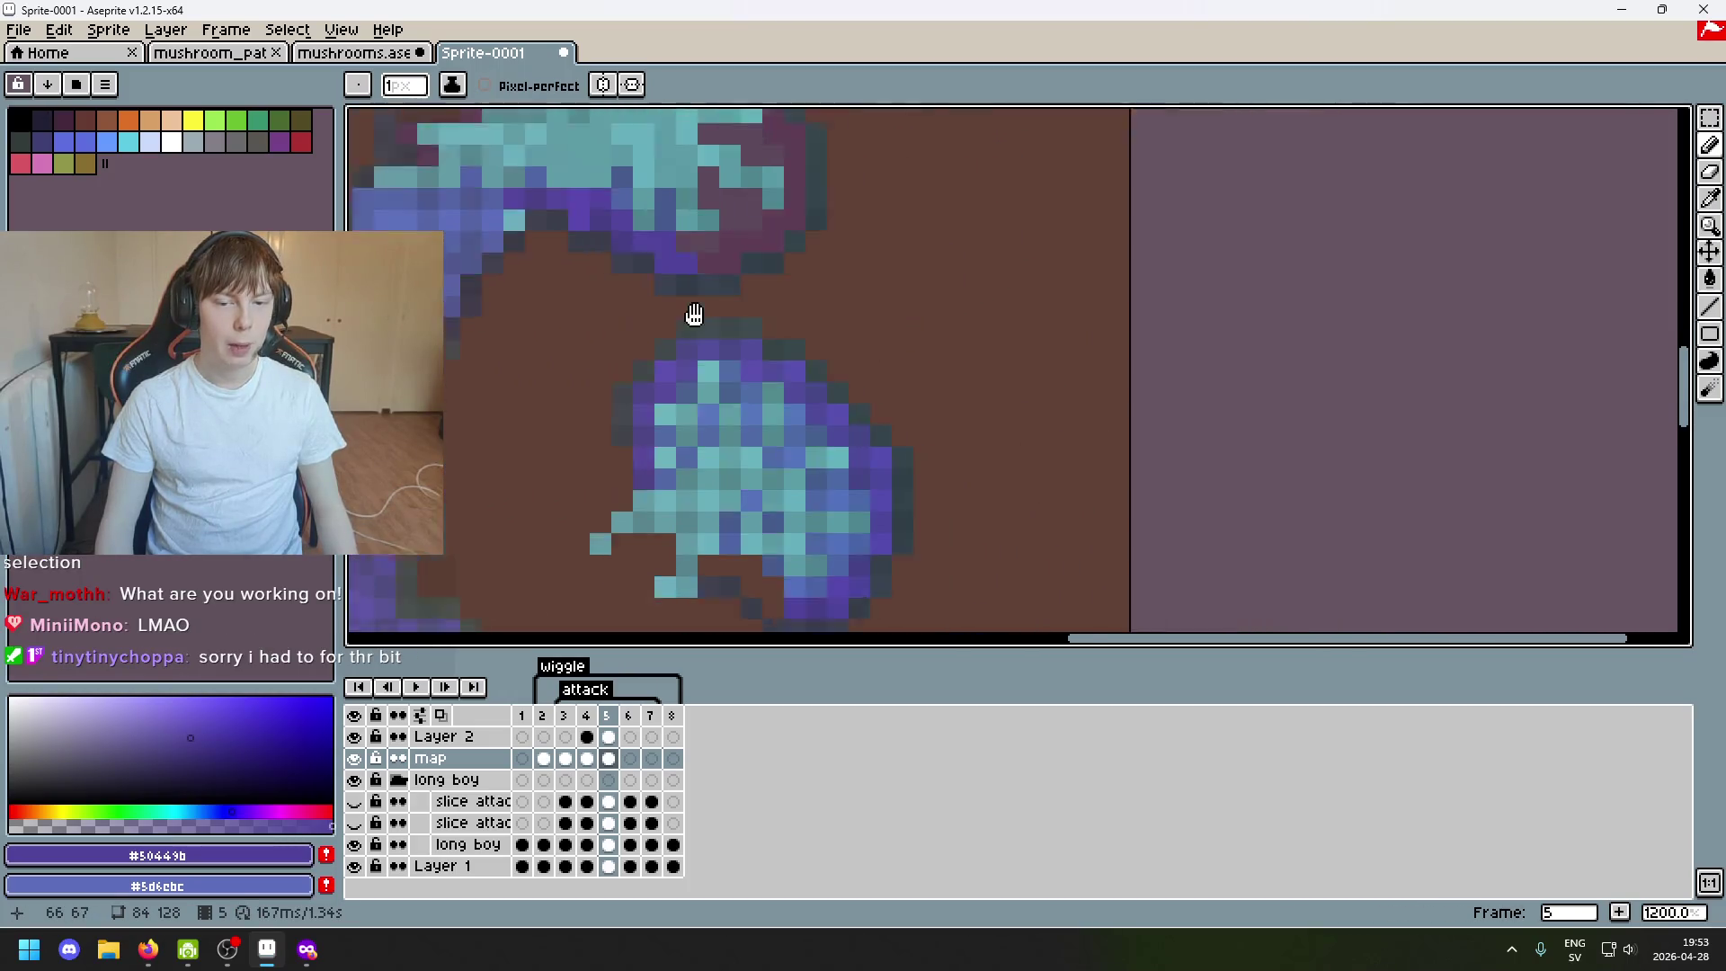
Eyedrop the cap and make the blue shade #4c64a5 the drawing colour.
{"action": "key", "text": "alt"}
{"action": "left_click", "coordinate": [735, 535], "text": "alt"}
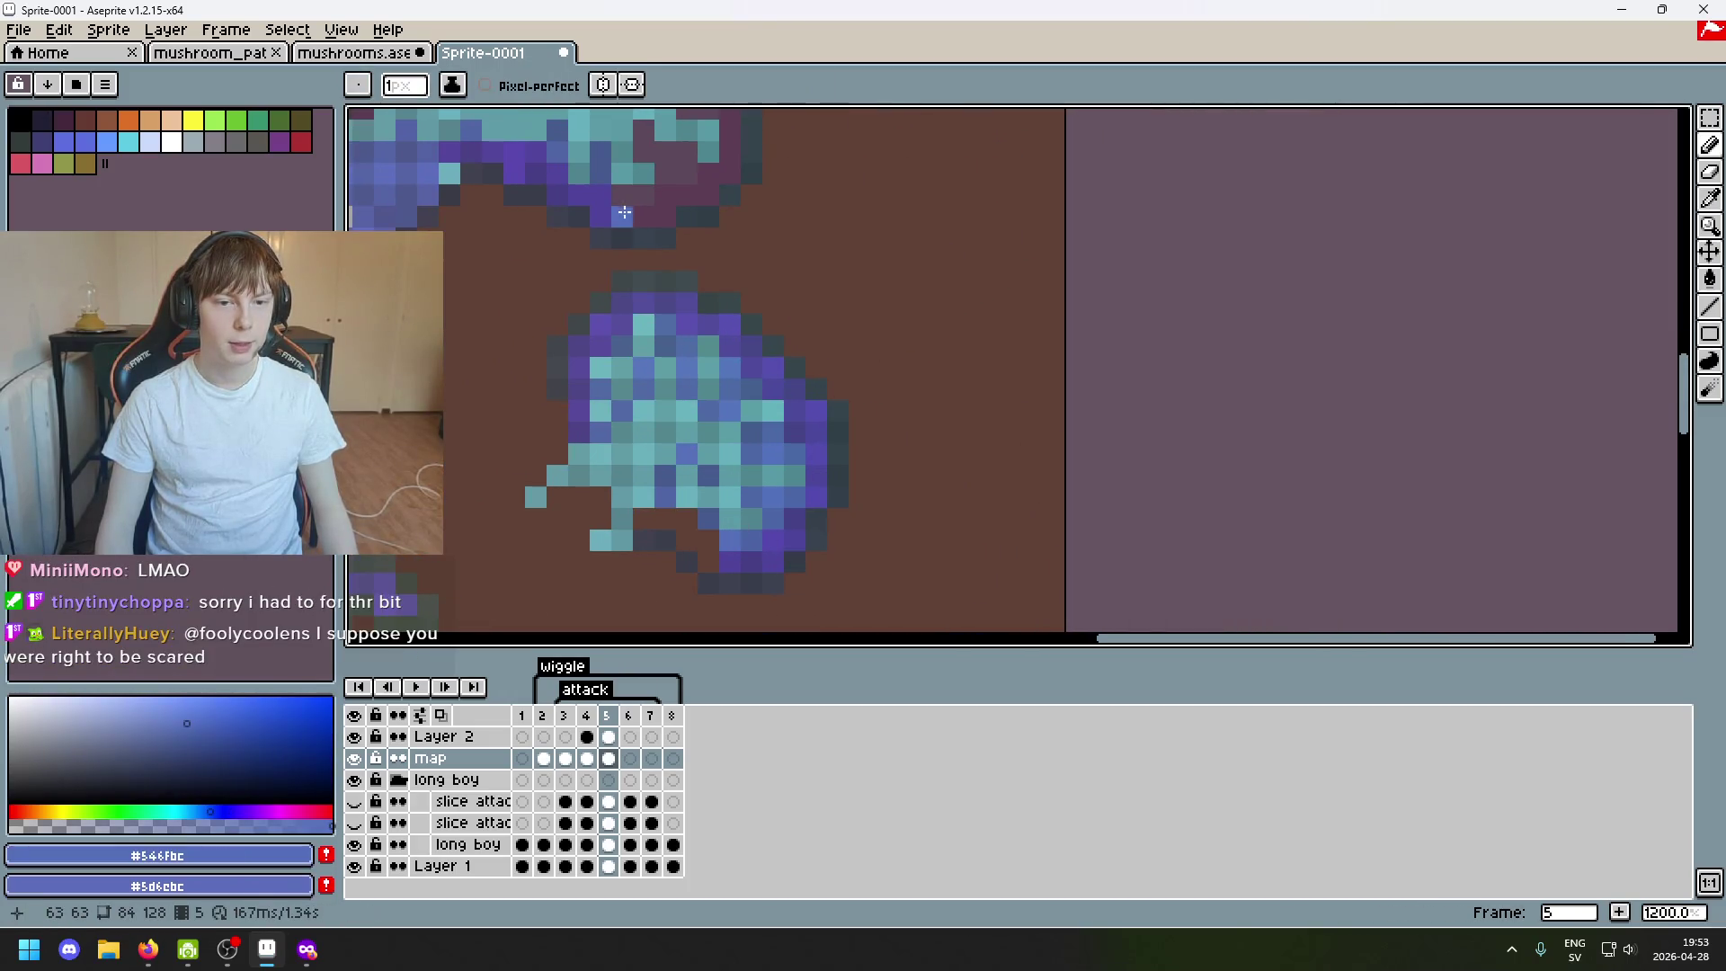
{"action": "left_click", "coordinate": [624, 204], "text": "alt"}
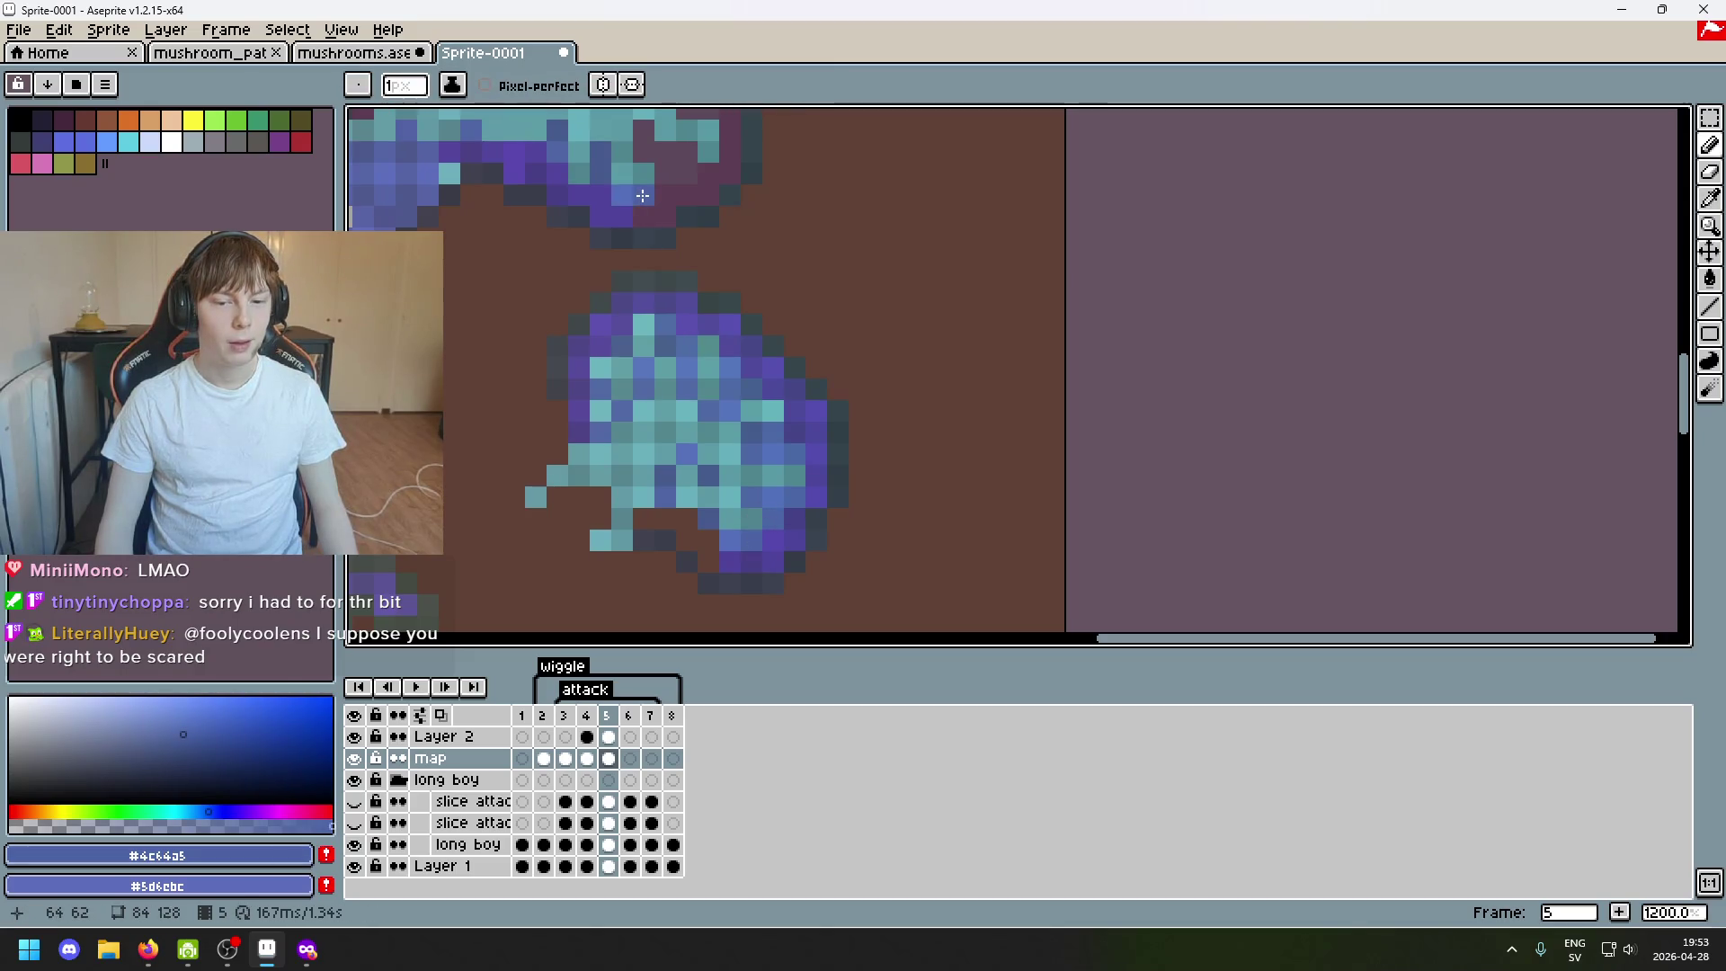
{"action": "scroll", "coordinate": [671, 235], "scroll_direction": "down", "scroll_amount": 2}
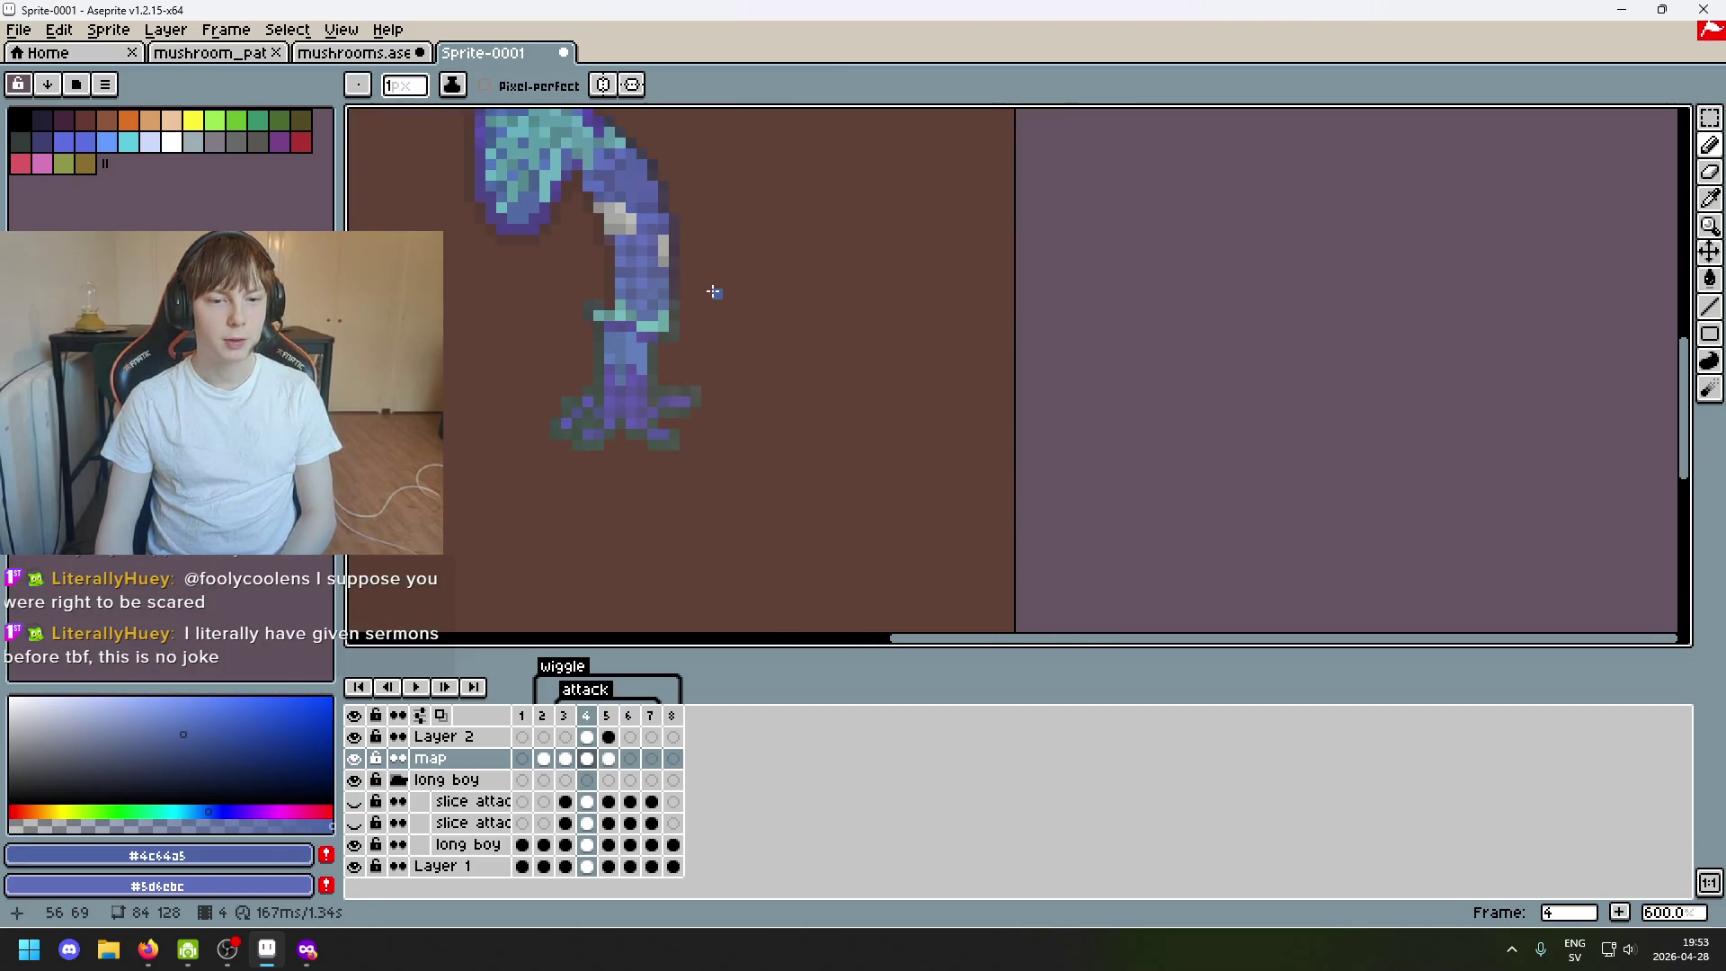
Compare frame 4 and frame 5, then pick purple #50449b and darker #473f86 from the blob.
{"action": "key", "text": "comma"}
{"action": "key", "text": "period"}
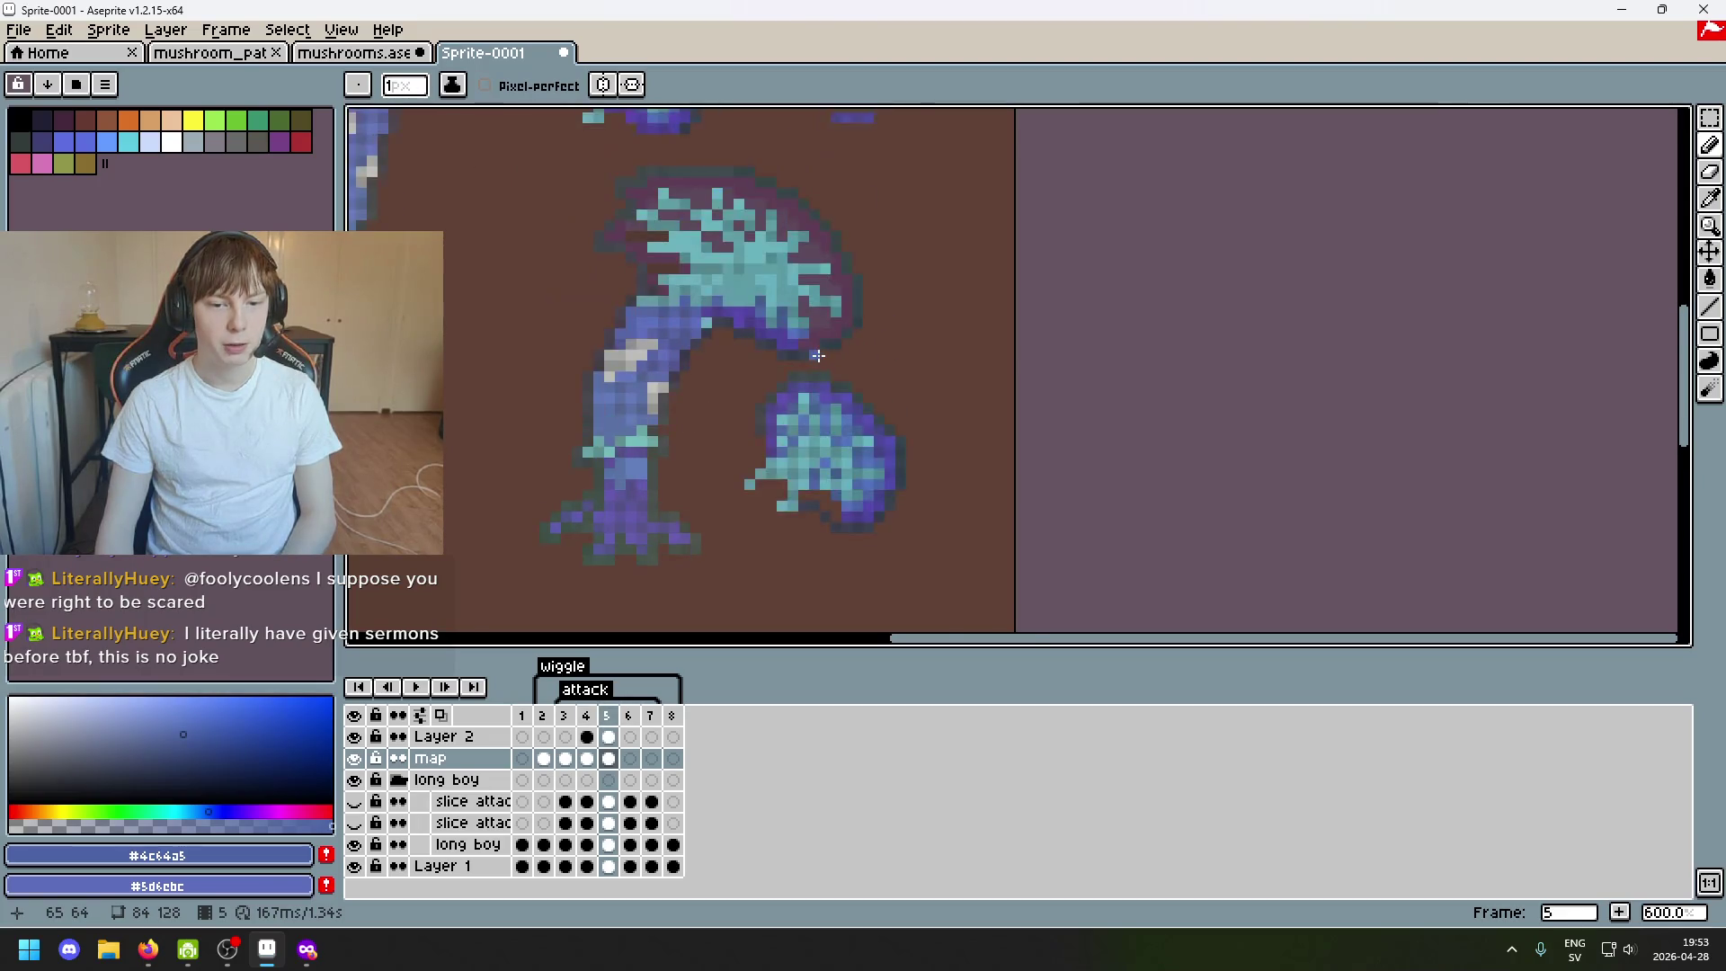
{"action": "scroll", "coordinate": [820, 340], "scroll_direction": "up", "scroll_amount": 1}
{"action": "scroll", "coordinate": [829, 337], "scroll_direction": "up", "scroll_amount": 1}
{"action": "left_click_drag", "start_coordinate": [837, 336], "coordinate": [763, 291]}
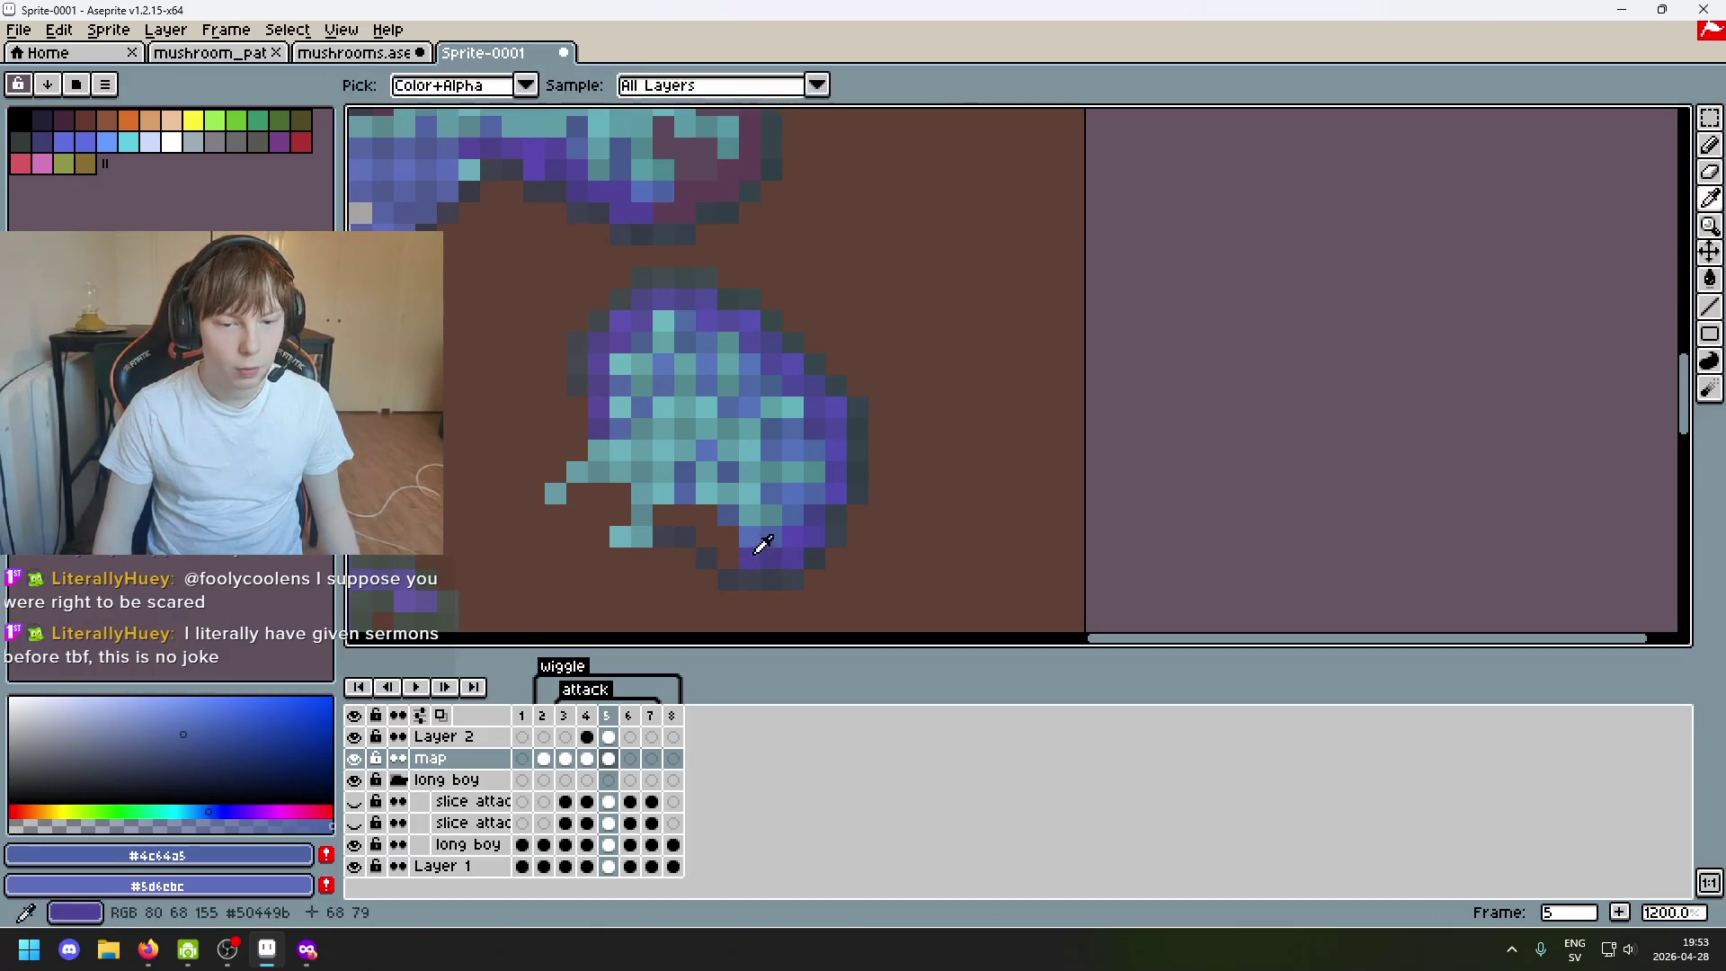
{"action": "left_click", "coordinate": [677, 176], "text": "alt"}
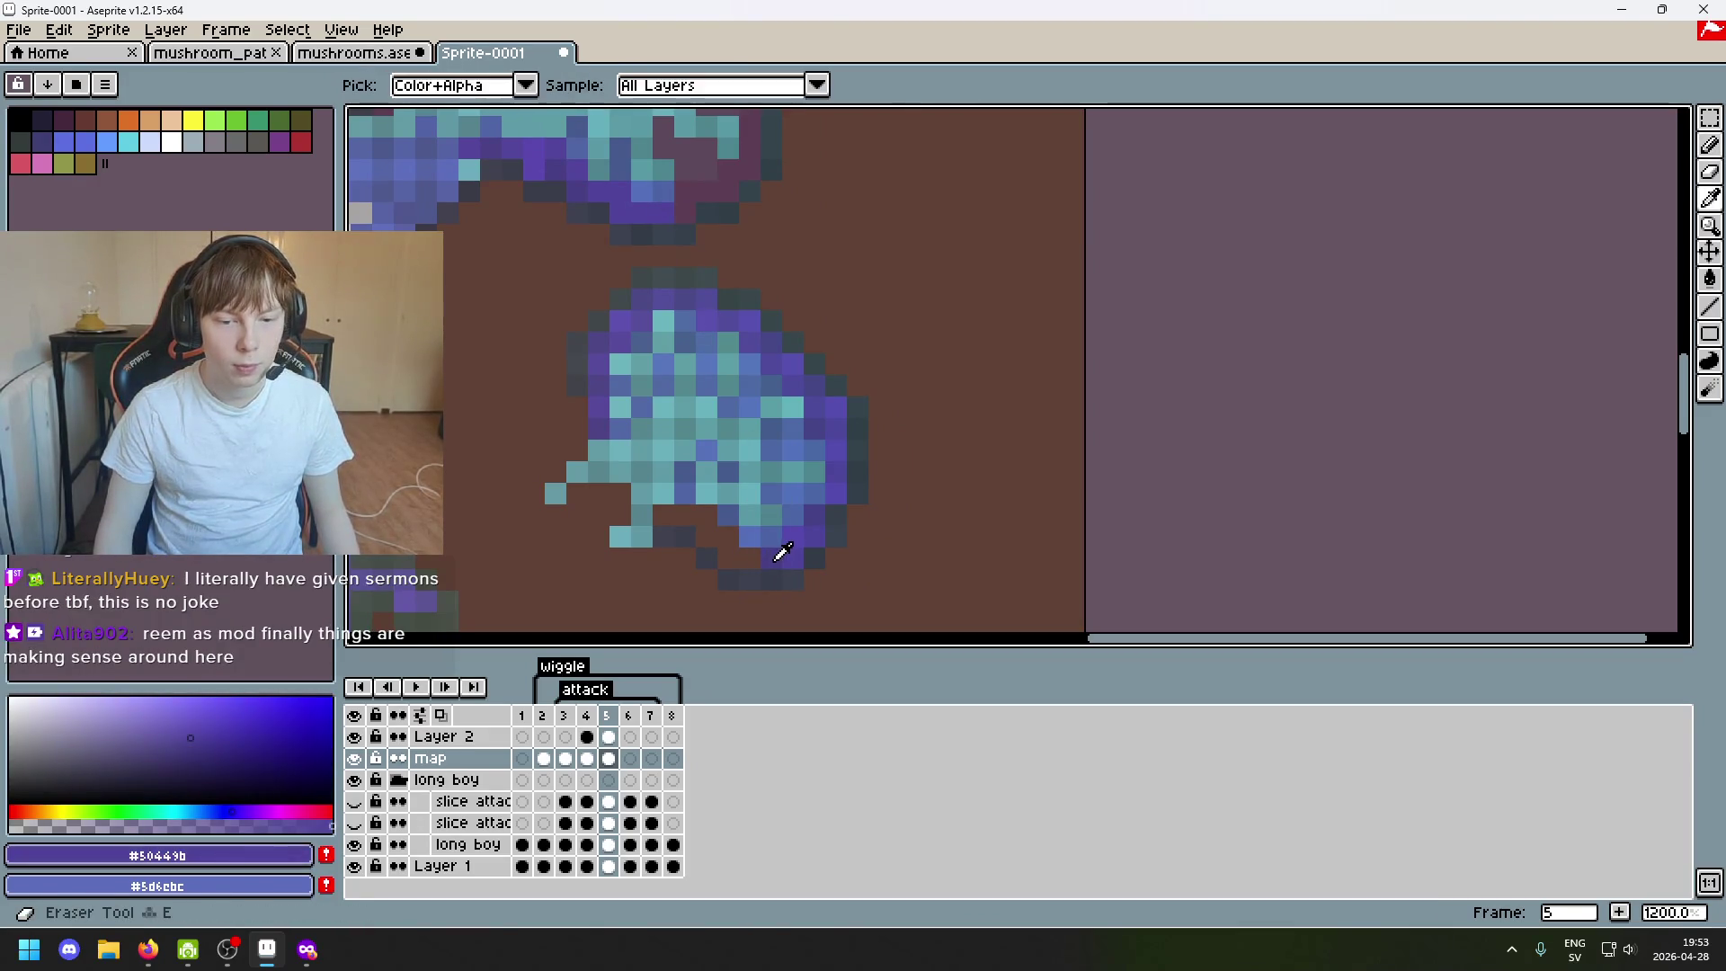
{"action": "left_click", "coordinate": [677, 214], "text": "alt"}
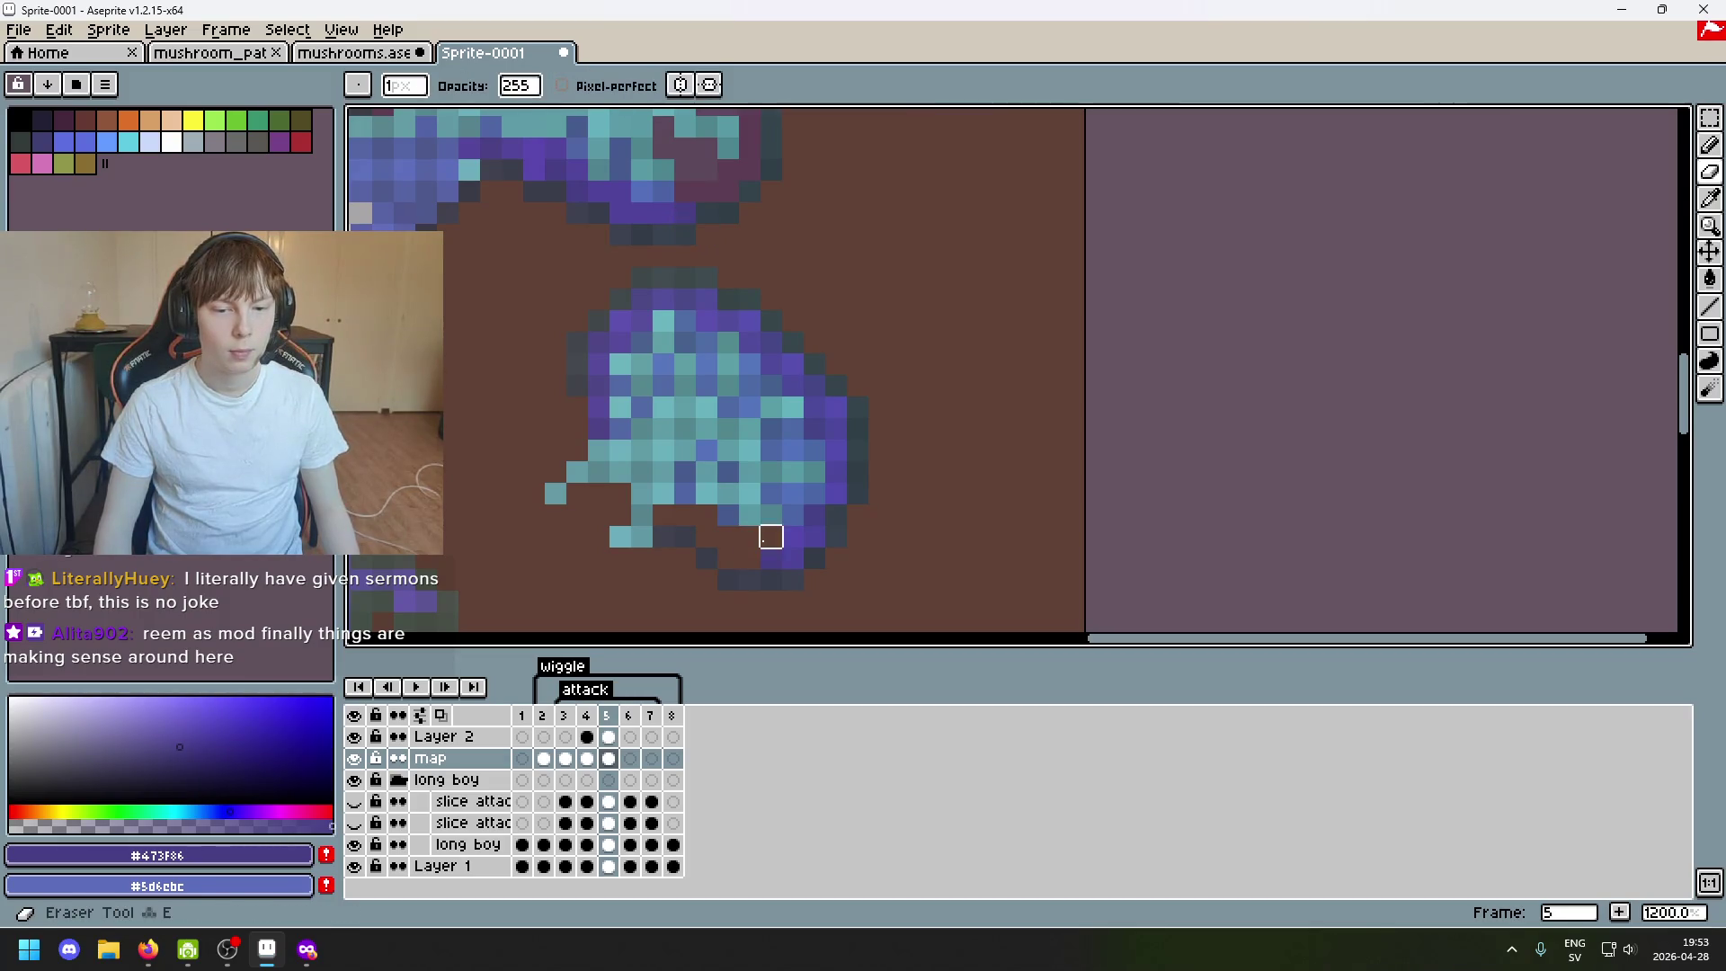
{"action": "scroll", "coordinate": [756, 500], "scroll_direction": "up", "scroll_amount": 3}
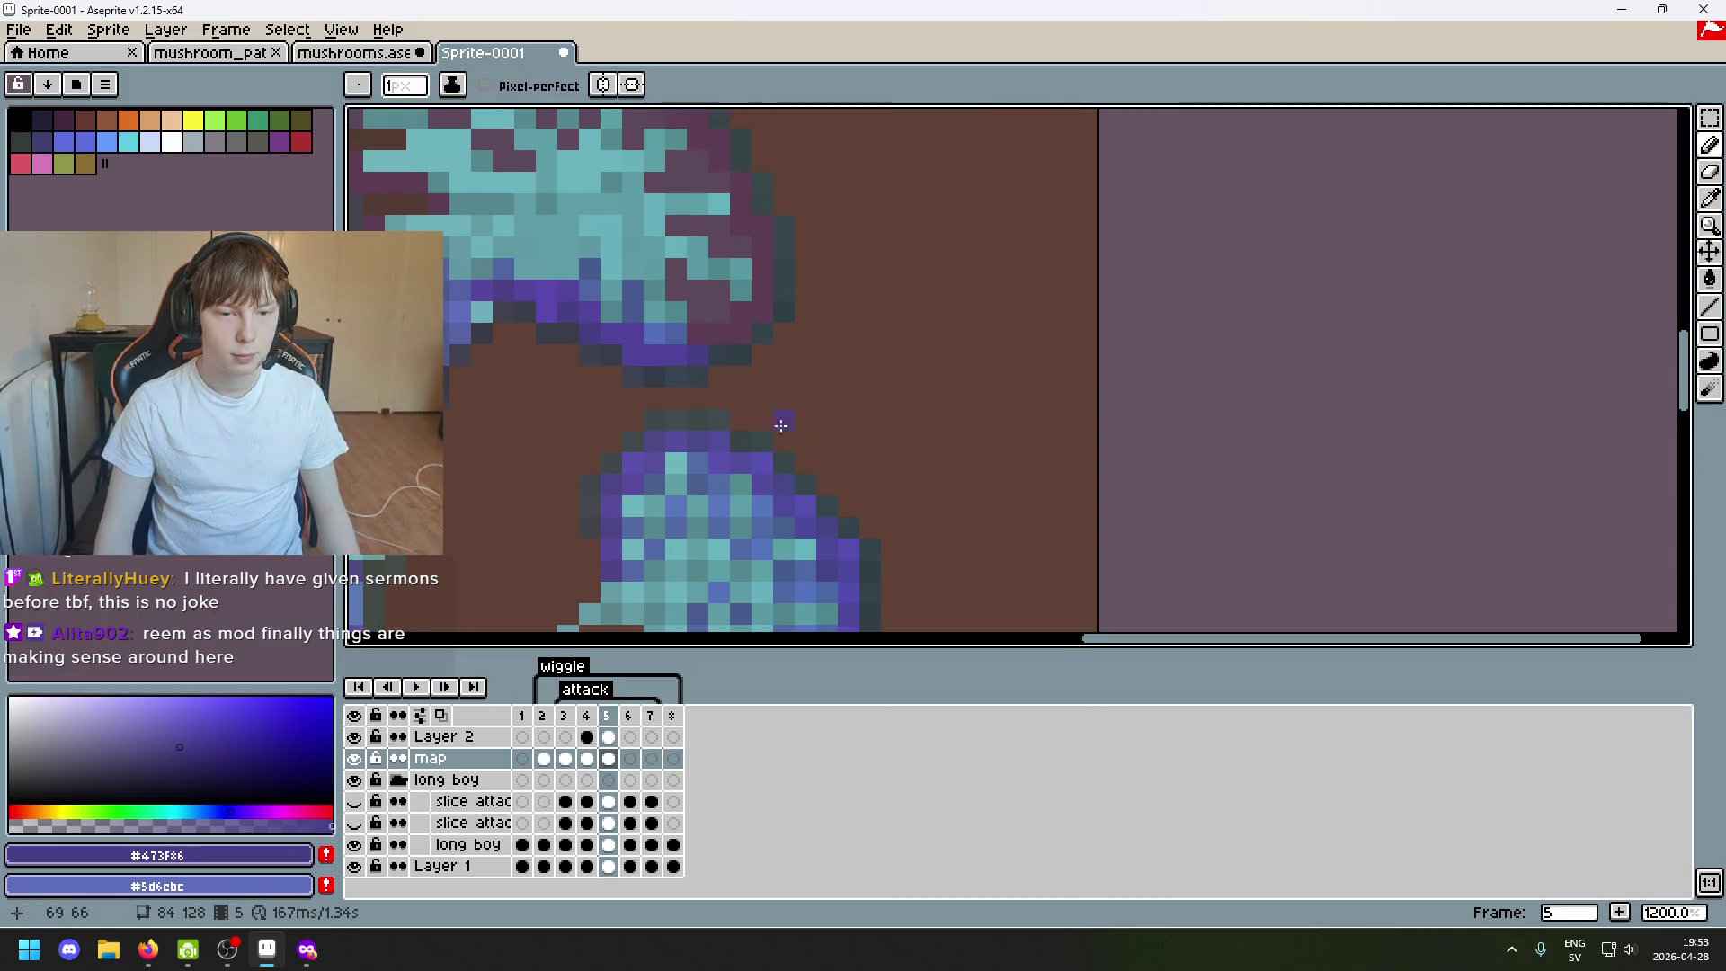
{"action": "scroll", "coordinate": [771, 425], "scroll_direction": "down", "scroll_amount": 2}
{"action": "scroll", "coordinate": [768, 247], "scroll_direction": "up", "scroll_amount": 2}
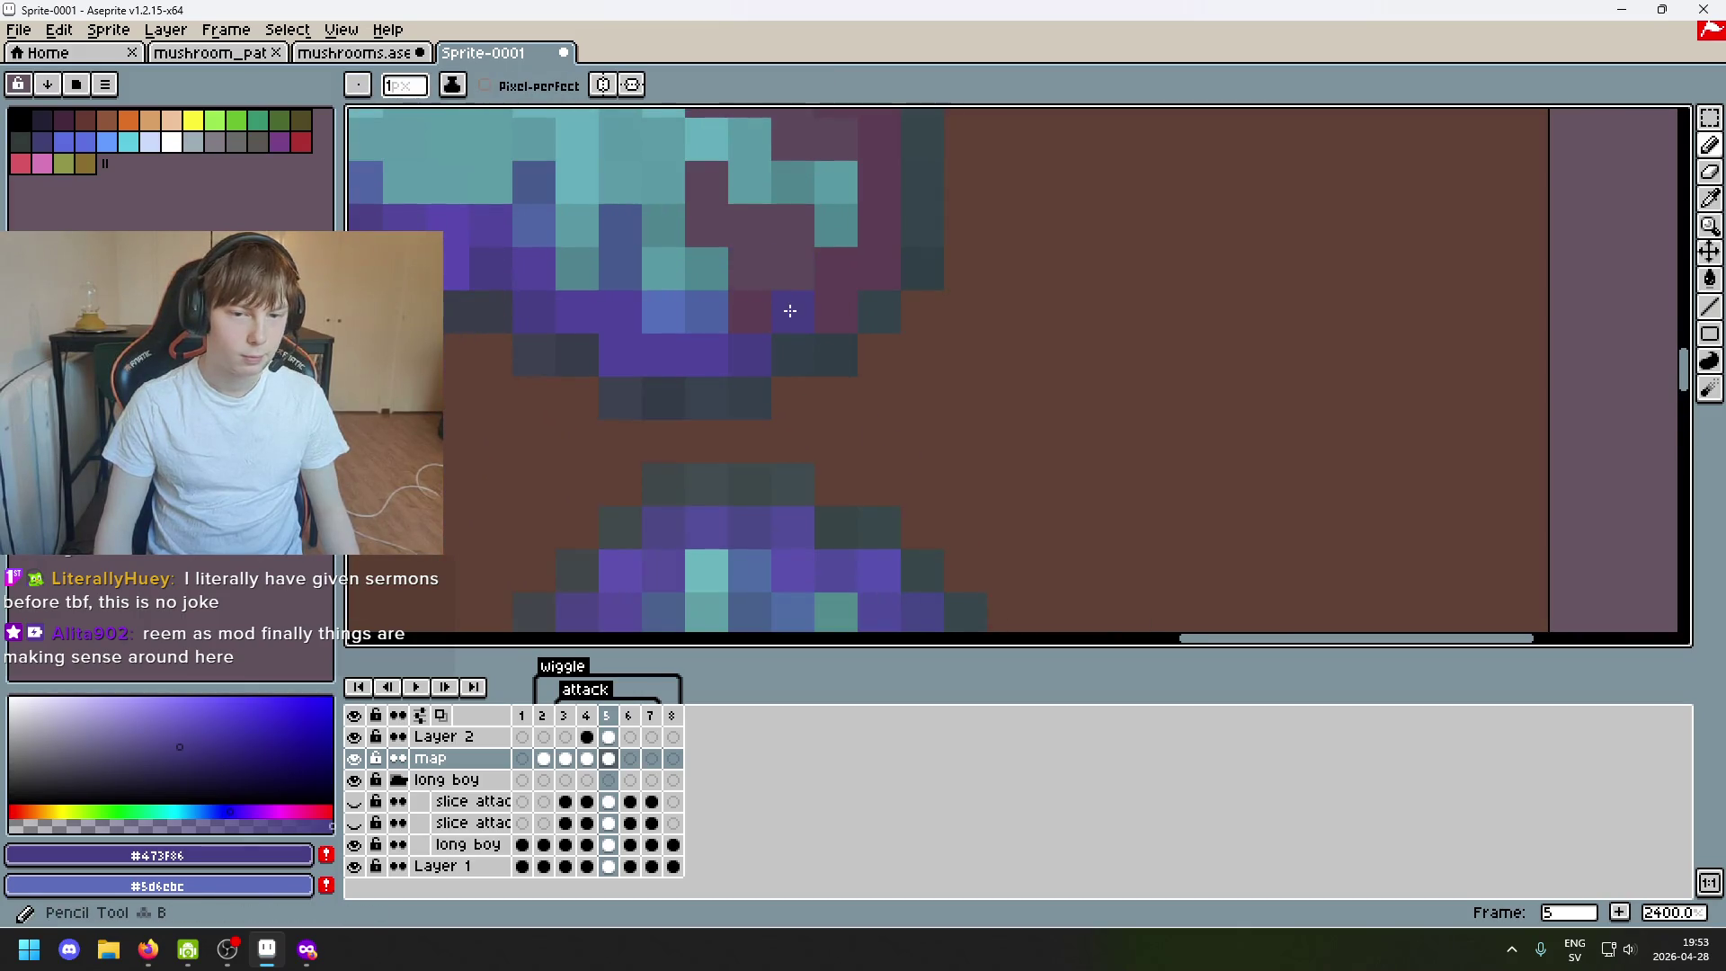
{"action": "scroll", "coordinate": [790, 308], "scroll_direction": "down", "scroll_amount": 3}
{"action": "scroll", "coordinate": [846, 497], "scroll_direction": "up", "scroll_amount": 2}
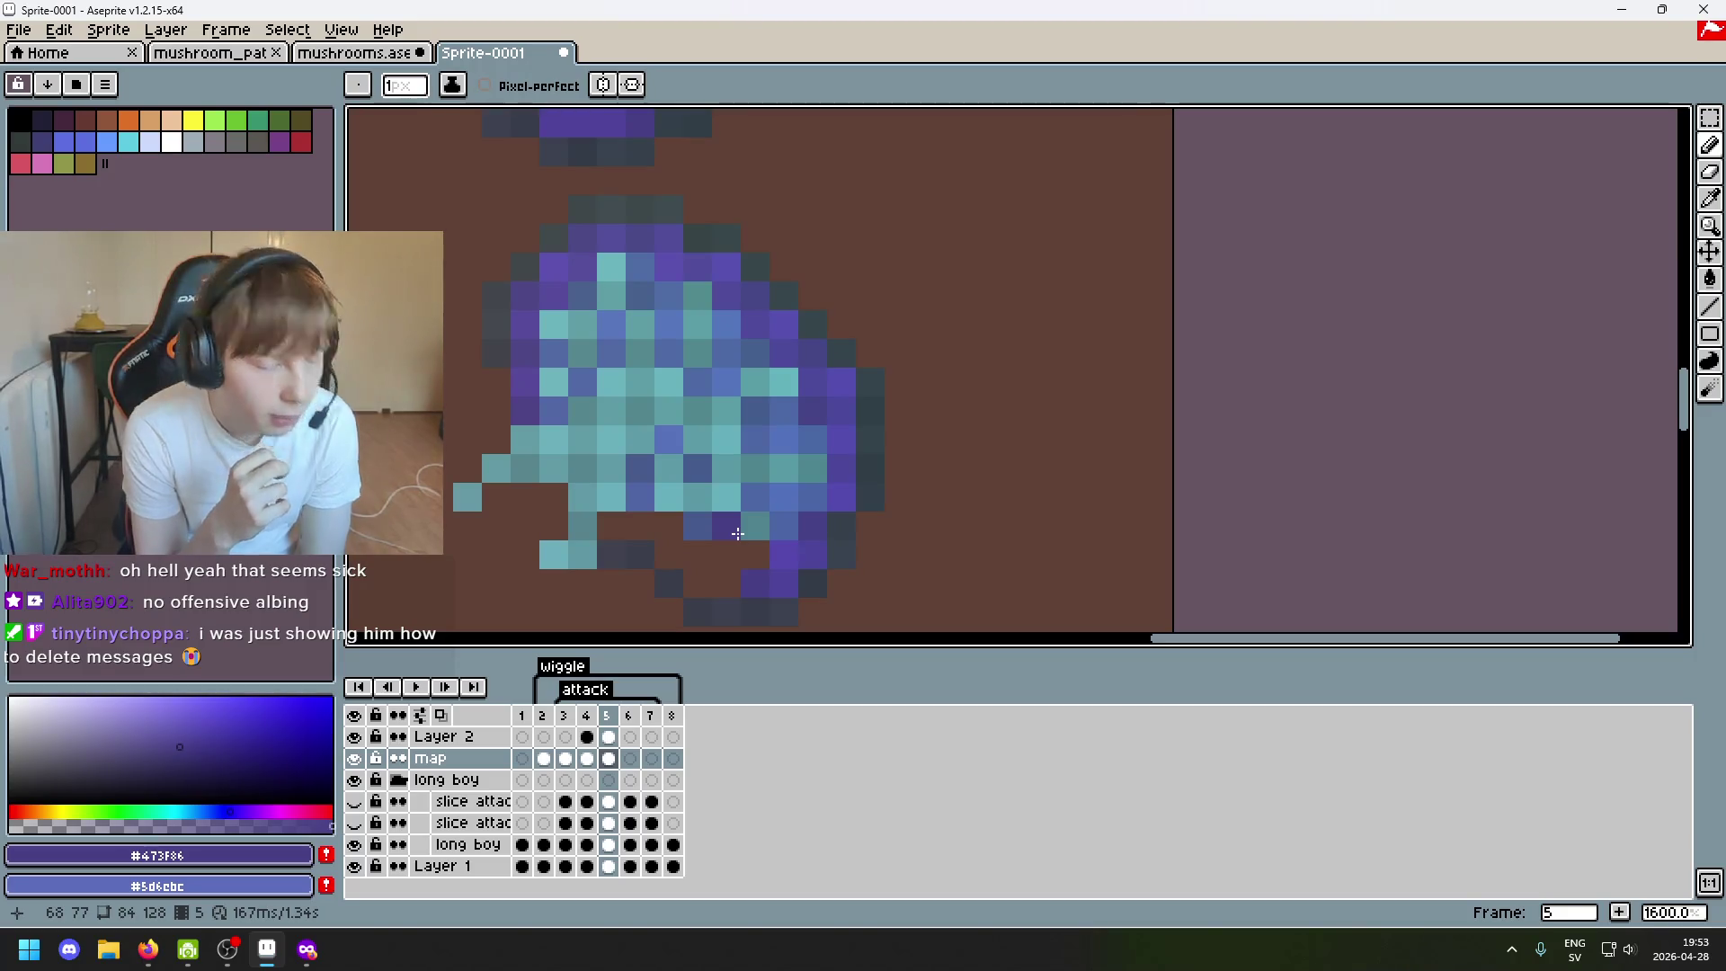
{"action": "scroll", "coordinate": [864, 389], "scroll_direction": "down", "scroll_amount": 1}
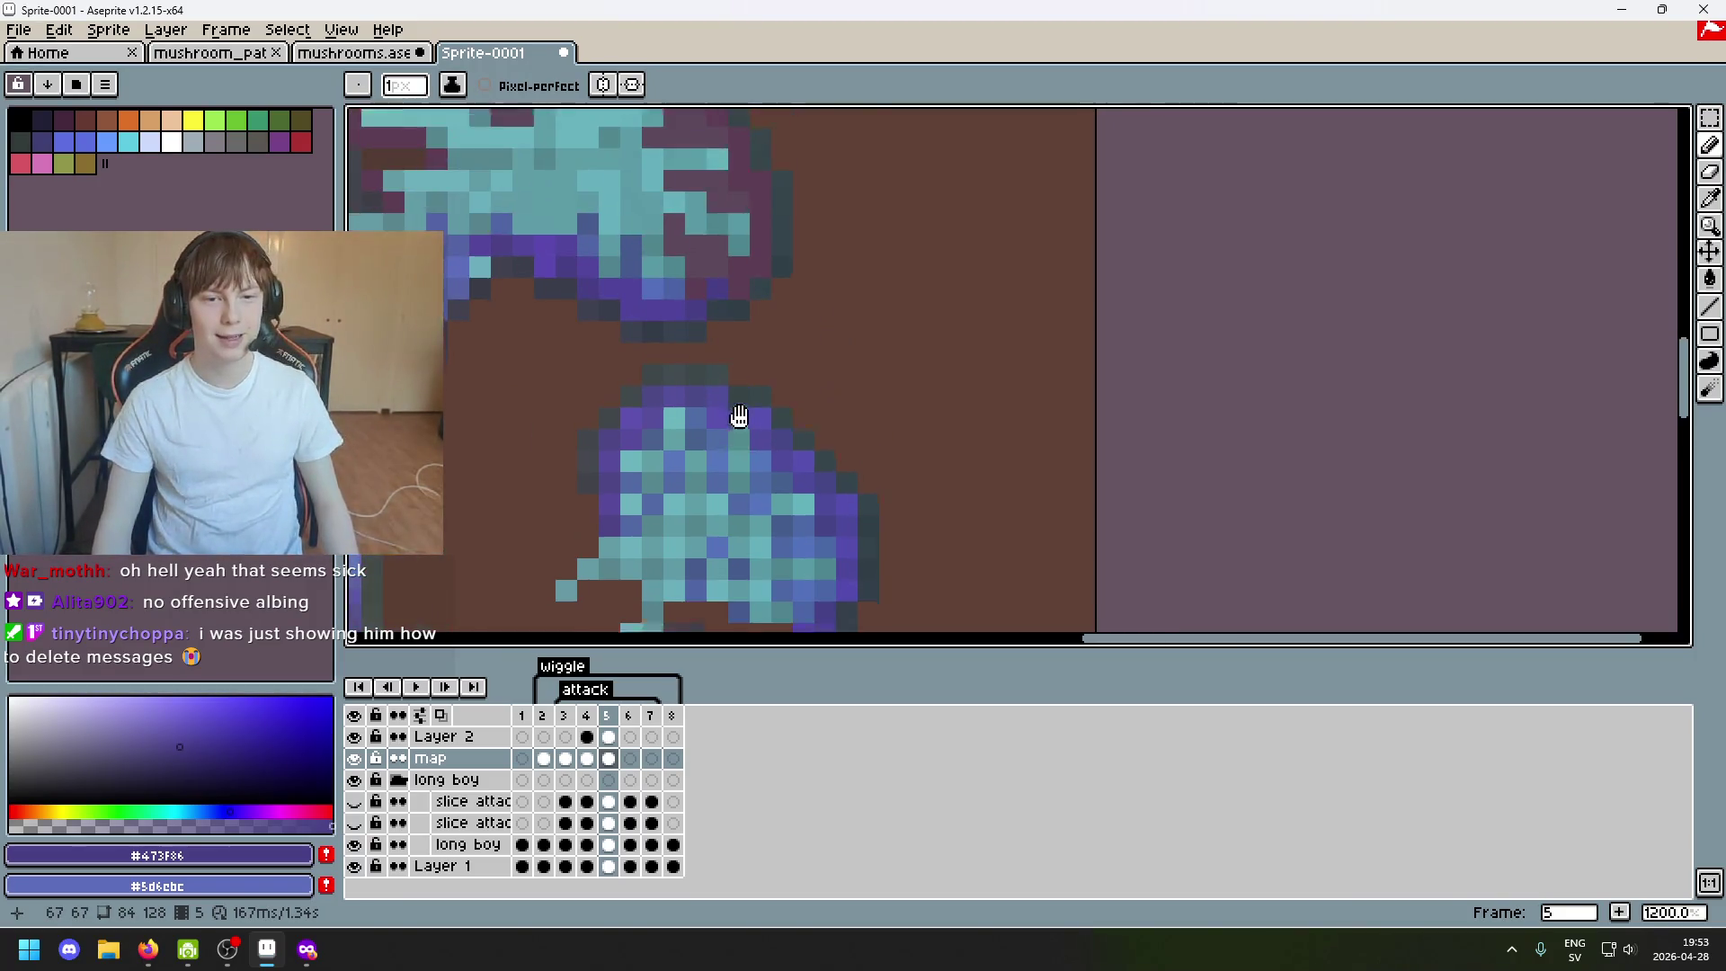
{"action": "scroll", "coordinate": [795, 435], "scroll_direction": "up", "scroll_amount": 1}
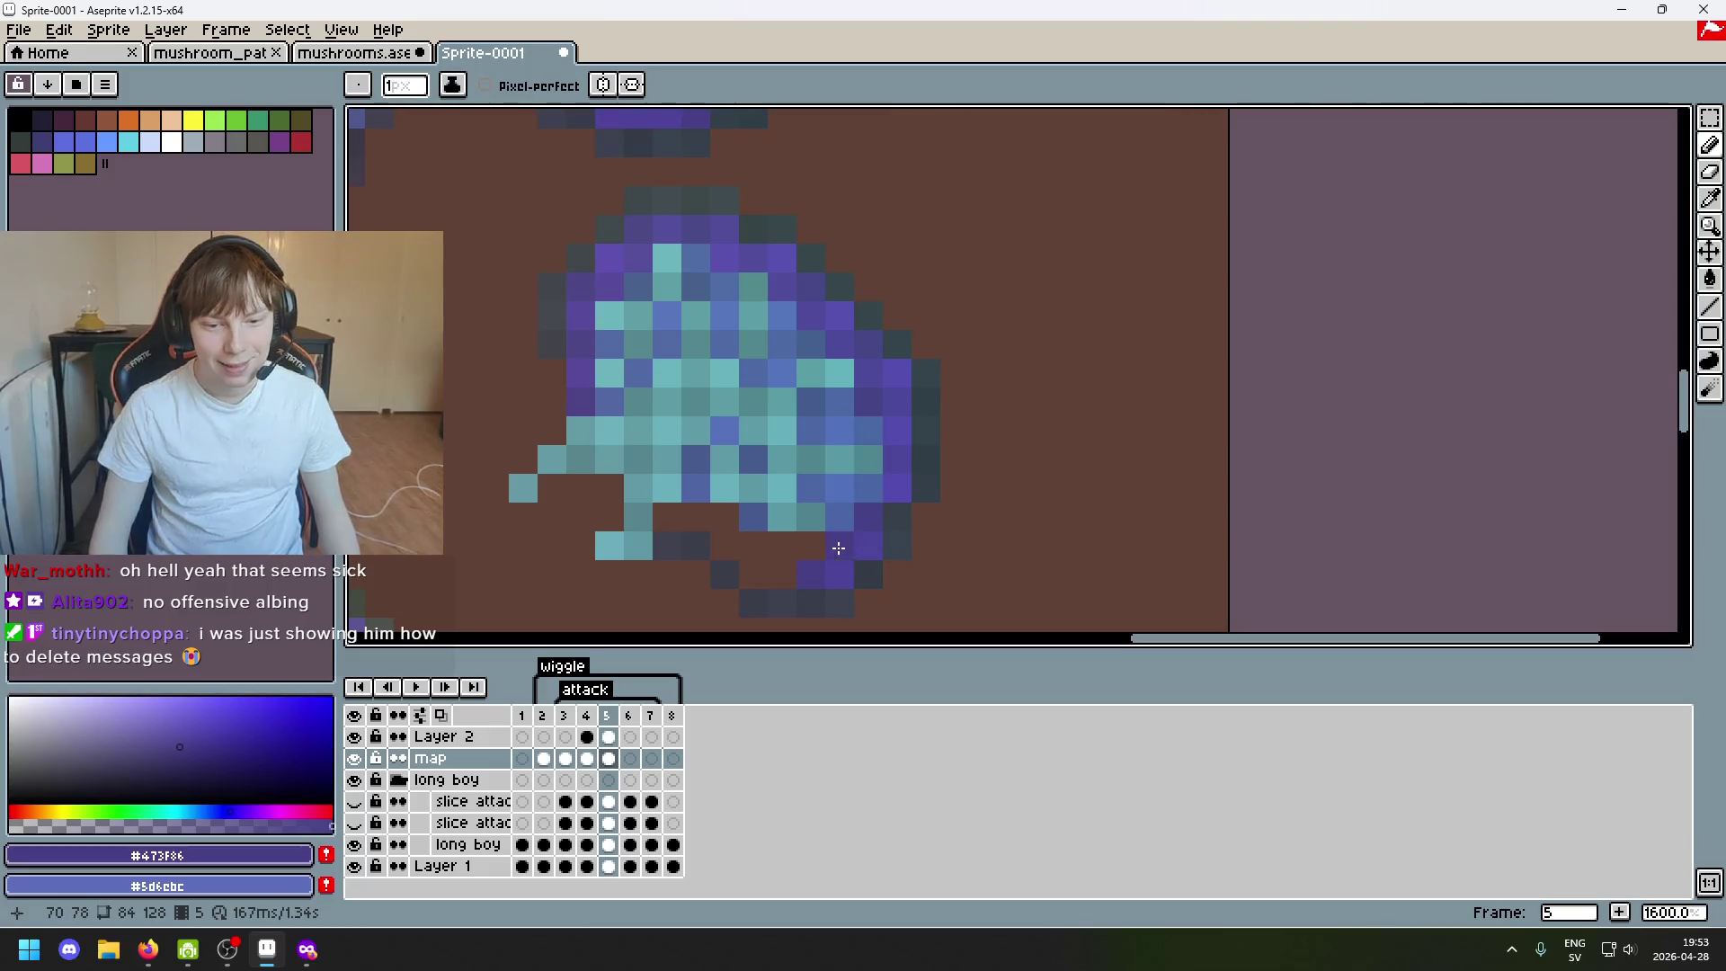
{"action": "scroll", "coordinate": [715, 269], "scroll_direction": "up", "scroll_amount": 2}
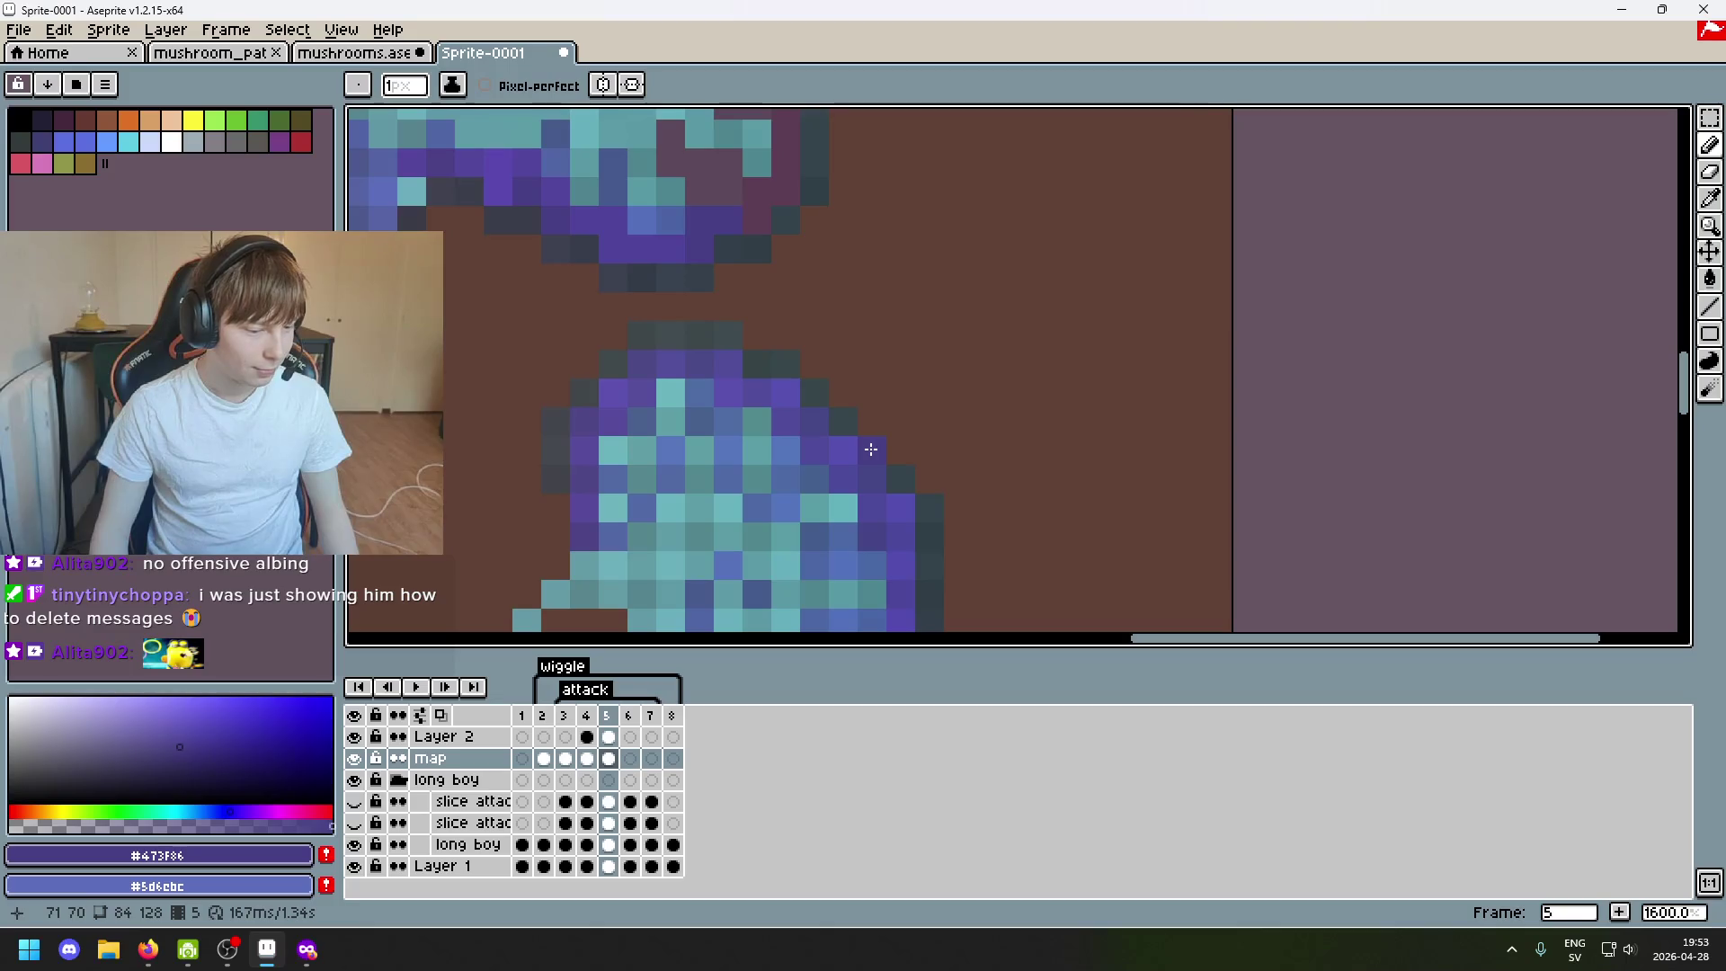
{"action": "scroll", "coordinate": [870, 448], "scroll_direction": "down", "scroll_amount": 2}
Sample the cap's blues #5271bc, #4b65a5 and #4966a5 in turn.
{"action": "left_click_drag", "start_coordinate": [959, 565], "coordinate": [940, 476]}
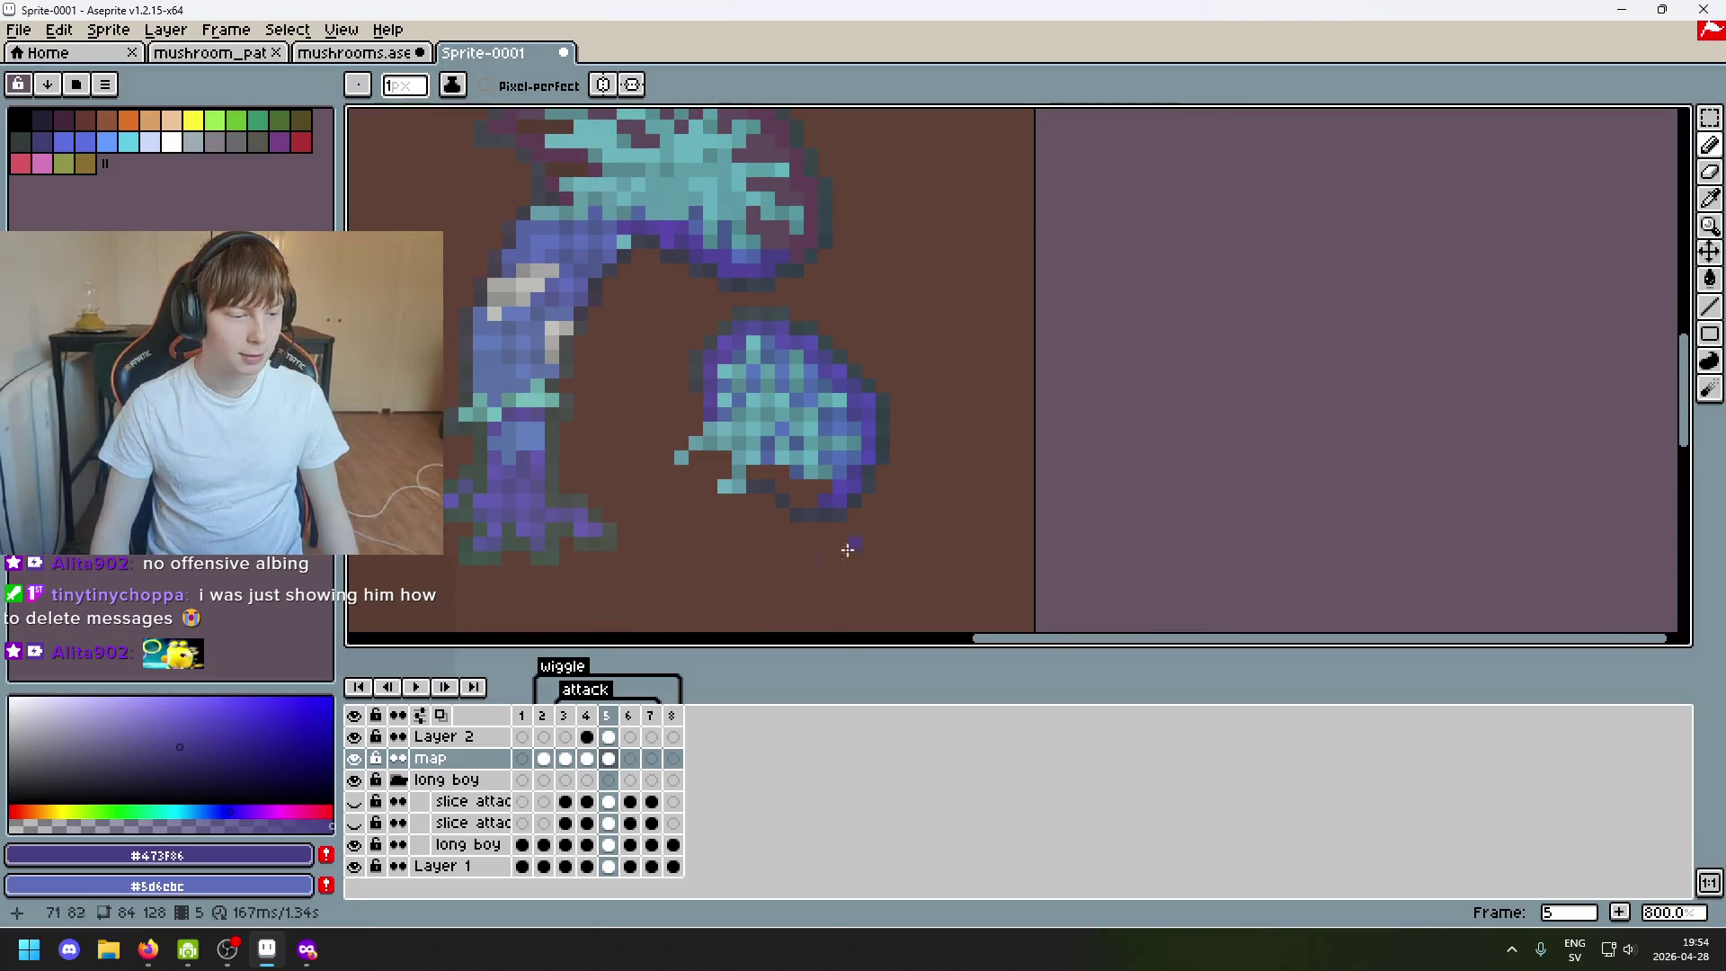
{"action": "scroll", "coordinate": [756, 611], "scroll_direction": "up", "scroll_amount": 1}
{"action": "scroll", "coordinate": [817, 579], "scroll_direction": "up", "scroll_amount": 1}
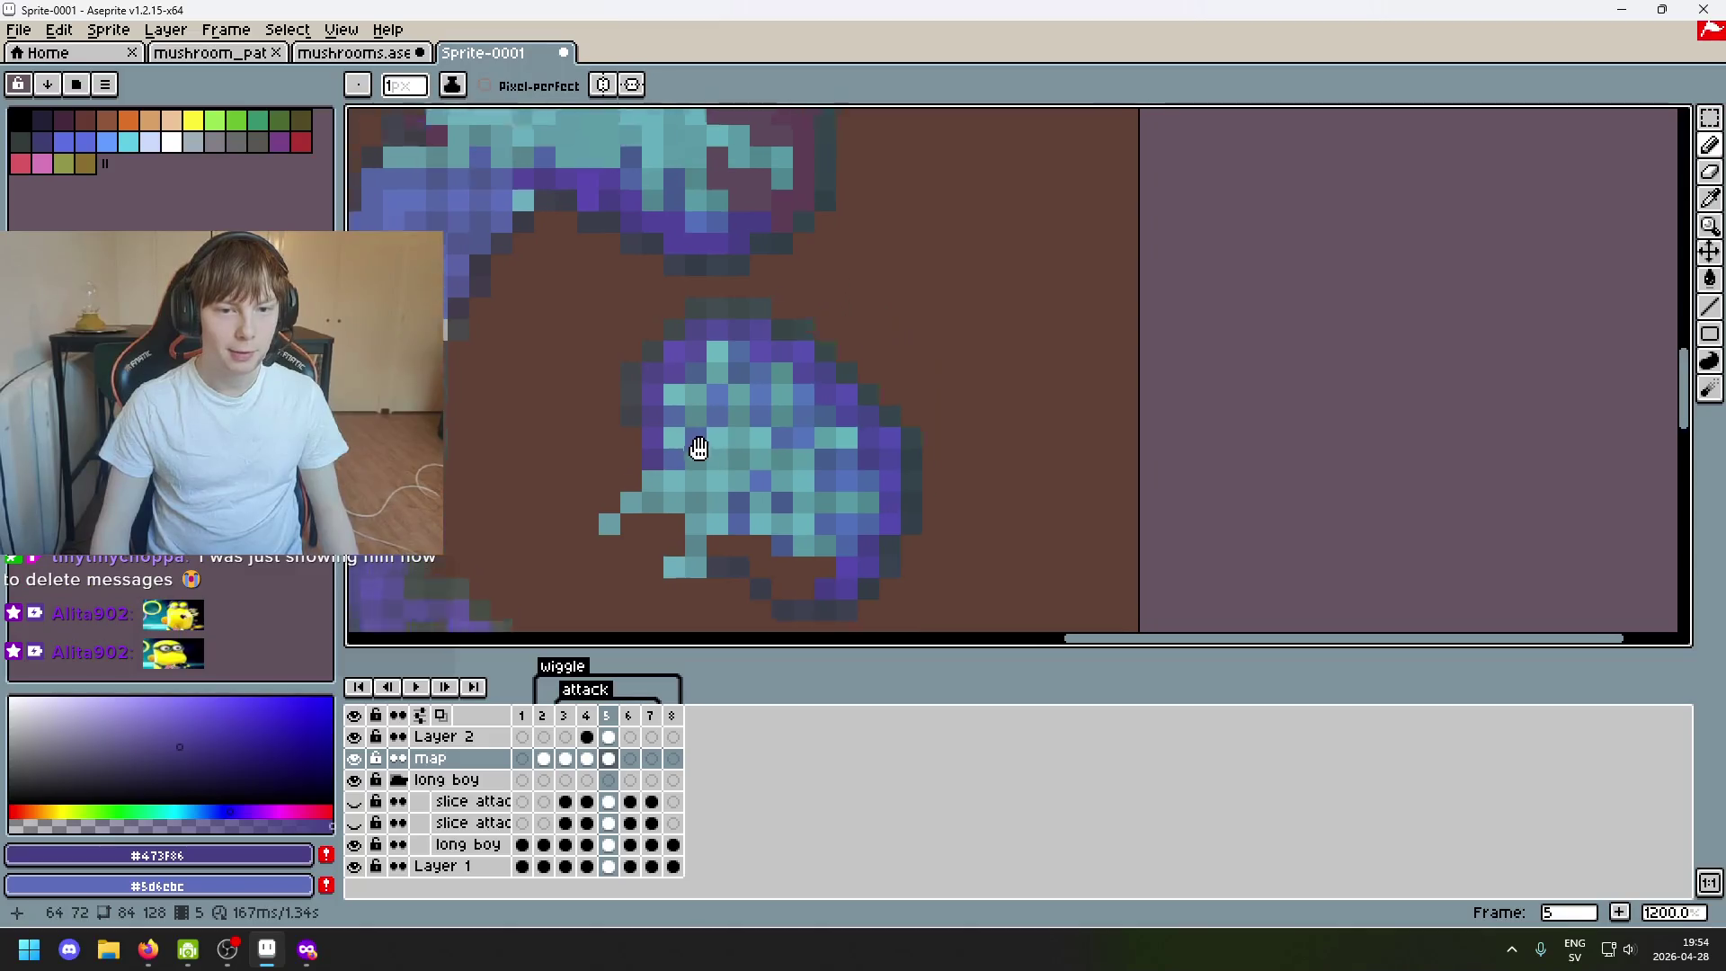
{"action": "left_click_drag", "start_coordinate": [873, 614], "coordinate": [844, 553]}
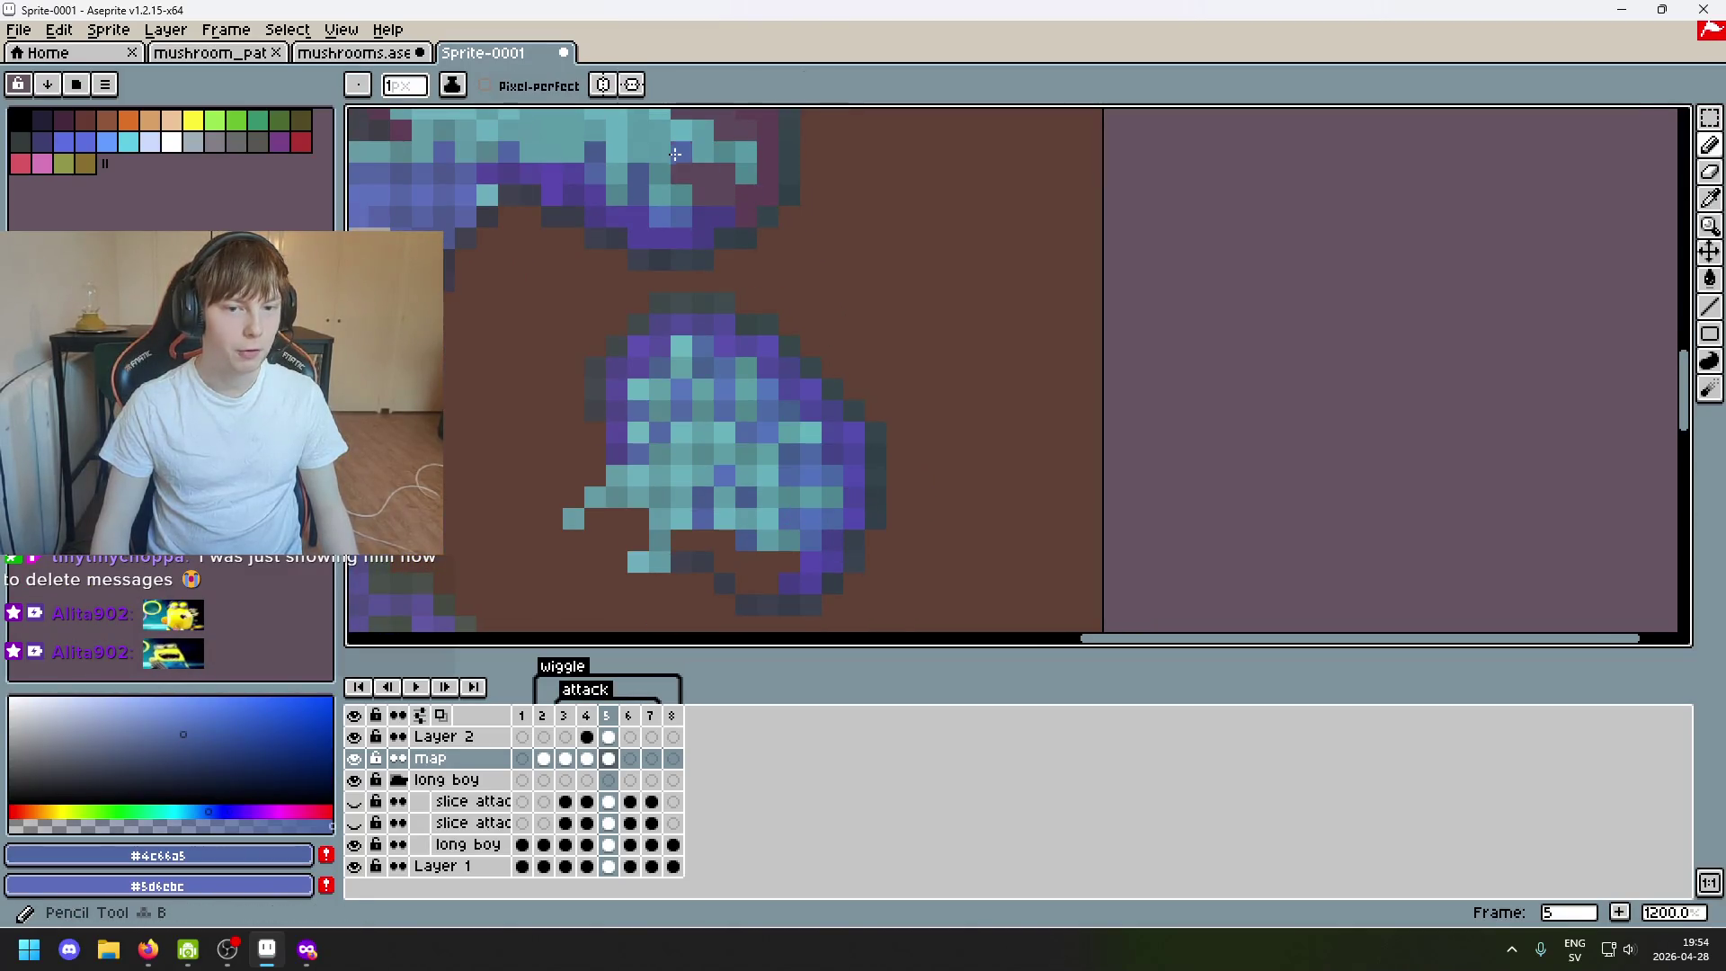
{"action": "left_click", "coordinate": [810, 502], "text": "alt"}
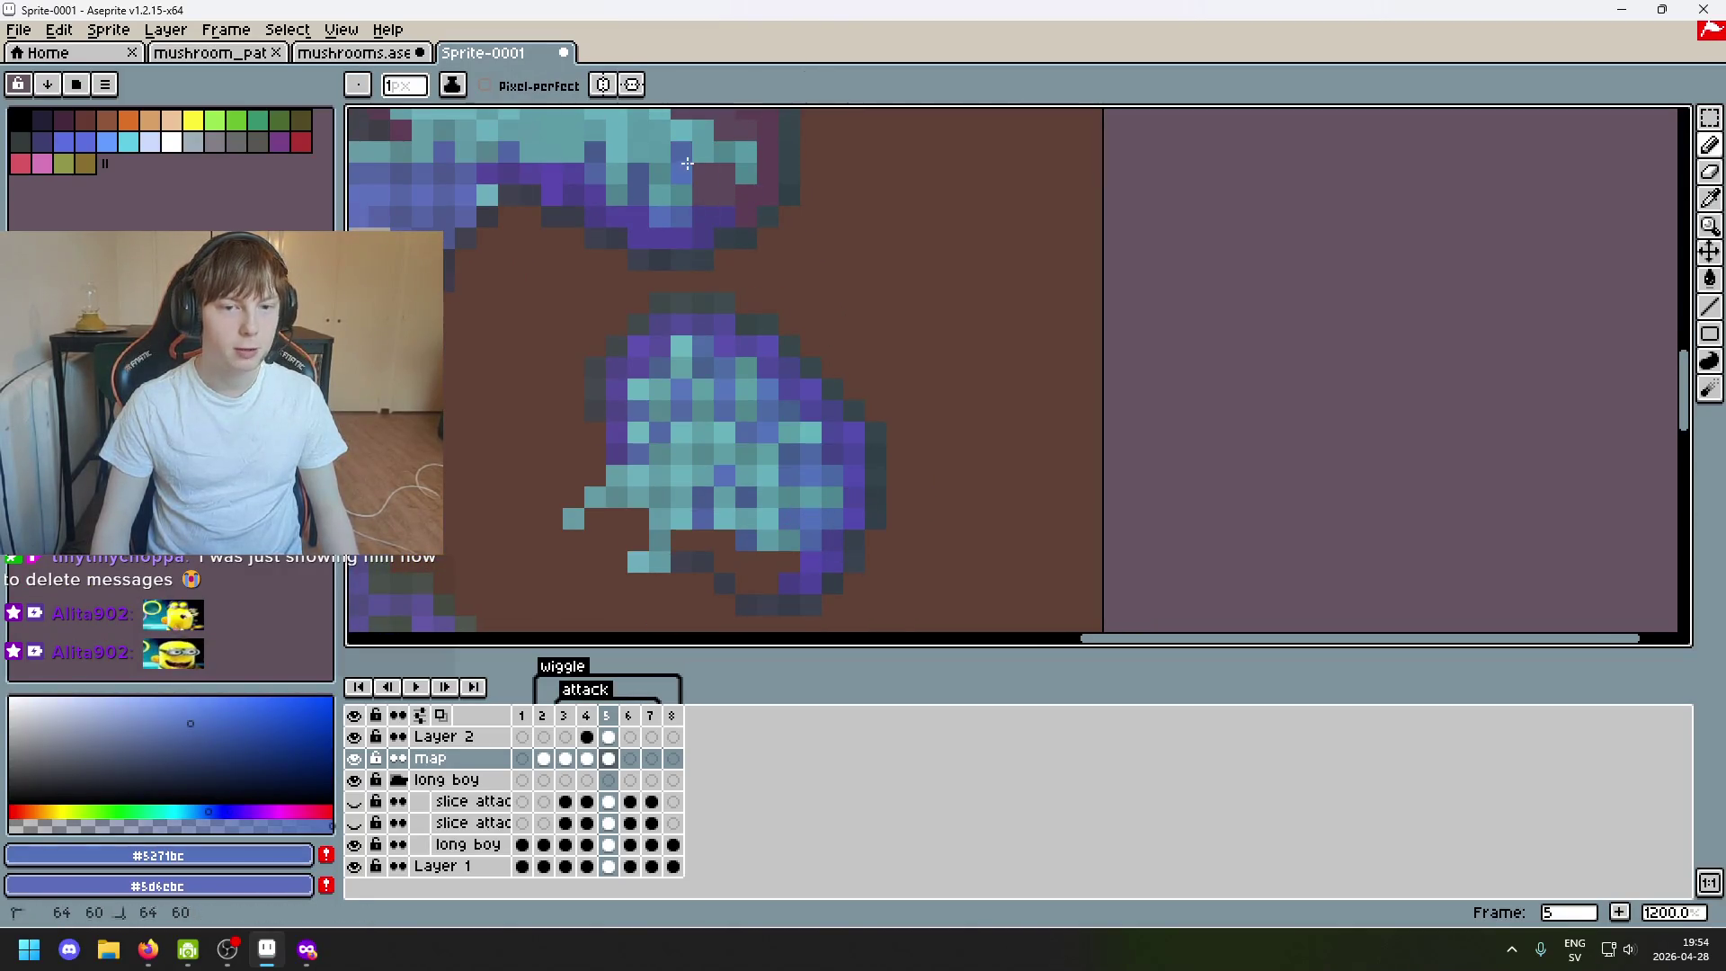
{"action": "left_click", "coordinate": [839, 526], "text": "alt"}
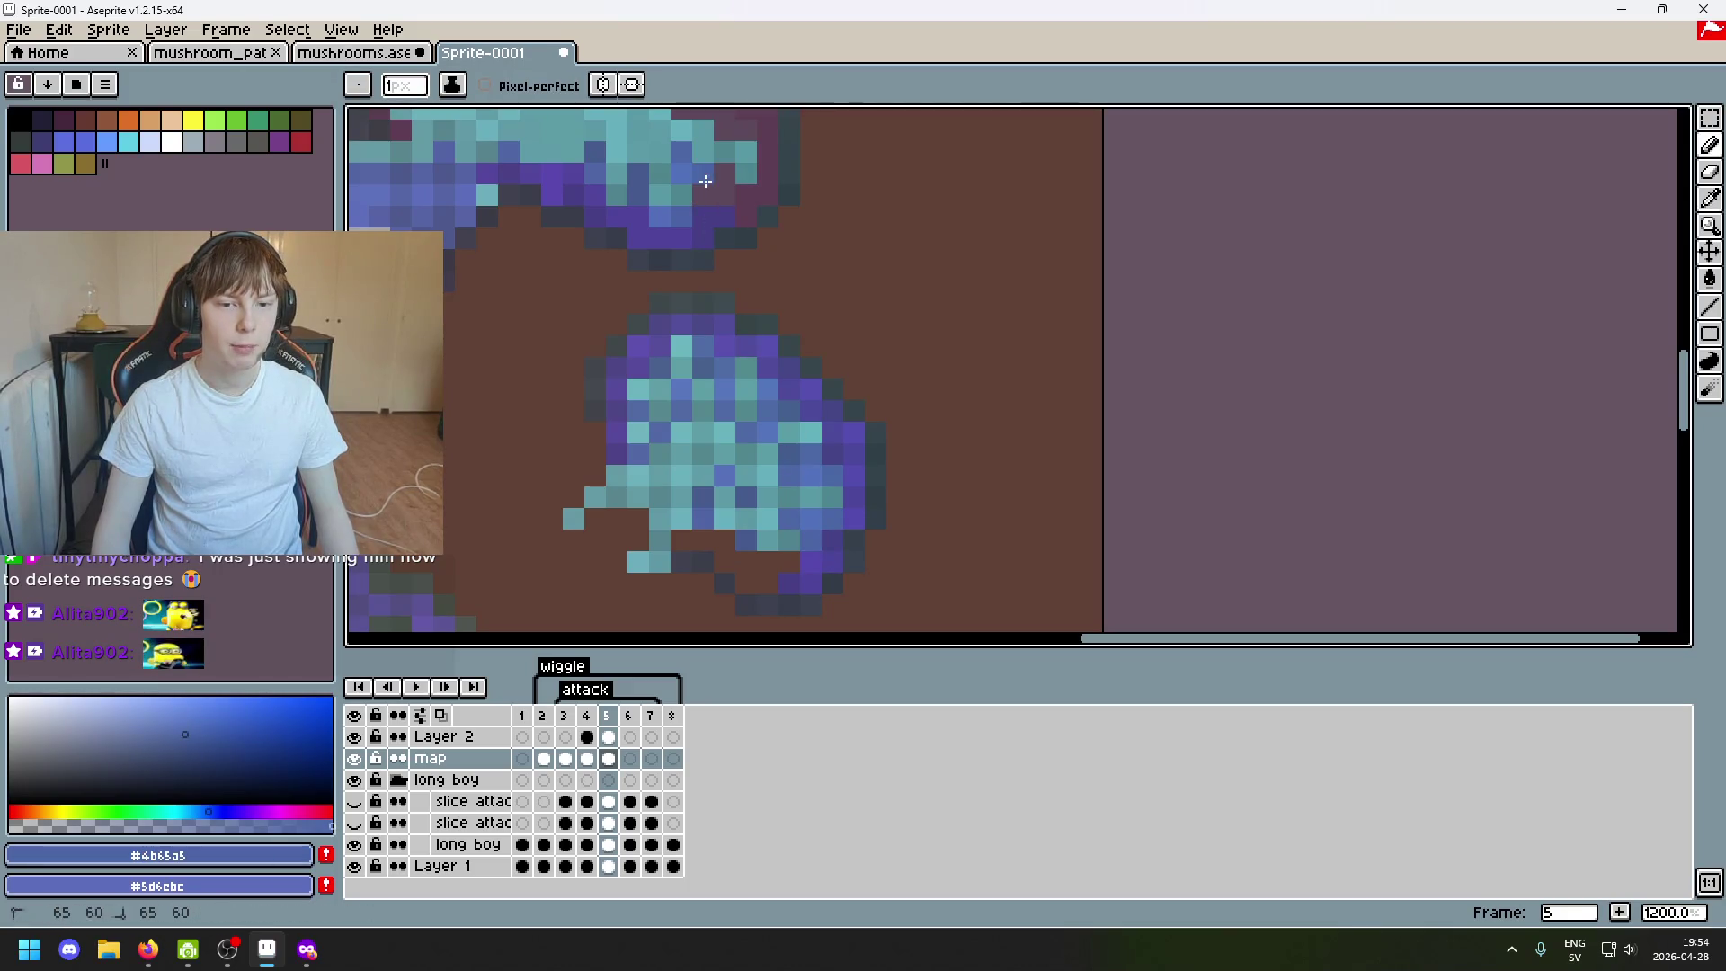
{"action": "left_click", "coordinate": [794, 383], "text": "alt"}
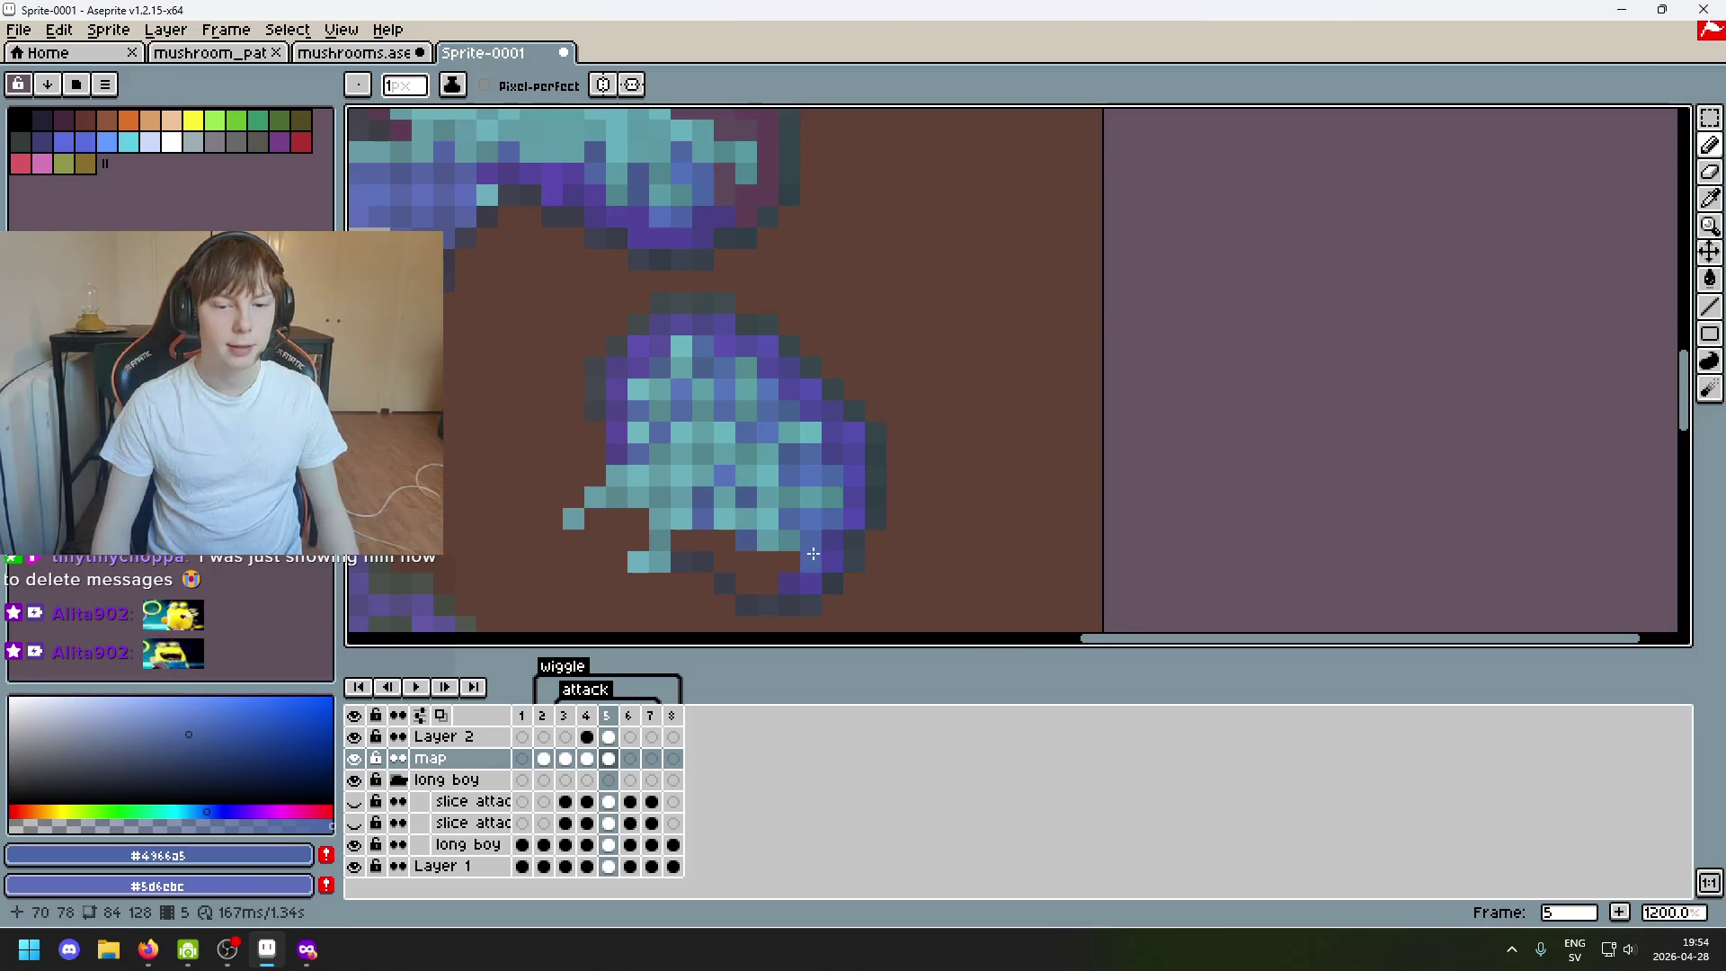
{"action": "scroll", "coordinate": [813, 553], "scroll_direction": "up", "scroll_amount": 3}
{"action": "scroll", "coordinate": [790, 374], "scroll_direction": "down", "scroll_amount": 3}
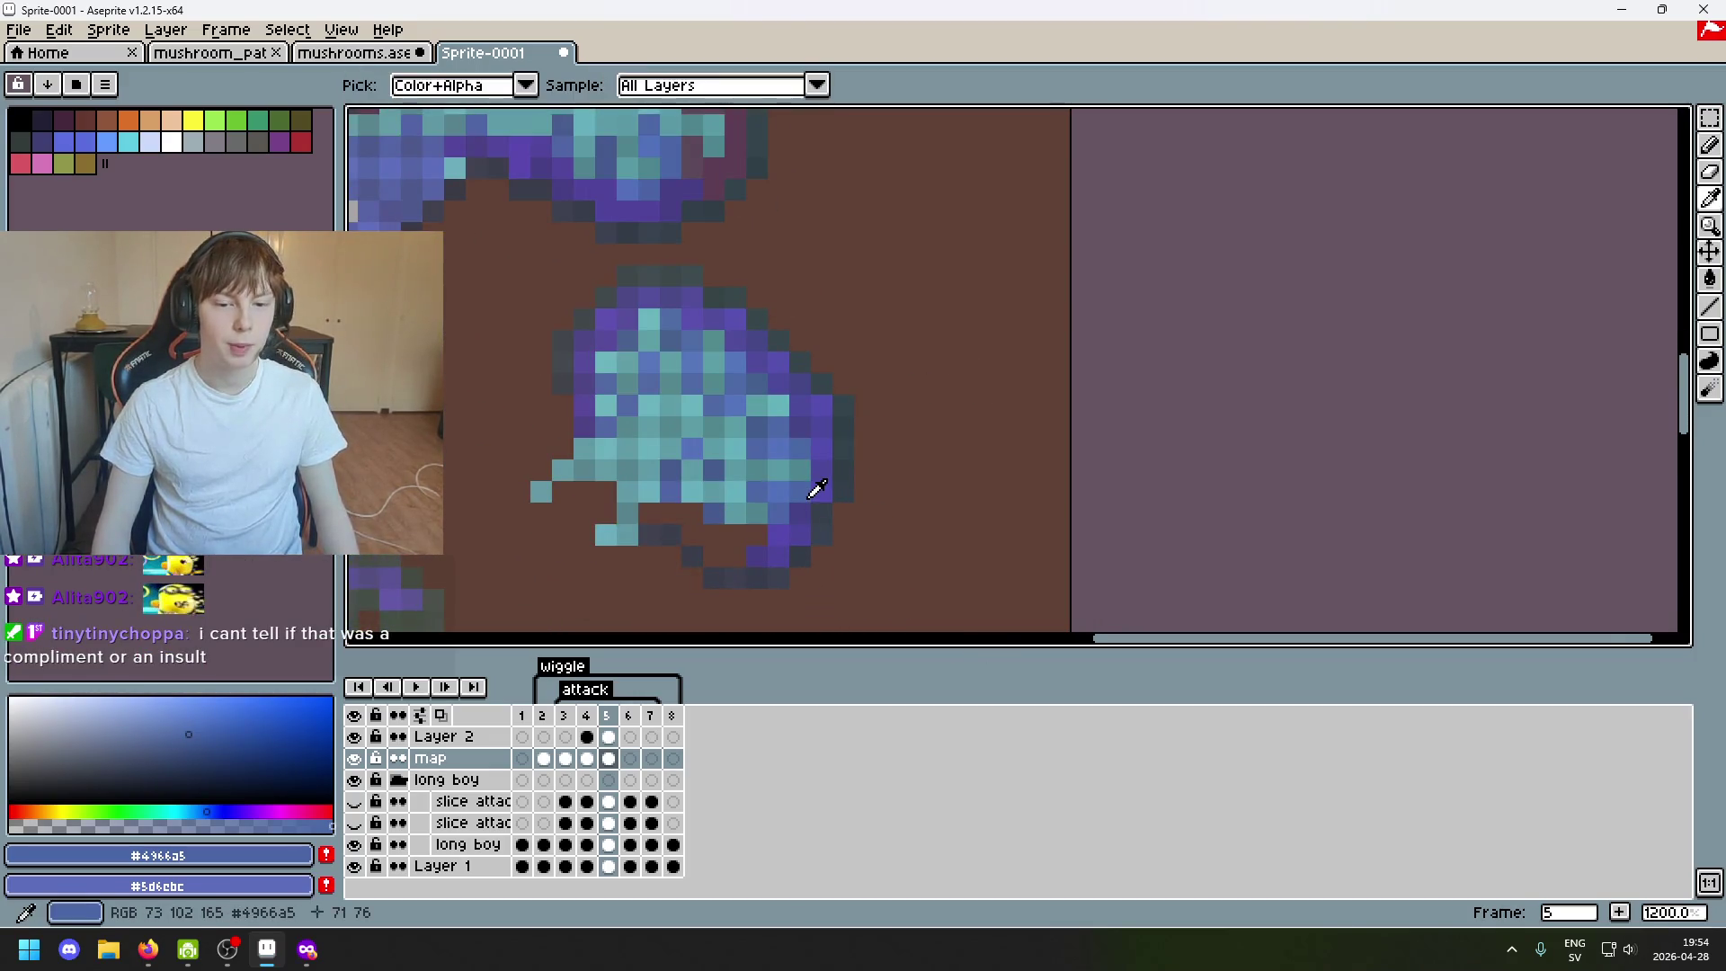
{"action": "scroll", "coordinate": [816, 490], "scroll_direction": "down", "scroll_amount": 1}
{"action": "scroll", "coordinate": [732, 386], "scroll_direction": "up", "scroll_amount": 2}
{"action": "scroll", "coordinate": [701, 310], "scroll_direction": "down", "scroll_amount": 2}
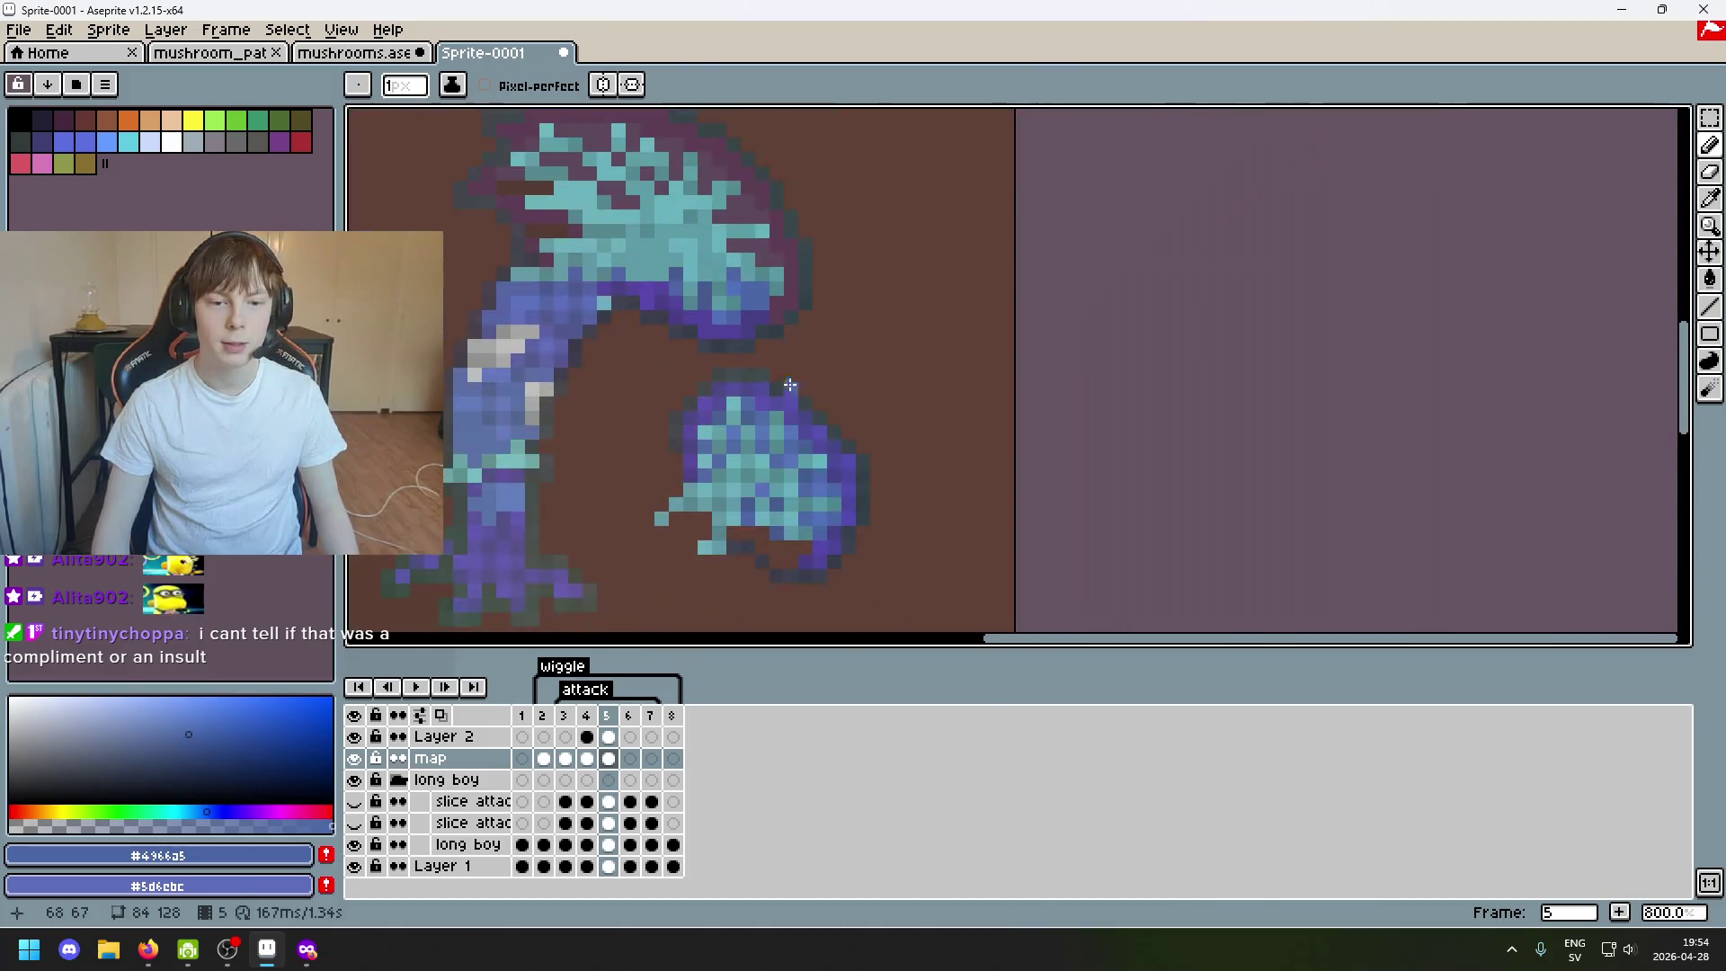
{"action": "scroll", "coordinate": [821, 442], "scroll_direction": "up", "scroll_amount": 1}
{"action": "scroll", "coordinate": [783, 548], "scroll_direction": "up", "scroll_amount": 1}
Sample purples #4d459b, #454186 and #544baf from the blob for the Pencil.
{"action": "key", "text": "e"}
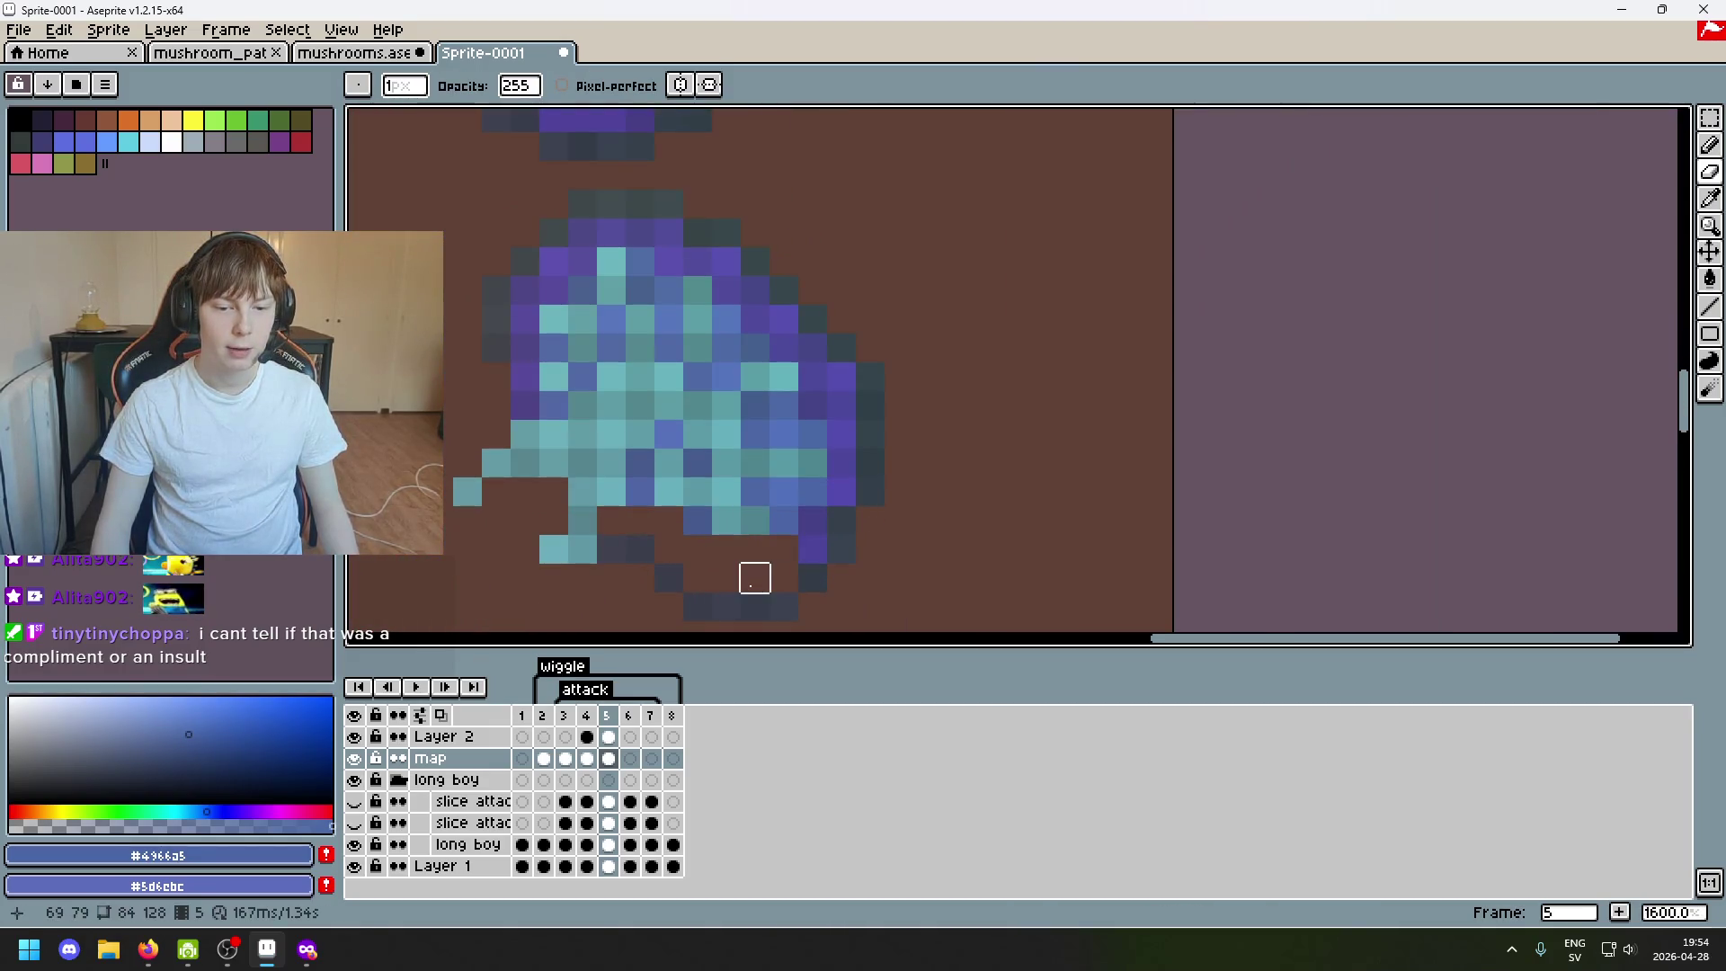
{"action": "scroll", "coordinate": [755, 577], "scroll_direction": "down", "scroll_amount": 1}
{"action": "left_click", "coordinate": [855, 543], "text": "alt"}
{"action": "key", "text": "b"}
{"action": "scroll", "coordinate": [786, 328], "scroll_direction": "up", "scroll_amount": 1}
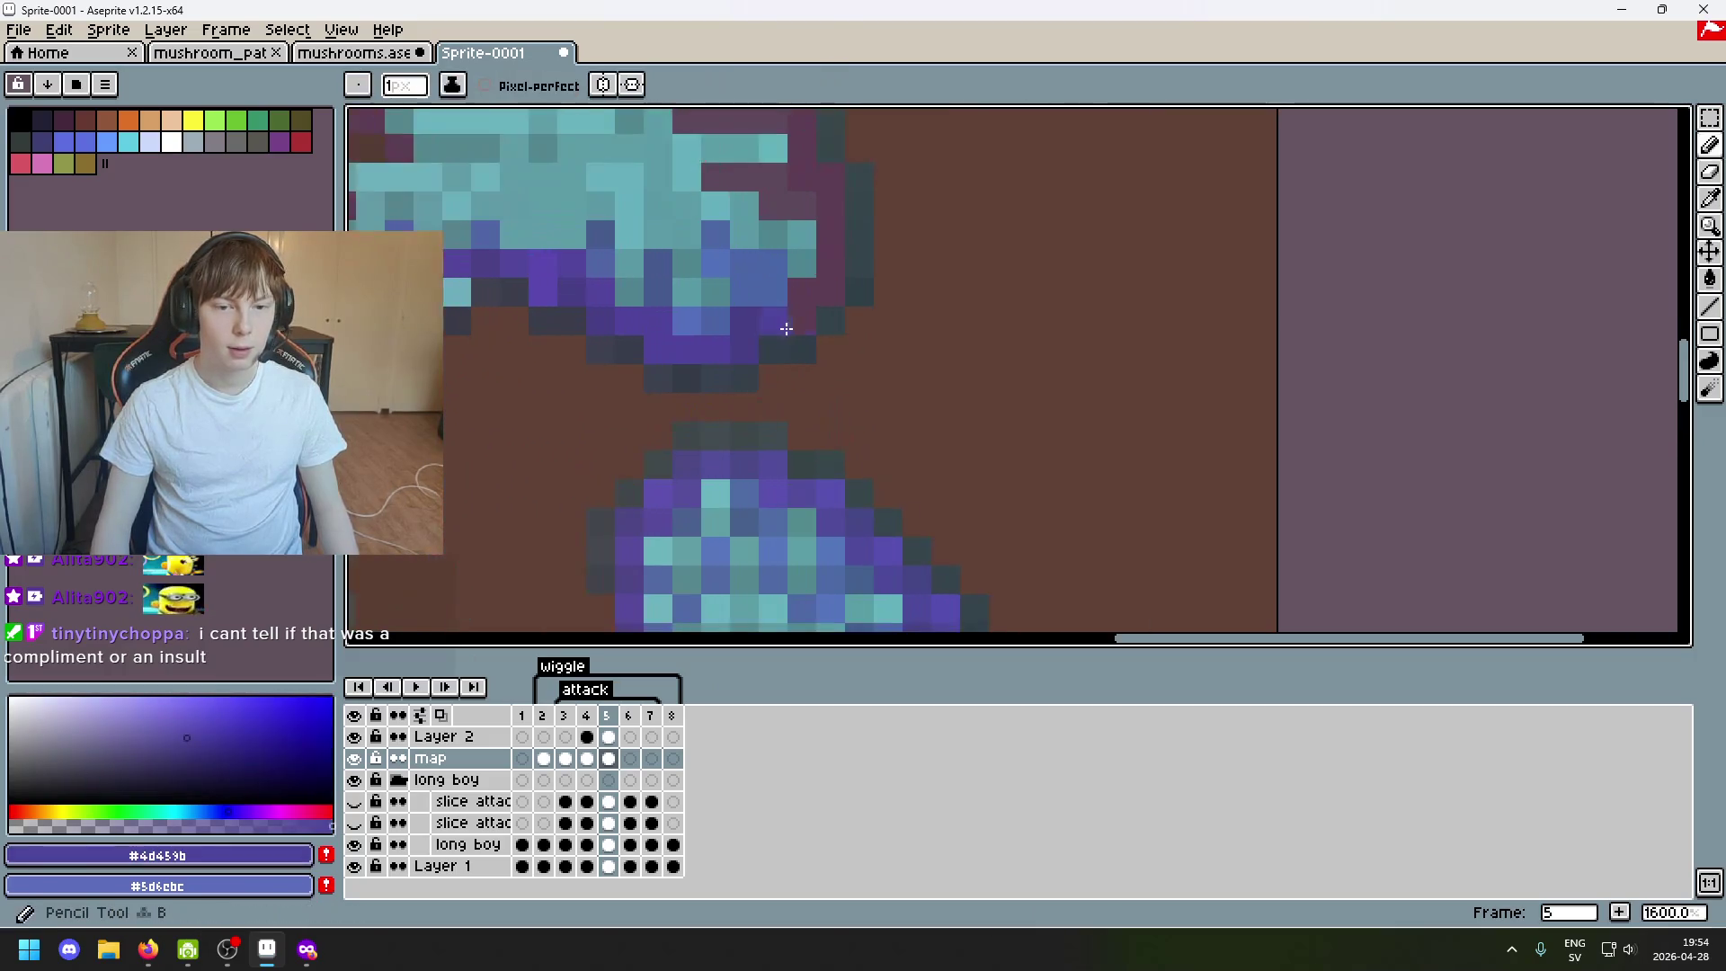
{"action": "scroll", "coordinate": [843, 330], "scroll_direction": "down", "scroll_amount": 1}
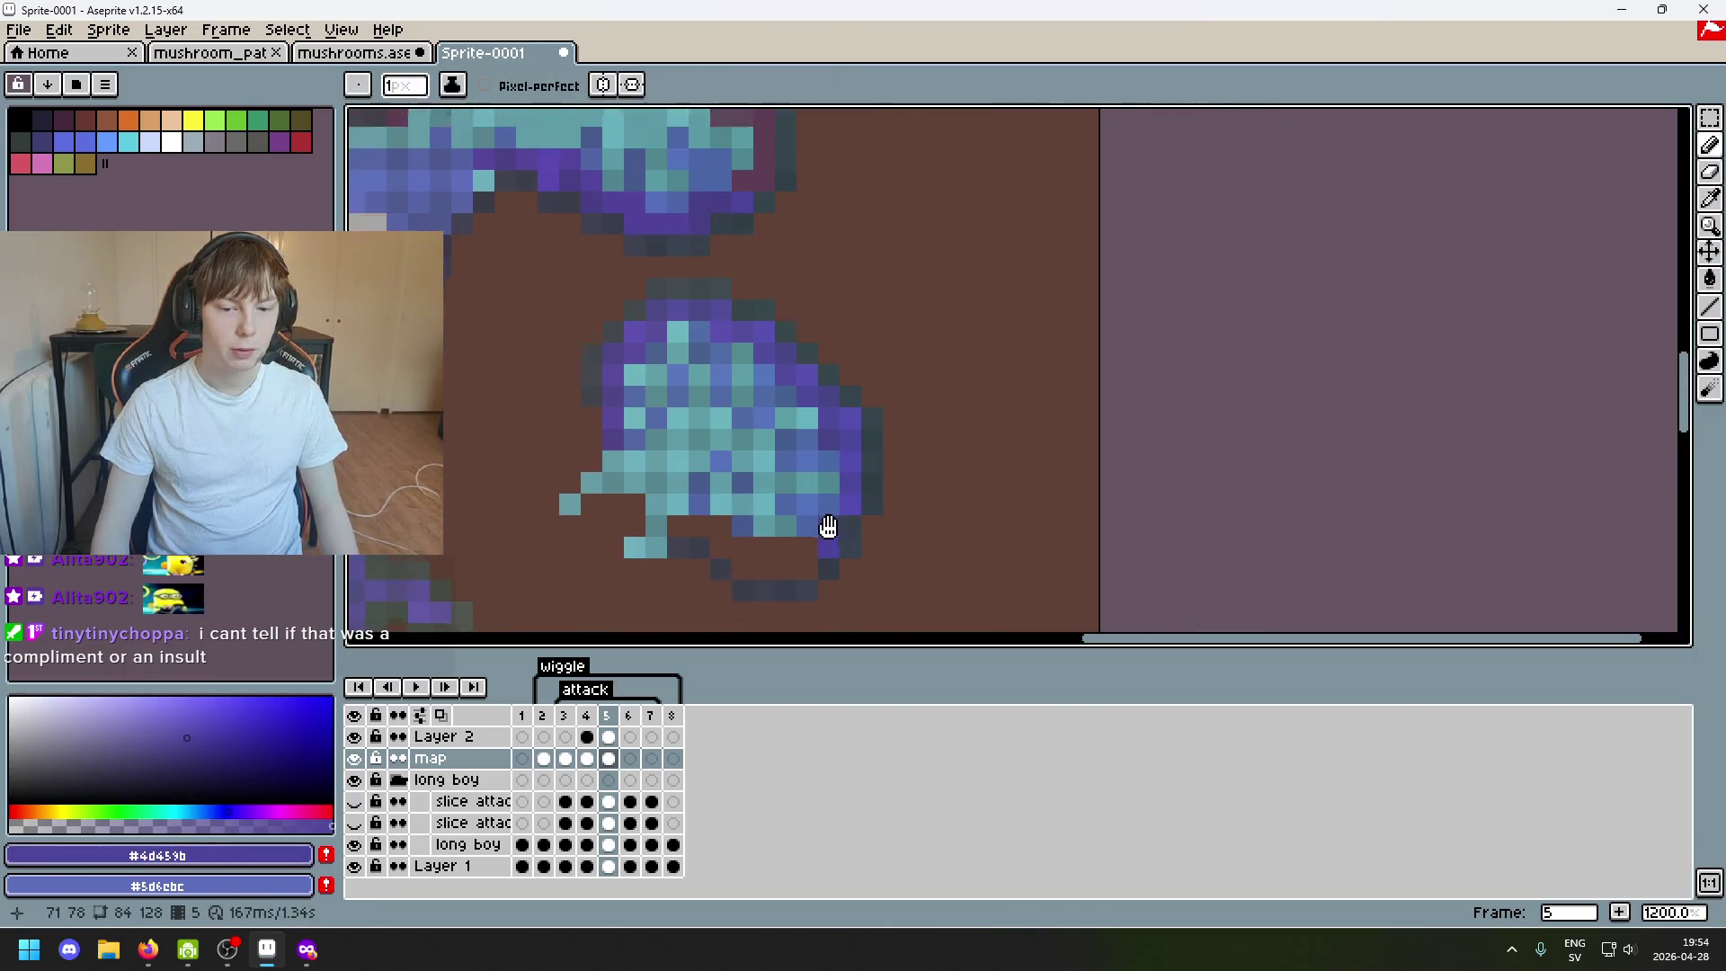
{"action": "scroll", "coordinate": [861, 567], "scroll_direction": "up", "scroll_amount": 1}
{"action": "scroll", "coordinate": [861, 568], "scroll_direction": "down", "scroll_amount": 1}
{"action": "left_click", "coordinate": [851, 580], "text": "alt"}
{"action": "left_click", "coordinate": [858, 570], "text": "alt"}
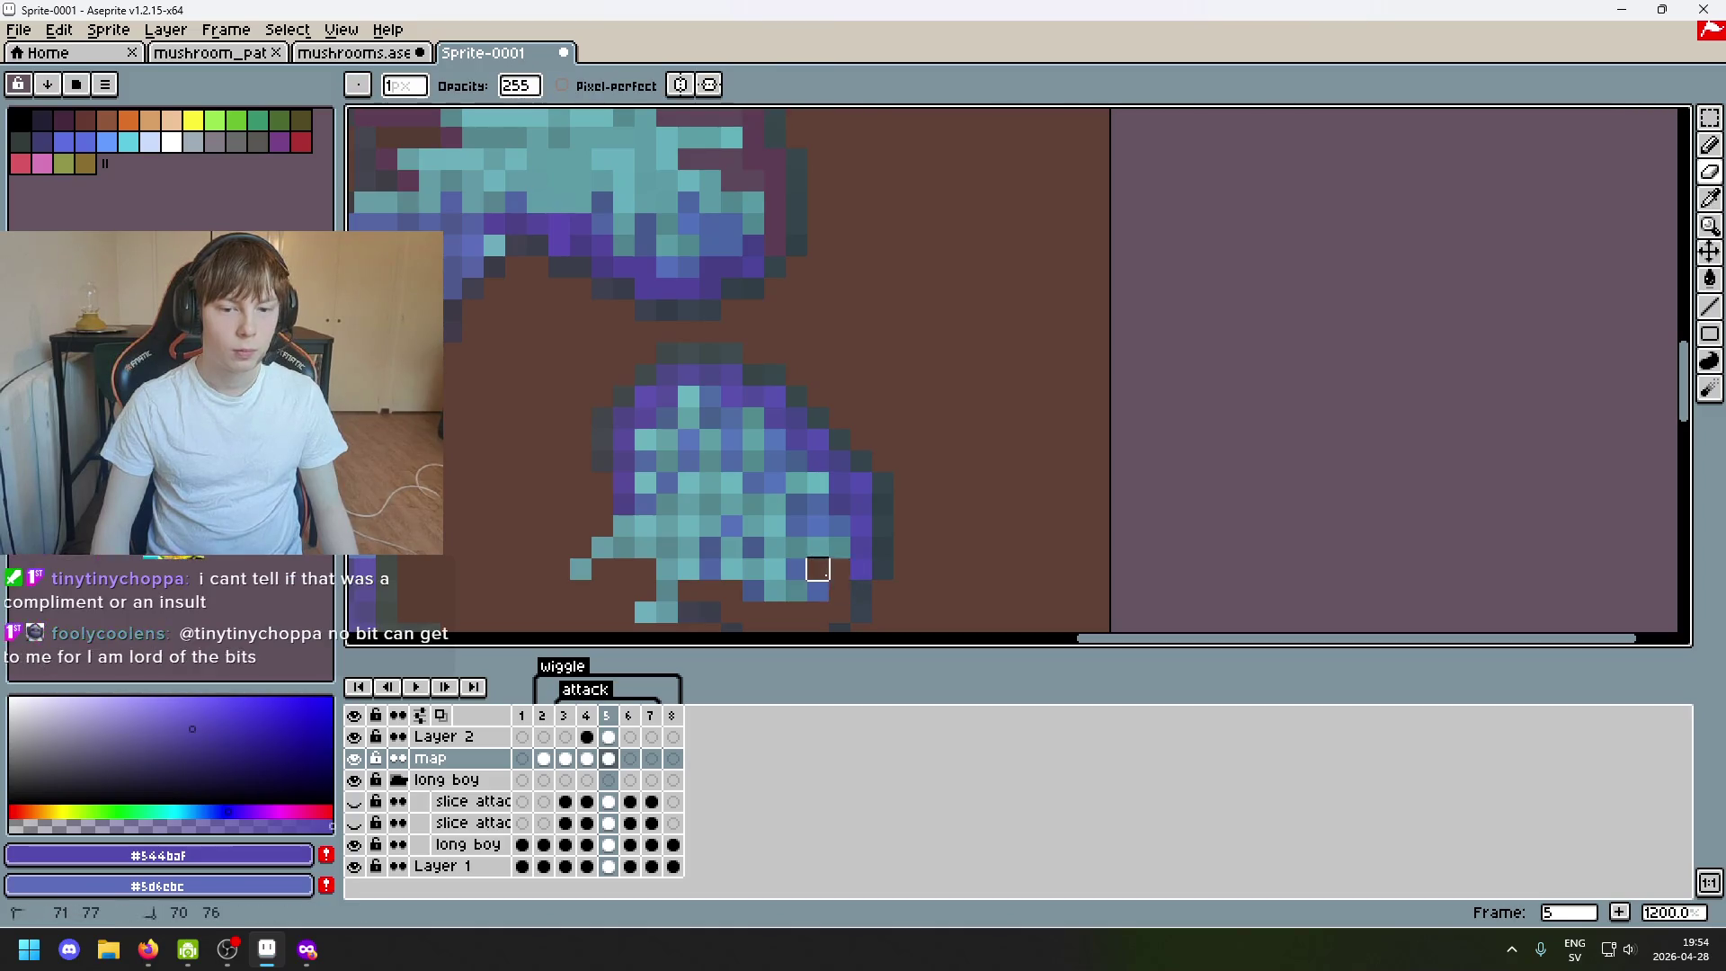
{"action": "left_click", "coordinate": [876, 566], "text": "alt"}
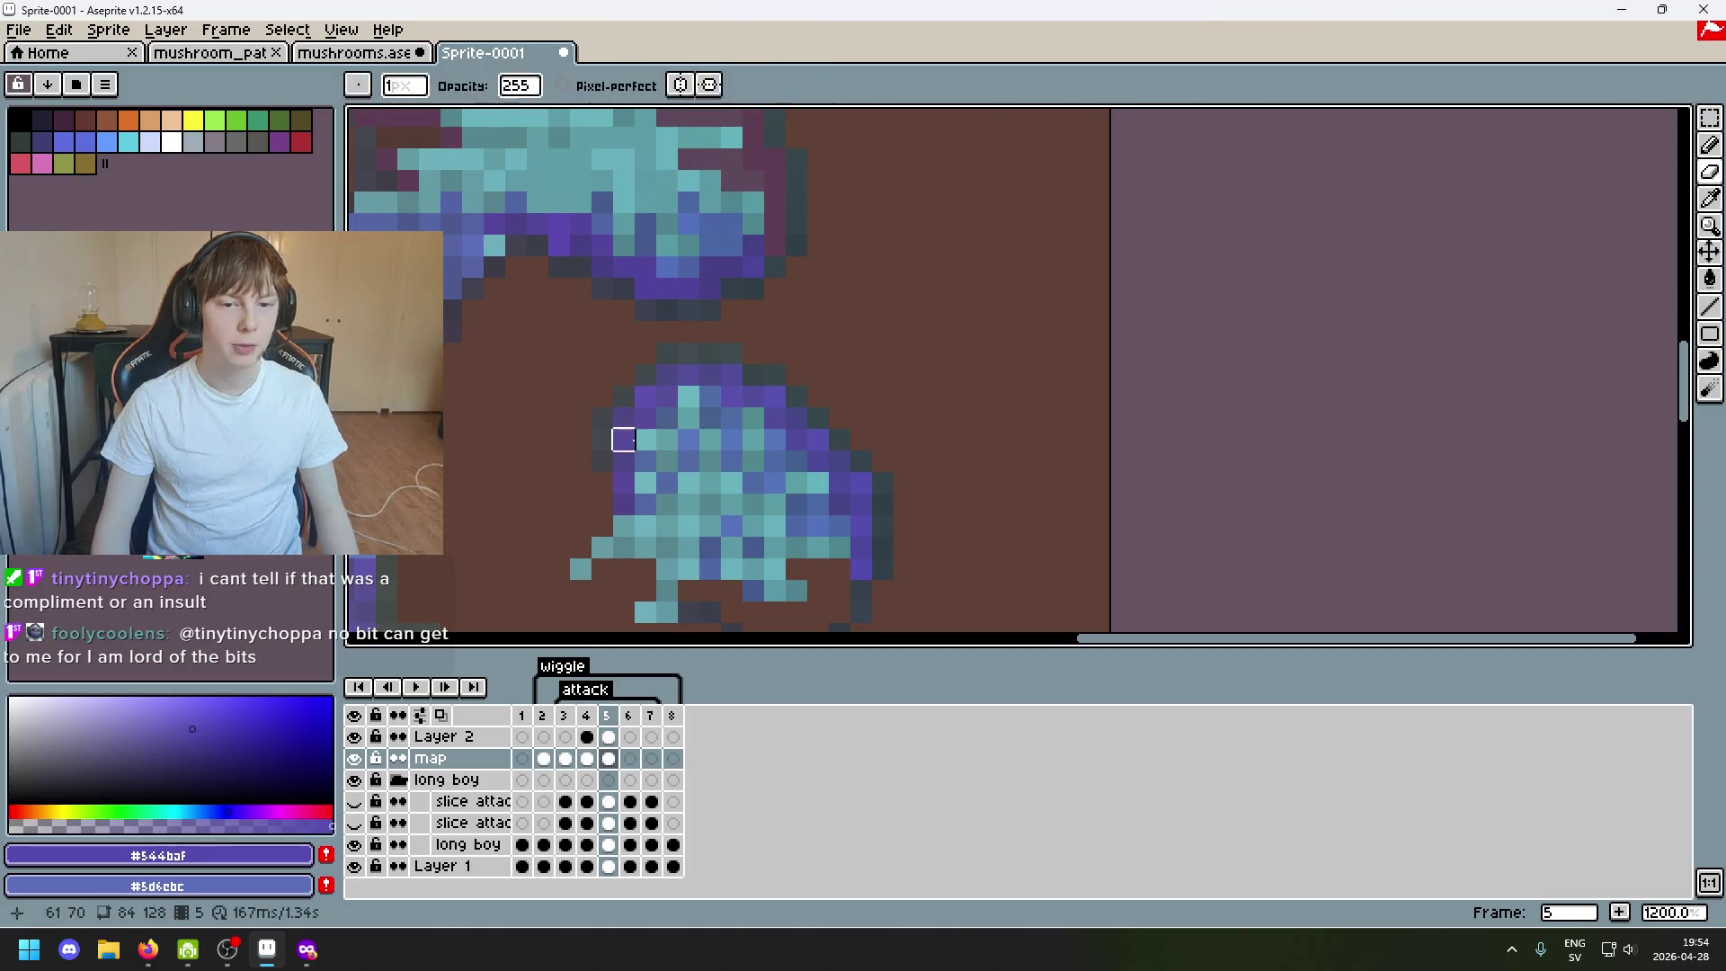
Undo an accidental purple stroke across the sprite and place a single purple pixel instead.
{"action": "left_click_drag", "start_coordinate": [524, 375], "coordinate": [1011, 386]}
{"action": "key", "text": "ctrl+z"}
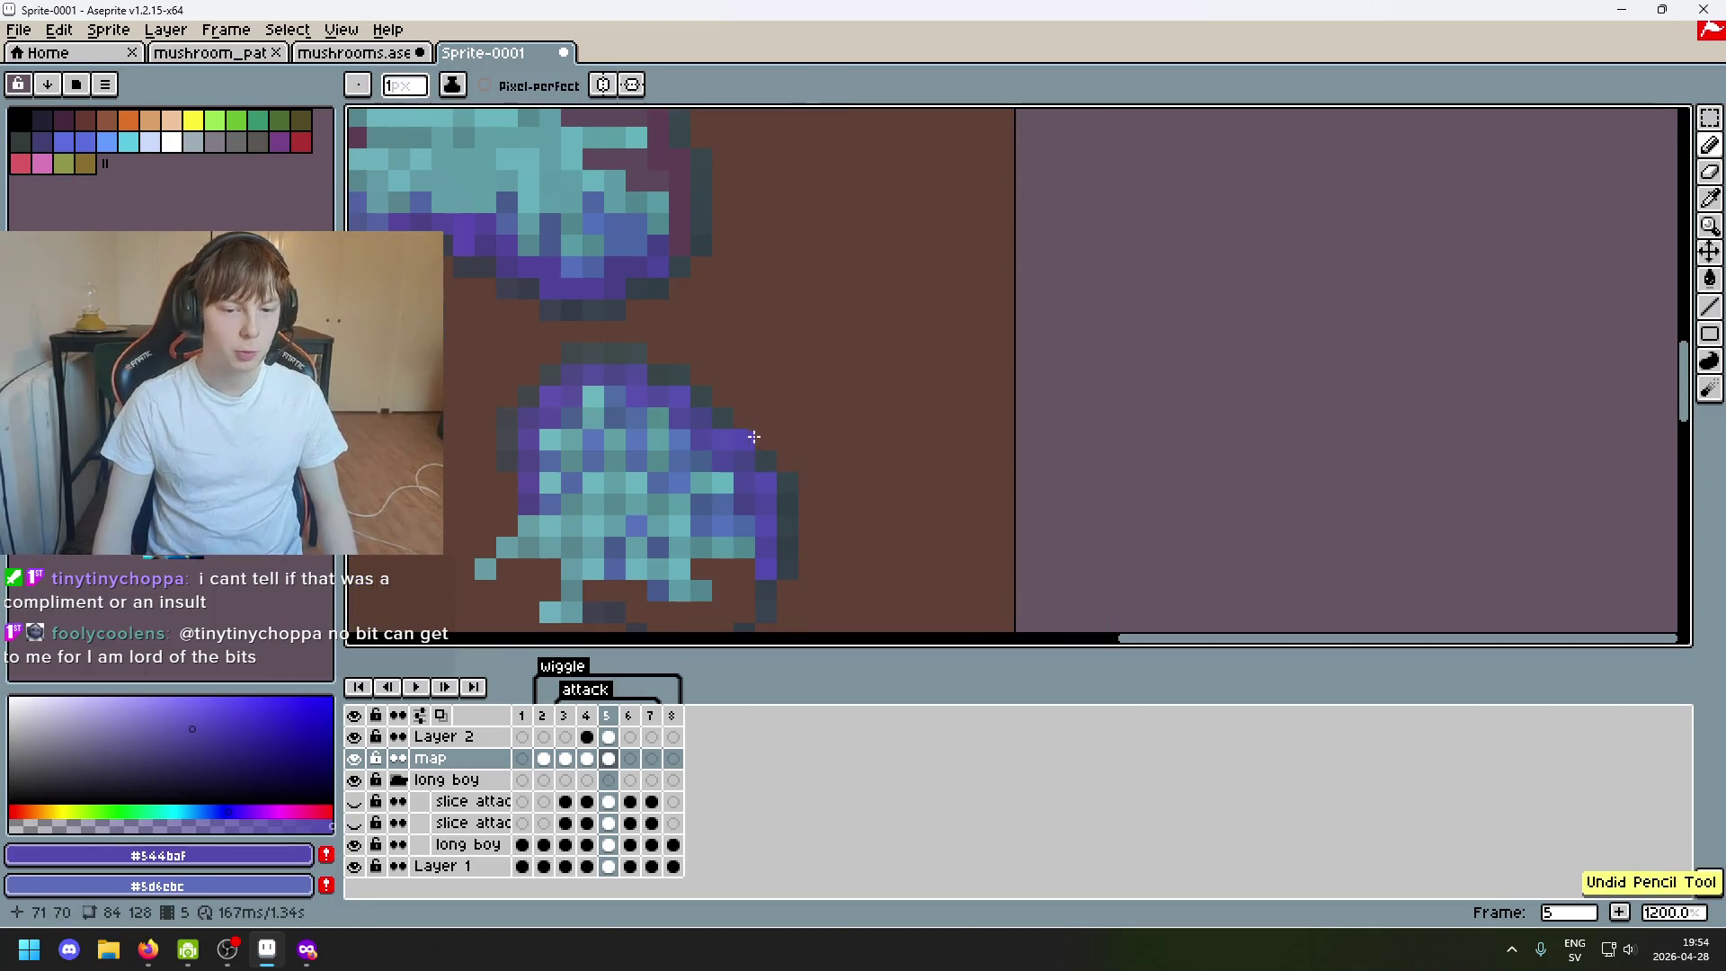
{"action": "left_click_drag", "start_coordinate": [795, 425], "coordinate": [1021, 609]}
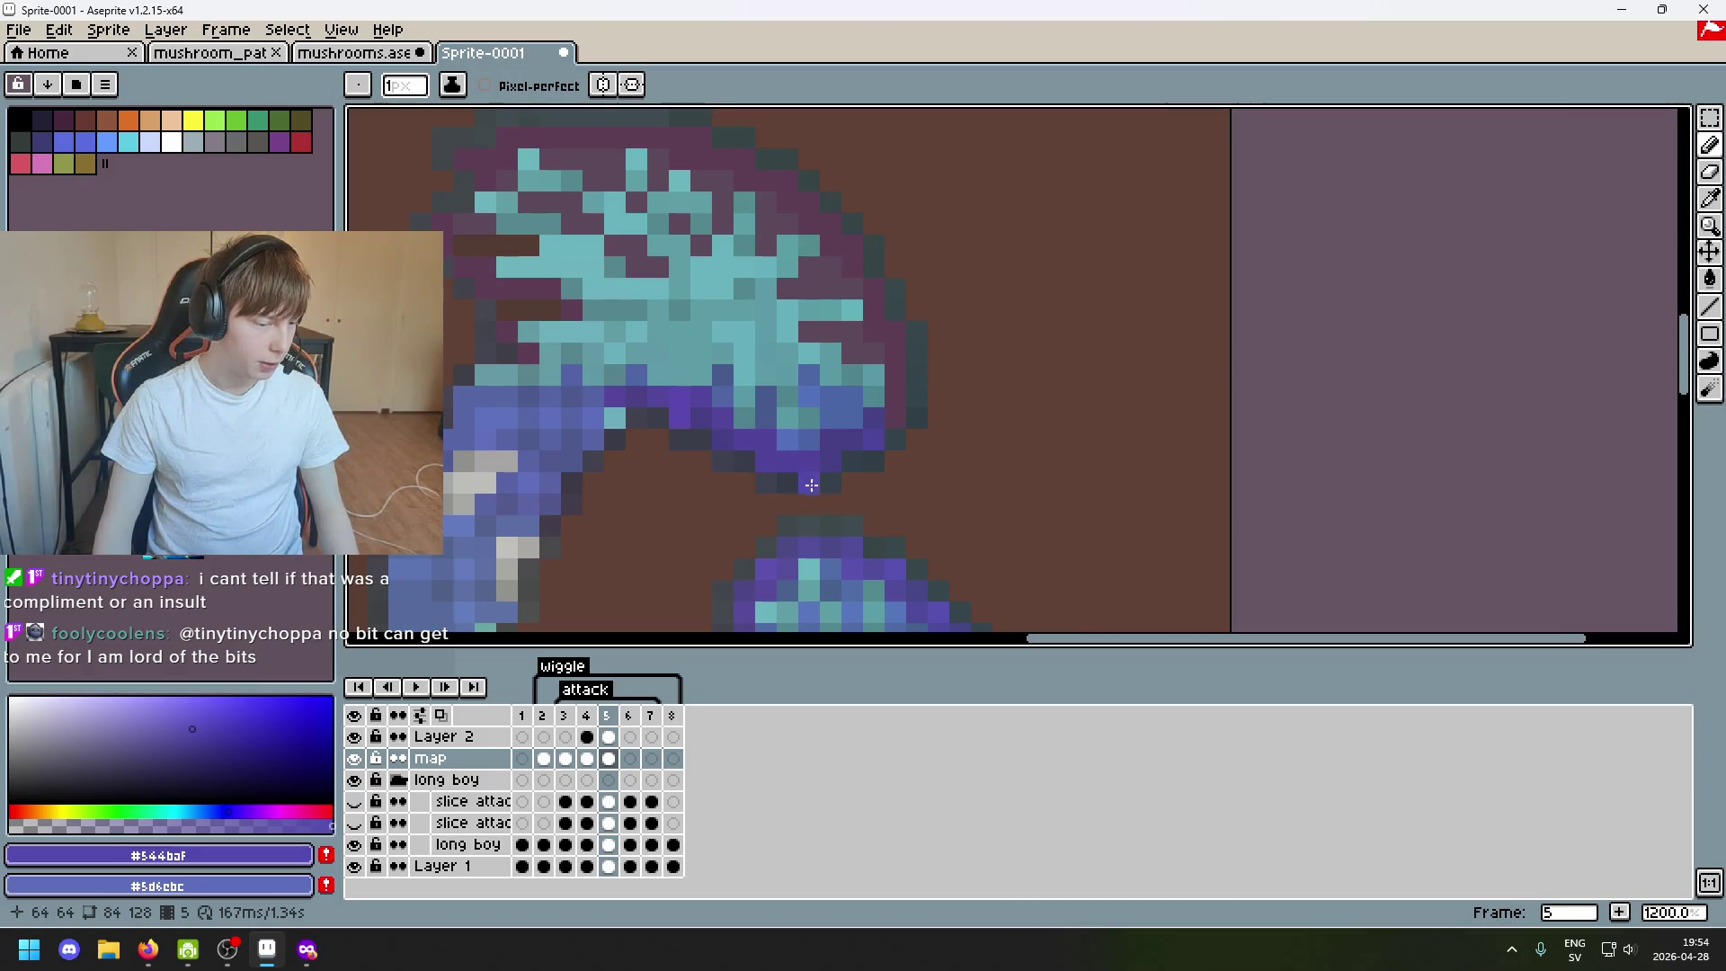
{"action": "left_click", "coordinate": [636, 462]}
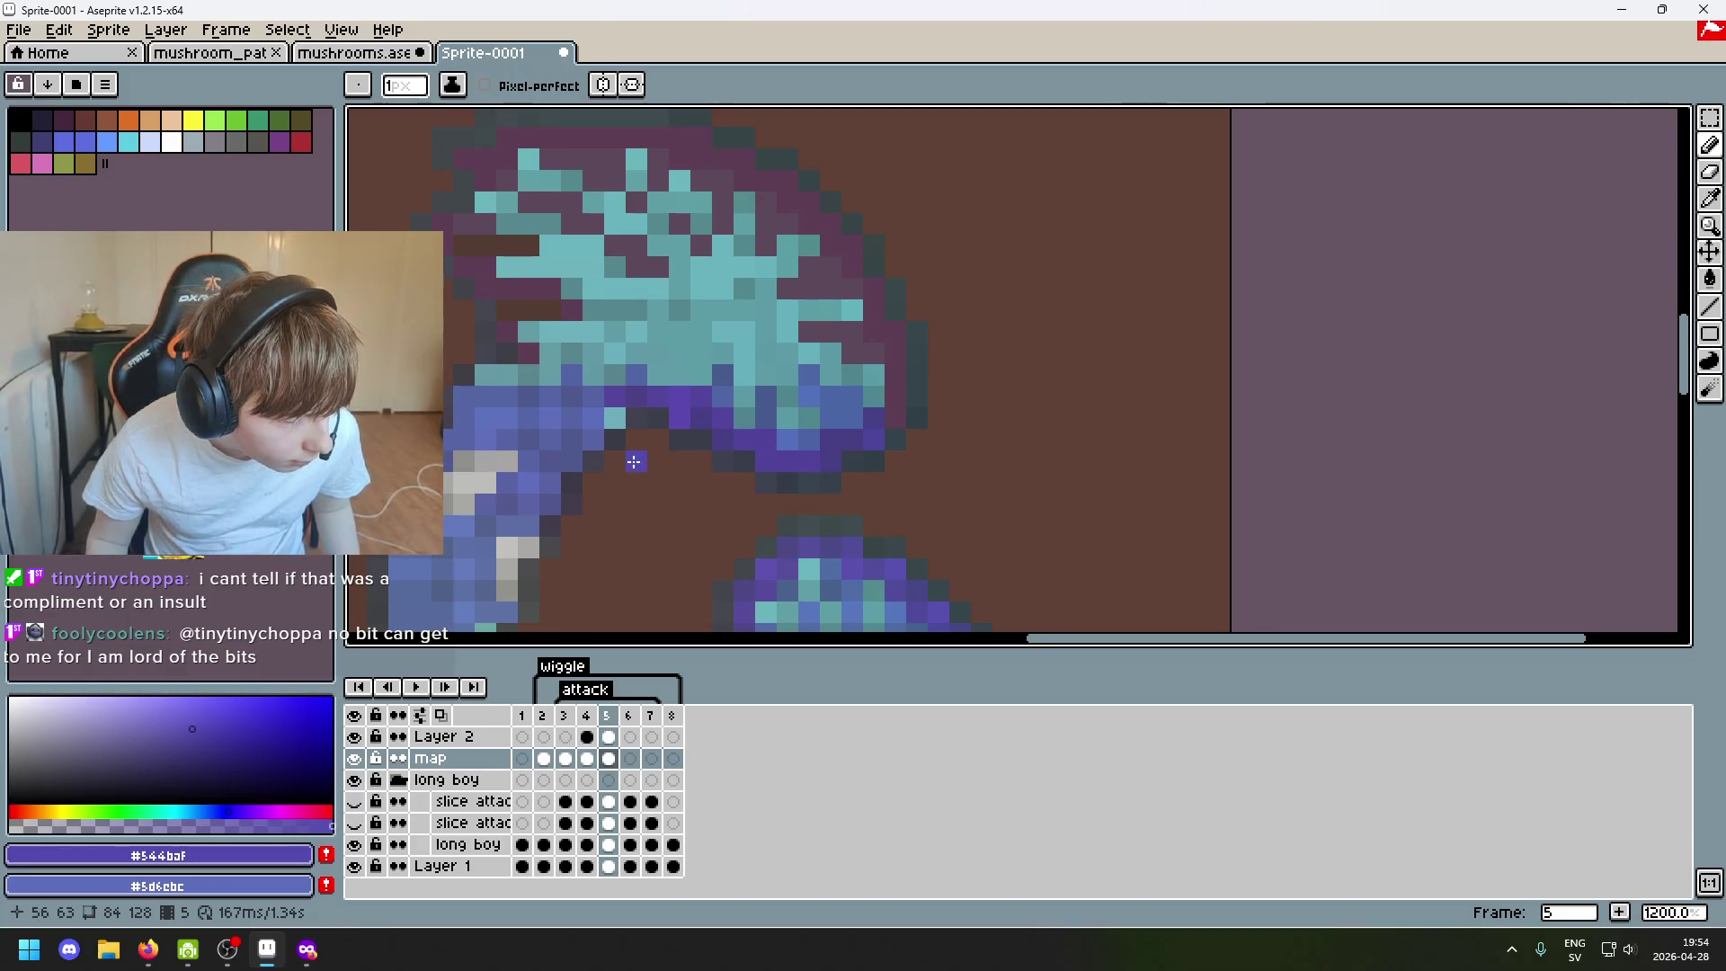
{"action": "scroll", "coordinate": [634, 461], "scroll_direction": "down", "scroll_amount": 2}
{"action": "scroll", "coordinate": [859, 386], "scroll_direction": "up", "scroll_amount": 2}
{"action": "scroll", "coordinate": [769, 310], "scroll_direction": "down", "scroll_amount": 2}
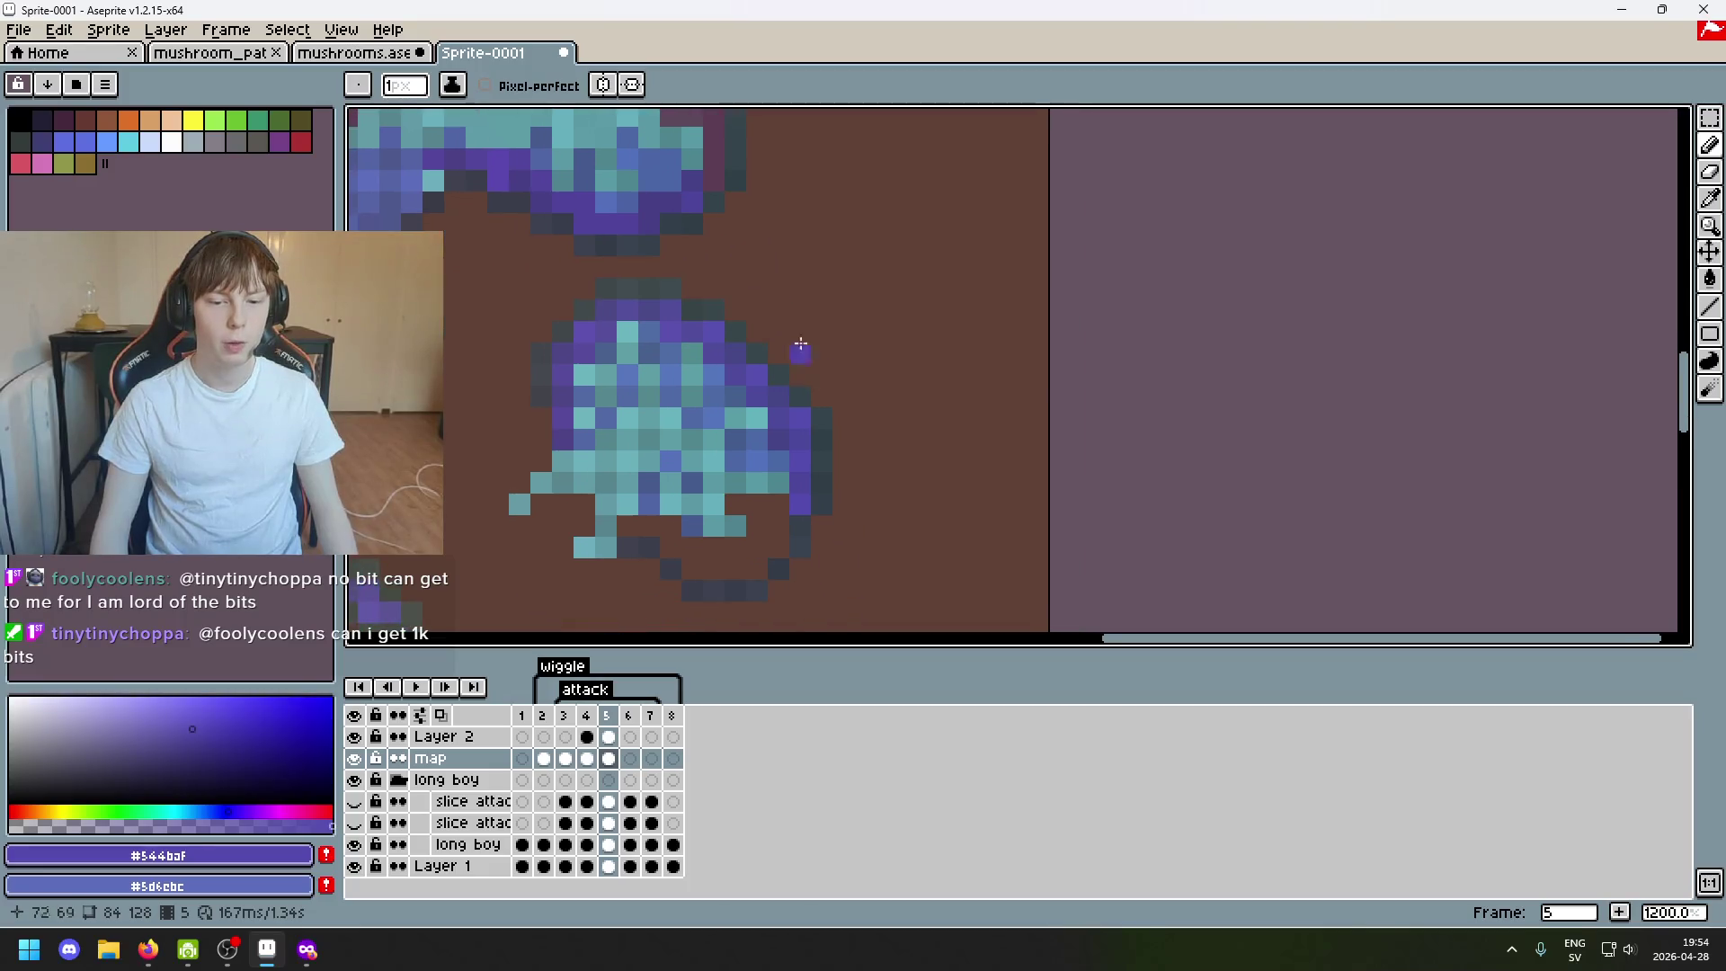
{"action": "scroll", "coordinate": [809, 502], "scroll_direction": "down", "scroll_amount": 1}
{"action": "scroll", "coordinate": [1040, 355], "scroll_direction": "down", "scroll_amount": 1}
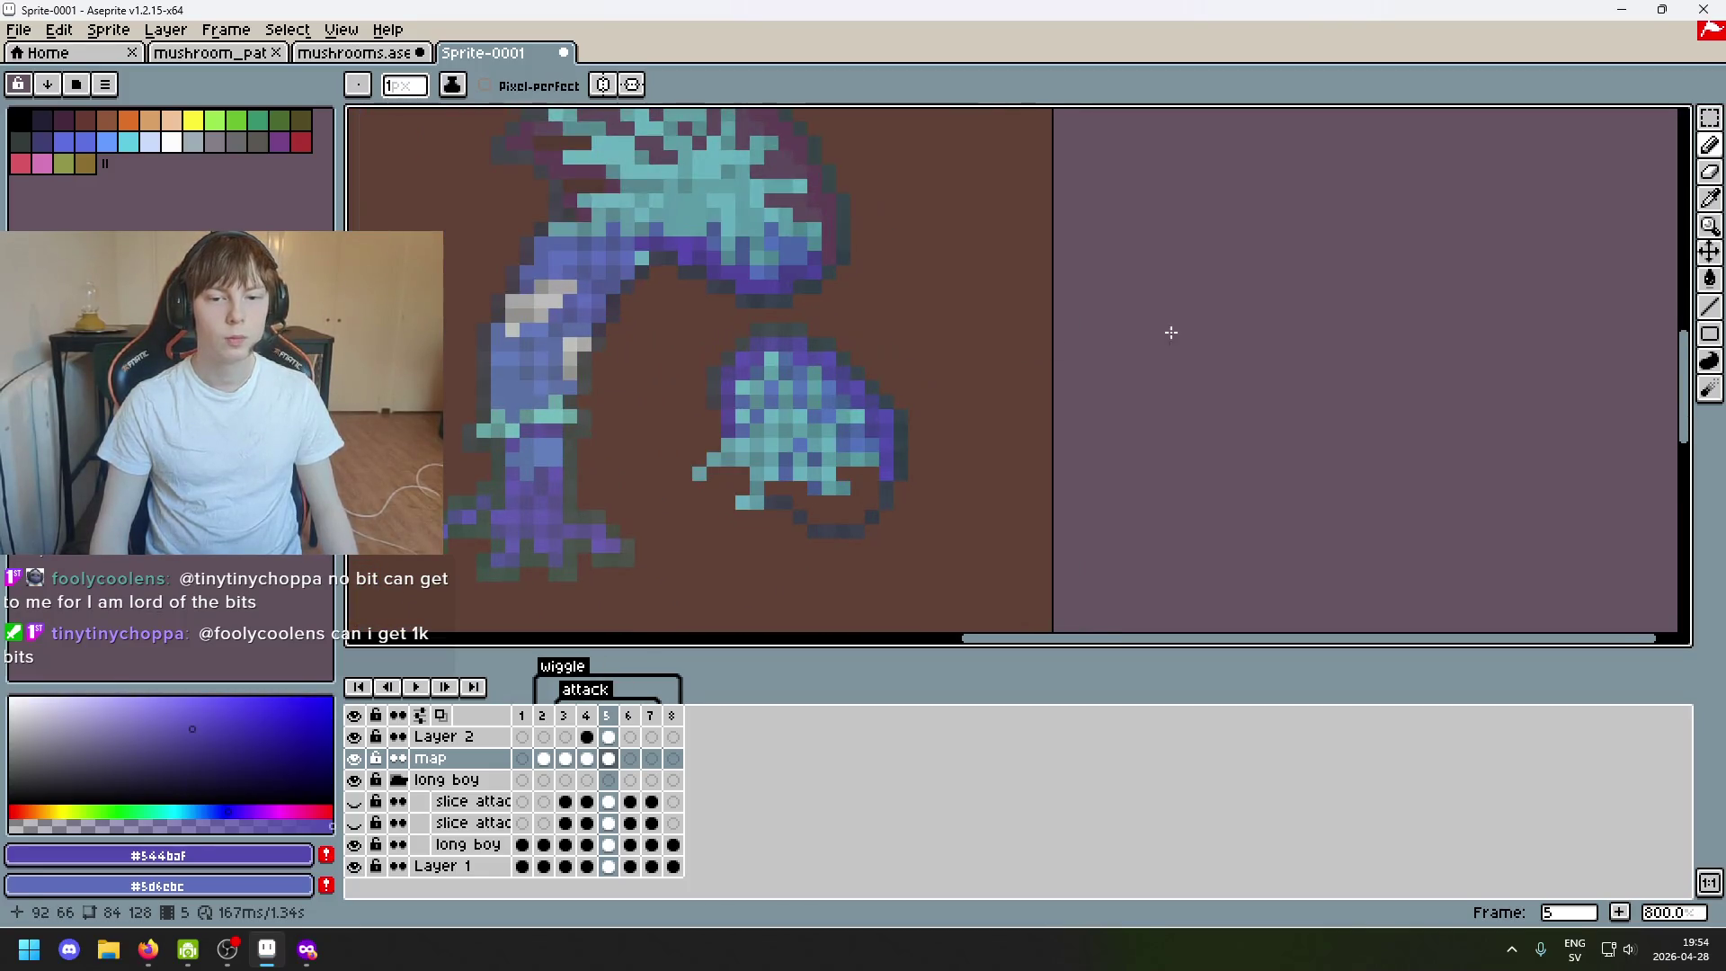
Marquee the thin purple column and move it onto the upper cap's right edge, committing the move.
{"action": "left_click", "coordinate": [1711, 118]}
{"action": "scroll", "coordinate": [878, 413], "scroll_direction": "up", "scroll_amount": 2}
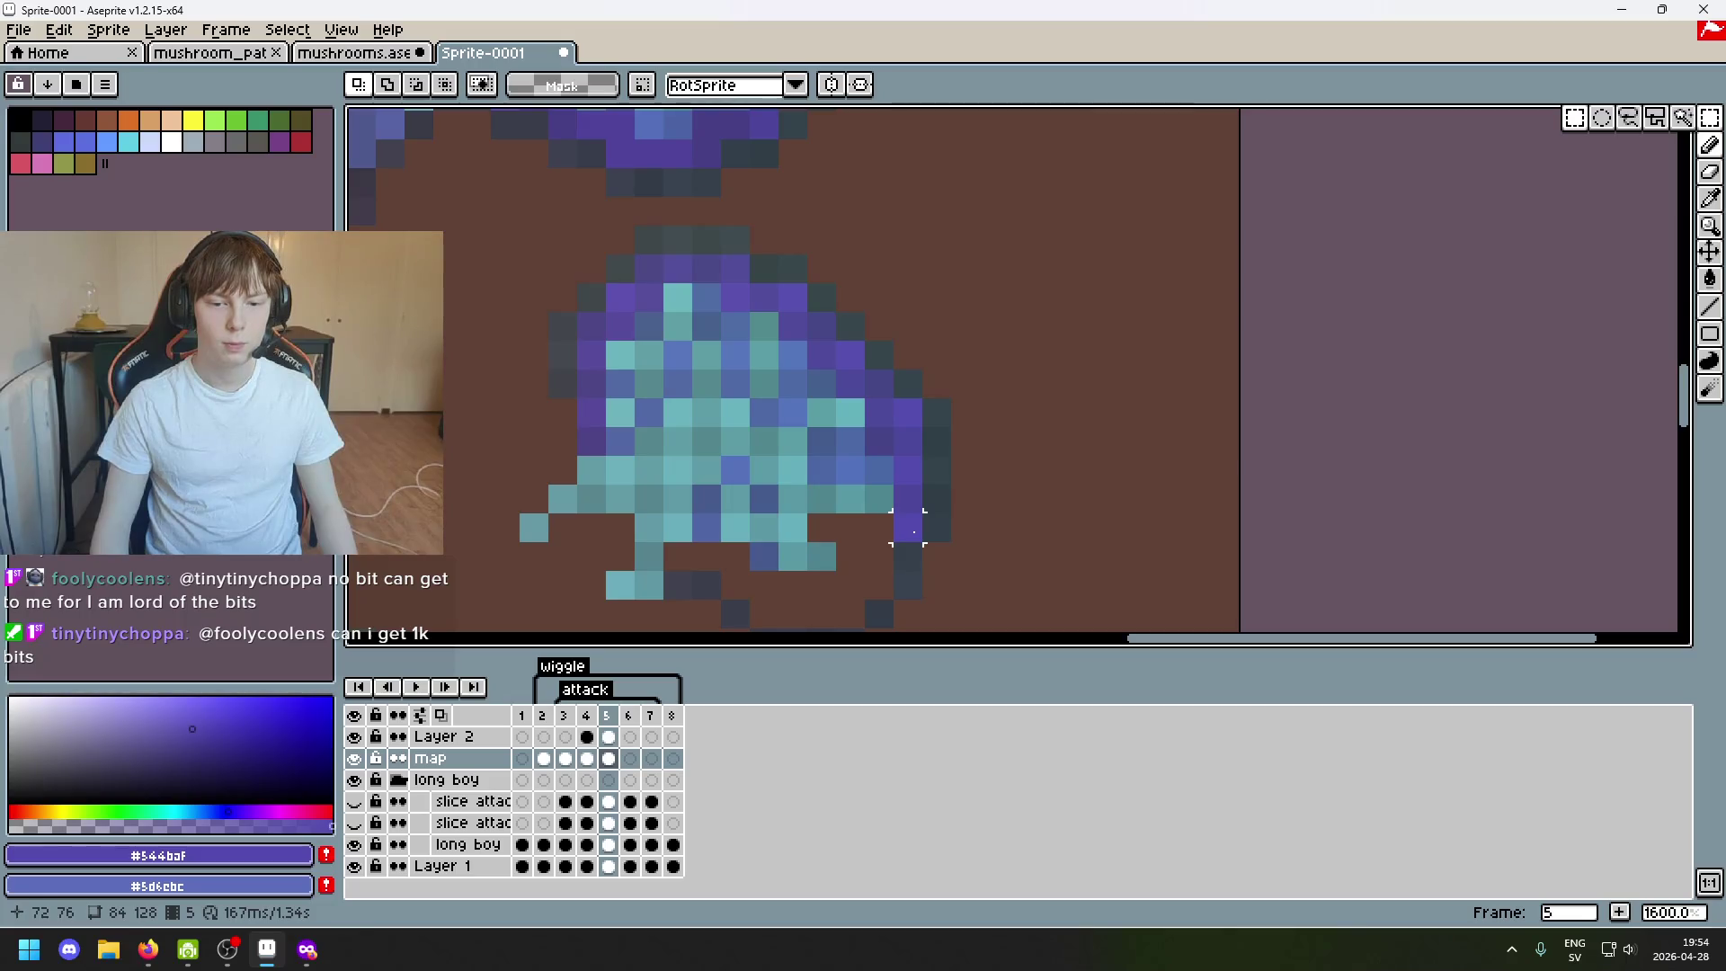
{"action": "left_click_drag", "start_coordinate": [913, 531], "coordinate": [967, 420]}
{"action": "scroll", "coordinate": [964, 326], "scroll_direction": "down", "scroll_amount": 2}
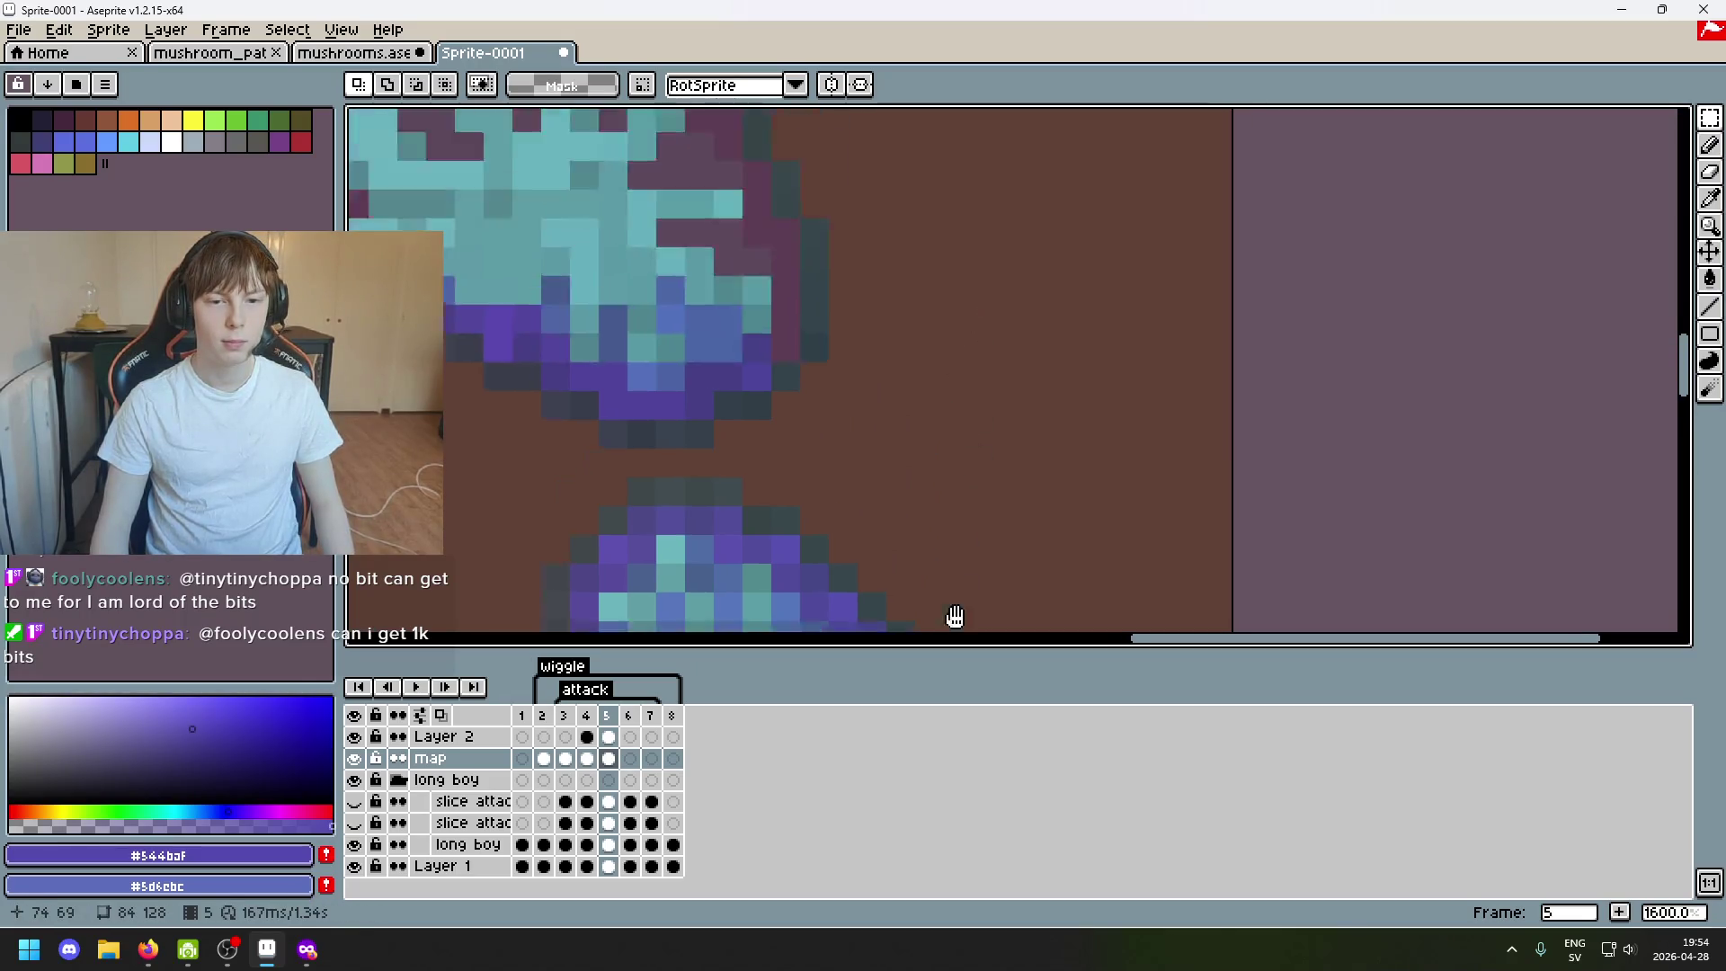
{"action": "left_click_drag", "start_coordinate": [898, 373], "coordinate": [772, 378]}
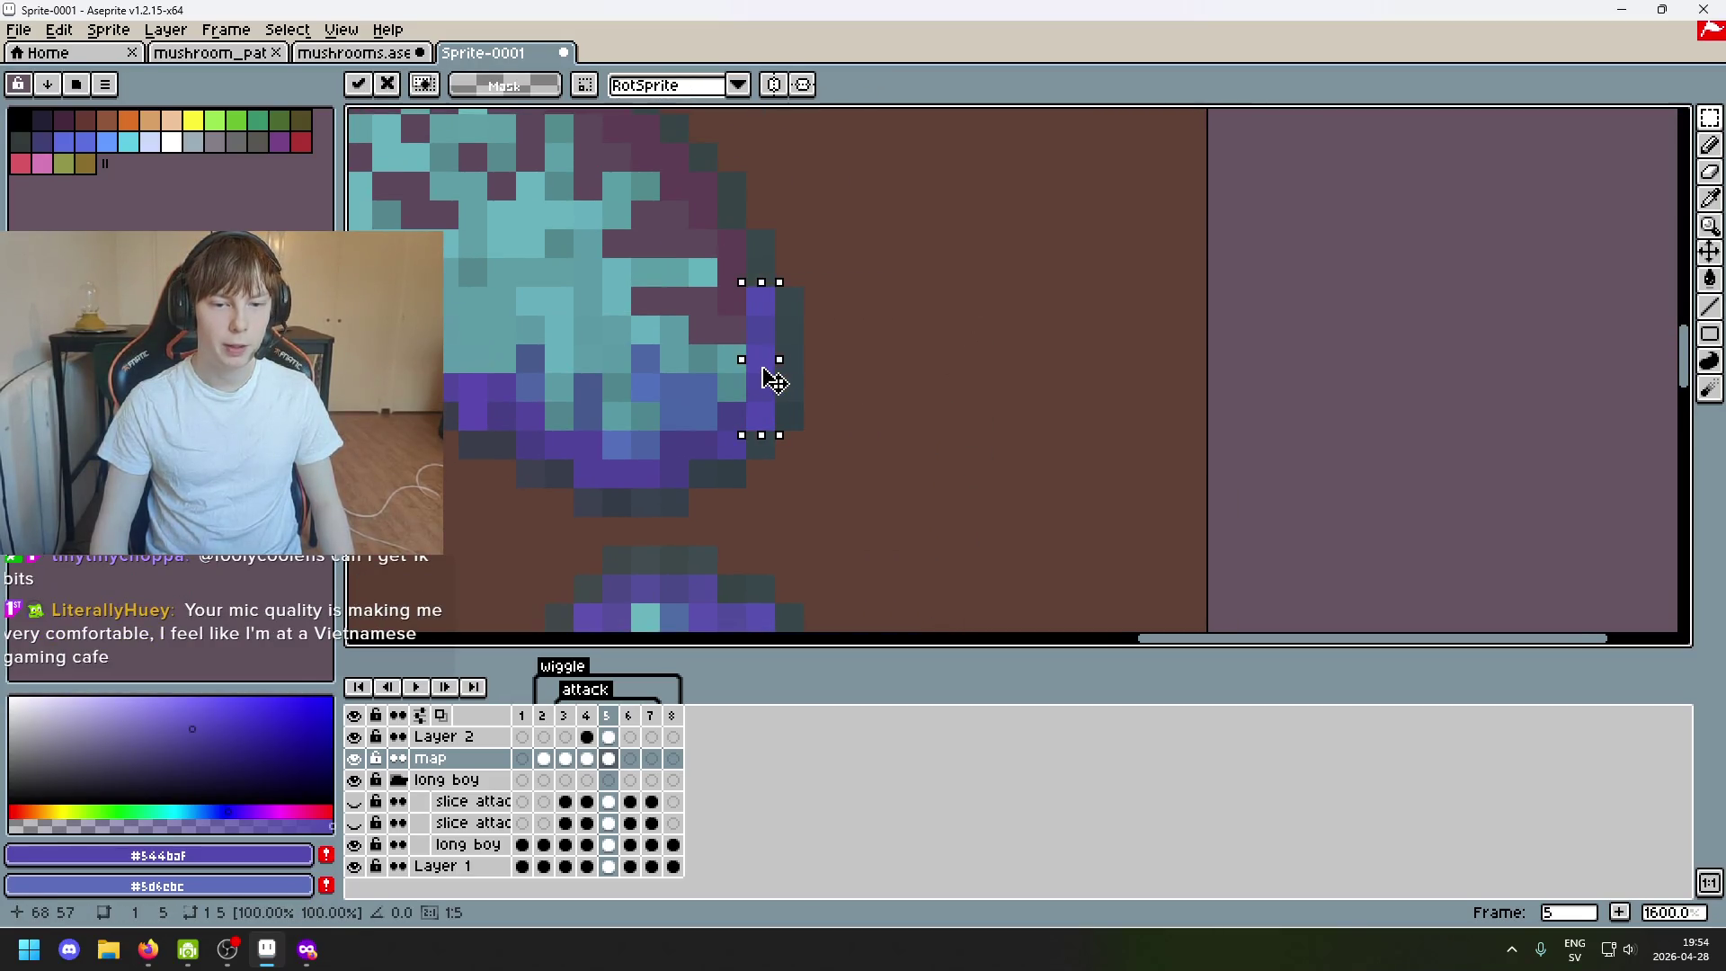
{"action": "left_click", "coordinate": [833, 362]}
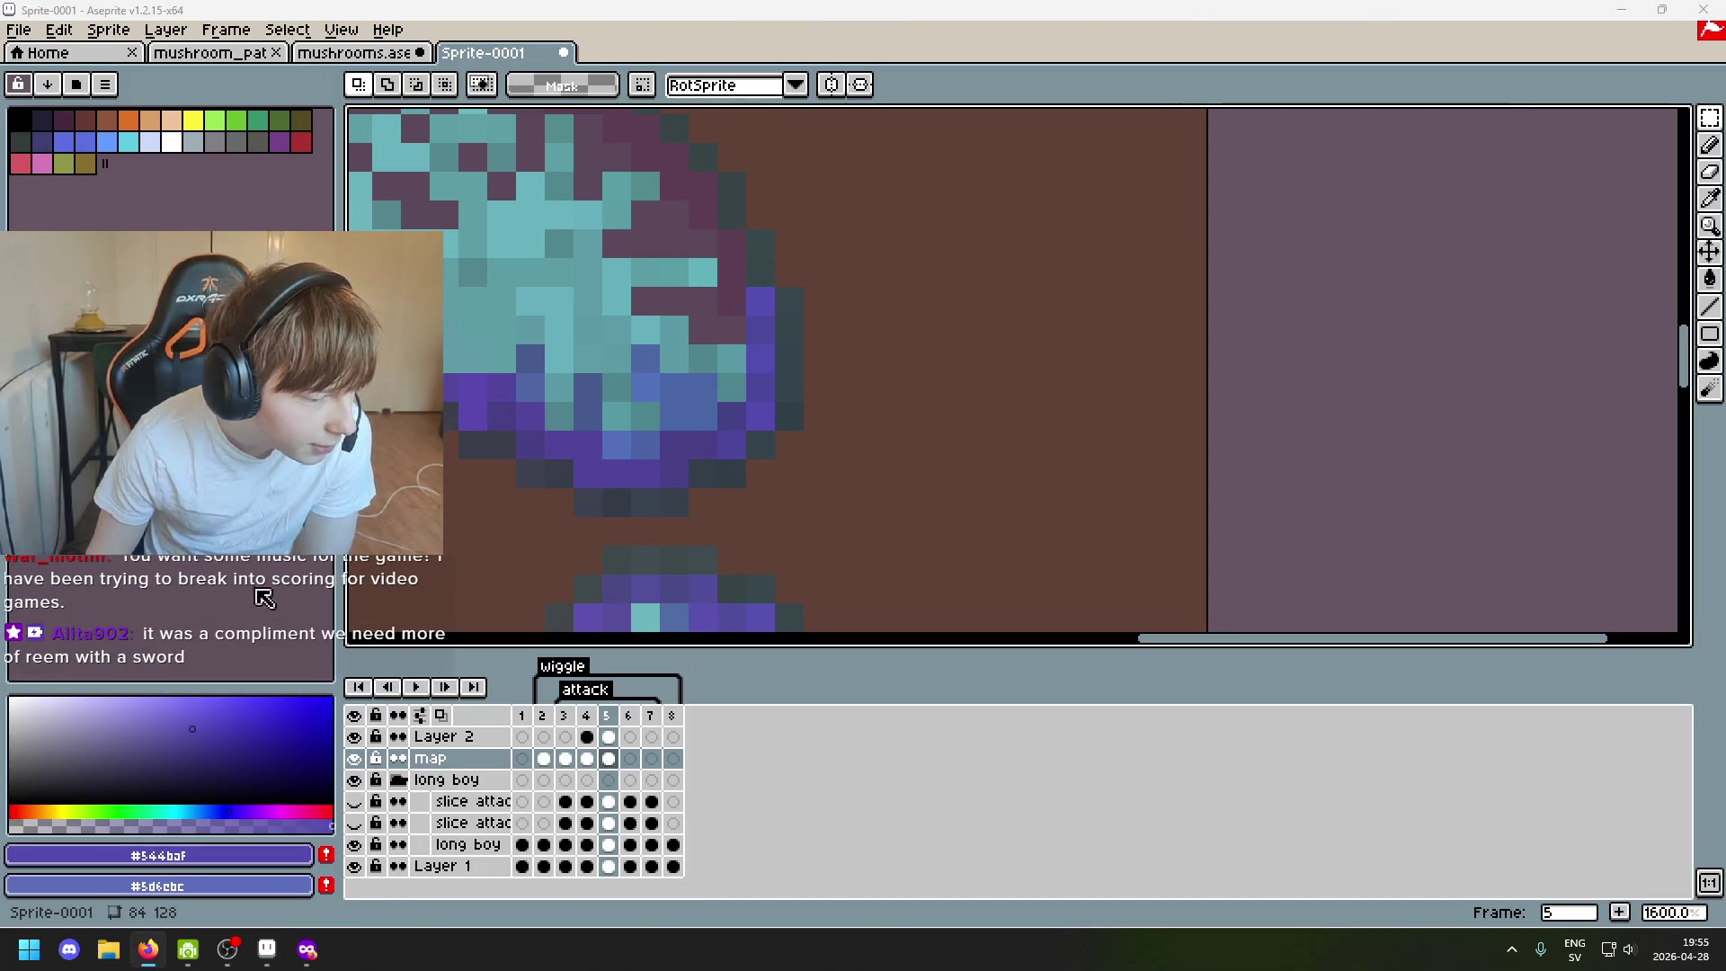
{"action": "left_click", "coordinate": [758, 302]}
Pencil a purple pixel on the cap edge, sample darker purple #4c499b, and bring up the save dialog with Ctrl+S.
{"action": "key", "text": "ctrl+d"}
{"action": "key", "text": "b"}
{"action": "left_click", "coordinate": [732, 272]}
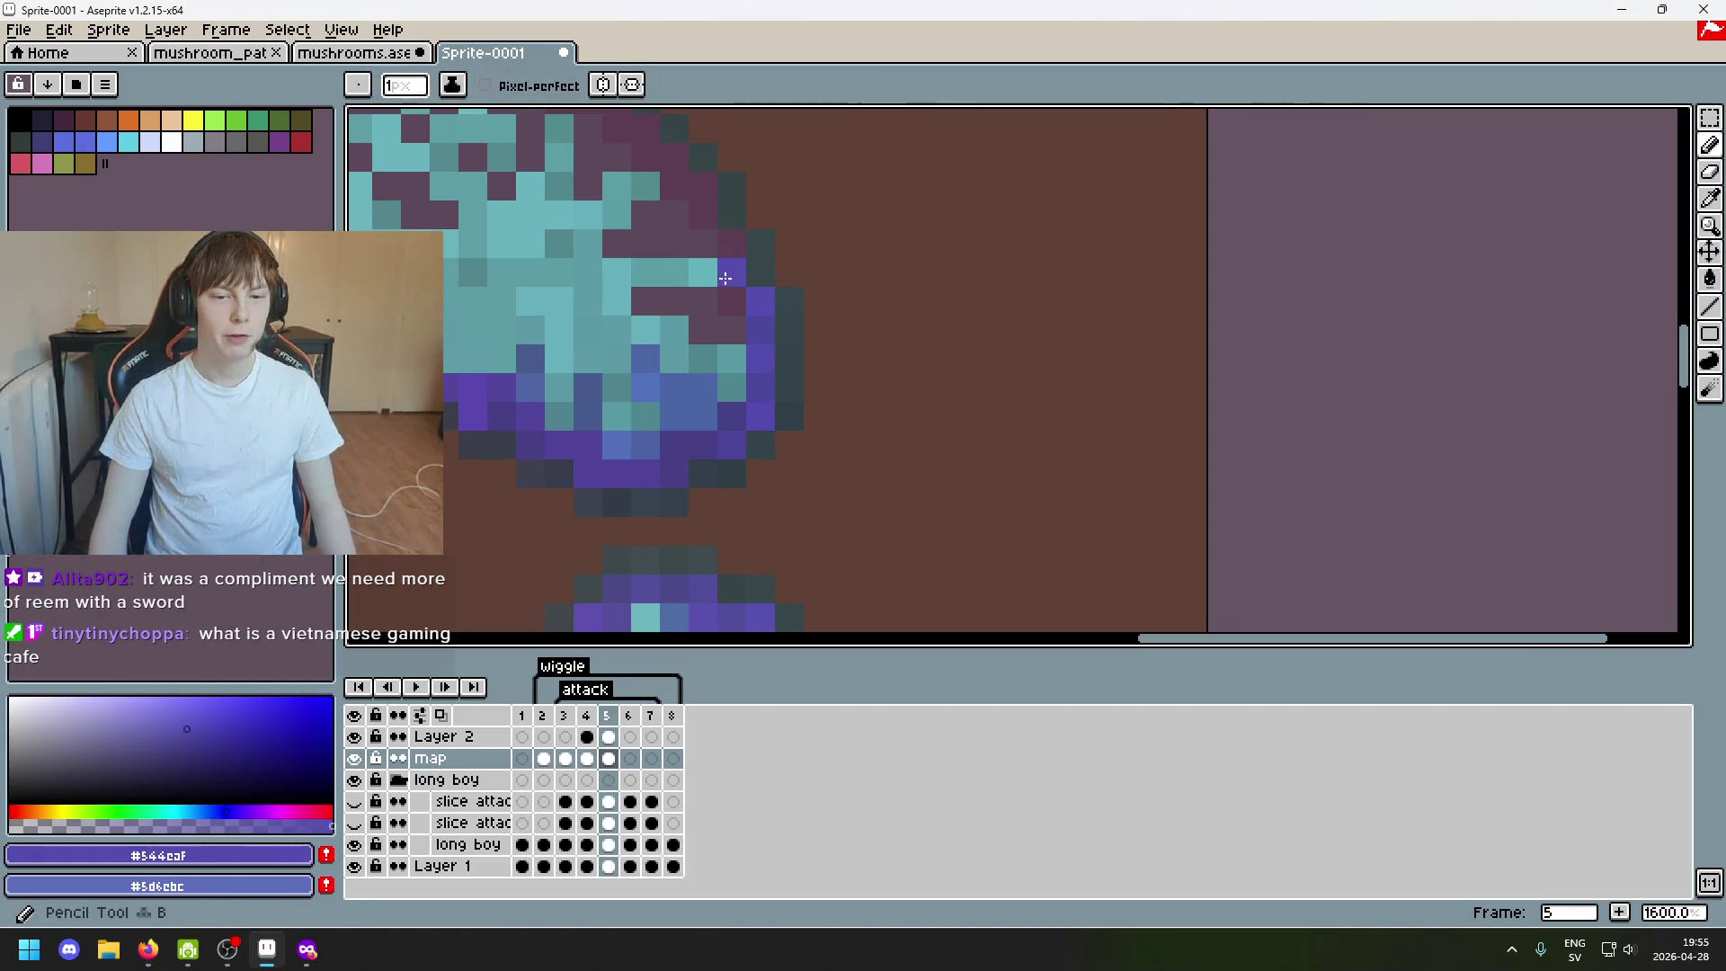
{"action": "left_click_drag", "start_coordinate": [867, 382], "coordinate": [957, 449]}
{"action": "left_click", "coordinate": [829, 364], "text": "alt"}
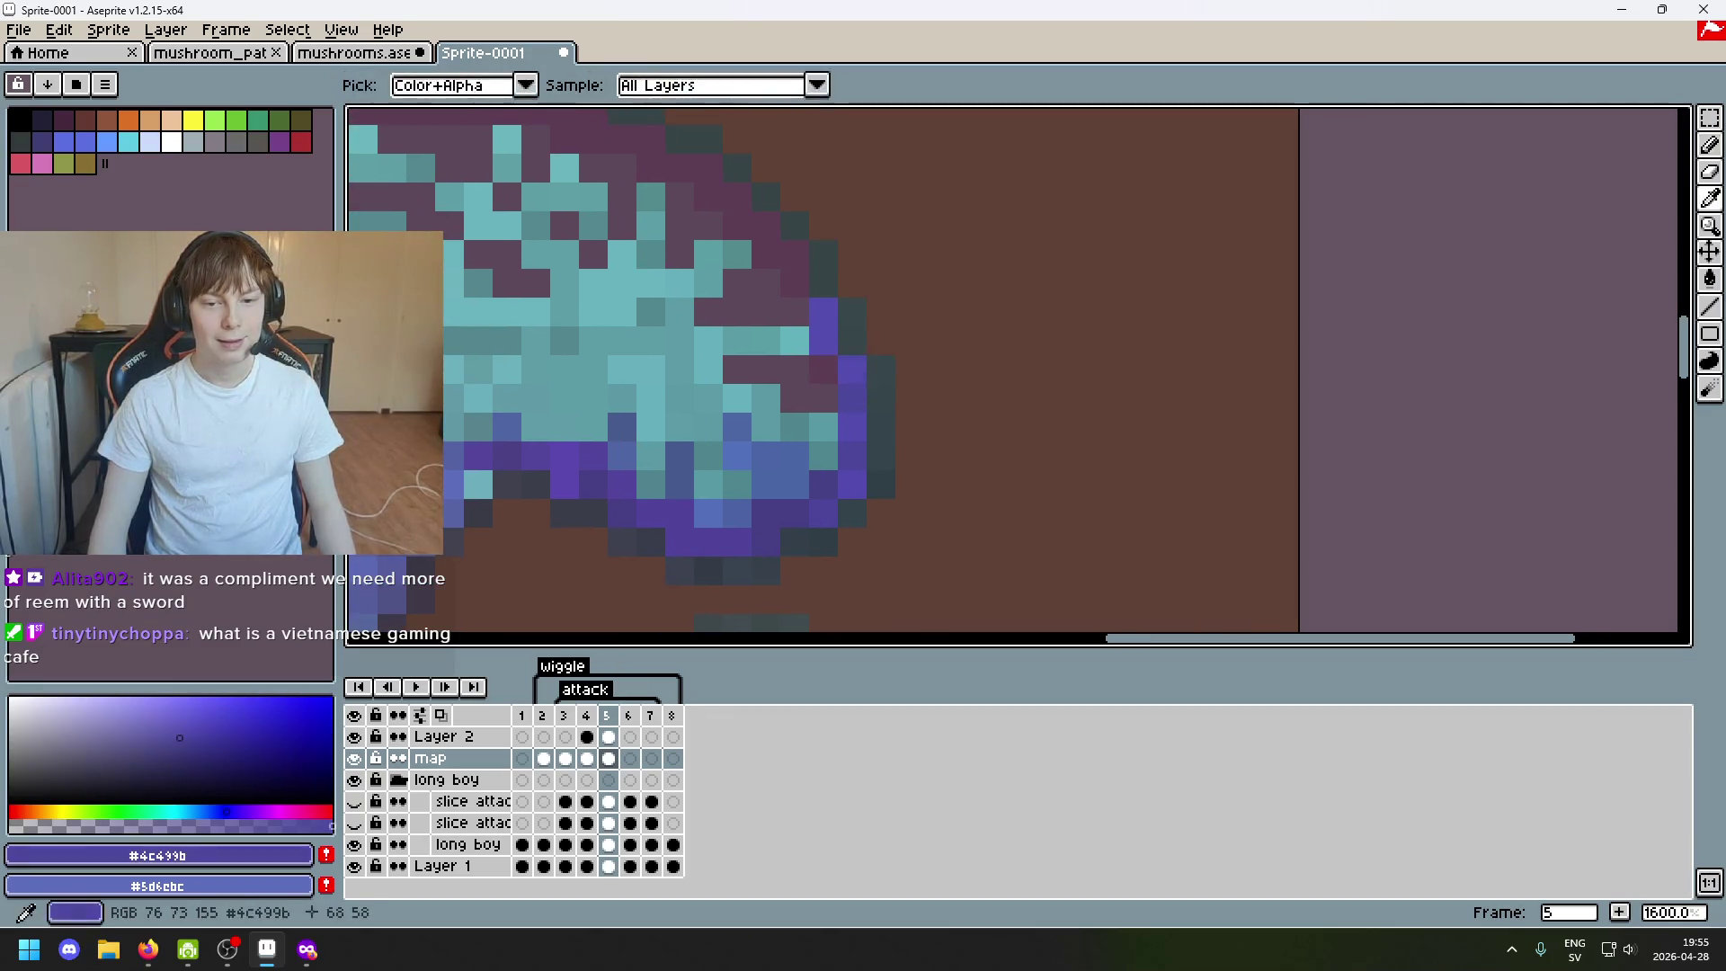
{"action": "key", "text": "ctrl+s"}
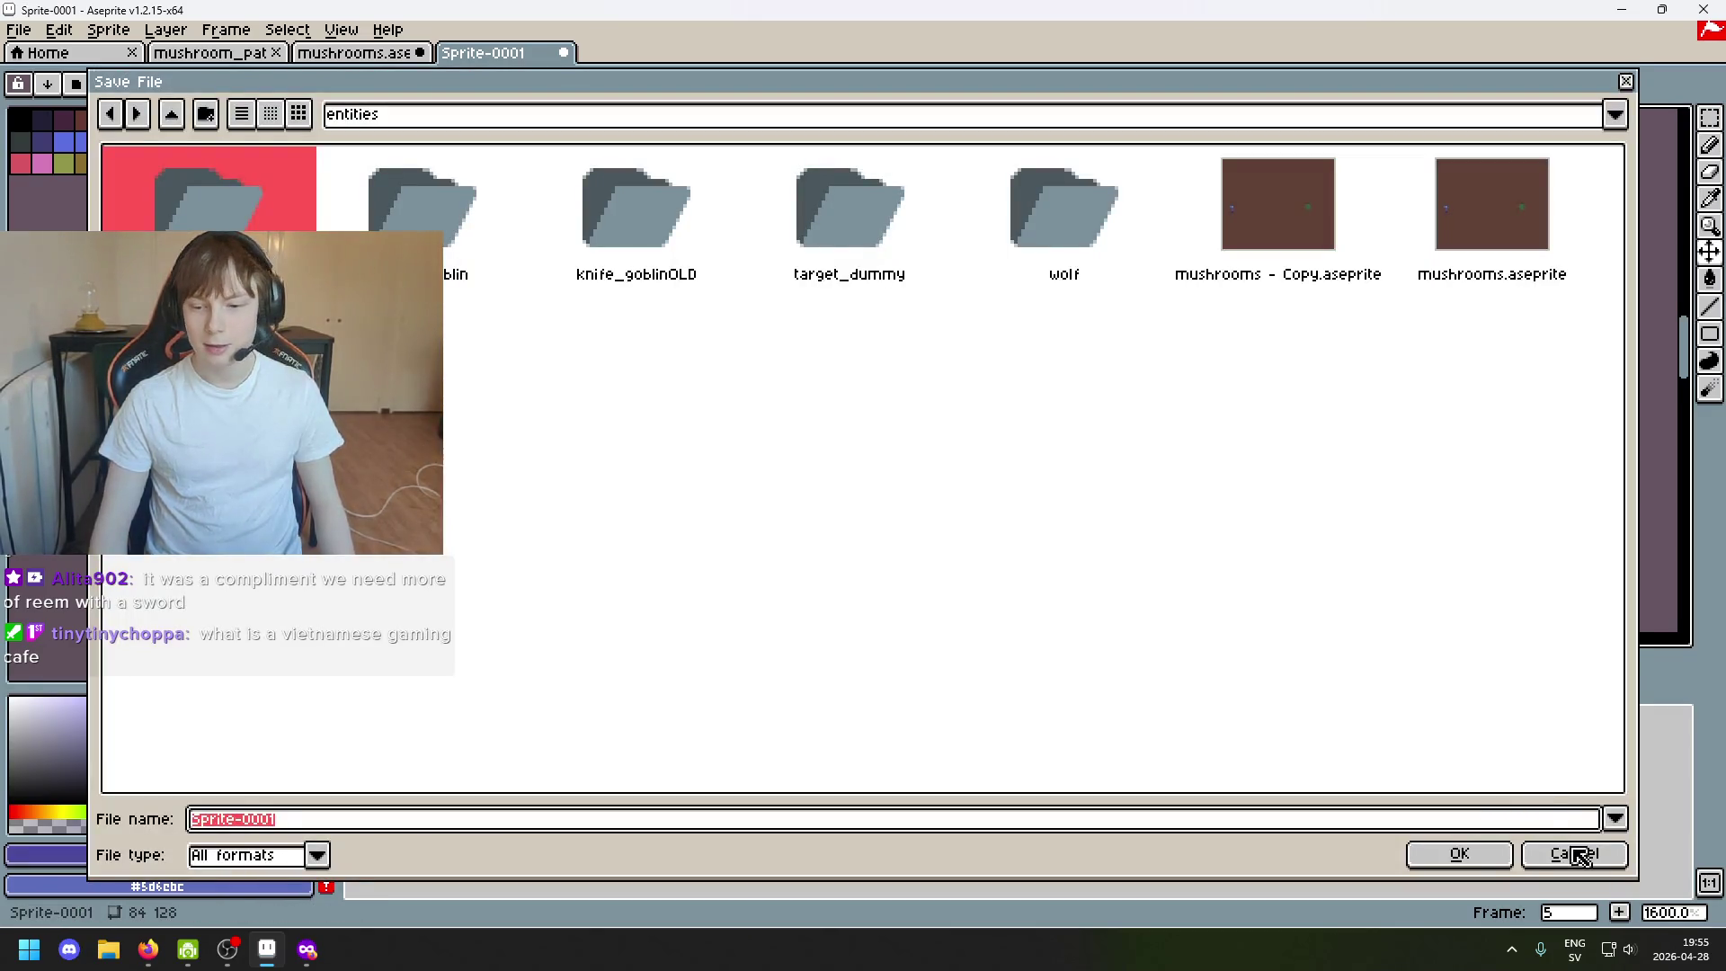
Cancel the Save File dialog and eyedrop the lighter purple #5650af from the cap, ready for Magic Wand.
{"action": "left_click", "coordinate": [1578, 857]}
{"action": "scroll", "coordinate": [1065, 458], "scroll_direction": "down", "scroll_amount": 1}
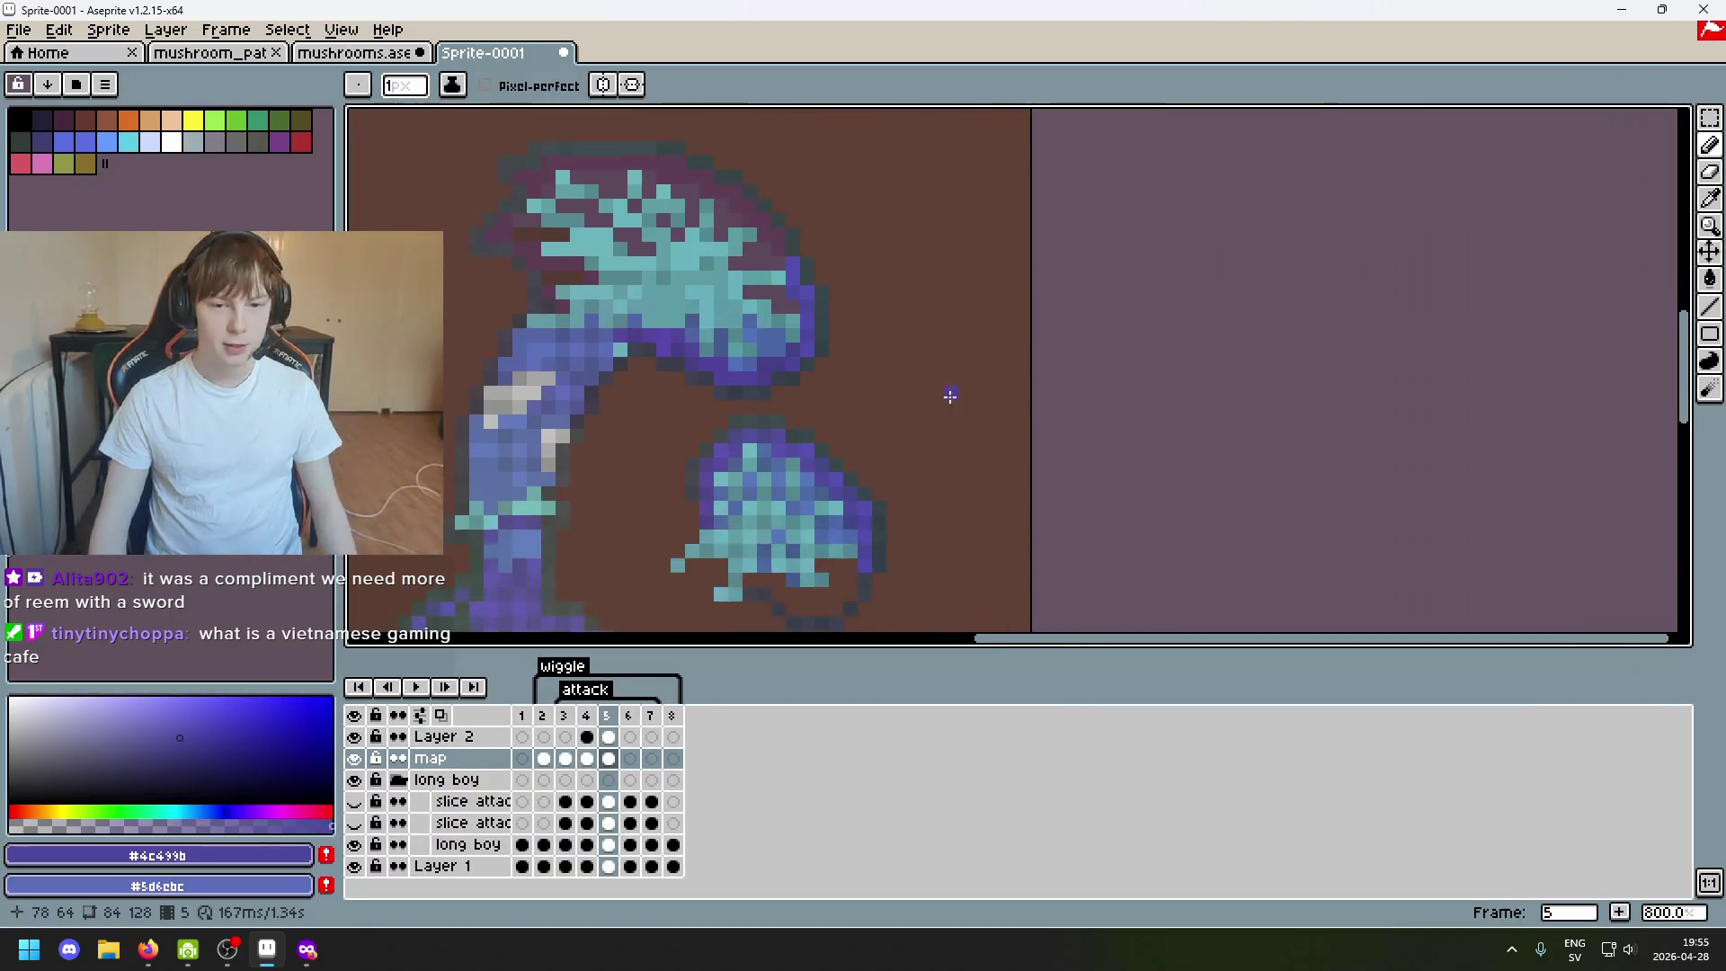
{"action": "scroll", "coordinate": [949, 395], "scroll_direction": "up", "scroll_amount": 2}
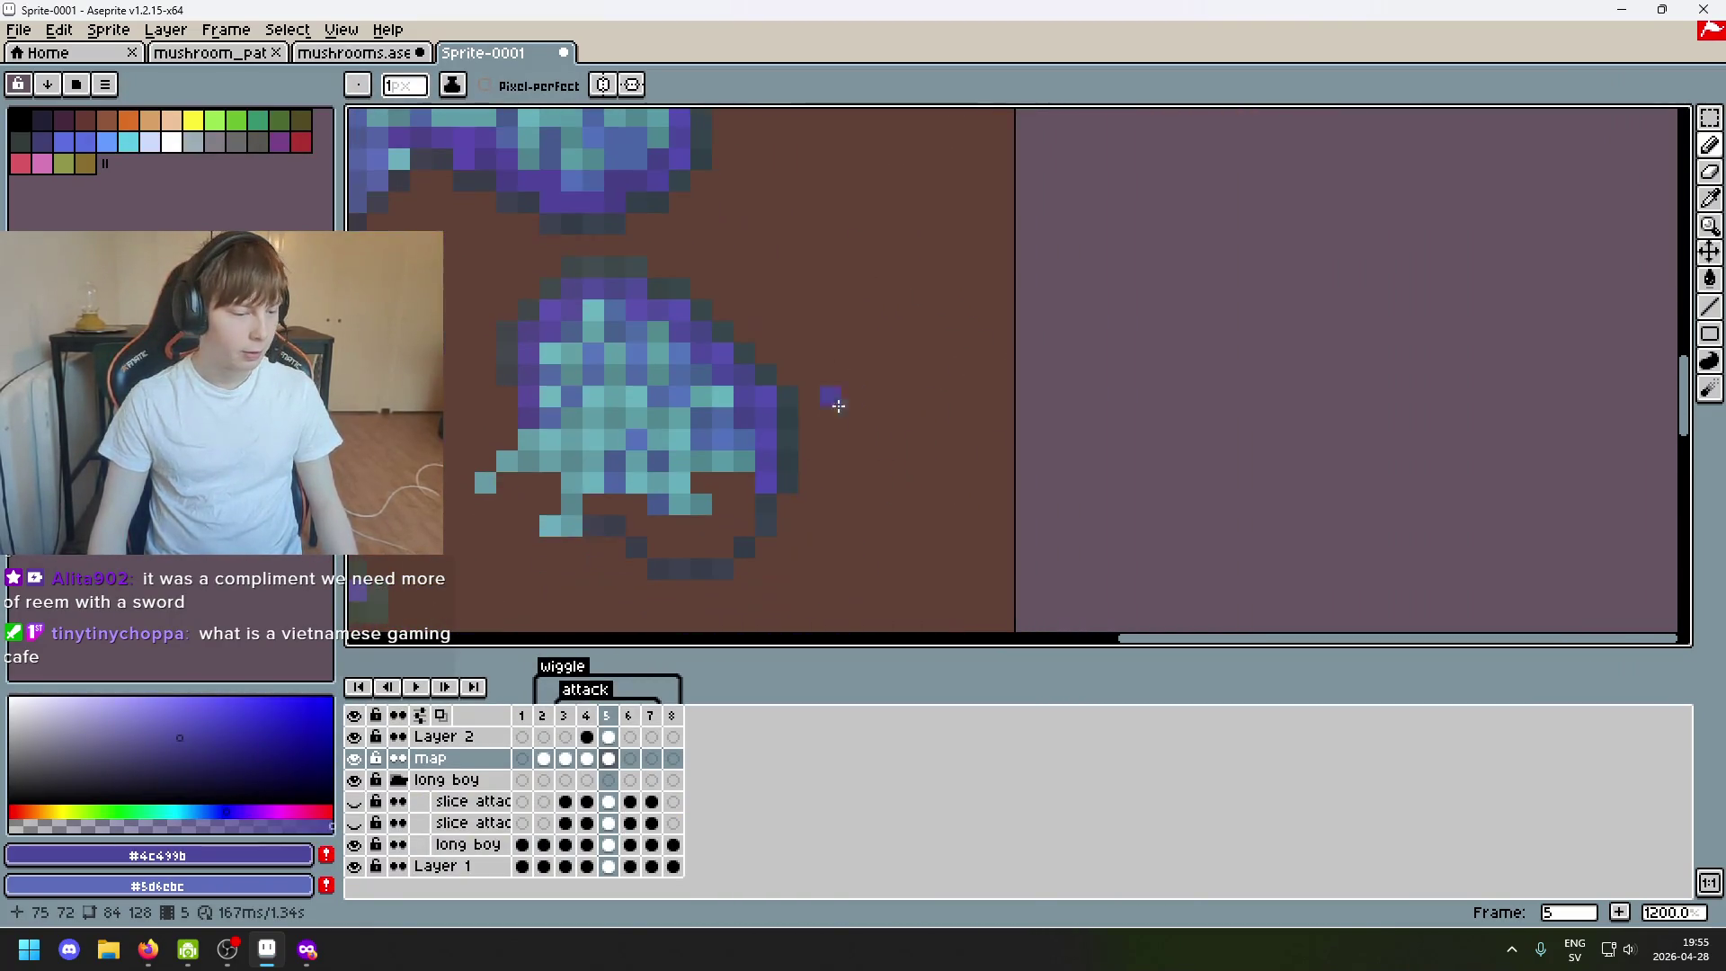
{"action": "scroll", "coordinate": [796, 527], "scroll_direction": "down", "scroll_amount": 1}
{"action": "scroll", "coordinate": [770, 413], "scroll_direction": "up", "scroll_amount": 2}
{"action": "scroll", "coordinate": [791, 387], "scroll_direction": "down", "scroll_amount": 1}
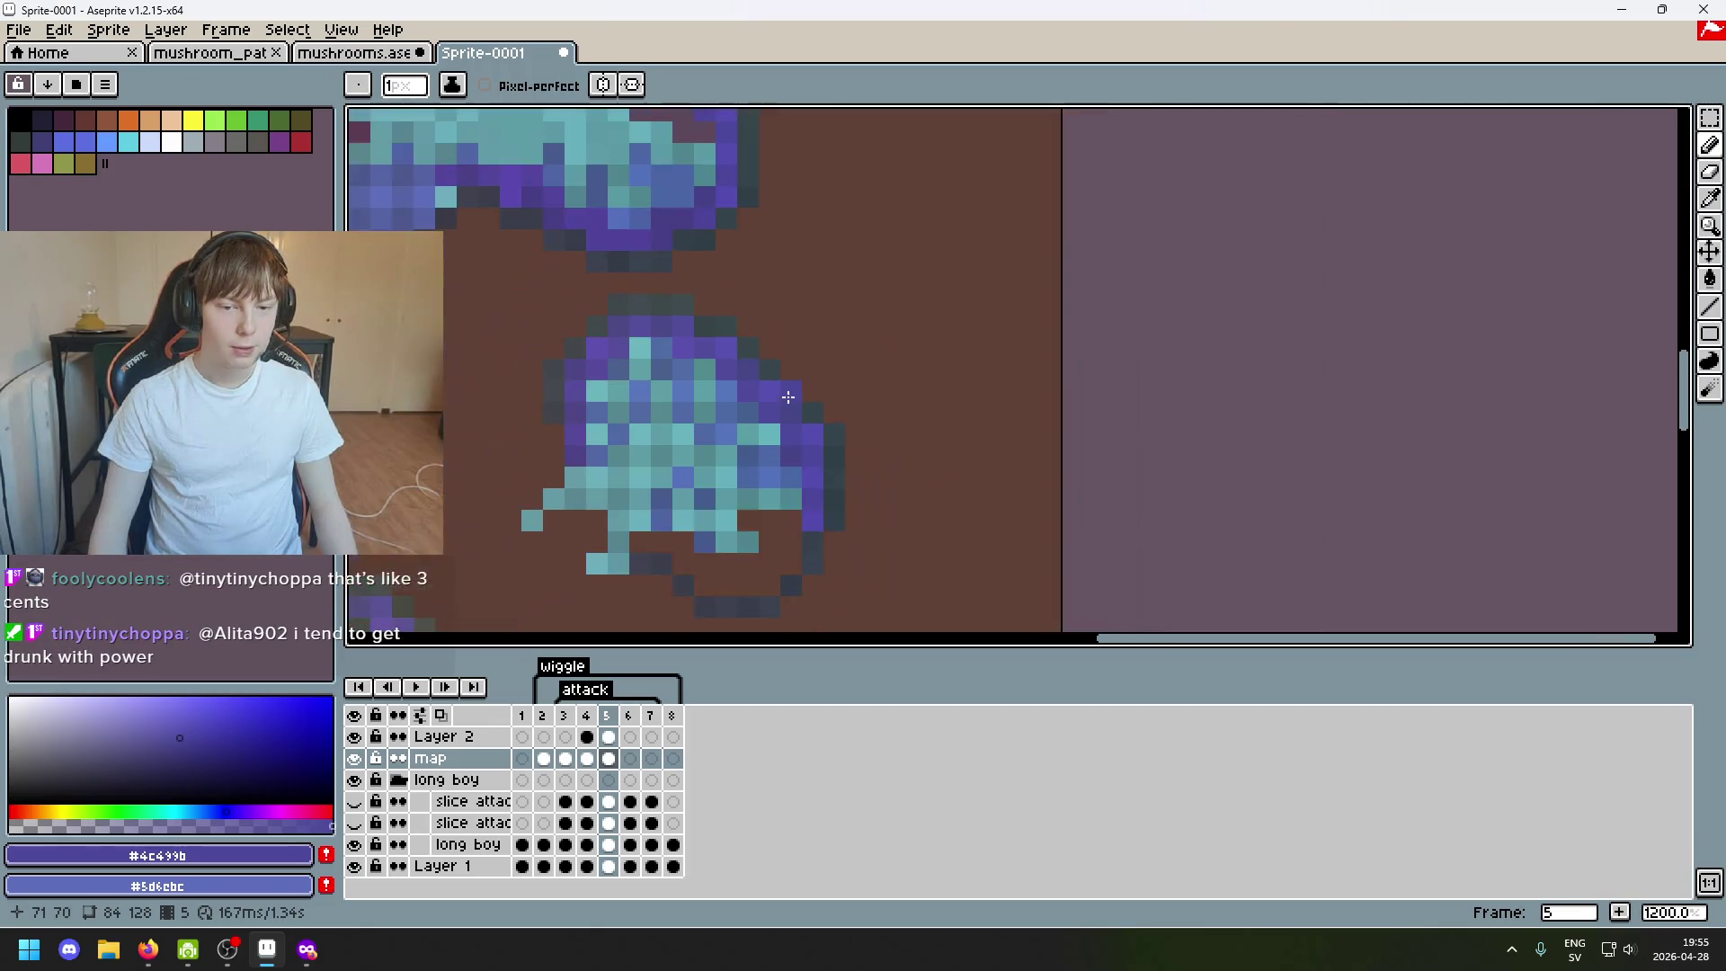
{"action": "scroll", "coordinate": [813, 340], "scroll_direction": "up", "scroll_amount": 1}
{"action": "scroll", "coordinate": [855, 512], "scroll_direction": "down", "scroll_amount": 1}
{"action": "scroll", "coordinate": [809, 391], "scroll_direction": "up", "scroll_amount": 1}
{"action": "key", "text": "alt"}
{"action": "left_click", "coordinate": [799, 368], "text": "alt"}
{"action": "scroll", "coordinate": [886, 521], "scroll_direction": "down", "scroll_amount": 1}
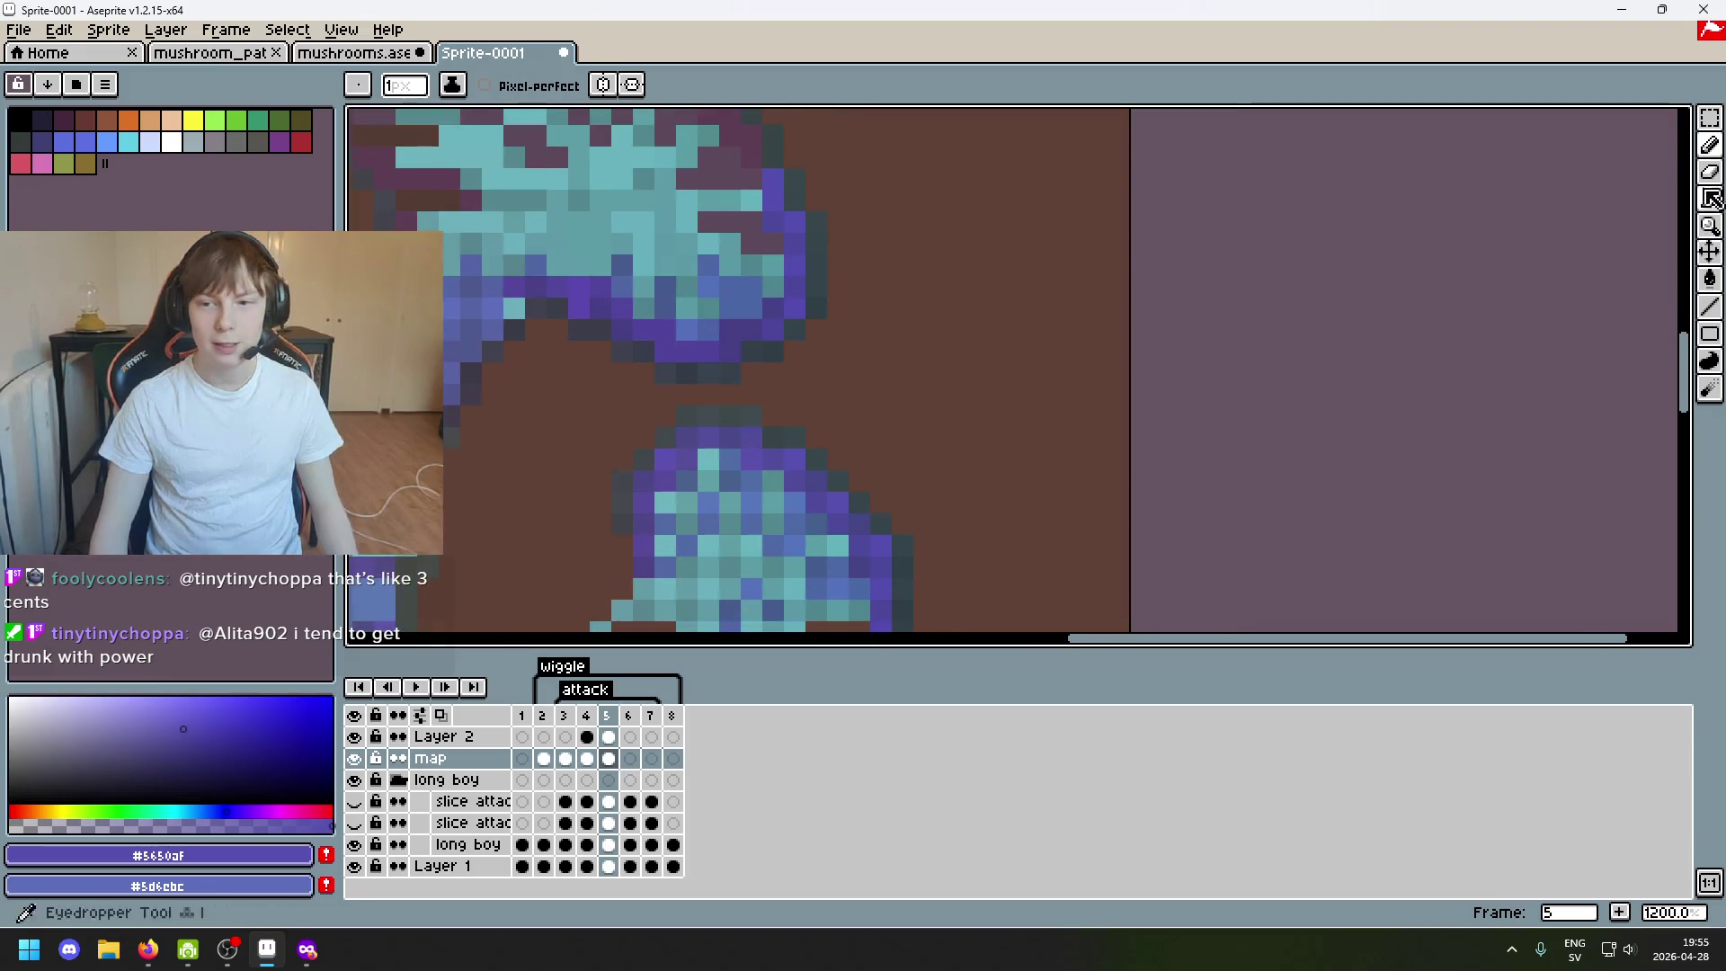
{"action": "key", "text": "w"}
{"action": "scroll", "coordinate": [900, 503], "scroll_direction": "up", "scroll_amount": 1}
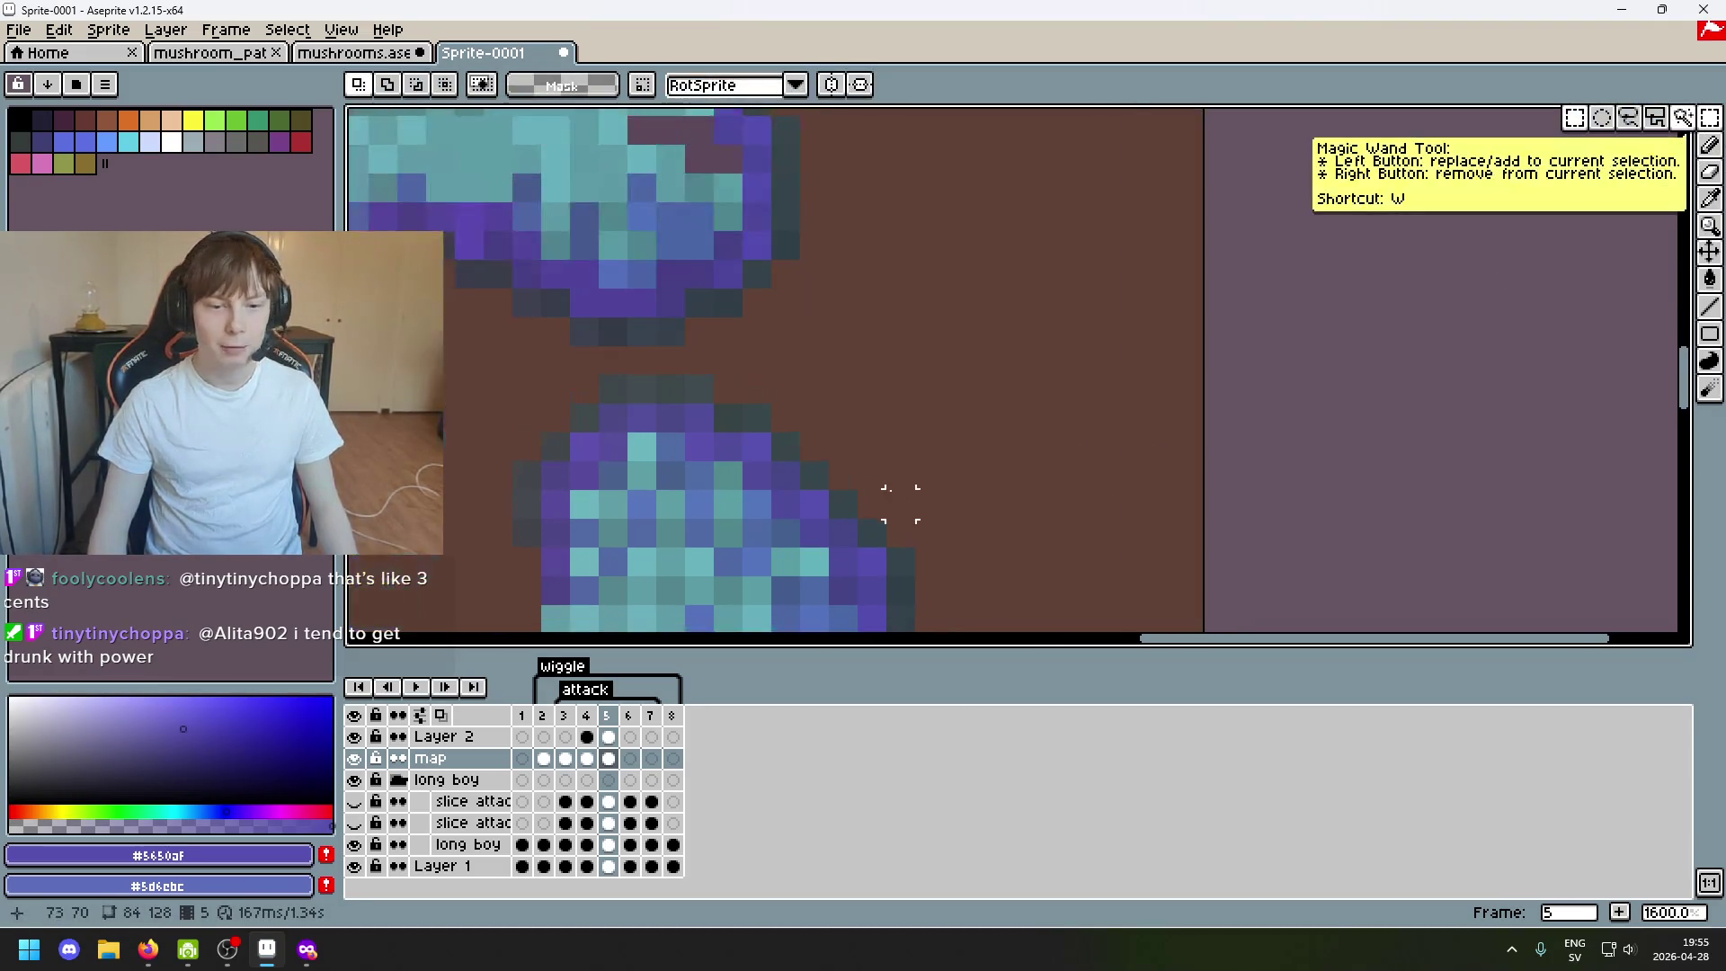
Magic-wand a purple patch, paste a copy and place it higher up the cap.
{"action": "left_click", "coordinate": [756, 503]}
{"action": "key", "text": "ctrl+c"}
{"action": "scroll", "coordinate": [872, 404], "scroll_direction": "up", "scroll_amount": 3}
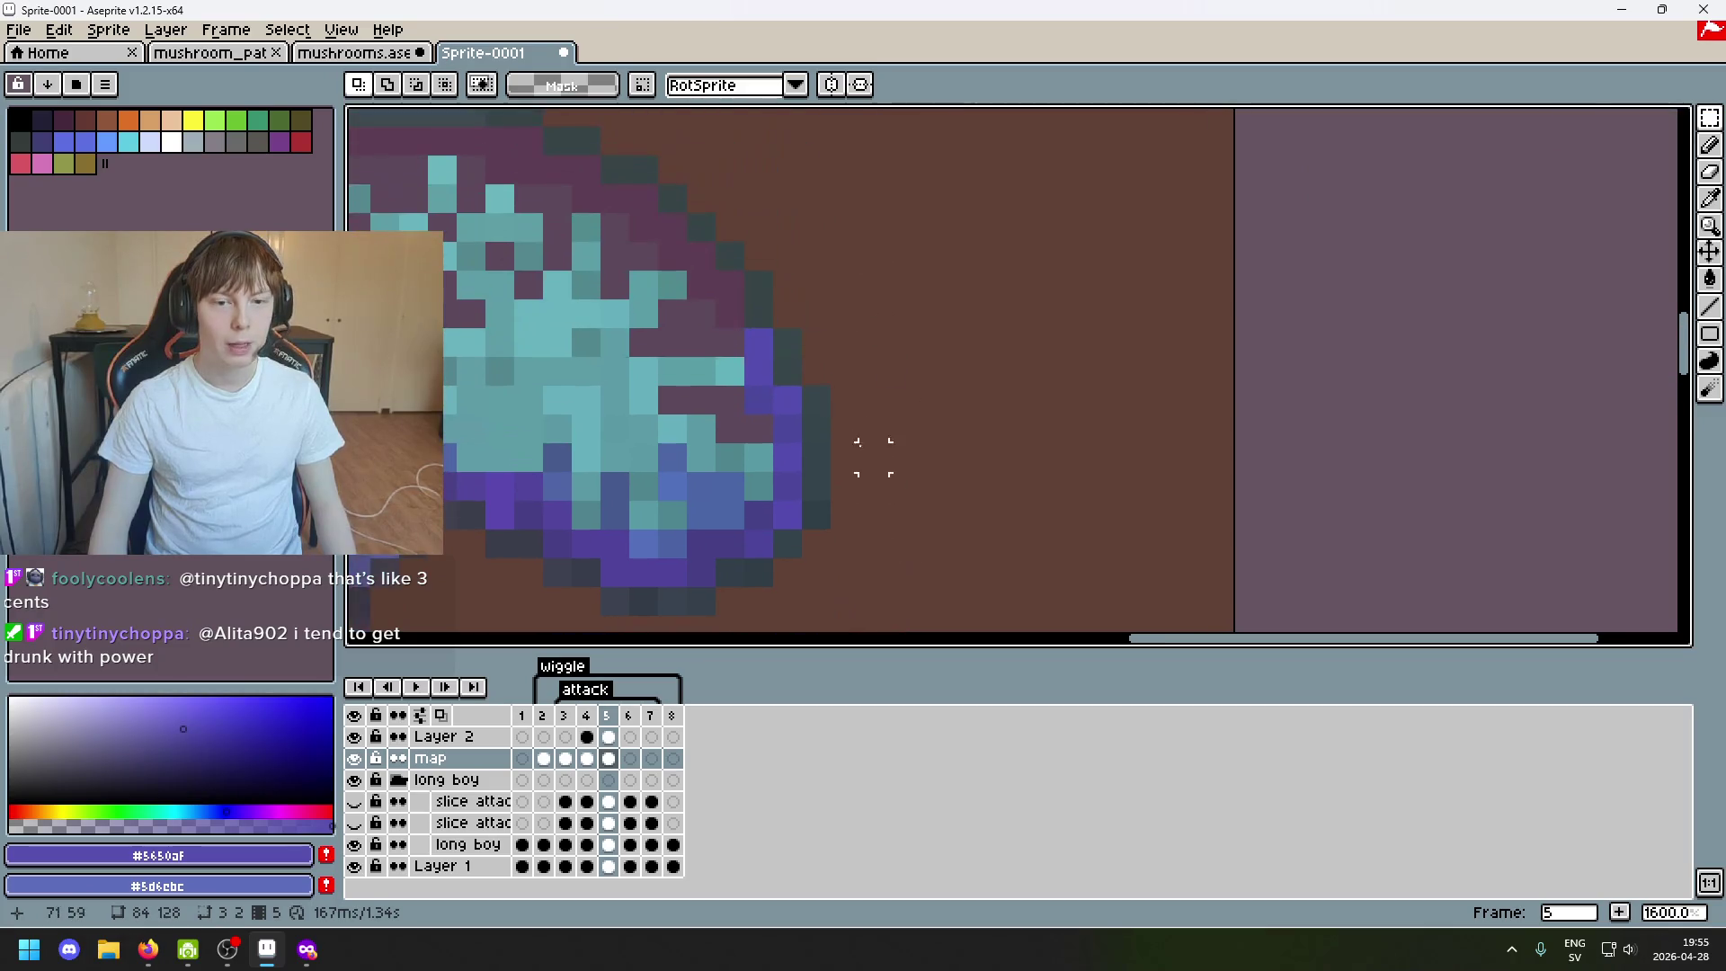
{"action": "key", "text": "ctrl+v"}
{"action": "mouse_move", "coordinate": [825, 411]}
{"action": "left_mouse_down"}
{"action": "mouse_move", "coordinate": [826, 298]}
{"action": "mouse_move", "coordinate": [617, 366]}
{"action": "mouse_move", "coordinate": [628, 373]}
{"action": "left_mouse_up"}
{"action": "key", "text": "Return"}
{"action": "scroll", "coordinate": [836, 250], "scroll_direction": "up", "scroll_amount": 3}
Move the 2x2 purple block down-left and the blue block along the cap's right edge, committing each.
{"action": "left_click", "coordinate": [814, 244]}
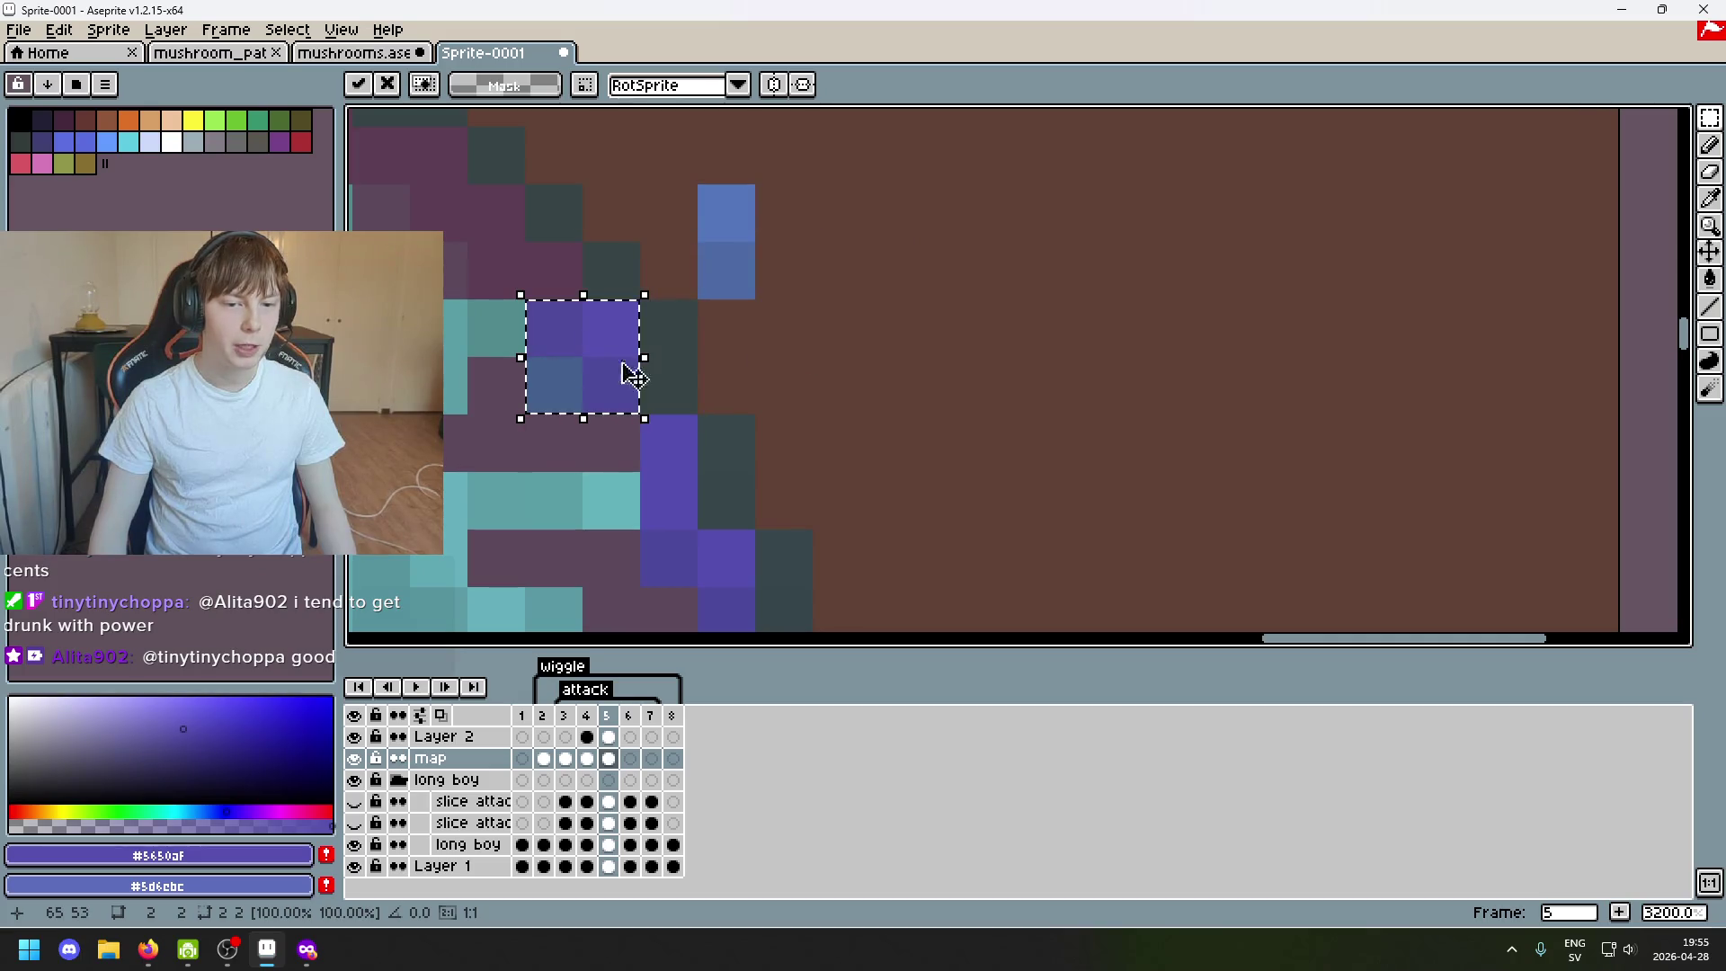
{"action": "key", "text": "ctrl+d"}
{"action": "scroll", "coordinate": [780, 294], "scroll_direction": "down", "scroll_amount": 2}
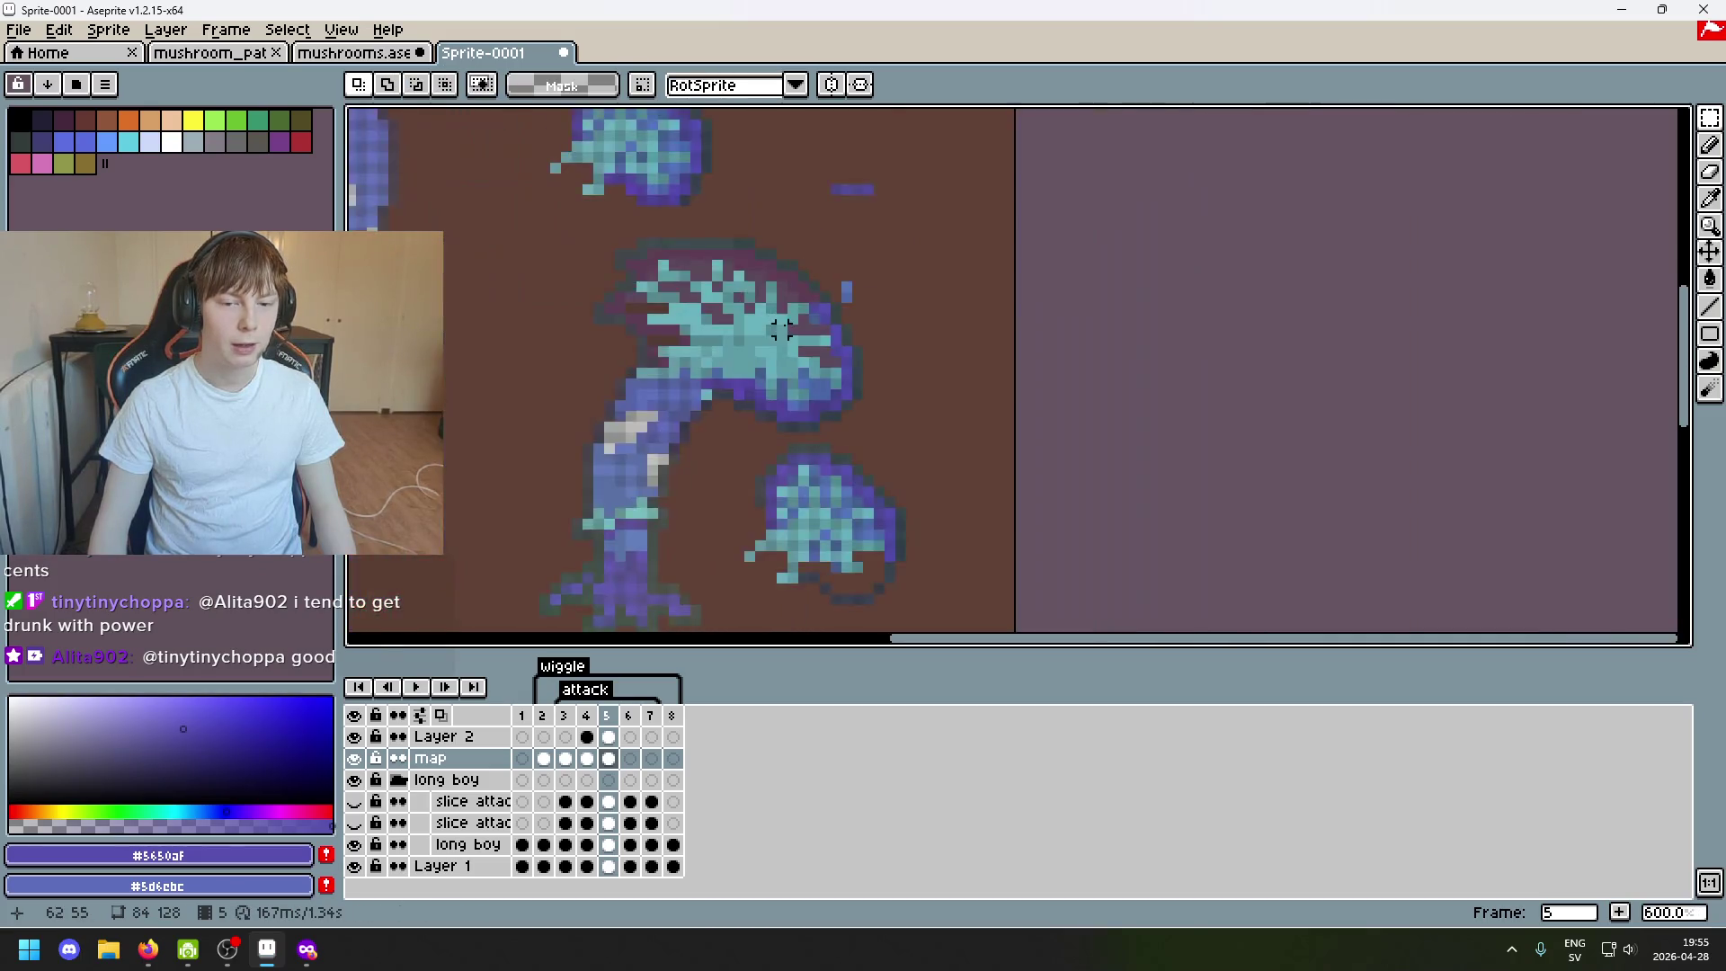
{"action": "scroll", "coordinate": [779, 295], "scroll_direction": "up", "scroll_amount": 1}
{"action": "left_click_drag", "start_coordinate": [975, 242], "coordinate": [816, 373]}
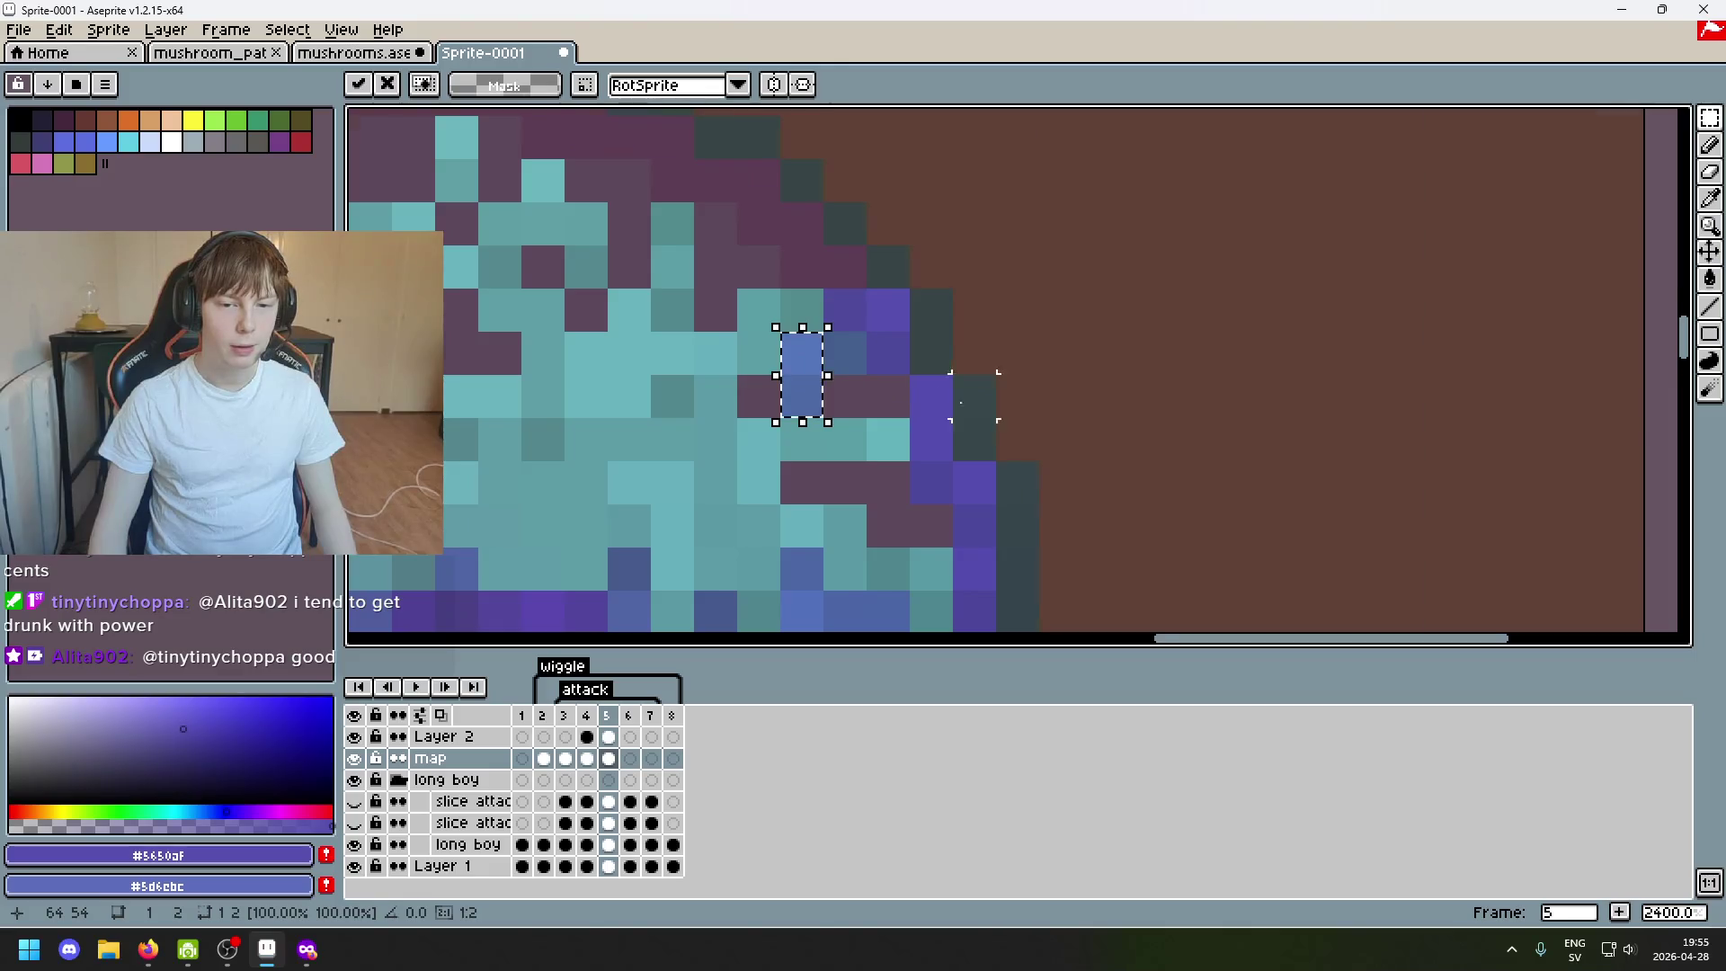
{"action": "scroll", "coordinate": [973, 395], "scroll_direction": "down", "scroll_amount": 1}
{"action": "key", "text": "Return"}
{"action": "mouse_move", "coordinate": [848, 297]}
{"action": "left_mouse_down"}
{"action": "mouse_move", "coordinate": [1066, 447]}
{"action": "mouse_move", "coordinate": [807, 229]}
{"action": "mouse_move", "coordinate": [981, 462]}
{"action": "left_mouse_up"}
Undo a stray selection, clear it, and switch among wand, marquee and lasso over the lower mushroom.
{"action": "key", "text": "m"}
{"action": "key", "text": "ctrl+z"}
{"action": "key", "text": "ctrl+z"}
{"action": "key", "text": "ctrl+z"}
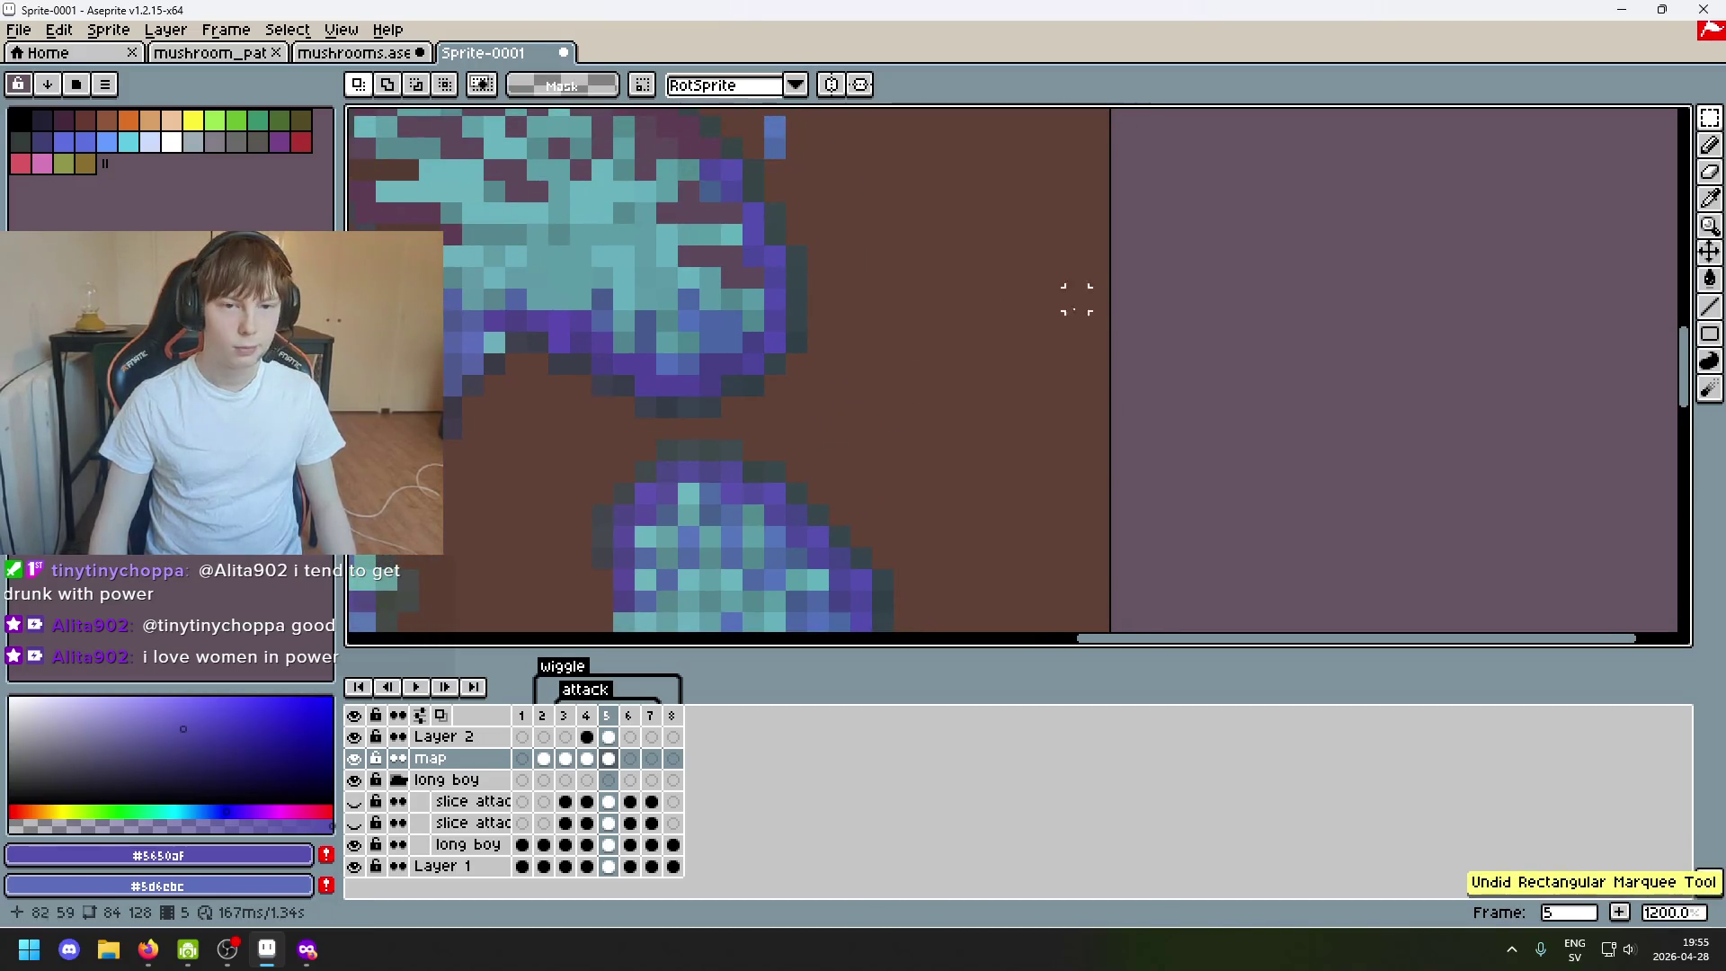
{"action": "left_click", "coordinate": [774, 128]}
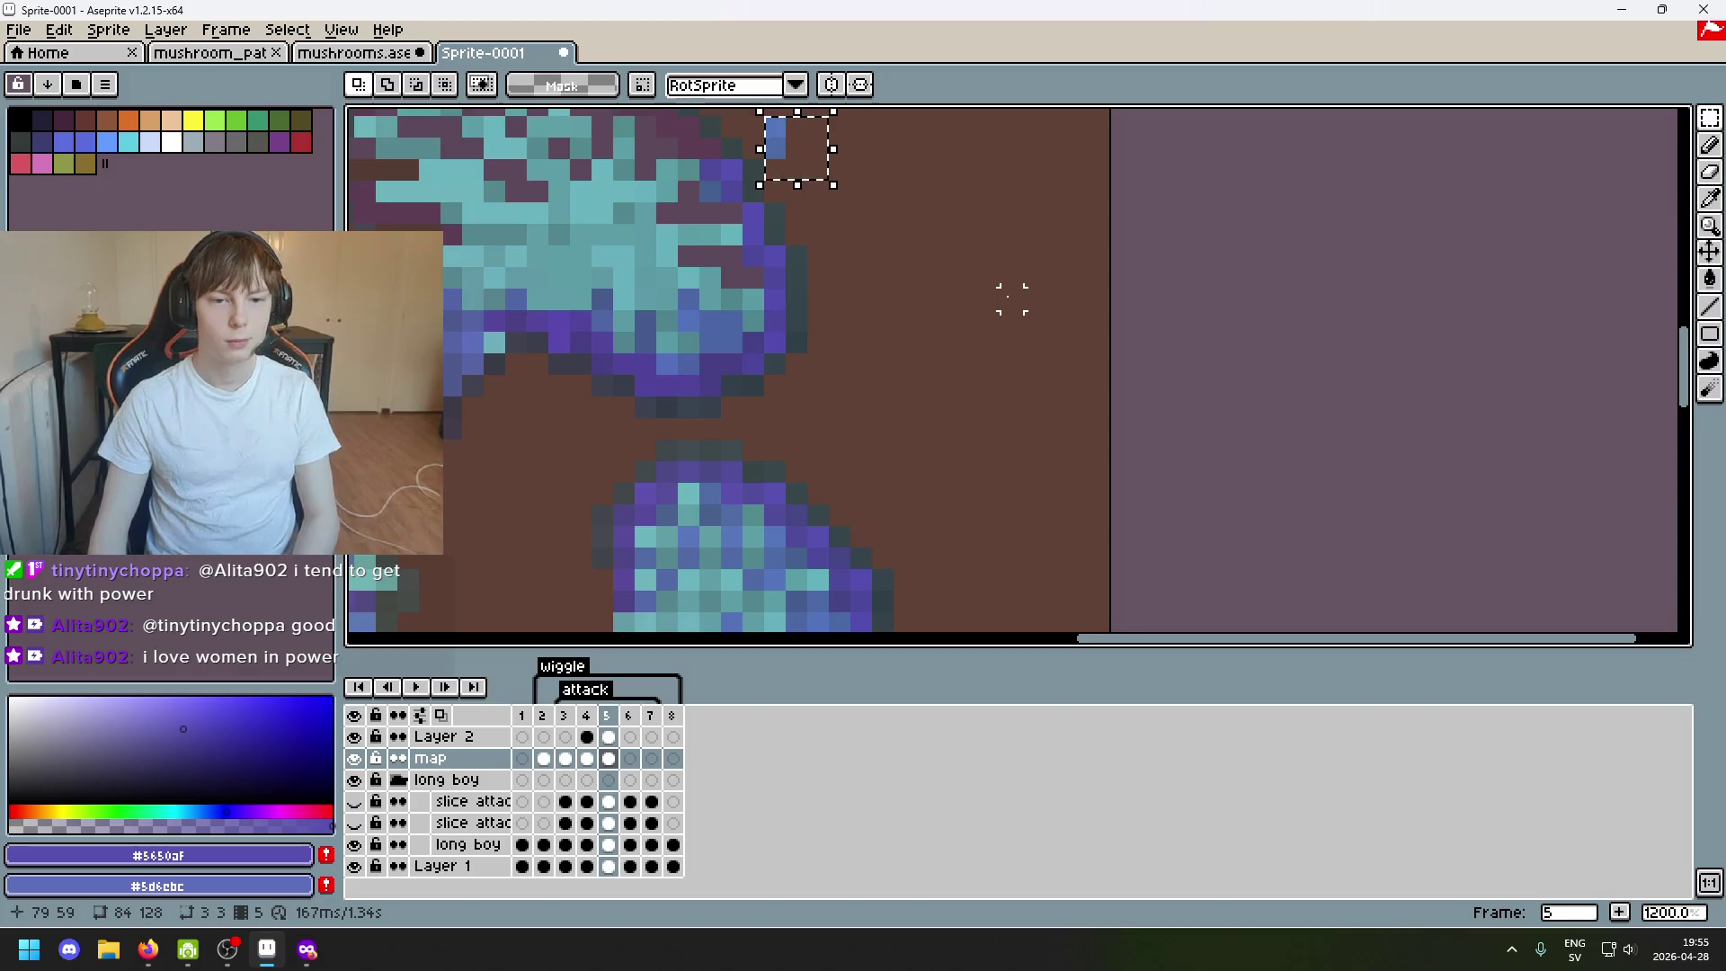
{"action": "scroll", "coordinate": [906, 458], "scroll_direction": "down", "scroll_amount": 1}
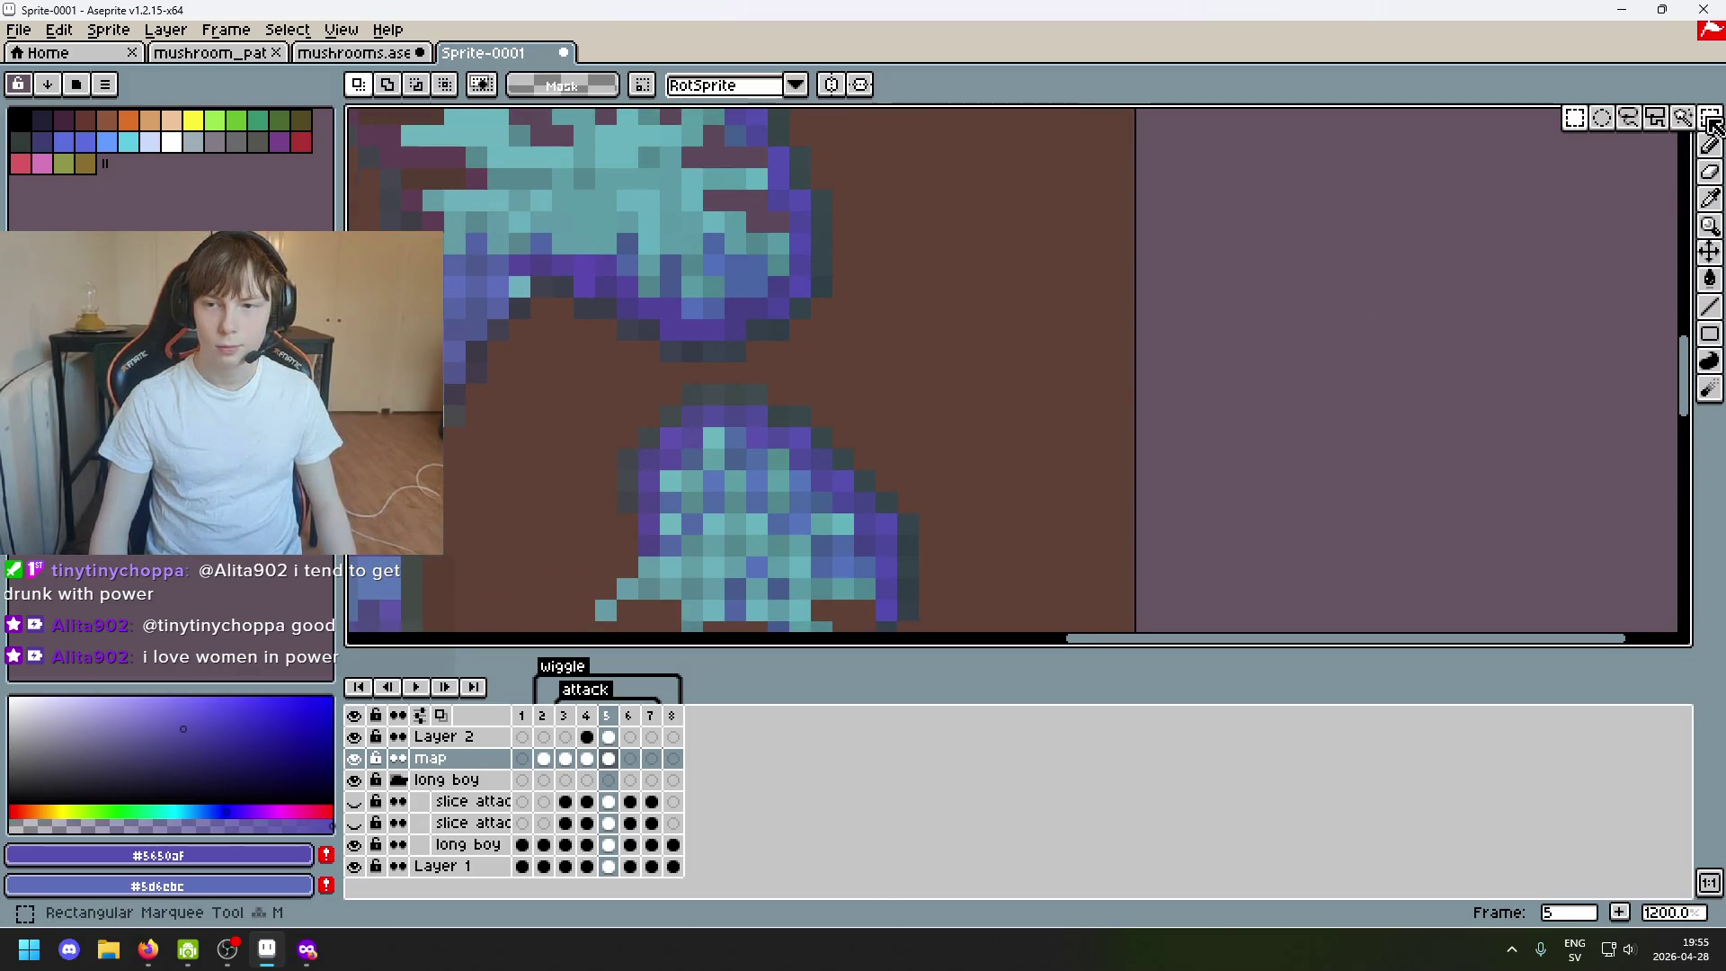
{"action": "left_click", "coordinate": [1679, 123]}
{"action": "scroll", "coordinate": [991, 459], "scroll_direction": "down", "scroll_amount": 1}
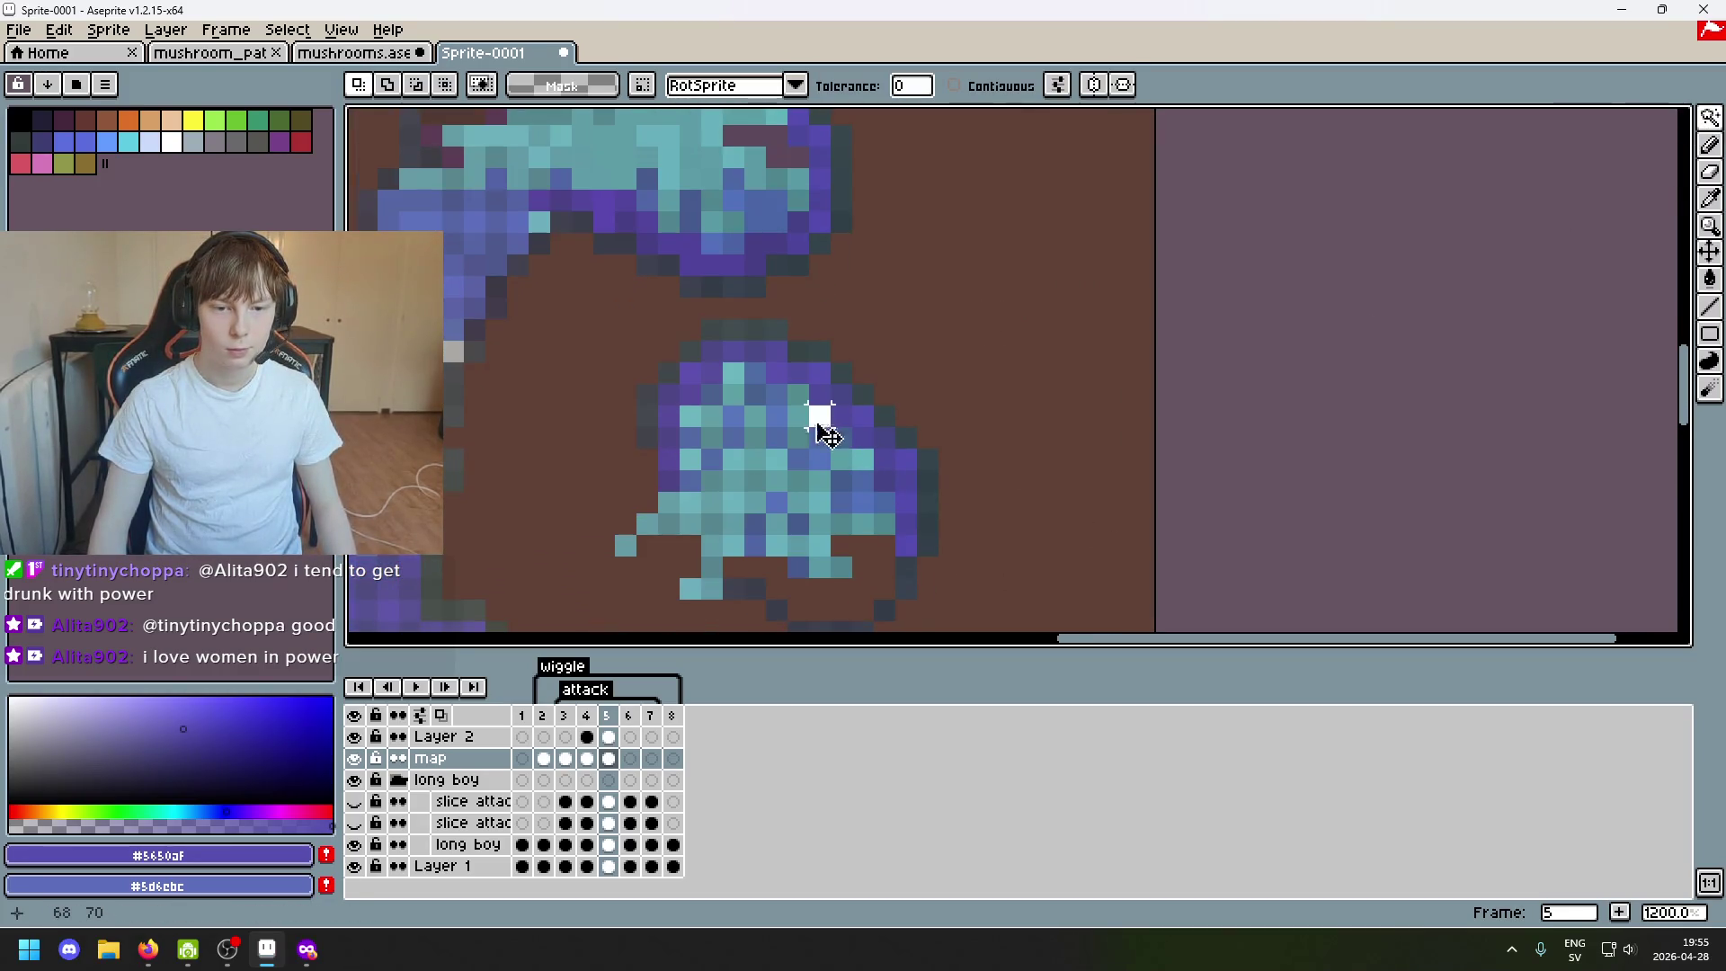
{"action": "scroll", "coordinate": [864, 459], "scroll_direction": "up", "scroll_amount": 2}
{"action": "left_click_drag", "start_coordinate": [887, 509], "coordinate": [926, 395]}
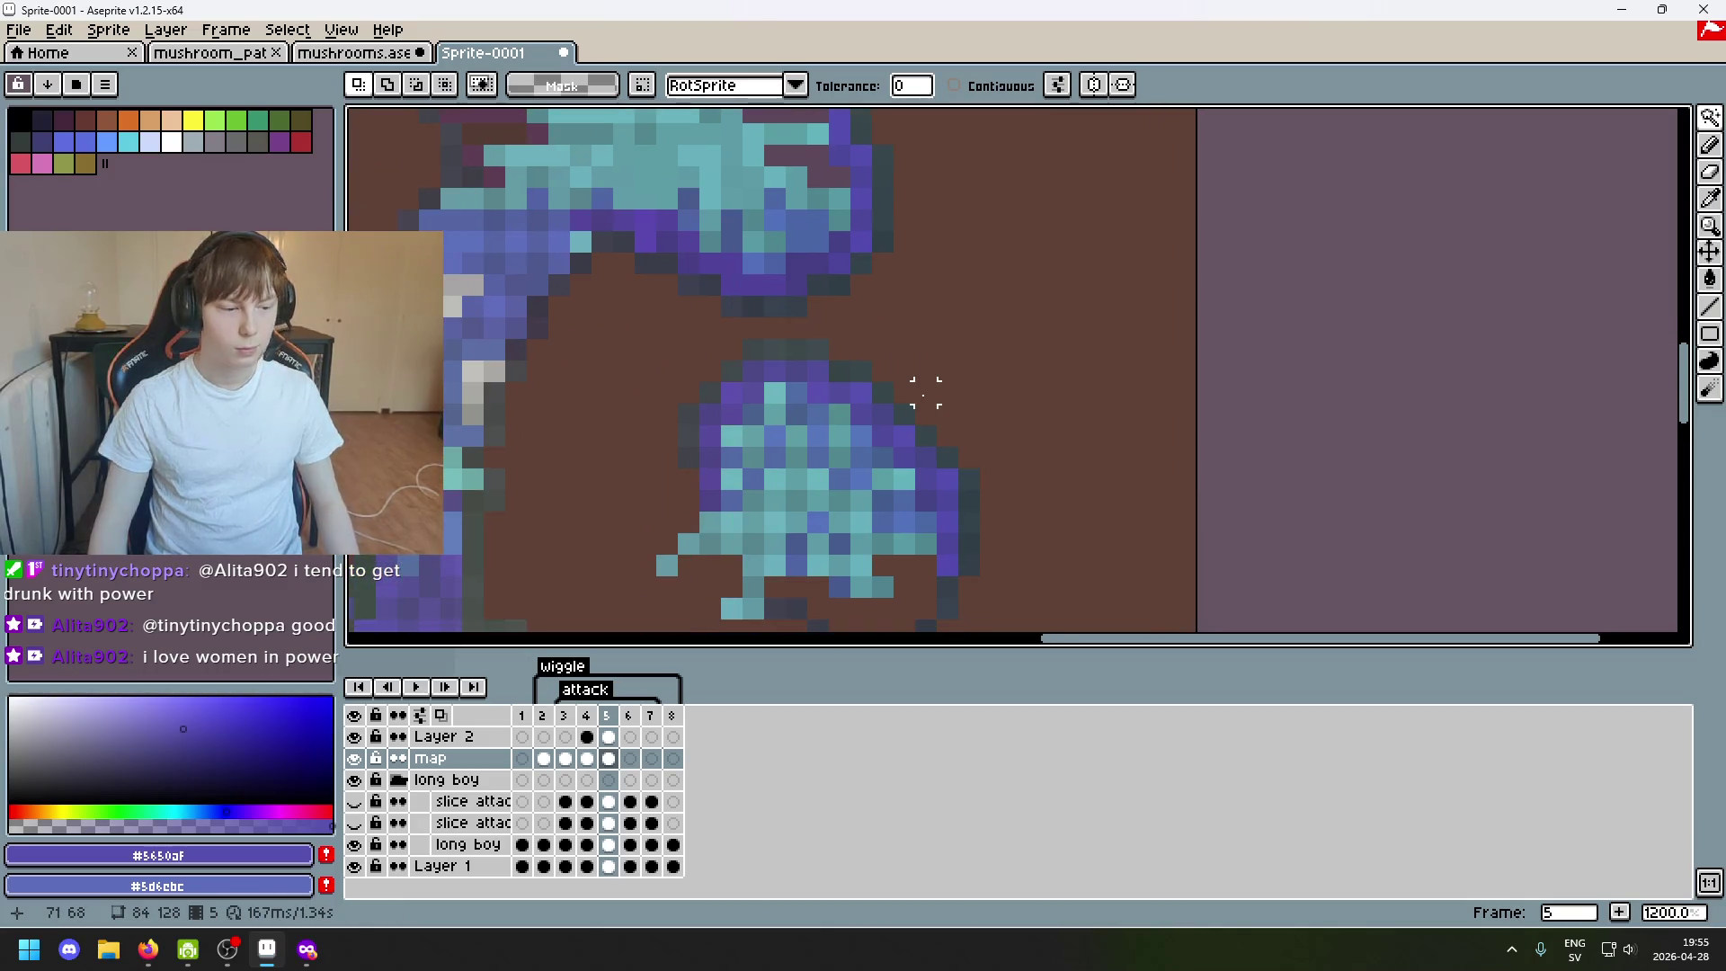
{"action": "left_click", "coordinate": [1710, 118]}
{"action": "left_click", "coordinate": [1632, 127]}
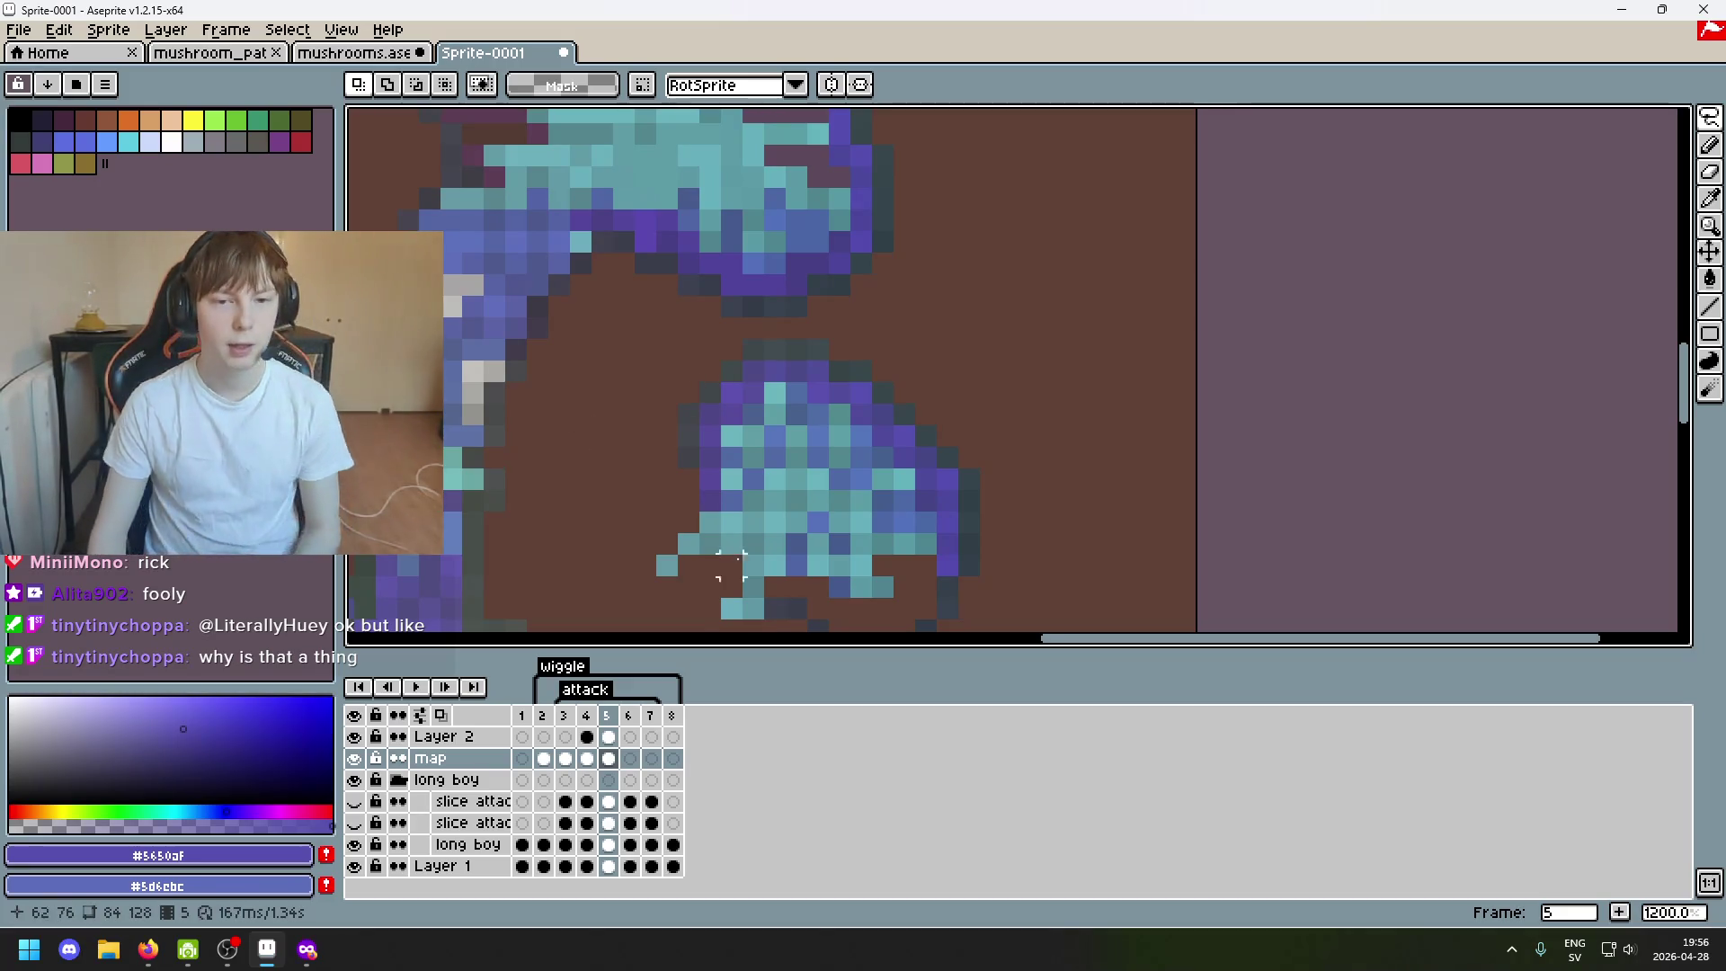
{"action": "scroll", "coordinate": [820, 594], "scroll_direction": "down", "scroll_amount": 2}
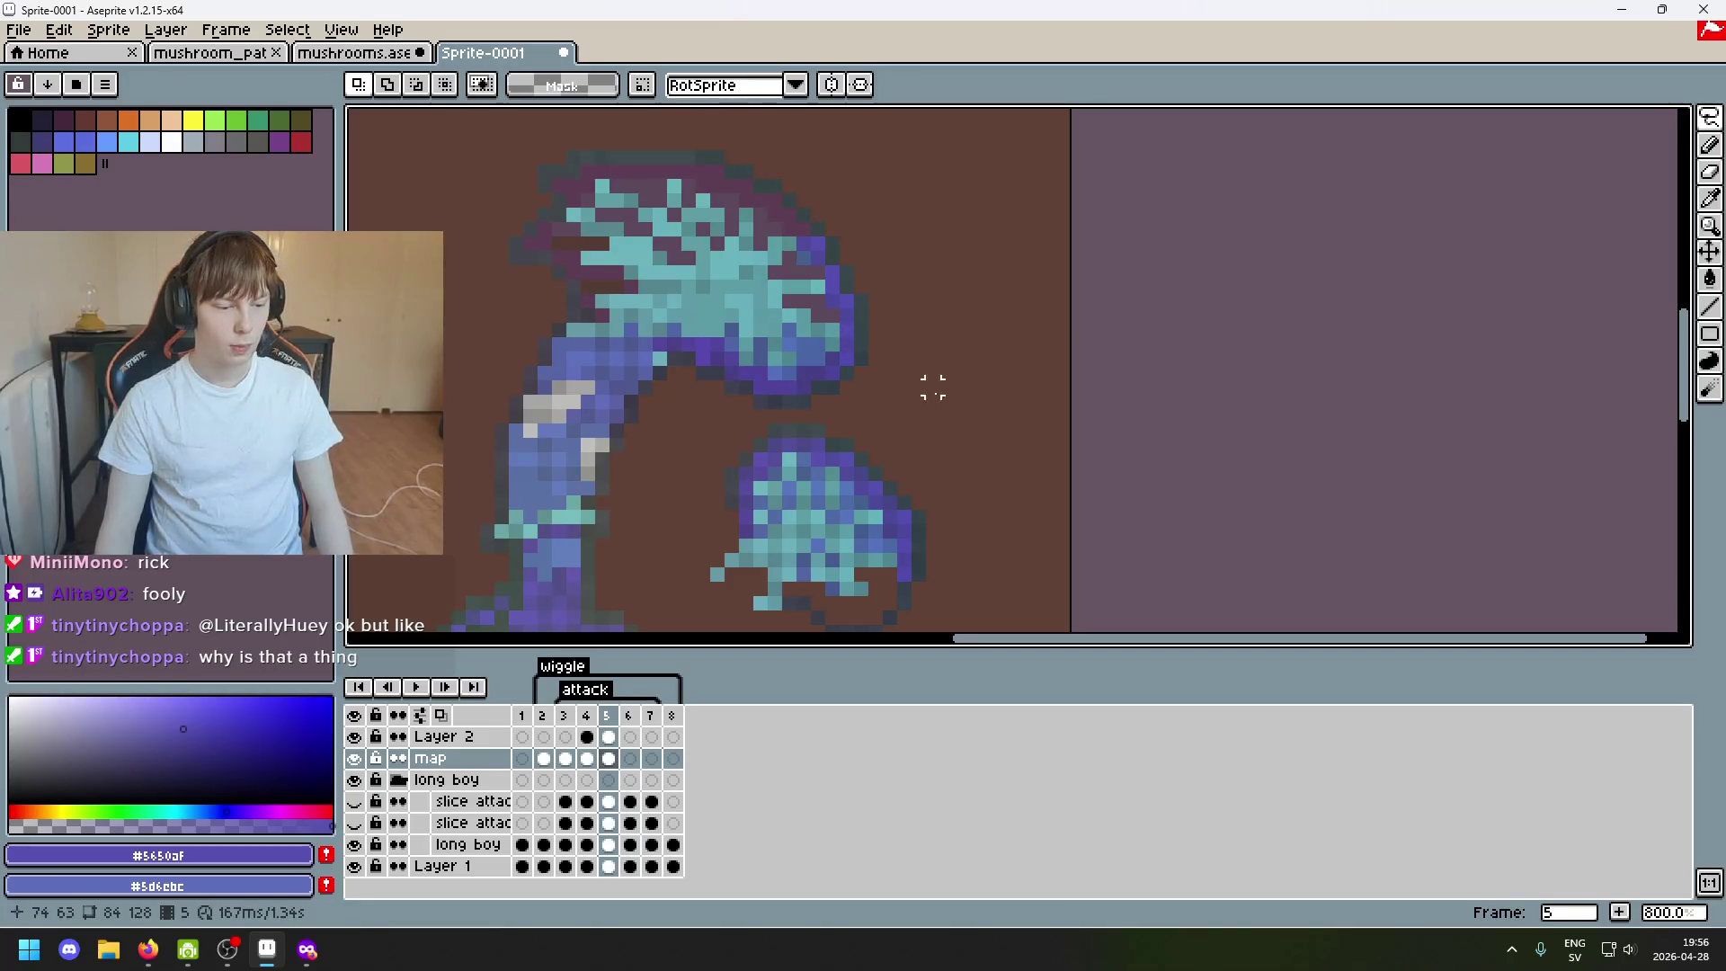
{"action": "scroll", "coordinate": [847, 358], "scroll_direction": "up", "scroll_amount": 1}
Narrow a selection on the lower mushroom by a few pixels, then clear it and reopen the selection tools.
{"action": "mouse_move", "coordinate": [929, 424]}
{"action": "left_mouse_down"}
{"action": "mouse_move", "coordinate": [872, 494]}
{"action": "mouse_move", "coordinate": [925, 452]}
{"action": "left_mouse_up"}
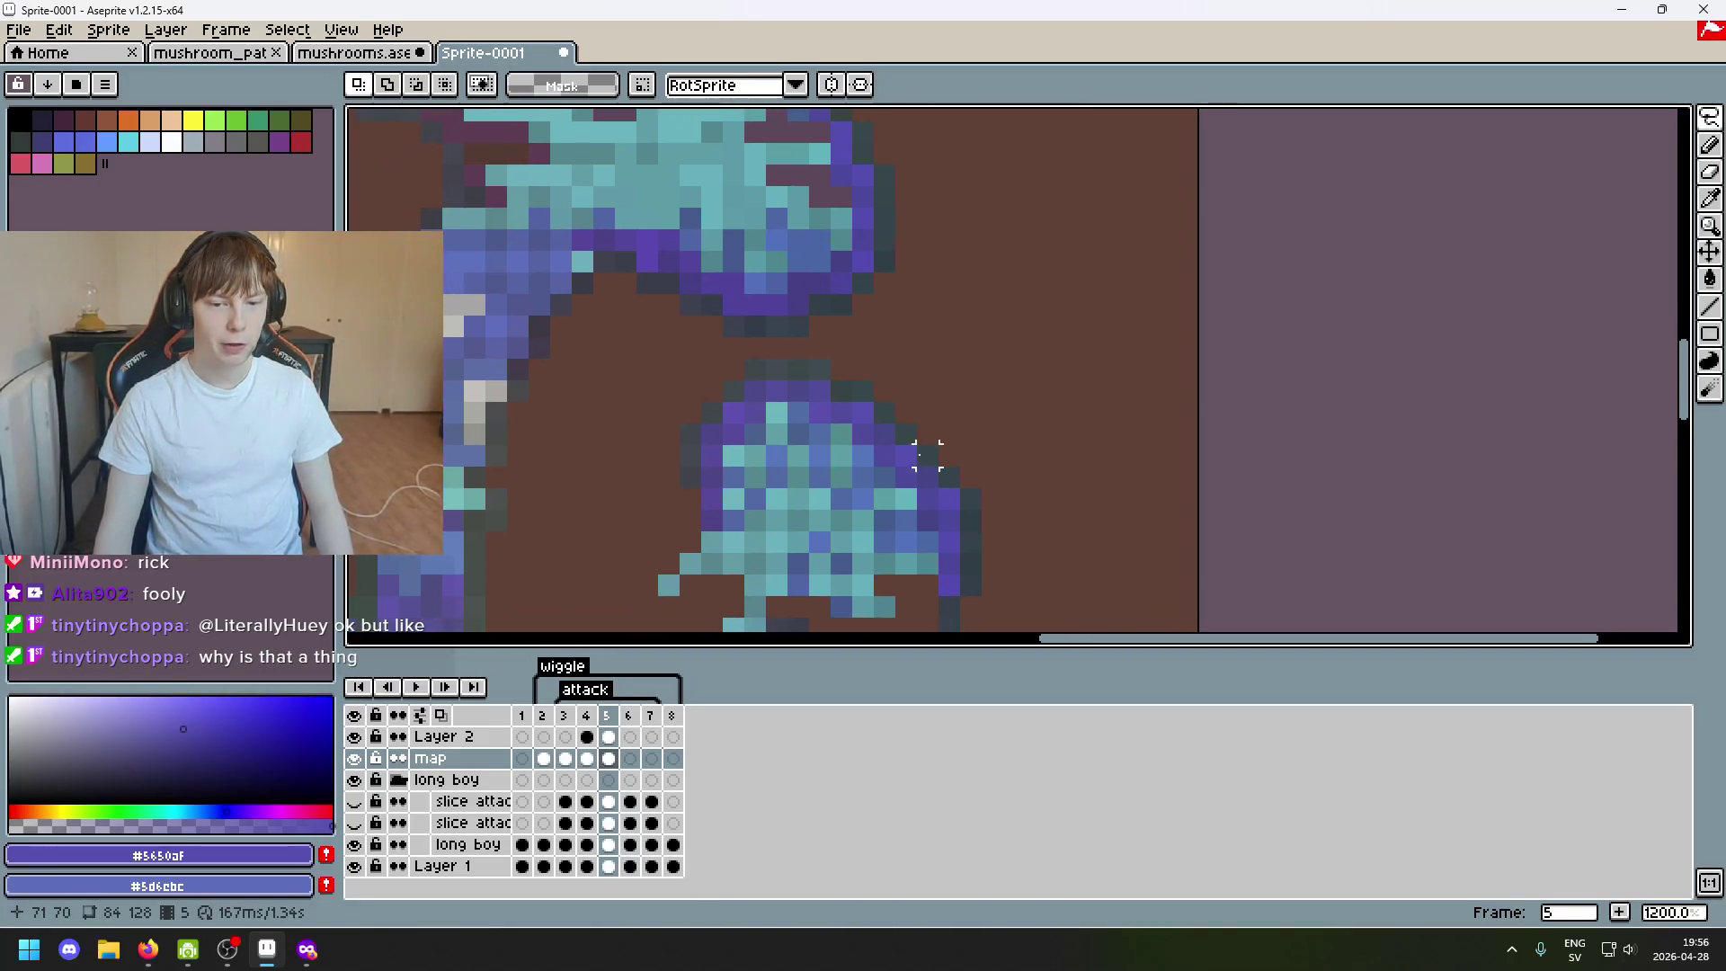
{"action": "scroll", "coordinate": [863, 451], "scroll_direction": "down", "scroll_amount": 3}
{"action": "scroll", "coordinate": [855, 540], "scroll_direction": "up", "scroll_amount": 1}
{"action": "scroll", "coordinate": [891, 374], "scroll_direction": "up", "scroll_amount": 1}
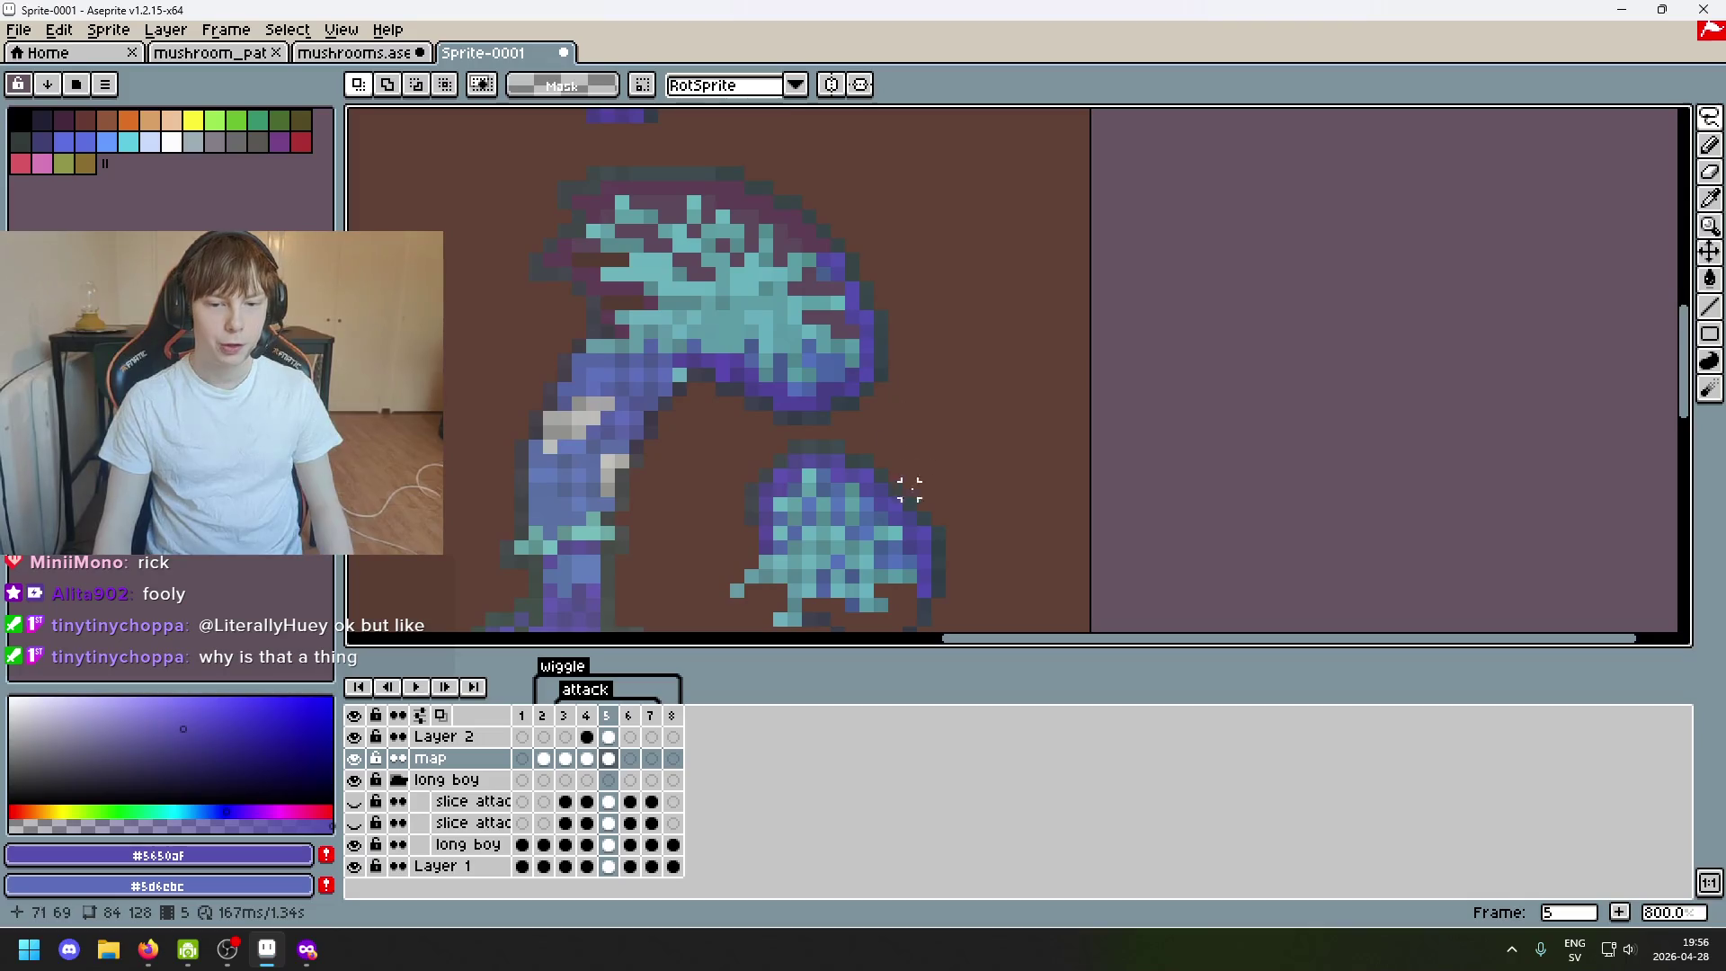
{"action": "scroll", "coordinate": [857, 458], "scroll_direction": "up", "scroll_amount": 1}
{"action": "left_click", "coordinate": [1713, 119]}
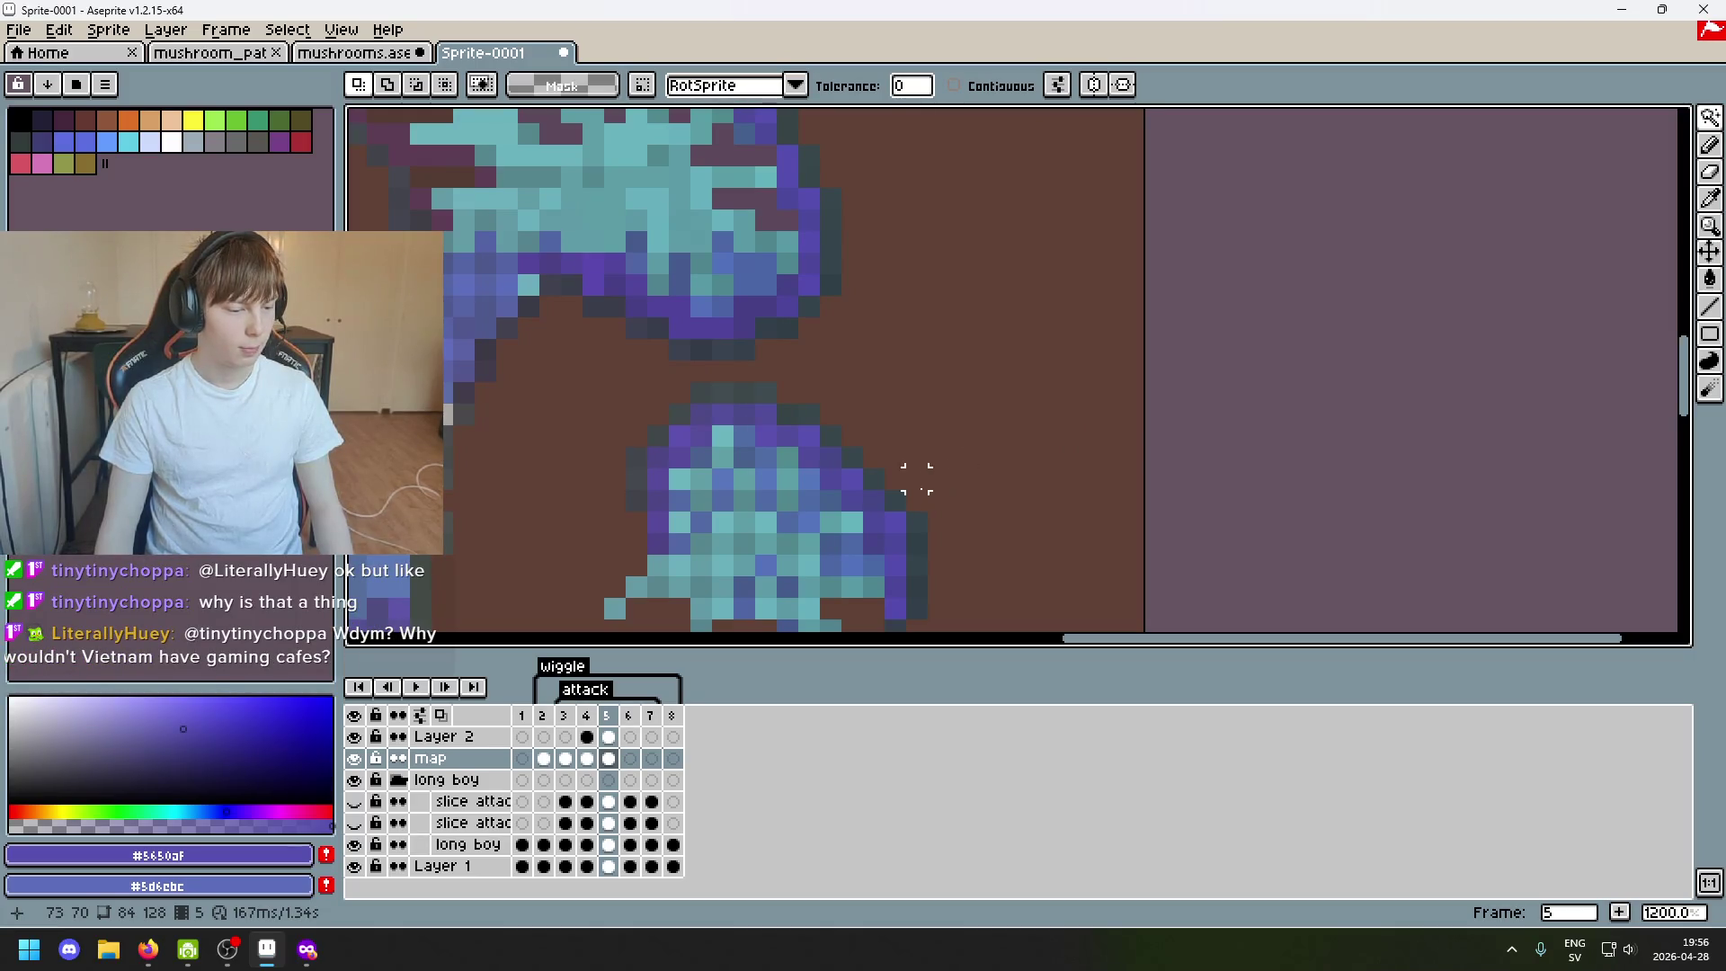
{"action": "scroll", "coordinate": [809, 513], "scroll_direction": "down", "scroll_amount": 1}
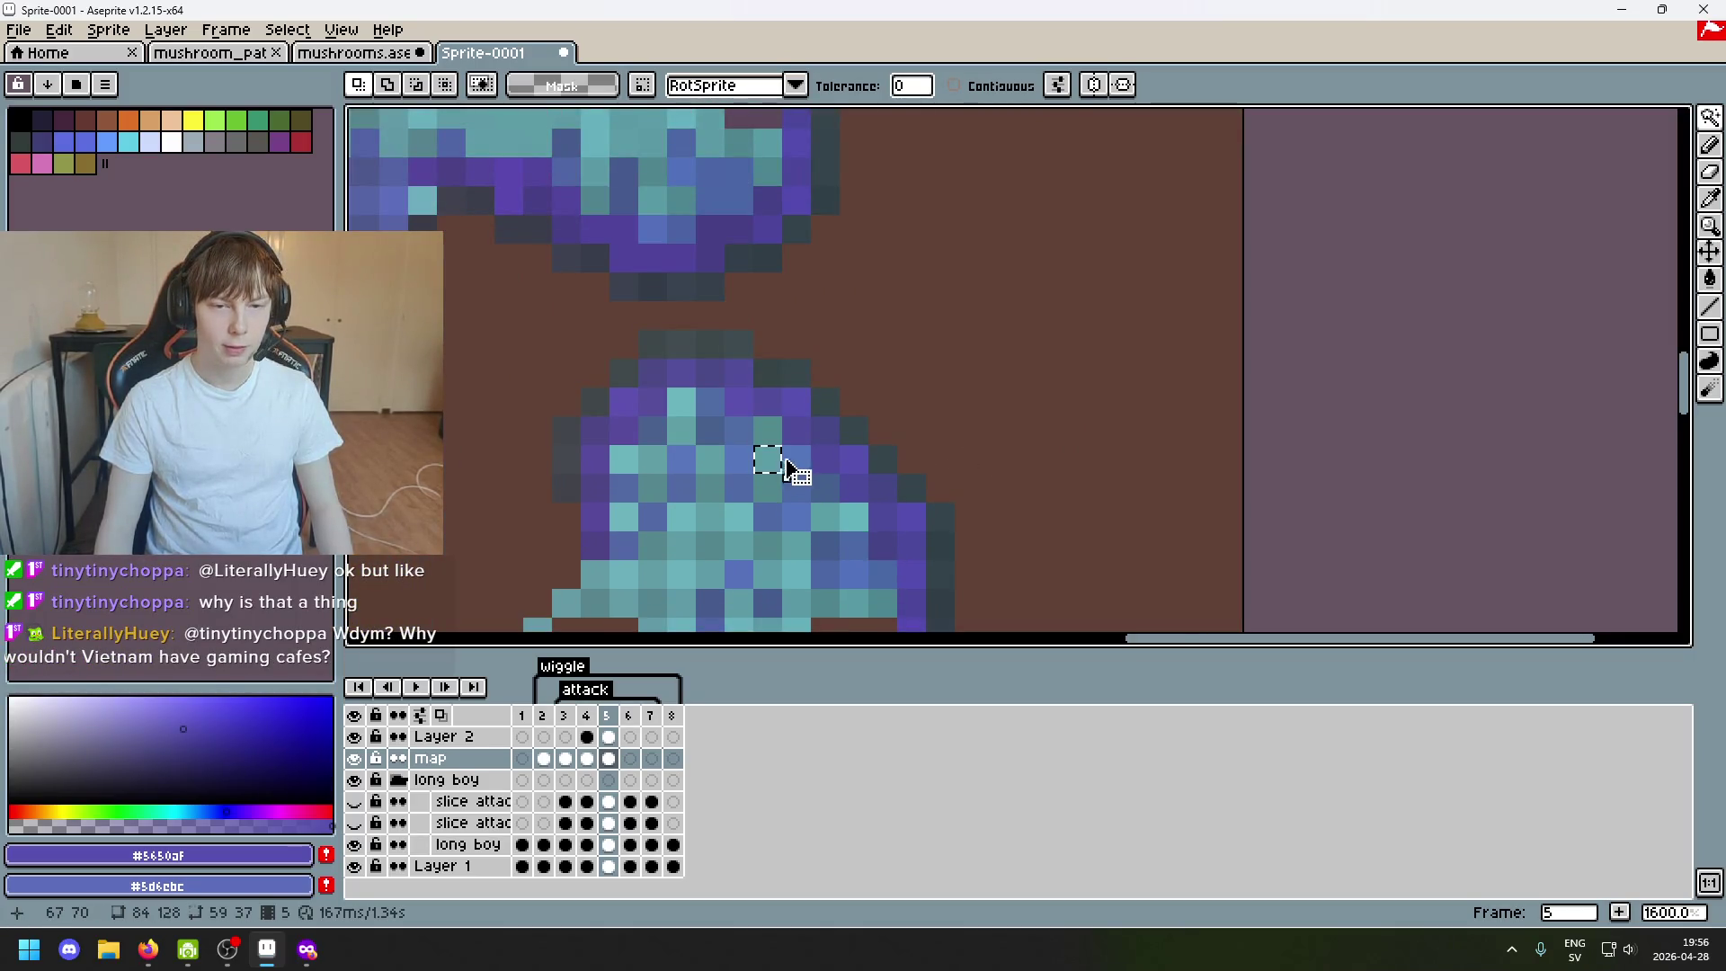
{"action": "scroll", "coordinate": [795, 473], "scroll_direction": "down", "scroll_amount": 1}
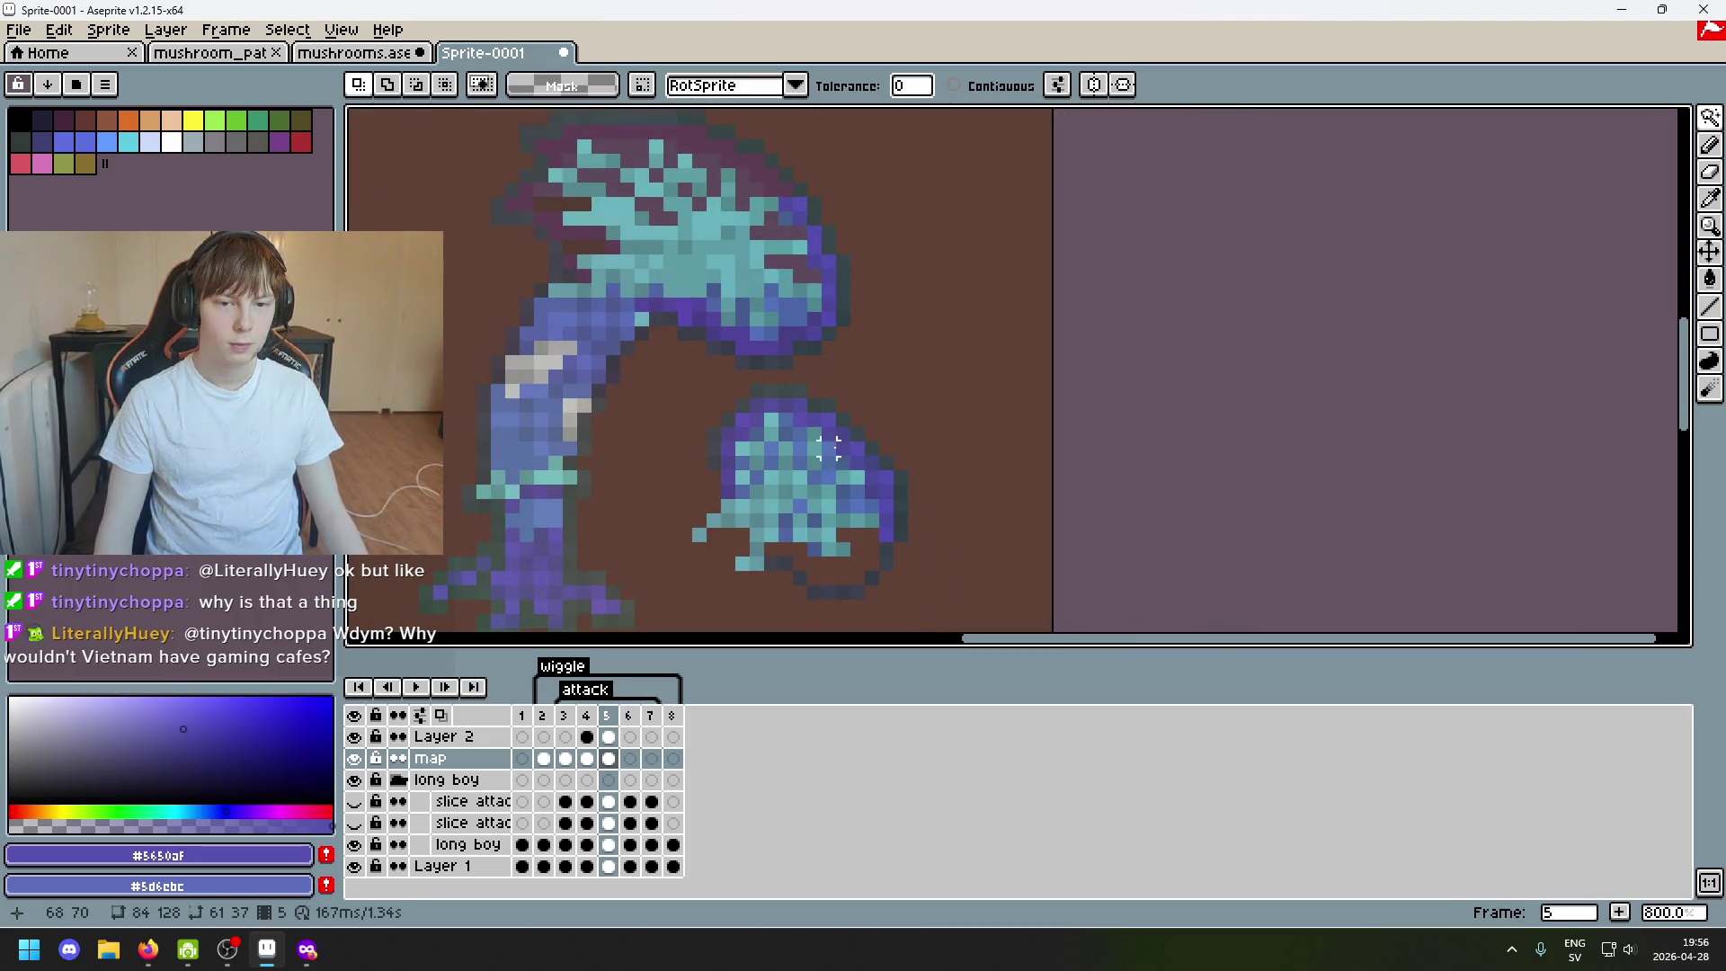
{"action": "left_click_drag", "start_coordinate": [842, 486], "coordinate": [815, 479]}
{"action": "key", "text": "ctrl+d"}
{"action": "left_click", "coordinate": [1710, 118]}
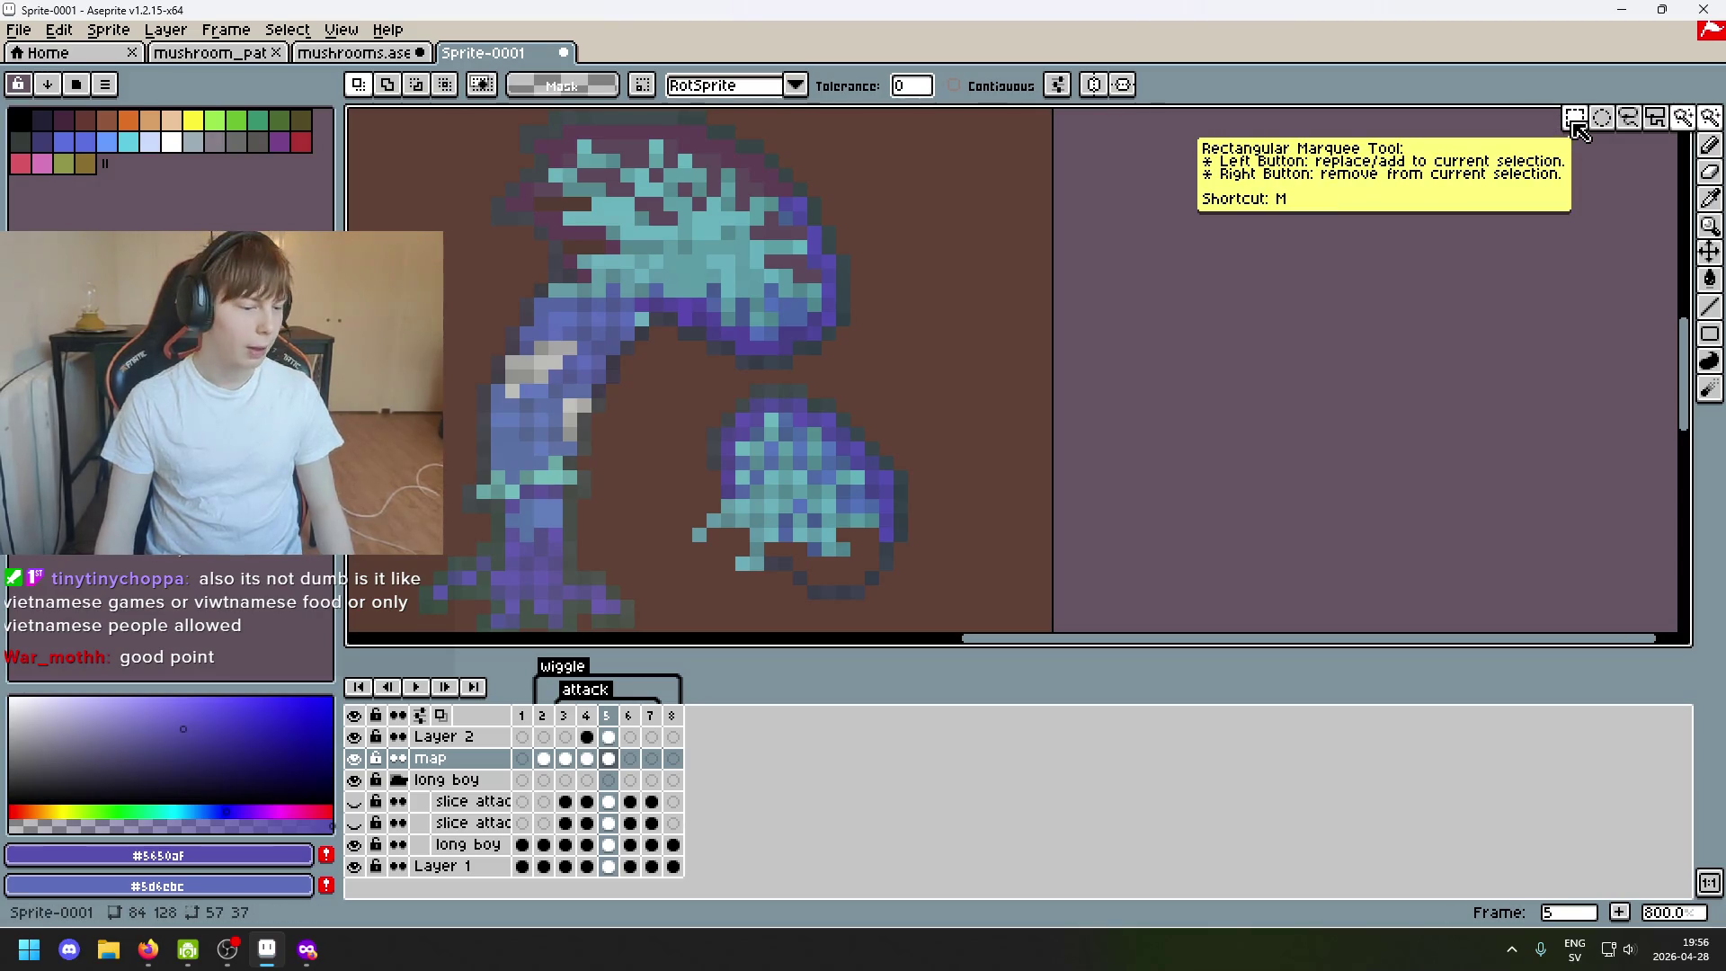
With Rectangular Marquee, try several frames around the small lower mushroom, clearing each.
{"action": "left_click", "coordinate": [1575, 119]}
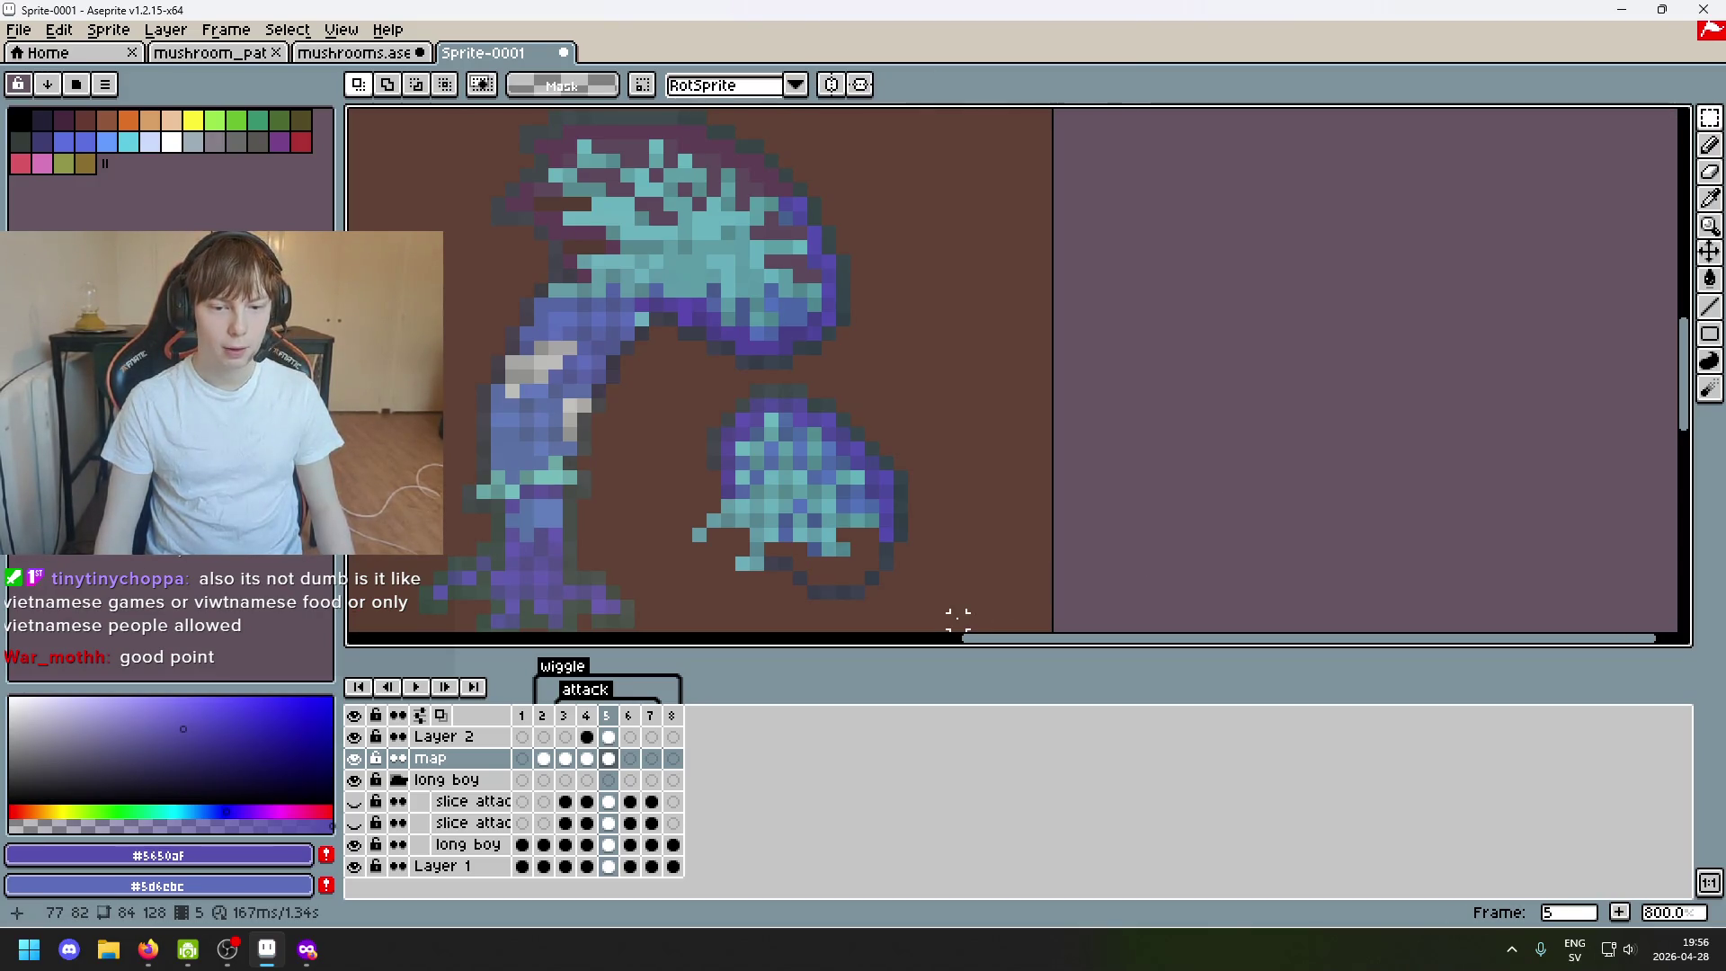
{"action": "mouse_move", "coordinate": [658, 394]}
{"action": "left_mouse_down"}
{"action": "mouse_move", "coordinate": [1027, 617]}
{"action": "mouse_move", "coordinate": [736, 432]}
{"action": "left_mouse_up"}
{"action": "left_click", "coordinate": [1159, 448]}
{"action": "left_click", "coordinate": [1071, 391]}
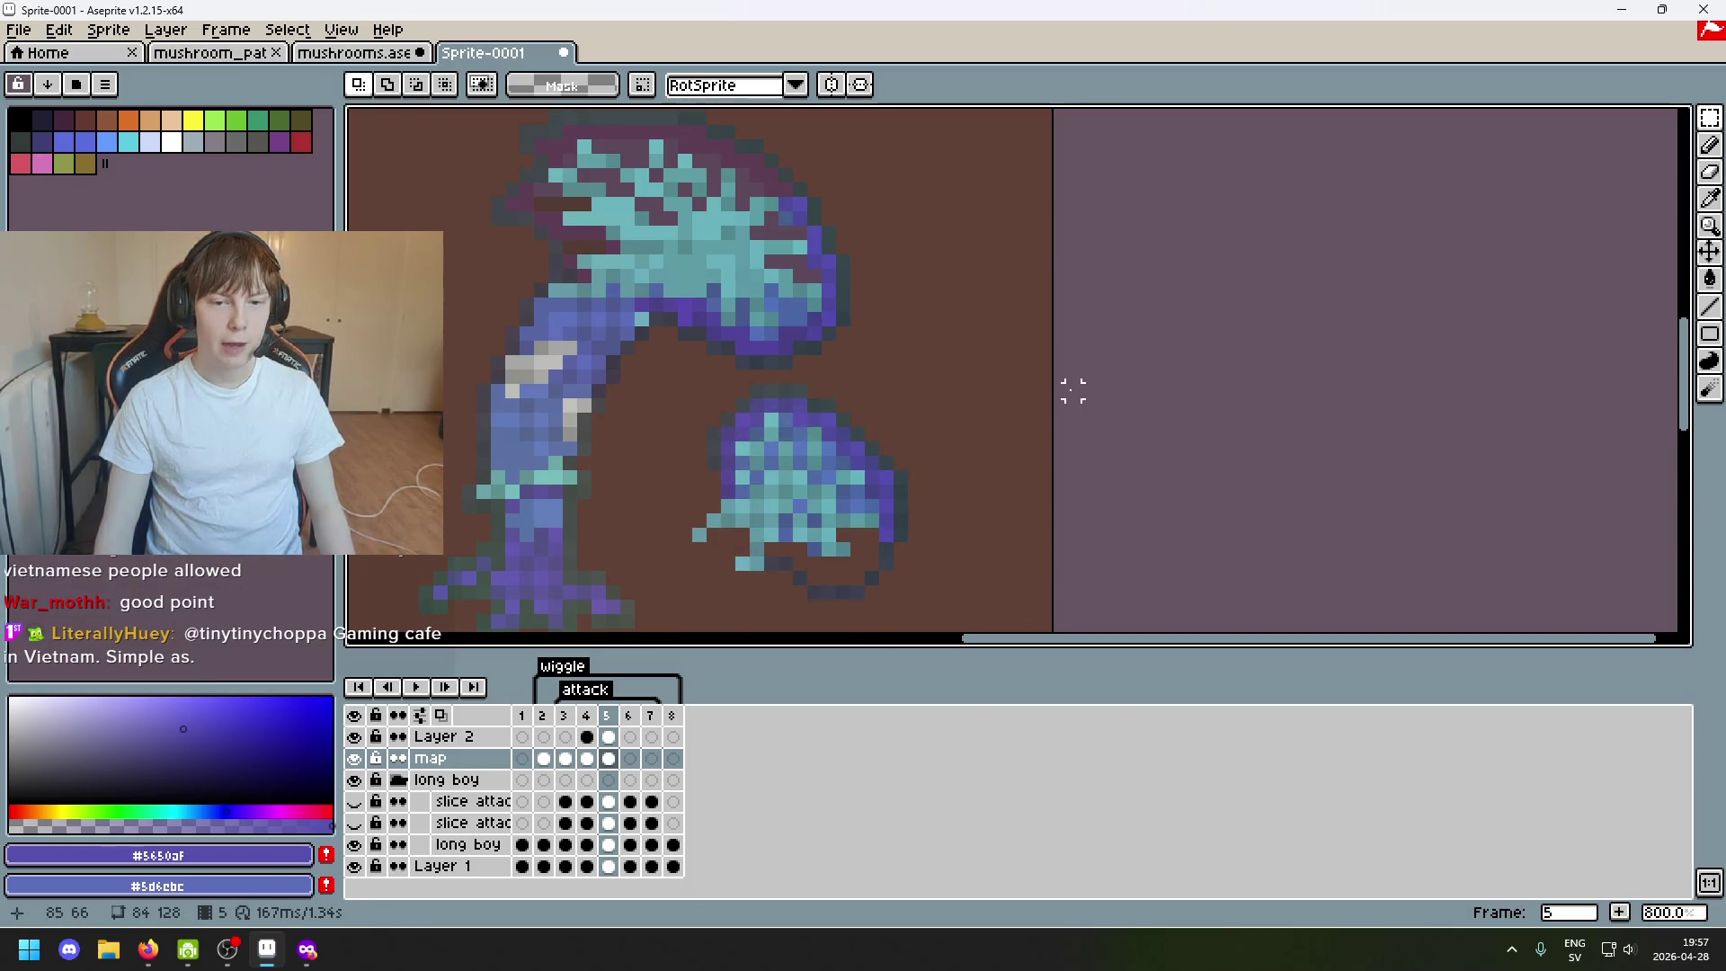
{"action": "left_click_drag", "start_coordinate": [952, 602], "coordinate": [691, 384]}
{"action": "left_click", "coordinate": [1102, 475]}
{"action": "mouse_move", "coordinate": [958, 594]}
{"action": "left_mouse_down"}
{"action": "mouse_move", "coordinate": [693, 412]}
{"action": "mouse_move", "coordinate": [1027, 603]}
{"action": "mouse_move", "coordinate": [685, 409]}
{"action": "left_mouse_up"}
{"action": "left_click", "coordinate": [1115, 477]}
{"action": "left_click", "coordinate": [1002, 597]}
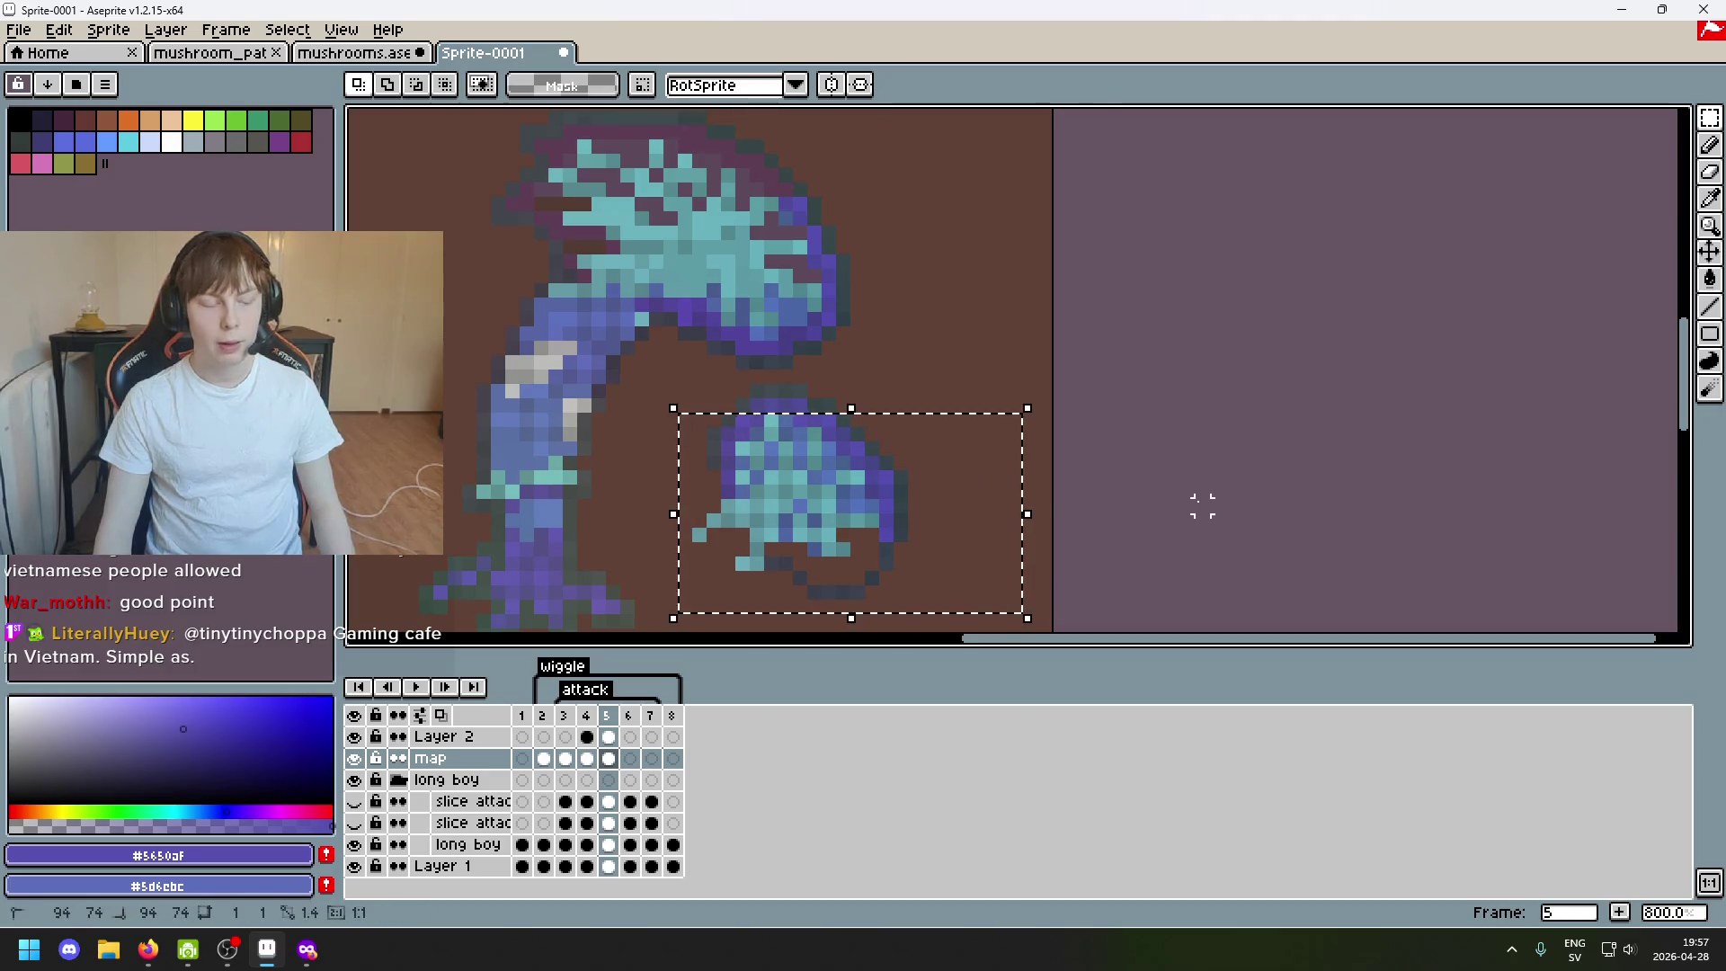
{"action": "left_click", "coordinate": [986, 546]}
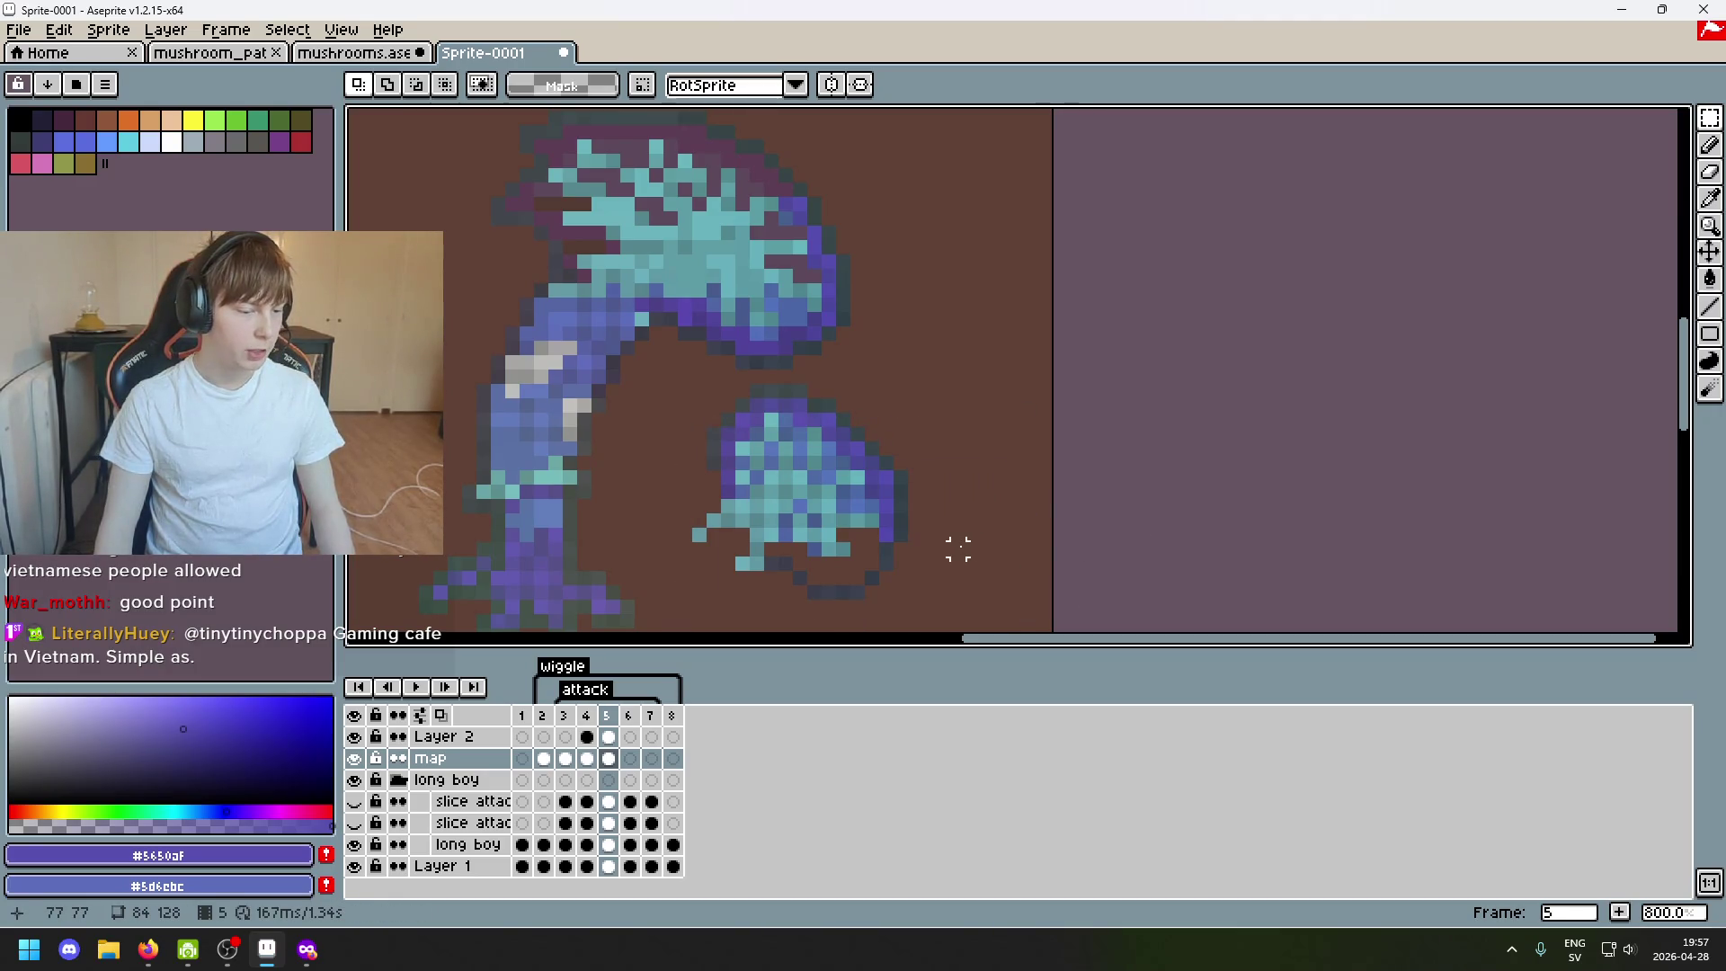
{"action": "scroll", "coordinate": [956, 547], "scroll_direction": "down", "scroll_amount": 1}
{"action": "scroll", "coordinate": [936, 513], "scroll_direction": "up", "scroll_amount": 2}
{"action": "scroll", "coordinate": [839, 346], "scroll_direction": "up", "scroll_amount": 1}
Frame the small mushroom body twice more, tighter each time, then deselect it.
{"action": "left_click_drag", "start_coordinate": [572, 232], "coordinate": [878, 474]}
{"action": "left_click", "coordinate": [898, 386]}
{"action": "left_click_drag", "start_coordinate": [976, 542], "coordinate": [495, 365]}
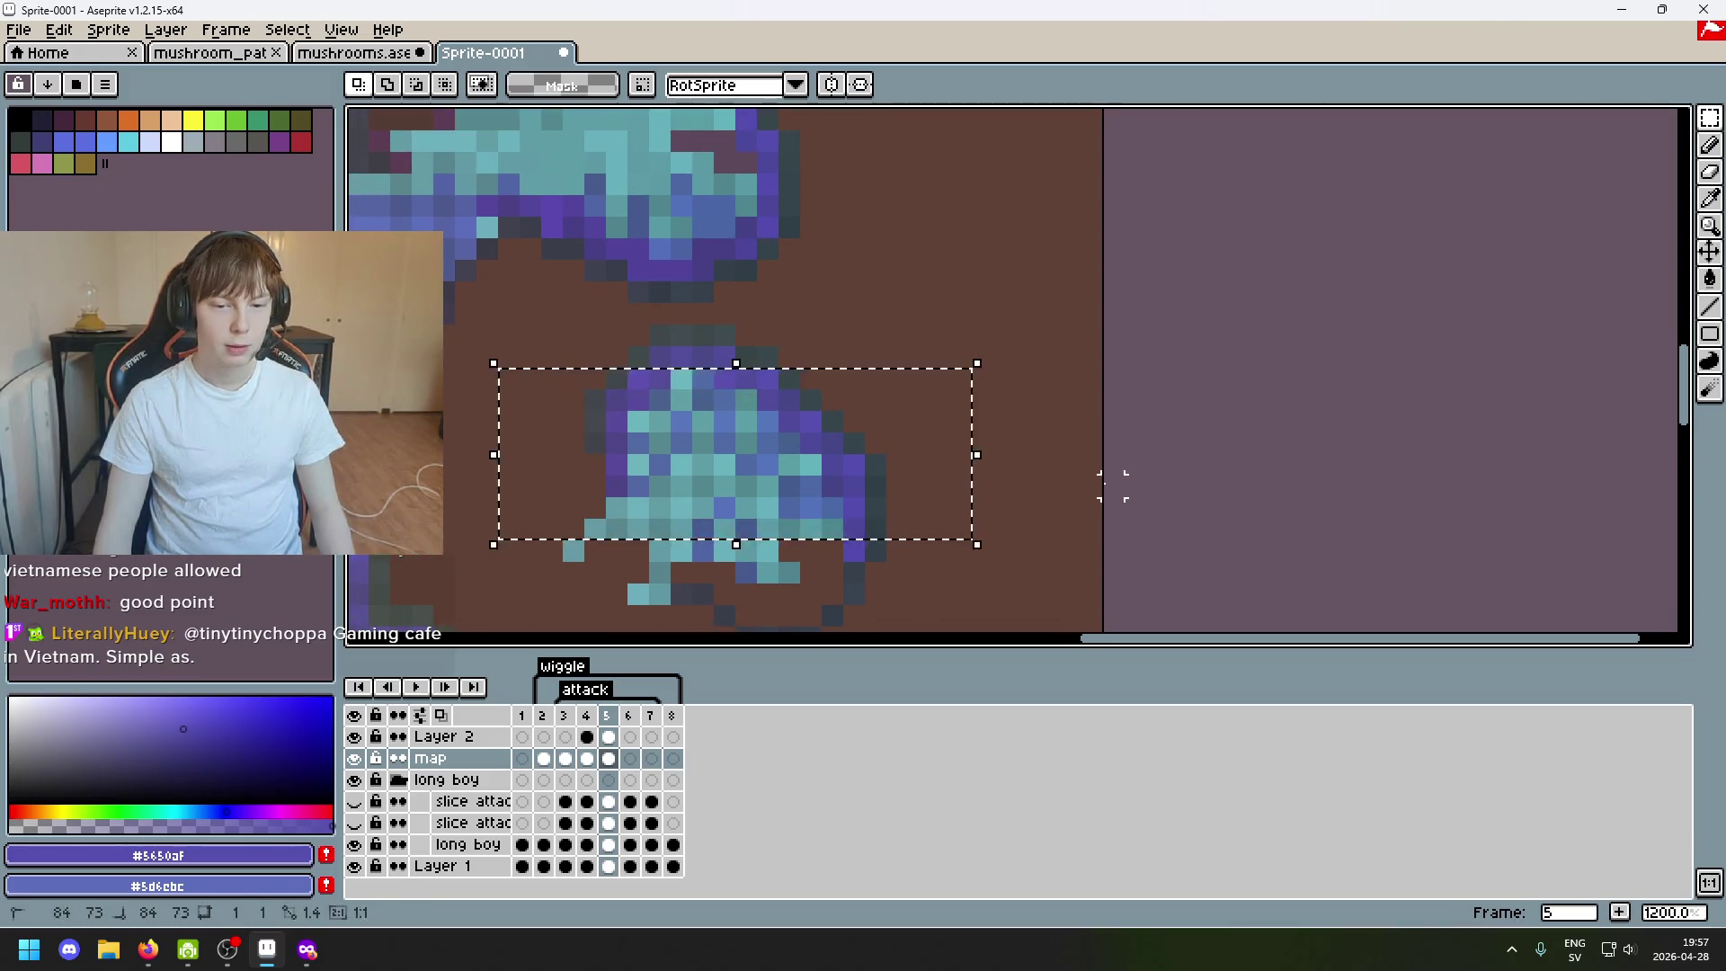
{"action": "left_click_drag", "start_coordinate": [955, 608], "coordinate": [644, 405]}
{"action": "left_click", "coordinate": [940, 314]}
{"action": "scroll", "coordinate": [822, 391], "scroll_direction": "down", "scroll_amount": 1}
{"action": "scroll", "coordinate": [805, 382], "scroll_direction": "down", "scroll_amount": 1}
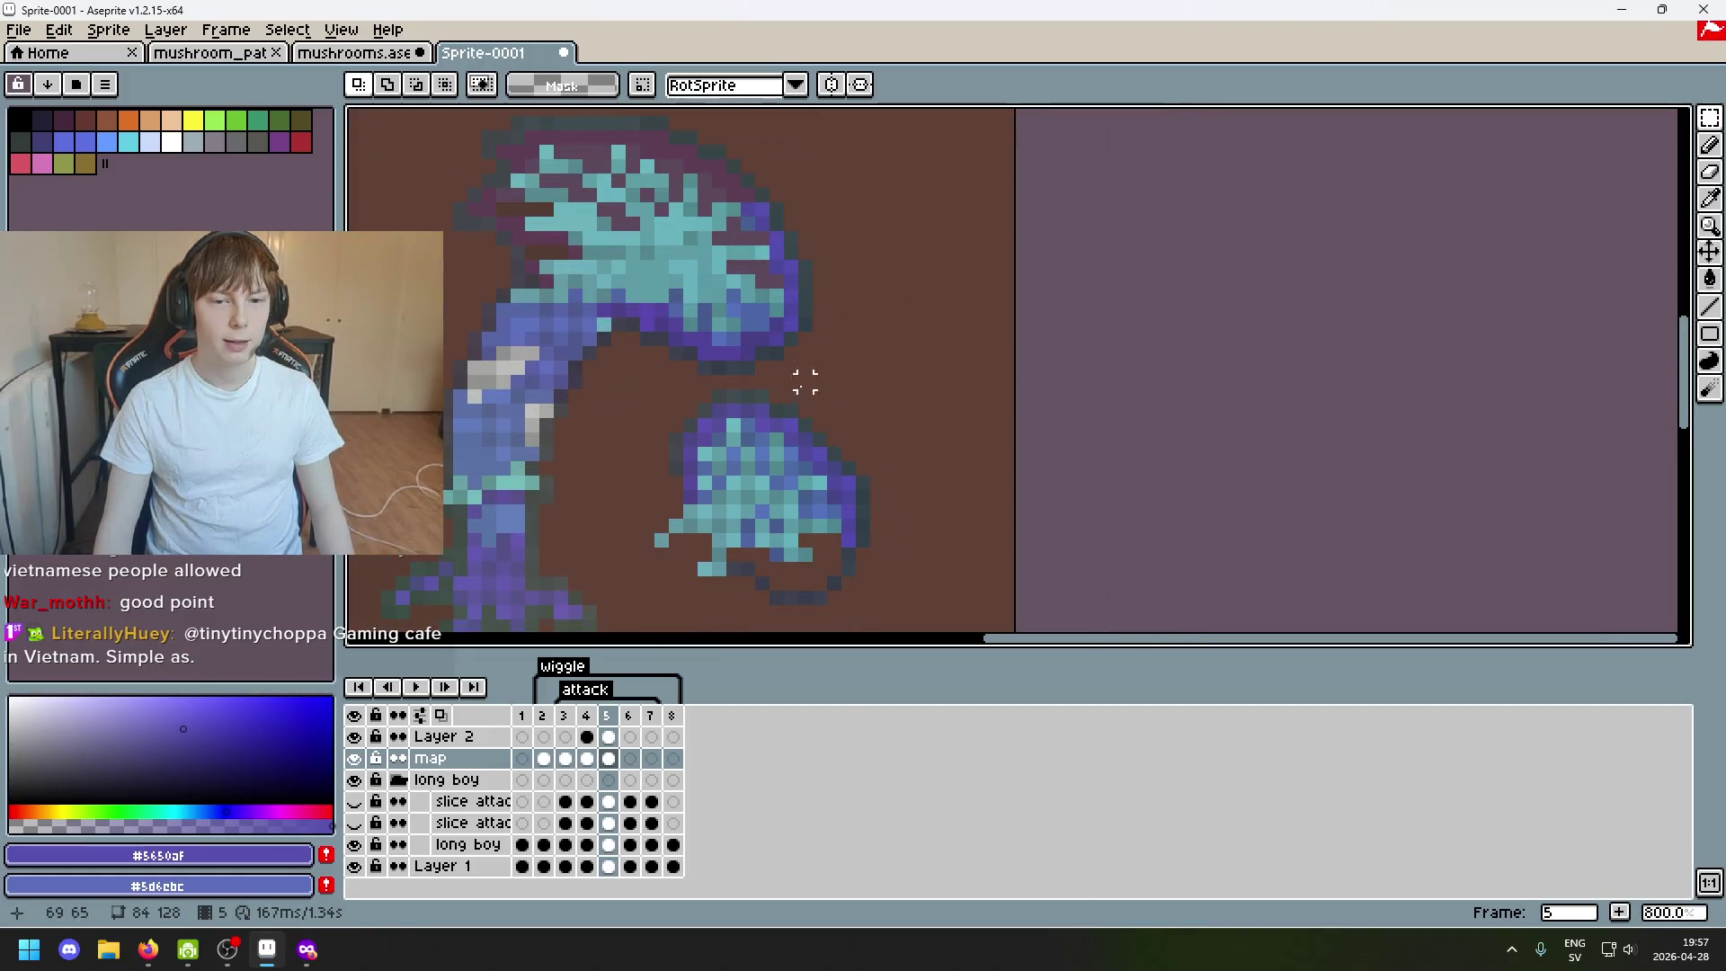
{"action": "scroll", "coordinate": [789, 439], "scroll_direction": "up", "scroll_amount": 3}
{"action": "scroll", "coordinate": [1079, 261], "scroll_direction": "down", "scroll_amount": 2}
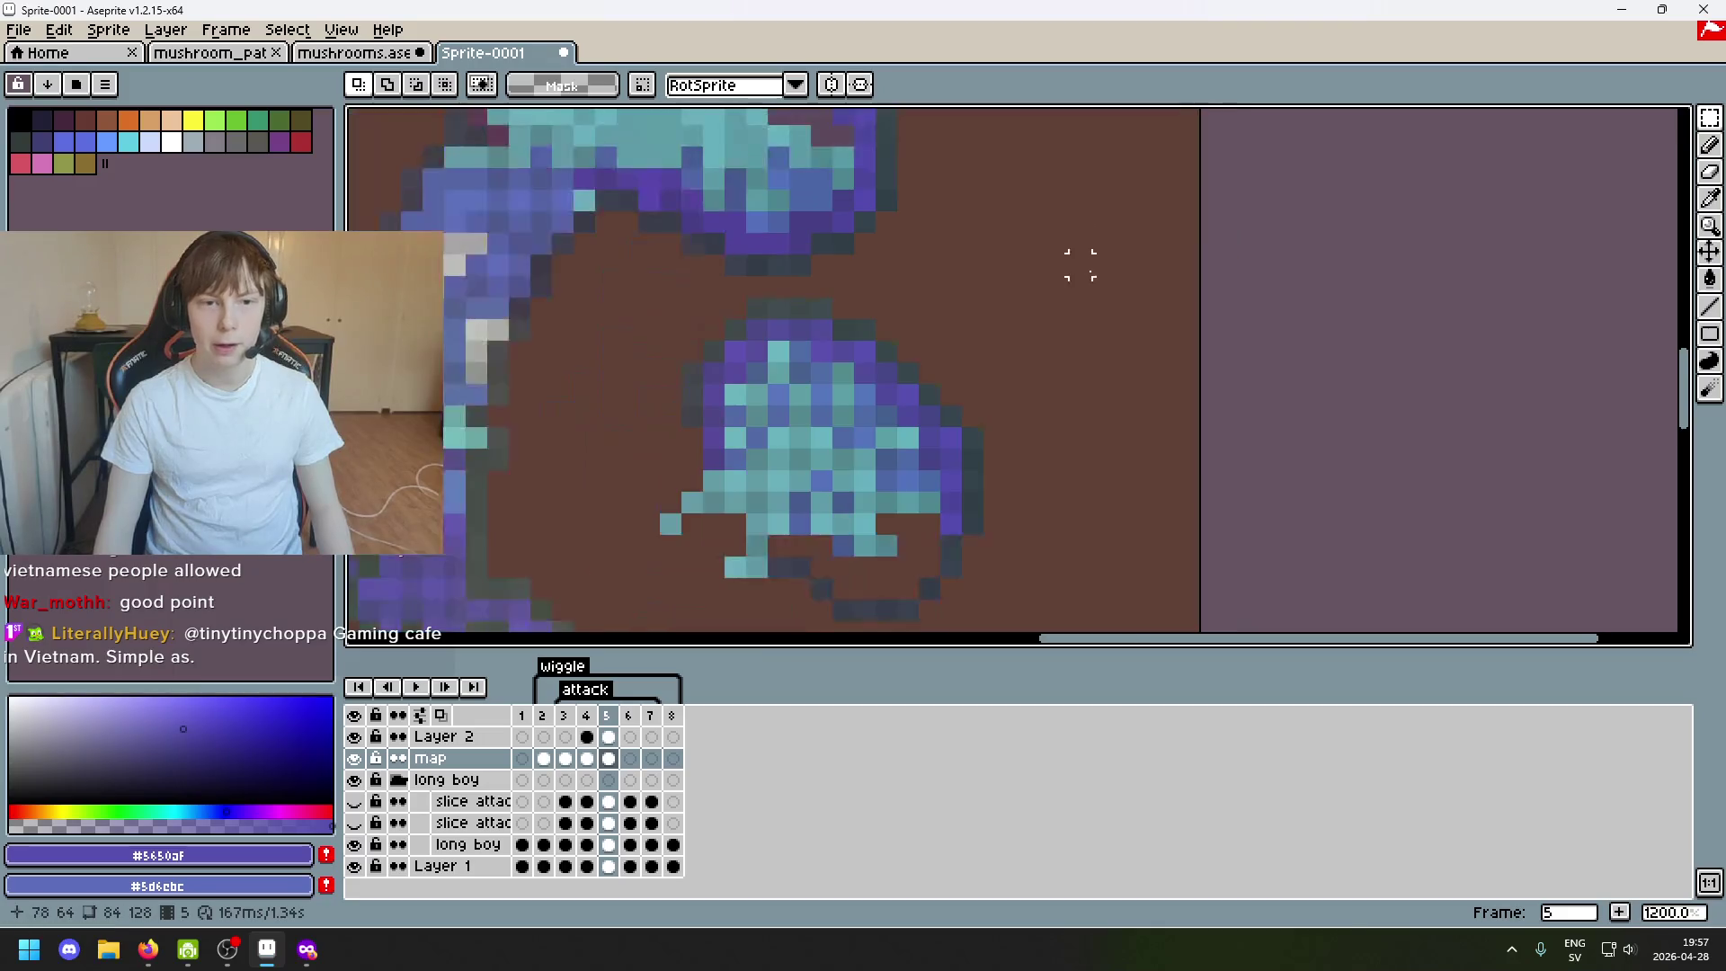
{"action": "scroll", "coordinate": [1202, 347], "scroll_direction": "up", "scroll_amount": 1}
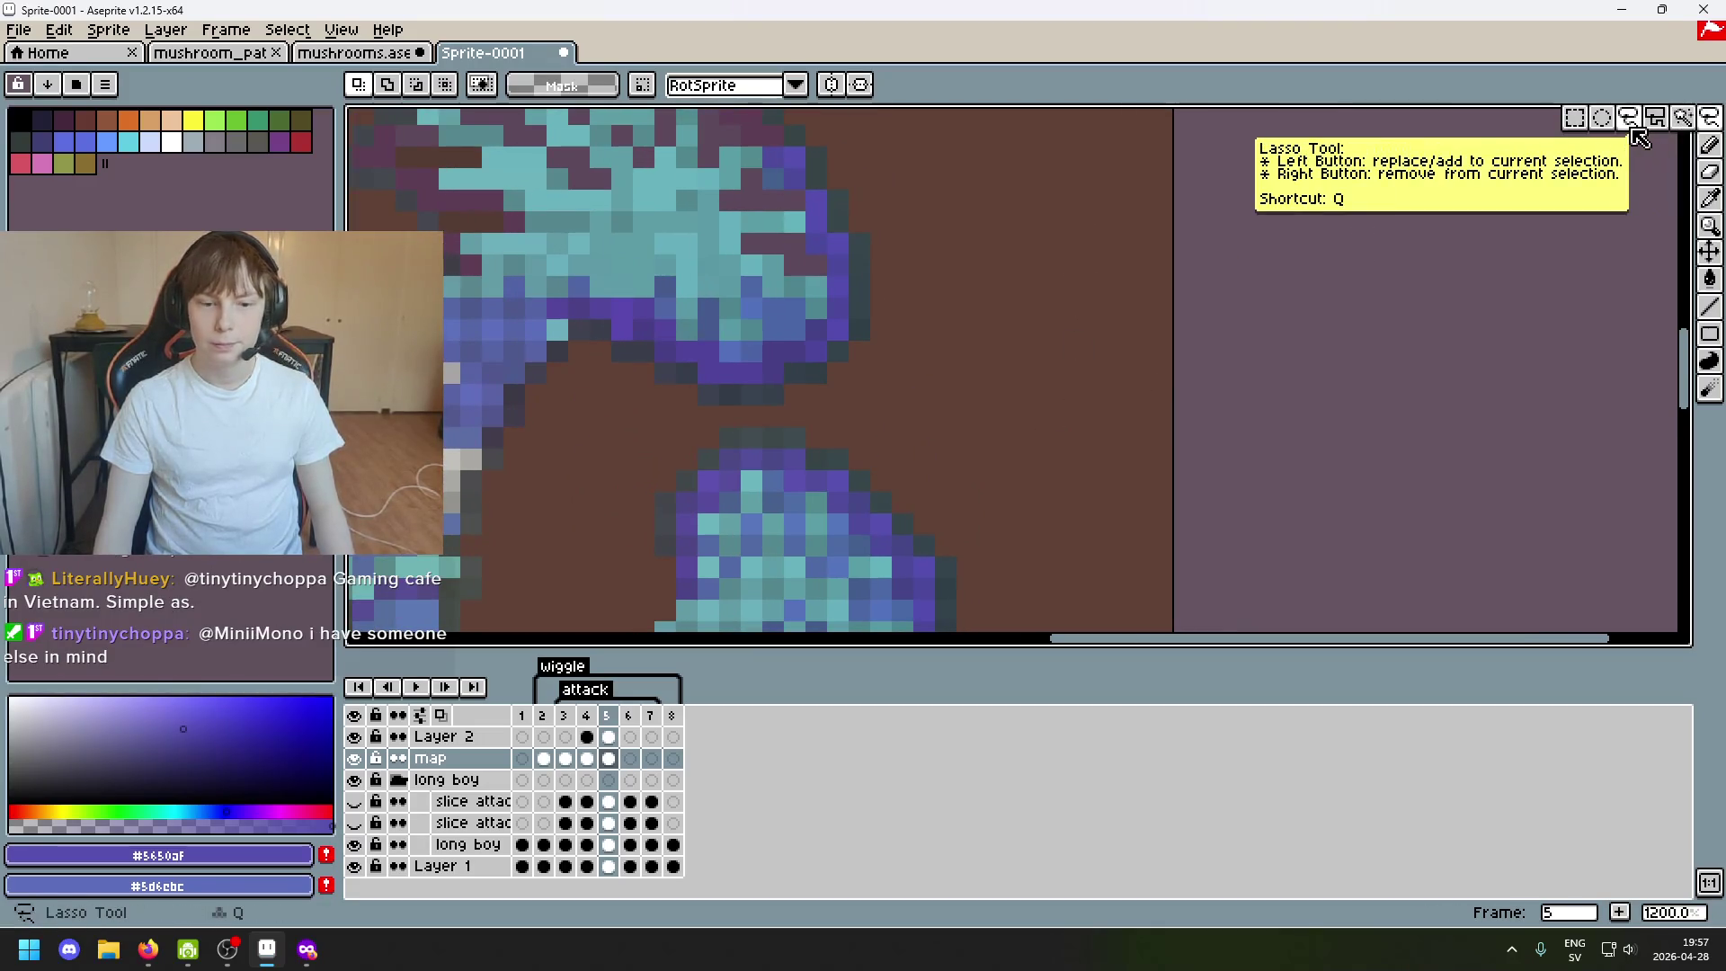
{"action": "left_click", "coordinate": [1628, 118]}
{"action": "scroll", "coordinate": [1199, 330], "scroll_direction": "up", "scroll_amount": 1}
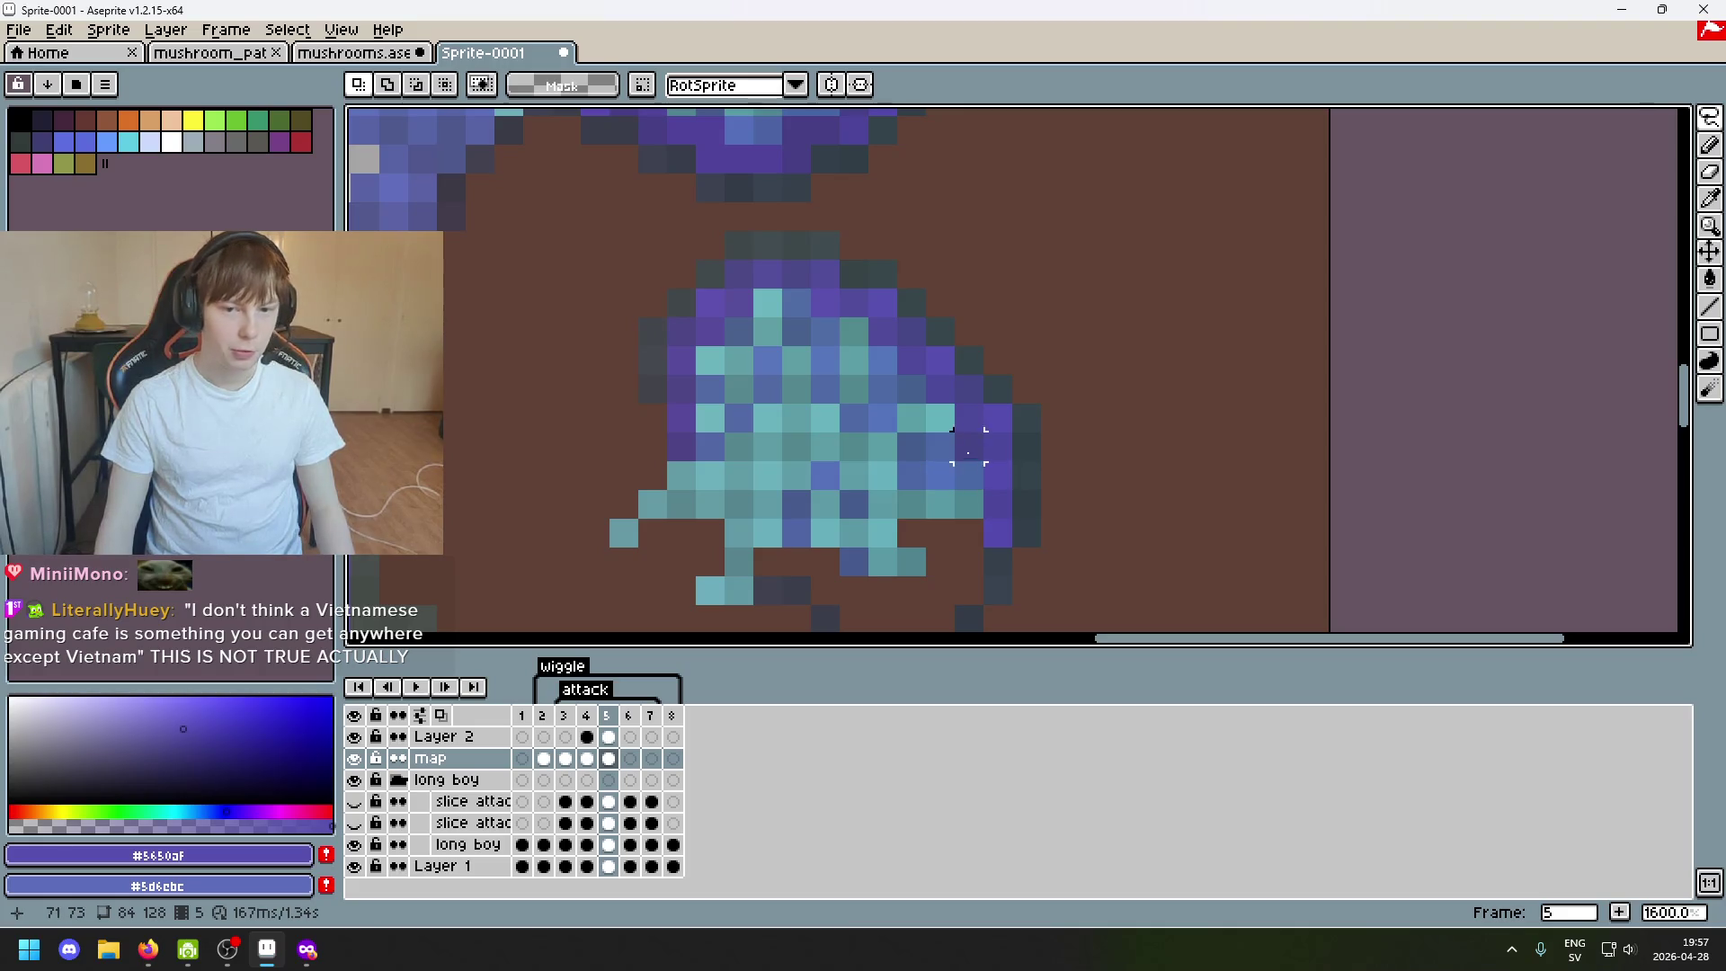
{"action": "left_click_drag", "start_coordinate": [881, 389], "coordinate": [856, 415]}
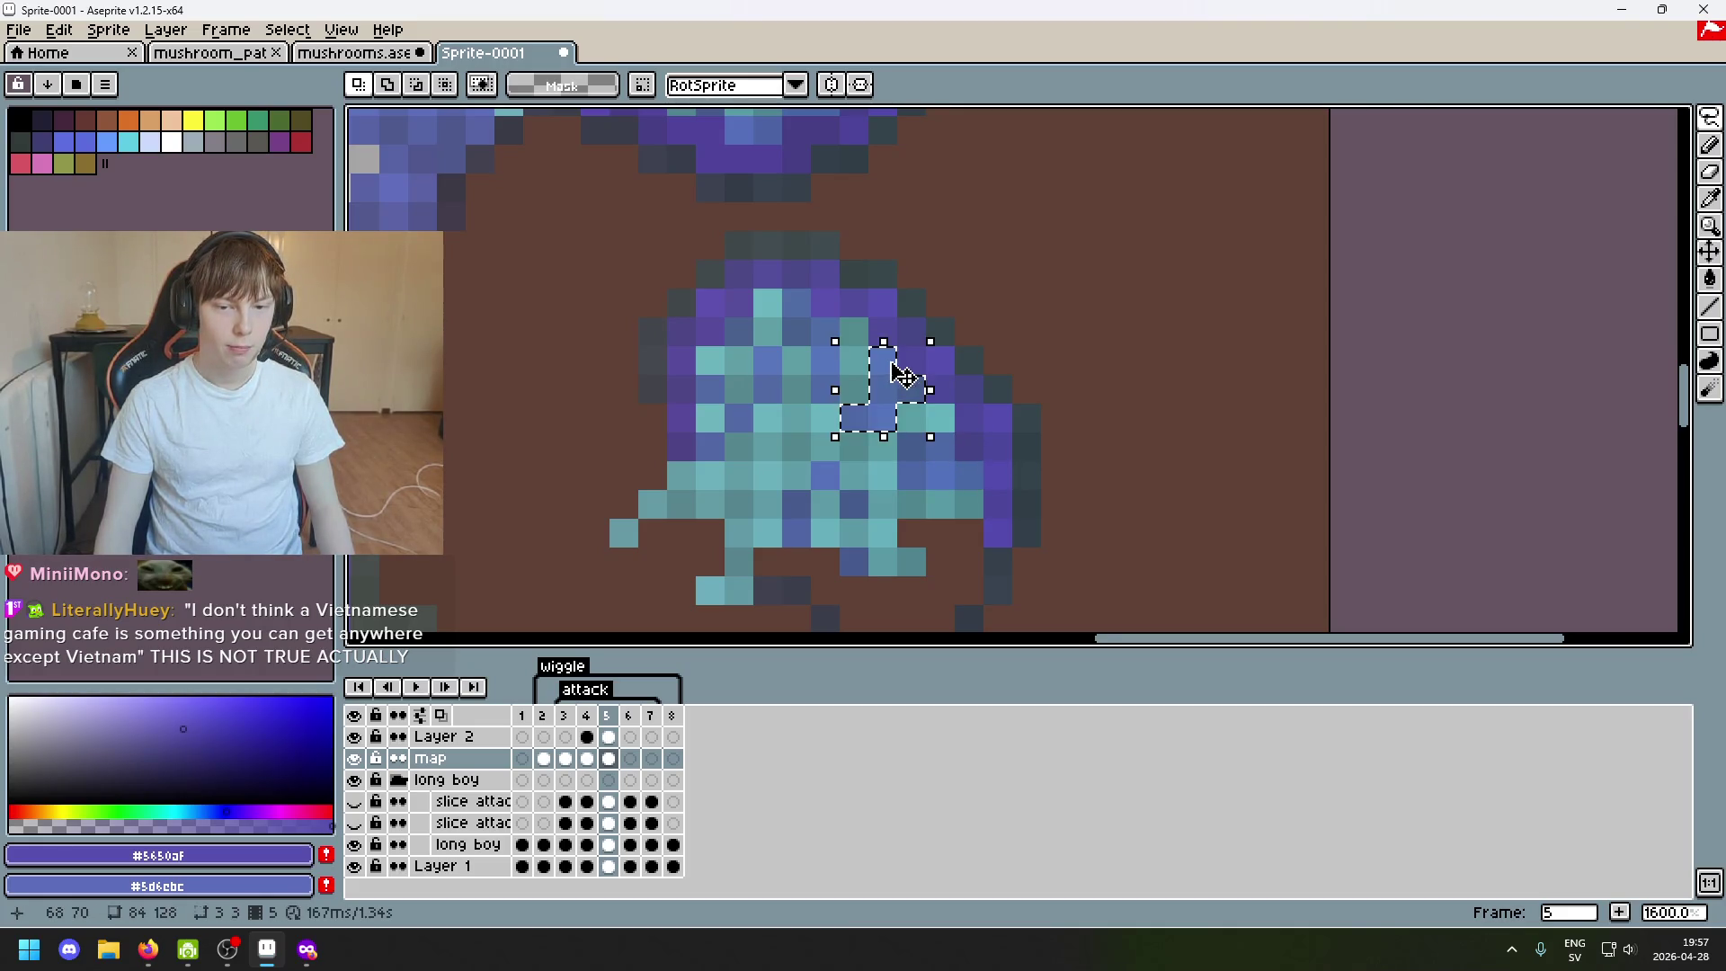
{"action": "scroll", "coordinate": [901, 405], "scroll_direction": "down", "scroll_amount": 2}
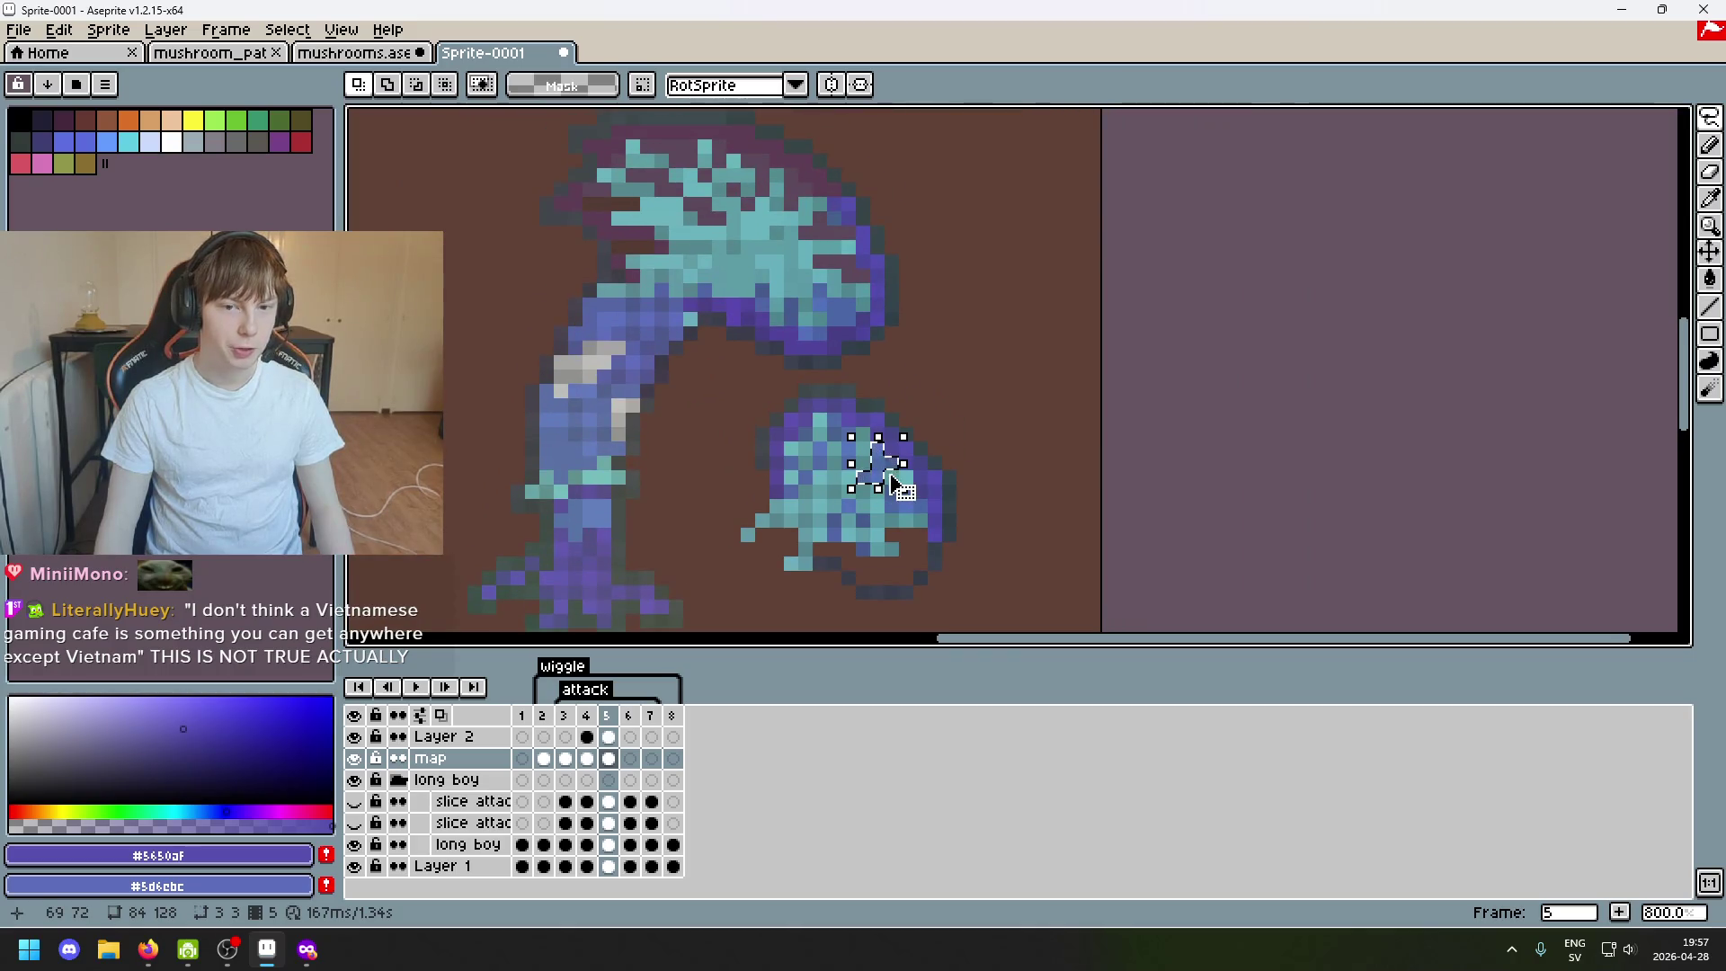
{"action": "left_click_drag", "start_coordinate": [898, 472], "coordinate": [946, 241]}
{"action": "key", "text": "ctrl+z"}
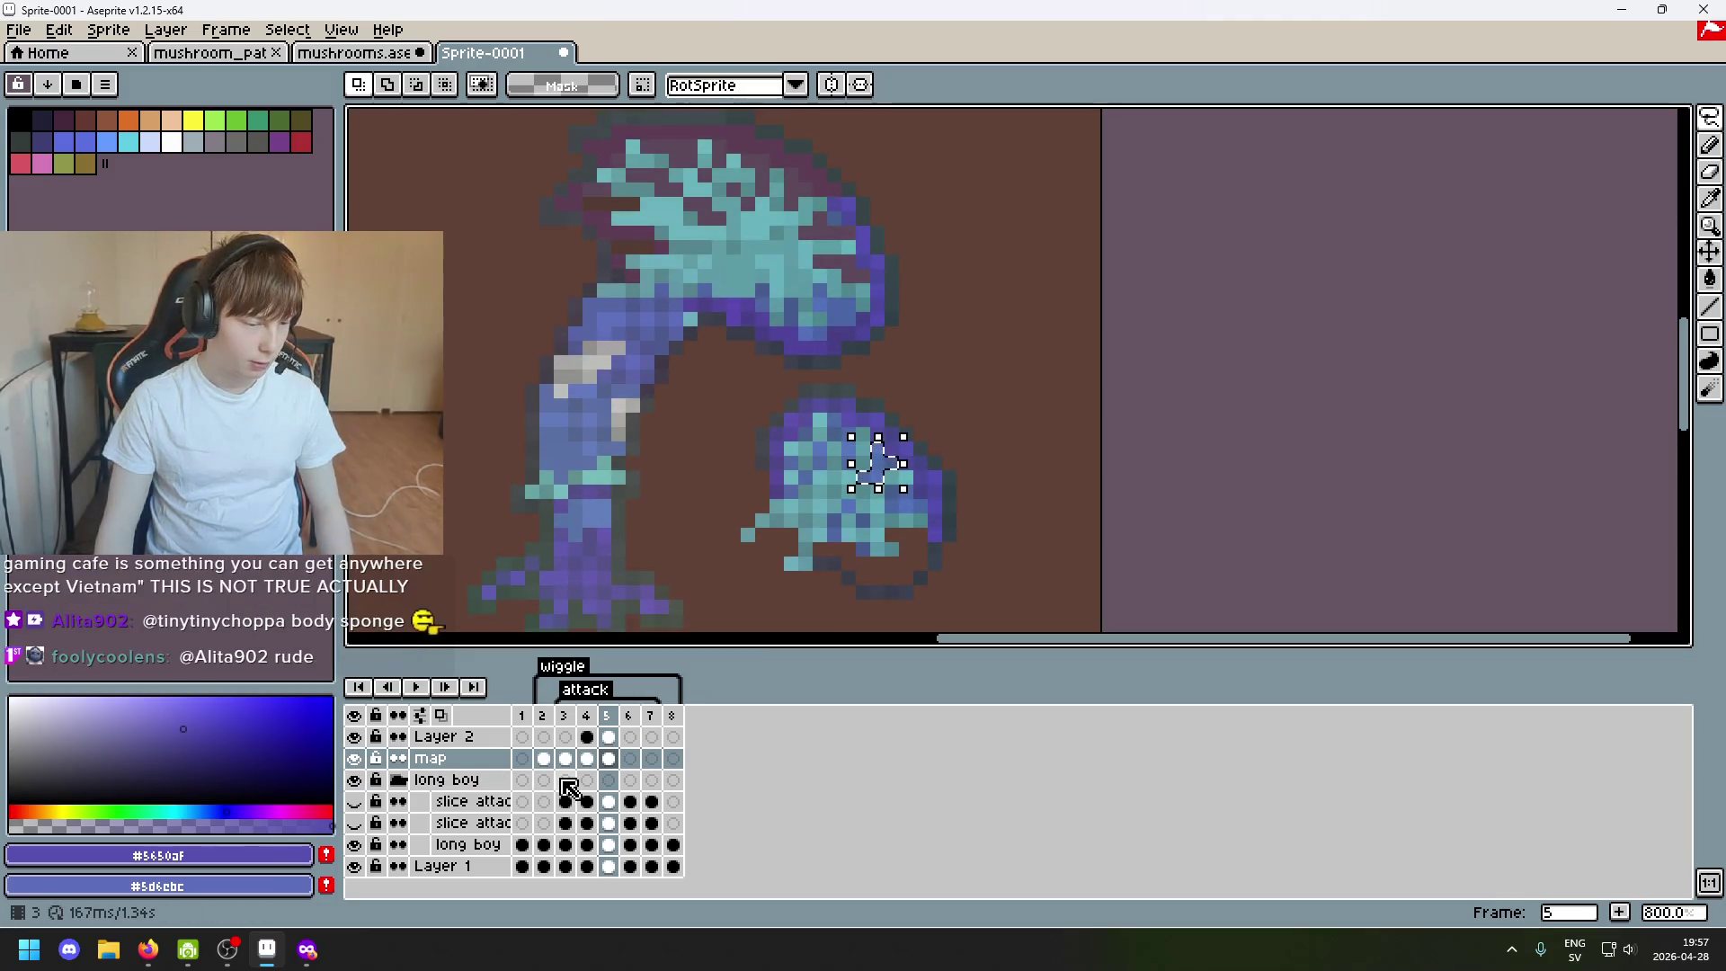
{"action": "left_click", "coordinate": [1707, 117]}
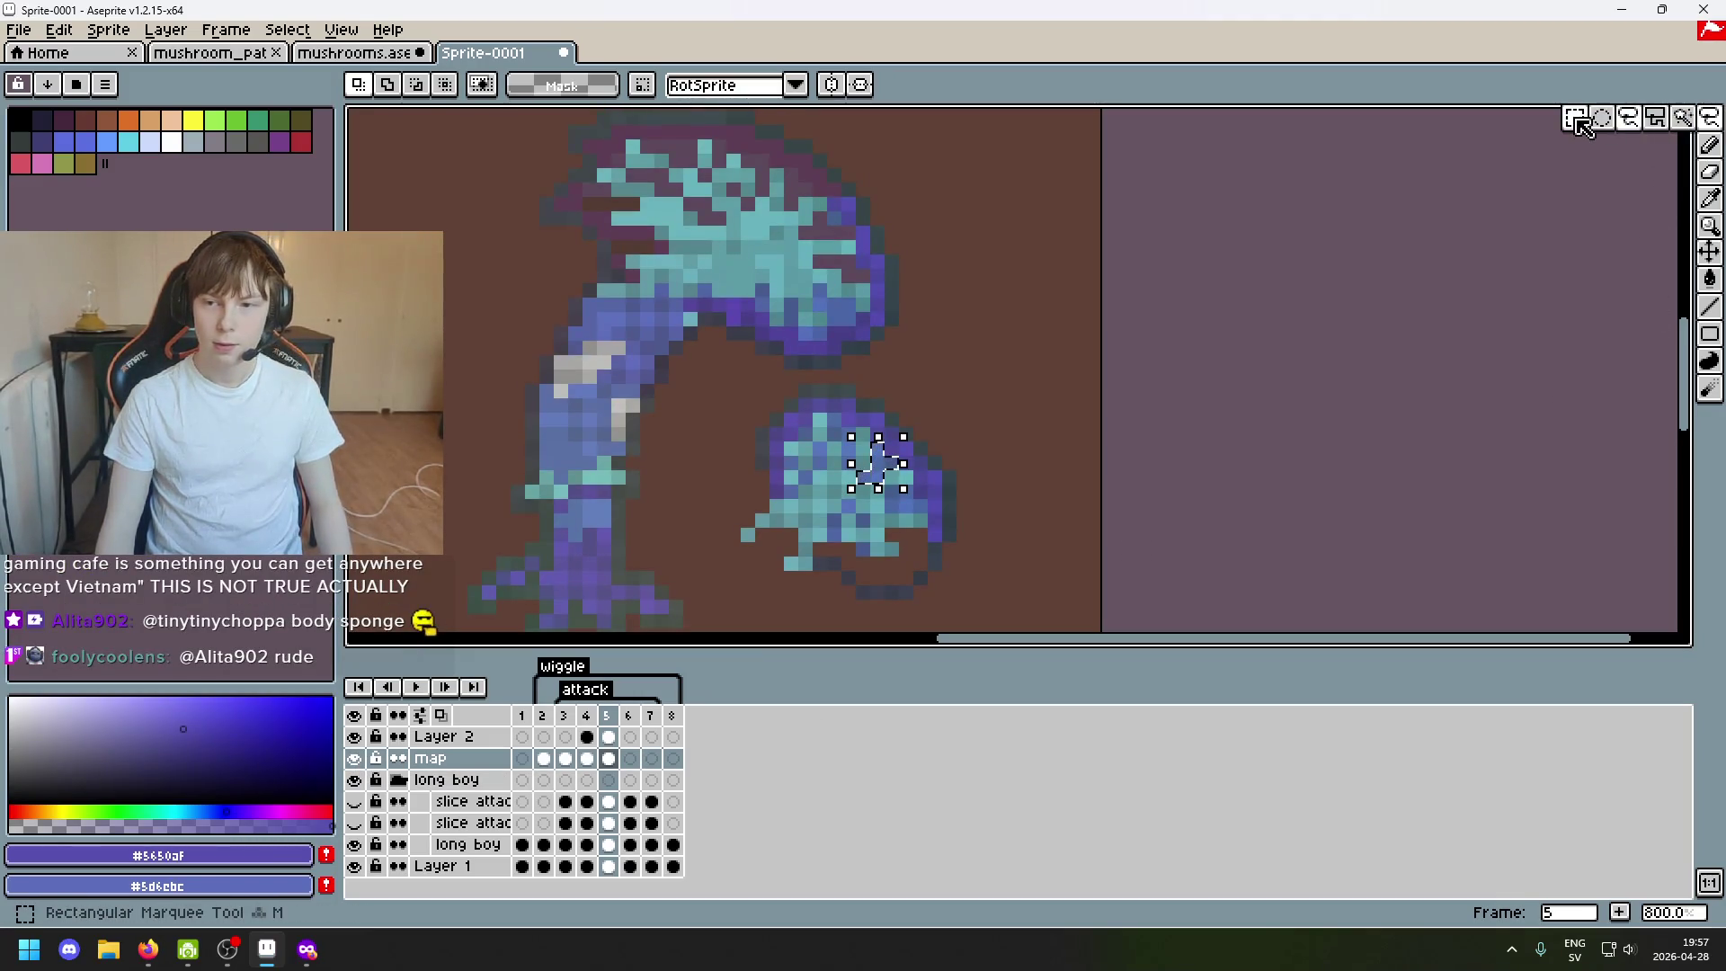
{"action": "left_click", "coordinate": [919, 420]}
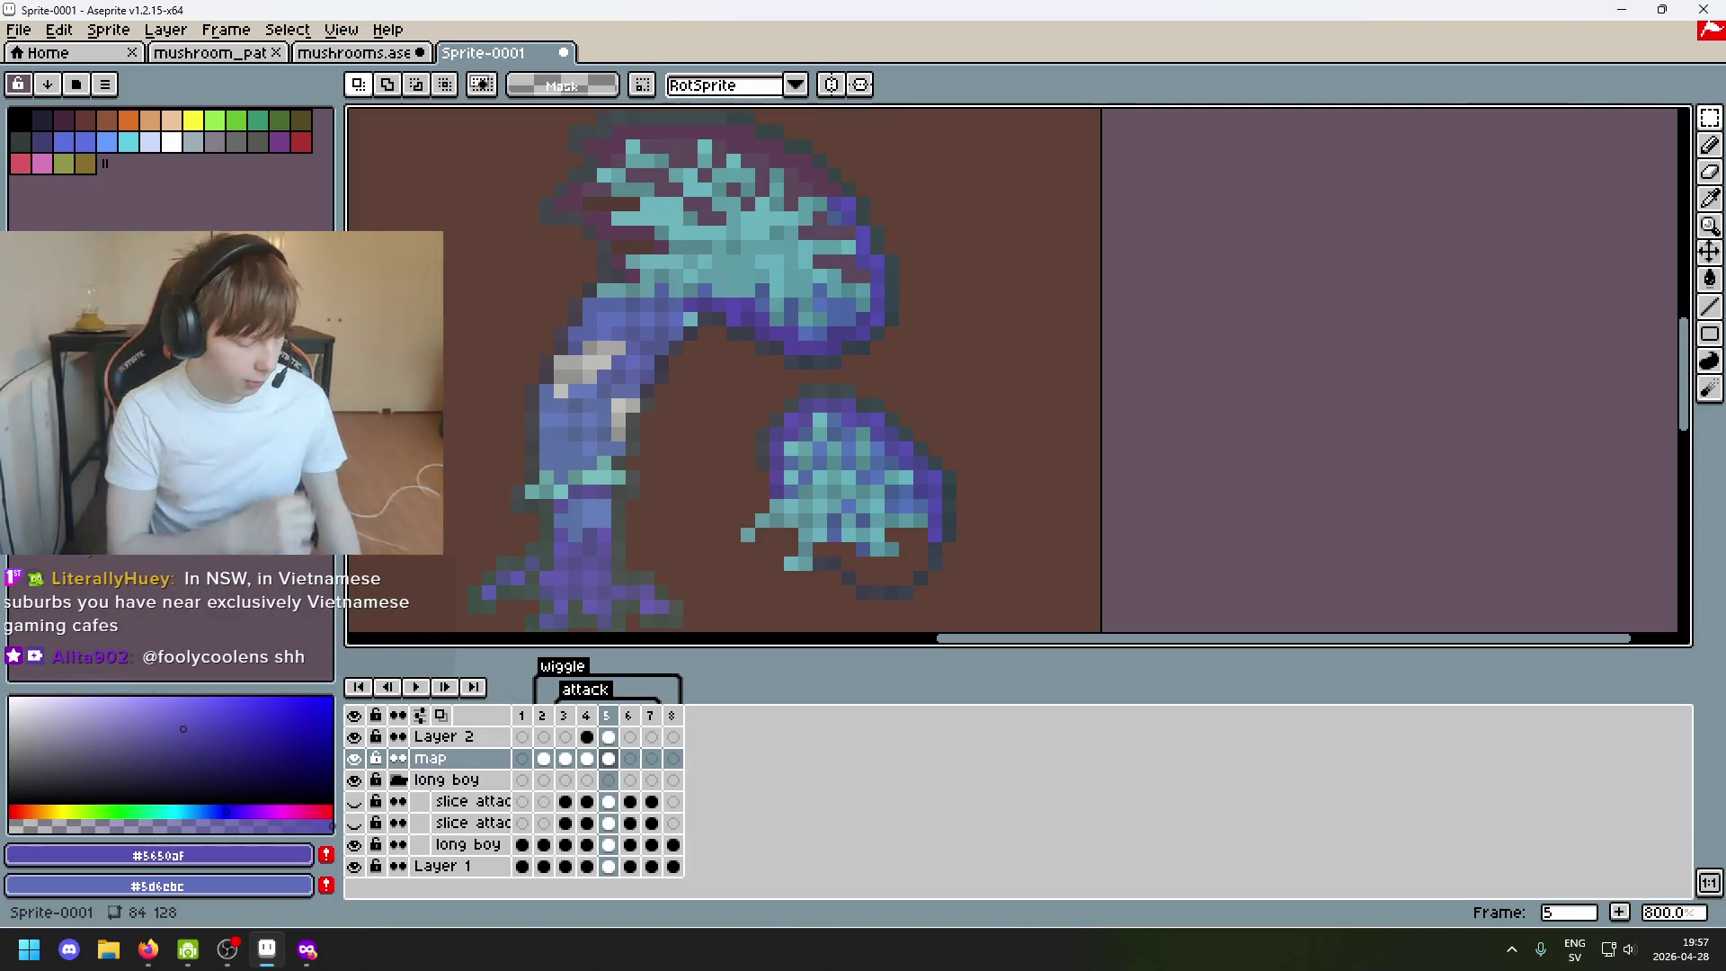
{"action": "mouse_move", "coordinate": [849, 435]}
{"action": "left_mouse_down"}
{"action": "mouse_move", "coordinate": [903, 488]}
{"action": "mouse_move", "coordinate": [982, 237]}
{"action": "left_mouse_up"}
Carry the selected patch beside the cap, lasso its blue pixels onto the cap's right edge and commit.
{"action": "left_click", "coordinate": [950, 289]}
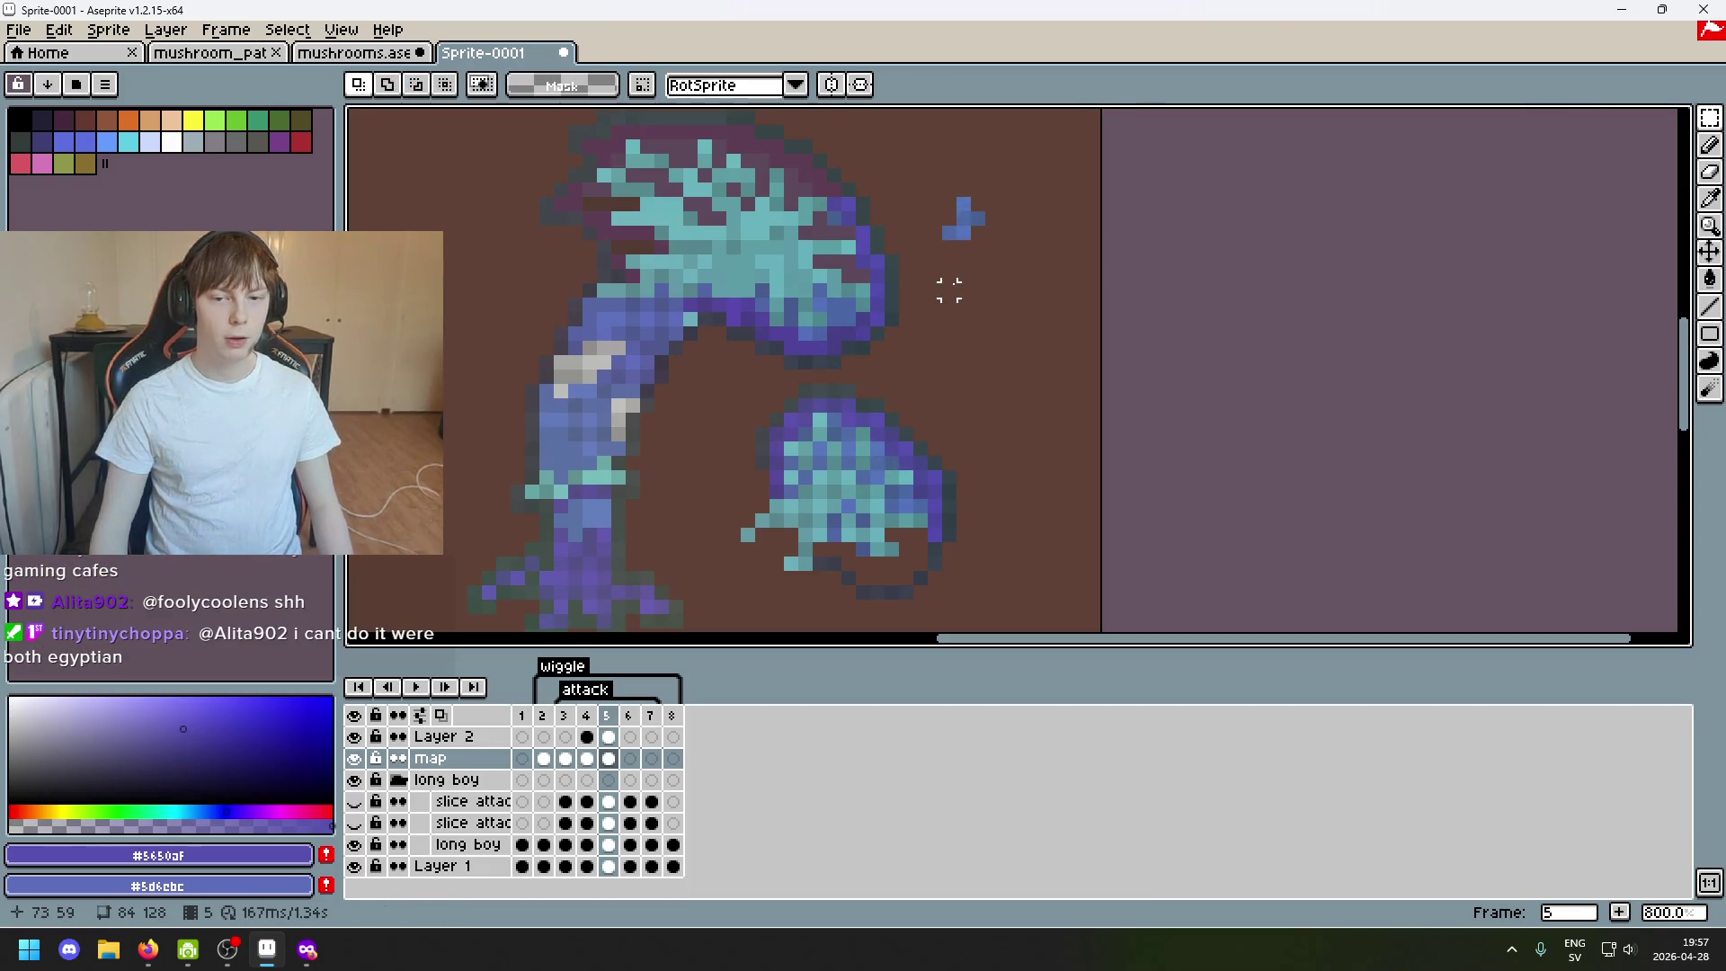
{"action": "scroll", "coordinate": [978, 305], "scroll_direction": "up", "scroll_amount": 3}
{"action": "key", "text": "b"}
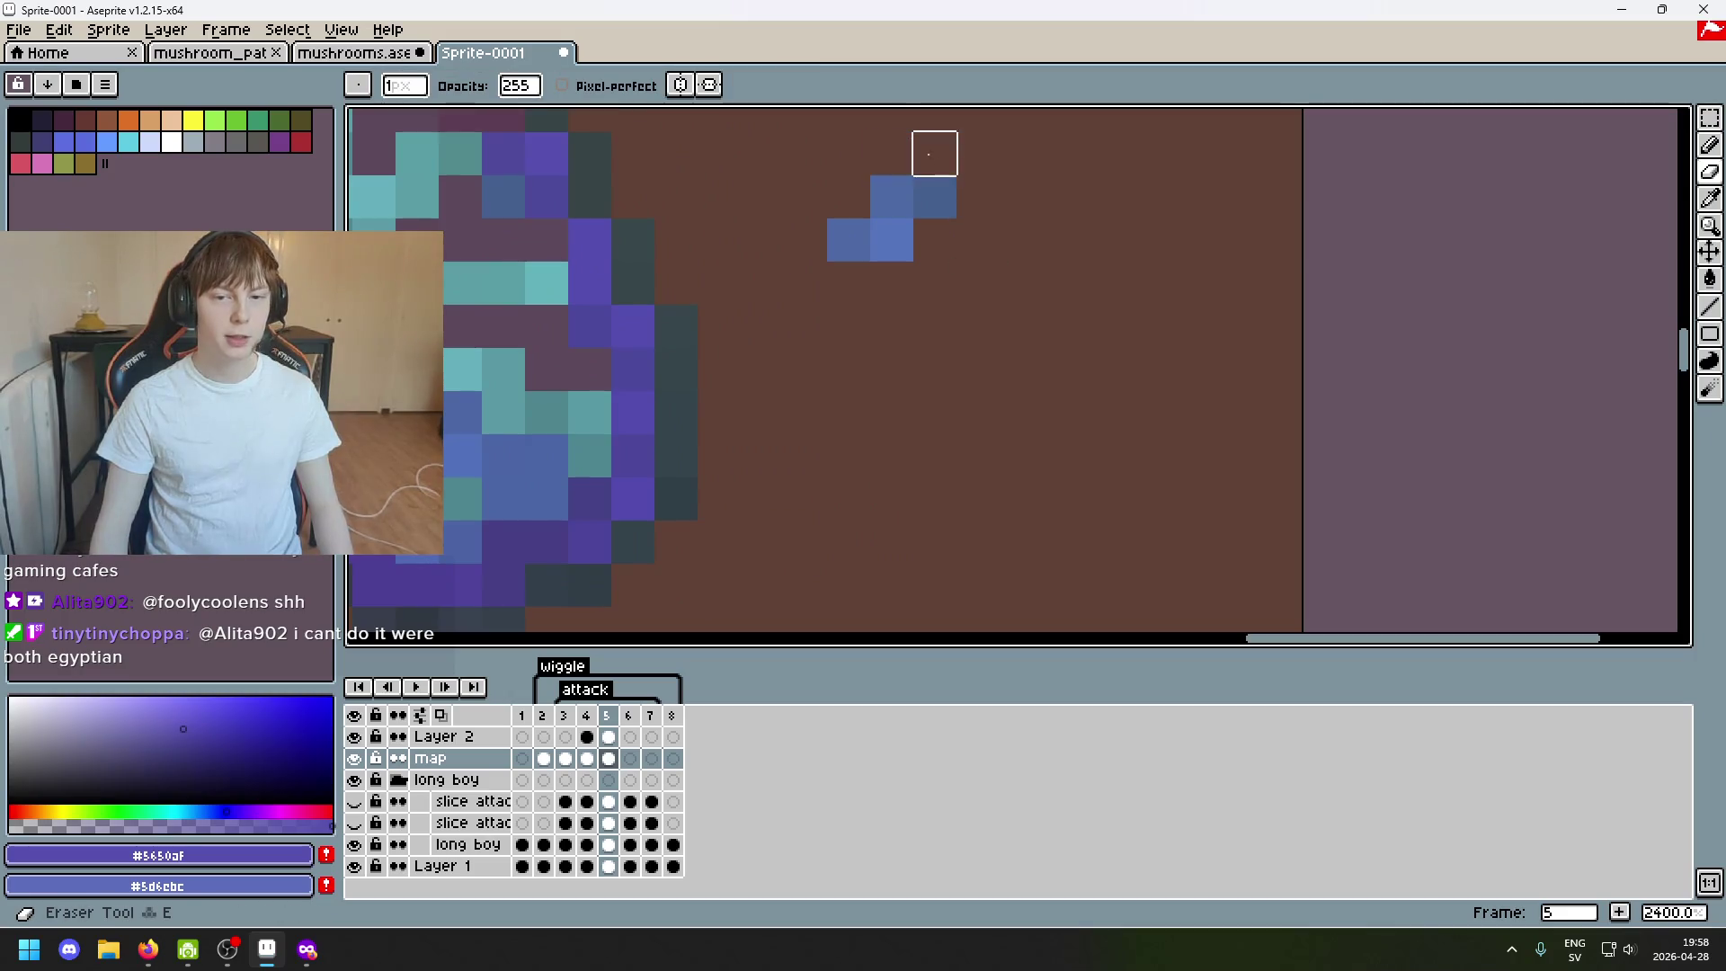
{"action": "scroll", "coordinate": [999, 308], "scroll_direction": "down", "scroll_amount": 4}
{"action": "scroll", "coordinate": [944, 222], "scroll_direction": "up", "scroll_amount": 4}
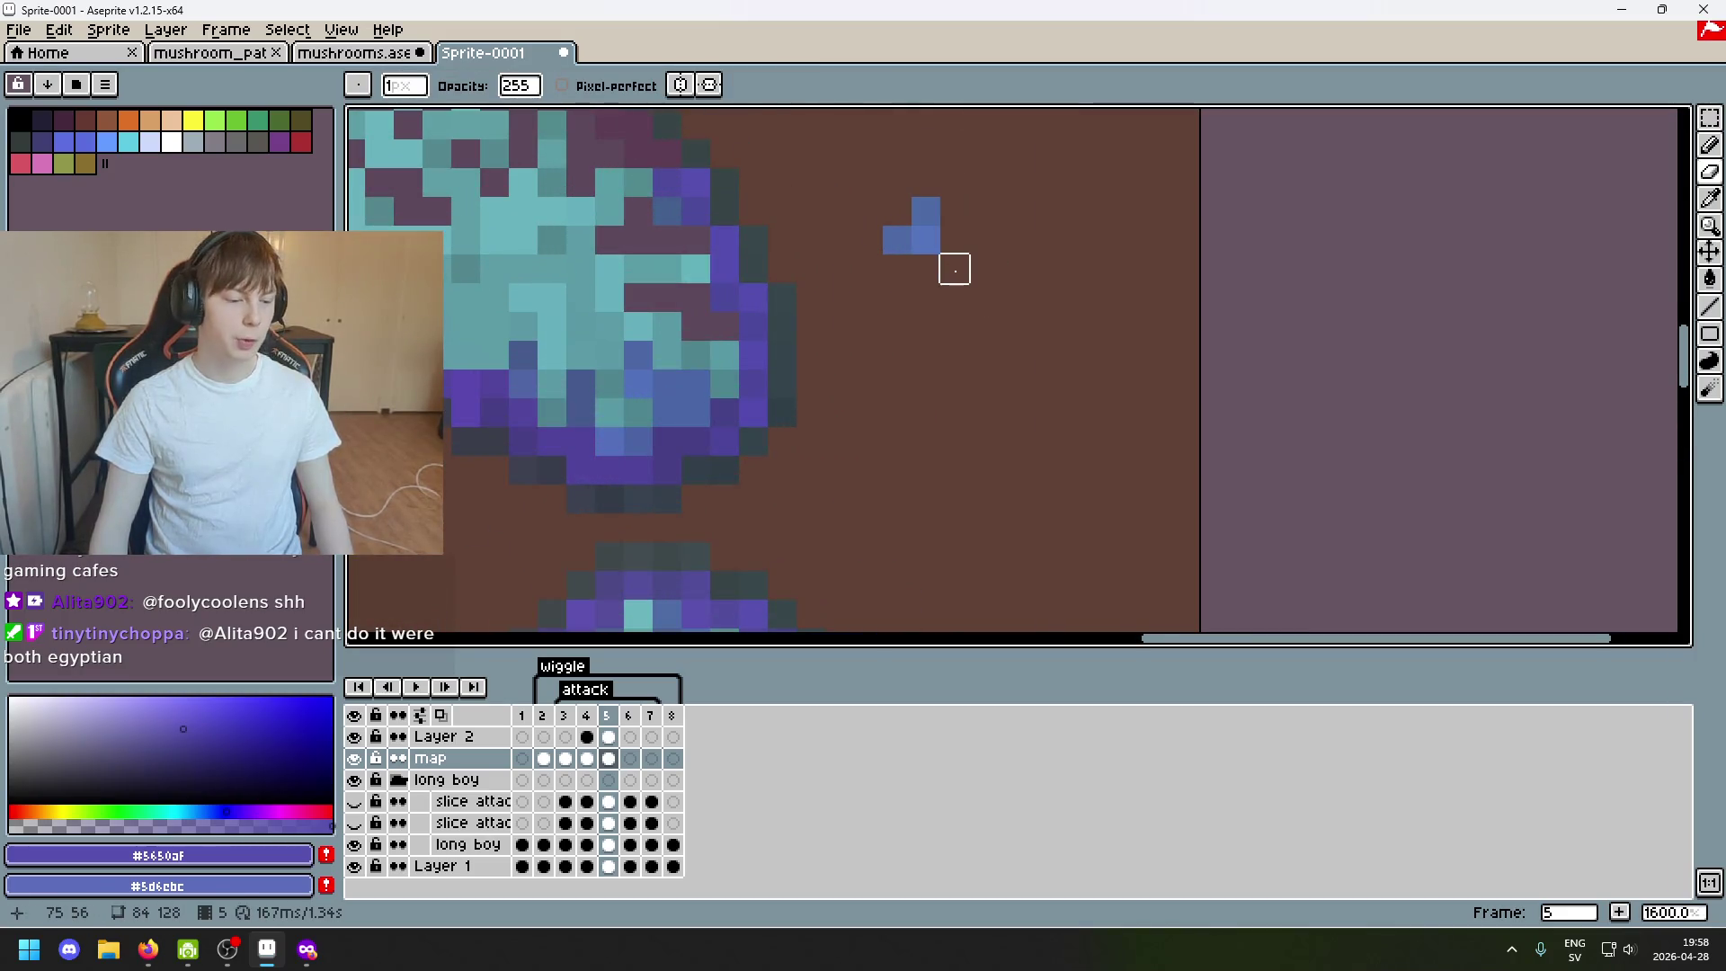
{"action": "scroll", "coordinate": [983, 268], "scroll_direction": "down", "scroll_amount": 1}
{"action": "left_click", "coordinate": [1708, 172]}
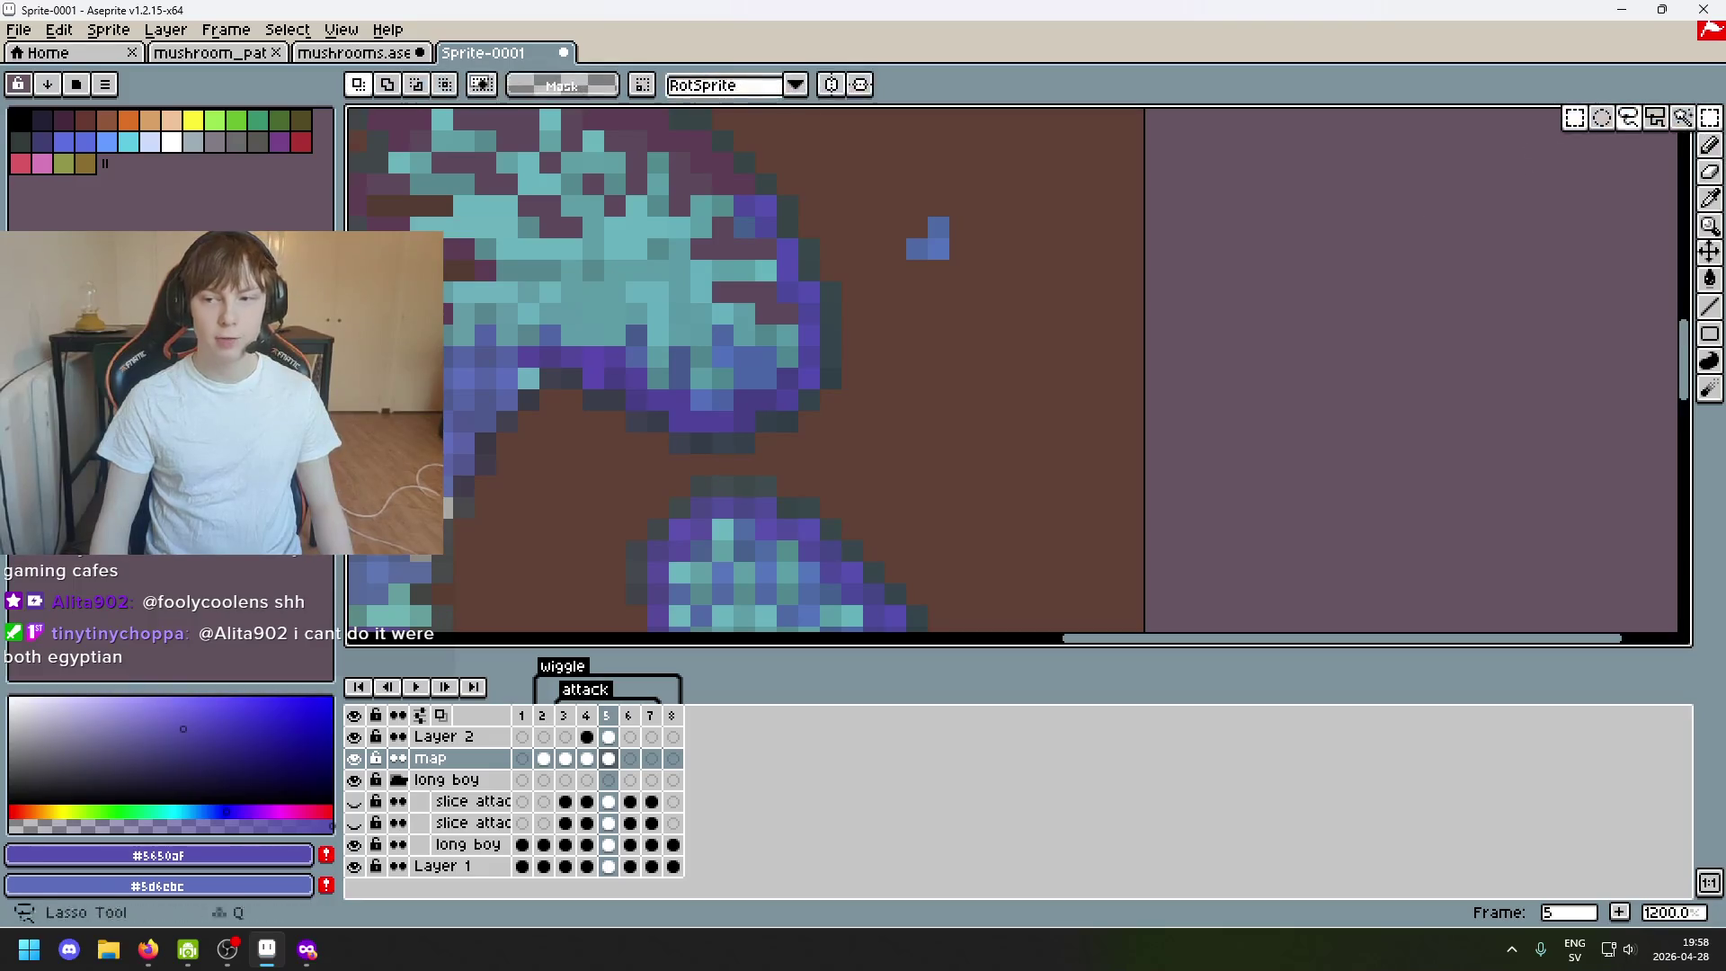
{"action": "mouse_move", "coordinate": [910, 172]}
{"action": "left_mouse_down"}
{"action": "mouse_move", "coordinate": [917, 277]}
{"action": "mouse_move", "coordinate": [764, 241]}
{"action": "left_mouse_up"}
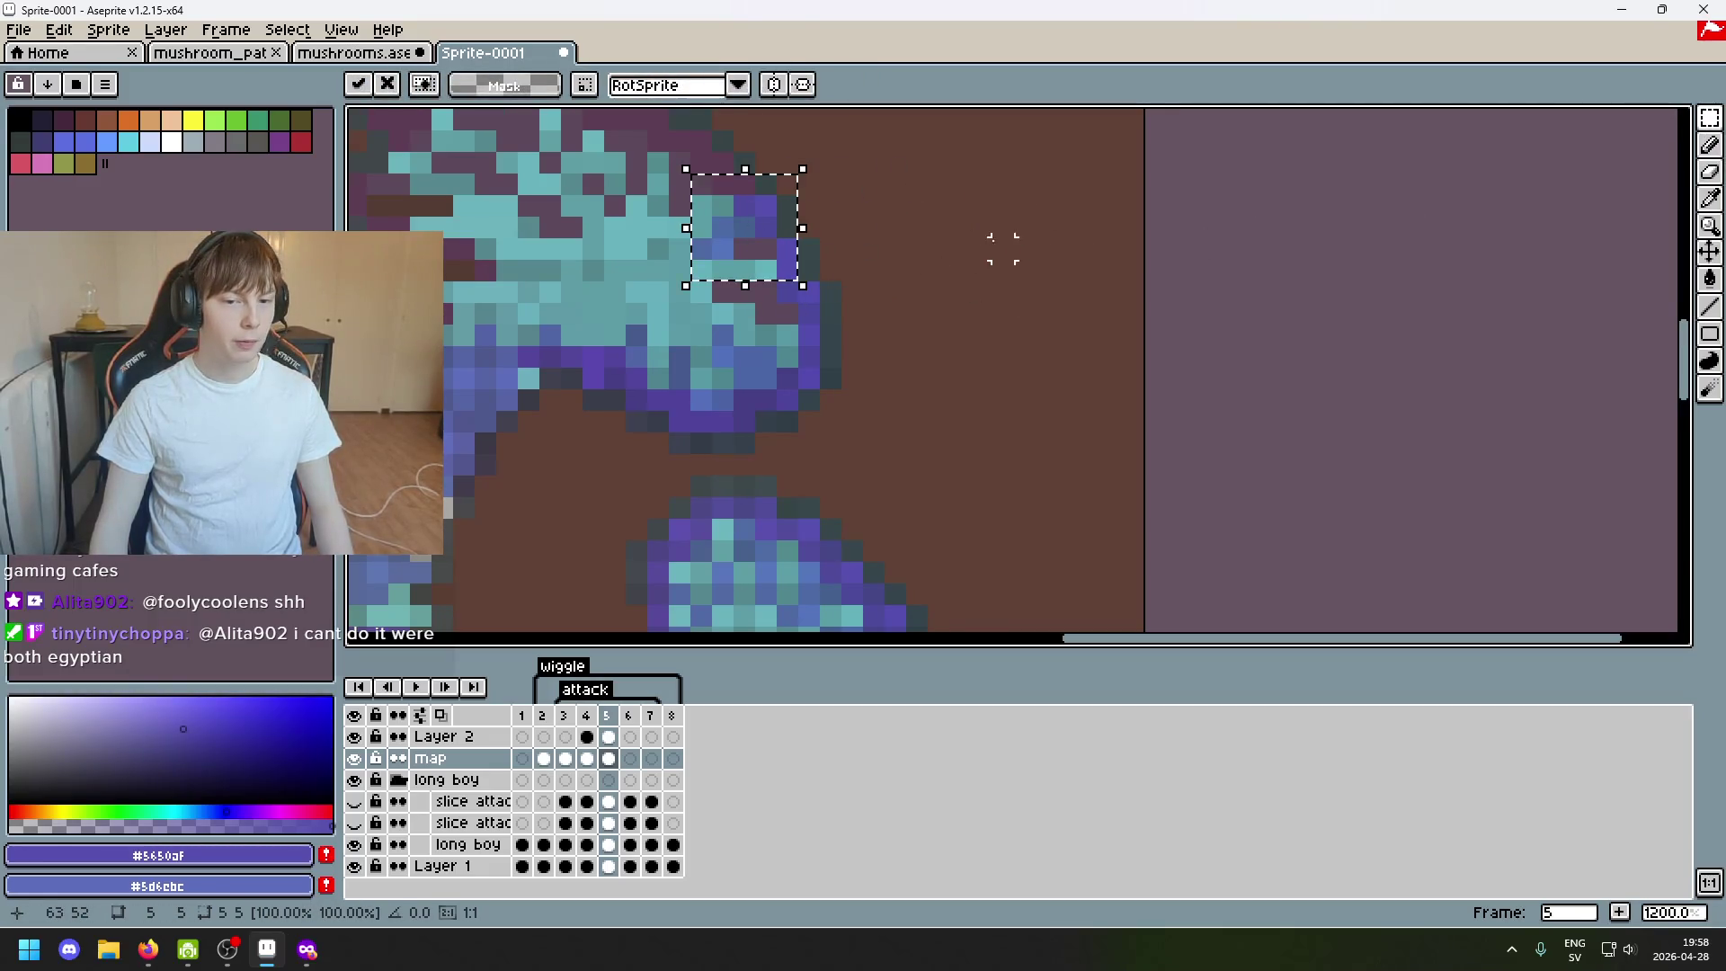
{"action": "key", "text": "Return"}
{"action": "scroll", "coordinate": [1002, 251], "scroll_direction": "down", "scroll_amount": 2}
{"action": "scroll", "coordinate": [928, 293], "scroll_direction": "up", "scroll_amount": 1}
{"action": "scroll", "coordinate": [909, 338], "scroll_direction": "up", "scroll_amount": 1}
{"action": "scroll", "coordinate": [801, 334], "scroll_direction": "up", "scroll_amount": 2}
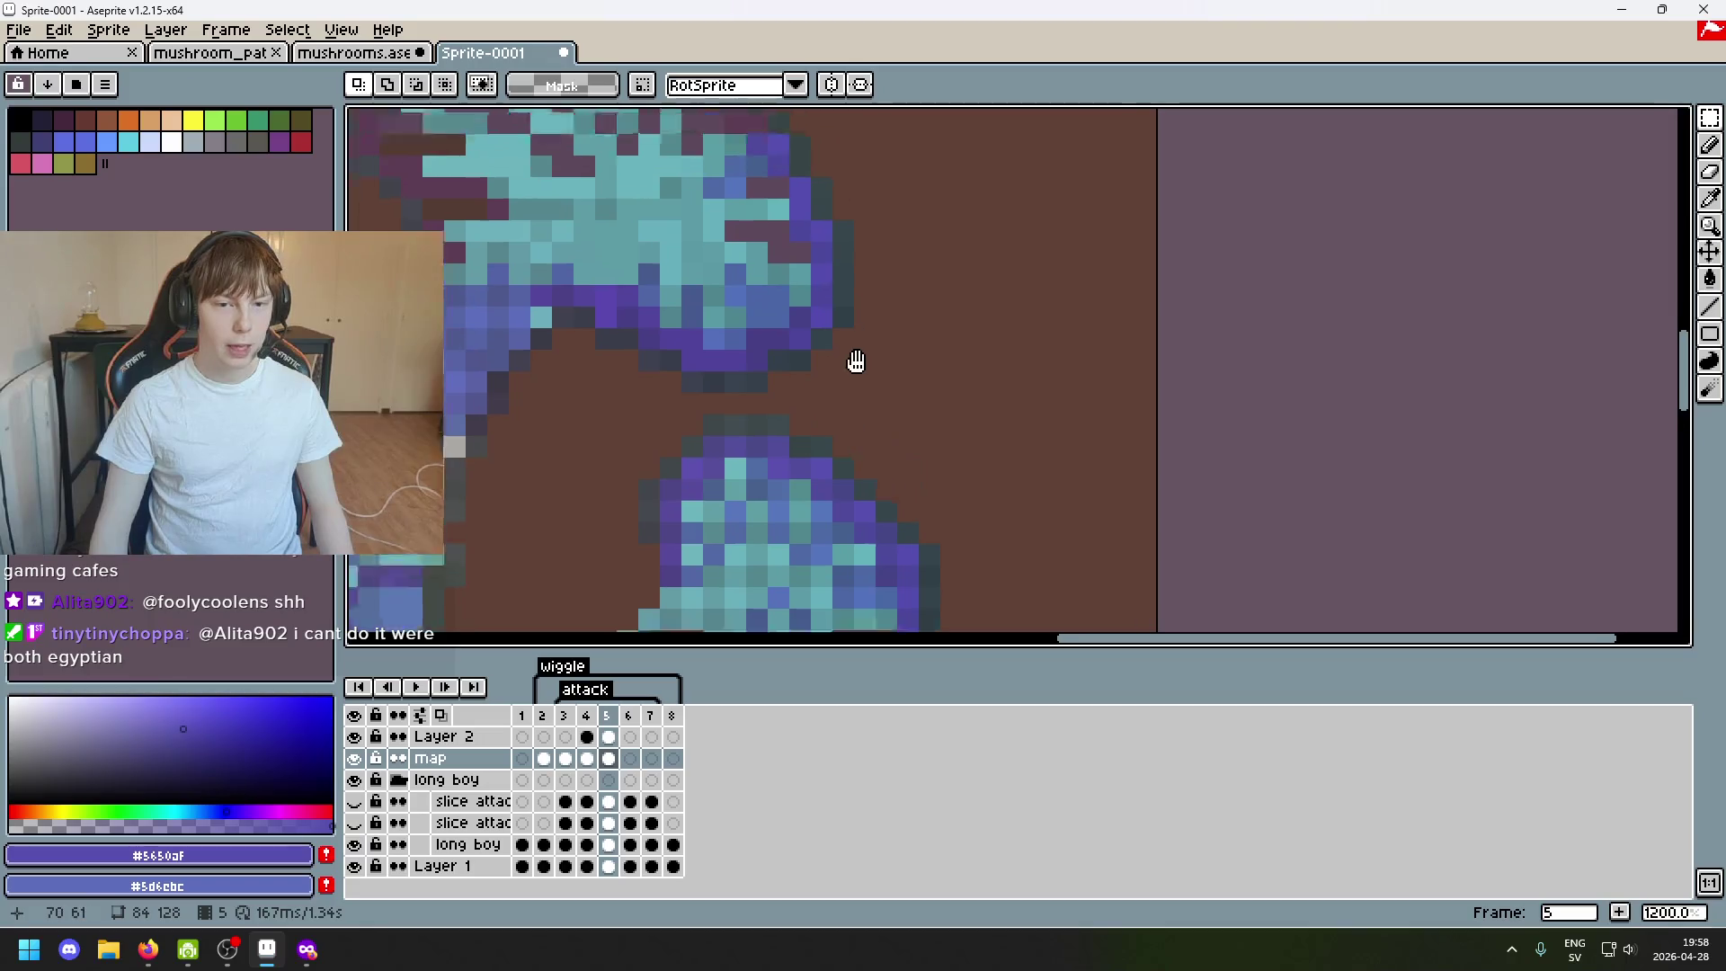
{"action": "scroll", "coordinate": [837, 350], "scroll_direction": "up", "scroll_amount": 1}
Sample the cap-edge blue then darker #445f8c and paint a dark blue pixel on the cap edge.
{"action": "key", "text": "b"}
{"action": "left_click", "coordinate": [789, 283], "text": "alt"}
{"action": "scroll", "coordinate": [790, 284], "scroll_direction": "down", "scroll_amount": 3}
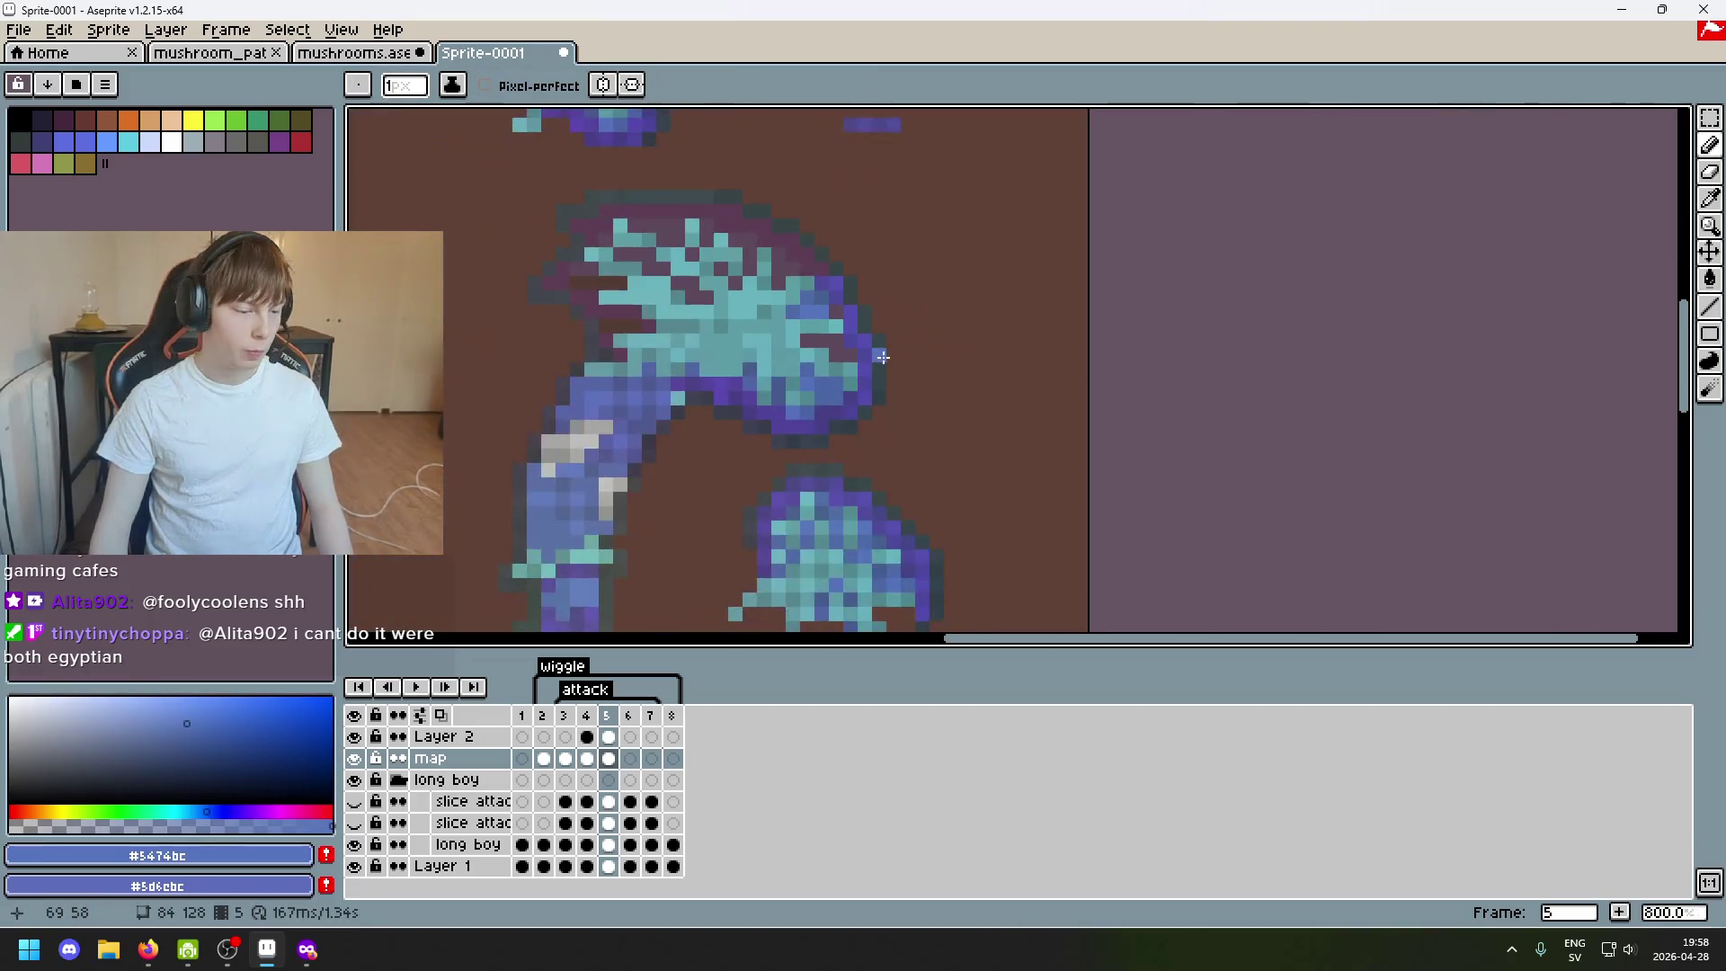
{"action": "scroll", "coordinate": [809, 323], "scroll_direction": "up", "scroll_amount": 3}
{"action": "left_click", "coordinate": [802, 305], "text": "alt"}
{"action": "left_click", "coordinate": [829, 348]}
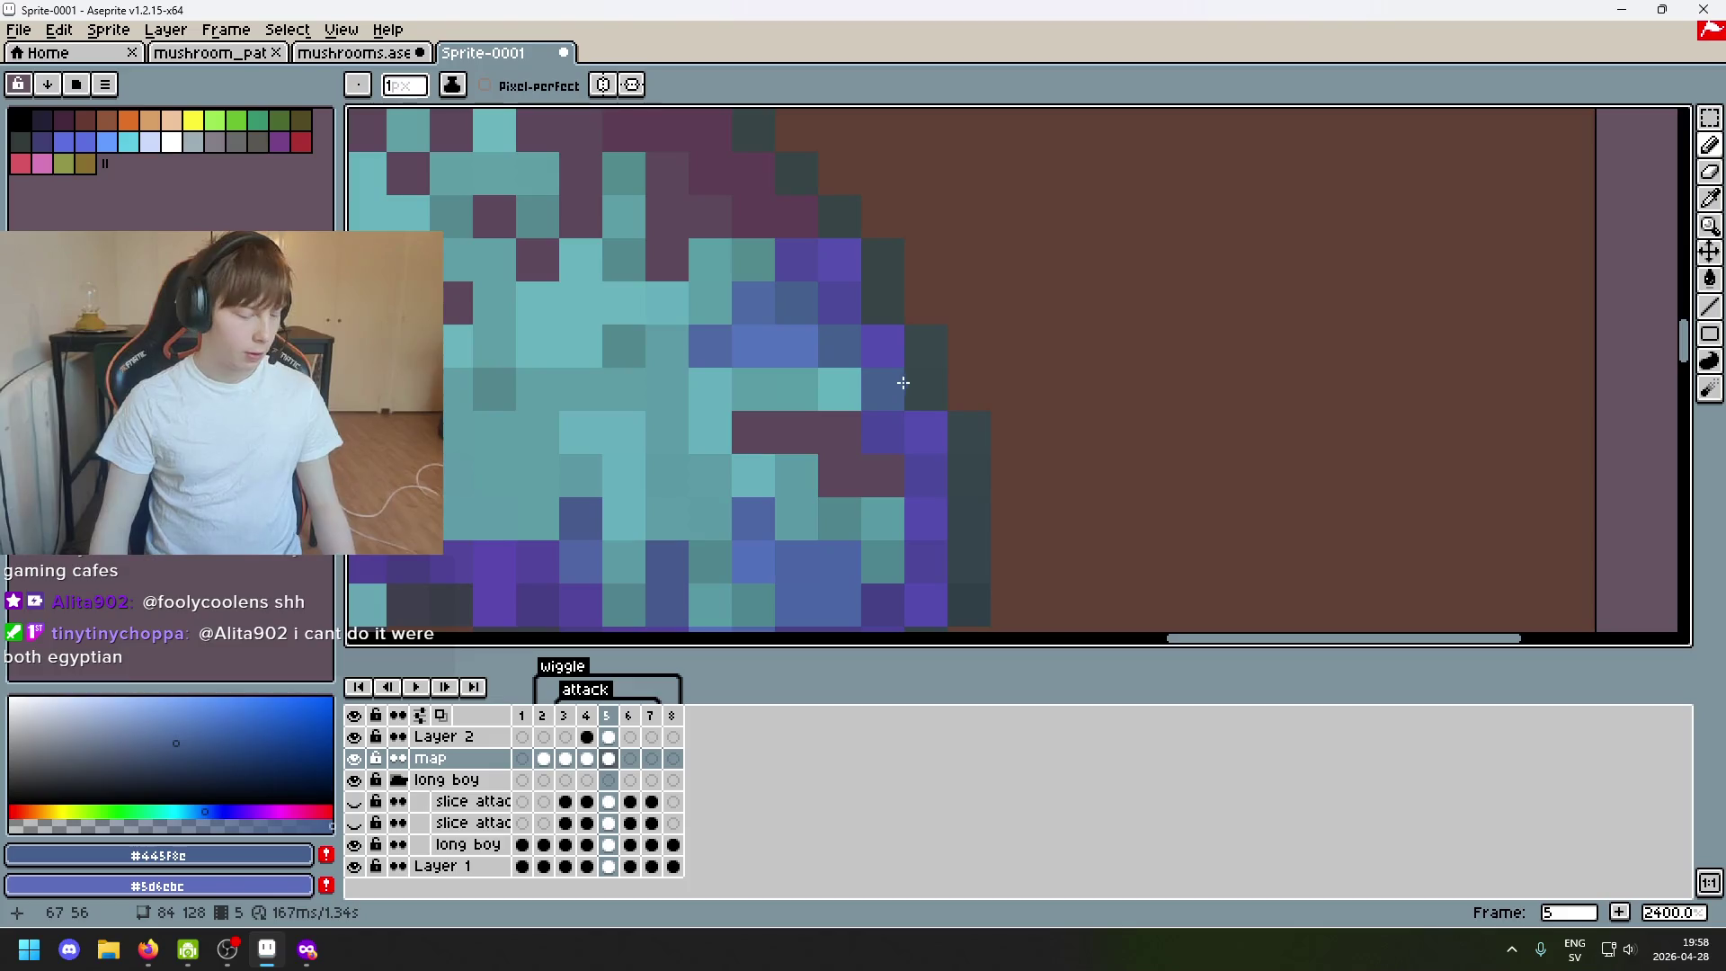
{"action": "scroll", "coordinate": [930, 405], "scroll_direction": "down", "scroll_amount": 6}
{"action": "scroll", "coordinate": [997, 429], "scroll_direction": "left", "scroll_amount": 2}
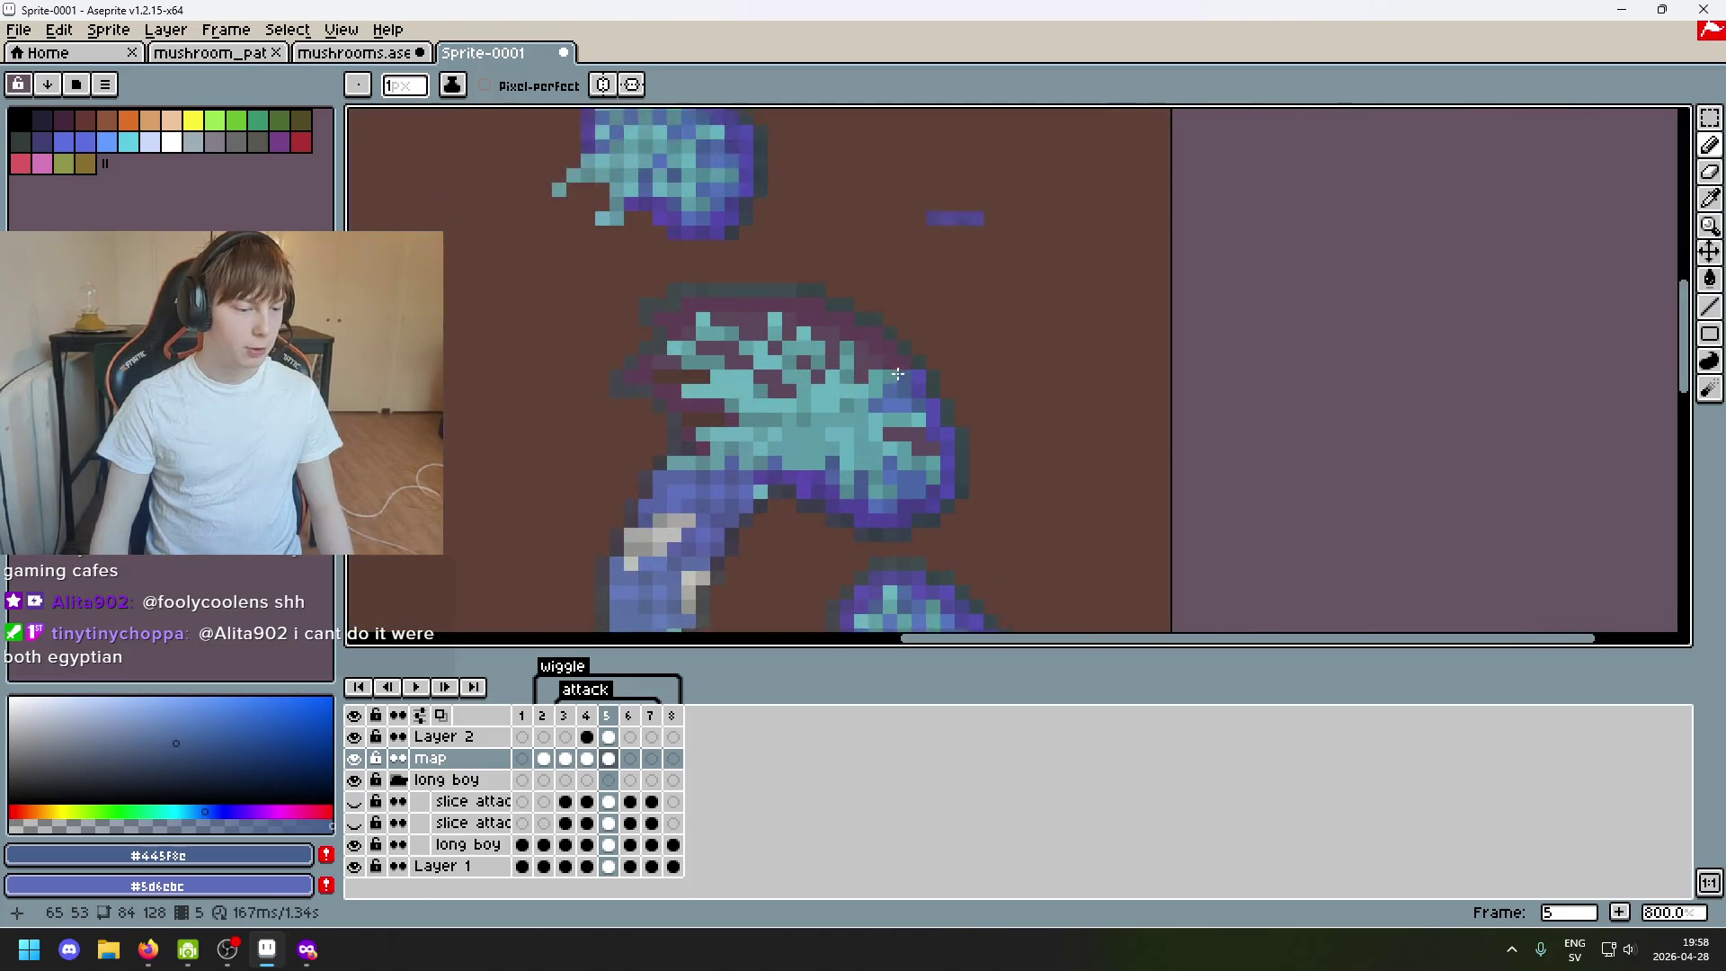
{"action": "scroll", "coordinate": [1025, 421], "scroll_direction": "left", "scroll_amount": 2}
{"action": "scroll", "coordinate": [1036, 418], "scroll_direction": "down", "scroll_amount": 1}
{"action": "scroll", "coordinate": [1035, 419], "scroll_direction": "up", "scroll_amount": 1}
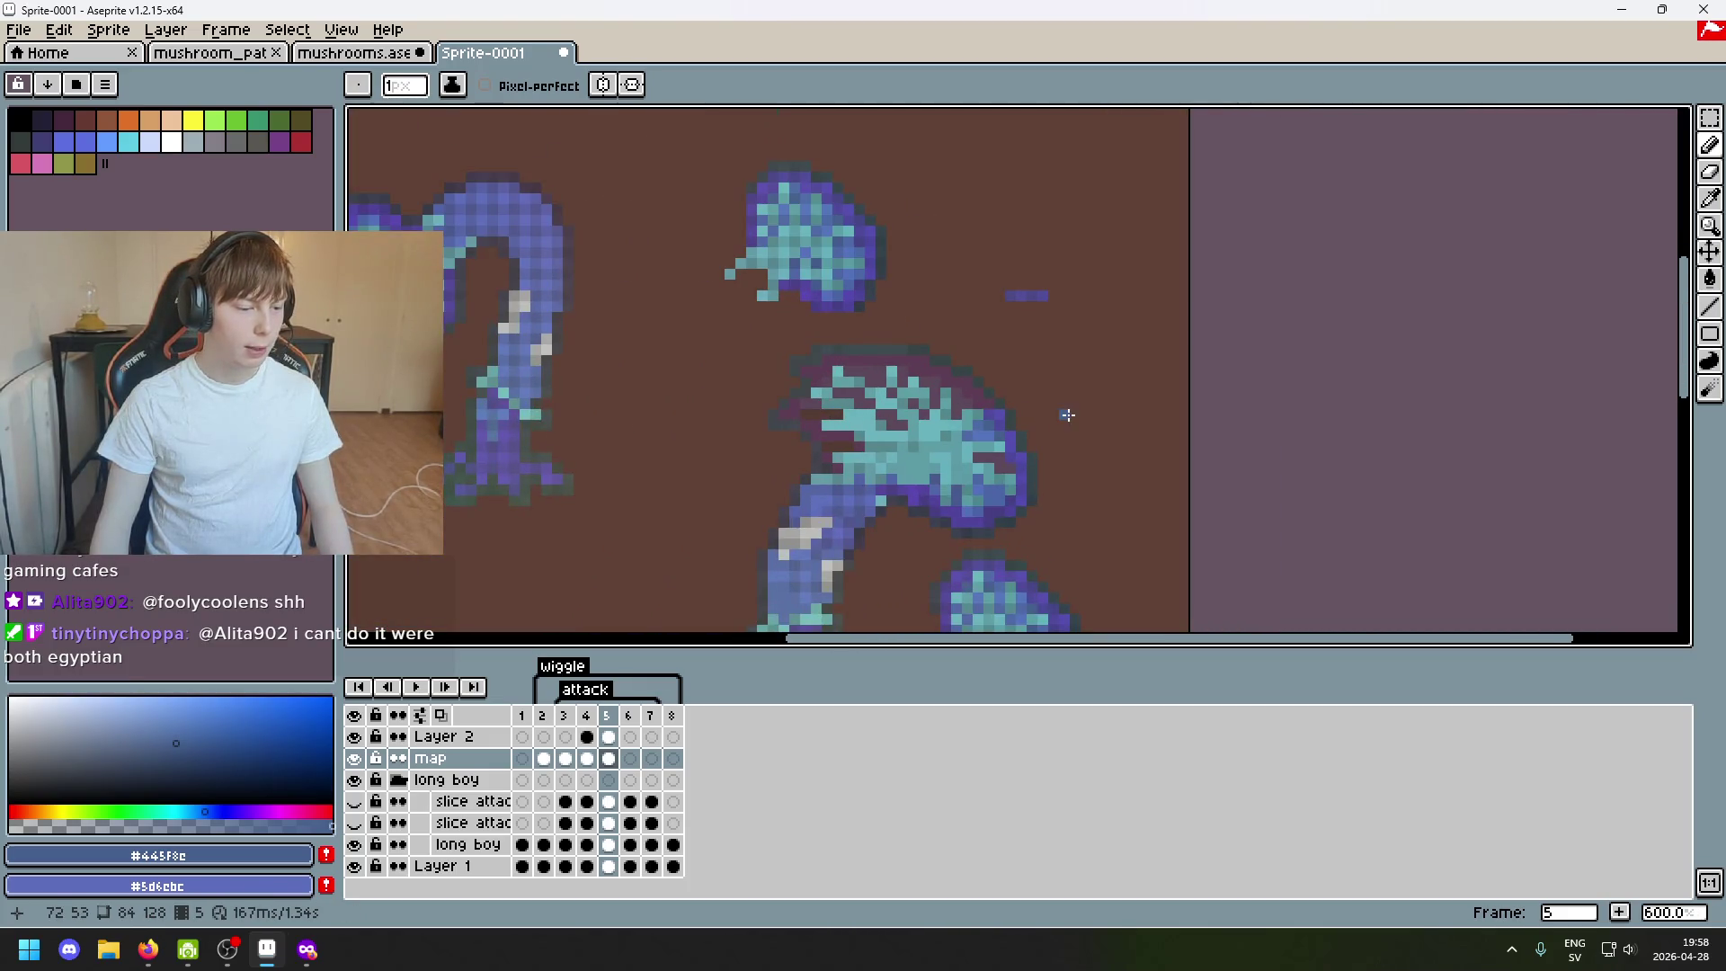
{"action": "scroll", "coordinate": [1066, 404], "scroll_direction": "up", "scroll_amount": 1}
{"action": "scroll", "coordinate": [959, 443], "scroll_direction": "up", "scroll_amount": 1}
{"action": "scroll", "coordinate": [959, 444], "scroll_direction": "up", "scroll_amount": 1}
{"action": "left_click", "coordinate": [1711, 120]}
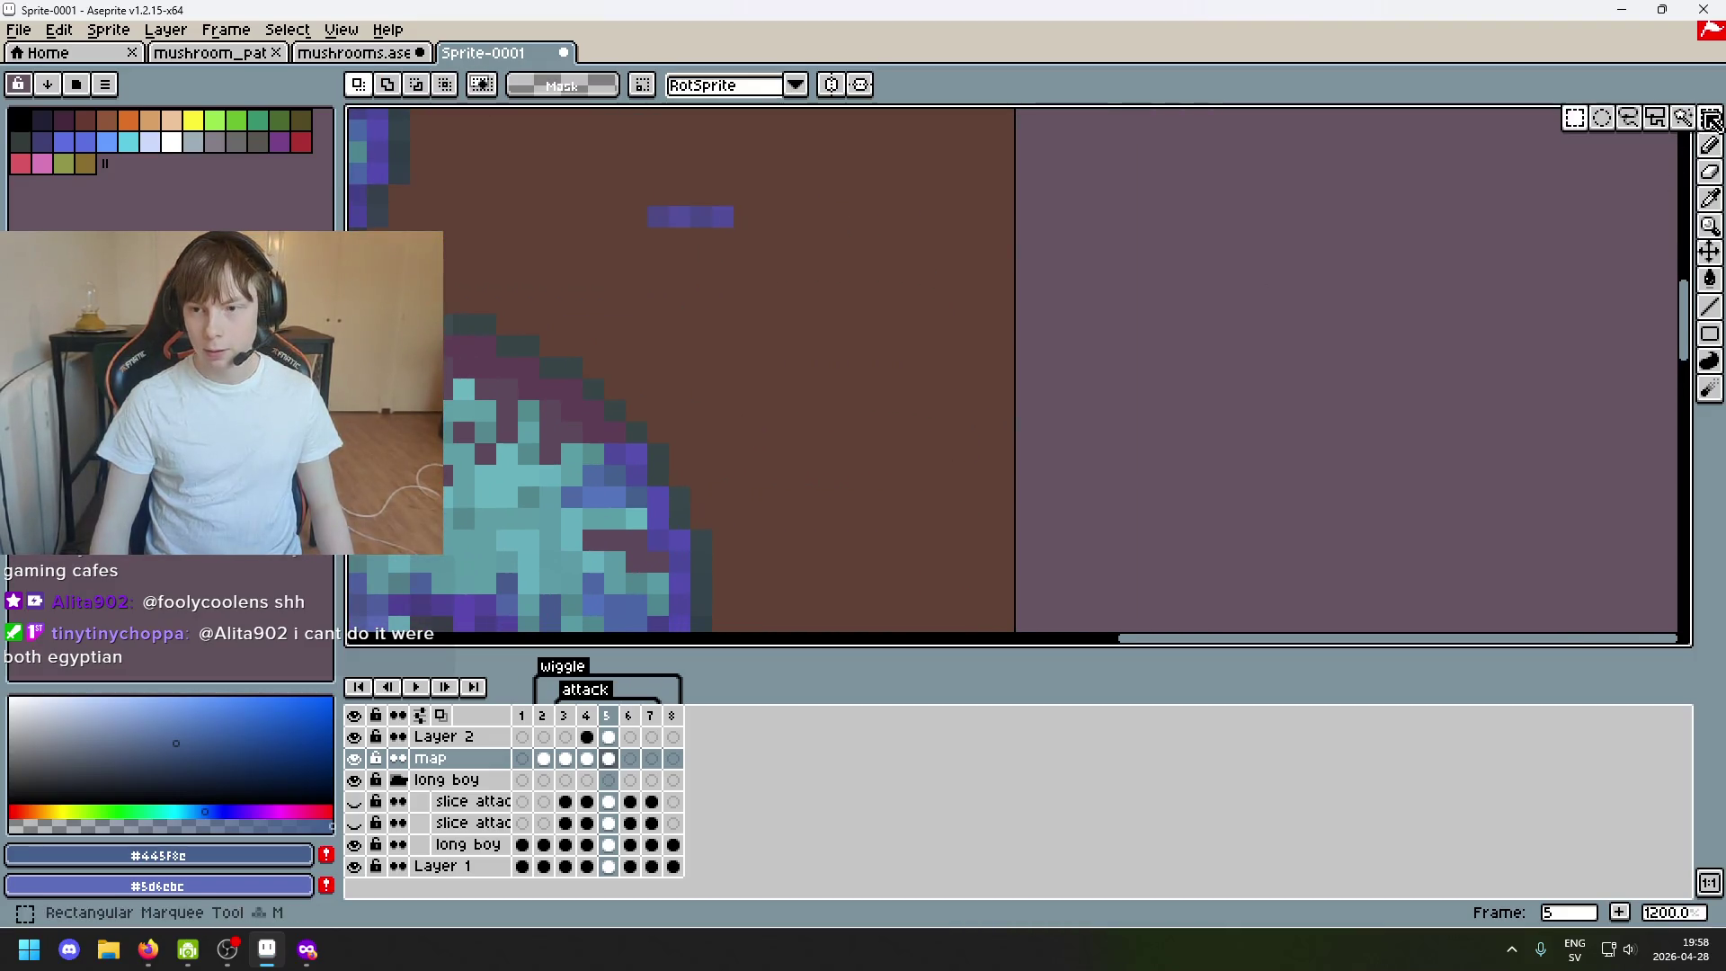
{"action": "scroll", "coordinate": [1010, 423], "scroll_direction": "down", "scroll_amount": 1}
Isolate the tiny stray pixel area on the lower cap piece, settling on lasso selection.
{"action": "left_click_drag", "start_coordinate": [801, 222], "coordinate": [1155, 575]}
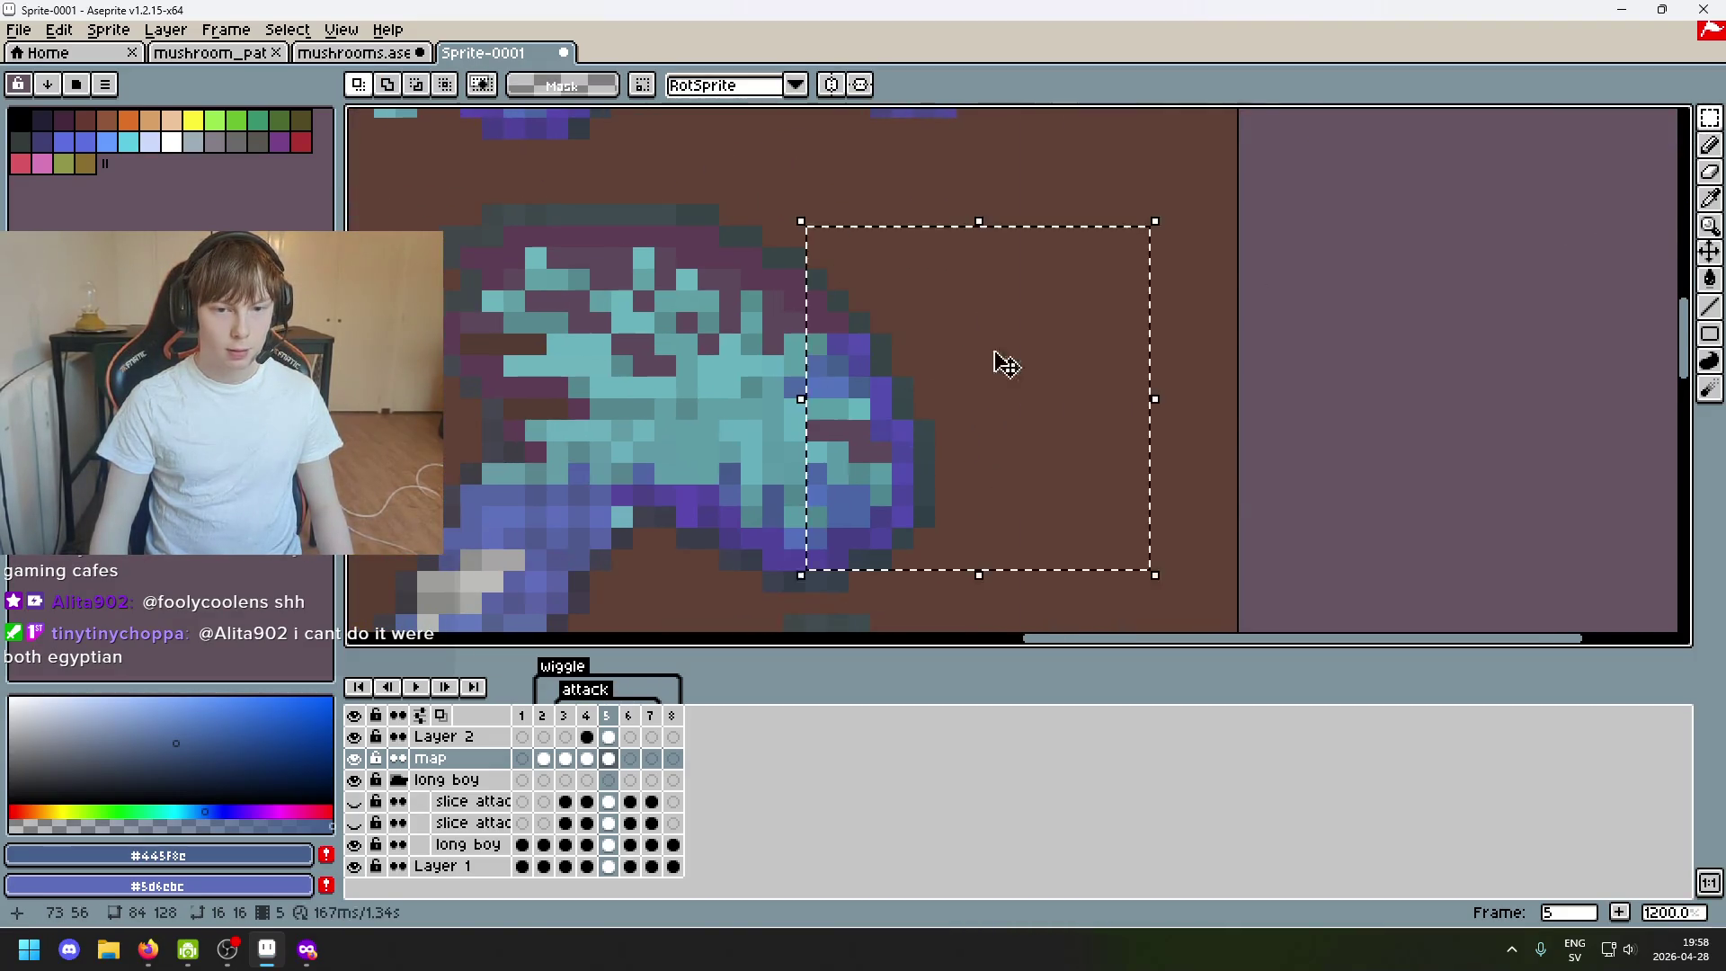
{"action": "left_click", "coordinate": [1217, 451]}
{"action": "scroll", "coordinate": [1190, 485], "scroll_direction": "down", "scroll_amount": 4}
{"action": "scroll", "coordinate": [1032, 401], "scroll_direction": "up", "scroll_amount": 2}
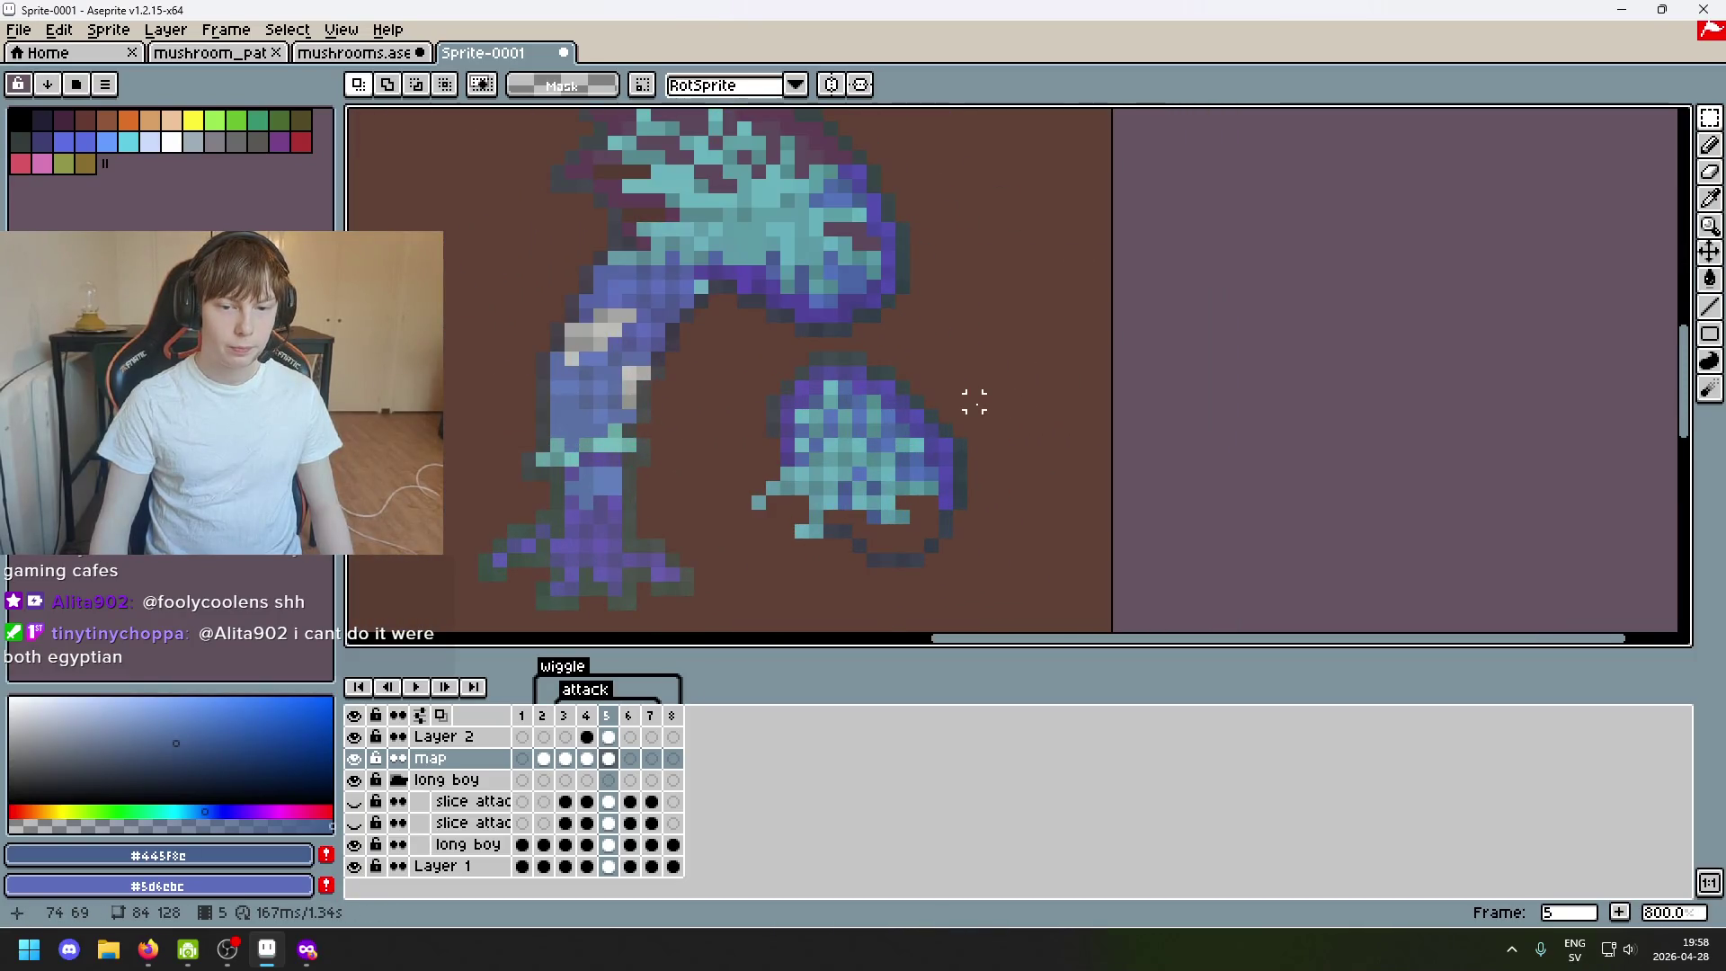
{"action": "scroll", "coordinate": [974, 402], "scroll_direction": "up", "scroll_amount": 1}
{"action": "mouse_move", "coordinate": [954, 413]}
{"action": "left_mouse_down"}
{"action": "mouse_move", "coordinate": [950, 577]}
{"action": "mouse_move", "coordinate": [853, 405]}
{"action": "left_mouse_up"}
{"action": "scroll", "coordinate": [896, 188], "scroll_direction": "down", "scroll_amount": 1}
{"action": "key", "text": "w"}
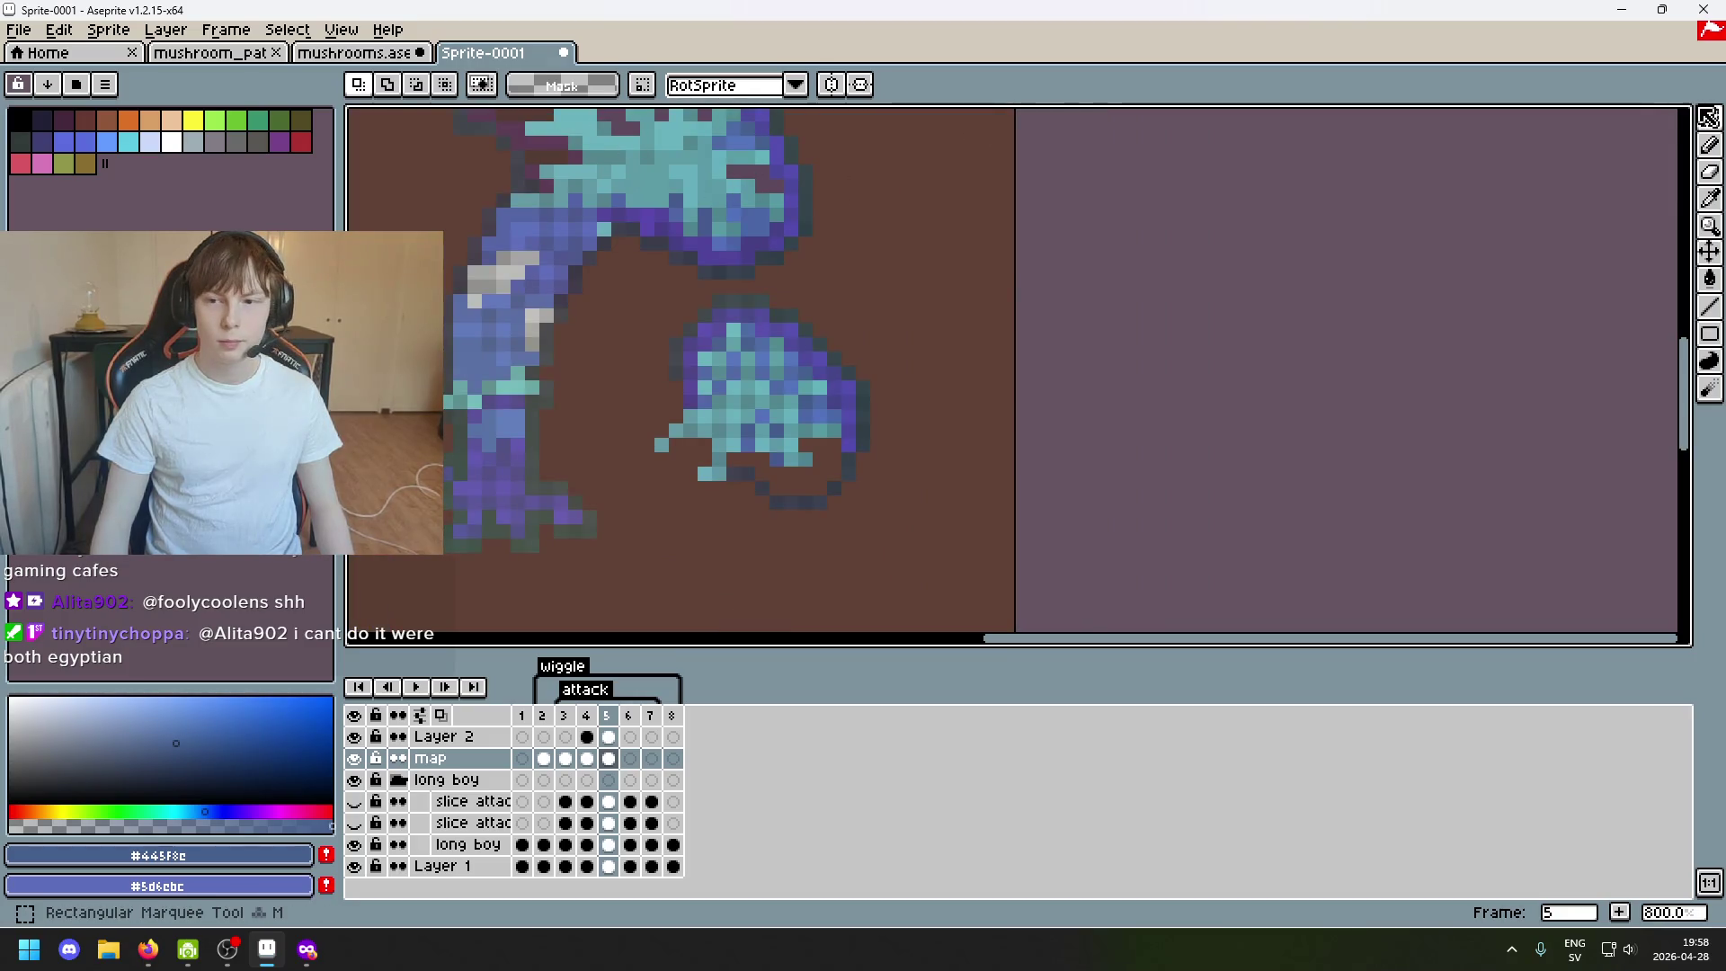
{"action": "scroll", "coordinate": [930, 344], "scroll_direction": "up", "scroll_amount": 2}
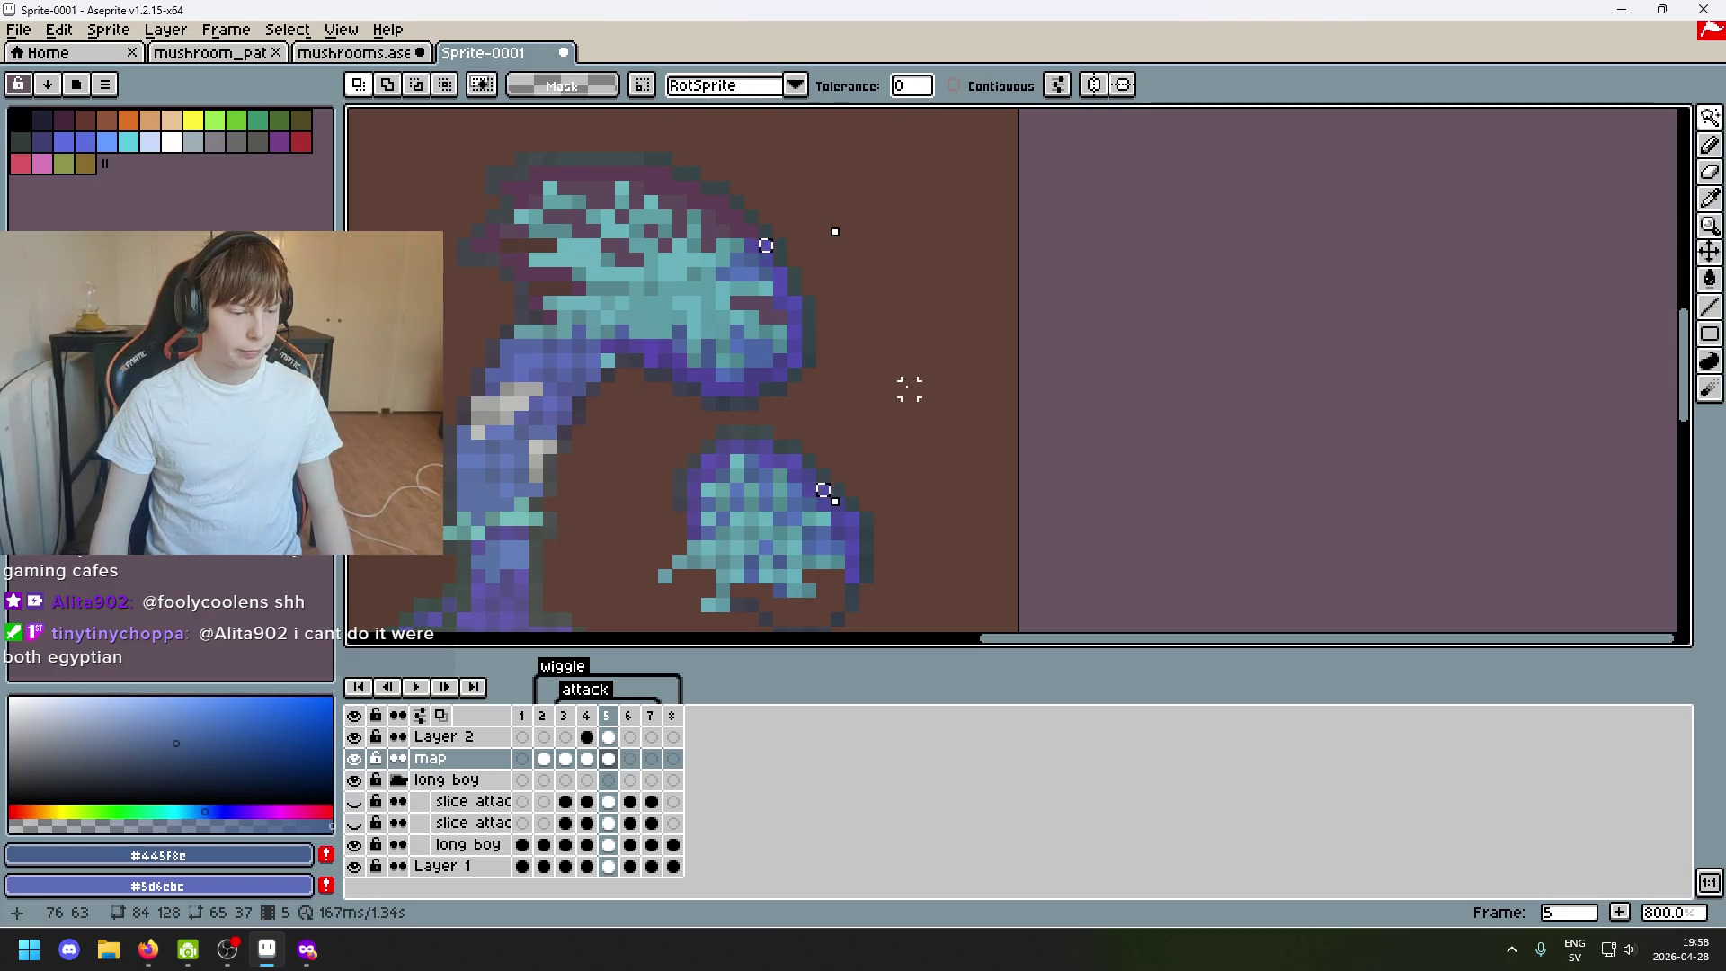
{"action": "scroll", "coordinate": [885, 421], "scroll_direction": "up", "scroll_amount": 1}
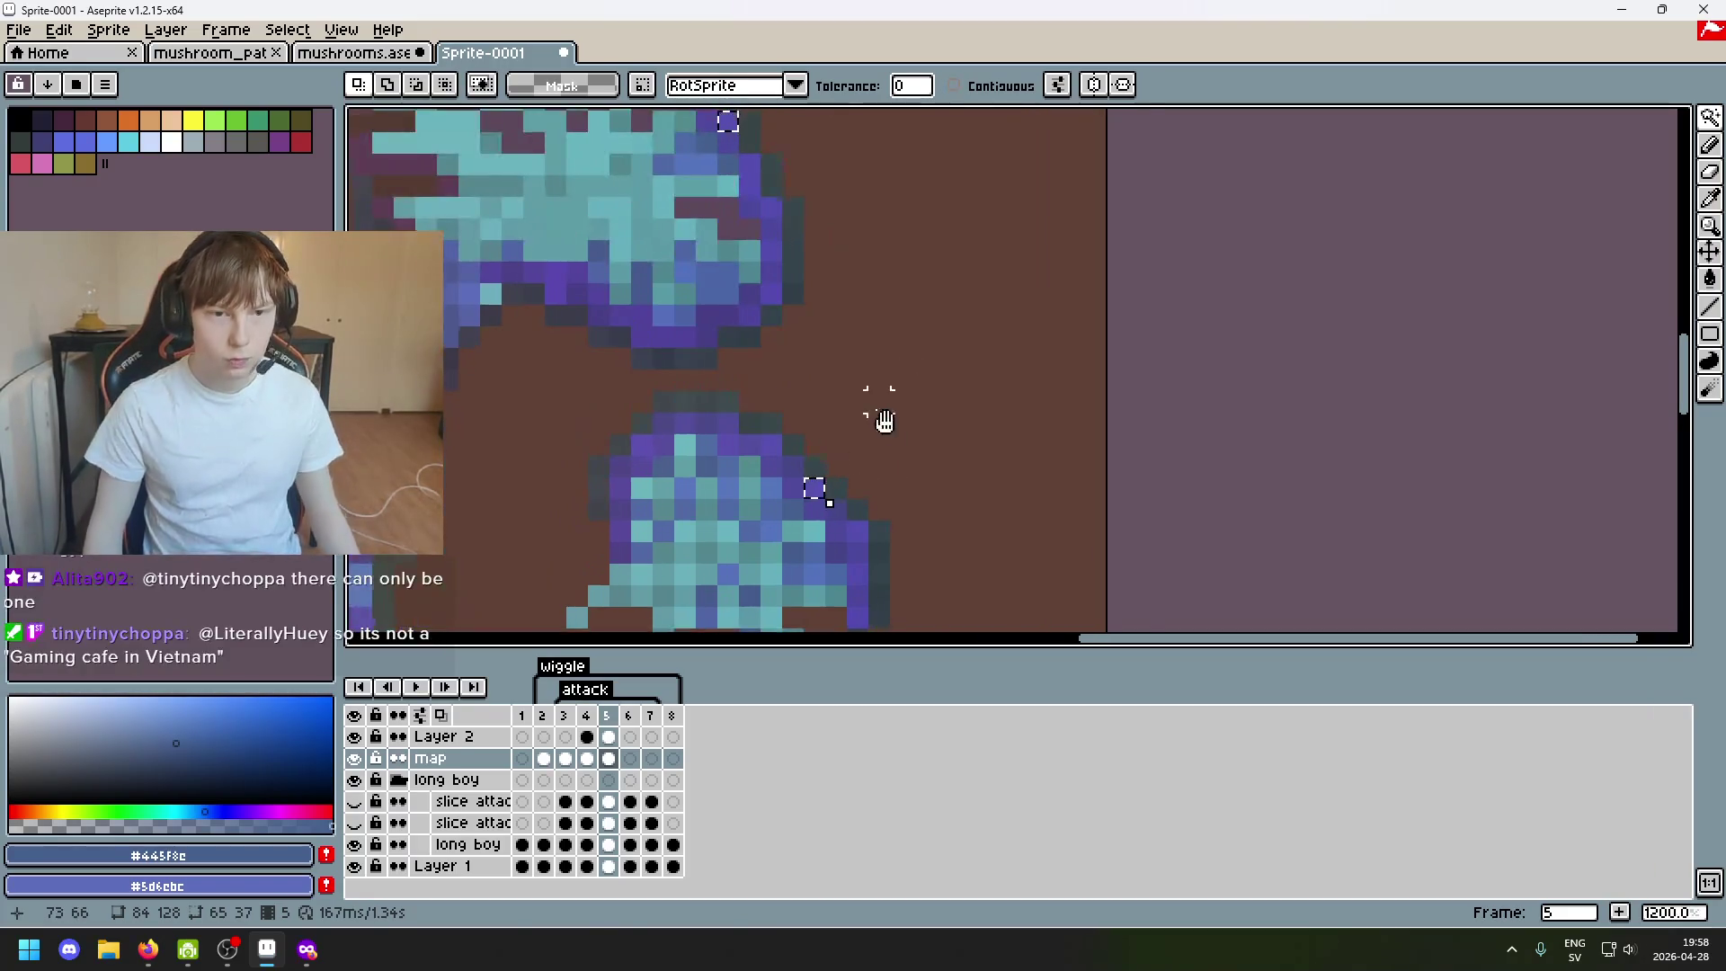
{"action": "left_click_drag", "start_coordinate": [884, 421], "coordinate": [928, 463]}
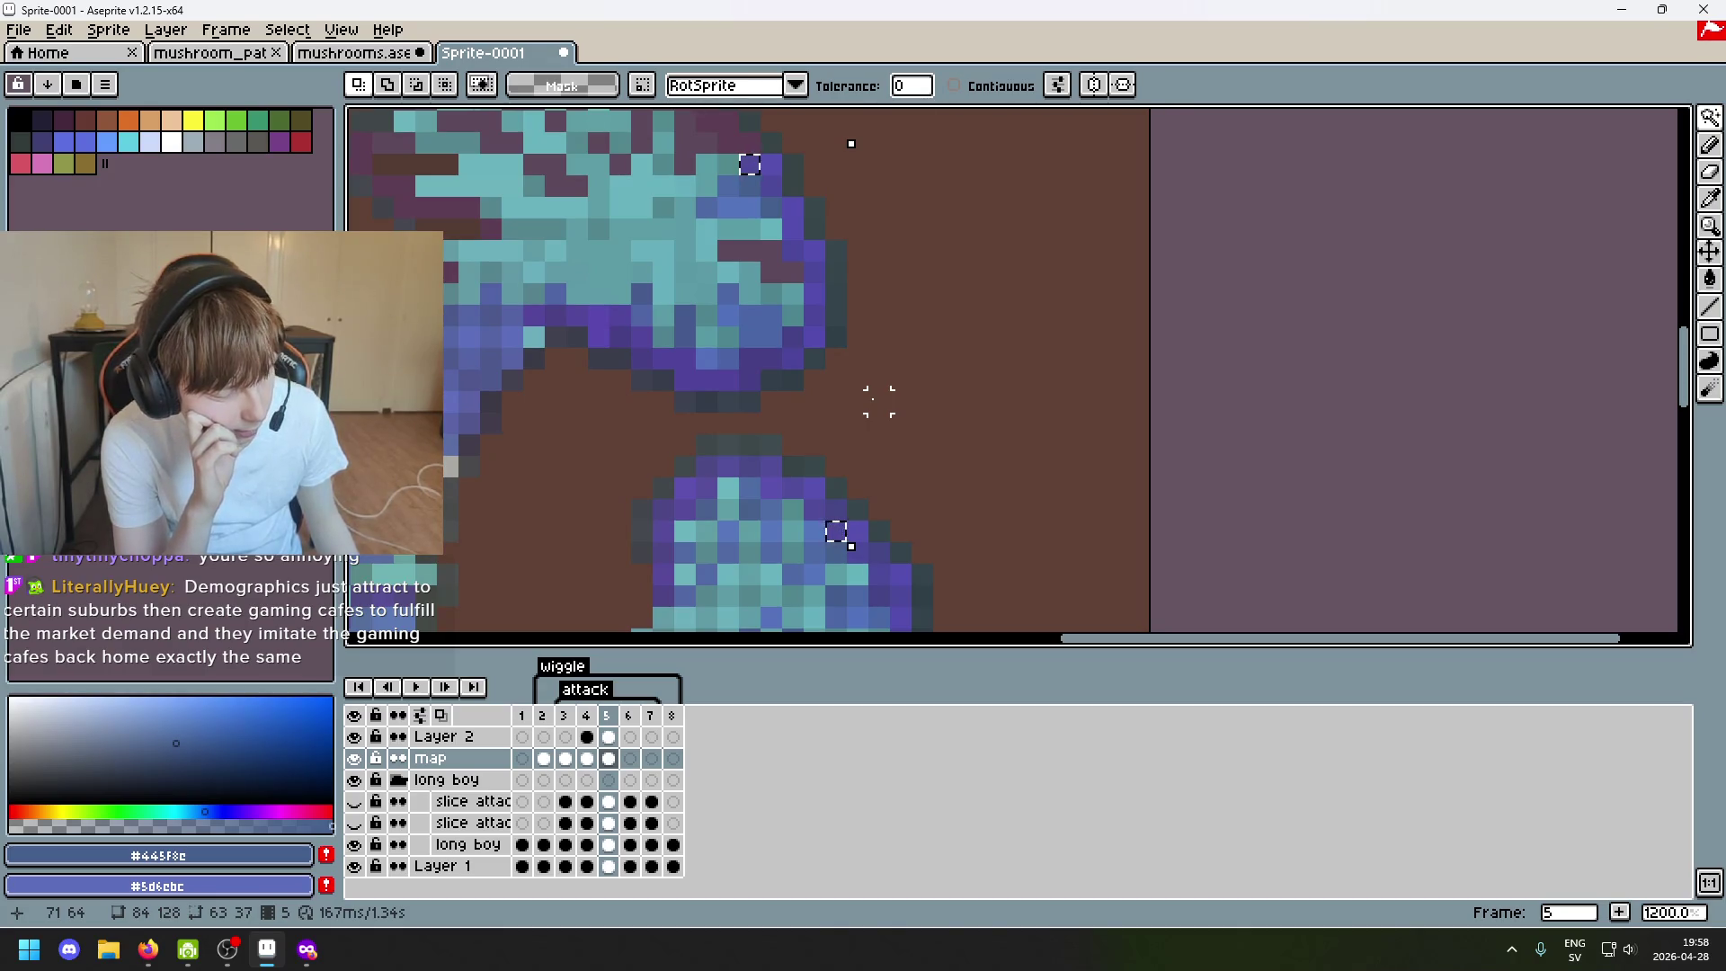
{"action": "left_click", "coordinate": [825, 514]}
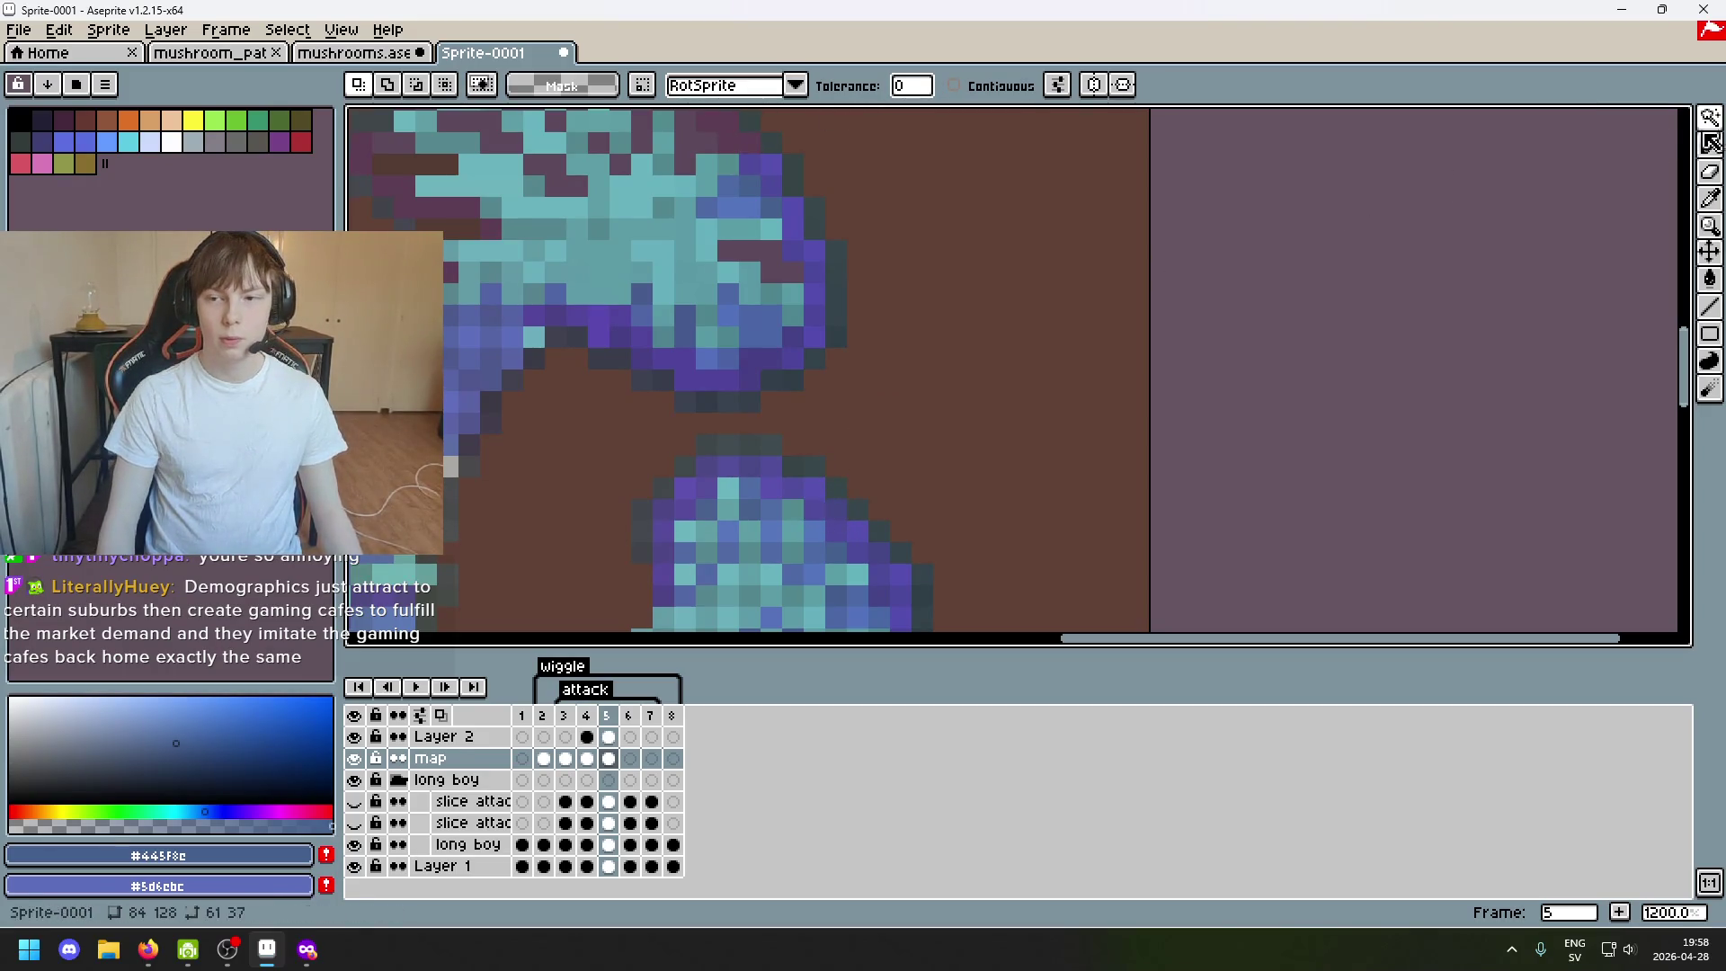
{"action": "left_click", "coordinate": [1708, 120]}
{"action": "left_click", "coordinate": [1649, 119]}
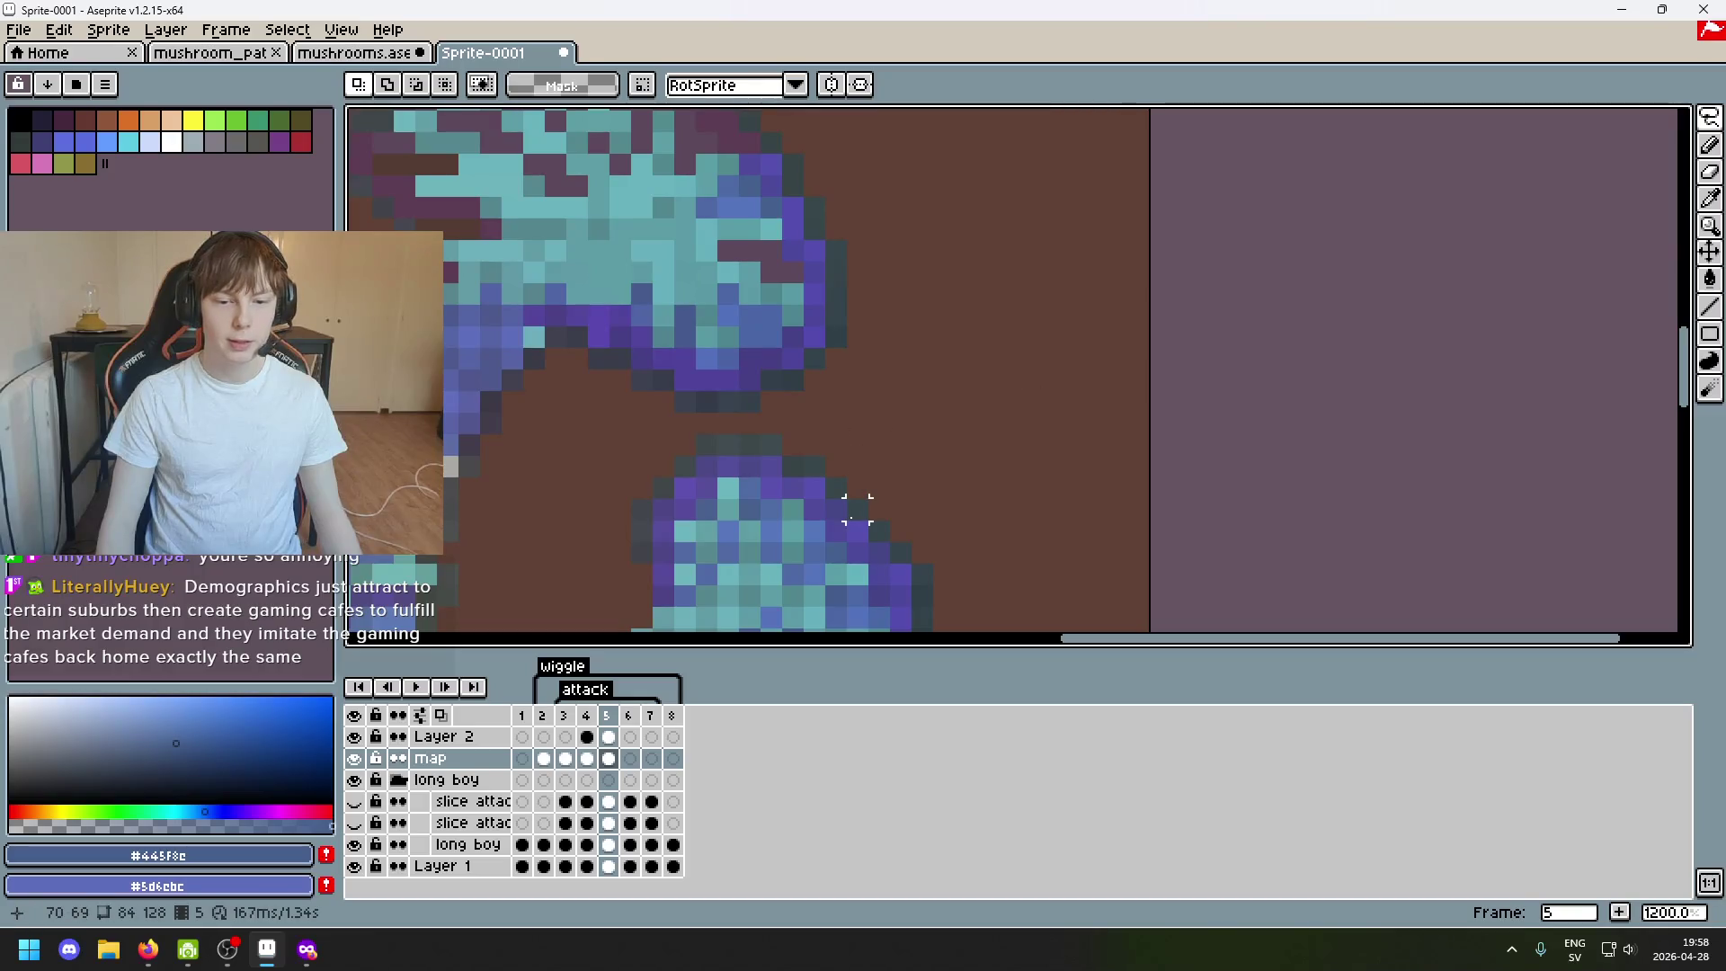
{"action": "left_click", "coordinate": [1682, 123]}
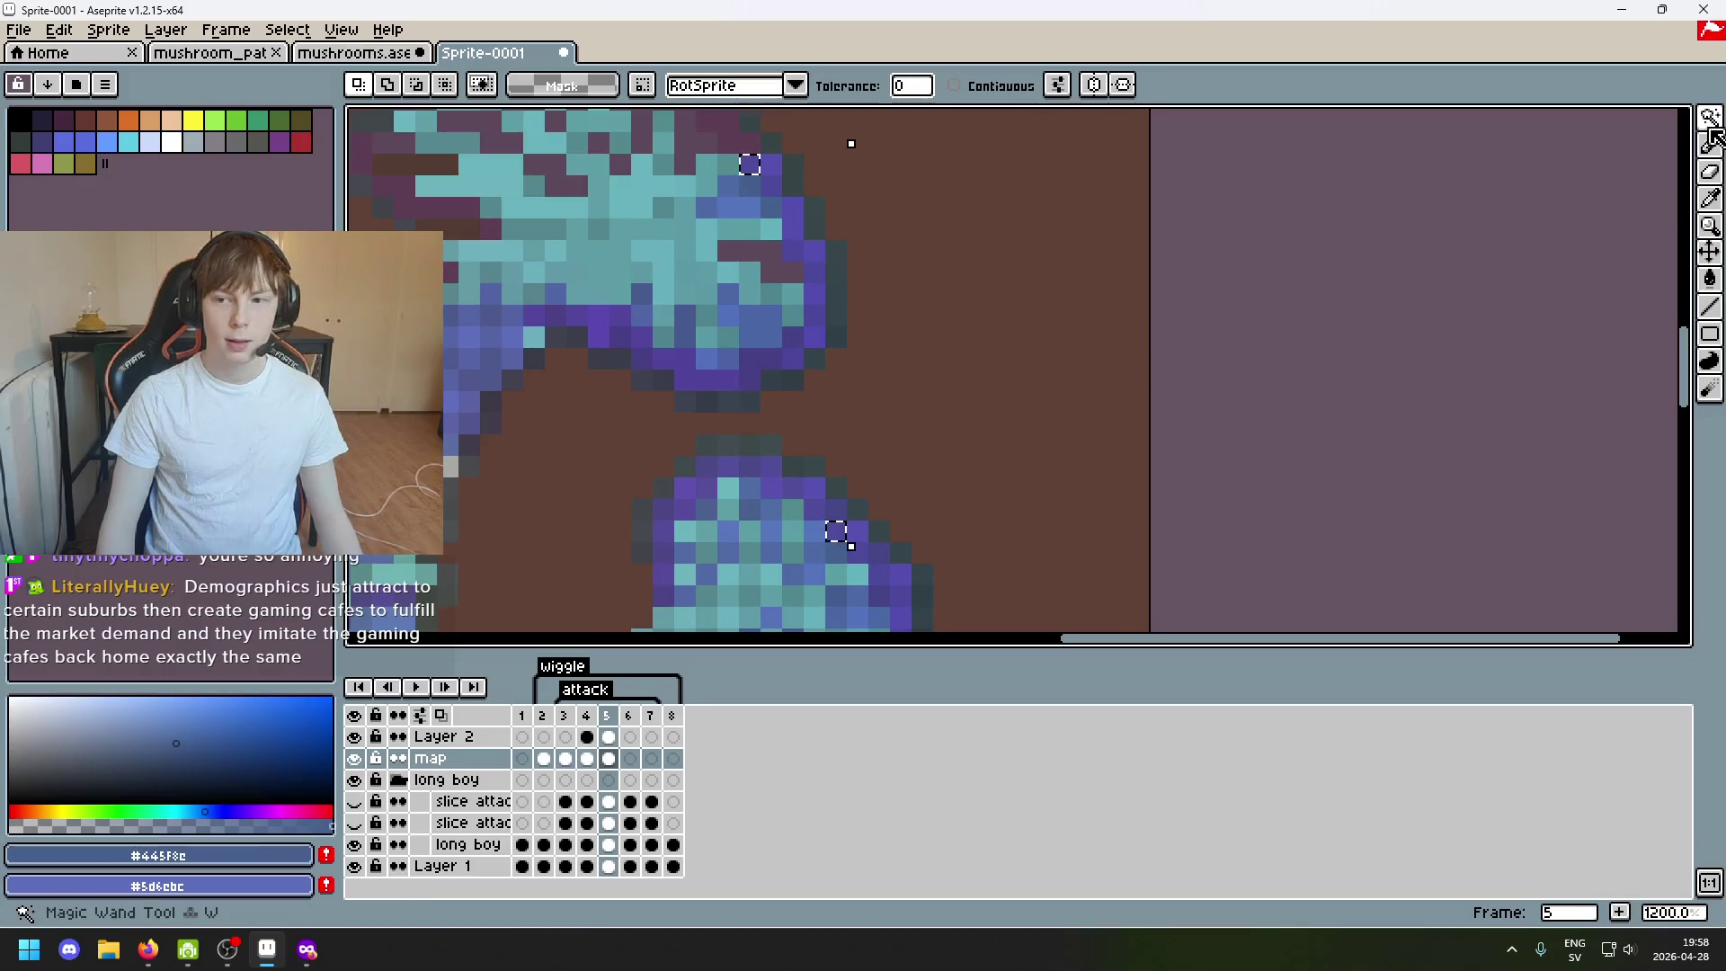
{"action": "left_click", "coordinate": [1708, 119]}
{"action": "left_click", "coordinate": [1648, 120]}
{"action": "scroll", "coordinate": [992, 481], "scroll_direction": "down", "scroll_amount": 1}
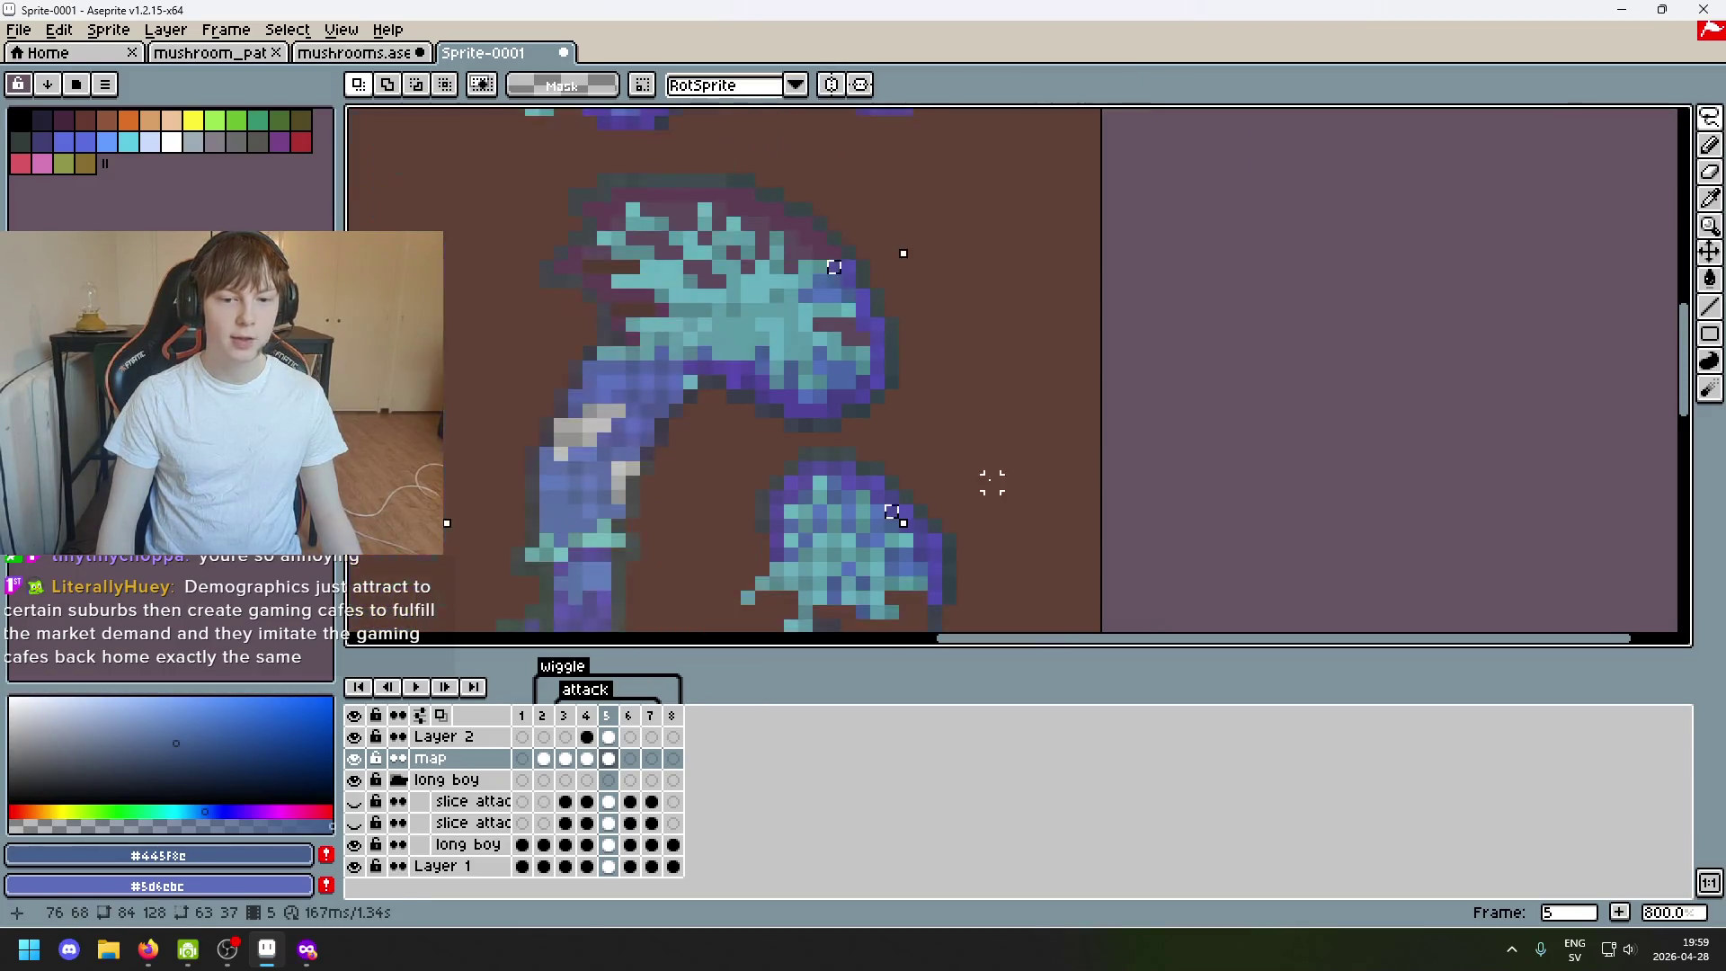
{"action": "scroll", "coordinate": [949, 496], "scroll_direction": "up", "scroll_amount": 2}
Delete the two stray pixels and erase the strip along the lower piece's top edge.
{"action": "left_click_drag", "start_coordinate": [872, 500], "coordinate": [831, 503]}
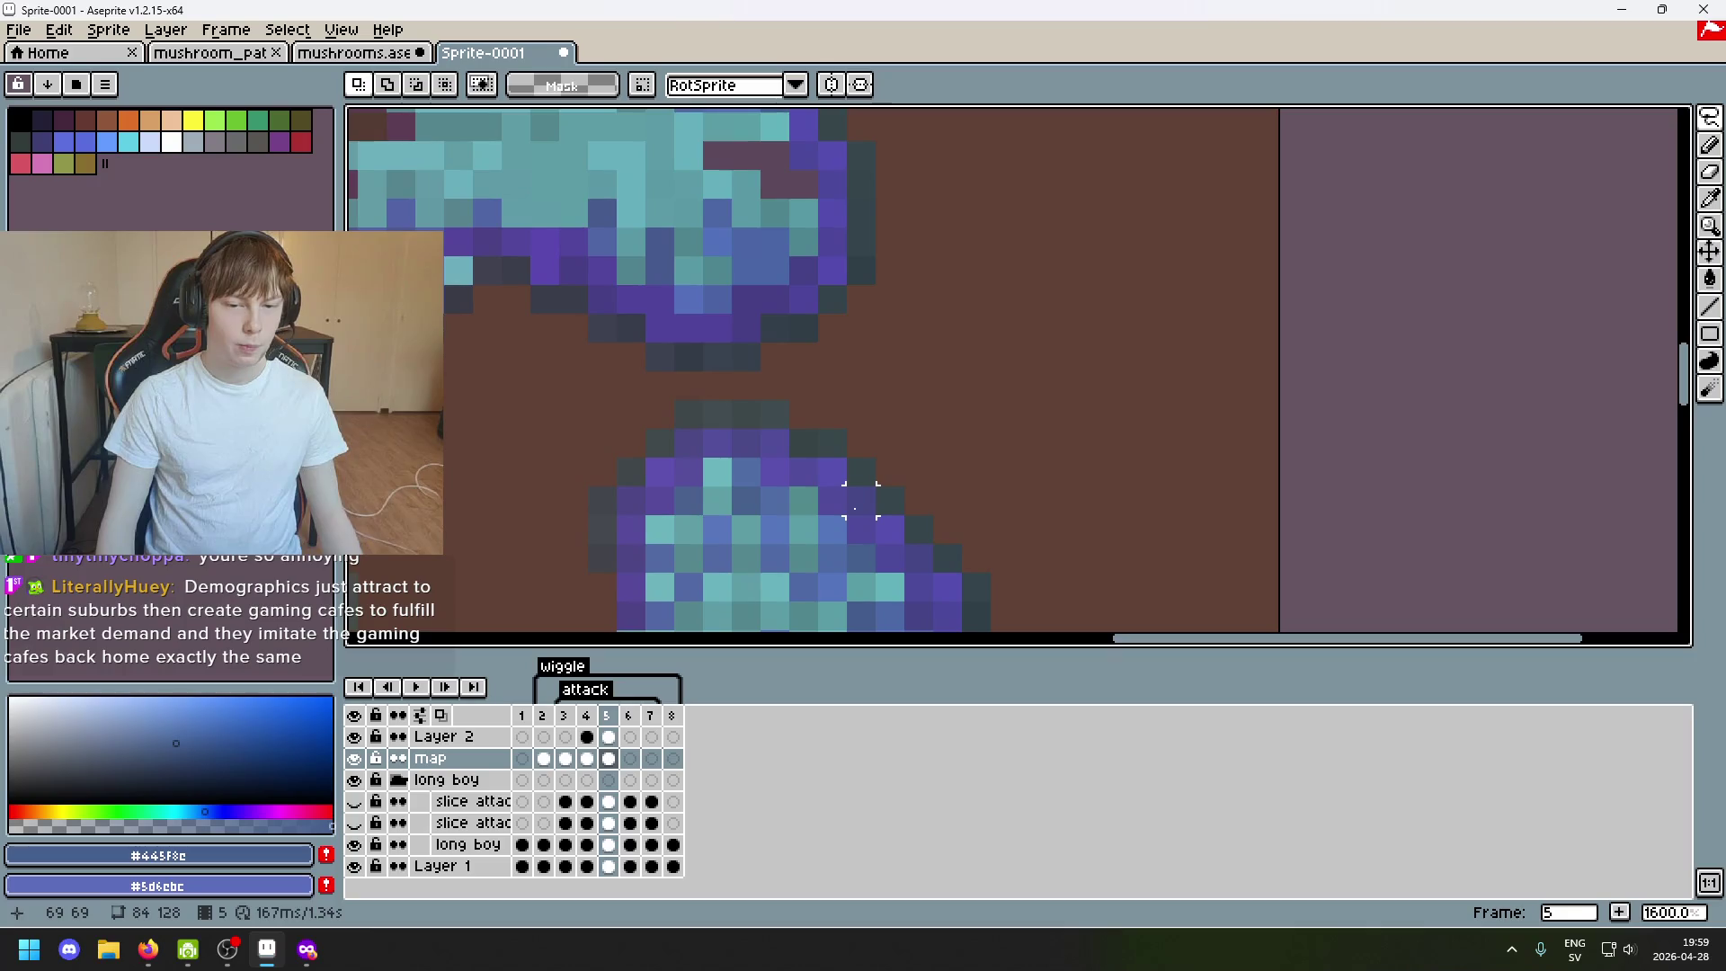
{"action": "key", "text": "Delete"}
{"action": "mouse_move", "coordinate": [772, 445]}
{"action": "left_mouse_down"}
{"action": "mouse_move", "coordinate": [688, 465]}
{"action": "mouse_move", "coordinate": [876, 405]}
{"action": "mouse_move", "coordinate": [863, 219]}
{"action": "left_mouse_up"}
{"action": "scroll", "coordinate": [809, 444], "scroll_direction": "down", "scroll_amount": 3}
{"action": "scroll", "coordinate": [879, 240], "scroll_direction": "up", "scroll_amount": 4}
{"action": "left_click", "coordinate": [883, 254]}
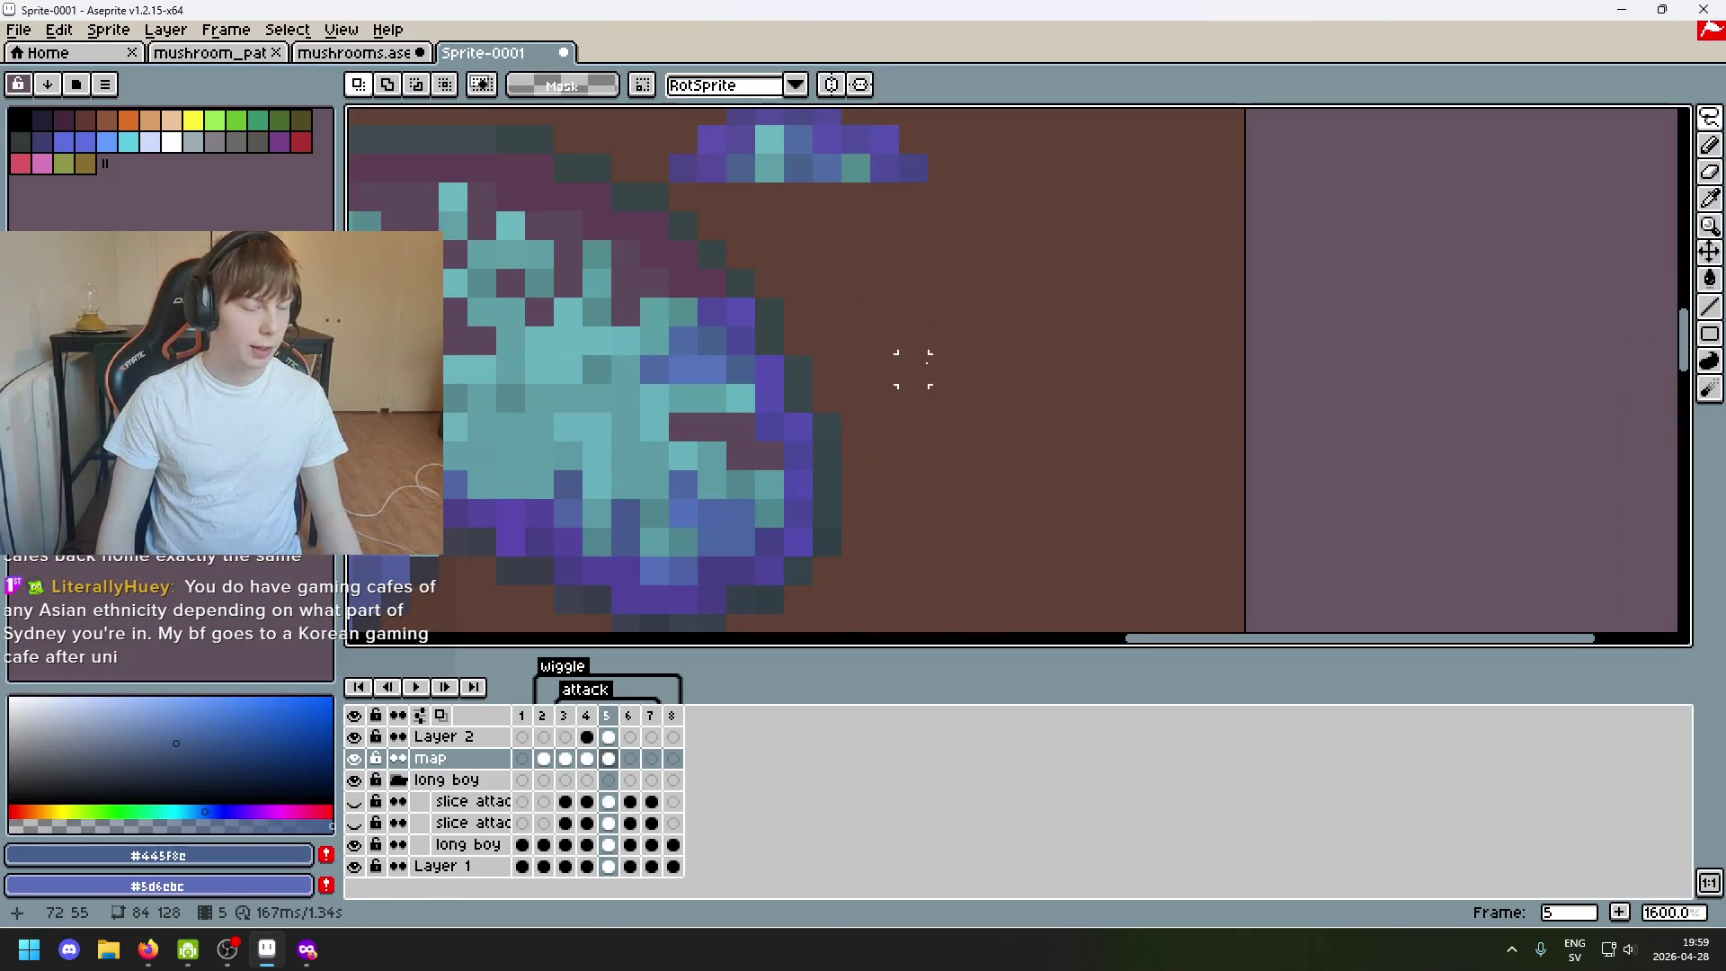
{"action": "scroll", "coordinate": [907, 287], "scroll_direction": "up", "scroll_amount": 2}
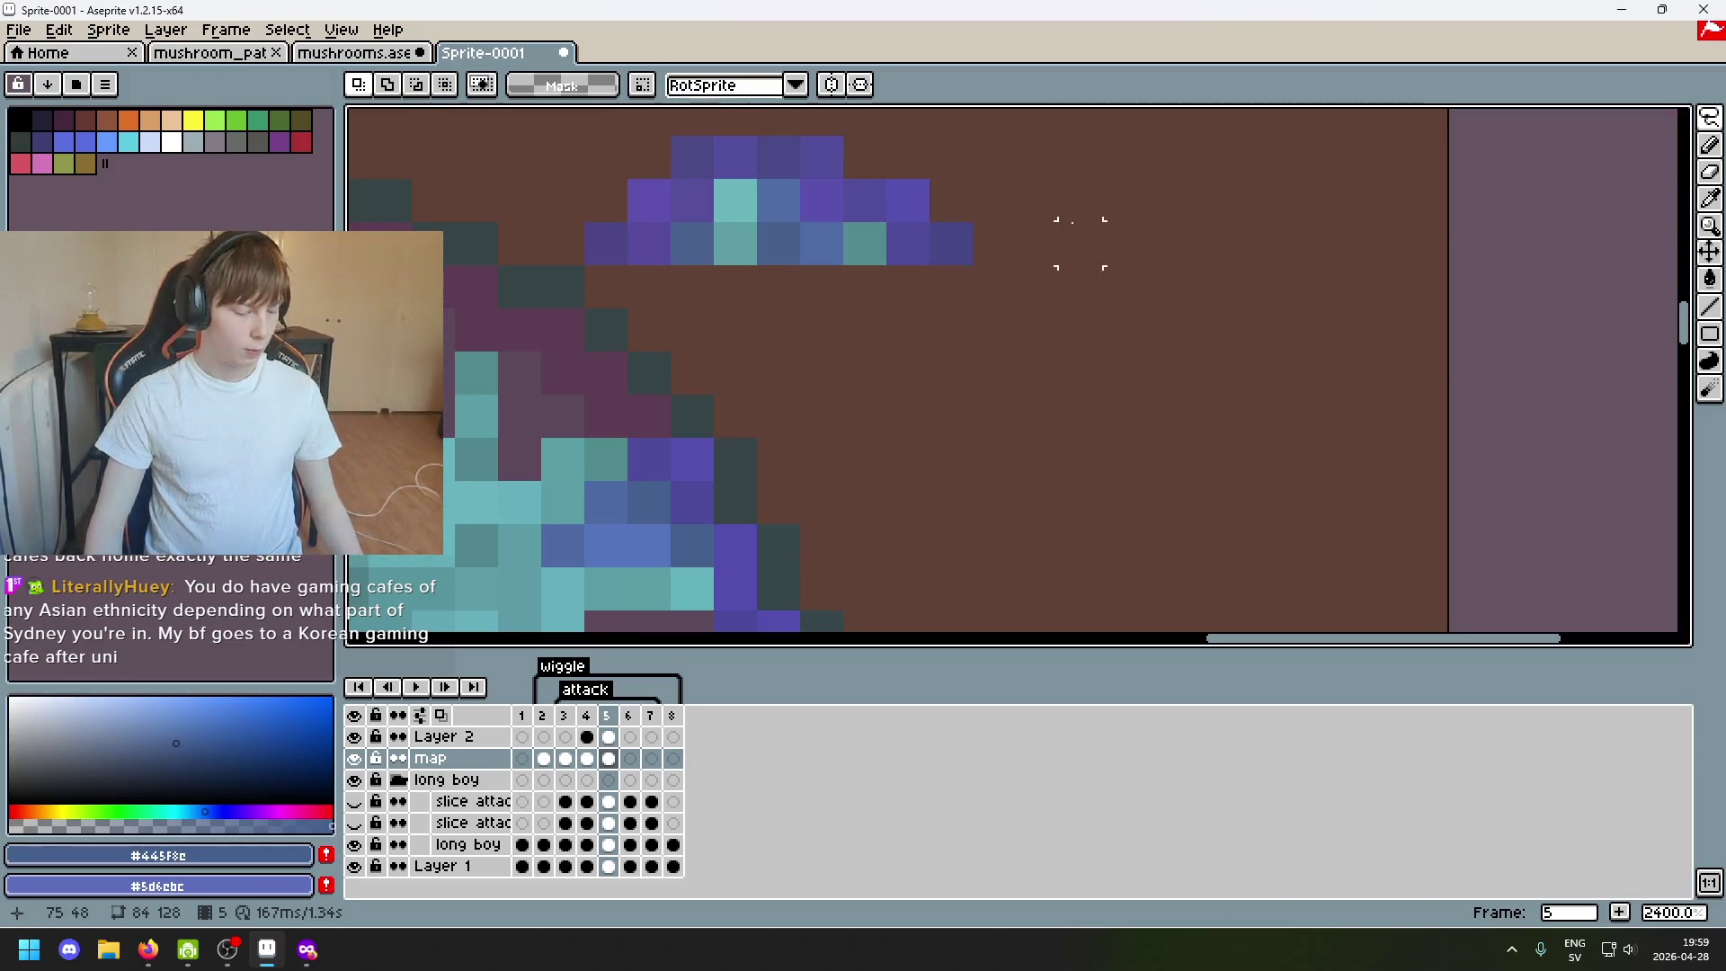
Recolour two fragment pixels purple and move the fragment's top purple pixels onto the lower row.
{"action": "mouse_move", "coordinate": [992, 286]}
{"action": "left_mouse_down"}
{"action": "mouse_move", "coordinate": [1030, 367]}
{"action": "mouse_move", "coordinate": [924, 260]}
{"action": "left_mouse_up"}
{"action": "left_click", "coordinate": [1710, 119]}
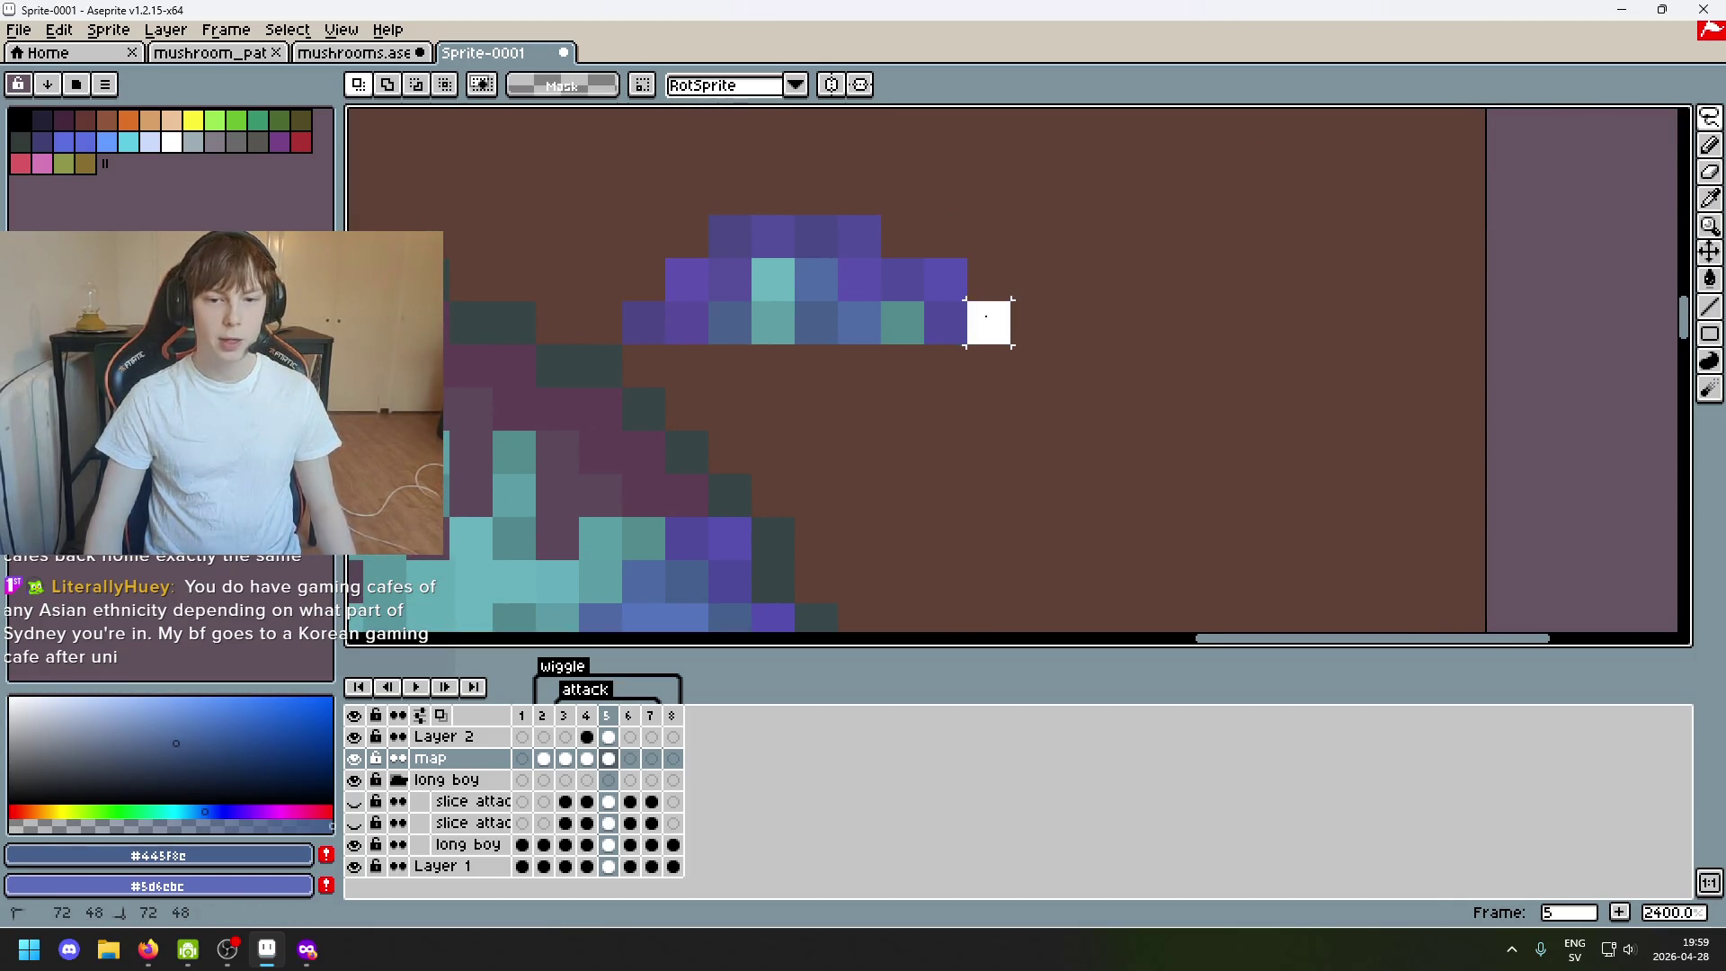
{"action": "key", "text": "ctrl+z"}
{"action": "left_click_drag", "start_coordinate": [593, 453], "coordinate": [655, 454]}
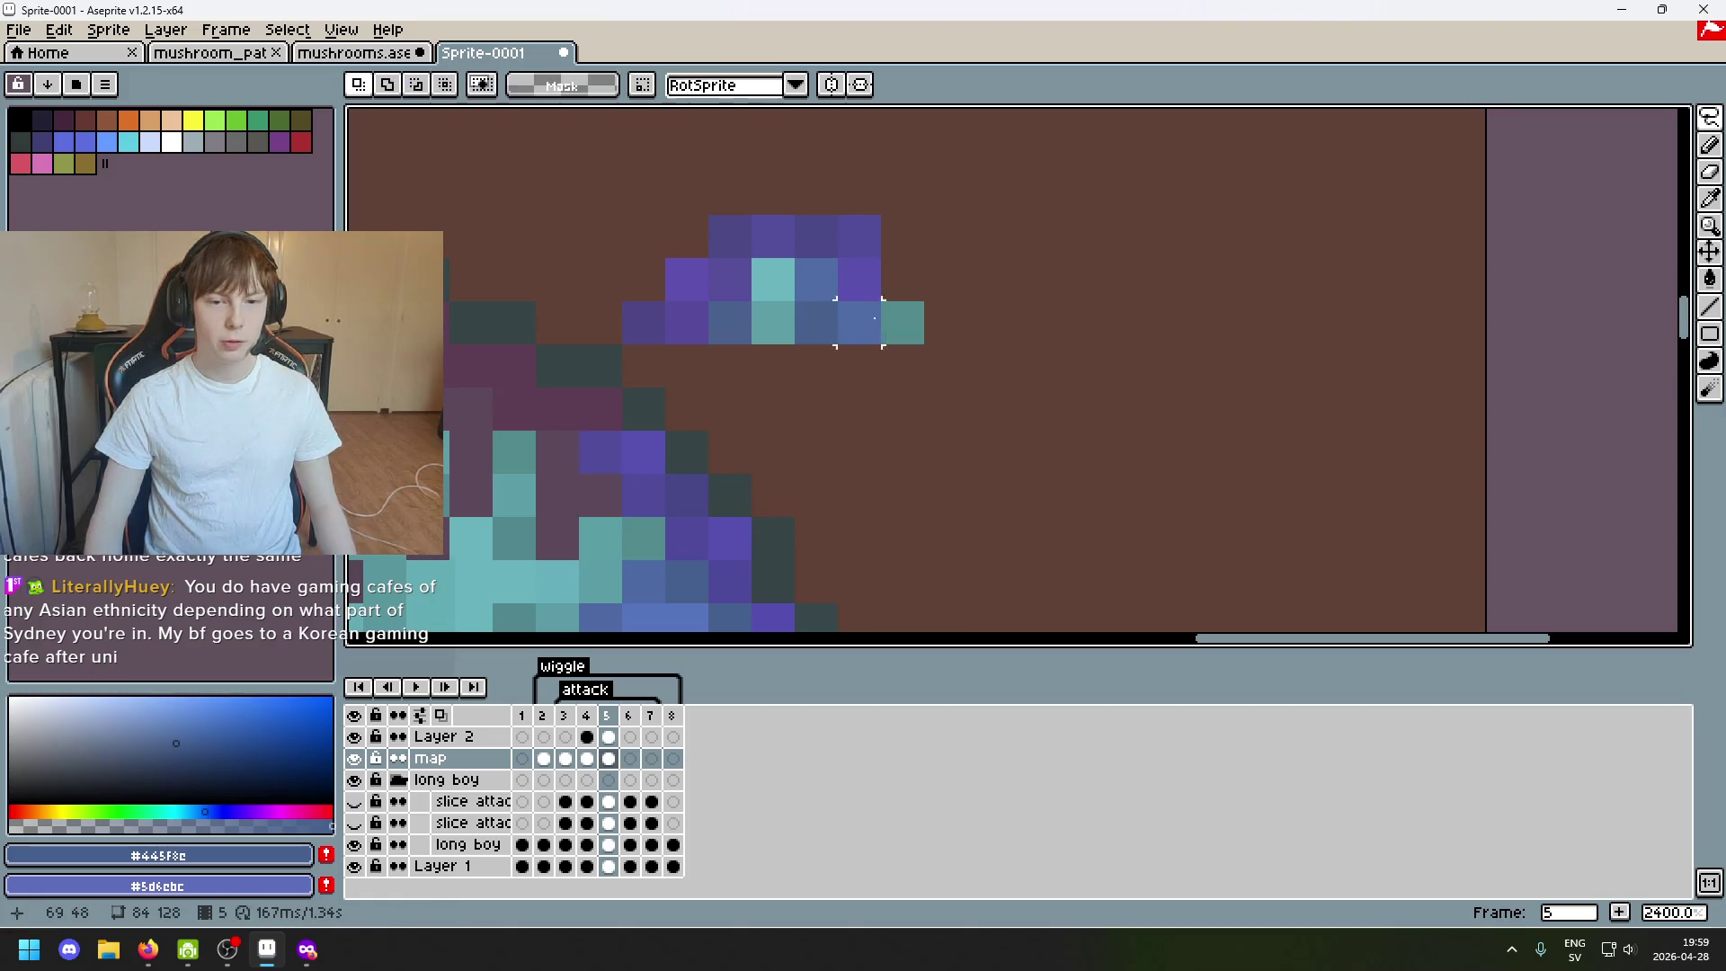
{"action": "left_click_drag", "start_coordinate": [866, 287], "coordinate": [793, 216]}
{"action": "scroll", "coordinate": [961, 274], "scroll_direction": "down", "scroll_amount": 3}
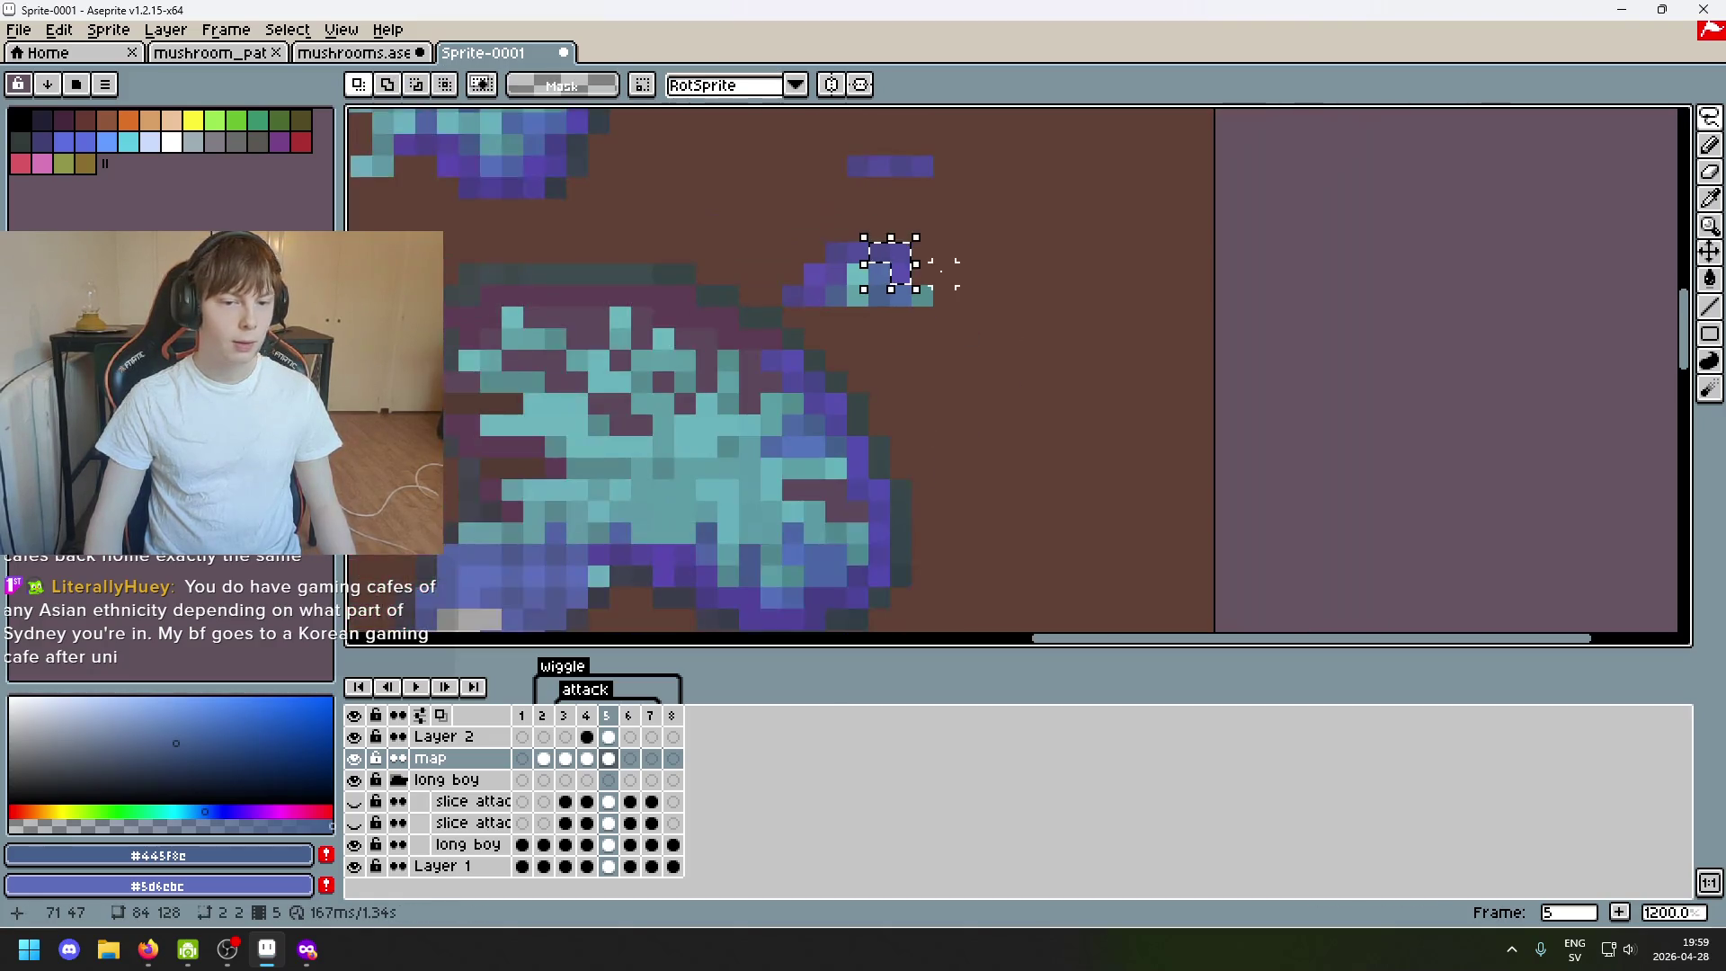
{"action": "scroll", "coordinate": [964, 313], "scroll_direction": "up", "scroll_amount": 2}
{"action": "scroll", "coordinate": [883, 269], "scroll_direction": "up", "scroll_amount": 1}
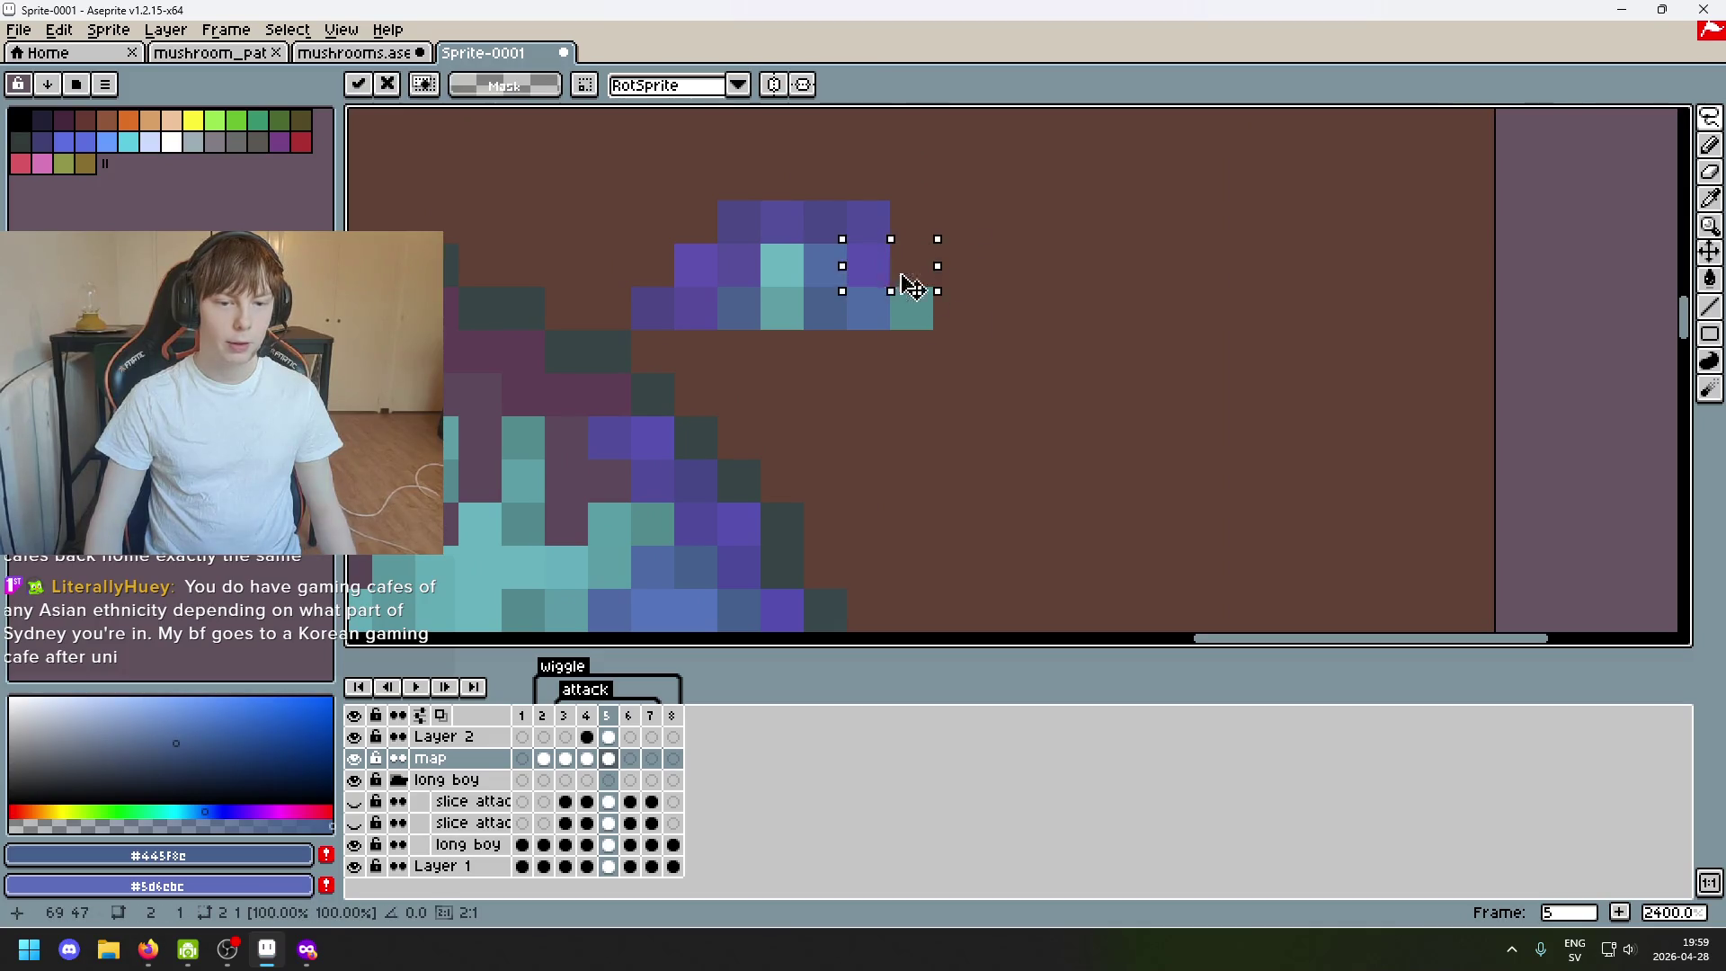
{"action": "left_click_drag", "start_coordinate": [909, 285], "coordinate": [647, 388]}
{"action": "key", "text": "ctrl+z"}
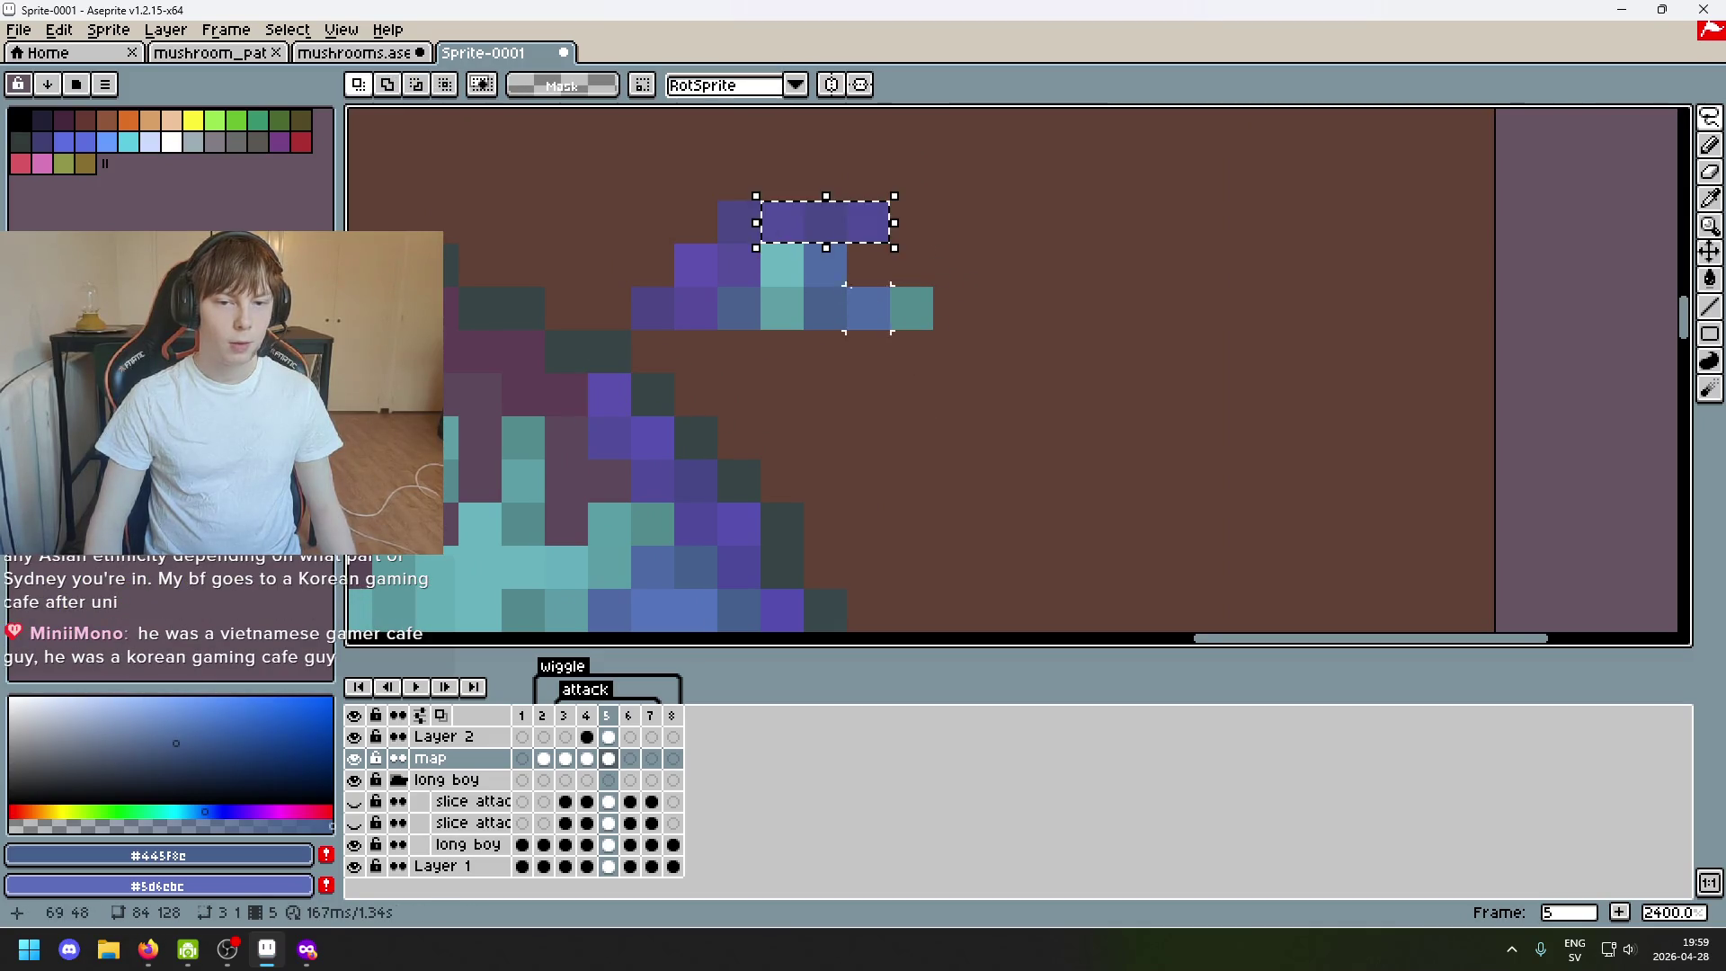
{"action": "scroll", "coordinate": [1021, 250], "scroll_direction": "left", "scroll_amount": 3}
{"action": "left_click_drag", "start_coordinate": [1021, 250], "coordinate": [722, 422]}
{"action": "key", "text": "b"}
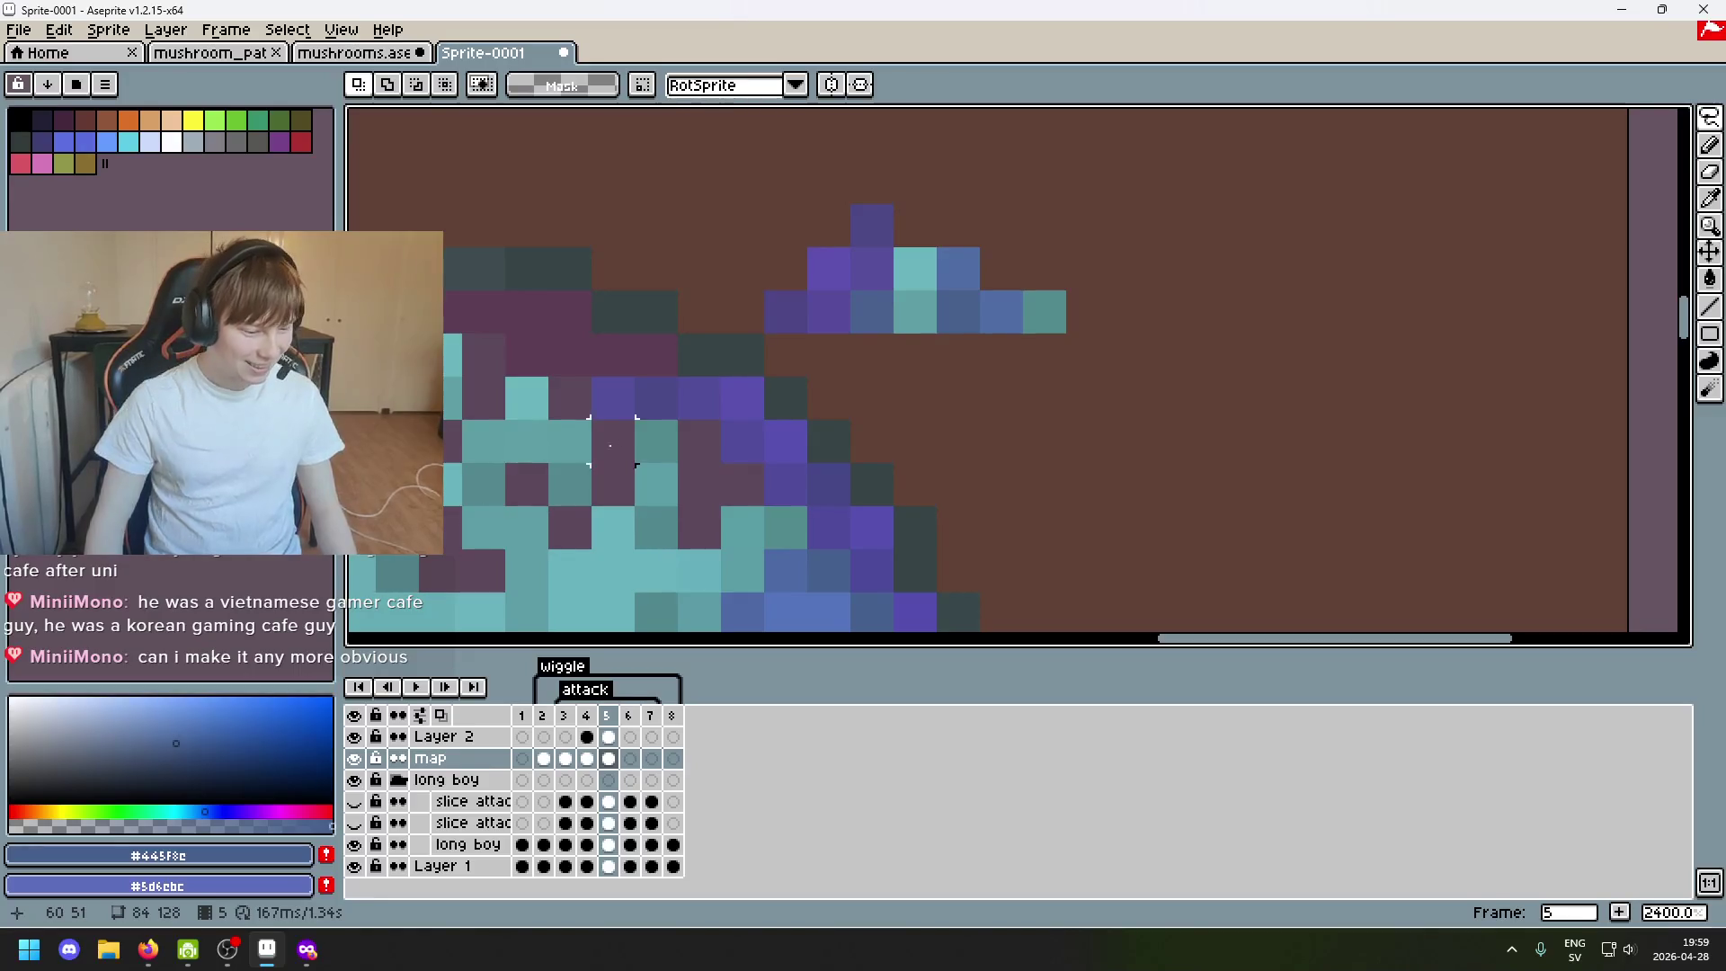
Nudge single pixels and a small pixel block into the flattened fragment cluster and commit.
{"action": "left_click", "coordinate": [598, 399]}
{"action": "left_click_drag", "start_coordinate": [597, 399], "coordinate": [641, 356]}
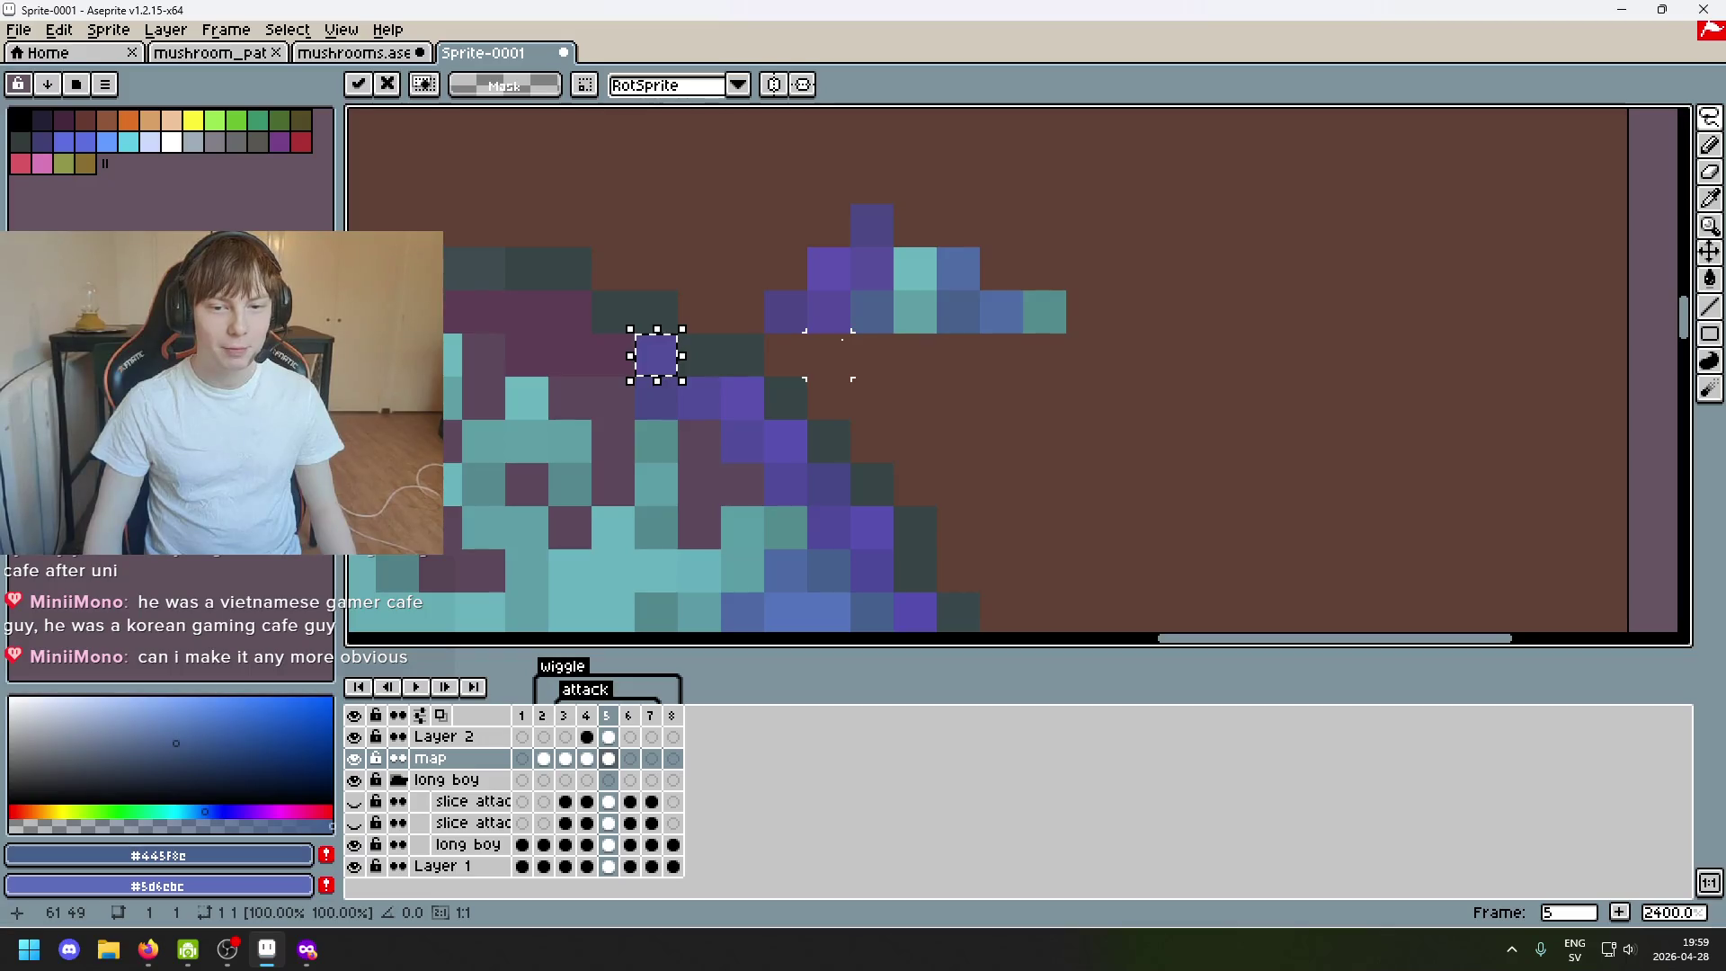
{"action": "scroll", "coordinate": [931, 384], "scroll_direction": "up", "scroll_amount": 1}
{"action": "scroll", "coordinate": [961, 322], "scroll_direction": "left", "scroll_amount": 2}
{"action": "scroll", "coordinate": [962, 321], "scroll_direction": "down", "scroll_amount": 3}
{"action": "scroll", "coordinate": [993, 387], "scroll_direction": "up", "scroll_amount": 2}
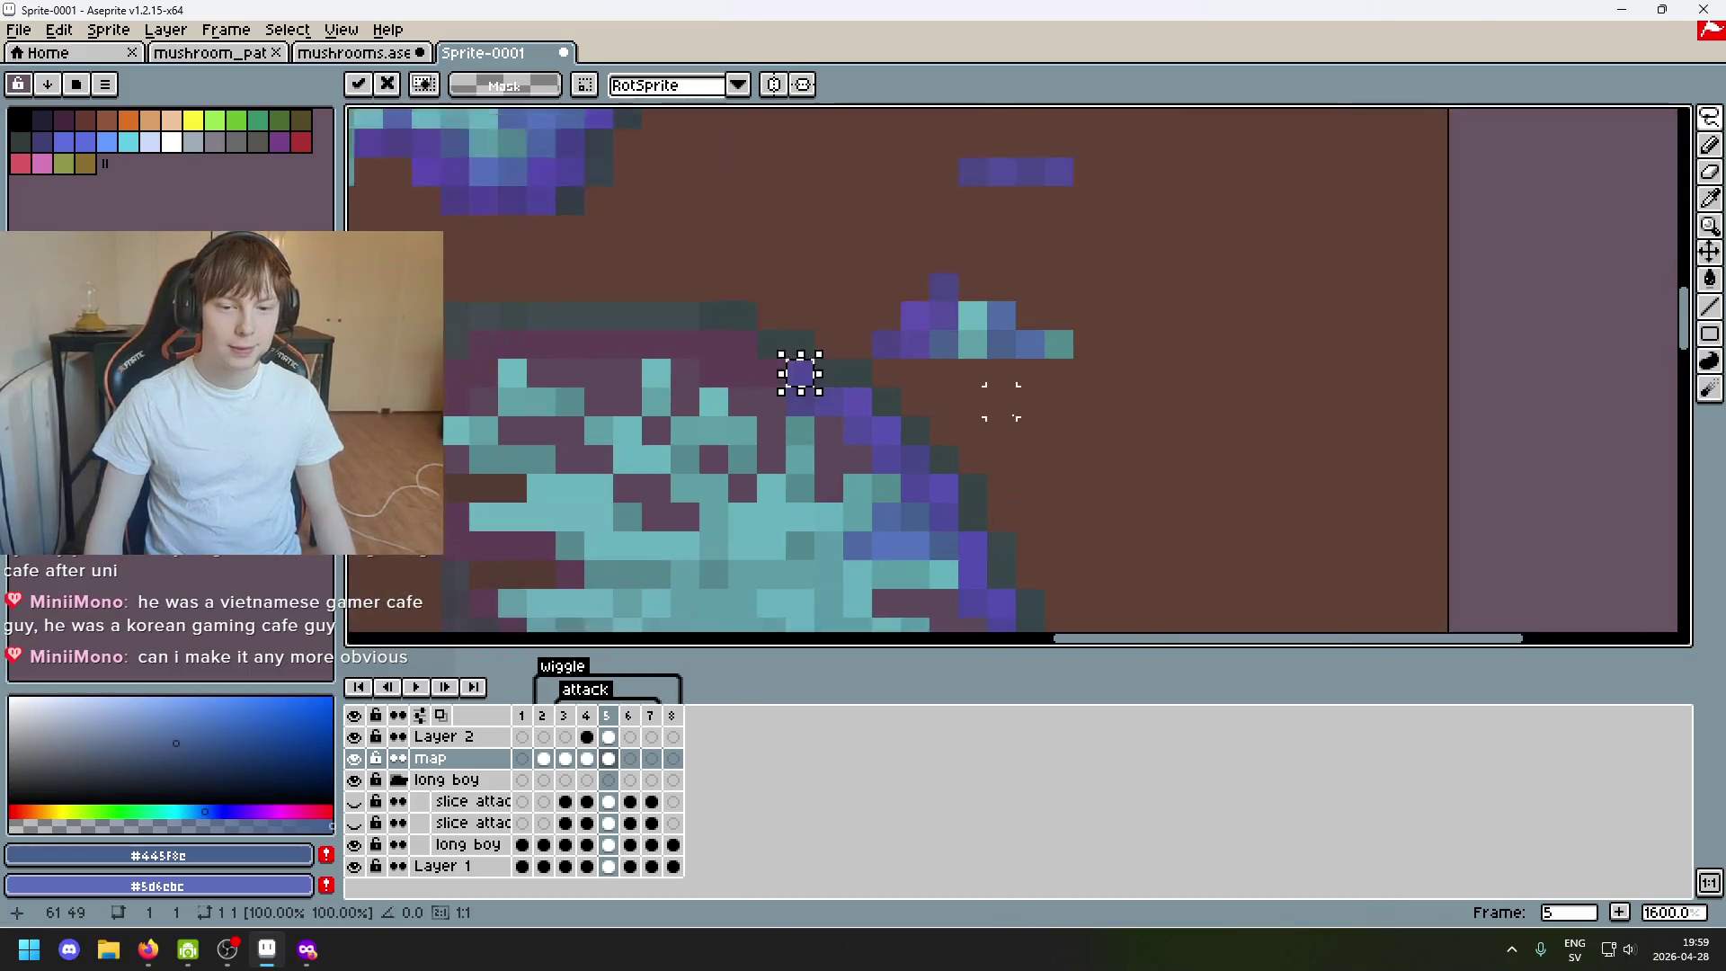
{"action": "scroll", "coordinate": [1038, 352], "scroll_direction": "up", "scroll_amount": 1}
{"action": "scroll", "coordinate": [926, 374], "scroll_direction": "down", "scroll_amount": 4}
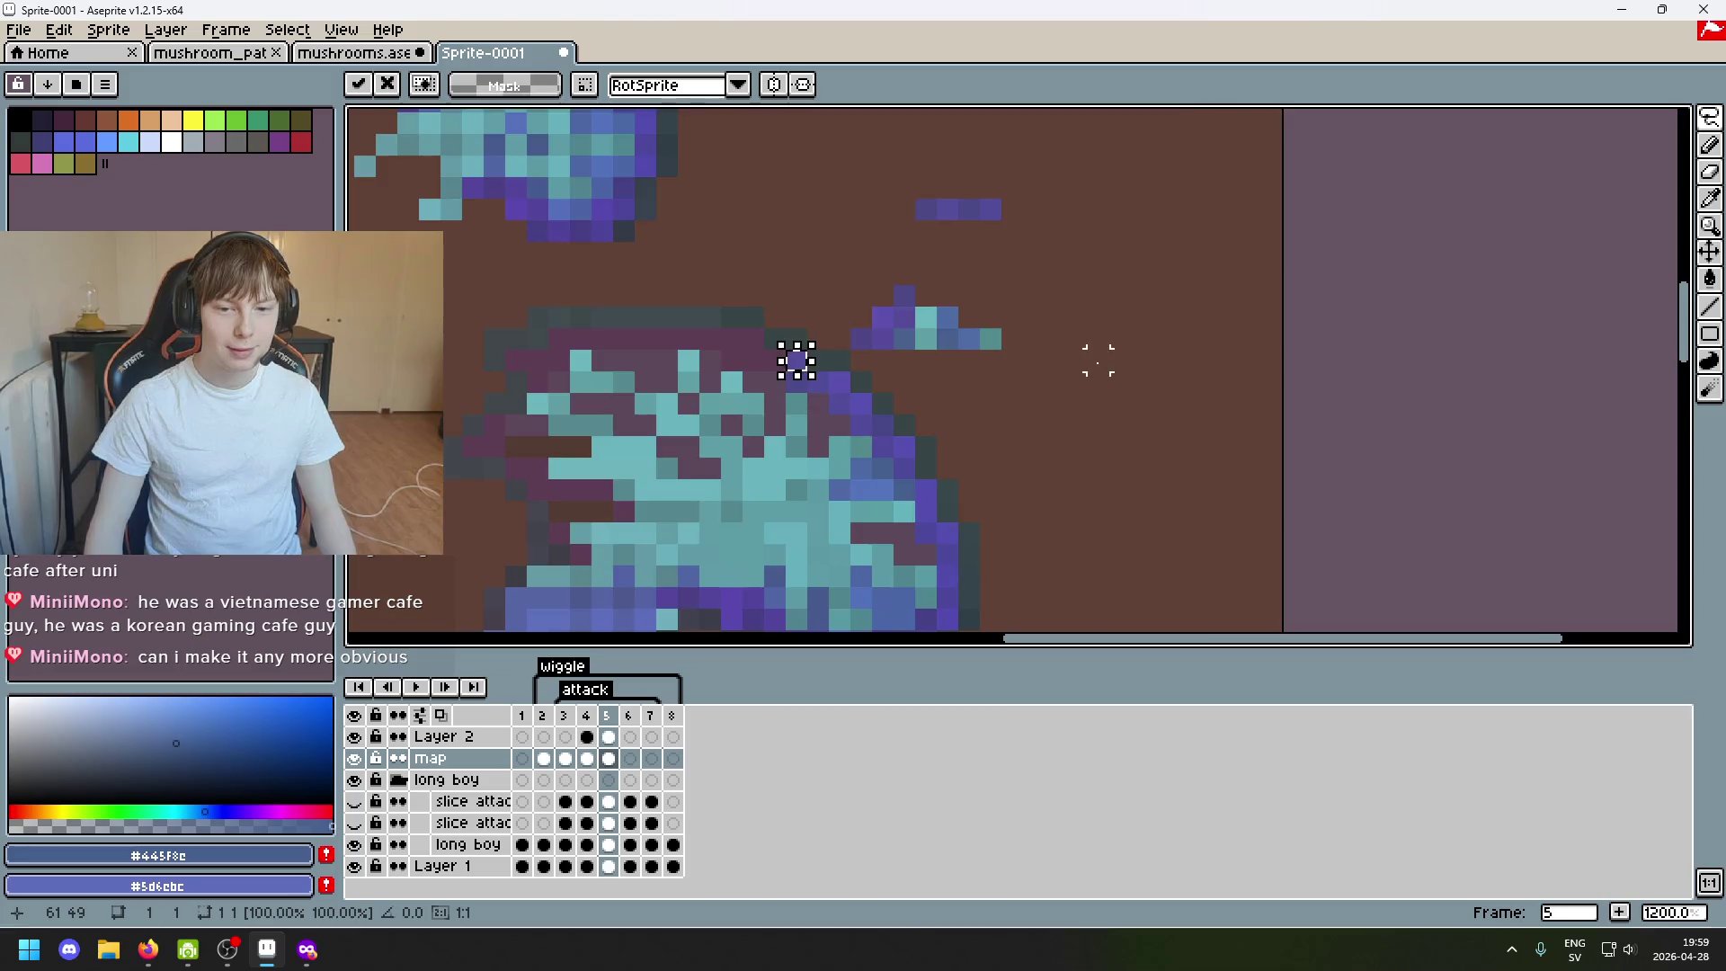
{"action": "scroll", "coordinate": [1071, 359], "scroll_direction": "up", "scroll_amount": 3}
{"action": "left_click_drag", "start_coordinate": [842, 275], "coordinate": [671, 368]}
{"action": "left_click", "coordinate": [810, 300]}
{"action": "scroll", "coordinate": [837, 323], "scroll_direction": "down", "scroll_amount": 2}
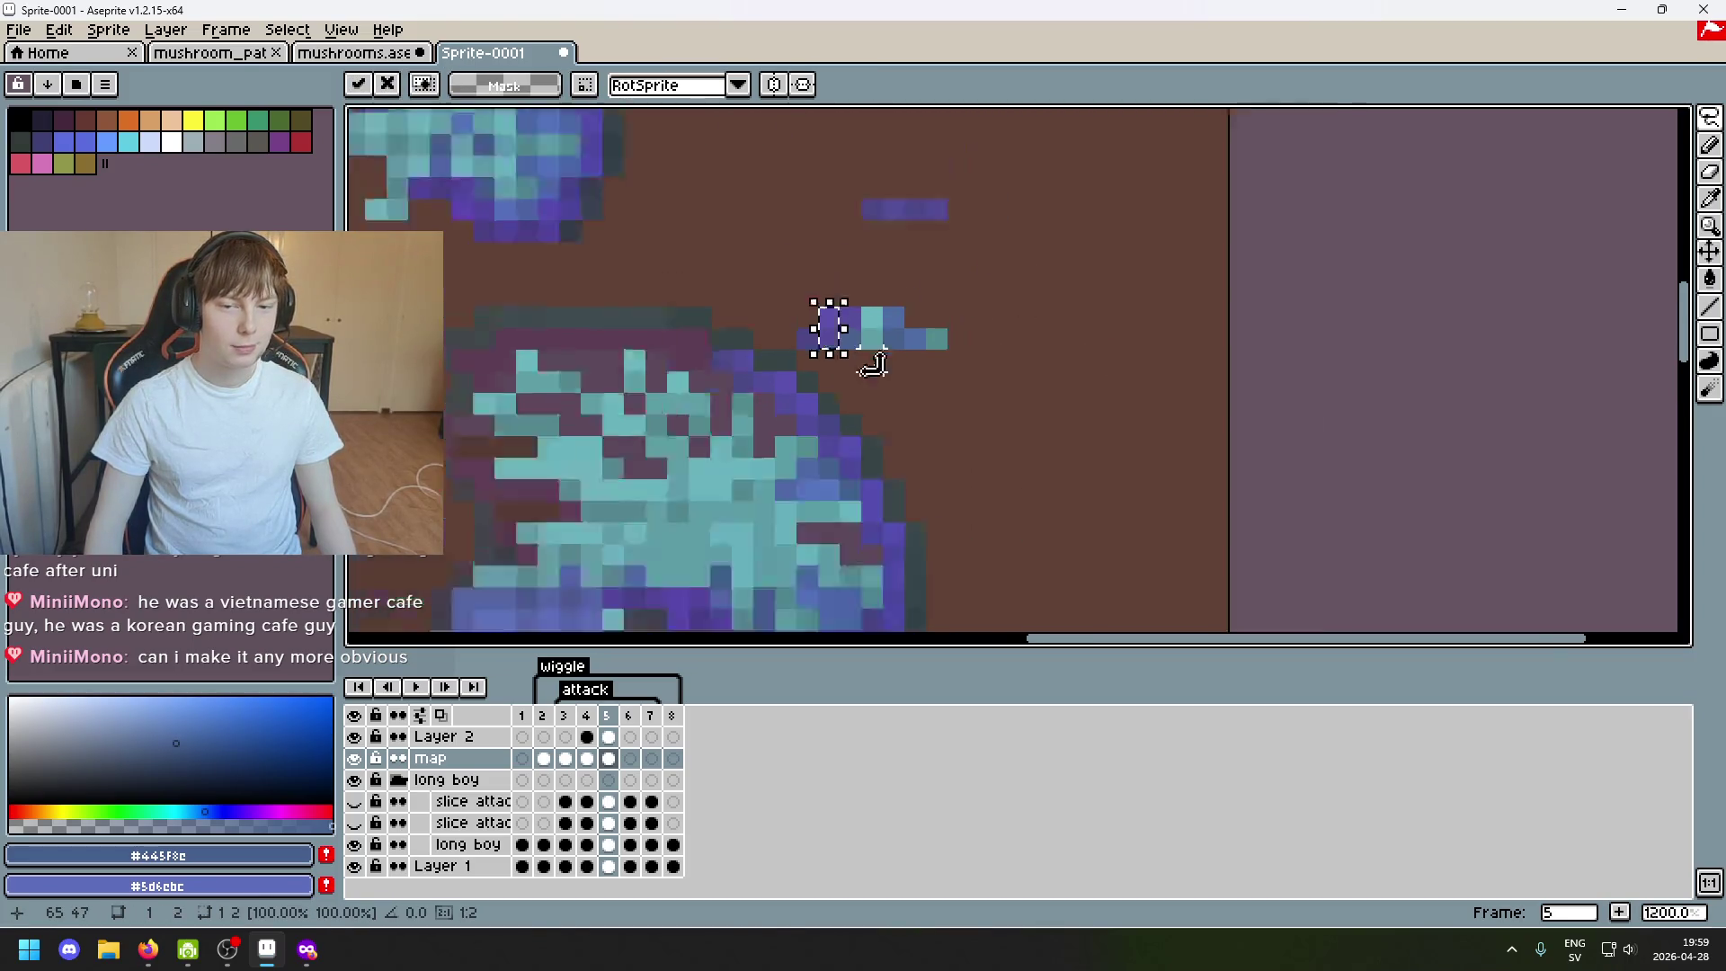
{"action": "scroll", "coordinate": [899, 383], "scroll_direction": "down", "scroll_amount": 3}
{"action": "scroll", "coordinate": [862, 389], "scroll_direction": "up", "scroll_amount": 5}
{"action": "mouse_move", "coordinate": [810, 283]}
{"action": "left_mouse_down"}
{"action": "mouse_move", "coordinate": [866, 320]}
{"action": "mouse_move", "coordinate": [715, 368]}
{"action": "mouse_move", "coordinate": [691, 351]}
{"action": "mouse_move", "coordinate": [817, 334]}
{"action": "mouse_move", "coordinate": [800, 352]}
{"action": "mouse_move", "coordinate": [654, 348]}
{"action": "left_mouse_up"}
{"action": "left_click", "coordinate": [899, 372]}
{"action": "scroll", "coordinate": [930, 350], "scroll_direction": "down", "scroll_amount": 5}
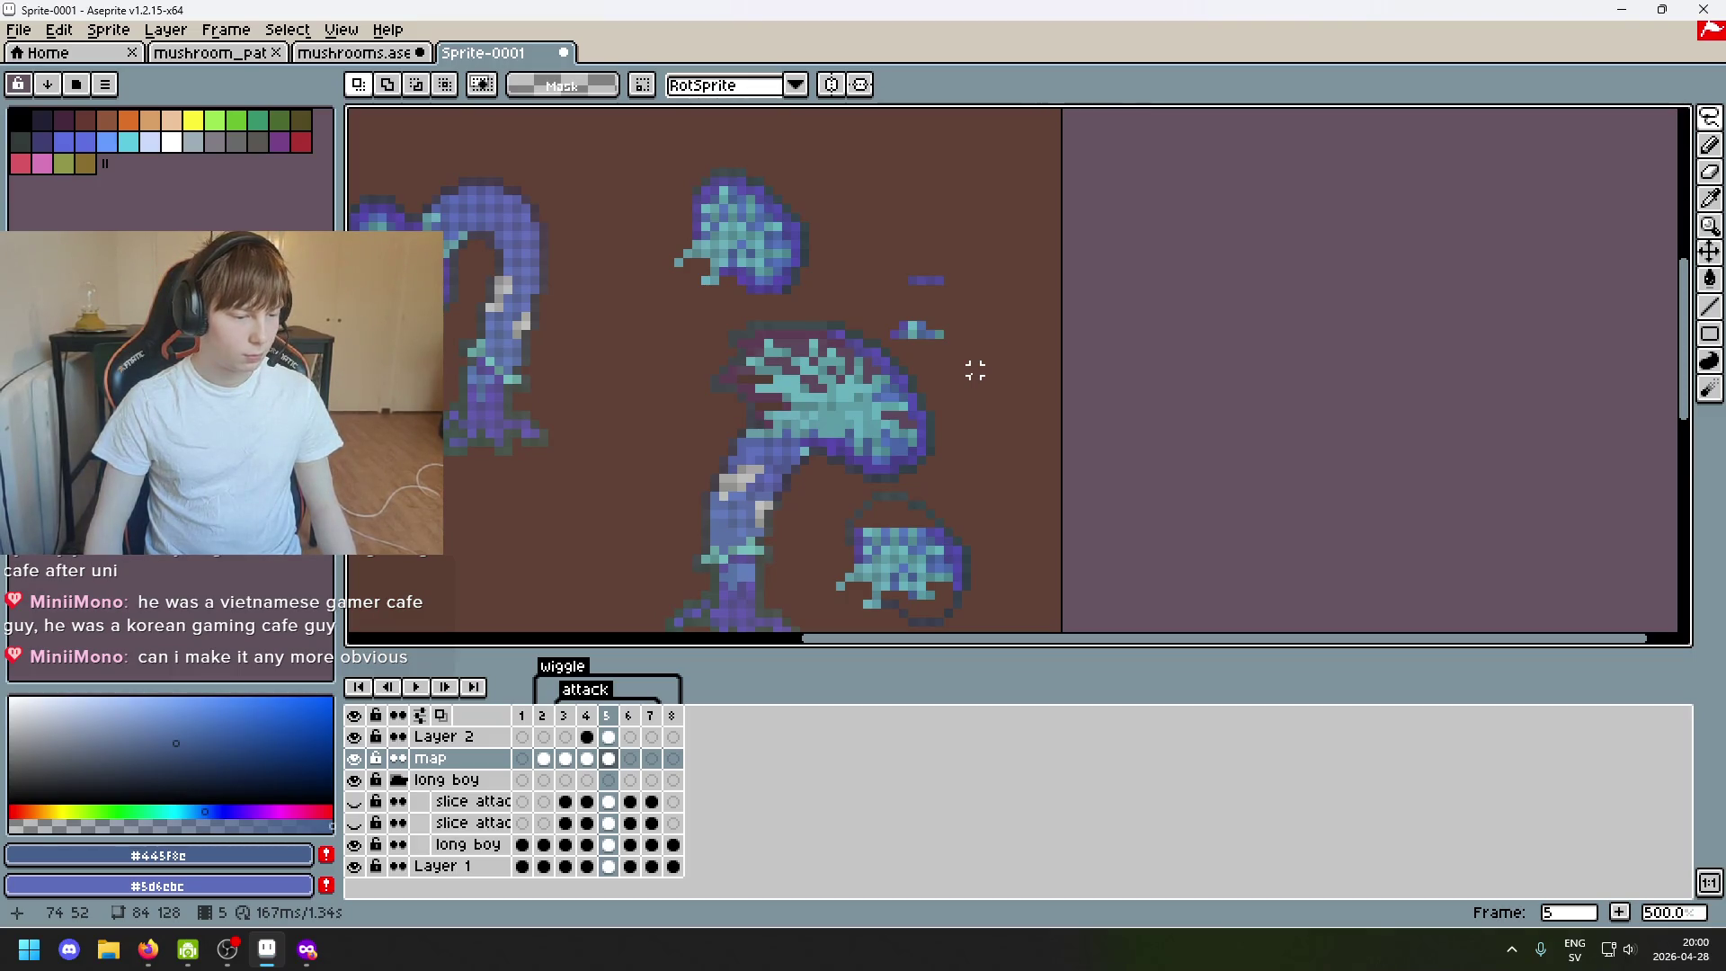
{"action": "scroll", "coordinate": [974, 370], "scroll_direction": "up", "scroll_amount": 4}
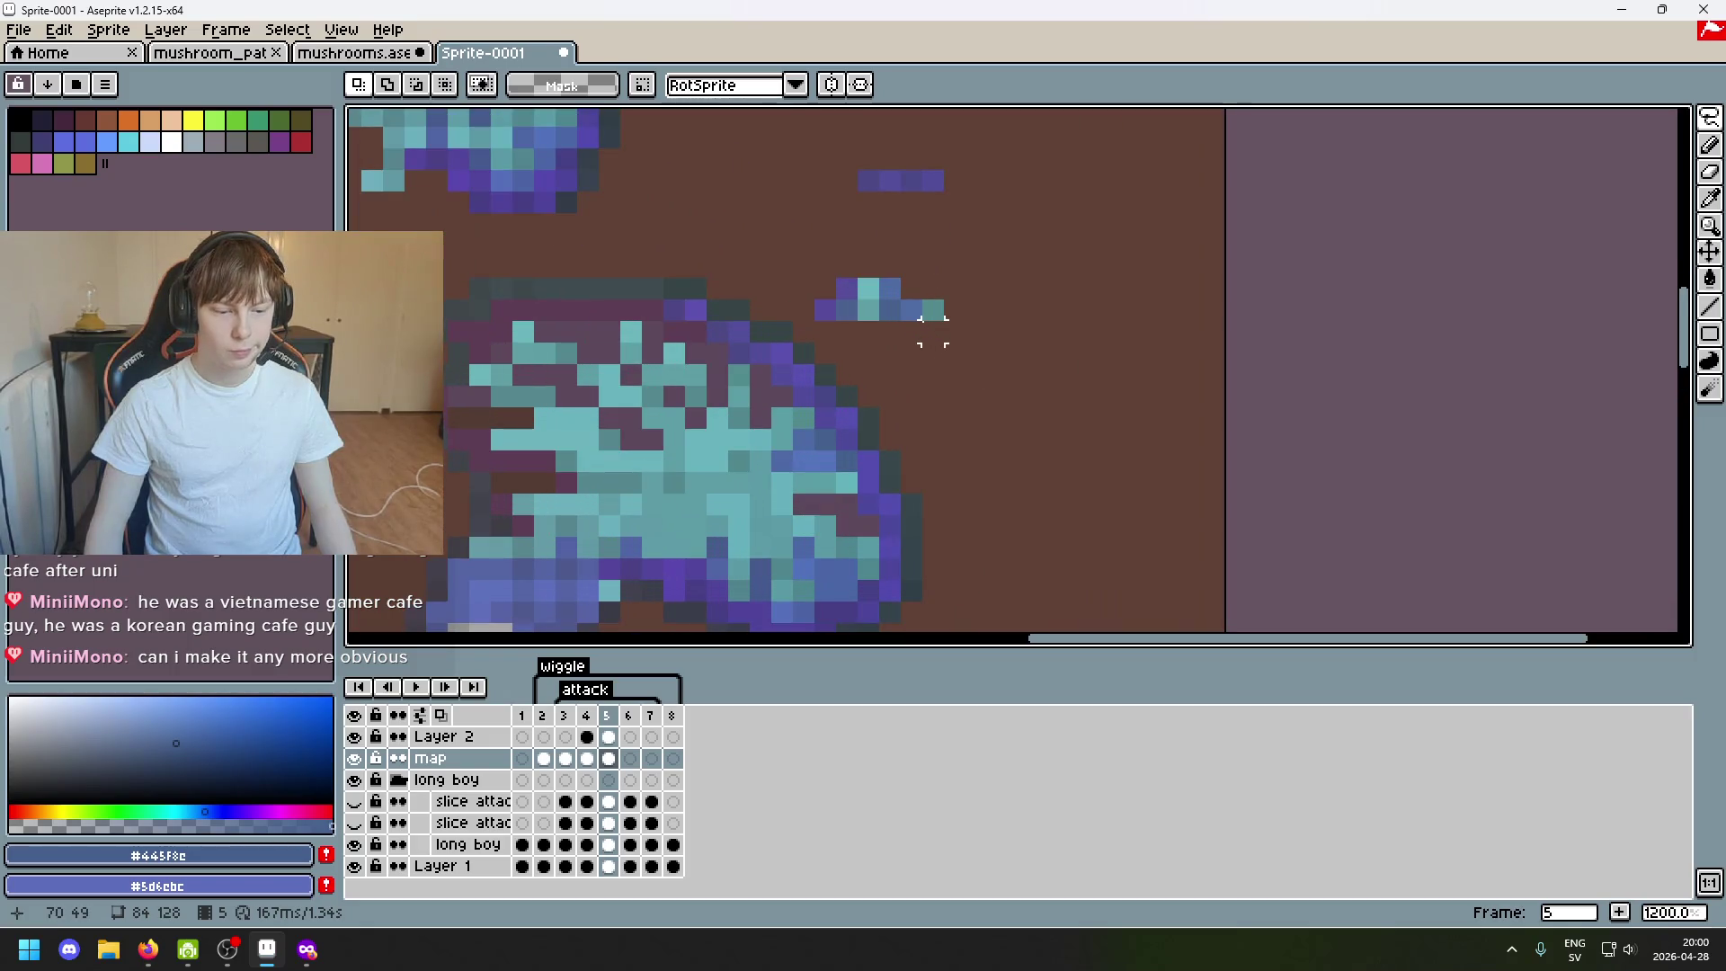
{"action": "scroll", "coordinate": [932, 330], "scroll_direction": "down", "scroll_amount": 3}
{"action": "scroll", "coordinate": [878, 233], "scroll_direction": "up", "scroll_amount": 1}
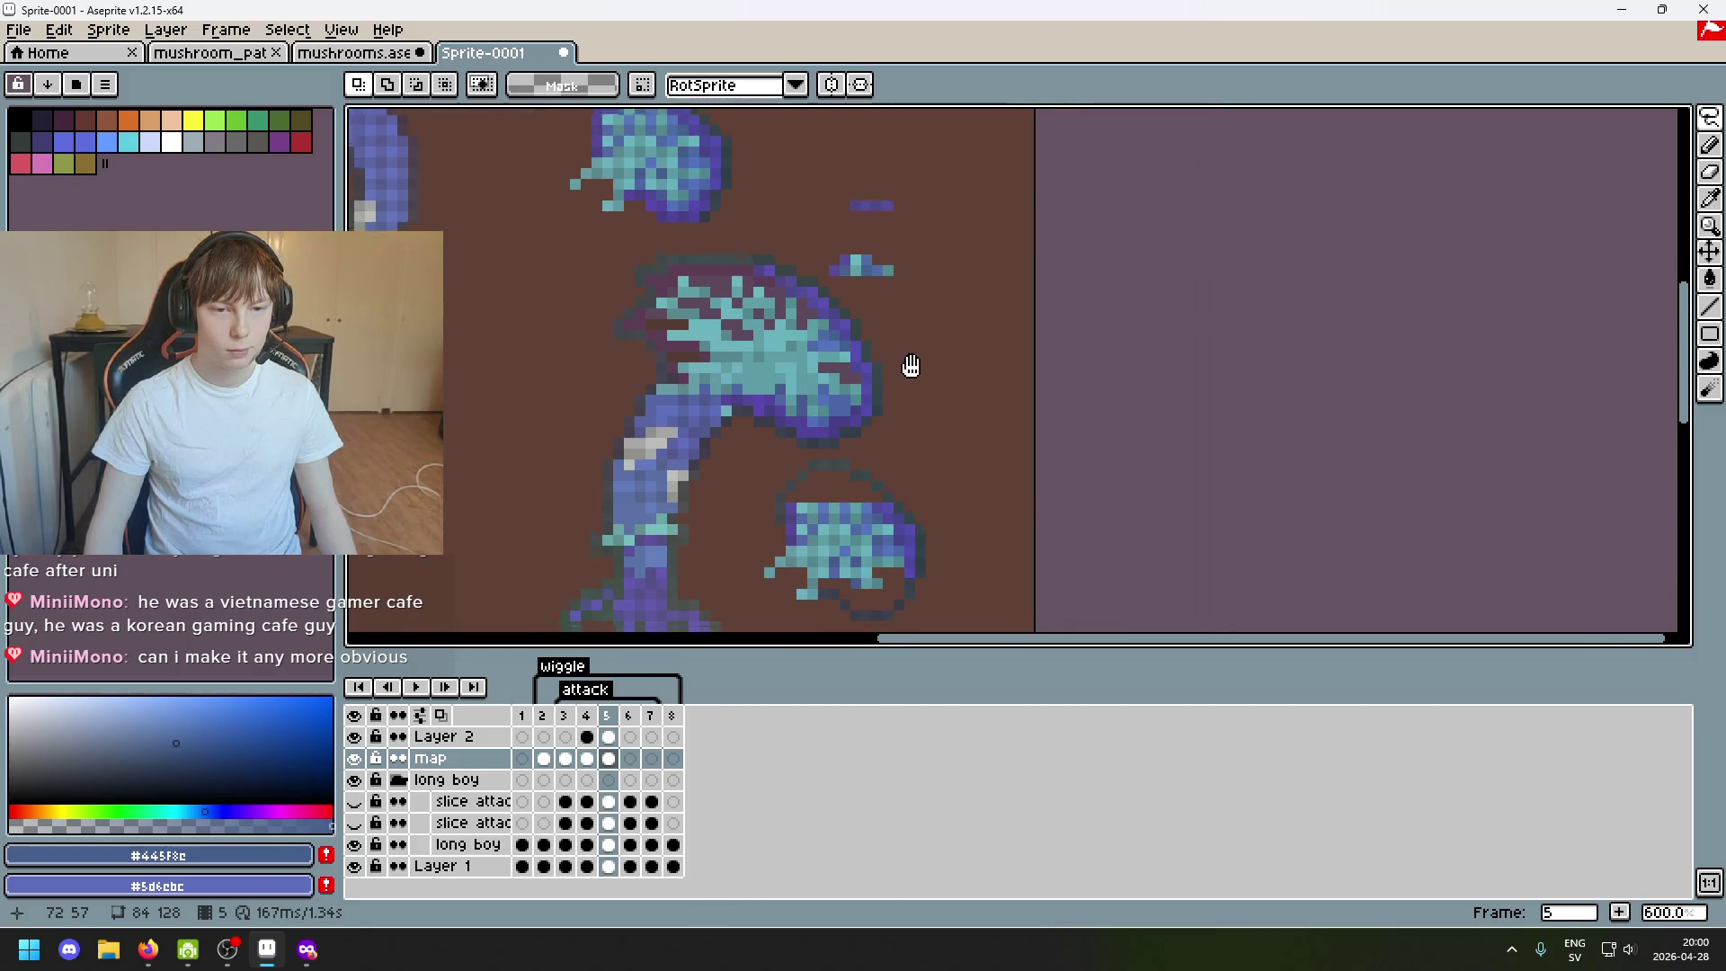
{"action": "scroll", "coordinate": [871, 319], "scroll_direction": "up", "scroll_amount": 2}
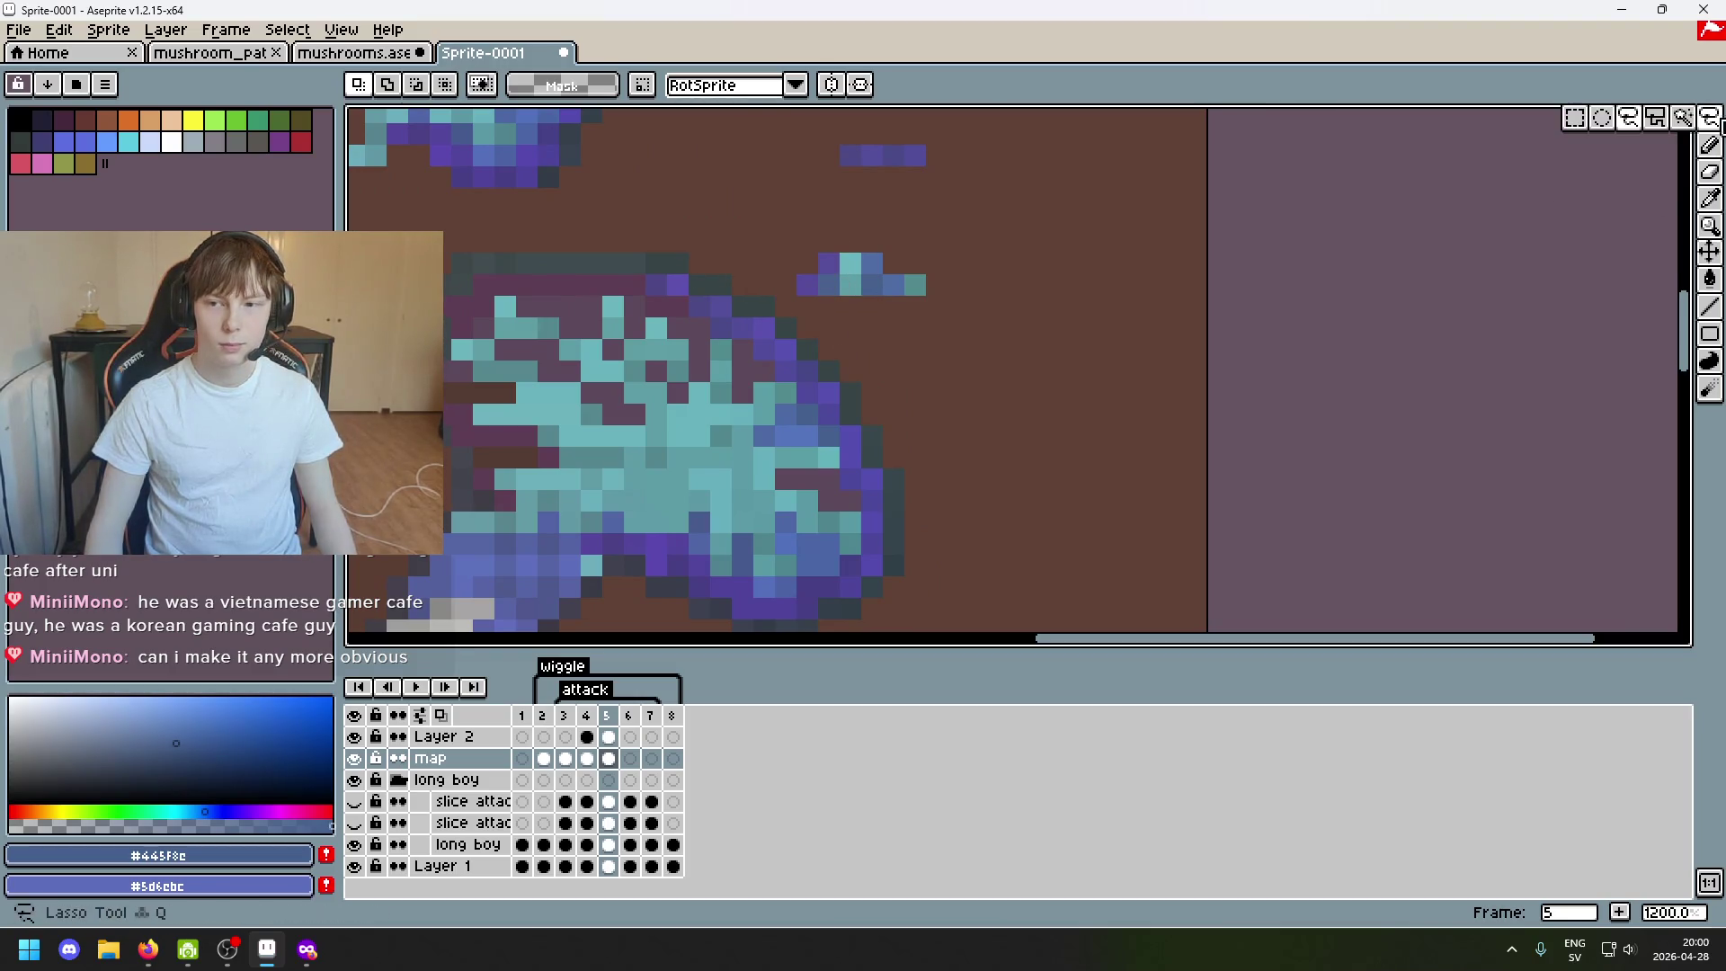
Marquee-select the short purple strip and drop it onto the cap's top edge.
{"action": "key", "text": "w"}
{"action": "left_click", "coordinate": [680, 288]}
{"action": "scroll", "coordinate": [681, 289], "scroll_direction": "down", "scroll_amount": 2}
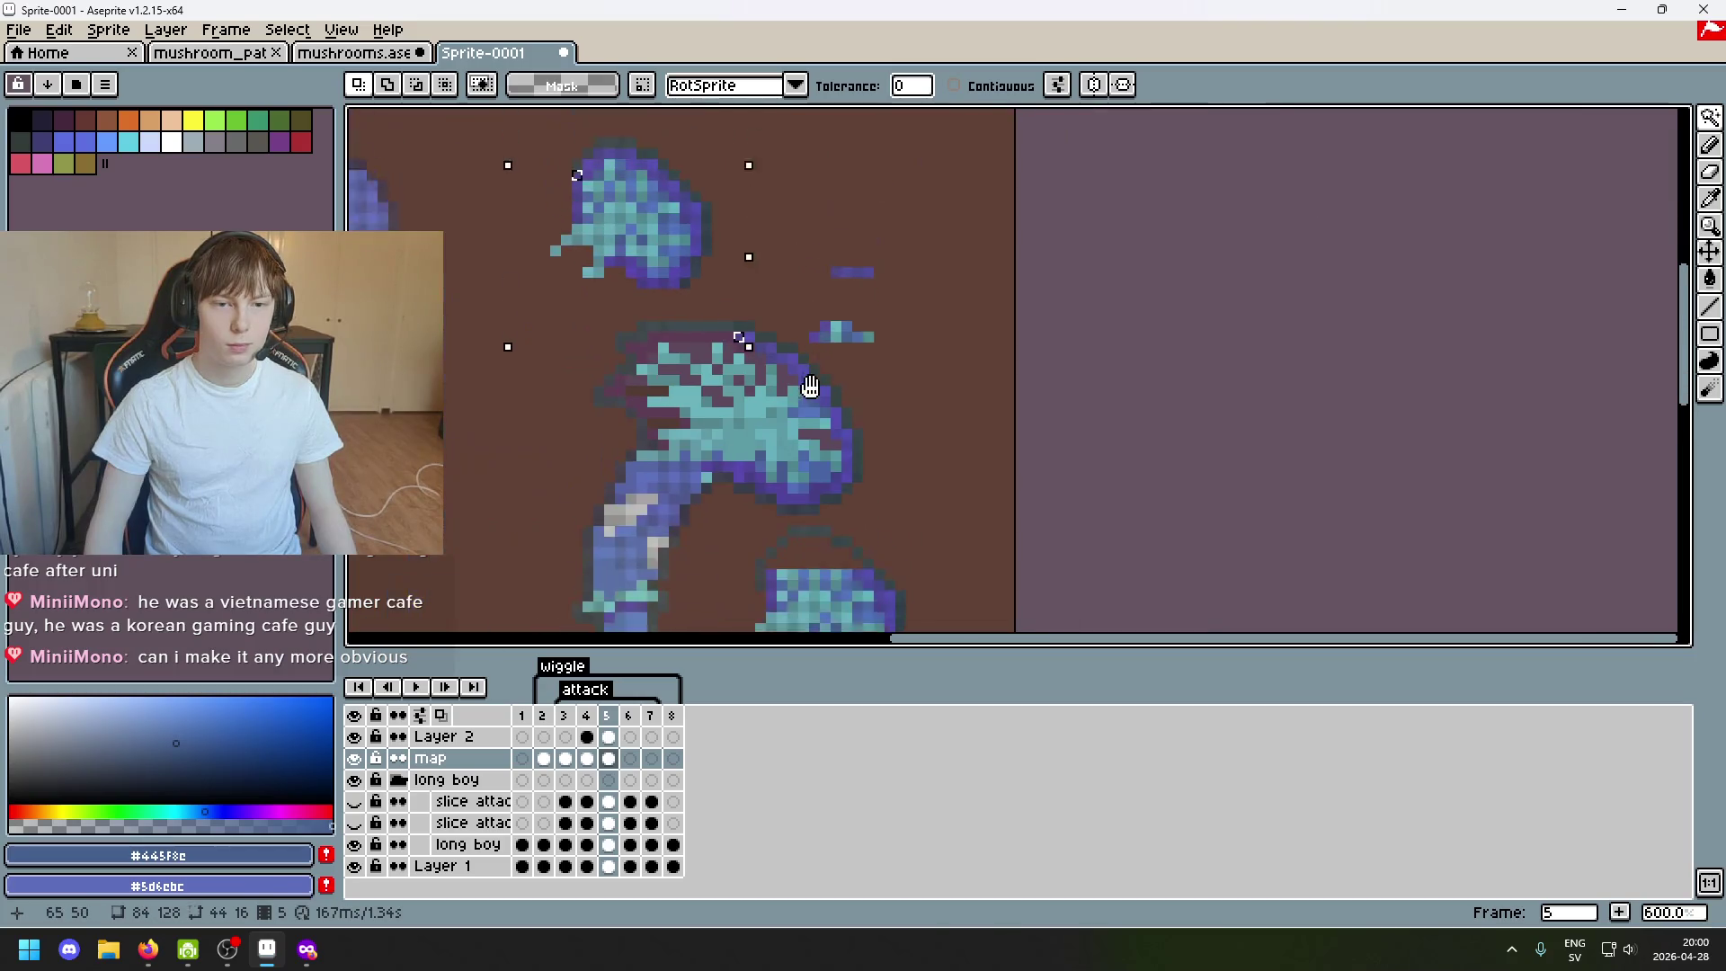
{"action": "scroll", "coordinate": [846, 431], "scroll_direction": "down", "scroll_amount": 1}
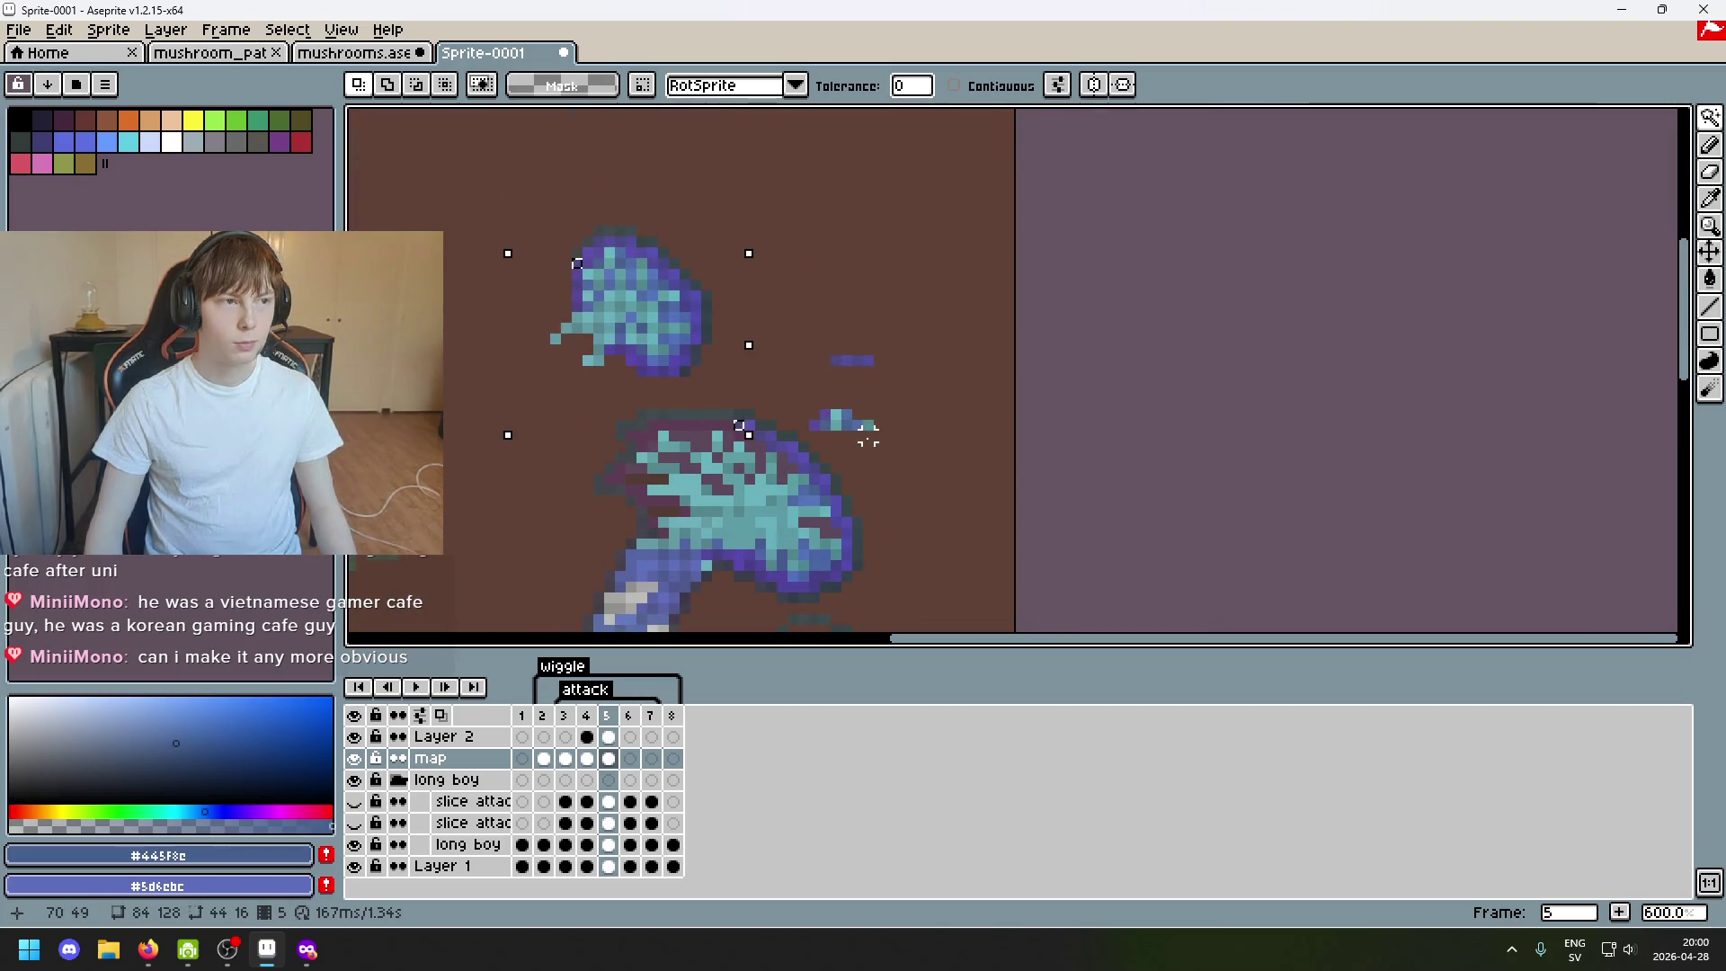
{"action": "scroll", "coordinate": [770, 399], "scroll_direction": "up", "scroll_amount": 1}
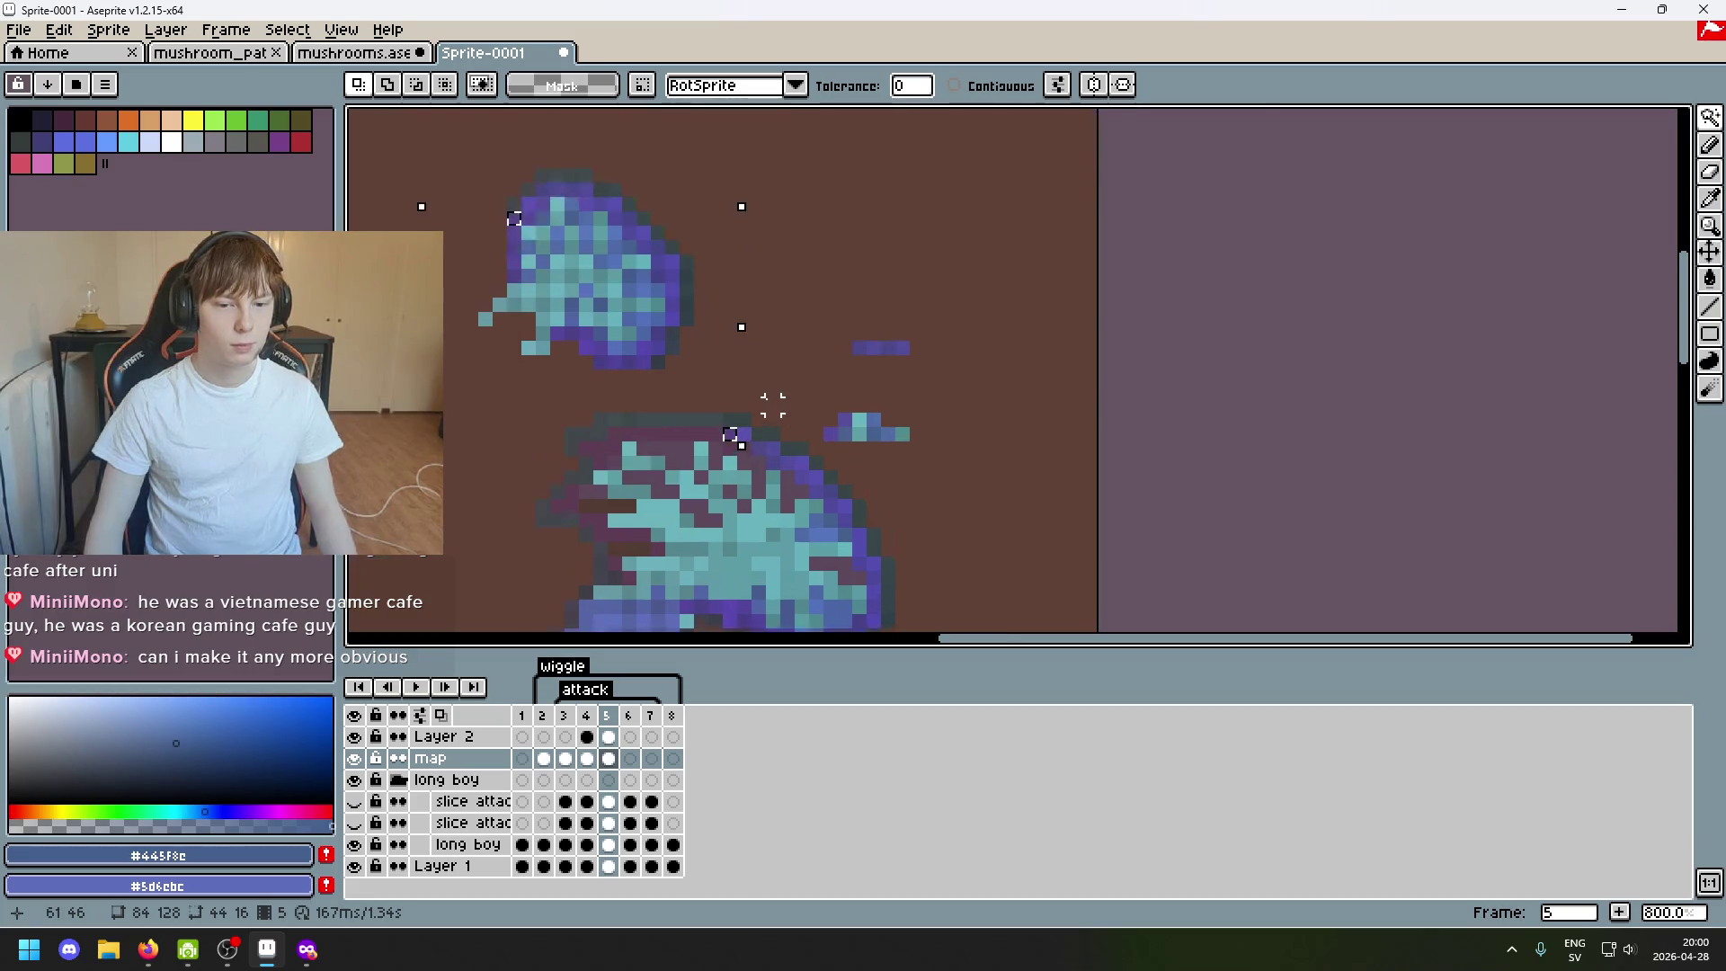
{"action": "scroll", "coordinate": [770, 400], "scroll_direction": "up", "scroll_amount": 1}
{"action": "left_click_drag", "start_coordinate": [559, 241], "coordinate": [795, 250]}
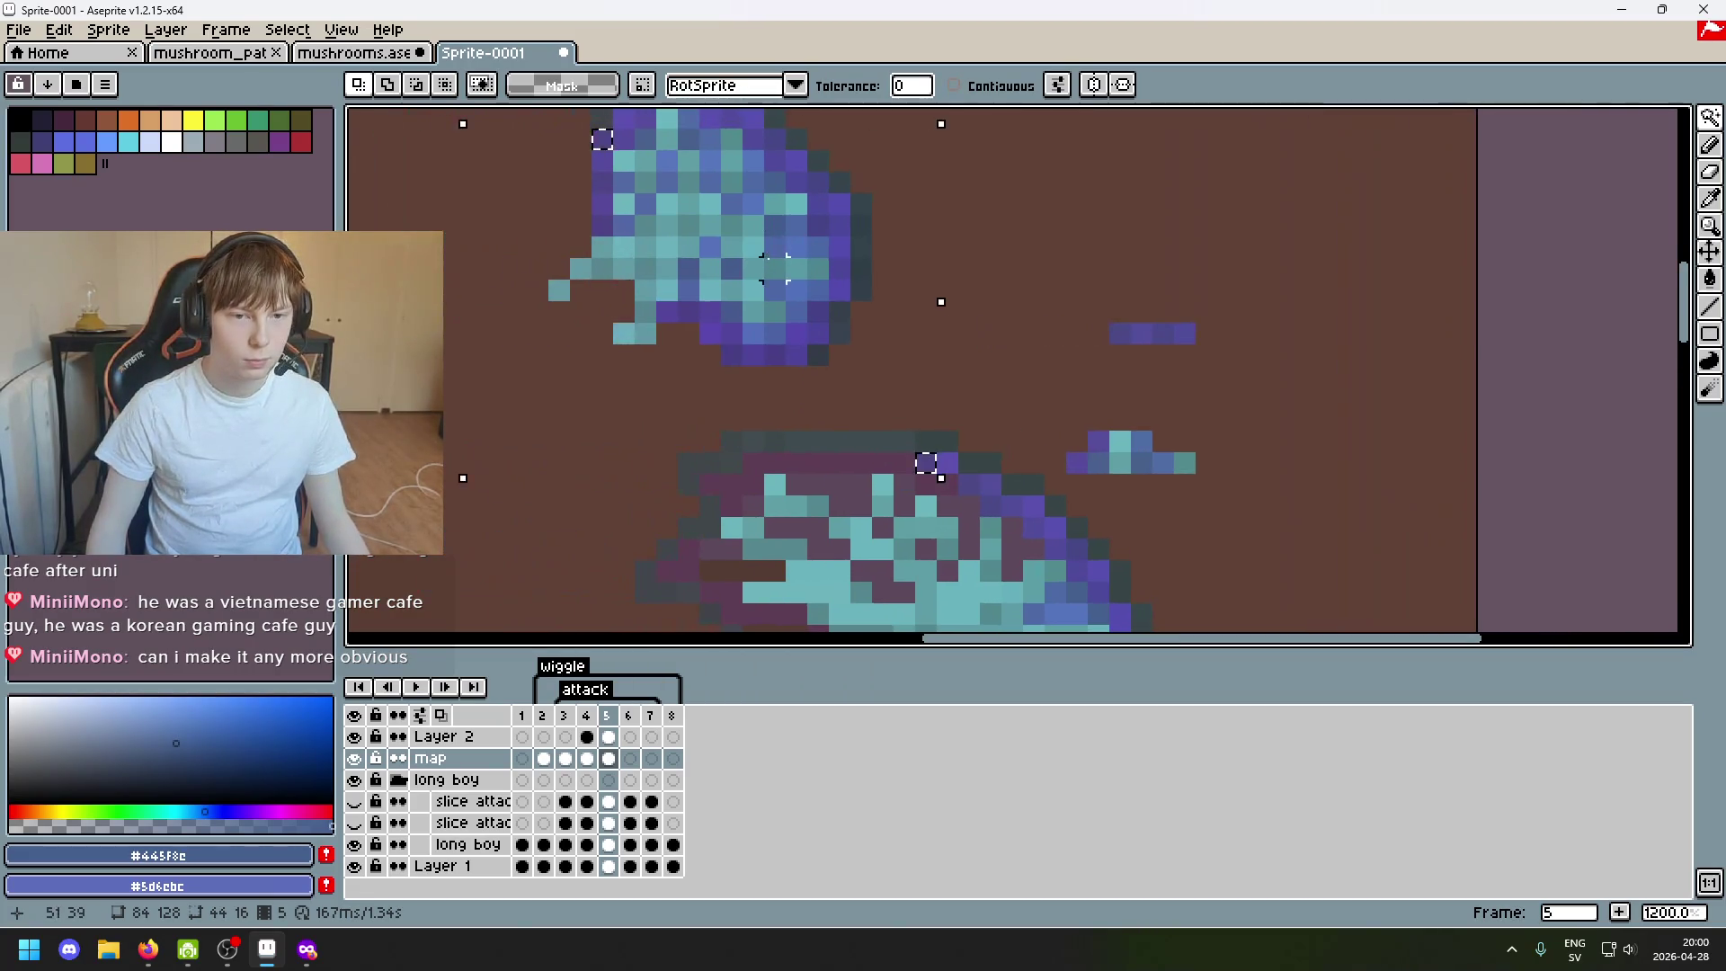
{"action": "scroll", "coordinate": [803, 257], "scroll_direction": "down", "scroll_amount": 1}
{"action": "scroll", "coordinate": [802, 256], "scroll_direction": "up", "scroll_amount": 1}
{"action": "key", "text": "m"}
{"action": "key", "text": "shift+m"}
{"action": "key", "text": "m"}
{"action": "mouse_move", "coordinate": [606, 125]}
{"action": "left_mouse_down"}
{"action": "mouse_move", "coordinate": [637, 240]}
{"action": "mouse_move", "coordinate": [855, 357]}
{"action": "mouse_move", "coordinate": [1065, 418]}
{"action": "mouse_move", "coordinate": [1101, 482]}
{"action": "left_mouse_up"}
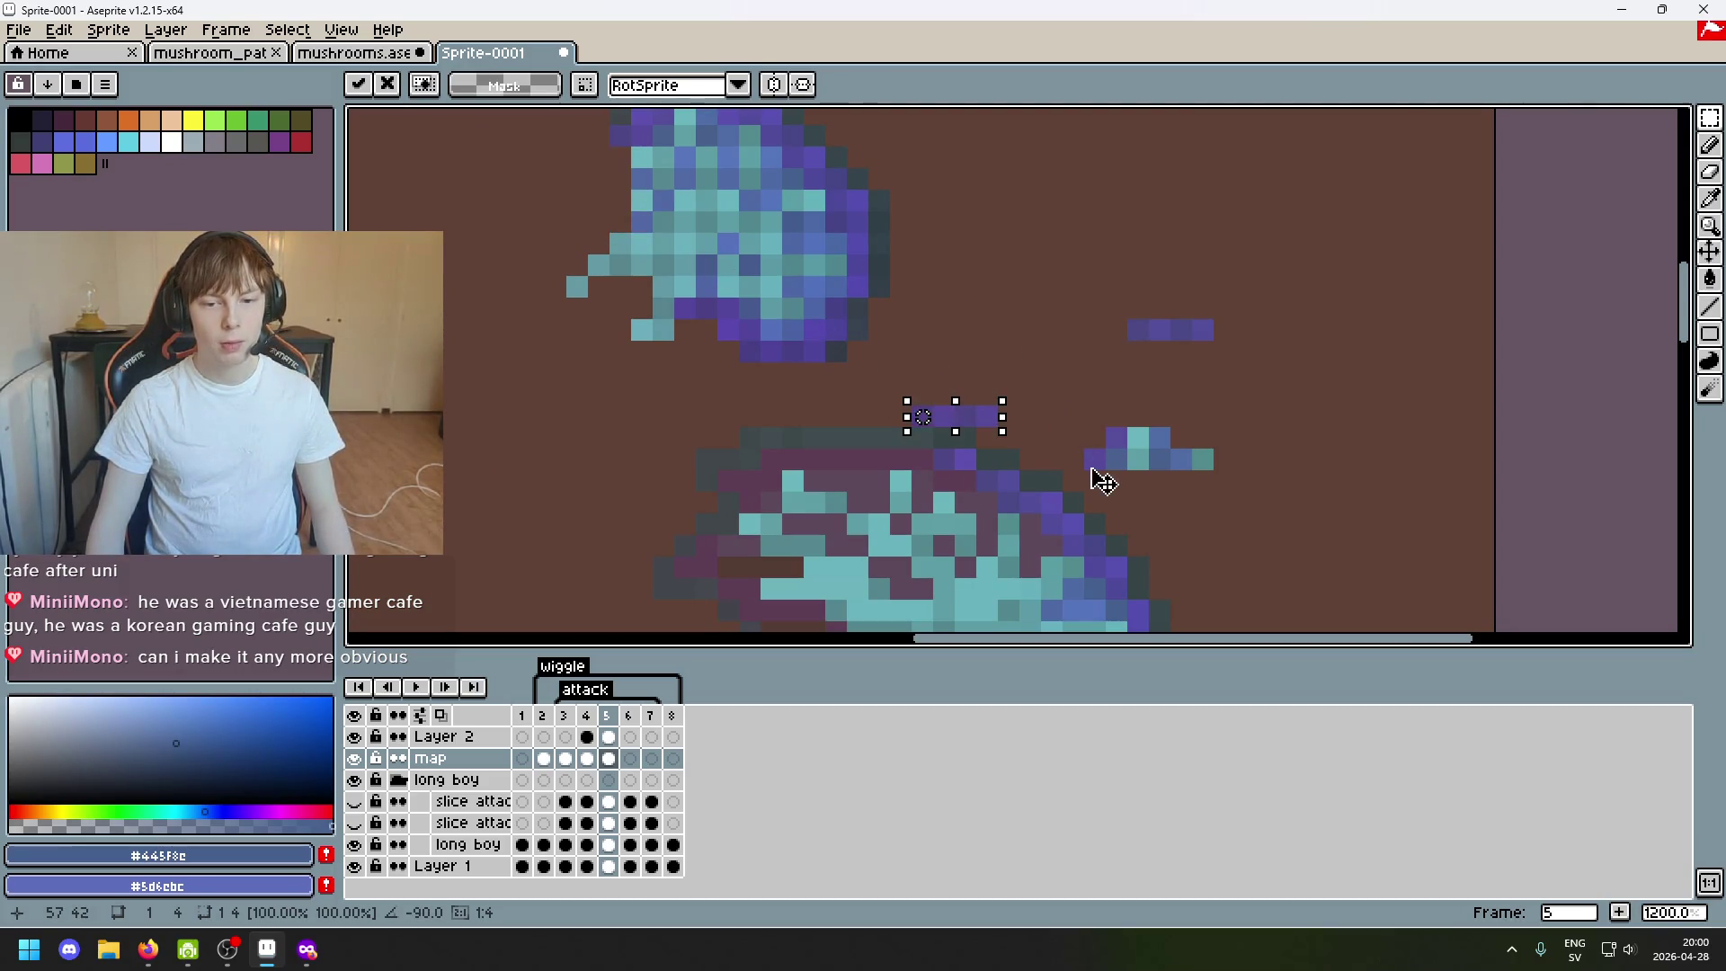
{"action": "left_click_drag", "start_coordinate": [955, 434], "coordinate": [872, 463]}
{"action": "left_click", "coordinate": [981, 347]}
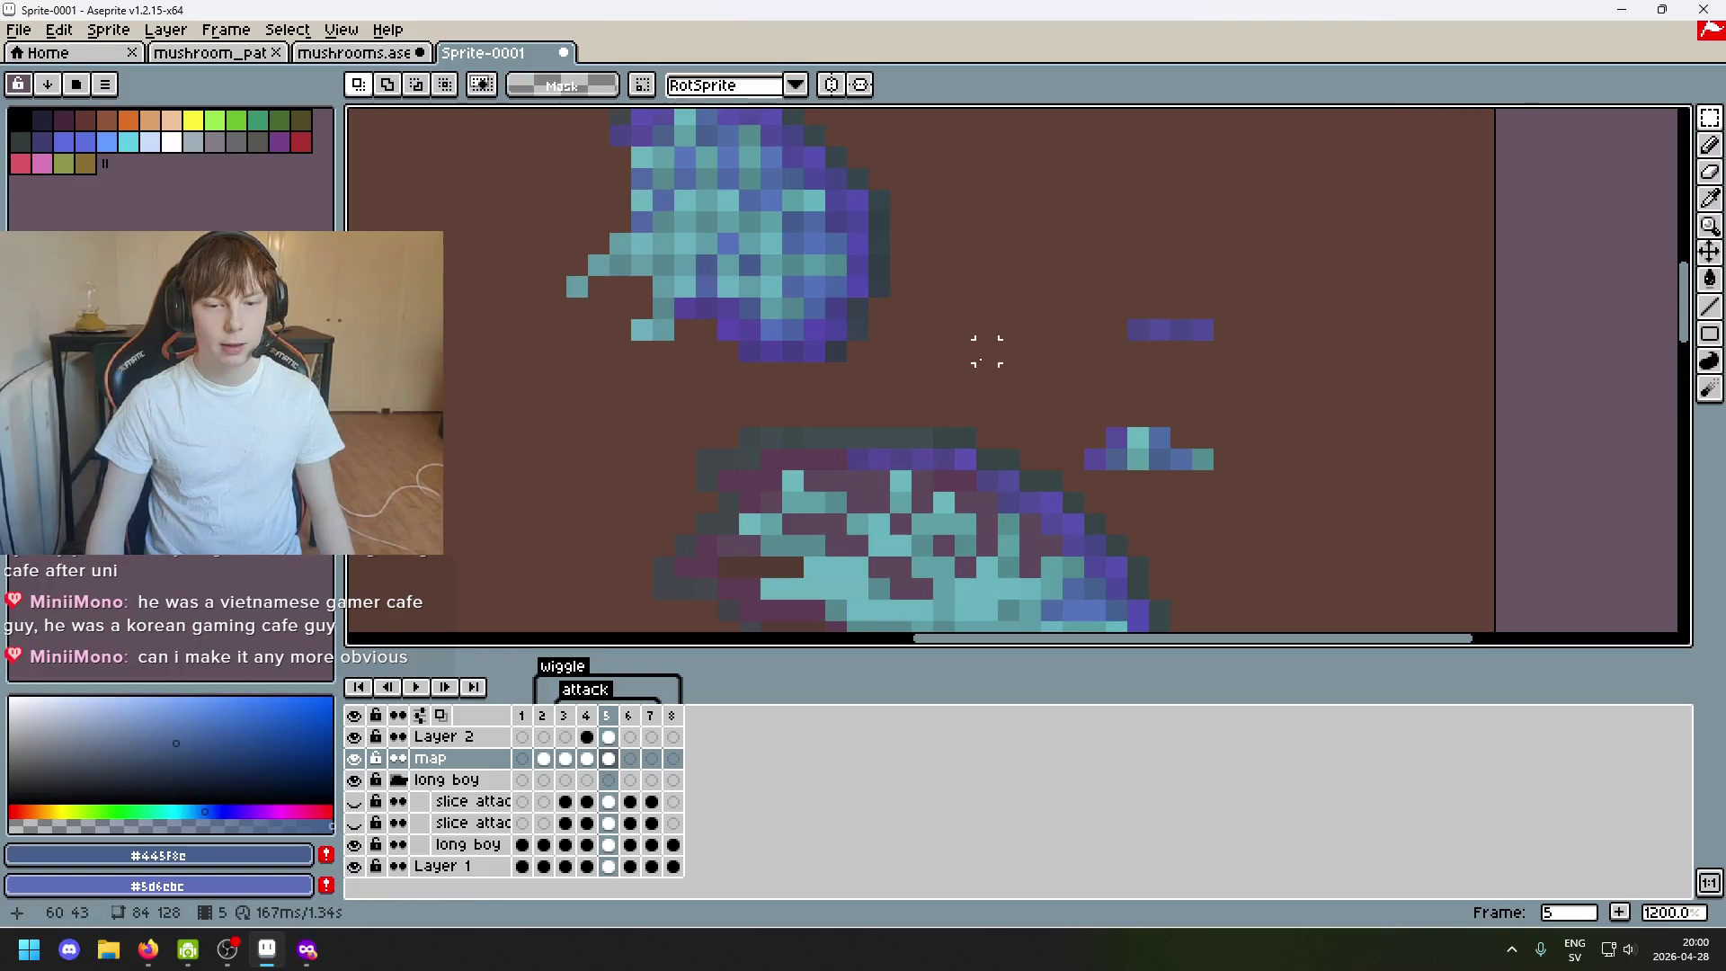
{"action": "scroll", "coordinate": [1114, 467], "scroll_direction": "down", "scroll_amount": 4}
{"action": "left_click_drag", "start_coordinate": [1114, 466], "coordinate": [1038, 405]}
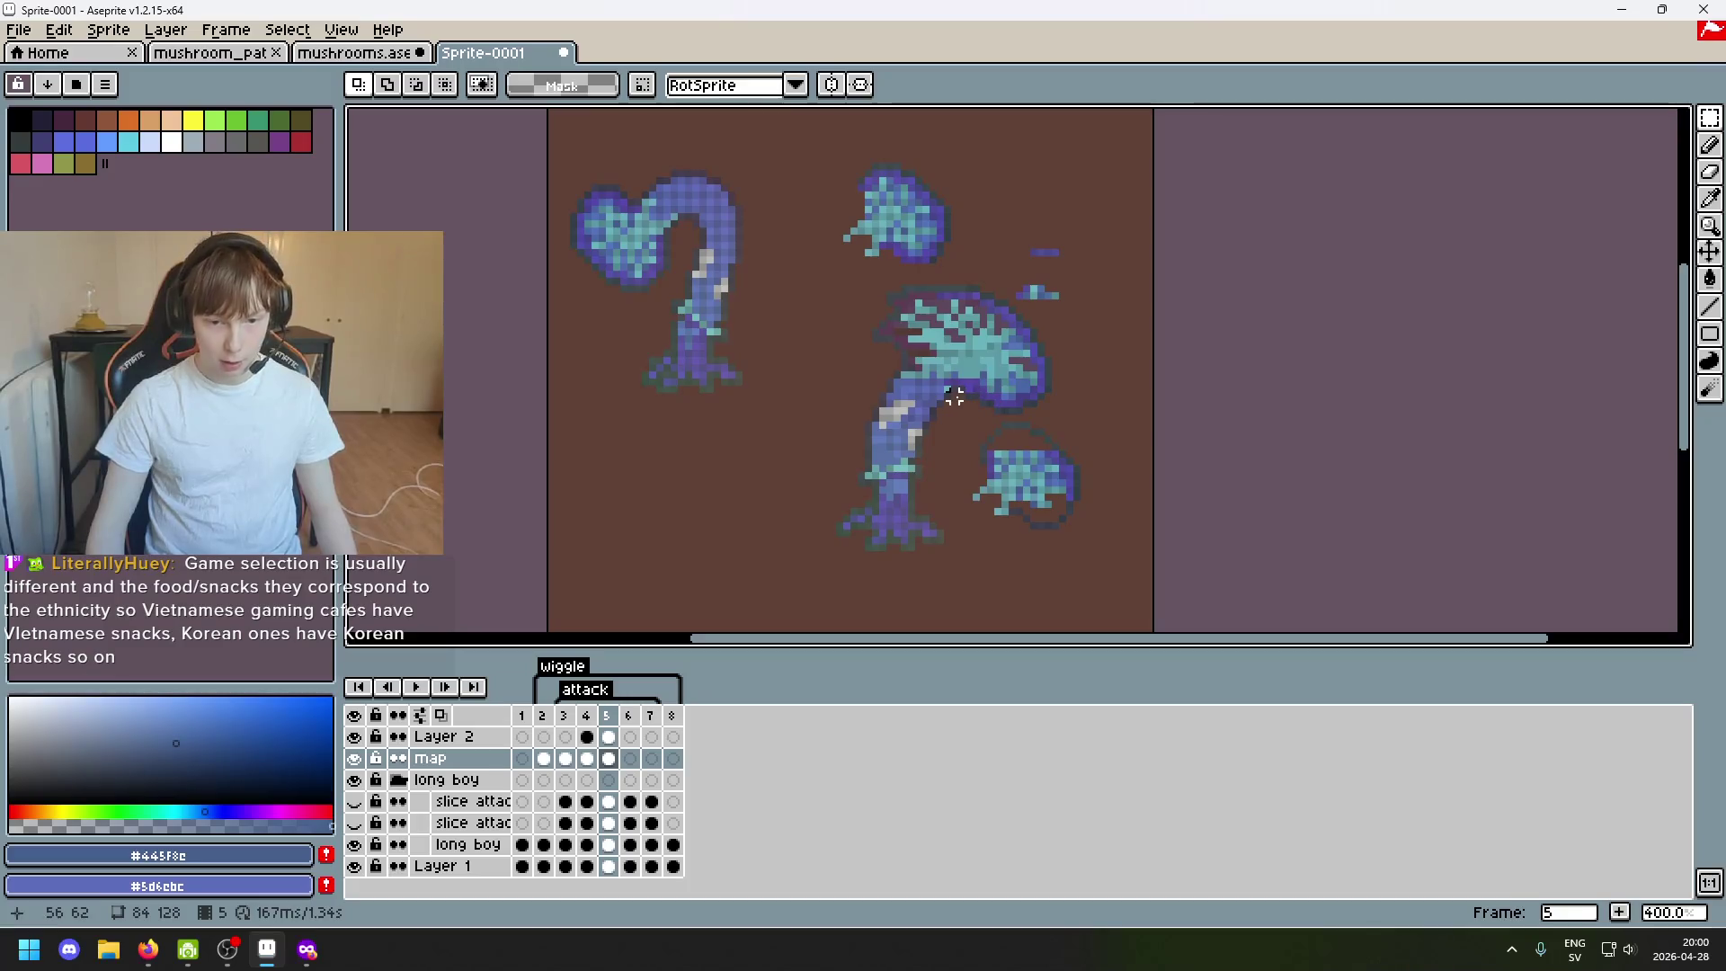
{"action": "scroll", "coordinate": [954, 395], "scroll_direction": "up", "scroll_amount": 2}
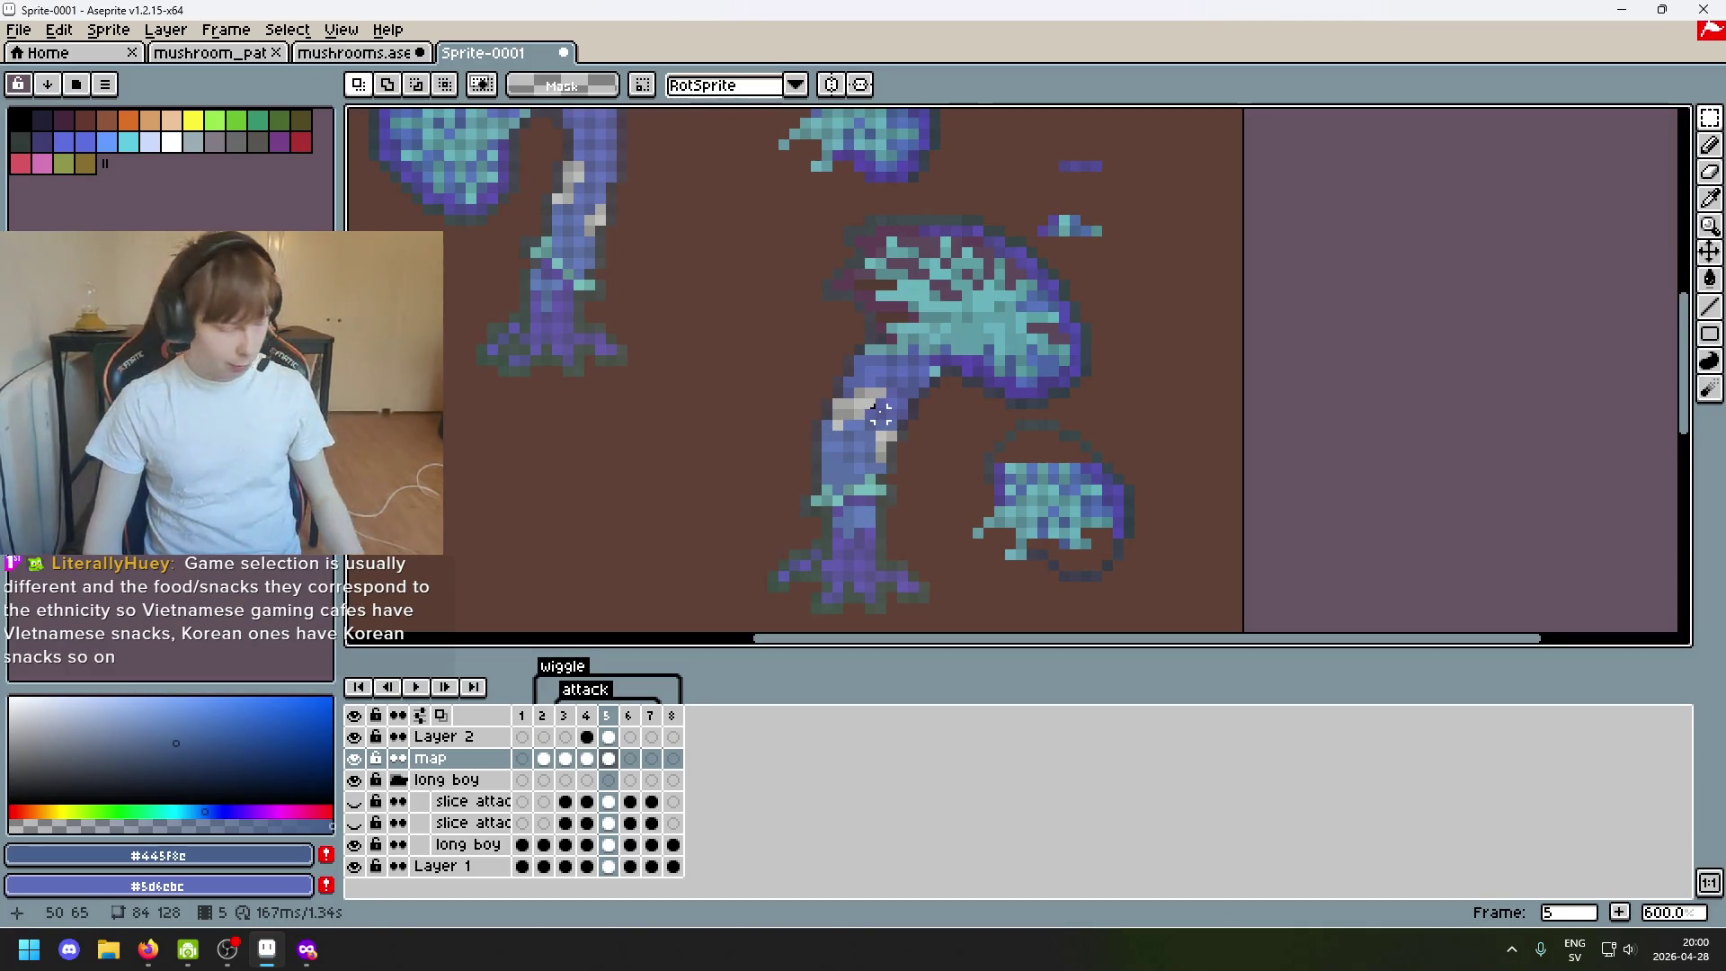
{"action": "scroll", "coordinate": [867, 274], "scroll_direction": "up", "scroll_amount": 1}
{"action": "left_click_drag", "start_coordinate": [856, 286], "coordinate": [849, 361]}
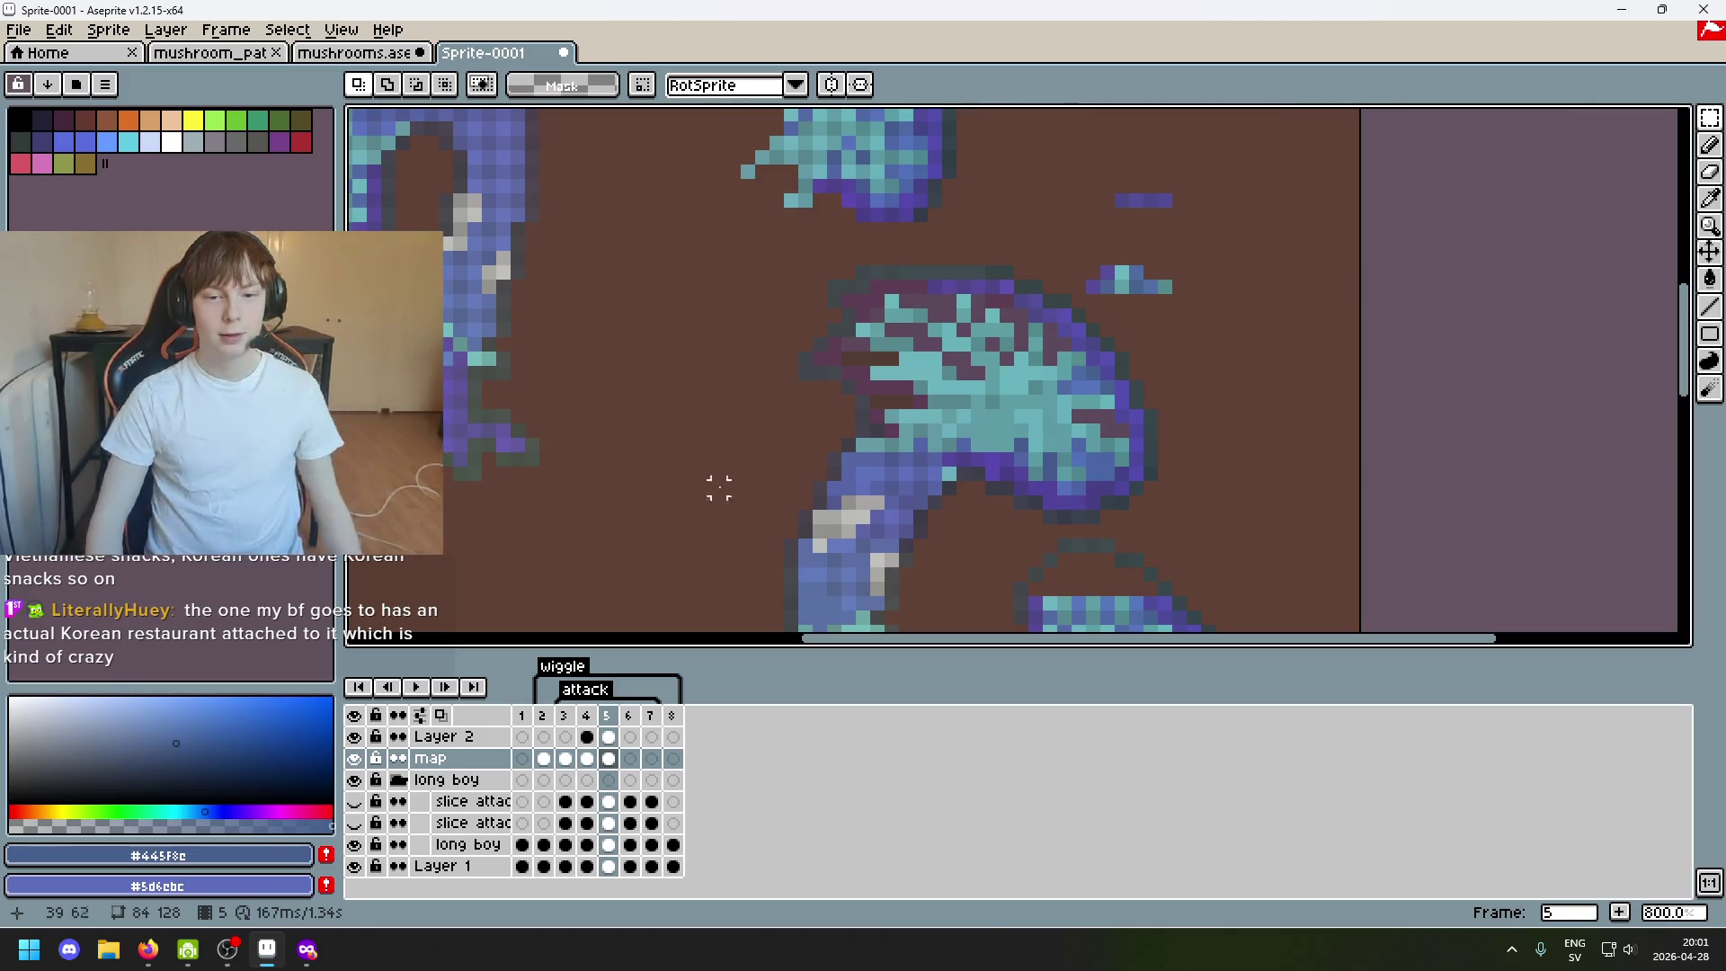
{"action": "scroll", "coordinate": [944, 308], "scroll_direction": "up", "scroll_amount": 3}
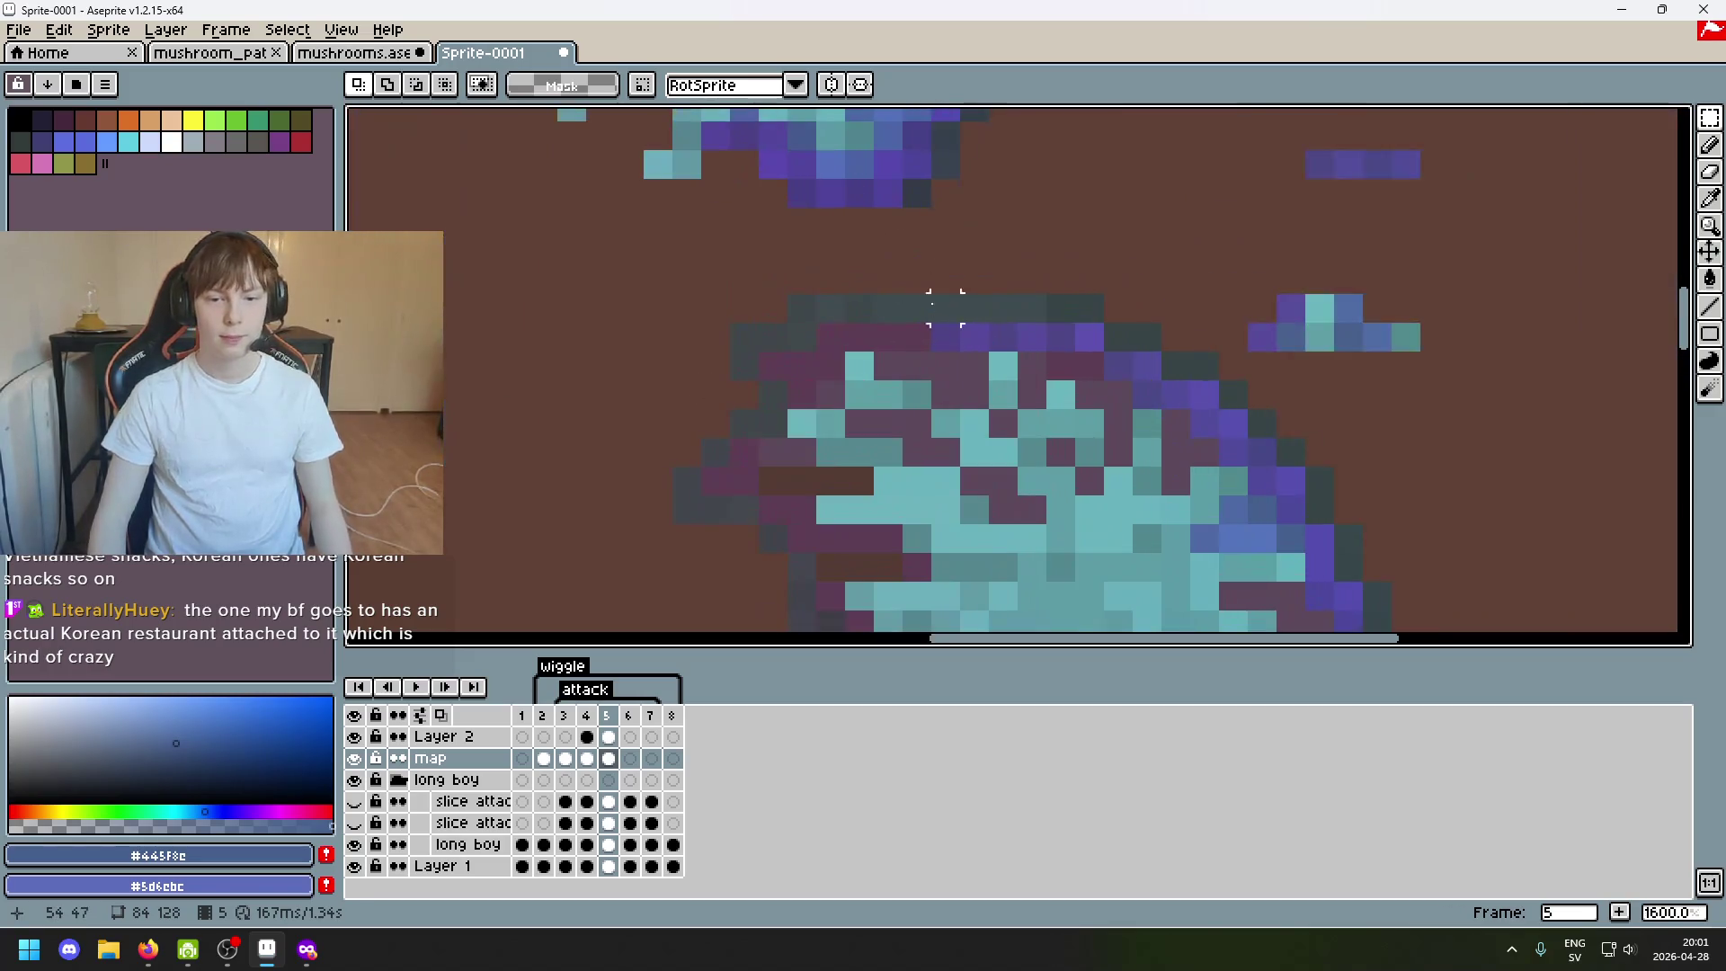
Sample the cap outline's dark purple #4f4486, then try Magic Wand selections and deselect.
{"action": "left_click", "coordinate": [954, 326]}
{"action": "scroll", "coordinate": [944, 325], "scroll_direction": "down", "scroll_amount": 2}
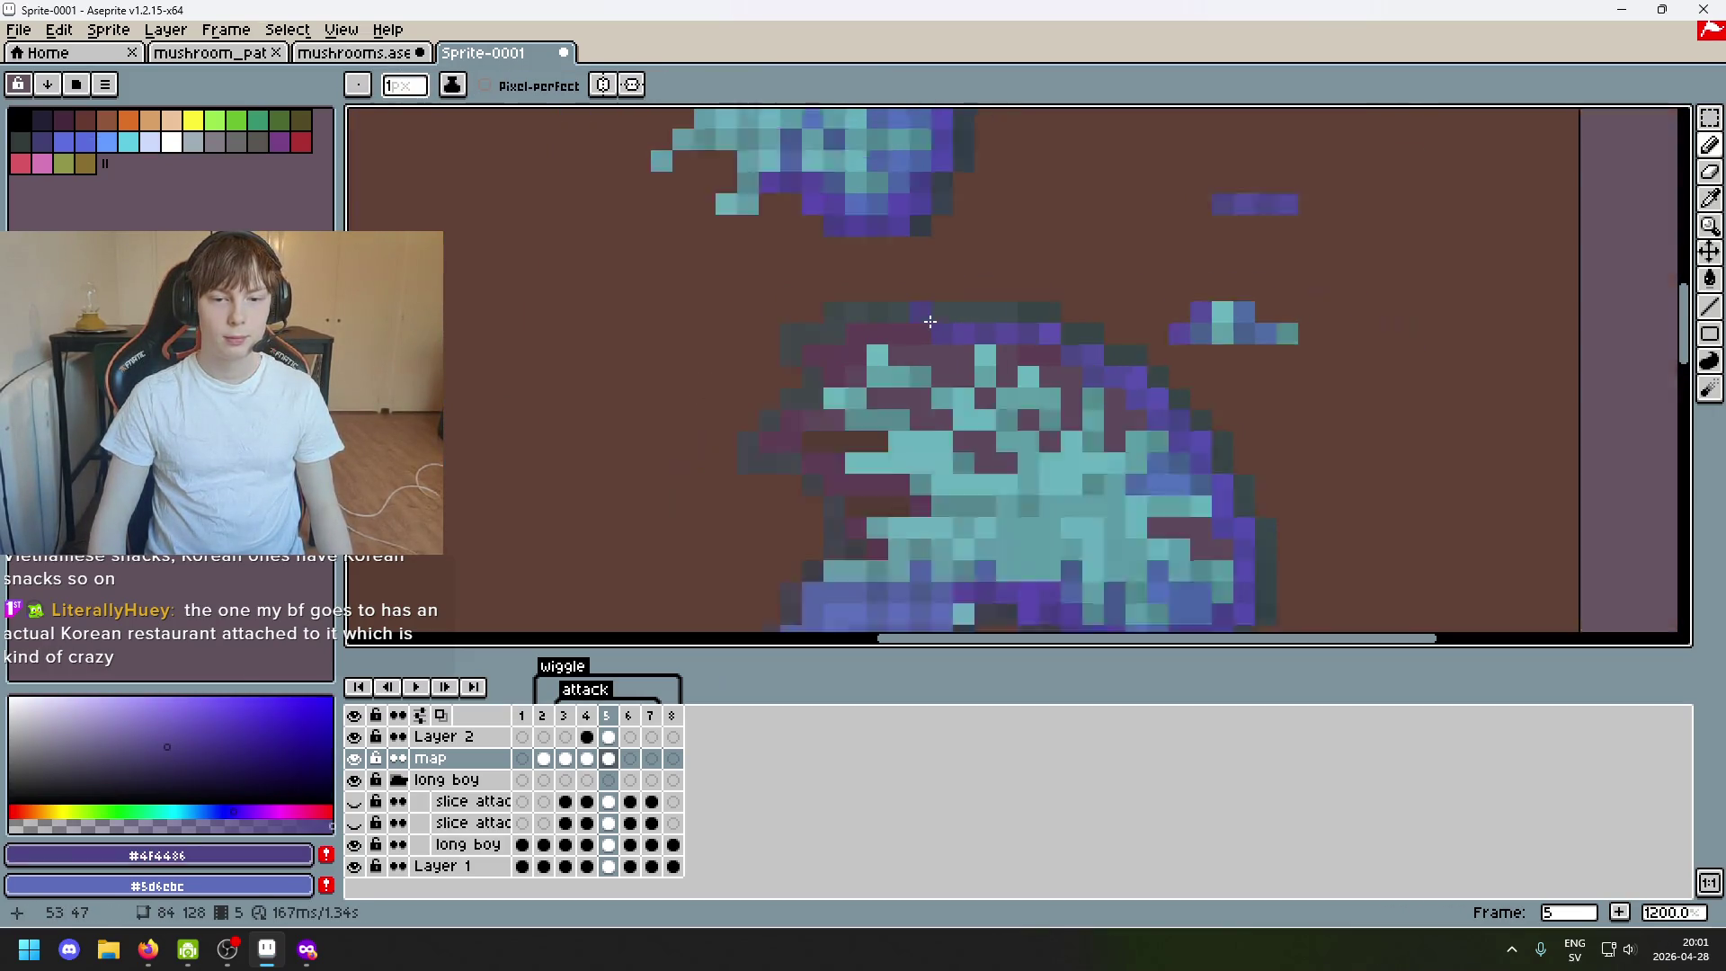
{"action": "scroll", "coordinate": [941, 325], "scroll_direction": "down", "scroll_amount": 3}
{"action": "scroll", "coordinate": [942, 325], "scroll_direction": "up", "scroll_amount": 2}
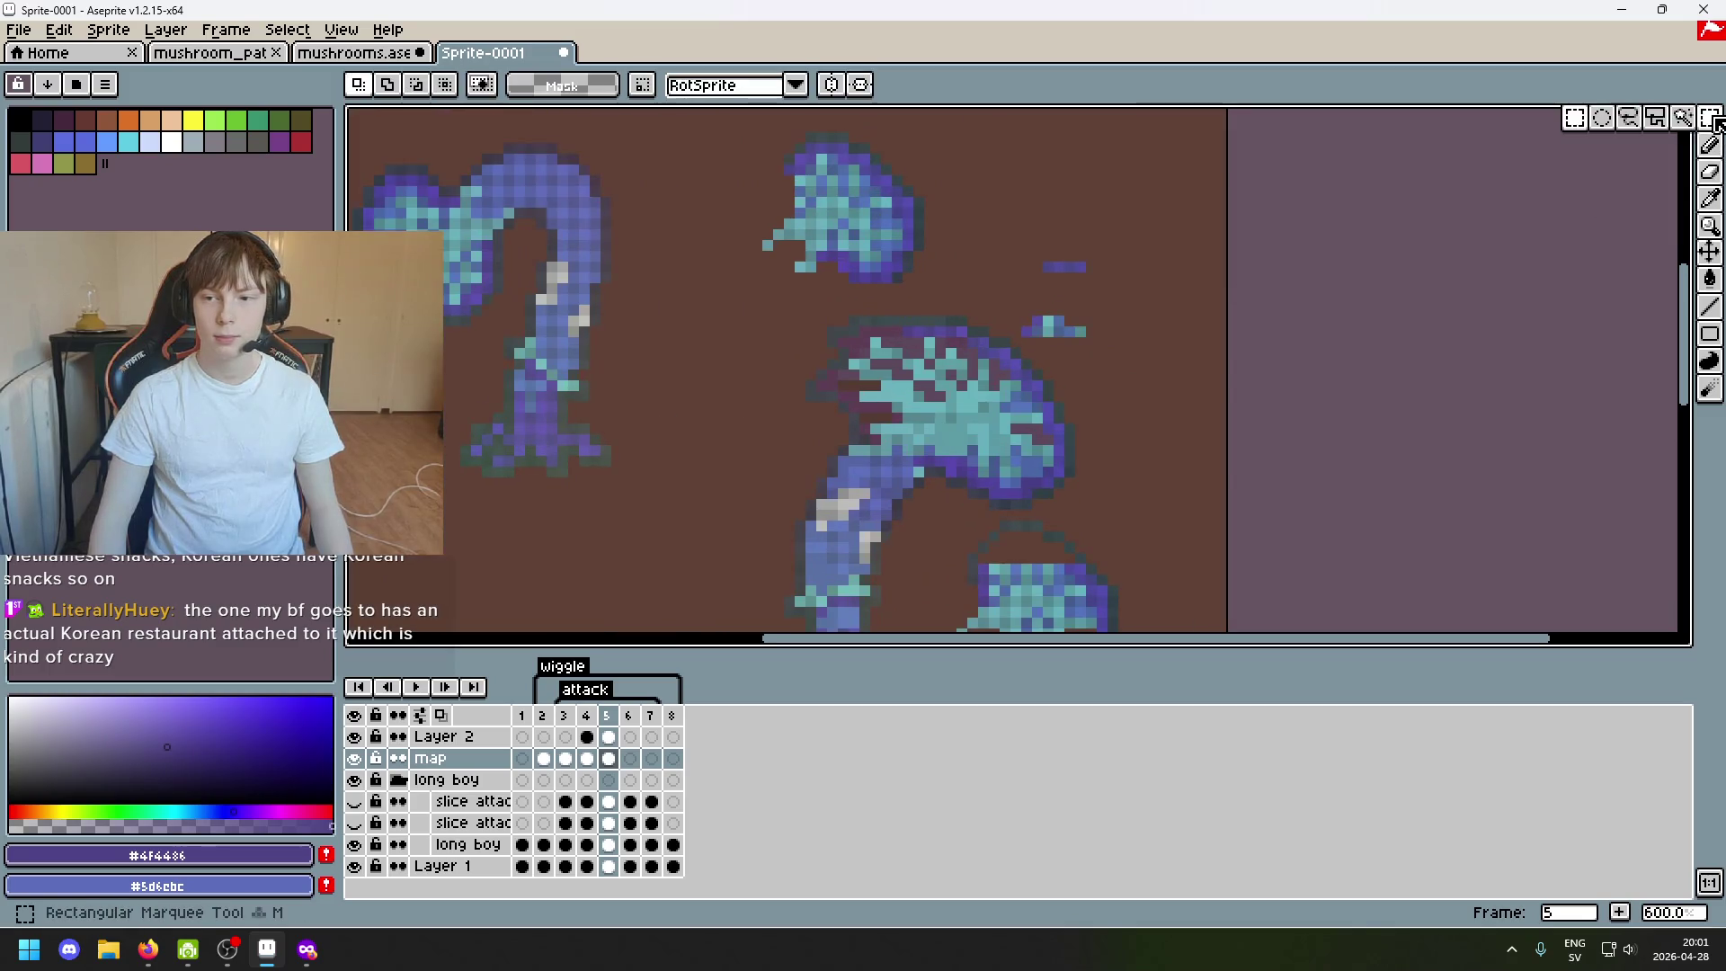
{"action": "left_click_drag", "start_coordinate": [1711, 117], "coordinate": [1680, 118]}
{"action": "scroll", "coordinate": [896, 346], "scroll_direction": "up", "scroll_amount": 1}
{"action": "left_click", "coordinate": [890, 321]}
{"action": "scroll", "coordinate": [960, 350], "scroll_direction": "down", "scroll_amount": 3}
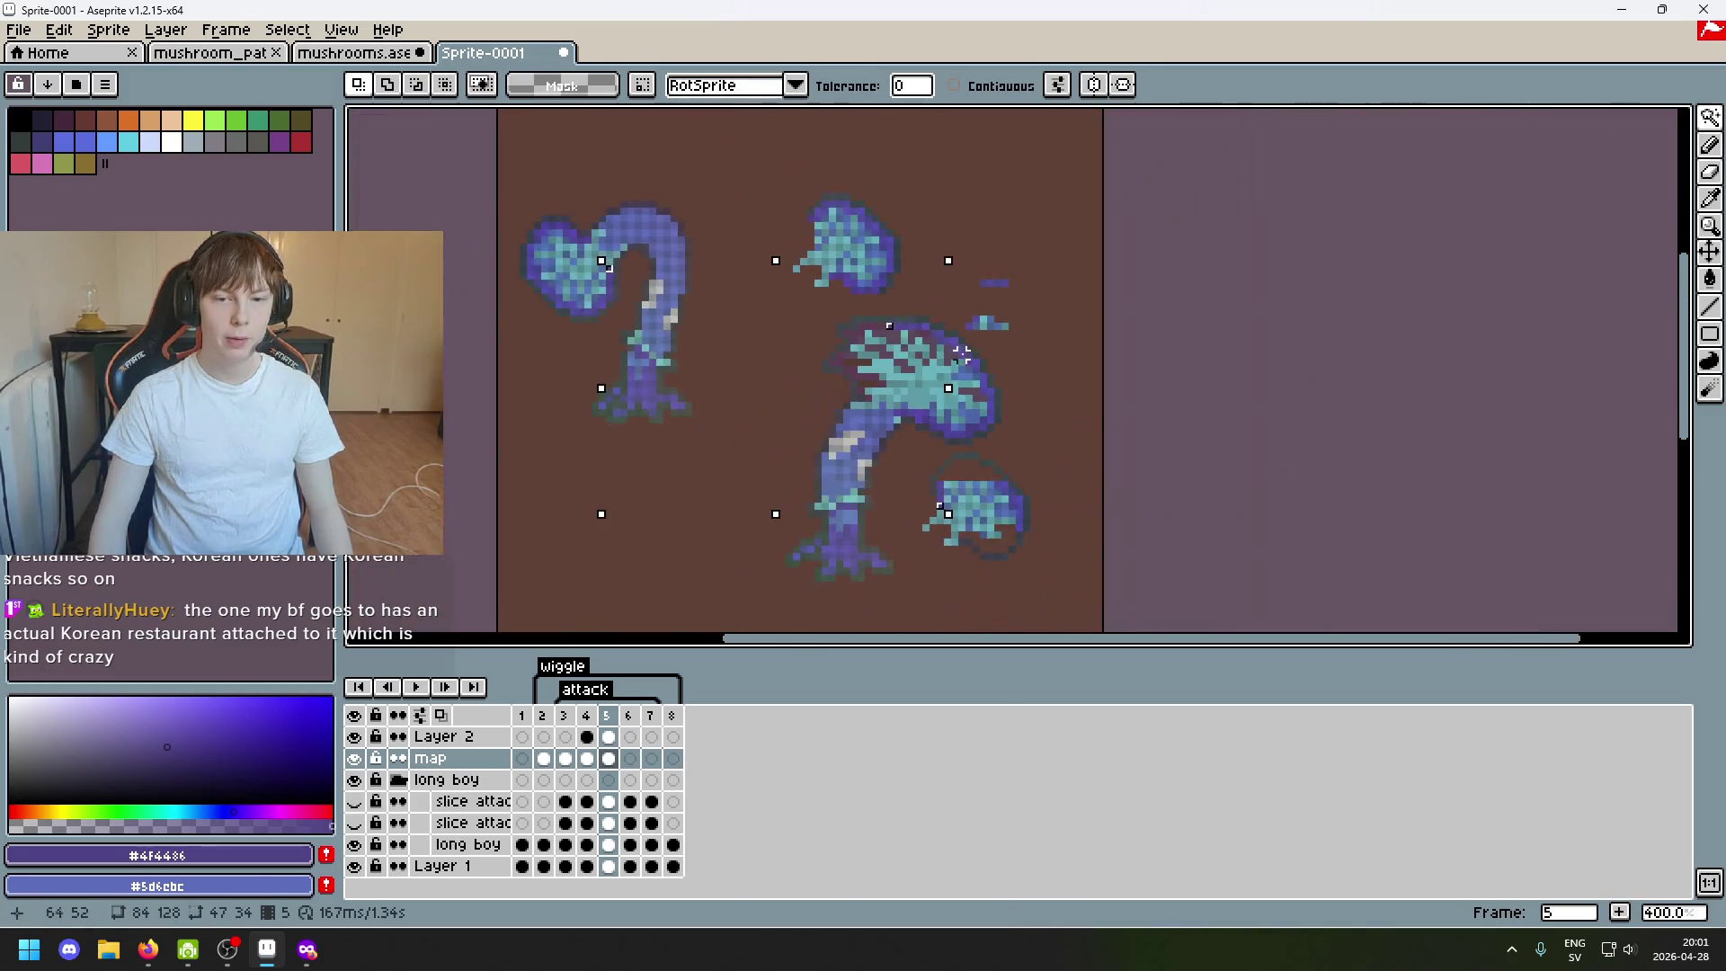
{"action": "scroll", "coordinate": [1012, 398], "scroll_direction": "up", "scroll_amount": 1}
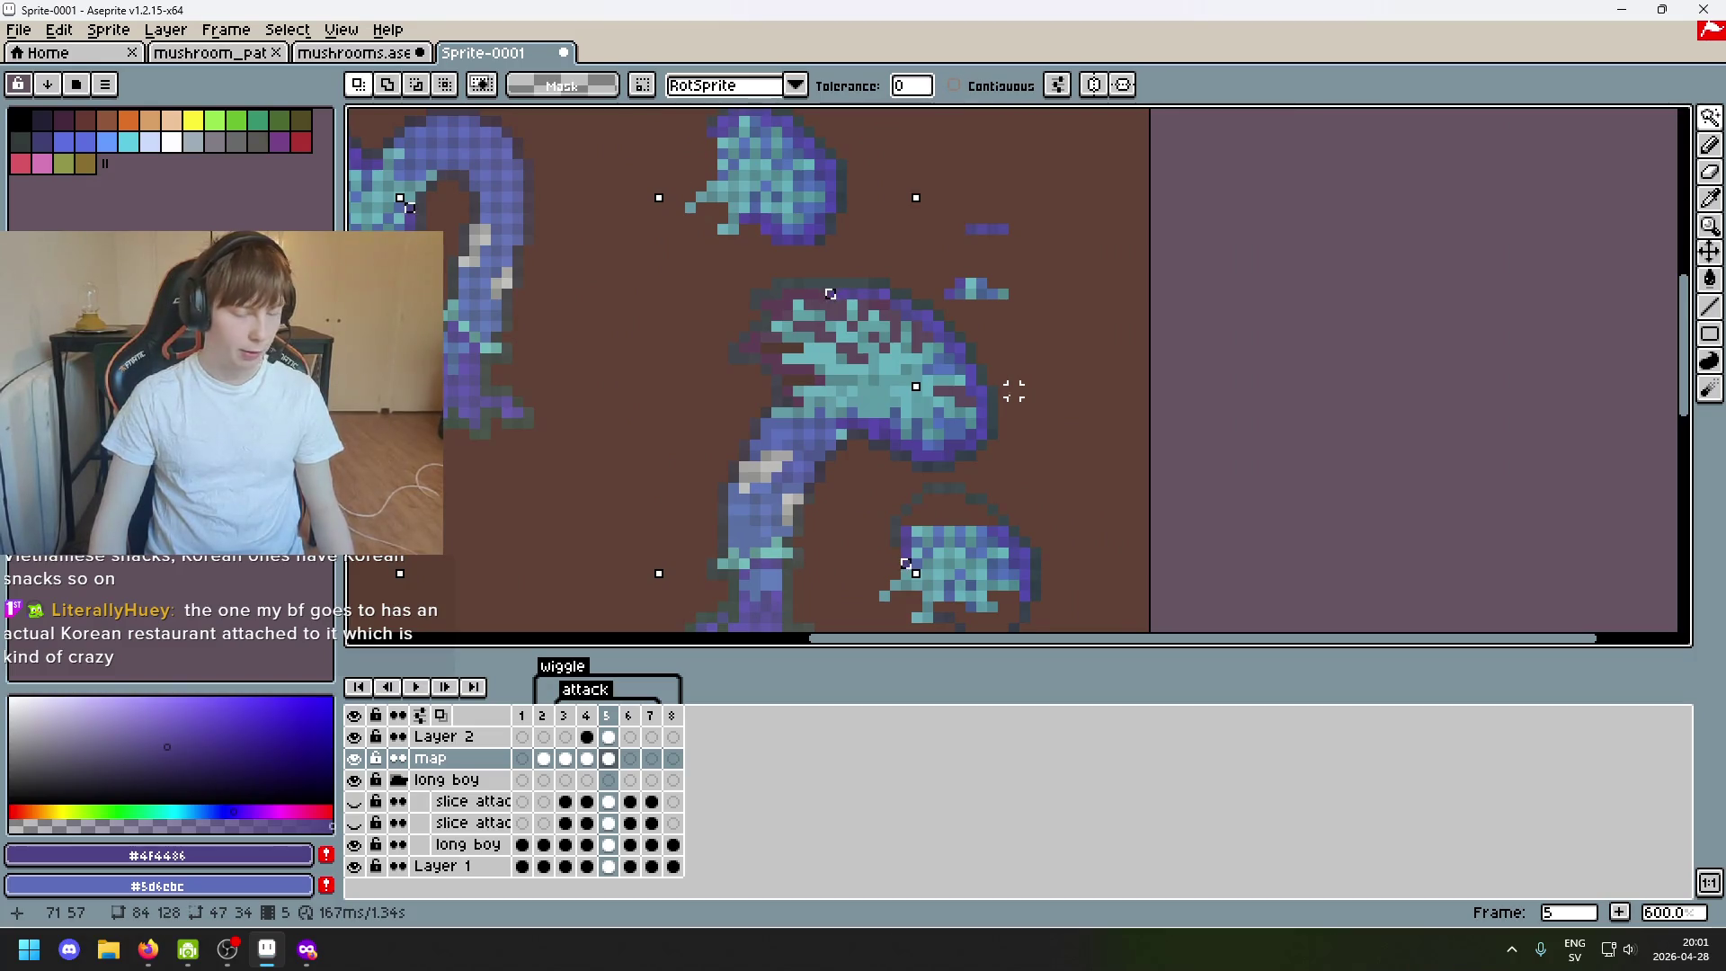
{"action": "left_click", "coordinate": [1021, 501]}
{"action": "key", "text": "ctrl+d"}
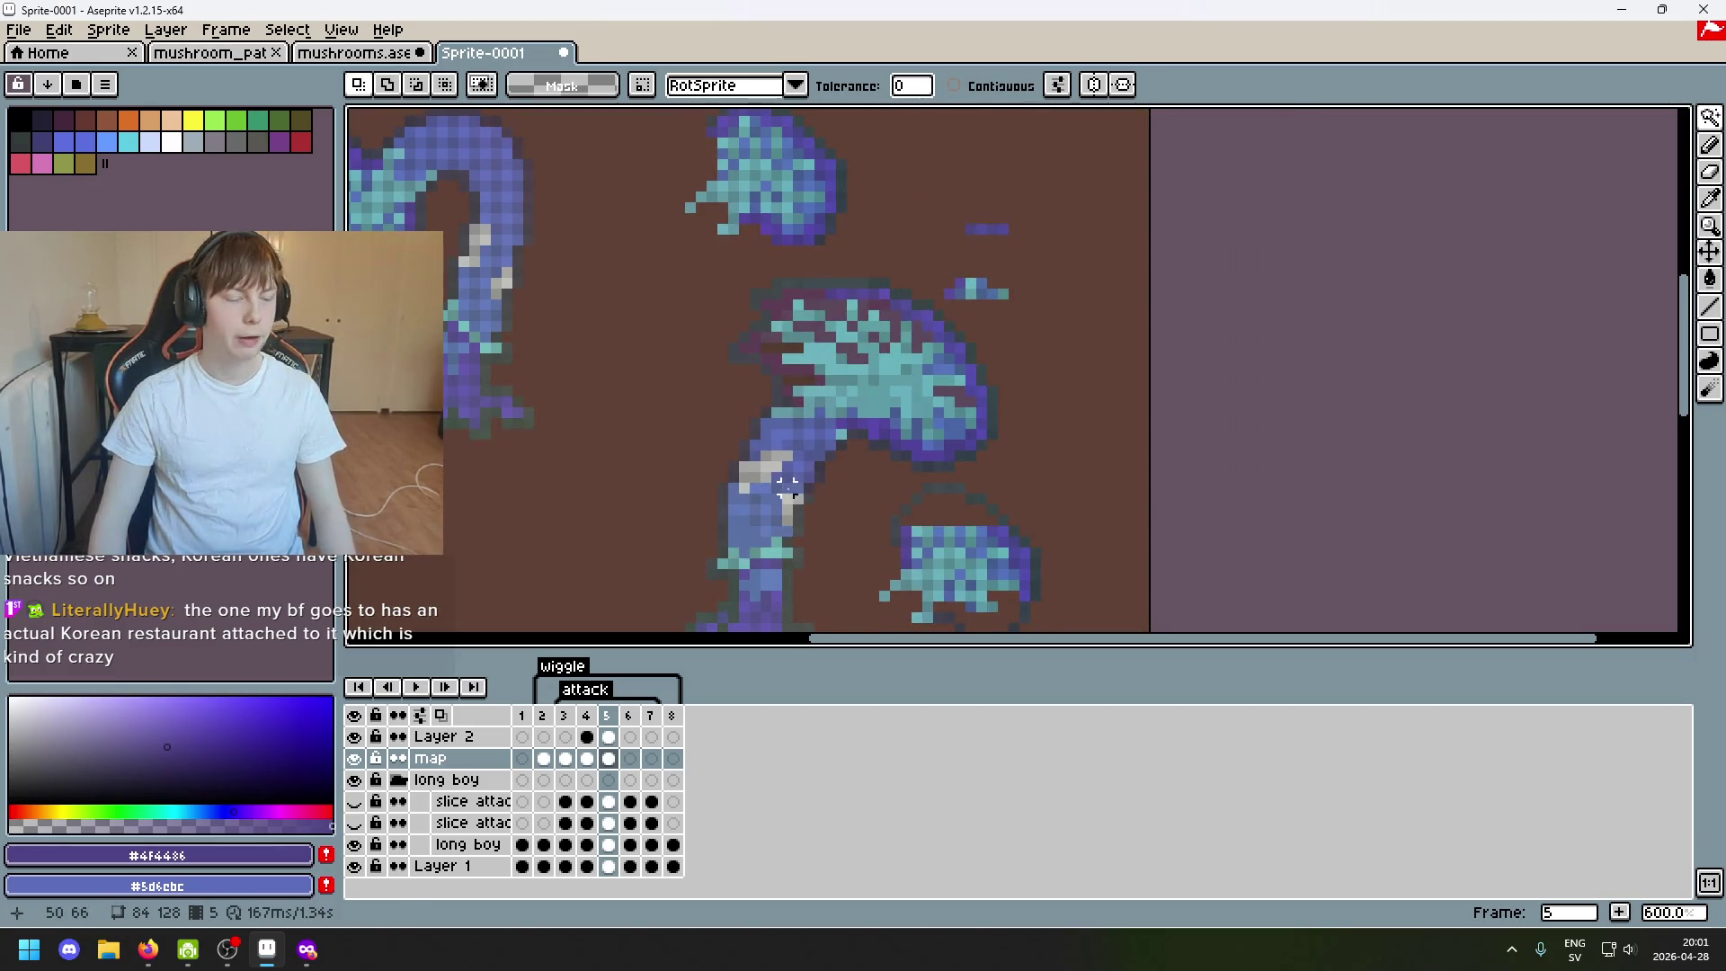
{"action": "scroll", "coordinate": [786, 489], "scroll_direction": "up", "scroll_amount": 1}
{"action": "scroll", "coordinate": [787, 488], "scroll_direction": "up", "scroll_amount": 1}
{"action": "left_click", "coordinate": [866, 252]}
{"action": "scroll", "coordinate": [971, 391], "scroll_direction": "down", "scroll_amount": 3}
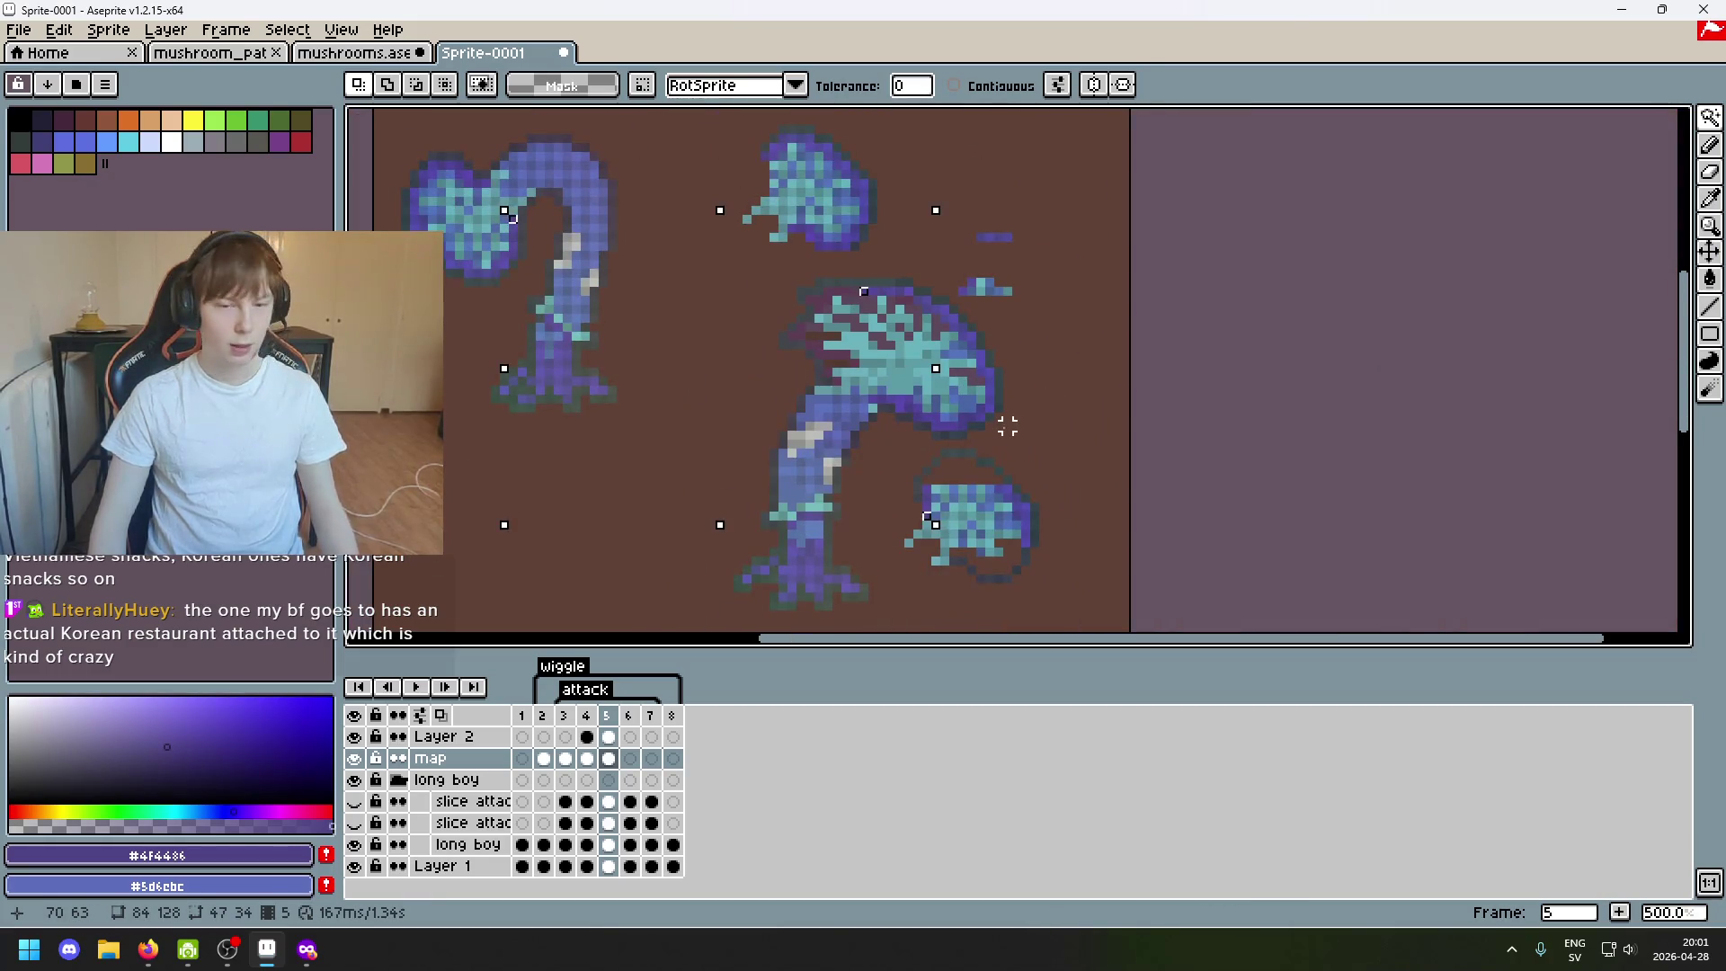
{"action": "scroll", "coordinate": [965, 440], "scroll_direction": "up", "scroll_amount": 2}
{"action": "left_click_drag", "start_coordinate": [849, 464], "coordinate": [720, 423]}
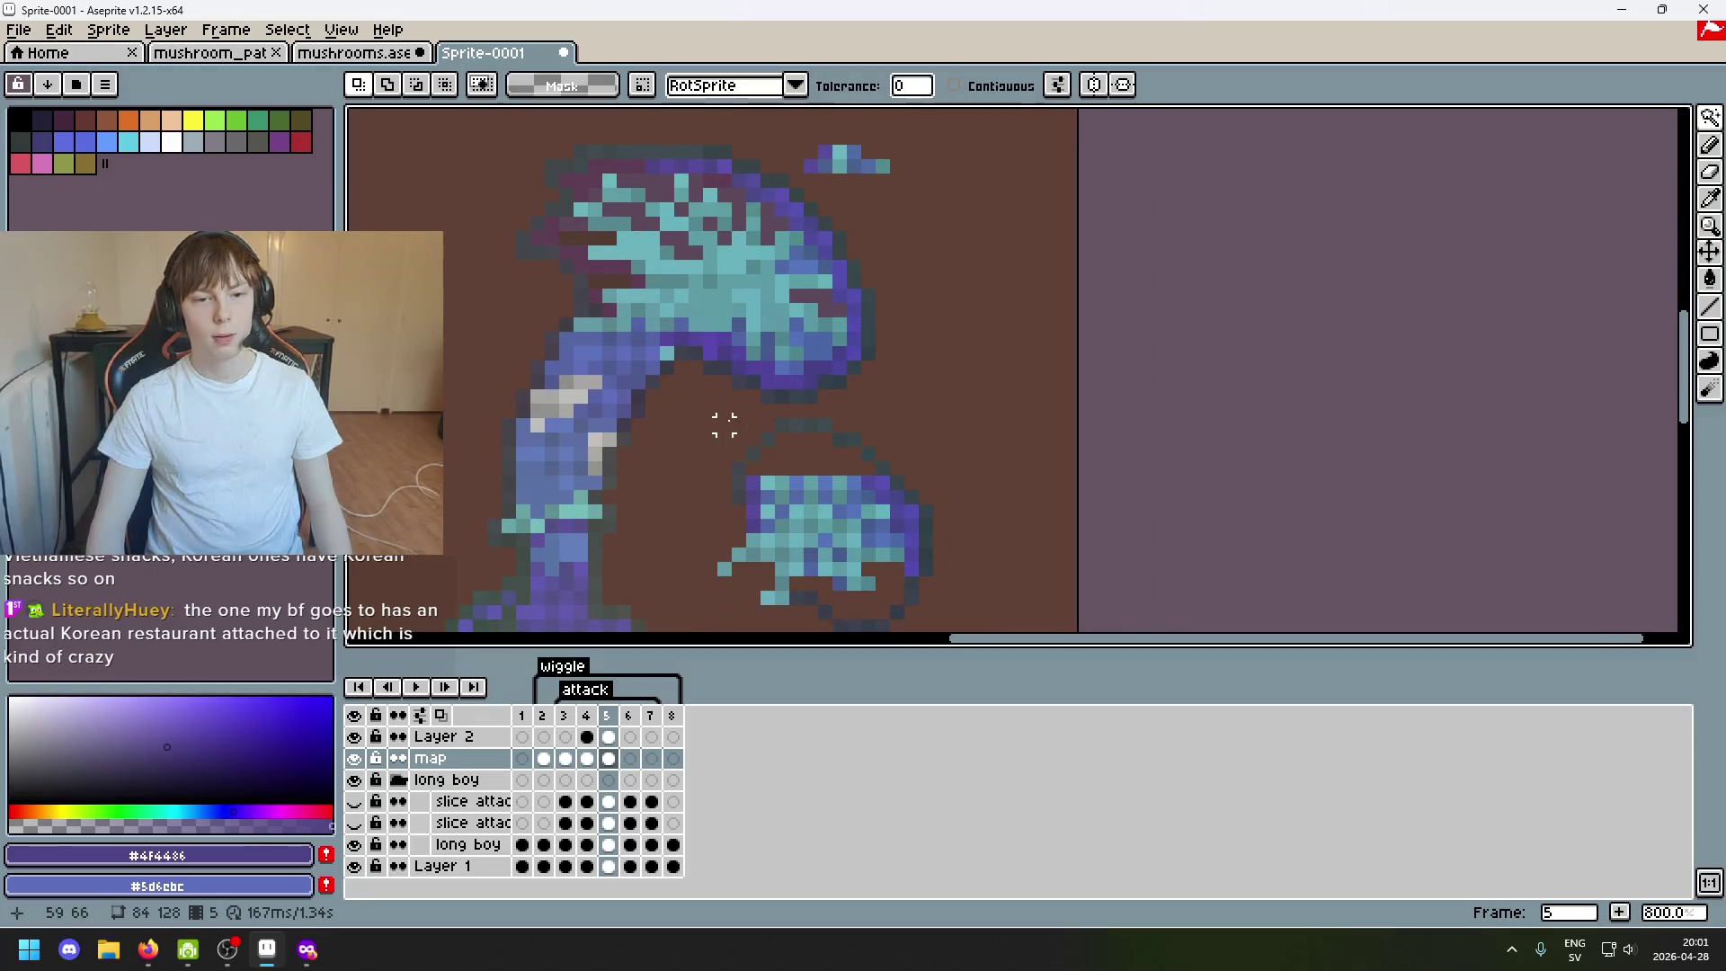
{"action": "scroll", "coordinate": [635, 163], "scroll_direction": "up", "scroll_amount": 2}
{"action": "mouse_move", "coordinate": [658, 250]}
{"action": "left_mouse_down"}
{"action": "mouse_move", "coordinate": [695, 570]}
{"action": "mouse_move", "coordinate": [726, 445]}
{"action": "left_mouse_up"}
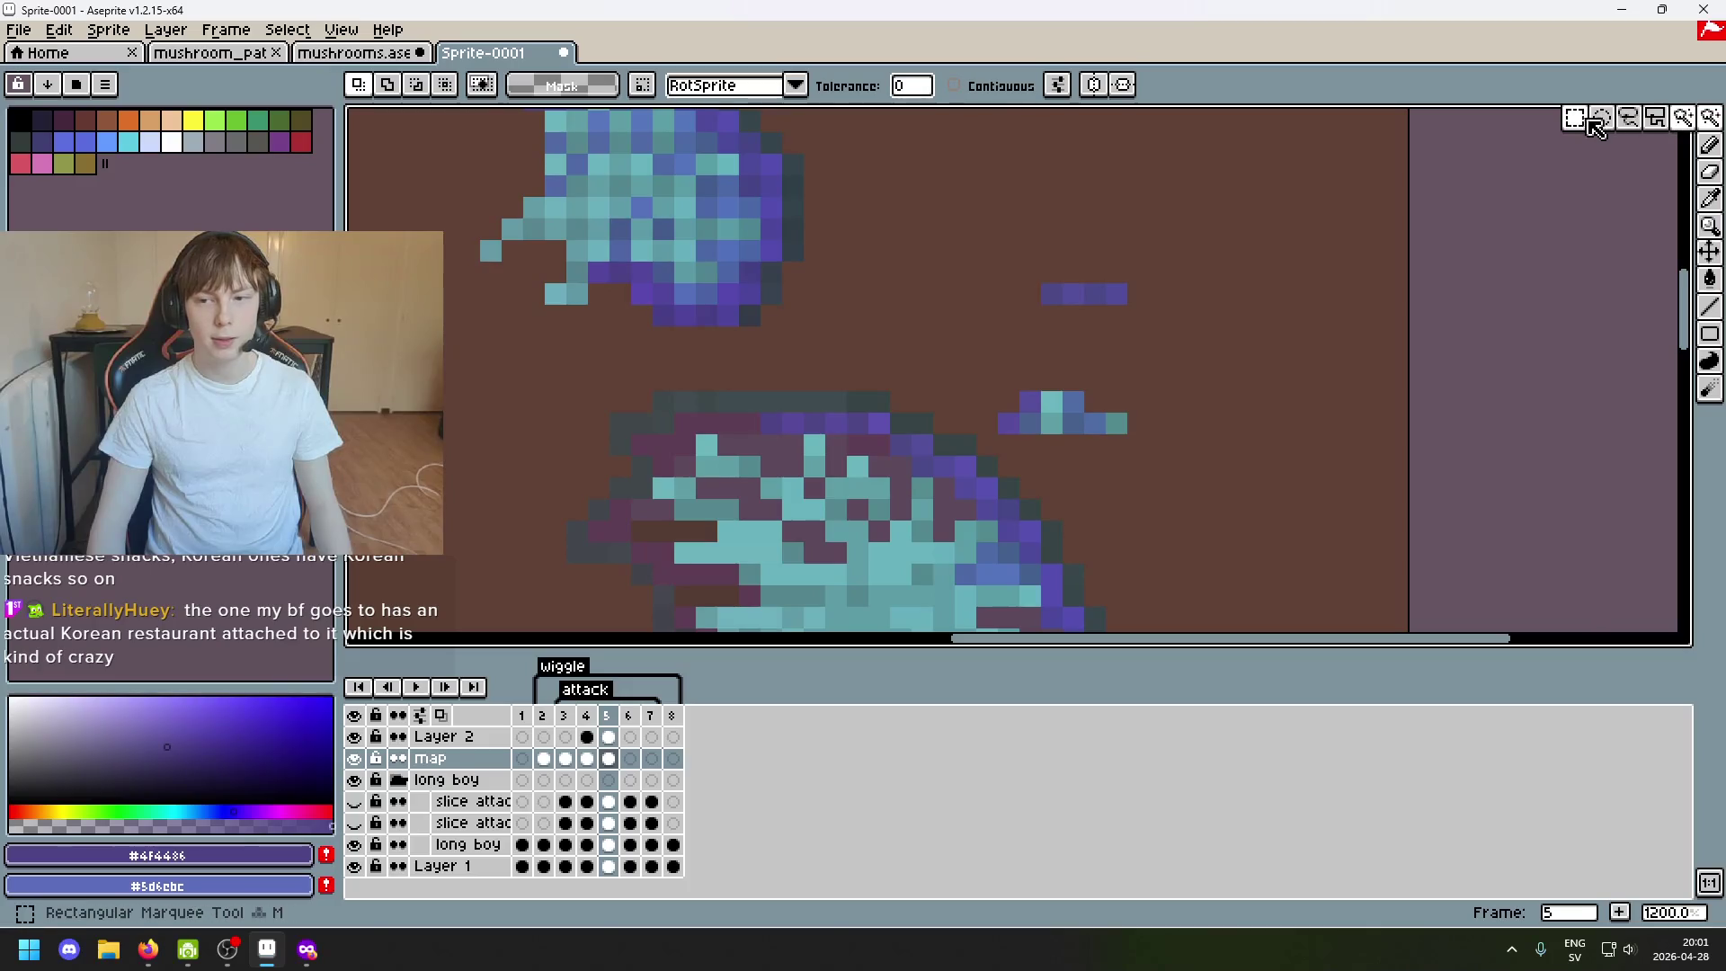
Probe the cap's top edge with a small rectangular selection, then clear it and switch tools.
{"action": "left_click_drag", "start_coordinate": [1713, 125], "coordinate": [1575, 121]}
{"action": "left_click_drag", "start_coordinate": [771, 422], "coordinate": [876, 434]}
{"action": "left_click", "coordinate": [748, 442]}
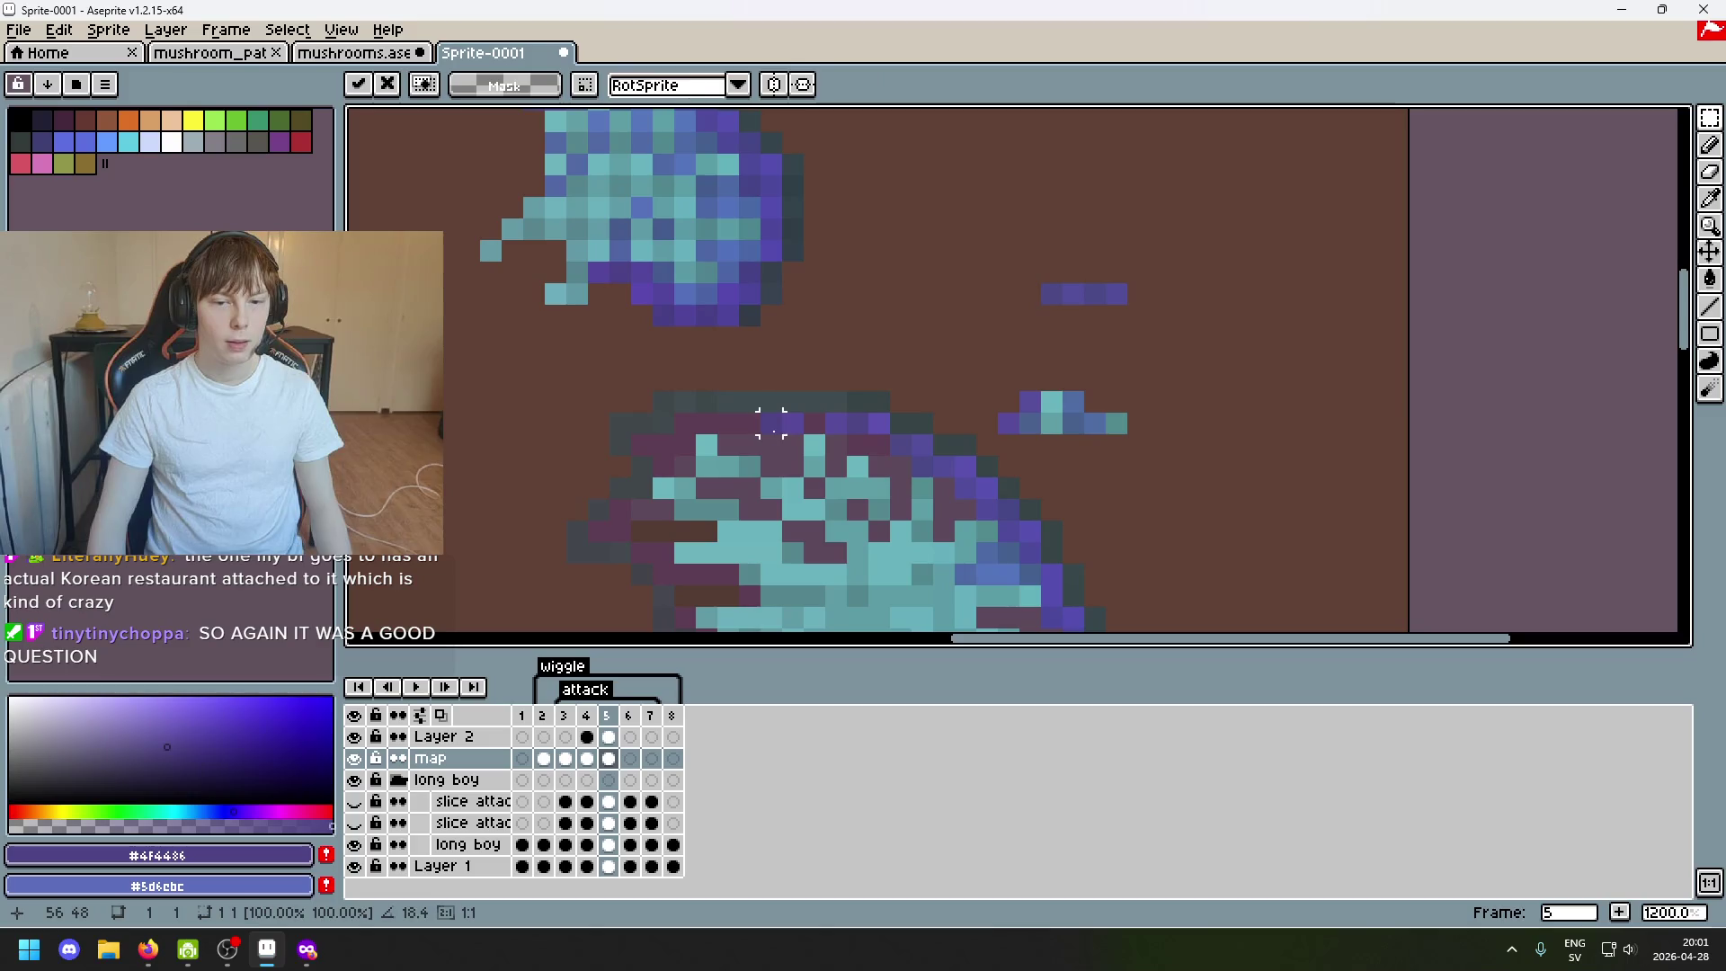
{"action": "key", "text": "i"}
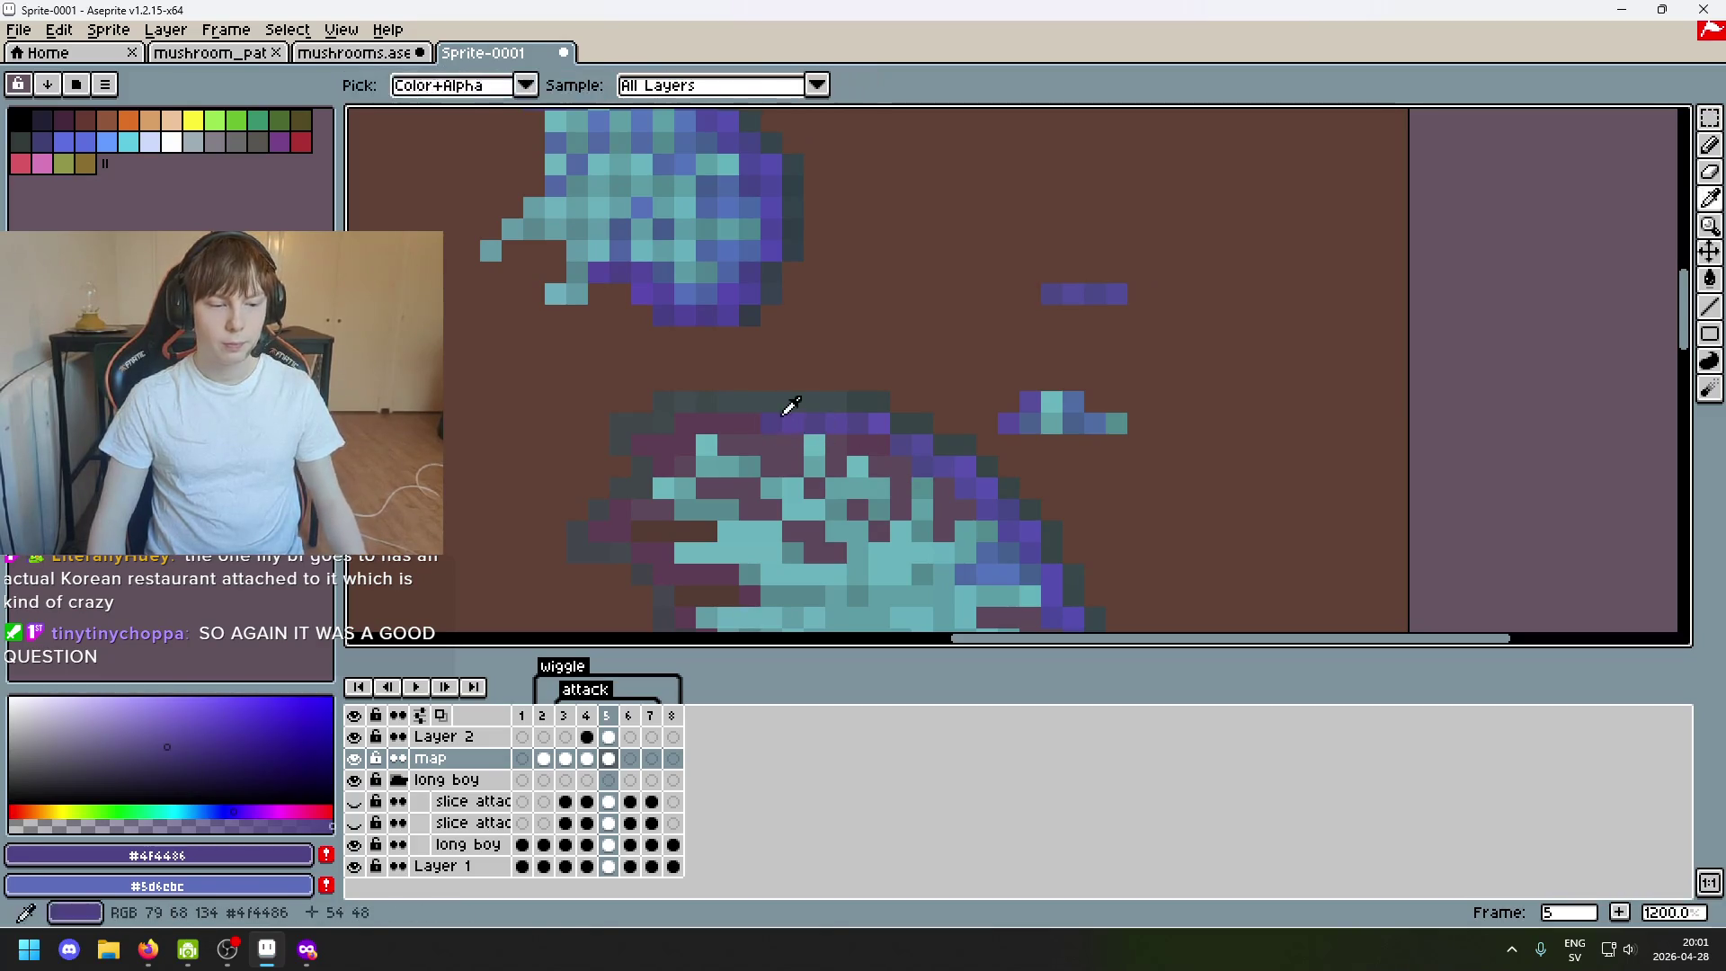
{"action": "key", "text": "m"}
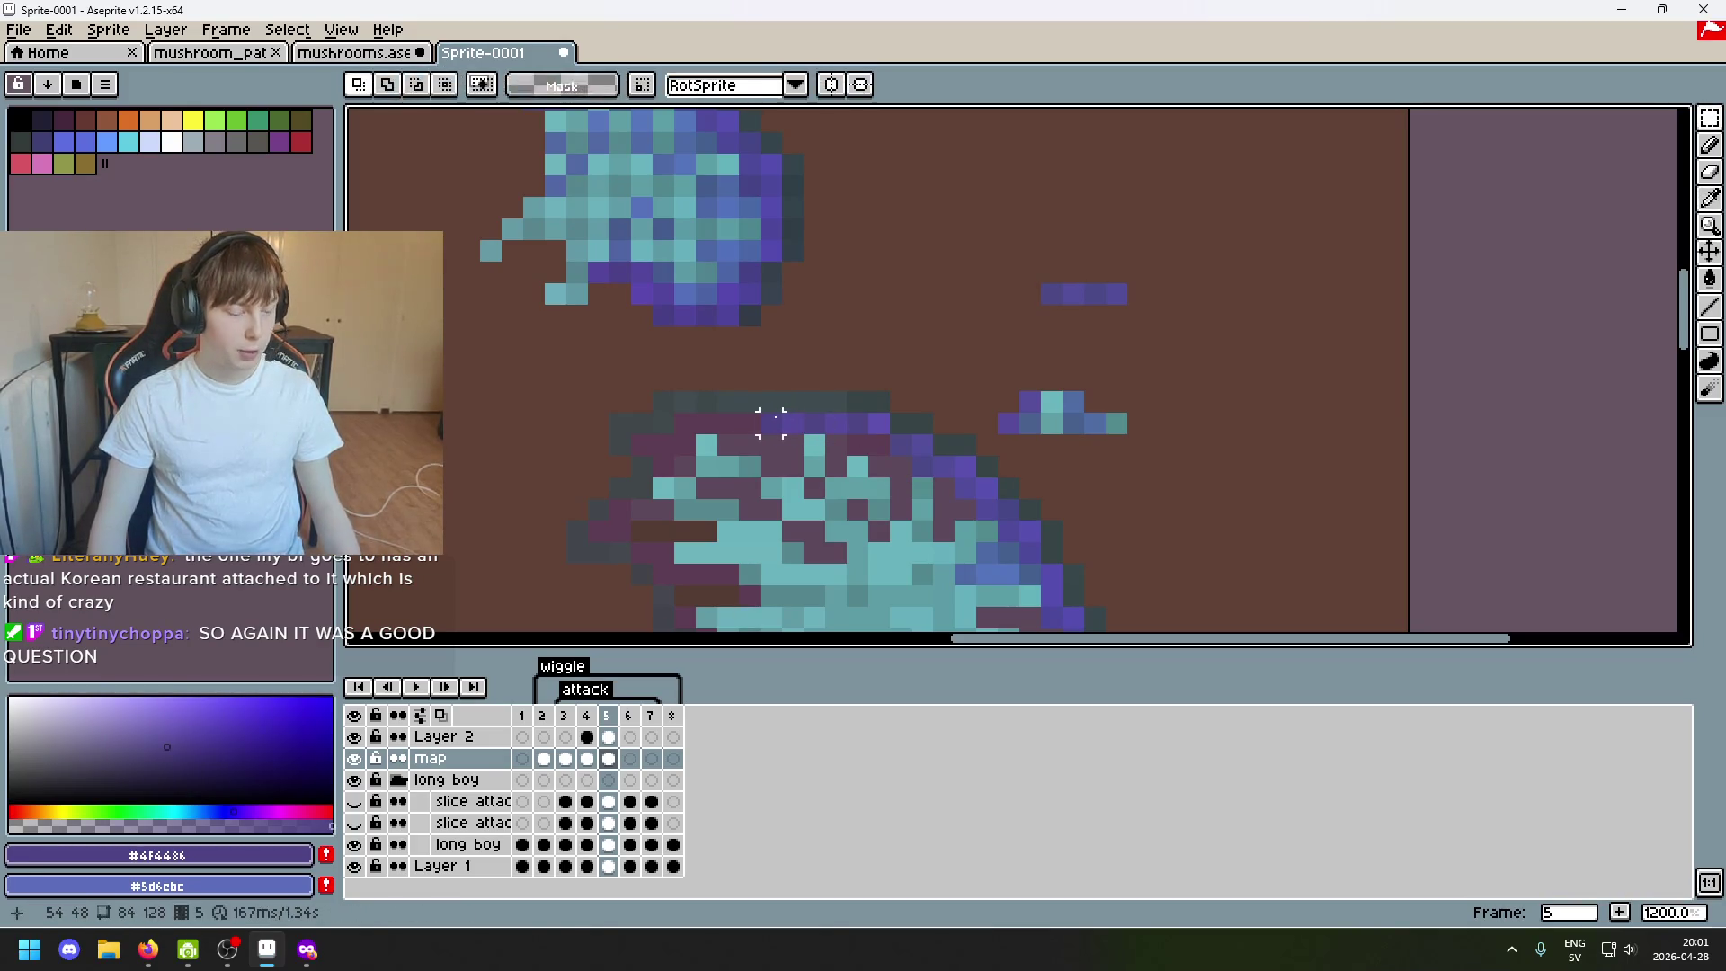
{"action": "key", "text": "b"}
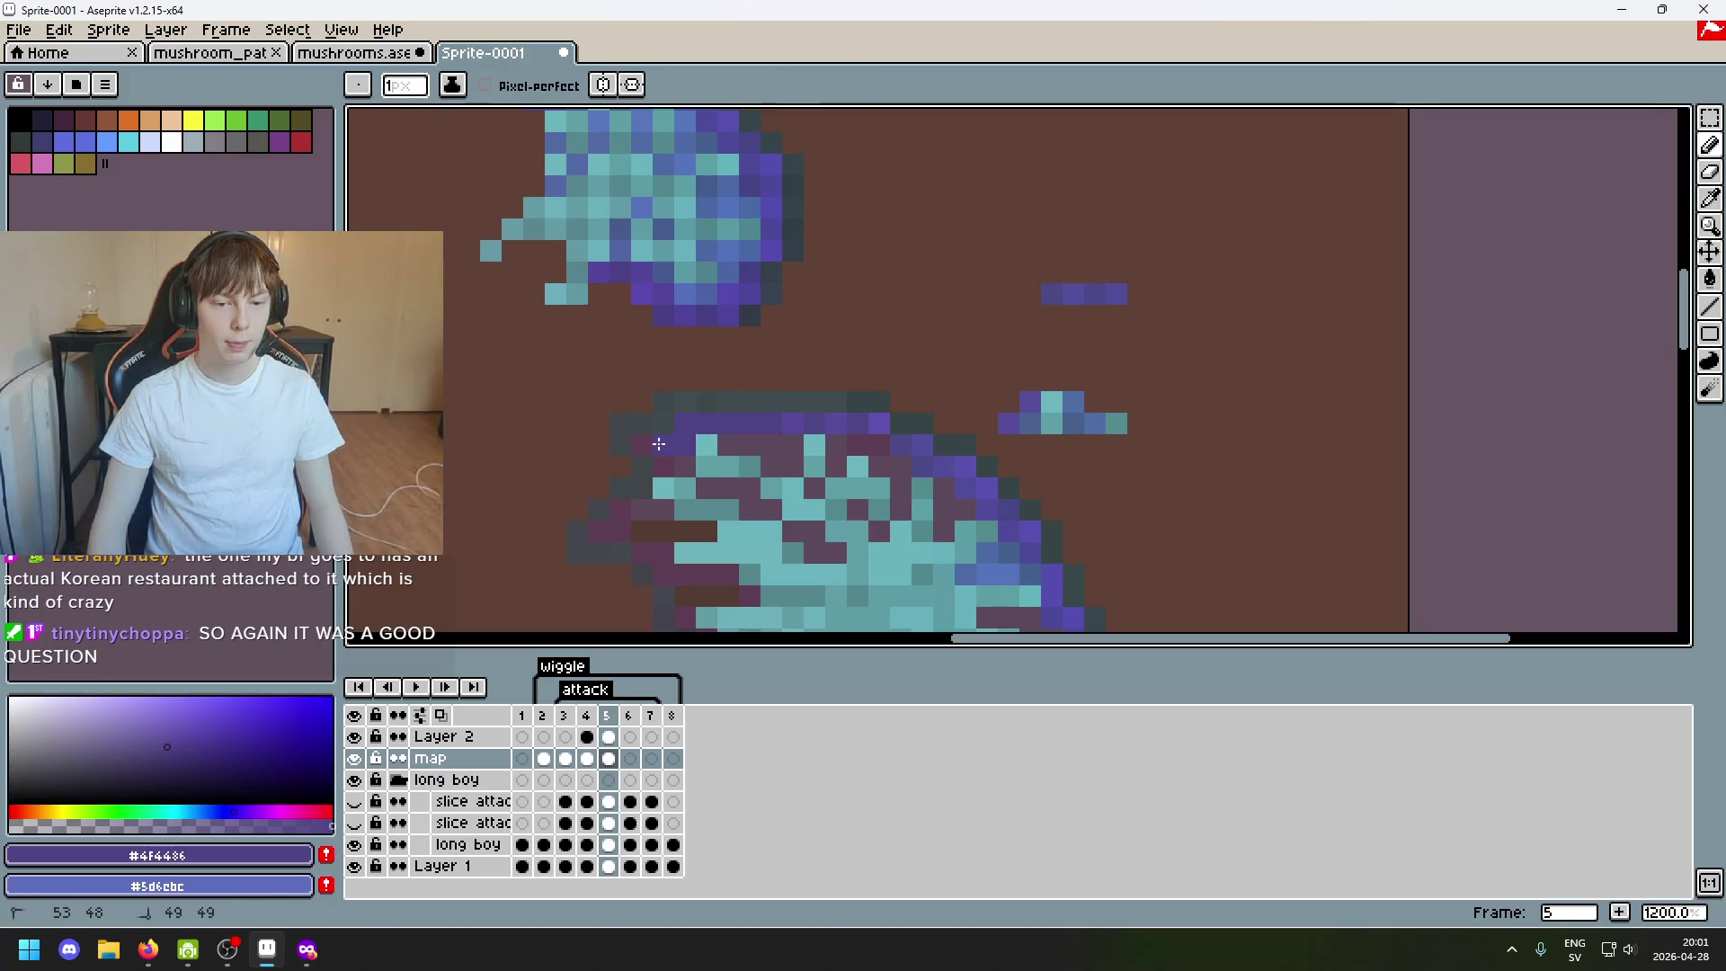
{"action": "left_click_drag", "start_coordinate": [620, 528], "coordinate": [744, 457]}
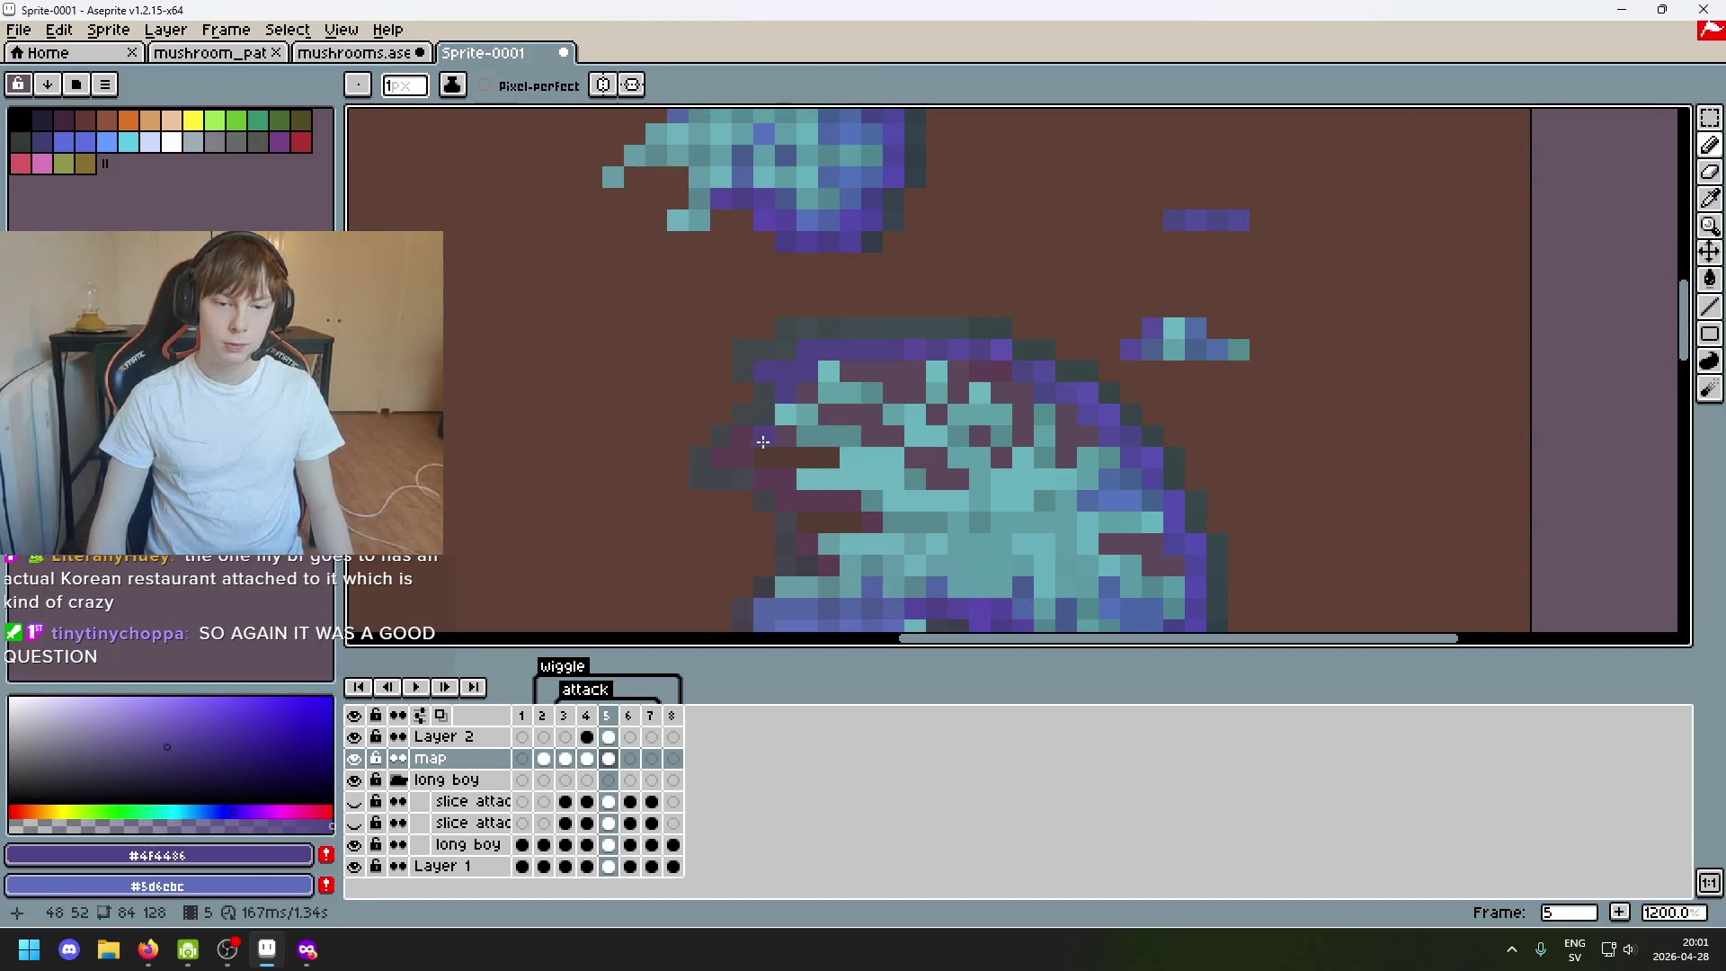
{"action": "scroll", "coordinate": [830, 527], "scroll_direction": "down", "scroll_amount": 2}
{"action": "scroll", "coordinate": [858, 573], "scroll_direction": "up", "scroll_amount": 3}
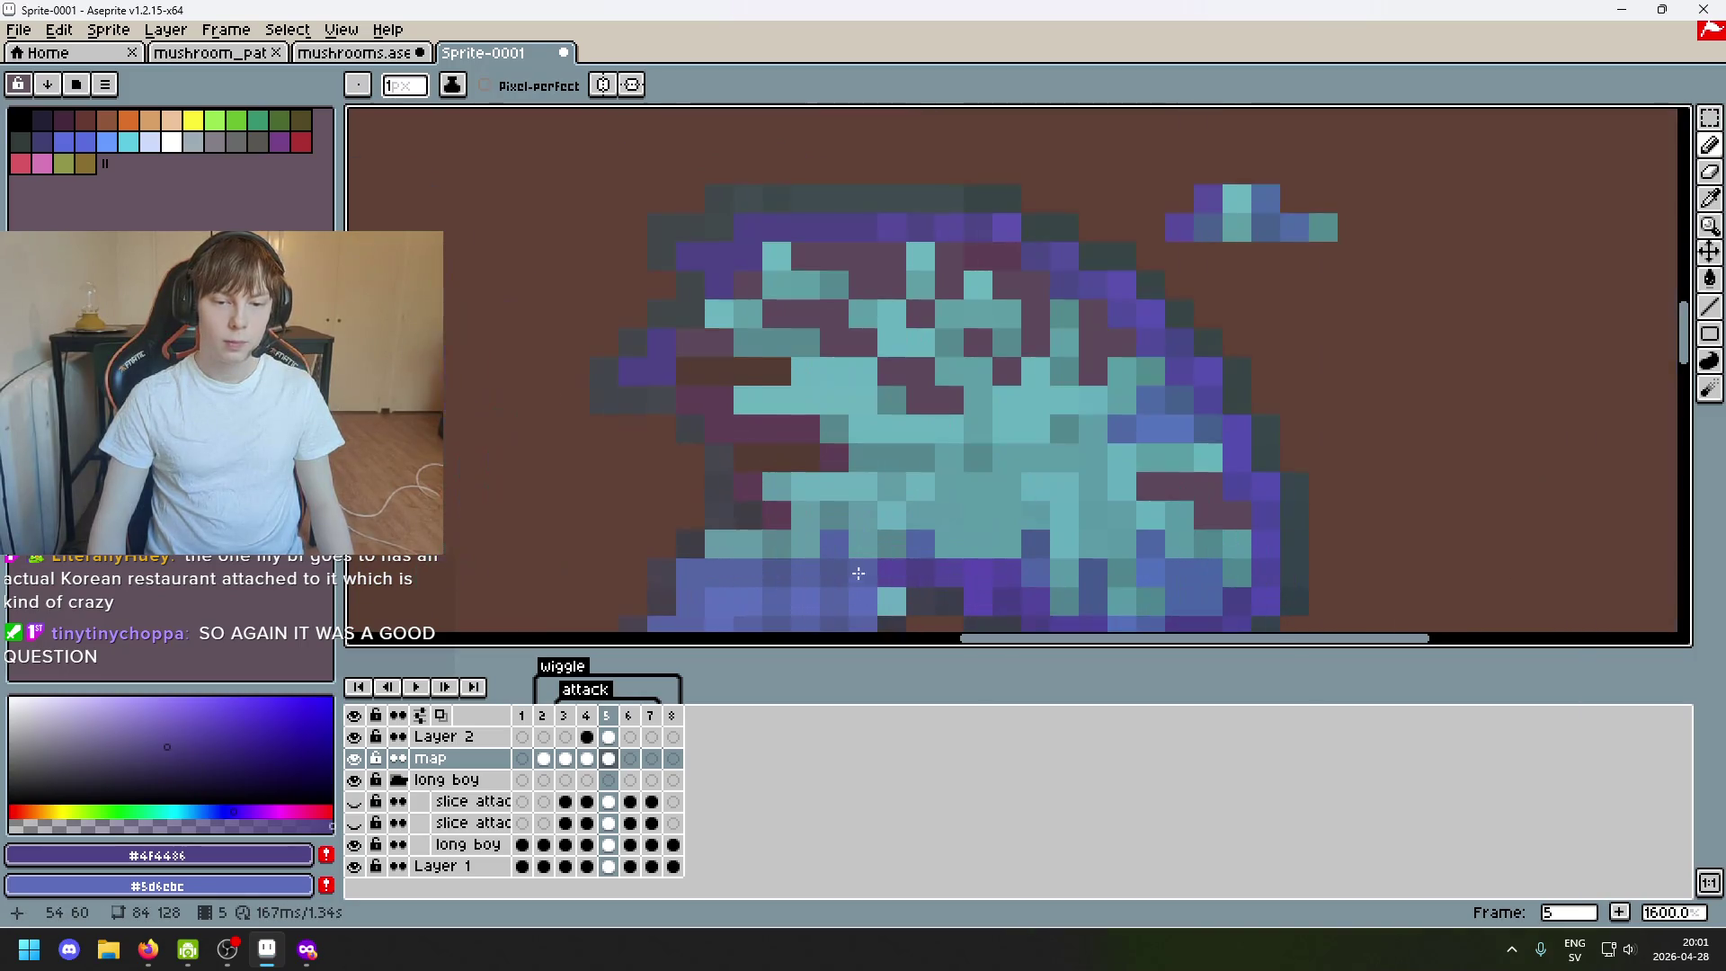
{"action": "scroll", "coordinate": [891, 548], "scroll_direction": "down", "scroll_amount": 2}
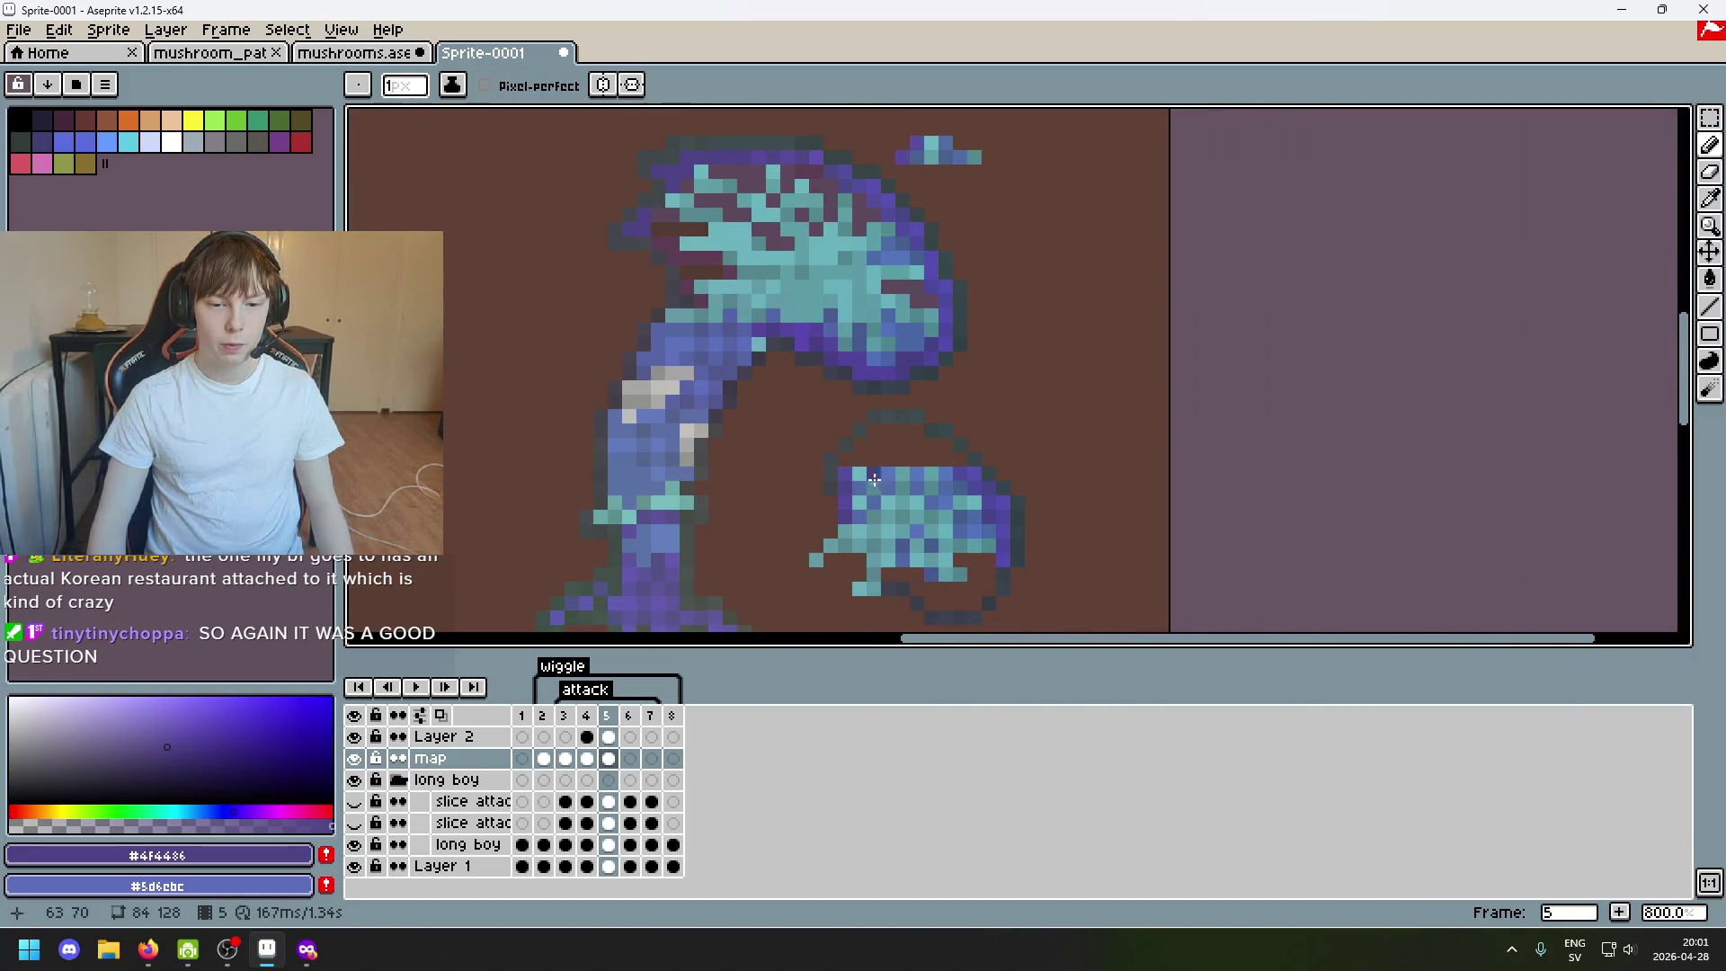
{"action": "scroll", "coordinate": [797, 606], "scroll_direction": "down", "scroll_amount": 3}
{"action": "scroll", "coordinate": [1191, 185], "scroll_direction": "up", "scroll_amount": 5}
Wand-select the dark pixels along the cap edge, stretch them slightly and apply the transform.
{"action": "left_click", "coordinate": [1710, 119]}
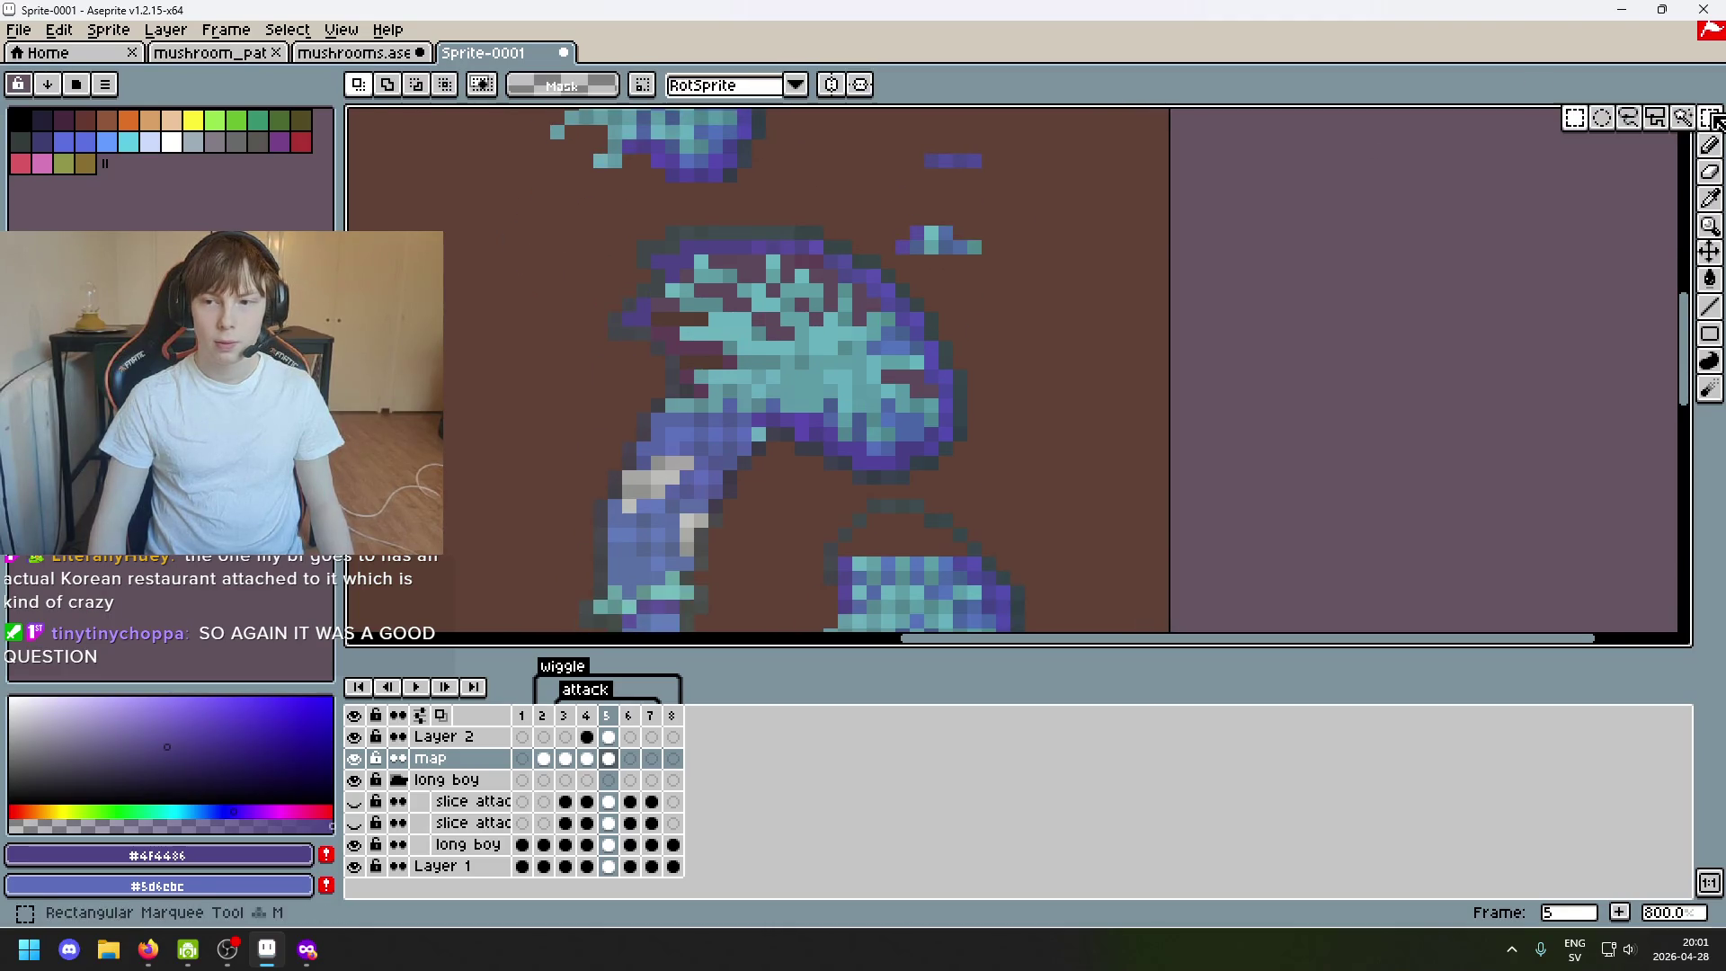
{"action": "scroll", "coordinate": [1391, 390], "scroll_direction": "down", "scroll_amount": 2}
{"action": "left_click", "coordinate": [828, 519]}
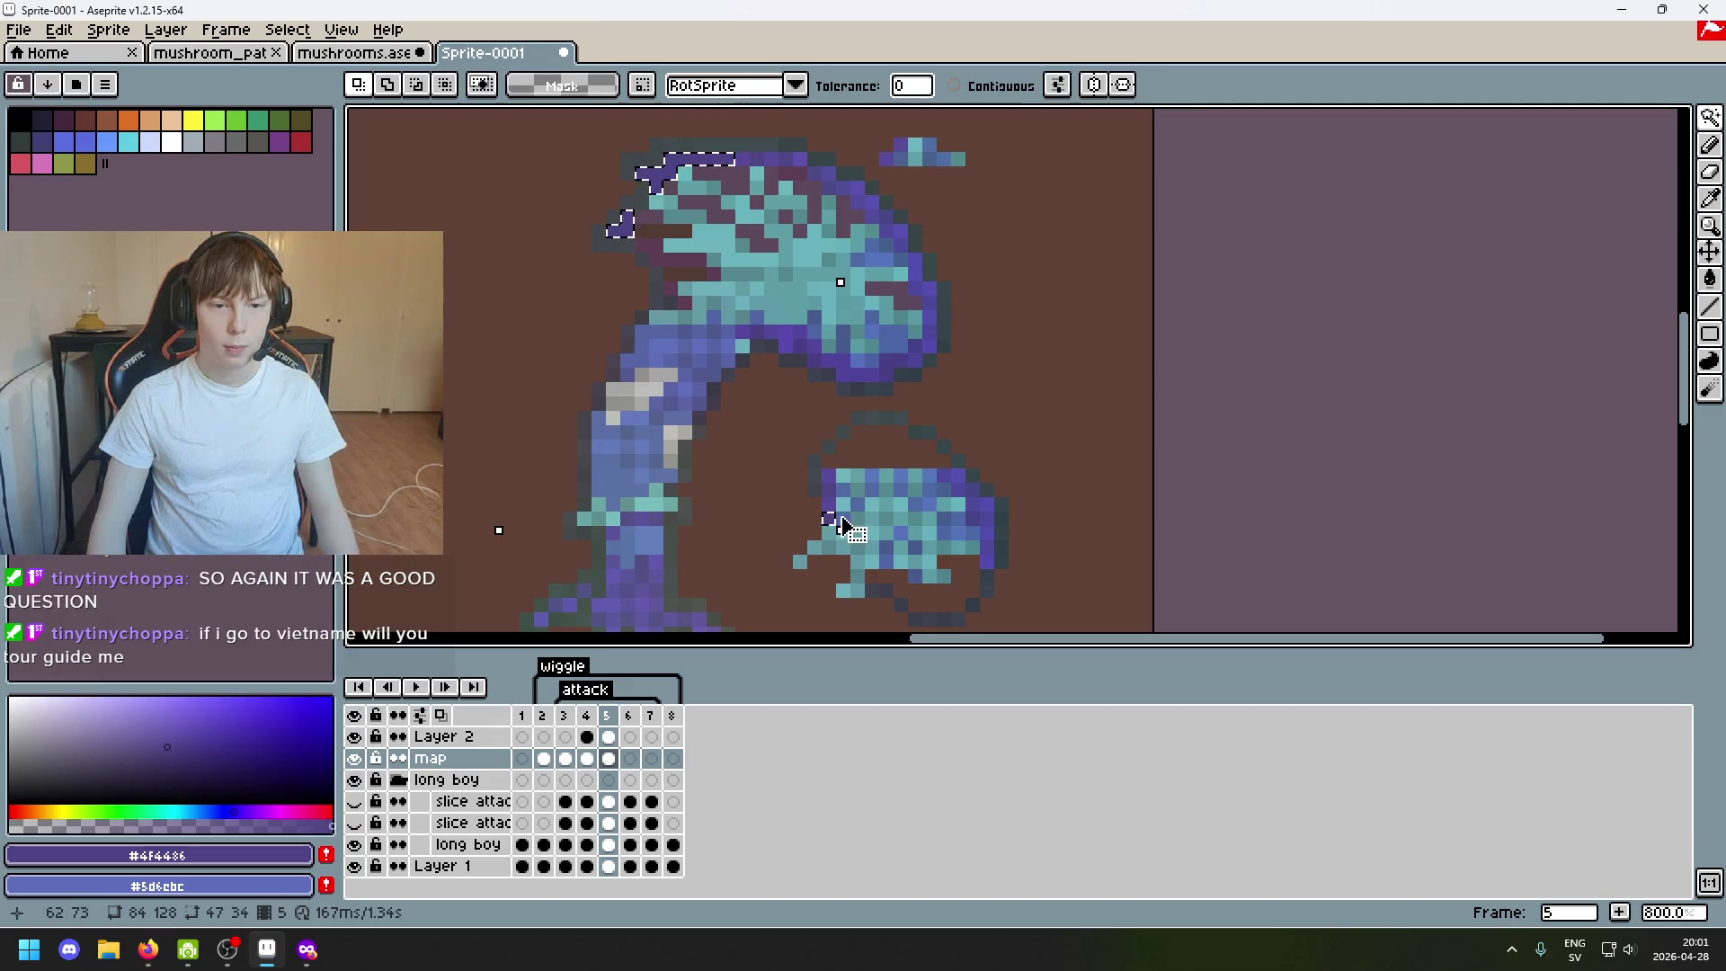
{"action": "key", "text": "ctrl+d"}
{"action": "left_click", "coordinate": [833, 513]}
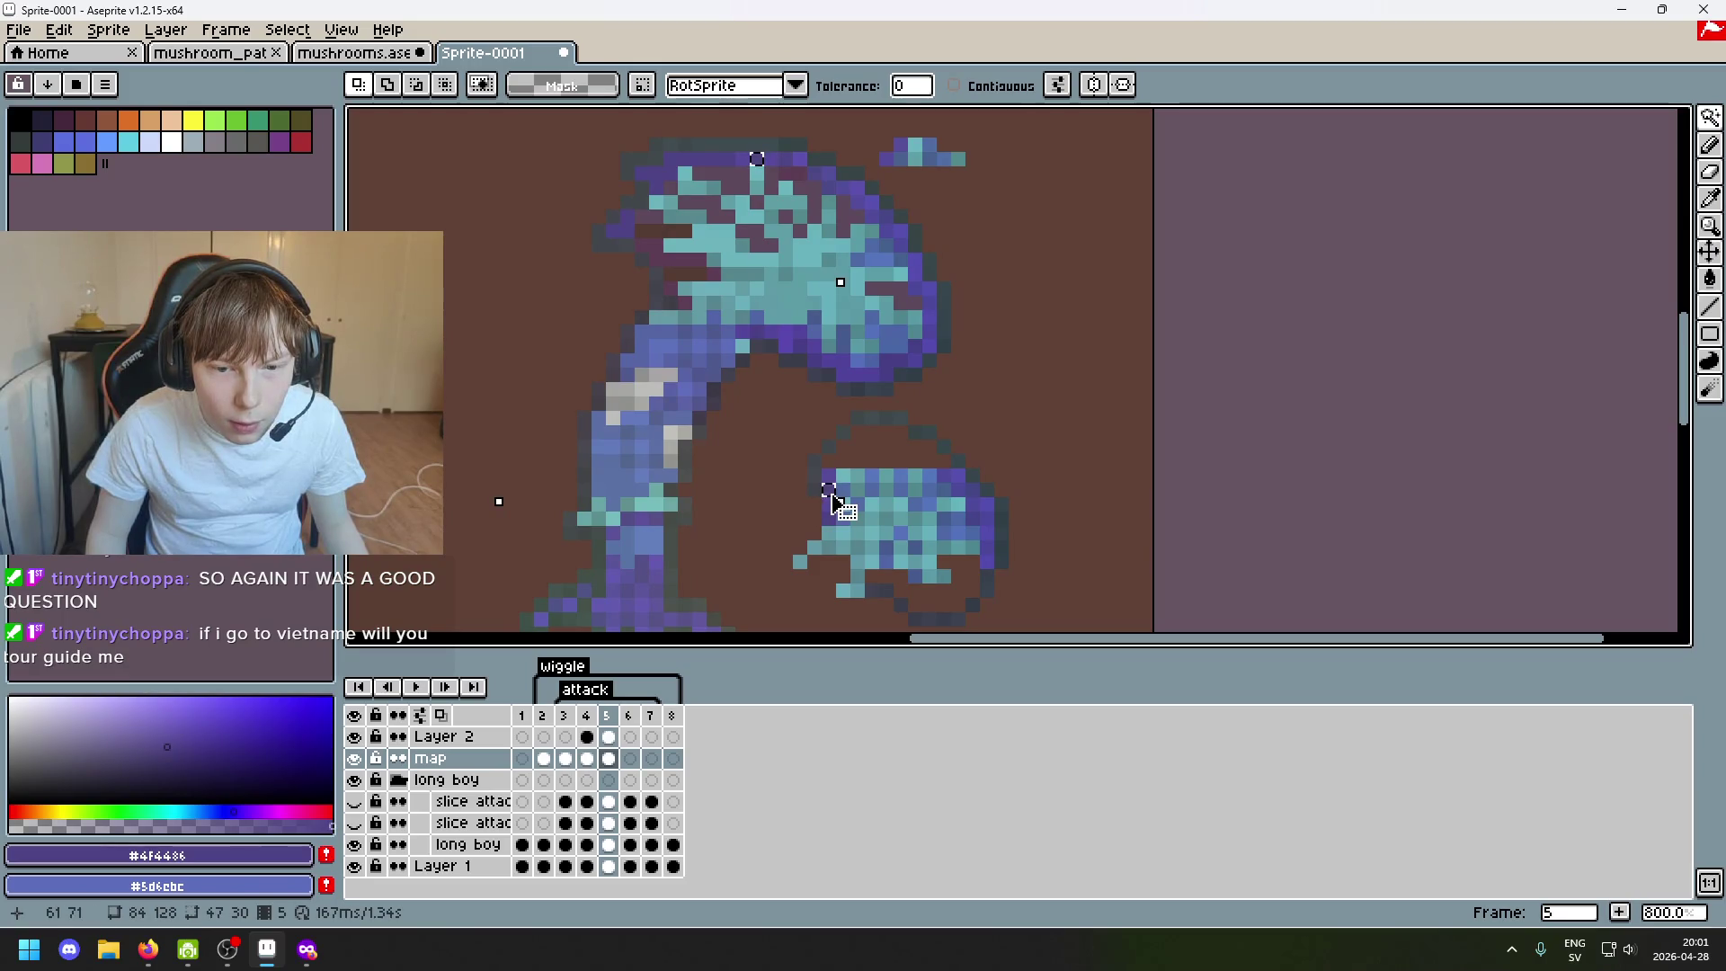
{"action": "key", "text": "ctrl+d"}
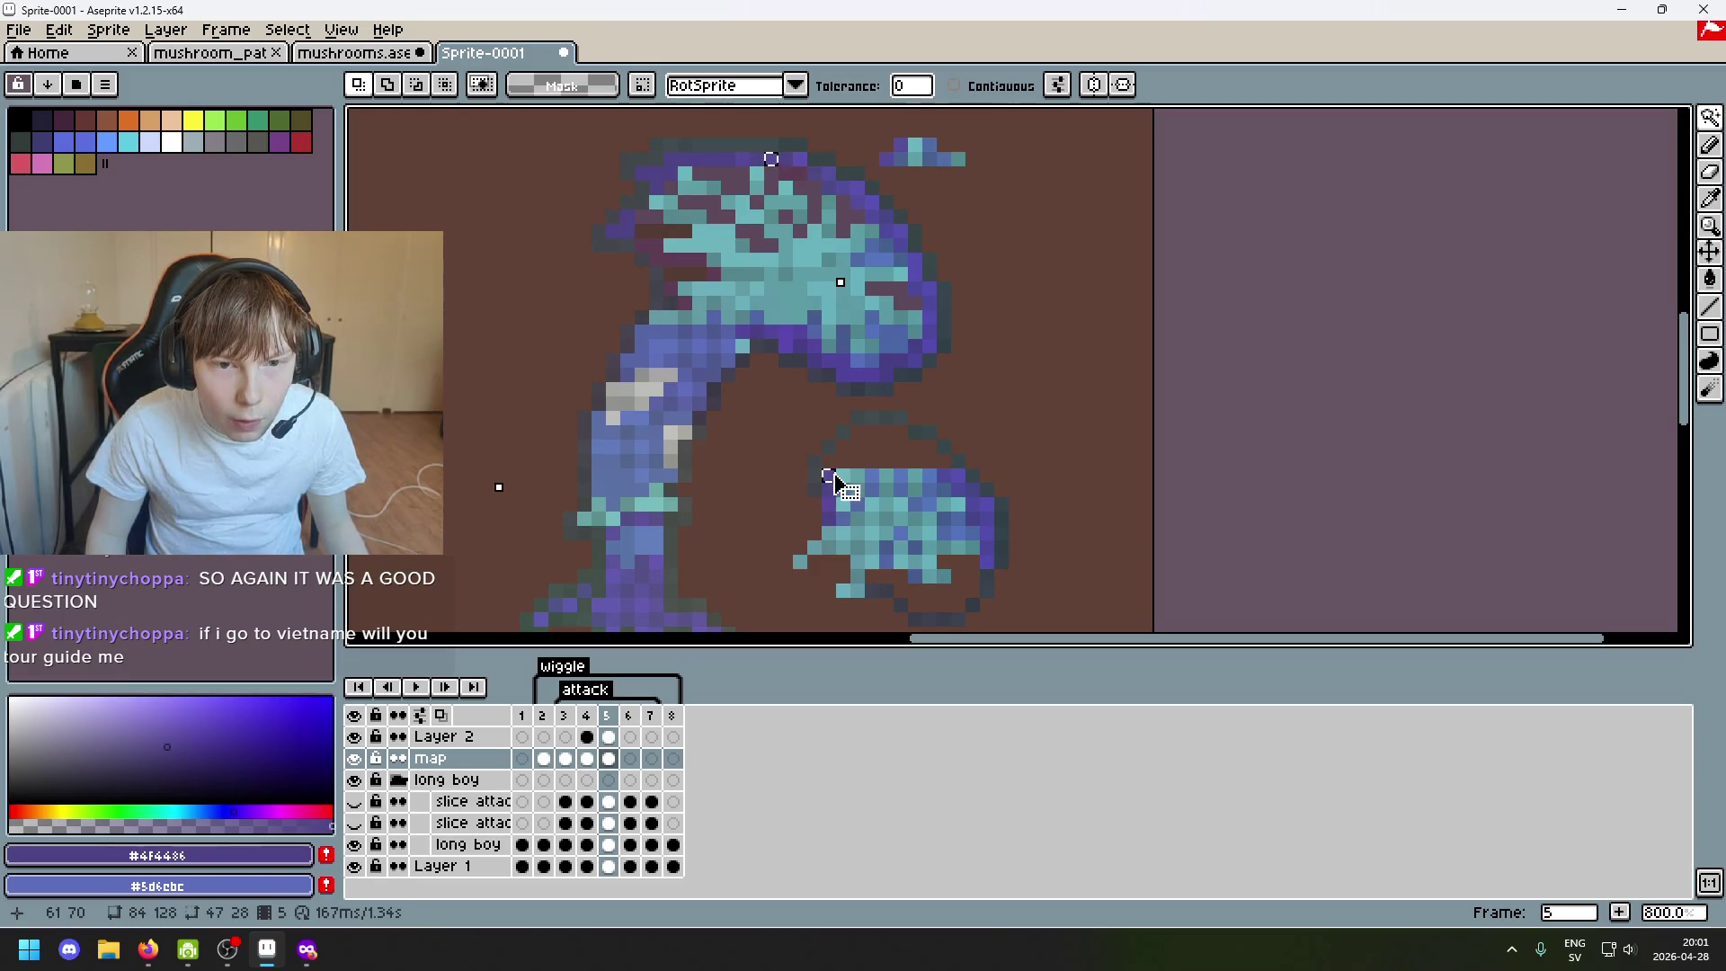
{"action": "scroll", "coordinate": [901, 302], "scroll_direction": "down", "scroll_amount": 3}
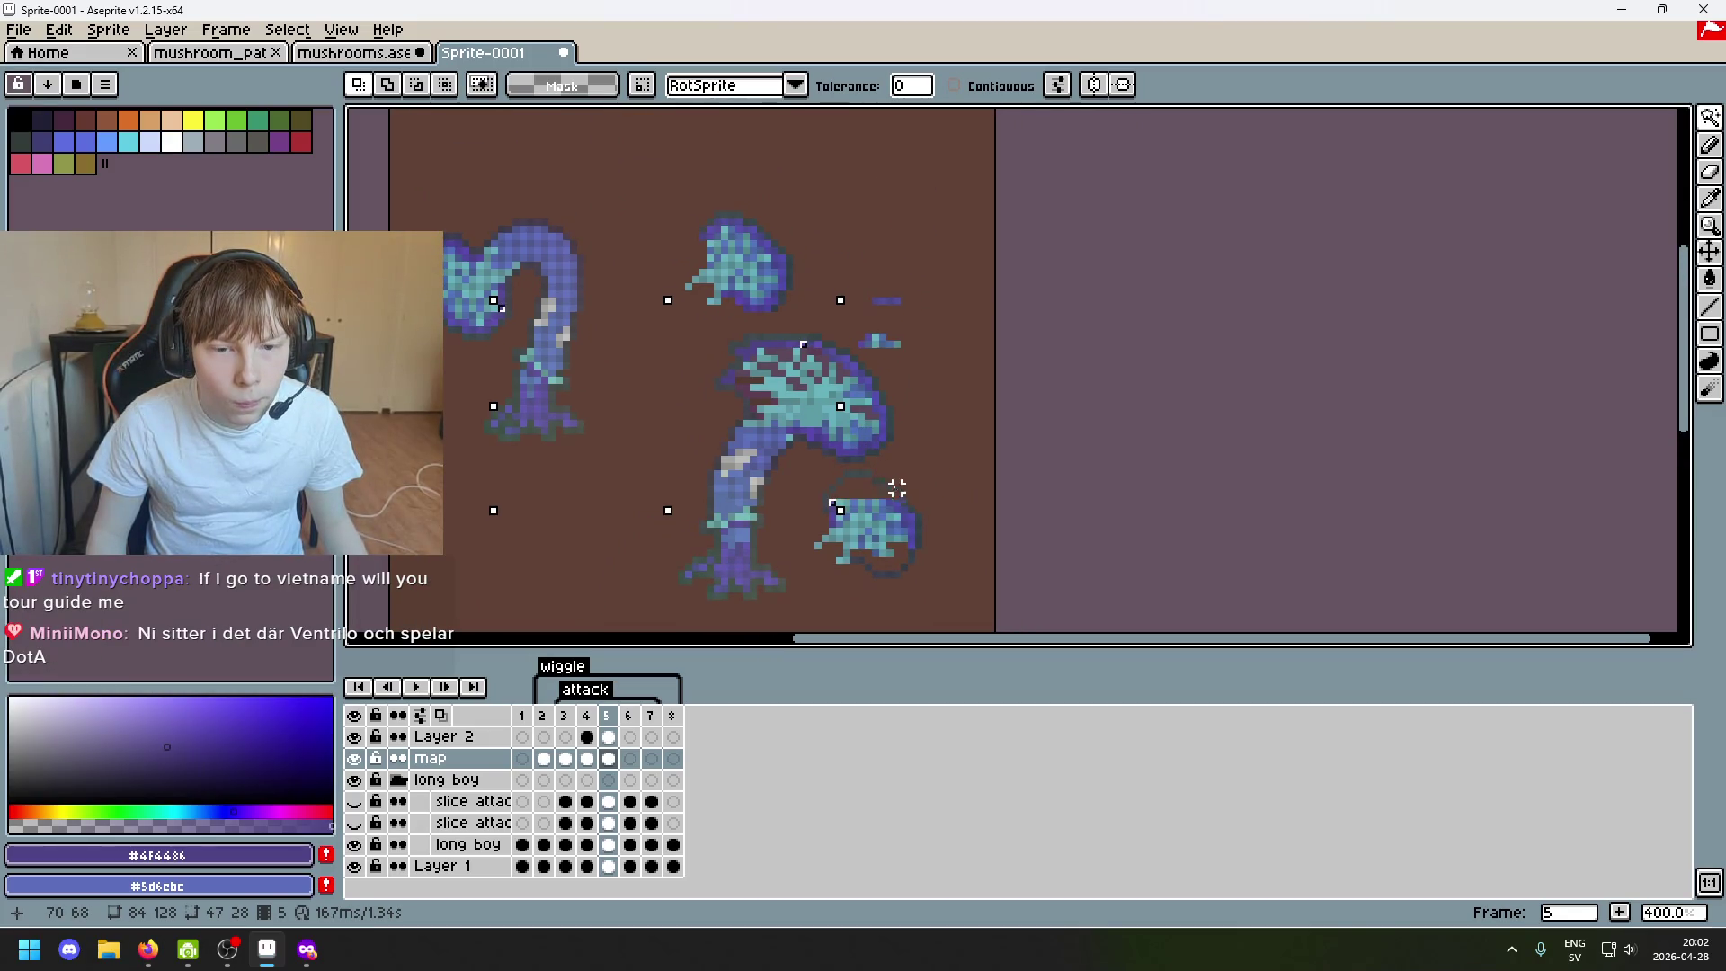
{"action": "scroll", "coordinate": [875, 497], "scroll_direction": "up", "scroll_amount": 3}
{"action": "left_click_drag", "start_coordinate": [790, 520], "coordinate": [802, 534]}
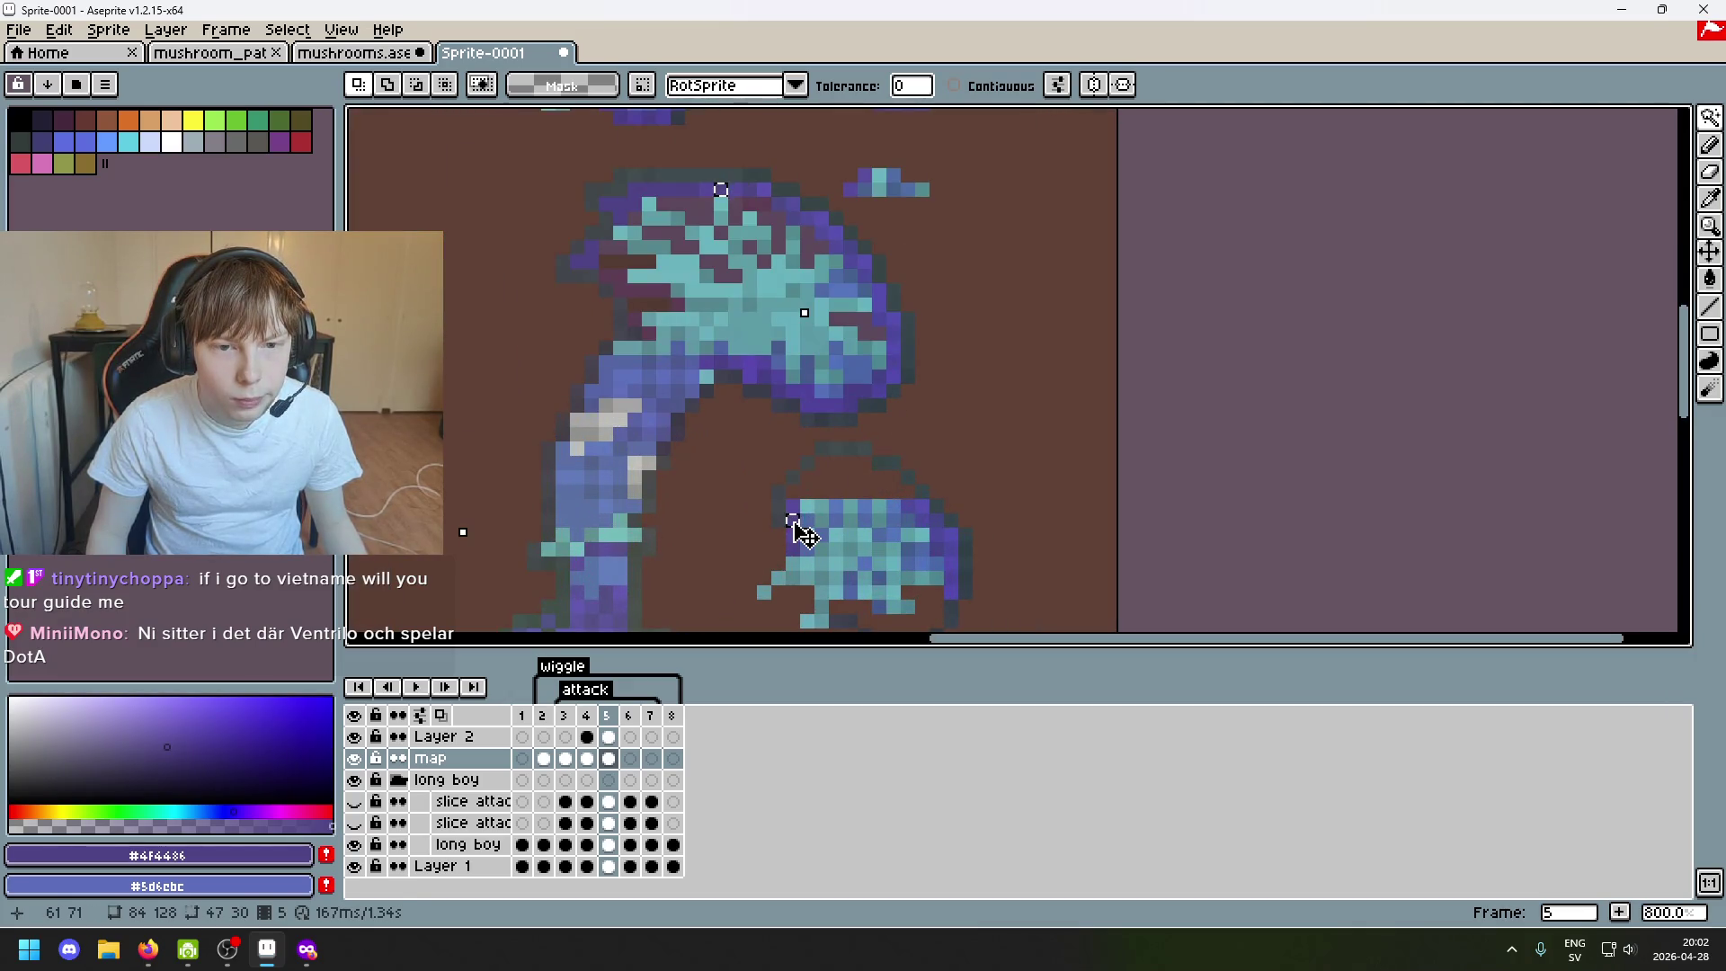
{"action": "left_click", "coordinate": [790, 535]}
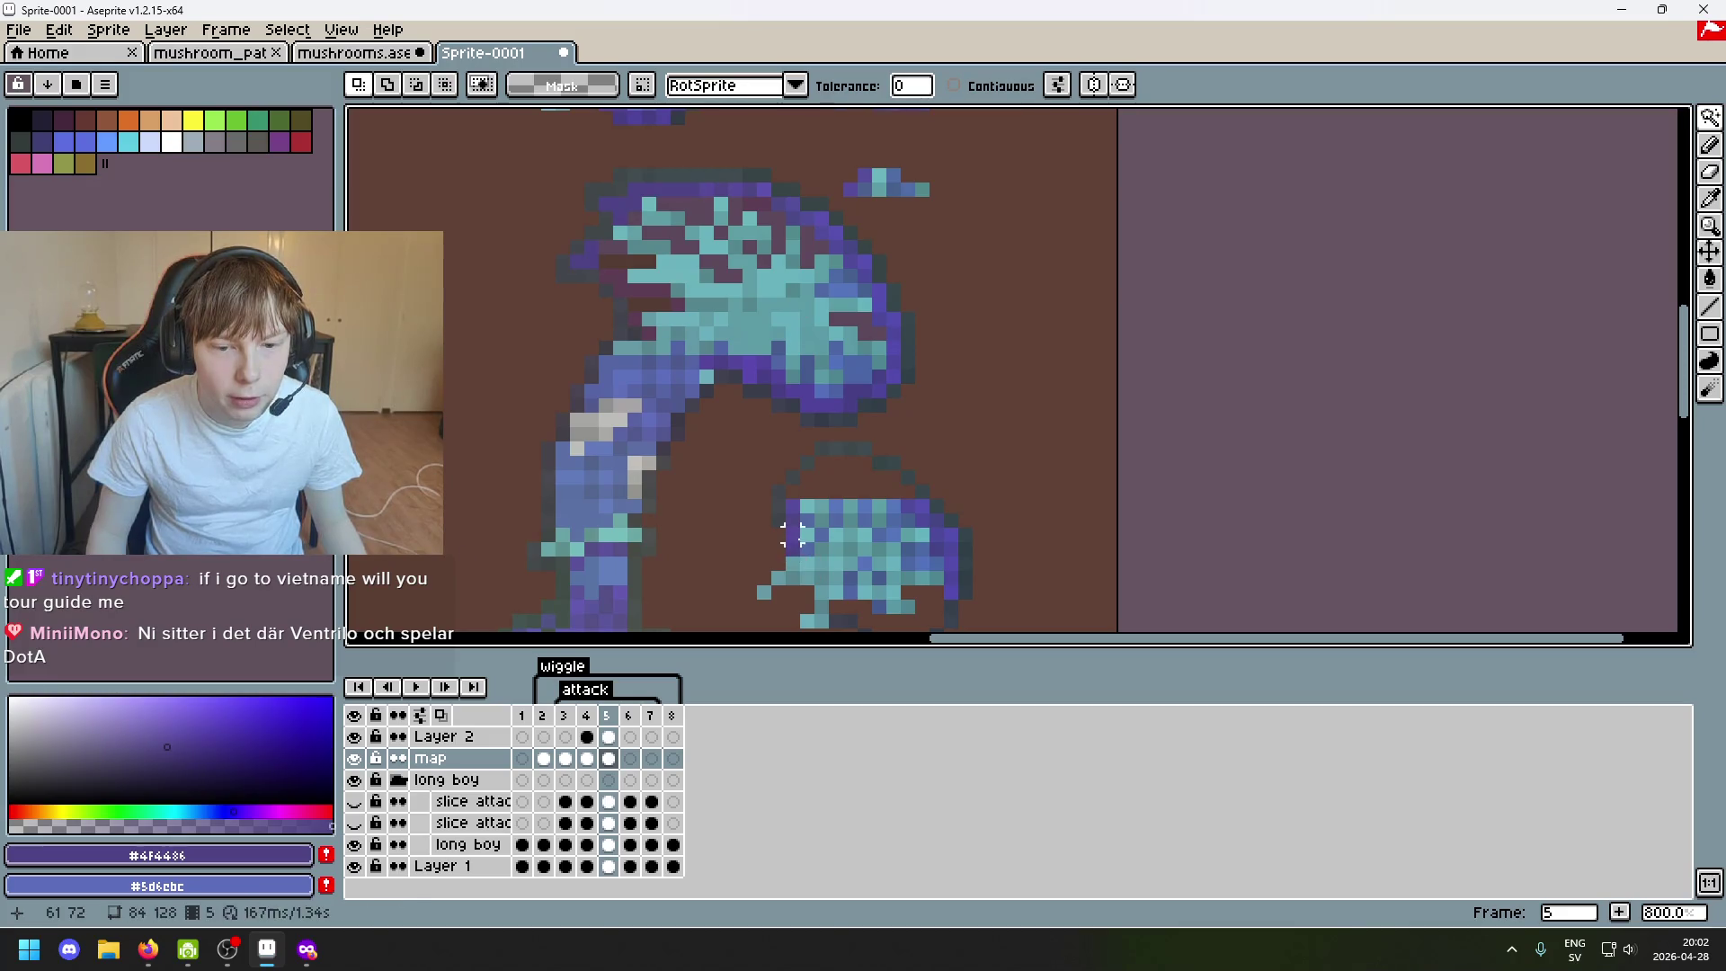
{"action": "left_click", "coordinate": [808, 506]}
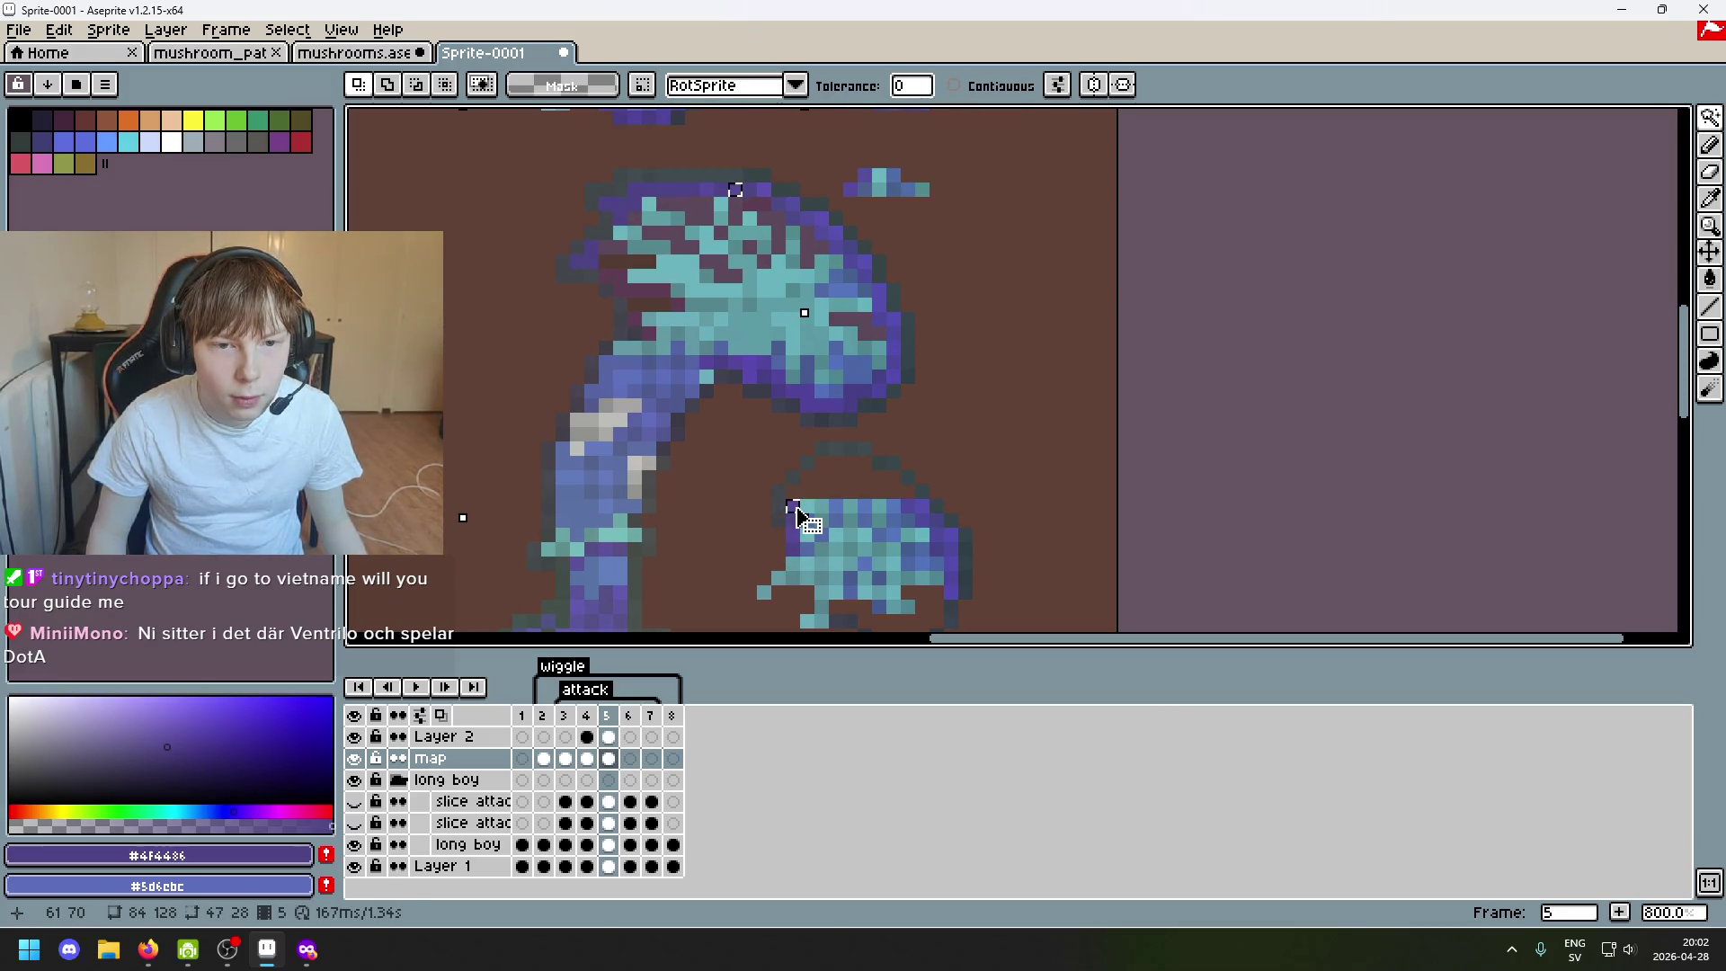
{"action": "scroll", "coordinate": [816, 404], "scroll_direction": "up", "scroll_amount": 2}
{"action": "key", "text": "b"}
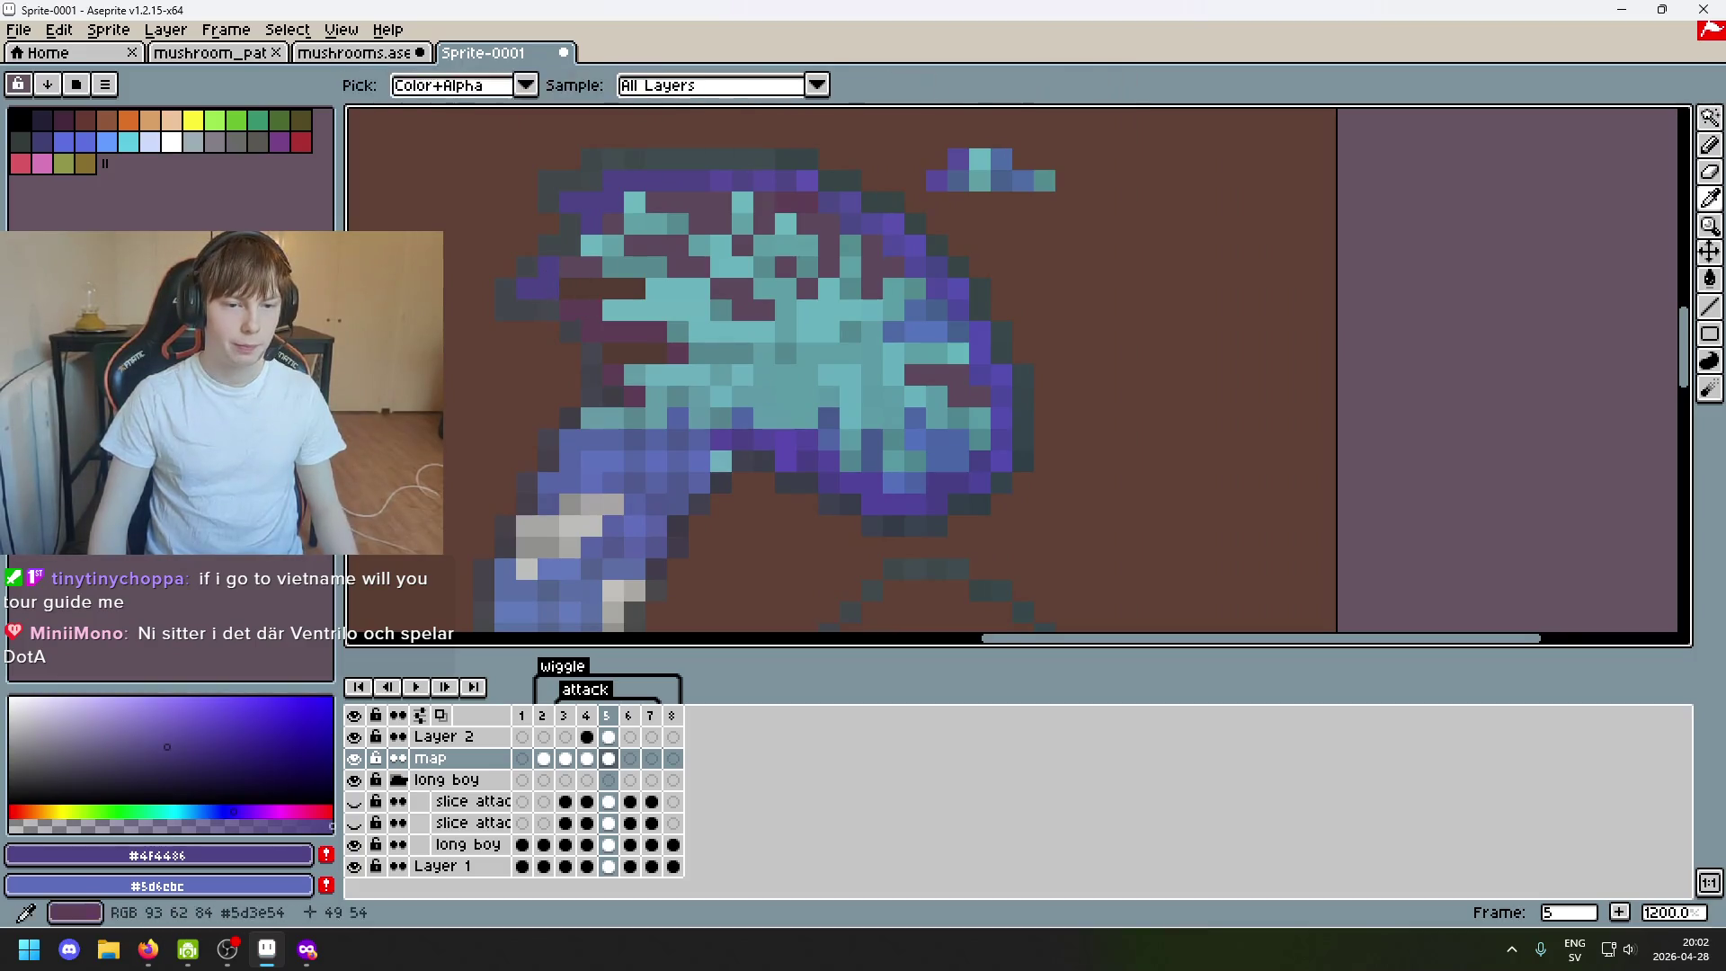
{"action": "scroll", "coordinate": [532, 290], "scroll_direction": "up", "scroll_amount": 4}
{"action": "scroll", "coordinate": [591, 348], "scroll_direction": "down", "scroll_amount": 3}
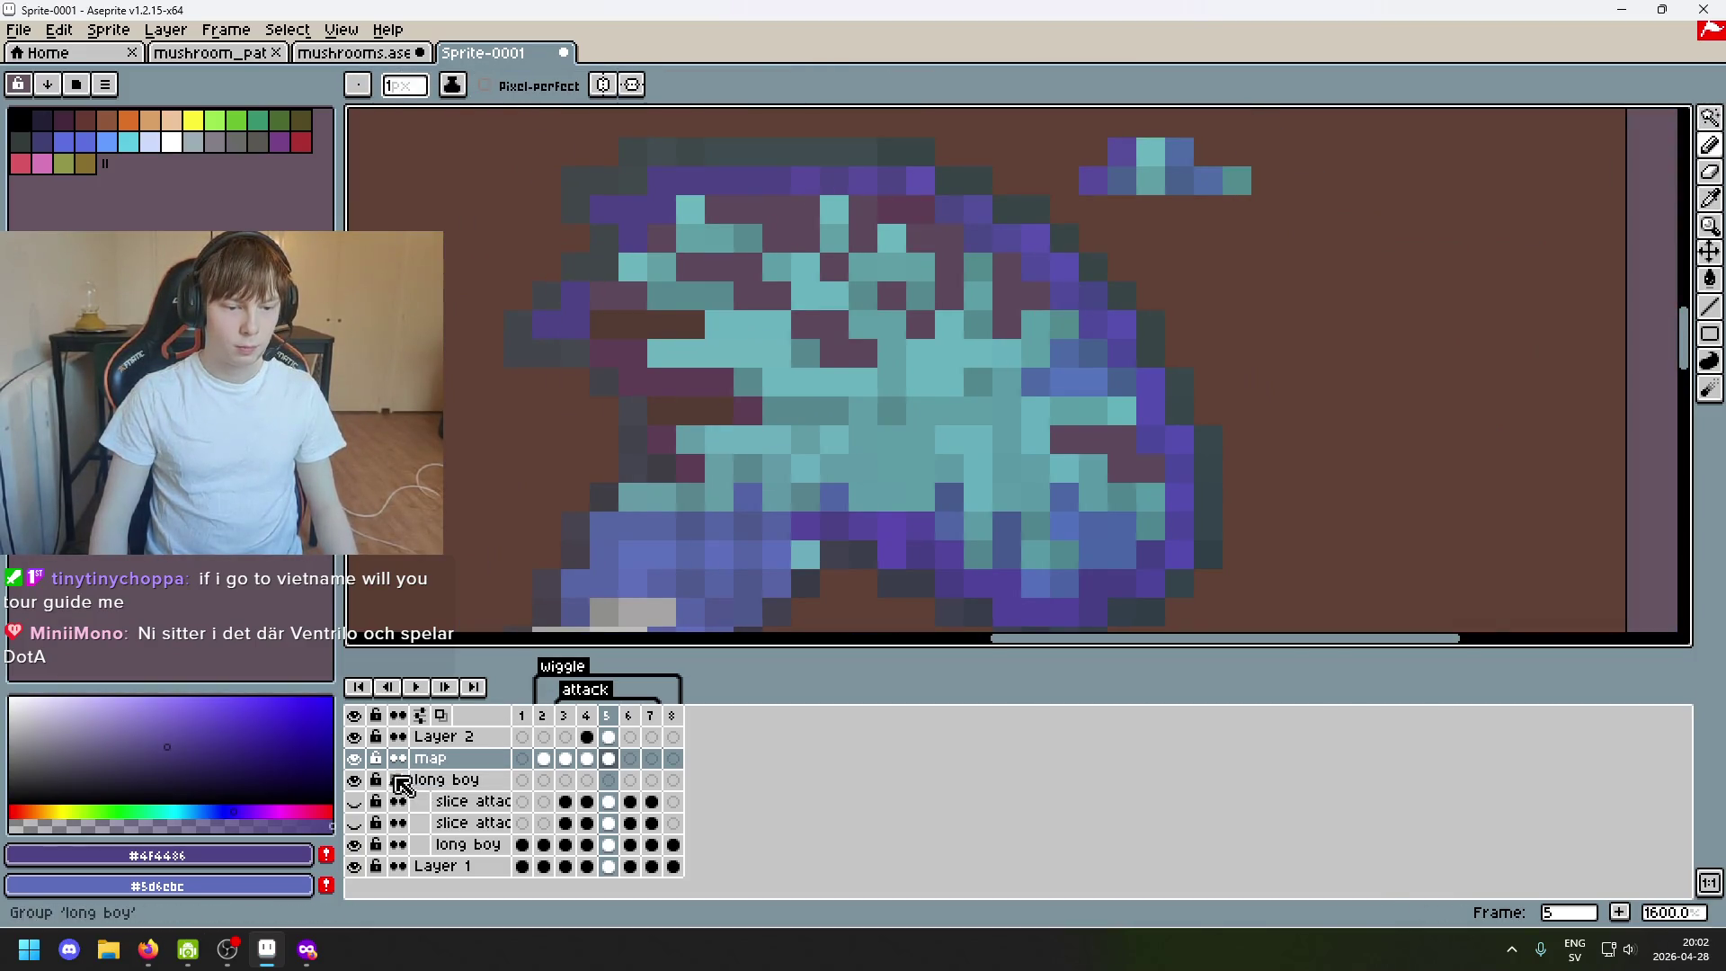
Toggle the slice attack right layer to compare, then paint a dark purple pixel on the cap.
{"action": "left_click", "coordinate": [364, 764]}
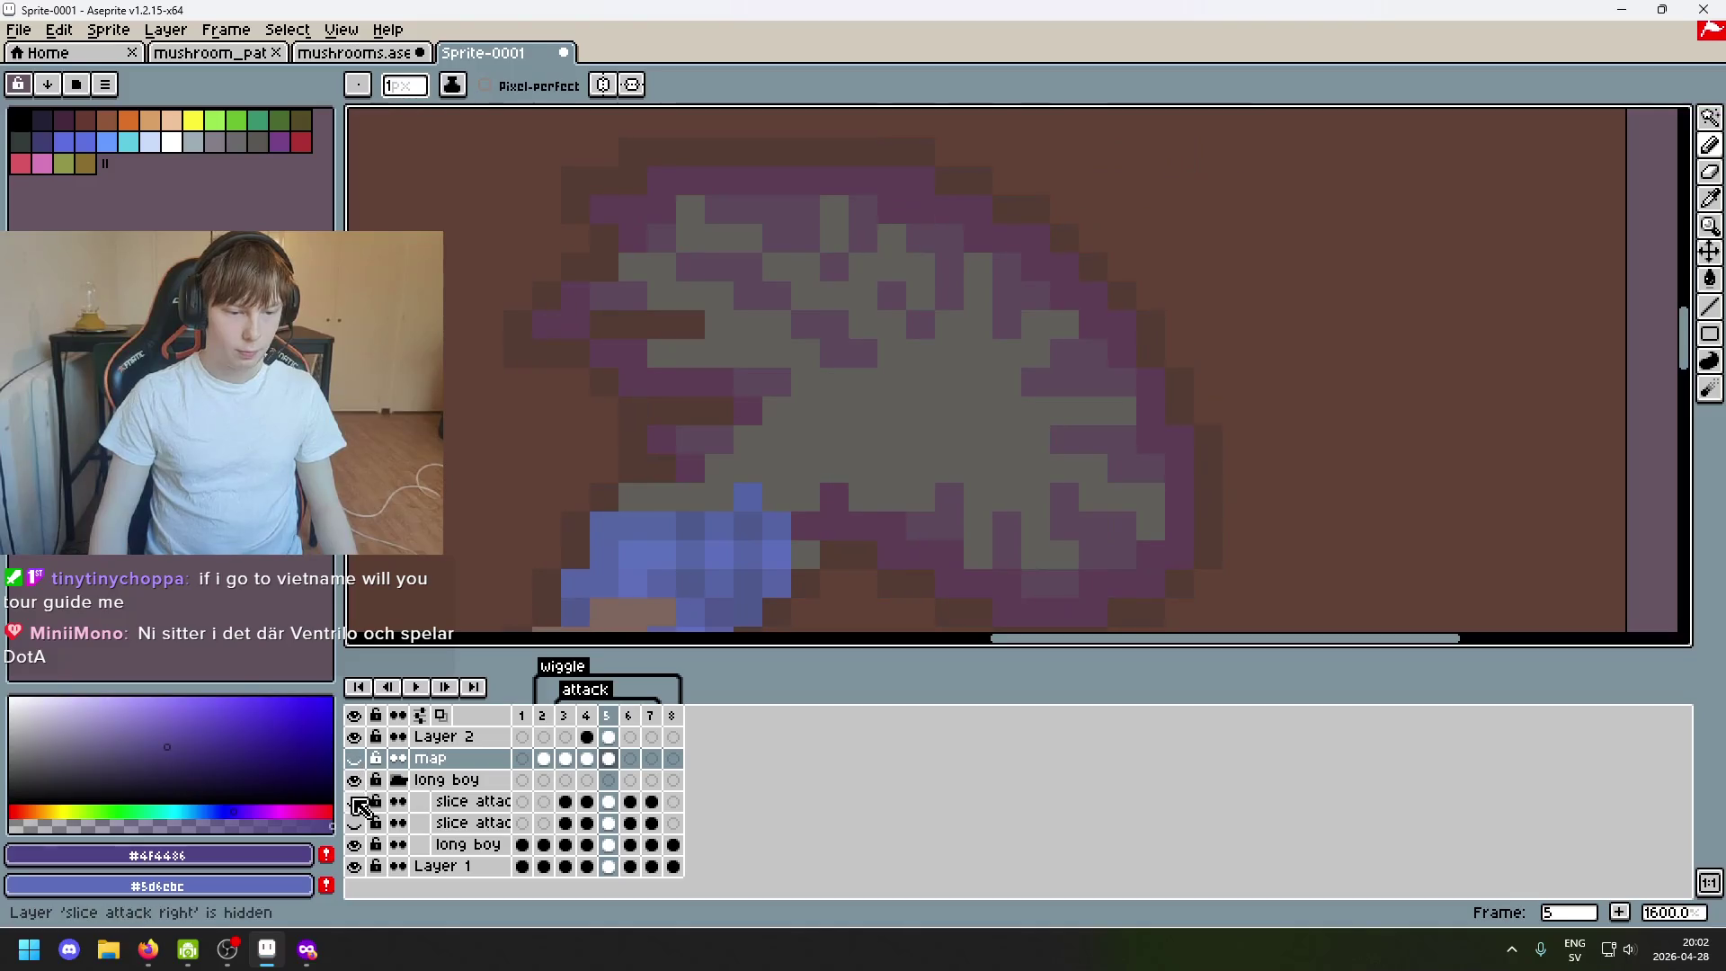
{"action": "left_click", "coordinate": [364, 763]}
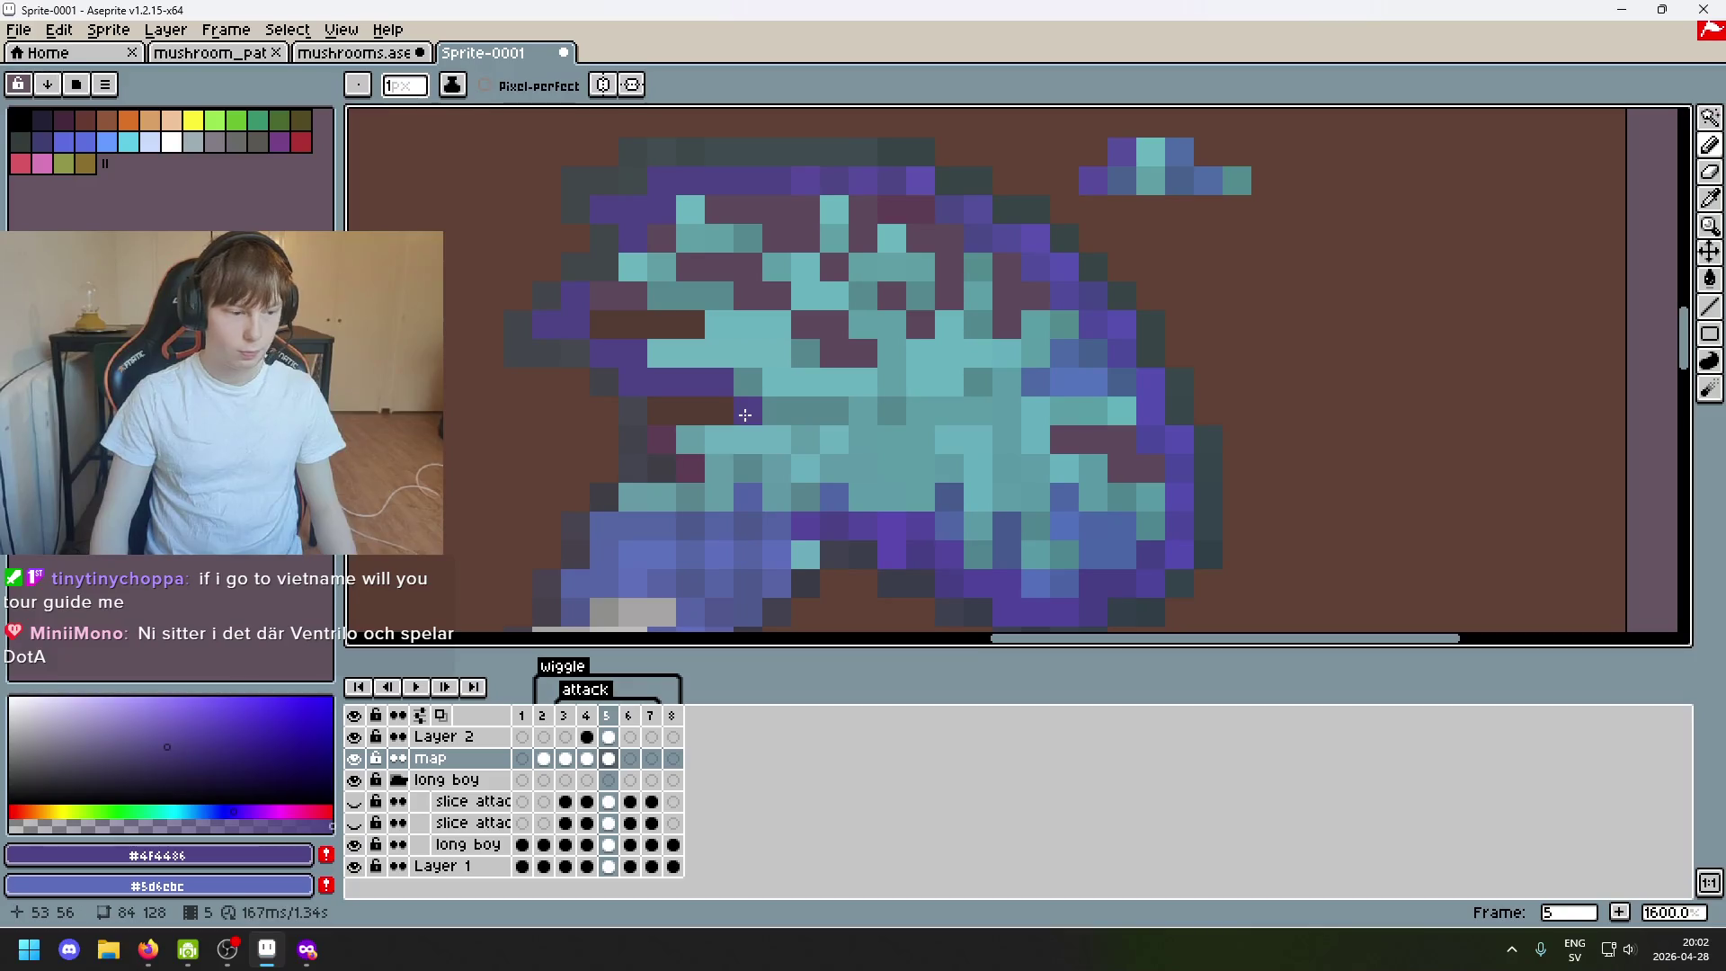
{"action": "left_click", "coordinate": [718, 443]}
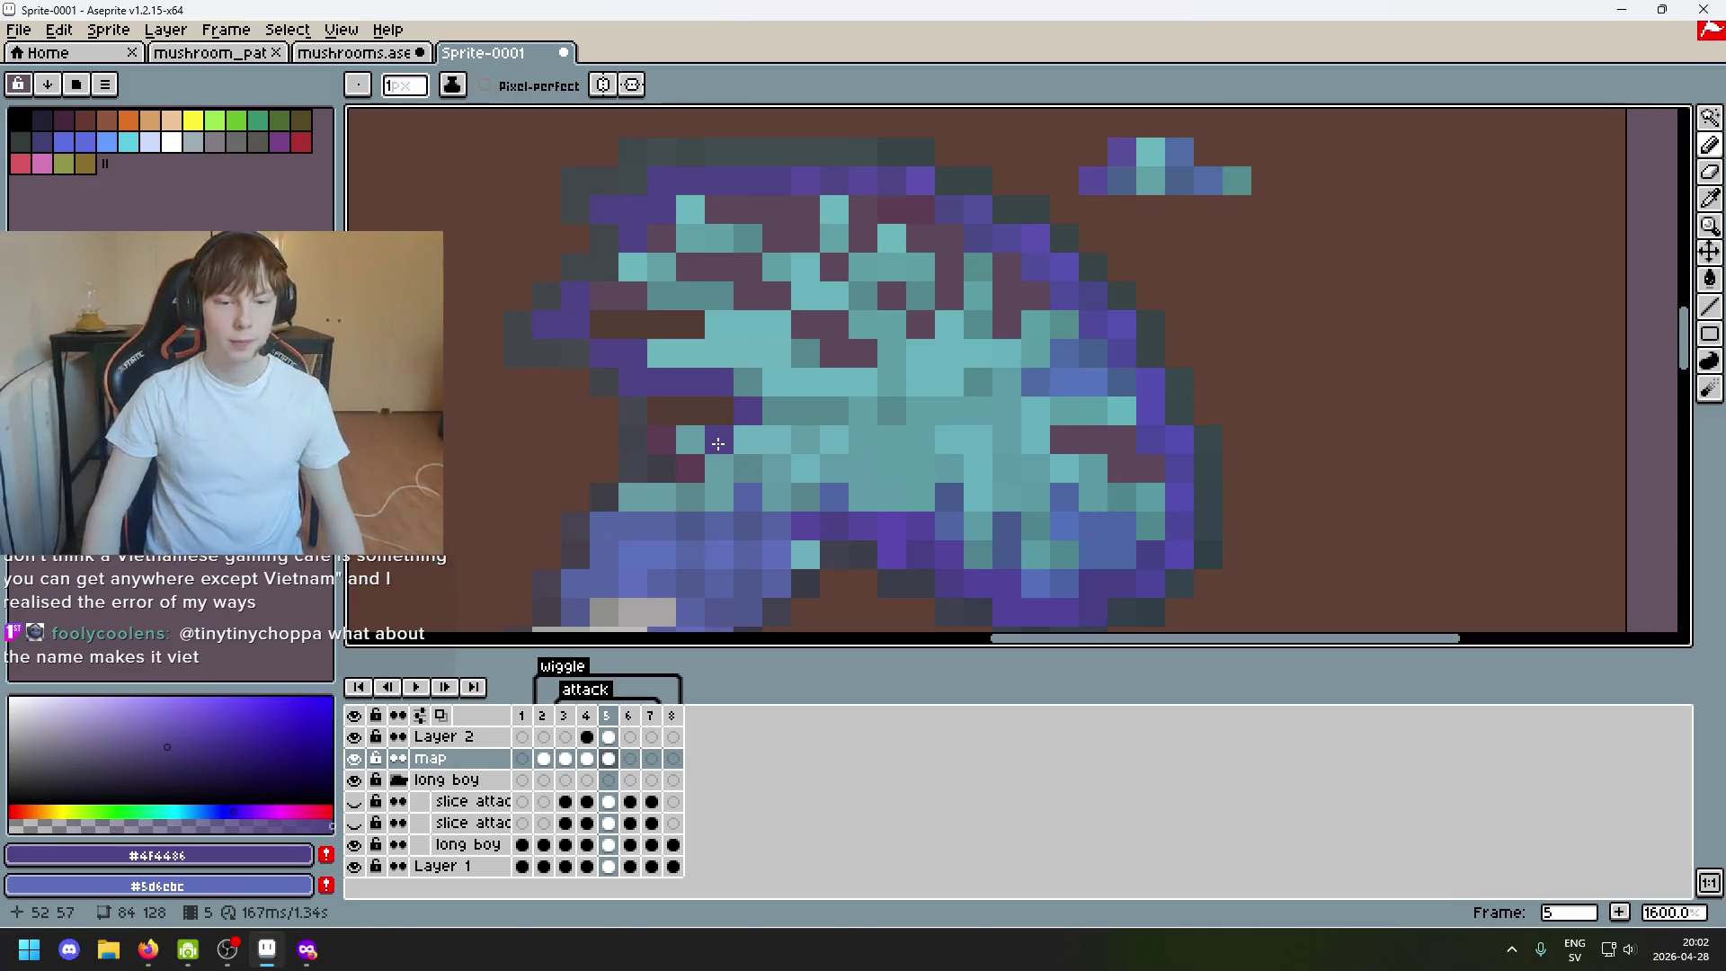
{"action": "scroll", "coordinate": [660, 411], "scroll_direction": "up", "scroll_amount": 4}
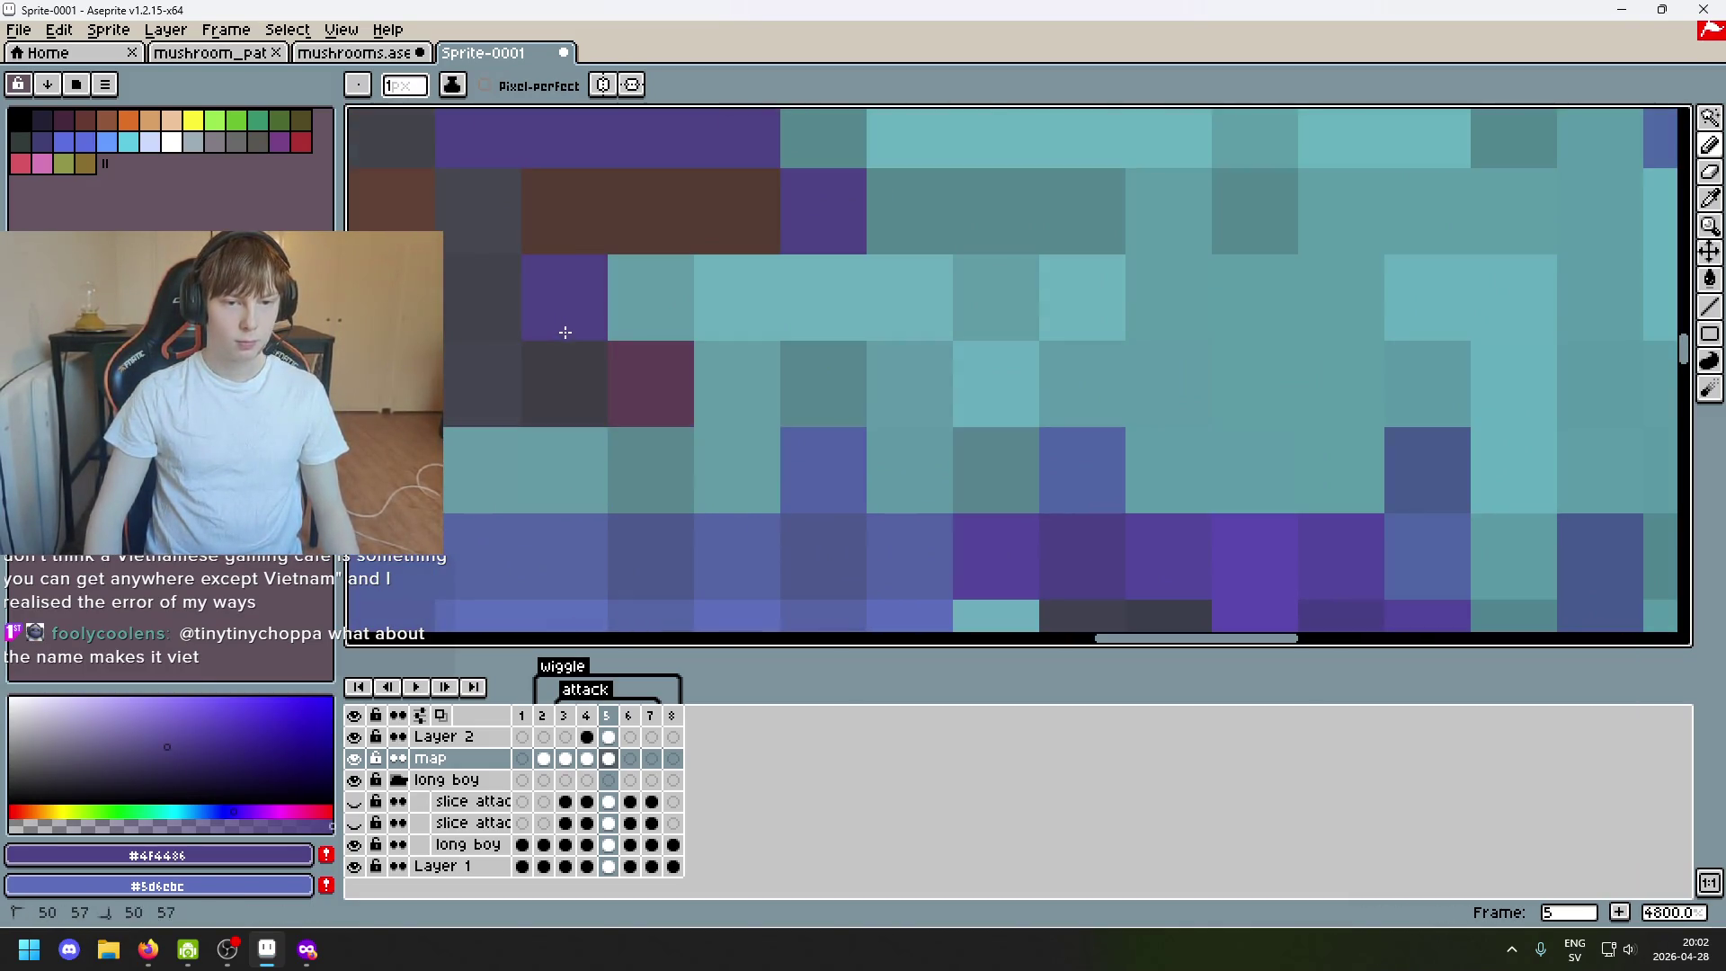
{"action": "scroll", "coordinate": [655, 397], "scroll_direction": "down", "scroll_amount": 2}
{"action": "scroll", "coordinate": [817, 512], "scroll_direction": "down", "scroll_amount": 1}
{"action": "scroll", "coordinate": [831, 548], "scroll_direction": "down", "scroll_amount": 1}
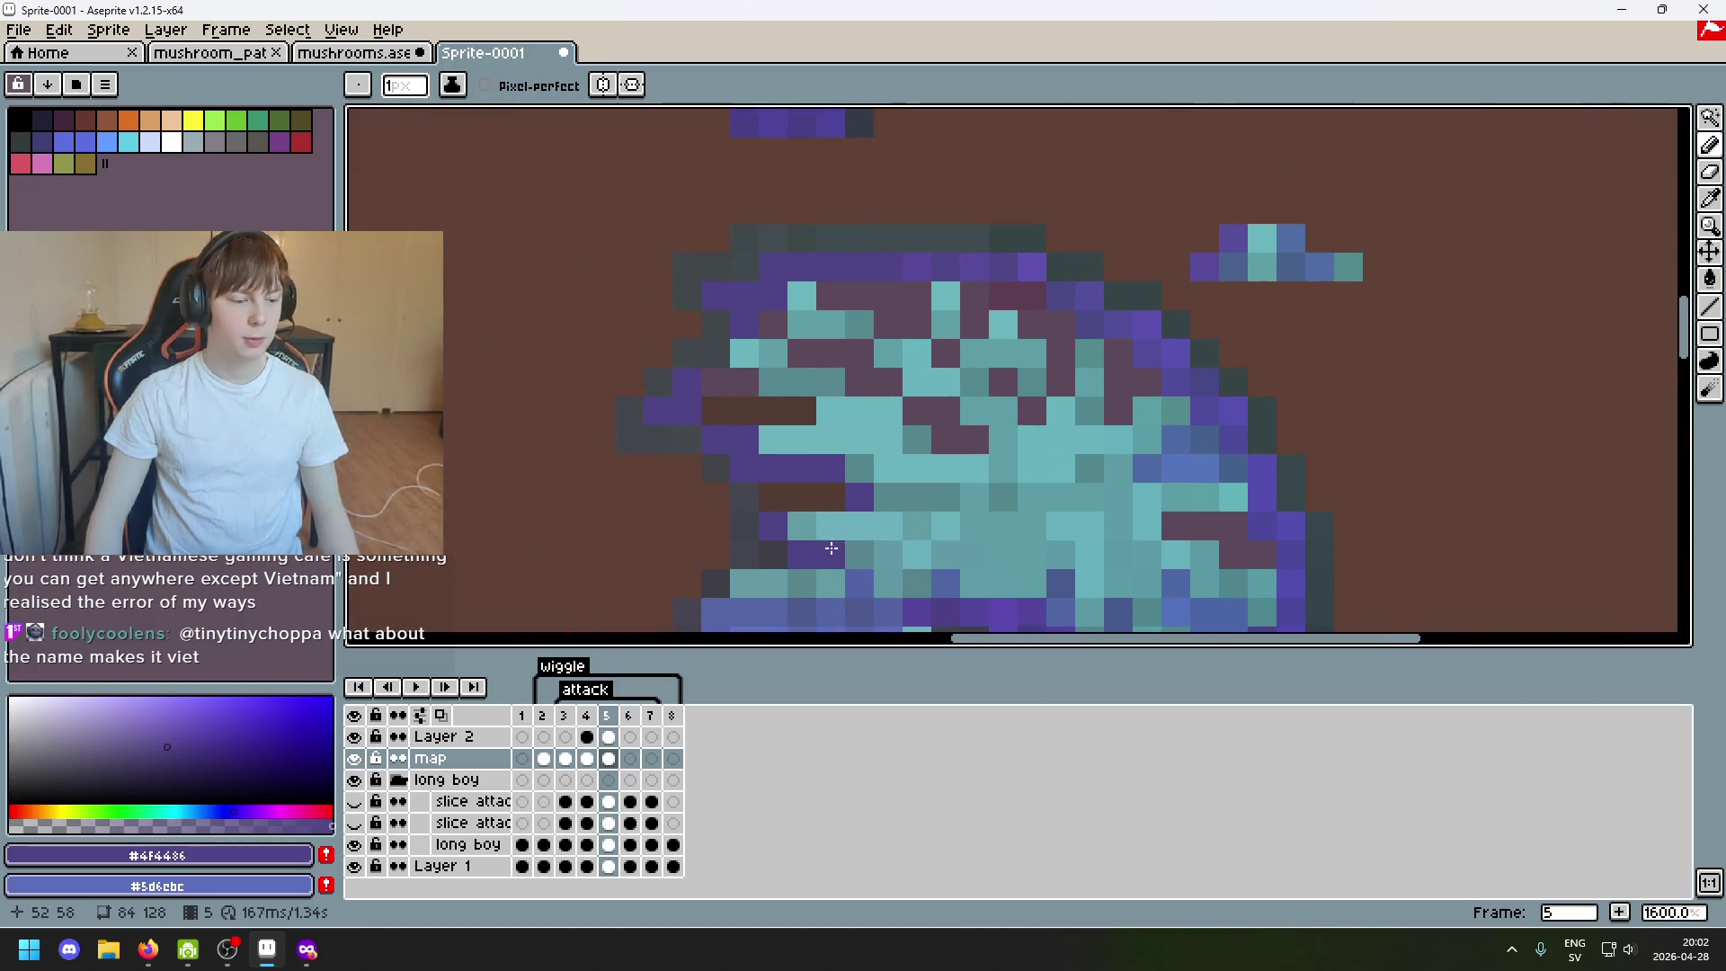
{"action": "scroll", "coordinate": [831, 547], "scroll_direction": "up", "scroll_amount": 1}
{"action": "scroll", "coordinate": [840, 543], "scroll_direction": "down", "scroll_amount": 3}
{"action": "scroll", "coordinate": [770, 502], "scroll_direction": "up", "scroll_amount": 1}
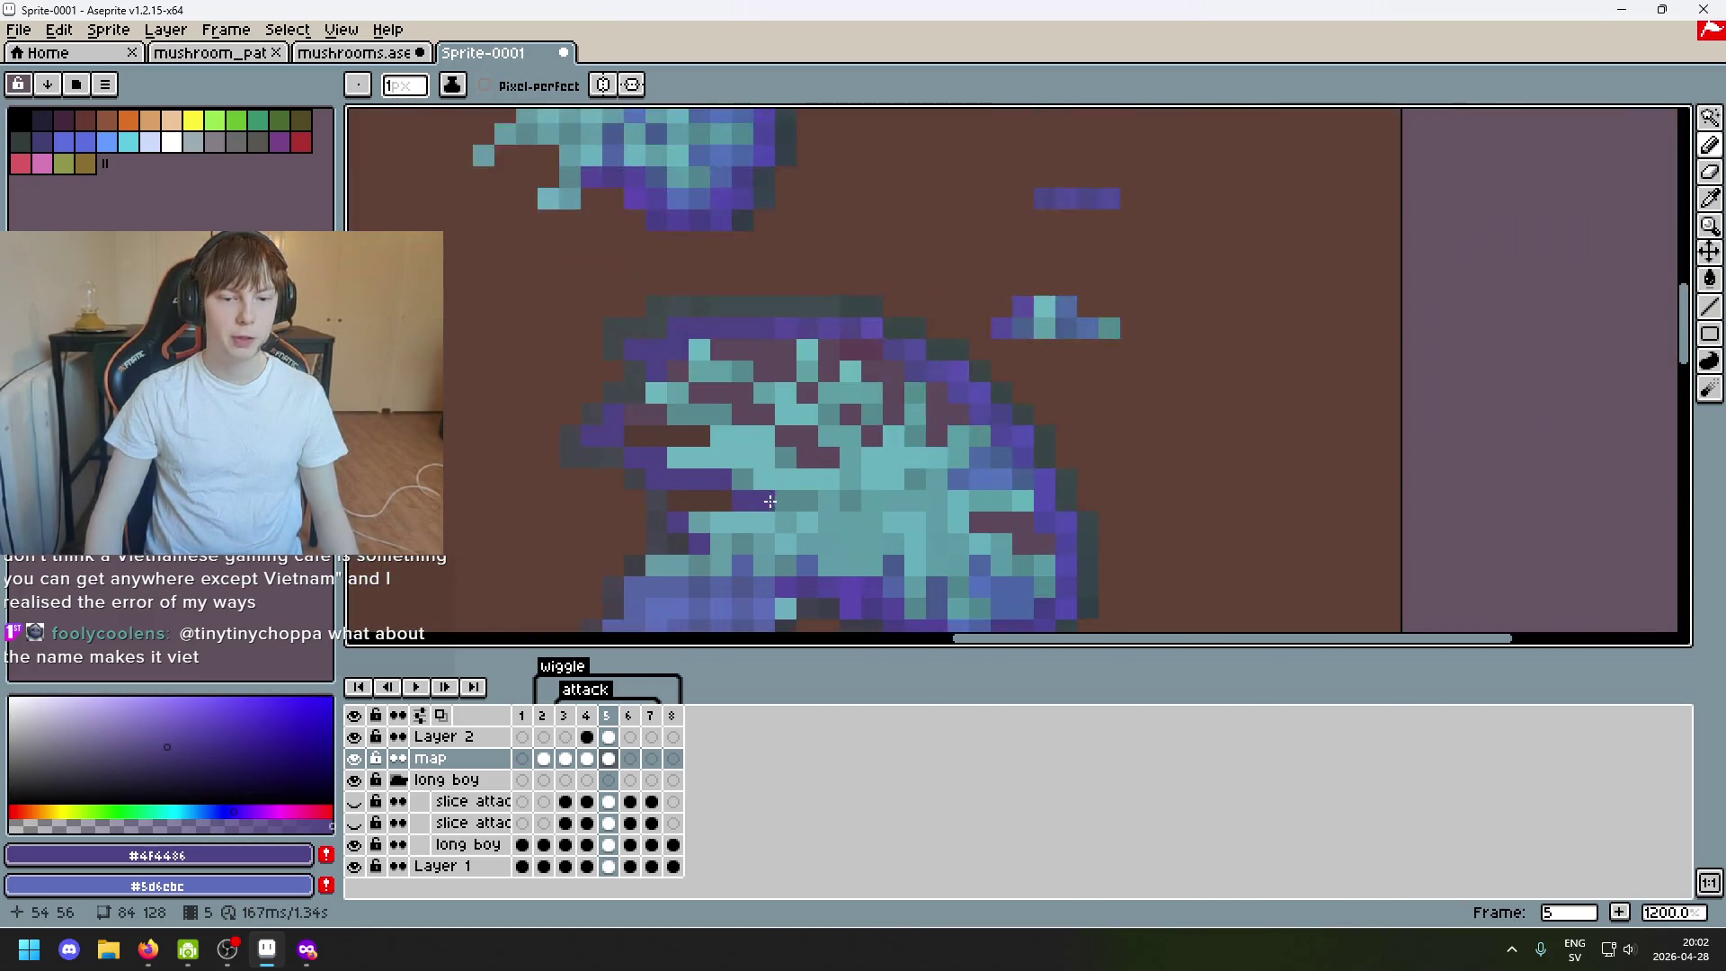
{"action": "scroll", "coordinate": [768, 502], "scroll_direction": "up", "scroll_amount": 1}
{"action": "scroll", "coordinate": [893, 447], "scroll_direction": "up", "scroll_amount": 2}
Fill the brown gap pixel on the cap edge with dark grey and toggle the map layer to compare.
{"action": "left_click", "coordinate": [773, 384]}
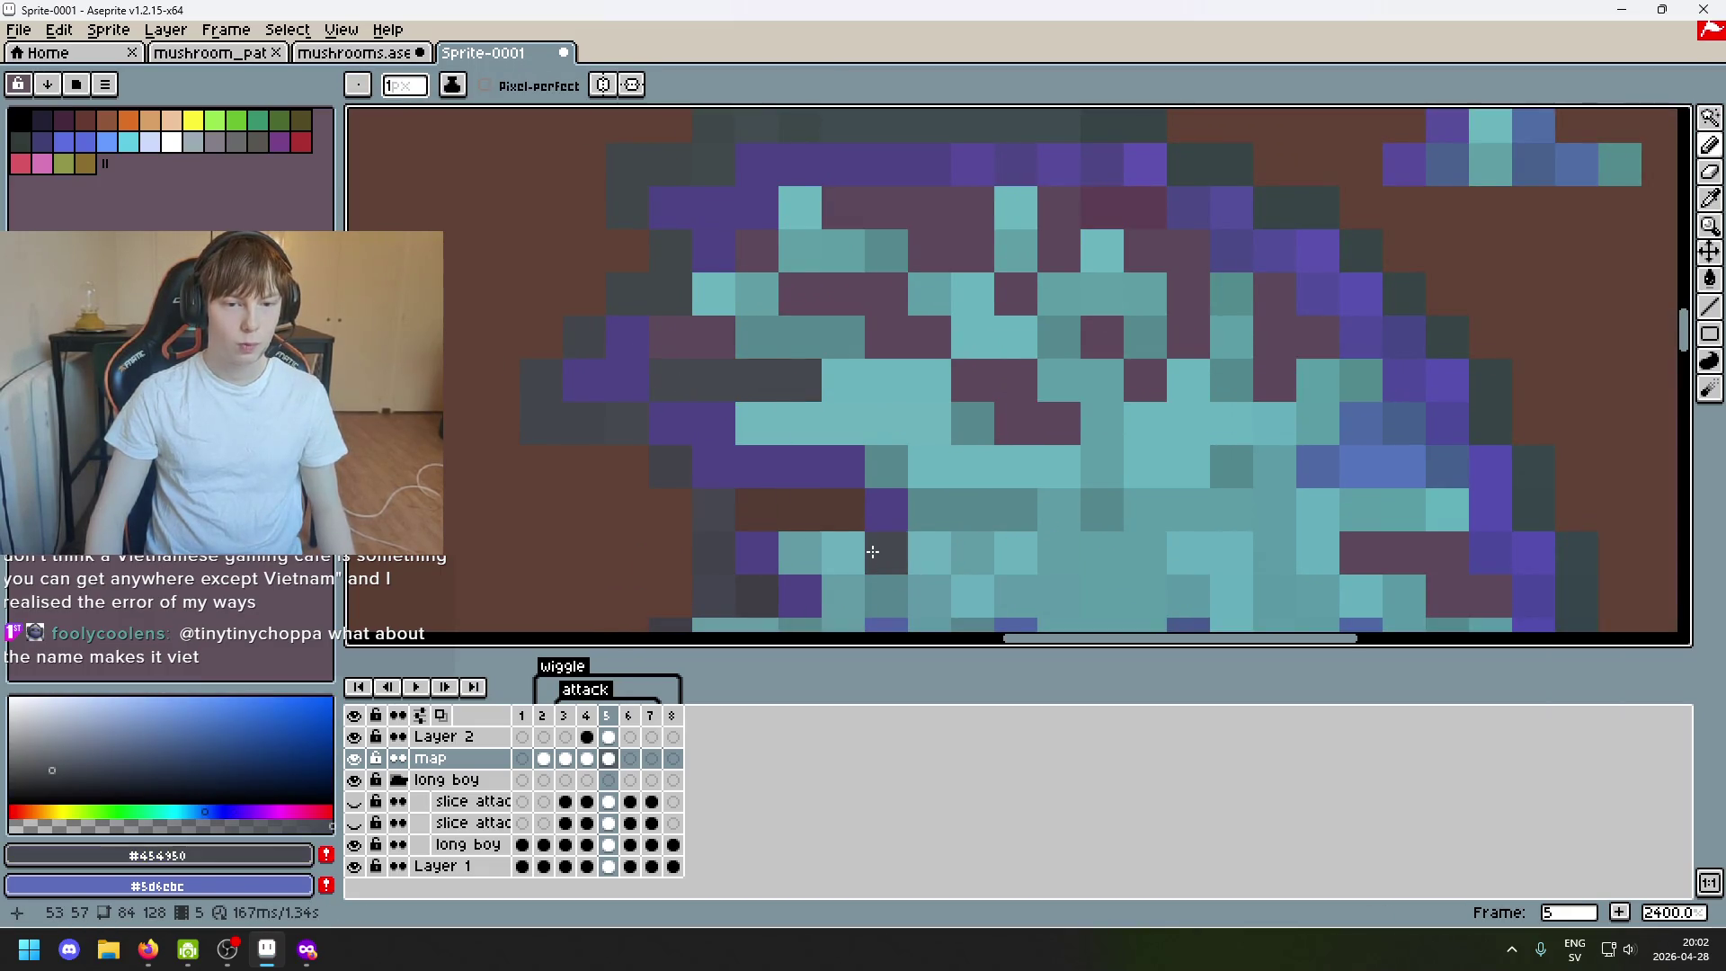
{"action": "left_click", "coordinate": [356, 760]}
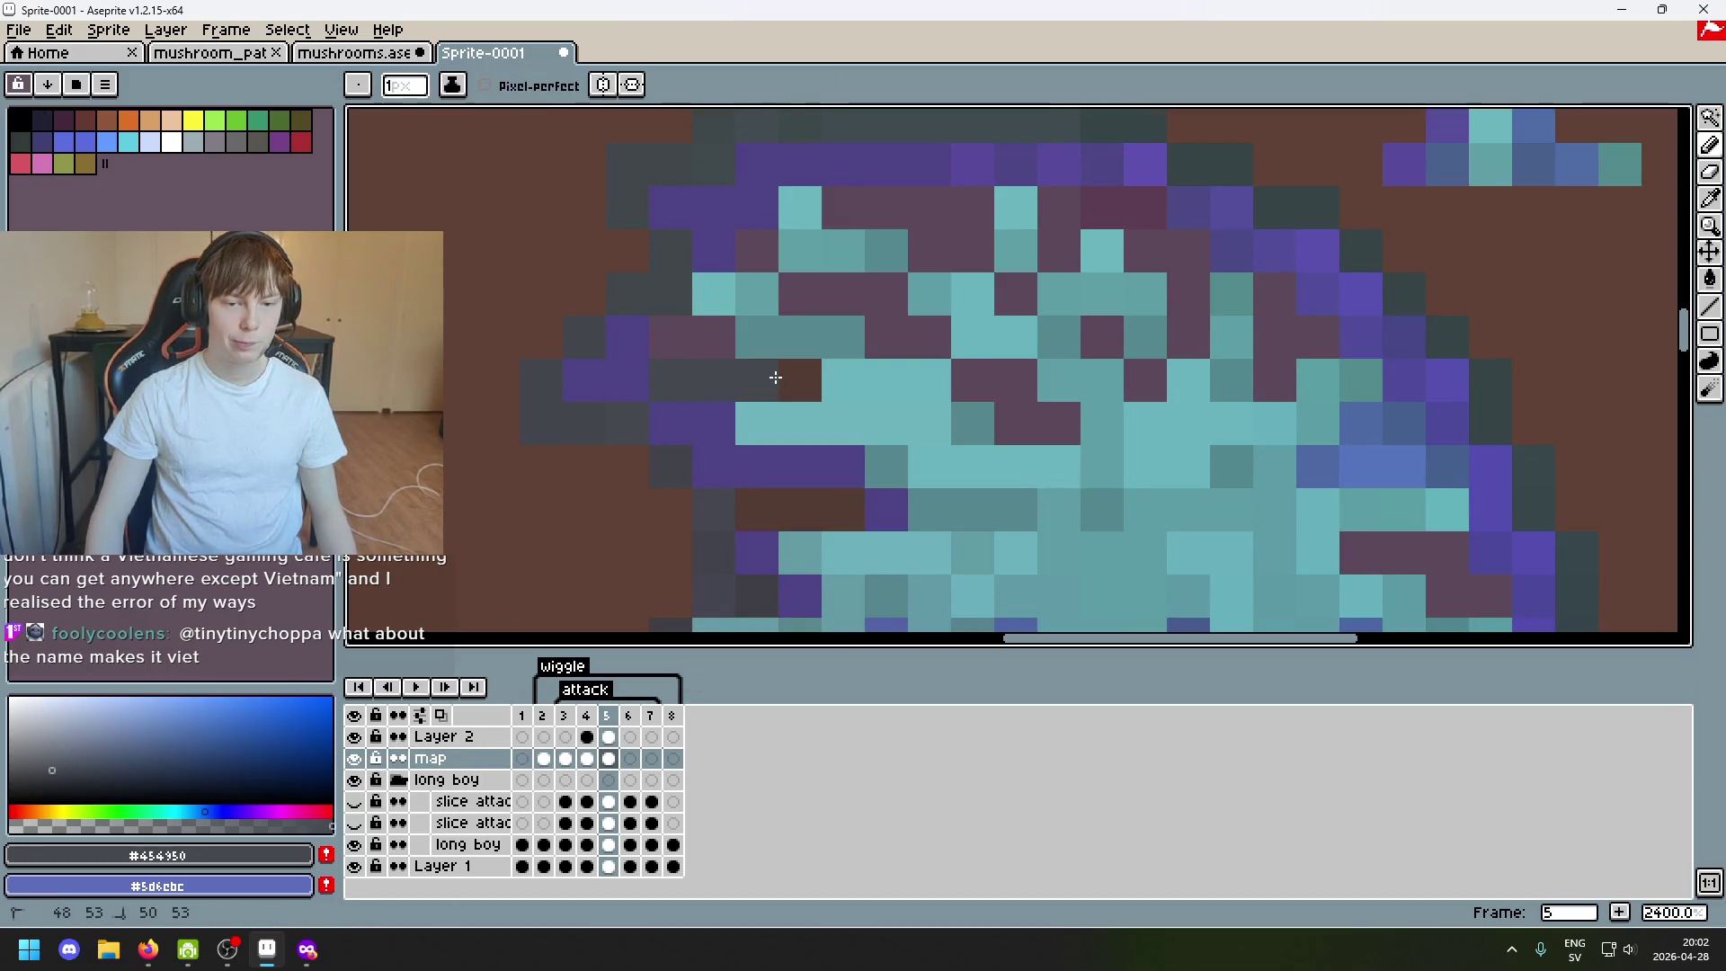
{"action": "scroll", "coordinate": [837, 502], "scroll_direction": "down", "scroll_amount": 7}
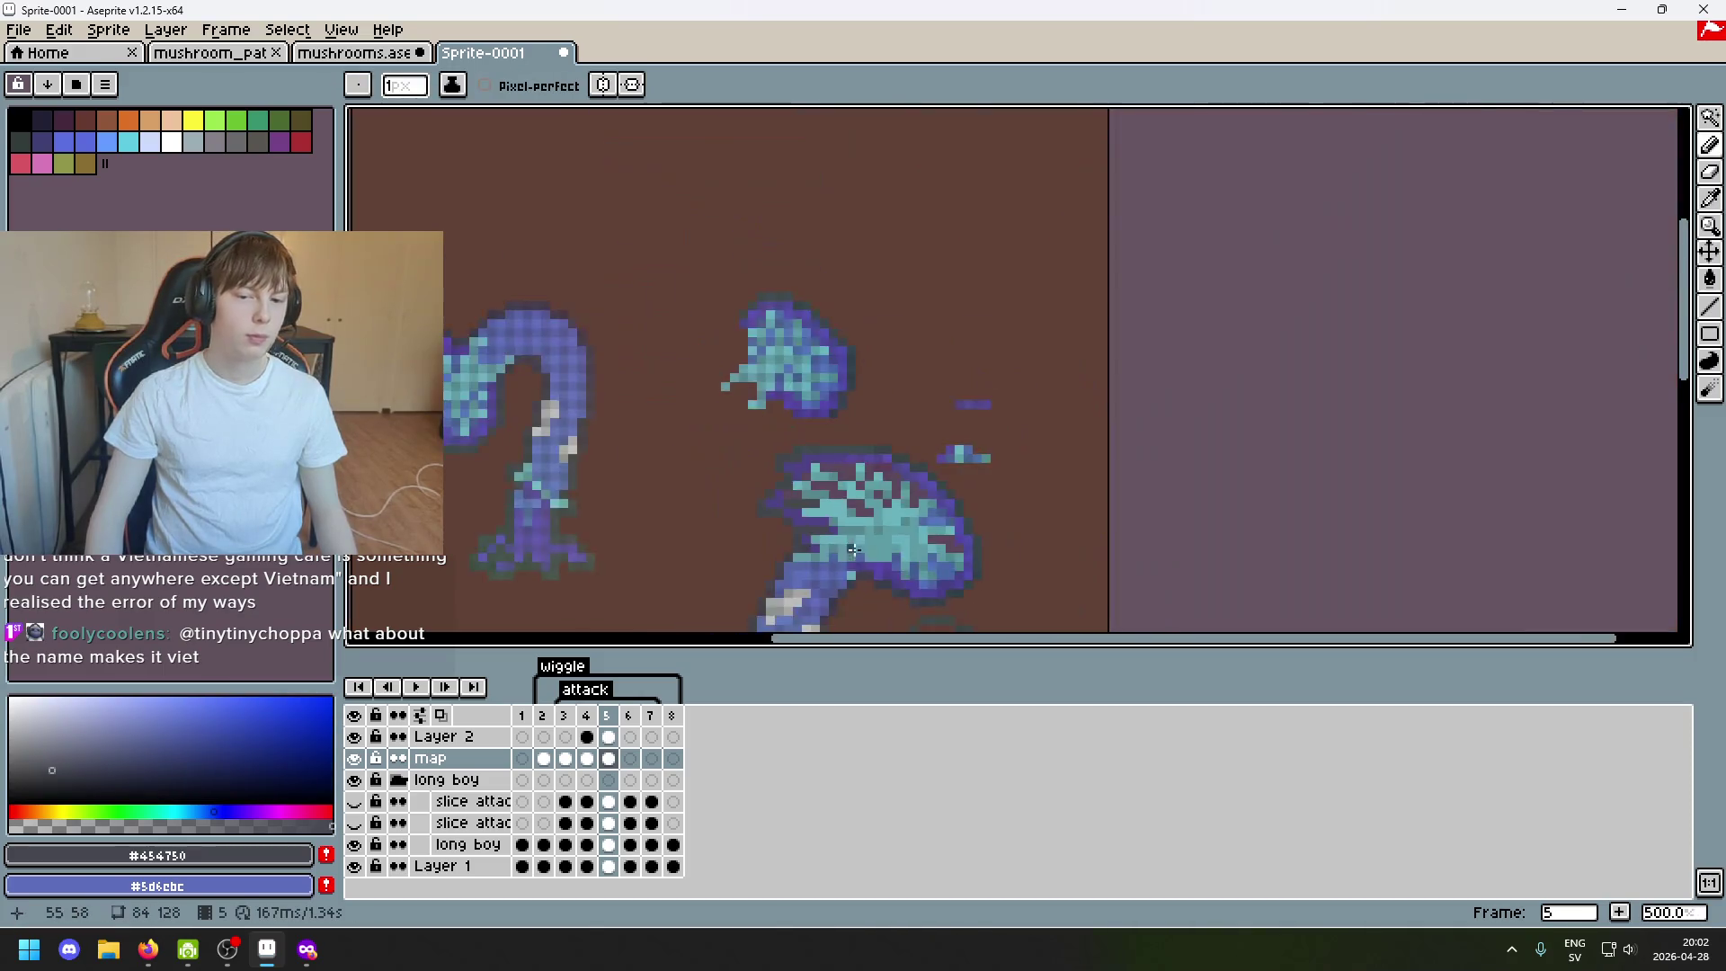
{"action": "scroll", "coordinate": [835, 539], "scroll_direction": "up", "scroll_amount": 1}
{"action": "scroll", "coordinate": [836, 540], "scroll_direction": "up", "scroll_amount": 1}
{"action": "left_click", "coordinate": [355, 759]}
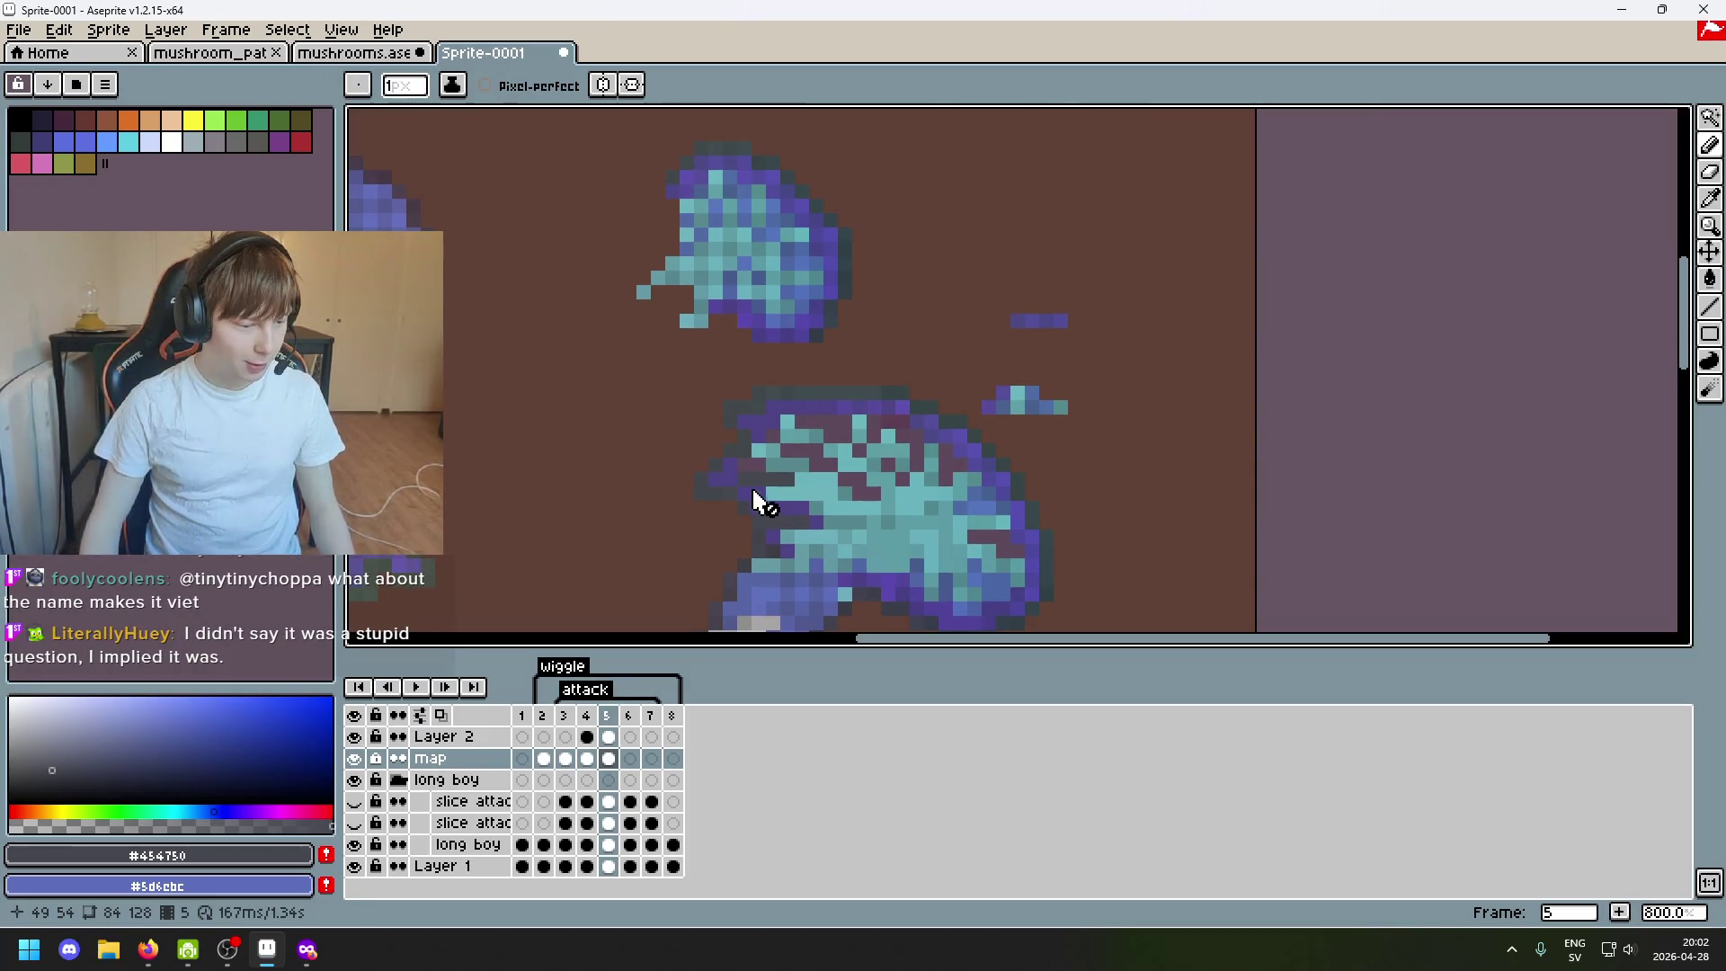
{"action": "scroll", "coordinate": [965, 407], "scroll_direction": "up", "scroll_amount": 1}
{"action": "scroll", "coordinate": [1018, 411], "scroll_direction": "up", "scroll_amount": 1}
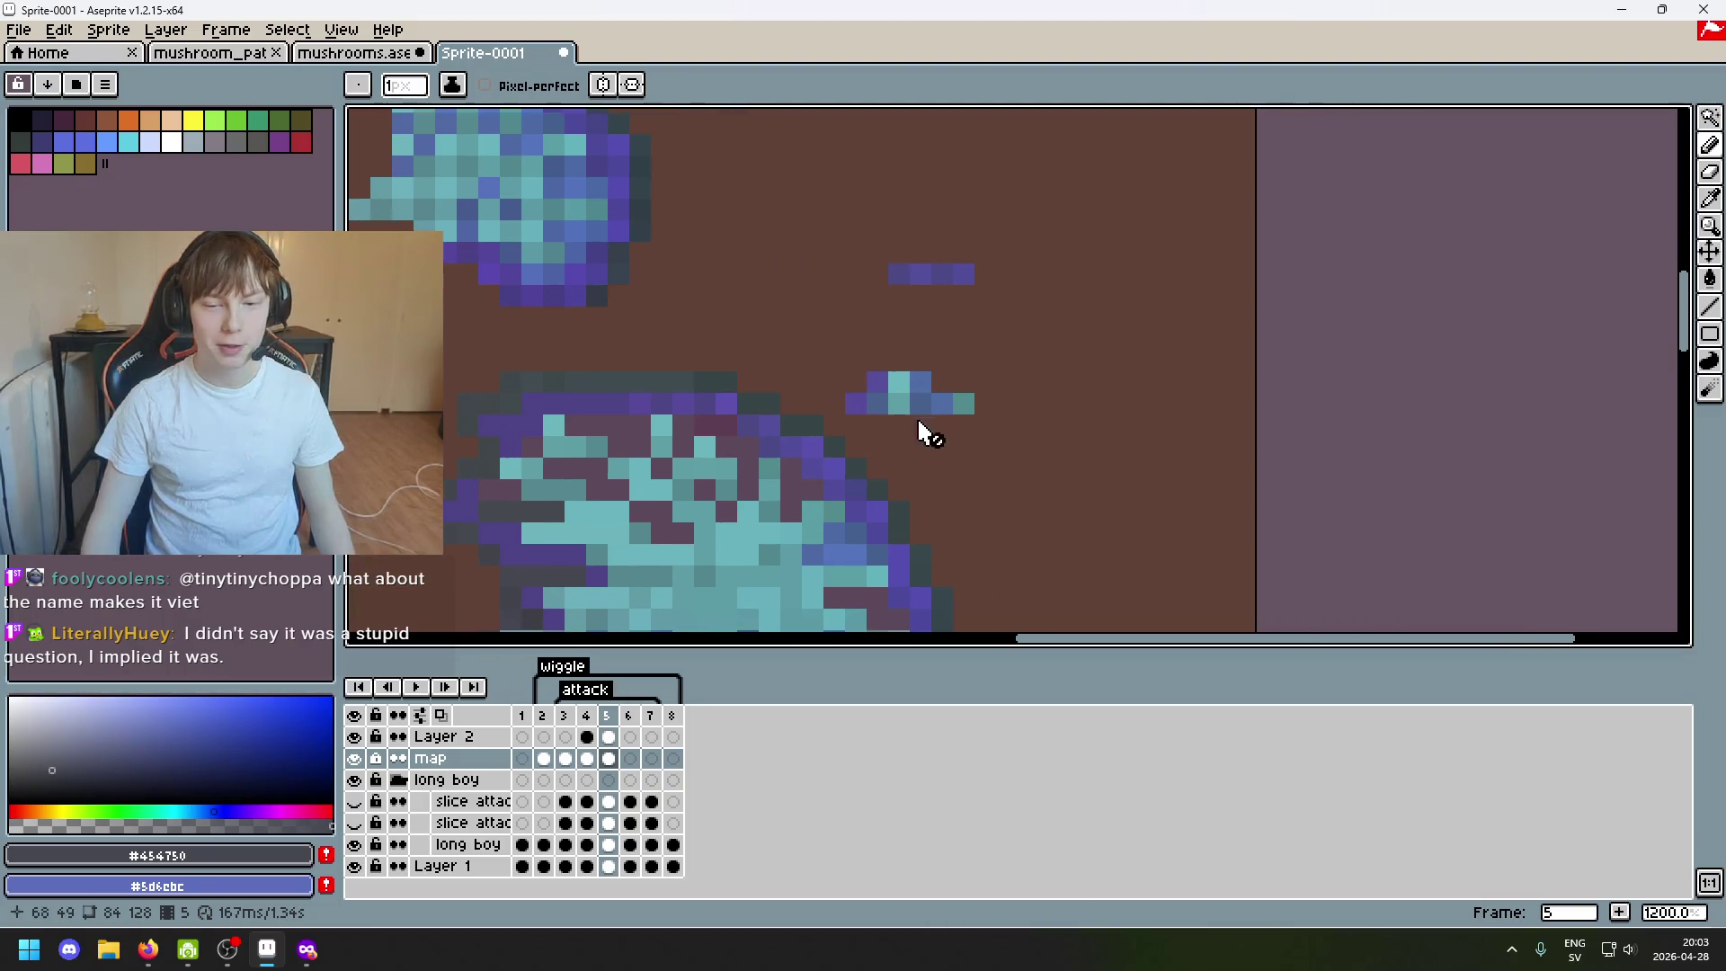
{"action": "left_click", "coordinate": [1710, 118]}
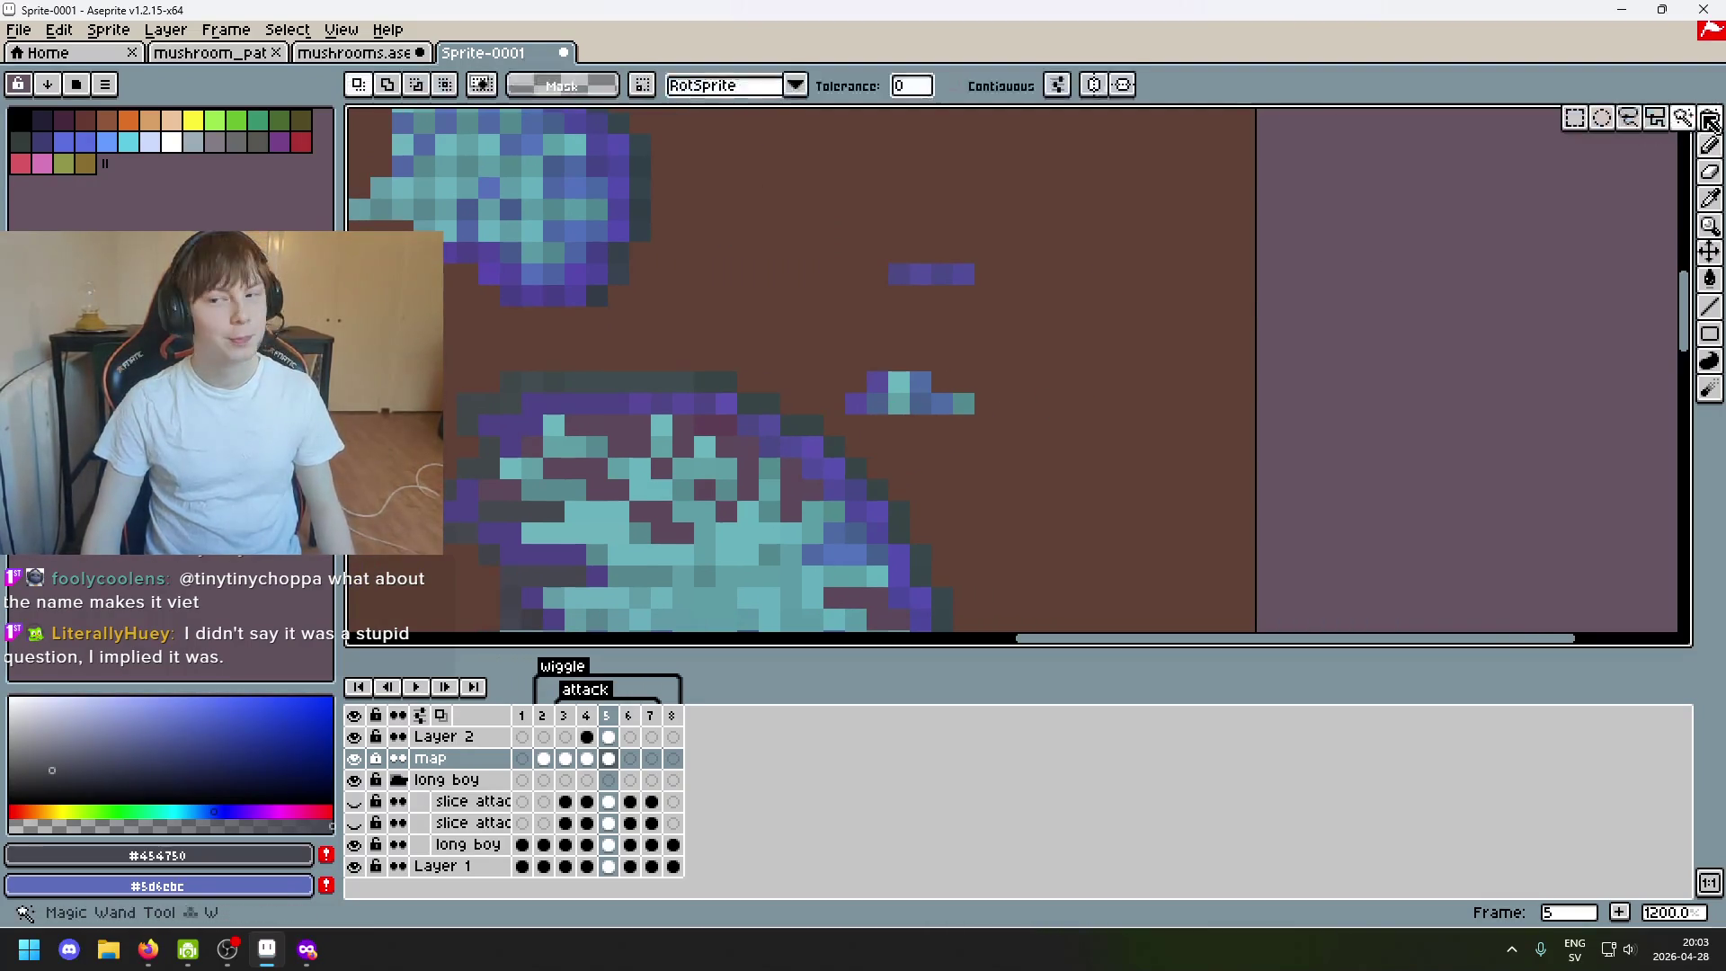
{"action": "scroll", "coordinate": [937, 378], "scroll_direction": "down", "scroll_amount": 3}
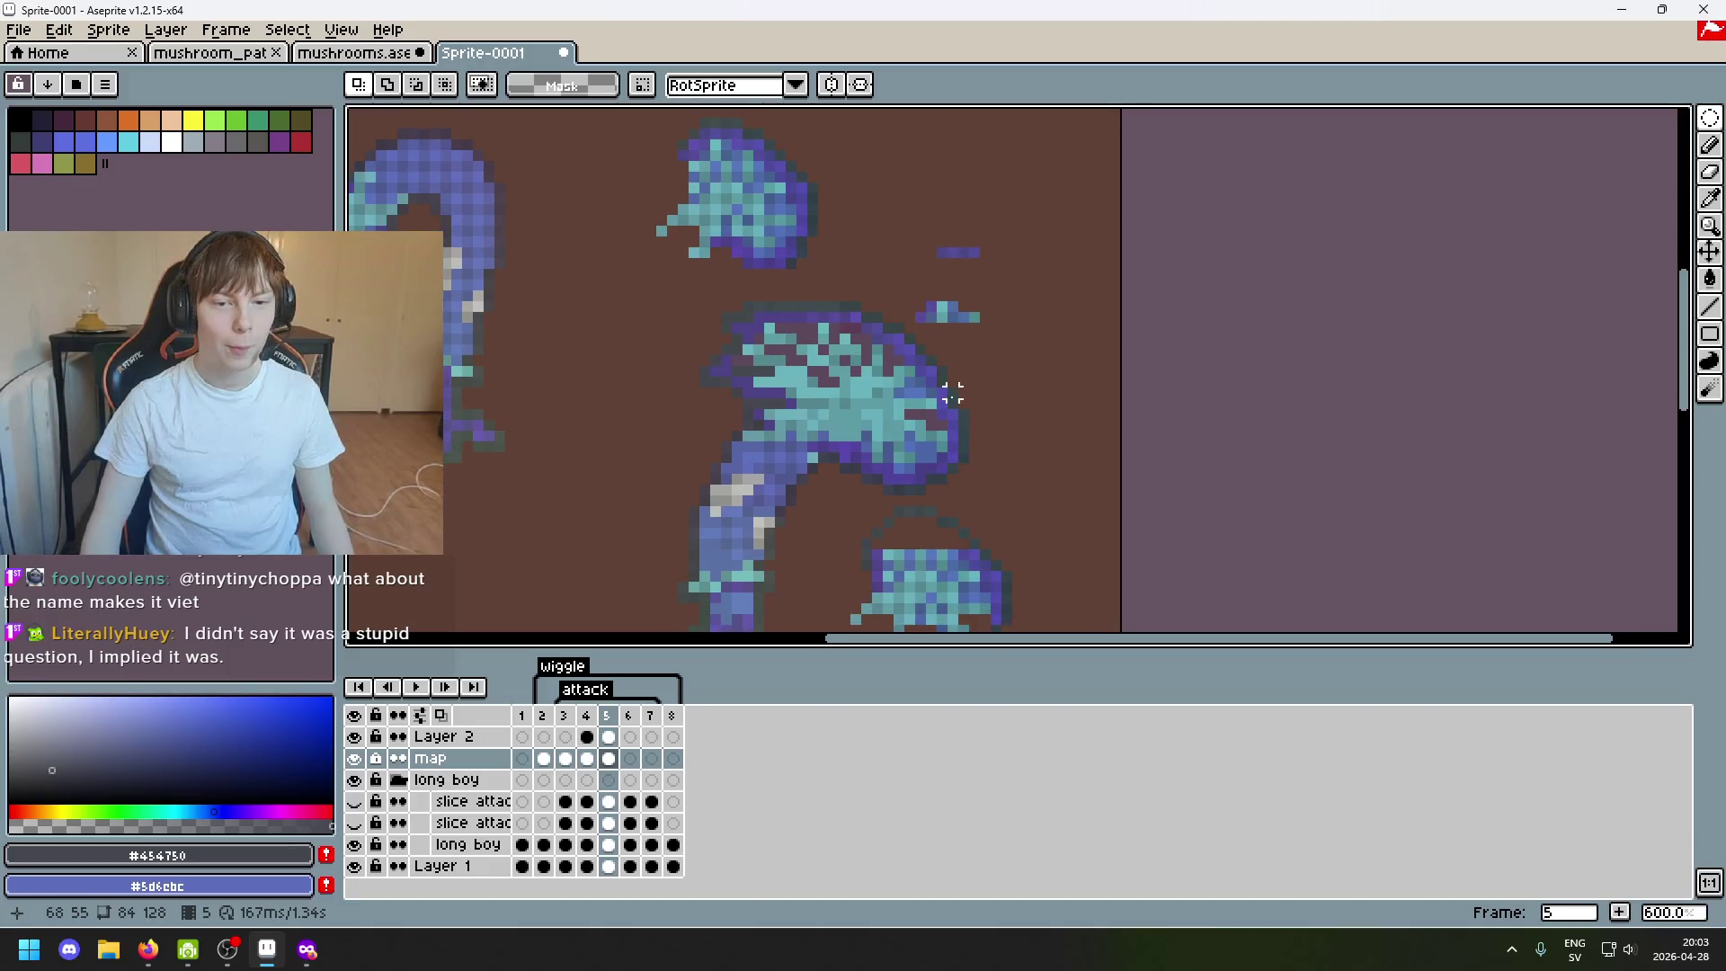
{"action": "scroll", "coordinate": [767, 332], "scroll_direction": "up", "scroll_amount": 1}
{"action": "scroll", "coordinate": [848, 436], "scroll_direction": "up", "scroll_amount": 2}
{"action": "scroll", "coordinate": [797, 395], "scroll_direction": "down", "scroll_amount": 2}
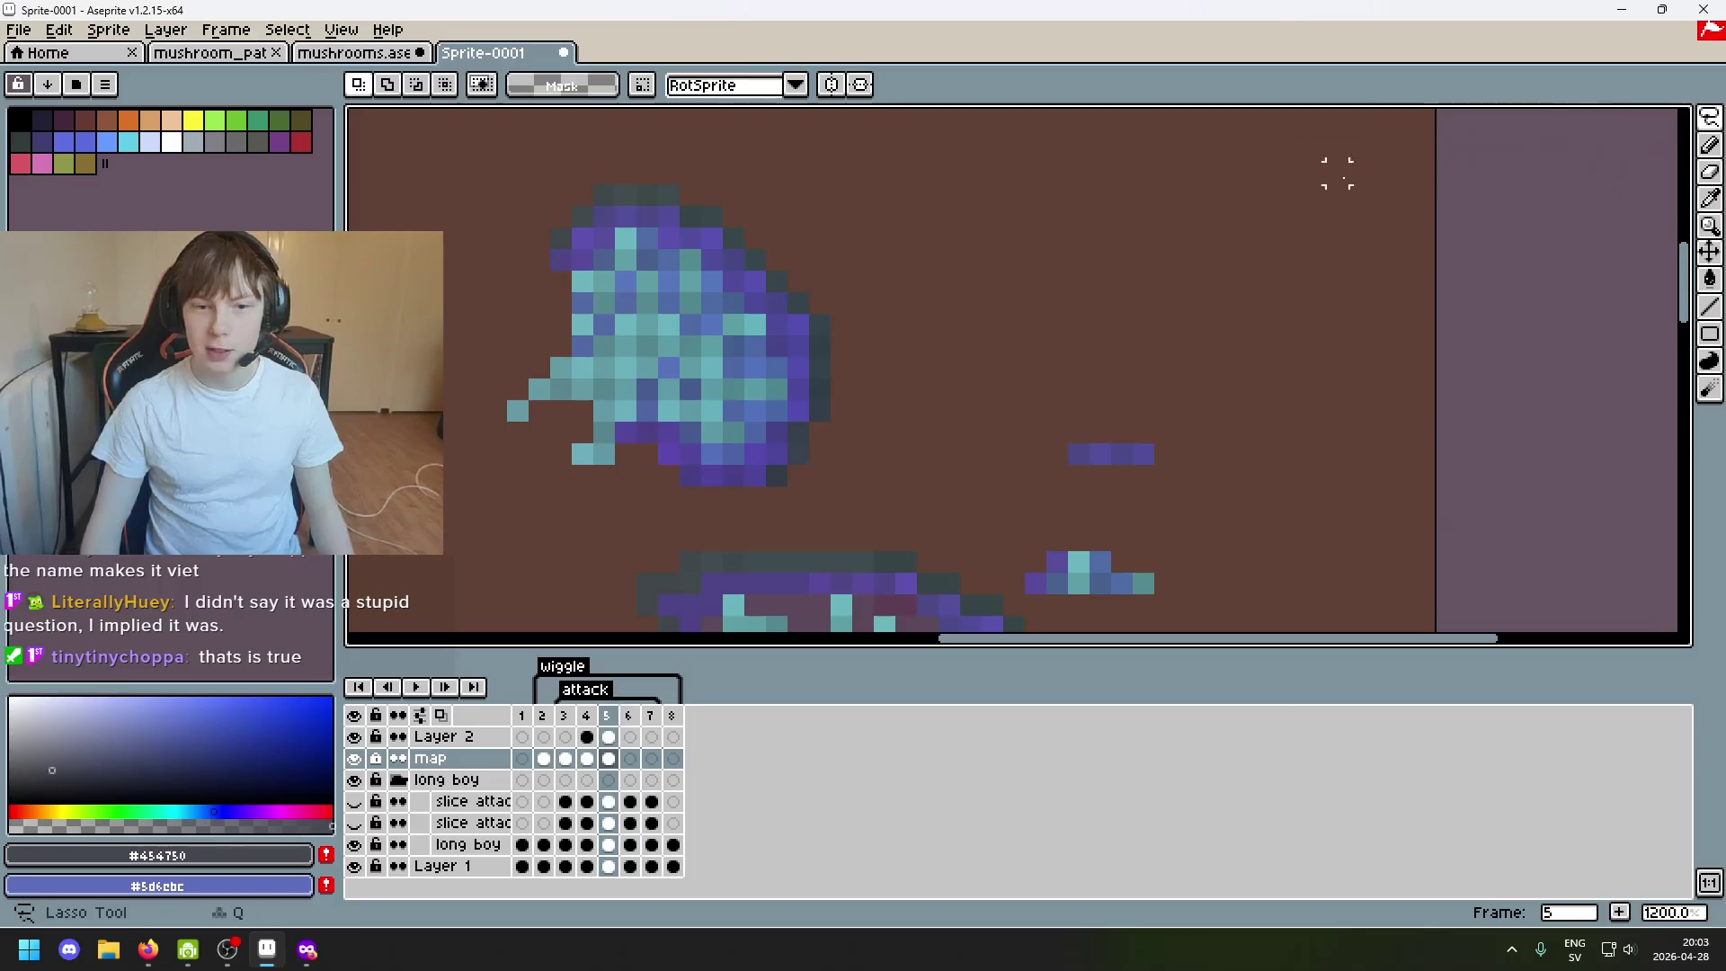
{"action": "scroll", "coordinate": [674, 270], "scroll_direction": "up", "scroll_amount": 2}
{"action": "scroll", "coordinate": [674, 269], "scroll_direction": "up", "scroll_amount": 1}
Undo the eye-pixel move, deselect, and lasso around the top of the floating head.
{"action": "left_click_drag", "start_coordinate": [634, 269], "coordinate": [717, 265]}
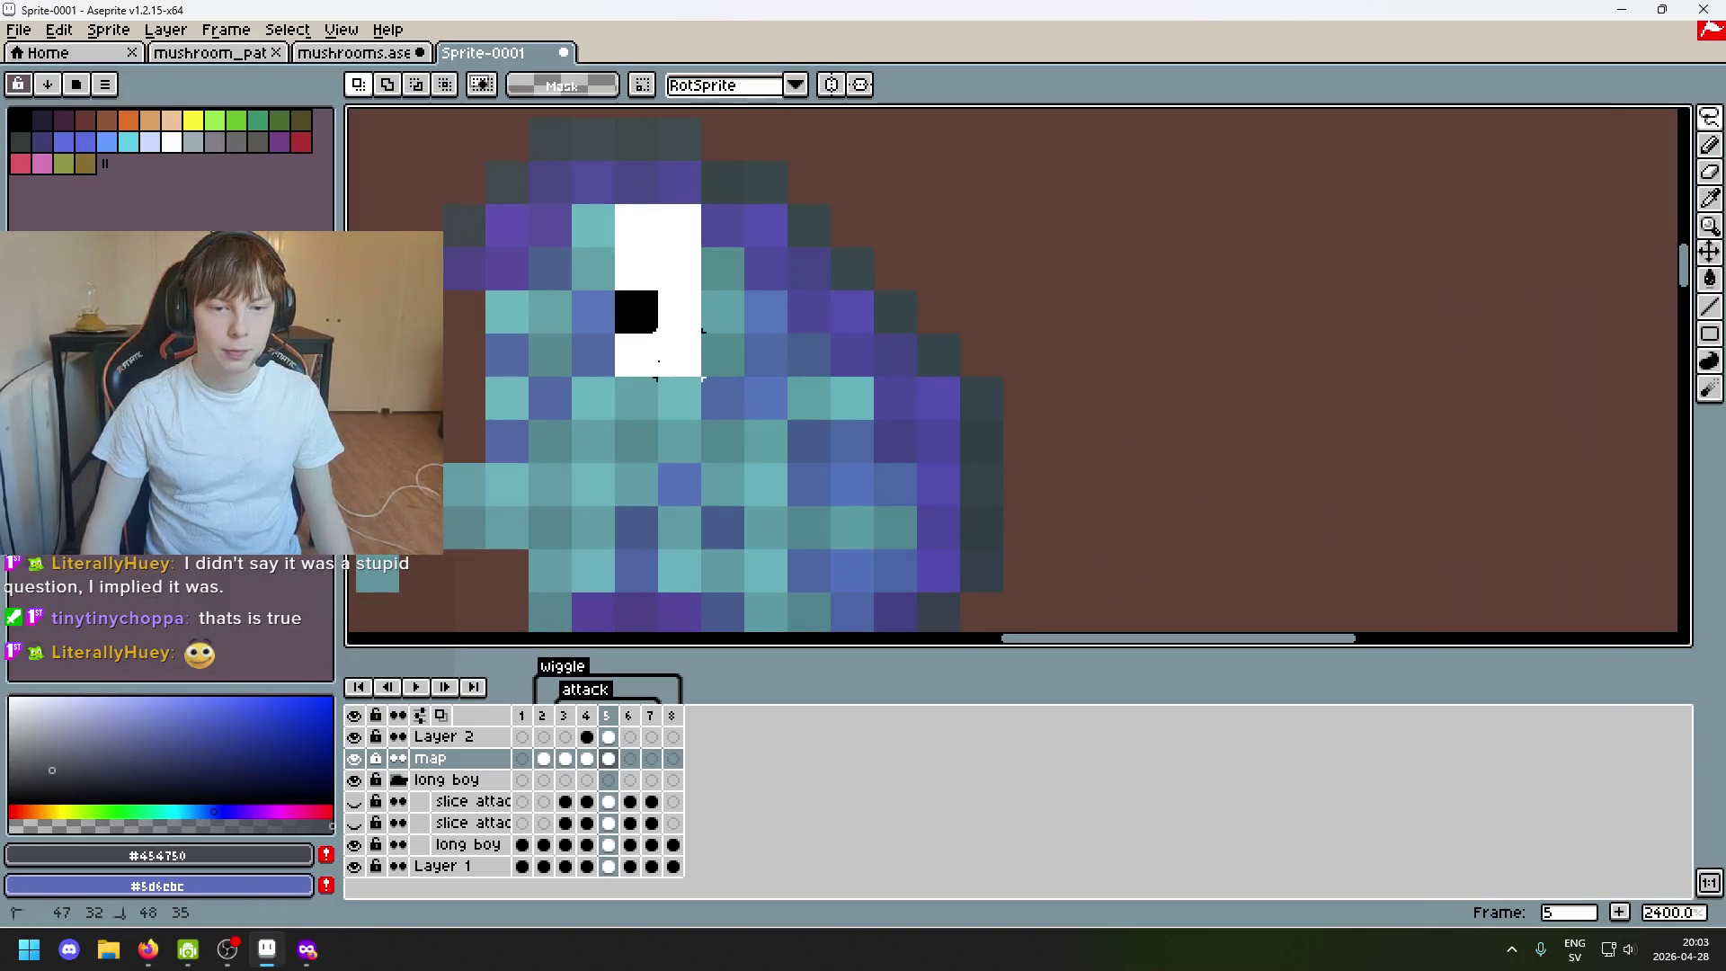
{"action": "scroll", "coordinate": [675, 271], "scroll_direction": "left", "scroll_amount": 2}
{"action": "key", "text": "ctrl+z"}
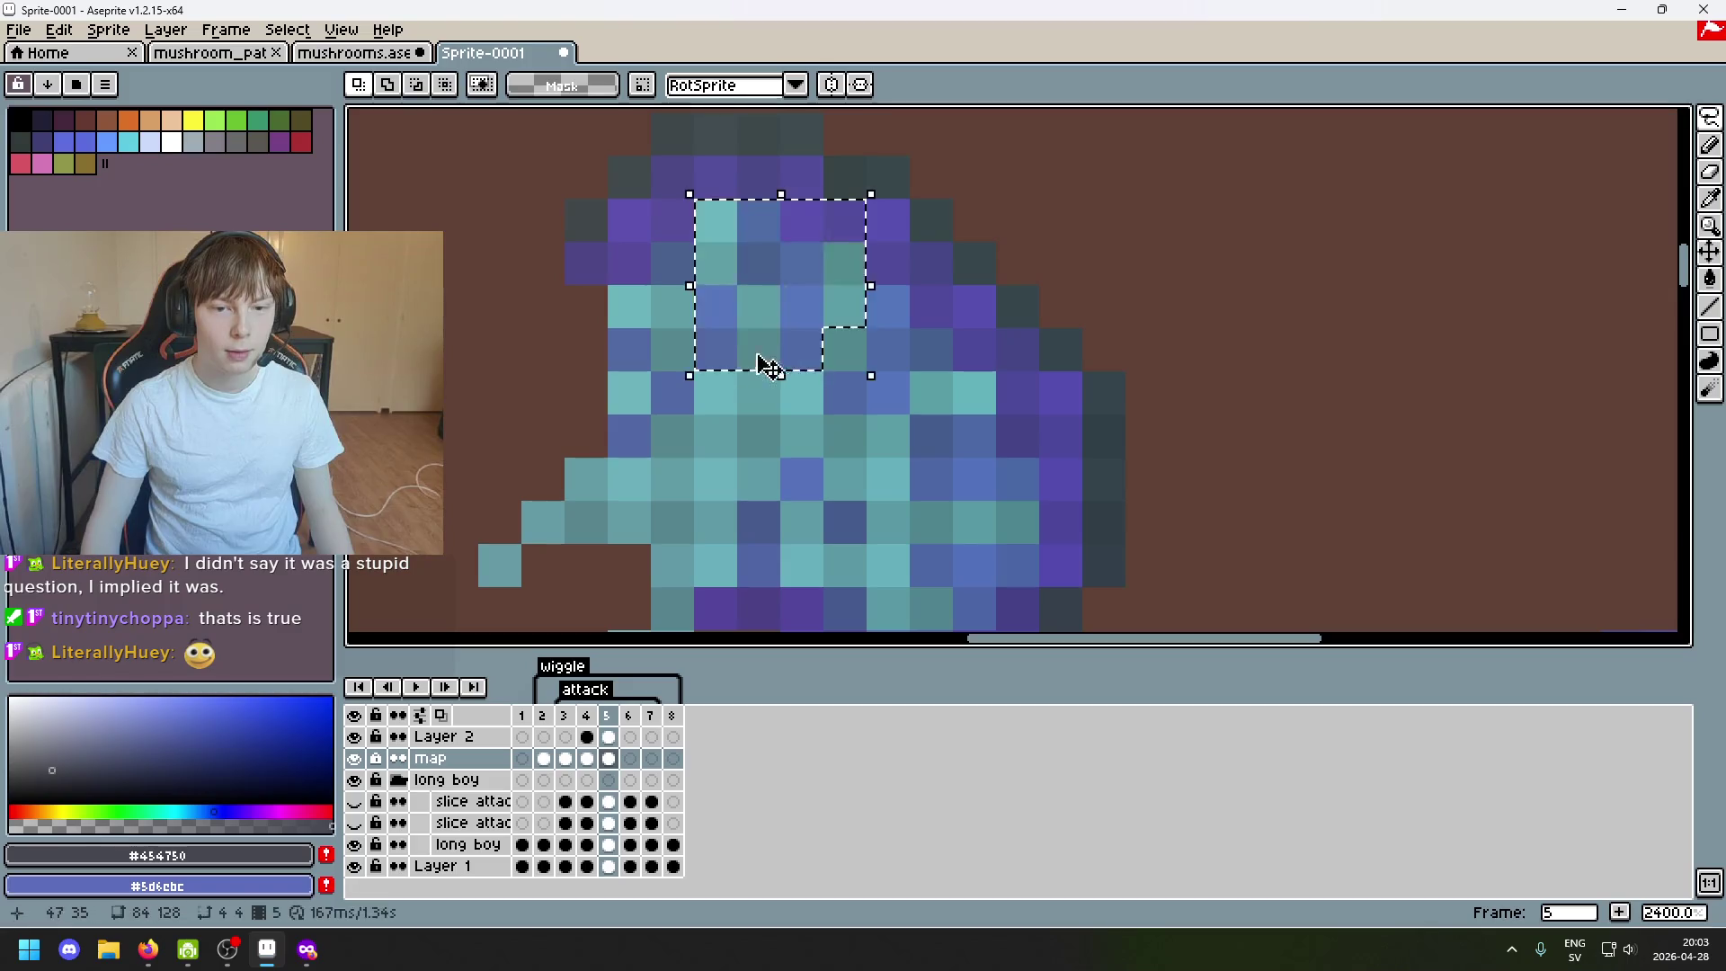
{"action": "scroll", "coordinate": [930, 328], "scroll_direction": "down", "scroll_amount": 7}
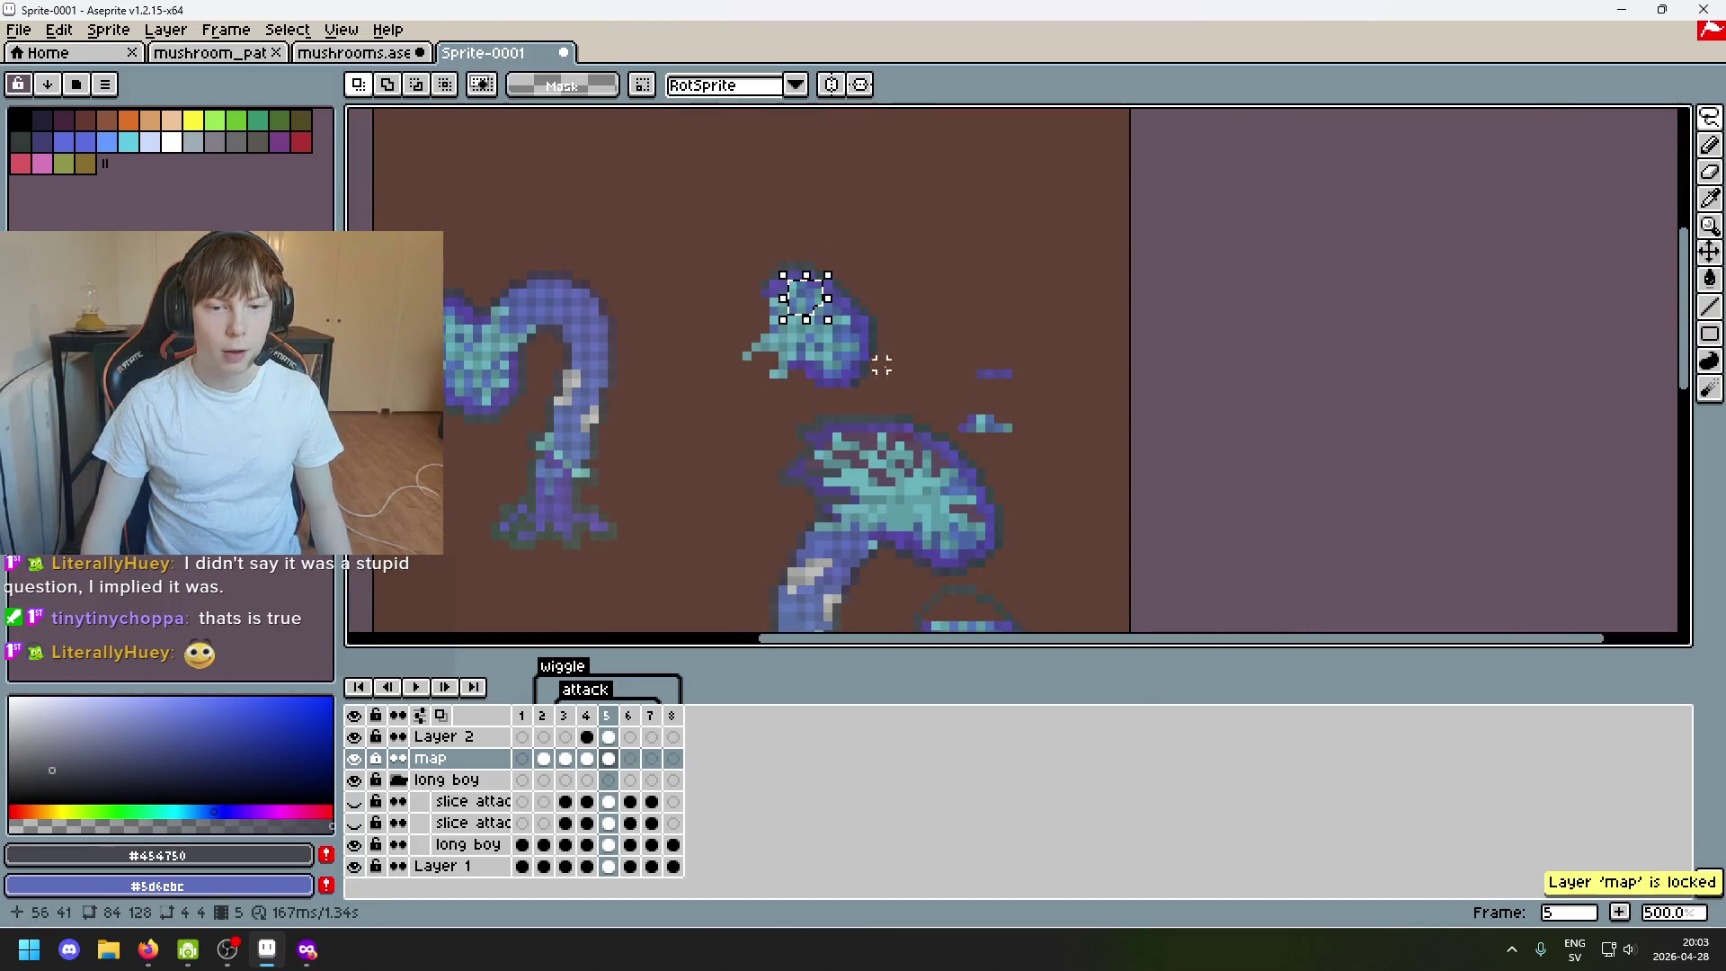
{"action": "key", "text": "ctrl+d"}
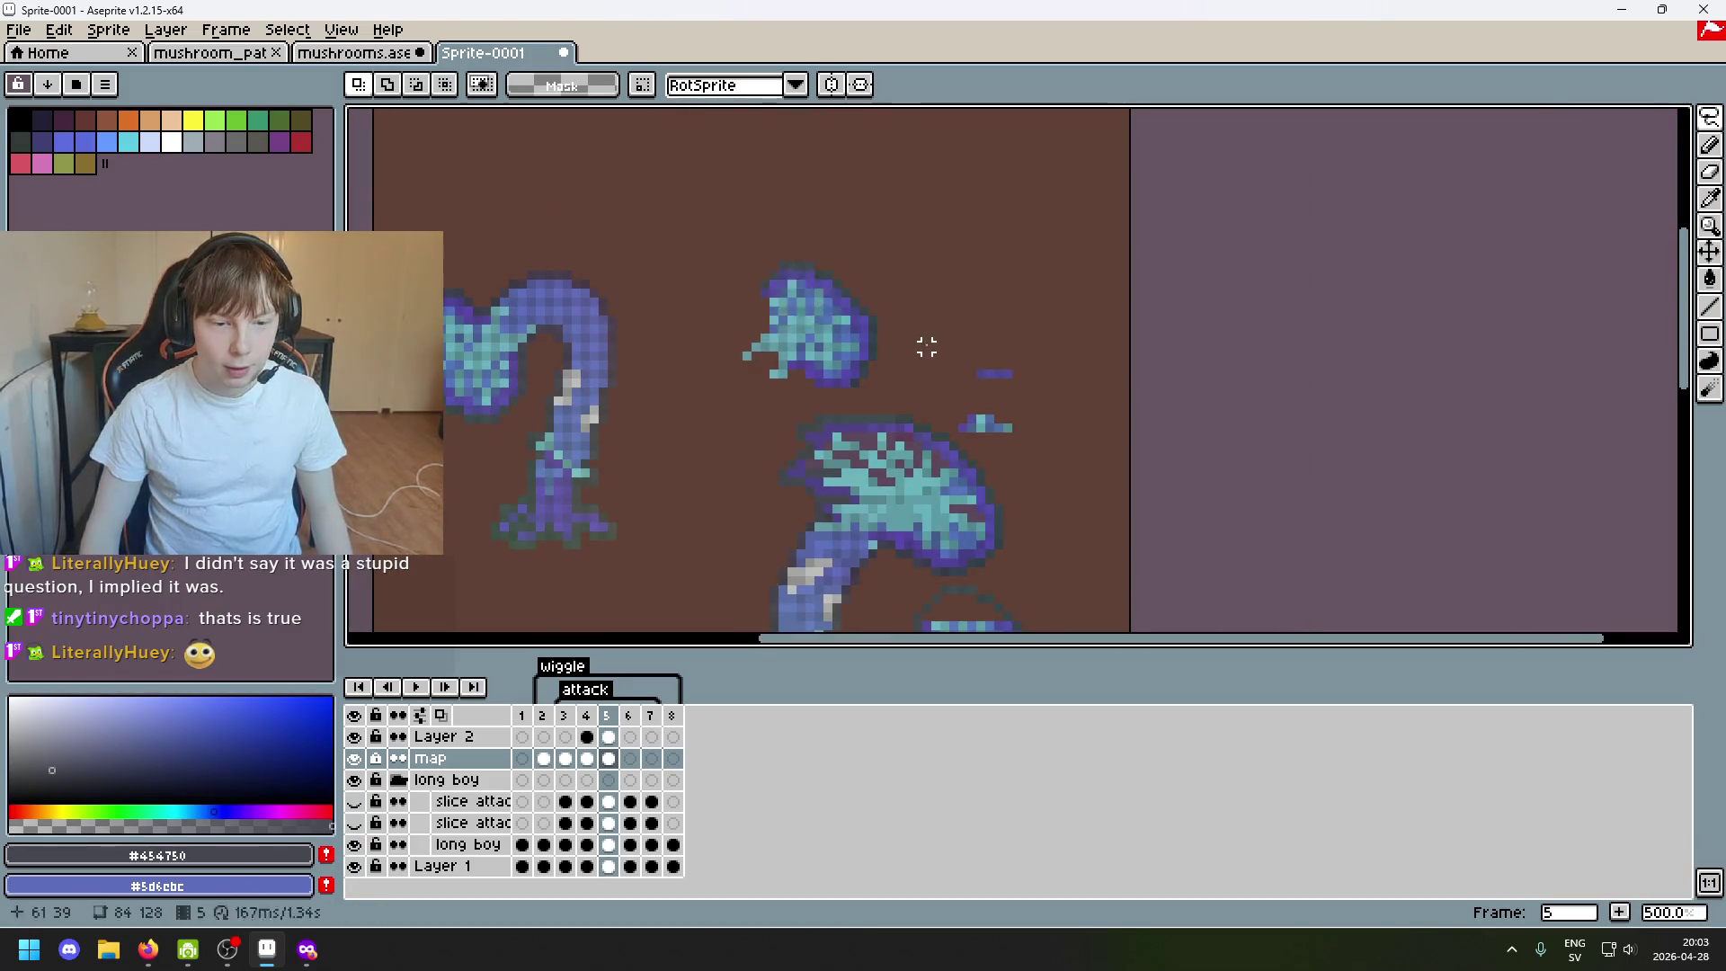
{"action": "left_click", "coordinate": [354, 758]}
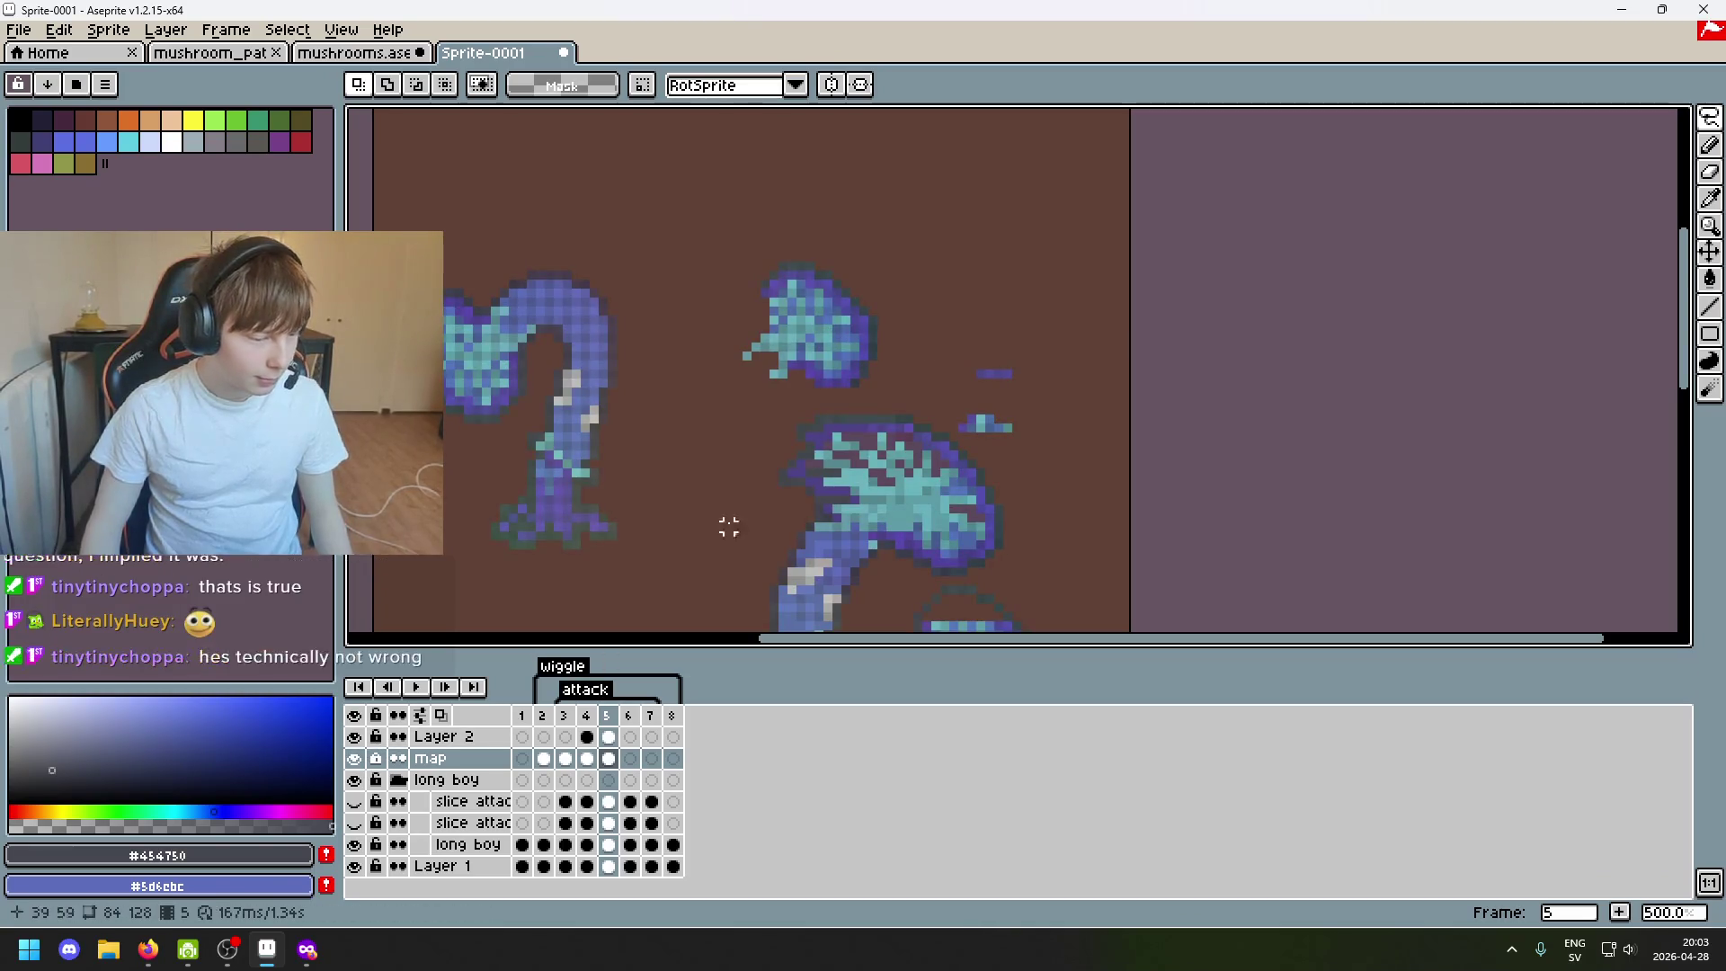
{"action": "scroll", "coordinate": [729, 481], "scroll_direction": "up", "scroll_amount": 1}
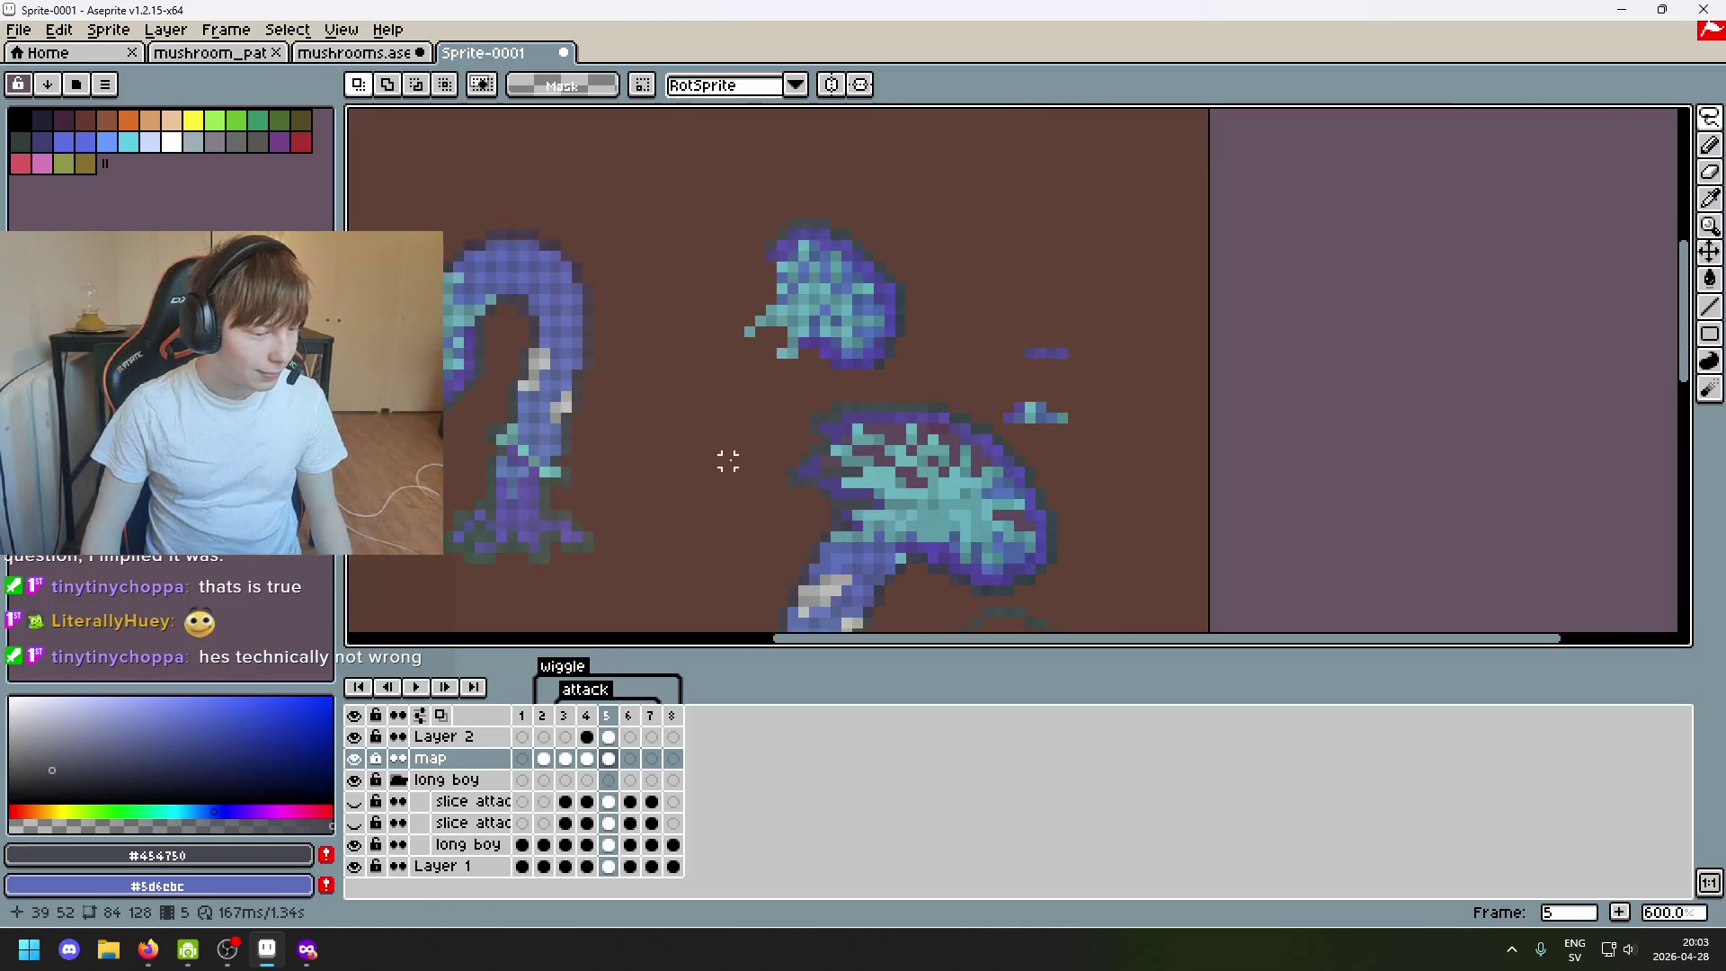
{"action": "scroll", "coordinate": [728, 451], "scroll_direction": "up", "scroll_amount": 3}
{"action": "left_click_drag", "start_coordinate": [870, 256], "coordinate": [874, 266]}
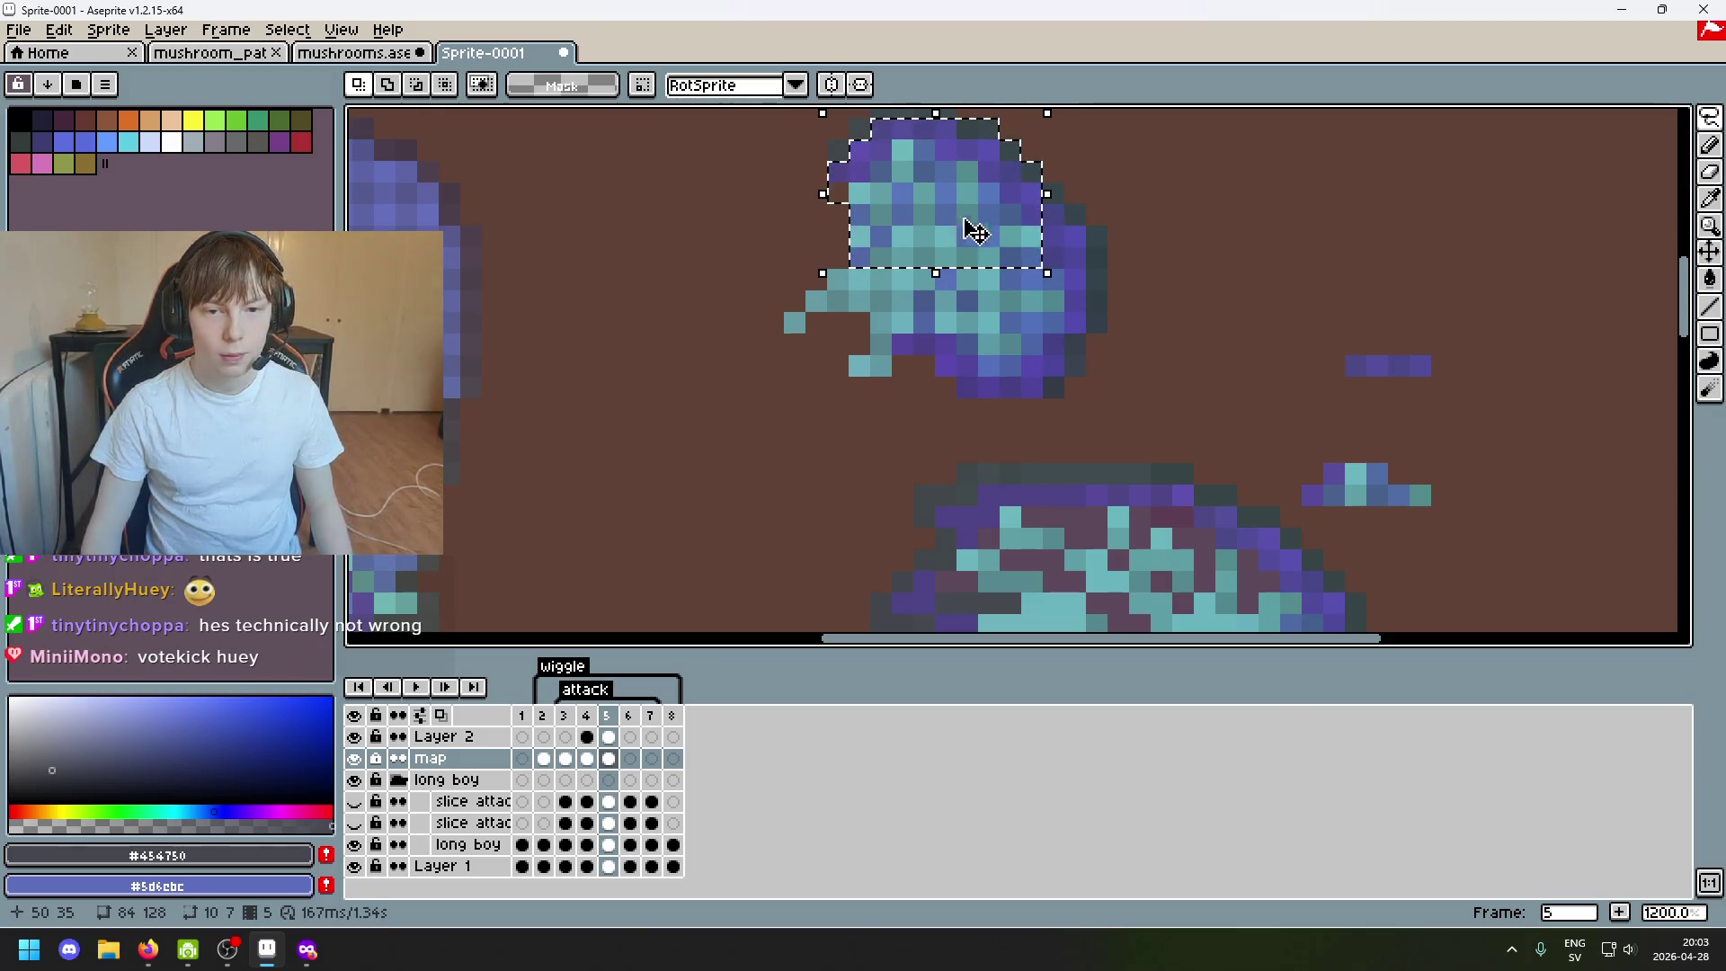
Drop the locked-layer selection and paint a vertical black-and-white column on the head.
{"action": "left_click", "coordinate": [973, 231]}
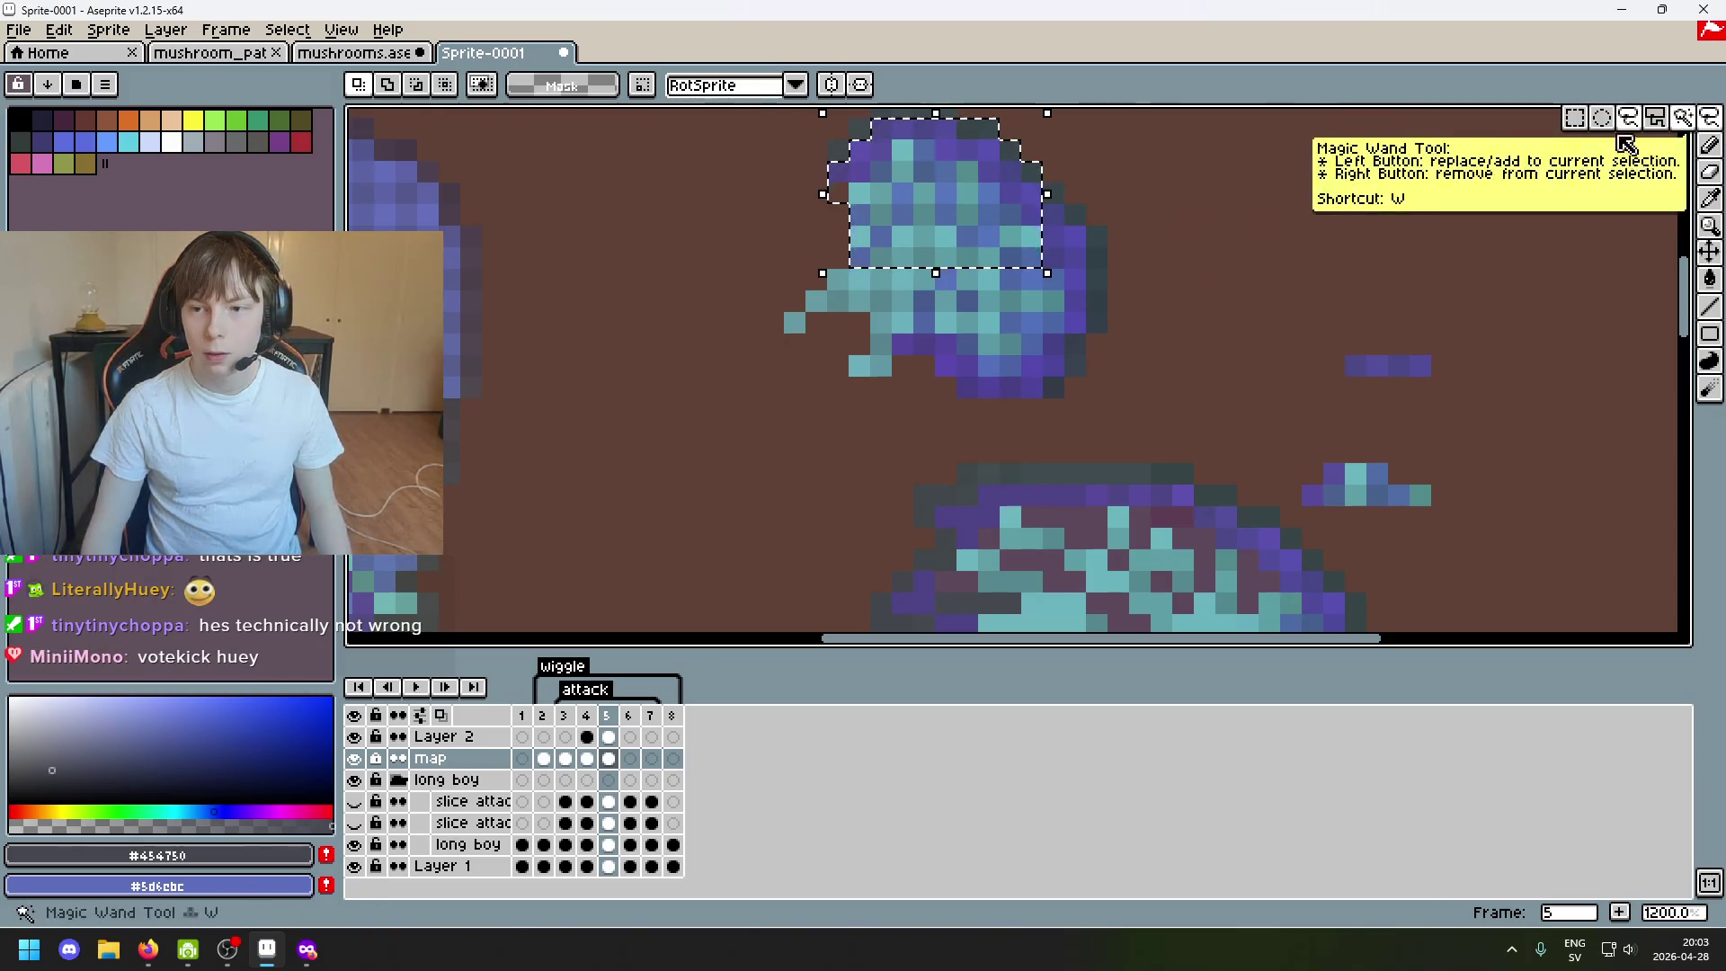
{"action": "left_click", "coordinate": [987, 428]}
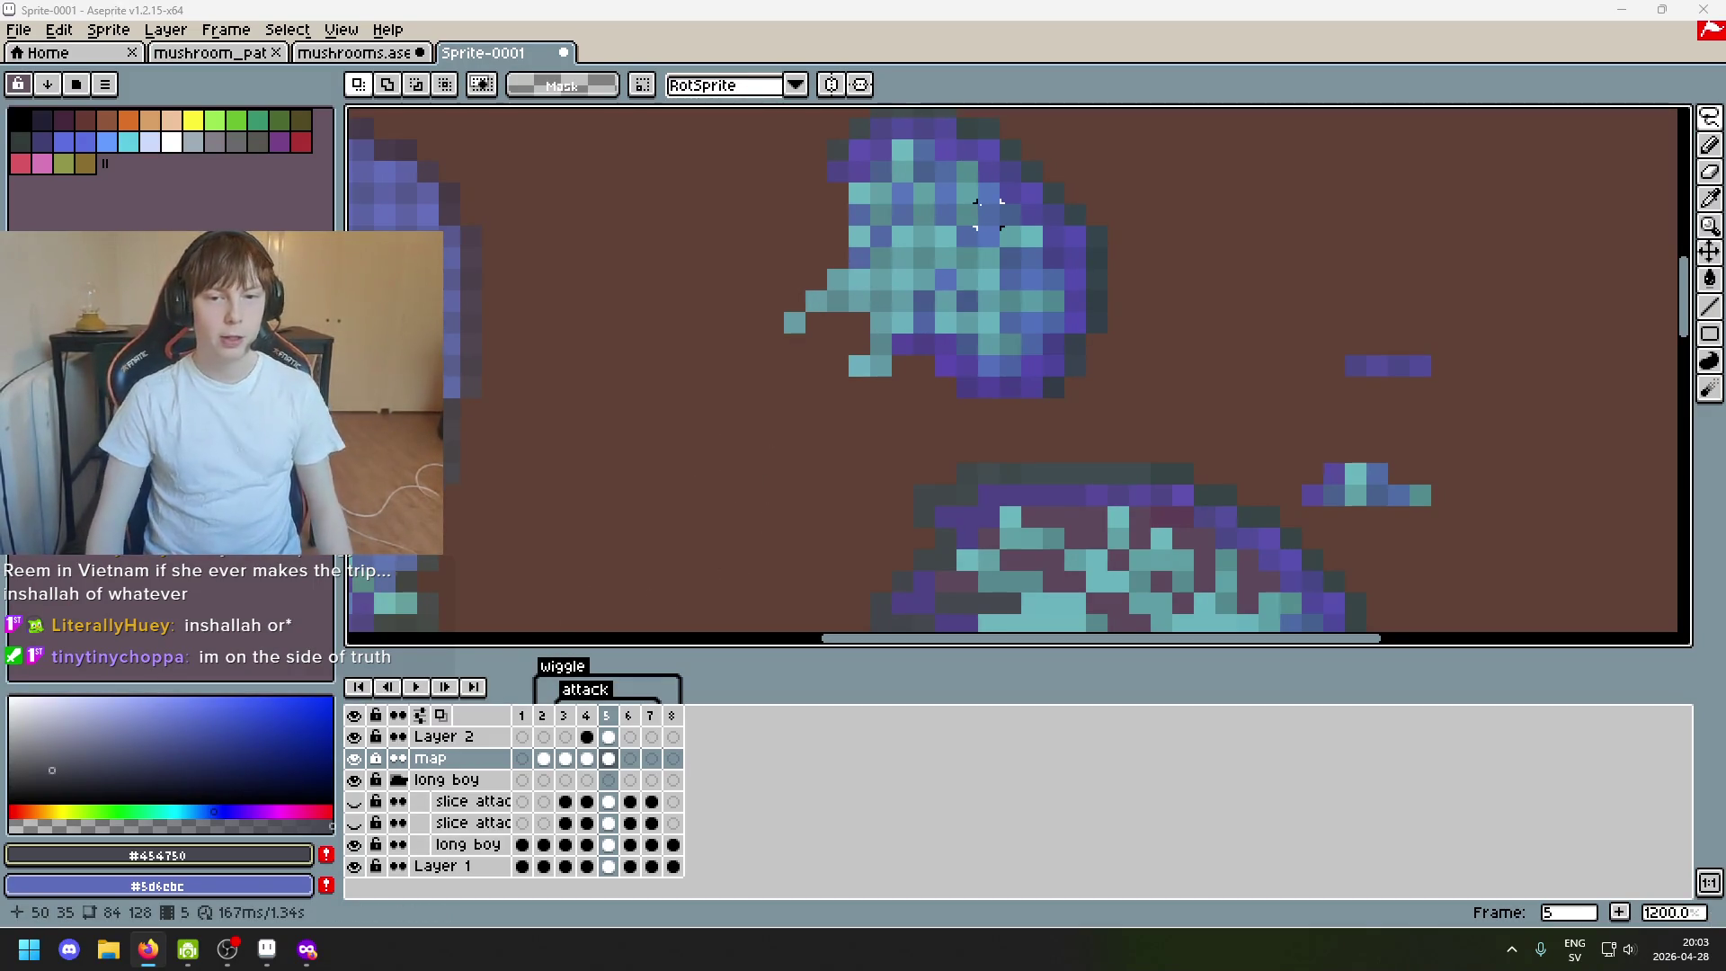
{"action": "scroll", "coordinate": [708, 403], "scroll_direction": "down", "scroll_amount": 1}
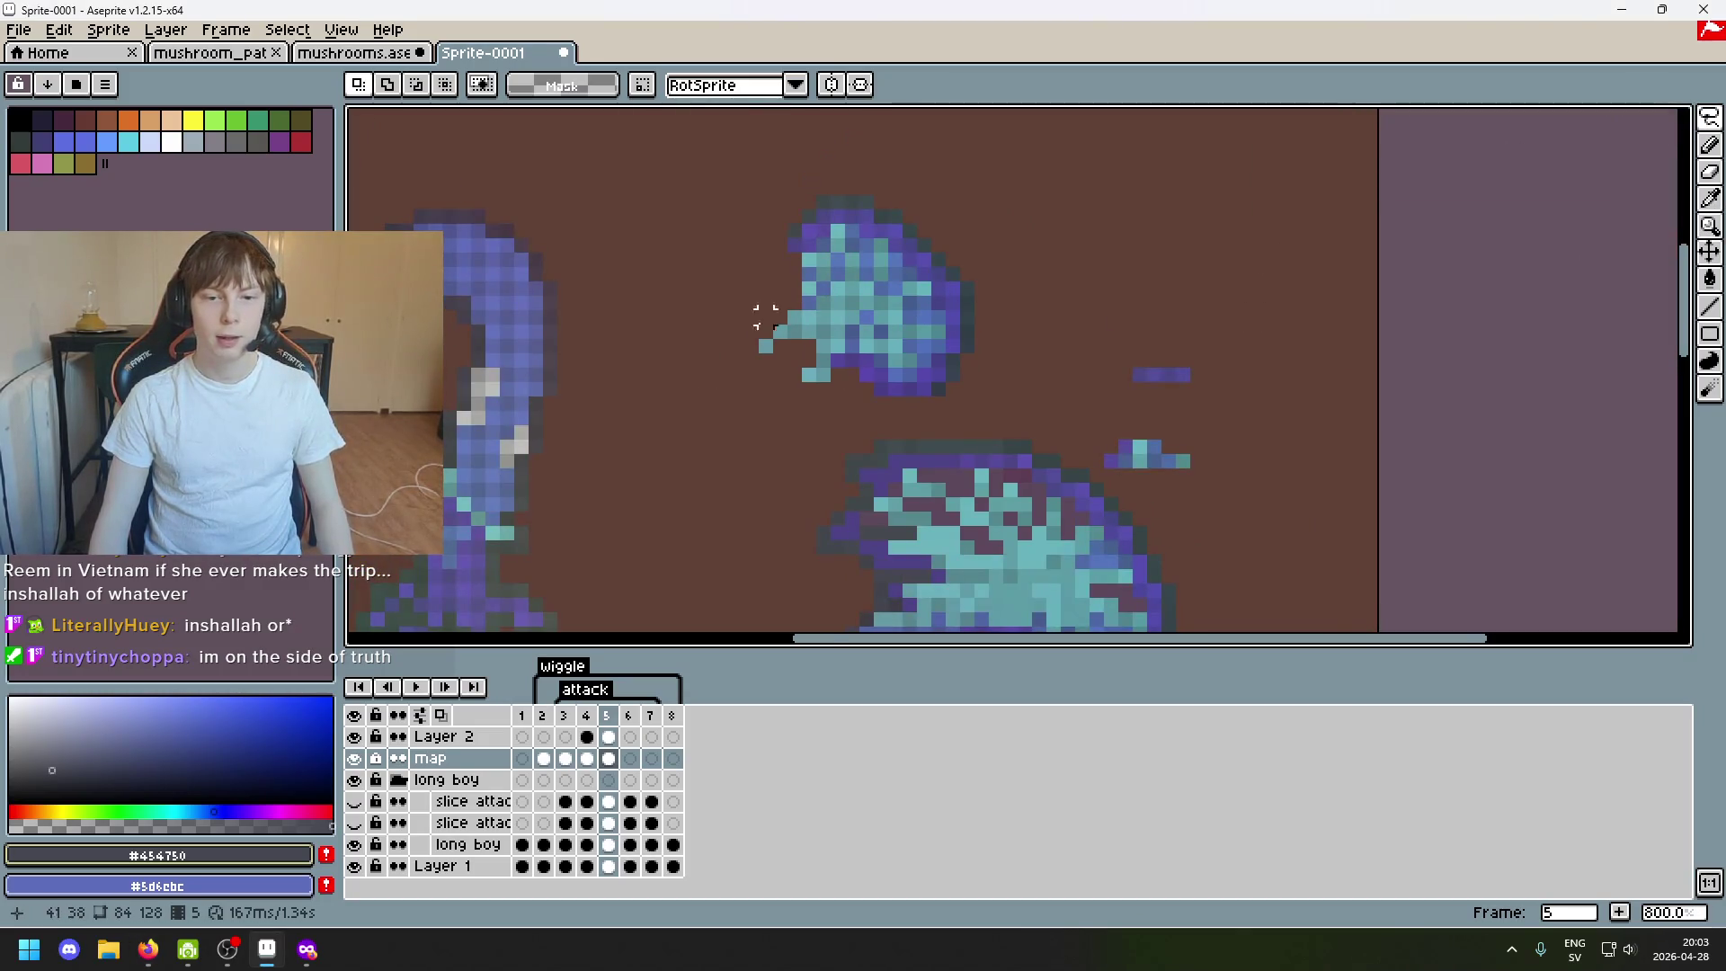
{"action": "scroll", "coordinate": [765, 313], "scroll_direction": "up", "scroll_amount": 1}
{"action": "left_click_drag", "start_coordinate": [833, 289], "coordinate": [834, 206]}
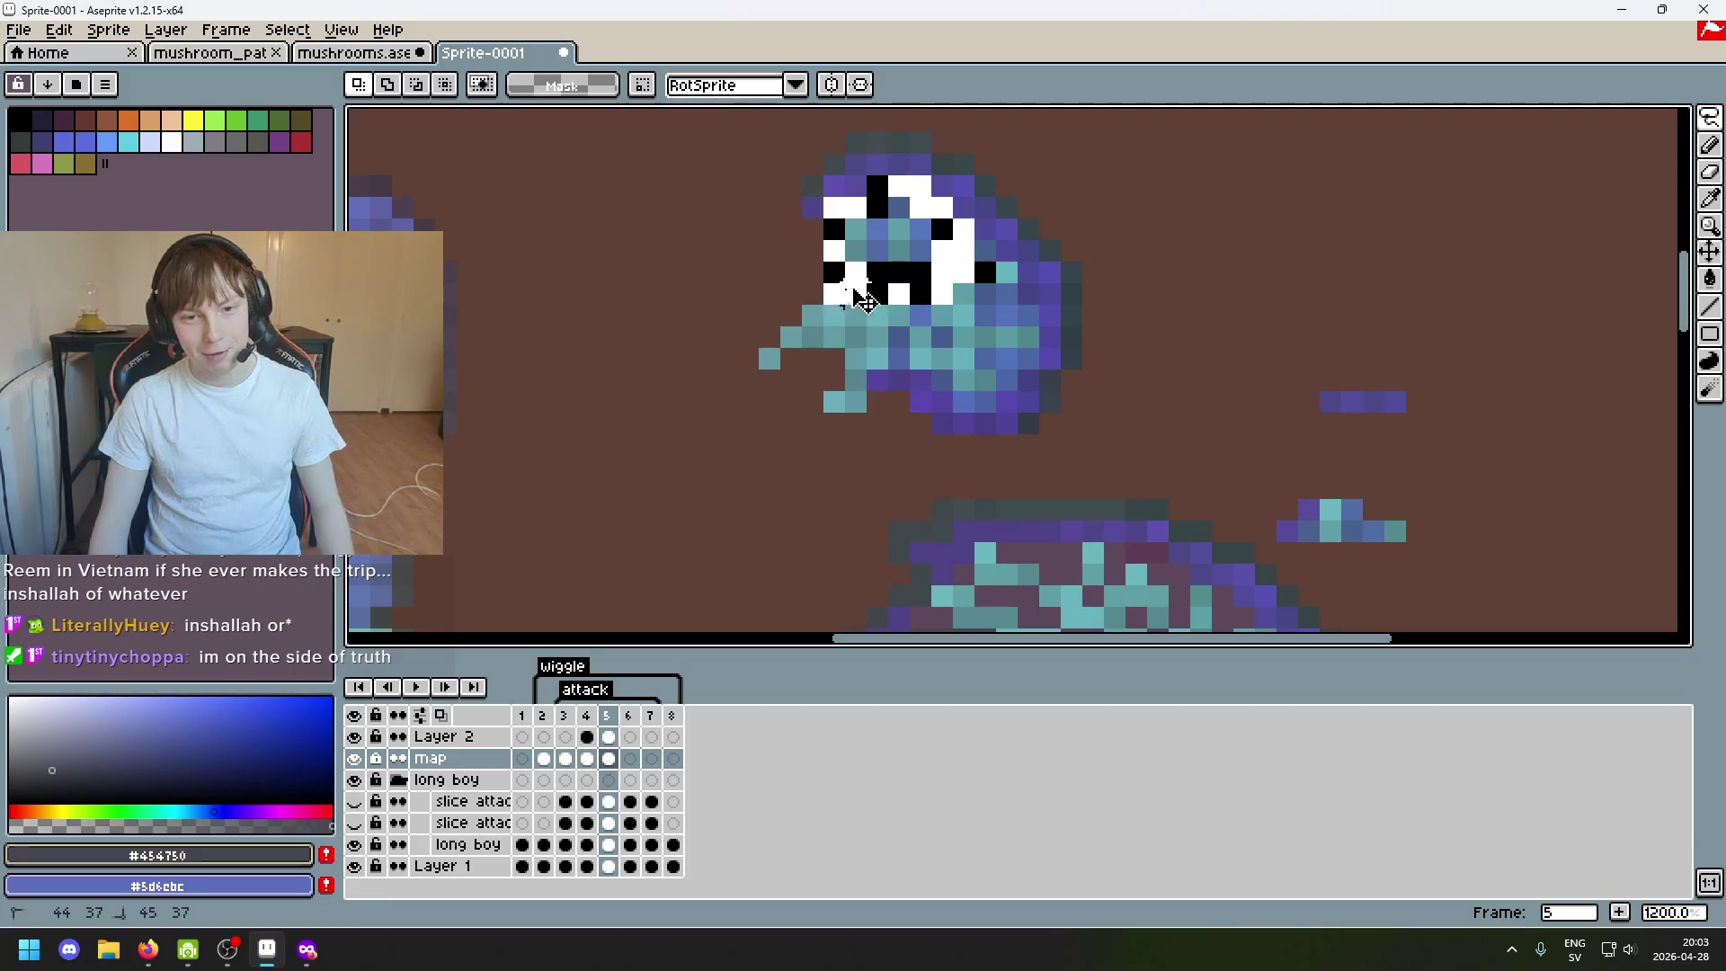
Undo the black-and-white column and pick the head's blue #5368a5 for the Pencil.
{"action": "key", "text": "ctrl+z"}
{"action": "scroll", "coordinate": [862, 300], "scroll_direction": "down", "scroll_amount": 1}
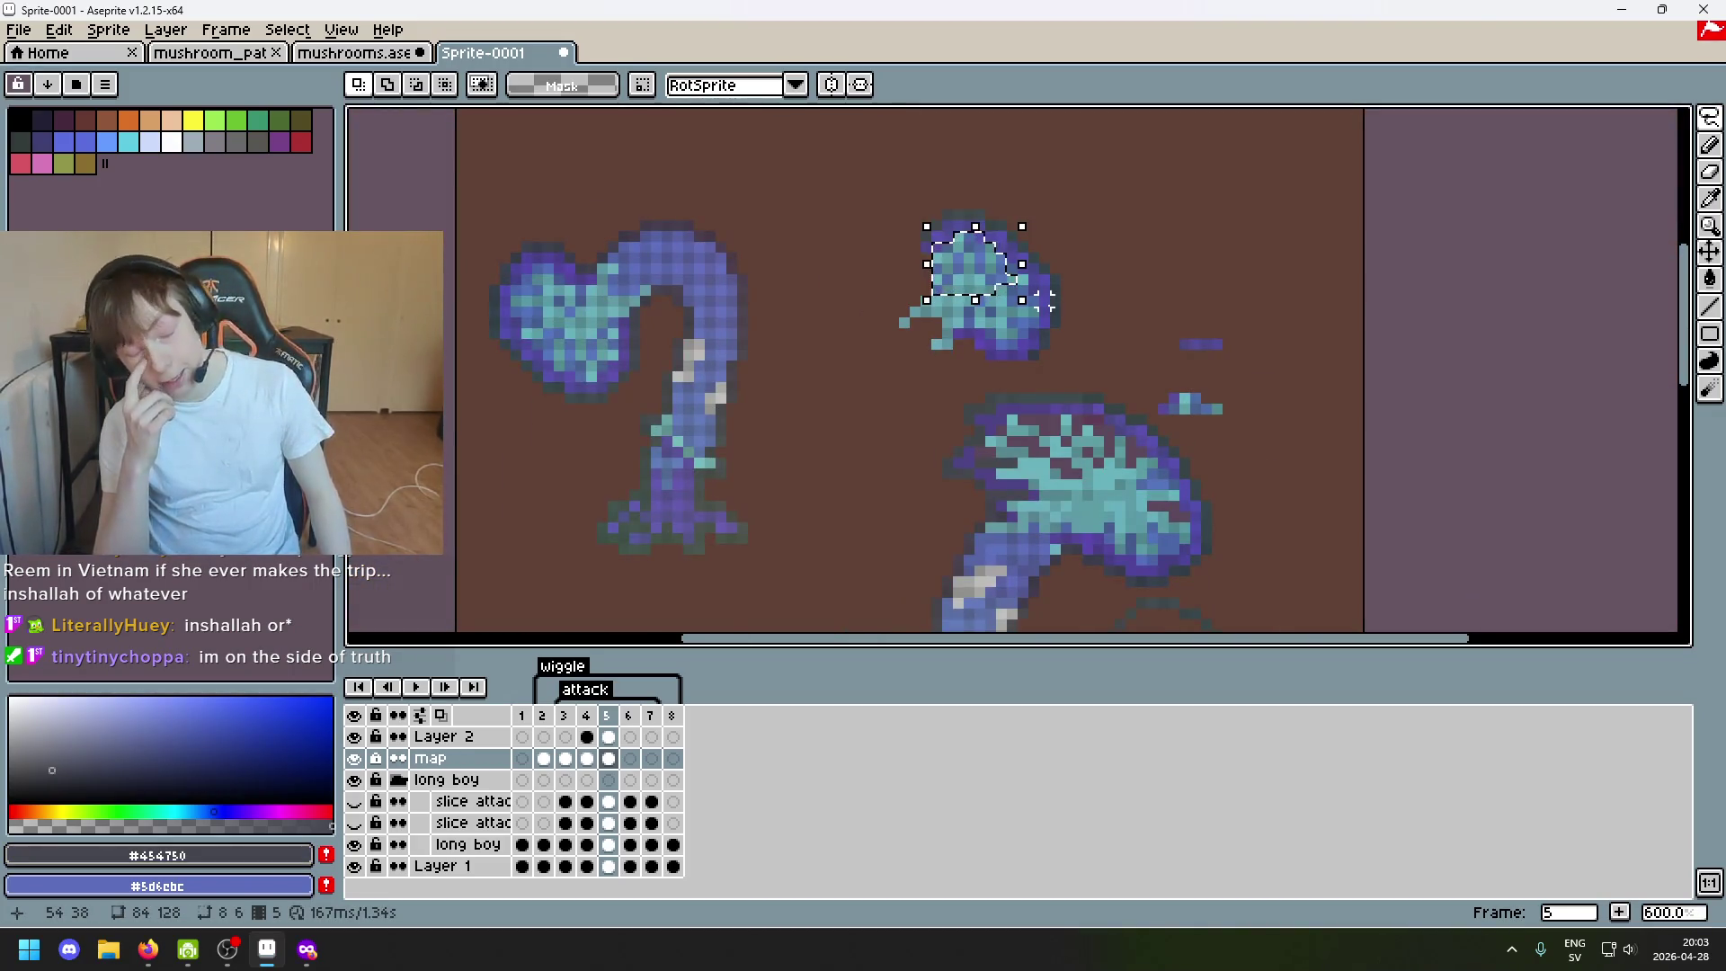
{"action": "scroll", "coordinate": [1040, 299], "scroll_direction": "up", "scroll_amount": 1}
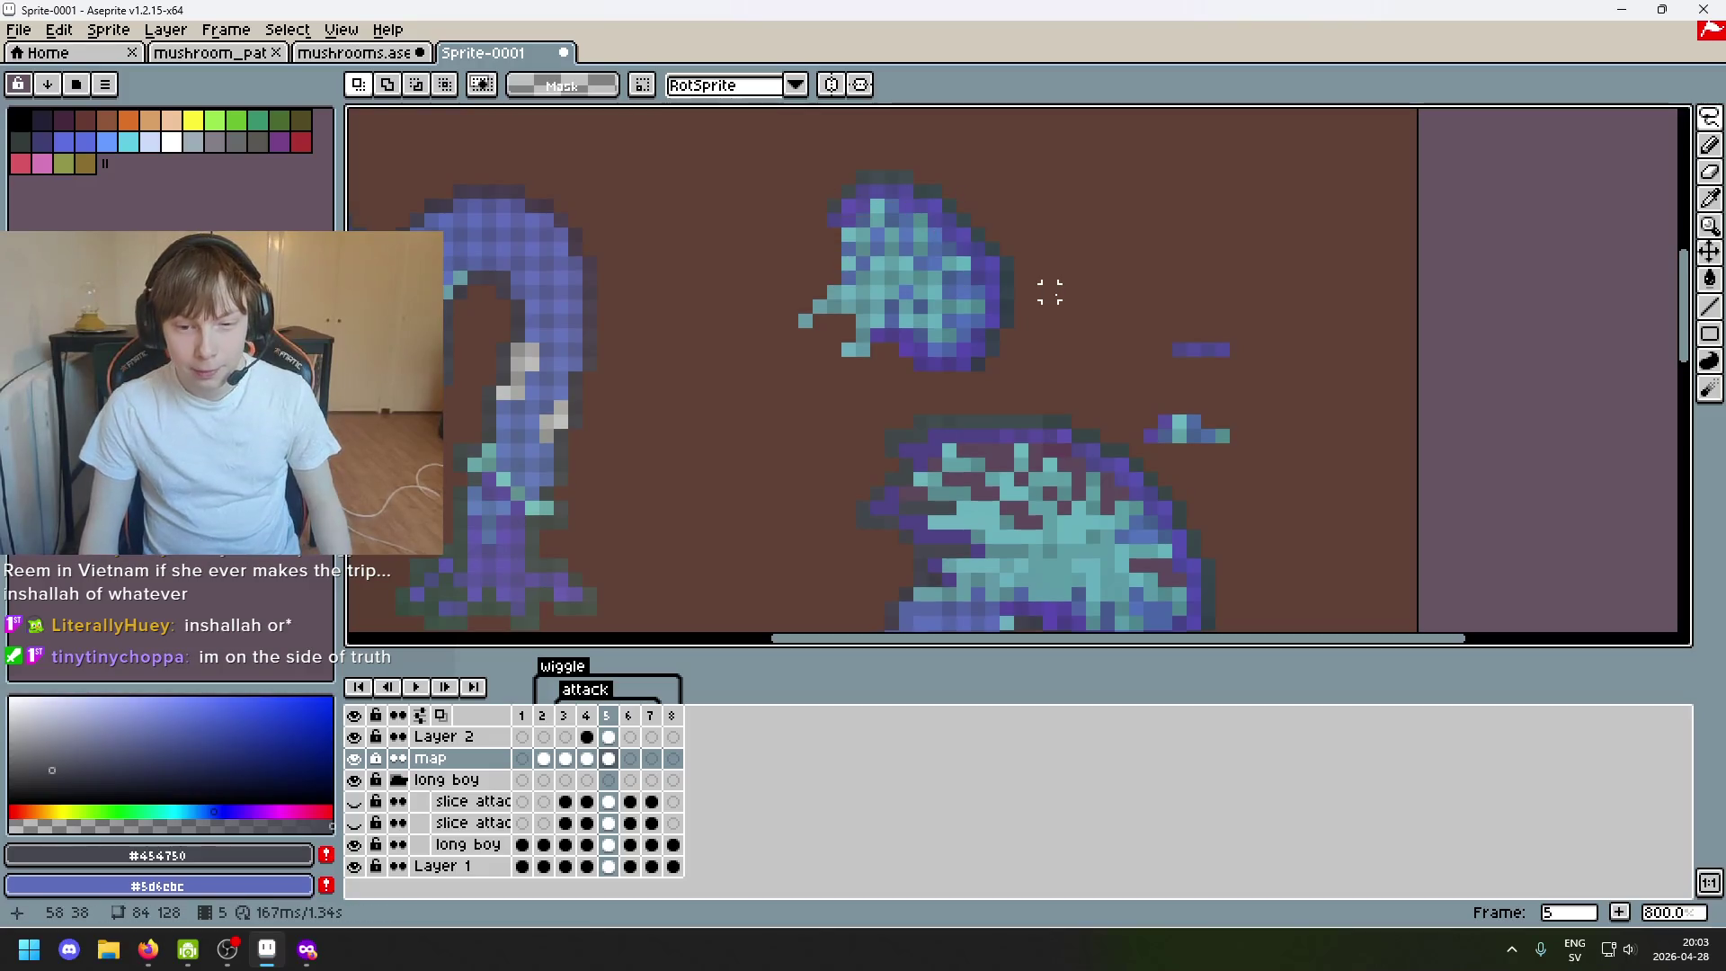
{"action": "scroll", "coordinate": [920, 263], "scroll_direction": "up", "scroll_amount": 1}
{"action": "scroll", "coordinate": [922, 262], "scroll_direction": "up", "scroll_amount": 1}
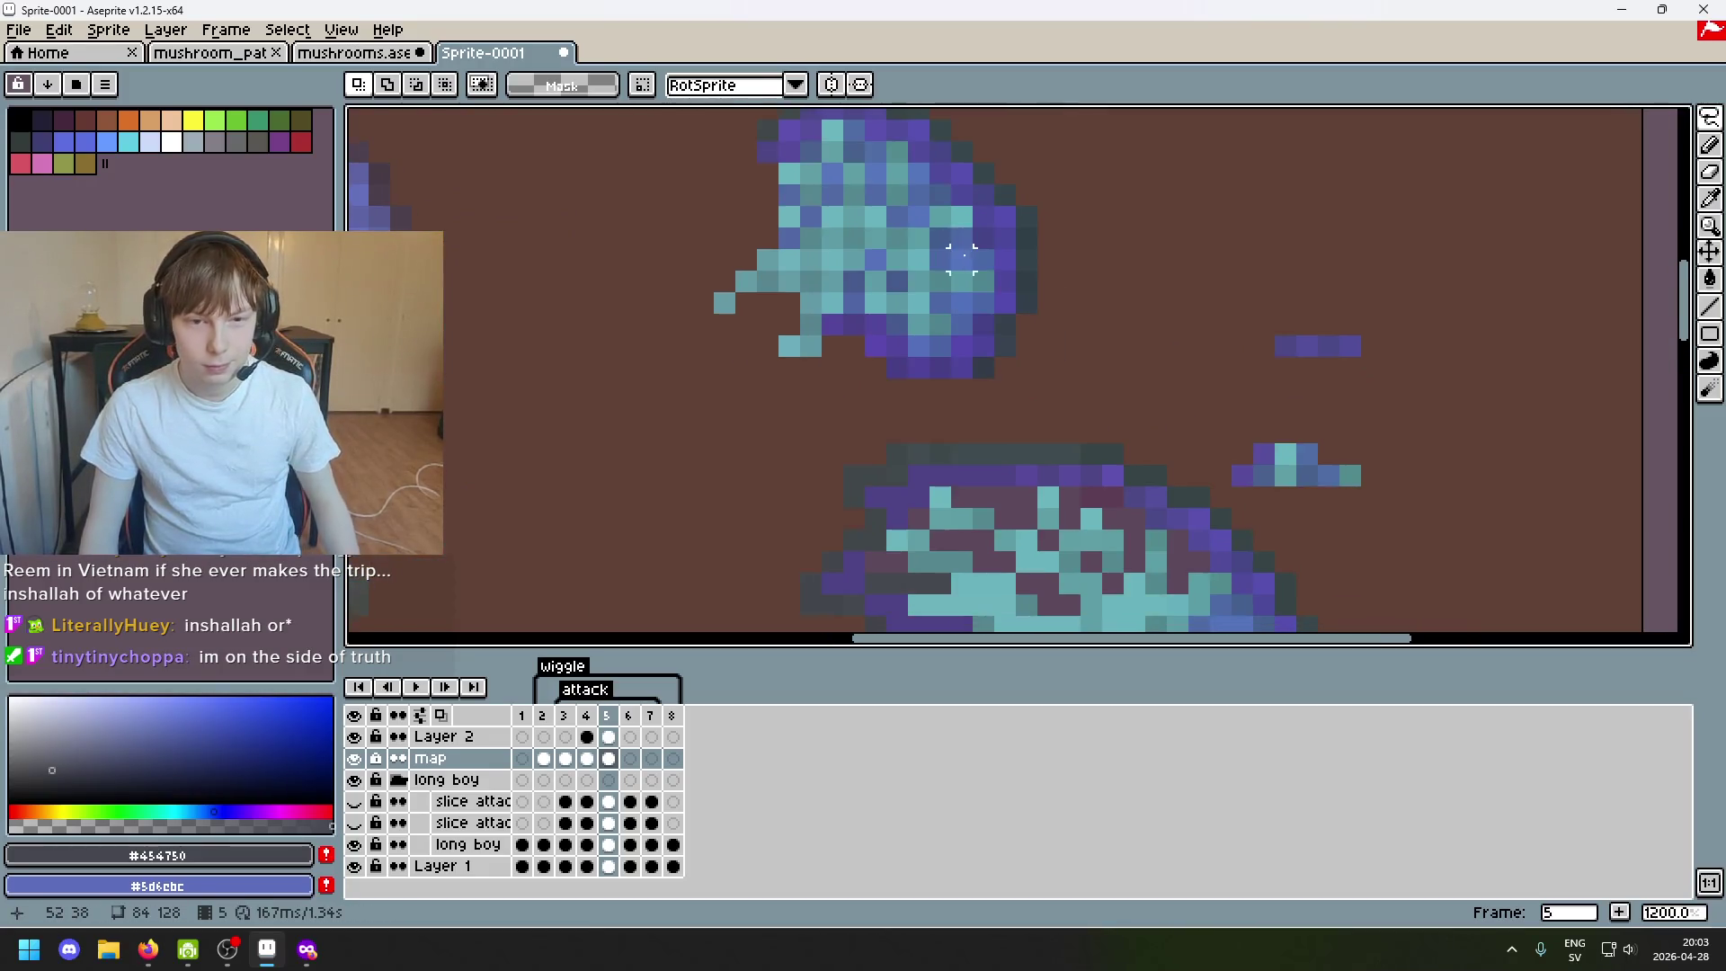
{"action": "left_click", "coordinate": [770, 224], "text": "alt"}
{"action": "scroll", "coordinate": [1068, 367], "scroll_direction": "down", "scroll_amount": 2}
{"action": "key", "text": "b"}
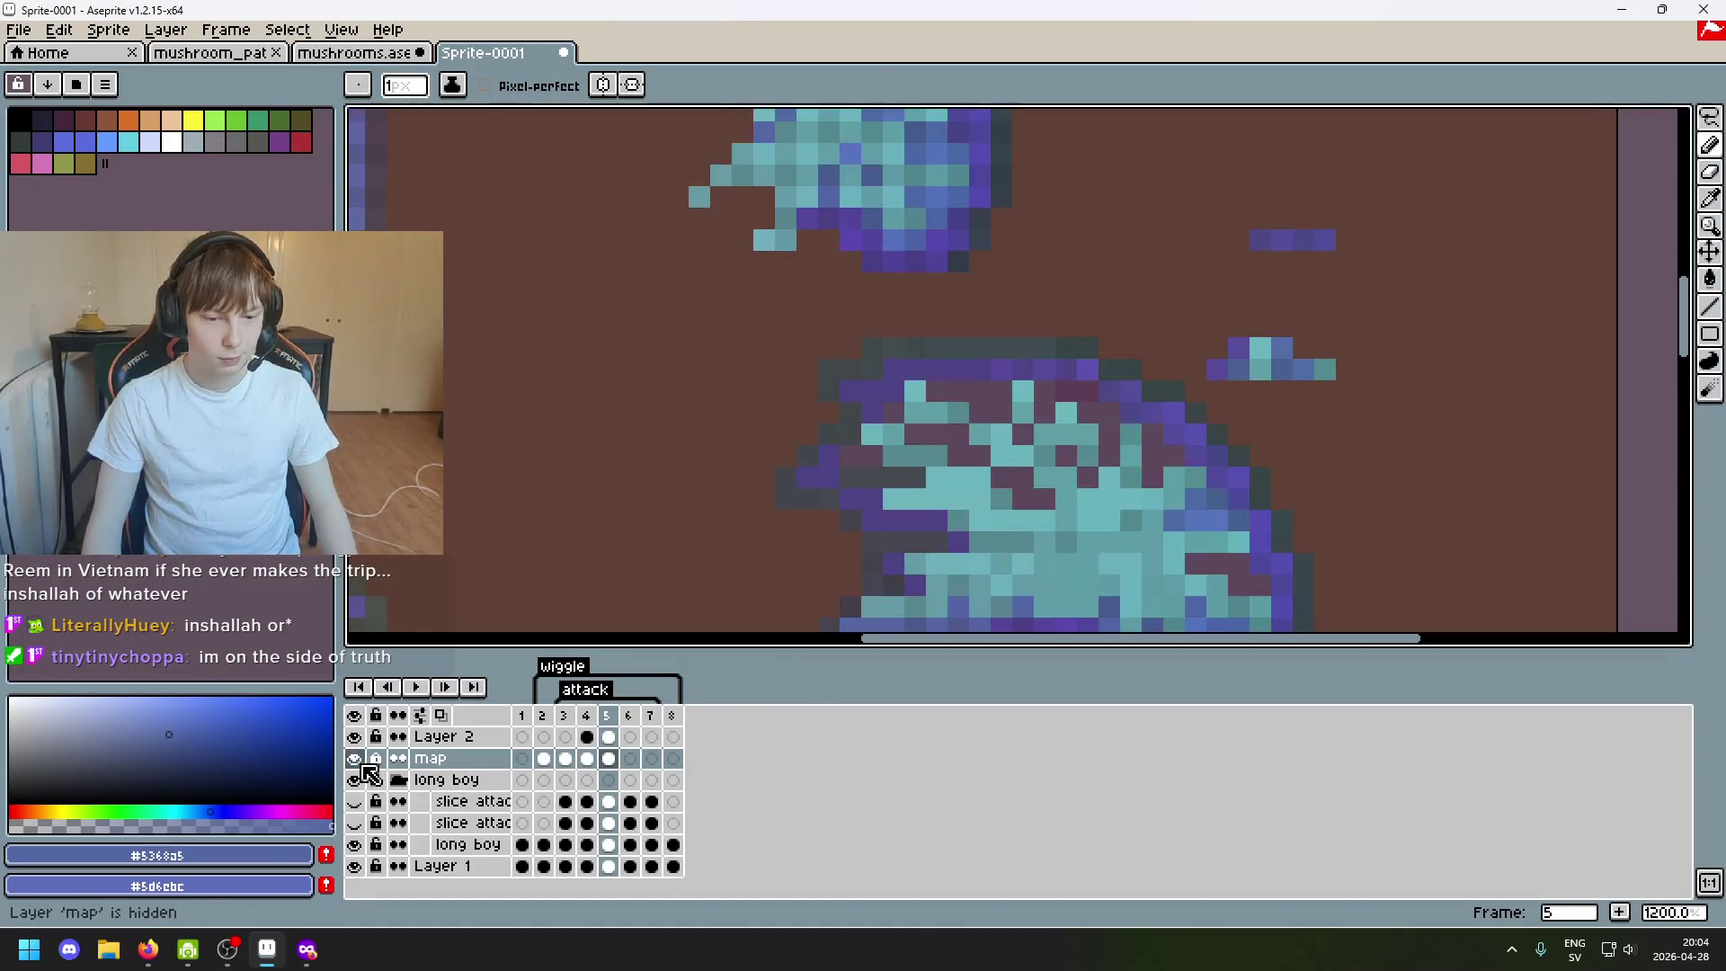
{"action": "scroll", "coordinate": [917, 320], "scroll_direction": "down", "scroll_amount": 2}
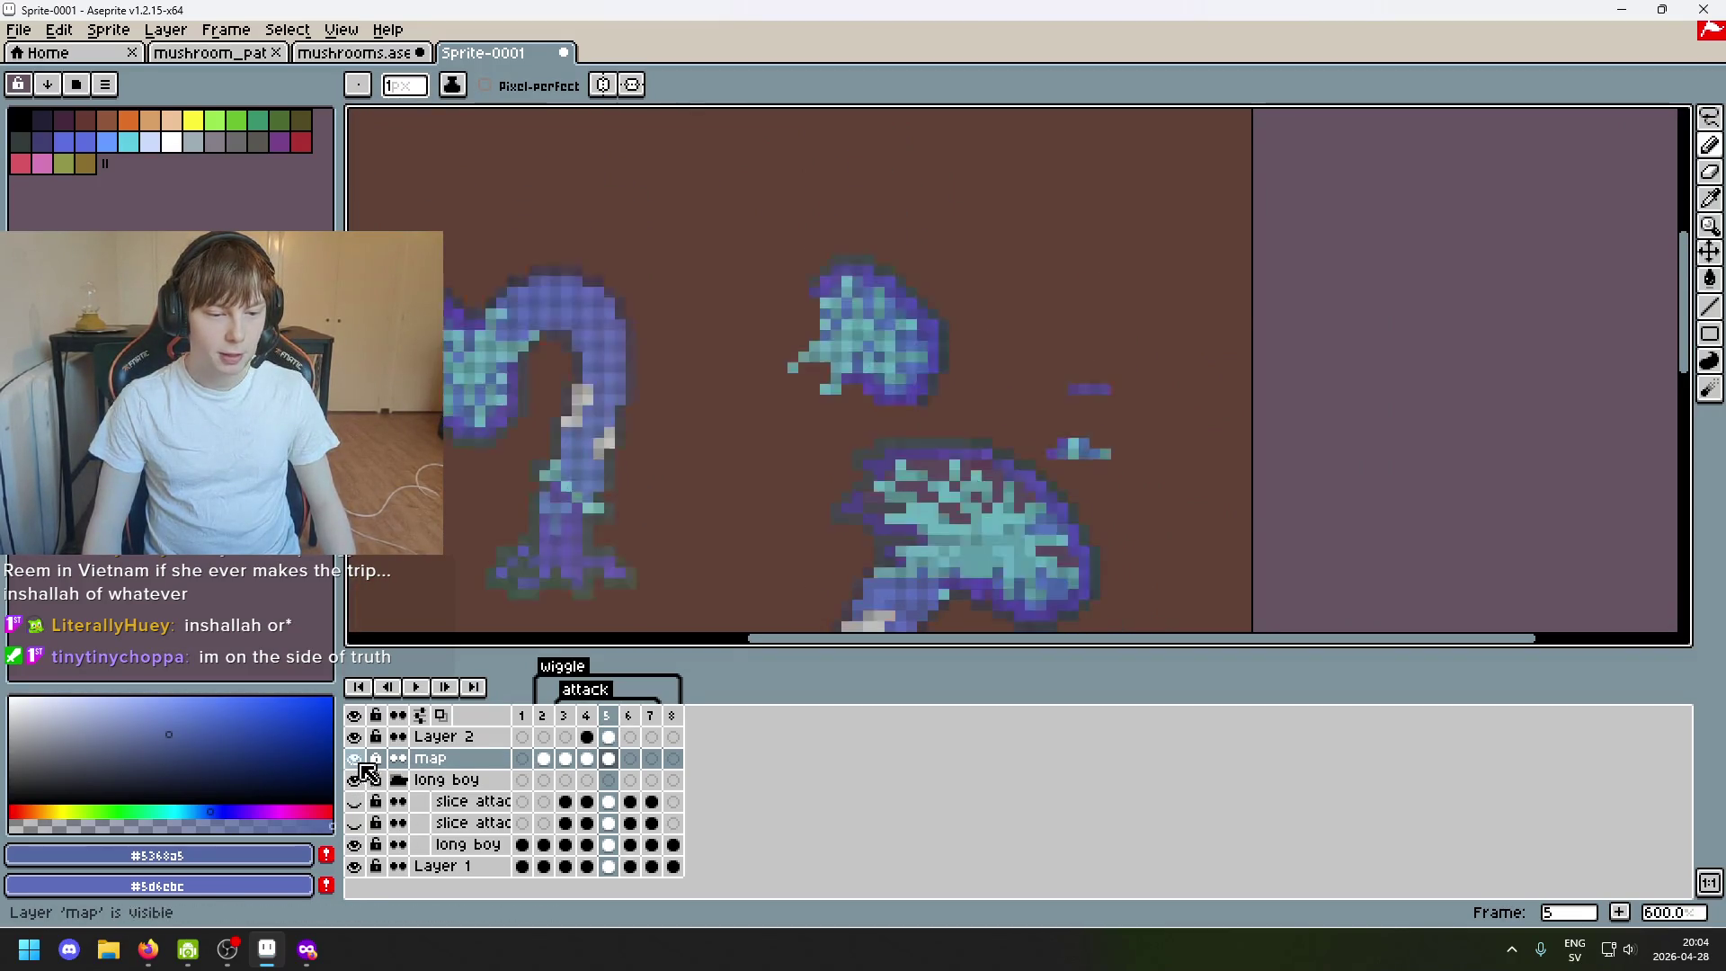
{"action": "scroll", "coordinate": [866, 368], "scroll_direction": "up", "scroll_amount": 2}
Sample a blue from the floating head and erase two stray pixels on the mushroom.
{"action": "key", "text": "i"}
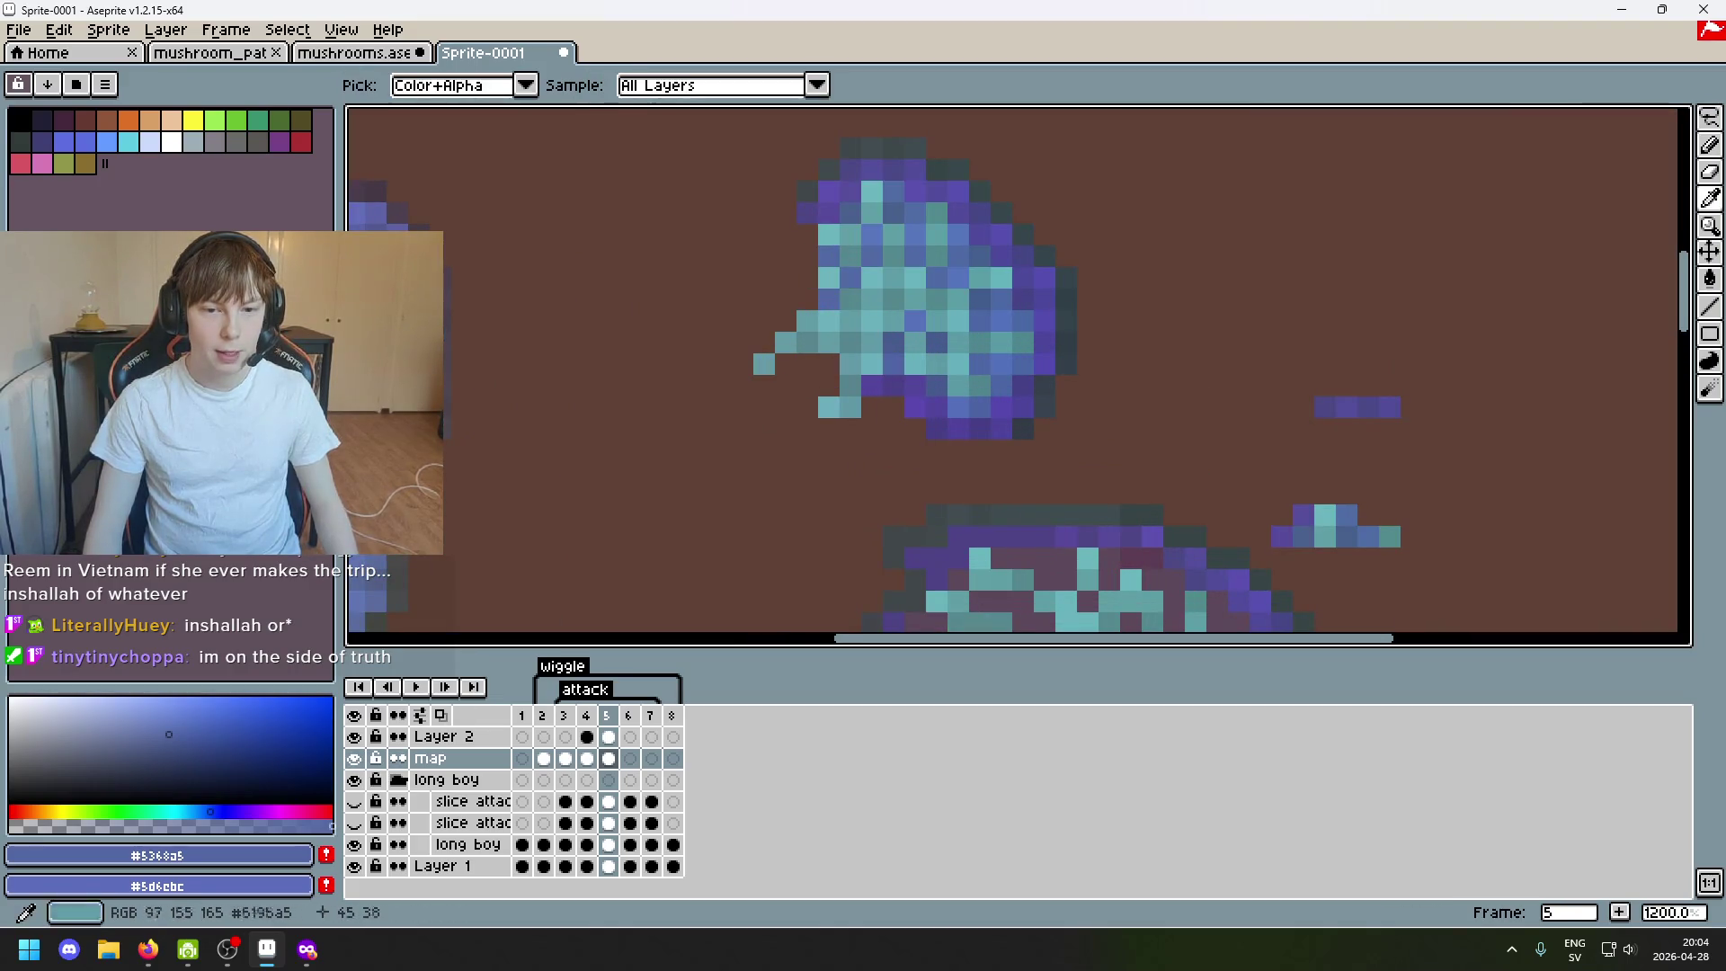
{"action": "key", "text": "b"}
{"action": "left_click_drag", "start_coordinate": [1007, 603], "coordinate": [930, 479]}
{"action": "scroll", "coordinate": [826, 329], "scroll_direction": "up", "scroll_amount": 3}
{"action": "key", "text": "e"}
{"action": "scroll", "coordinate": [732, 256], "scroll_direction": "down", "scroll_amount": 2}
{"action": "scroll", "coordinate": [784, 497], "scroll_direction": "down", "scroll_amount": 1}
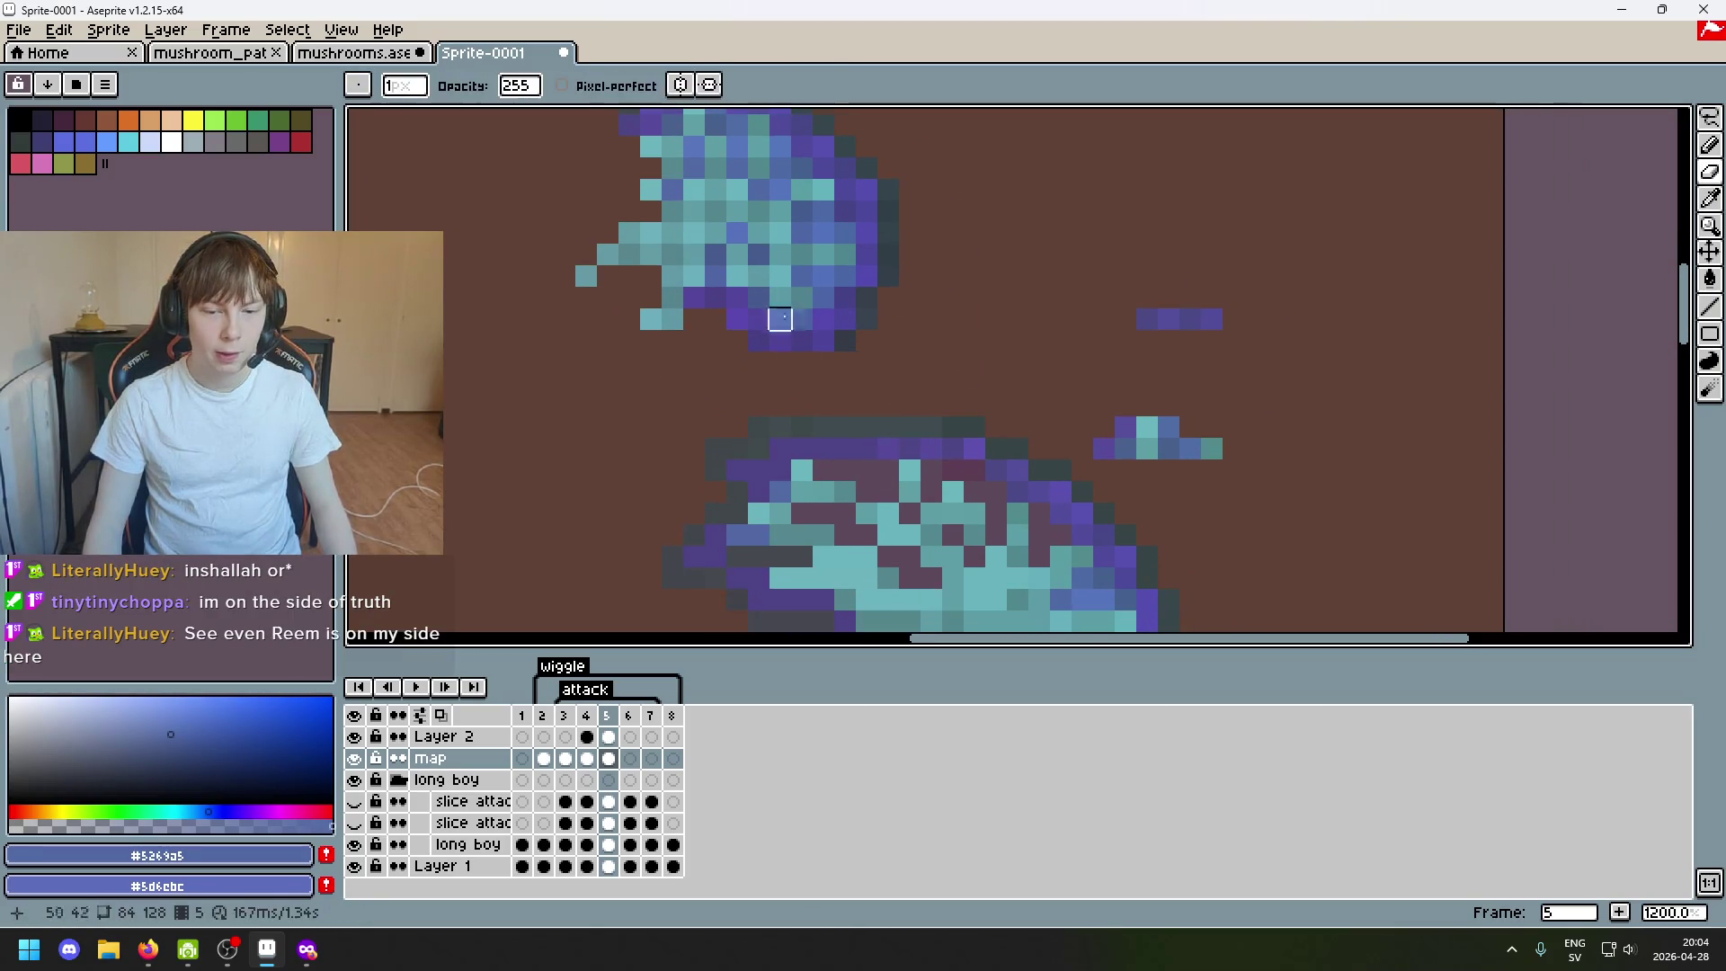
{"action": "left_click", "coordinate": [818, 514], "text": "alt"}
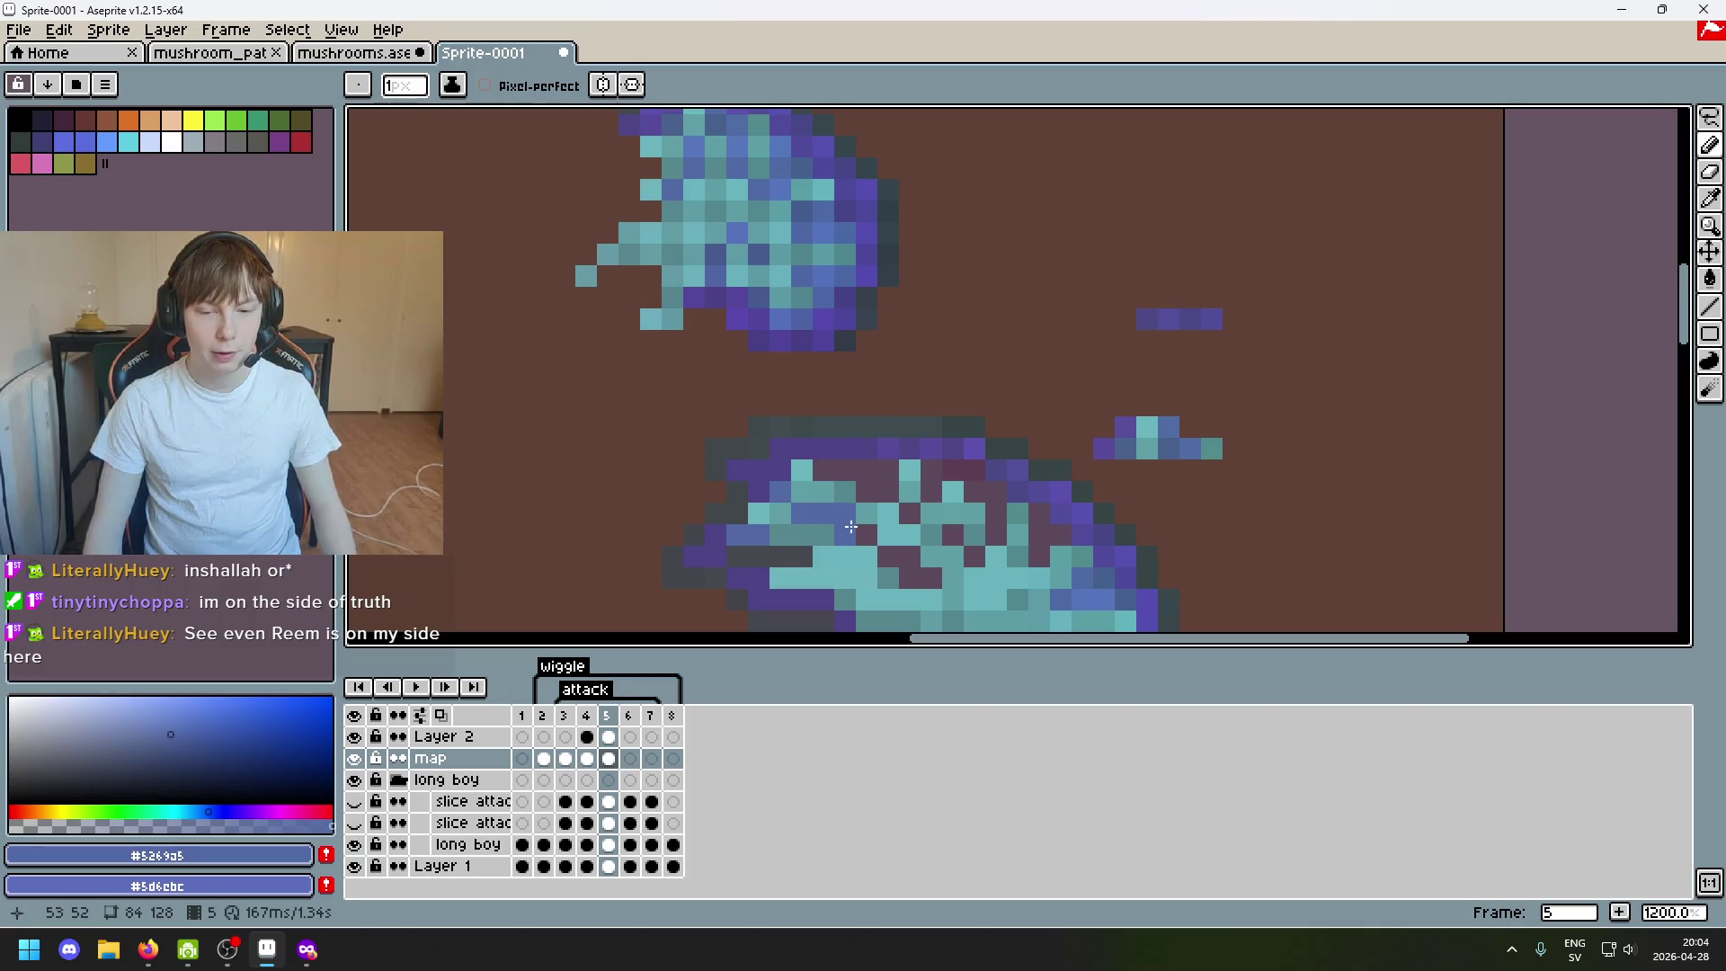
{"action": "left_click", "coordinate": [673, 189]}
{"action": "left_click", "coordinate": [710, 146], "text": "alt"}
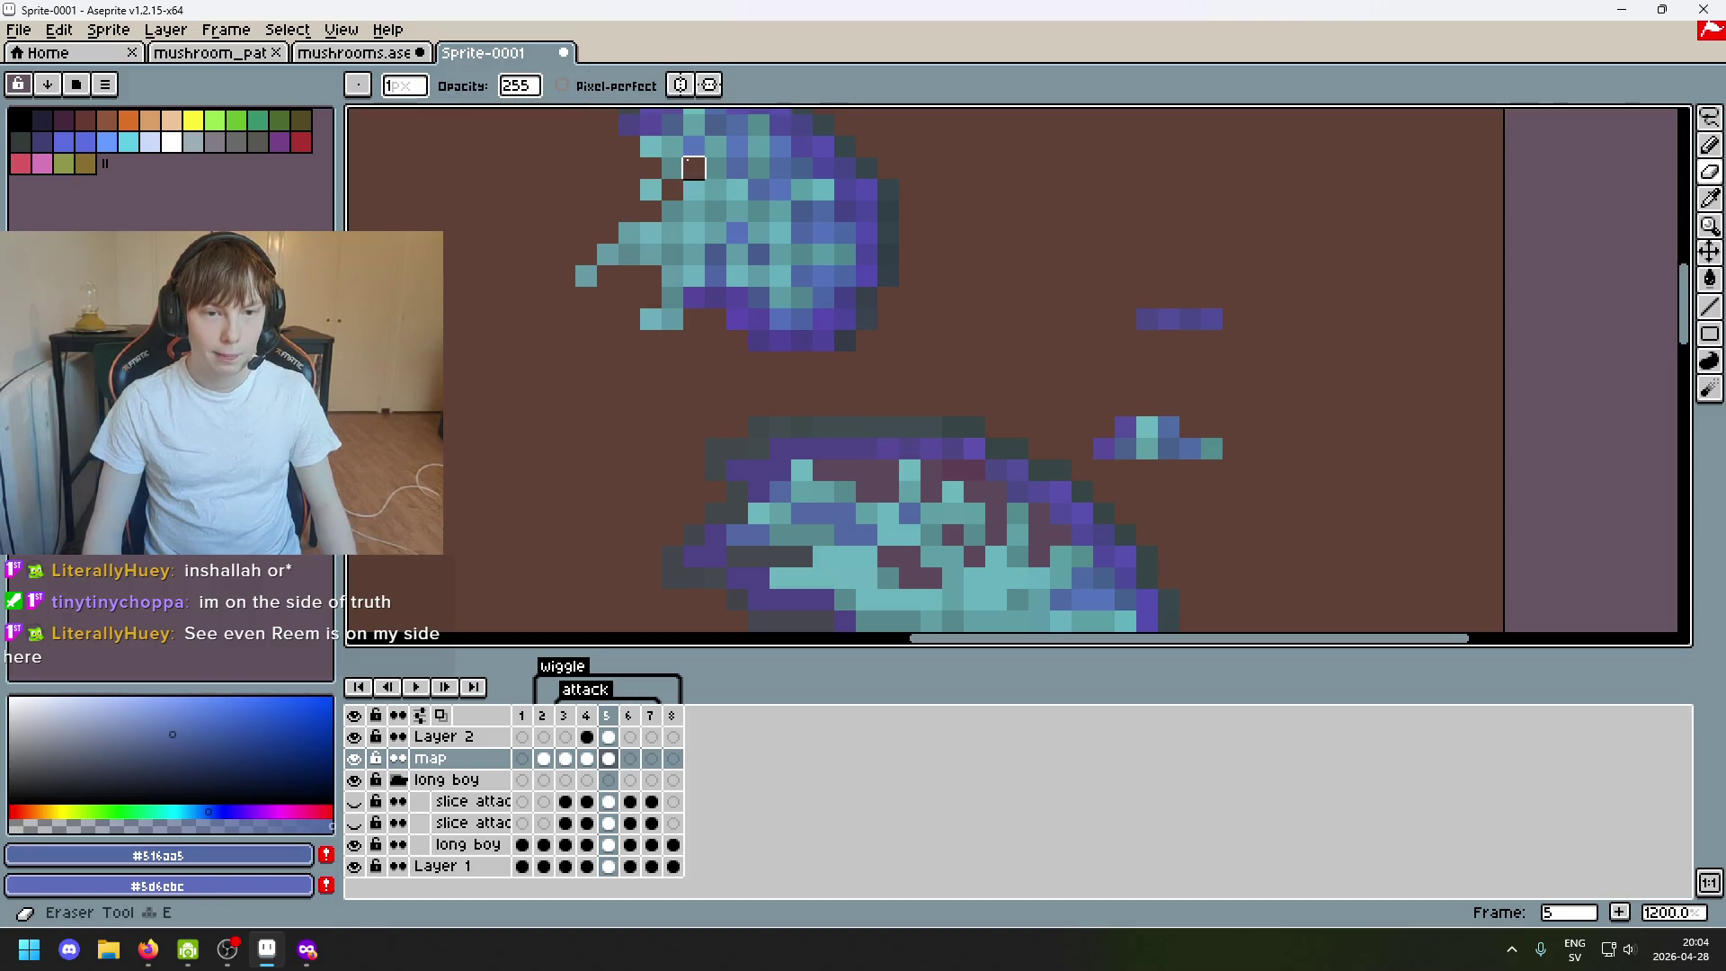
Pick lighter, darker and mid blues from the cap for touch-ups across the lower and upper mushroom.
{"action": "left_click", "coordinate": [705, 132], "text": "alt"}
{"action": "key", "text": "b"}
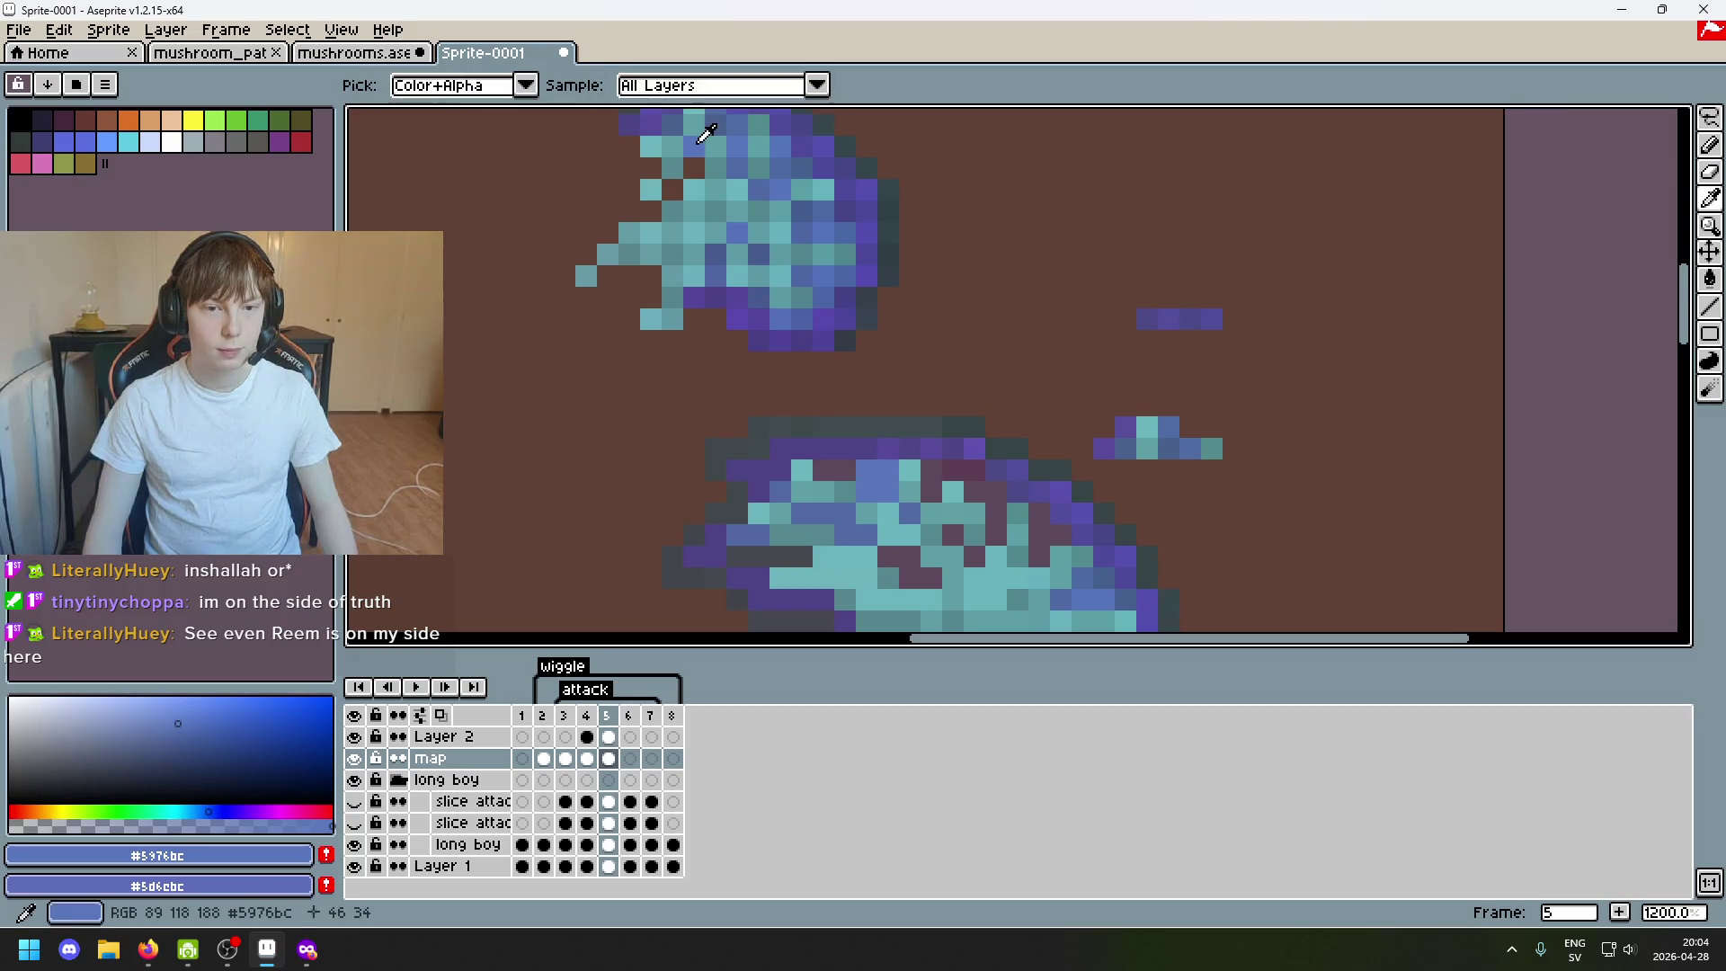
{"action": "left_click_drag", "start_coordinate": [694, 142], "coordinate": [700, 268]}
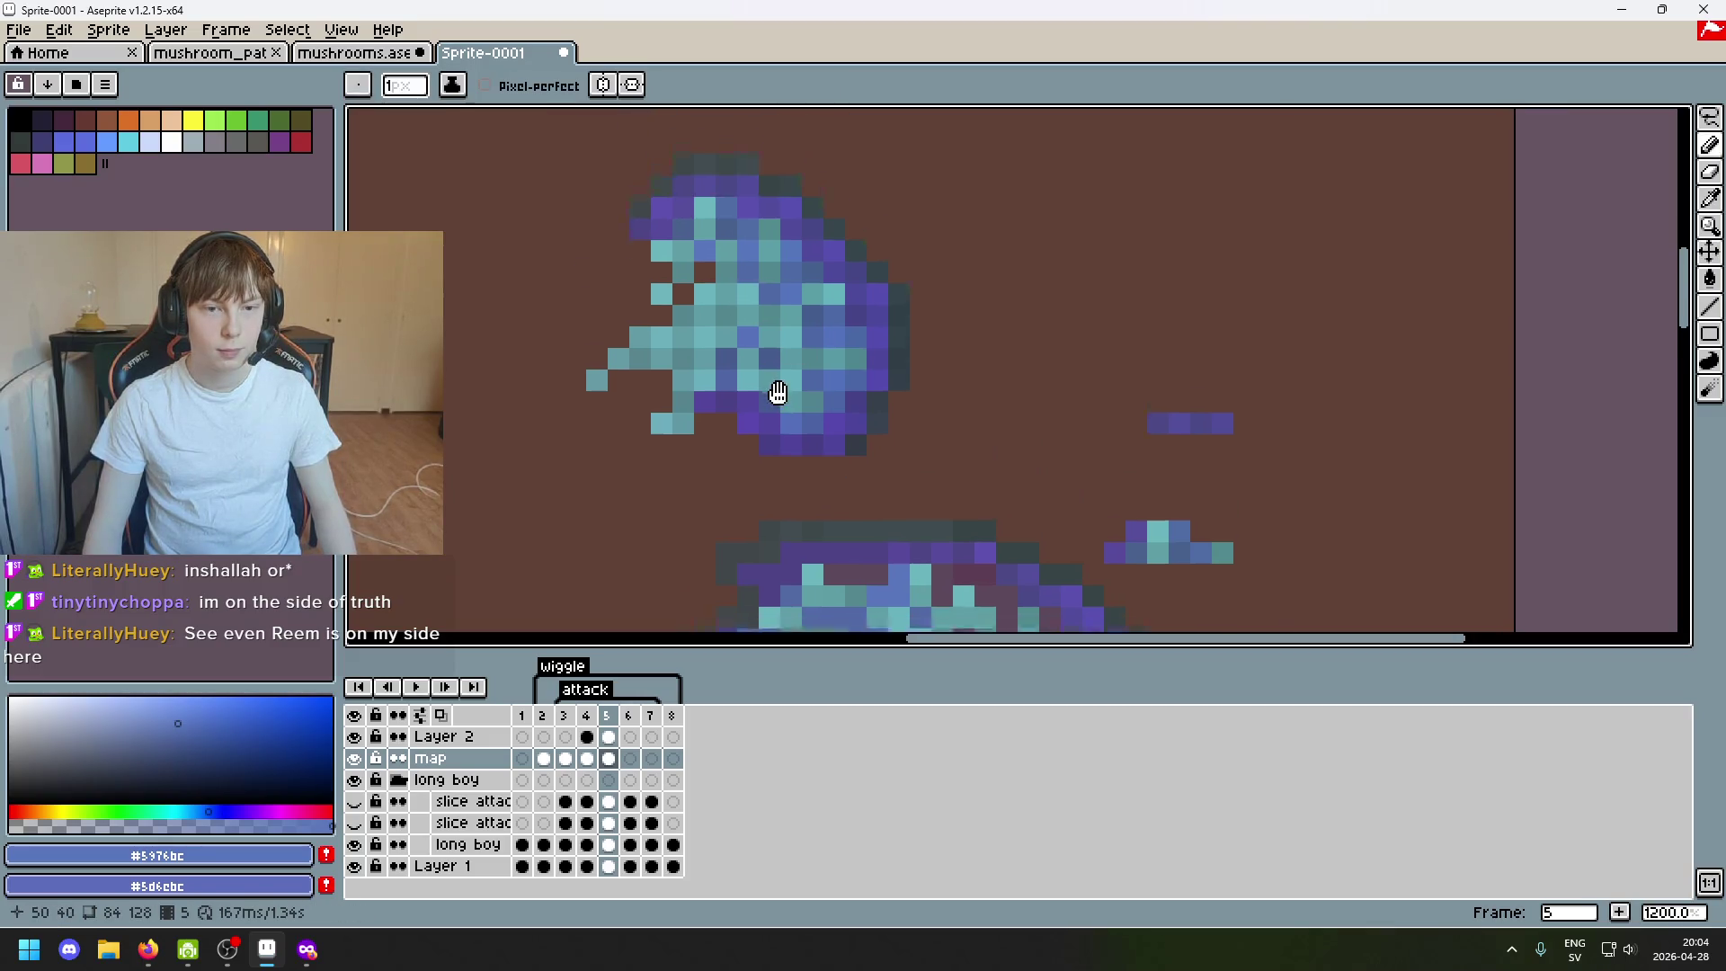
{"action": "left_click", "coordinate": [706, 250], "text": "alt"}
{"action": "scroll", "coordinate": [953, 493], "scroll_direction": "down", "scroll_amount": 2}
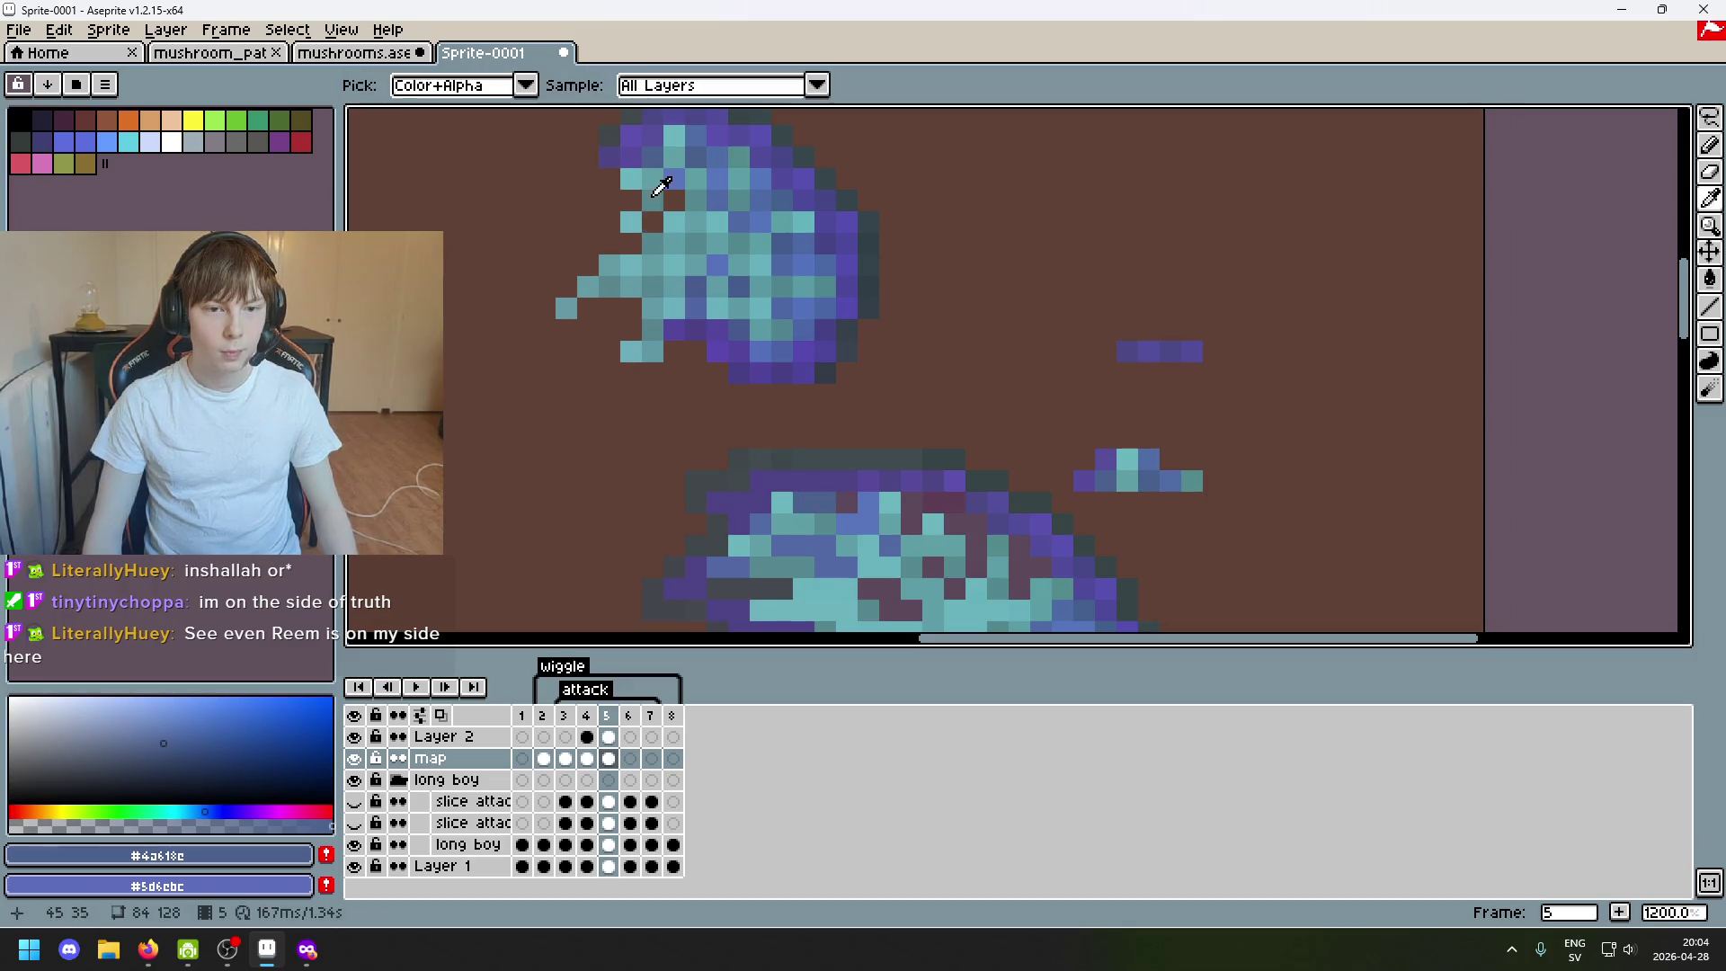
{"action": "left_click", "coordinate": [870, 515], "text": "alt"}
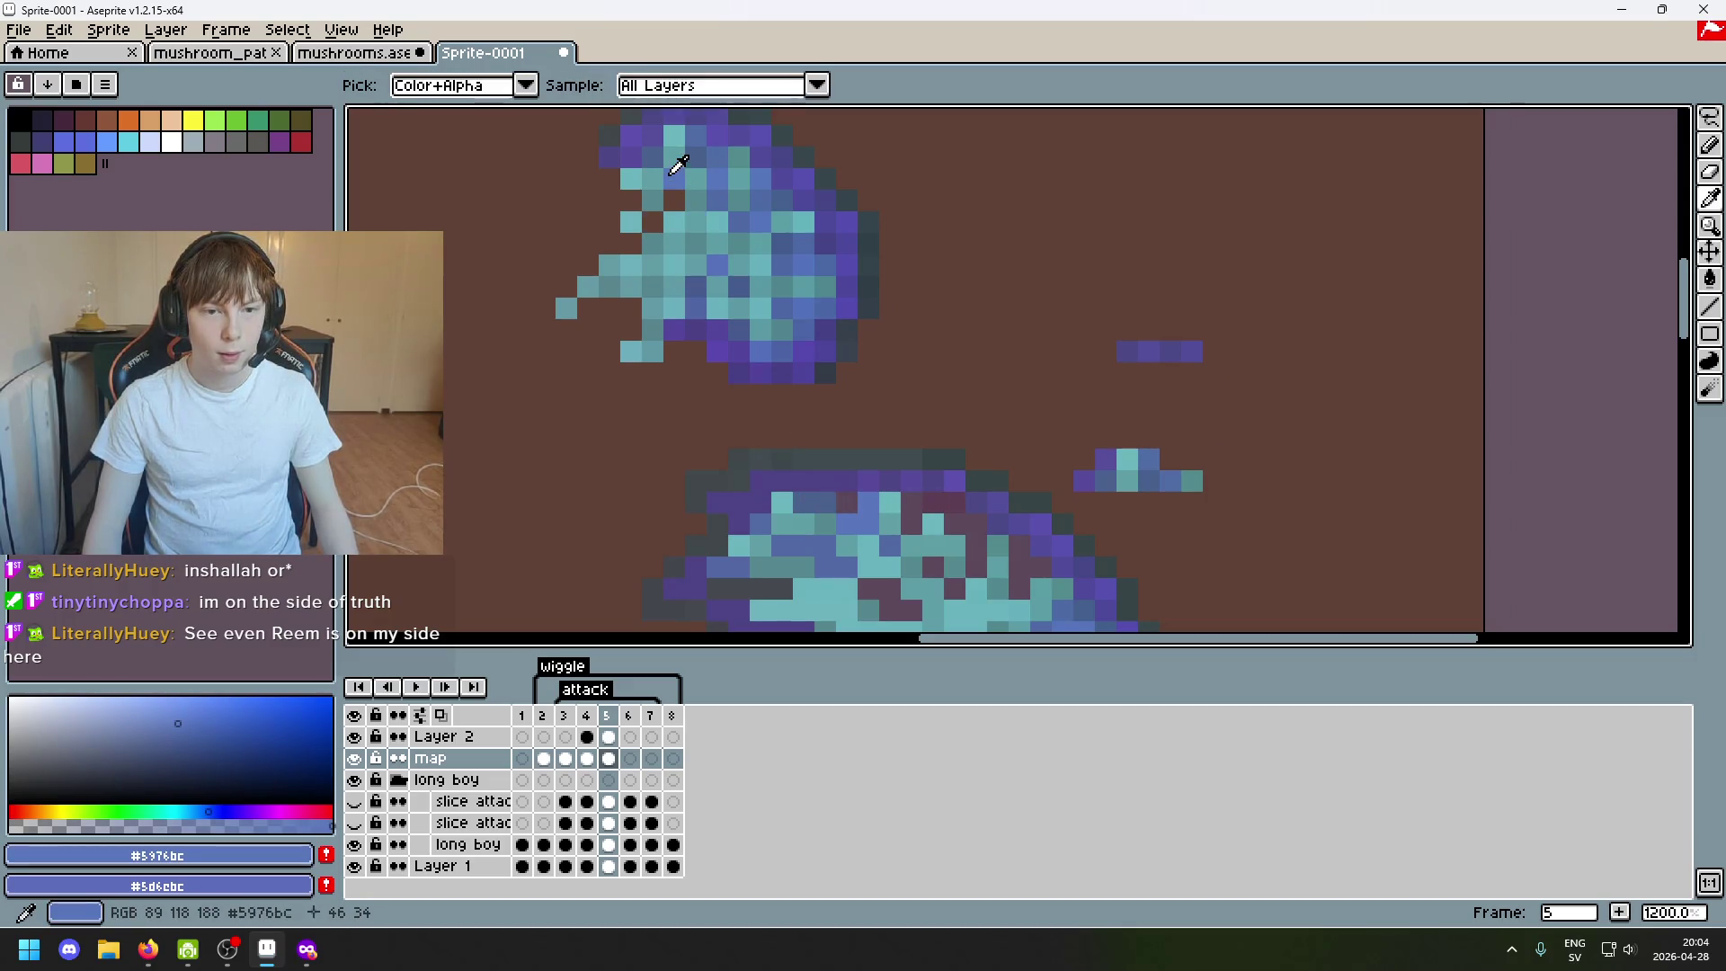
{"action": "scroll", "coordinate": [855, 540], "scroll_direction": "up", "scroll_amount": 3}
{"action": "scroll", "coordinate": [905, 577], "scroll_direction": "down", "scroll_amount": 6}
{"action": "scroll", "coordinate": [906, 577], "scroll_direction": "up", "scroll_amount": 1}
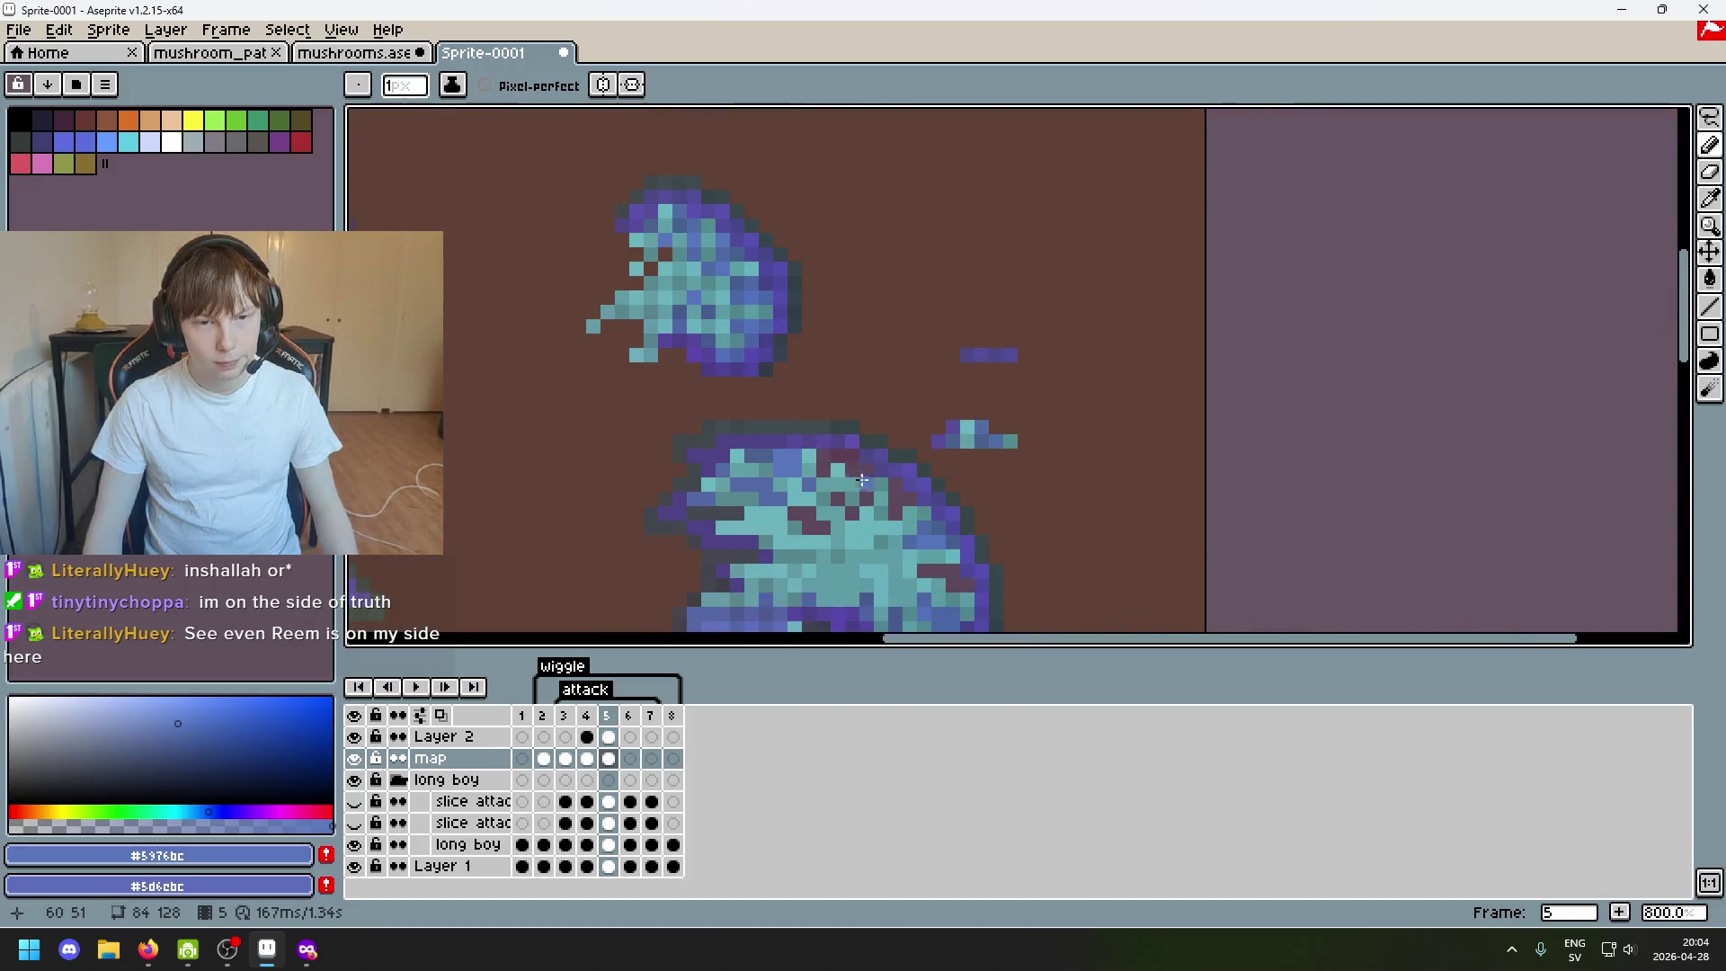
{"action": "scroll", "coordinate": [652, 269], "scroll_direction": "up", "scroll_amount": 1}
{"action": "left_click", "coordinate": [691, 205], "text": "alt"}
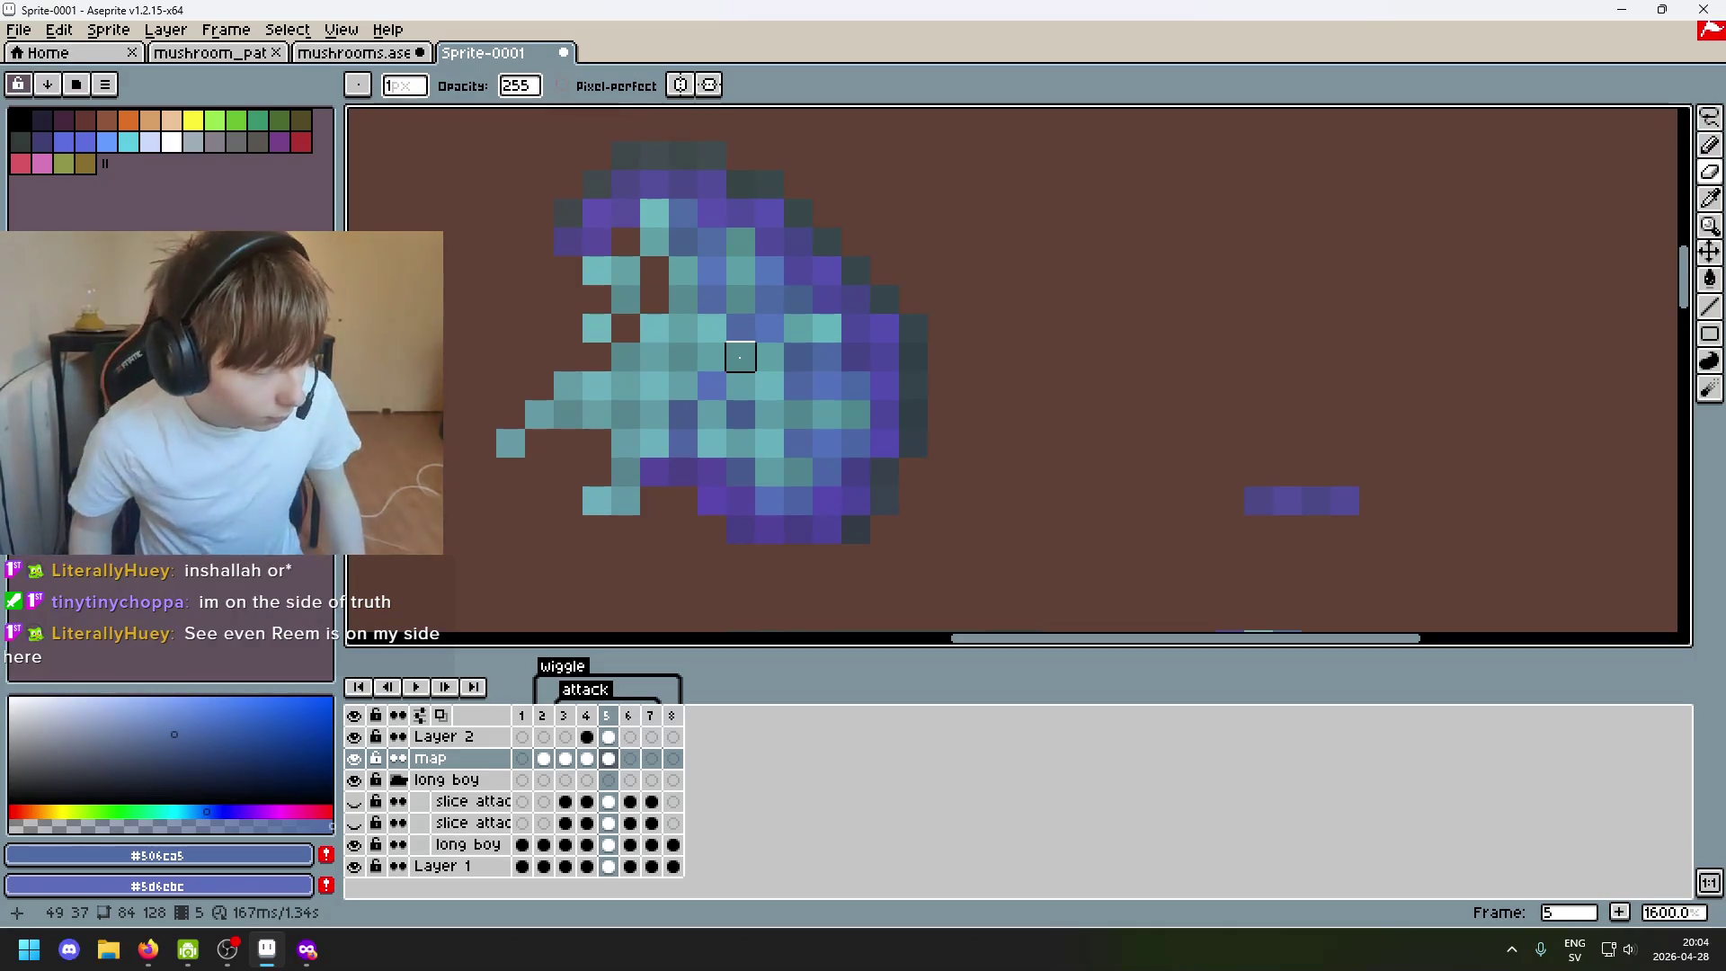
{"action": "scroll", "coordinate": [767, 255], "scroll_direction": "down", "scroll_amount": 3}
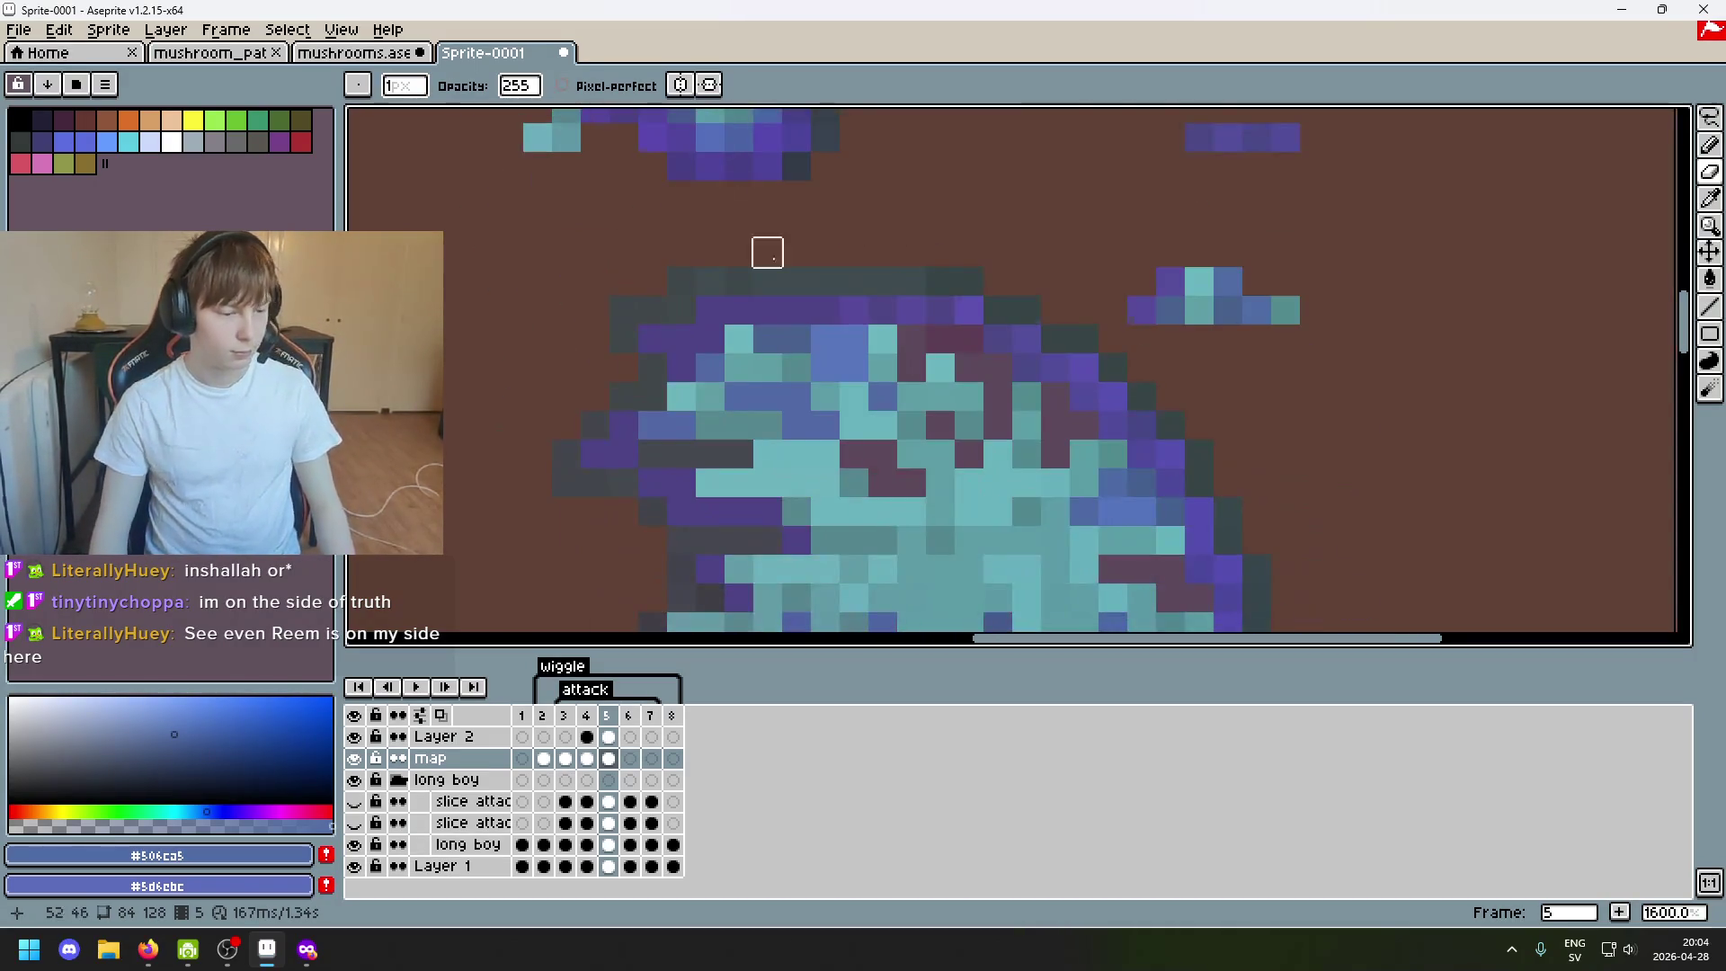
{"action": "scroll", "coordinate": [994, 336], "scroll_direction": "left", "scroll_amount": 2}
{"action": "scroll", "coordinate": [901, 288], "scroll_direction": "down", "scroll_amount": 1}
{"action": "mouse_move", "coordinate": [902, 288]}
{"action": "left_mouse_down"}
{"action": "mouse_move", "coordinate": [876, 462]}
{"action": "mouse_move", "coordinate": [890, 412]}
{"action": "left_mouse_up"}
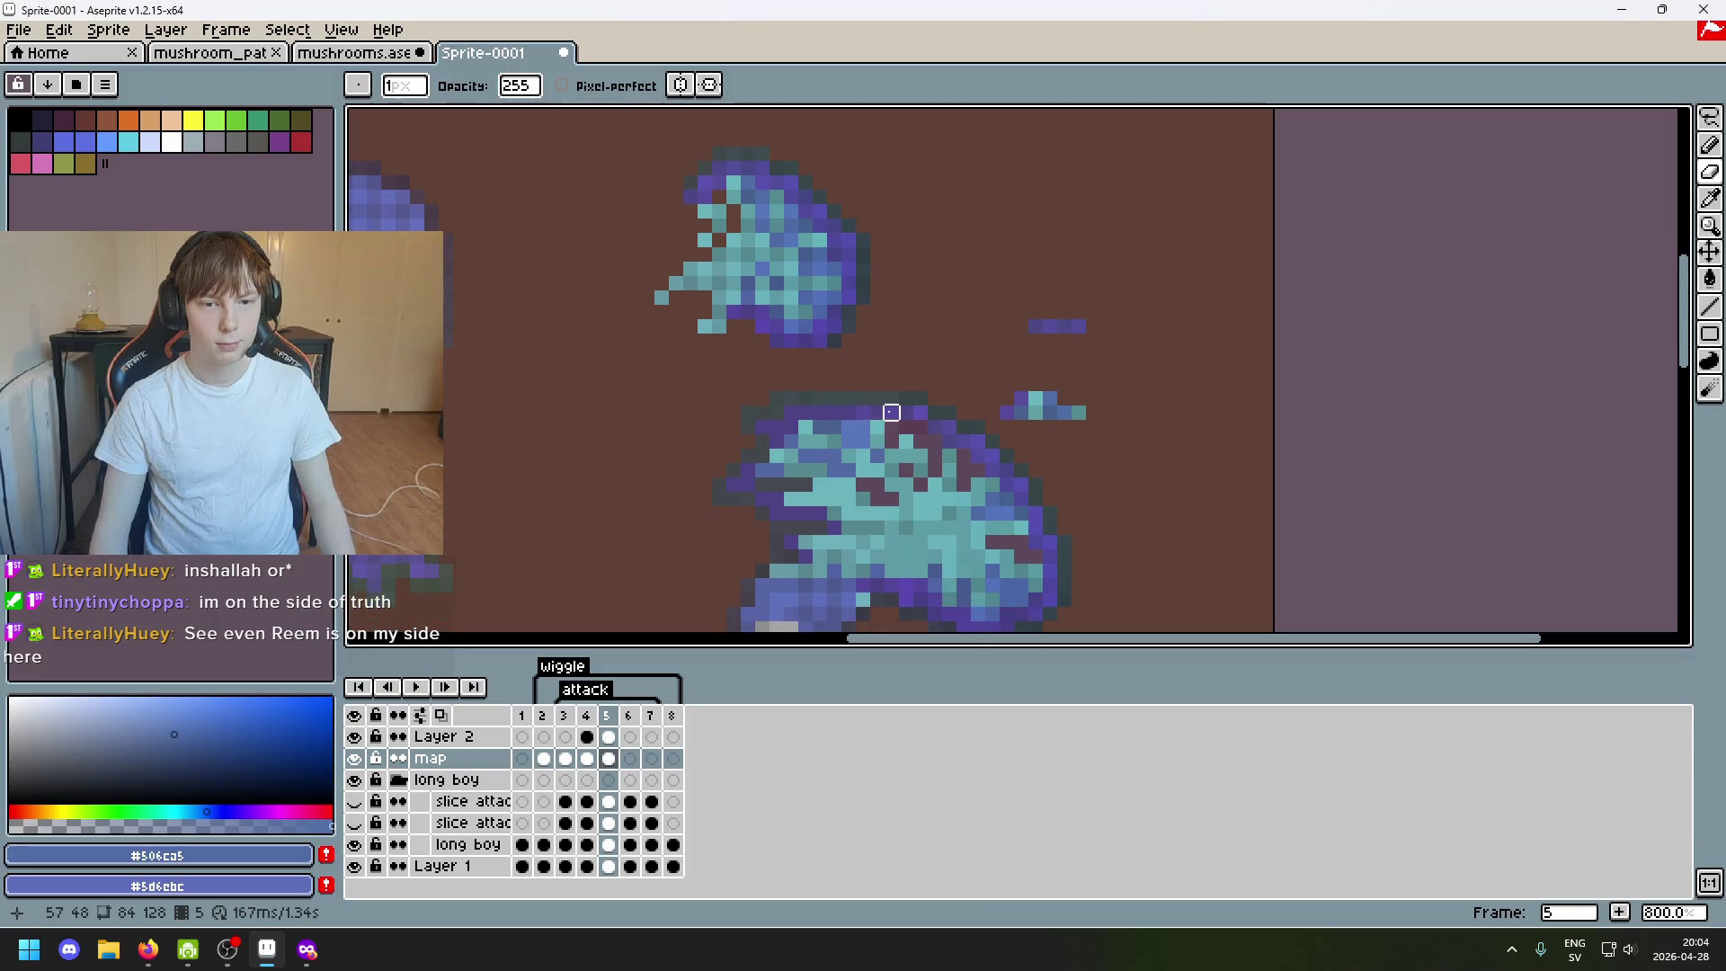
{"action": "scroll", "coordinate": [890, 412], "scroll_direction": "up", "scroll_amount": 1}
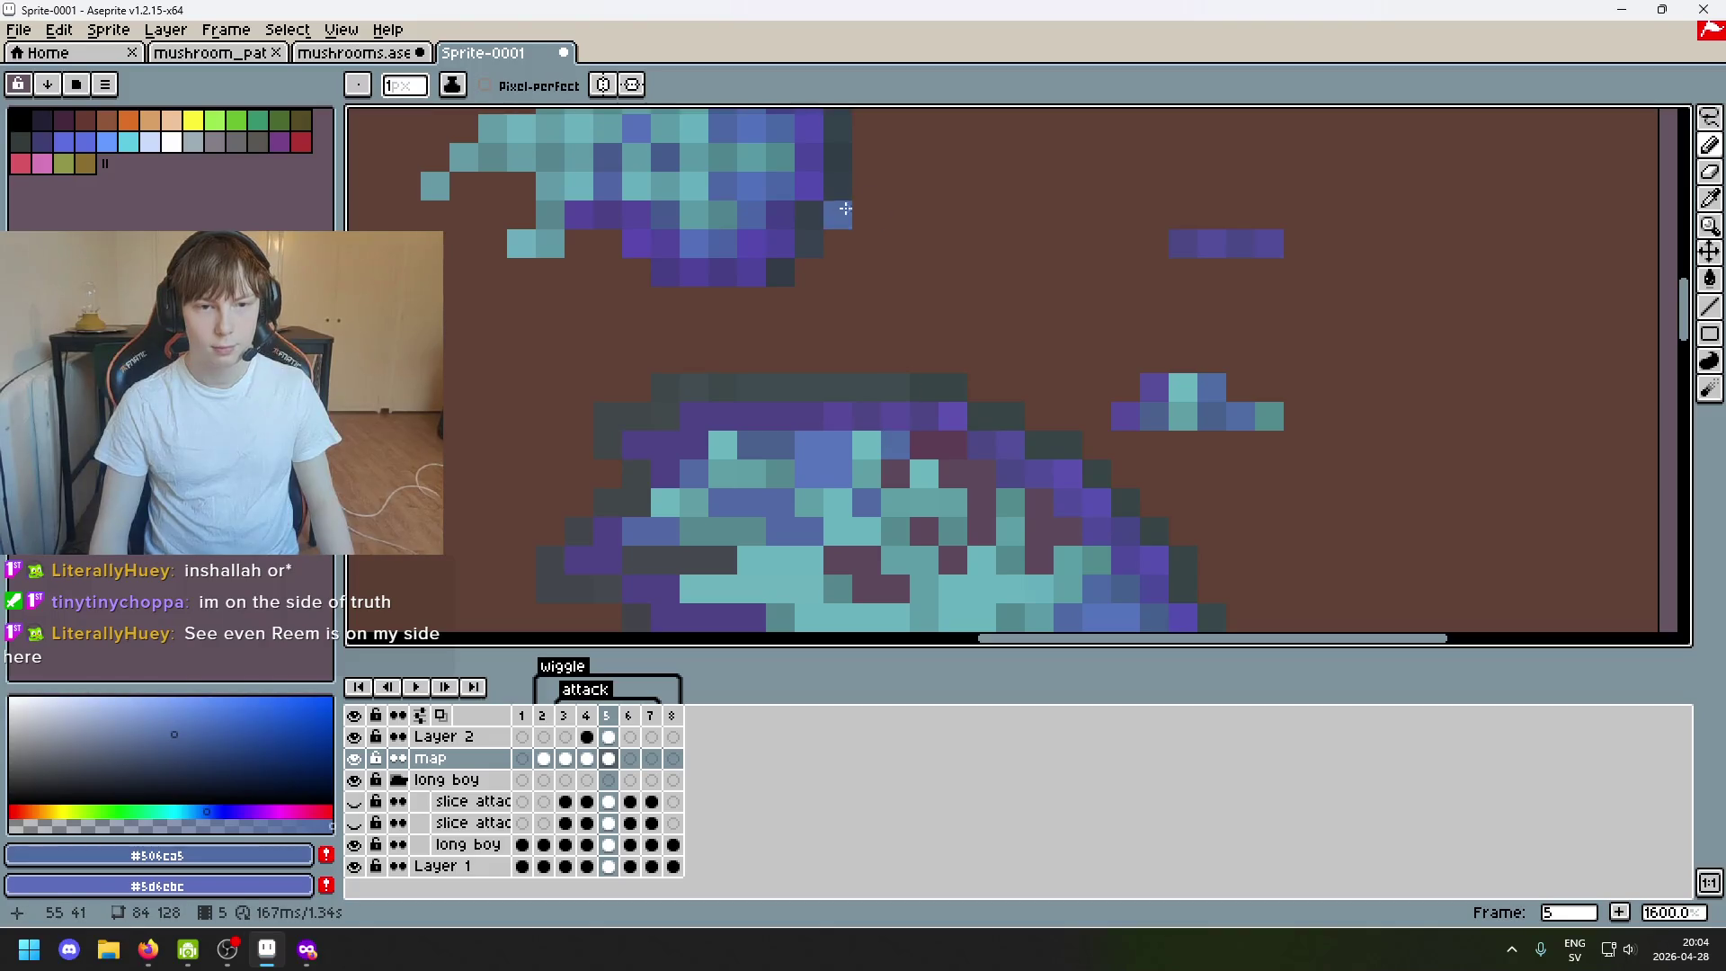
{"action": "scroll", "coordinate": [850, 424], "scroll_direction": "up", "scroll_amount": 3}
{"action": "left_click_drag", "start_coordinate": [610, 165], "coordinate": [561, 428]}
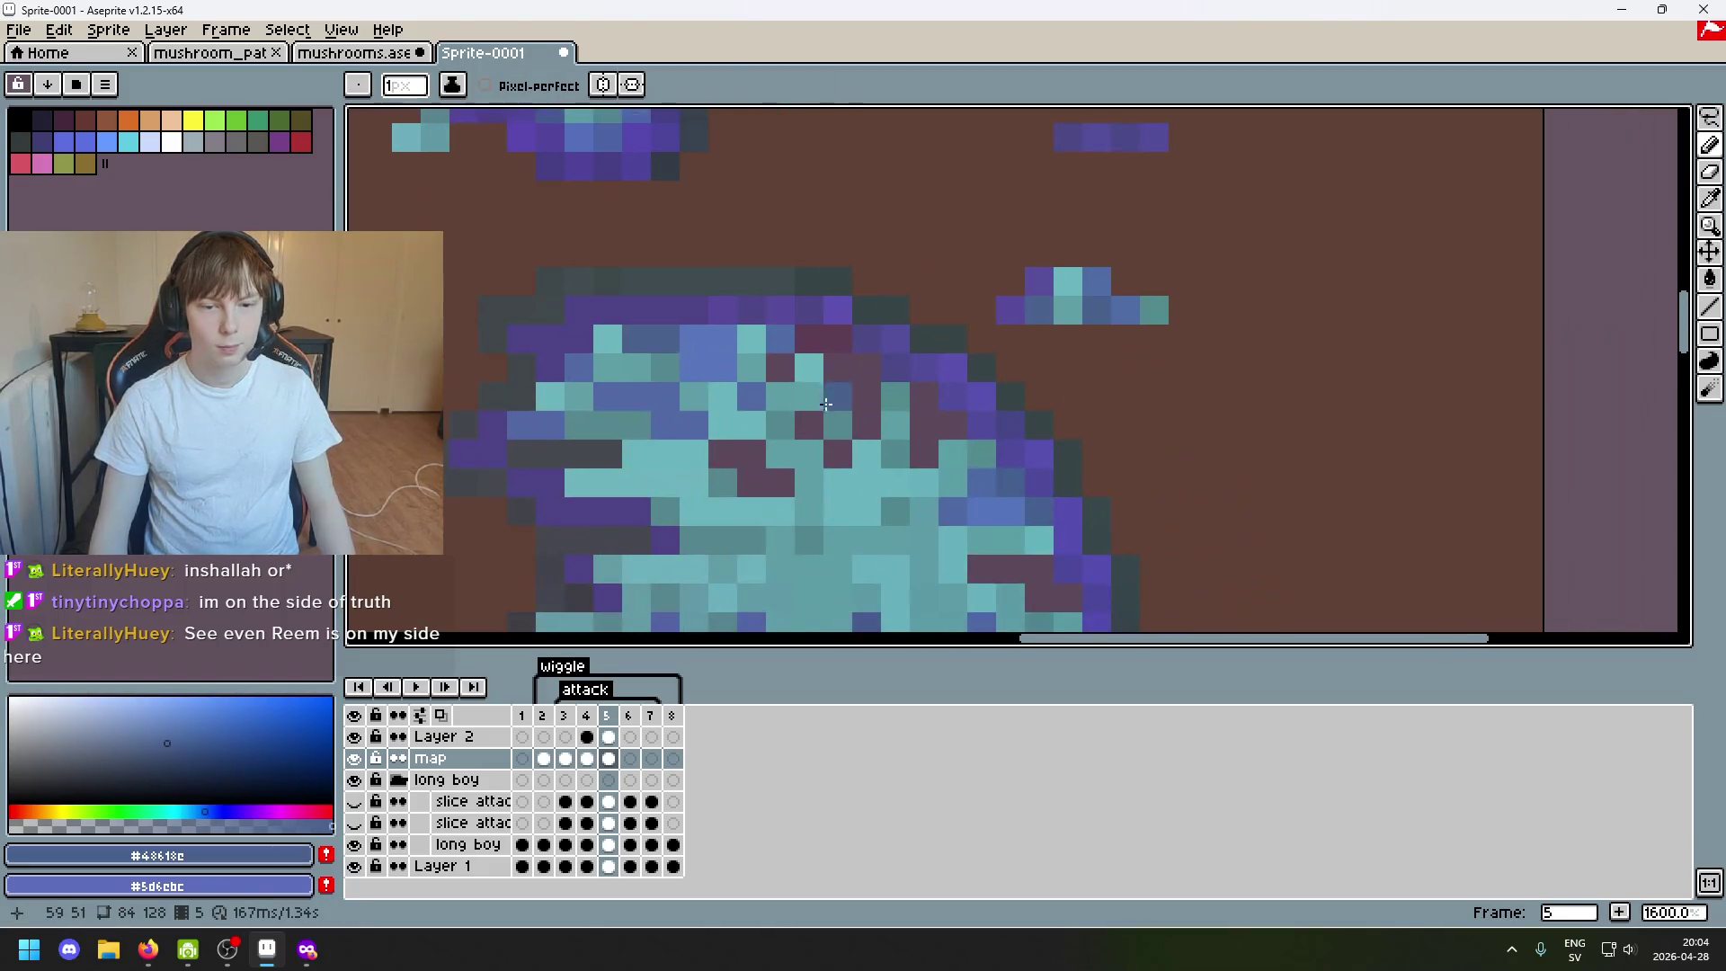
{"action": "scroll", "coordinate": [562, 429], "scroll_direction": "down", "scroll_amount": 1}
{"action": "key", "text": "e"}
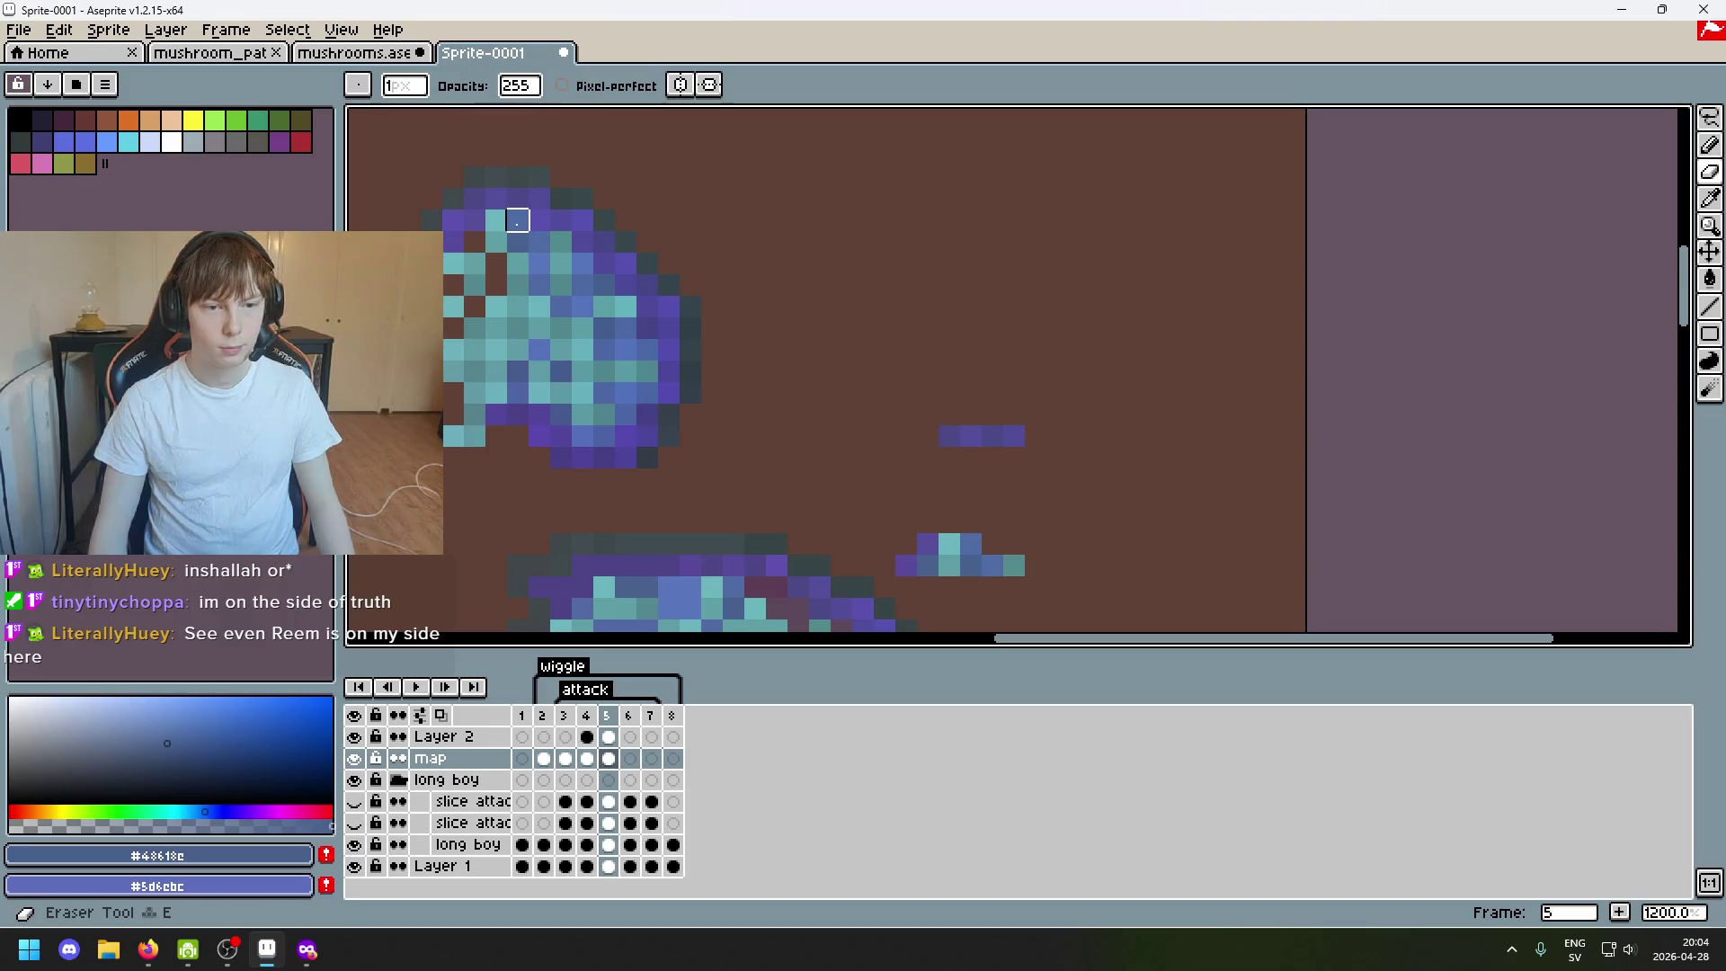
{"action": "left_click_drag", "start_coordinate": [819, 414], "coordinate": [703, 131]}
{"action": "left_click_drag", "start_coordinate": [682, 197], "coordinate": [986, 425]}
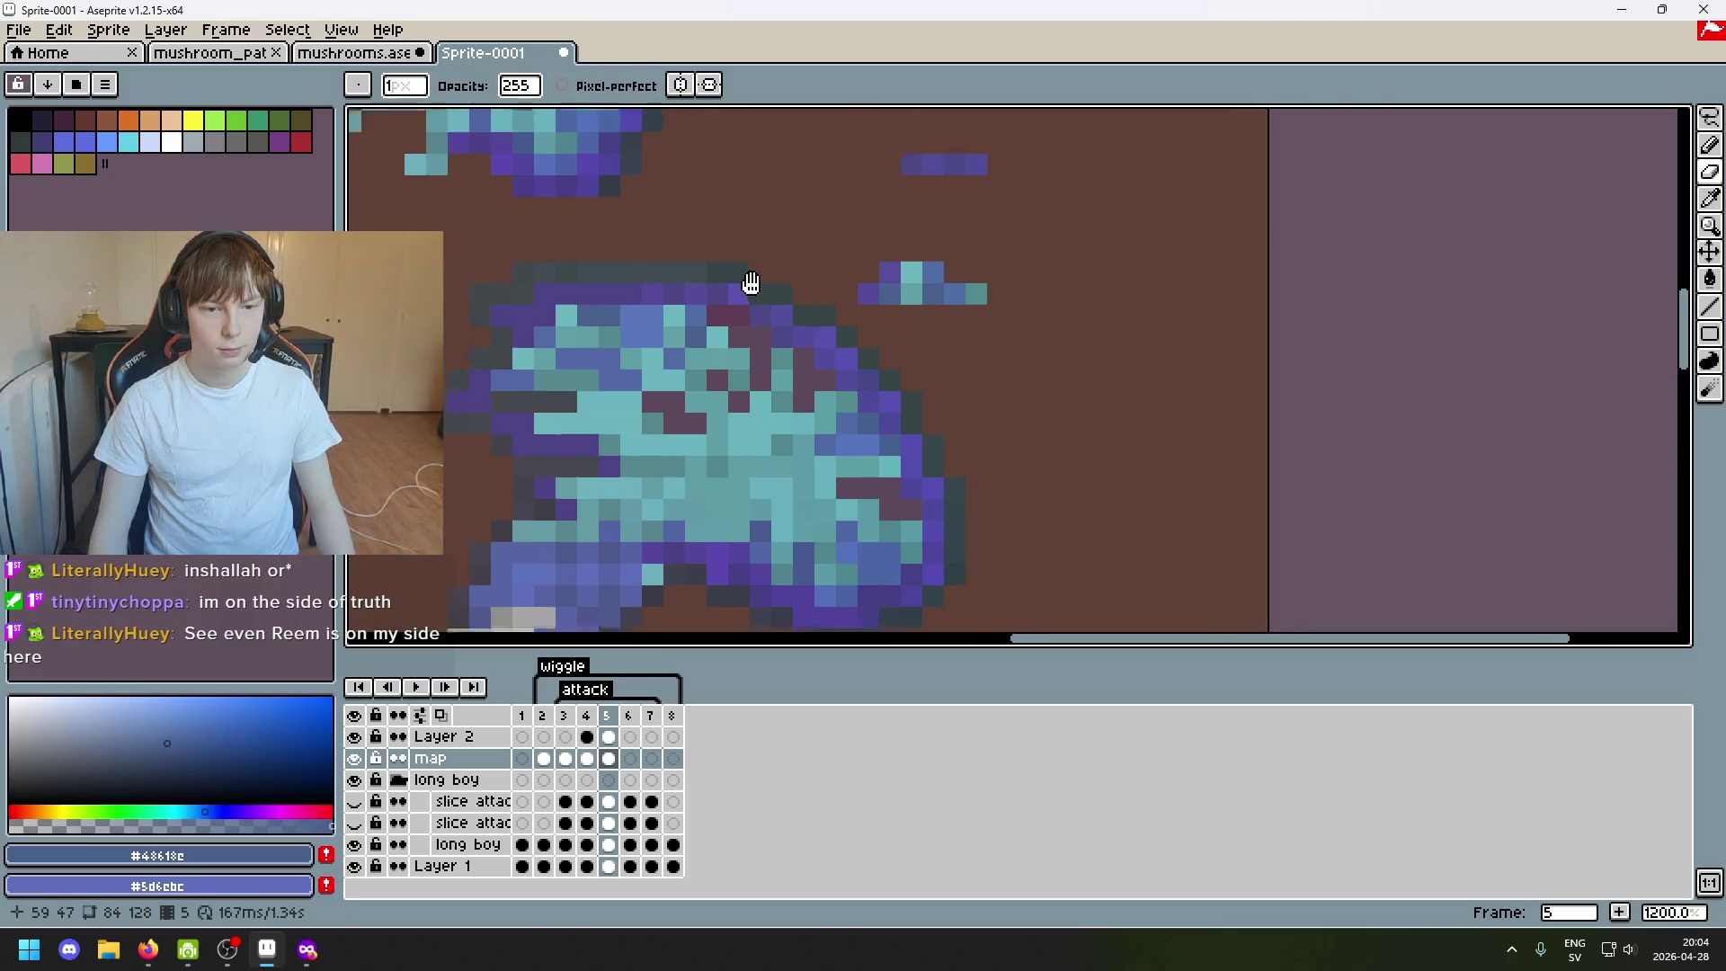
Recolour pixels on the upper mushroom cap with a lighter blue sampled from it.
{"action": "left_click", "coordinate": [775, 175], "text": "alt"}
{"action": "scroll", "coordinate": [979, 269], "scroll_direction": "up", "scroll_amount": 1}
{"action": "key", "text": "b"}
{"action": "scroll", "coordinate": [909, 377], "scroll_direction": "down", "scroll_amount": 1}
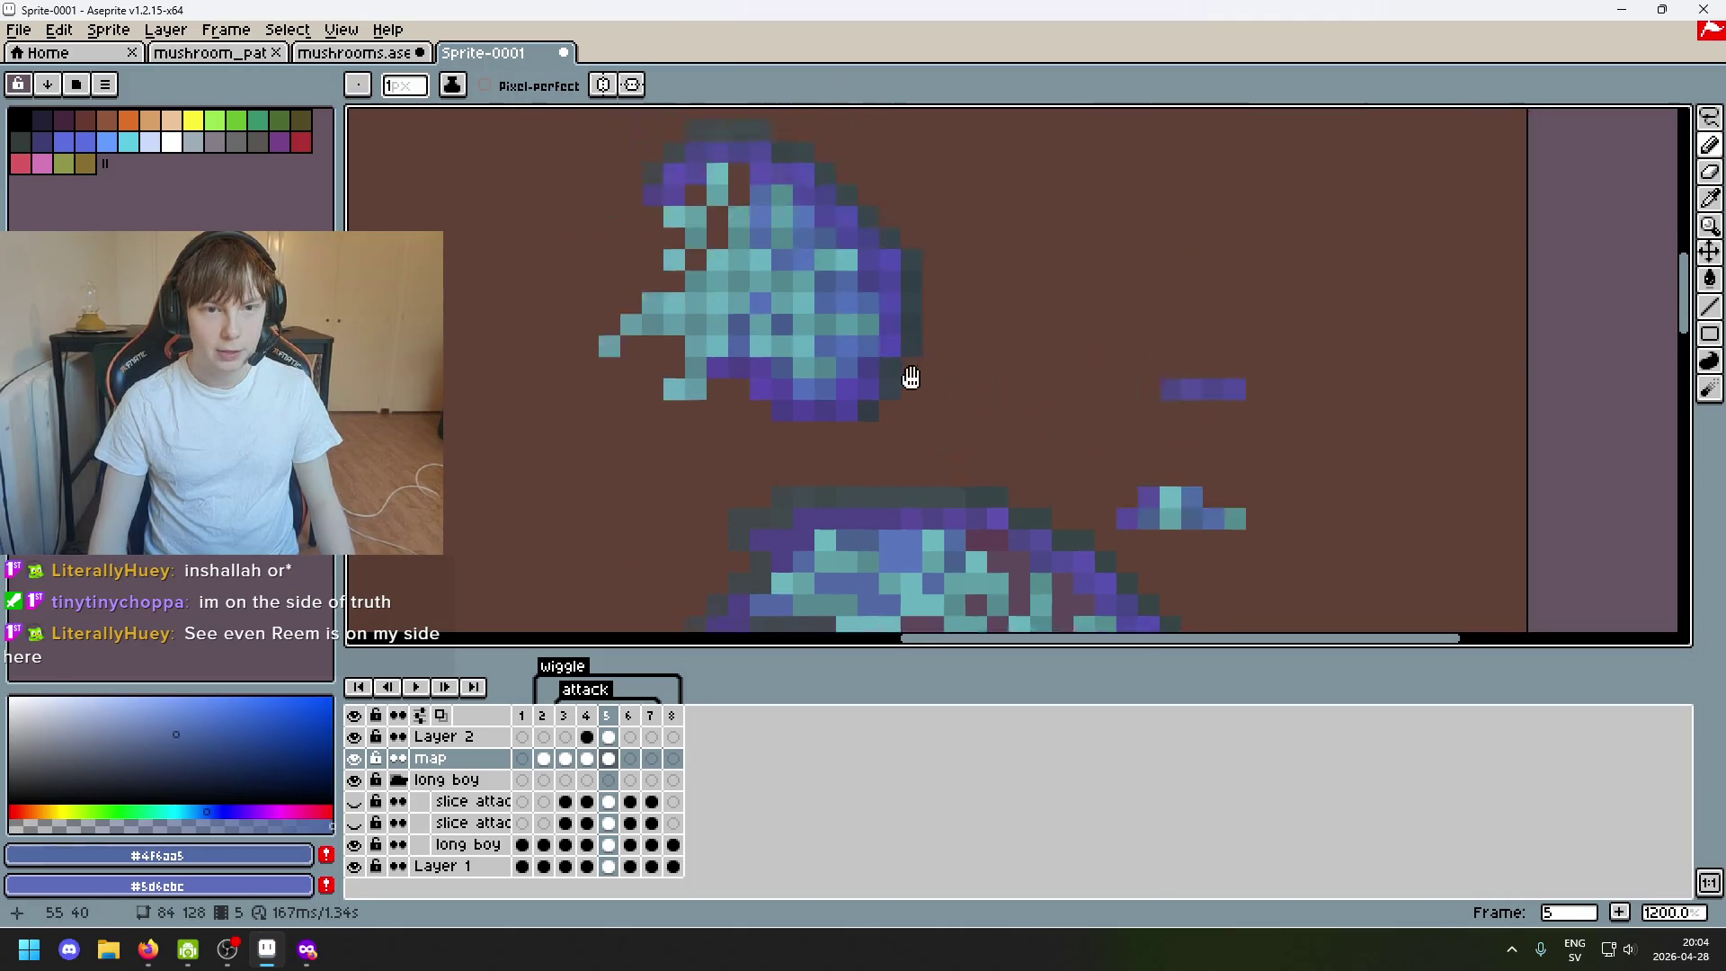
{"action": "left_click_drag", "start_coordinate": [910, 378], "coordinate": [902, 438]}
{"action": "key", "text": "alt"}
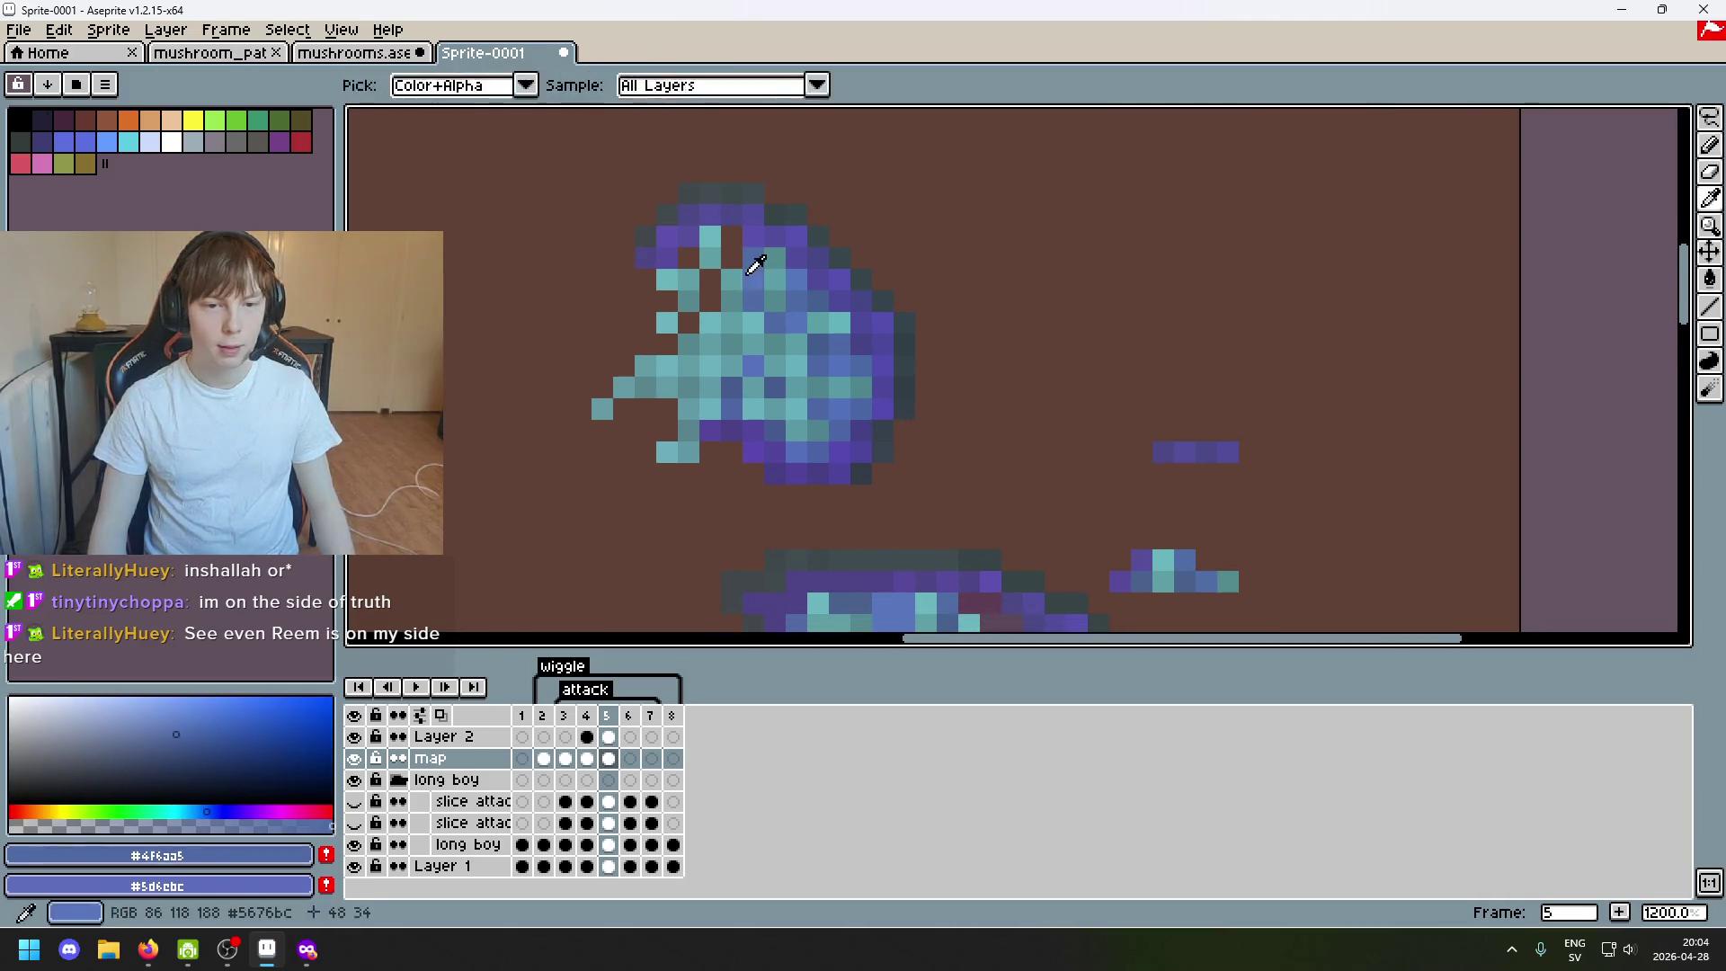
{"action": "left_click", "coordinate": [755, 263], "text": "alt"}
{"action": "scroll", "coordinate": [818, 263], "scroll_direction": "down", "scroll_amount": 2}
{"action": "scroll", "coordinate": [590, 391], "scroll_direction": "up", "scroll_amount": 2}
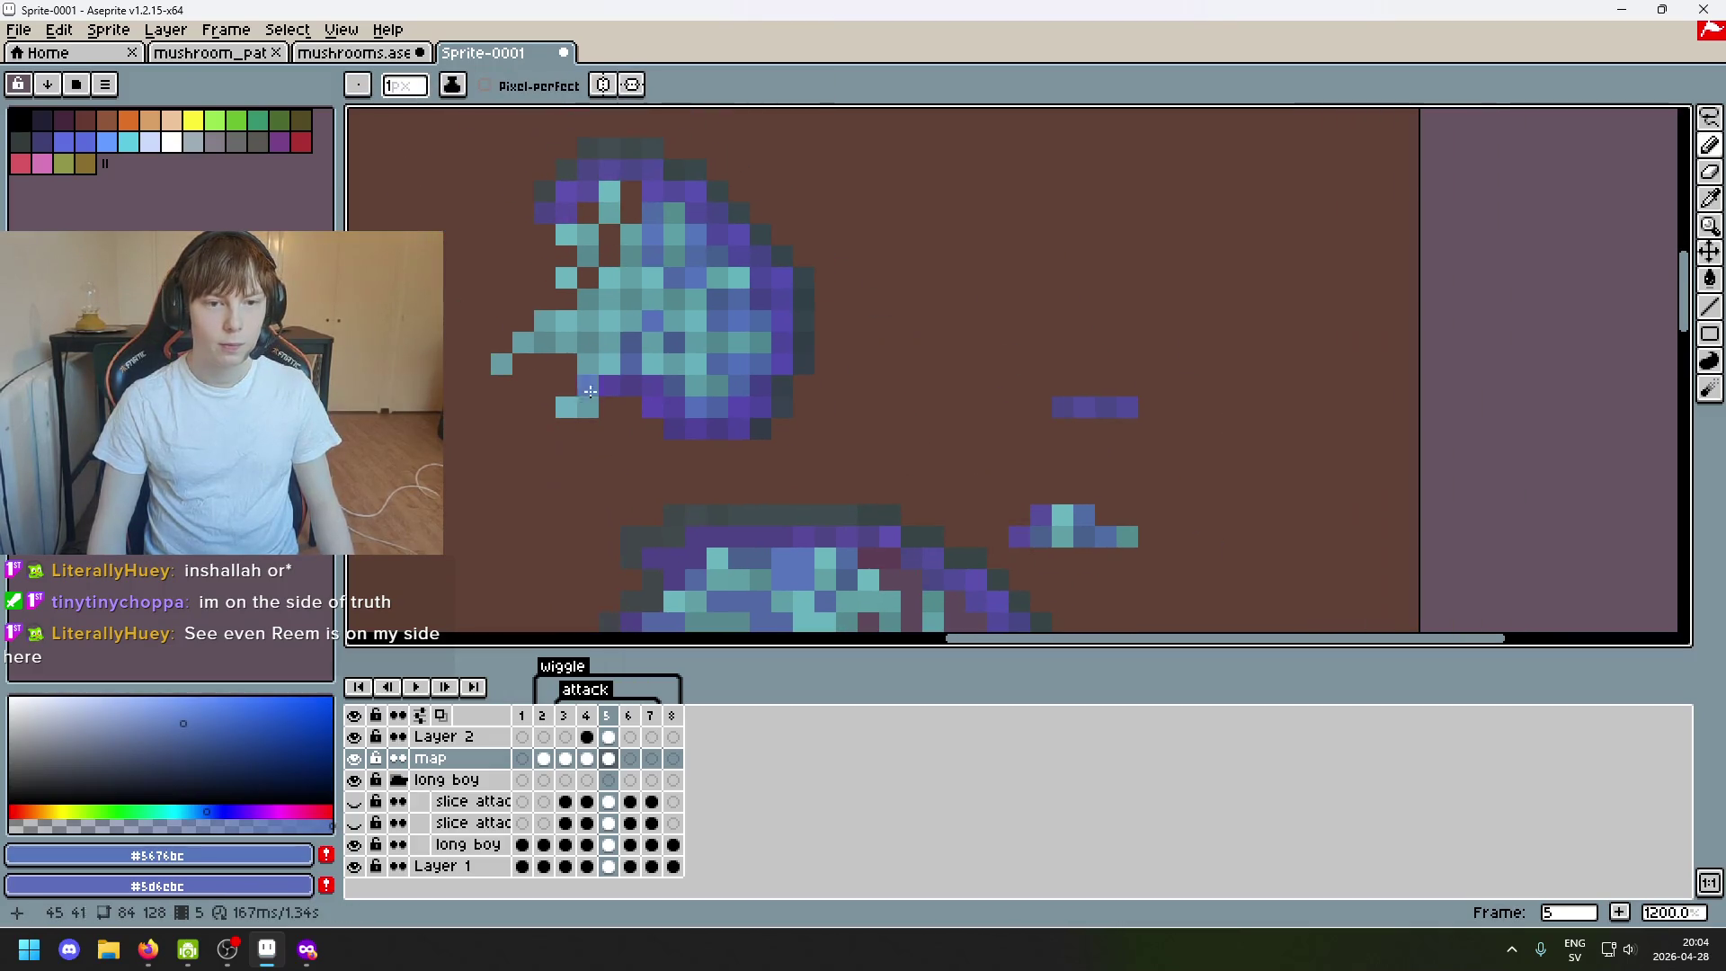
{"action": "scroll", "coordinate": [744, 212], "scroll_direction": "down", "scroll_amount": 1}
{"action": "scroll", "coordinate": [702, 256], "scroll_direction": "down", "scroll_amount": 1}
{"action": "scroll", "coordinate": [667, 294], "scroll_direction": "down", "scroll_amount": 1}
{"action": "scroll", "coordinate": [666, 294], "scroll_direction": "up", "scroll_amount": 1}
{"action": "scroll", "coordinate": [1017, 288], "scroll_direction": "down", "scroll_amount": 1}
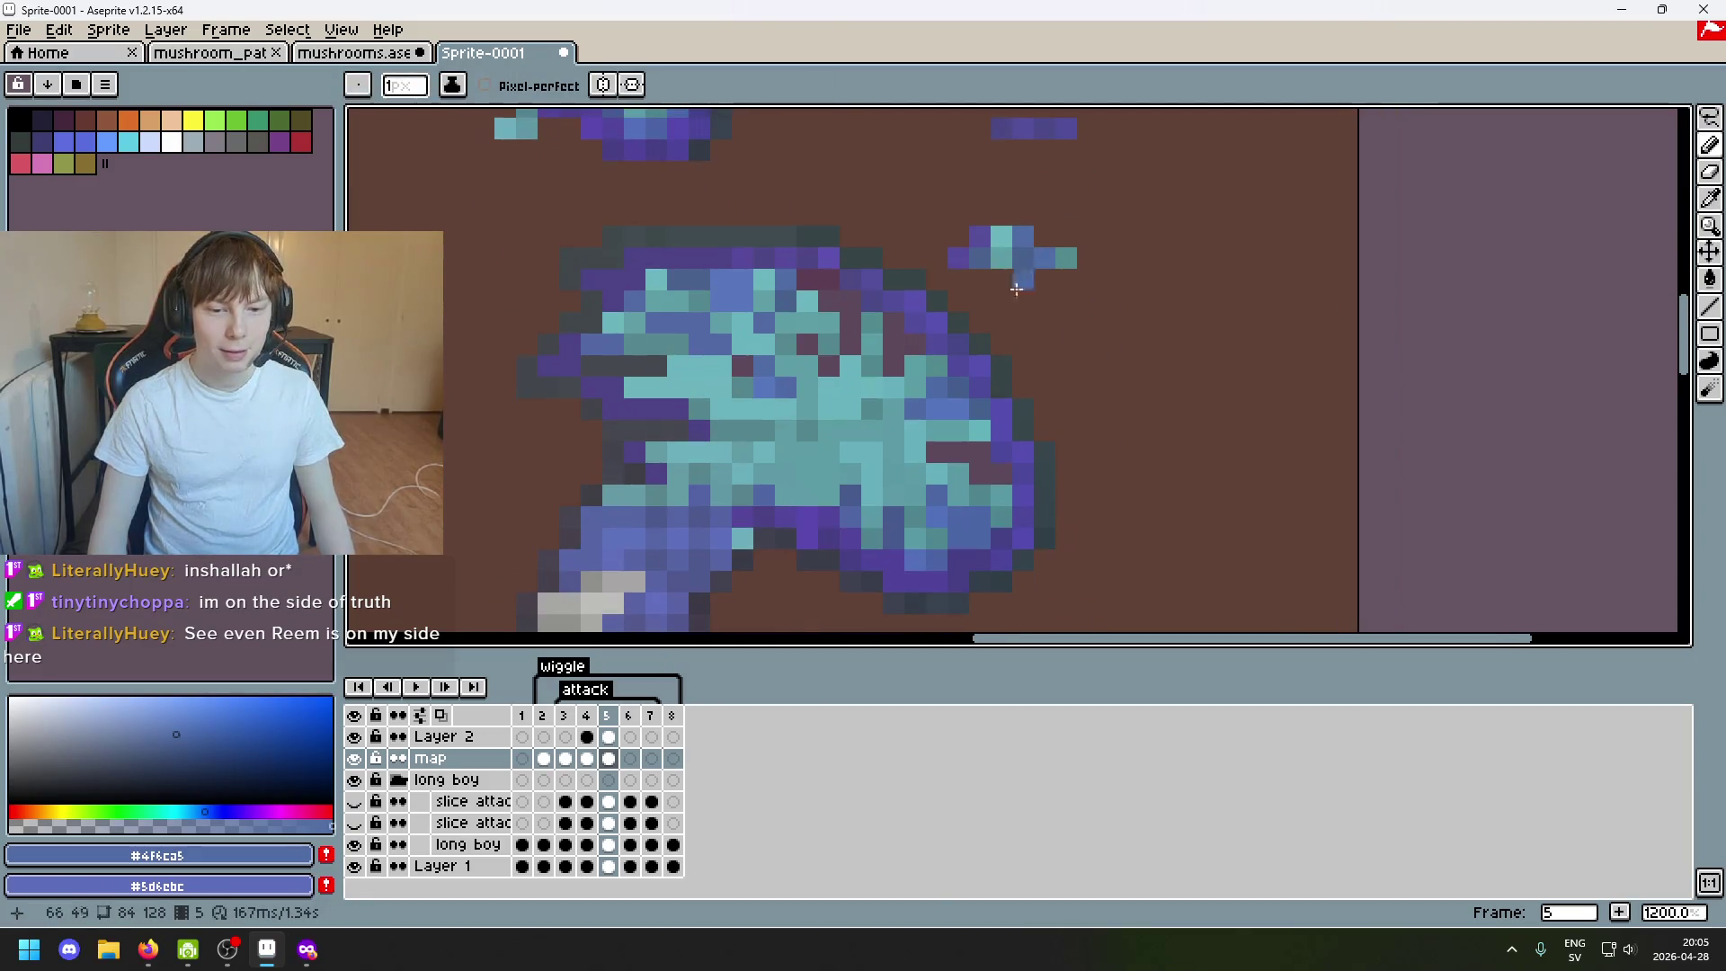
{"action": "scroll", "coordinate": [884, 220], "scroll_direction": "up", "scroll_amount": 2}
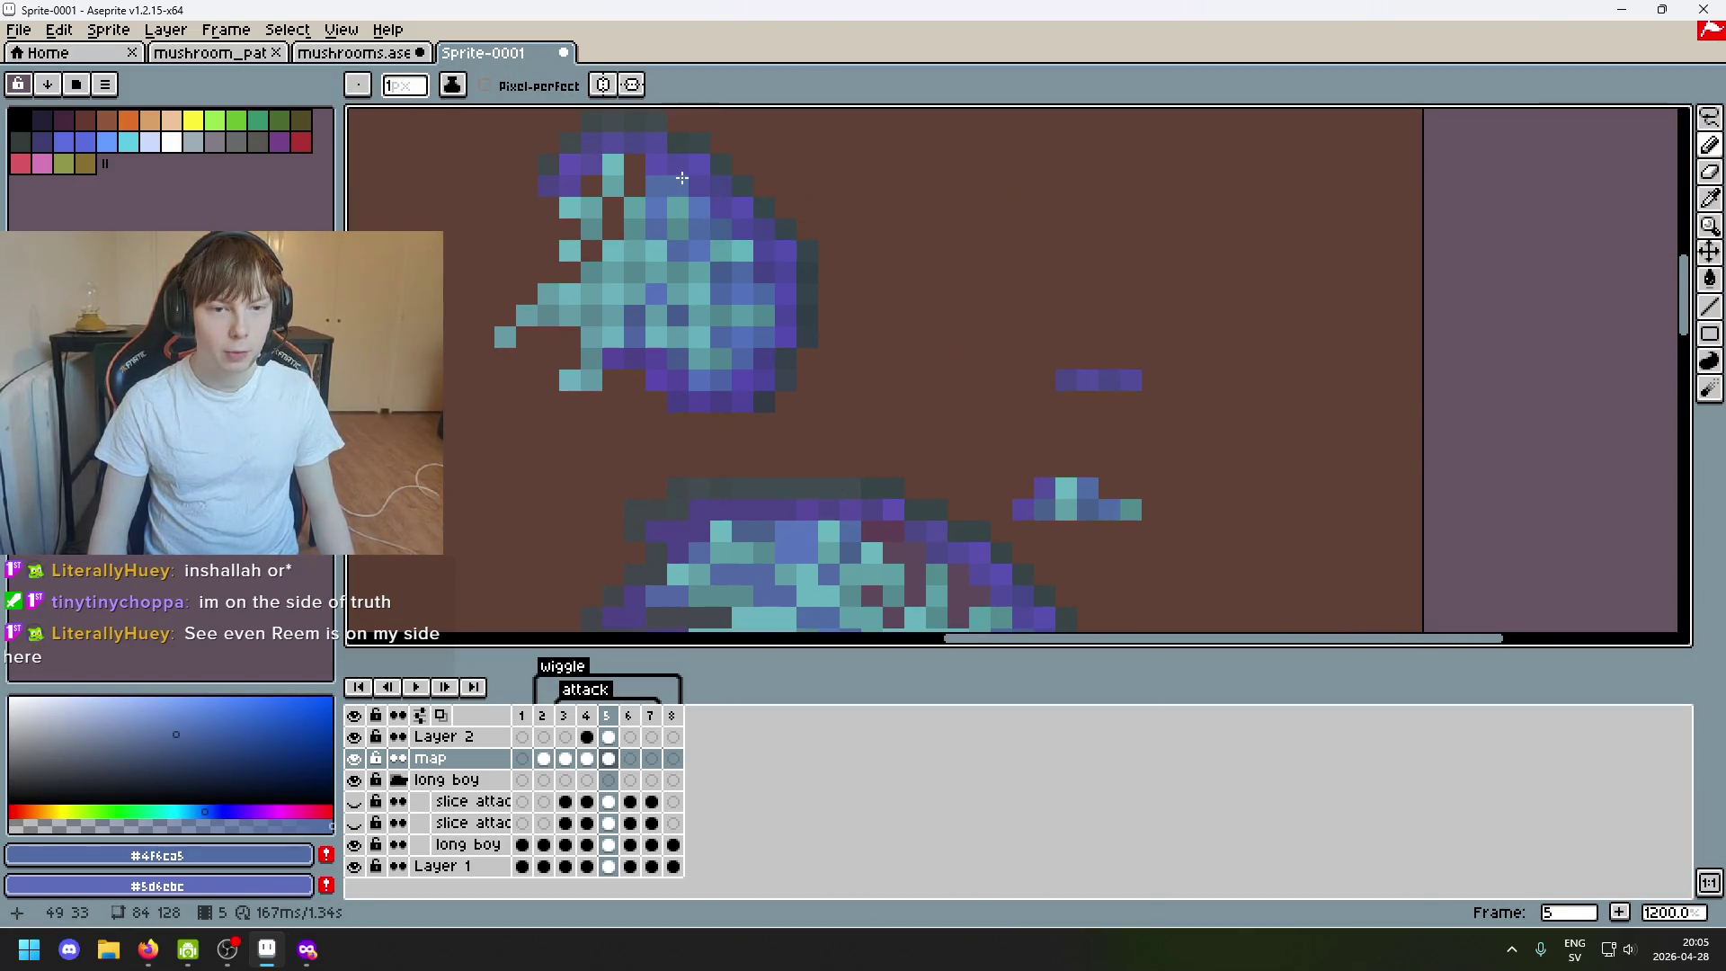
{"action": "key", "text": "e"}
{"action": "scroll", "coordinate": [817, 255], "scroll_direction": "up", "scroll_amount": 1}
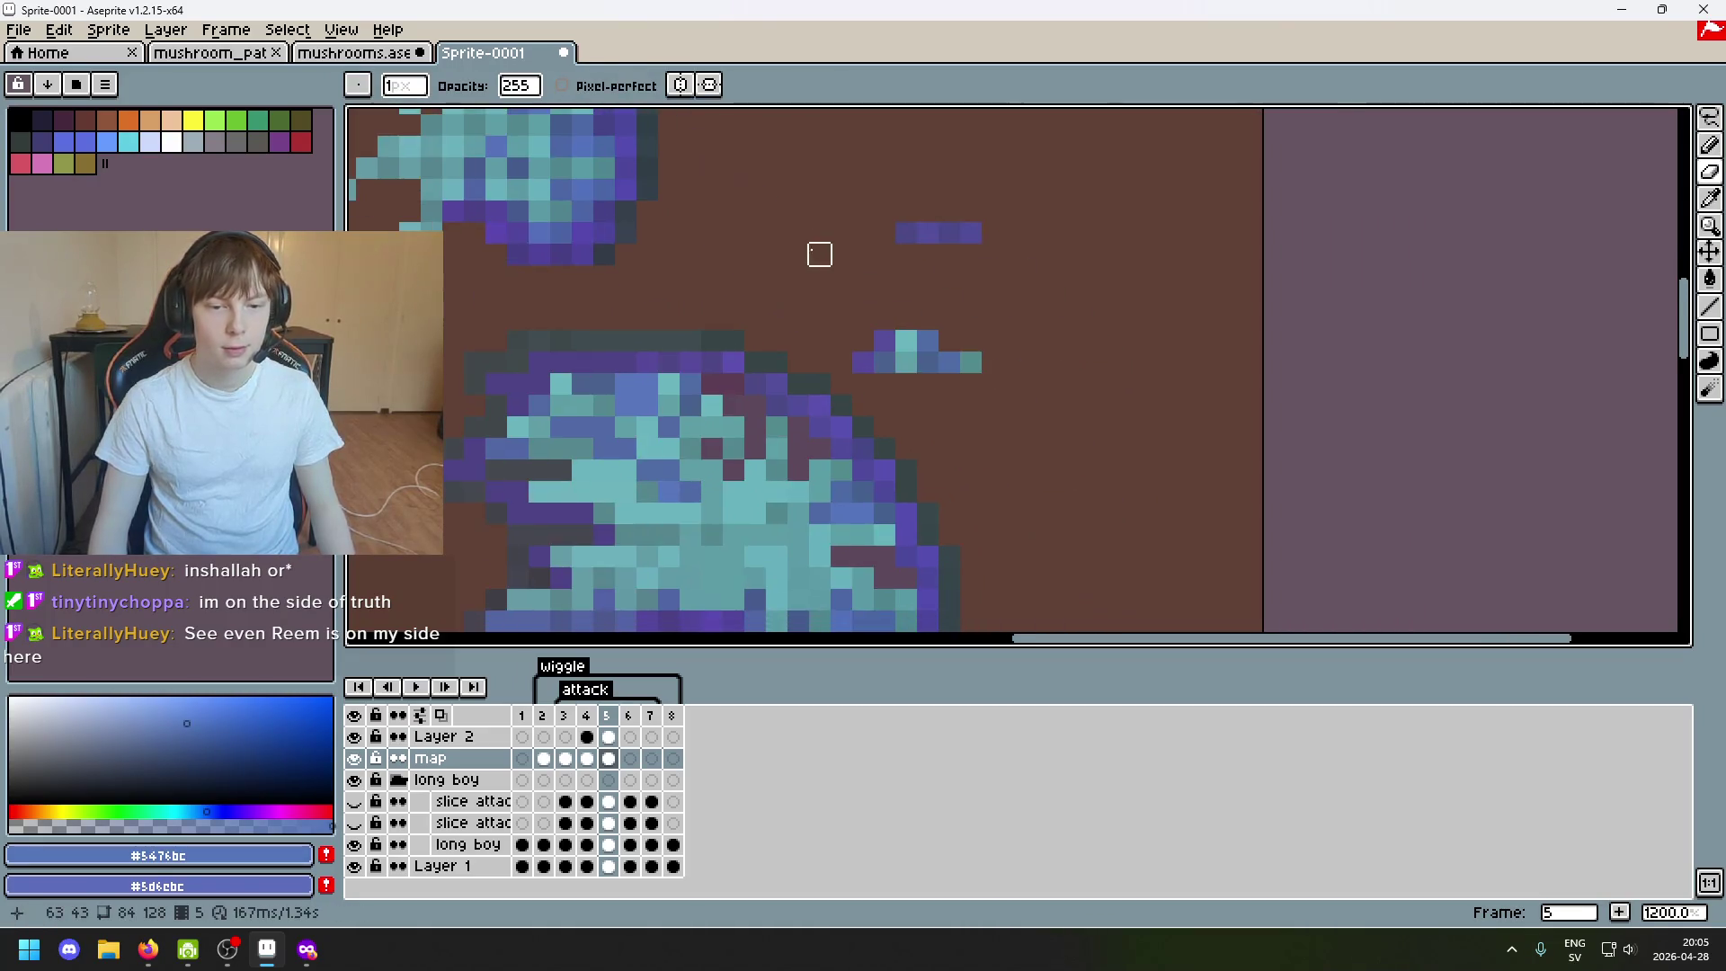
{"action": "scroll", "coordinate": [639, 338], "scroll_direction": "down", "scroll_amount": 1}
{"action": "scroll", "coordinate": [639, 338], "scroll_direction": "up", "scroll_amount": 1}
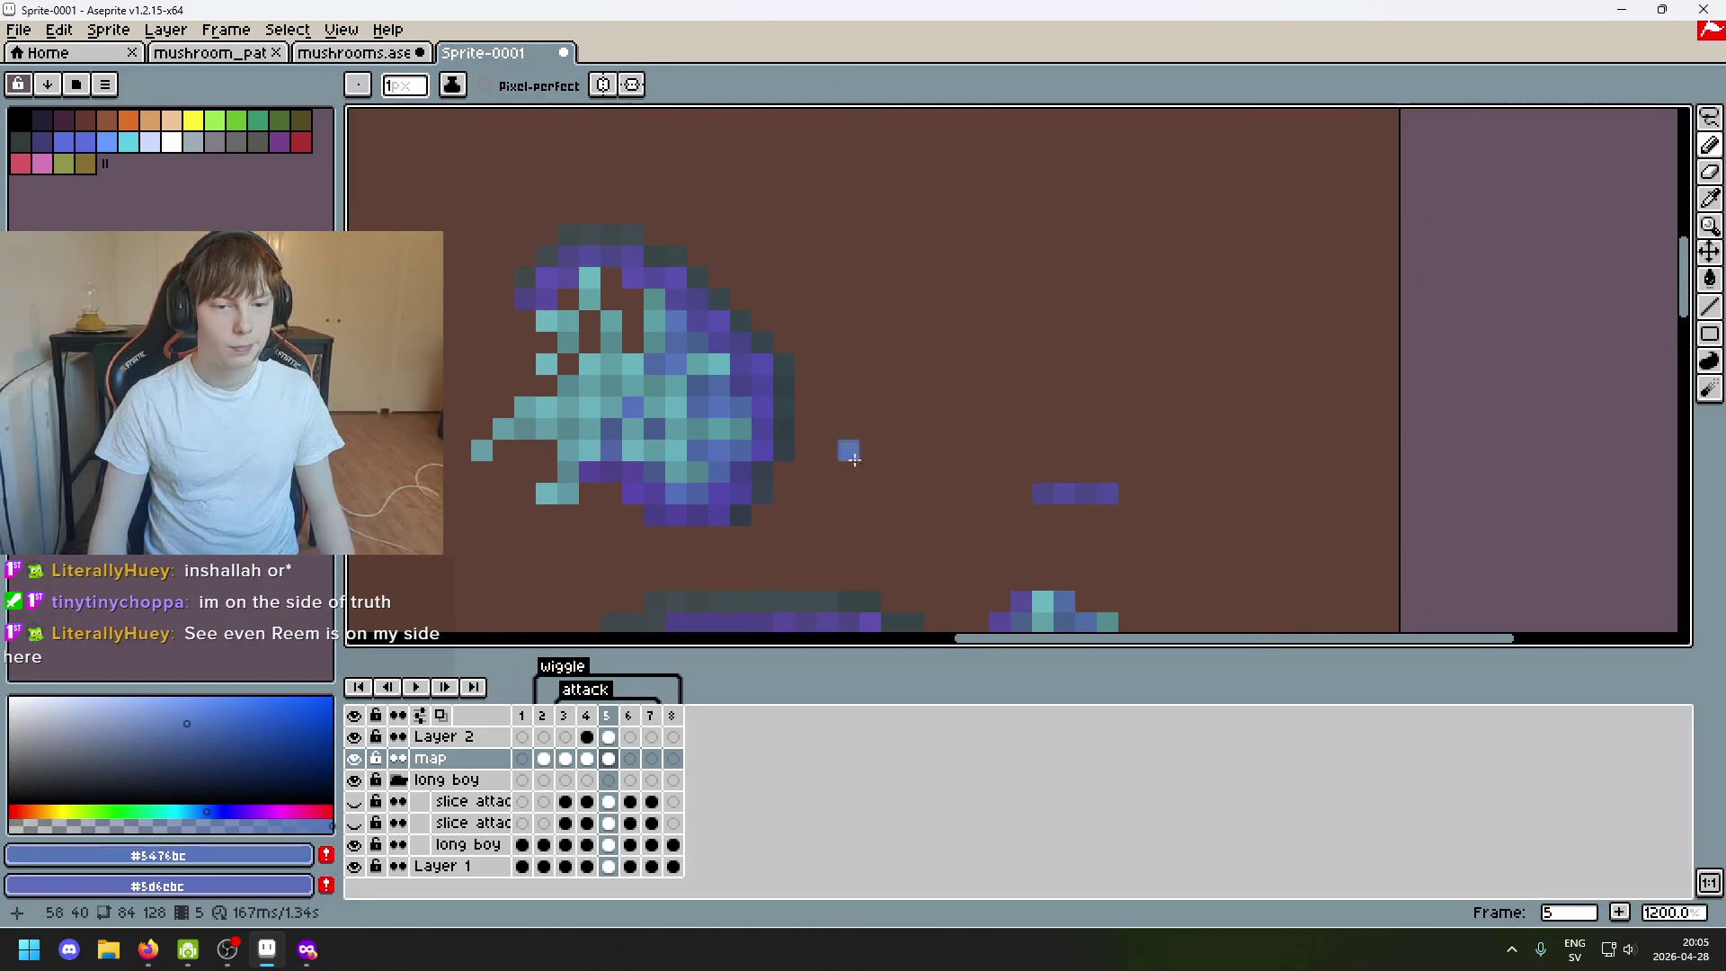
{"action": "scroll", "coordinate": [642, 355], "scroll_direction": "down", "scroll_amount": 1}
{"action": "scroll", "coordinate": [635, 332], "scroll_direction": "up", "scroll_amount": 1}
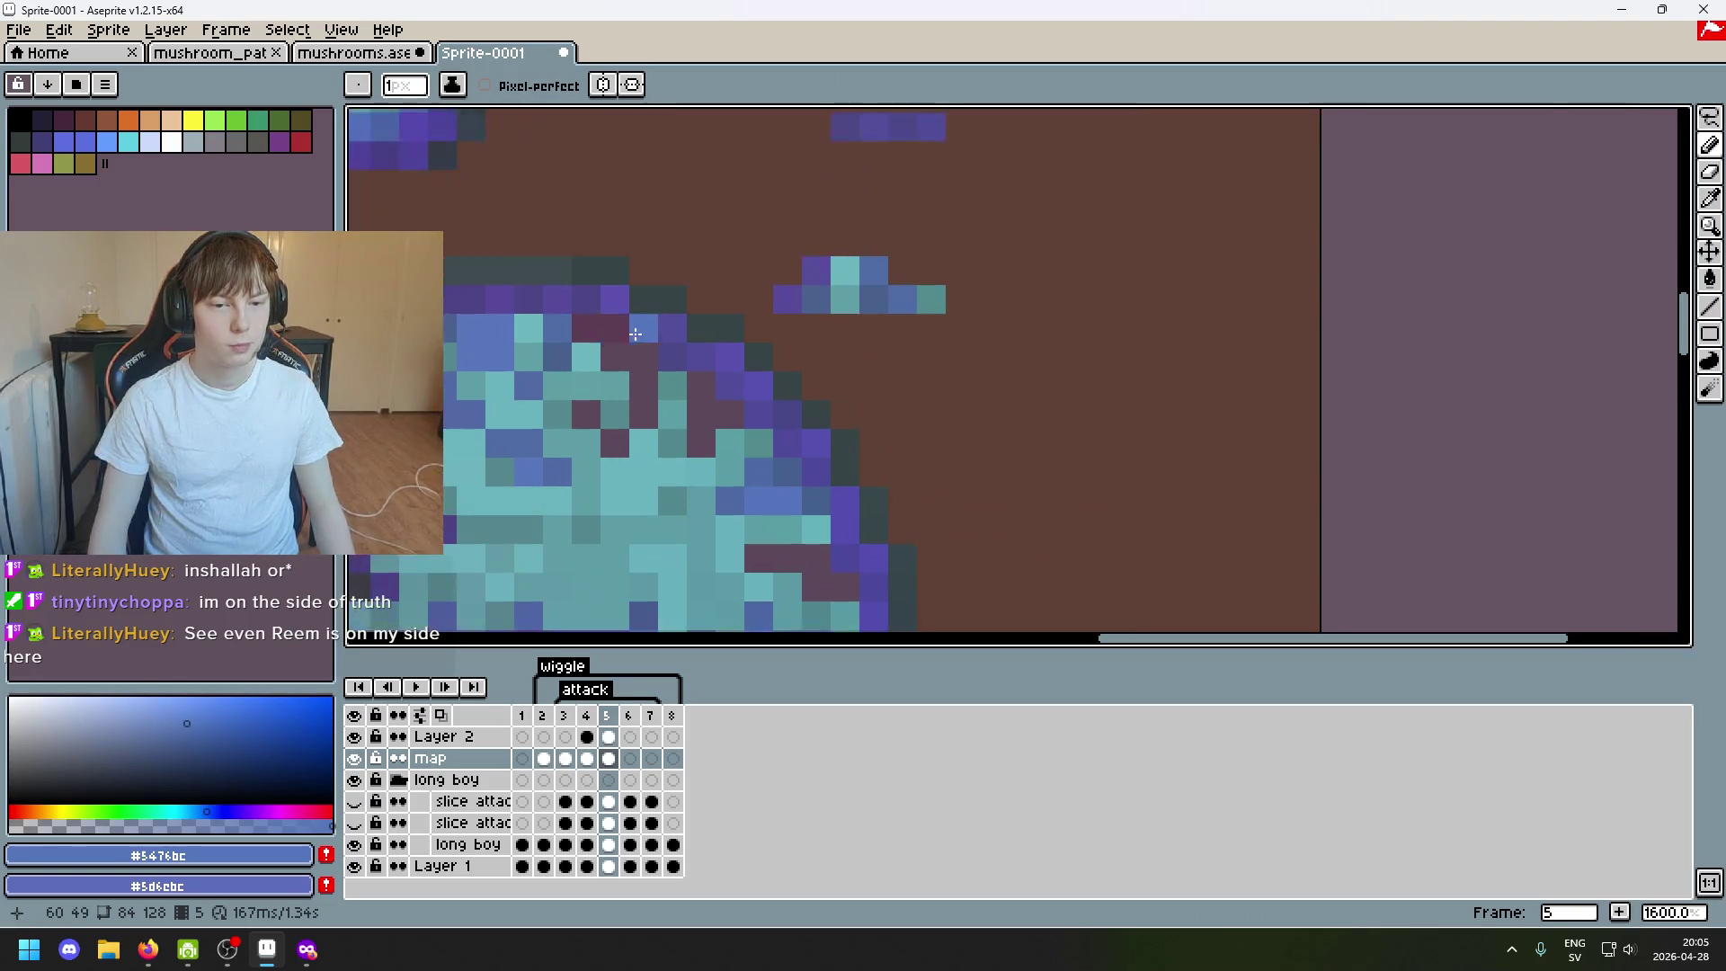
{"action": "scroll", "coordinate": [663, 297], "scroll_direction": "up", "scroll_amount": 5}
{"action": "scroll", "coordinate": [662, 298], "scroll_direction": "left", "scroll_amount": 5}
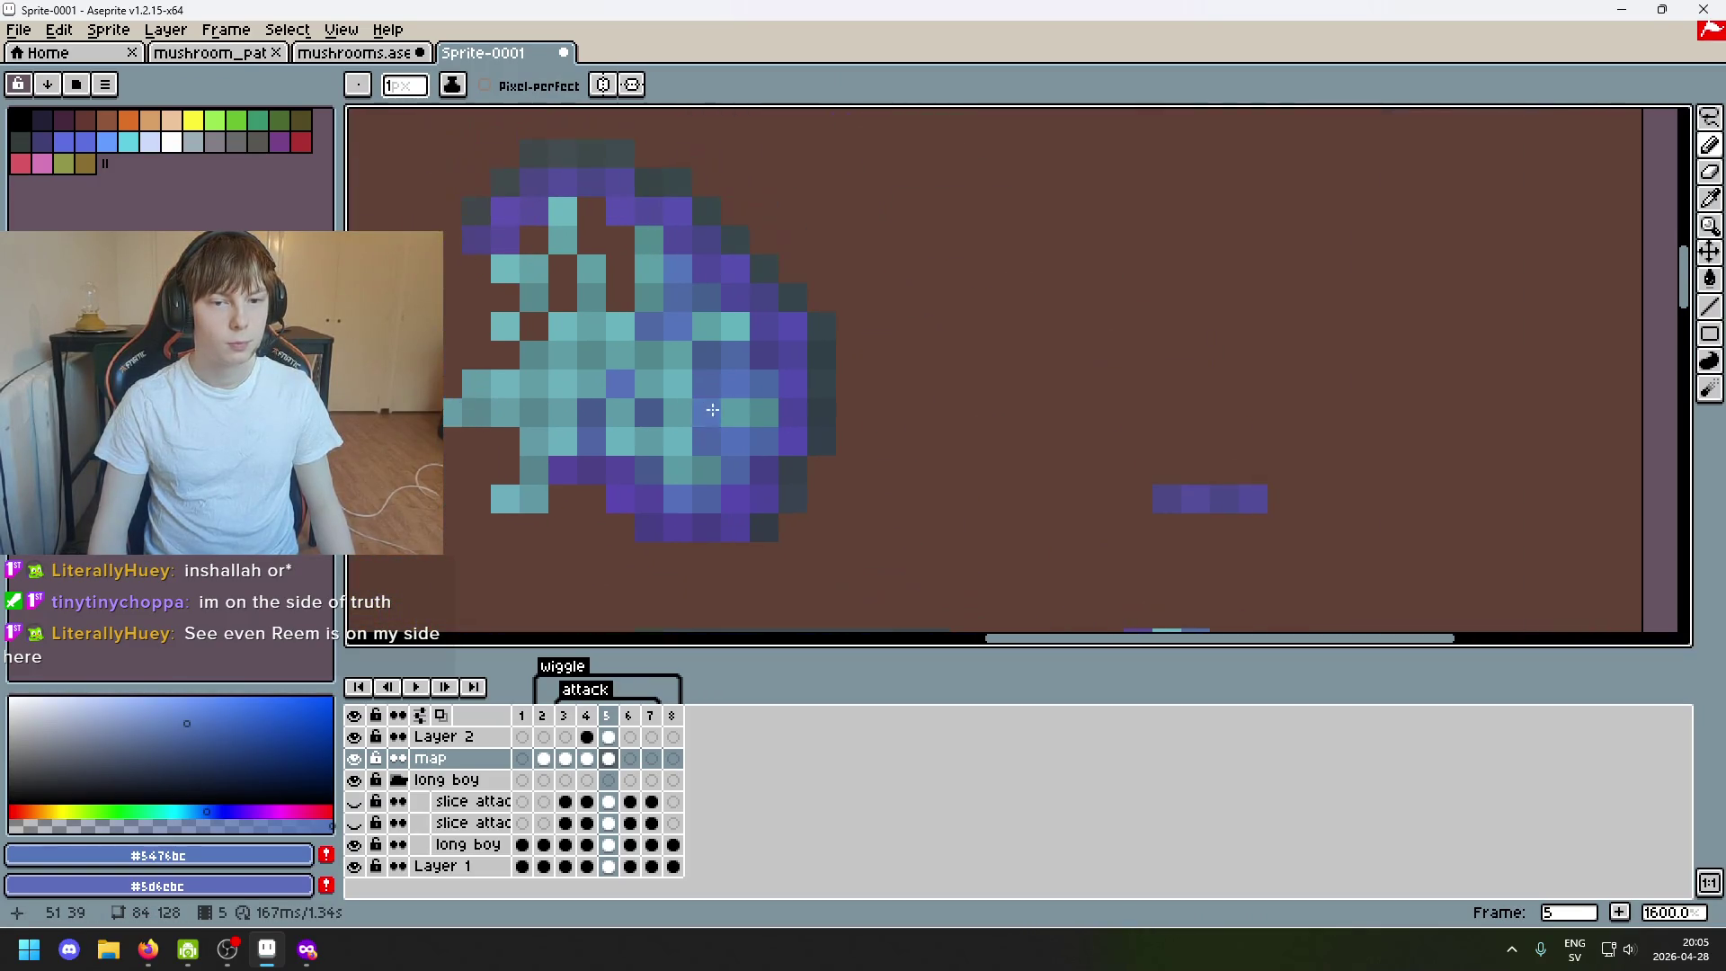
Fix more cap pixels with mid, darker and brighter blues, alternating eraser and pencil.
{"action": "key", "text": "e"}
{"action": "key", "text": "b"}
{"action": "left_click", "coordinate": [686, 281], "text": "alt"}
{"action": "scroll", "coordinate": [746, 313], "scroll_direction": "right", "scroll_amount": 4}
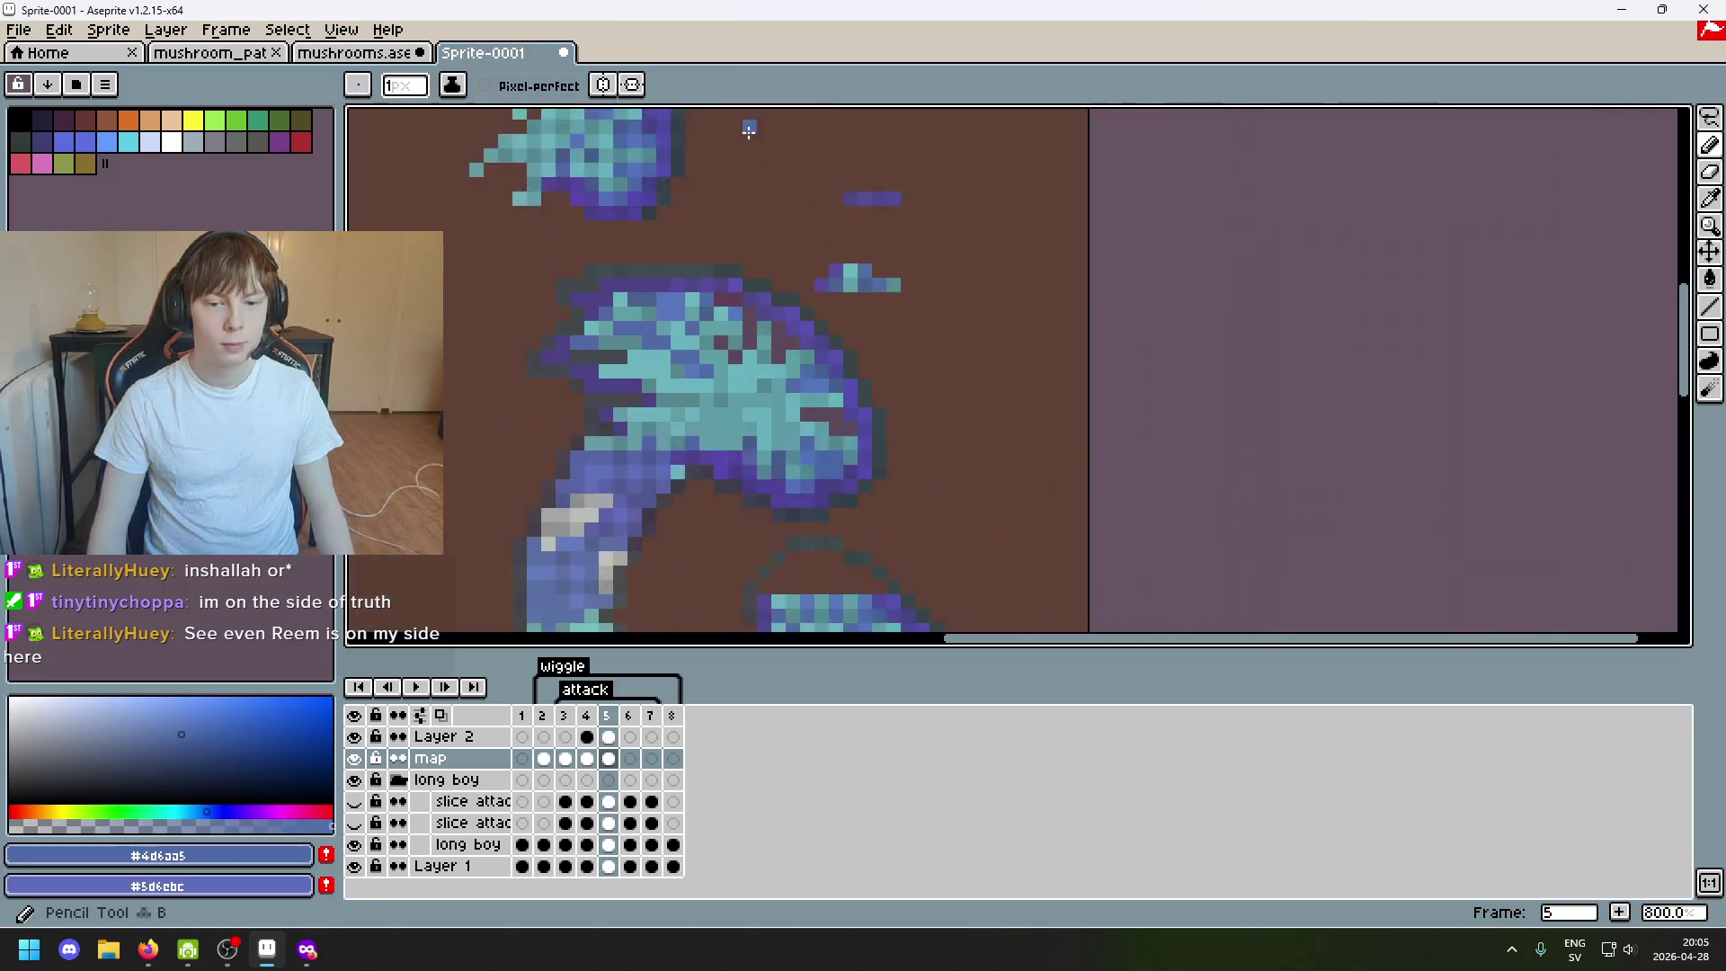
{"action": "scroll", "coordinate": [723, 291], "scroll_direction": "up", "scroll_amount": 4}
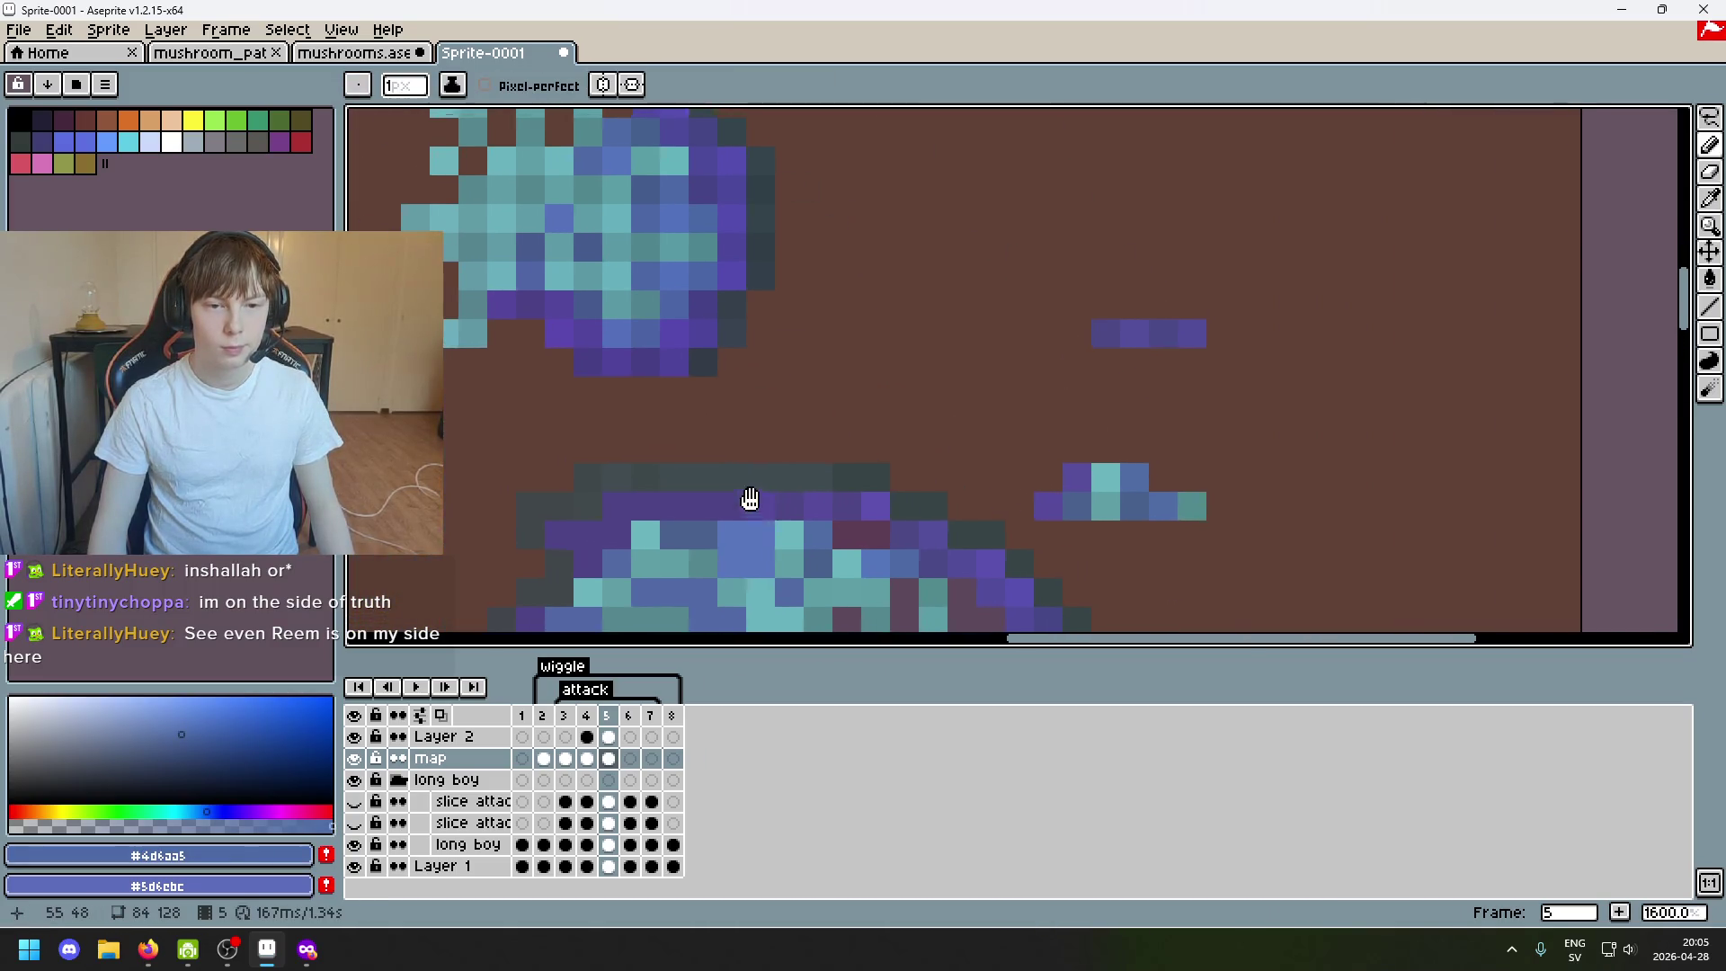
{"action": "scroll", "coordinate": [705, 350], "scroll_direction": "left", "scroll_amount": 3}
{"action": "key", "text": "e"}
{"action": "left_click", "coordinate": [675, 203], "text": "alt"}
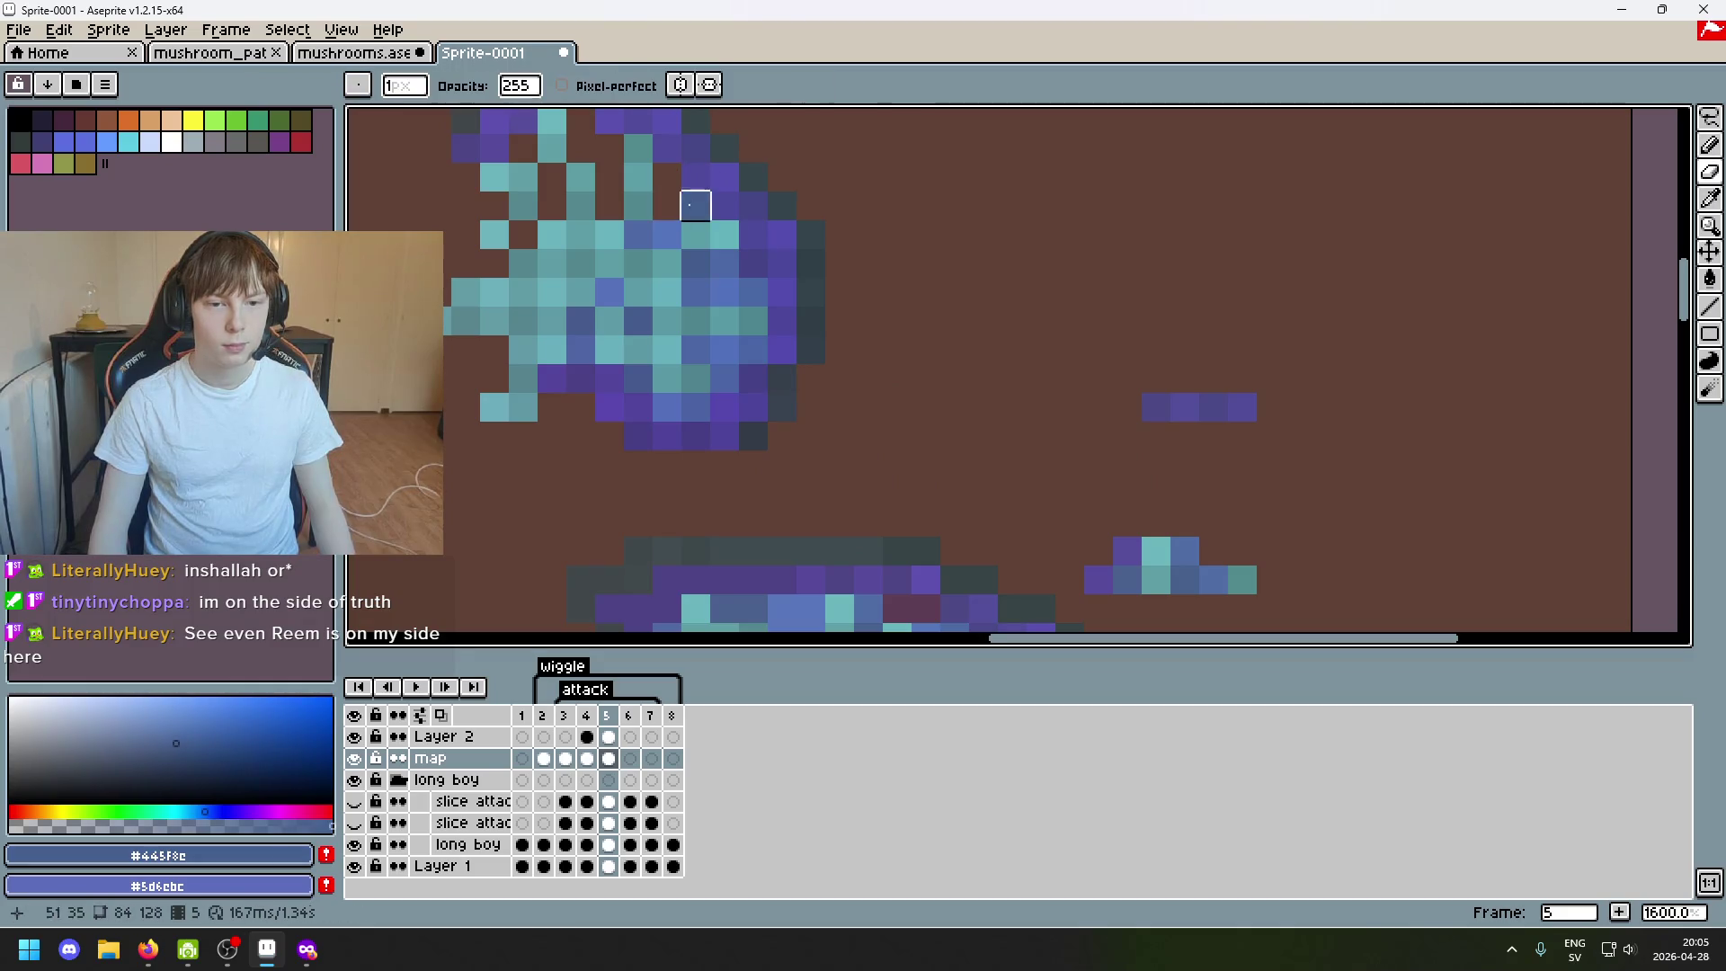
{"action": "scroll", "coordinate": [897, 474], "scroll_direction": "down", "scroll_amount": 1}
{"action": "scroll", "coordinate": [928, 369], "scroll_direction": "up", "scroll_amount": 1}
{"action": "key", "text": "b"}
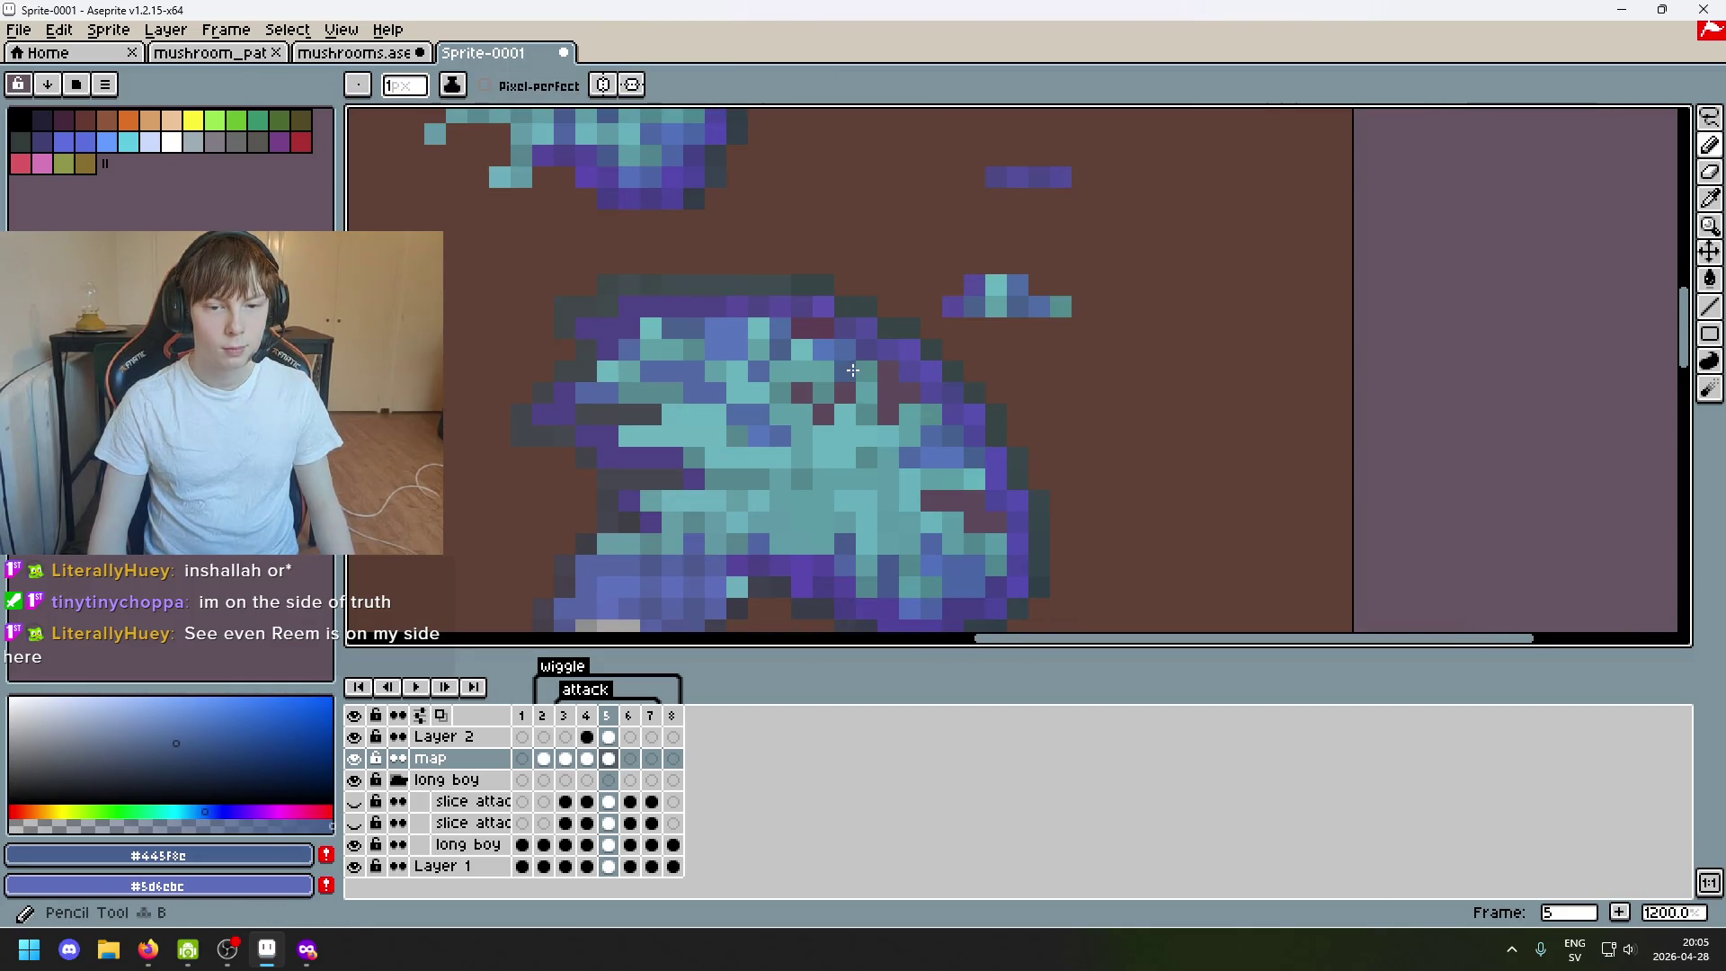
{"action": "scroll", "coordinate": [810, 344], "scroll_direction": "down", "scroll_amount": 3}
{"action": "scroll", "coordinate": [755, 310], "scroll_direction": "down", "scroll_amount": 1}
{"action": "left_click", "coordinate": [715, 263], "text": "alt"}
{"action": "scroll", "coordinate": [755, 257], "scroll_direction": "down", "scroll_amount": 3}
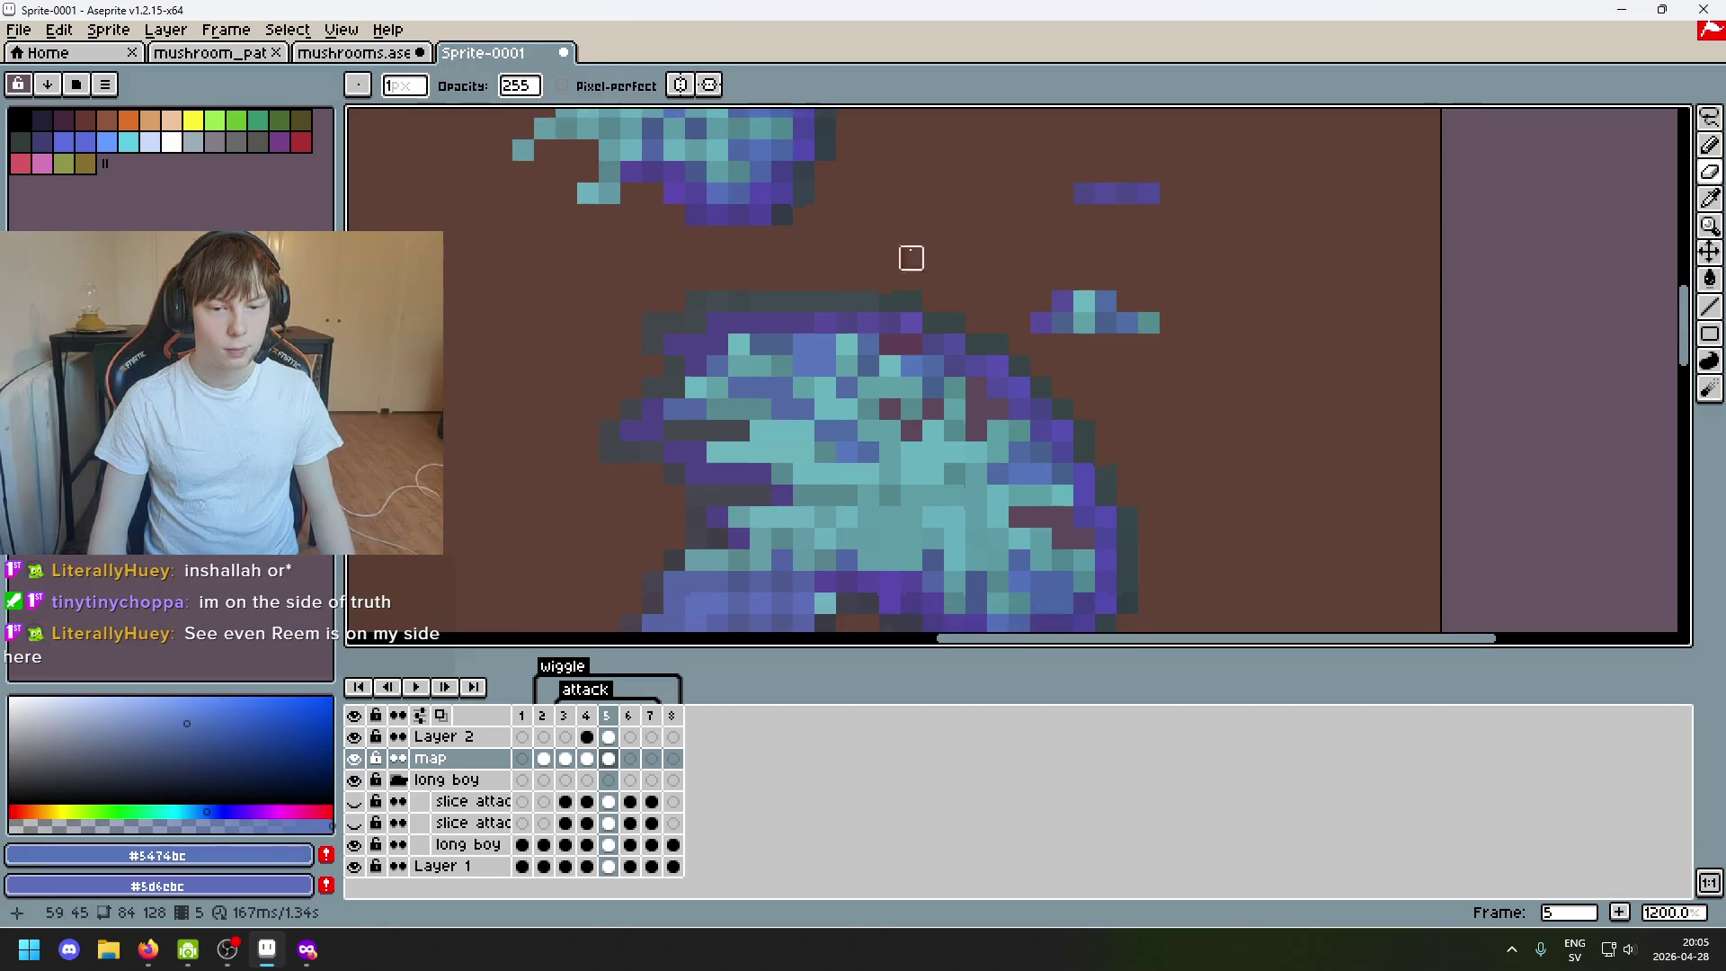
{"action": "scroll", "coordinate": [817, 259], "scroll_direction": "up", "scroll_amount": 3}
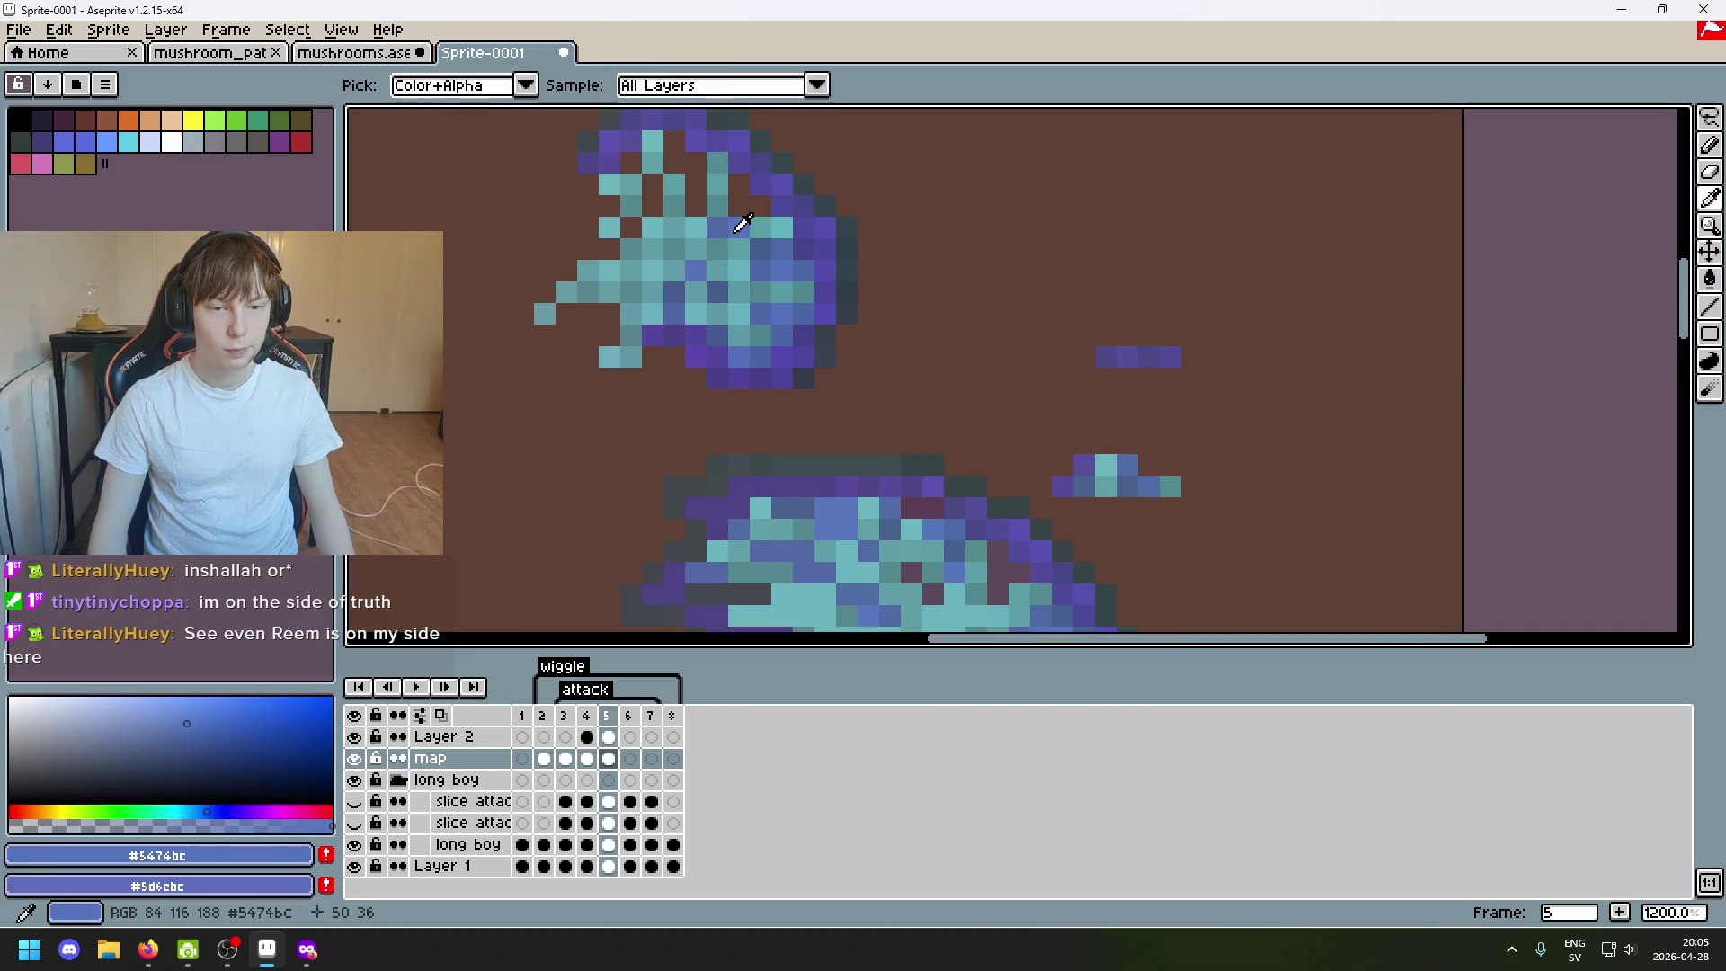
{"action": "scroll", "coordinate": [948, 463], "scroll_direction": "up", "scroll_amount": 1}
{"action": "scroll", "coordinate": [957, 531], "scroll_direction": "up", "scroll_amount": 2}
{"action": "scroll", "coordinate": [809, 459], "scroll_direction": "up", "scroll_amount": 3}
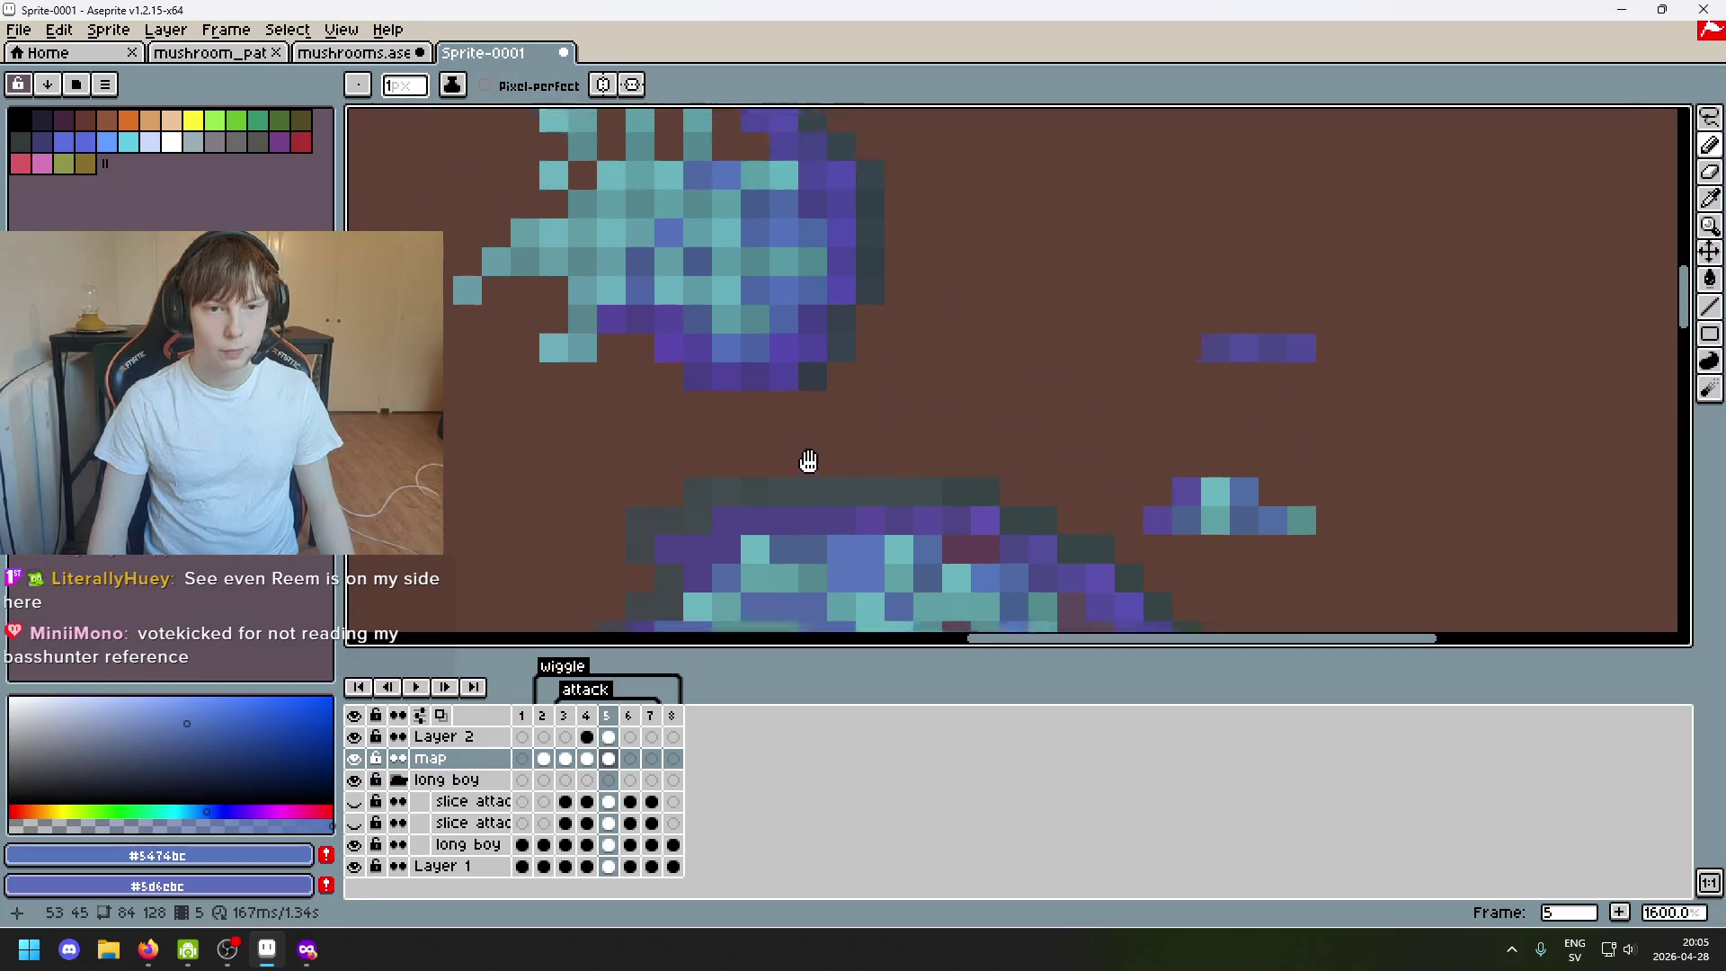
{"action": "scroll", "coordinate": [755, 324], "scroll_direction": "up", "scroll_amount": 1}
{"action": "key", "text": "alt"}
{"action": "left_click", "coordinate": [712, 196], "text": "alt"}
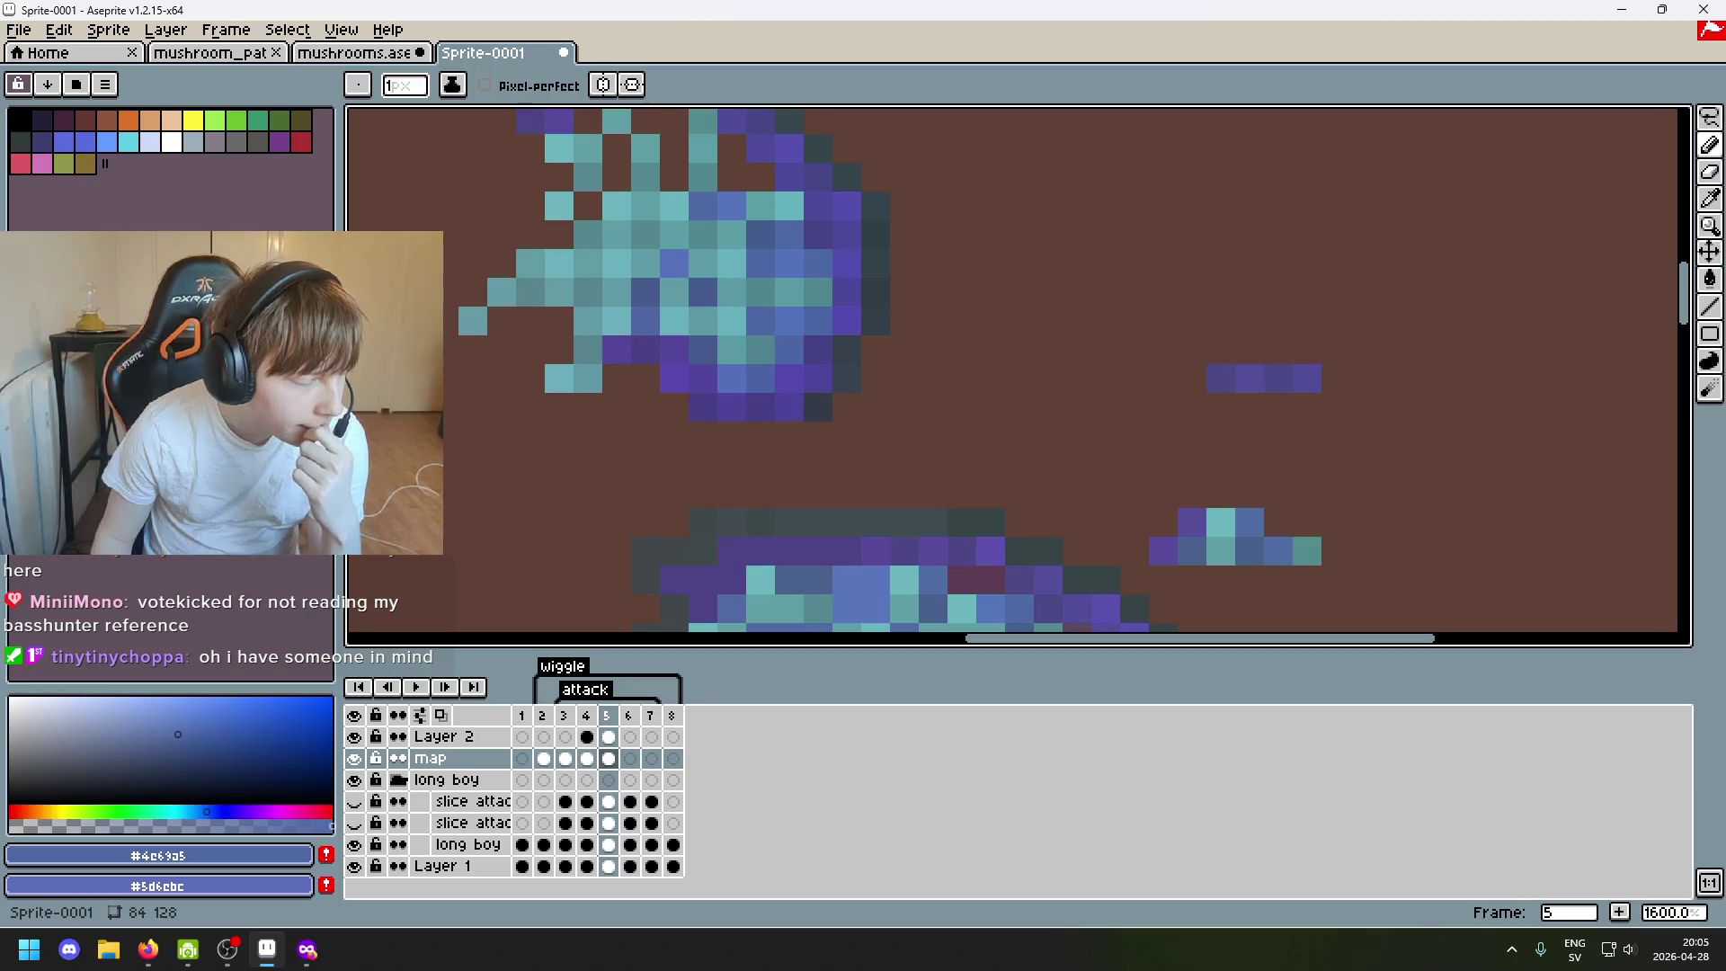
{"action": "scroll", "coordinate": [973, 560], "scroll_direction": "down", "scroll_amount": 3}
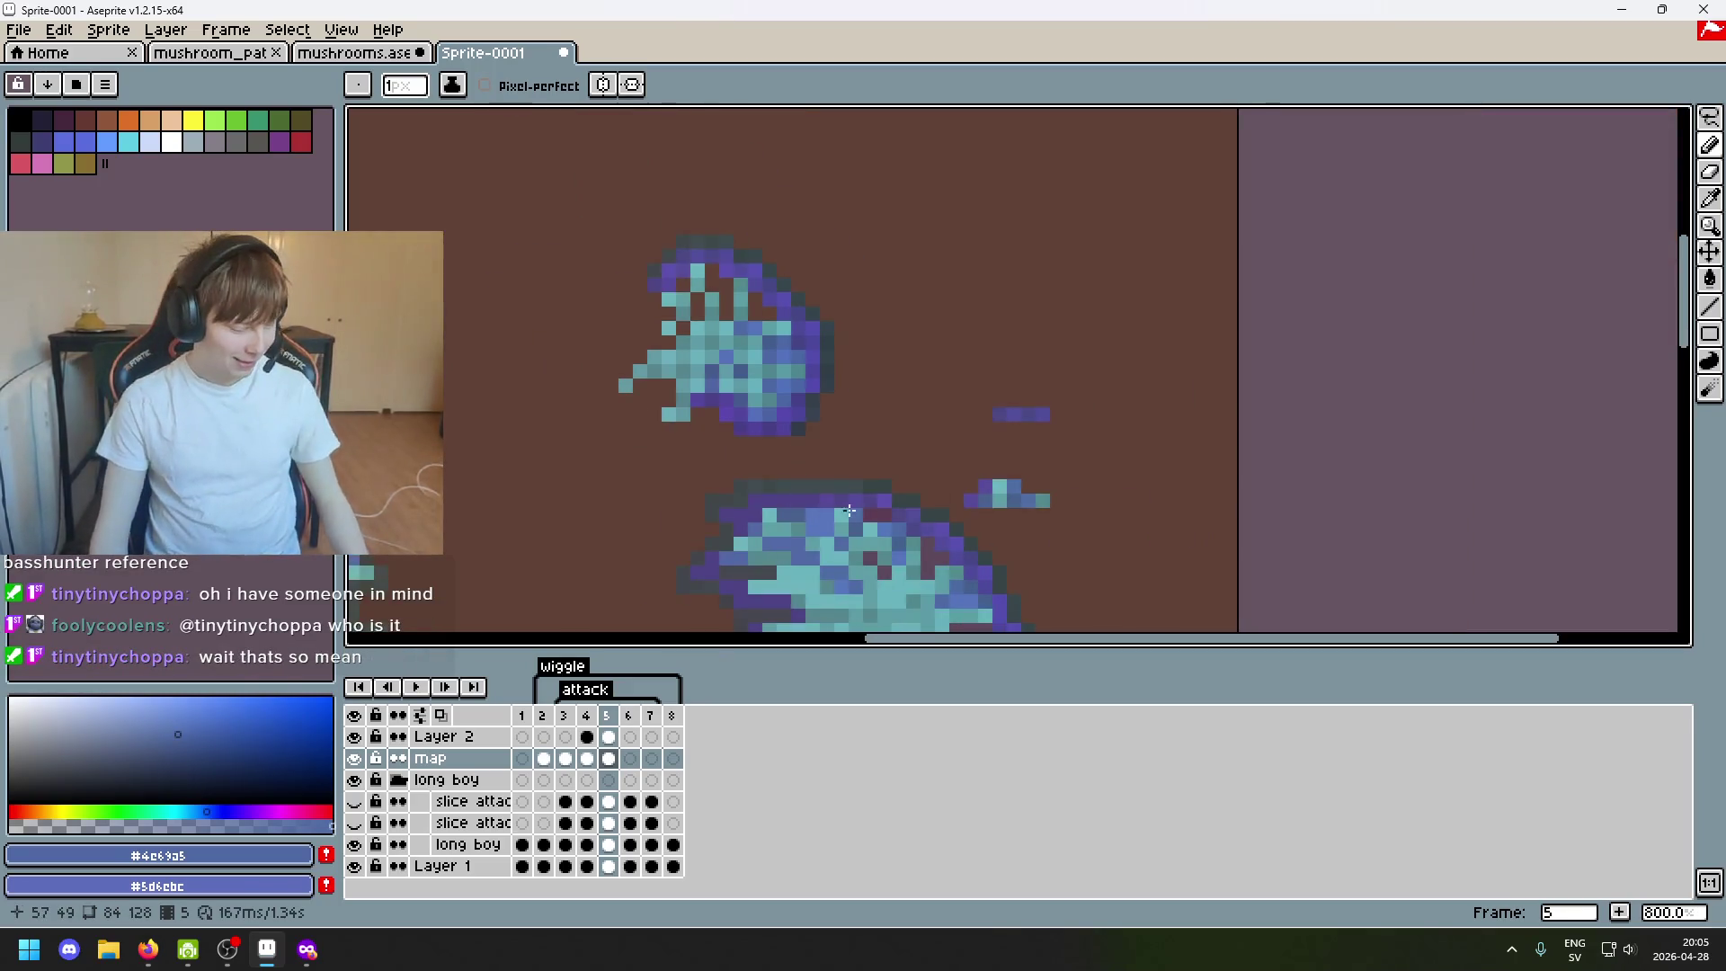
{"action": "scroll", "coordinate": [917, 499], "scroll_direction": "up", "scroll_amount": 2}
{"action": "scroll", "coordinate": [835, 405], "scroll_direction": "up", "scroll_amount": 1}
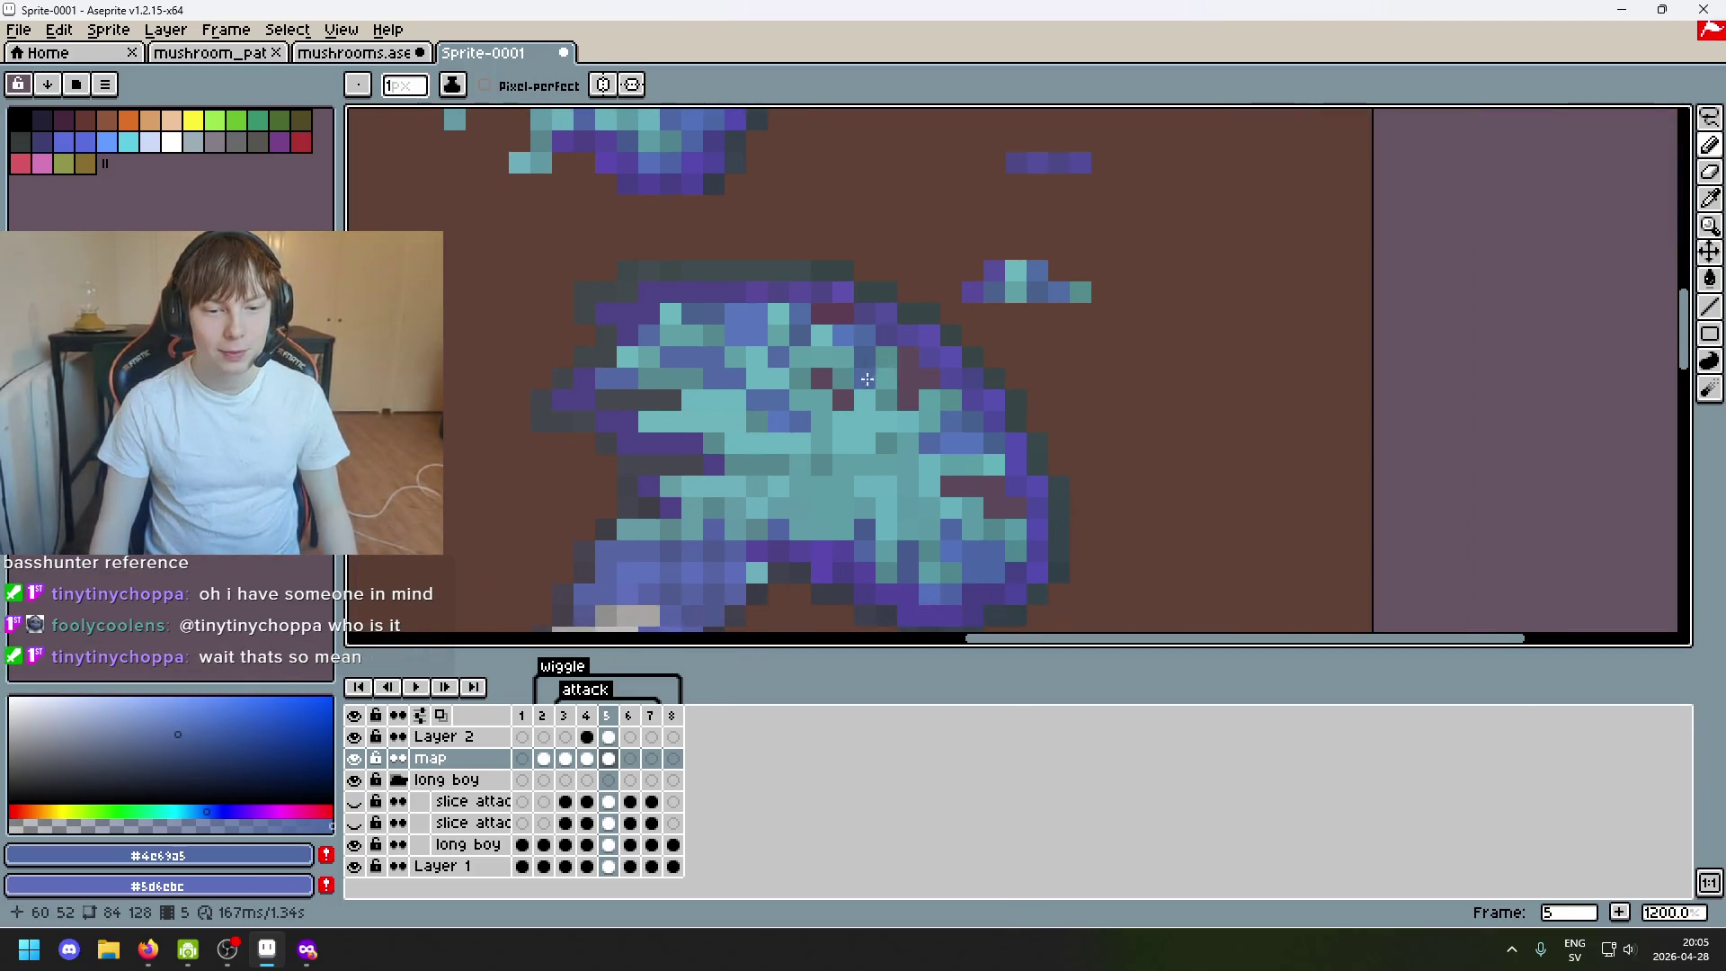
{"action": "scroll", "coordinate": [815, 387], "scroll_direction": "up", "scroll_amount": 1}
{"action": "scroll", "coordinate": [894, 598], "scroll_direction": "down", "scroll_amount": 3}
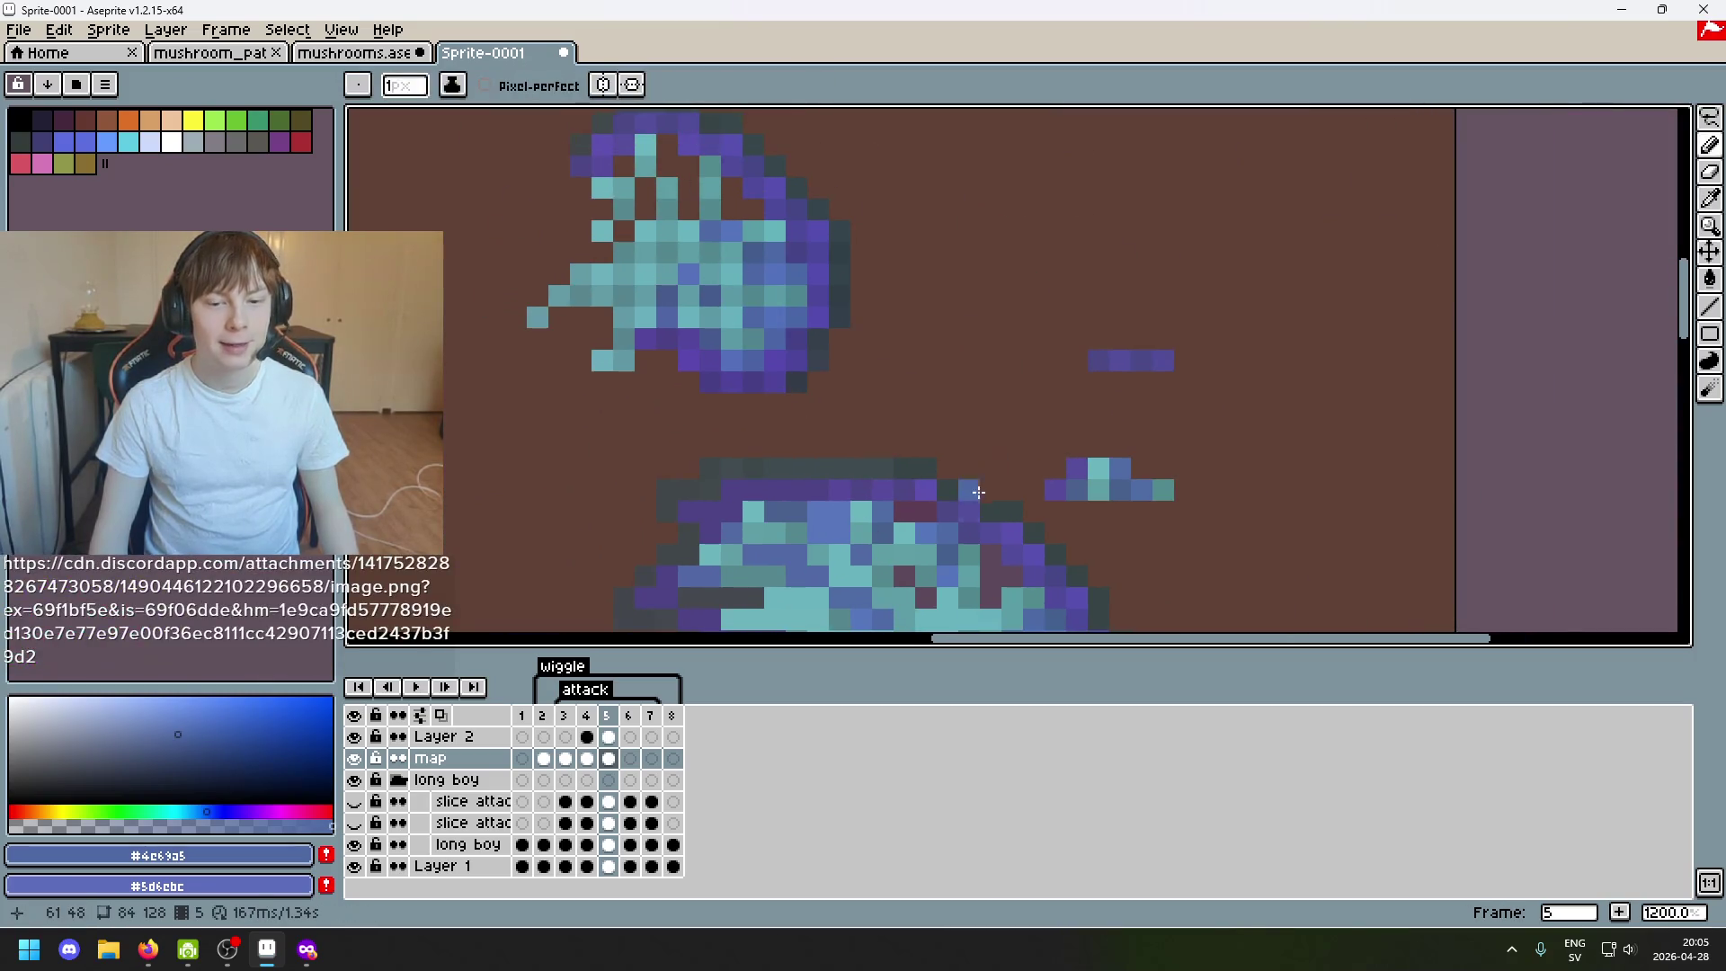
{"action": "scroll", "coordinate": [964, 526], "scroll_direction": "down", "scroll_amount": 2}
Take the muted dark blue #48618e from the cap, then switch to the browser image.
{"action": "left_click", "coordinate": [812, 390], "text": "alt"}
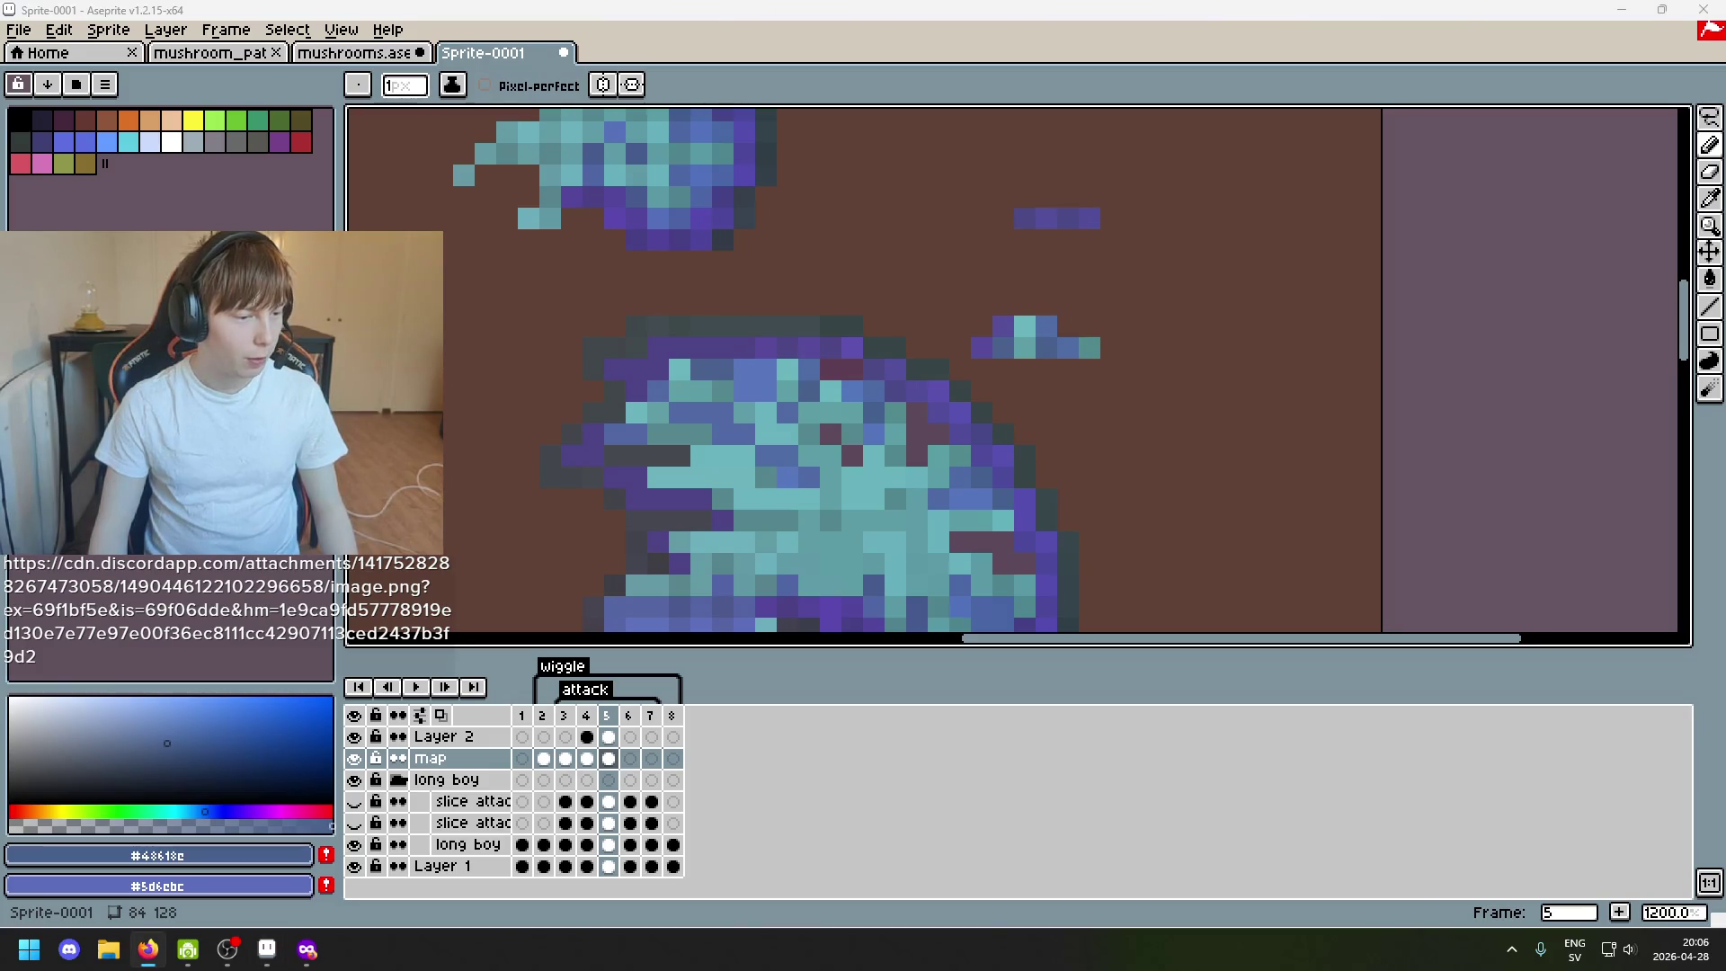
{"action": "key", "text": "alt+Tab"}
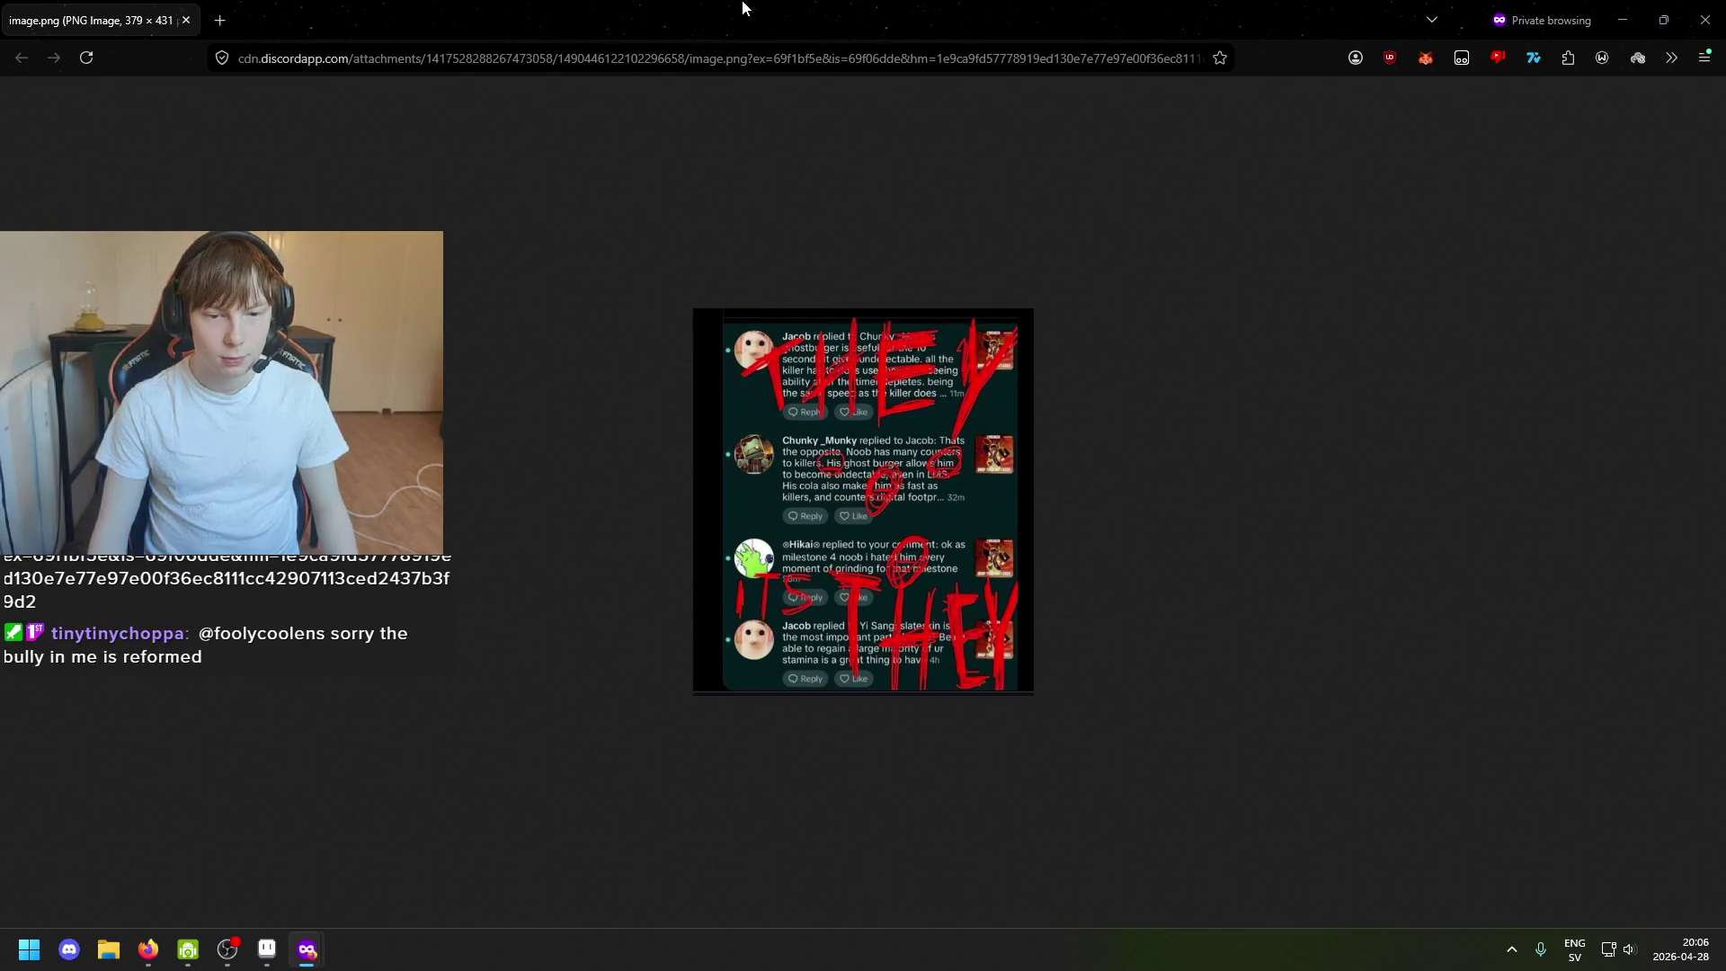
{"action": "key", "text": "alt+Tab"}
{"action": "key", "text": "alt+Tab"}
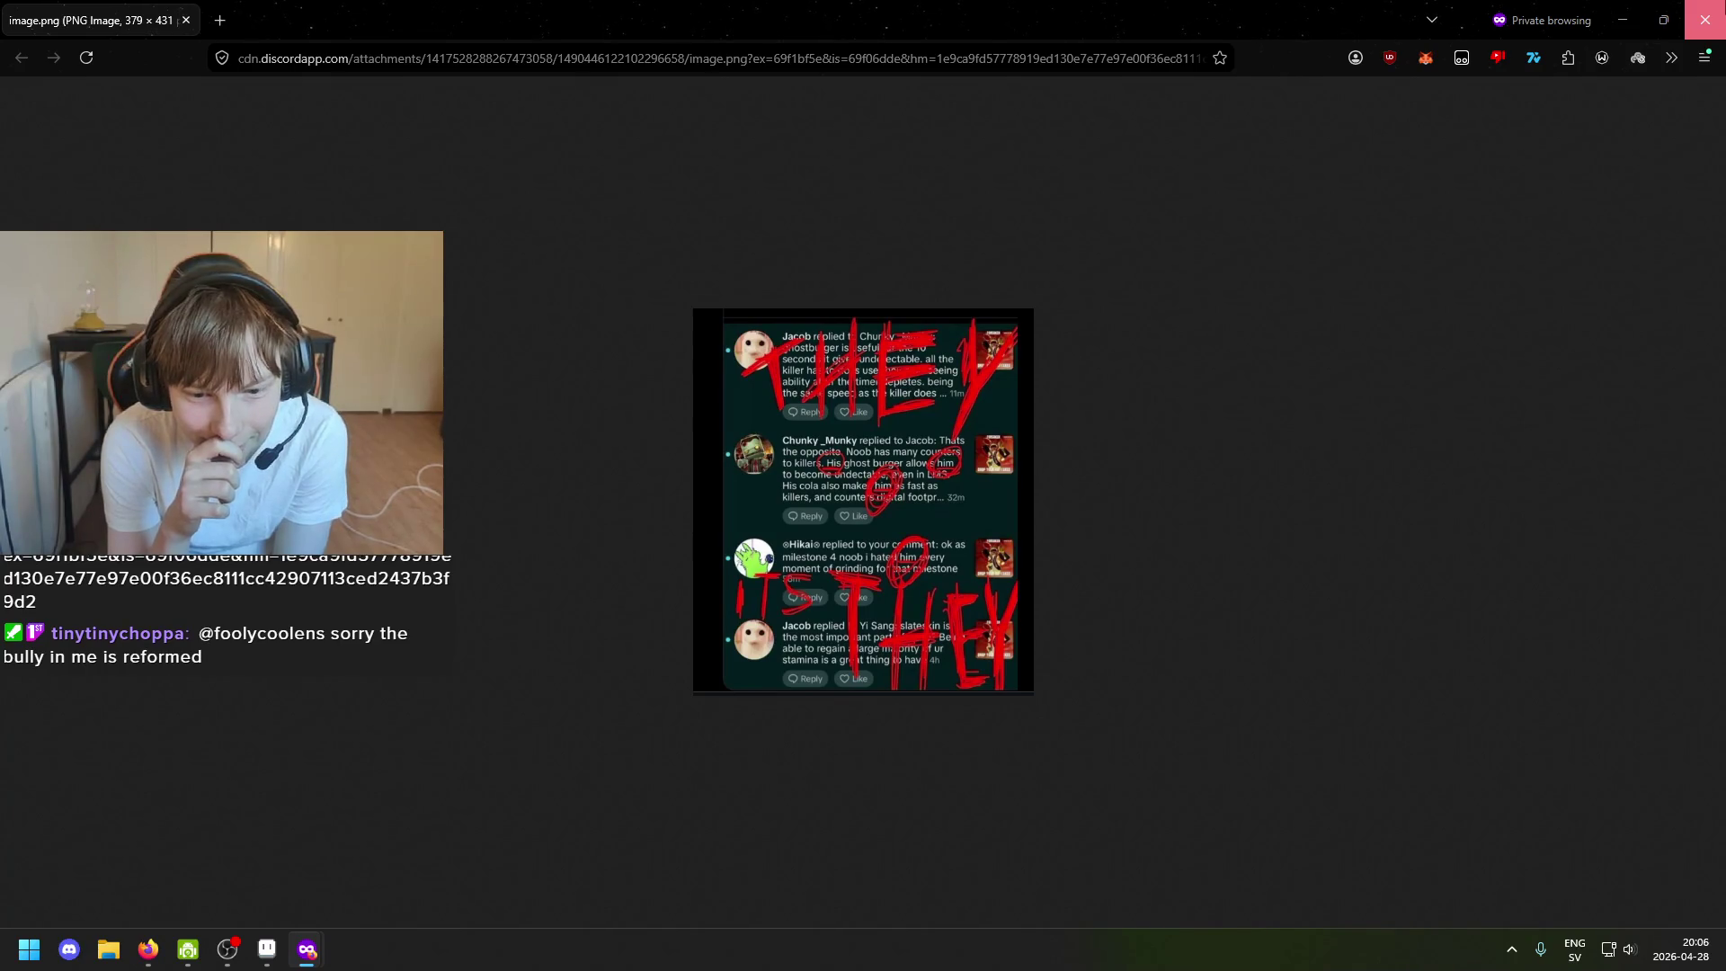
{"action": "left_click", "coordinate": [1705, 19]}
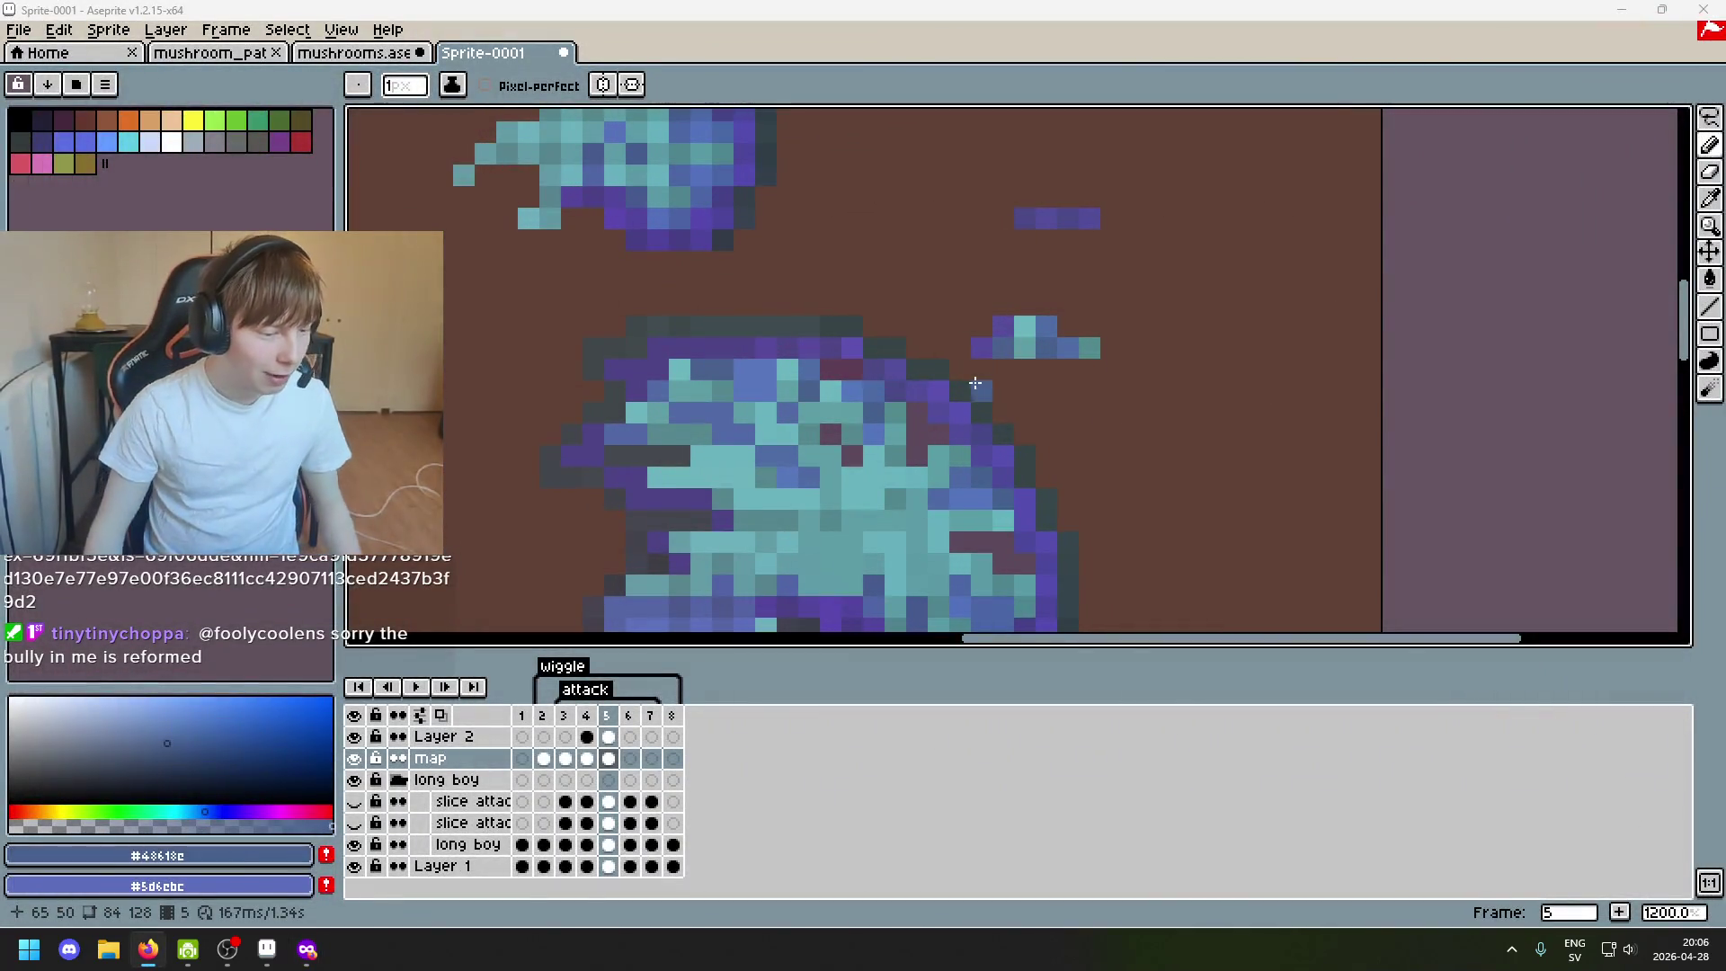
{"action": "scroll", "coordinate": [929, 383], "scroll_direction": "down", "scroll_amount": 1}
{"action": "scroll", "coordinate": [890, 364], "scroll_direction": "up", "scroll_amount": 2}
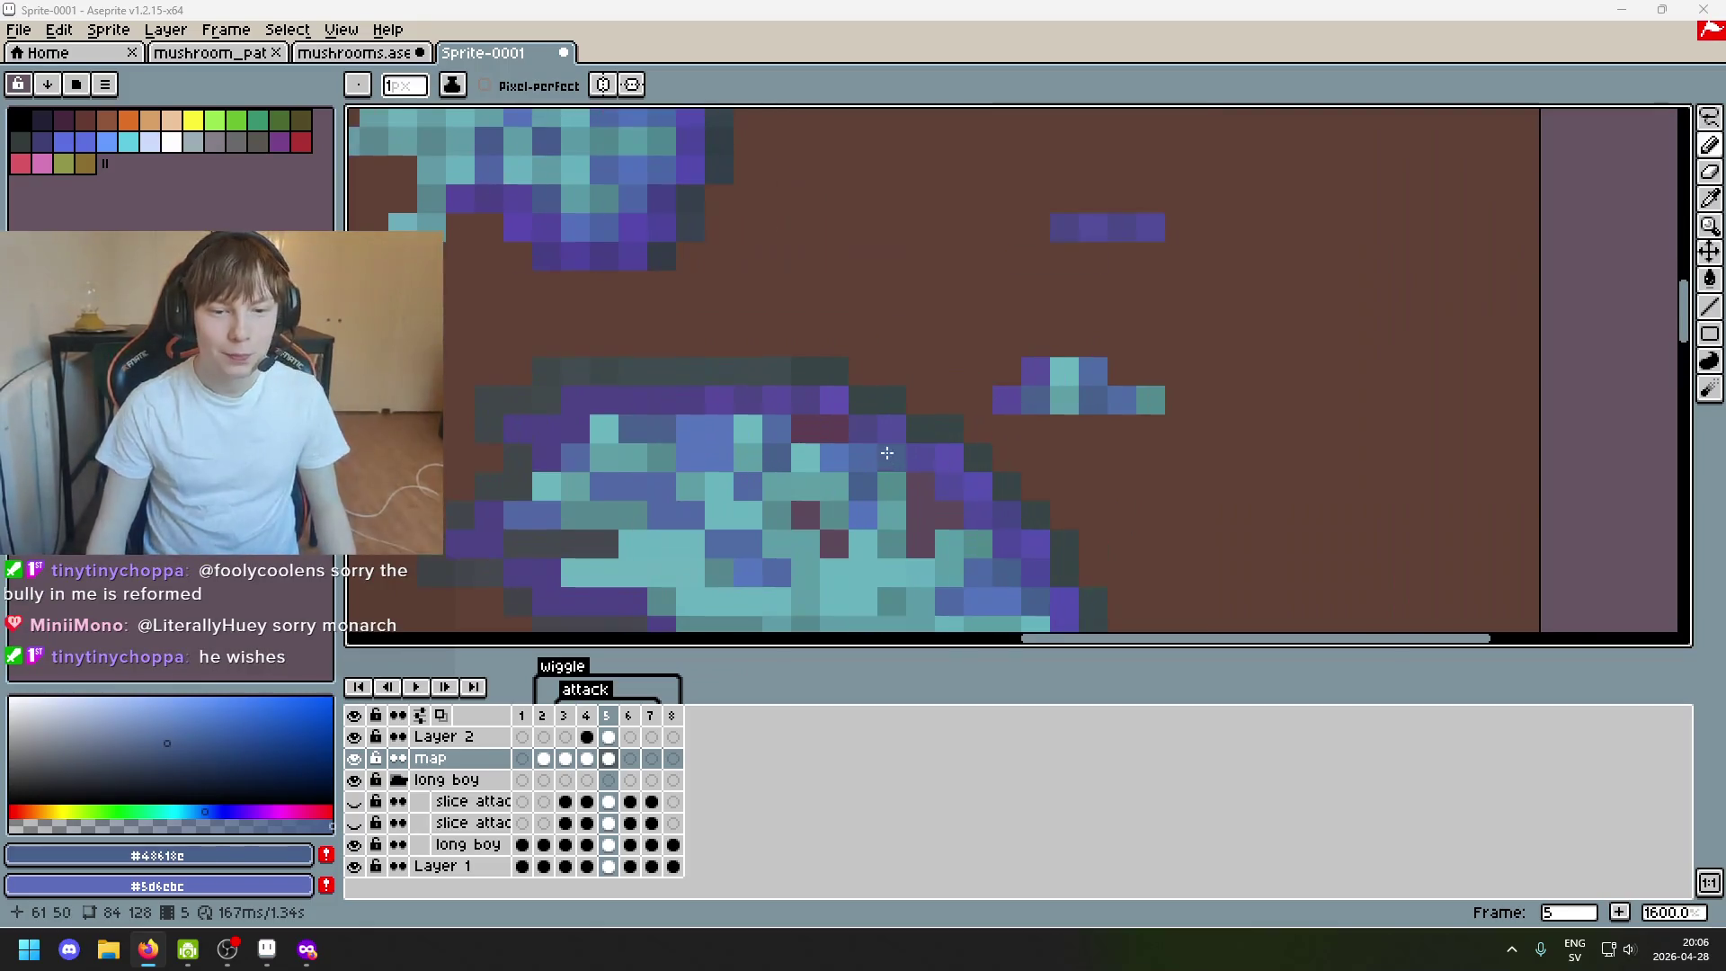
{"action": "scroll", "coordinate": [856, 341], "scroll_direction": "up", "scroll_amount": 2}
Paint the first stray maroon pixels blue, comparing via undo/redo and hiding the map layer.
{"action": "left_click", "coordinate": [697, 327], "text": "alt"}
{"action": "left_click", "coordinate": [782, 321], "text": "alt"}
{"action": "key", "text": "ctrl"}
{"action": "key", "text": "ctrl+z"}
{"action": "key", "text": "ctrl+z"}
{"action": "key", "text": "ctrl+y"}
{"action": "key", "text": "ctrl+z"}
{"action": "key", "text": "ctrl+z"}
{"action": "key", "text": "ctrl+y"}
{"action": "left_click", "coordinate": [364, 758]}
{"action": "left_click", "coordinate": [364, 758]}
{"action": "left_click", "coordinate": [771, 328], "text": "alt"}
{"action": "left_click", "coordinate": [821, 317]}
{"action": "scroll", "coordinate": [837, 351], "scroll_direction": "down", "scroll_amount": 2}
{"action": "scroll", "coordinate": [742, 550], "scroll_direction": "up", "scroll_amount": 2}
{"action": "left_click", "coordinate": [354, 758]}
{"action": "left_click", "coordinate": [353, 759]}
{"action": "left_click", "coordinate": [354, 758]}
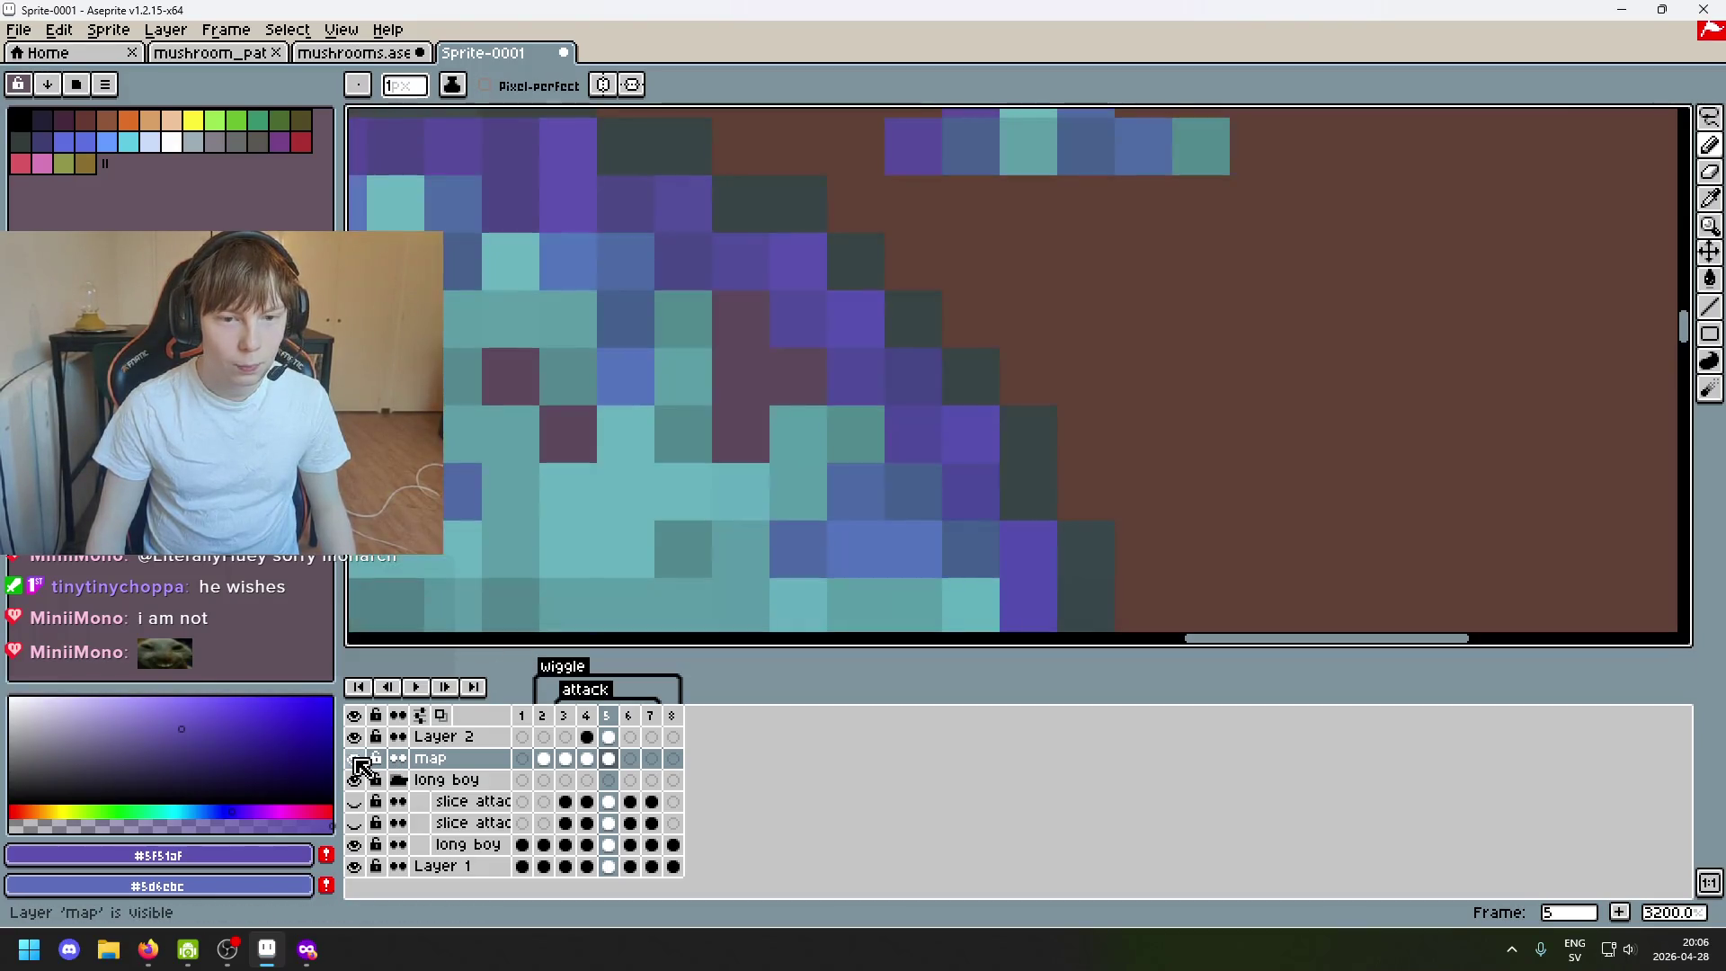
Recolour several maroon pixels inside the cap with sampled blue and blue-grey shades.
{"action": "key", "text": "alt"}
{"action": "left_click", "coordinate": [642, 386], "text": "alt"}
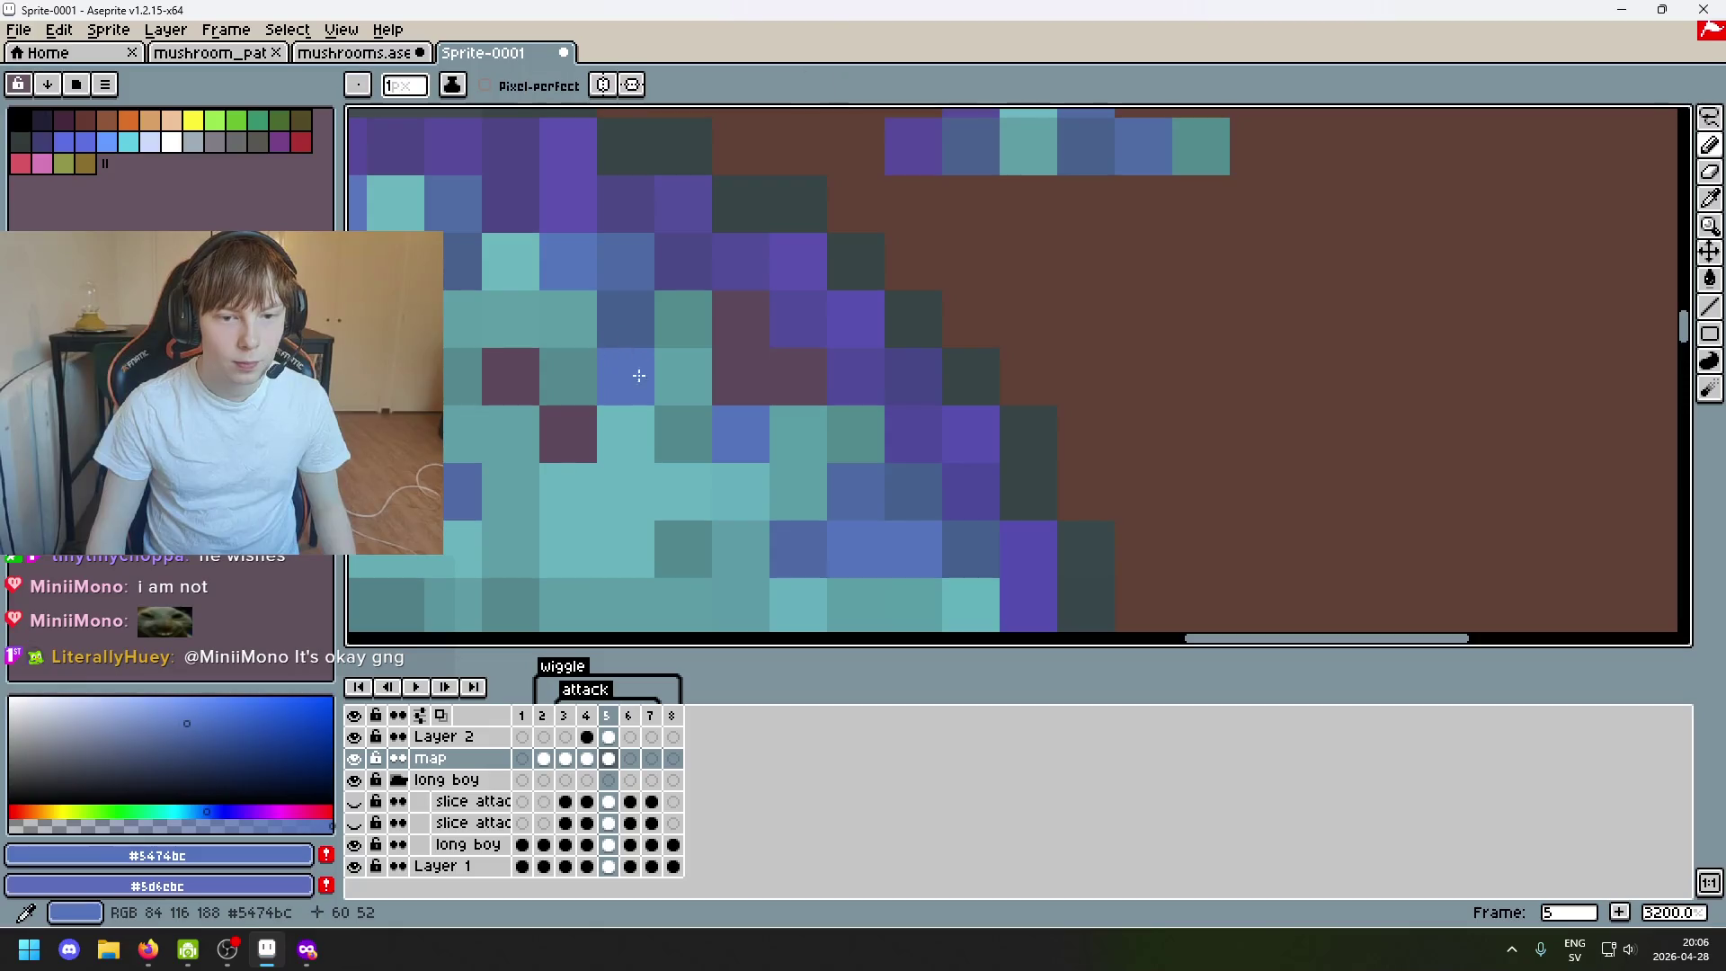
{"action": "left_click", "coordinate": [735, 366]}
{"action": "left_click", "coordinate": [623, 318], "text": "alt"}
{"action": "left_click", "coordinate": [714, 322]}
{"action": "left_click", "coordinate": [879, 489], "text": "alt"}
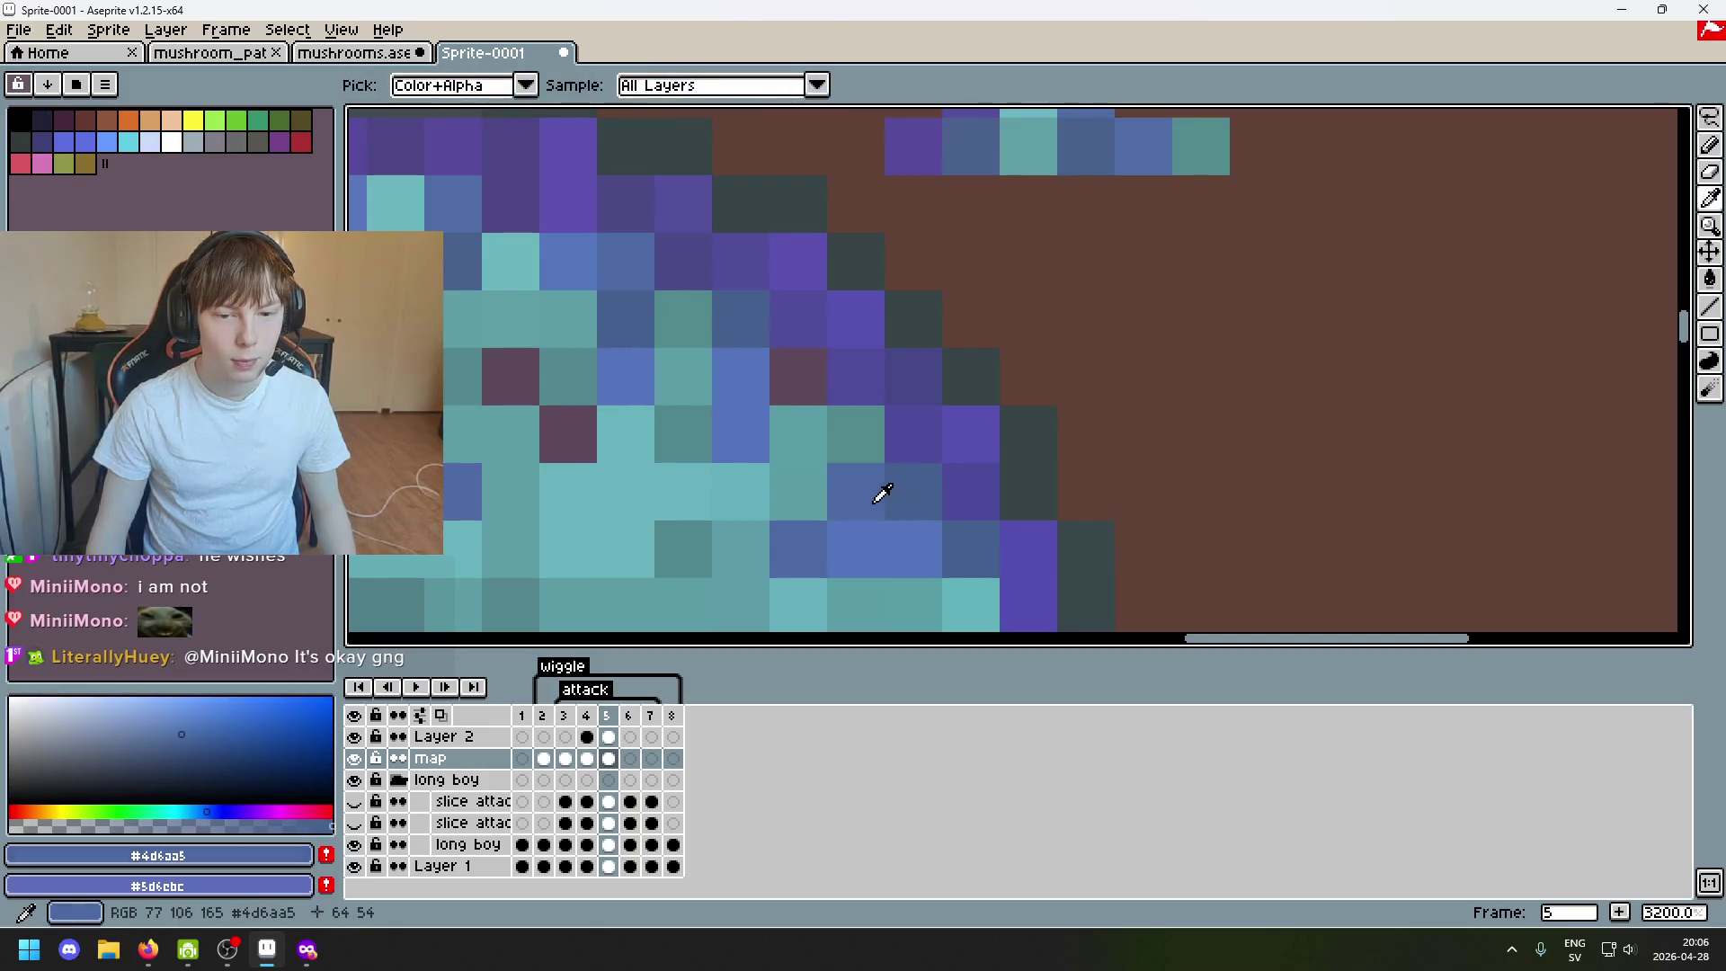
{"action": "left_click", "coordinate": [805, 384]}
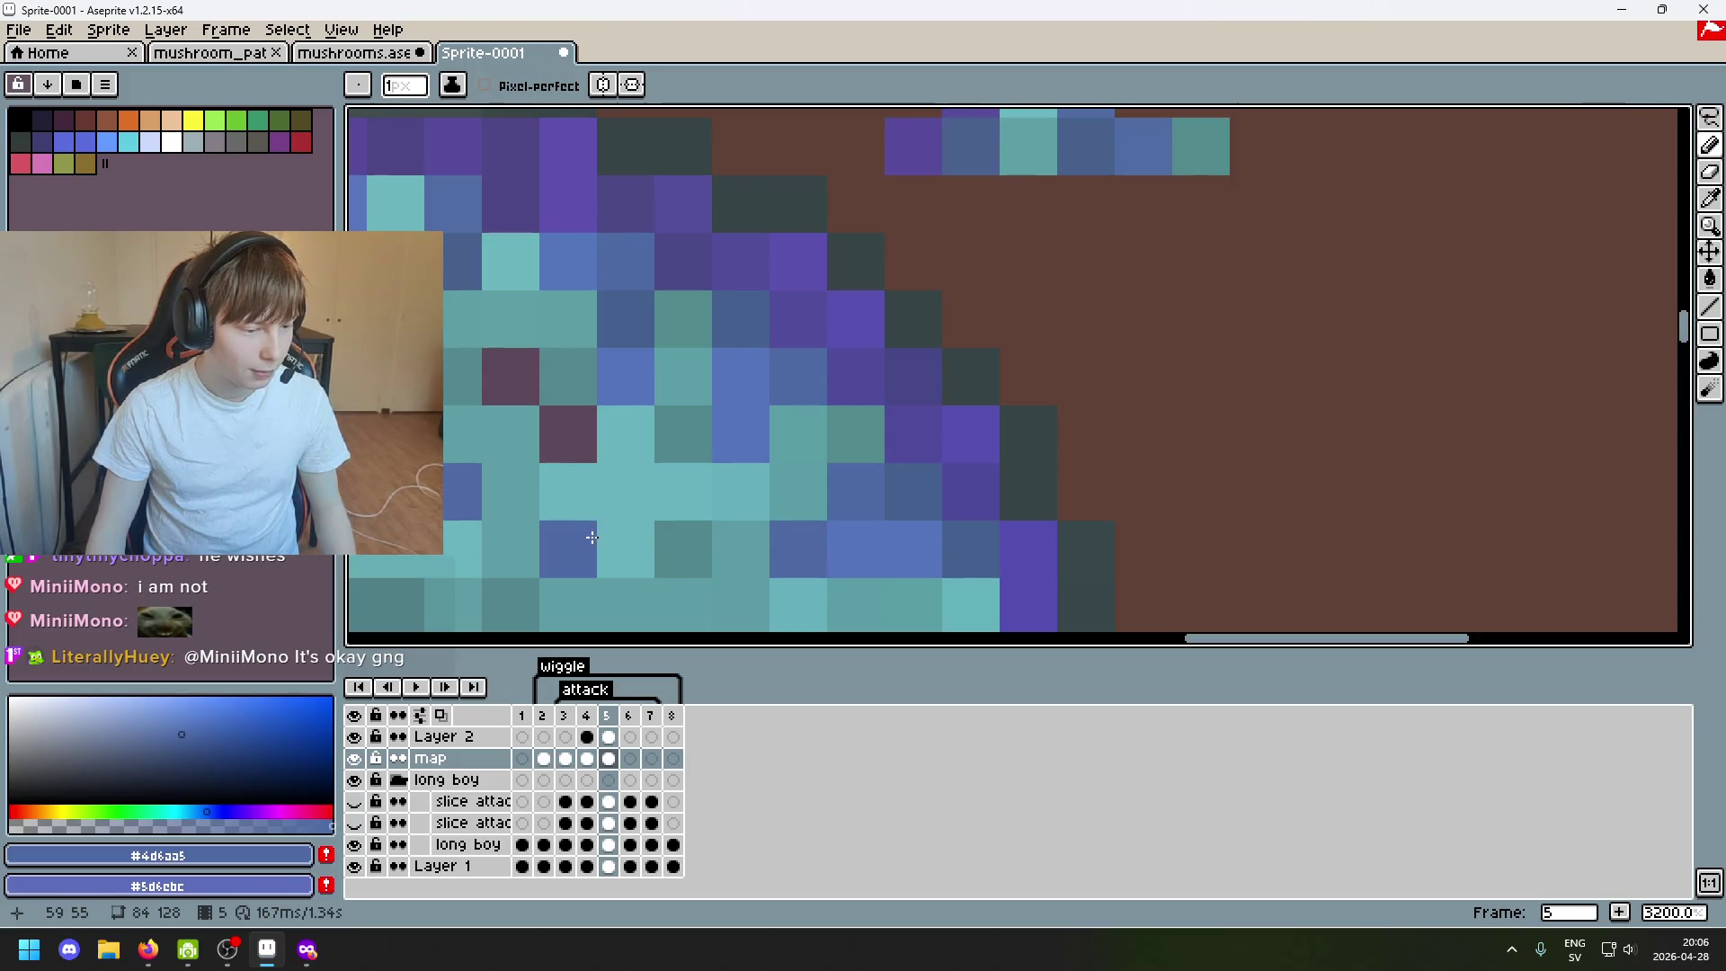
{"action": "scroll", "coordinate": [590, 540], "scroll_direction": "down", "scroll_amount": 1}
{"action": "scroll", "coordinate": [787, 418], "scroll_direction": "up", "scroll_amount": 1}
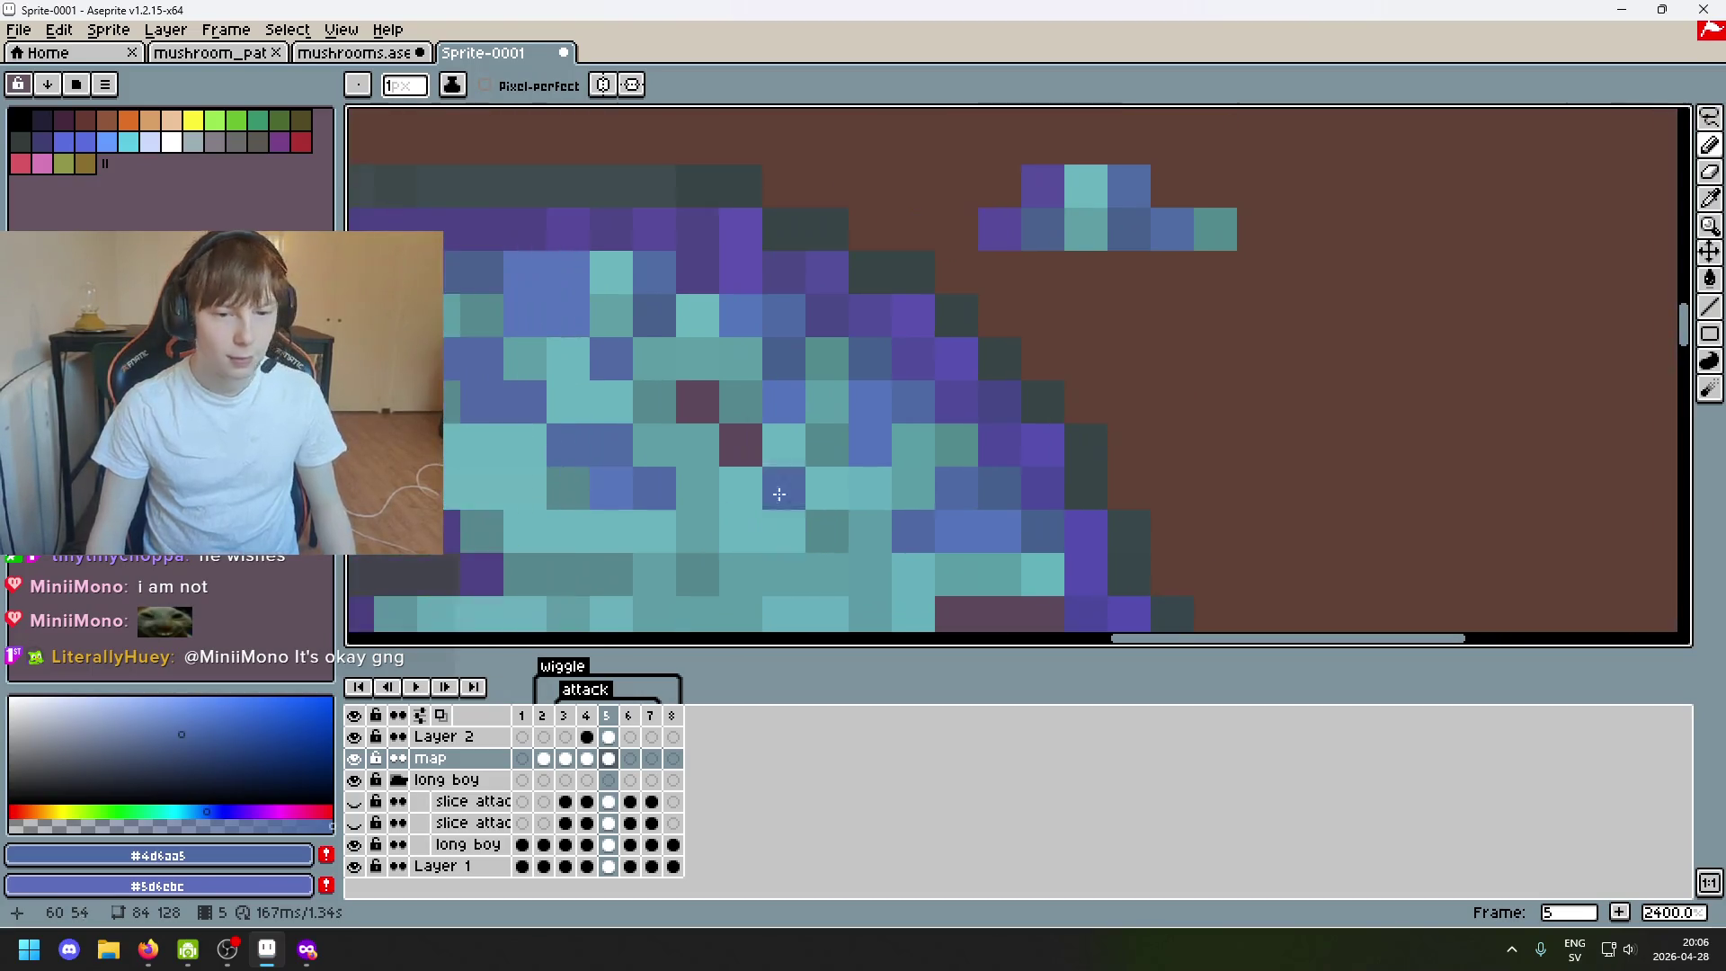
{"action": "scroll", "coordinate": [786, 419], "scroll_direction": "up", "scroll_amount": 2}
{"action": "left_click", "coordinate": [702, 471]}
{"action": "left_click", "coordinate": [510, 537], "text": "alt"}
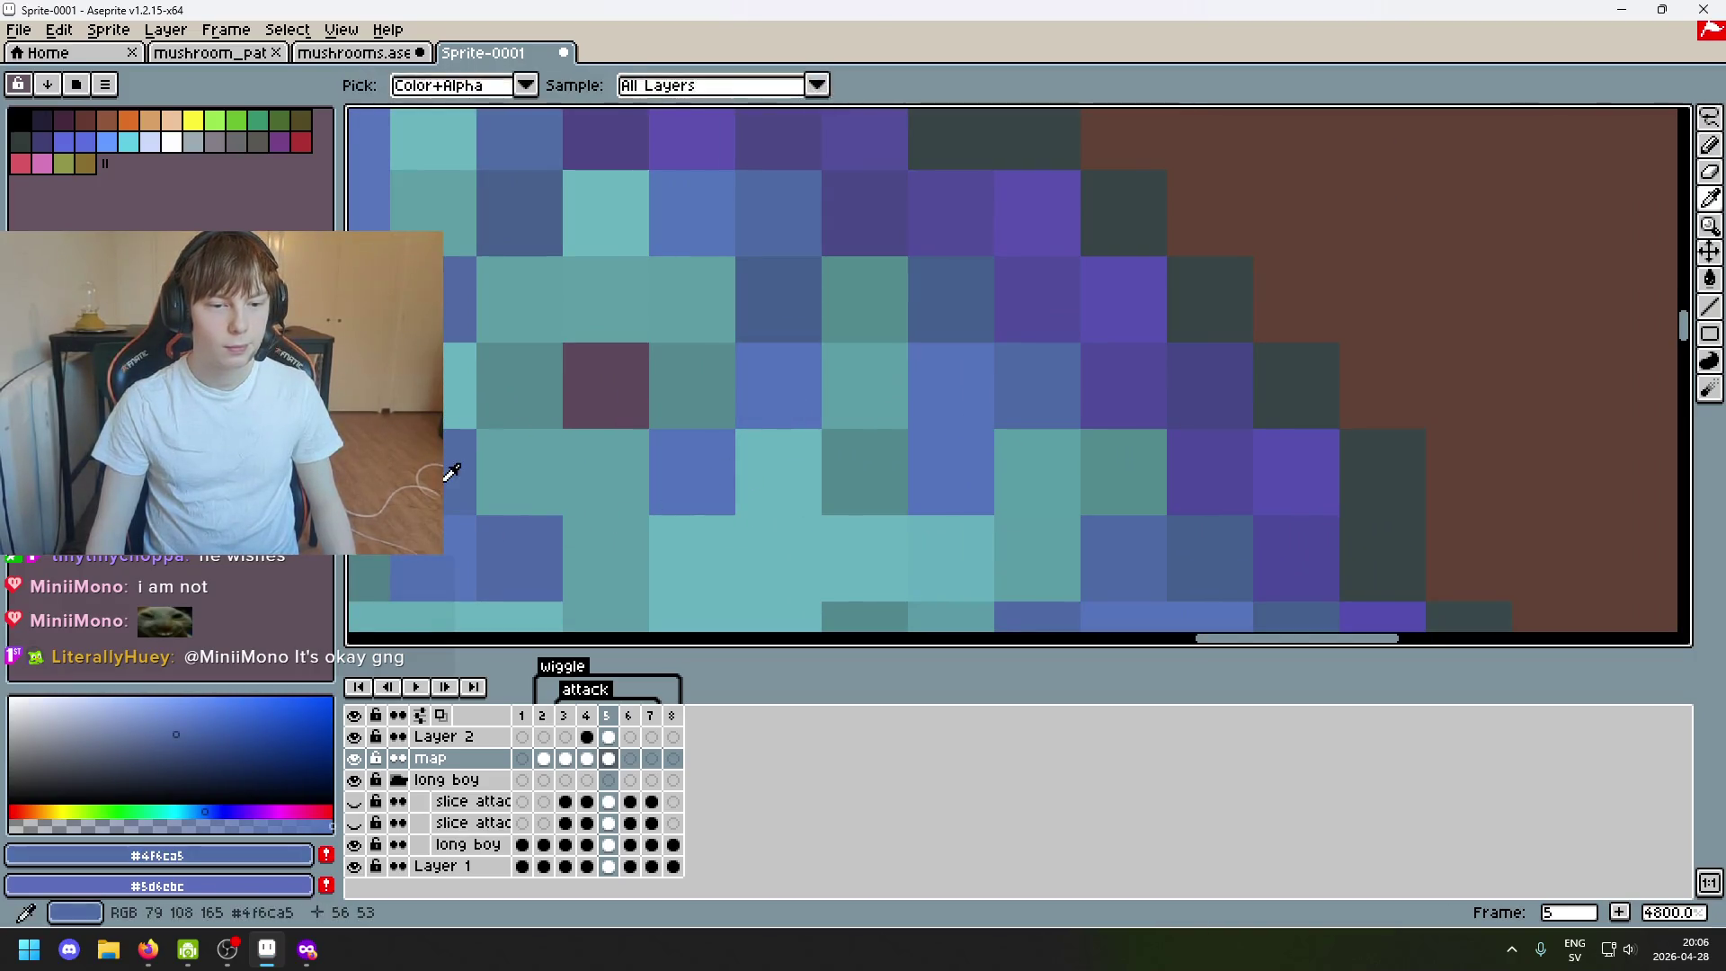
{"action": "left_click", "coordinate": [582, 398]}
{"action": "scroll", "coordinate": [675, 440], "scroll_direction": "down", "scroll_amount": 4}
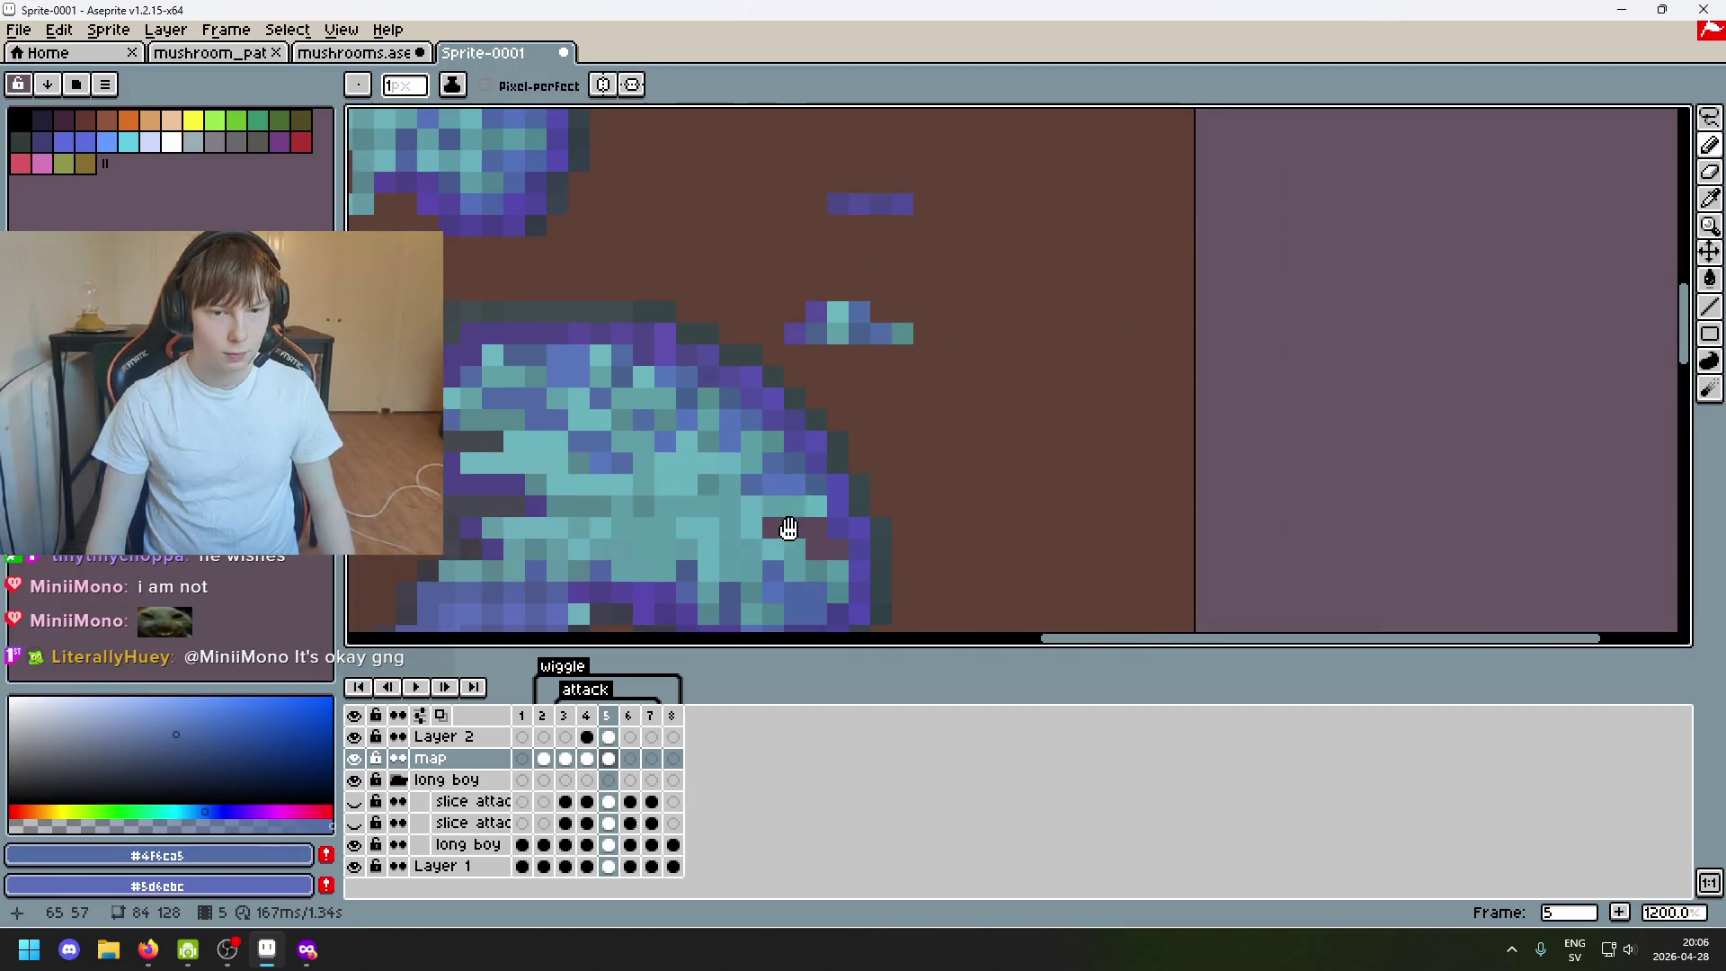
Recolour dark-red pixels along the cap's right edge with blues sampled nearby.
{"action": "left_click_drag", "start_coordinate": [788, 526], "coordinate": [743, 358]}
{"action": "scroll", "coordinate": [744, 371], "scroll_direction": "up", "scroll_amount": 3}
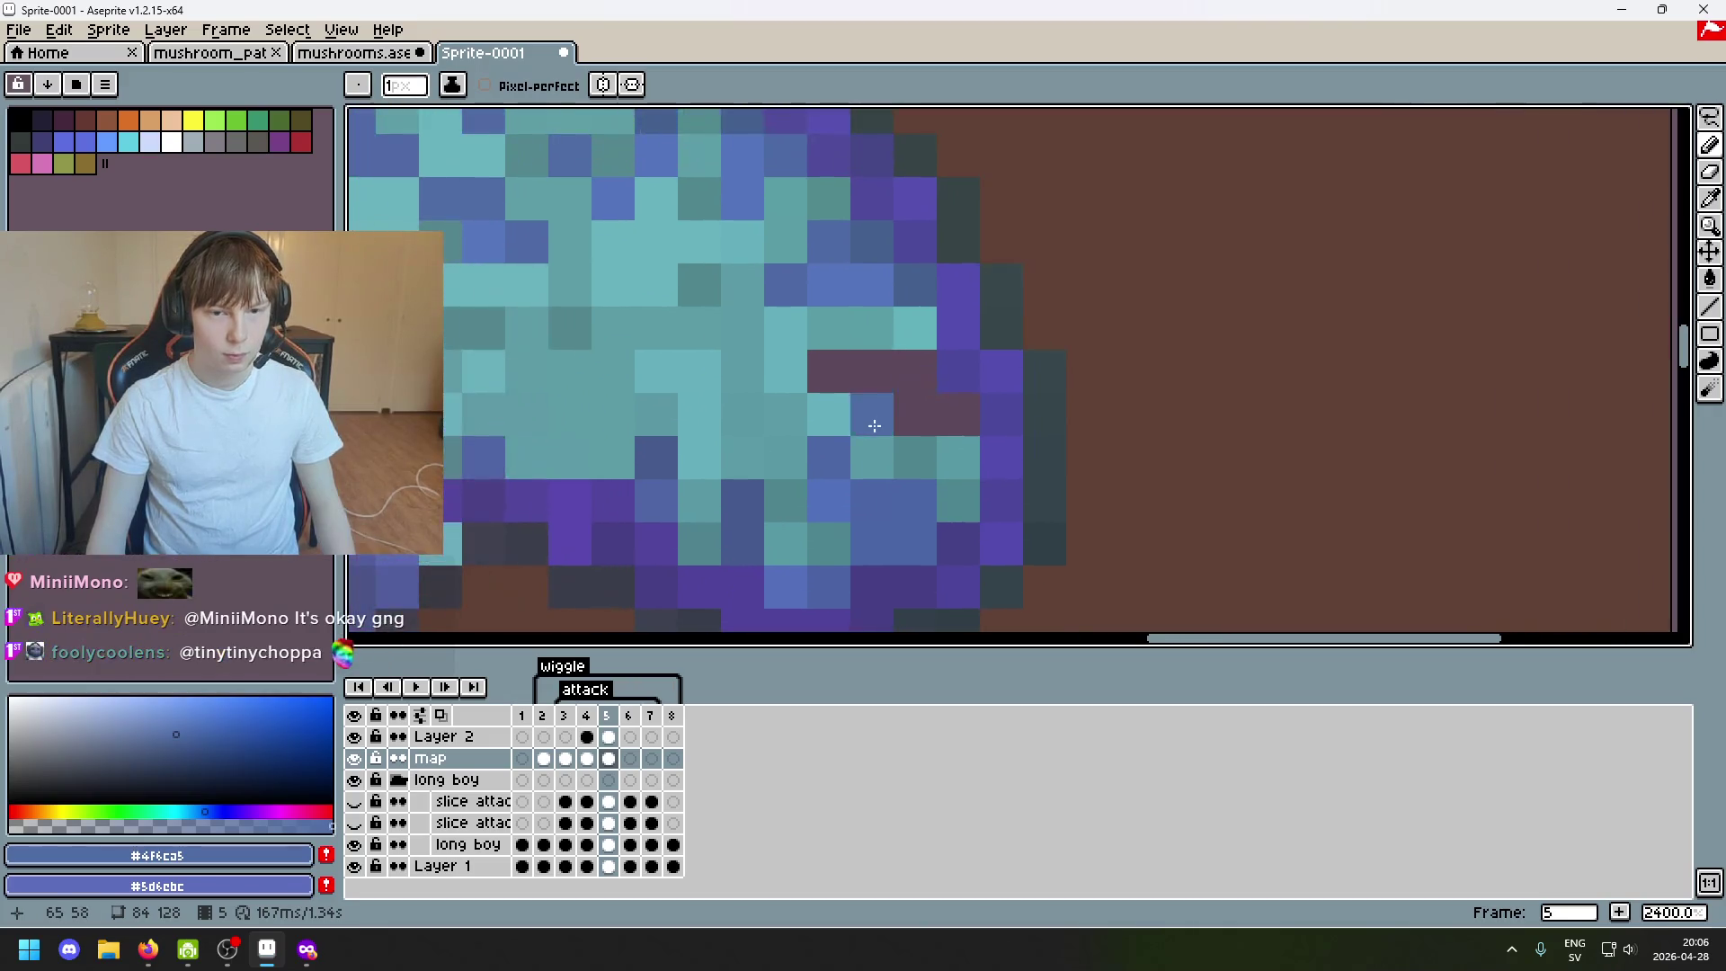
{"action": "left_click", "coordinate": [799, 277], "text": "alt"}
{"action": "left_click", "coordinate": [832, 370]}
{"action": "left_click", "coordinate": [844, 271], "text": "alt"}
{"action": "left_click", "coordinate": [871, 369]}
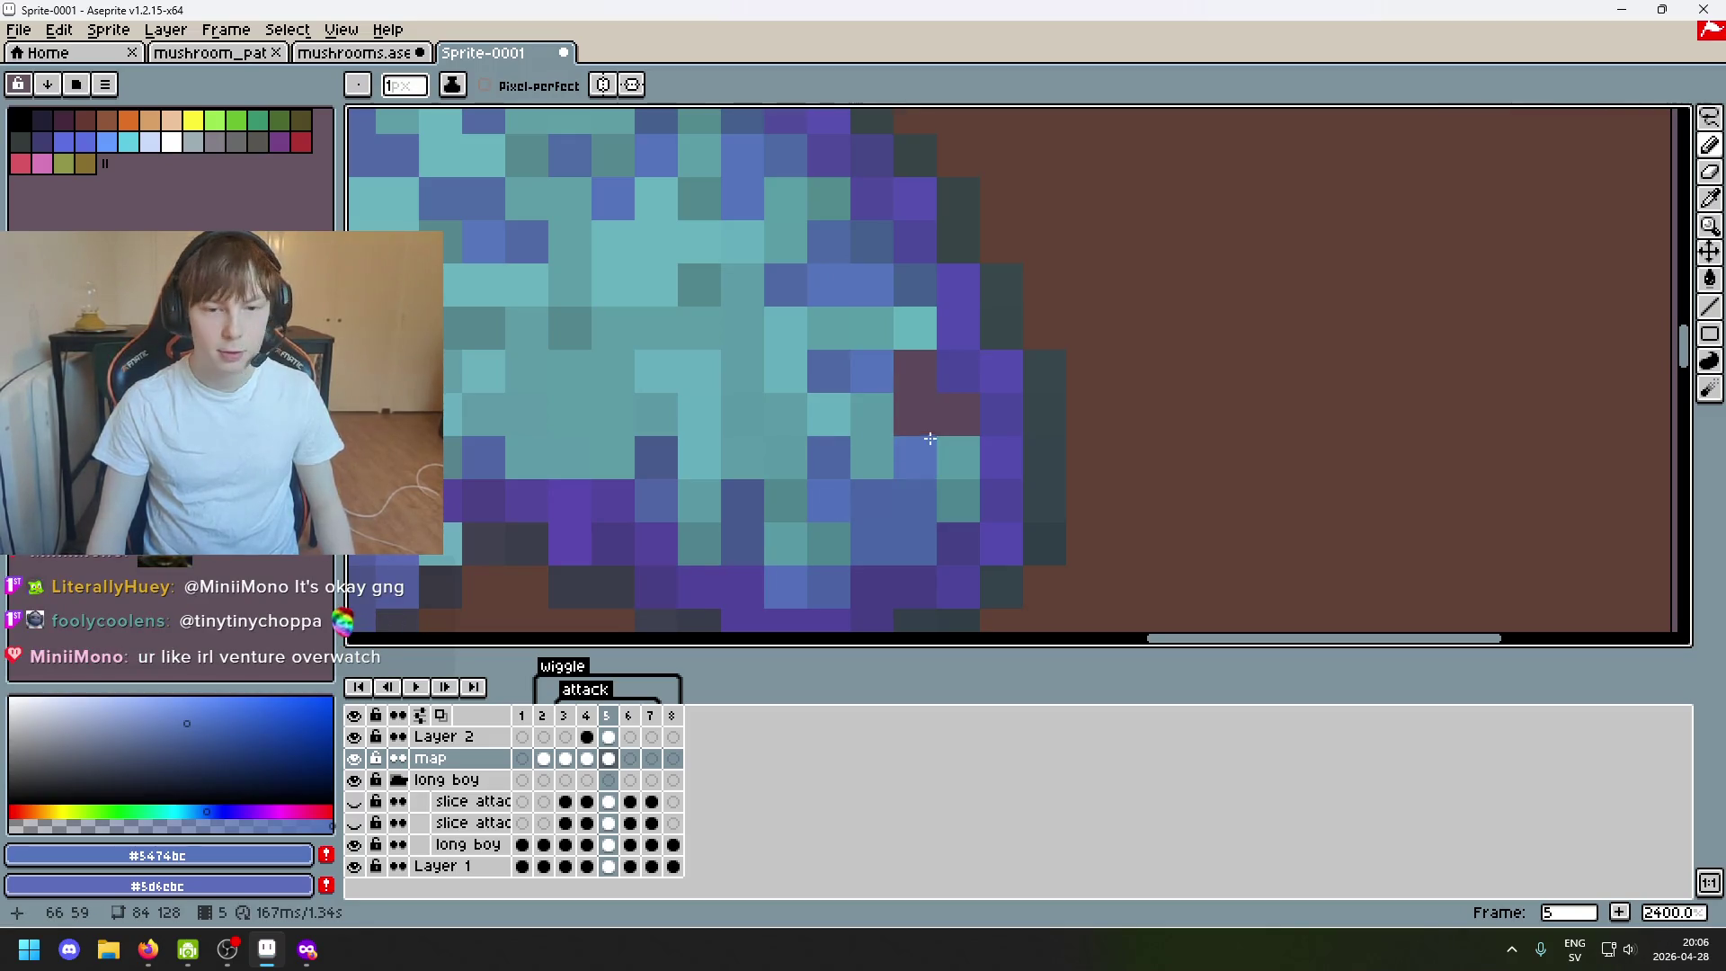
{"action": "left_click_drag", "start_coordinate": [914, 370], "coordinate": [846, 443]}
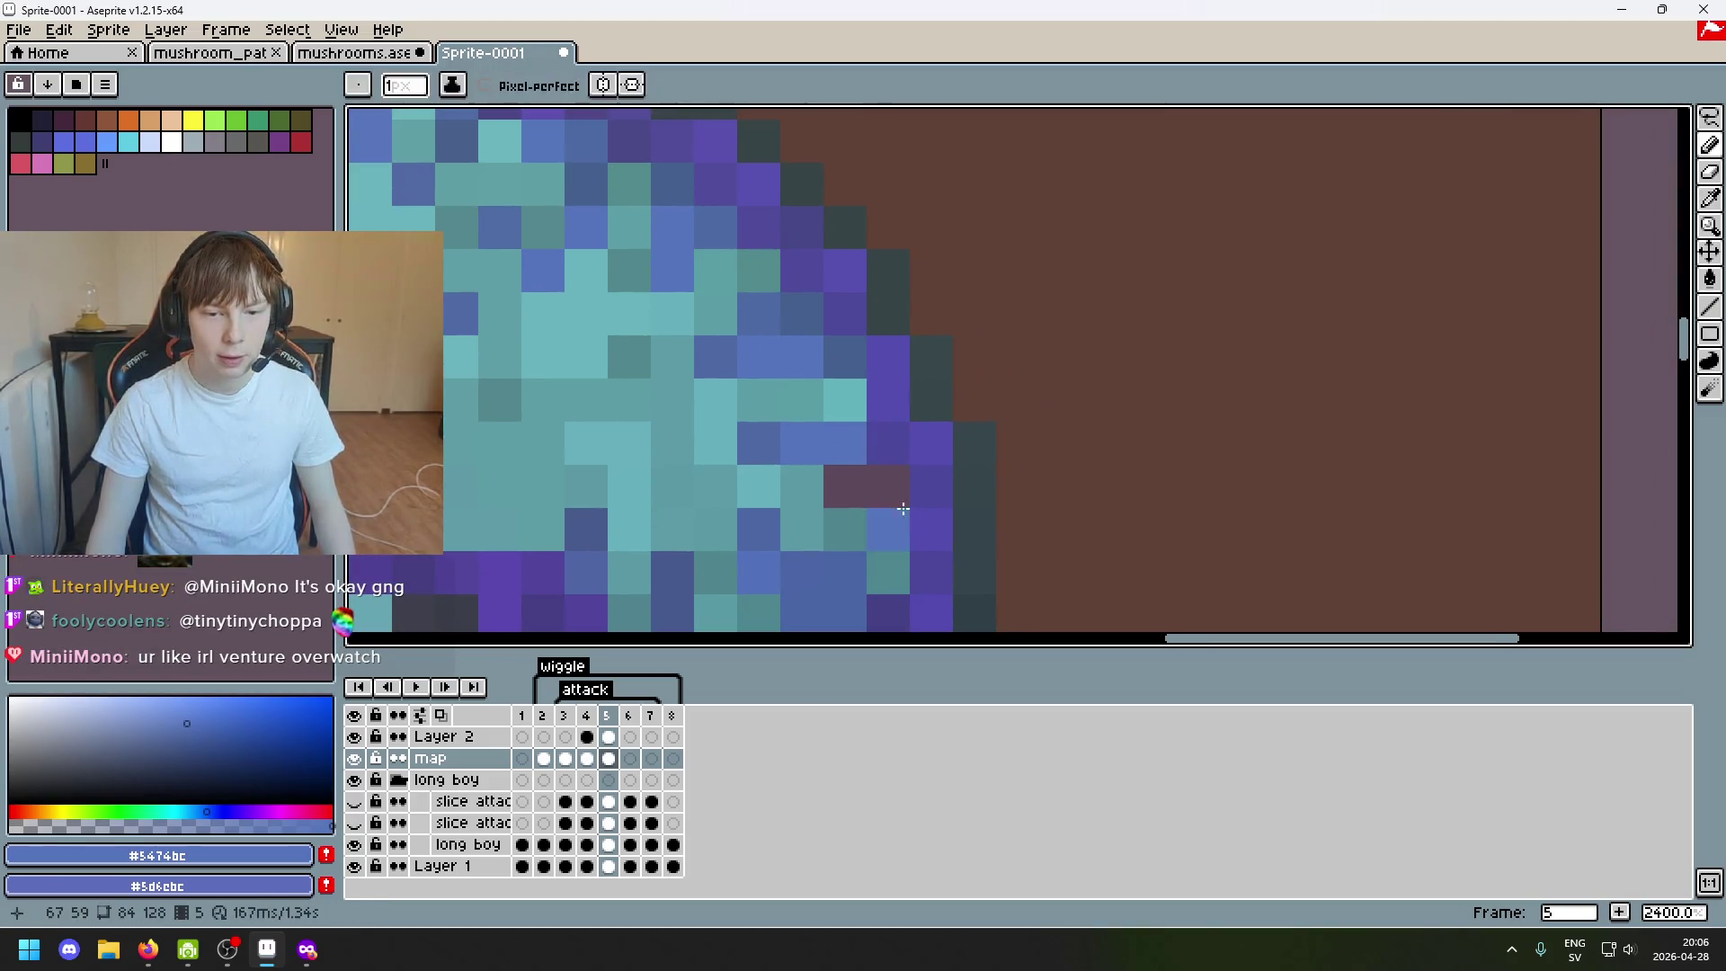
Check the recolour against the hidden map layer, then paint the last dark-red pixels #5474bc.
{"action": "key", "text": "ctrl+z"}
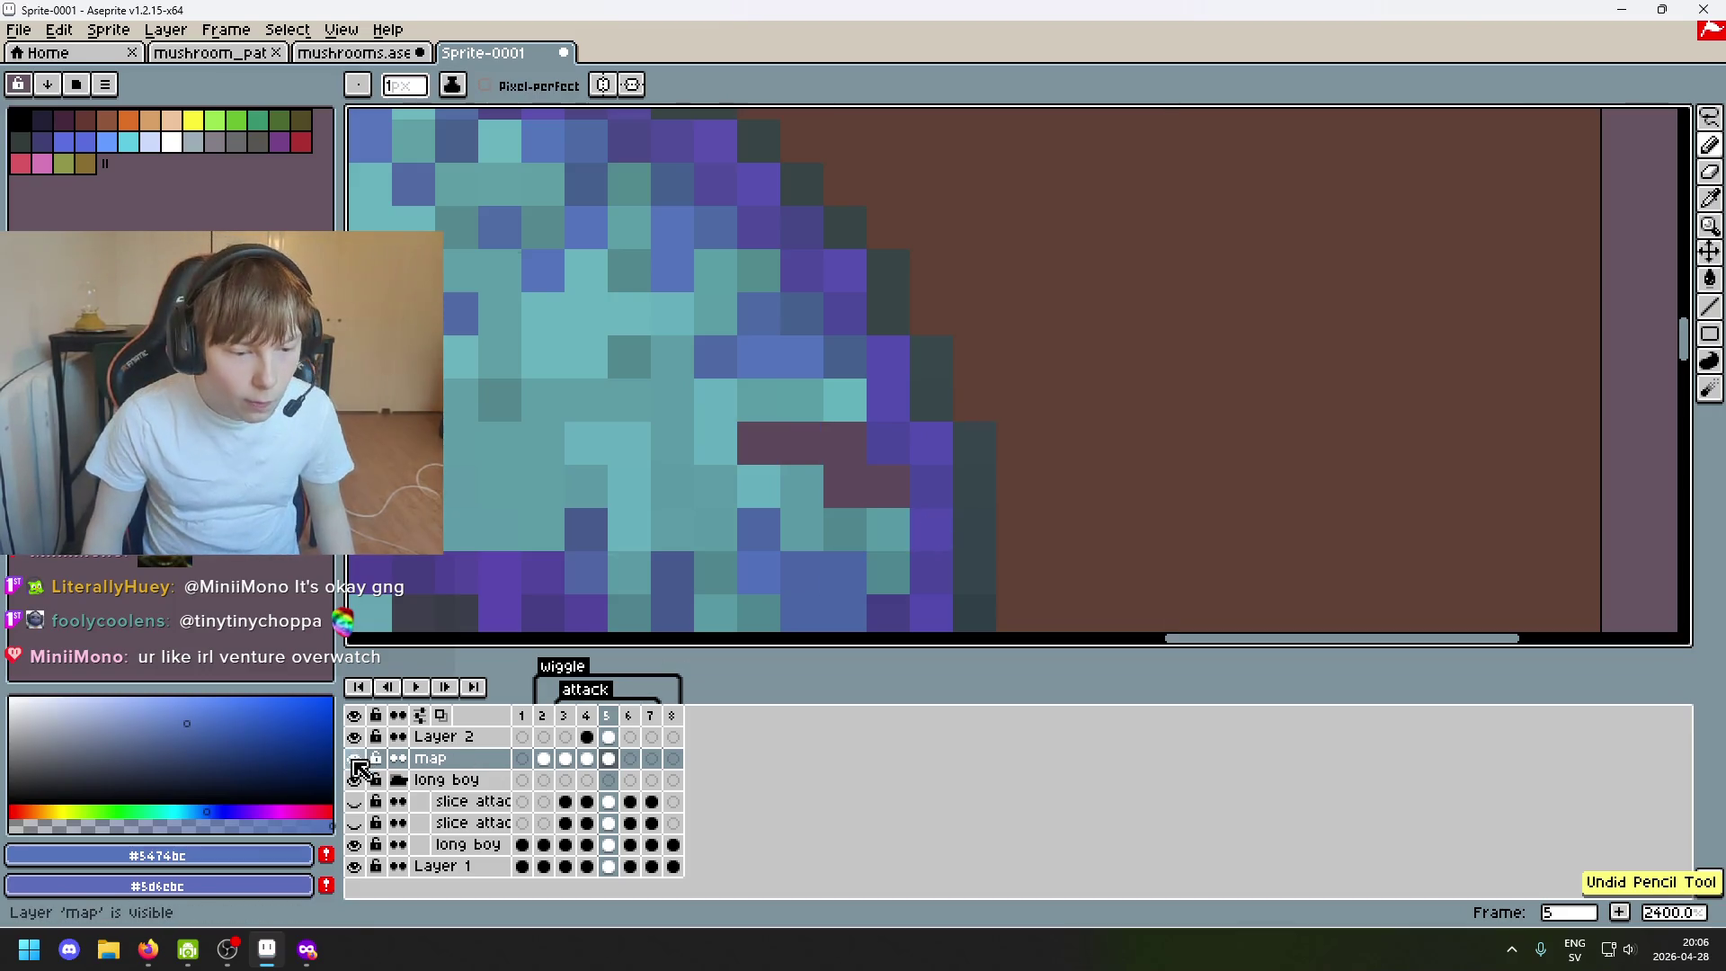
{"action": "left_click", "coordinate": [355, 763]}
{"action": "left_click", "coordinate": [823, 495]}
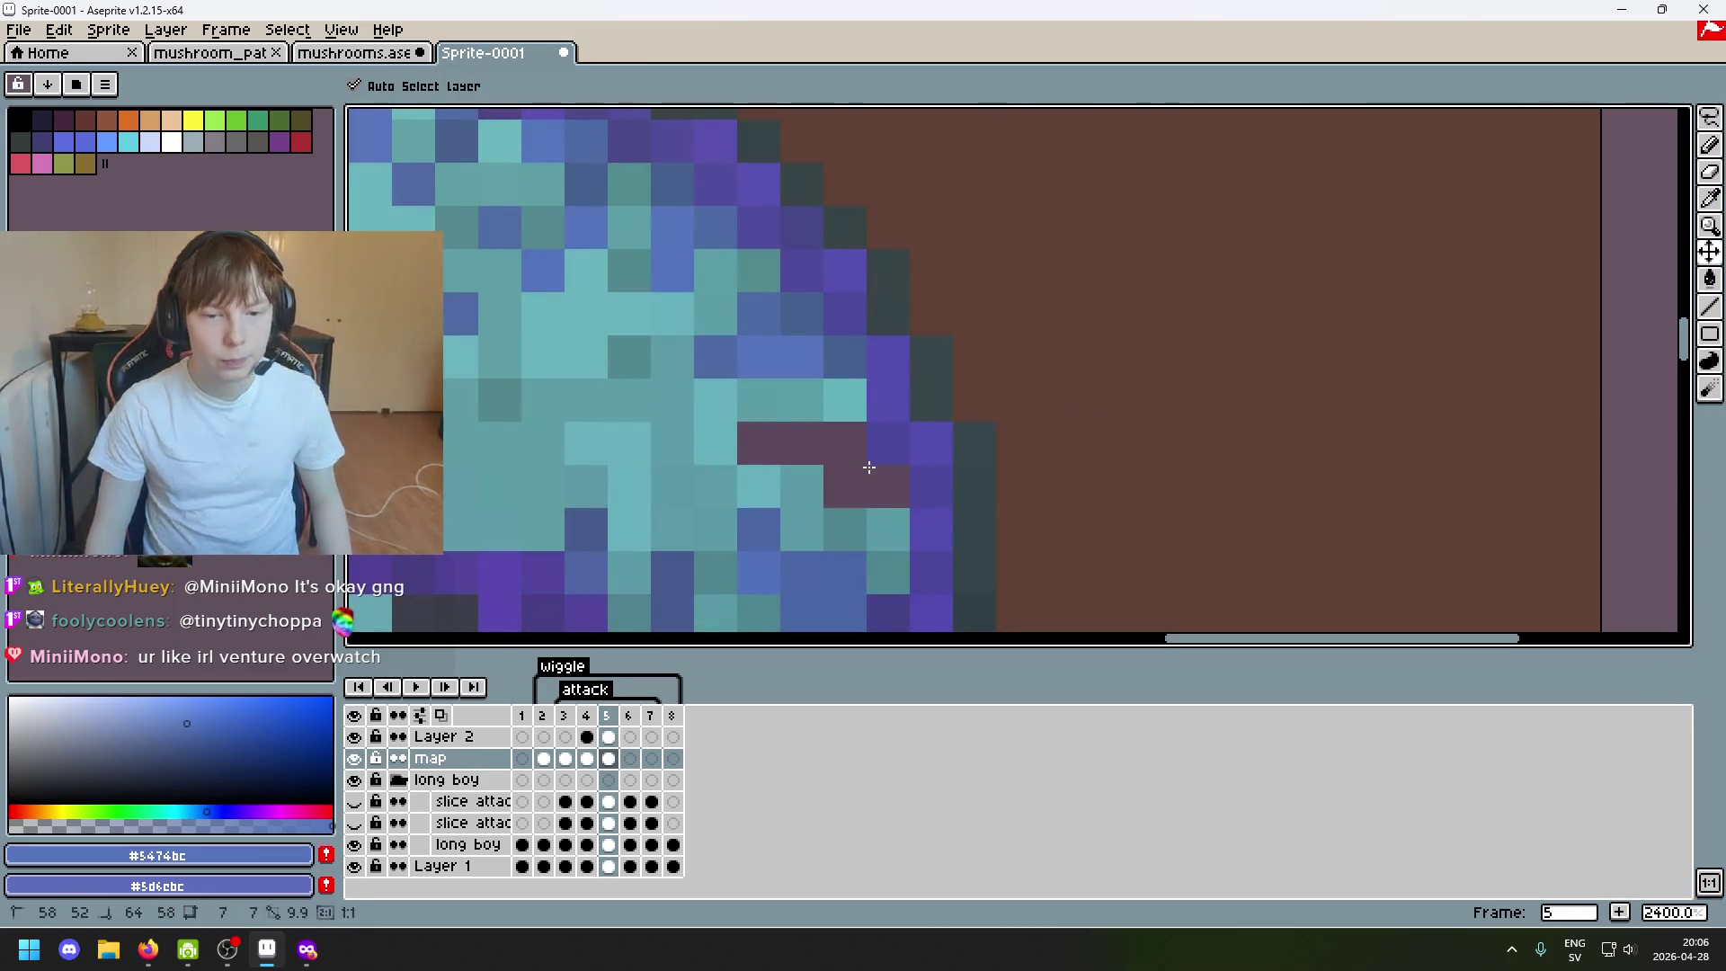
{"action": "key", "text": "ctrl+y"}
{"action": "scroll", "coordinate": [826, 448], "scroll_direction": "up", "scroll_amount": 1}
{"action": "key", "text": "alt"}
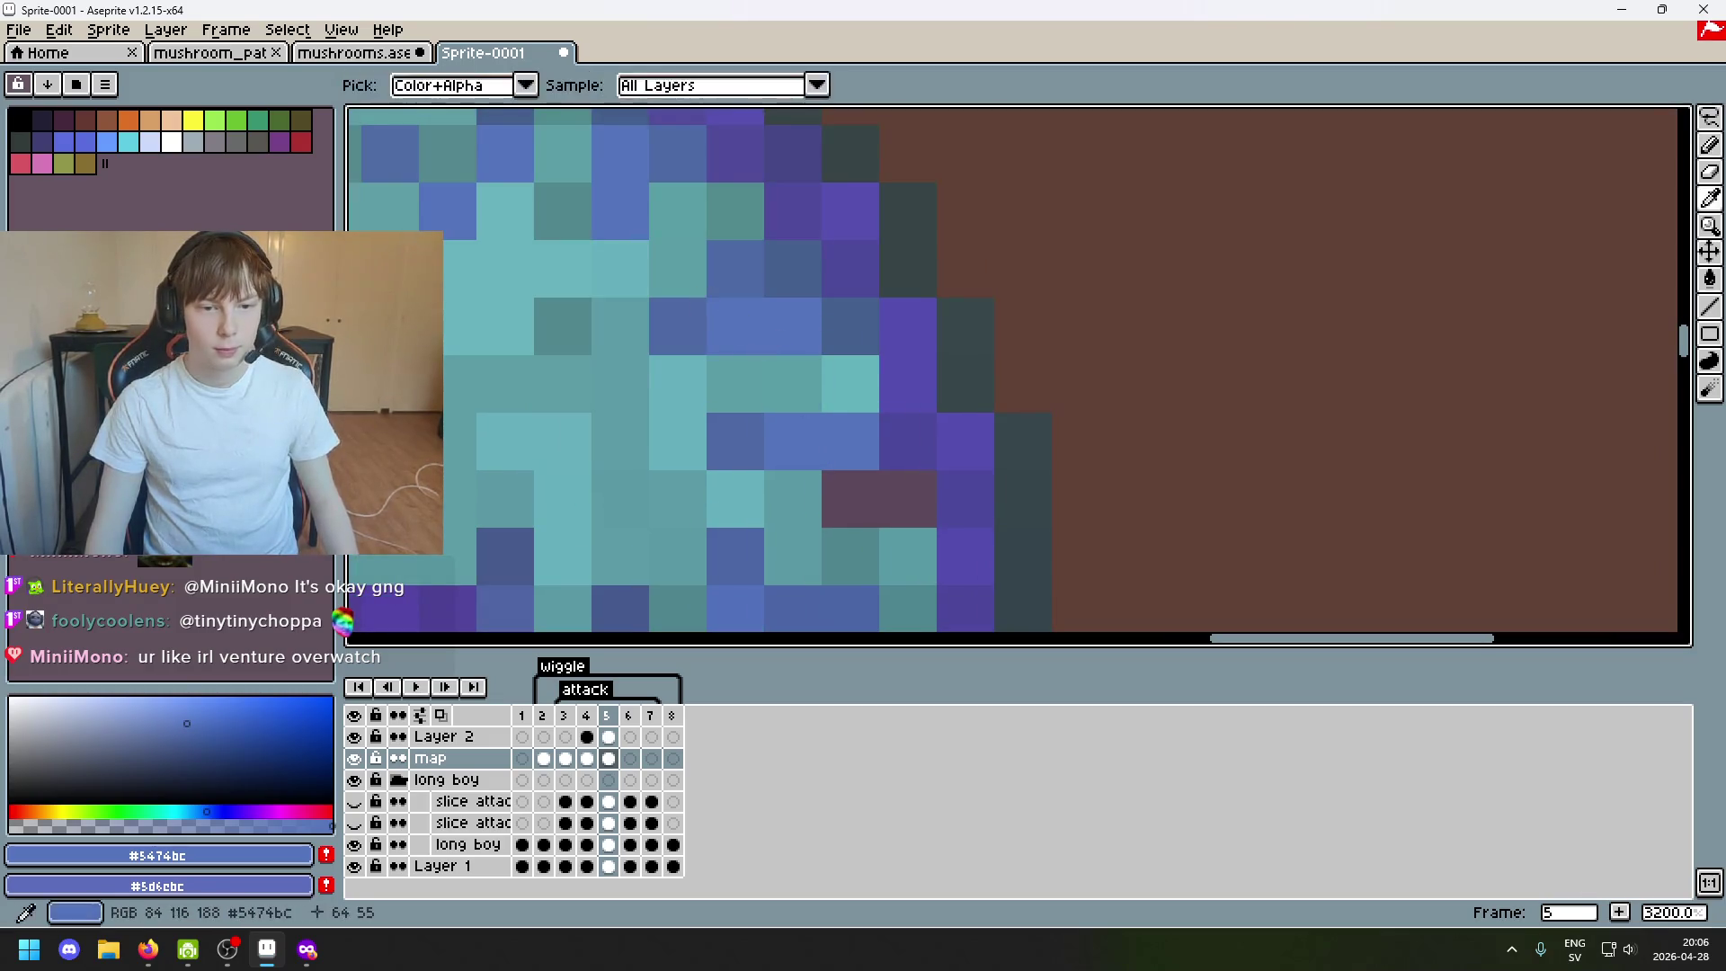
{"action": "left_click", "coordinate": [897, 508]}
{"action": "key", "text": "alt"}
{"action": "left_click", "coordinate": [828, 501]}
{"action": "scroll", "coordinate": [926, 449], "scroll_direction": "down", "scroll_amount": 4}
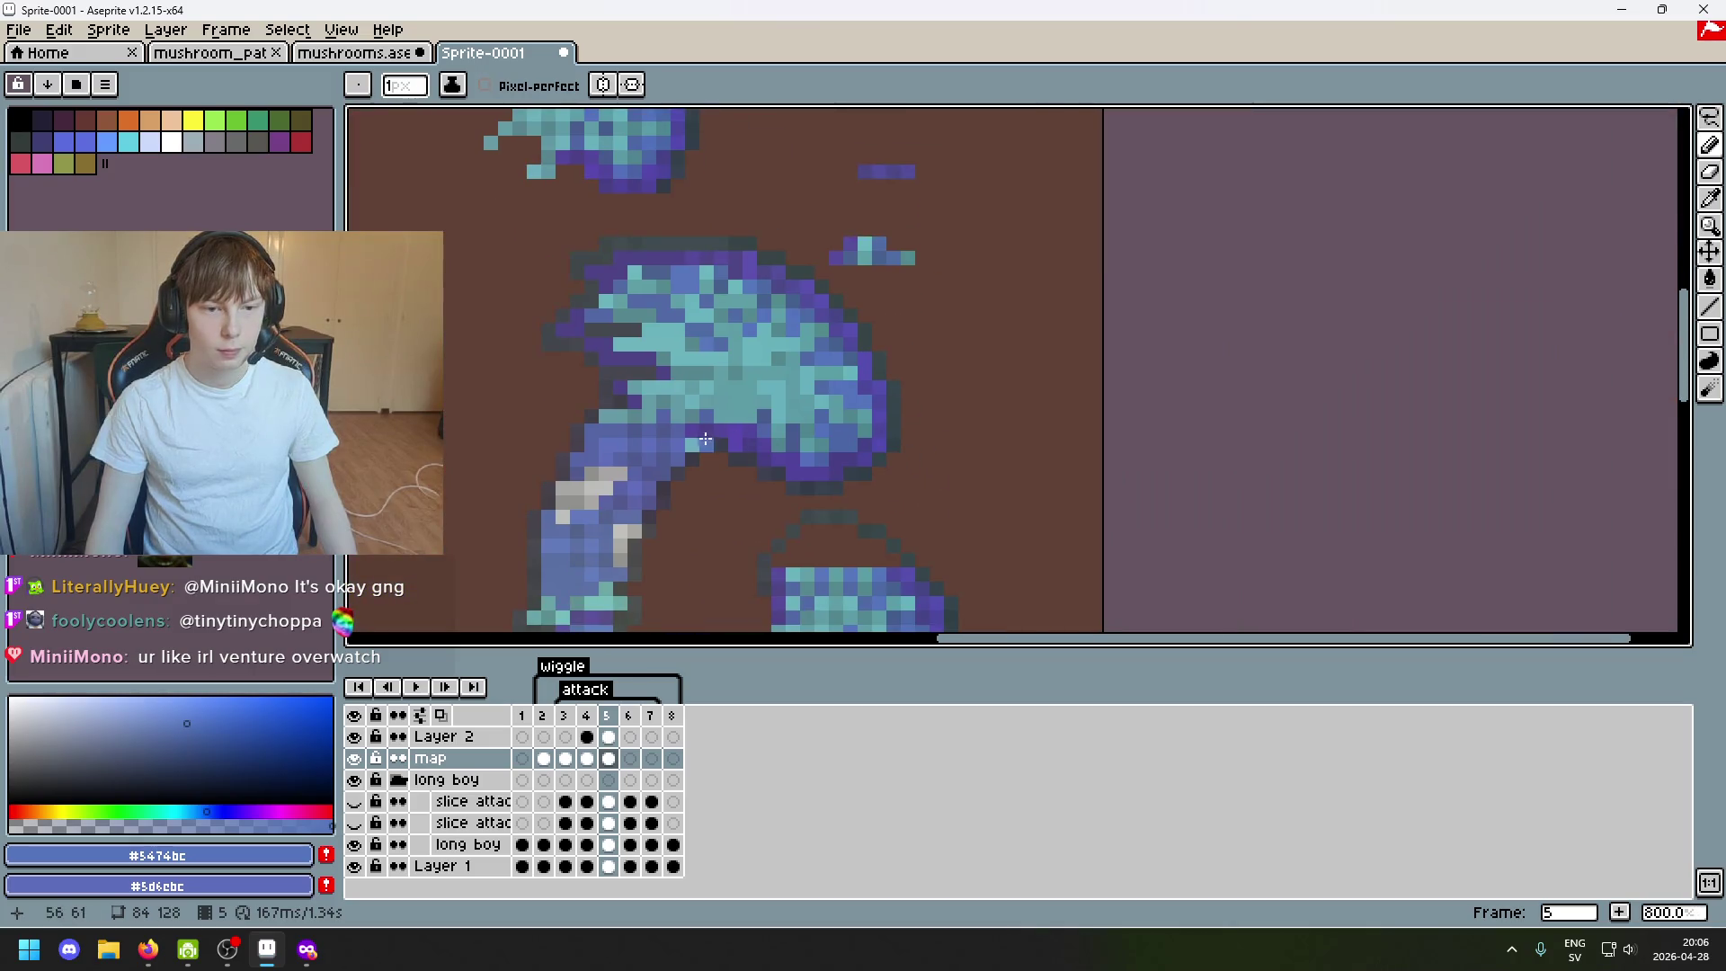
{"action": "left_click_drag", "start_coordinate": [706, 589], "coordinate": [872, 399]}
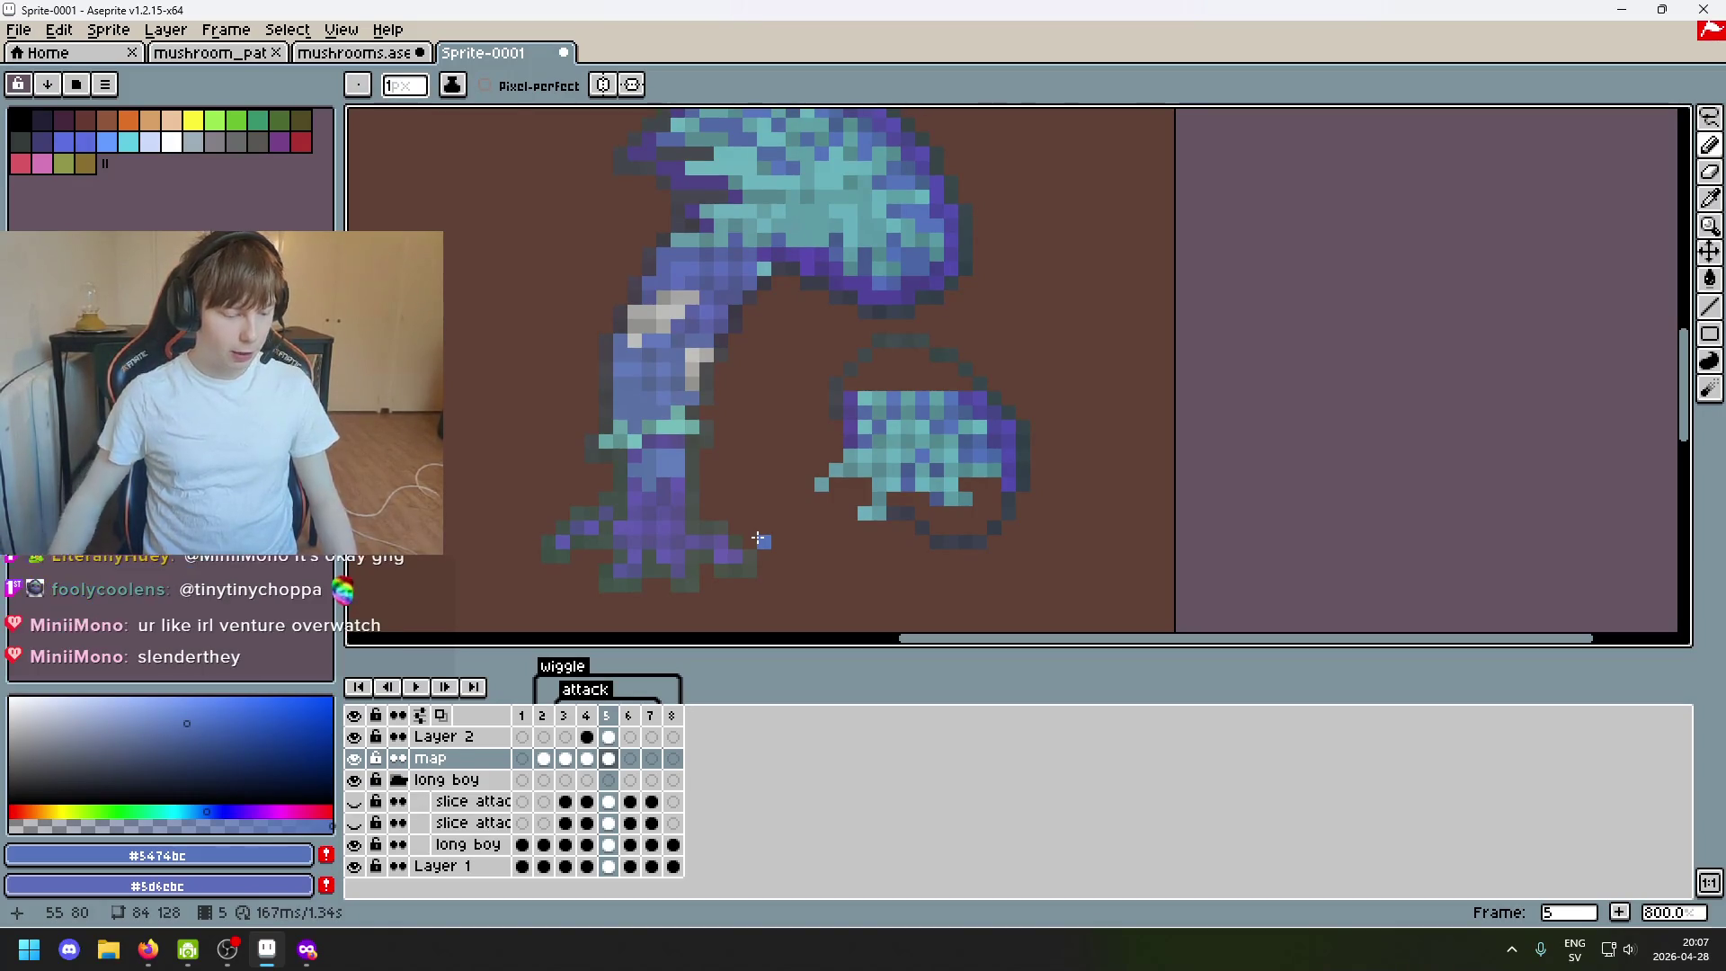
{"action": "scroll", "coordinate": [721, 490], "scroll_direction": "up", "scroll_amount": 3}
{"action": "scroll", "coordinate": [718, 531], "scroll_direction": "down", "scroll_amount": 1}
{"action": "scroll", "coordinate": [719, 530], "scroll_direction": "up", "scroll_amount": 2}
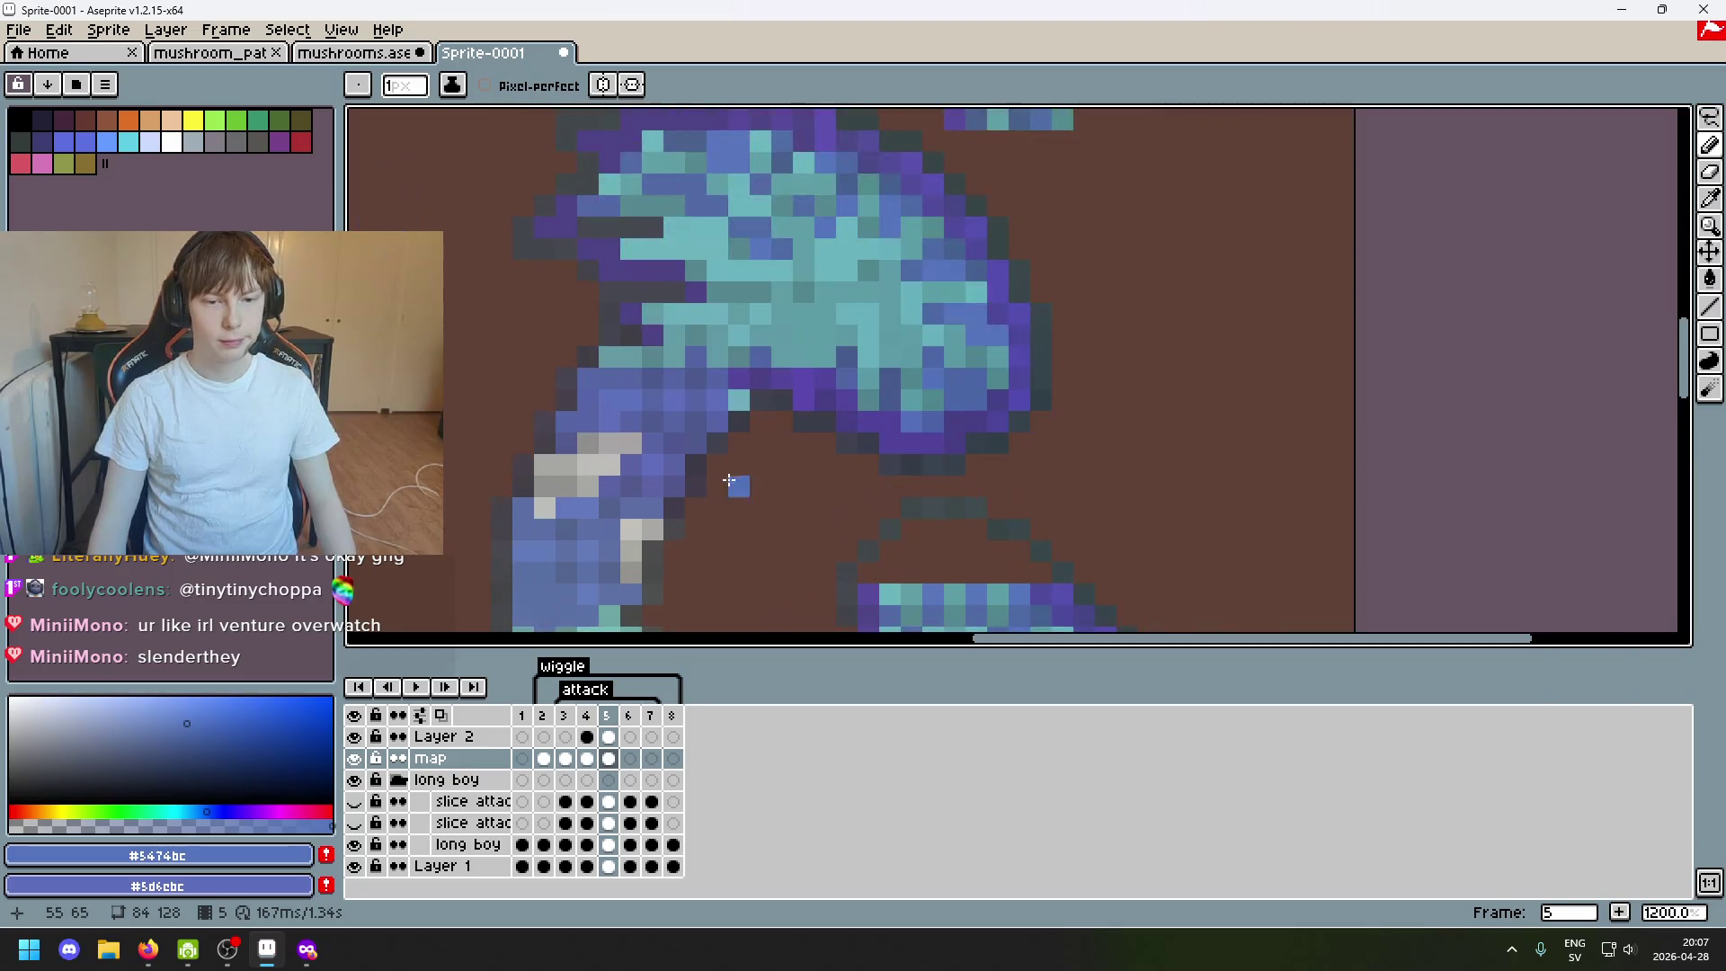
{"action": "scroll", "coordinate": [755, 459], "scroll_direction": "down", "scroll_amount": 2}
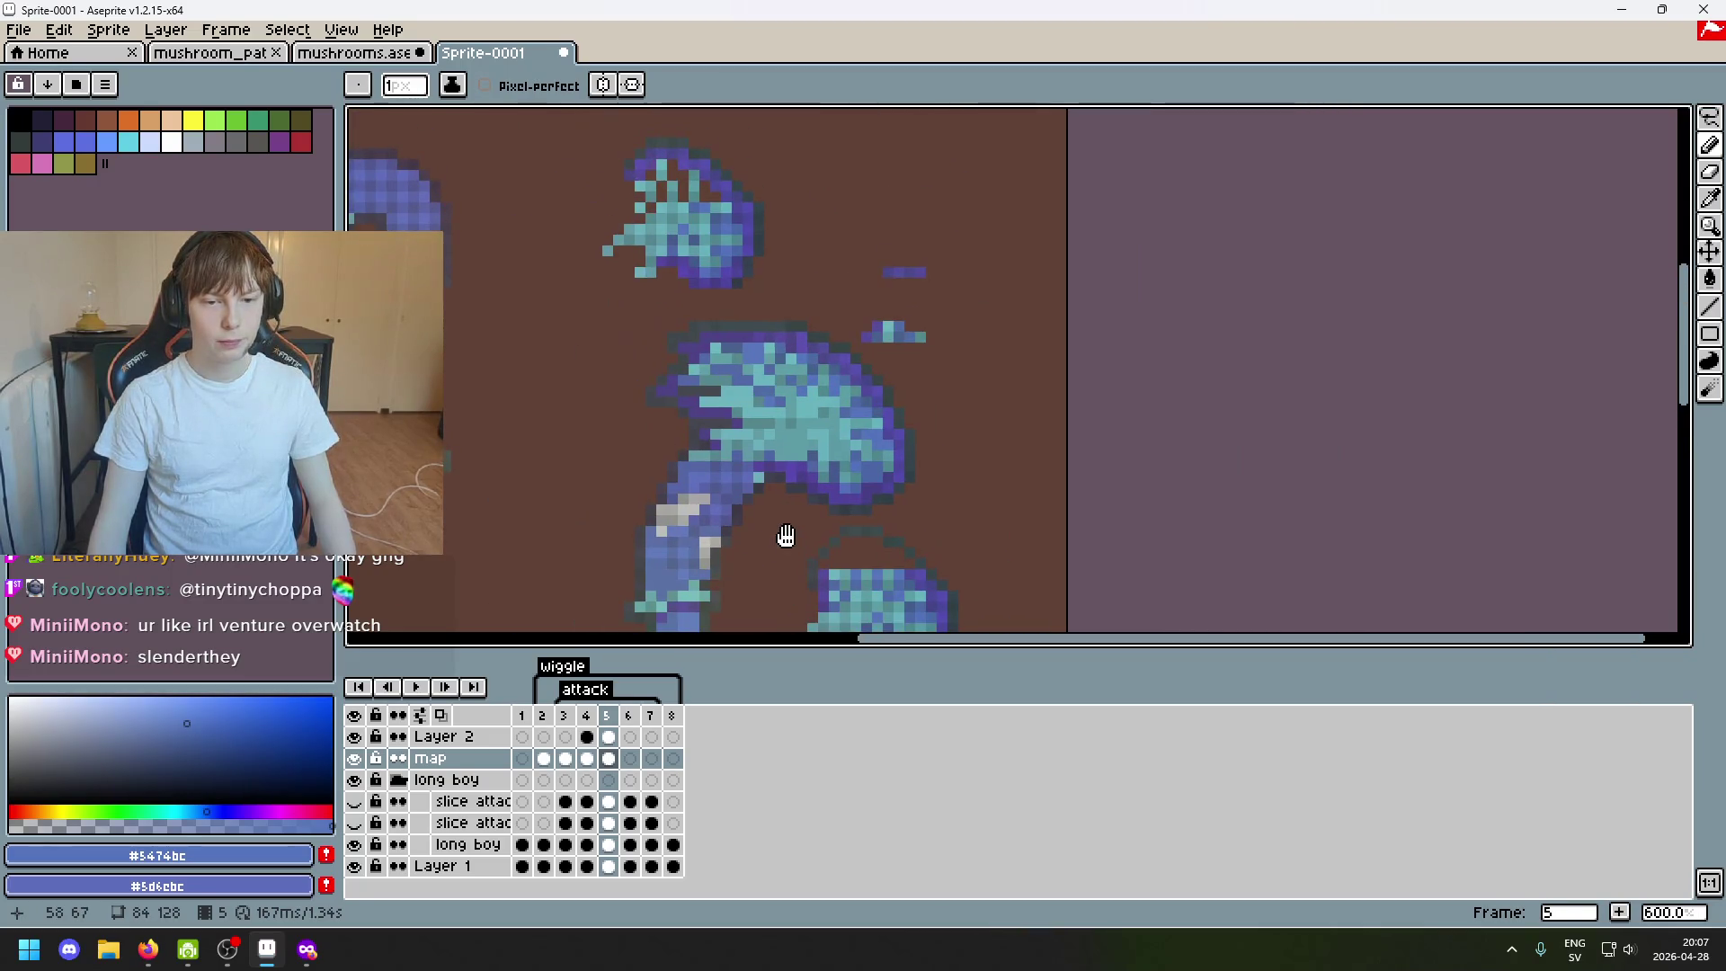
{"action": "left_click_drag", "start_coordinate": [782, 530], "coordinate": [729, 423]}
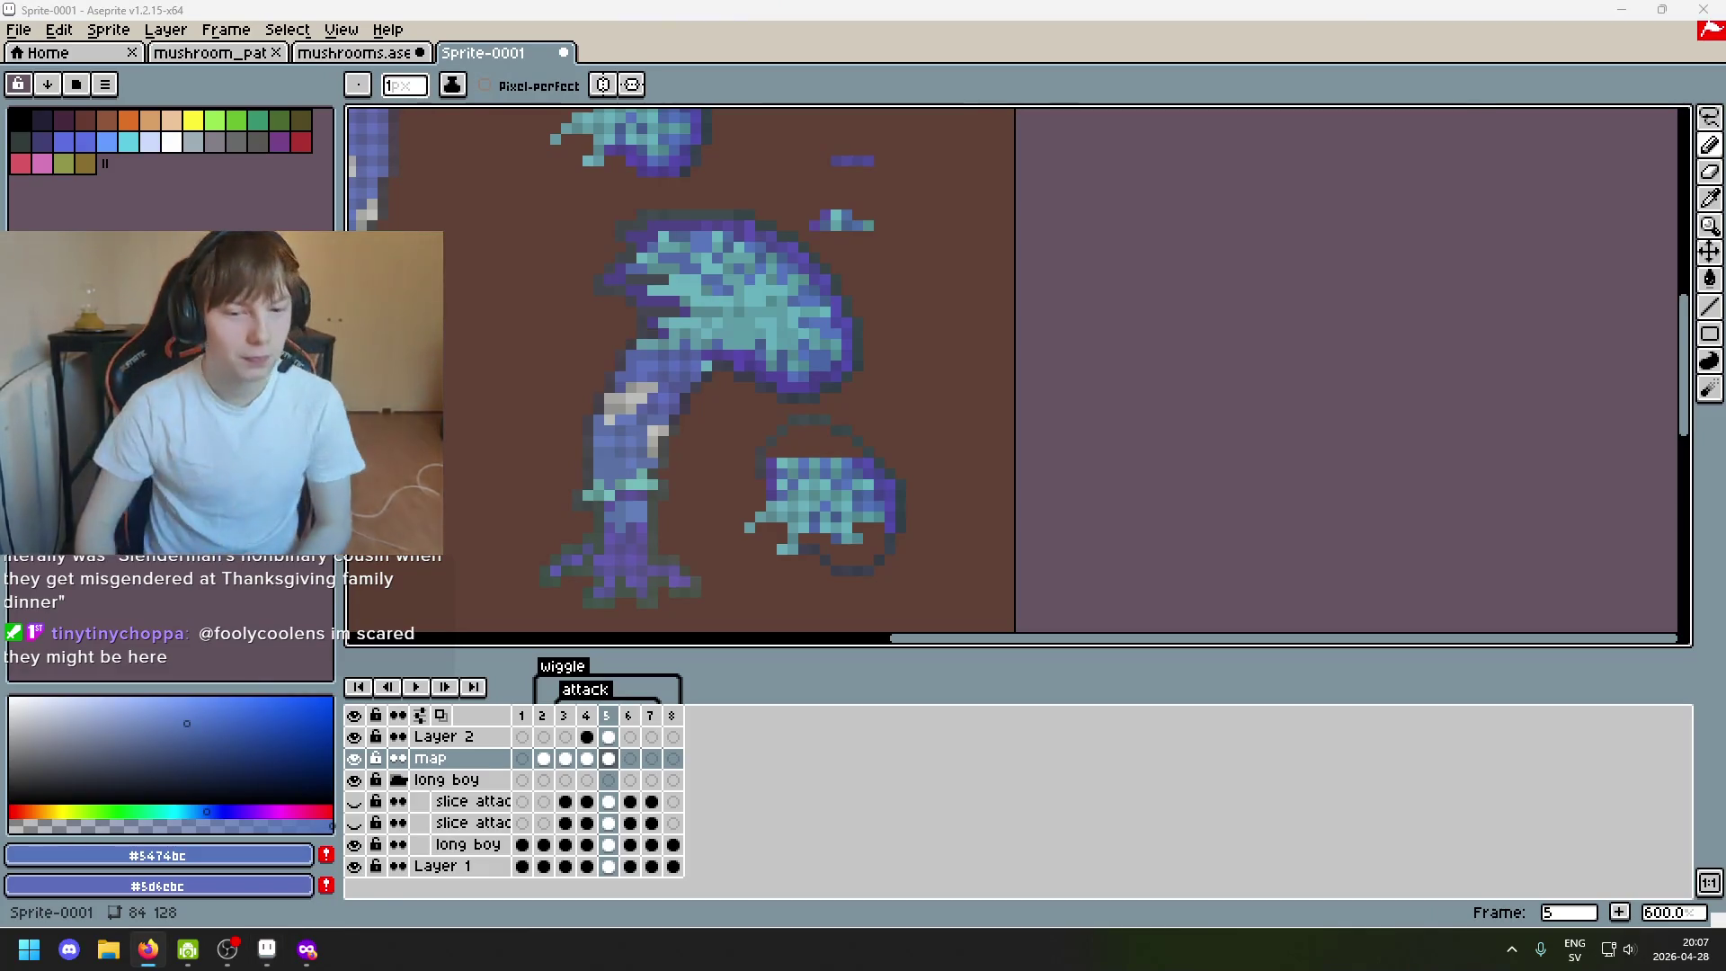
{"action": "scroll", "coordinate": [773, 529], "scroll_direction": "down", "scroll_amount": 2}
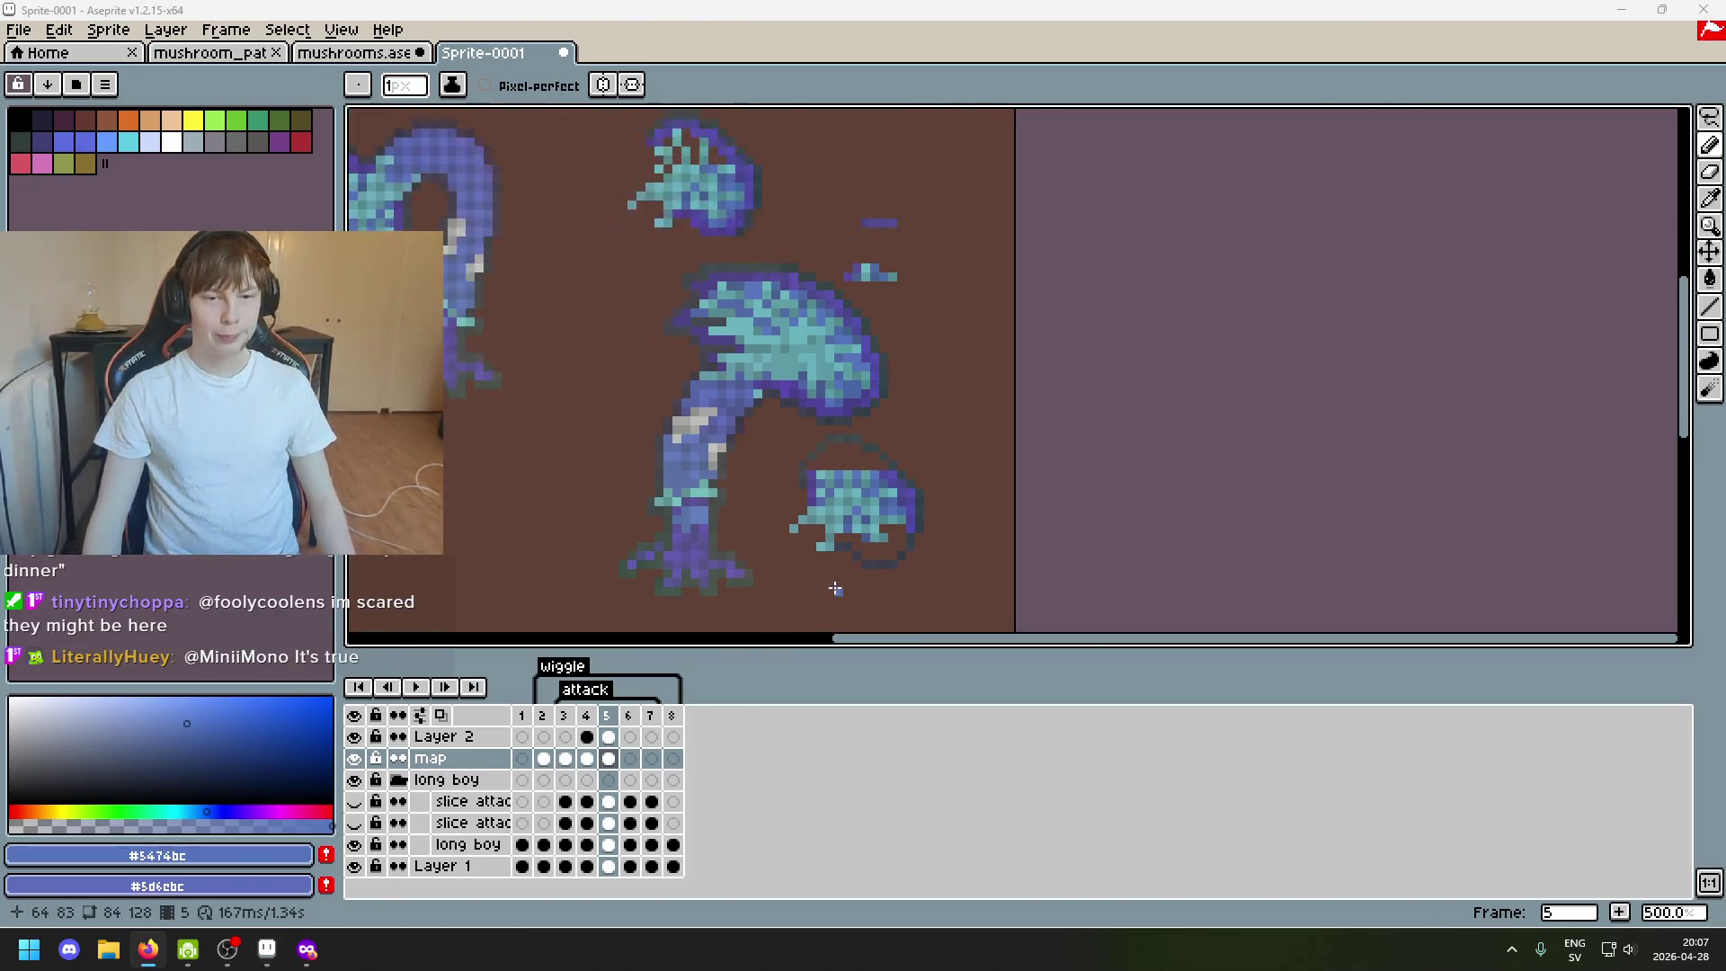
{"action": "scroll", "coordinate": [905, 405], "scroll_direction": "up", "scroll_amount": 1}
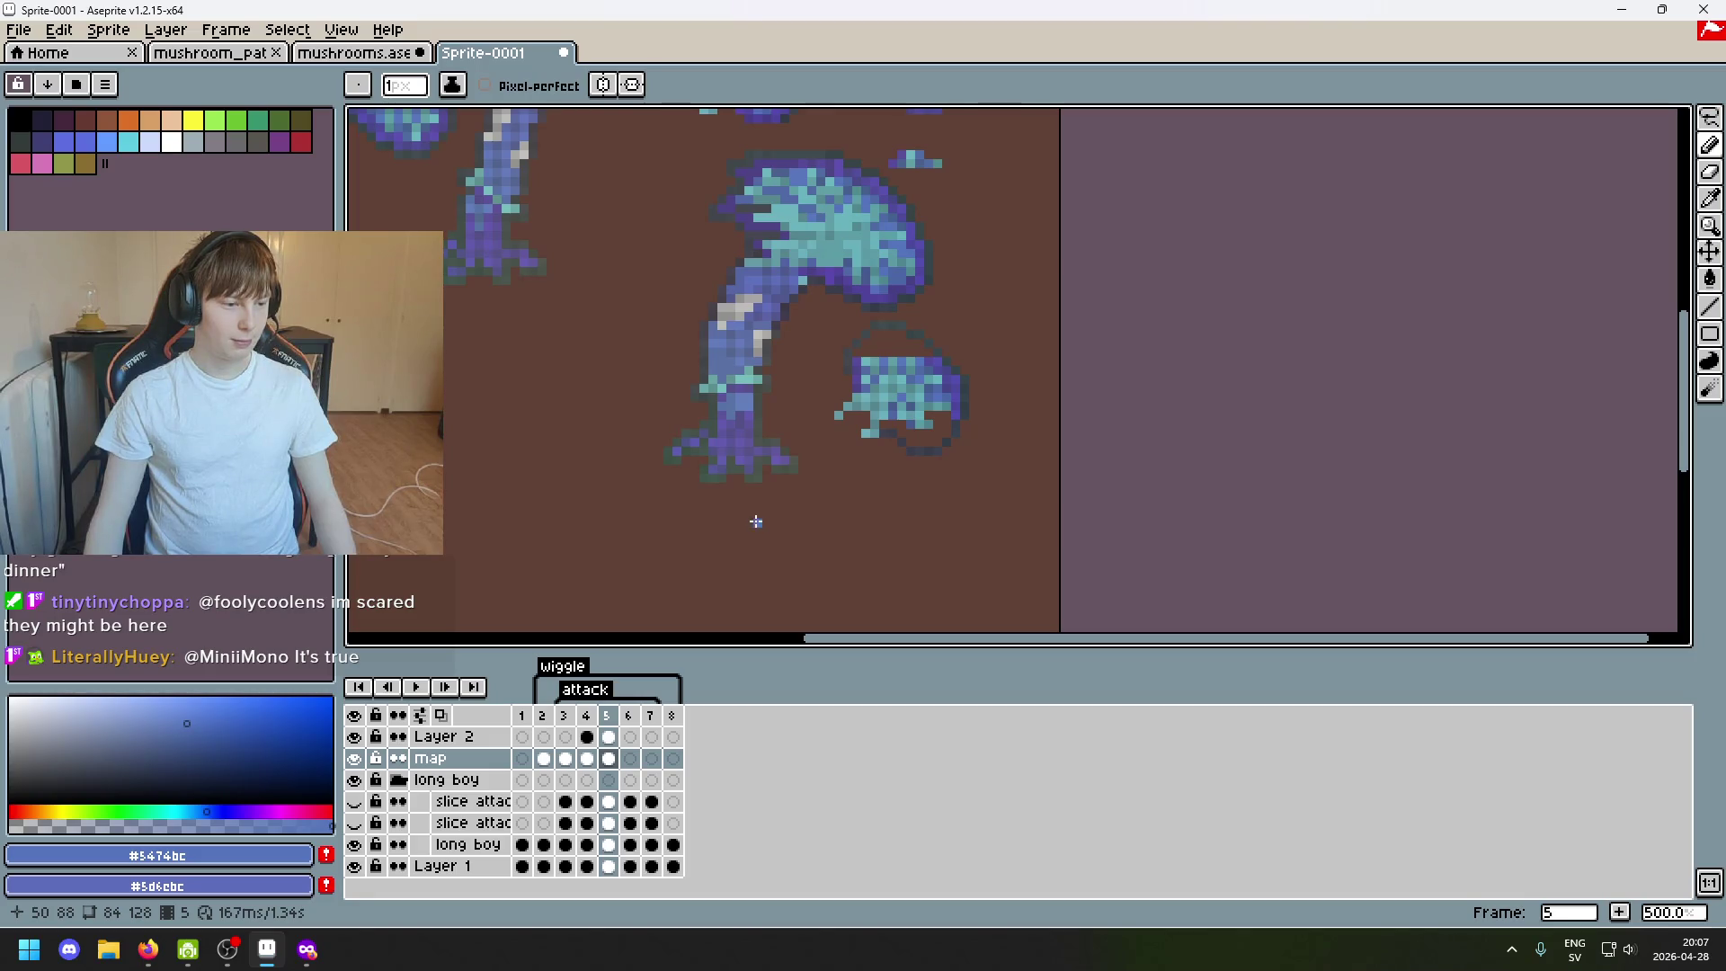
Lasso the small floating mushroom fragment and delete it.
{"action": "left_click", "coordinate": [1707, 118]}
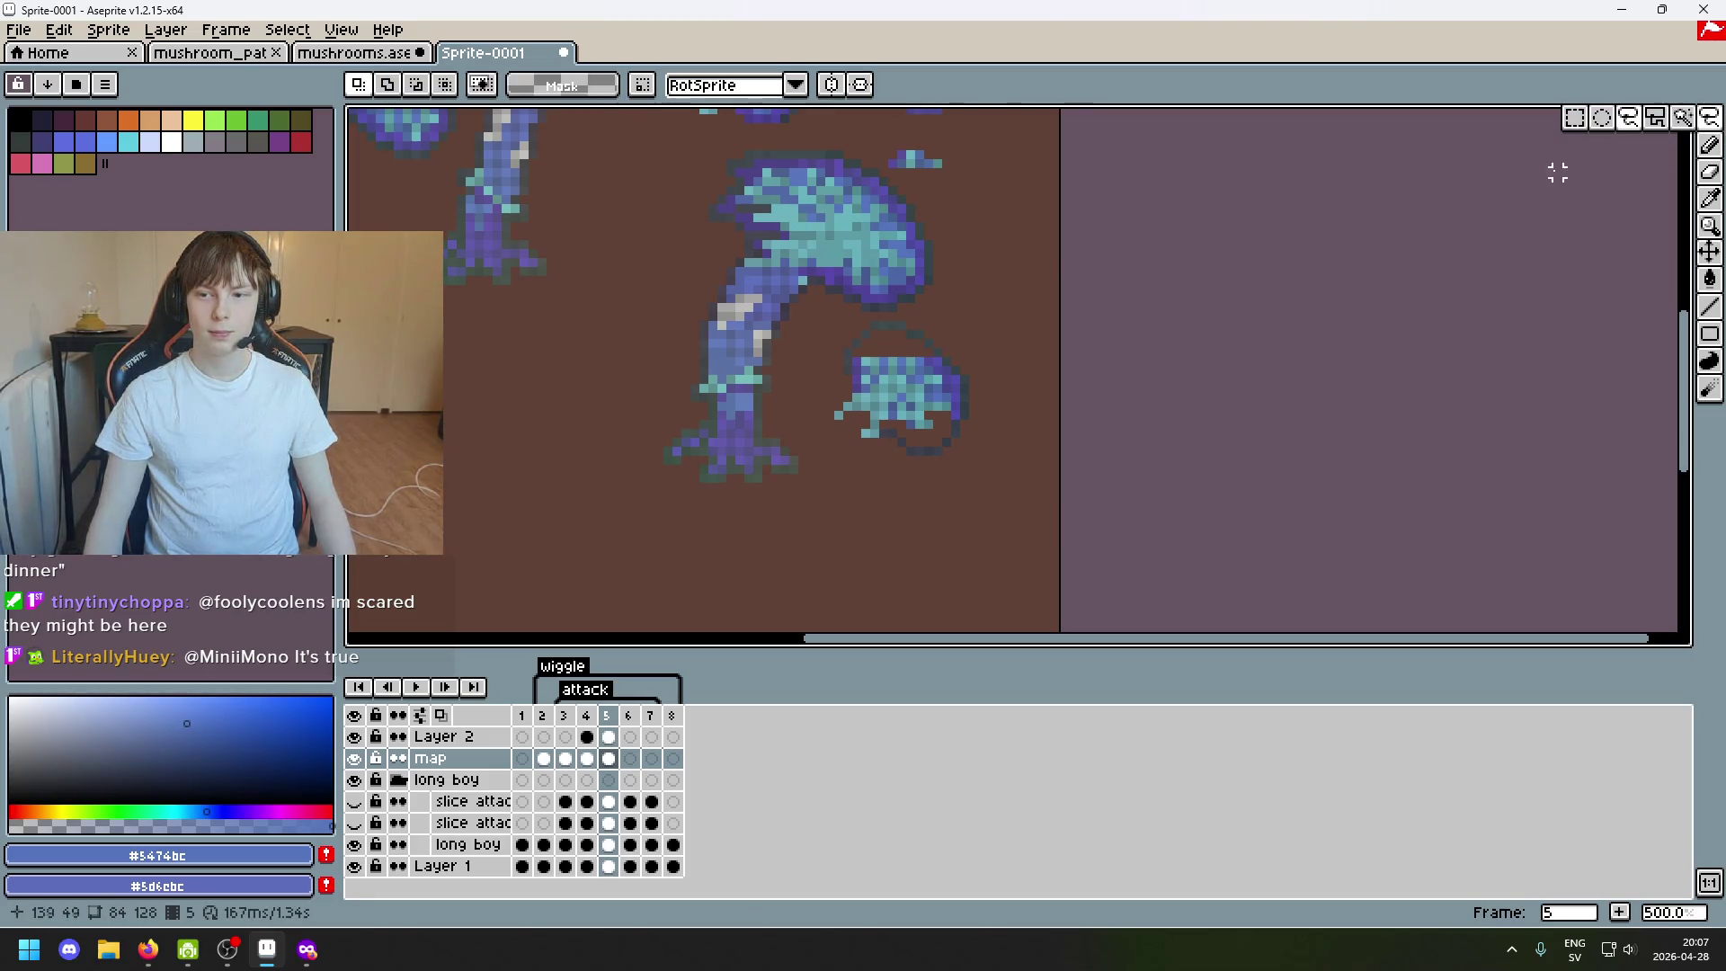
{"action": "scroll", "coordinate": [925, 459], "scroll_direction": "up", "scroll_amount": 2}
{"action": "left_click_drag", "start_coordinate": [919, 489], "coordinate": [739, 407]}
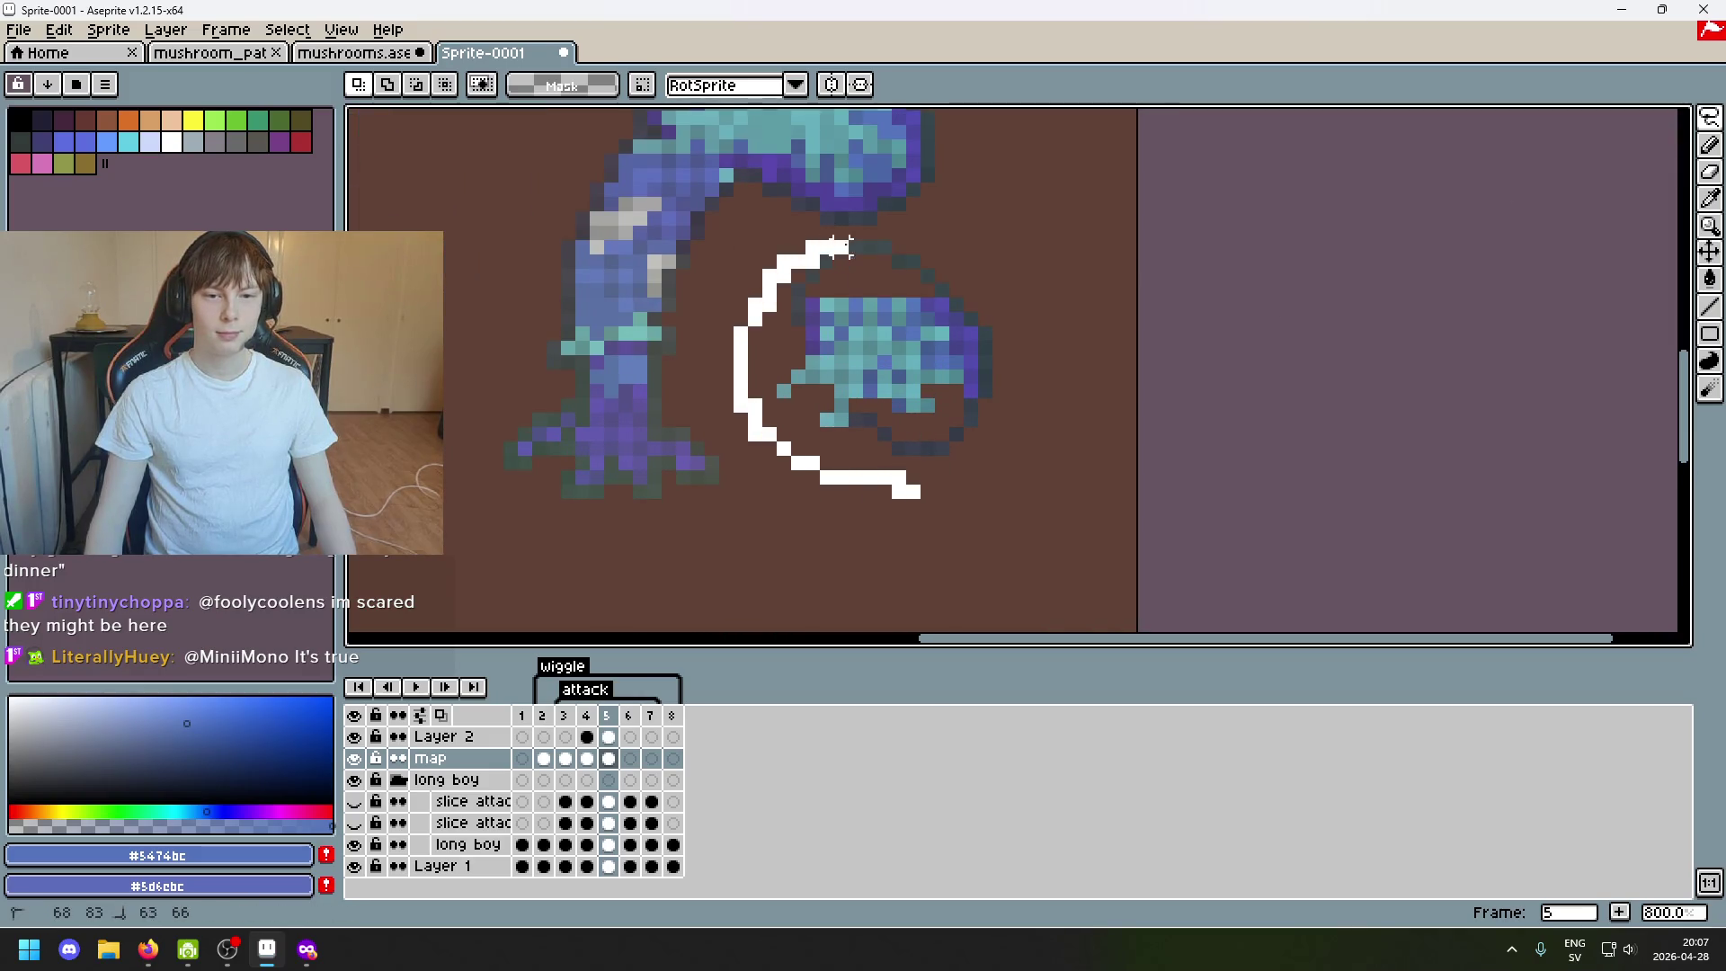
{"action": "left_click_drag", "start_coordinate": [846, 246], "coordinate": [991, 476]}
{"action": "scroll", "coordinate": [990, 475], "scroll_direction": "down", "scroll_amount": 2}
{"action": "scroll", "coordinate": [1078, 488], "scroll_direction": "down", "scroll_amount": 1}
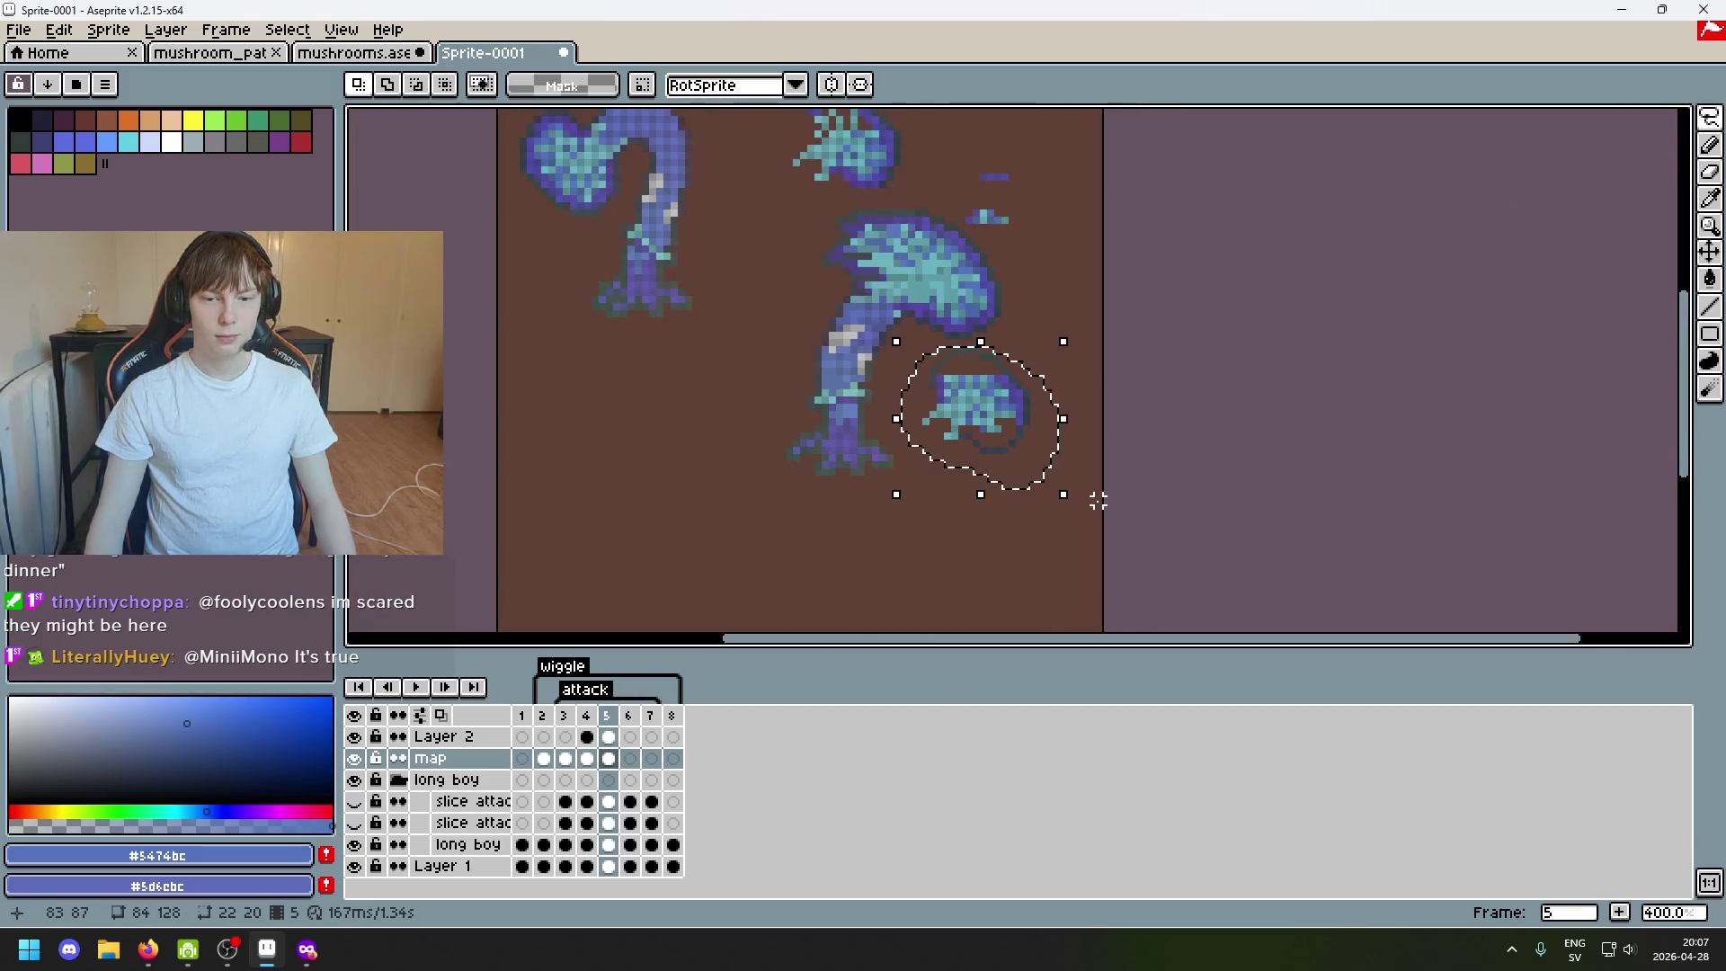
{"action": "left_click_drag", "start_coordinate": [1100, 500], "coordinate": [875, 579]}
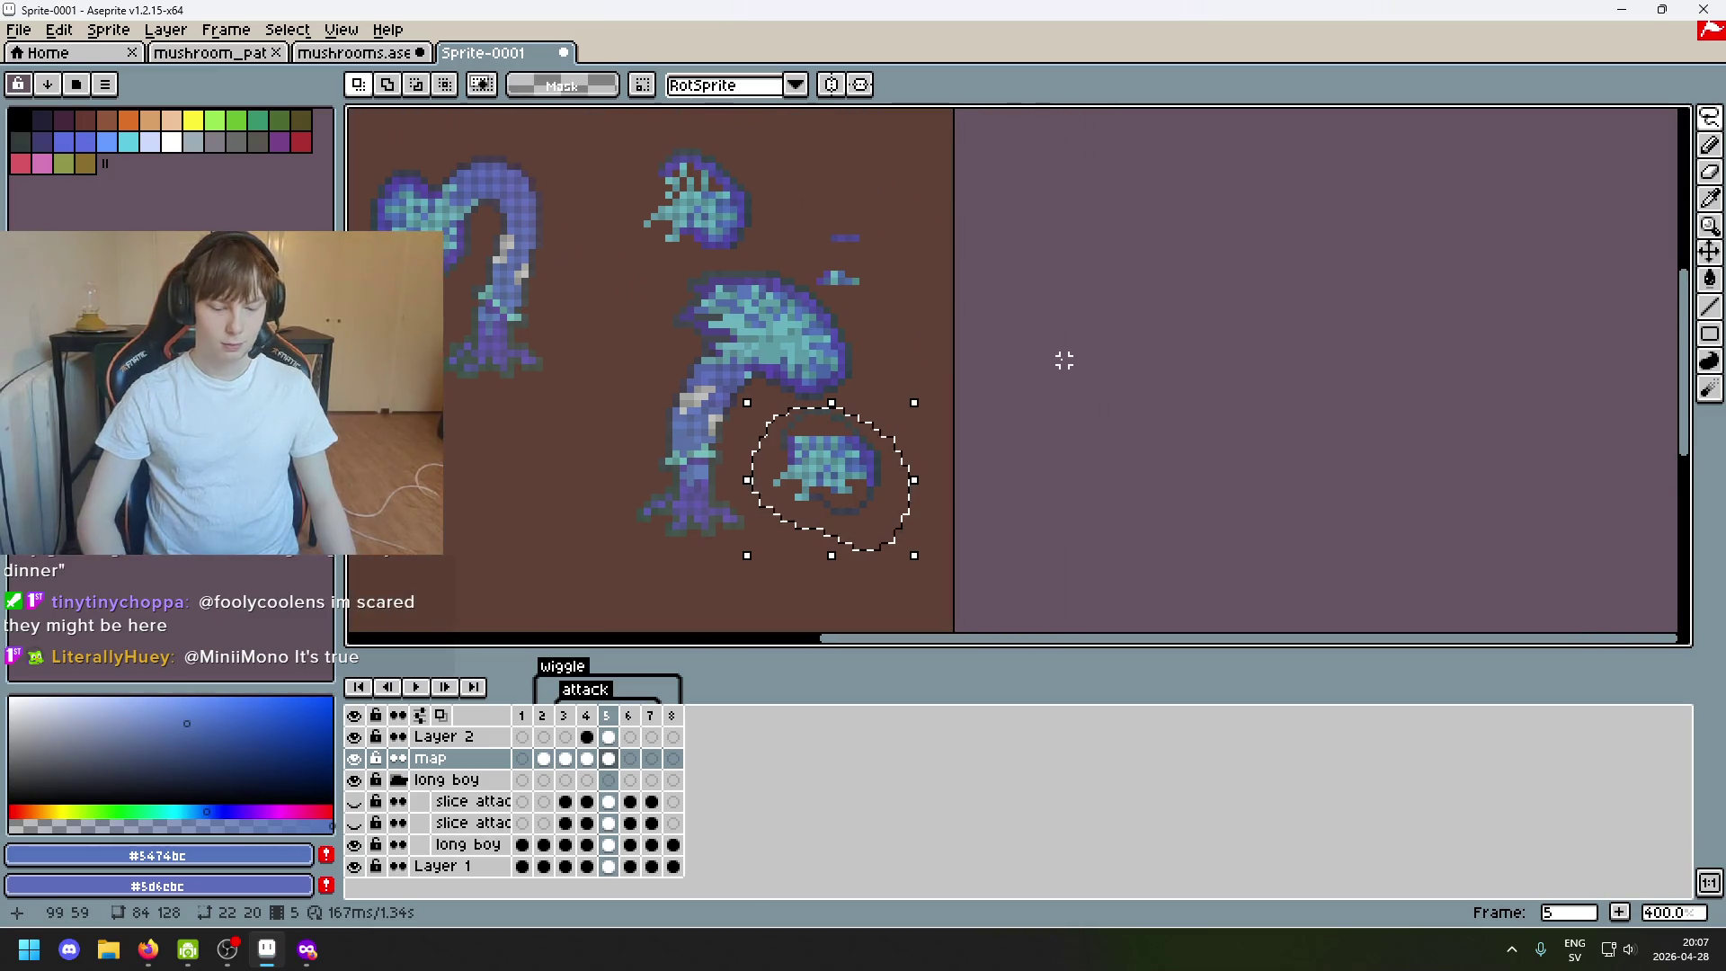
{"action": "key", "text": "Delete"}
{"action": "scroll", "coordinate": [820, 238], "scroll_direction": "up", "scroll_amount": 1}
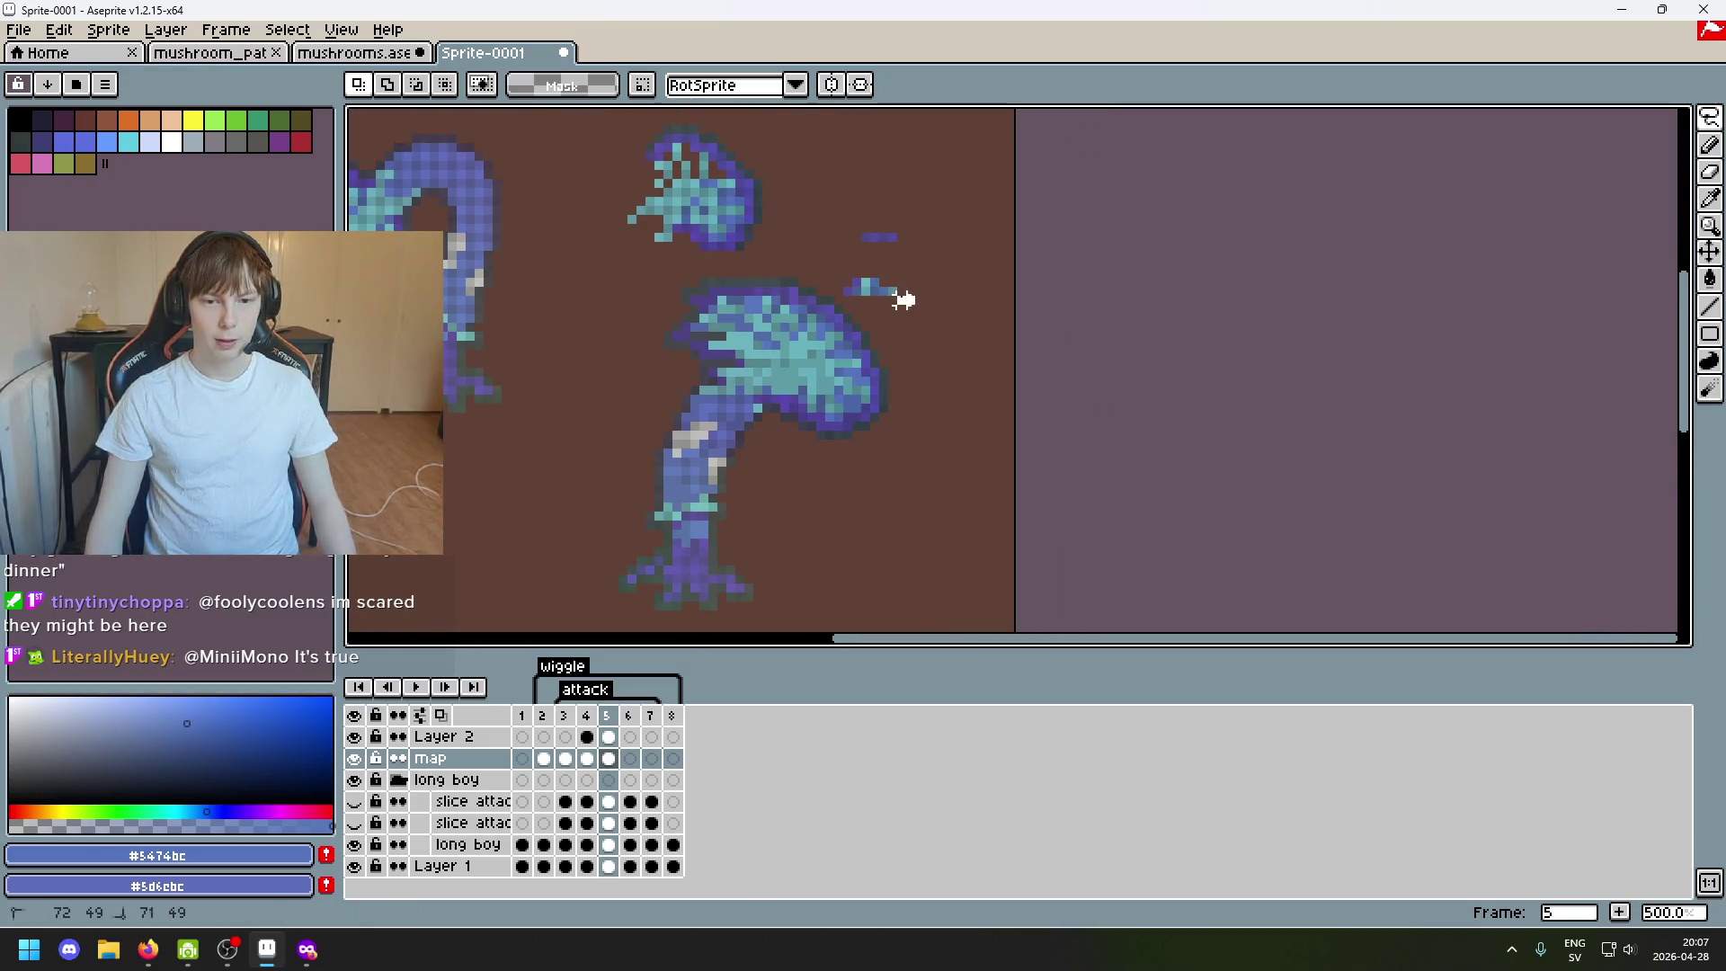
Lasso and delete the upper mushroom fragment and the leftover stray marks.
{"action": "mouse_move", "coordinate": [917, 264]}
{"action": "left_mouse_down"}
{"action": "mouse_move", "coordinate": [930, 252]}
{"action": "mouse_move", "coordinate": [870, 286]}
{"action": "left_mouse_up"}
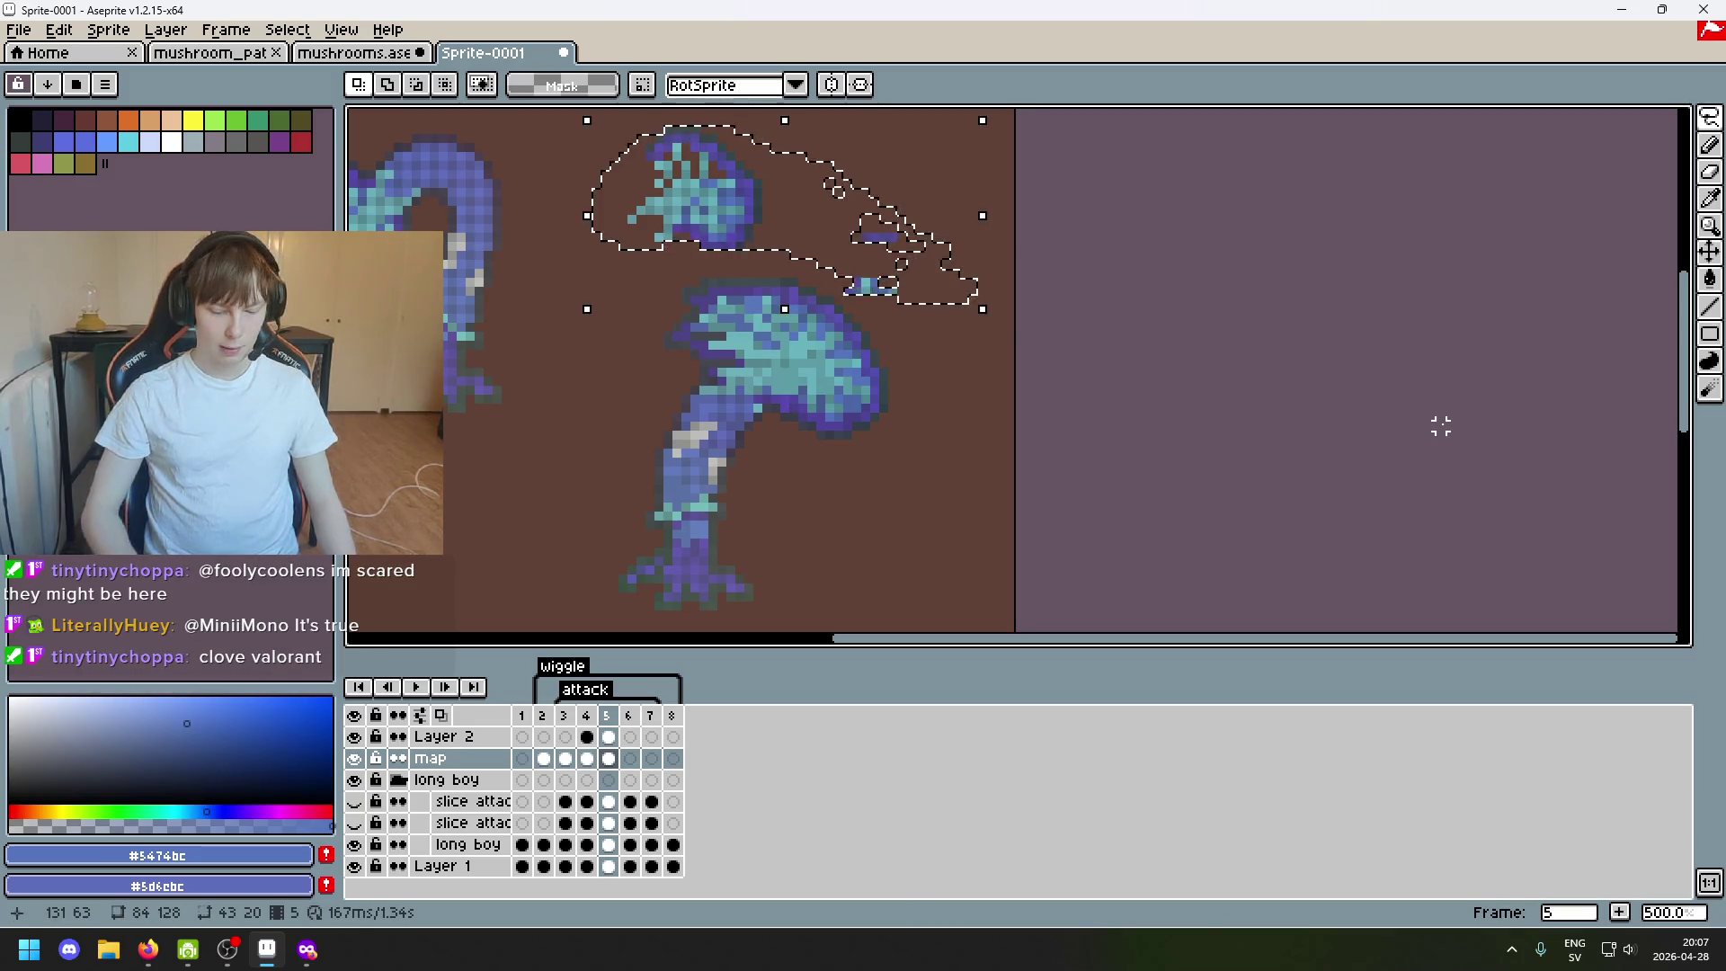
{"action": "key", "text": "Delete"}
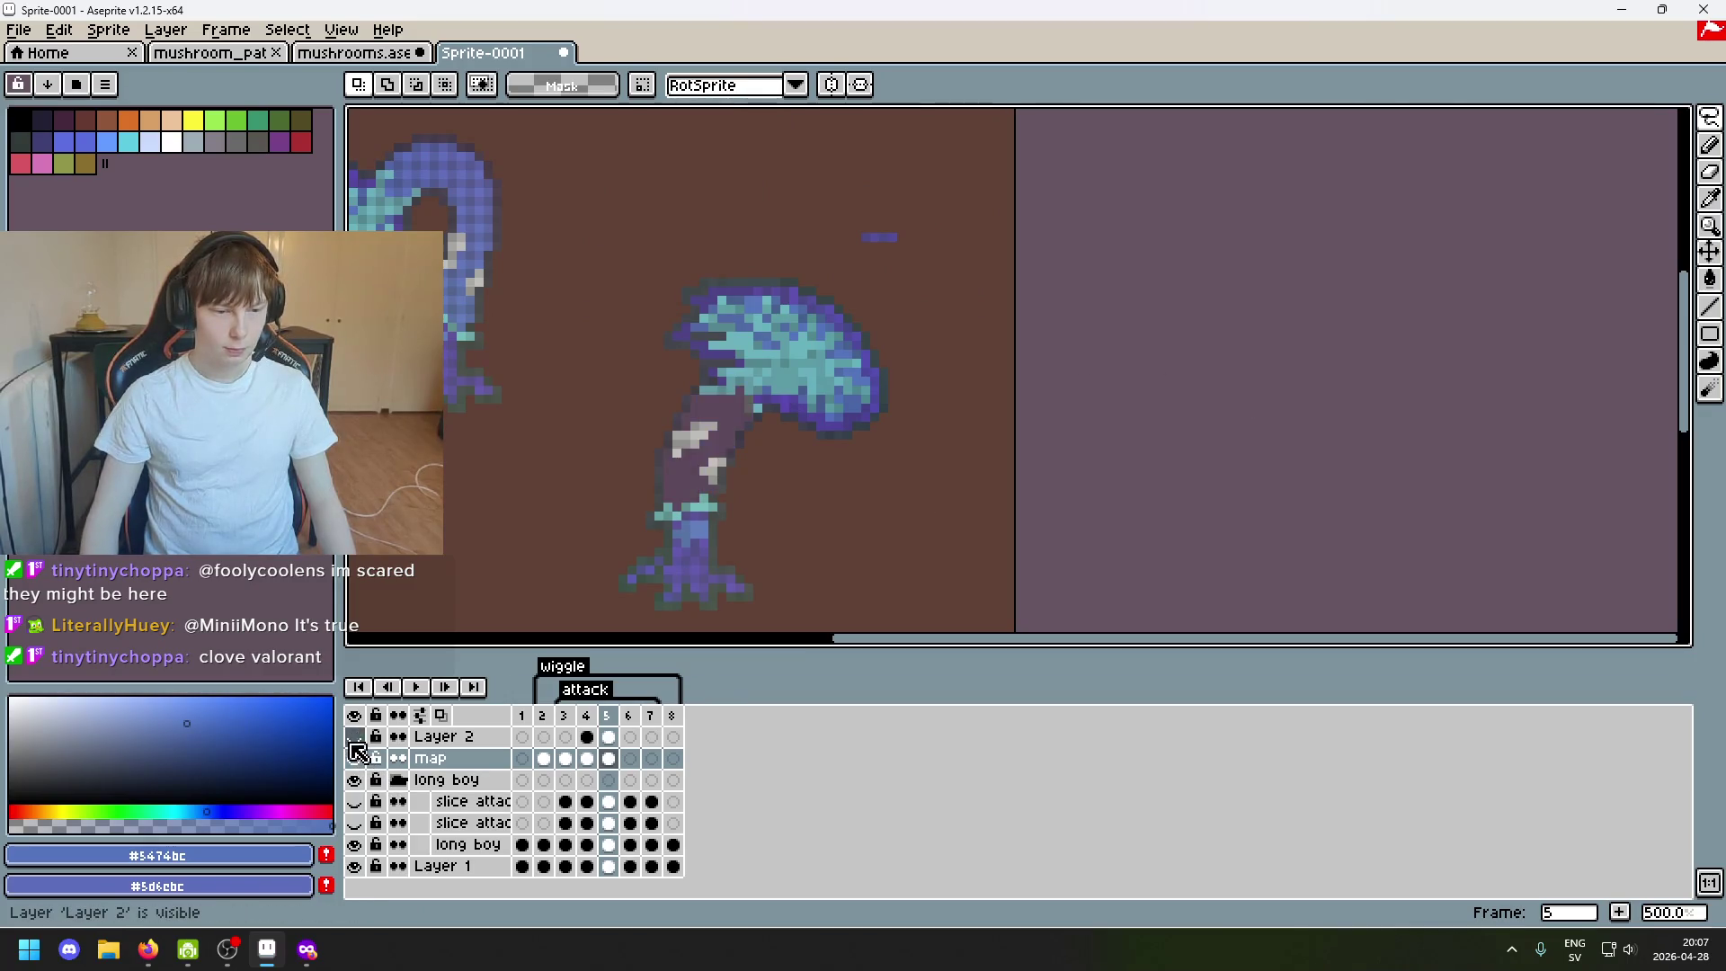
{"action": "mouse_move", "coordinate": [856, 274]}
{"action": "left_mouse_down"}
{"action": "mouse_move", "coordinate": [845, 238]}
{"action": "mouse_move", "coordinate": [944, 276]}
{"action": "left_mouse_up"}
{"action": "key", "text": "Delete"}
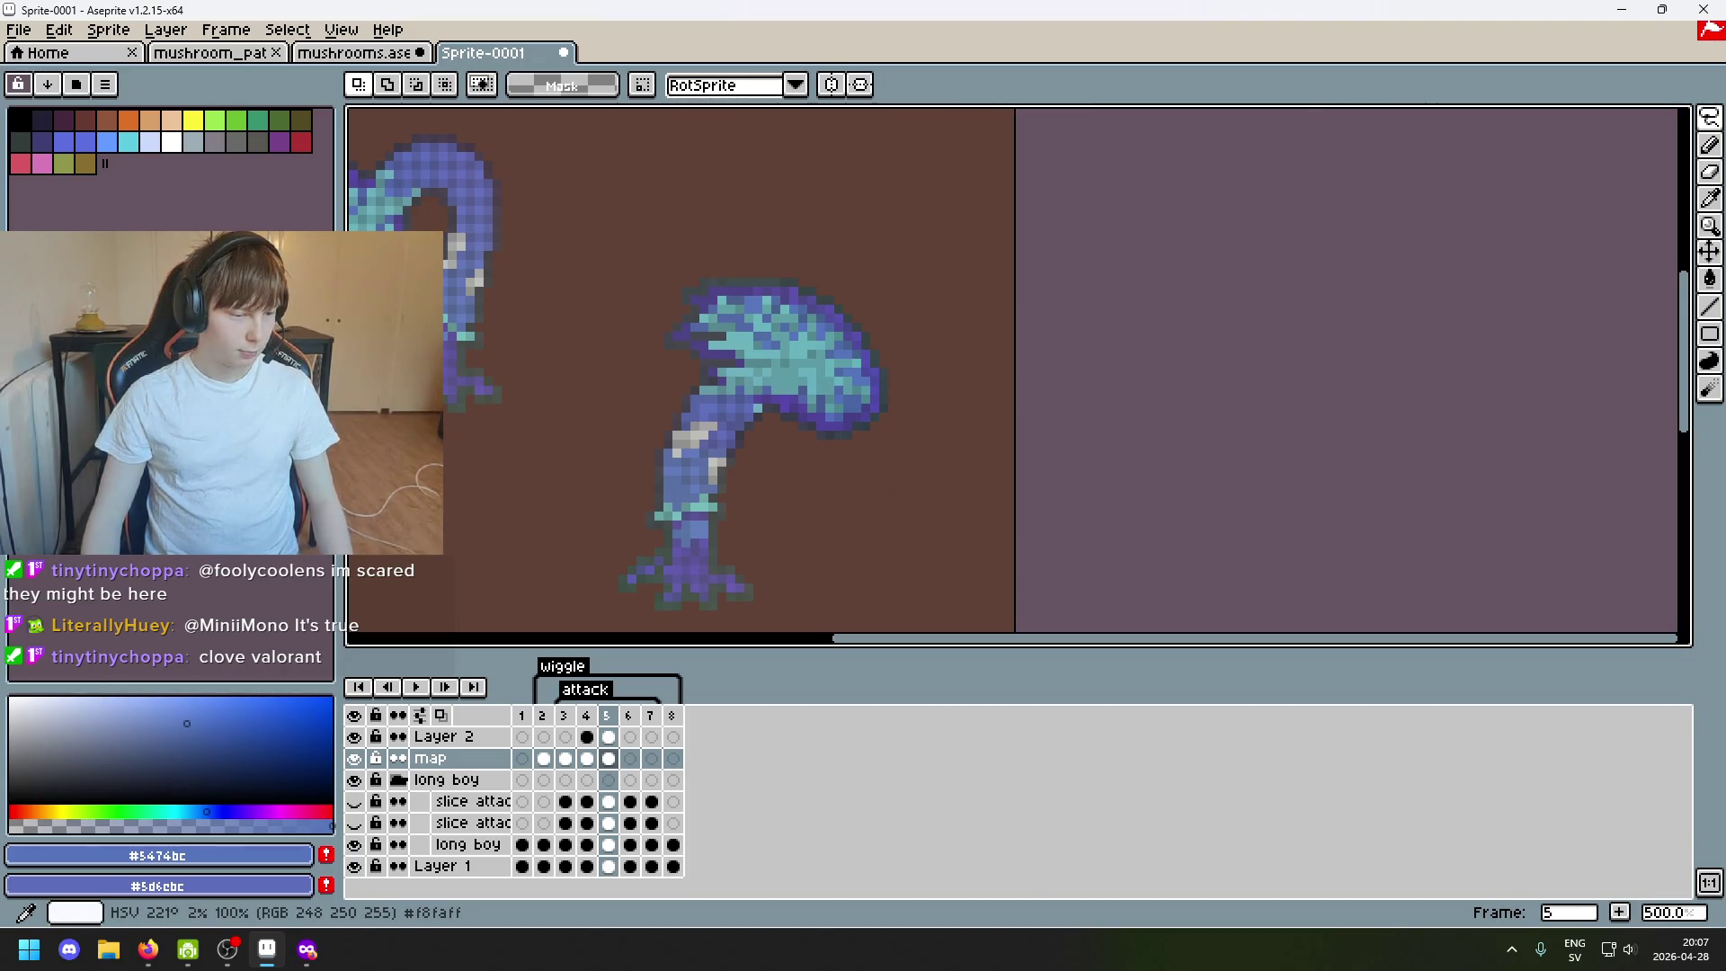
{"action": "scroll", "coordinate": [513, 444], "scroll_direction": "down", "scroll_amount": 3}
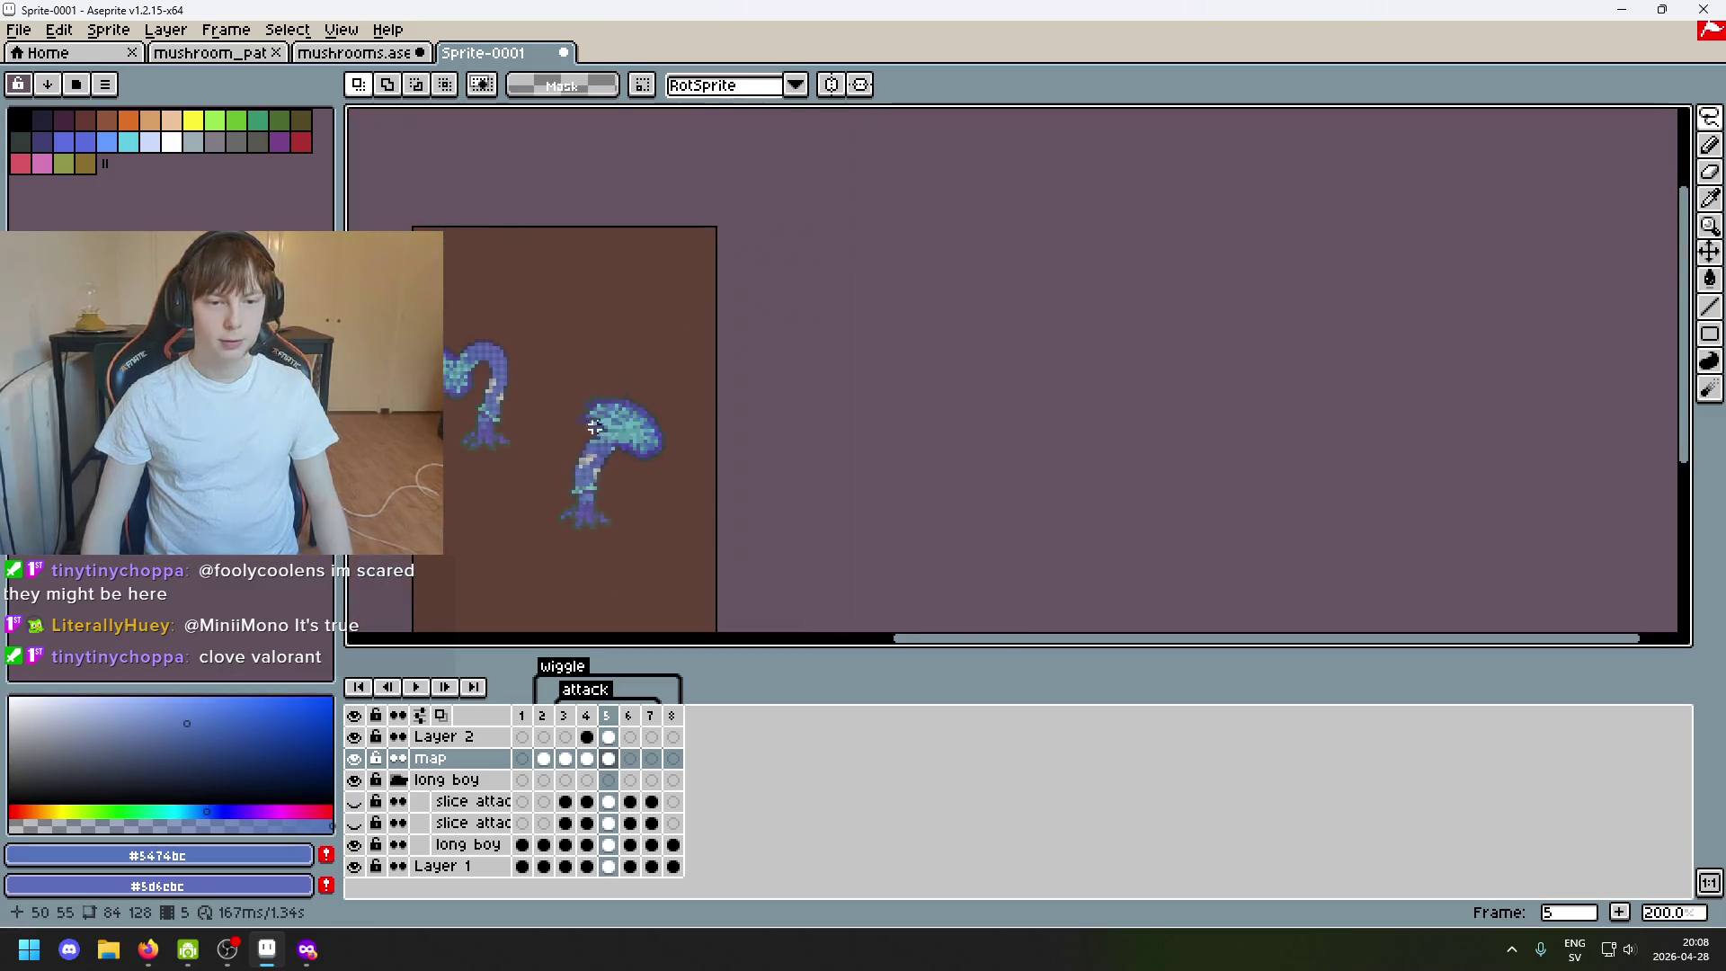
{"action": "scroll", "coordinate": [607, 445], "scroll_direction": "up", "scroll_amount": 2}
{"action": "left_click", "coordinate": [628, 716]}
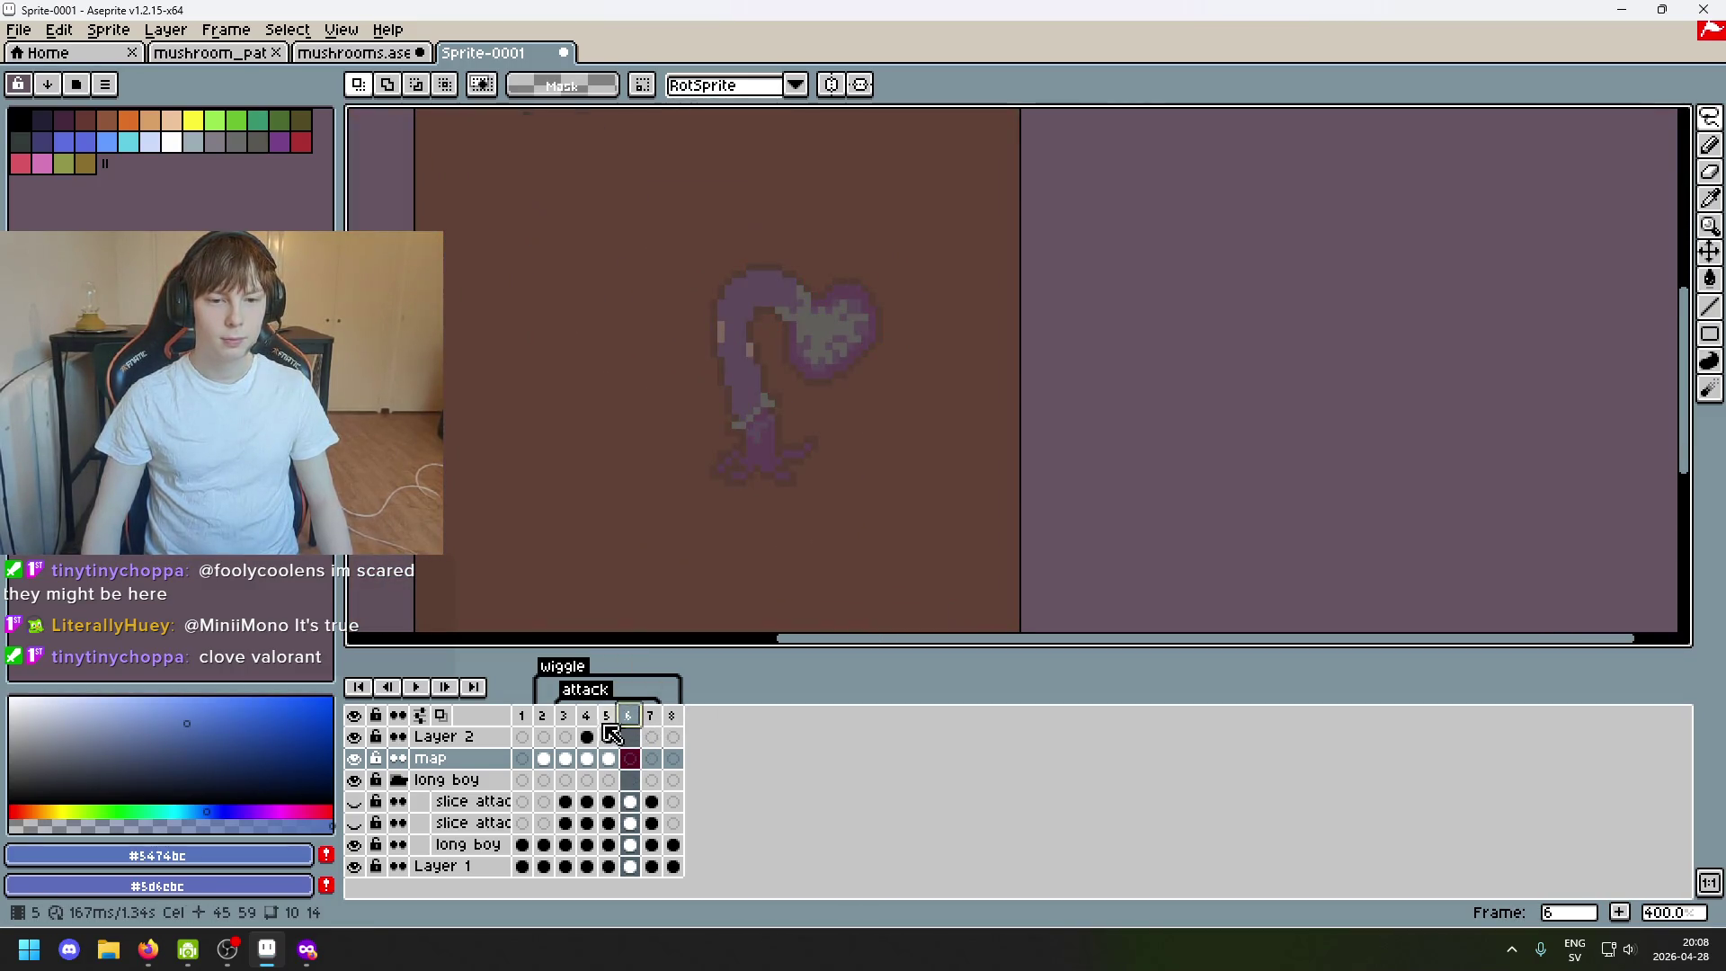
{"action": "left_click", "coordinate": [629, 716]}
{"action": "left_click", "coordinate": [606, 715]}
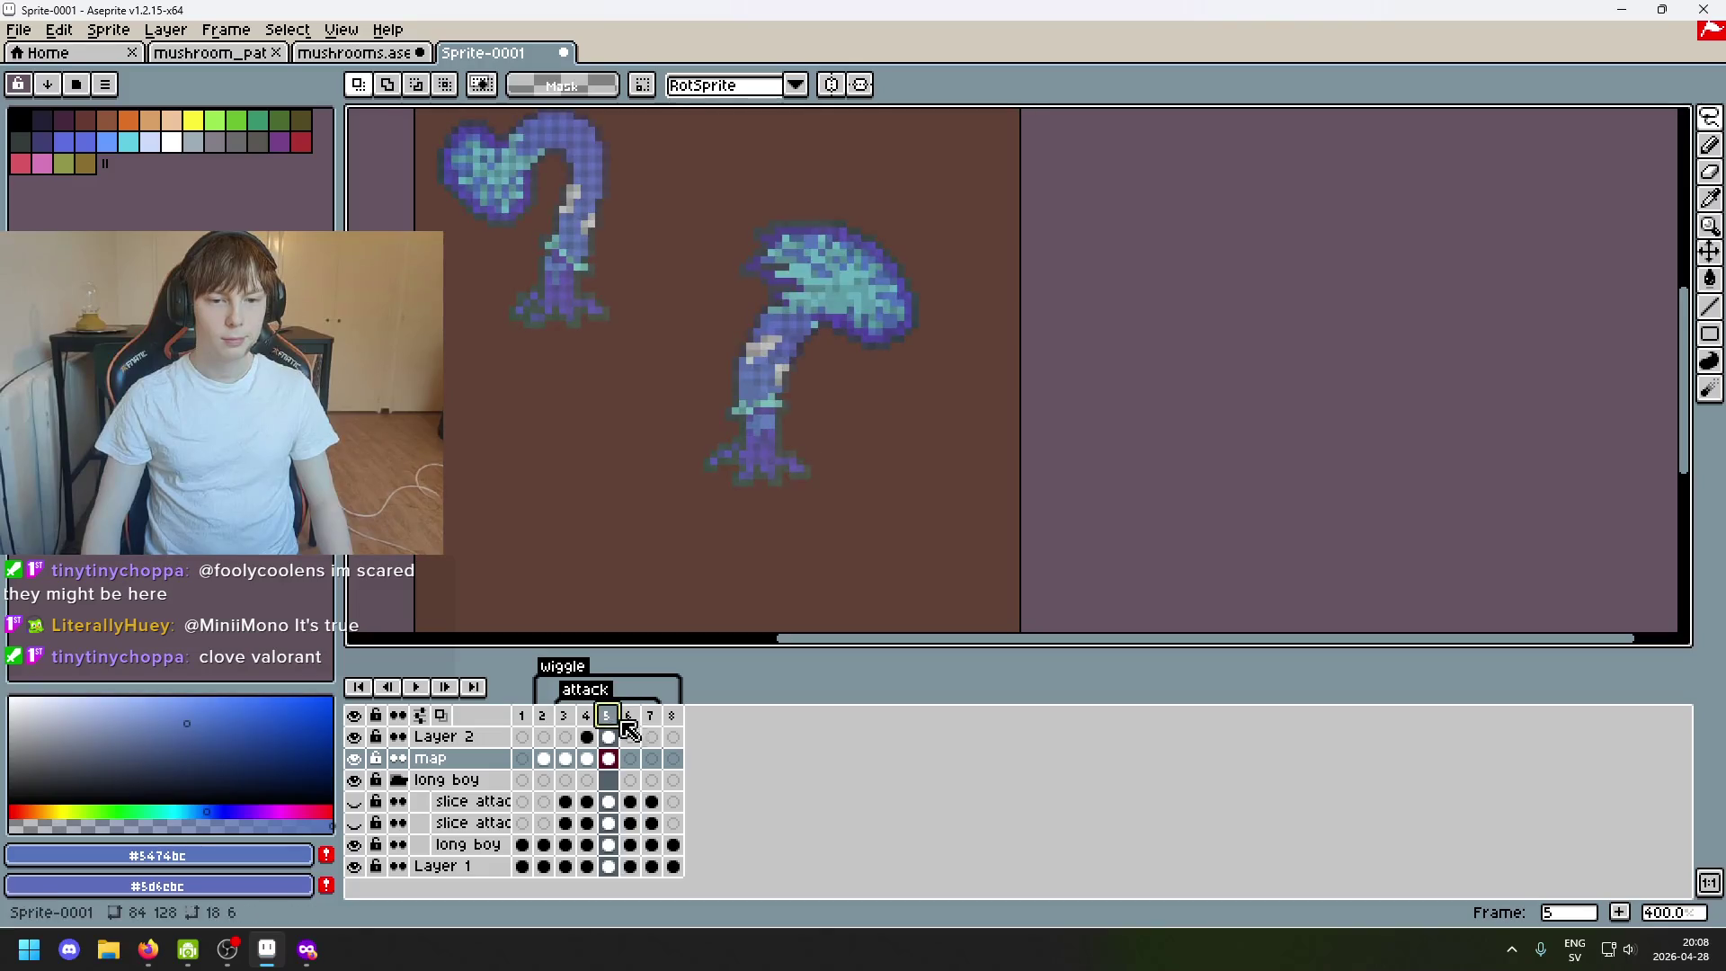
{"action": "scroll", "coordinate": [728, 527], "scroll_direction": "down", "scroll_amount": 4}
{"action": "scroll", "coordinate": [731, 539], "scroll_direction": "up", "scroll_amount": 2}
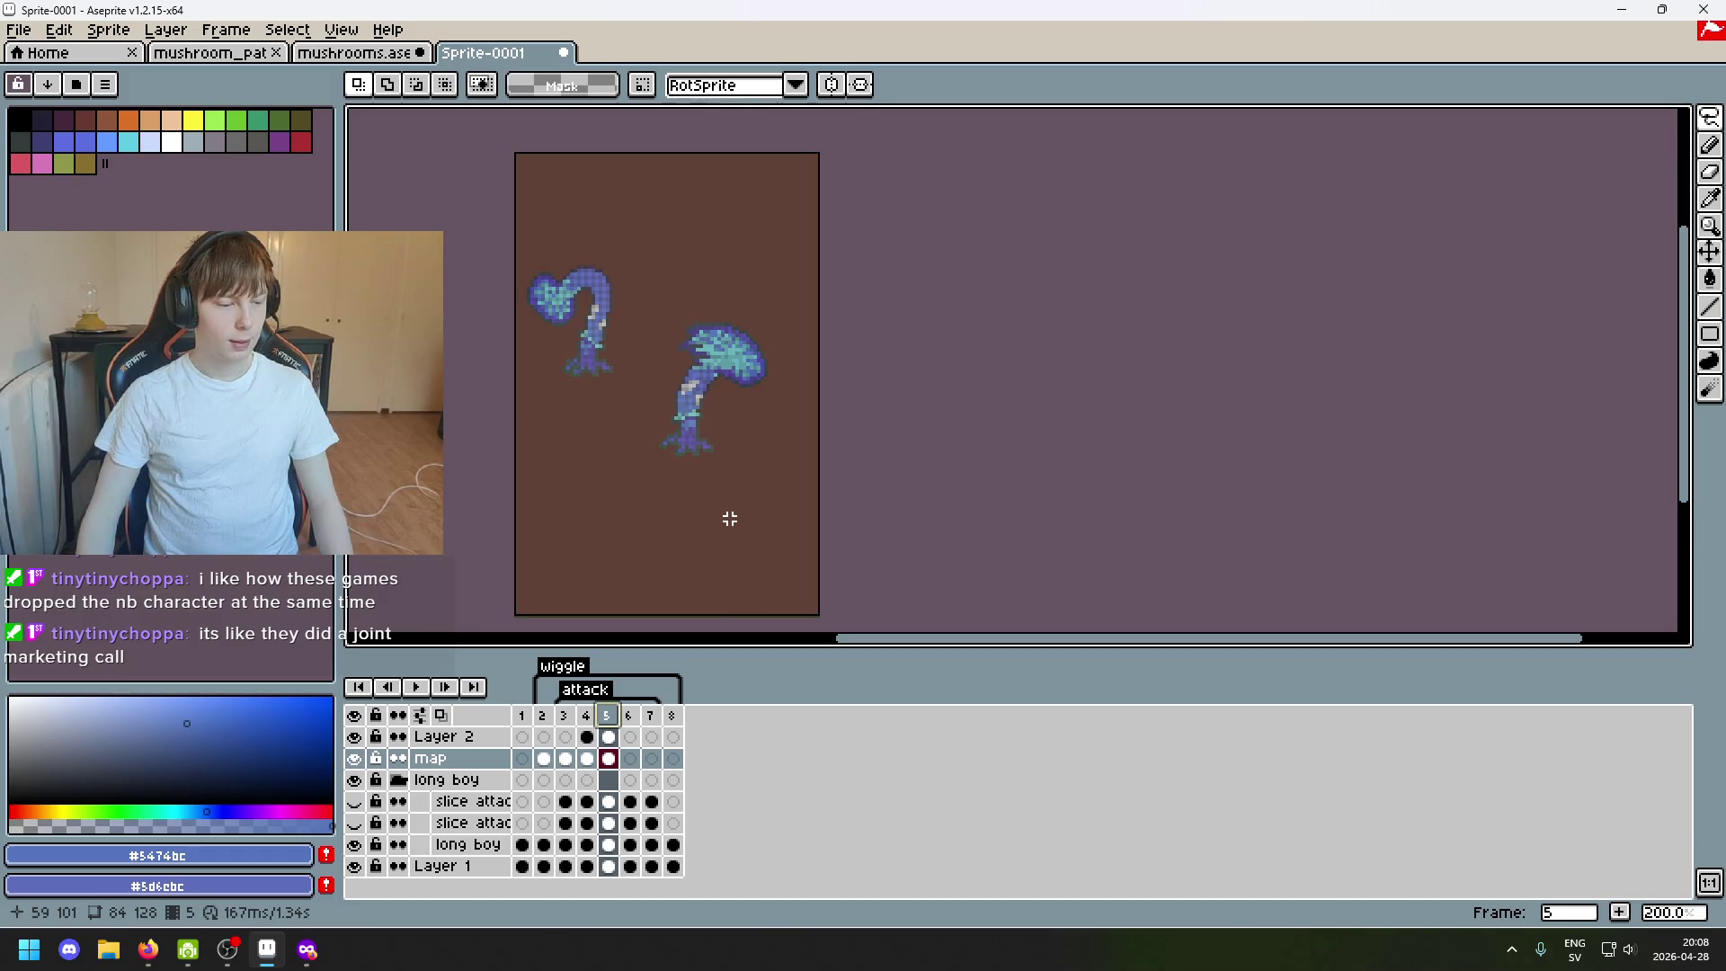
{"action": "scroll", "coordinate": [730, 518], "scroll_direction": "up", "scroll_amount": 1}
{"action": "scroll", "coordinate": [733, 486], "scroll_direction": "left", "scroll_amount": 2}
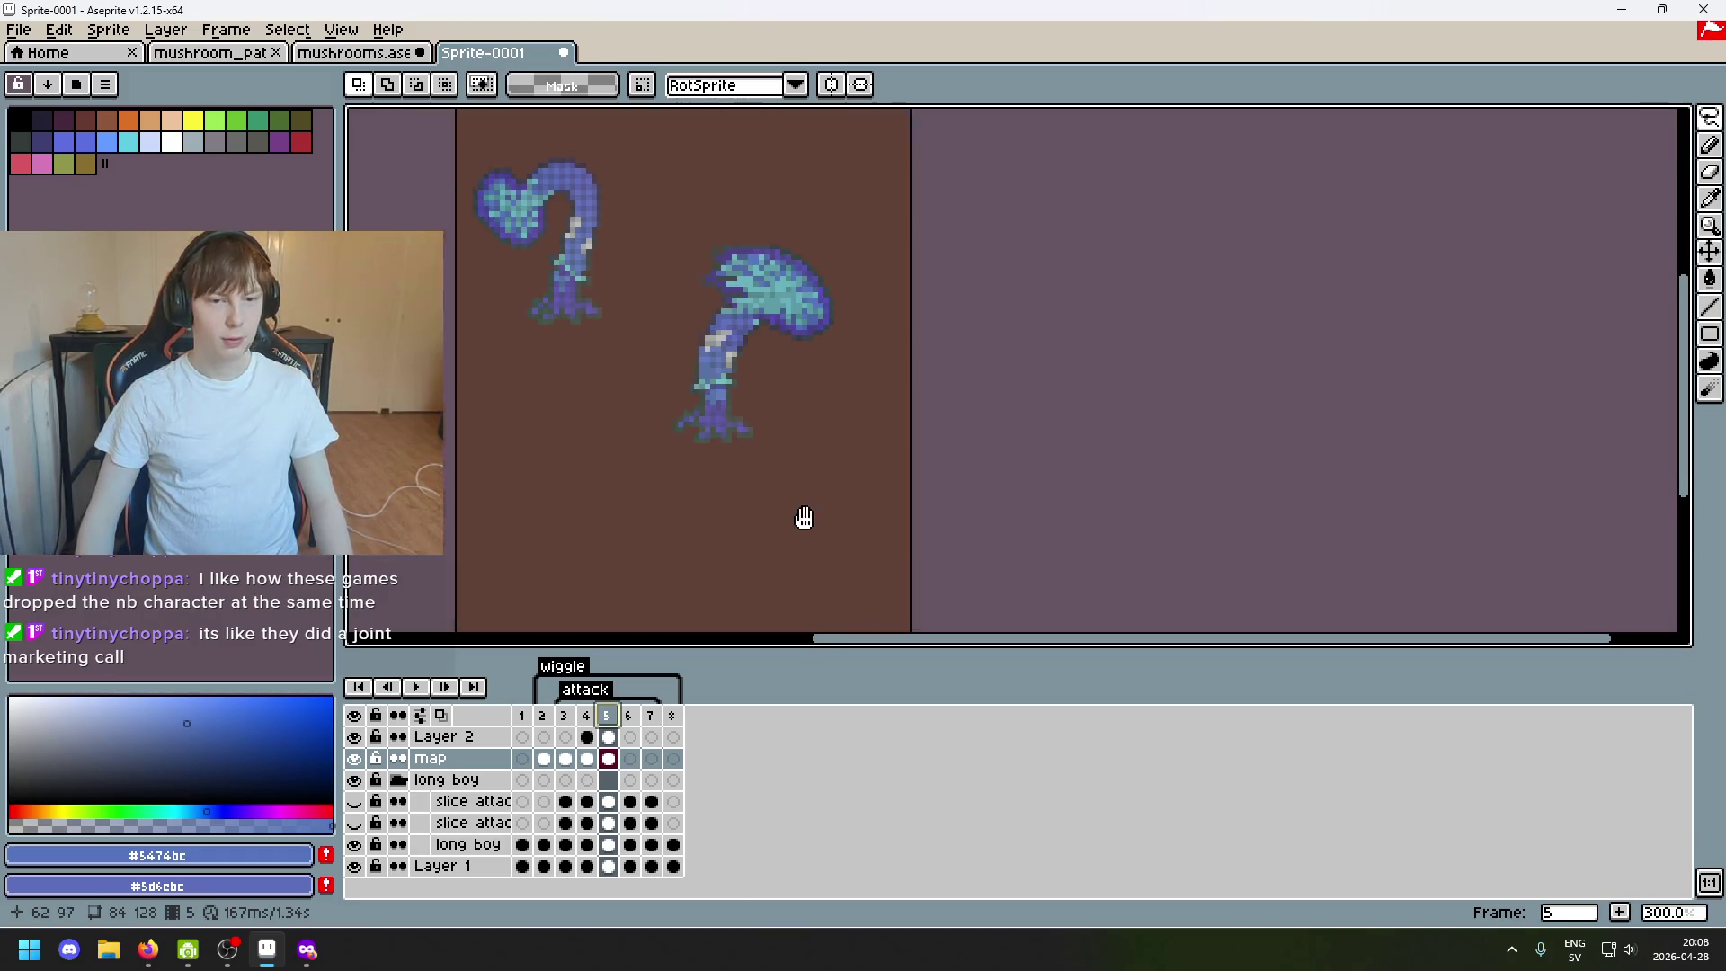
{"action": "scroll", "coordinate": [801, 517], "scroll_direction": "left", "scroll_amount": 3}
{"action": "scroll", "coordinate": [840, 509], "scroll_direction": "down", "scroll_amount": 2}
{"action": "scroll", "coordinate": [795, 534], "scroll_direction": "up", "scroll_amount": 2}
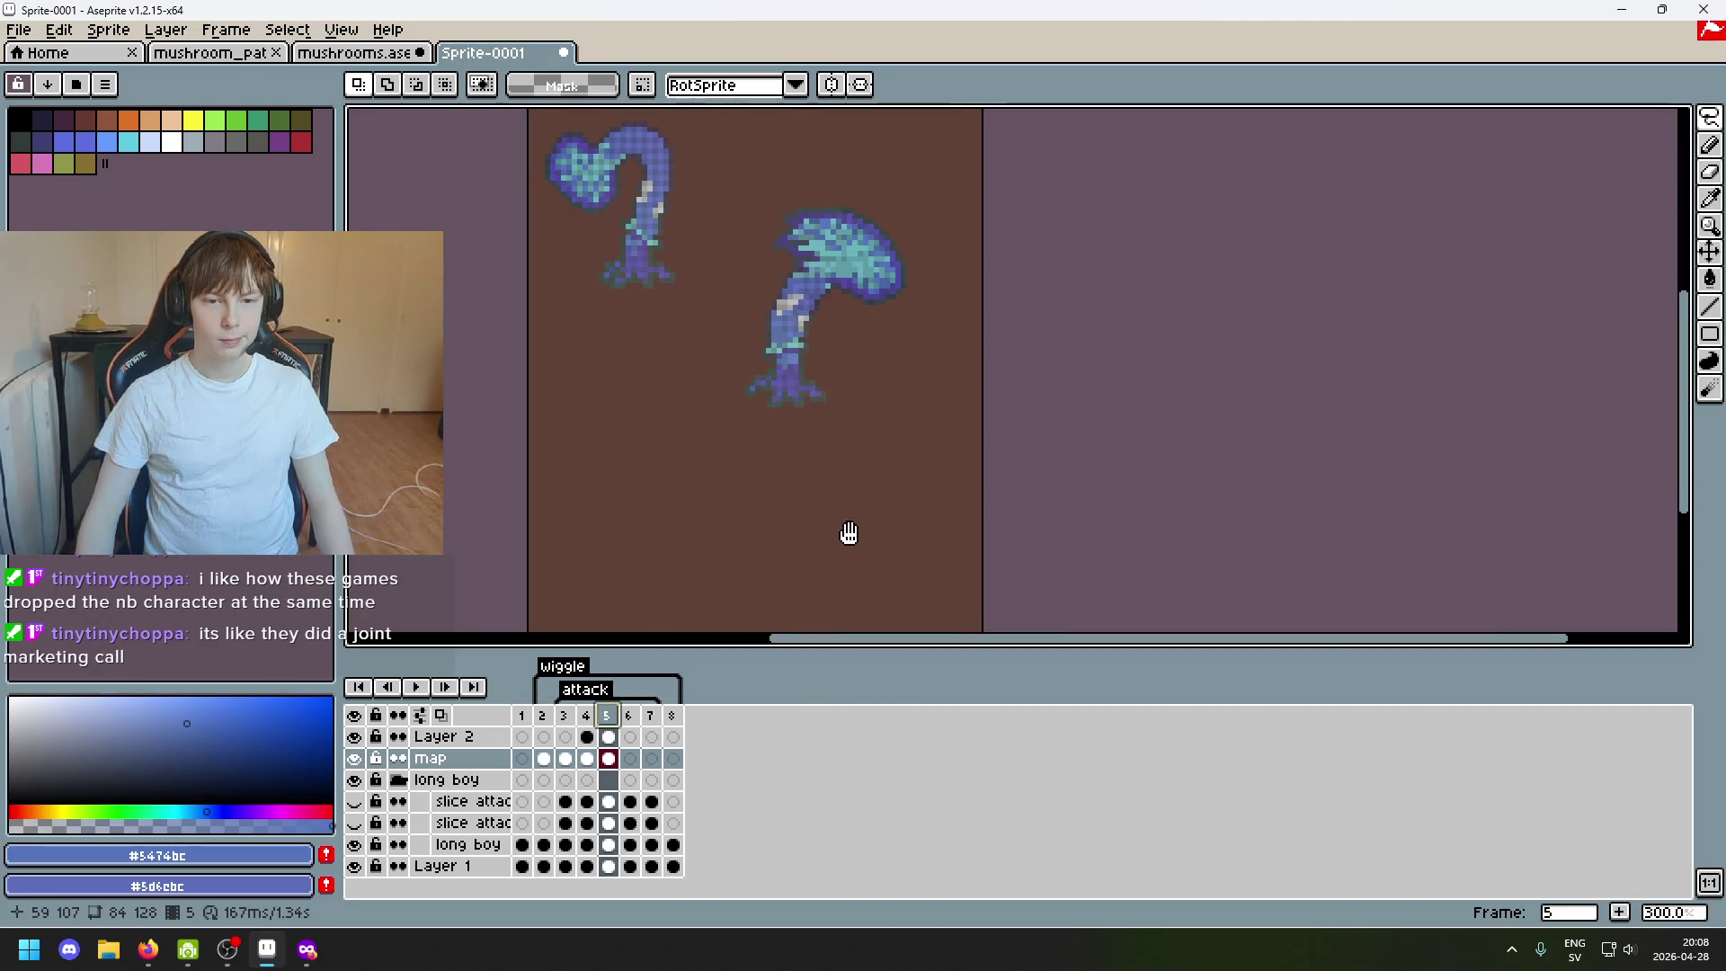
{"action": "scroll", "coordinate": [848, 533], "scroll_direction": "left", "scroll_amount": 1}
{"action": "left_click", "coordinate": [355, 759]}
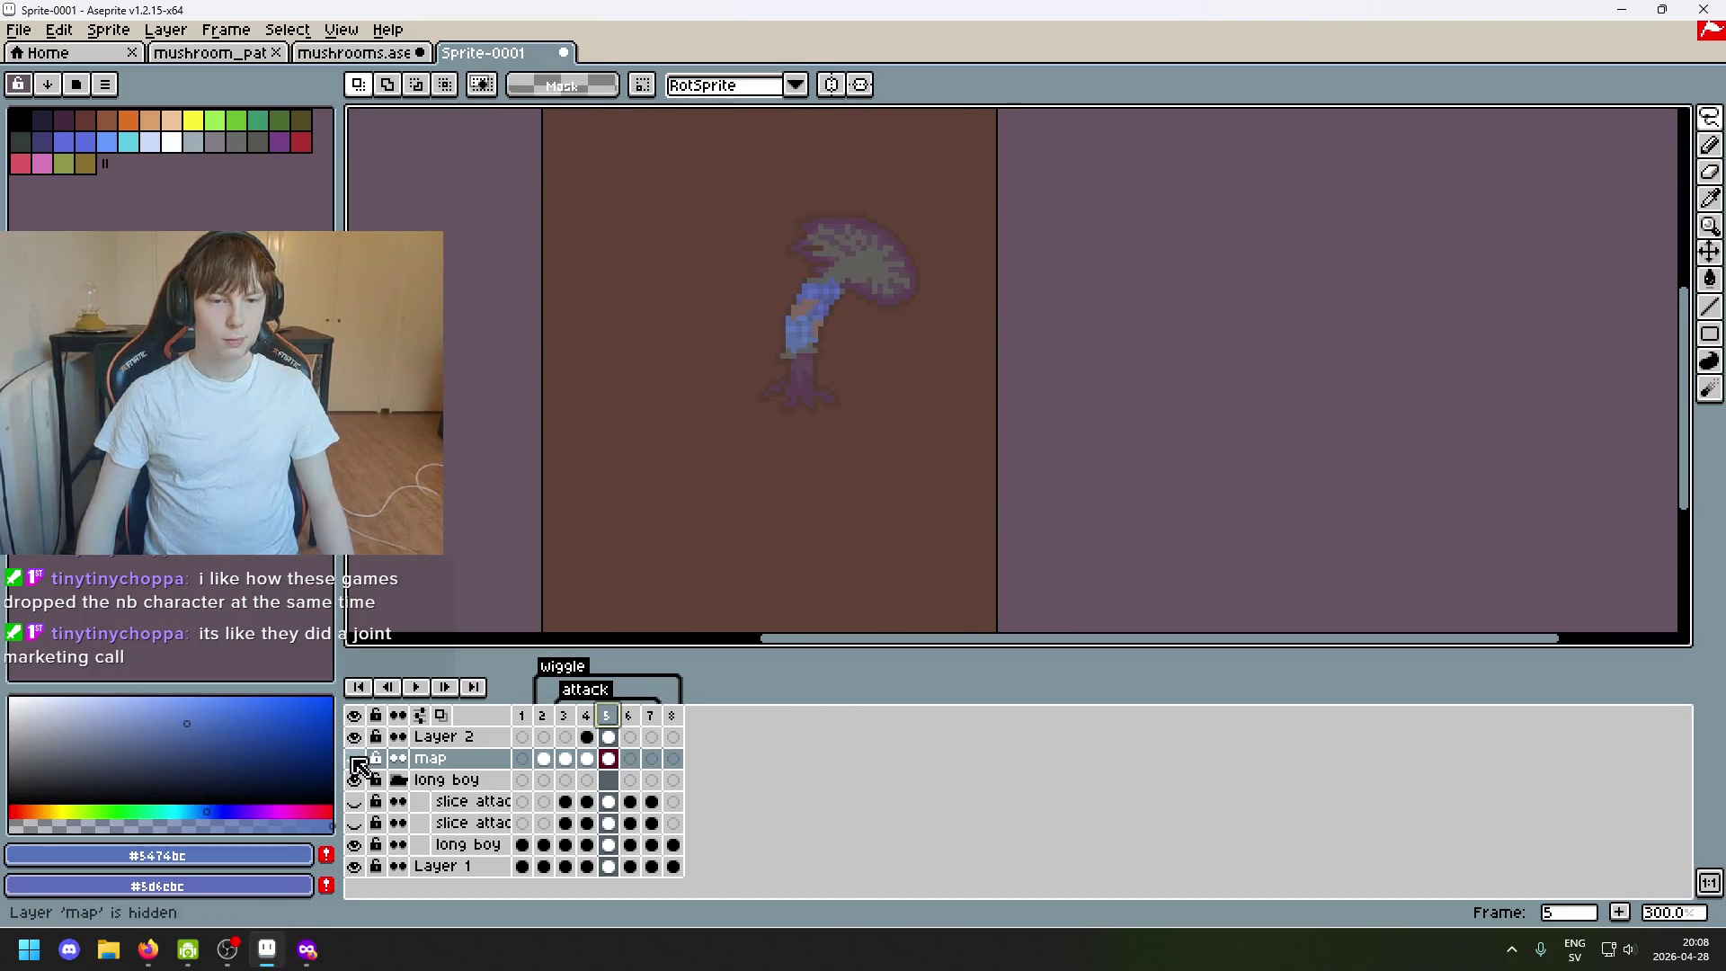
{"action": "left_click", "coordinate": [355, 737]}
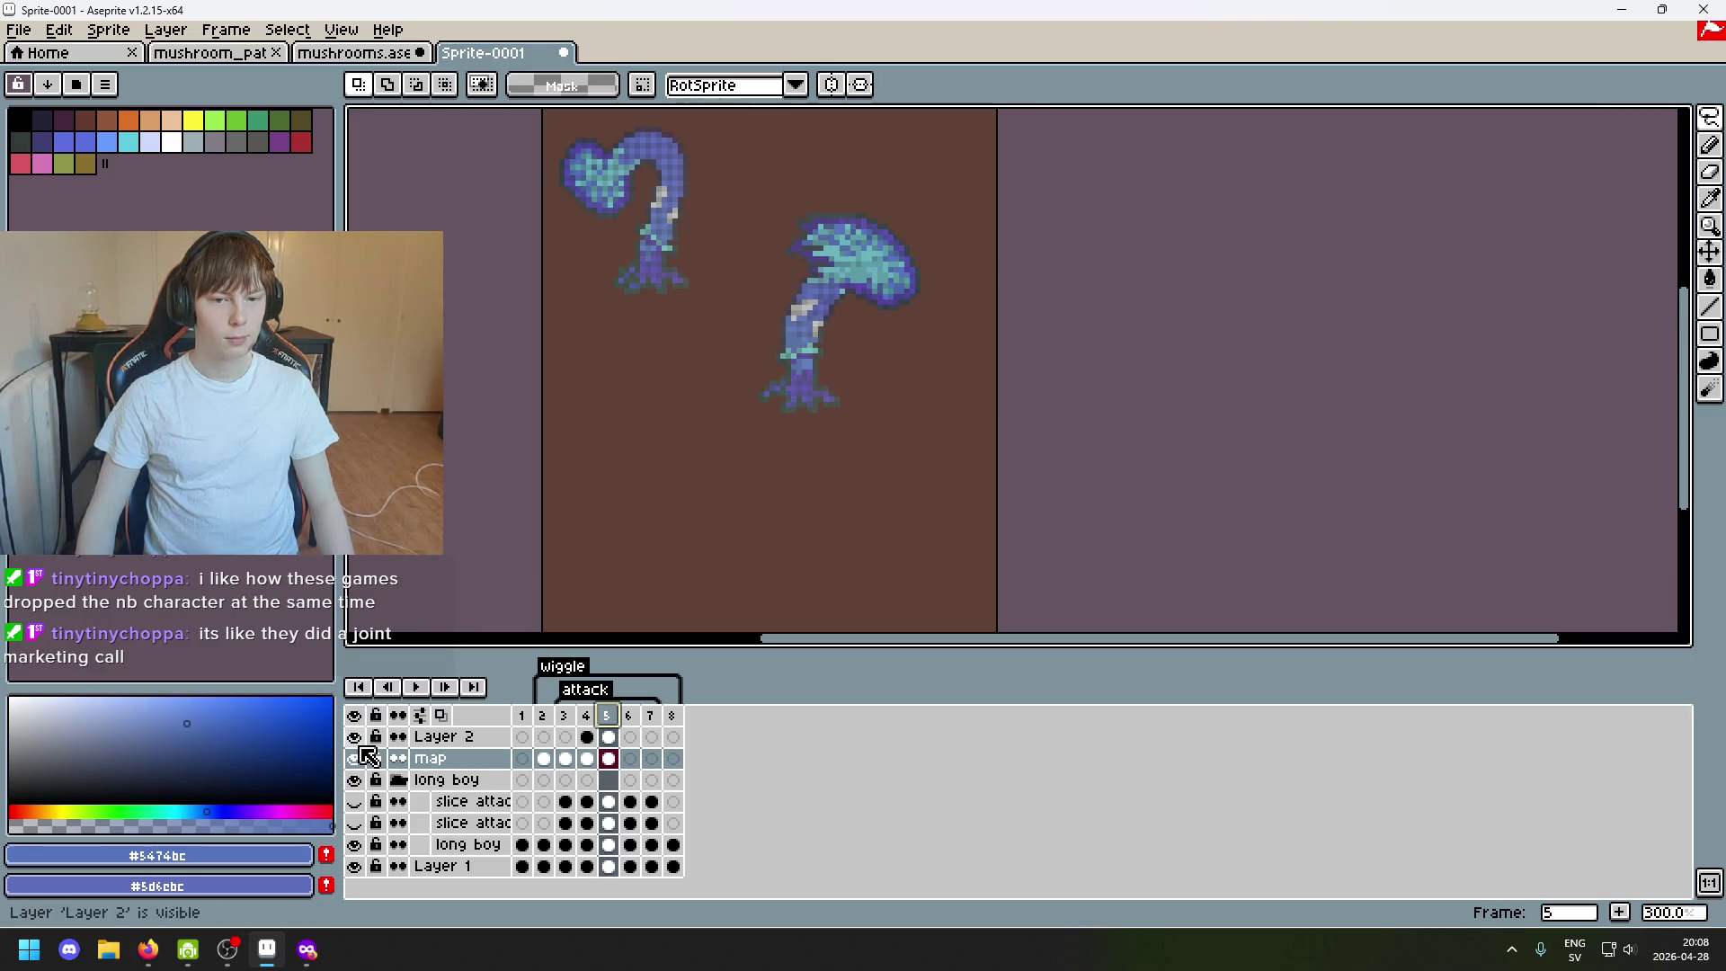
{"action": "left_click", "coordinate": [1709, 145]}
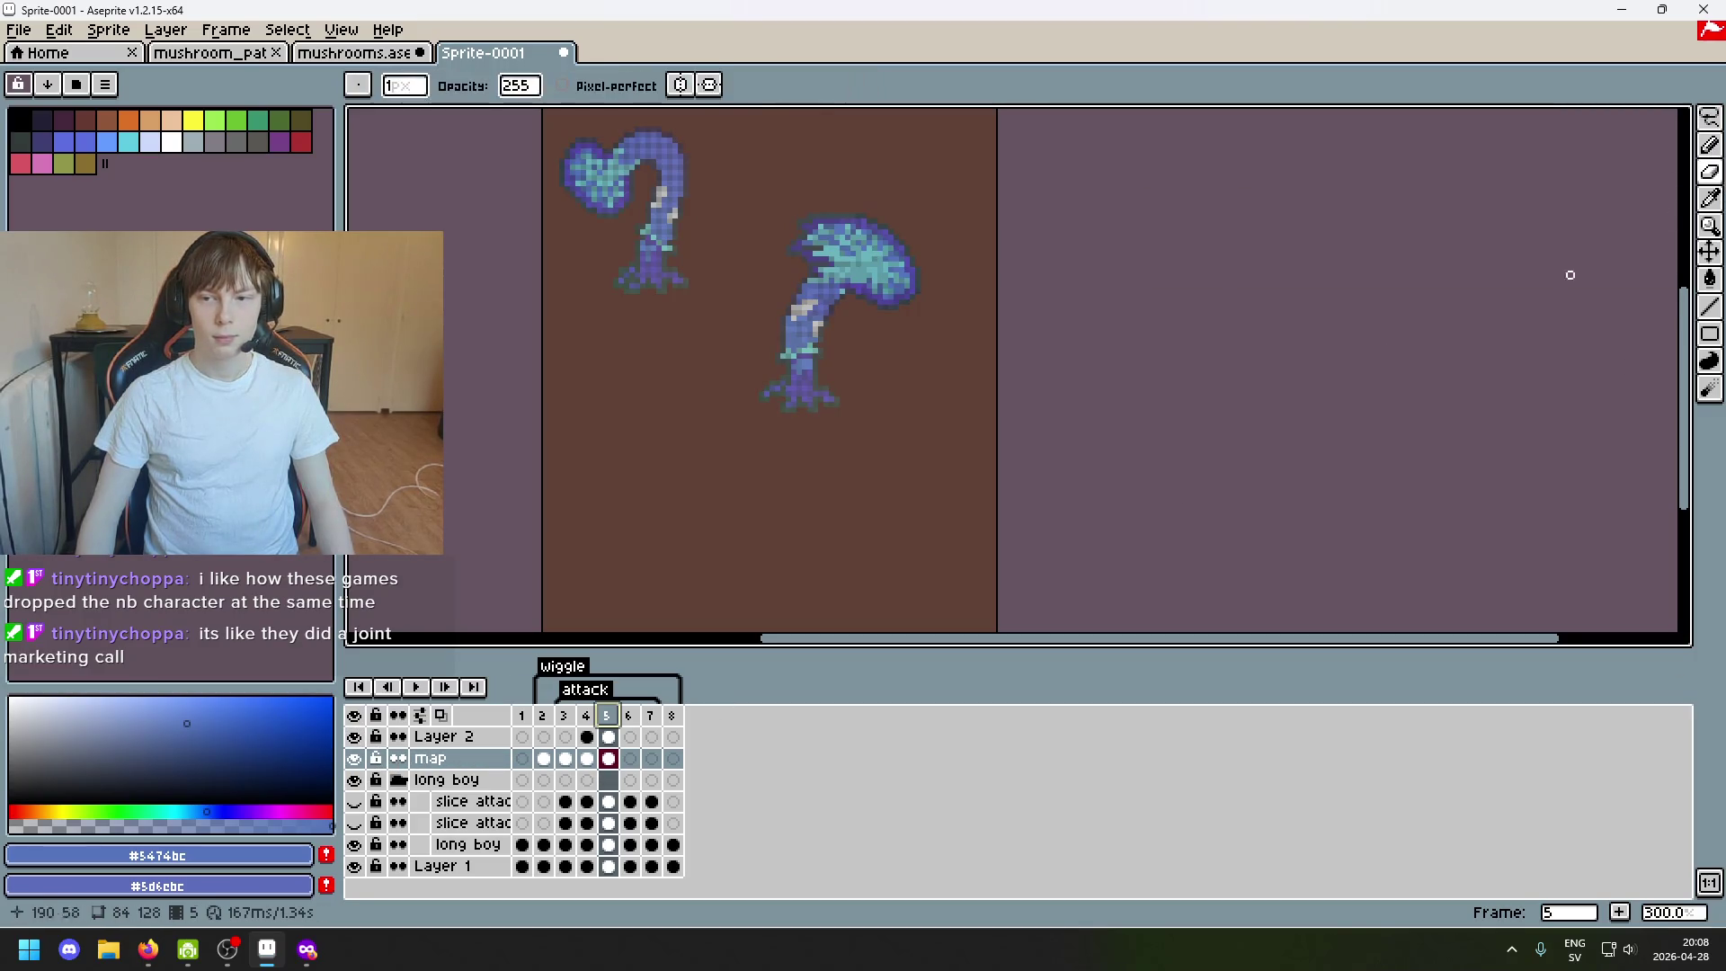
{"action": "scroll", "coordinate": [631, 334], "scroll_direction": "down", "scroll_amount": 2}
Paint over the curled left mushroom to erase it and shrink the brush.
{"action": "left_click_drag", "start_coordinate": [663, 308], "coordinate": [631, 290]}
{"action": "scroll", "coordinate": [632, 288], "scroll_direction": "up", "scroll_amount": 5}
{"action": "key", "text": "minus"}
{"action": "key", "text": "minus"}
{"action": "key", "text": "minus"}
{"action": "key", "text": "minus"}
{"action": "key", "text": "minus"}
{"action": "key", "text": "minus"}
{"action": "key", "text": "minus"}
{"action": "key", "text": "minus"}
{"action": "key", "text": "minus"}
{"action": "key", "text": "minus"}
{"action": "key", "text": "minus"}
{"action": "key", "text": "minus"}
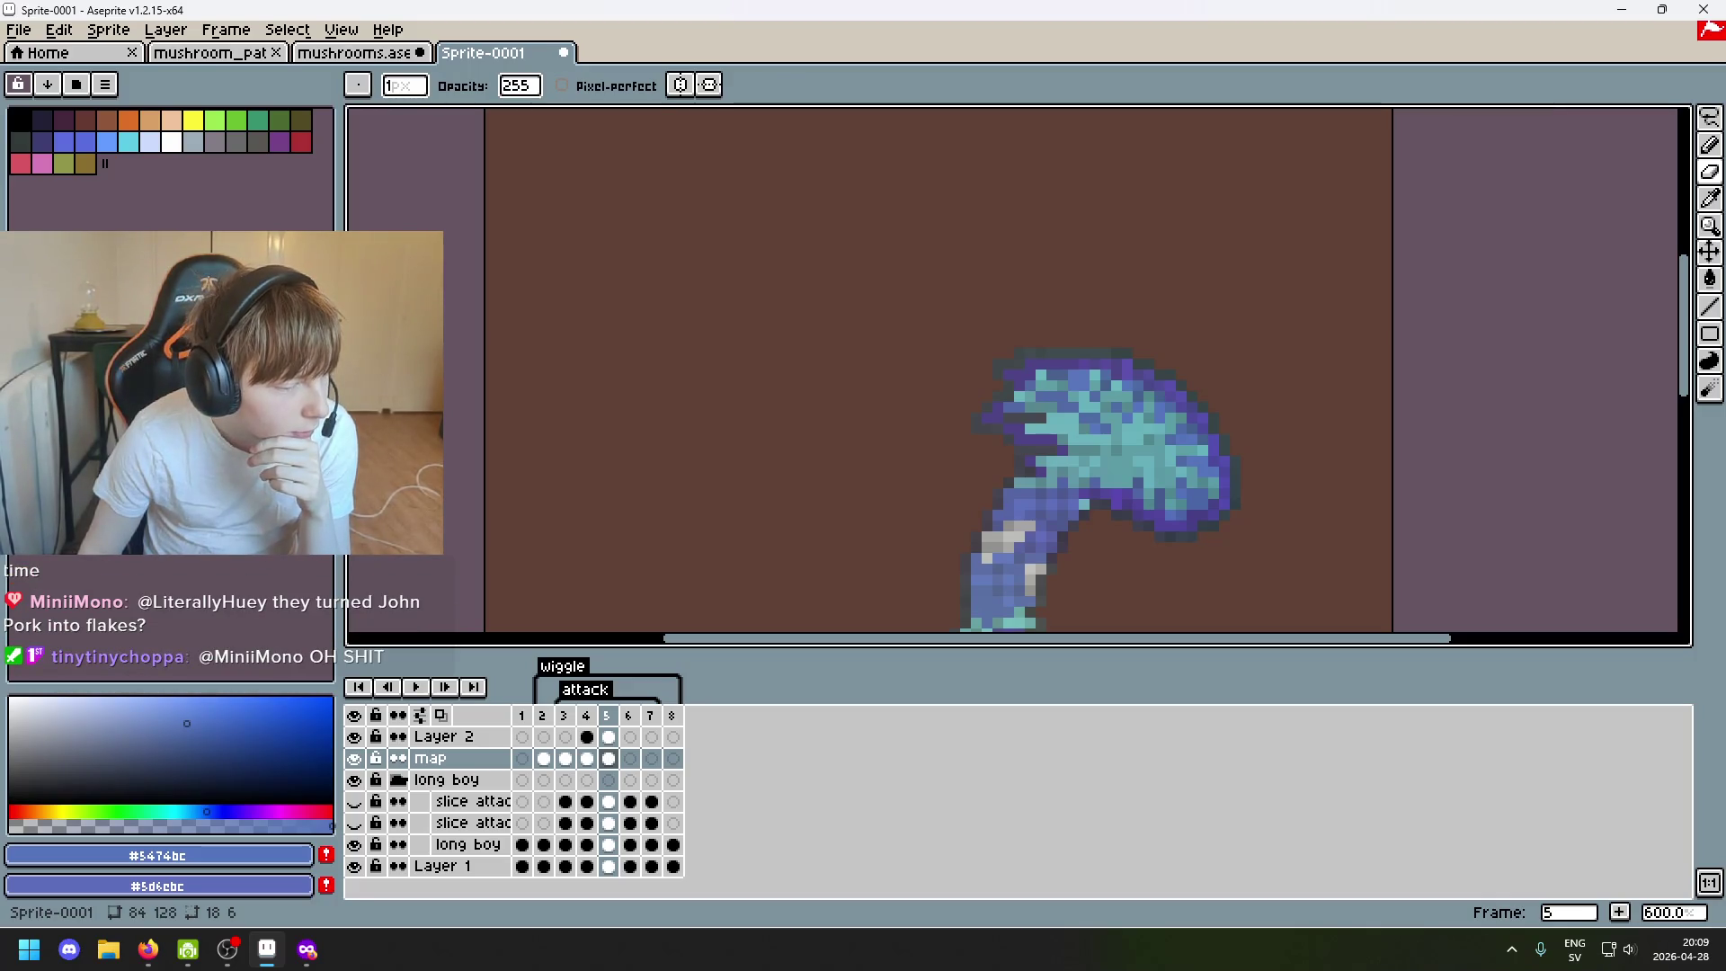
{"action": "key", "text": "alt+Tab"}
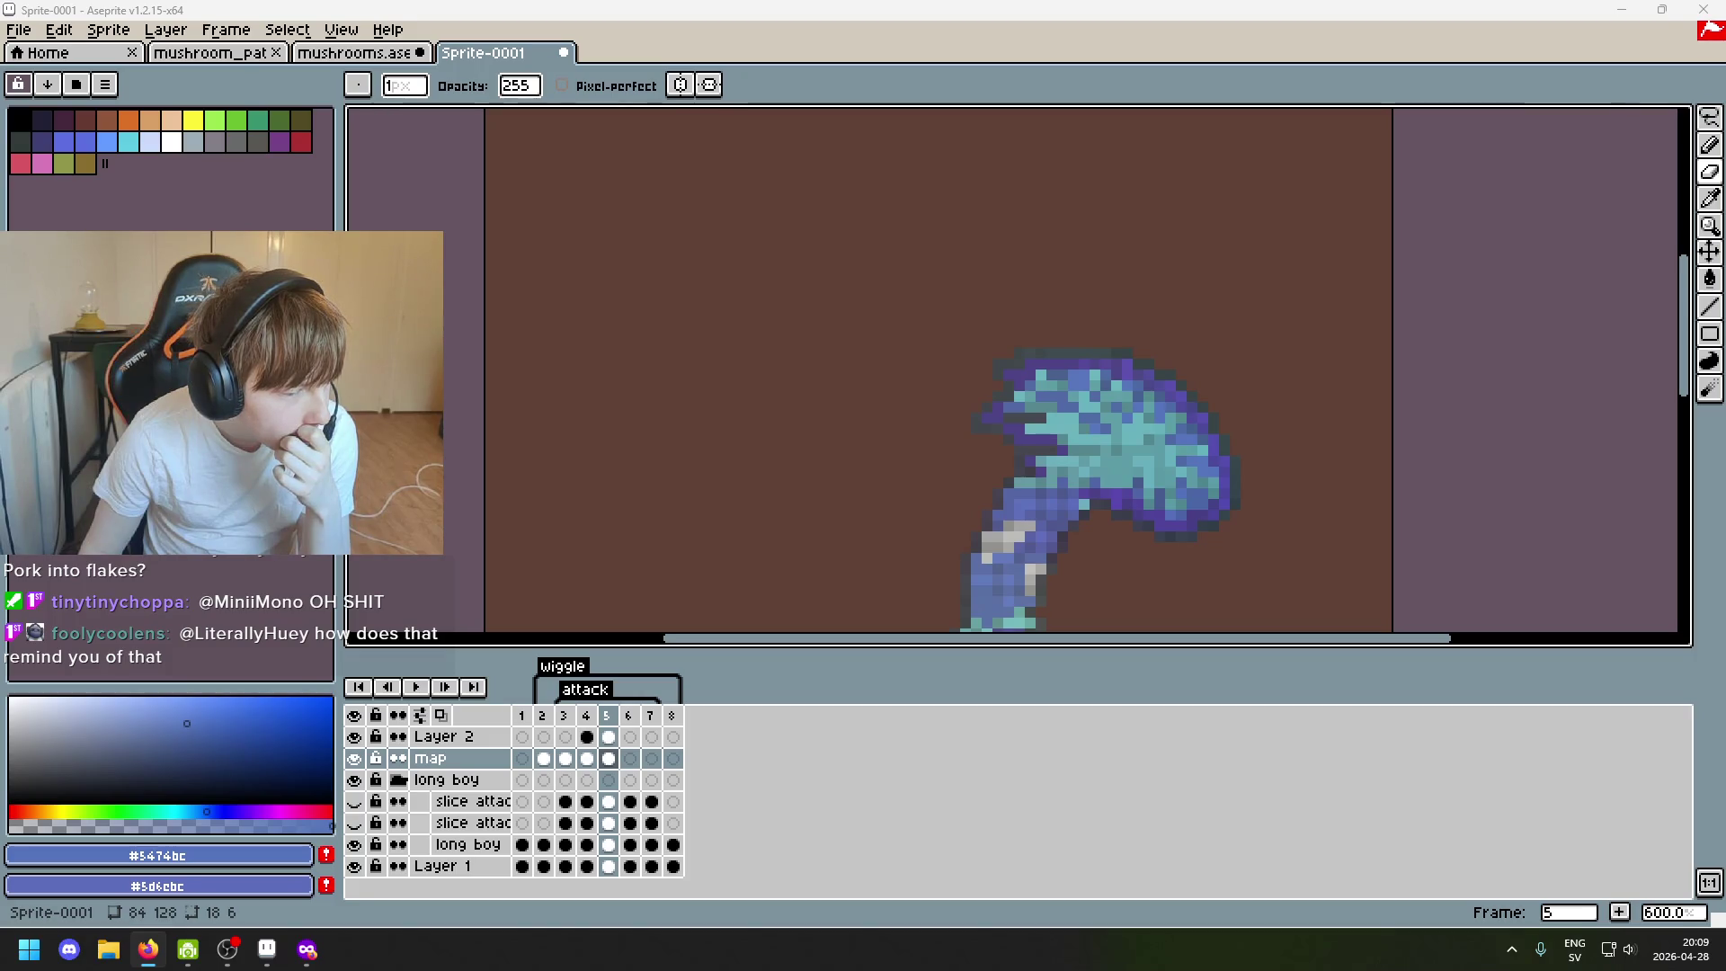
{"action": "scroll", "coordinate": [660, 446], "scroll_direction": "down", "scroll_amount": 2}
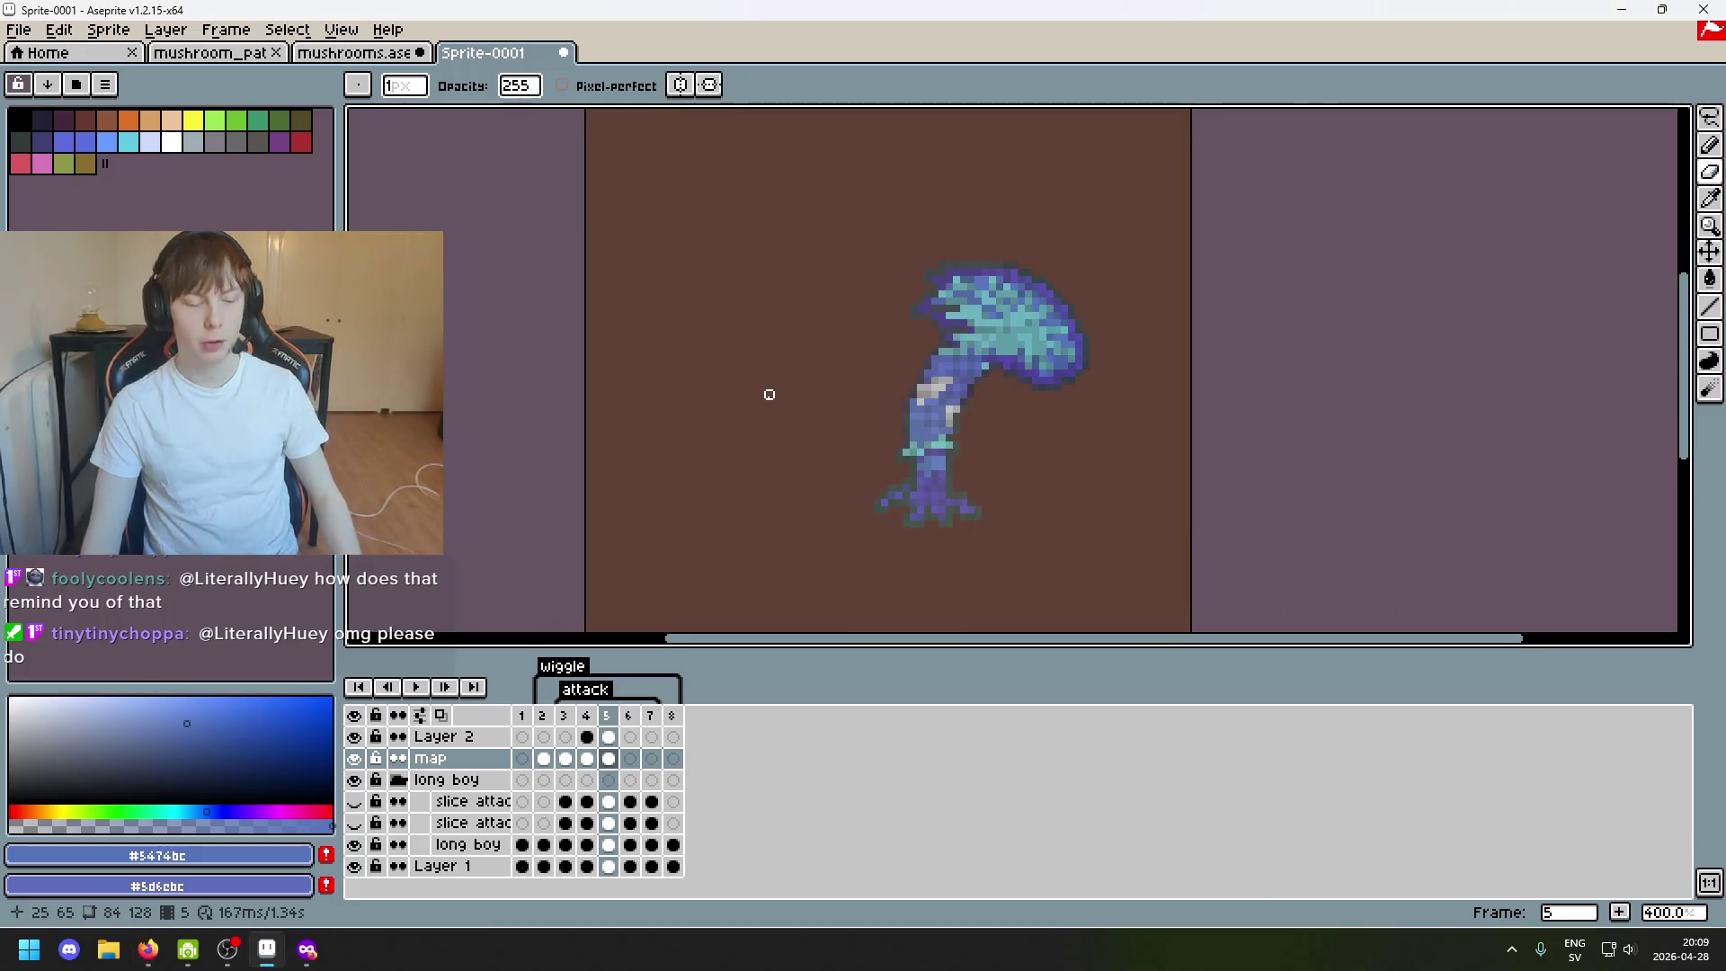
Recentre the view on the remaining mushroom and switch to the Rectangular Marquee.
{"action": "mouse_move", "coordinate": [652, 397]}
{"action": "left_mouse_down"}
{"action": "mouse_move", "coordinate": [634, 396]}
{"action": "mouse_move", "coordinate": [683, 396]}
{"action": "left_mouse_up"}
{"action": "left_click_drag", "start_coordinate": [1110, 389], "coordinate": [809, 388]}
{"action": "scroll", "coordinate": [828, 397], "scroll_direction": "down", "scroll_amount": 2}
{"action": "scroll", "coordinate": [800, 389], "scroll_direction": "up", "scroll_amount": 2}
{"action": "scroll", "coordinate": [810, 393], "scroll_direction": "down", "scroll_amount": 2}
{"action": "scroll", "coordinate": [809, 404], "scroll_direction": "up", "scroll_amount": 1}
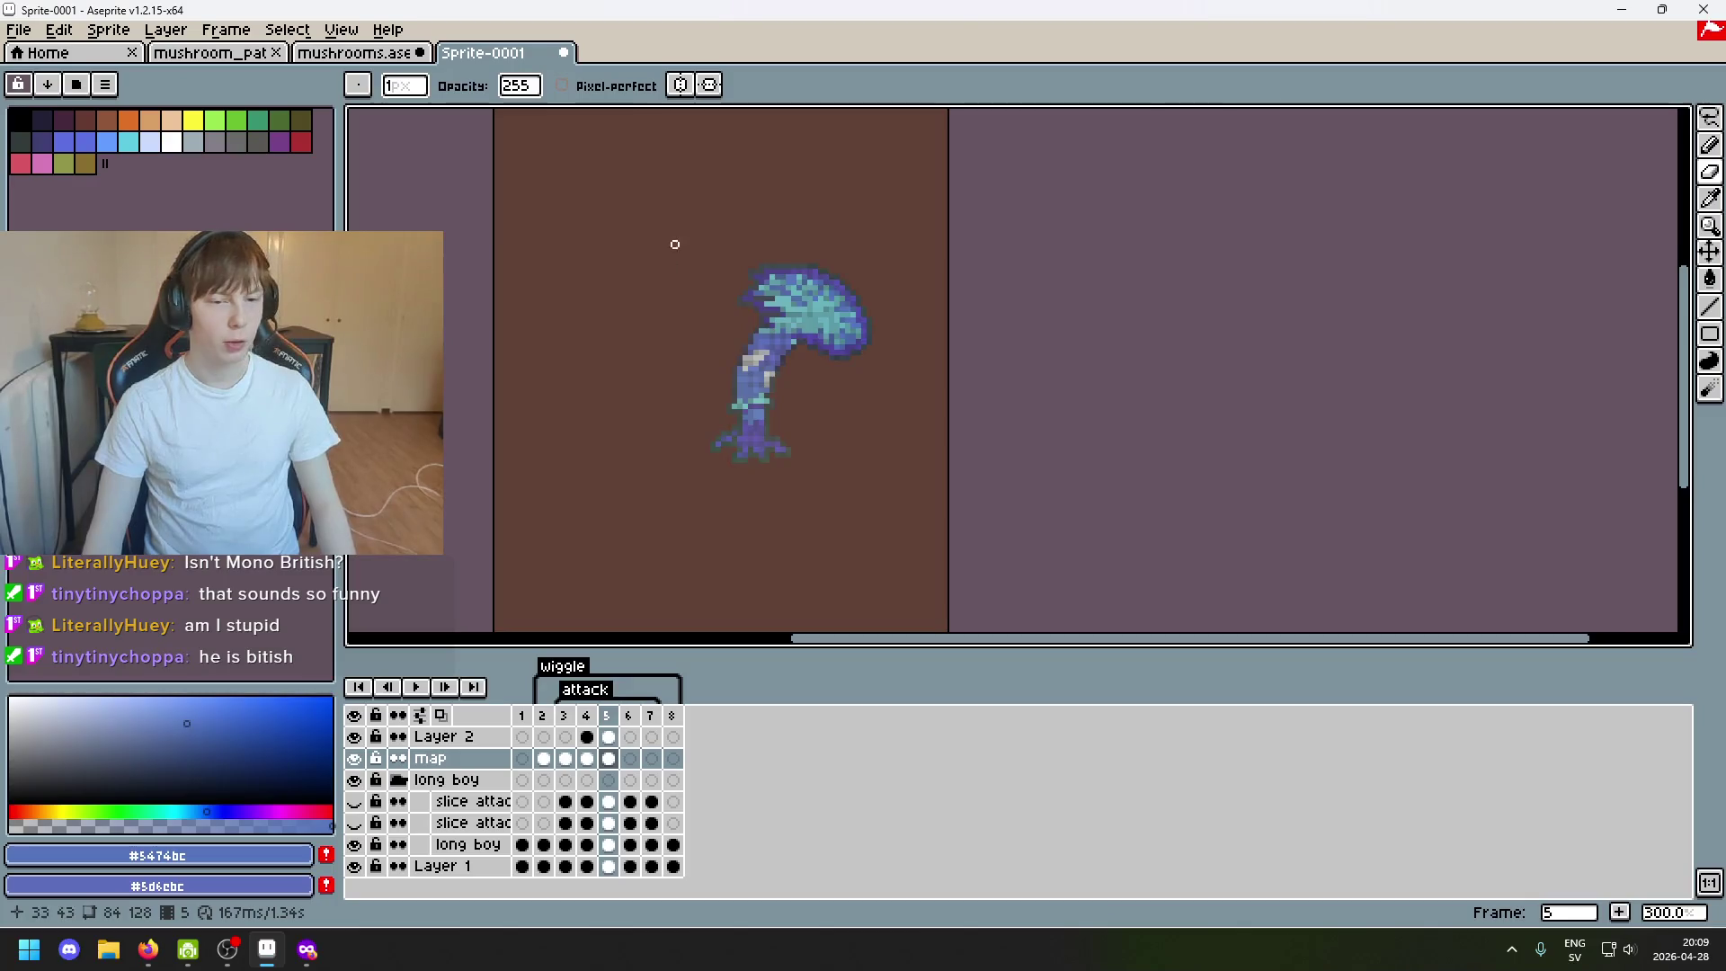
{"action": "scroll", "coordinate": [674, 245], "scroll_direction": "down", "scroll_amount": 1}
{"action": "mouse_move", "coordinate": [723, 289]}
{"action": "left_mouse_down"}
{"action": "mouse_move", "coordinate": [636, 293]}
{"action": "mouse_move", "coordinate": [548, 430]}
{"action": "left_mouse_up"}
{"action": "scroll", "coordinate": [637, 307], "scroll_direction": "up", "scroll_amount": 1}
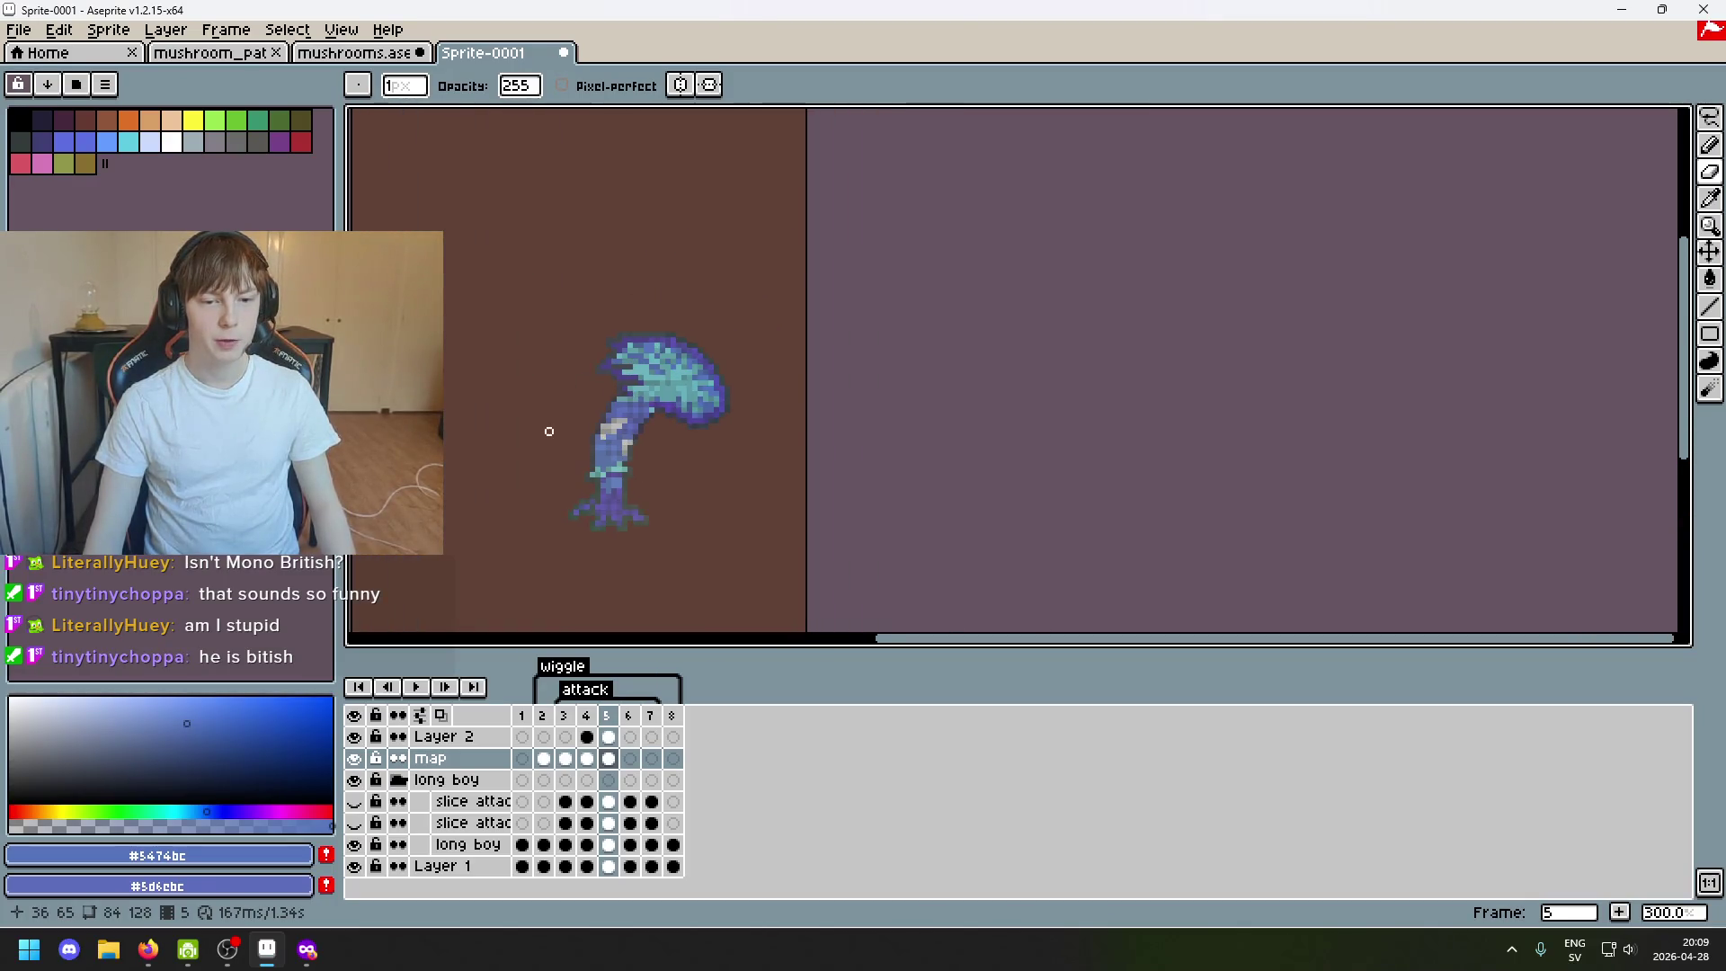
{"action": "scroll", "coordinate": [550, 430], "scroll_direction": "down", "scroll_amount": 1}
{"action": "left_click_drag", "start_coordinate": [701, 392], "coordinate": [605, 358]}
{"action": "scroll", "coordinate": [605, 359], "scroll_direction": "up", "scroll_amount": 2}
{"action": "mouse_move", "coordinate": [895, 526]}
{"action": "left_mouse_down"}
{"action": "mouse_move", "coordinate": [827, 366]}
{"action": "mouse_move", "coordinate": [833, 403]}
{"action": "left_mouse_up"}
{"action": "left_click", "coordinate": [1710, 118]}
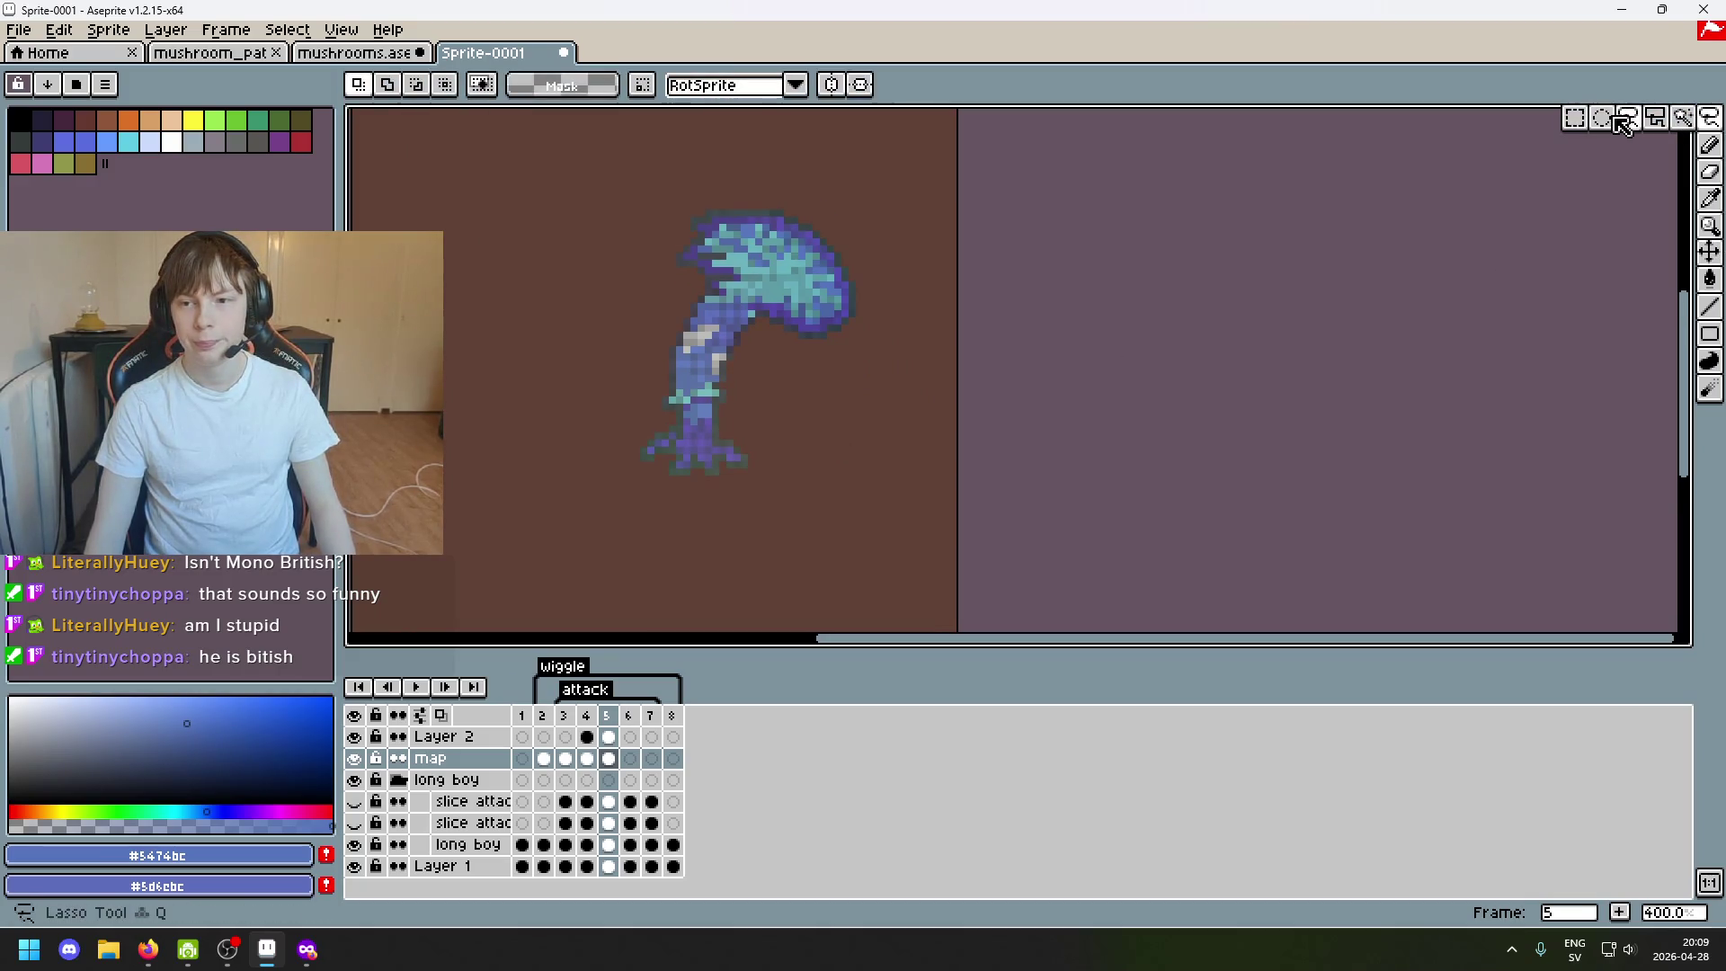
{"action": "left_click", "coordinate": [1574, 116]}
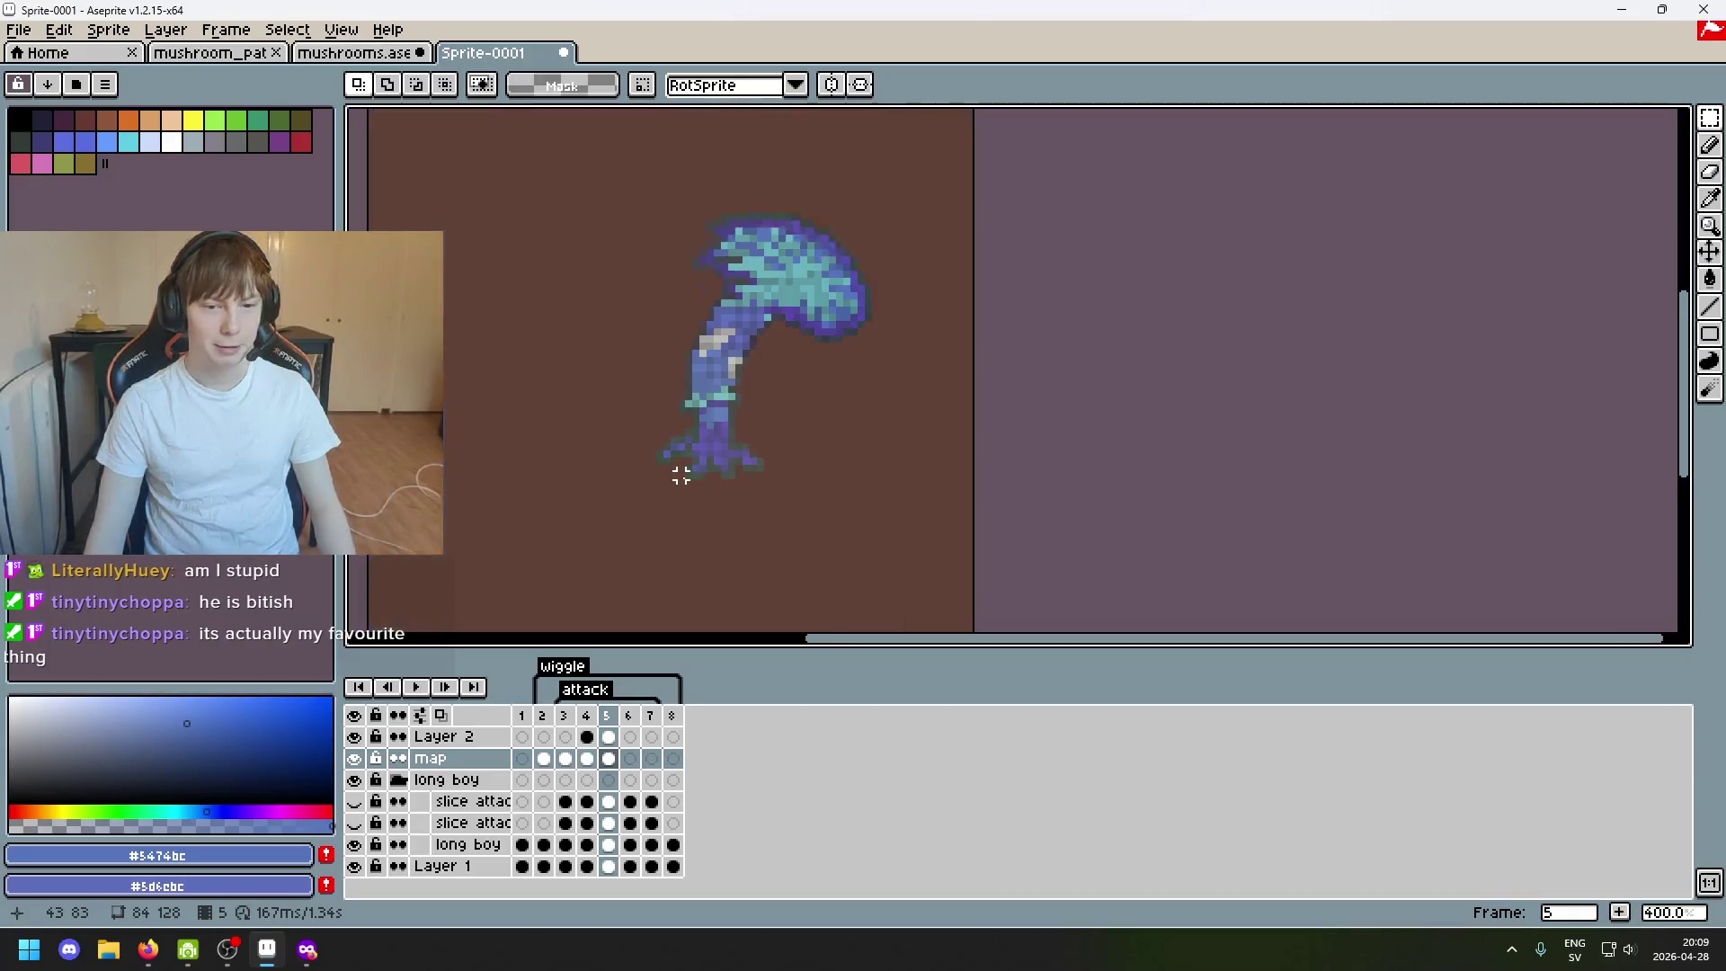
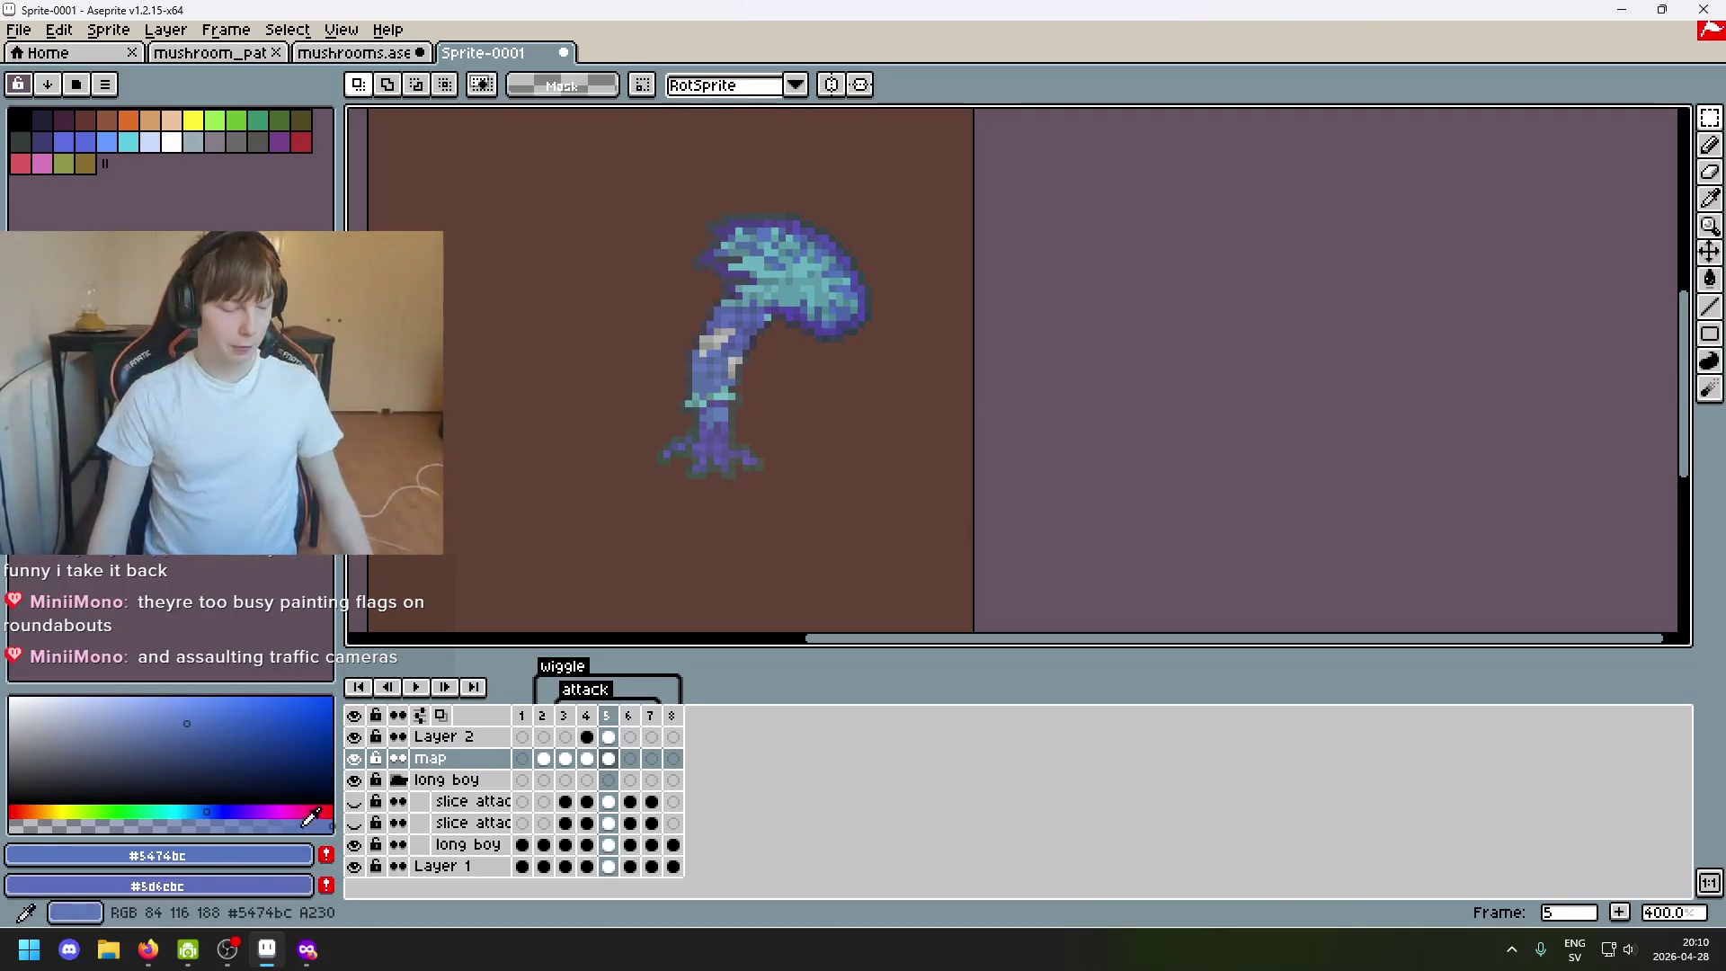
{"action": "scroll", "coordinate": [597, 533], "scroll_direction": "down", "scroll_amount": 2}
{"action": "scroll", "coordinate": [596, 533], "scroll_direction": "up", "scroll_amount": 2}
Marquee-select the mushroom and drag it lower on the canvas, then deselect.
{"action": "left_click_drag", "start_coordinate": [945, 483], "coordinate": [550, 126]}
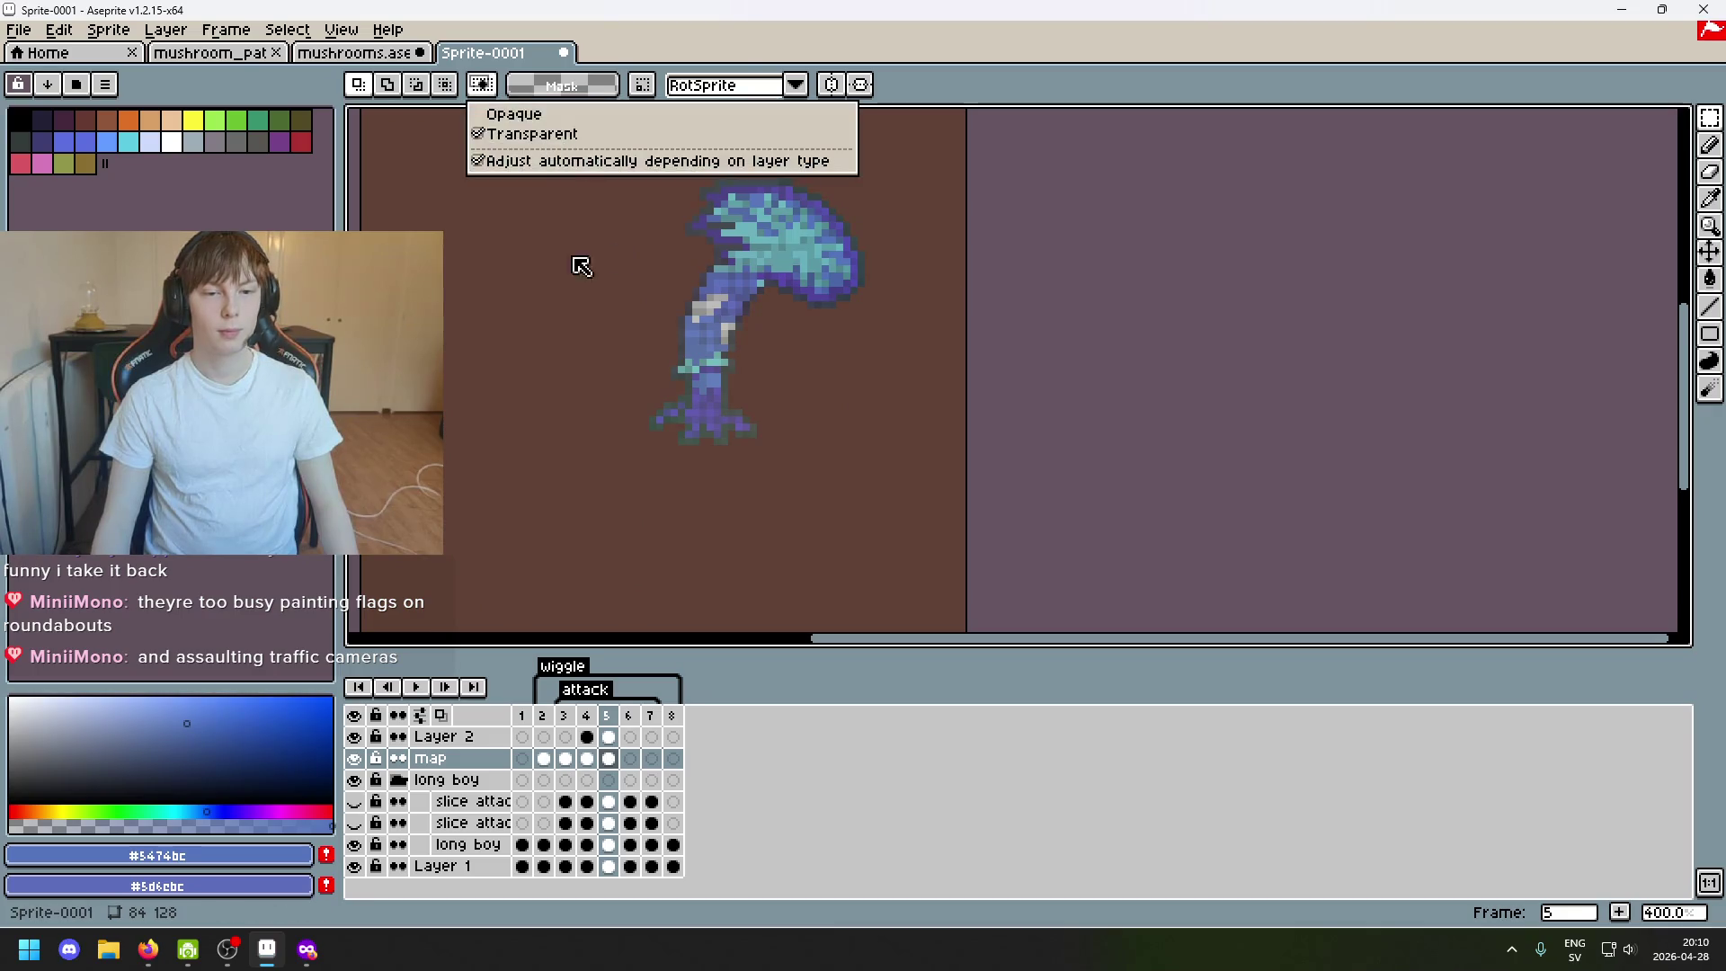
{"action": "left_click_drag", "start_coordinate": [501, 143], "coordinate": [646, 426]}
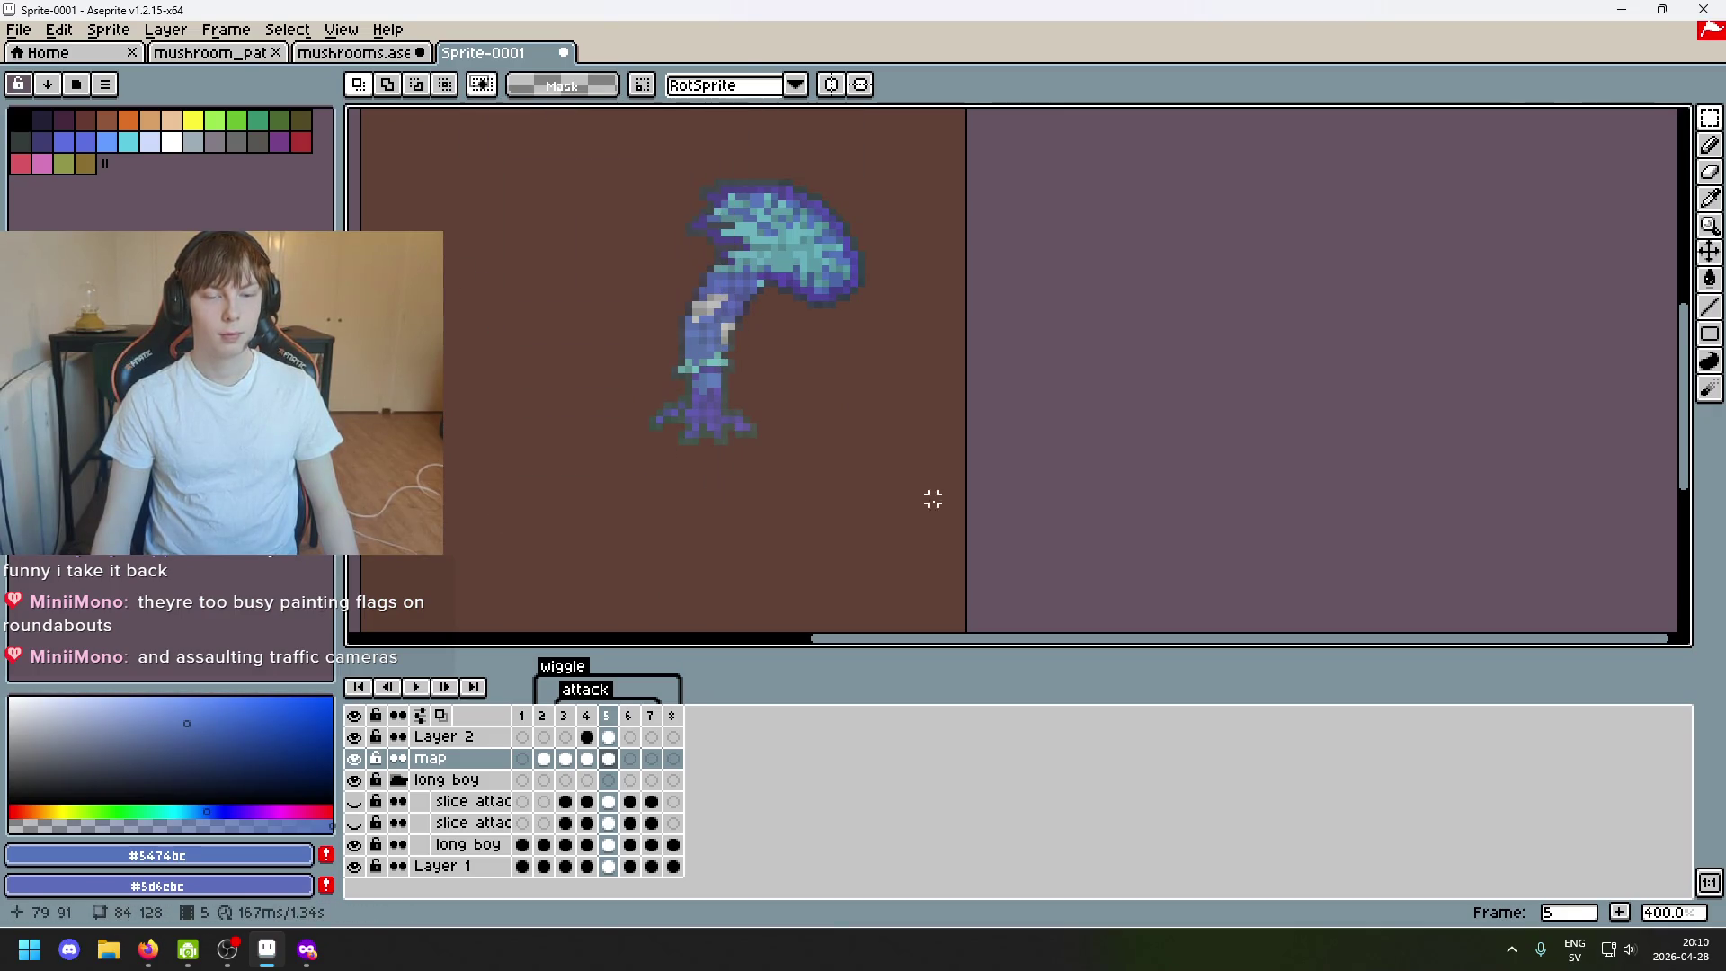
{"action": "left_click_drag", "start_coordinate": [932, 496], "coordinate": [945, 537]}
{"action": "key", "text": "ctrl+d"}
Reselect and deselect the mushroom area, pan the view and undo the last change.
{"action": "left_click_drag", "start_coordinate": [483, 154], "coordinate": [751, 500]}
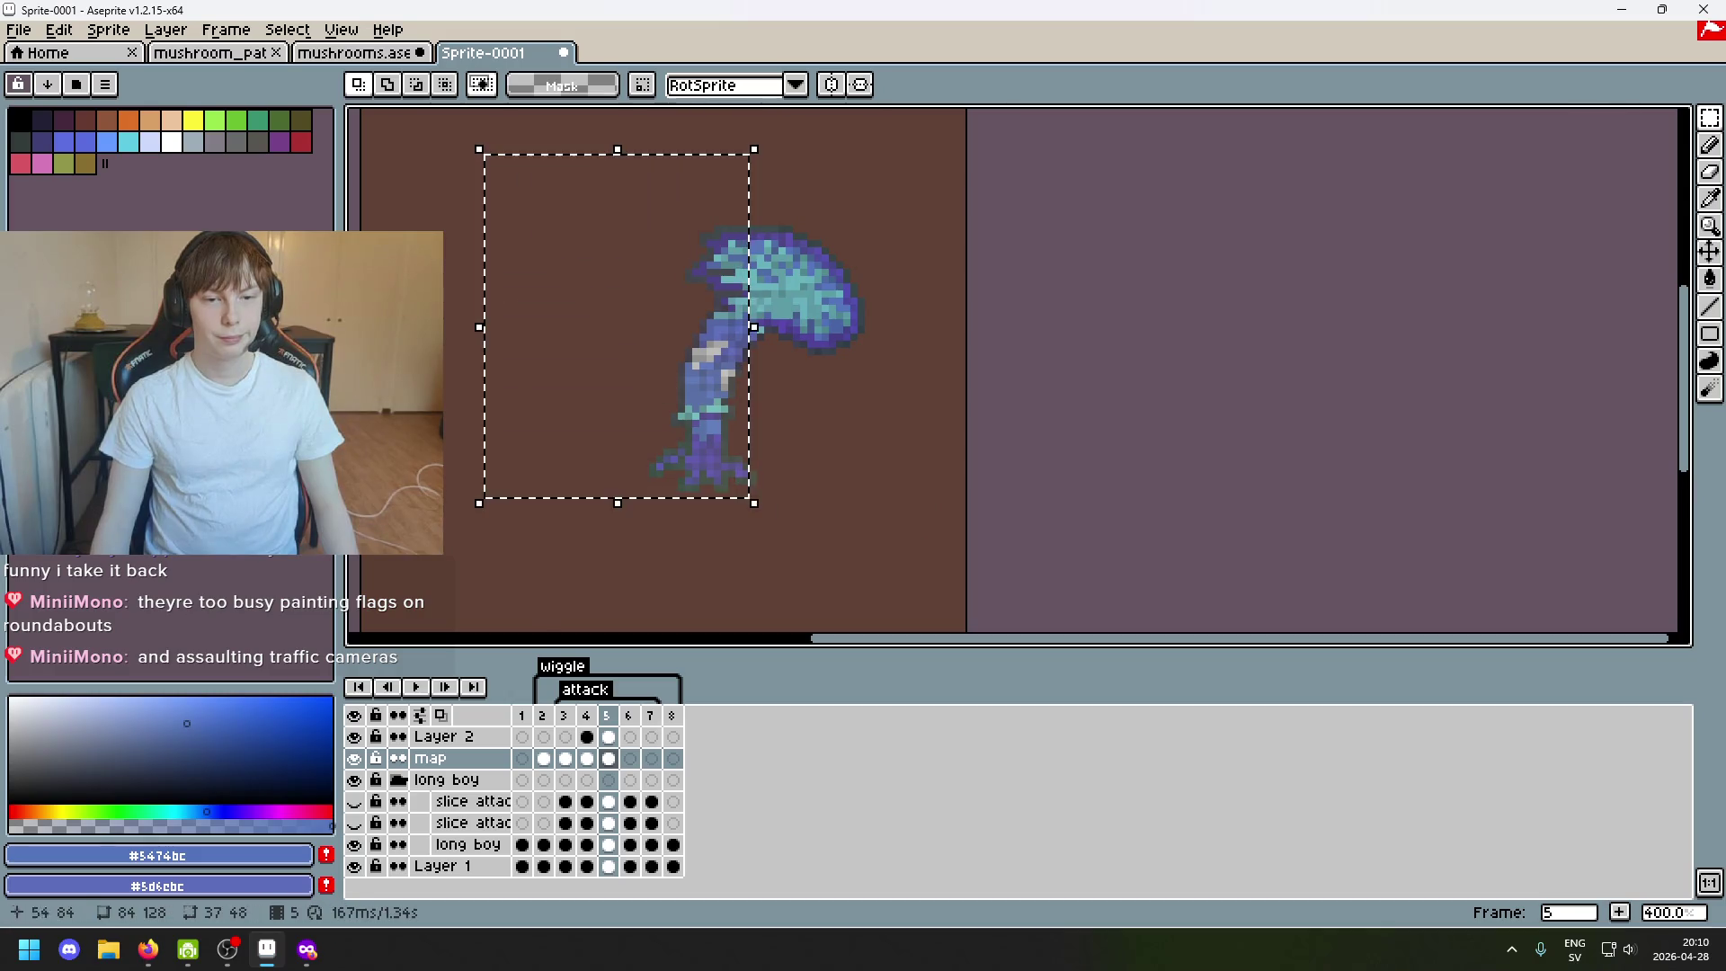
{"action": "key", "text": "ctrl+d"}
{"action": "scroll", "coordinate": [932, 504], "scroll_direction": "down", "scroll_amount": 1}
{"action": "scroll", "coordinate": [886, 494], "scroll_direction": "down", "scroll_amount": 1}
{"action": "mouse_move", "coordinate": [886, 494]}
{"action": "left_mouse_down"}
{"action": "mouse_move", "coordinate": [815, 383]}
{"action": "mouse_move", "coordinate": [790, 444]}
{"action": "left_mouse_up"}
{"action": "scroll", "coordinate": [858, 520], "scroll_direction": "up", "scroll_amount": 1}
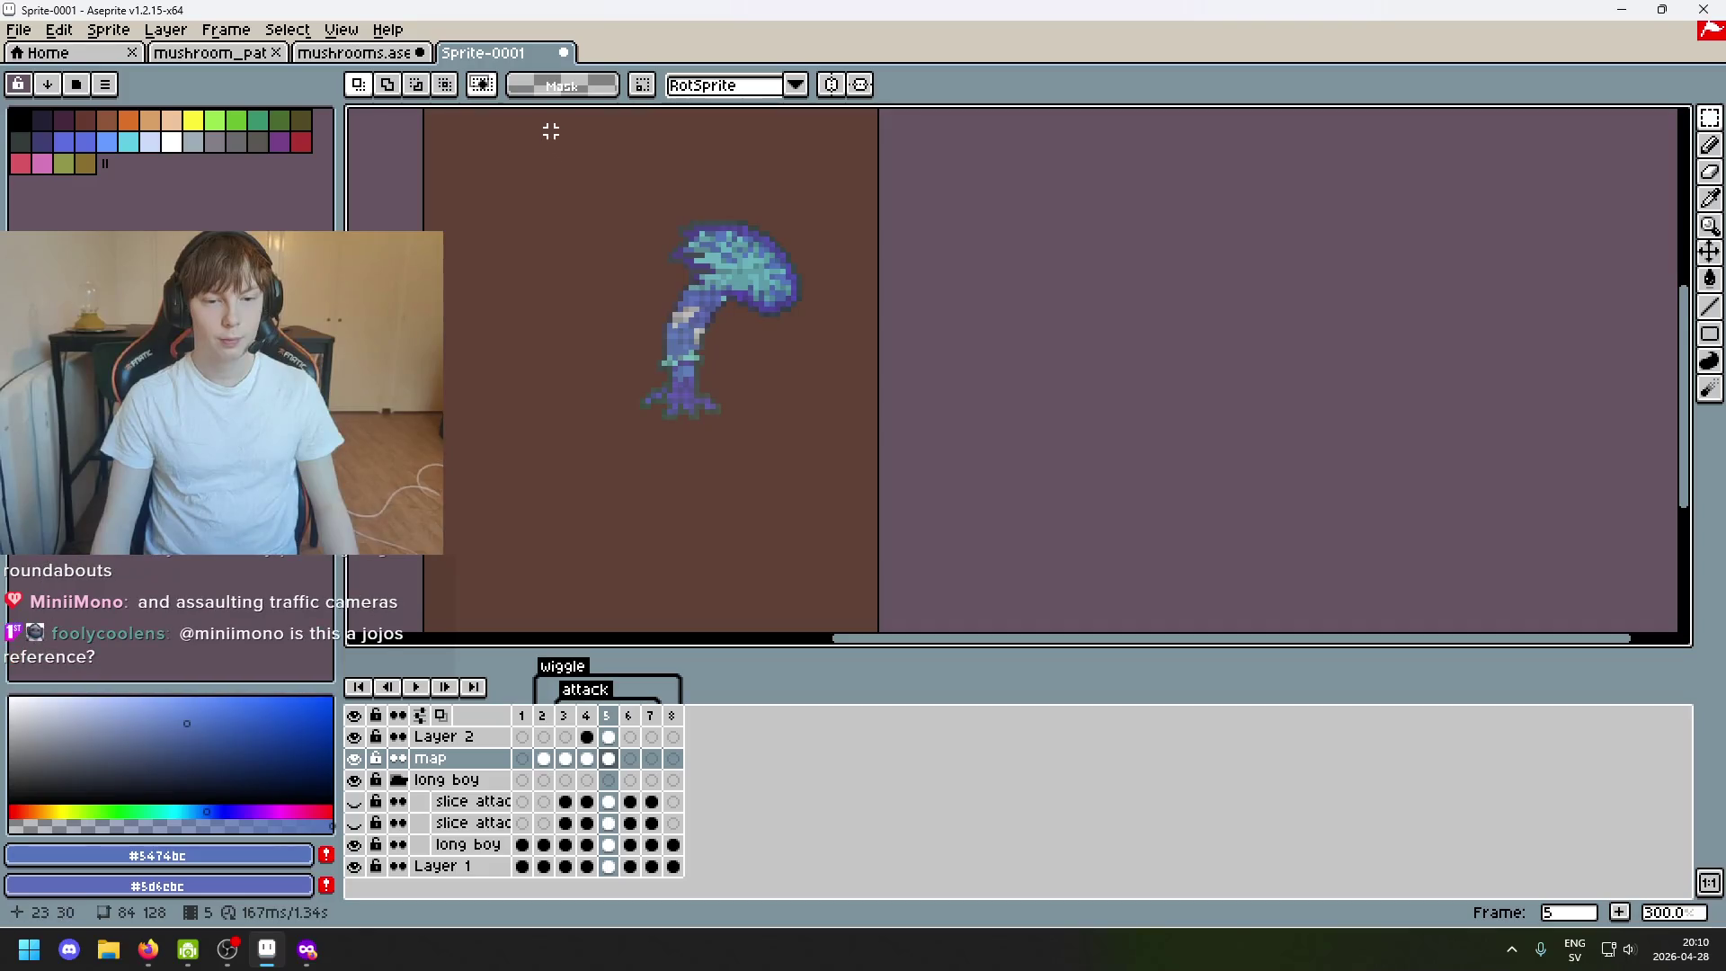
{"action": "key", "text": "ctrl+z"}
Repeatedly marquee-select the mushroom and drop the selection, nudging it a few pixels down.
{"action": "left_click_drag", "start_coordinate": [521, 119], "coordinate": [801, 493]}
{"action": "left_click", "coordinate": [871, 531]}
{"action": "mouse_move", "coordinate": [863, 550]}
{"action": "left_mouse_down"}
{"action": "mouse_move", "coordinate": [524, 135]}
{"action": "mouse_move", "coordinate": [871, 563]}
{"action": "left_mouse_up"}
{"action": "left_click", "coordinate": [948, 254]}
{"action": "left_click", "coordinate": [980, 540]}
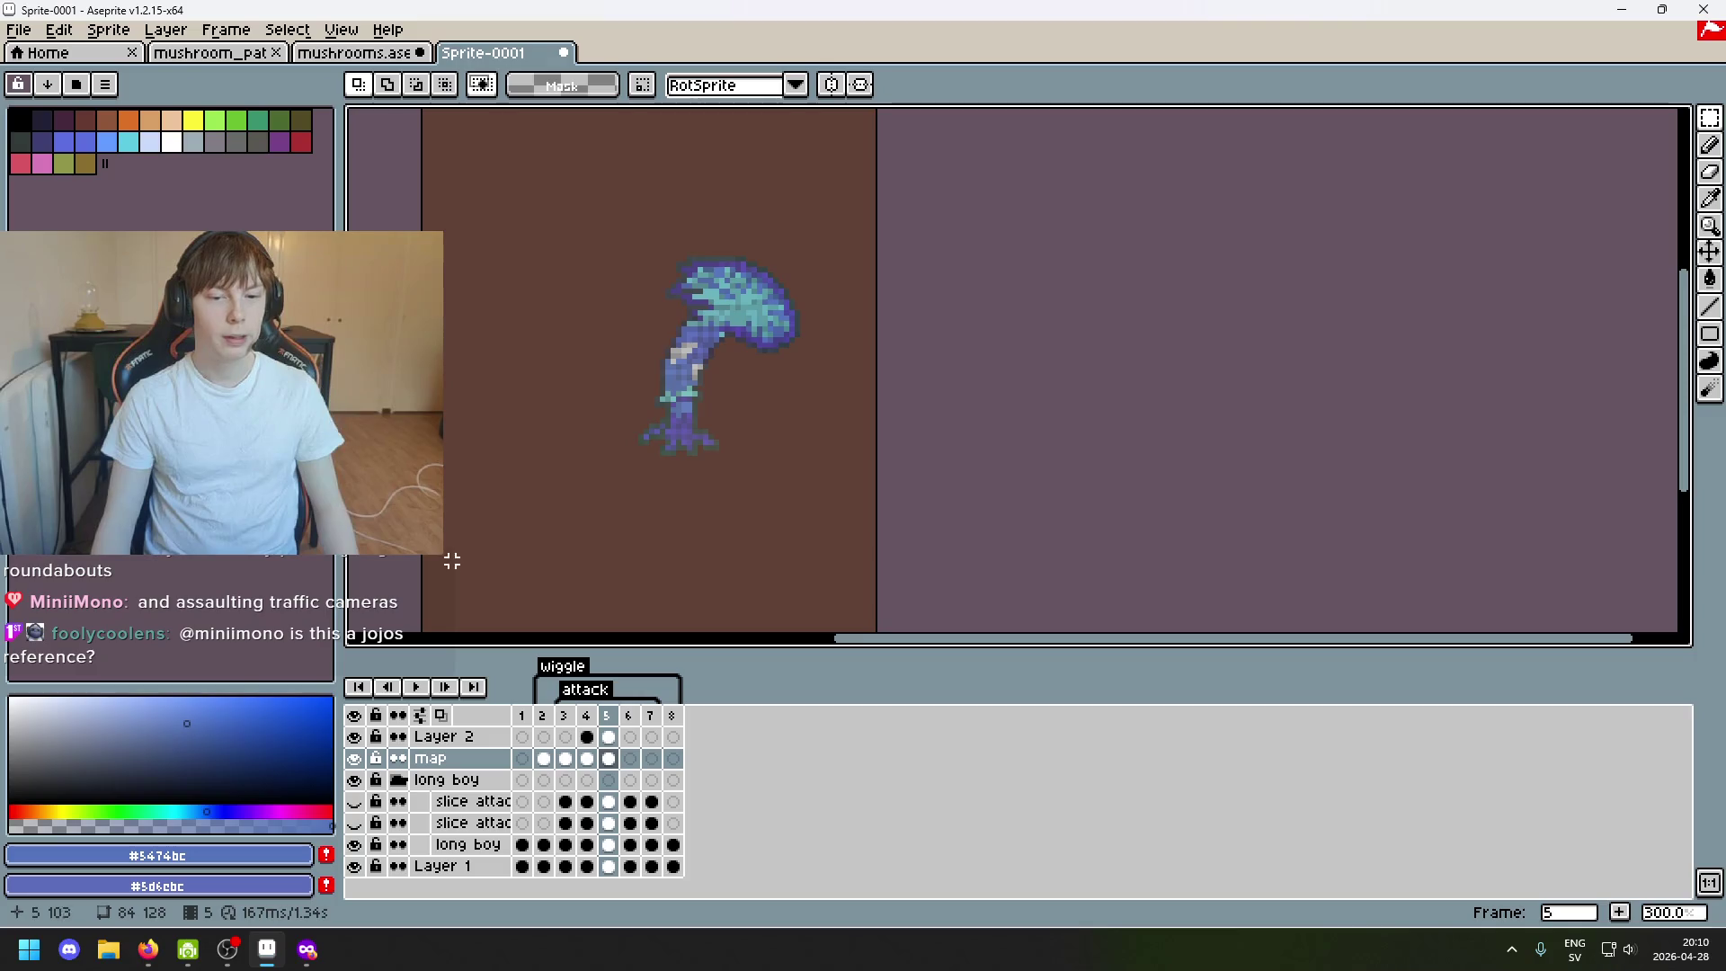
{"action": "left_click_drag", "start_coordinate": [500, 598], "coordinate": [879, 115]}
{"action": "left_click", "coordinate": [962, 309]}
{"action": "scroll", "coordinate": [873, 349], "scroll_direction": "down", "scroll_amount": 1}
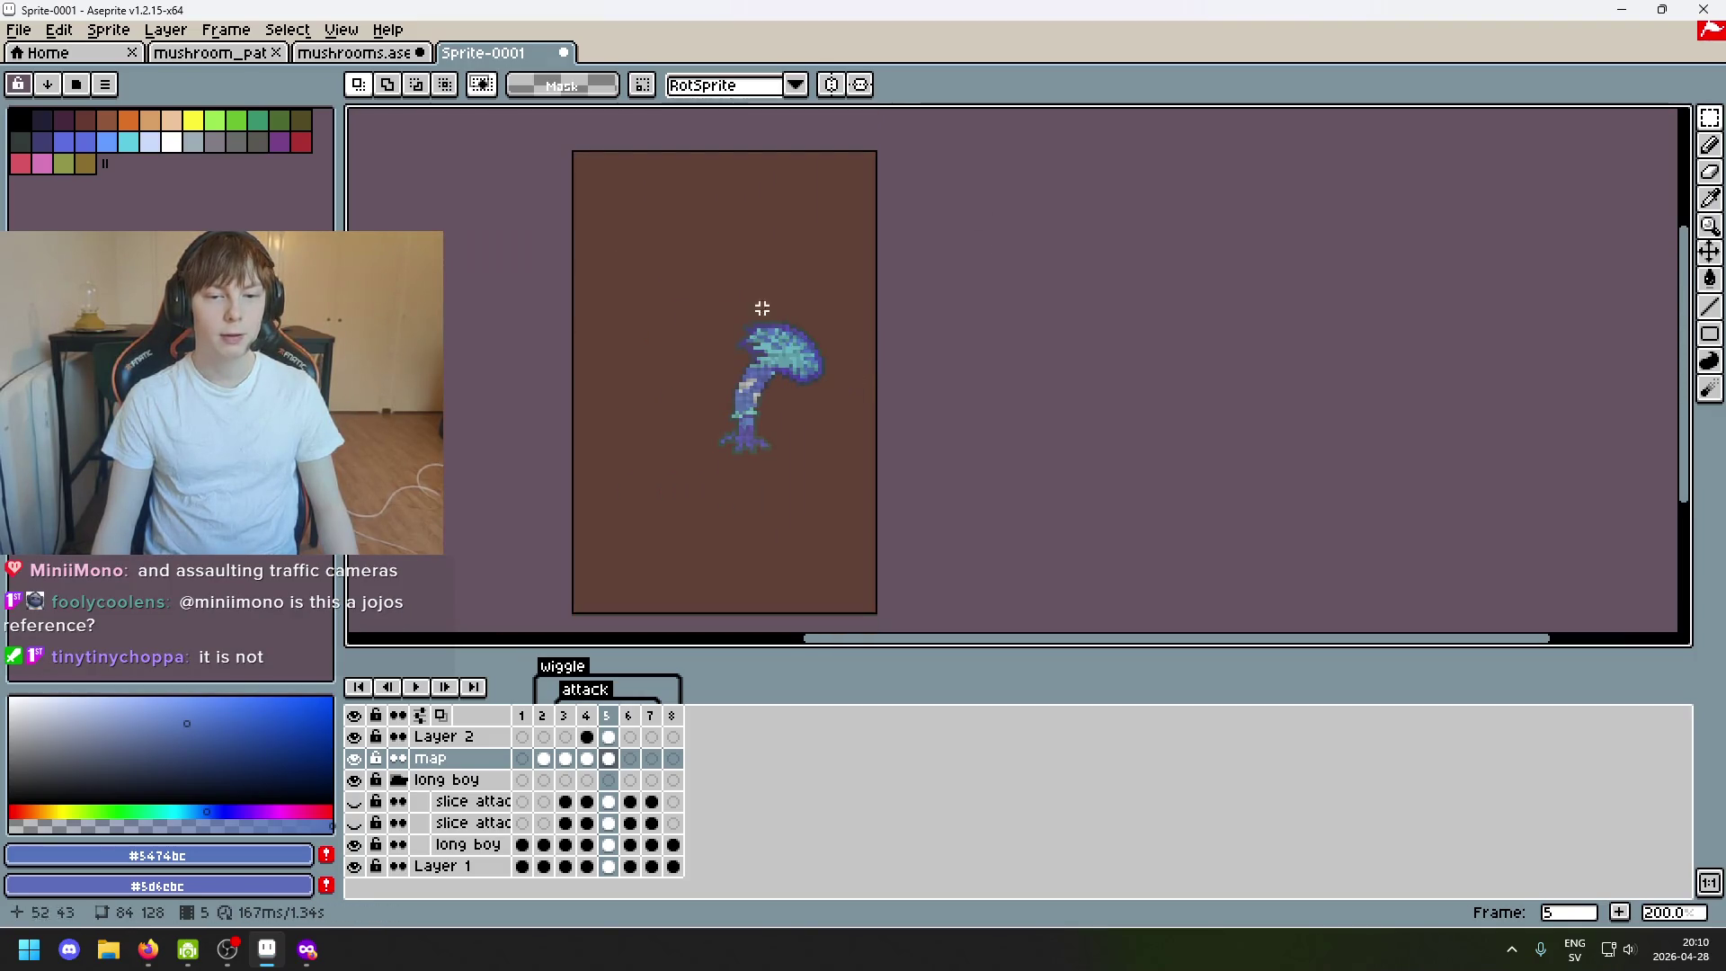
Select the lower-right area and the mushroom again, dropping each selection to leave it lower.
{"action": "left_click_drag", "start_coordinate": [639, 233], "coordinate": [870, 583]}
{"action": "left_click", "coordinate": [963, 548]}
{"action": "scroll", "coordinate": [822, 519], "scroll_direction": "up", "scroll_amount": 1}
{"action": "mouse_move", "coordinate": [495, 588]}
{"action": "left_mouse_down"}
{"action": "mouse_move", "coordinate": [879, 119]}
{"action": "mouse_move", "coordinate": [912, 127]}
{"action": "left_mouse_up"}
{"action": "left_click", "coordinate": [944, 189]}
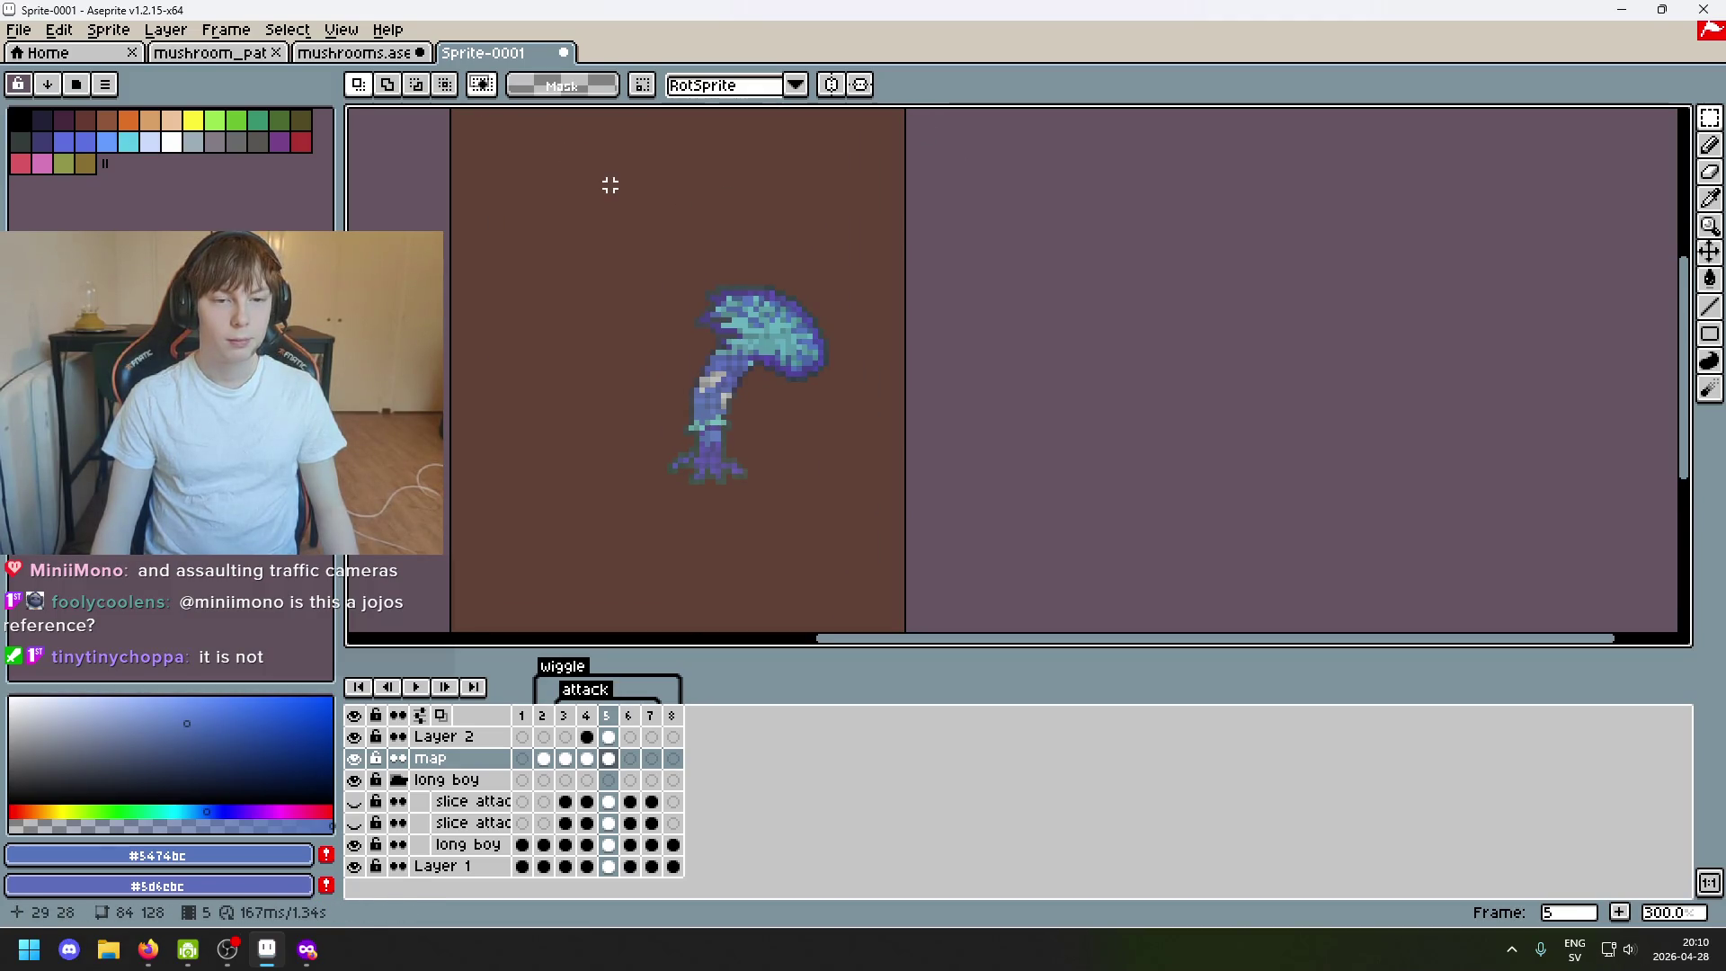
{"action": "scroll", "coordinate": [616, 212], "scroll_direction": "down", "scroll_amount": 1}
{"action": "scroll", "coordinate": [622, 274], "scroll_direction": "up", "scroll_amount": 1}
{"action": "scroll", "coordinate": [702, 493], "scroll_direction": "down", "scroll_amount": 1}
{"action": "scroll", "coordinate": [695, 485], "scroll_direction": "up", "scroll_amount": 1}
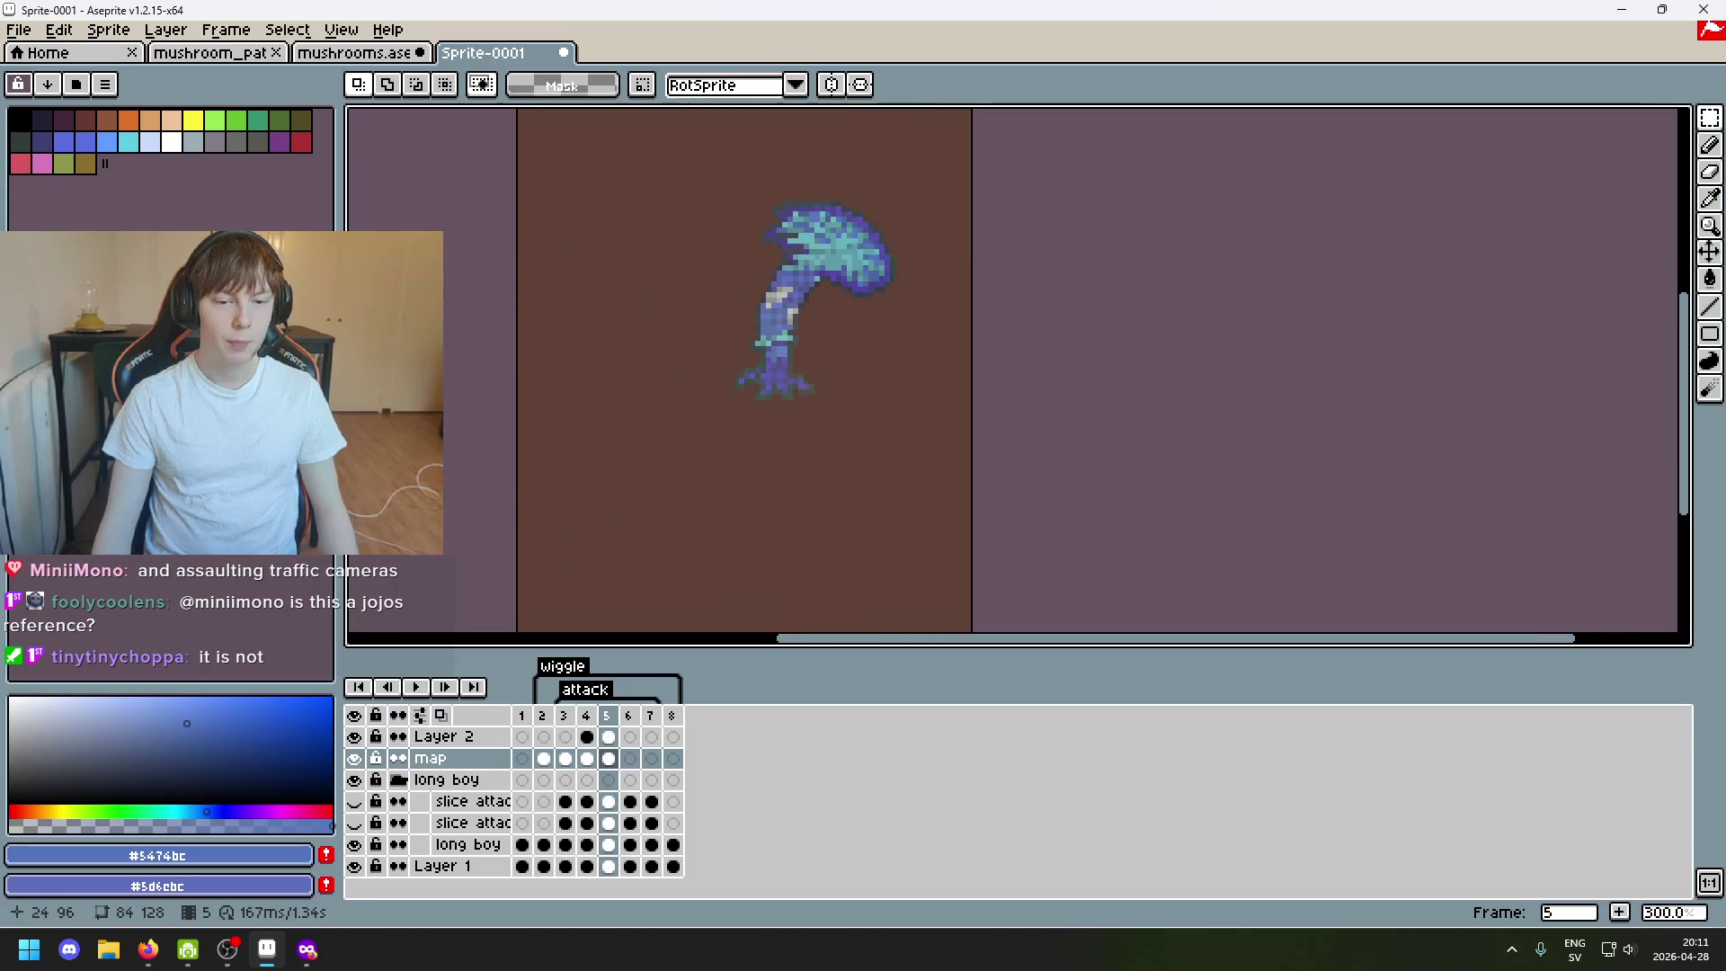
{"action": "scroll", "coordinate": [686, 477], "scroll_direction": "down", "scroll_amount": 1}
{"action": "scroll", "coordinate": [621, 528], "scroll_direction": "up", "scroll_amount": 1}
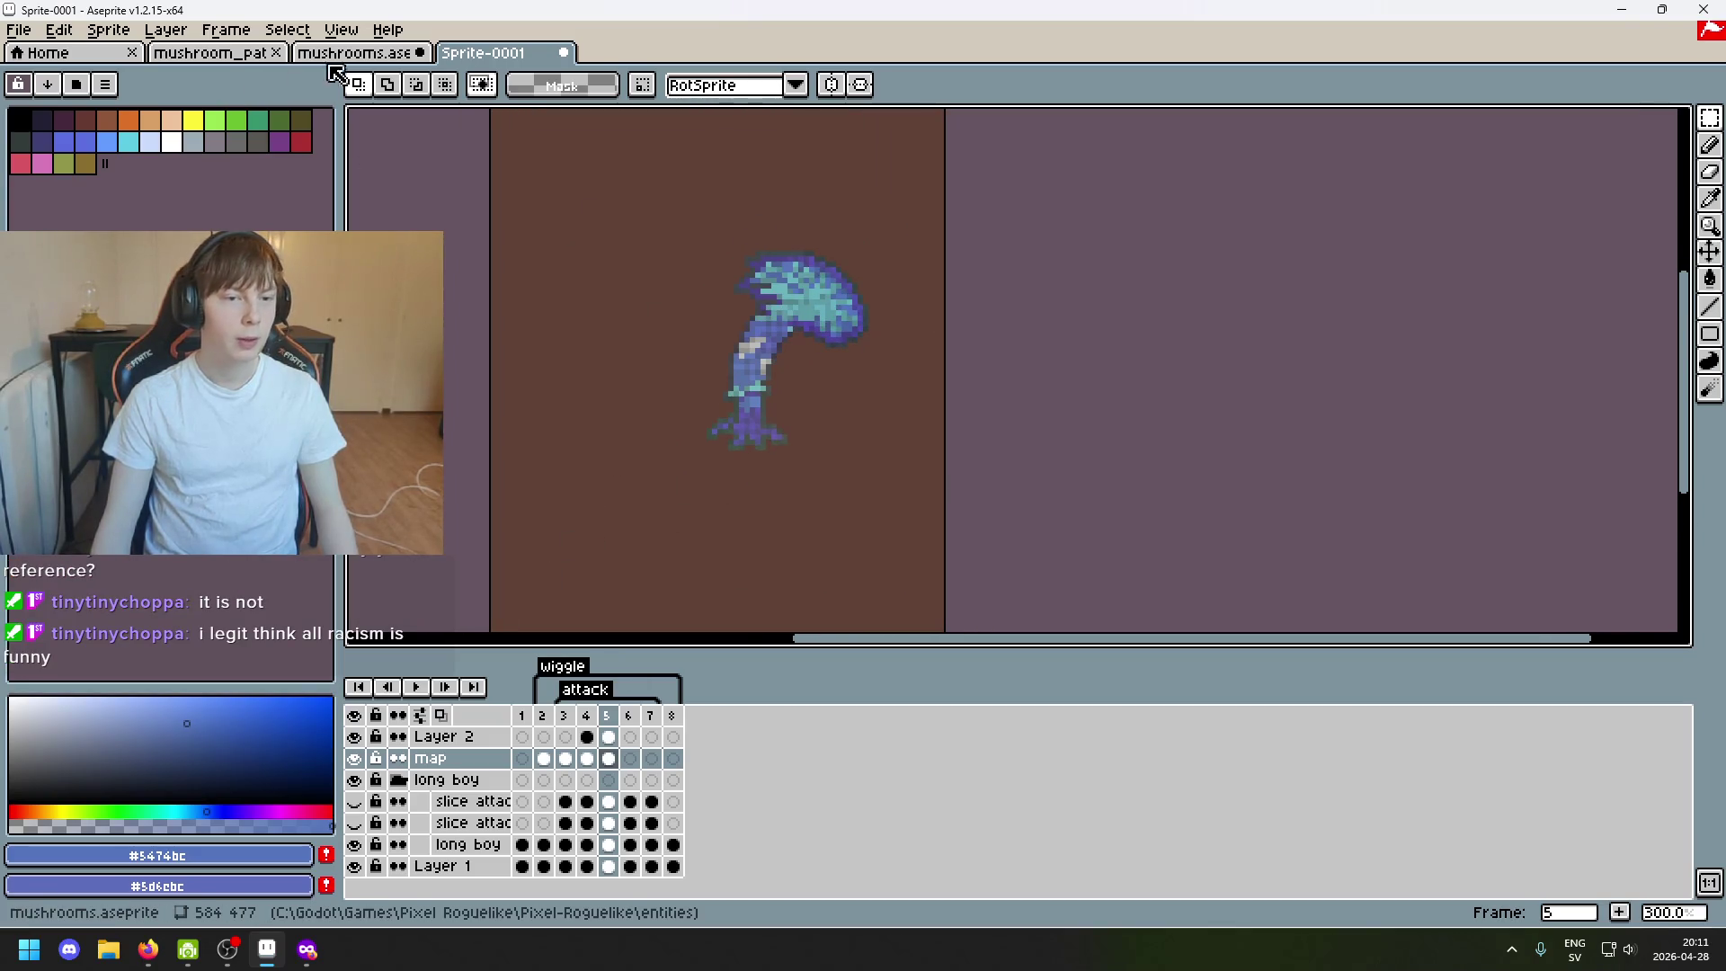
{"action": "scroll", "coordinate": [676, 204], "scroll_direction": "down", "scroll_amount": 1}
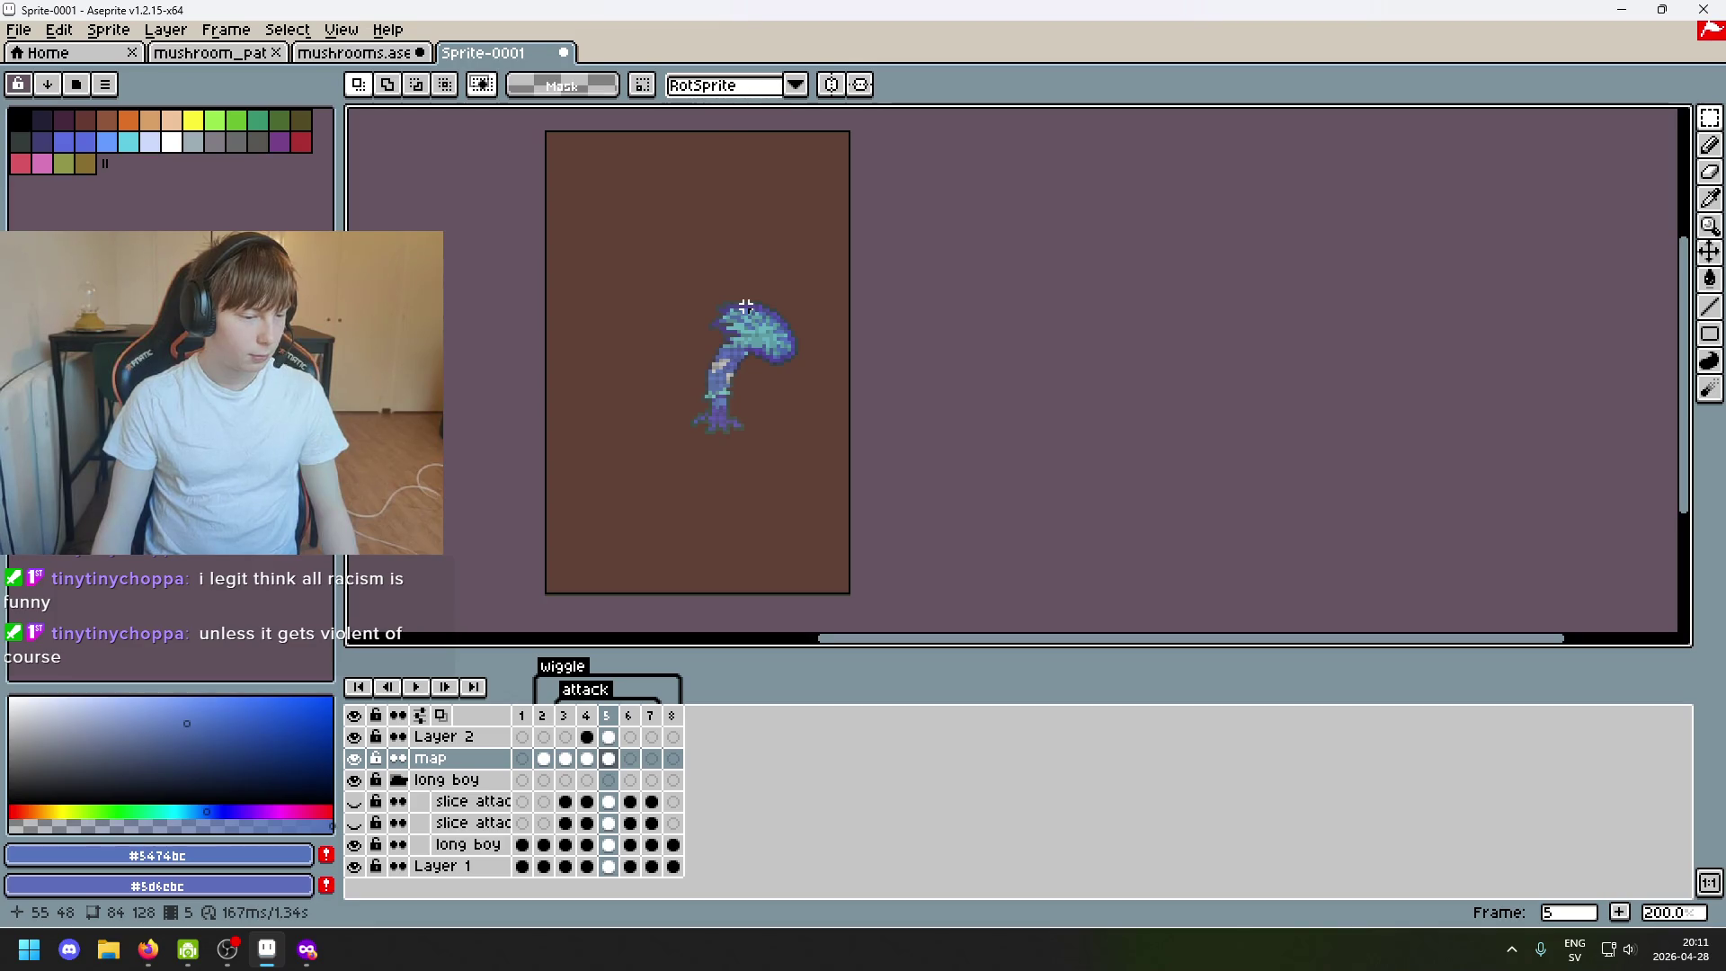
{"action": "scroll", "coordinate": [757, 320], "scroll_direction": "up", "scroll_amount": 1}
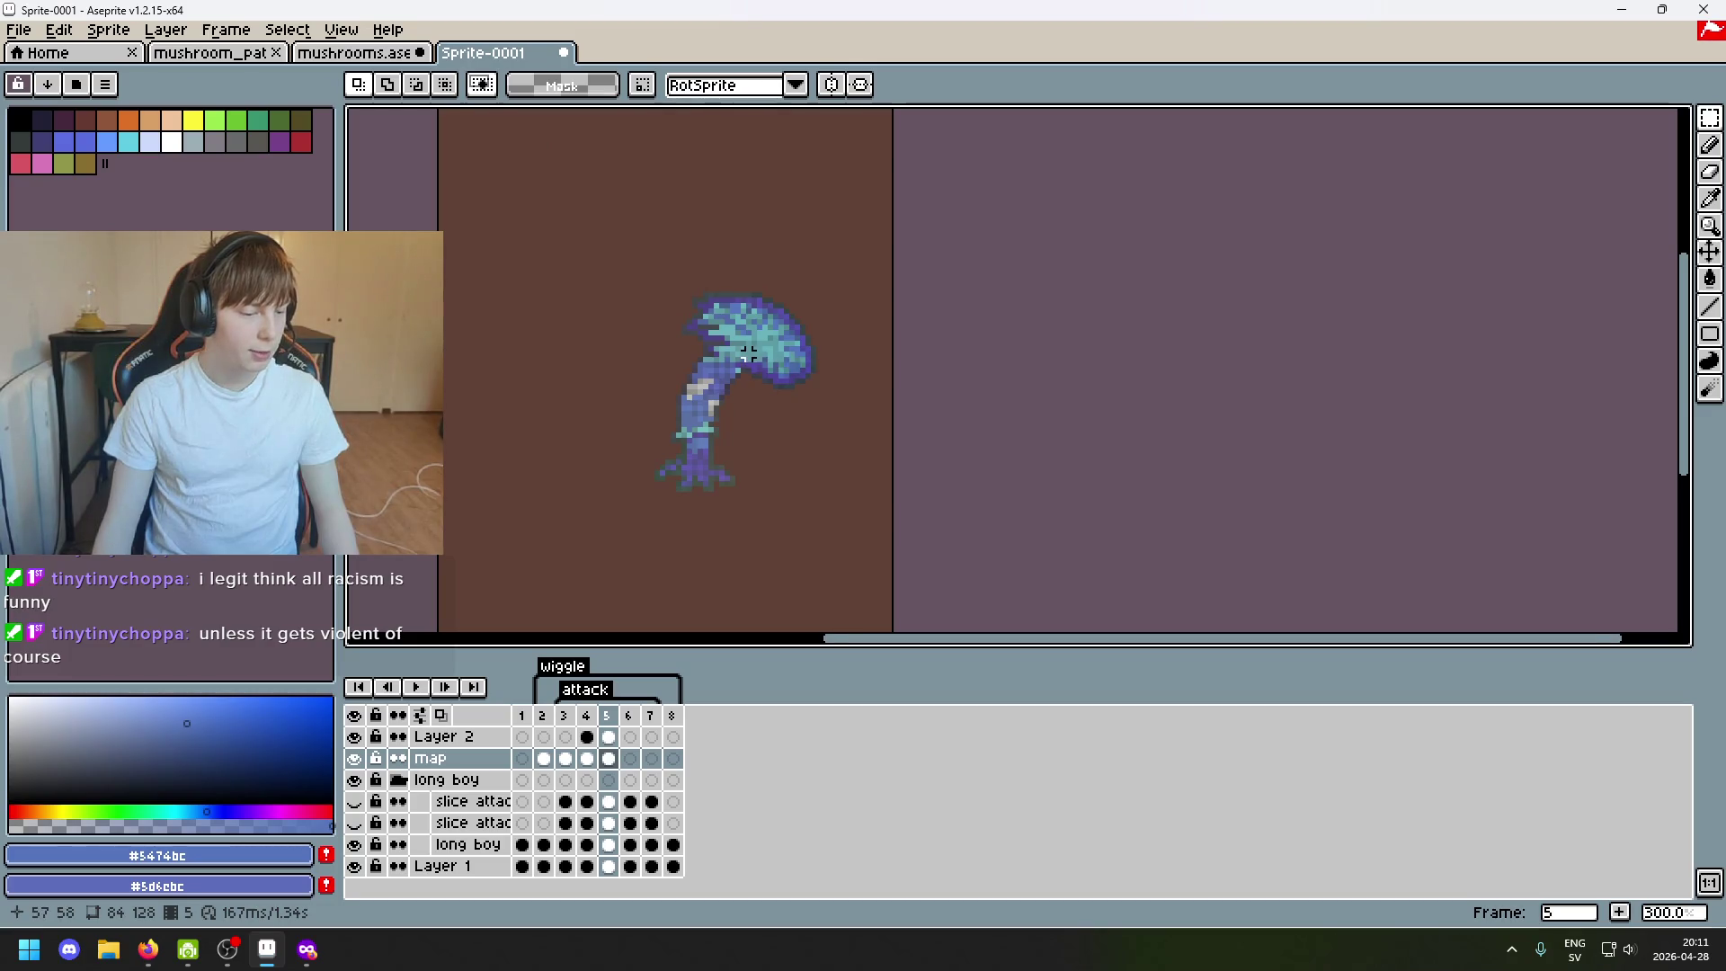
{"action": "scroll", "coordinate": [746, 353], "scroll_direction": "down", "scroll_amount": 2}
{"action": "scroll", "coordinate": [755, 348], "scroll_direction": "up", "scroll_amount": 5}
{"action": "scroll", "coordinate": [763, 346], "scroll_direction": "down", "scroll_amount": 4}
{"action": "scroll", "coordinate": [769, 345], "scroll_direction": "up", "scroll_amount": 1}
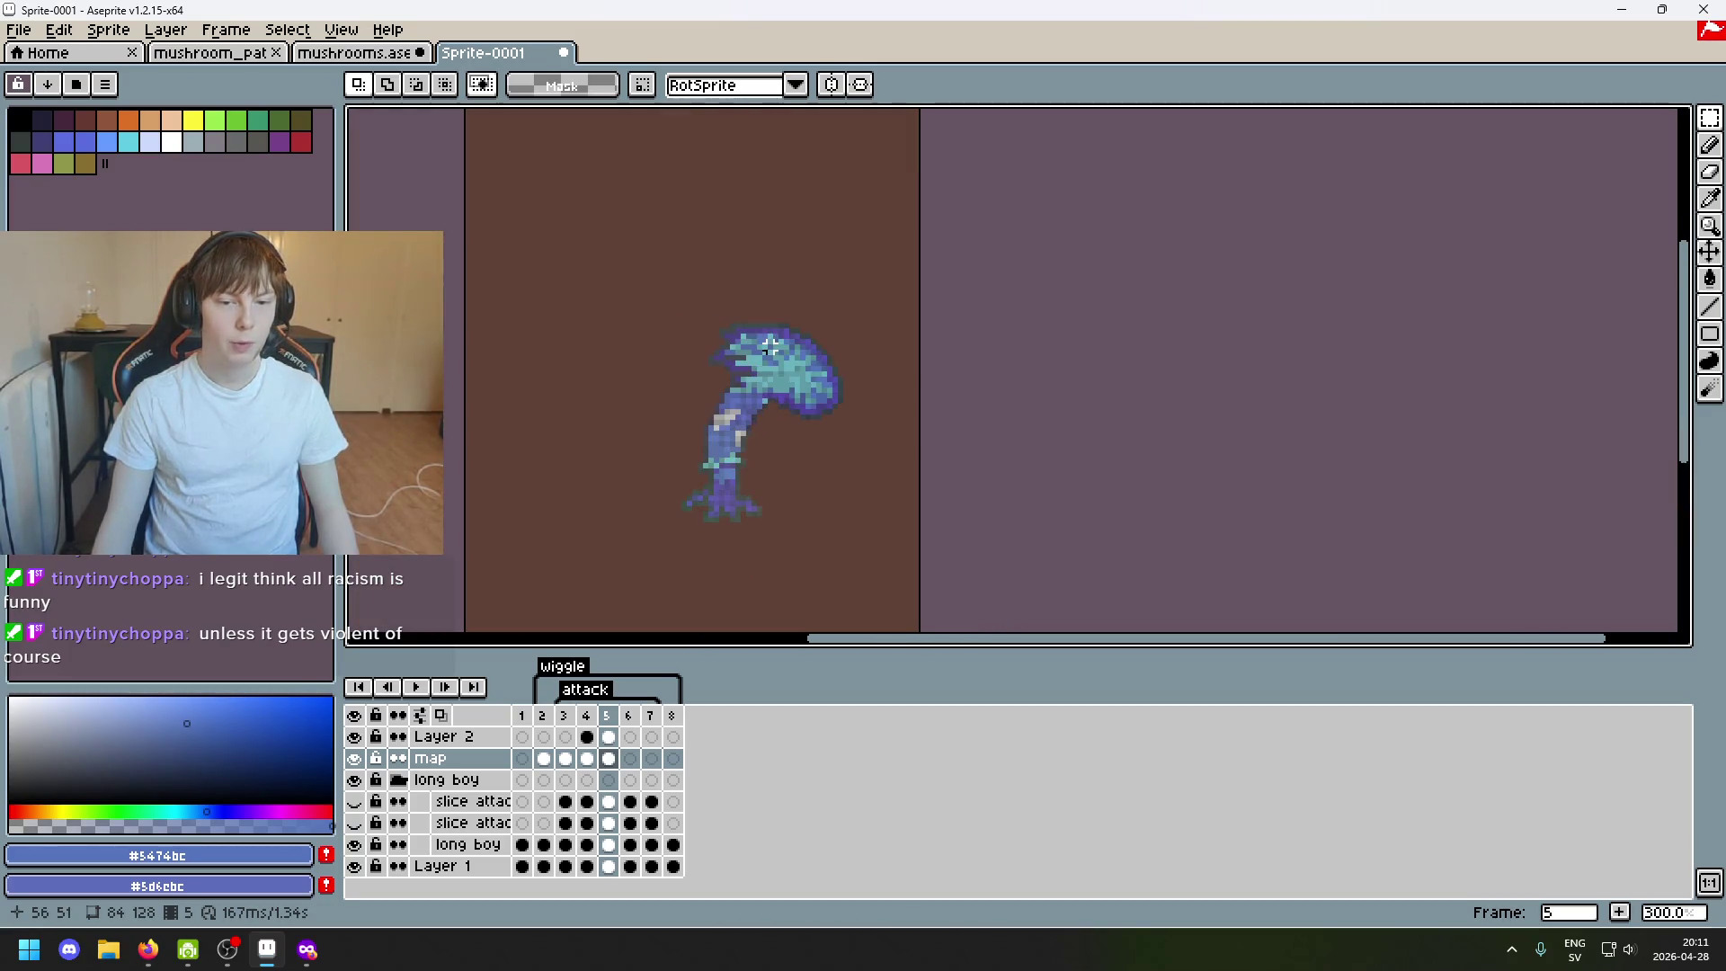
{"action": "scroll", "coordinate": [769, 345], "scroll_direction": "up", "scroll_amount": 2}
{"action": "scroll", "coordinate": [728, 357], "scroll_direction": "up", "scroll_amount": 5}
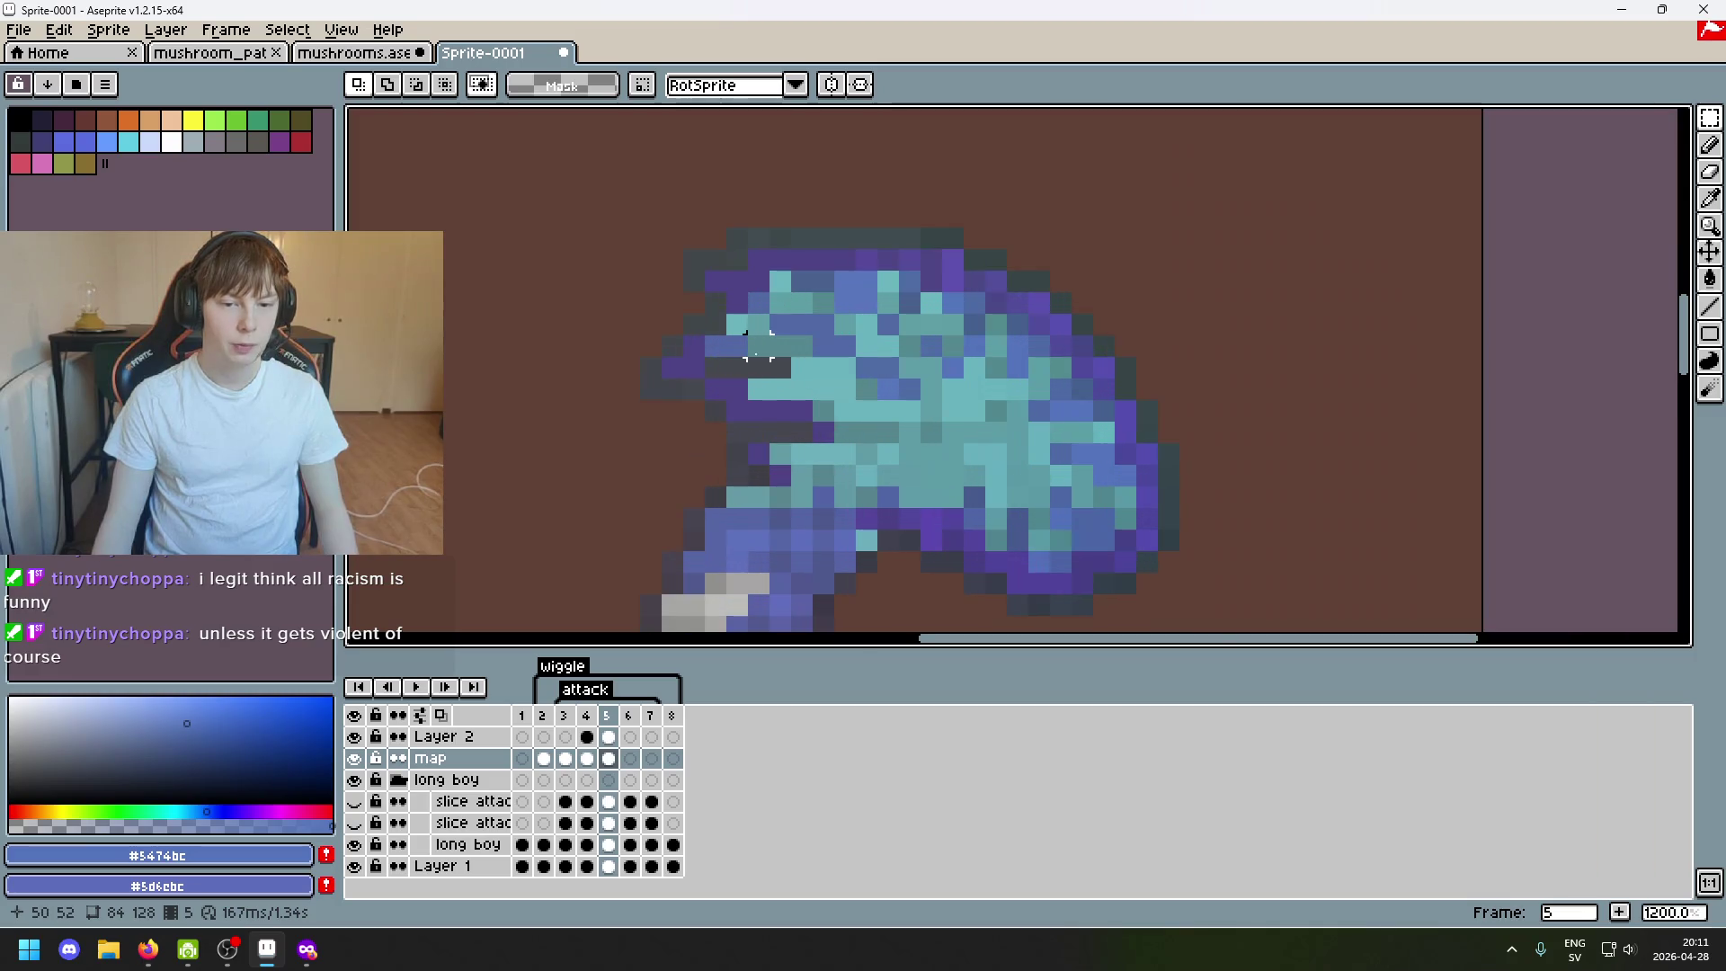
{"action": "scroll", "coordinate": [756, 371], "scroll_direction": "down", "scroll_amount": 5}
{"action": "scroll", "coordinate": [782, 371], "scroll_direction": "up", "scroll_amount": 4}
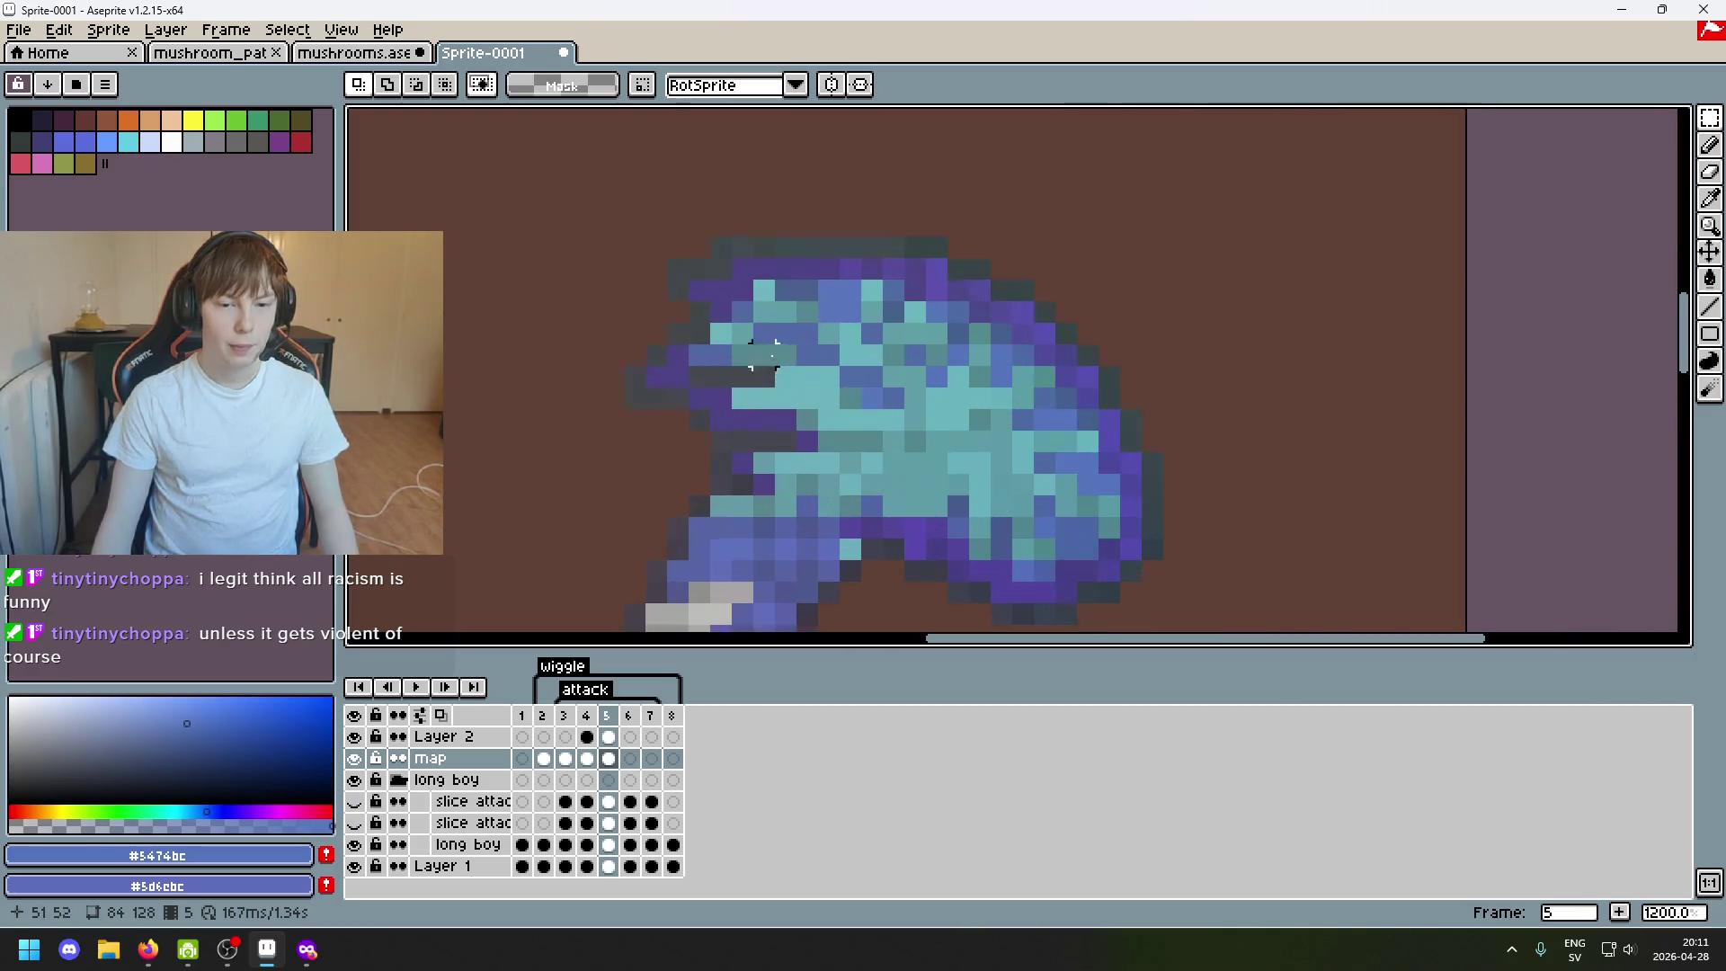
{"action": "scroll", "coordinate": [742, 340], "scroll_direction": "down", "scroll_amount": 5}
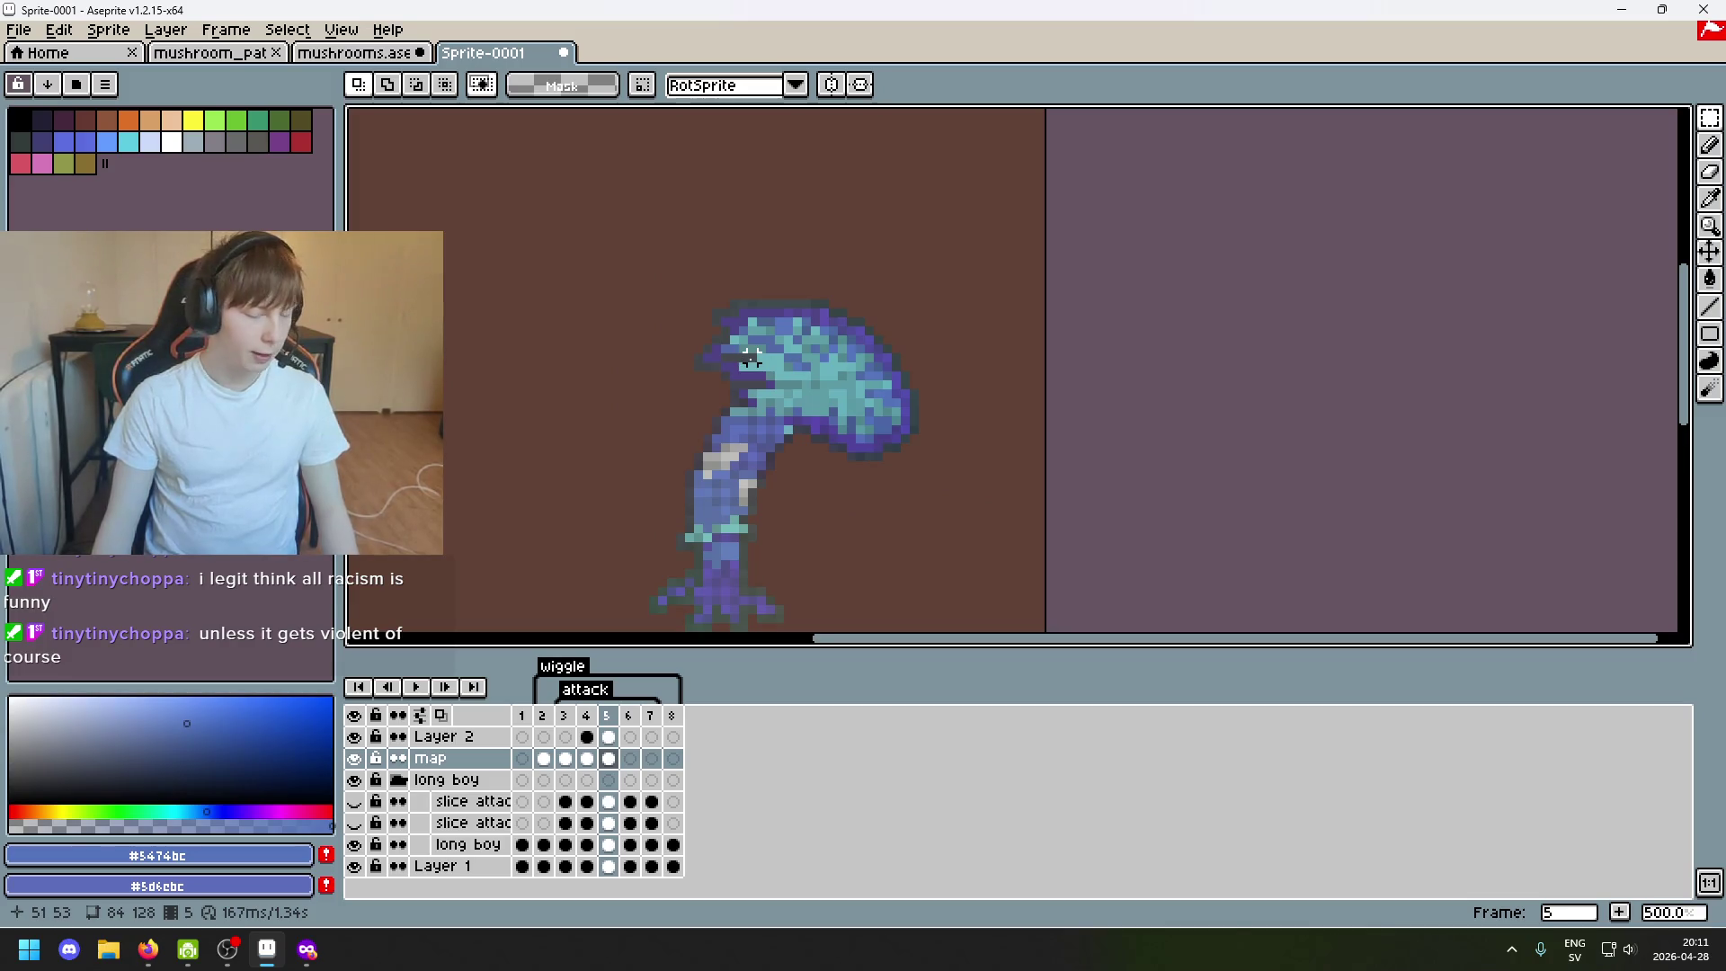
{"action": "scroll", "coordinate": [792, 349], "scroll_direction": "up", "scroll_amount": 2}
{"action": "scroll", "coordinate": [713, 359], "scroll_direction": "up", "scroll_amount": 3}
{"action": "scroll", "coordinate": [755, 364], "scroll_direction": "down", "scroll_amount": 4}
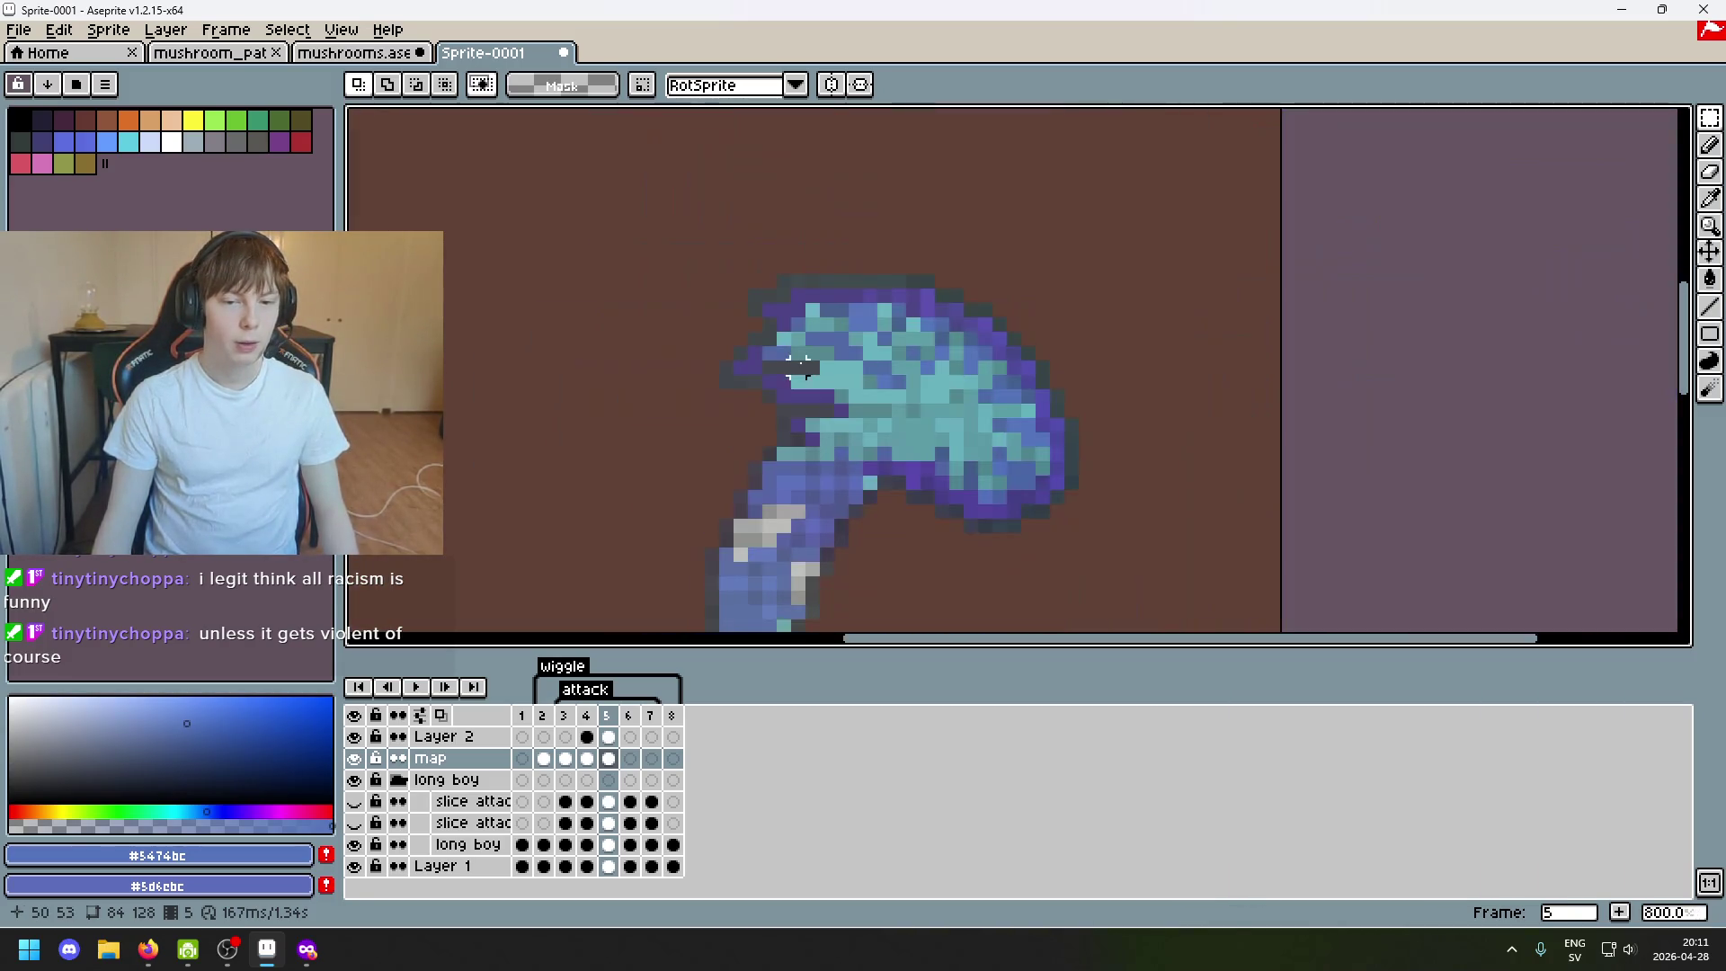
{"action": "scroll", "coordinate": [870, 381], "scroll_direction": "down", "scroll_amount": 2}
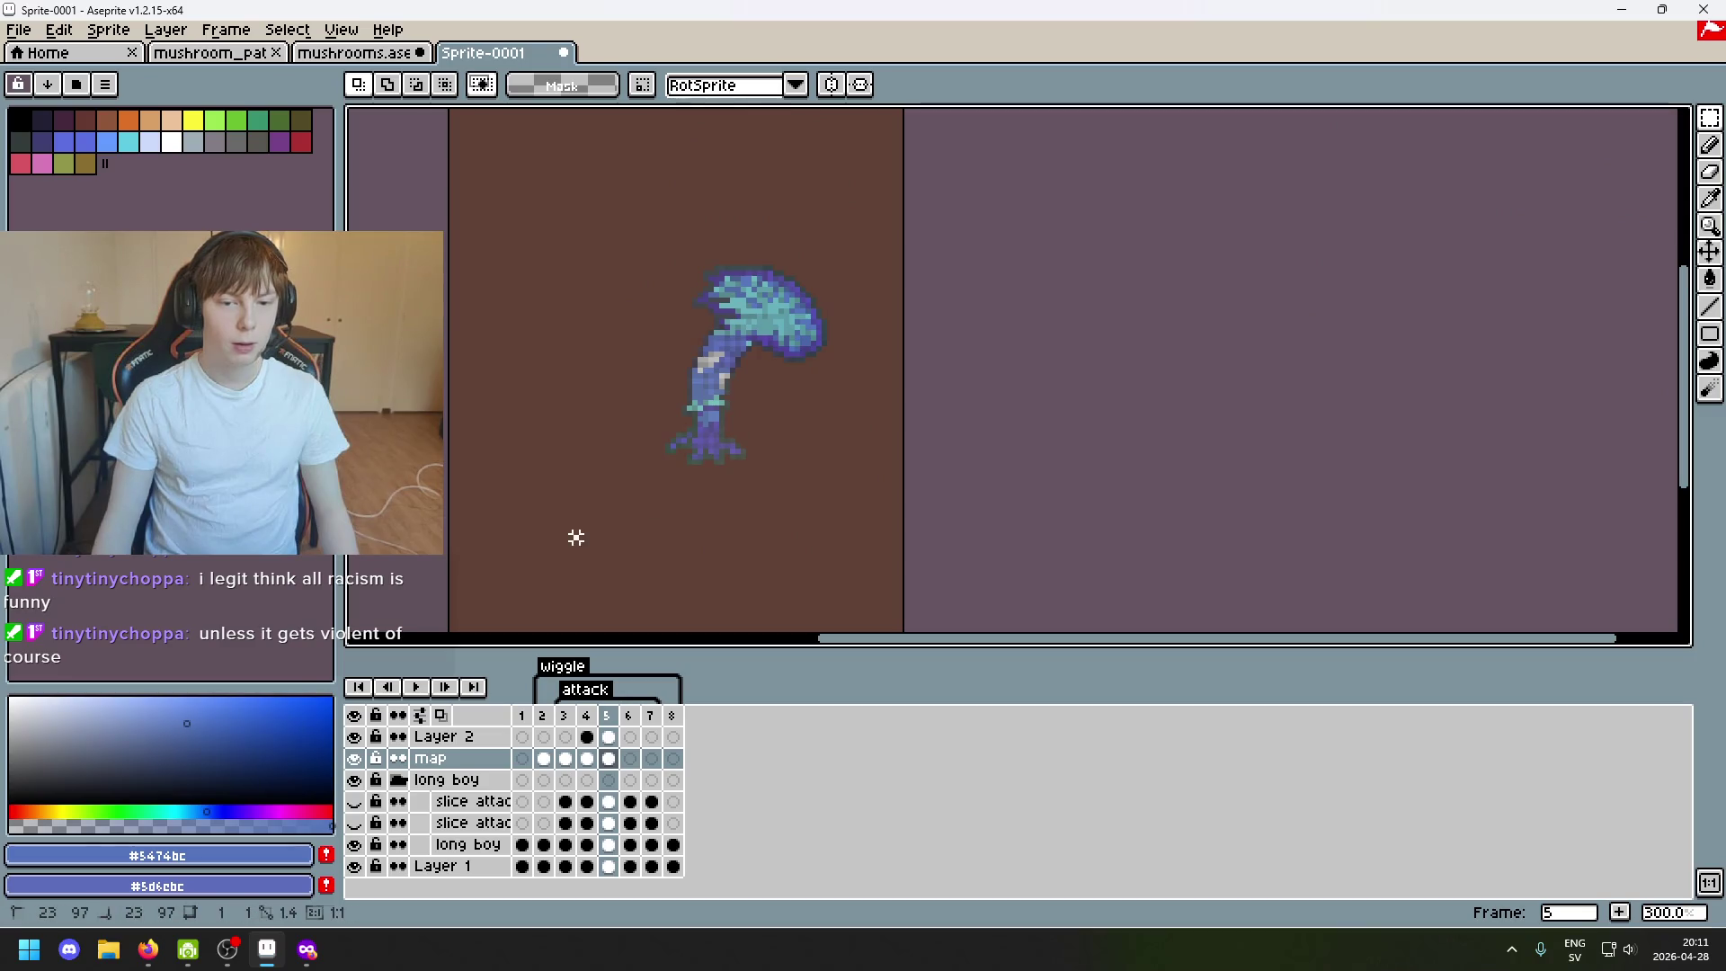
{"action": "scroll", "coordinate": [741, 490], "scroll_direction": "down", "scroll_amount": 3}
{"action": "scroll", "coordinate": [740, 489], "scroll_direction": "up", "scroll_amount": 3}
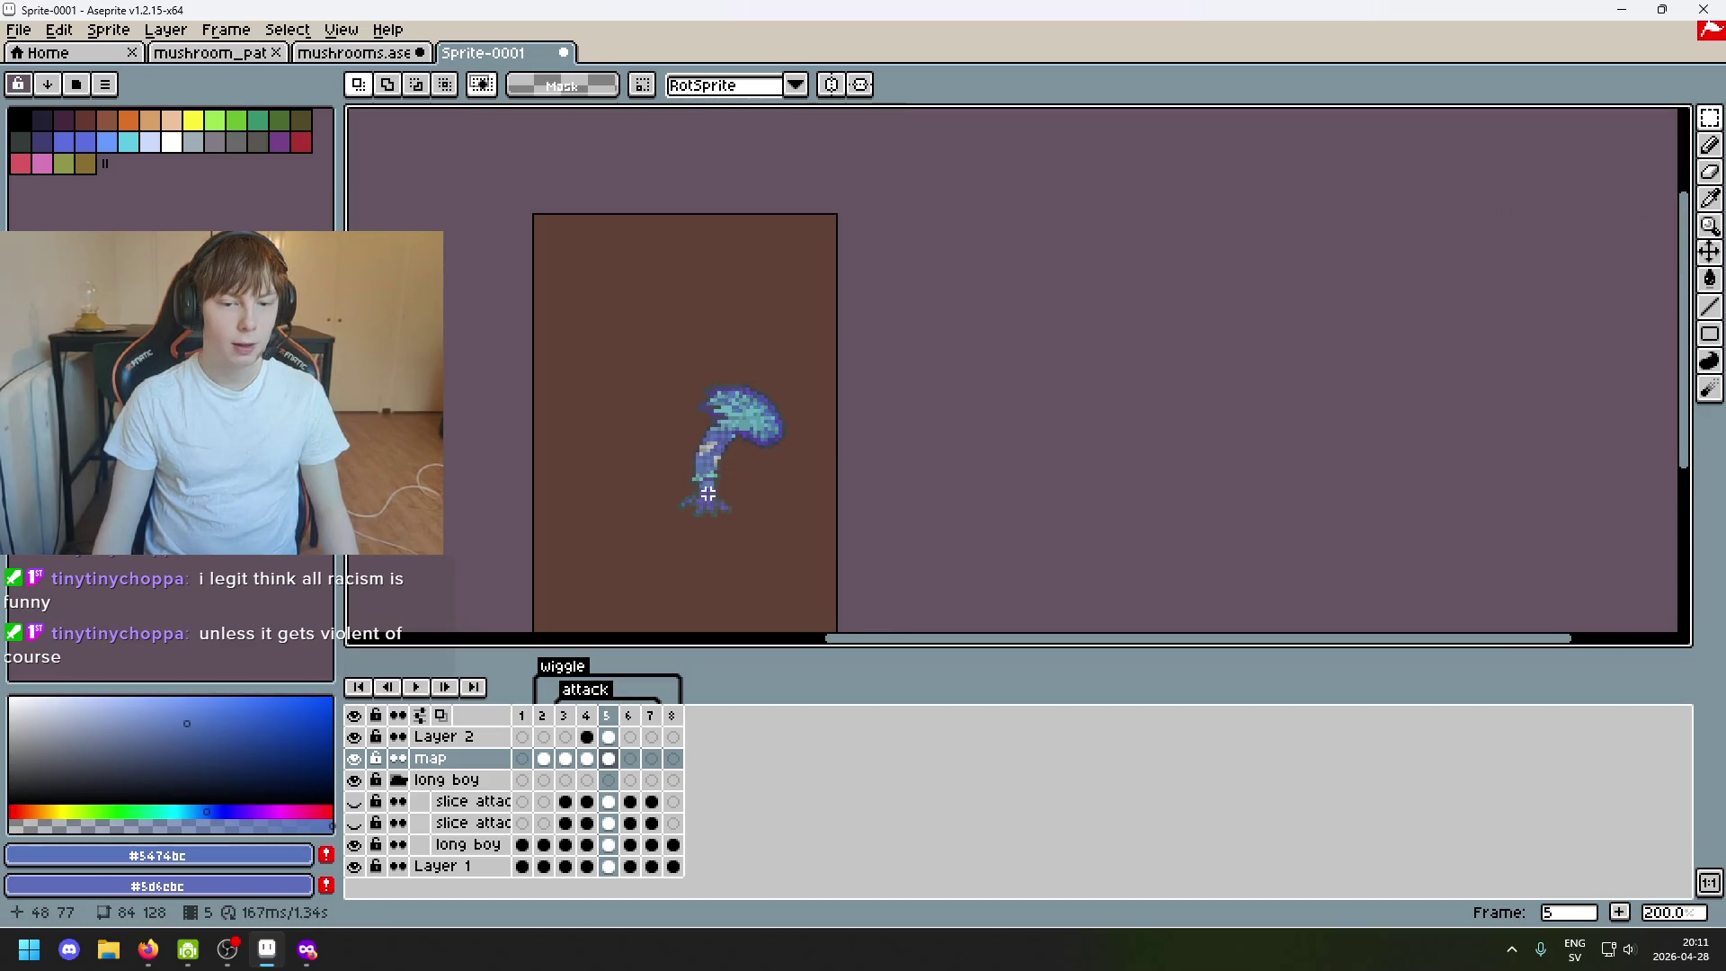
{"action": "scroll", "coordinate": [688, 479], "scroll_direction": "down", "scroll_amount": 1}
{"action": "scroll", "coordinate": [647, 458], "scroll_direction": "up", "scroll_amount": 1}
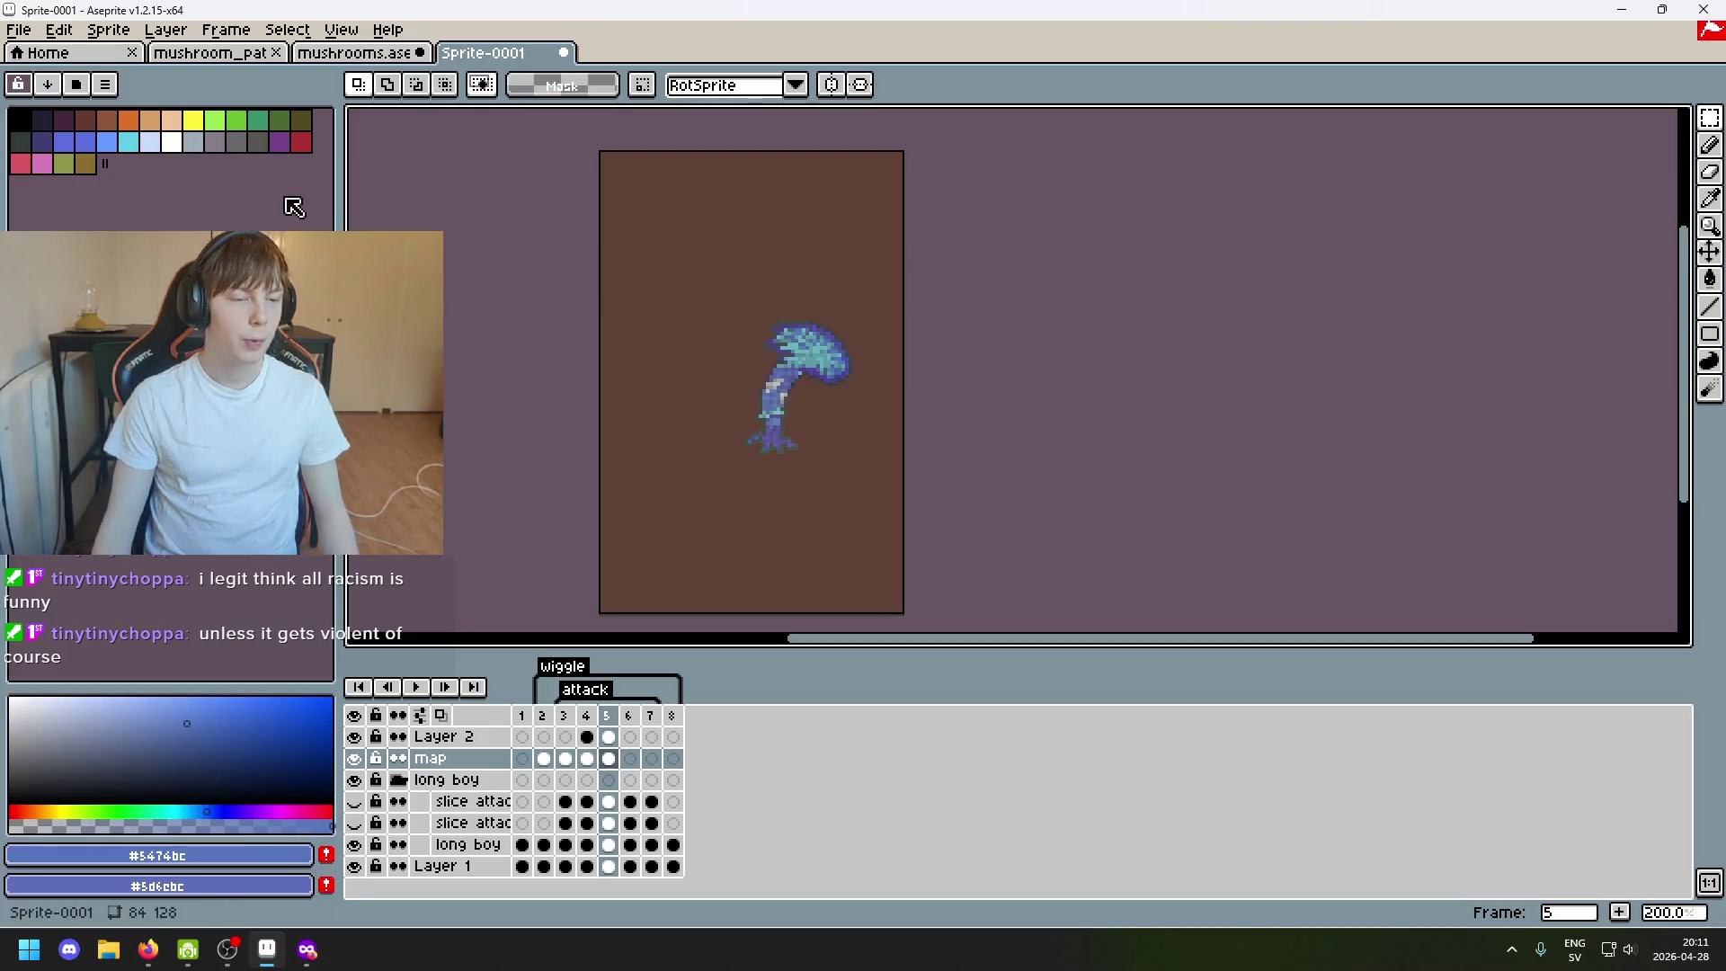
{"action": "scroll", "coordinate": [627, 294], "scroll_direction": "up", "scroll_amount": 1}
{"action": "scroll", "coordinate": [620, 292], "scroll_direction": "down", "scroll_amount": 1}
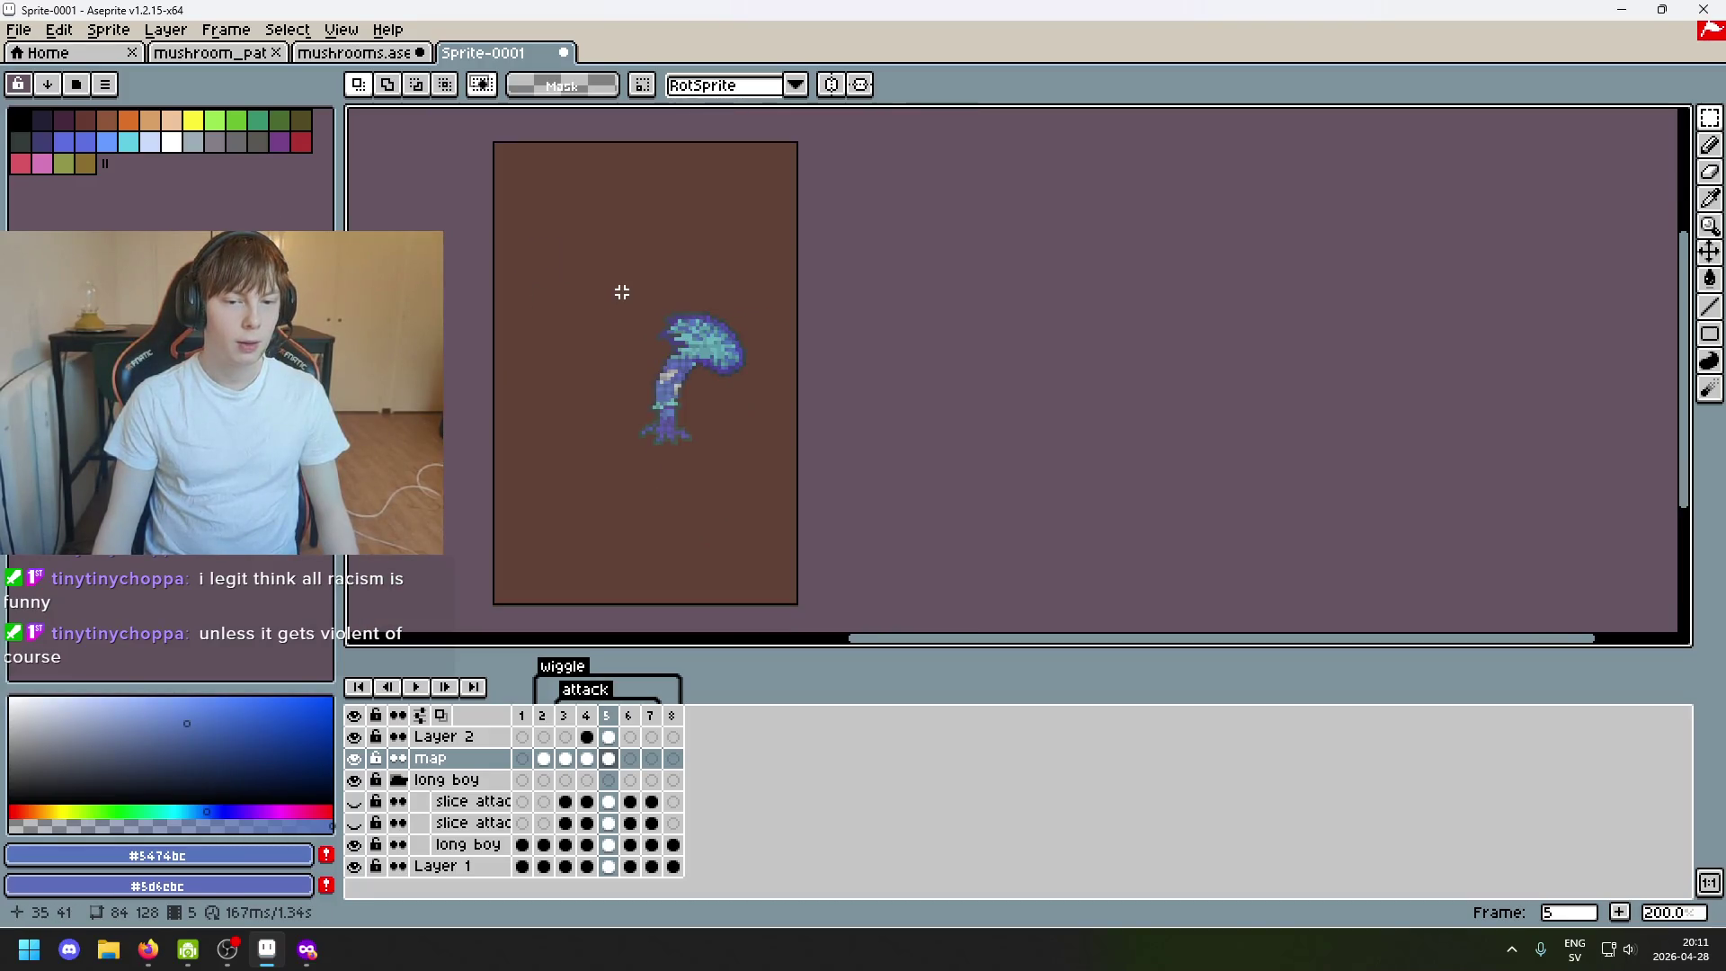
{"action": "left_click_drag", "start_coordinate": [578, 259], "coordinate": [662, 385]}
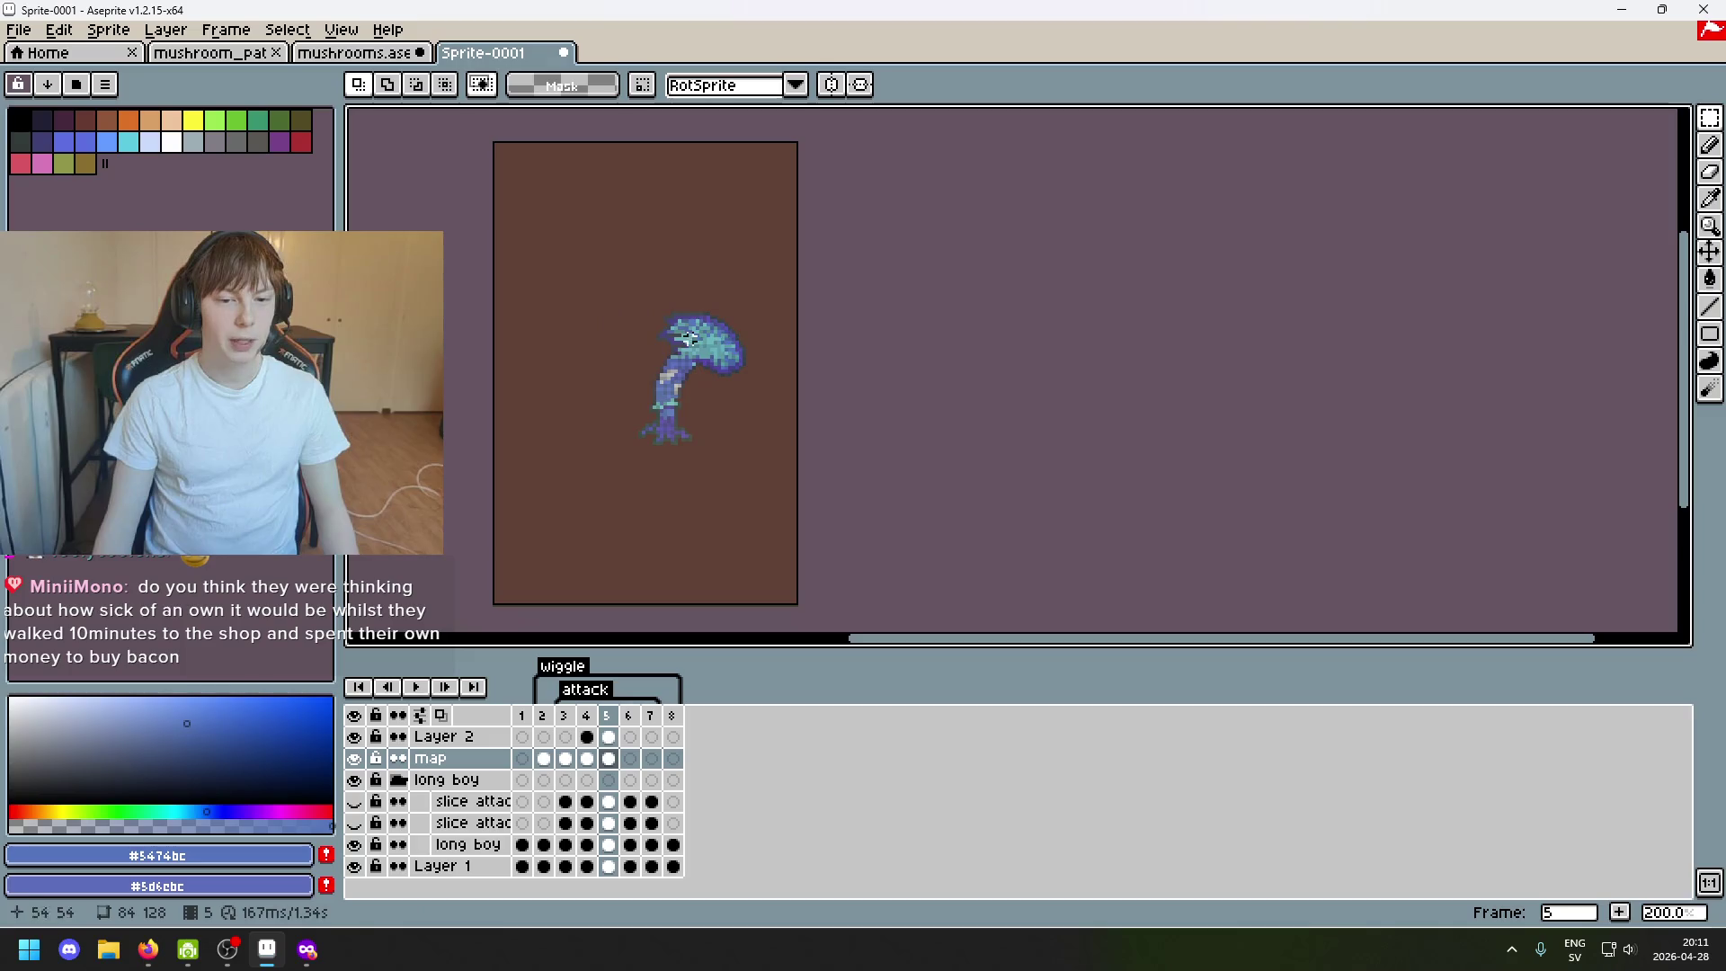
{"action": "left_click", "coordinate": [615, 300]}
{"action": "scroll", "coordinate": [617, 297], "scroll_direction": "down", "scroll_amount": 1}
{"action": "scroll", "coordinate": [618, 295], "scroll_direction": "up", "scroll_amount": 1}
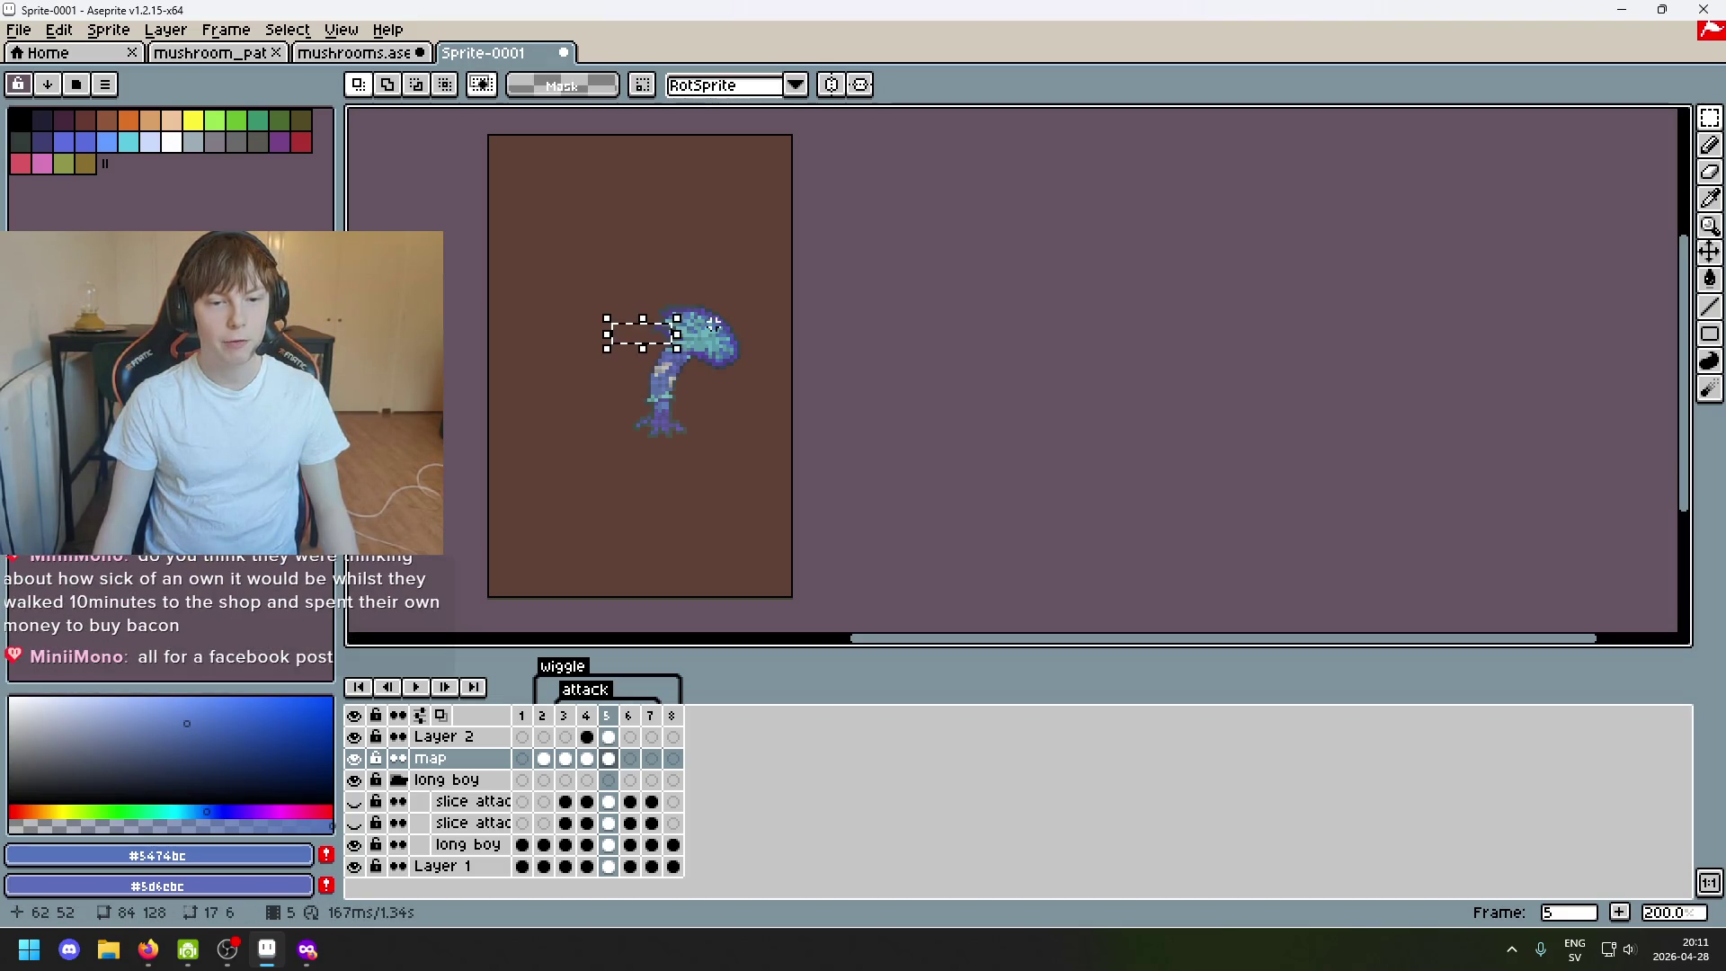
{"action": "scroll", "coordinate": [627, 313], "scroll_direction": "up", "scroll_amount": 2}
{"action": "left_click_drag", "start_coordinate": [639, 378], "coordinate": [752, 309]}
{"action": "left_click", "coordinate": [790, 328]}
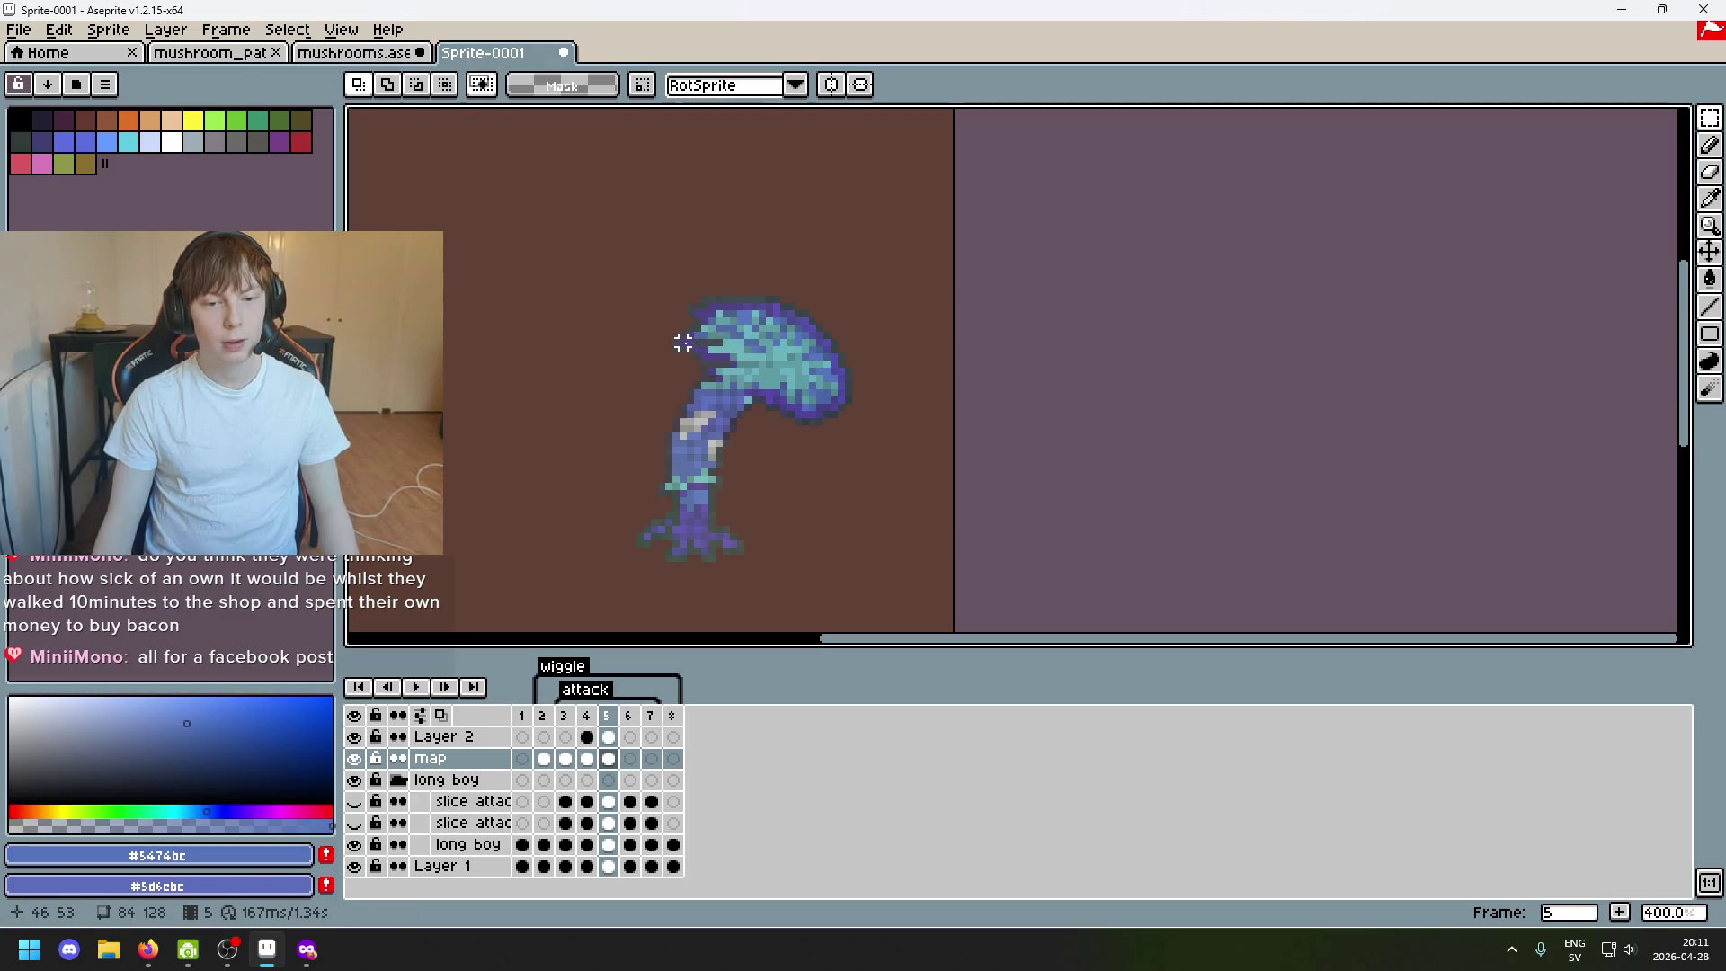
{"action": "scroll", "coordinate": [683, 343], "scroll_direction": "down", "scroll_amount": 2}
{"action": "scroll", "coordinate": [682, 343], "scroll_direction": "up", "scroll_amount": 2}
{"action": "scroll", "coordinate": [628, 328], "scroll_direction": "down", "scroll_amount": 2}
{"action": "left_click_drag", "start_coordinate": [704, 256], "coordinate": [782, 225]}
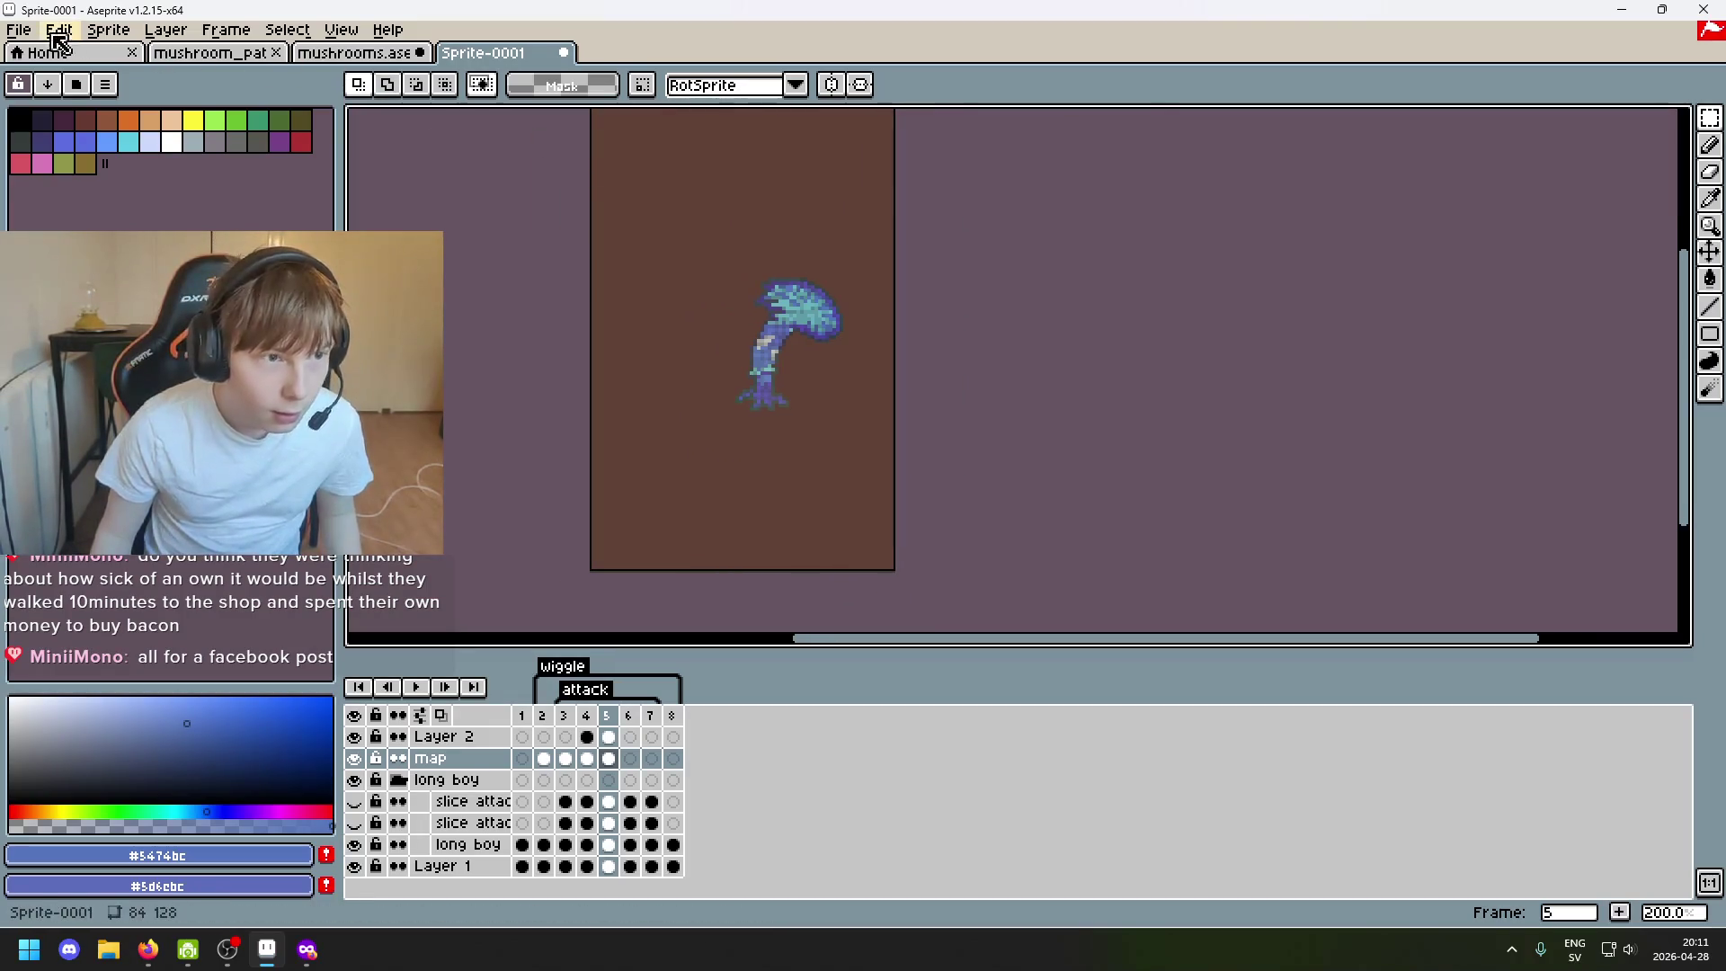
{"action": "left_click", "coordinate": [22, 27]}
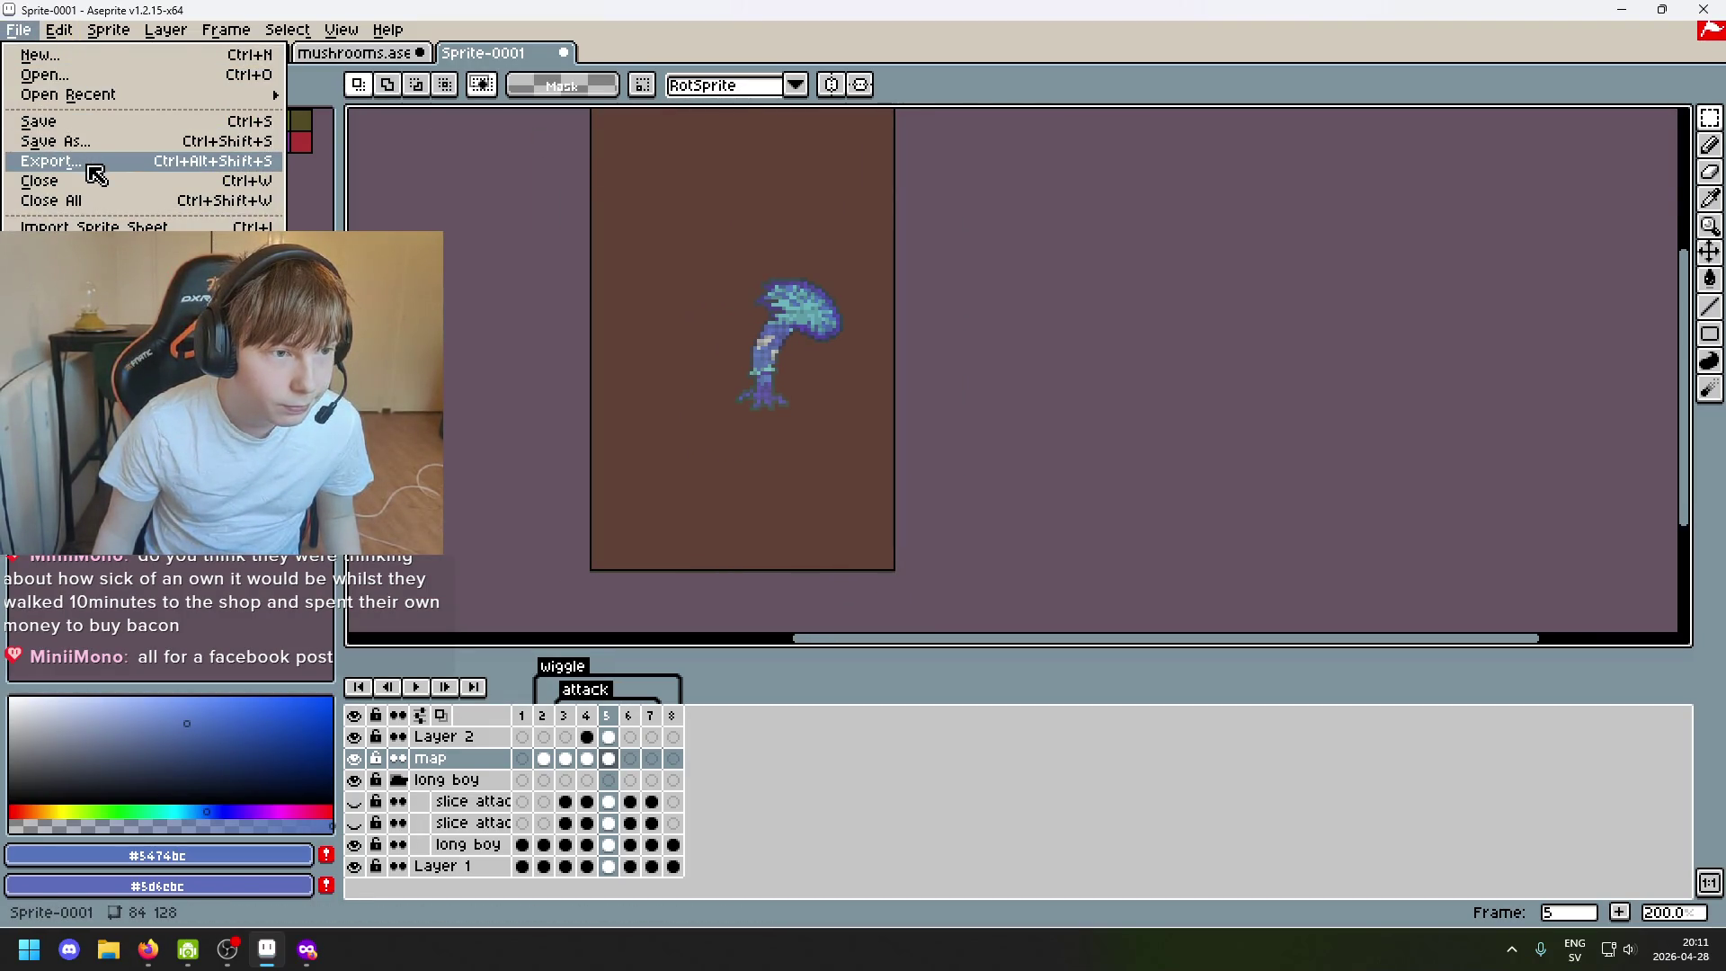
{"action": "left_click", "coordinate": [89, 162]}
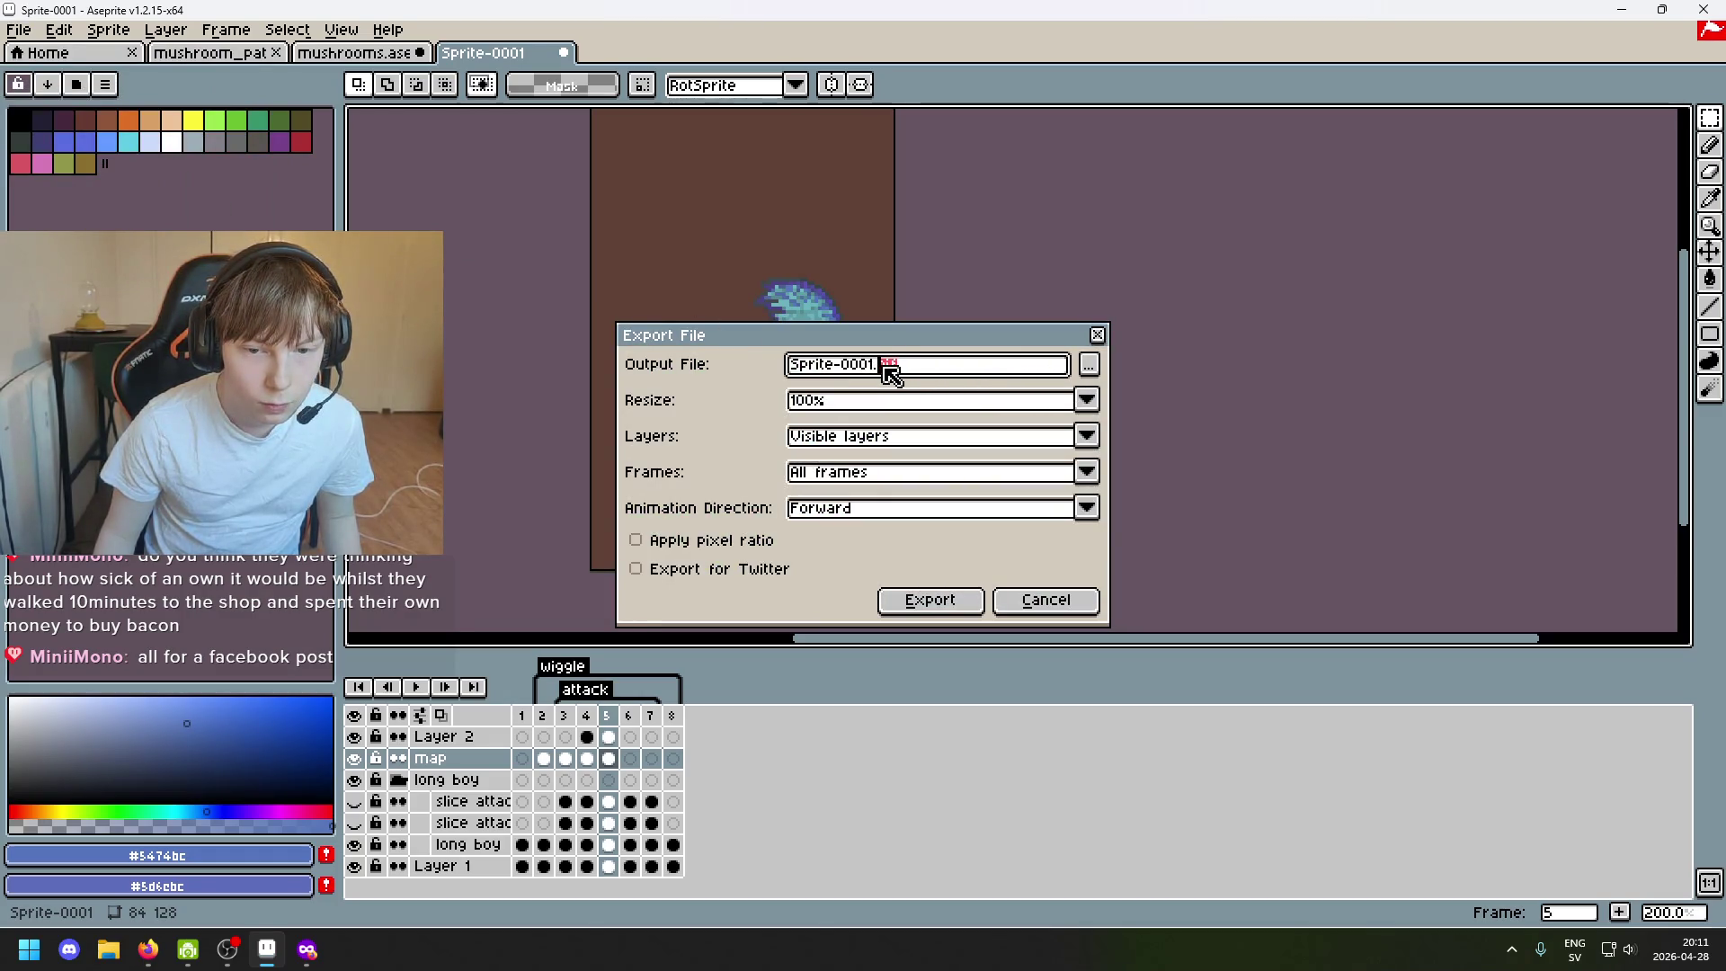
{"action": "key", "text": "BackSpace"}
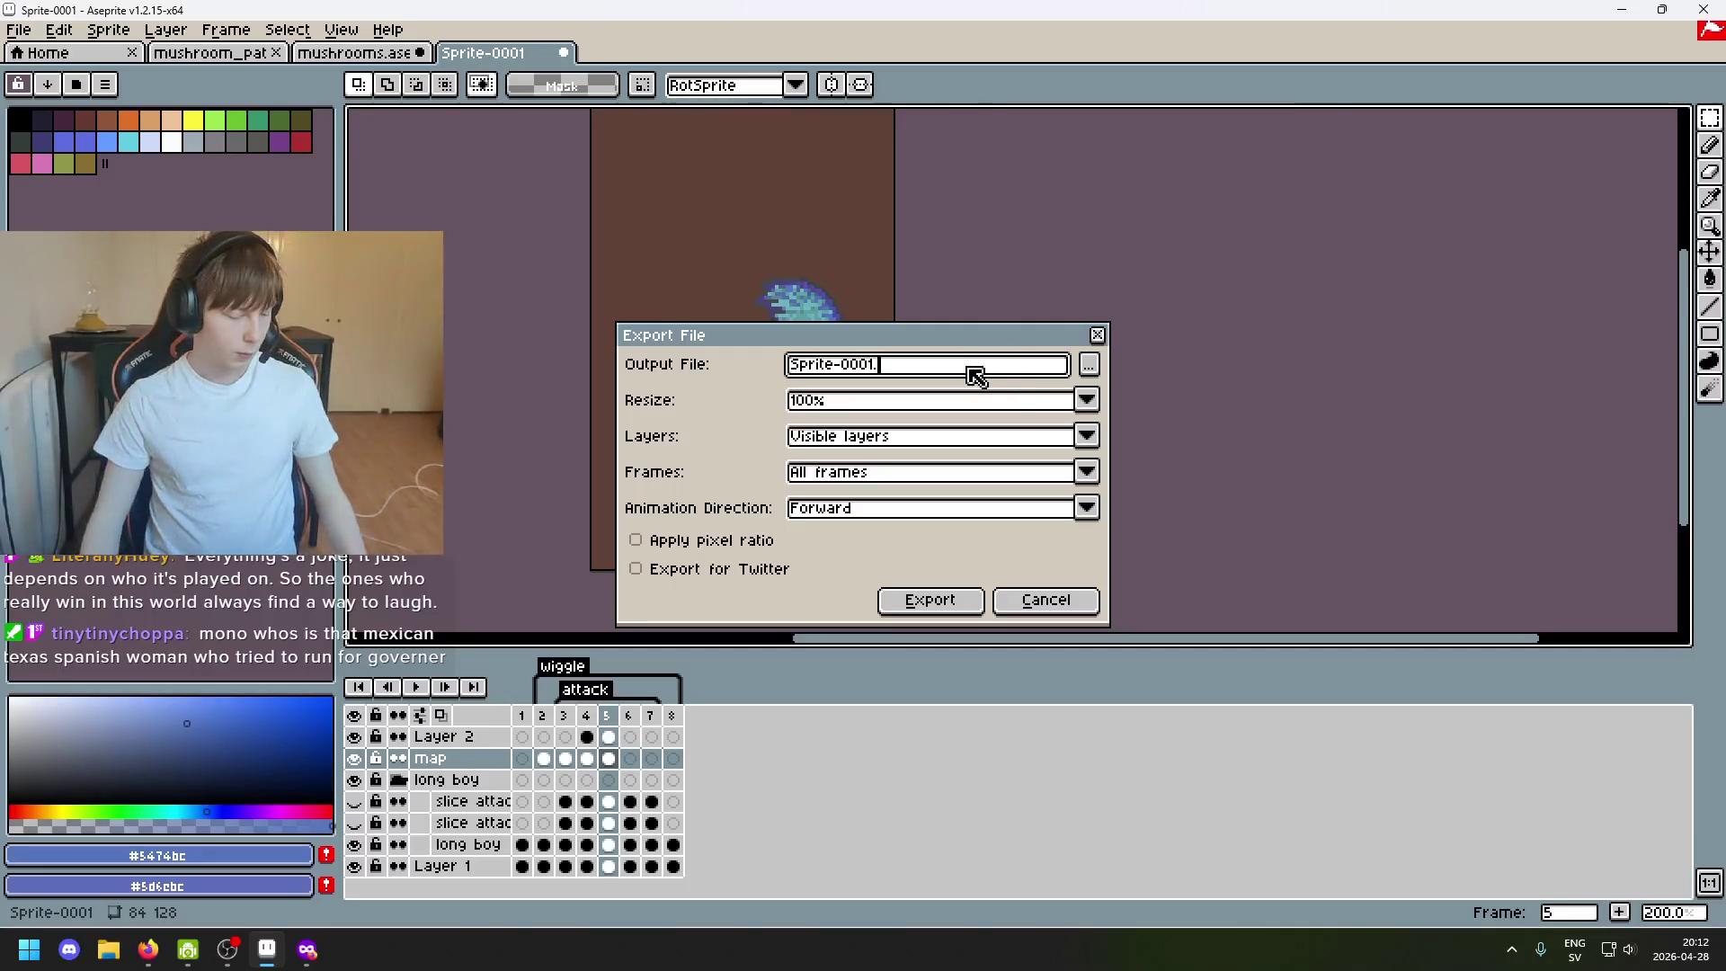
{"action": "left_click", "coordinate": [1046, 601]}
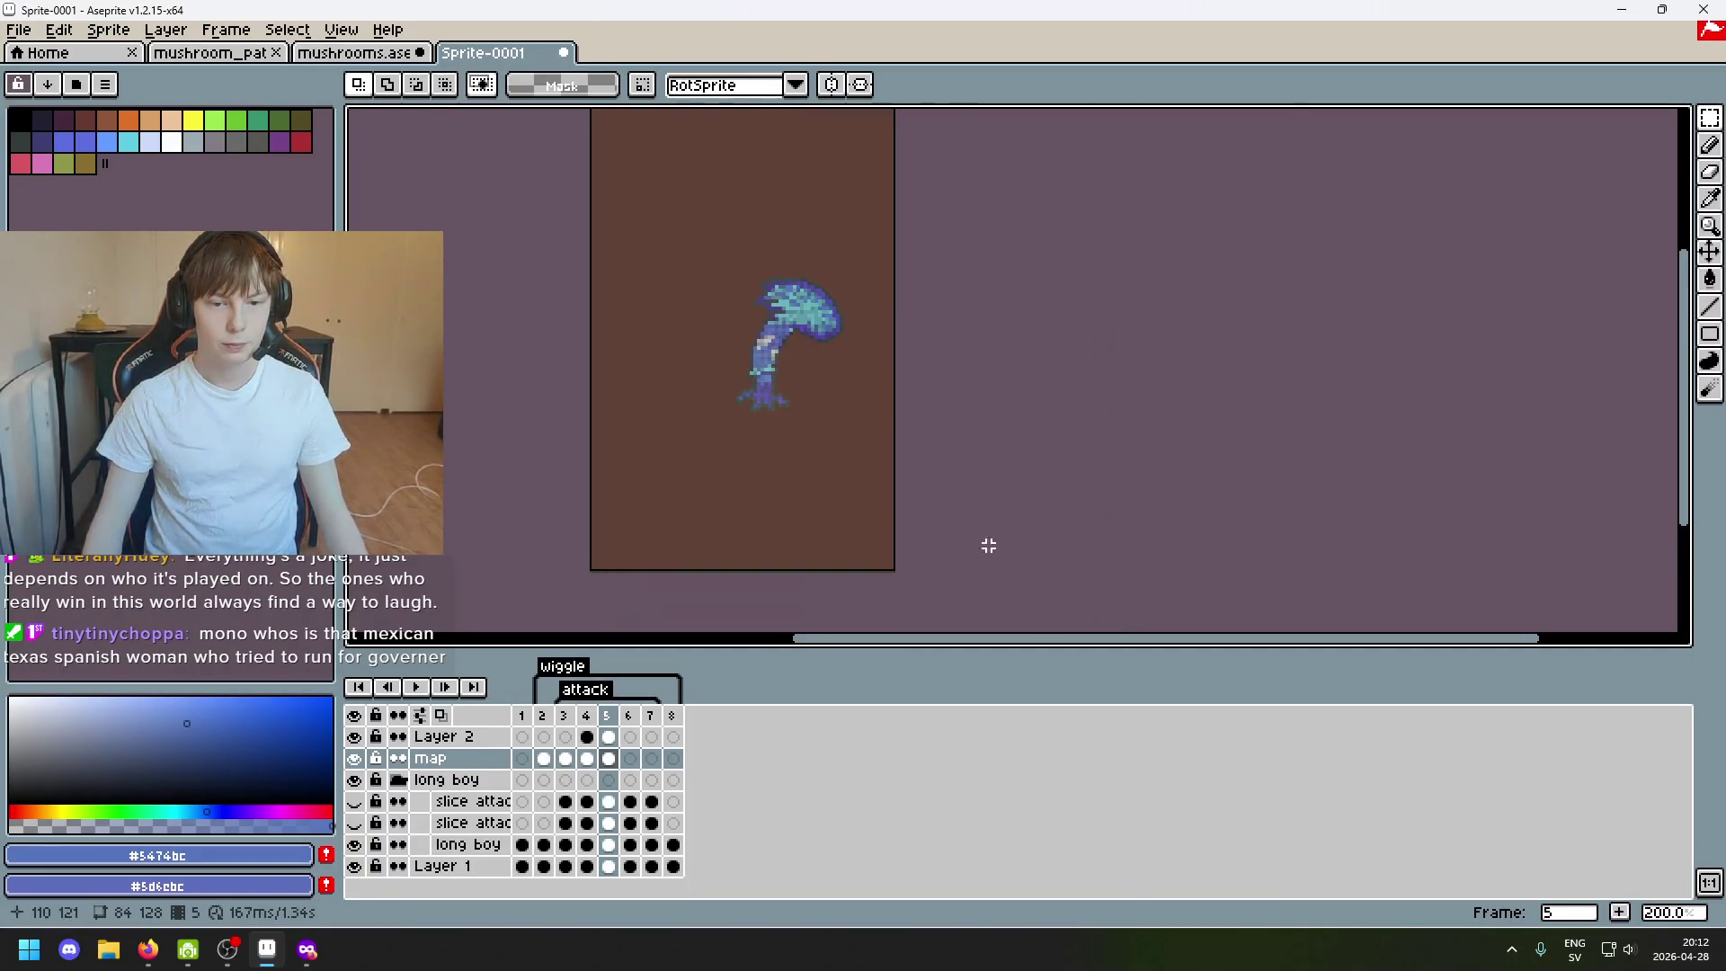
{"action": "scroll", "coordinate": [740, 347], "scroll_direction": "up", "scroll_amount": 1}
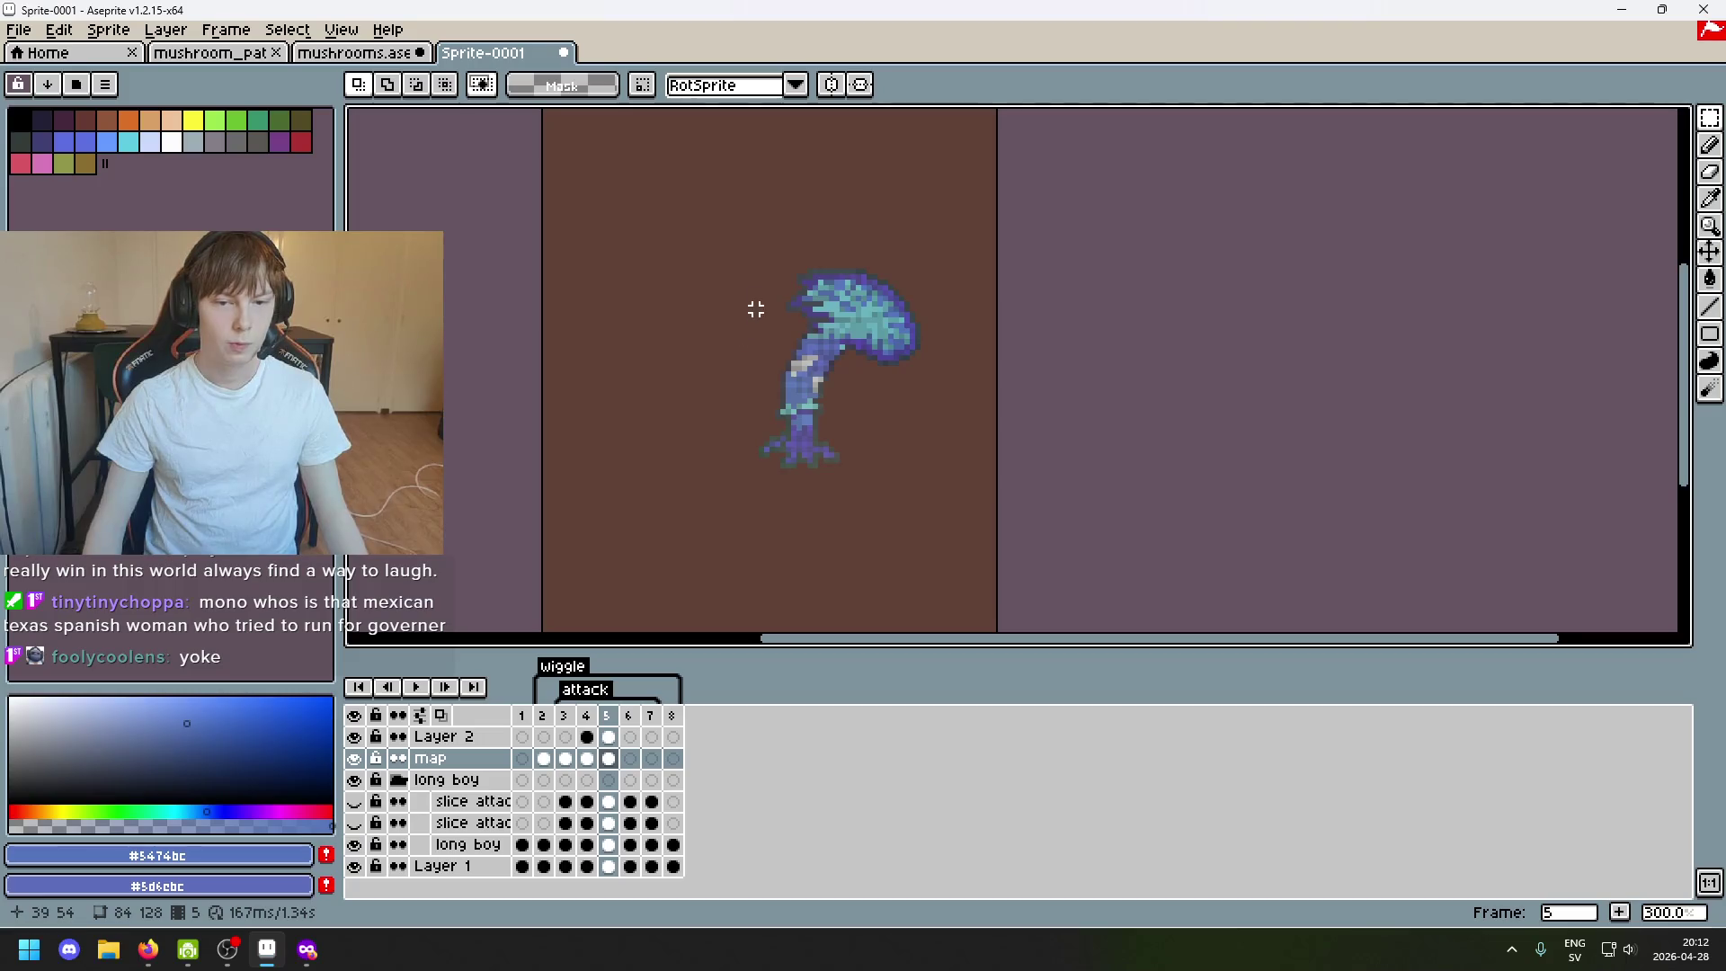
{"action": "left_click_drag", "start_coordinate": [756, 309], "coordinate": [723, 384]}
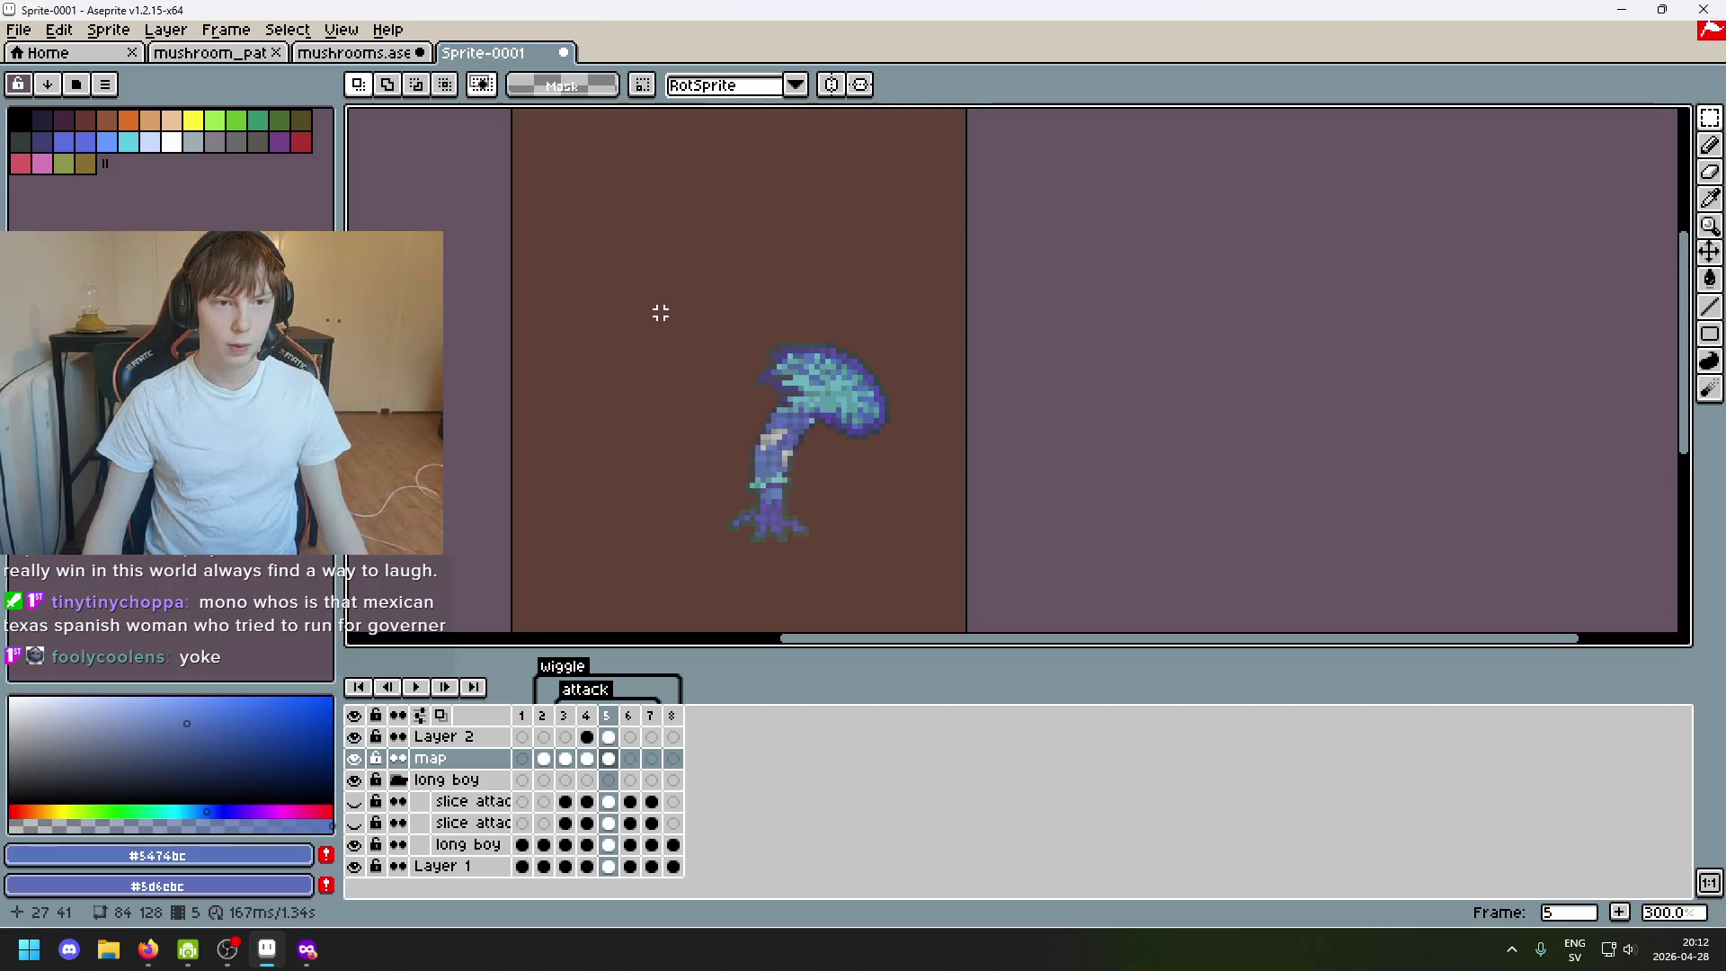
{"action": "scroll", "coordinate": [659, 311], "scroll_direction": "down", "scroll_amount": 1}
{"action": "scroll", "coordinate": [790, 501], "scroll_direction": "up", "scroll_amount": 1}
{"action": "mouse_move", "coordinate": [571, 346]}
{"action": "left_mouse_down"}
{"action": "mouse_move", "coordinate": [576, 511]}
{"action": "mouse_move", "coordinate": [790, 255]}
{"action": "left_mouse_up"}
{"action": "left_click", "coordinate": [915, 271]}
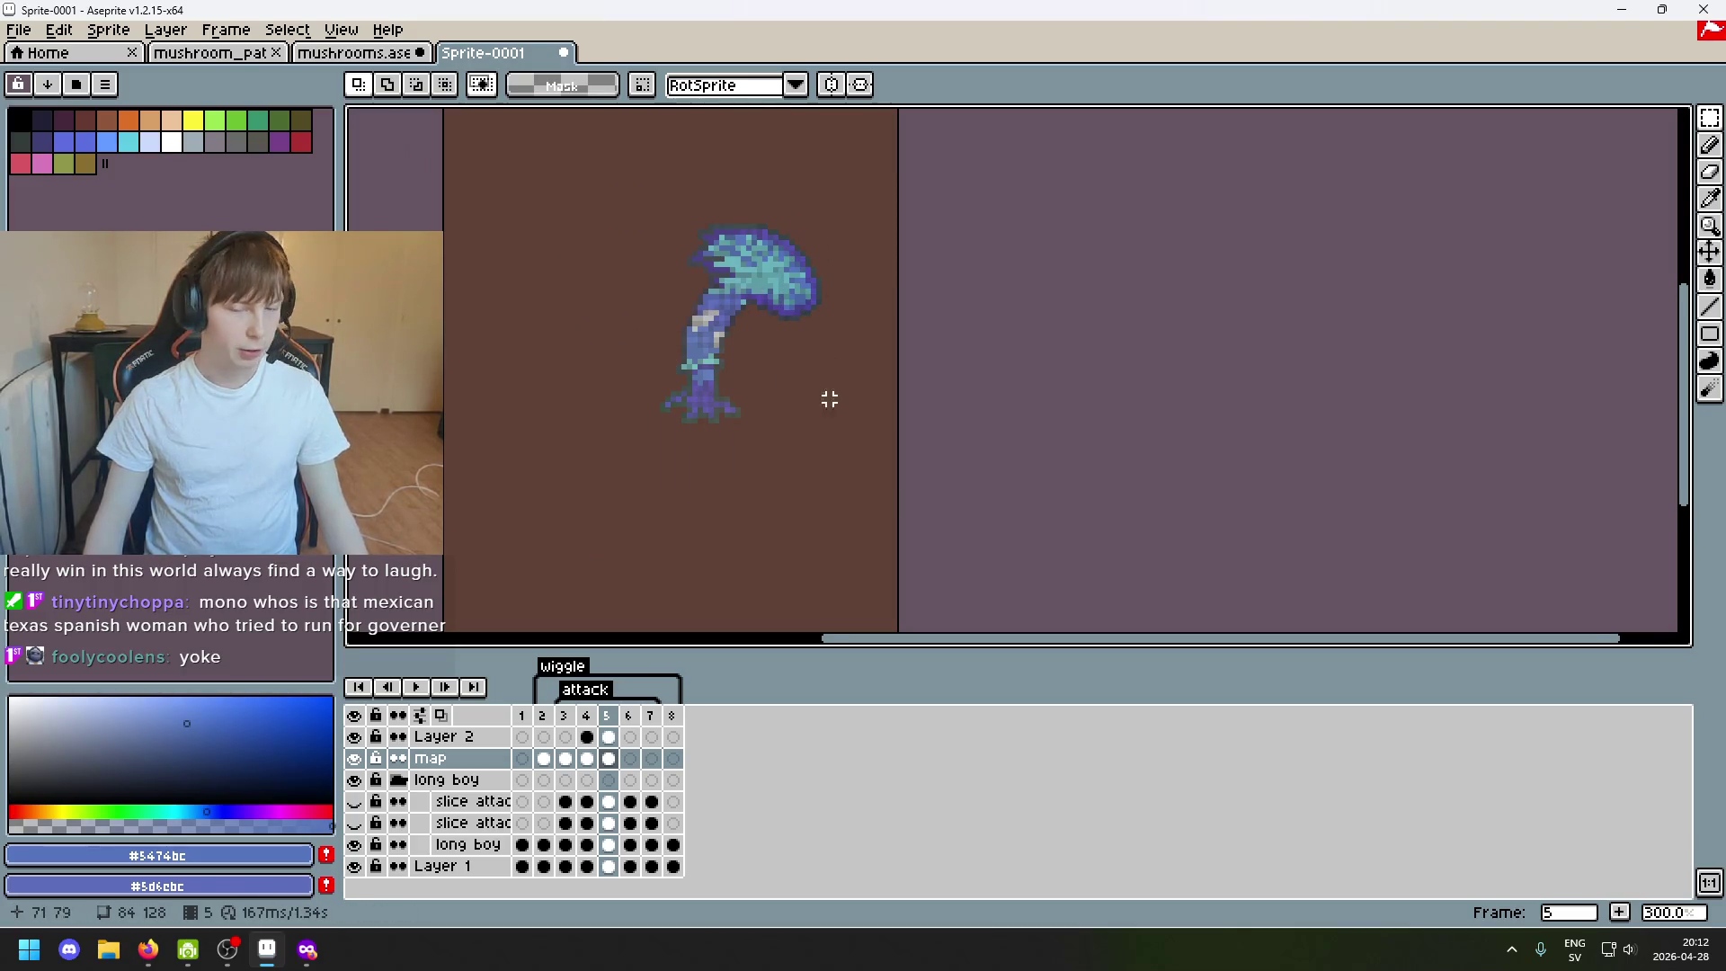
{"action": "scroll", "coordinate": [755, 404], "scroll_direction": "down", "scroll_amount": 1}
{"action": "left_click_drag", "start_coordinate": [625, 220], "coordinate": [763, 386]}
{"action": "left_click", "coordinate": [840, 471]}
{"action": "mouse_move", "coordinate": [849, 475]}
{"action": "left_mouse_down"}
{"action": "mouse_move", "coordinate": [628, 199]}
{"action": "mouse_move", "coordinate": [848, 495]}
{"action": "left_mouse_up"}
{"action": "left_click", "coordinate": [983, 455]}
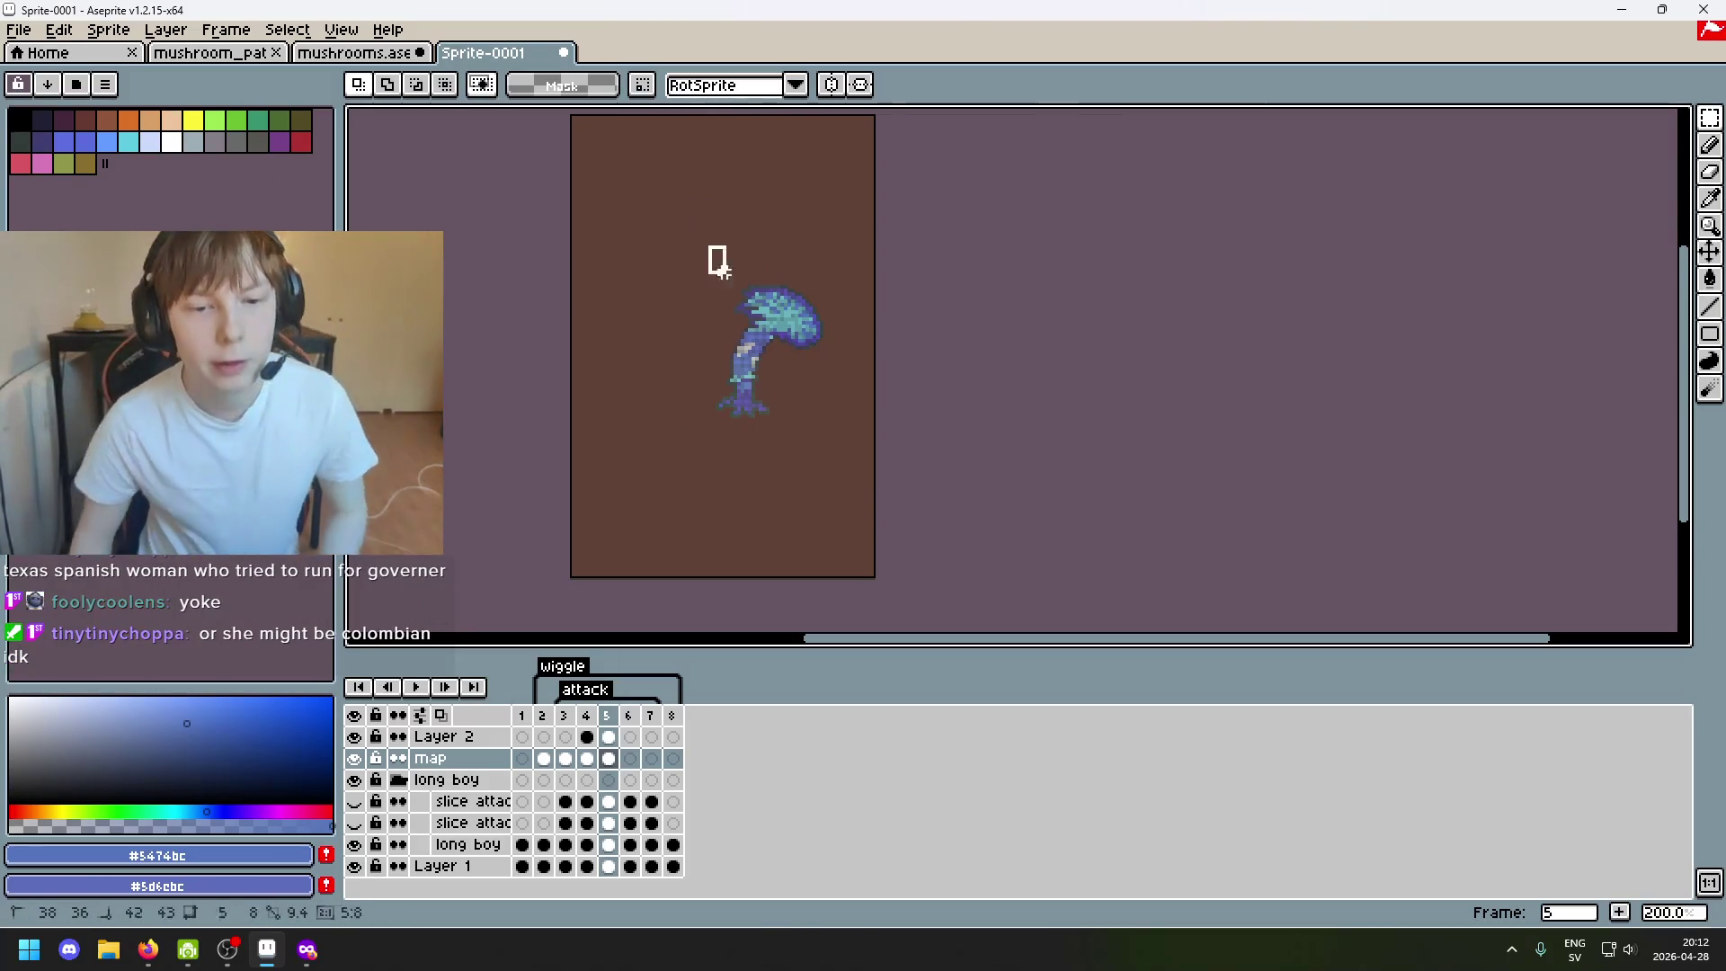
{"action": "scroll", "coordinate": [807, 330], "scroll_direction": "up", "scroll_amount": 1}
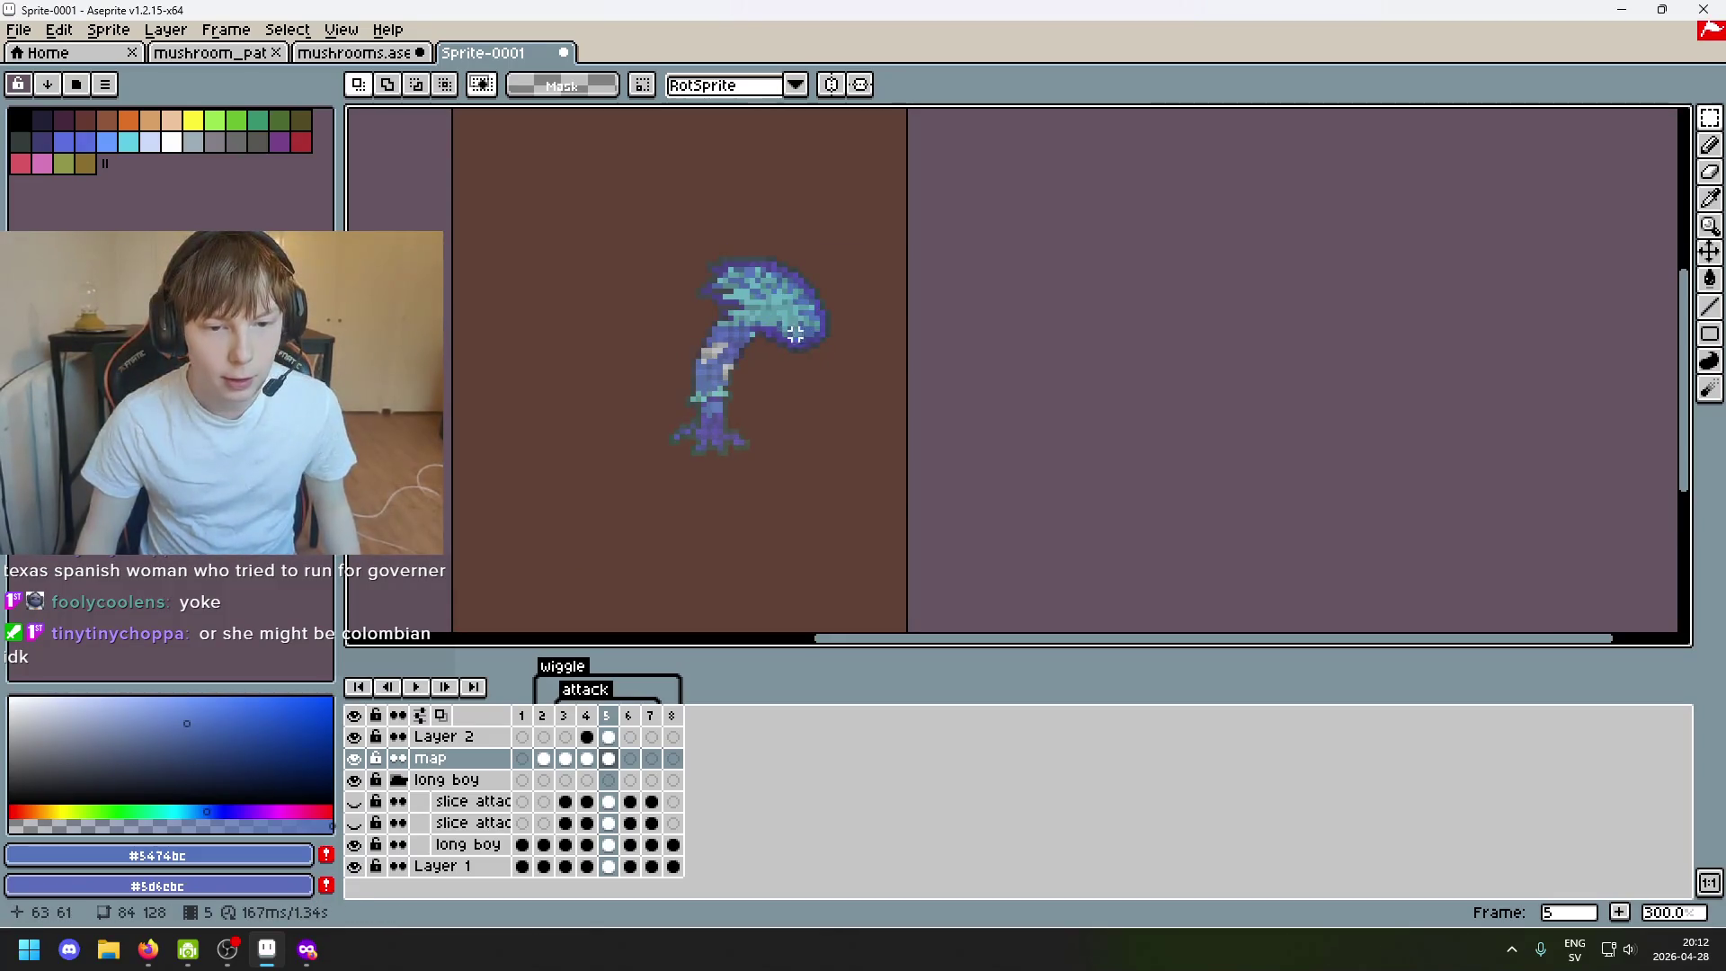
{"action": "key", "text": "Return"}
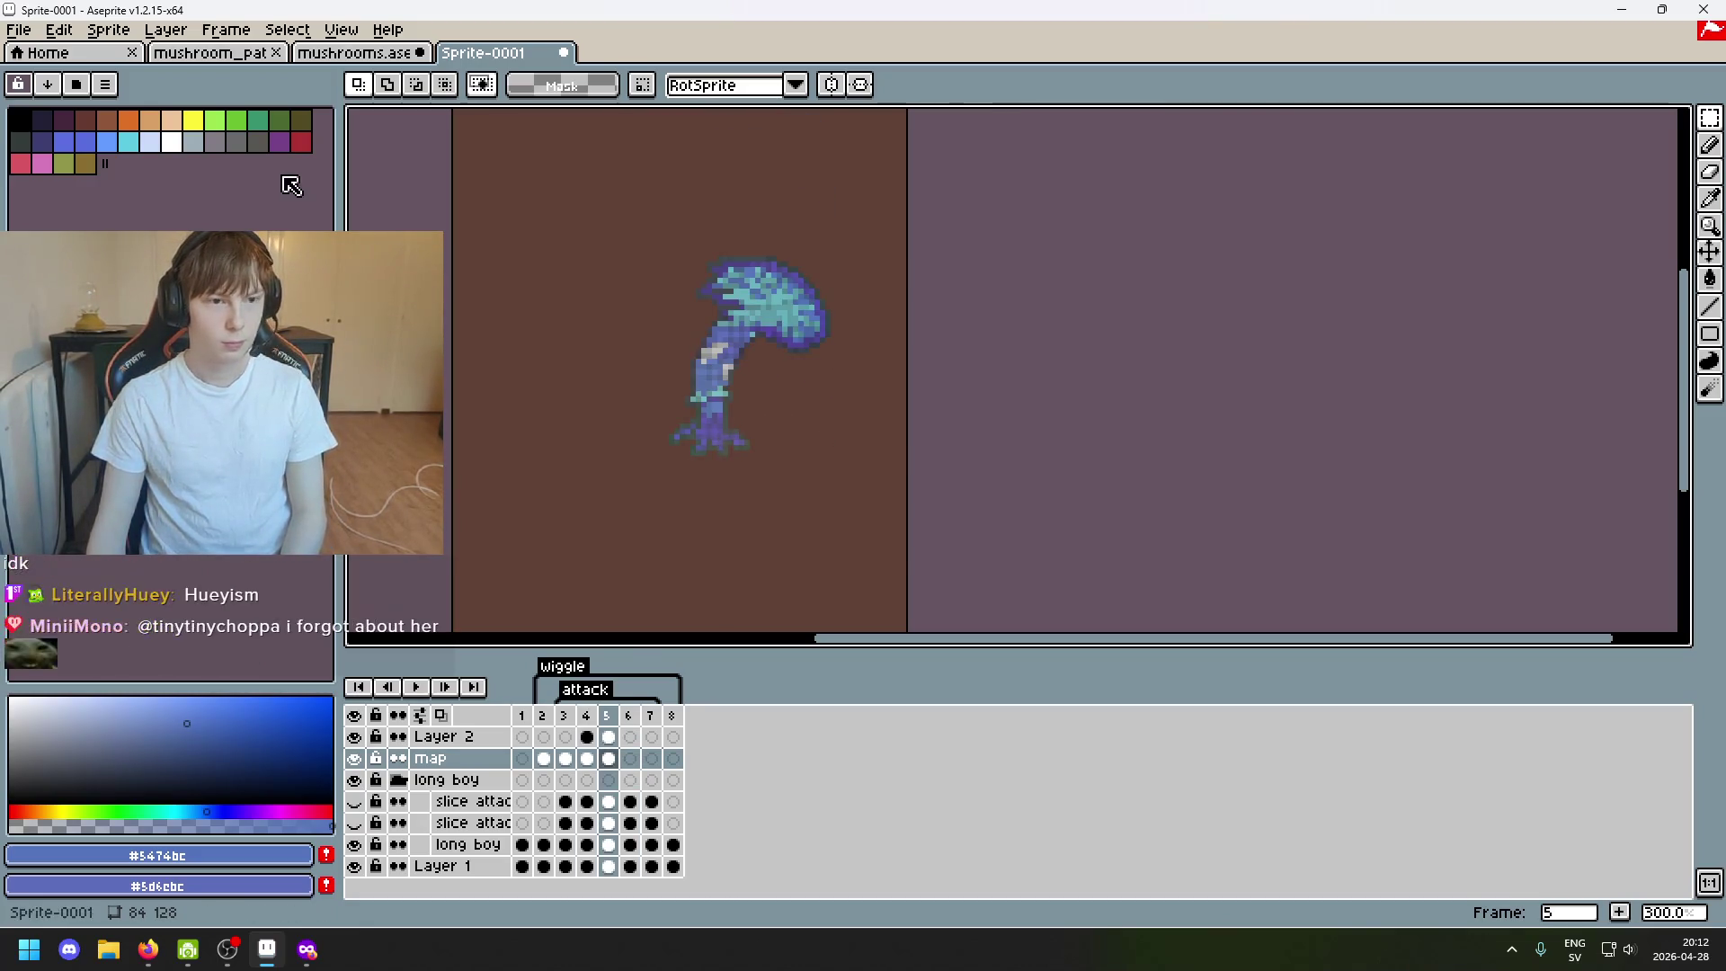
{"action": "left_click", "coordinate": [18, 29]}
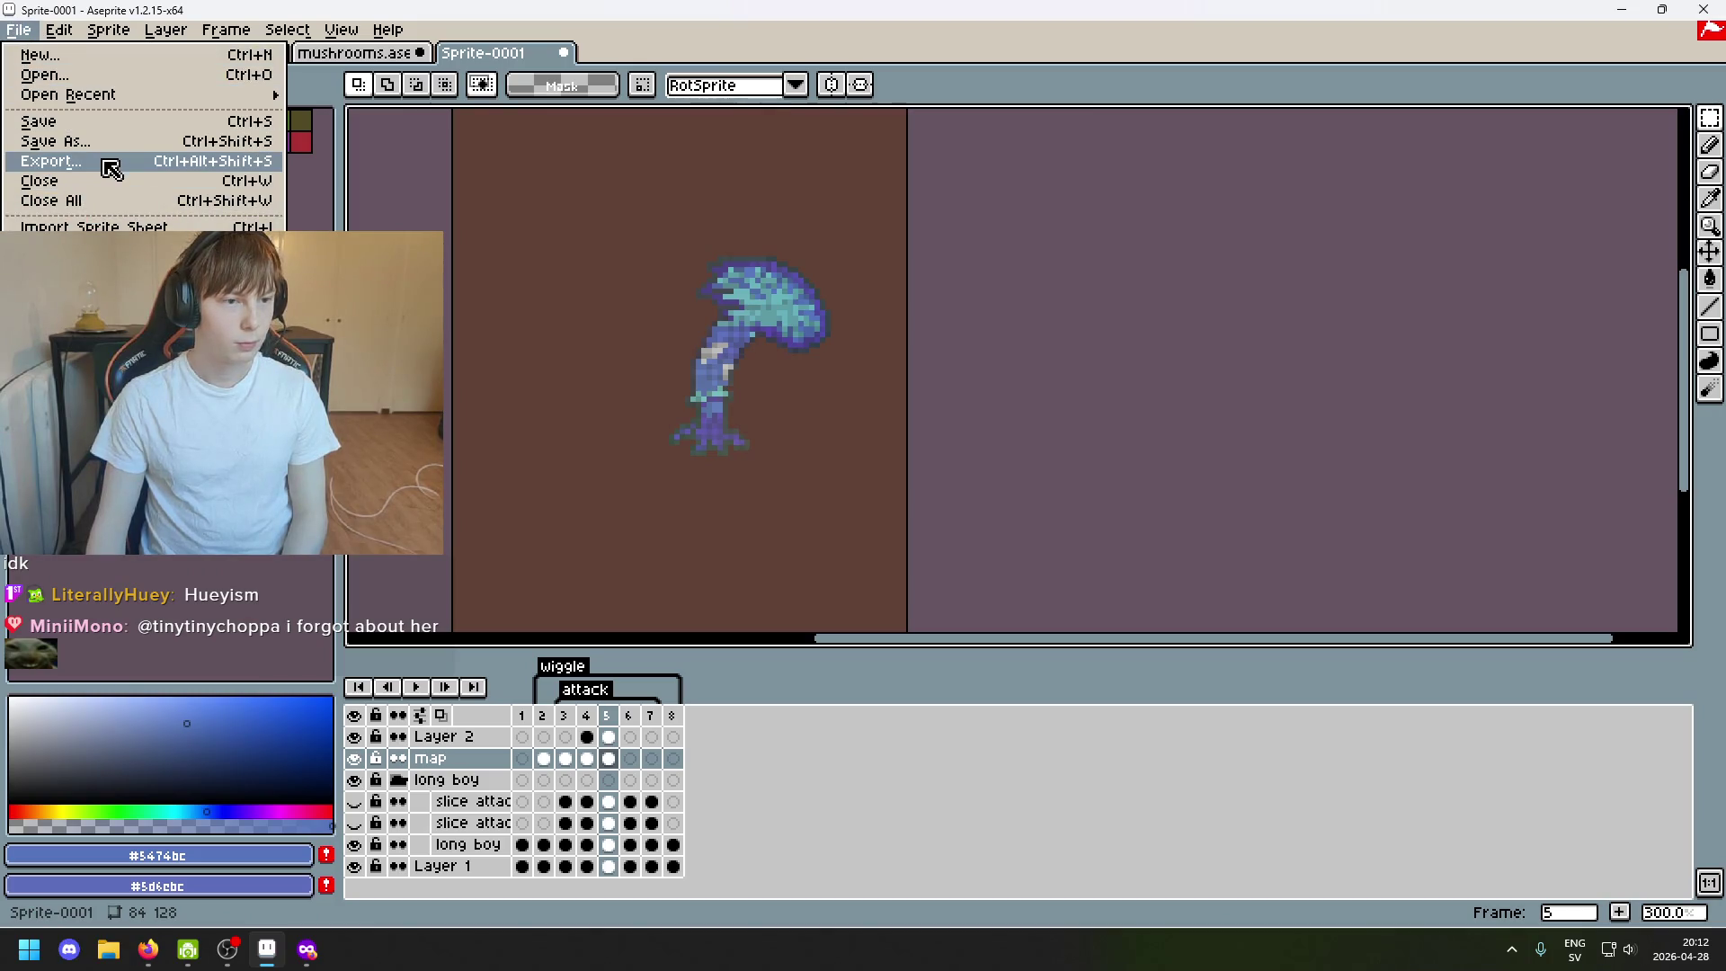
Dismiss and reopen Aseprite's File menu, tapping the Windows key twice.
{"action": "key", "text": "Escape"}
{"action": "scroll", "coordinate": [570, 269], "scroll_direction": "down", "scroll_amount": 1}
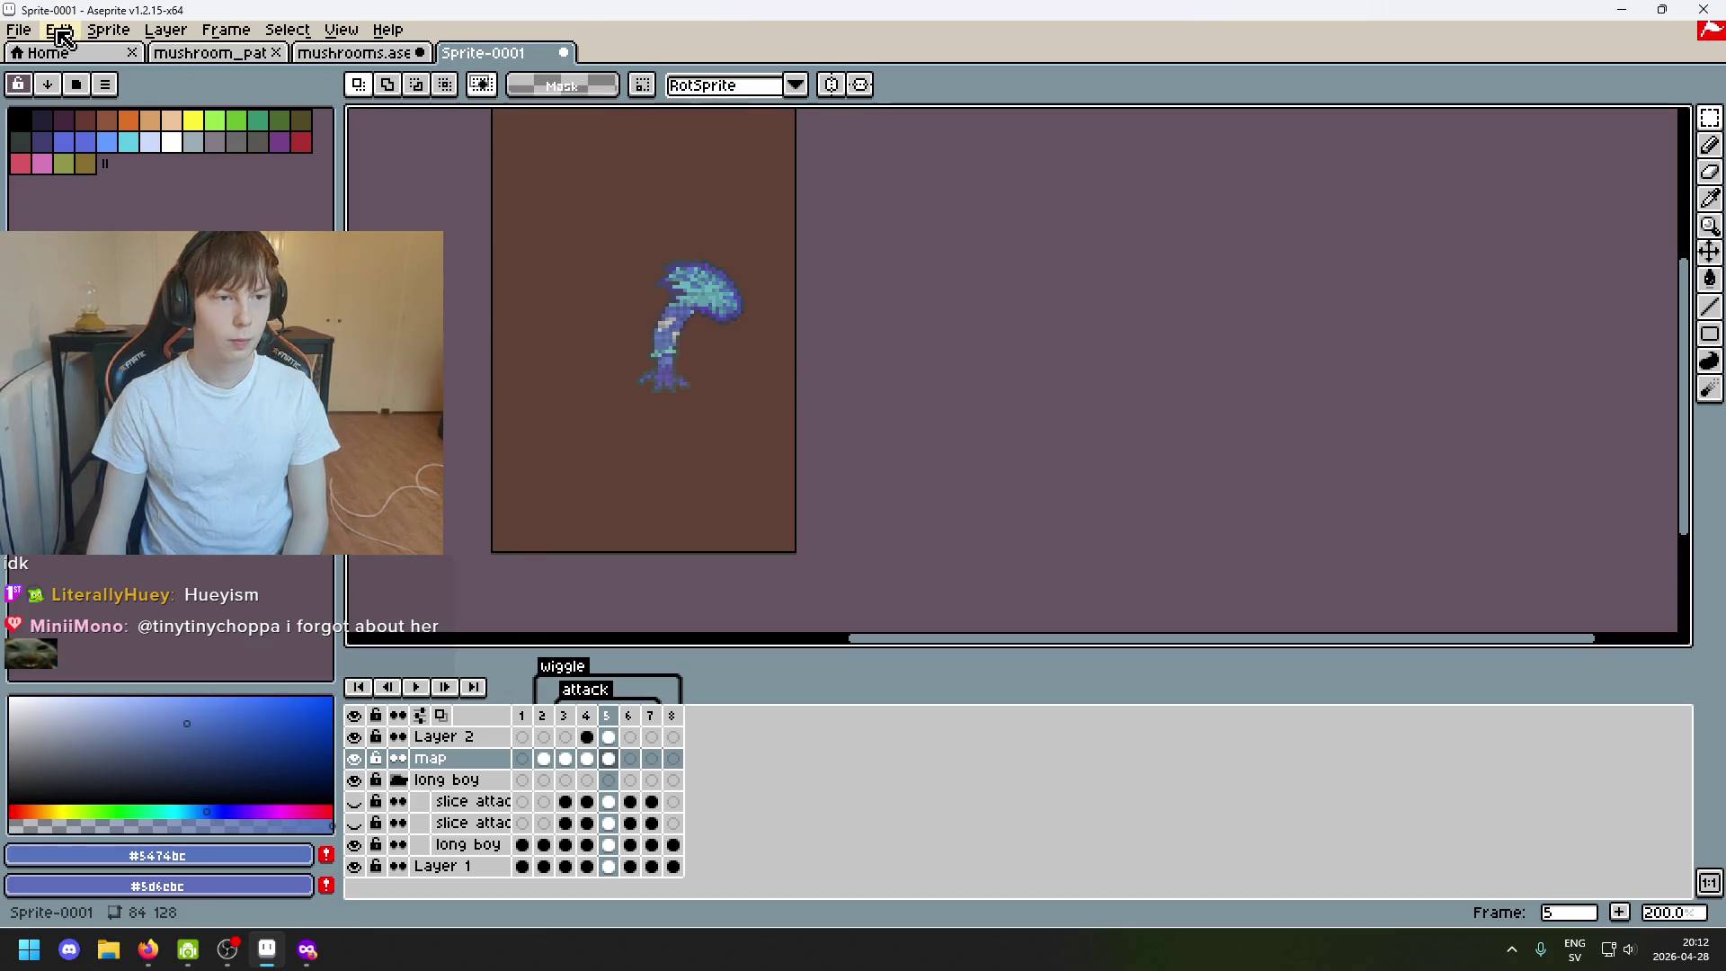
{"action": "left_click", "coordinate": [20, 31]}
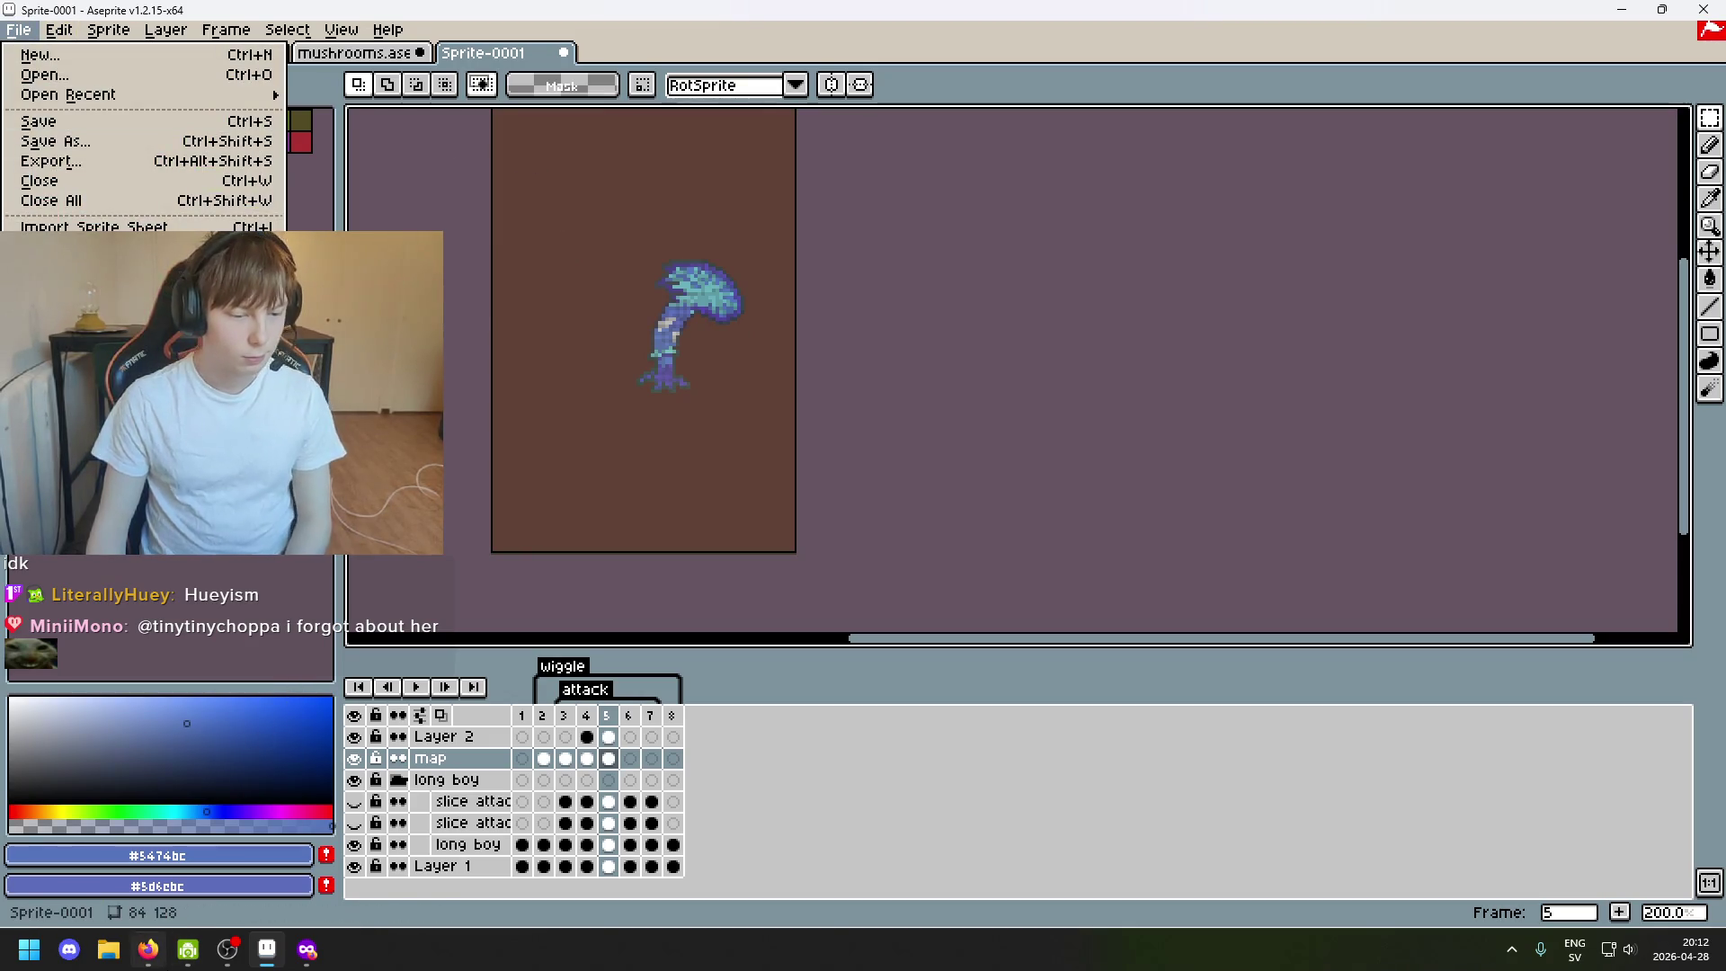
{"action": "key", "text": "super"}
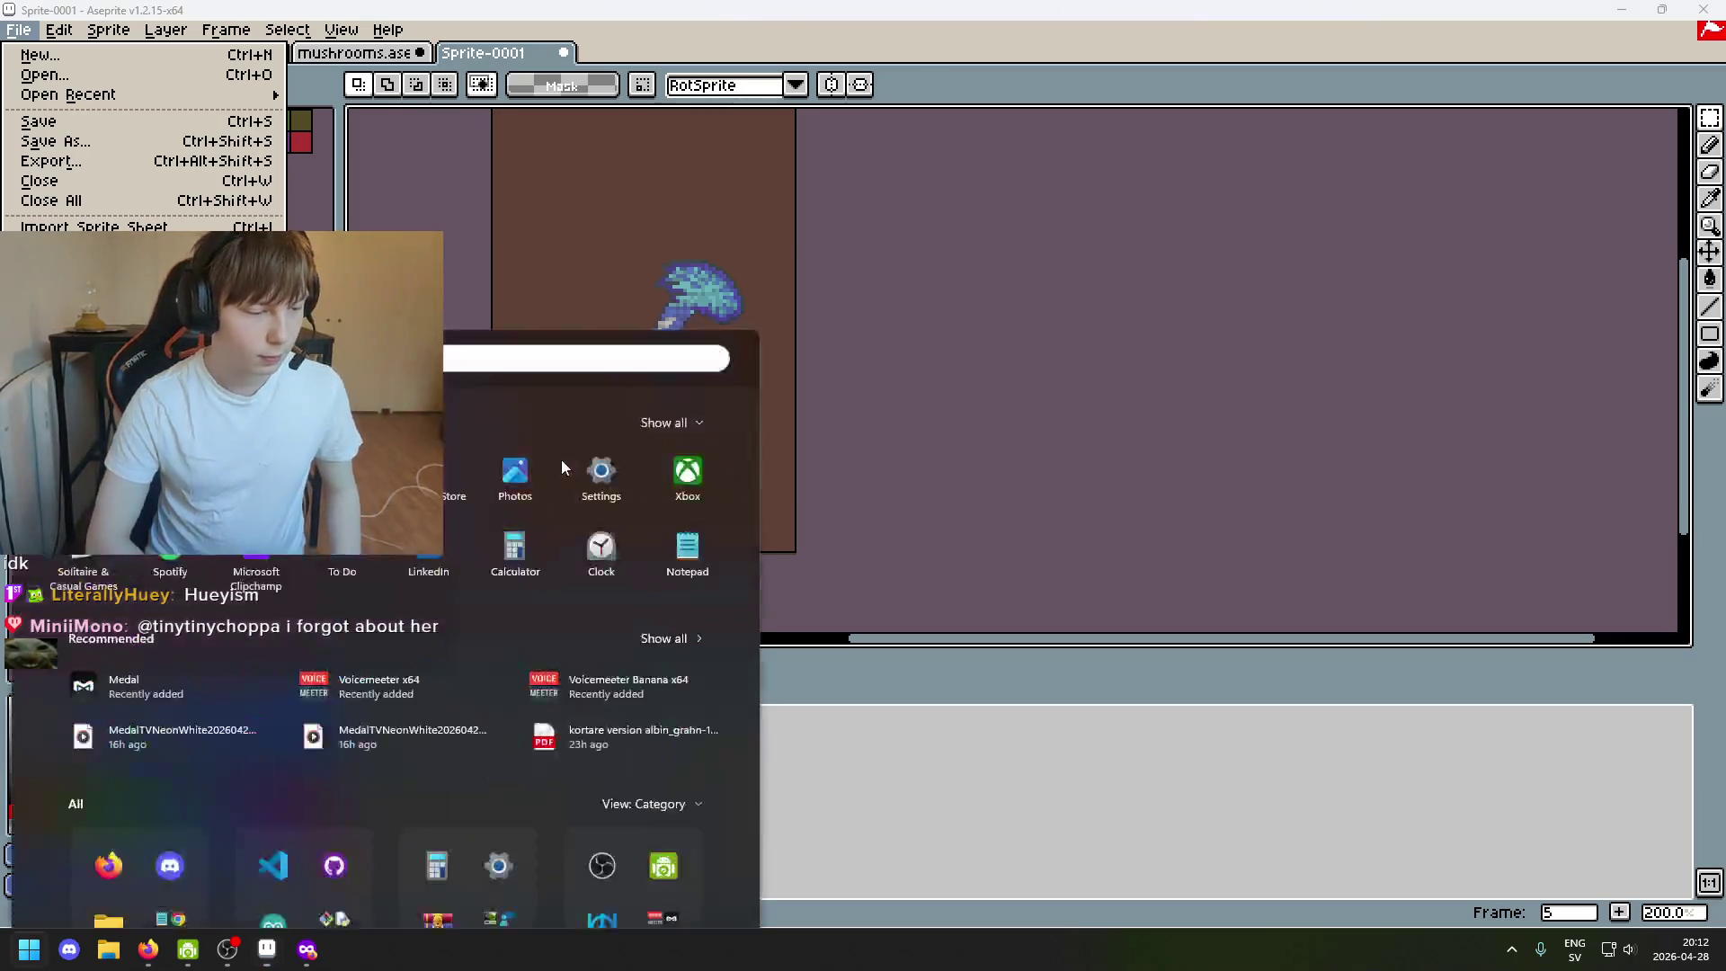
{"action": "key", "text": "super"}
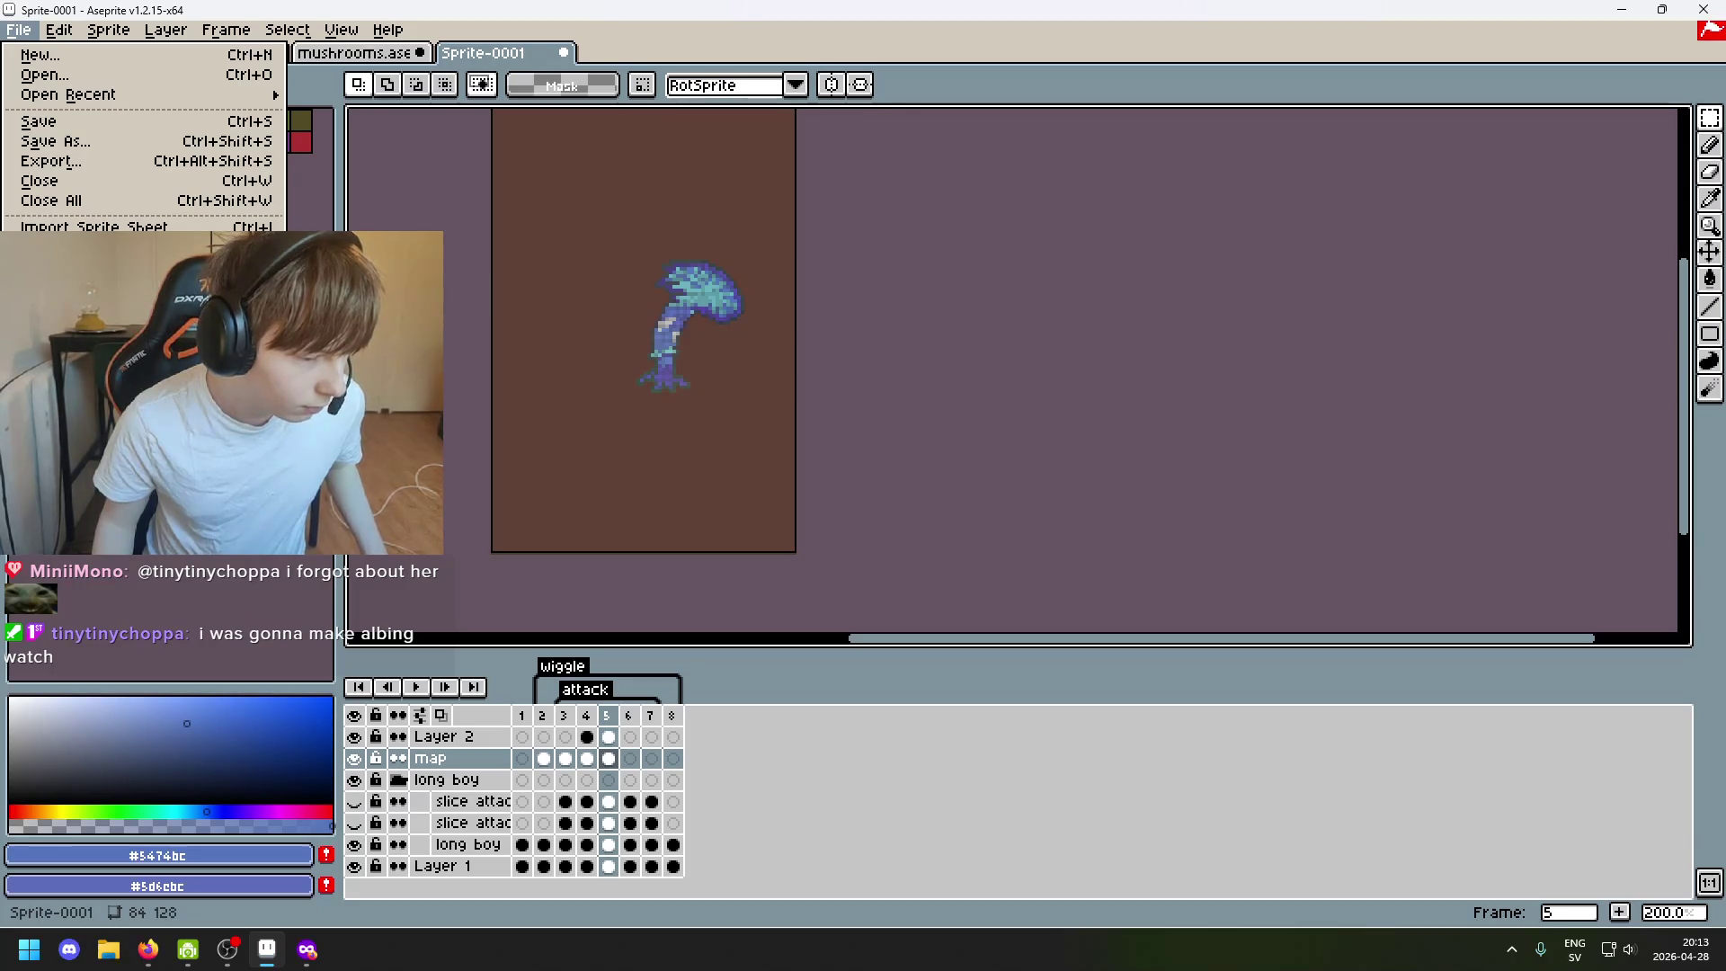
Switch focus over to the Firefox browser window with the Short.
{"action": "key", "text": "alt+Tab"}
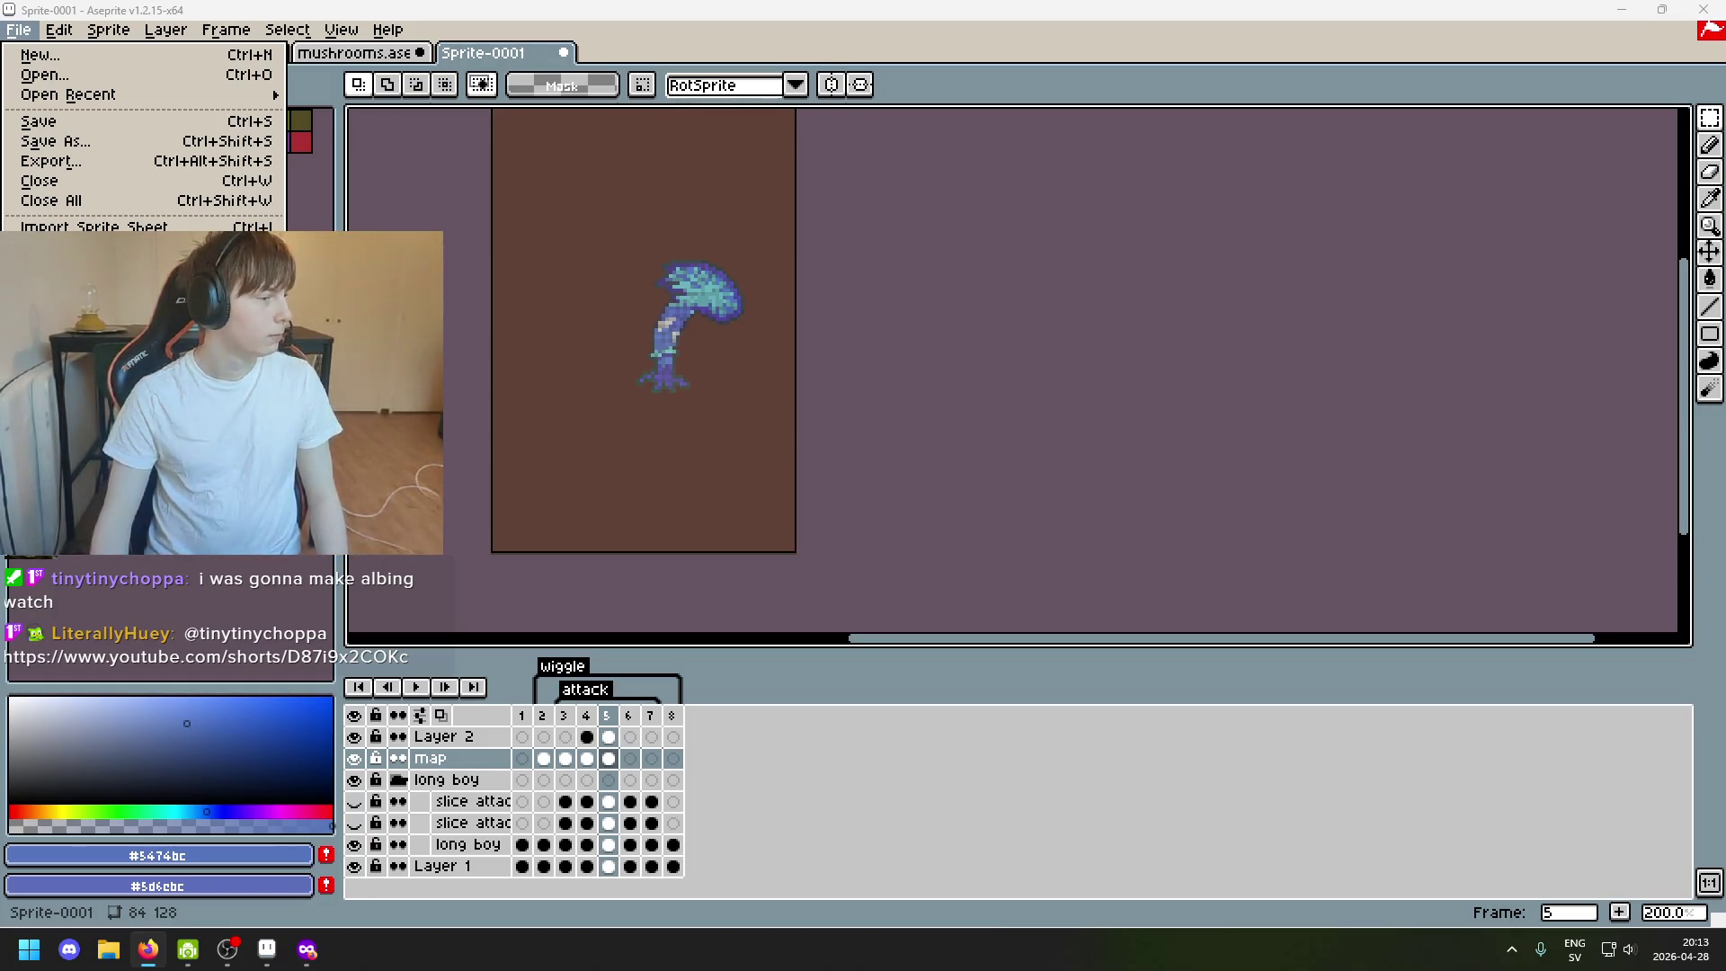
{"action": "left_click", "coordinate": [148, 949]}
Drag the Firefox window to the top edge so it maximises to fill the screen.
{"action": "left_click_drag", "start_coordinate": [837, 444], "coordinate": [1205, 8]}
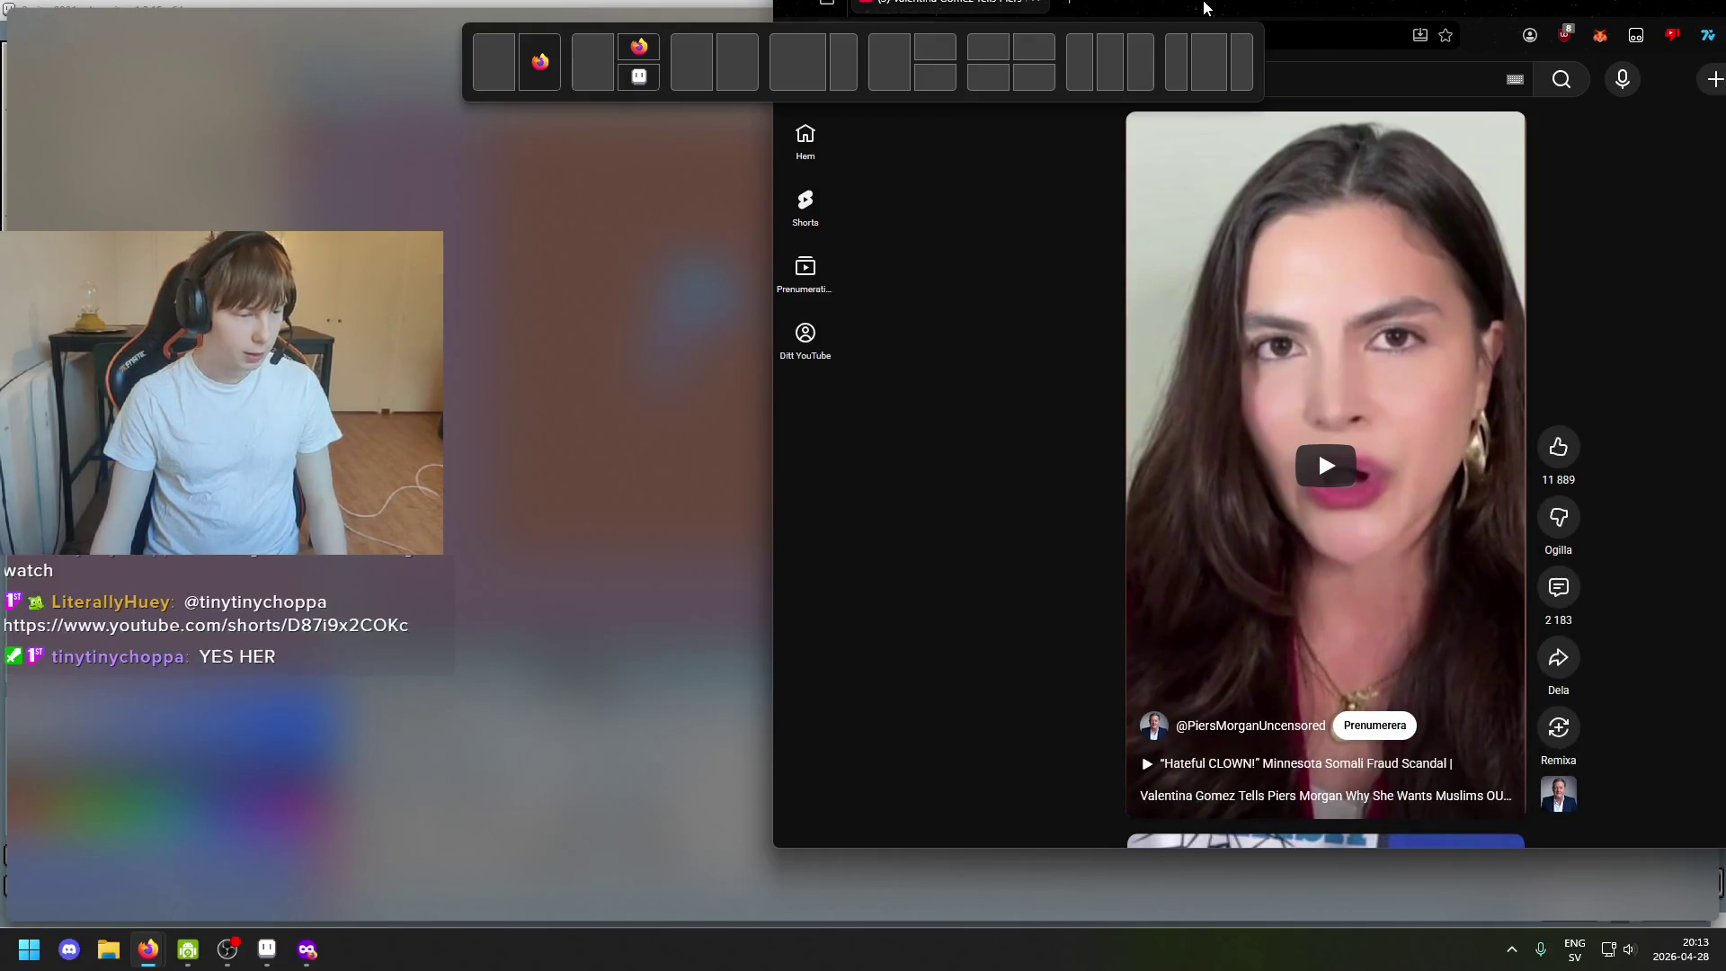
{"action": "left_click_drag", "start_coordinate": [1203, 8], "coordinate": [962, 9]}
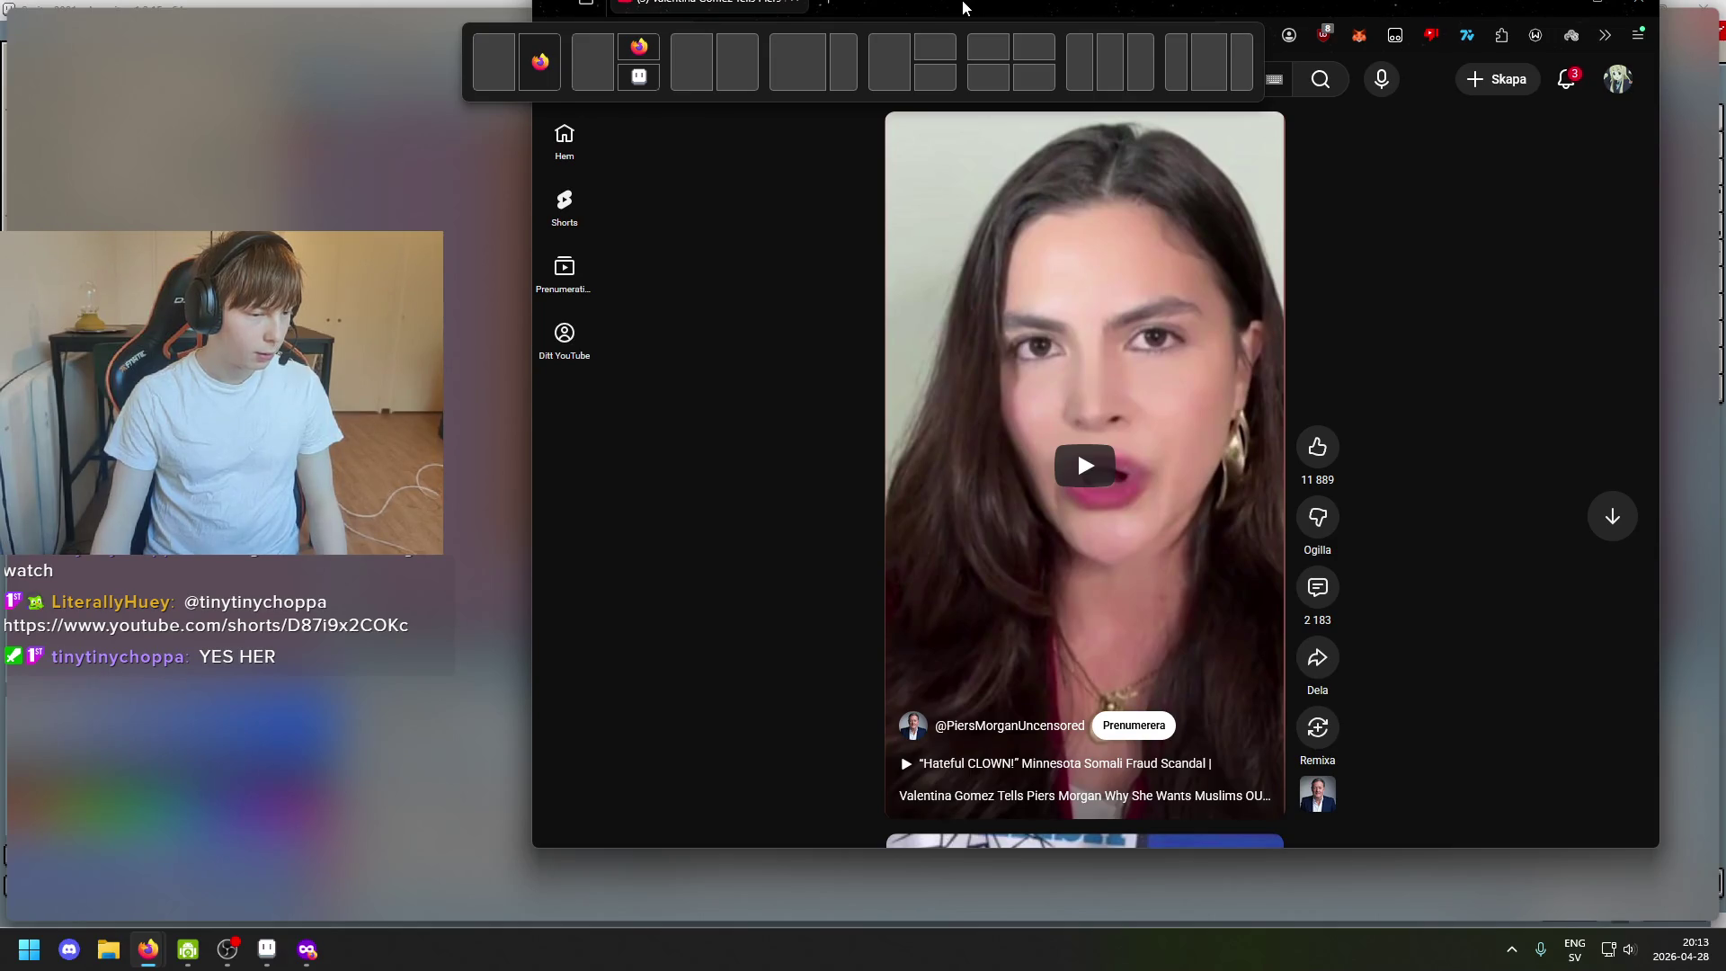
{"action": "left_click_drag", "start_coordinate": [962, 9], "coordinate": [960, 6]}
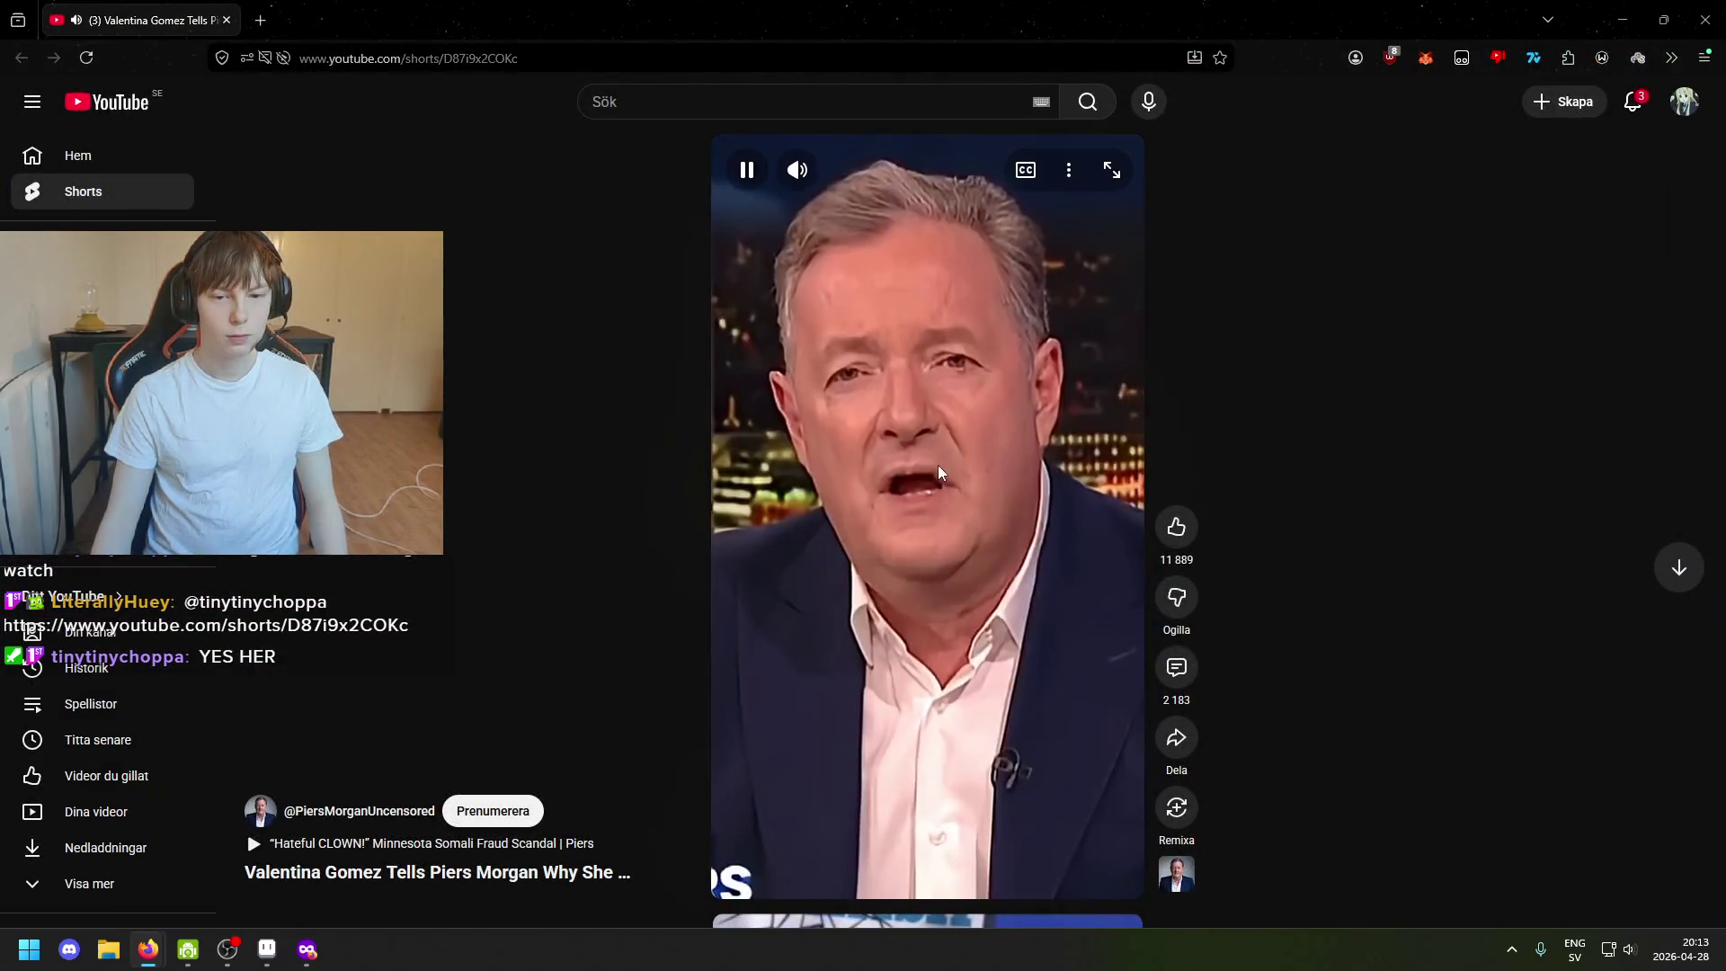
Pause the Short, adjust volume, seek to another point, resume and finally stop playback.
{"action": "mouse_move", "coordinate": [1084, 405]}
{"action": "left_click", "coordinate": [948, 460]}
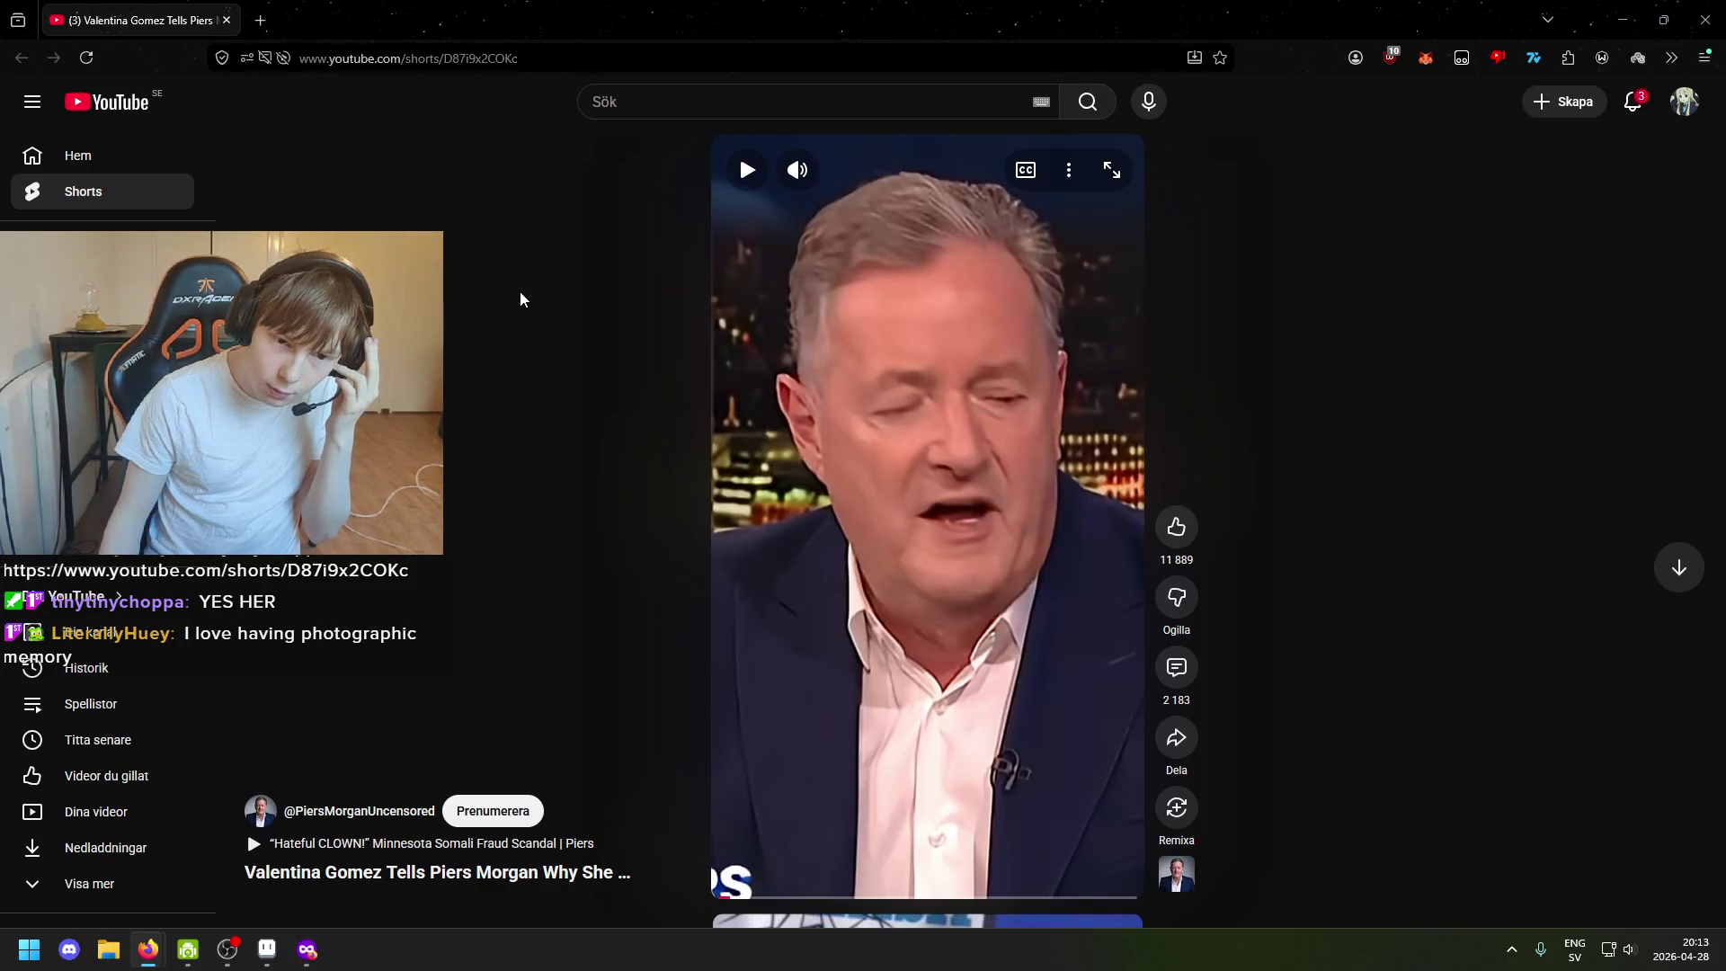
{"action": "key", "text": "Down"}
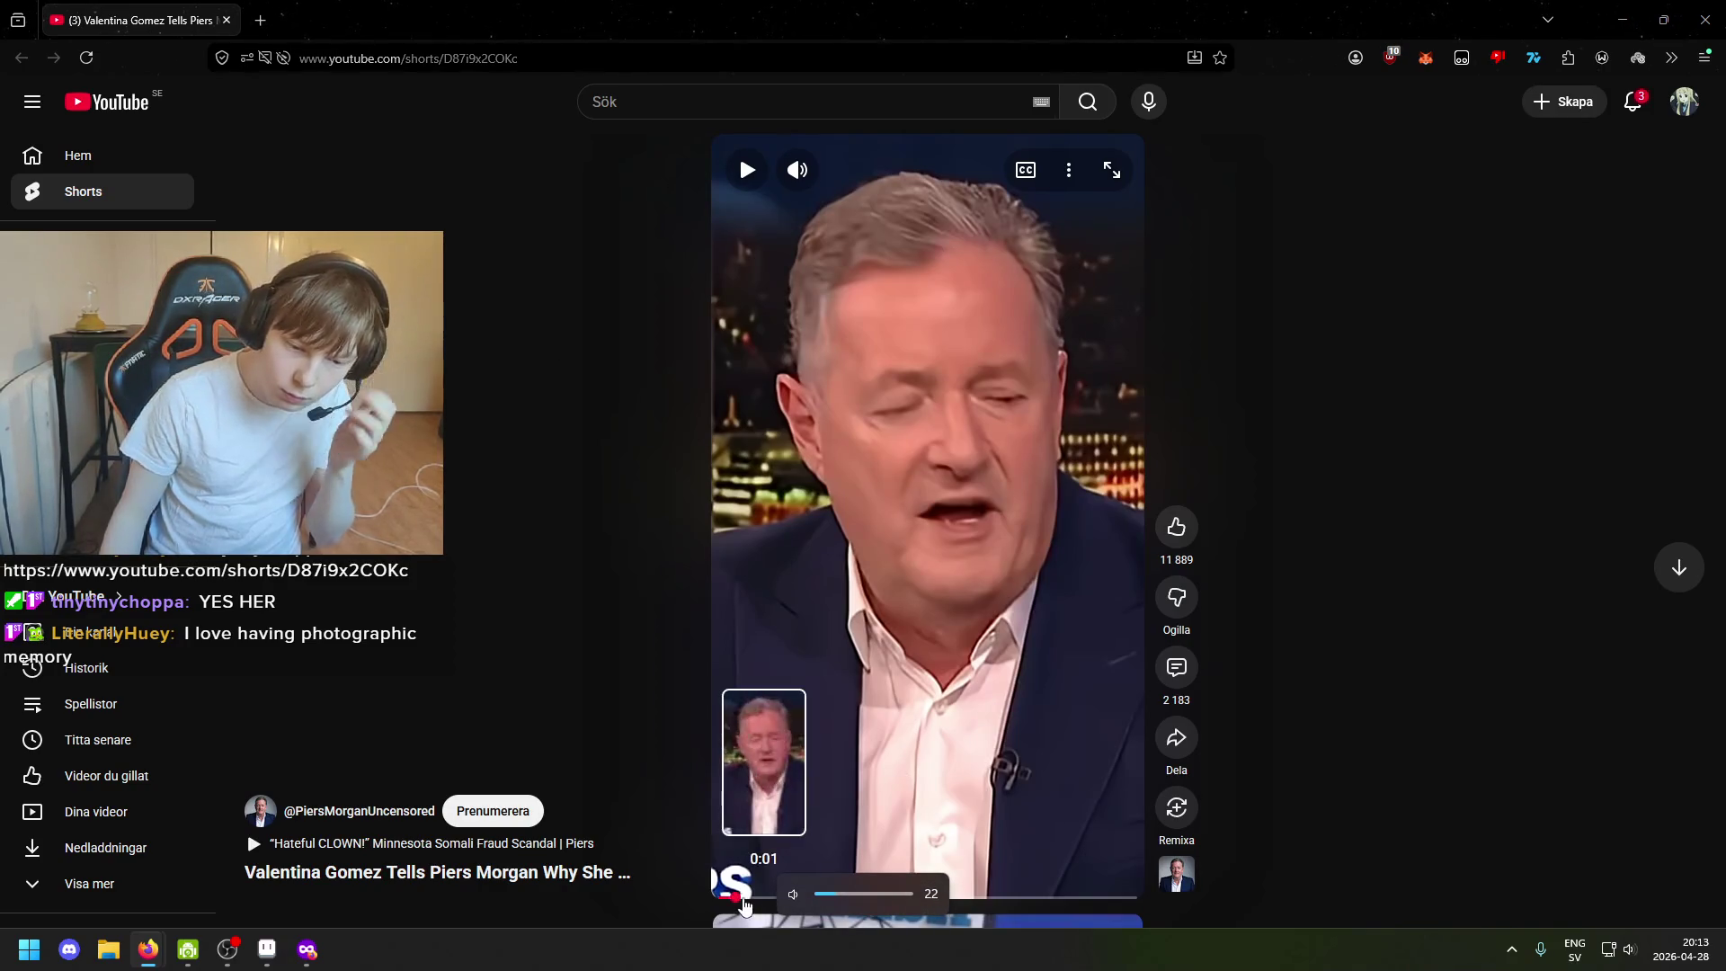
{"action": "left_click_drag", "start_coordinate": [768, 897], "coordinate": [655, 839]}
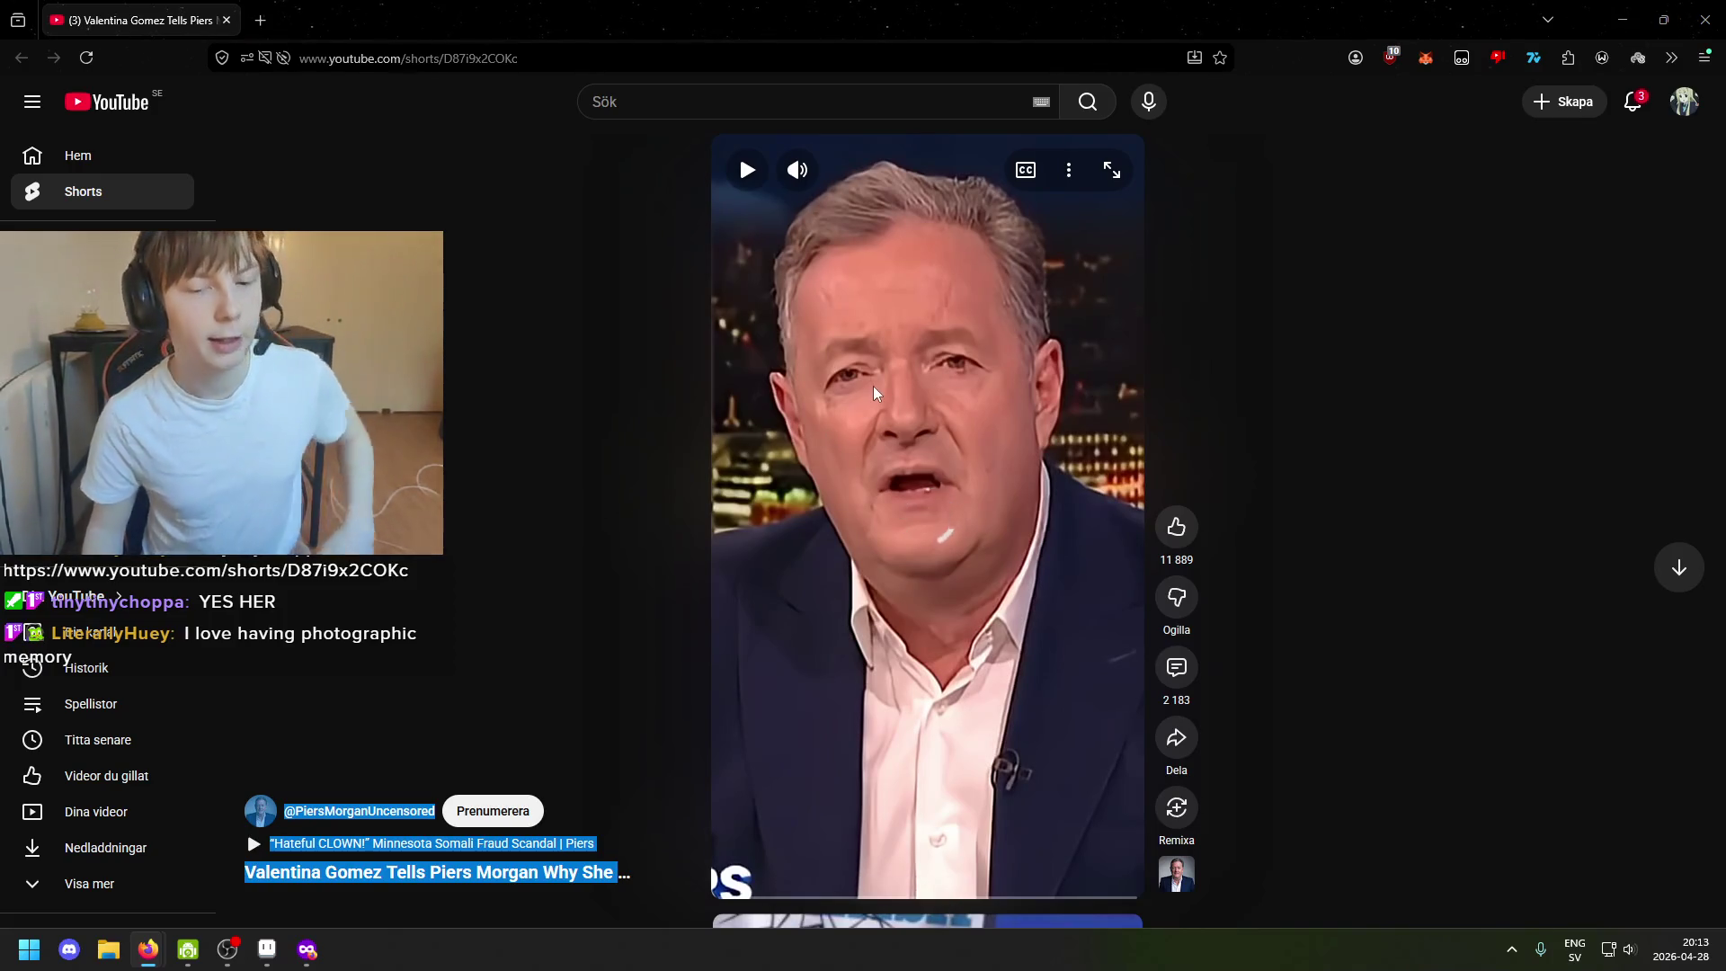
{"action": "left_click", "coordinate": [855, 365]}
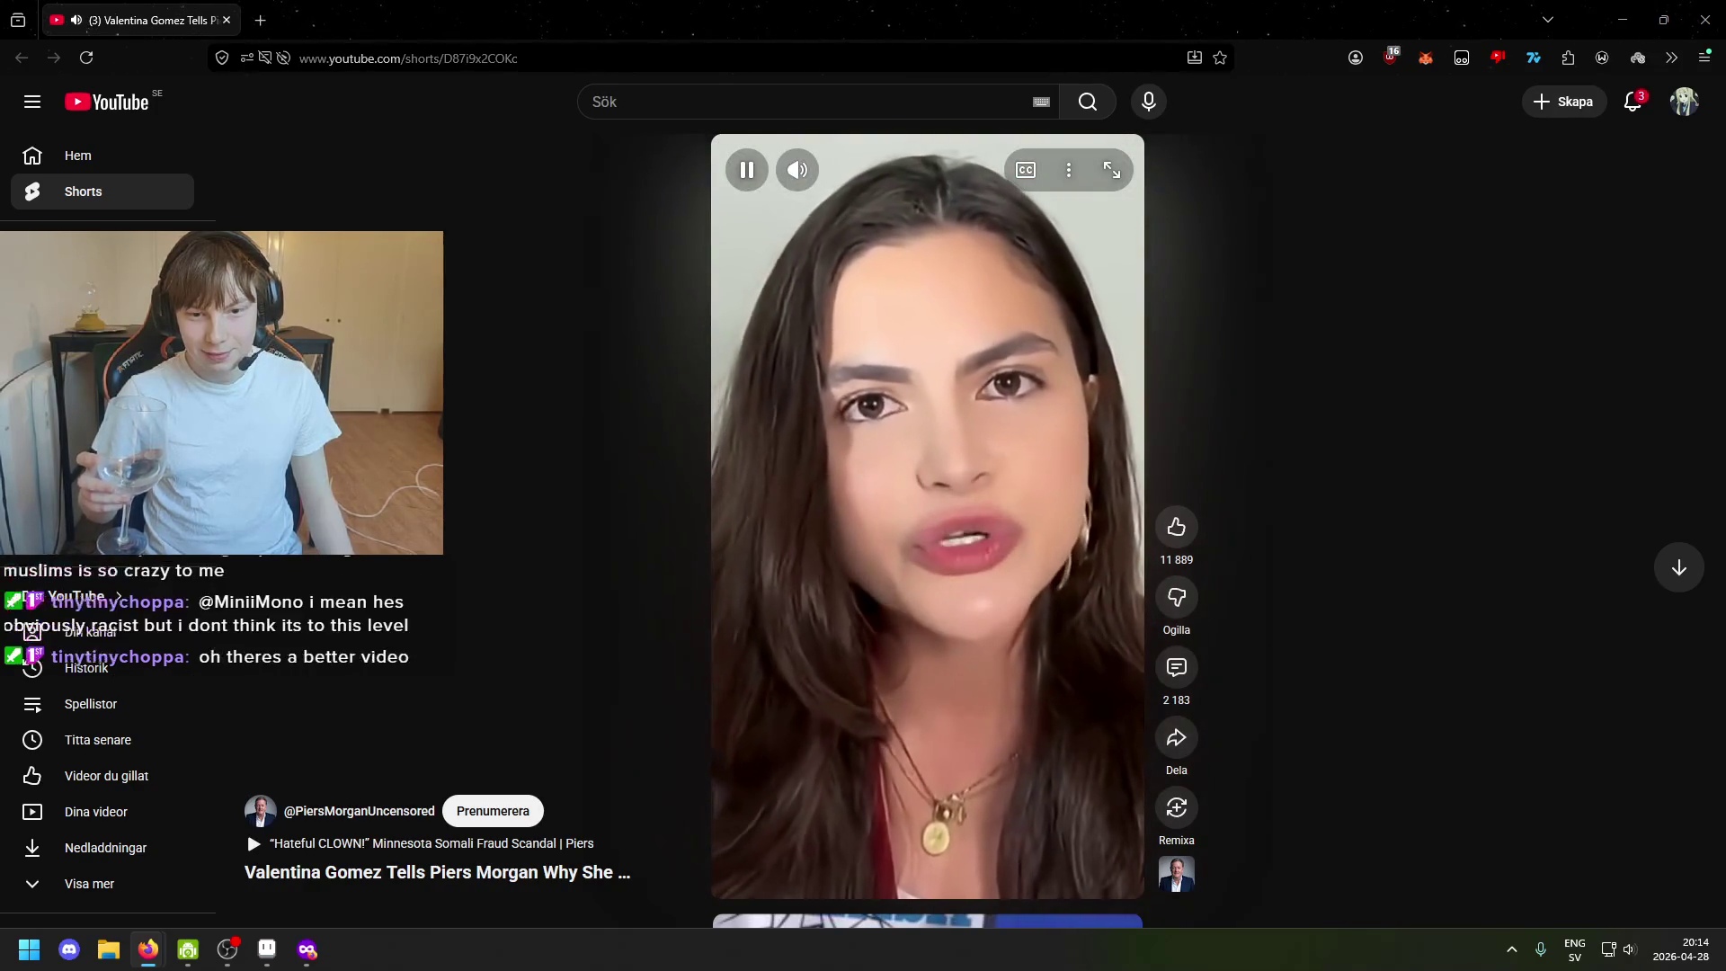
{"action": "key", "text": "space"}
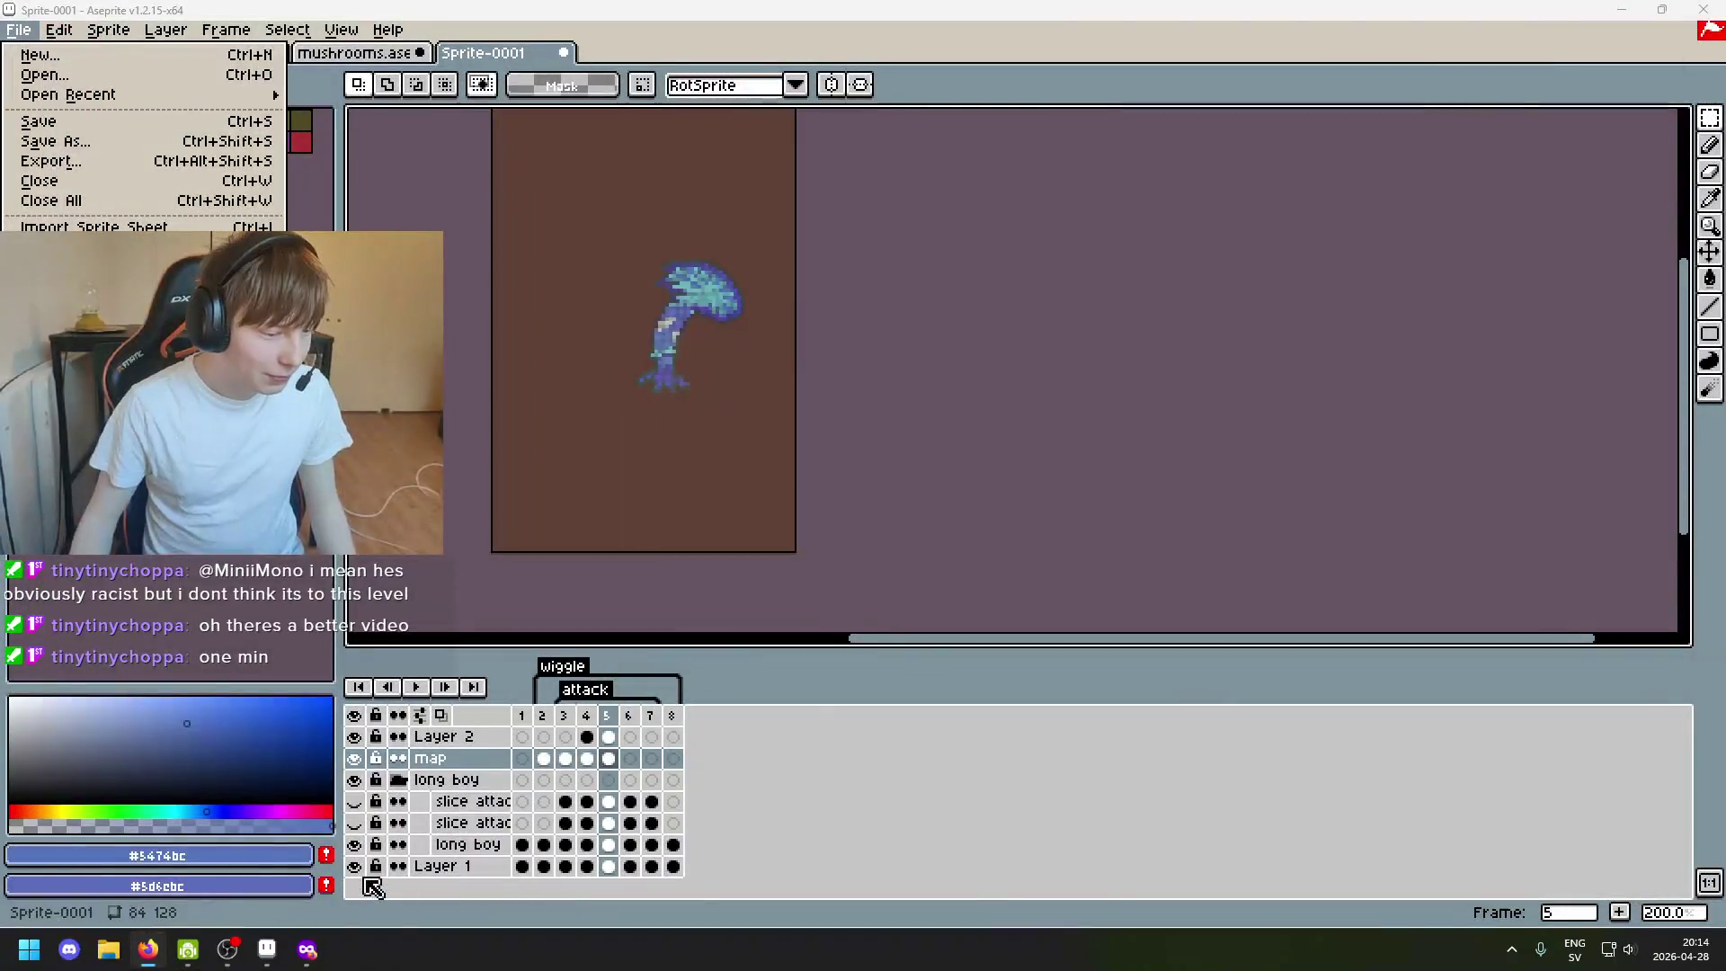
{"action": "scroll", "coordinate": [646, 454], "scroll_direction": "up", "scroll_amount": 1}
Close and reopen the File menu, then marquee a rectangle around the mushroom and clear it.
{"action": "left_click", "coordinate": [645, 453]}
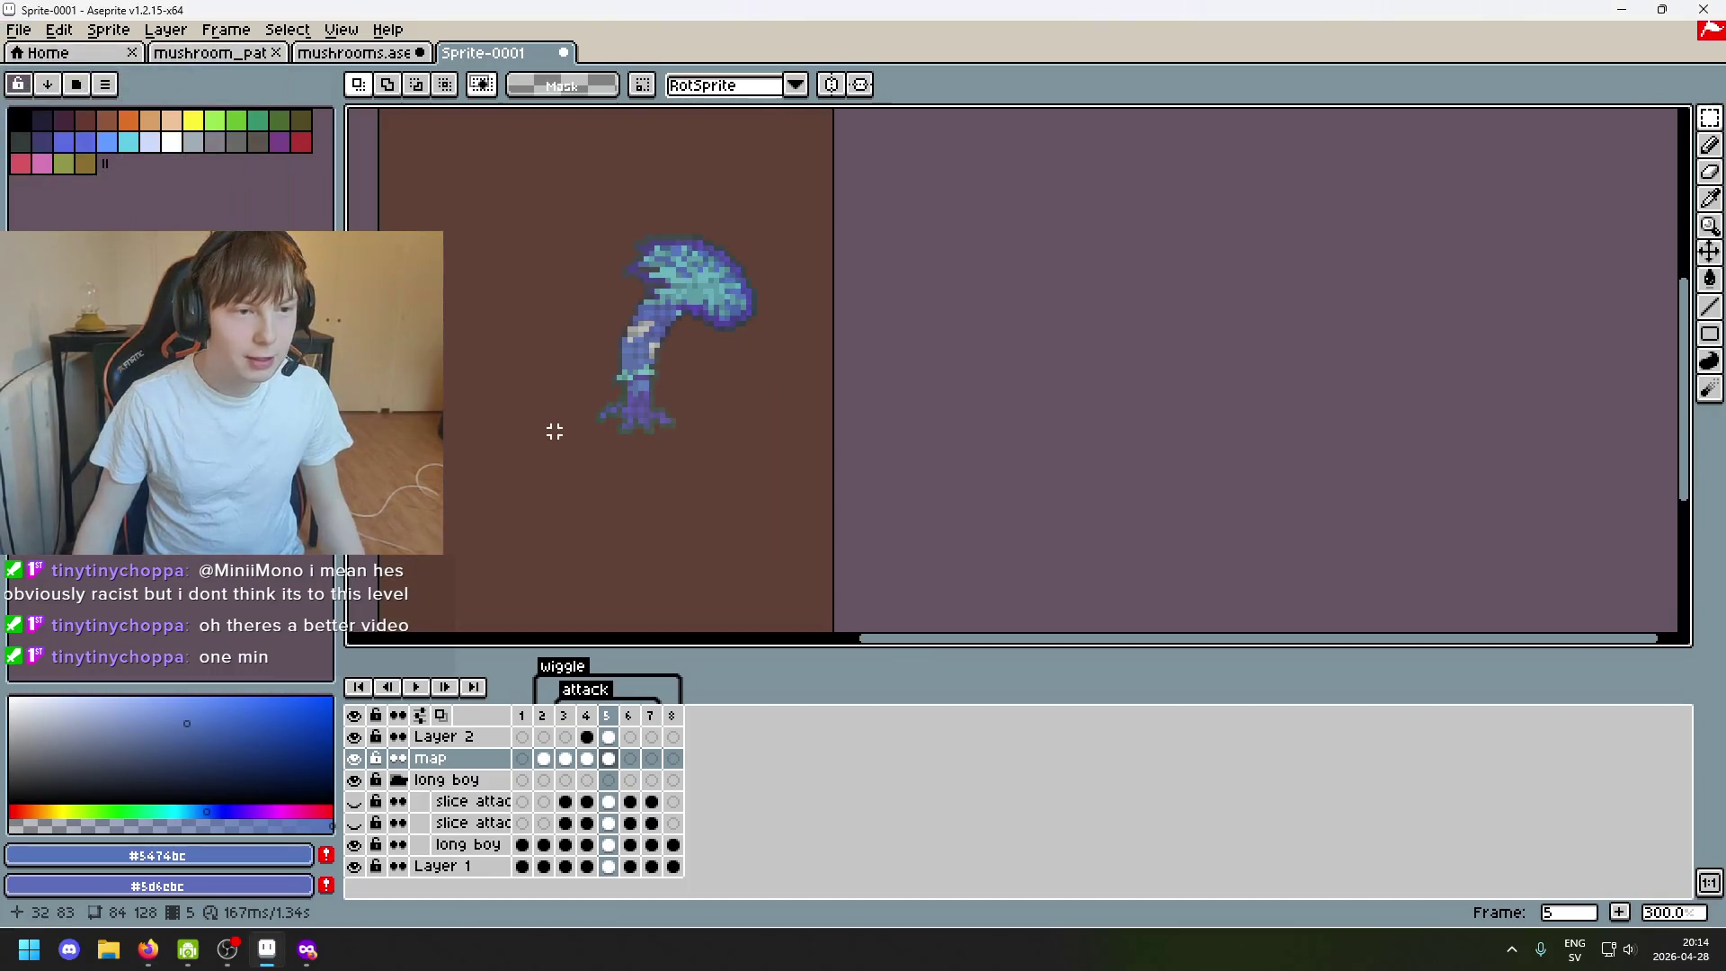
{"action": "scroll", "coordinate": [608, 431], "scroll_direction": "left", "scroll_amount": 2}
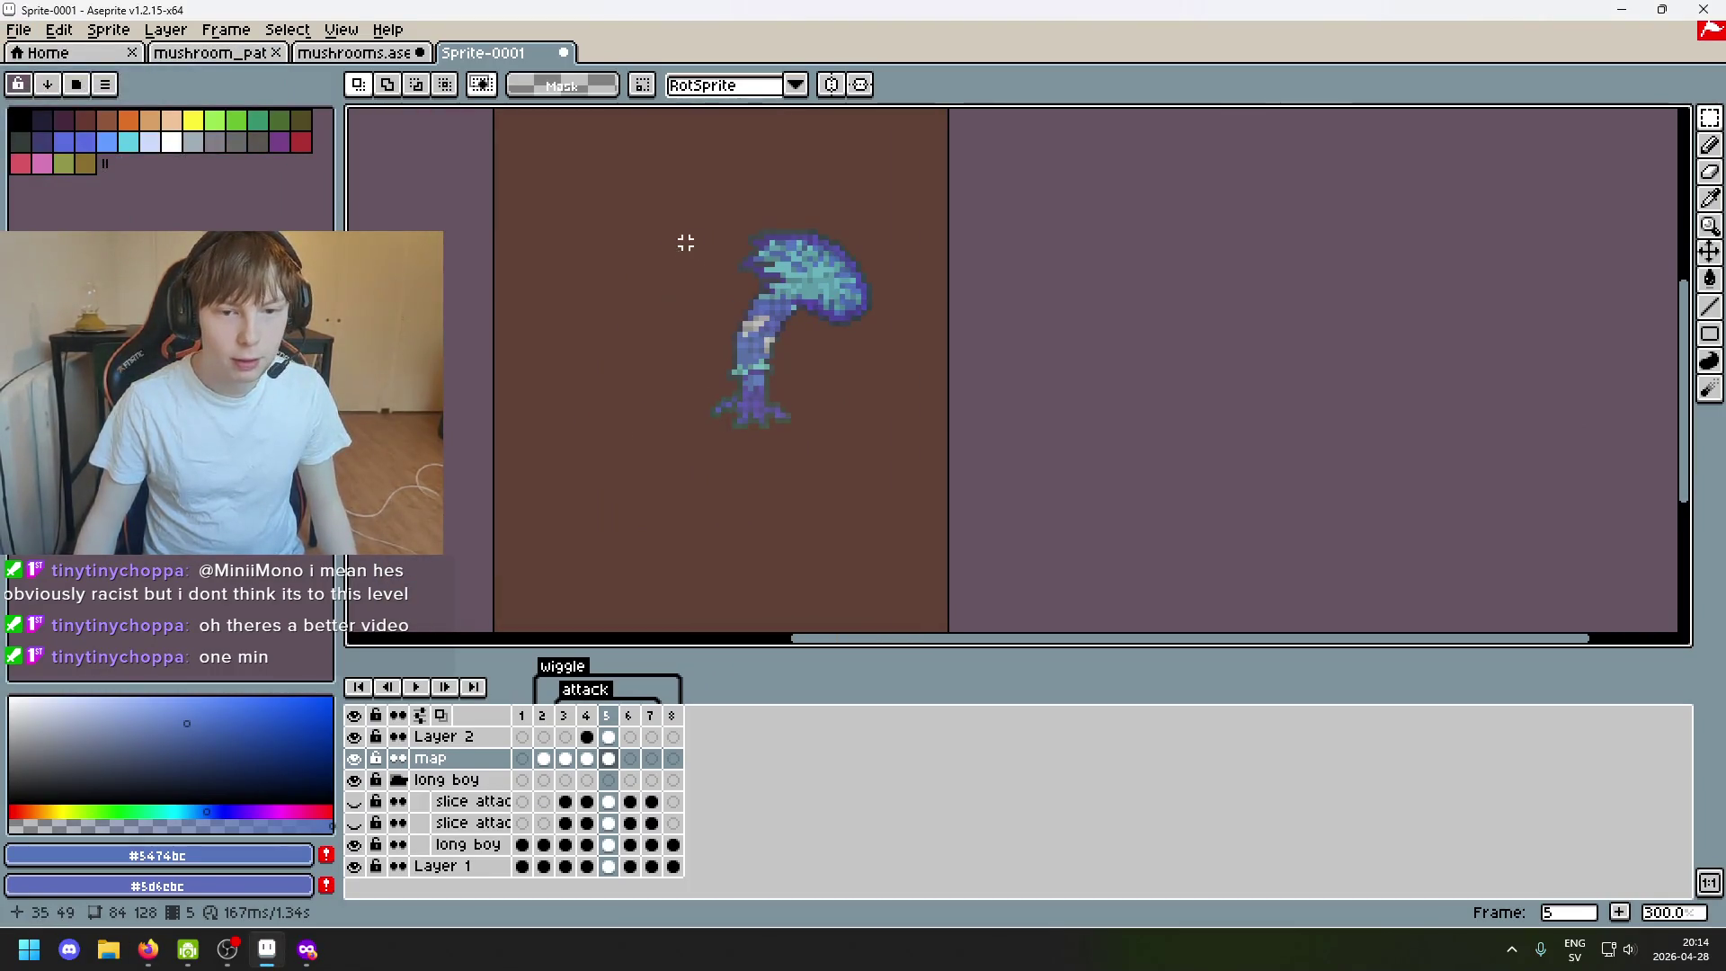
{"action": "scroll", "coordinate": [903, 339], "scroll_direction": "down", "scroll_amount": 1}
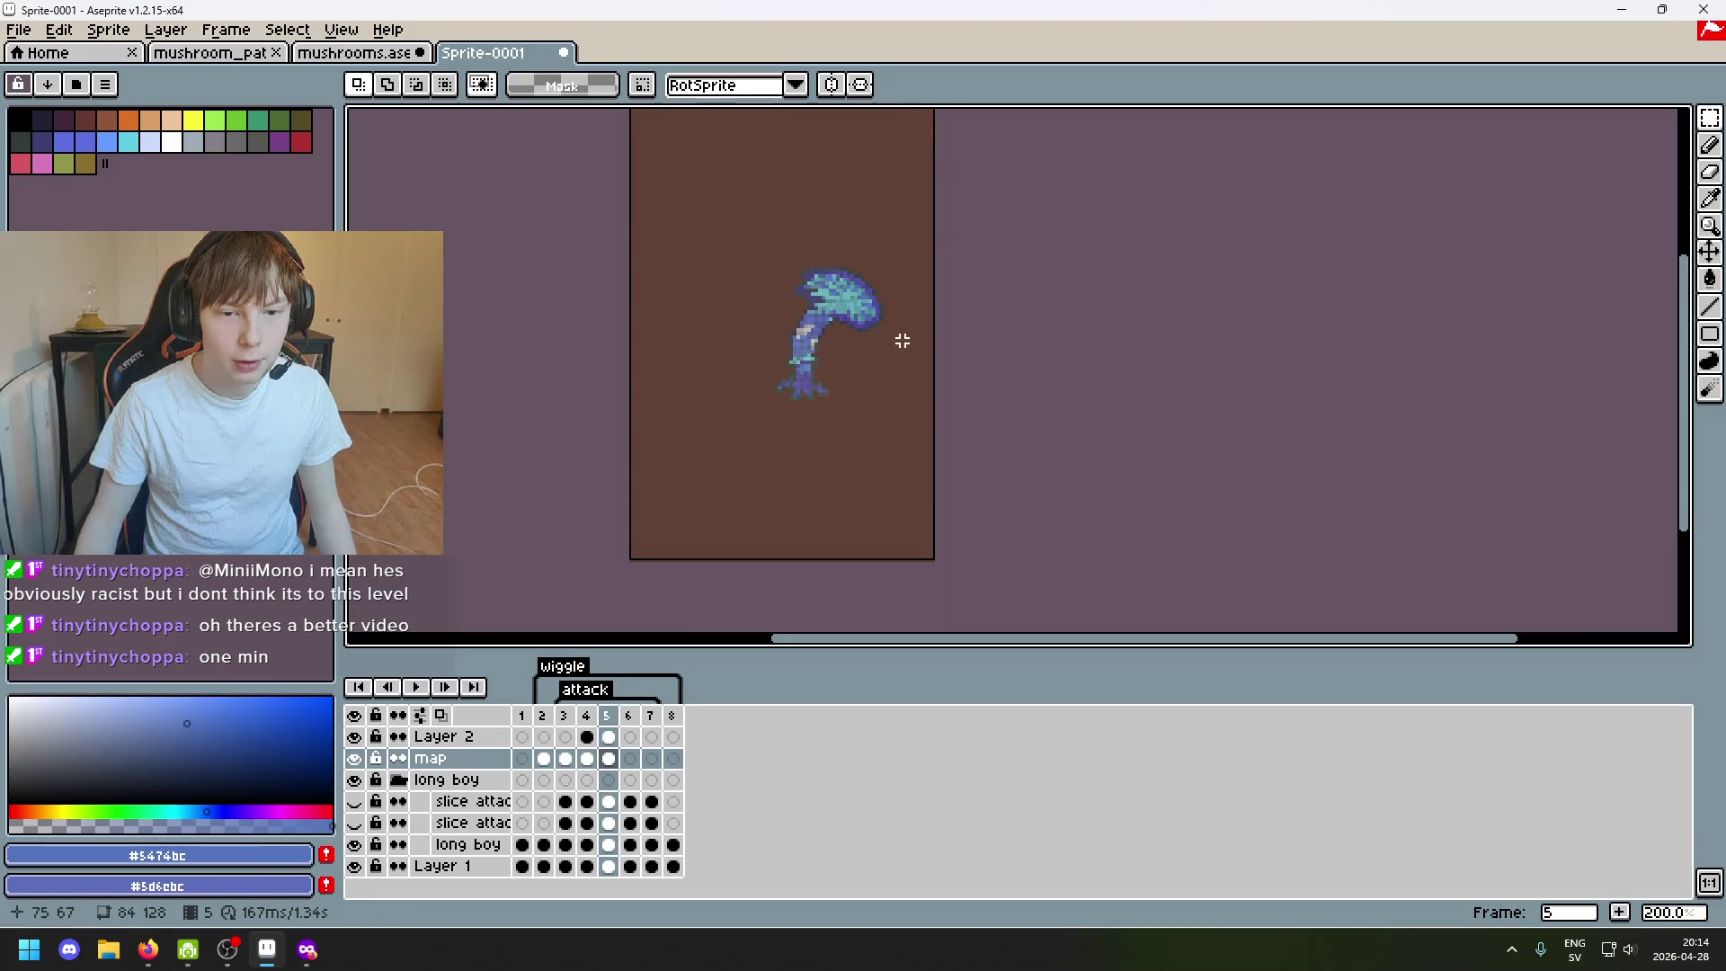
{"action": "scroll", "coordinate": [903, 339], "scroll_direction": "up", "scroll_amount": 1}
{"action": "scroll", "coordinate": [906, 334], "scroll_direction": "left", "scroll_amount": 1}
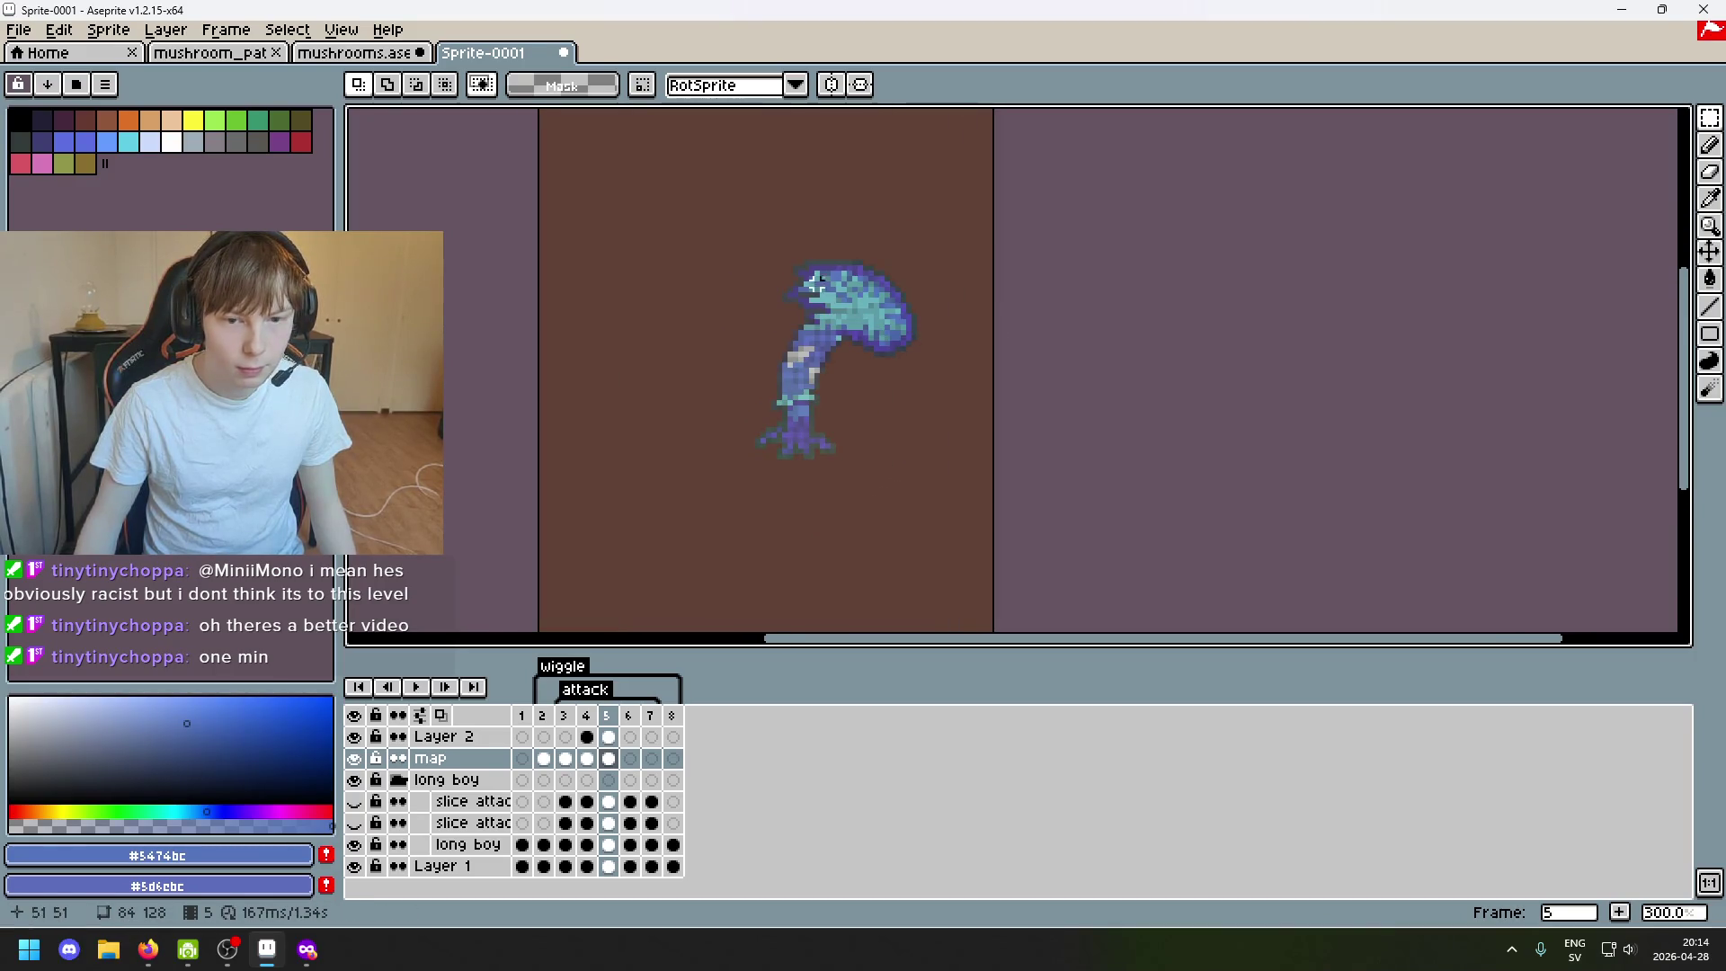
{"action": "scroll", "coordinate": [755, 283], "scroll_direction": "right", "scroll_amount": 2}
{"action": "scroll", "coordinate": [644, 278], "scroll_direction": "right", "scroll_amount": 1}
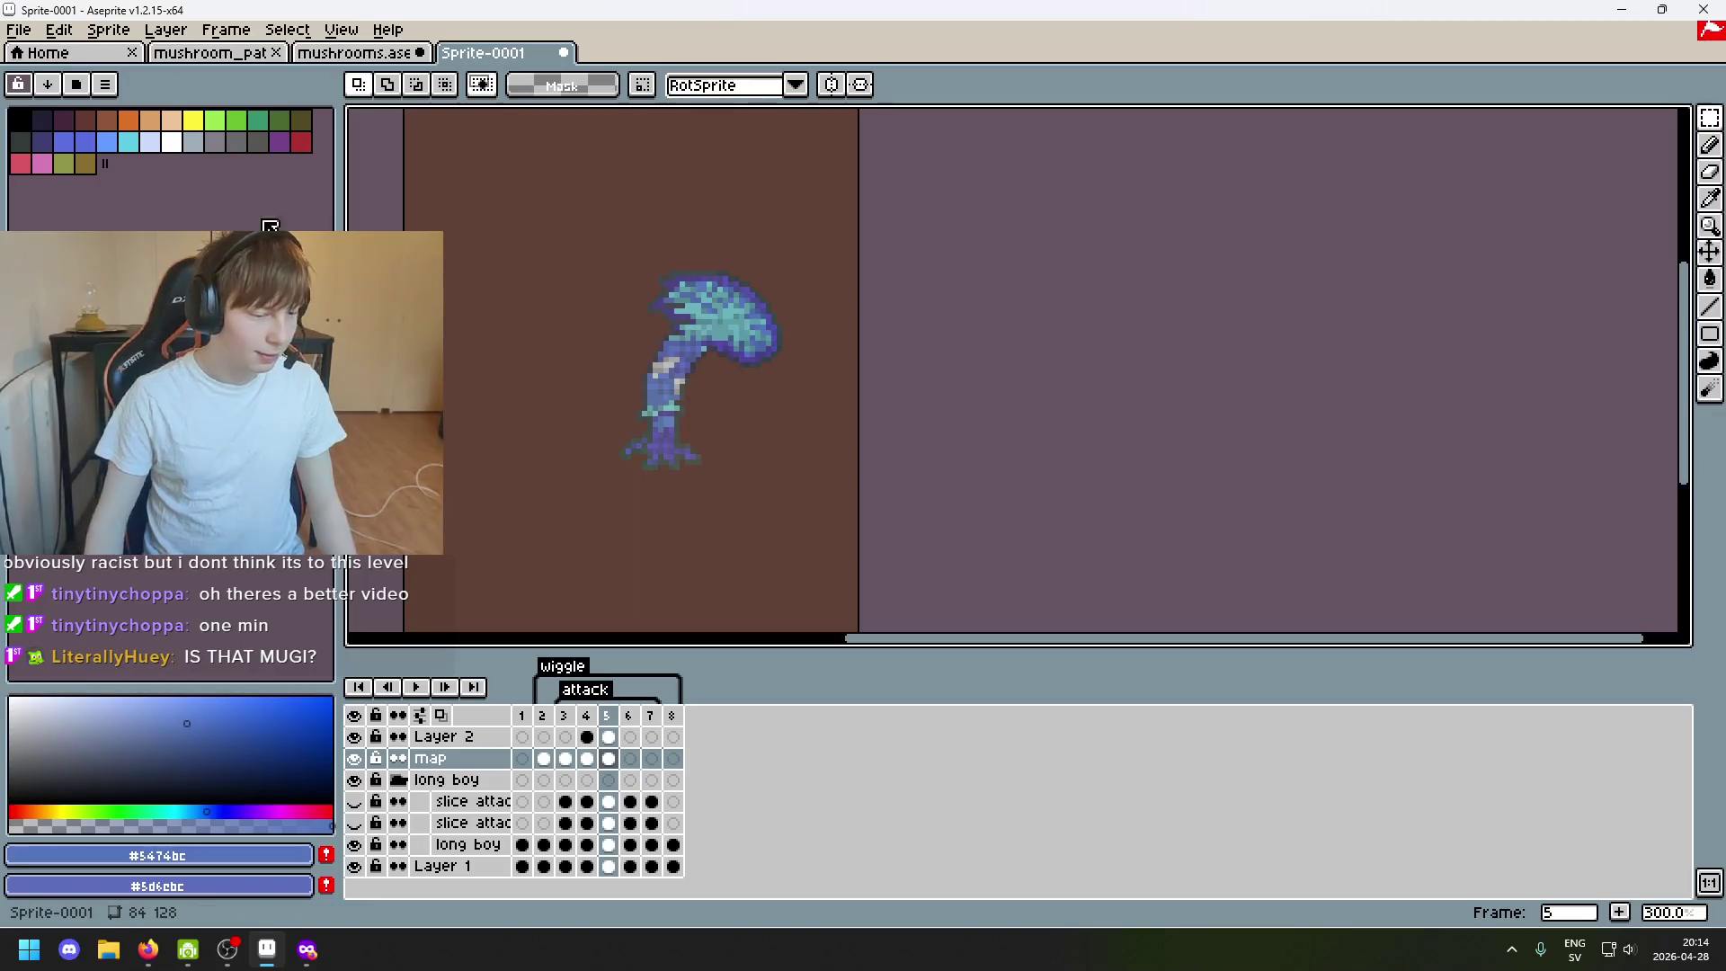
{"action": "left_click", "coordinate": [20, 30]}
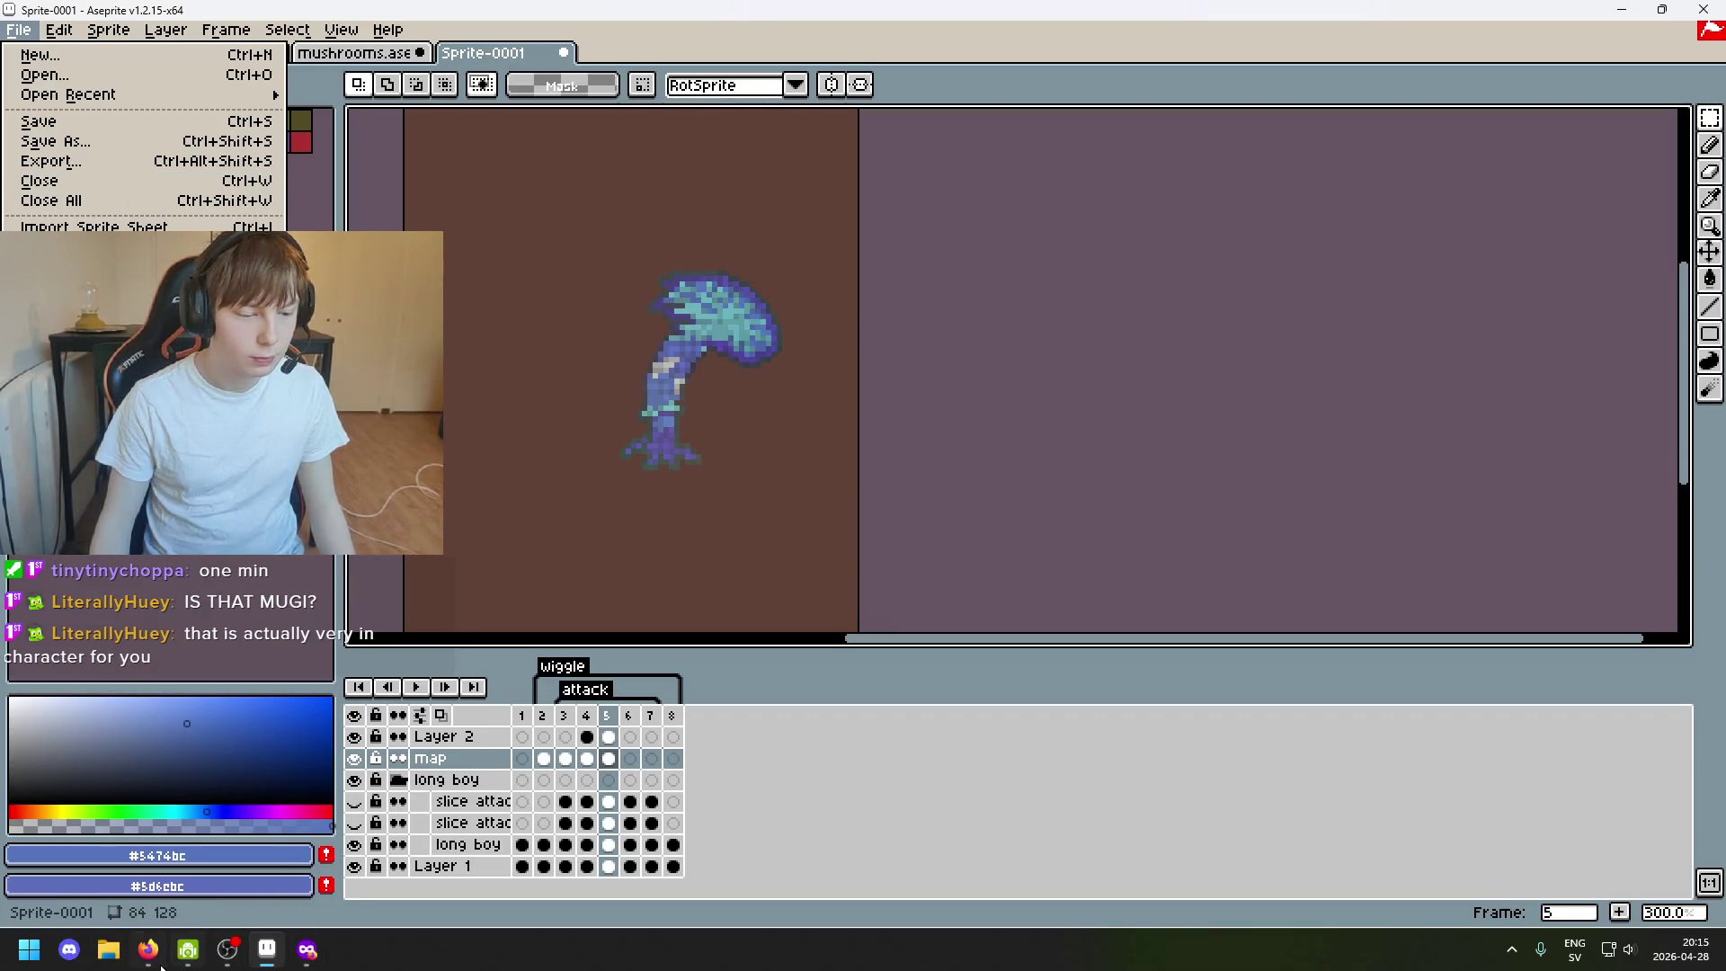
{"action": "left_click", "coordinate": [568, 344]}
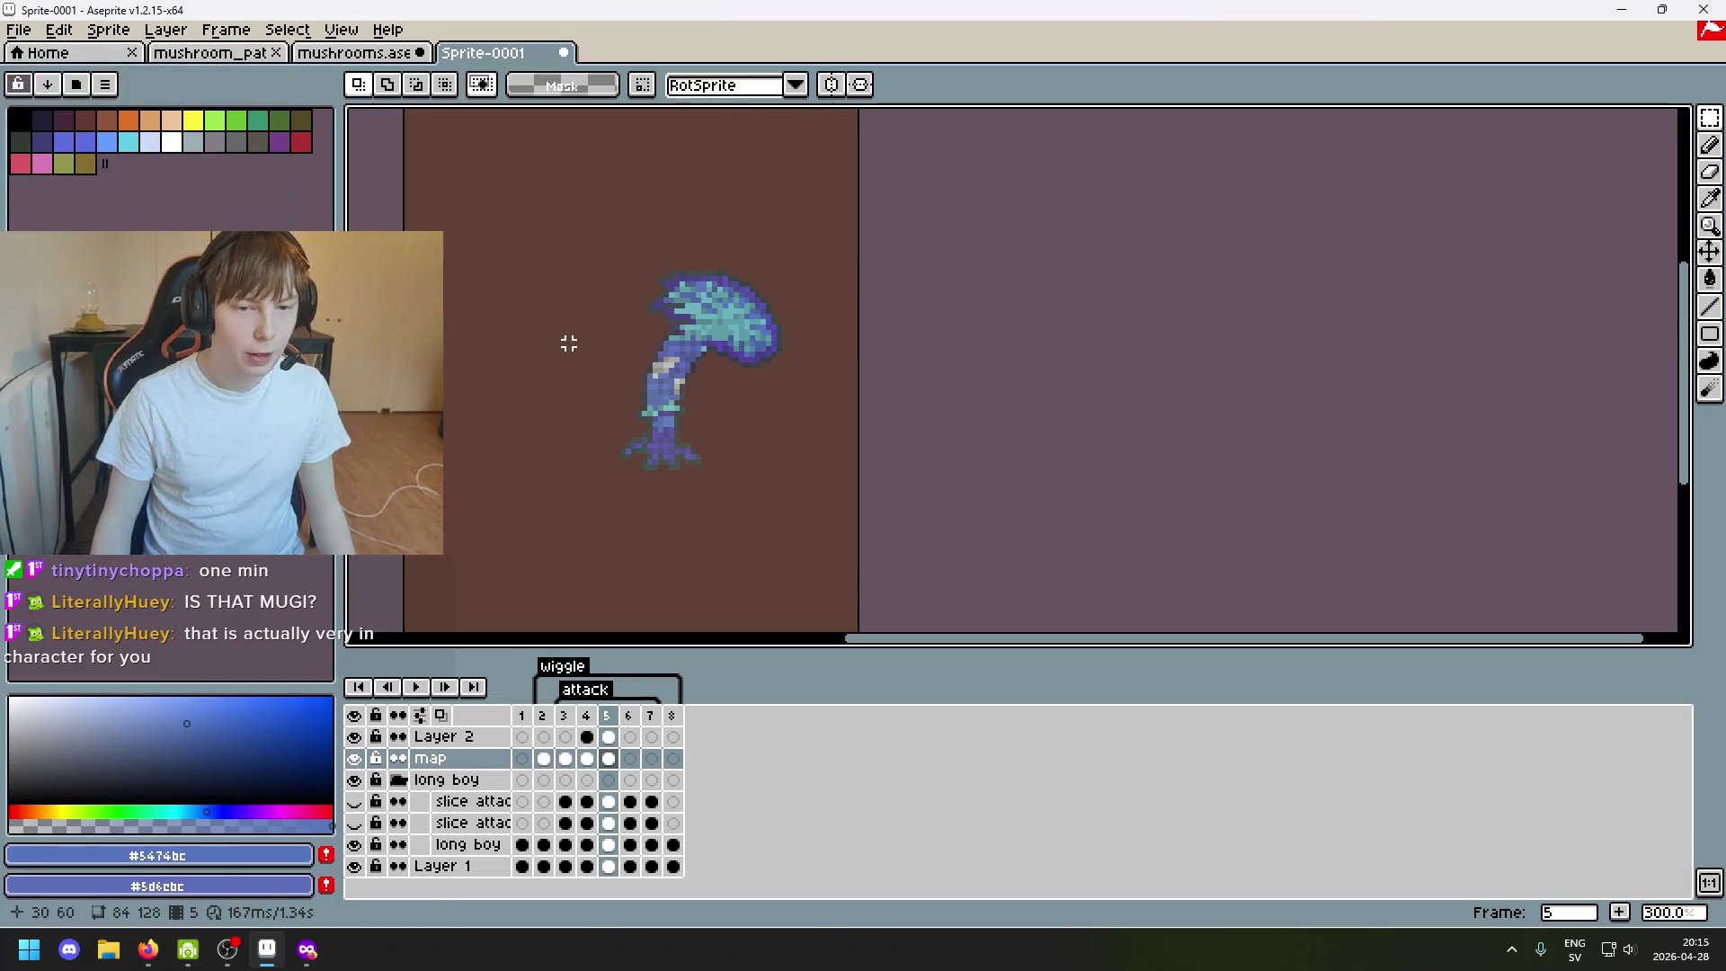
{"action": "scroll", "coordinate": [568, 345], "scroll_direction": "down", "scroll_amount": 1}
{"action": "left_click_drag", "start_coordinate": [485, 496], "coordinate": [698, 239]}
{"action": "left_click", "coordinate": [764, 249]}
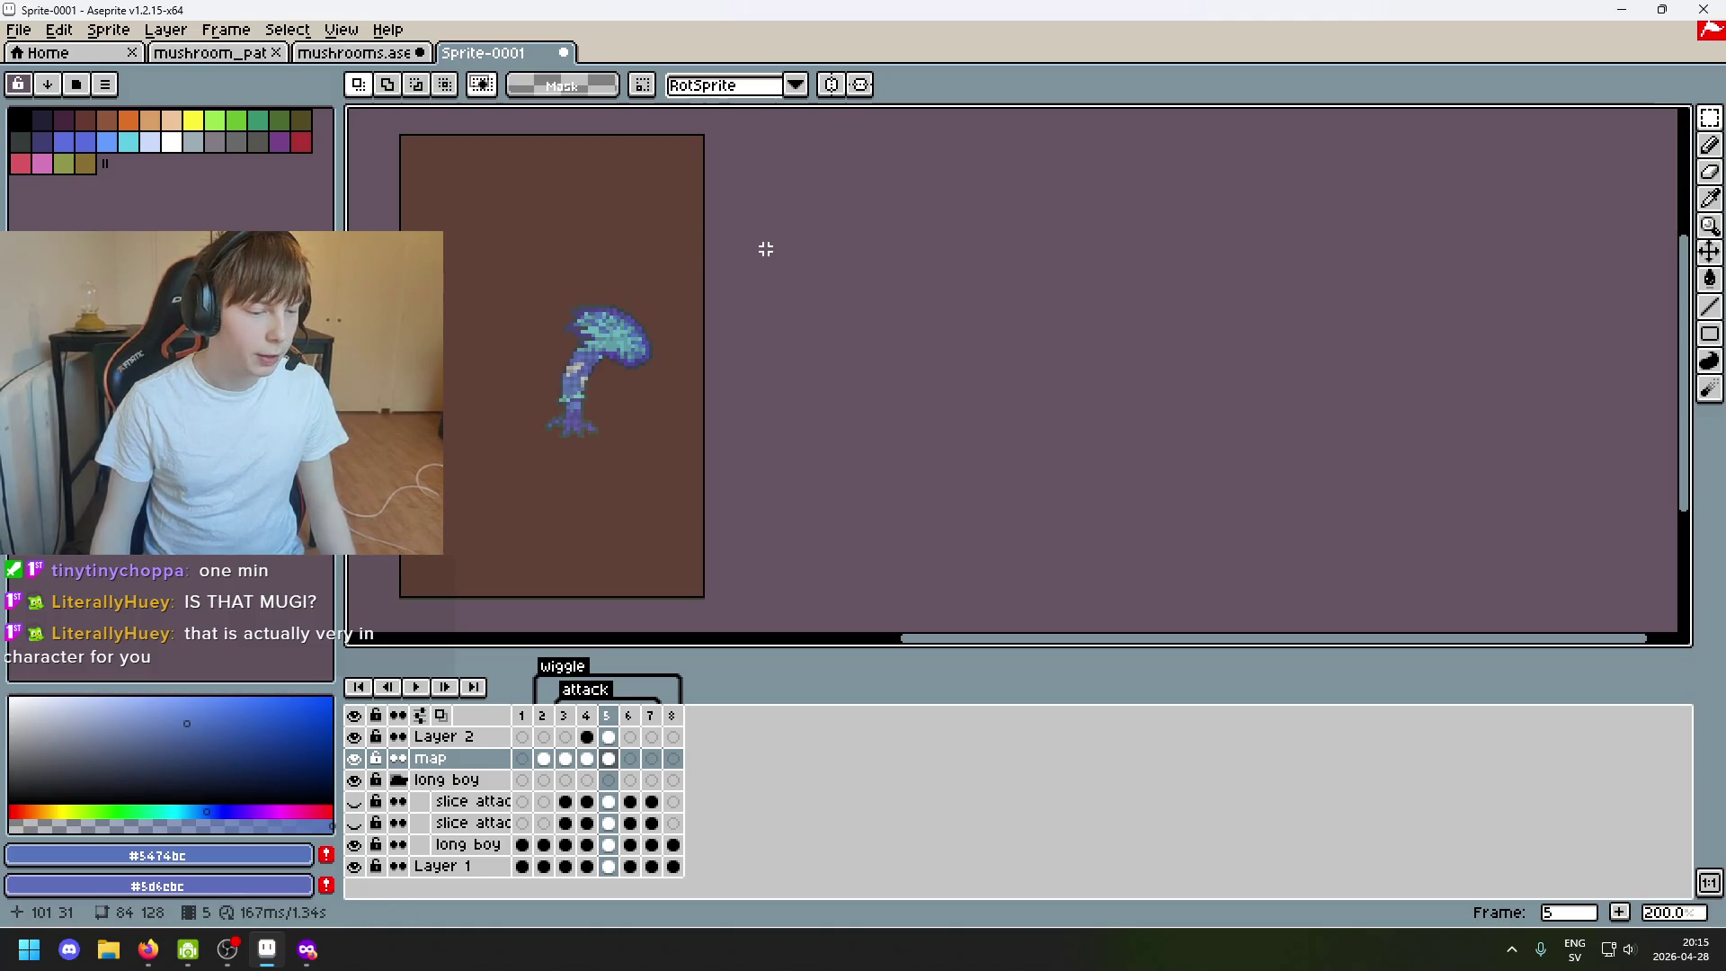
{"action": "scroll", "coordinate": [543, 247], "scroll_direction": "up", "scroll_amount": 1}
{"action": "scroll", "coordinate": [504, 253], "scroll_direction": "down", "scroll_amount": 1}
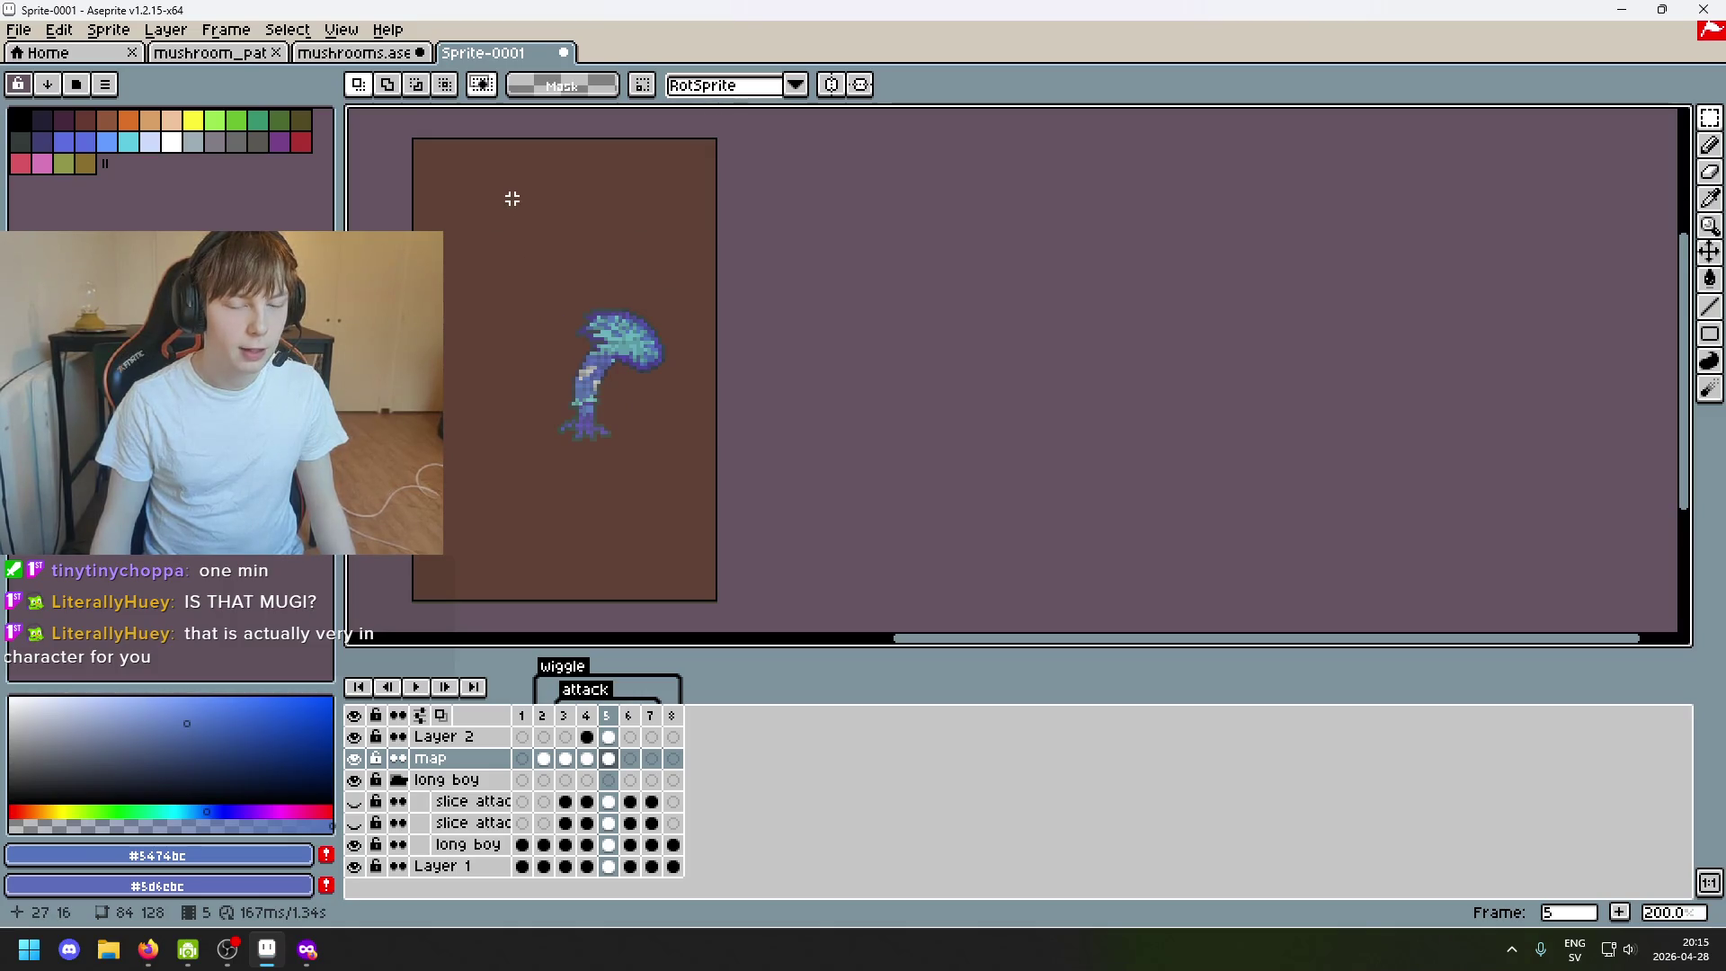
{"action": "scroll", "coordinate": [468, 260], "scroll_direction": "up", "scroll_amount": 1}
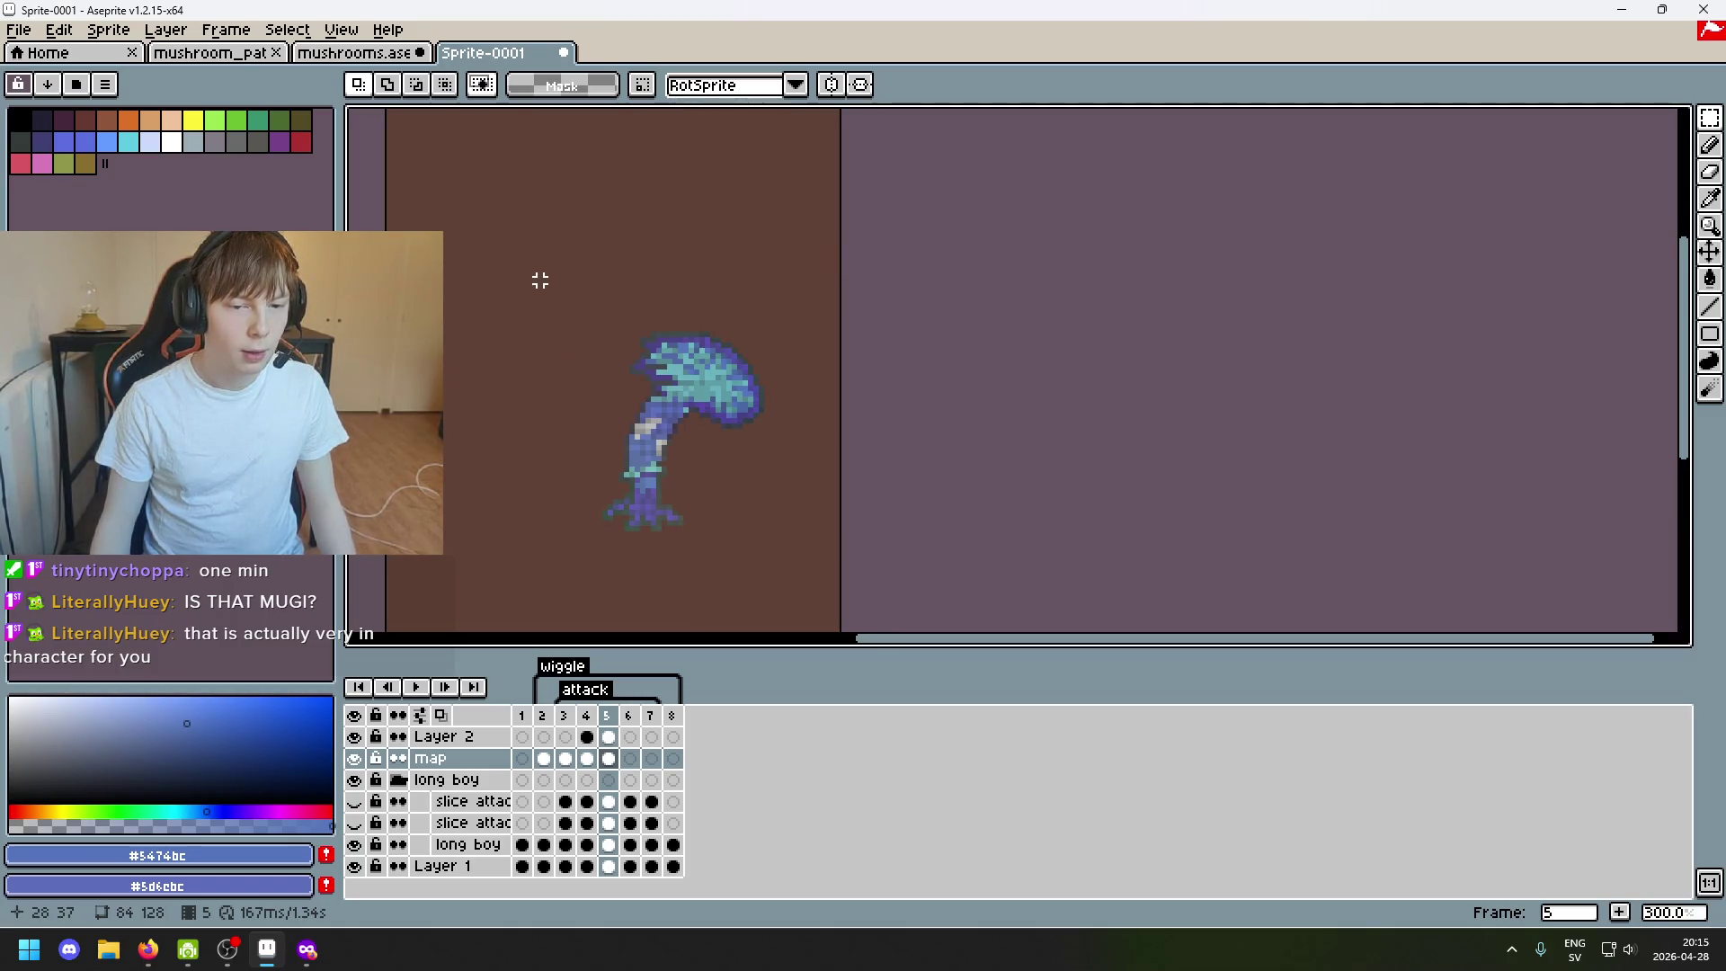
{"action": "scroll", "coordinate": [540, 279], "scroll_direction": "down", "scroll_amount": 1}
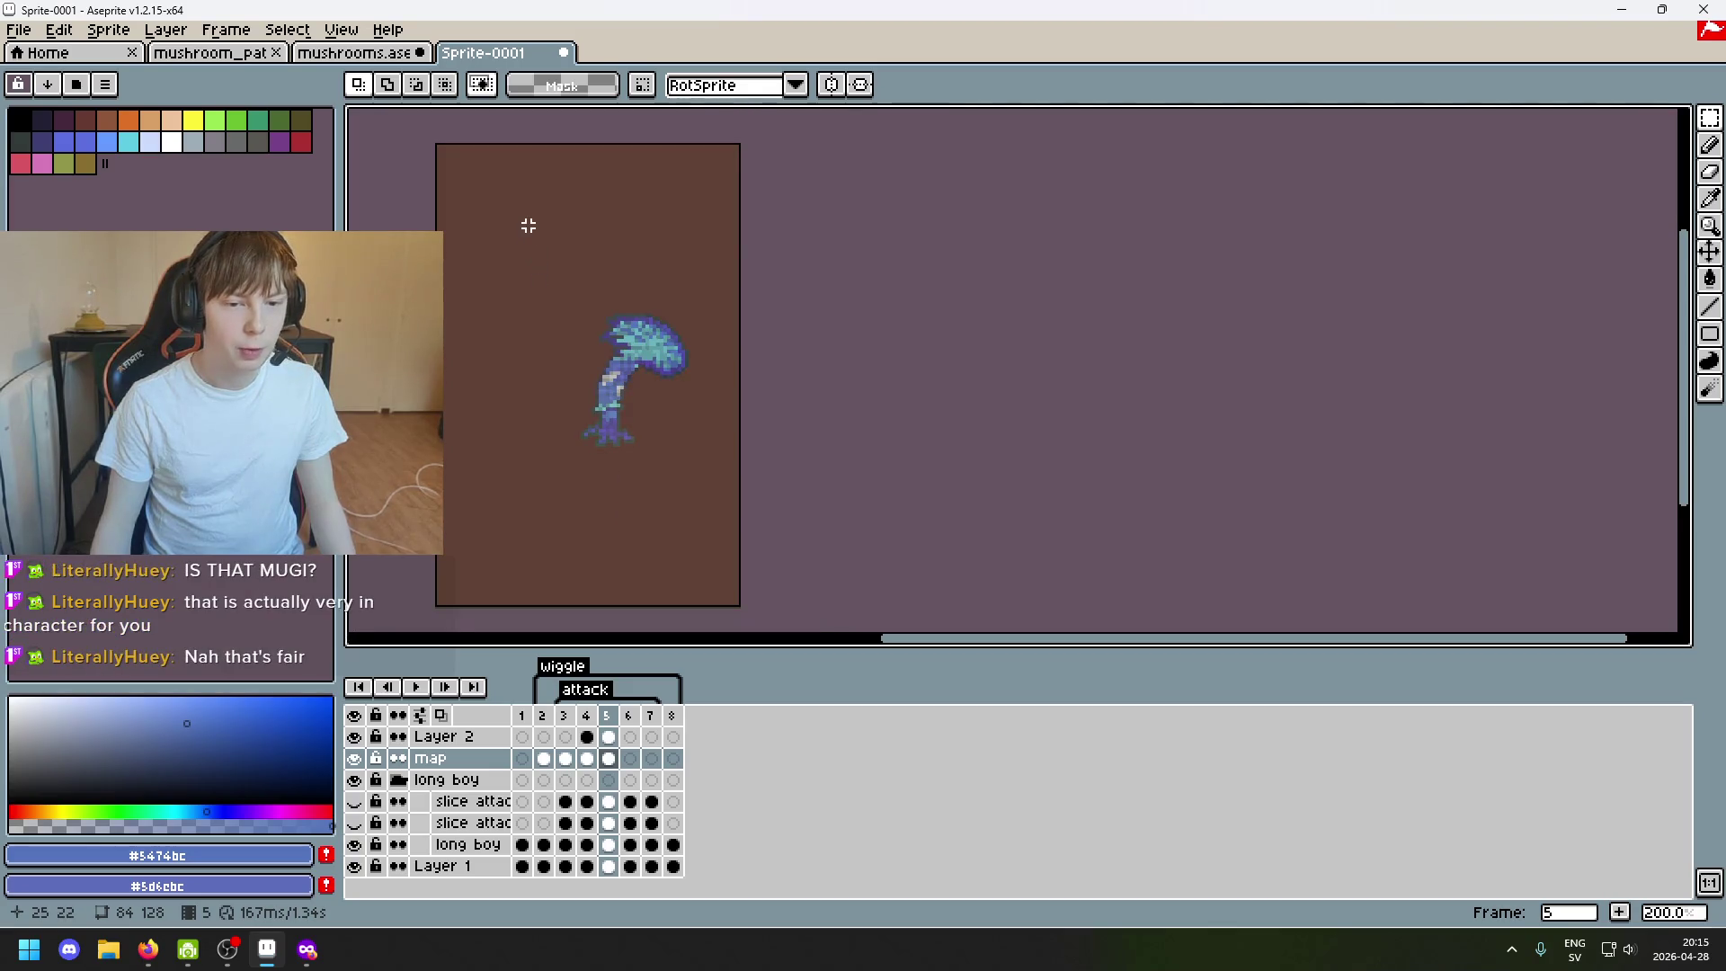
Browse File > Open Recent and close it without opening anything.
{"action": "left_click", "coordinate": [20, 29]}
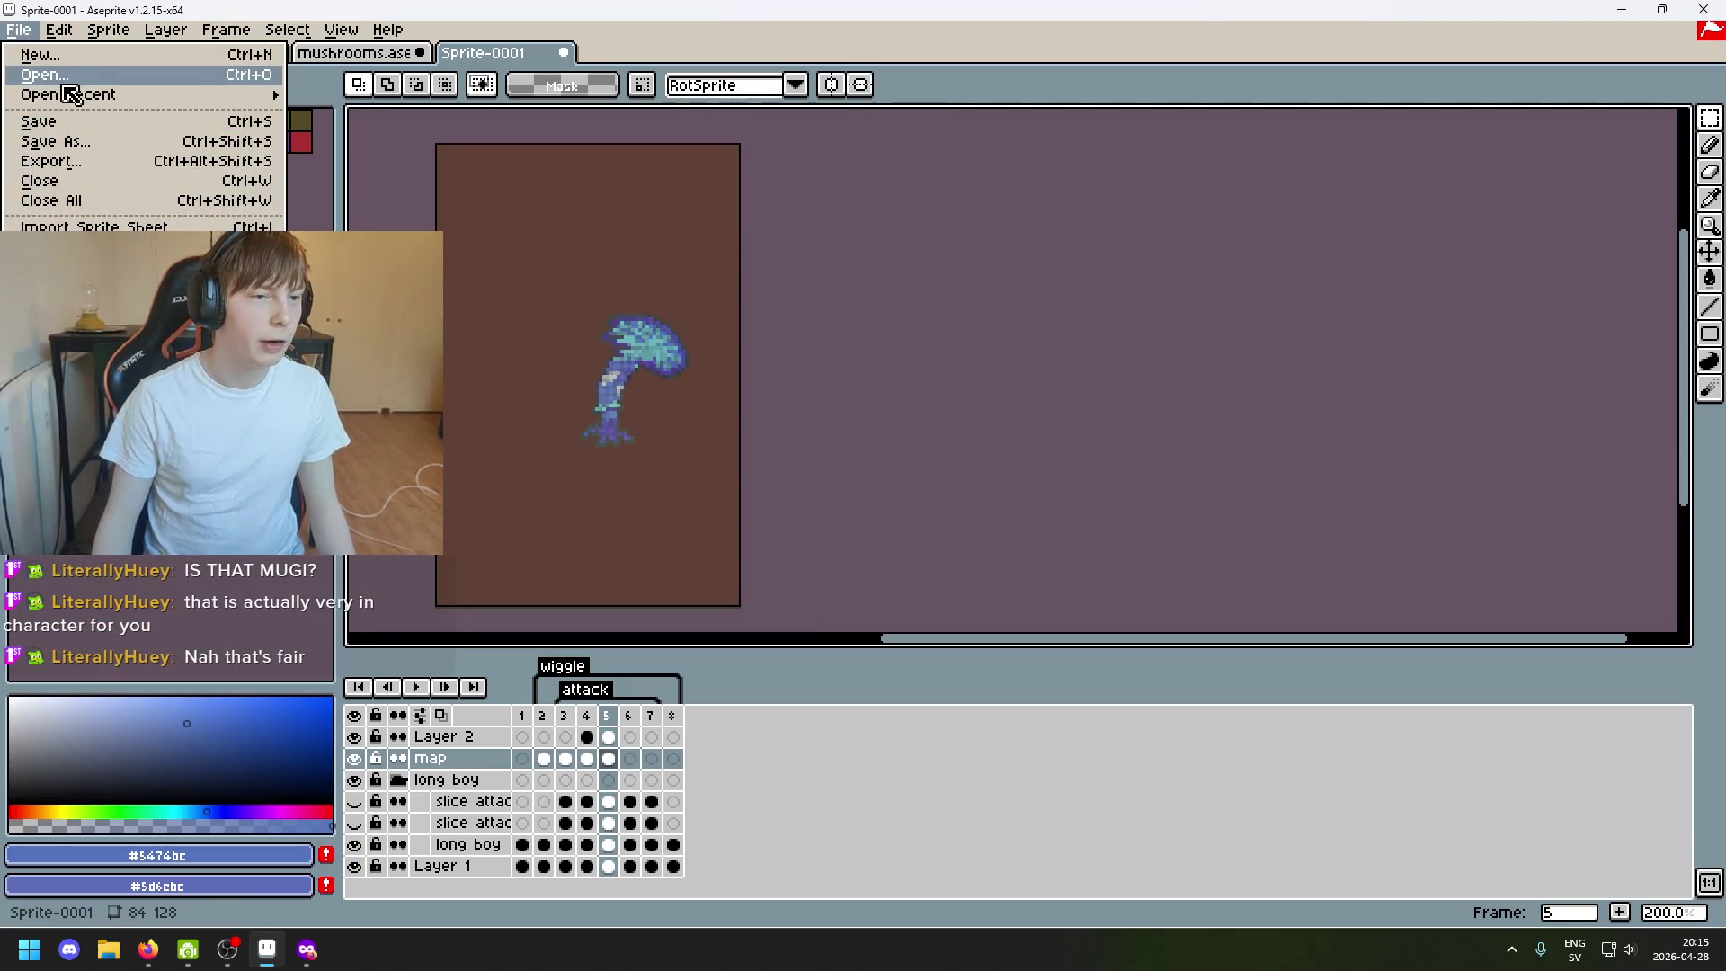
{"action": "mouse_move", "coordinate": [69, 96]}
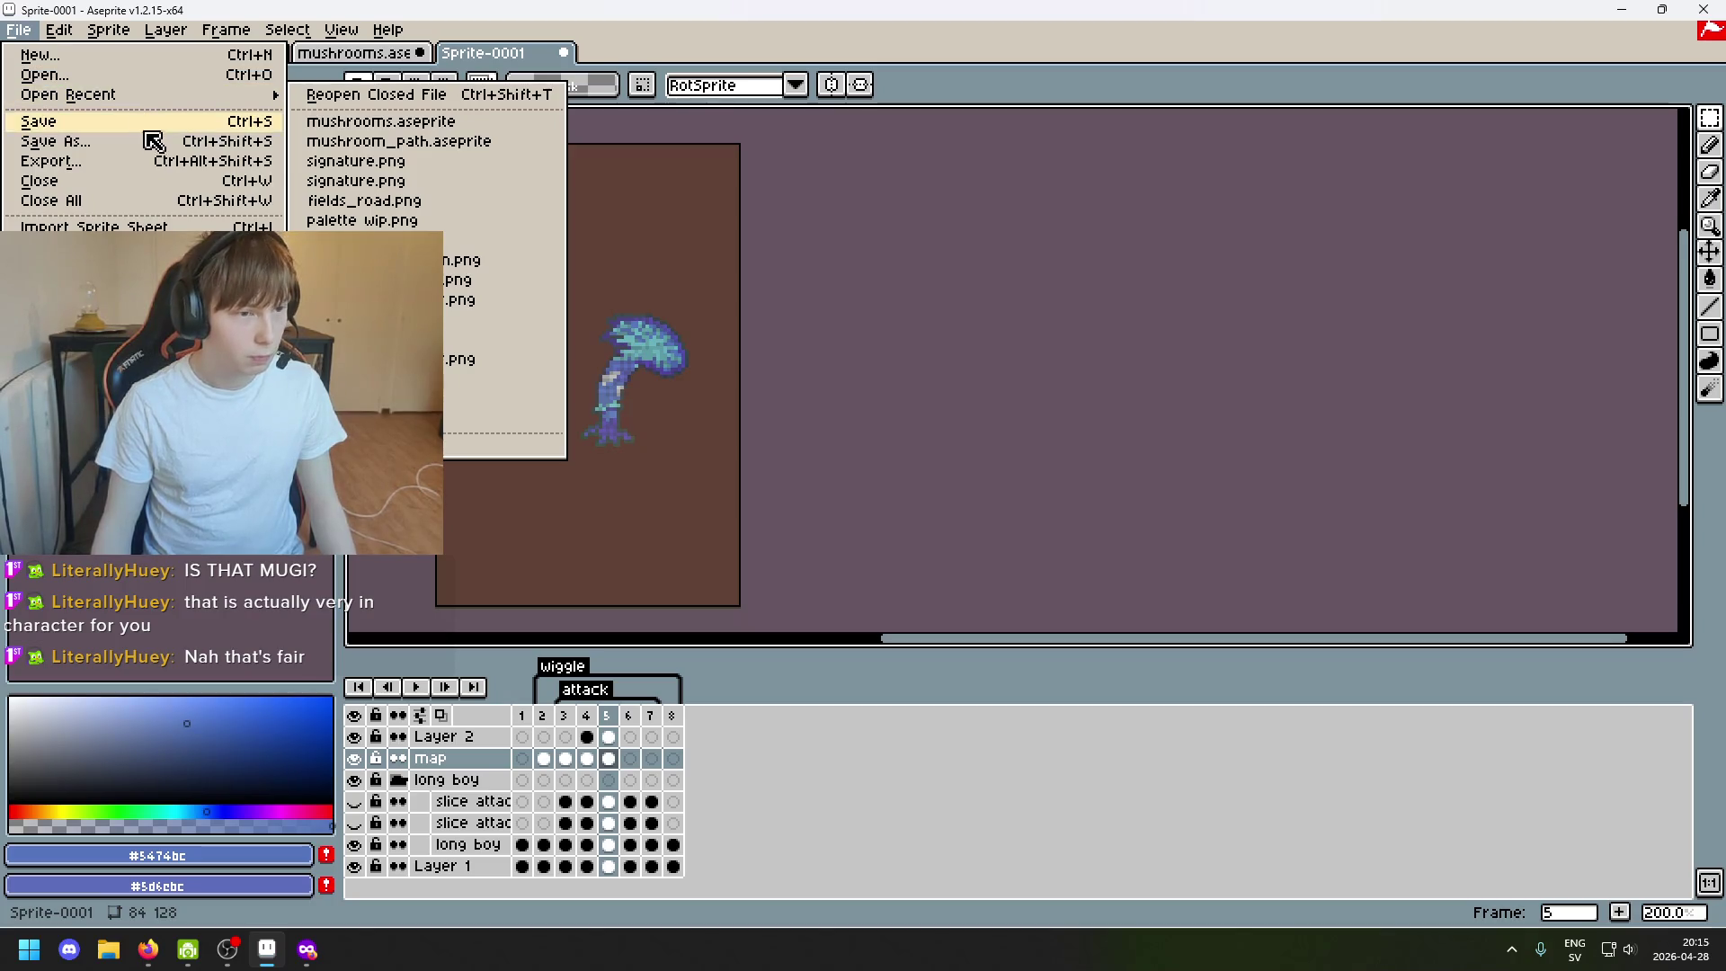
{"action": "left_click", "coordinate": [977, 491]}
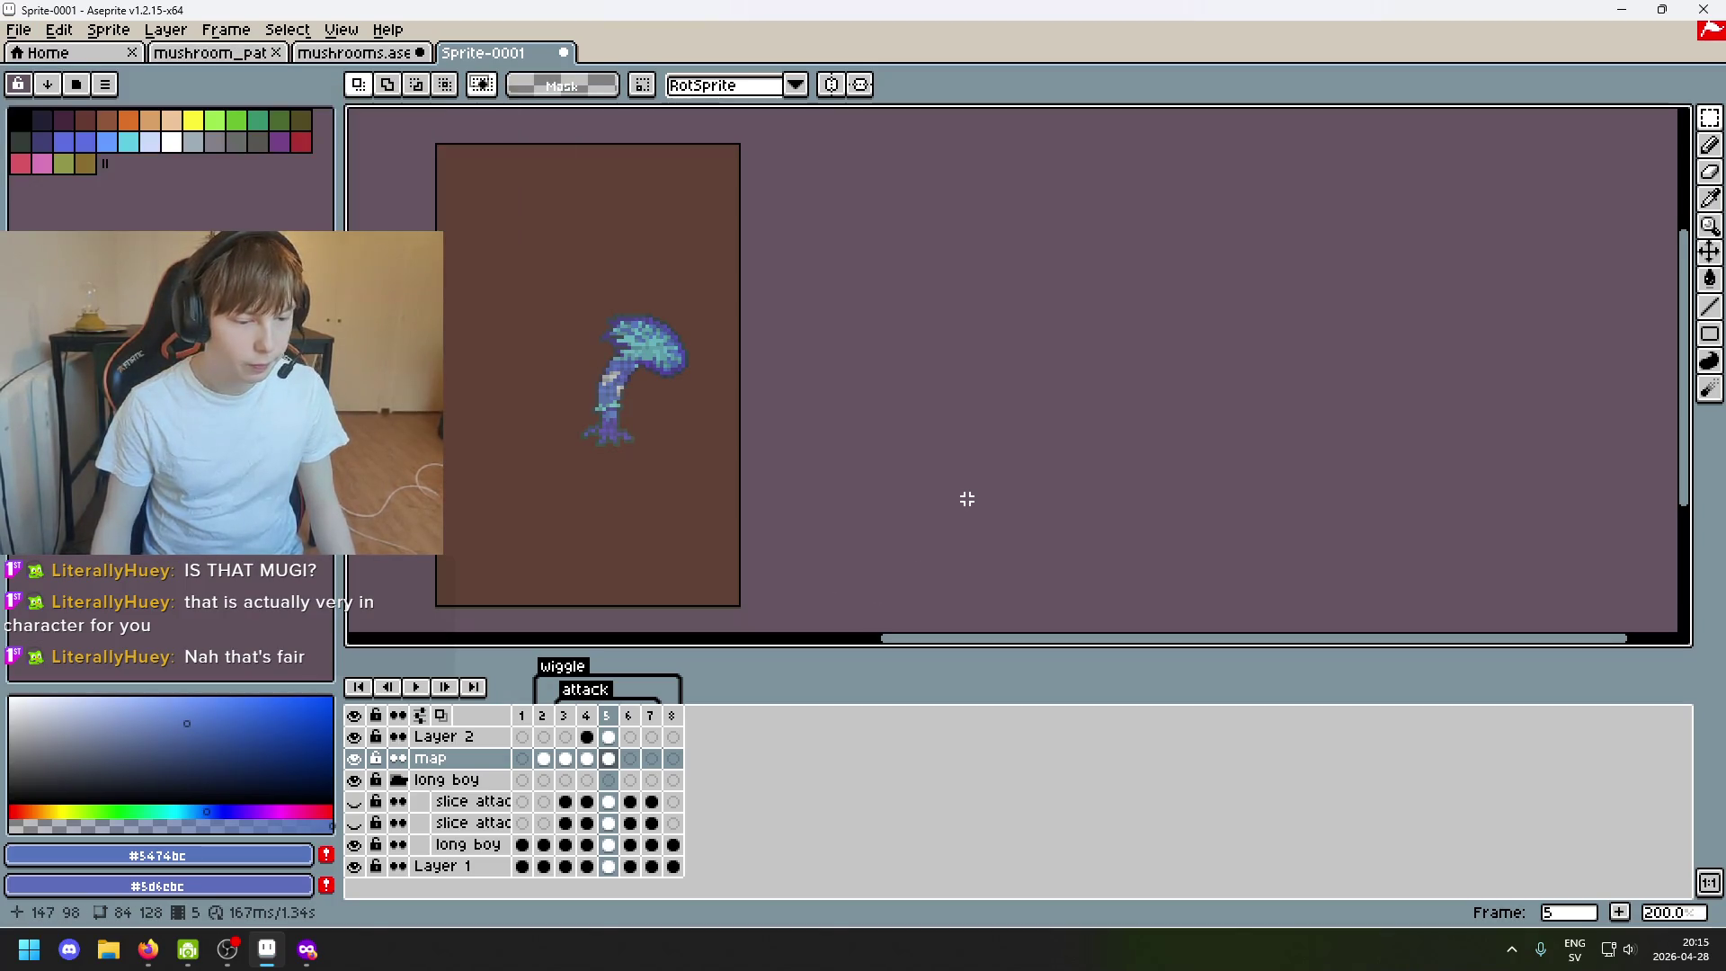
Launch Godot from the start menu and open the Pixel Roguelike project for editing.
{"action": "key", "text": "super"}
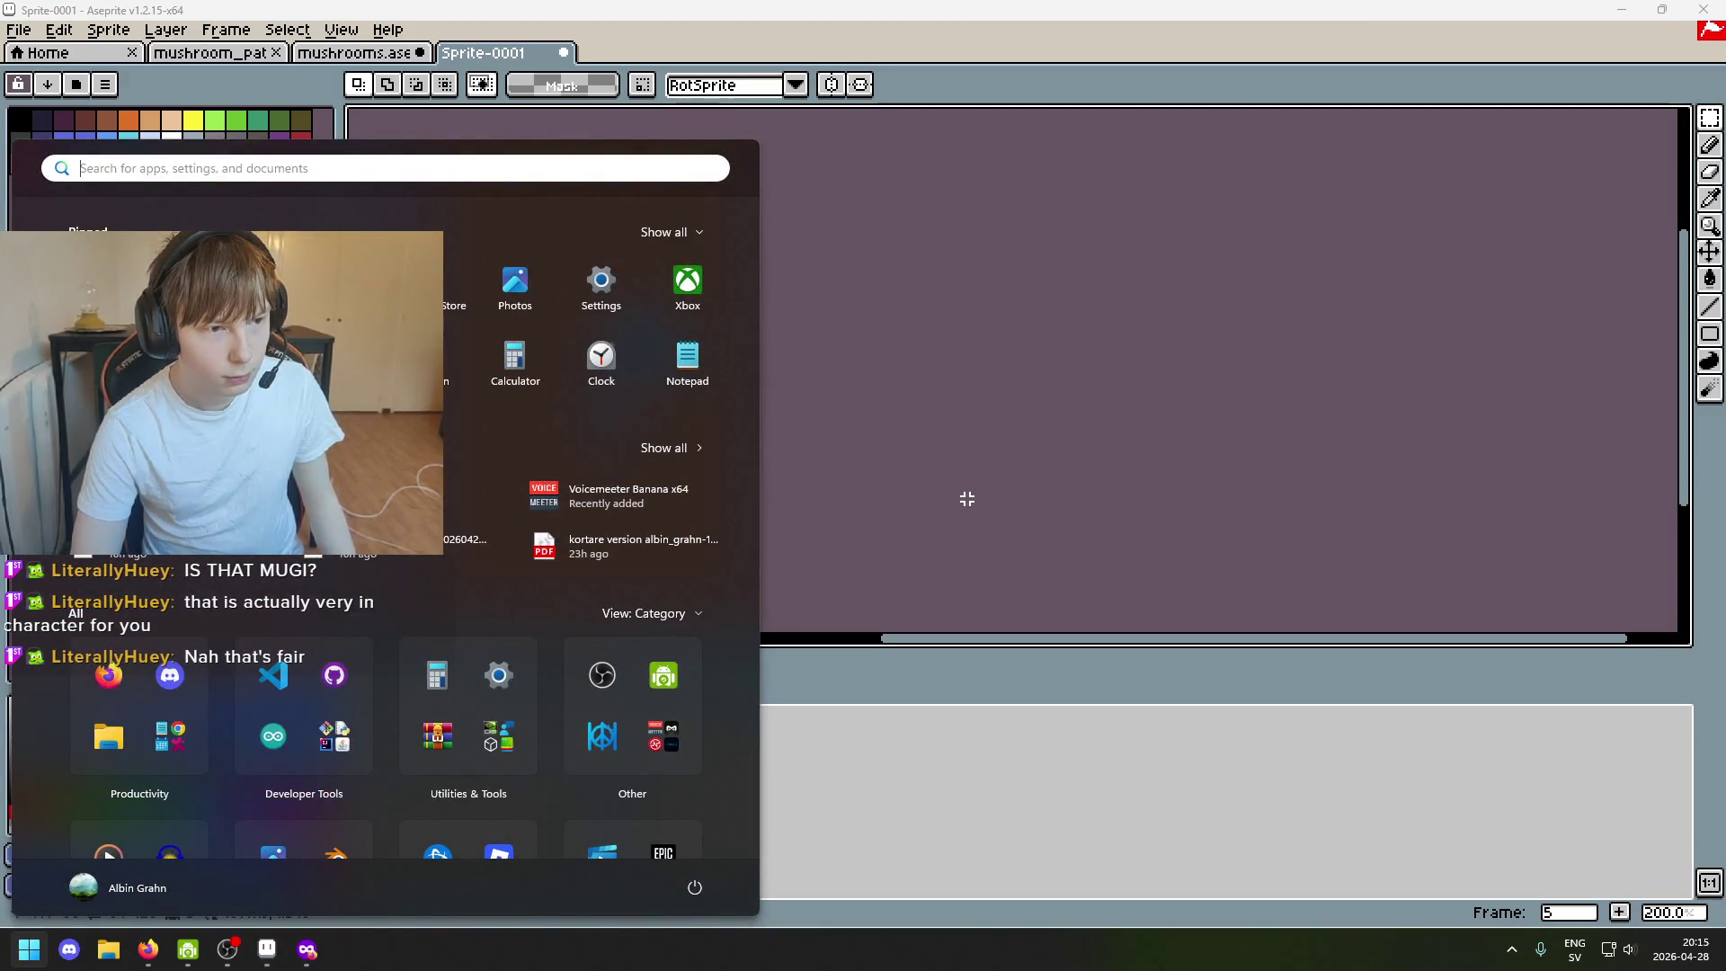
{"action": "type", "text": "godot"}
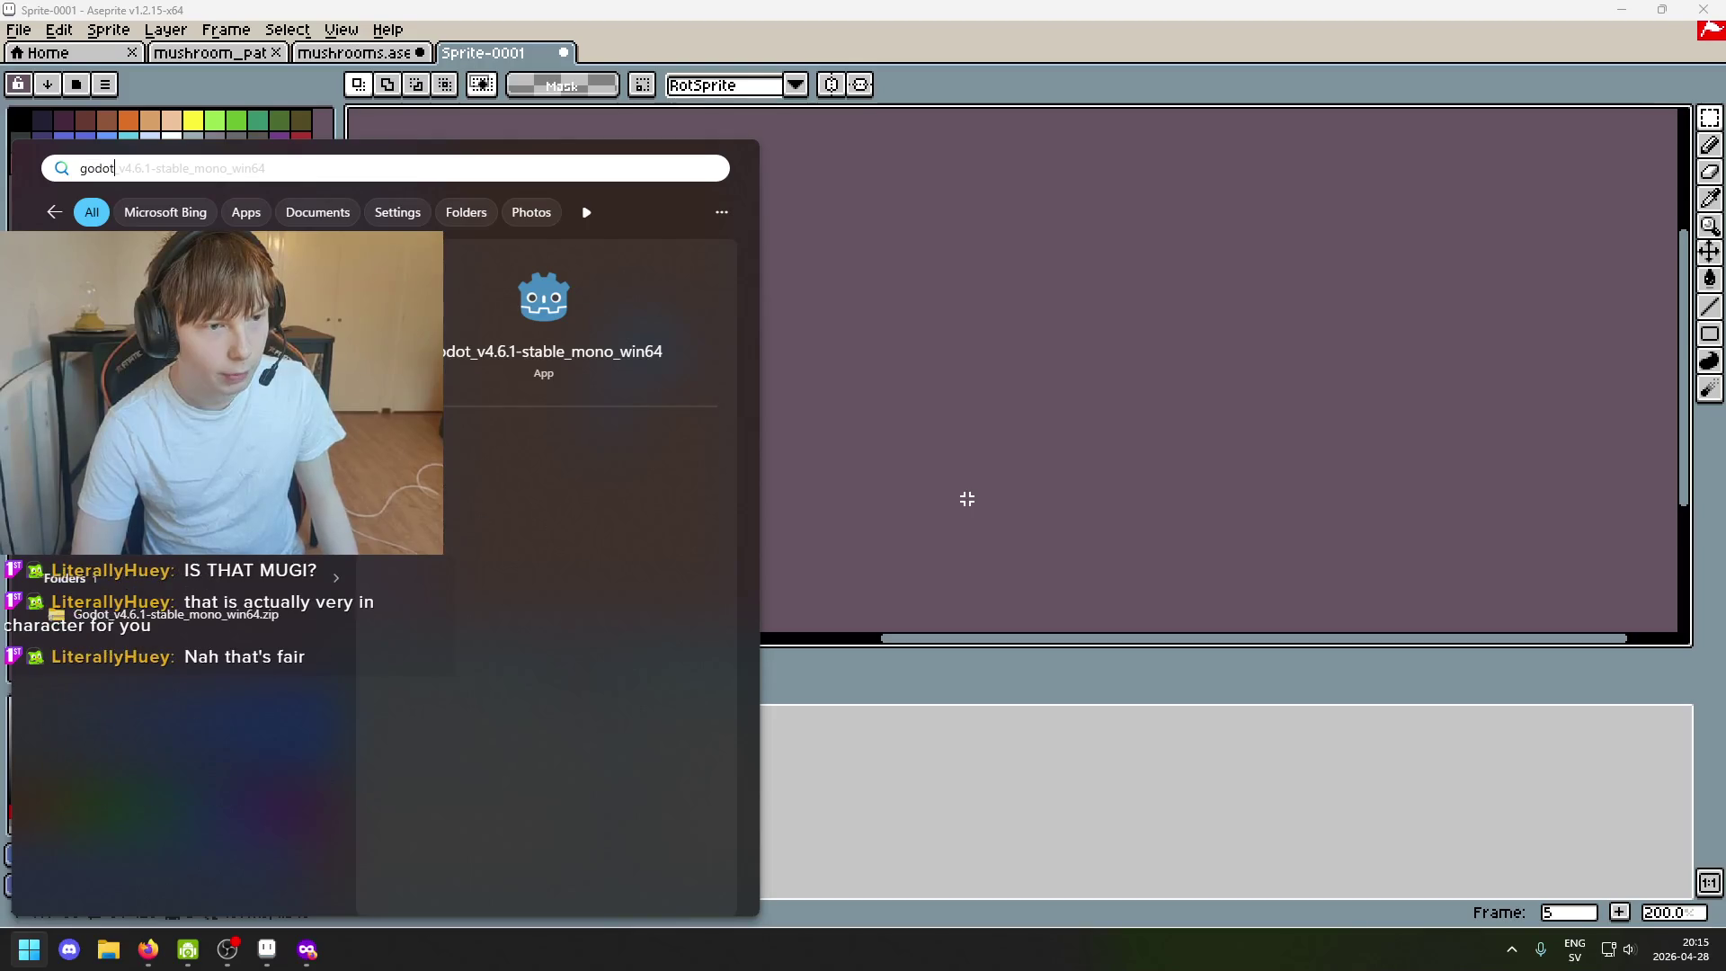
{"action": "key", "text": "Return"}
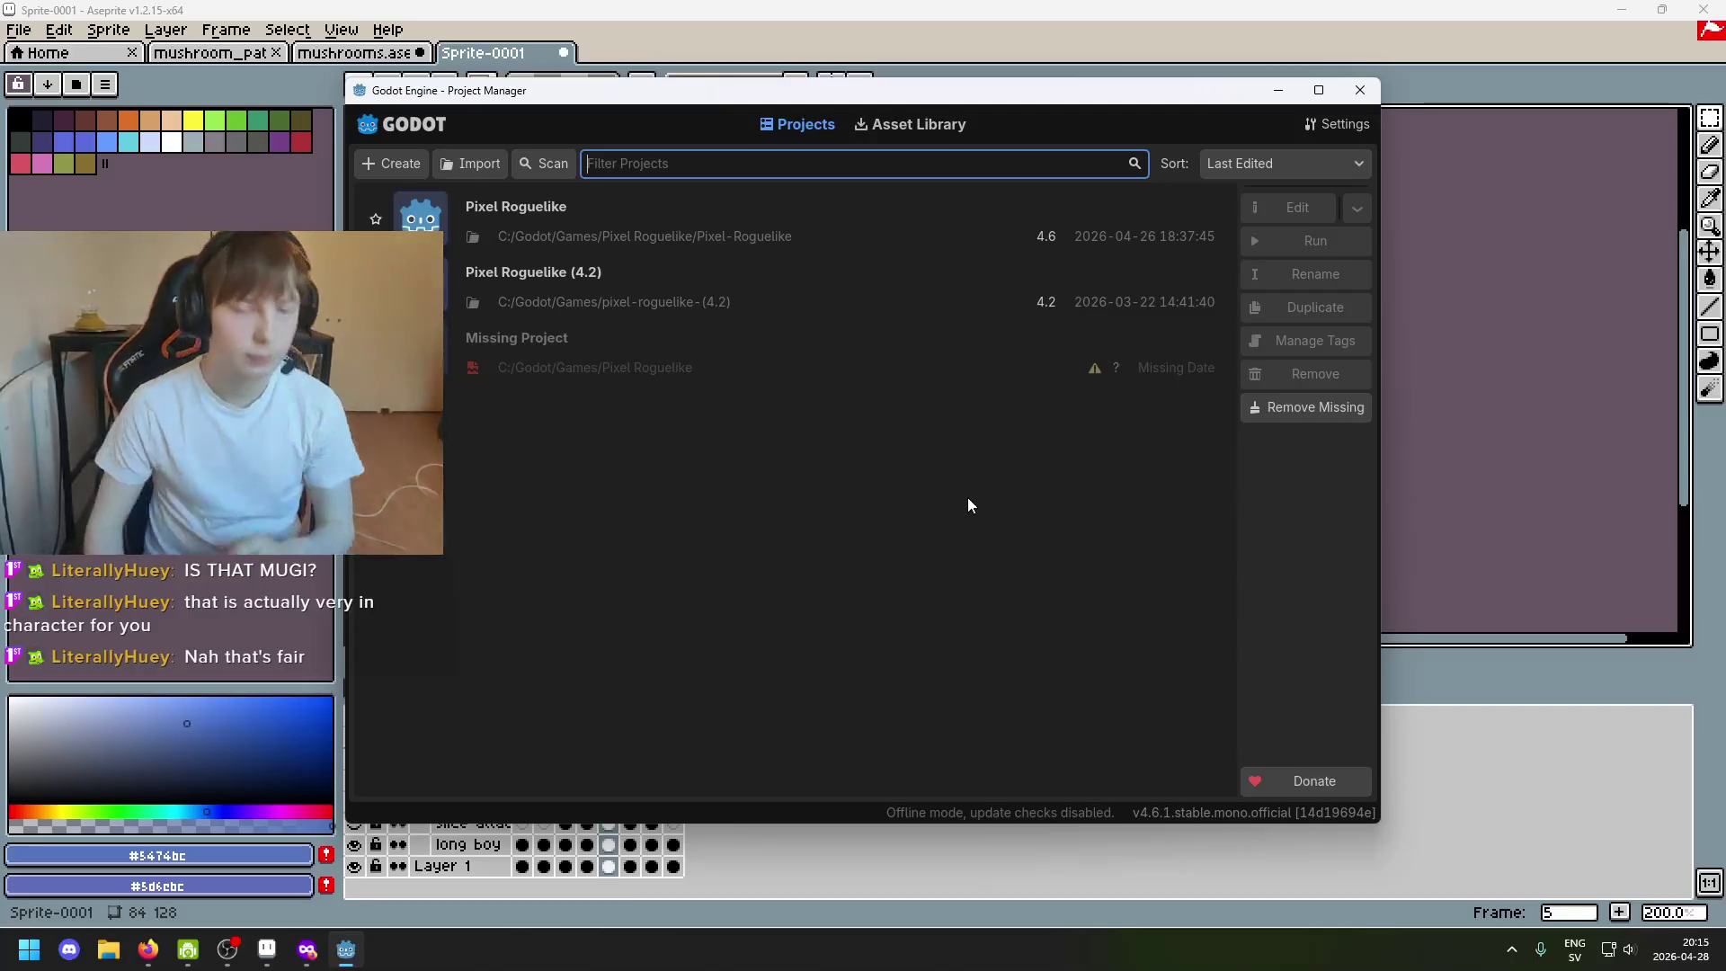
{"action": "left_click", "coordinate": [970, 209]}
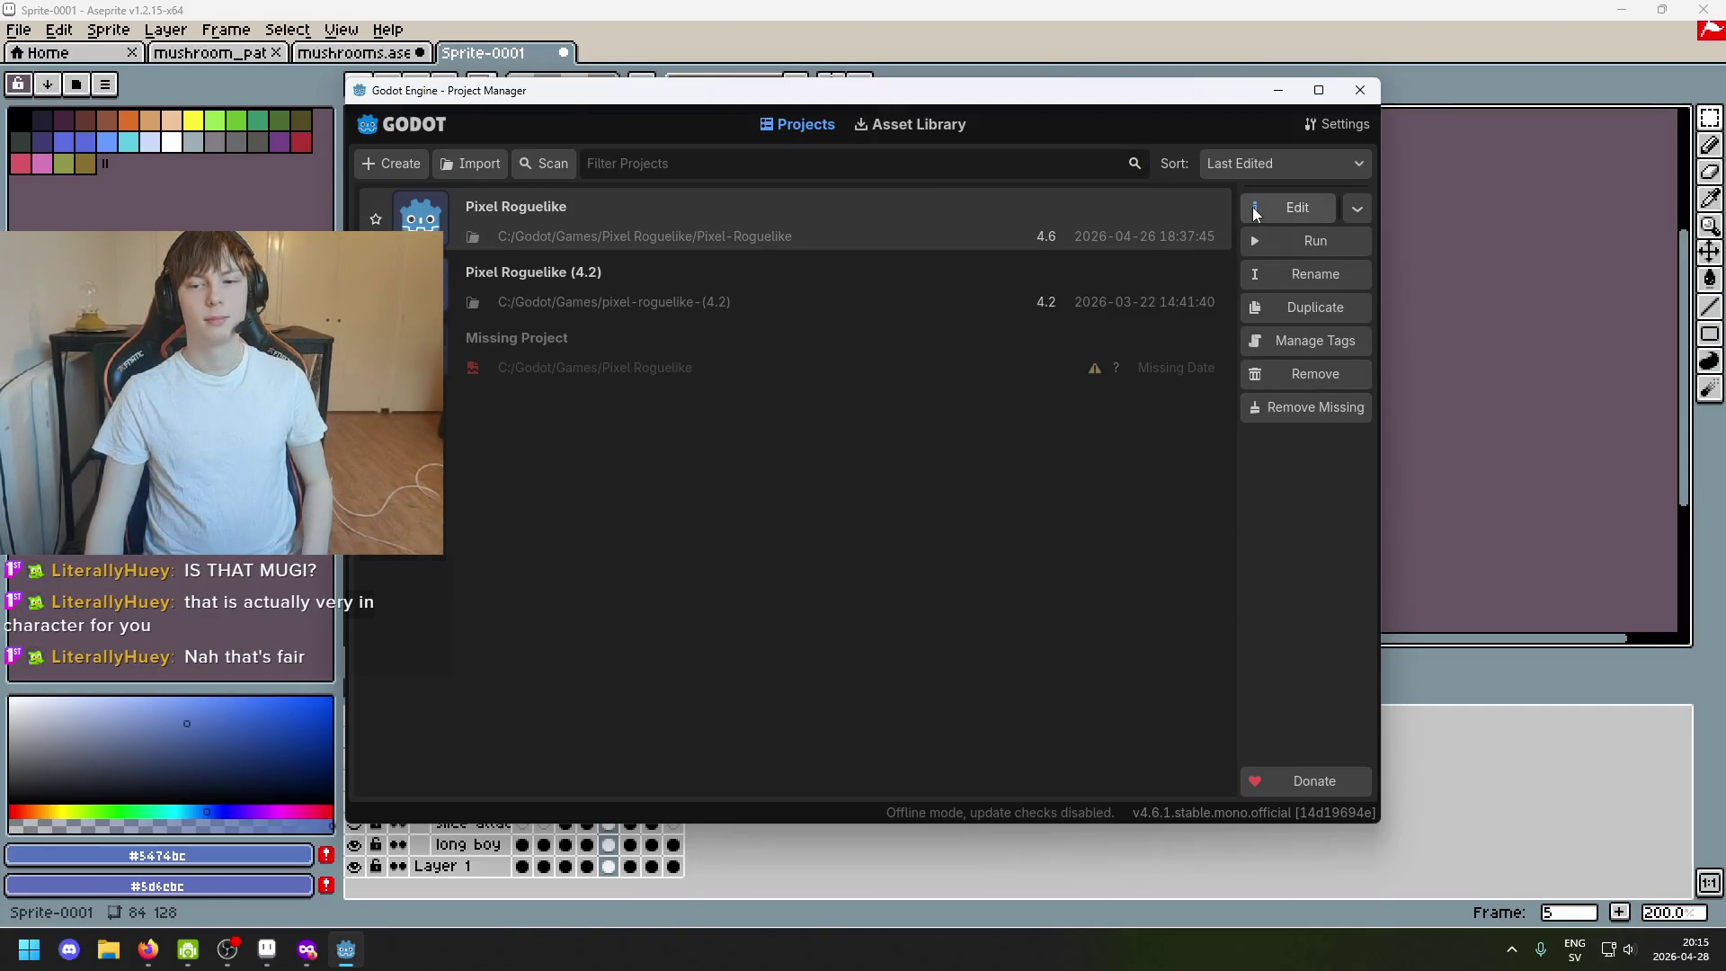
{"action": "left_click", "coordinate": [1255, 210]}
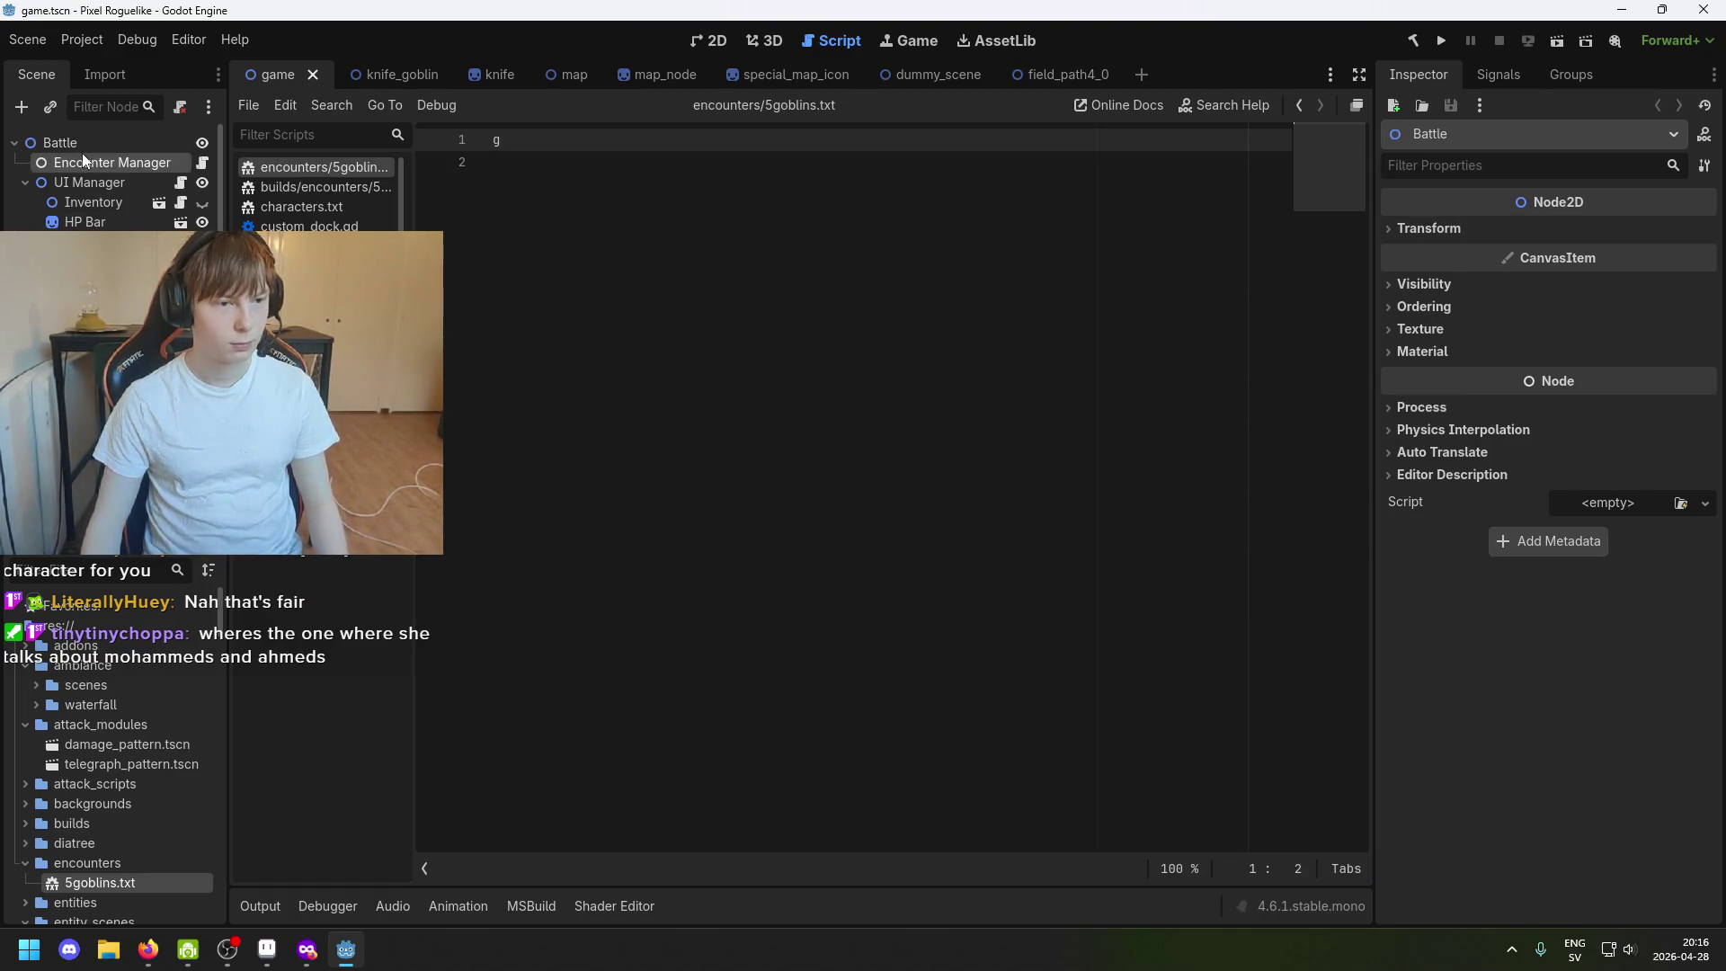
Select the Encounter Manager node and flip between the knife_goblin and game scenes.
{"action": "left_click", "coordinate": [88, 186]}
{"action": "left_click", "coordinate": [381, 75]}
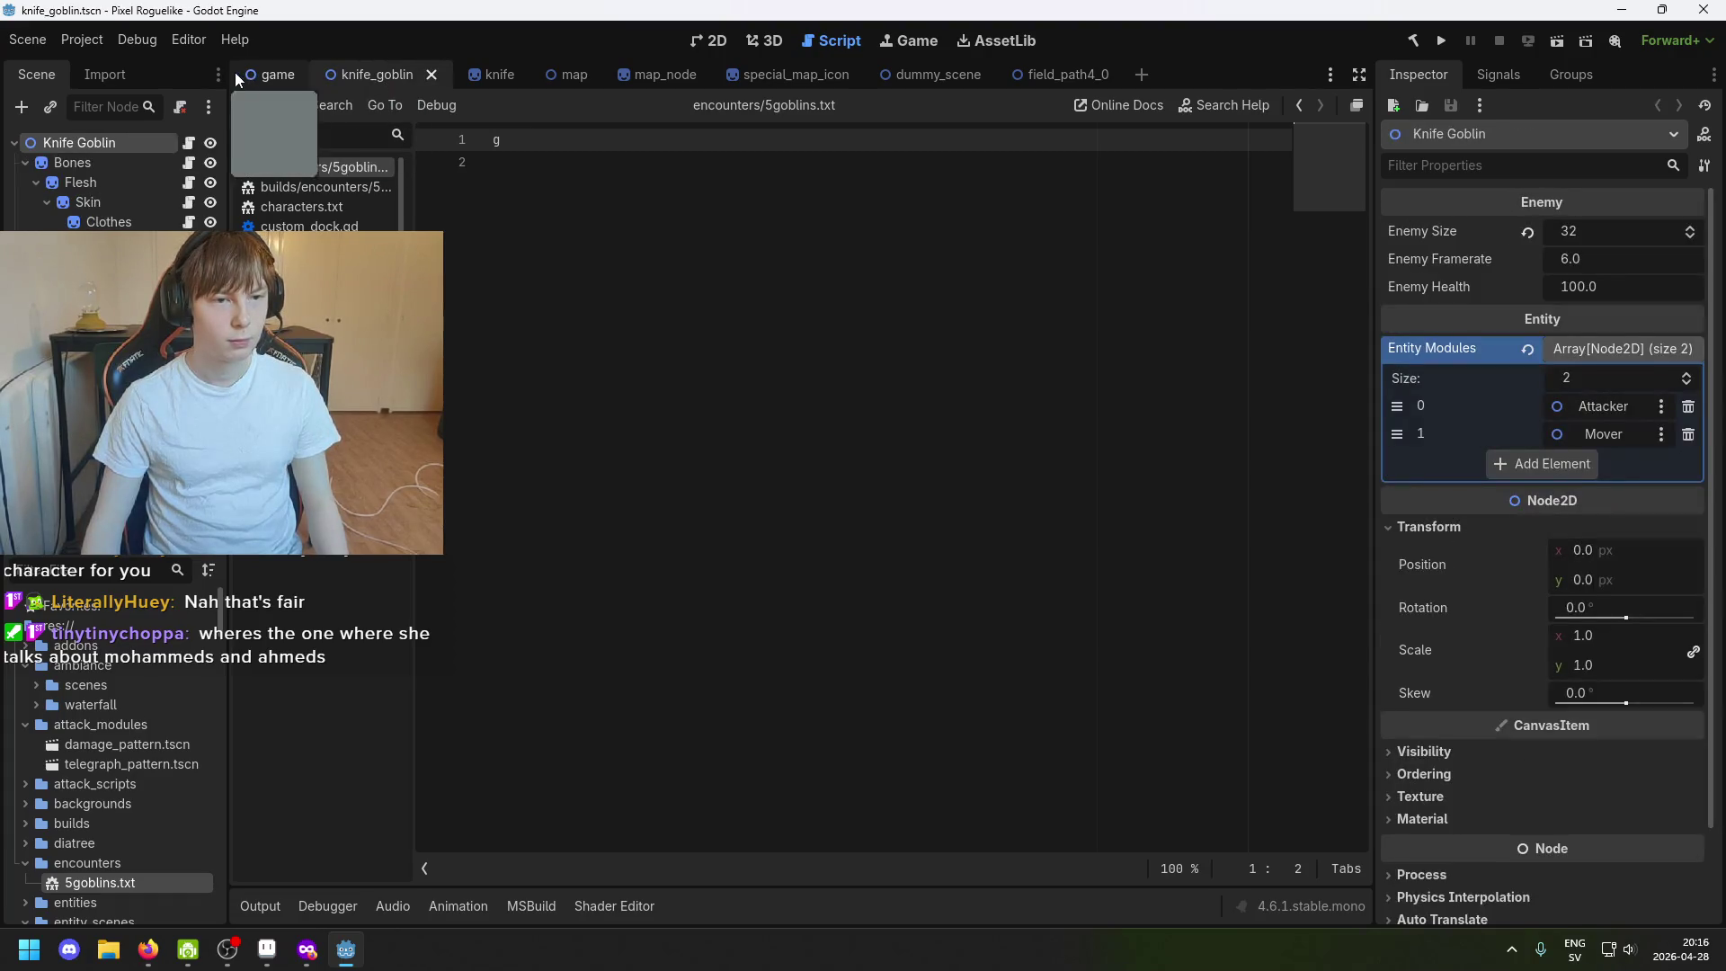
{"action": "left_click", "coordinate": [238, 74]}
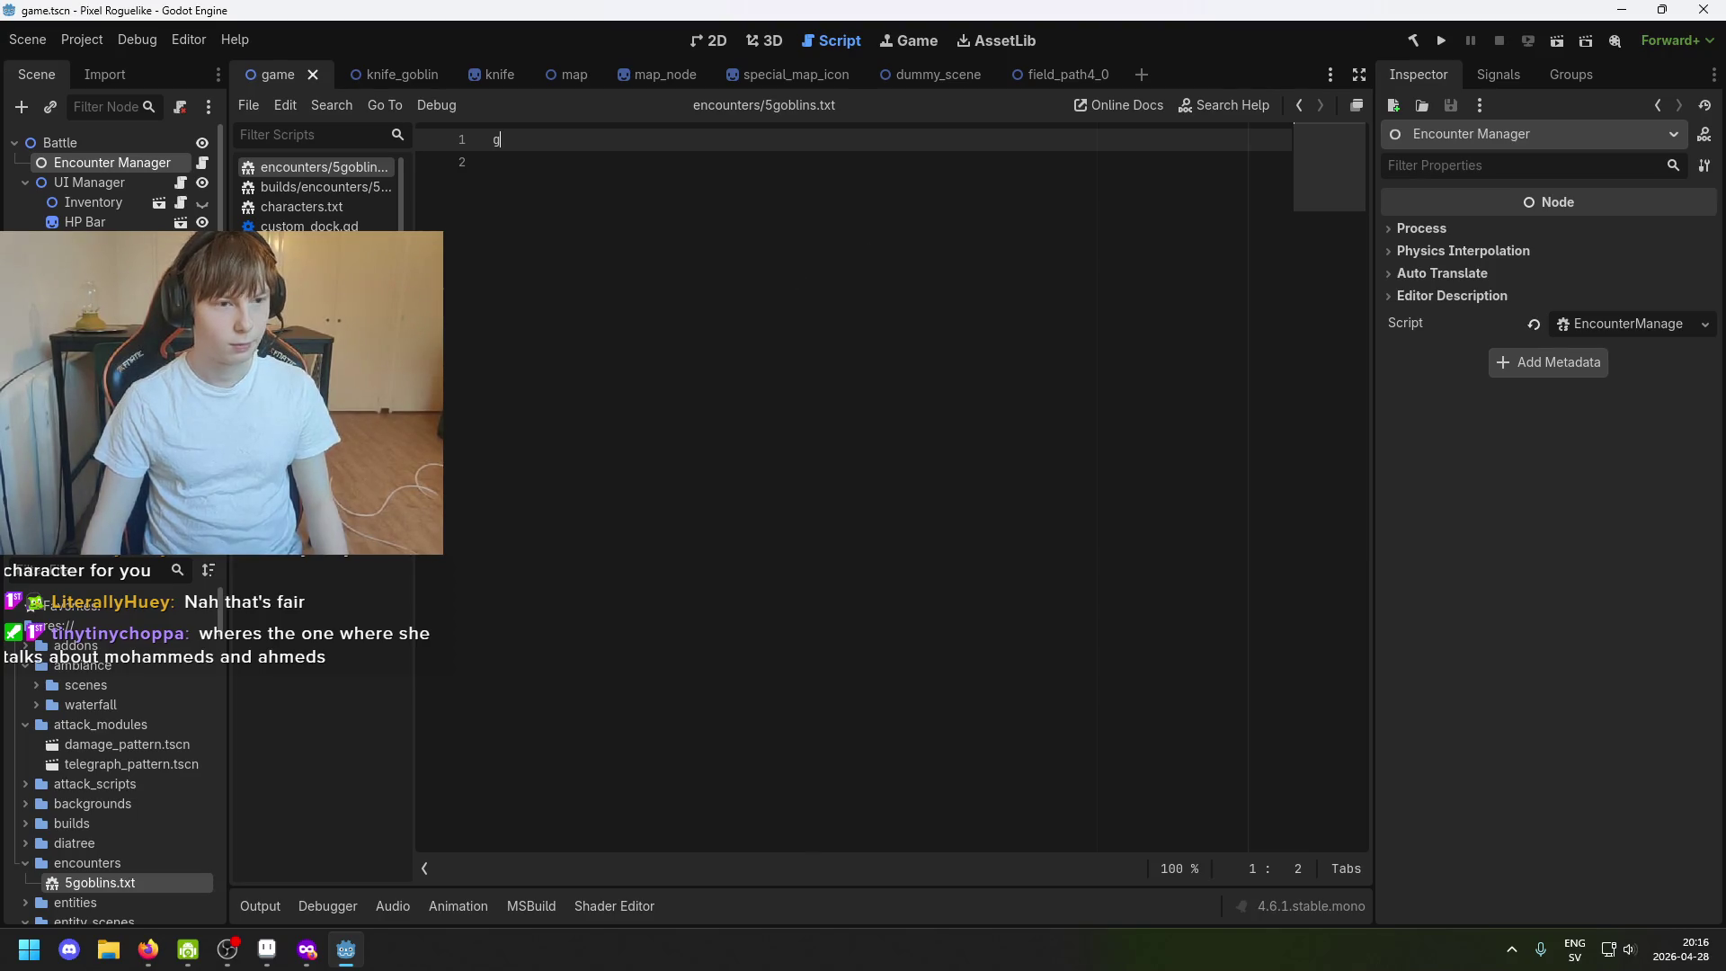
{"action": "scroll", "coordinate": [109, 678], "scroll_direction": "down", "scroll_amount": 3}
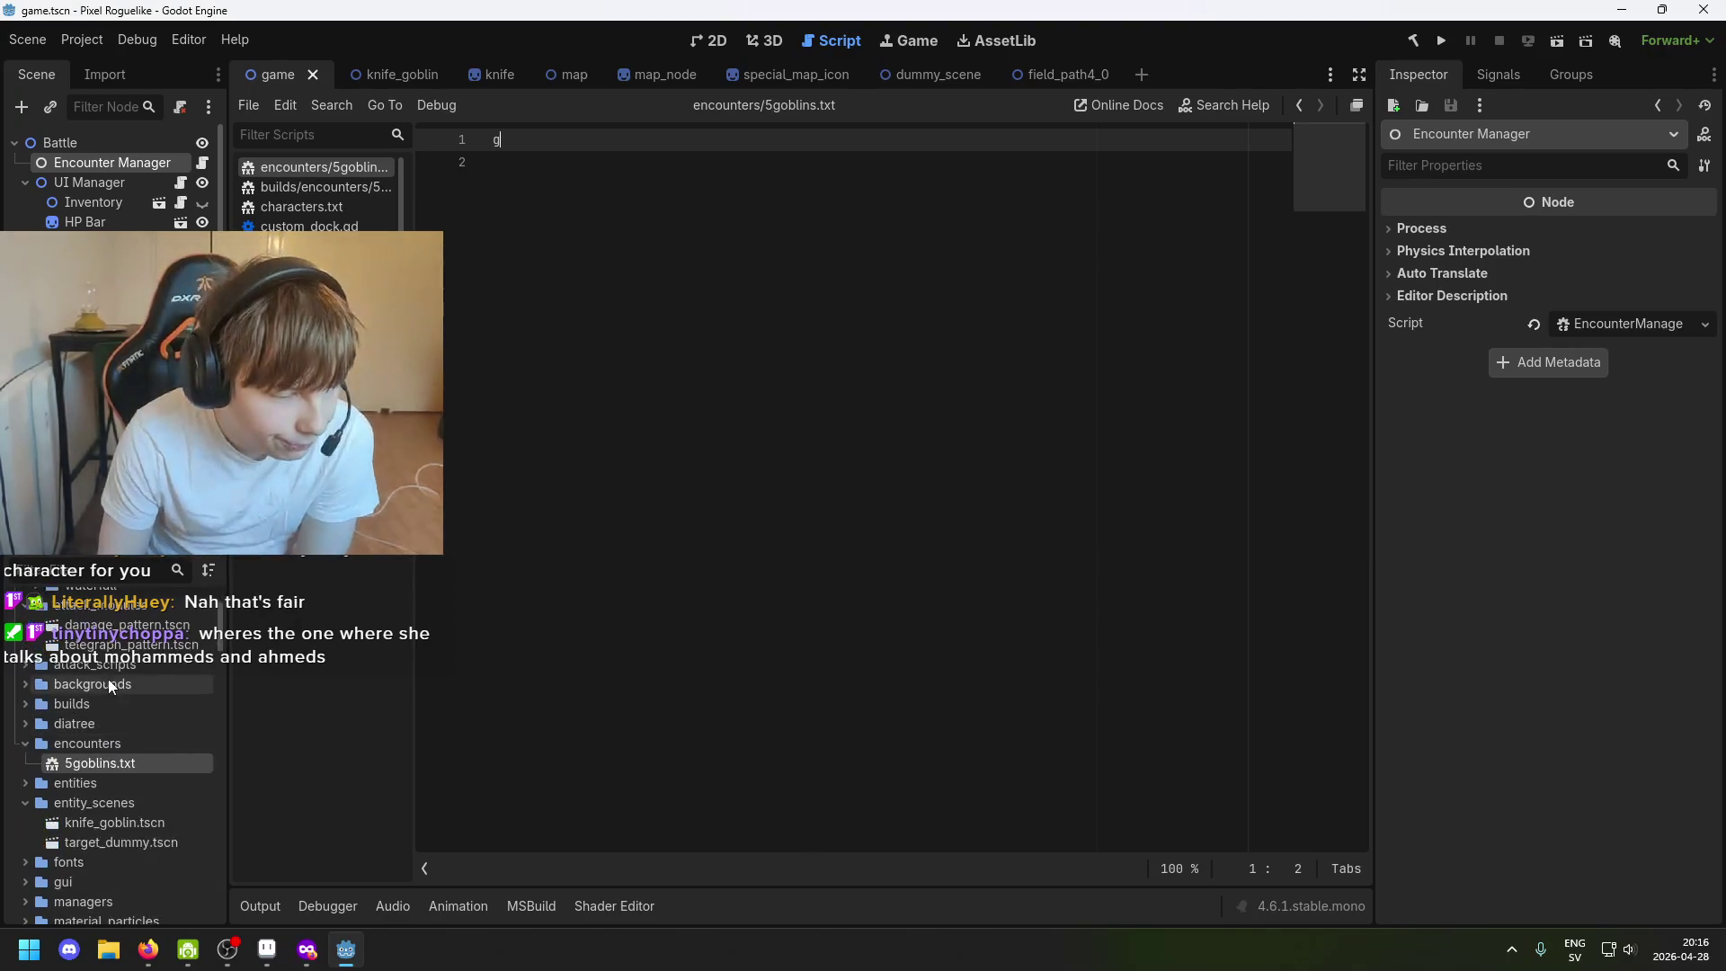
Expand the entities folder to its creature folders, select target_dummy, then return to Aseprite.
{"action": "left_click", "coordinate": [120, 804]}
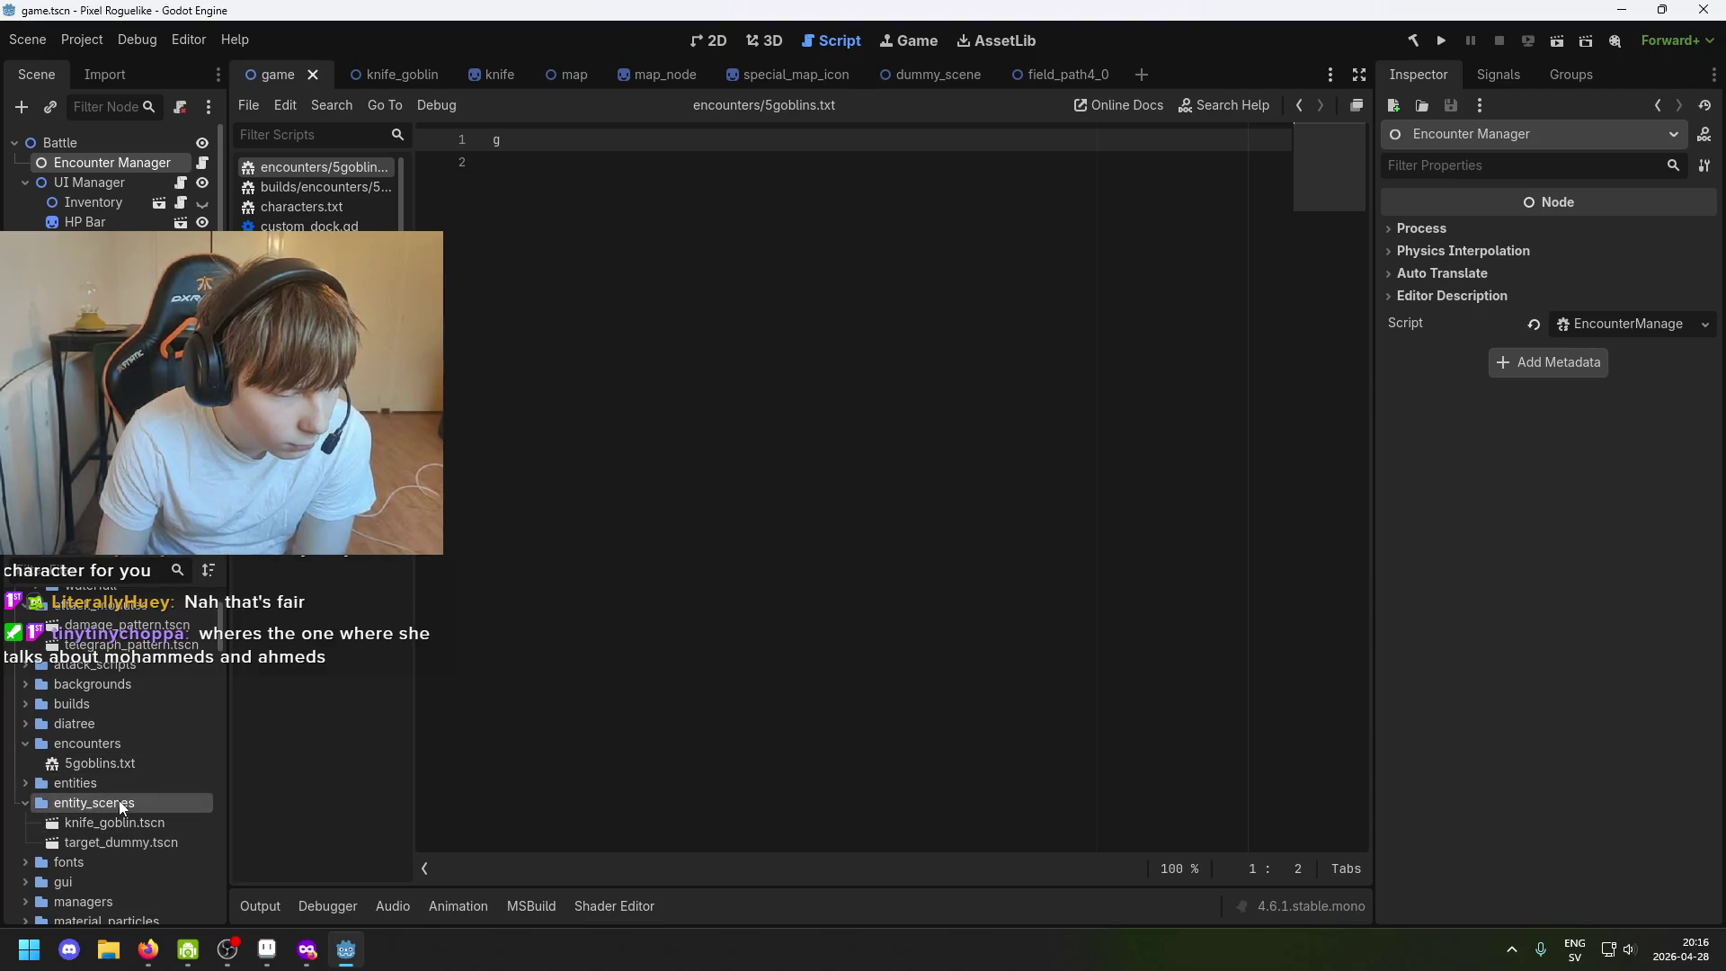
{"action": "scroll", "coordinate": [119, 804], "scroll_direction": "down", "scroll_amount": 1}
{"action": "left_click", "coordinate": [24, 742]}
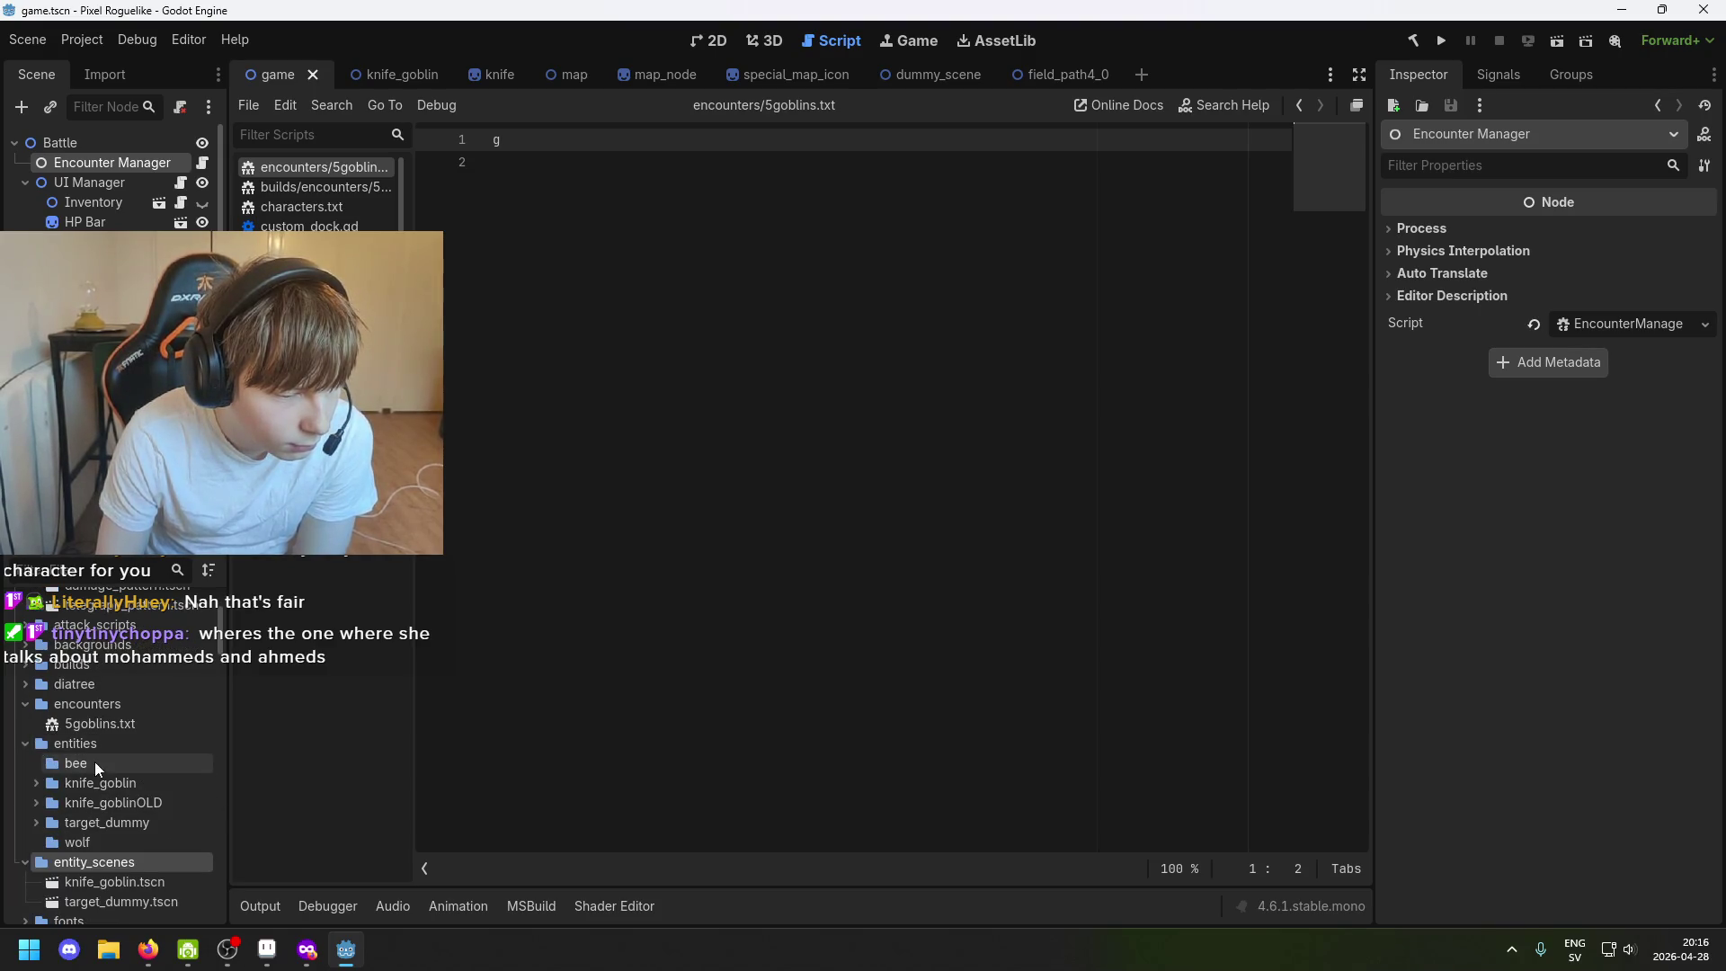
{"action": "left_click", "coordinate": [138, 821]}
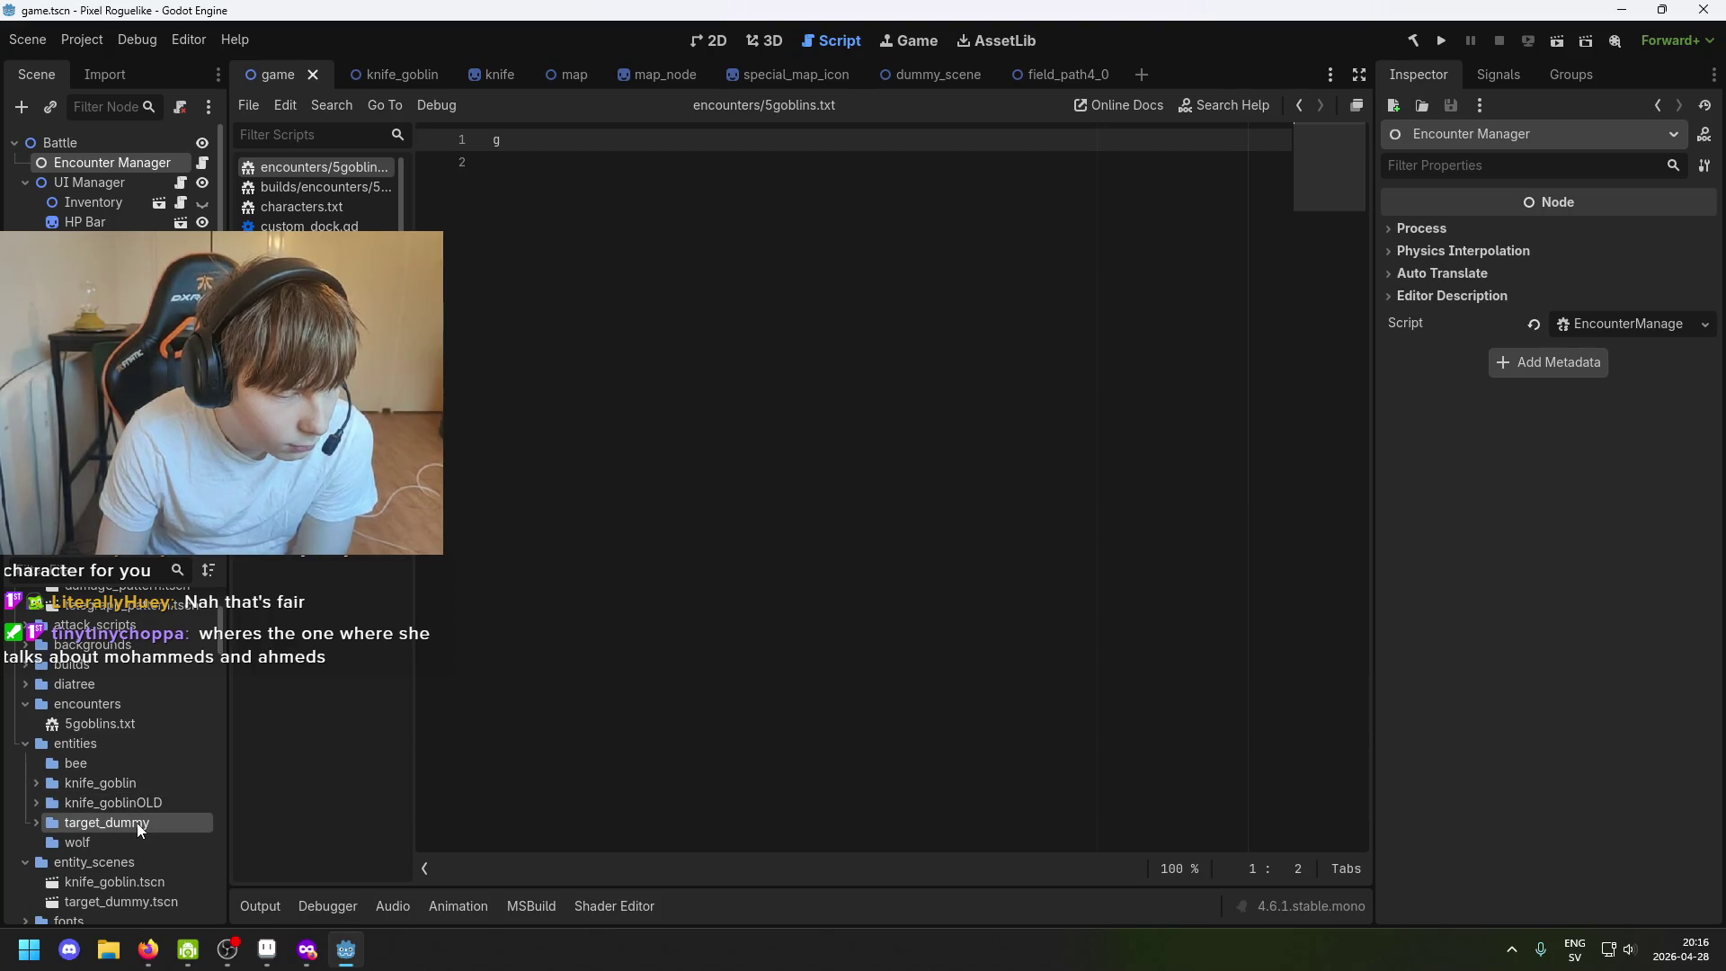
{"action": "scroll", "coordinate": [135, 822], "scroll_direction": "down", "scroll_amount": 1}
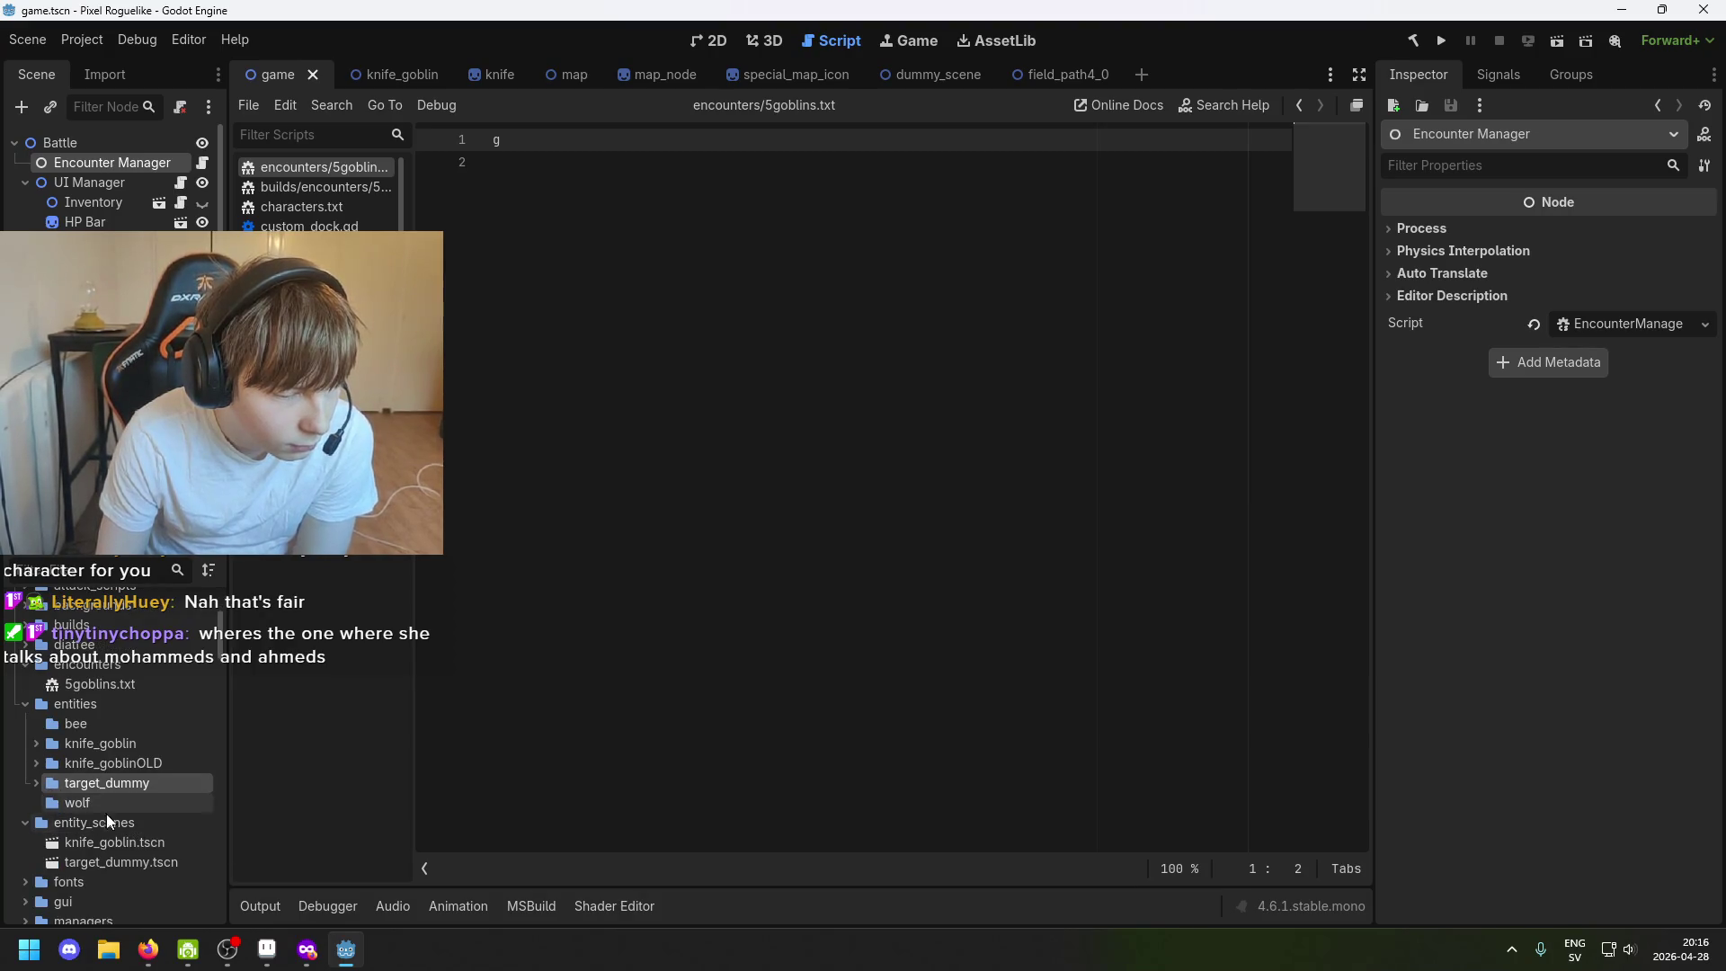
{"action": "left_click", "coordinate": [269, 951]}
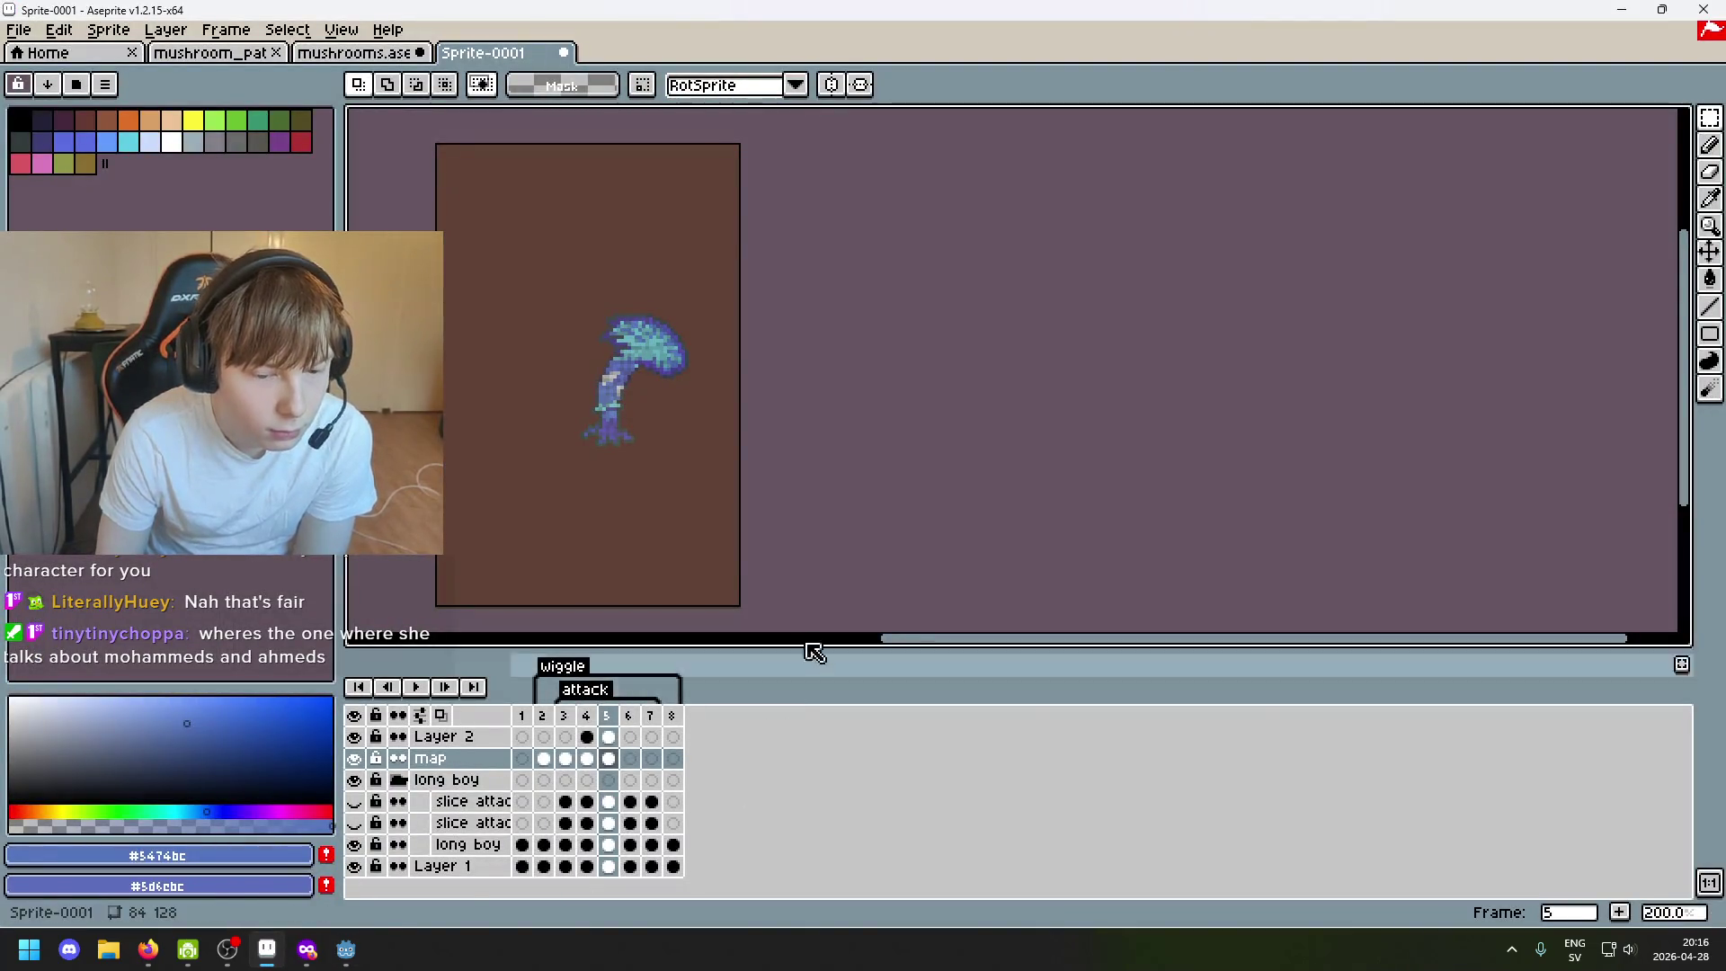
Play the mushroom animation, then bring up Aseprite's open-file browser.
{"action": "key", "text": "Return"}
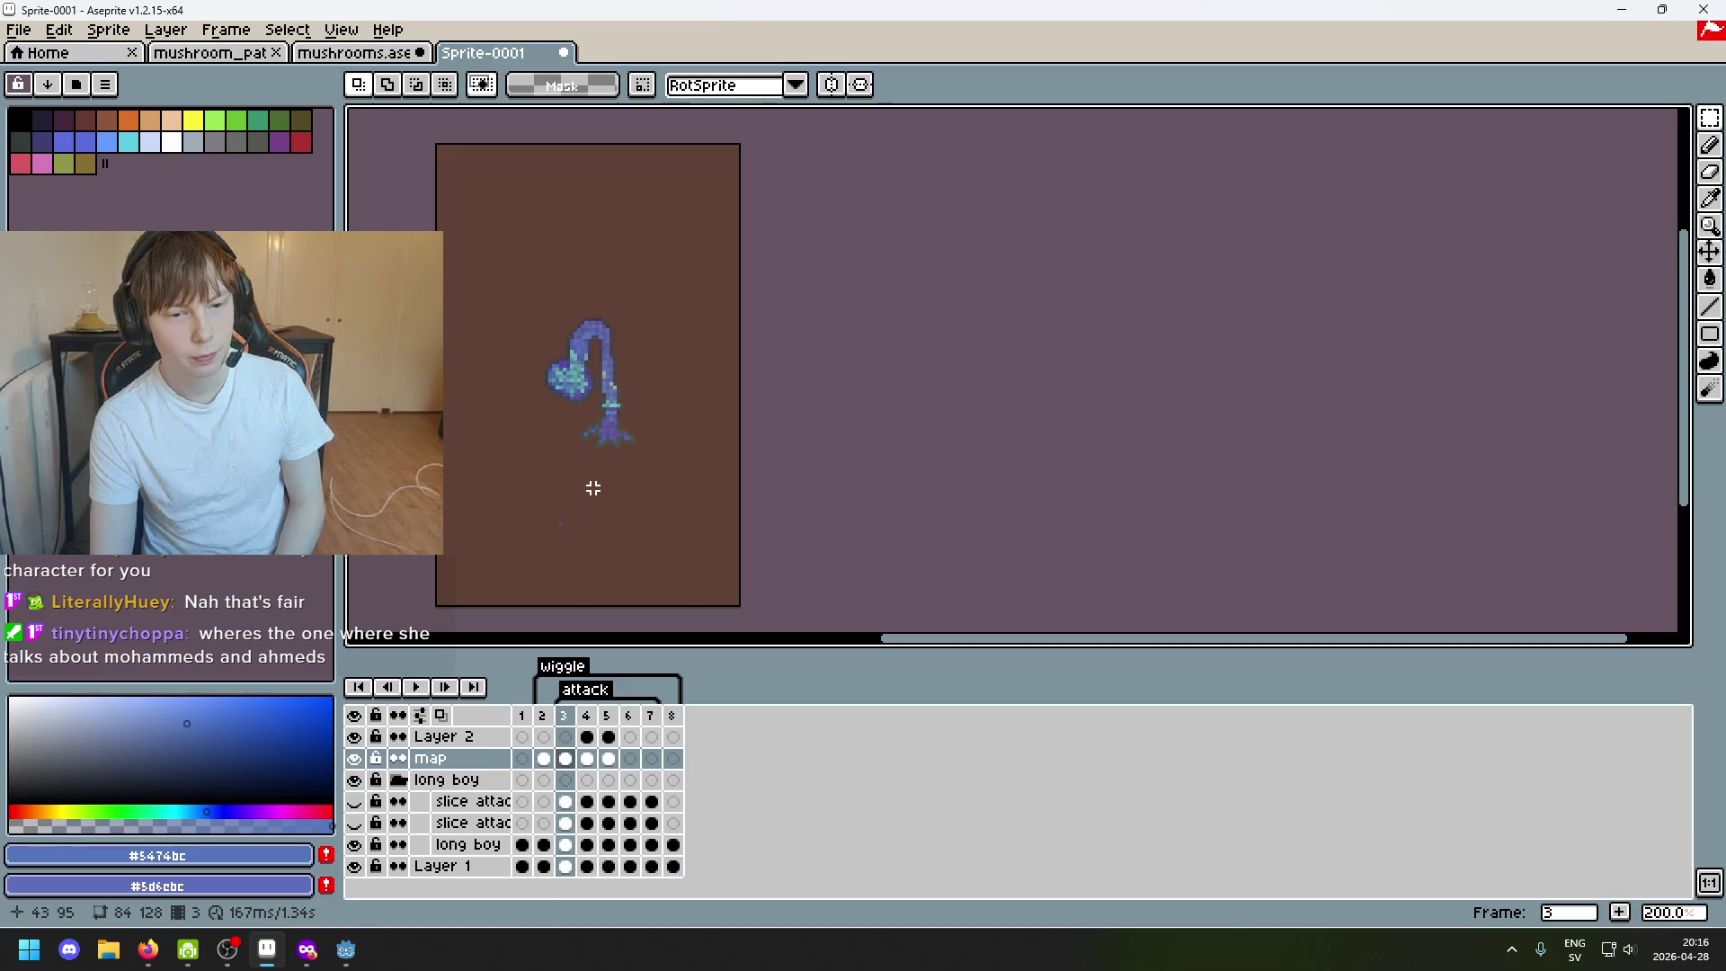
{"action": "scroll", "coordinate": [590, 487], "scroll_direction": "up", "scroll_amount": 1}
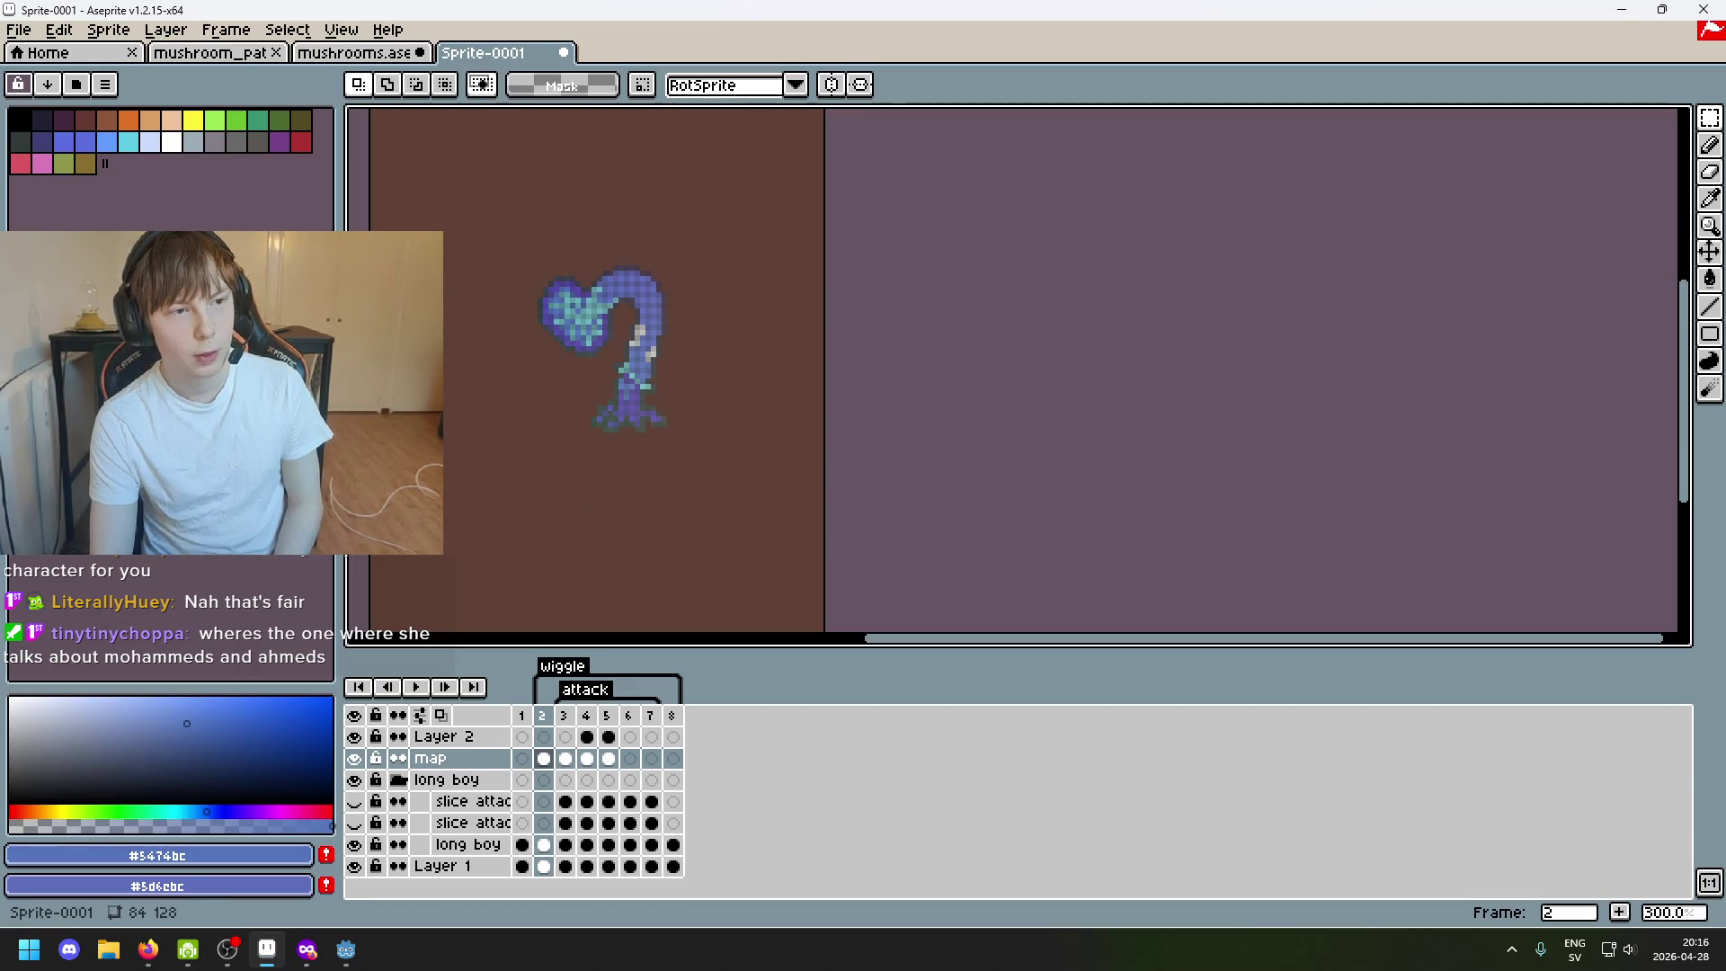
{"action": "left_click", "coordinate": [19, 29]}
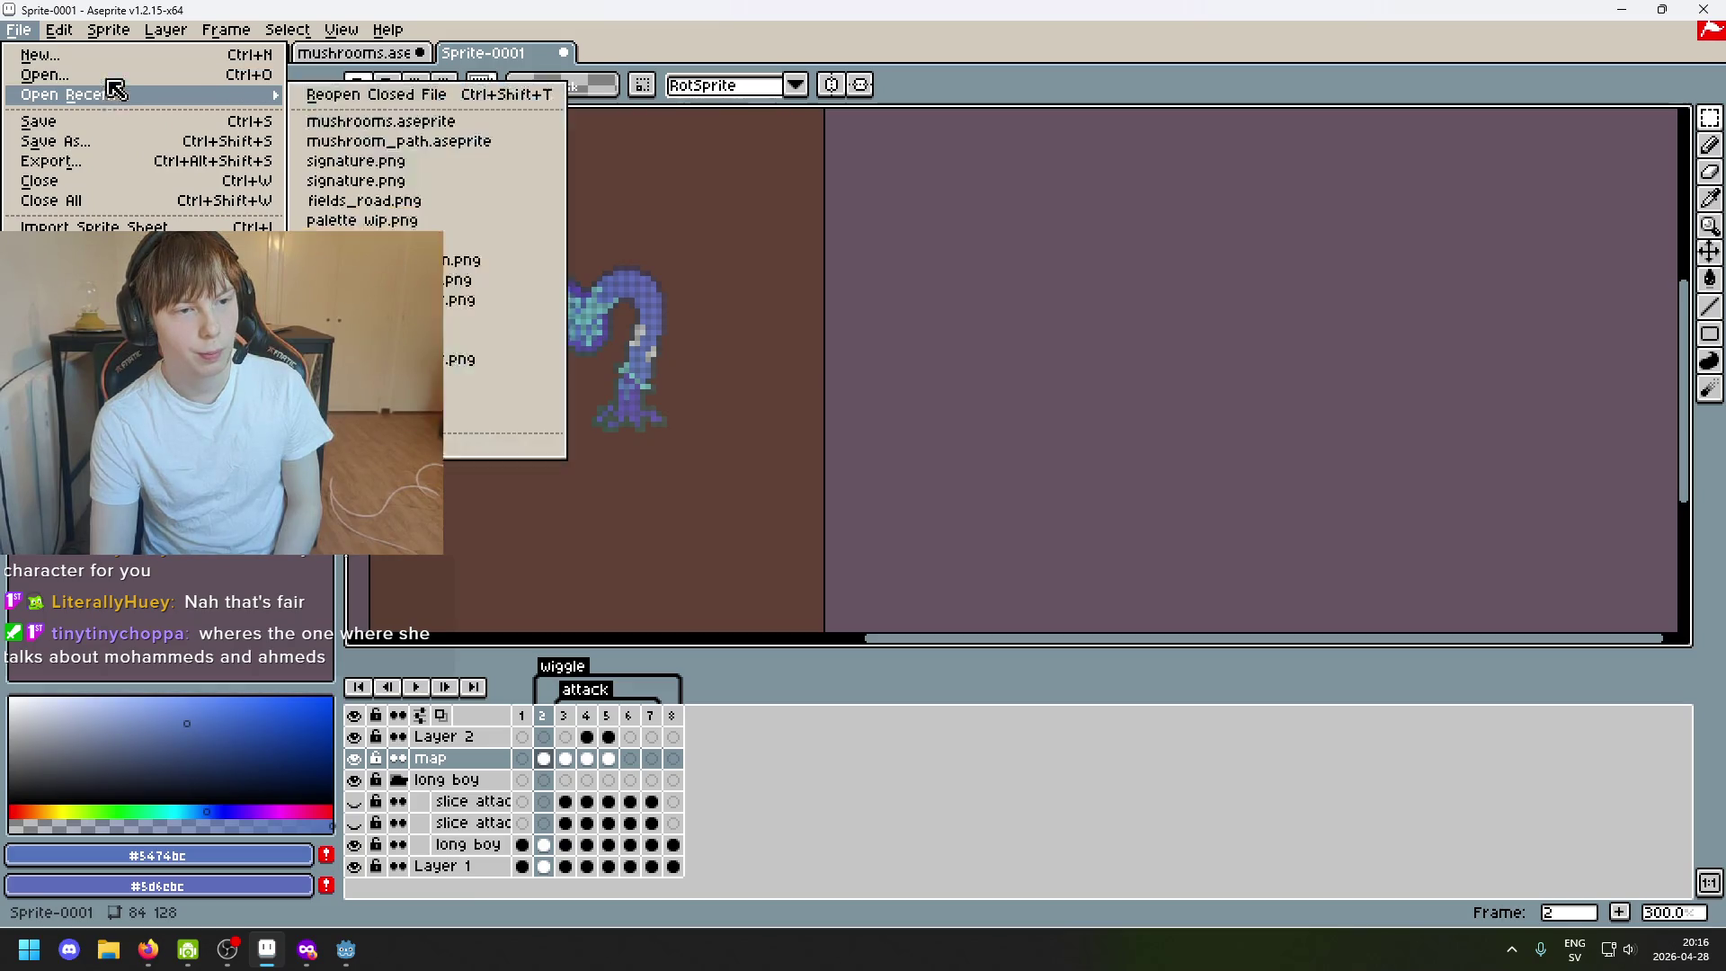
{"action": "left_click", "coordinate": [117, 76]}
Navigate into entities/knife_goblin/body and open lookup_skin.png.
{"action": "left_click", "coordinate": [449, 122]}
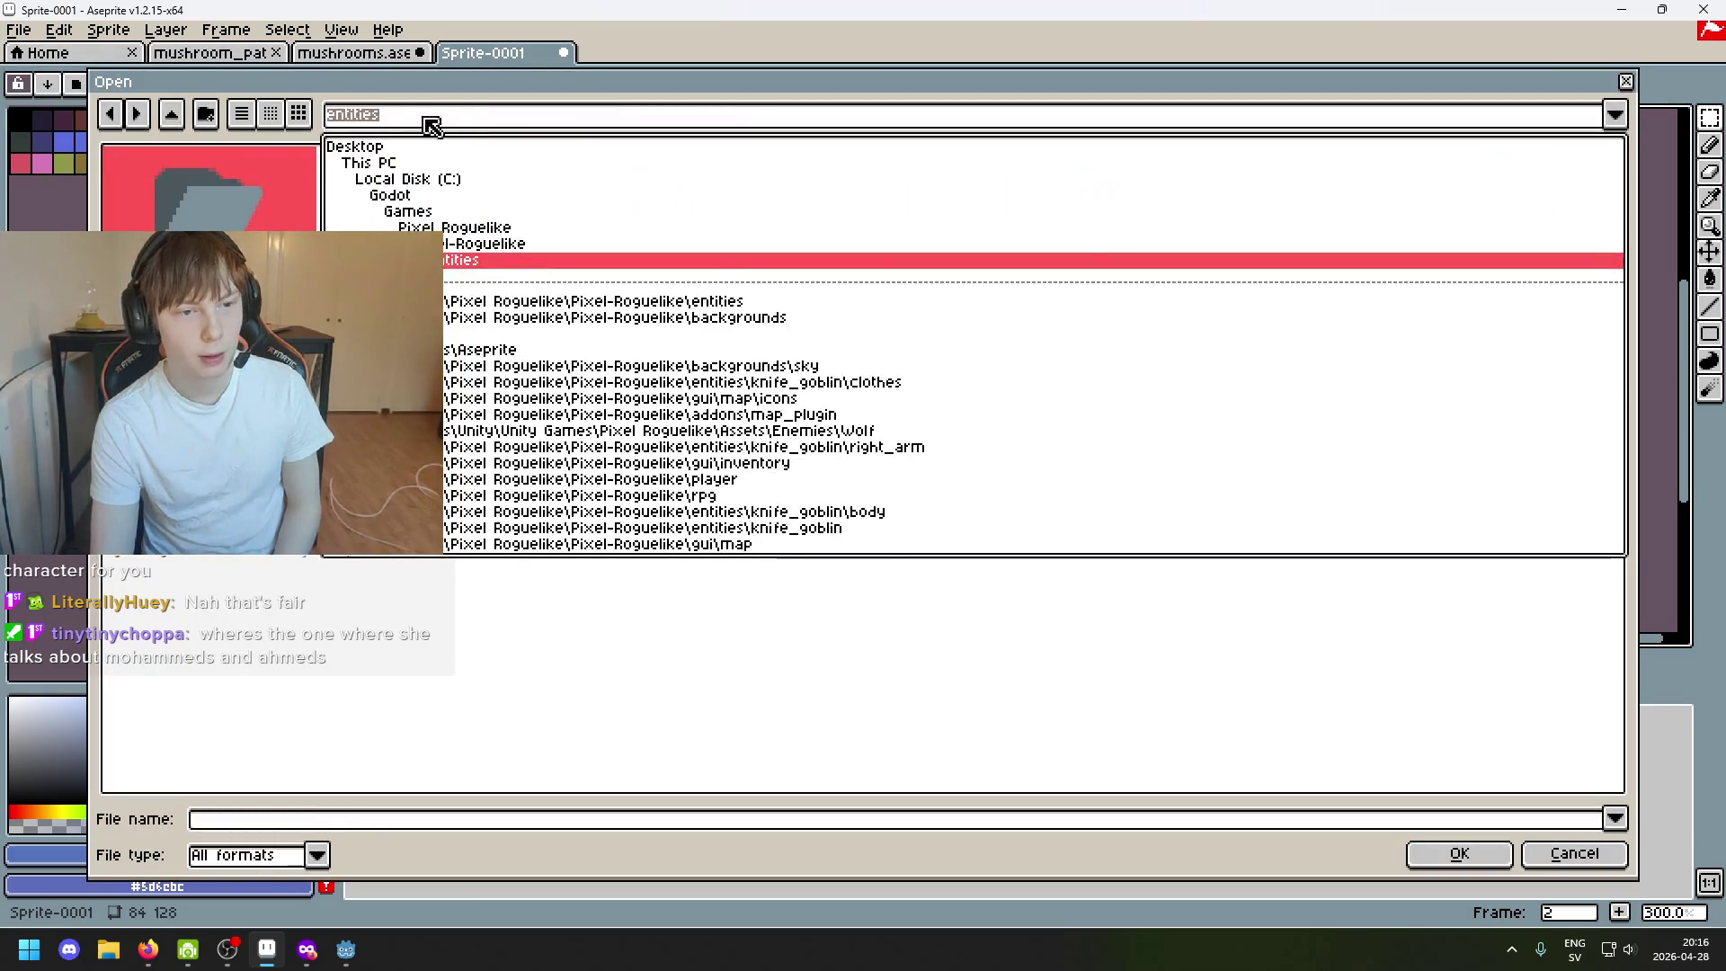
{"action": "double_click", "coordinate": [456, 242]}
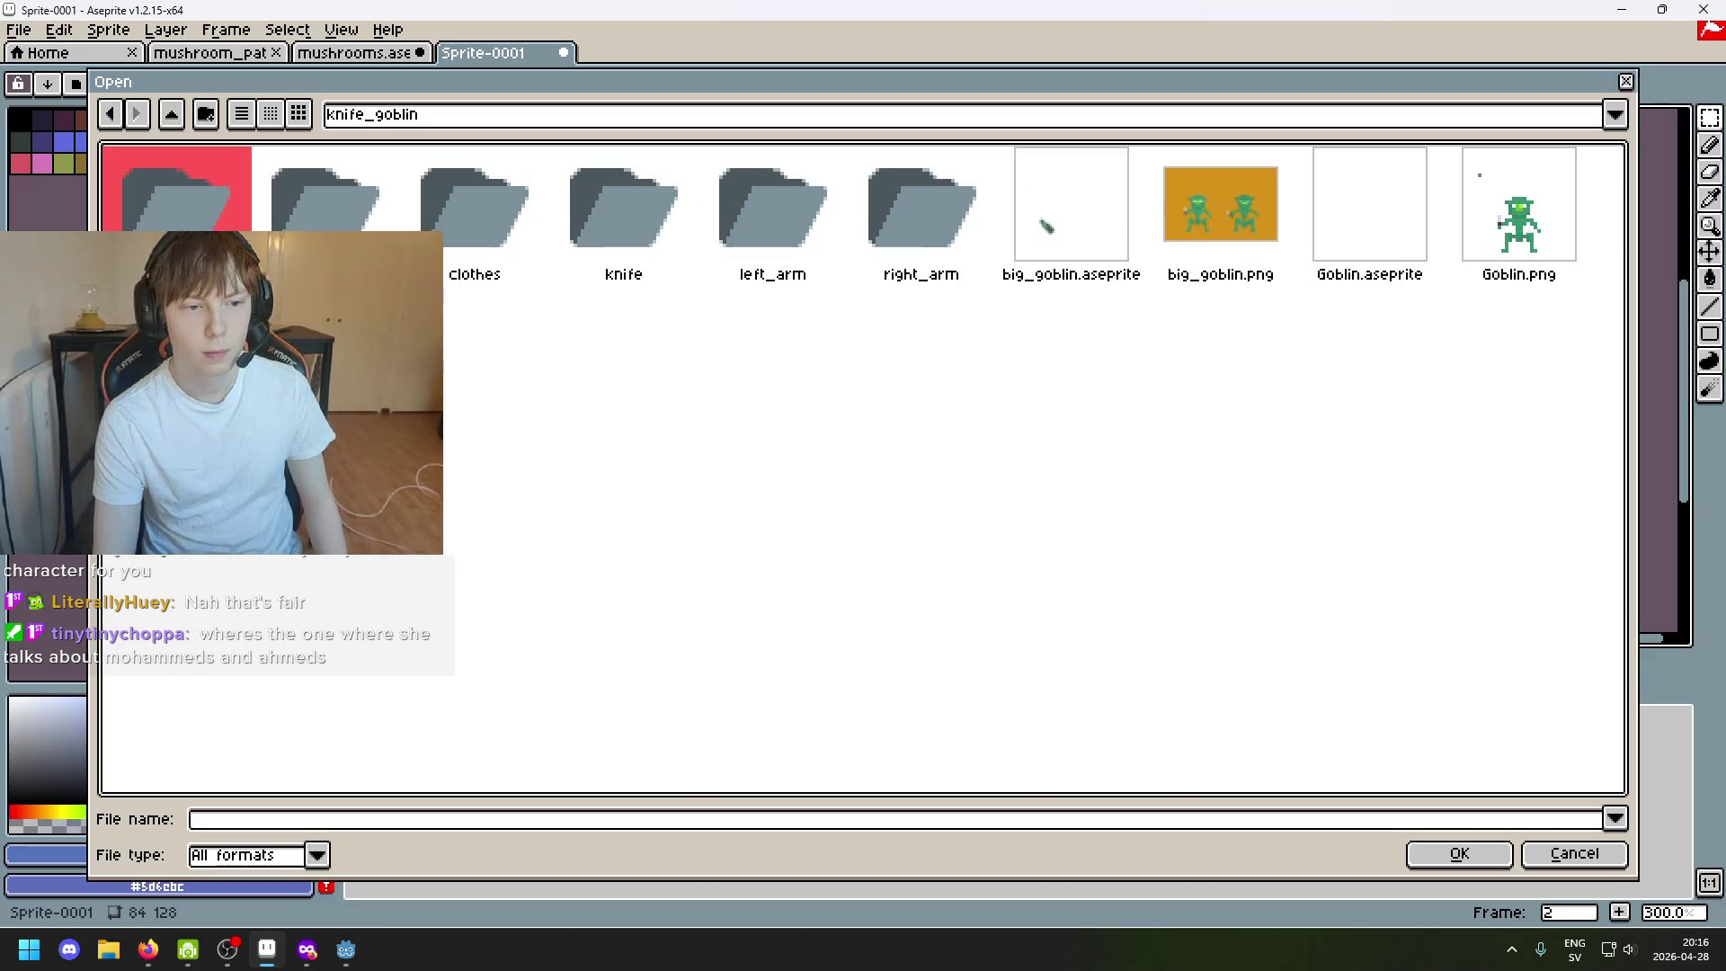
{"action": "left_click", "coordinate": [359, 224]}
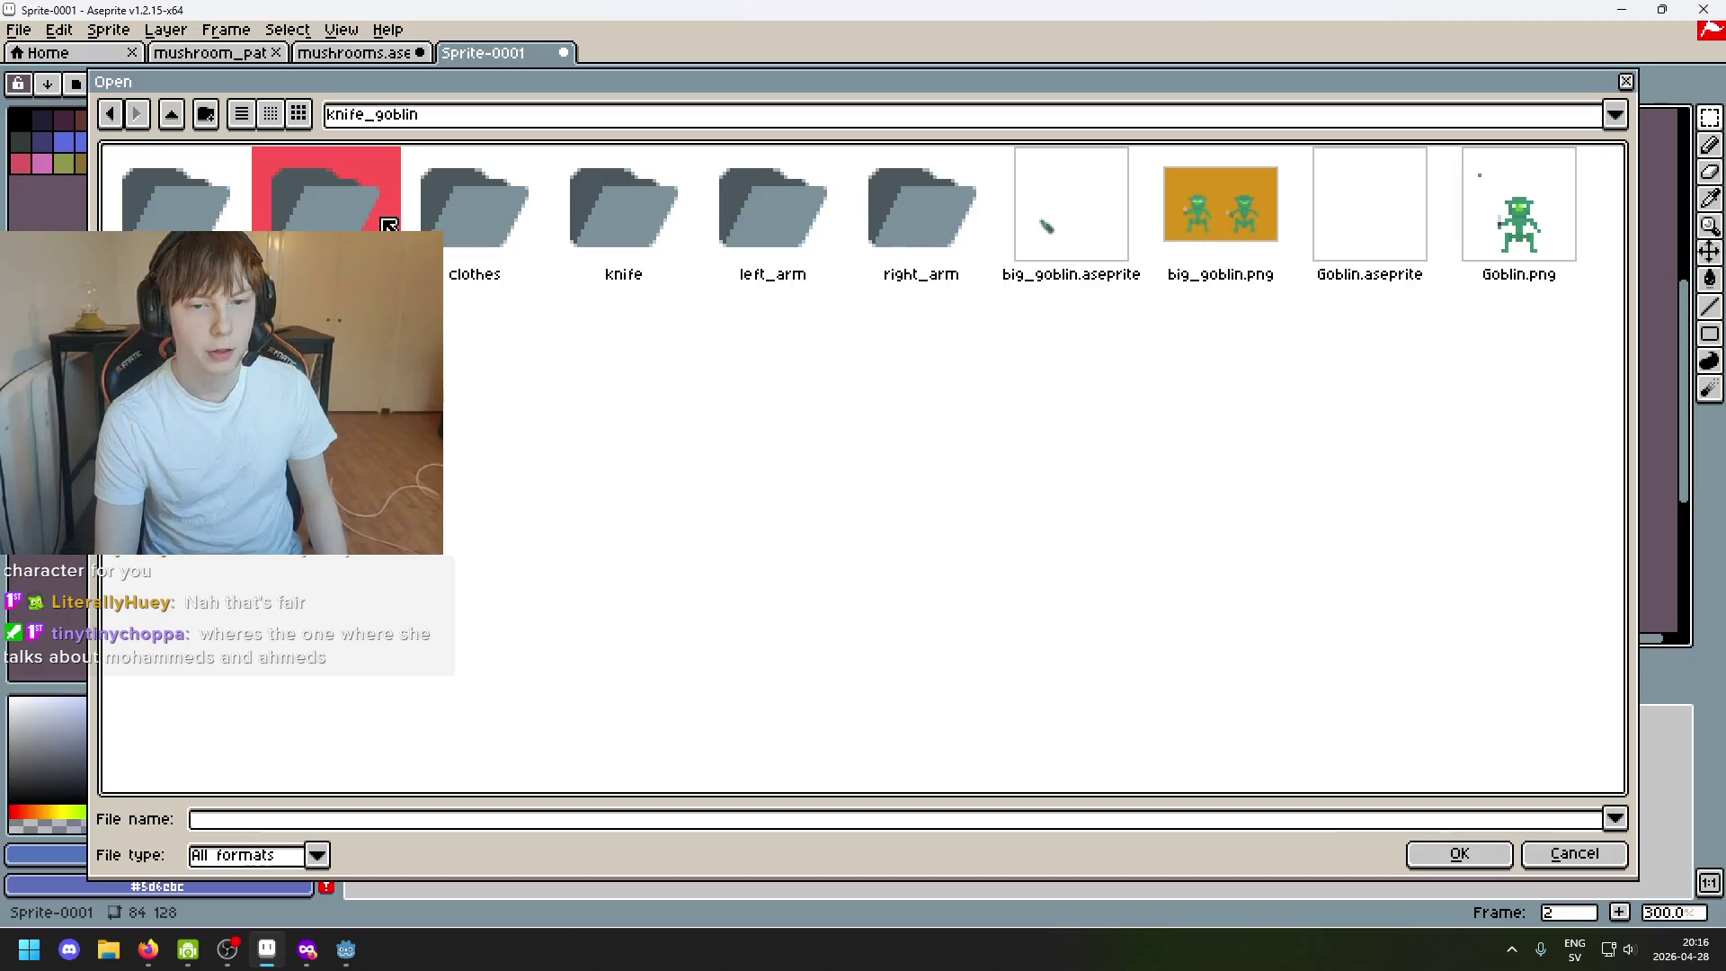
{"action": "double_click", "coordinate": [387, 226]}
{"action": "double_click", "coordinate": [196, 344]}
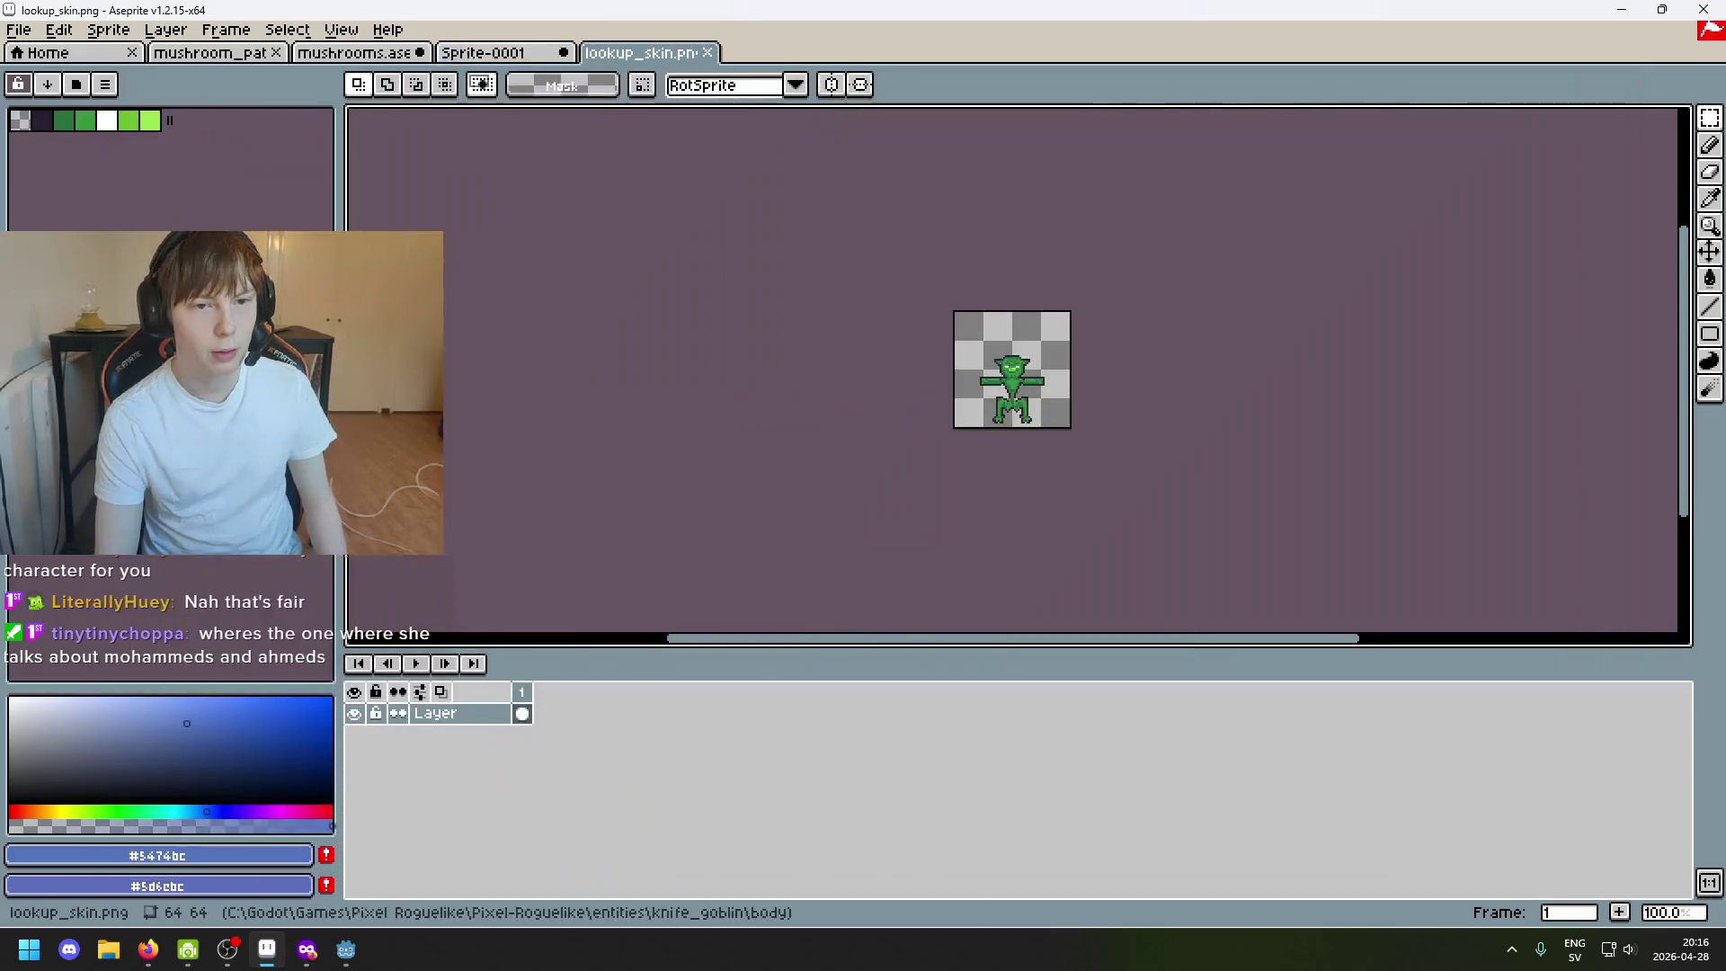
Open idle.png from the same body folder in its own tab.
{"action": "left_click", "coordinate": [18, 29]}
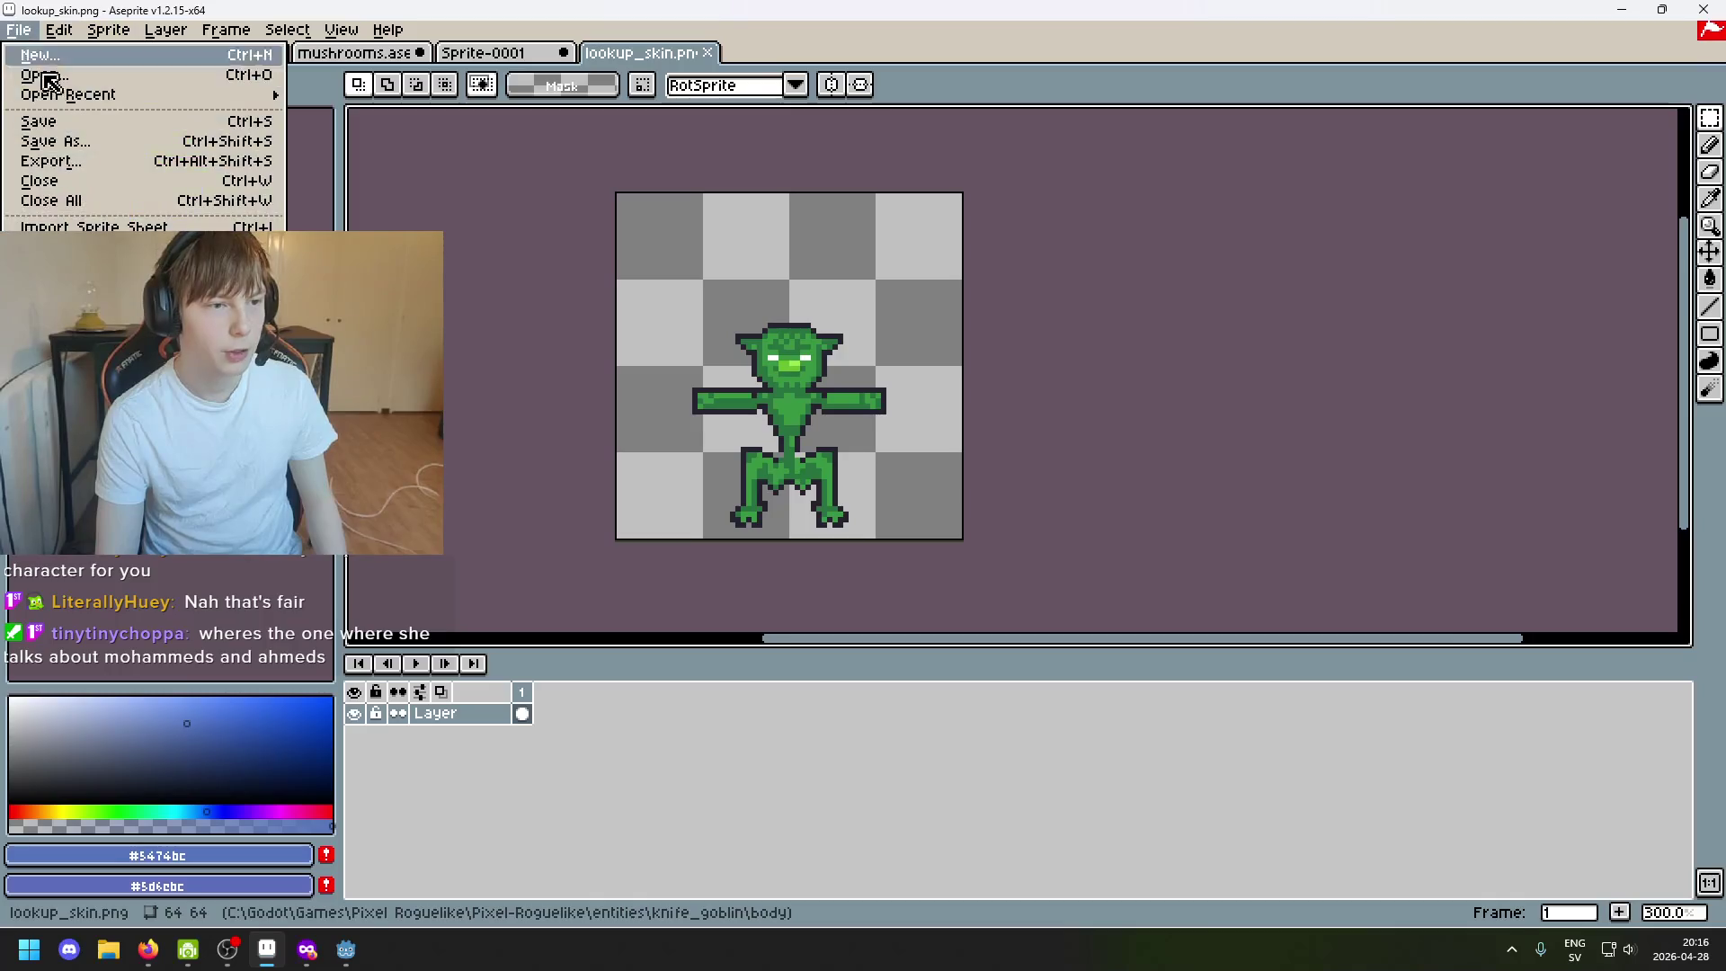
{"action": "left_click", "coordinate": [41, 70]}
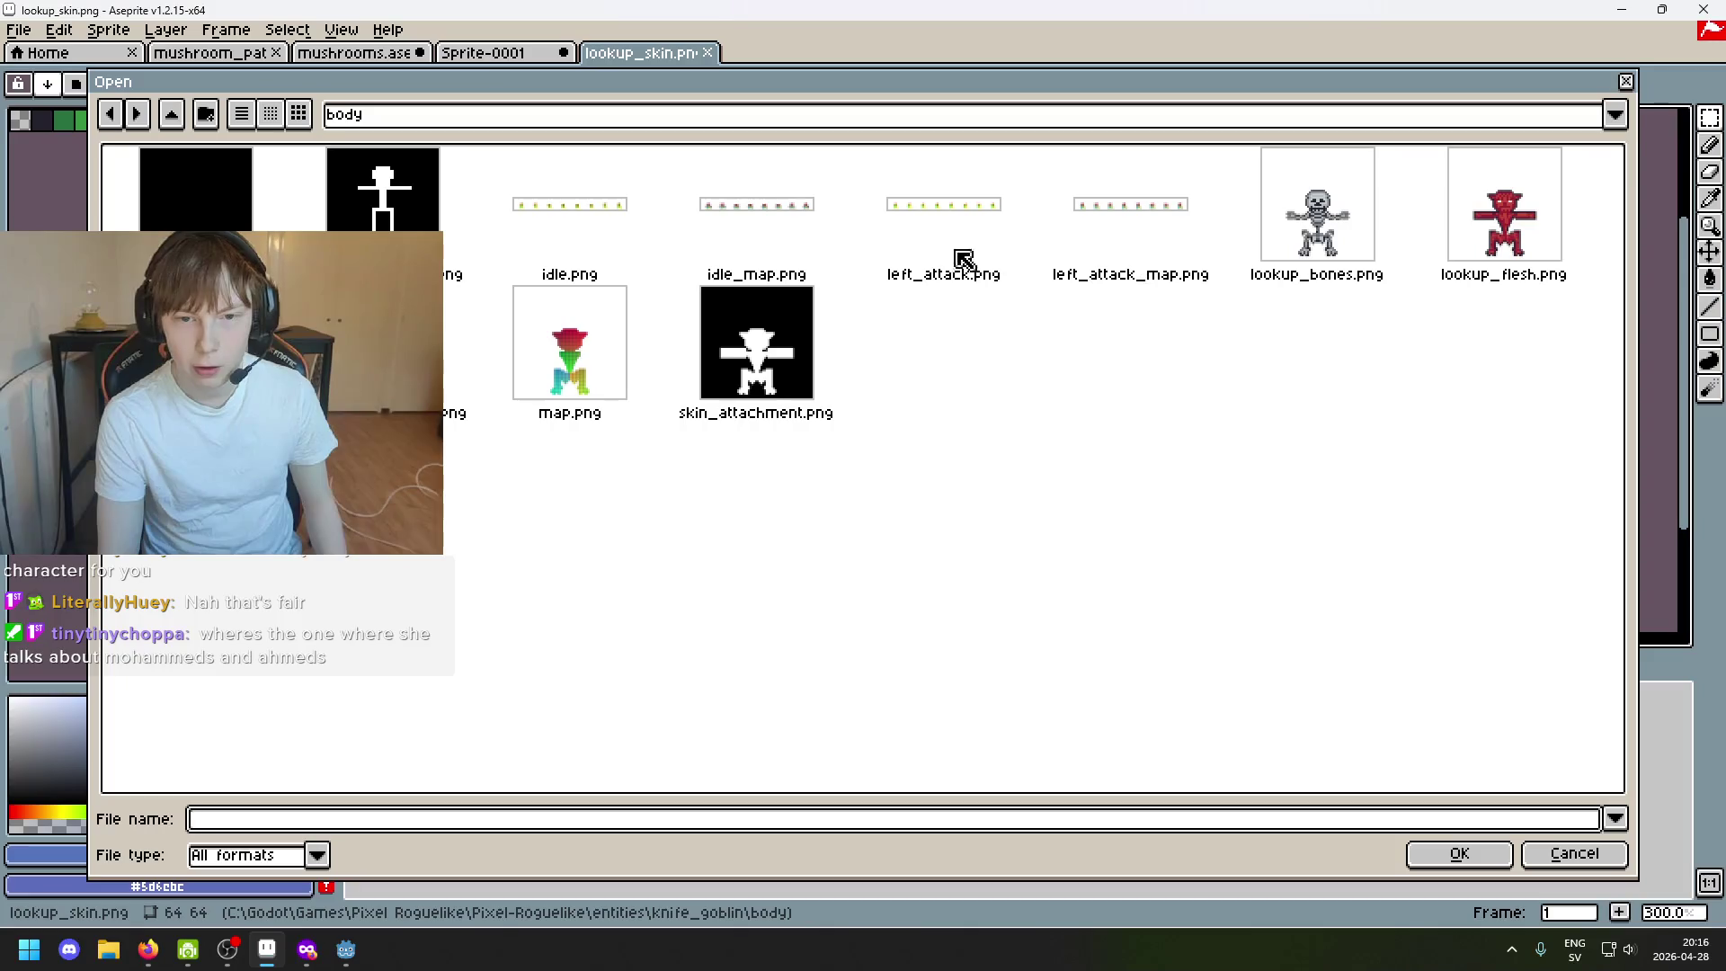
{"action": "left_click", "coordinate": [579, 217]}
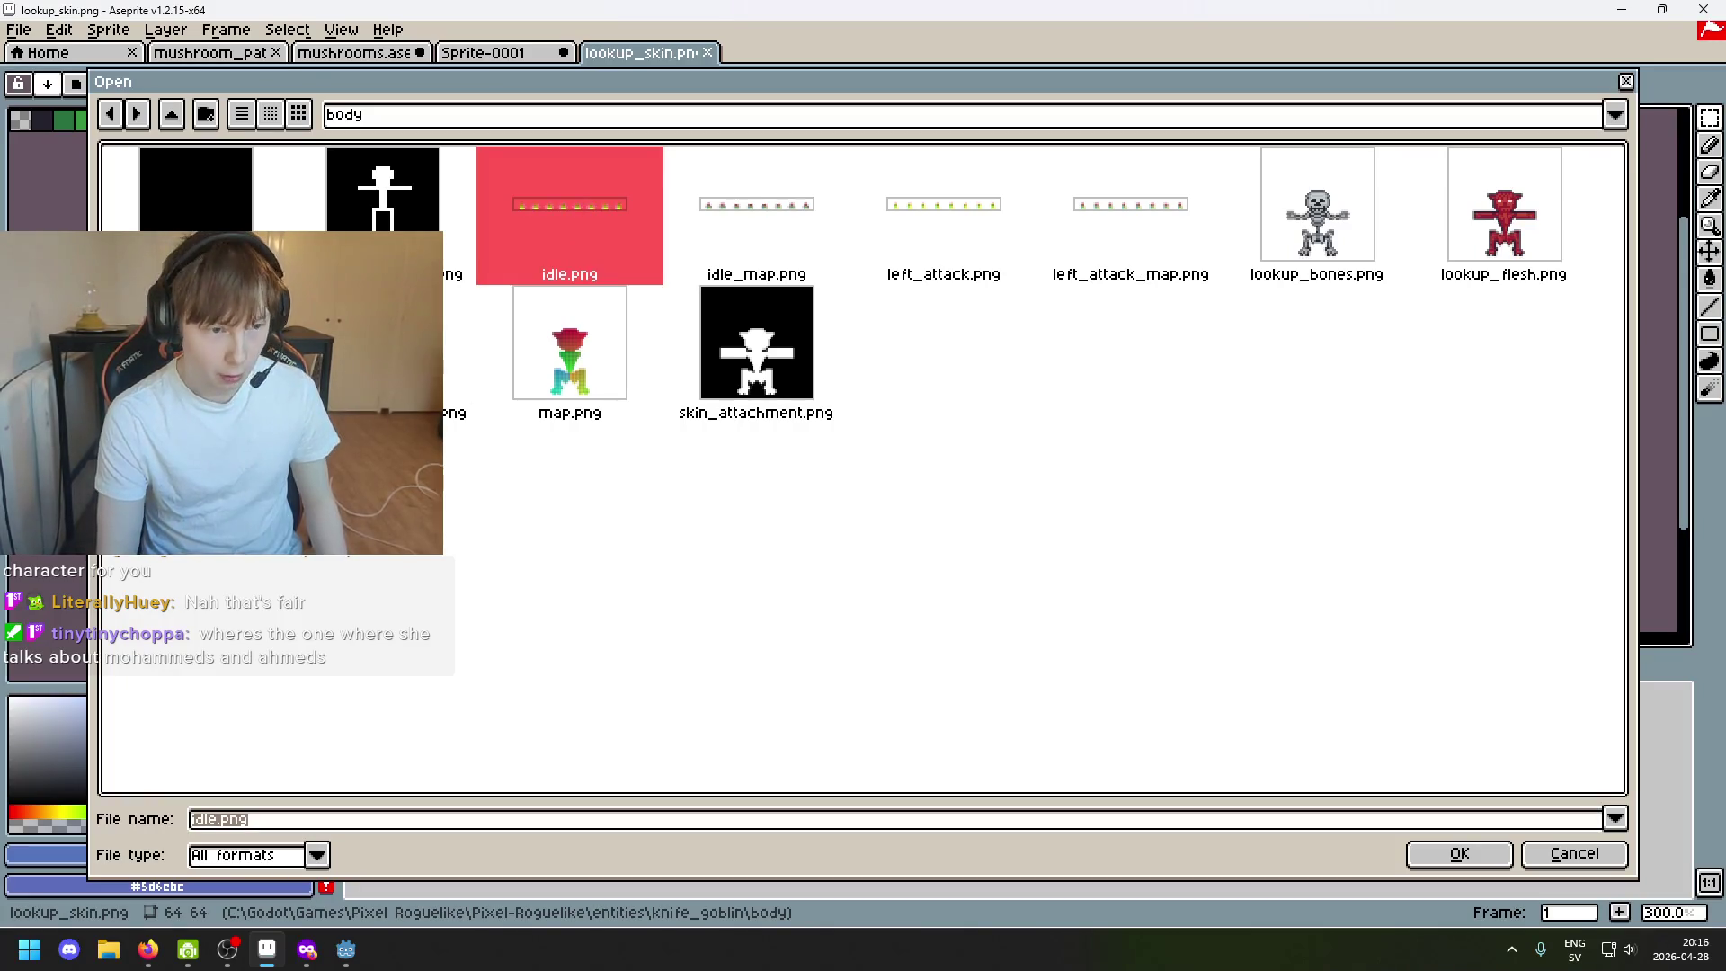
{"action": "double_click", "coordinate": [573, 217]}
{"action": "scroll", "coordinate": [1021, 359], "scroll_direction": "up", "scroll_amount": 2}
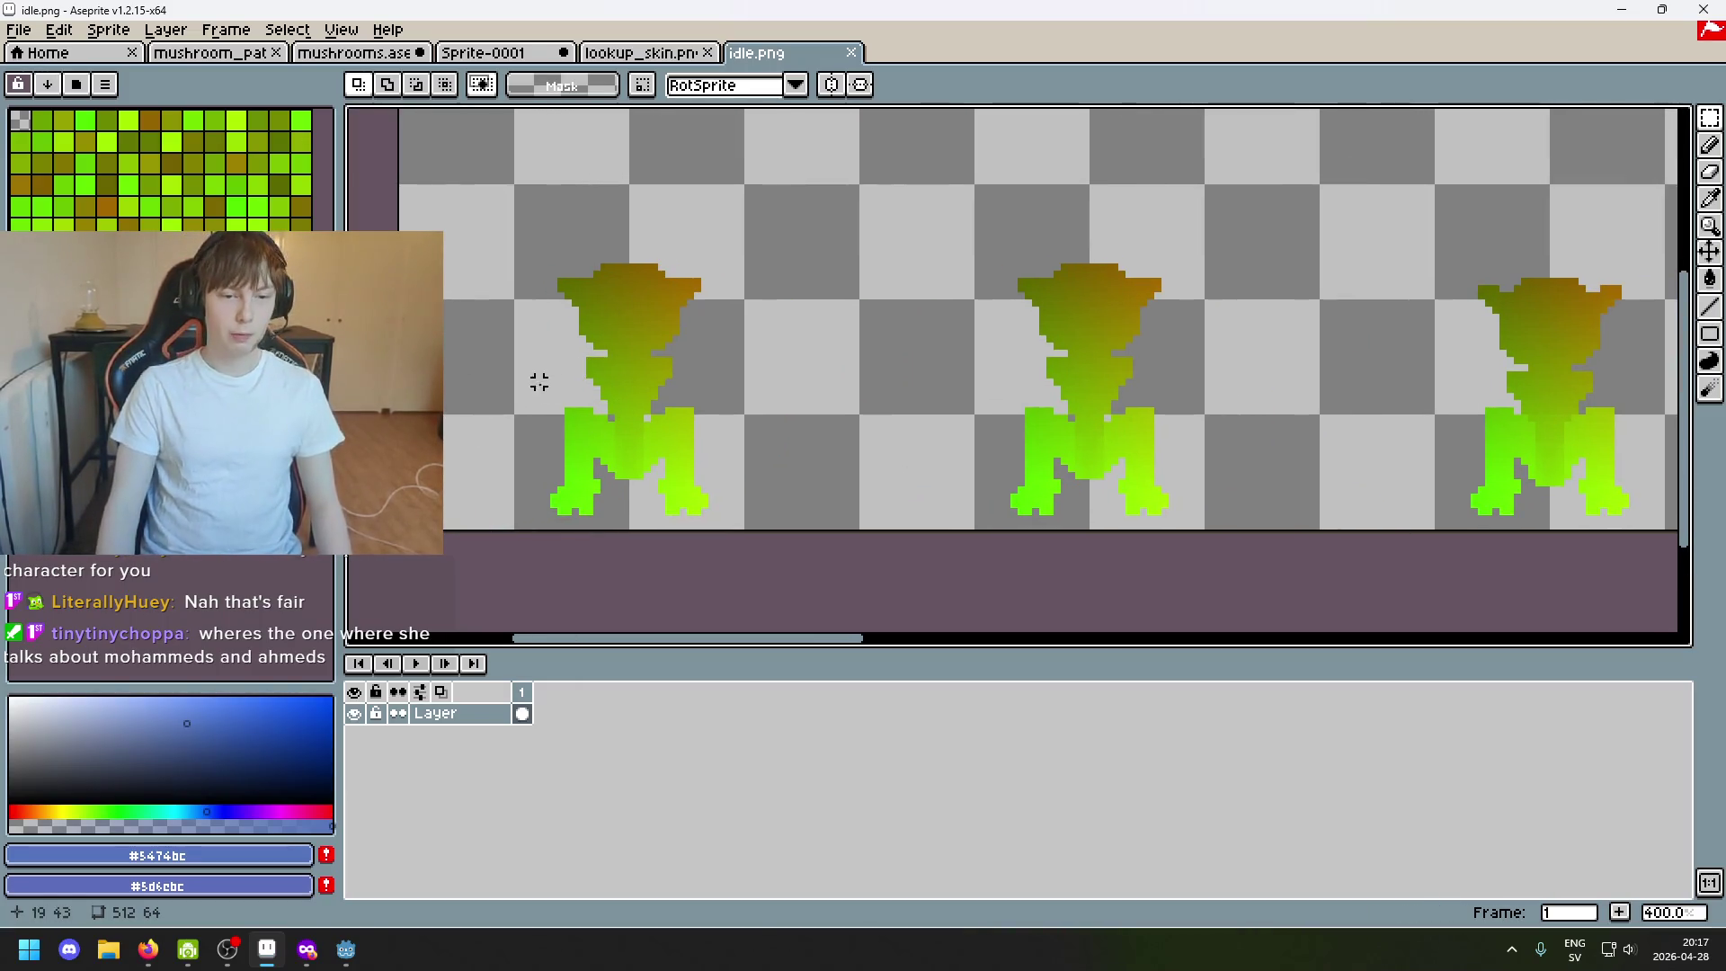
{"action": "scroll", "coordinate": [538, 383], "scroll_direction": "down", "scroll_amount": 1}
{"action": "scroll", "coordinate": [742, 364], "scroll_direction": "down", "scroll_amount": 4}
{"action": "scroll", "coordinate": [894, 359], "scroll_direction": "up", "scroll_amount": 3}
{"action": "scroll", "coordinate": [908, 377], "scroll_direction": "up", "scroll_amount": 2}
{"action": "scroll", "coordinate": [907, 376], "scroll_direction": "down", "scroll_amount": 1}
{"action": "scroll", "coordinate": [732, 373], "scroll_direction": "down", "scroll_amount": 1}
{"action": "scroll", "coordinate": [839, 413], "scroll_direction": "right", "scroll_amount": 2}
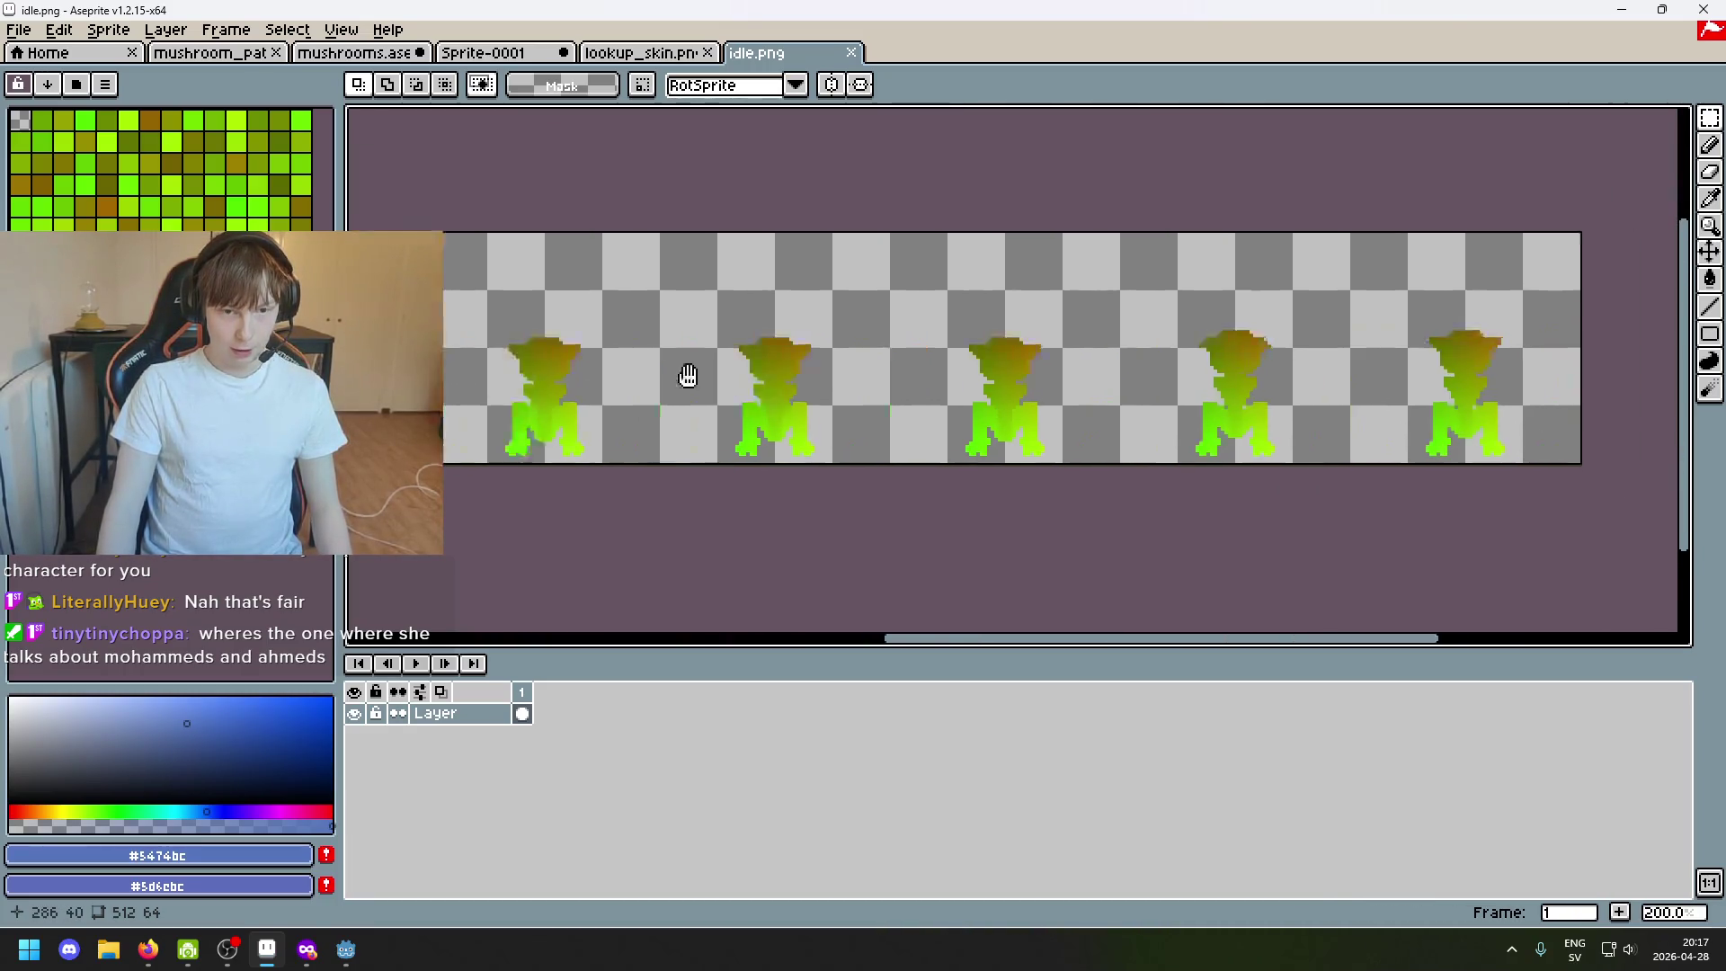
{"action": "scroll", "coordinate": [688, 375], "scroll_direction": "left", "scroll_amount": 1}
{"action": "scroll", "coordinate": [872, 355], "scroll_direction": "right", "scroll_amount": 1}
{"action": "scroll", "coordinate": [791, 333], "scroll_direction": "left", "scroll_amount": 3}
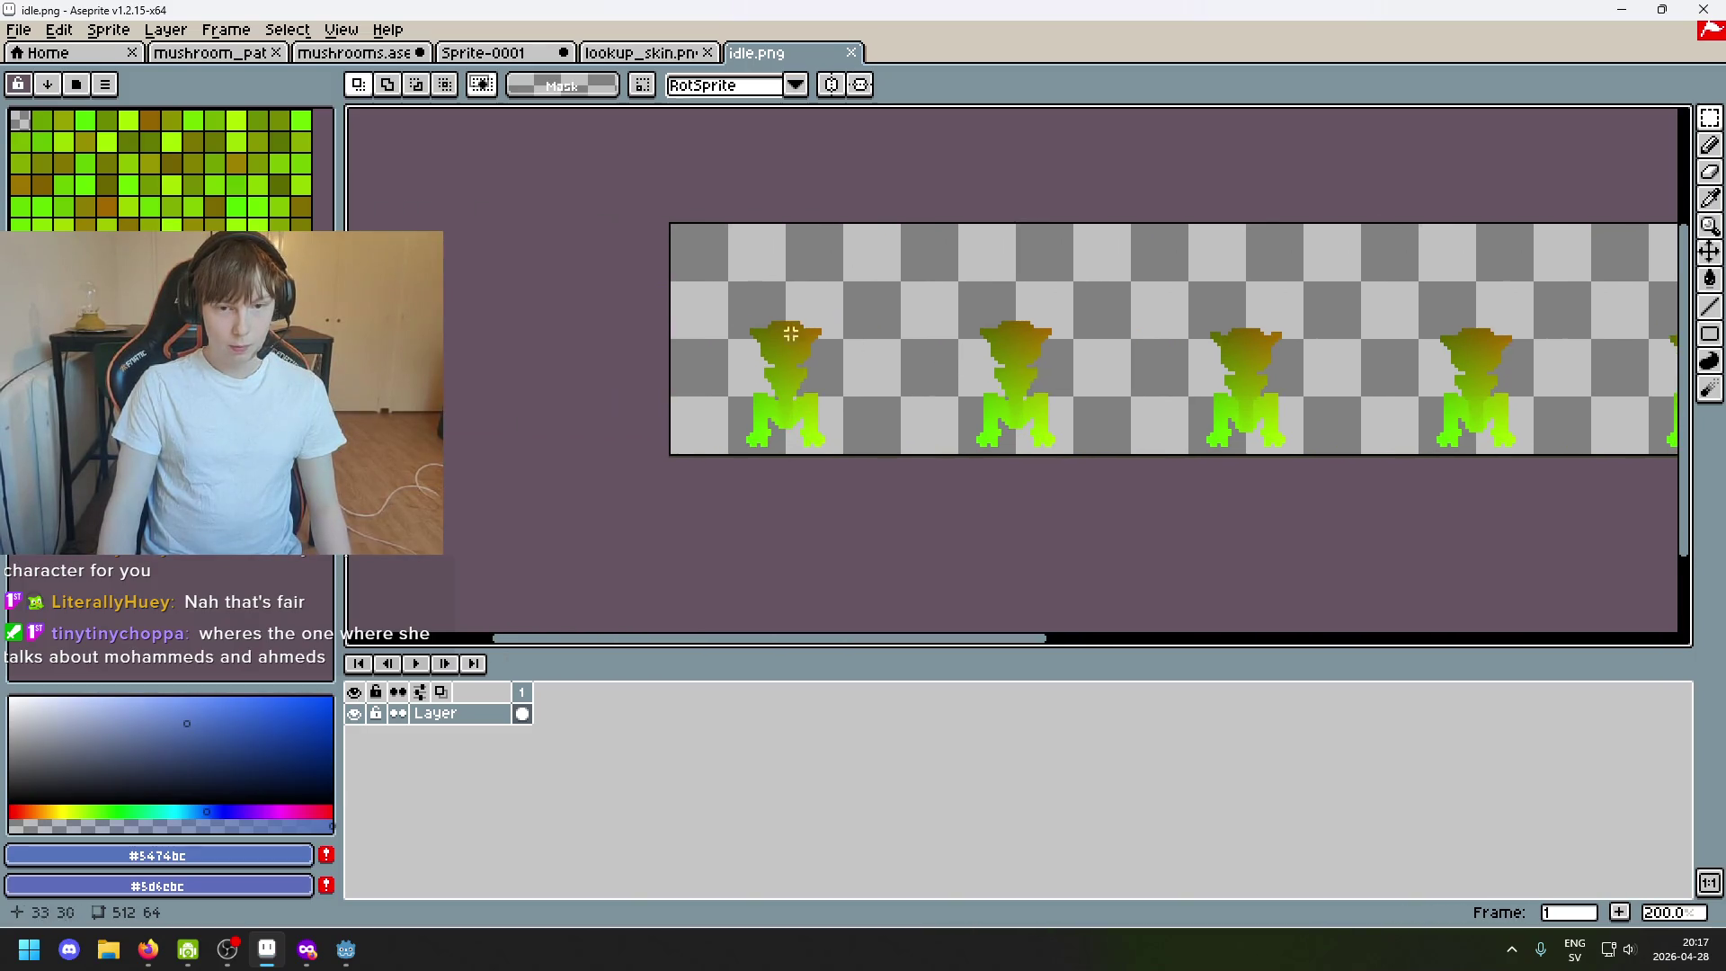
{"action": "scroll", "coordinate": [790, 334], "scroll_direction": "up", "scroll_amount": 2}
{"action": "scroll", "coordinate": [725, 366], "scroll_direction": "down", "scroll_amount": 1}
Compare the lookup_skin tab, return to the mushroom sprite, preview it and step to frame 2.
{"action": "left_click", "coordinate": [620, 51]}
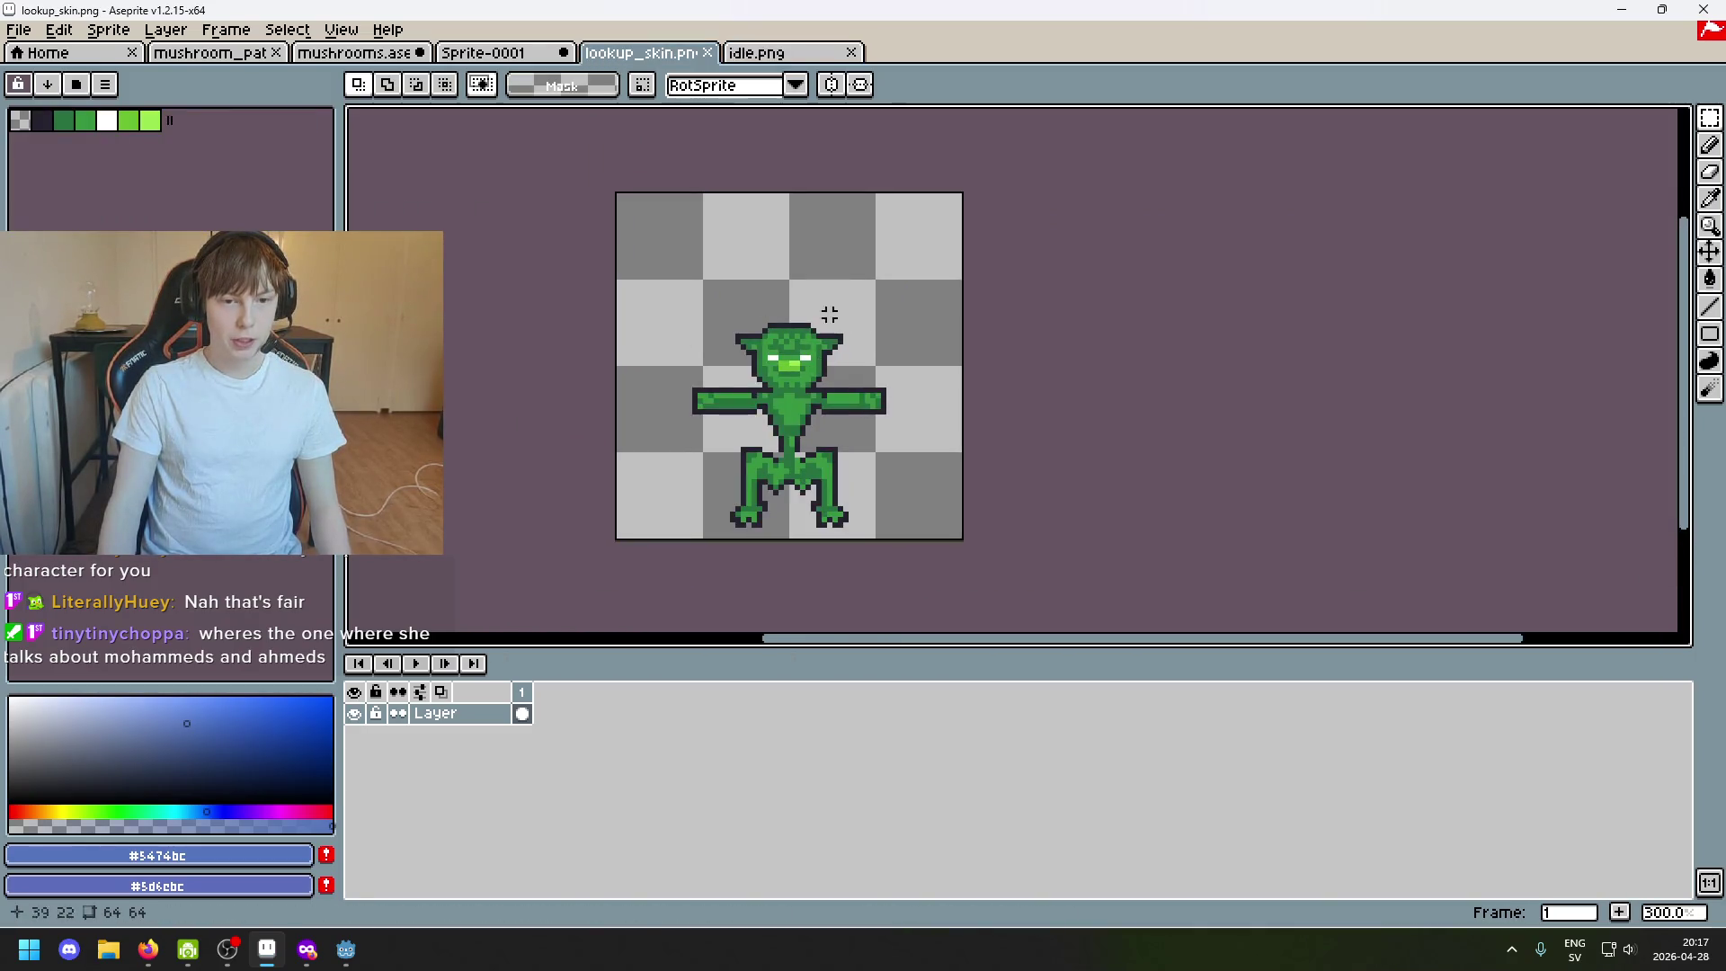
{"action": "scroll", "coordinate": [830, 315], "scroll_direction": "up", "scroll_amount": 1}
{"action": "scroll", "coordinate": [825, 364], "scroll_direction": "left", "scroll_amount": 1}
{"action": "scroll", "coordinate": [826, 402], "scroll_direction": "down", "scroll_amount": 1}
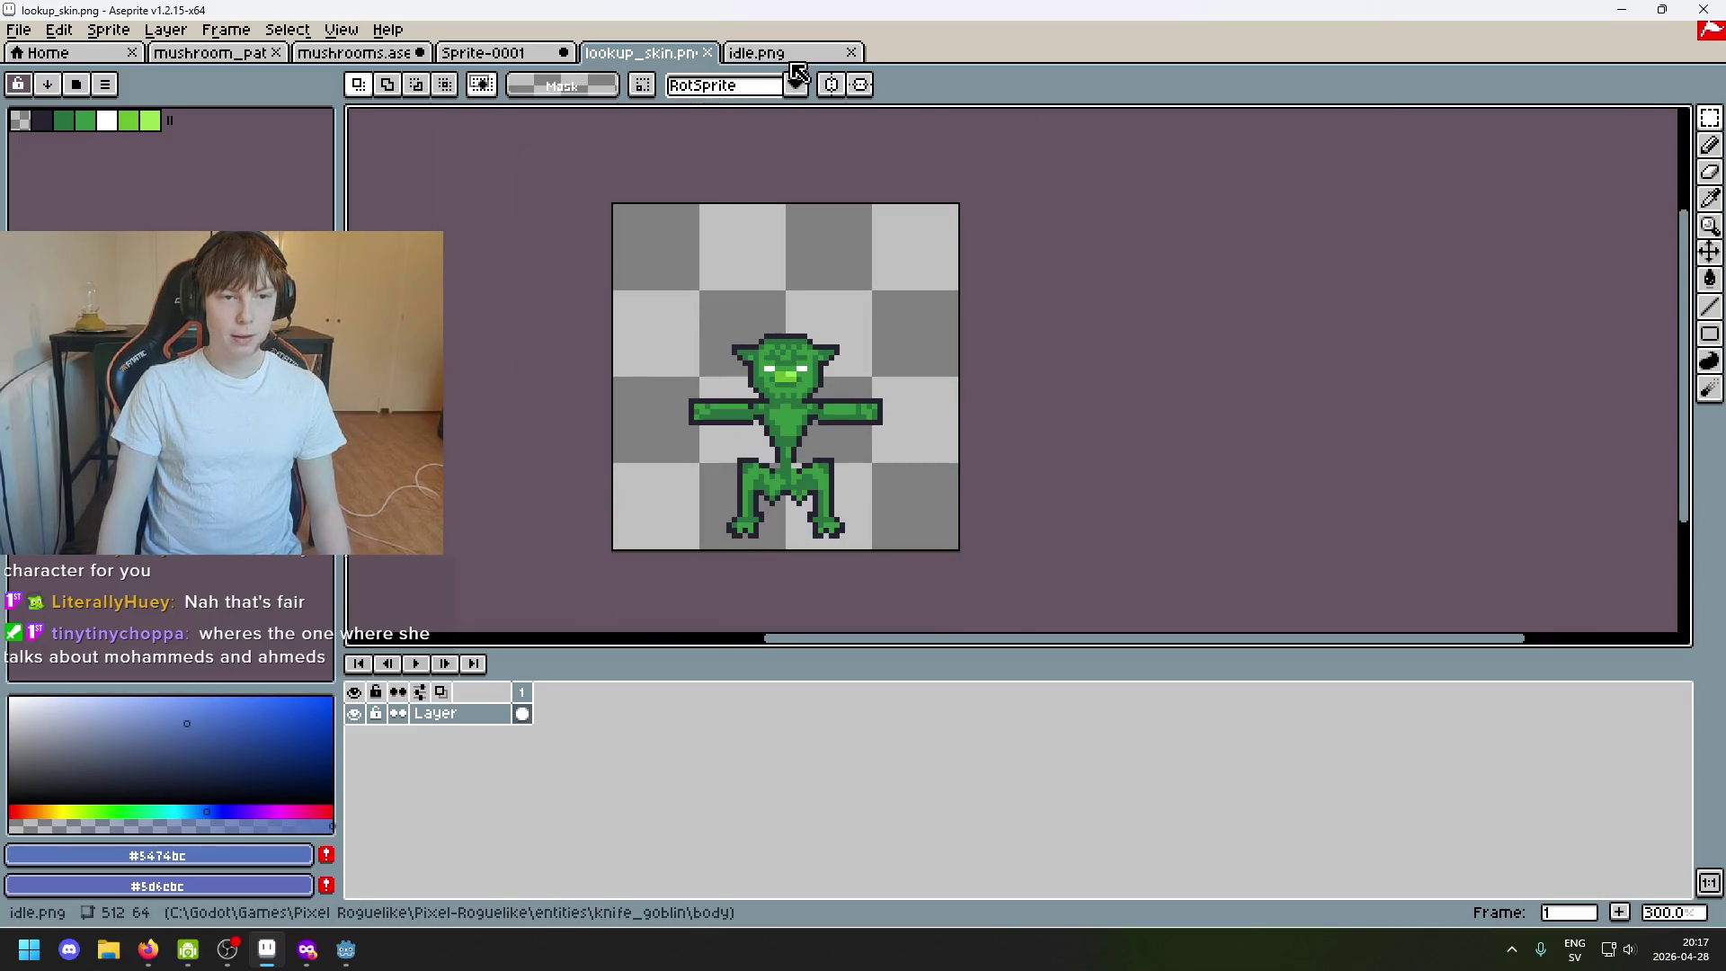
{"action": "left_click", "coordinate": [497, 53]}
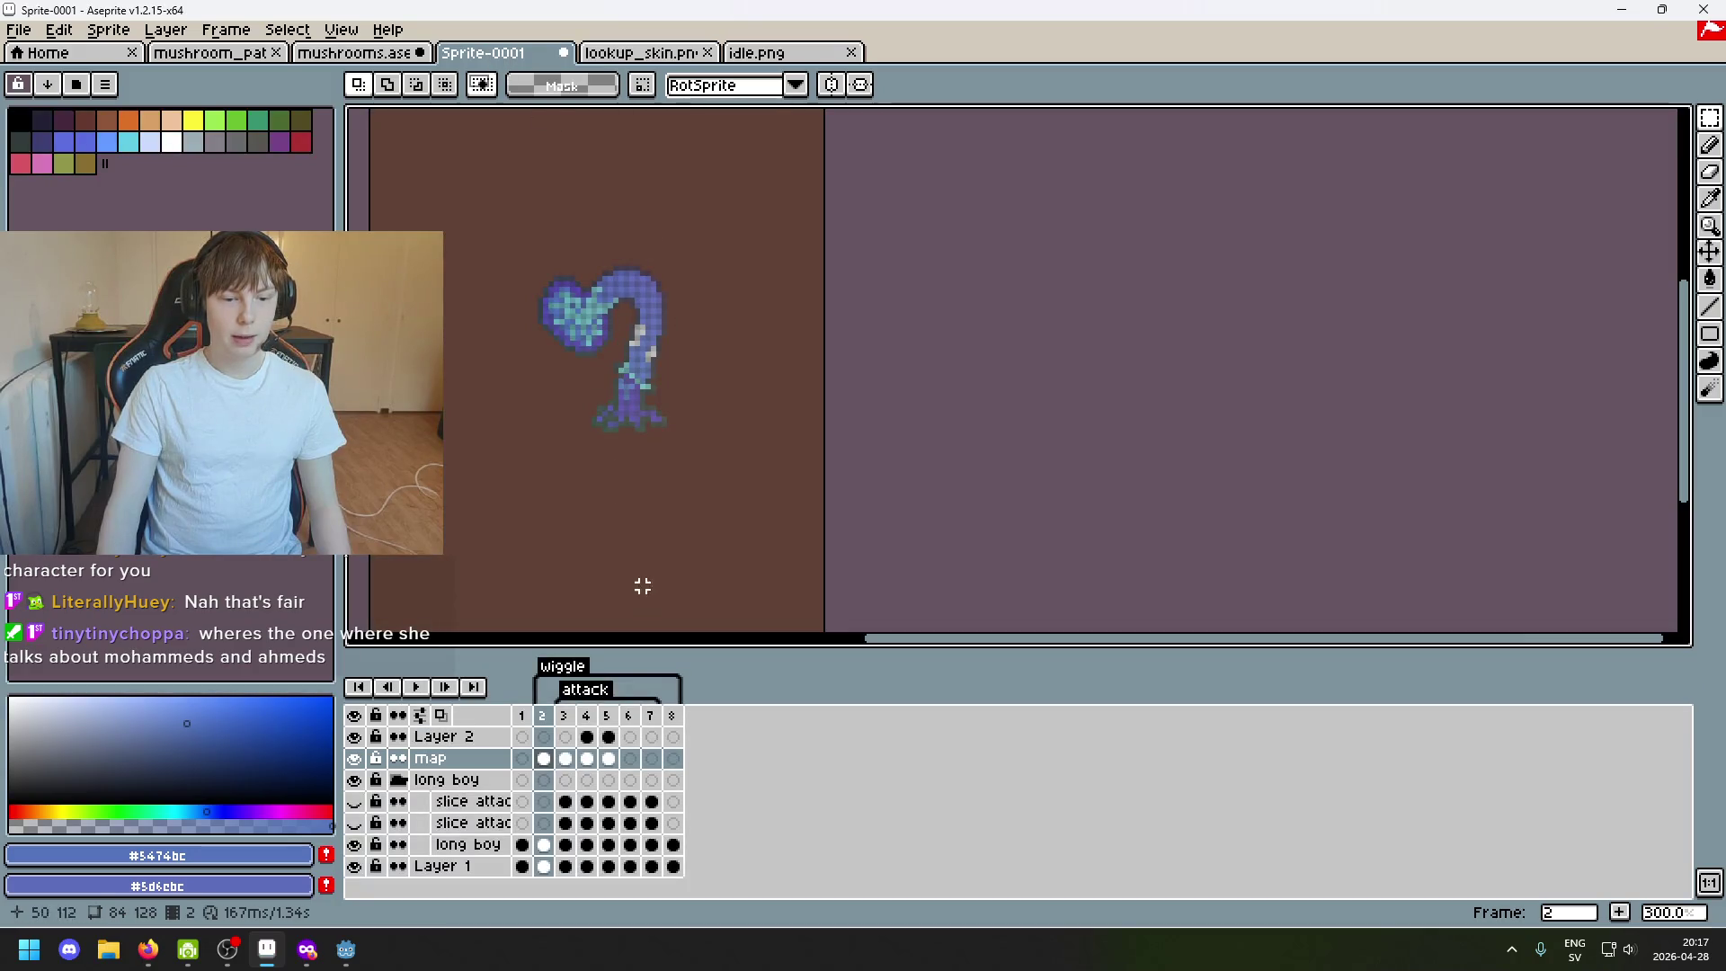
{"action": "key", "text": "Return"}
{"action": "key", "text": "Return"}
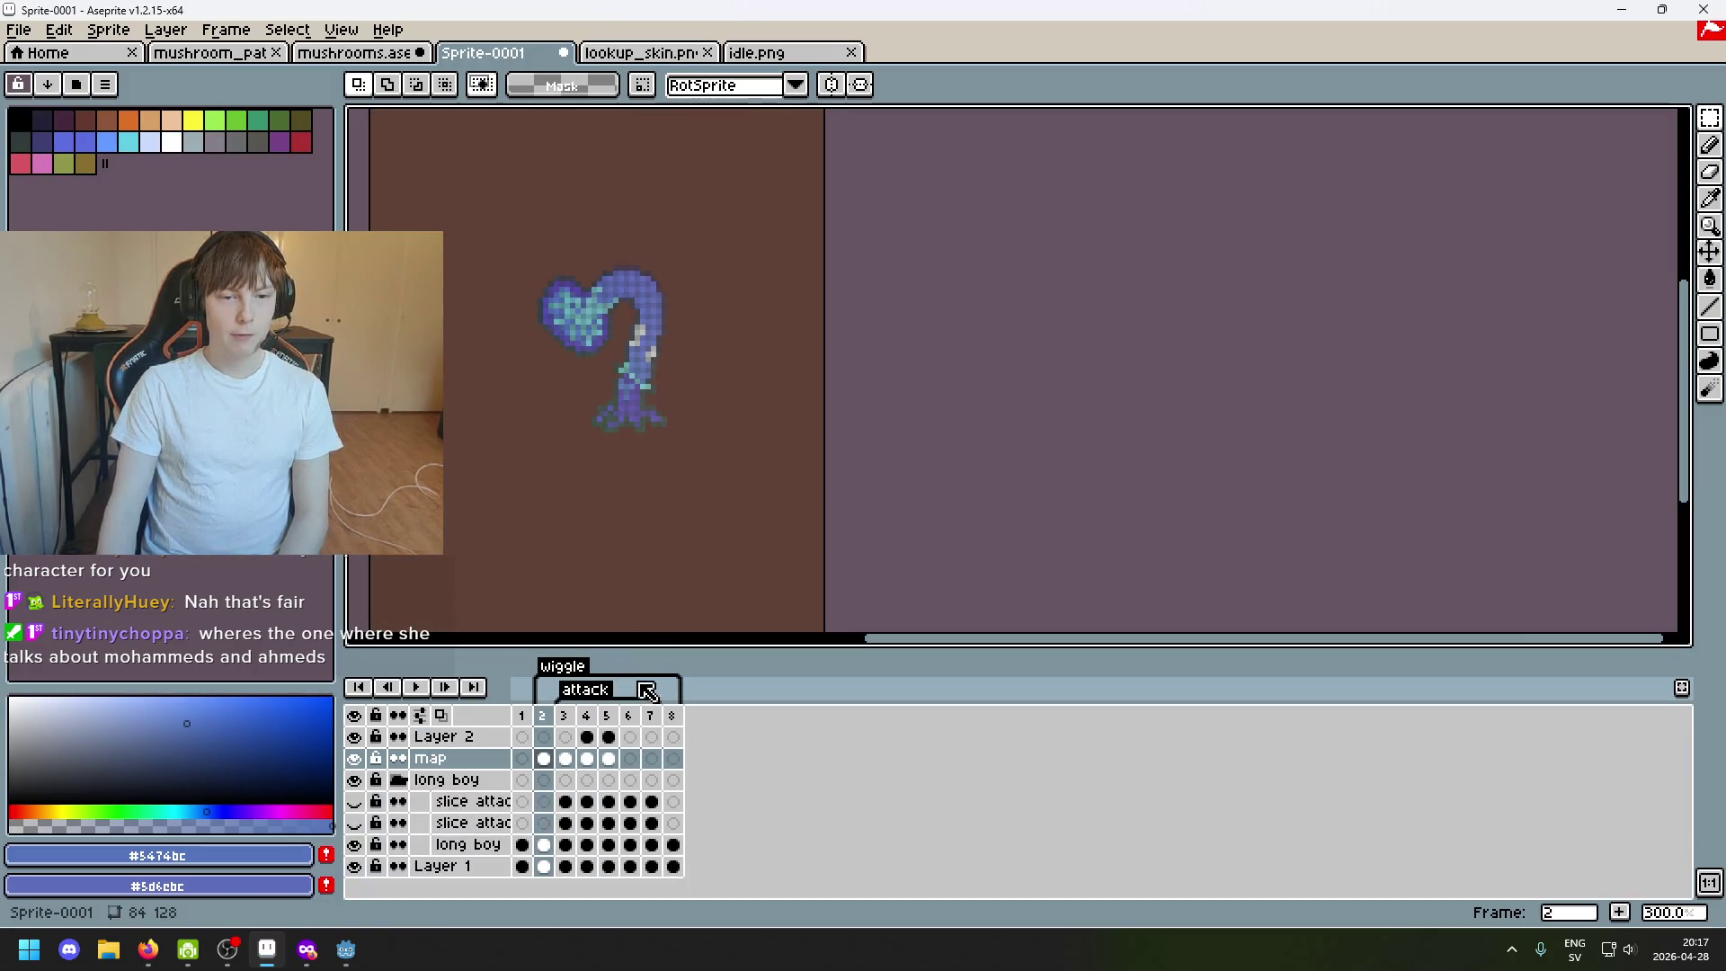
{"action": "key", "text": "Return"}
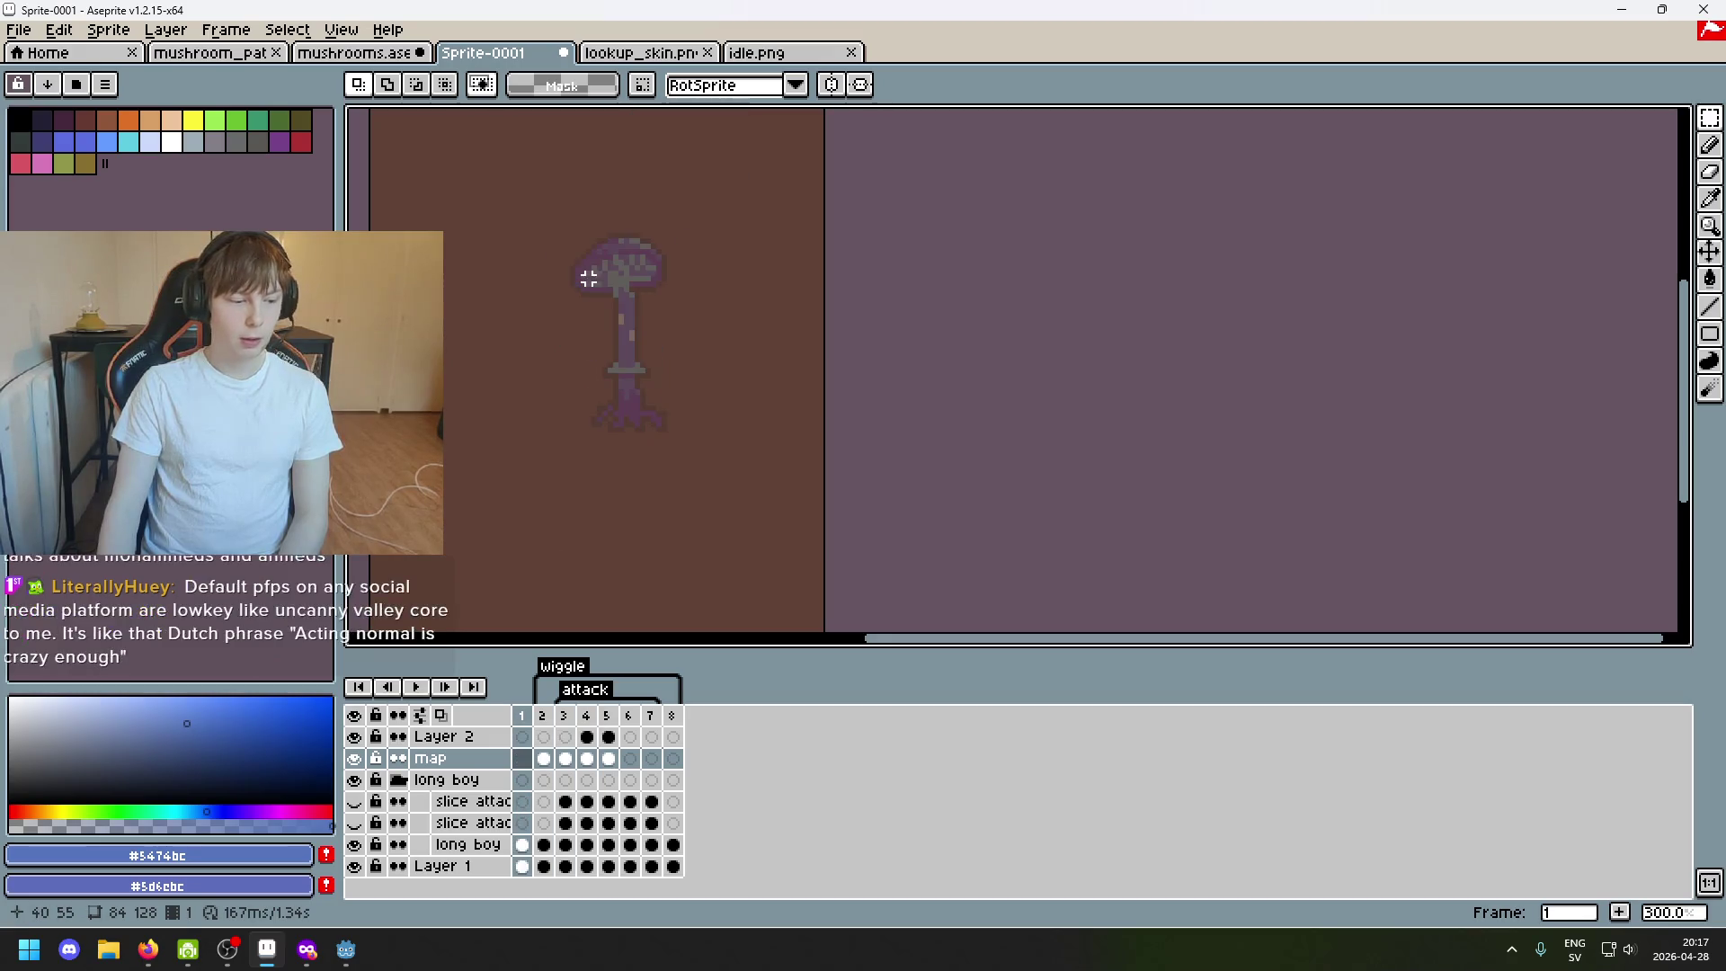
{"action": "key", "text": "Right"}
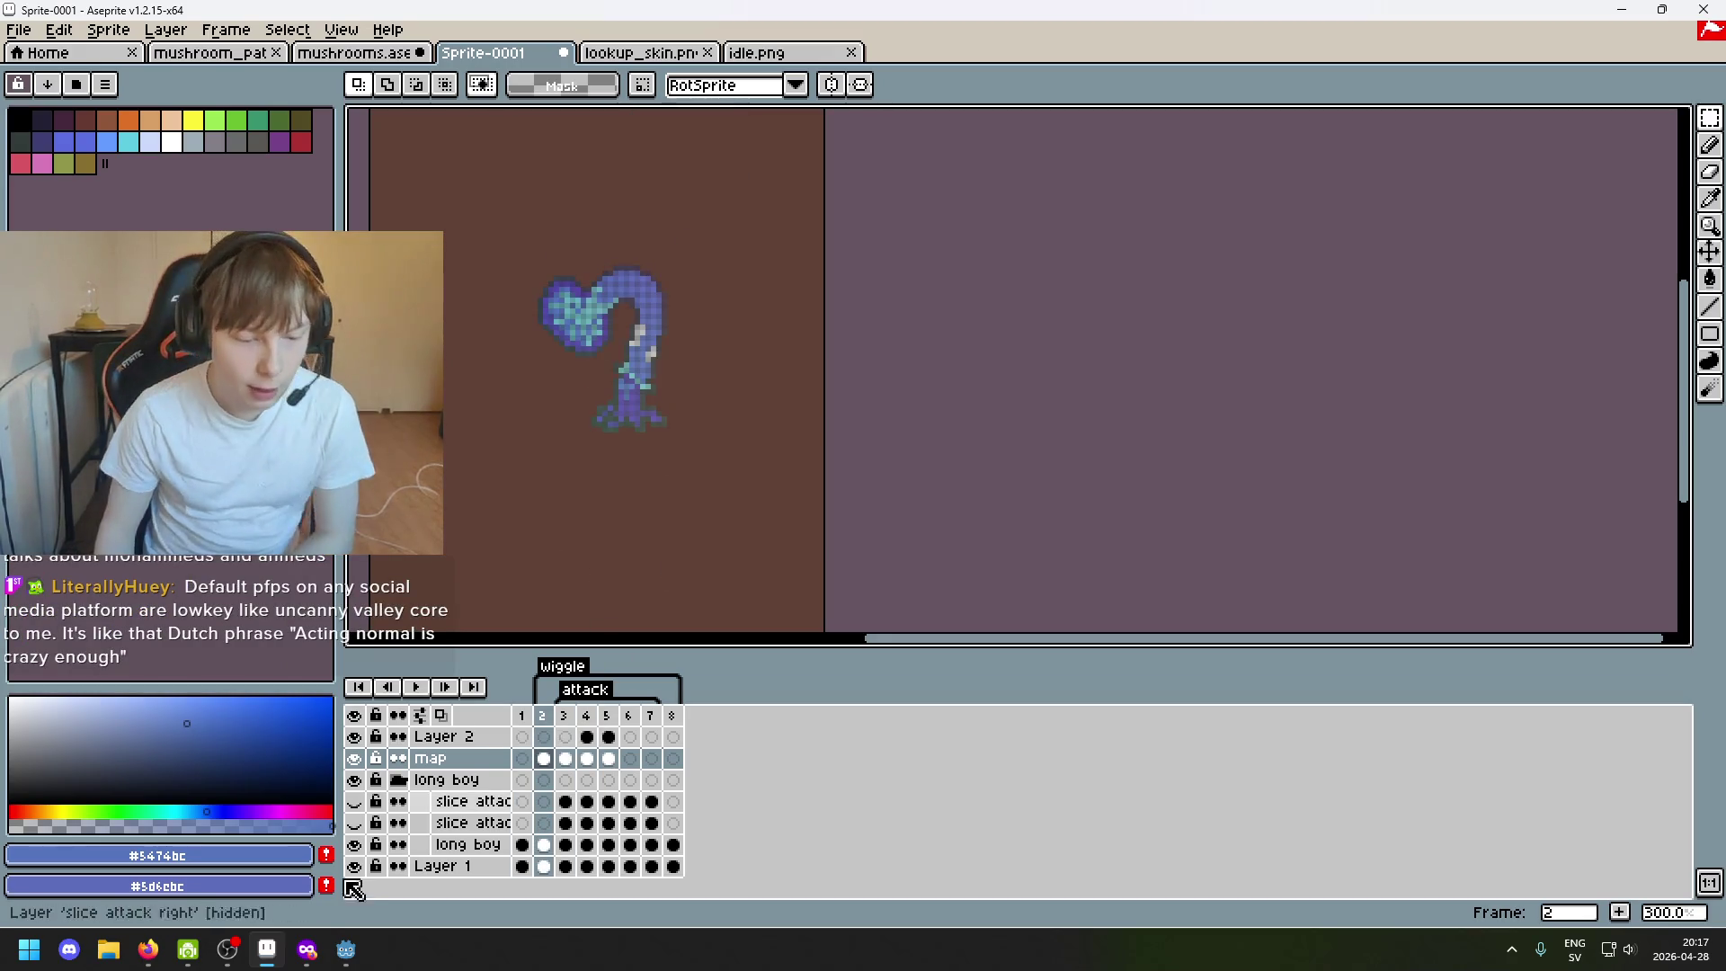
Glance at Godot, return to Aseprite and marquee a rectangle around the mushroom creature.
{"action": "left_click", "coordinate": [345, 948]}
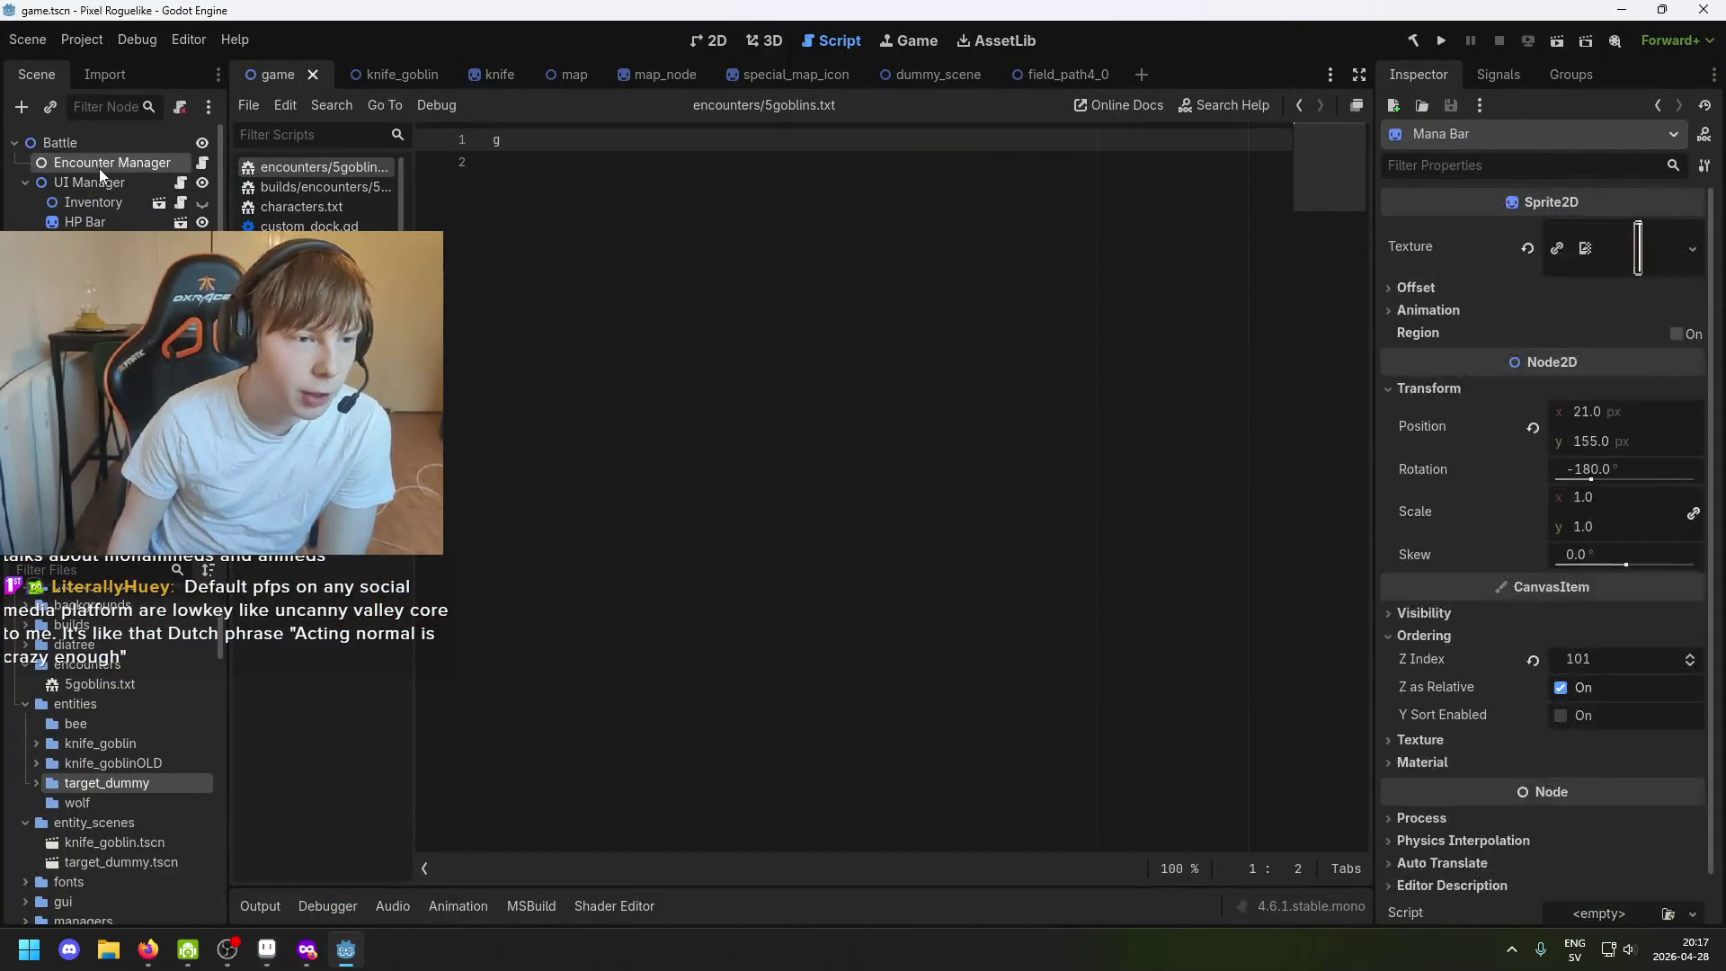
{"action": "key", "text": "alt+Tab"}
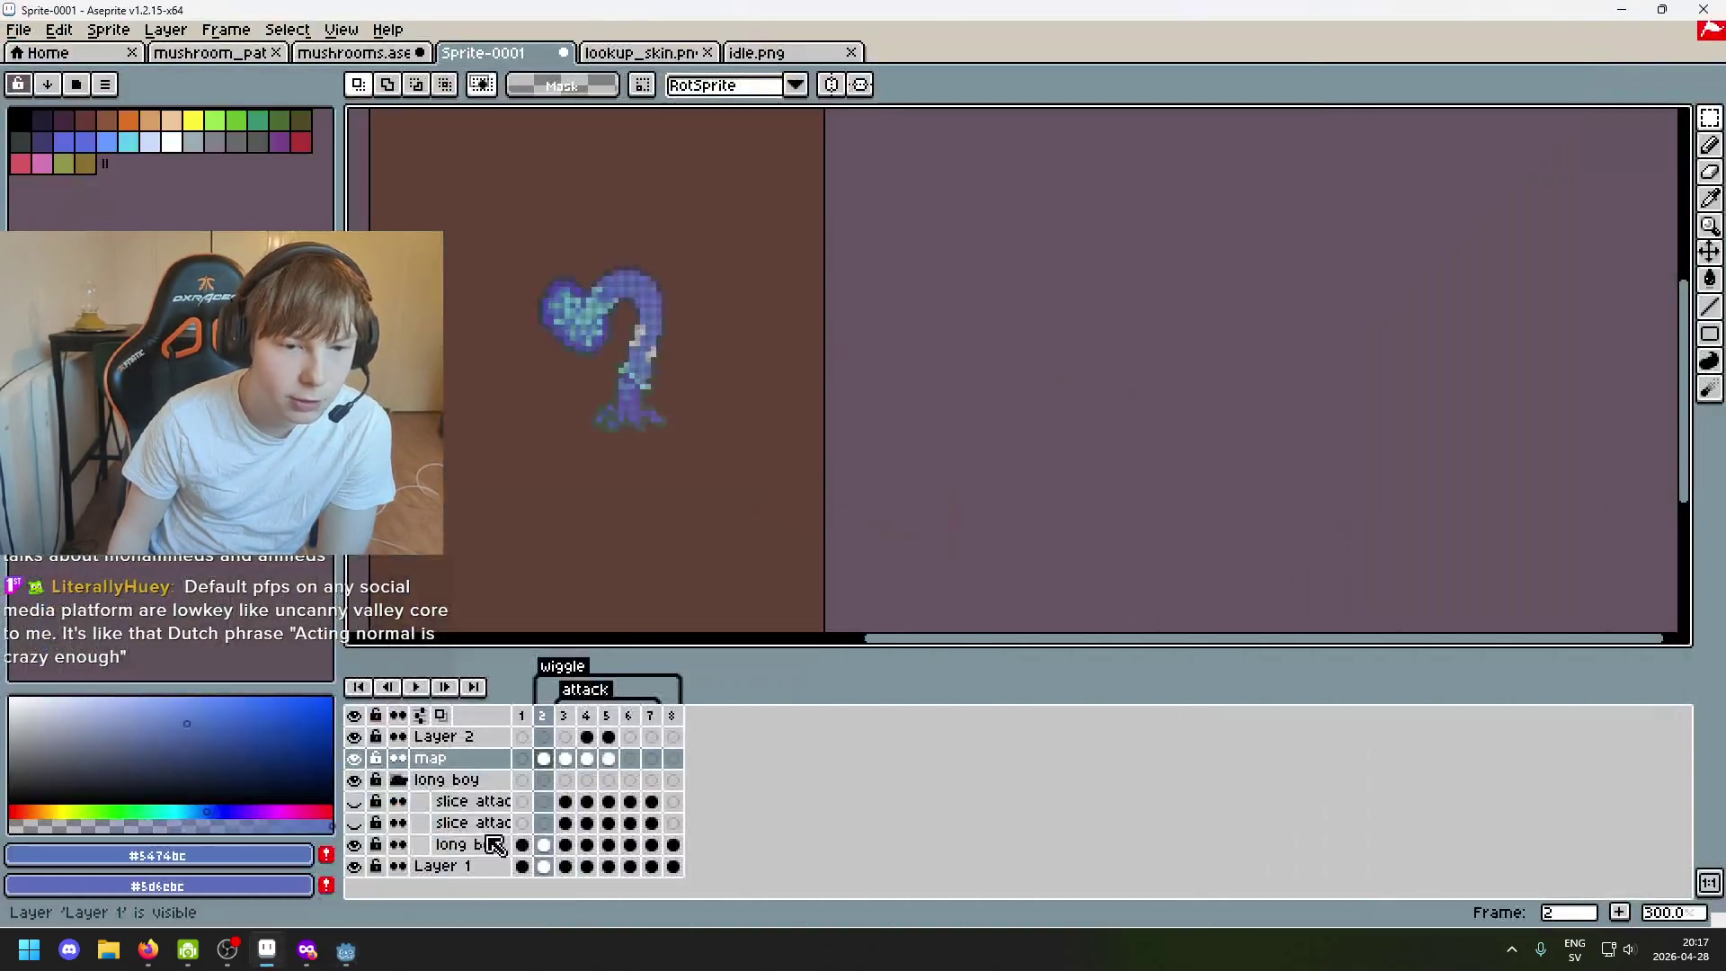
{"action": "left_click_drag", "start_coordinate": [537, 292], "coordinate": [489, 241]}
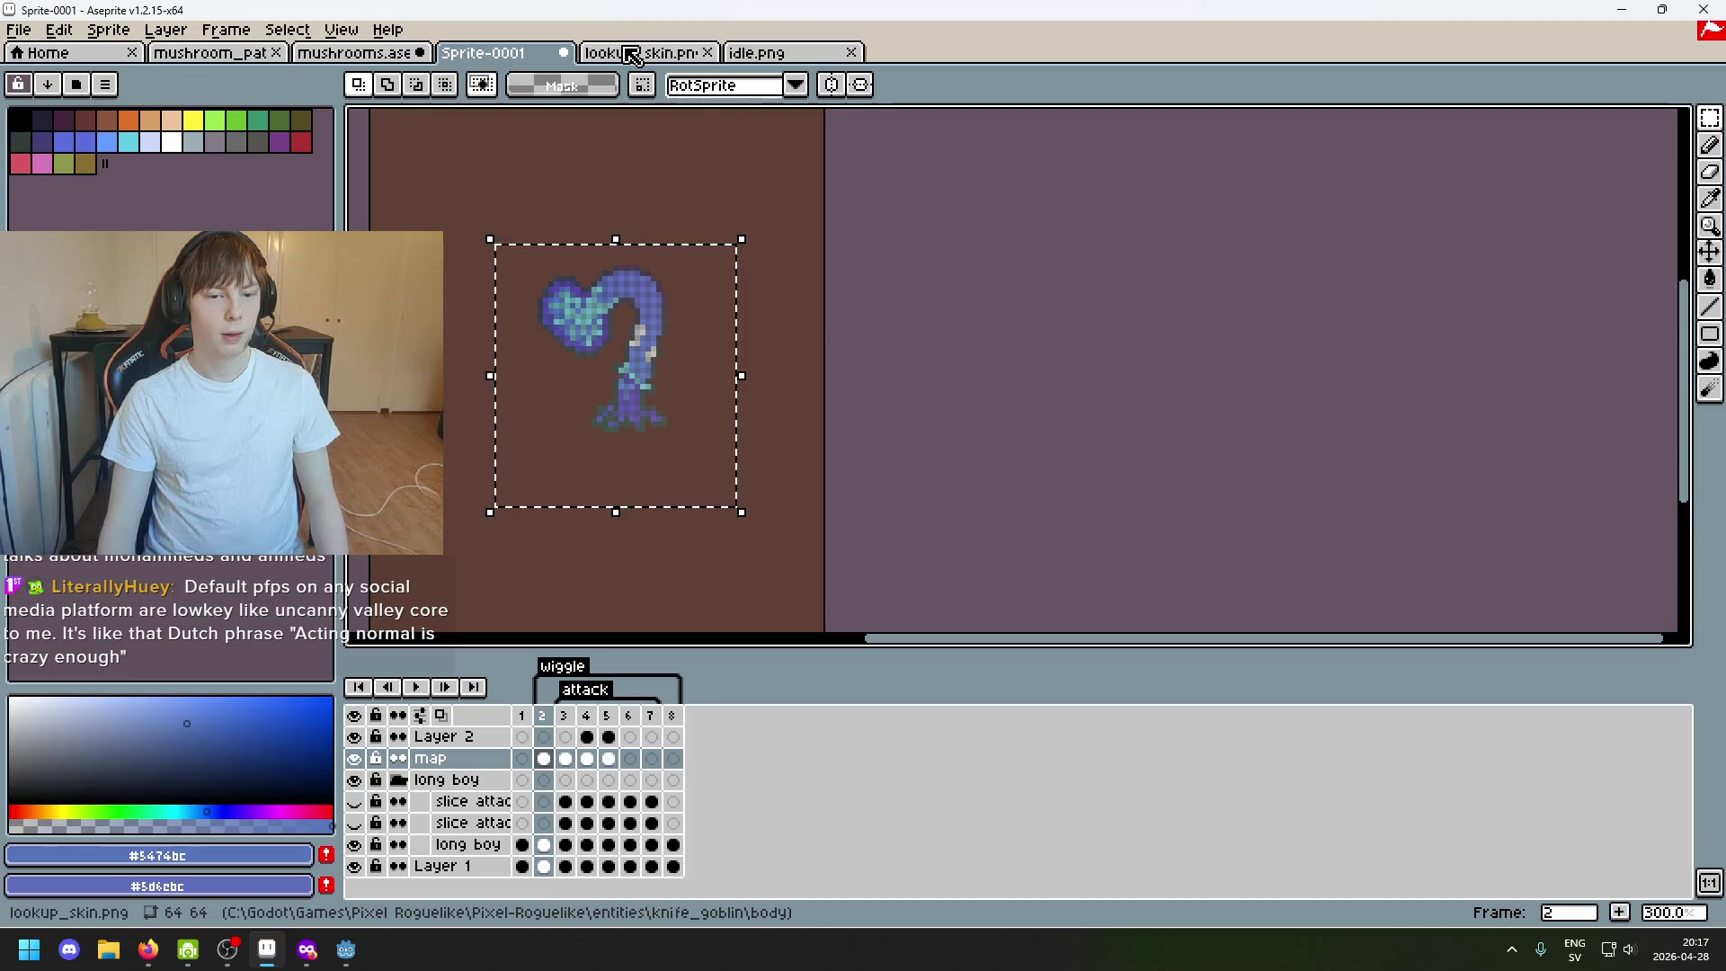
{"action": "left_click", "coordinate": [630, 54]}
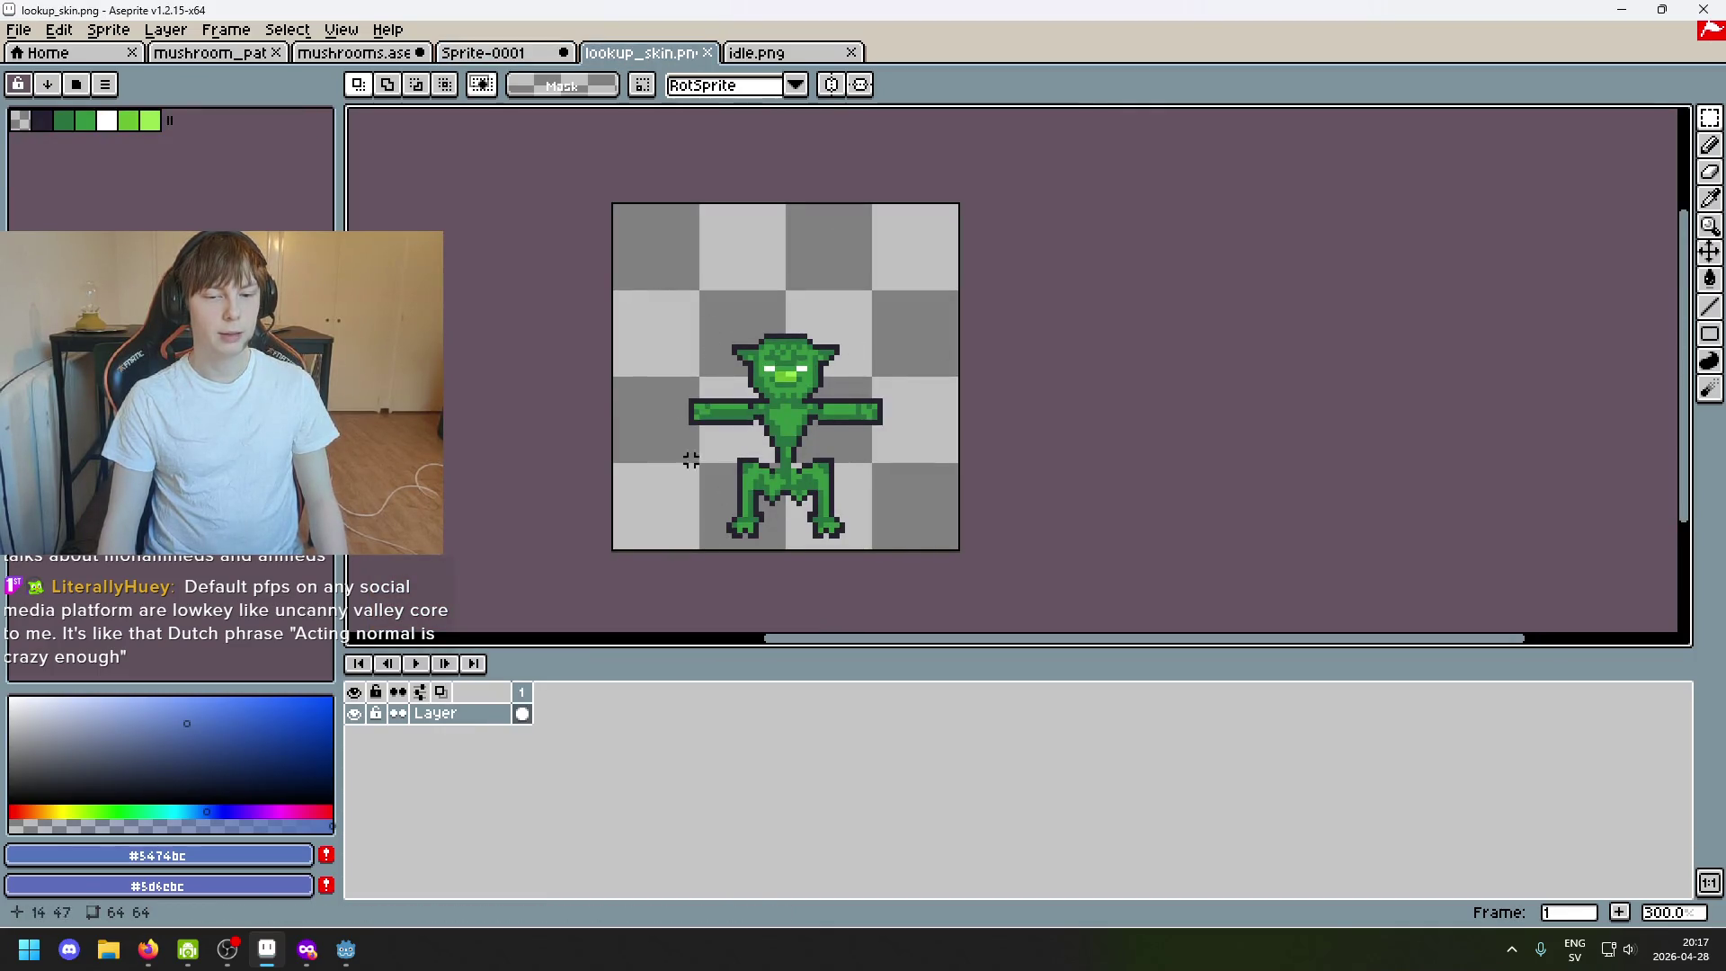
{"action": "left_click_drag", "start_coordinate": [894, 270], "coordinate": [611, 546]}
{"action": "left_click", "coordinate": [1024, 417]}
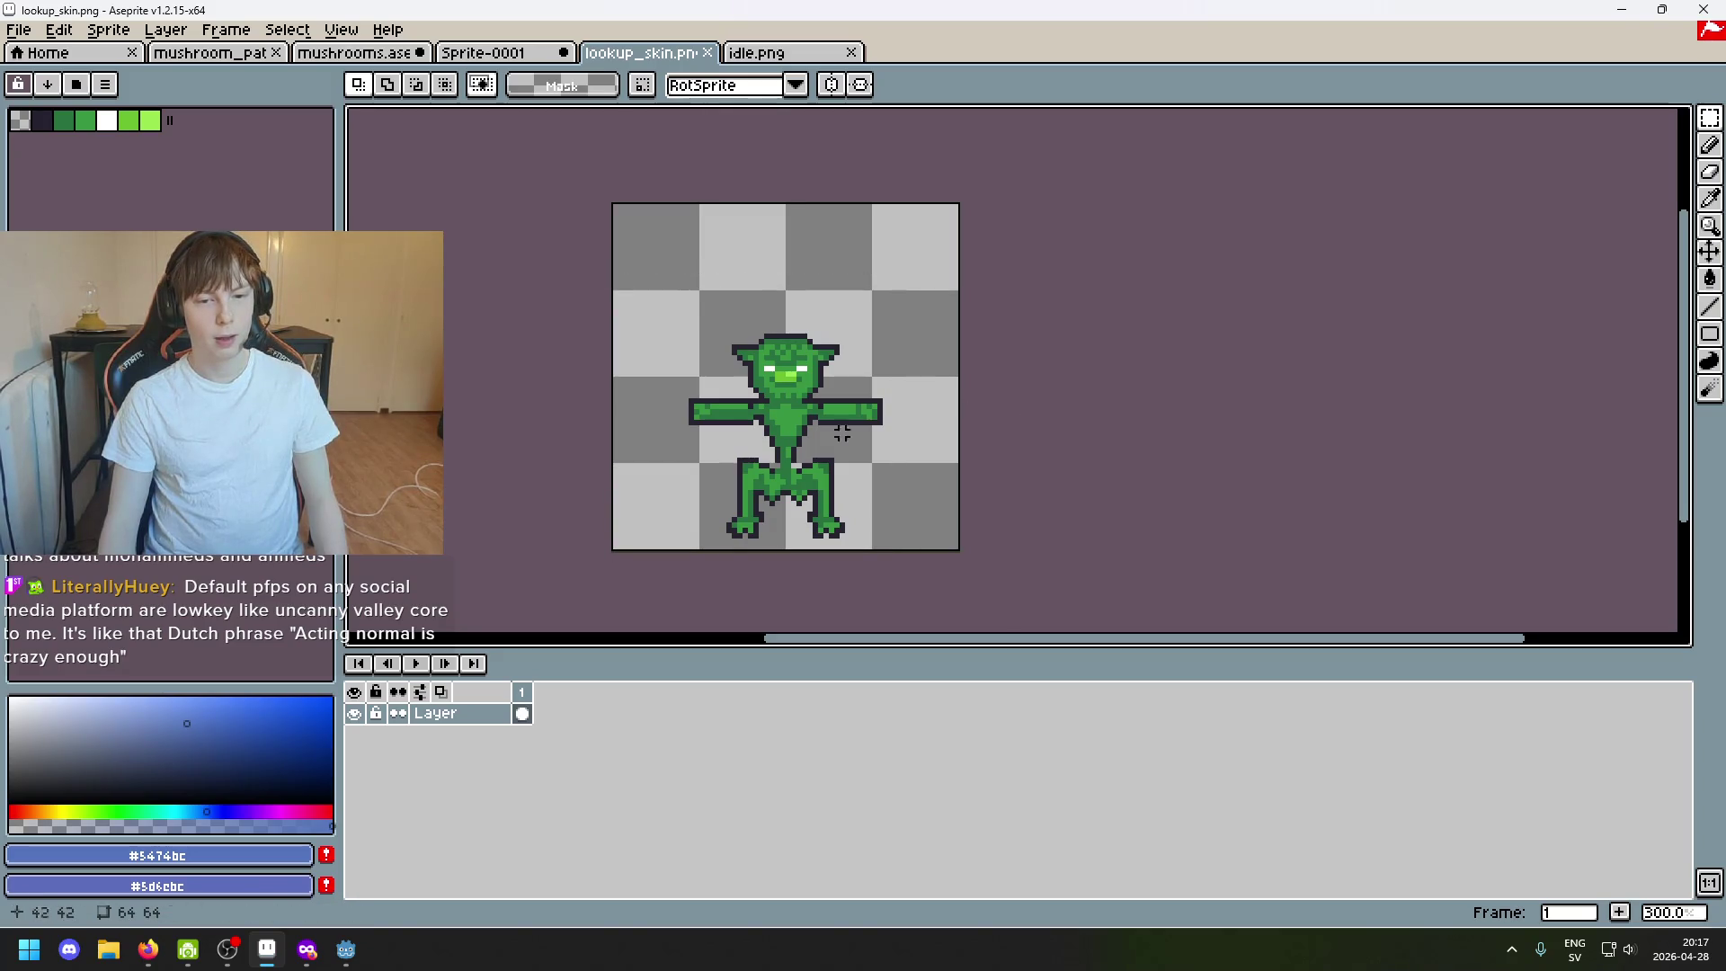
{"action": "left_click_drag", "start_coordinate": [738, 394], "coordinate": [786, 457]}
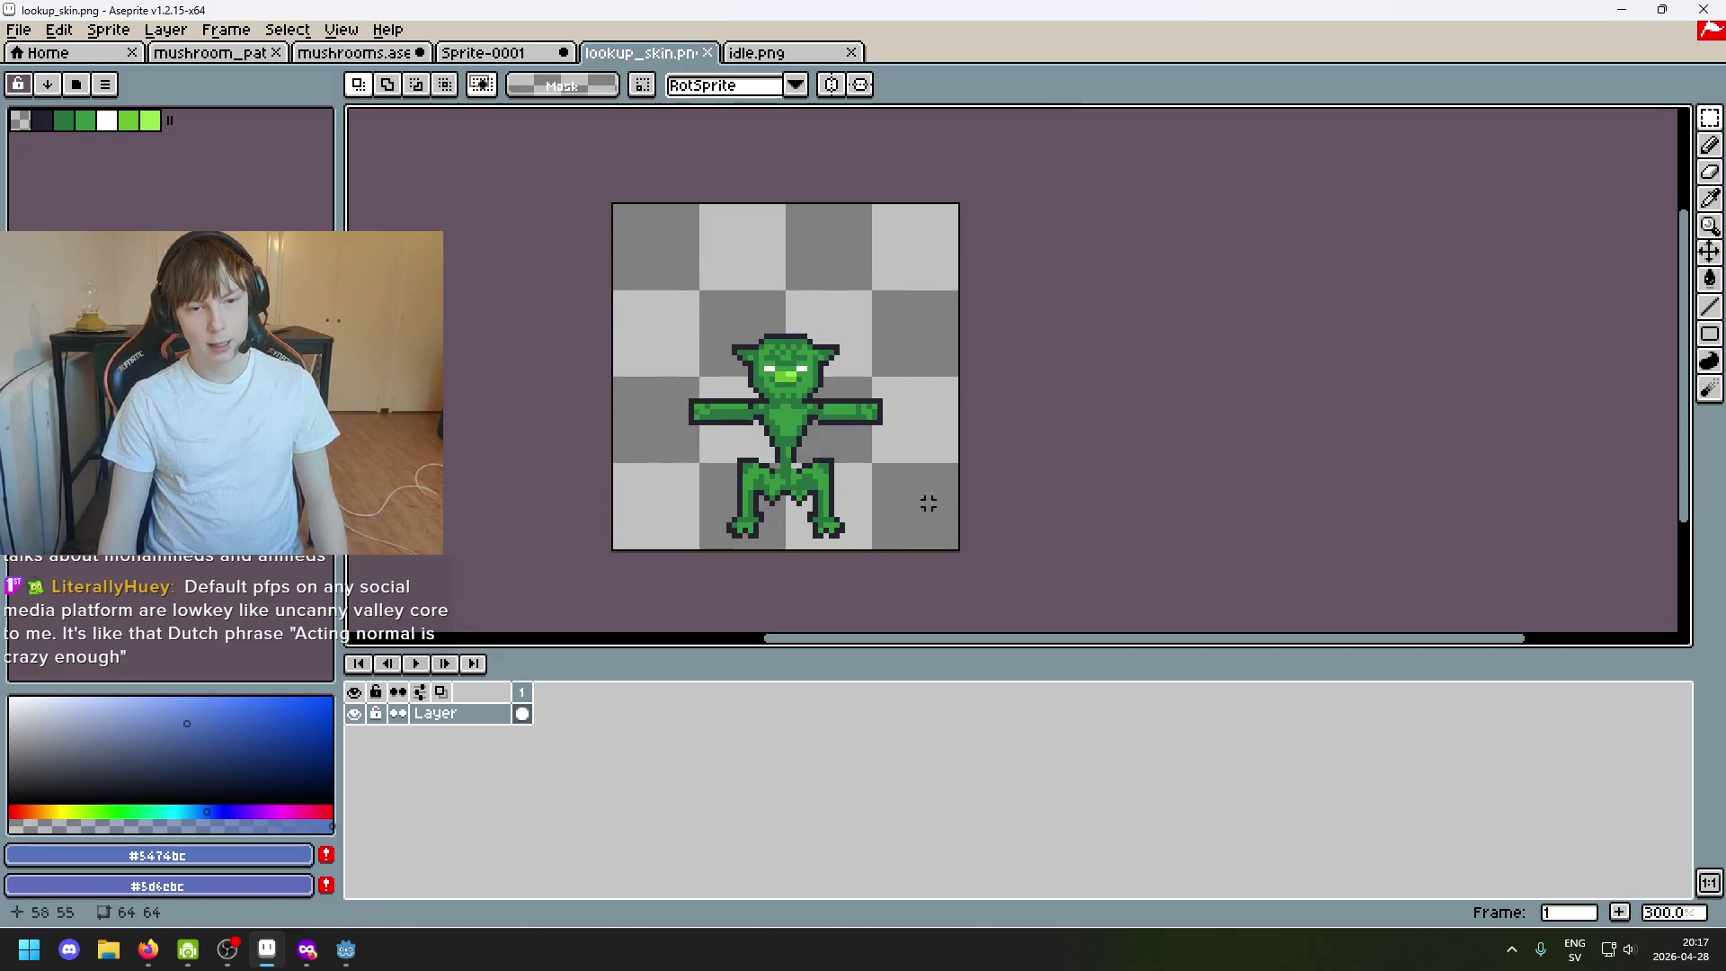
{"action": "mouse_move", "coordinate": [927, 503]}
{"action": "left_mouse_down"}
{"action": "mouse_move", "coordinate": [634, 291]}
{"action": "mouse_move", "coordinate": [954, 482]}
{"action": "mouse_move", "coordinate": [964, 545]}
{"action": "left_mouse_up"}
{"action": "left_click", "coordinate": [932, 243]}
{"action": "left_click", "coordinate": [1121, 420]}
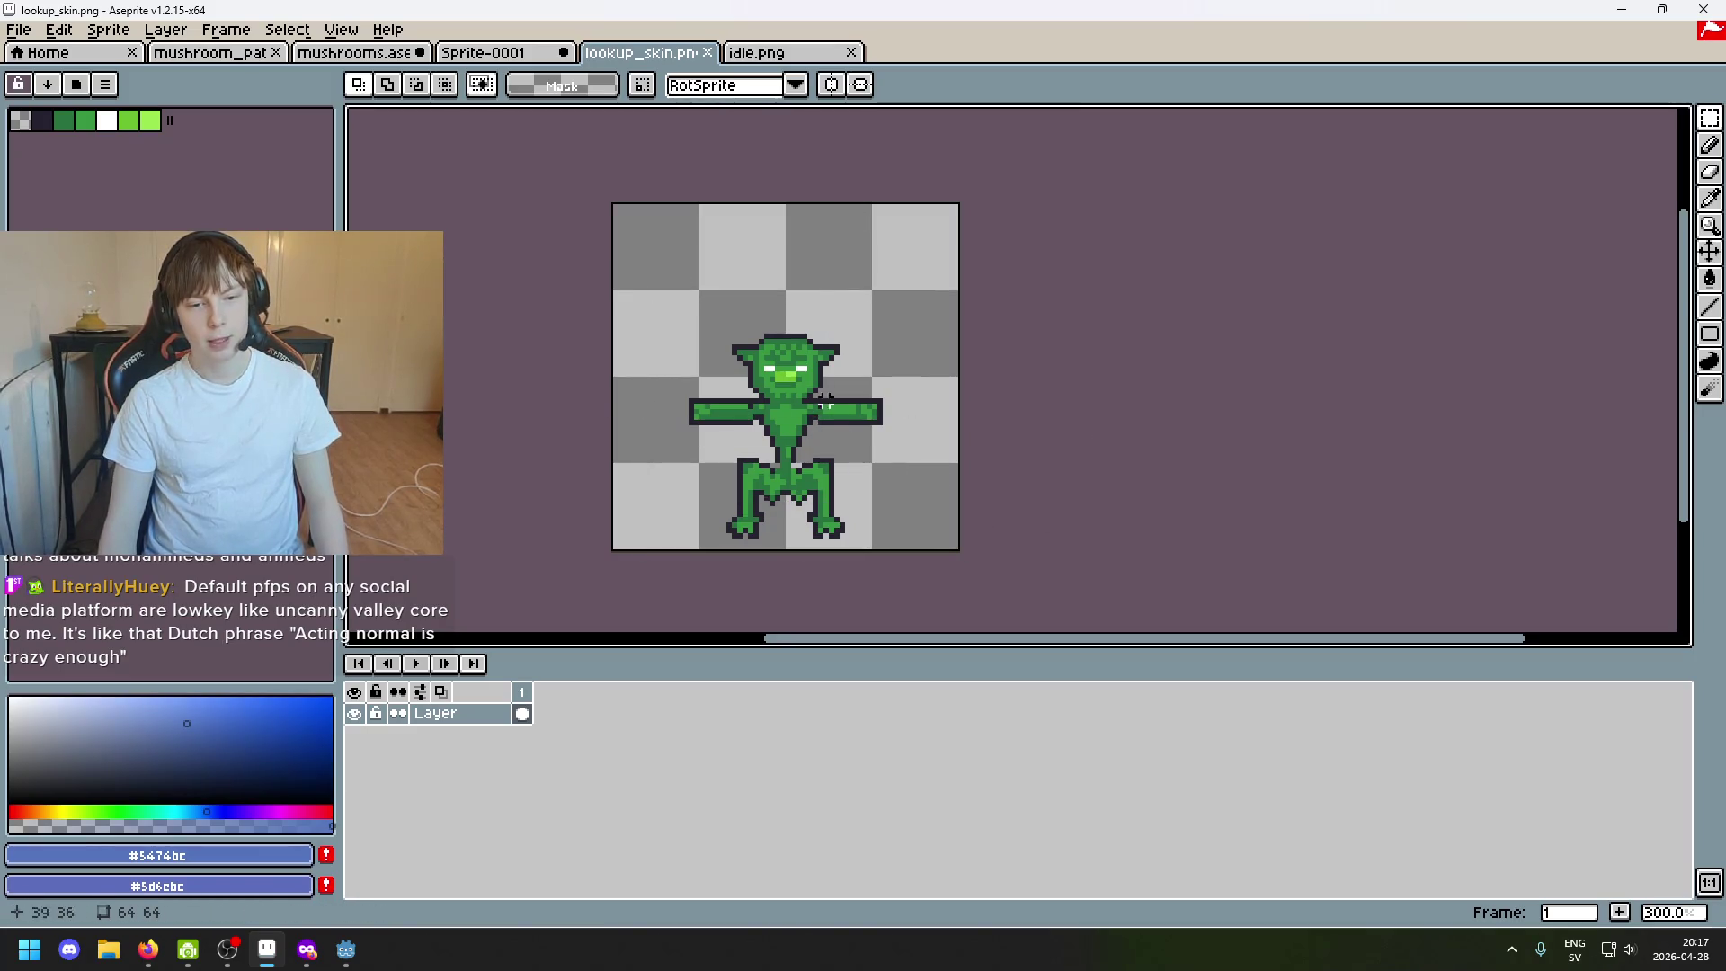
{"action": "left_click", "coordinate": [756, 52]}
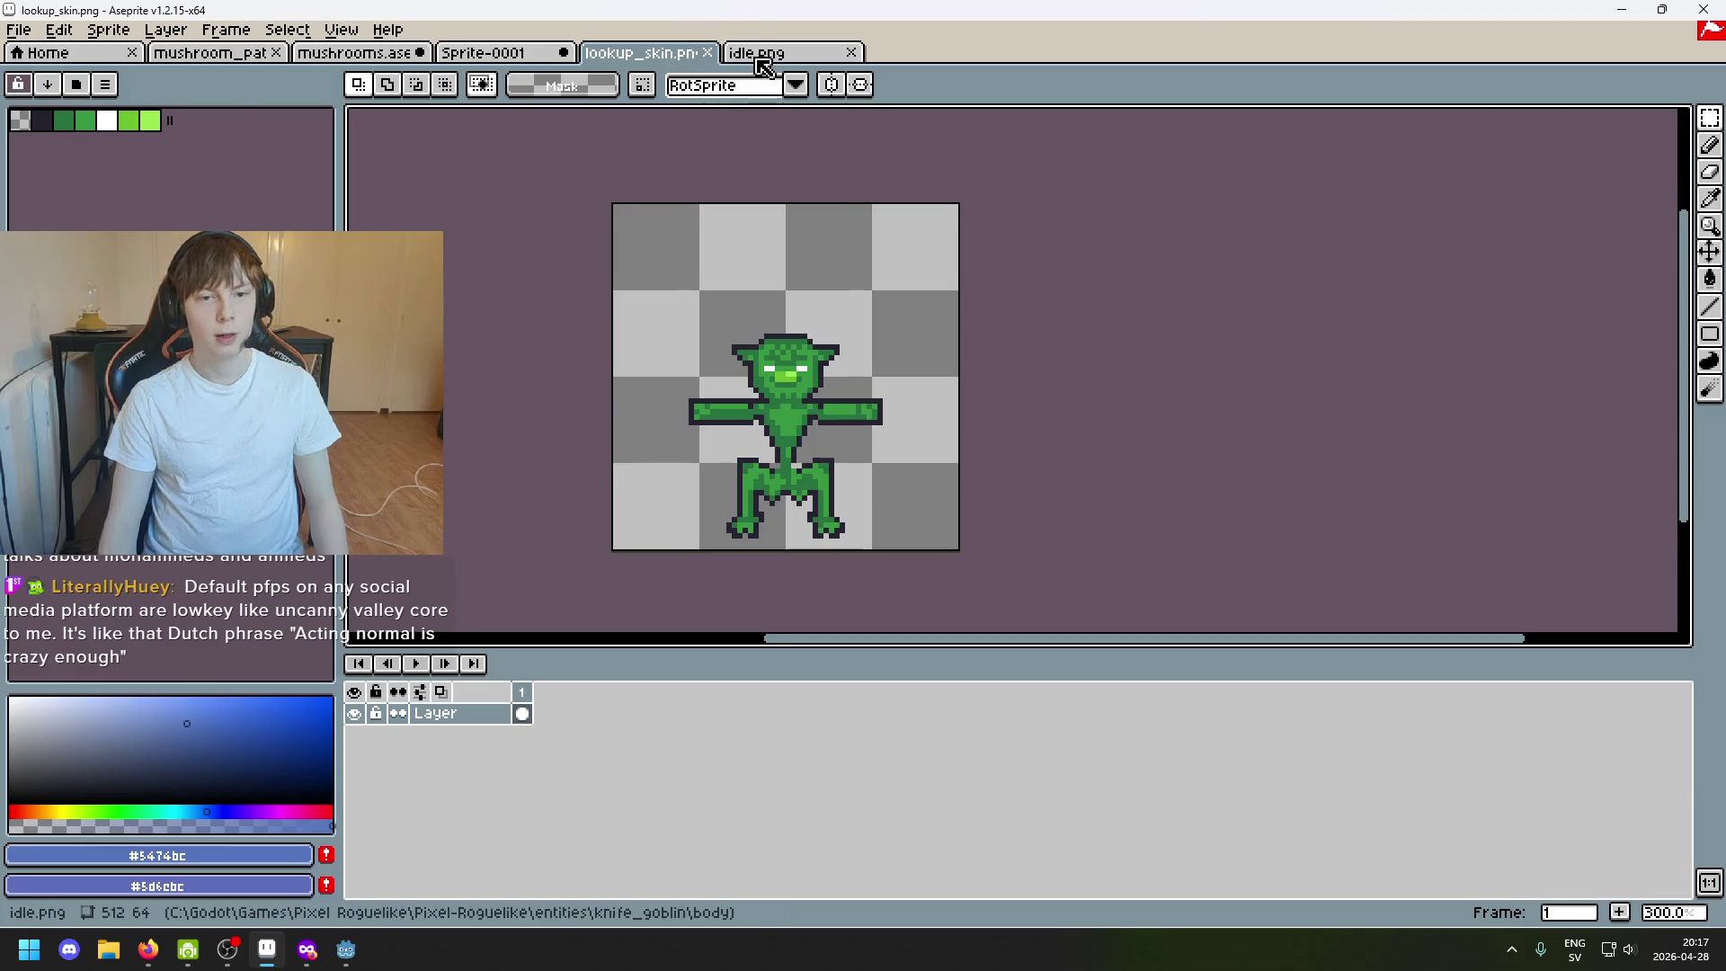
{"action": "left_click", "coordinate": [641, 52]}
{"action": "left_click", "coordinate": [483, 52]}
{"action": "left_click", "coordinate": [684, 413]}
{"action": "scroll", "coordinate": [683, 413], "scroll_direction": "up", "scroll_amount": 1}
{"action": "scroll", "coordinate": [810, 457], "scroll_direction": "down", "scroll_amount": 1}
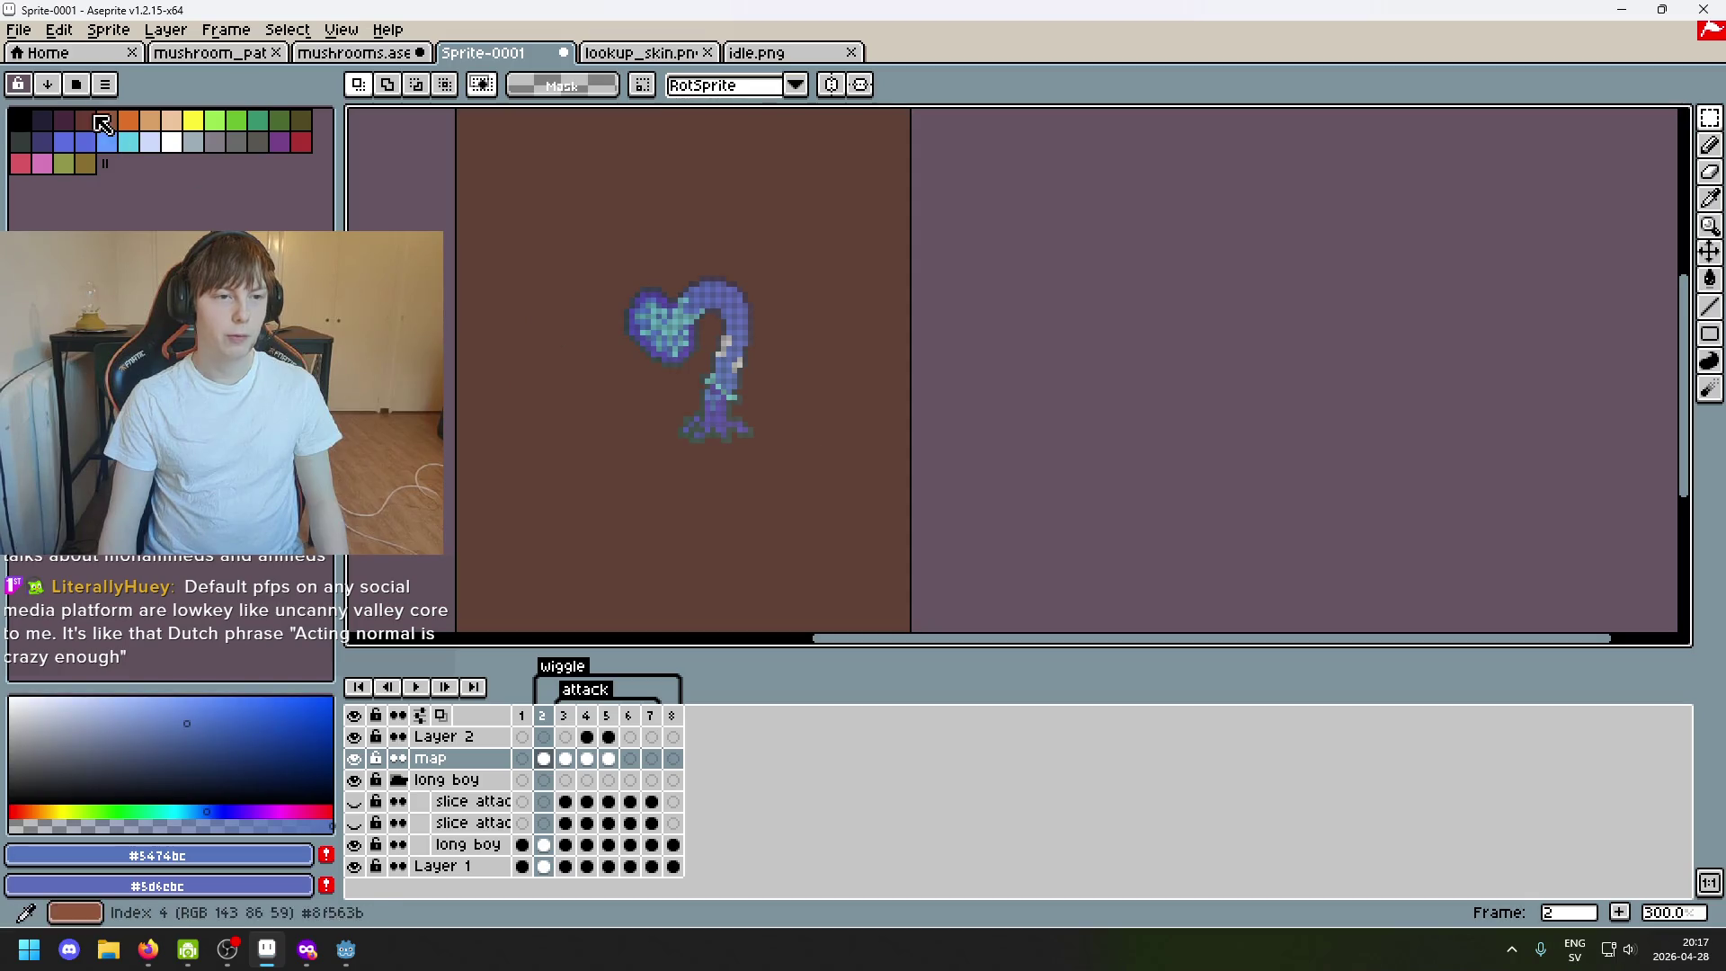
Create a new 45×49 sprite and paste the copied mushroom creature into it, positioned and committed.
{"action": "left_click", "coordinate": [20, 28]}
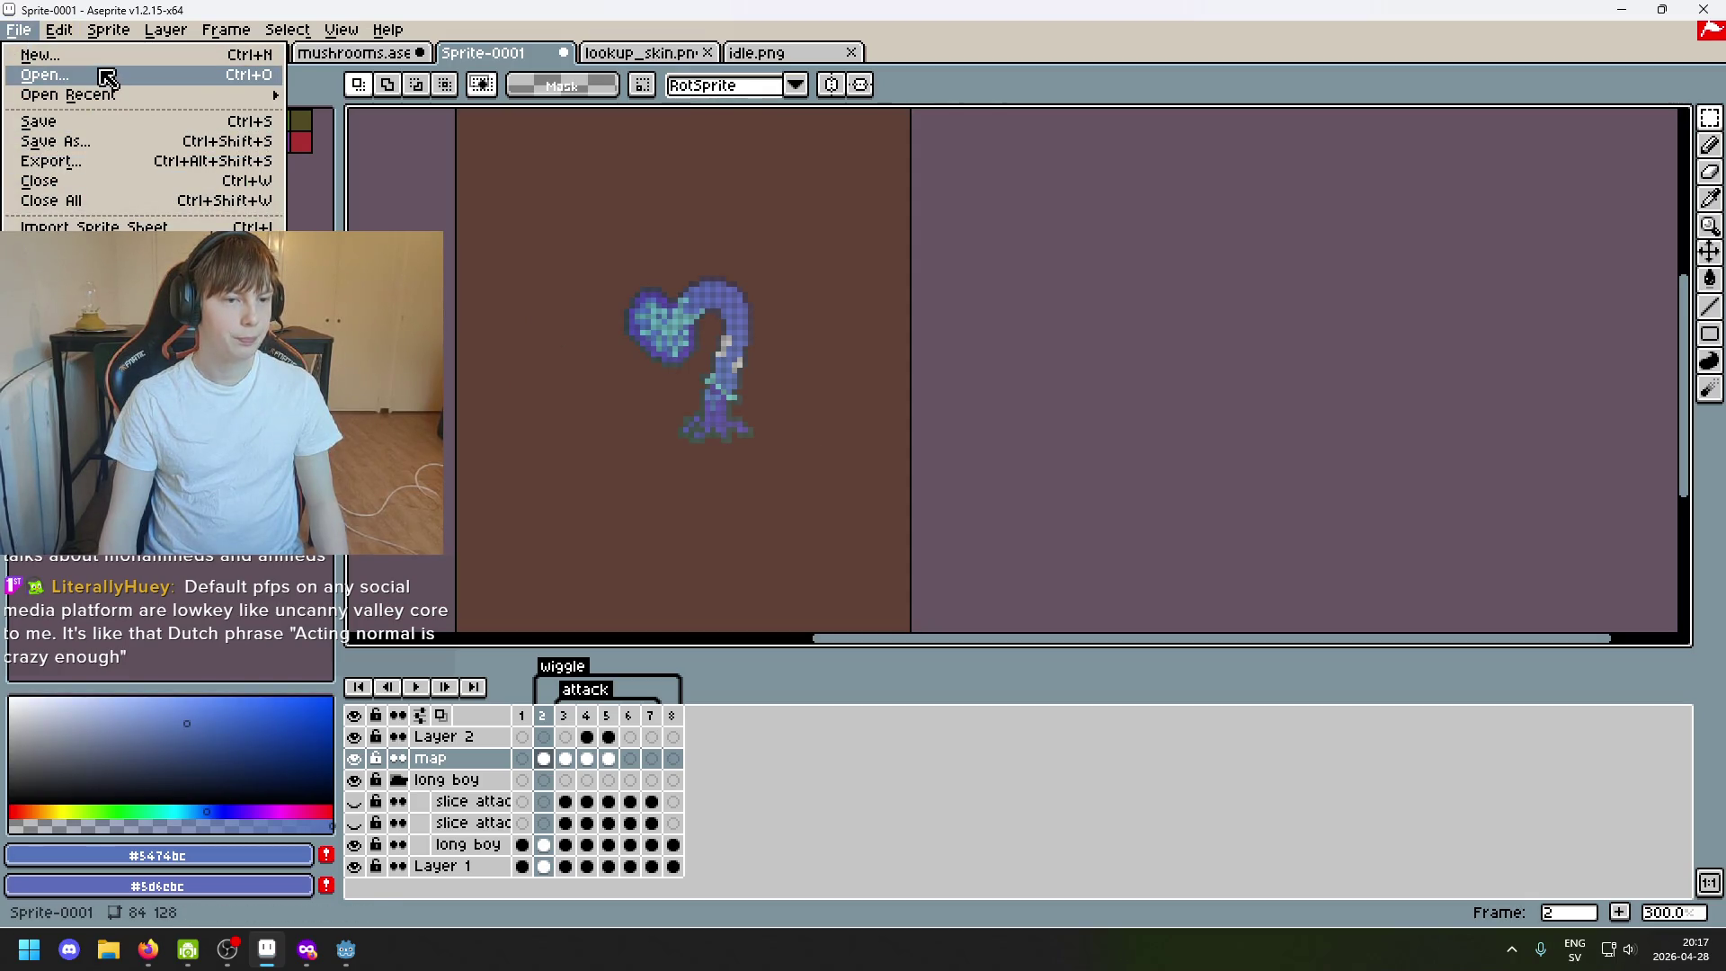
{"action": "left_click", "coordinate": [41, 54]}
{"action": "left_click", "coordinate": [817, 642]}
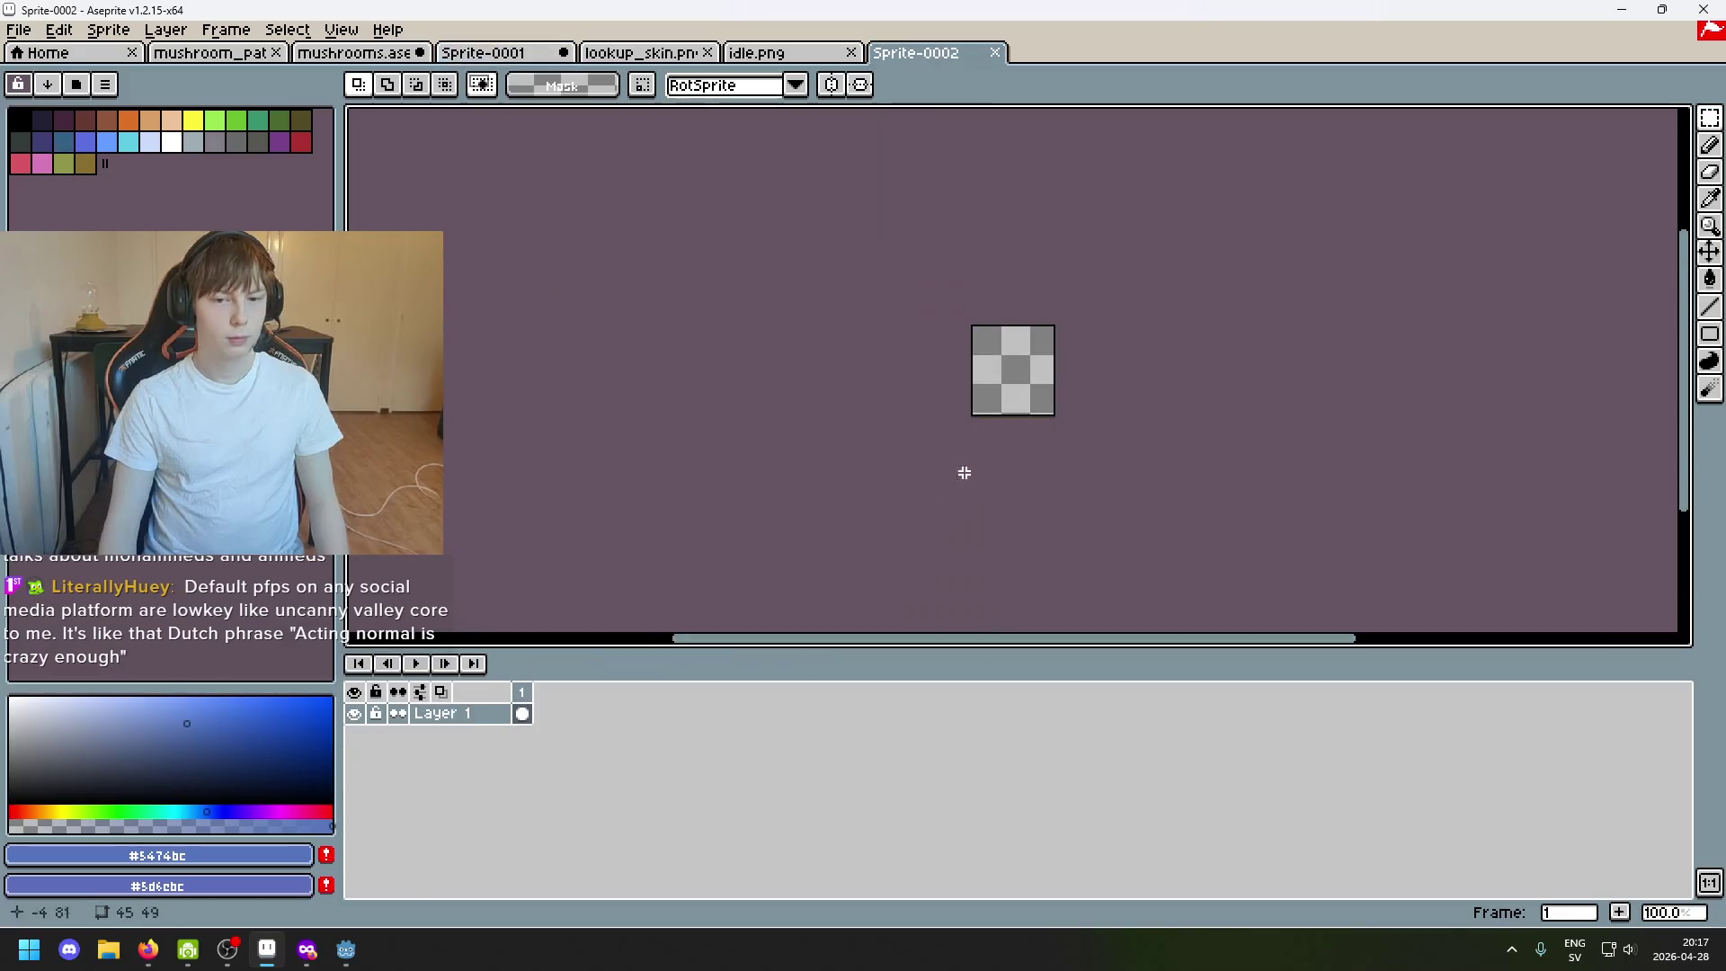
{"action": "key", "text": "ctrl+v"}
{"action": "scroll", "coordinate": [964, 470], "scroll_direction": "up", "scroll_amount": 3}
{"action": "left_click_drag", "start_coordinate": [964, 364], "coordinate": [954, 327]}
{"action": "scroll", "coordinate": [1233, 481], "scroll_direction": "down", "scroll_amount": 1}
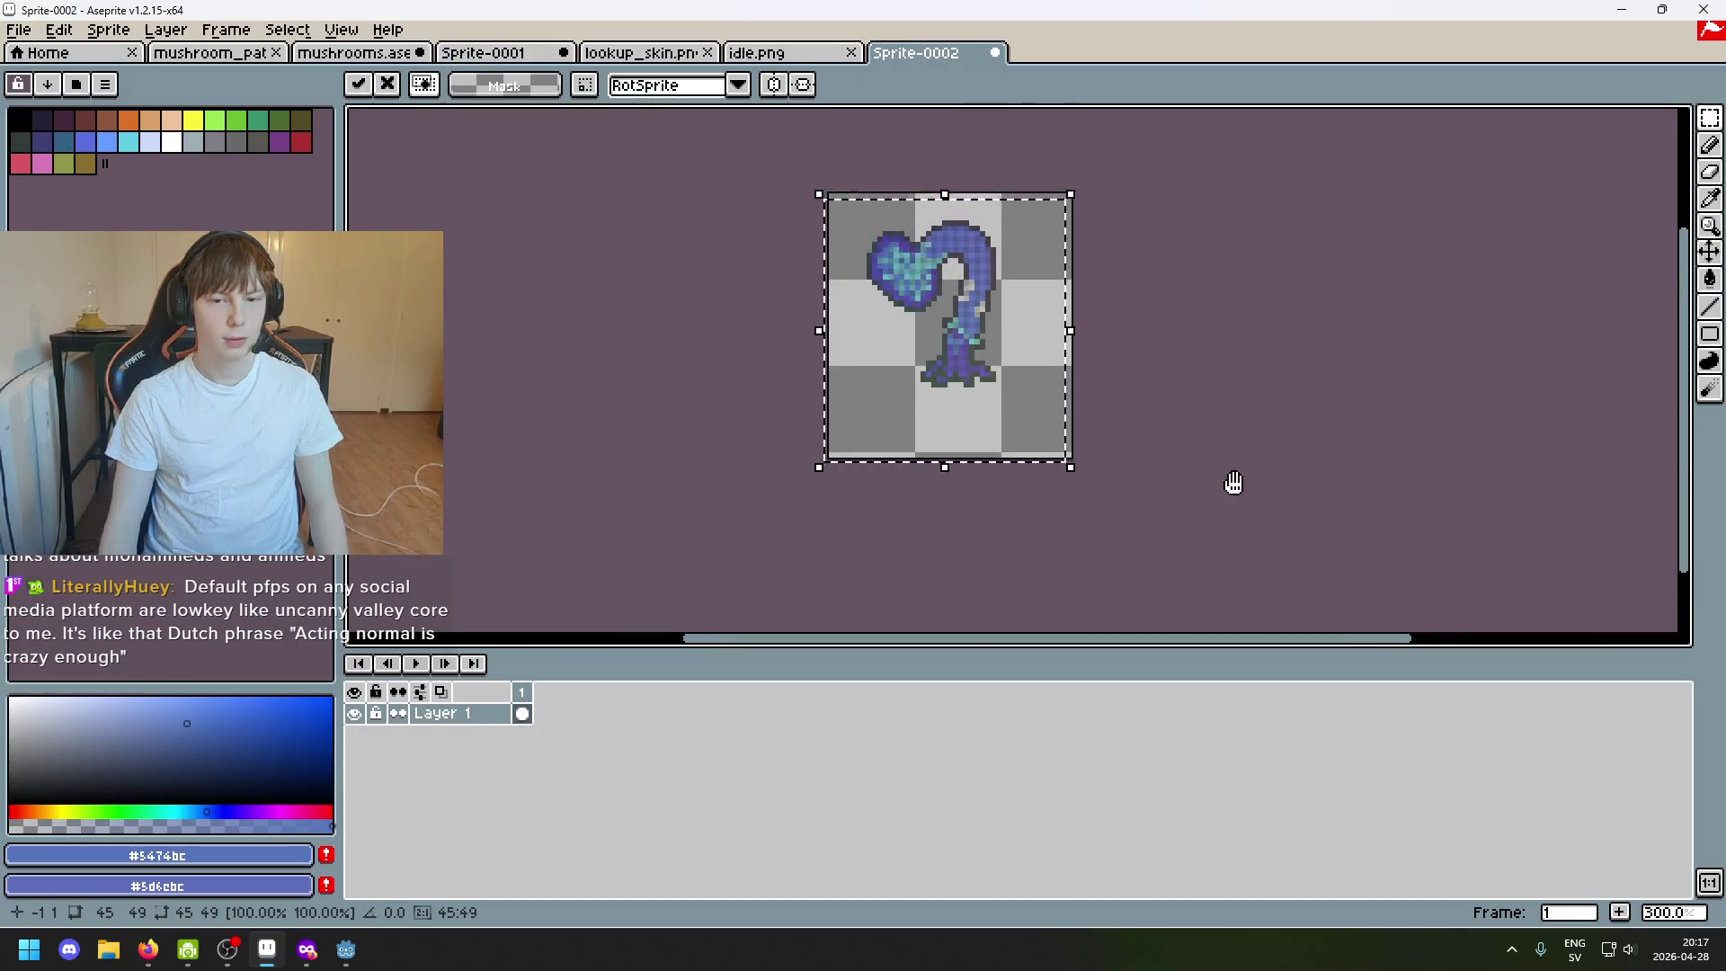
{"action": "mouse_move", "coordinate": [1048, 451]}
{"action": "left_mouse_down"}
{"action": "mouse_move", "coordinate": [1060, 430]}
{"action": "mouse_move", "coordinate": [1066, 460]}
{"action": "left_mouse_up"}
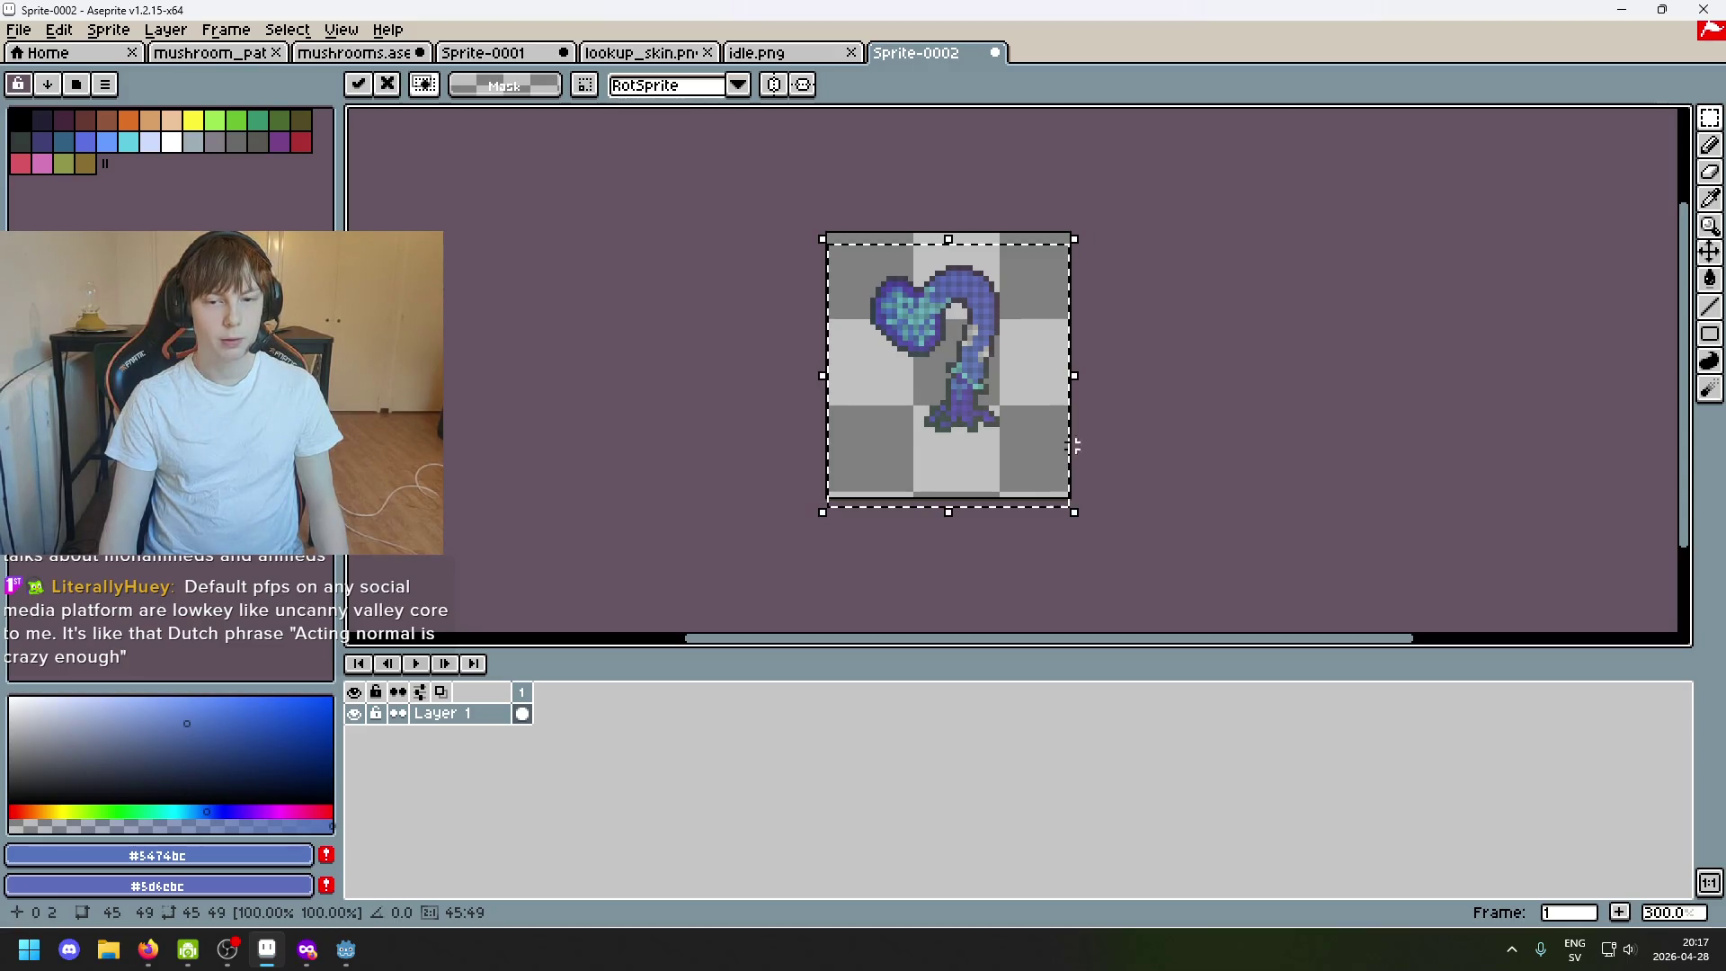
{"action": "key", "text": "ctrl+d"}
Switch past idle.png to the lookup_skin.png goblin for comparison.
{"action": "left_click", "coordinate": [20, 28]}
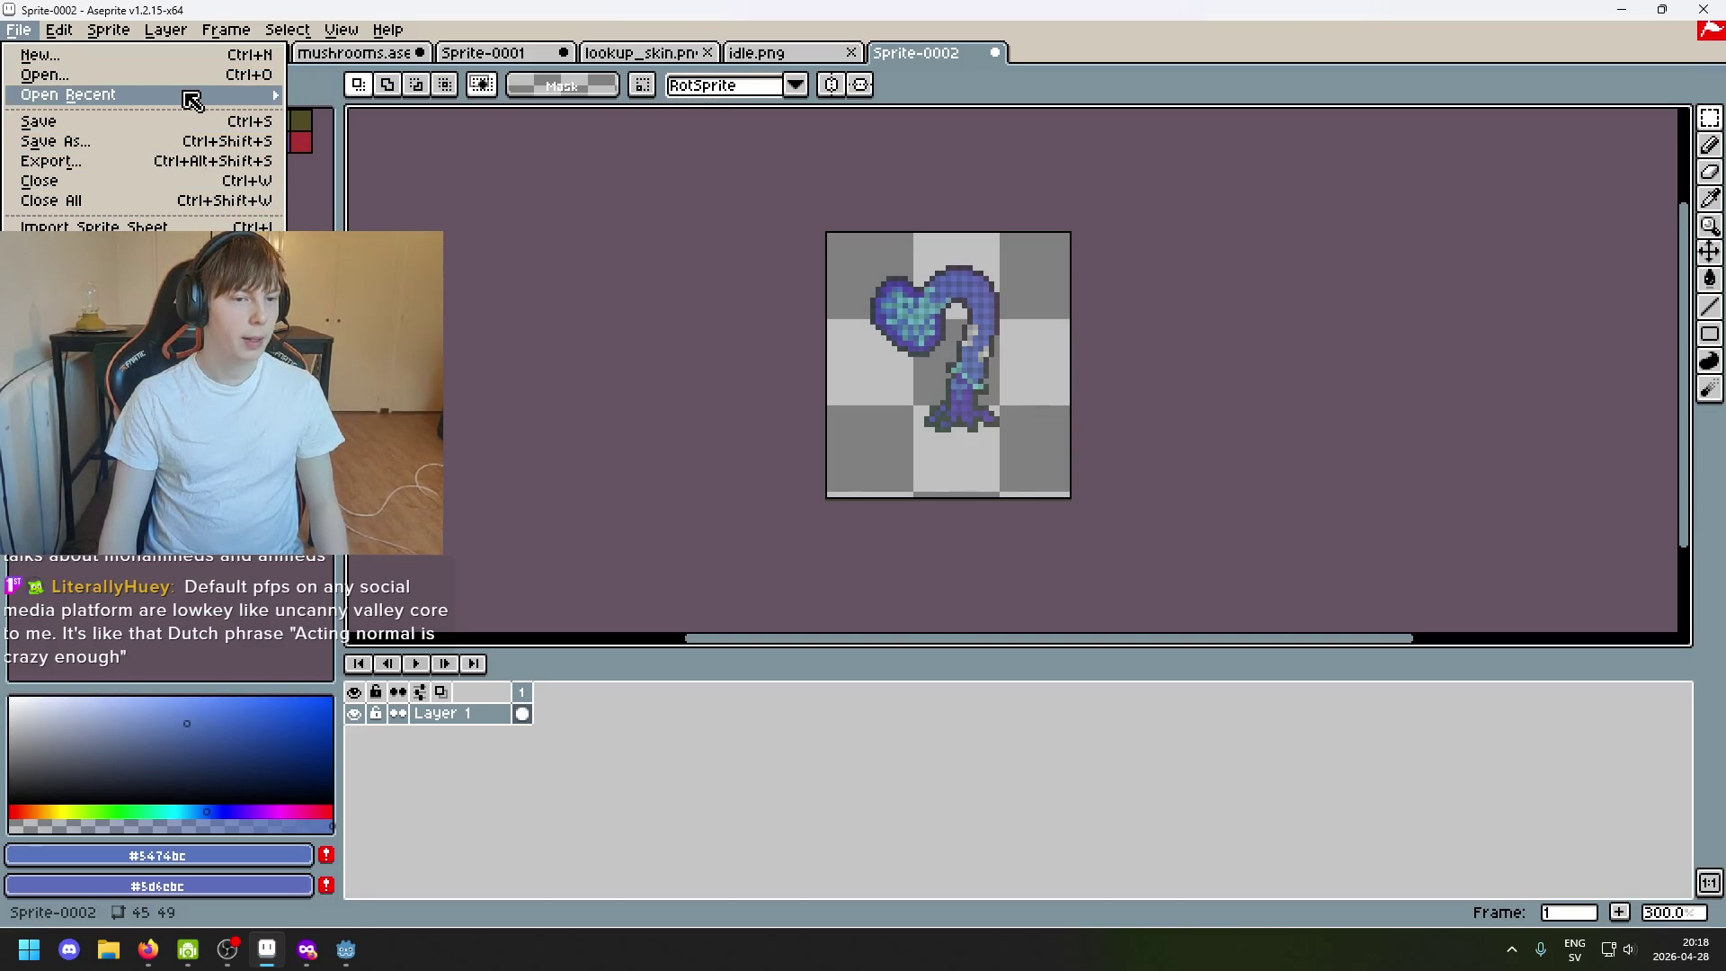
{"action": "mouse_move", "coordinate": [108, 28]}
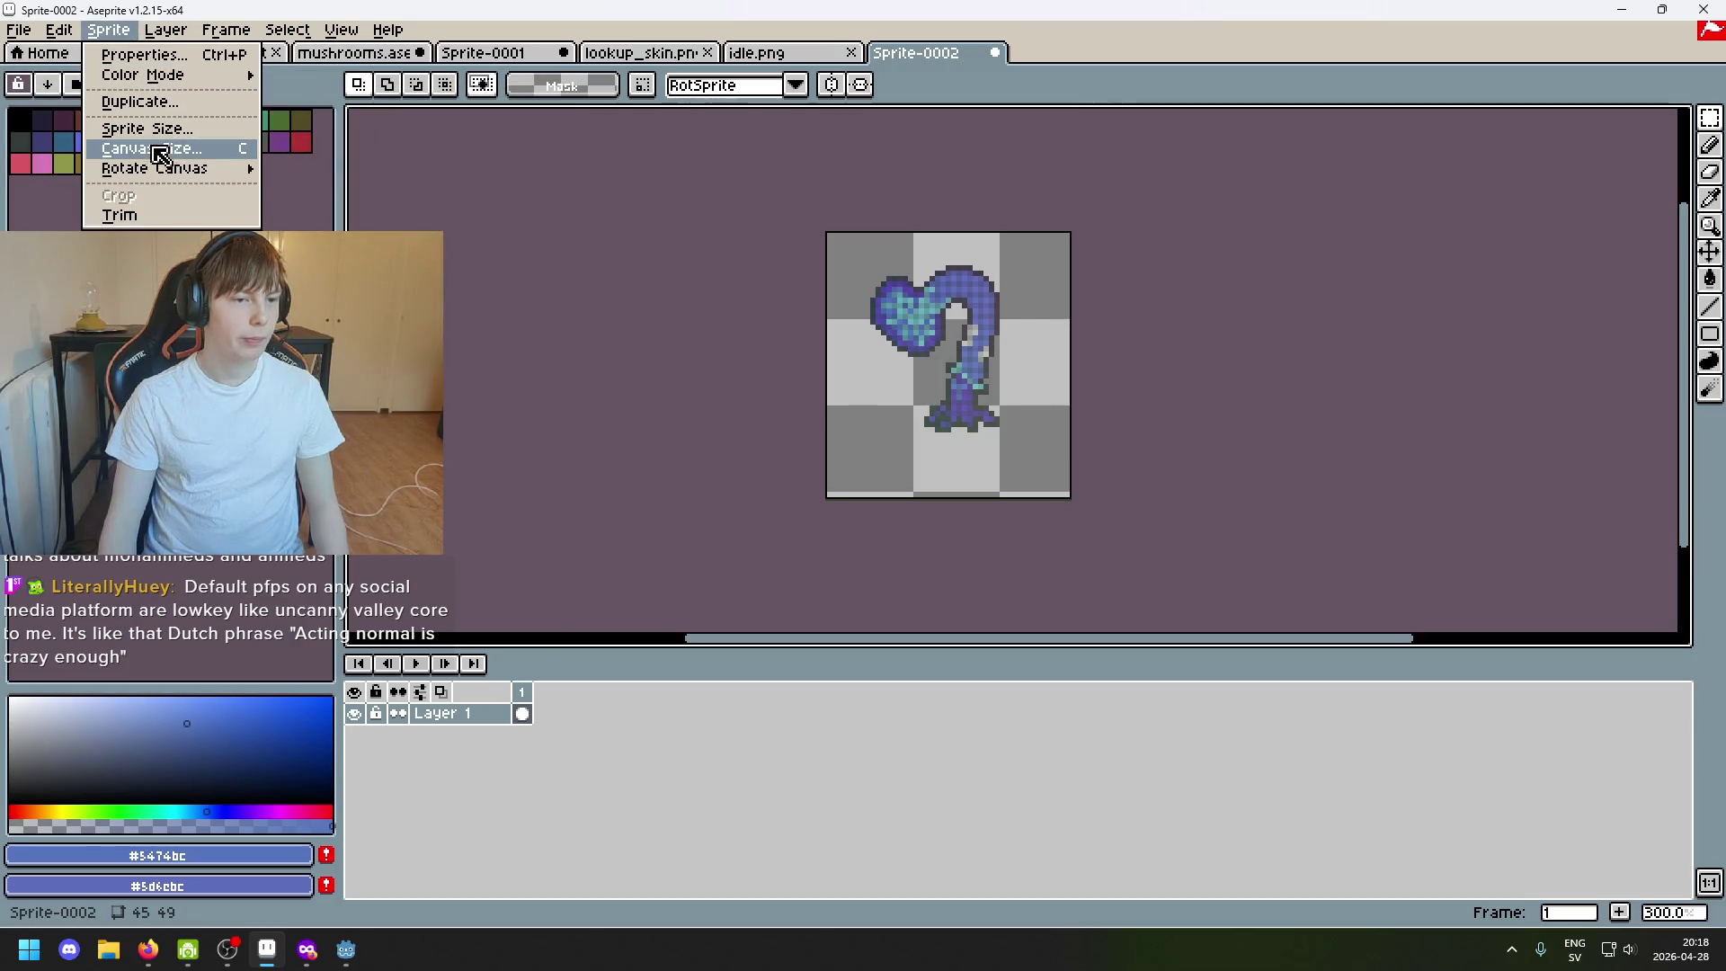
{"action": "left_click", "coordinate": [796, 53]}
{"action": "left_click", "coordinate": [684, 52]}
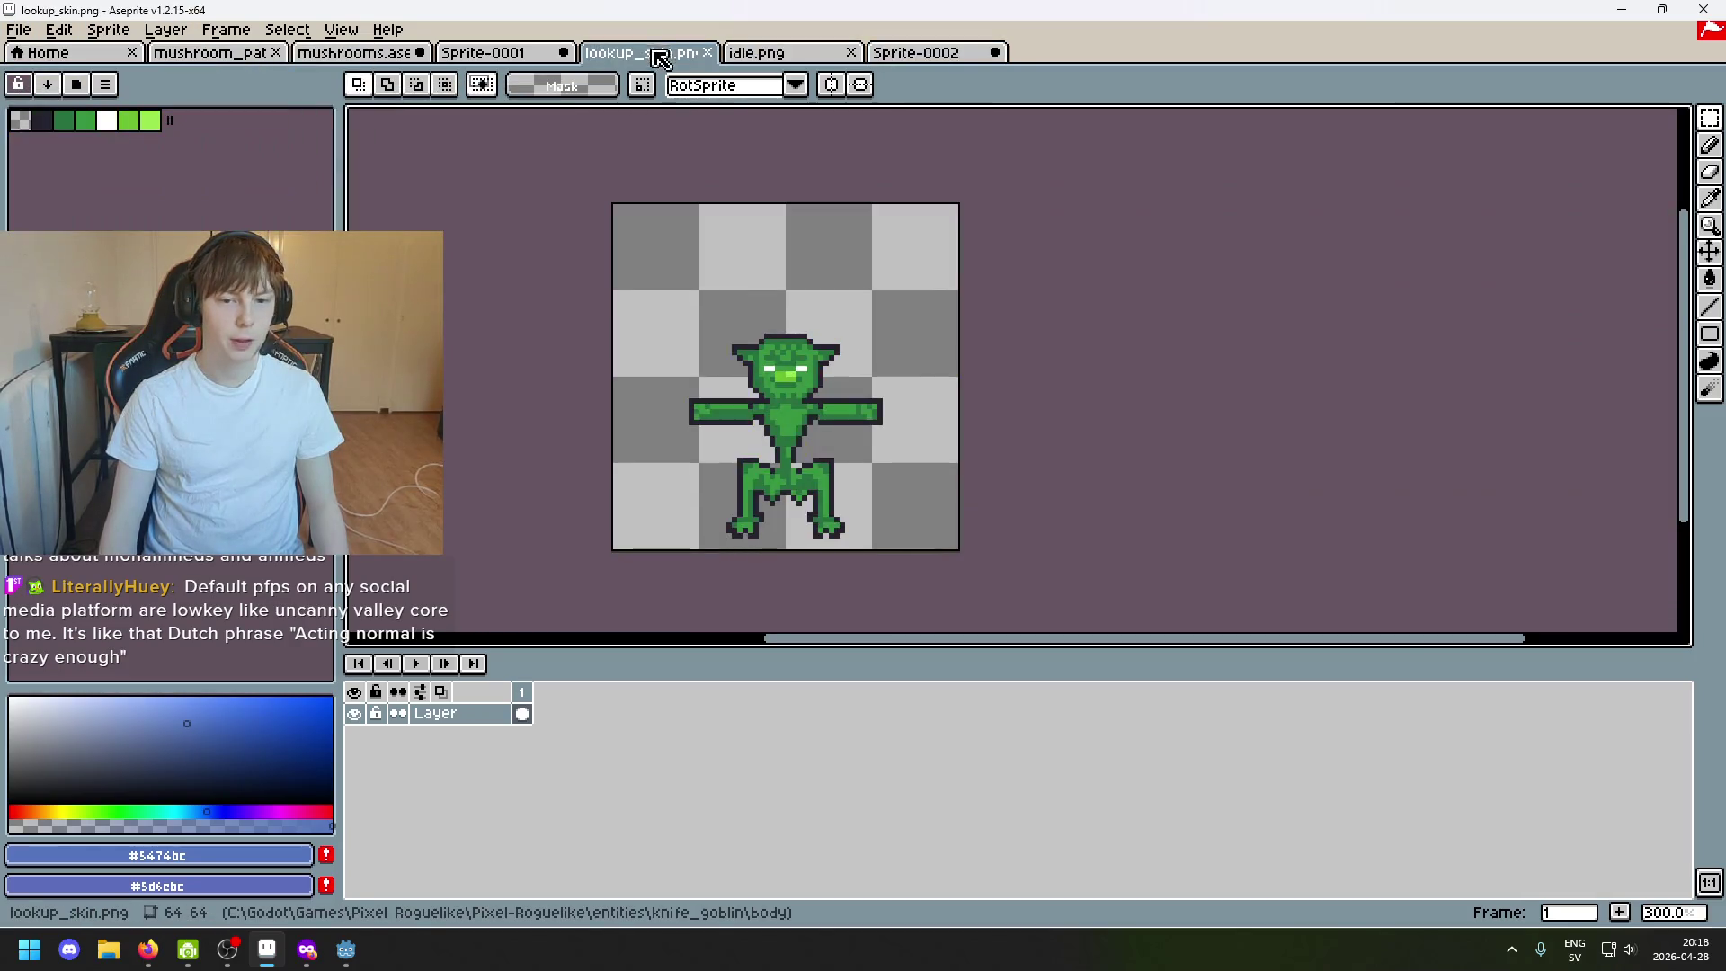
Measure the goblin skin's full 64×64 size with a selection rectangle, then clear it.
{"action": "left_click_drag", "start_coordinate": [615, 211], "coordinate": [607, 206]}
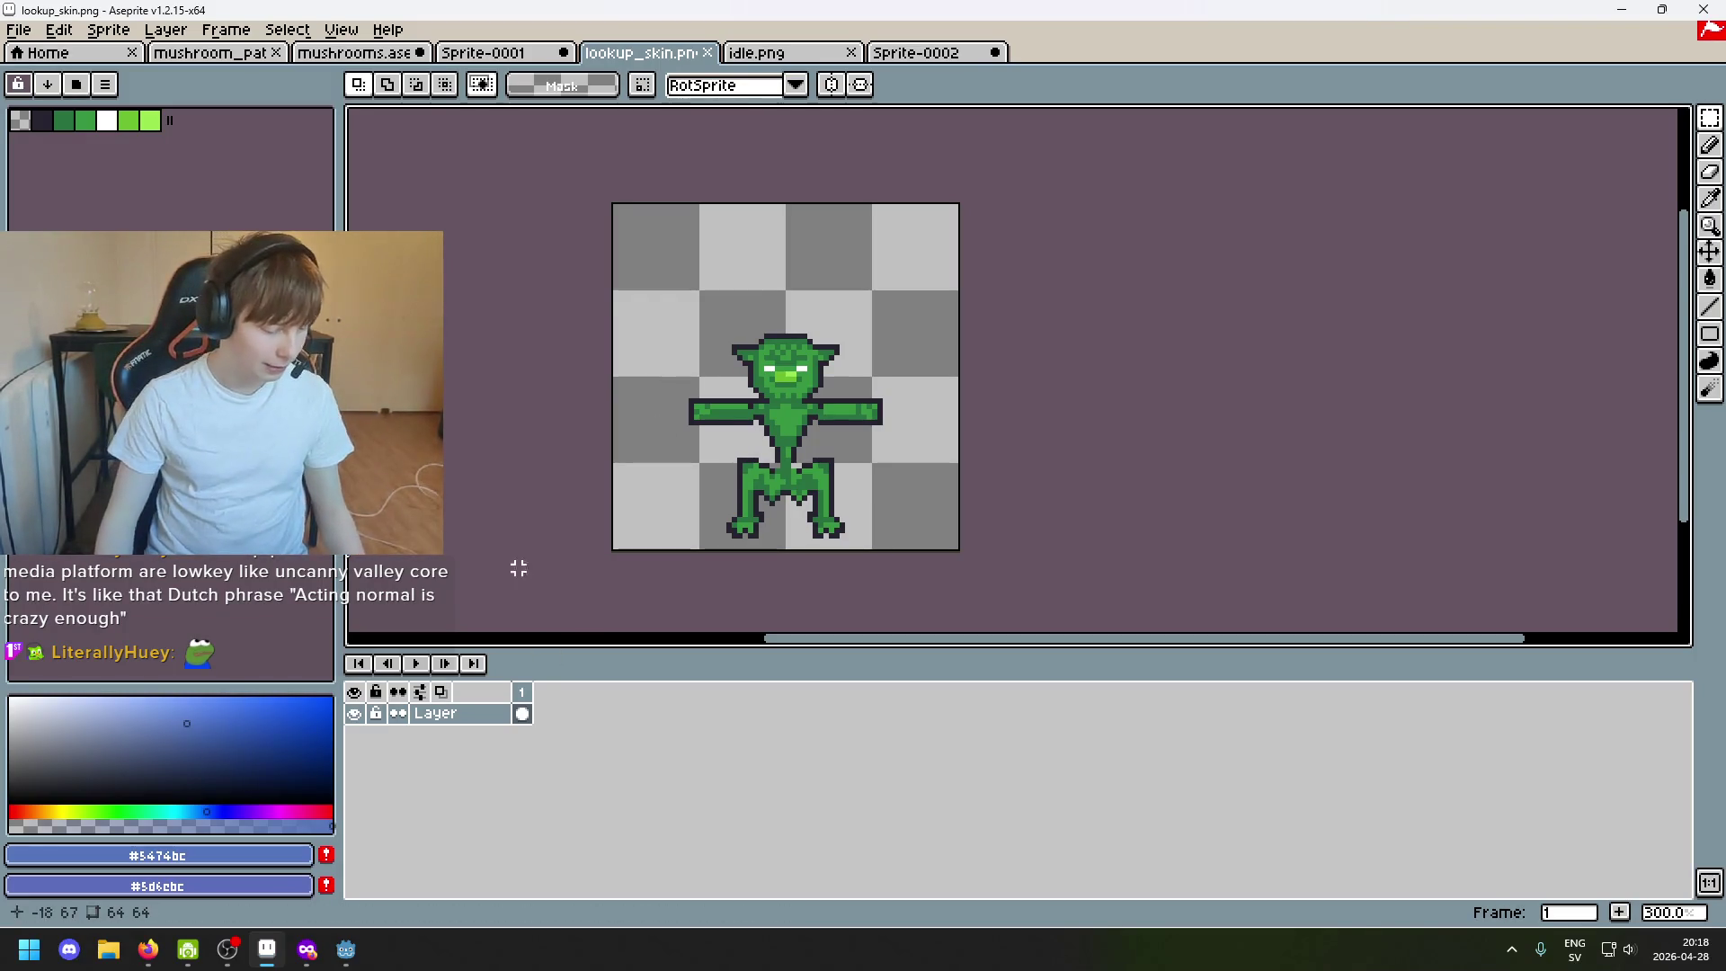
{"action": "left_click_drag", "start_coordinate": [614, 200], "coordinate": [981, 540]}
{"action": "key", "text": "ctrl+d"}
Return to the new mushroom Sprite-0002 and bring up its sprite commands.
{"action": "left_click", "coordinate": [759, 55]}
{"action": "left_click", "coordinate": [889, 54]}
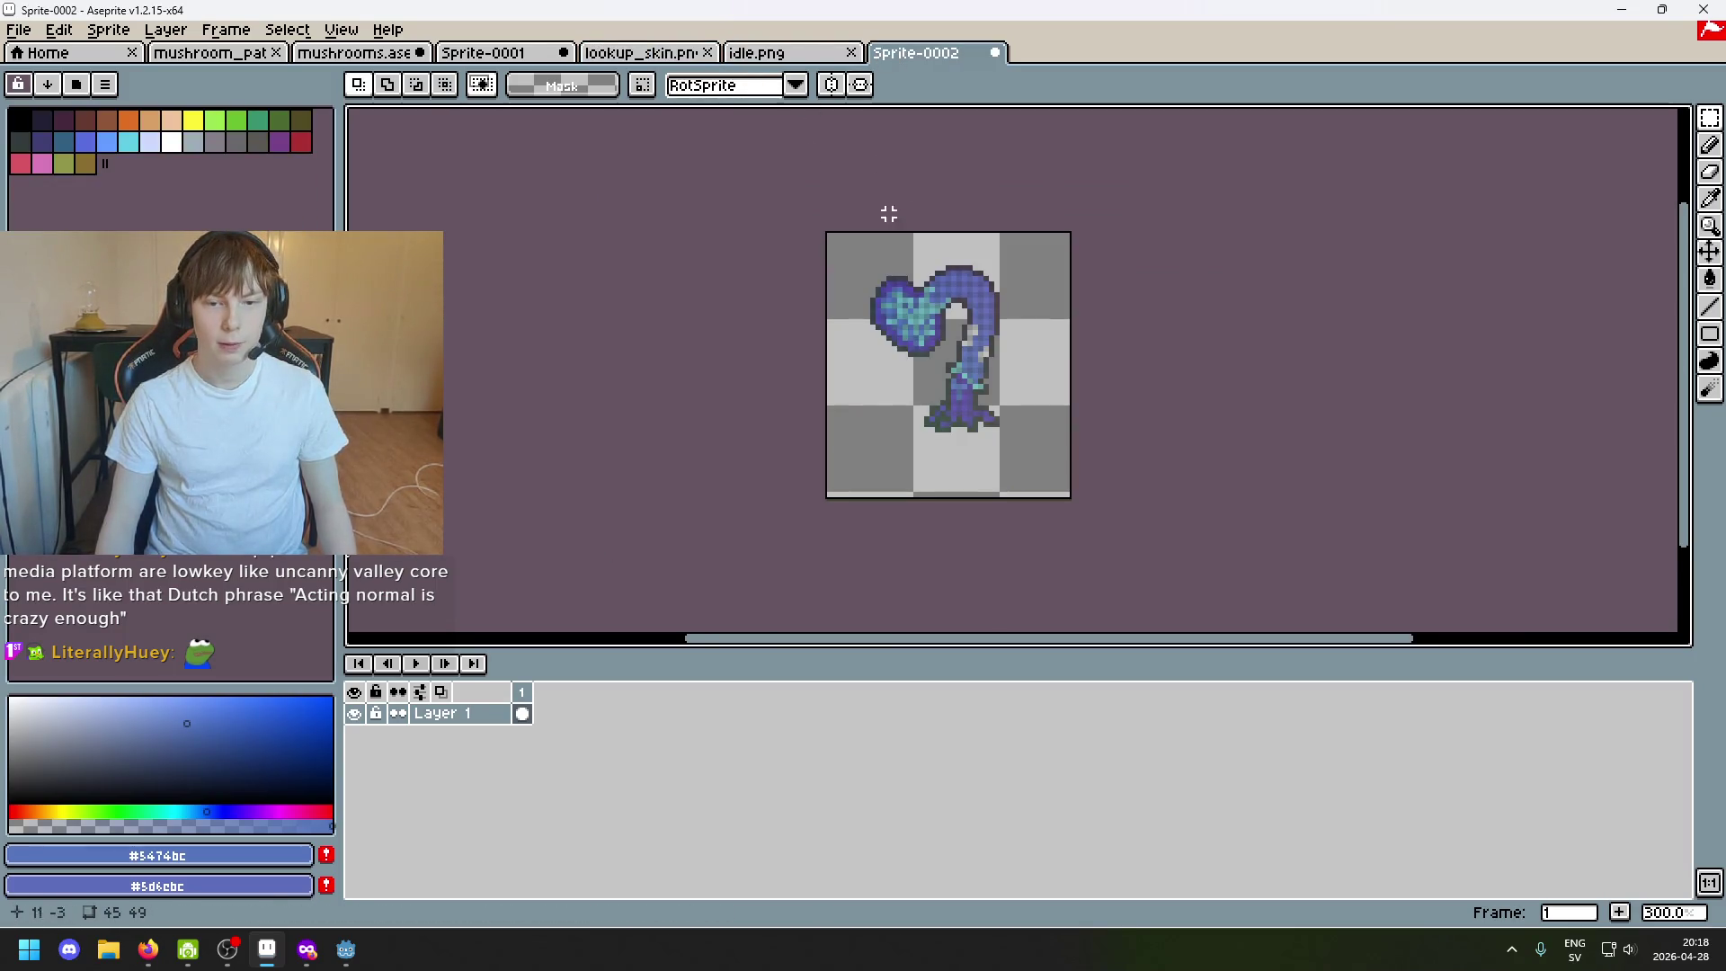
{"action": "left_click_drag", "start_coordinate": [885, 213], "coordinate": [723, 220]}
{"action": "left_click", "coordinate": [108, 28]}
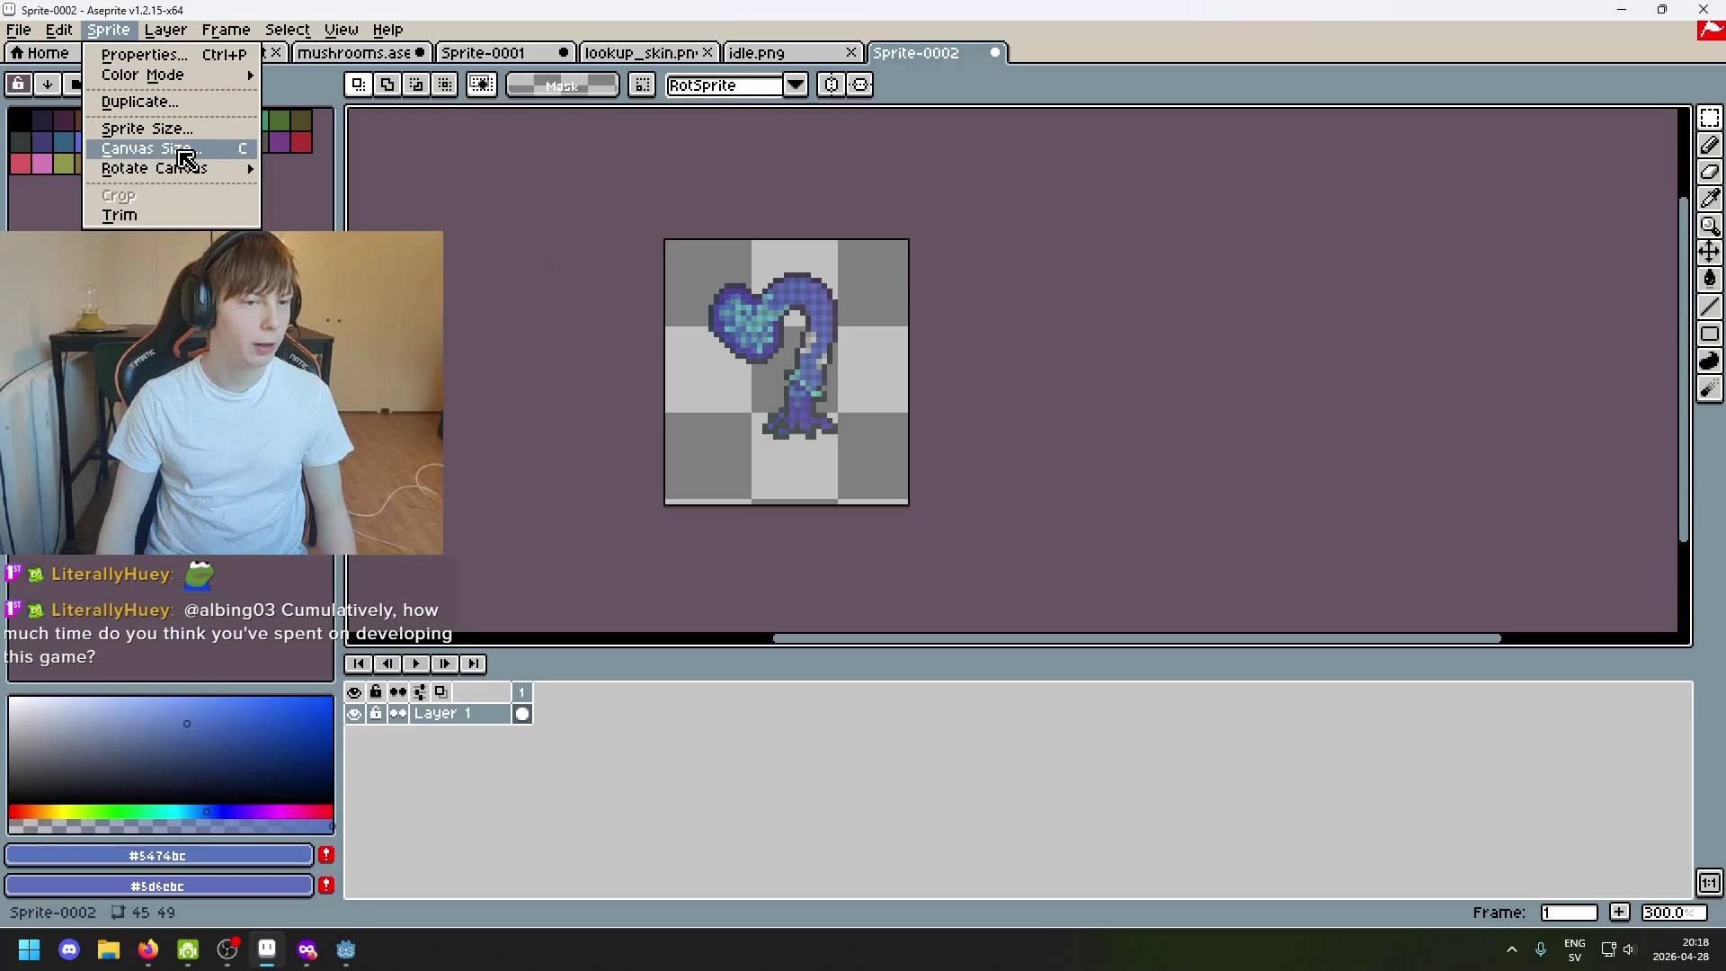
Resize the mushroom sprite's canvas to 64 × 64 pixels.
{"action": "left_click", "coordinate": [142, 150]}
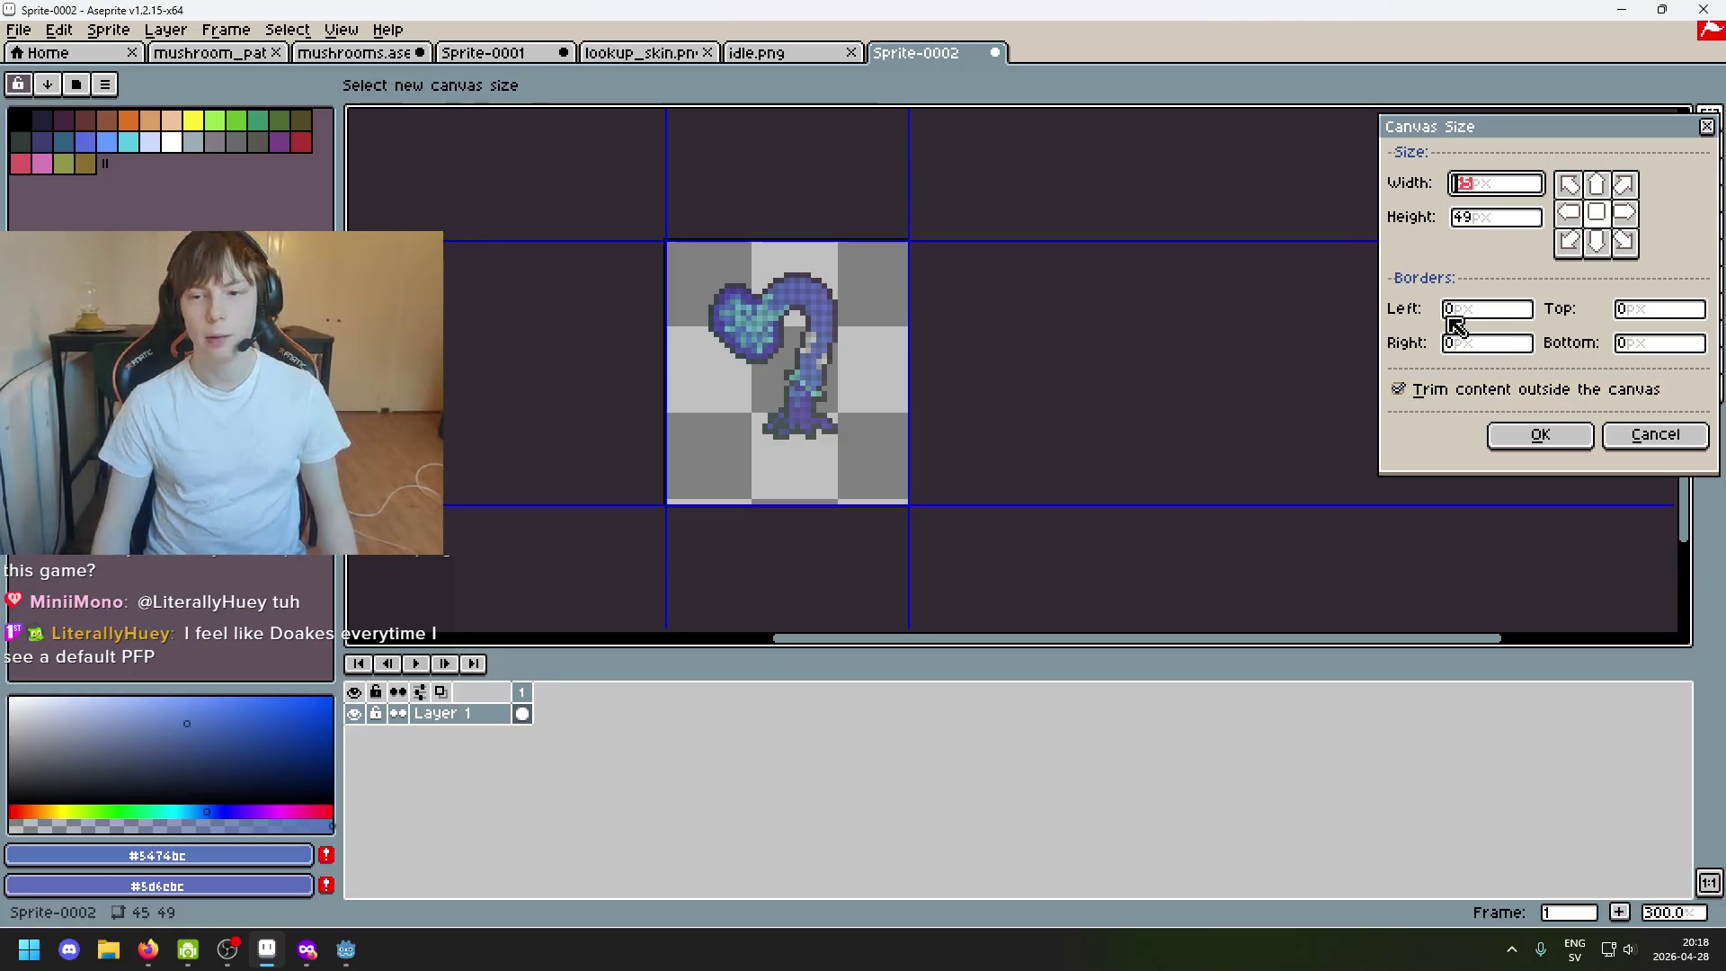
{"action": "type", "text": "64"}
{"action": "key", "text": "Tab"}
{"action": "type", "text": "6"}
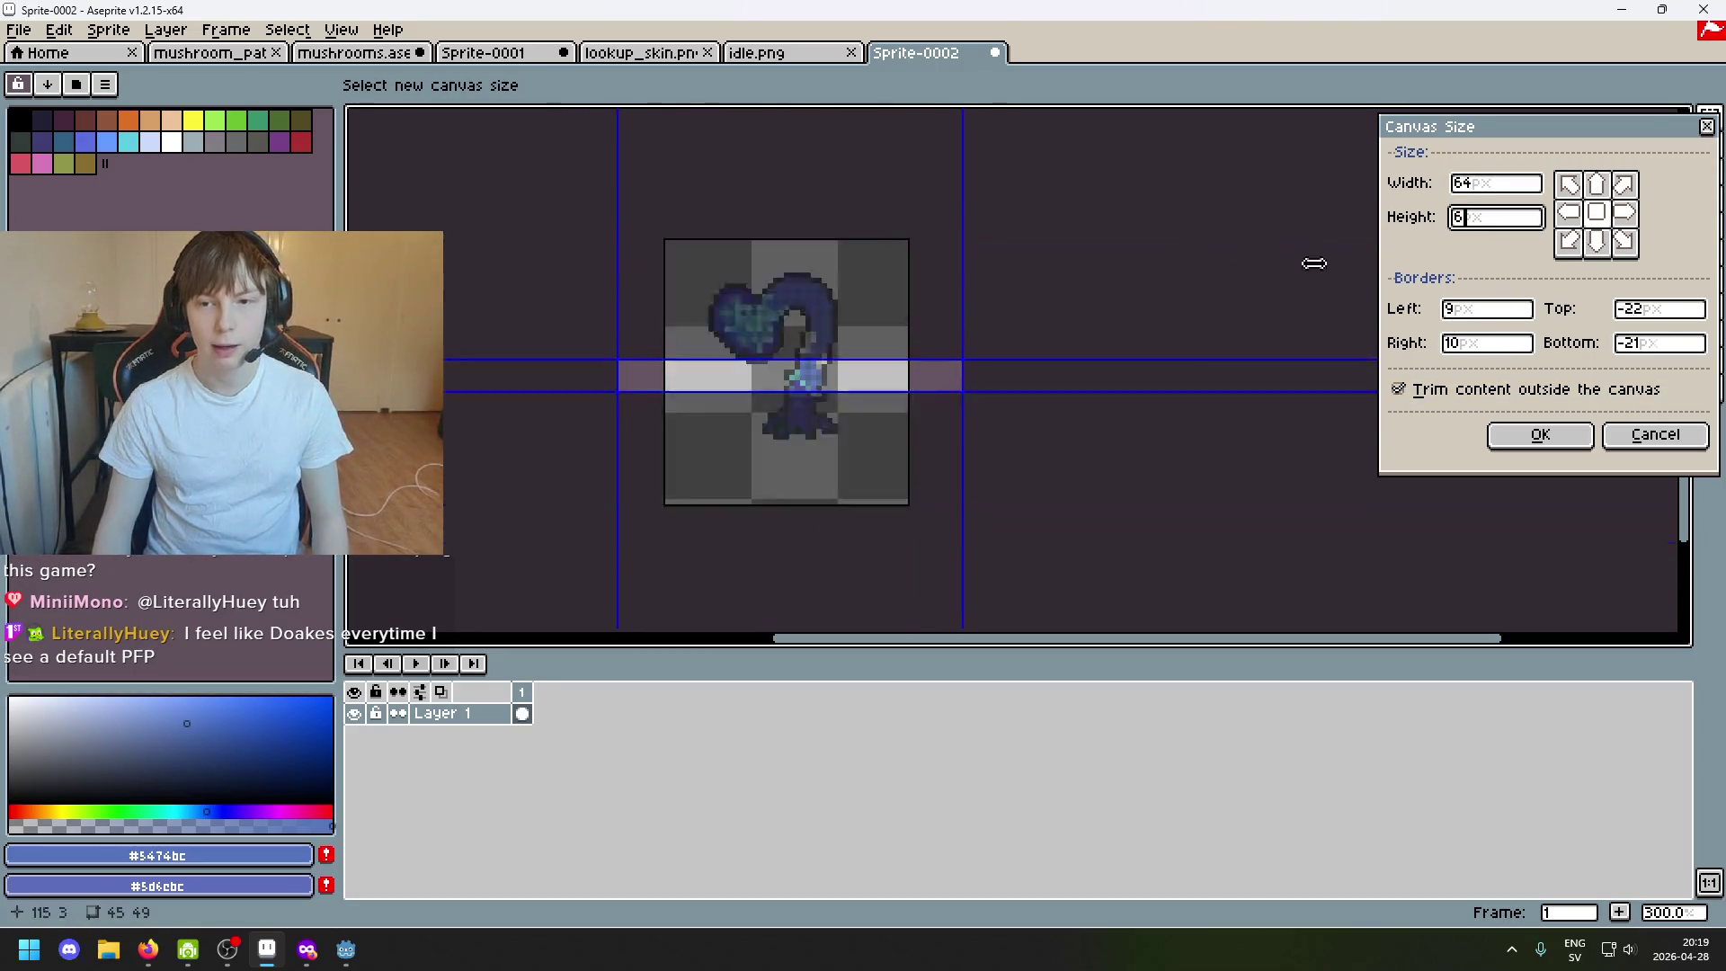
{"action": "type", "text": "4"}
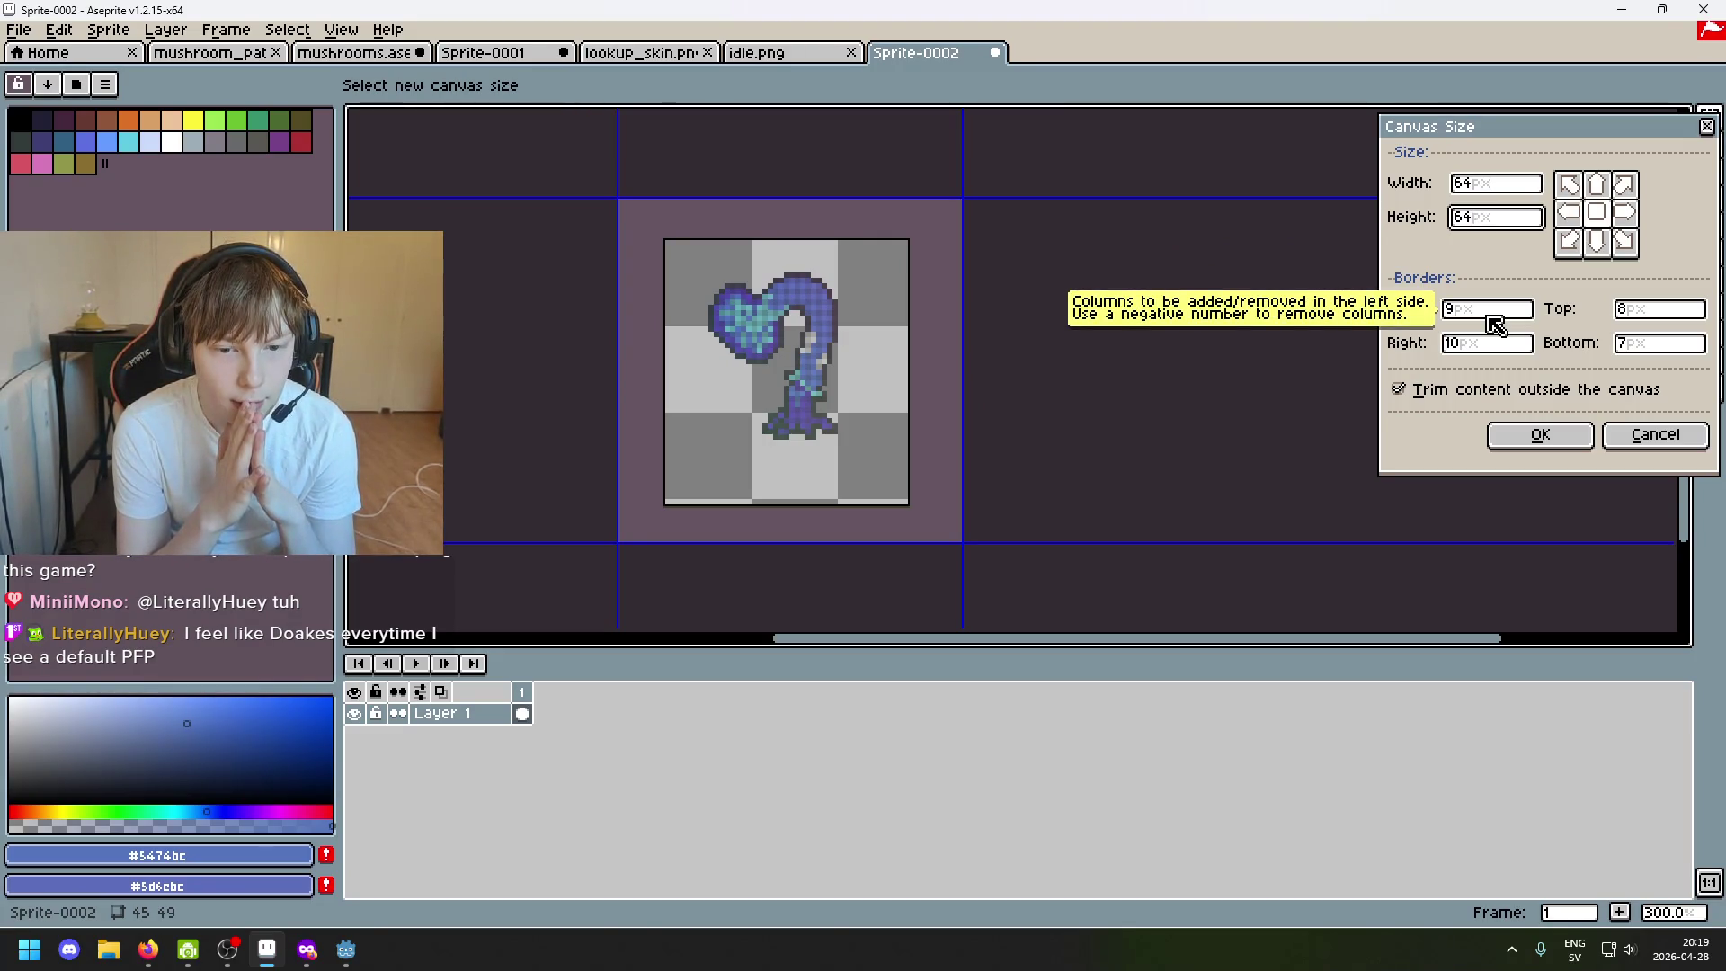
{"action": "left_click", "coordinate": [1537, 435]}
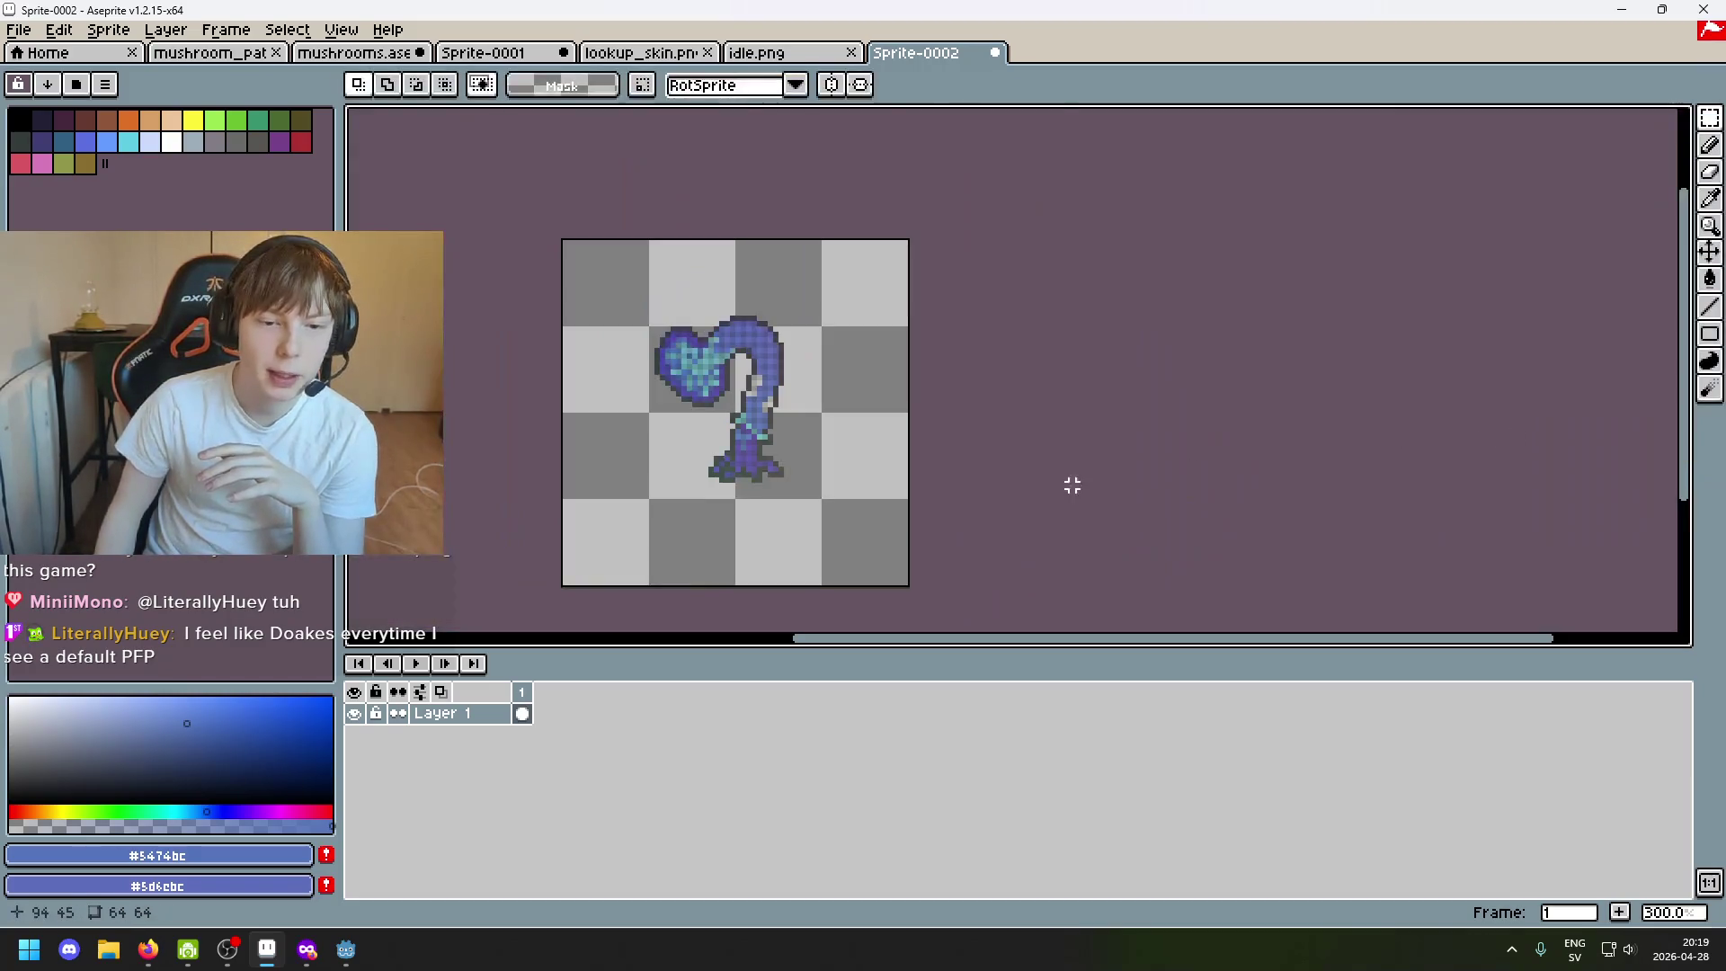
Select the creature and try nudging it within the 64×64 canvas, committing a first adjustment.
{"action": "left_click_drag", "start_coordinate": [852, 529], "coordinate": [585, 318]}
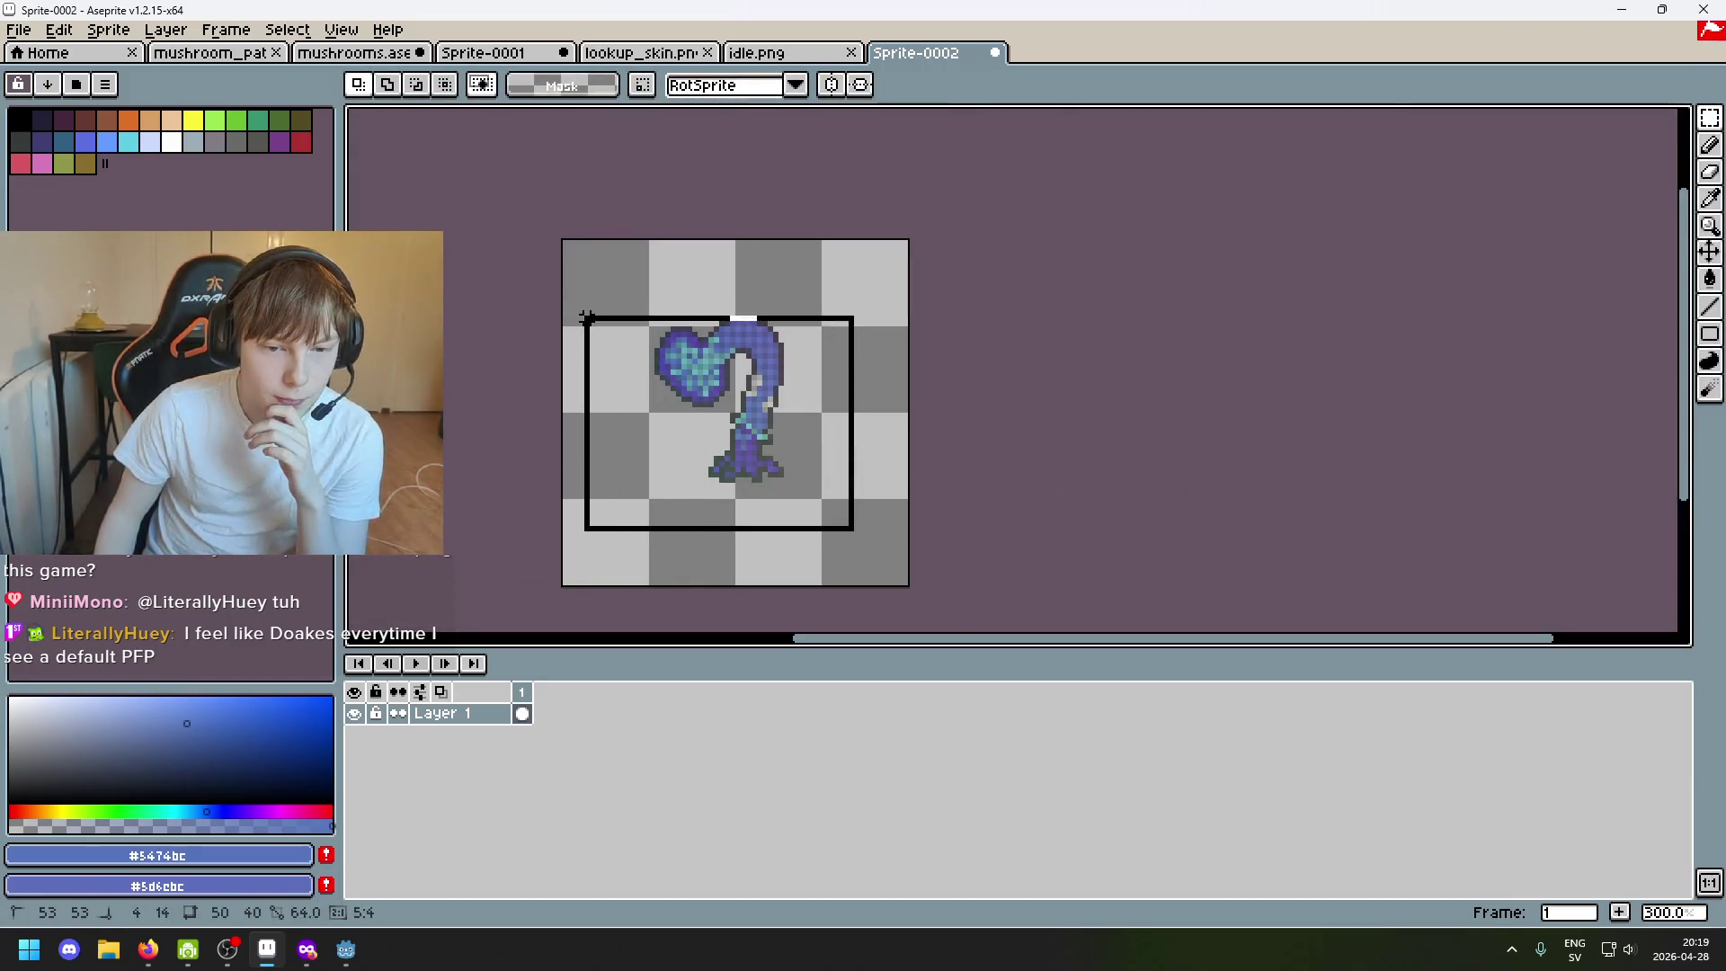
{"action": "left_click", "coordinate": [953, 431]}
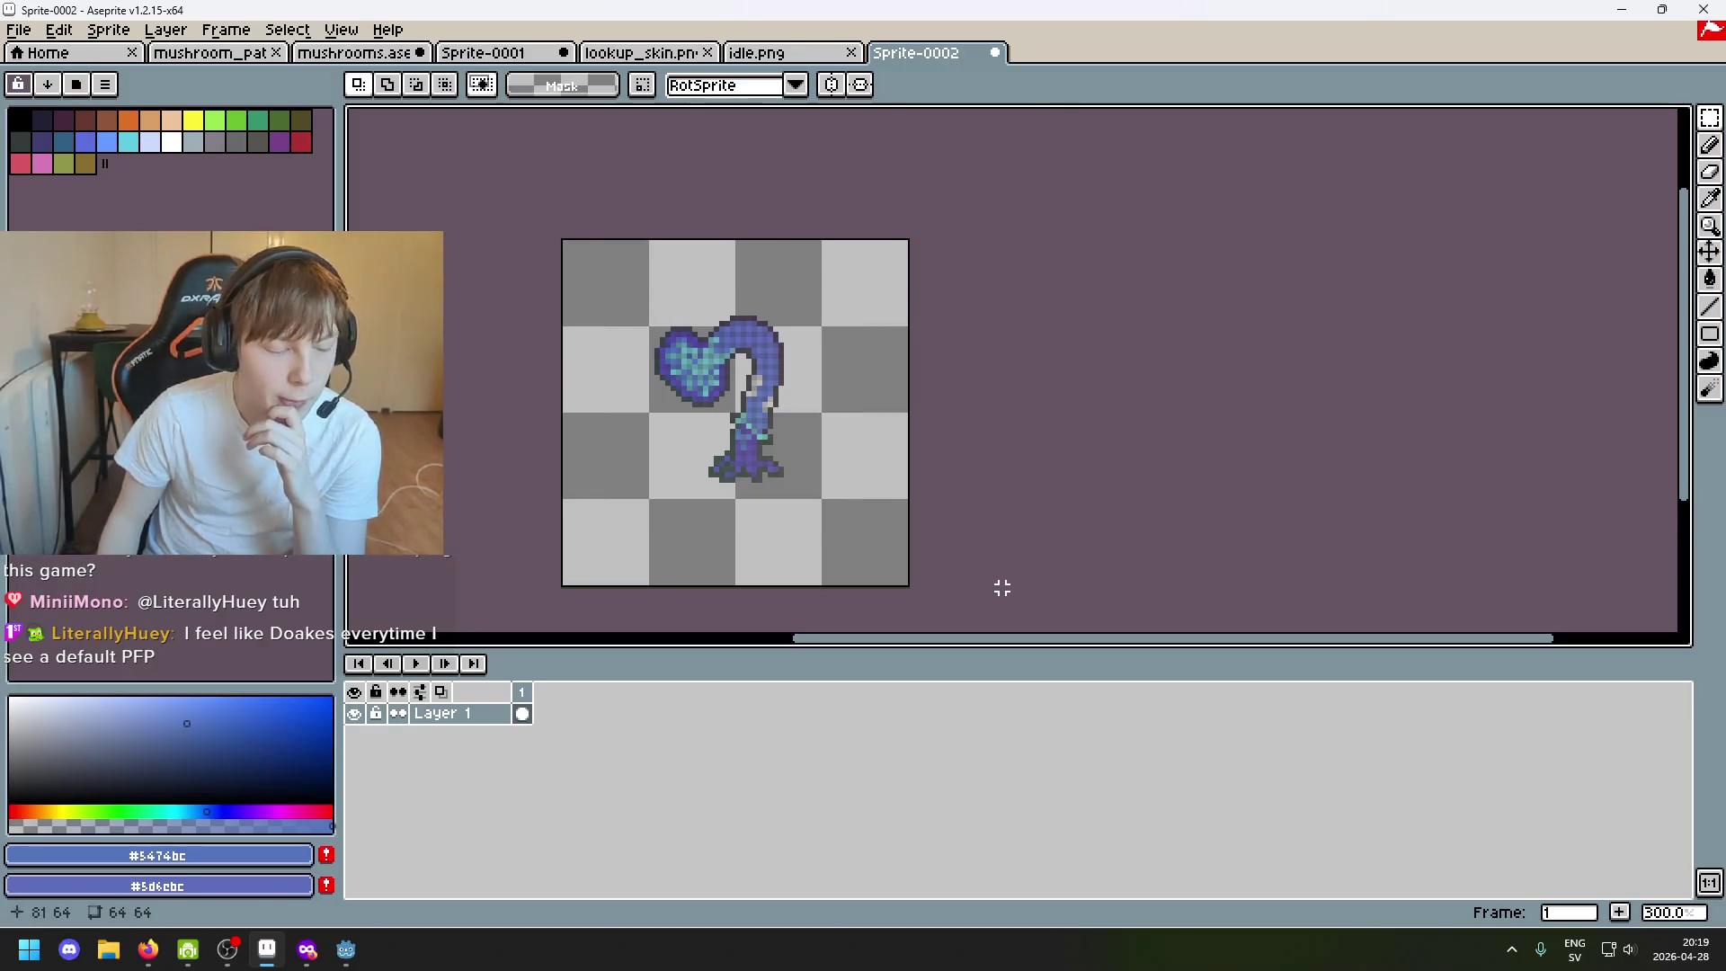
{"action": "left_click_drag", "start_coordinate": [911, 566], "coordinate": [613, 275]}
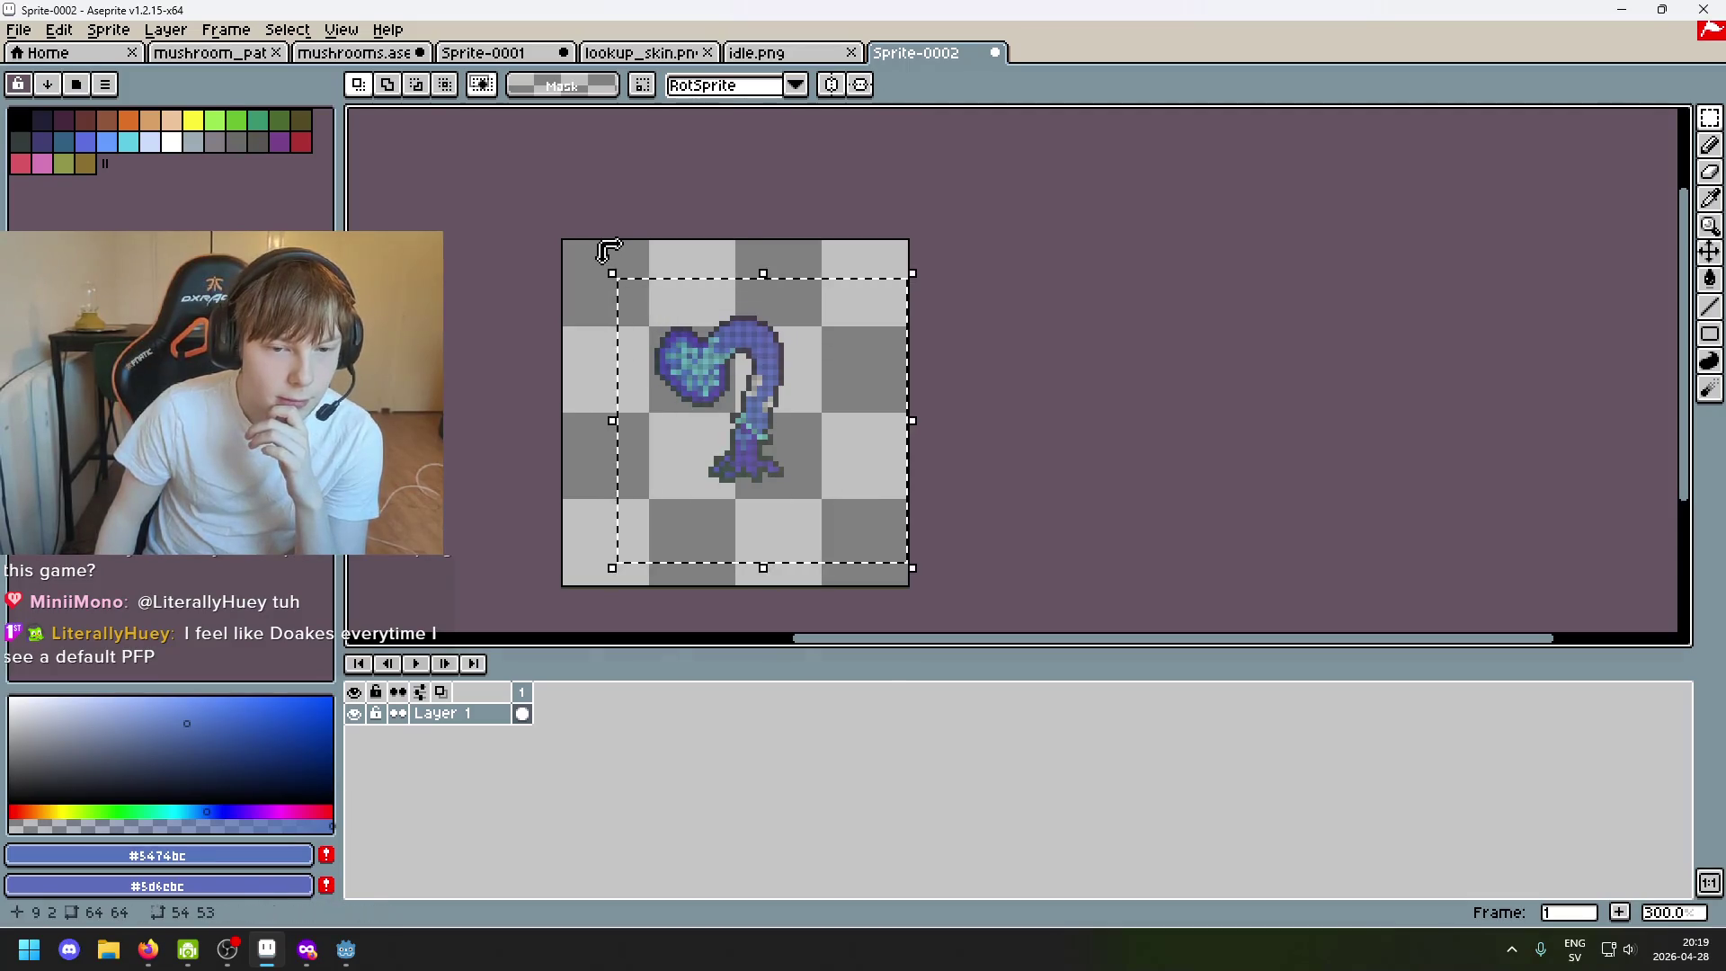
{"action": "key", "text": "ctrl+d"}
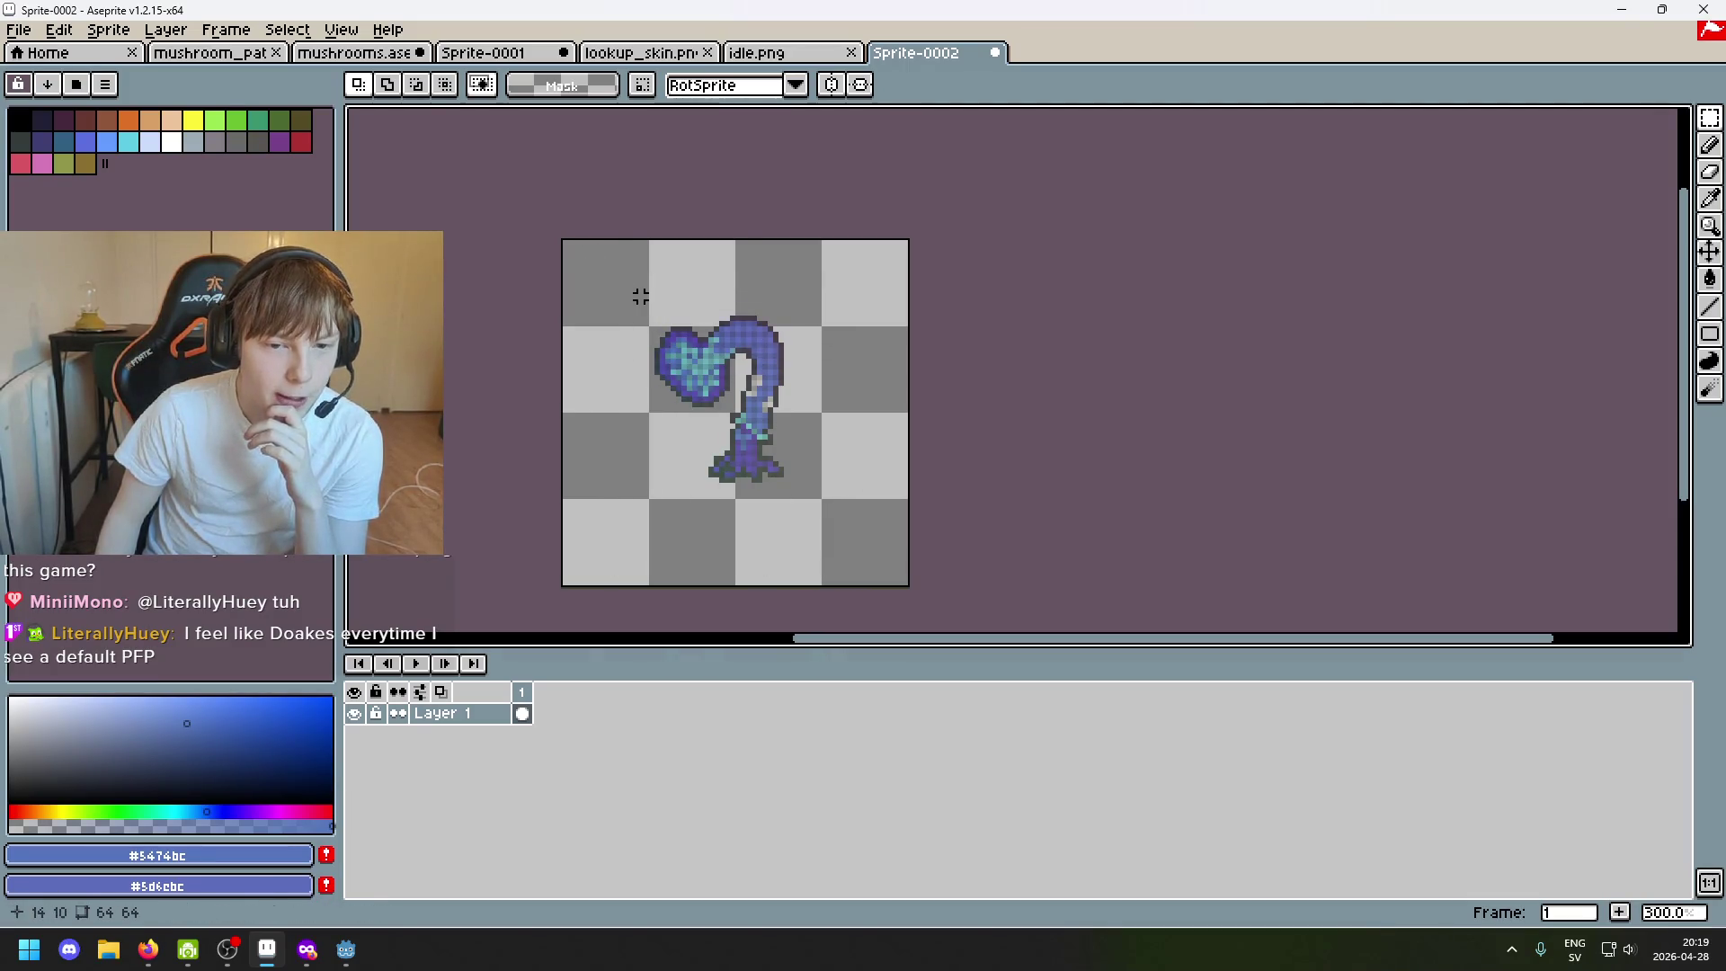
{"action": "mouse_move", "coordinate": [620, 295]}
{"action": "left_mouse_down"}
{"action": "mouse_move", "coordinate": [863, 528]}
{"action": "mouse_move", "coordinate": [611, 300]}
{"action": "left_mouse_up"}
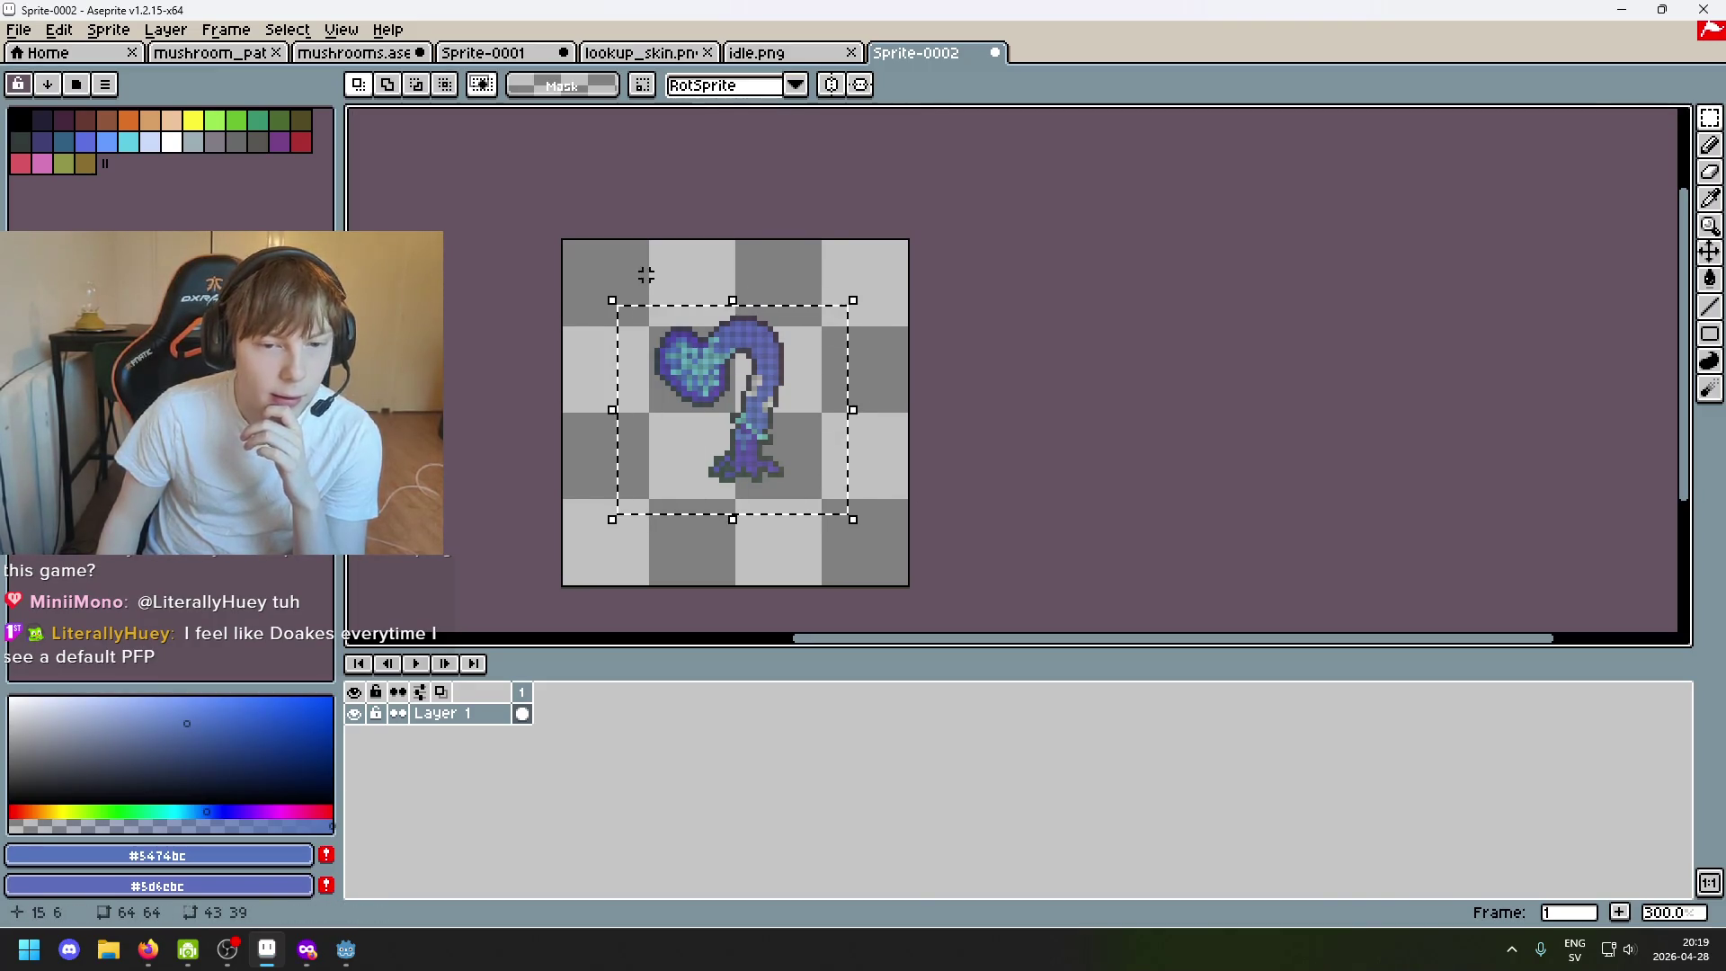
{"action": "key", "text": "ctrl+t"}
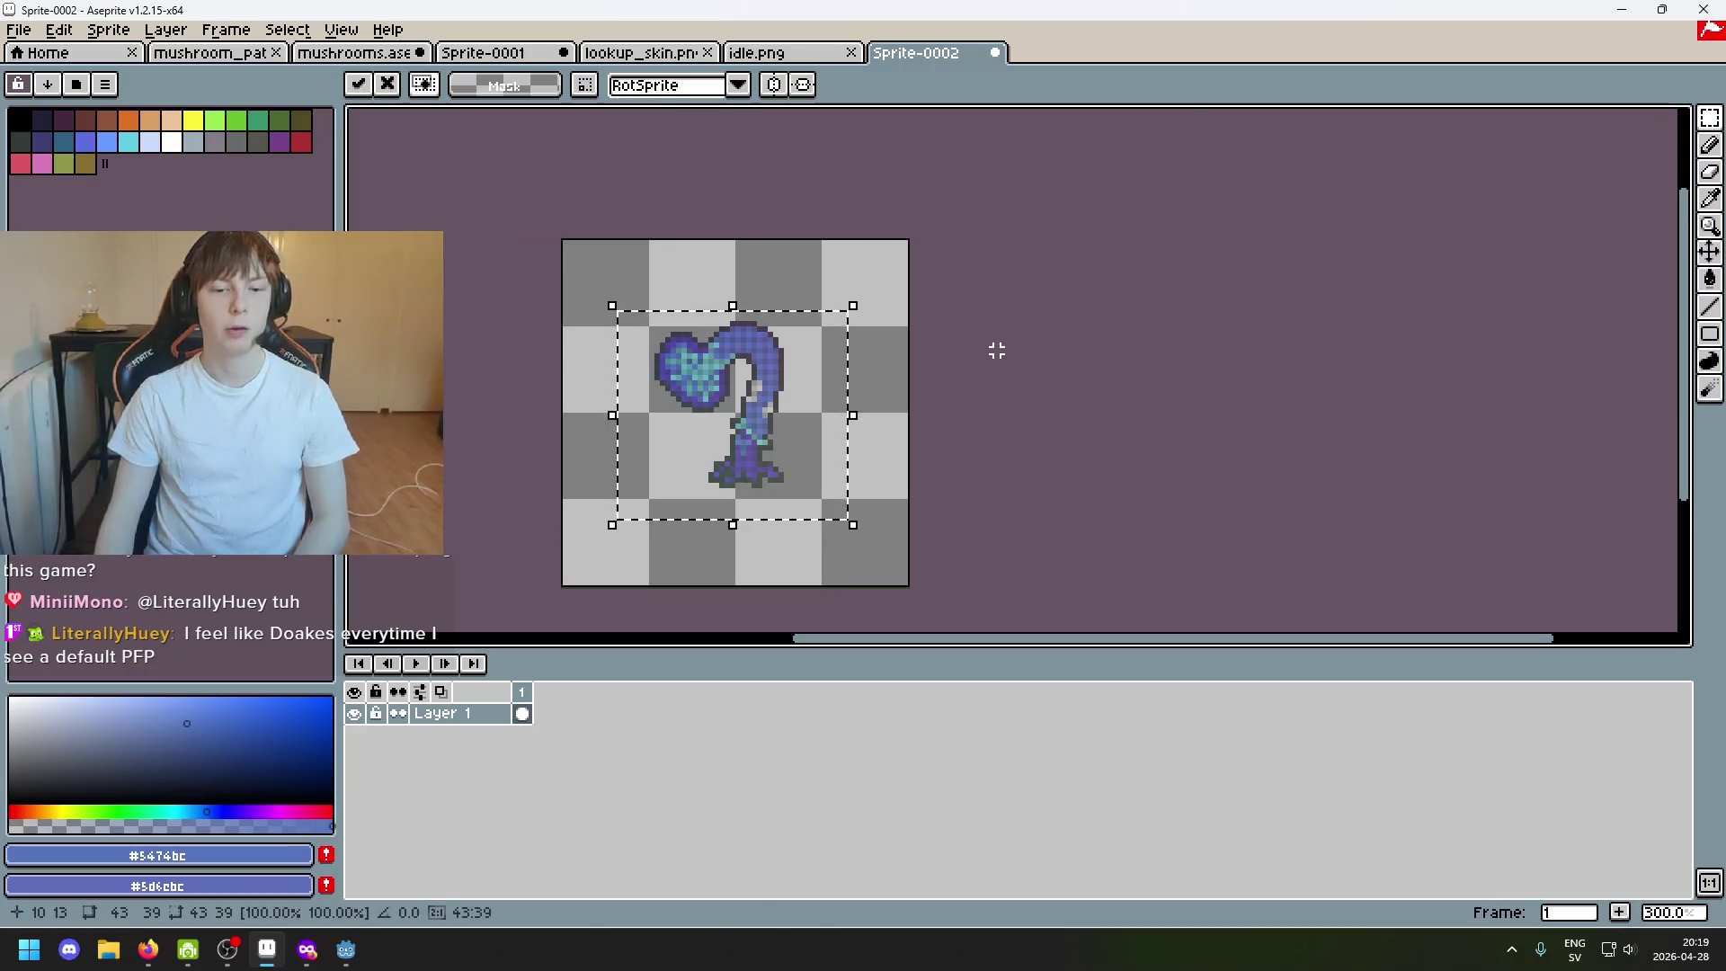
{"action": "key", "text": "Return"}
{"action": "mouse_move", "coordinate": [898, 531]}
{"action": "left_mouse_down"}
{"action": "mouse_move", "coordinate": [647, 289]}
{"action": "mouse_move", "coordinate": [846, 518]}
{"action": "left_mouse_up"}
{"action": "left_click", "coordinate": [694, 260]}
{"action": "key", "text": "Down"}
{"action": "key", "text": "Down"}
{"action": "key", "text": "Up"}
{"action": "key", "text": "Up"}
{"action": "key", "text": "Up"}
{"action": "key", "text": "Up"}
{"action": "key", "text": "Up"}
{"action": "key", "text": "Up"}
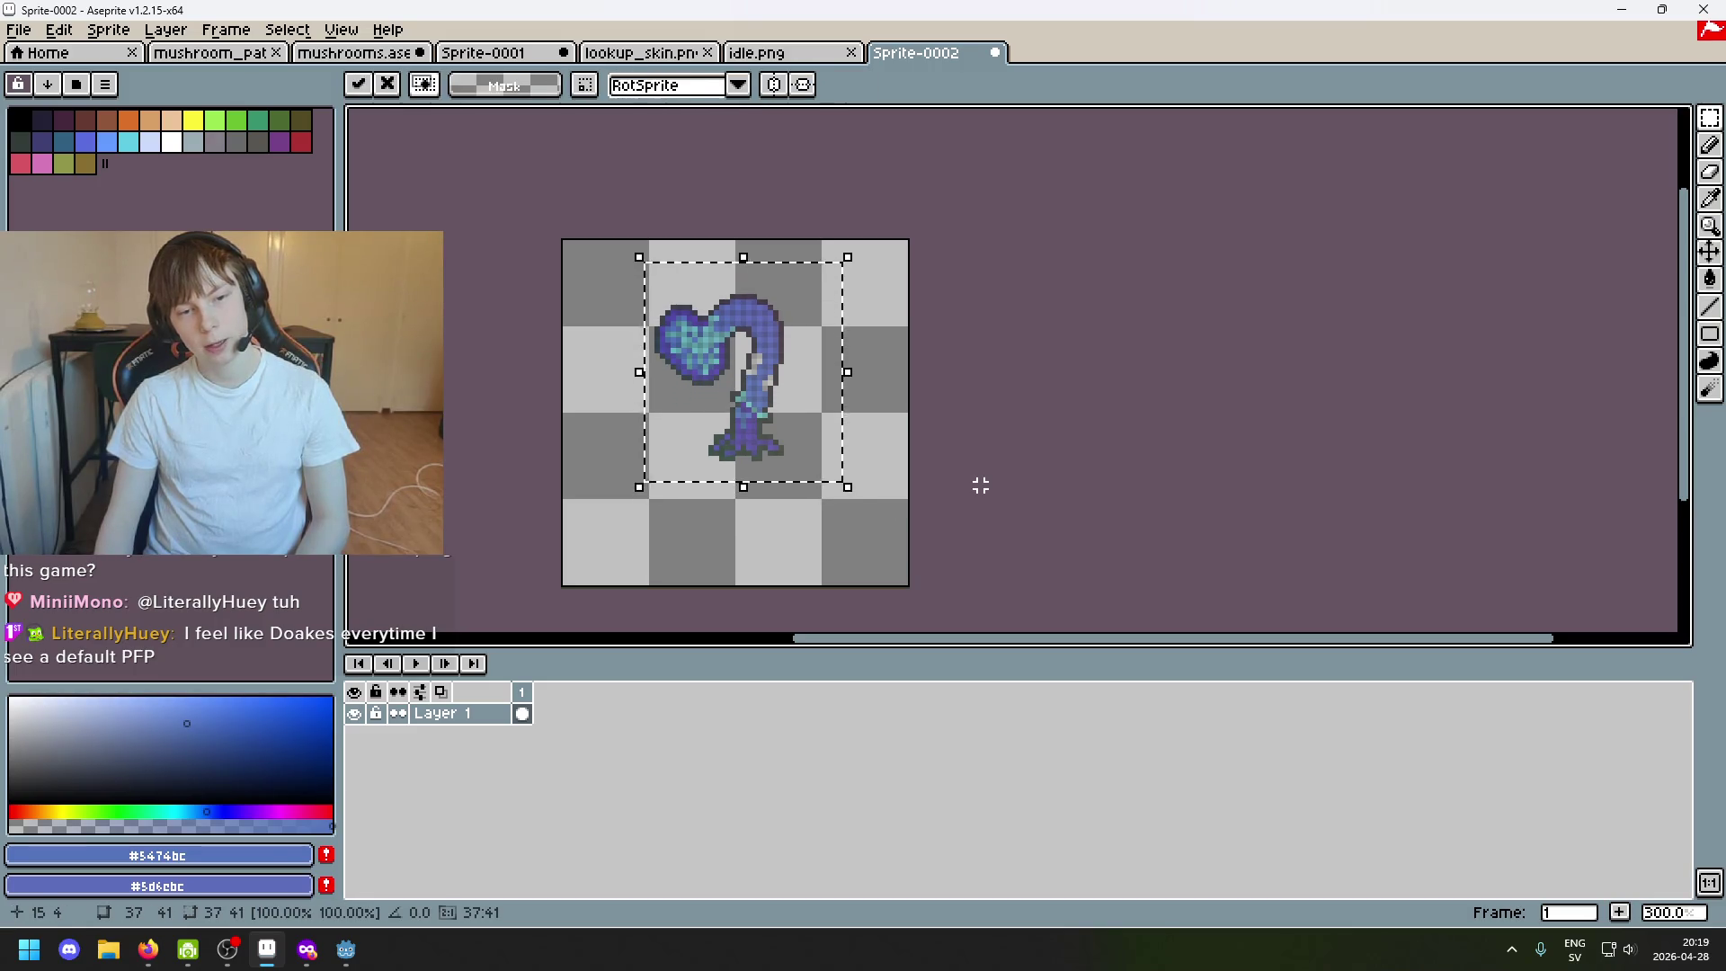
{"action": "left_click", "coordinate": [862, 492]}
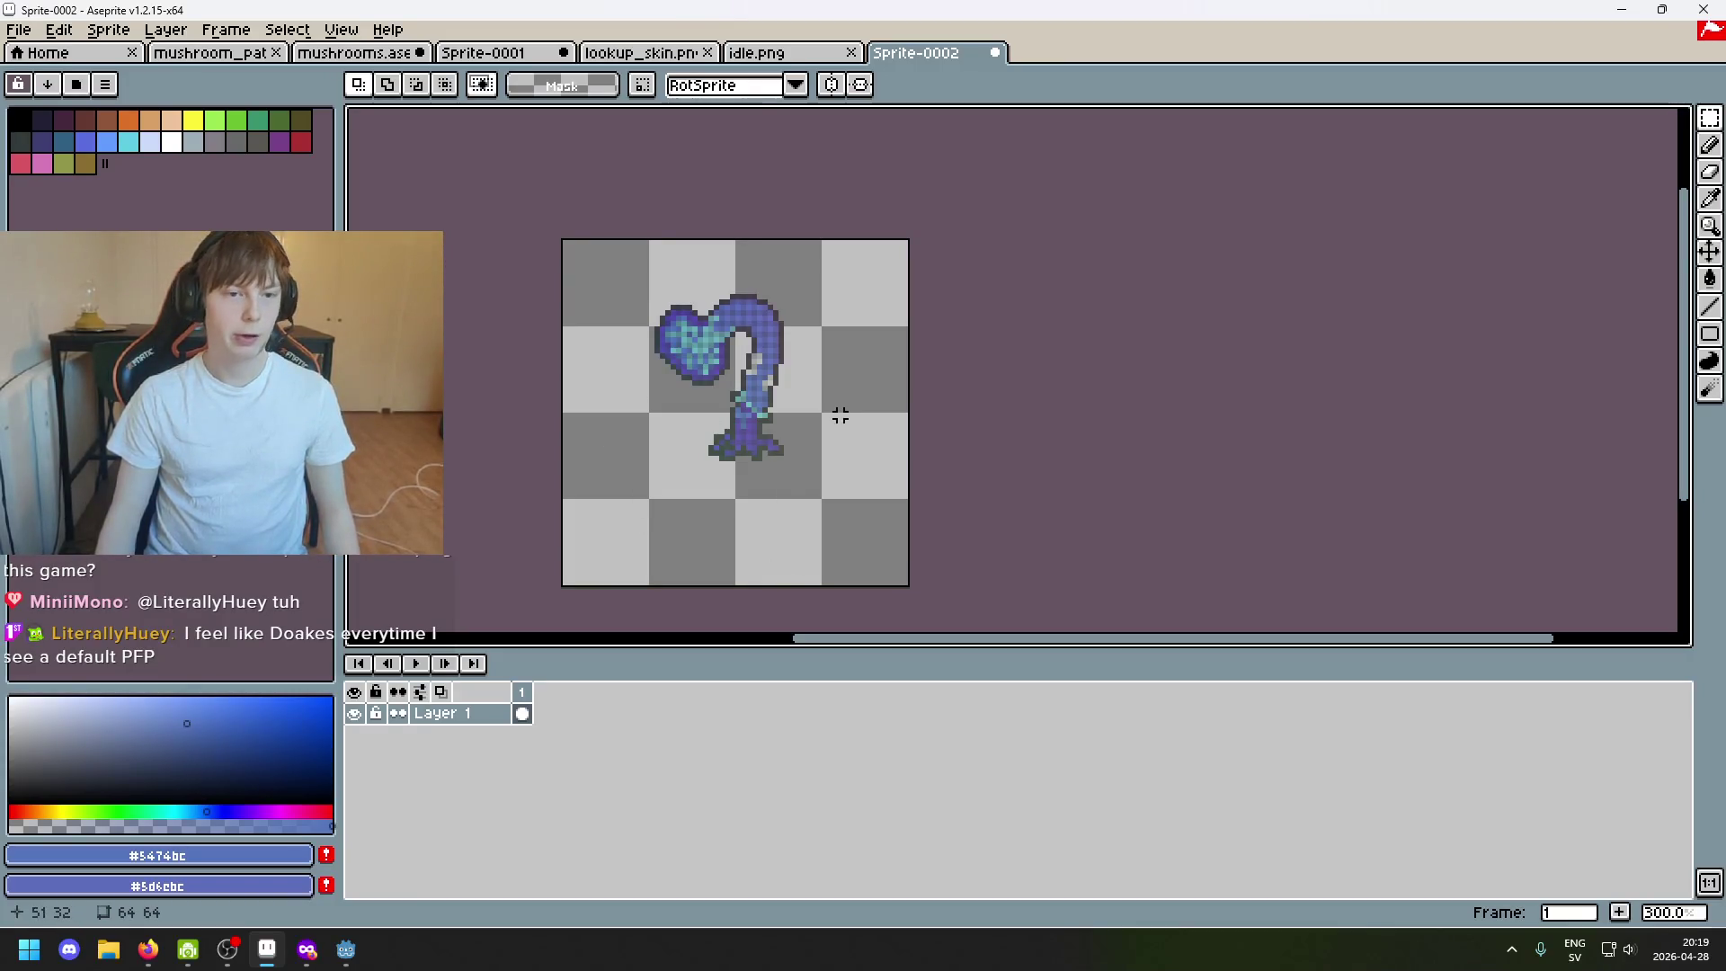
Nudge the creature down again, undo to leave it in place, and switch to the Godot project.
{"action": "left_click_drag", "start_coordinate": [608, 246], "coordinate": [880, 563]}
{"action": "key", "text": "Down"}
{"action": "key", "text": "Down"}
{"action": "key", "text": "Down"}
{"action": "left_click", "coordinate": [958, 453]}
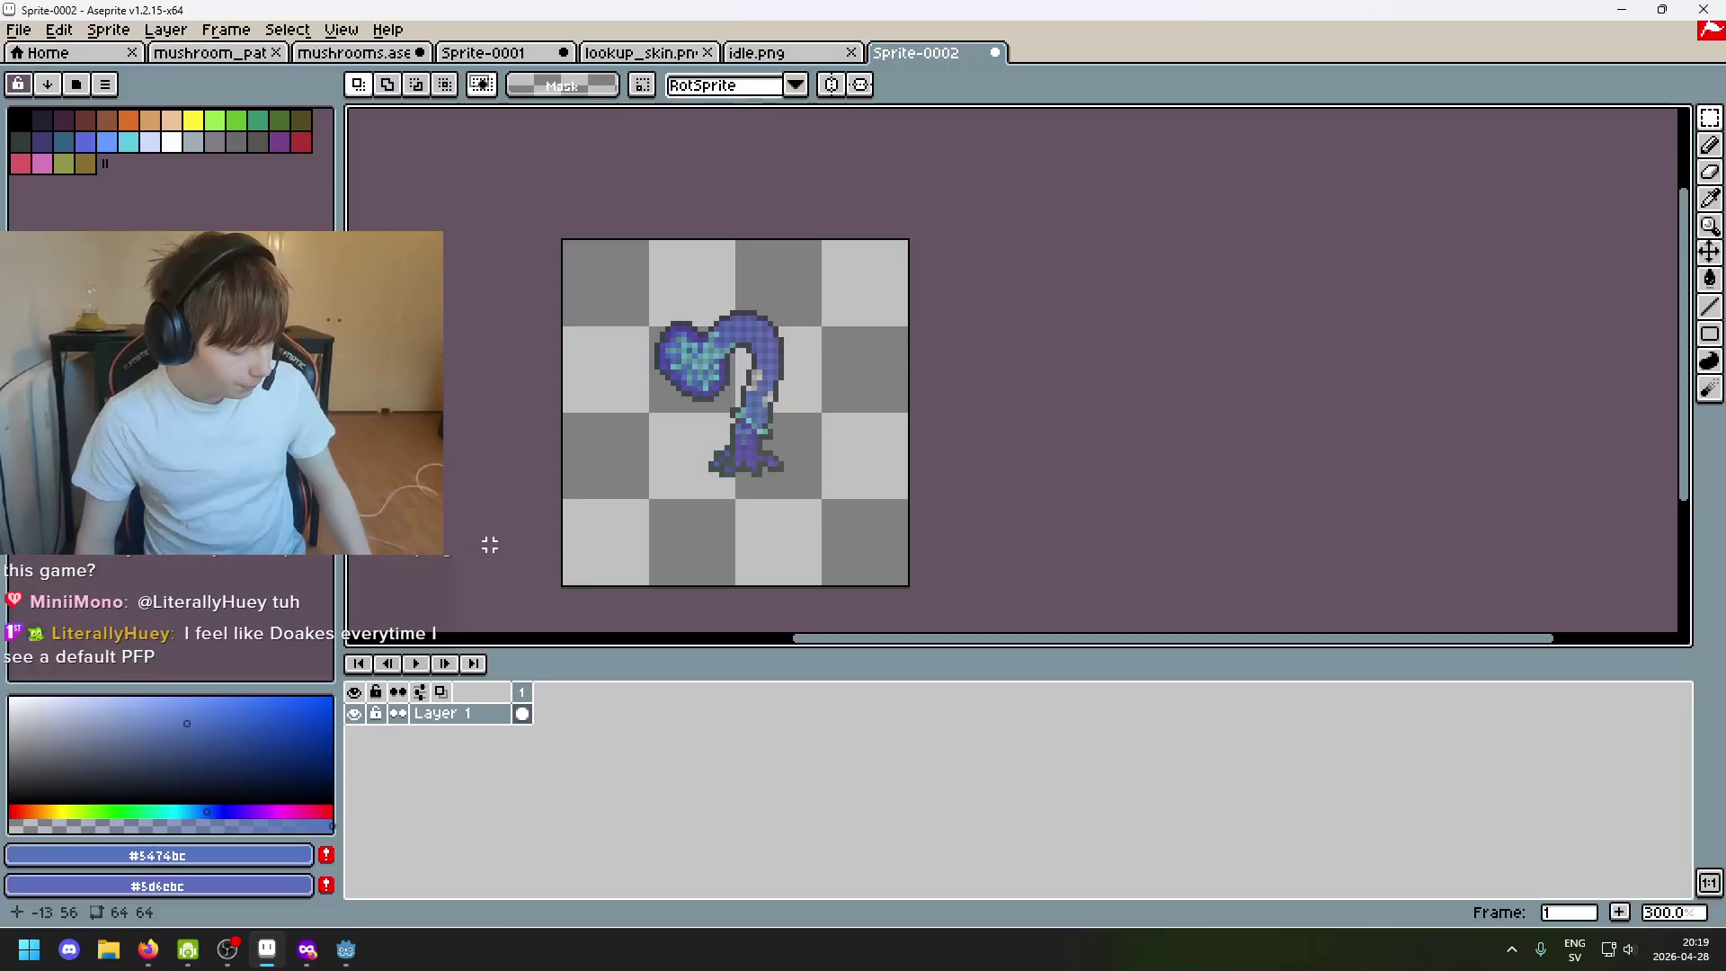
{"action": "scroll", "coordinate": [728, 405], "scroll_direction": "down", "scroll_amount": 1}
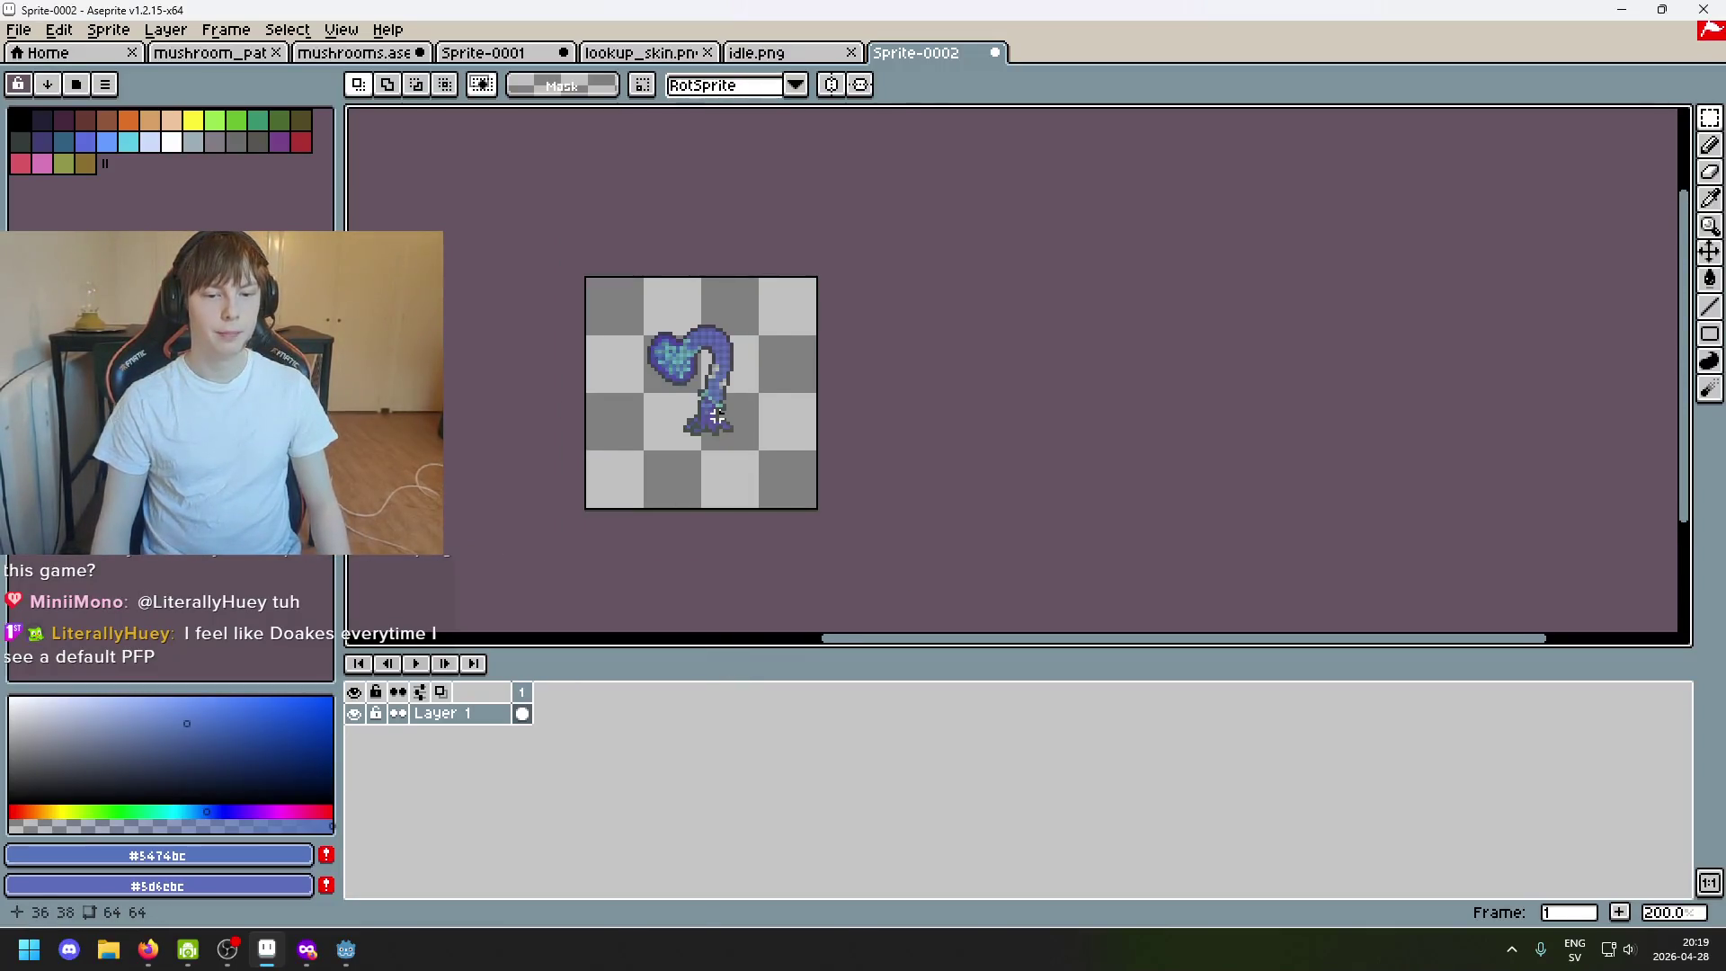
{"action": "scroll", "coordinate": [776, 397], "scroll_direction": "up", "scroll_amount": 1}
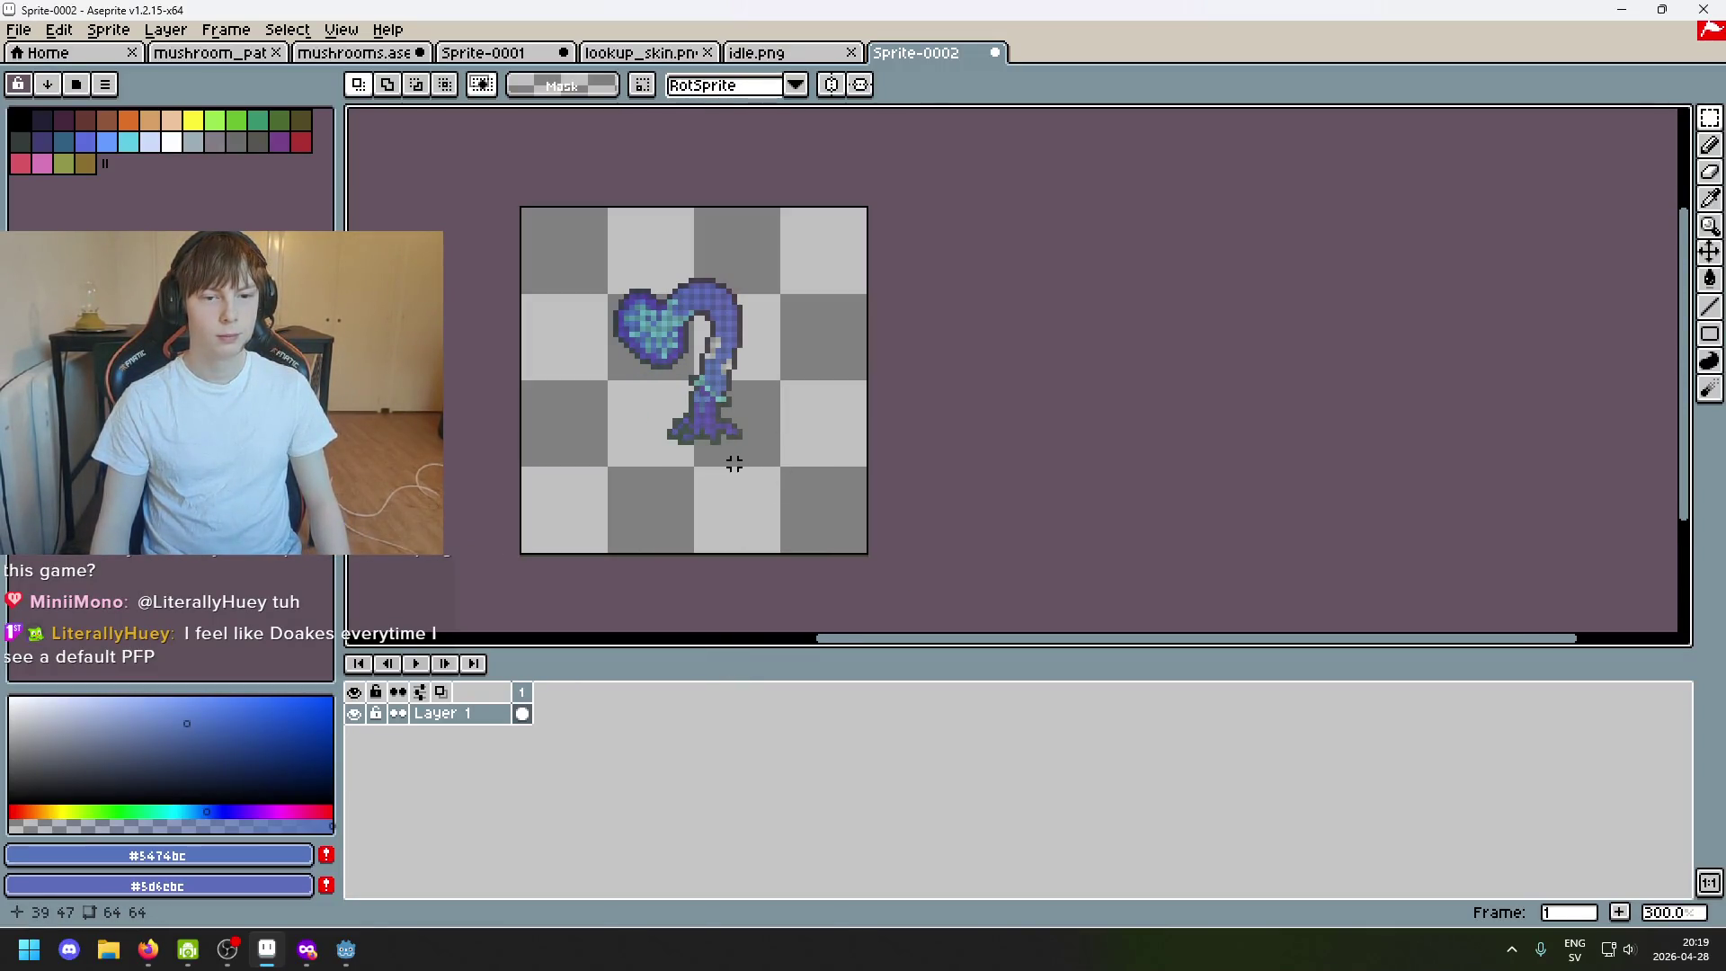
{"action": "left_click_drag", "start_coordinate": [810, 499], "coordinate": [521, 245]}
{"action": "left_click", "coordinate": [853, 442]}
{"action": "left_click_drag", "start_coordinate": [796, 486], "coordinate": [528, 219]}
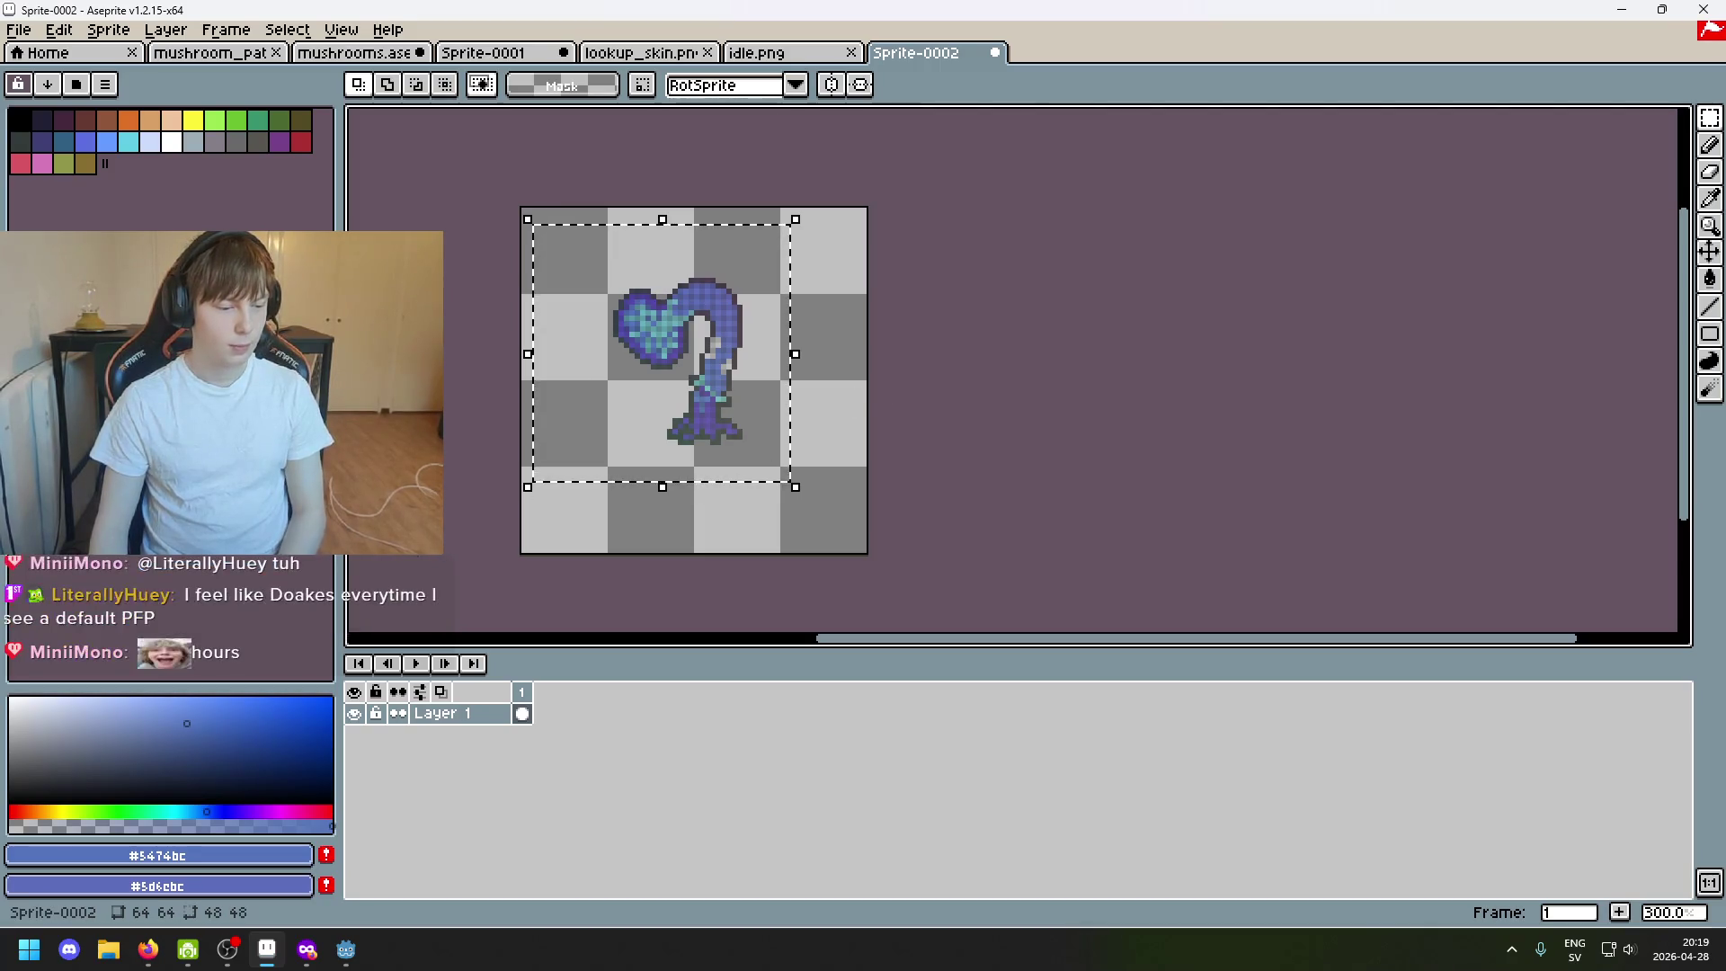
{"action": "key", "text": "Down"}
{"action": "key", "text": "Down"}
{"action": "key", "text": "Down"}
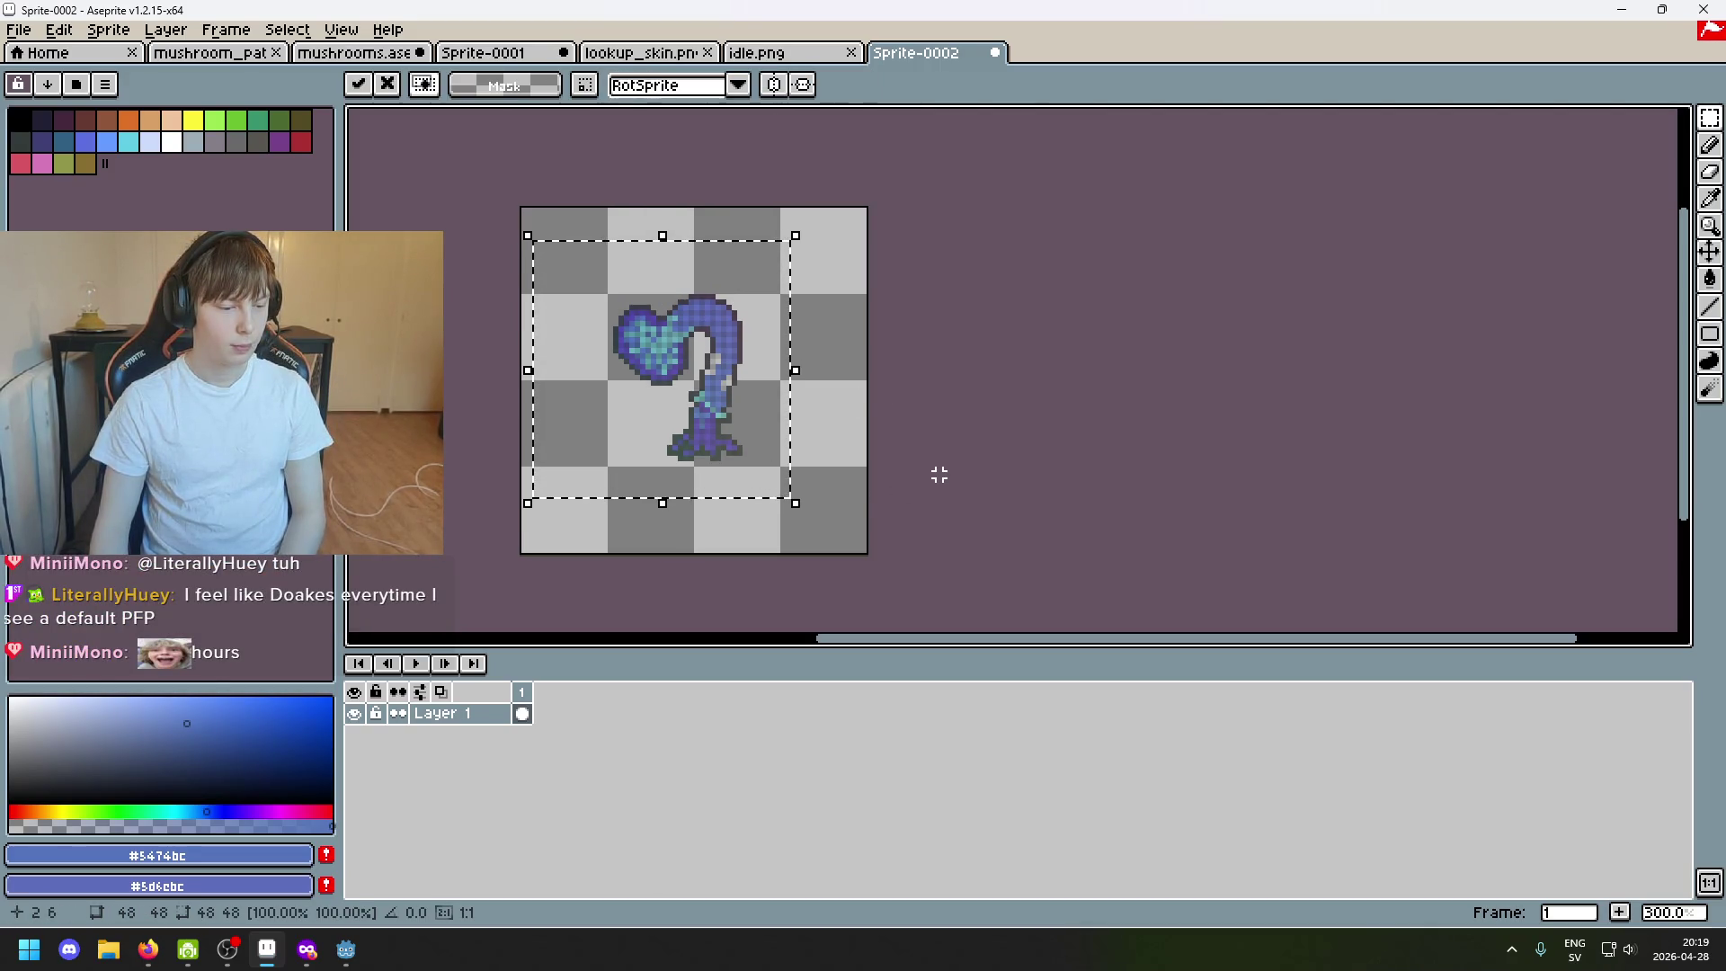
{"action": "key", "text": "Down"}
{"action": "key", "text": "Escape"}
{"action": "key", "text": "ctrl+d"}
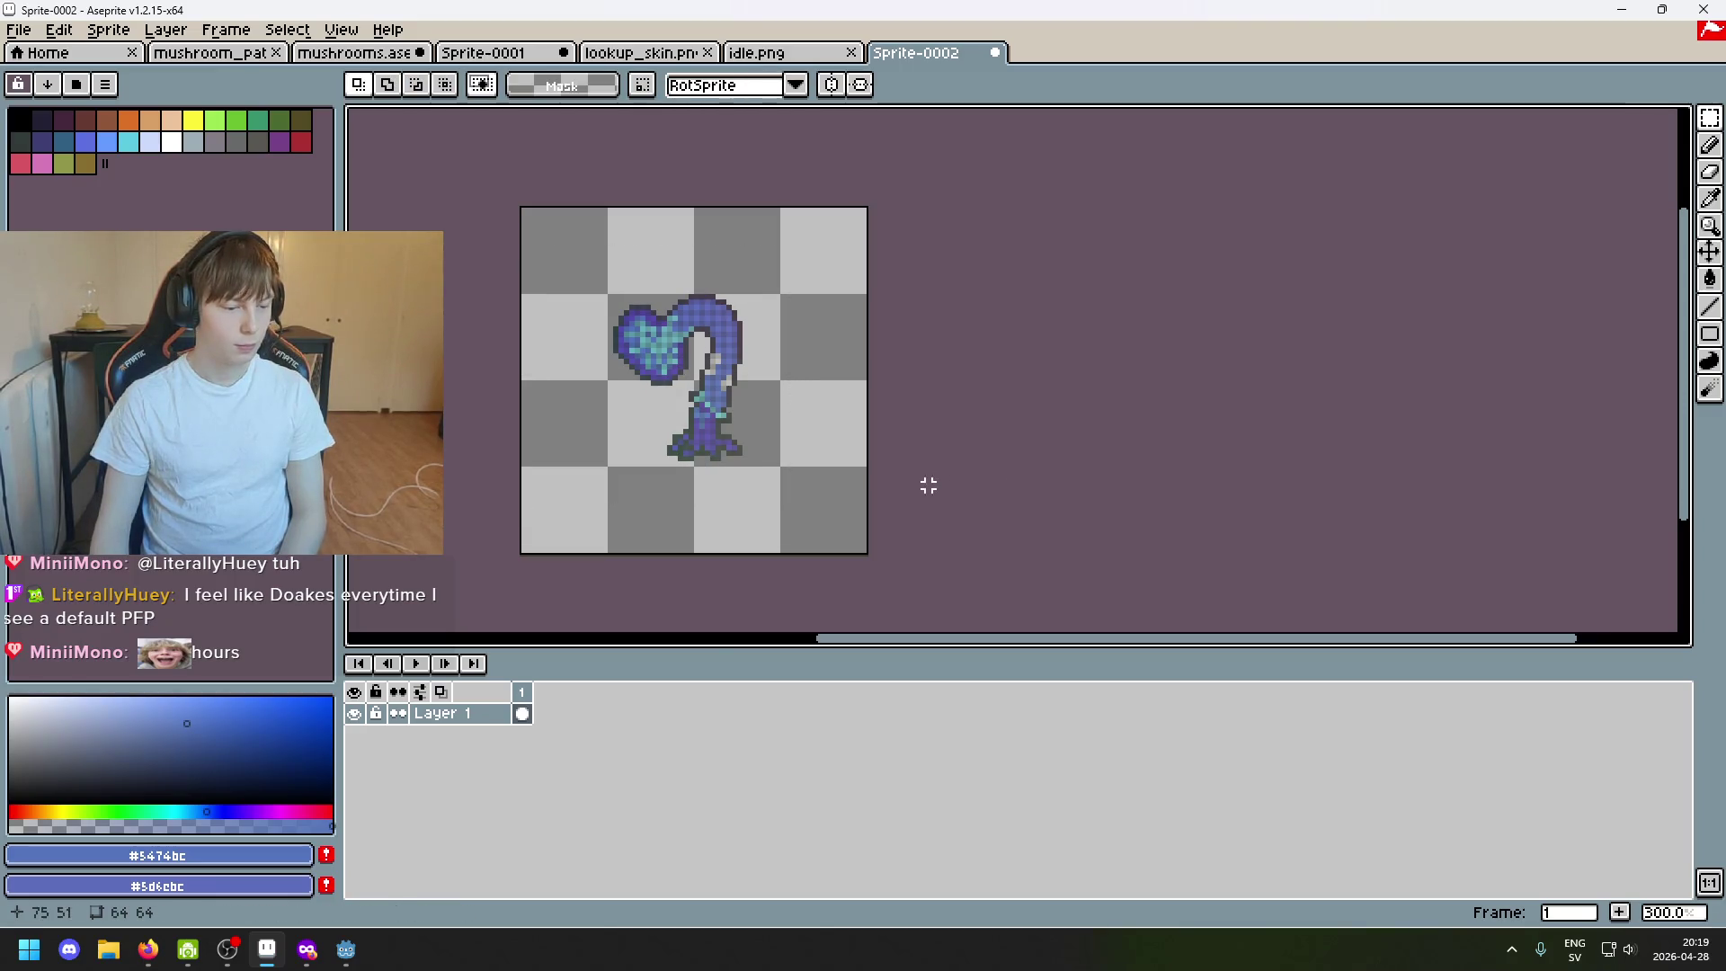
{"action": "left_click", "coordinate": [365, 955]}
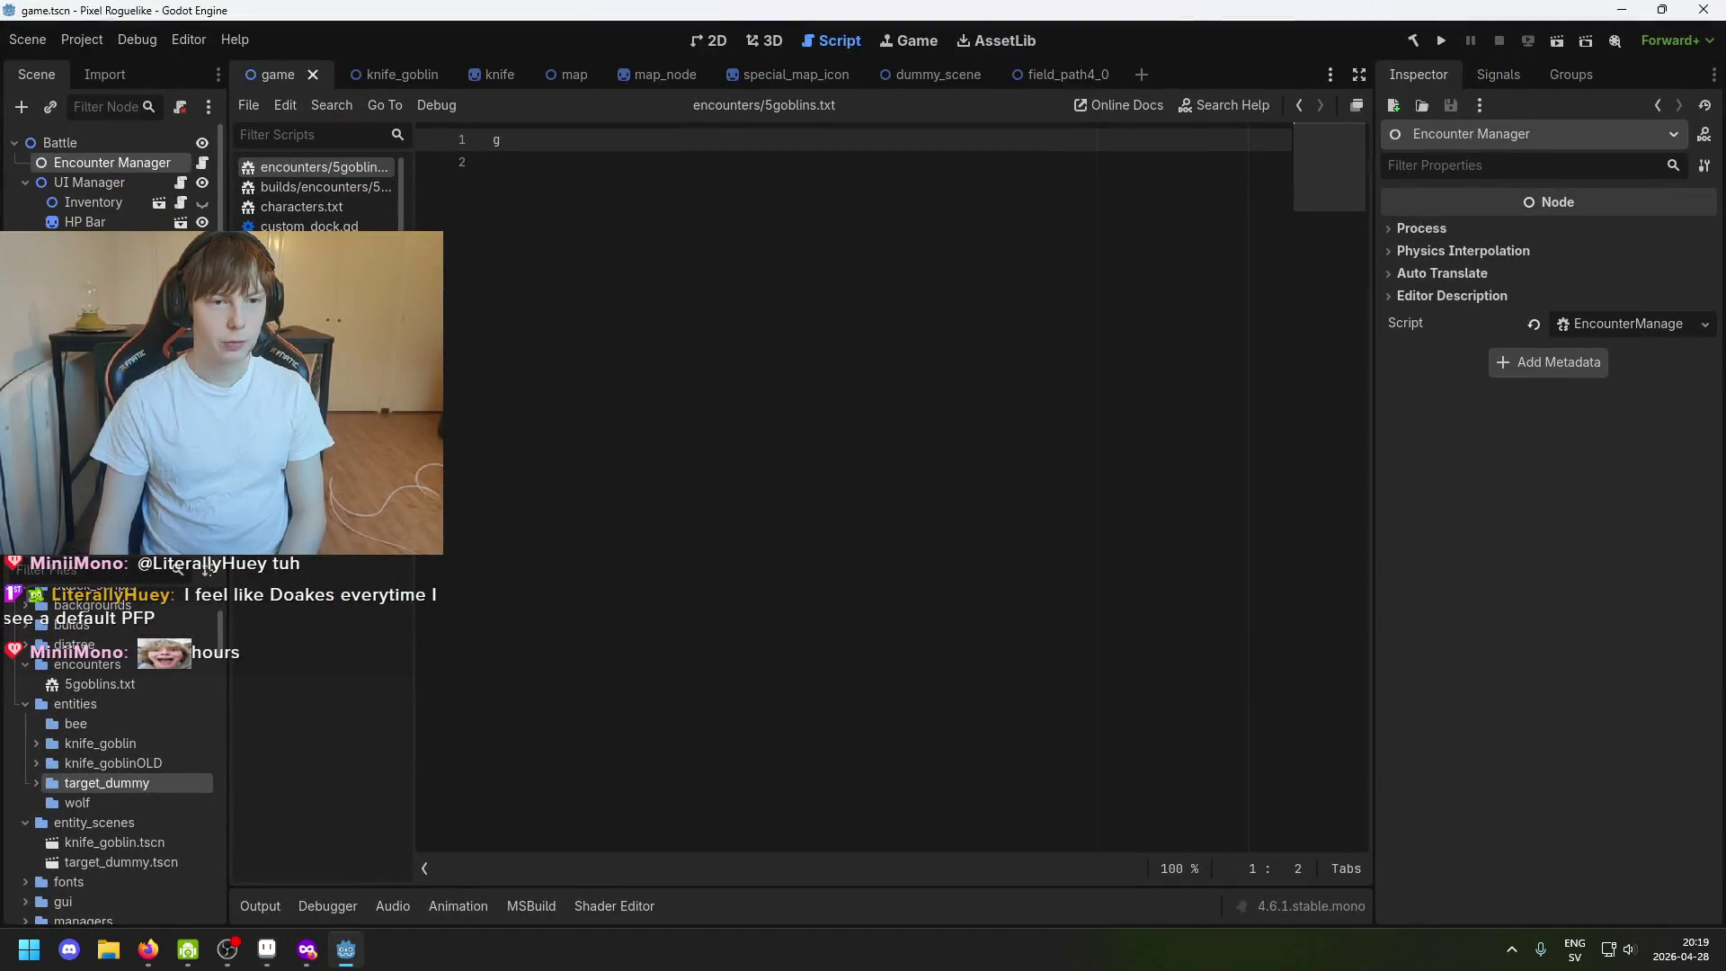
In Godot, check the Battle scene's UVGenerator lookup and animation map textures, then return to Aseprite.
{"action": "left_click", "coordinate": [370, 70]}
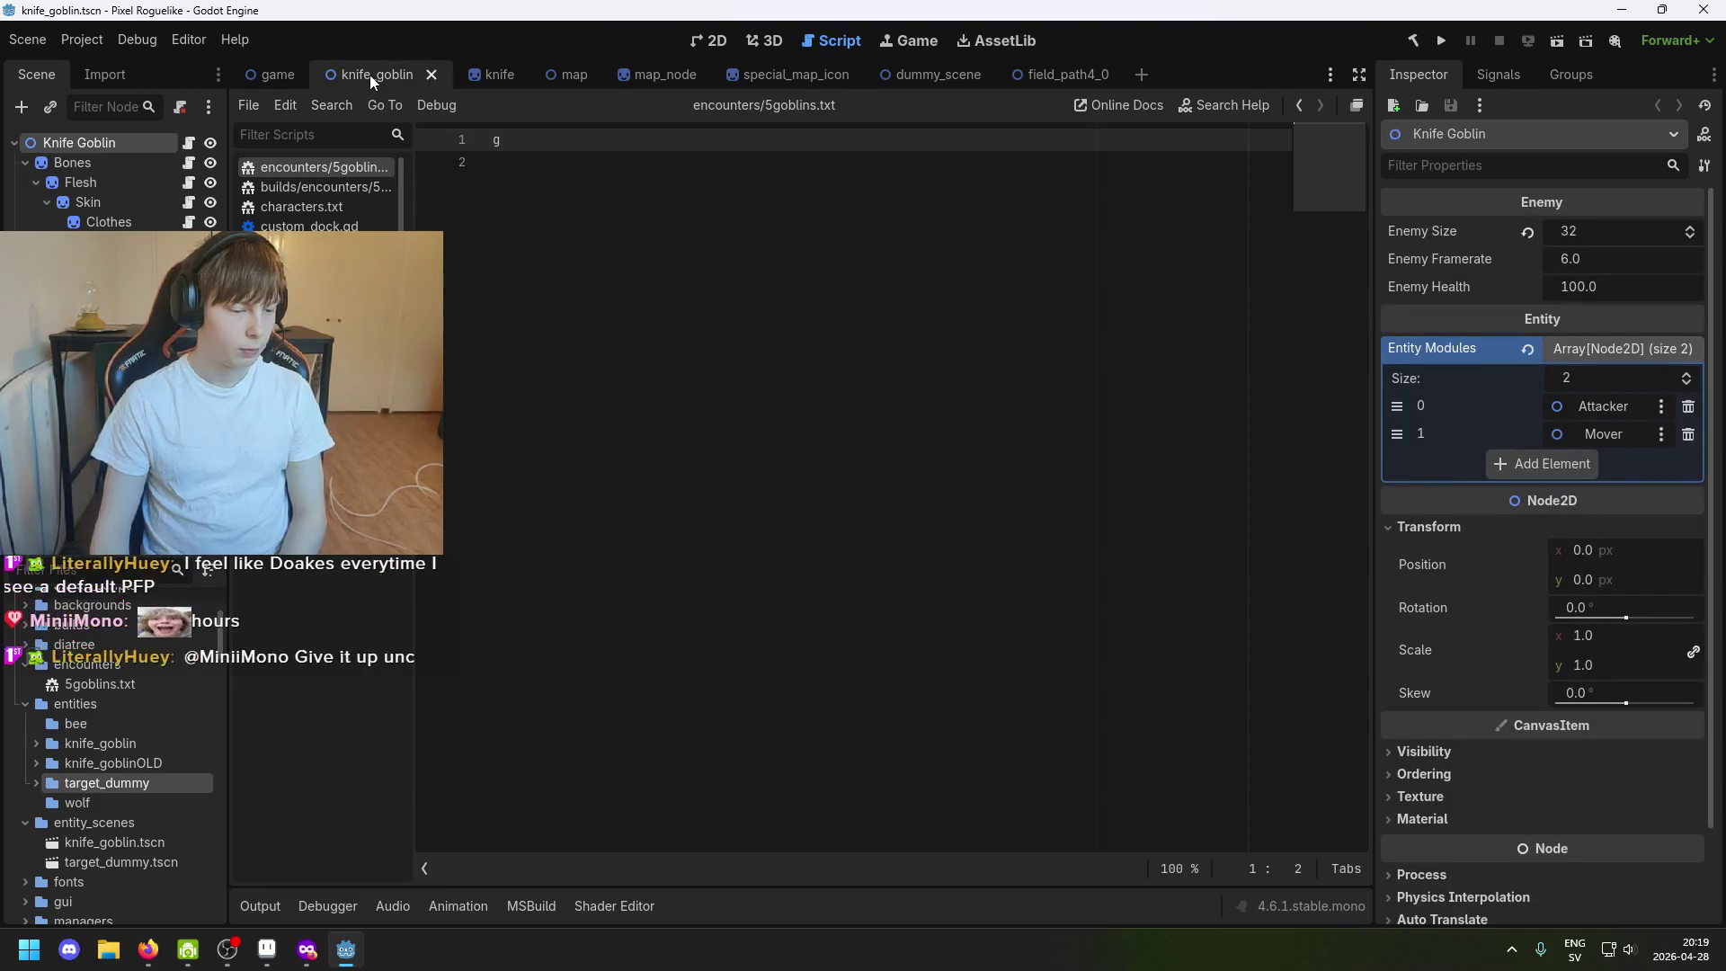
{"action": "left_click", "coordinate": [265, 79]}
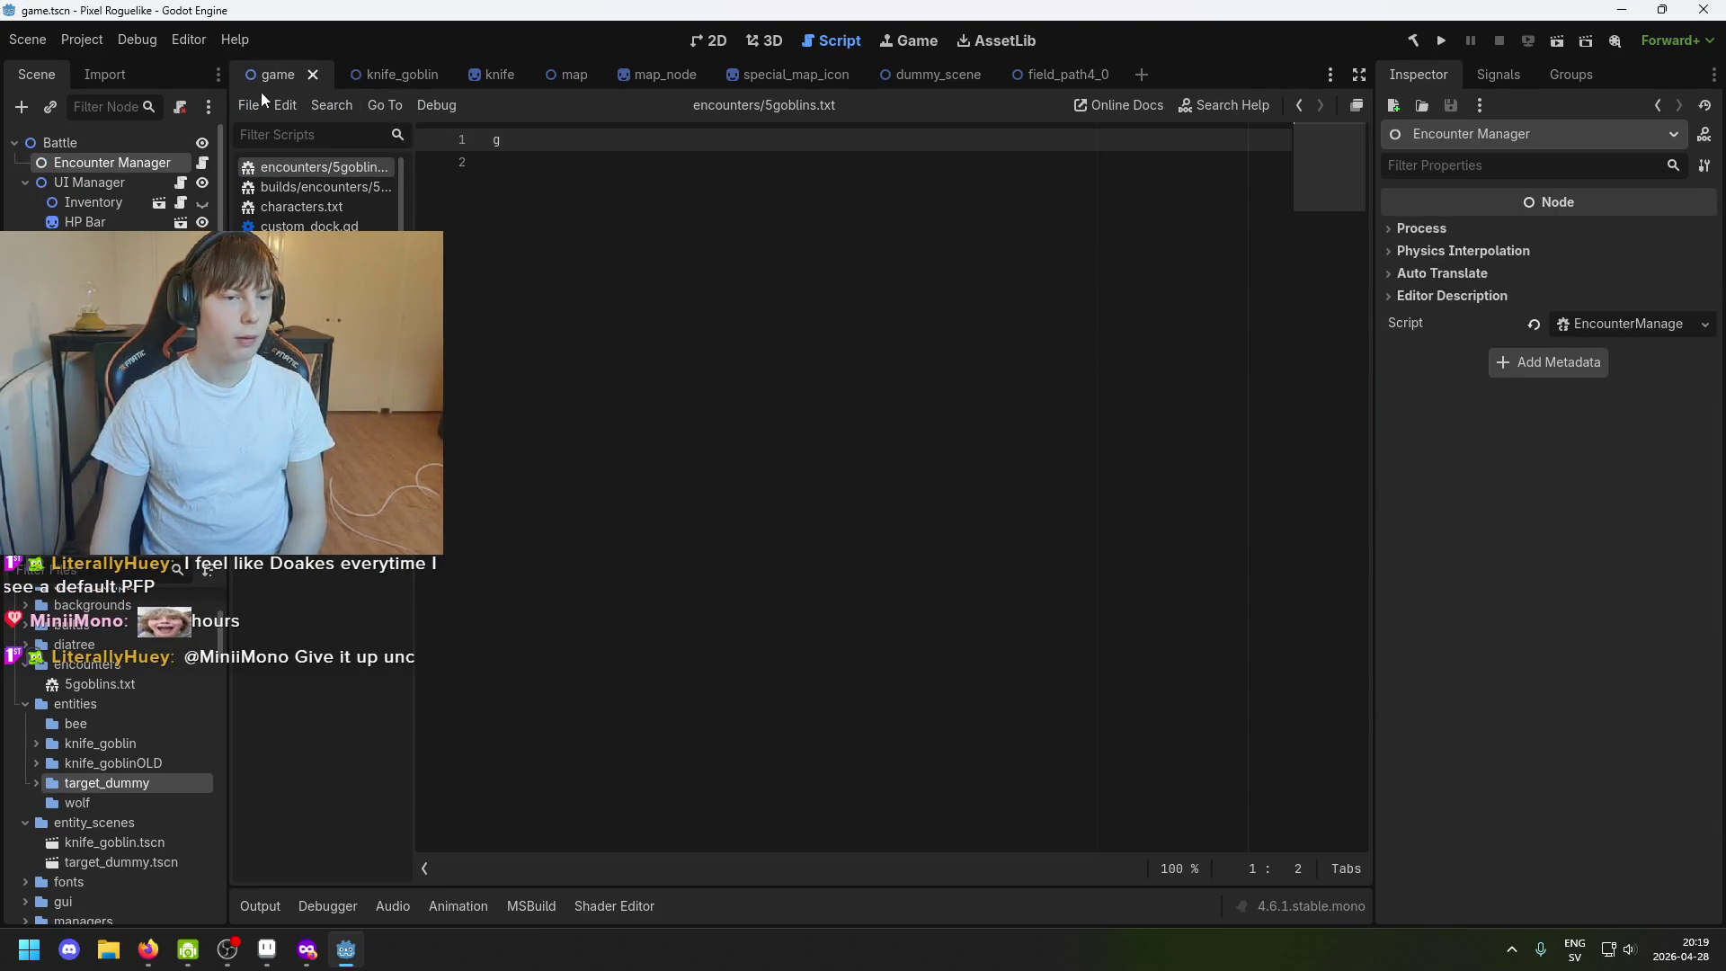
{"action": "left_click", "coordinate": [90, 145]}
{"action": "left_click", "coordinate": [361, 70]}
{"action": "left_click", "coordinate": [263, 79]}
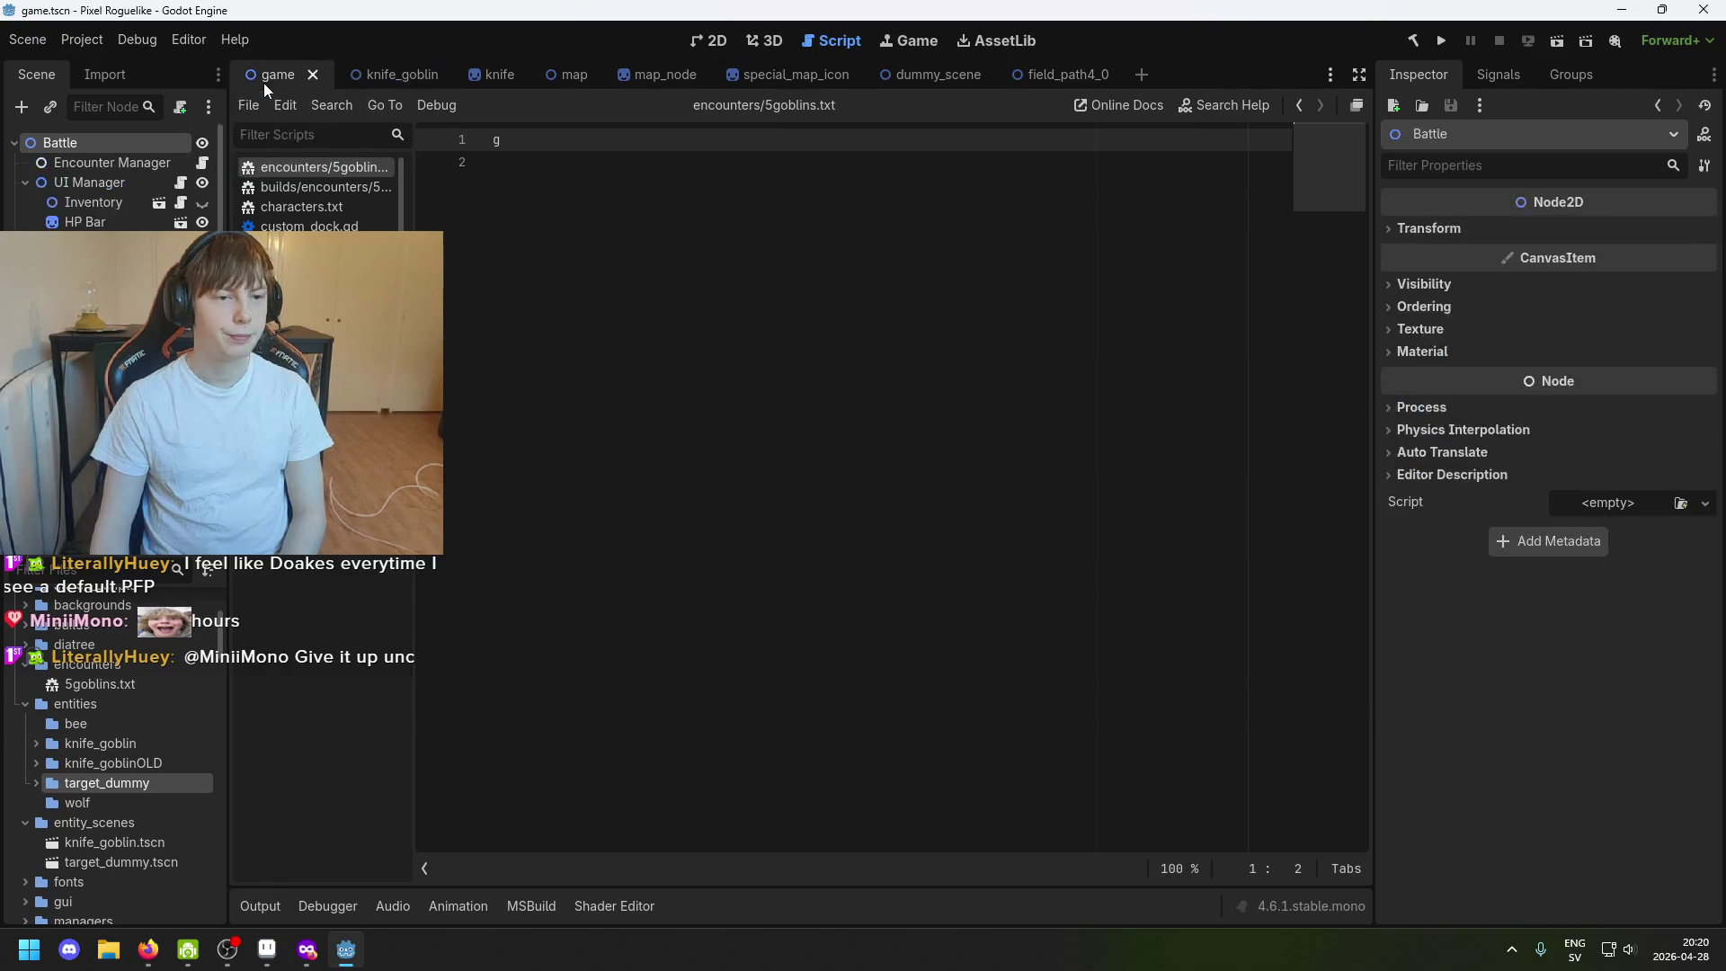
{"action": "left_click", "coordinate": [26, 40]}
{"action": "mouse_move", "coordinate": [81, 39]}
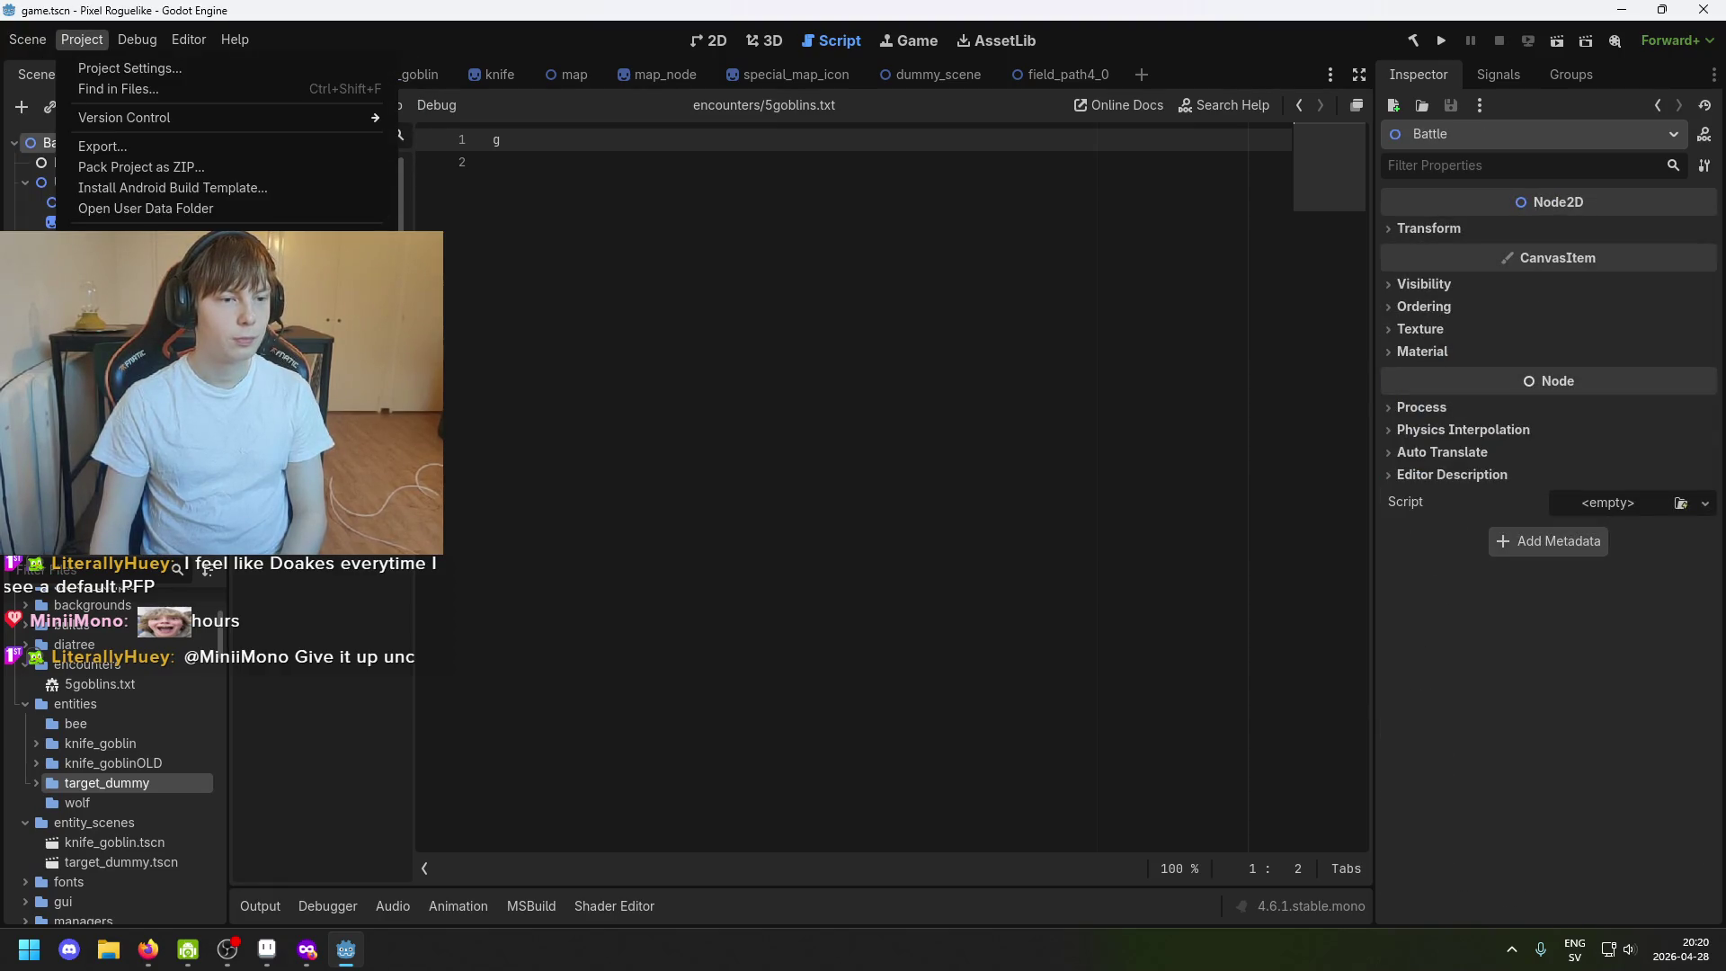
{"action": "key", "text": "Escape"}
{"action": "left_click", "coordinate": [109, 243]}
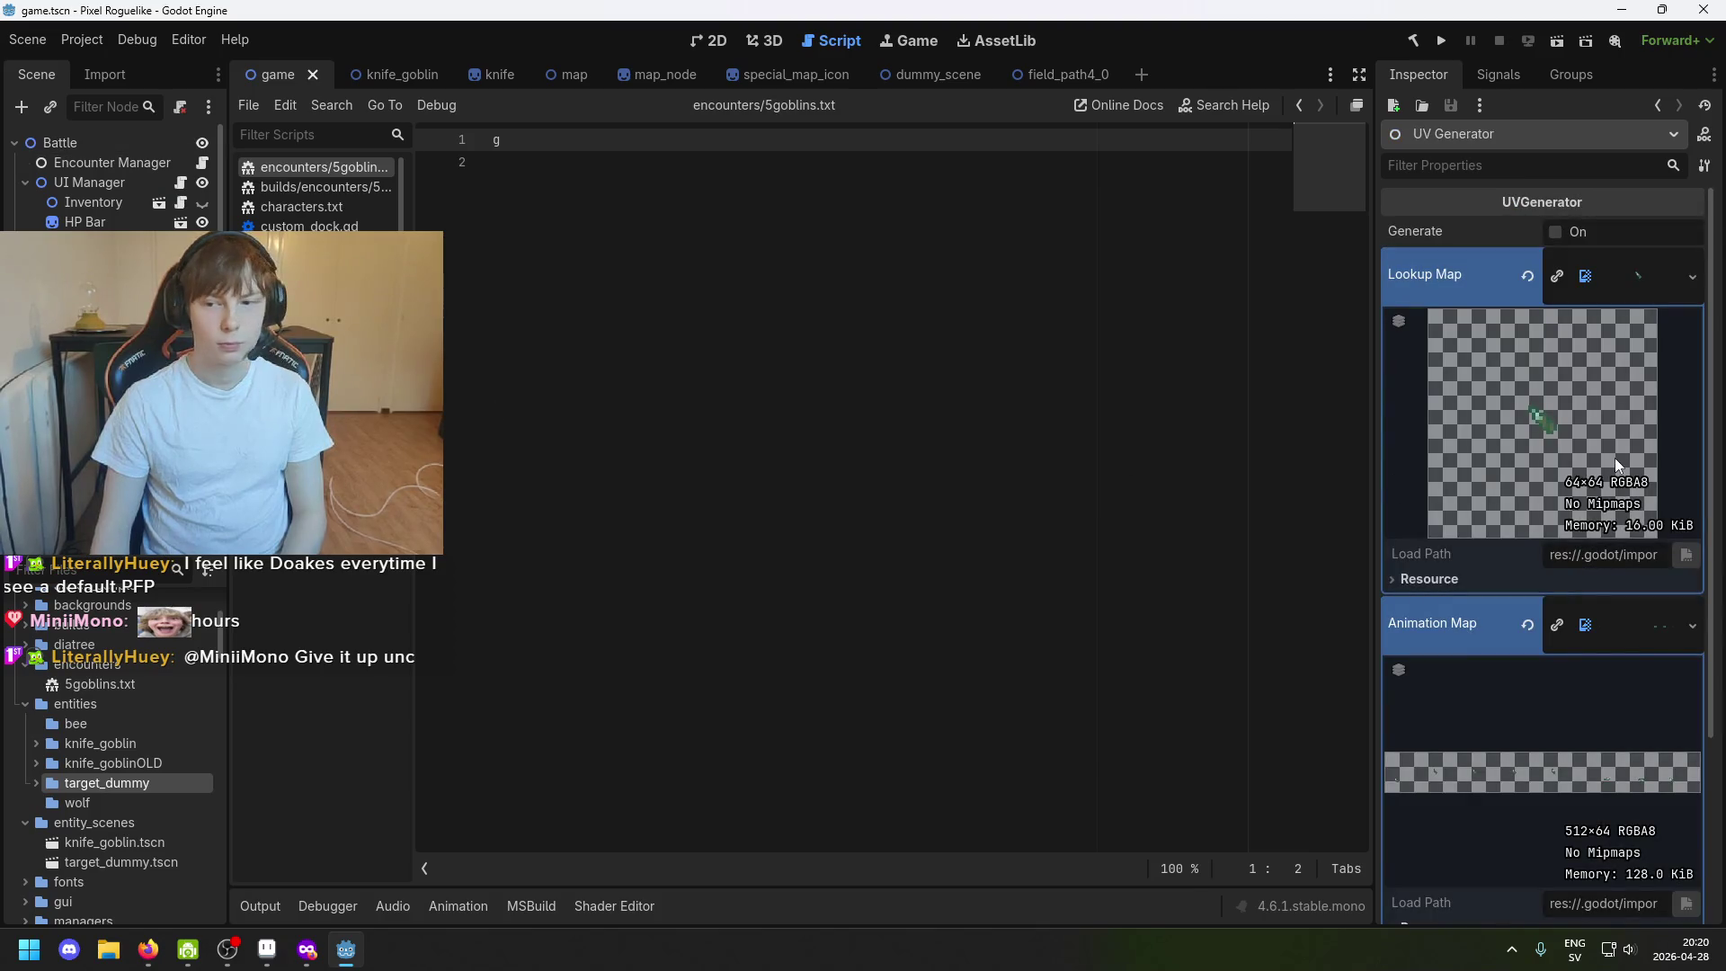
{"action": "scroll", "coordinate": [225, 617], "scroll_direction": "down", "scroll_amount": 2}
{"action": "scroll", "coordinate": [224, 616], "scroll_direction": "down", "scroll_amount": 3}
{"action": "left_click", "coordinate": [267, 952]}
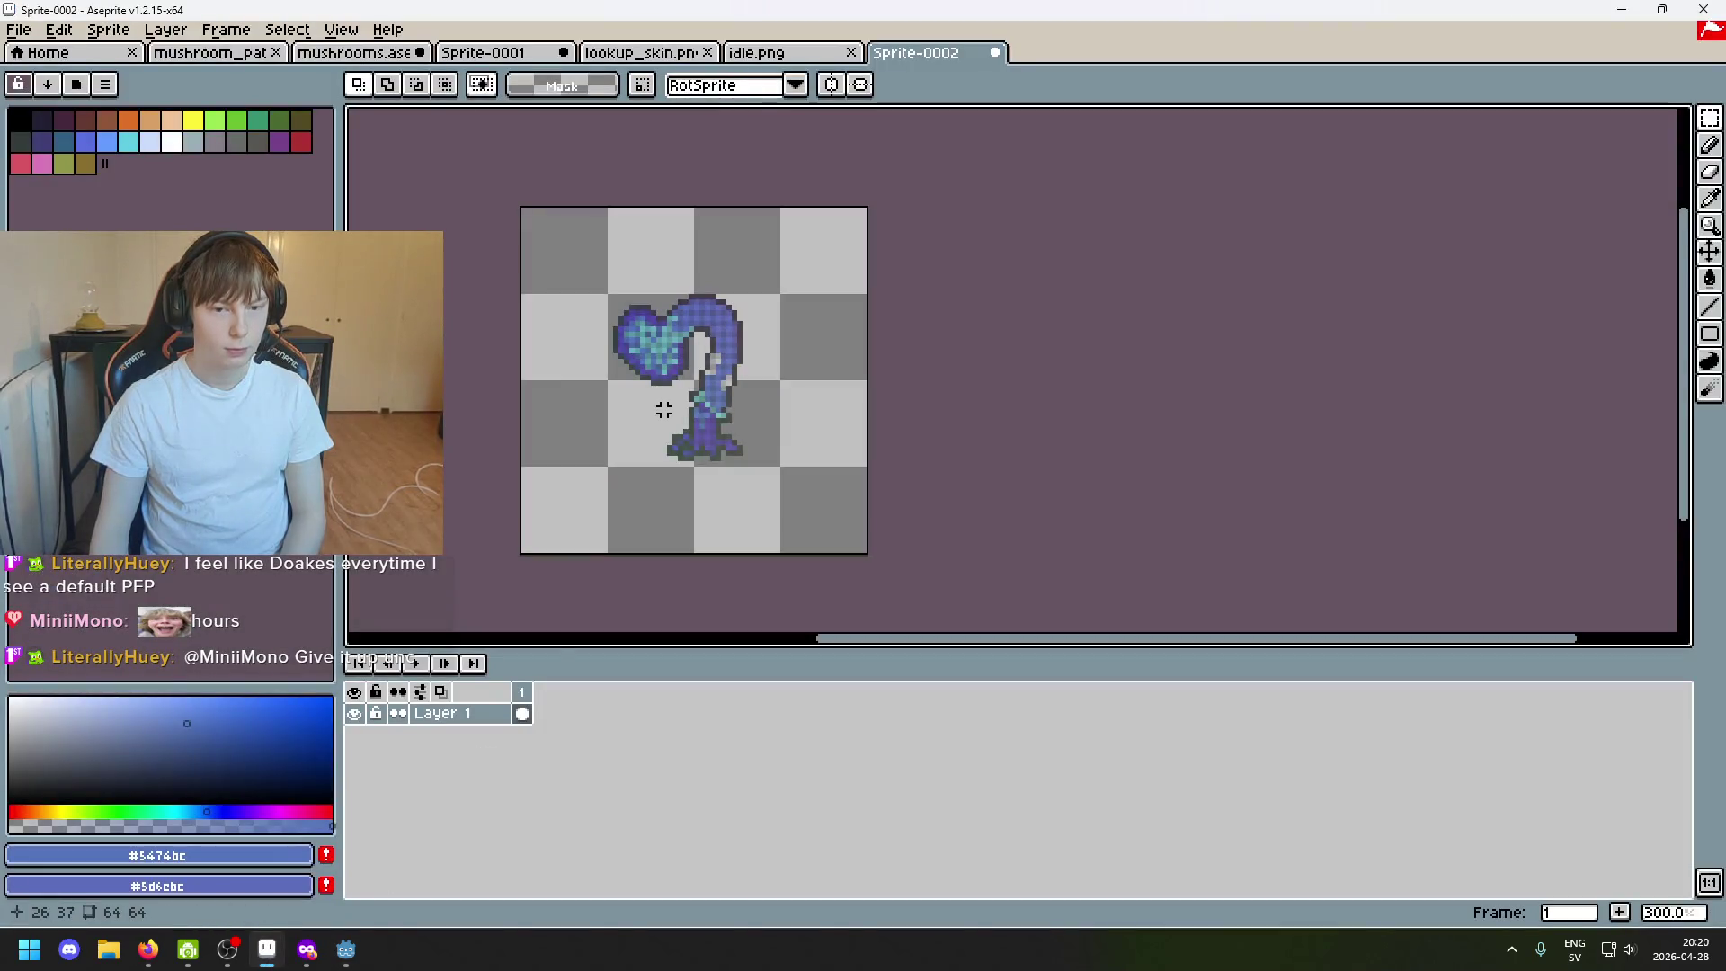
Move lookup_skin.png after idle.png among the open files and view Sprite-0001 at frame 3.
{"action": "left_click", "coordinate": [750, 53]}
{"action": "left_click_drag", "start_coordinate": [613, 52], "coordinate": [663, 60]}
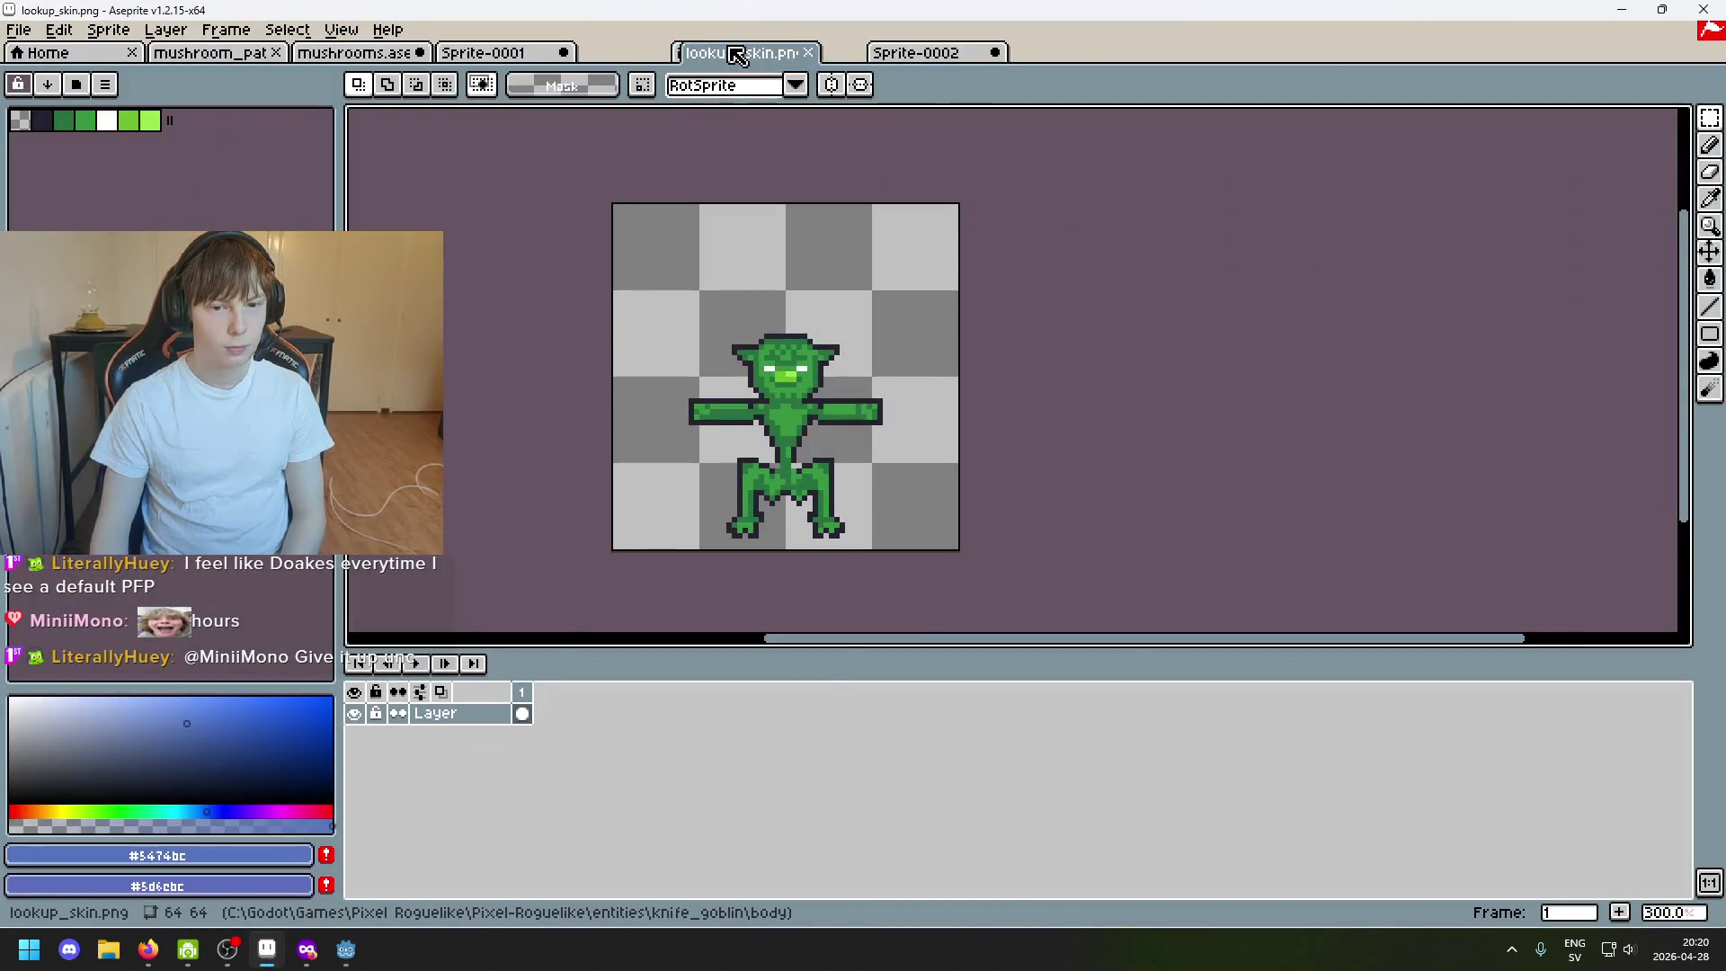
{"action": "left_click", "coordinate": [500, 53]}
{"action": "left_click", "coordinate": [562, 737]}
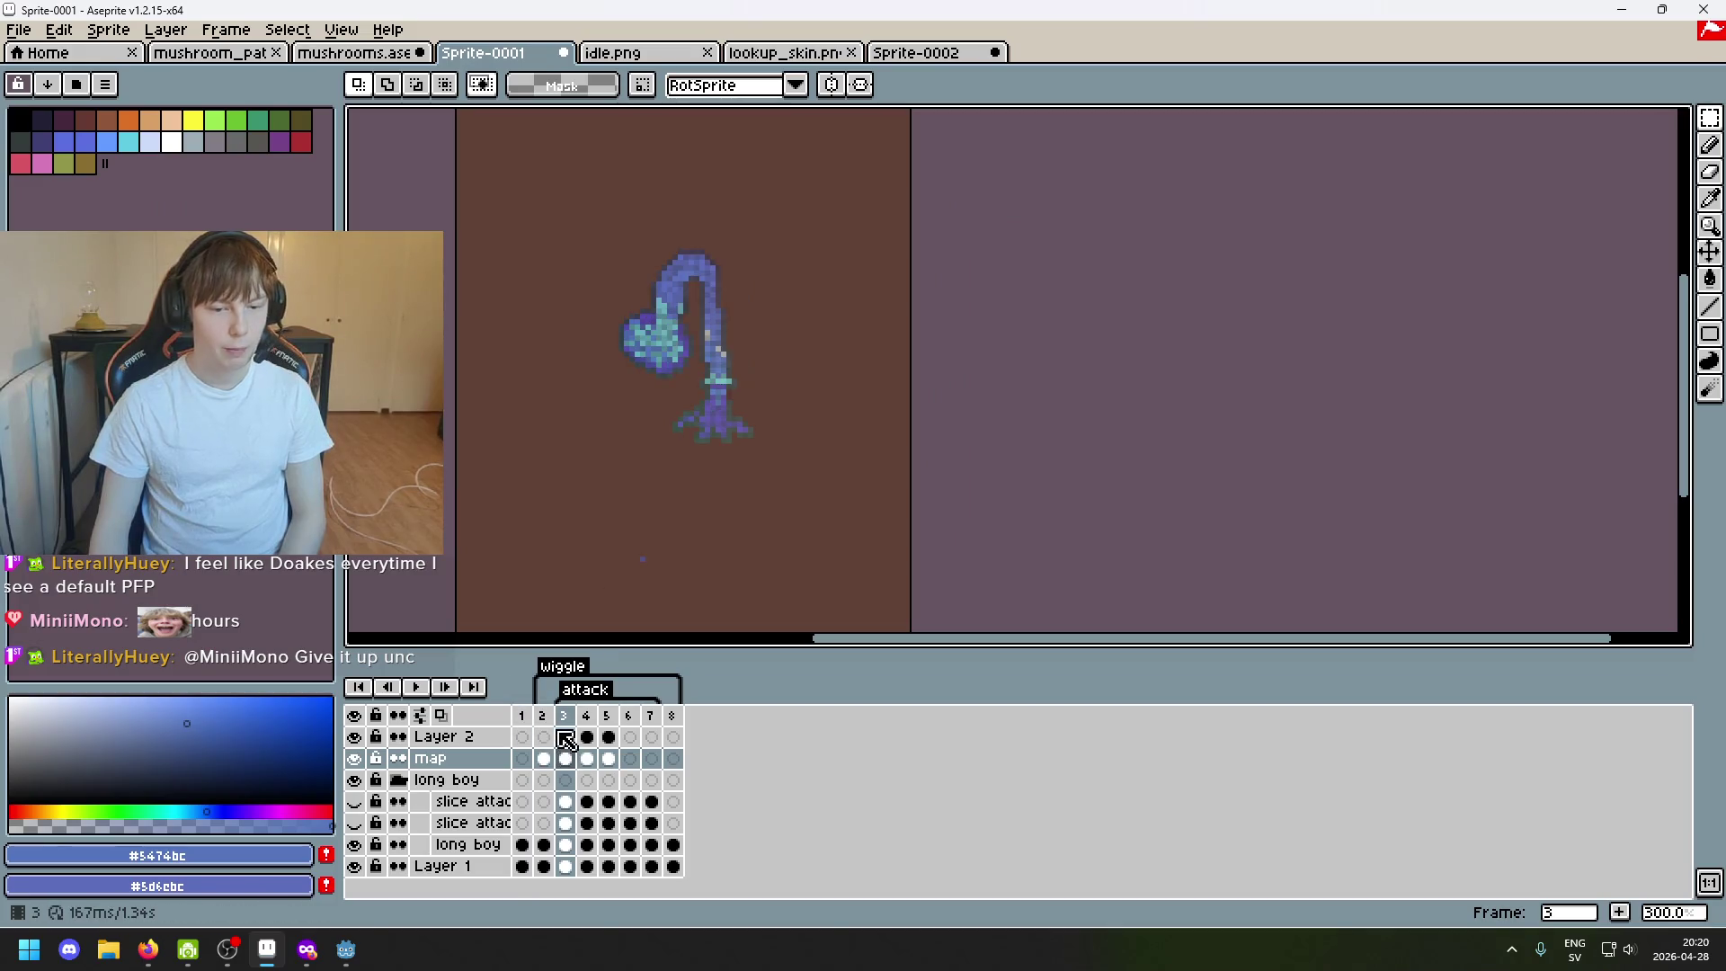
Glance at Sprite-0002 and idle.png, return to Sprite-0001 and hide its map layer.
{"action": "left_click", "coordinate": [931, 52]}
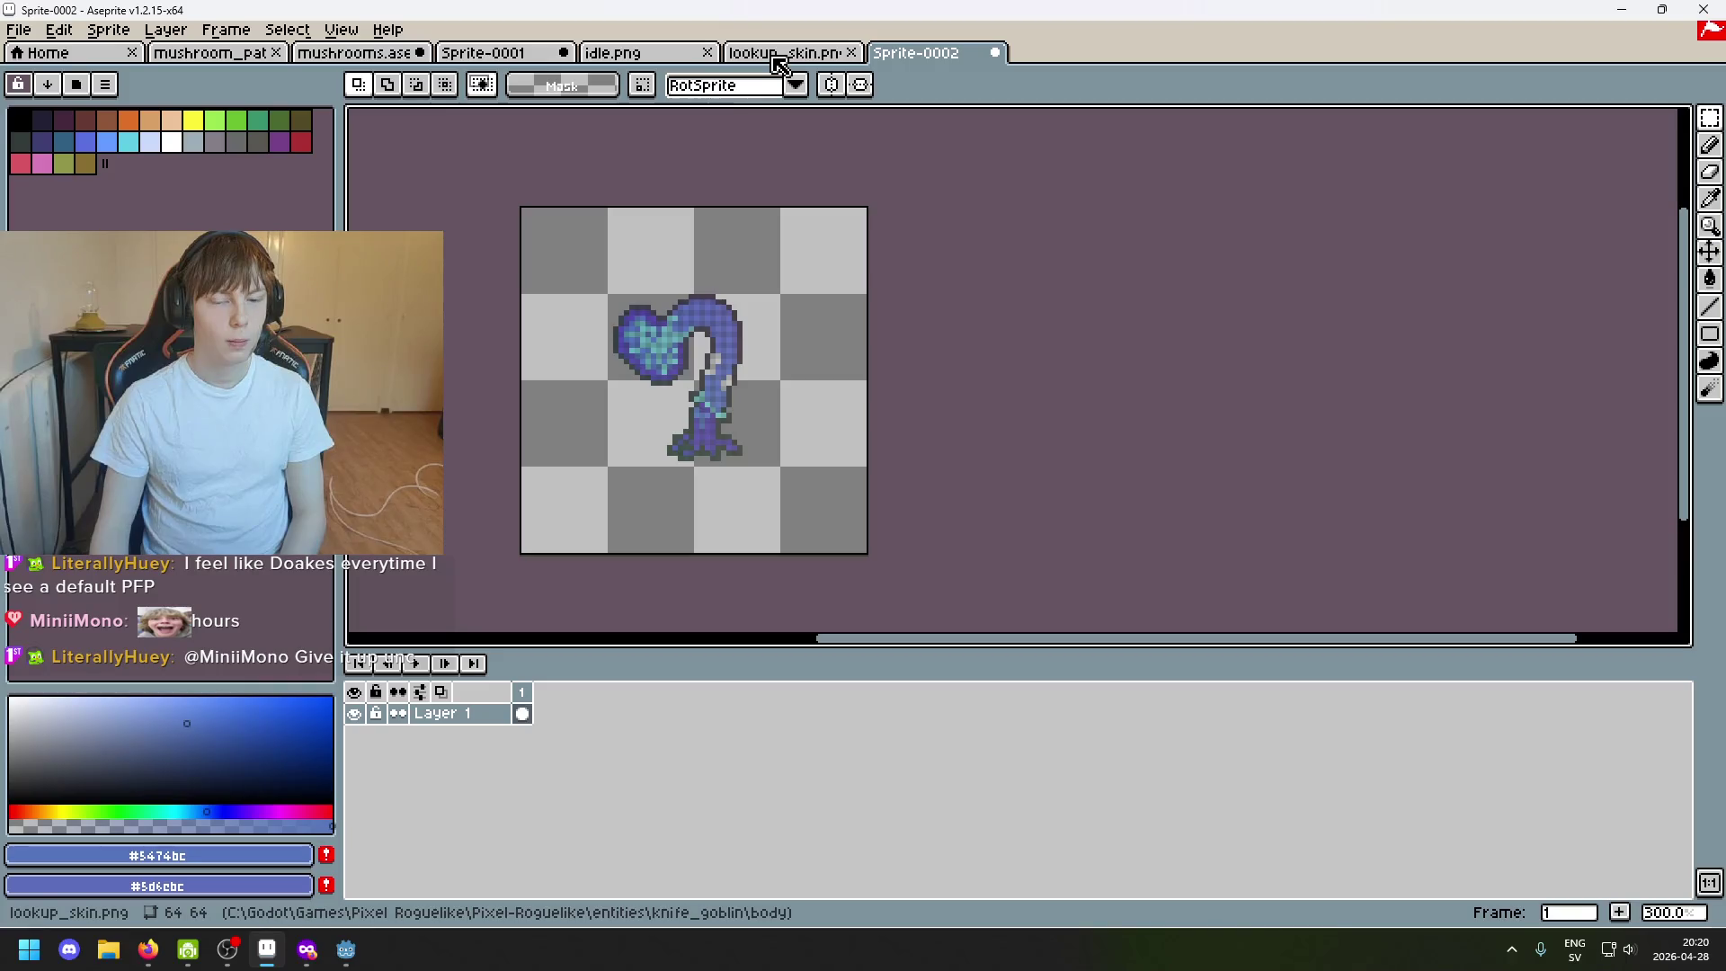
{"action": "left_click", "coordinate": [614, 53]}
{"action": "left_click", "coordinate": [466, 53]}
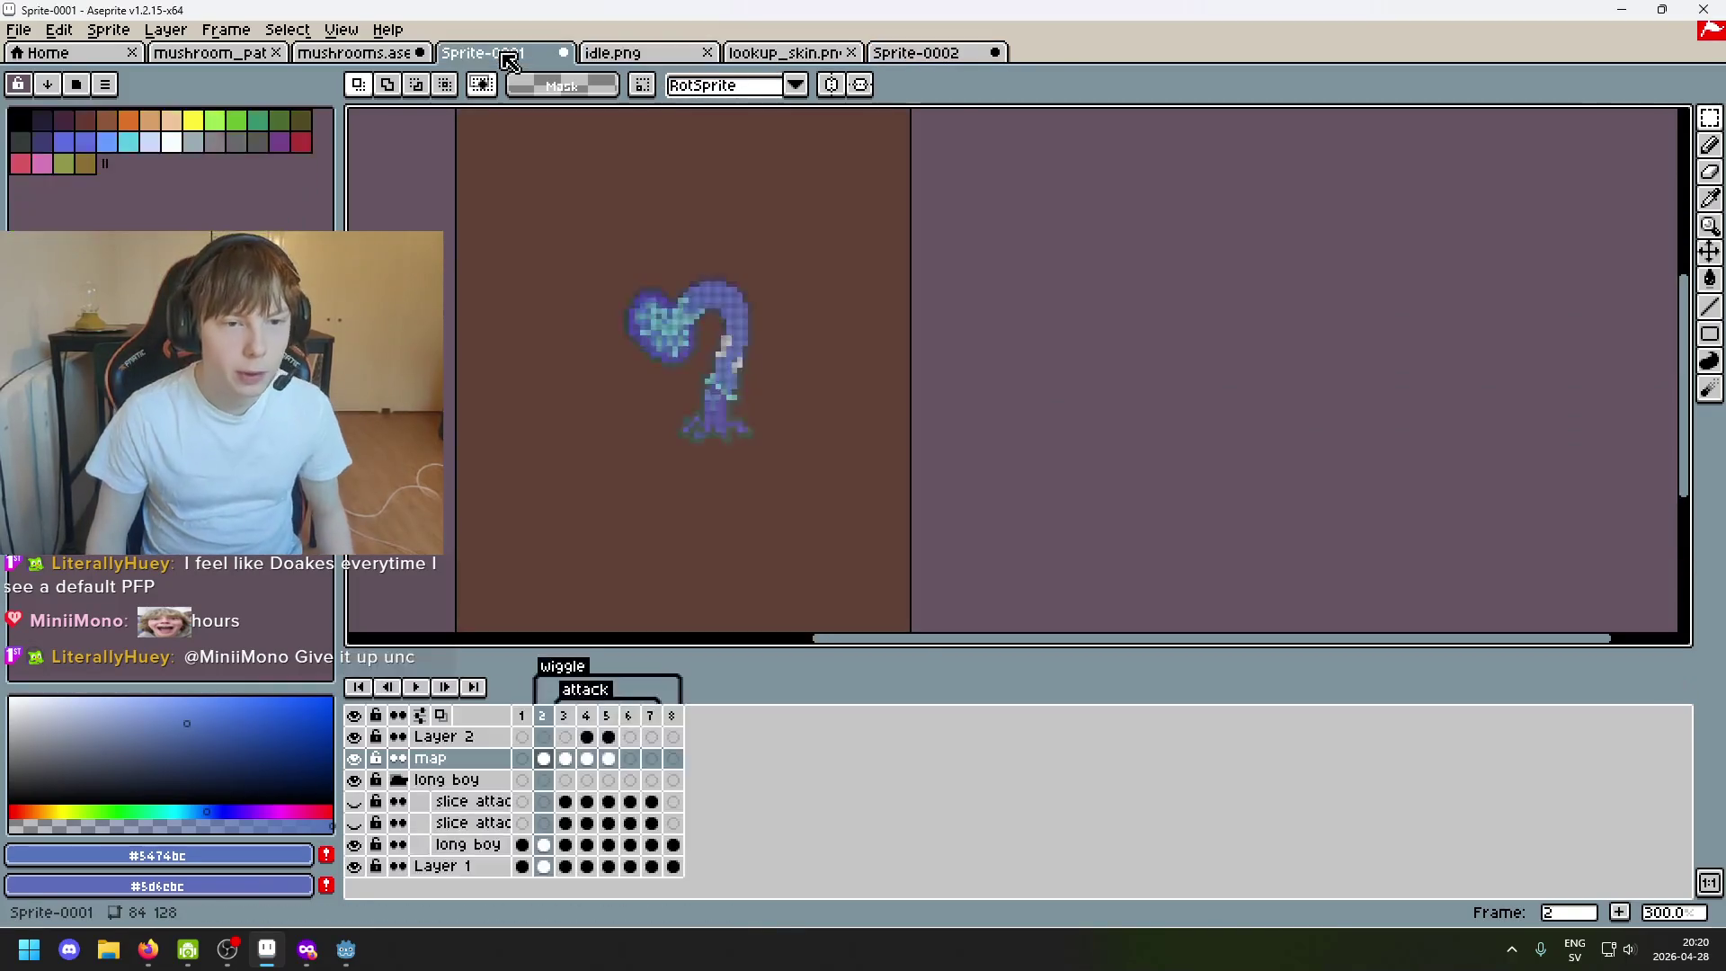
{"action": "left_click", "coordinate": [353, 757]}
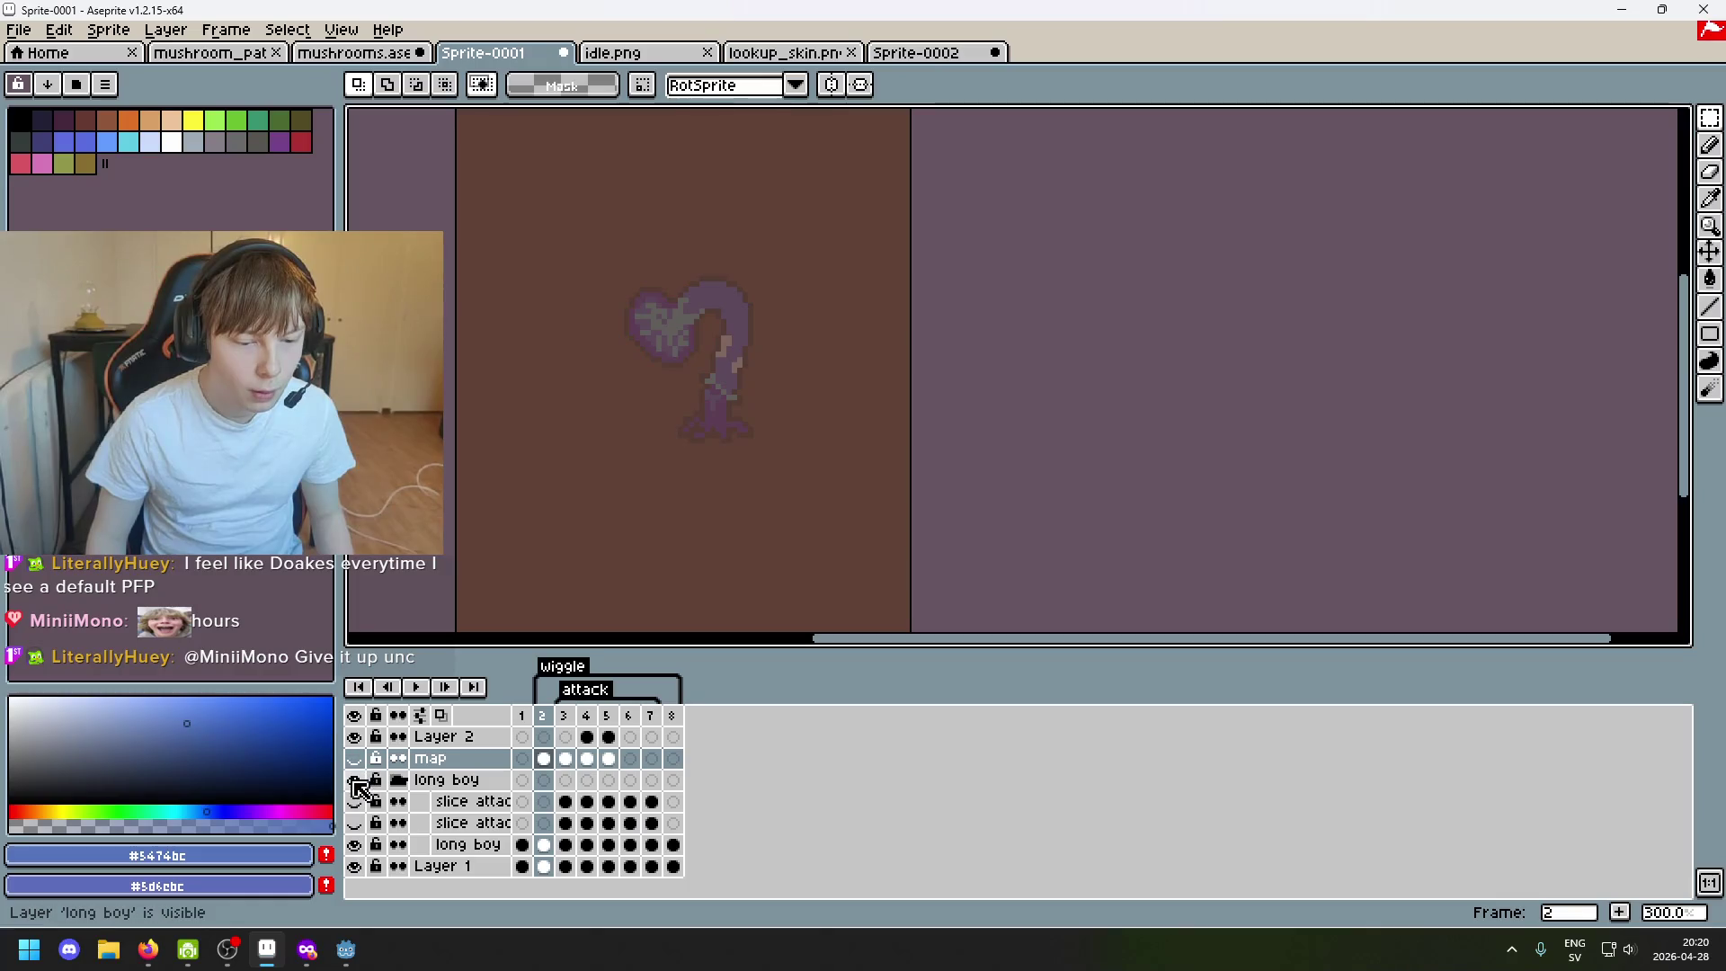
Toggle layer visibilities and raise the long boy layer's opacity from 52 to 255.
{"action": "left_click", "coordinate": [353, 780]}
{"action": "left_click", "coordinate": [355, 823]}
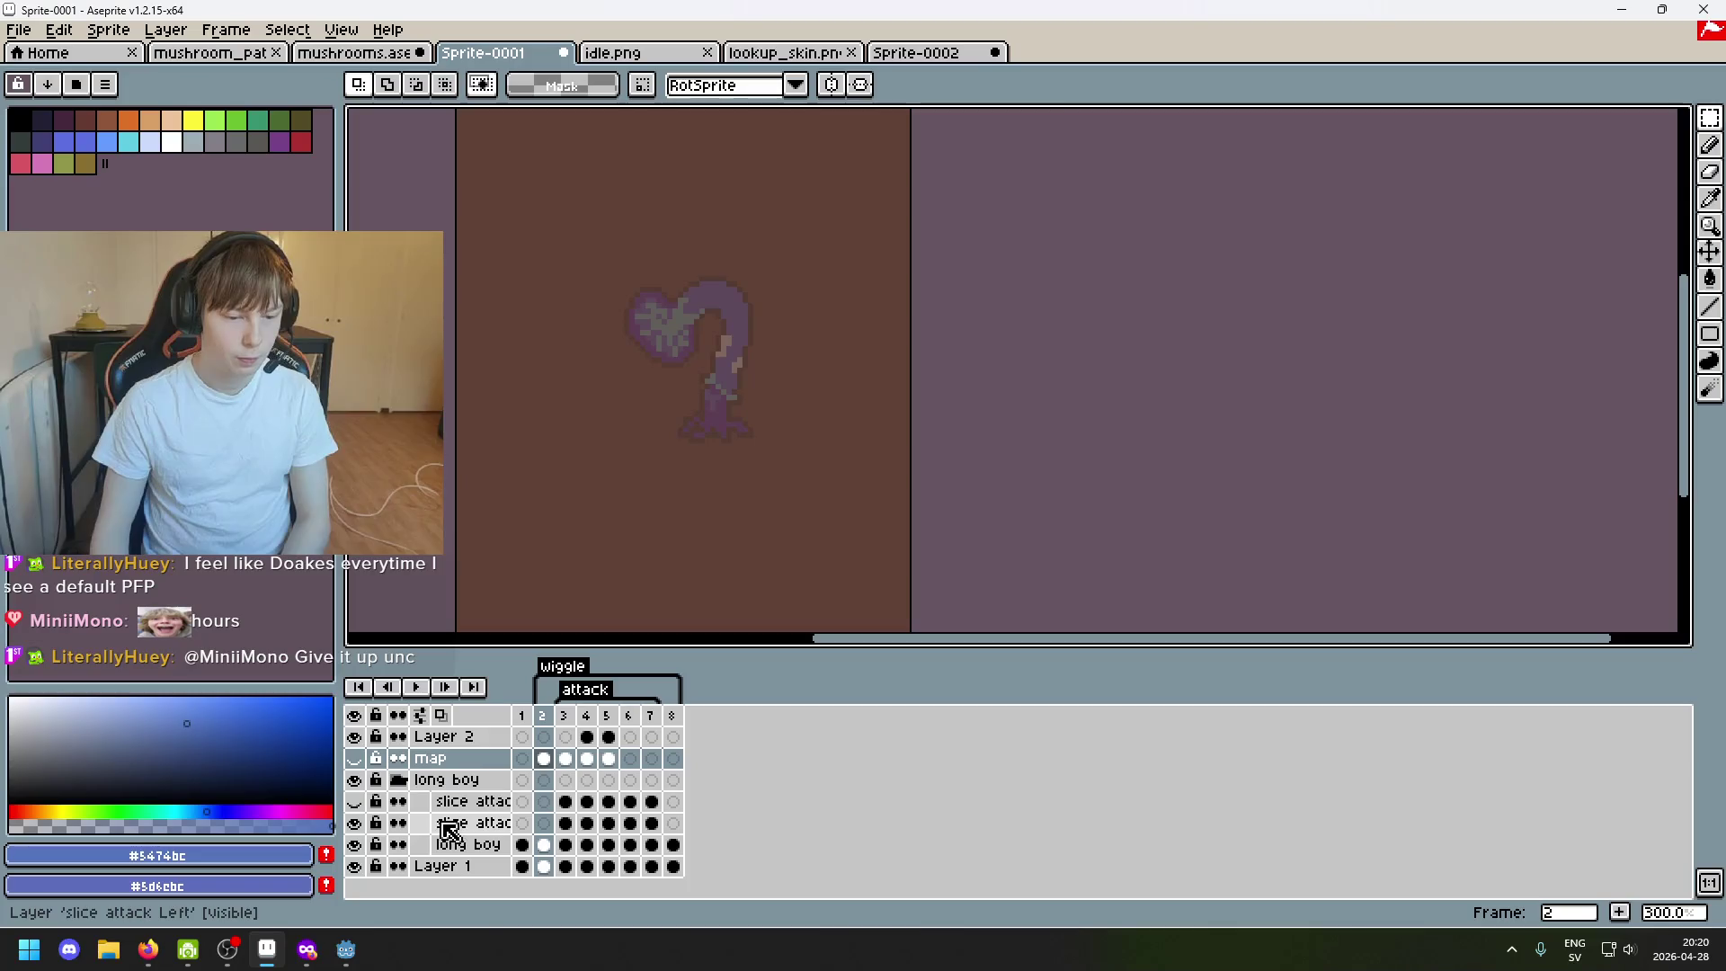
{"action": "left_click", "coordinate": [354, 822]}
{"action": "double_click", "coordinate": [465, 845]}
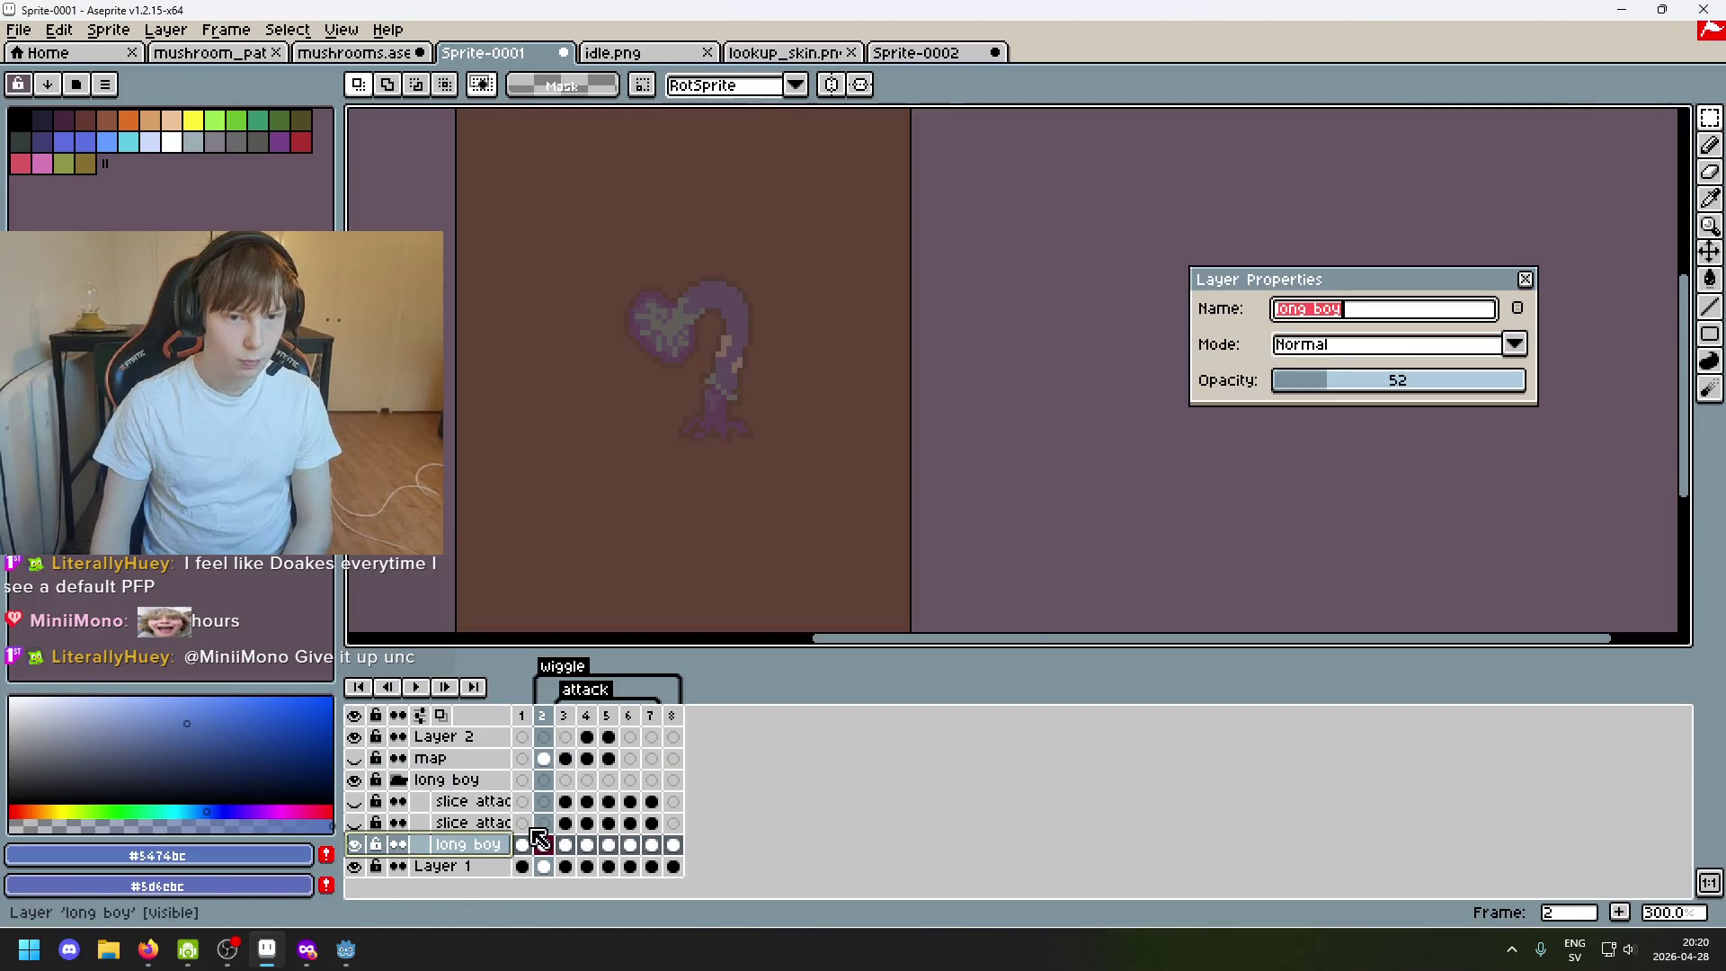
{"action": "left_click_drag", "start_coordinate": [1394, 382], "coordinate": [1592, 300]}
{"action": "left_click", "coordinate": [1525, 280]}
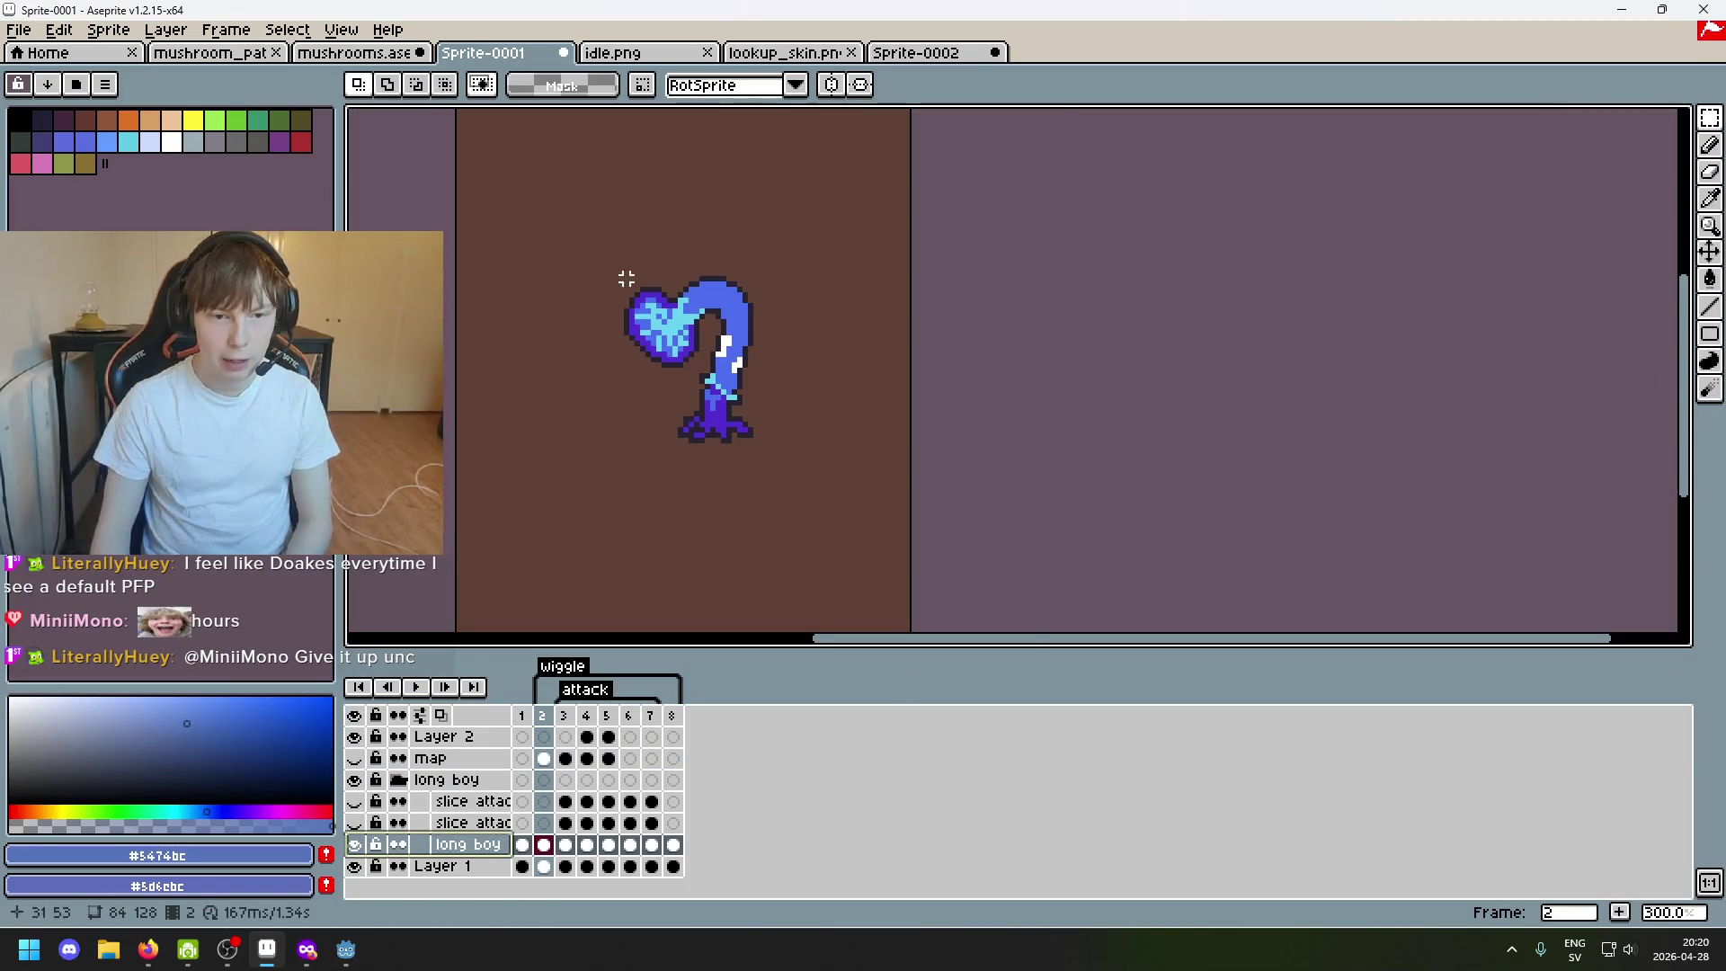
Copy the bright mushroom from Sprite-0001 and trial-paste it into Sprite-0002.
{"action": "left_click_drag", "start_coordinate": [605, 216], "coordinate": [915, 558]}
{"action": "left_click", "coordinate": [550, 458]}
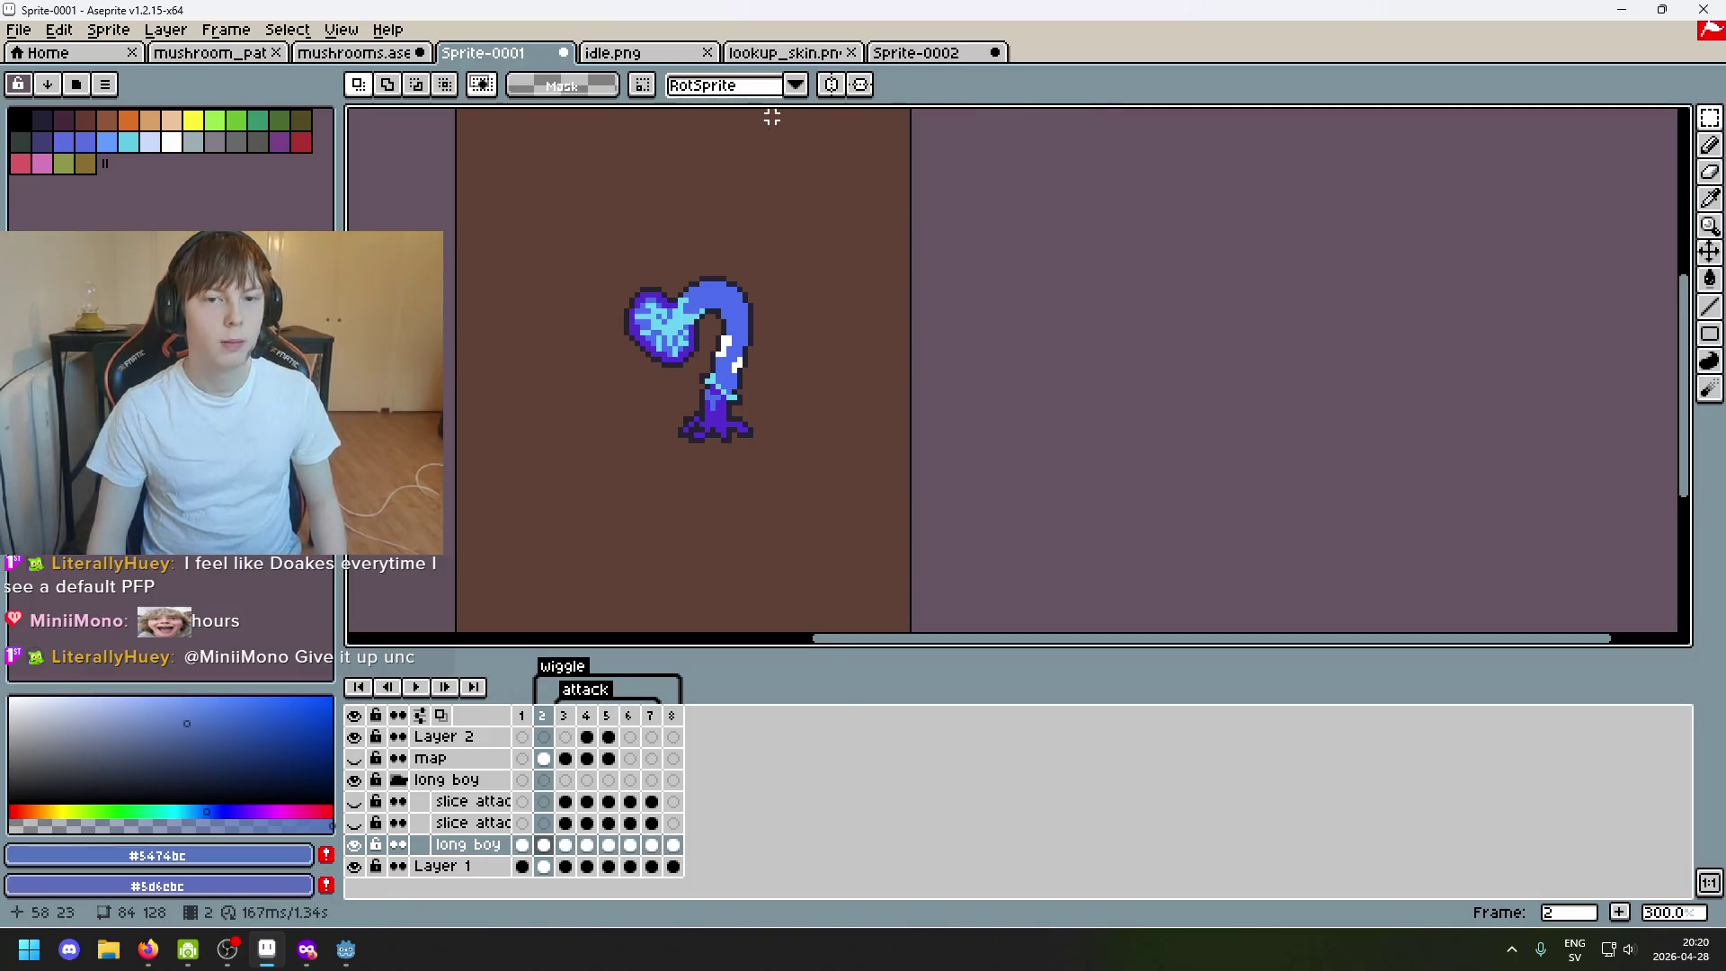
{"action": "left_click", "coordinate": [782, 53]}
{"action": "left_click", "coordinate": [906, 53]}
{"action": "key", "text": "ctrl+v"}
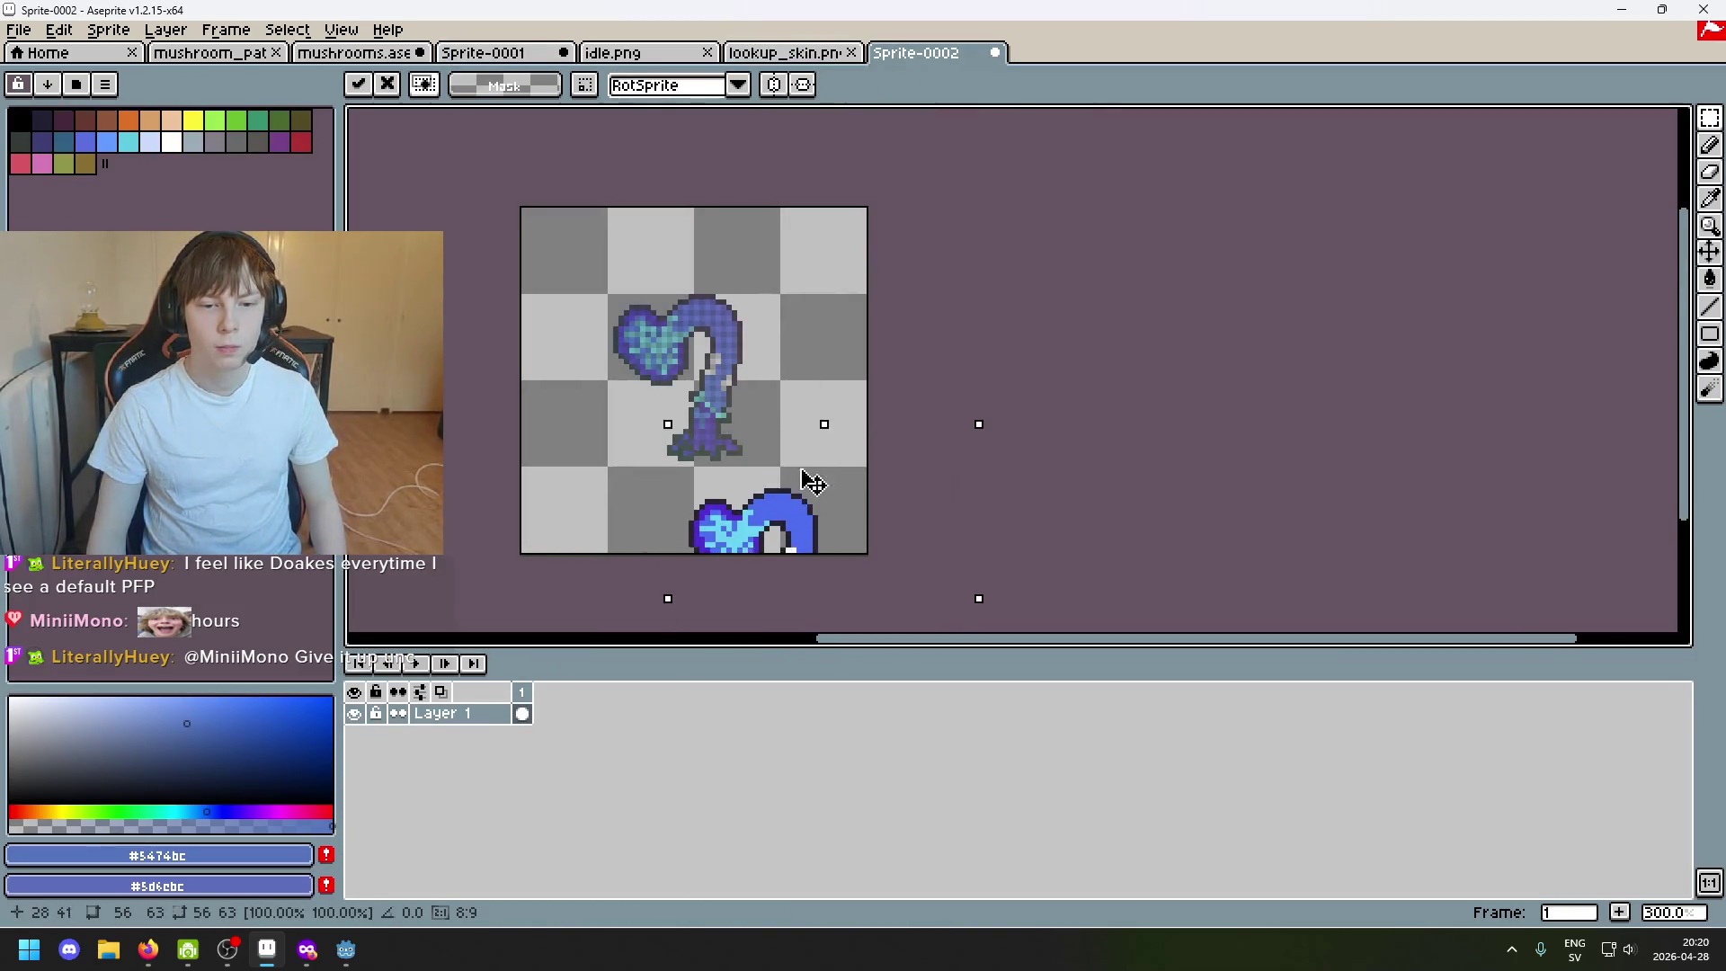
{"action": "left_click_drag", "start_coordinate": [809, 486], "coordinate": [739, 310]}
{"action": "key", "text": "Return"}
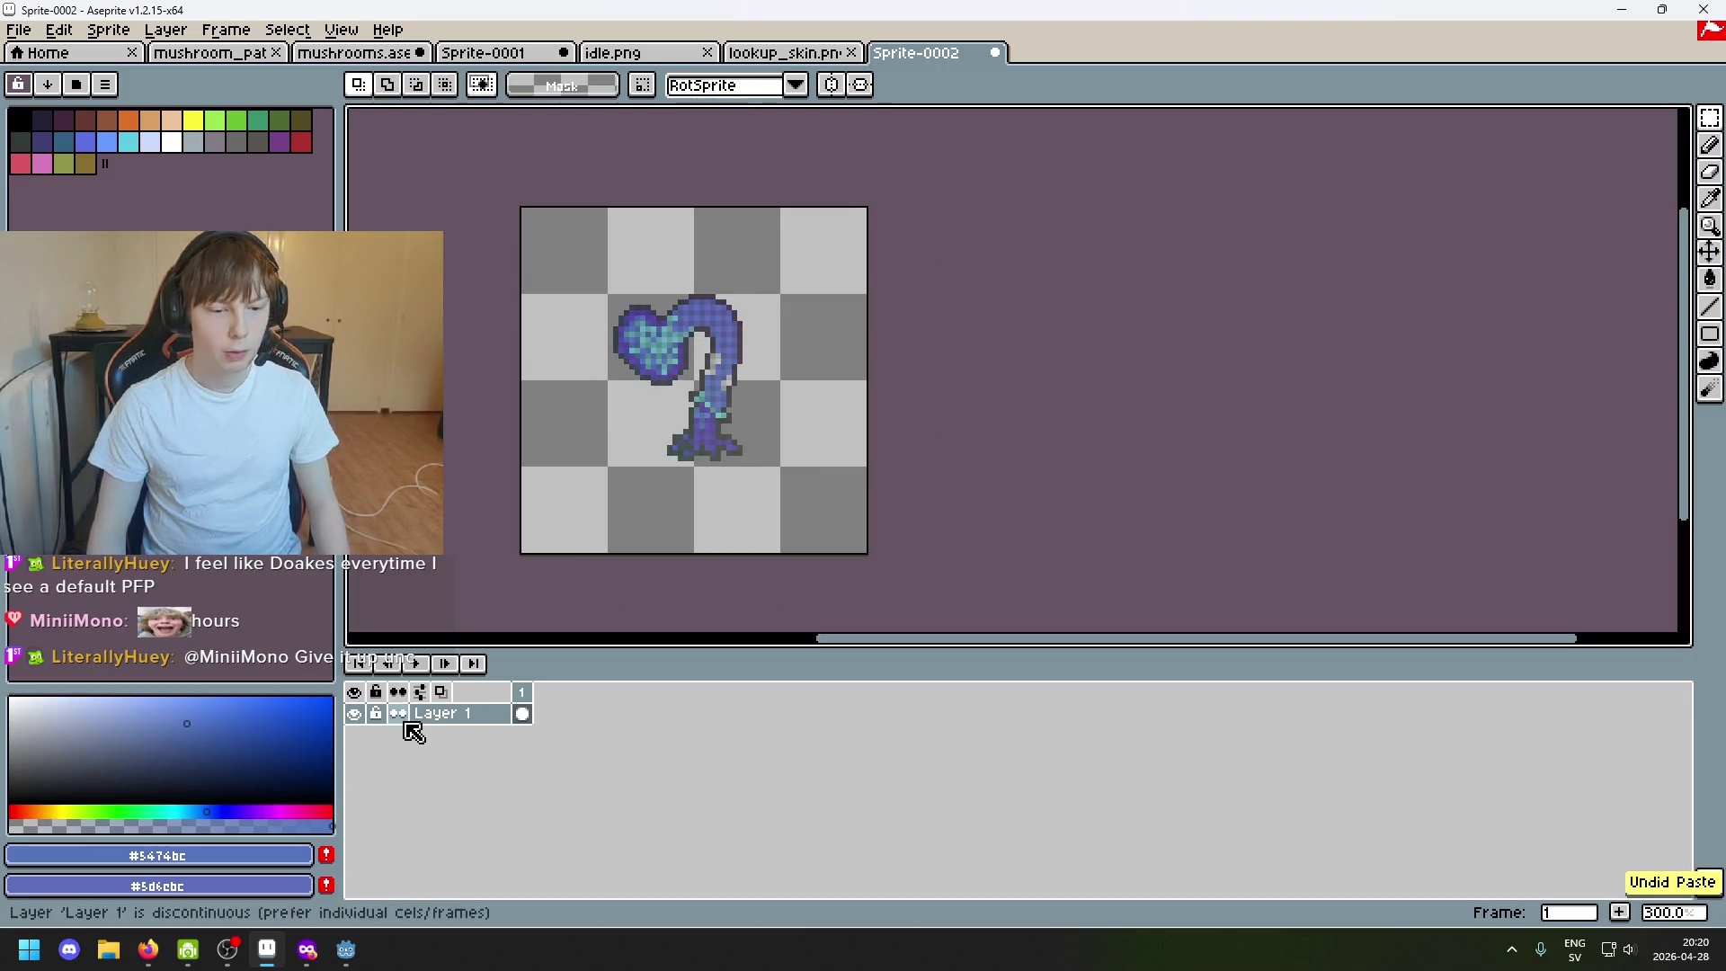
Add Layer 2 in Sprite-0002 and paste the mushroom copy aligned over the original.
{"action": "right_click", "coordinate": [400, 725]}
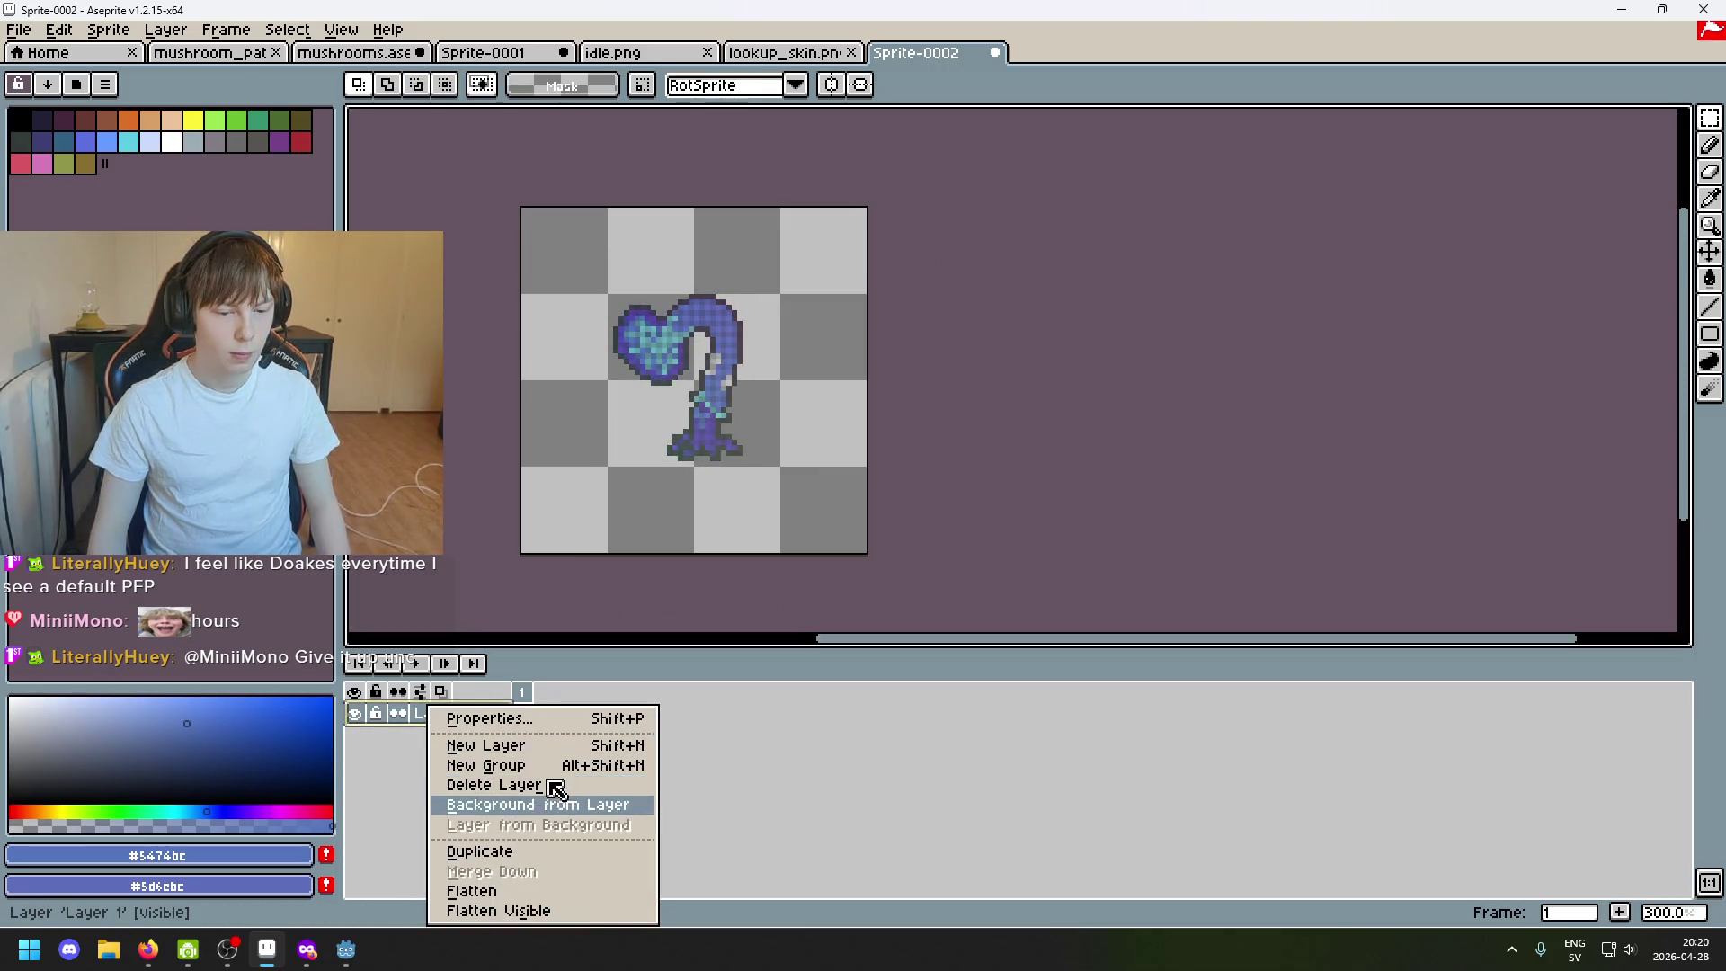
{"action": "left_click", "coordinate": [472, 748]}
{"action": "key", "text": "ctrl+v"}
{"action": "left_click_drag", "start_coordinate": [716, 479], "coordinate": [756, 274]}
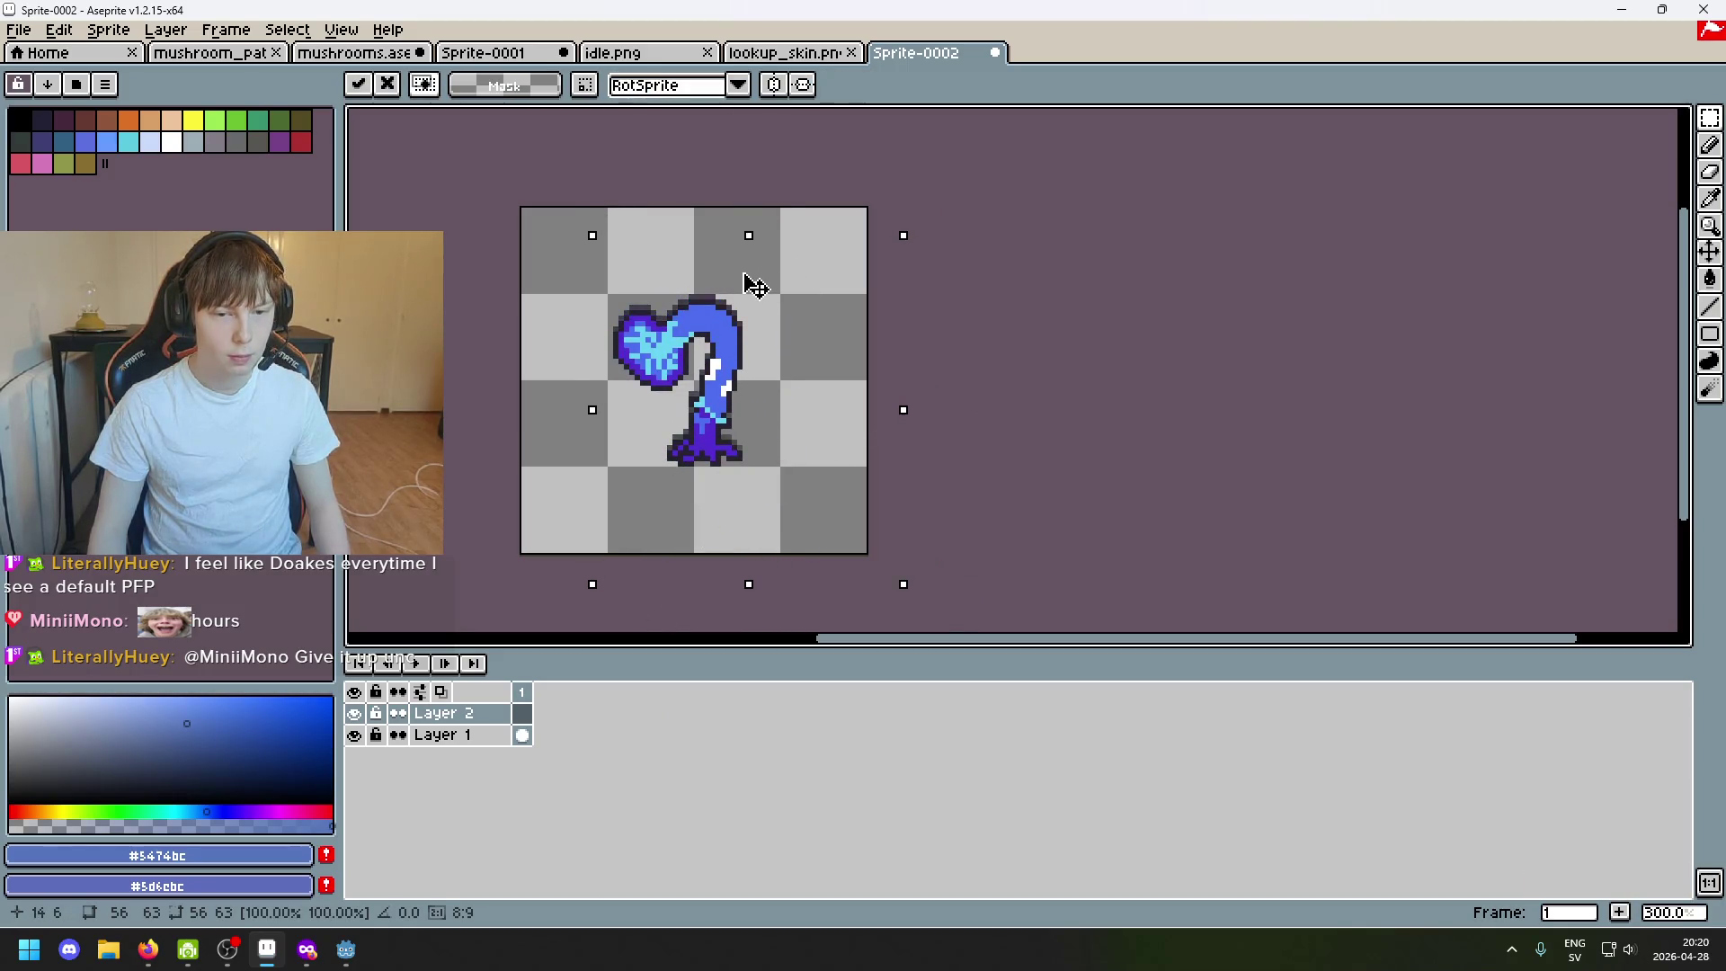
{"action": "left_click_drag", "start_coordinate": [756, 278], "coordinate": [744, 278]}
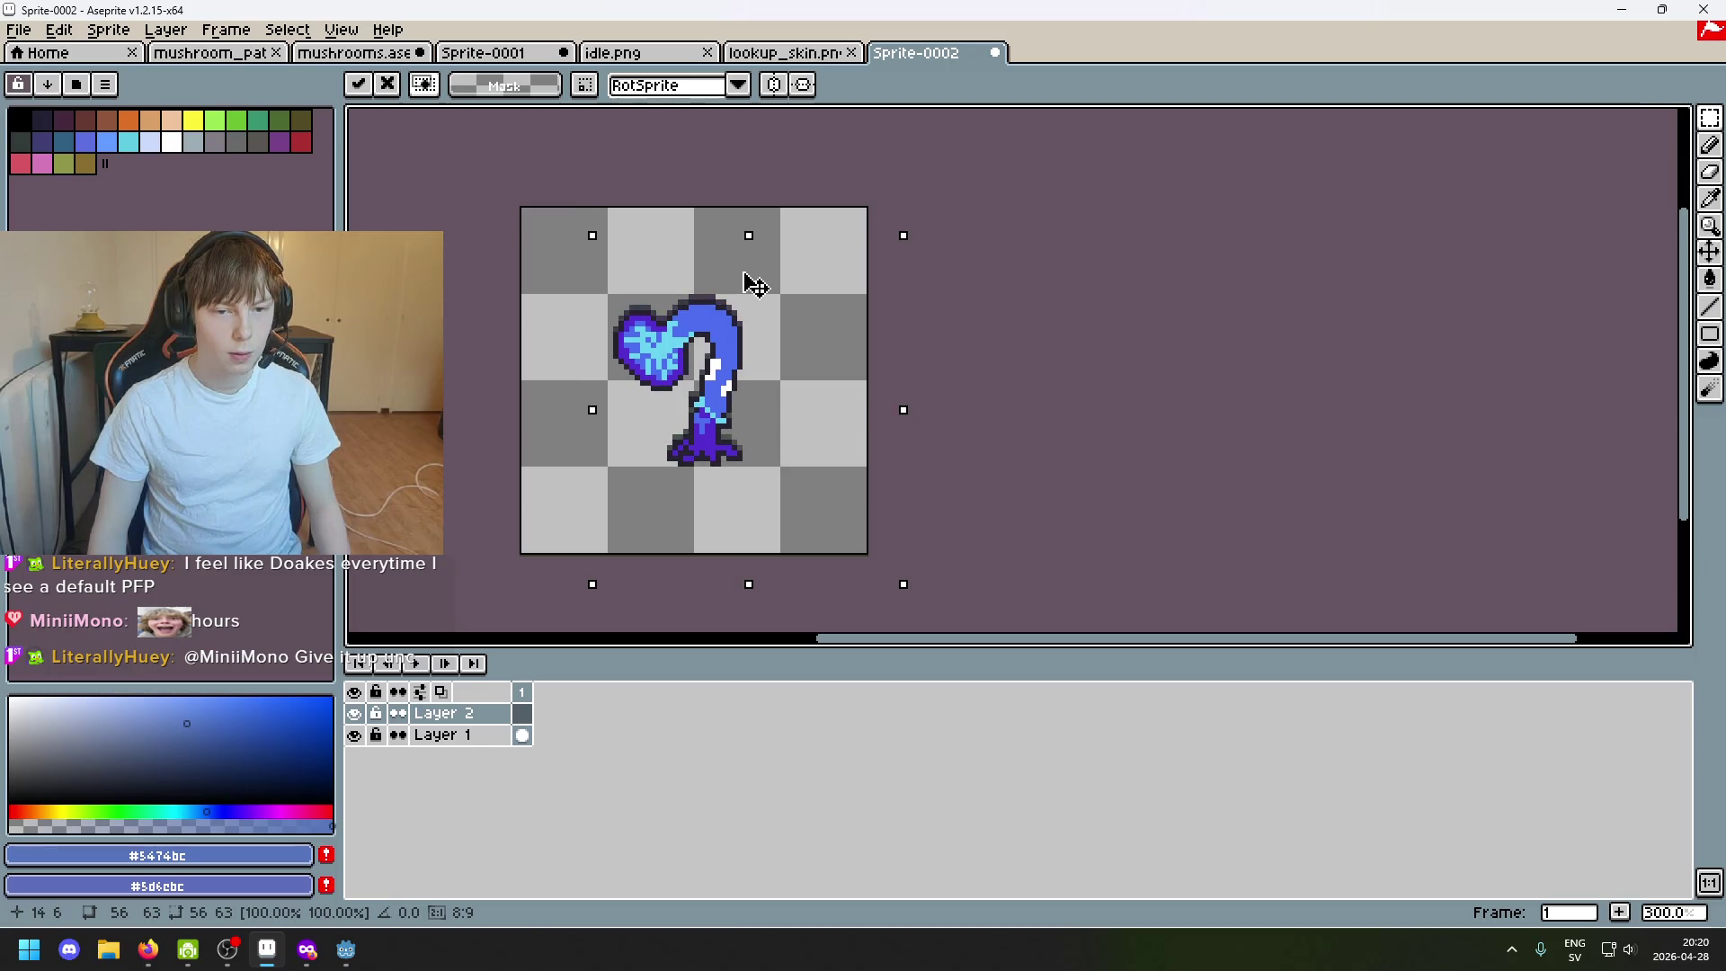
{"action": "key", "text": "Return"}
{"action": "left_click", "coordinate": [19, 29]}
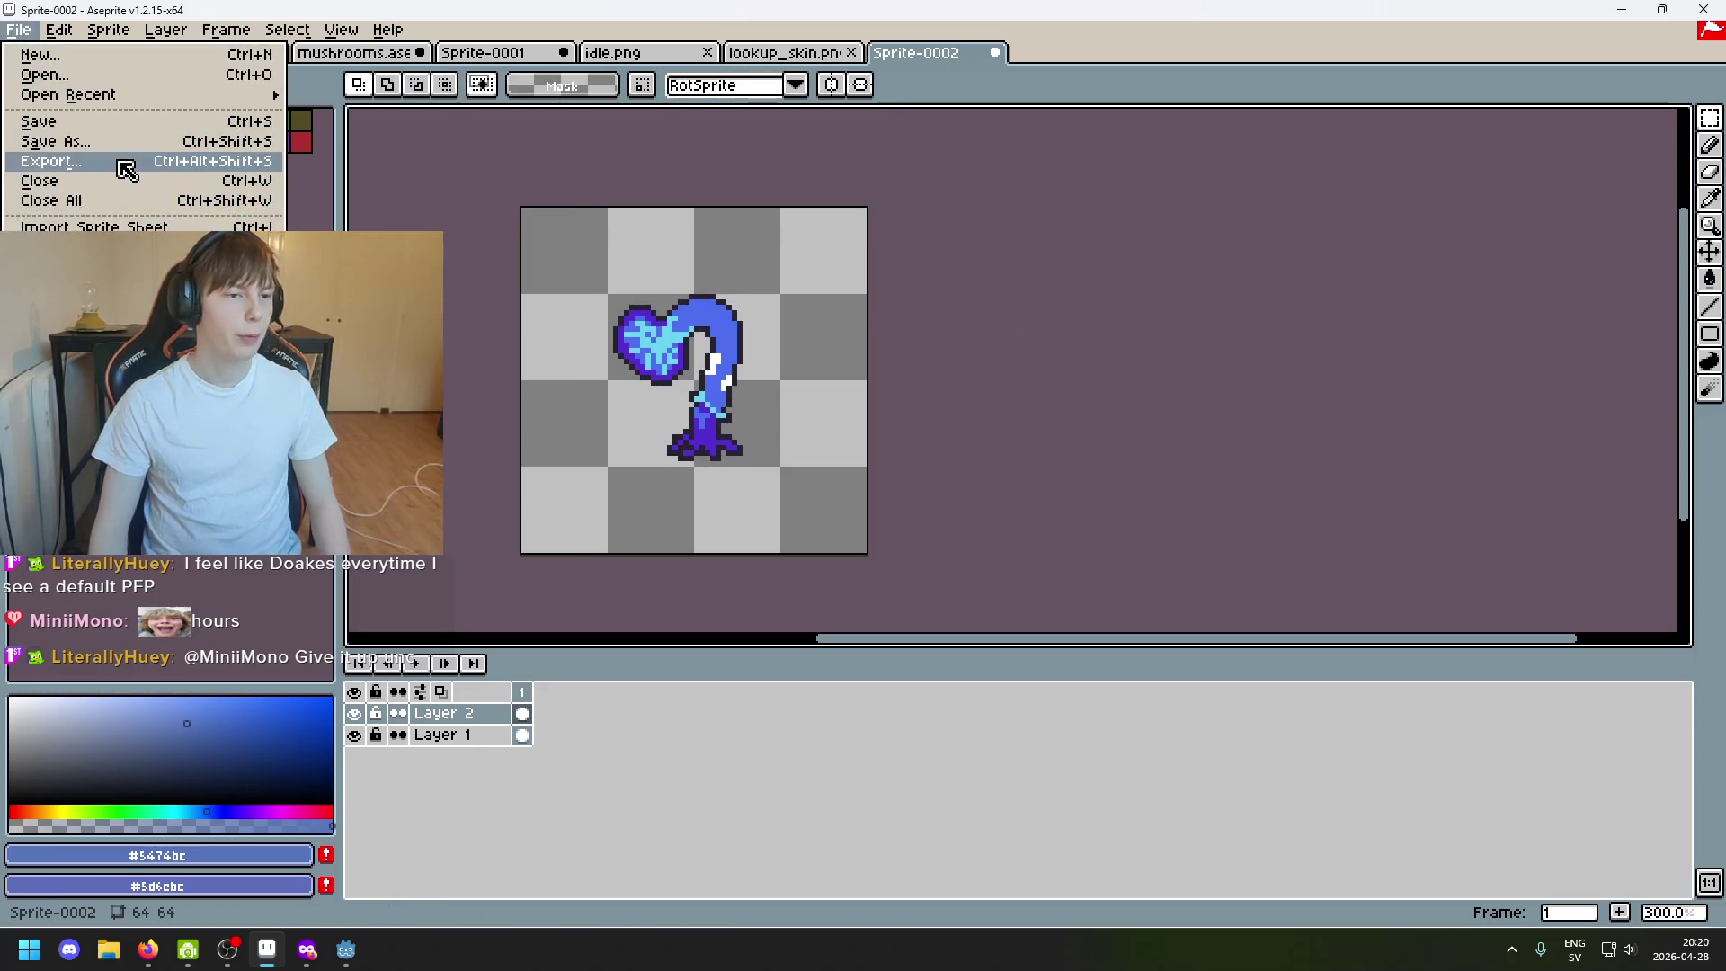
Start an export and create a new kevin folder inside the entities folder.
{"action": "left_click", "coordinate": [126, 168]}
{"action": "left_click", "coordinate": [1016, 367]}
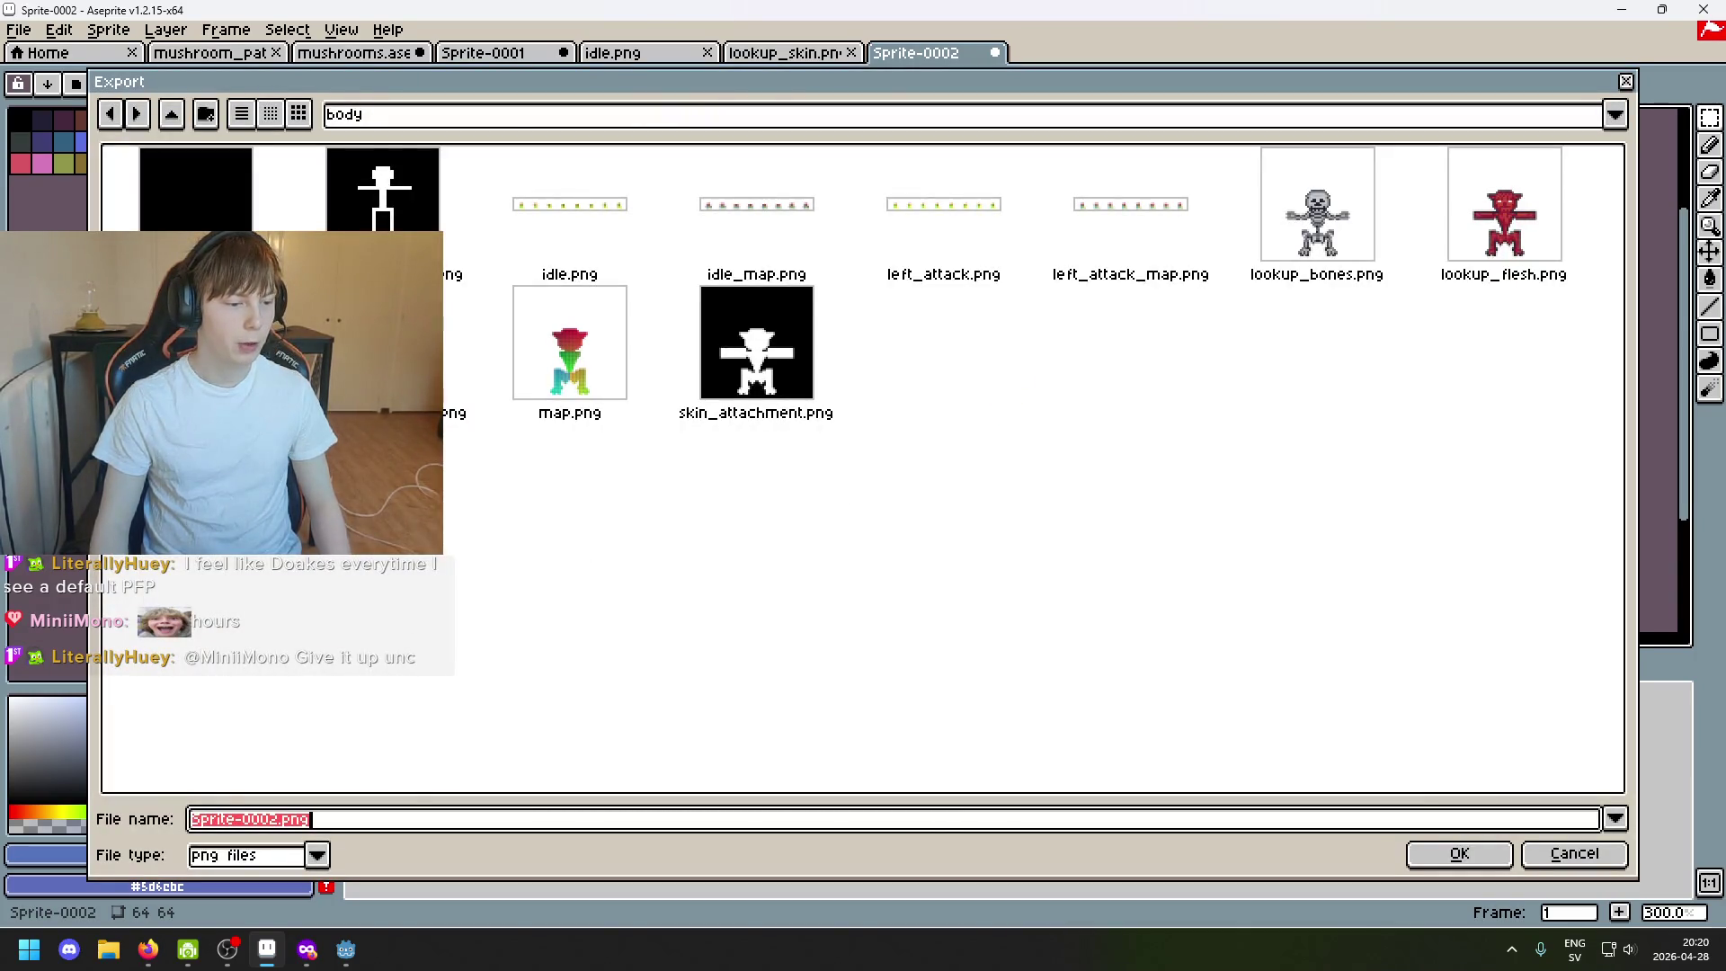
{"action": "left_click", "coordinate": [432, 117]}
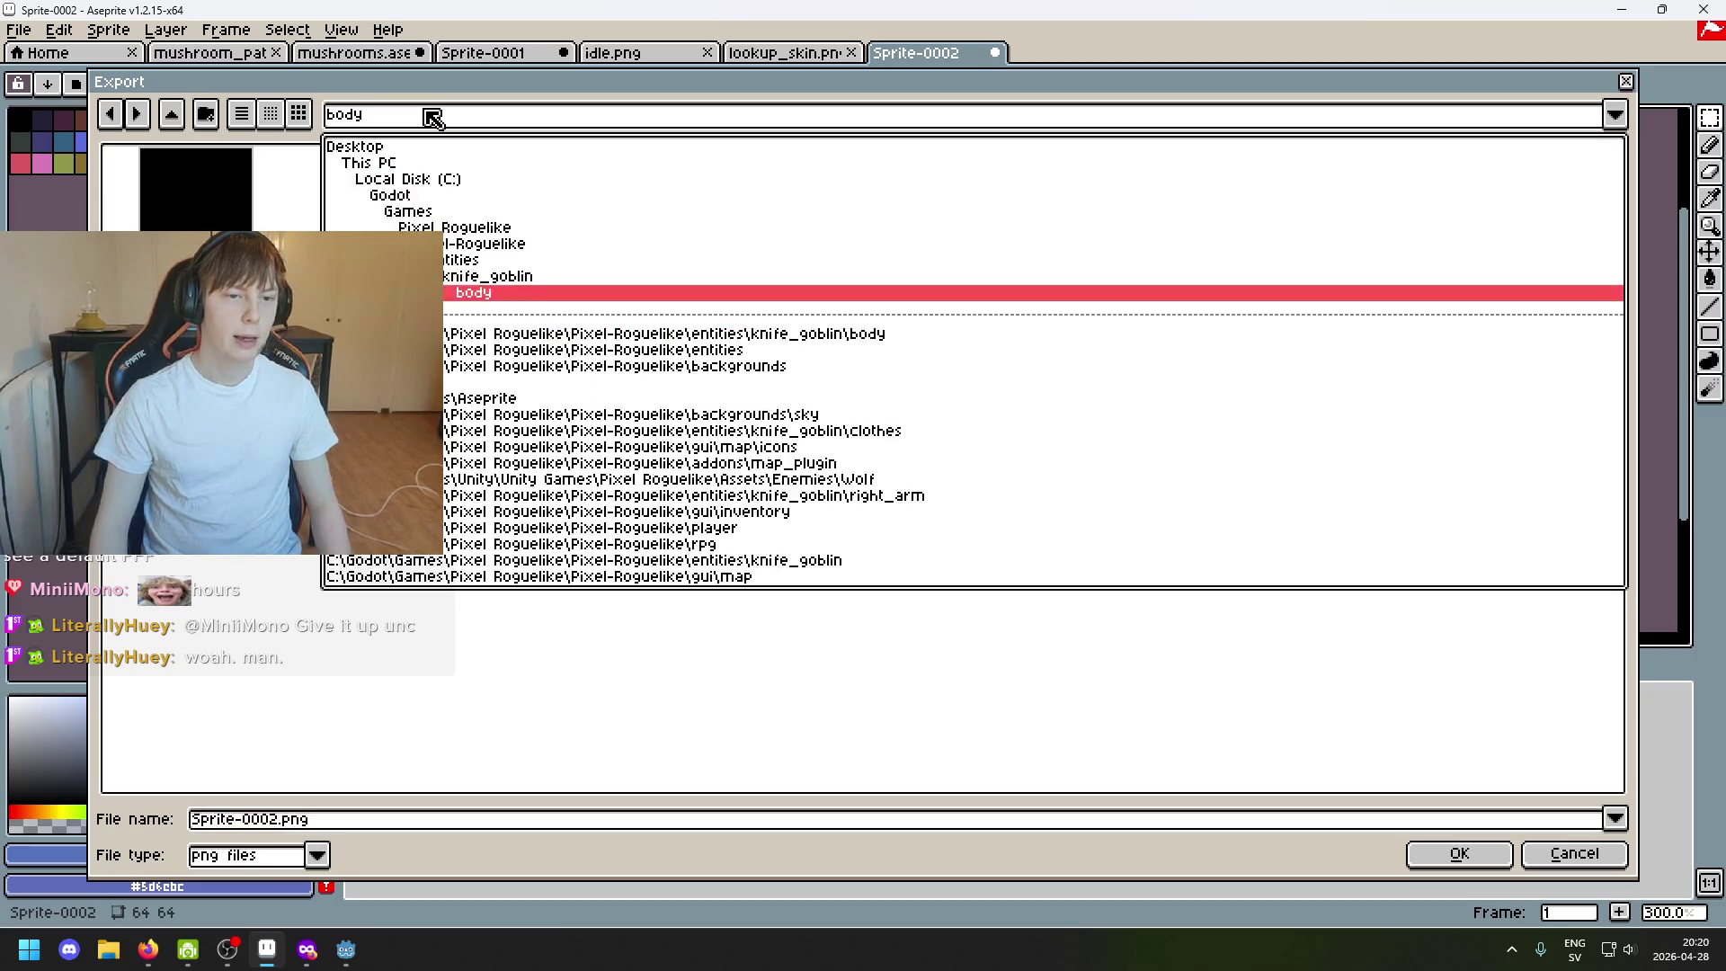
{"action": "left_click", "coordinate": [518, 261]}
{"action": "left_click", "coordinate": [209, 116]}
{"action": "type", "text": "LONG"}
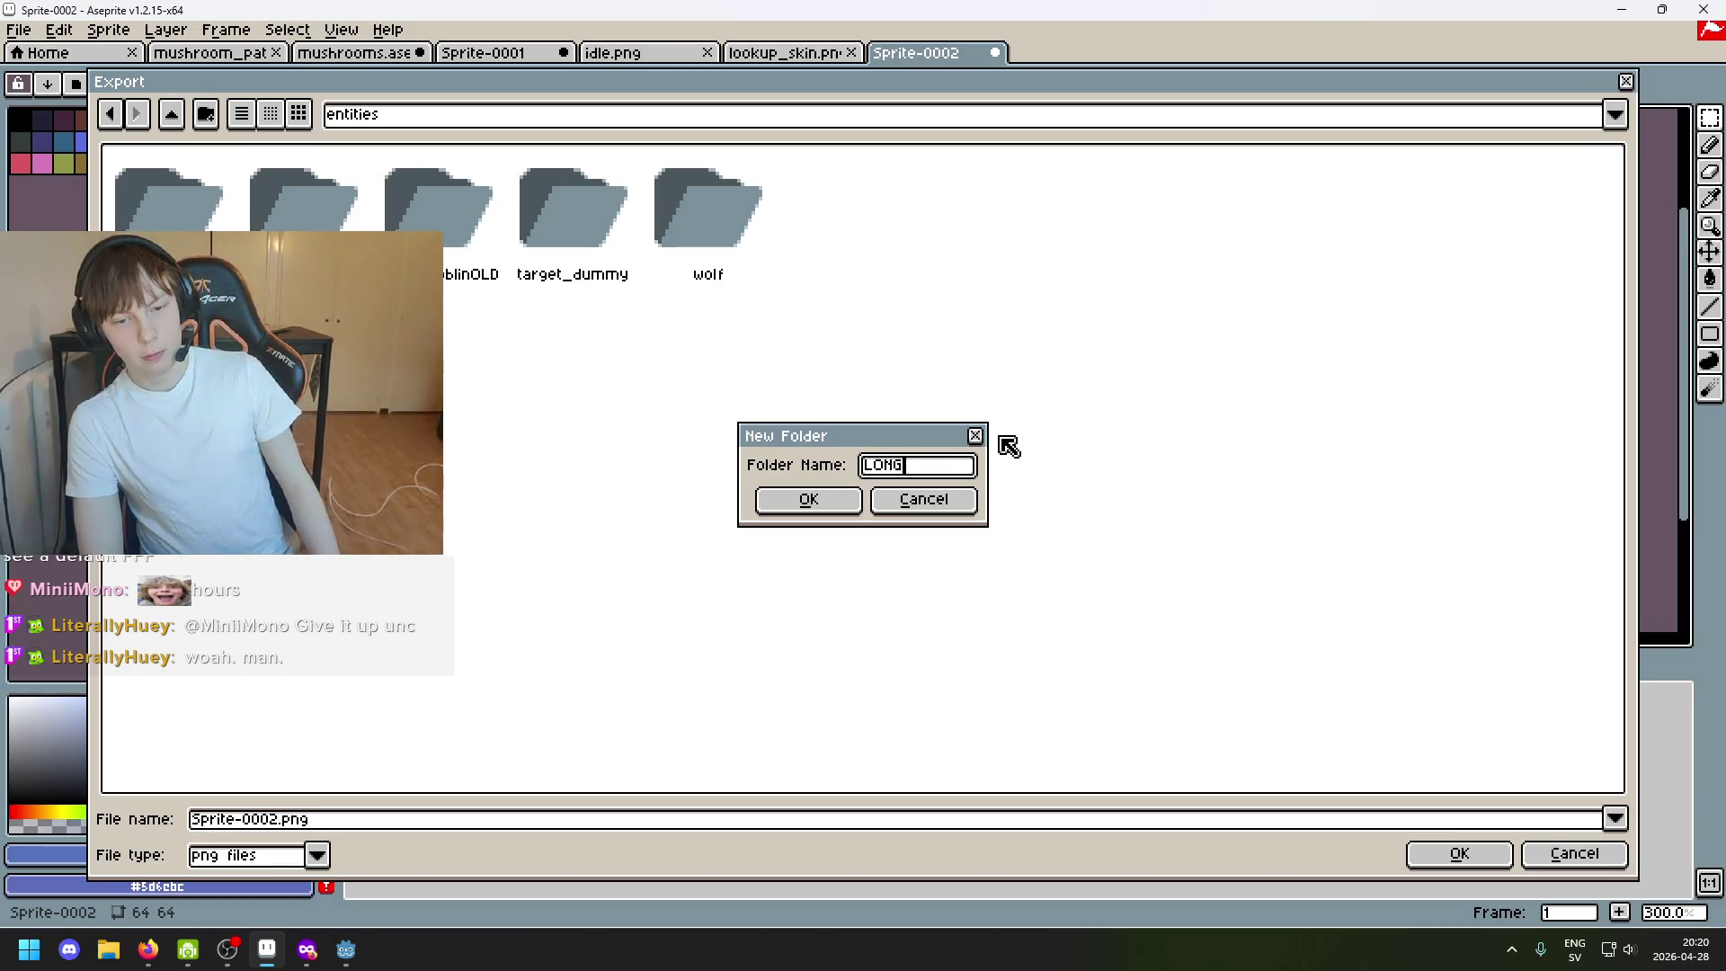
{"action": "key", "text": "BackSpace"}
{"action": "key", "text": "BackSpace"}
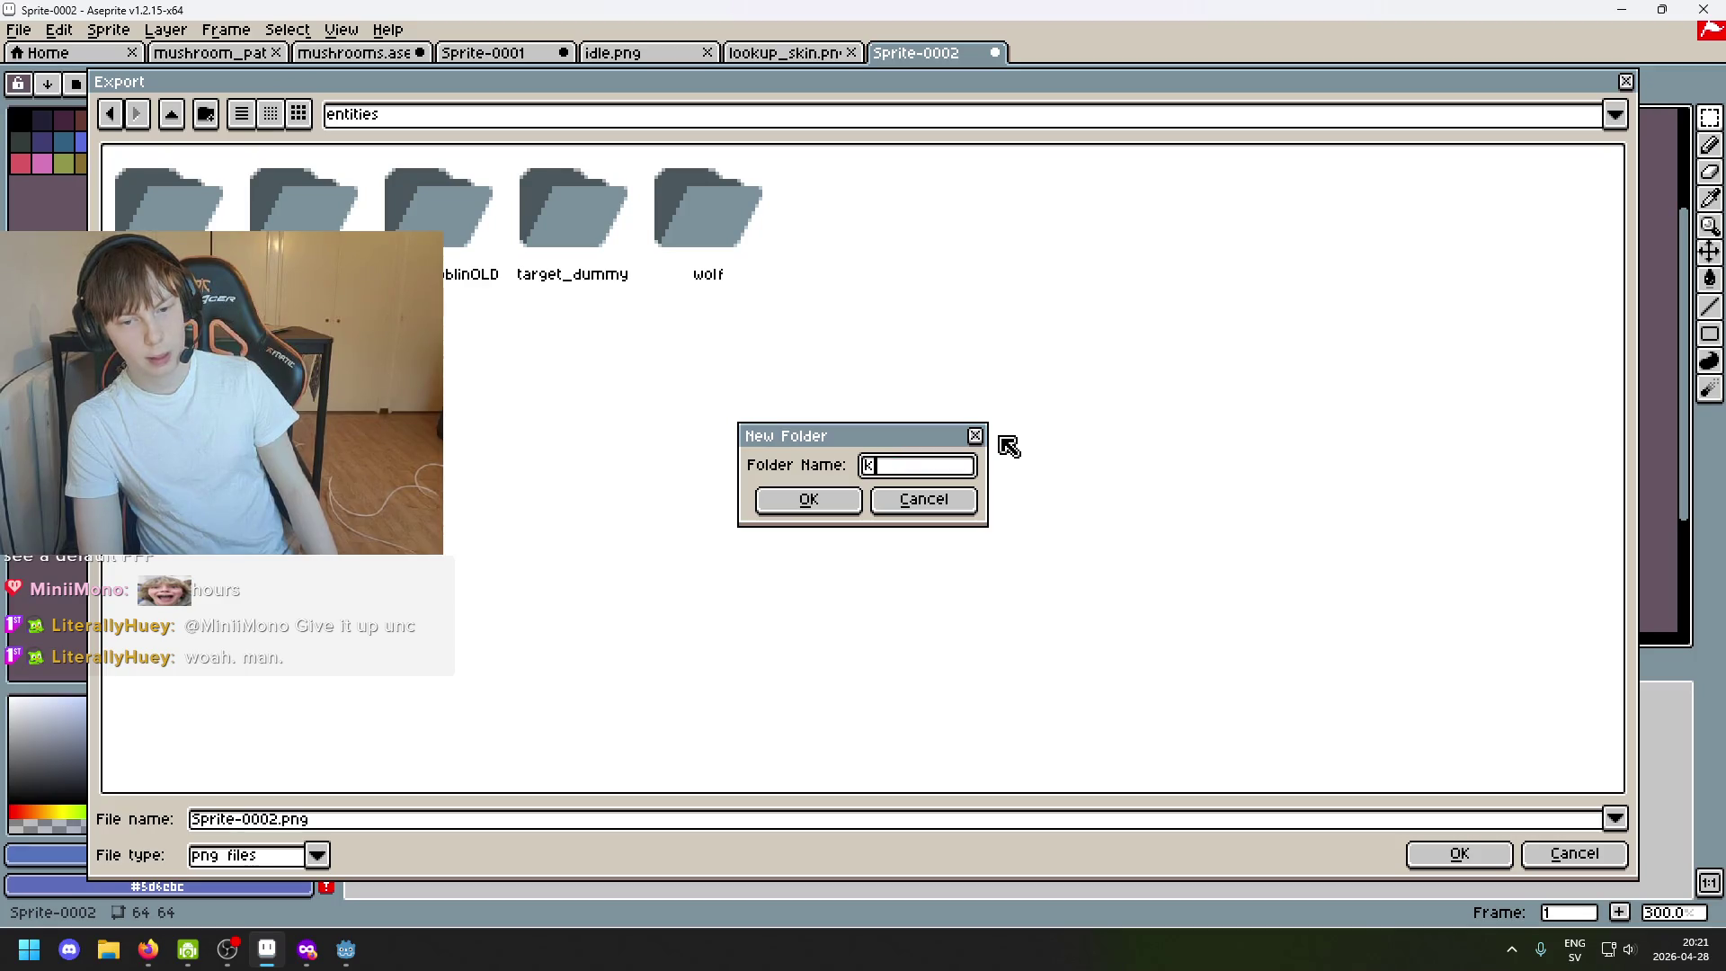
{"action": "left_click", "coordinate": [826, 502]}
Export the bright mushroom as lookup.png, then hide Layer 2 to show the dull recolour.
{"action": "left_click", "coordinate": [1357, 816]}
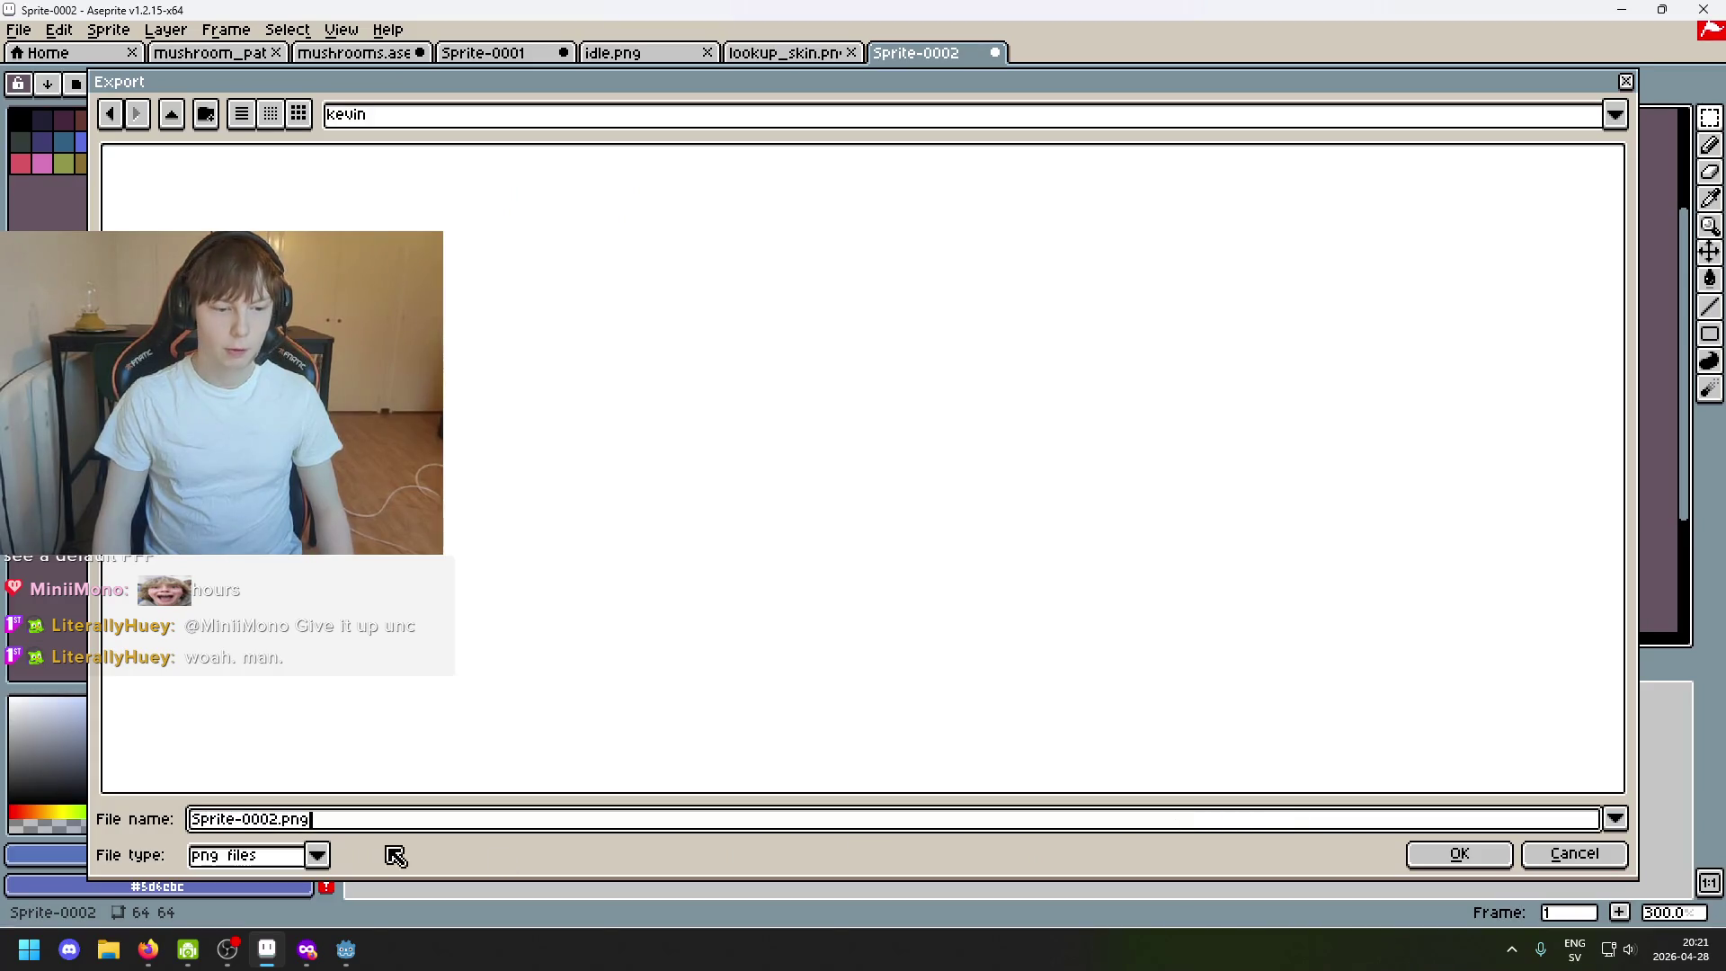
{"action": "key", "text": "BackSpace"}
{"action": "type", "text": "lookup"}
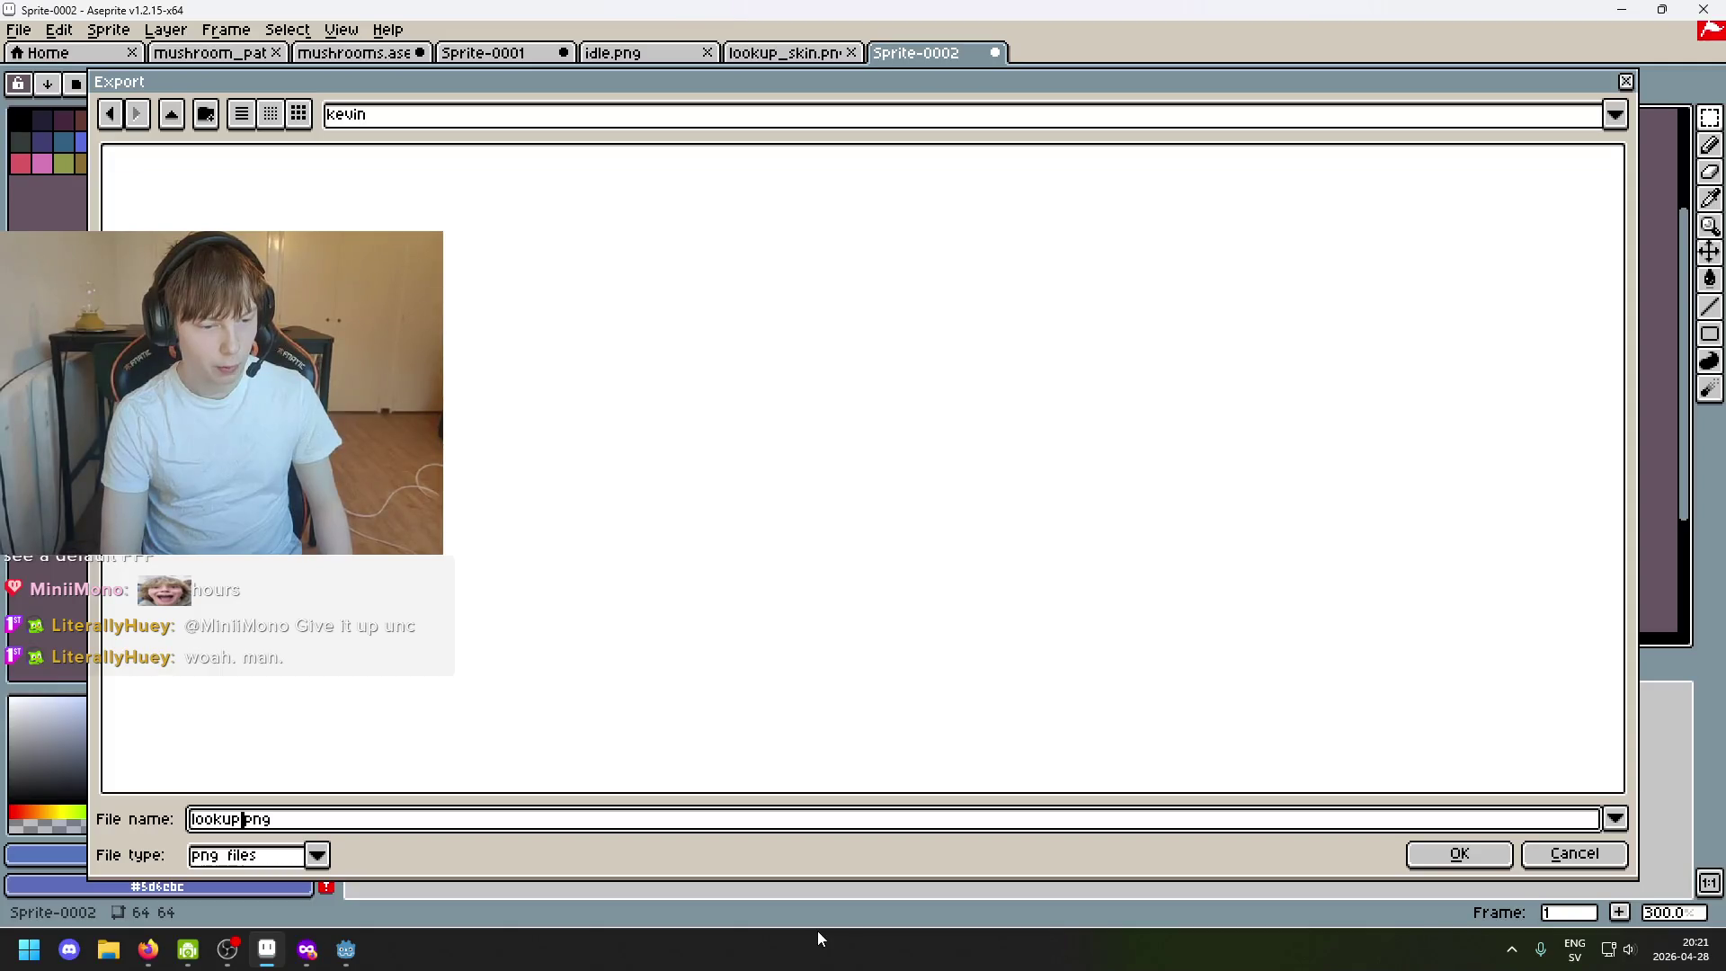
{"action": "key", "text": "Return"}
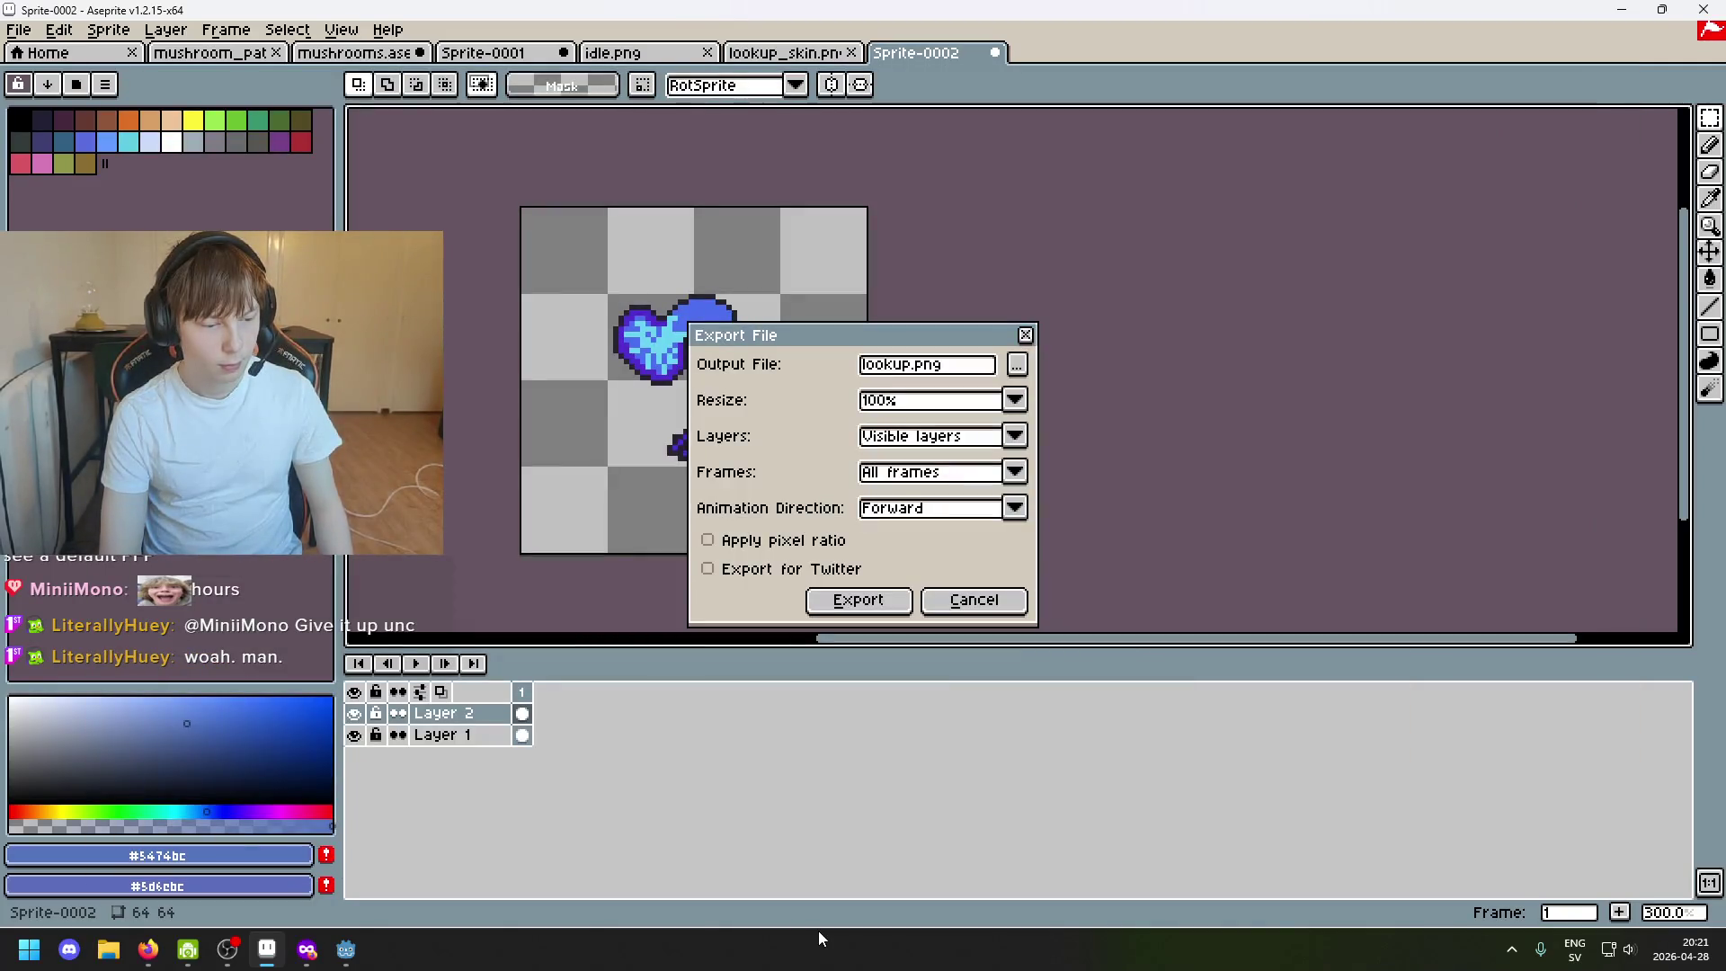
{"action": "left_click", "coordinate": [874, 602]}
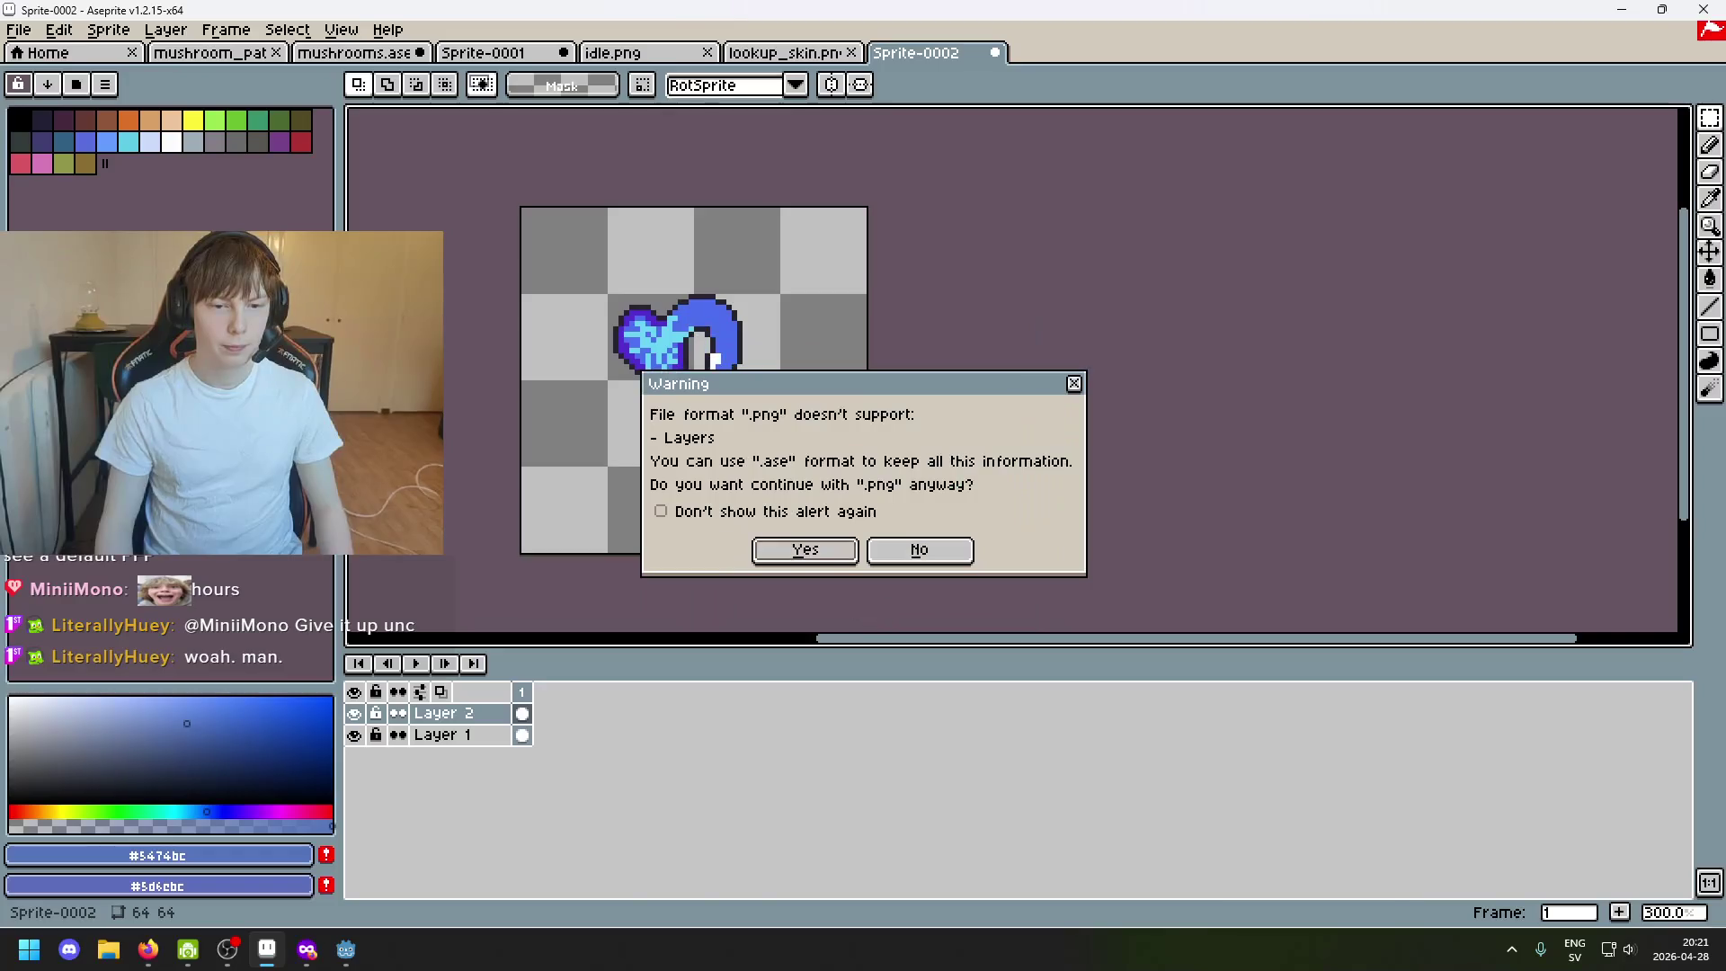
{"action": "left_click", "coordinate": [809, 549]}
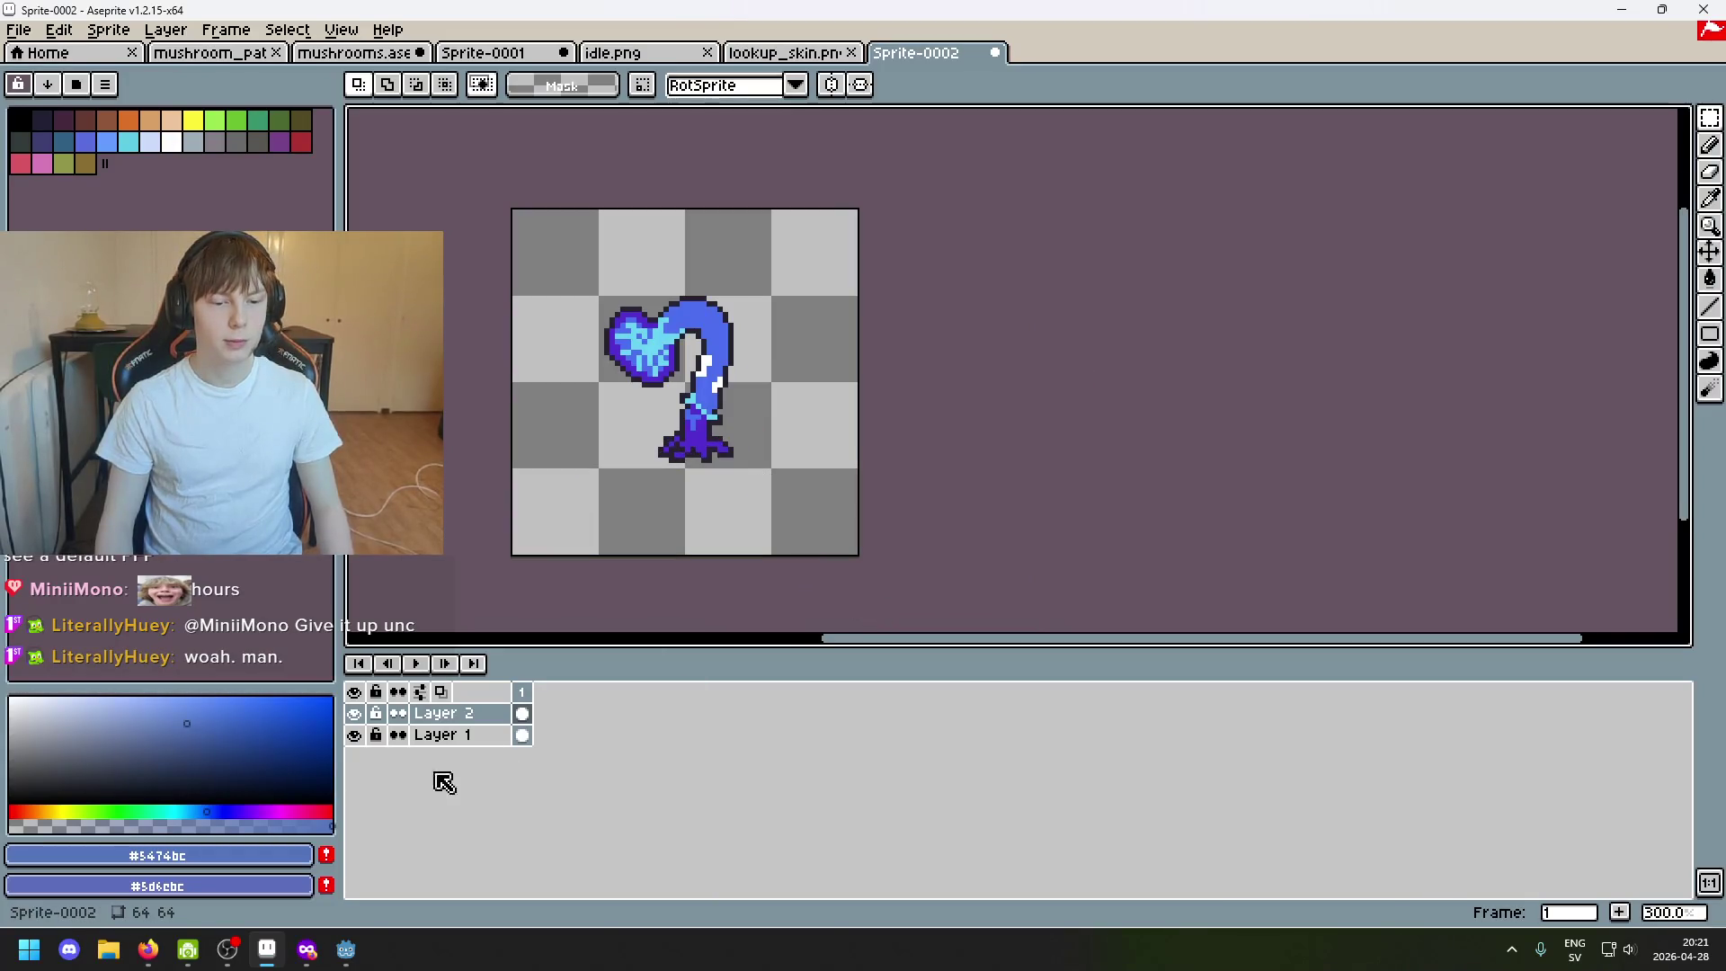
{"action": "left_click", "coordinate": [354, 712]}
Export the faded mushroom as map.png into the kevin folder, then switch to lookup_skin.png.
{"action": "left_click", "coordinate": [18, 28]}
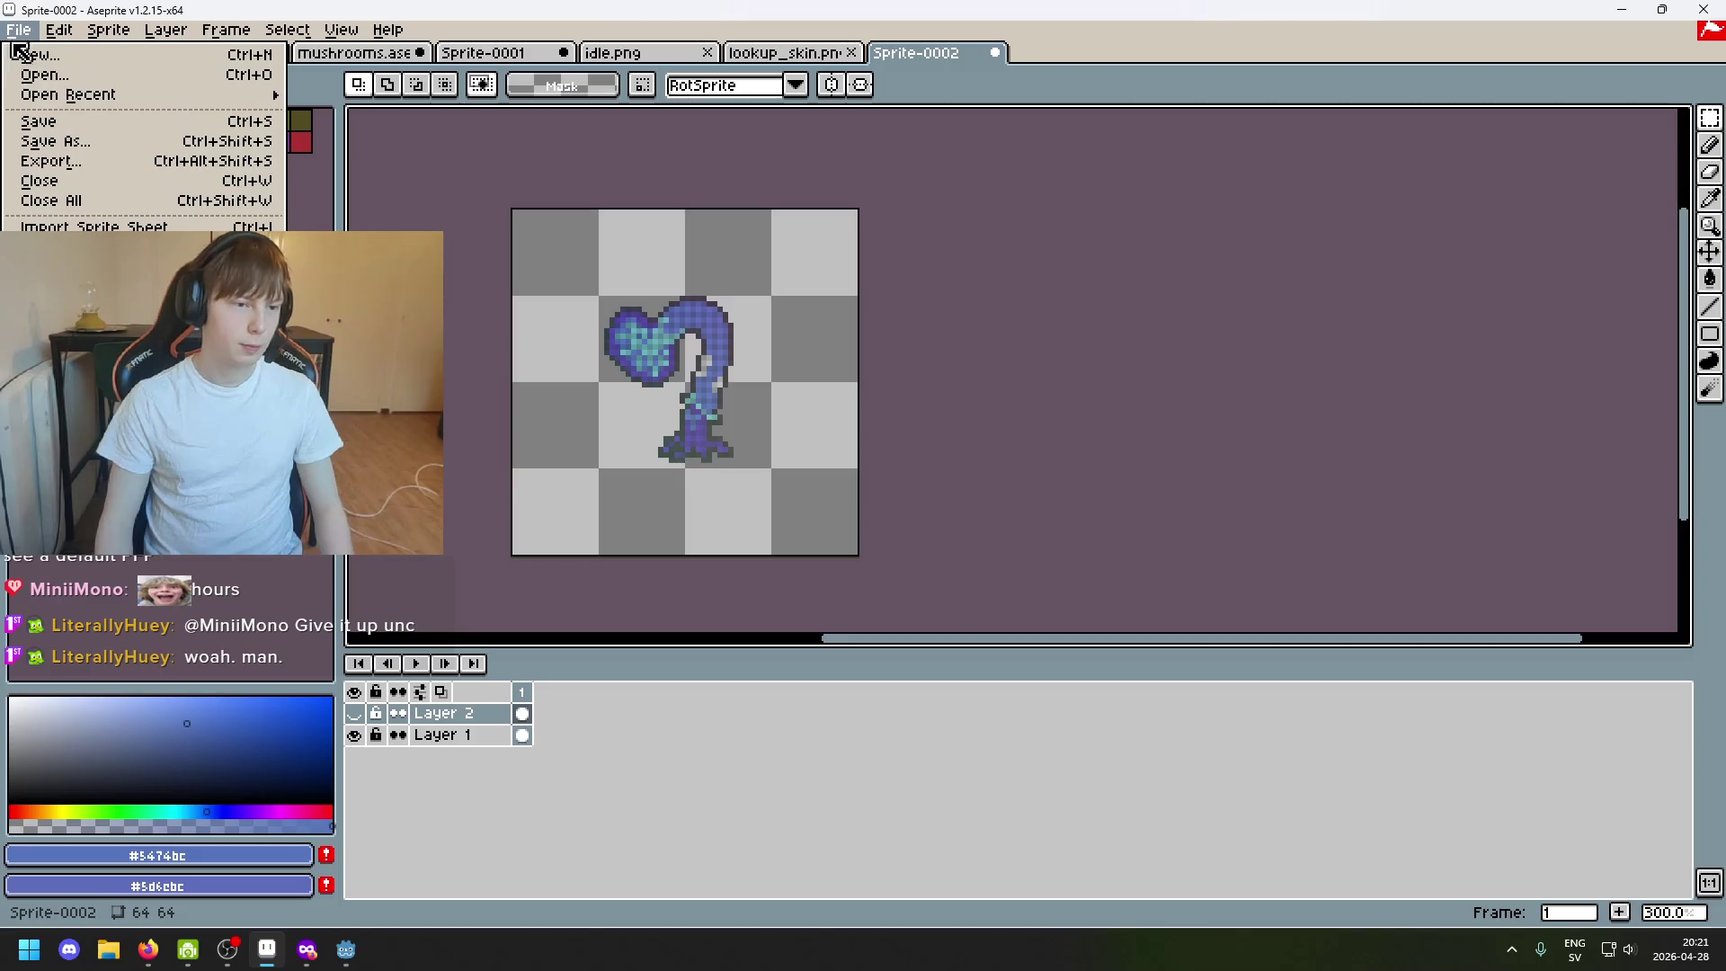
{"action": "left_click", "coordinate": [47, 165]}
{"action": "left_click", "coordinate": [1018, 367]}
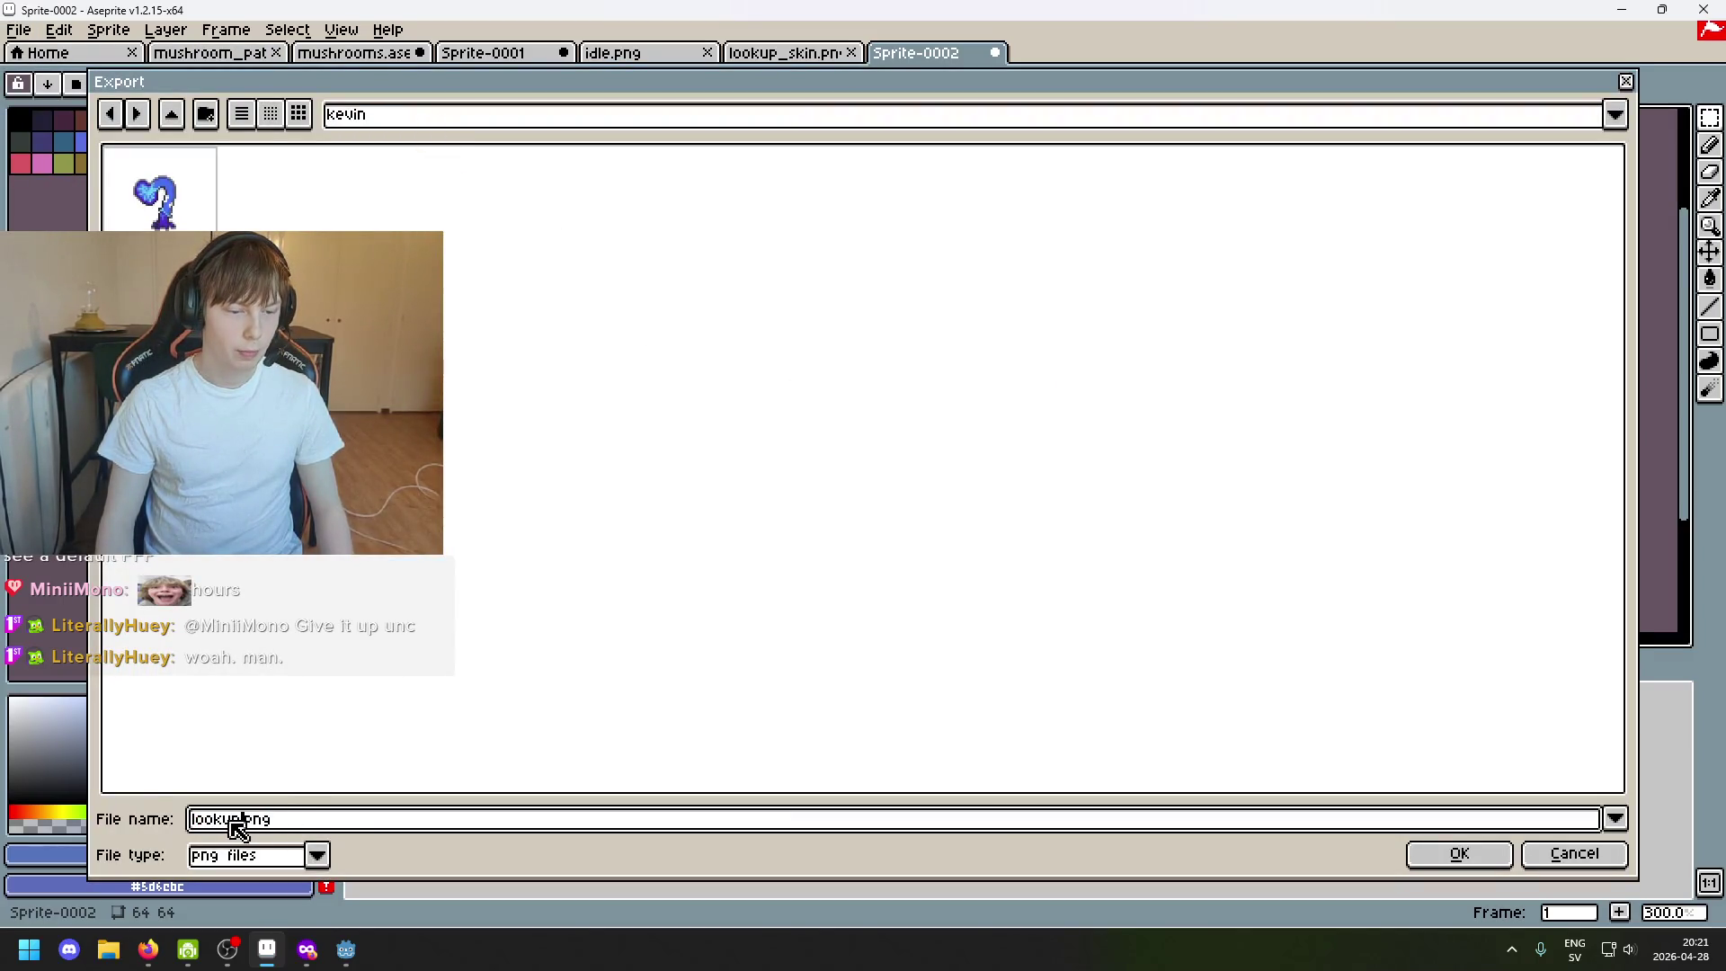
{"action": "type", "text": "ma"}
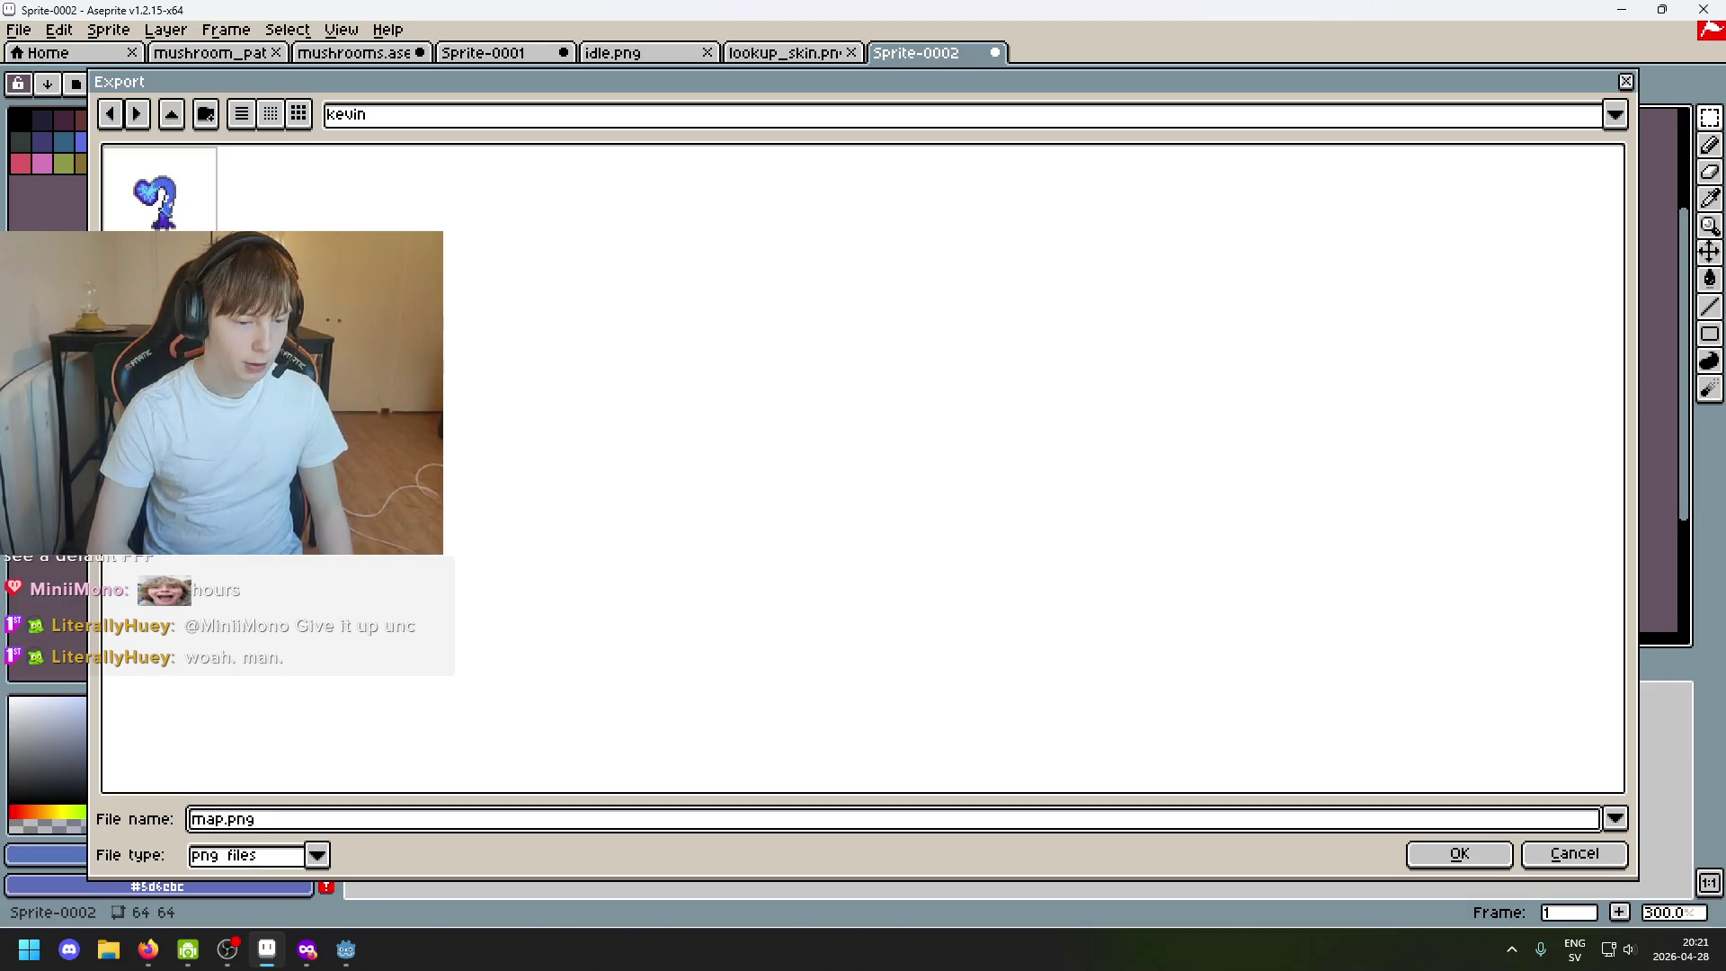
{"action": "left_click", "coordinate": [1459, 853]}
{"action": "left_click", "coordinate": [870, 598]}
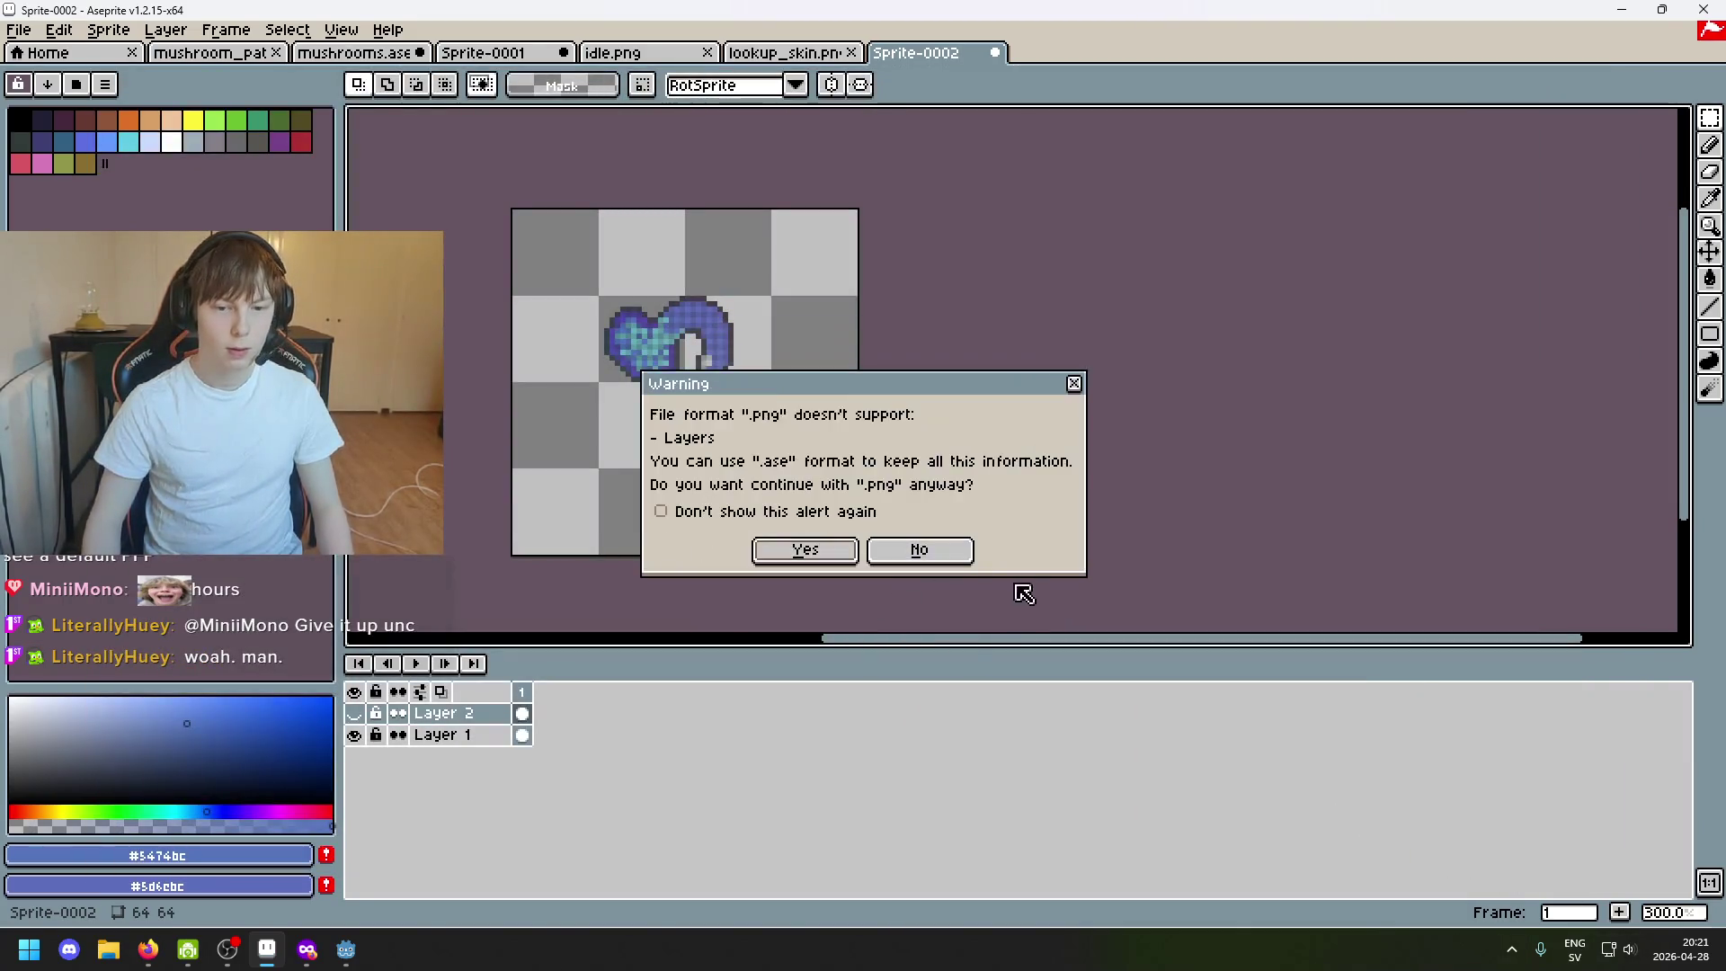
{"action": "left_click", "coordinate": [806, 550]}
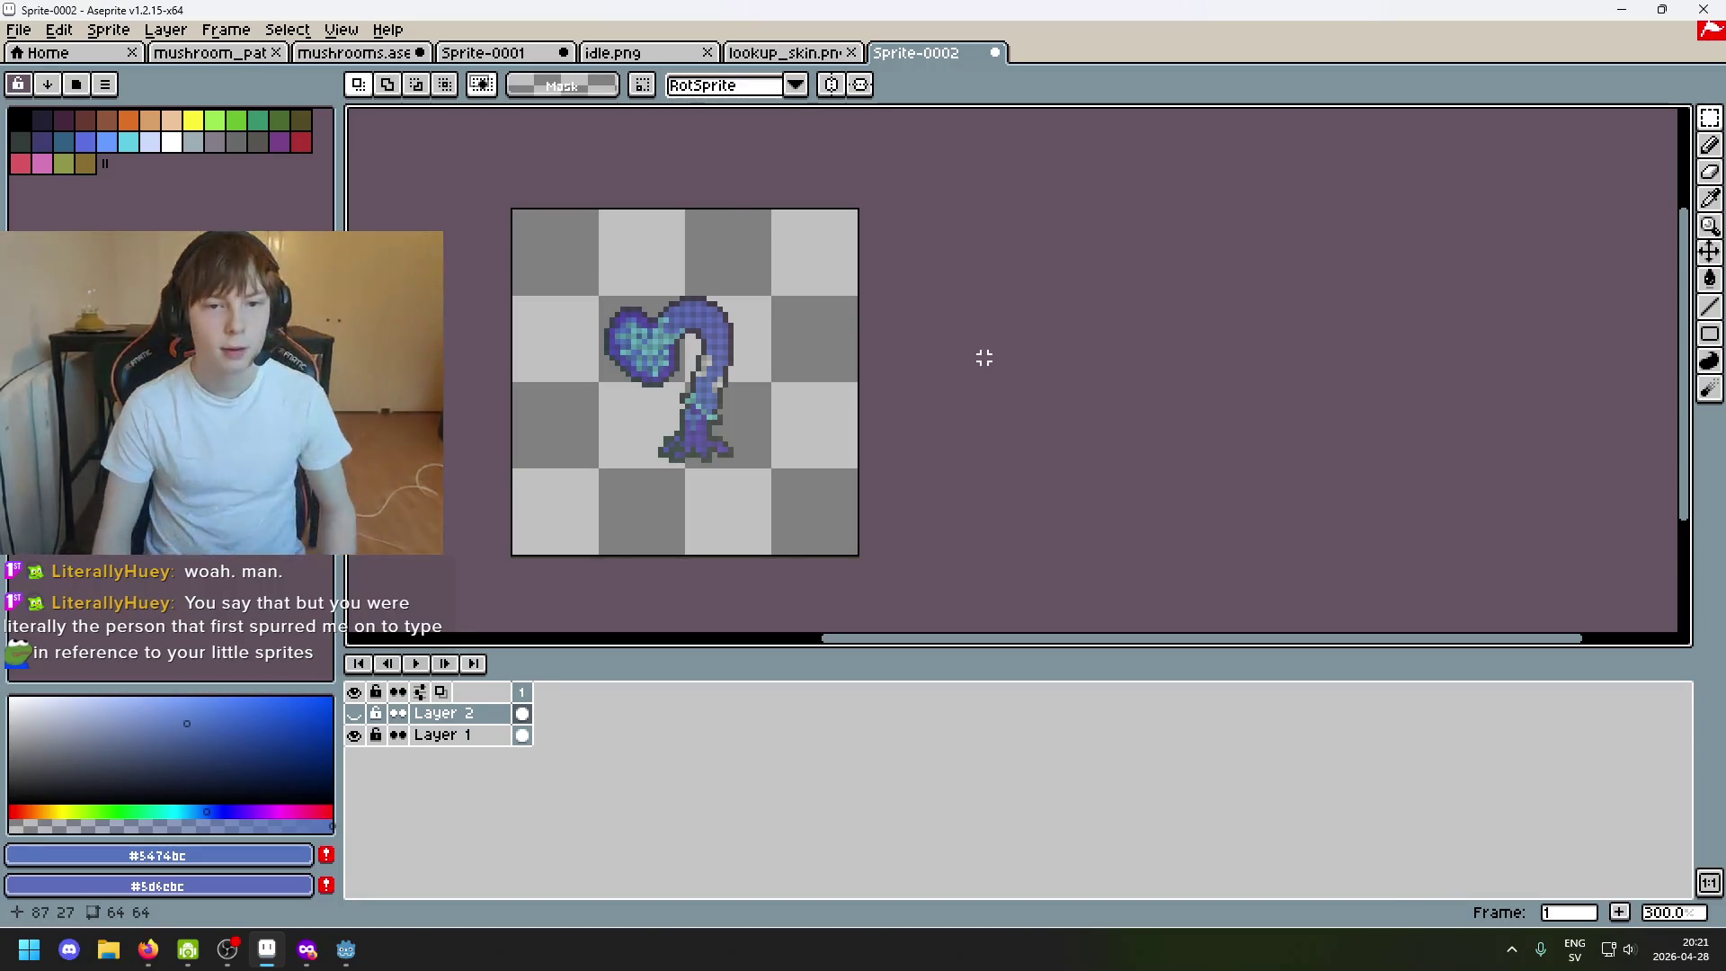
{"action": "left_click", "coordinate": [784, 53]}
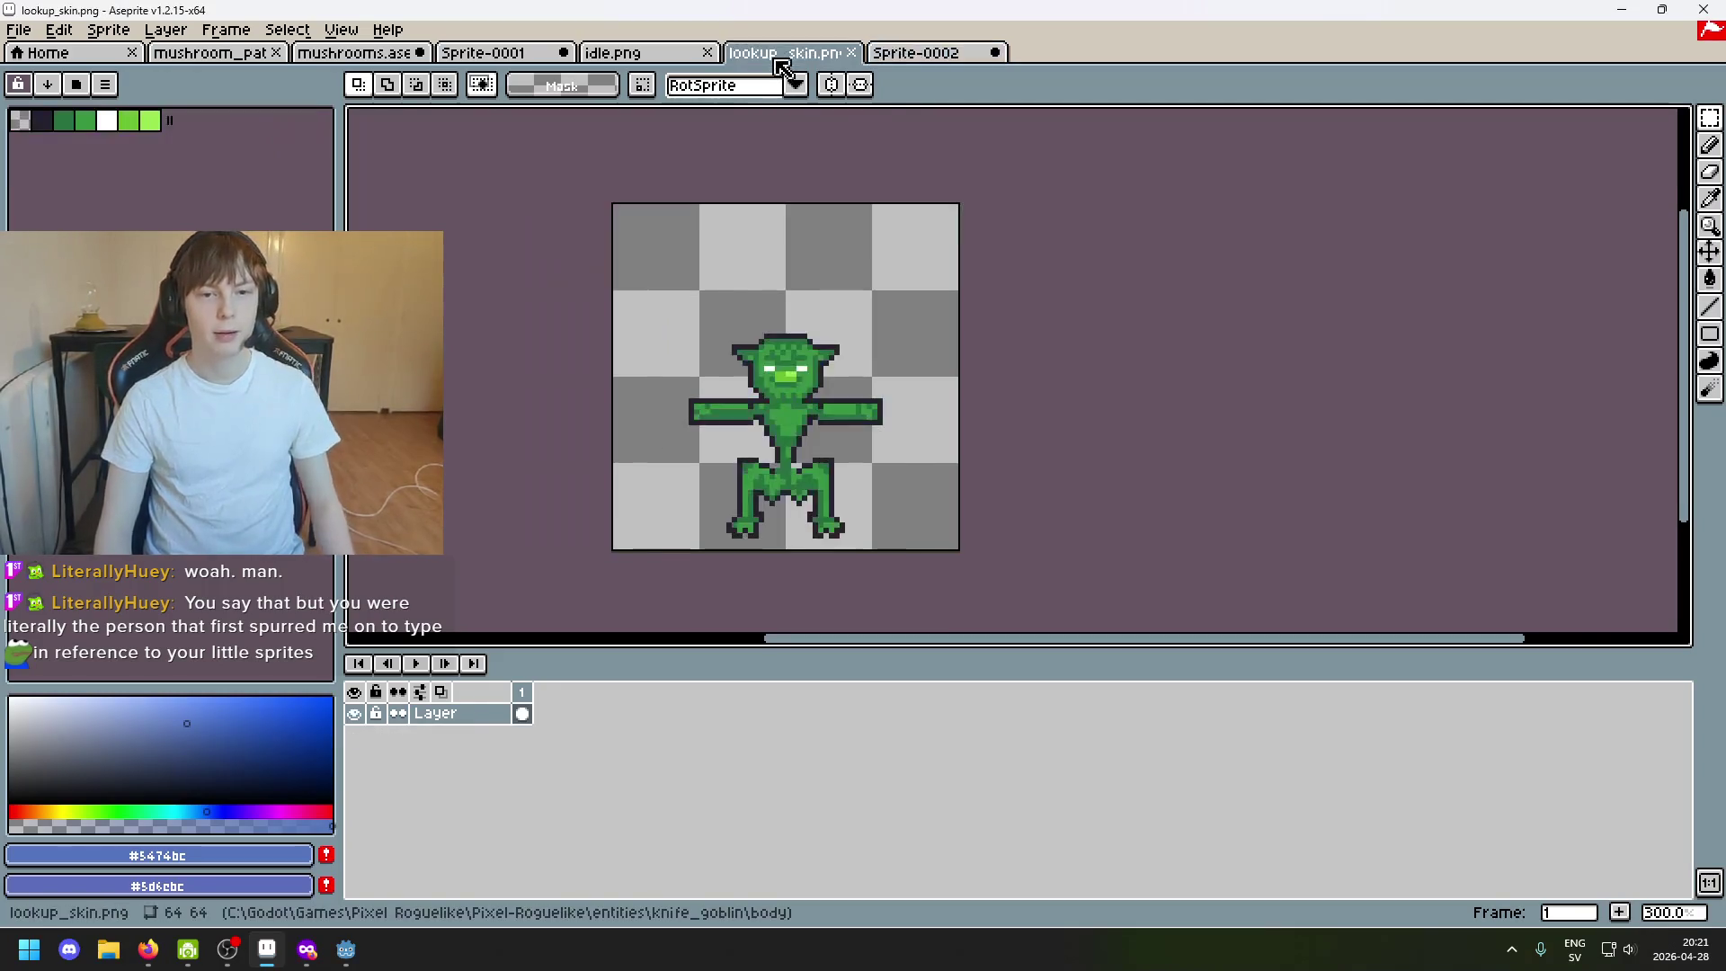
Reorder the document tabs and bring the Sprite-0001 animation to the front.
{"action": "left_click", "coordinate": [916, 53]}
{"action": "left_click", "coordinate": [785, 53]}
{"action": "left_click_drag", "start_coordinate": [917, 54], "coordinate": [789, 85]}
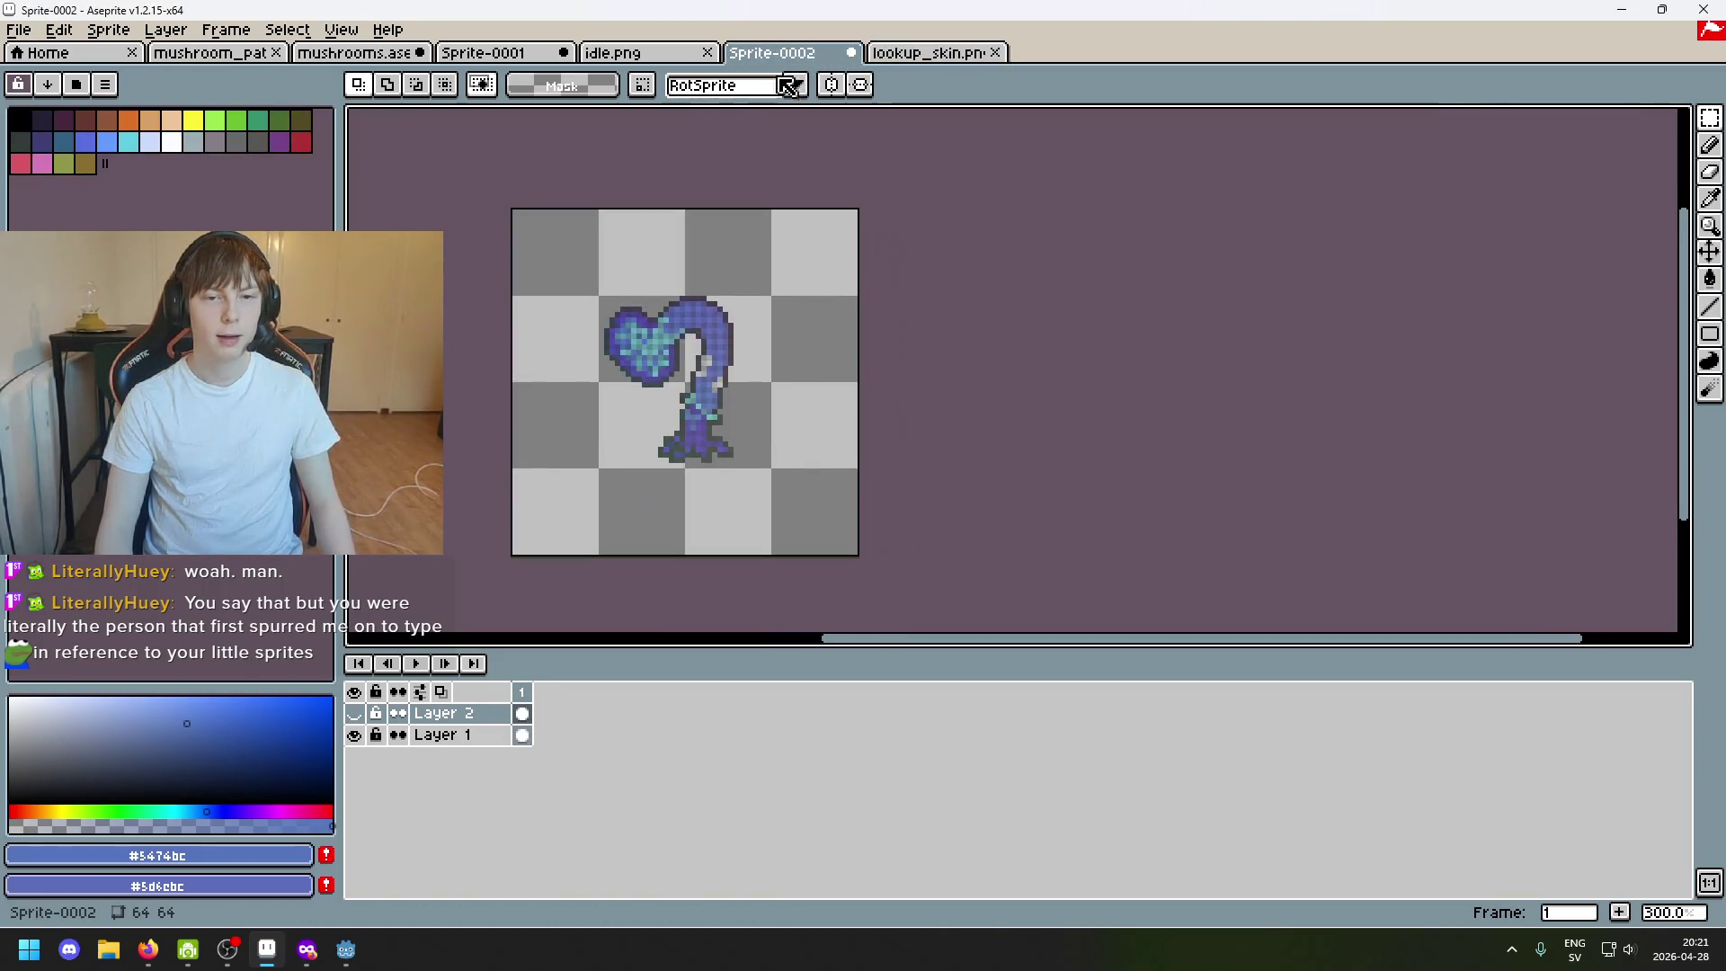
{"action": "left_click", "coordinate": [614, 53]}
{"action": "left_click", "coordinate": [771, 52]}
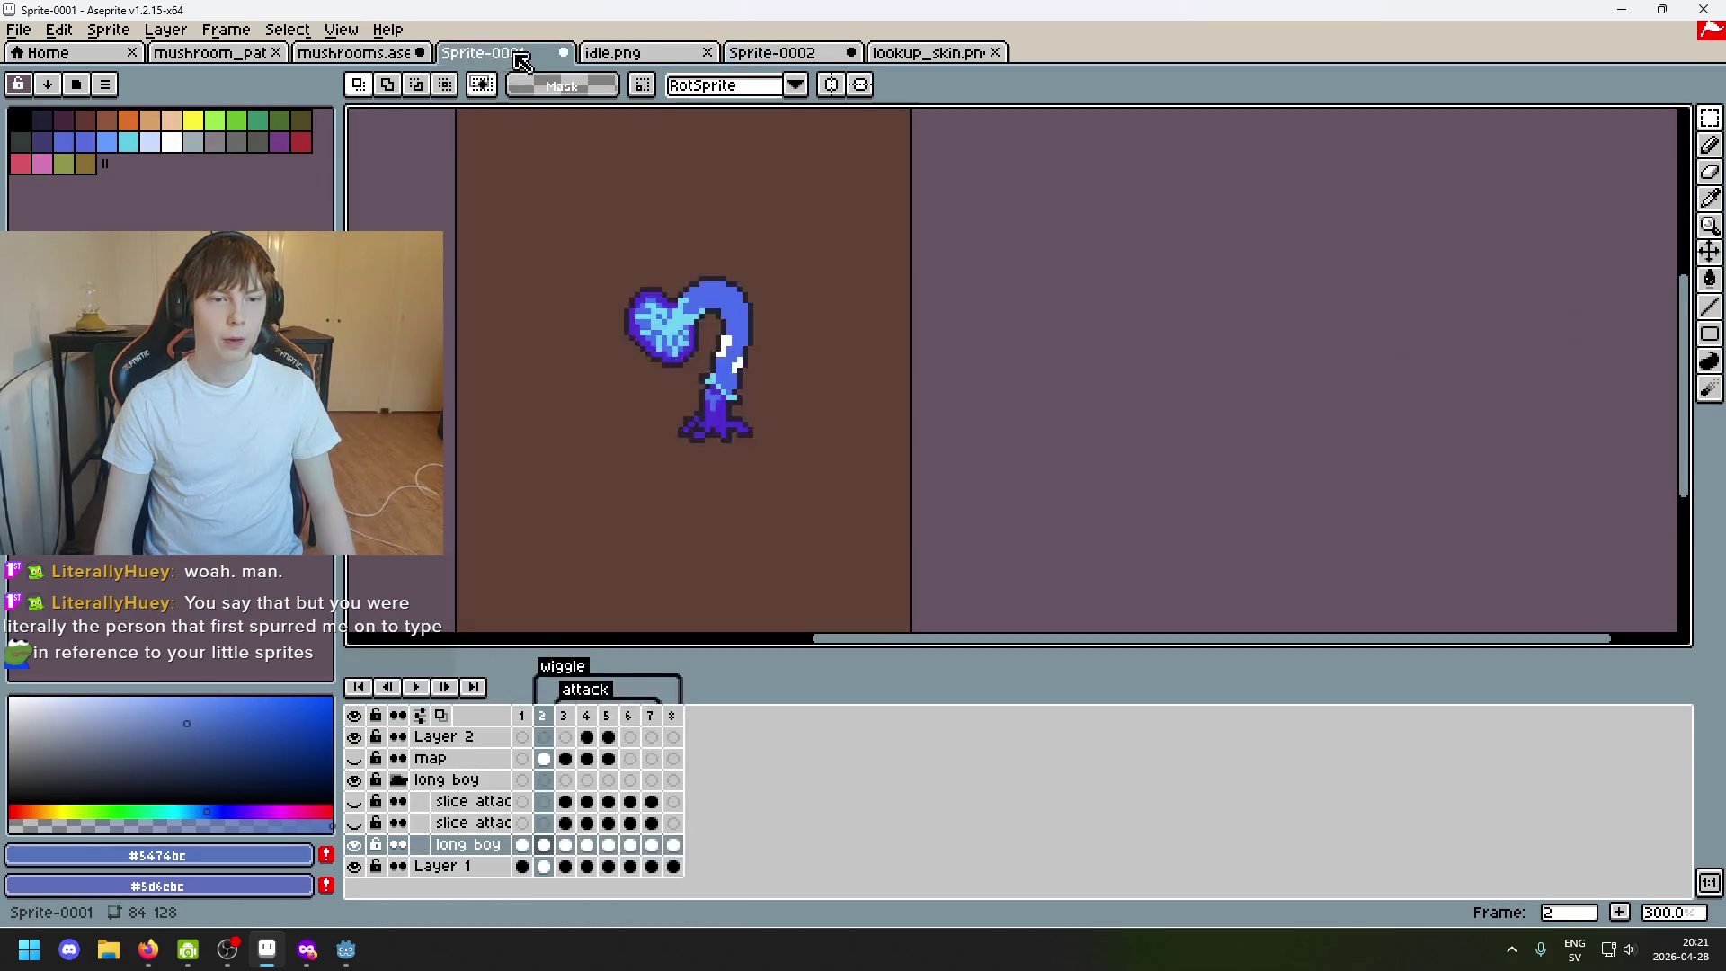
{"action": "left_click_drag", "start_coordinate": [483, 53], "coordinate": [661, 63]}
Hide the long boy group and both slice attack layers so only the map mushroom shows.
{"action": "left_click", "coordinate": [354, 844]}
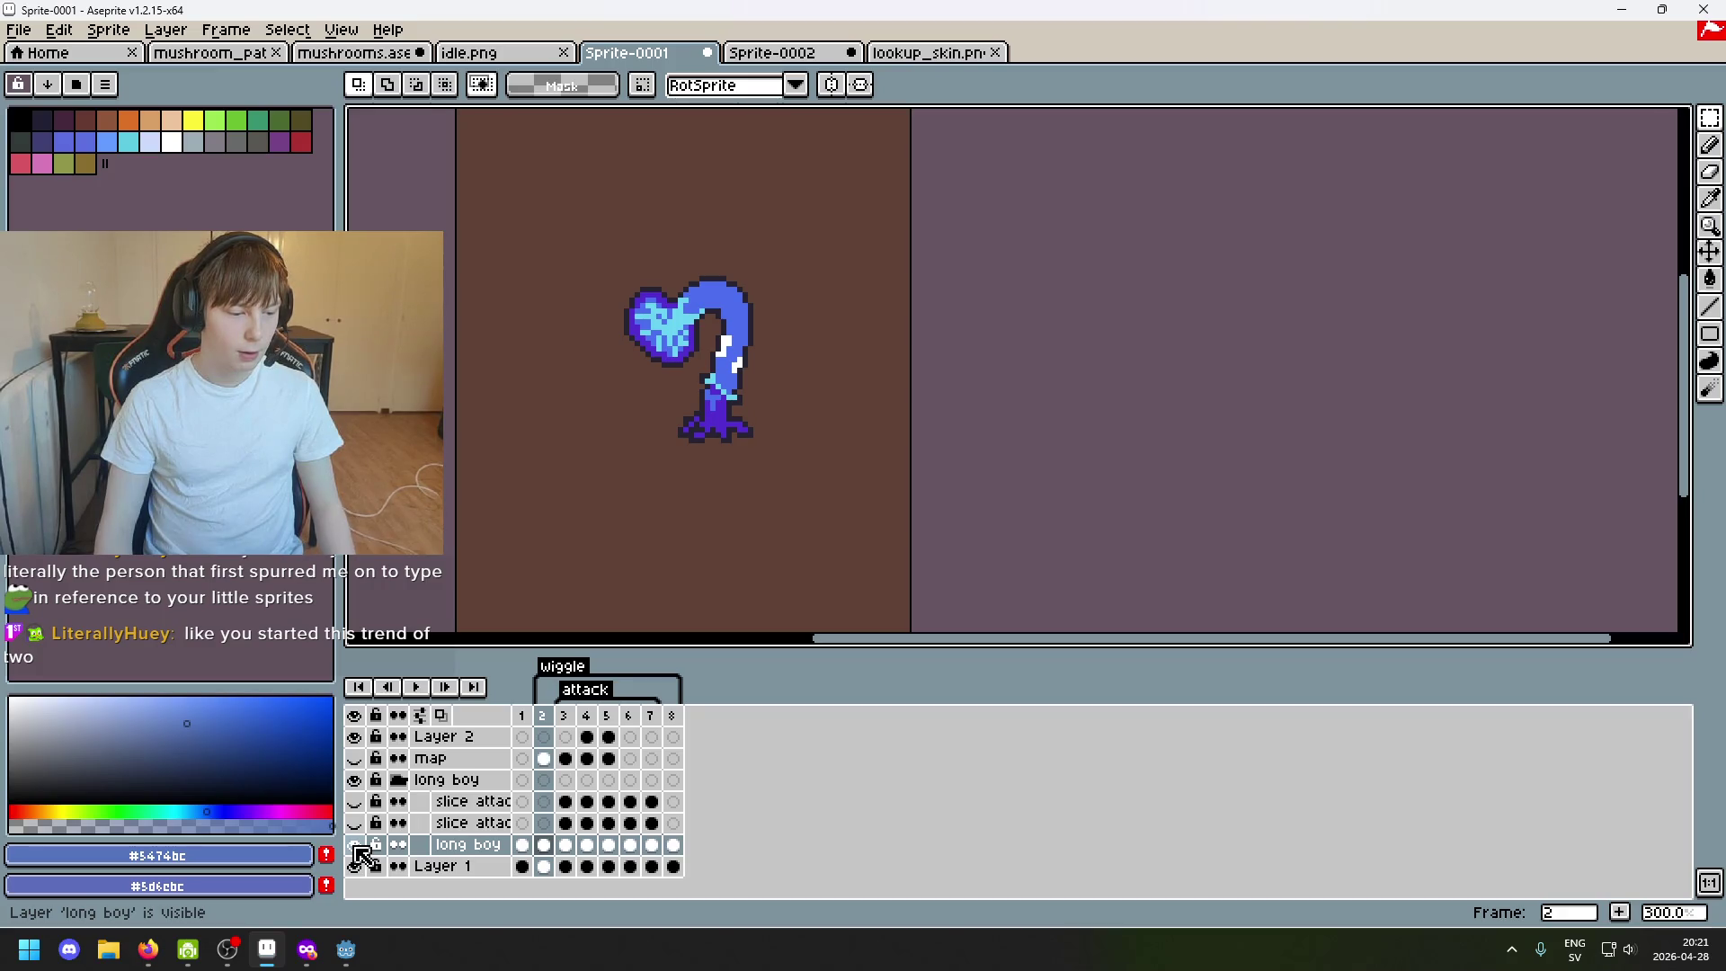
{"action": "left_click", "coordinate": [355, 844]}
{"action": "left_click", "coordinate": [355, 844]}
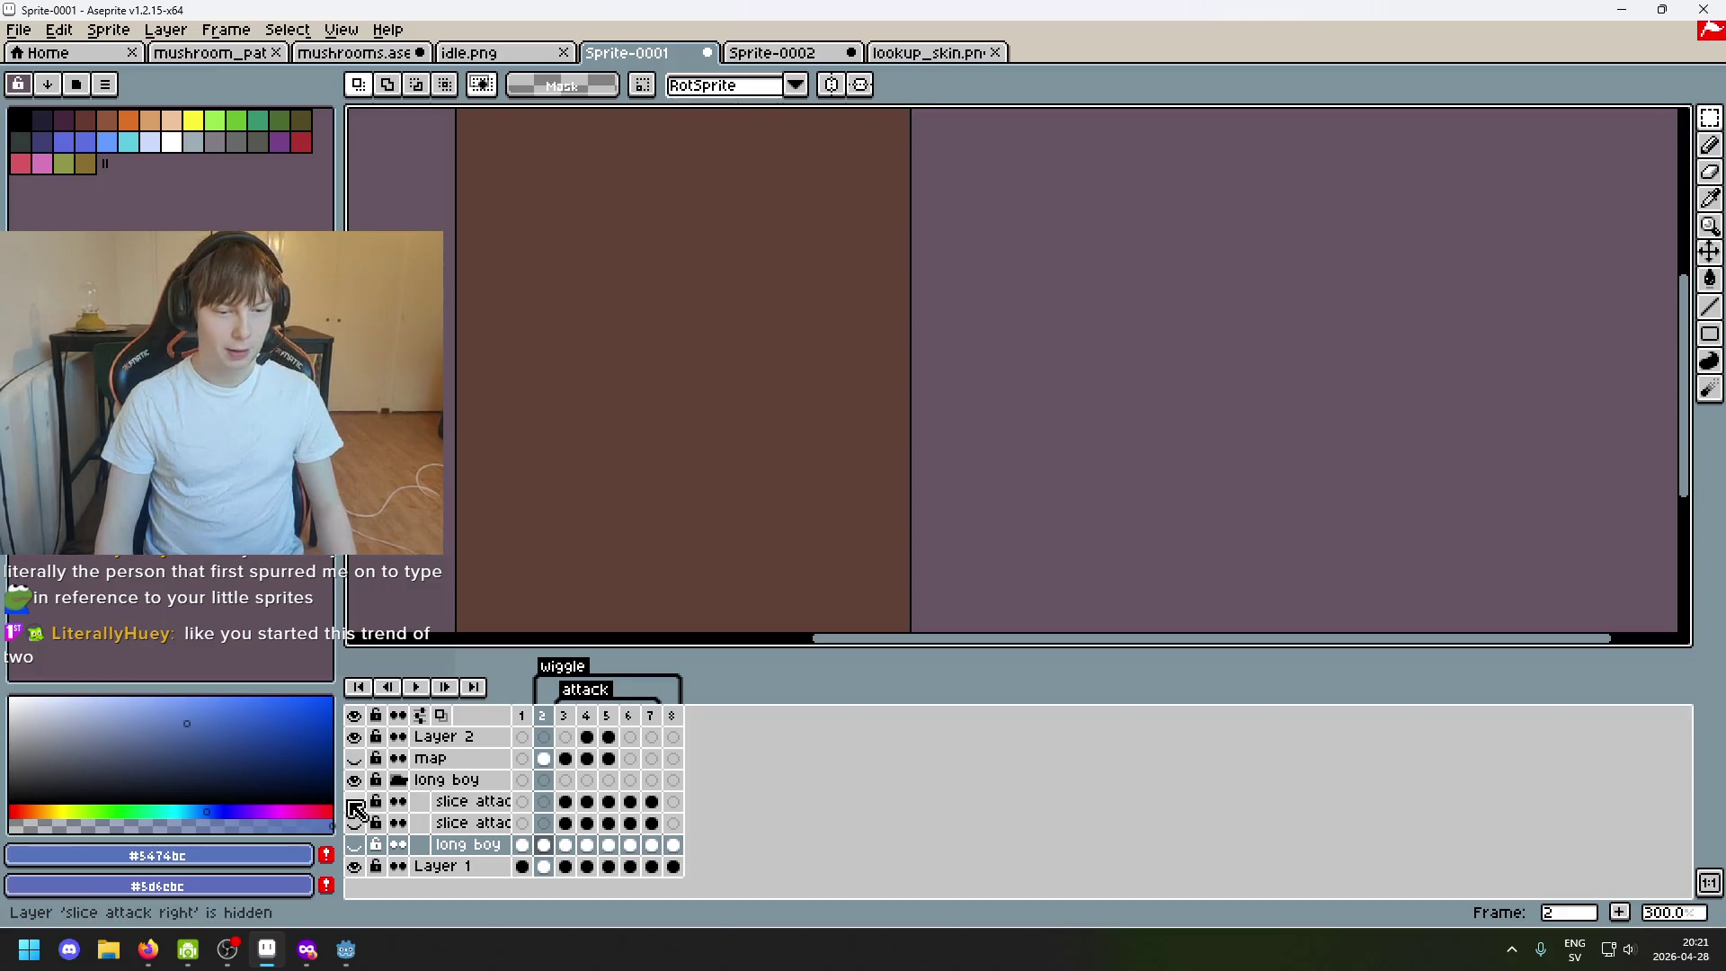
{"action": "left_click", "coordinate": [354, 780]}
{"action": "left_click", "coordinate": [355, 845]}
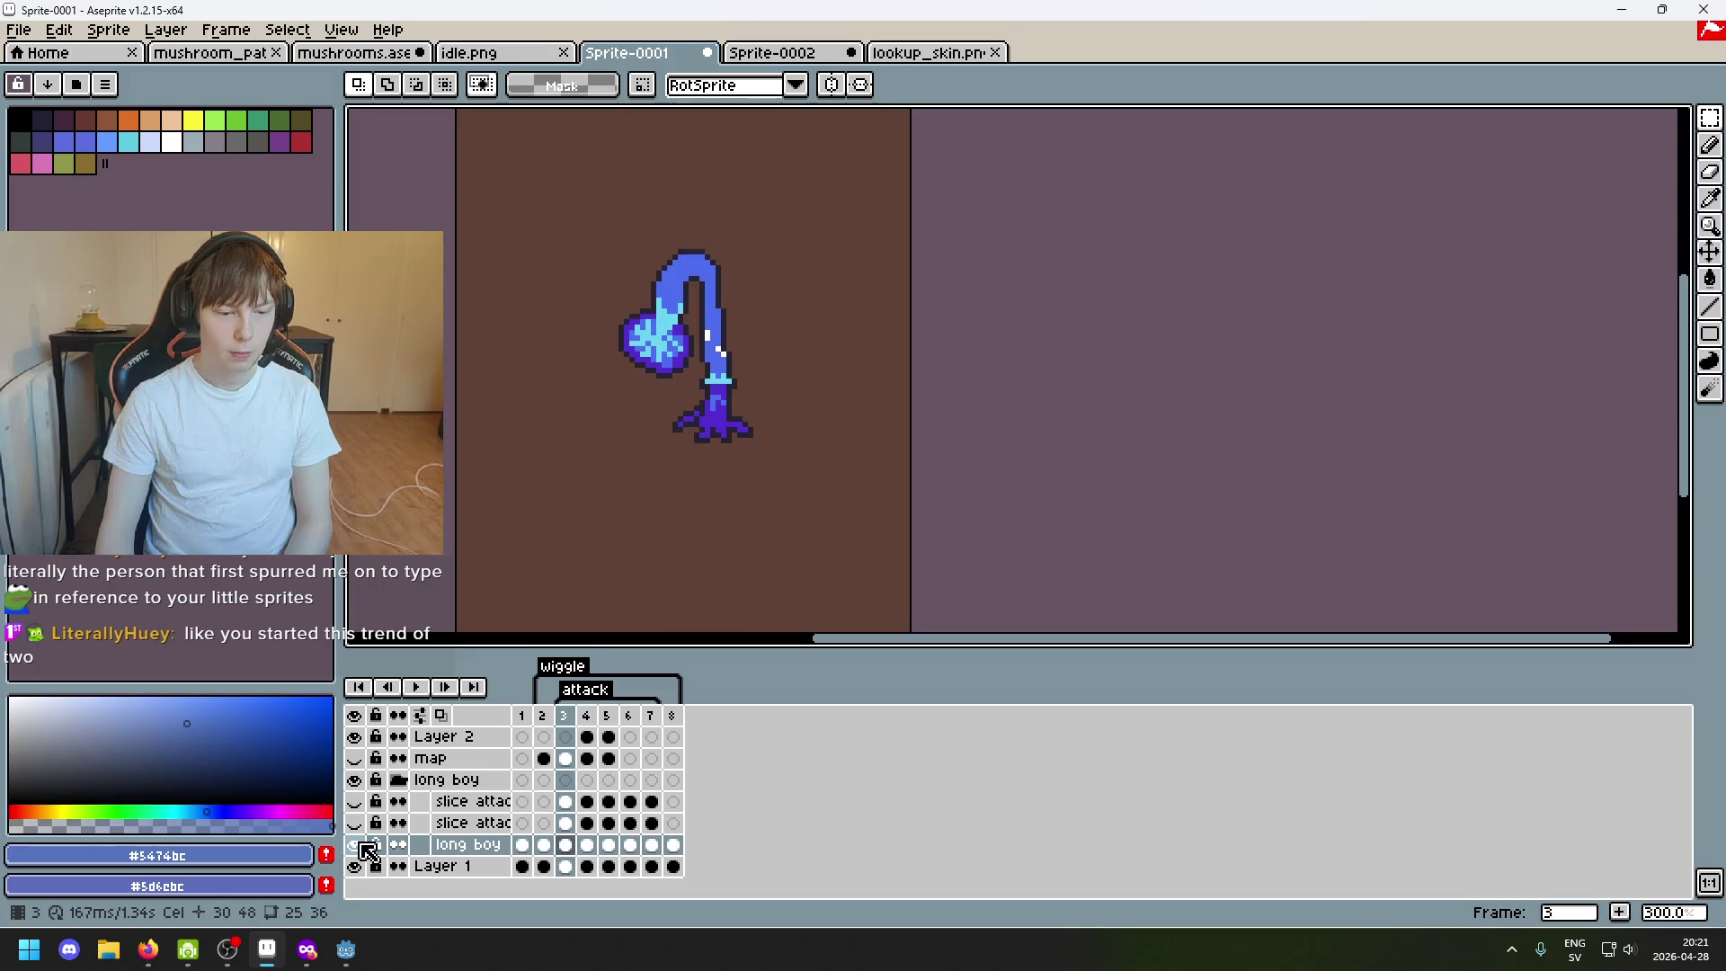
{"action": "left_click", "coordinate": [354, 822]}
{"action": "left_click", "coordinate": [357, 844]}
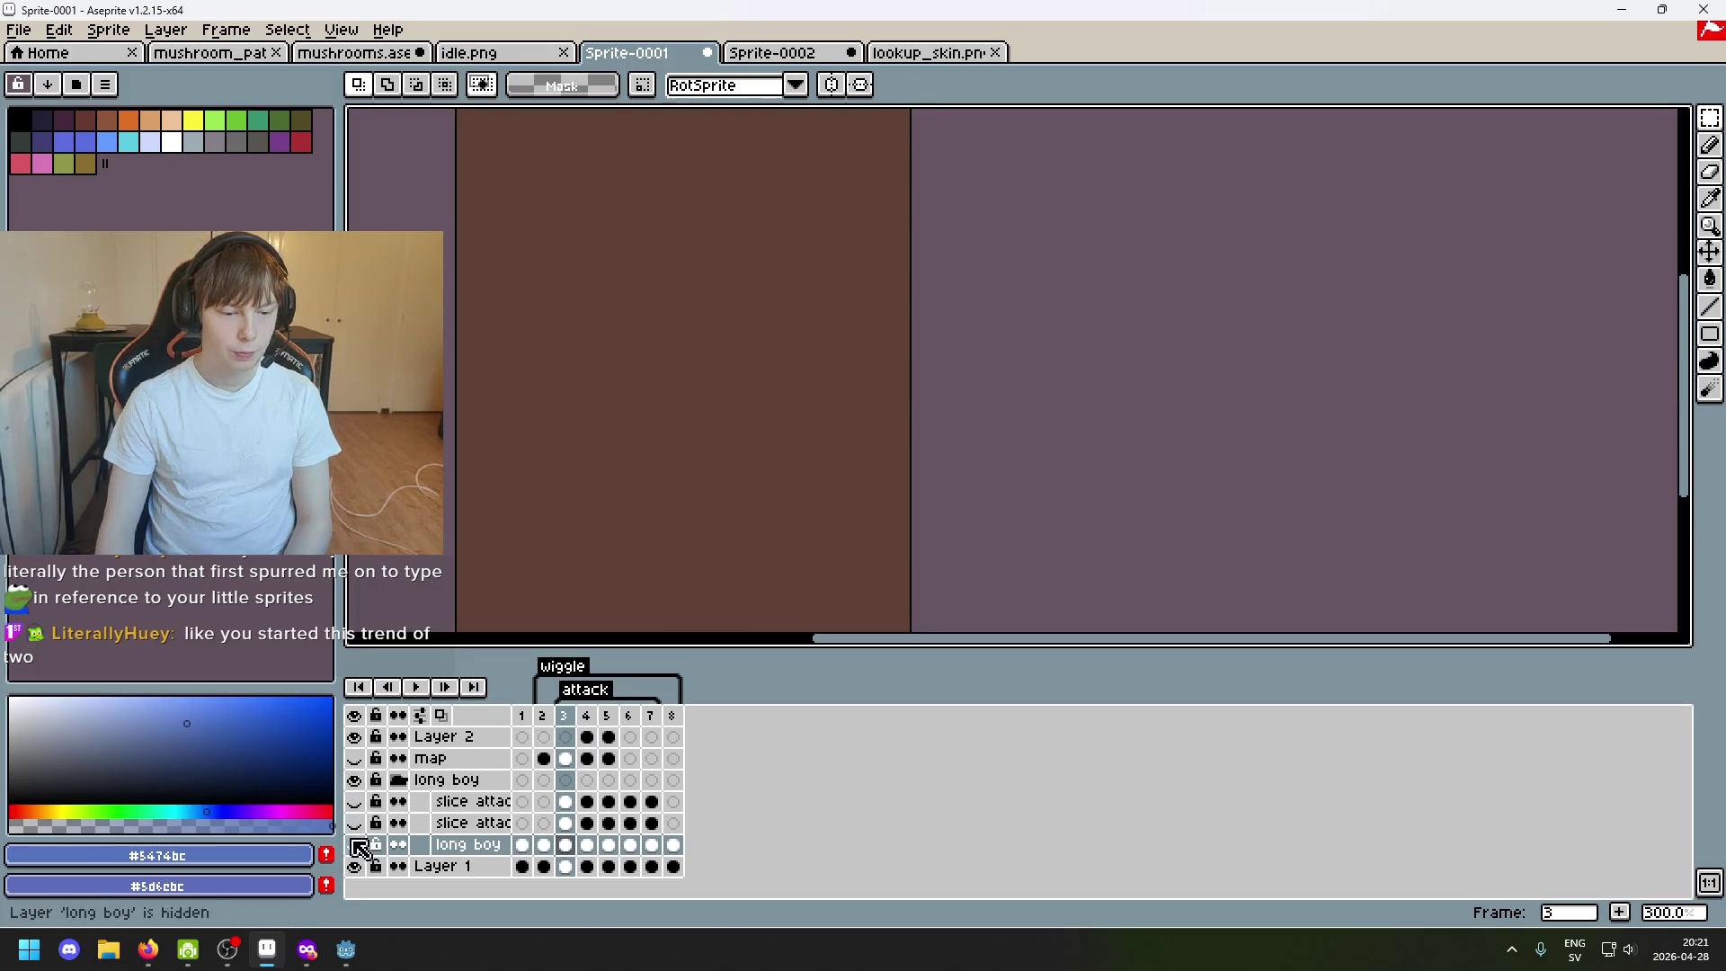
{"action": "left_click", "coordinate": [360, 785]}
{"action": "left_click", "coordinate": [357, 779]}
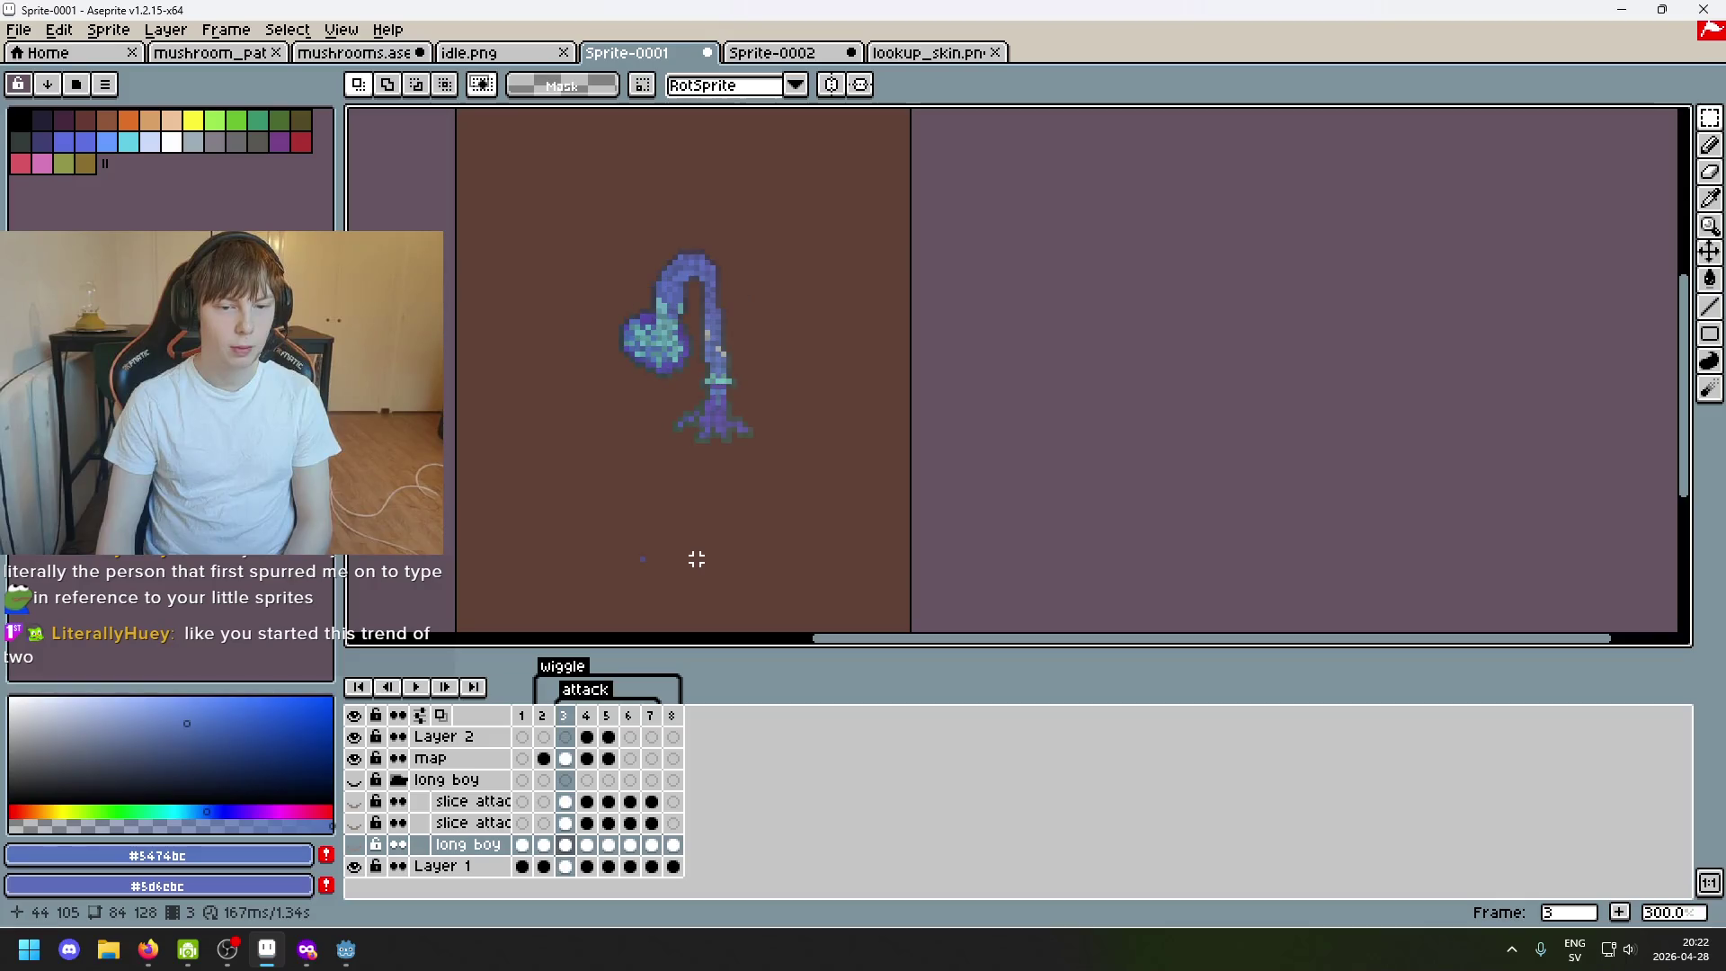
{"action": "scroll", "coordinate": [668, 568], "scroll_direction": "up", "scroll_amount": 2}
Make the map layer active with the Pencil and move to frame 4.
{"action": "key", "text": "b"}
{"action": "left_click", "coordinate": [621, 565]}
{"action": "scroll", "coordinate": [662, 552], "scroll_direction": "up", "scroll_amount": 4}
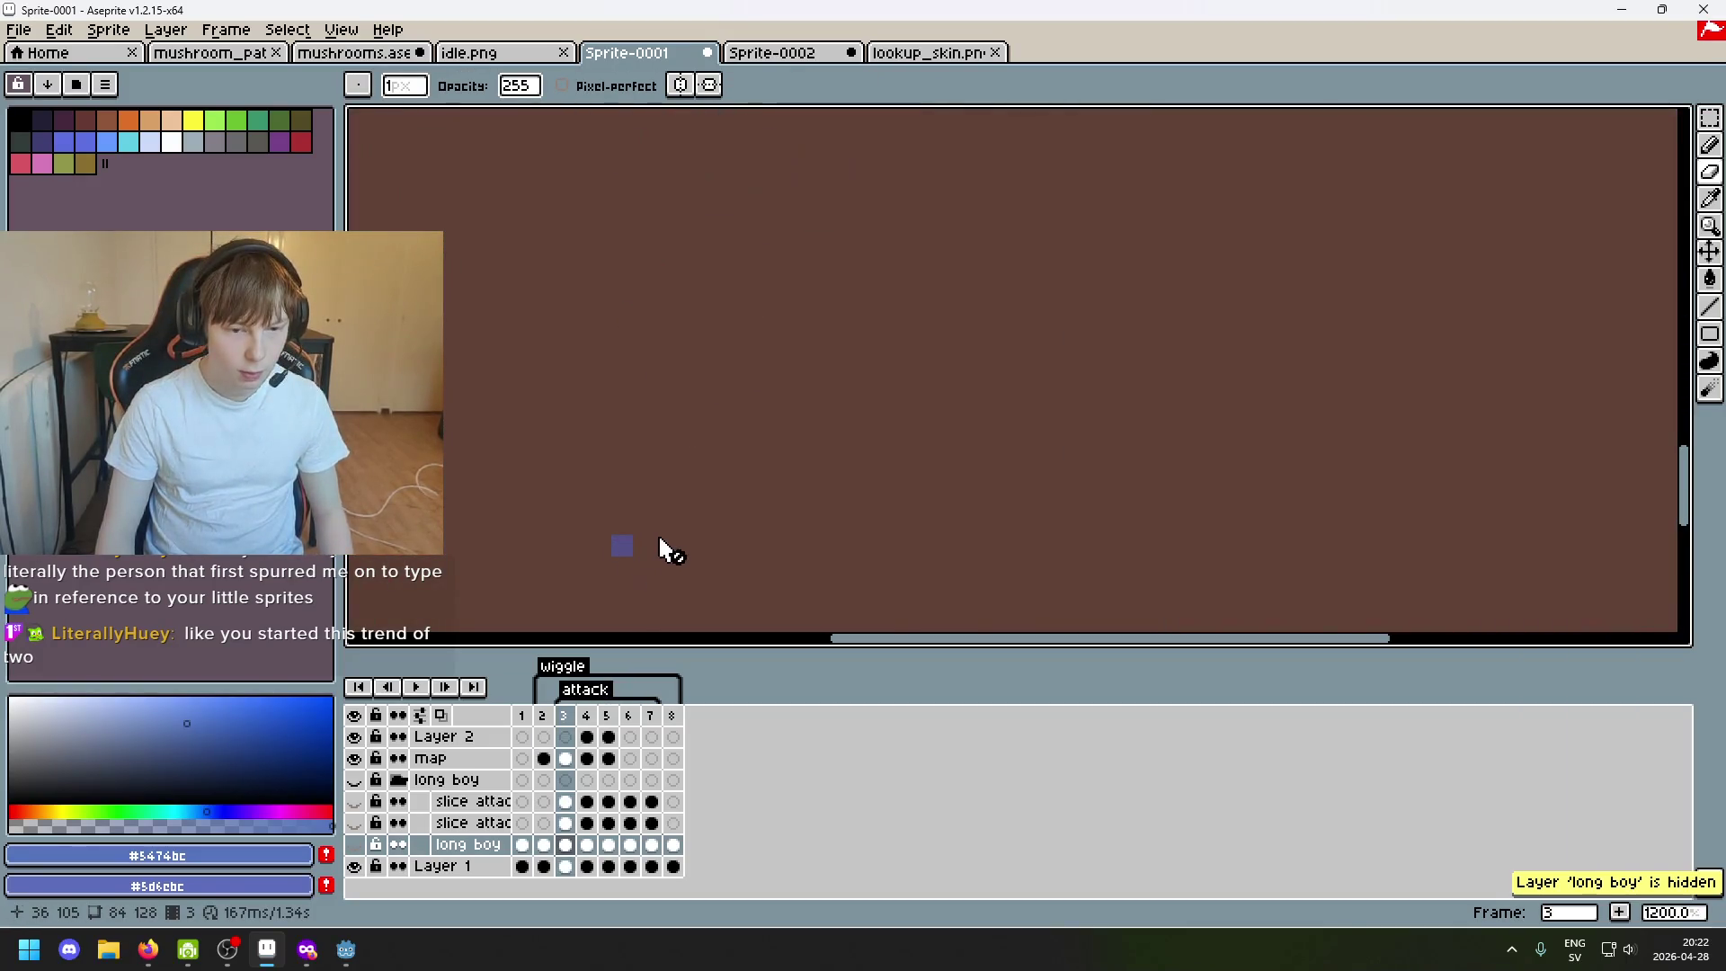
{"action": "left_click", "coordinate": [432, 759]}
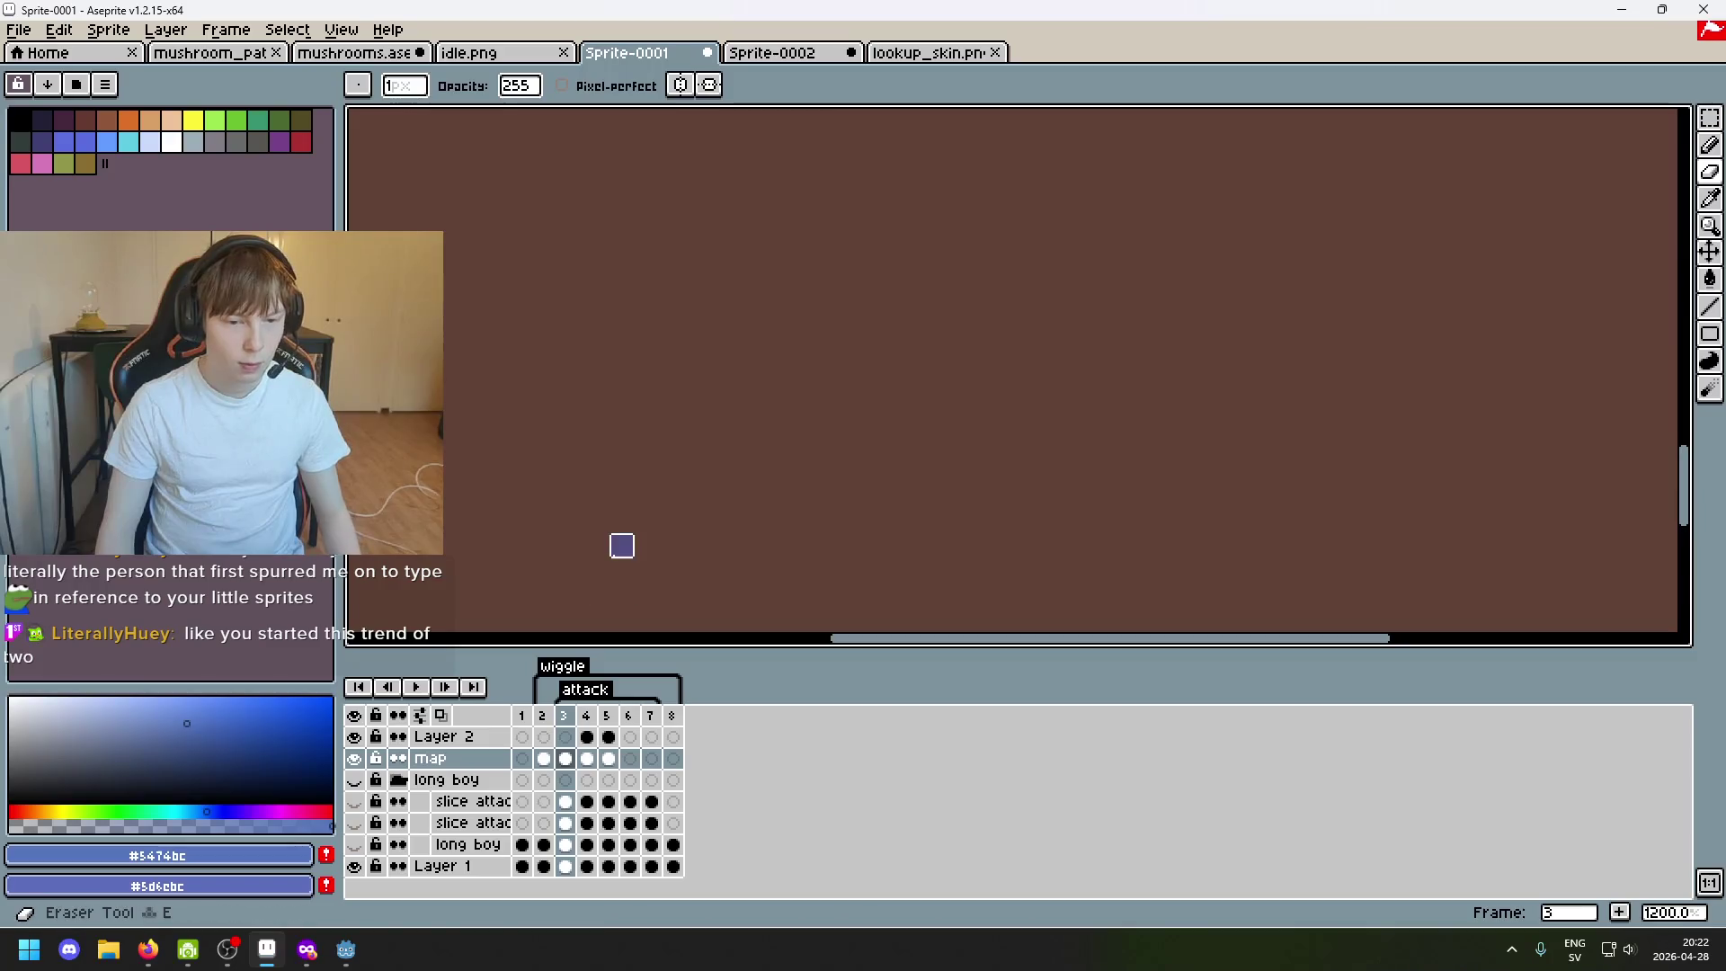
{"action": "scroll", "coordinate": [750, 609], "scroll_direction": "down", "scroll_amount": 7}
{"action": "key", "text": "alt+Down"}
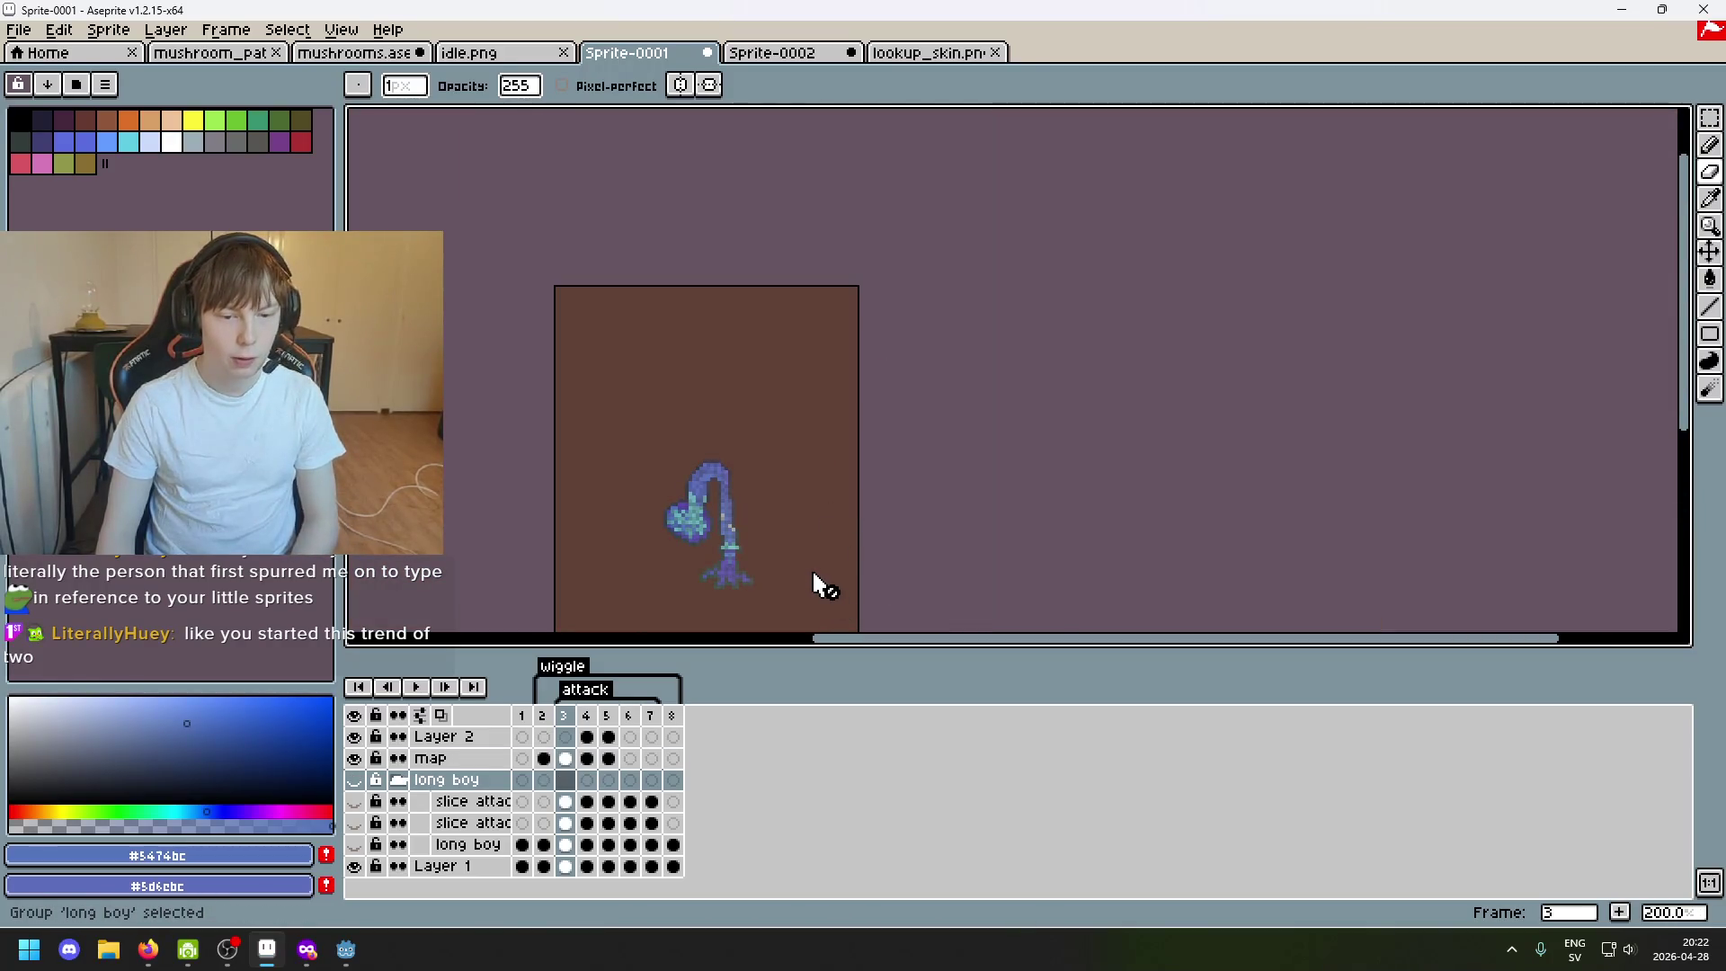
{"action": "key", "text": "alt+Up"}
{"action": "key", "text": "Right"}
Erase across the upper mushroom's cap and stalk, then undo the erase.
{"action": "key", "text": "e"}
{"action": "key", "text": "plus"}
{"action": "key", "text": "plus"}
{"action": "key", "text": "plus"}
{"action": "left_click_drag", "start_coordinate": [800, 391], "coordinate": [805, 435]}
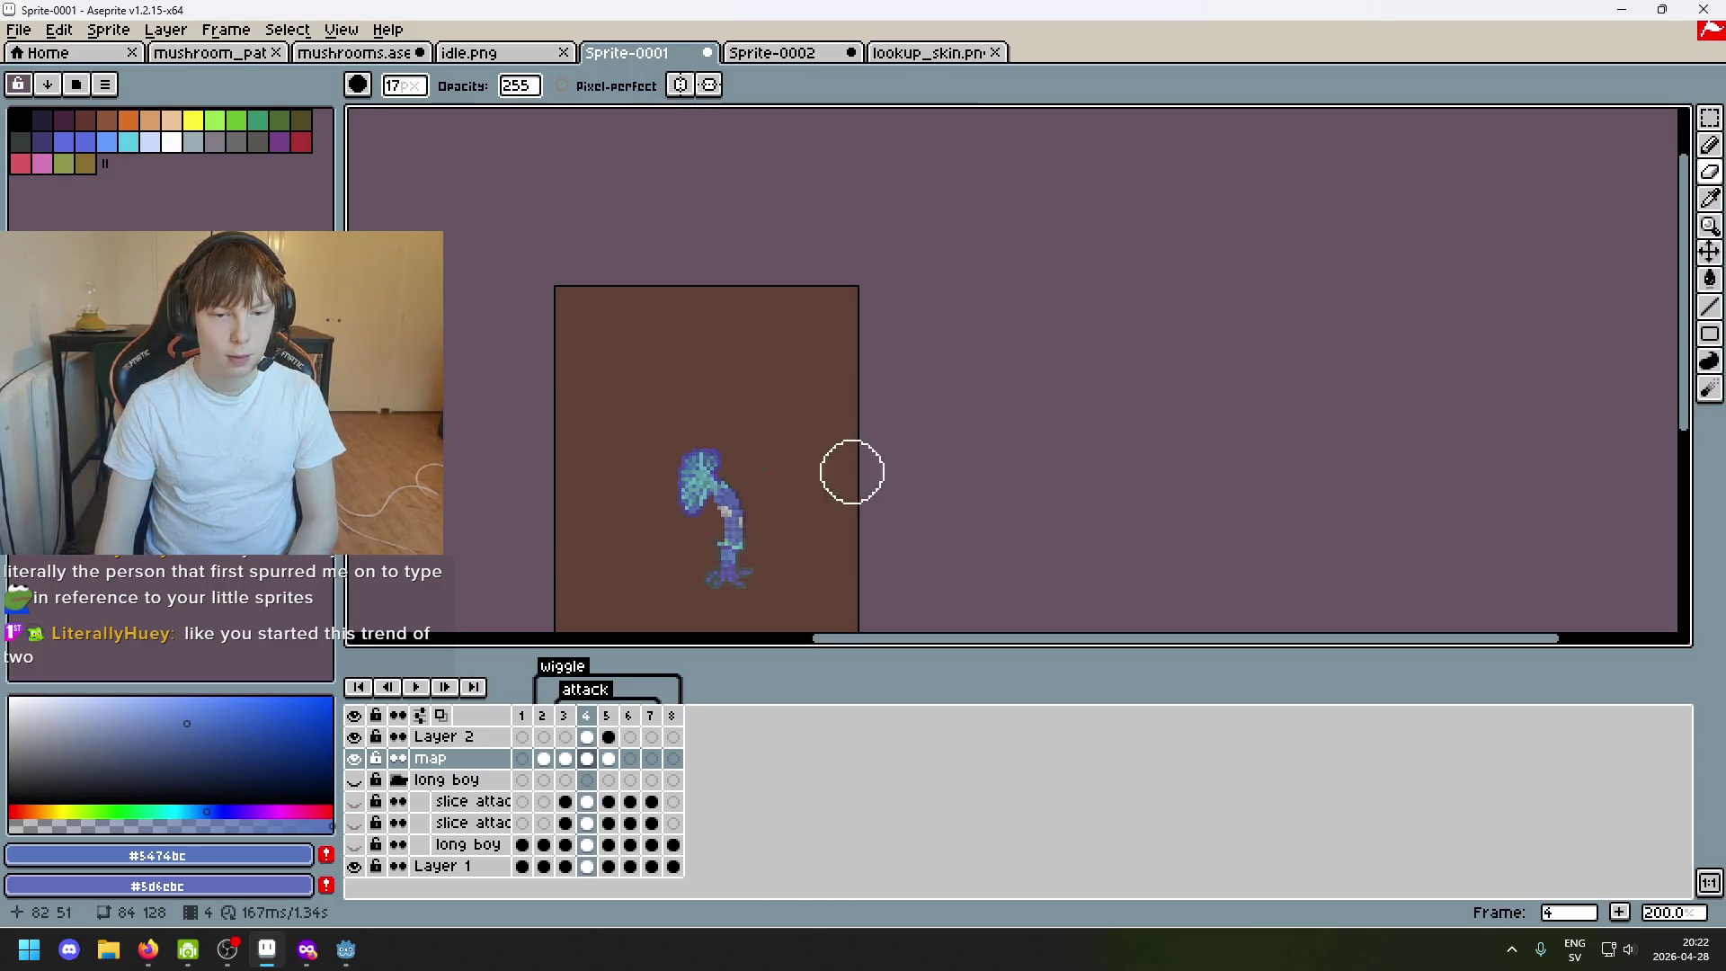
{"action": "scroll", "coordinate": [772, 513], "scroll_direction": "up", "scroll_amount": 1}
{"action": "scroll", "coordinate": [1003, 325], "scroll_direction": "up", "scroll_amount": 1}
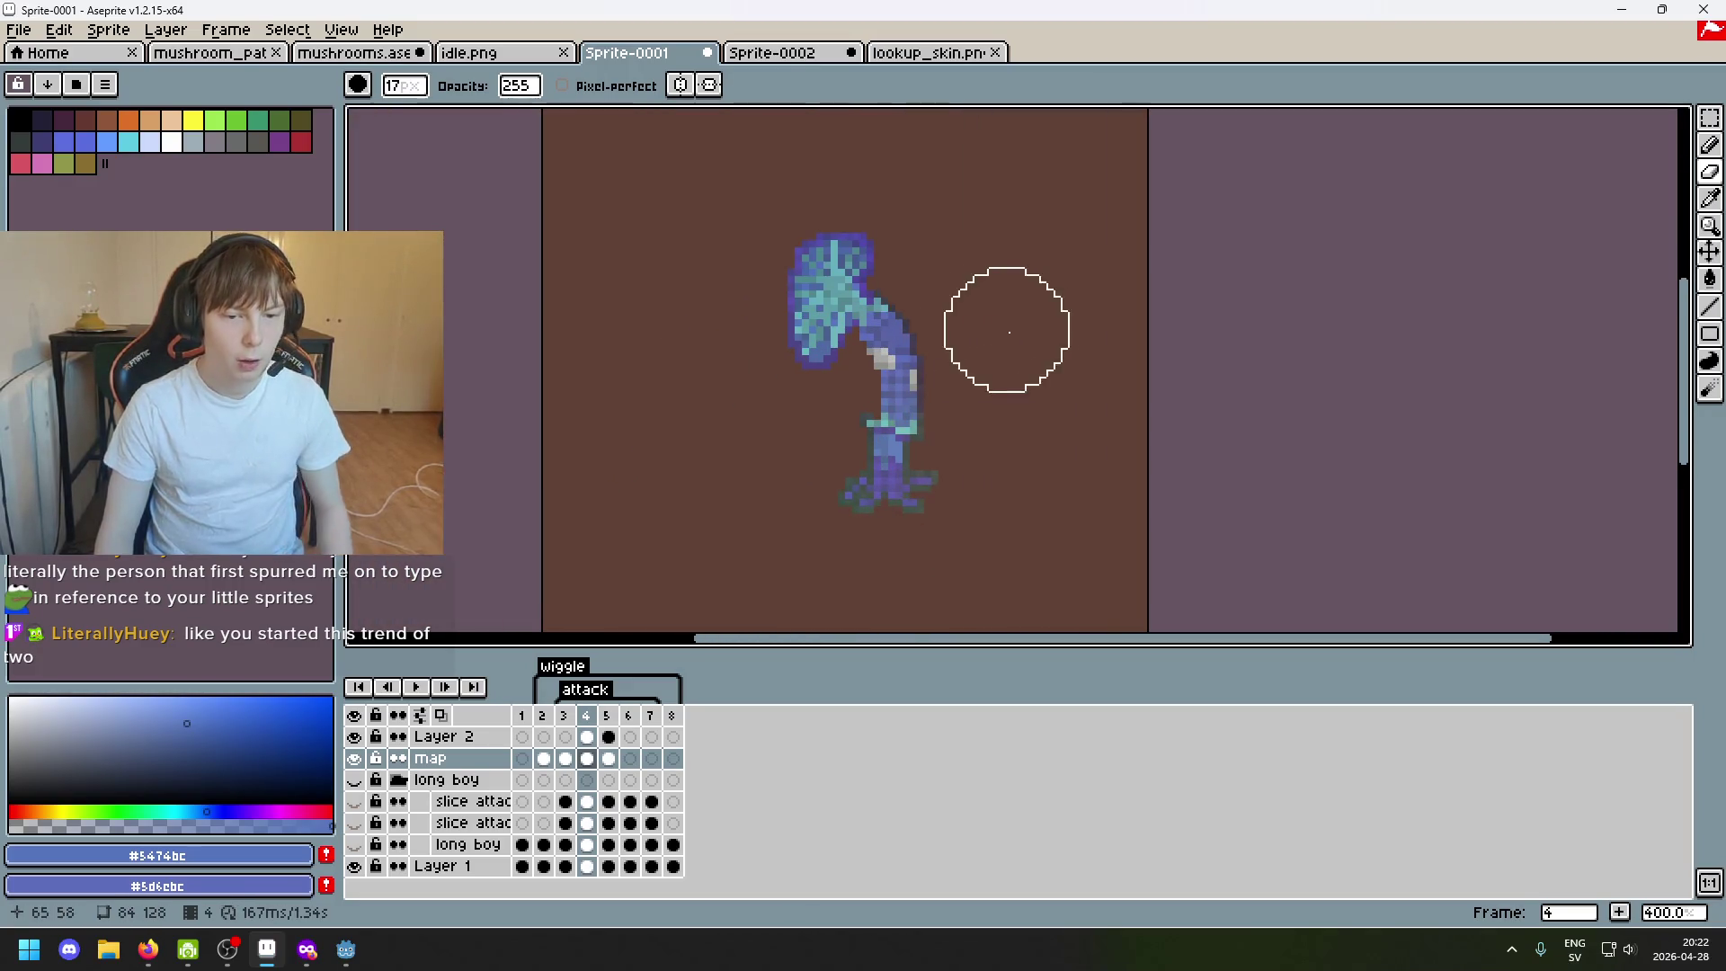
{"action": "scroll", "coordinate": [958, 222], "scroll_direction": "up", "scroll_amount": 3}
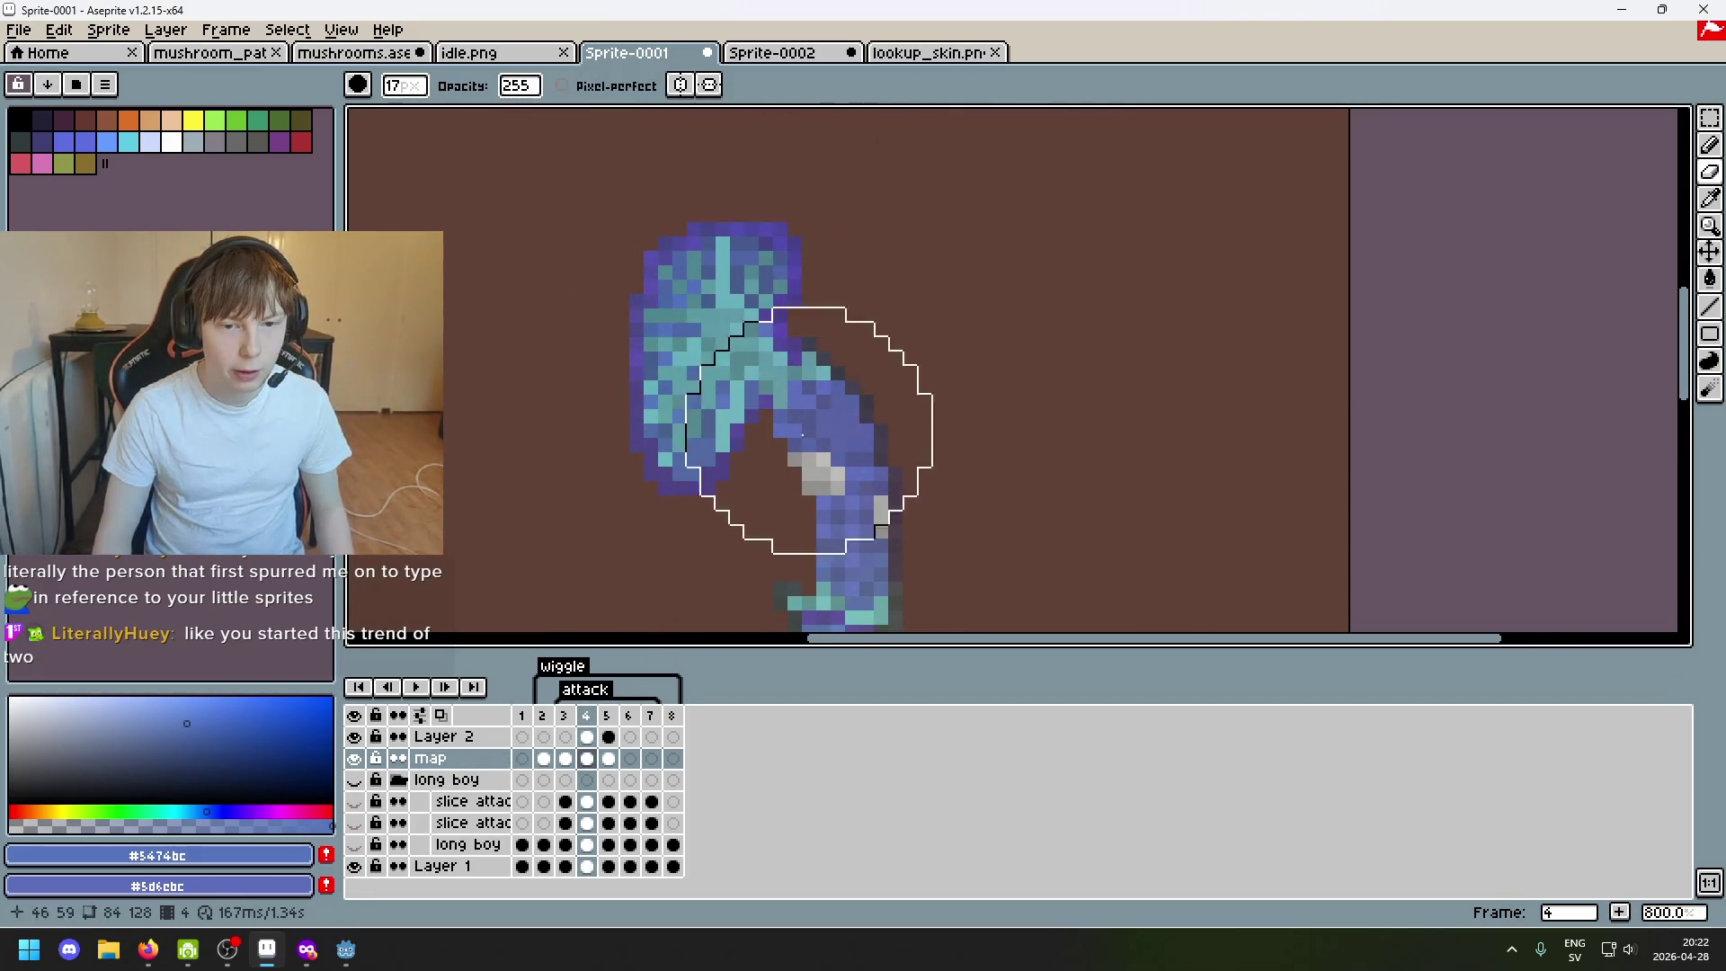
{"action": "scroll", "coordinate": [971, 445], "scroll_direction": "down", "scroll_amount": 3}
{"action": "key", "text": "ctrl+z"}
{"action": "key", "text": "ctrl+z"}
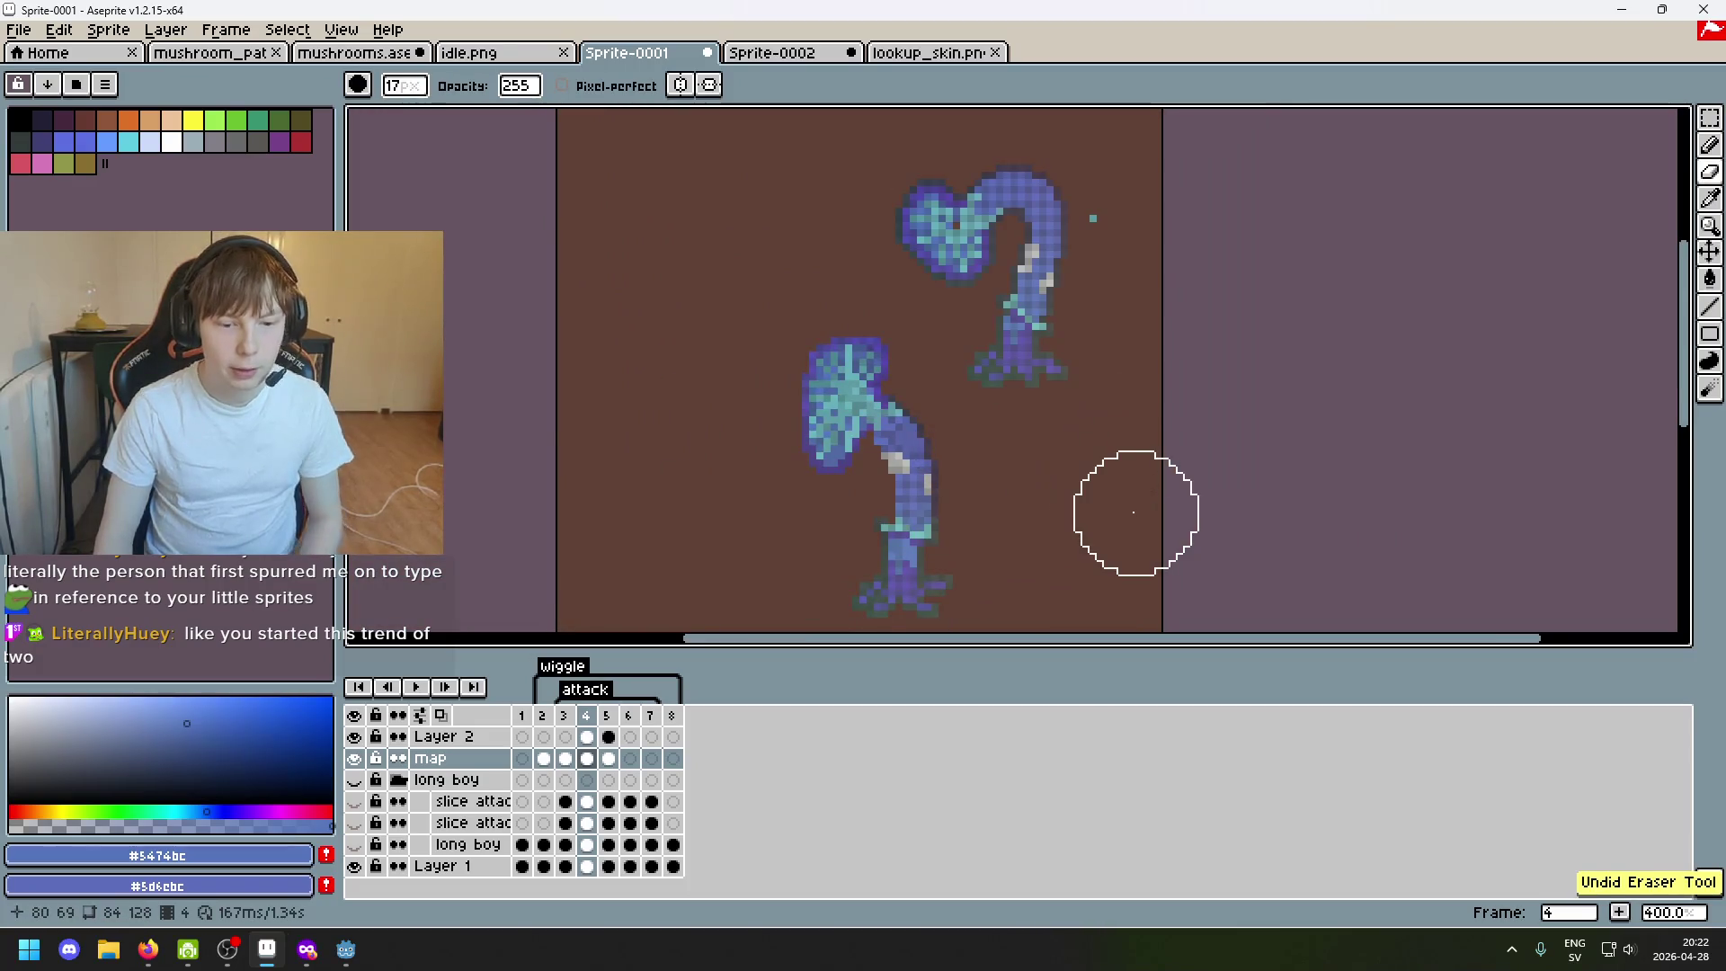
Flip through neighbouring frames to compare, ending back on frame 4.
{"action": "key", "text": "Right"}
{"action": "key", "text": "Left"}
{"action": "key", "text": "Left"}
{"action": "key", "text": "Right"}
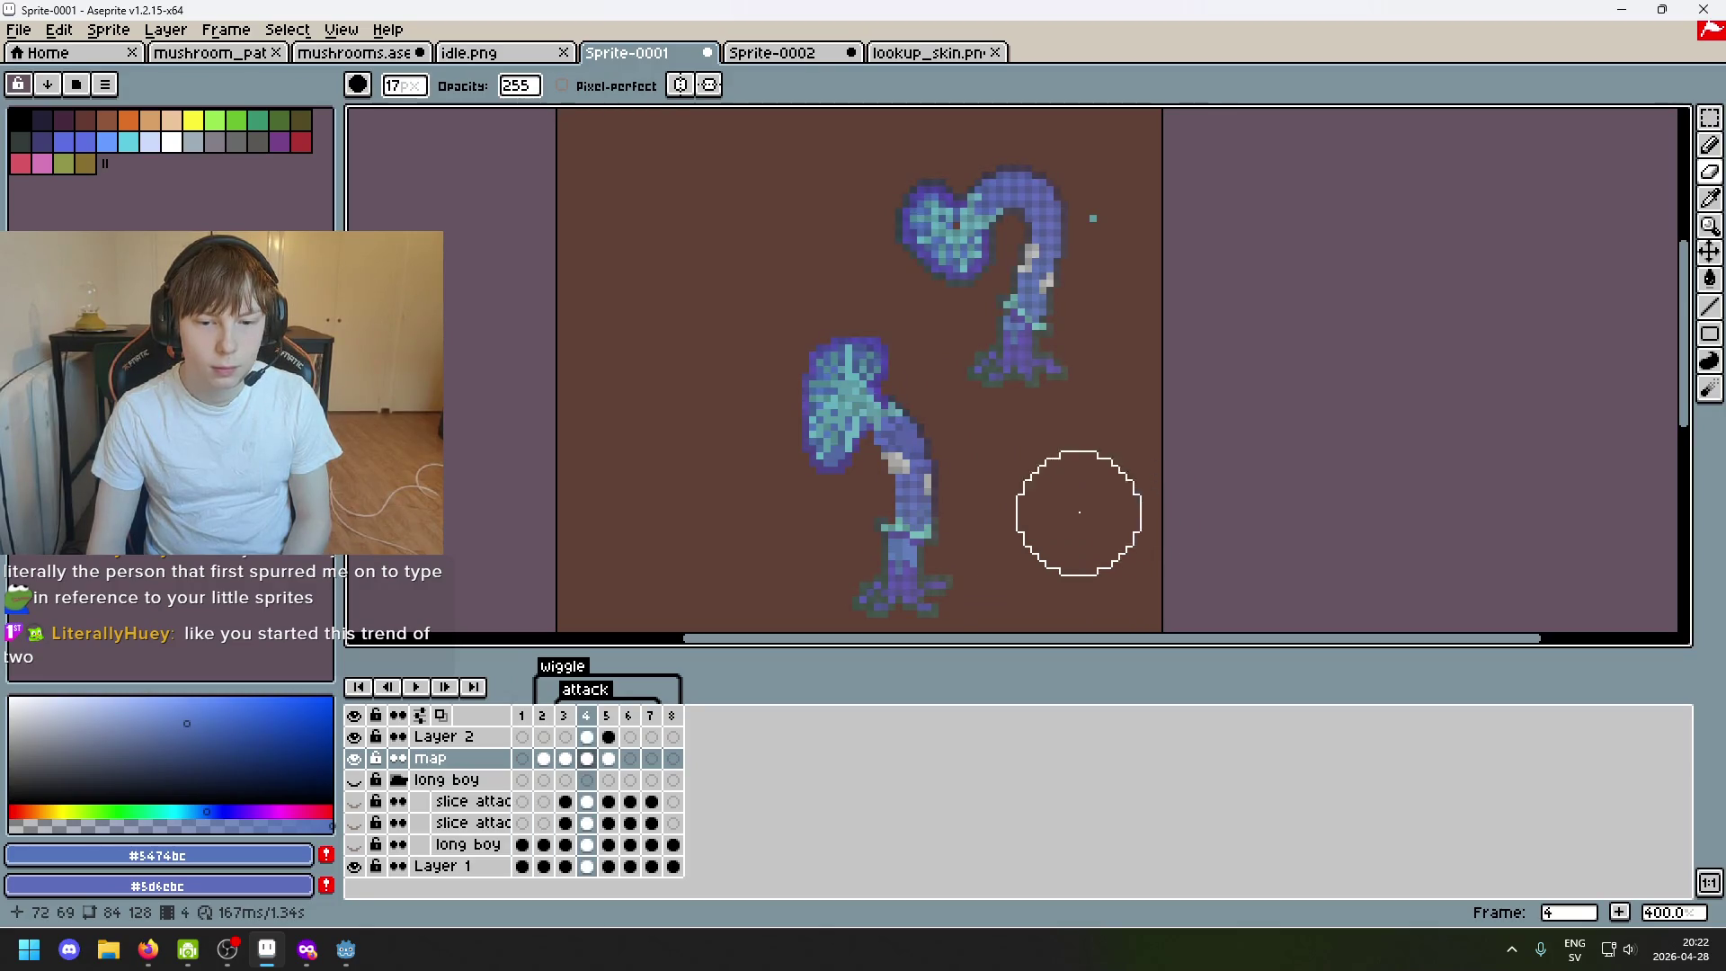
{"action": "scroll", "coordinate": [1009, 462], "scroll_direction": "up", "scroll_amount": 1}
{"action": "scroll", "coordinate": [1040, 467], "scroll_direction": "down", "scroll_amount": 1}
{"action": "key", "text": "Right"}
{"action": "key", "text": "Left"}
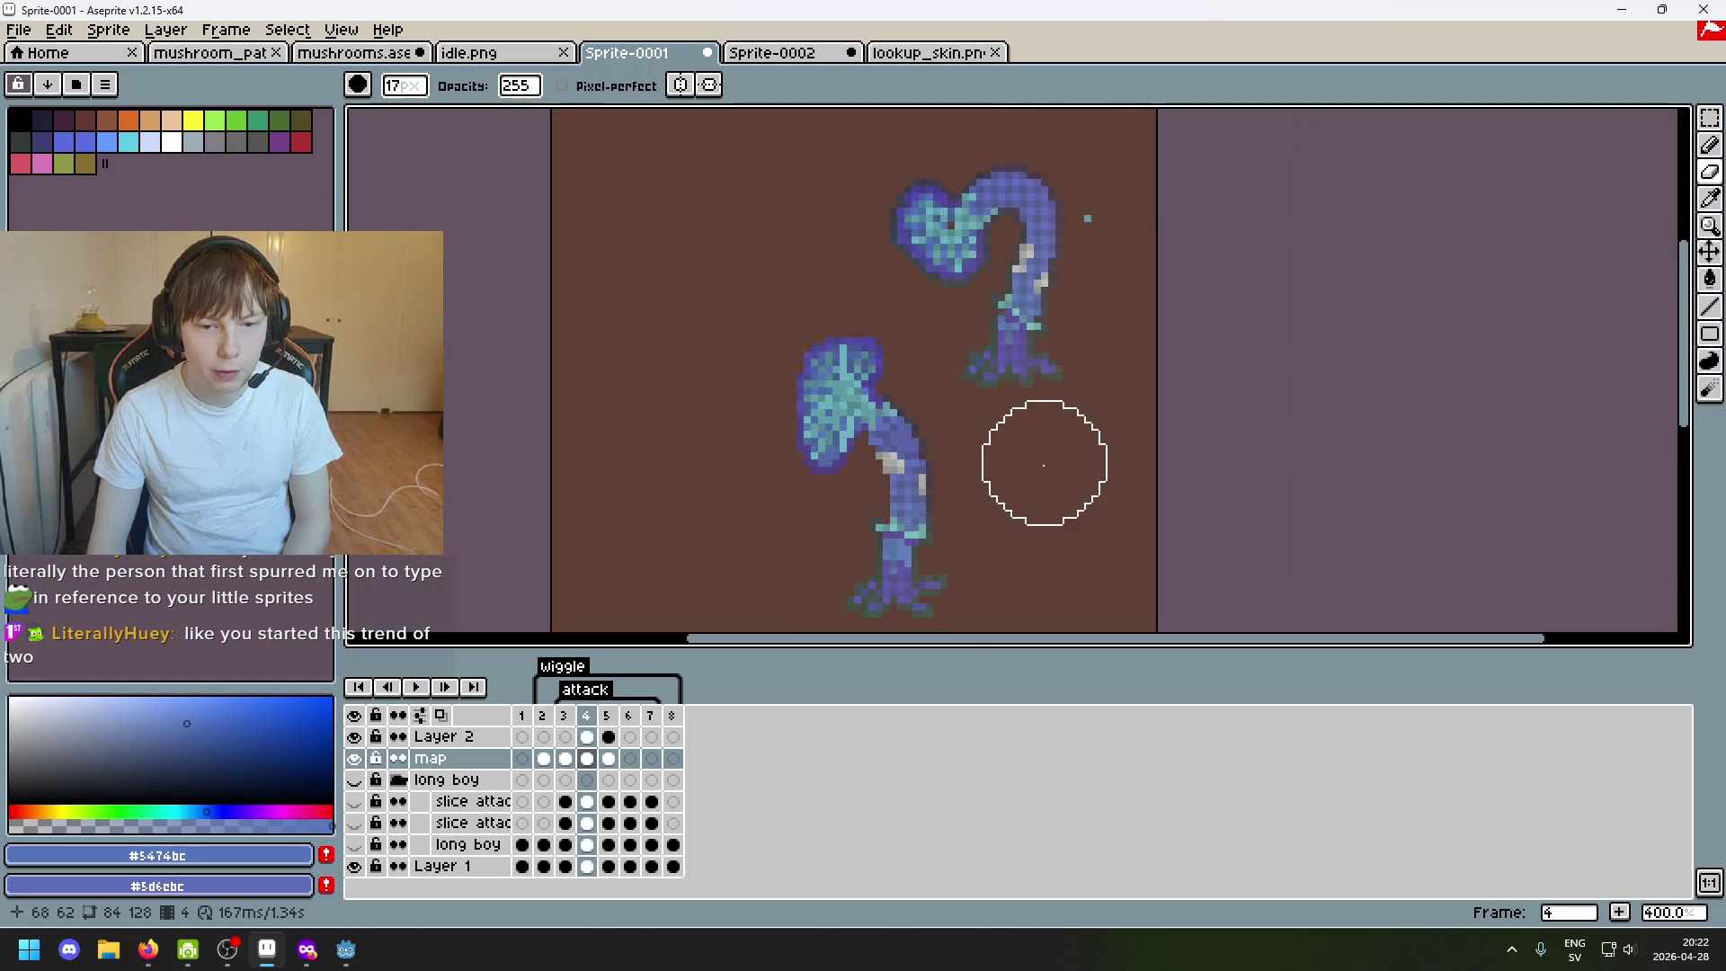
{"action": "key", "text": "Right"}
{"action": "key", "text": "Left"}
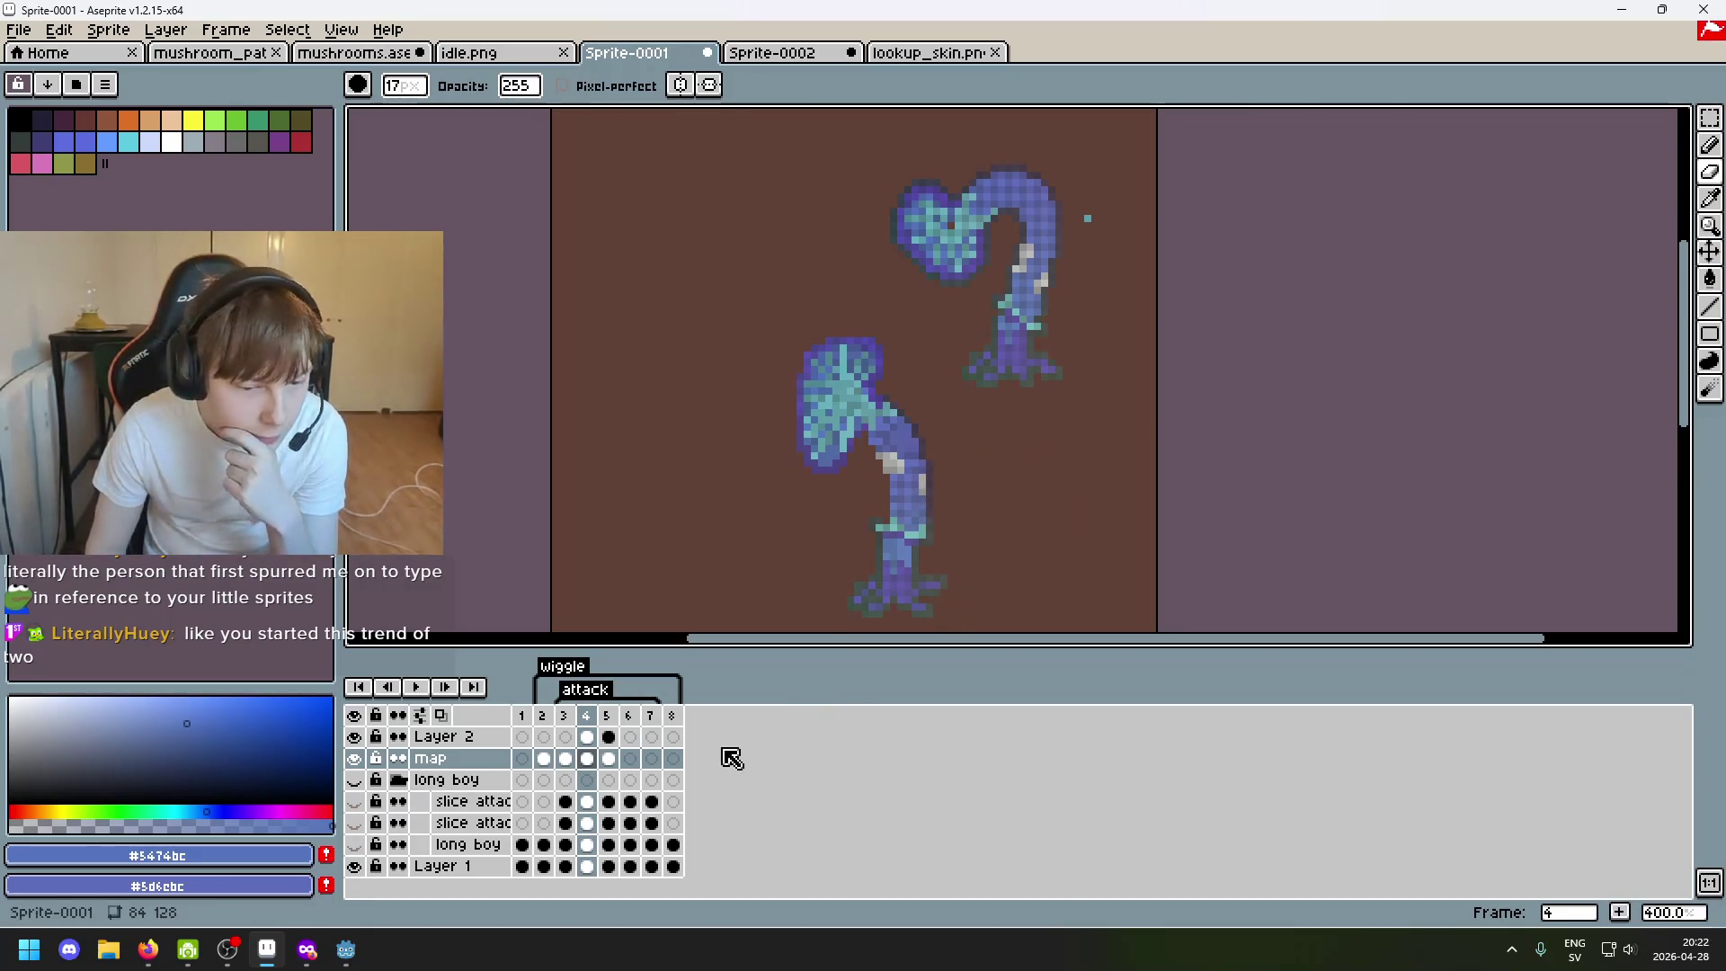
Show the long boy group and slice attack layers, then hide the long boy layer.
{"action": "left_click", "coordinate": [354, 779]}
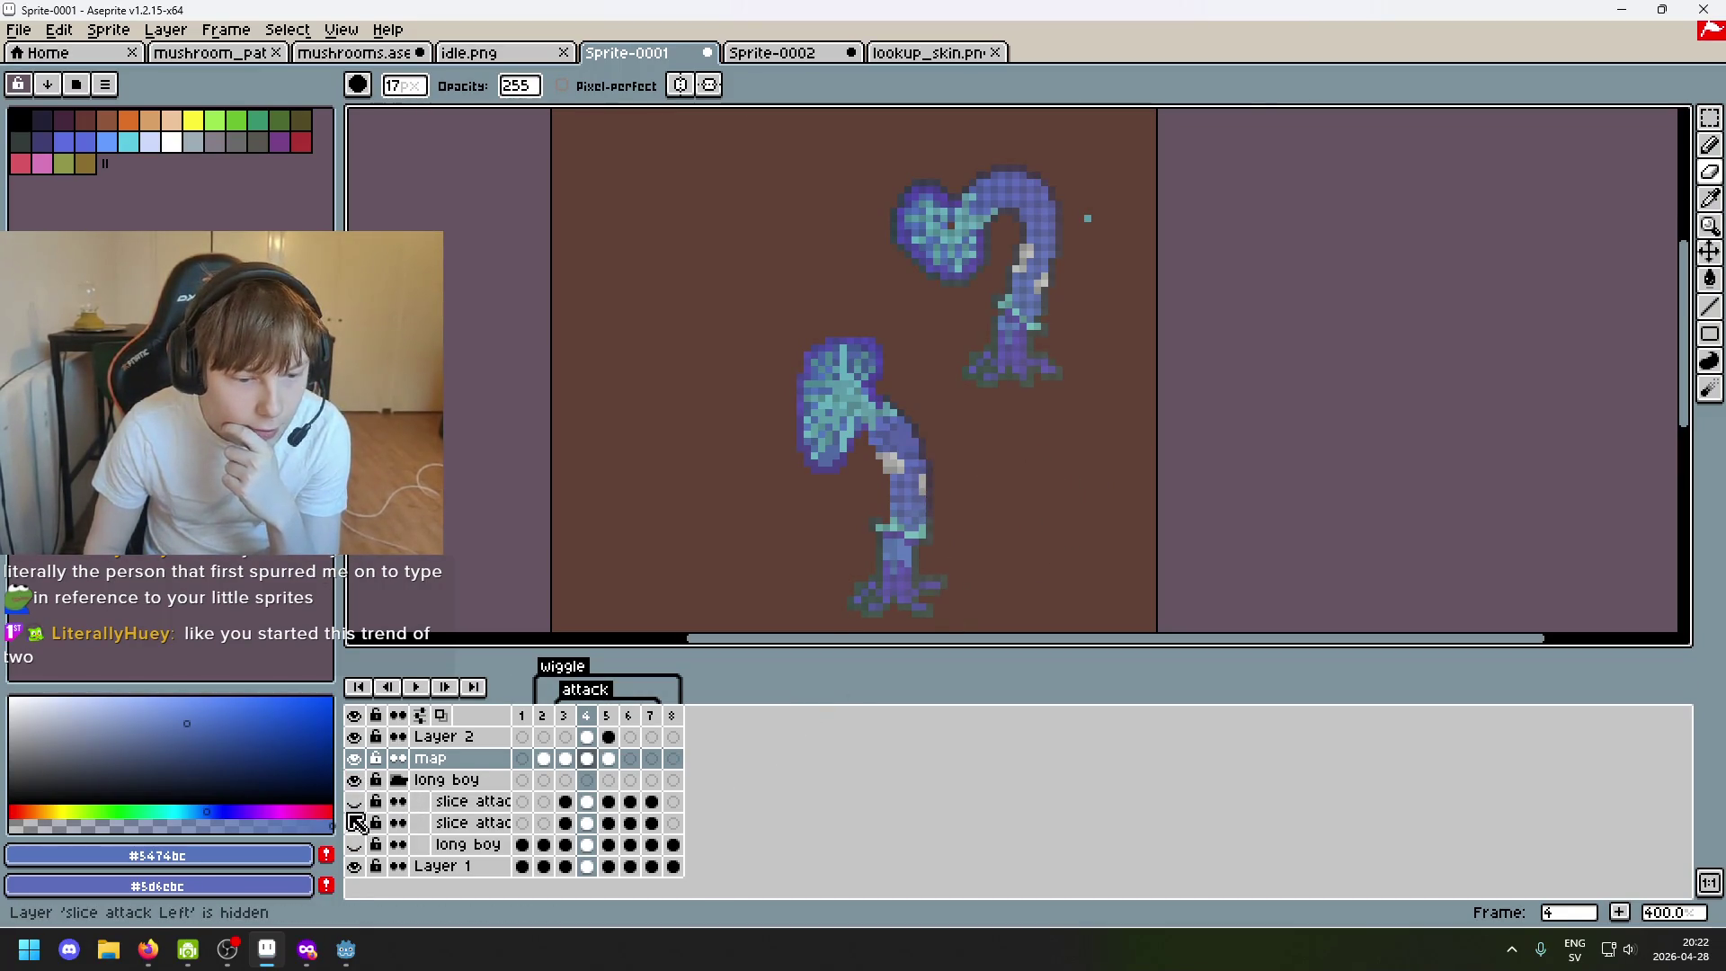
{"action": "left_click", "coordinate": [353, 822]}
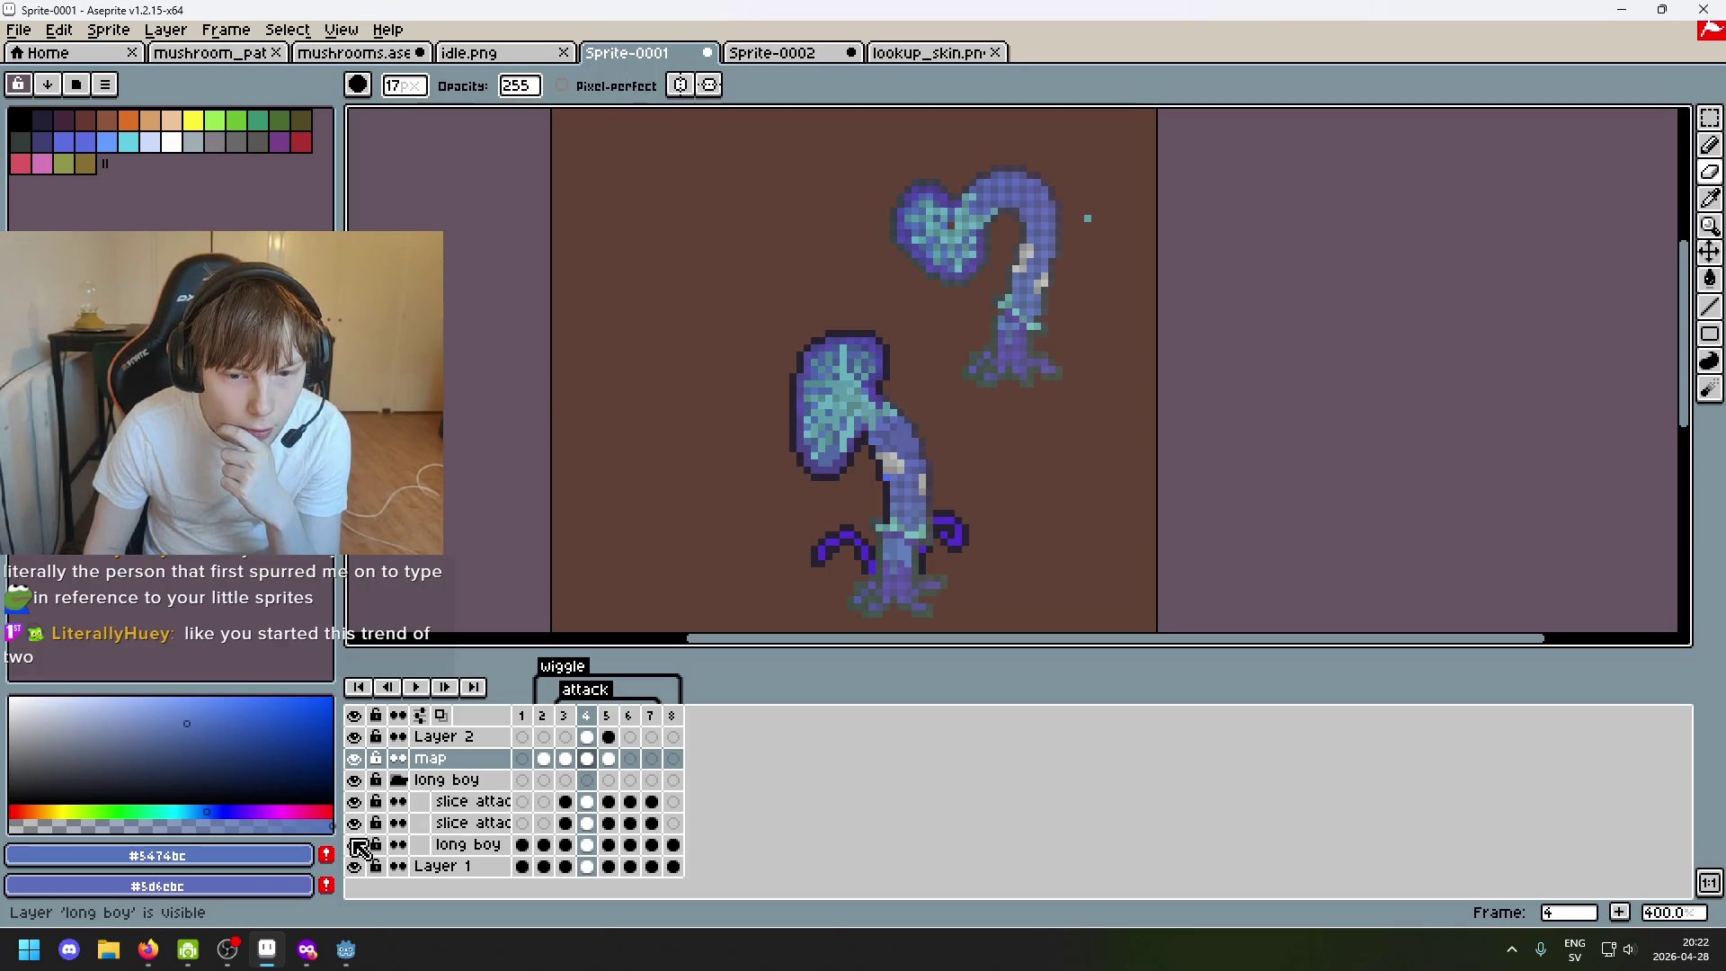
{"action": "left_click", "coordinate": [356, 844]}
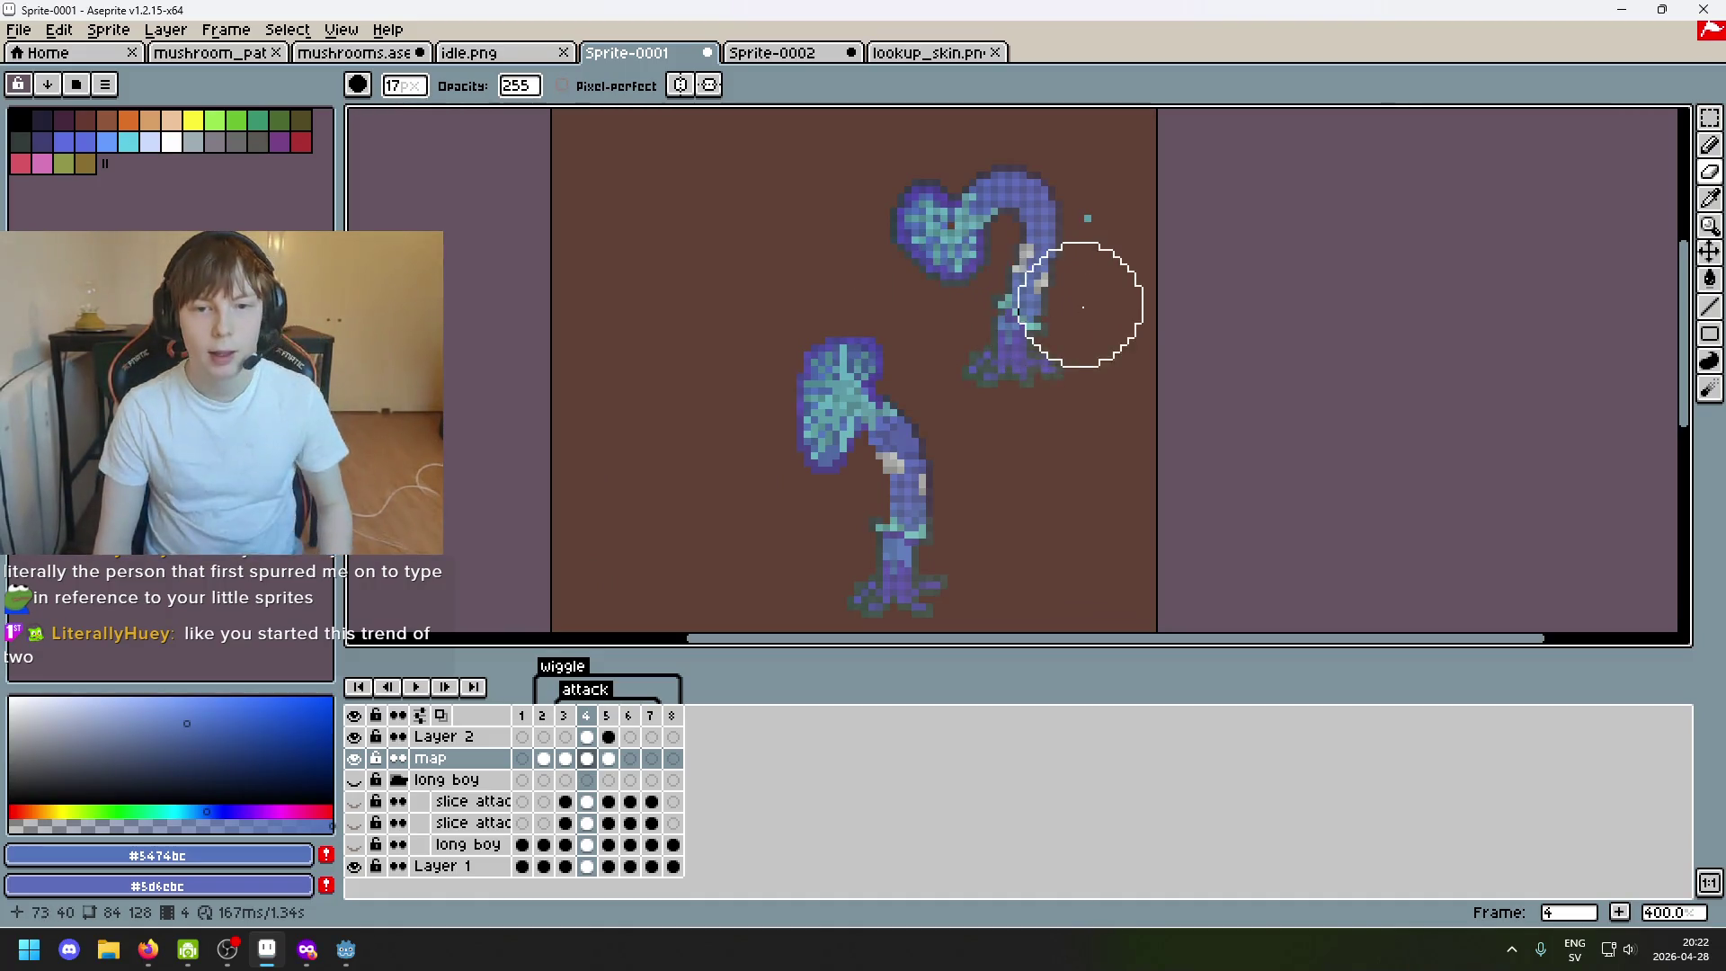
{"action": "scroll", "coordinate": [1025, 308], "scroll_direction": "up", "scroll_amount": 1}
Marquee-select the upper mushroom's cap and drag a copy to the lower left.
{"action": "left_click_drag", "start_coordinate": [936, 423], "coordinate": [991, 406]}
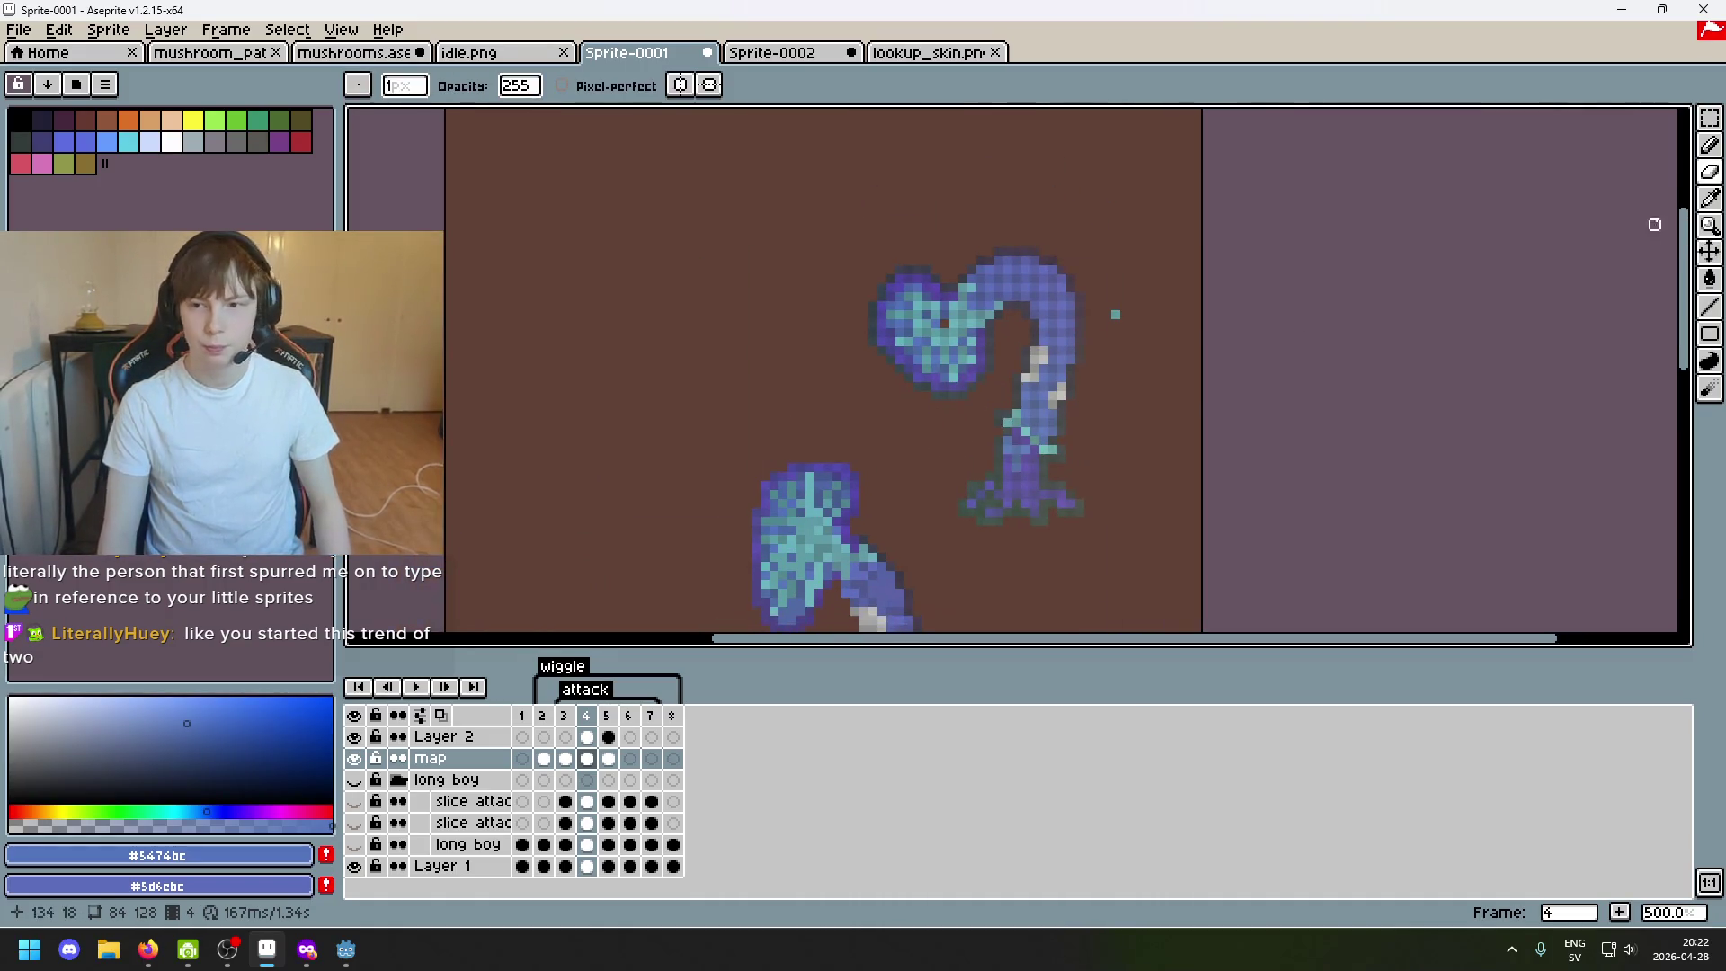
{"action": "key", "text": "b"}
{"action": "scroll", "coordinate": [890, 374], "scroll_direction": "up", "scroll_amount": 2}
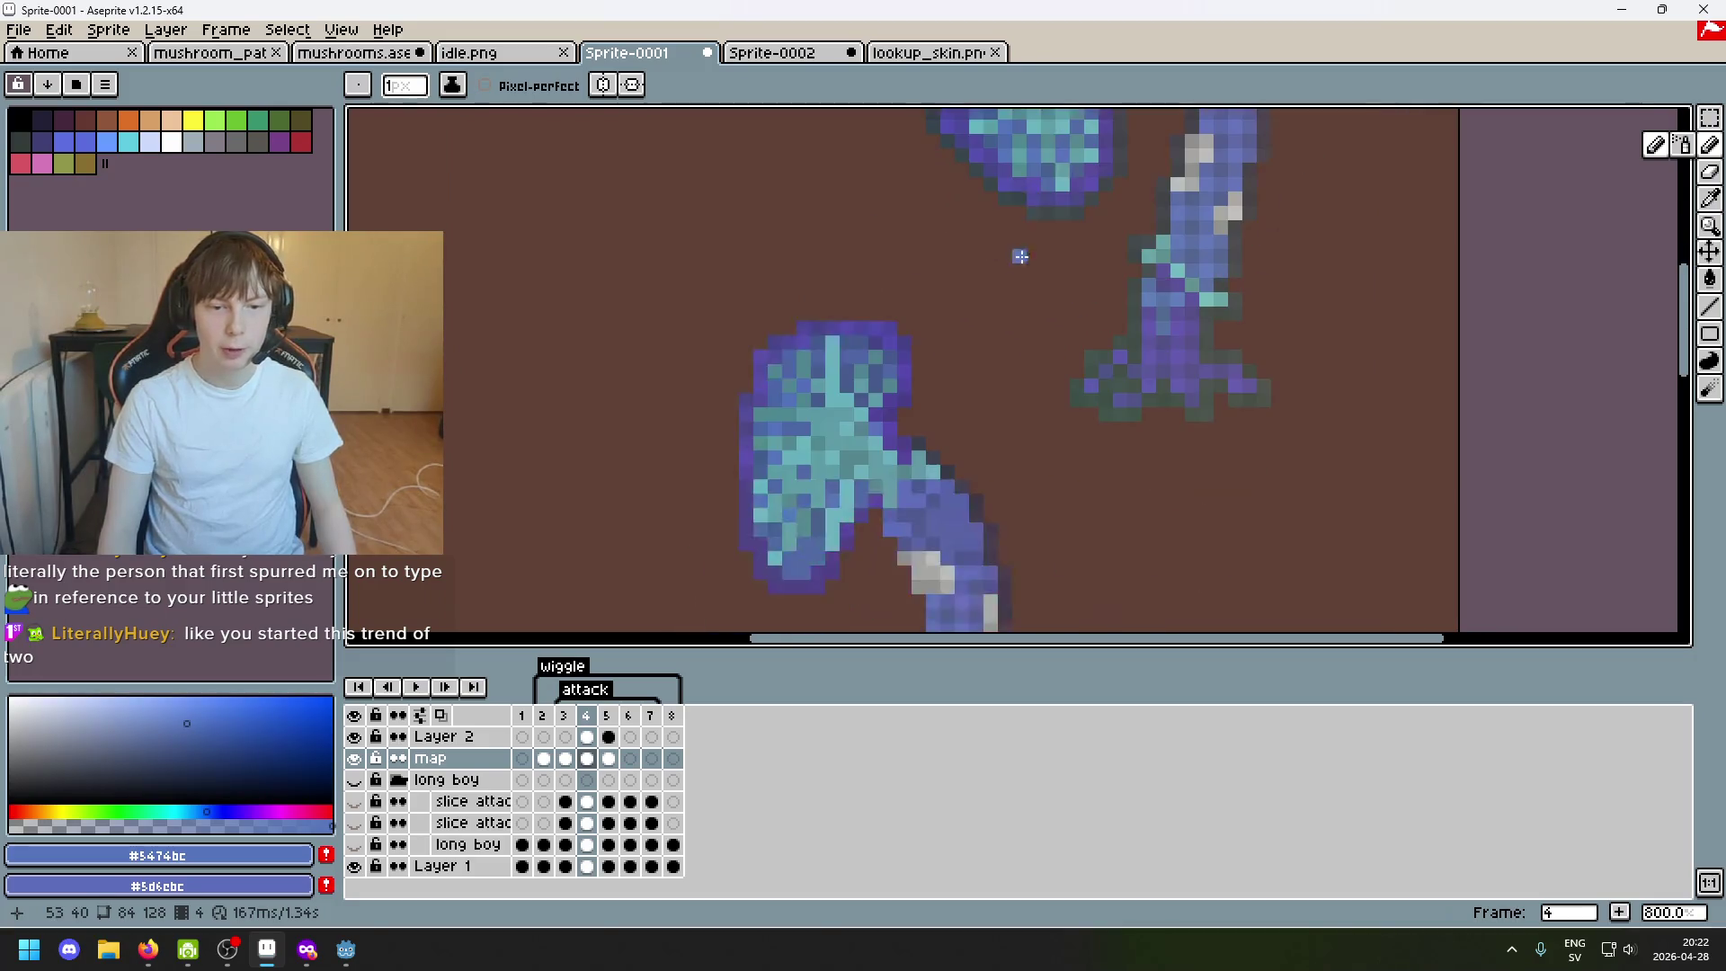
{"action": "scroll", "coordinate": [1234, 342], "scroll_direction": "down", "scroll_amount": 1}
{"action": "left_click", "coordinate": [1709, 119]}
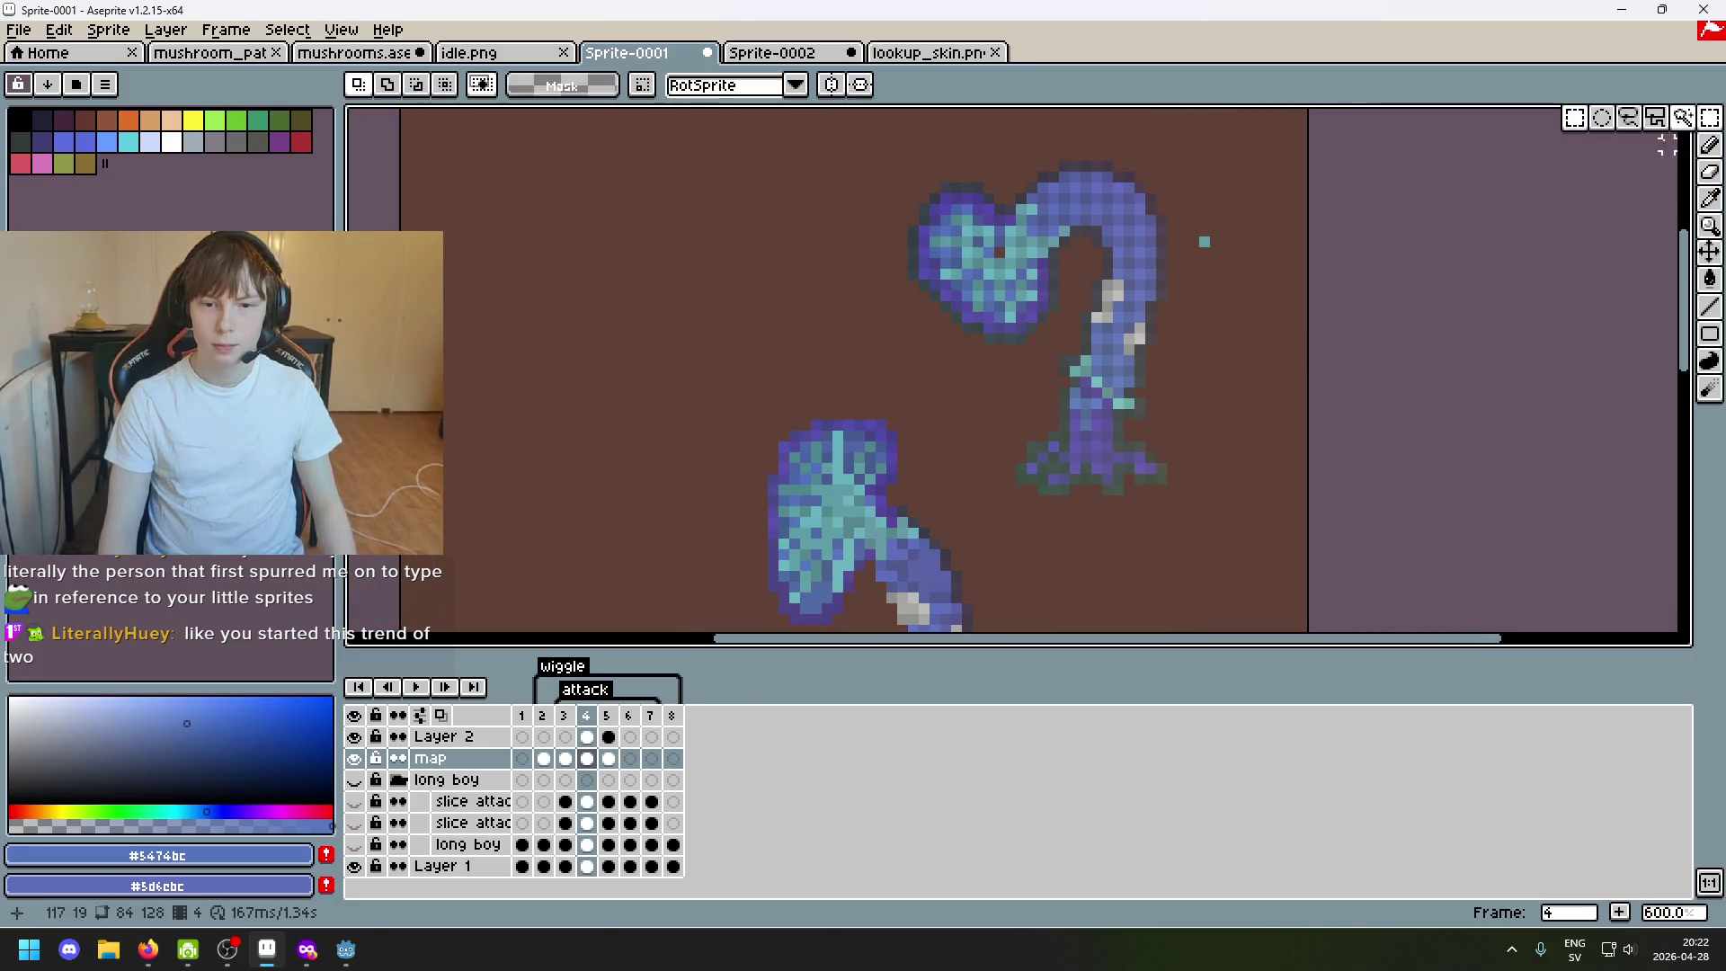
{"action": "scroll", "coordinate": [1107, 242], "scroll_direction": "down", "scroll_amount": 2}
{"action": "scroll", "coordinate": [1105, 243], "scroll_direction": "down", "scroll_amount": 1}
{"action": "scroll", "coordinate": [1085, 261], "scroll_direction": "up", "scroll_amount": 1}
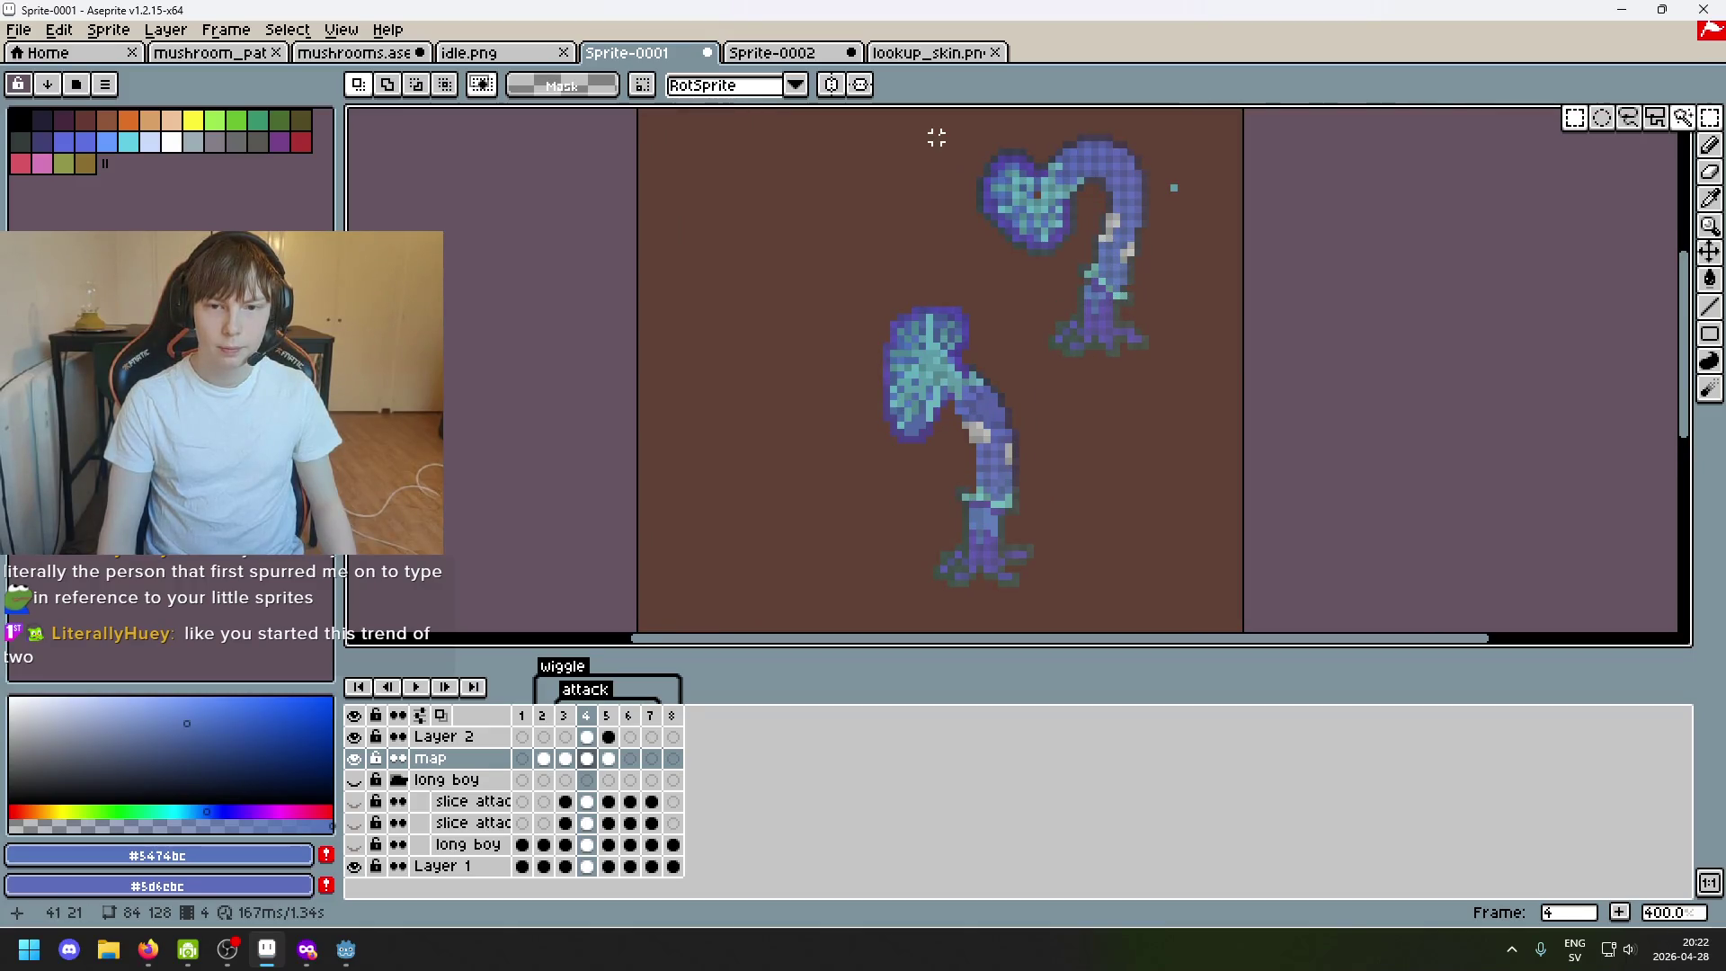
{"action": "left_click_drag", "start_coordinate": [936, 137], "coordinate": [1119, 290]}
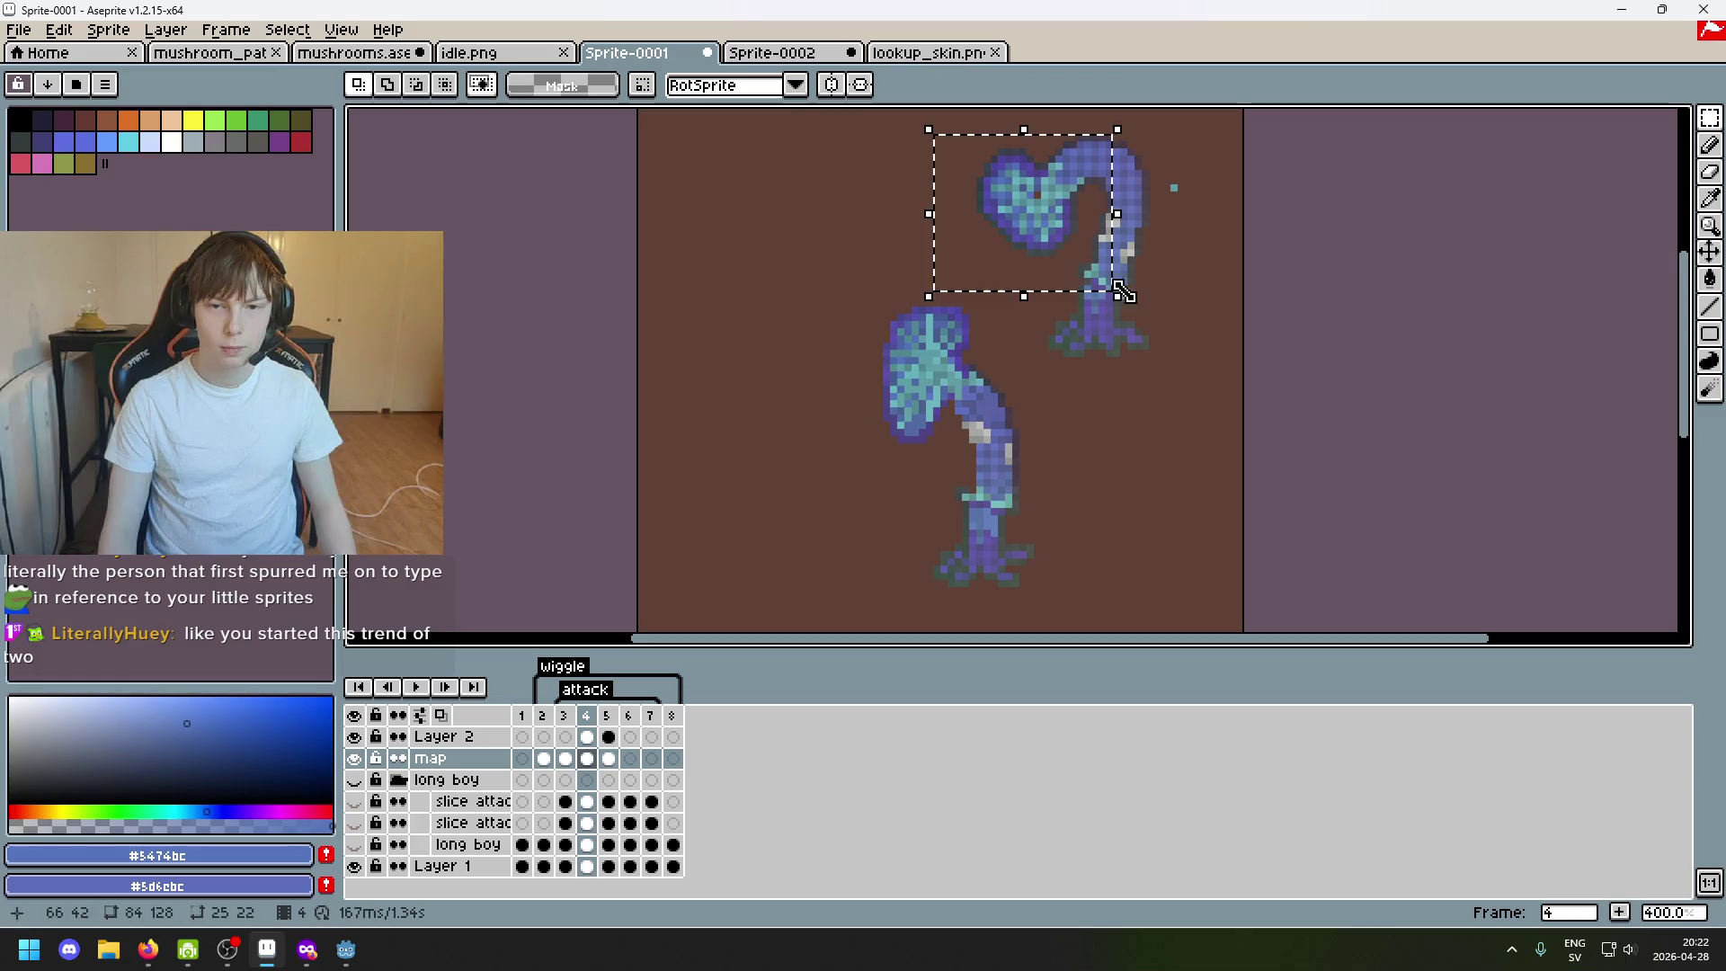
{"action": "left_click_drag", "start_coordinate": [1060, 262], "coordinate": [742, 470]}
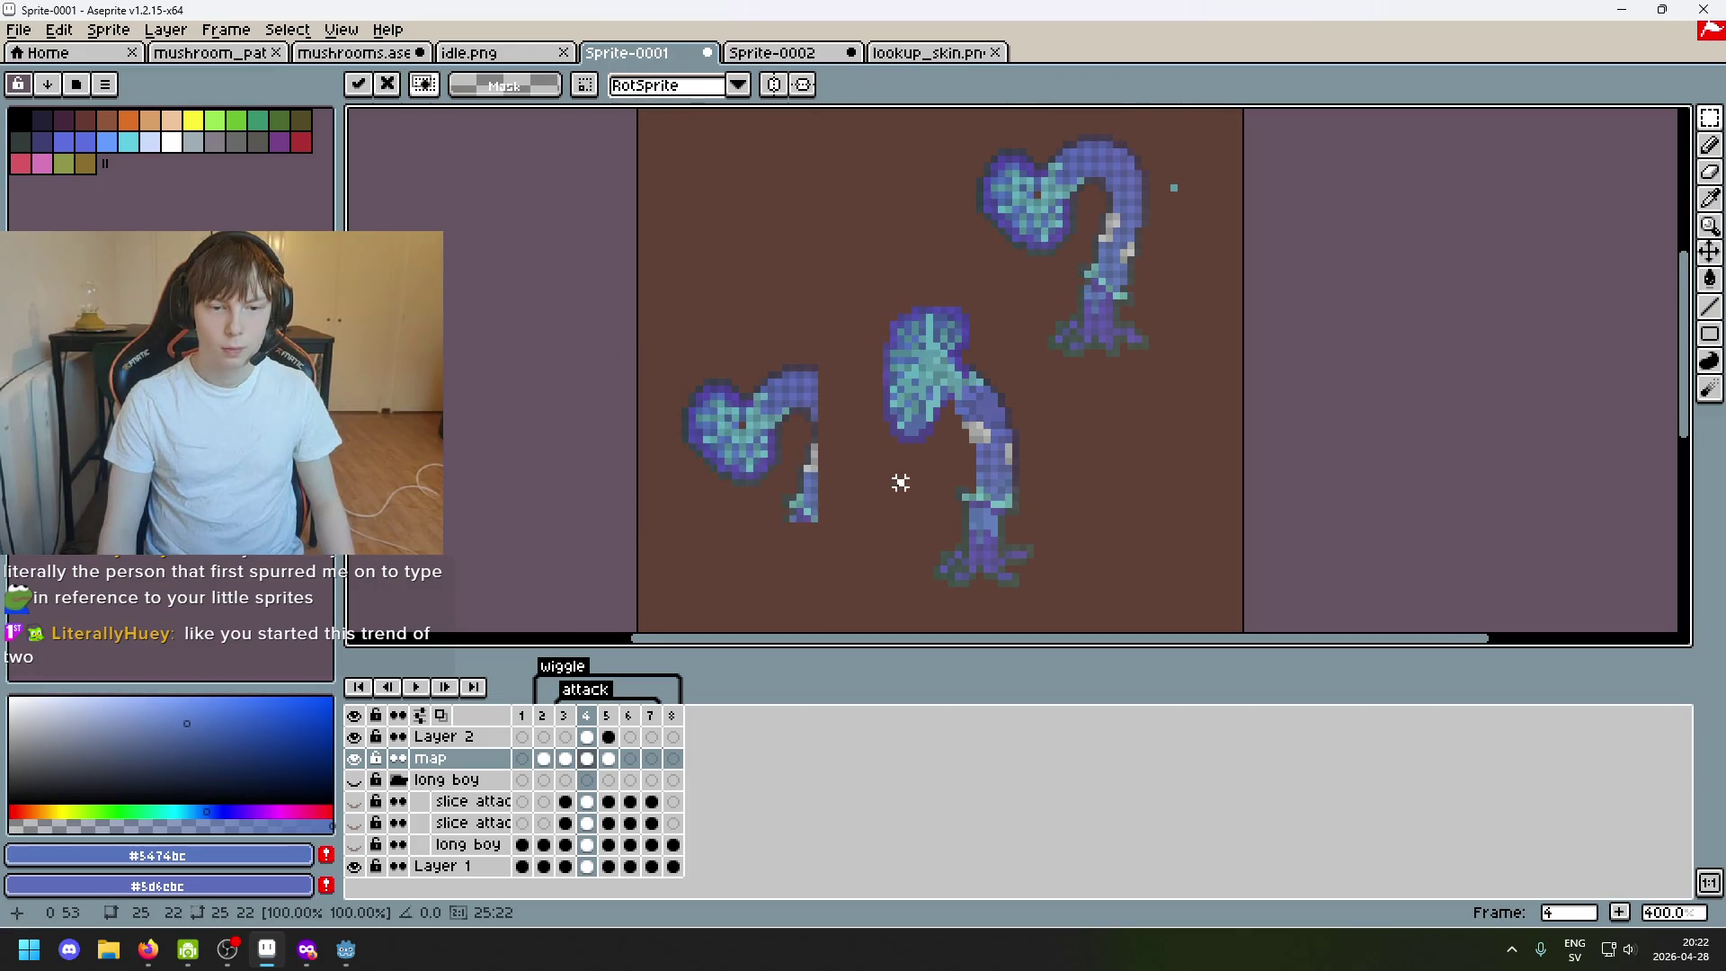
{"action": "scroll", "coordinate": [898, 482], "scroll_direction": "up", "scroll_amount": 2}
{"action": "scroll", "coordinate": [880, 511], "scroll_direction": "up", "scroll_amount": 2}
Sample dark grey outline colours, deselect, and return to the Pencil for single pixels.
{"action": "key", "text": "alt"}
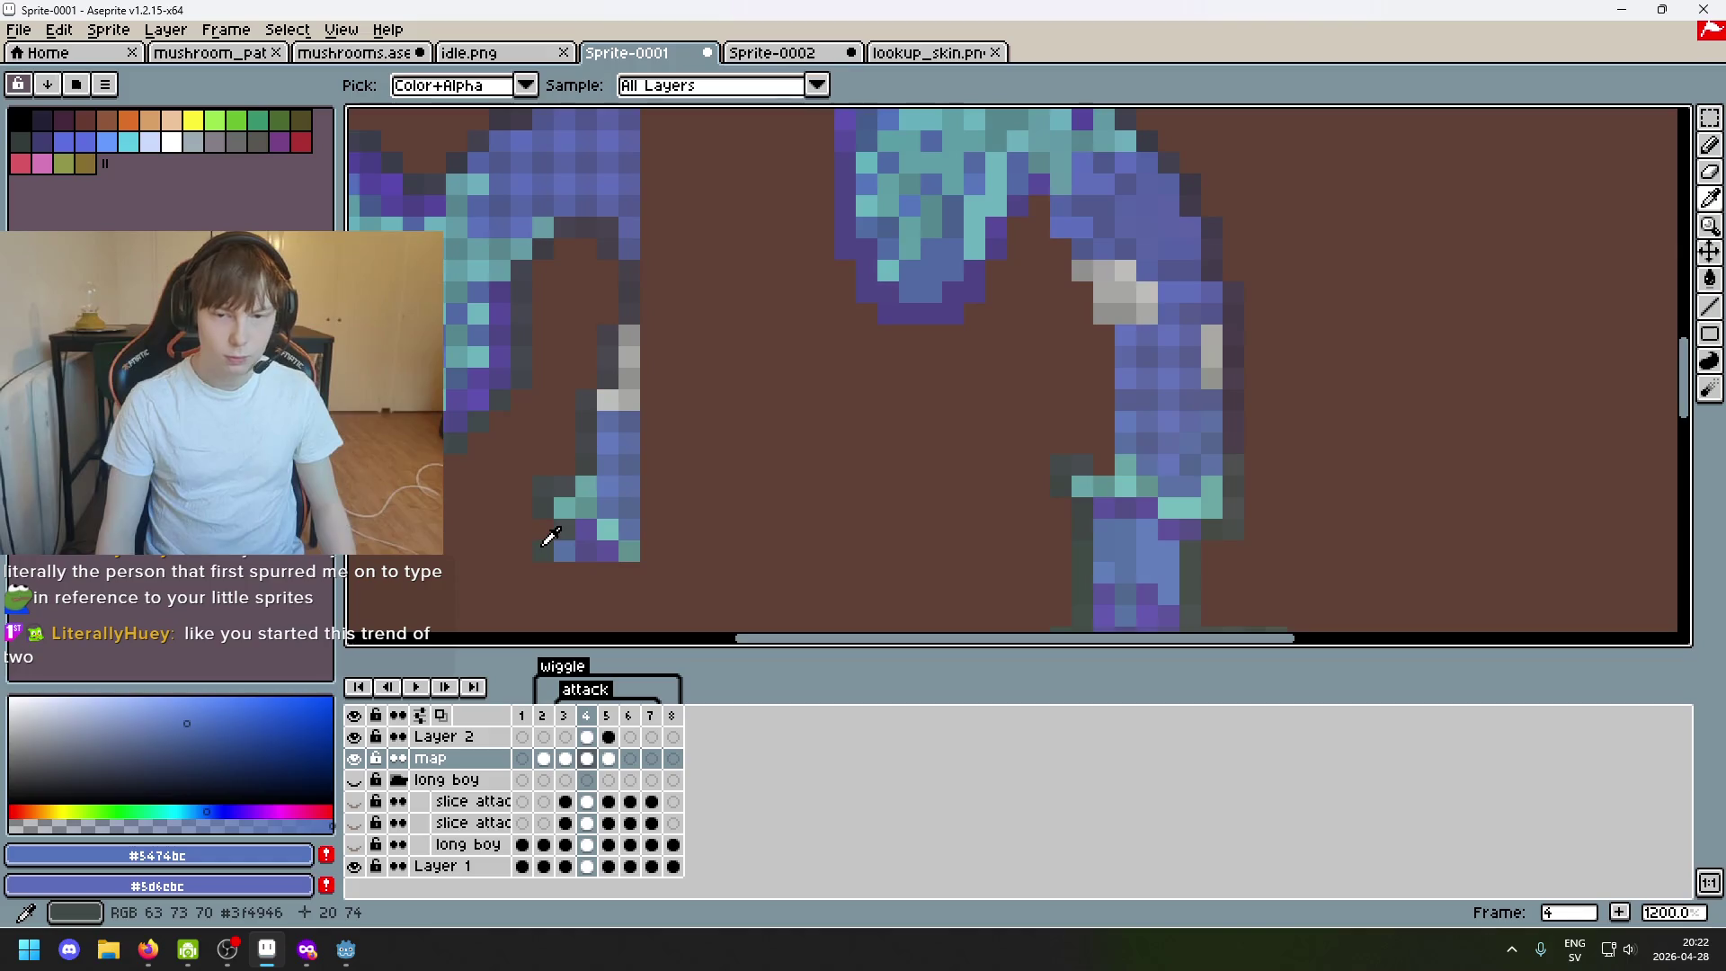
{"action": "left_click", "coordinate": [597, 457]}
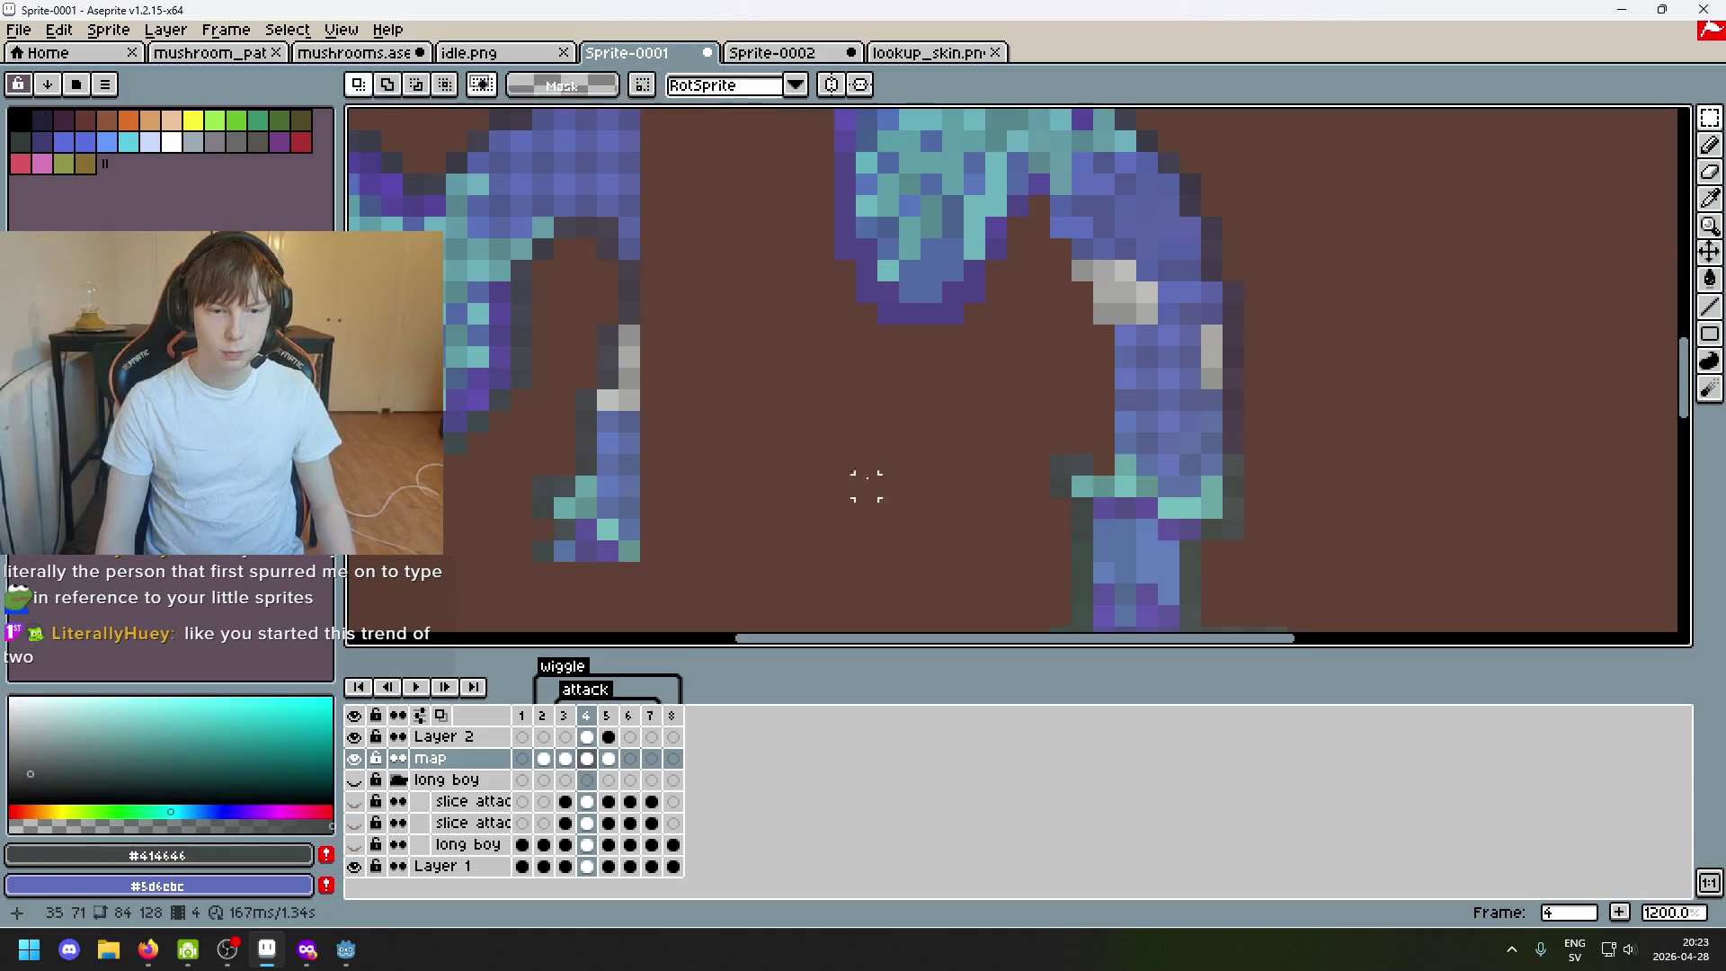
{"action": "scroll", "coordinate": [1096, 452], "scroll_direction": "down", "scroll_amount": 1}
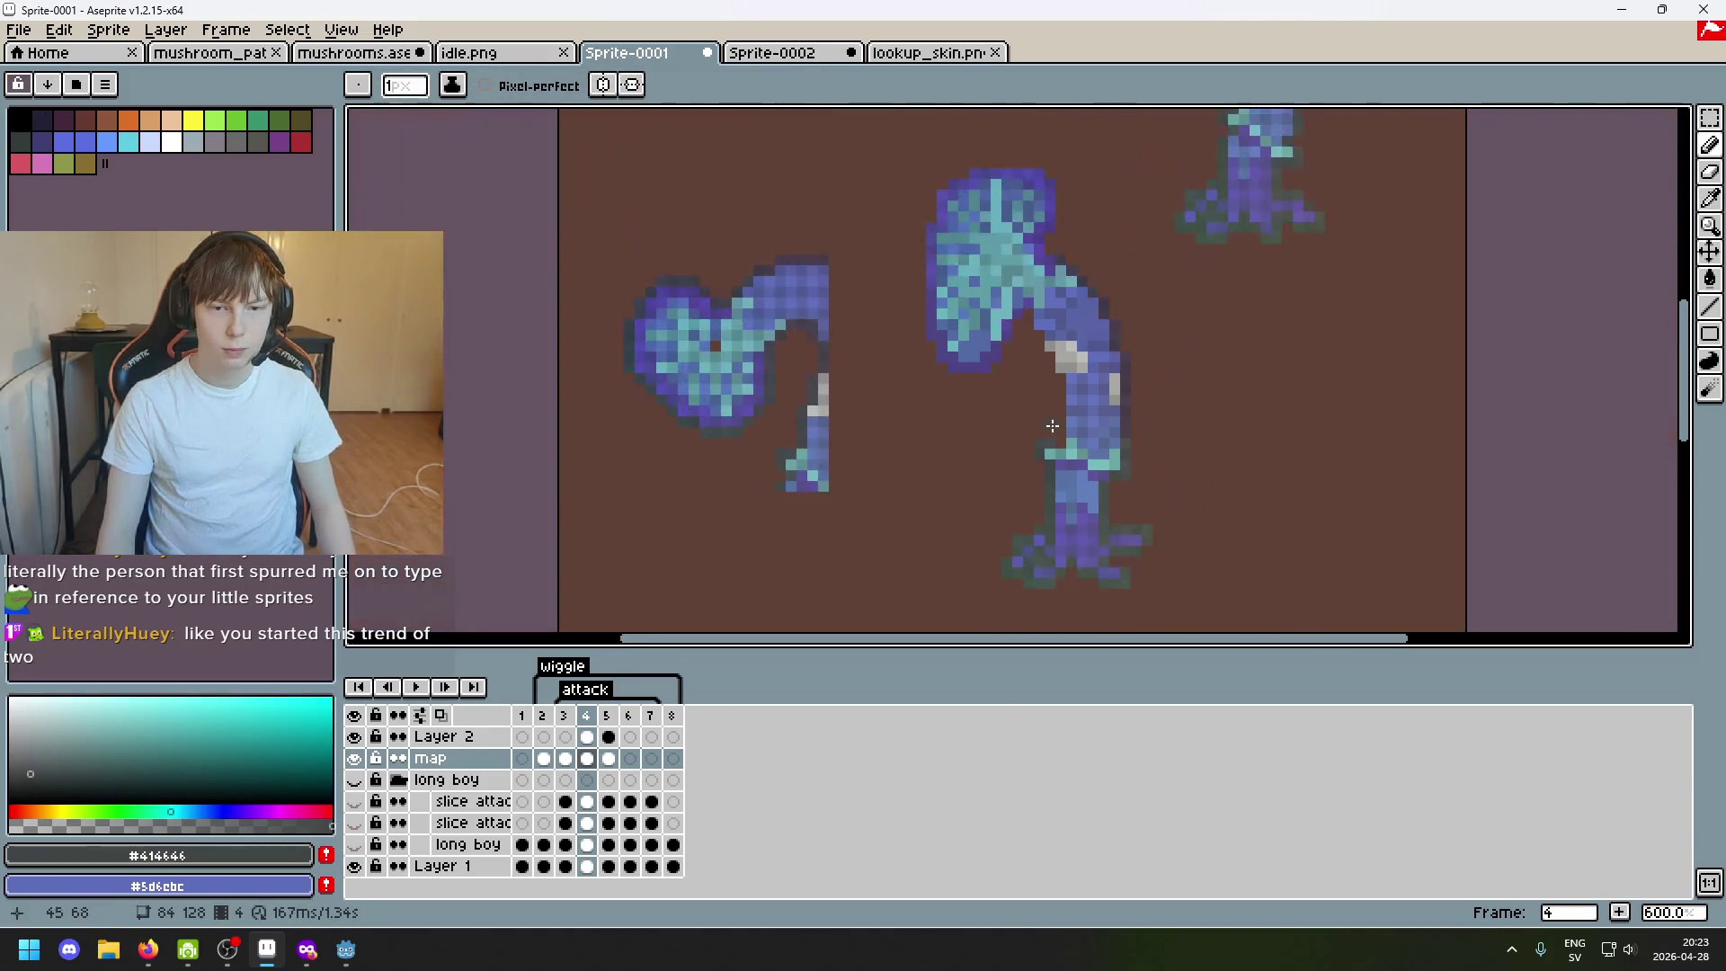
{"action": "scroll", "coordinate": [1044, 438], "scroll_direction": "up", "scroll_amount": 3}
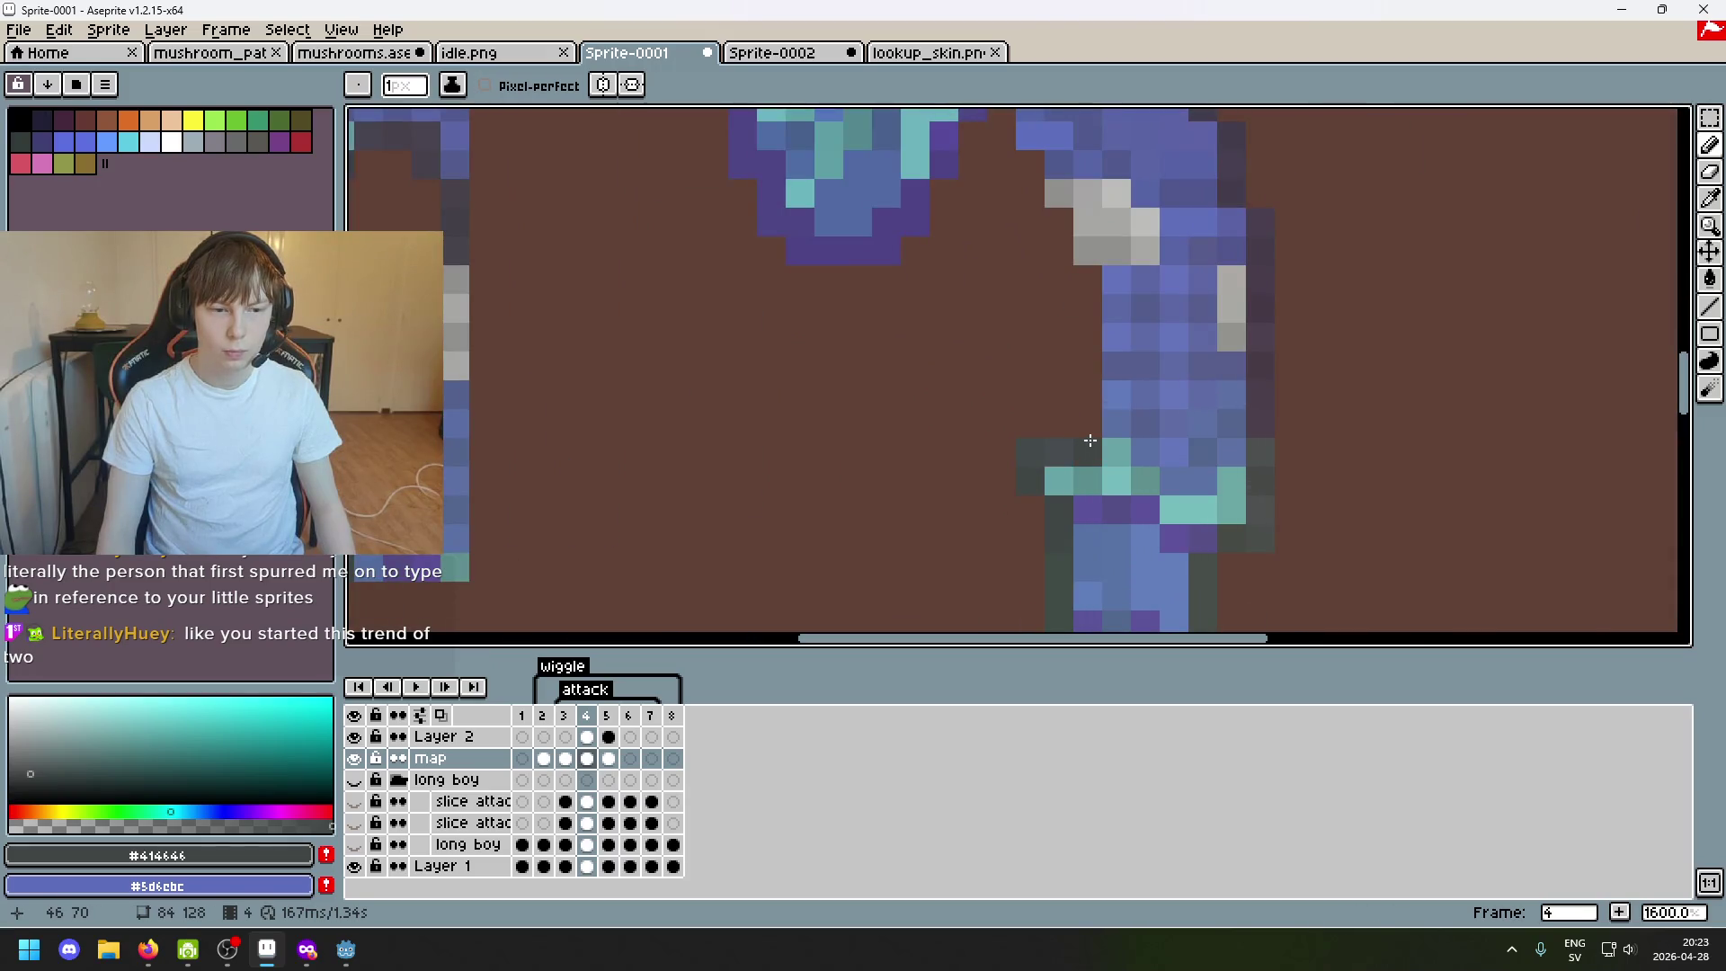
{"action": "key", "text": "e"}
{"action": "scroll", "coordinate": [449, 454], "scroll_direction": "down", "scroll_amount": 1}
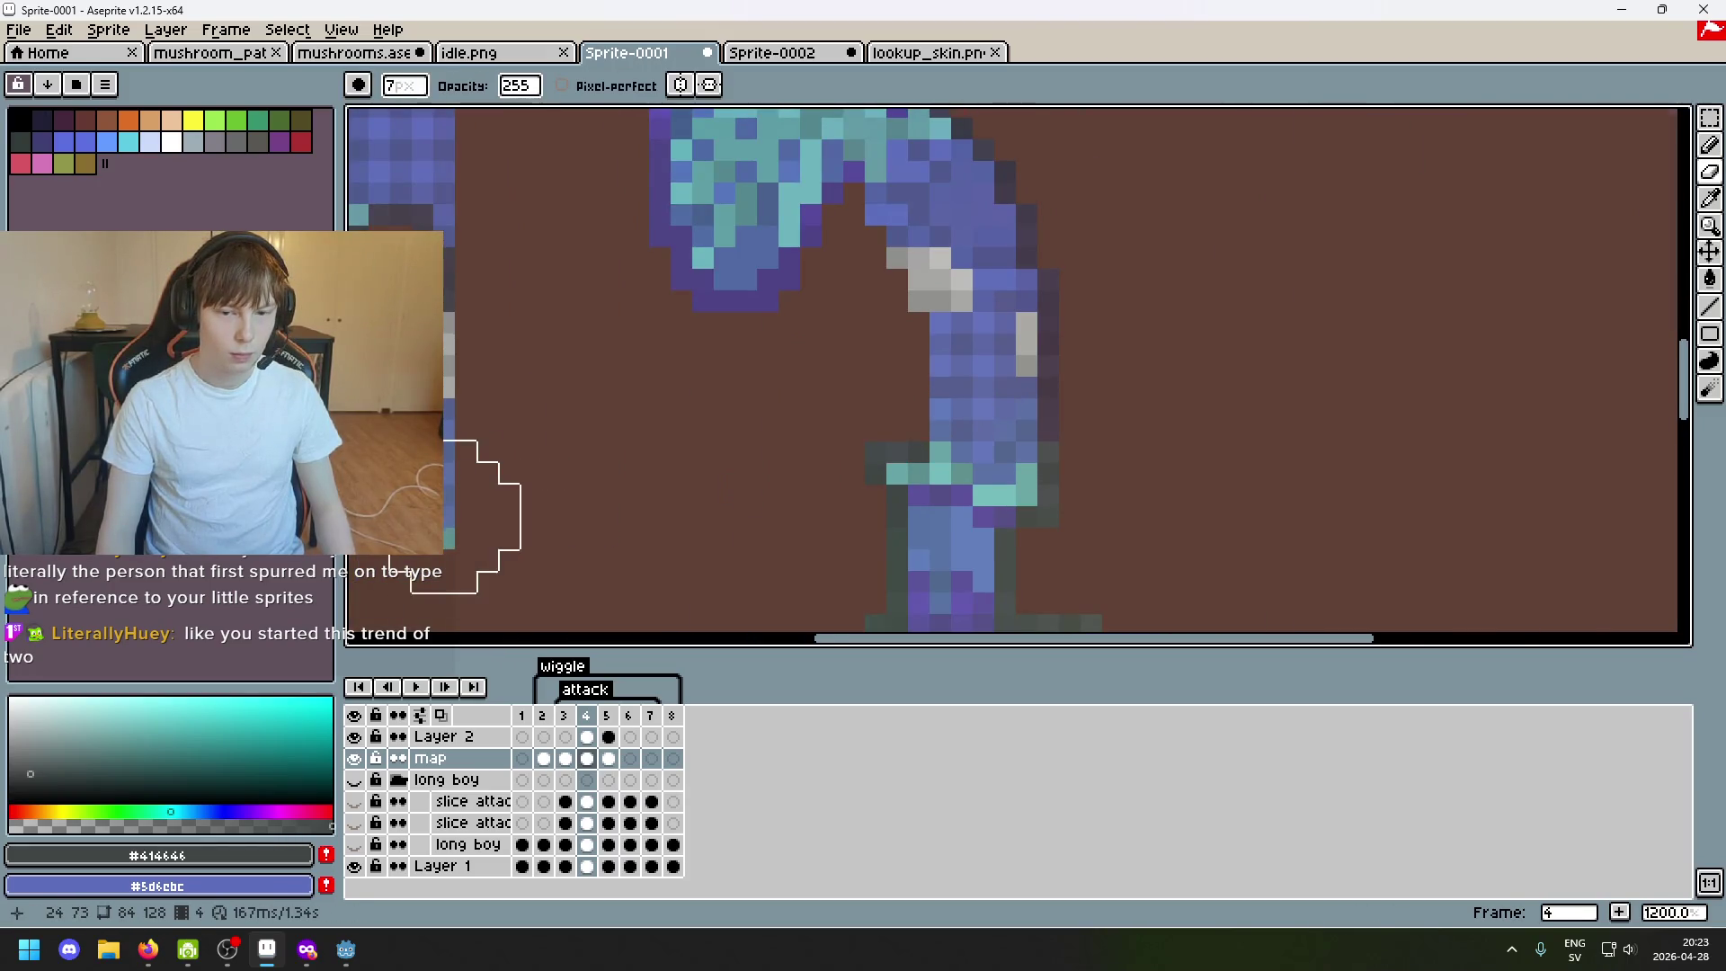
{"action": "scroll", "coordinate": [483, 517], "scroll_direction": "down", "scroll_amount": 1}
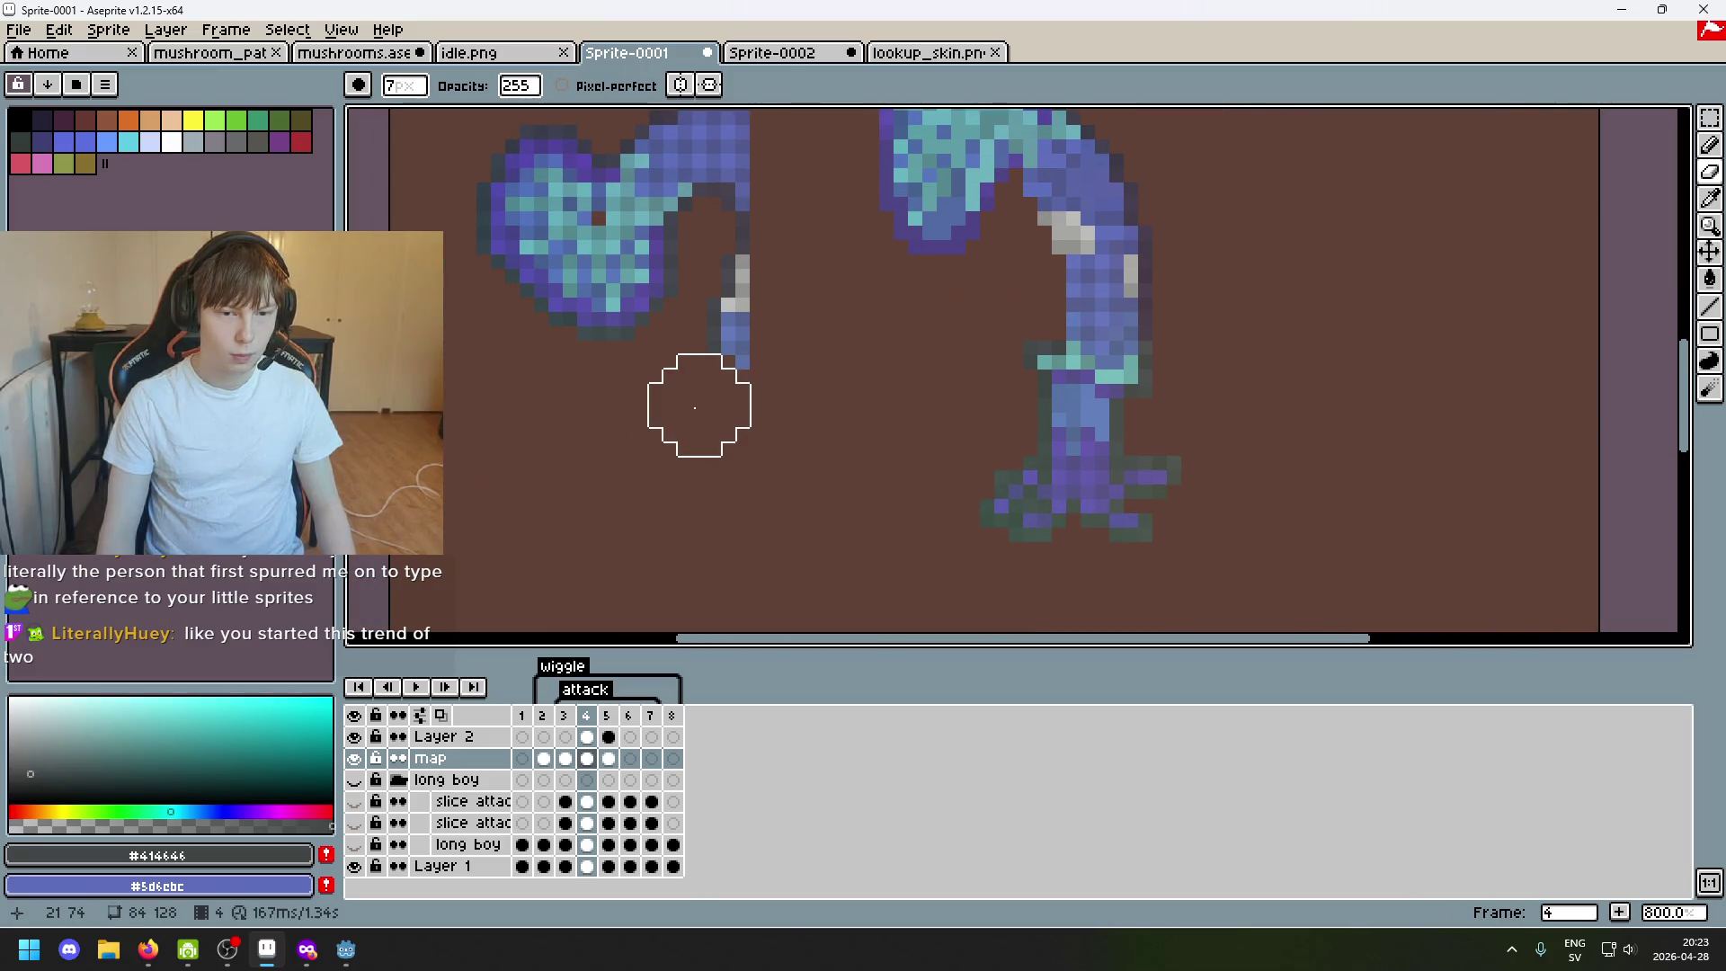
{"action": "scroll", "coordinate": [751, 396], "scroll_direction": "up", "scroll_amount": 4}
{"action": "scroll", "coordinate": [791, 360], "scroll_direction": "down", "scroll_amount": 1}
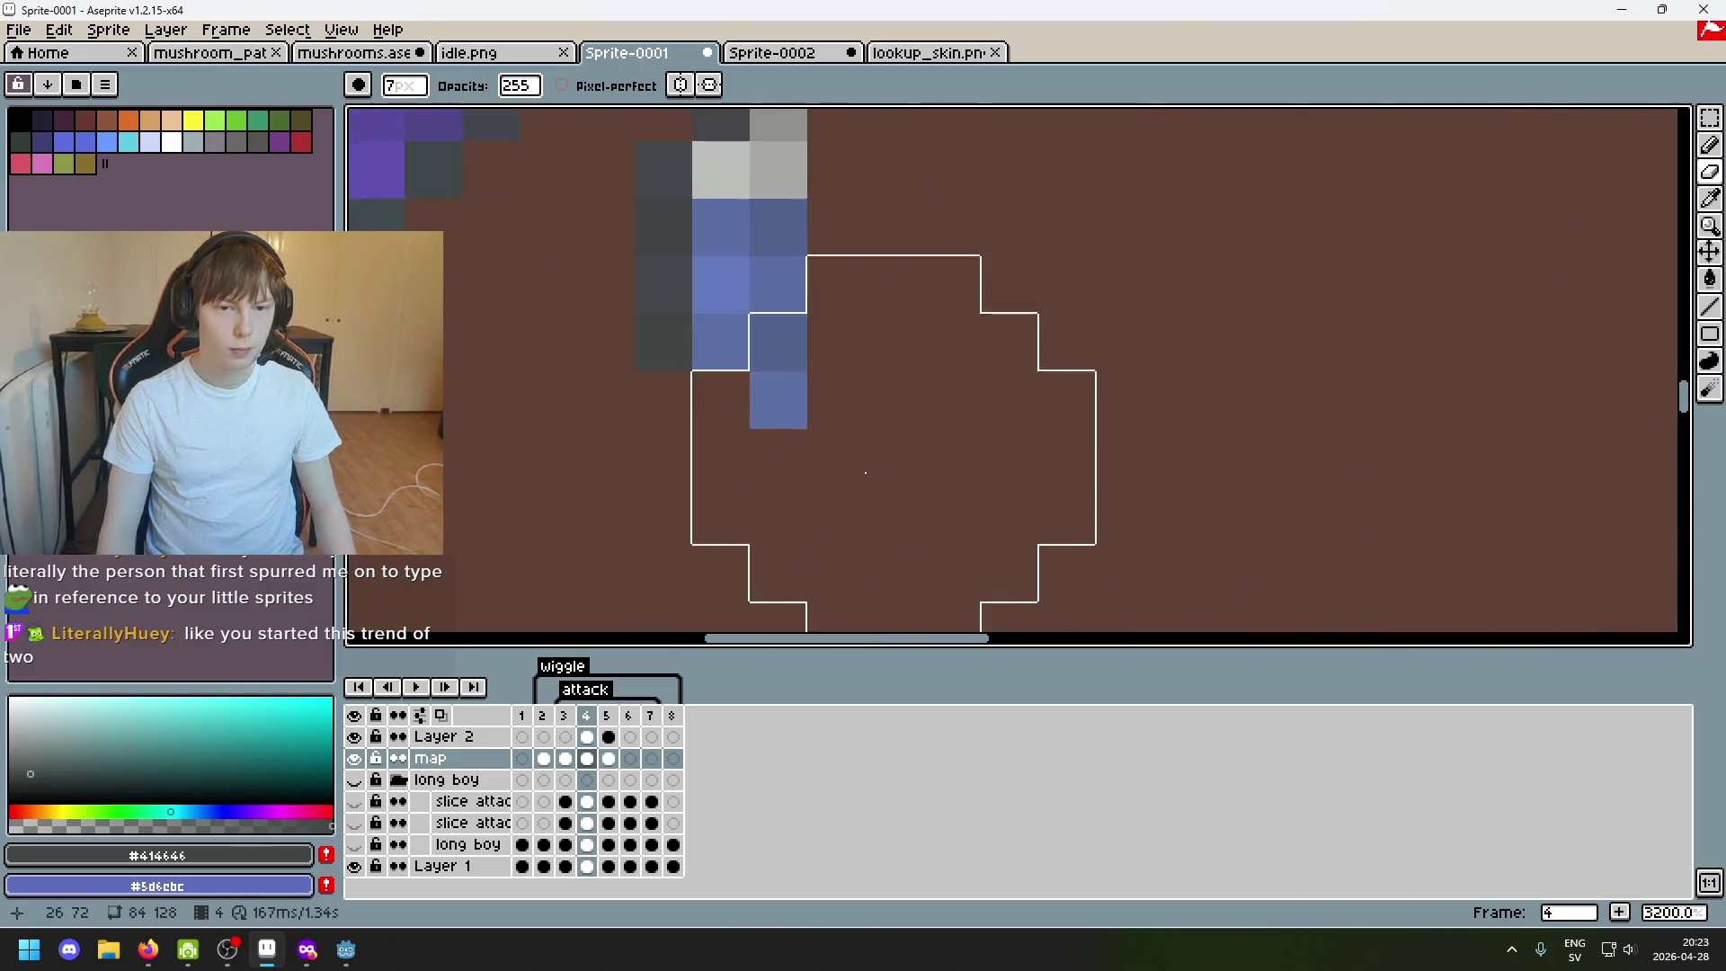
{"action": "scroll", "coordinate": [863, 471], "scroll_direction": "down", "scroll_amount": 3}
{"action": "scroll", "coordinate": [902, 433], "scroll_direction": "up", "scroll_amount": 1}
{"action": "key", "text": "alt"}
{"action": "key", "text": "w"}
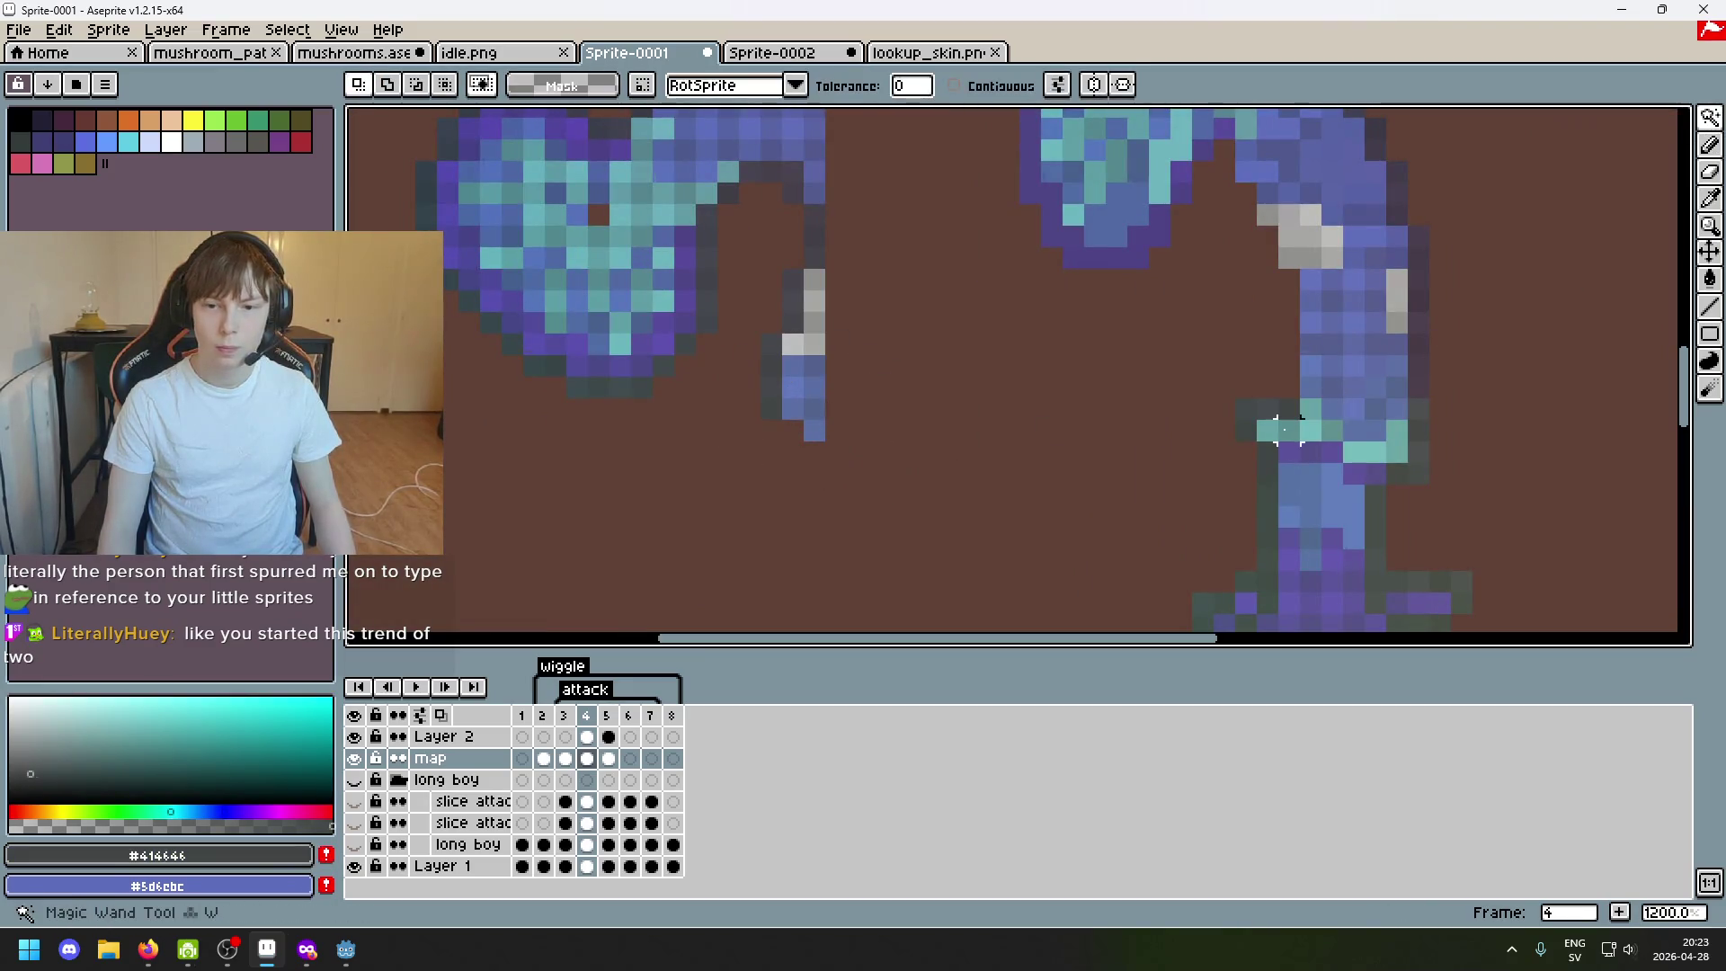
{"action": "key", "text": "ctrl+d"}
{"action": "key", "text": "b"}
{"action": "left_click", "coordinate": [790, 386], "text": "alt"}
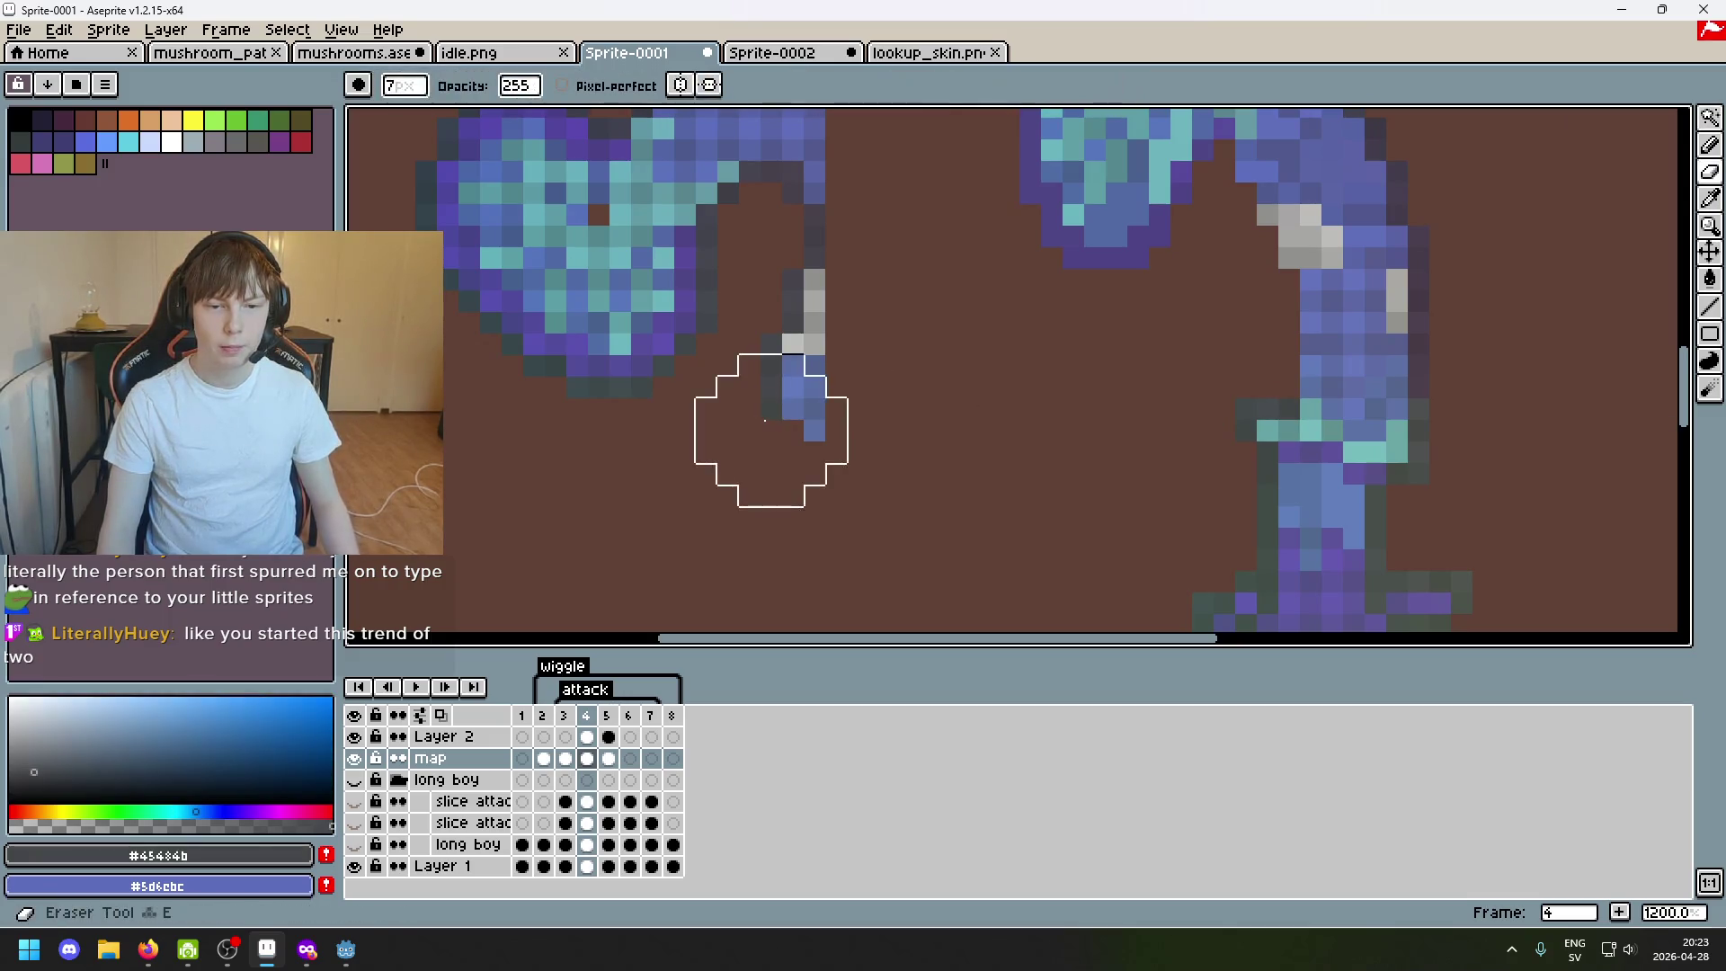
{"action": "key", "text": "b"}
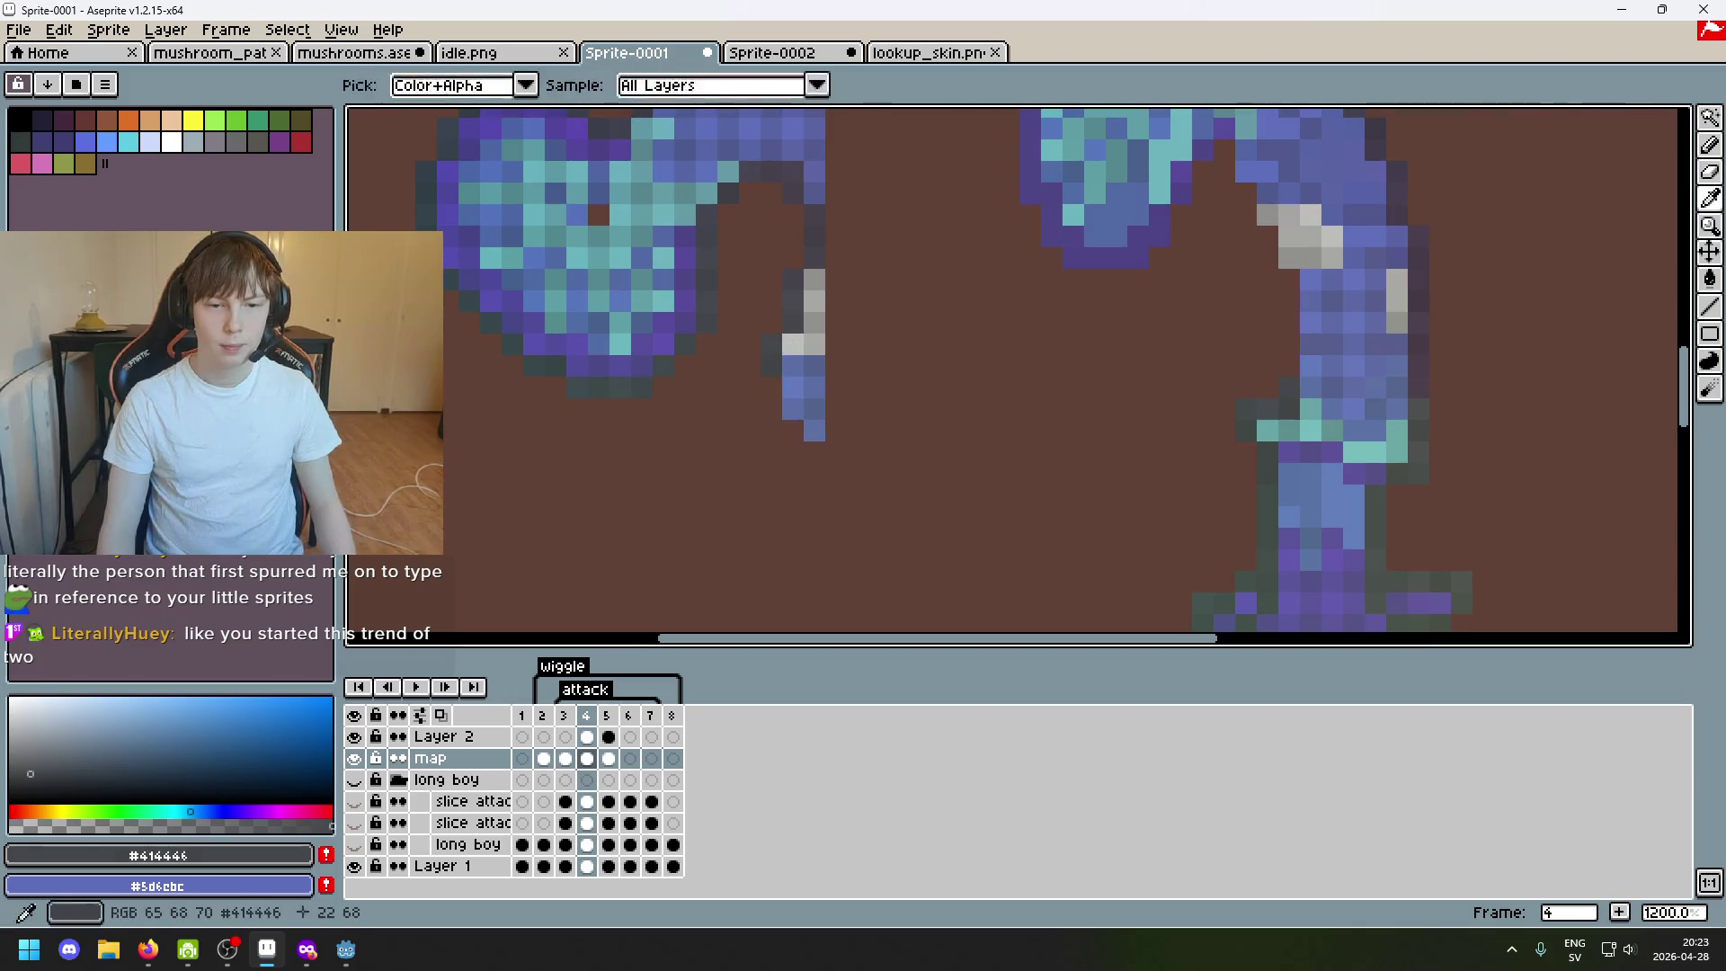
Add dark outline pixels along the right stem, erasing stray ones in between.
{"action": "left_click", "coordinate": [771, 378], "text": "alt"}
{"action": "left_click", "coordinate": [779, 341], "text": "alt"}
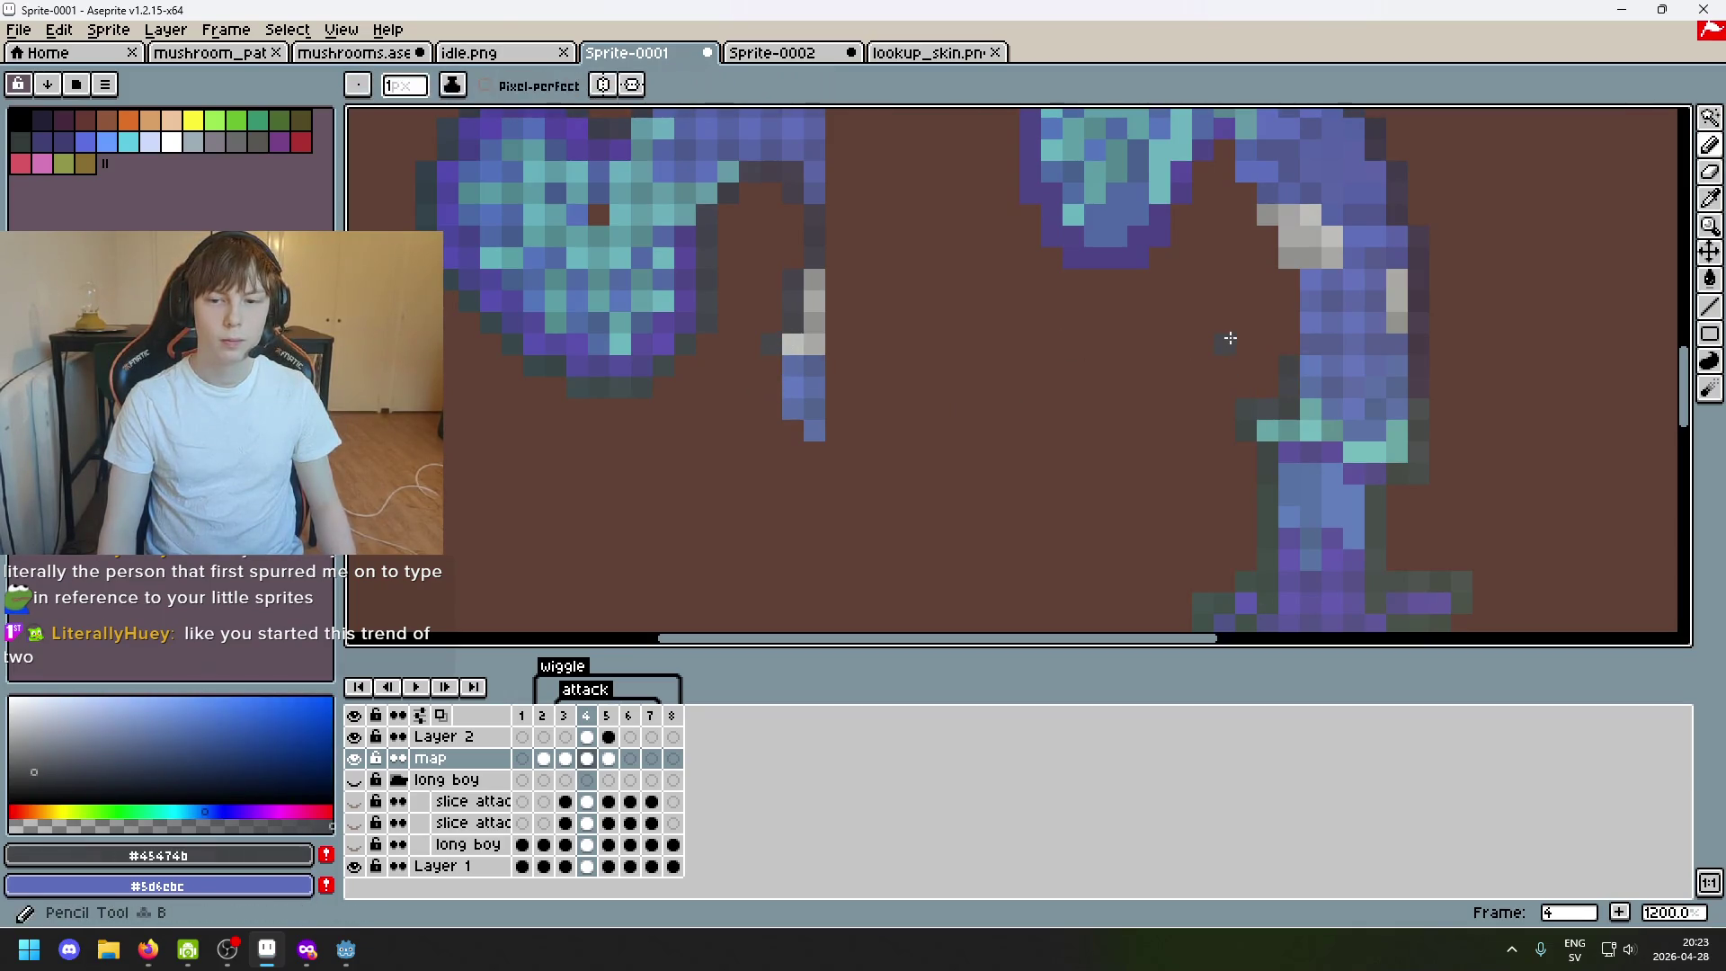
{"action": "left_click", "coordinate": [771, 330], "text": "alt"}
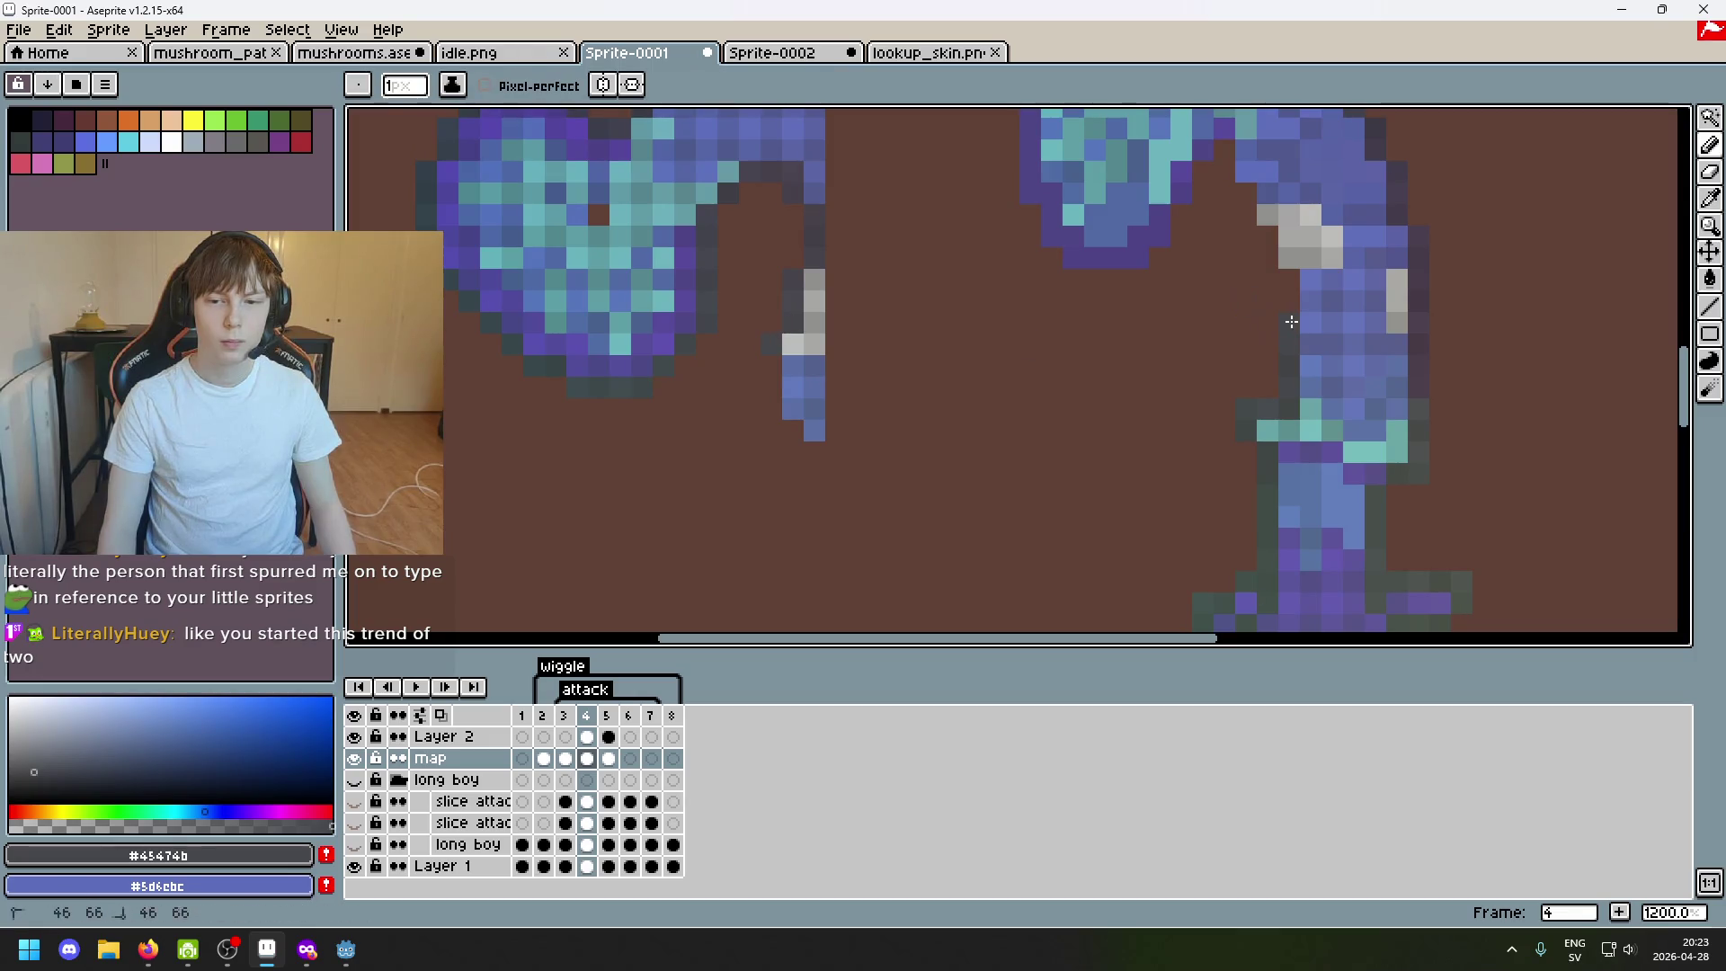
{"action": "left_click", "coordinate": [798, 300], "text": "alt"}
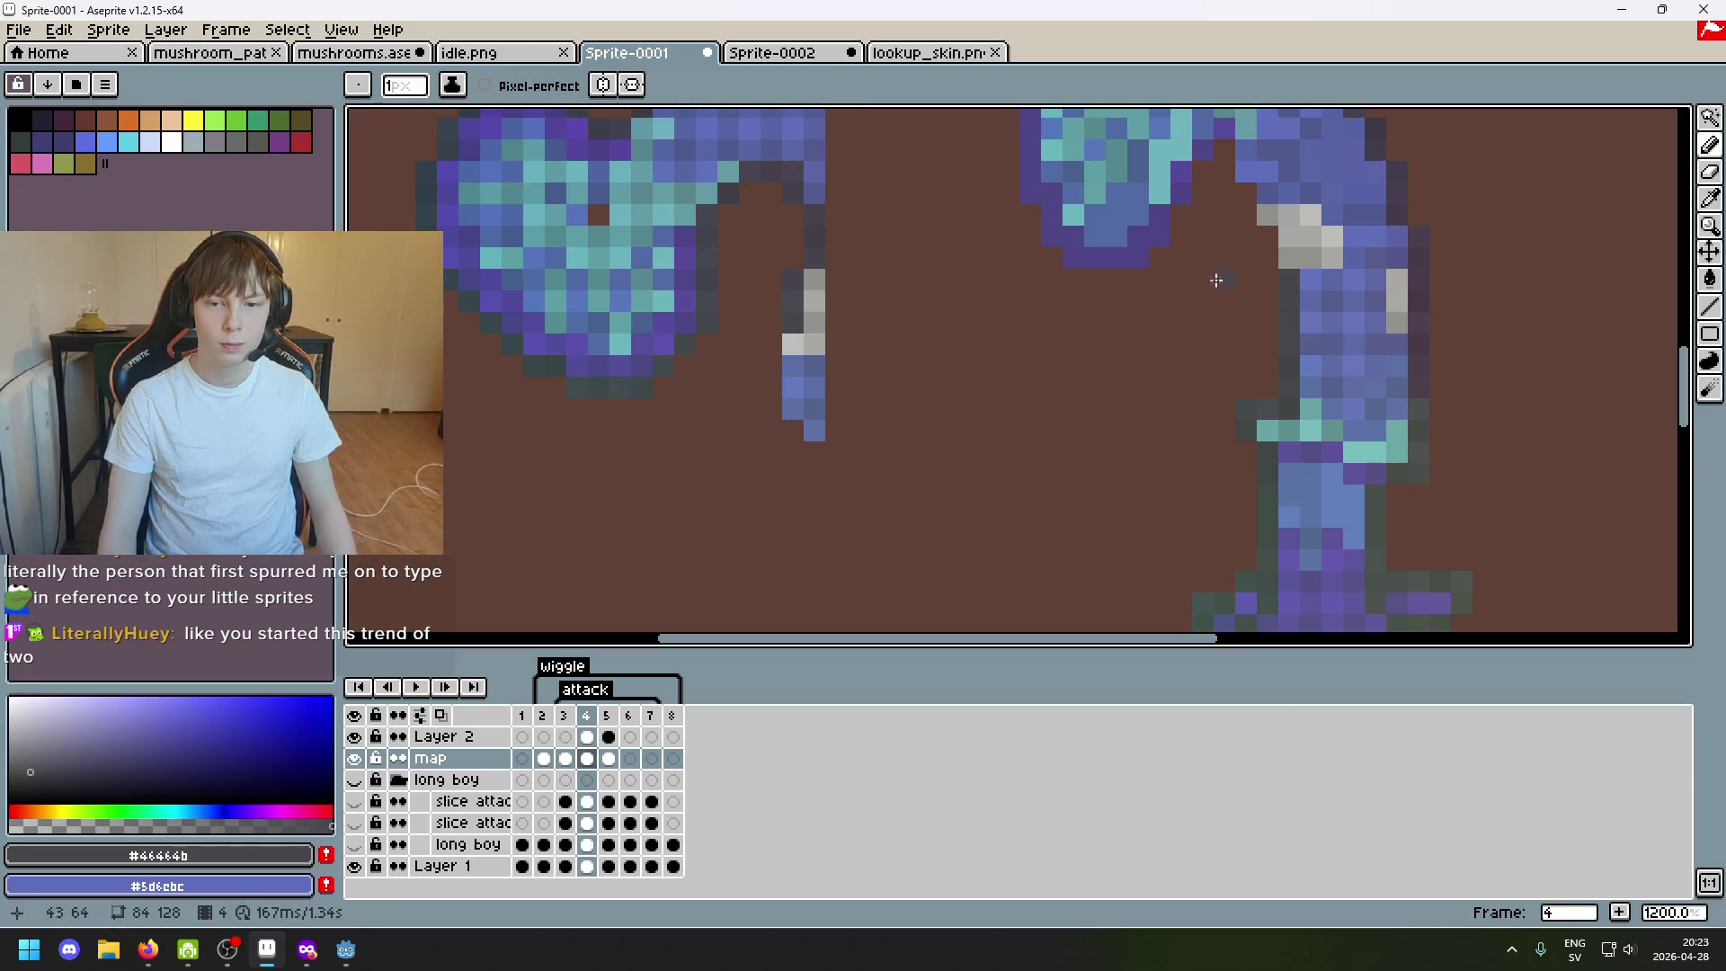
{"action": "key", "text": "e"}
{"action": "key", "text": "b"}
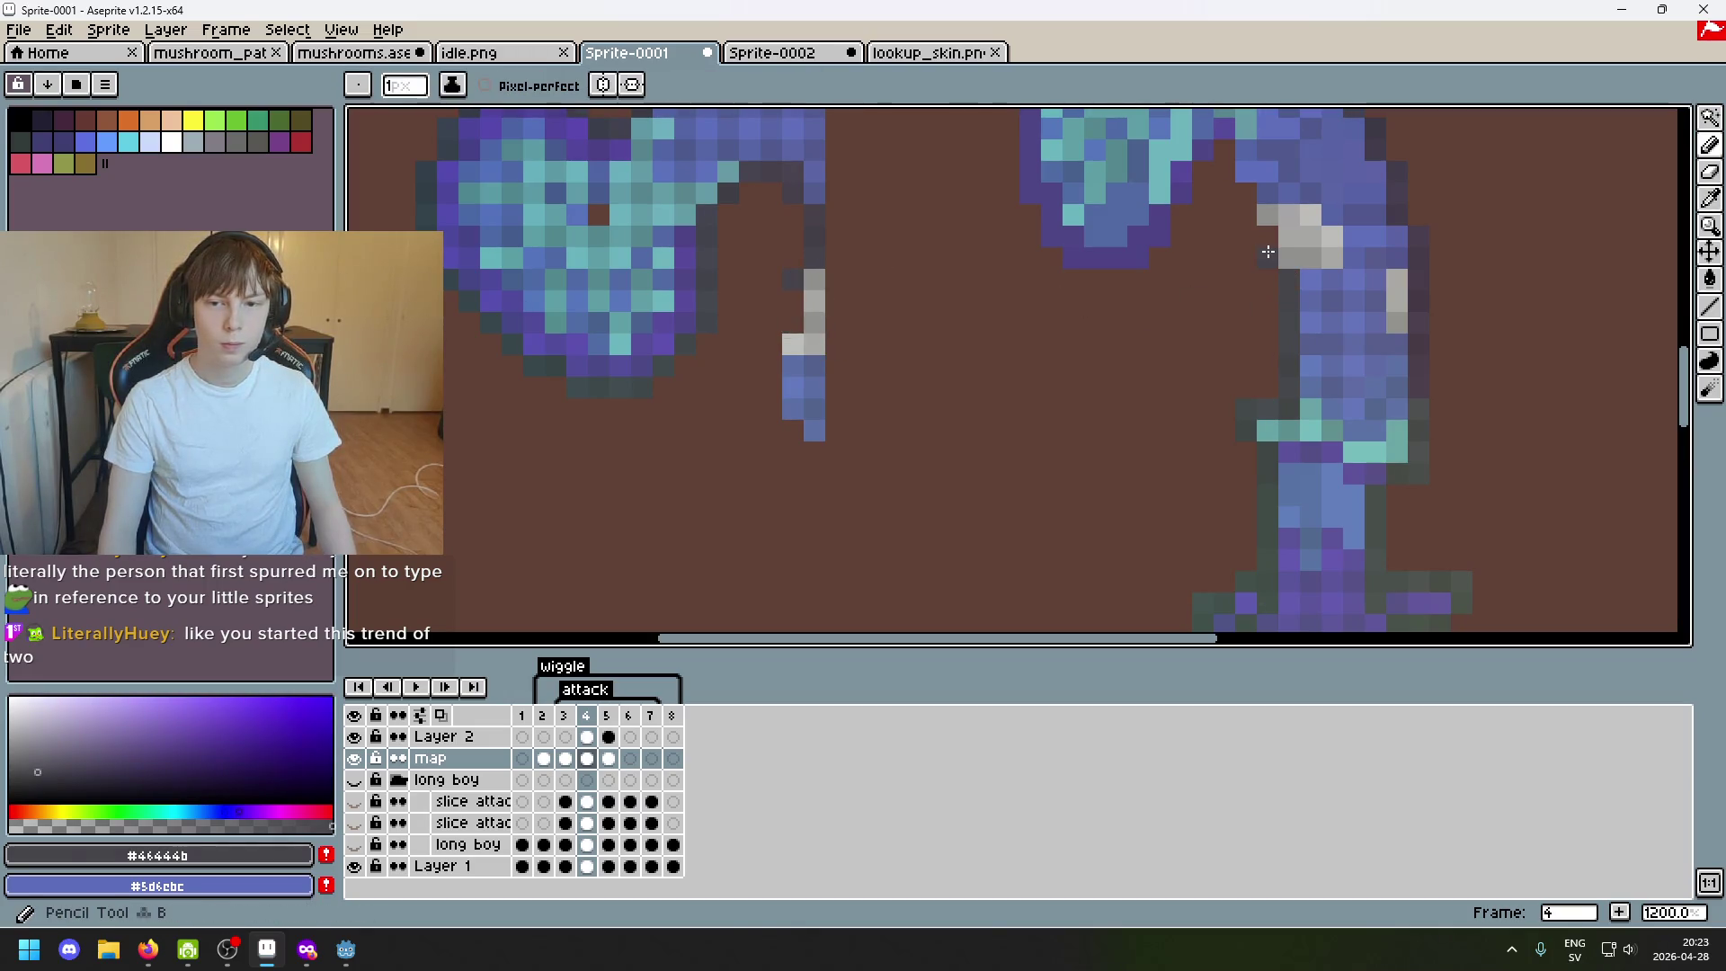
{"action": "key", "text": "e"}
{"action": "key", "text": "b"}
Touch up dark purple-grey edge pixels higher on the stalk and remove strays.
{"action": "left_click", "coordinate": [817, 251], "text": "alt"}
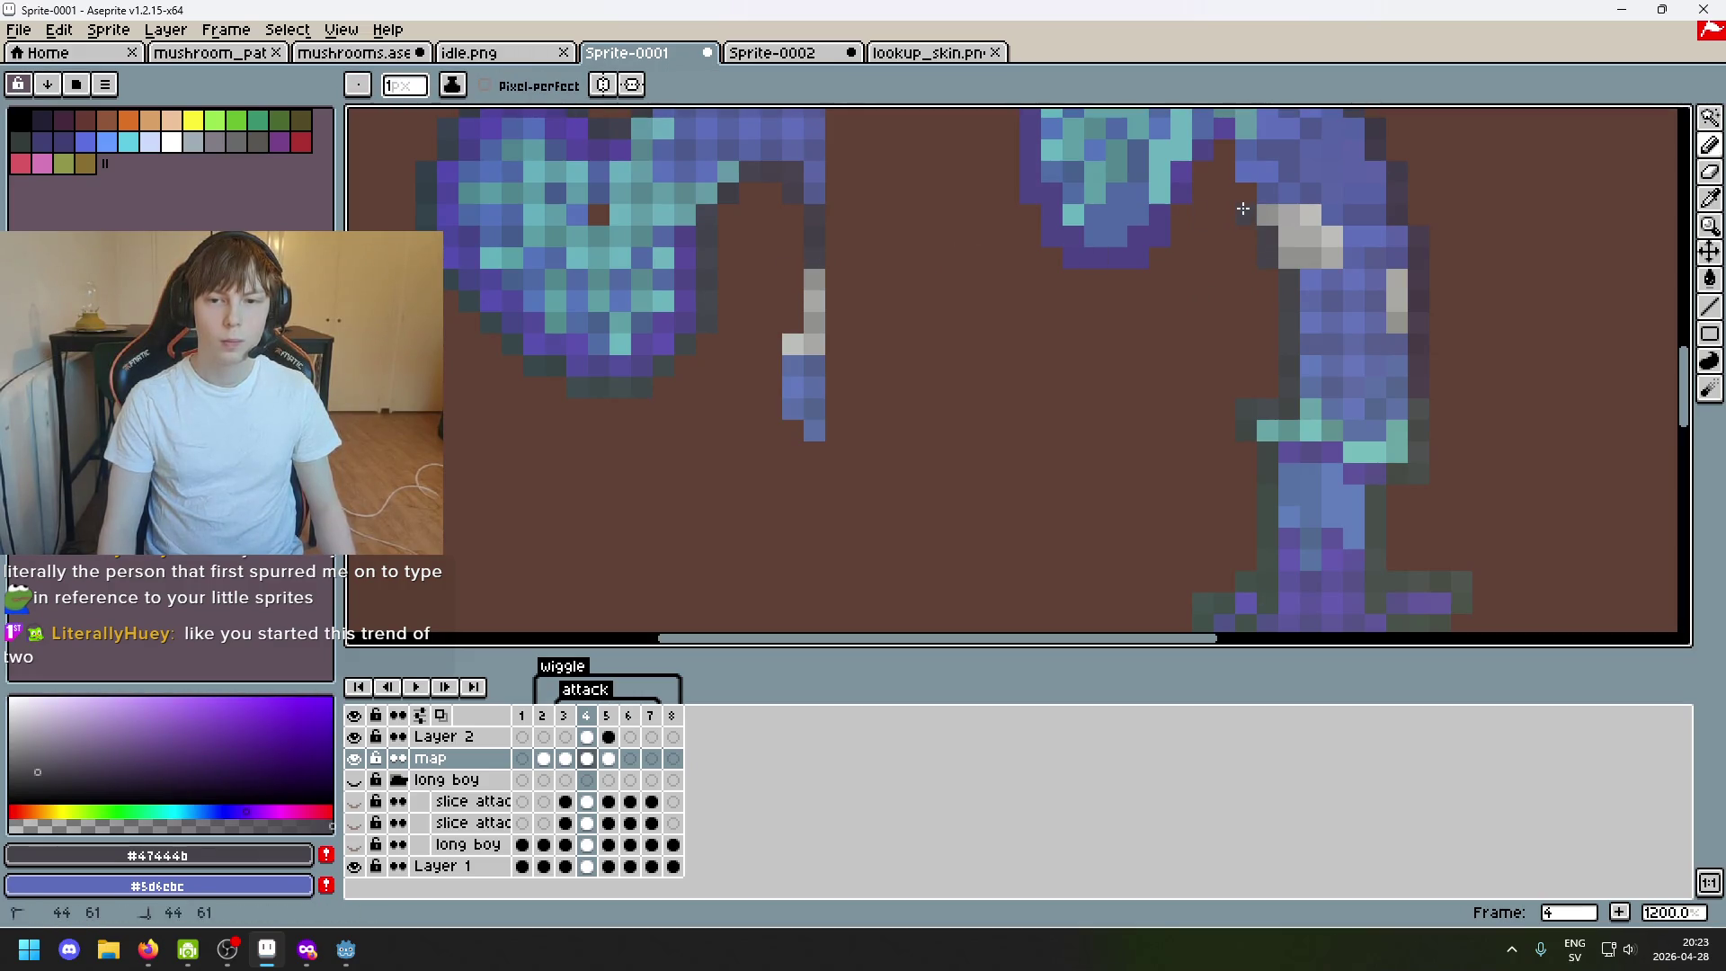
{"action": "left_click", "coordinate": [820, 224], "text": "alt"}
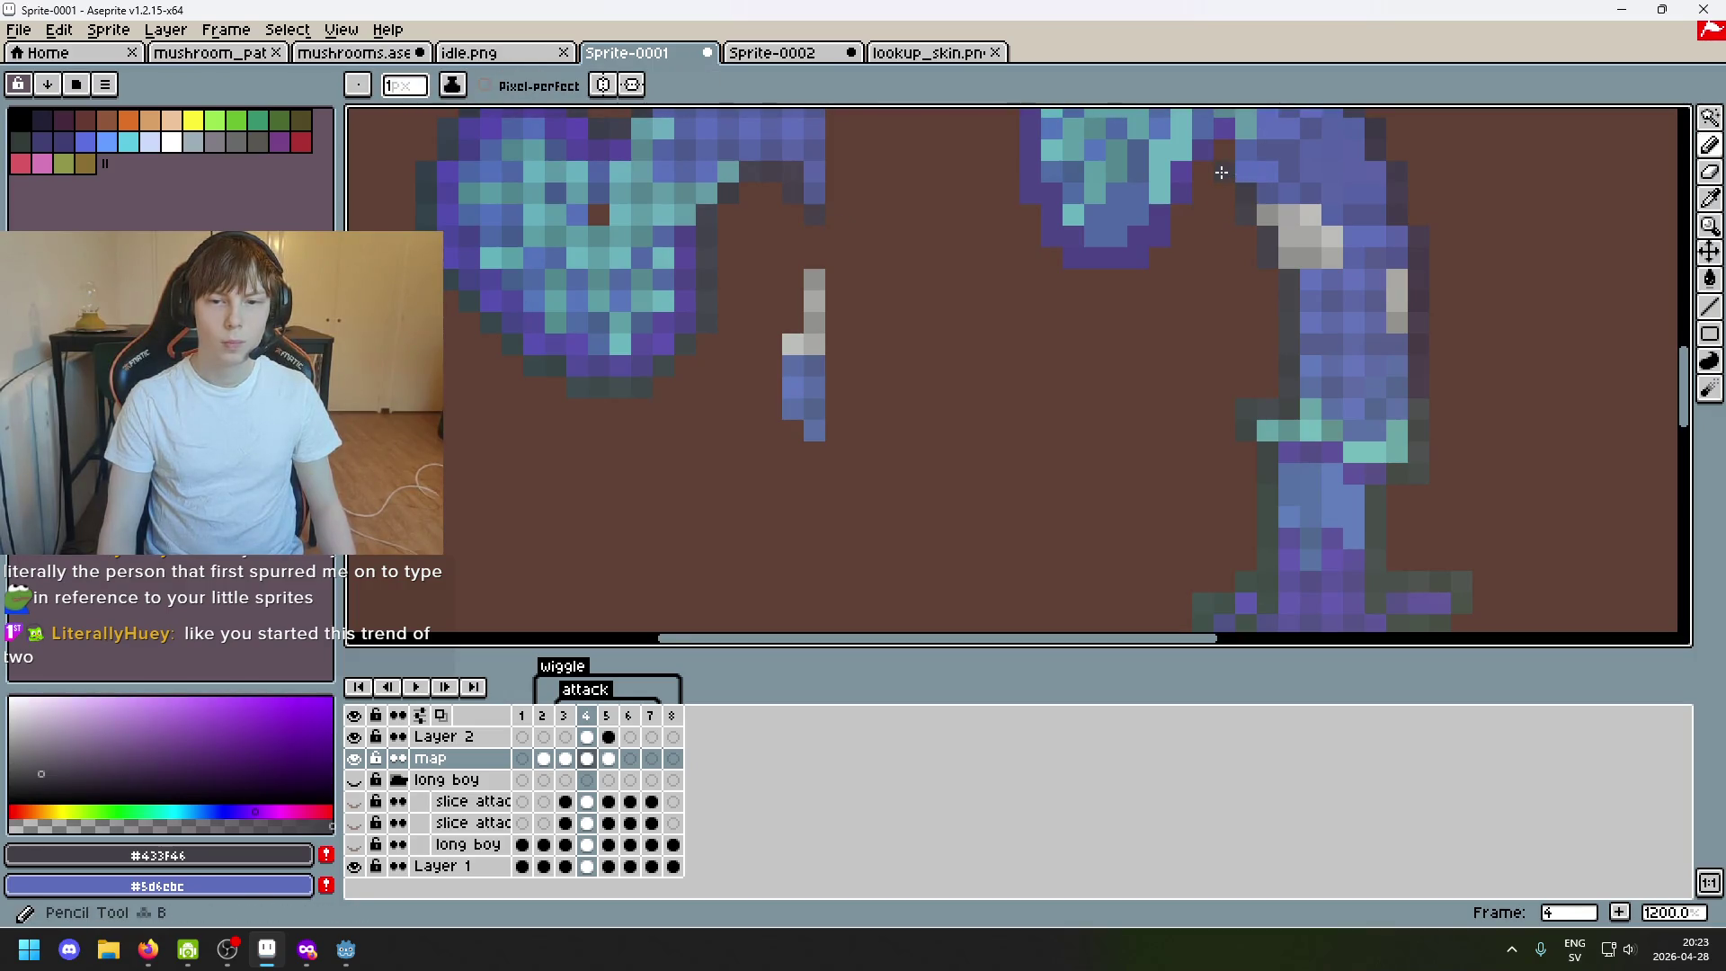
{"action": "left_click_drag", "start_coordinate": [971, 235], "coordinate": [851, 459]}
{"action": "key", "text": "e"}
{"action": "key", "text": "w"}
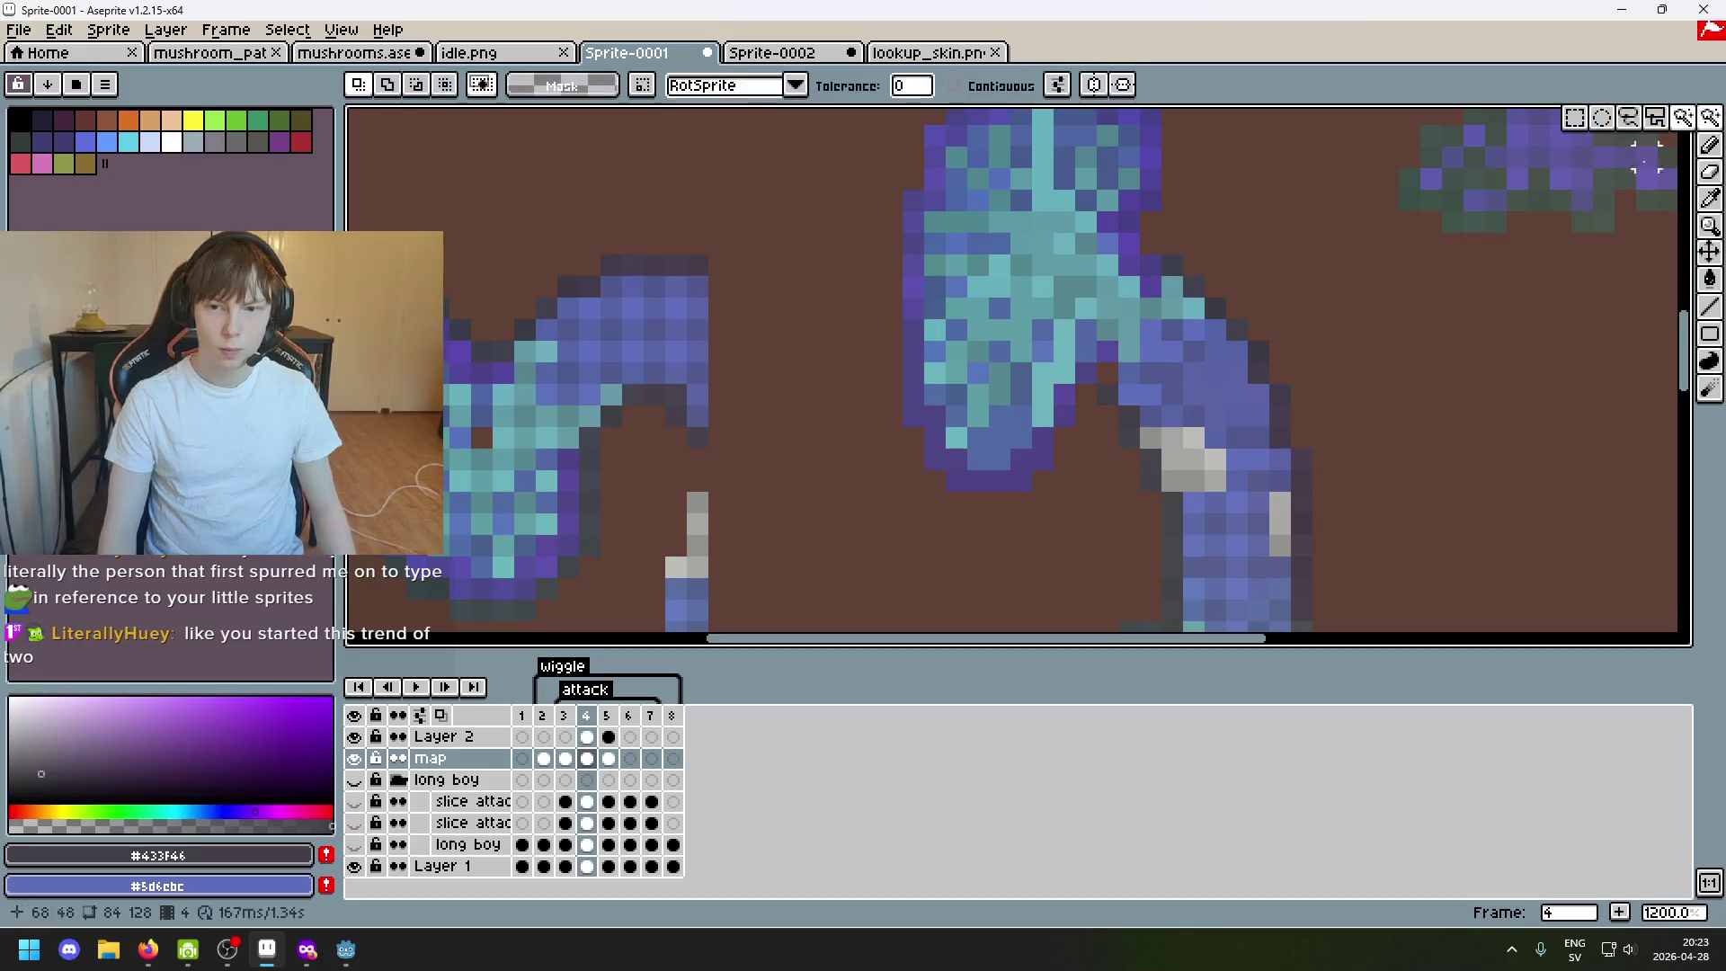
Fix the left mushroom's inner curve with sampled grey-blue outline pixels, erasing strays.
{"action": "key", "text": "i"}
{"action": "left_click", "coordinate": [707, 433]}
{"action": "key", "text": "b"}
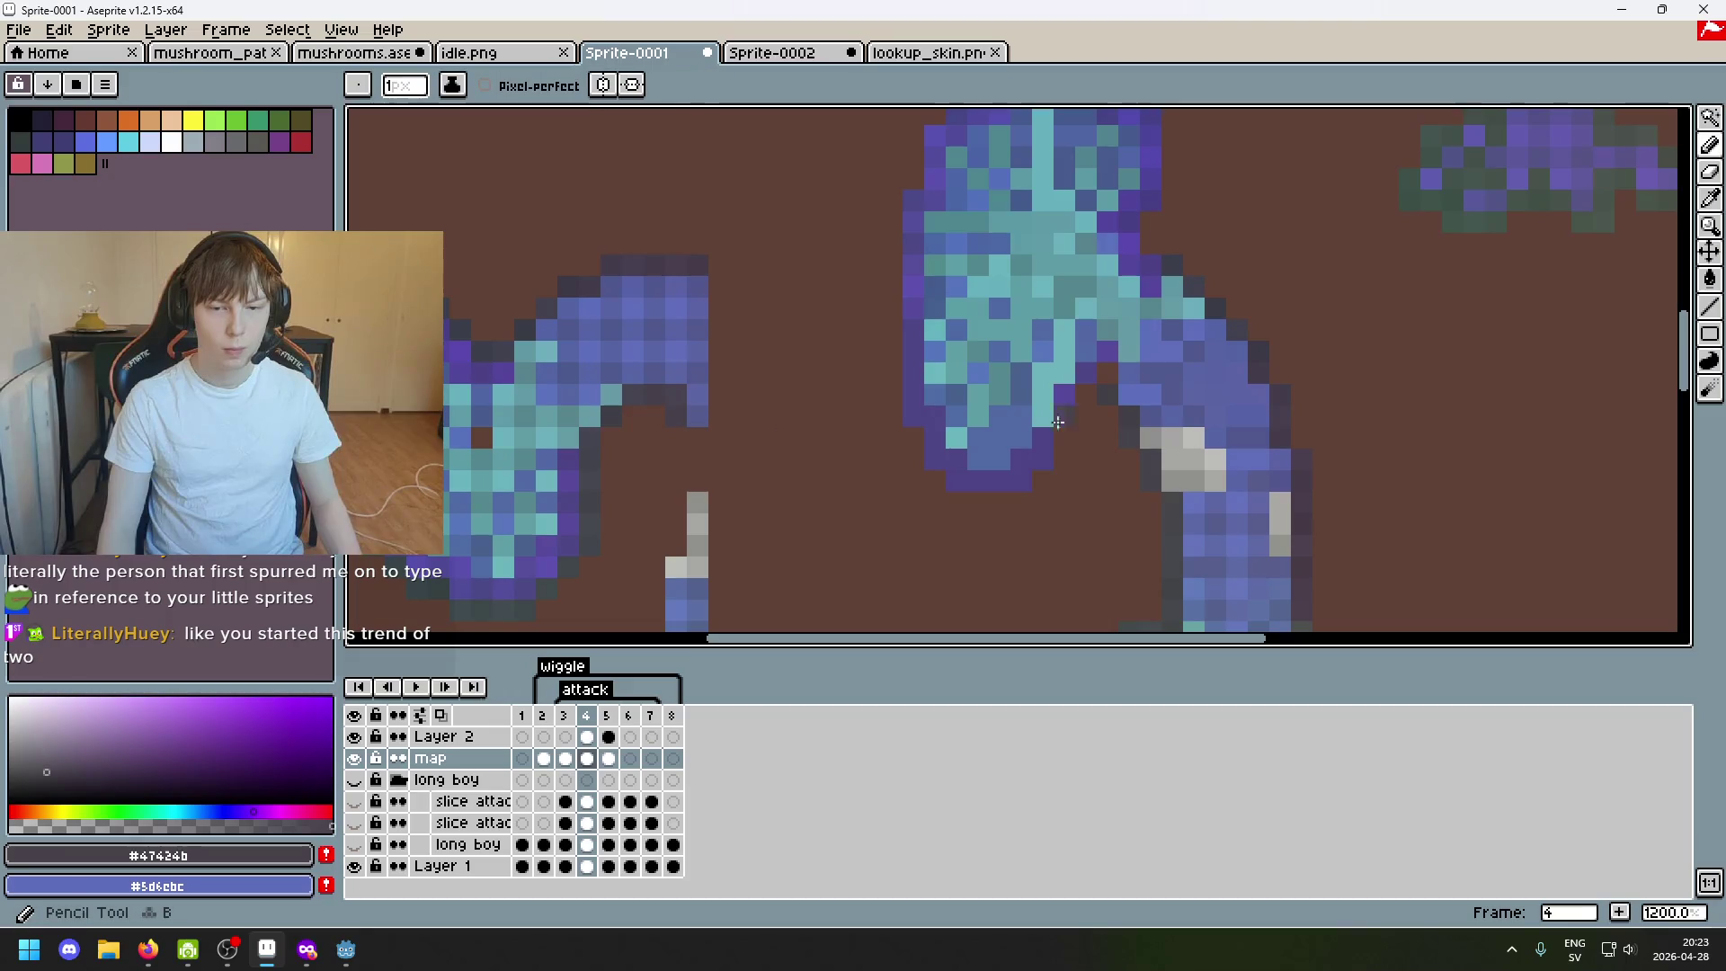
{"action": "key", "text": "e"}
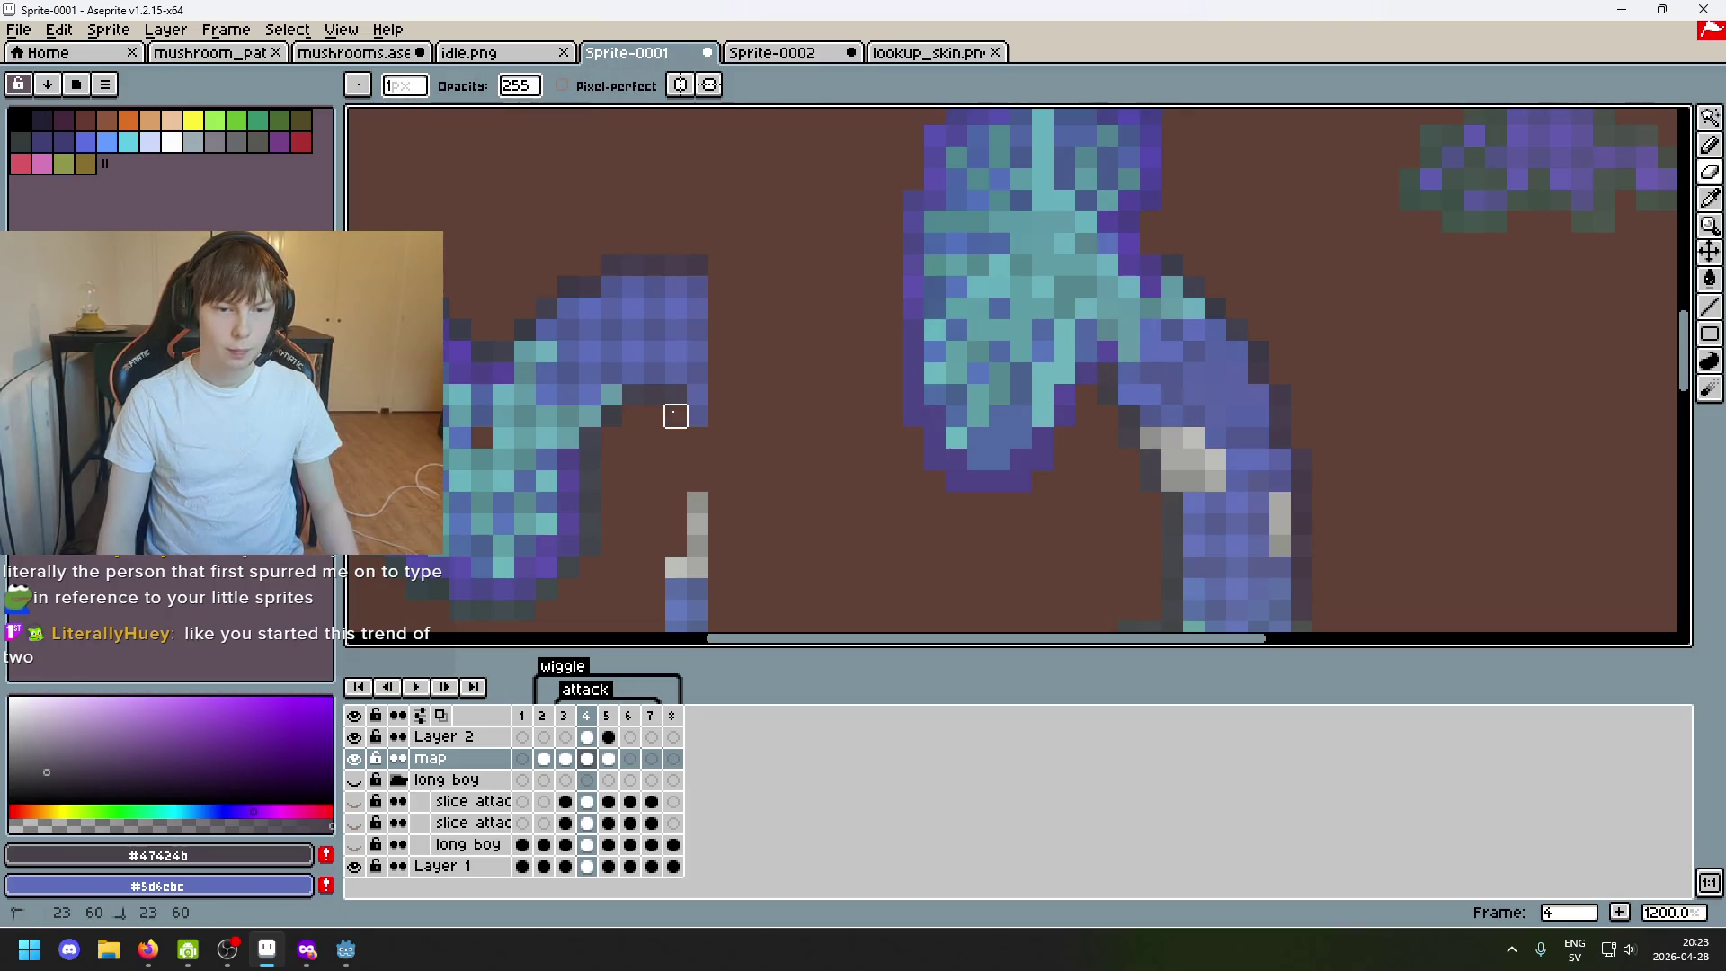
{"action": "scroll", "coordinate": [718, 438], "scroll_direction": "left", "scroll_amount": 3}
{"action": "scroll", "coordinate": [809, 397], "scroll_direction": "down", "scroll_amount": 2}
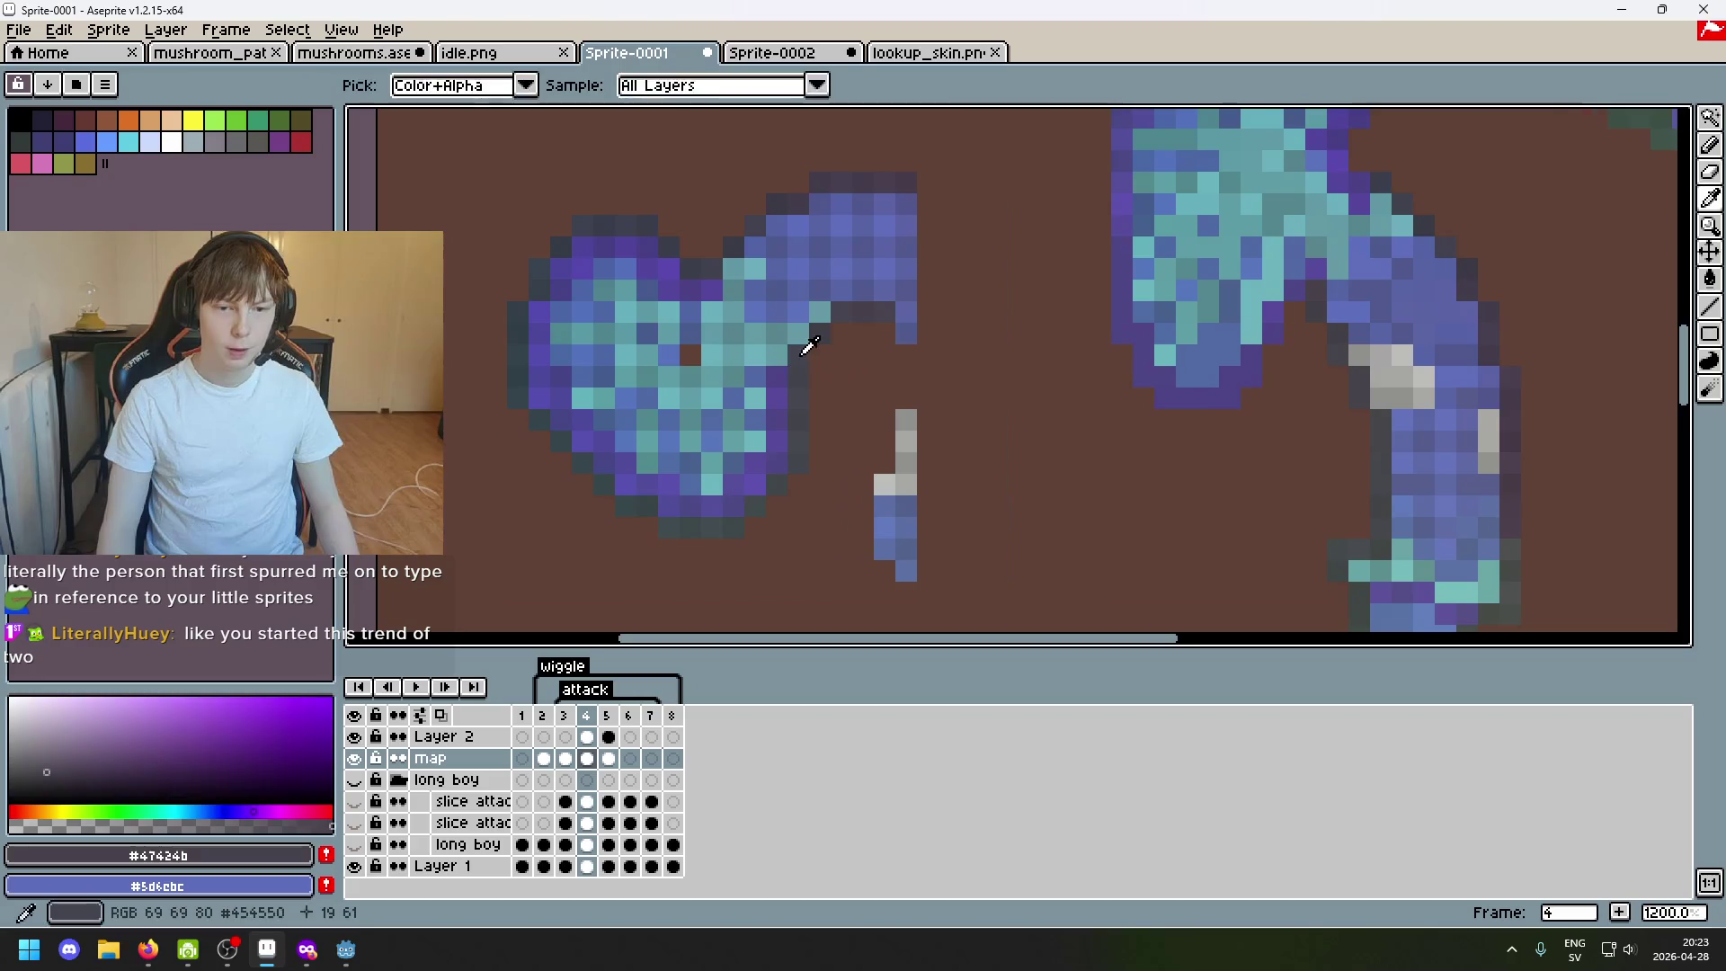
{"action": "left_click", "coordinate": [801, 339], "text": "alt"}
{"action": "scroll", "coordinate": [1314, 353], "scroll_direction": "up", "scroll_amount": 1}
{"action": "key", "text": "b"}
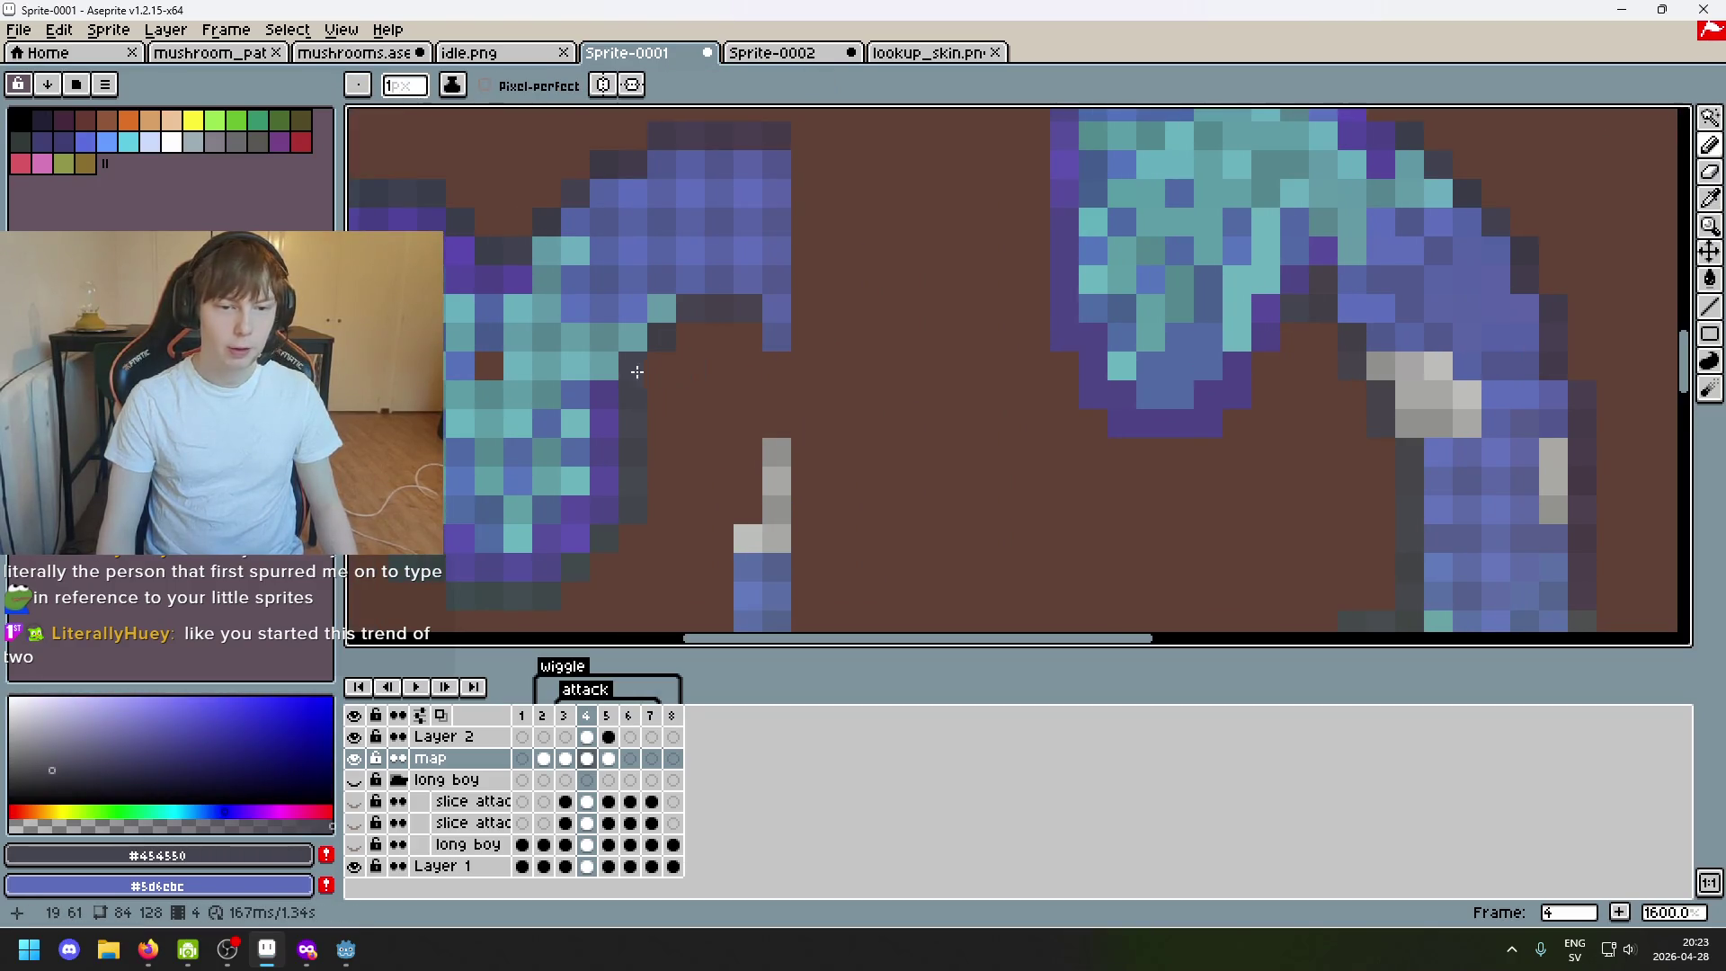
{"action": "key", "text": "e"}
{"action": "scroll", "coordinate": [745, 344], "scroll_direction": "down", "scroll_amount": 1}
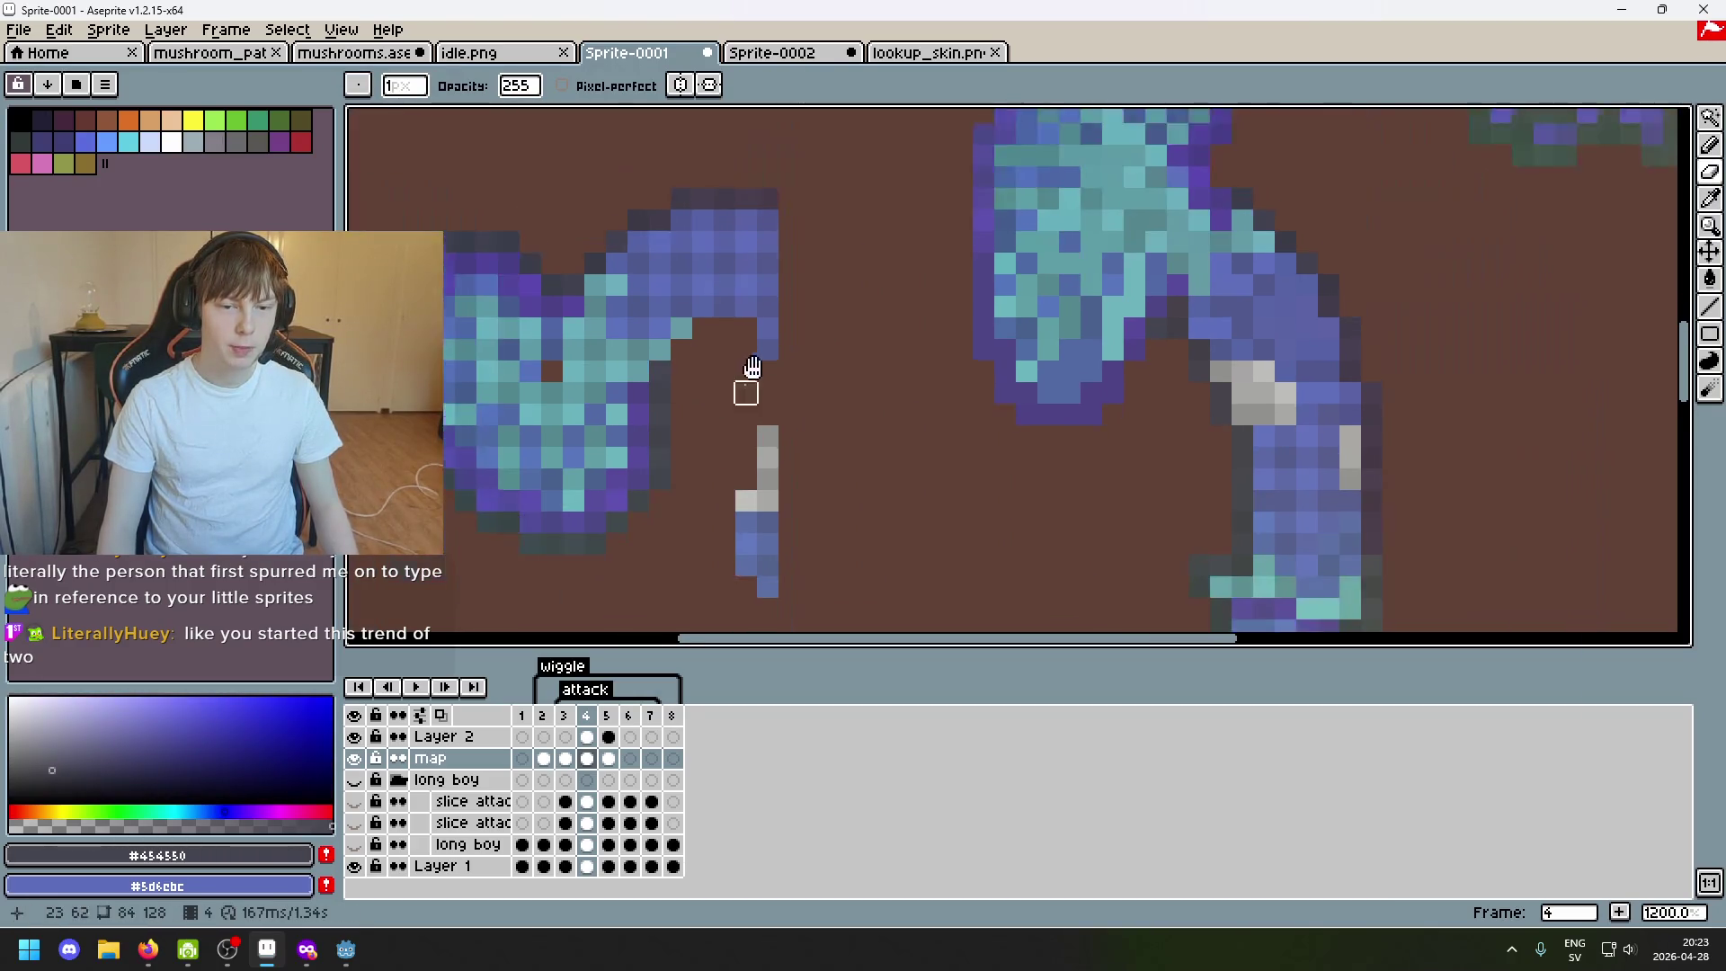
{"action": "key", "text": "b"}
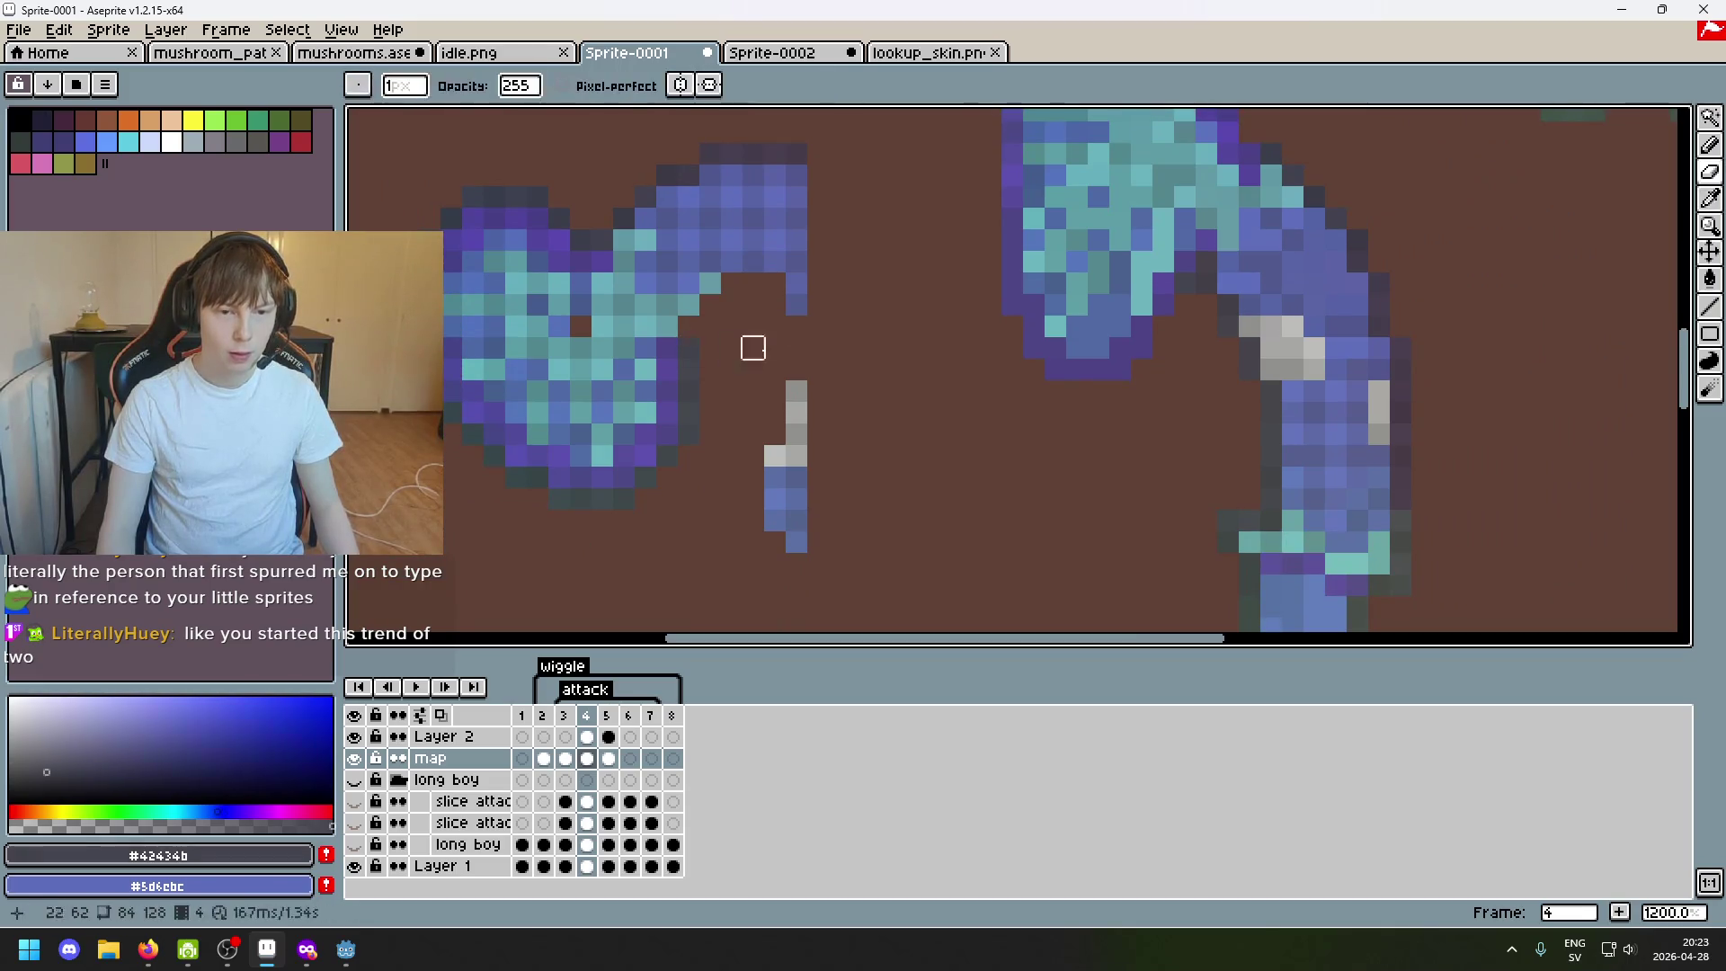
{"action": "scroll", "coordinate": [1041, 373], "scroll_direction": "up", "scroll_amount": 1}
{"action": "key", "text": "e"}
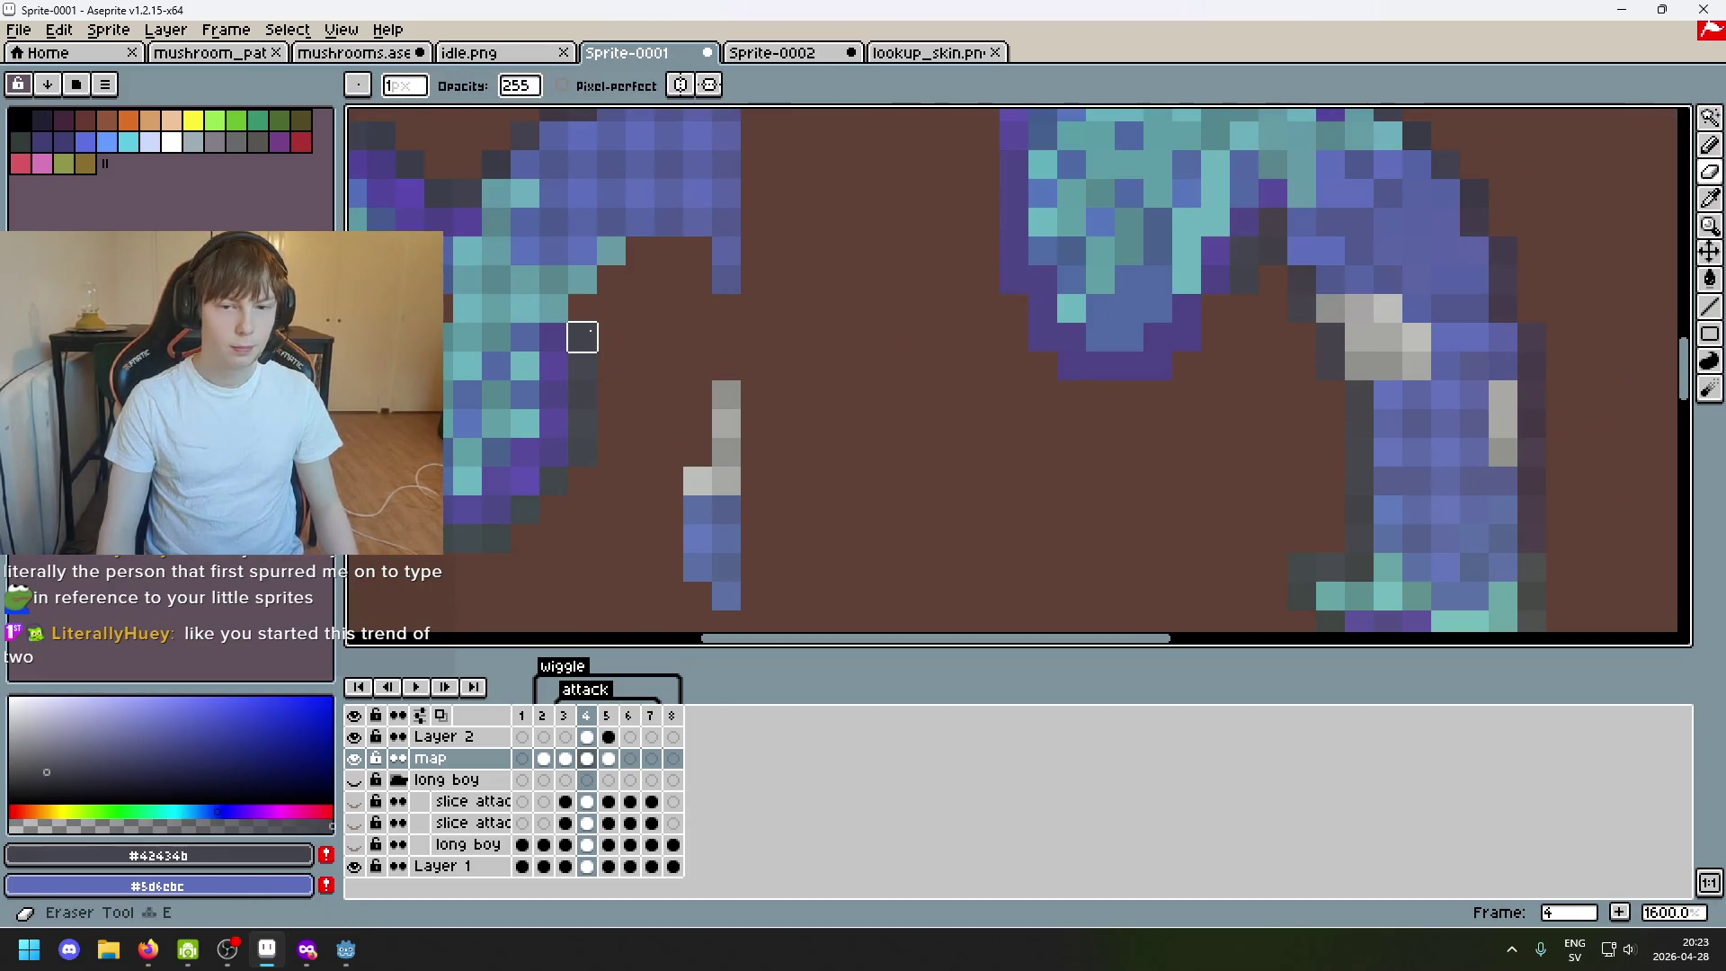
{"action": "key", "text": "b"}
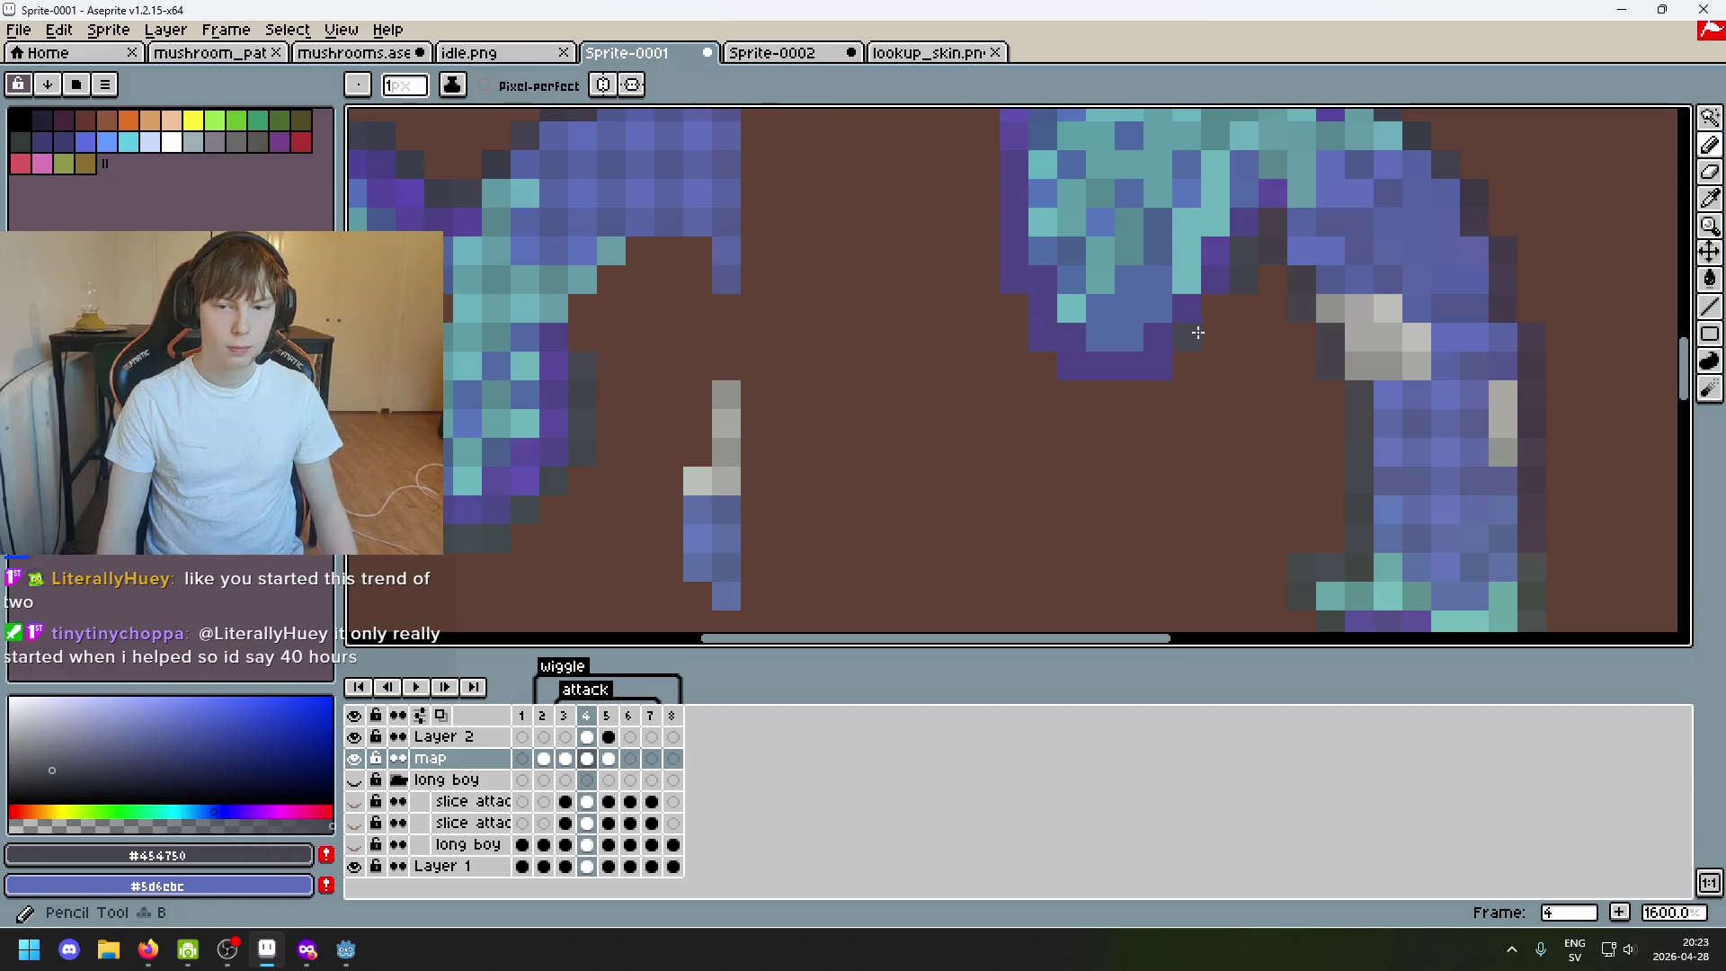
Toggle the long boy layer, dismiss its properties, and activate frame 4 of the map layer.
{"action": "left_click", "coordinate": [355, 846]}
{"action": "double_click", "coordinate": [465, 846]}
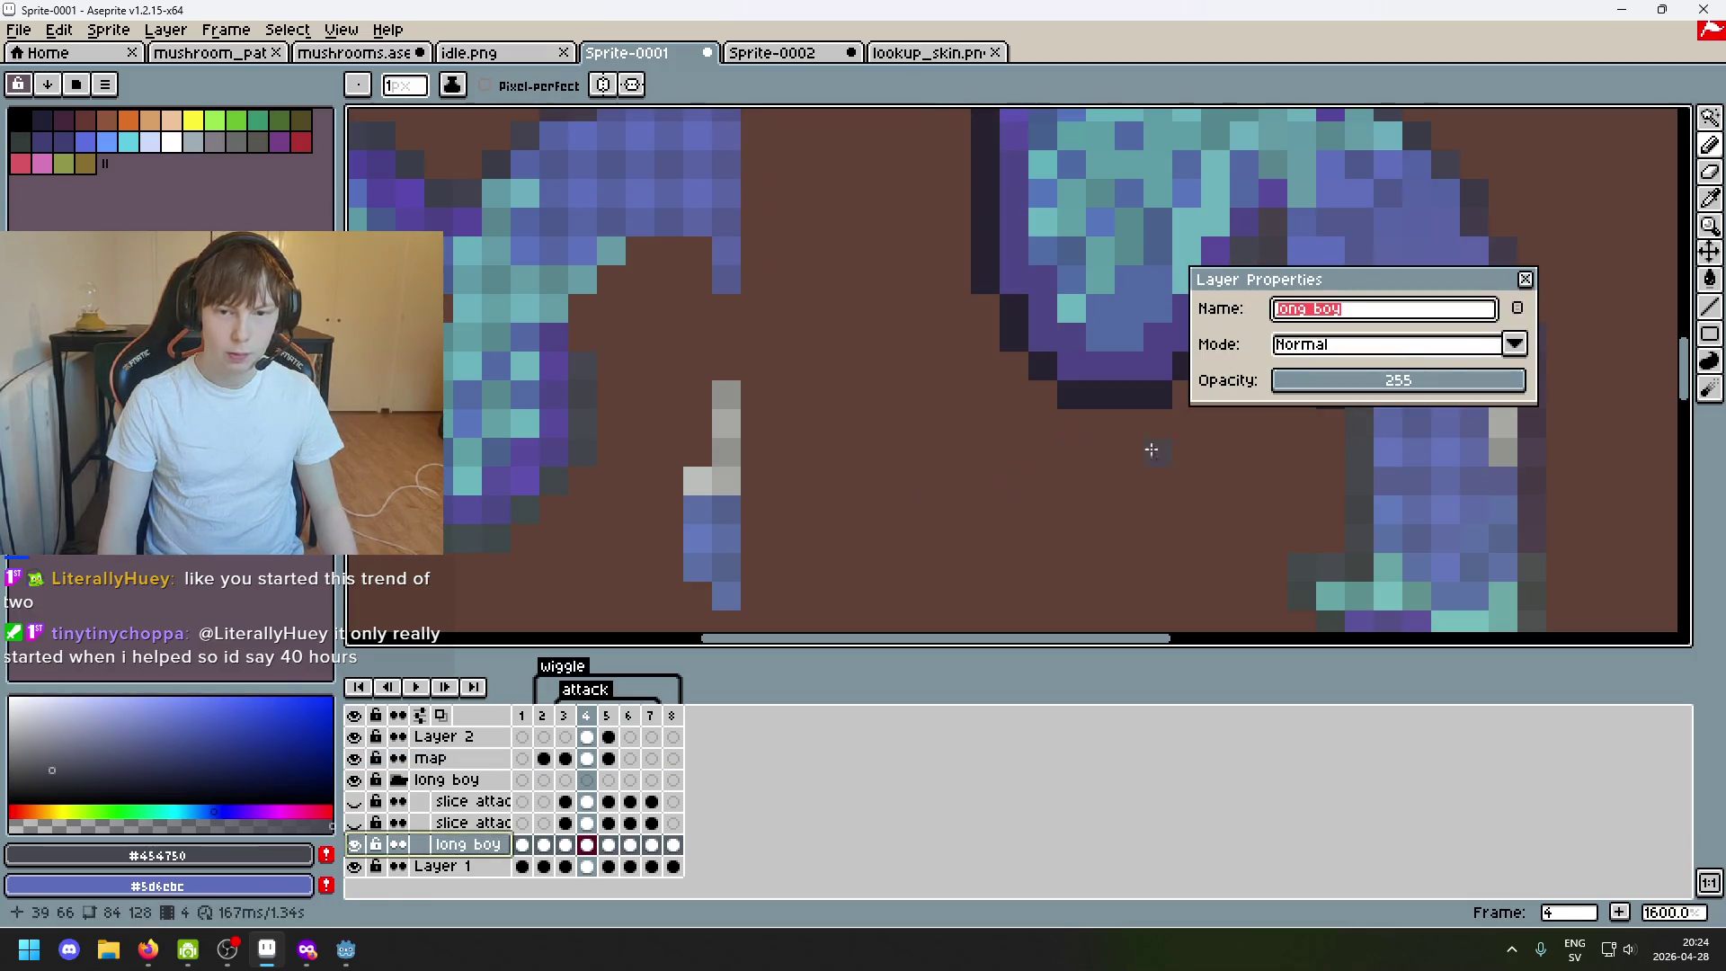
{"action": "key", "text": "Return"}
{"action": "scroll", "coordinate": [1314, 374], "scroll_direction": "down", "scroll_amount": 1}
{"action": "mouse_move", "coordinate": [1313, 374]}
{"action": "left_mouse_down"}
{"action": "mouse_move", "coordinate": [1180, 593]}
{"action": "mouse_move", "coordinate": [1248, 392]}
{"action": "left_mouse_up"}
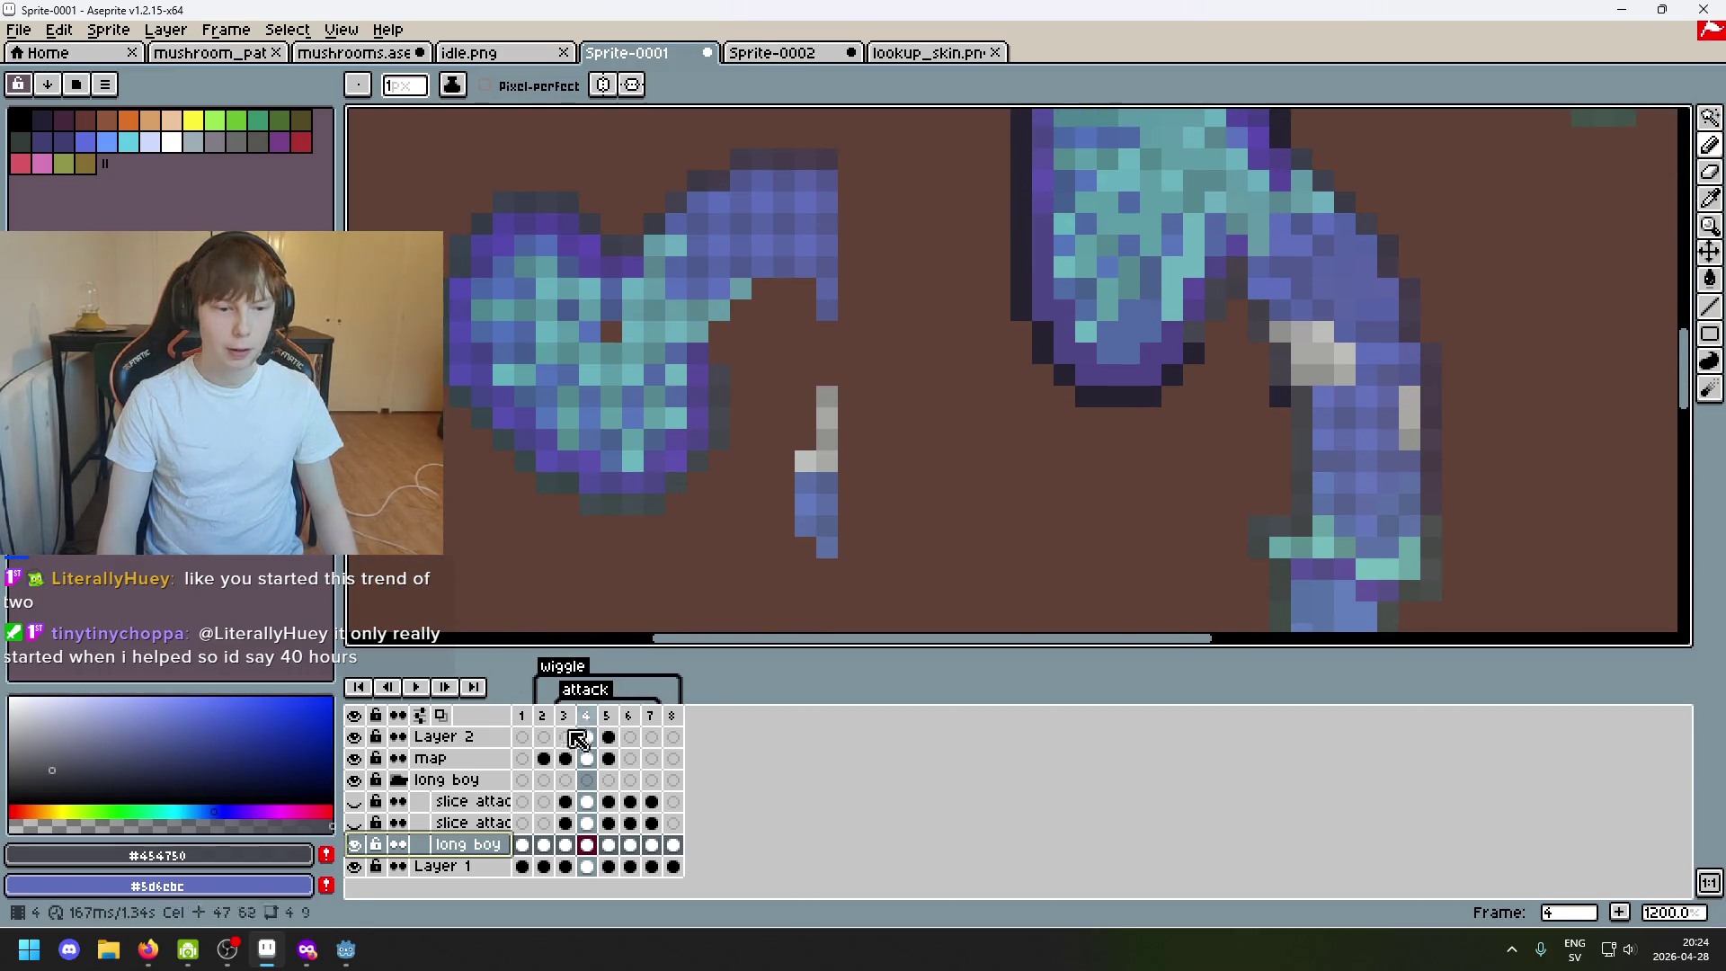
{"action": "scroll", "coordinate": [1026, 445], "scroll_direction": "up", "scroll_amount": 1}
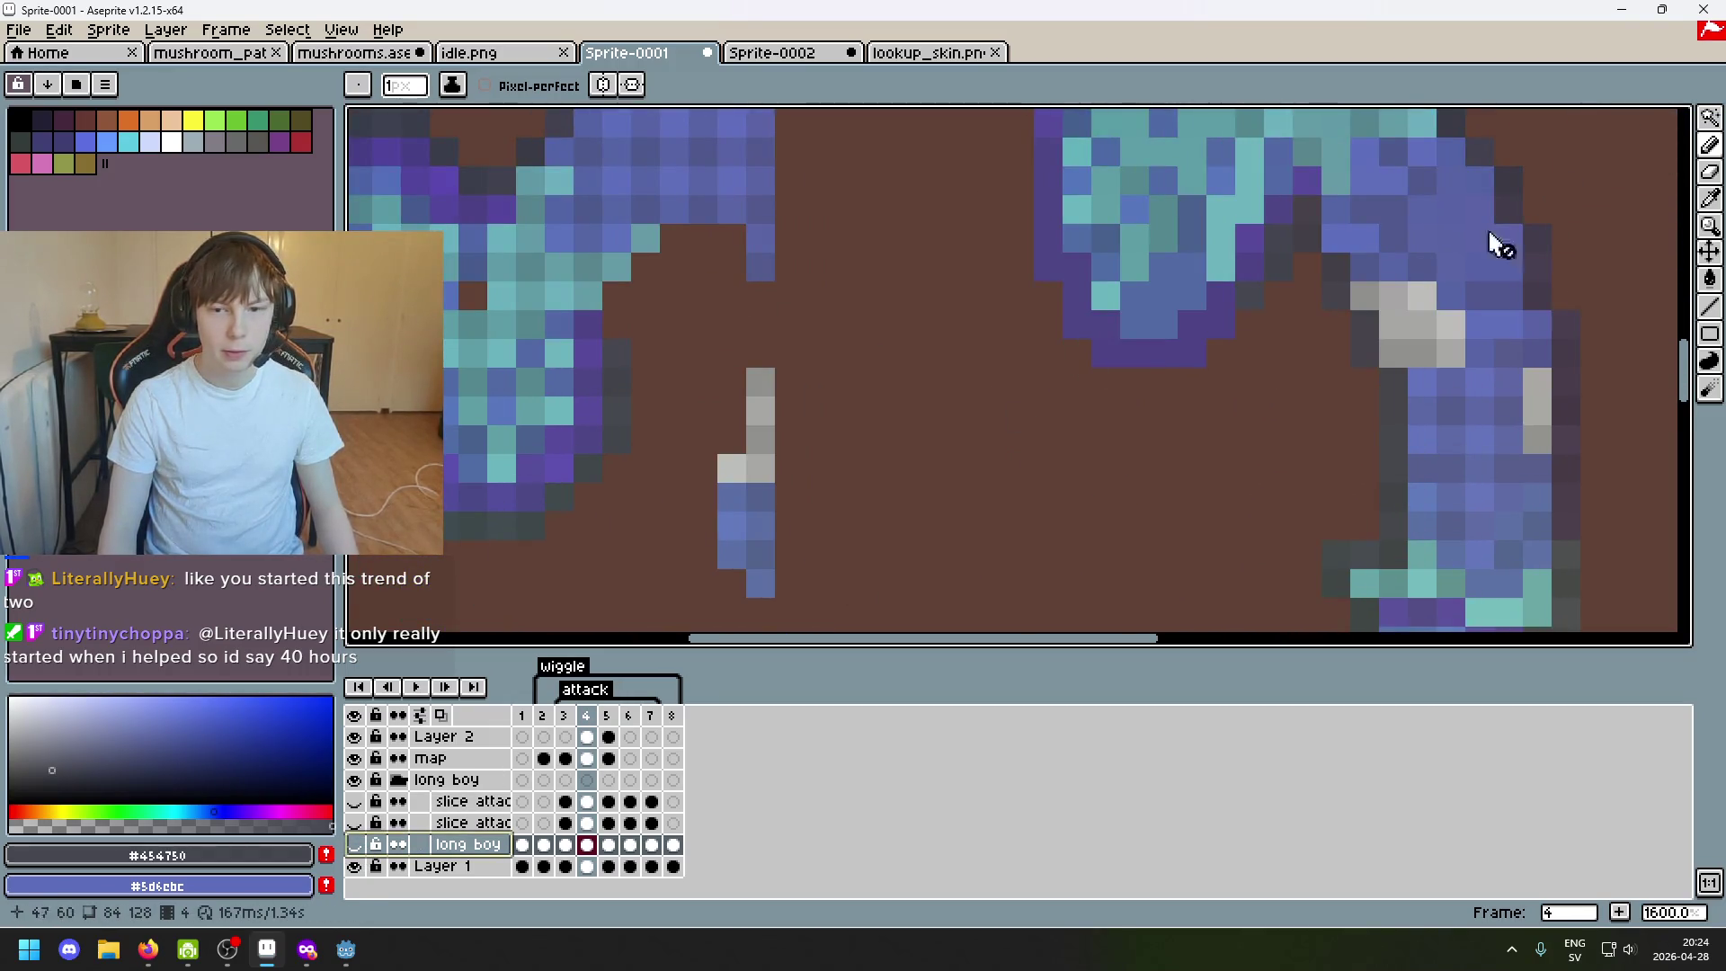
{"action": "left_click", "coordinate": [1708, 117]}
{"action": "left_click", "coordinate": [1654, 118]}
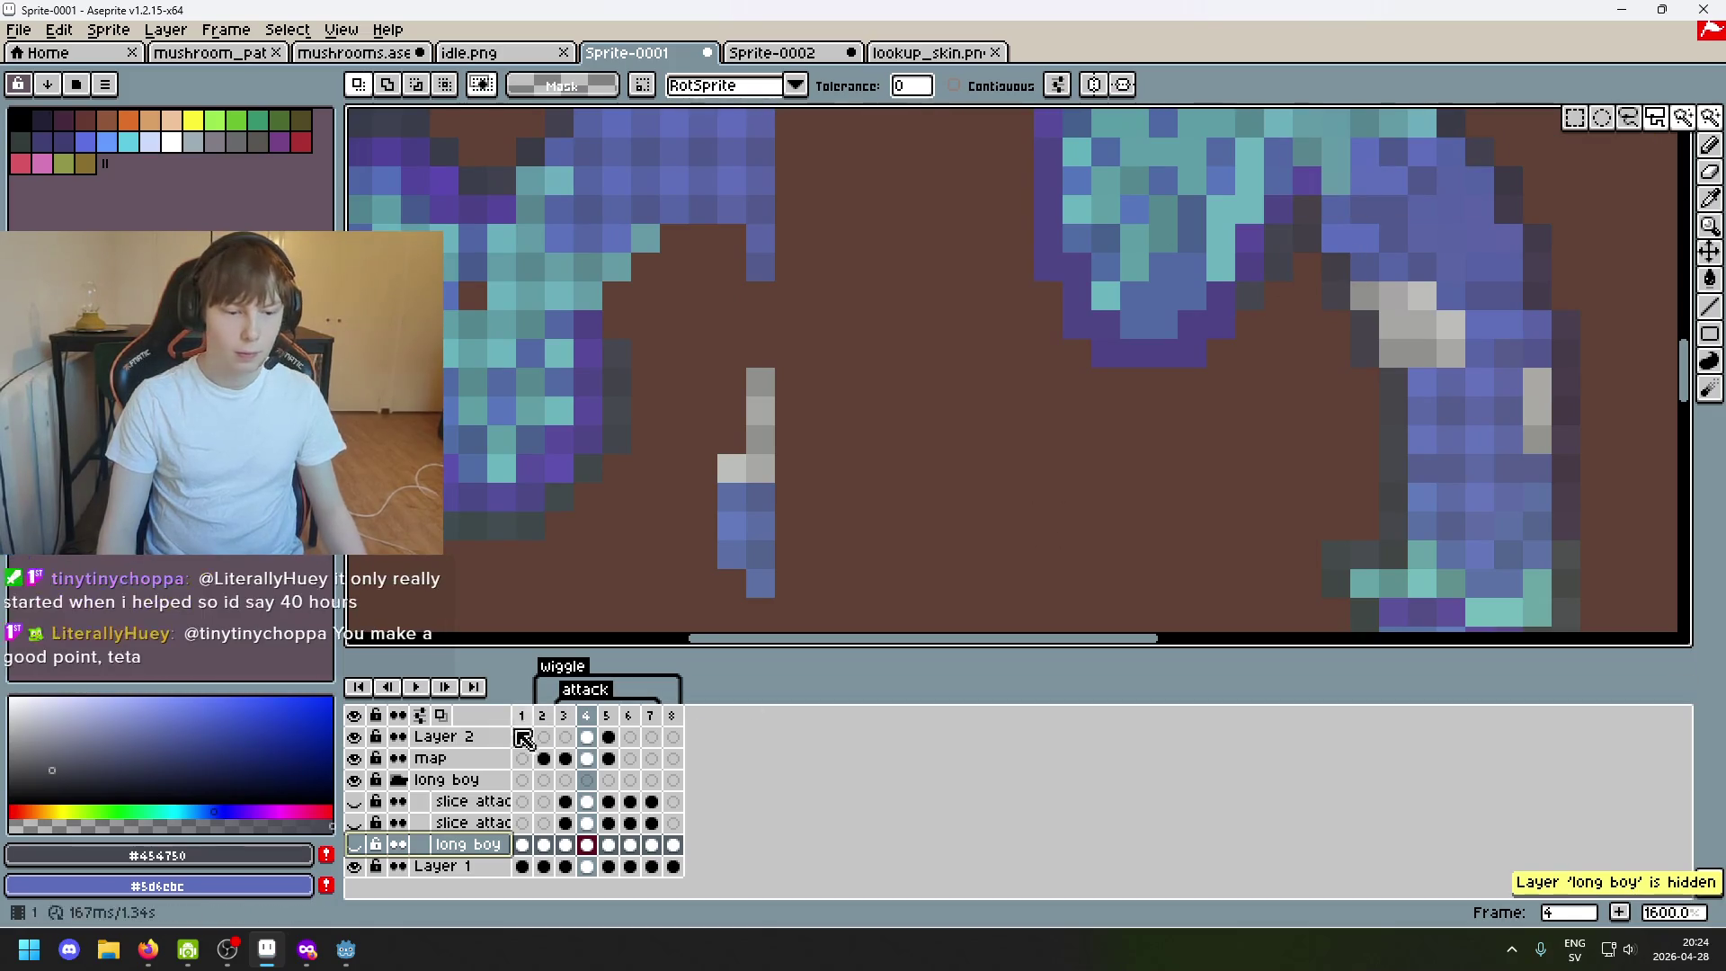
{"action": "left_click", "coordinate": [452, 758]}
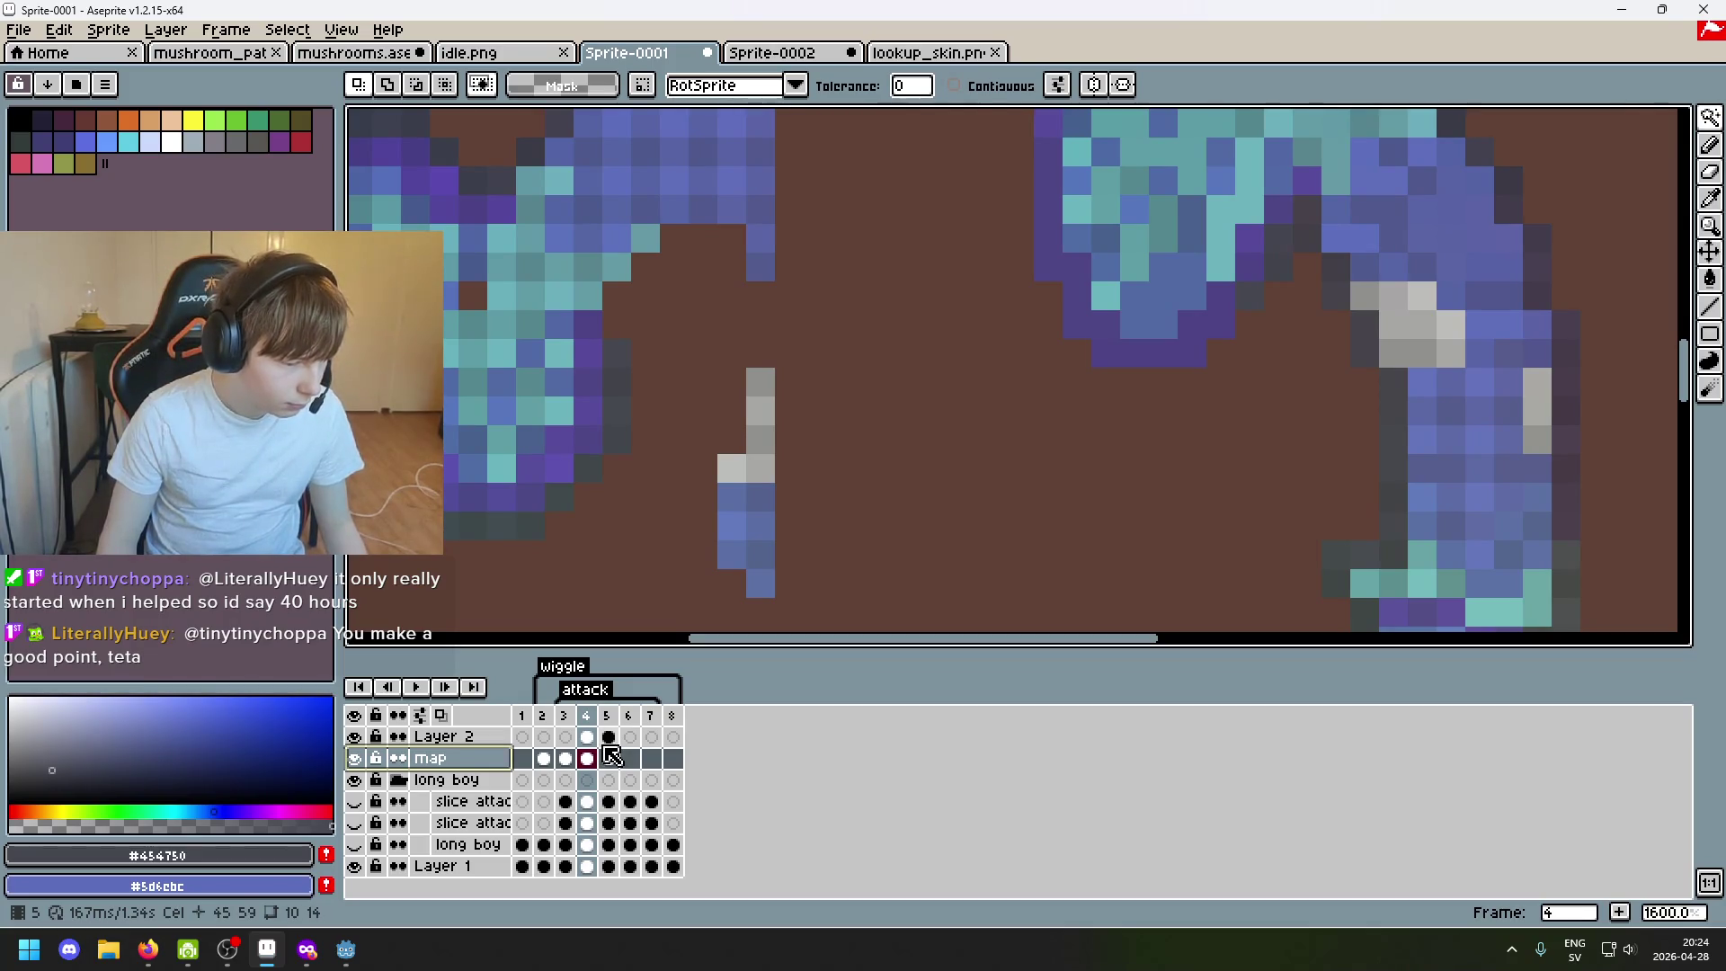
{"action": "scroll", "coordinate": [1048, 378], "scroll_direction": "down", "scroll_amount": 1}
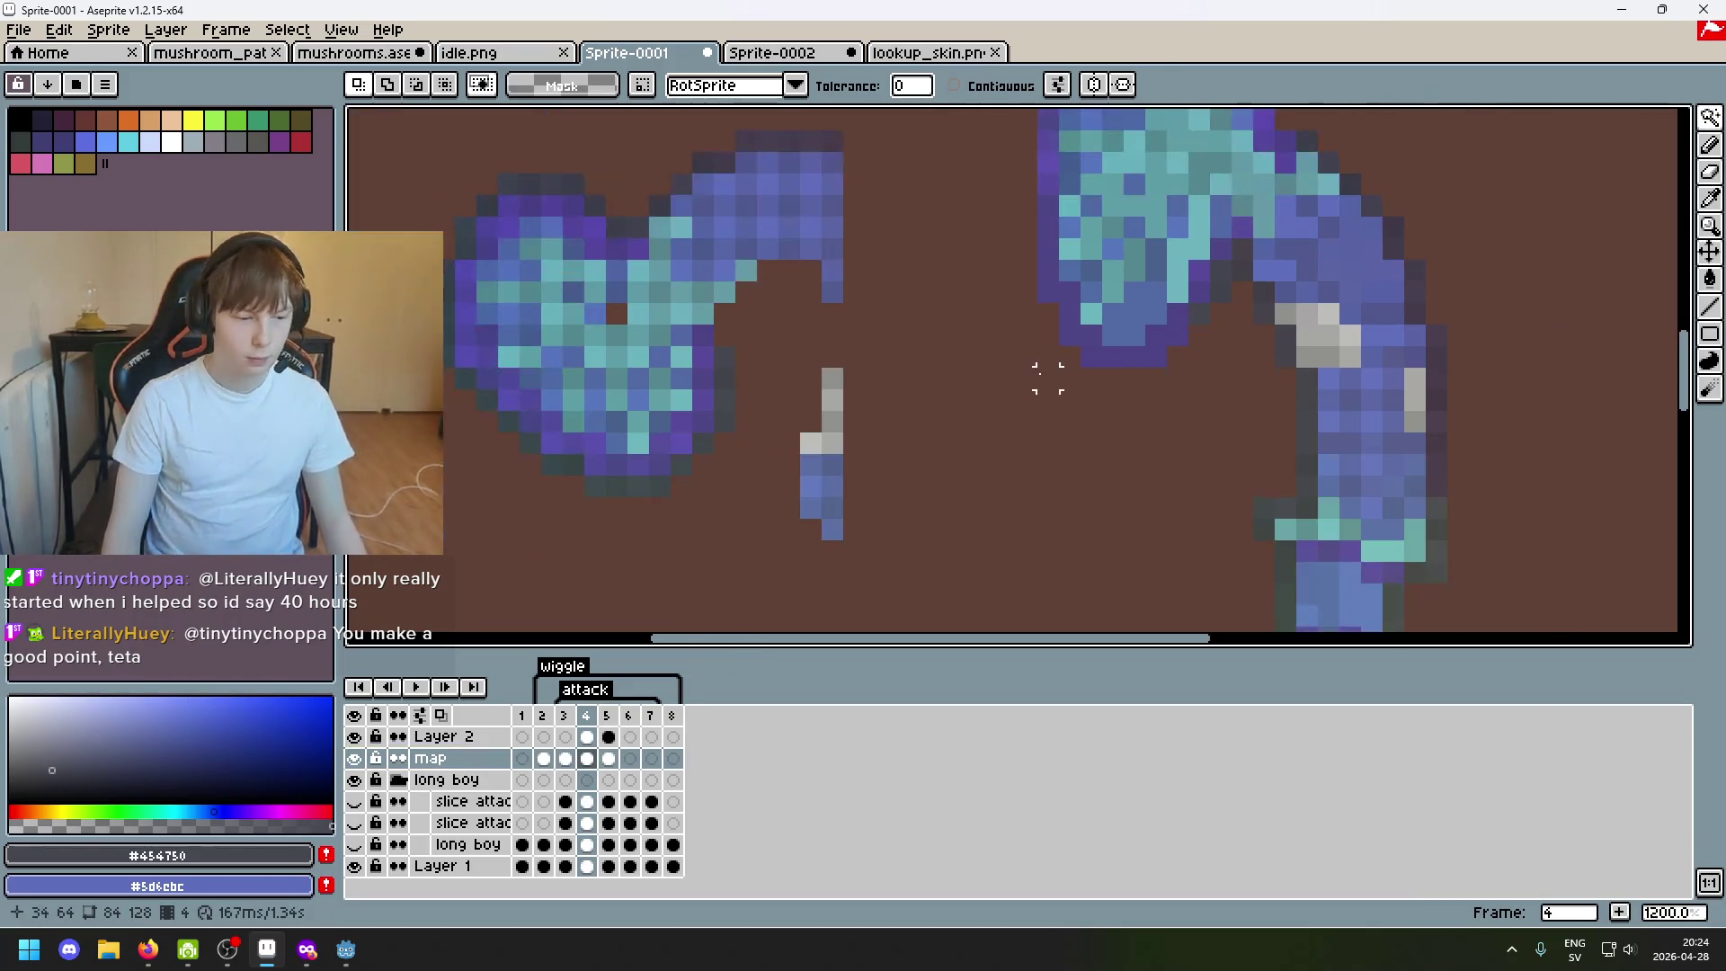
Nudge the pasted section one pixel left and toggle the map layer to compare against Layer 2.
{"action": "key", "text": "ctrl+v"}
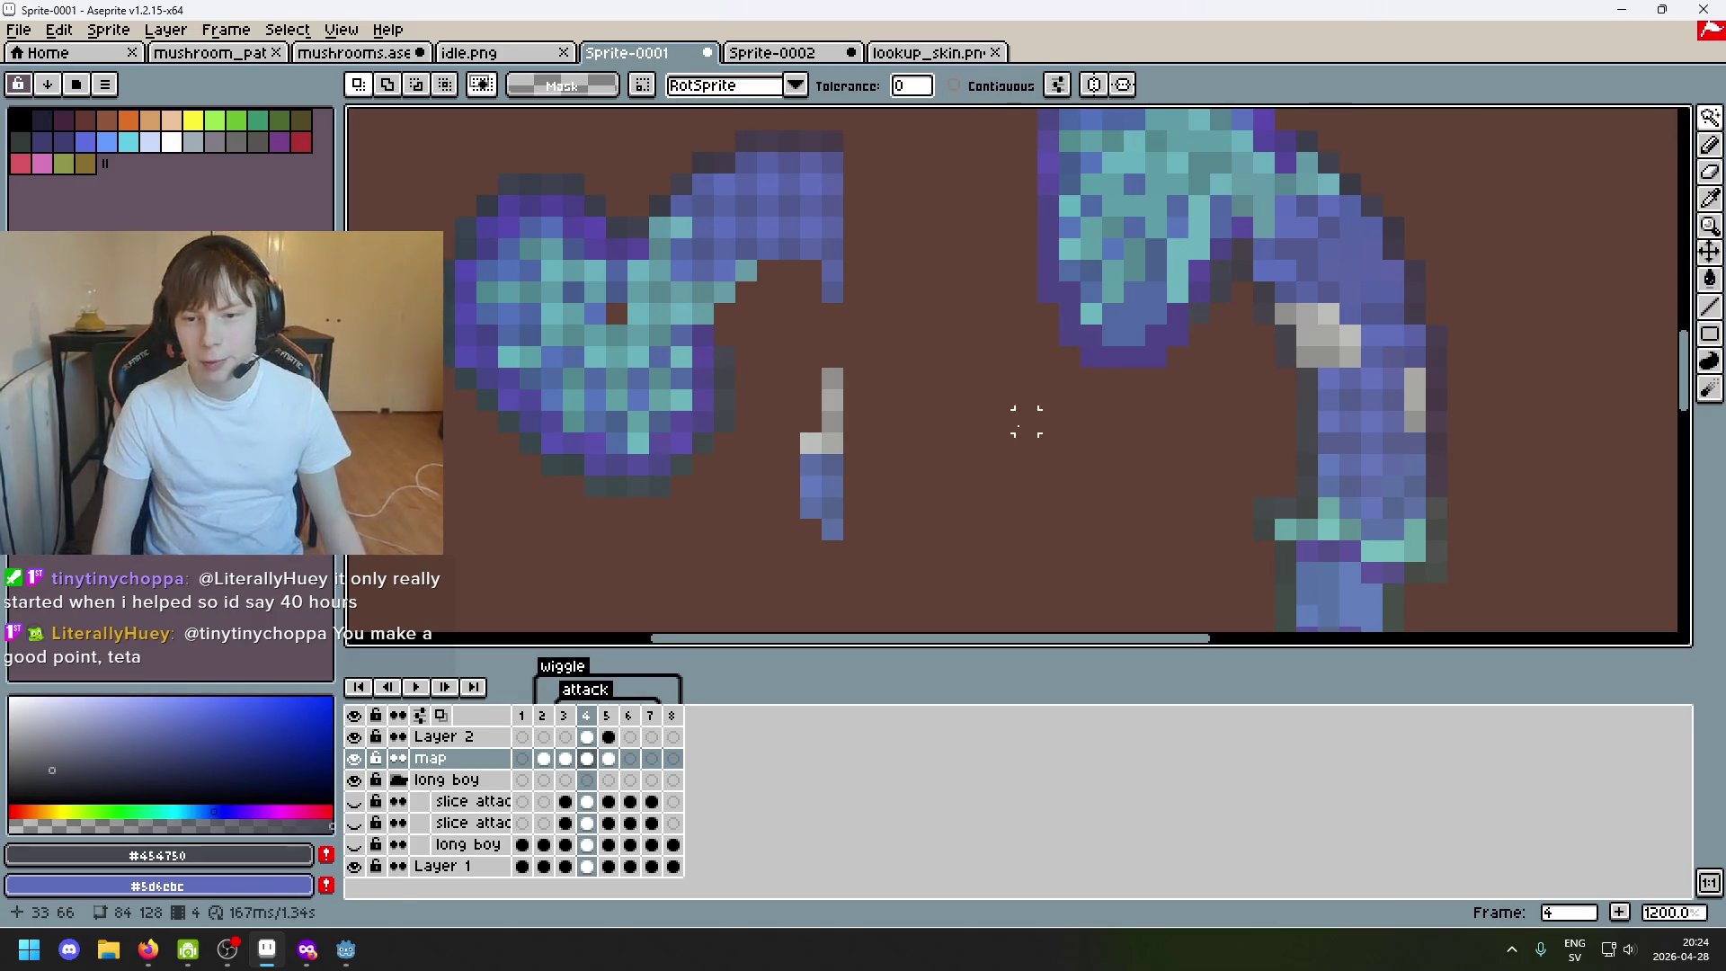
{"action": "mouse_move", "coordinate": [742, 354]}
{"action": "left_mouse_down"}
{"action": "mouse_move", "coordinate": [715, 367]}
{"action": "mouse_move", "coordinate": [730, 374]}
{"action": "left_mouse_up"}
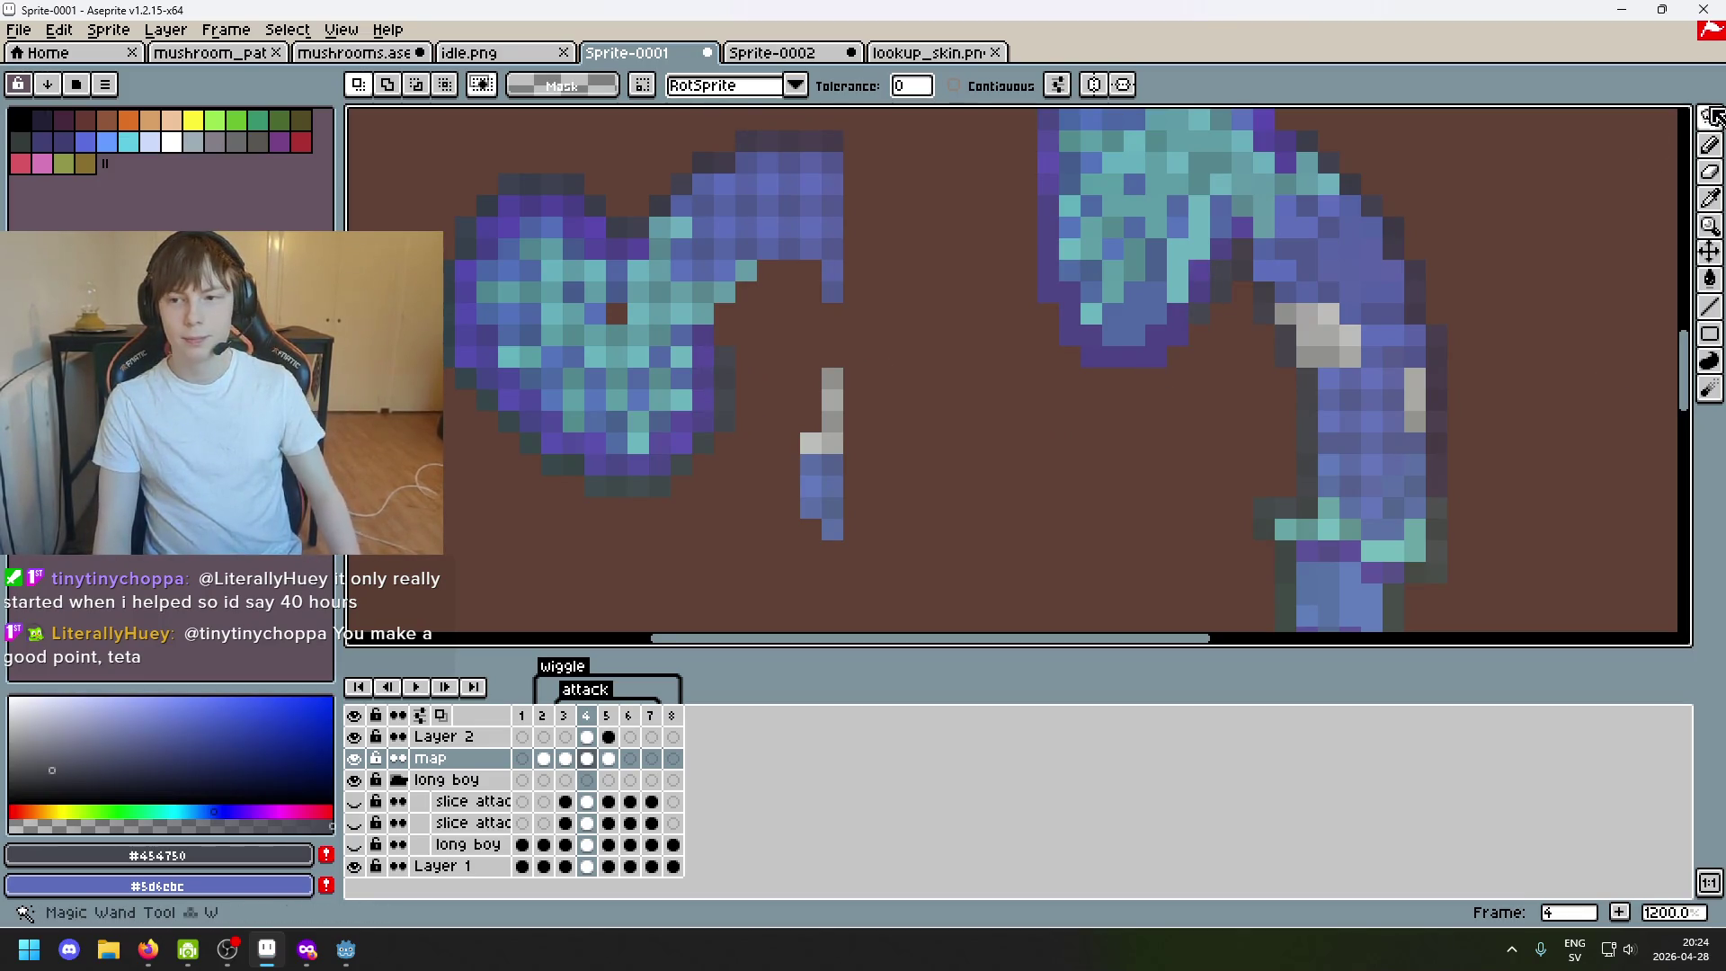
{"action": "left_click", "coordinate": [1710, 171]}
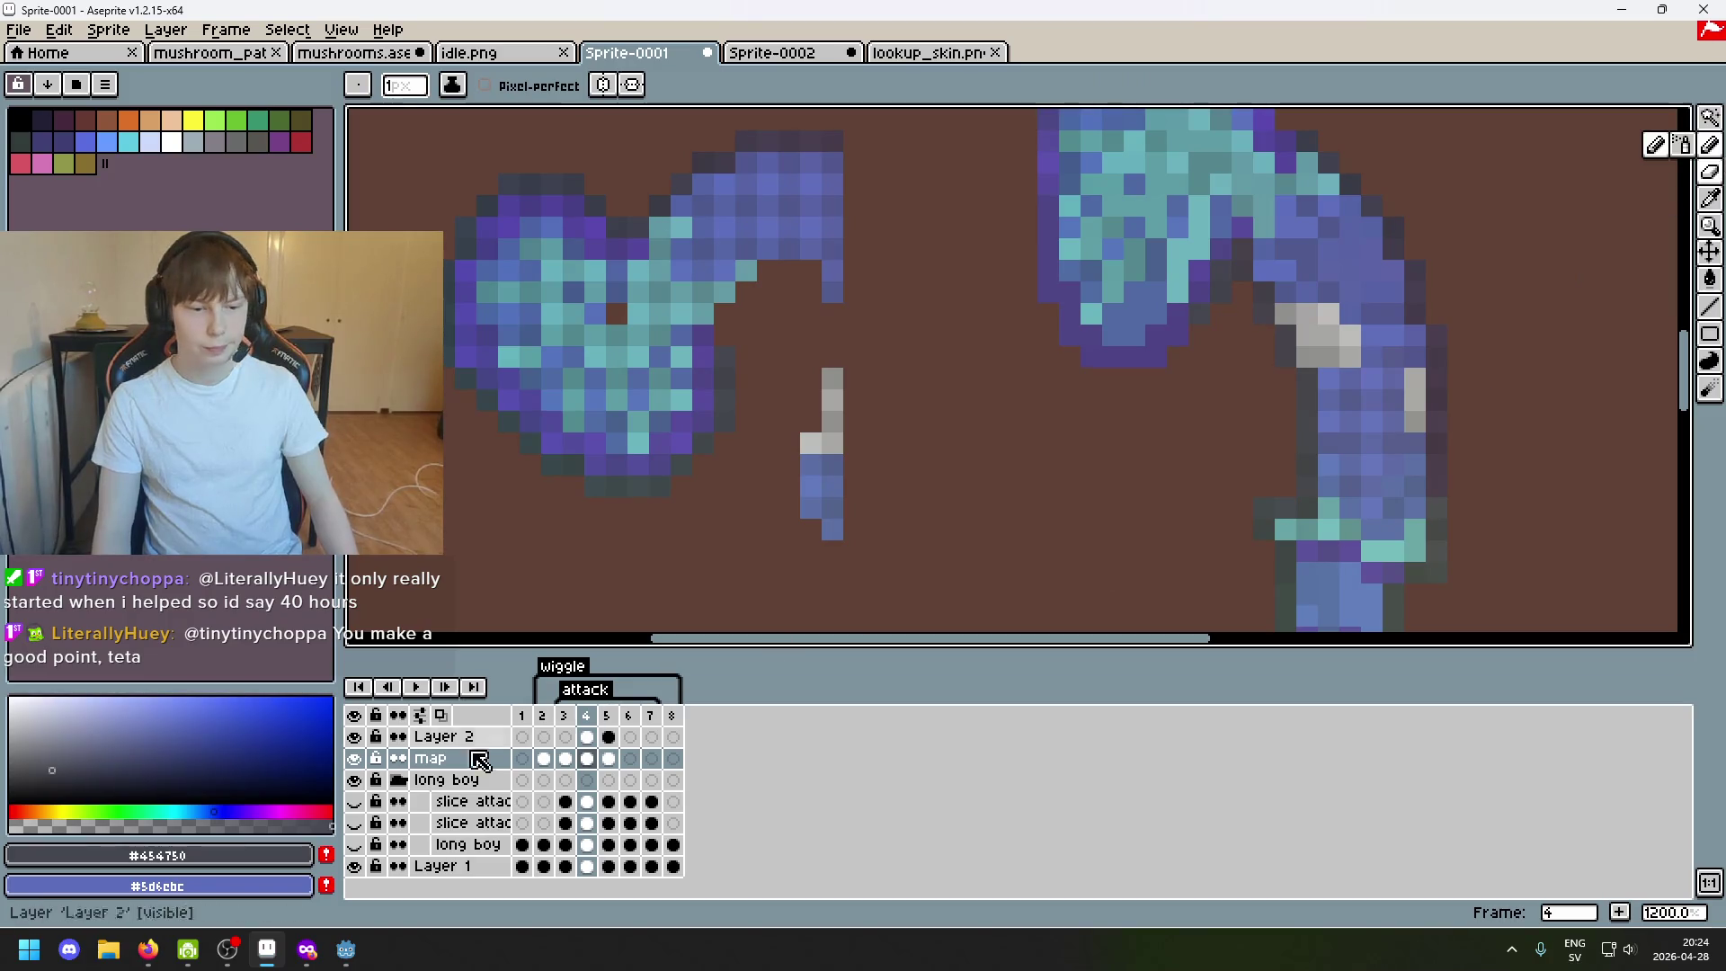
{"action": "left_click", "coordinate": [354, 758]}
{"action": "left_click", "coordinate": [358, 757]}
{"action": "left_click", "coordinate": [358, 758]}
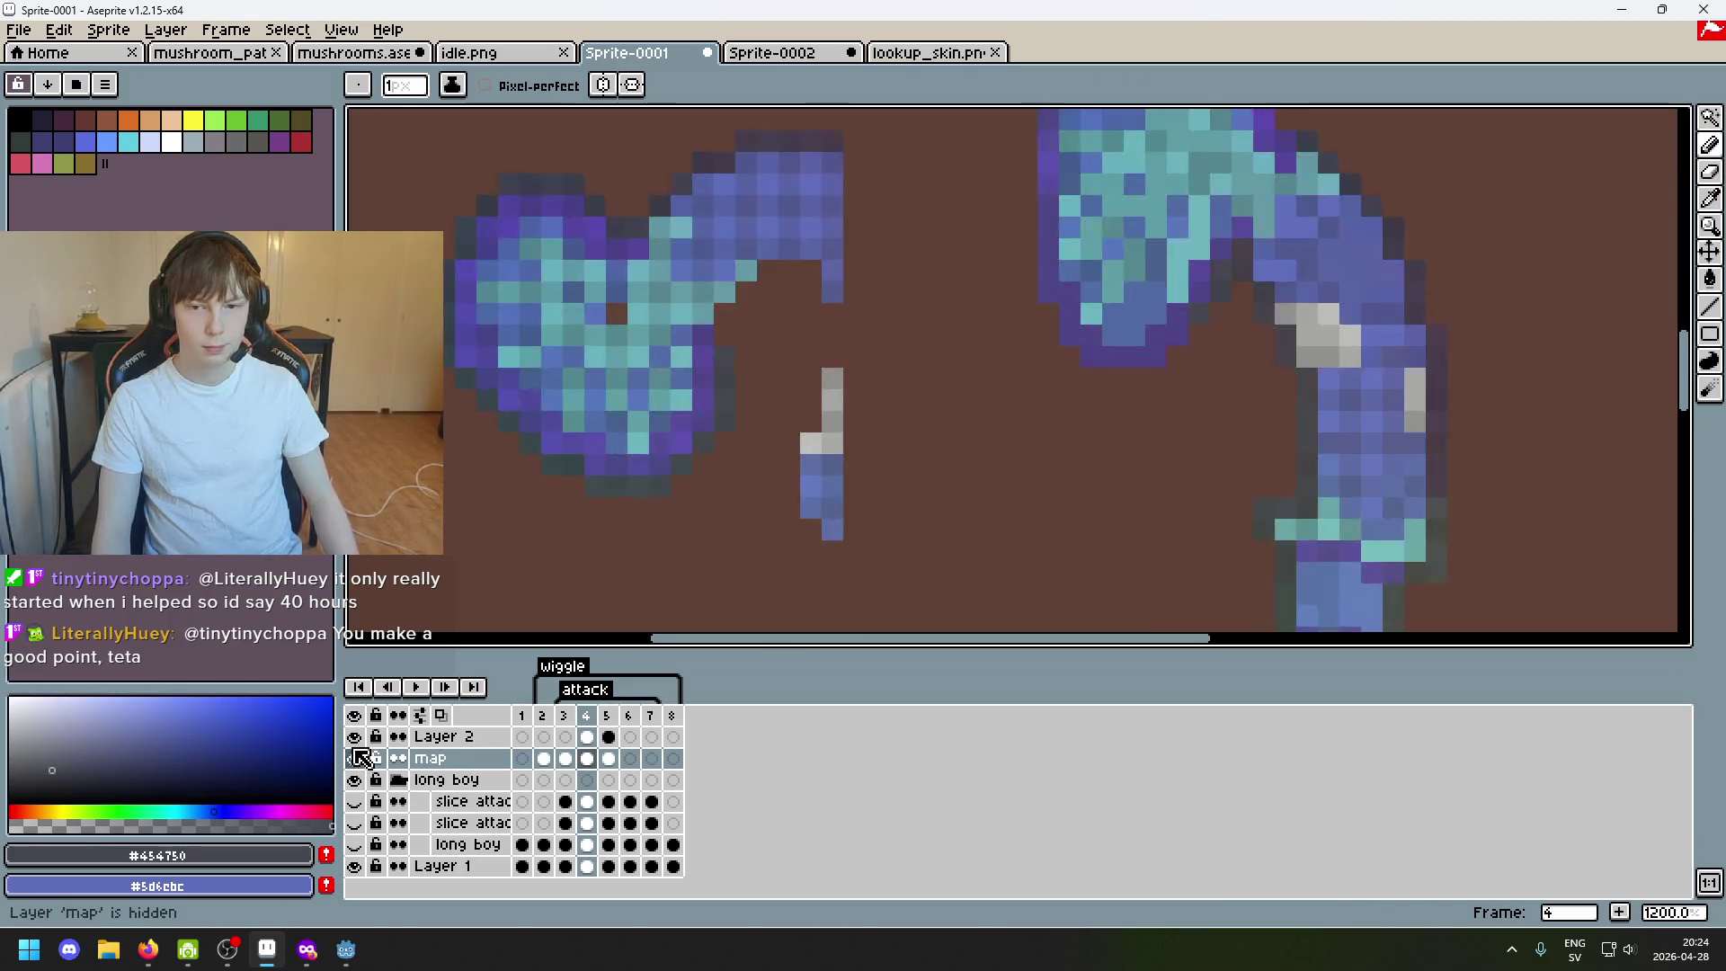
{"action": "left_click", "coordinate": [355, 737]}
{"action": "left_click", "coordinate": [358, 758]}
{"action": "left_click", "coordinate": [358, 758]}
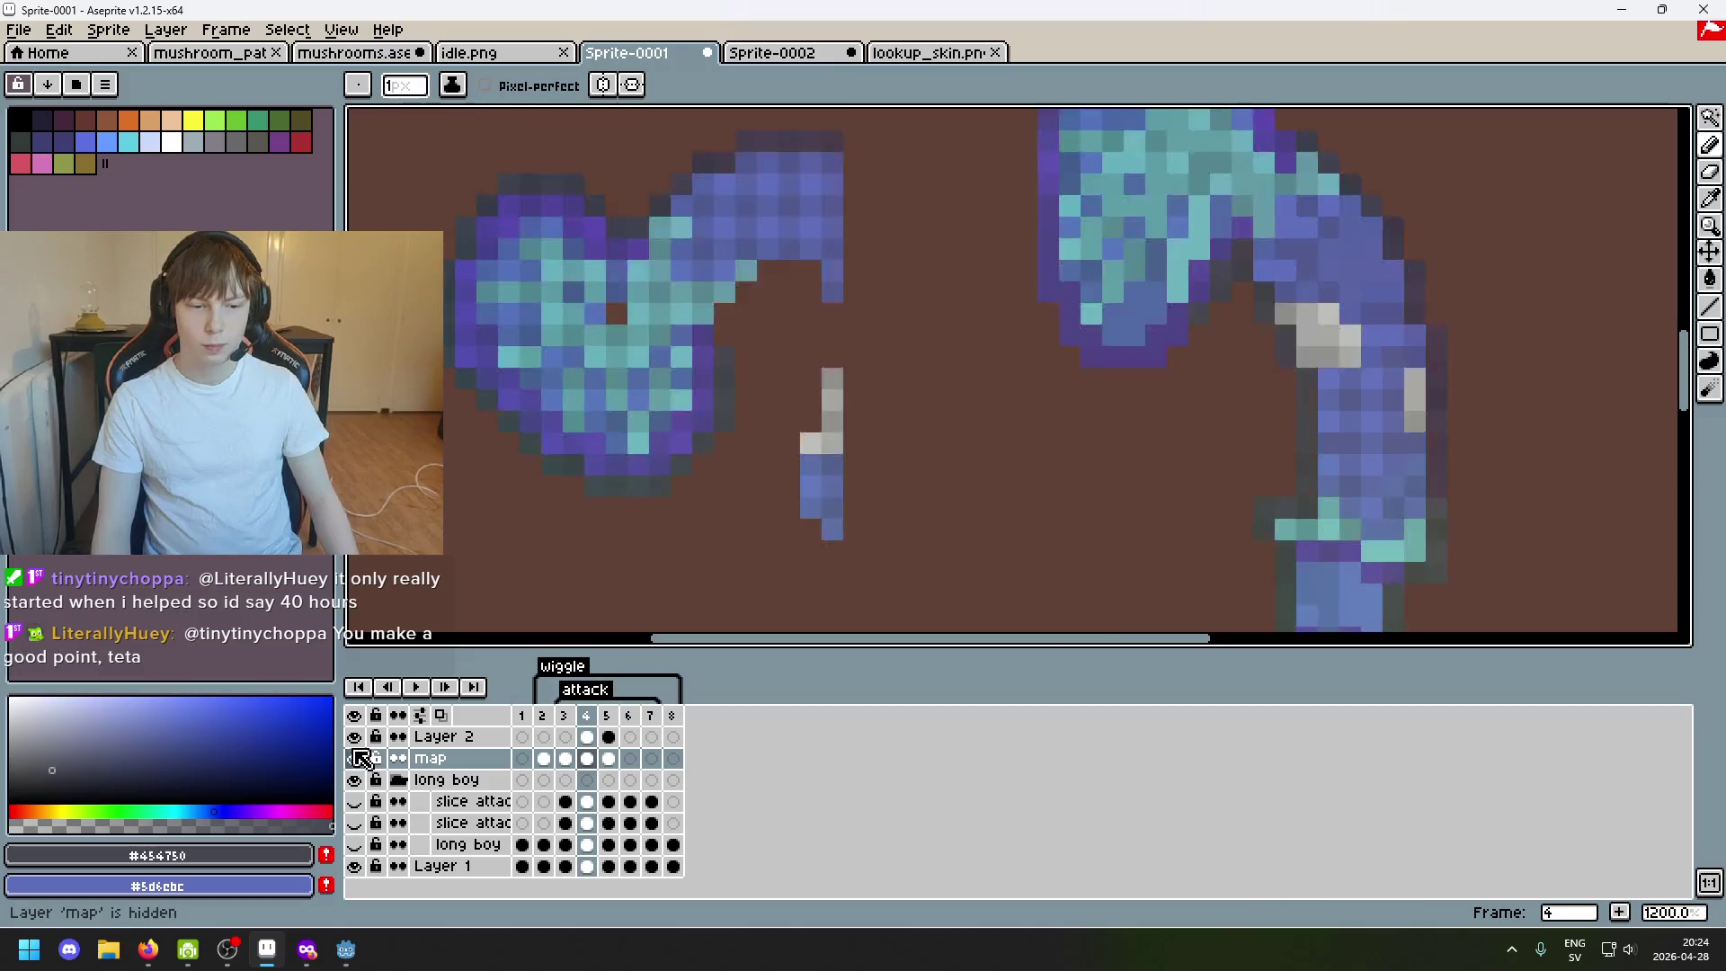
{"action": "scroll", "coordinate": [767, 433], "scroll_direction": "up", "scroll_amount": 2}
{"action": "scroll", "coordinate": [1089, 374], "scroll_direction": "down", "scroll_amount": 2}
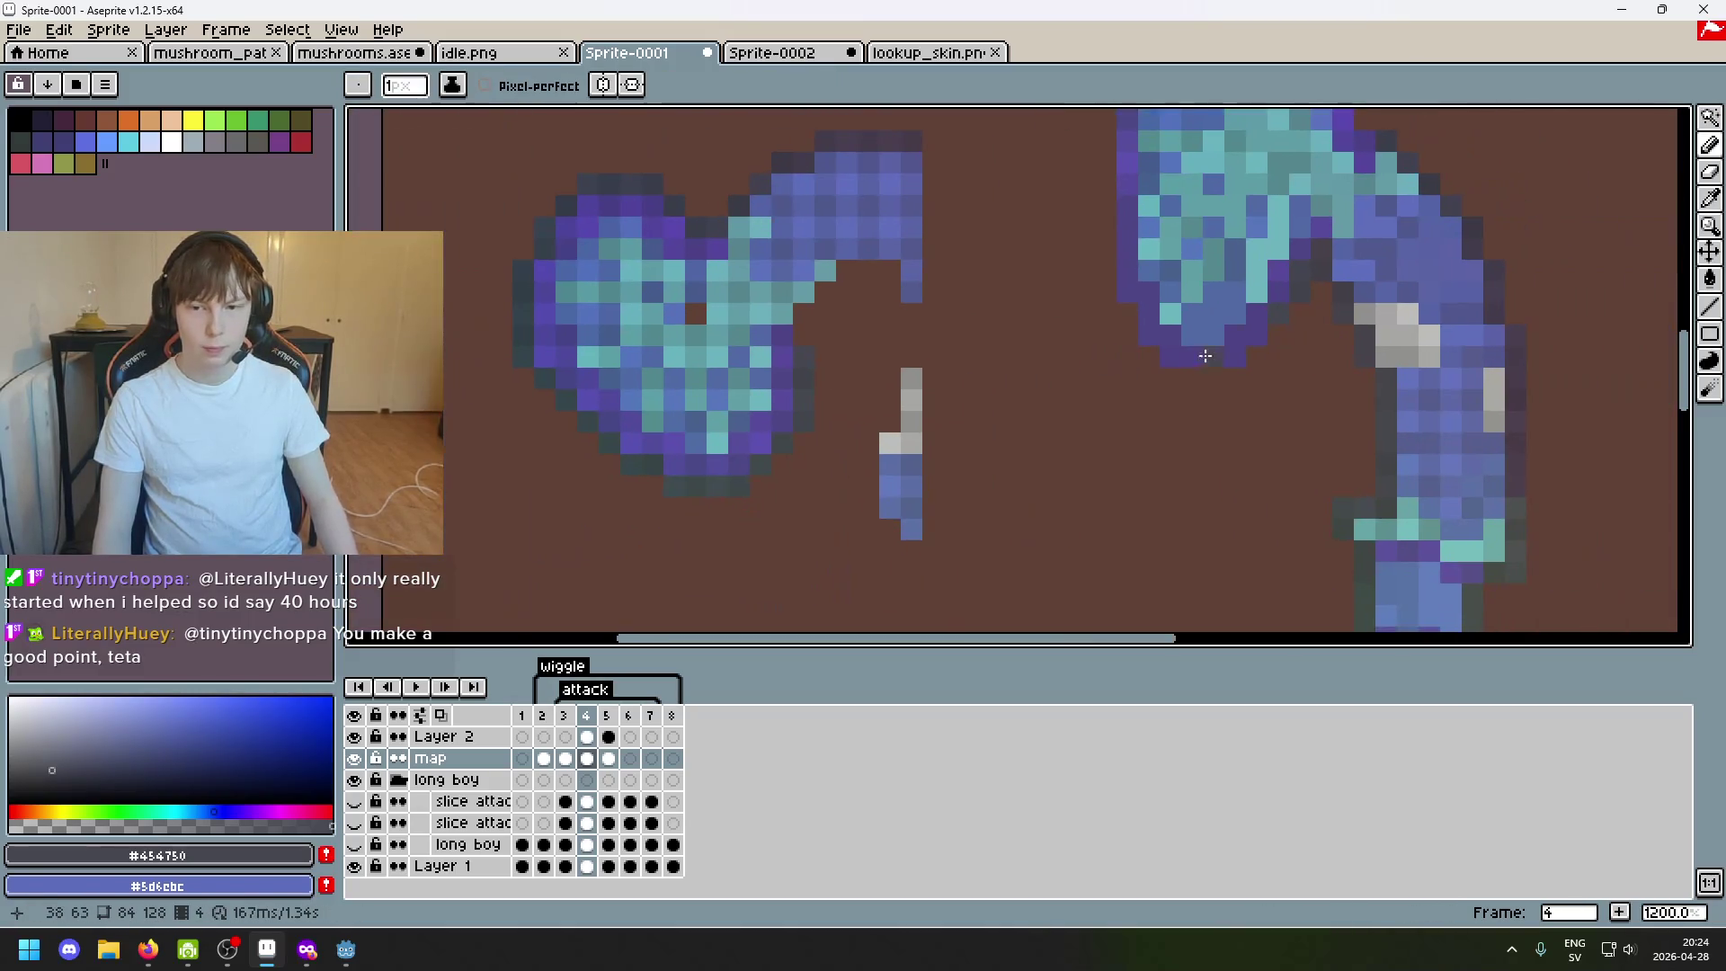
Sample a dark outline shade and ready the Pencil for single pixels.
{"action": "key", "text": "e"}
{"action": "key", "text": "i"}
{"action": "left_click", "coordinate": [1263, 333]}
{"action": "key", "text": "b"}
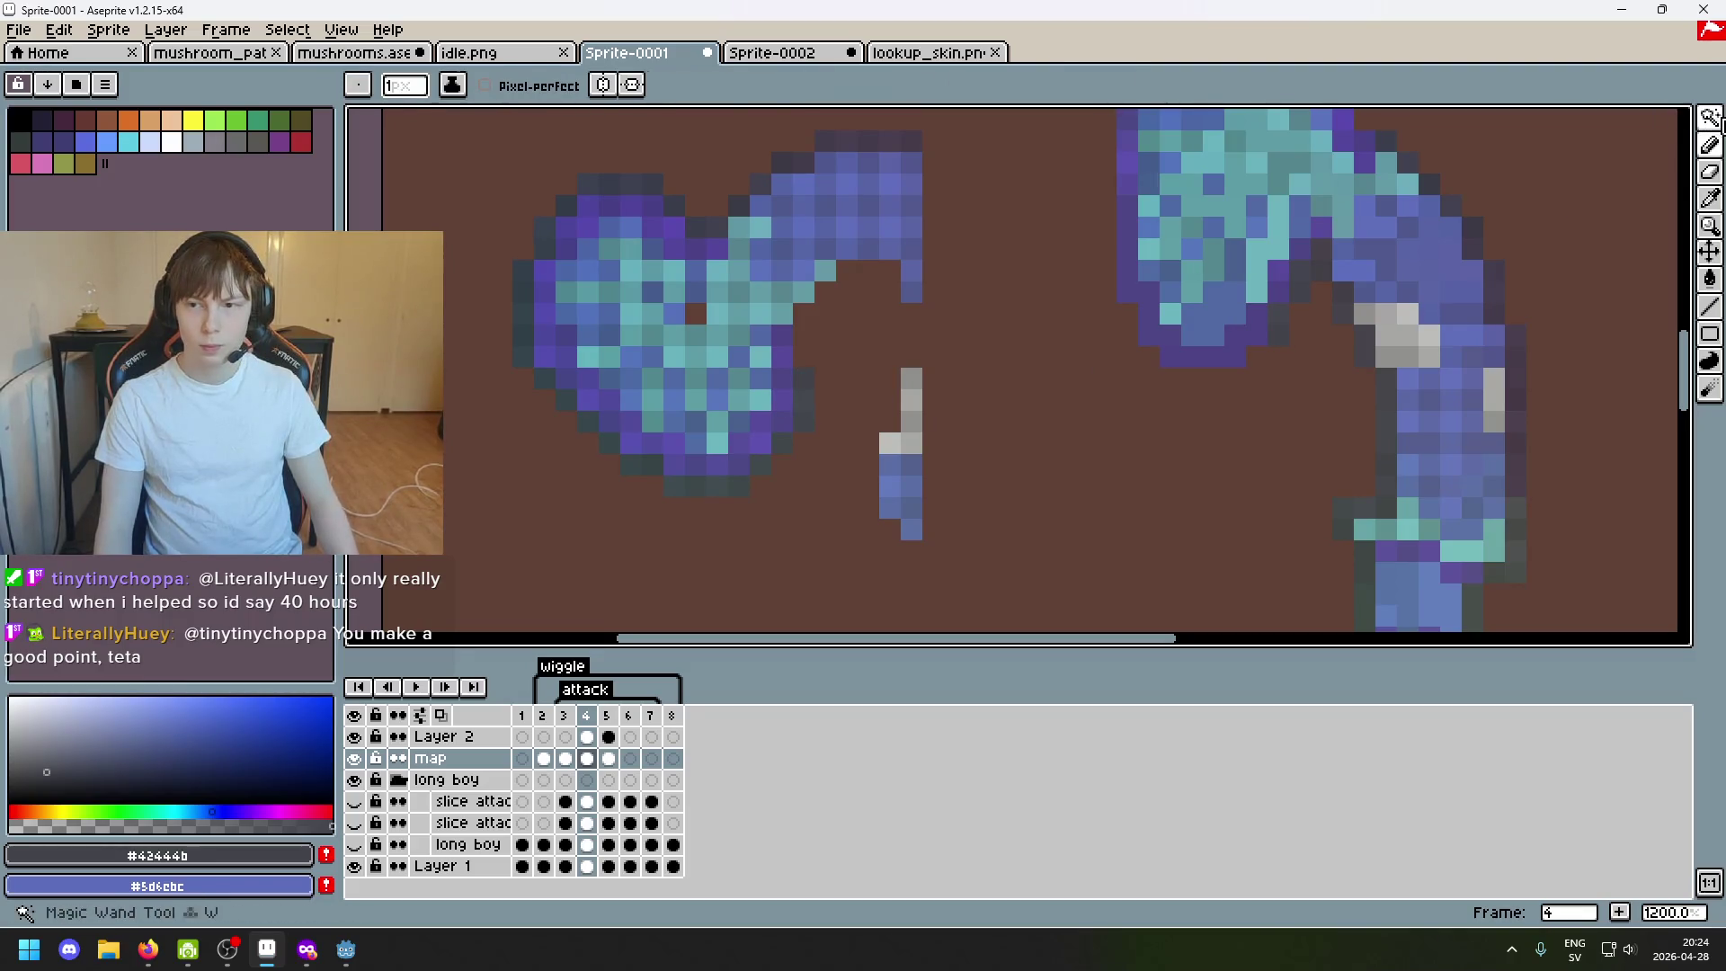
Add dark grey outline pixels around the left mushroom's top, erasing strays.
{"action": "left_click", "coordinate": [1710, 119]}
{"action": "left_click", "coordinate": [1279, 337]}
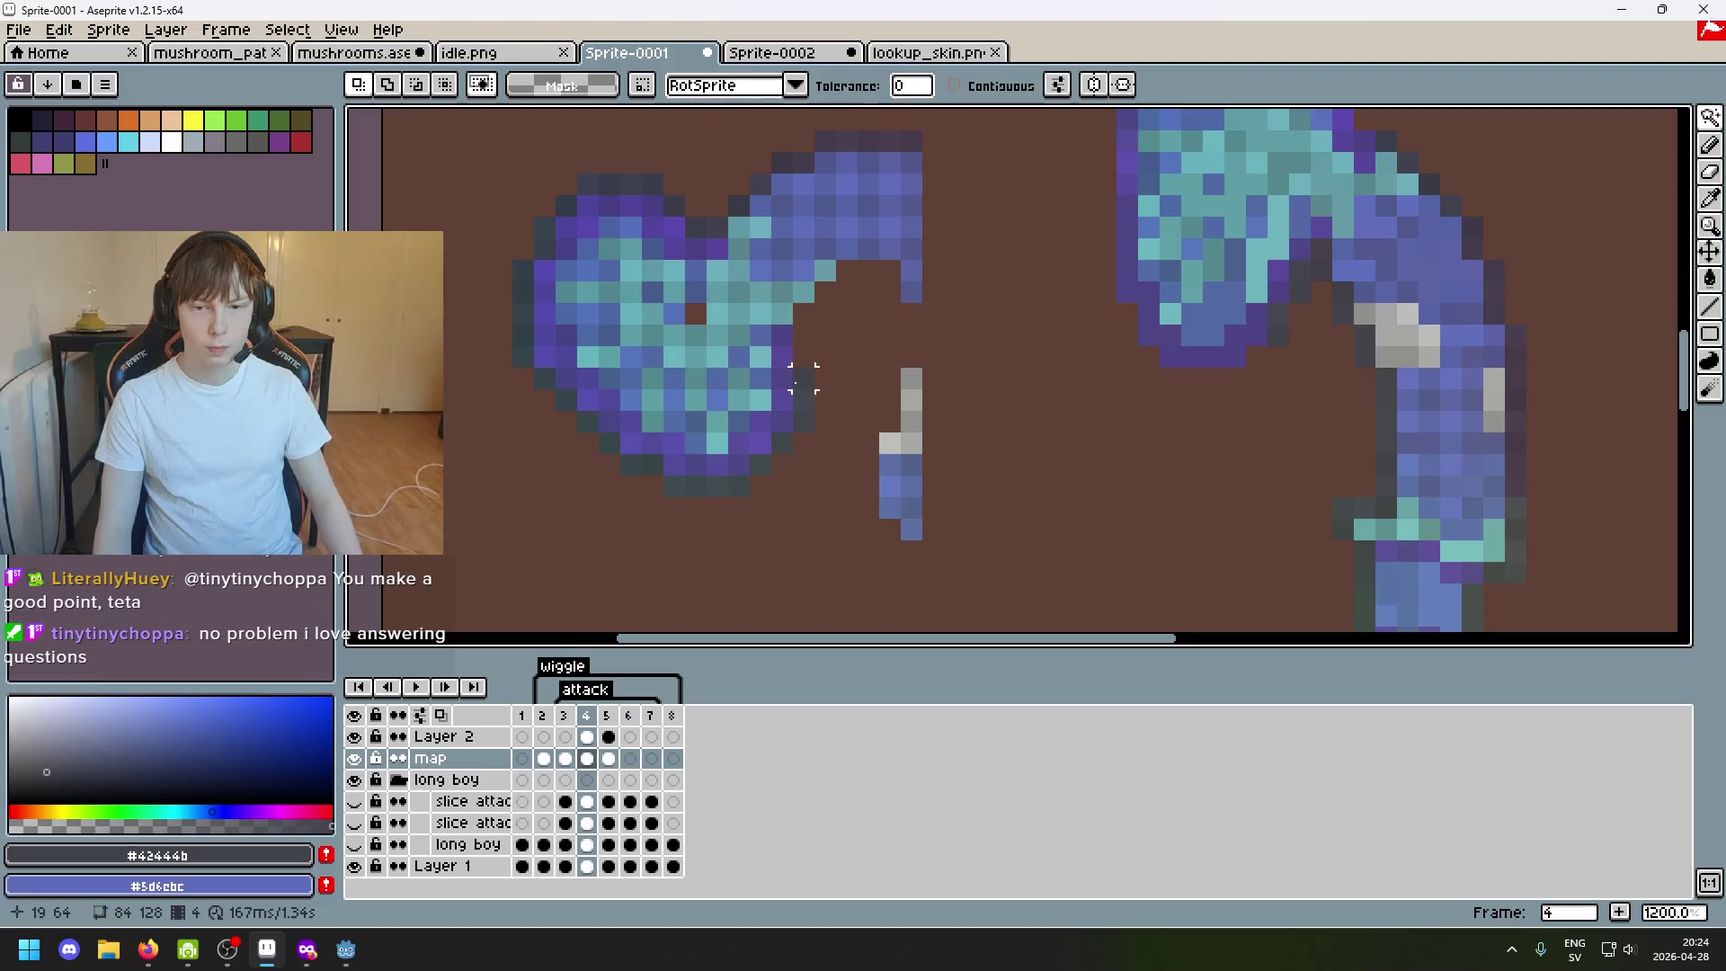
{"action": "key", "text": "b"}
{"action": "left_click", "coordinate": [809, 390], "text": "alt"}
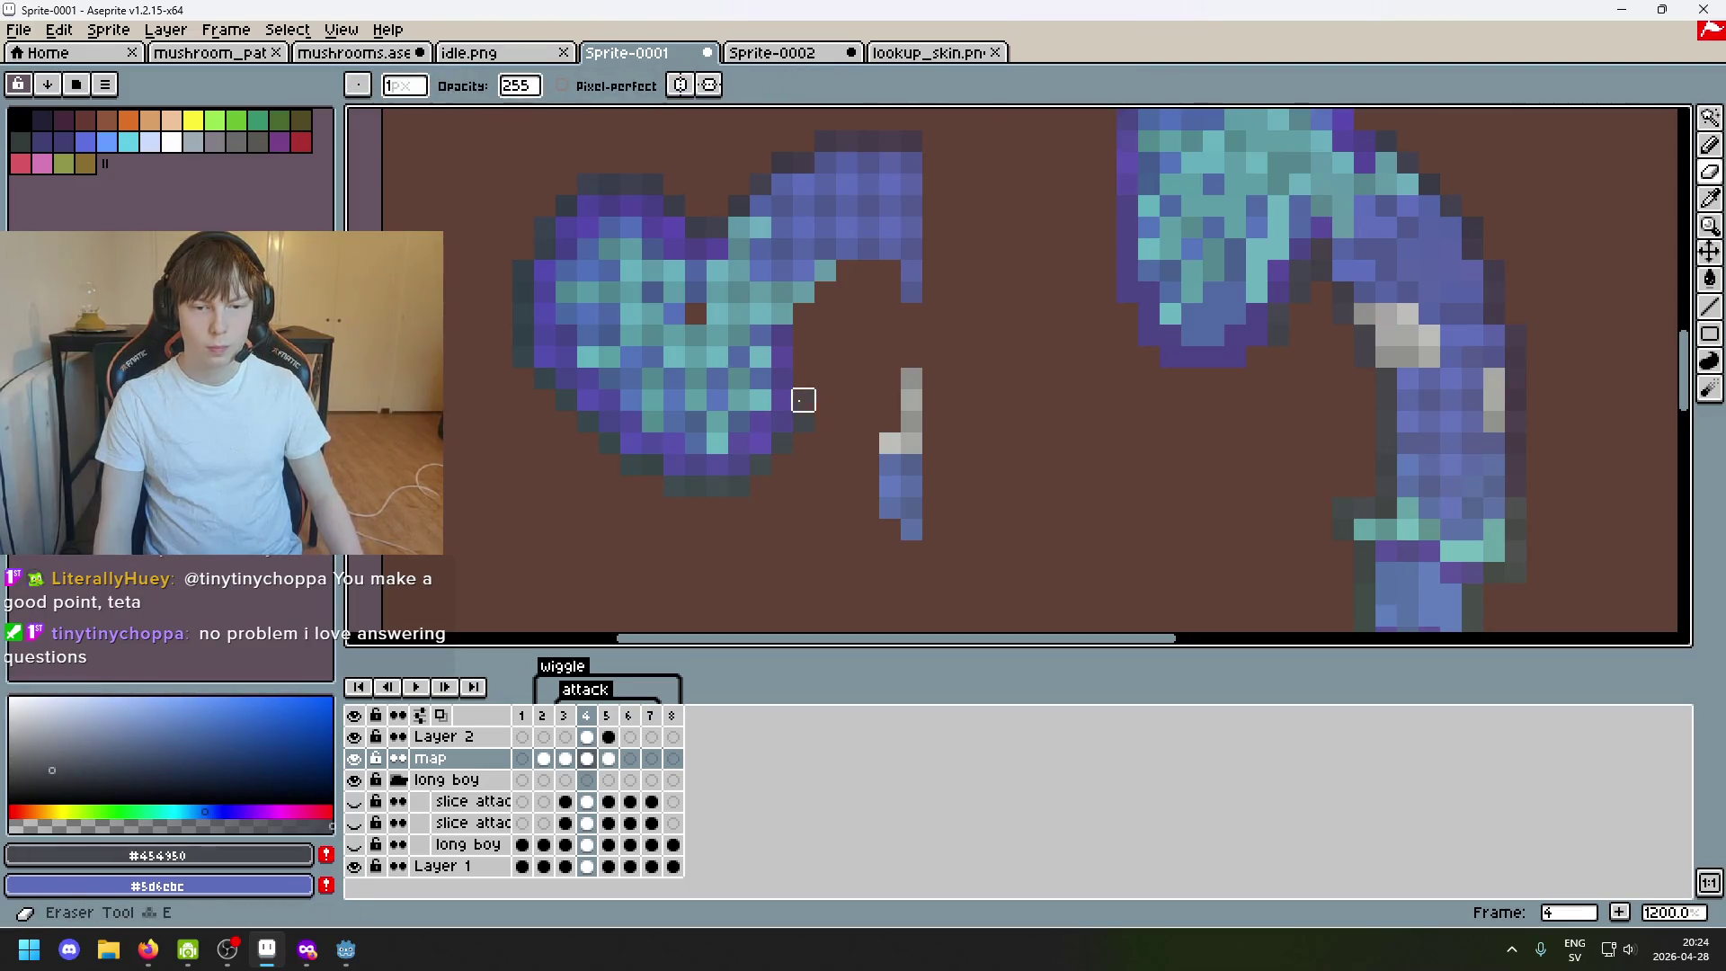
{"action": "left_click", "coordinate": [802, 418], "text": "alt"}
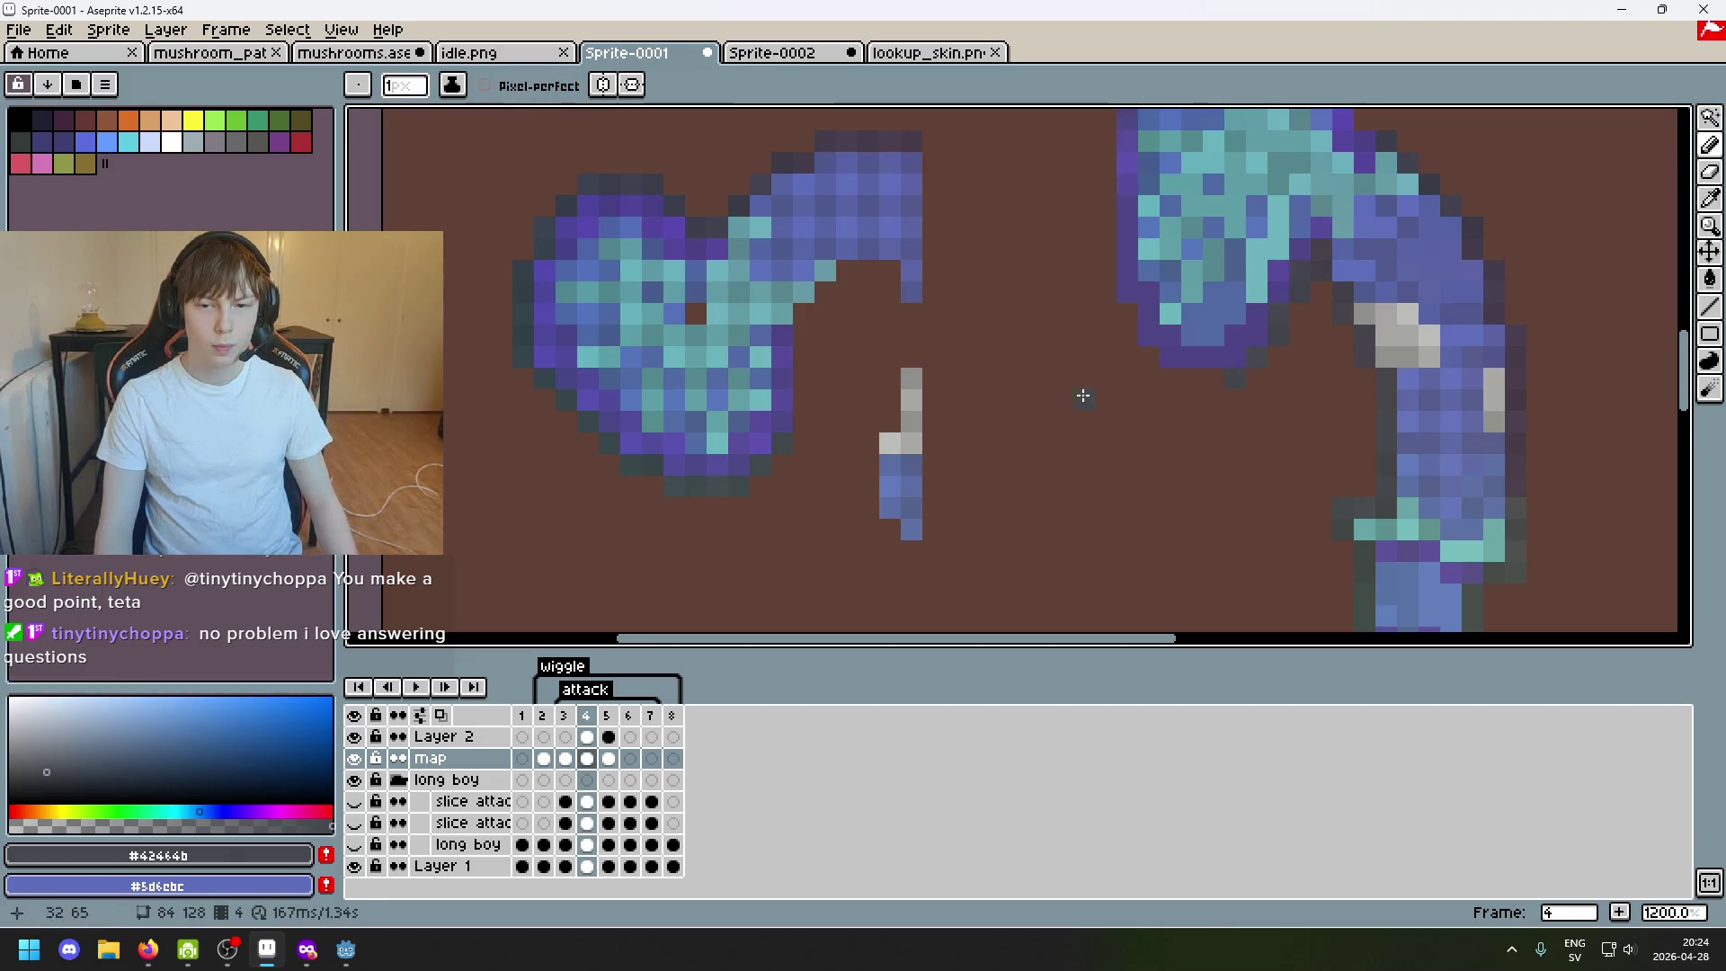
{"action": "scroll", "coordinate": [1081, 395], "scroll_direction": "down", "scroll_amount": 3}
{"action": "scroll", "coordinate": [1036, 337], "scroll_direction": "up", "scroll_amount": 1}
{"action": "scroll", "coordinate": [1214, 350], "scroll_direction": "up", "scroll_amount": 1}
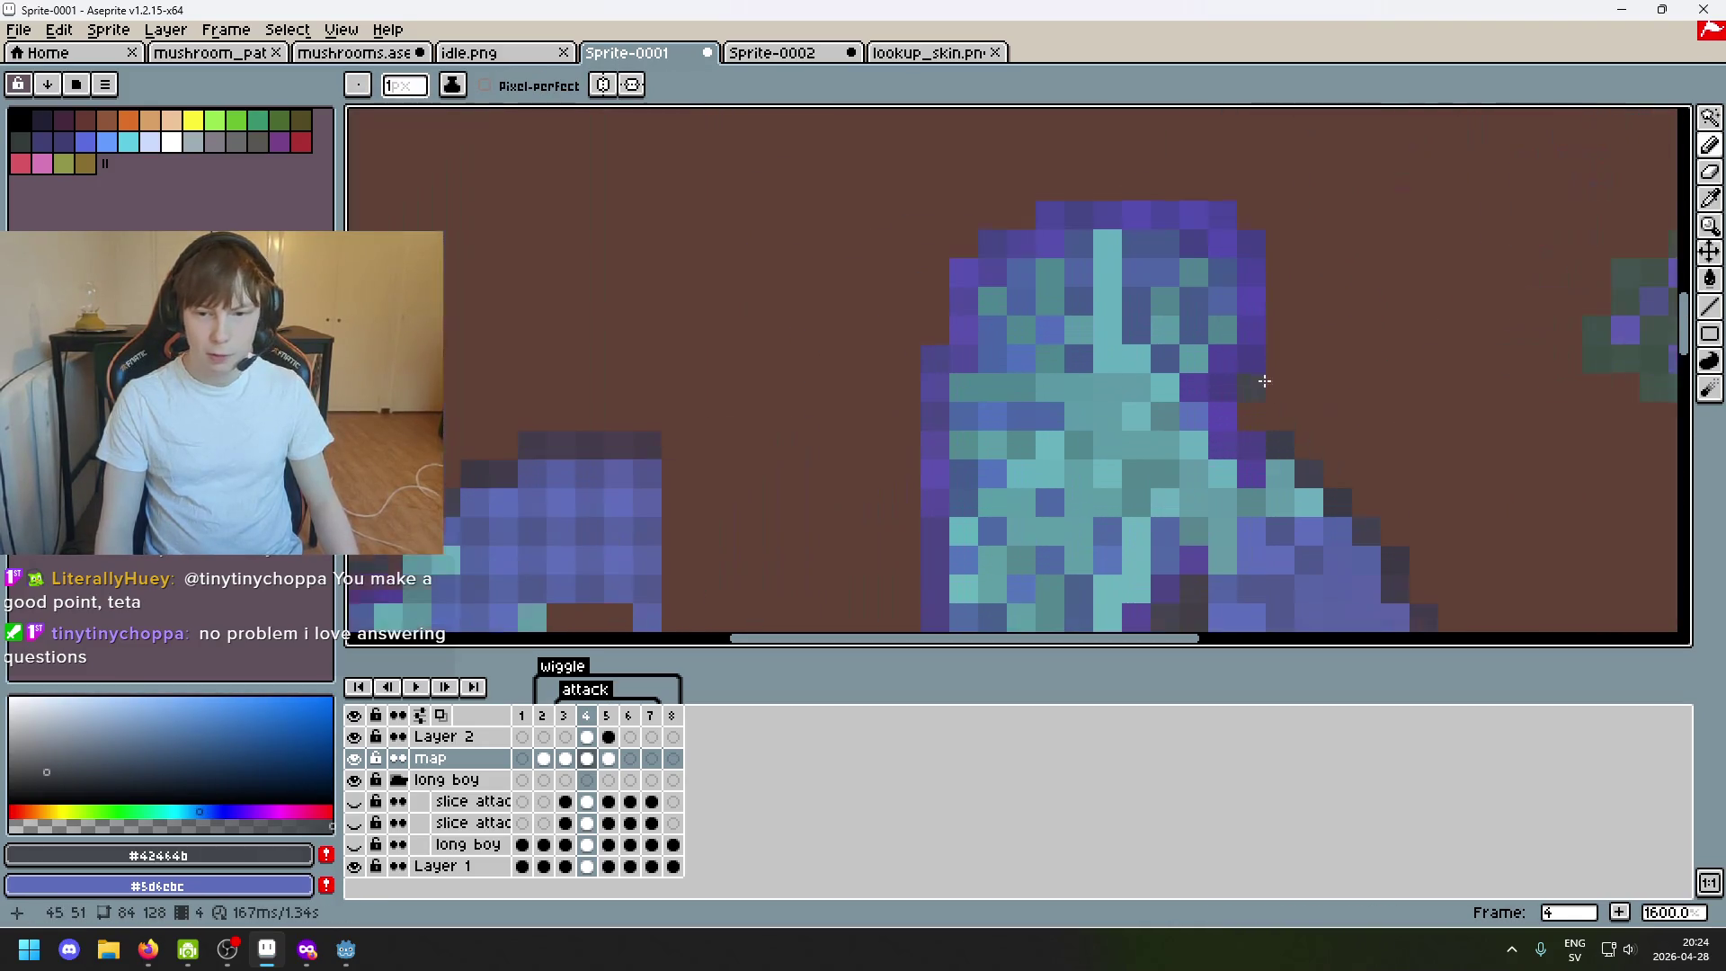
{"action": "scroll", "coordinate": [1407, 341], "scroll_direction": "up", "scroll_amount": 2}
{"action": "key", "text": "e"}
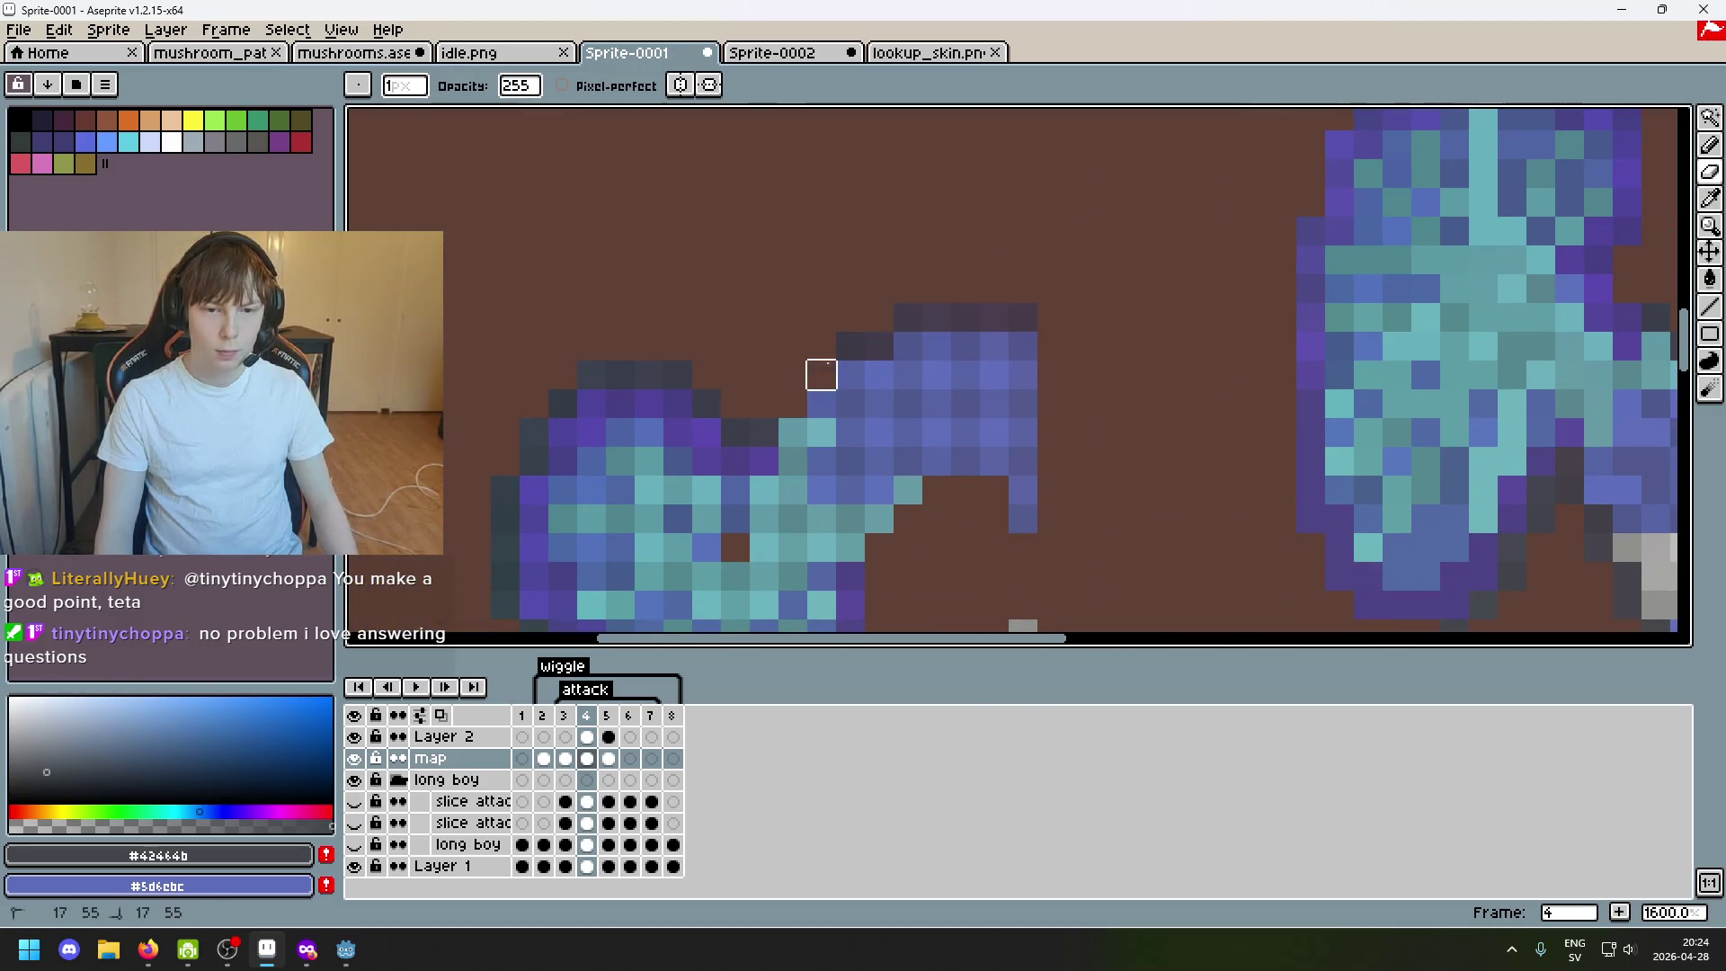
{"action": "key", "text": "i"}
{"action": "scroll", "coordinate": [1165, 374], "scroll_direction": "down", "scroll_amount": 3}
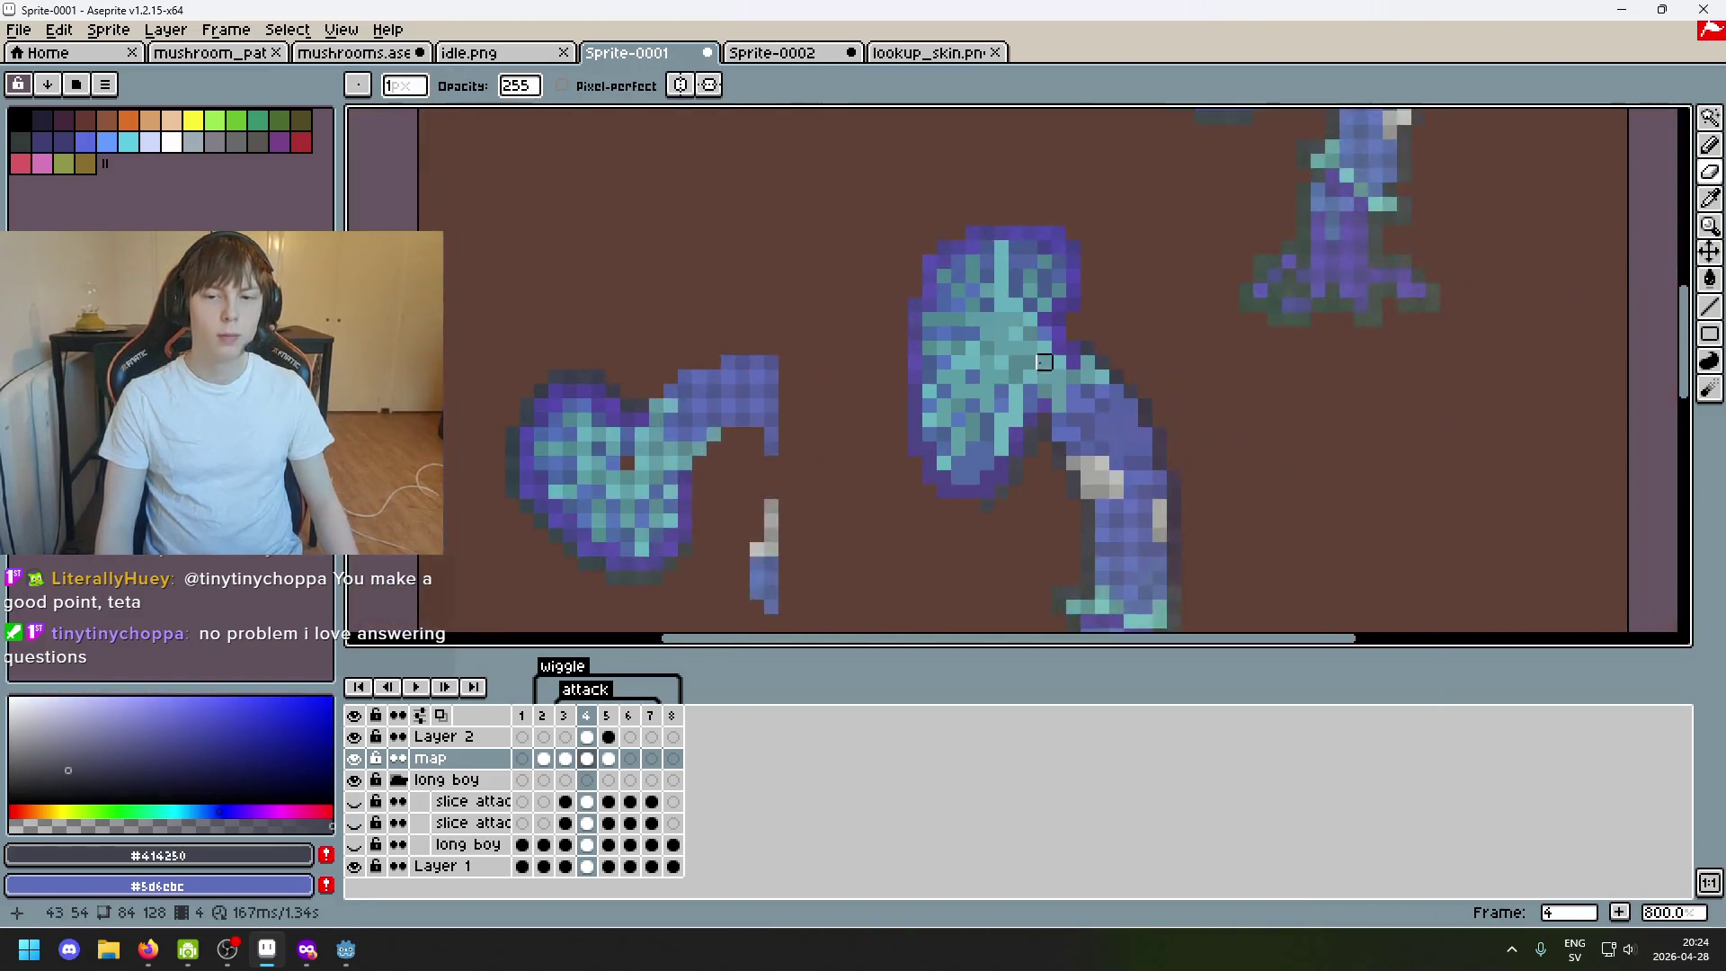
{"action": "scroll", "coordinate": [1083, 323], "scroll_direction": "up", "scroll_amount": 3}
{"action": "scroll", "coordinate": [945, 391], "scroll_direction": "down", "scroll_amount": 2}
{"action": "scroll", "coordinate": [802, 444], "scroll_direction": "up", "scroll_amount": 2}
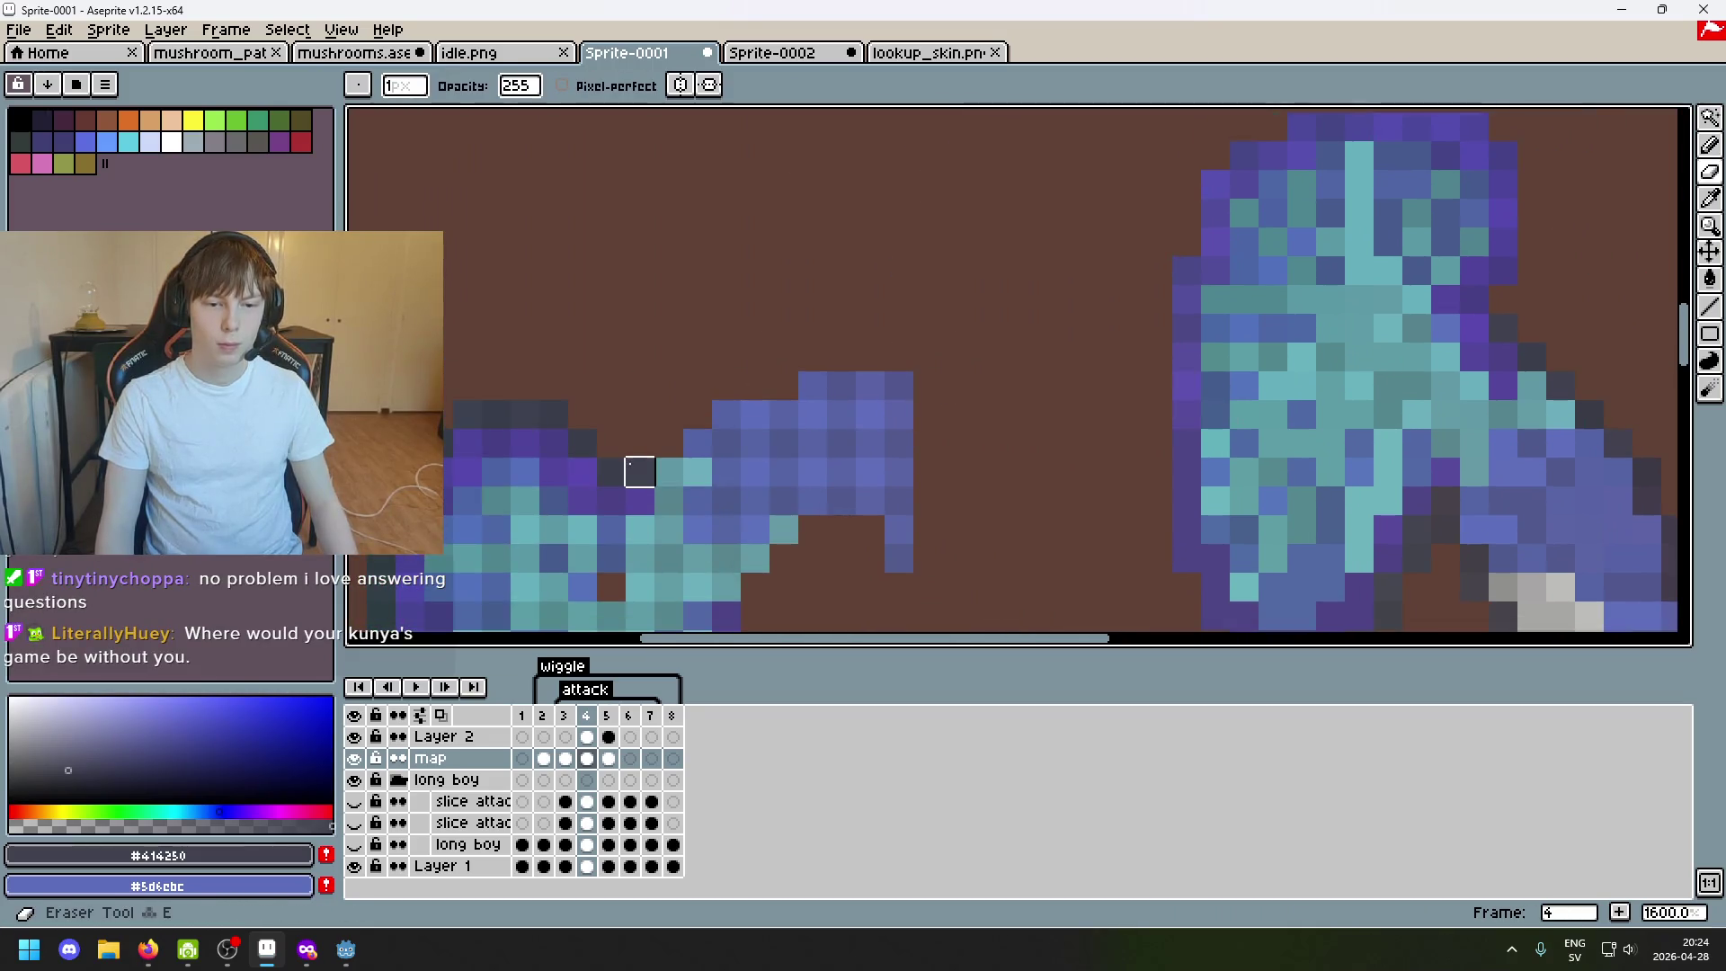
{"action": "left_click", "coordinate": [608, 469], "text": "alt"}
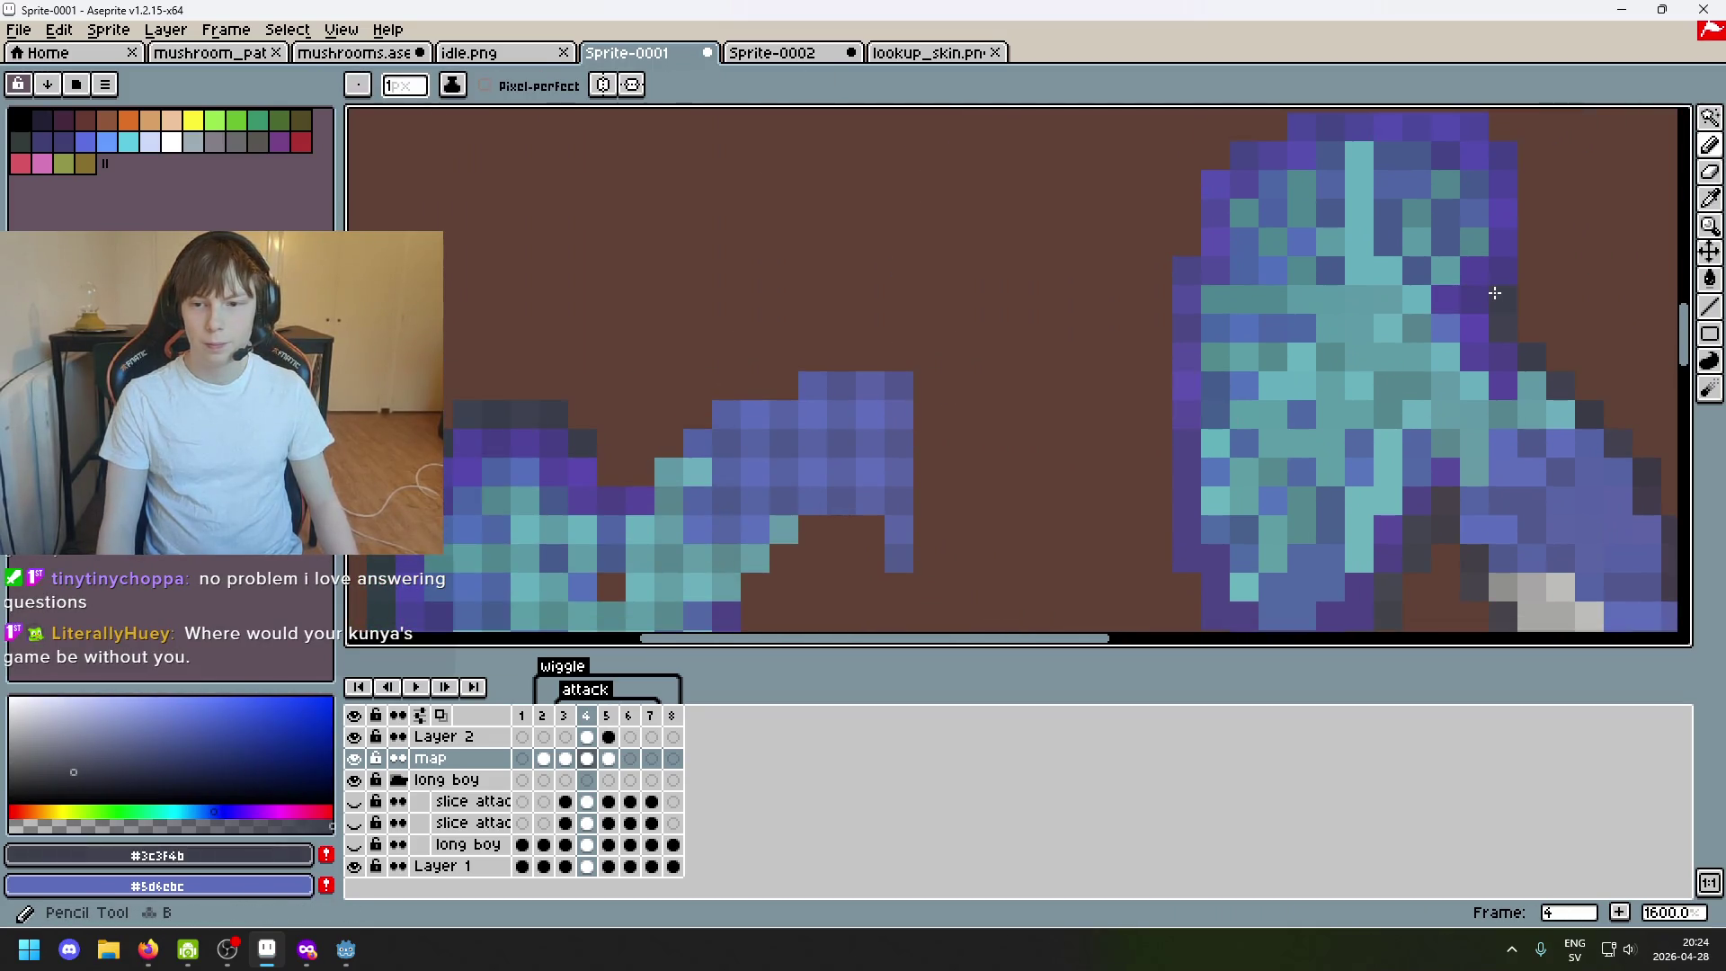
{"action": "left_click", "coordinate": [588, 434], "text": "alt"}
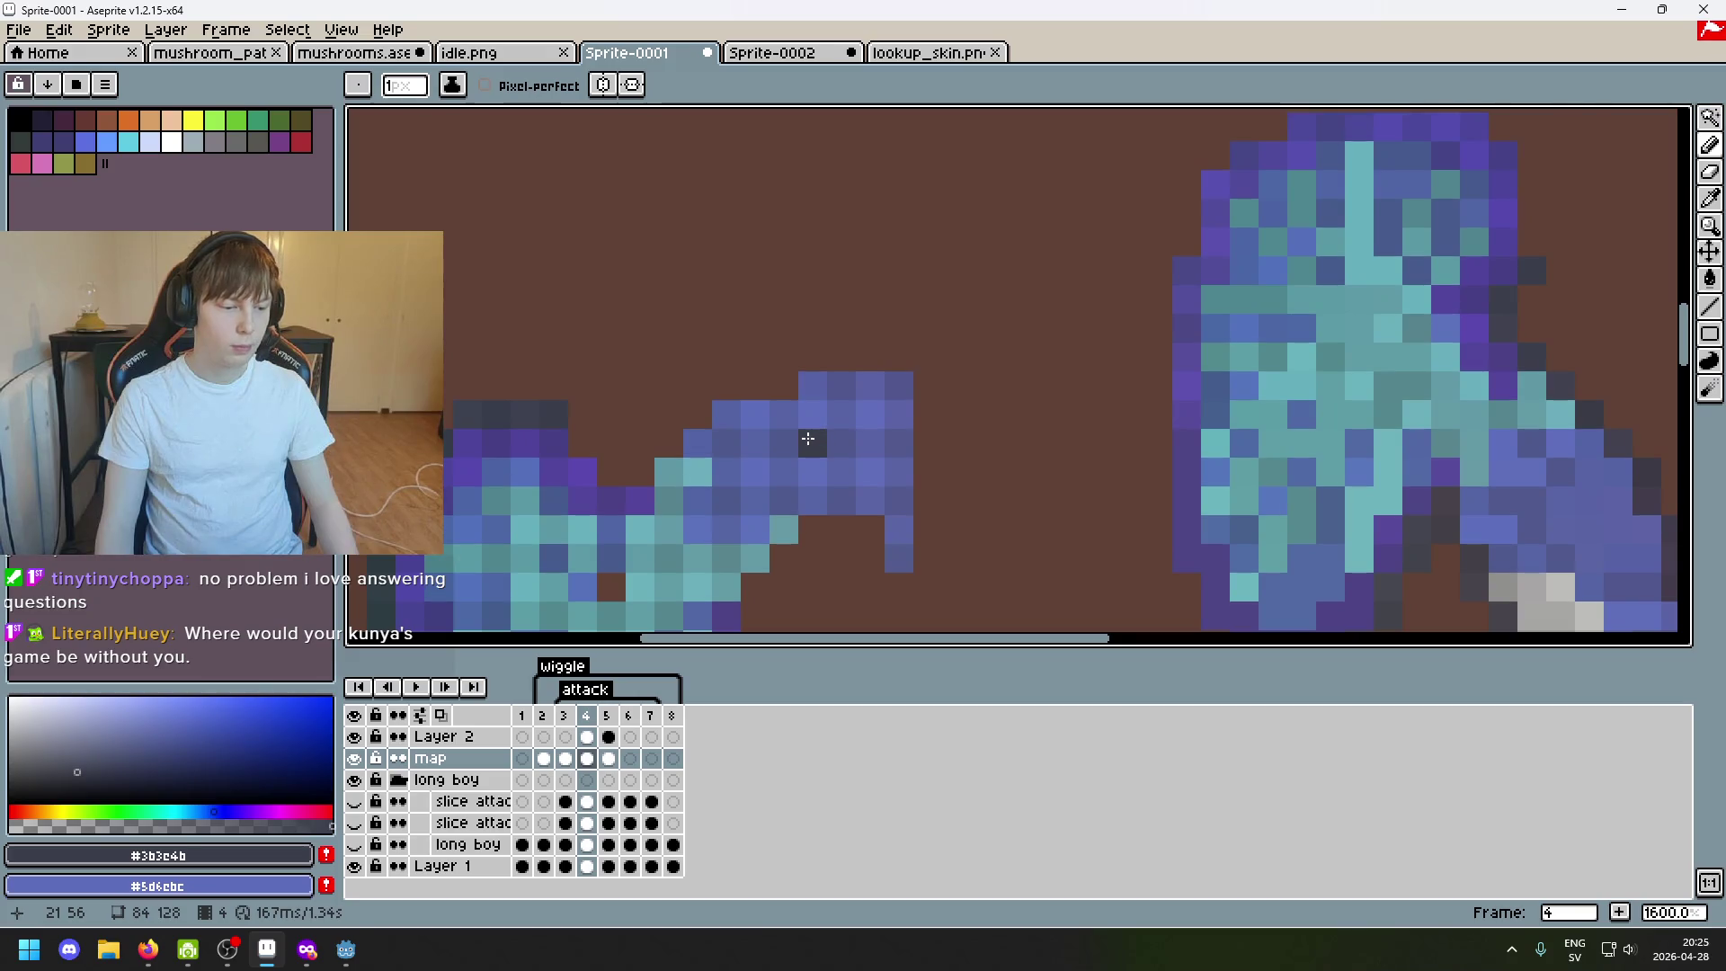
{"action": "scroll", "coordinate": [808, 438], "scroll_direction": "left", "scroll_amount": 1}
{"action": "scroll", "coordinate": [1091, 400], "scroll_direction": "right", "scroll_amount": 3}
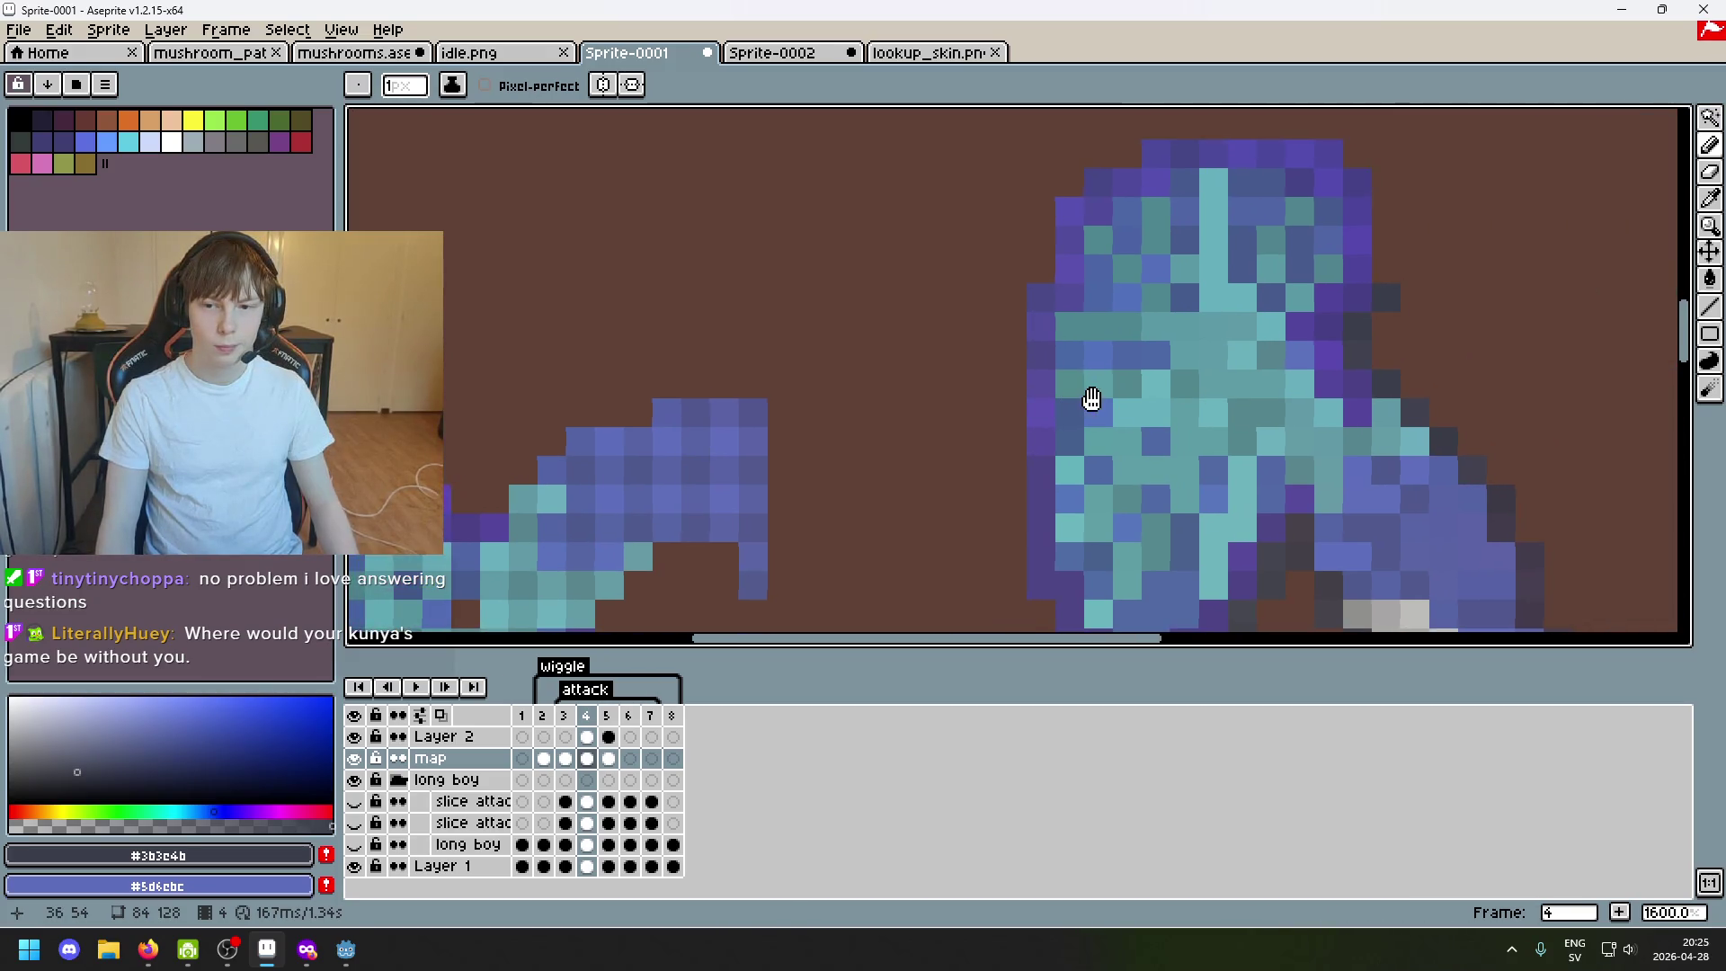
{"action": "scroll", "coordinate": [1090, 400], "scroll_direction": "left", "scroll_amount": 2}
Touch up edge pixels and marquee-select a small block of pixels beside the sprite.
{"action": "left_click", "coordinate": [682, 421], "text": "alt"}
{"action": "key", "text": "e"}
{"action": "key", "text": "b"}
{"action": "scroll", "coordinate": [1024, 309], "scroll_direction": "right", "scroll_amount": 4}
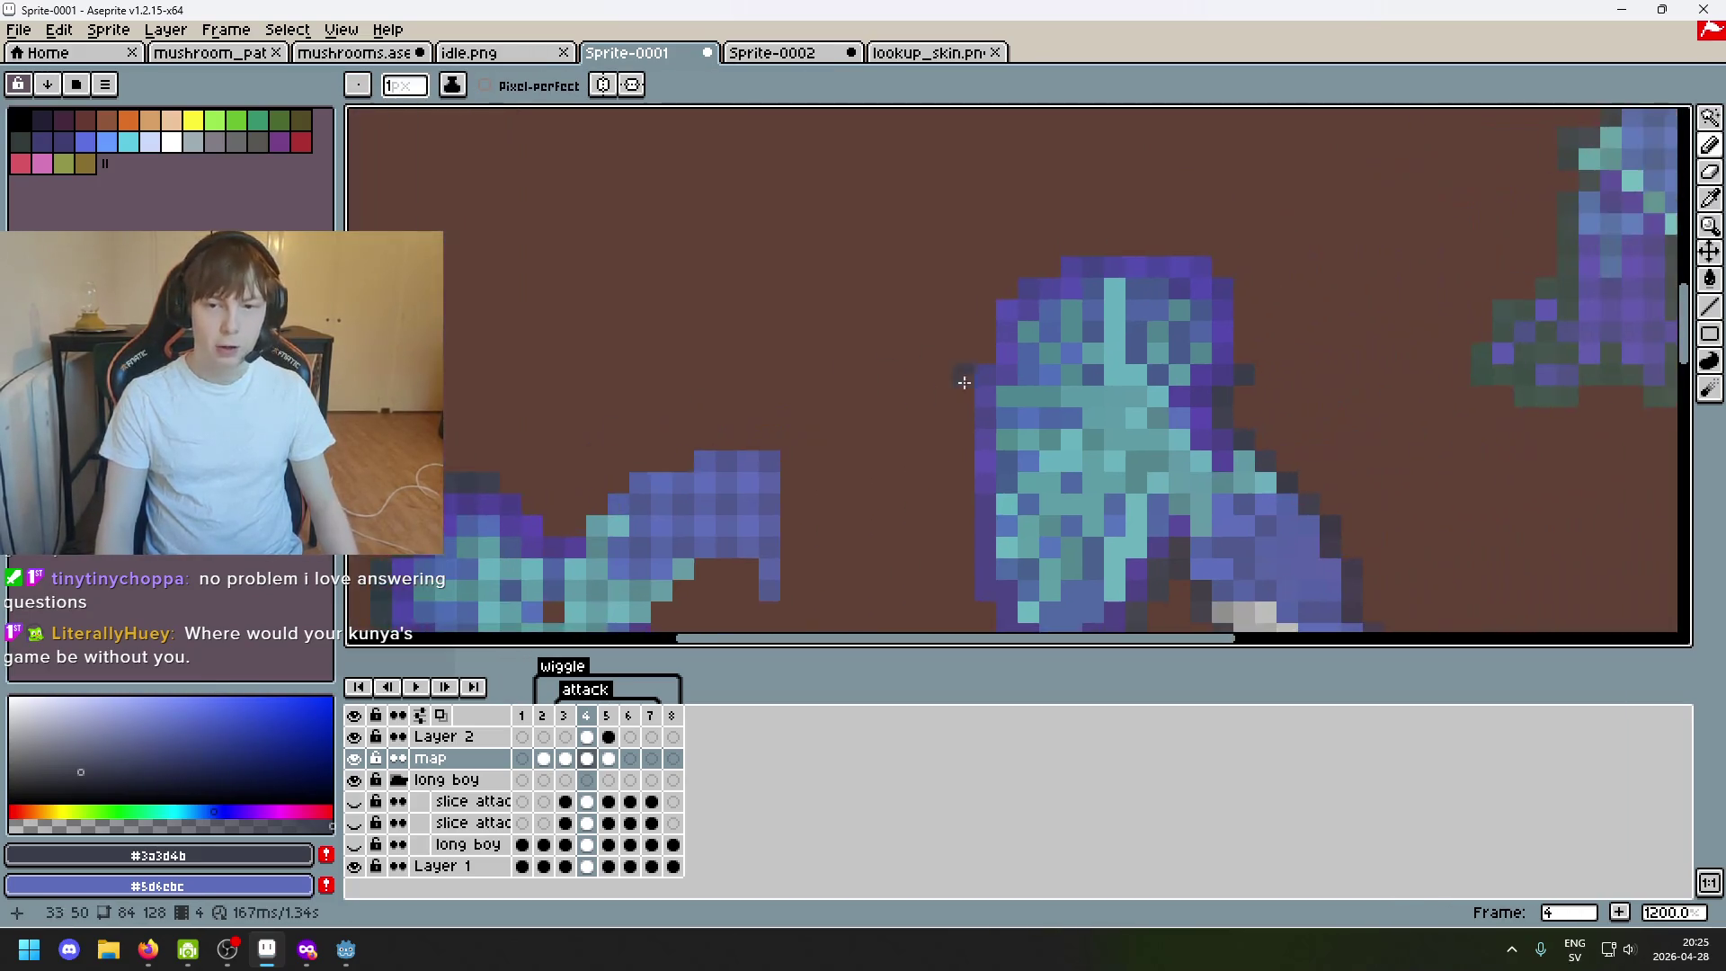
{"action": "scroll", "coordinate": [749, 408], "scroll_direction": "left", "scroll_amount": 3}
{"action": "scroll", "coordinate": [744, 386], "scroll_direction": "down", "scroll_amount": 2}
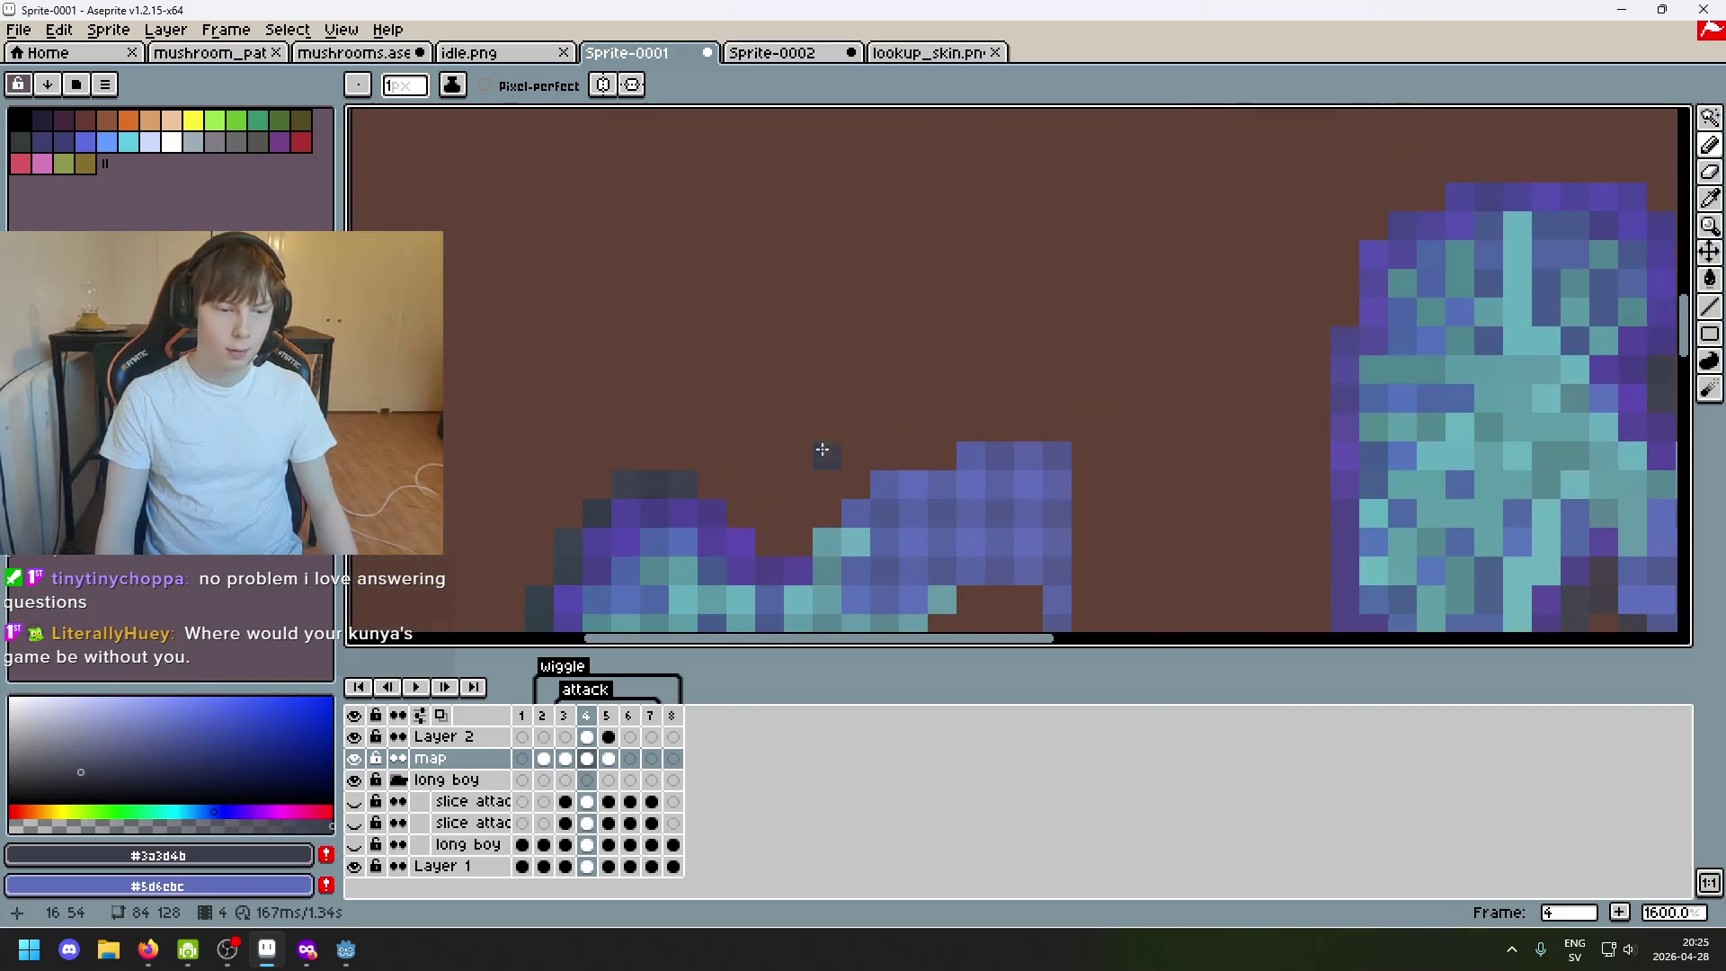
{"action": "scroll", "coordinate": [879, 397], "scroll_direction": "left", "scroll_amount": 2}
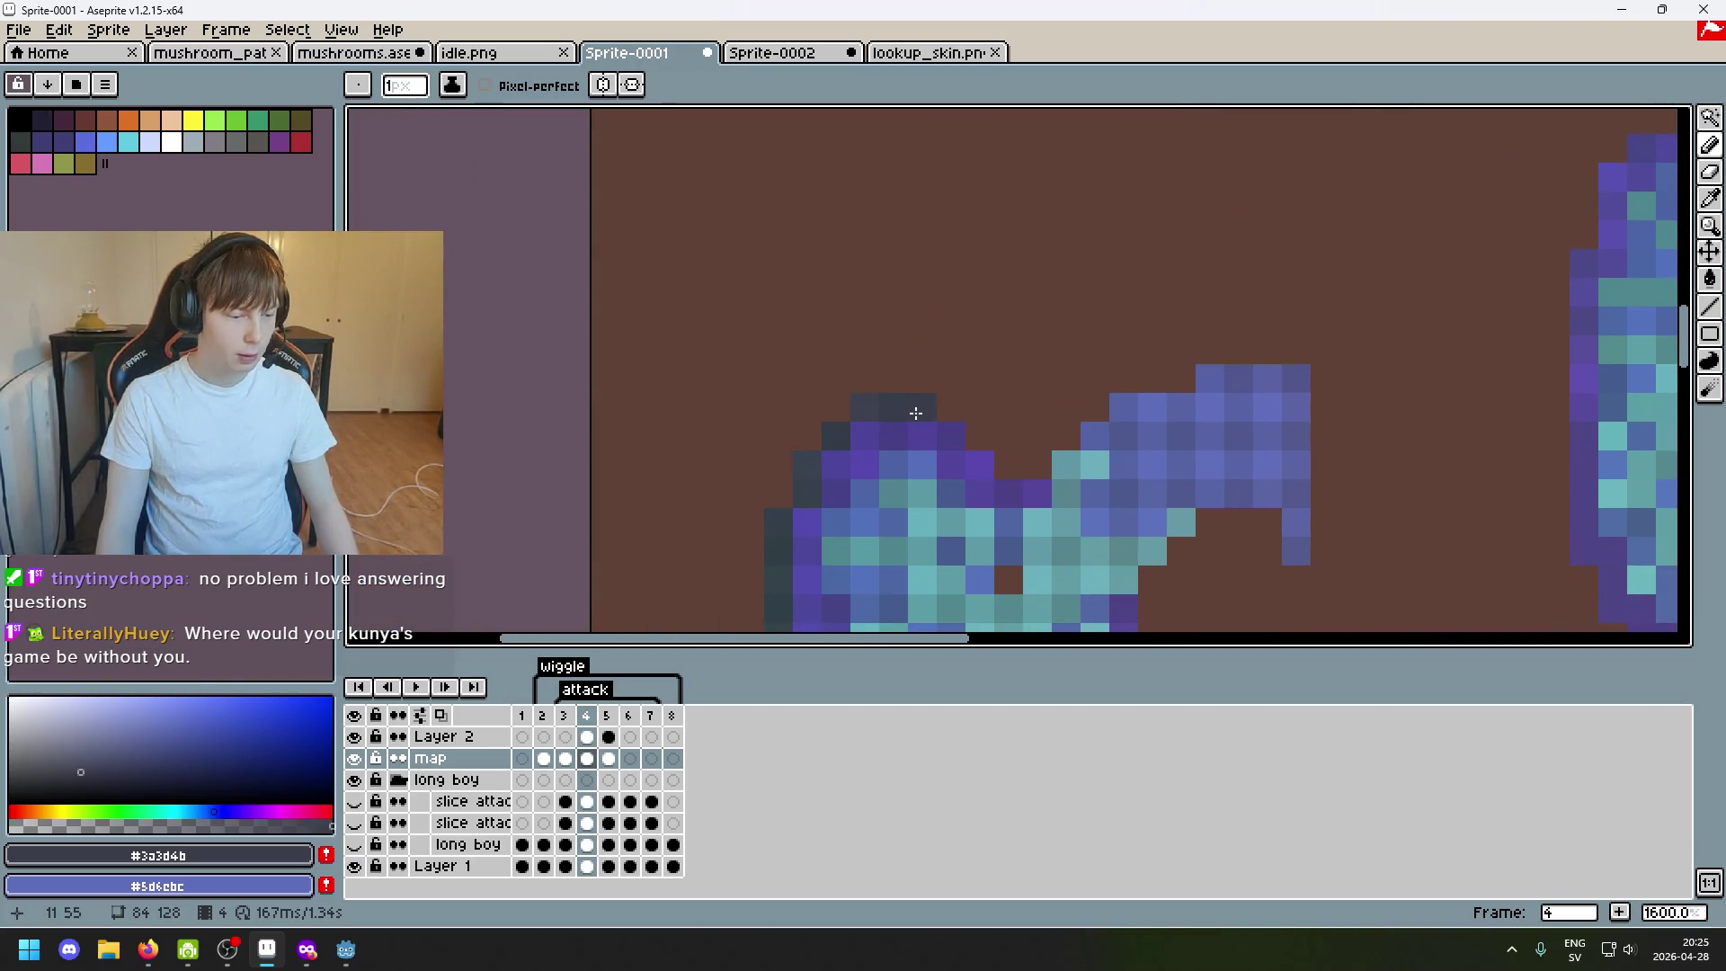
{"action": "scroll", "coordinate": [1051, 426], "scroll_direction": "right", "scroll_amount": 3}
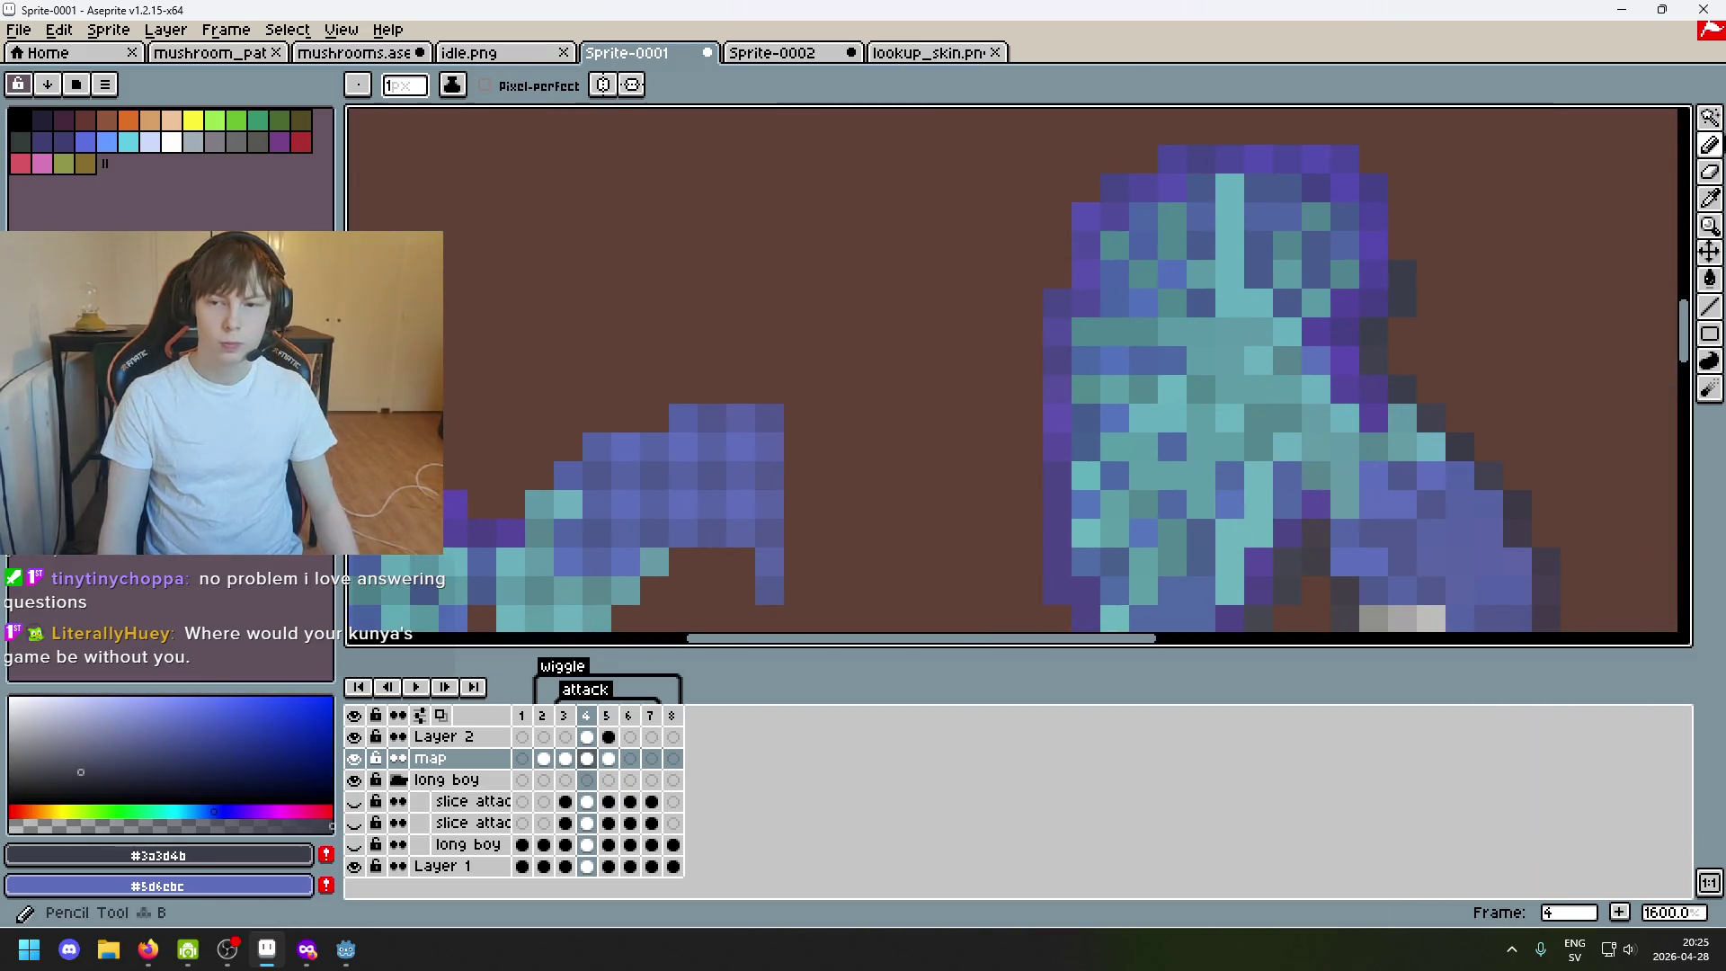
{"action": "key", "text": "m"}
{"action": "left_click_drag", "start_coordinate": [1533, 201], "coordinate": [1415, 297]}
{"action": "scroll", "coordinate": [944, 388], "scroll_direction": "down", "scroll_amount": 1}
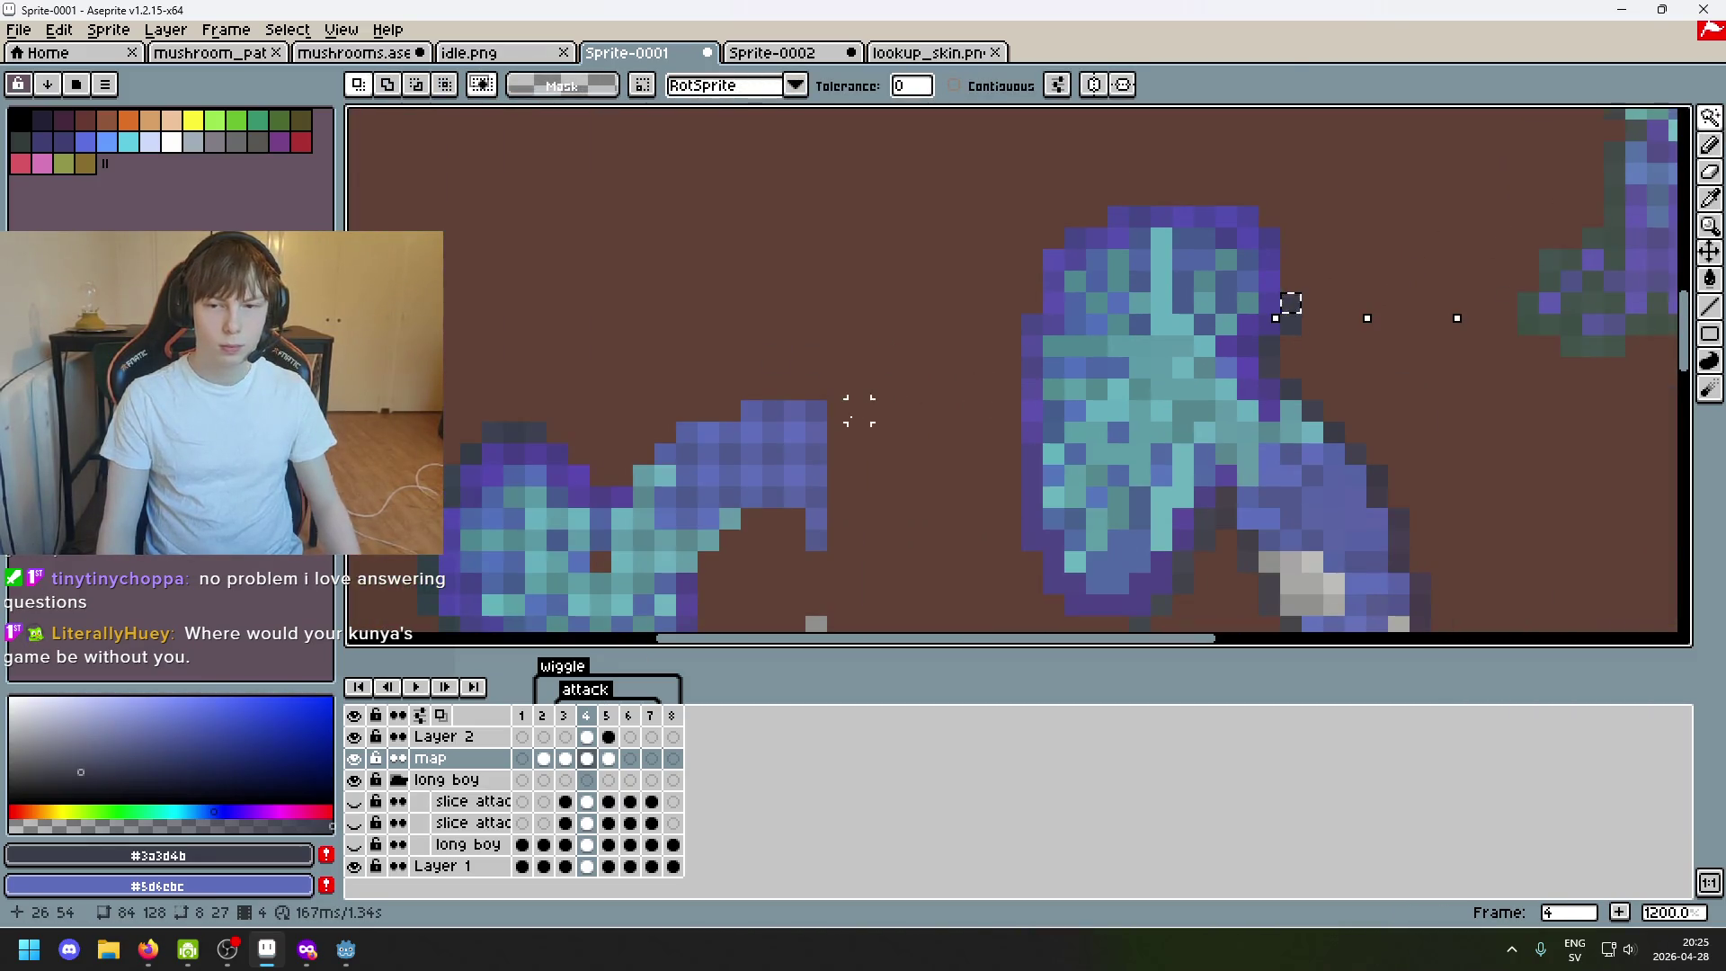
{"action": "scroll", "coordinate": [858, 408], "scroll_direction": "up", "scroll_amount": 2}
{"action": "left_click", "coordinate": [452, 378], "text": "alt"}
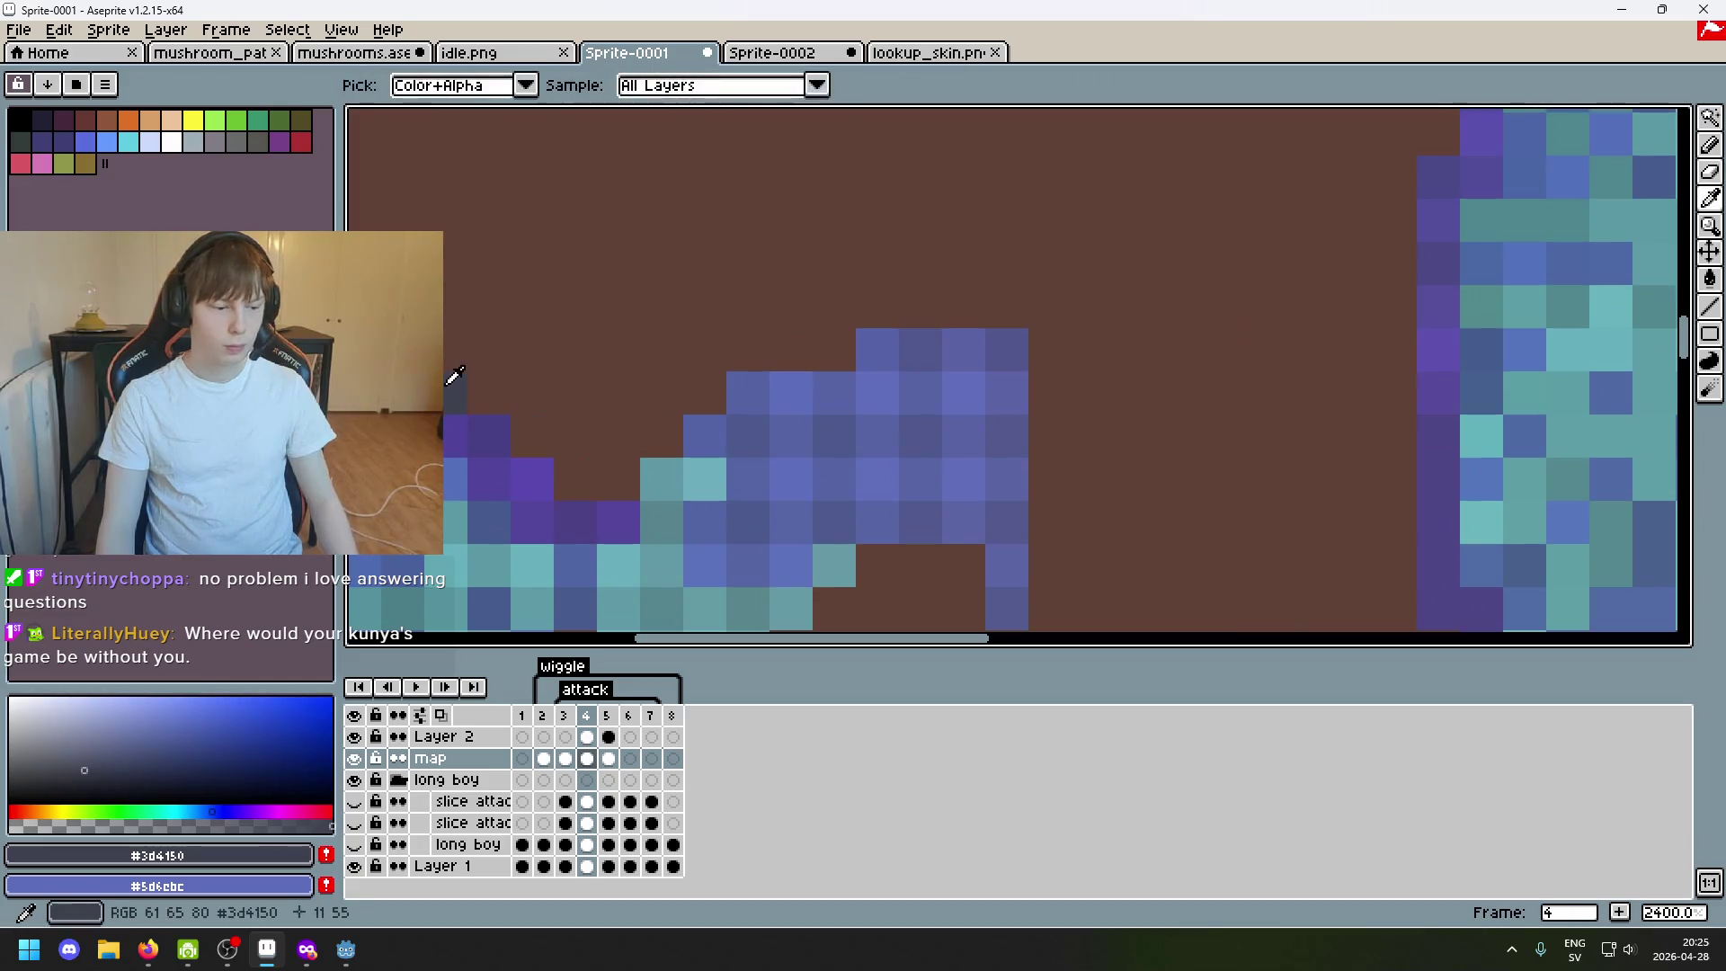
{"action": "scroll", "coordinate": [550, 389], "scroll_direction": "up", "scroll_amount": 1}
{"action": "scroll", "coordinate": [797, 382], "scroll_direction": "down", "scroll_amount": 2}
{"action": "scroll", "coordinate": [1154, 245], "scroll_direction": "up", "scroll_amount": 2}
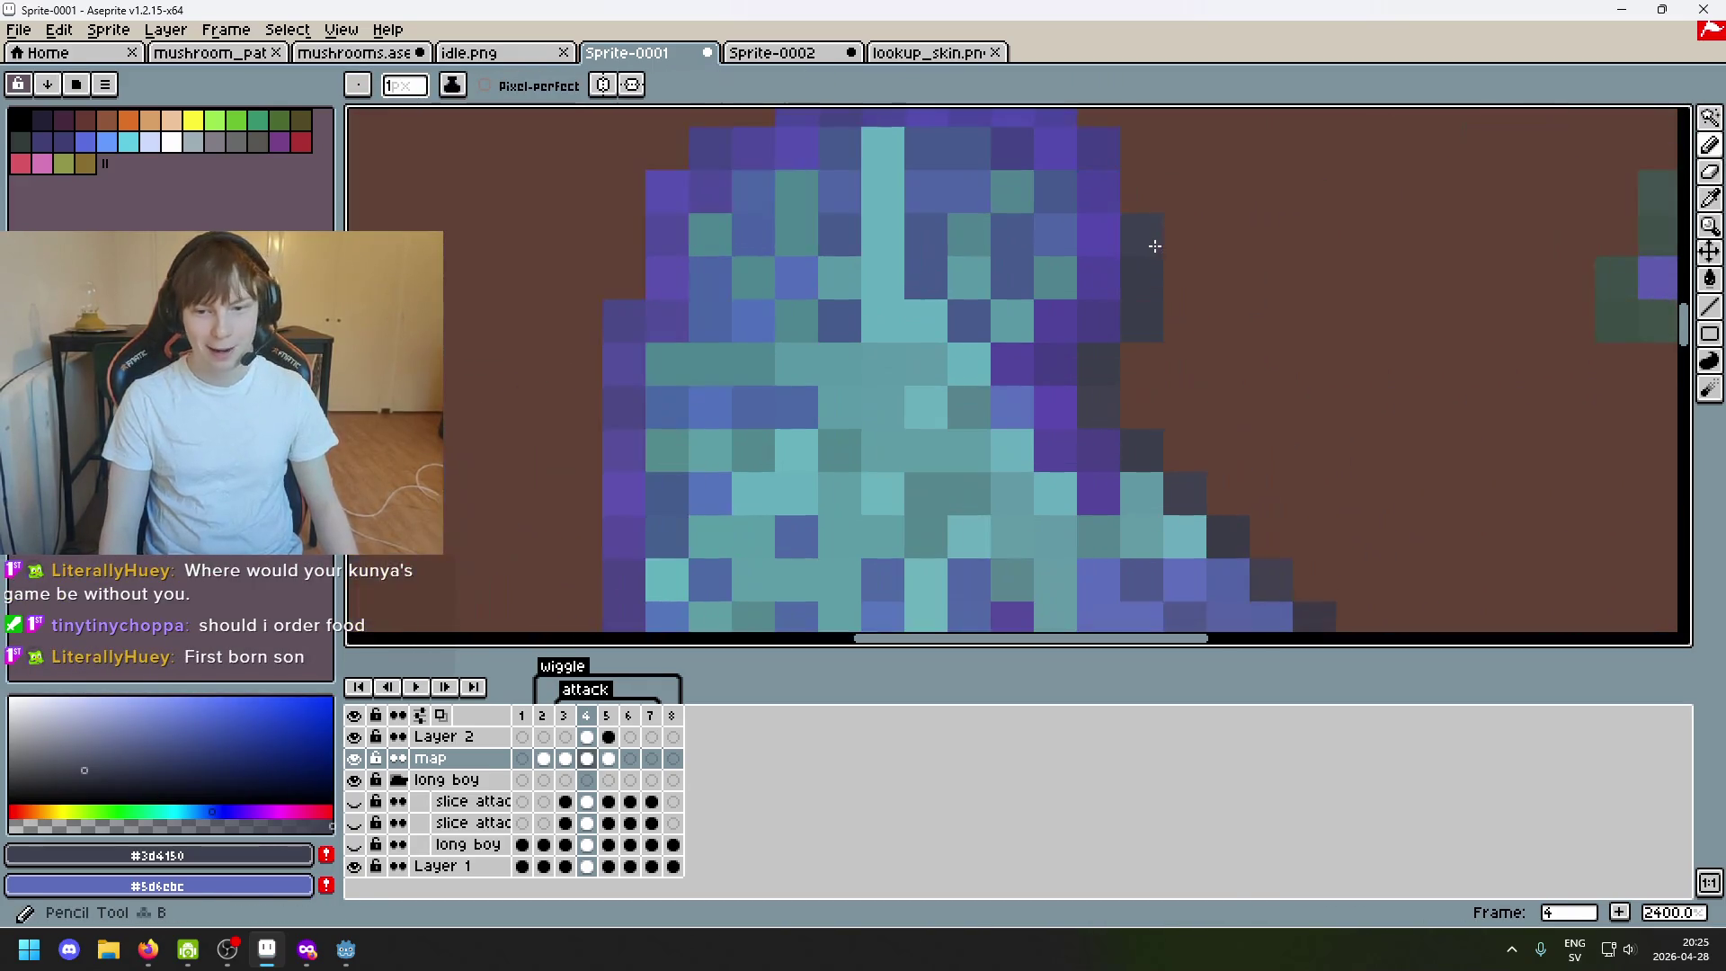
{"action": "scroll", "coordinate": [1155, 246], "scroll_direction": "down", "scroll_amount": 3}
{"action": "scroll", "coordinate": [685, 374], "scroll_direction": "up", "scroll_amount": 1}
{"action": "scroll", "coordinate": [644, 401], "scroll_direction": "up", "scroll_amount": 2}
Place more dark outline pixels around the tall mushroom's top with sampled shades.
{"action": "left_click", "coordinate": [617, 471], "text": "alt"}
{"action": "scroll", "coordinate": [733, 465], "scroll_direction": "down", "scroll_amount": 3}
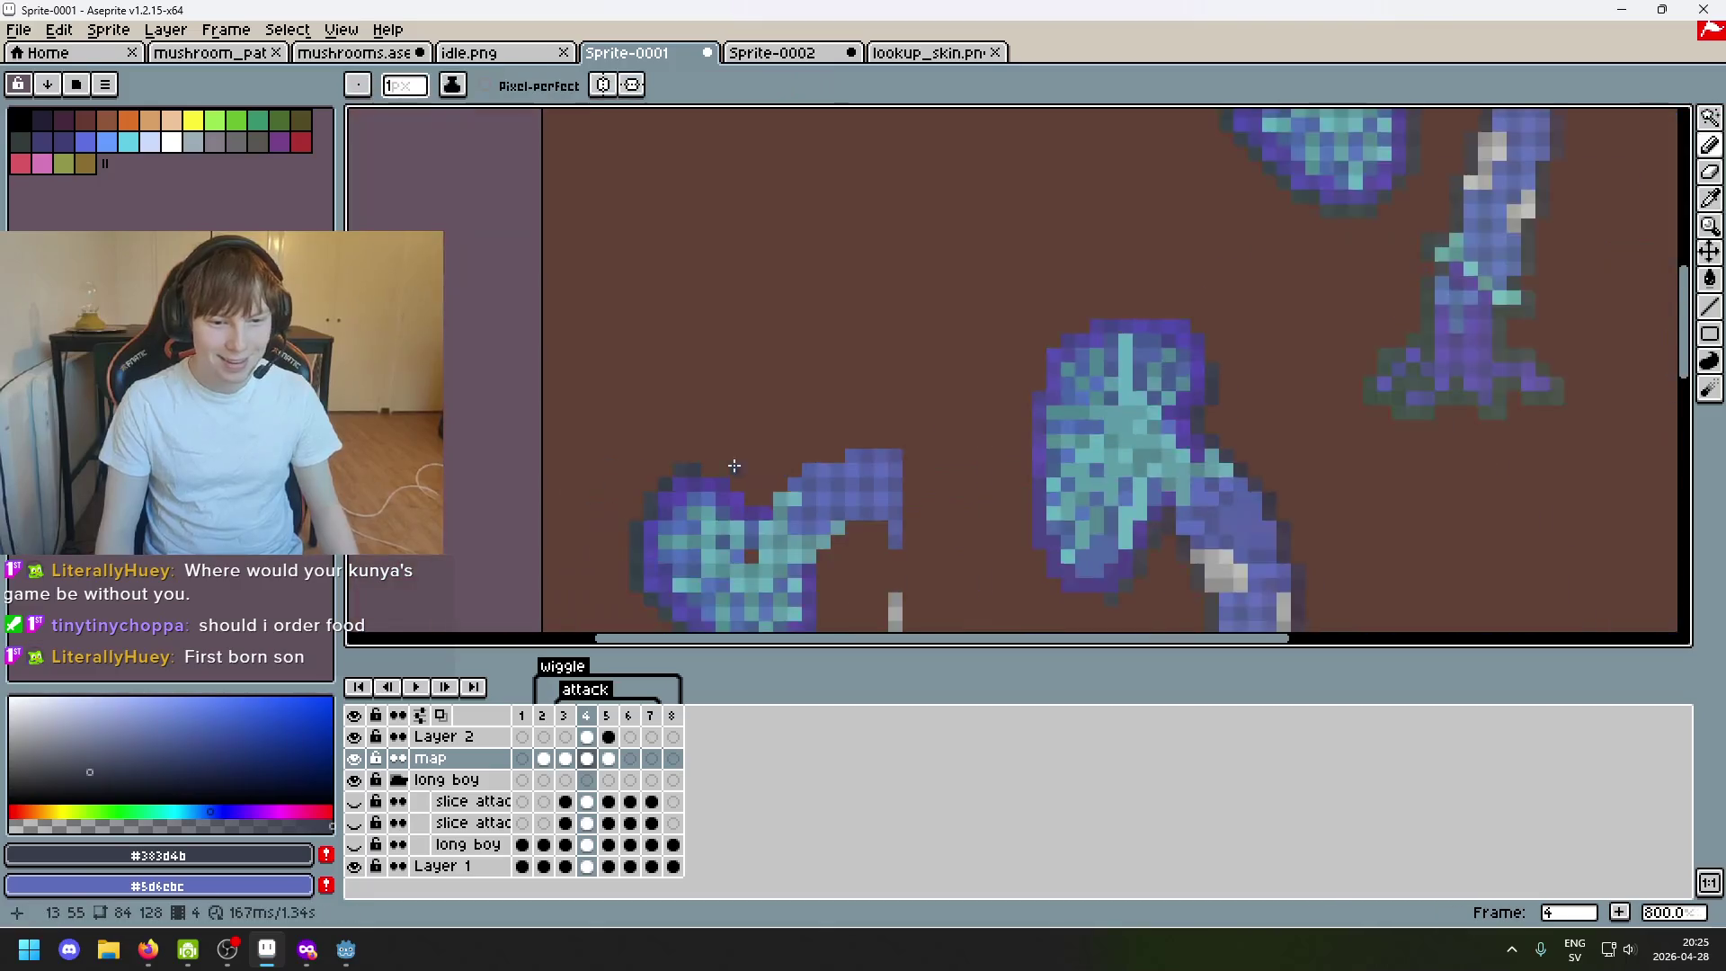
{"action": "scroll", "coordinate": [734, 465], "scroll_direction": "up", "scroll_amount": 1}
{"action": "scroll", "coordinate": [1136, 338], "scroll_direction": "down", "scroll_amount": 1}
{"action": "scroll", "coordinate": [1174, 300], "scroll_direction": "up", "scroll_amount": 1}
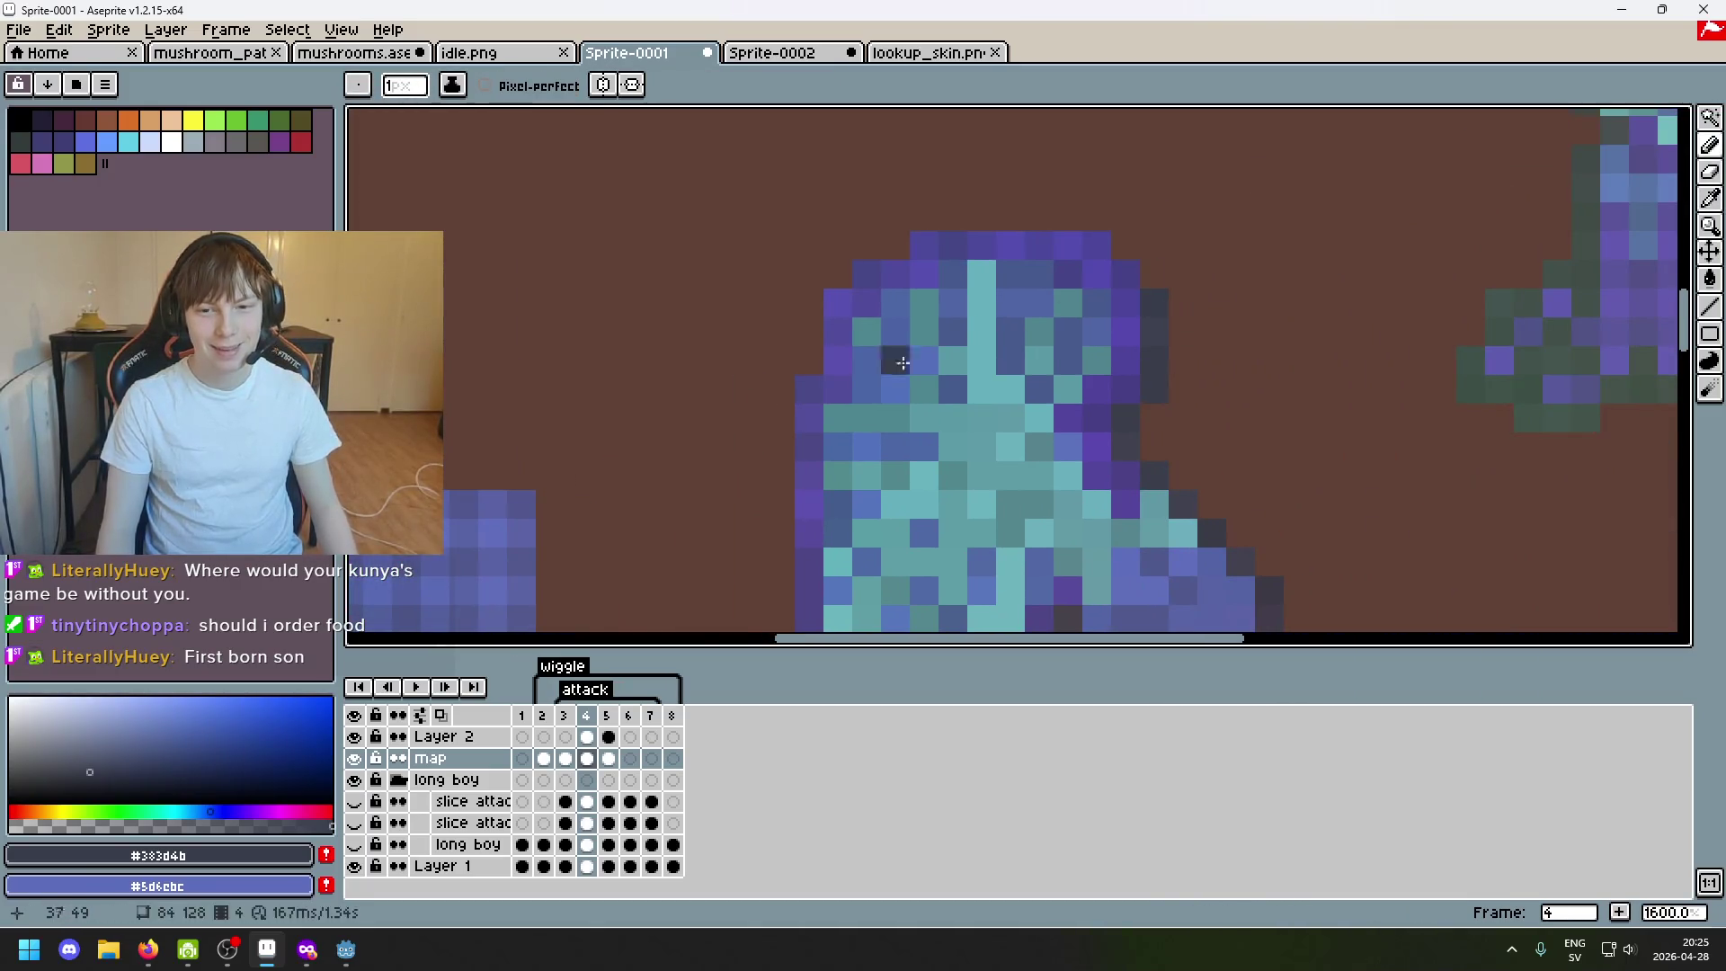
{"action": "scroll", "coordinate": [902, 361], "scroll_direction": "down", "scroll_amount": 2}
{"action": "scroll", "coordinate": [809, 417], "scroll_direction": "up", "scroll_amount": 2}
{"action": "left_click", "coordinate": [808, 417], "text": "alt"}
{"action": "scroll", "coordinate": [994, 444], "scroll_direction": "down", "scroll_amount": 2}
{"action": "scroll", "coordinate": [1411, 307], "scroll_direction": "up", "scroll_amount": 1}
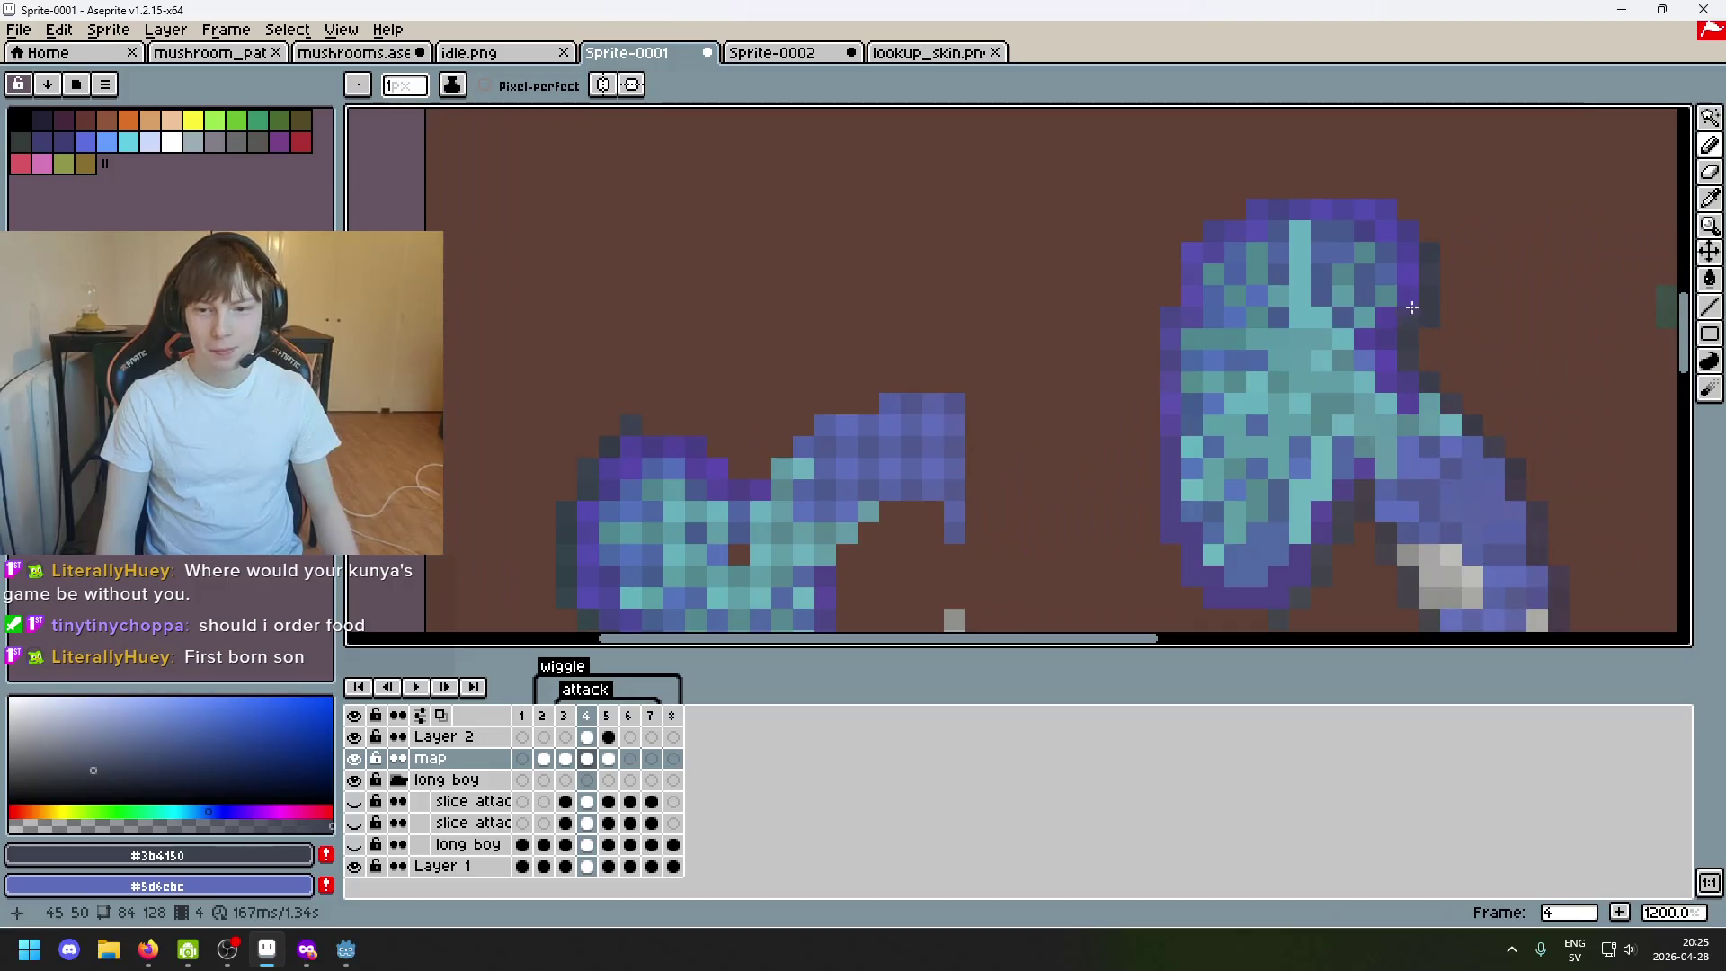
{"action": "left_click", "coordinate": [611, 434], "text": "alt"}
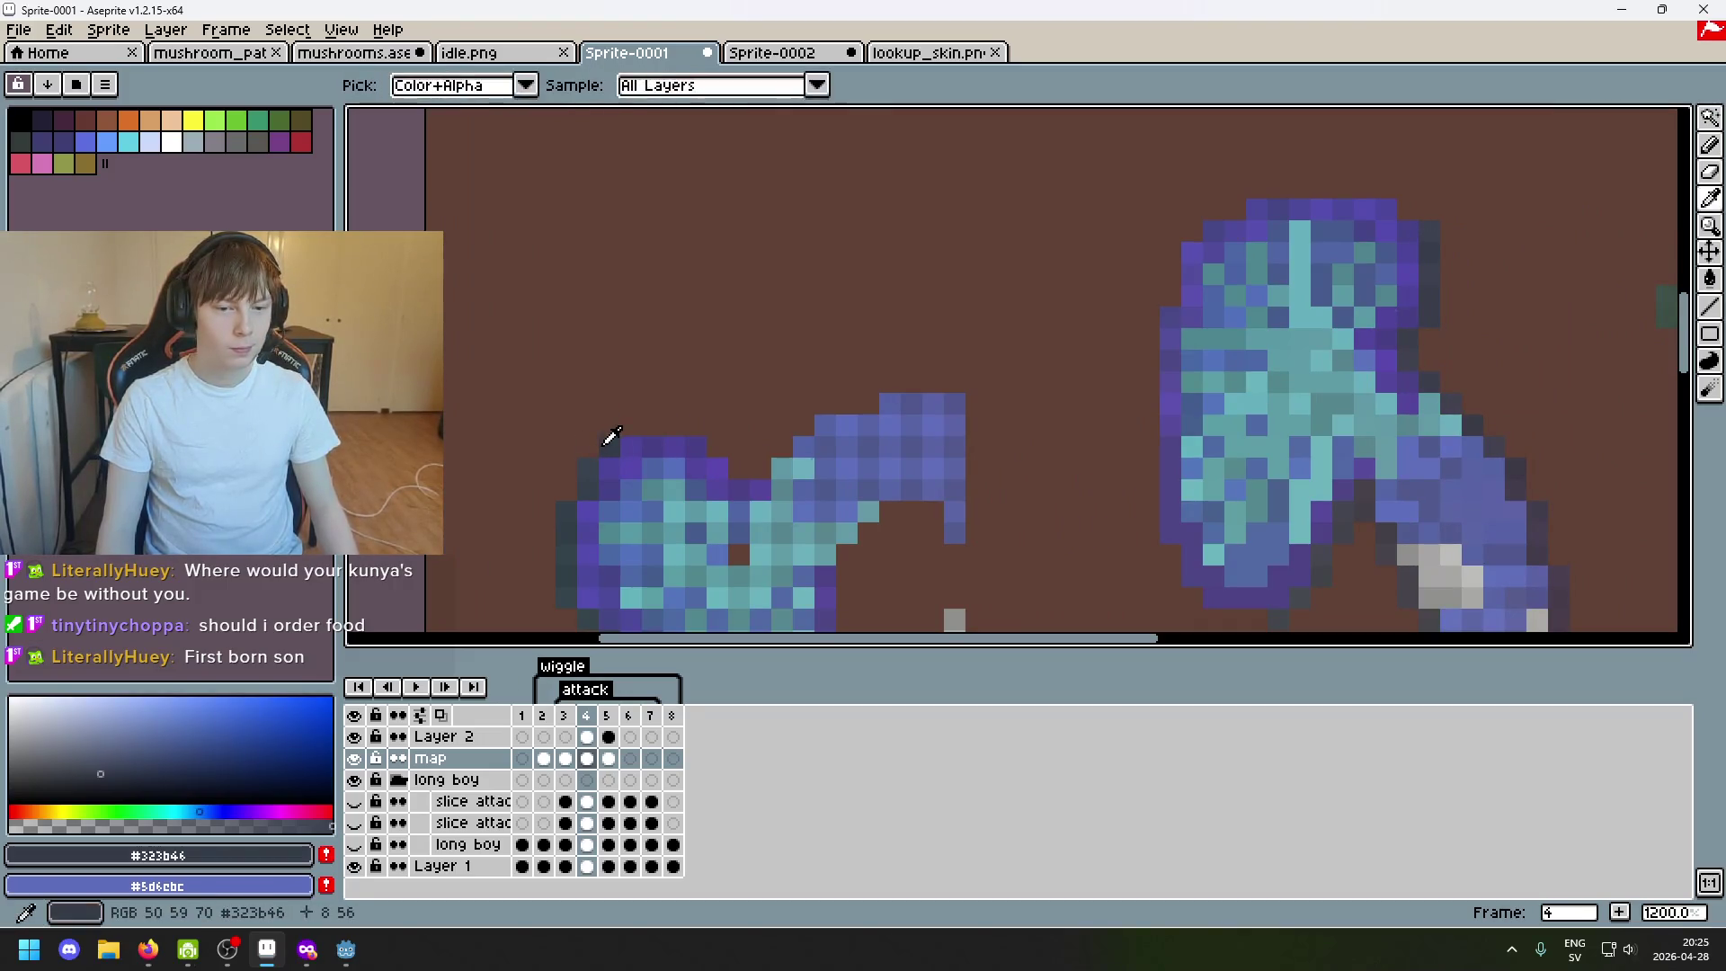
{"action": "key", "text": "e"}
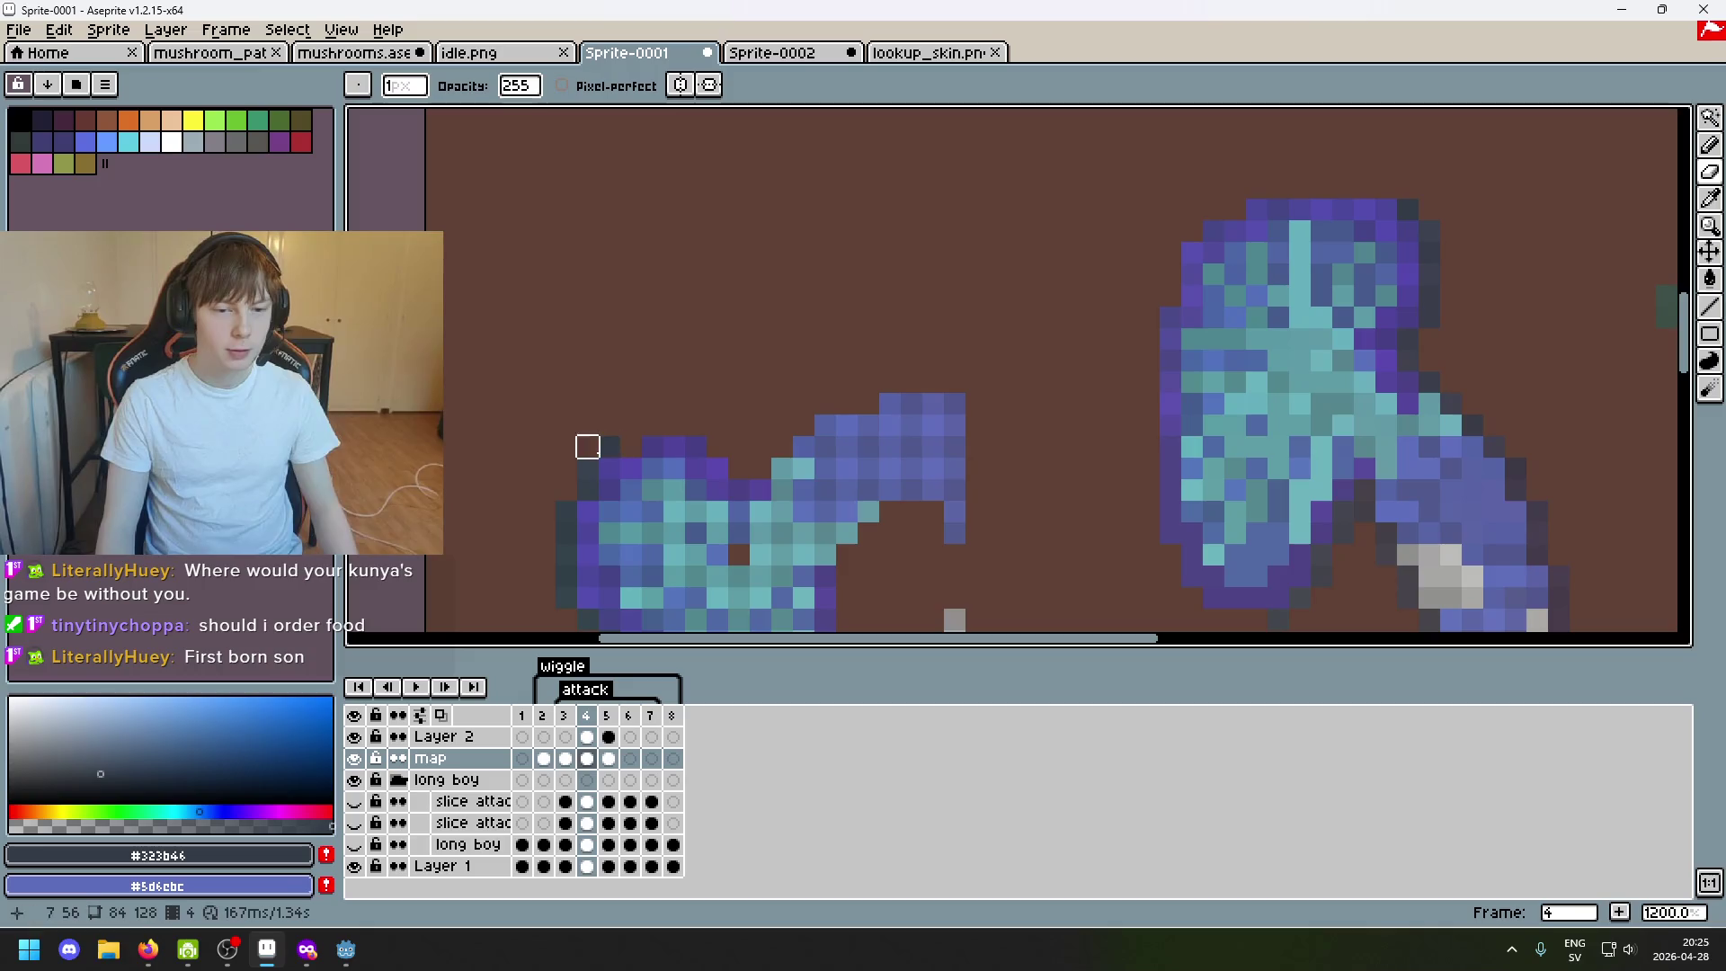
{"action": "left_click", "coordinate": [598, 463], "text": "alt"}
{"action": "key", "text": "b"}
{"action": "scroll", "coordinate": [1288, 297], "scroll_direction": "left", "scroll_amount": 3}
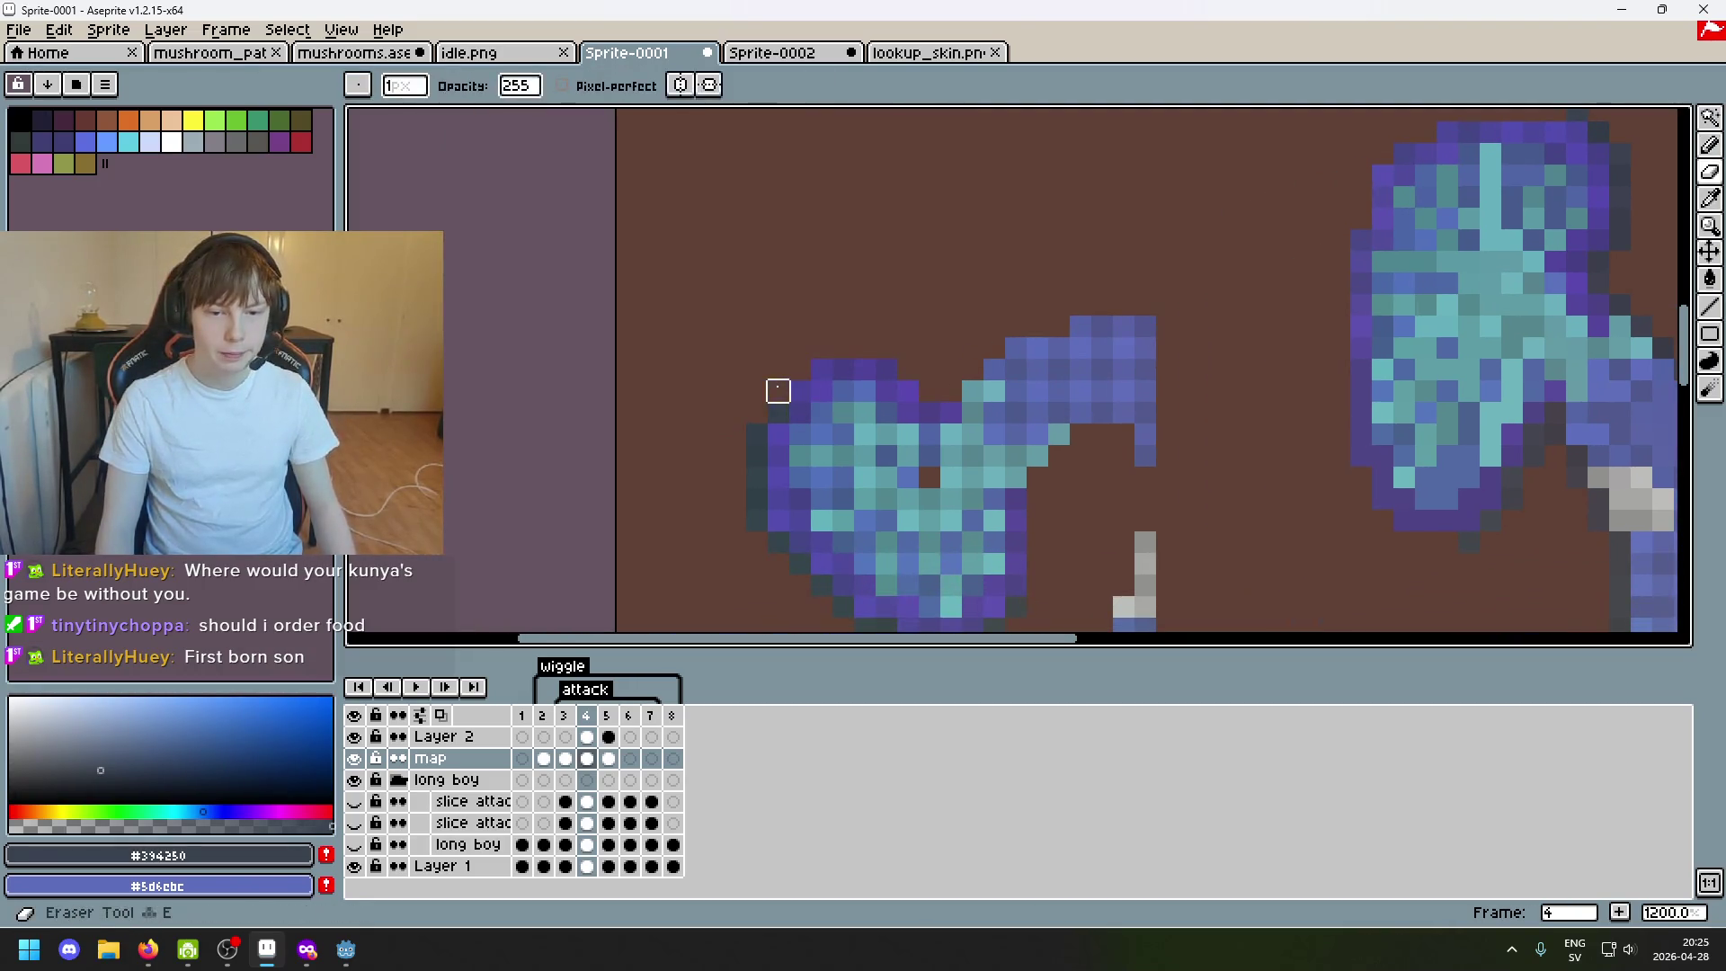
{"action": "left_click", "coordinate": [774, 385], "text": "alt"}
{"action": "scroll", "coordinate": [905, 390], "scroll_direction": "right", "scroll_amount": 5}
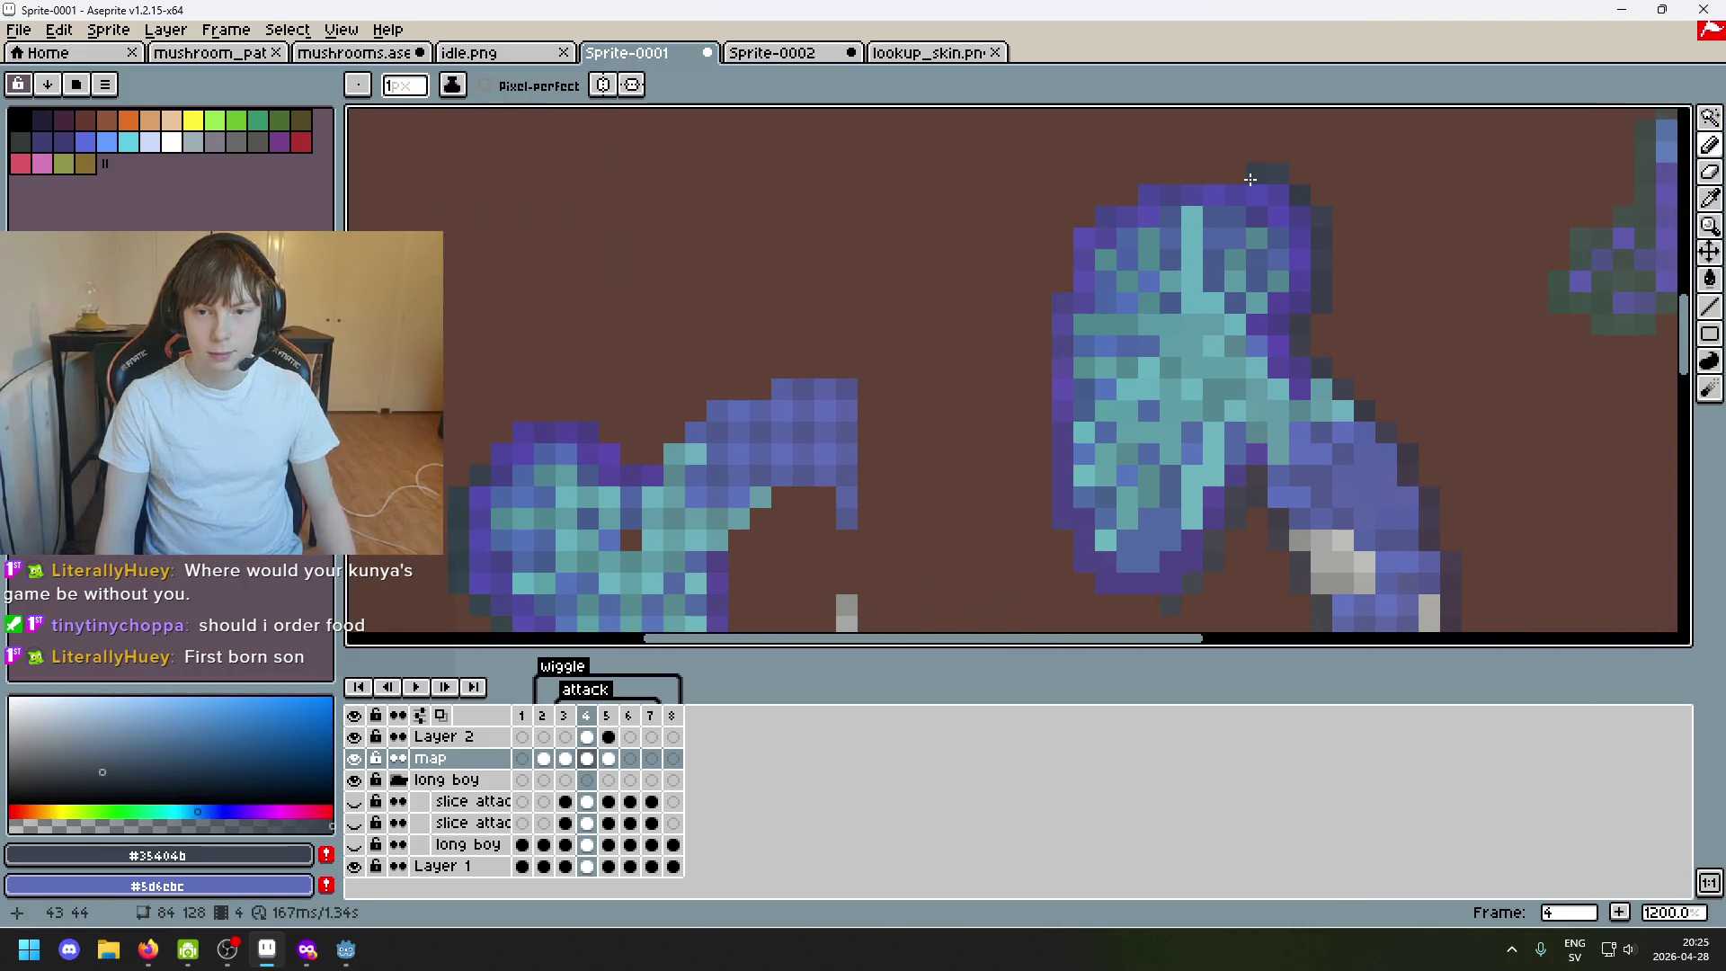
Erase a pixel near the left shape's base and undo to restore it.
{"action": "key", "text": "e"}
{"action": "left_click", "coordinate": [462, 500], "text": "alt"}
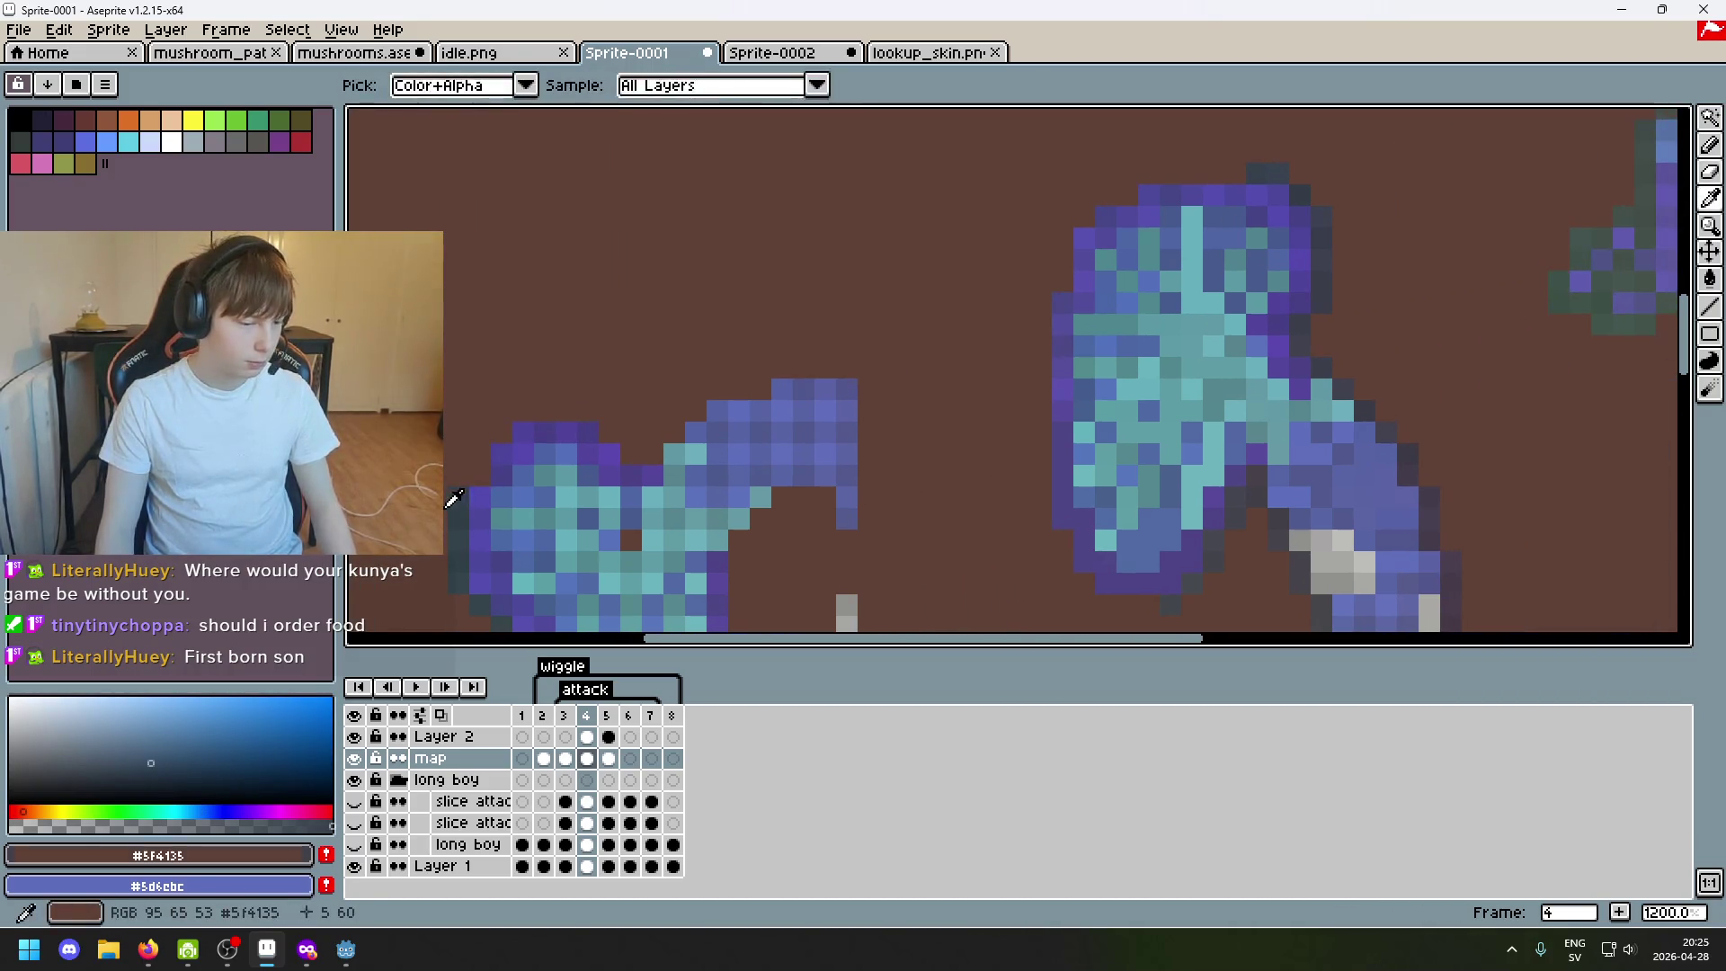
{"action": "key", "text": "b"}
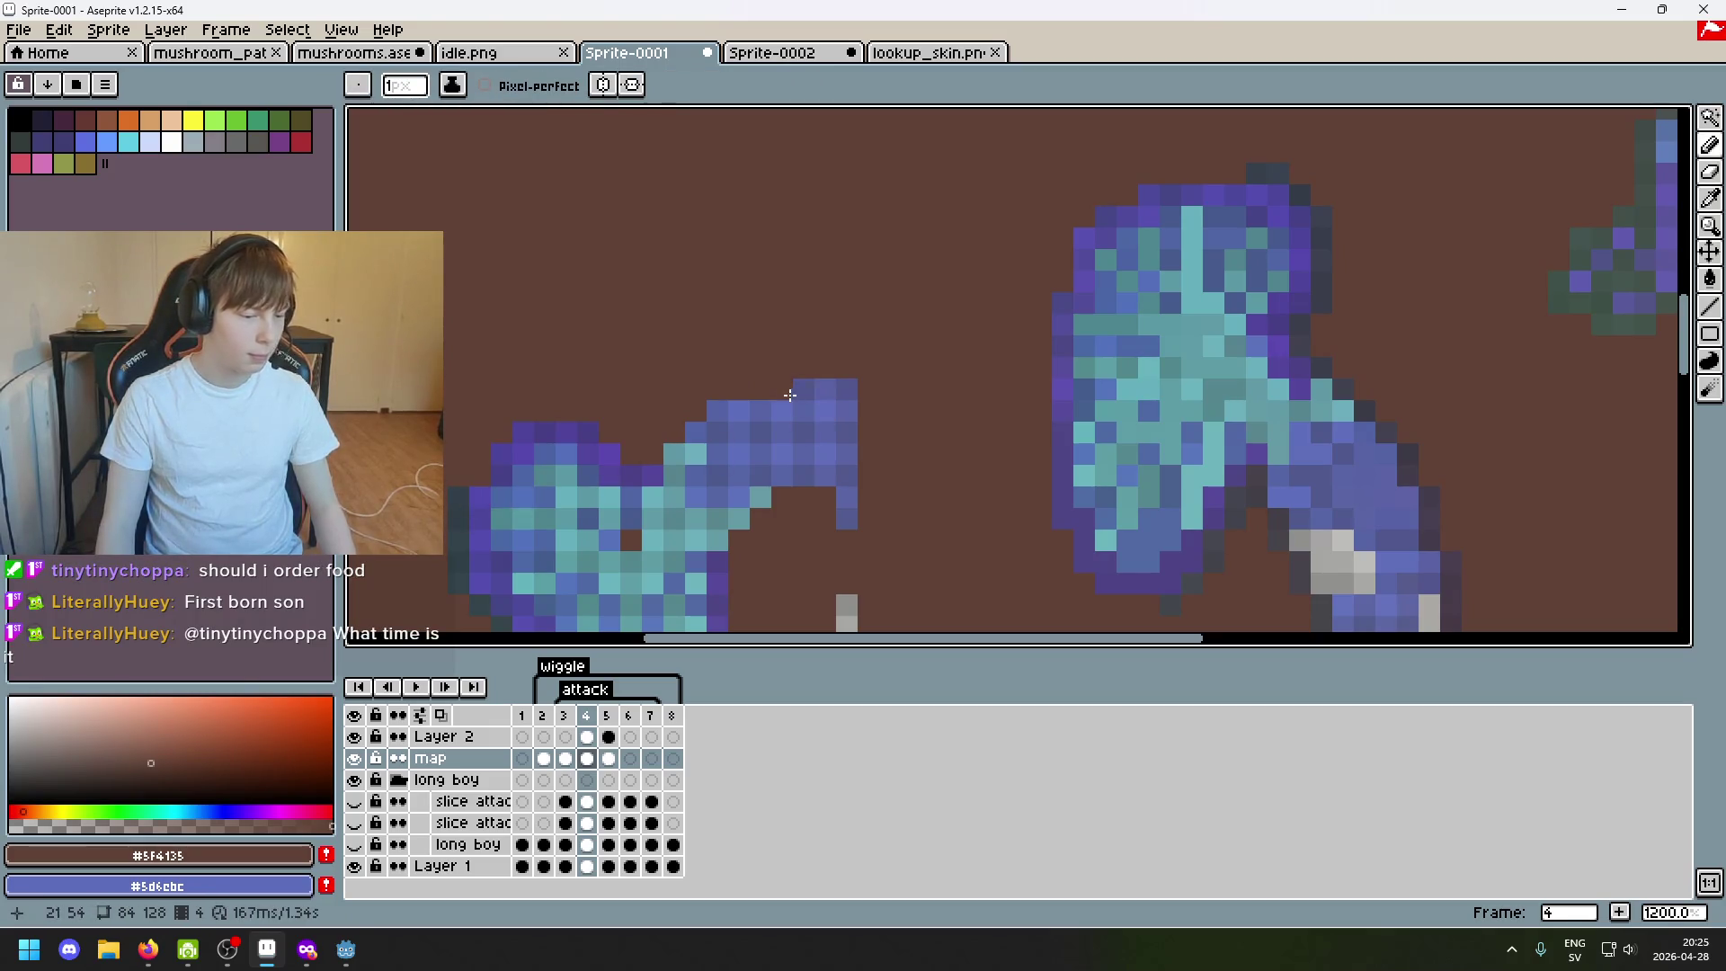
{"action": "left_click", "coordinate": [465, 493], "text": "alt"}
{"action": "key", "text": "ctrl+z"}
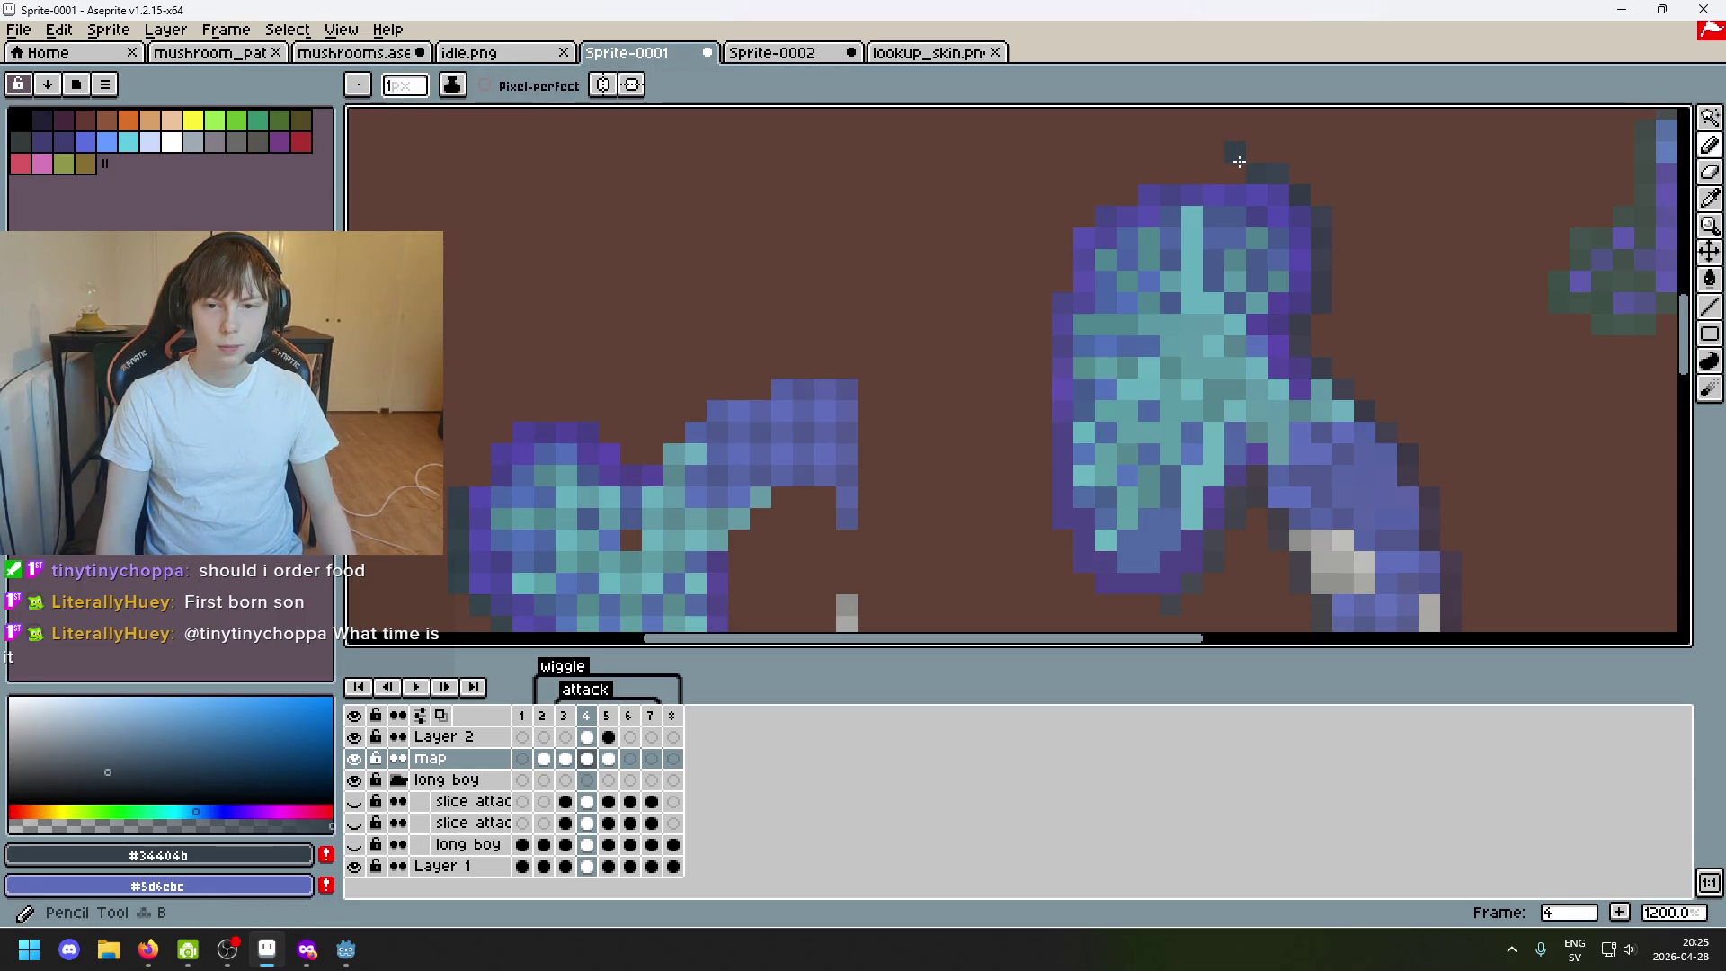
{"action": "scroll", "coordinate": [1268, 164], "scroll_direction": "left", "scroll_amount": 5}
{"action": "scroll", "coordinate": [1267, 165], "scroll_direction": "down", "scroll_amount": 2}
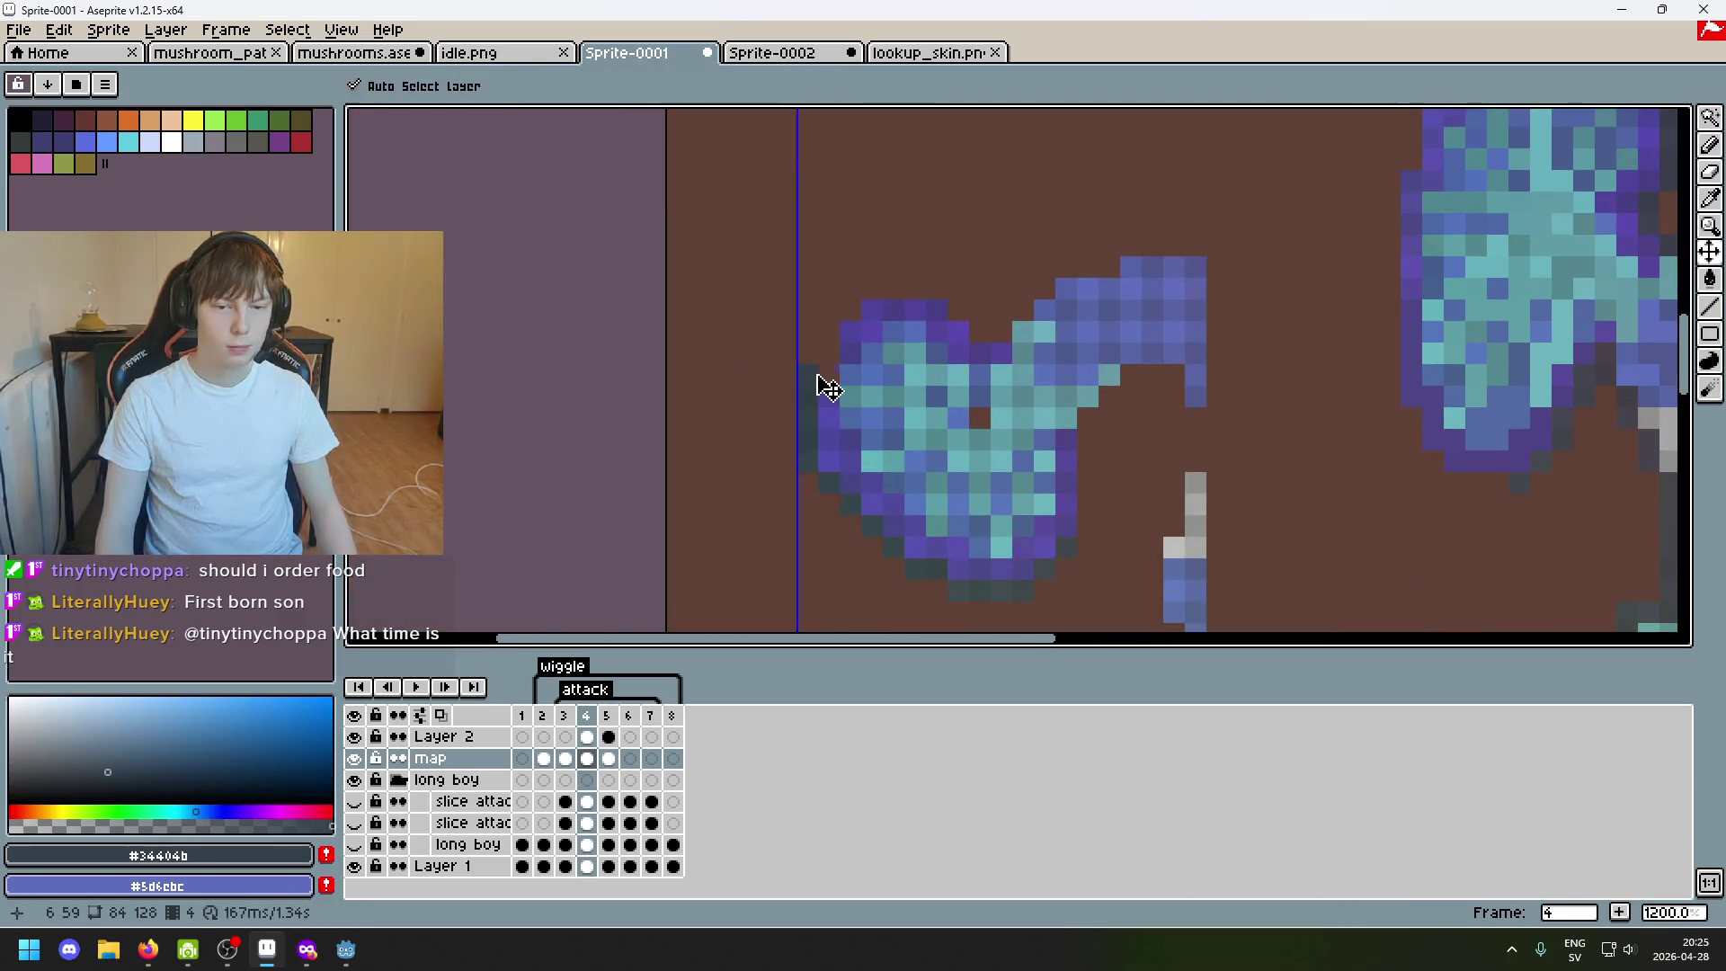
Add single dark edge pixels along the lower left side of the left mushroom.
{"action": "left_click", "coordinate": [817, 397], "text": "alt"}
{"action": "scroll", "coordinate": [952, 373], "scroll_direction": "right", "scroll_amount": 5}
{"action": "scroll", "coordinate": [951, 373], "scroll_direction": "up", "scroll_amount": 2}
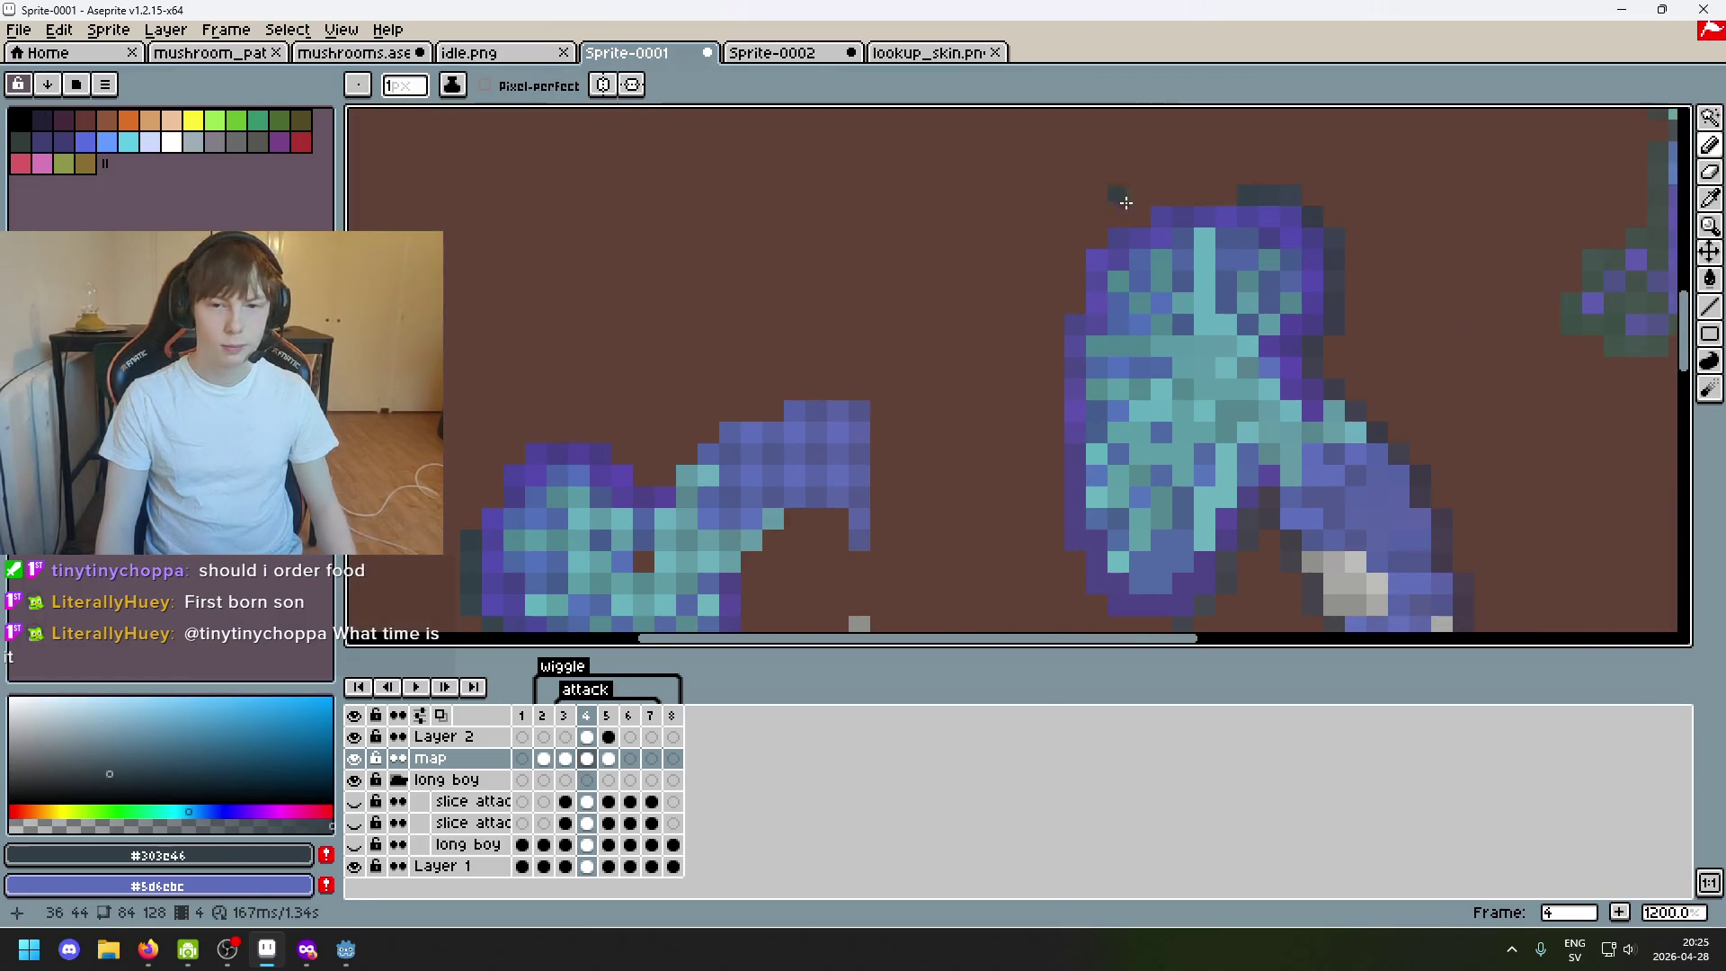
{"action": "scroll", "coordinate": [943, 317], "scroll_direction": "left", "scroll_amount": 4}
{"action": "scroll", "coordinate": [944, 316], "scroll_direction": "down", "scroll_amount": 2}
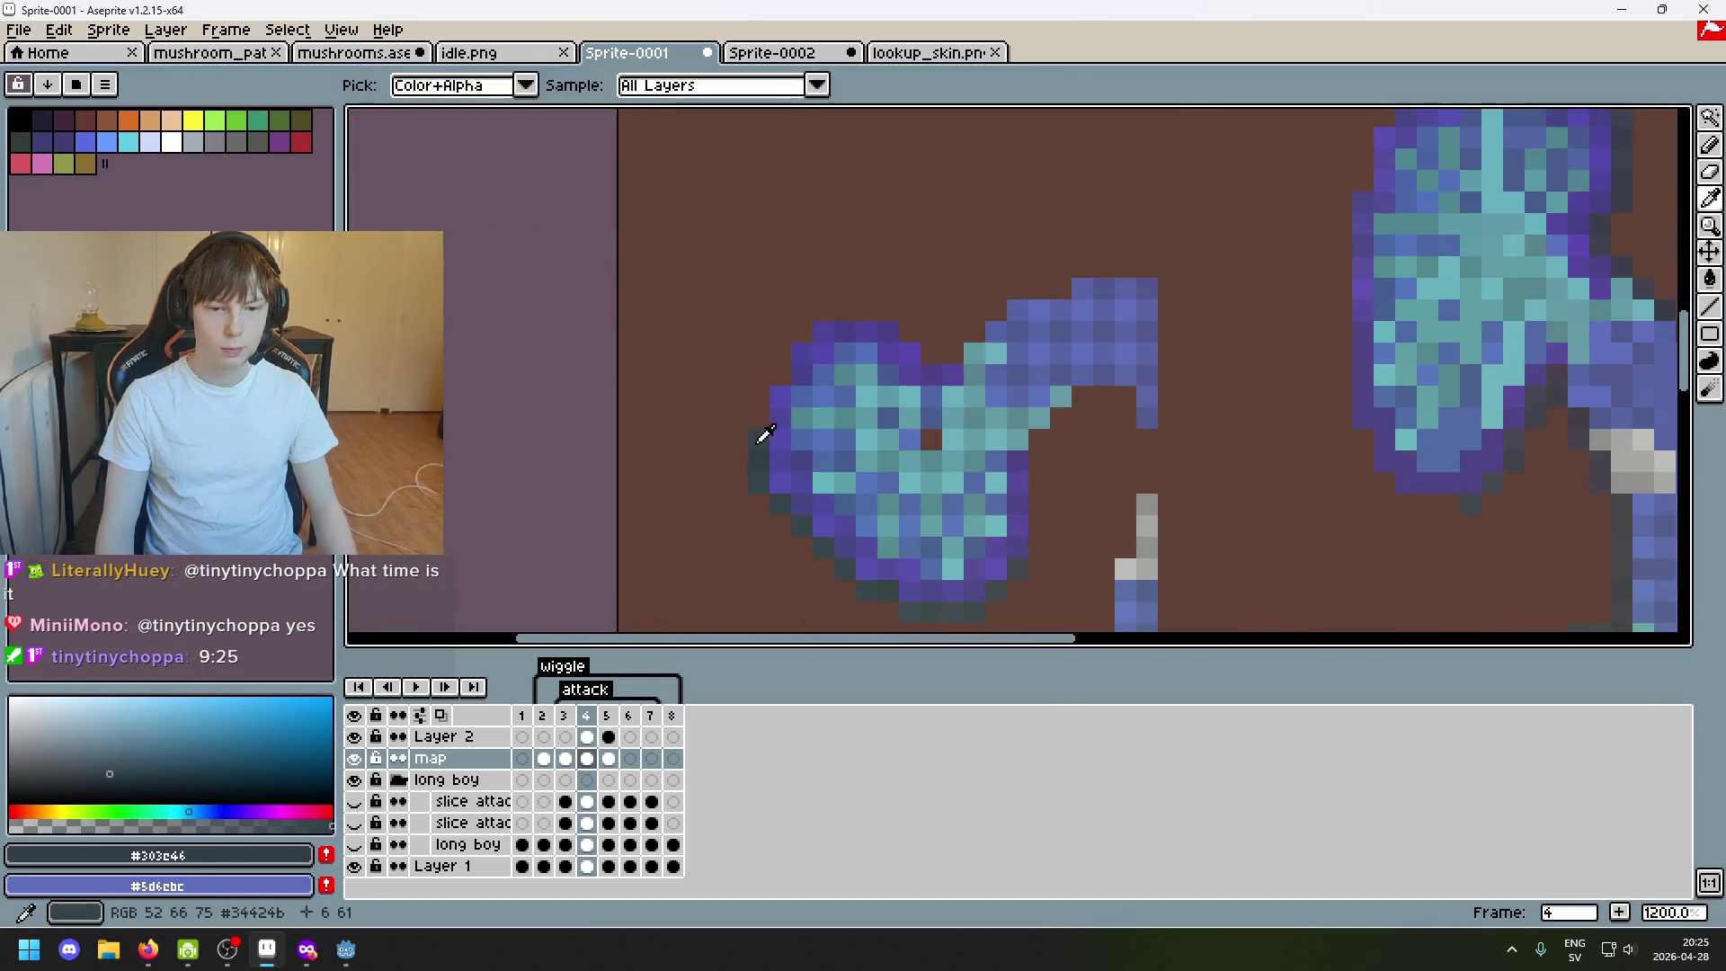
{"action": "left_click", "coordinate": [764, 432], "text": "alt"}
{"action": "scroll", "coordinate": [945, 289], "scroll_direction": "right", "scroll_amount": 4}
{"action": "scroll", "coordinate": [944, 289], "scroll_direction": "up", "scroll_amount": 2}
{"action": "scroll", "coordinate": [1218, 179], "scroll_direction": "left", "scroll_amount": 4}
{"action": "scroll", "coordinate": [1219, 180], "scroll_direction": "down", "scroll_amount": 2}
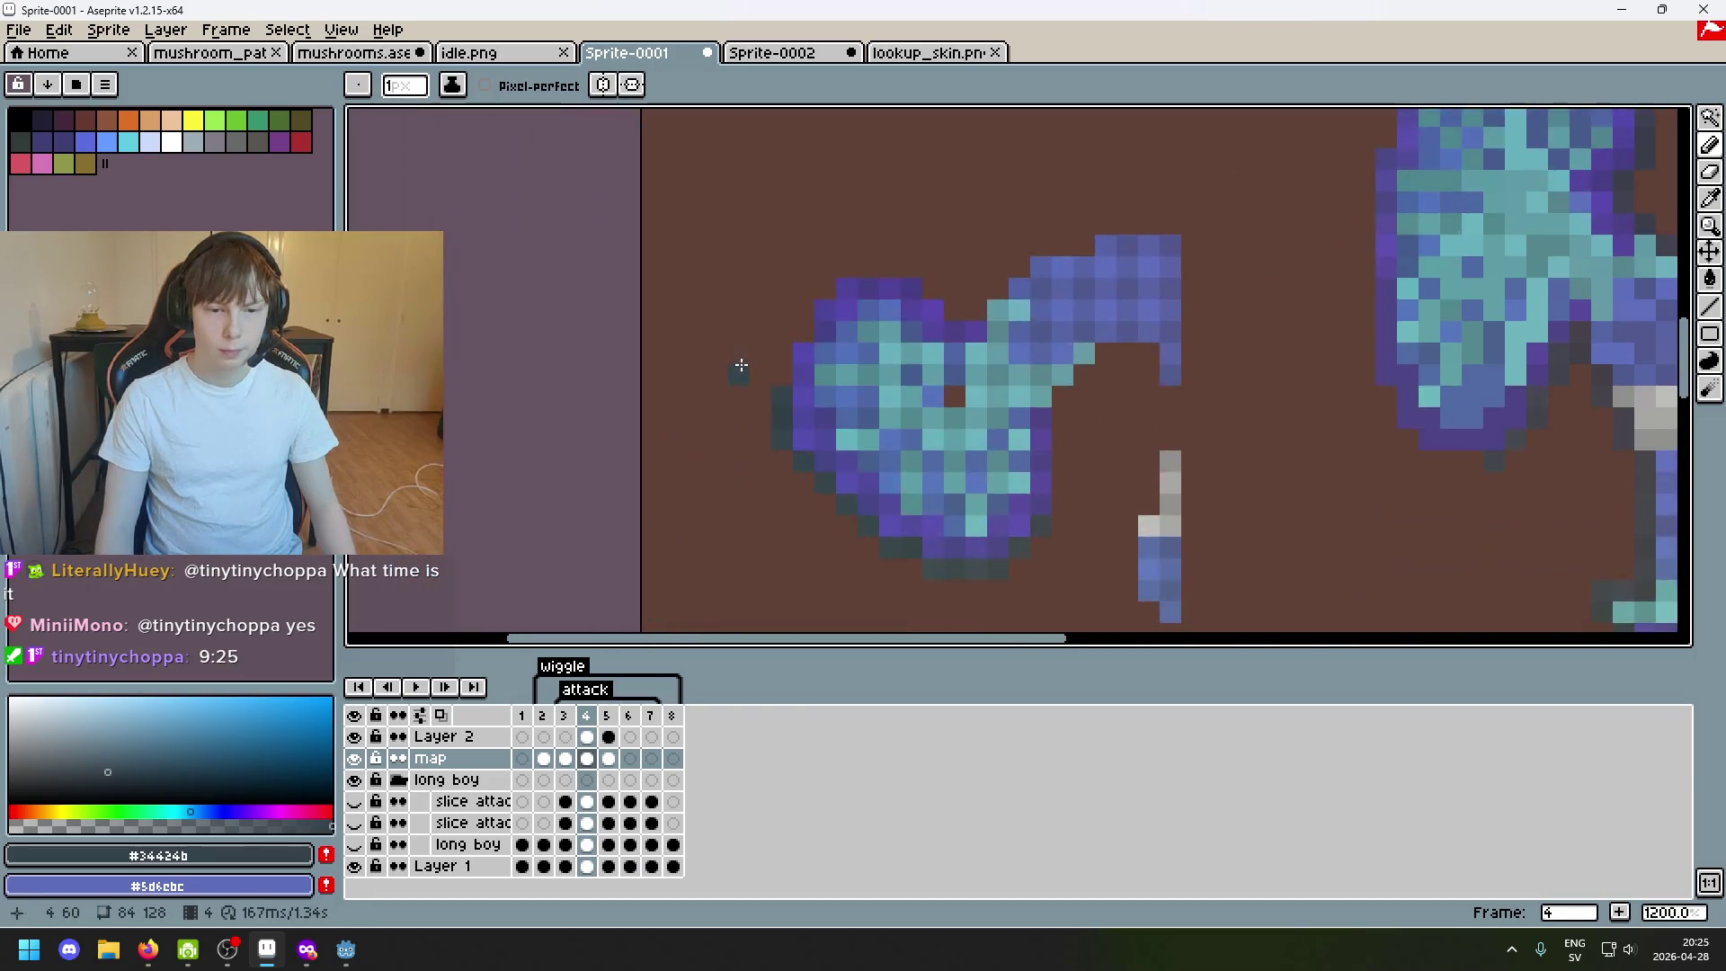
{"action": "left_click", "coordinate": [782, 405], "text": "alt"}
{"action": "scroll", "coordinate": [1213, 159], "scroll_direction": "right", "scroll_amount": 4}
{"action": "scroll", "coordinate": [1213, 159], "scroll_direction": "up", "scroll_amount": 2}
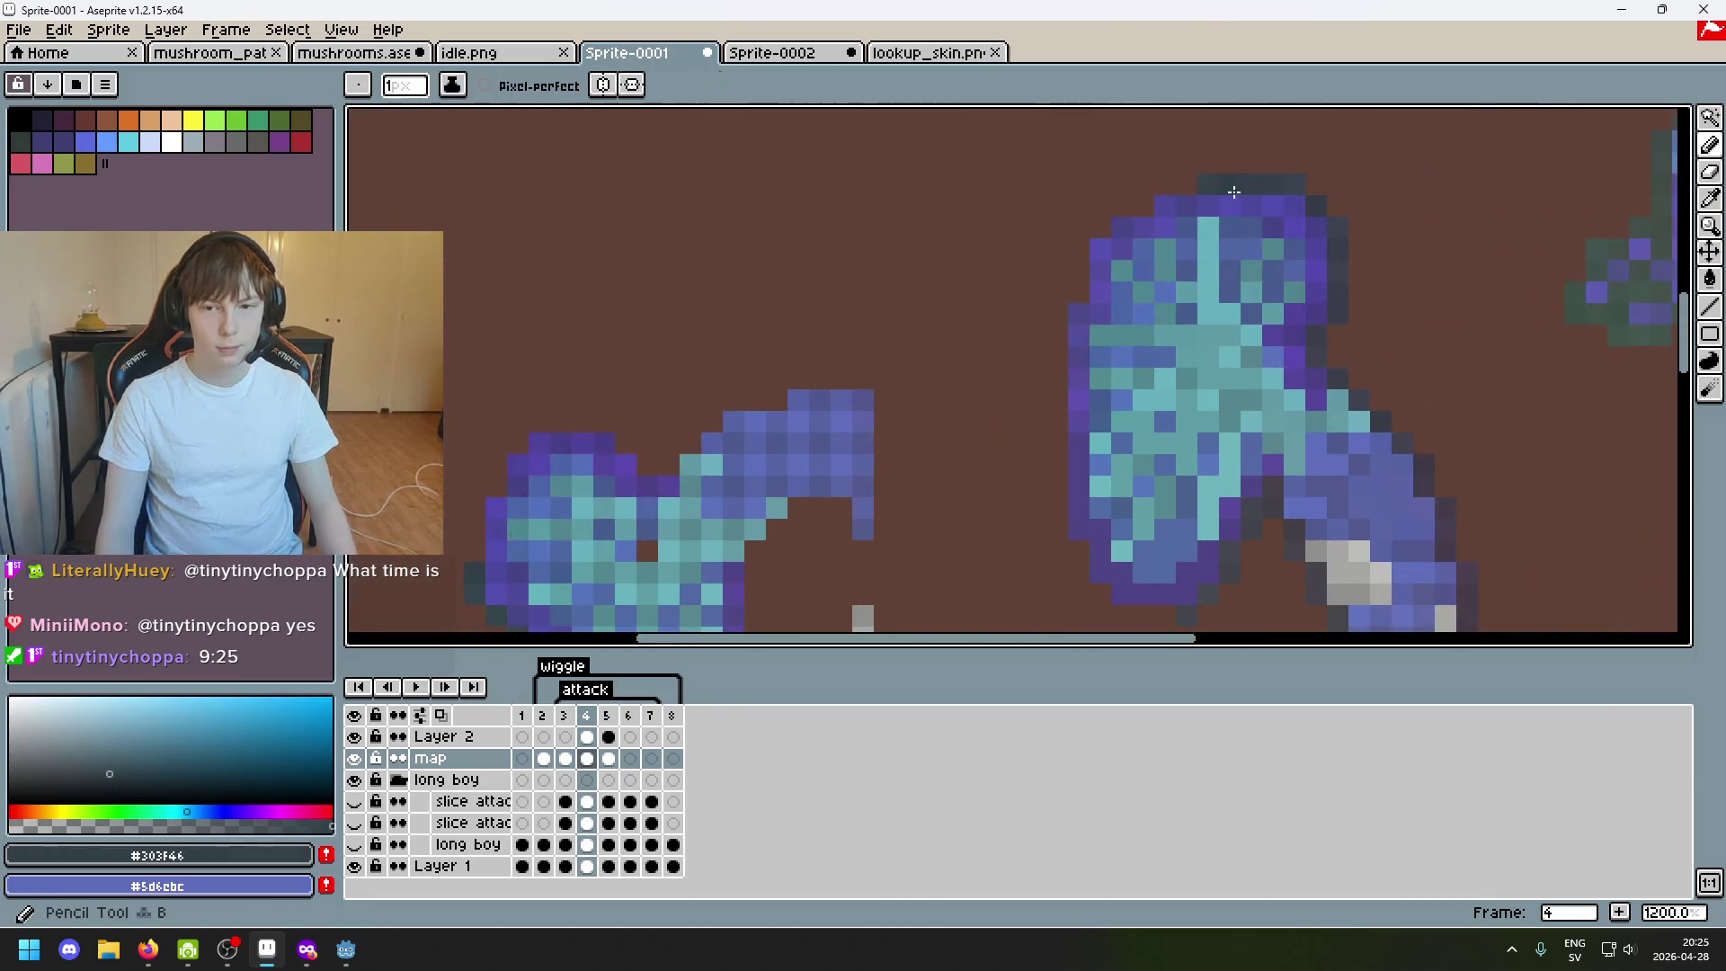
{"action": "scroll", "coordinate": [1183, 188], "scroll_direction": "left", "scroll_amount": 3}
{"action": "left_click", "coordinate": [687, 502], "text": "alt"}
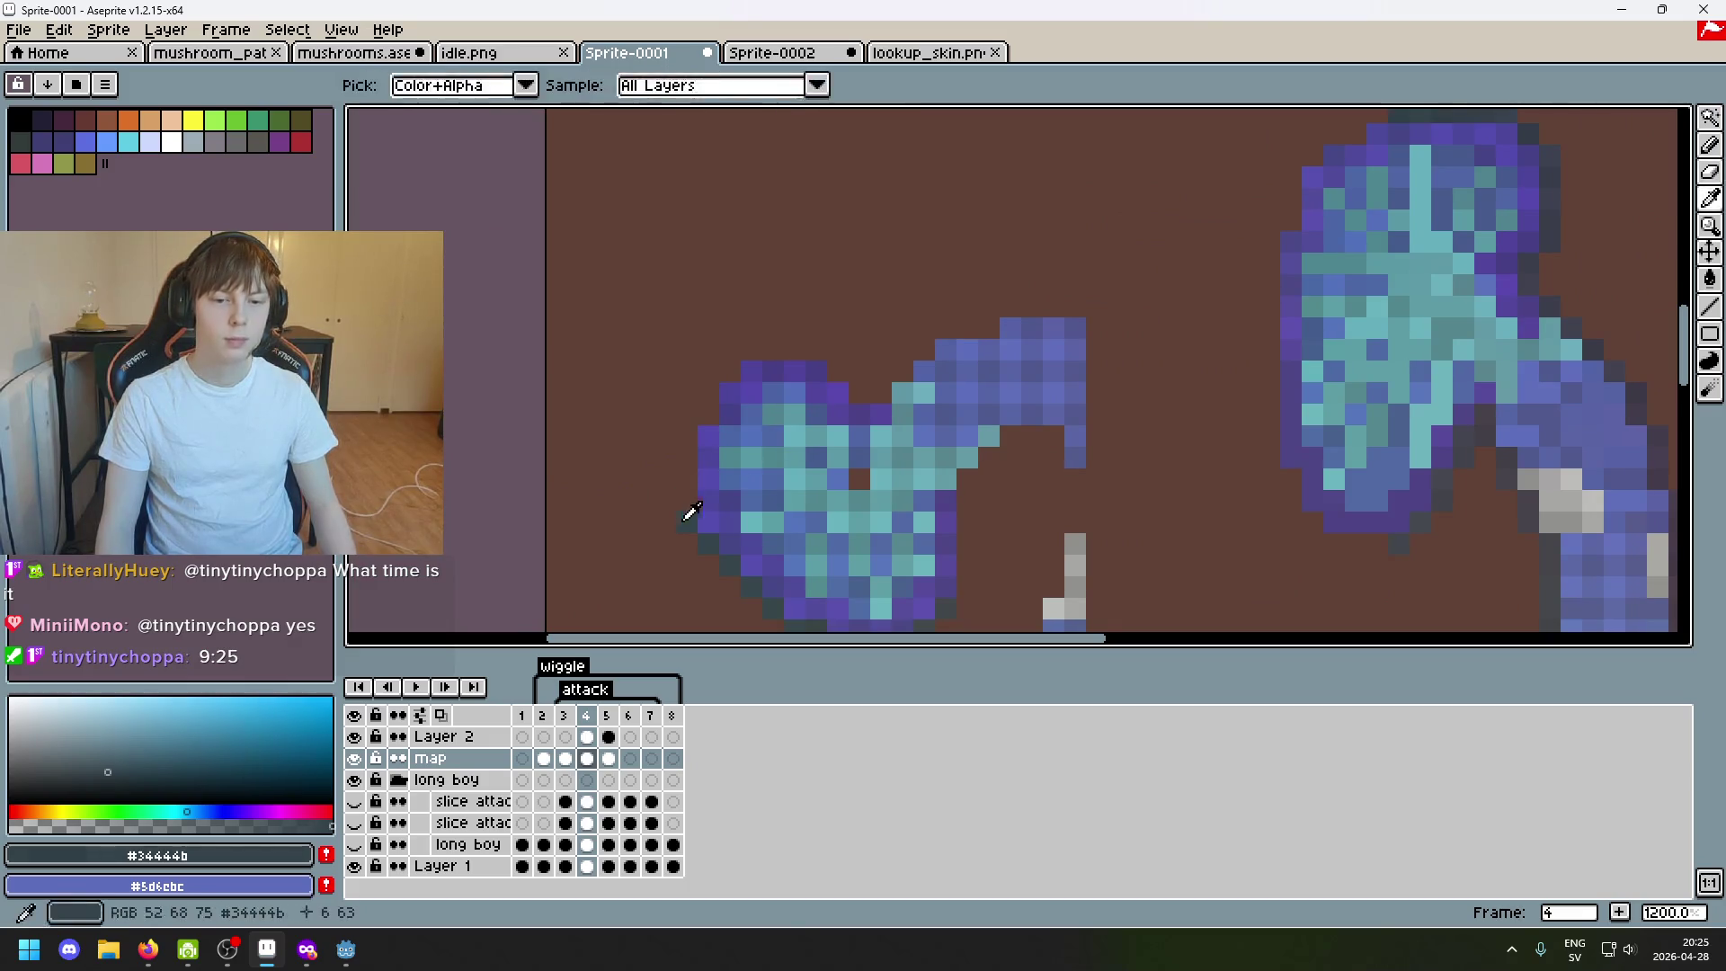
{"action": "scroll", "coordinate": [1173, 207], "scroll_direction": "right", "scroll_amount": 3}
{"action": "key", "text": "b"}
{"action": "scroll", "coordinate": [1282, 165], "scroll_direction": "left", "scroll_amount": 2}
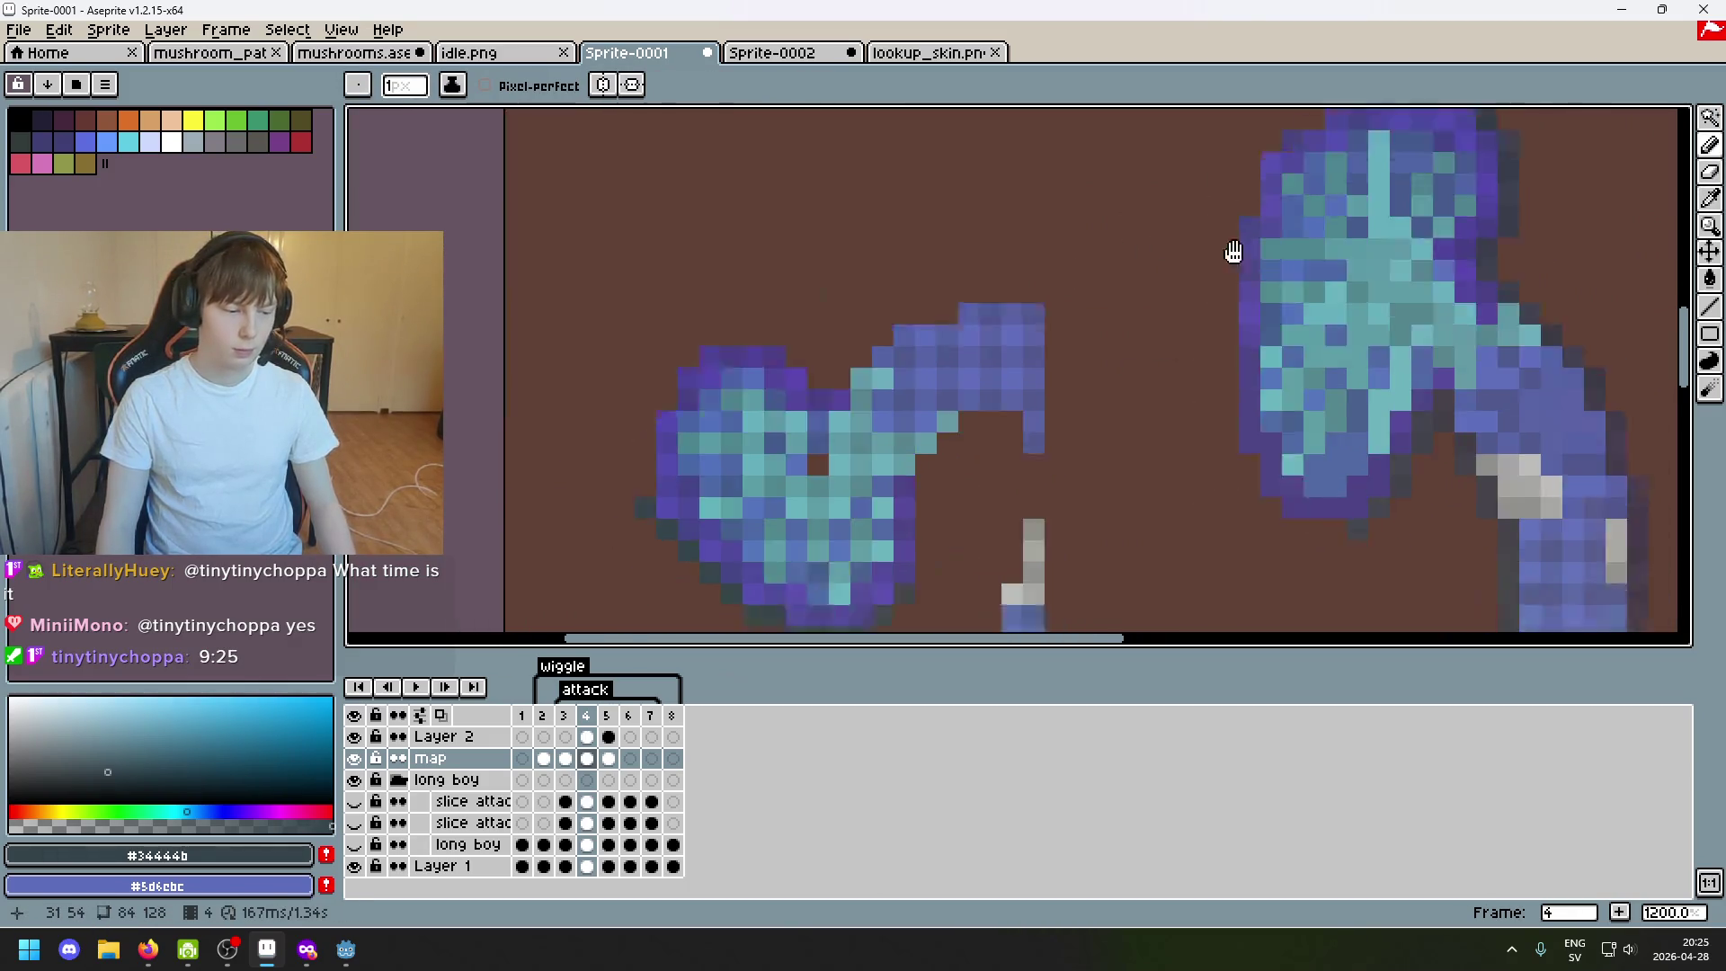
{"action": "scroll", "coordinate": [1233, 251], "scroll_direction": "down", "scroll_amount": 2}
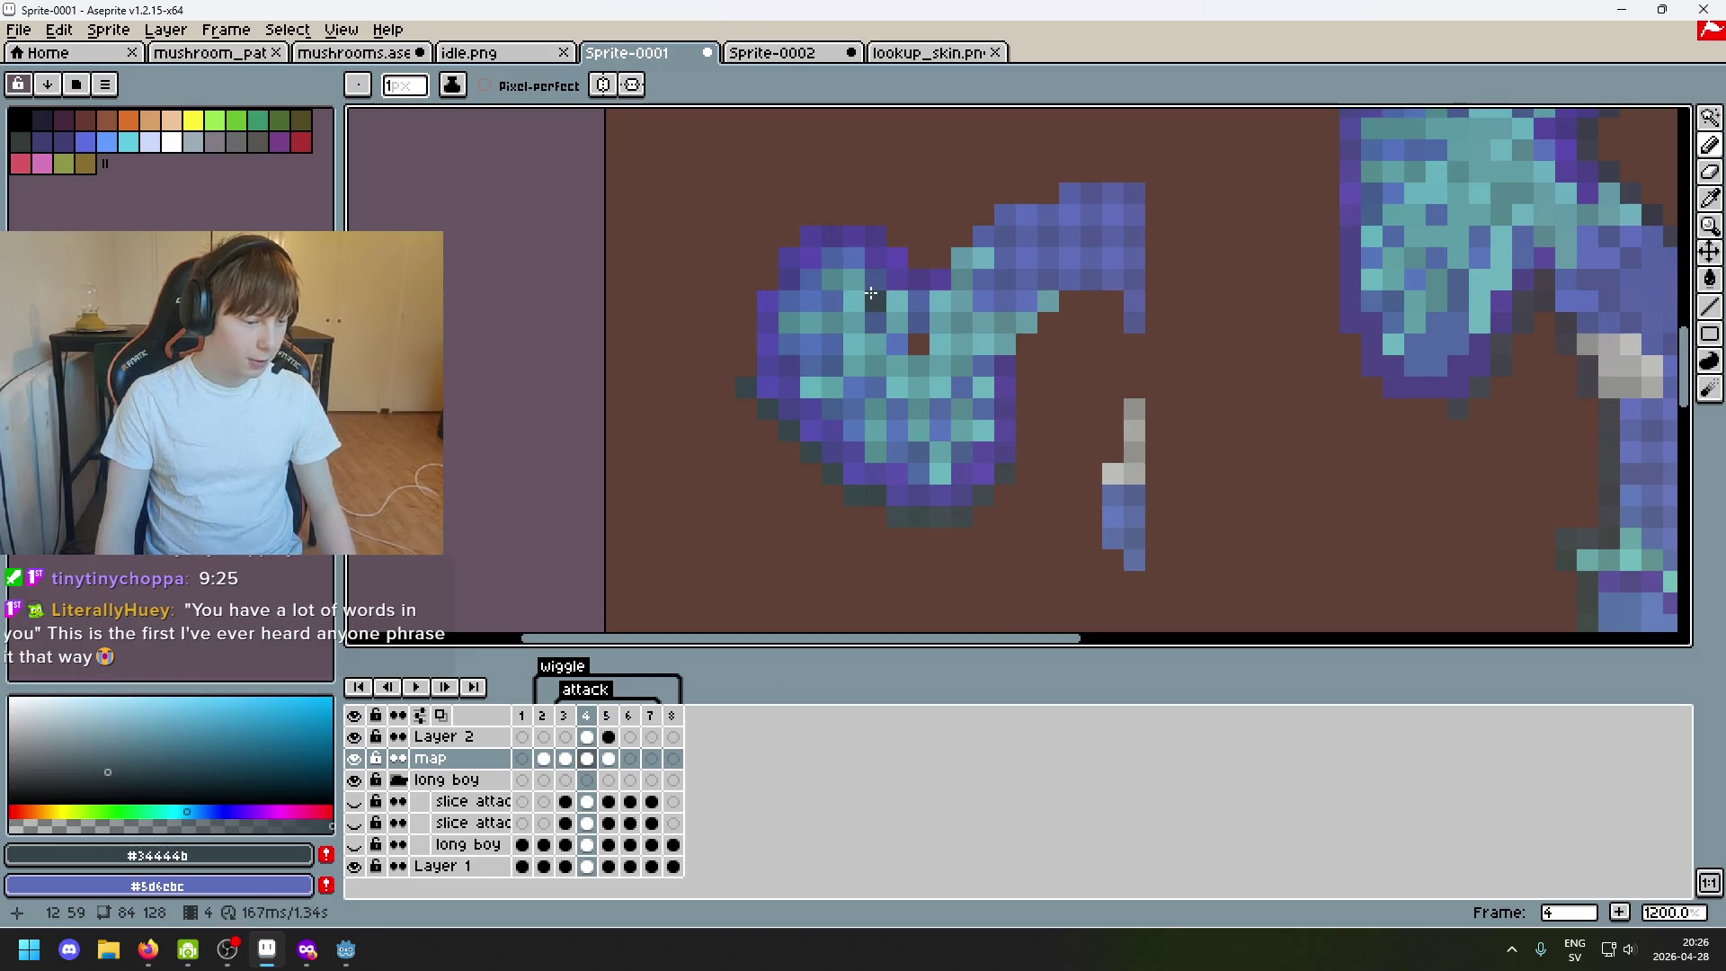
{"action": "scroll", "coordinate": [788, 309], "scroll_direction": "left", "scroll_amount": 1}
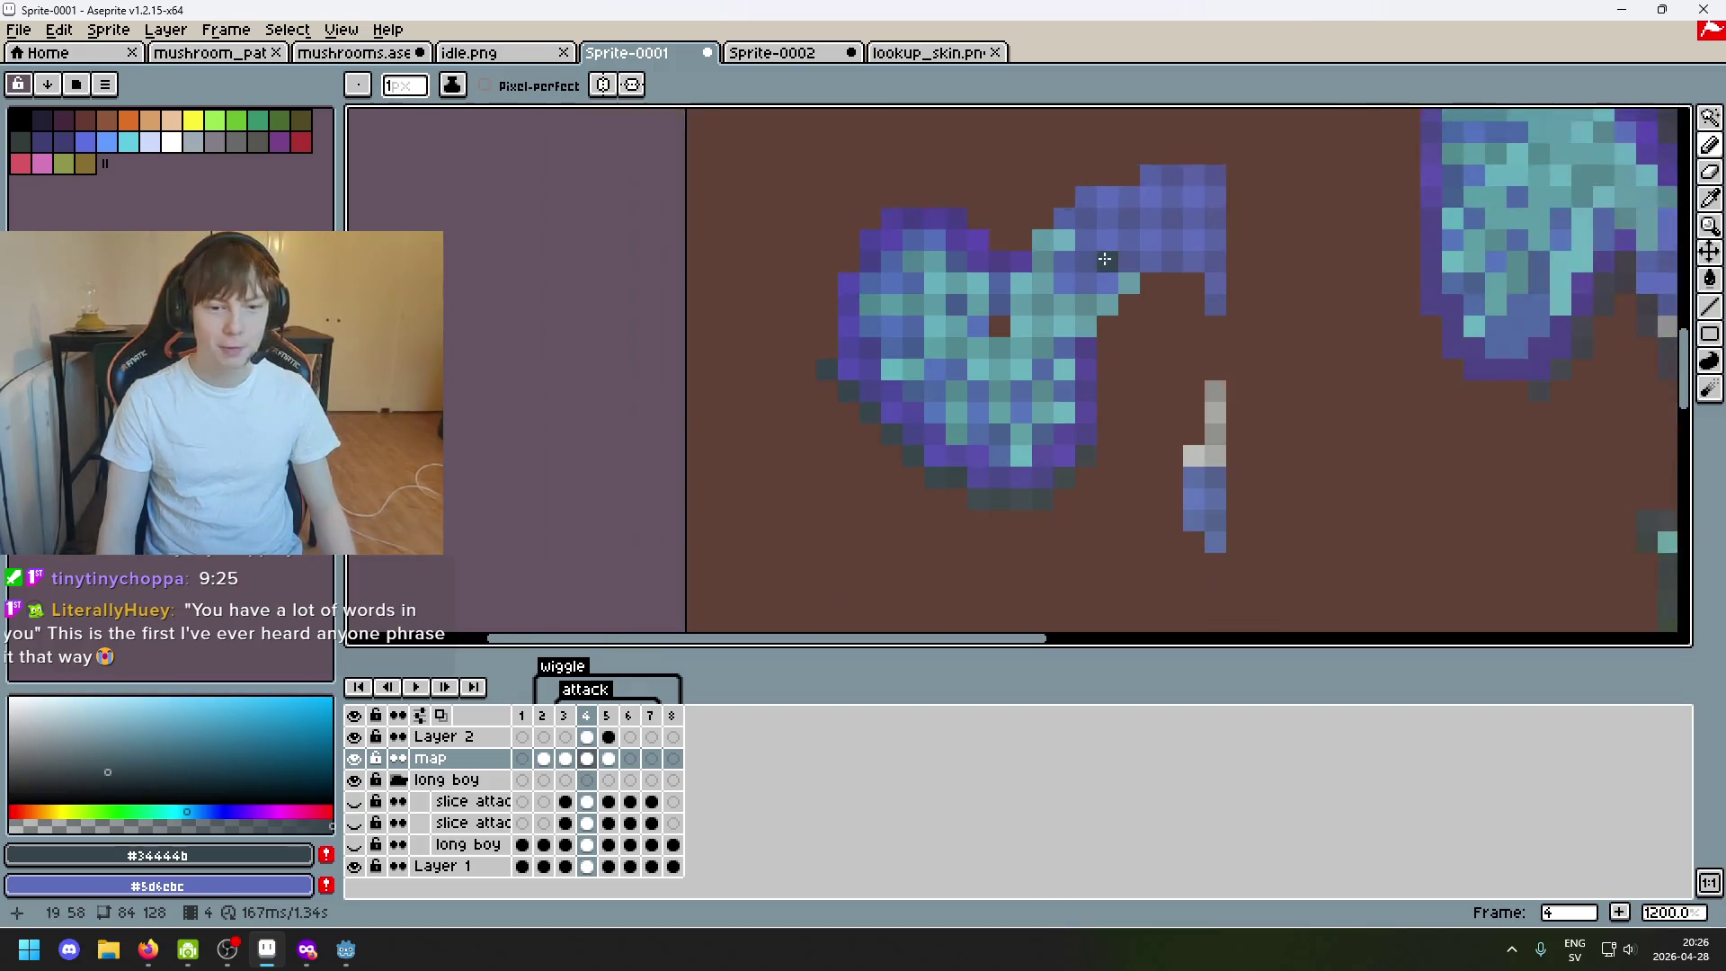
{"action": "scroll", "coordinate": [935, 339], "scroll_direction": "right", "scroll_amount": 2}
{"action": "scroll", "coordinate": [936, 338], "scroll_direction": "up", "scroll_amount": 1}
{"action": "scroll", "coordinate": [1103, 351], "scroll_direction": "right", "scroll_amount": 3}
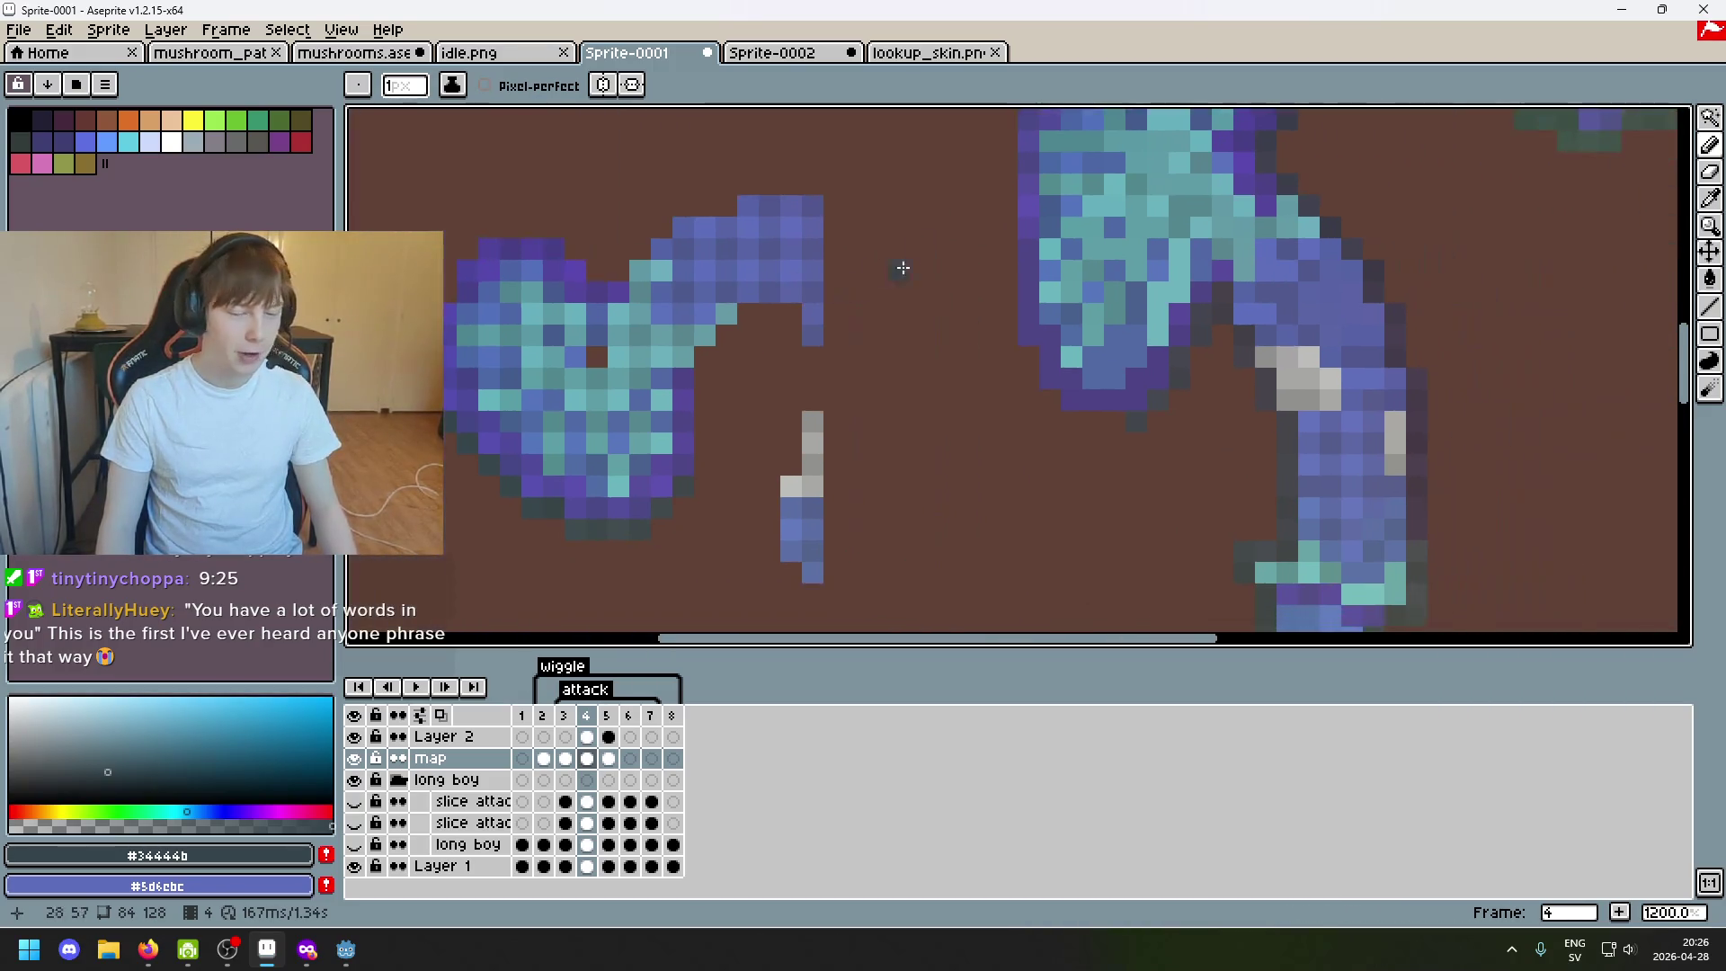
{"action": "scroll", "coordinate": [902, 265], "scroll_direction": "up", "scroll_amount": 2}
{"action": "scroll", "coordinate": [898, 401], "scroll_direction": "left", "scroll_amount": 2}
{"action": "scroll", "coordinate": [878, 374], "scroll_direction": "left", "scroll_amount": 3}
{"action": "scroll", "coordinate": [940, 338], "scroll_direction": "right", "scroll_amount": 3}
{"action": "scroll", "coordinate": [941, 337], "scroll_direction": "up", "scroll_amount": 3}
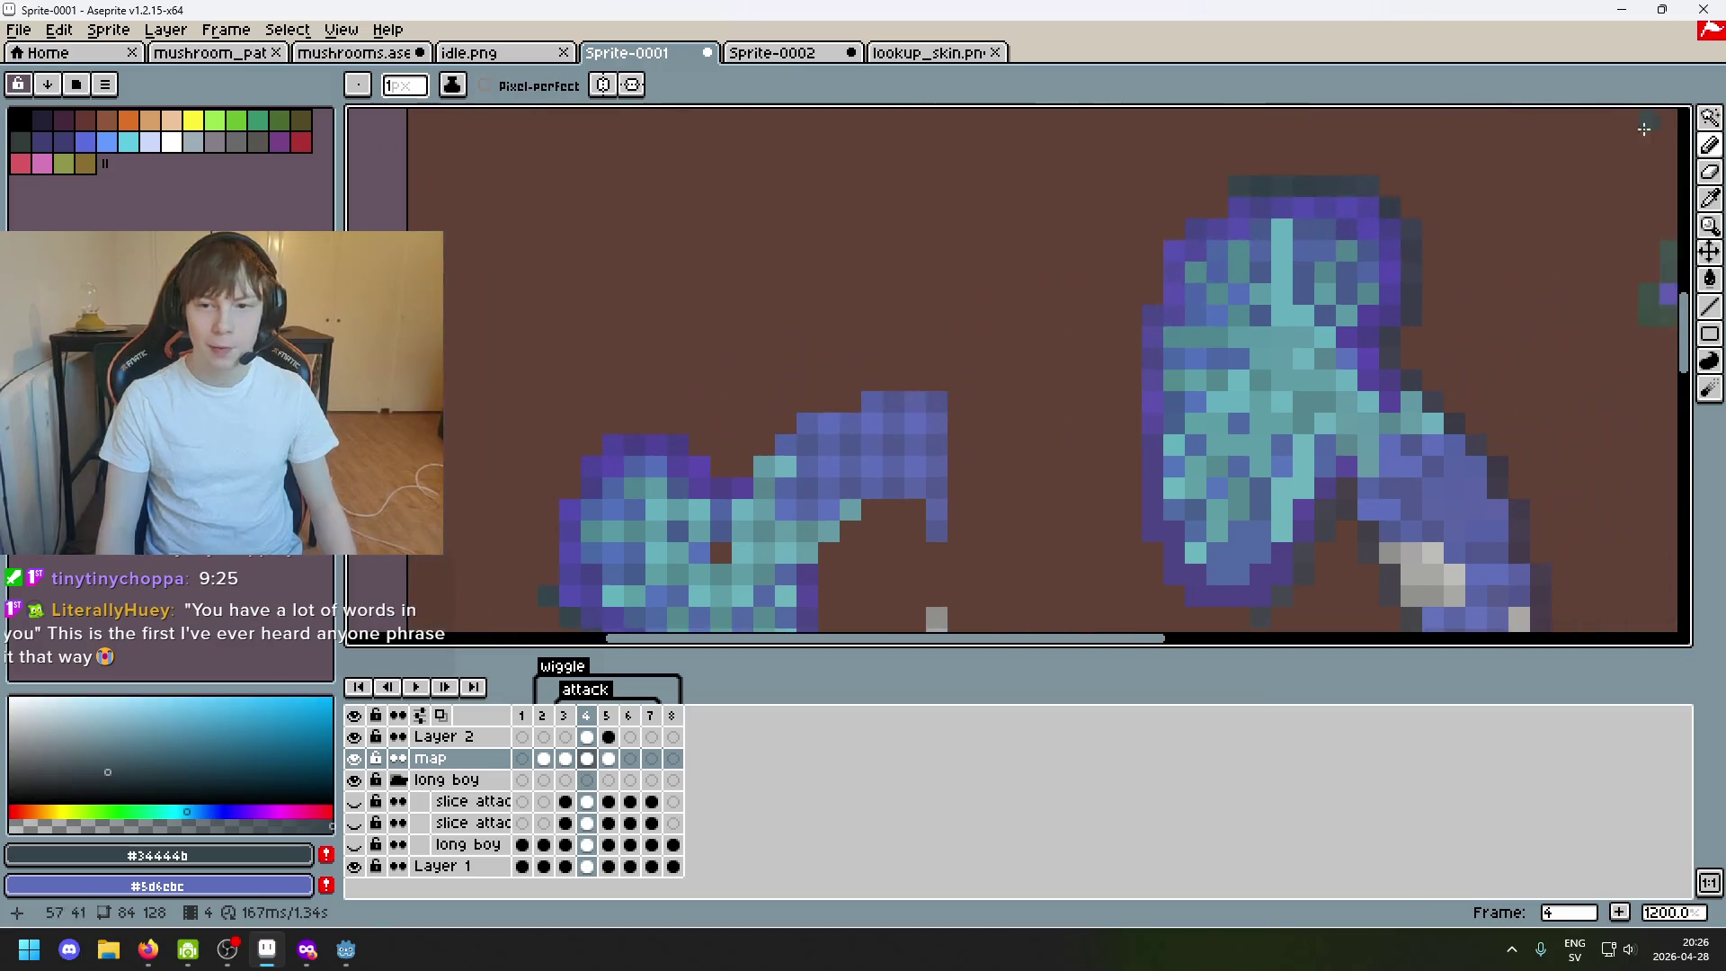
{"action": "key", "text": "w"}
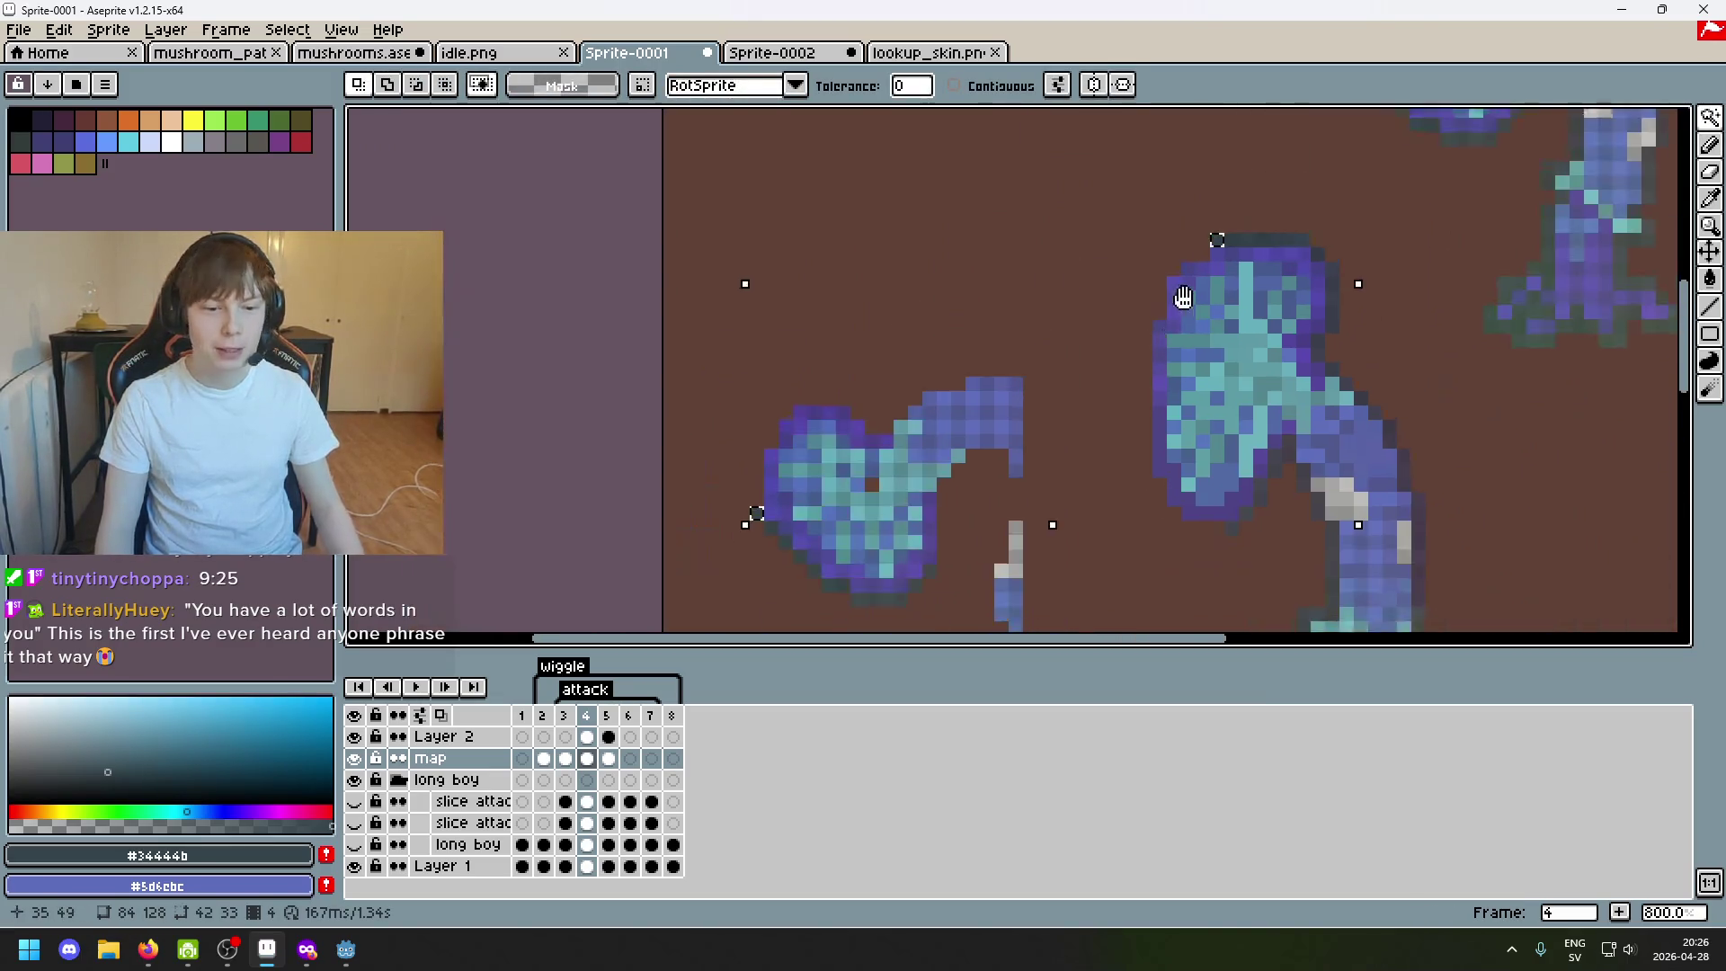
{"action": "scroll", "coordinate": [1241, 183], "scroll_direction": "down", "scroll_amount": 1}
{"action": "scroll", "coordinate": [1046, 398], "scroll_direction": "up", "scroll_amount": 3}
Paint dark pixels on the shapes' lower edges and erase a stray one.
{"action": "key", "text": "b"}
{"action": "left_click", "coordinate": [678, 487], "text": "alt"}
{"action": "left_click", "coordinate": [1284, 179]}
{"action": "scroll", "coordinate": [1283, 180], "scroll_direction": "down", "scroll_amount": 2}
{"action": "scroll", "coordinate": [1071, 375], "scroll_direction": "up", "scroll_amount": 1}
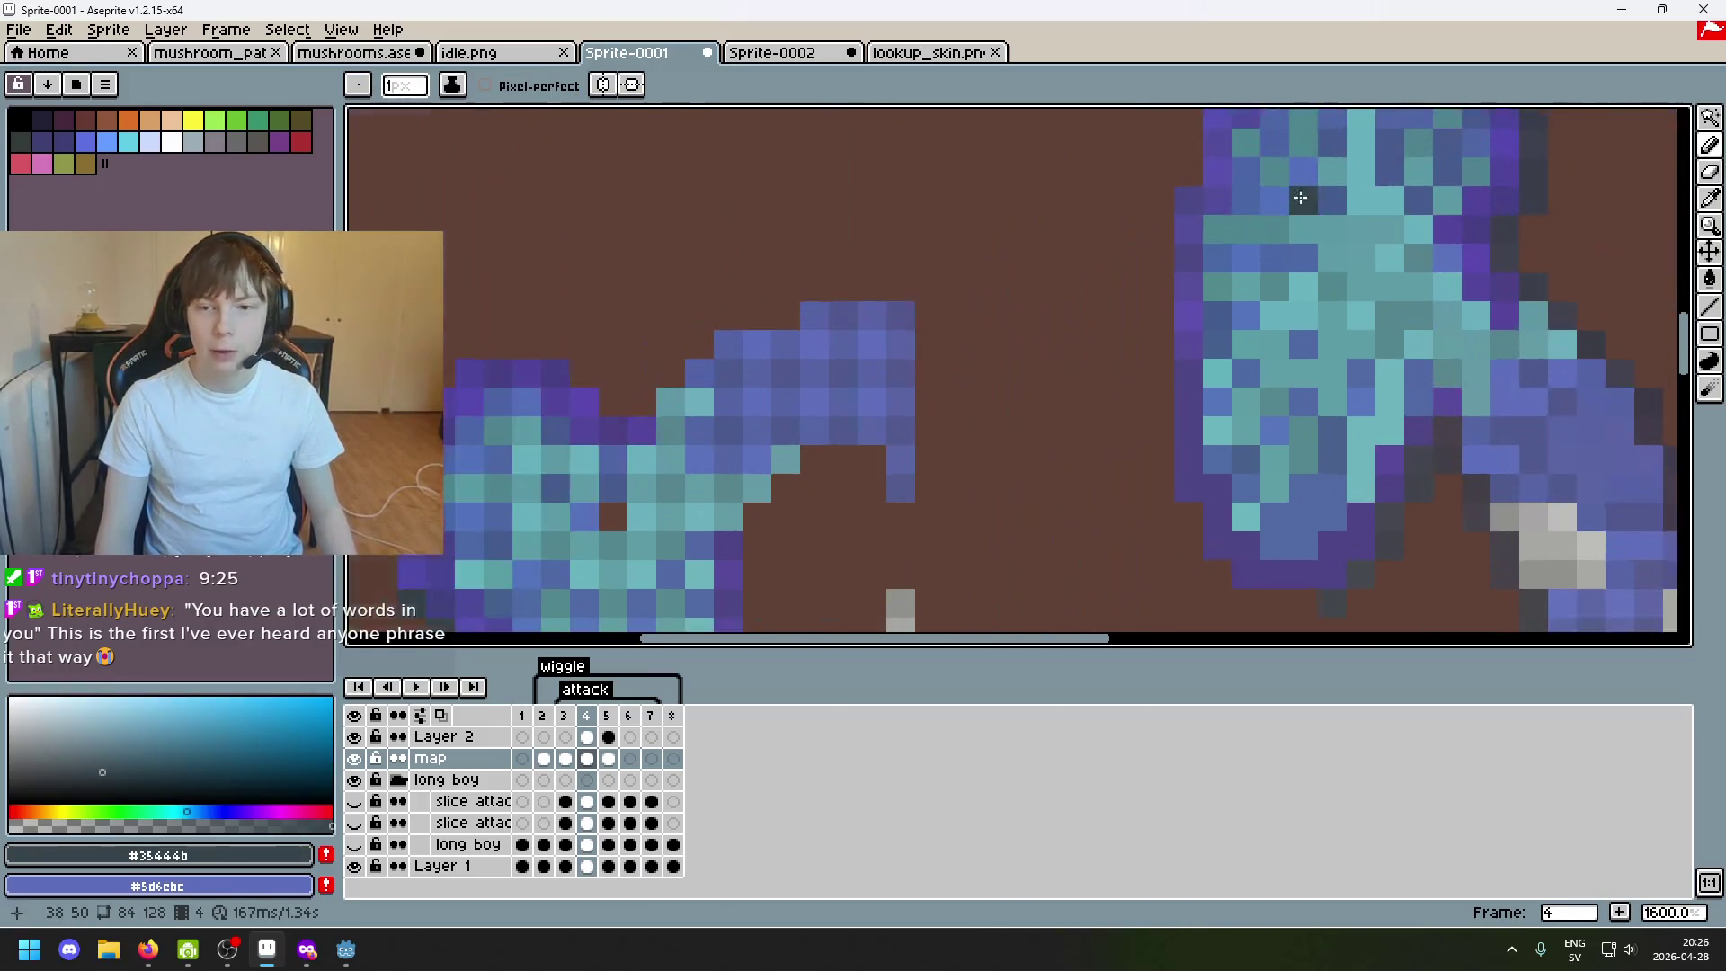
{"action": "scroll", "coordinate": [1072, 375], "scroll_direction": "down", "scroll_amount": 2}
{"action": "key", "text": "e"}
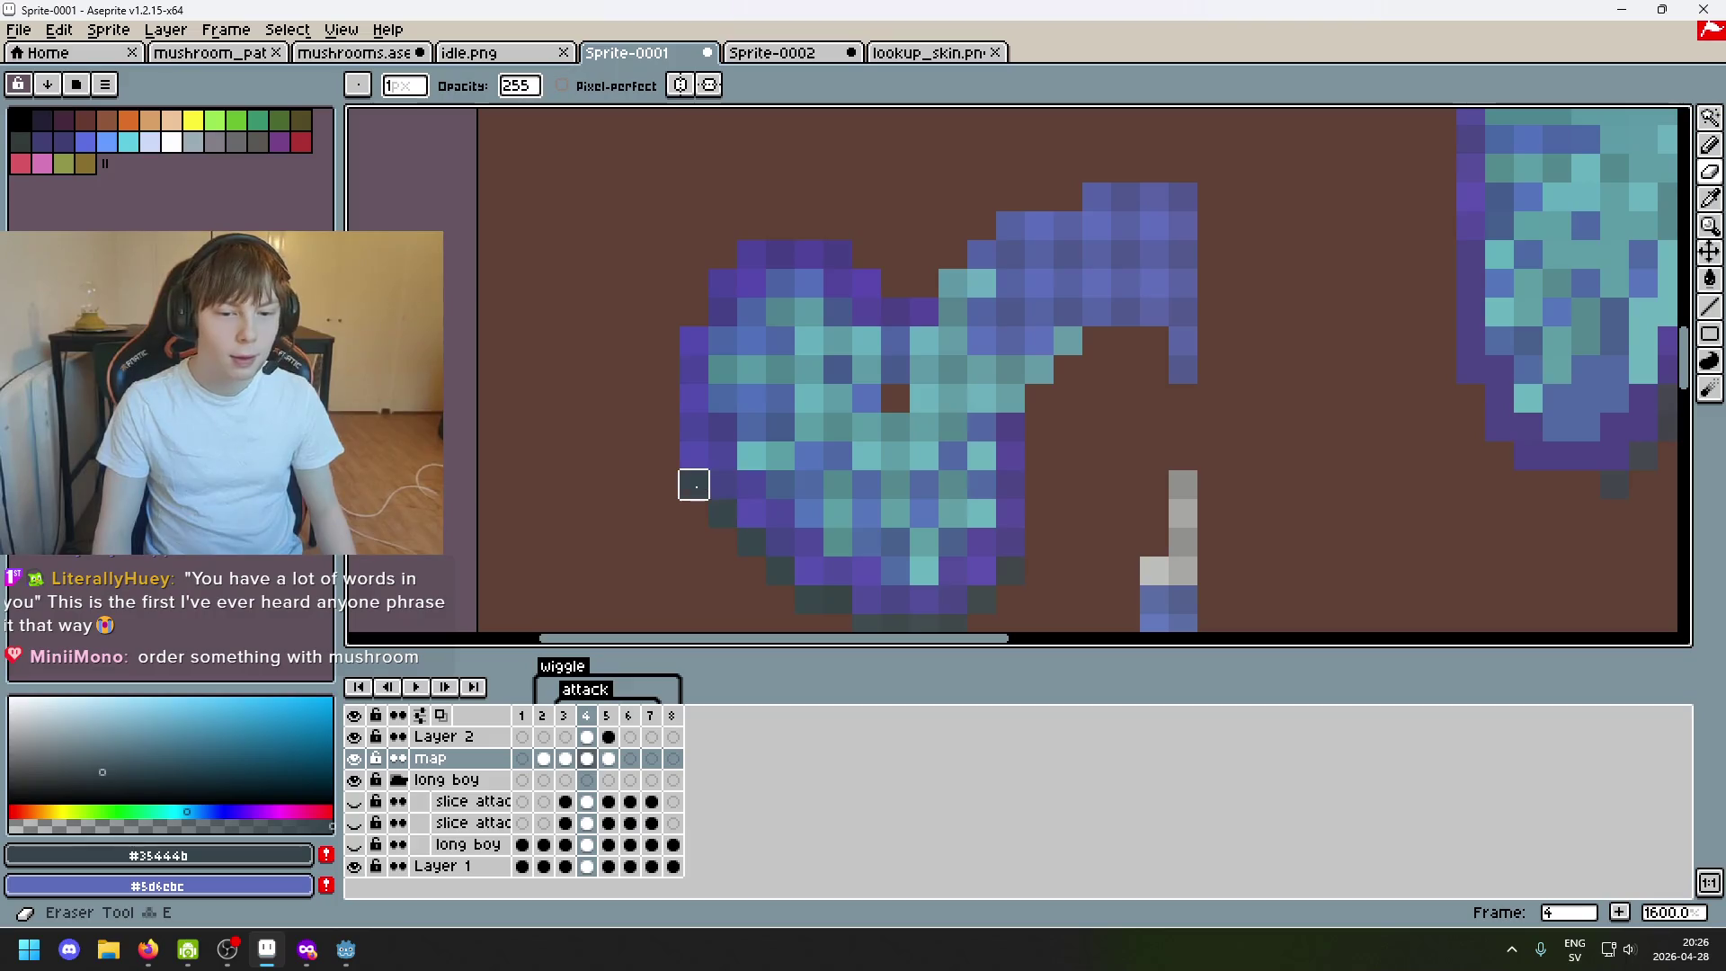
{"action": "left_click", "coordinate": [721, 500], "text": "alt"}
{"action": "scroll", "coordinate": [982, 307], "scroll_direction": "up", "scroll_amount": 2}
{"action": "scroll", "coordinate": [1192, 222], "scroll_direction": "down", "scroll_amount": 1}
{"action": "key", "text": "b"}
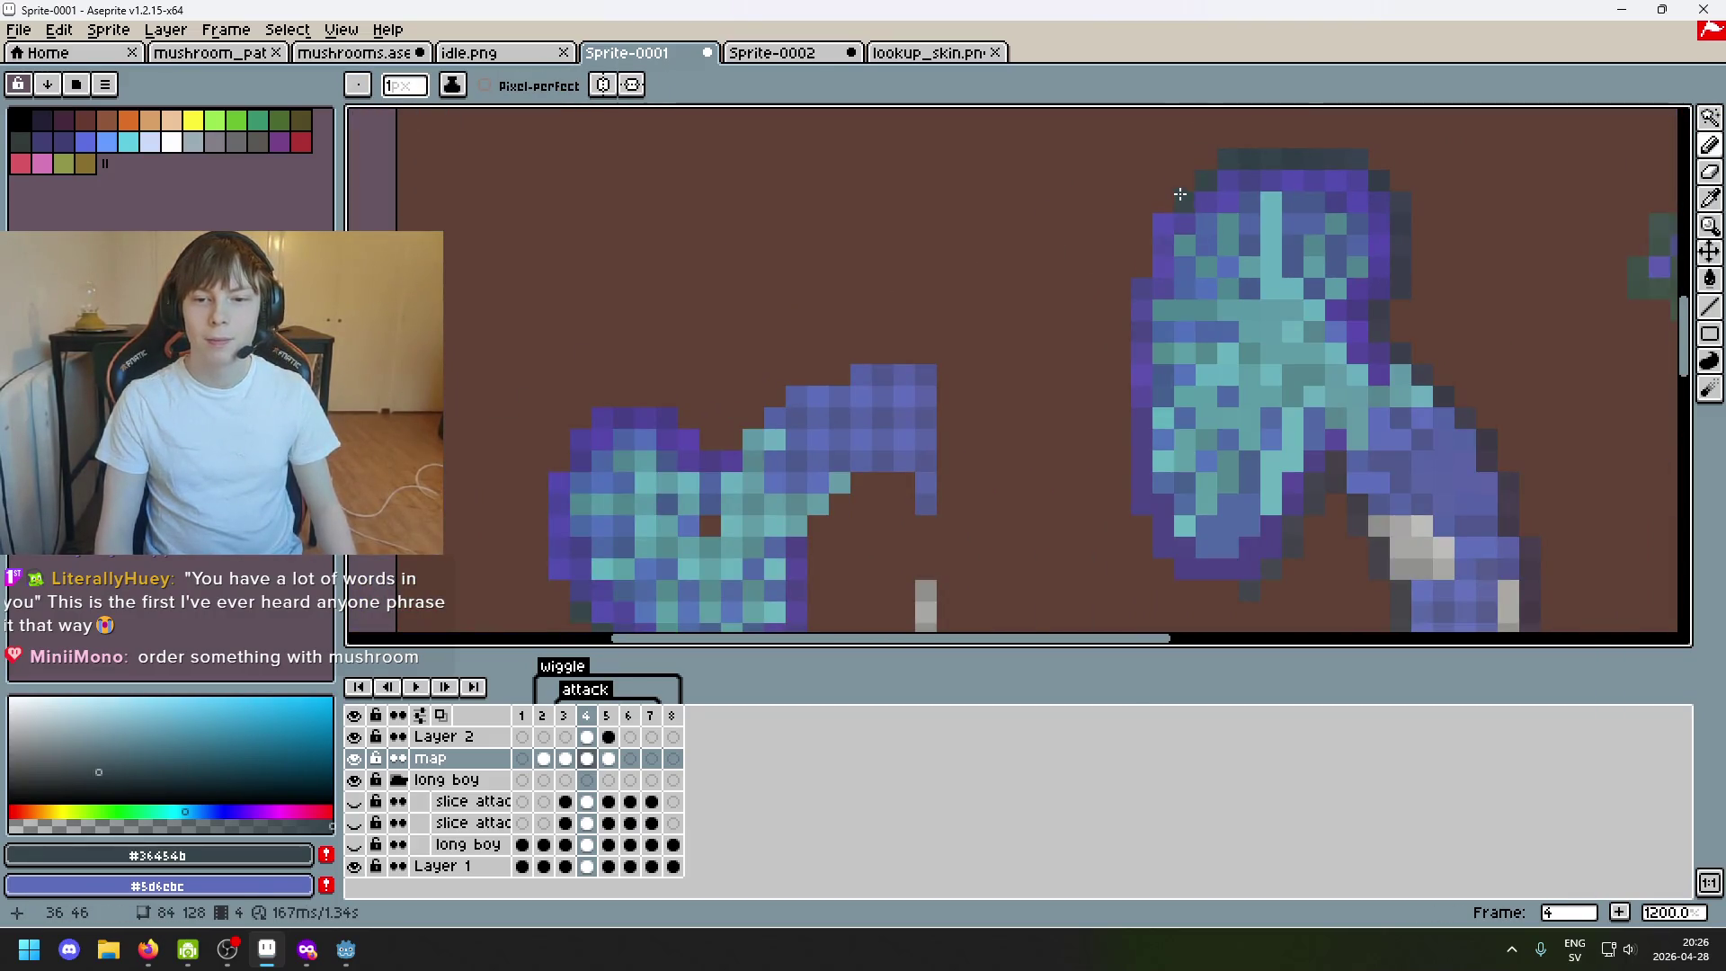
Trim the upper right shape's edge with dark pixels while panning between both shapes.
{"action": "left_click_drag", "start_coordinate": [908, 368], "coordinate": [1195, 187]}
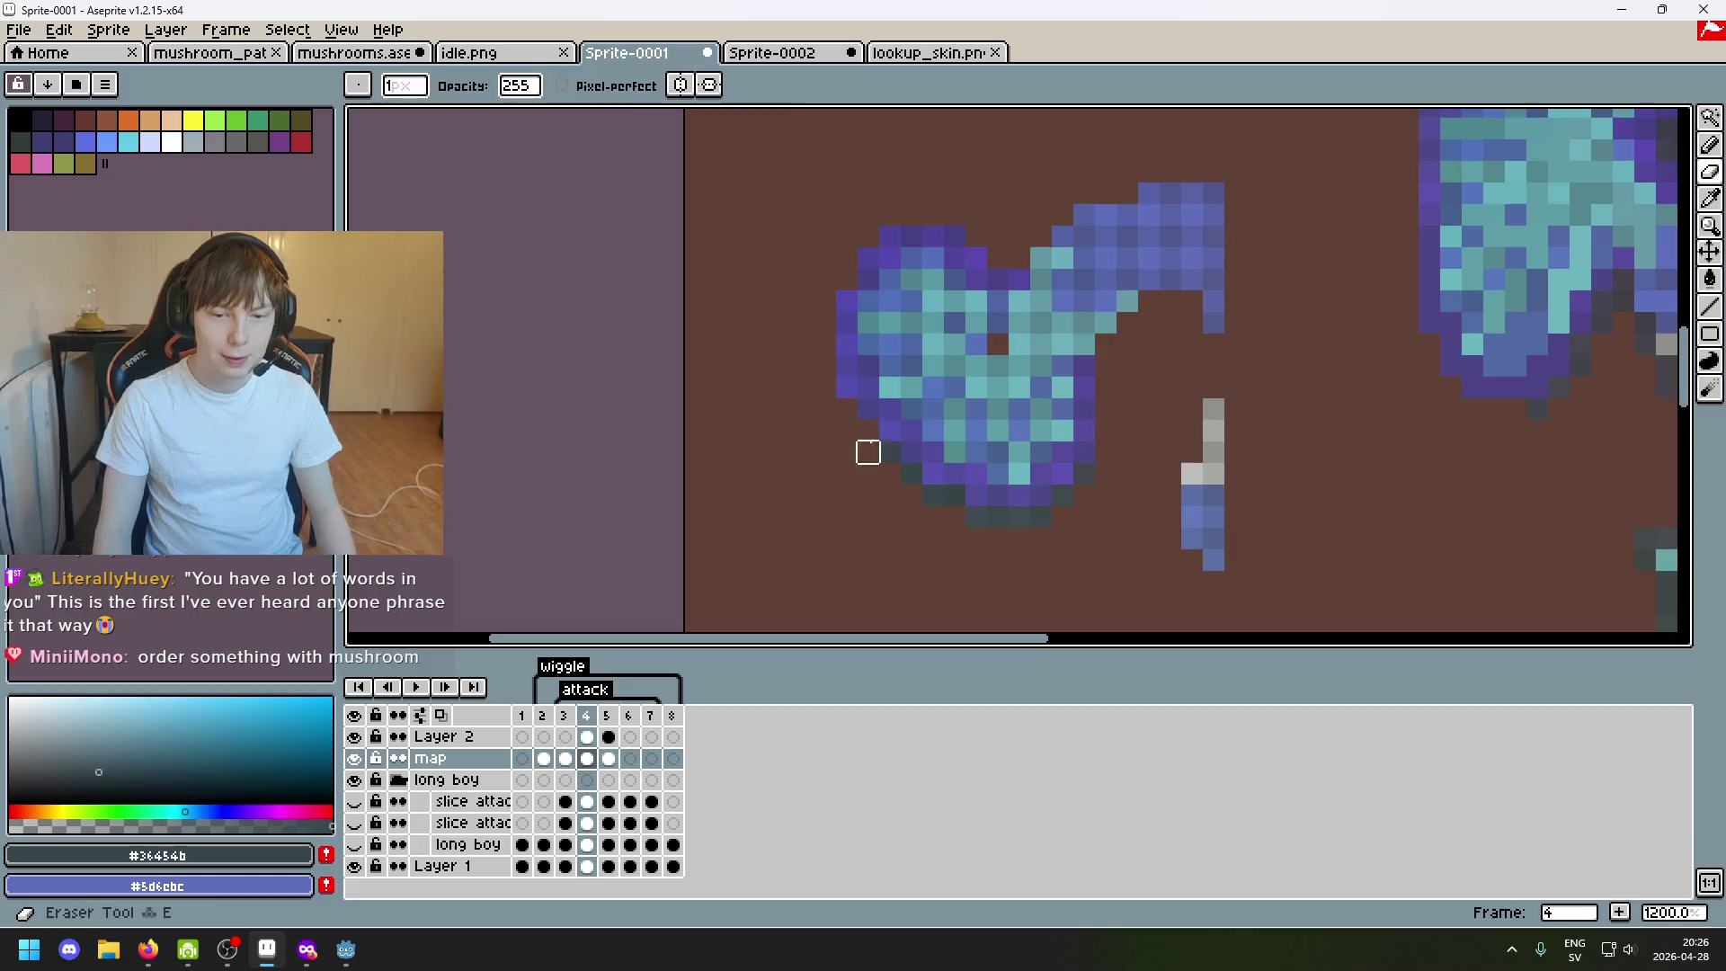
{"action": "left_click", "coordinate": [910, 452], "text": "alt"}
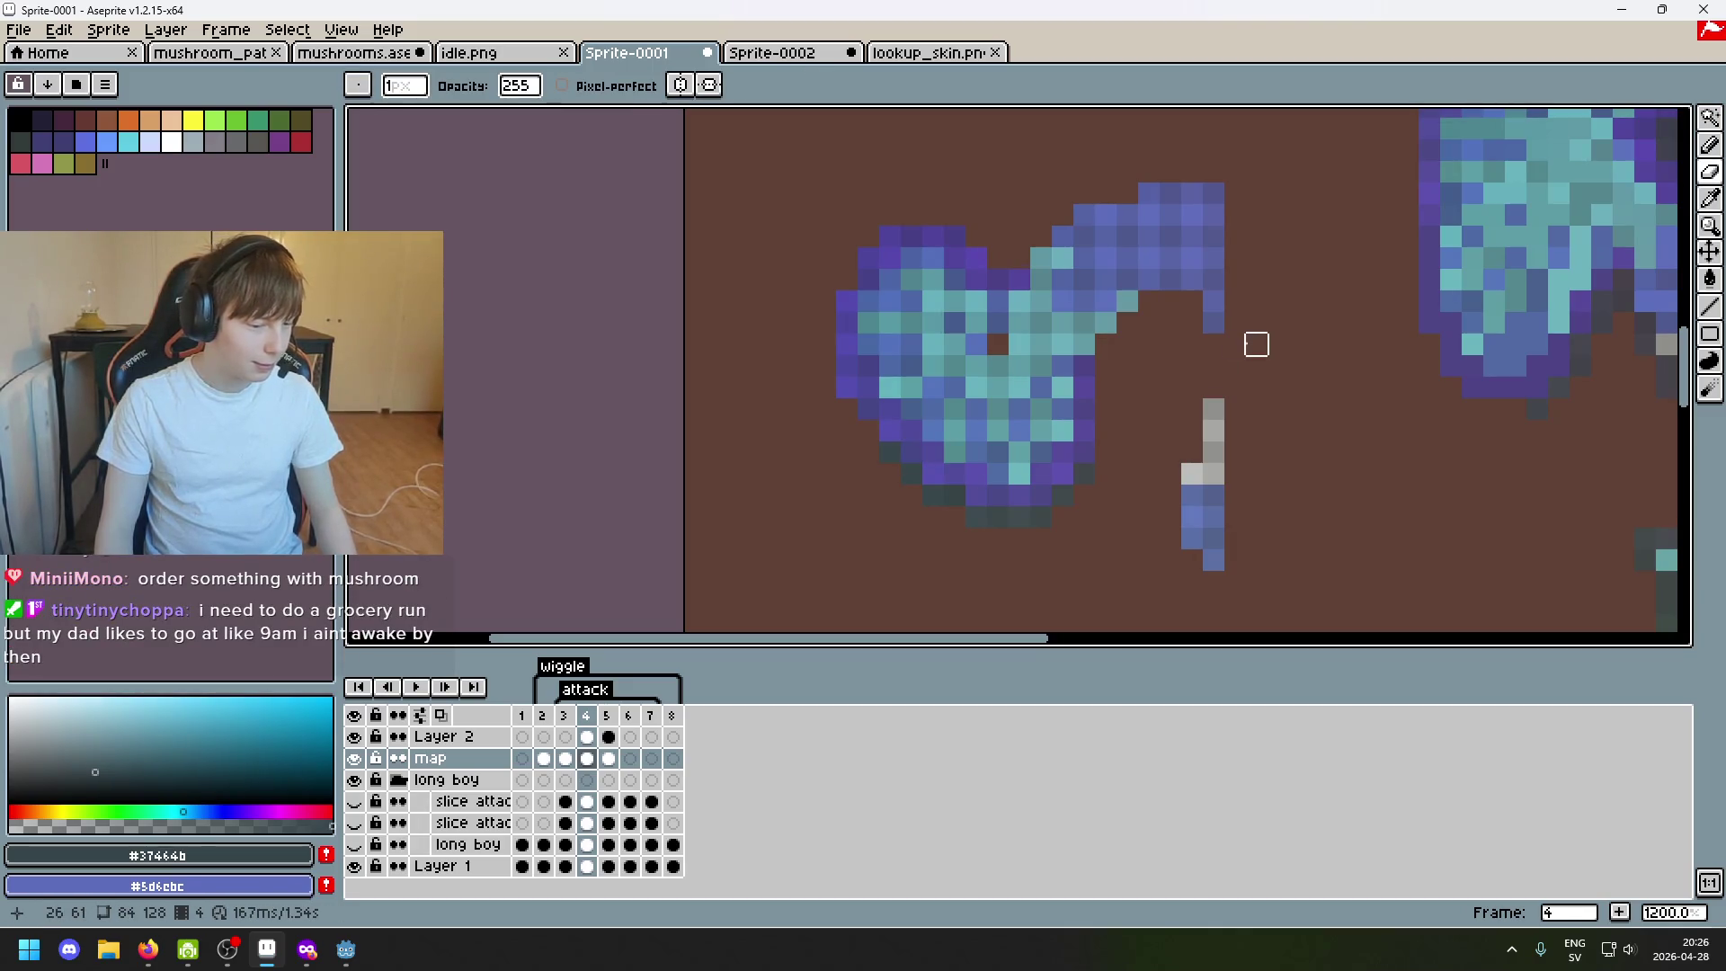
{"action": "left_click_drag", "start_coordinate": [1213, 343], "coordinate": [978, 497]}
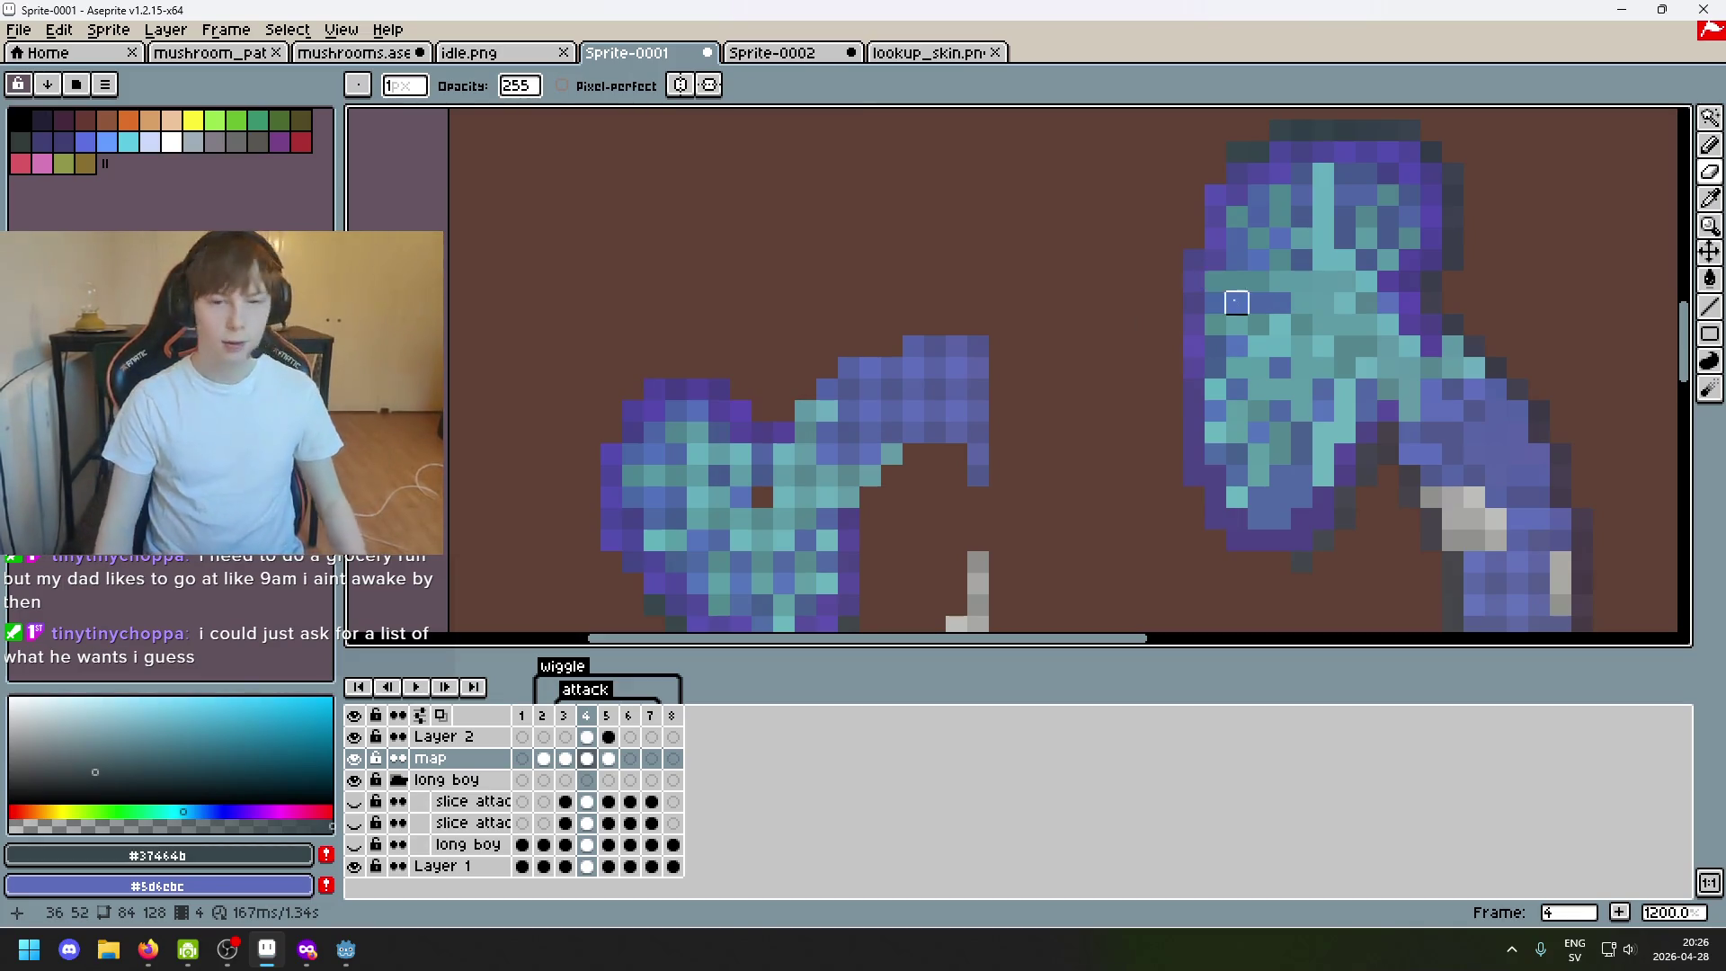
{"action": "key", "text": "b"}
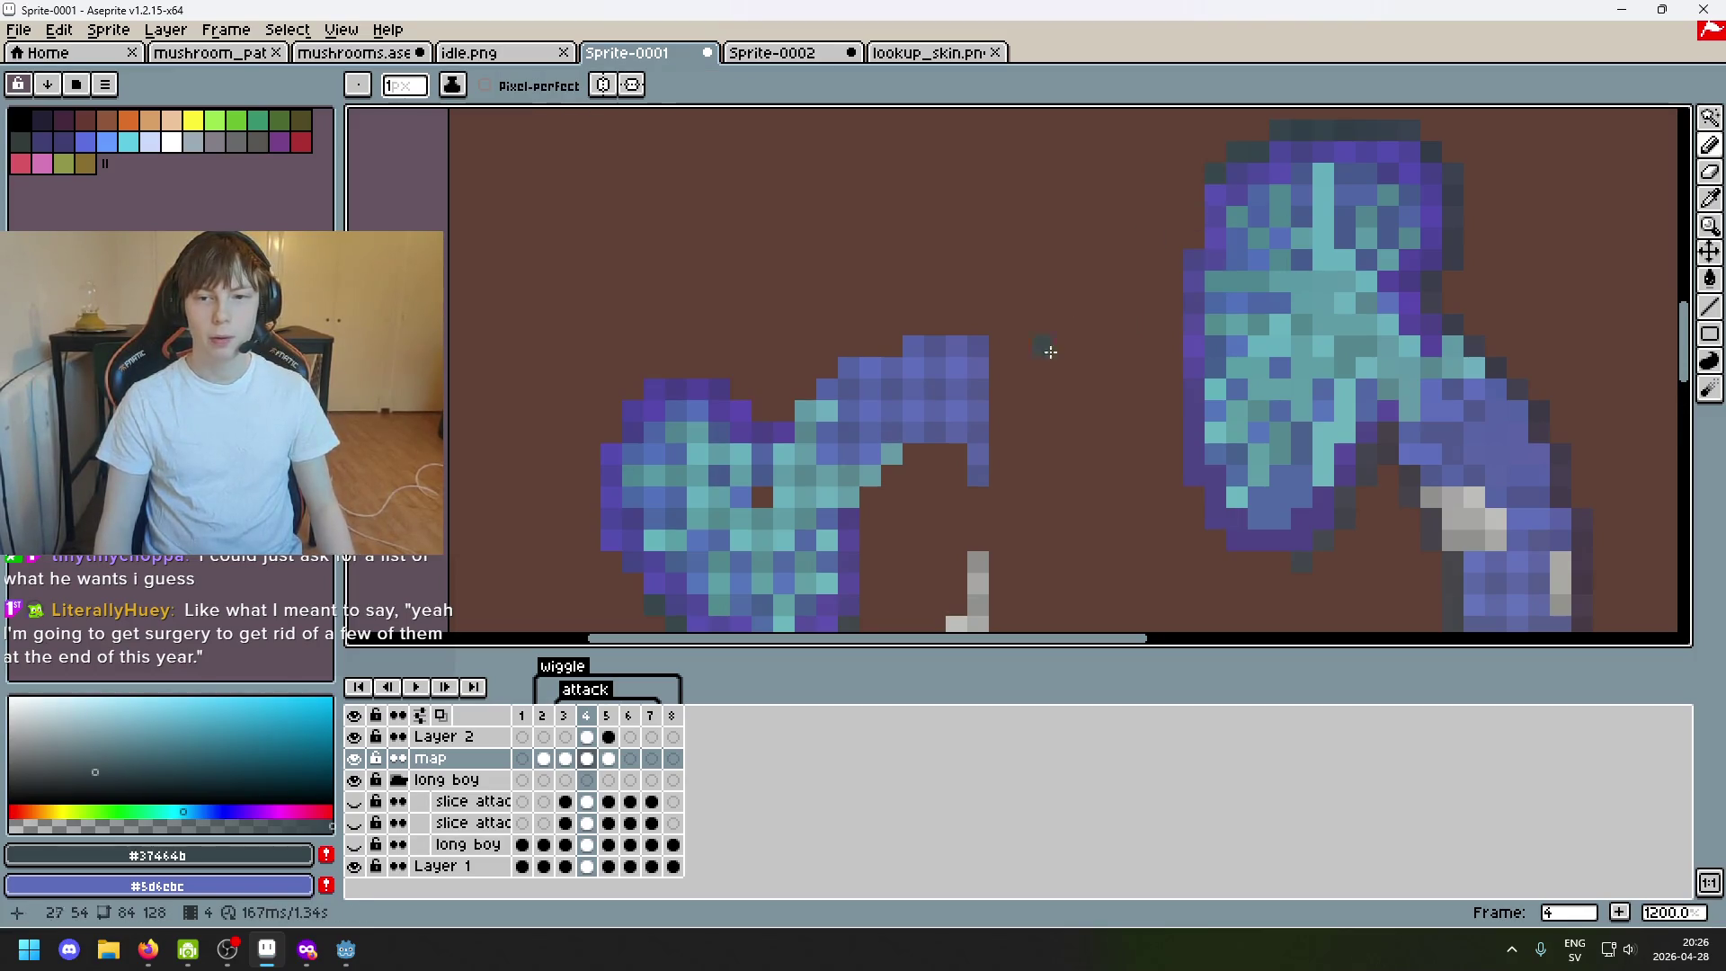
{"action": "left_click_drag", "start_coordinate": [1049, 350], "coordinate": [1246, 184]}
{"action": "scroll", "coordinate": [1230, 275], "scroll_direction": "down", "scroll_amount": 1}
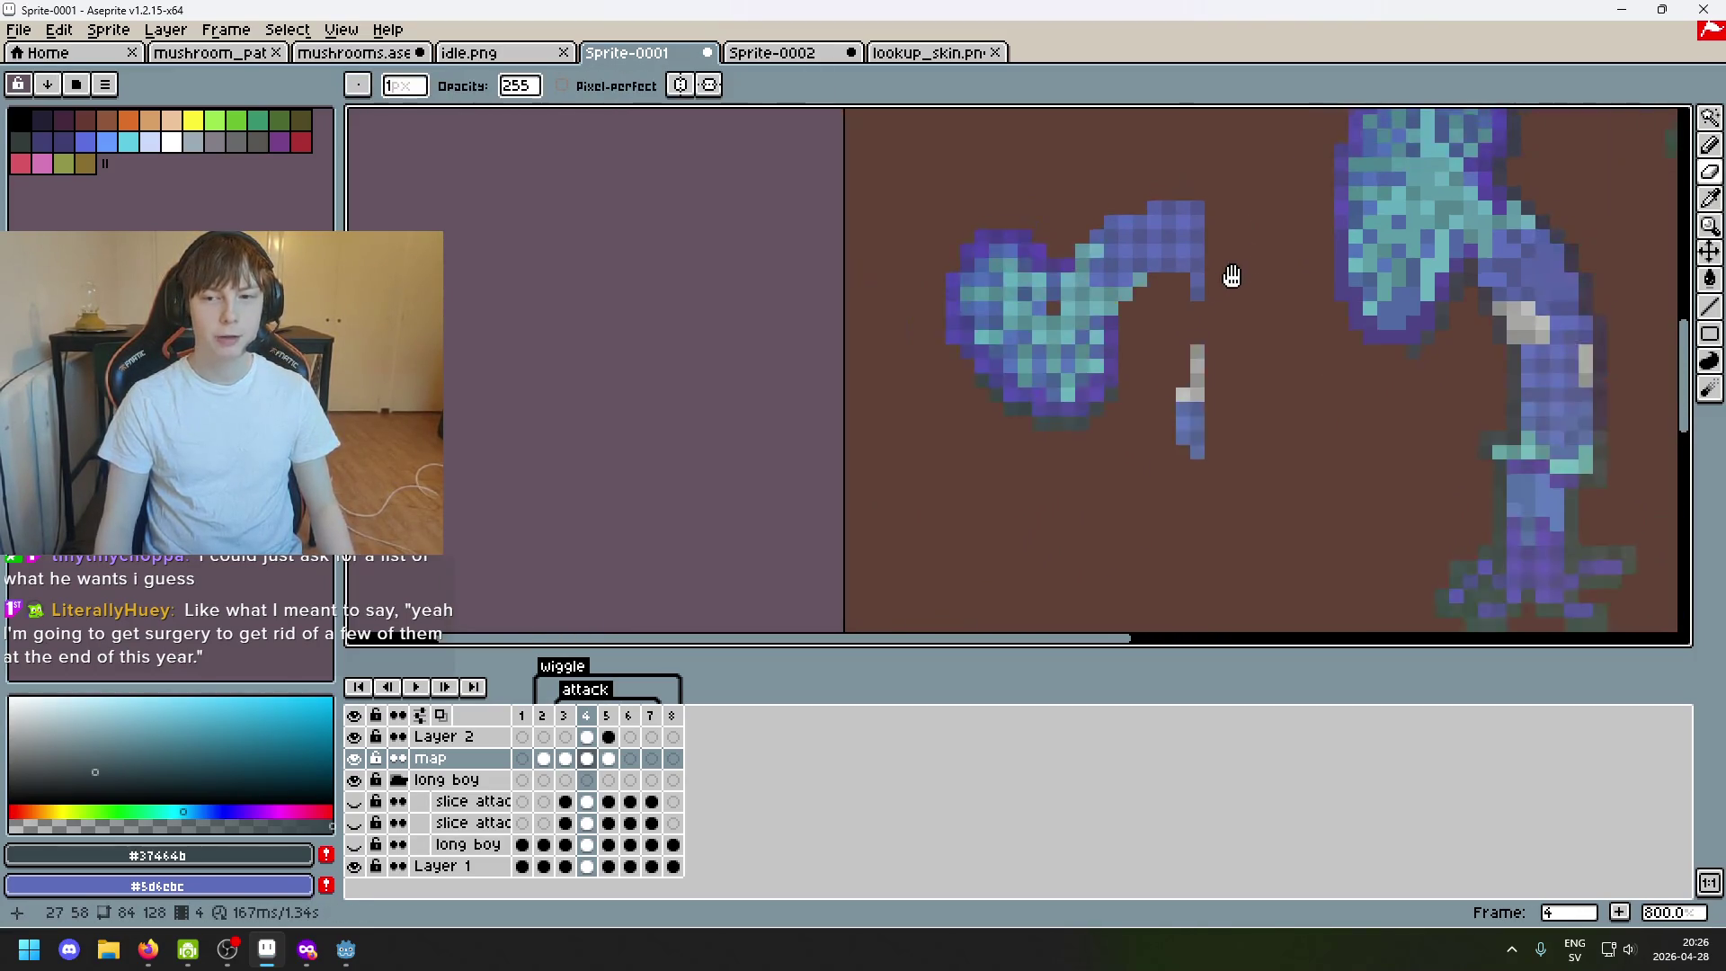
Check the shape region with Magic Wand, then sample dark edge colours and paint outline pixels.
{"action": "key", "text": "w"}
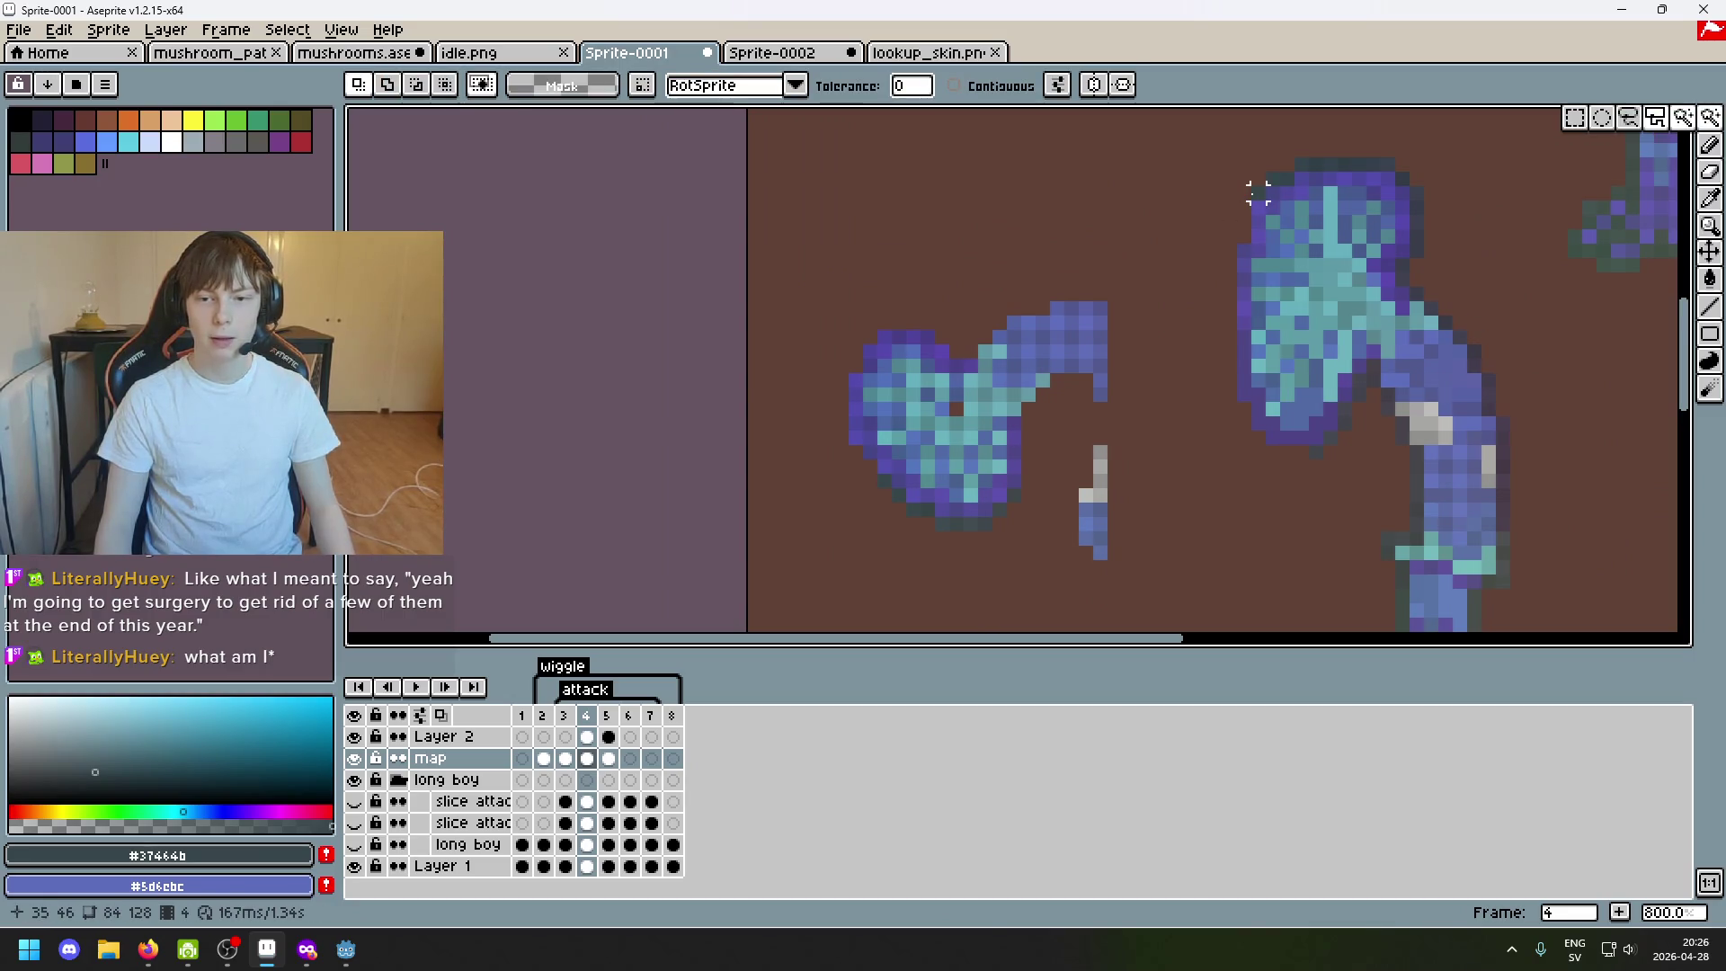
{"action": "left_click", "coordinate": [1257, 194]}
{"action": "key", "text": "b"}
{"action": "left_click", "coordinate": [891, 480], "text": "alt"}
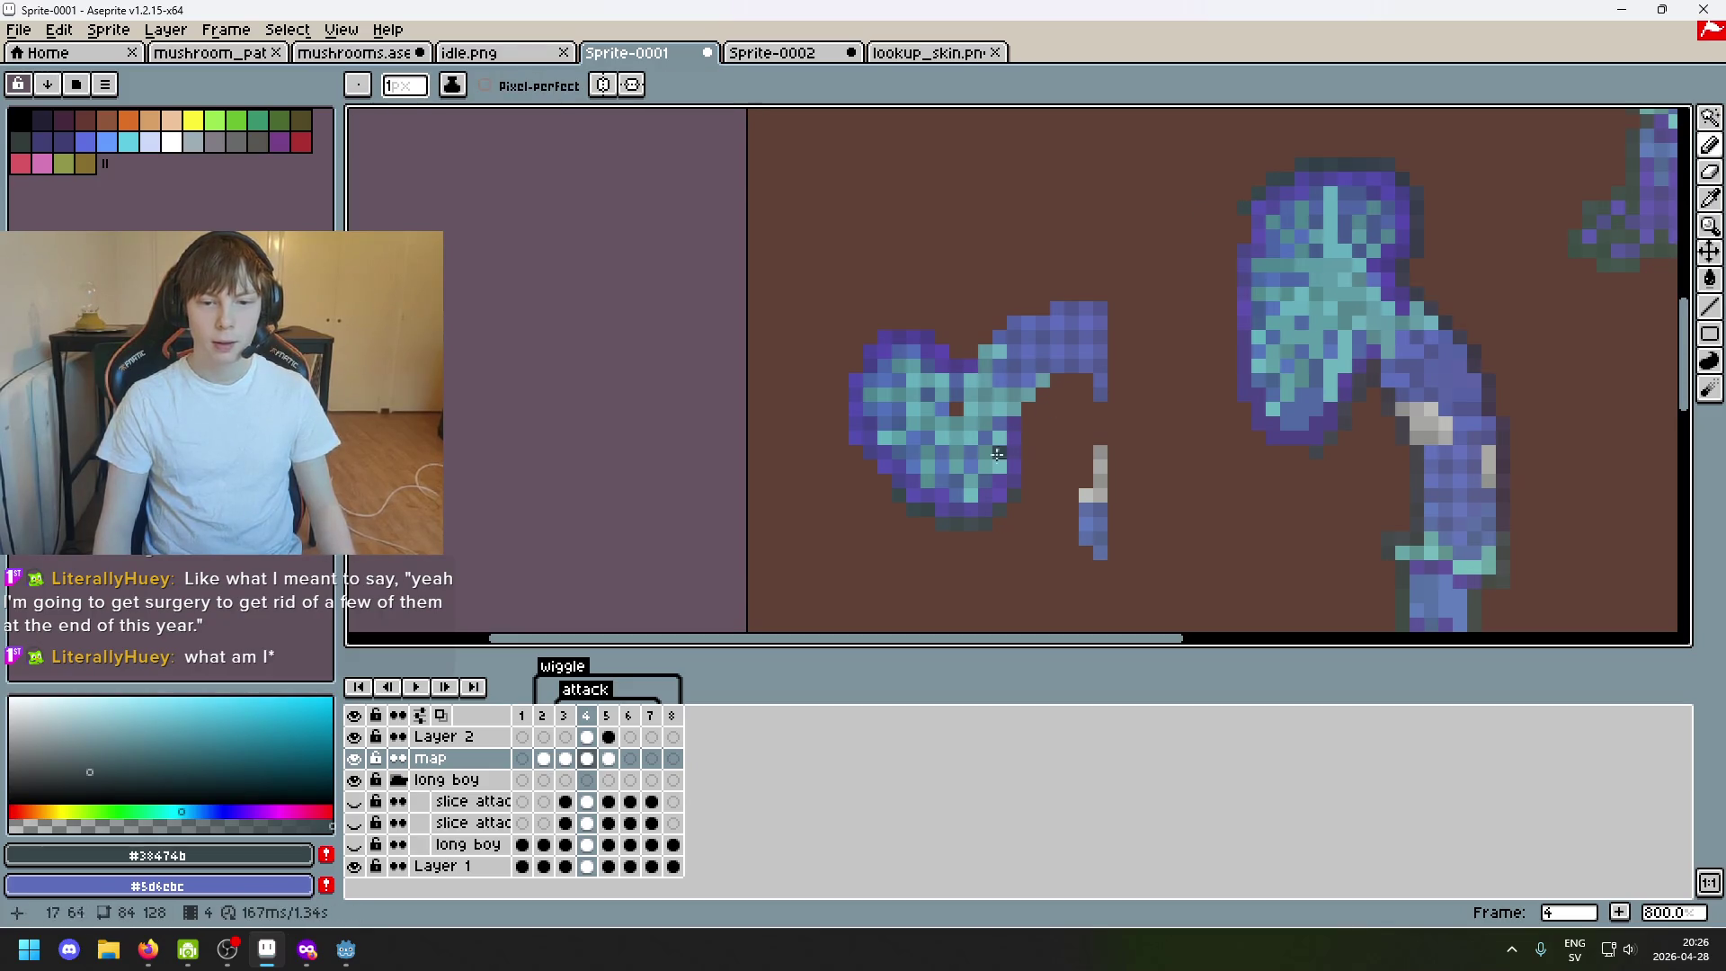
{"action": "left_click", "coordinate": [924, 494], "text": "alt"}
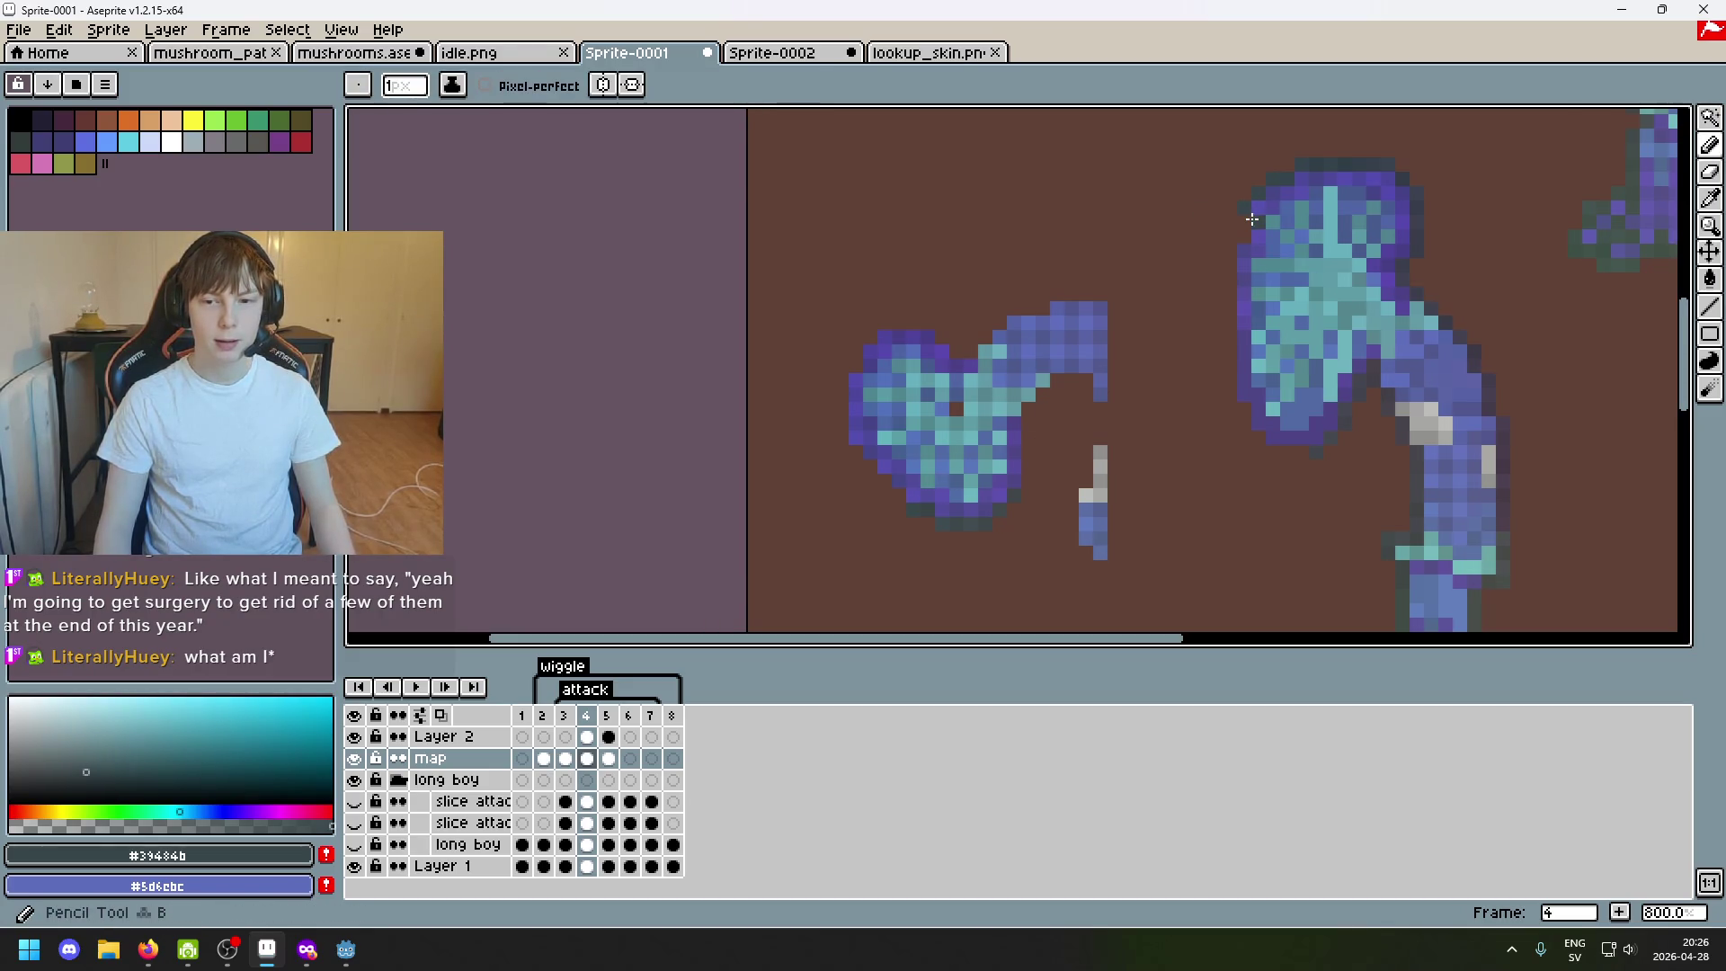
{"action": "key", "text": "b"}
{"action": "key", "text": "alt"}
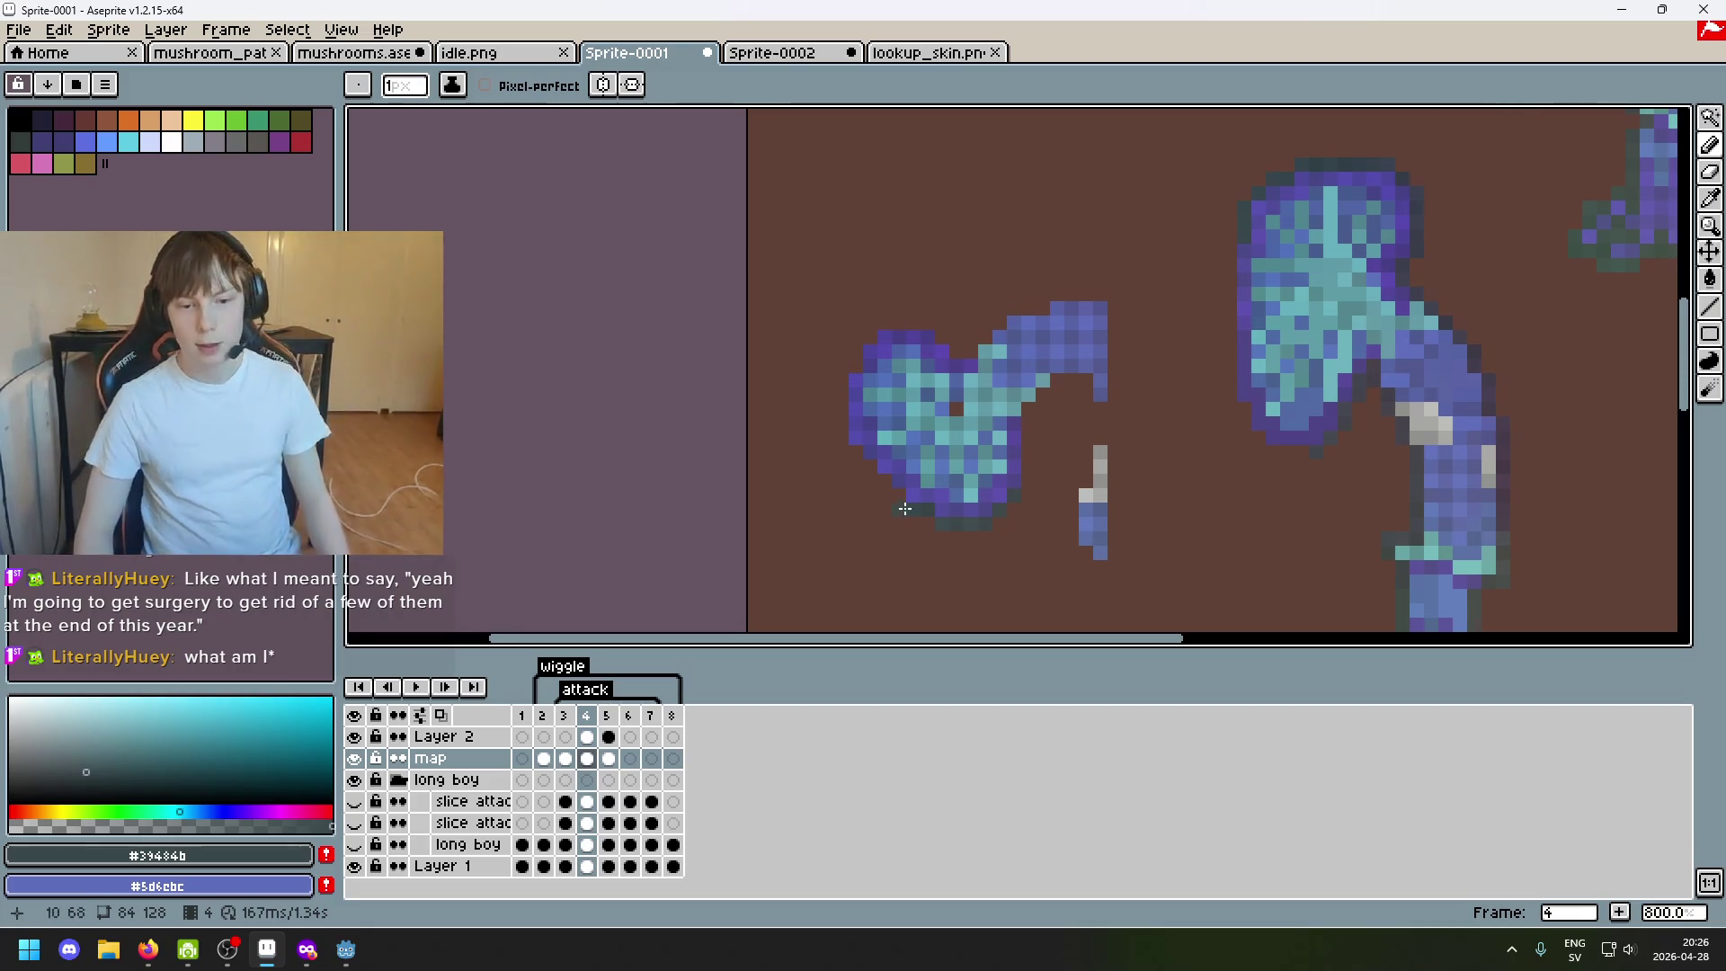
Clear the selection and alternate eraser, eyedropper and pencil to tidy remaining edge pixels.
{"action": "key", "text": "e"}
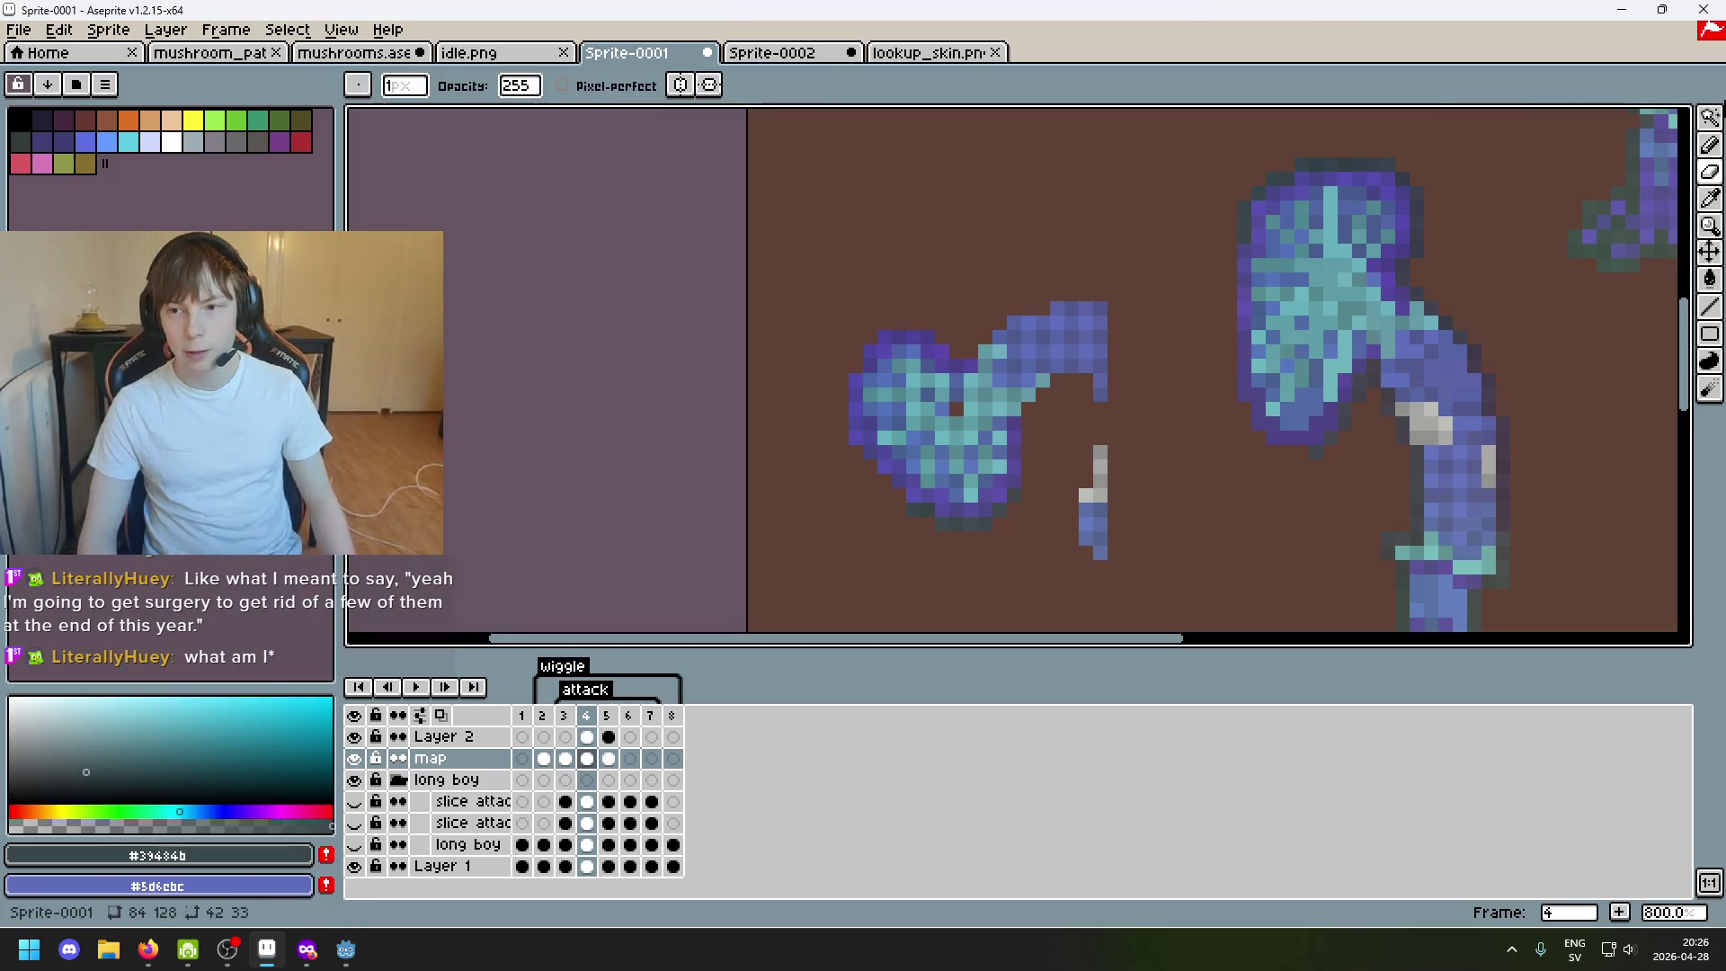
{"action": "key", "text": "m"}
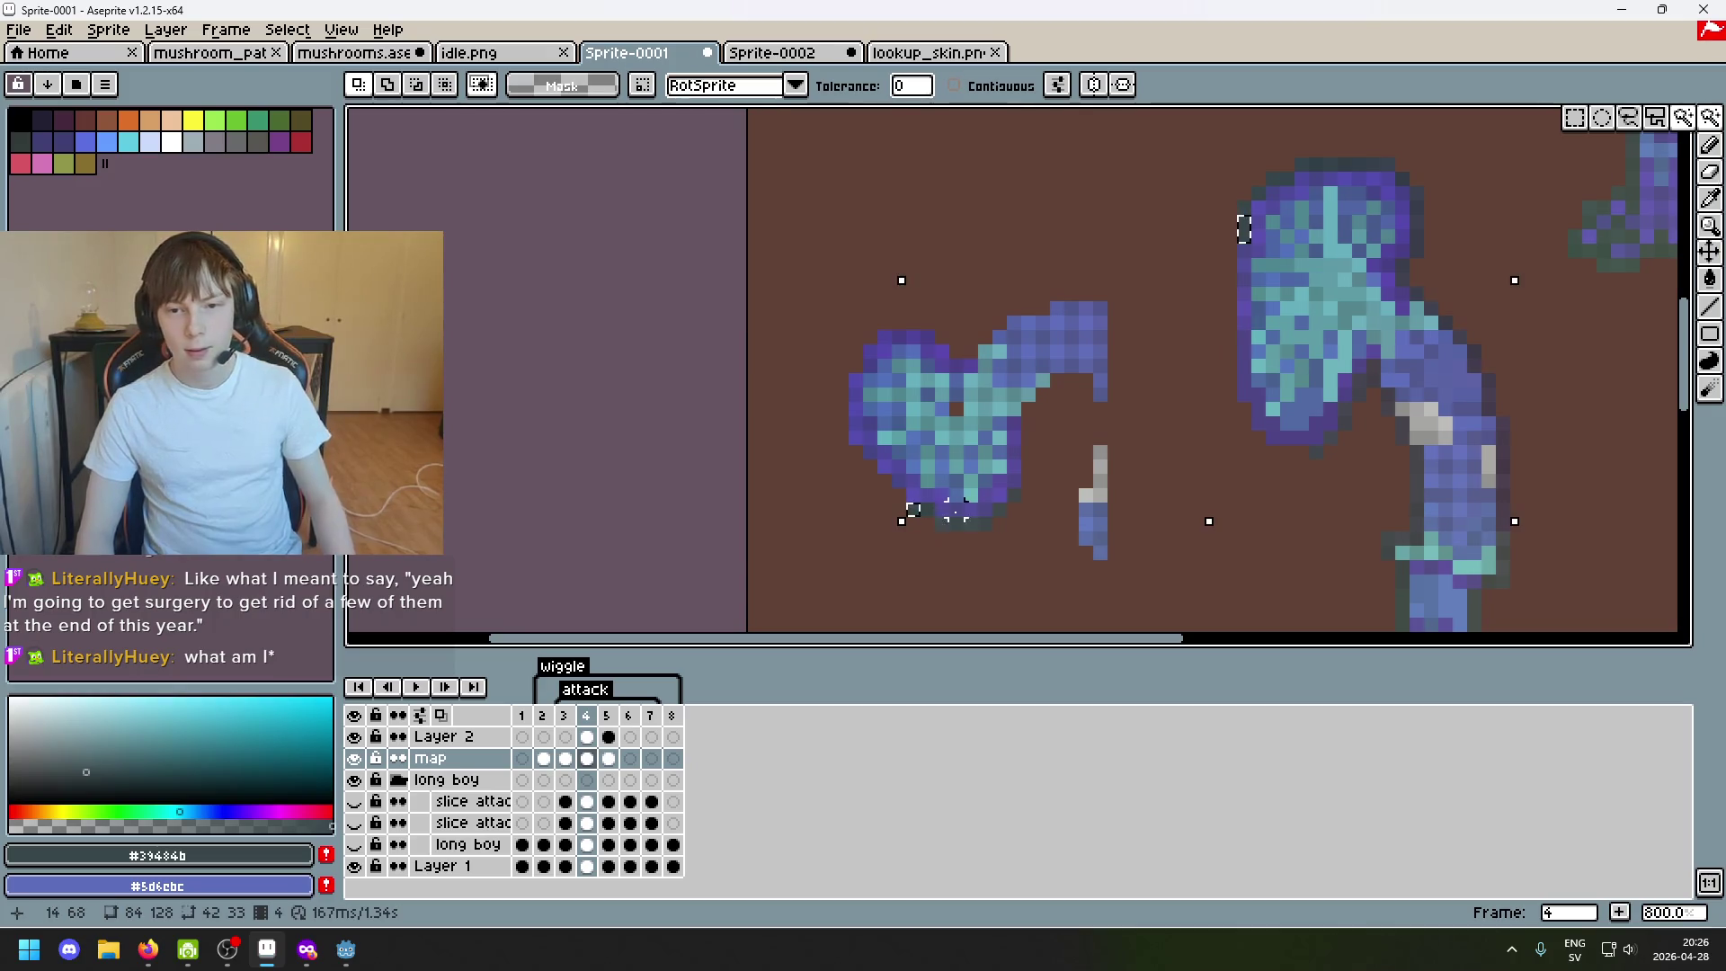
{"action": "key", "text": "ctrl+d"}
{"action": "scroll", "coordinate": [1239, 230], "scroll_direction": "up", "scroll_amount": 2}
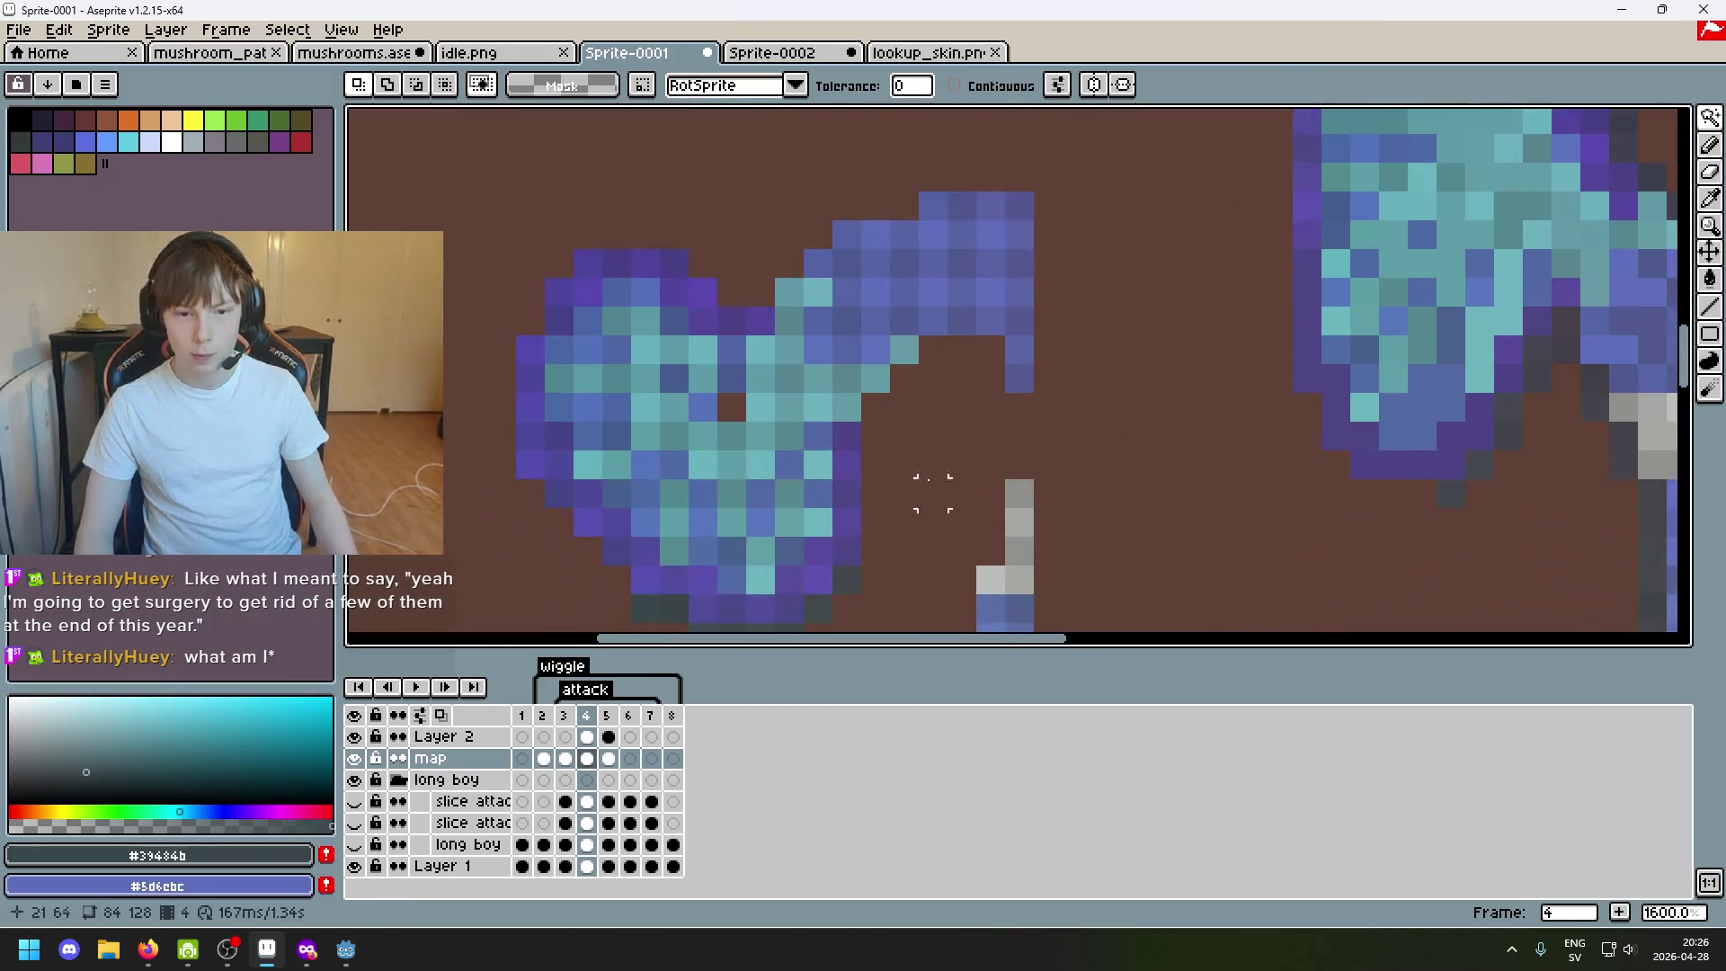
{"action": "key", "text": "i"}
{"action": "key", "text": "b"}
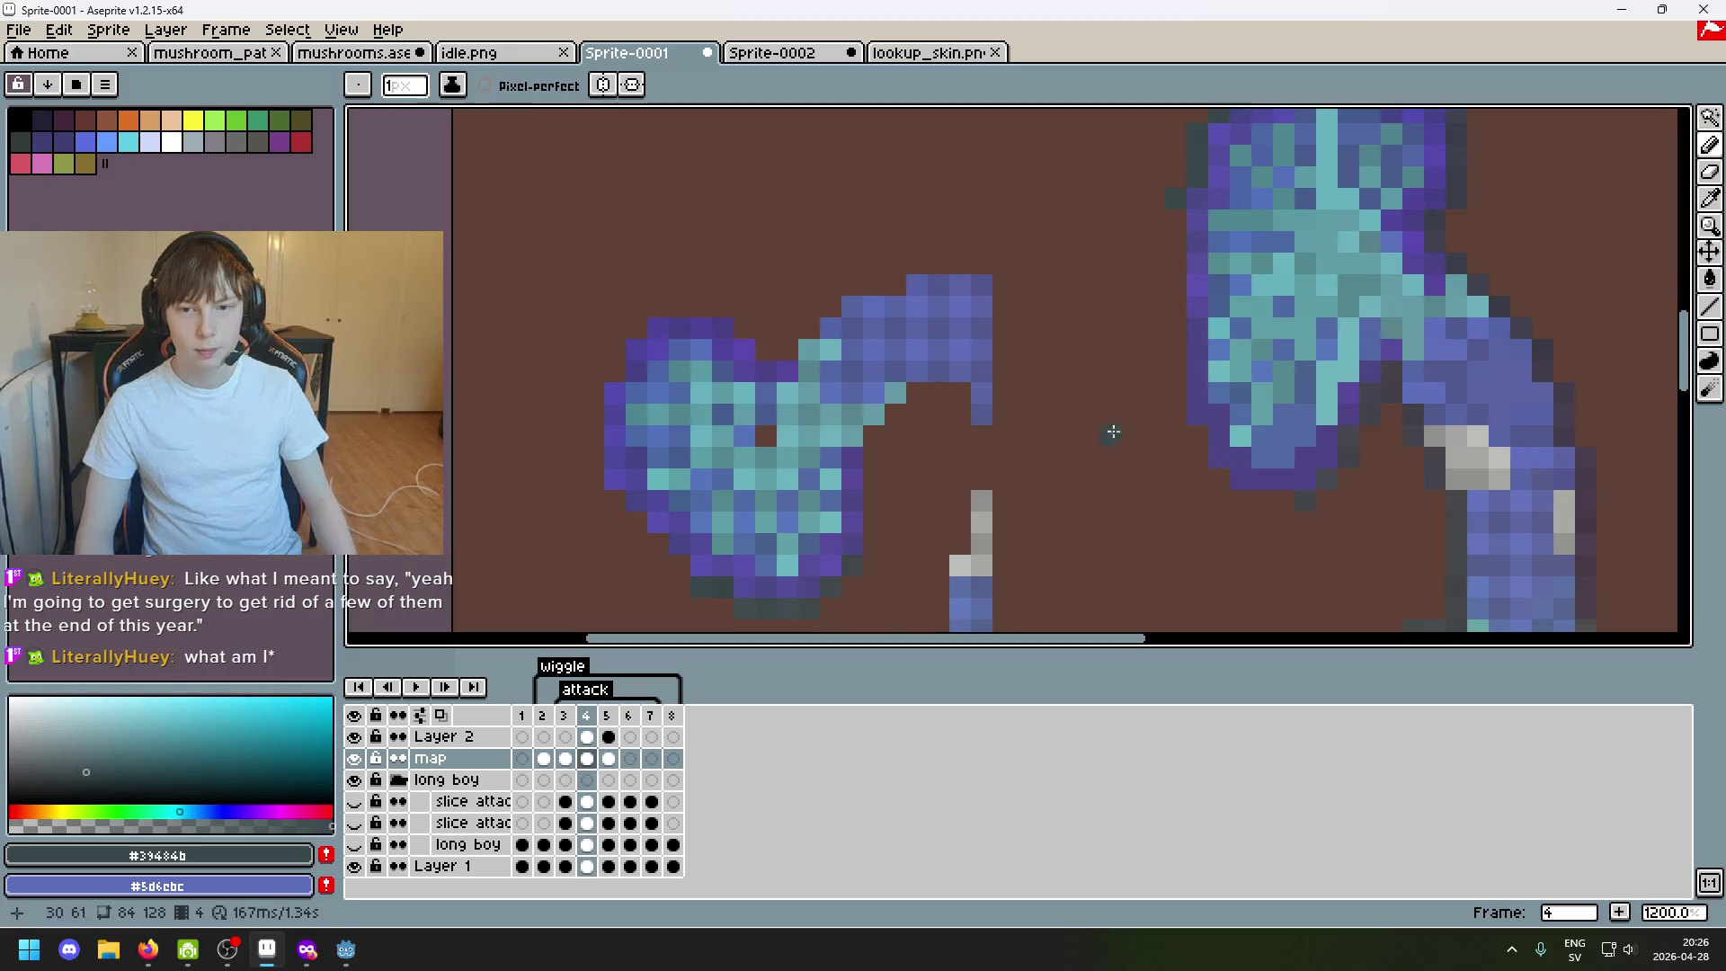
{"action": "key", "text": "e"}
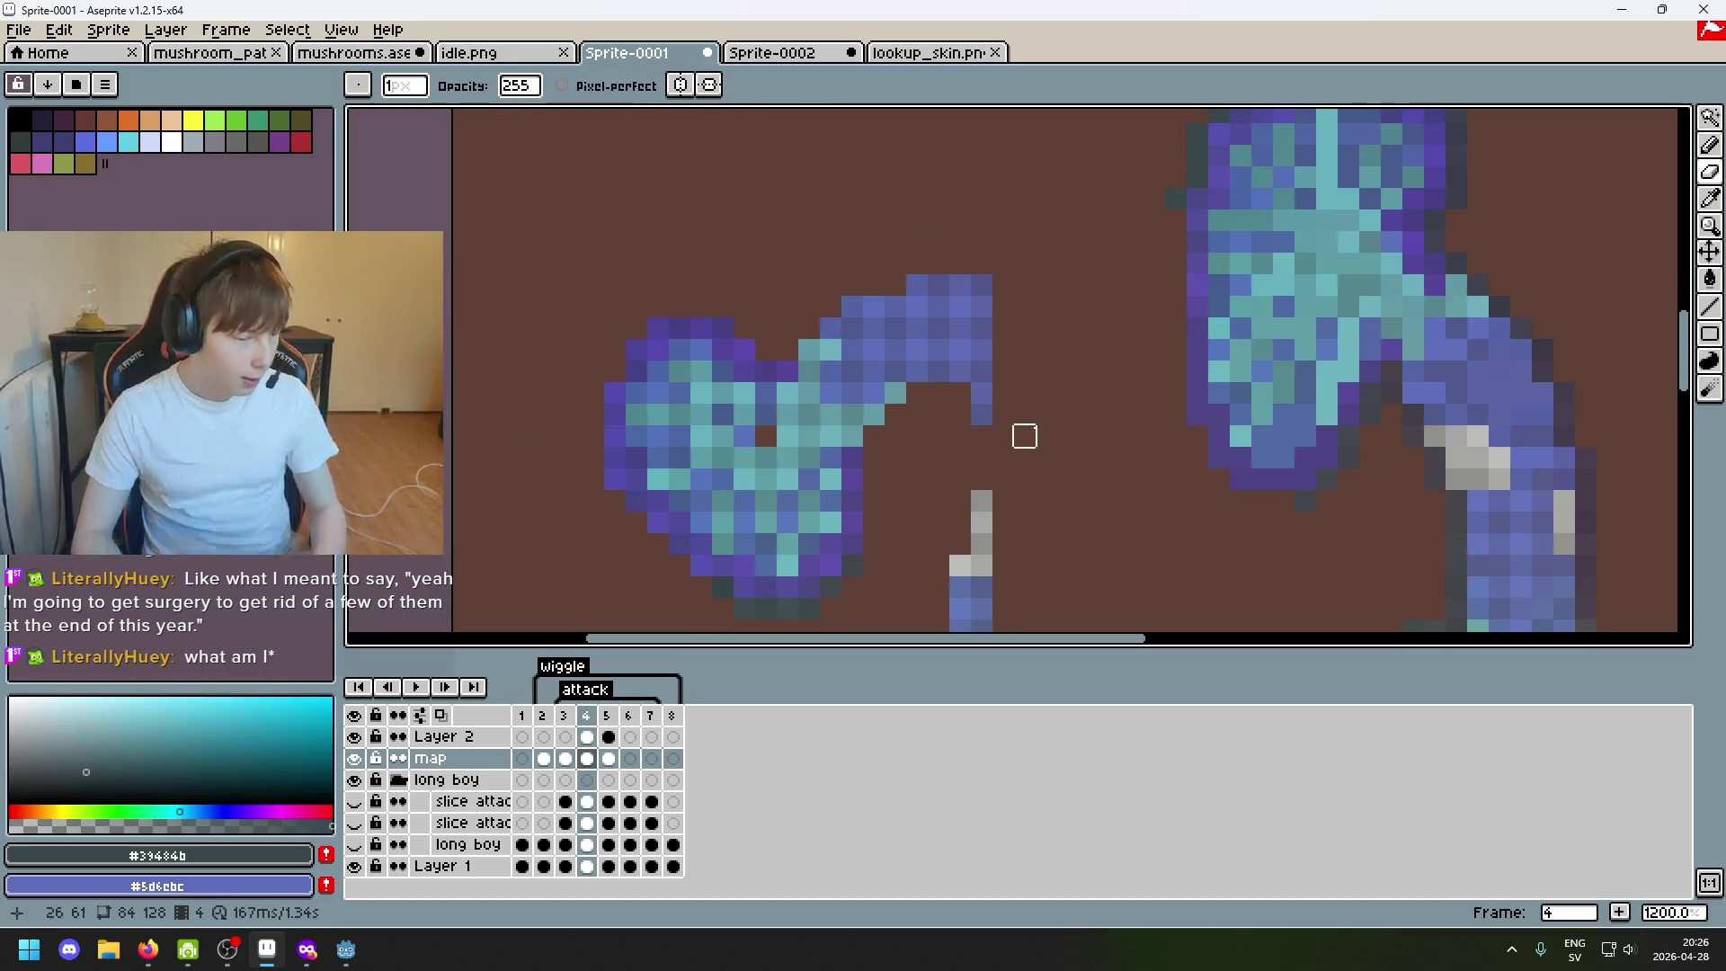
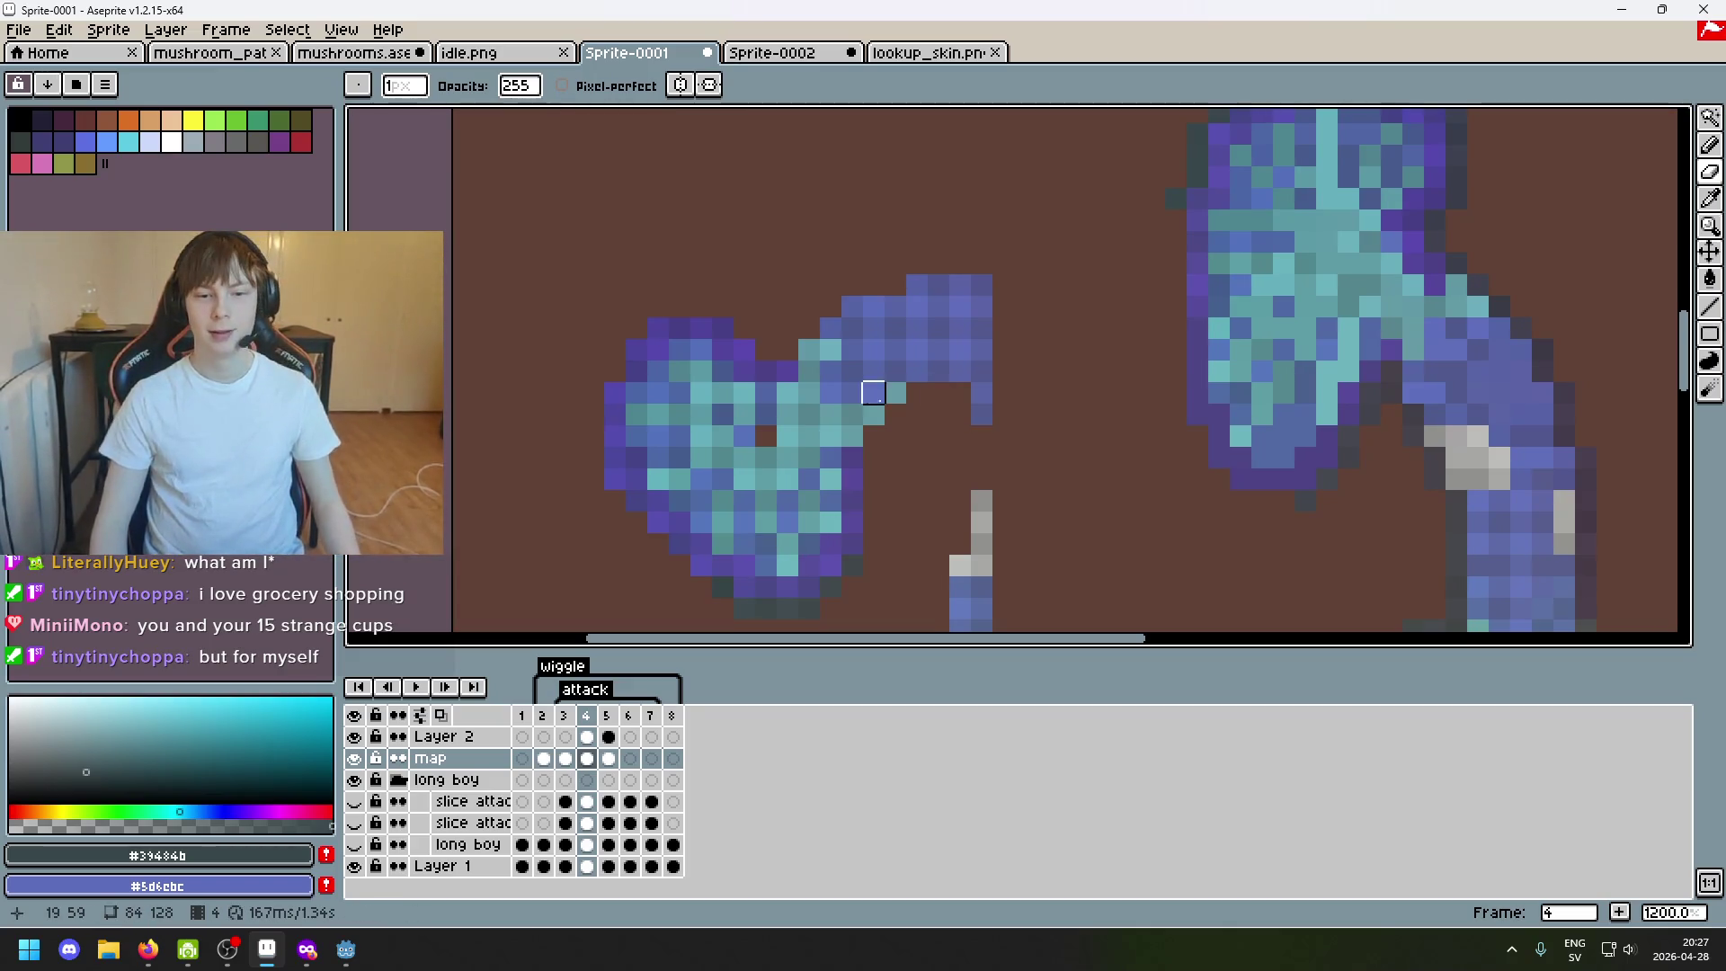
{"action": "scroll", "coordinate": [1126, 365], "scroll_direction": "down", "scroll_amount": 2}
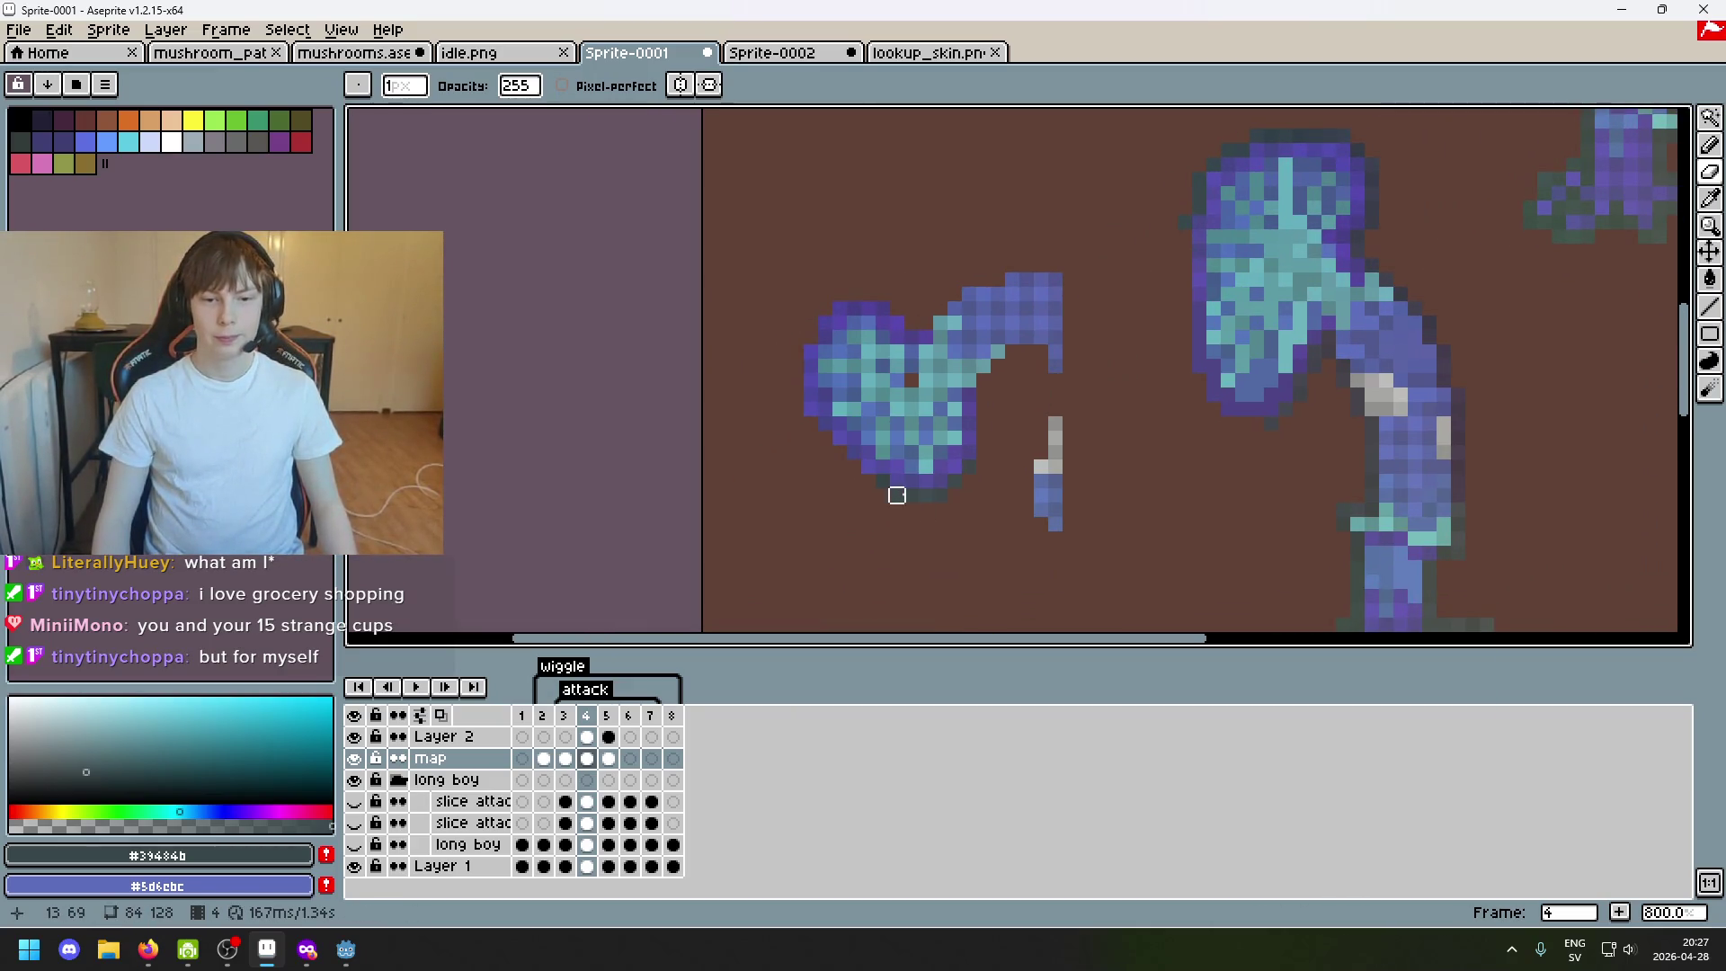
Sample the brown background then the dark outline colour #374446 as the drawing colour.
{"action": "key", "text": "alt"}
{"action": "key", "text": "alt"}
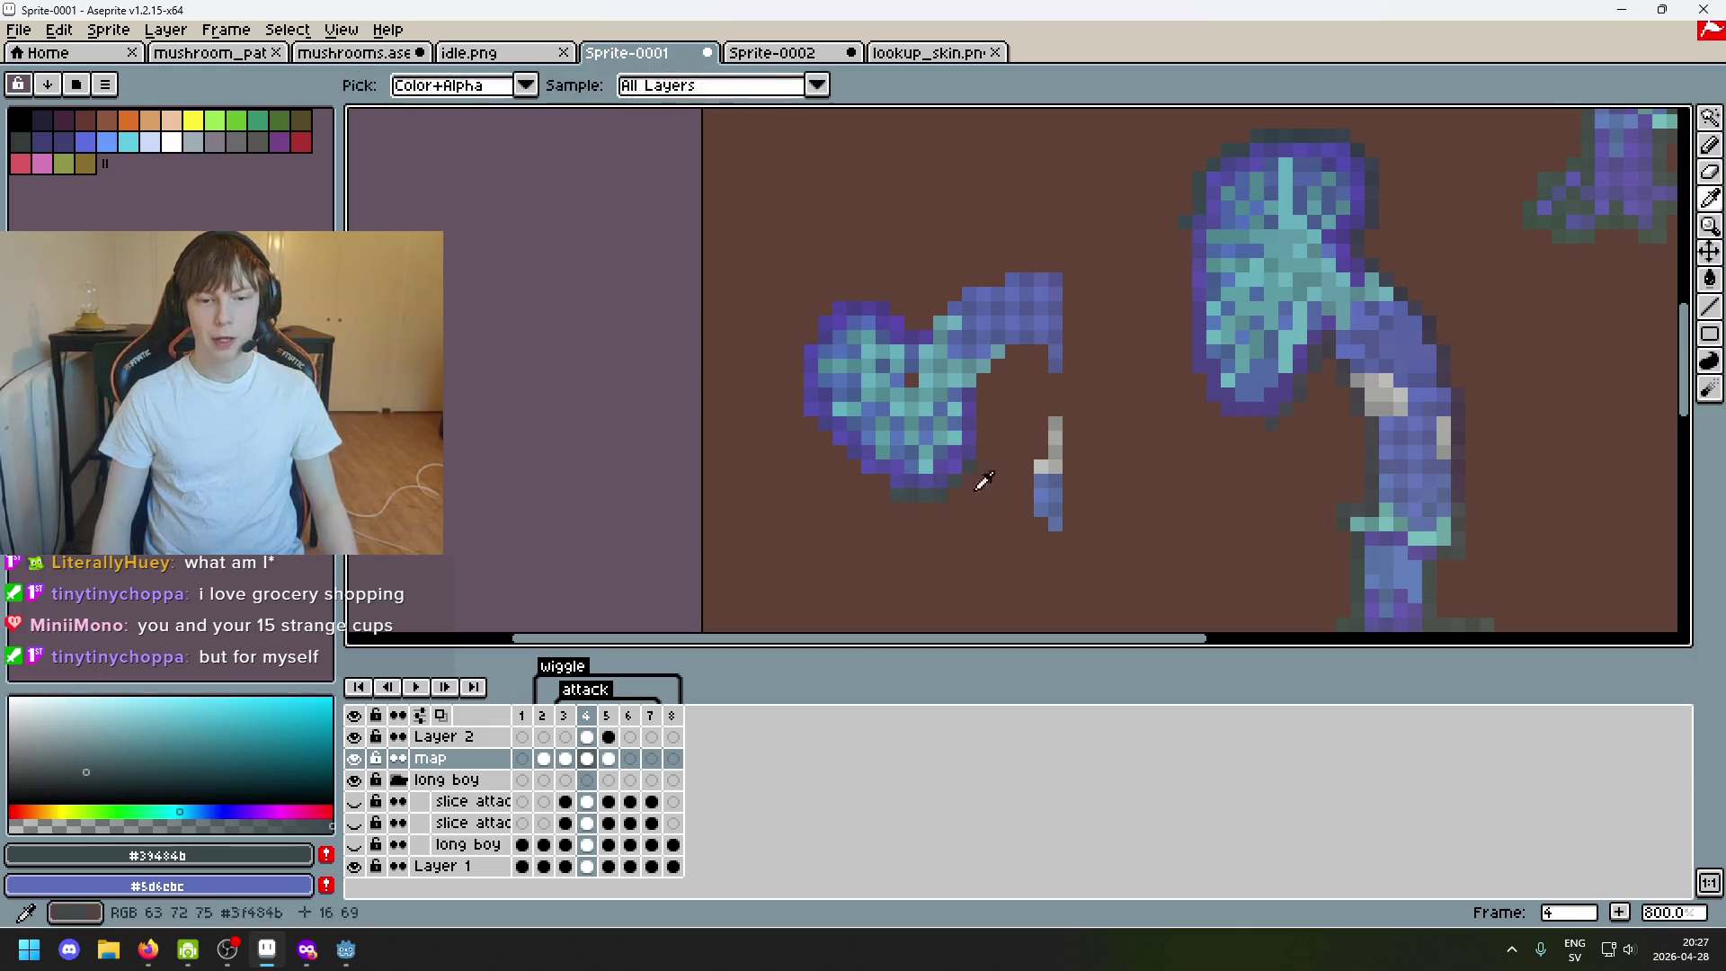
{"action": "left_click", "coordinate": [1184, 236], "text": "alt"}
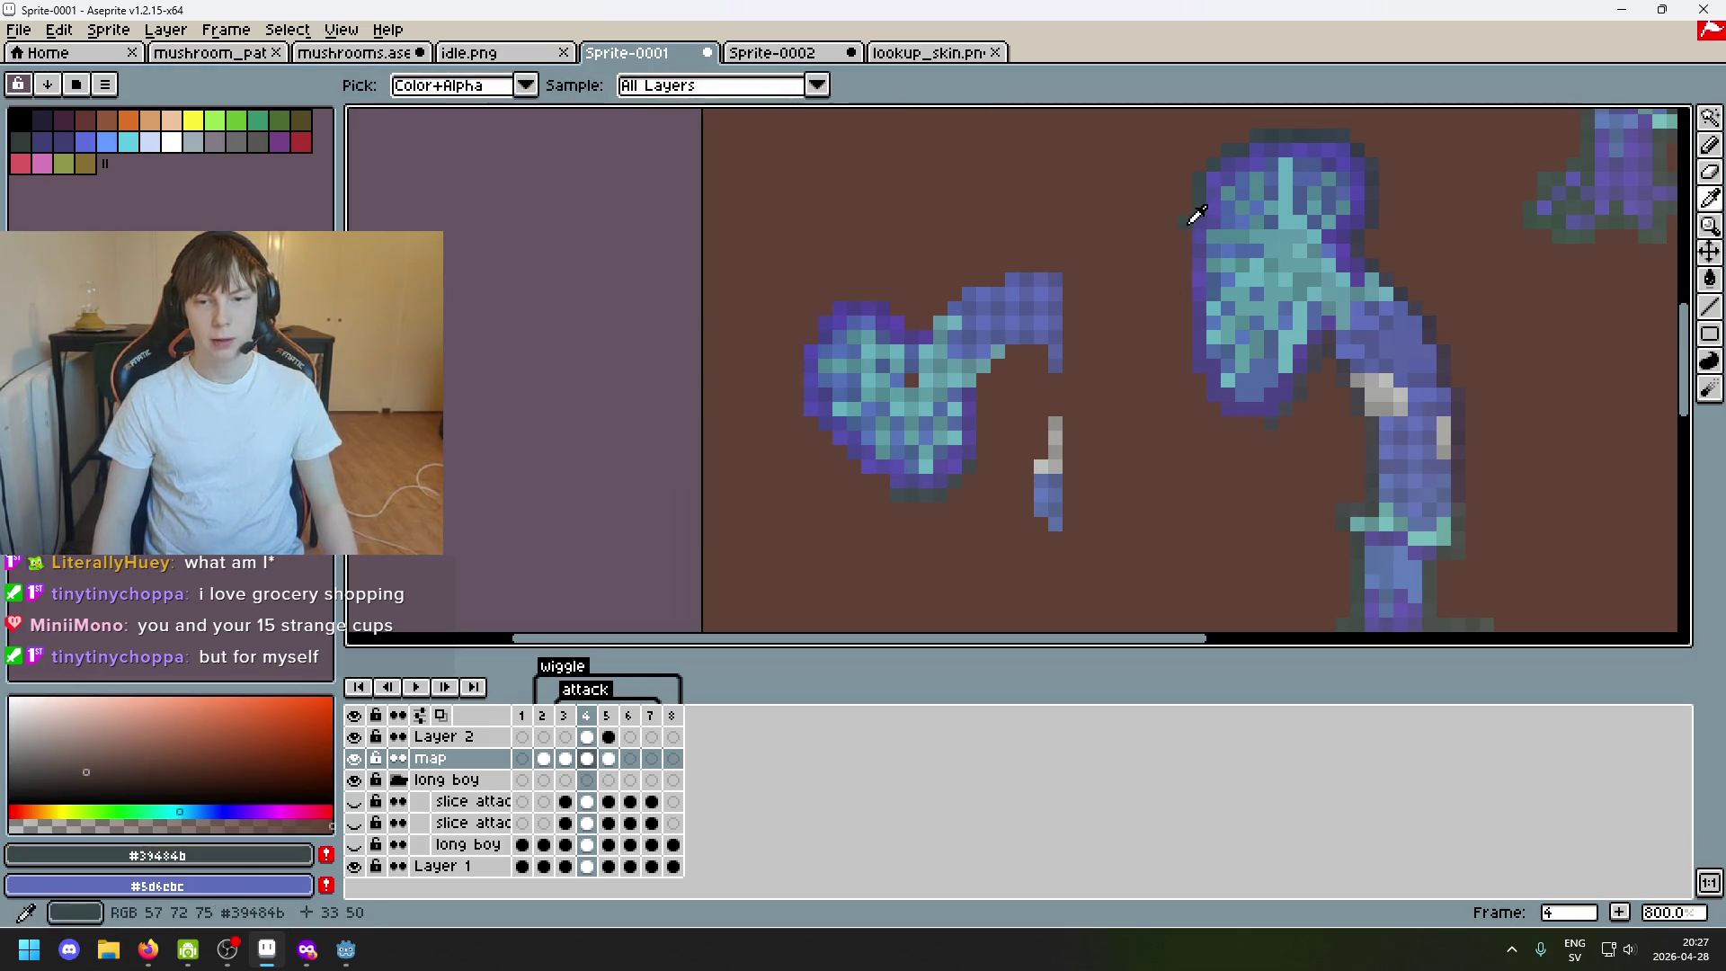
{"action": "left_click", "coordinate": [1194, 214], "text": "alt"}
{"action": "key", "text": "v"}
{"action": "key", "text": "b"}
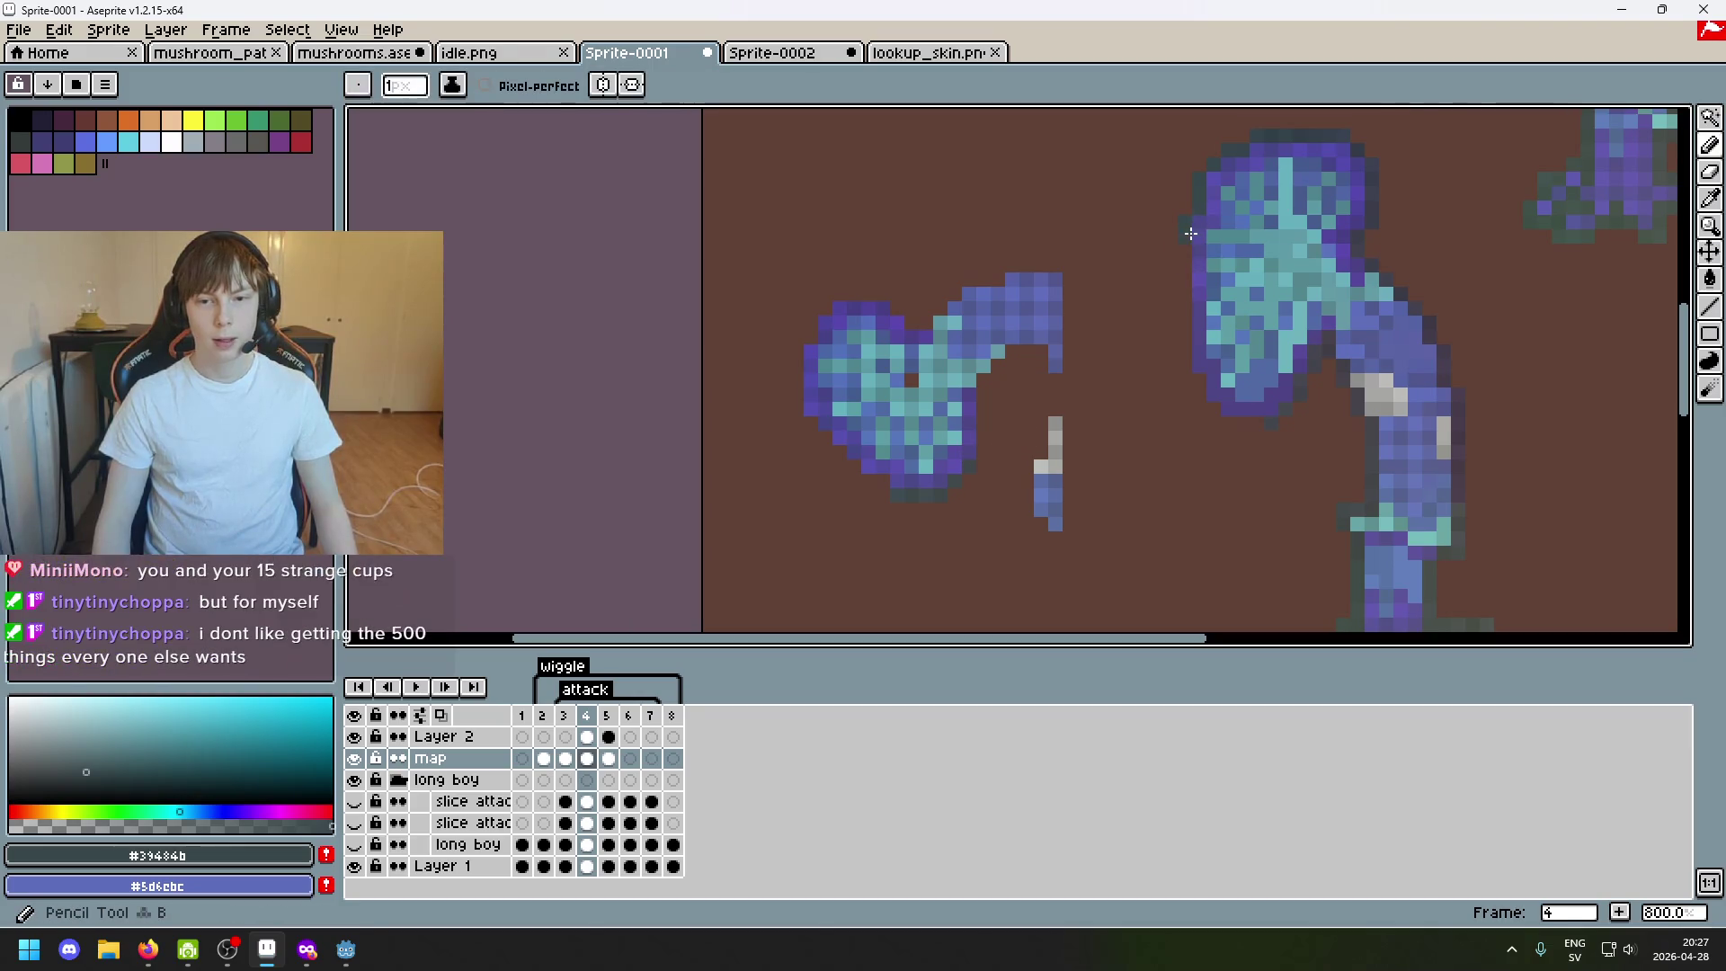
Undo the last erase on the mushroom map and hide the timeline to enlarge the canvas.
{"action": "key", "text": "m"}
{"action": "key", "text": "ctrl+z"}
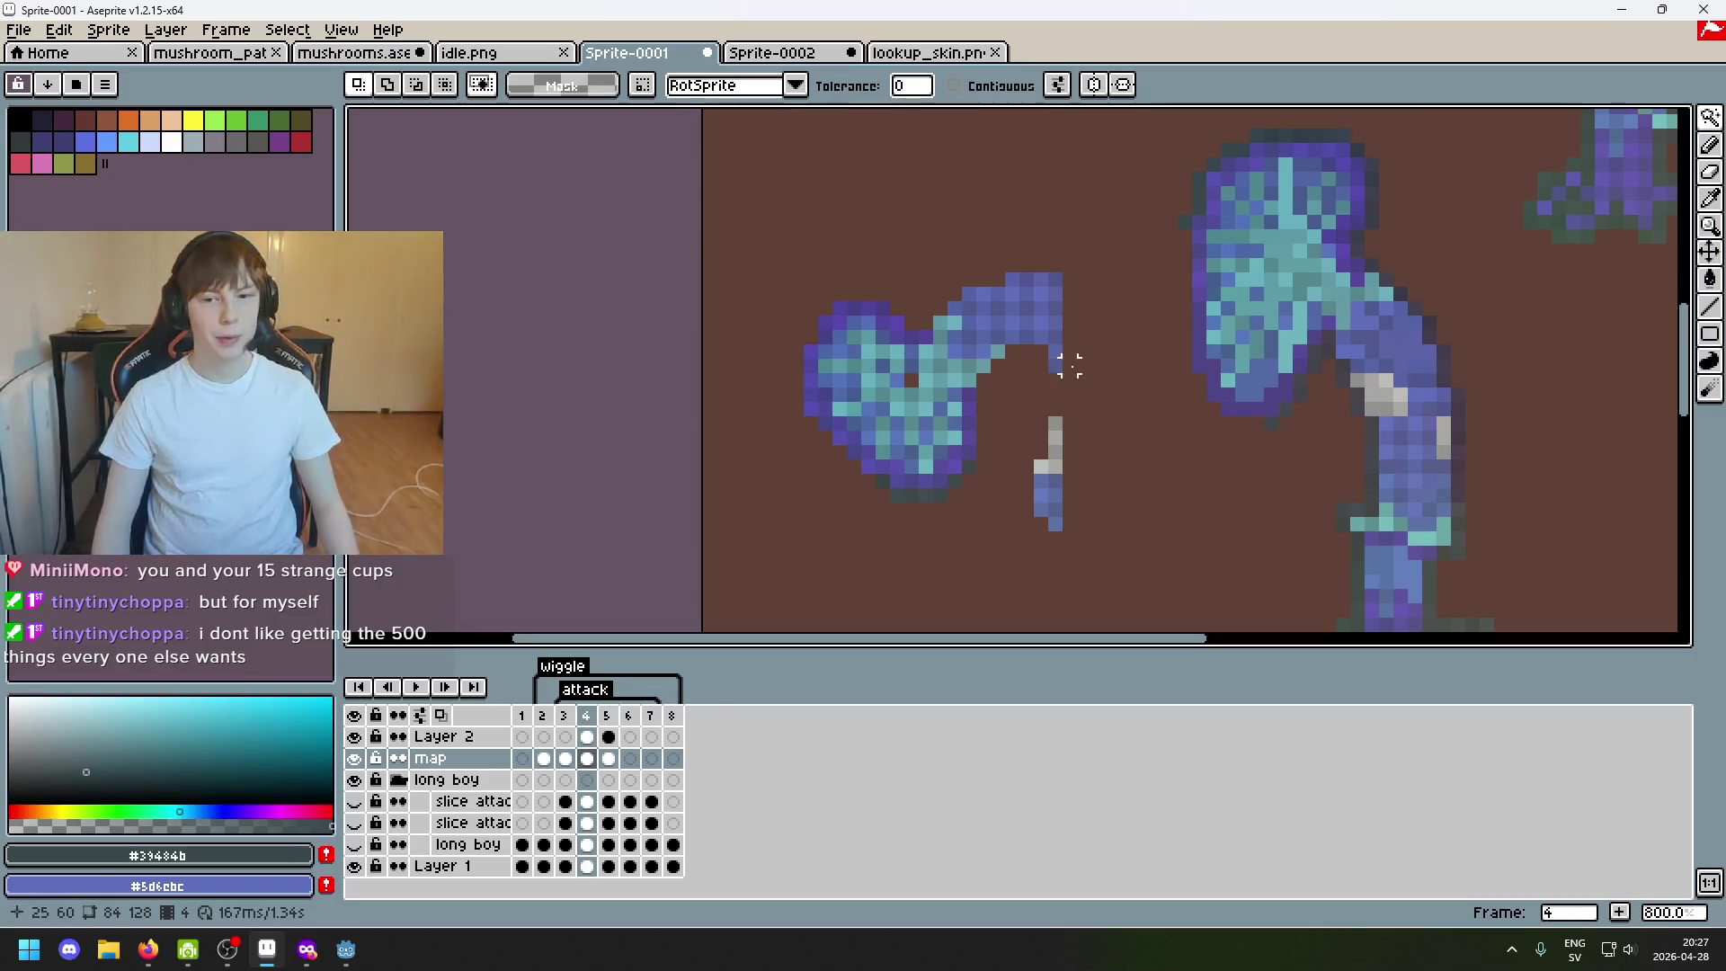
{"action": "scroll", "coordinate": [931, 472], "scroll_direction": "up", "scroll_amount": 2}
{"action": "key", "text": "b"}
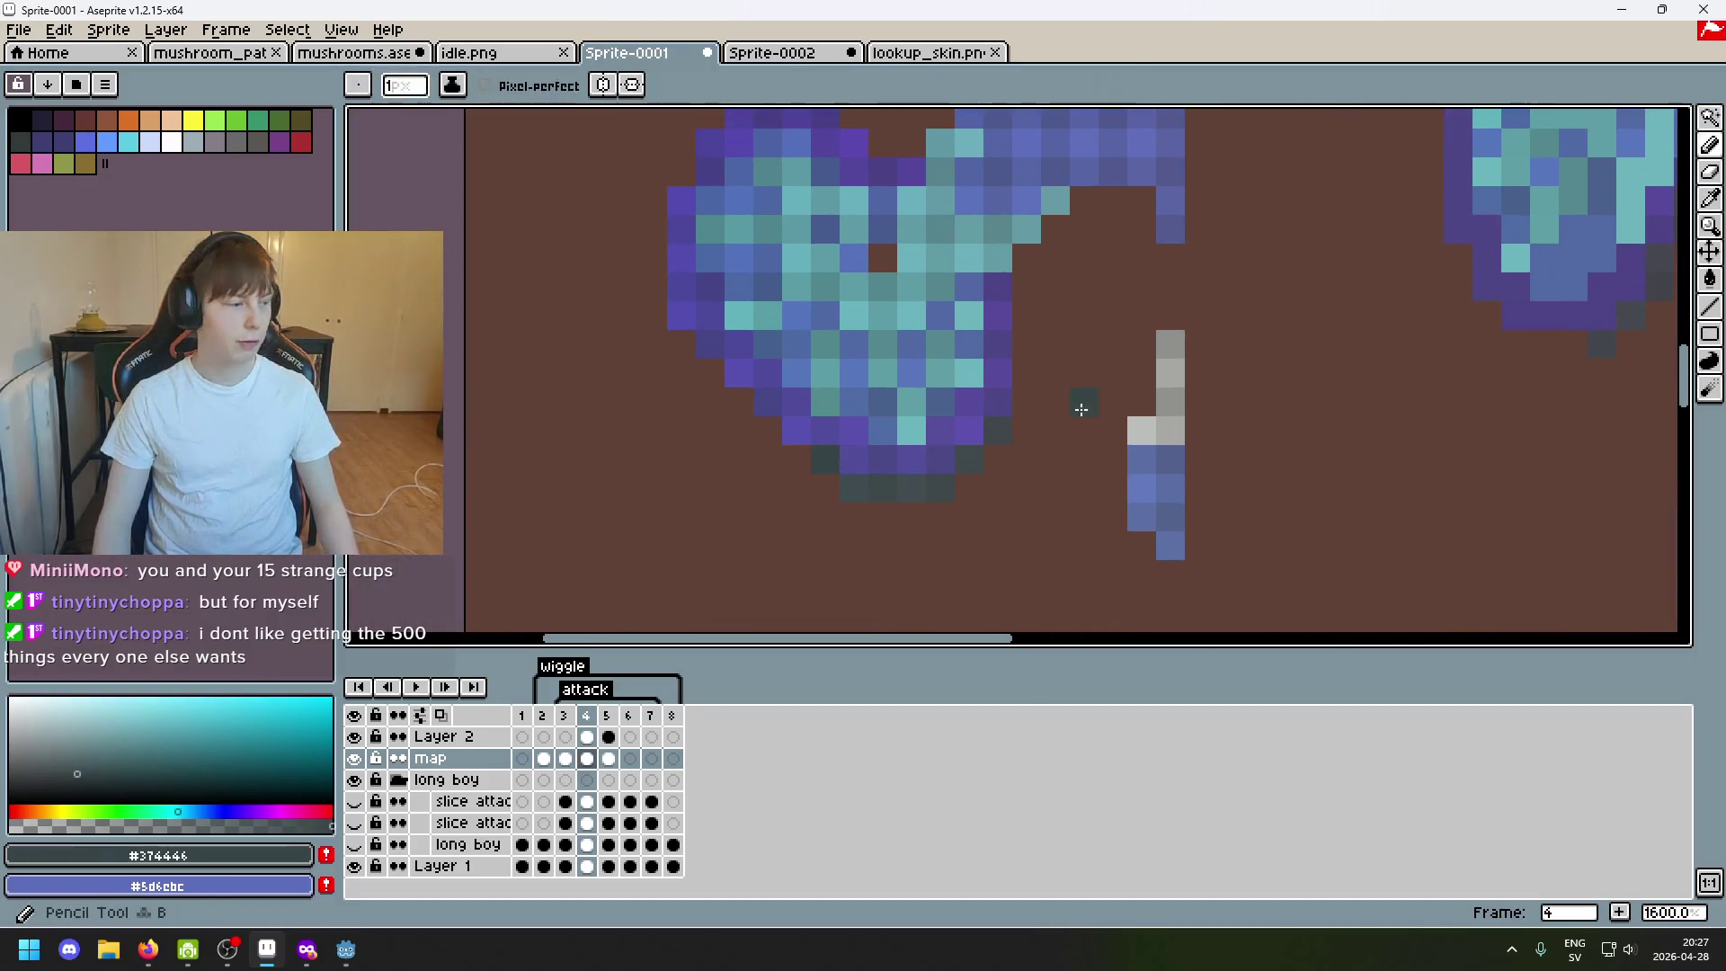
{"action": "scroll", "coordinate": [1100, 400], "scroll_direction": "down", "scroll_amount": 1}
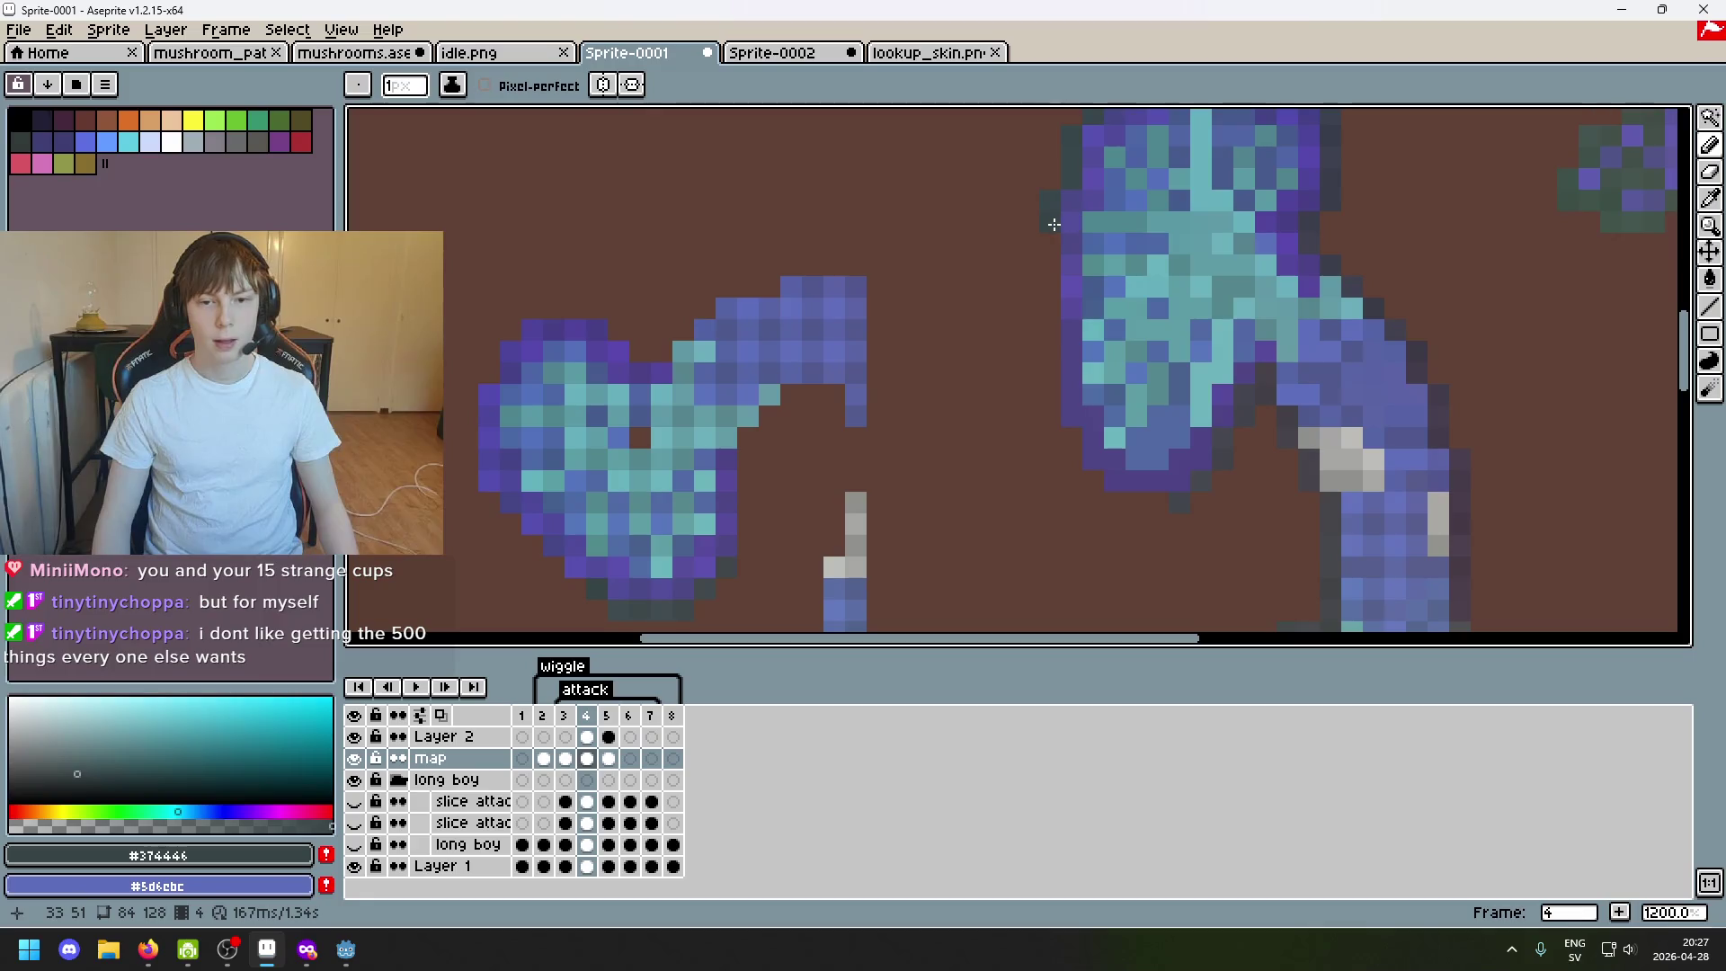
{"action": "key", "text": "Tab"}
{"action": "key", "text": "Tab"}
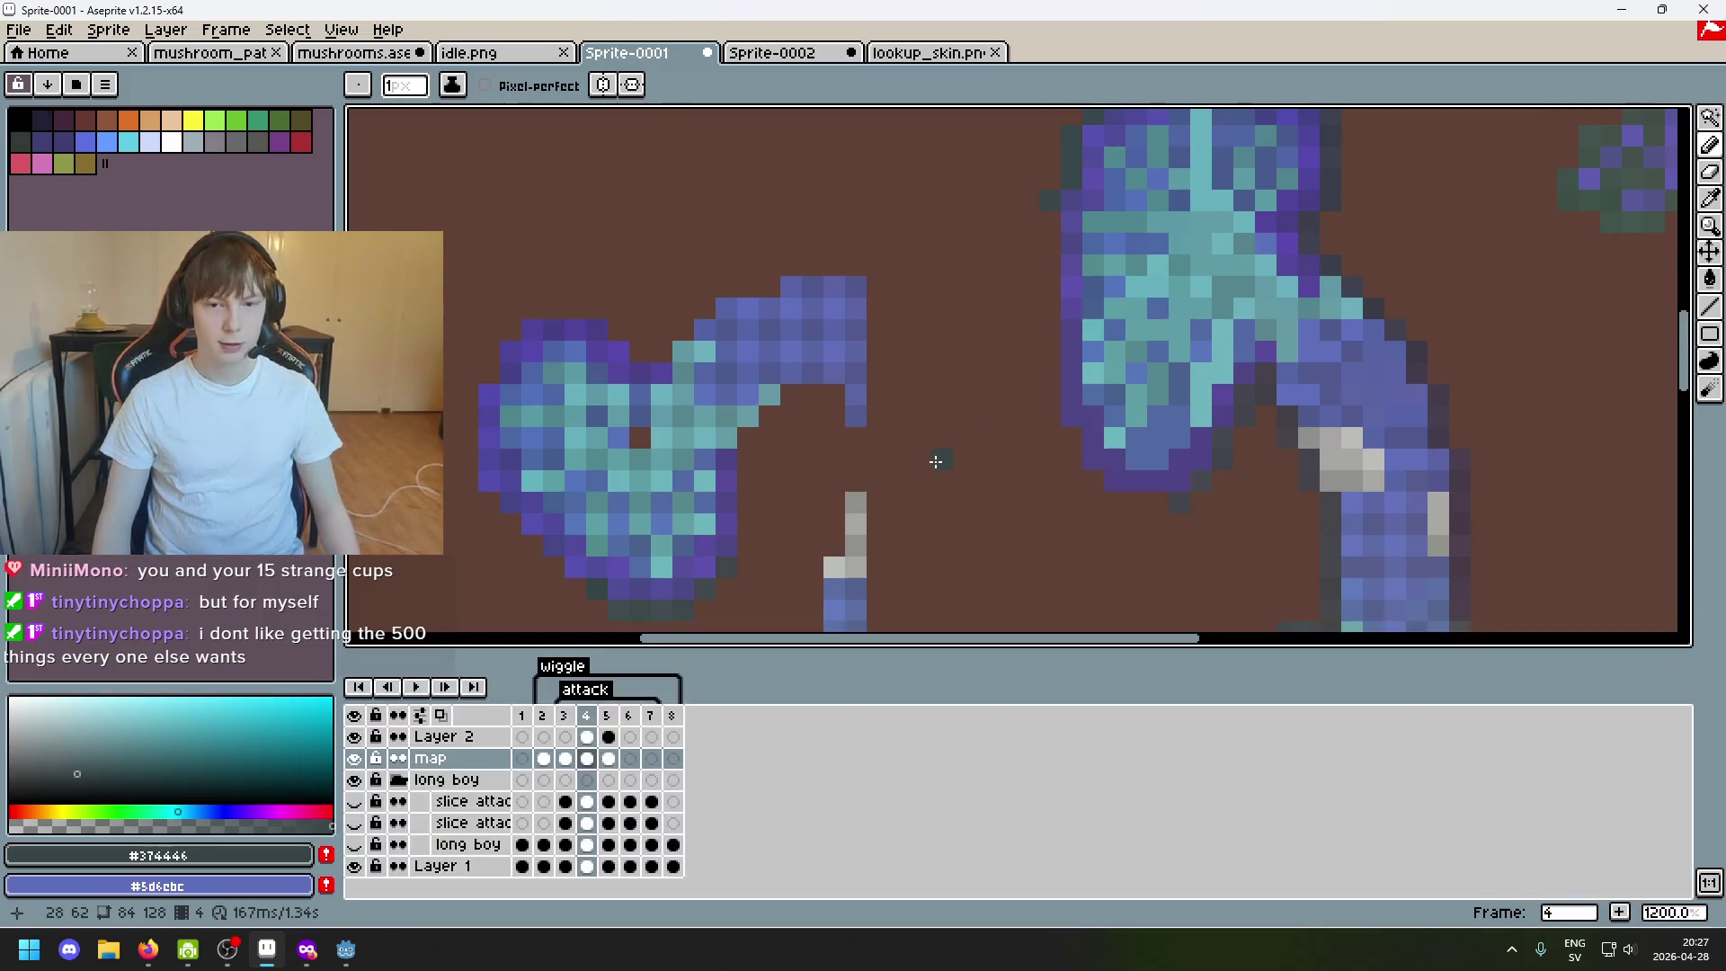
{"action": "scroll", "coordinate": [1091, 288], "scroll_direction": "down", "scroll_amount": 2}
{"action": "scroll", "coordinate": [1075, 432], "scroll_direction": "up", "scroll_amount": 1}
{"action": "scroll", "coordinate": [1131, 307], "scroll_direction": "up", "scroll_amount": 1}
Inspect outline pixels with the Magic Wand, selecting a same-coloured area then the lone dark pixel.
{"action": "left_click_drag", "start_coordinate": [1131, 308], "coordinate": [1280, 132]}
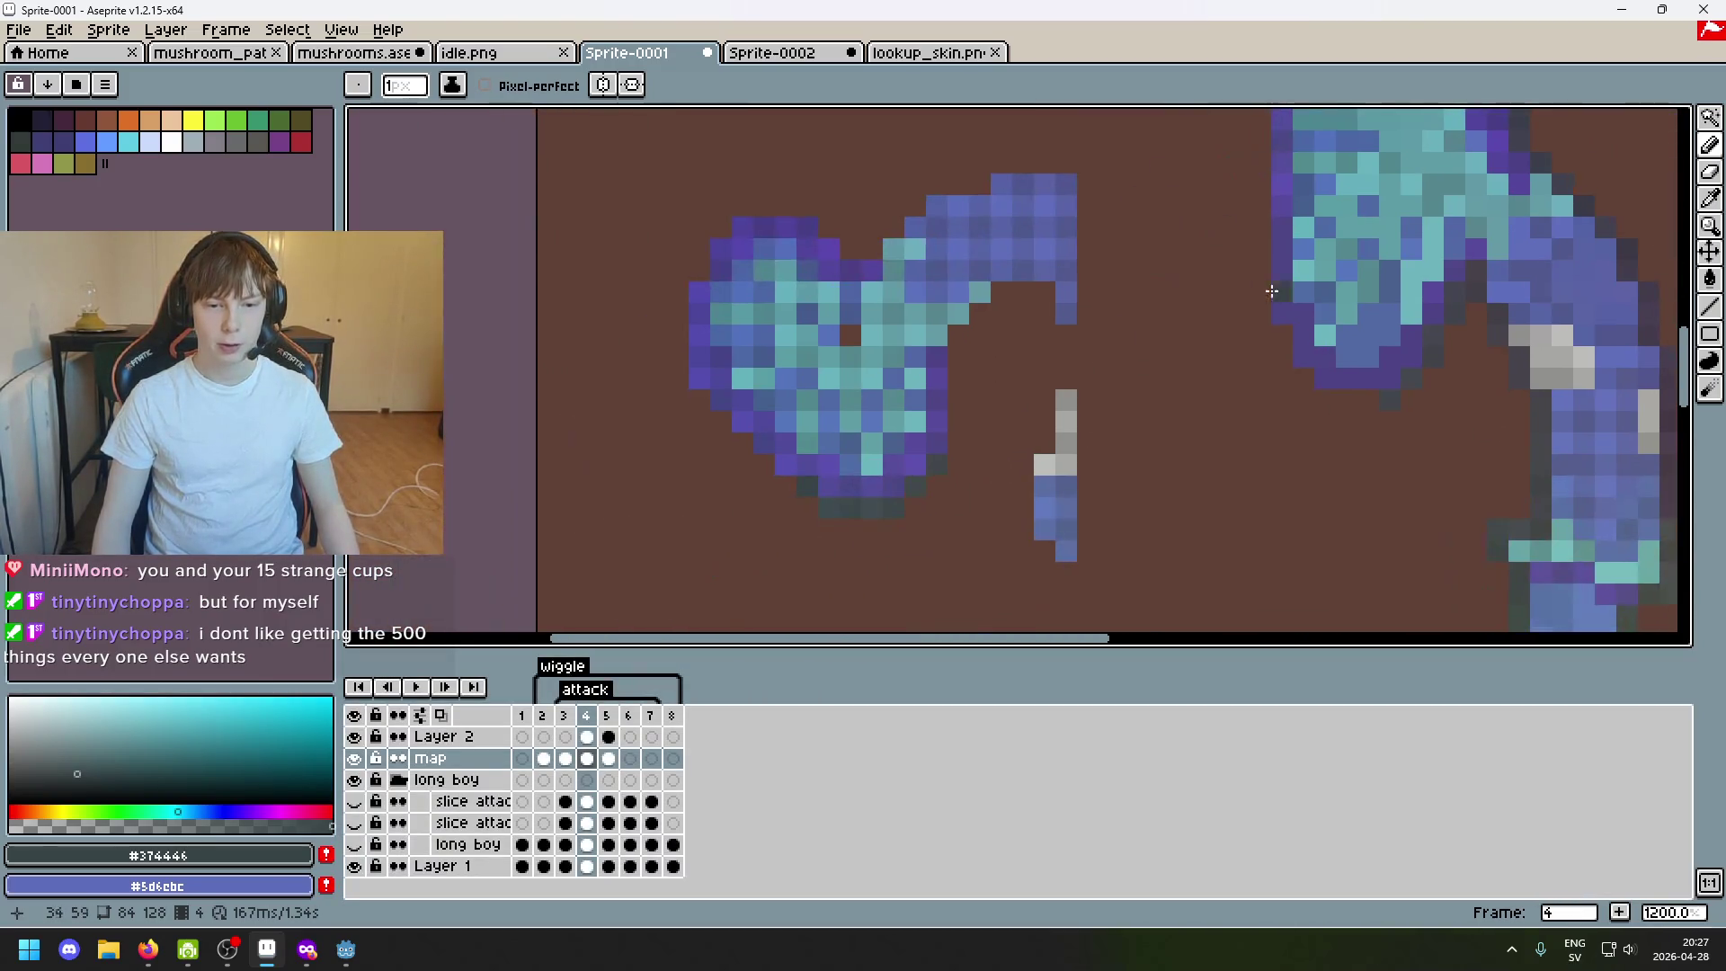
{"action": "key", "text": "w"}
{"action": "left_click", "coordinate": [809, 494]}
{"action": "scroll", "coordinate": [809, 495], "scroll_direction": "down", "scroll_amount": 1}
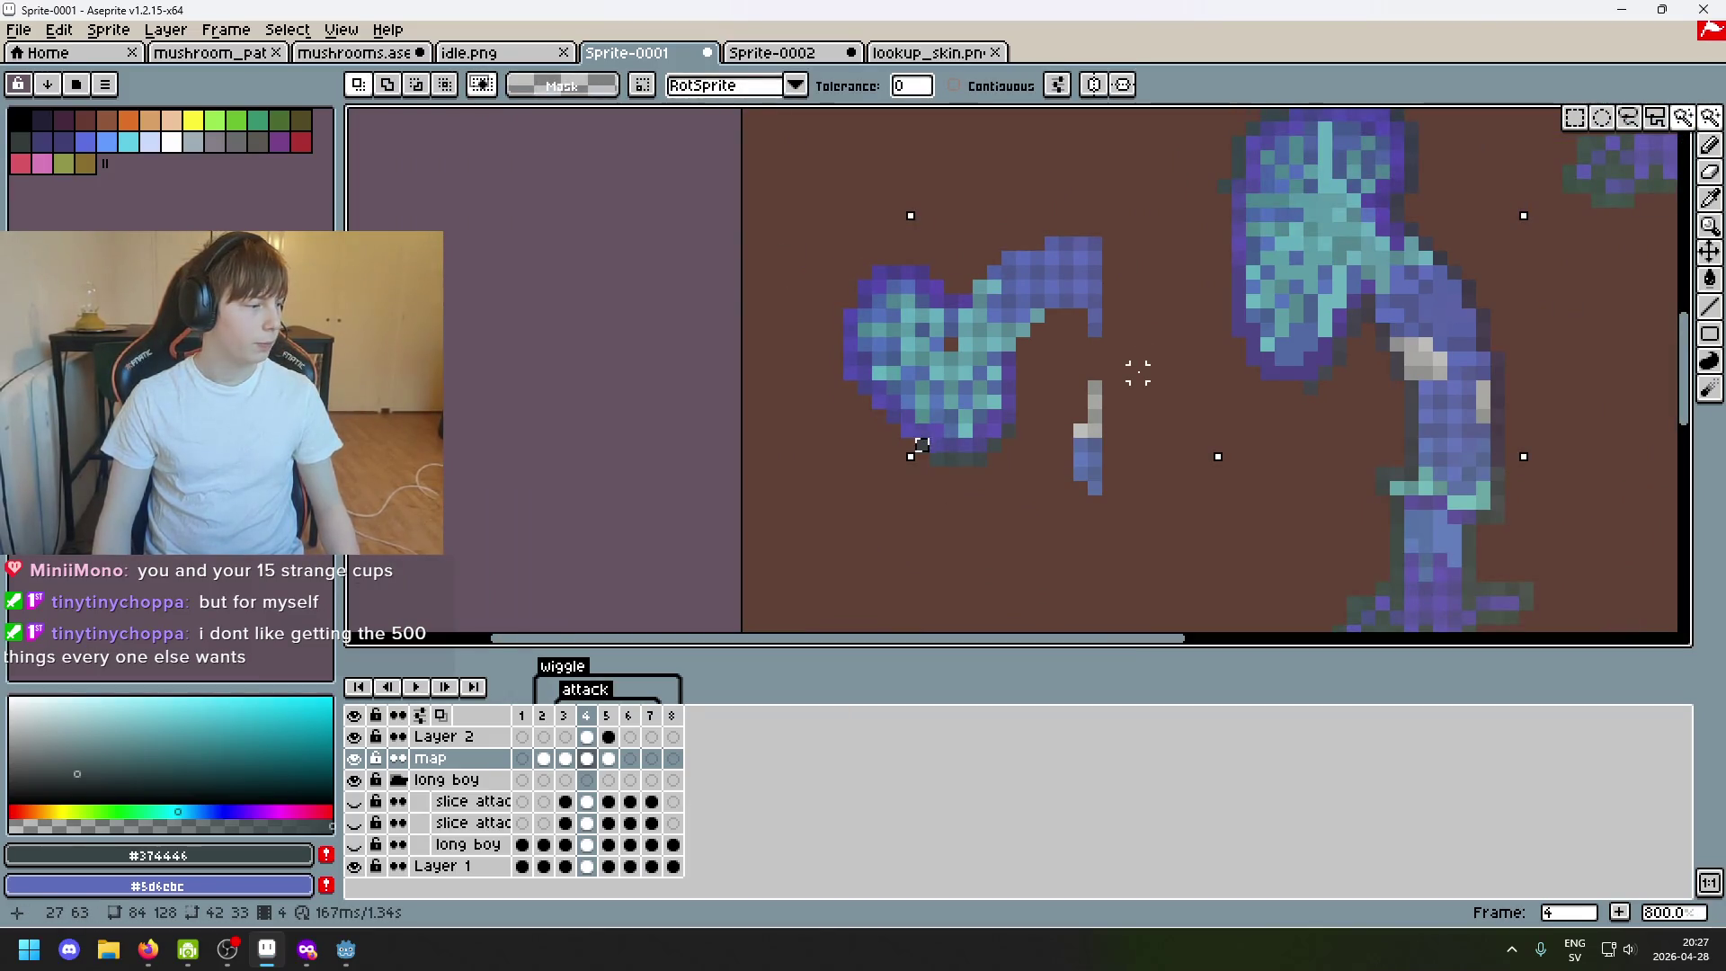
{"action": "key", "text": "ctrl+d"}
{"action": "scroll", "coordinate": [1221, 213], "scroll_direction": "up", "scroll_amount": 2}
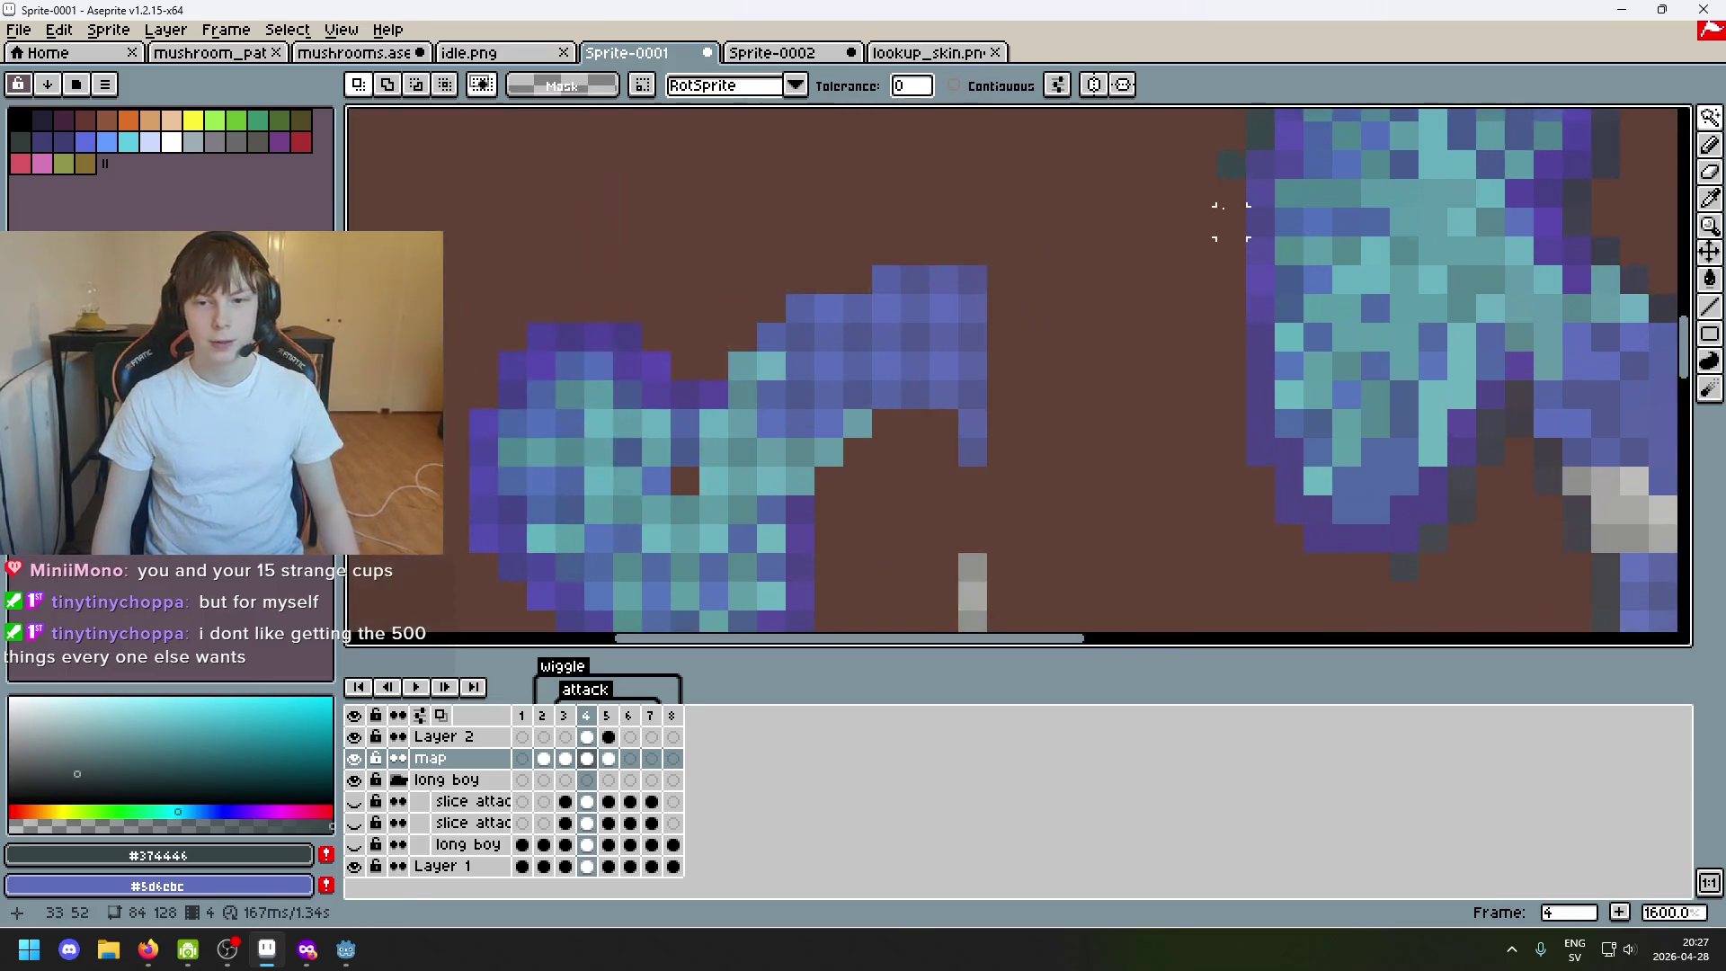
{"action": "scroll", "coordinate": [1156, 301], "scroll_direction": "down", "scroll_amount": 1}
{"action": "left_click", "coordinate": [840, 480]}
{"action": "scroll", "coordinate": [1033, 434], "scroll_direction": "down", "scroll_amount": 2}
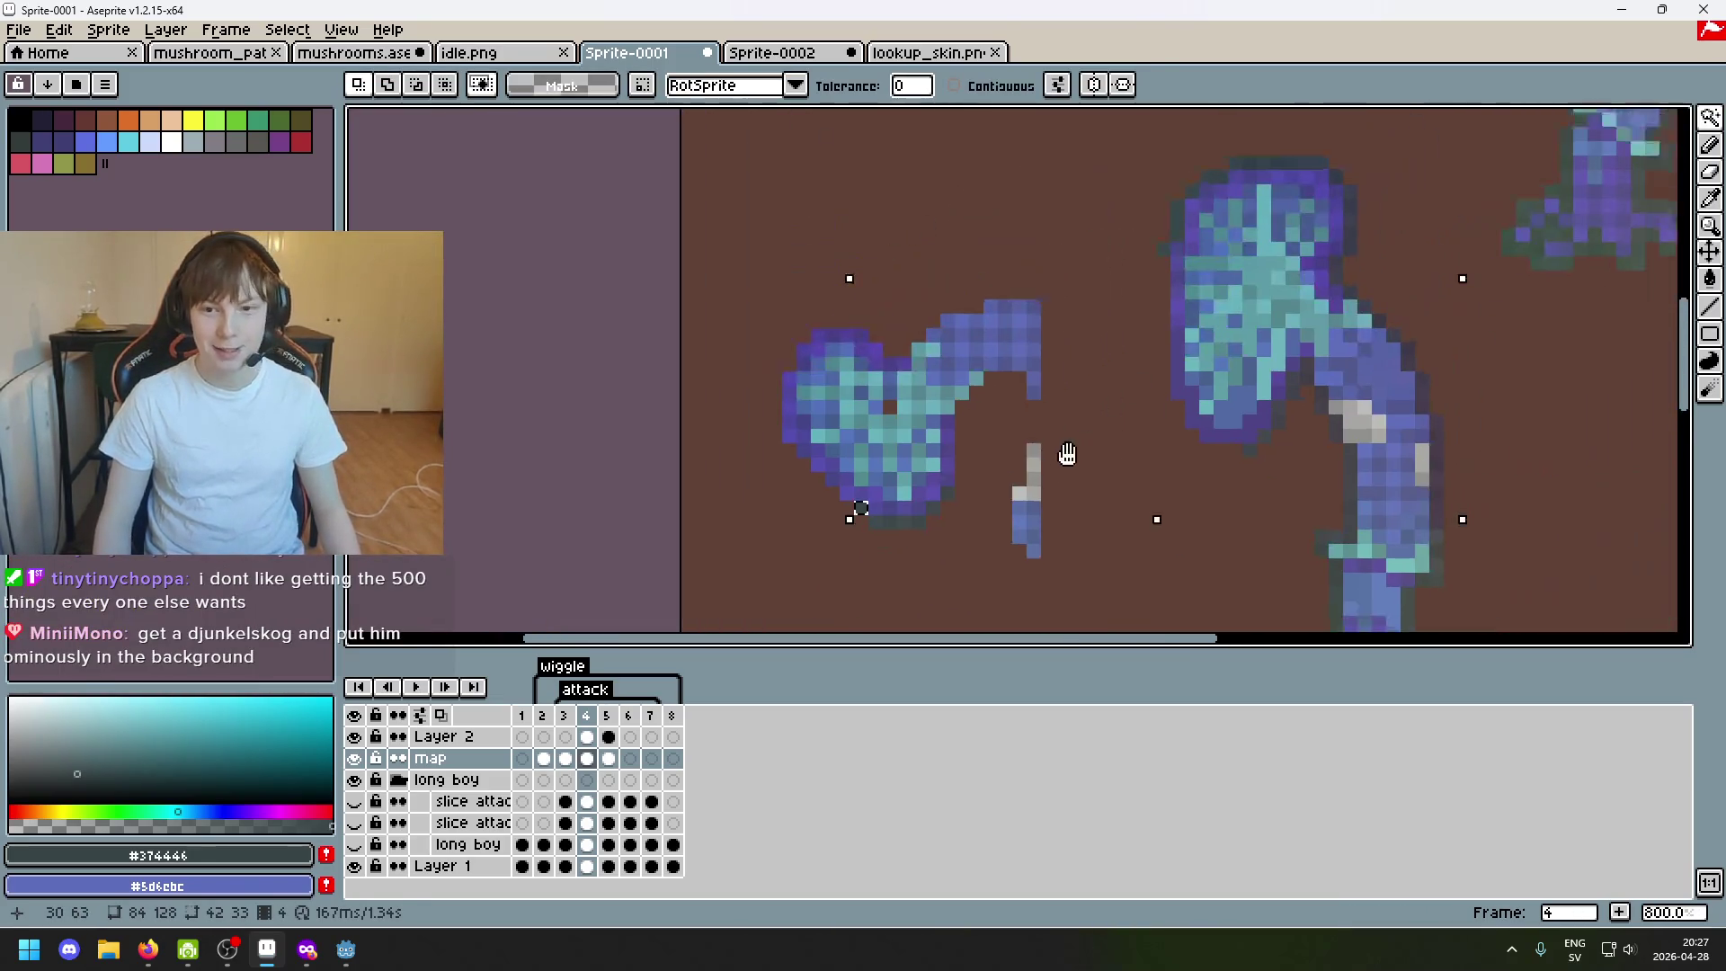
{"action": "scroll", "coordinate": [837, 526], "scroll_direction": "up", "scroll_amount": 1}
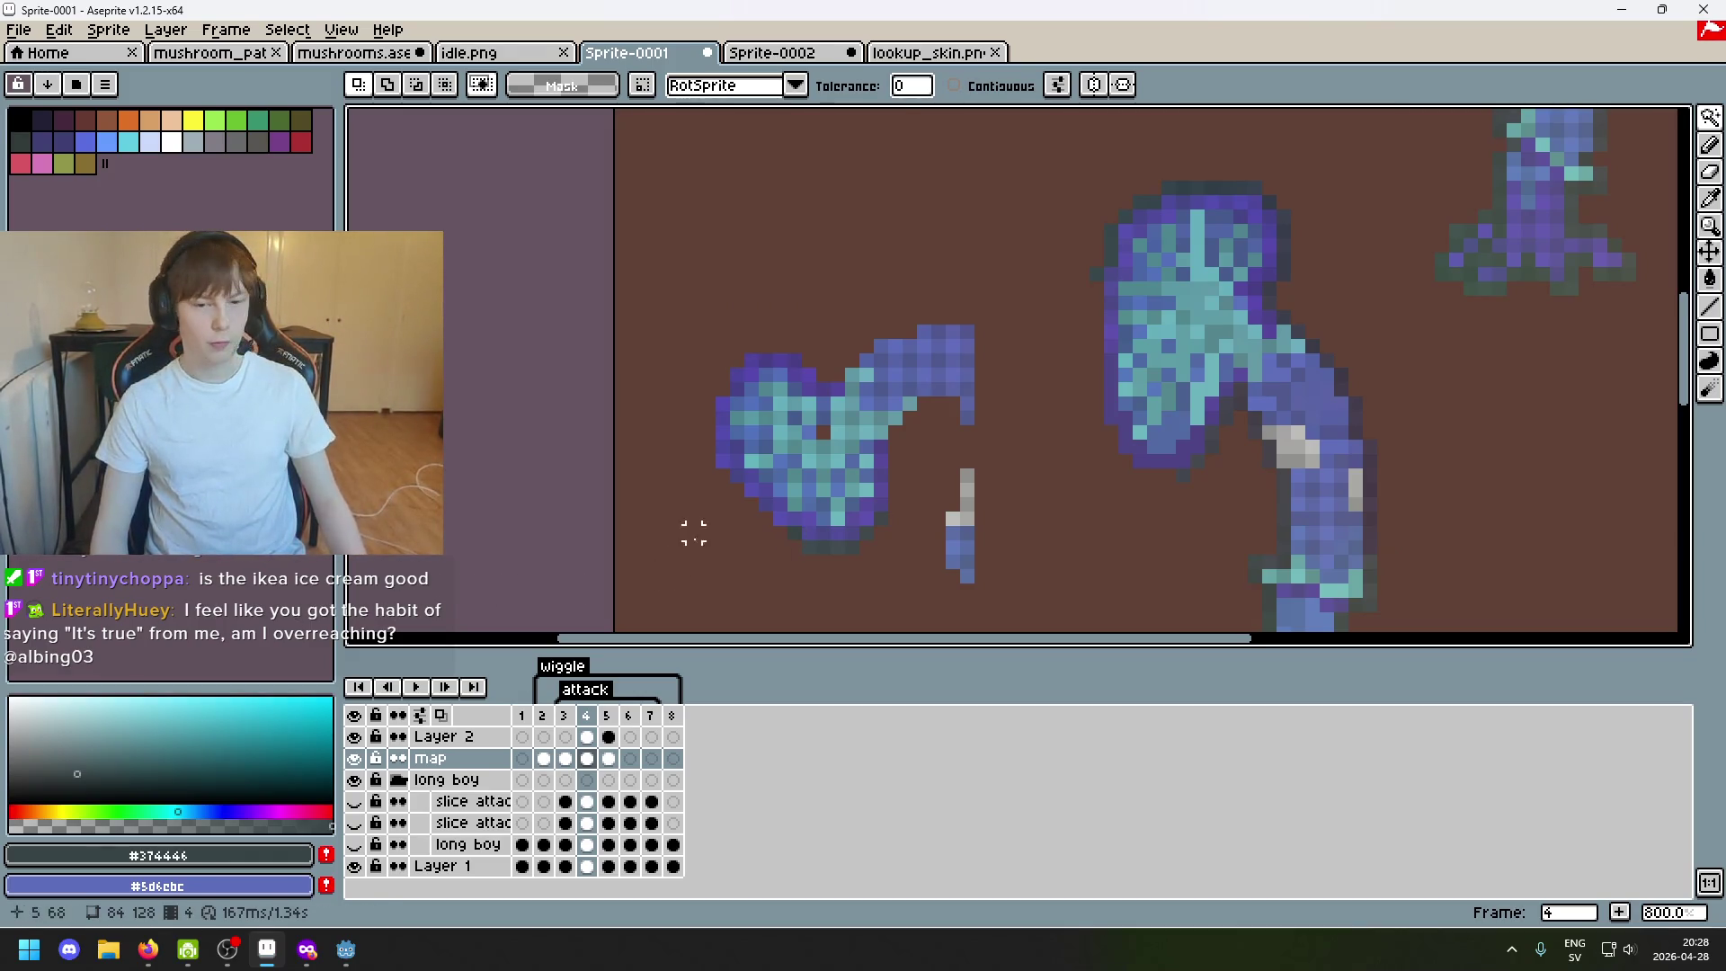
{"action": "scroll", "coordinate": [795, 537], "scroll_direction": "up", "scroll_amount": 2}
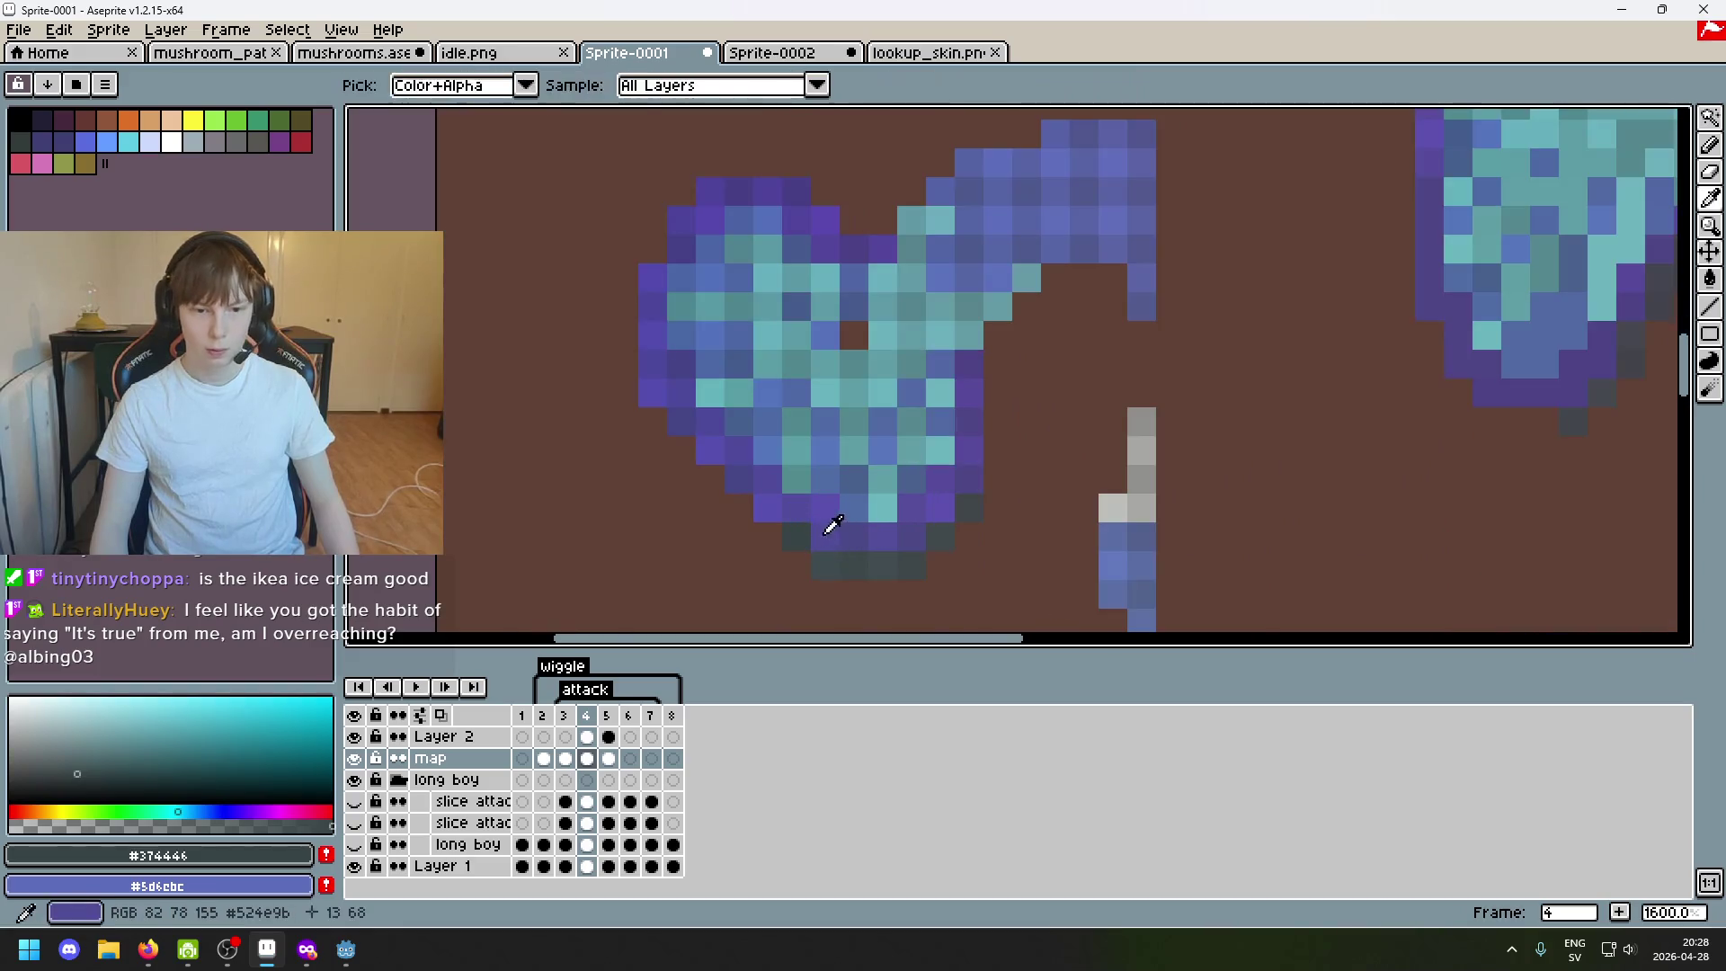
Pan over the left blob and read the outline colour beneath it.
{"action": "left_click_drag", "start_coordinate": [1178, 454], "coordinate": [1380, 408]}
{"action": "key", "text": "b"}
{"action": "key", "text": "e"}
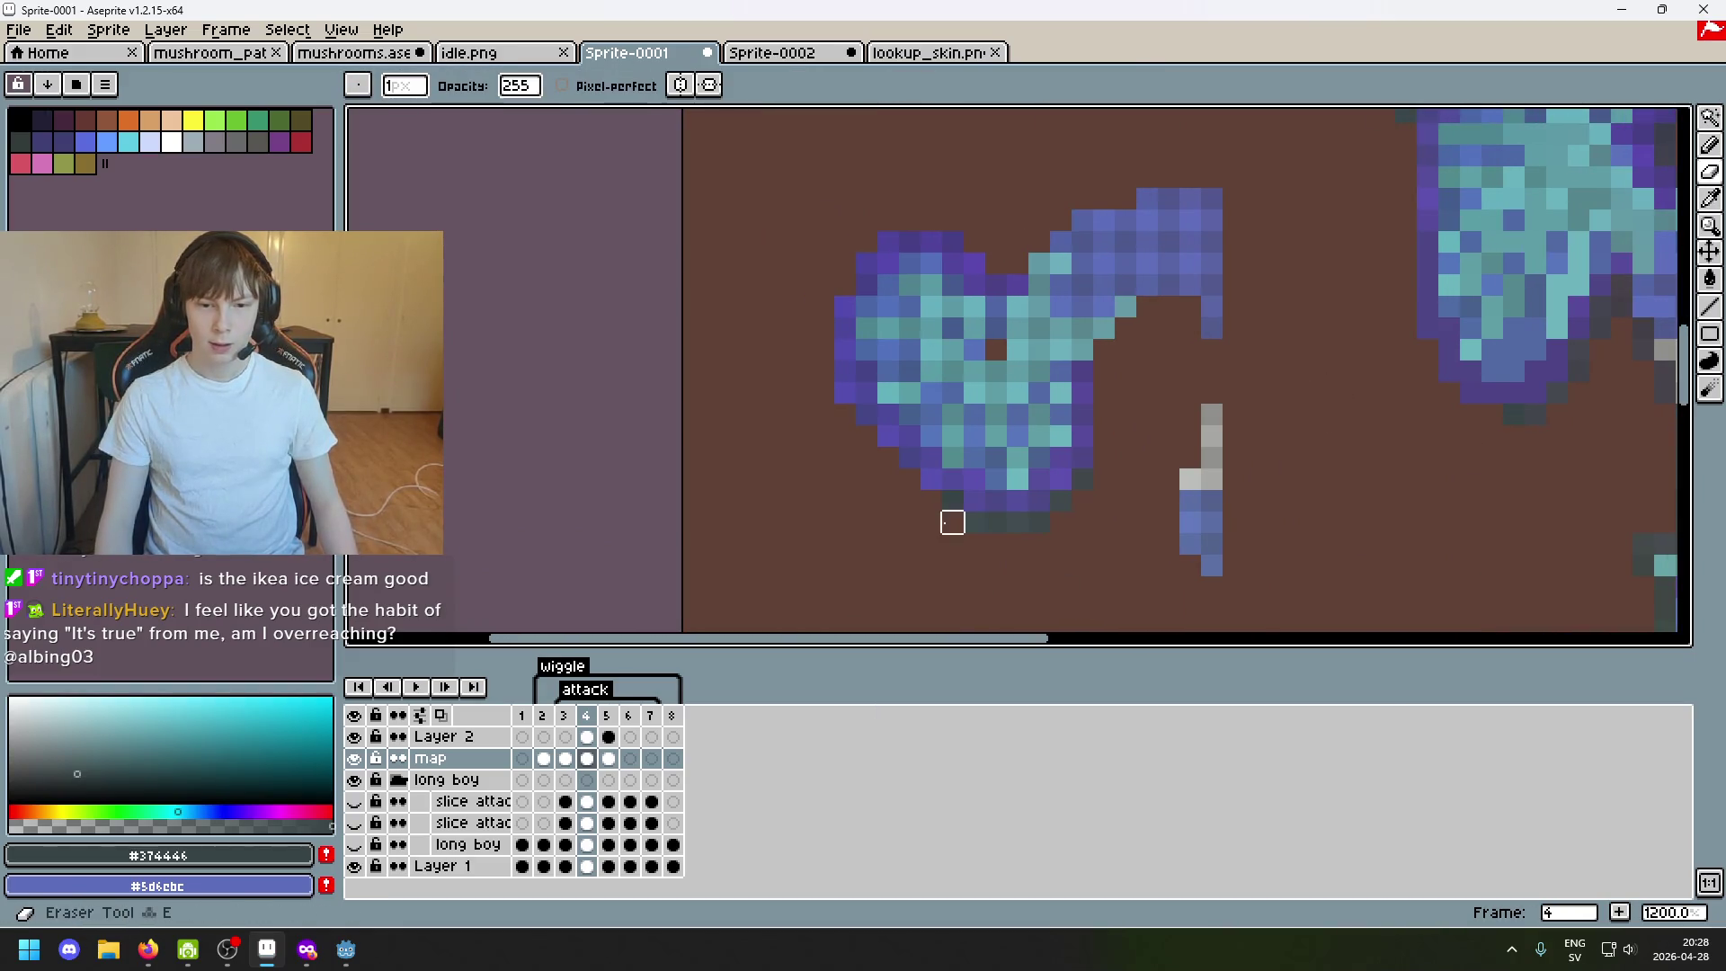
{"action": "left_click", "coordinate": [968, 506], "text": "alt"}
{"action": "key", "text": "b"}
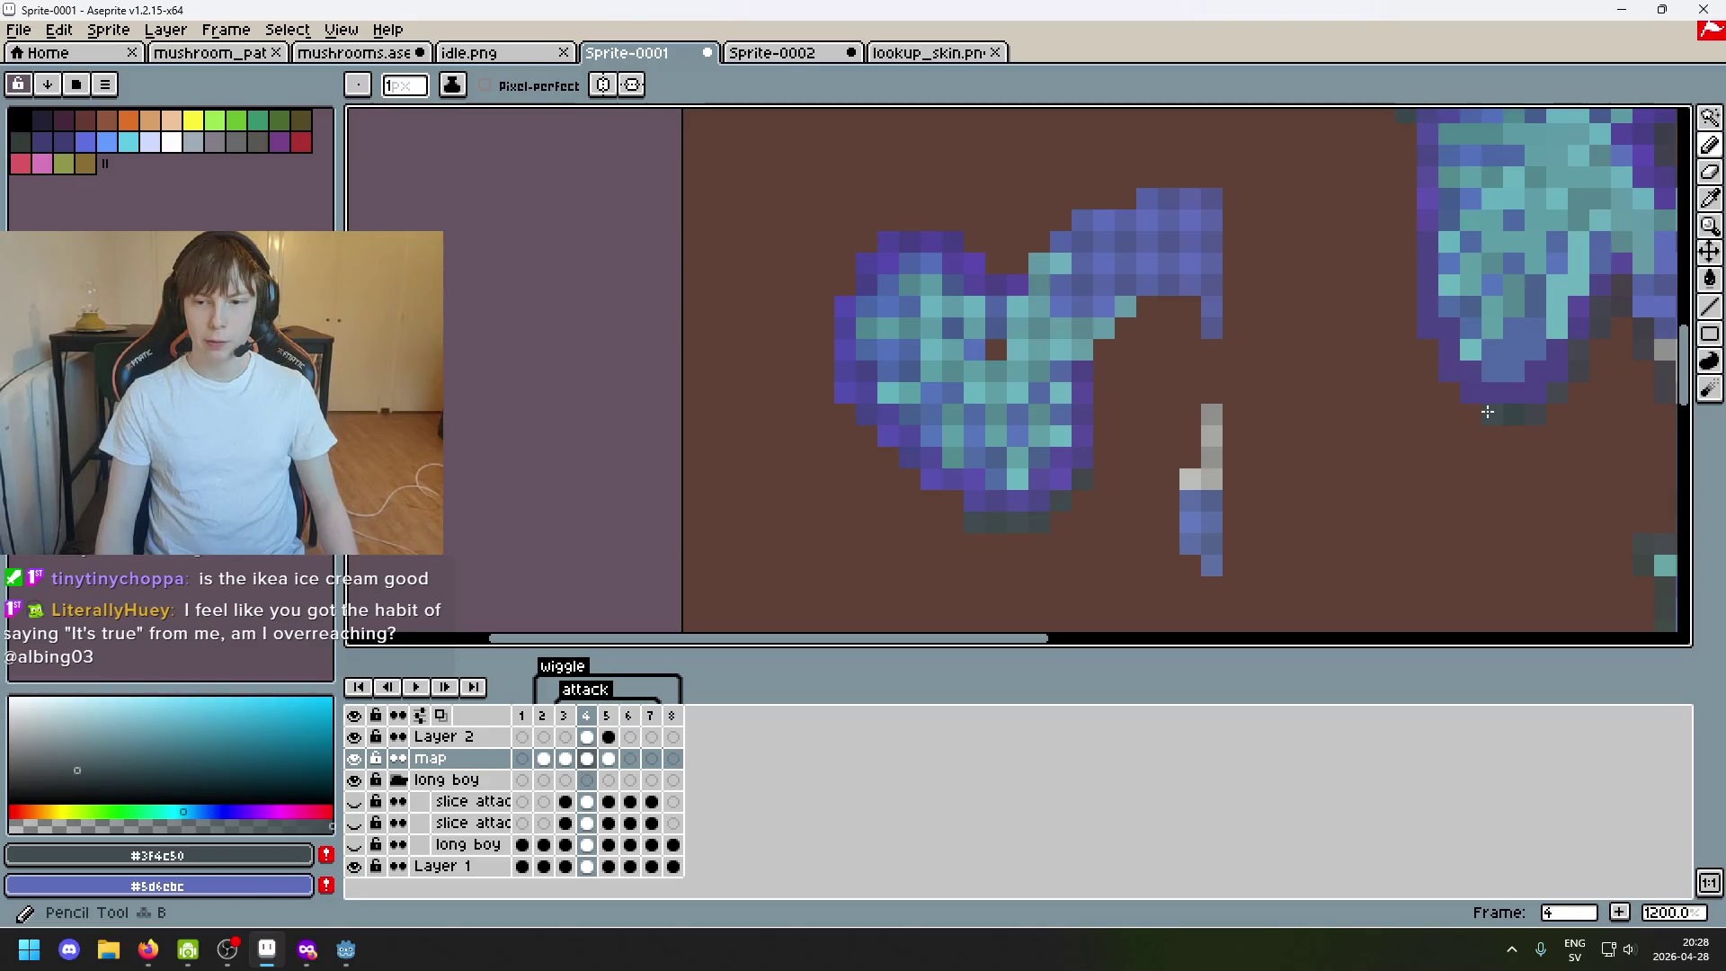
{"action": "key", "text": "b"}
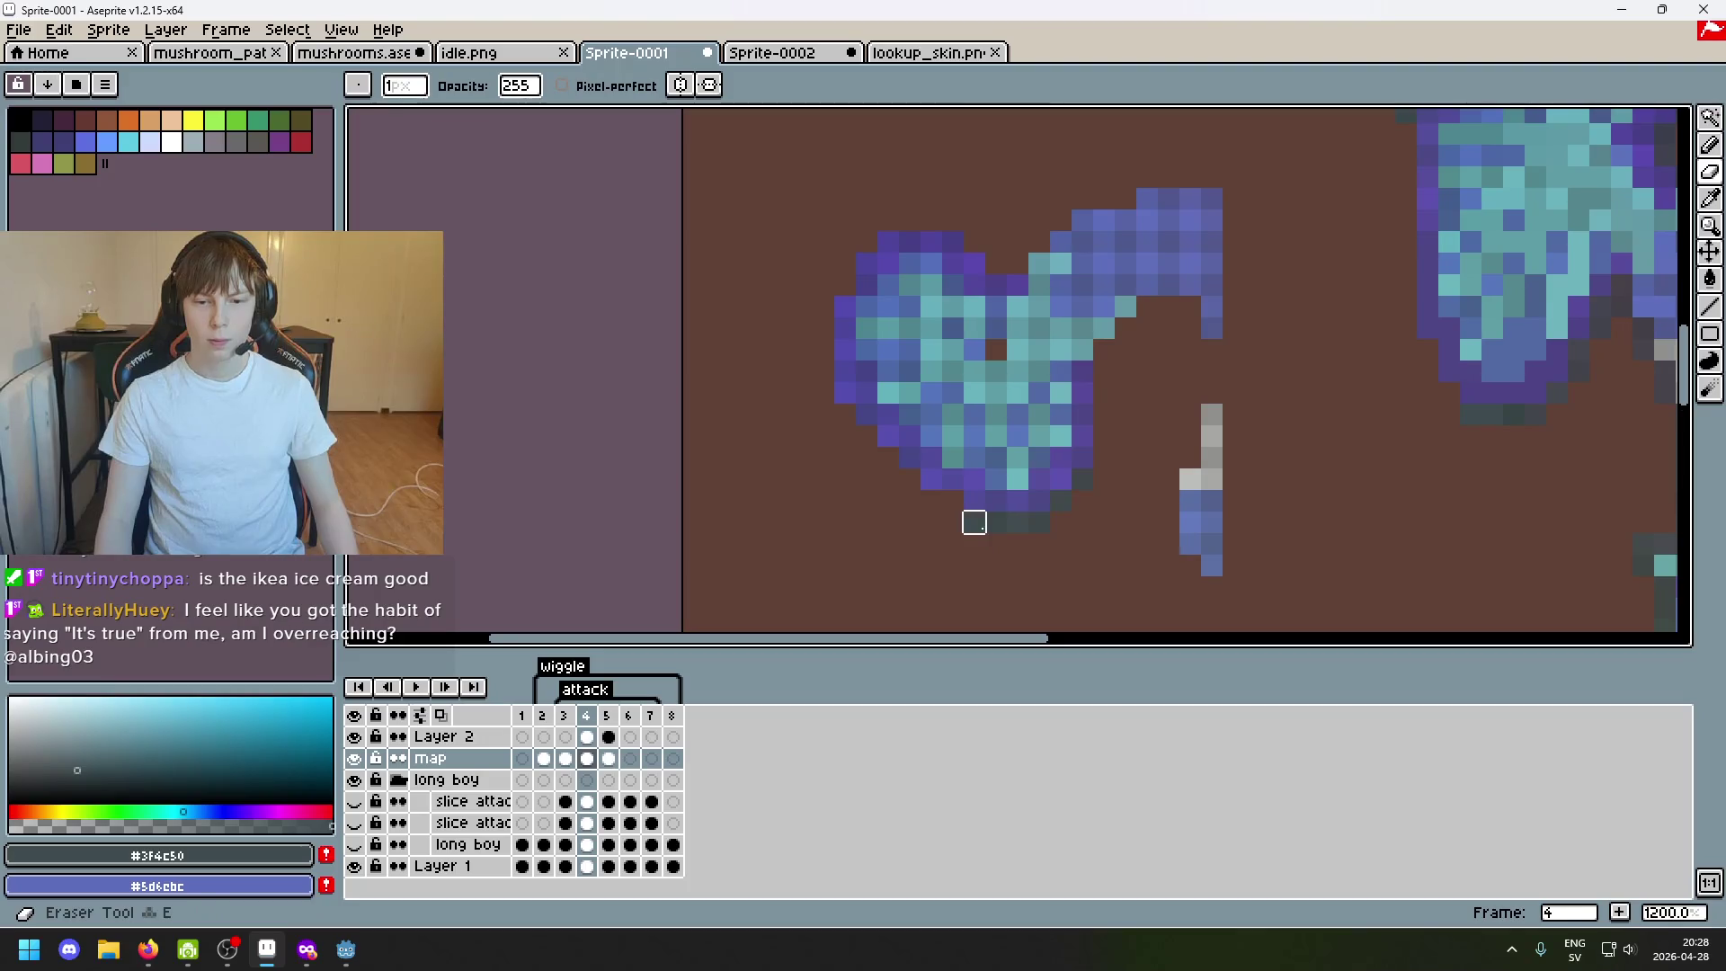
Sample the left blob's outline pixels #3c484b and #414c50, alternating pencil and eraser.
{"action": "key", "text": "alt"}
{"action": "left_click", "coordinate": [1006, 505], "text": "alt"}
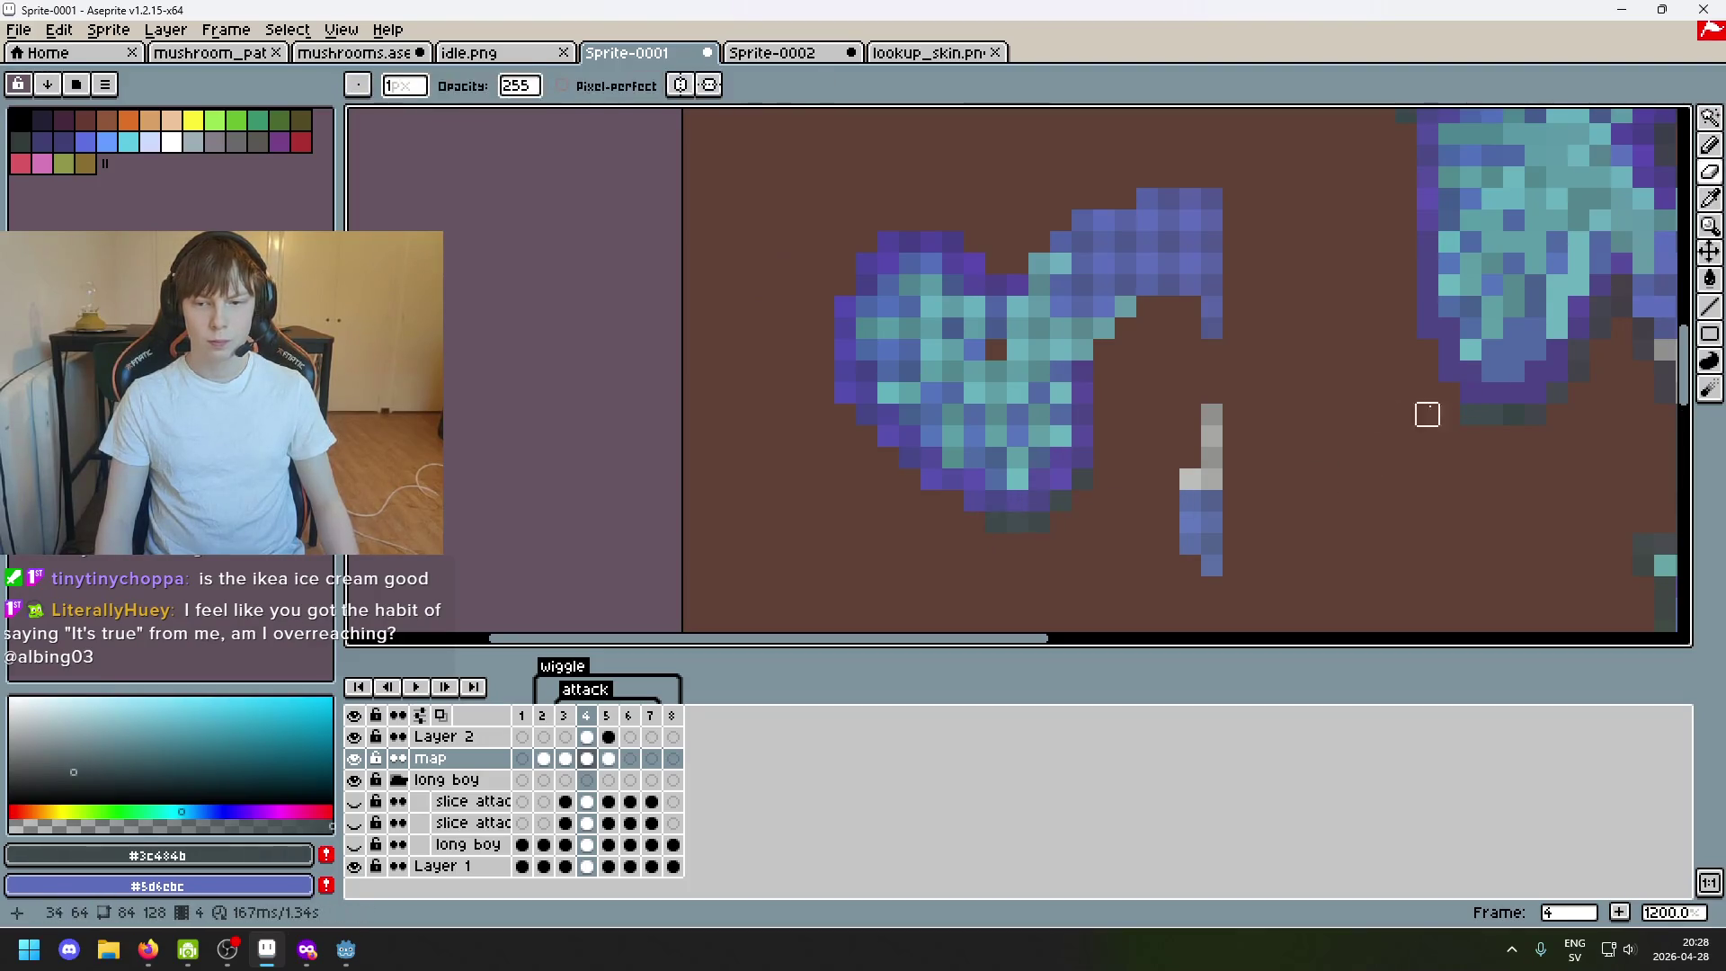
{"action": "key", "text": "e"}
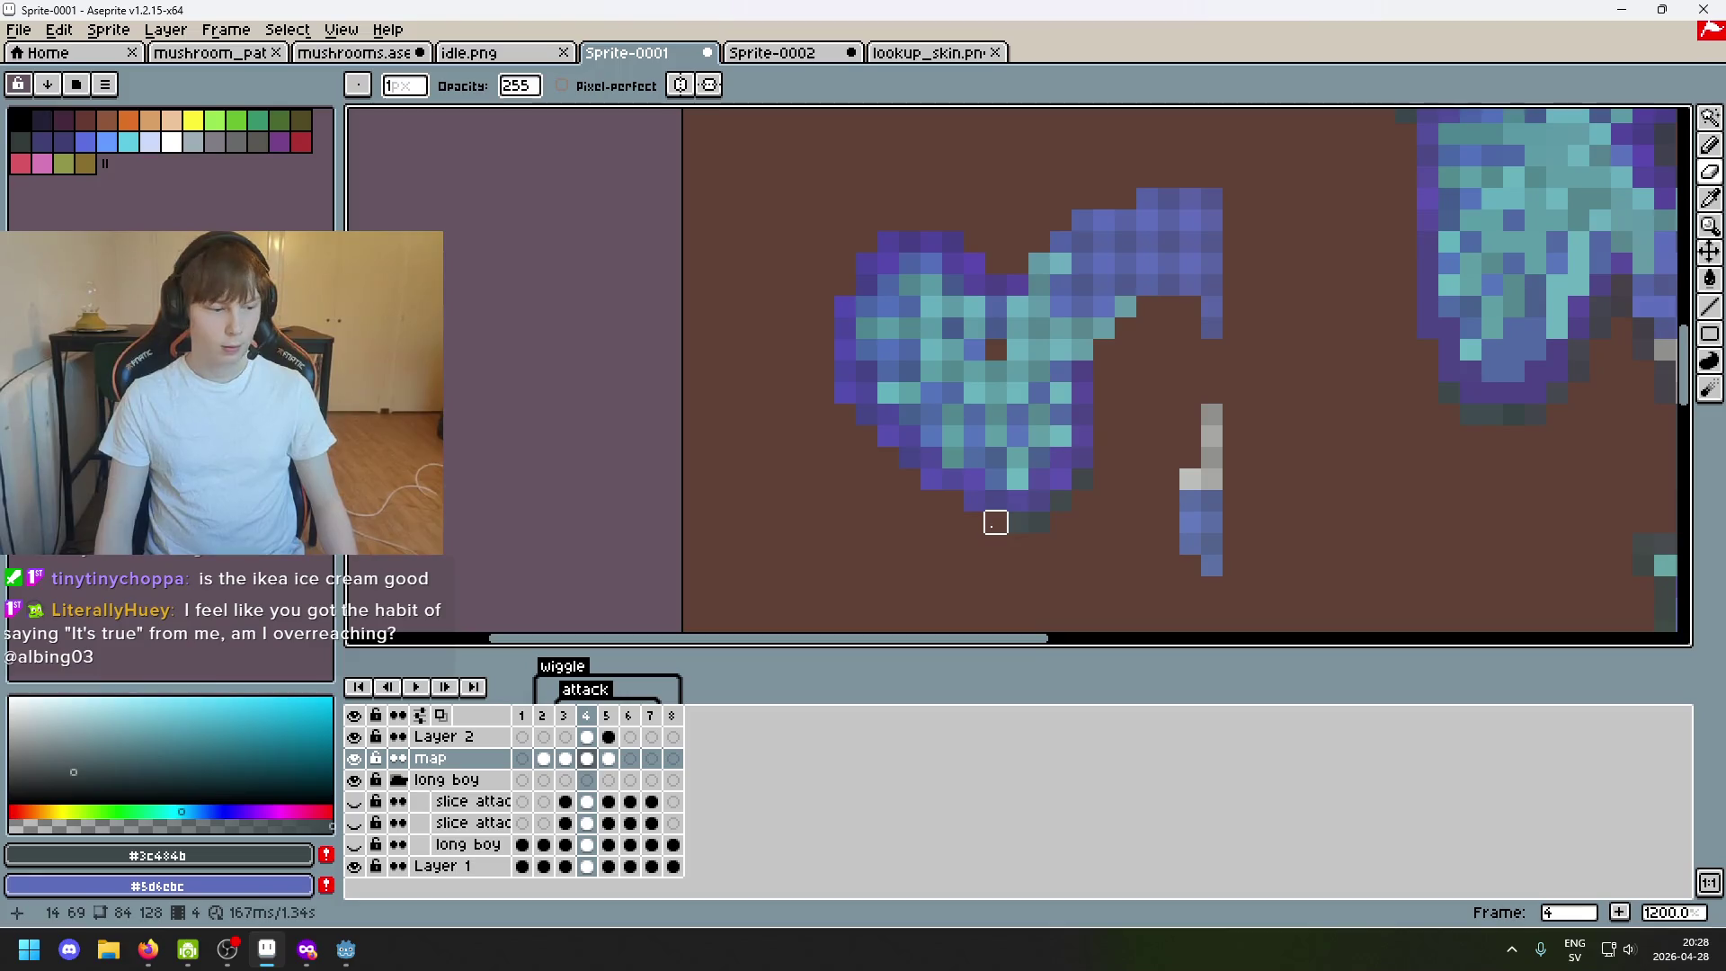
{"action": "left_click", "coordinate": [1020, 504], "text": "alt"}
{"action": "key", "text": "b"}
{"action": "scroll", "coordinate": [1259, 462], "scroll_direction": "right", "scroll_amount": 3}
{"action": "scroll", "coordinate": [1296, 431], "scroll_direction": "up", "scroll_amount": 2}
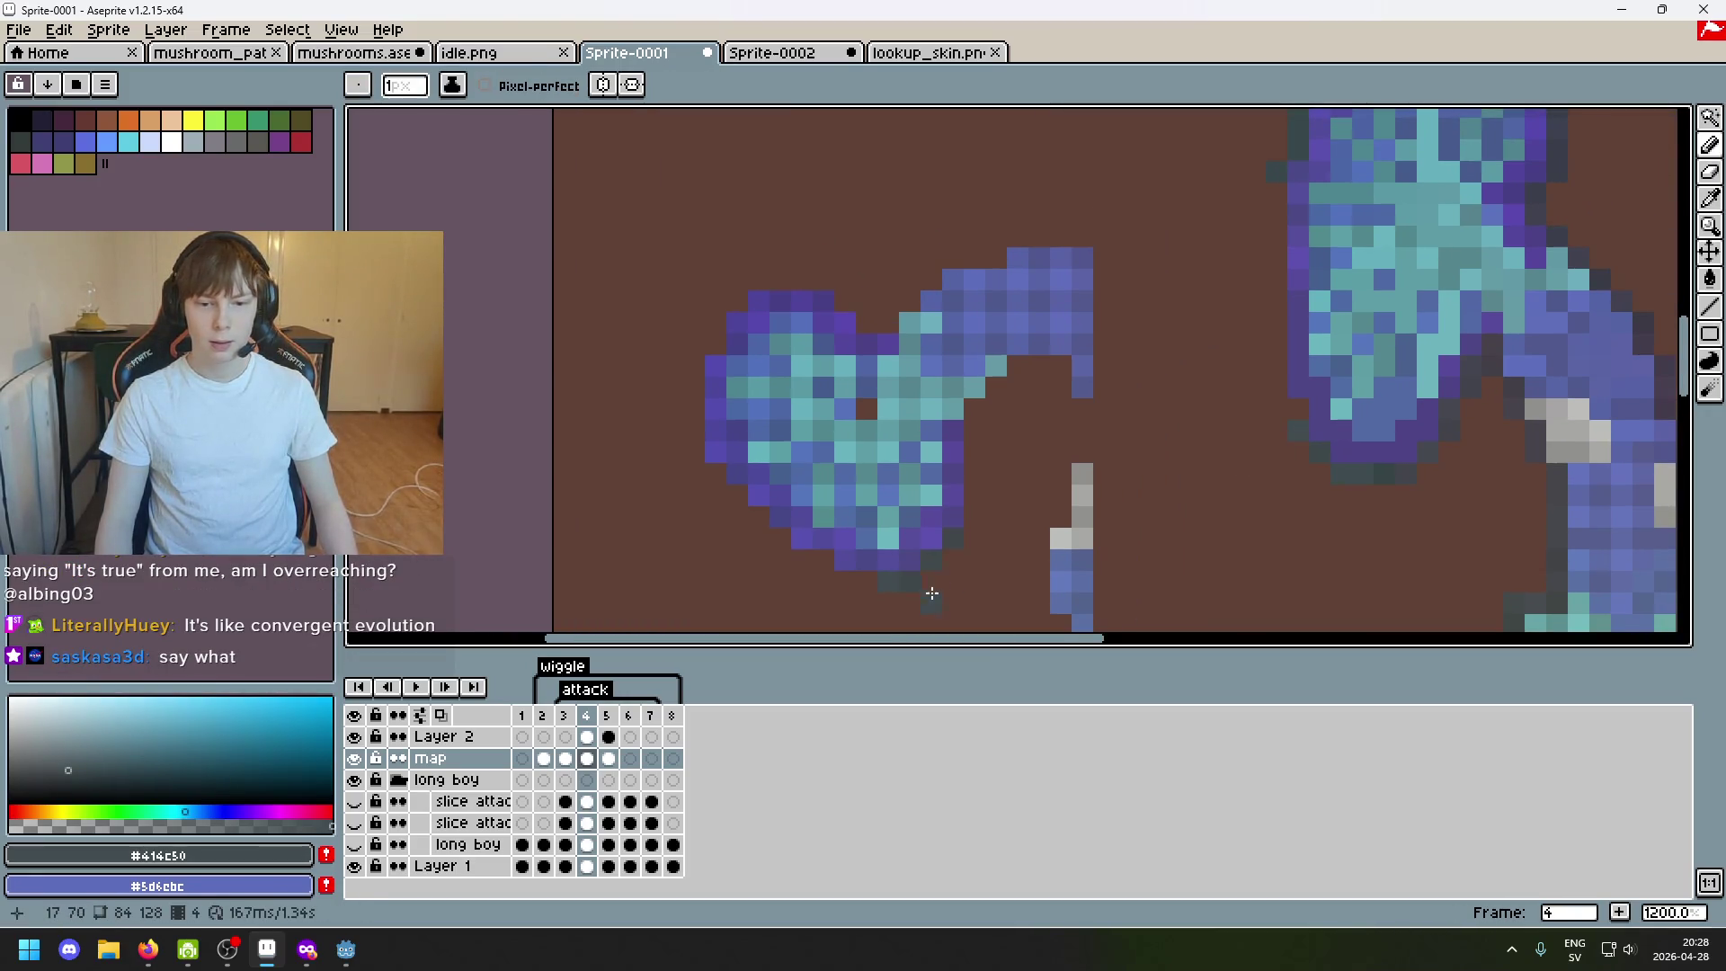
{"action": "key", "text": "e"}
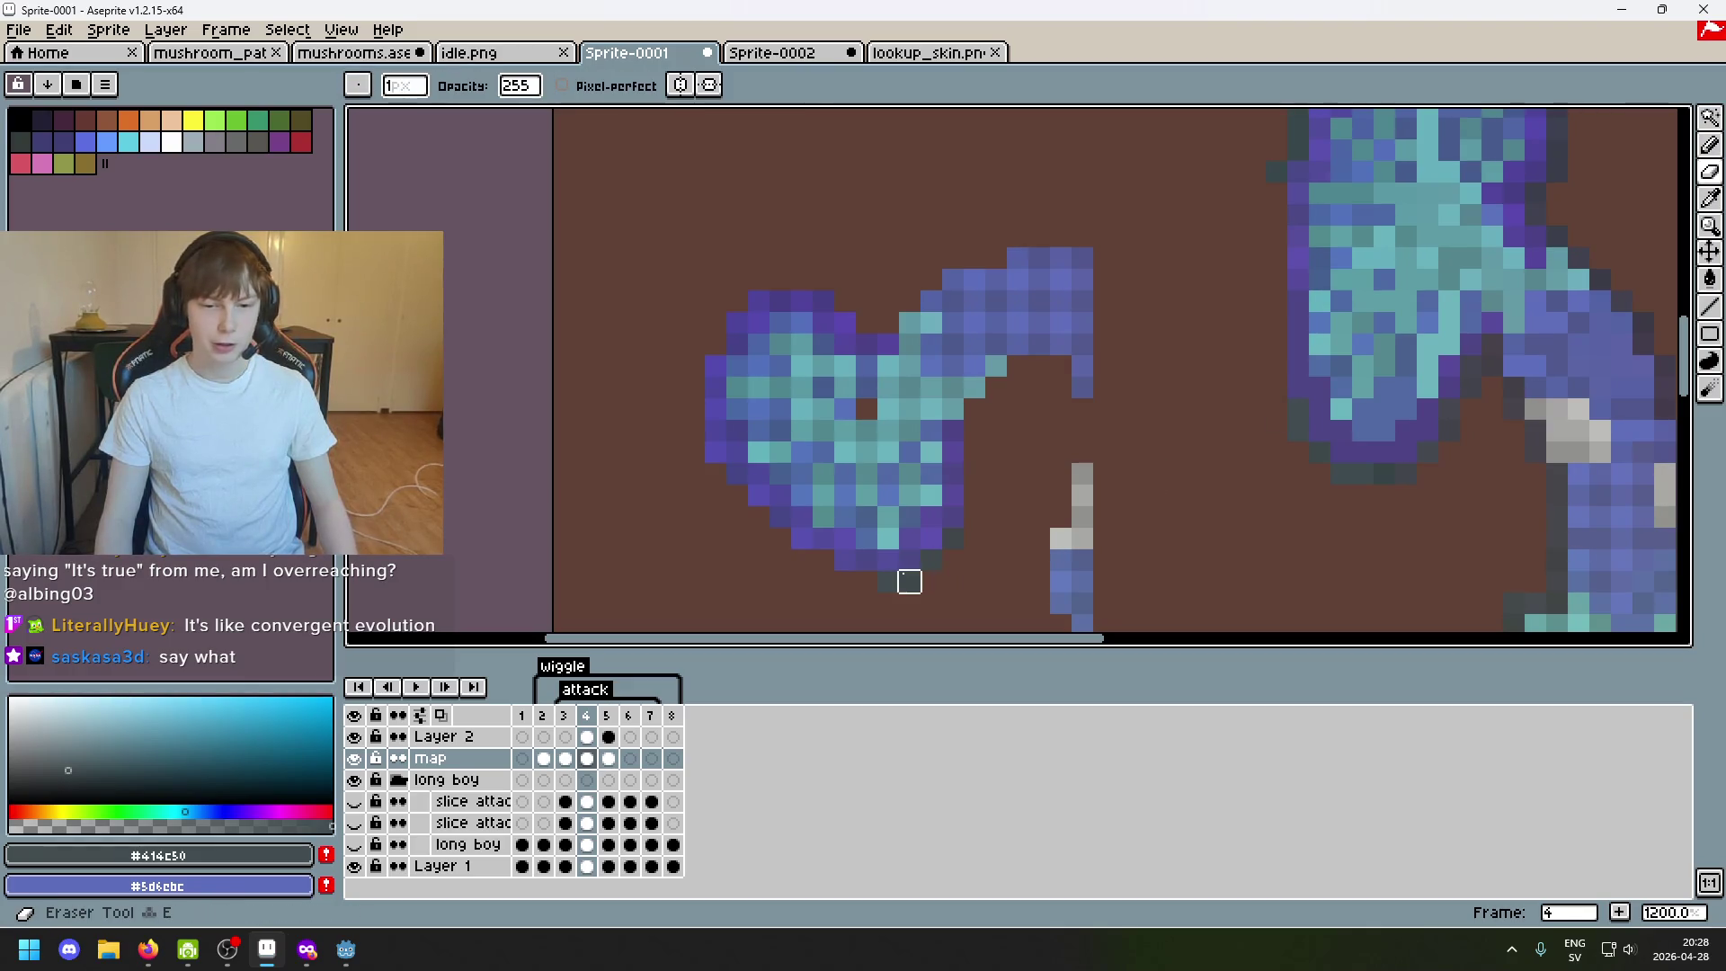
{"action": "key", "text": "b"}
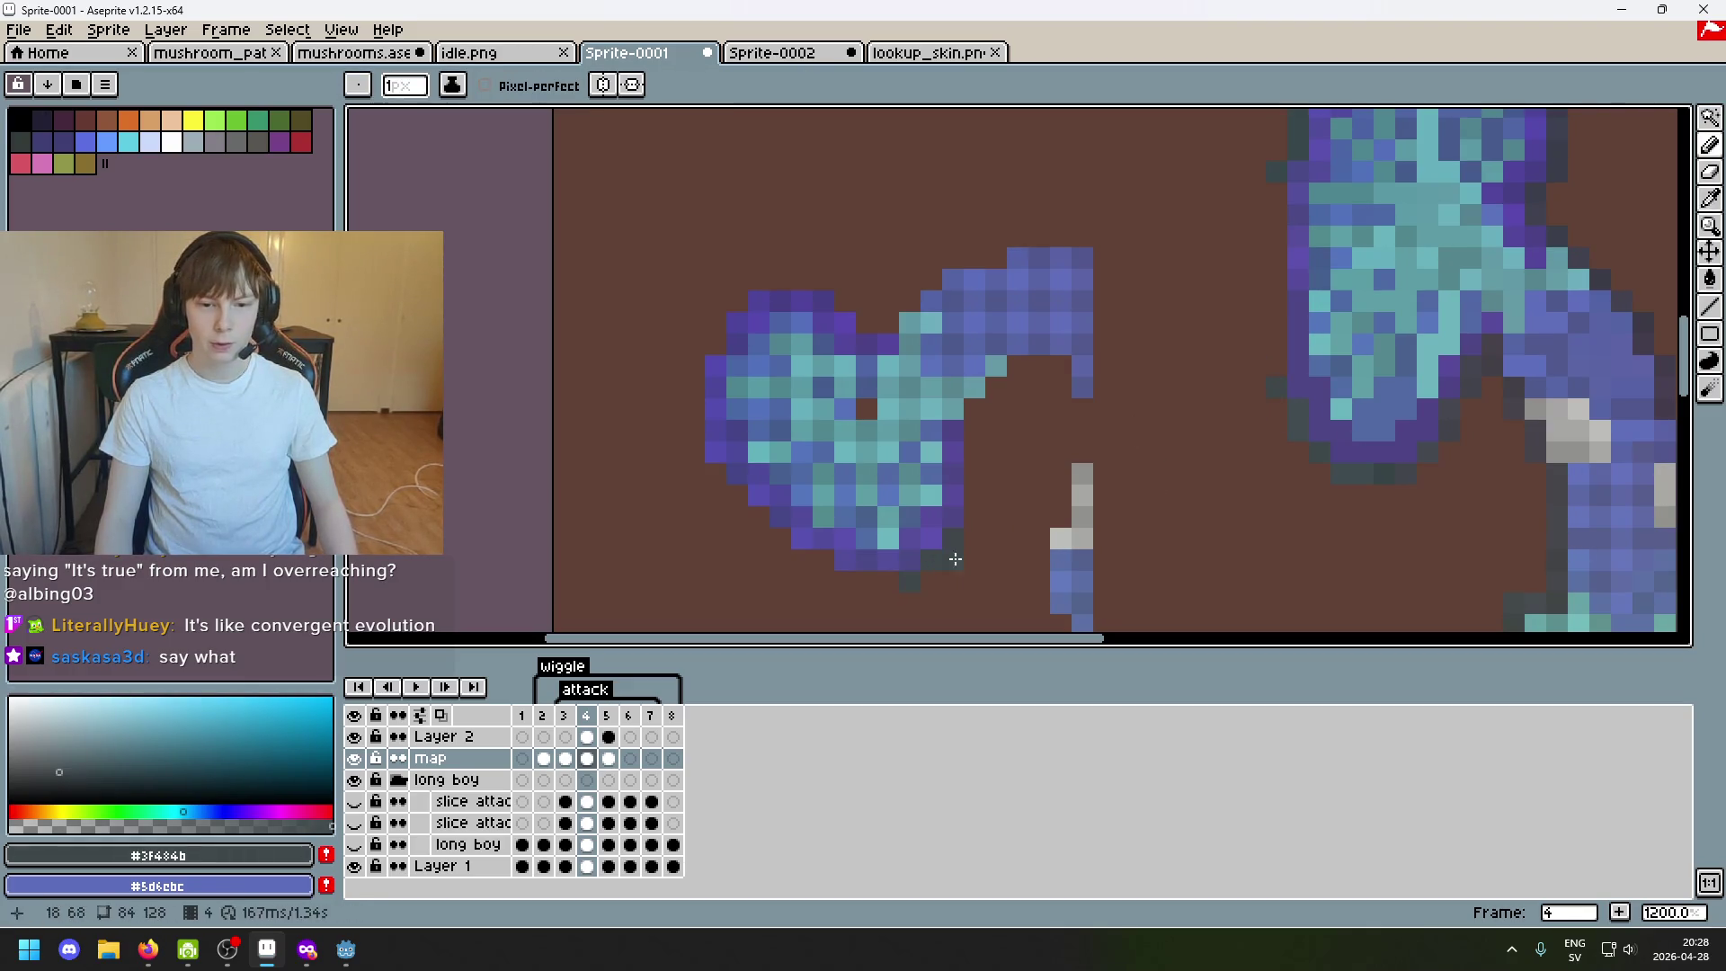
Sample further outline pixels, ending with dark teal #39484b as the drawing colour.
{"action": "left_click_drag", "start_coordinate": [1128, 417], "coordinate": [1056, 463]}
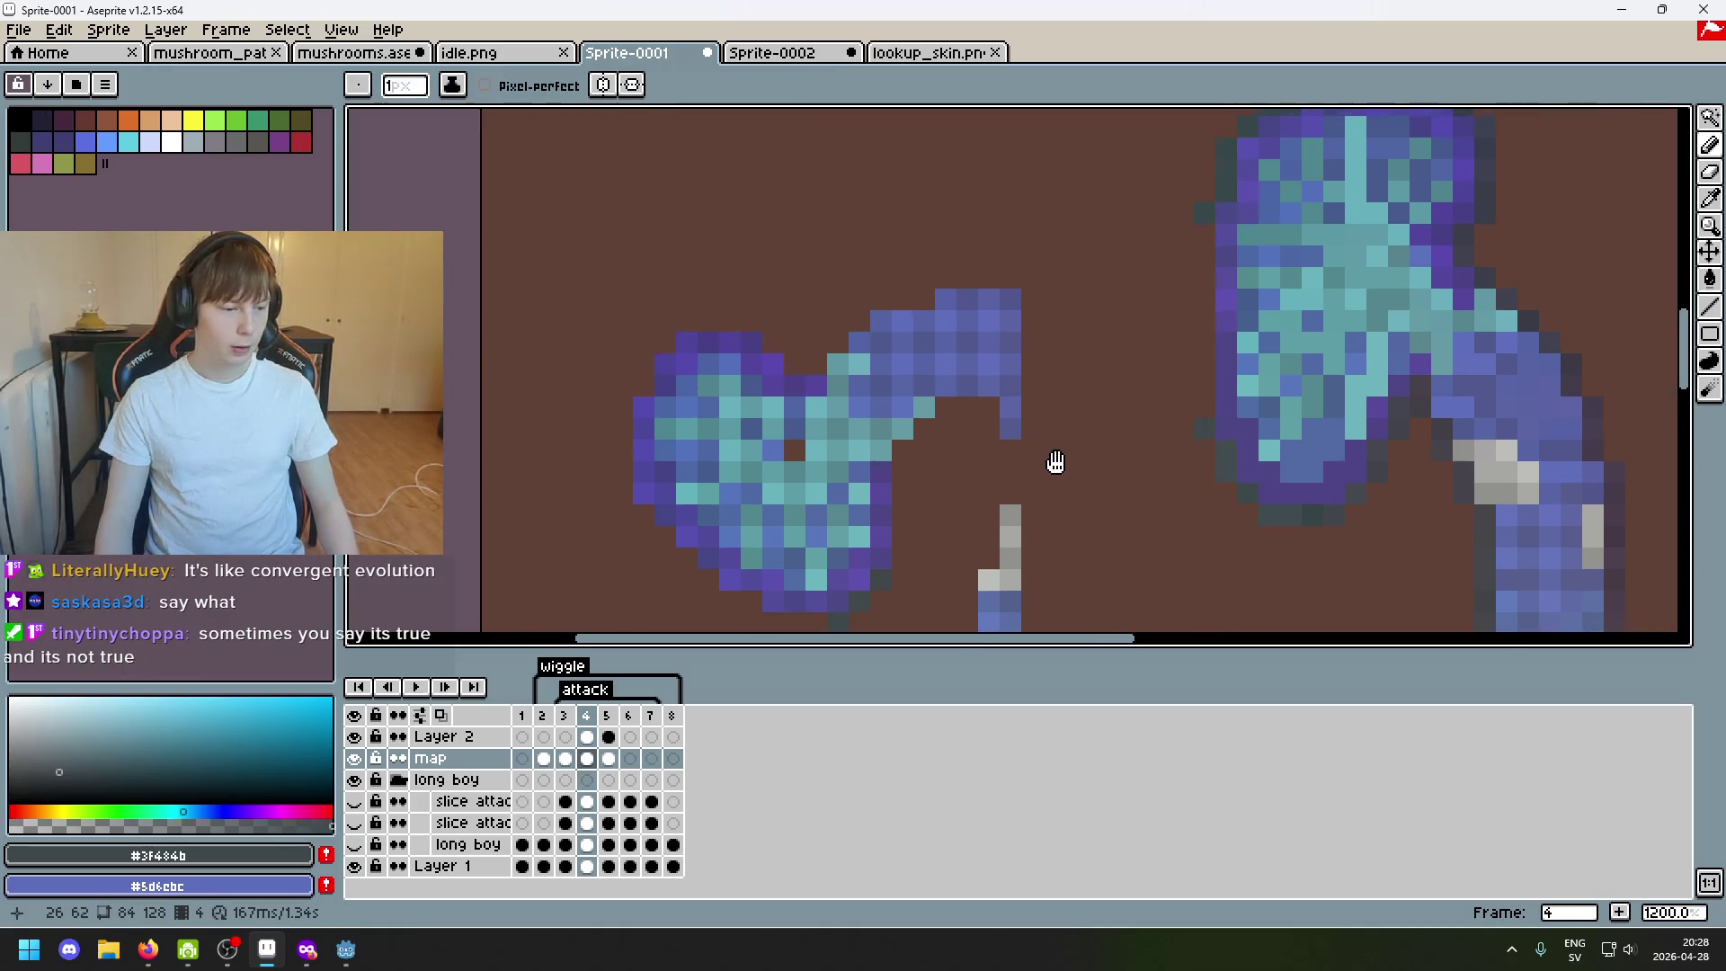
{"action": "scroll", "coordinate": [1102, 471], "scroll_direction": "up", "scroll_amount": 1}
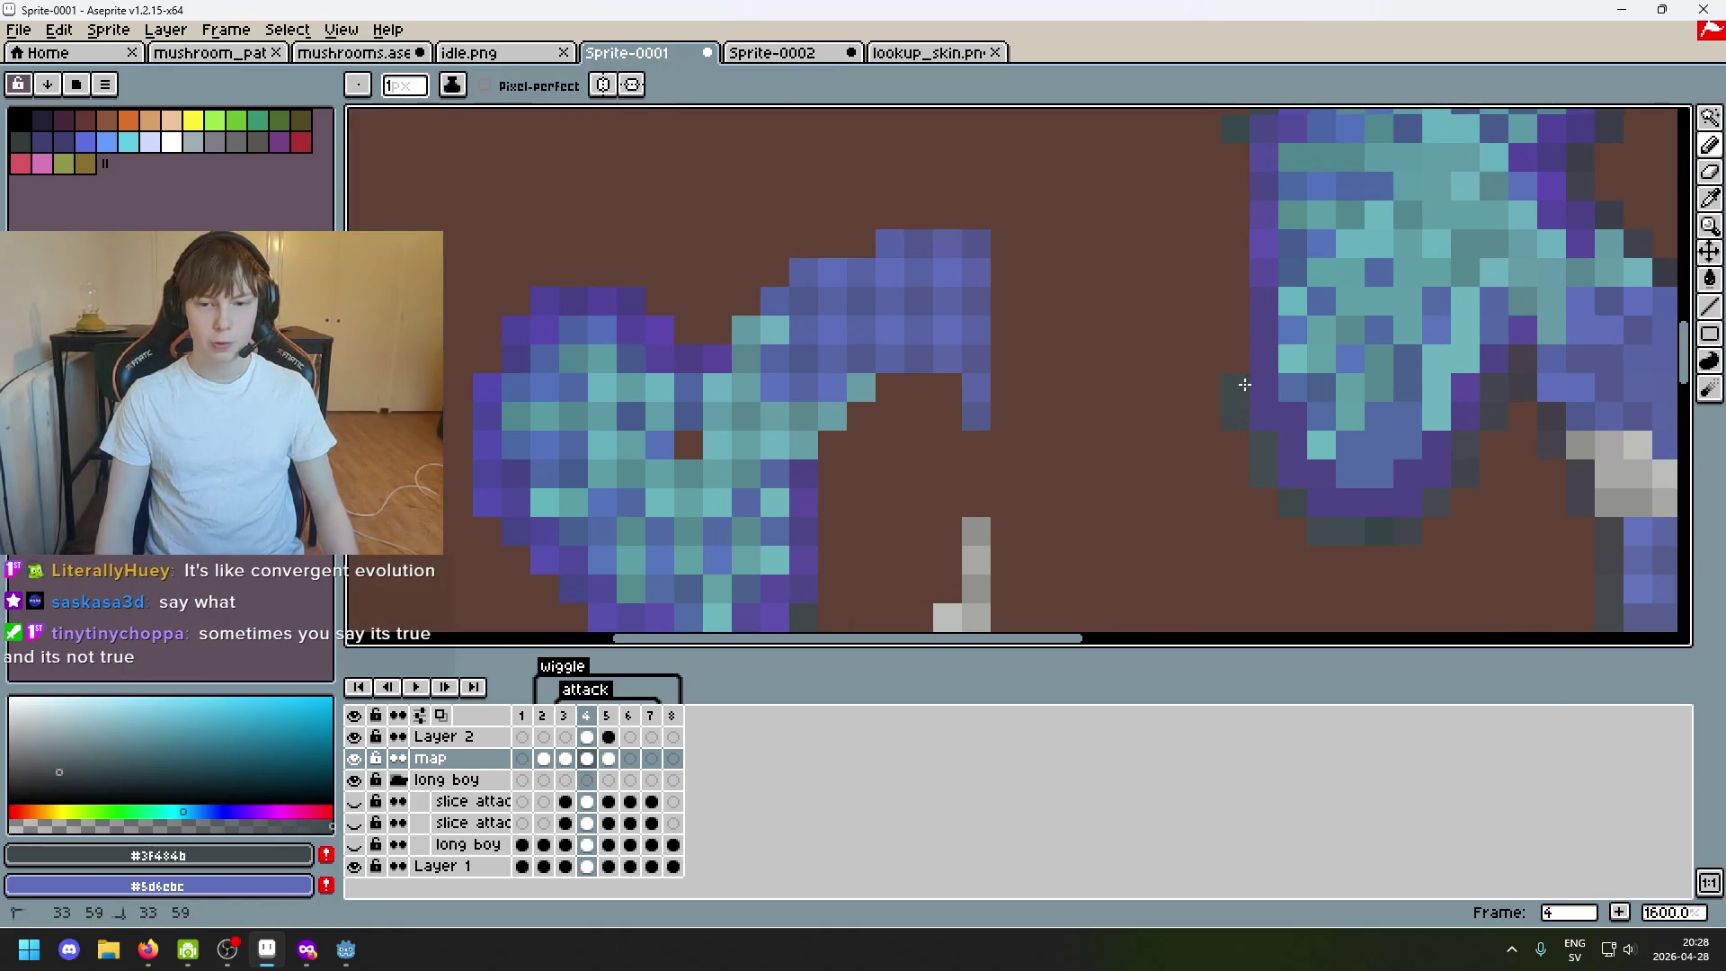
{"action": "scroll", "coordinate": [1244, 384], "scroll_direction": "down", "scroll_amount": 4}
{"action": "scroll", "coordinate": [1152, 436], "scroll_direction": "up", "scroll_amount": 3}
{"action": "key", "text": "e"}
{"action": "left_click", "coordinate": [853, 584], "text": "alt"}
{"action": "key", "text": "b"}
{"action": "key", "text": "alt"}
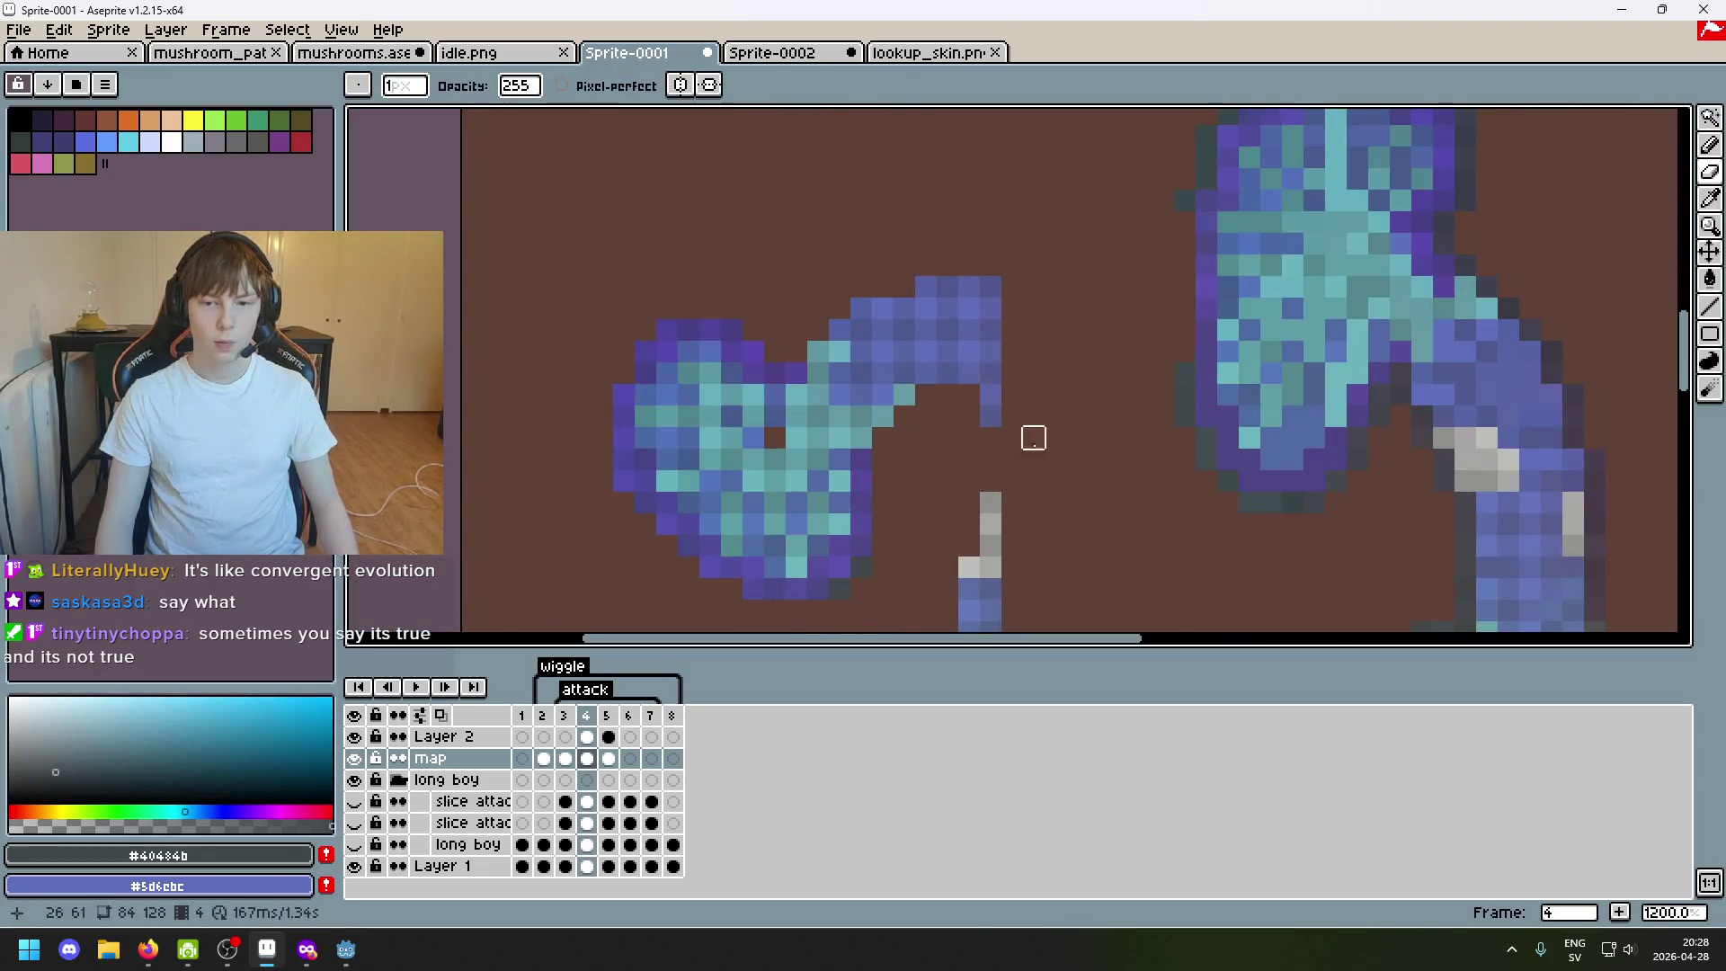
{"action": "key", "text": "alt"}
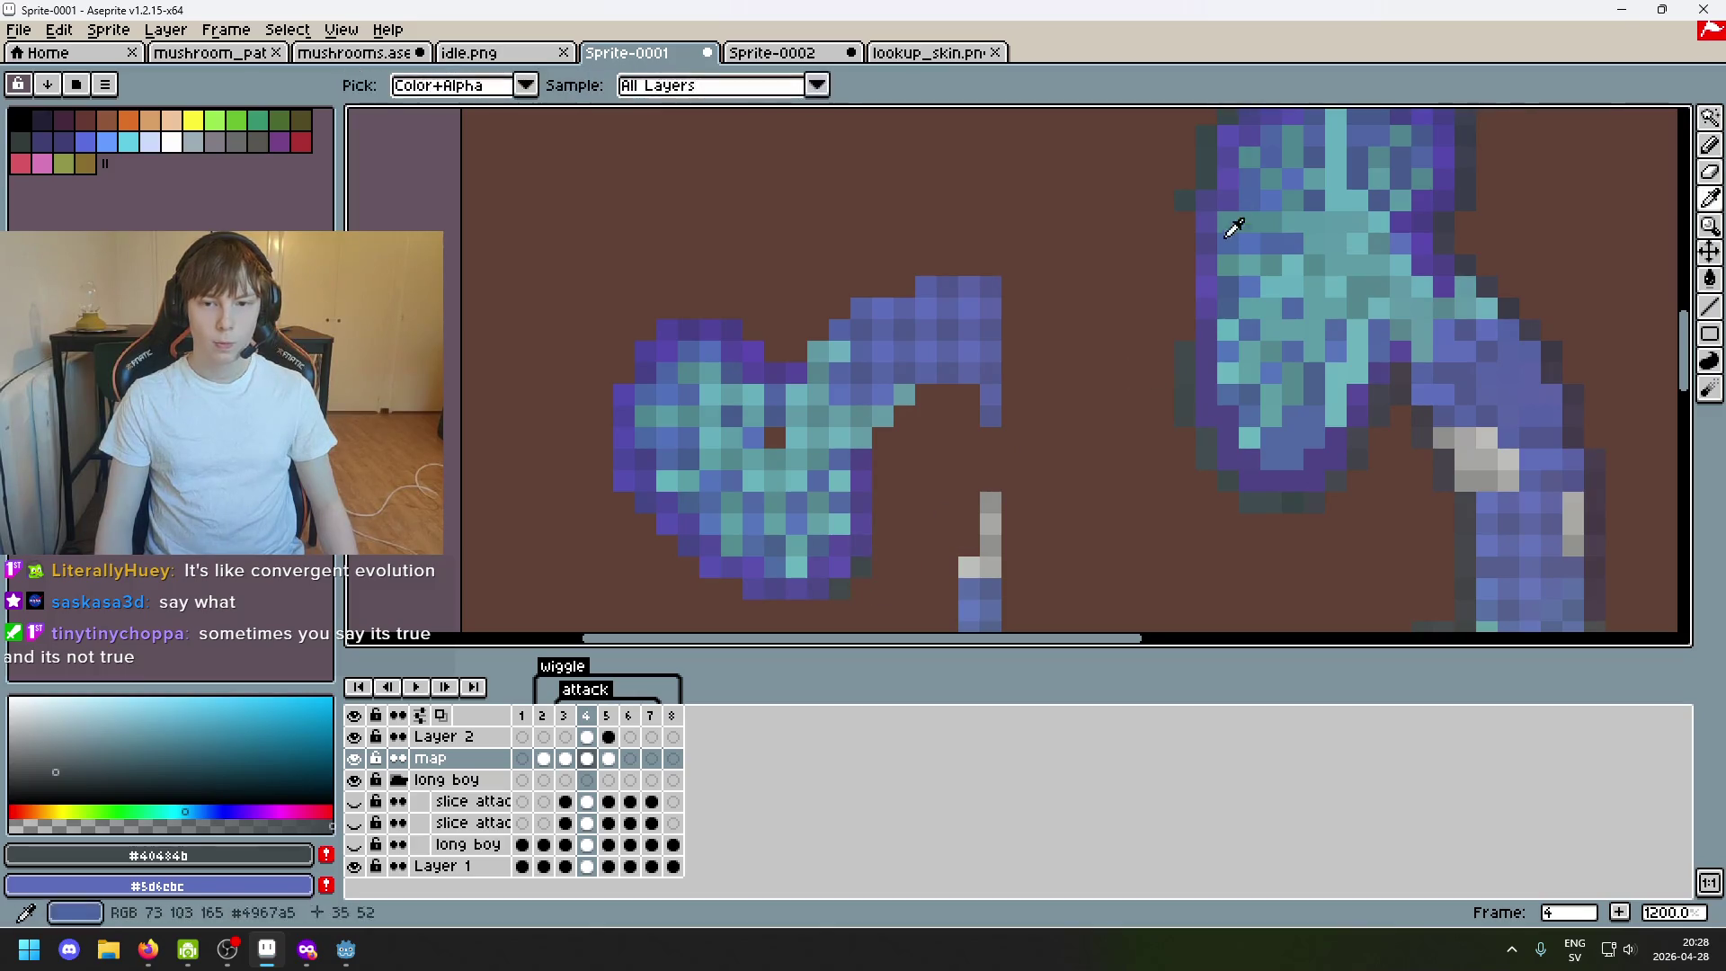
{"action": "left_click", "coordinate": [1183, 229], "text": "alt"}
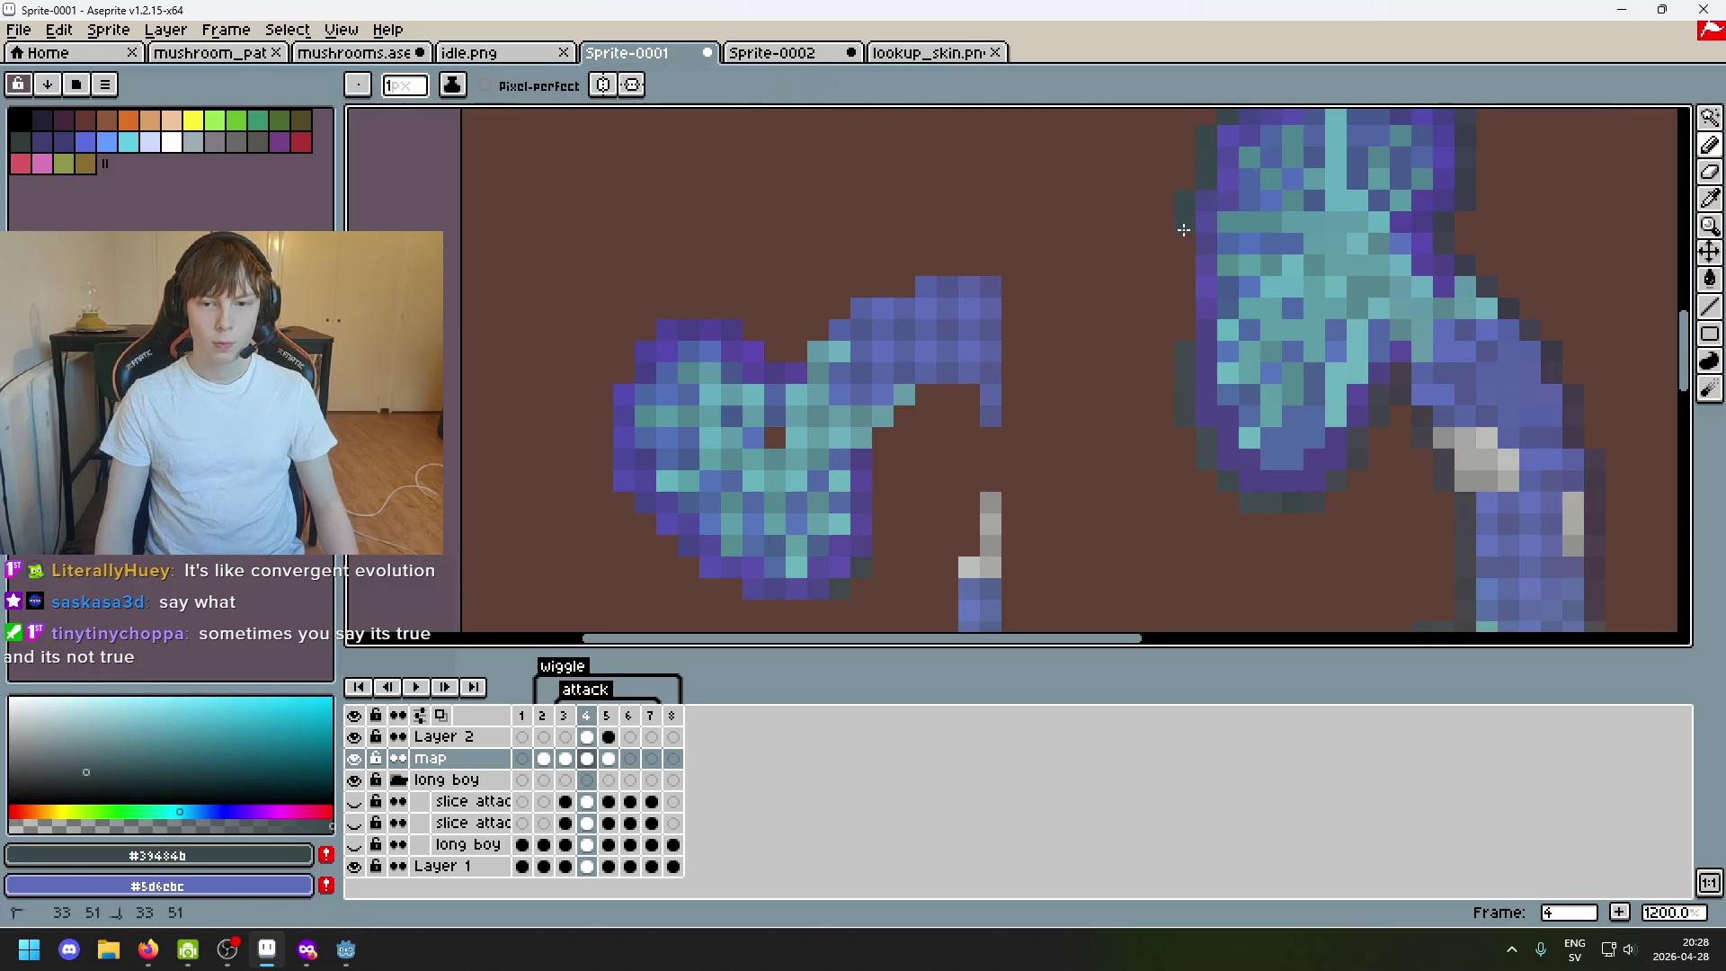
{"action": "key", "text": "alt"}
{"action": "key", "text": "alt"}
{"action": "left_click", "coordinate": [1197, 212], "text": "alt"}
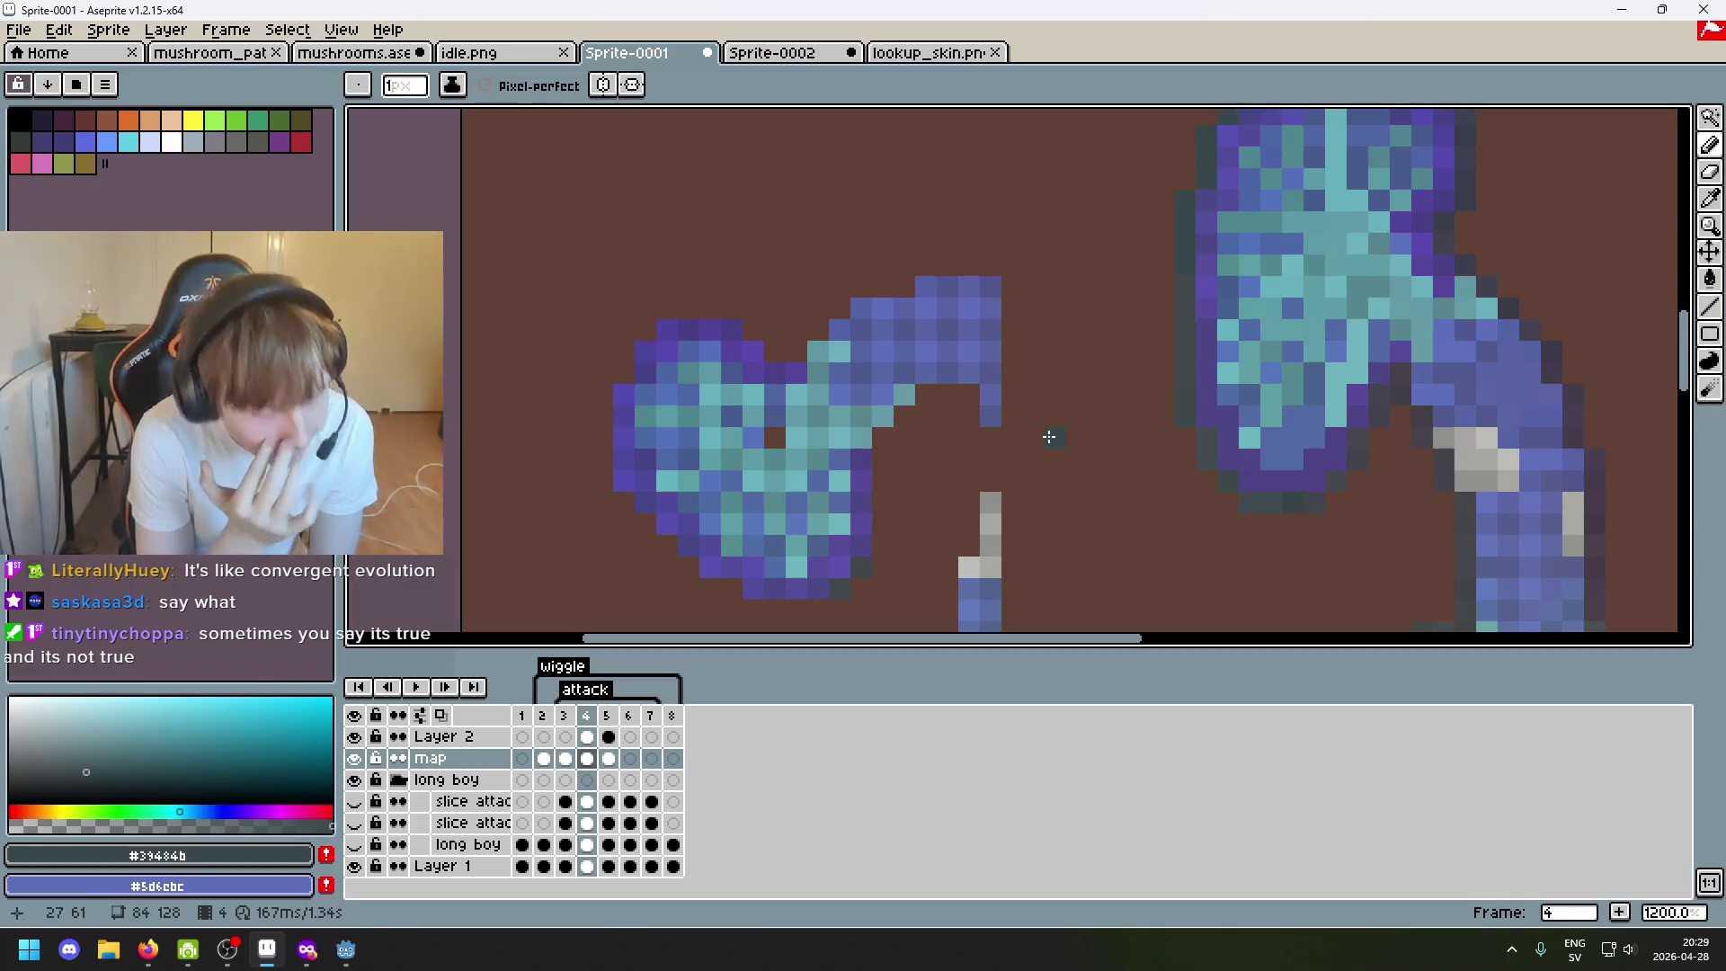
{"action": "scroll", "coordinate": [1050, 436], "scroll_direction": "down", "scroll_amount": 3}
{"action": "scroll", "coordinate": [1050, 435], "scroll_direction": "right", "scroll_amount": 3}
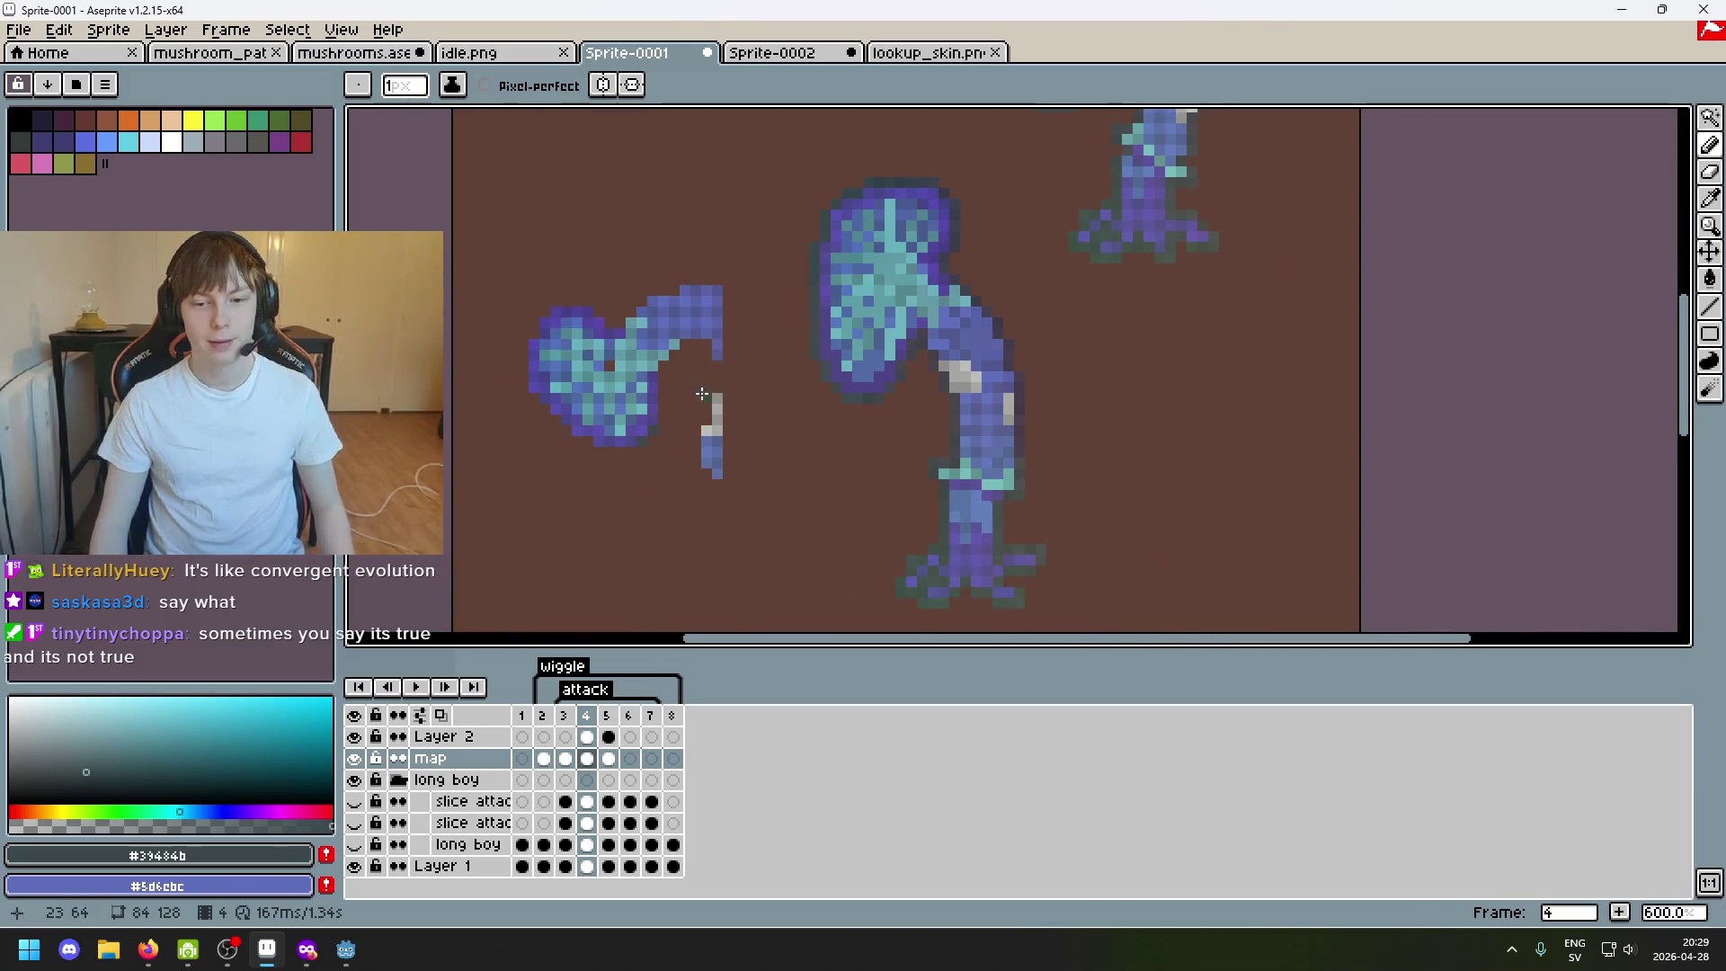
{"action": "scroll", "coordinate": [702, 392], "scroll_direction": "left", "scroll_amount": 2}
Erase the left blob and the stray upper-right mushroom copy with the size-16 eraser.
{"action": "key", "text": "e"}
{"action": "mouse_move", "coordinate": [713, 363]}
{"action": "left_mouse_down"}
{"action": "mouse_move", "coordinate": [705, 347]}
{"action": "mouse_move", "coordinate": [743, 397]}
{"action": "mouse_move", "coordinate": [705, 387]}
{"action": "left_mouse_up"}
{"action": "scroll", "coordinate": [1106, 432], "scroll_direction": "down", "scroll_amount": 2}
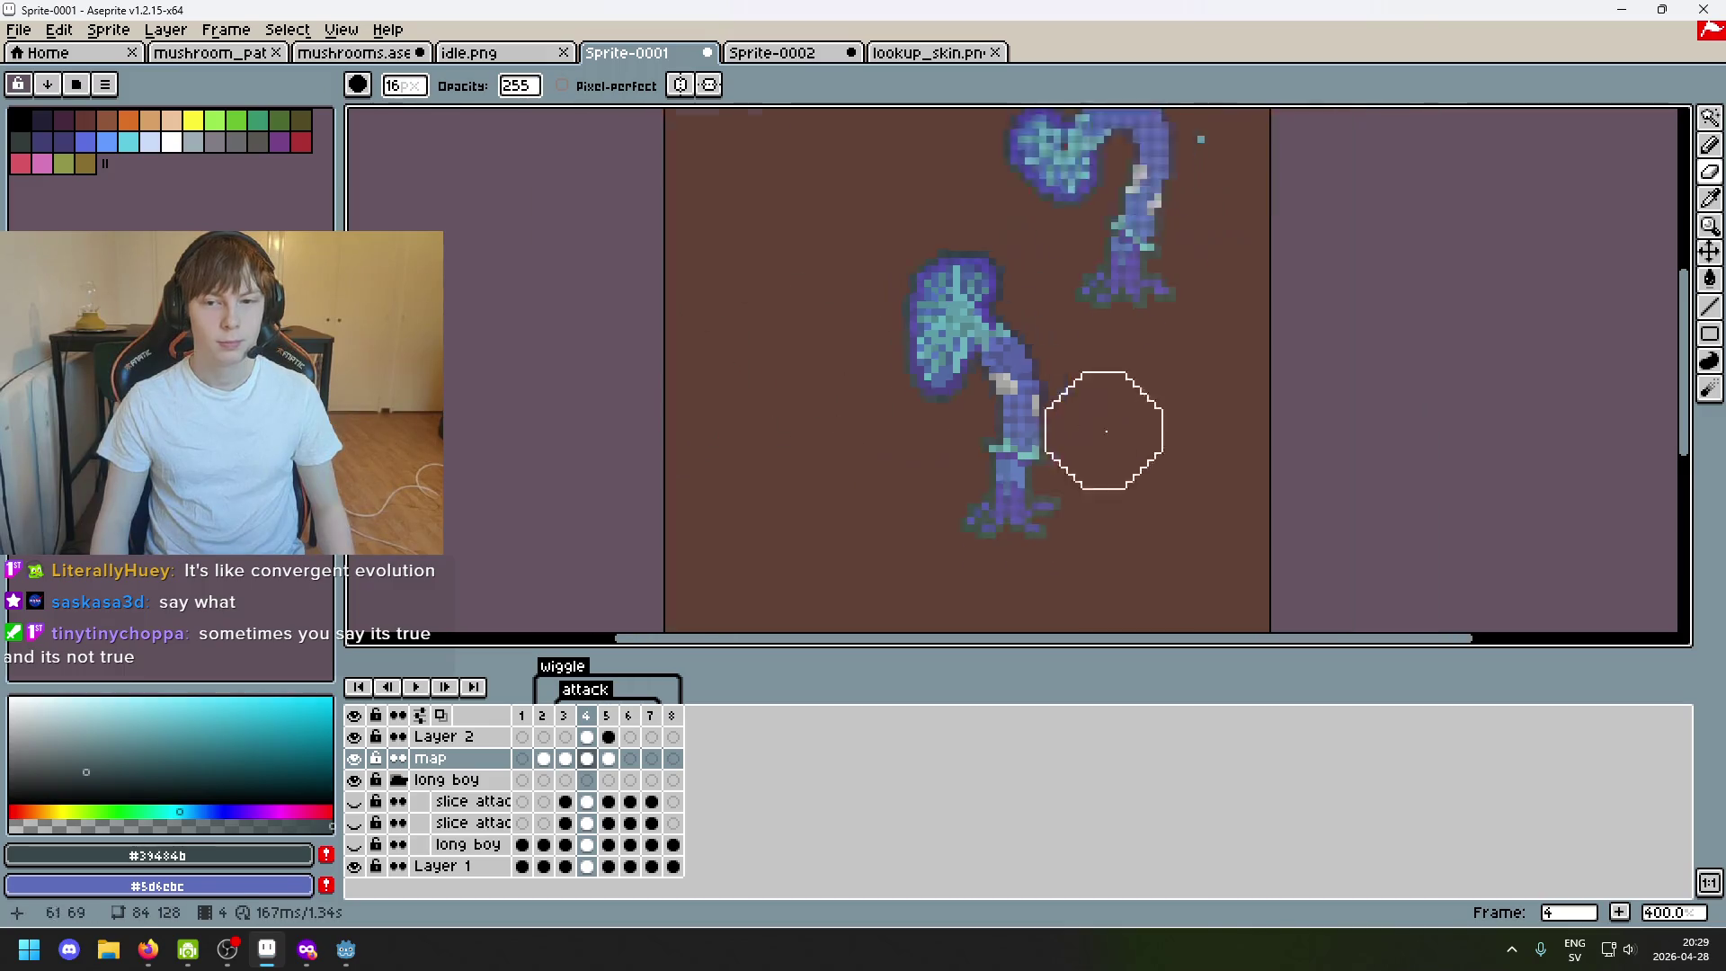
{"action": "scroll", "coordinate": [1105, 432], "scroll_direction": "down", "scroll_amount": 1}
{"action": "mouse_move", "coordinate": [1172, 387]}
{"action": "left_mouse_down"}
{"action": "mouse_move", "coordinate": [1037, 262]}
{"action": "mouse_move", "coordinate": [1193, 250]}
{"action": "left_mouse_up"}
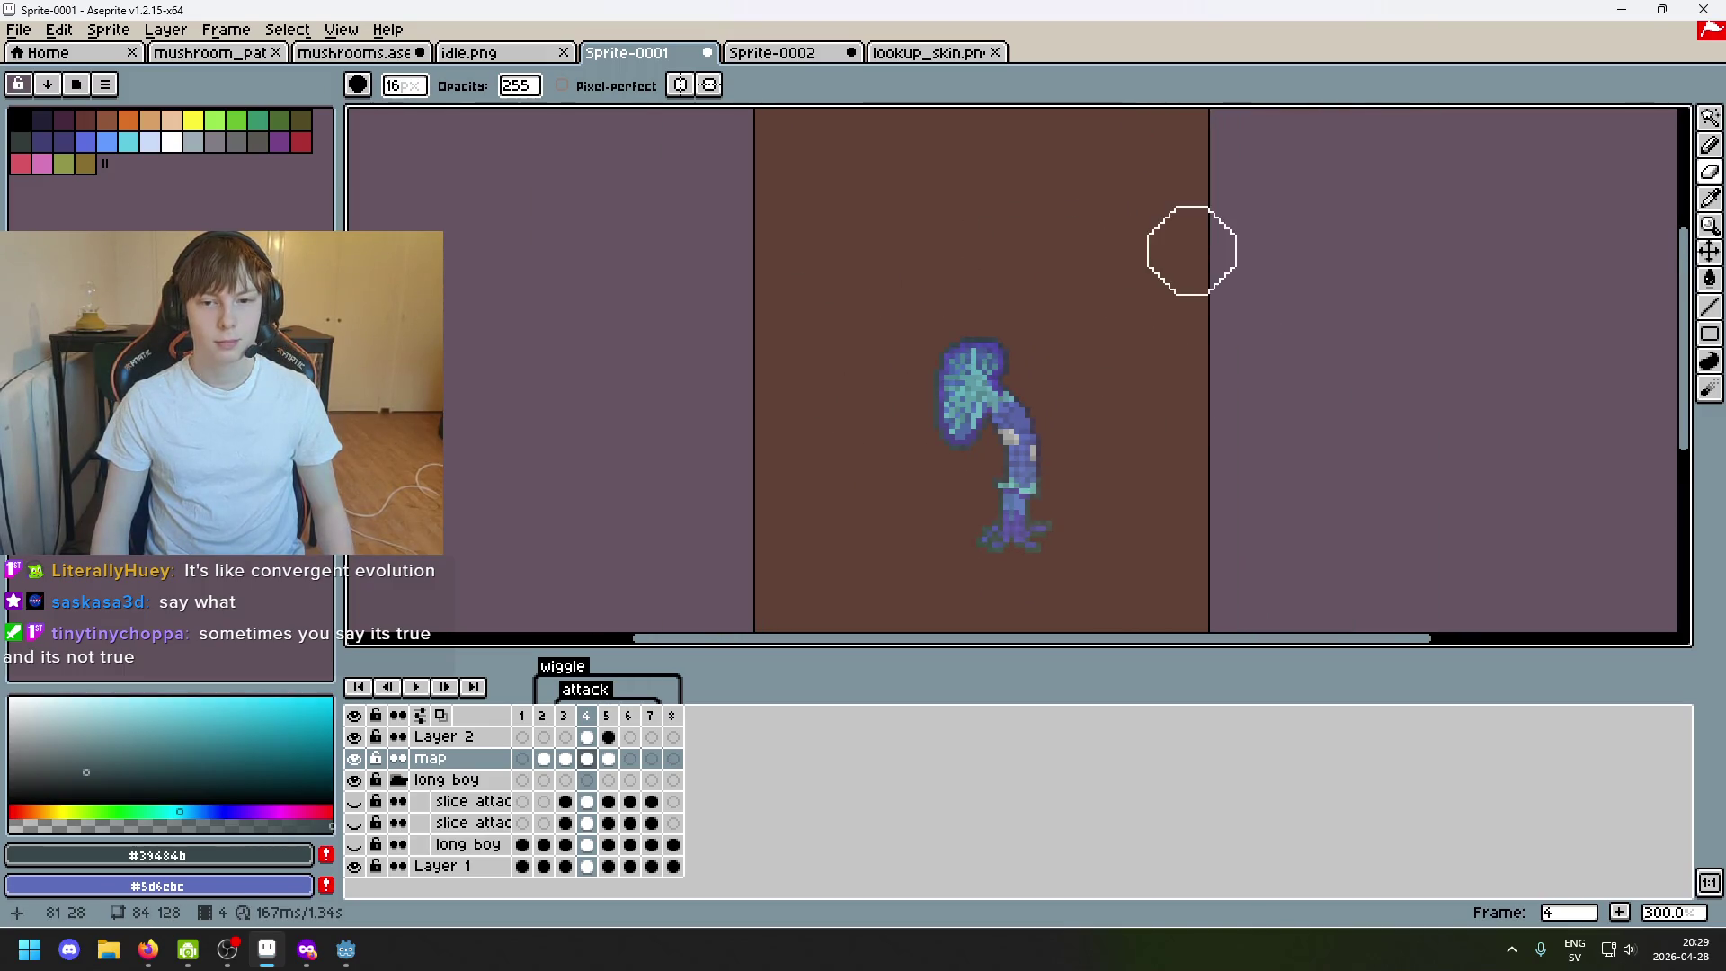
{"action": "scroll", "coordinate": [1252, 570], "scroll_direction": "down", "scroll_amount": 1}
{"action": "scroll", "coordinate": [1061, 443], "scroll_direction": "up", "scroll_amount": 2}
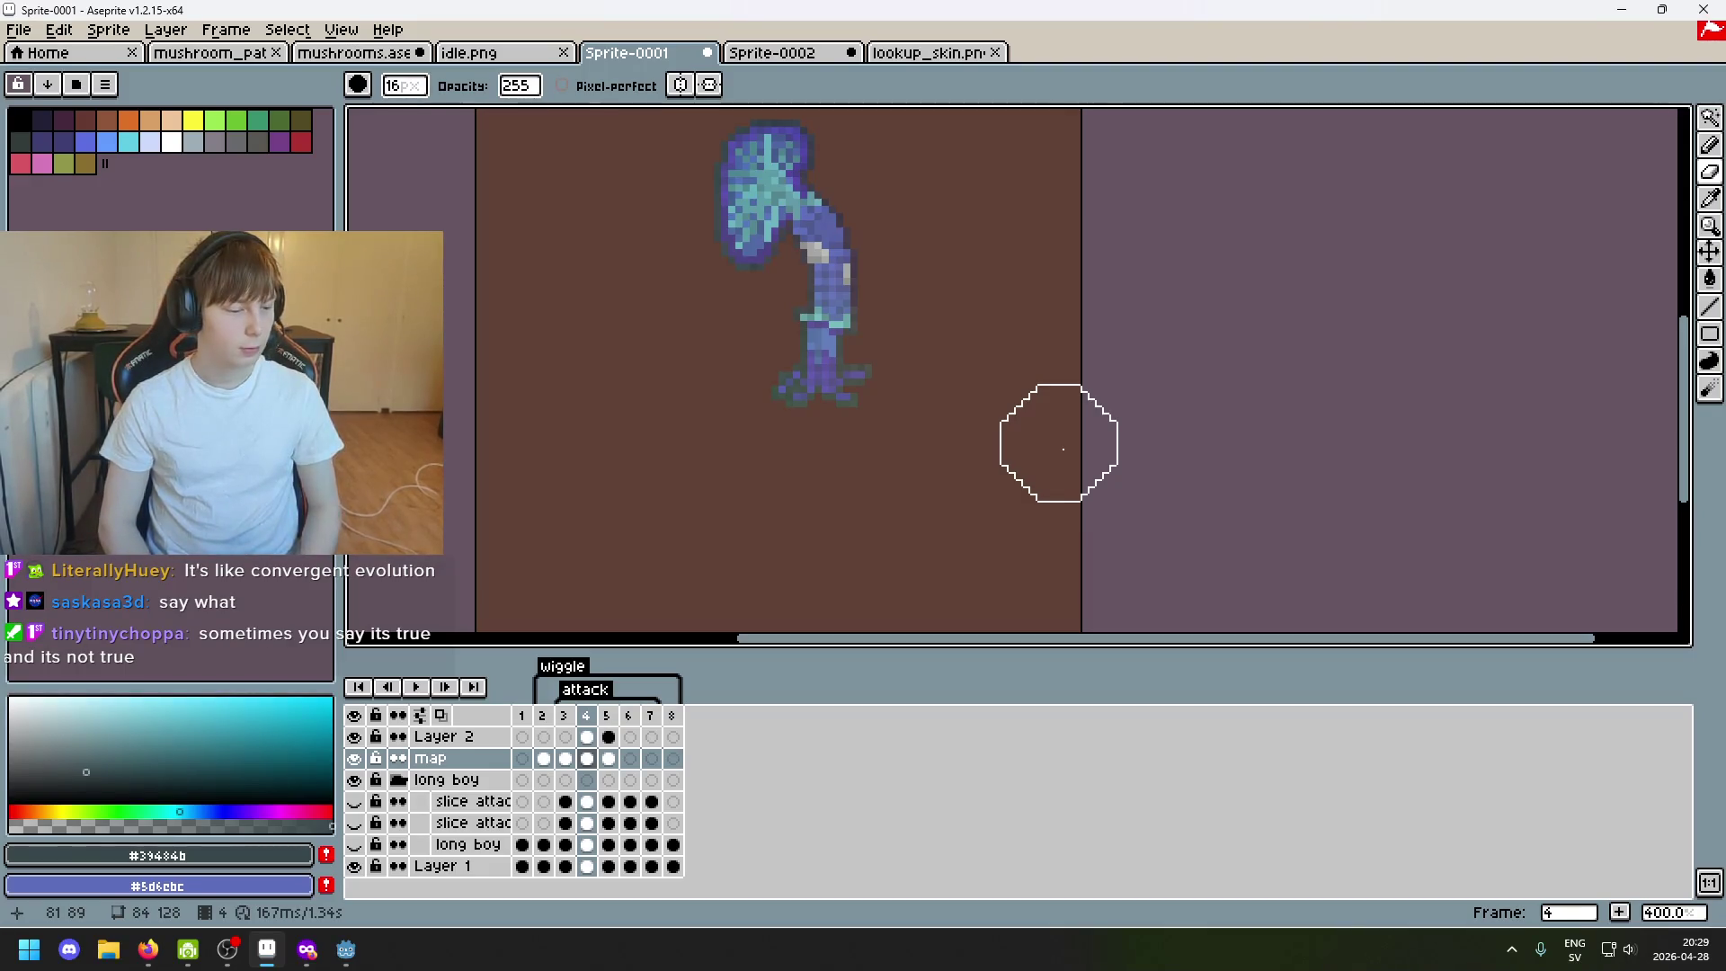
{"action": "scroll", "coordinate": [925, 347], "scroll_direction": "down", "scroll_amount": 2}
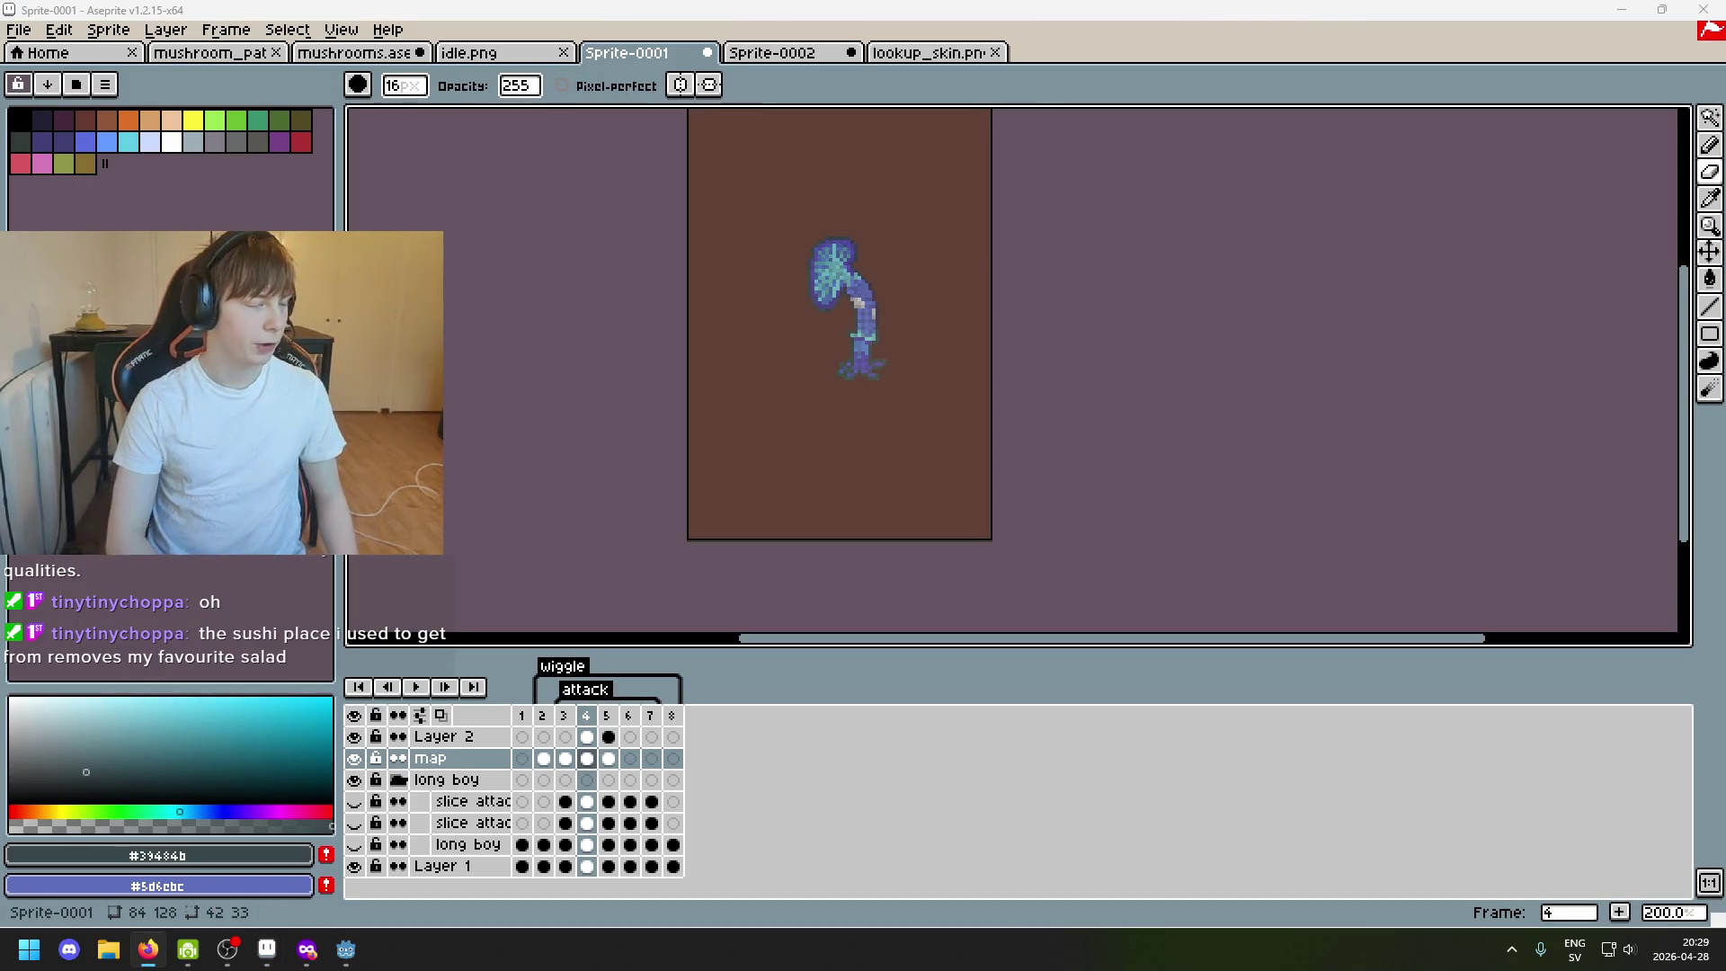
{"action": "type", "text": "t"}
{"action": "key", "text": "BackSpace"}
{"action": "type", "text": "mor"}
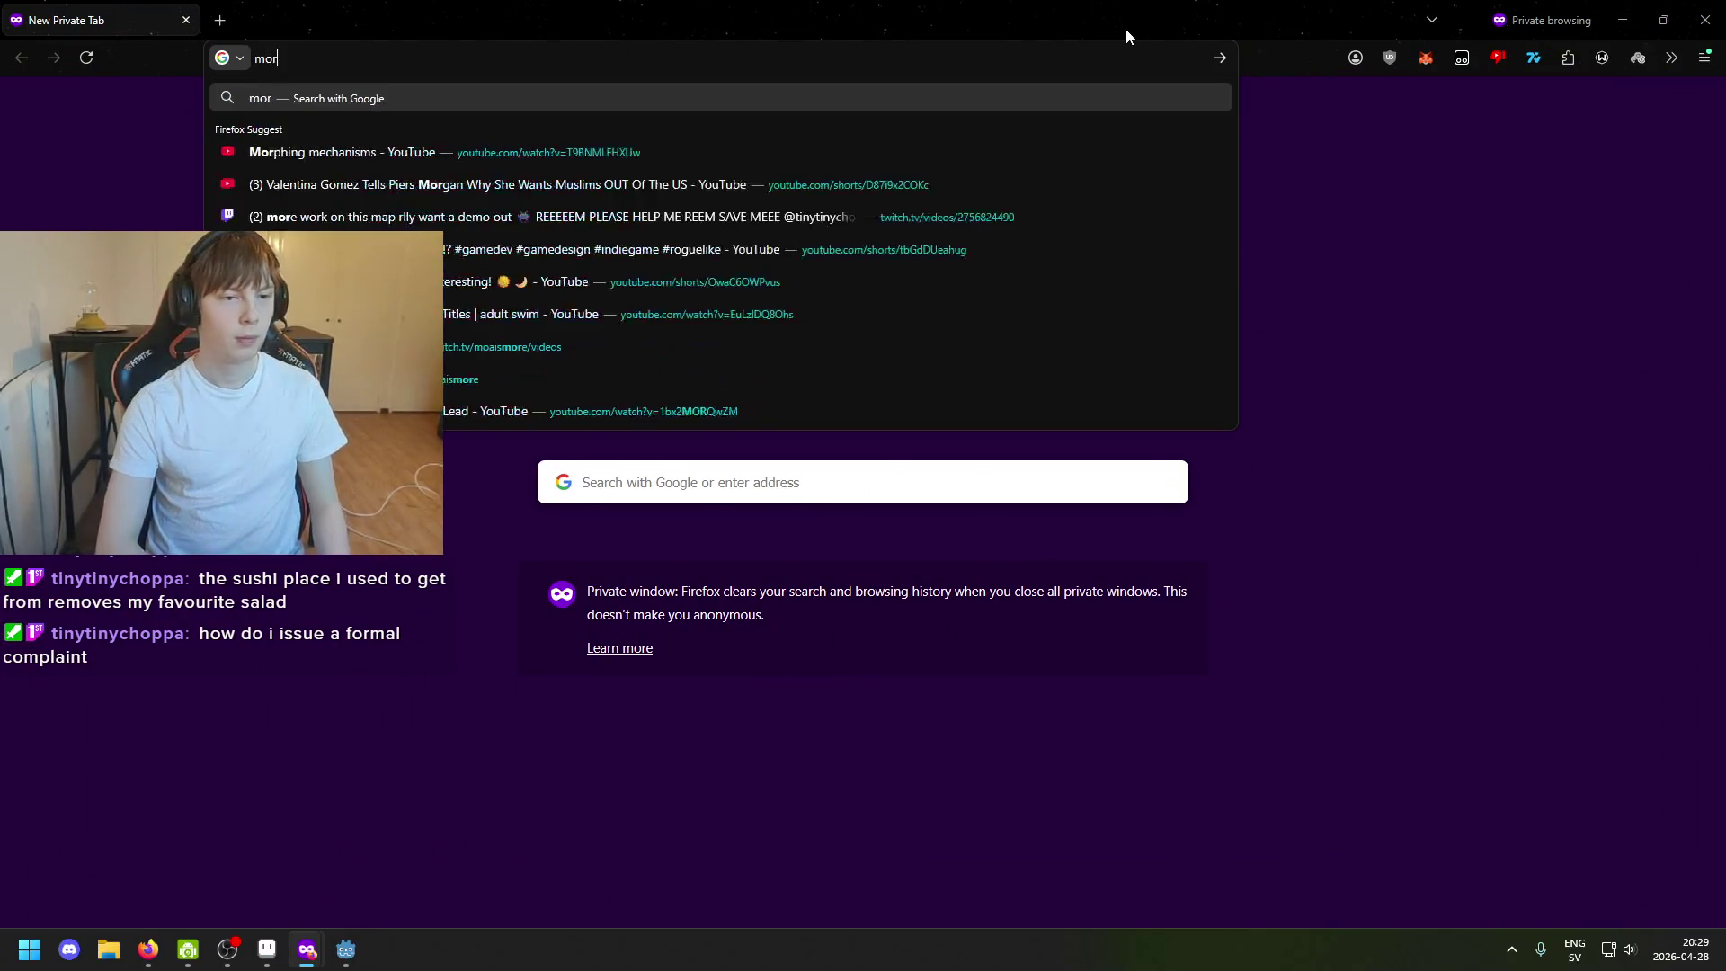
{"action": "type", "text": "ru"}
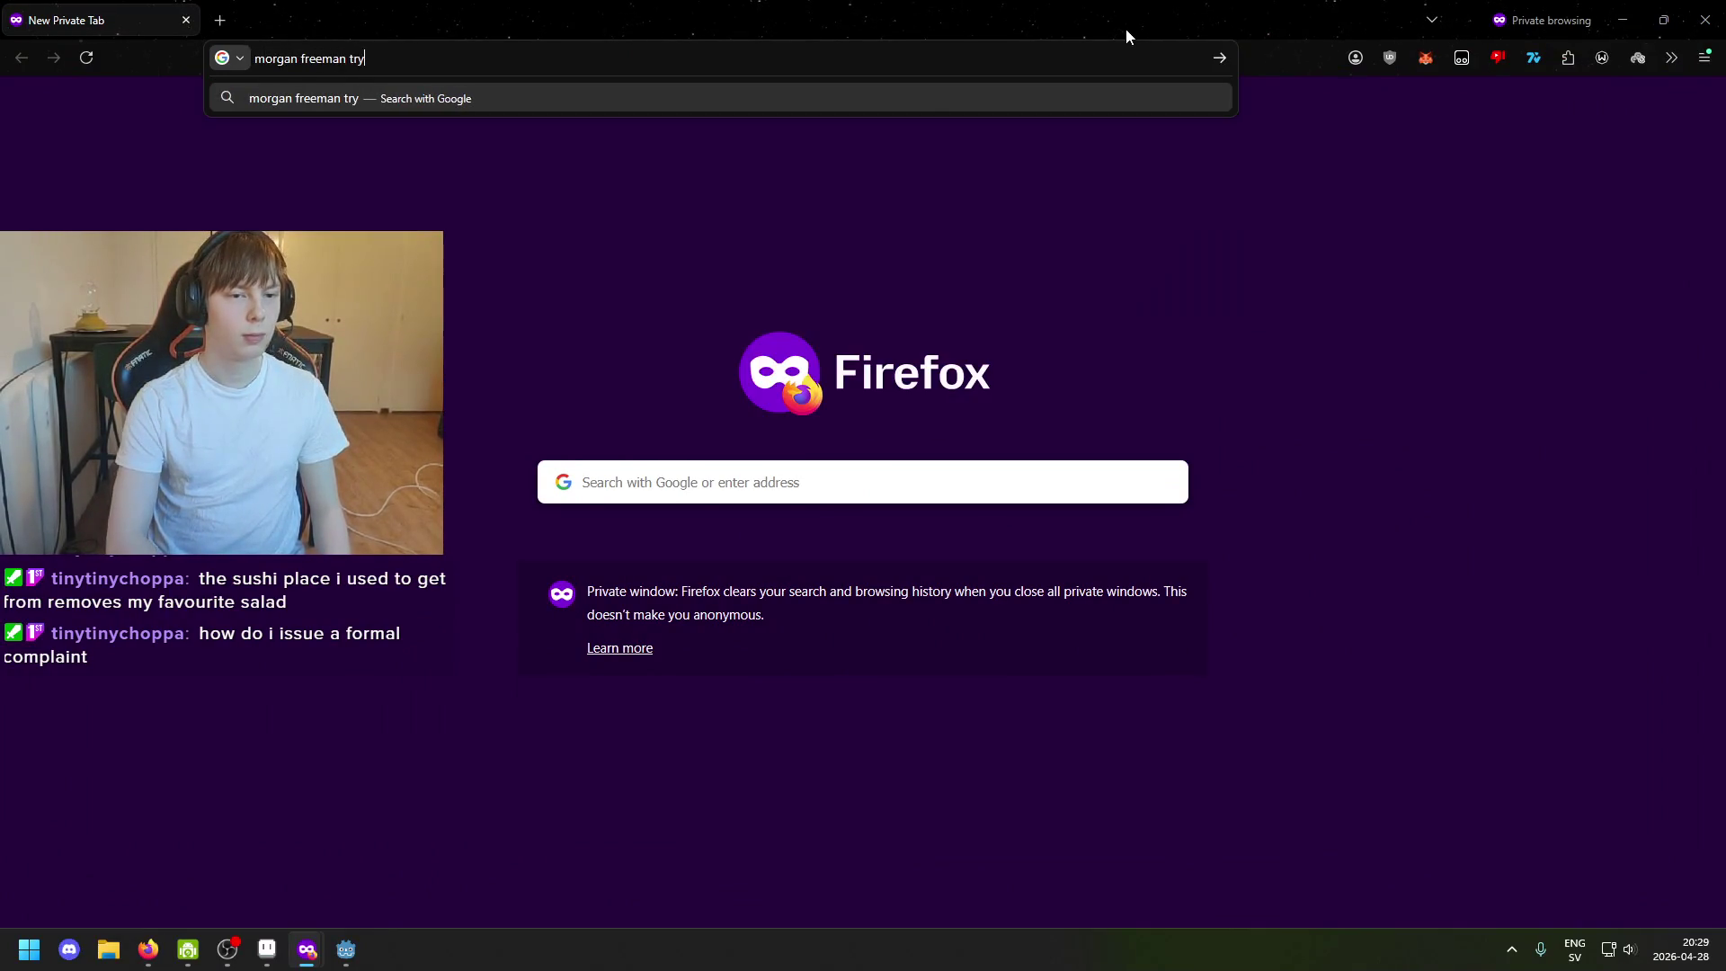
{"action": "type", "text": "e"}
{"action": "key", "text": "Return"}
{"action": "left_click", "coordinate": [659, 343]}
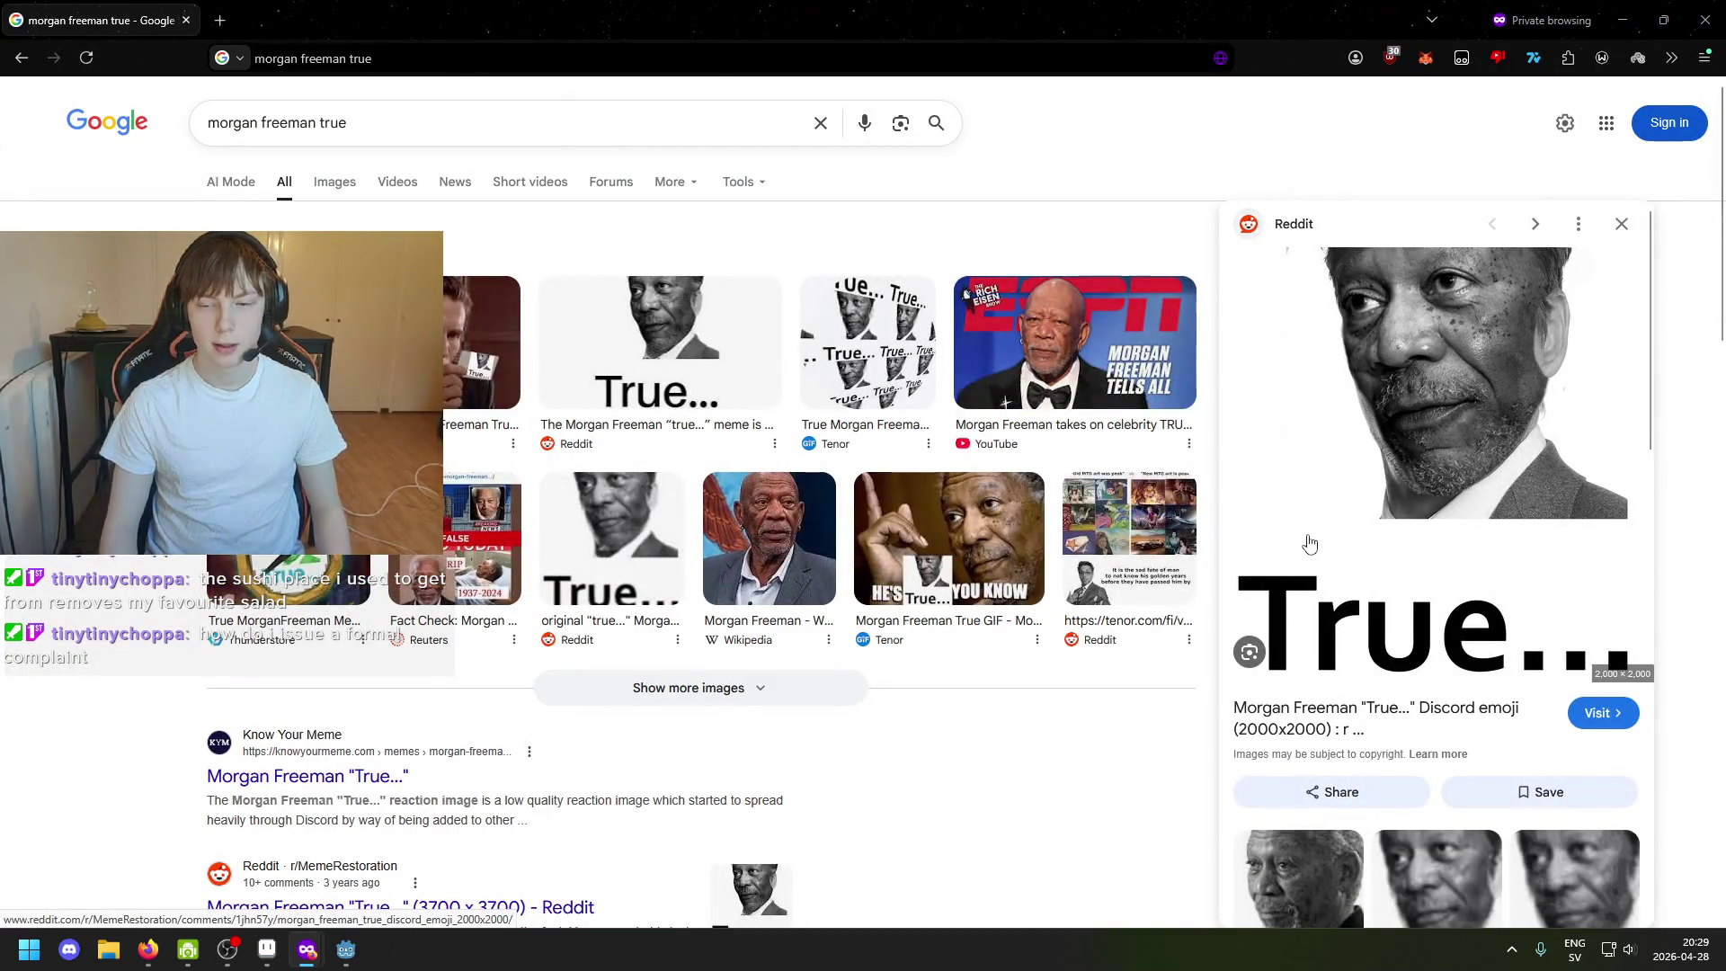
{"action": "key", "text": "alt+Tab"}
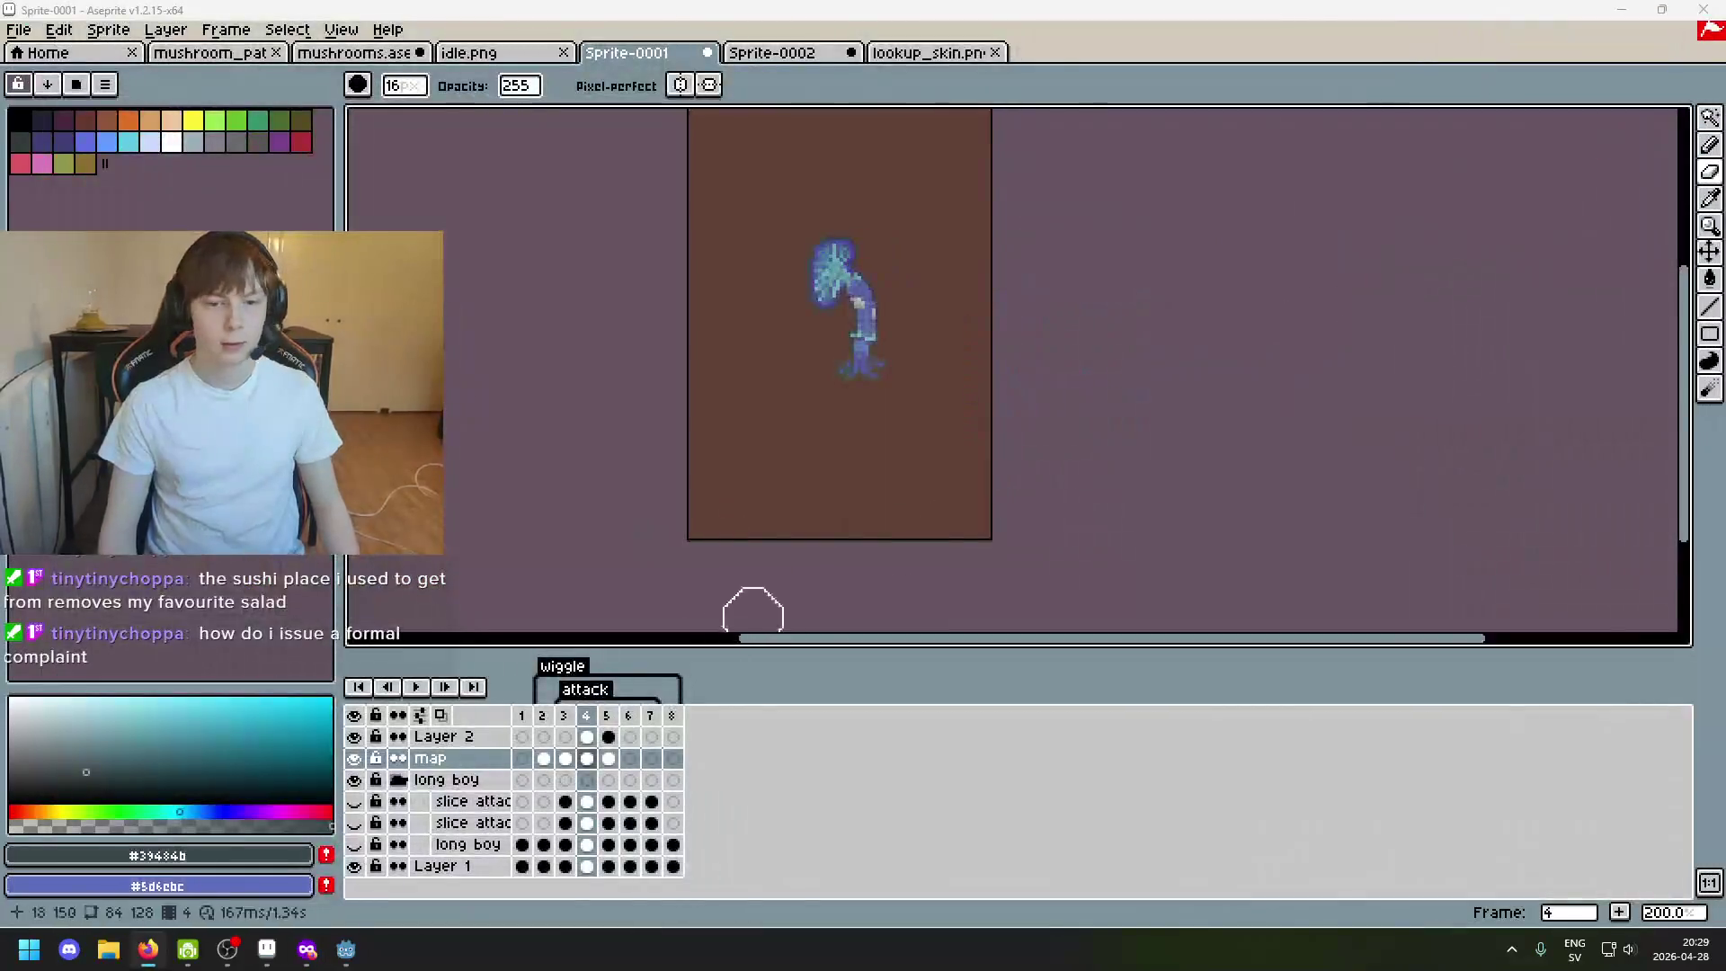
{"action": "scroll", "coordinate": [931, 443], "scroll_direction": "down", "scroll_amount": 2}
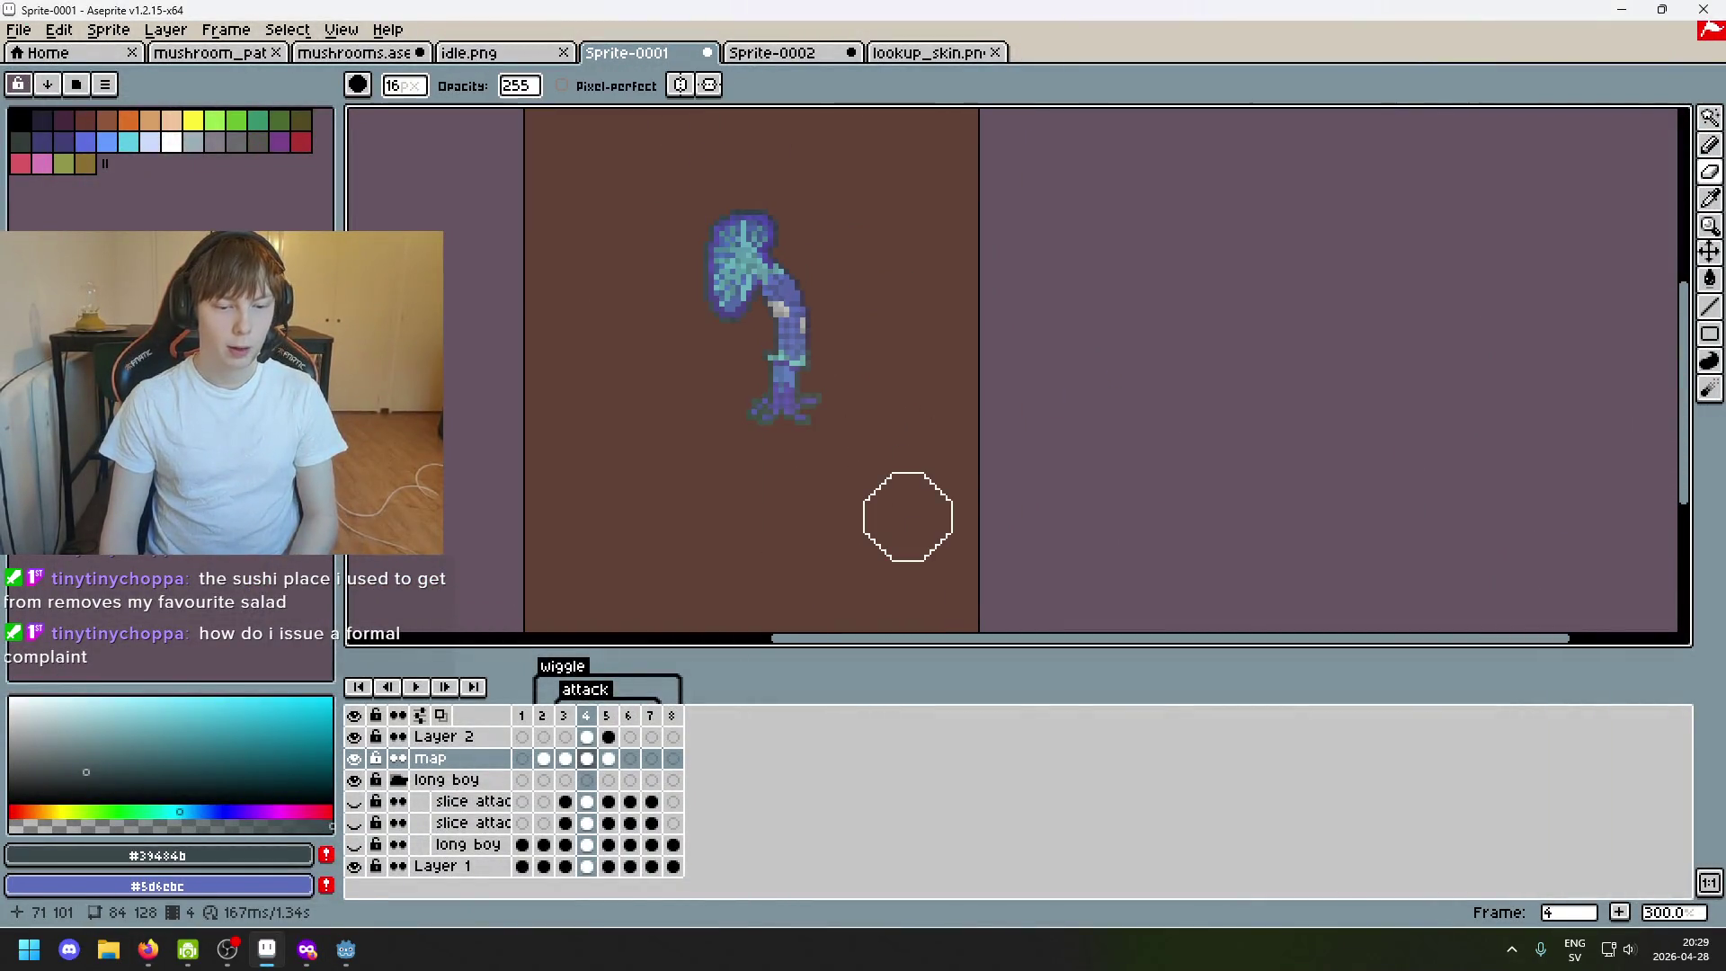
Play the wiggle animation, stop on frame 2, and bring up the Sprite menu.
{"action": "key", "text": "Return"}
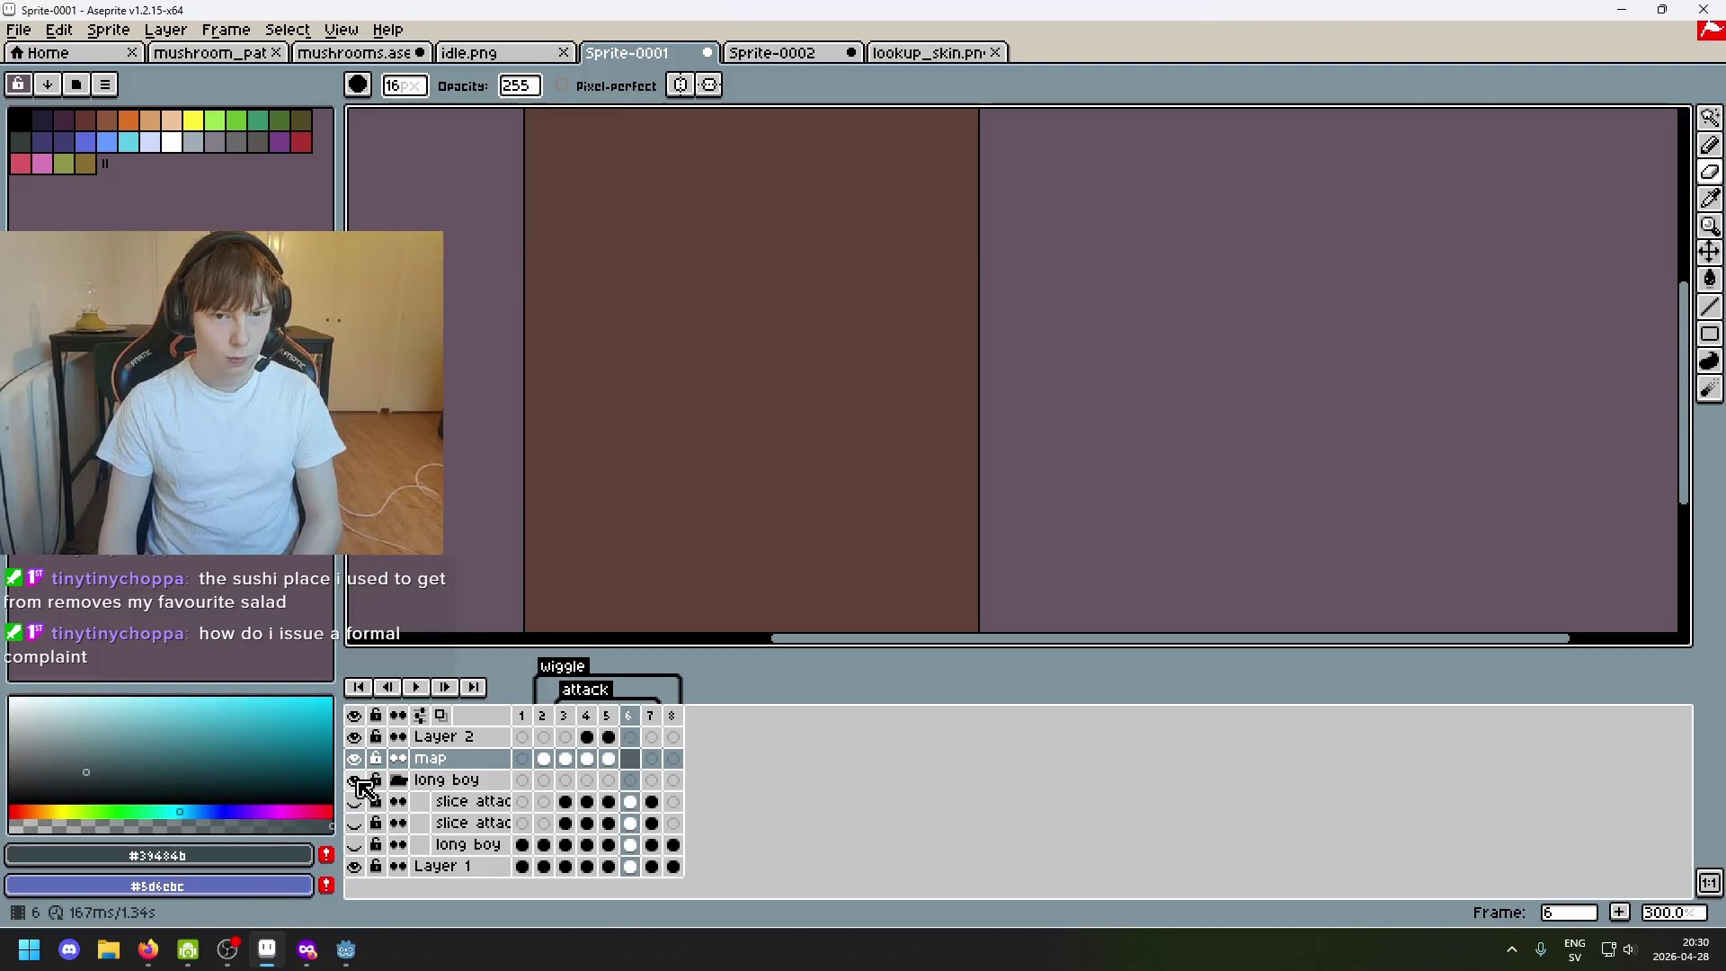
{"action": "key", "text": "Return"}
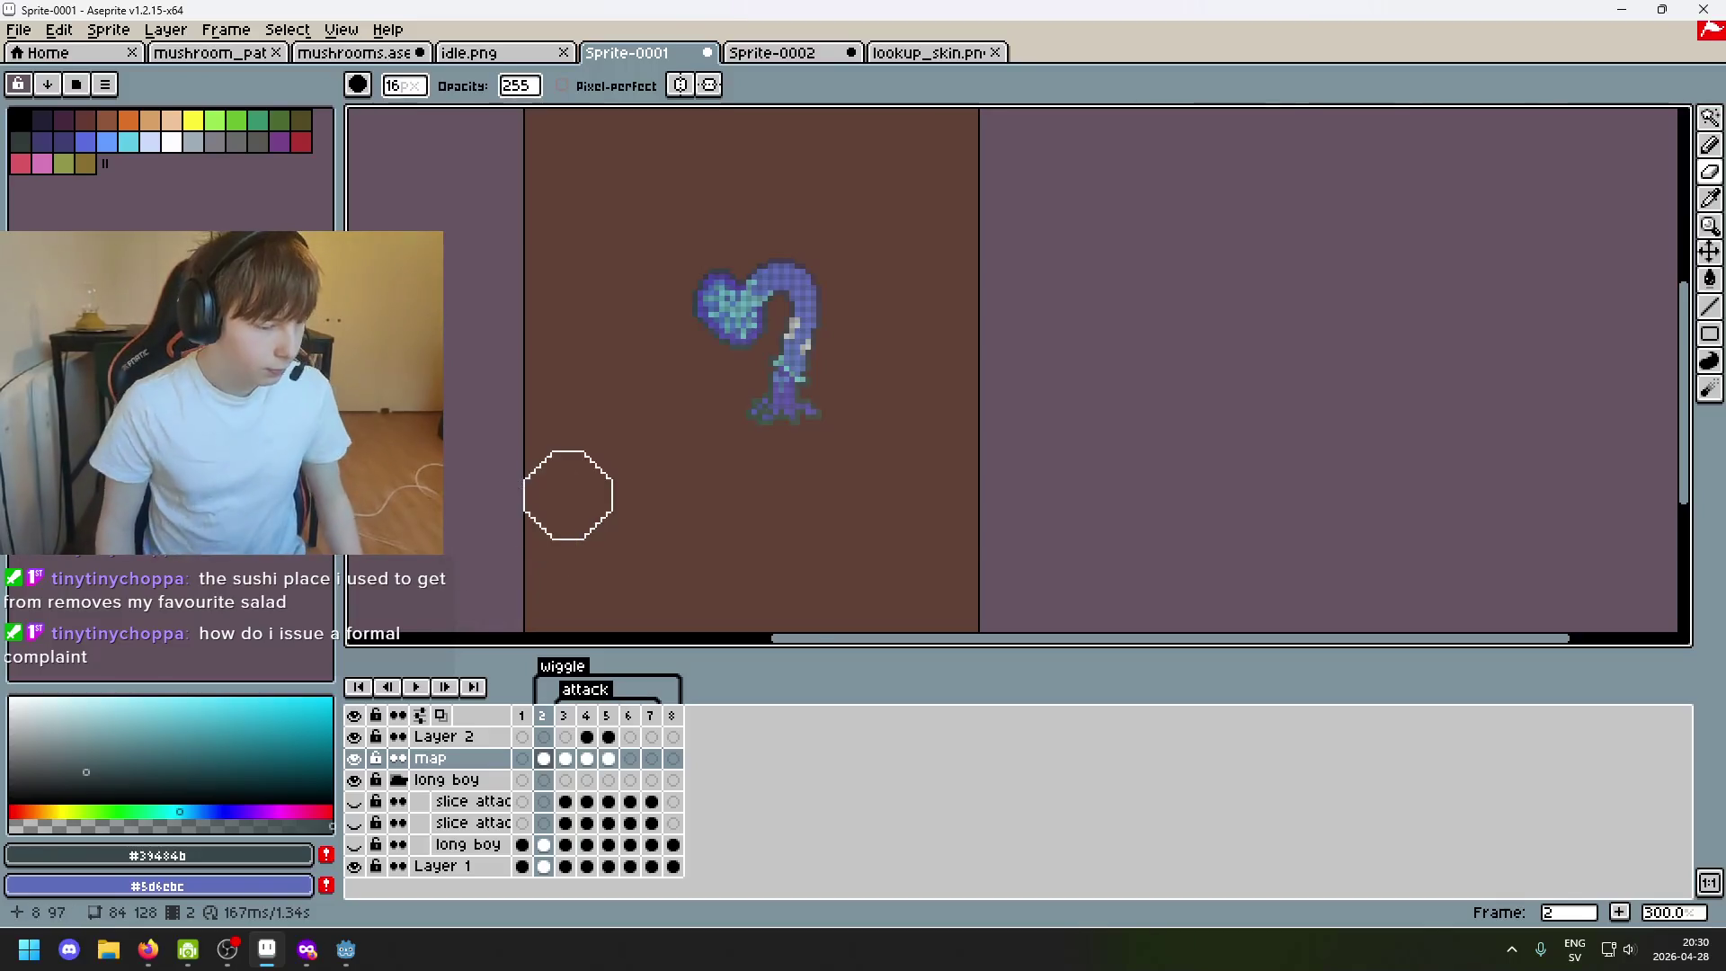
{"action": "scroll", "coordinate": [548, 506], "scroll_direction": "down", "scroll_amount": 1}
{"action": "left_click_drag", "start_coordinate": [536, 510], "coordinate": [540, 514]}
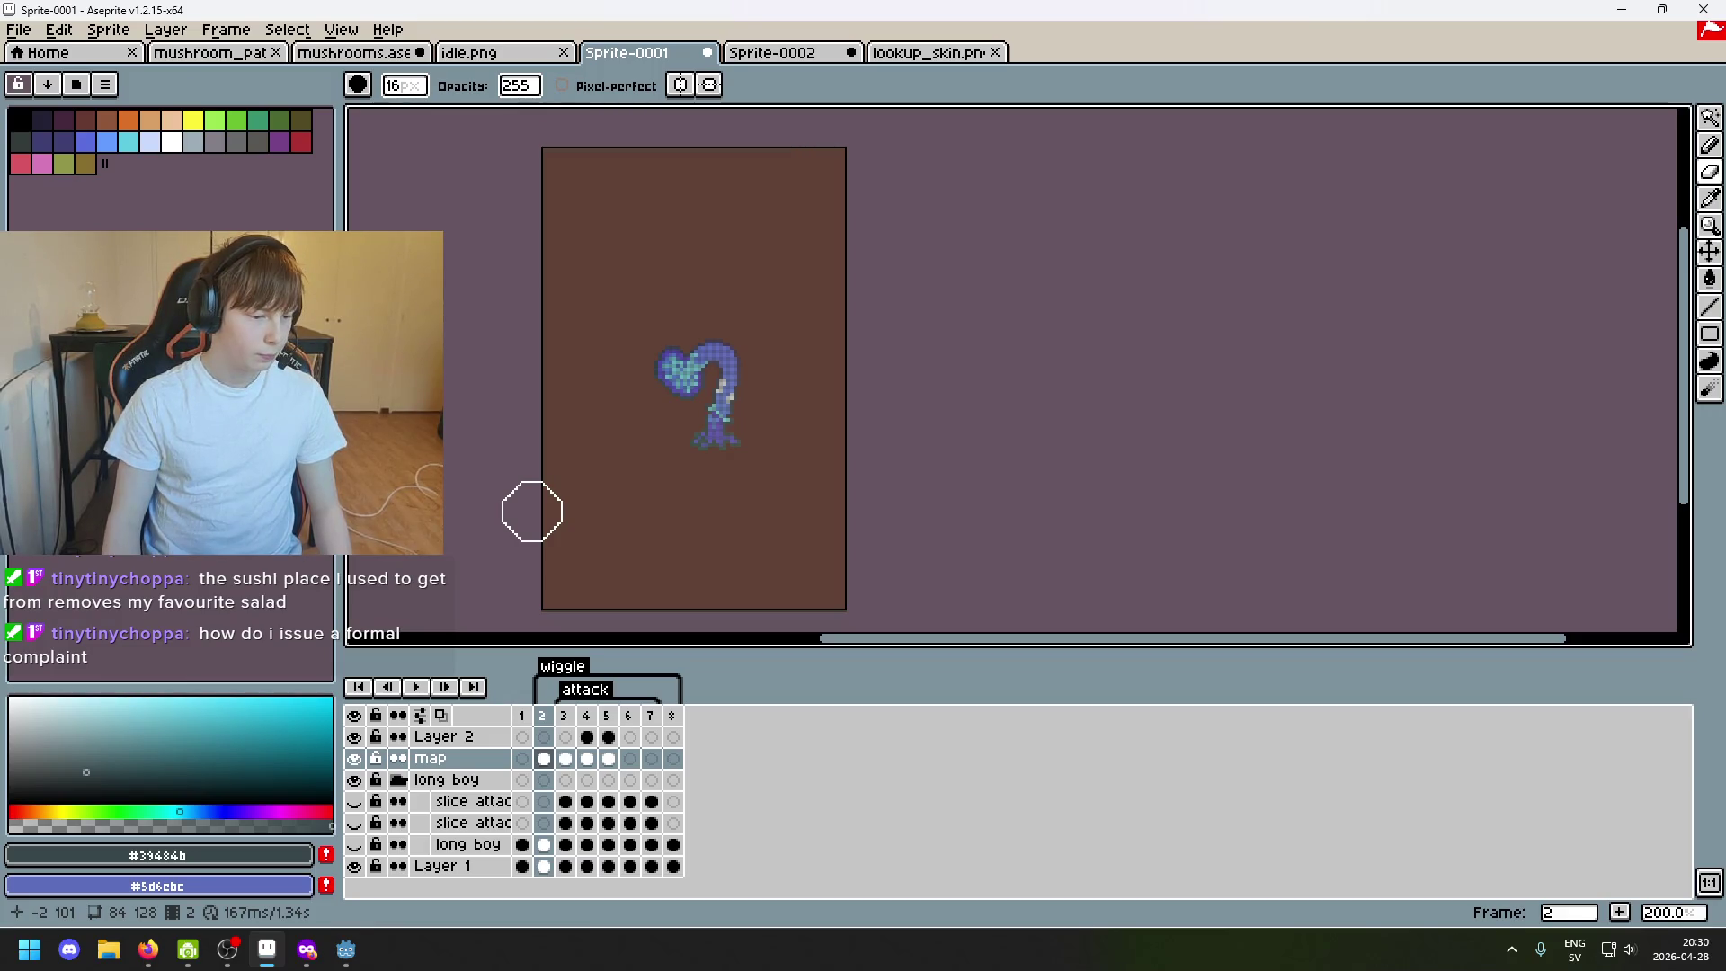
{"action": "left_click_drag", "start_coordinate": [647, 481], "coordinate": [539, 459]}
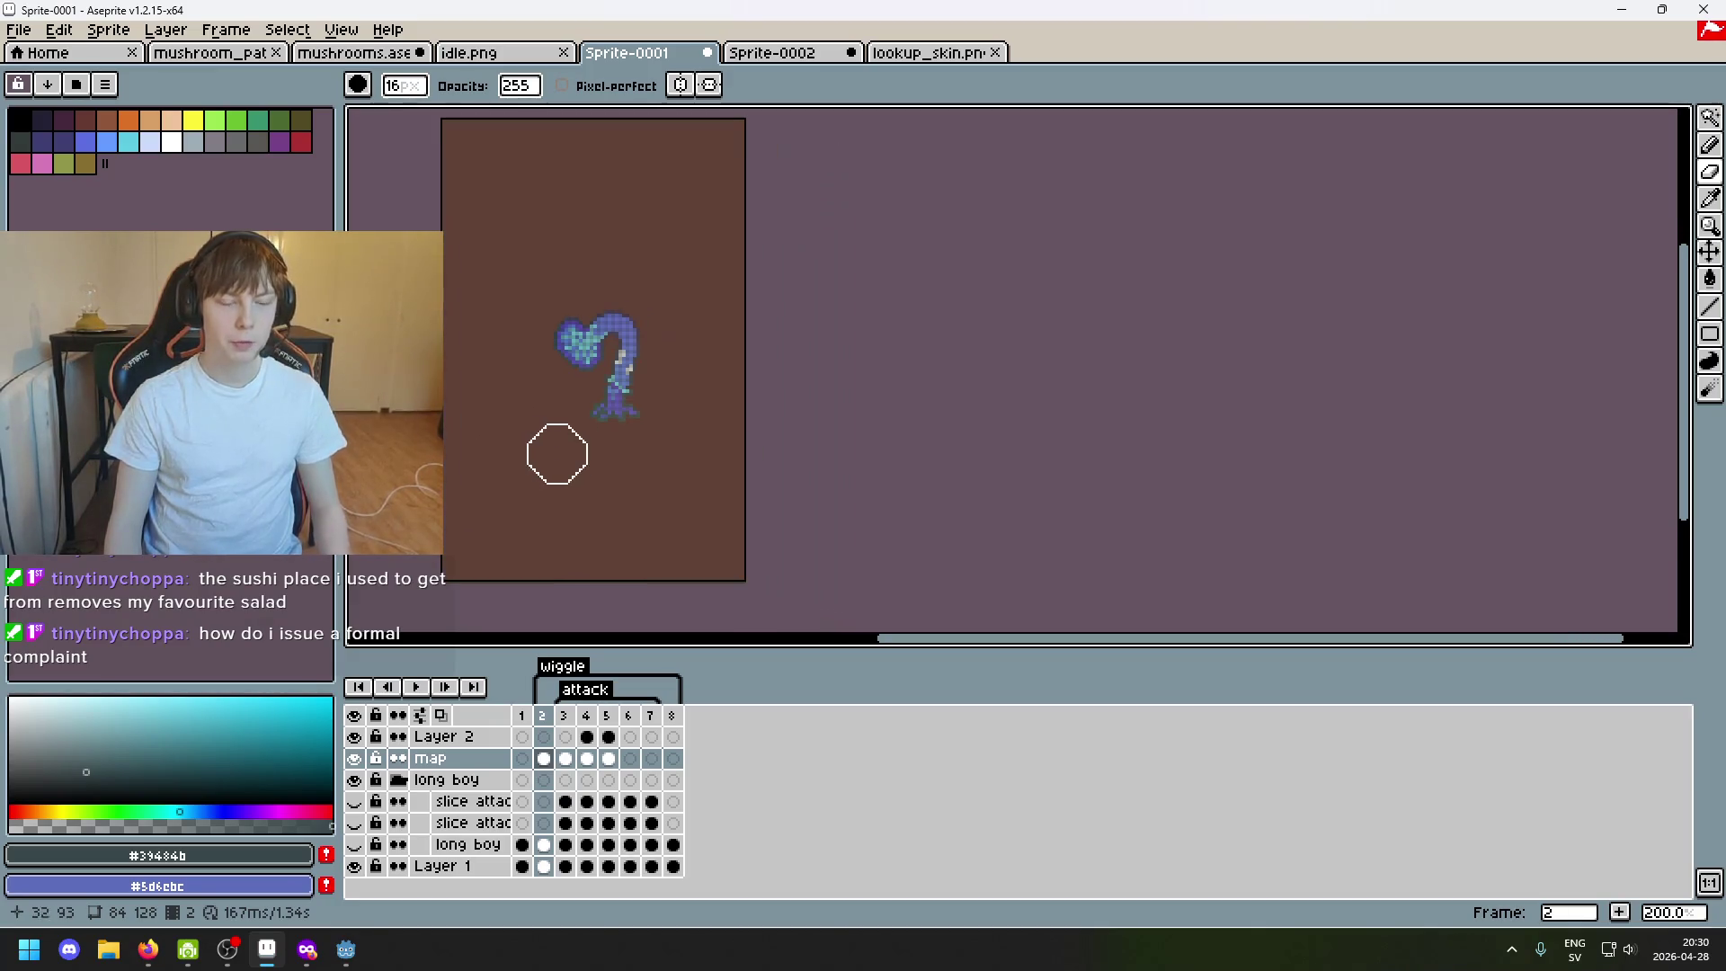
{"action": "scroll", "coordinate": [532, 461], "scroll_direction": "up", "scroll_amount": 1}
{"action": "scroll", "coordinate": [520, 405], "scroll_direction": "up", "scroll_amount": 1}
{"action": "scroll", "coordinate": [514, 396], "scroll_direction": "down", "scroll_amount": 1}
{"action": "scroll", "coordinate": [589, 555], "scroll_direction": "down", "scroll_amount": 1}
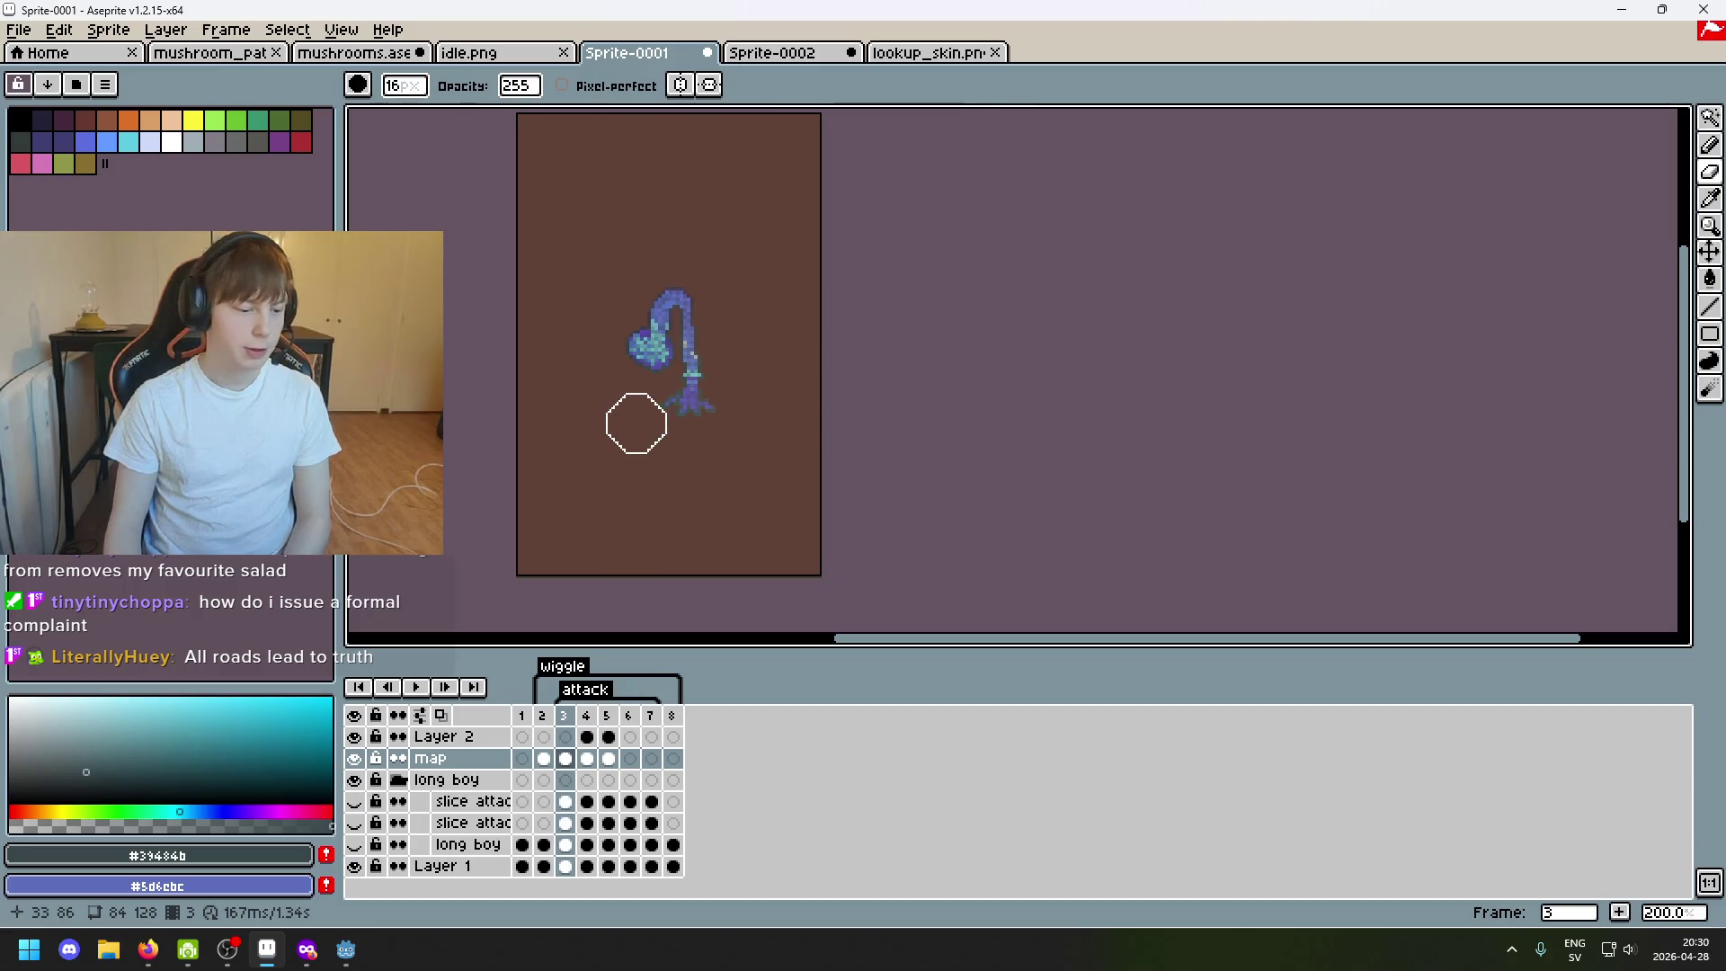
{"action": "scroll", "coordinate": [686, 462], "scroll_direction": "up", "scroll_amount": 2}
{"action": "scroll", "coordinate": [687, 462], "scroll_direction": "down", "scroll_amount": 2}
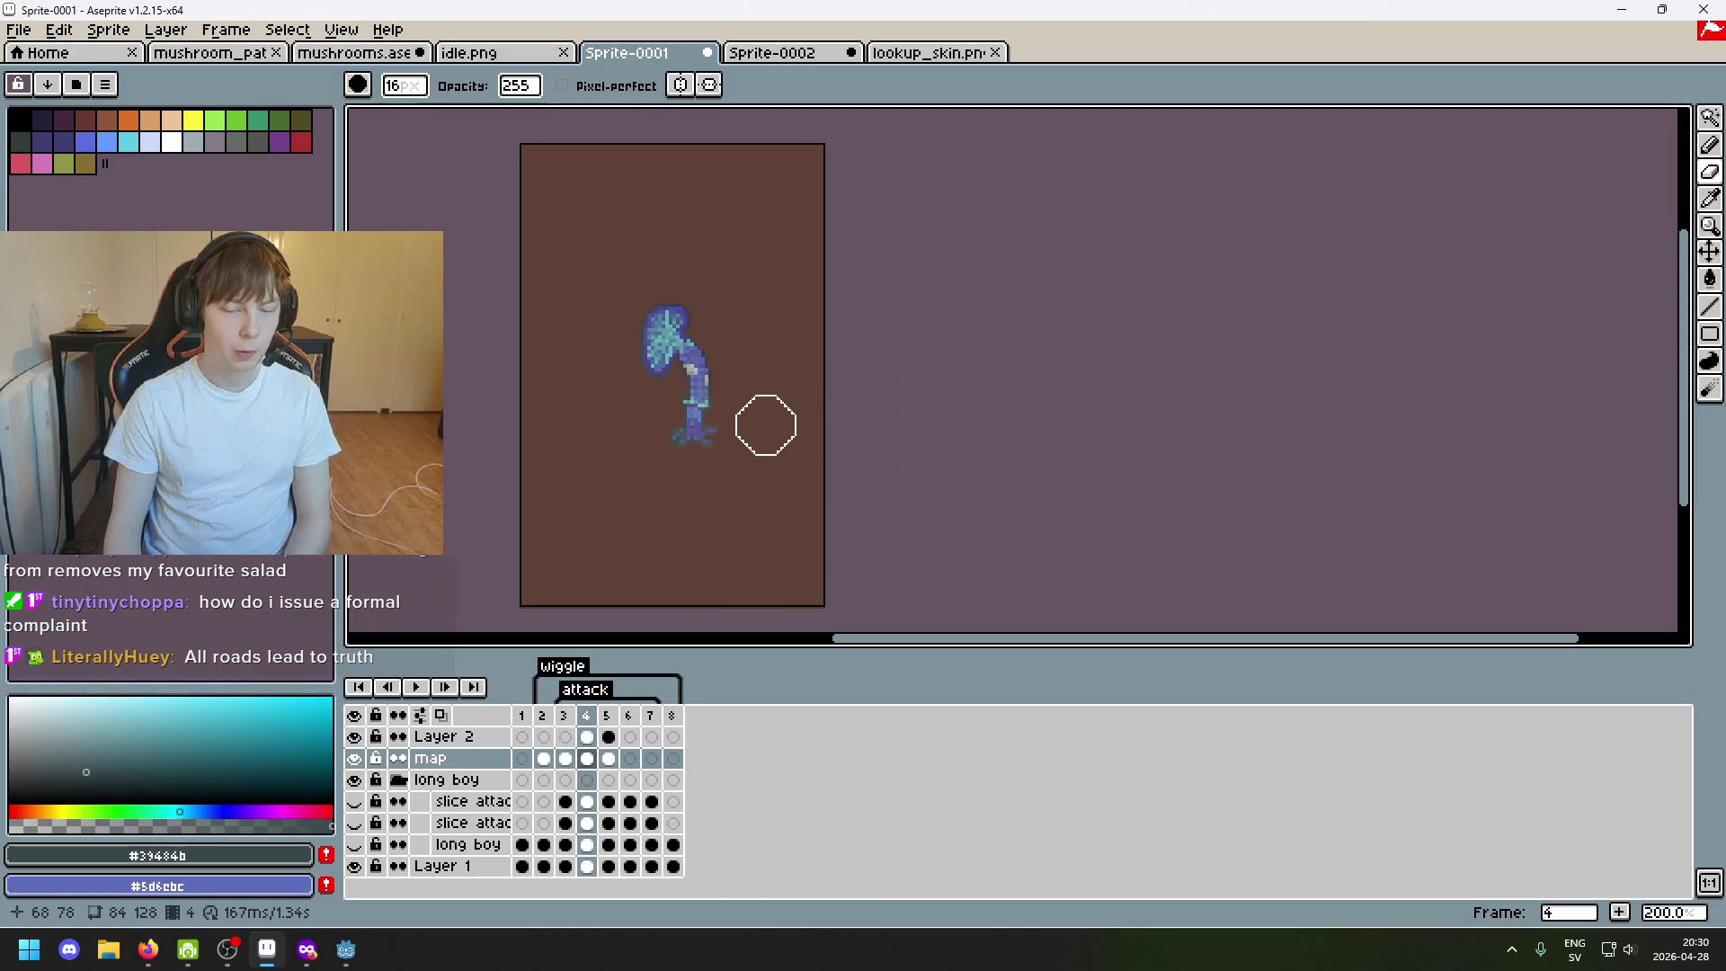
{"action": "scroll", "coordinate": [765, 426], "scroll_direction": "down", "scroll_amount": 2}
{"action": "scroll", "coordinate": [795, 444], "scroll_direction": "up", "scroll_amount": 2}
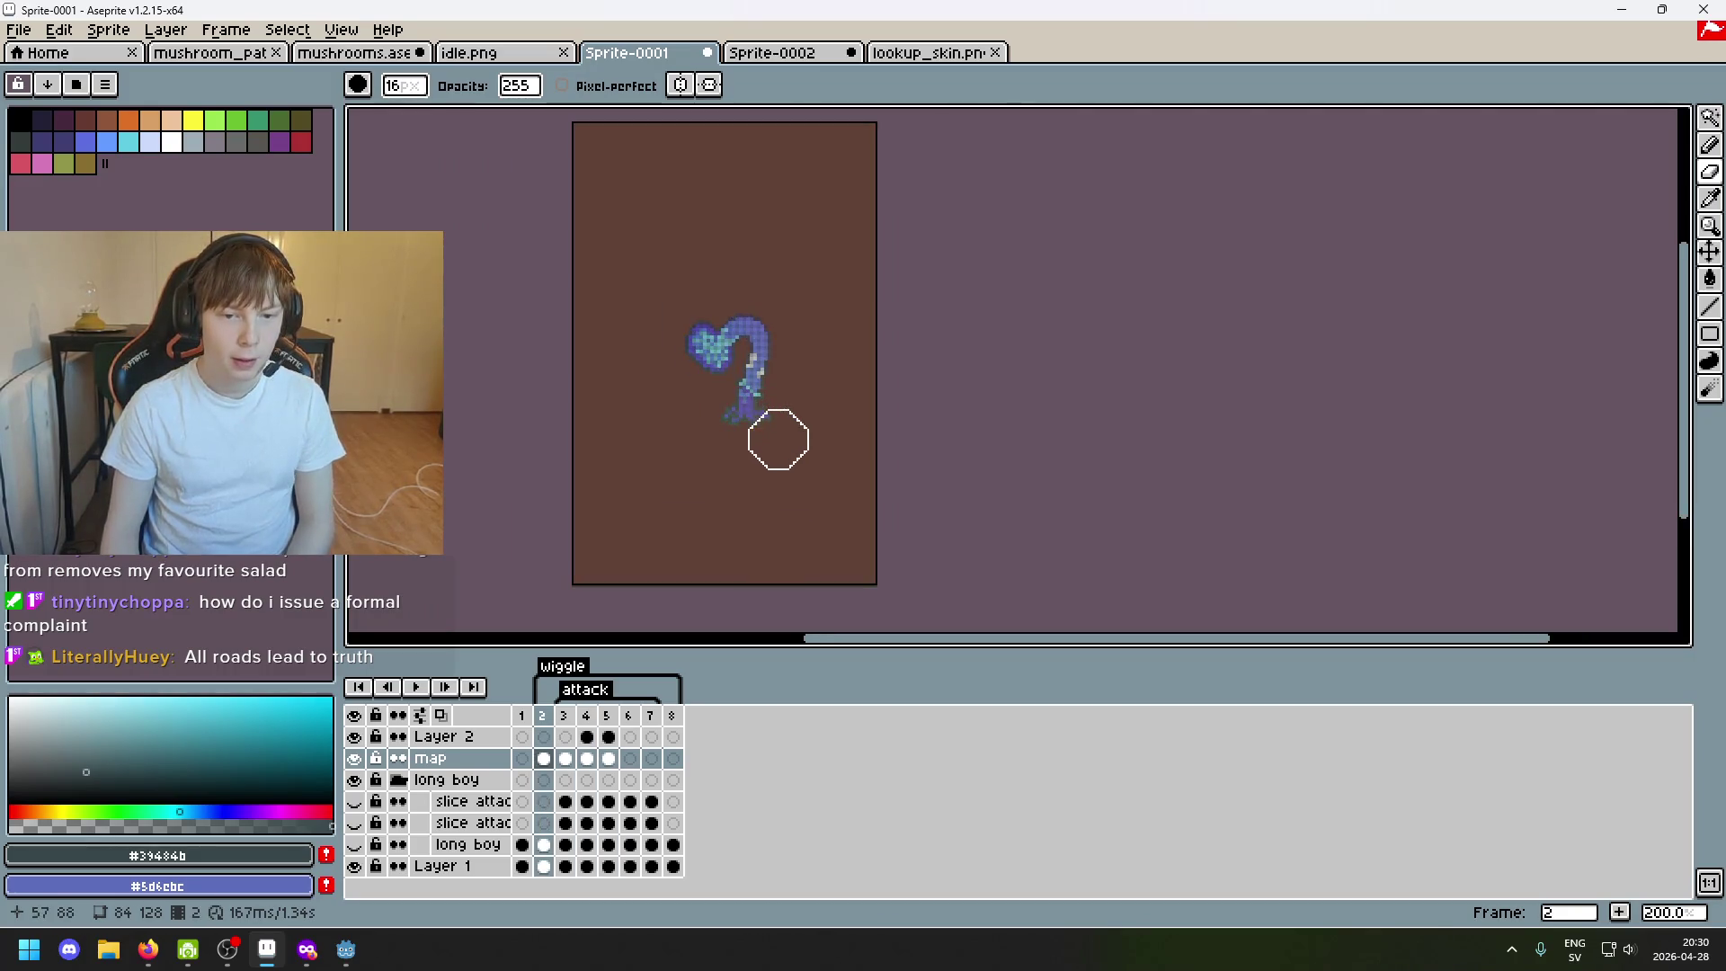
{"action": "left_click", "coordinate": [108, 29]}
{"action": "mouse_move", "coordinate": [149, 148]}
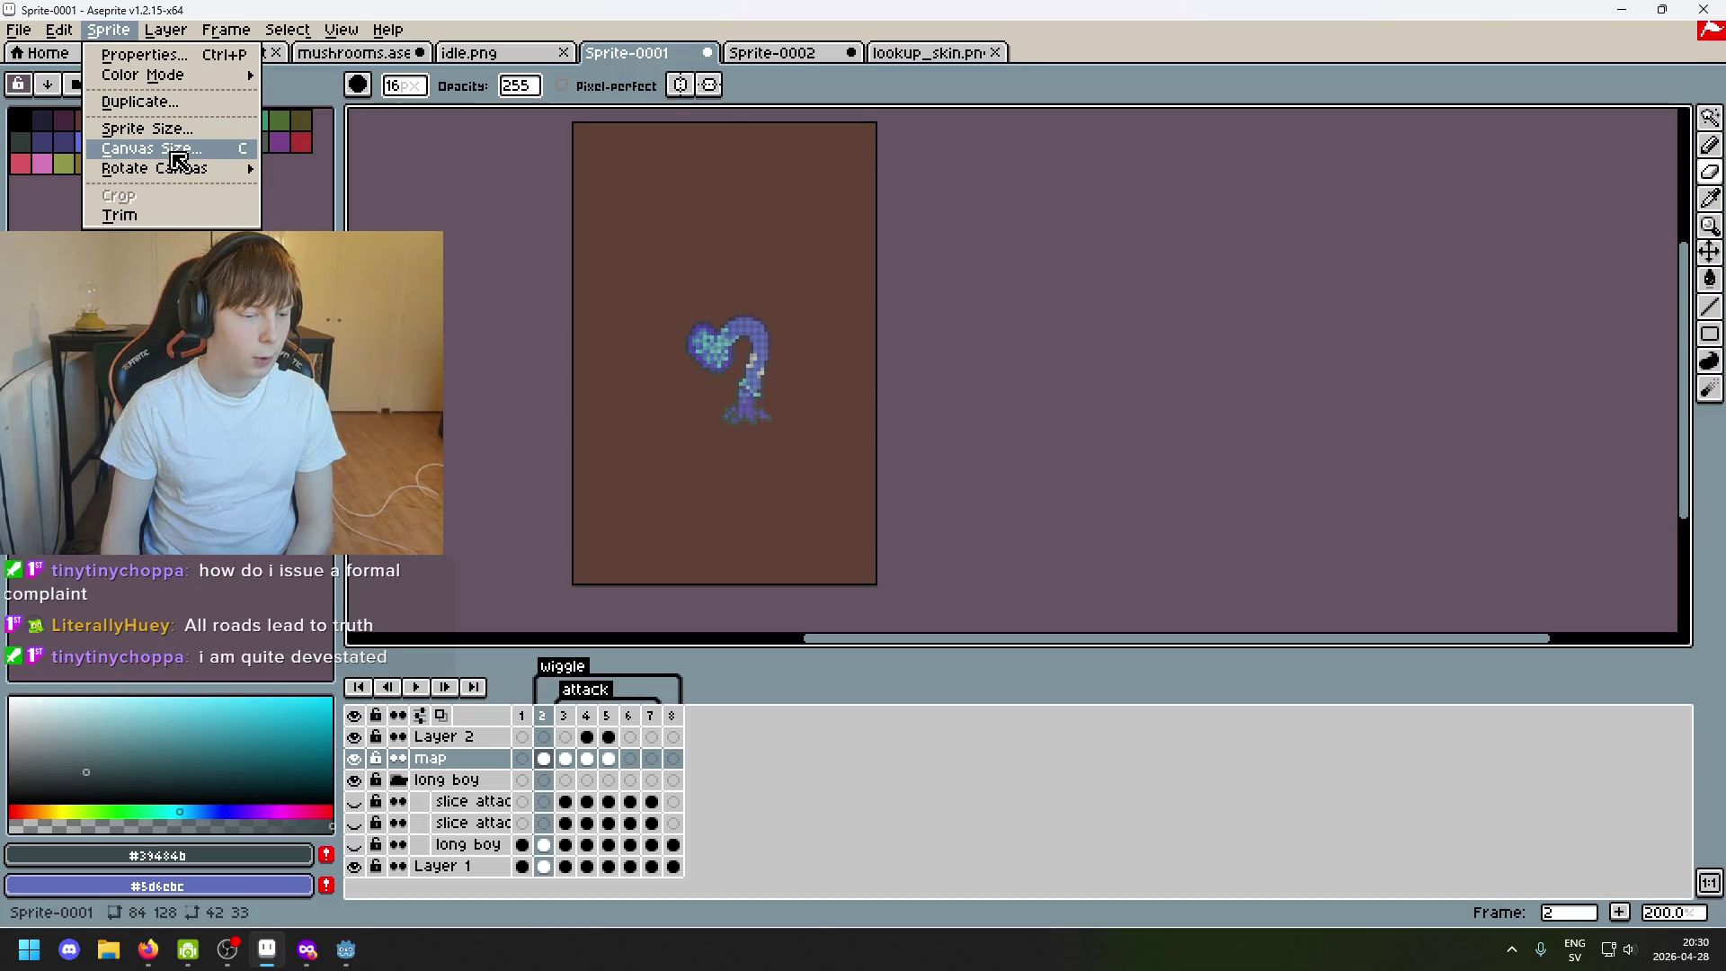
Set Canvas Size to width 64 and height 96 and apply it.
{"action": "left_click", "coordinate": [176, 160]}
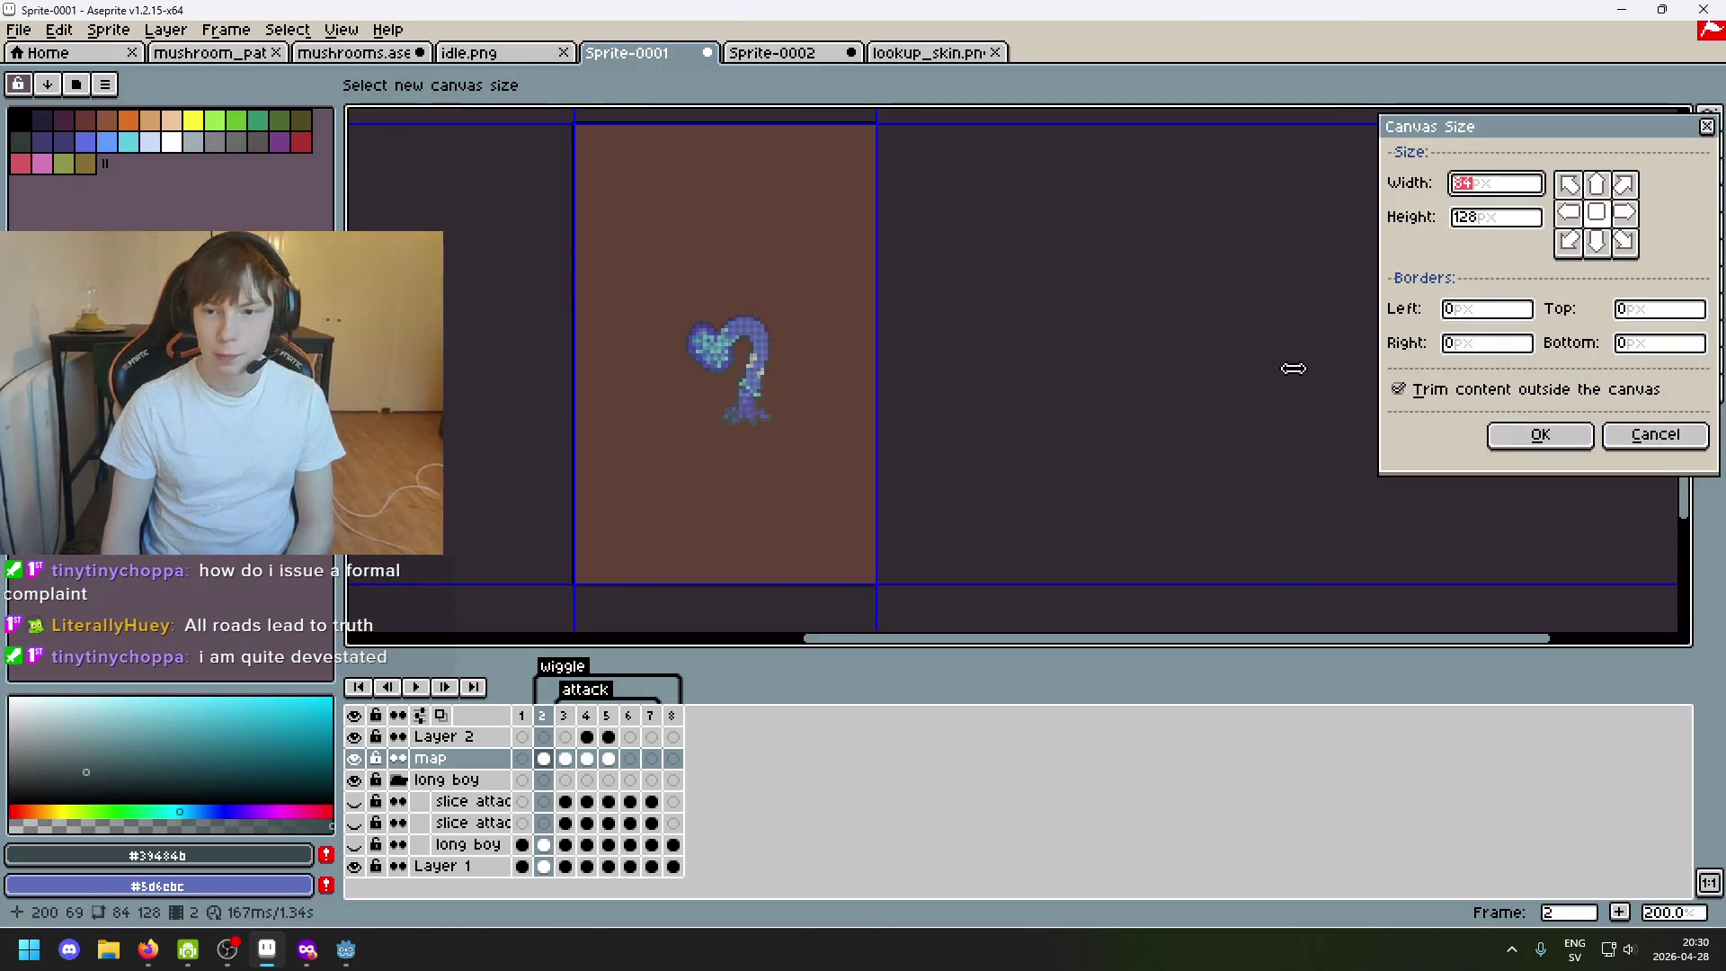
{"action": "double_click", "coordinate": [1500, 183]}
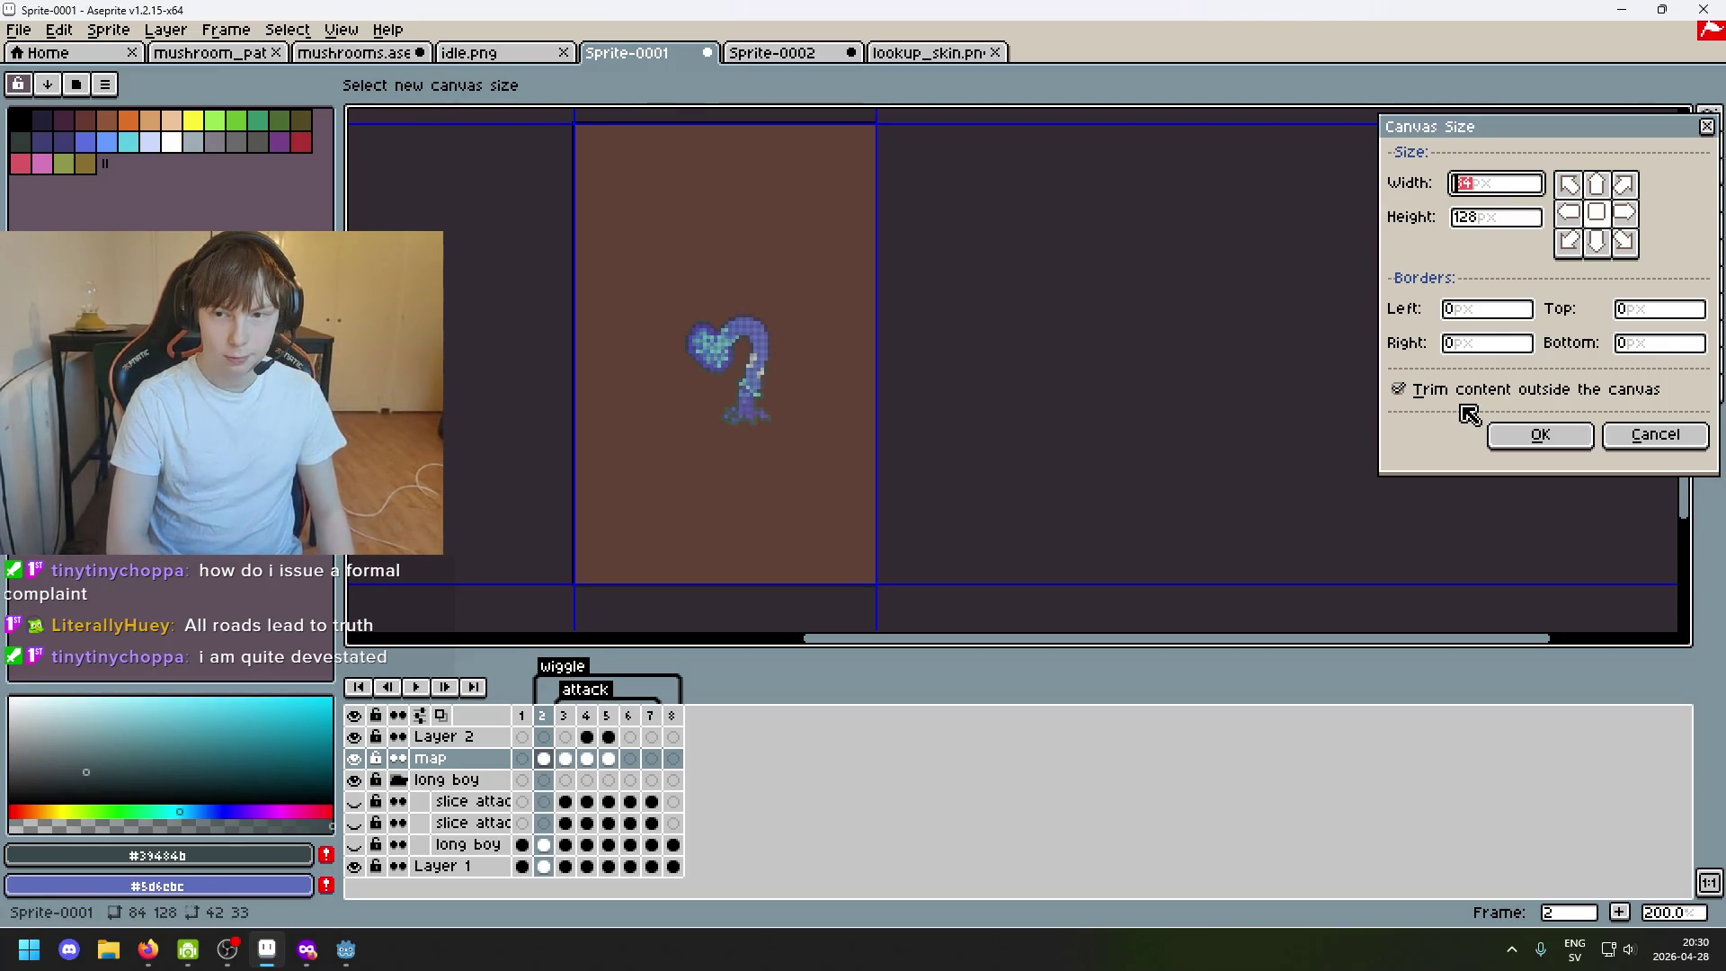
{"action": "type", "text": "65"}
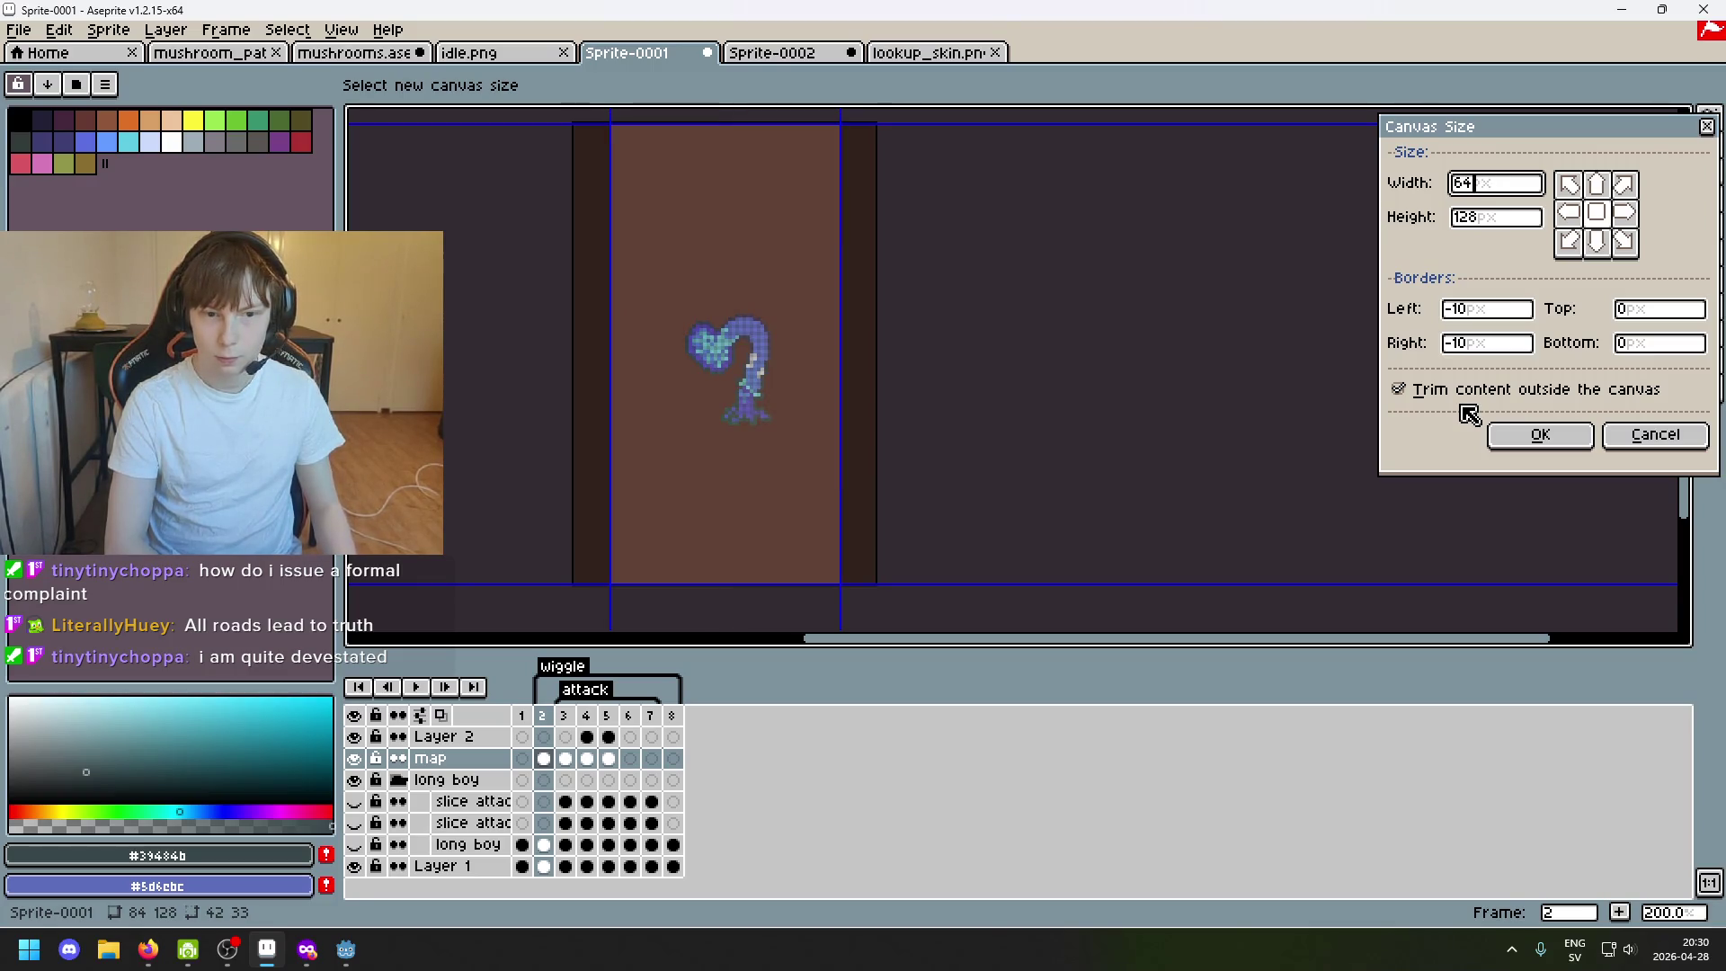
{"action": "key", "text": "Tab"}
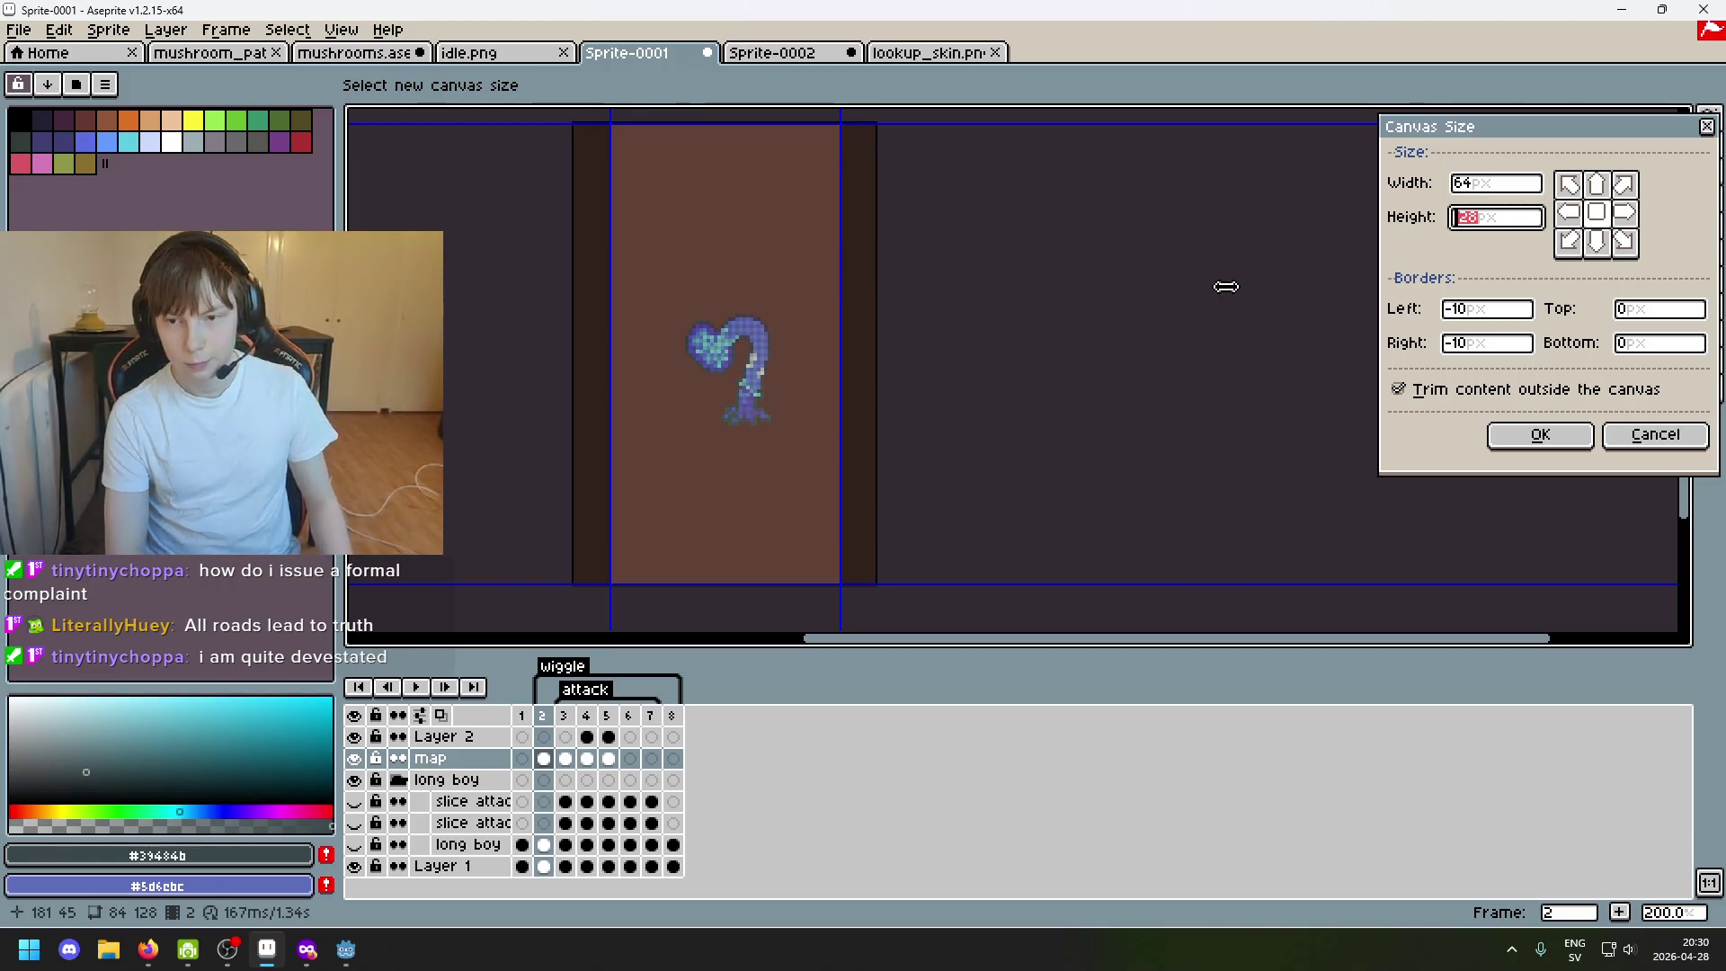
{"action": "type", "text": "9"}
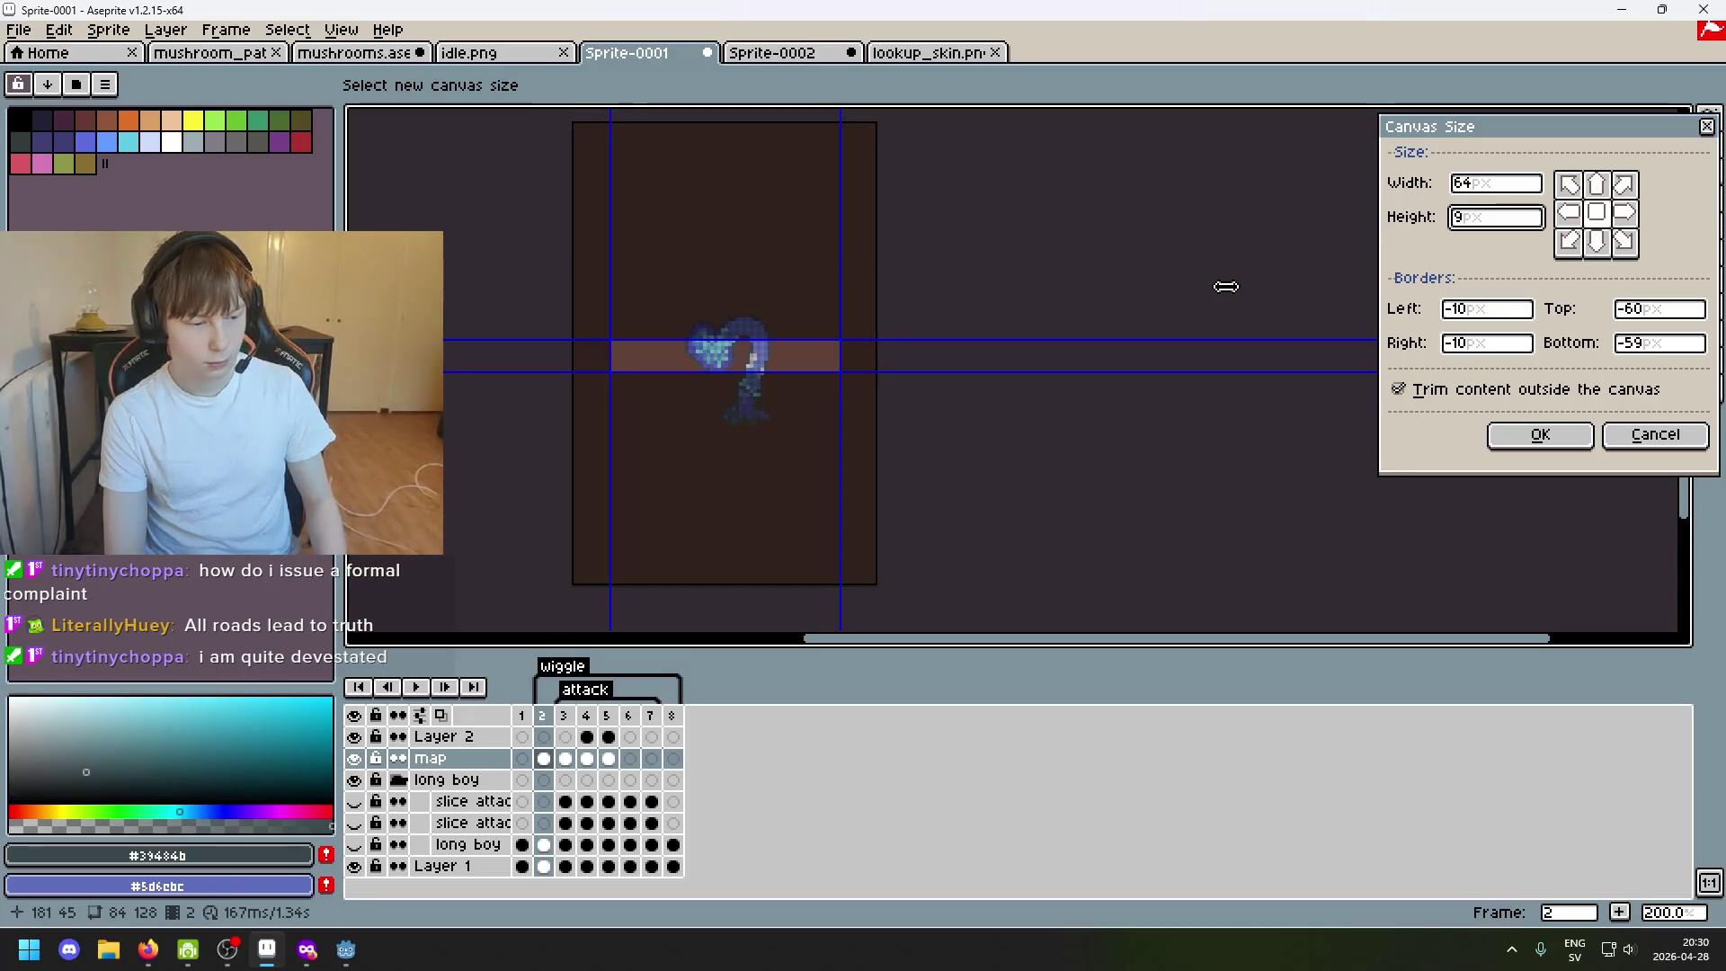
{"action": "type", "text": "6"}
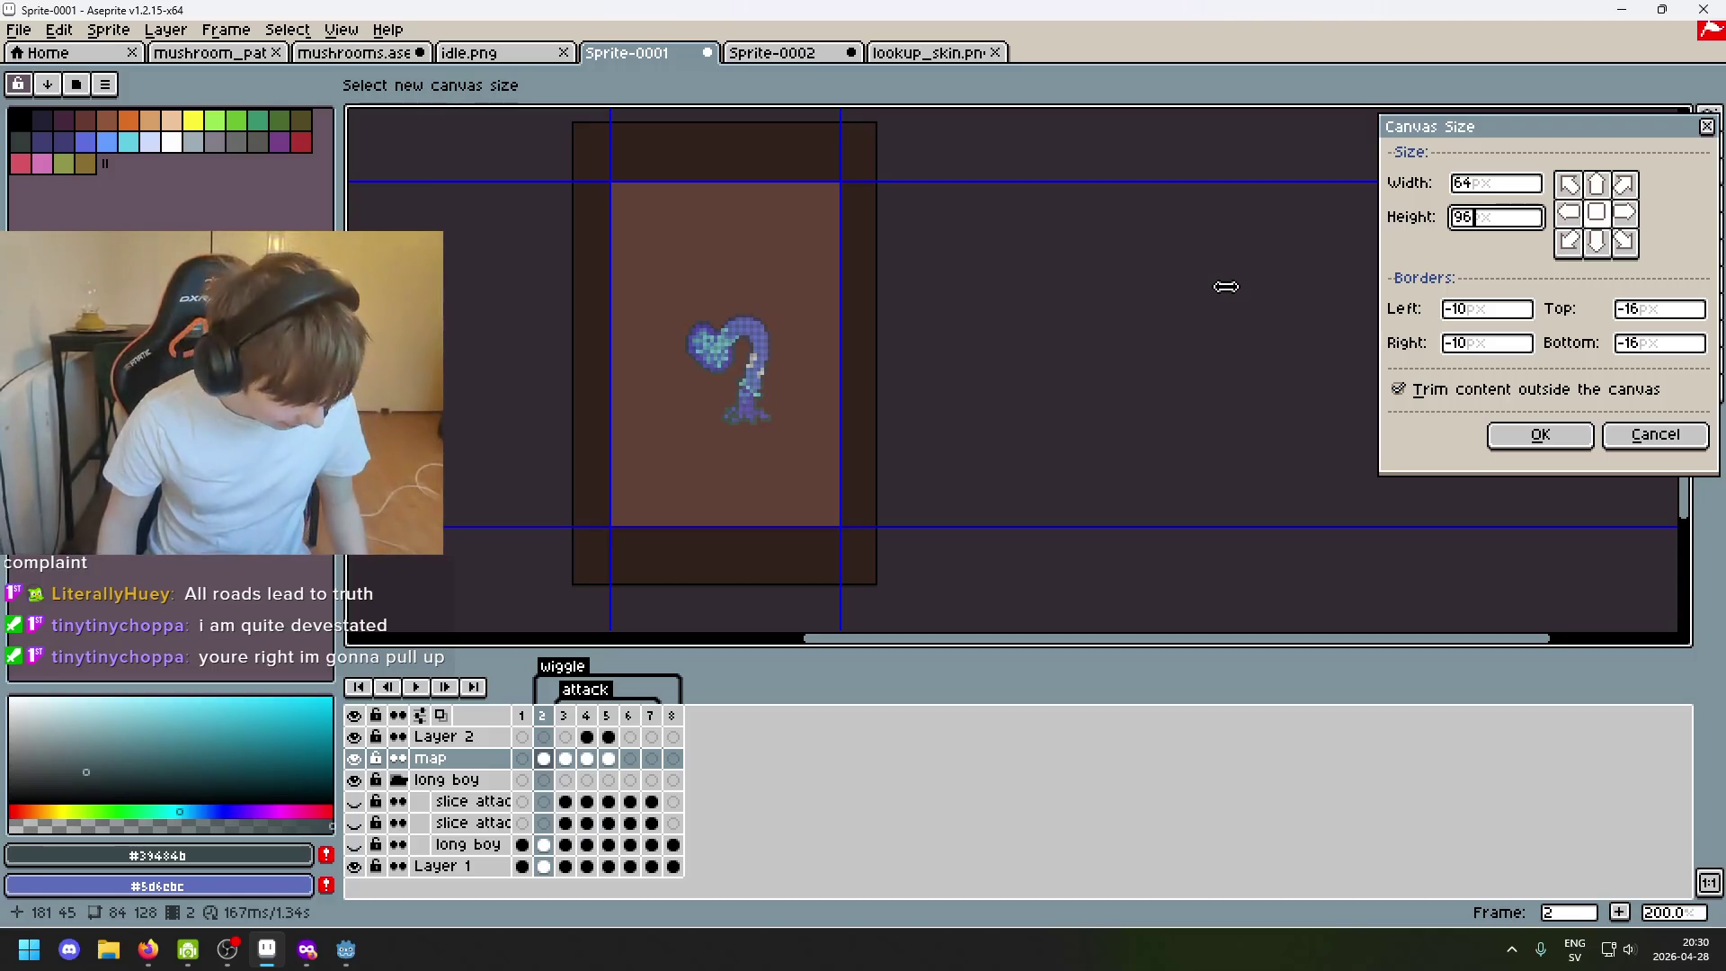
{"action": "scroll", "coordinate": [921, 455], "scroll_direction": "down", "scroll_amount": 4}
{"action": "scroll", "coordinate": [920, 454], "scroll_direction": "up", "scroll_amount": 2}
{"action": "scroll", "coordinate": [920, 455], "scroll_direction": "up", "scroll_amount": 2}
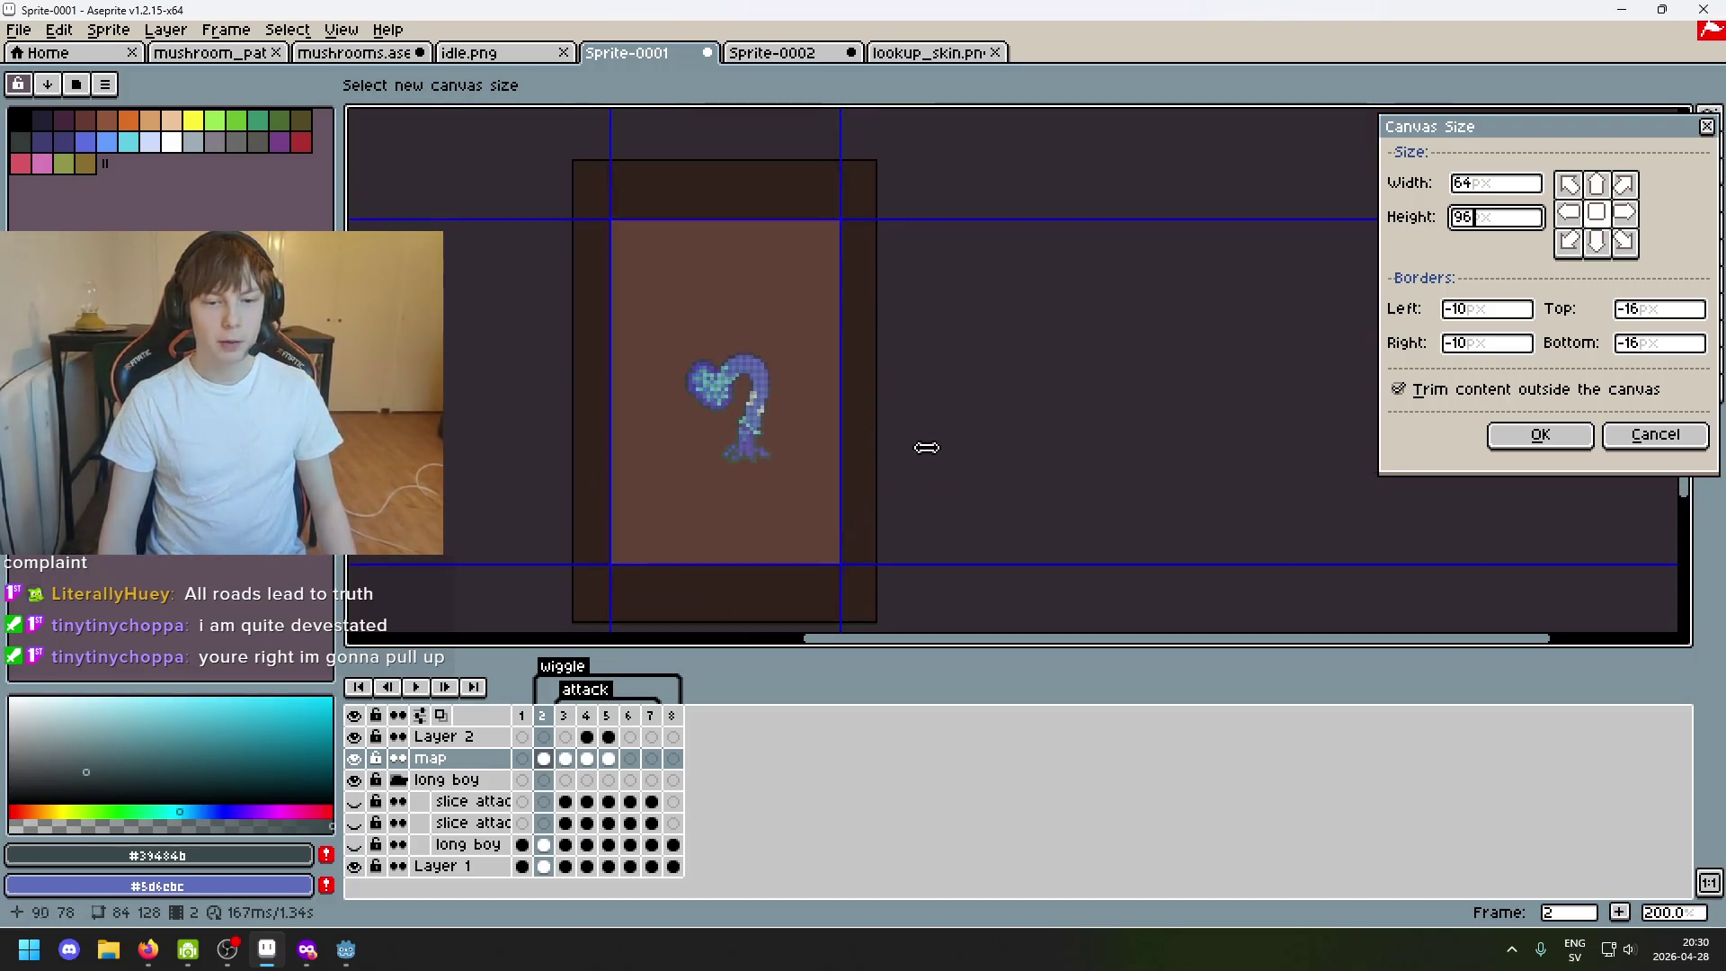
{"action": "left_click", "coordinate": [1530, 437]}
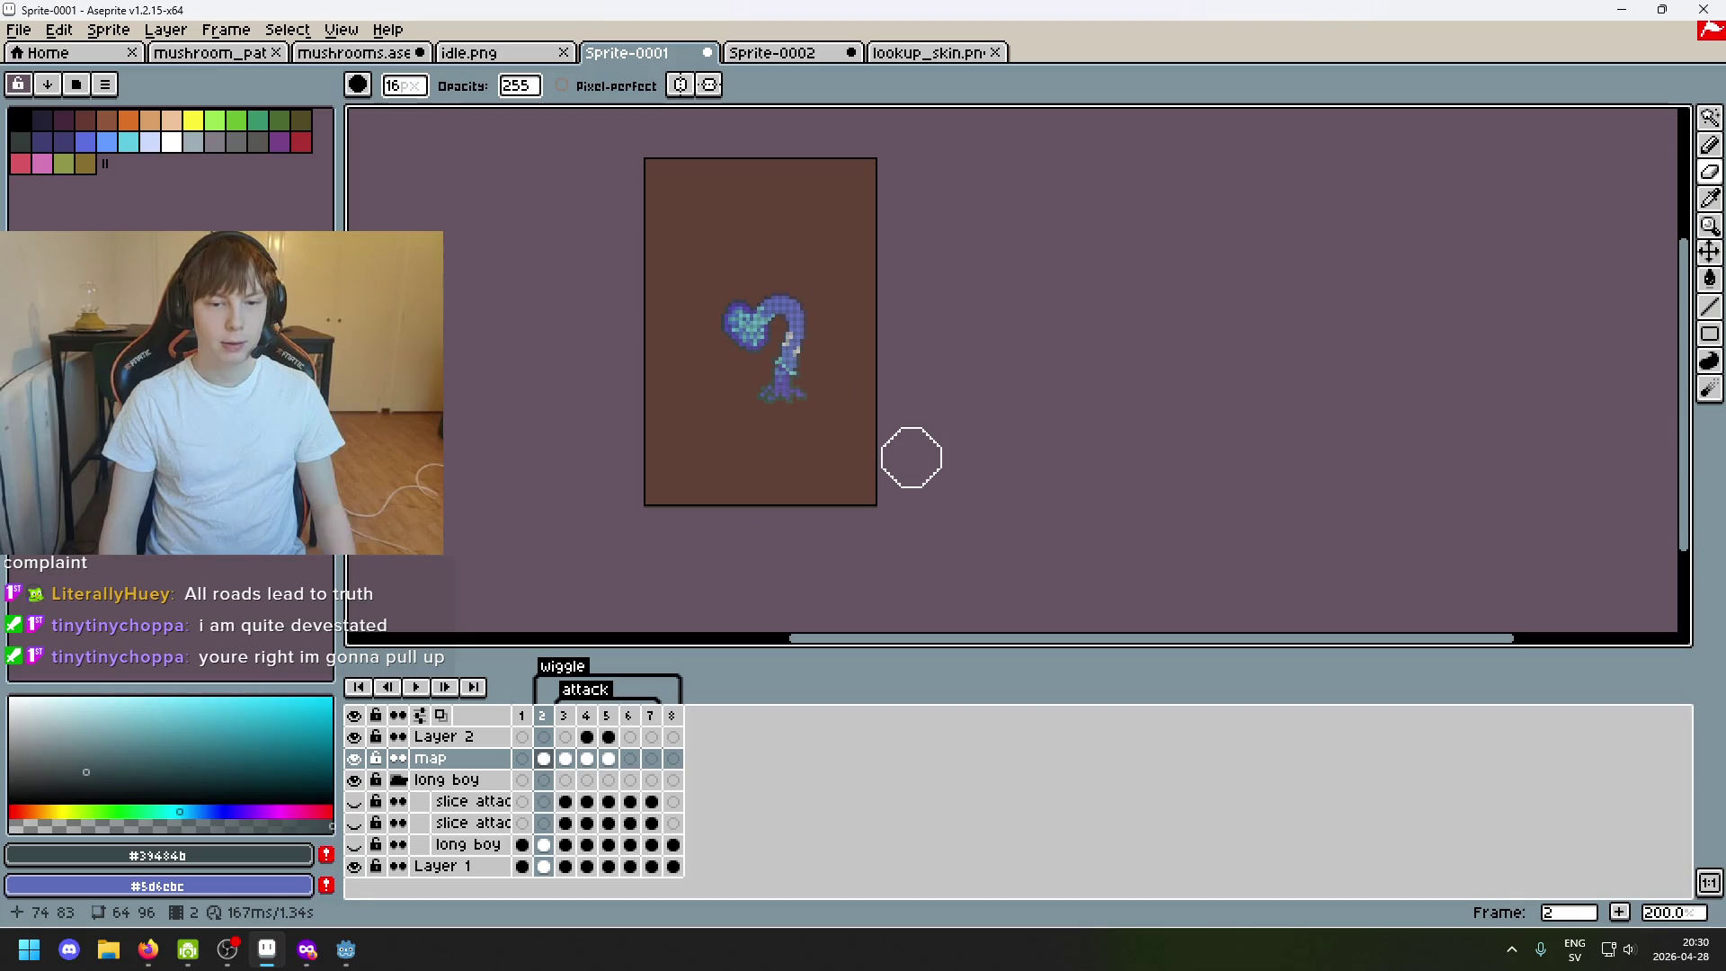
{"action": "scroll", "coordinate": [809, 405], "scroll_direction": "up", "scroll_amount": 1}
{"action": "scroll", "coordinate": [818, 391], "scroll_direction": "down", "scroll_amount": 2}
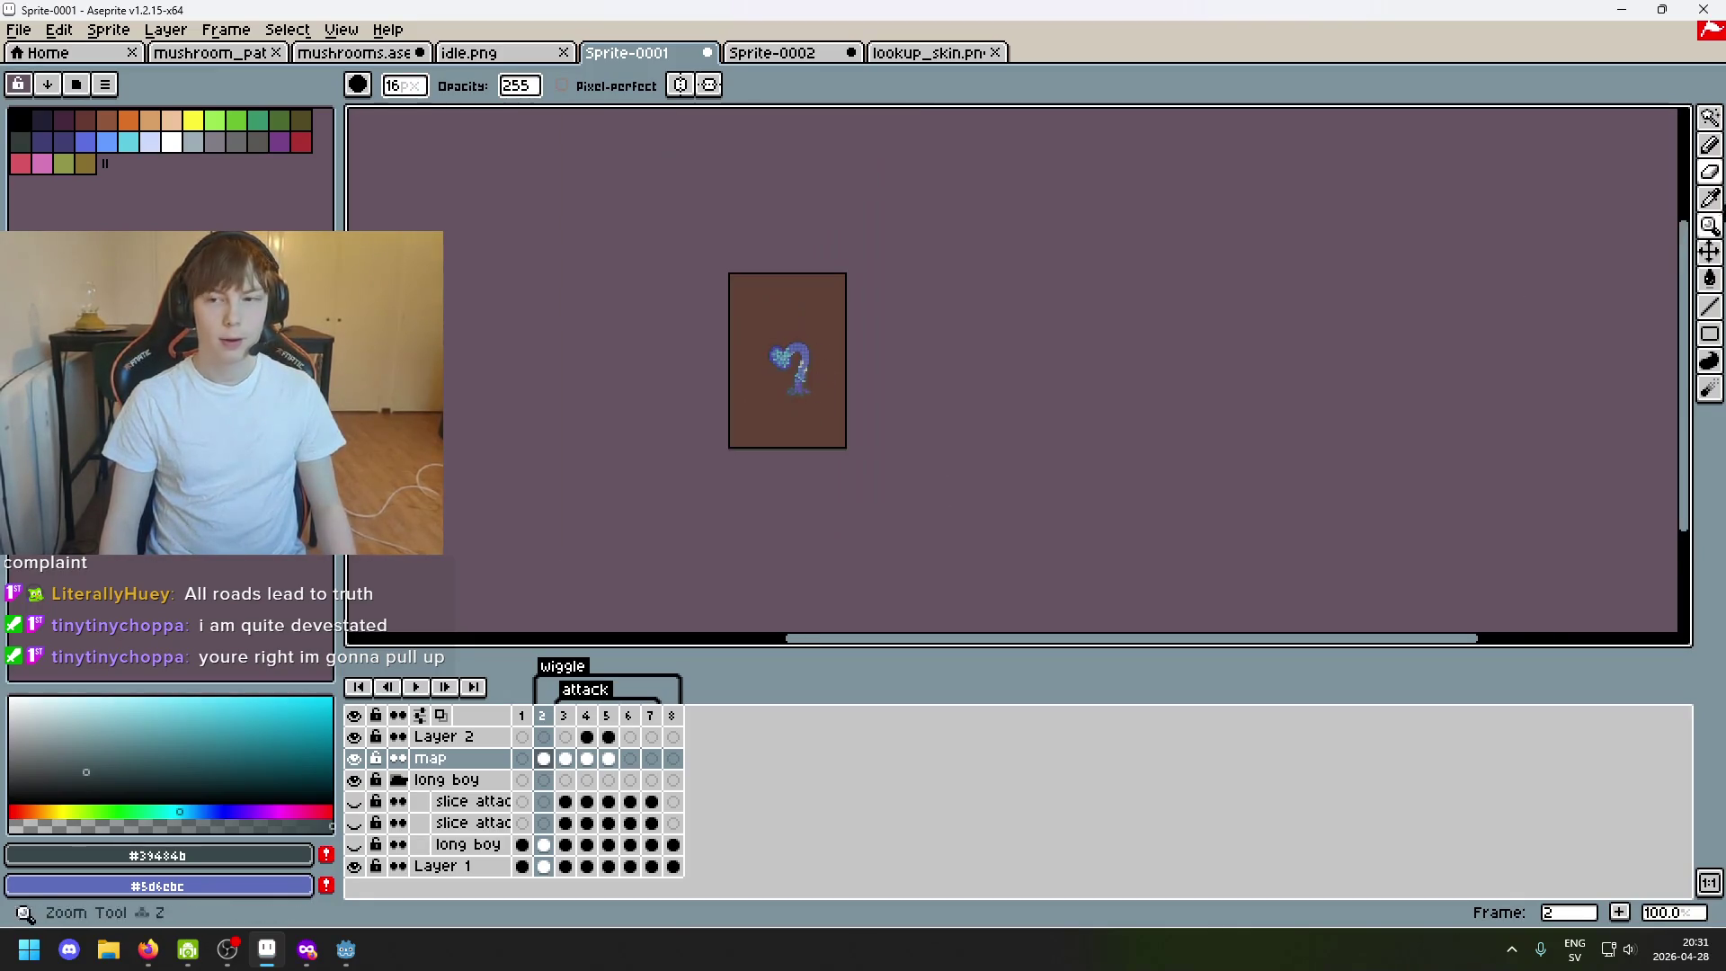
Shrink the brush, flip to frame 2's curled mushroom, and dismiss the Sprite menu unchanged.
{"action": "key", "text": "shift+b"}
{"action": "scroll", "coordinate": [903, 379], "scroll_direction": "up", "scroll_amount": 1}
{"action": "key", "text": "minus"}
{"action": "key", "text": "minus"}
{"action": "key", "text": "minus"}
{"action": "scroll", "coordinate": [944, 223], "scroll_direction": "up", "scroll_amount": 1}
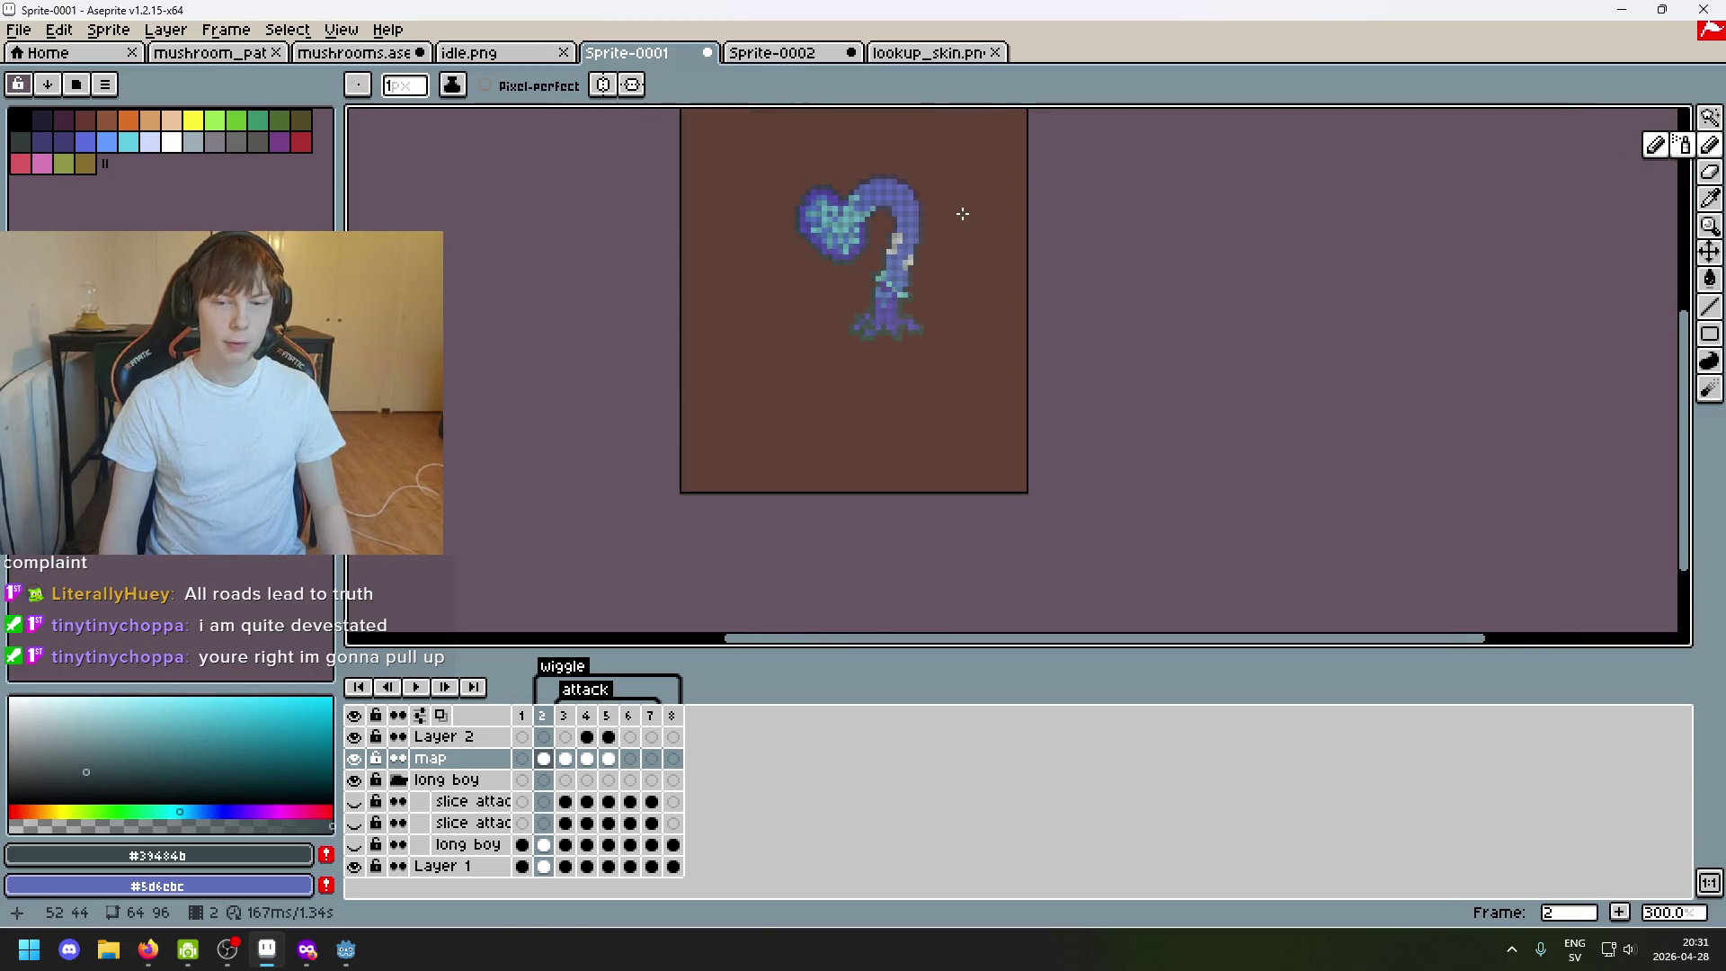
{"action": "scroll", "coordinate": [861, 348], "scroll_direction": "down", "scroll_amount": 1}
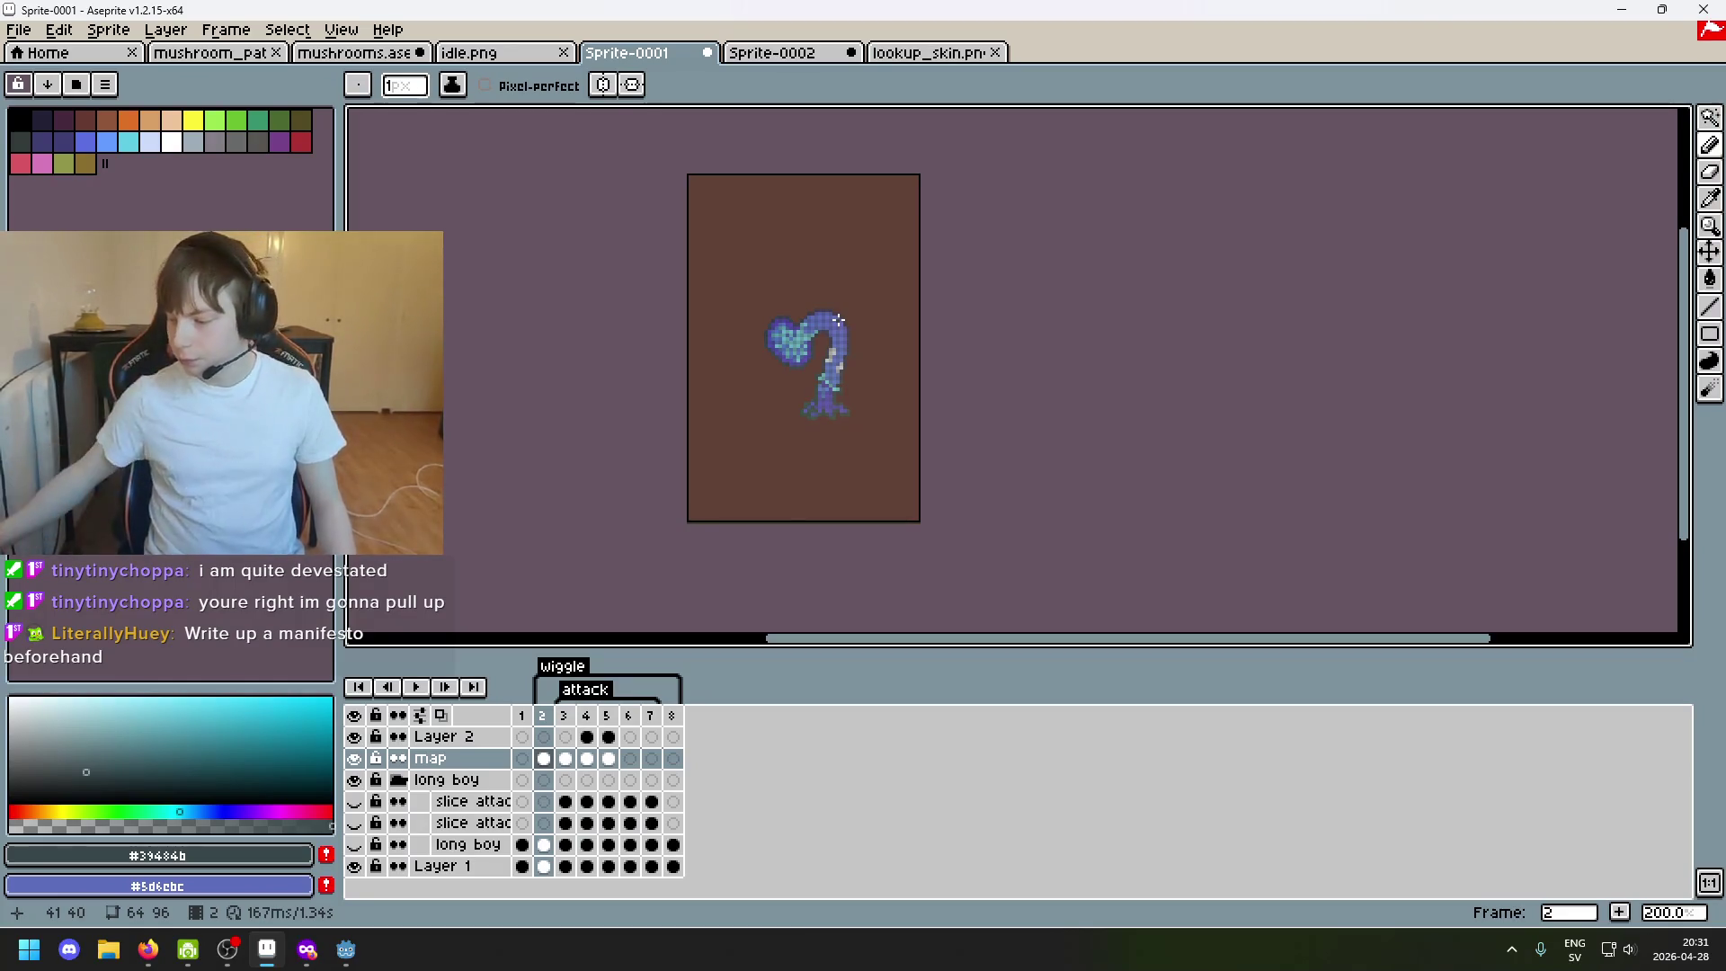
{"action": "scroll", "coordinate": [796, 195], "scroll_direction": "up", "scroll_amount": 1}
{"action": "scroll", "coordinate": [1012, 373], "scroll_direction": "down", "scroll_amount": 1}
{"action": "scroll", "coordinate": [724, 284], "scroll_direction": "up", "scroll_amount": 1}
{"action": "scroll", "coordinate": [814, 278], "scroll_direction": "down", "scroll_amount": 1}
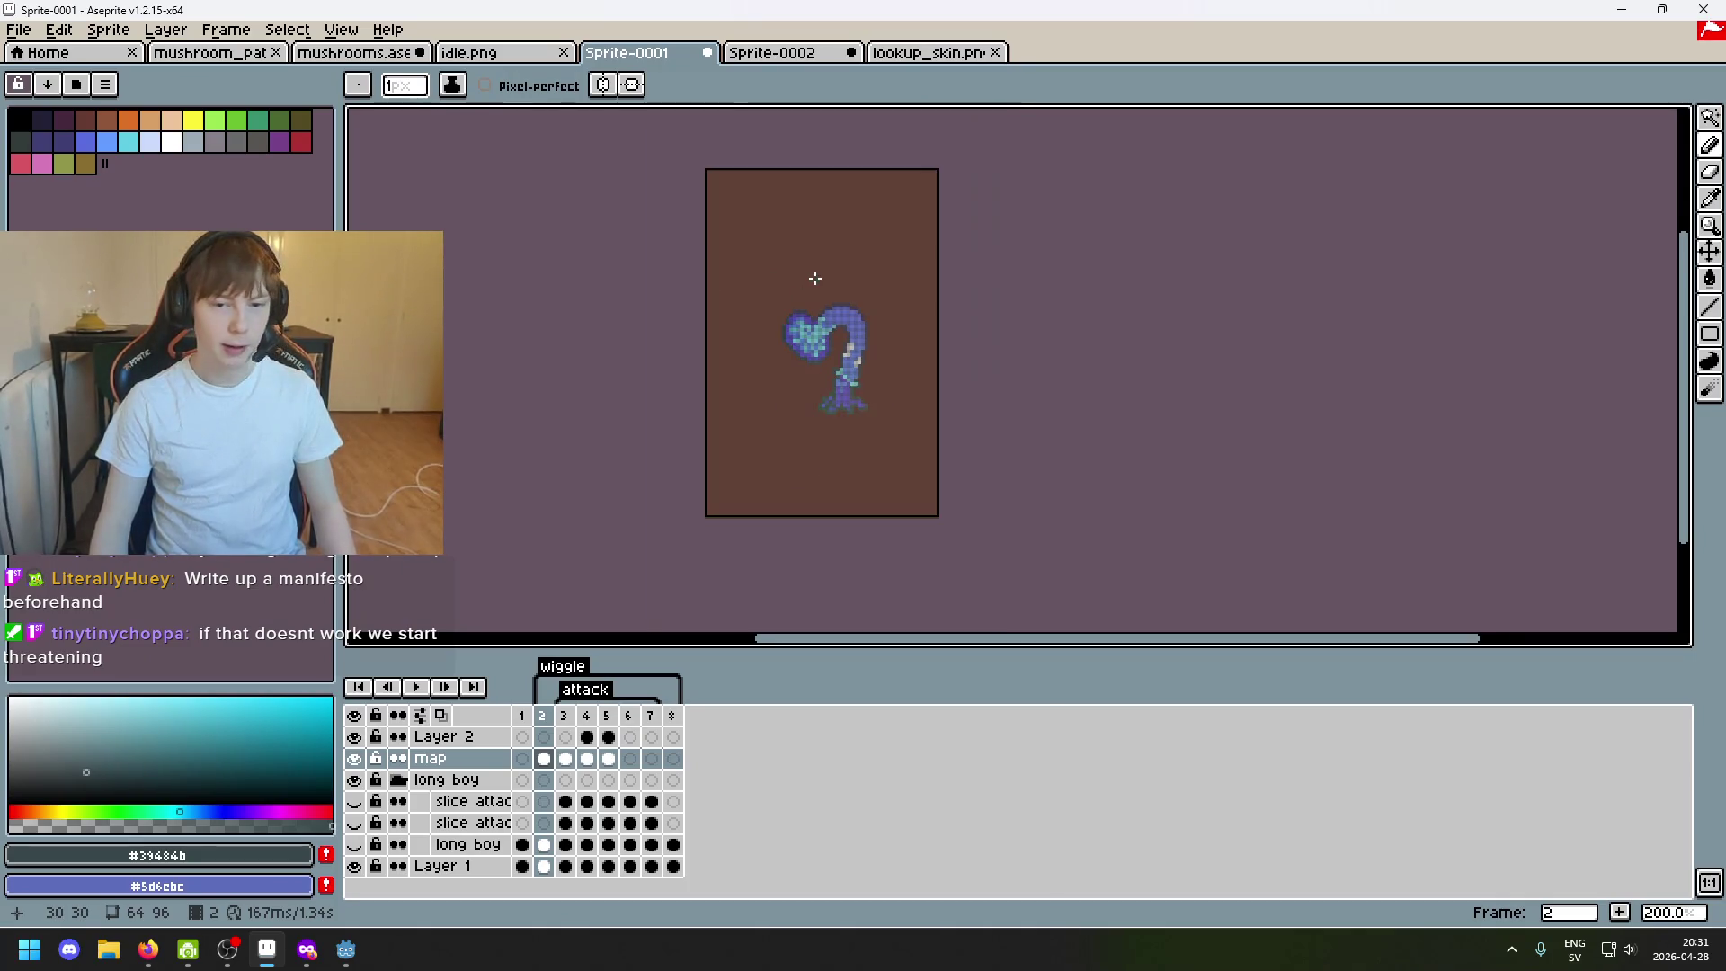
{"action": "scroll", "coordinate": [779, 300], "scroll_direction": "up", "scroll_amount": 1}
{"action": "scroll", "coordinate": [843, 350], "scroll_direction": "down", "scroll_amount": 1}
{"action": "scroll", "coordinate": [751, 351], "scroll_direction": "up", "scroll_amount": 1}
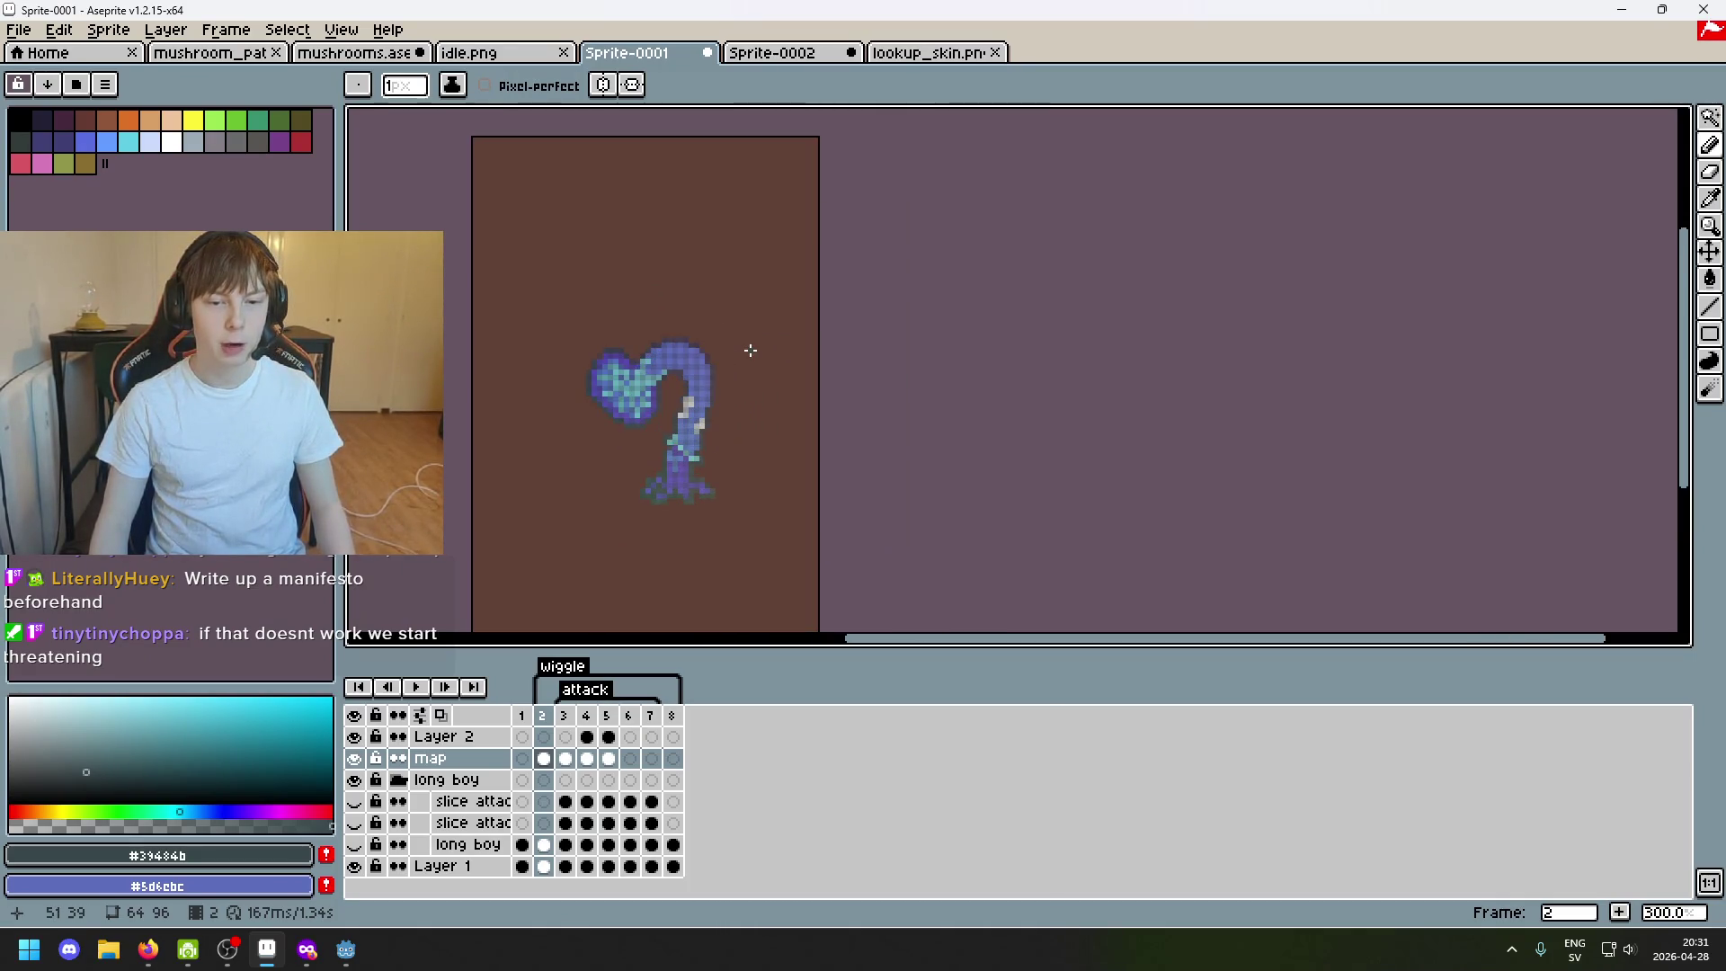
{"action": "key", "text": "Return"}
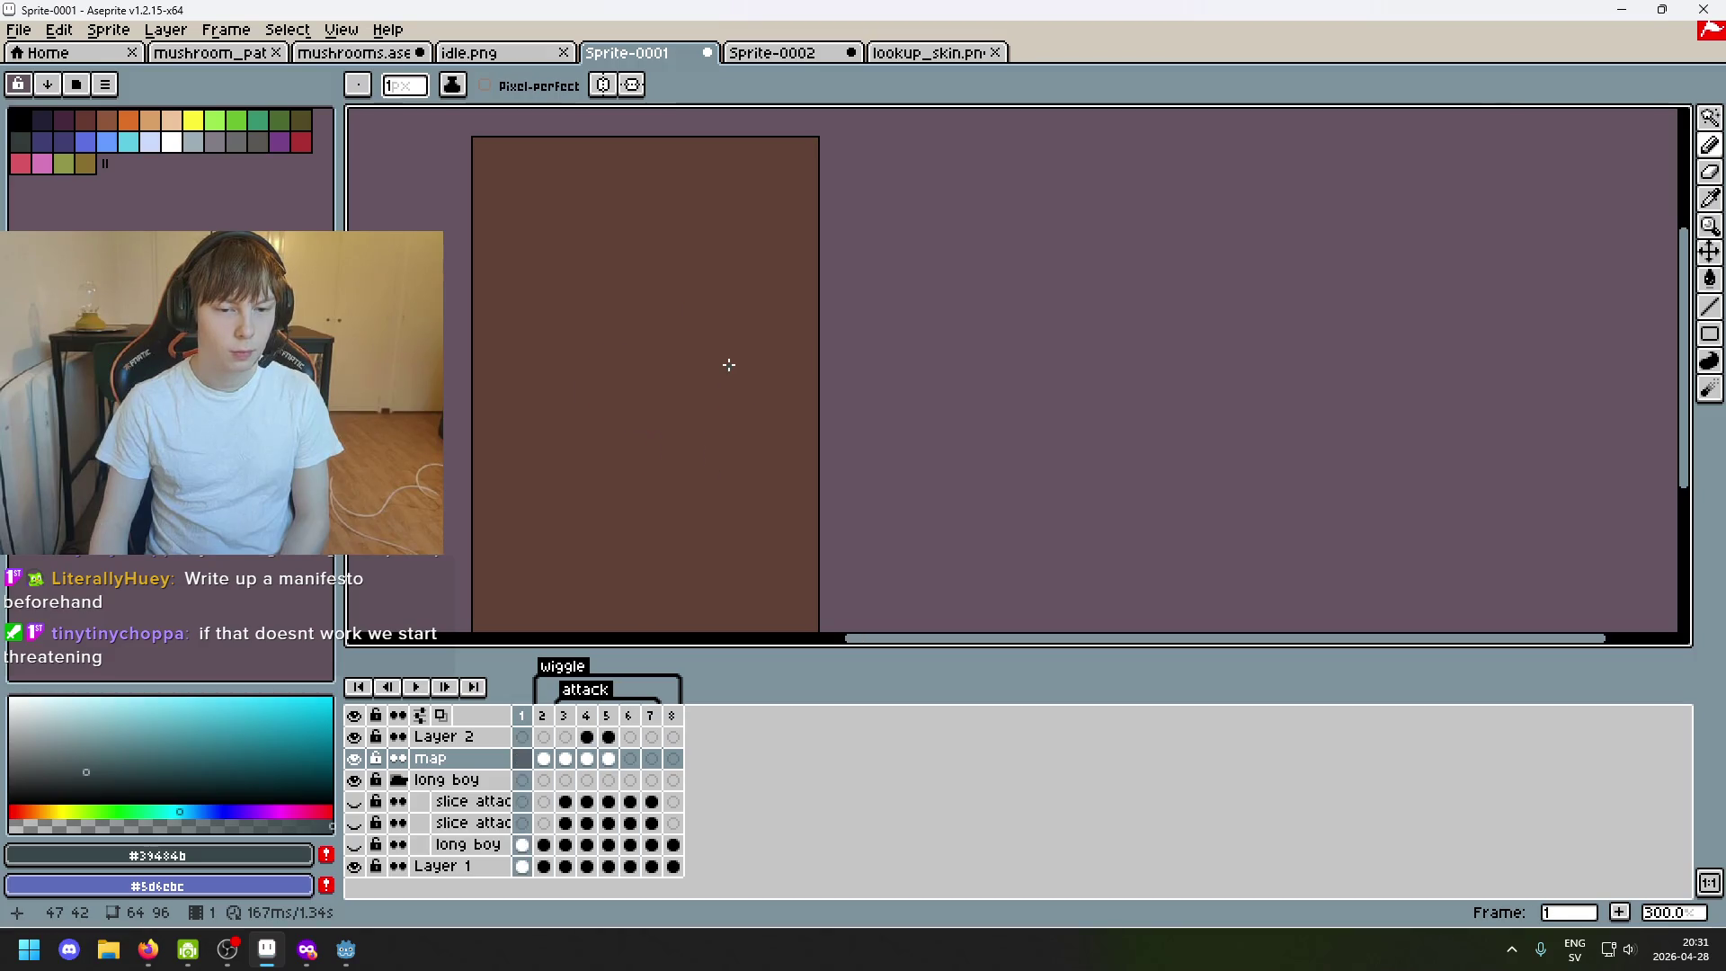
{"action": "scroll", "coordinate": [729, 364], "scroll_direction": "down", "scroll_amount": 1}
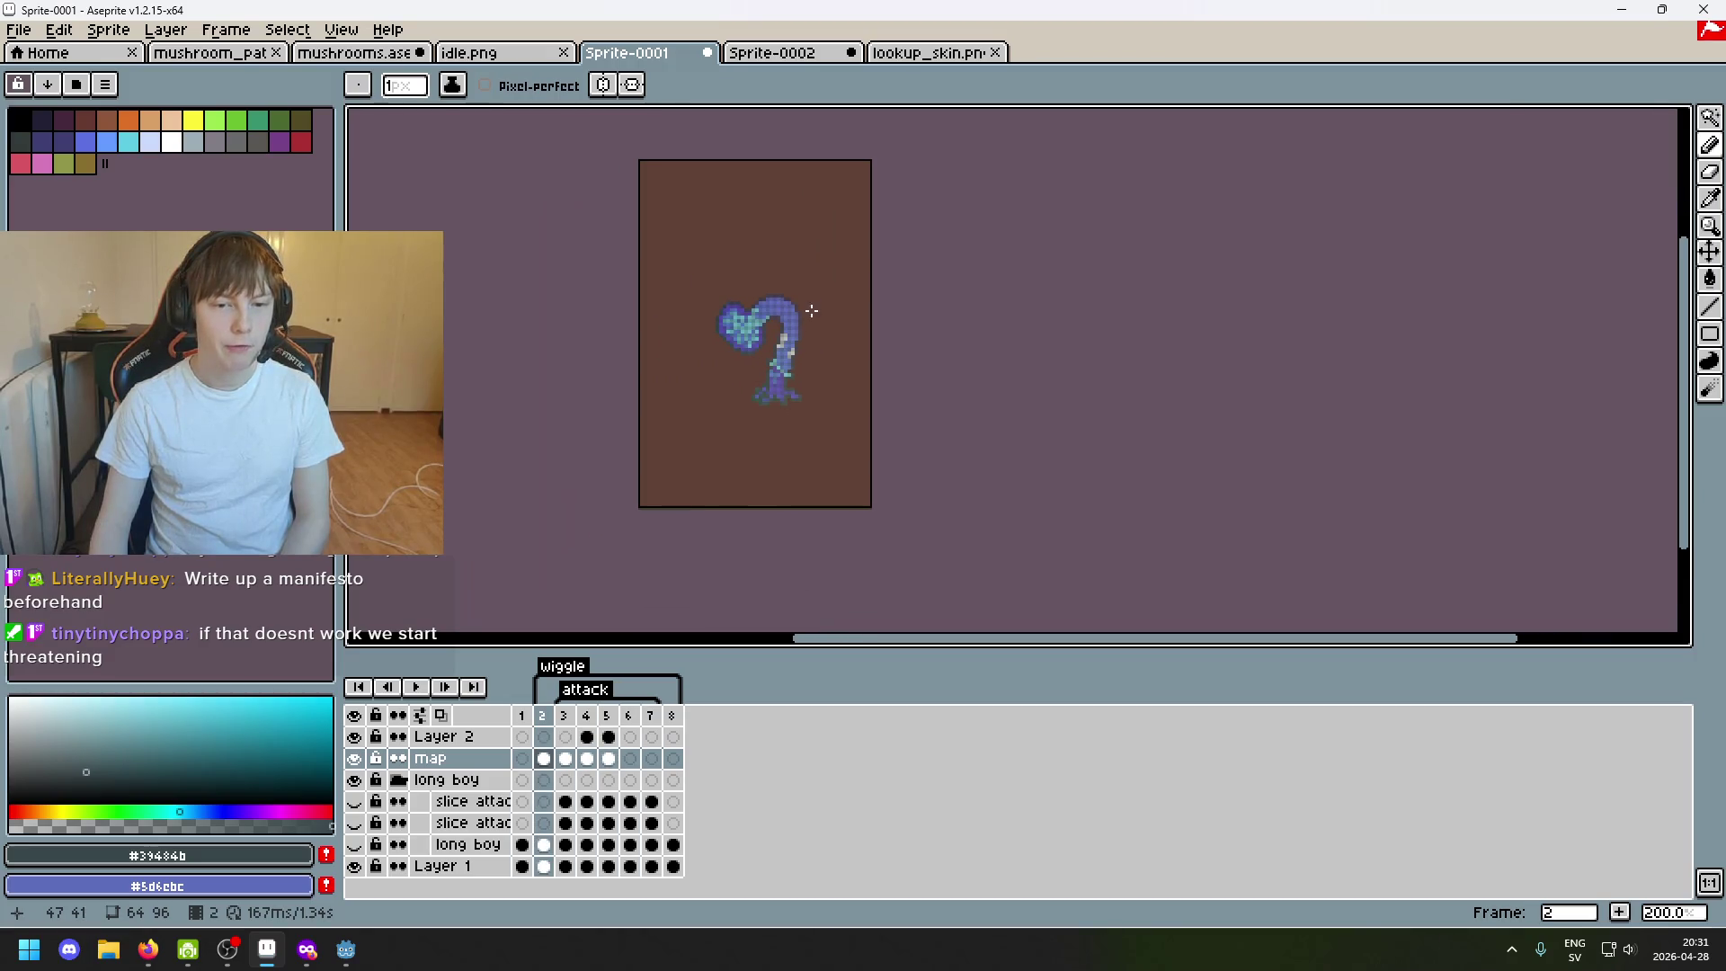
{"action": "scroll", "coordinate": [843, 319], "scroll_direction": "down", "scroll_amount": 1}
{"action": "scroll", "coordinate": [826, 313], "scroll_direction": "up", "scroll_amount": 1}
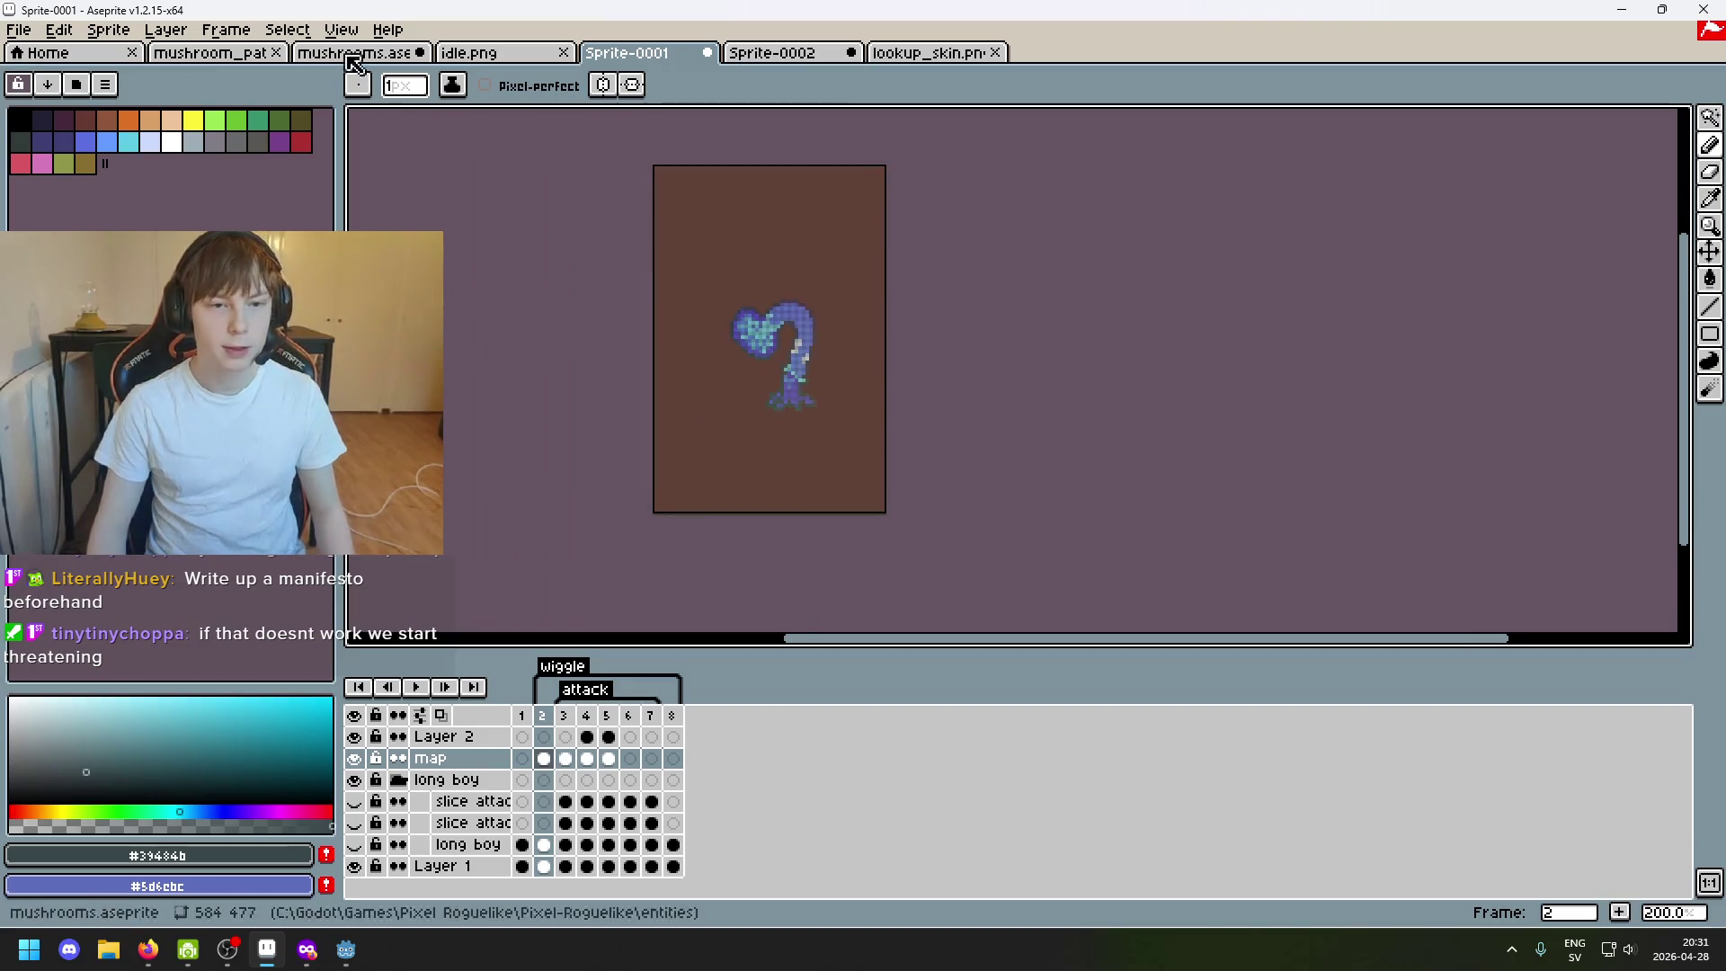
{"action": "left_click", "coordinate": [19, 29]}
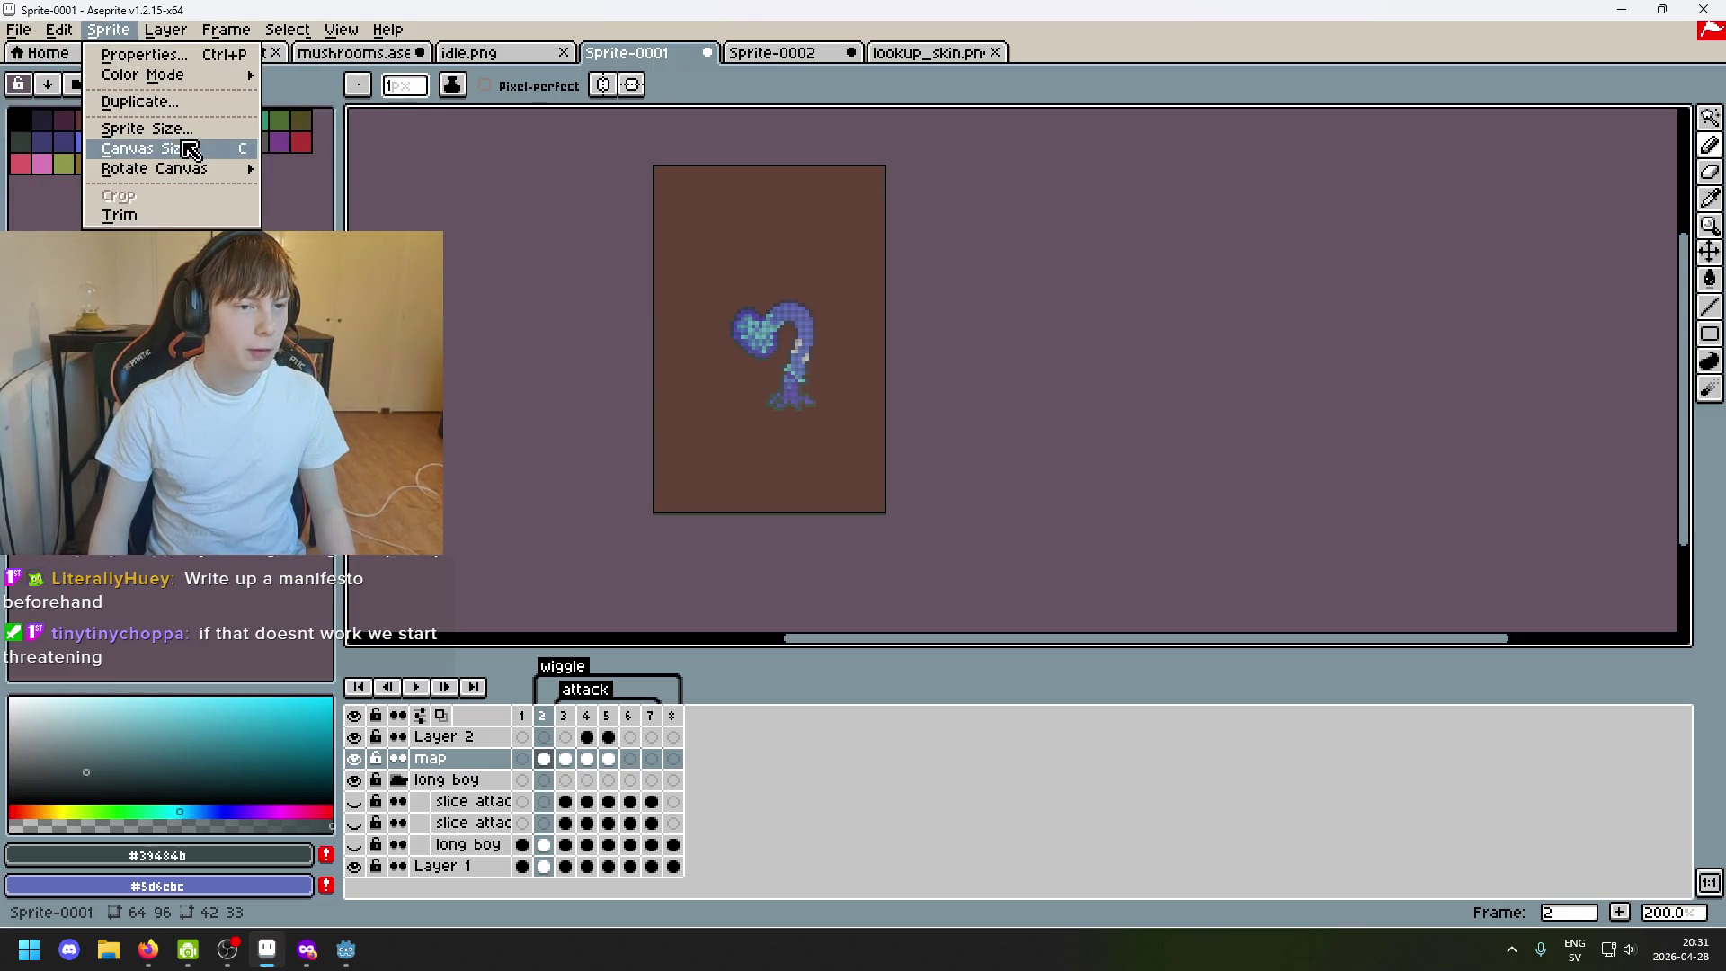
{"action": "scroll", "coordinate": [629, 309], "scroll_direction": "down", "scroll_amount": 1}
{"action": "scroll", "coordinate": [633, 310], "scroll_direction": "up", "scroll_amount": 1}
{"action": "left_click", "coordinate": [600, 300]}
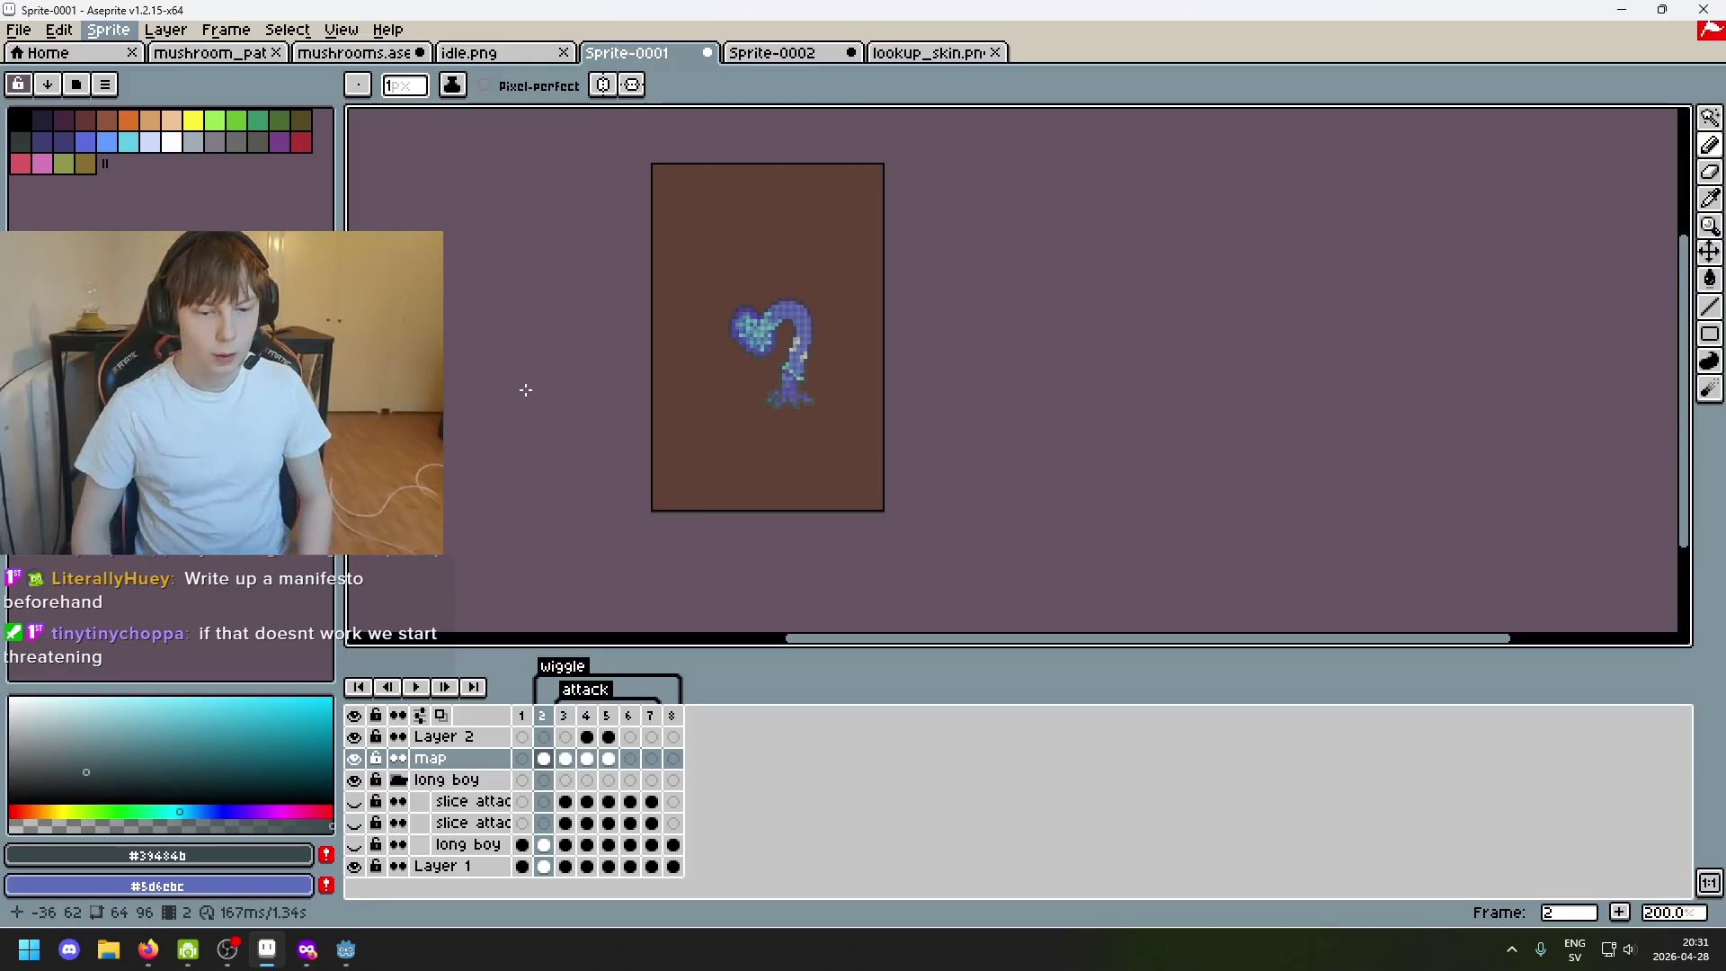
Step through the wiggle frames from frame 6 and frame 1, ending on the empty frame 8.
{"action": "left_click", "coordinate": [671, 716]}
{"action": "key", "text": "Left"}
{"action": "key", "text": "Left"}
{"action": "key", "text": "Left"}
{"action": "key", "text": "Left"}
{"action": "key", "text": "Right"}
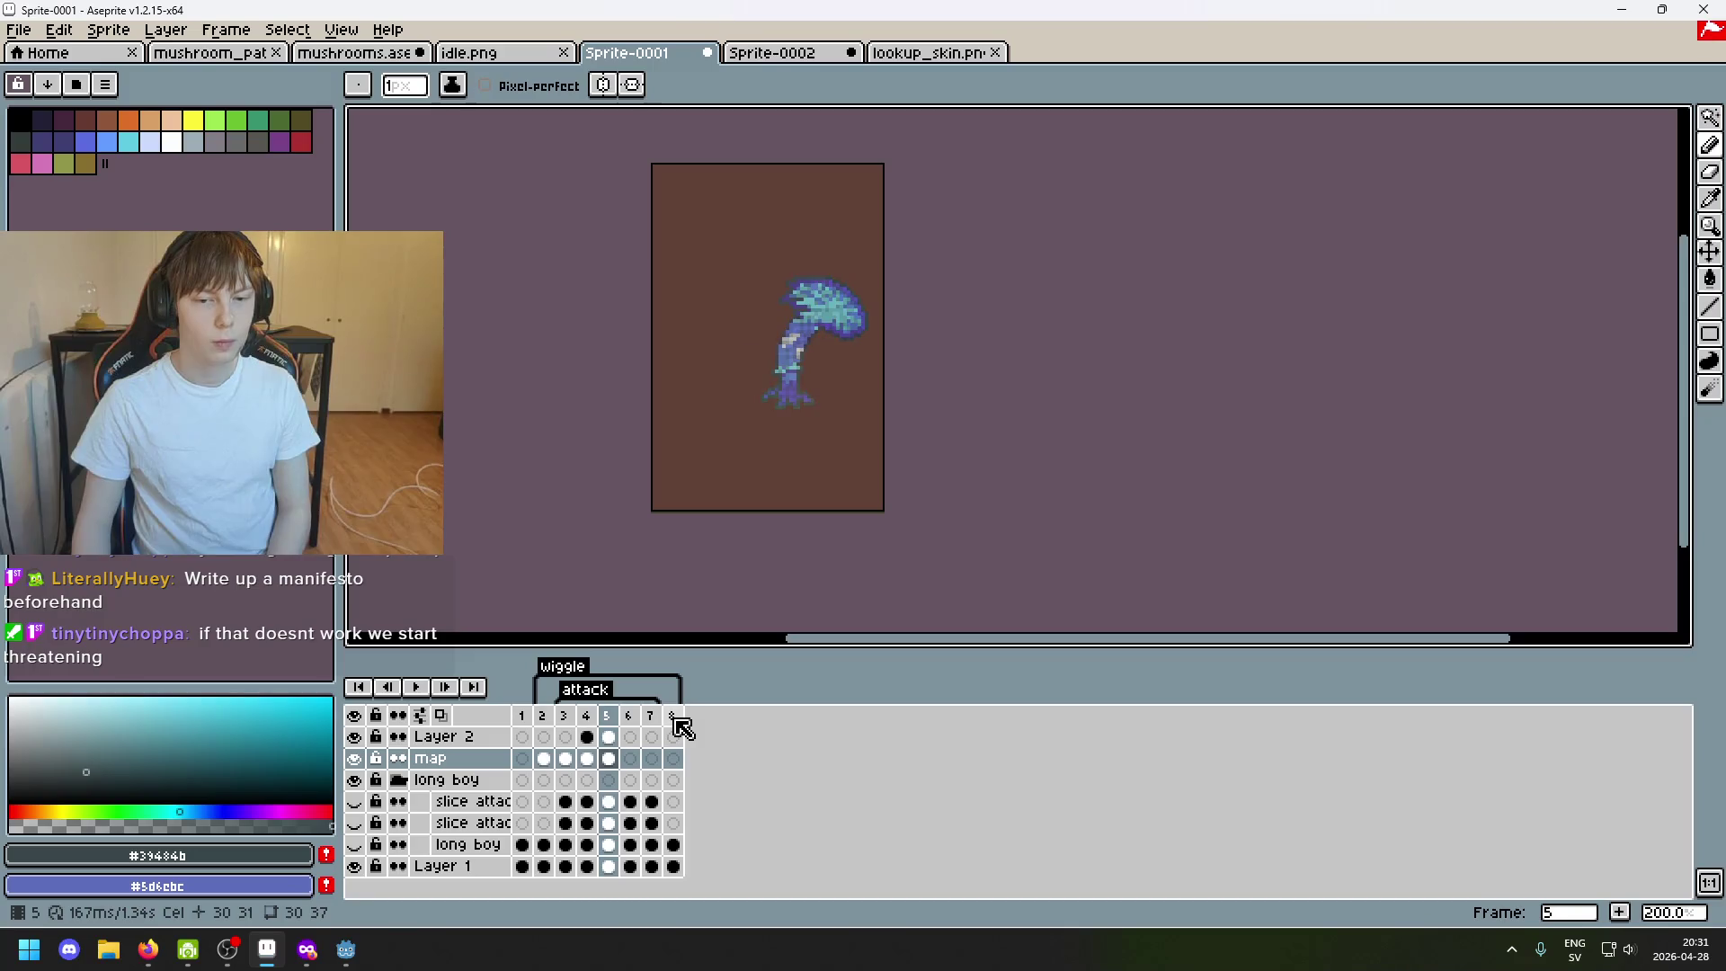
{"action": "key", "text": "Left"}
{"action": "key", "text": "Left"}
{"action": "key", "text": "Left"}
{"action": "key", "text": "Left"}
{"action": "key", "text": "Right"}
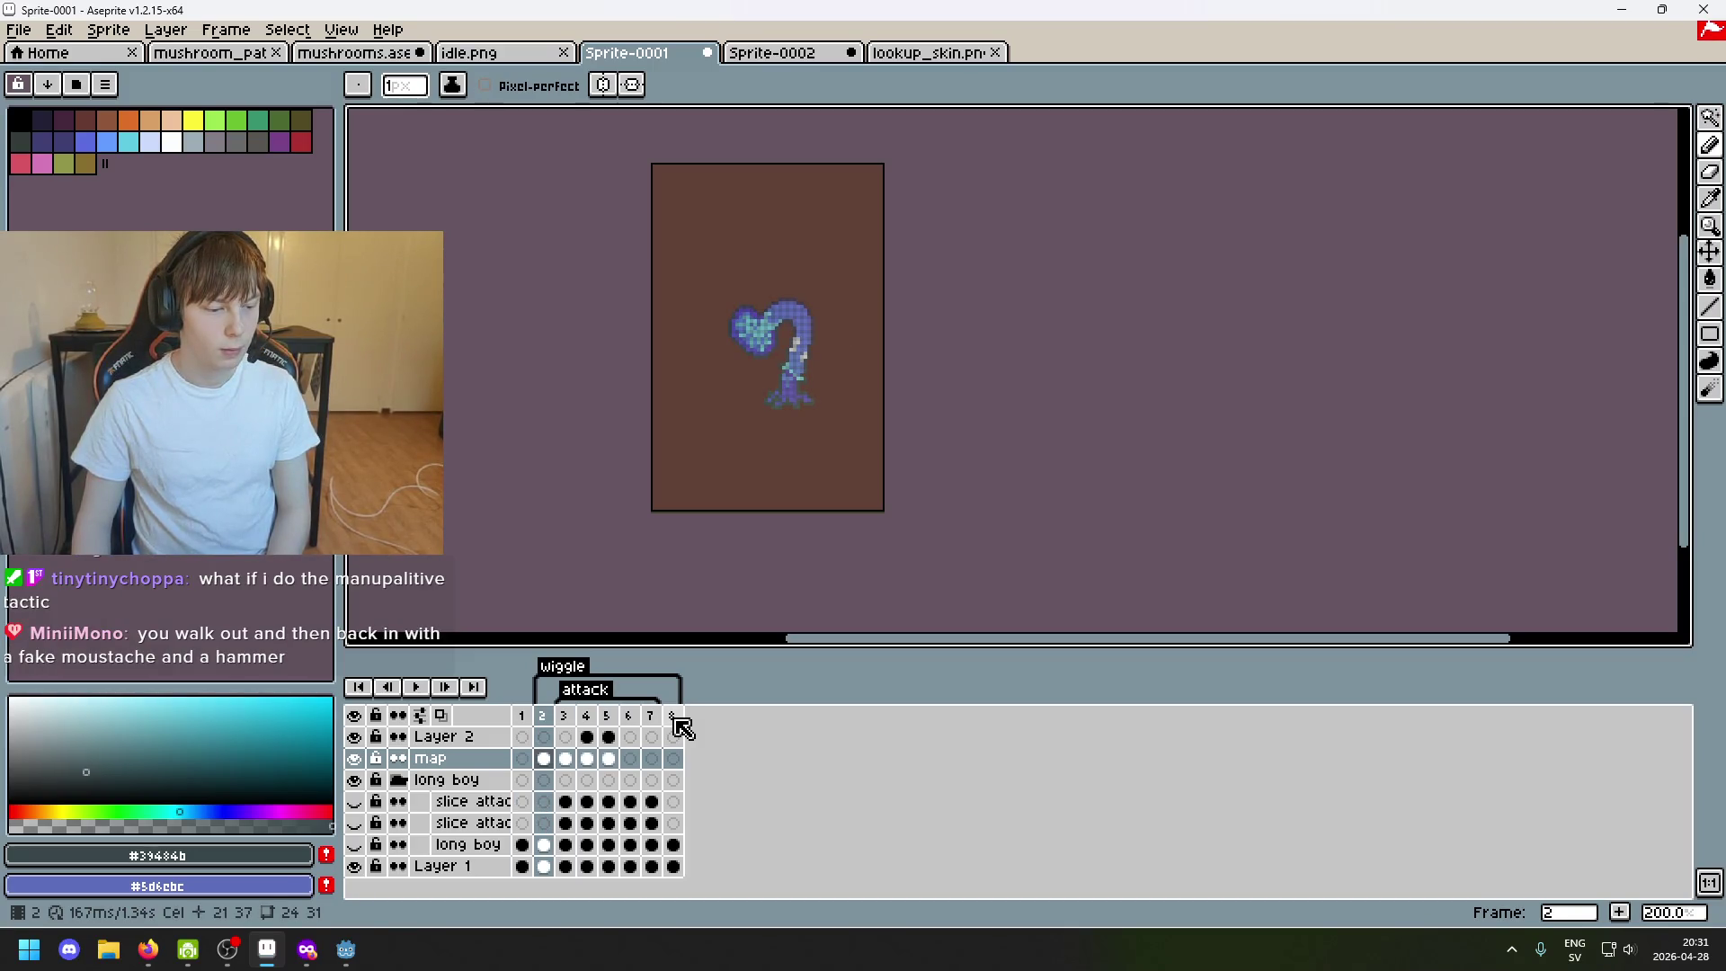
{"action": "key", "text": "Right"}
{"action": "key", "text": "Right"}
{"action": "key", "text": "Right"}
{"action": "key", "text": "Right"}
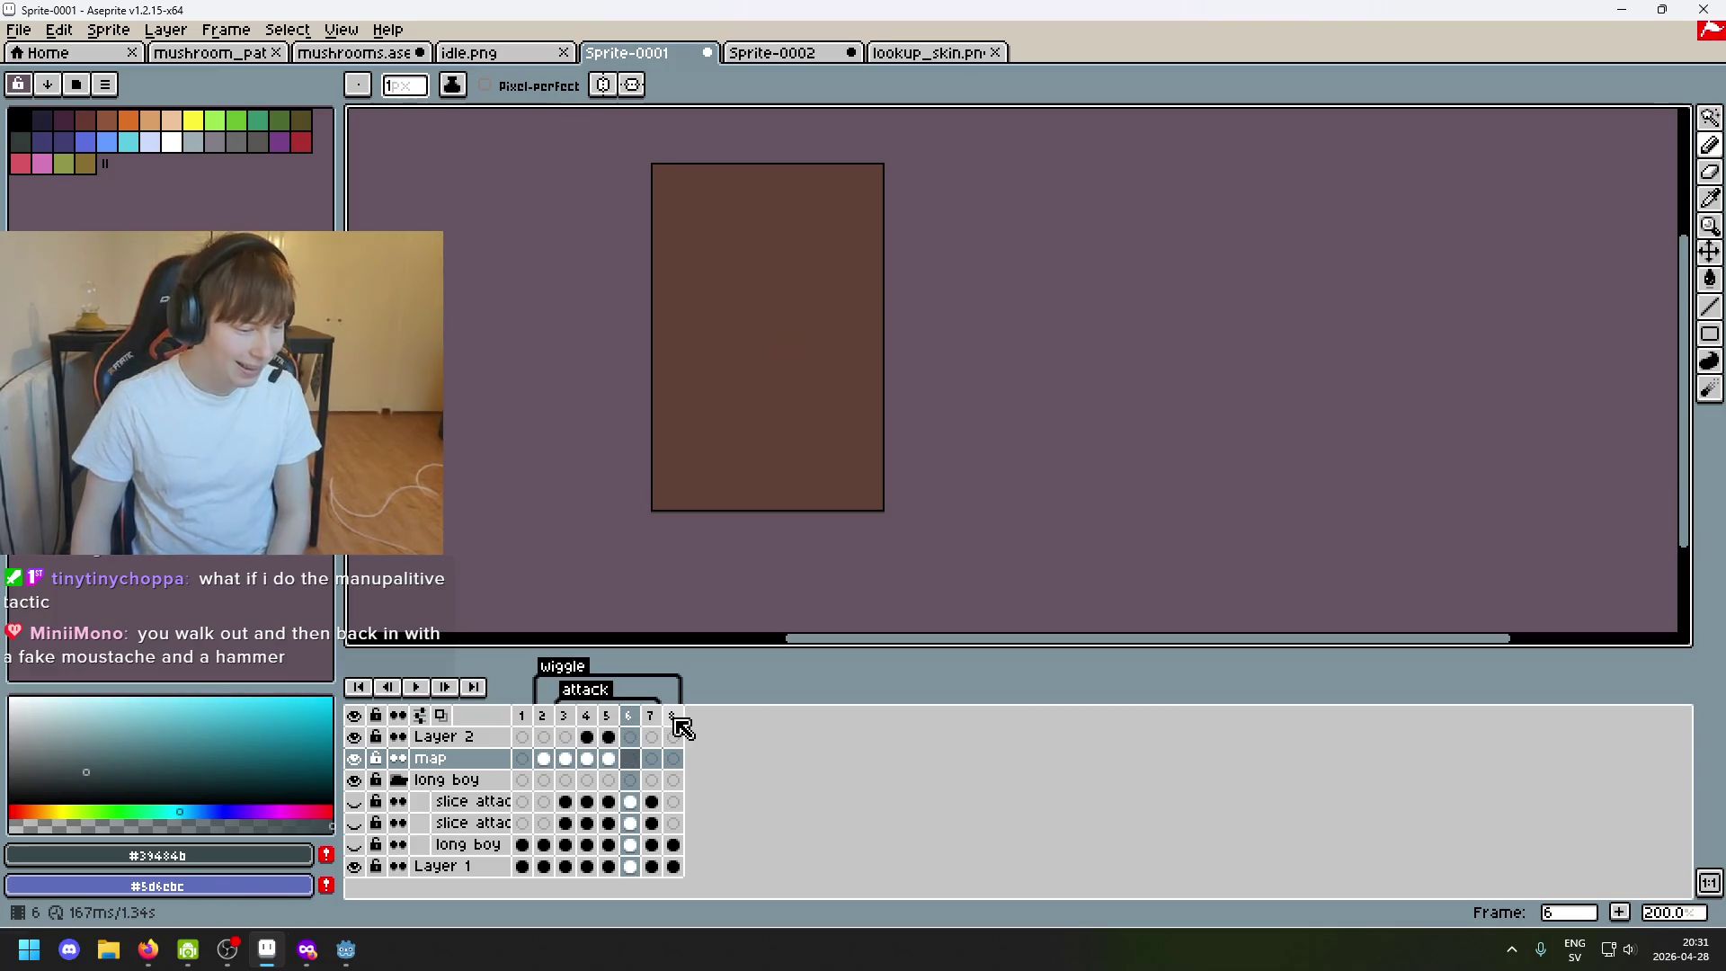
{"action": "key", "text": "Right"}
{"action": "key", "text": "Right"}
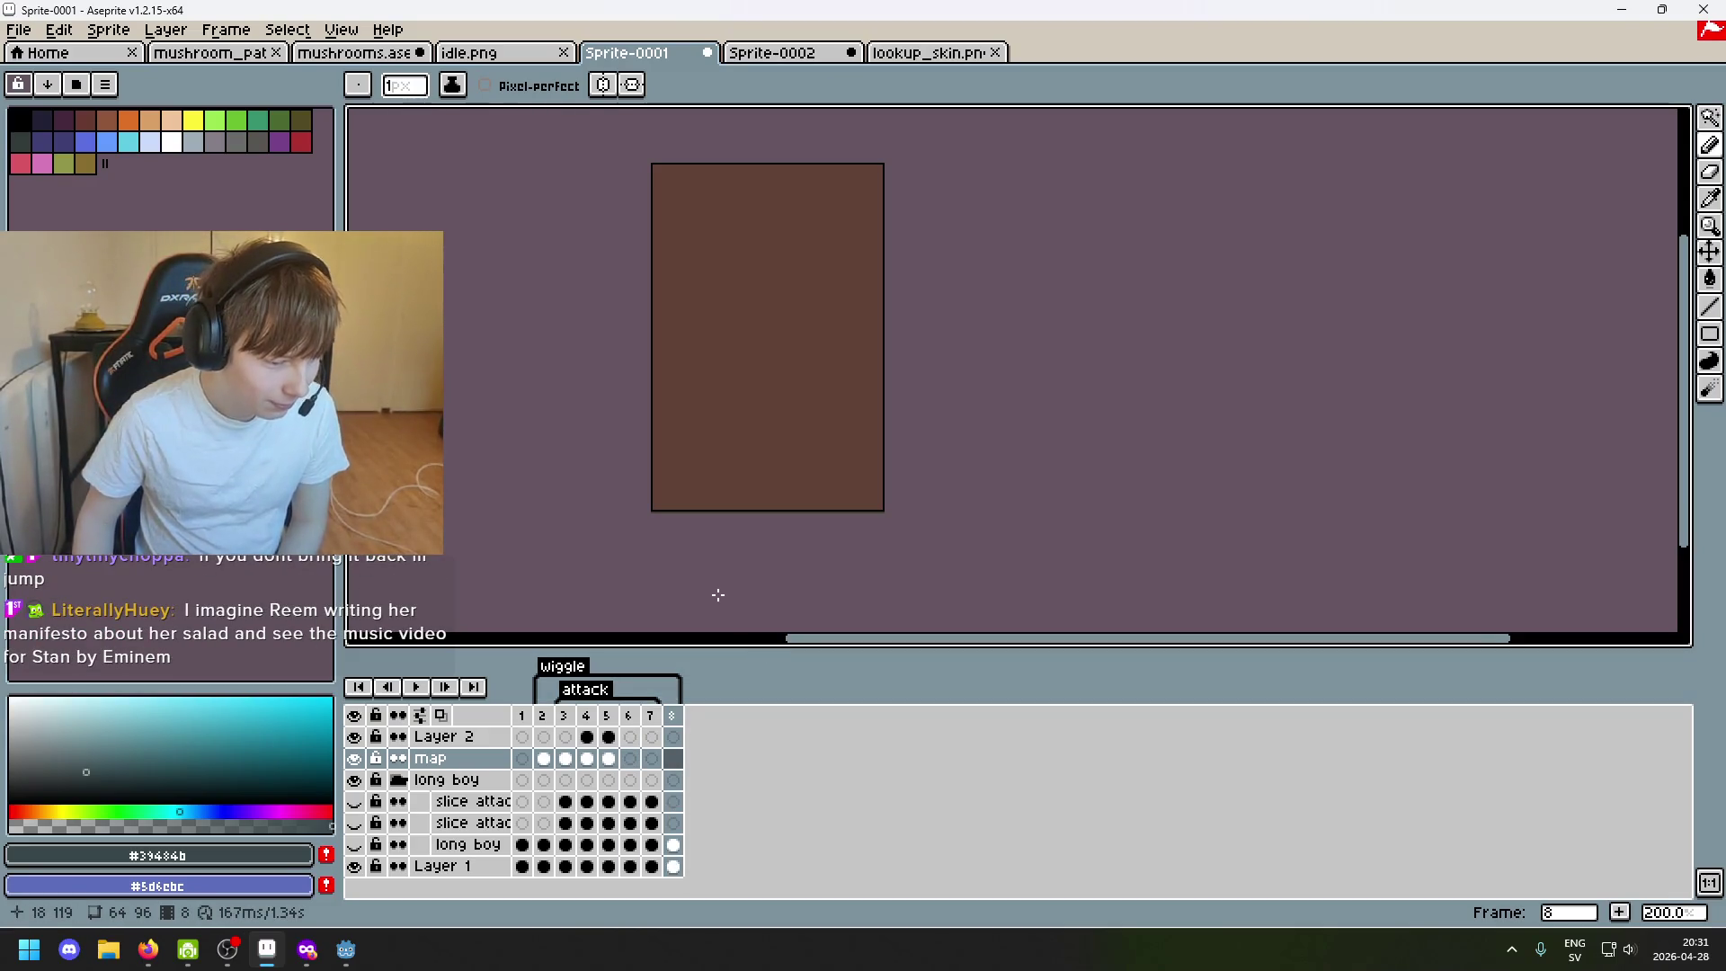
{"action": "key", "text": "Right"}
{"action": "key", "text": "Right"}
{"action": "key", "text": "Left"}
{"action": "key", "text": "Left"}
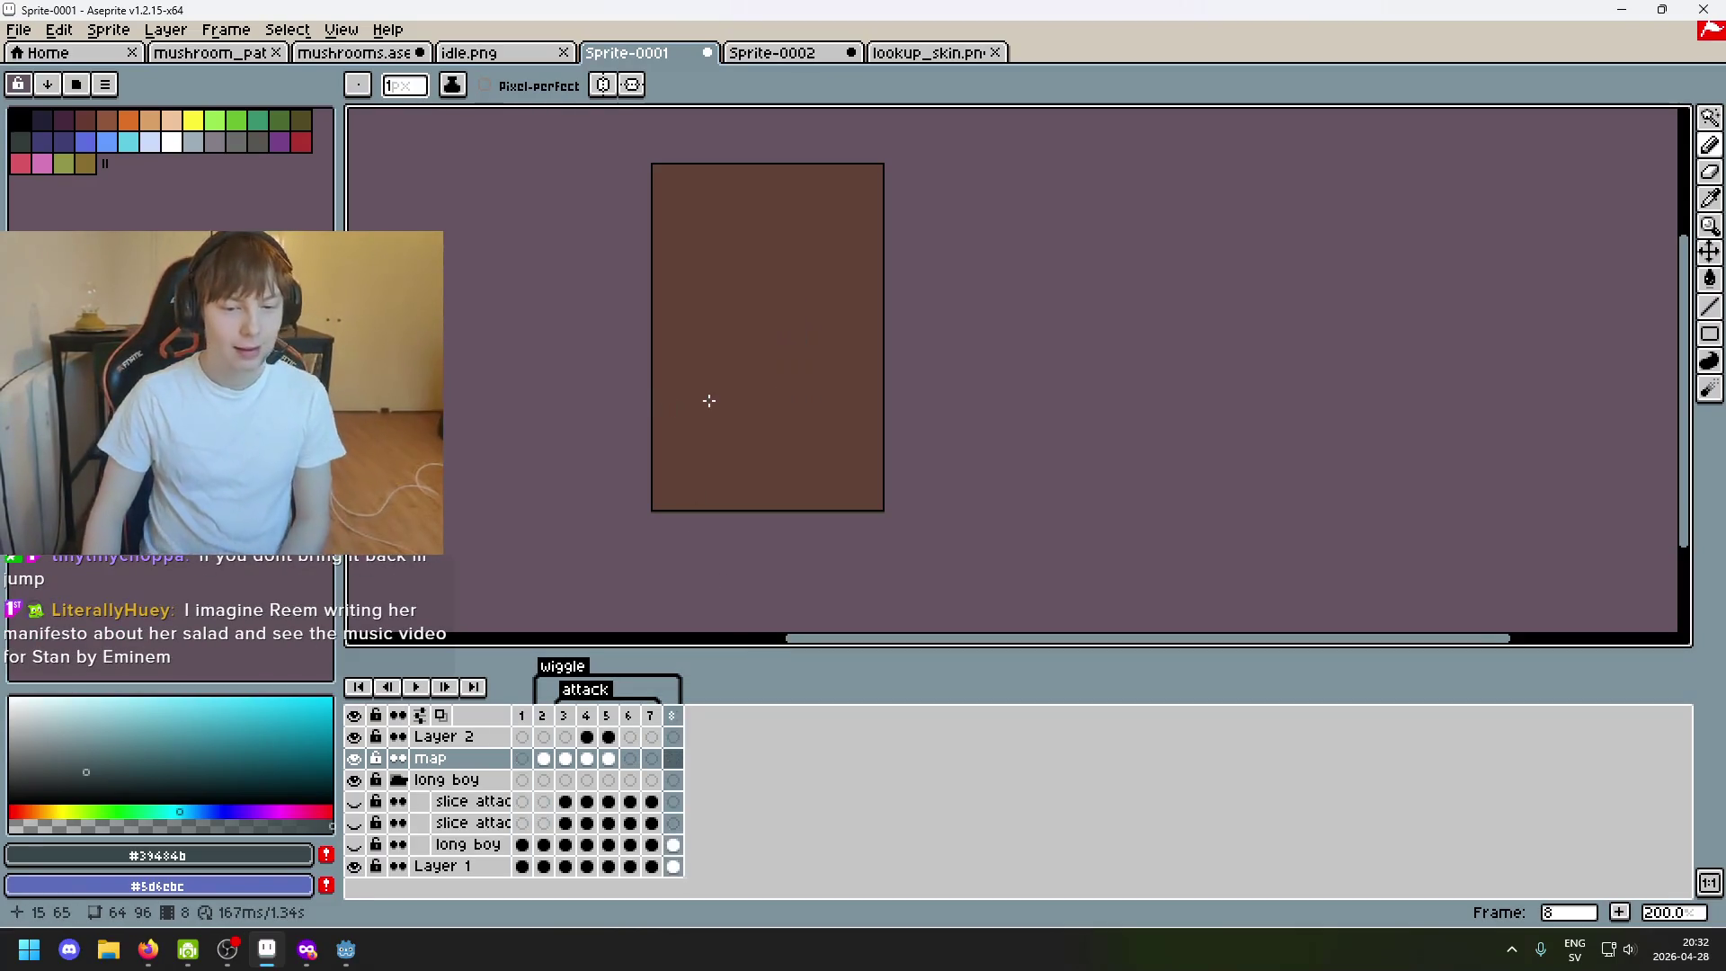
Start File > Export and edit the output file name Sprite-0001.gif.
{"action": "left_click", "coordinate": [19, 29]}
{"action": "left_click", "coordinate": [51, 160]}
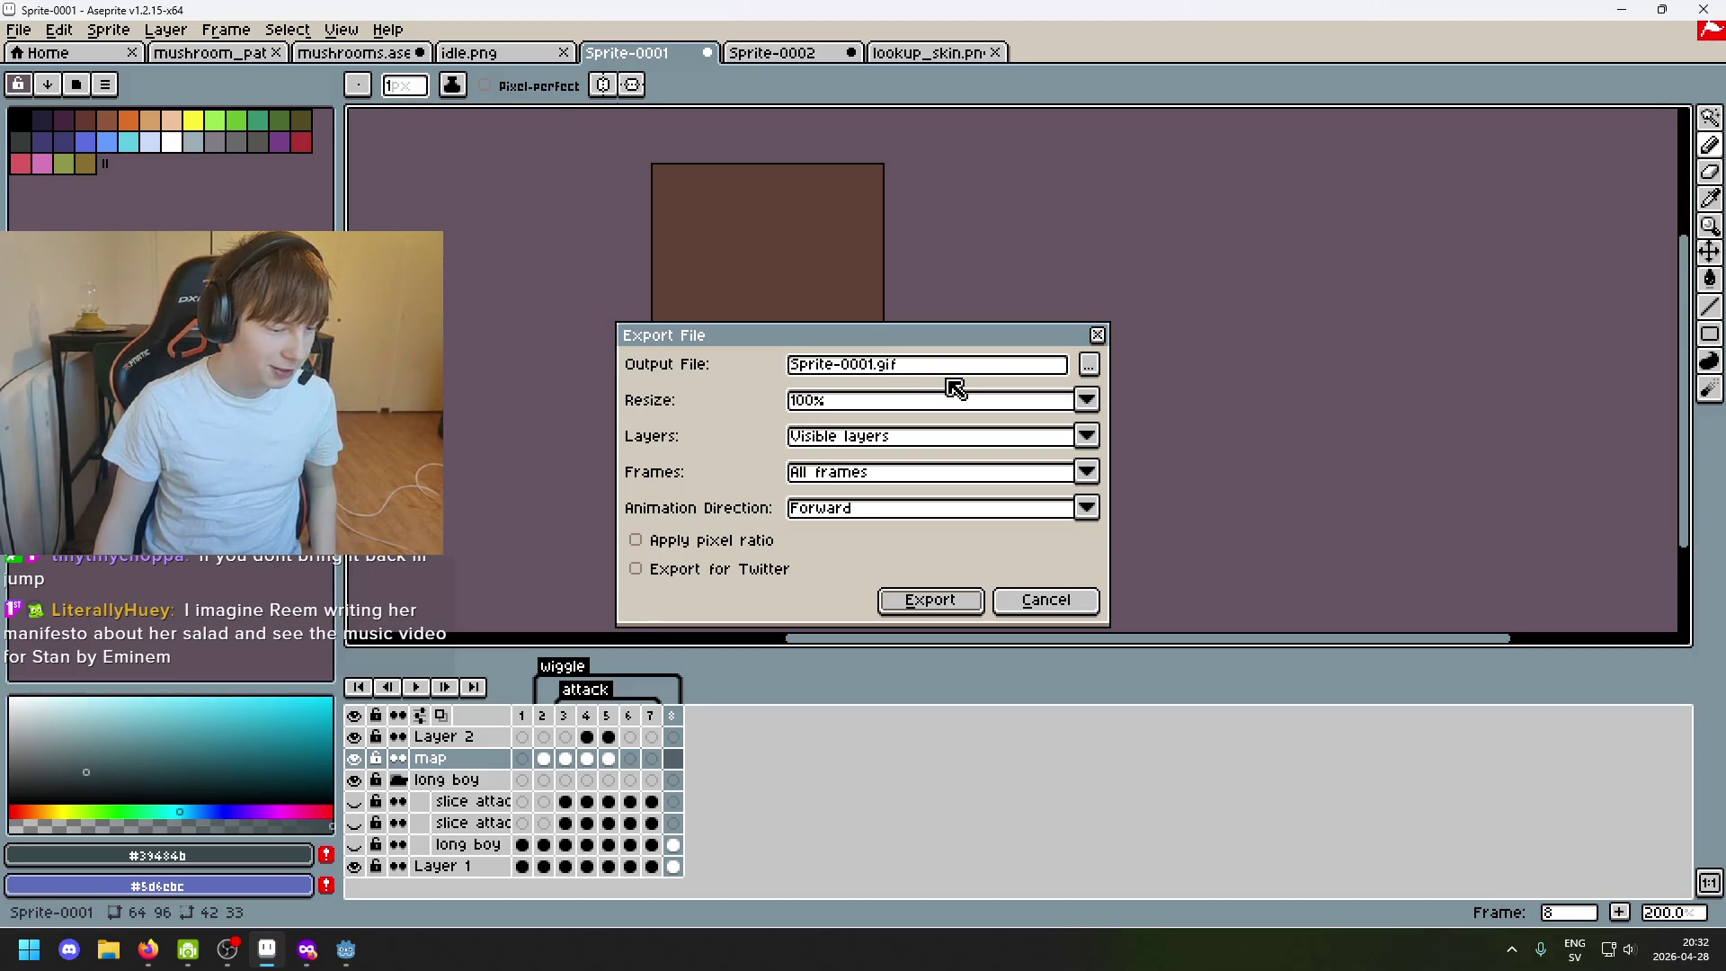
{"action": "left_click", "coordinate": [999, 368]}
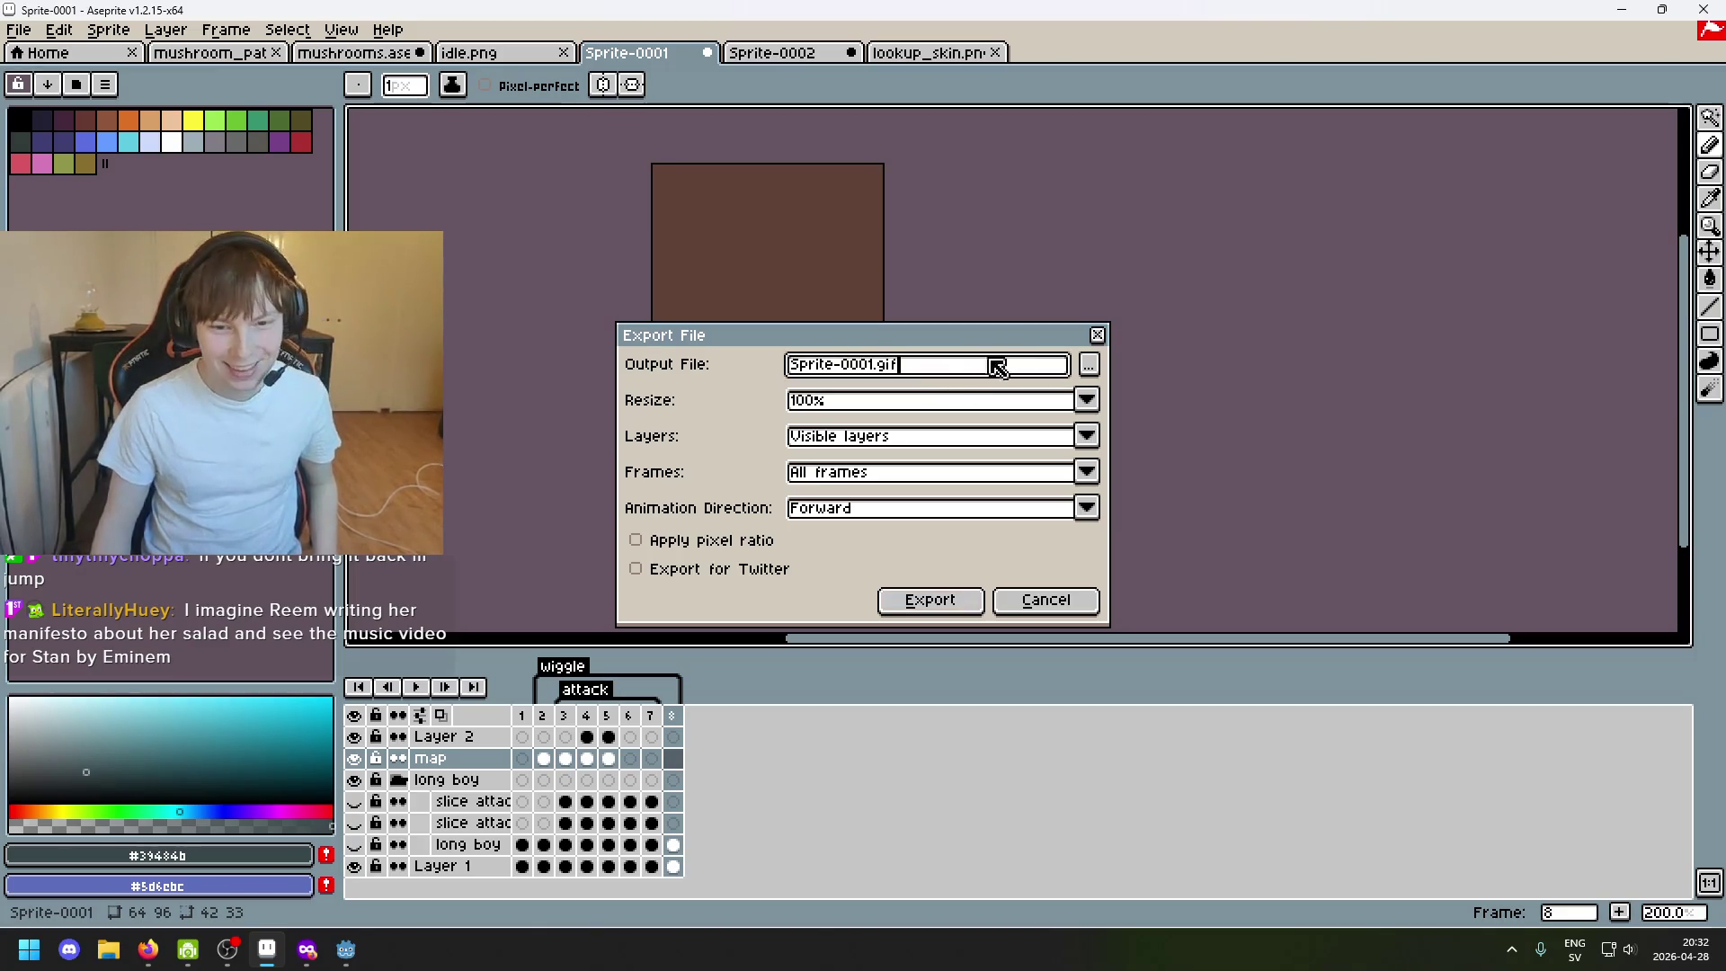
{"action": "left_click", "coordinate": [1088, 366]}
{"action": "left_click", "coordinate": [1575, 850]}
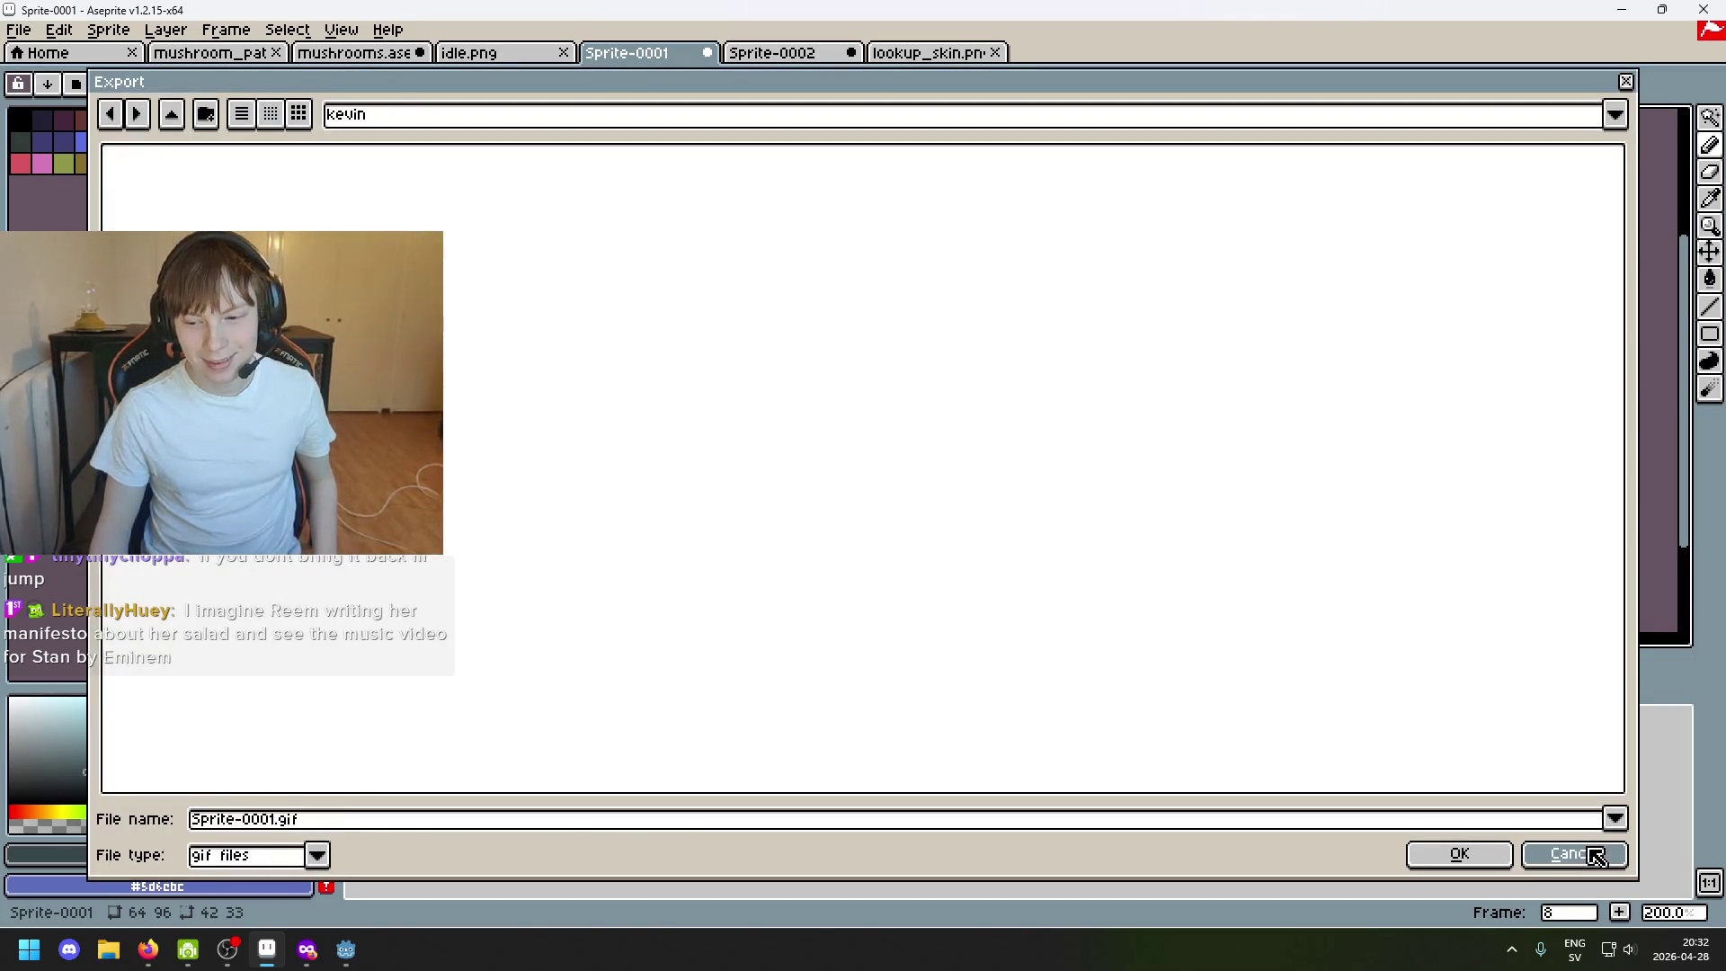
{"action": "left_click", "coordinate": [890, 367]}
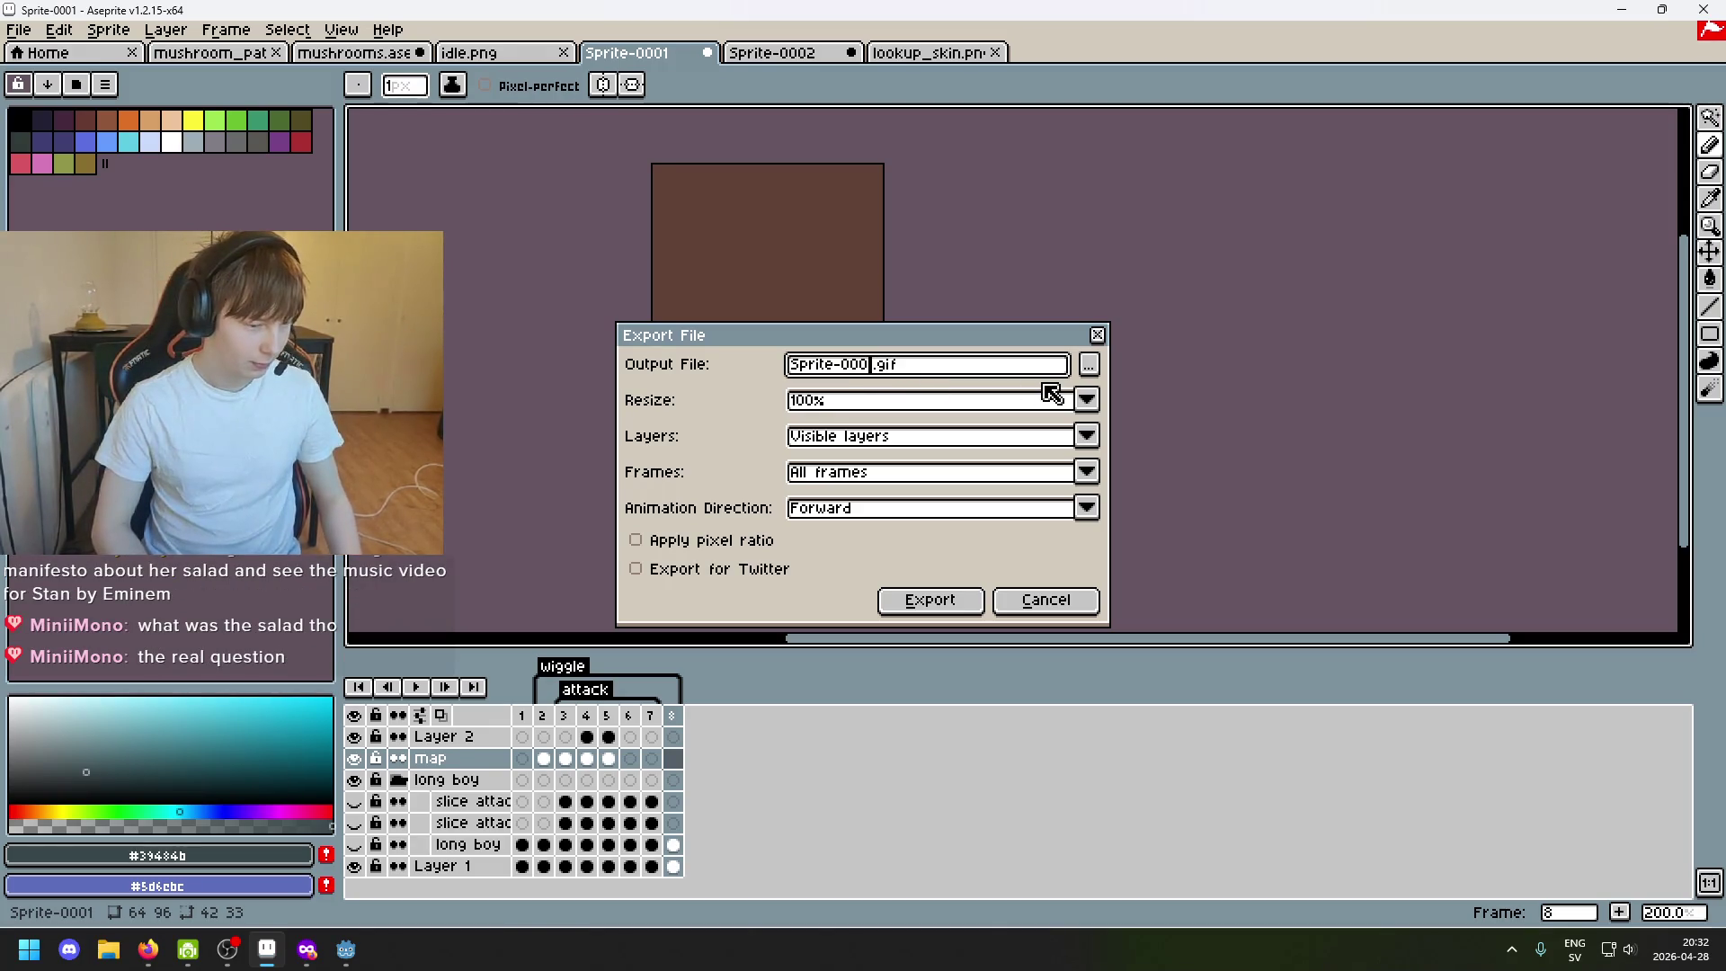
{"action": "key", "text": "Right"}
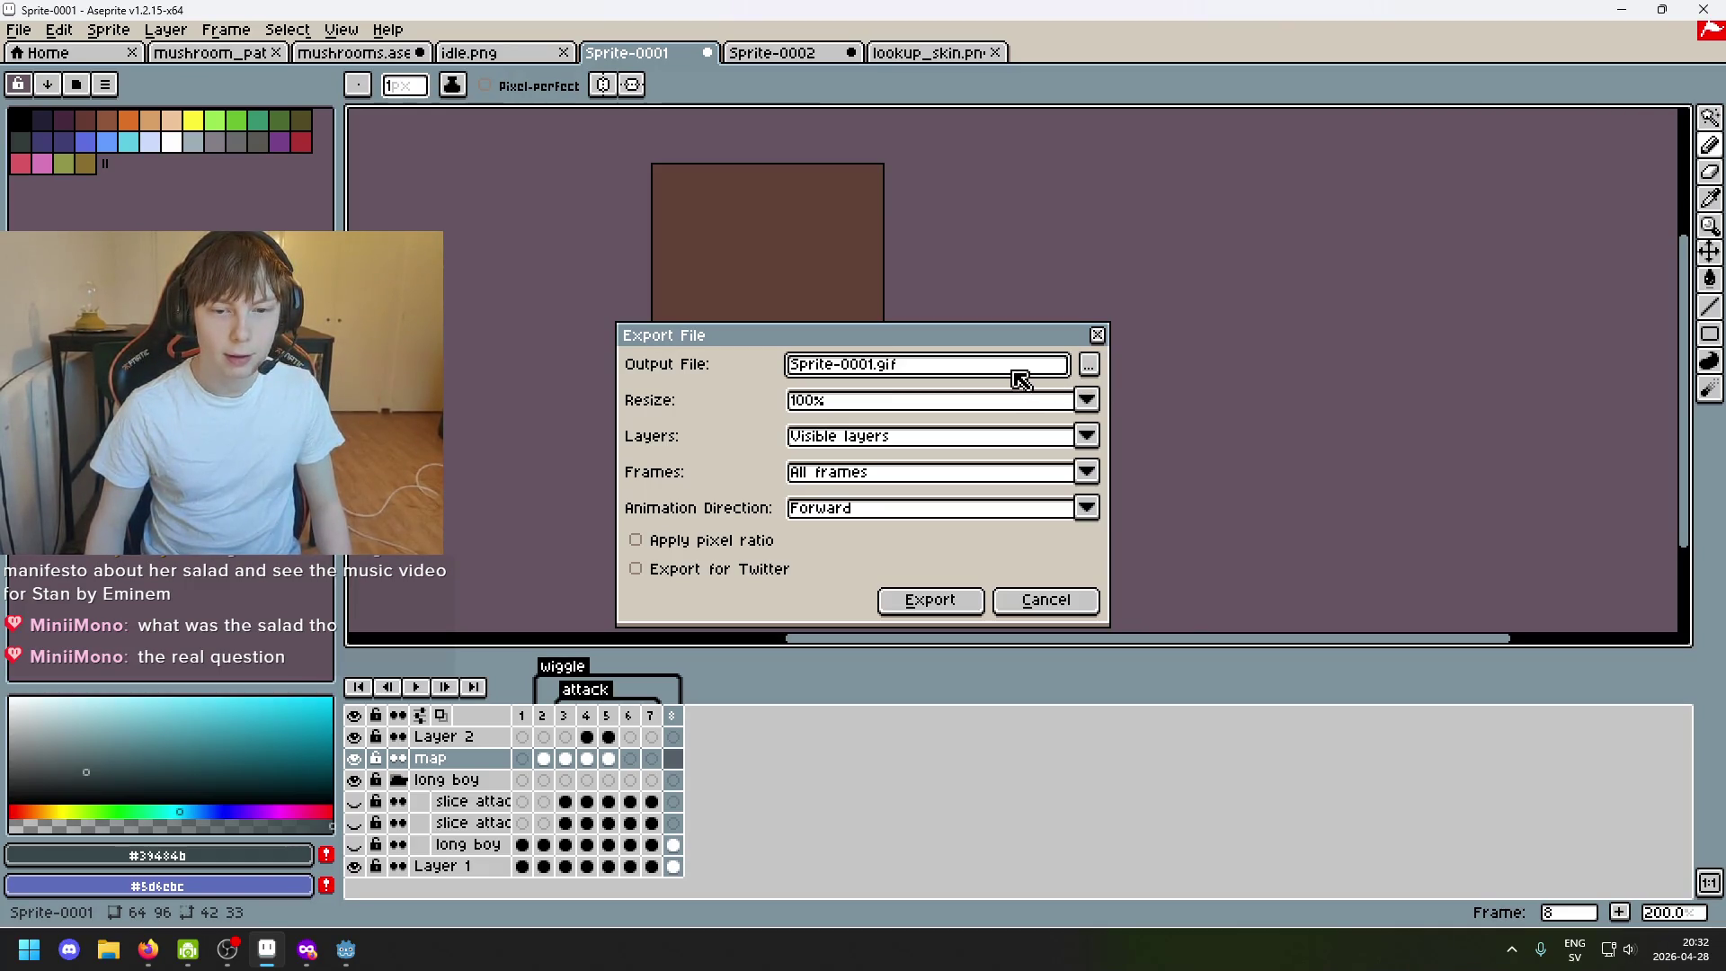
Browse the export location via entities to the Pixel-Roguelike project folder.
{"action": "left_click", "coordinate": [1092, 376]}
{"action": "left_click", "coordinate": [401, 116]}
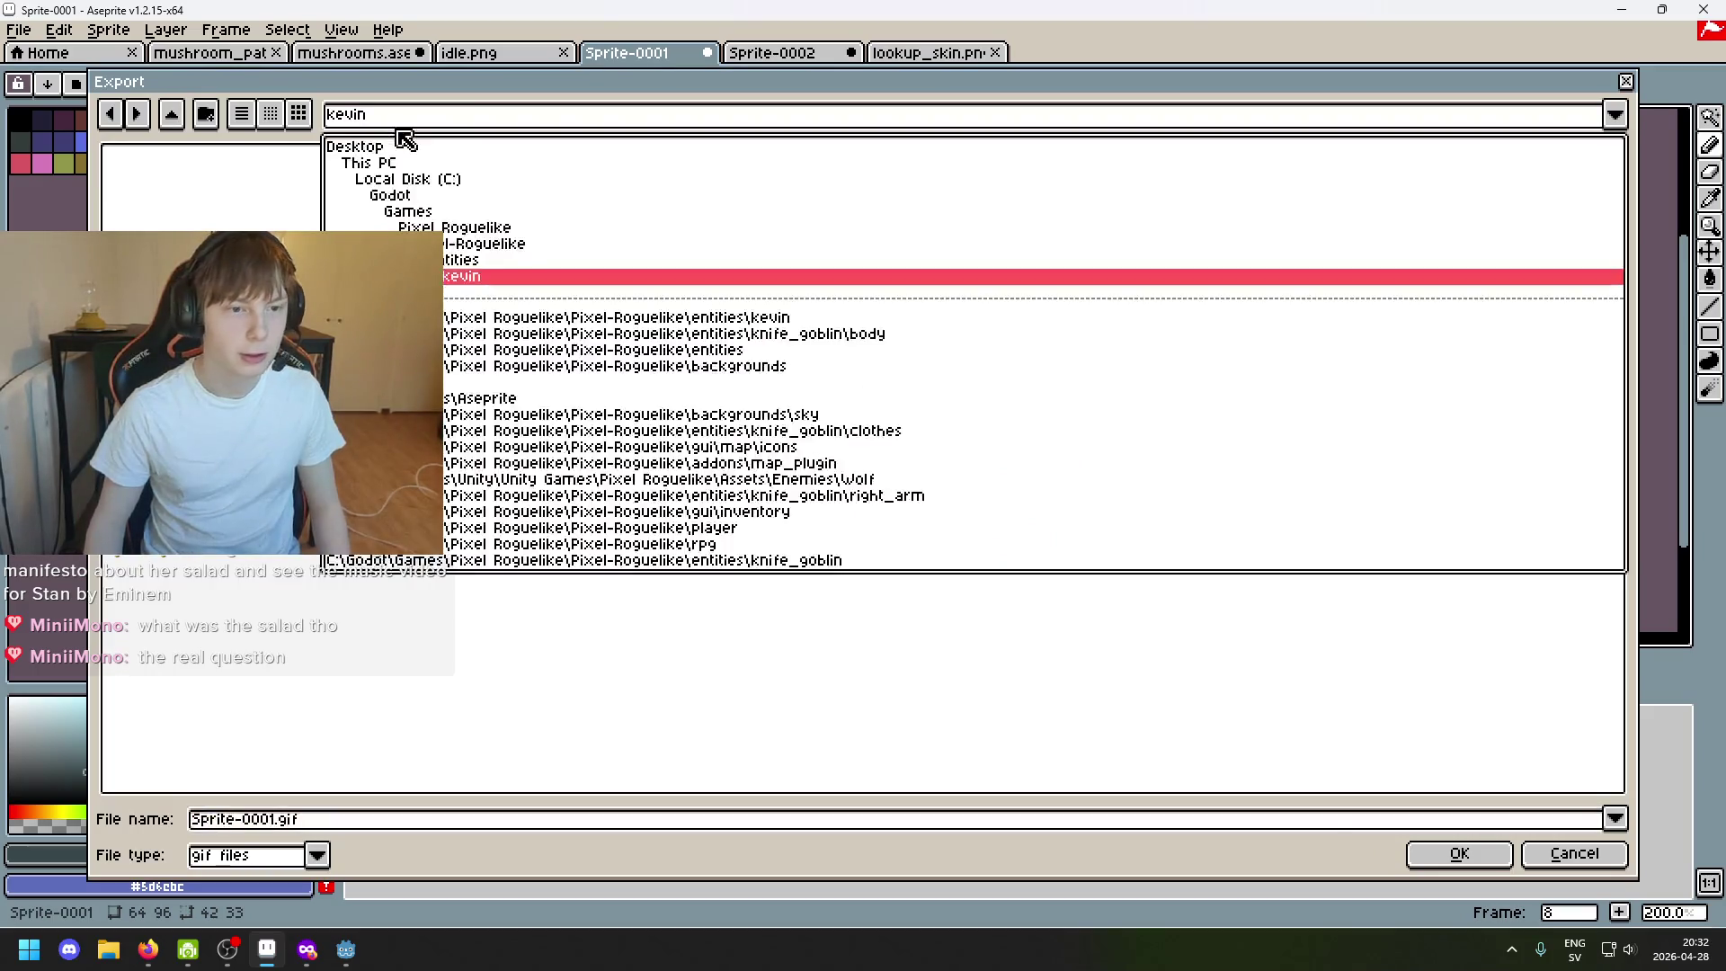
{"action": "left_click", "coordinate": [514, 262]}
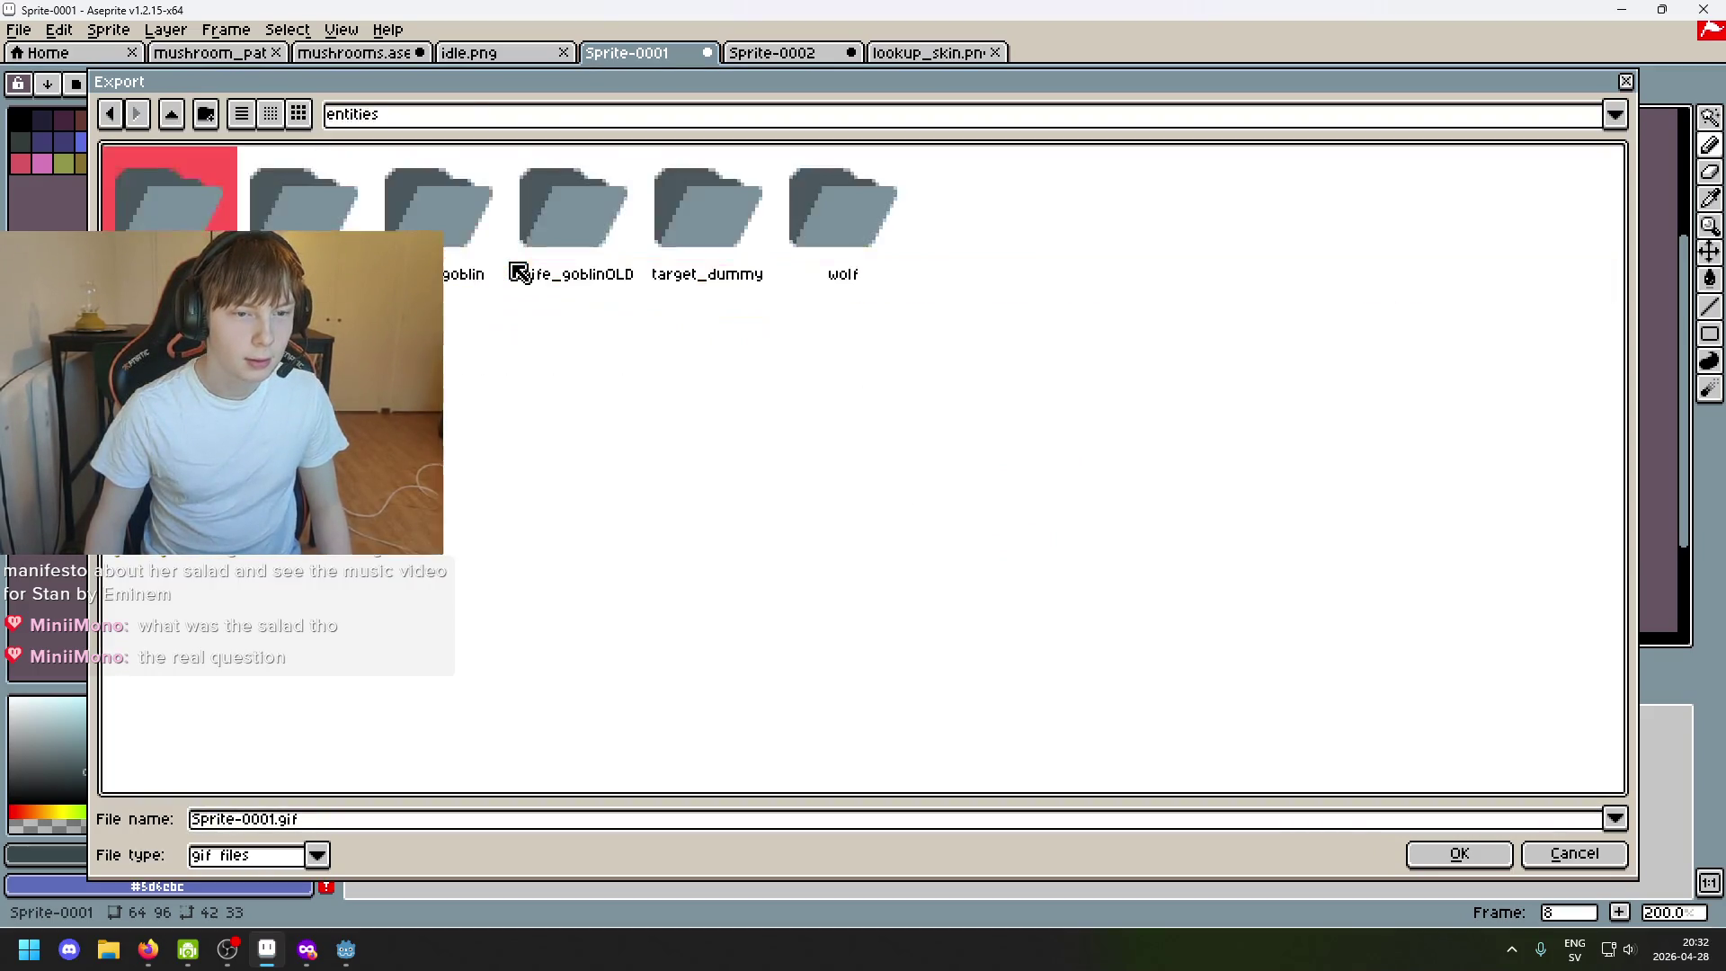
{"action": "left_click", "coordinate": [488, 118]}
{"action": "left_click", "coordinate": [485, 243]}
{"action": "left_click", "coordinate": [477, 119]}
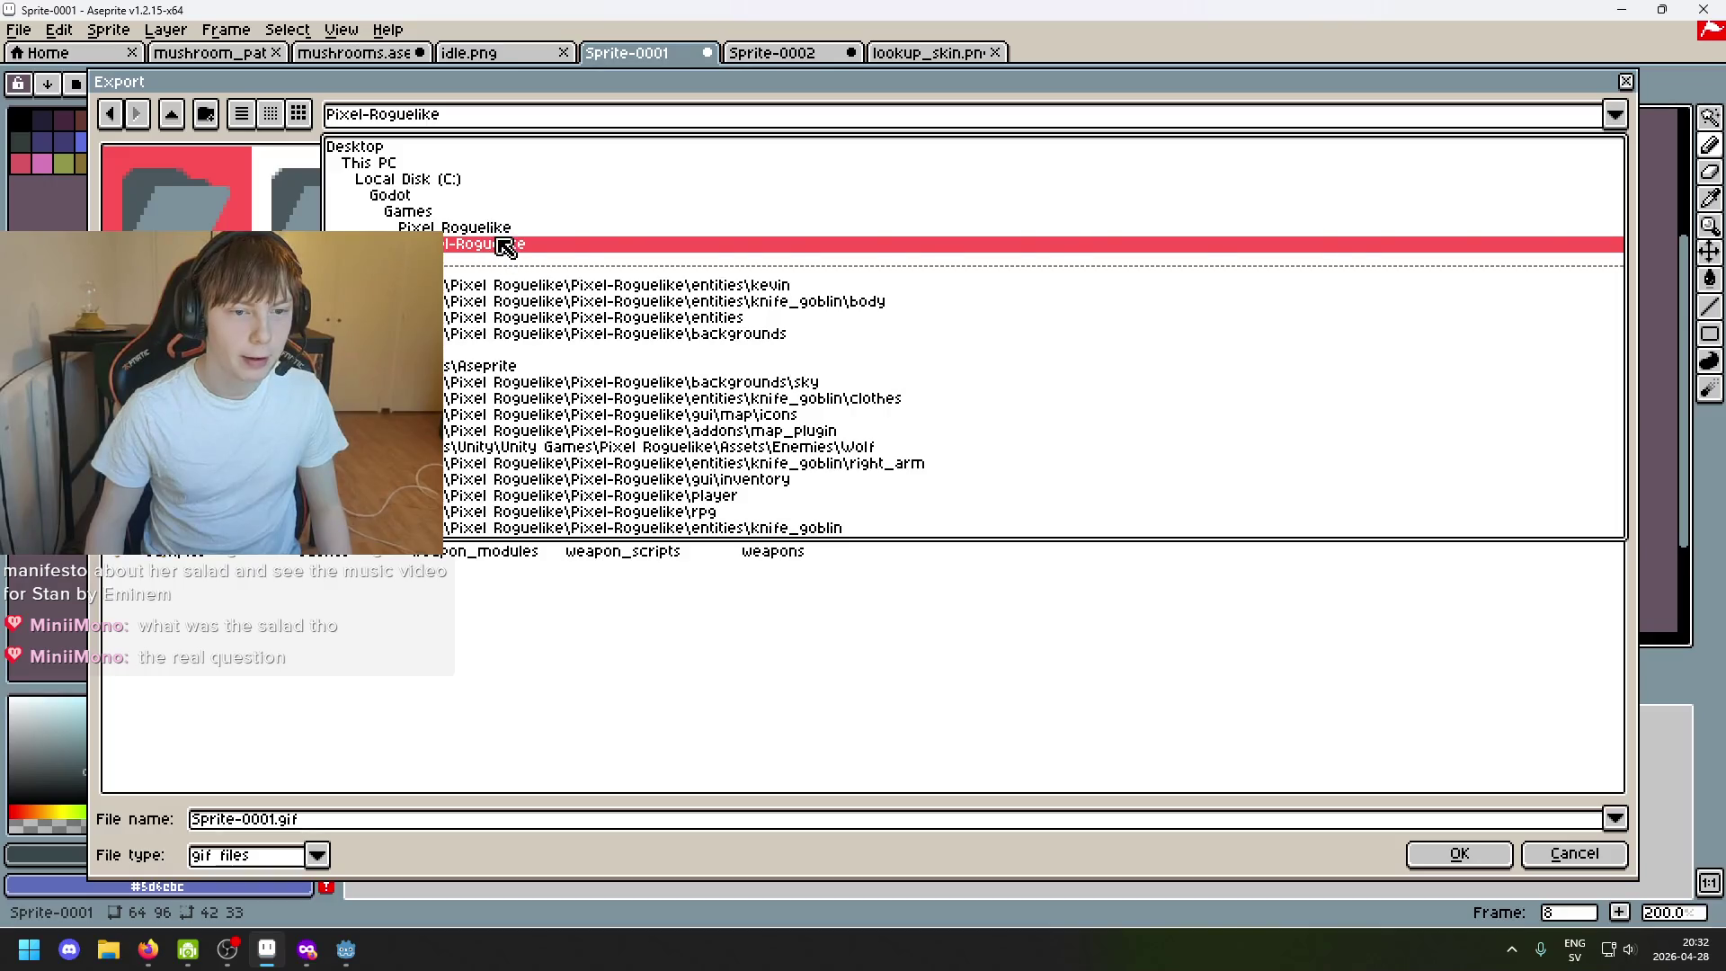
{"action": "left_click", "coordinate": [506, 246]}
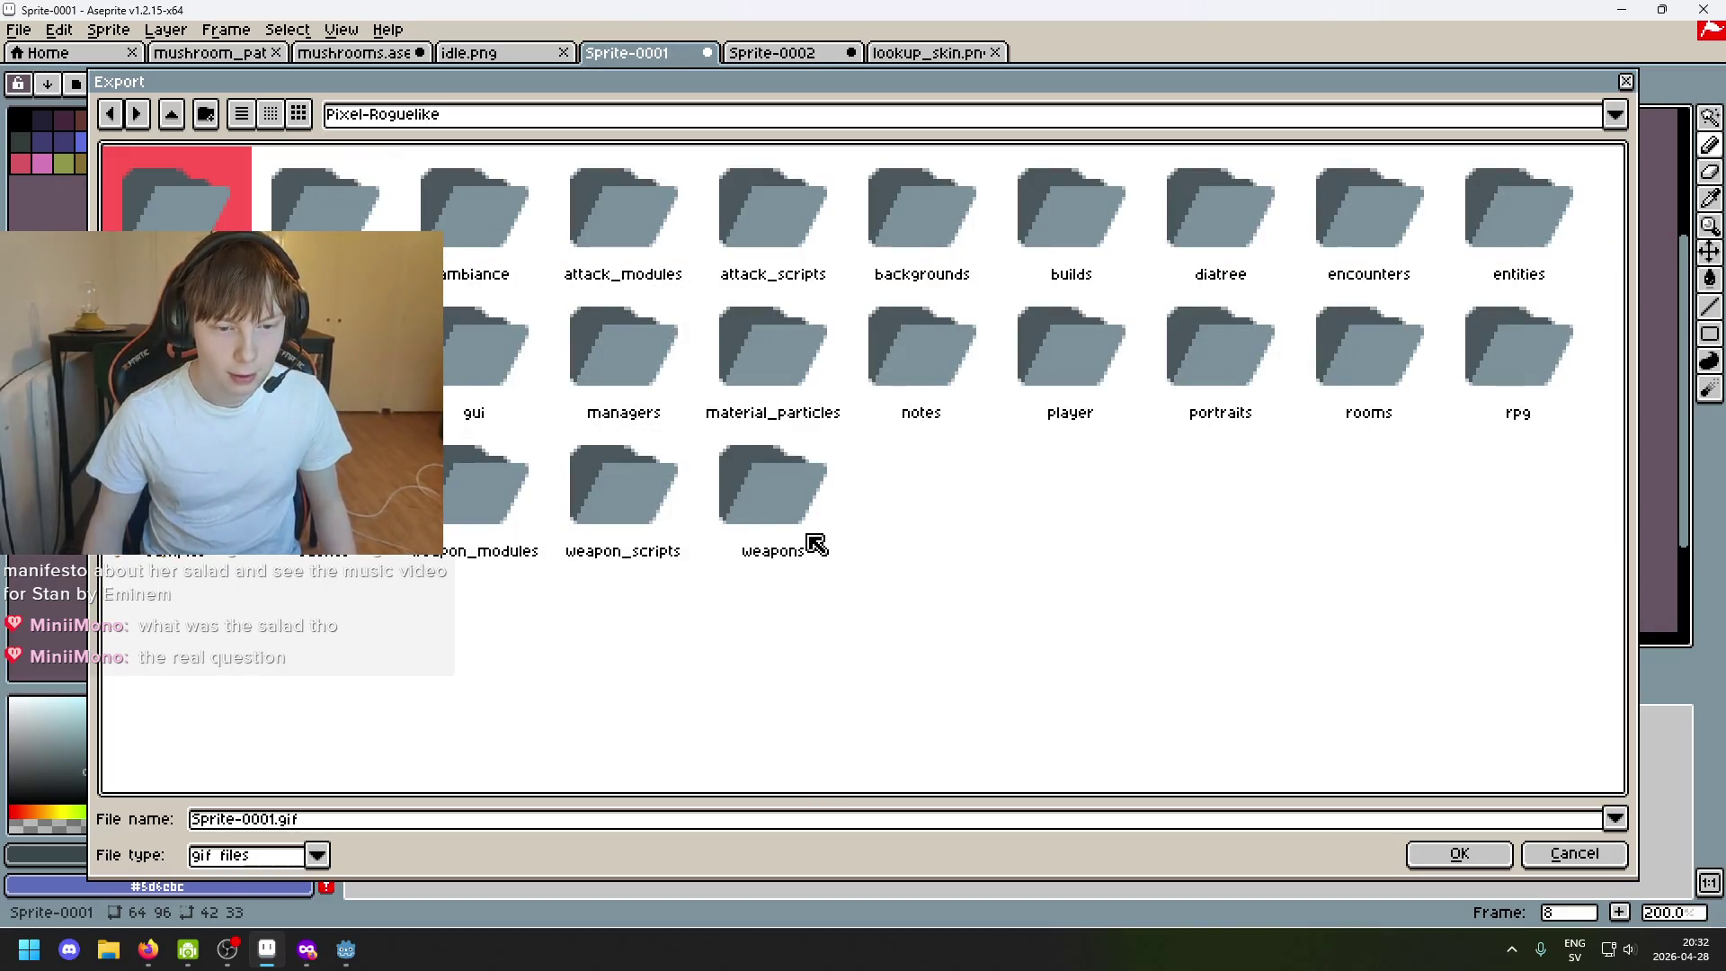
{"action": "mouse_move", "coordinate": [345, 949]}
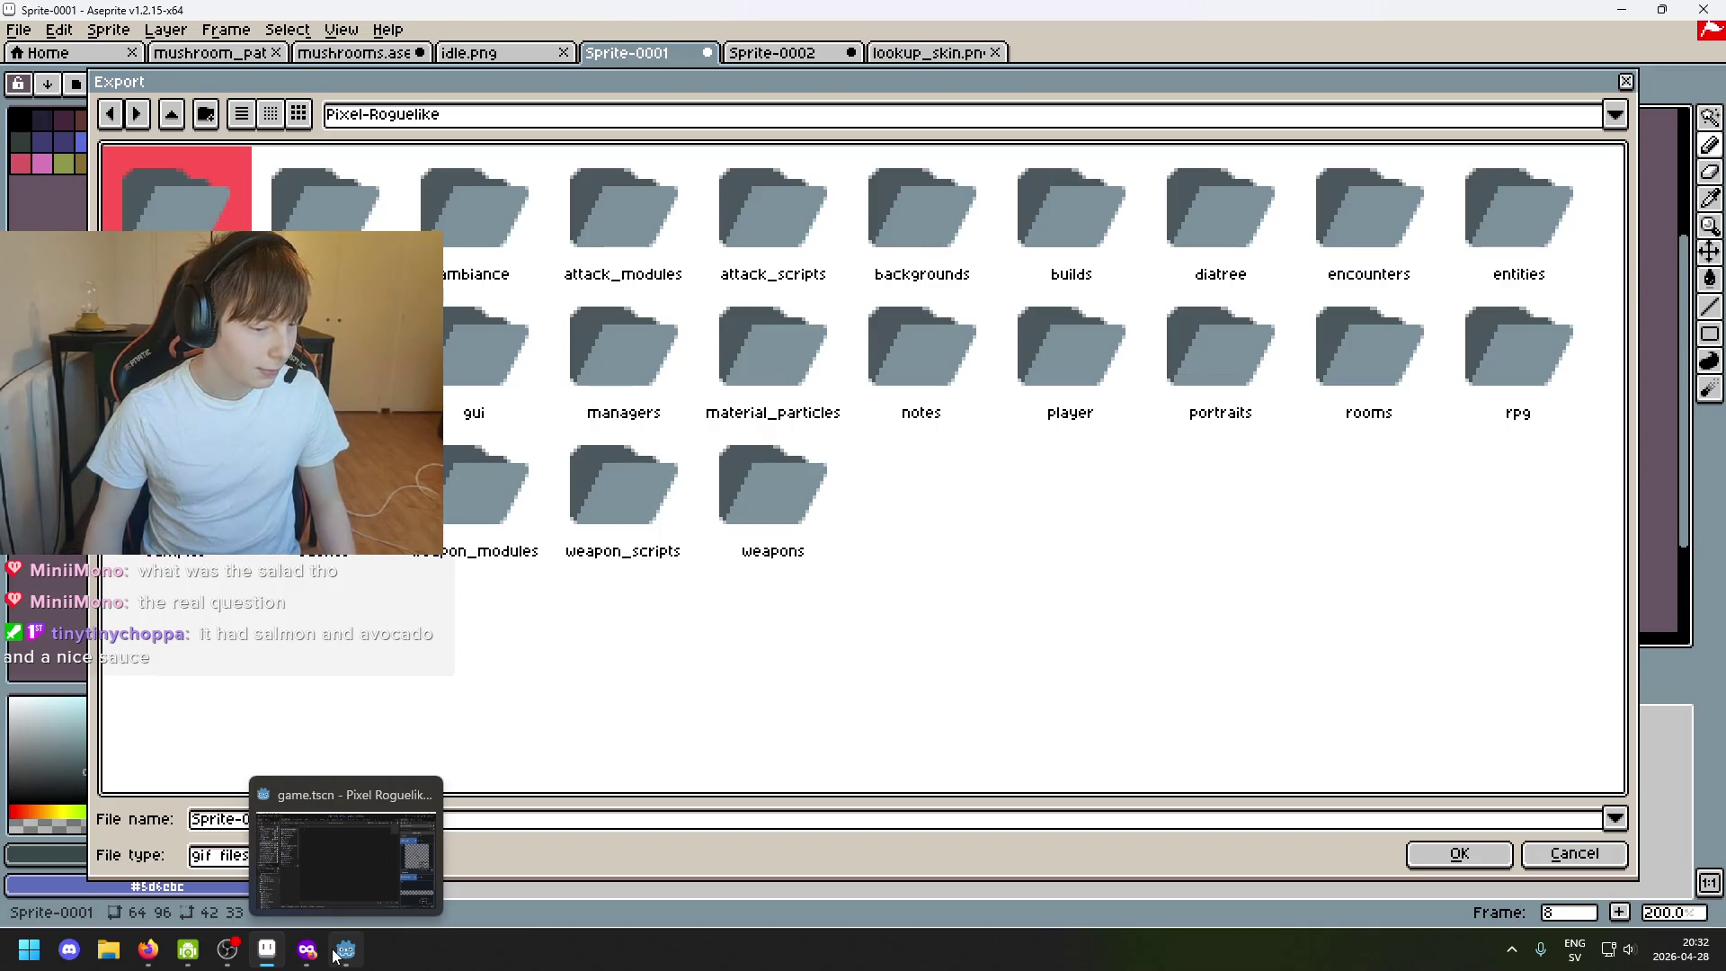
In Godot, delete the empty second line of 5goblins.txt.
{"action": "left_click", "coordinate": [335, 953]}
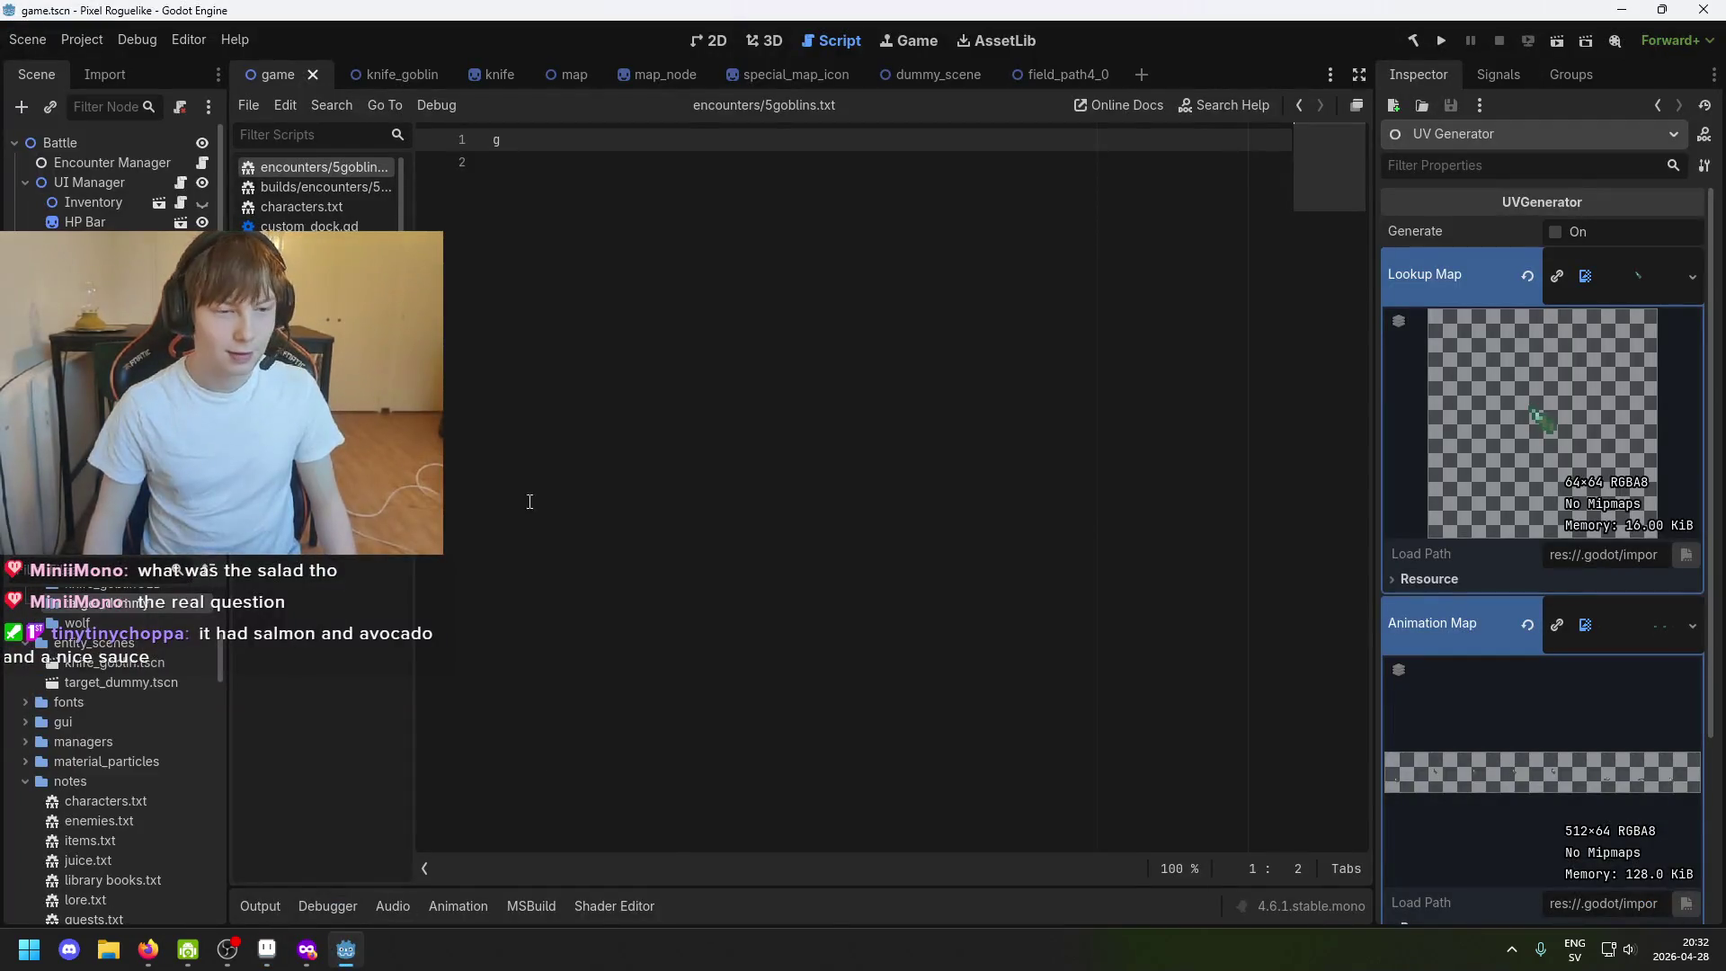
{"action": "left_click", "coordinate": [527, 204]}
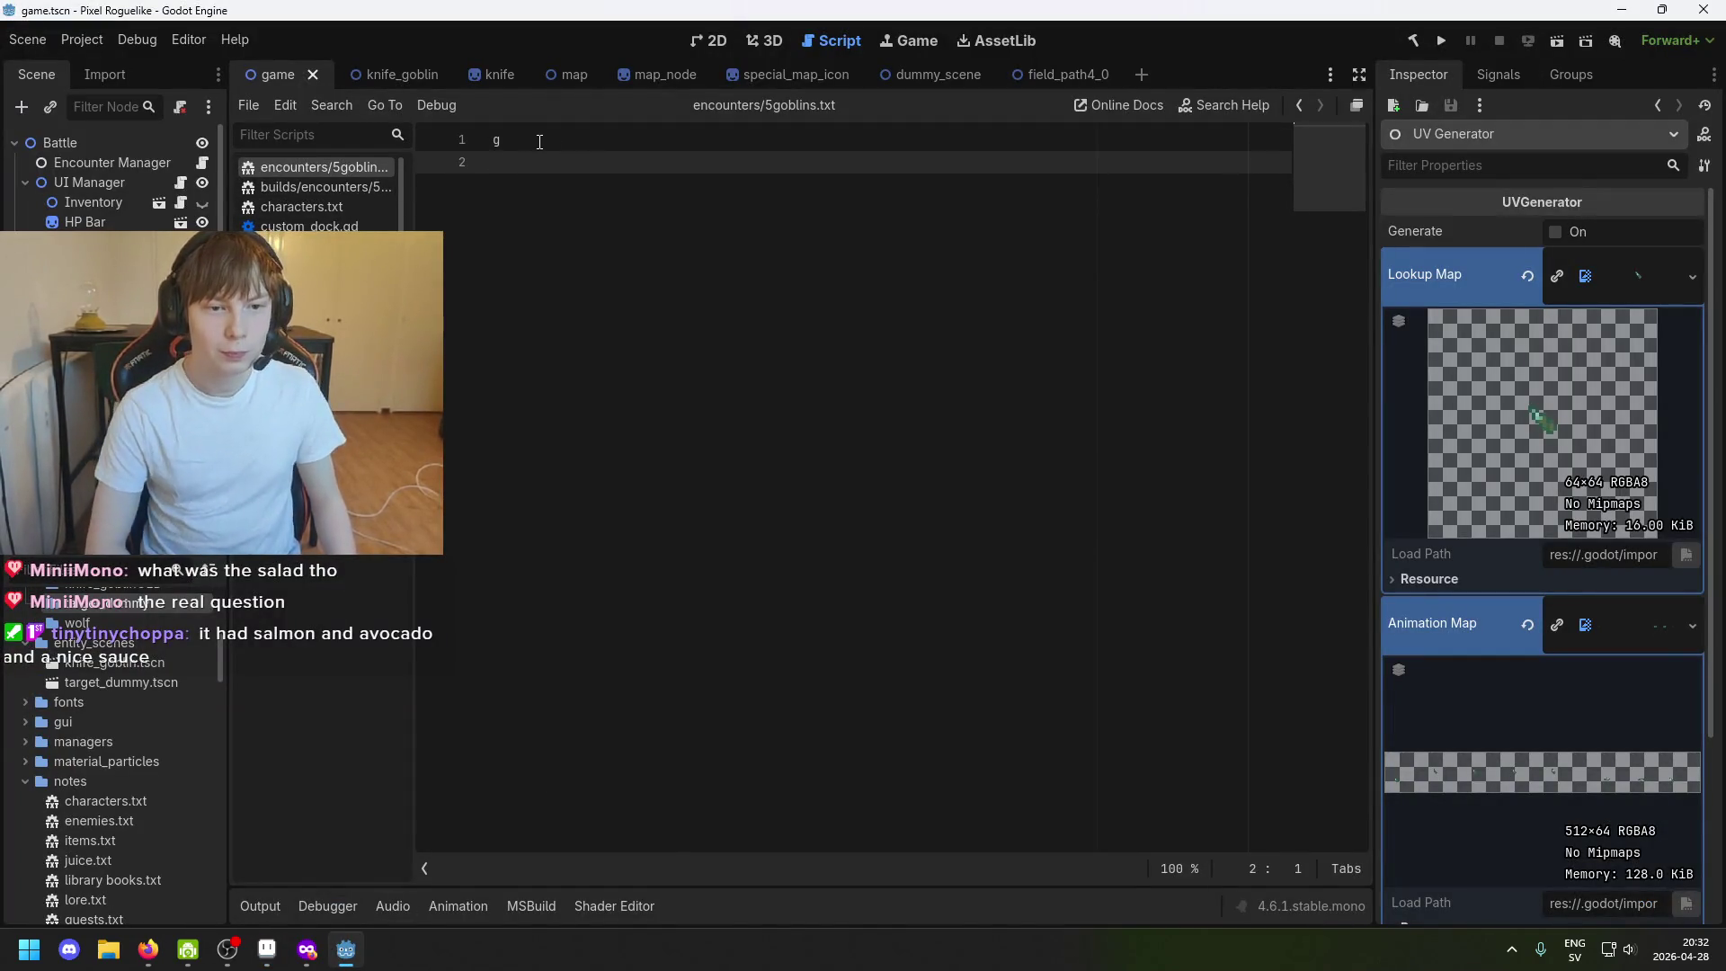
{"action": "key", "text": "BackSpace"}
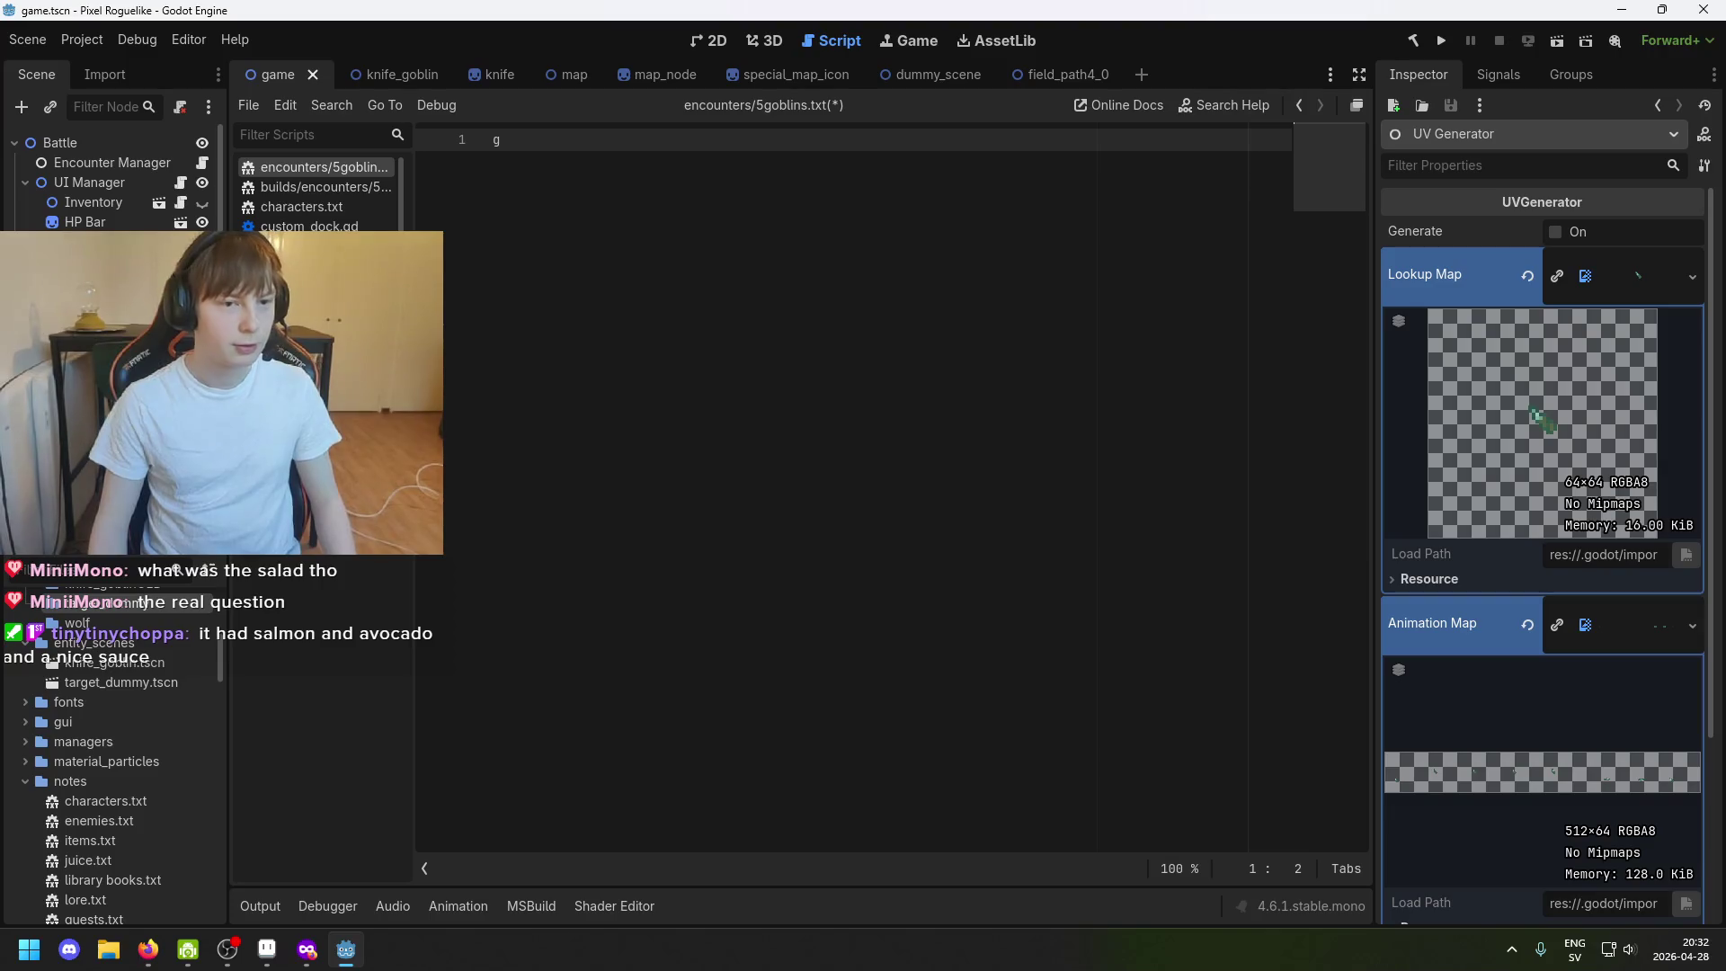
Glance at the knife_goblin and game scenes and the UI Manager node, then return to Aseprite.
{"action": "left_click", "coordinate": [387, 79]}
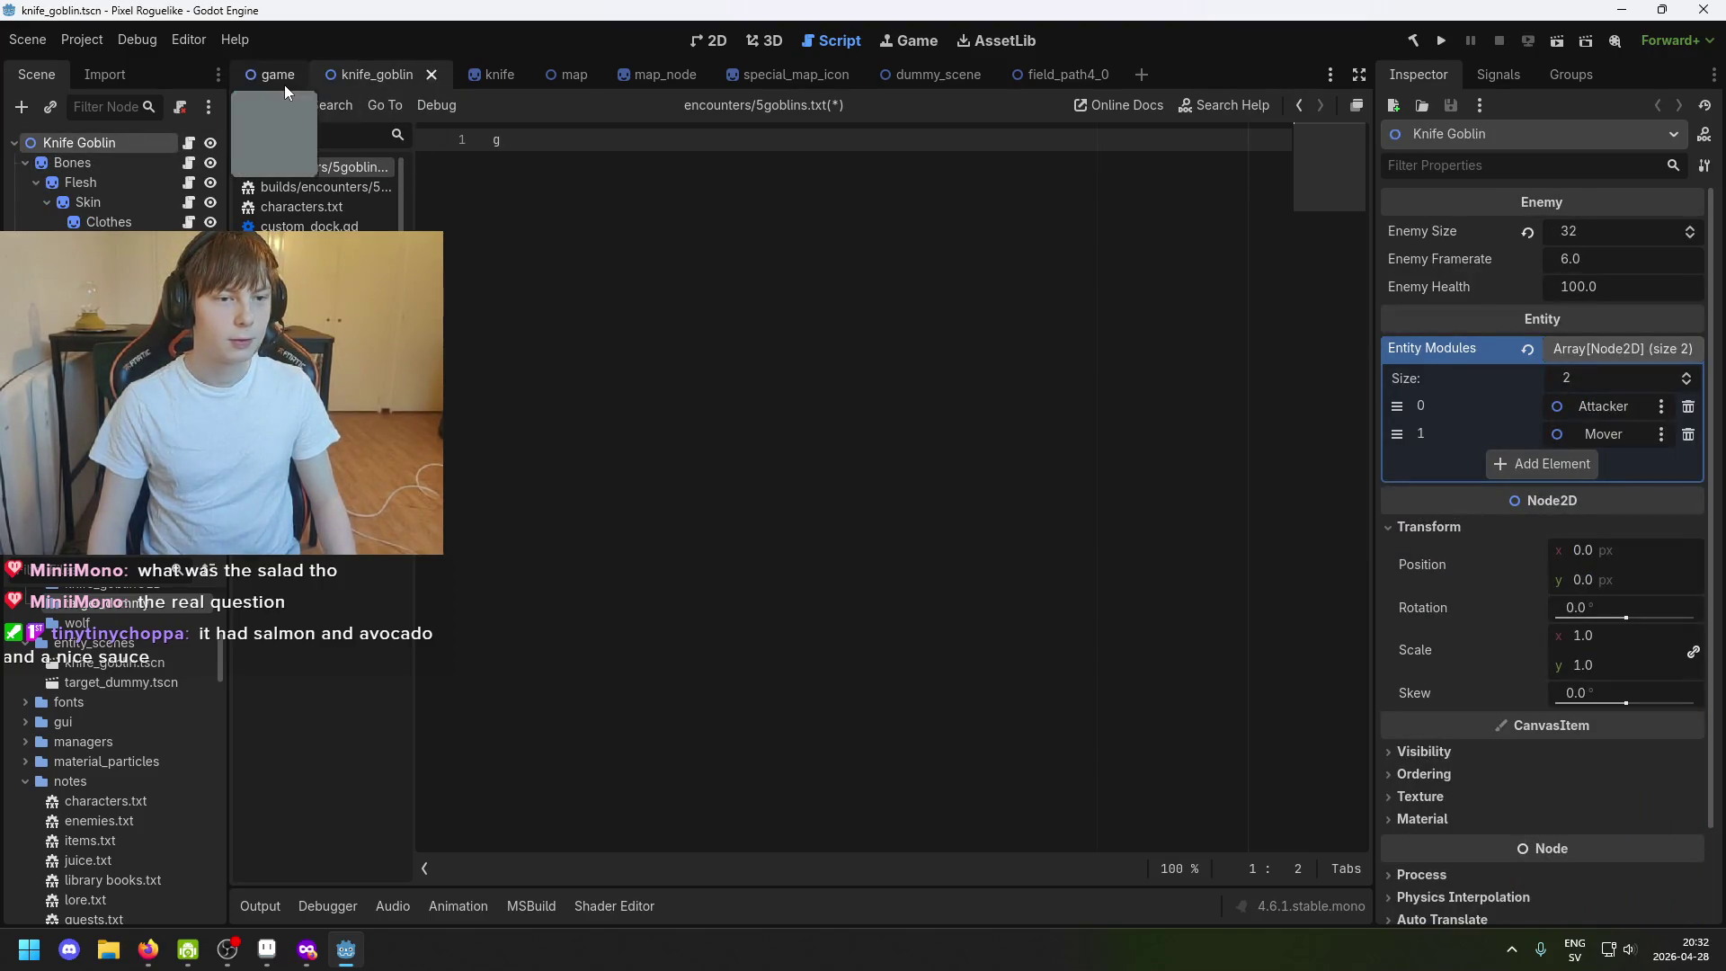
{"action": "left_click", "coordinate": [284, 81]}
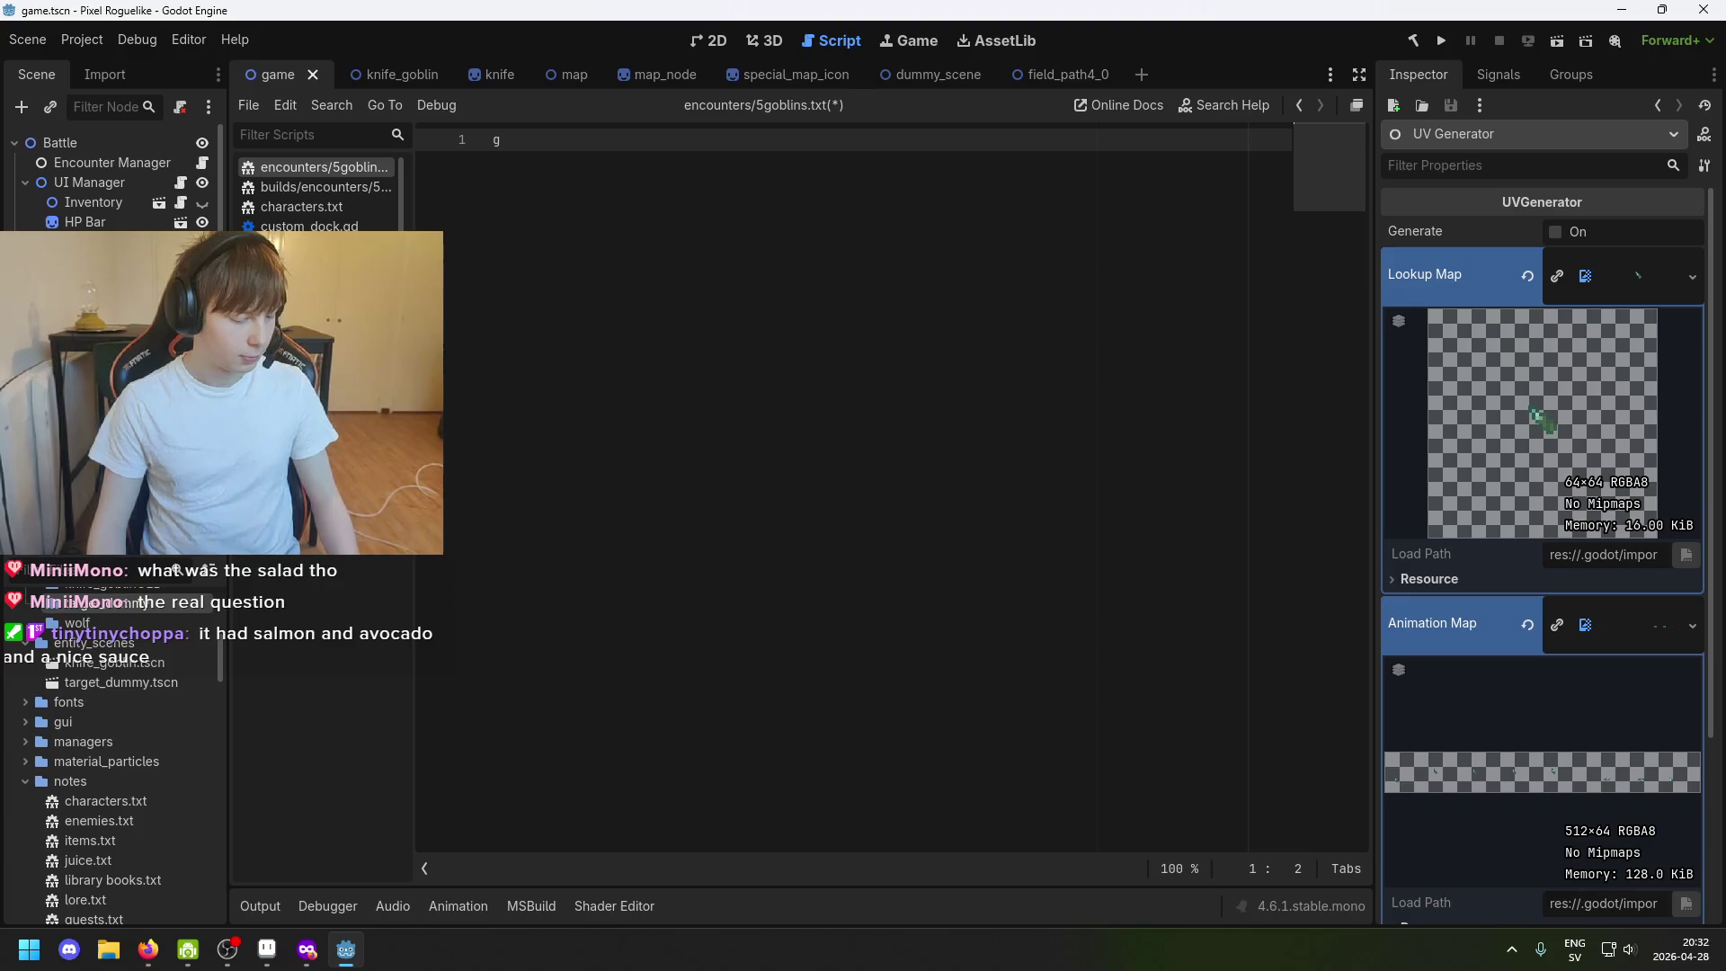
{"action": "left_click", "coordinate": [115, 182]}
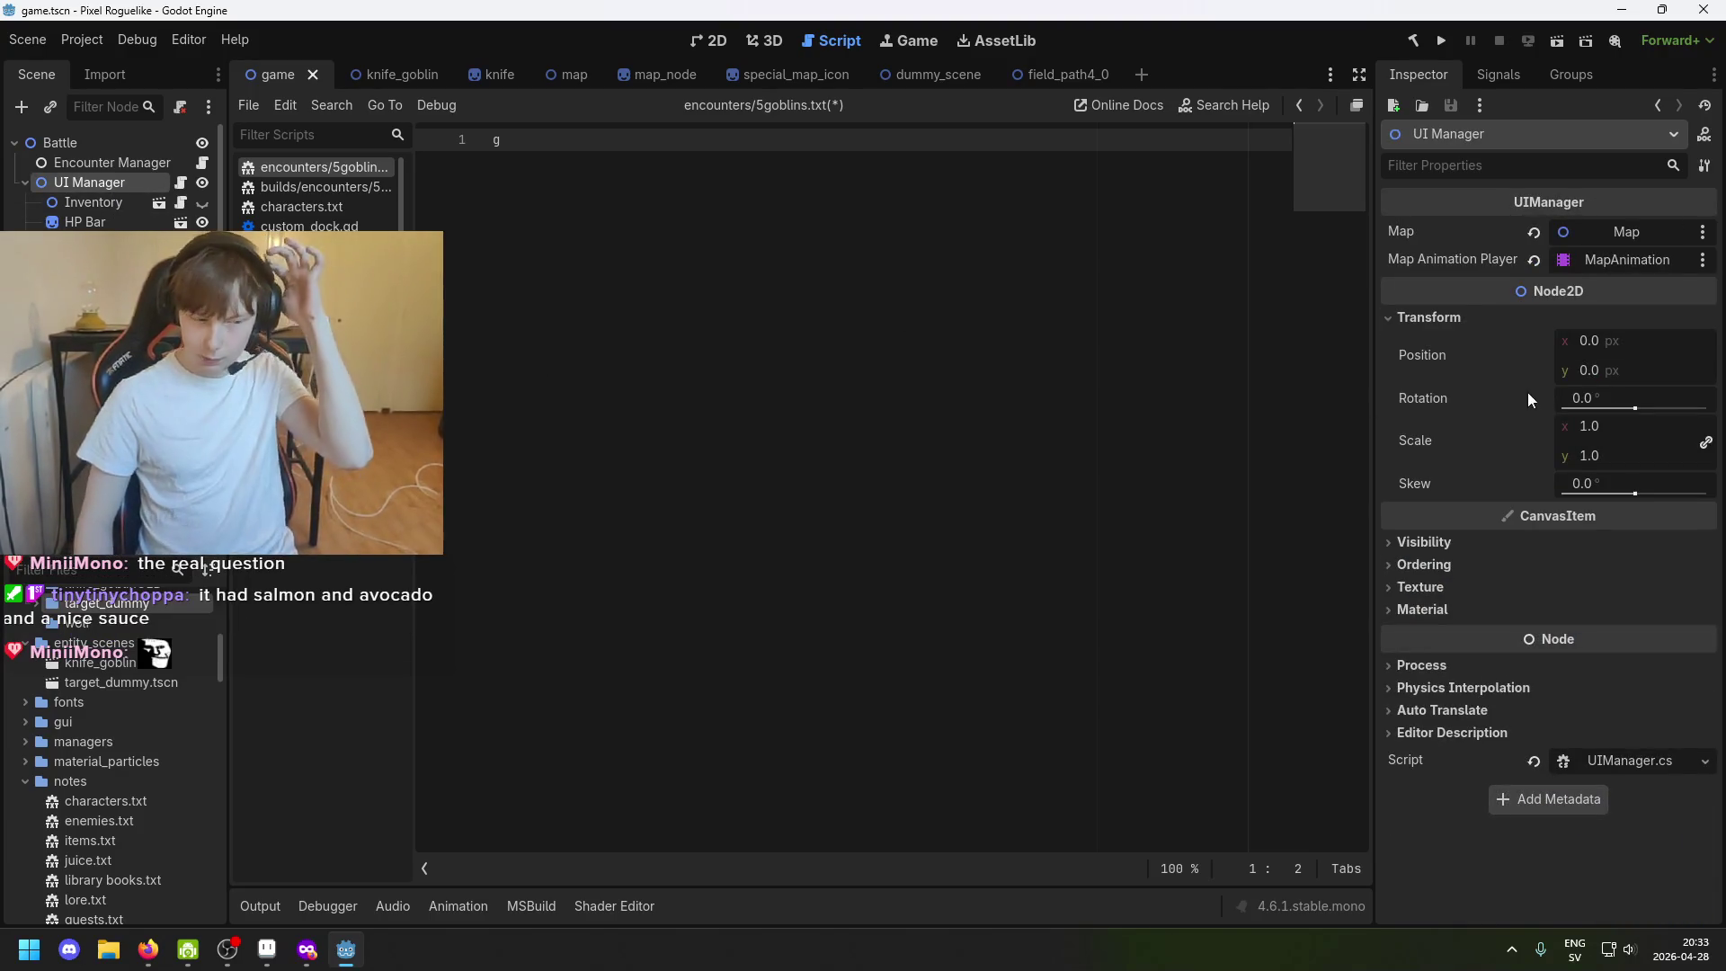
{"action": "scroll", "coordinate": [143, 702], "scroll_direction": "up", "scroll_amount": 5}
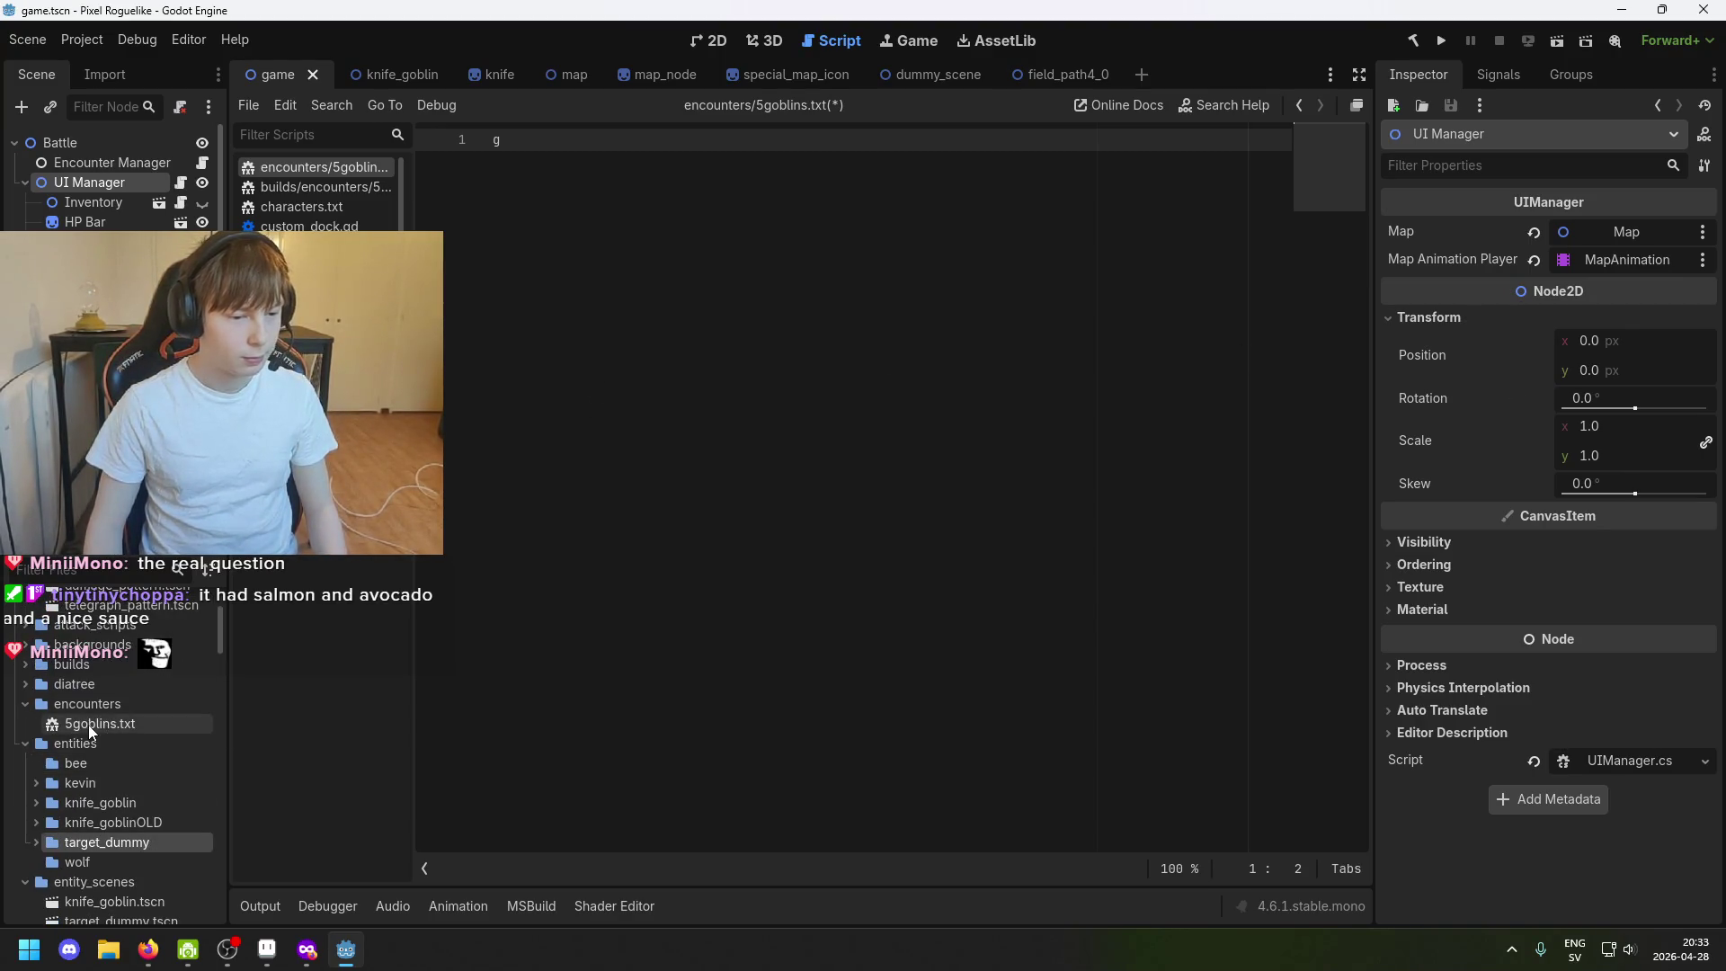
{"action": "left_click", "coordinate": [267, 950]}
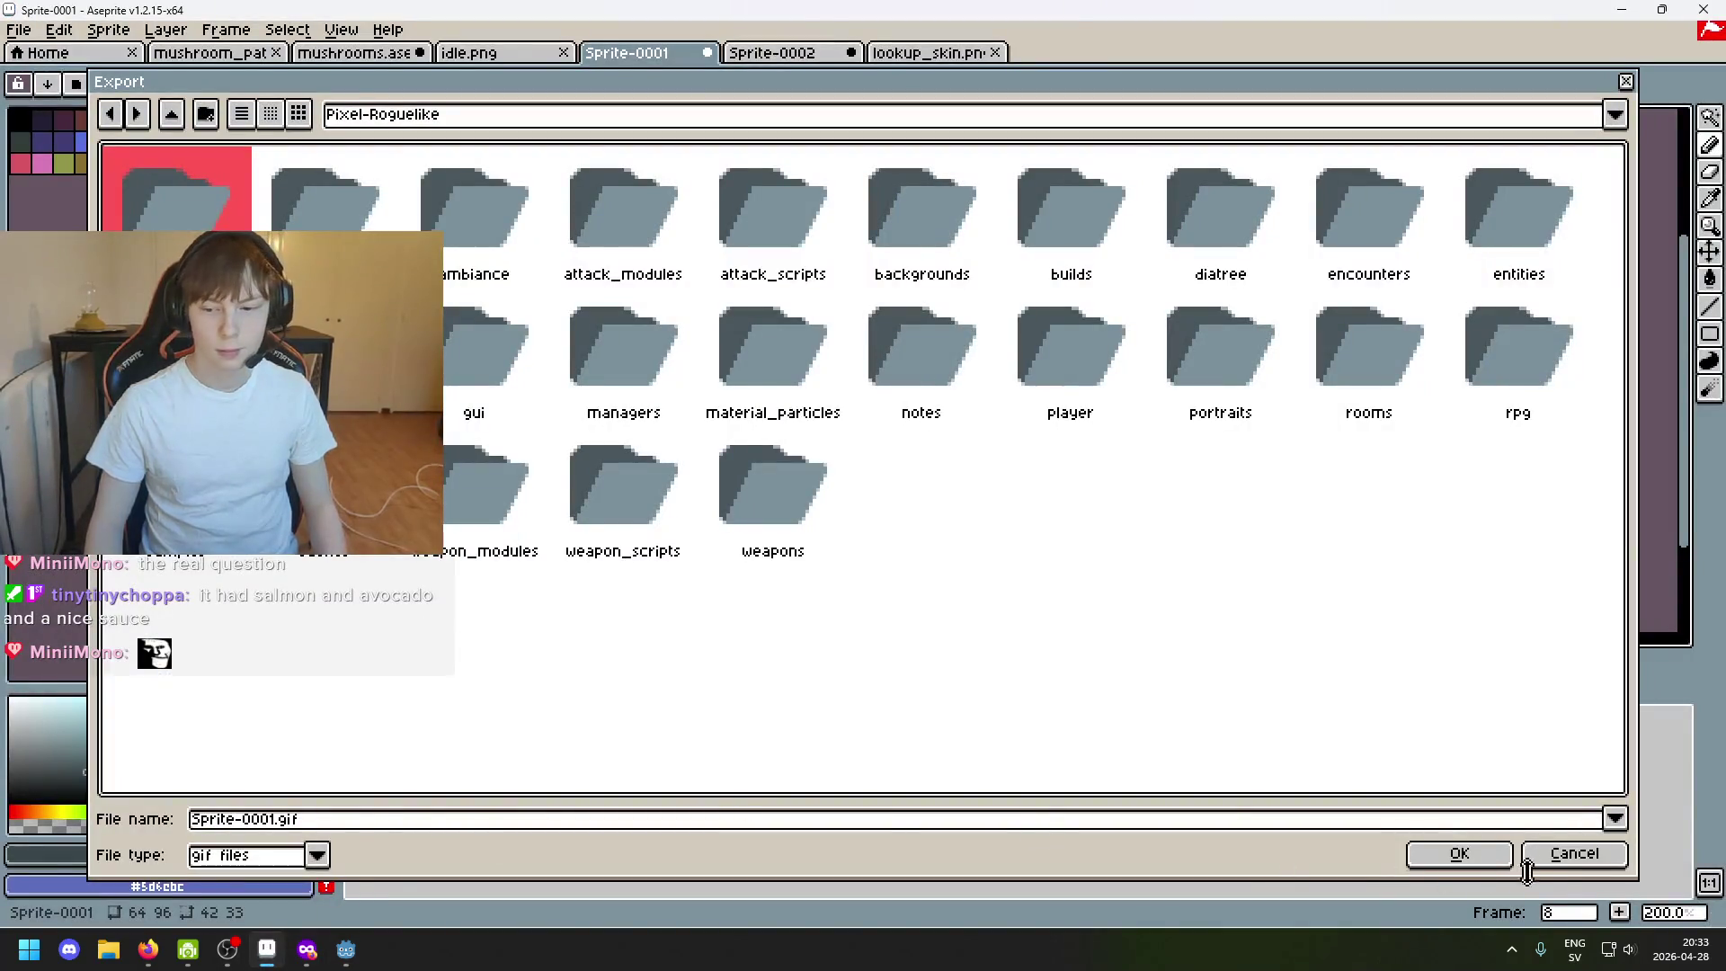
Cancel the export and flick through the wiggle frames around frame 2.
{"action": "left_click", "coordinate": [1571, 854]}
{"action": "left_click", "coordinate": [1065, 605]}
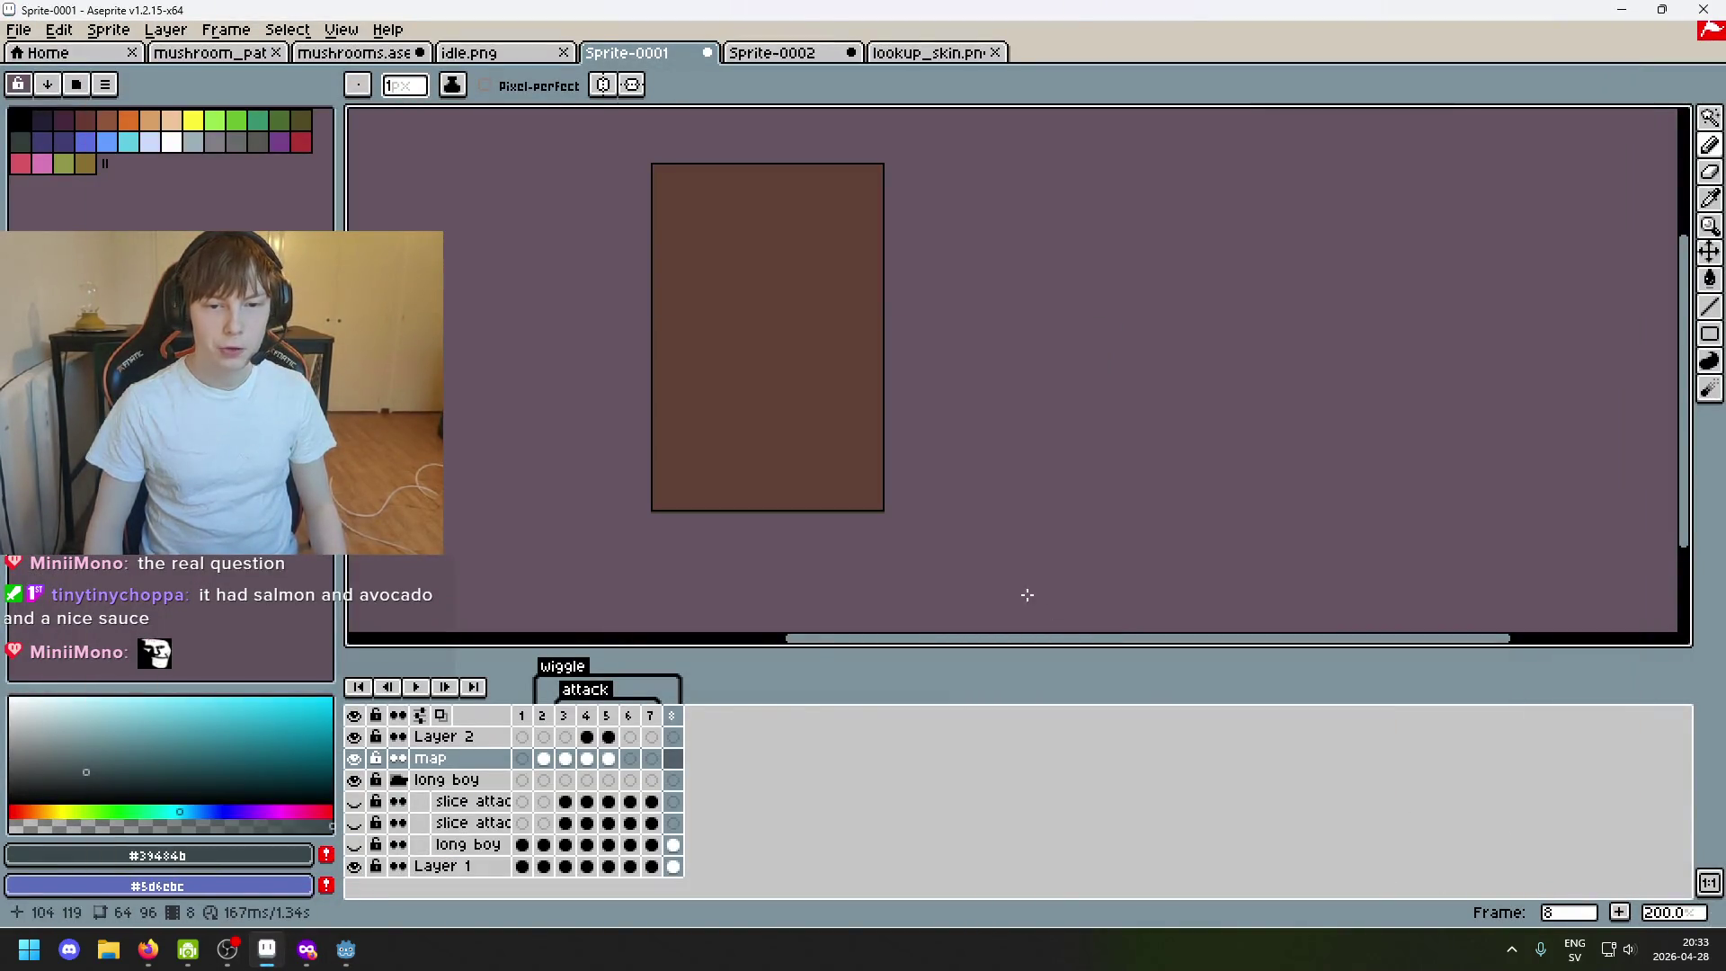
{"action": "left_click", "coordinate": [542, 715]}
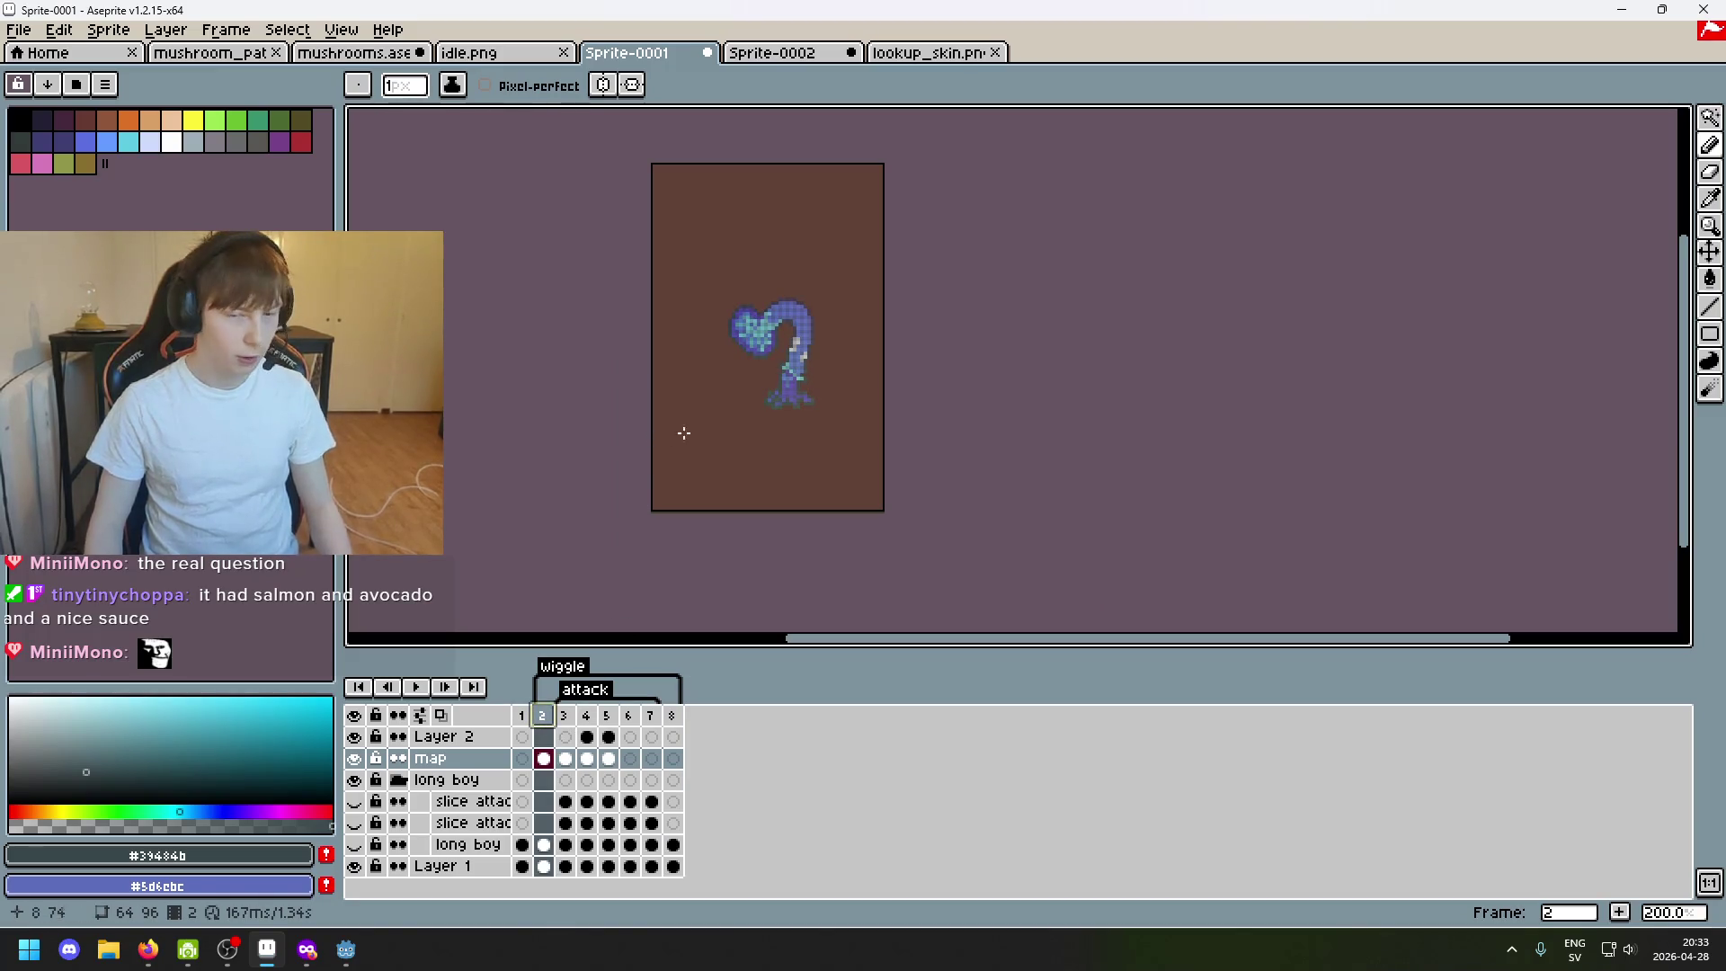
{"action": "key", "text": "Right"}
{"action": "key", "text": "Right"}
{"action": "key", "text": "Right"}
{"action": "key", "text": "Right"}
{"action": "key", "text": "Left"}
{"action": "key", "text": "Left"}
{"action": "key", "text": "Left"}
{"action": "key", "text": "Left"}
{"action": "key", "text": "Right"}
{"action": "key", "text": "Right"}
{"action": "key", "text": "Left"}
{"action": "key", "text": "Right"}
{"action": "key", "text": "Right"}
{"action": "key", "text": "Left"}
{"action": "key", "text": "Left"}
{"action": "key", "text": "Left"}
{"action": "key", "text": "Left"}
{"action": "key", "text": "Right"}
Check the File menu and the Export settings, cancelling without exporting.
{"action": "left_click", "coordinate": [23, 31]}
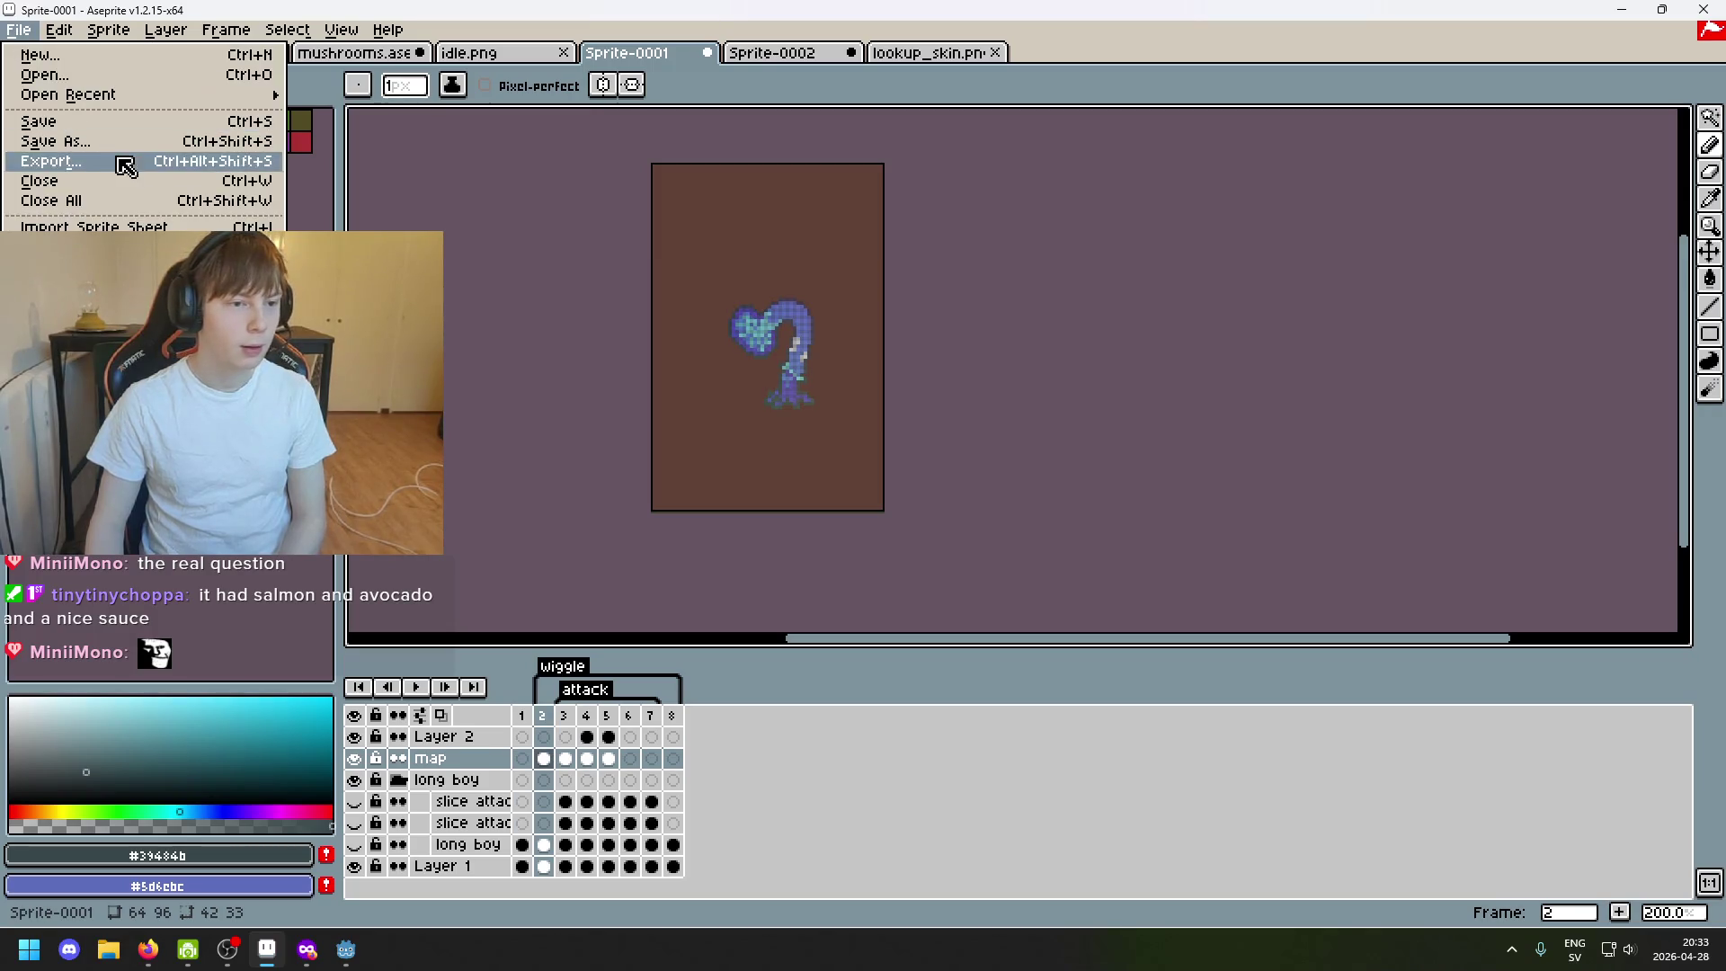
{"action": "left_click", "coordinate": [489, 342]}
{"action": "key", "text": "Right"}
{"action": "key", "text": "Left"}
{"action": "key", "text": "Left"}
{"action": "key", "text": "Right"}
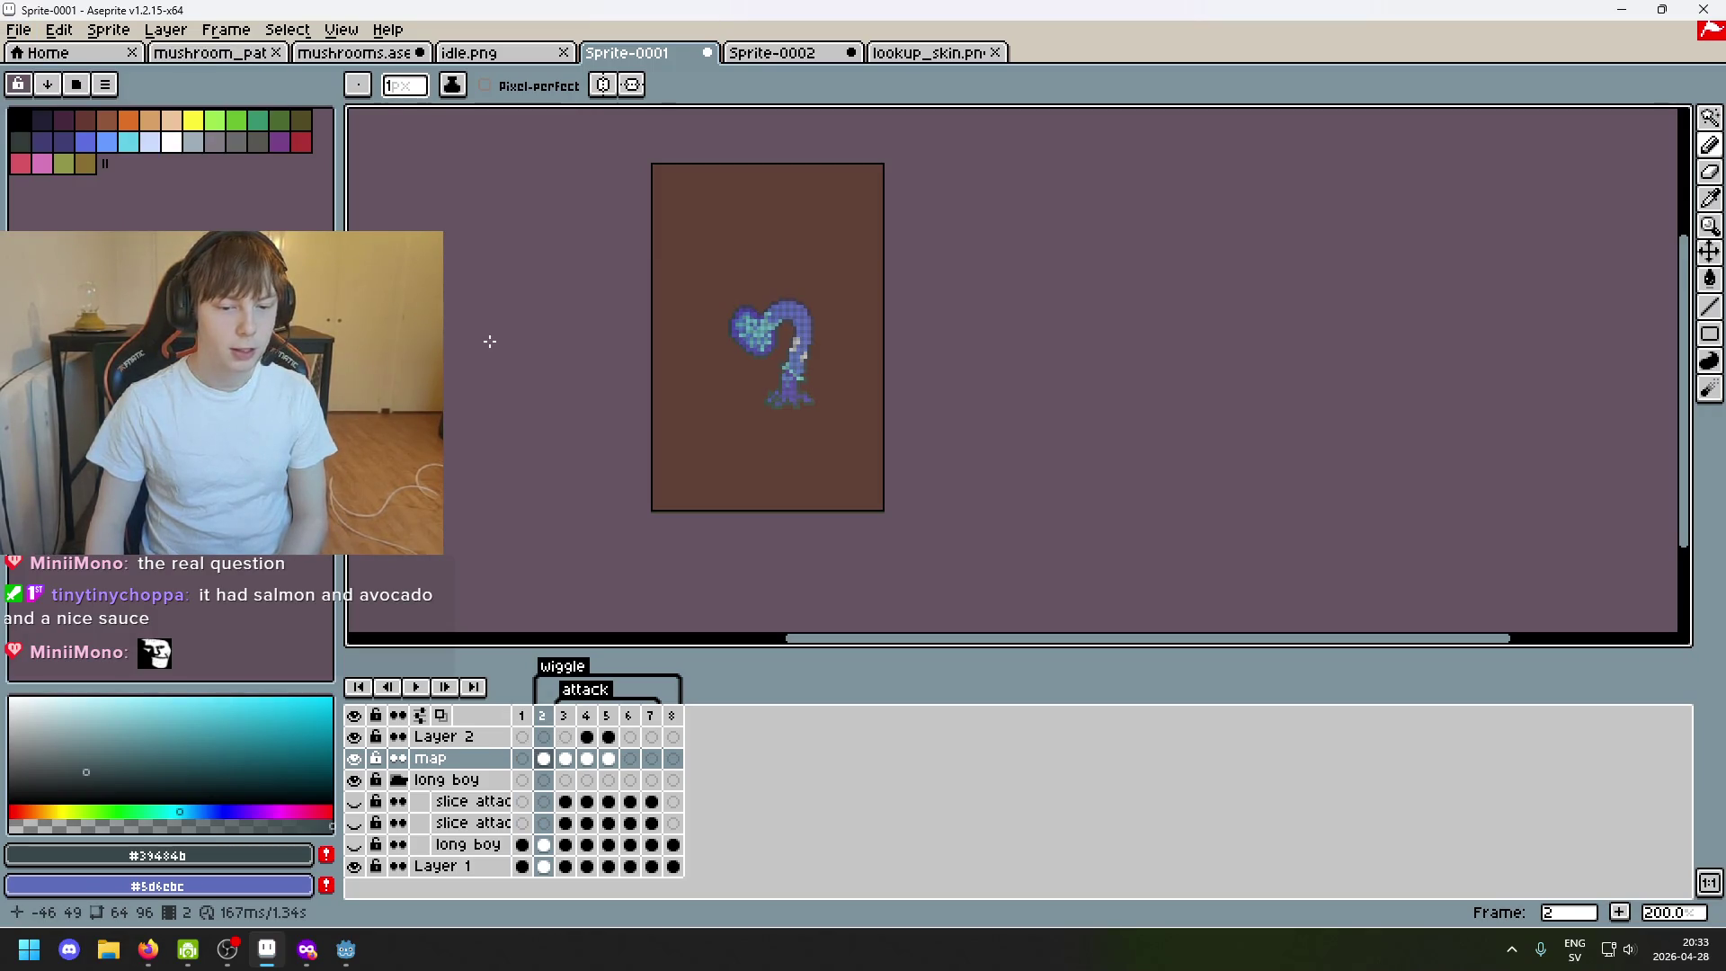
{"action": "left_click", "coordinate": [18, 30]}
{"action": "left_click", "coordinate": [114, 162]}
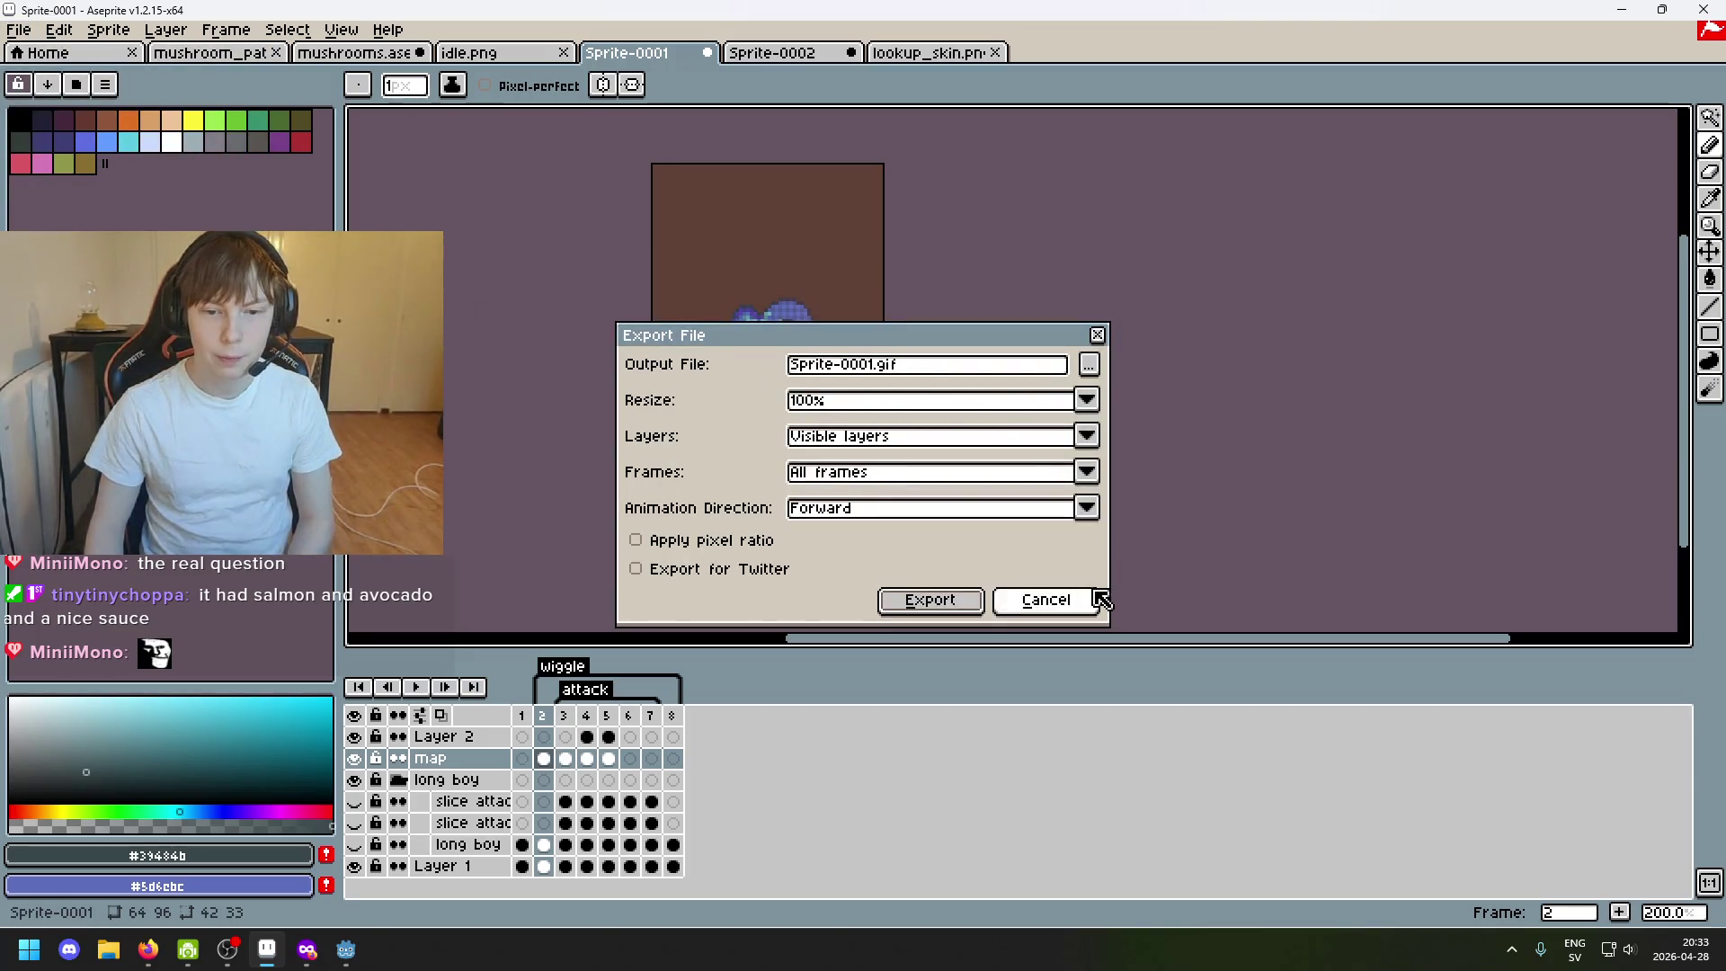
{"action": "left_click", "coordinate": [1045, 600]}
Reopen Export and browse the output location to the kevin folder.
{"action": "left_click", "coordinate": [18, 30]}
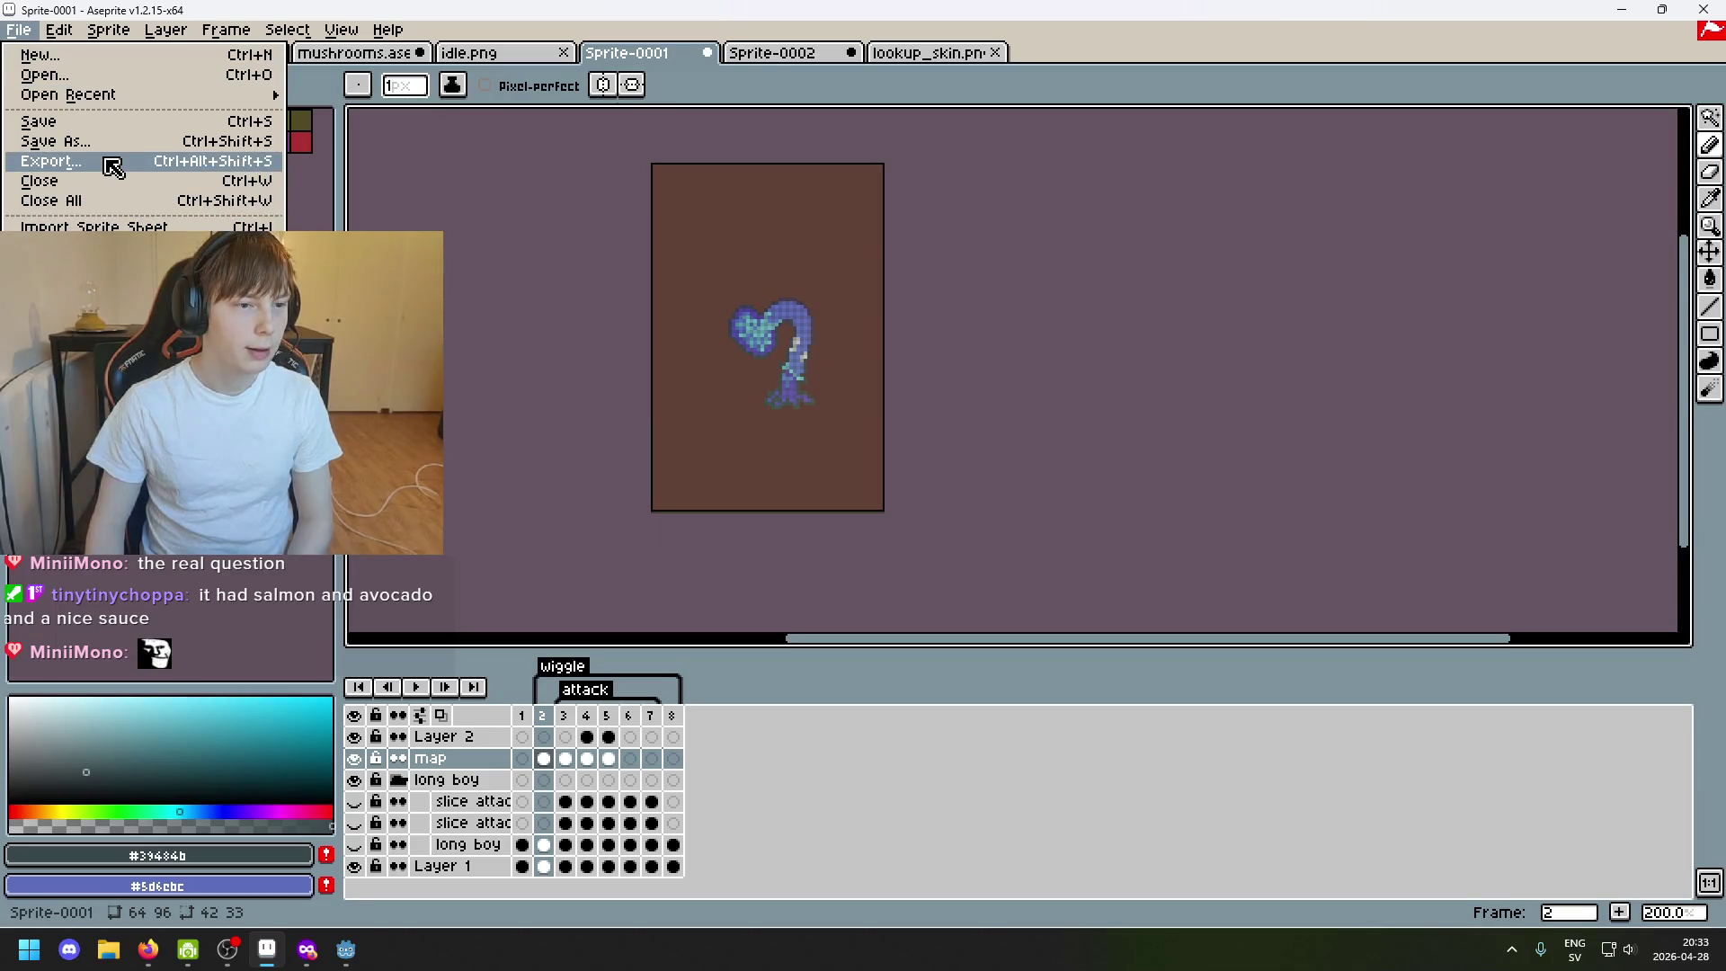
{"action": "left_click", "coordinate": [114, 163]}
{"action": "left_click", "coordinate": [1089, 367]}
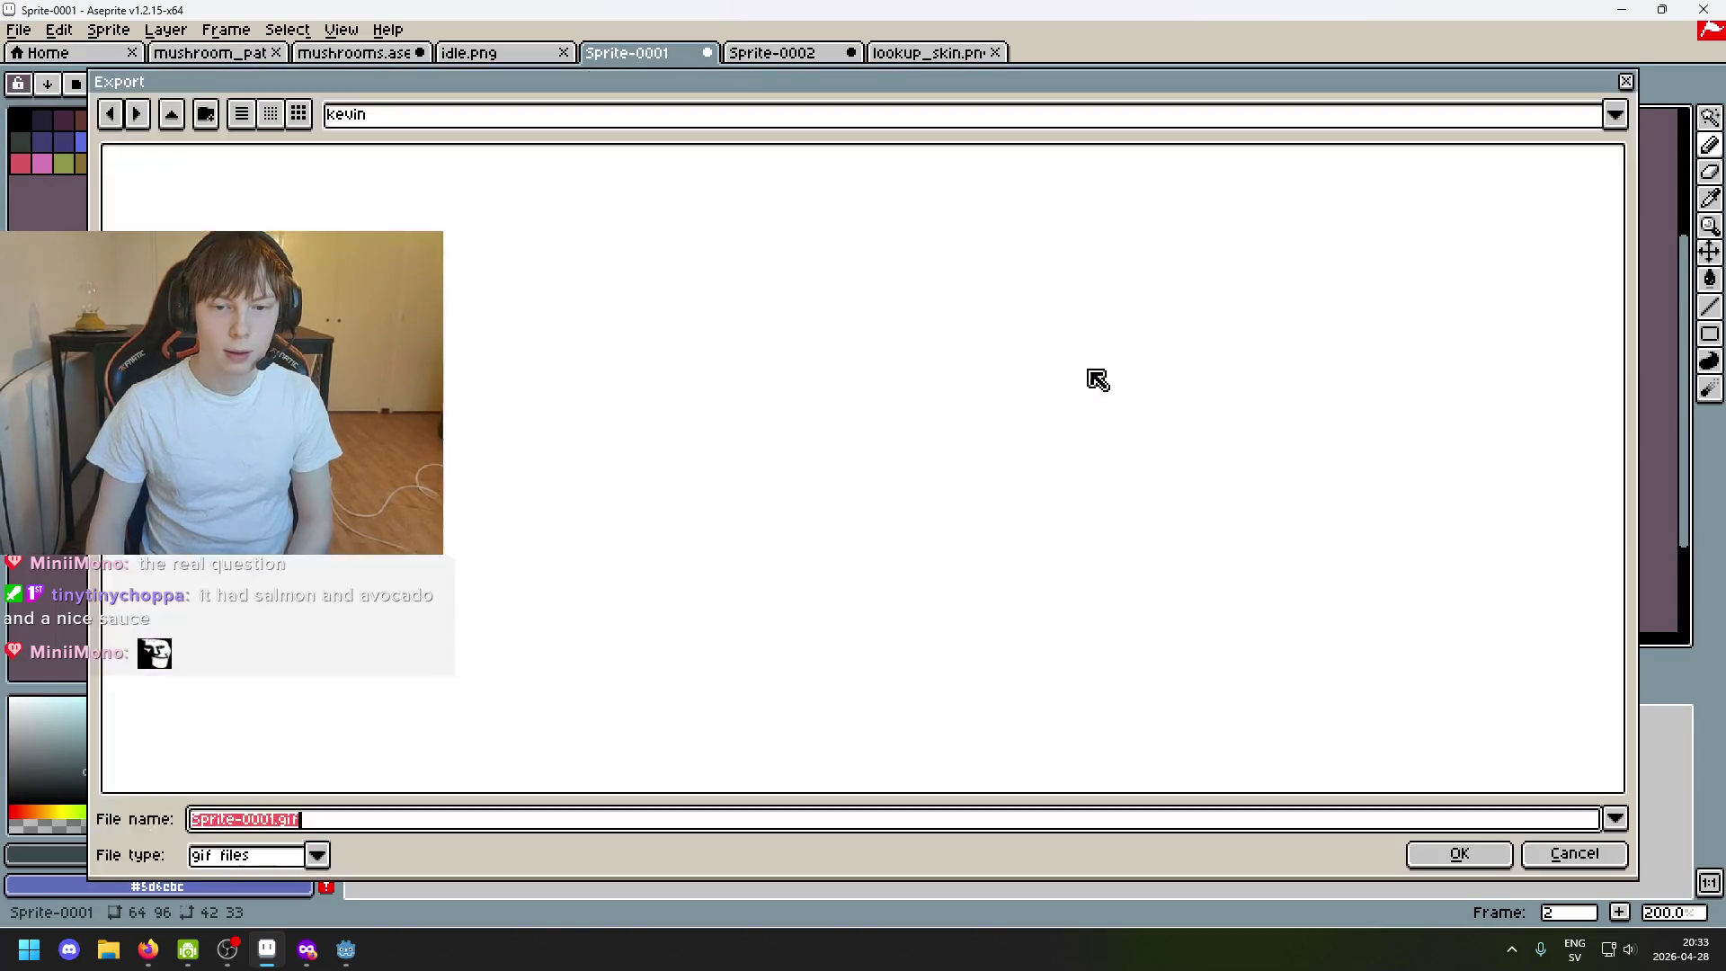
{"action": "left_click", "coordinate": [405, 116]}
{"action": "left_click", "coordinate": [503, 279]}
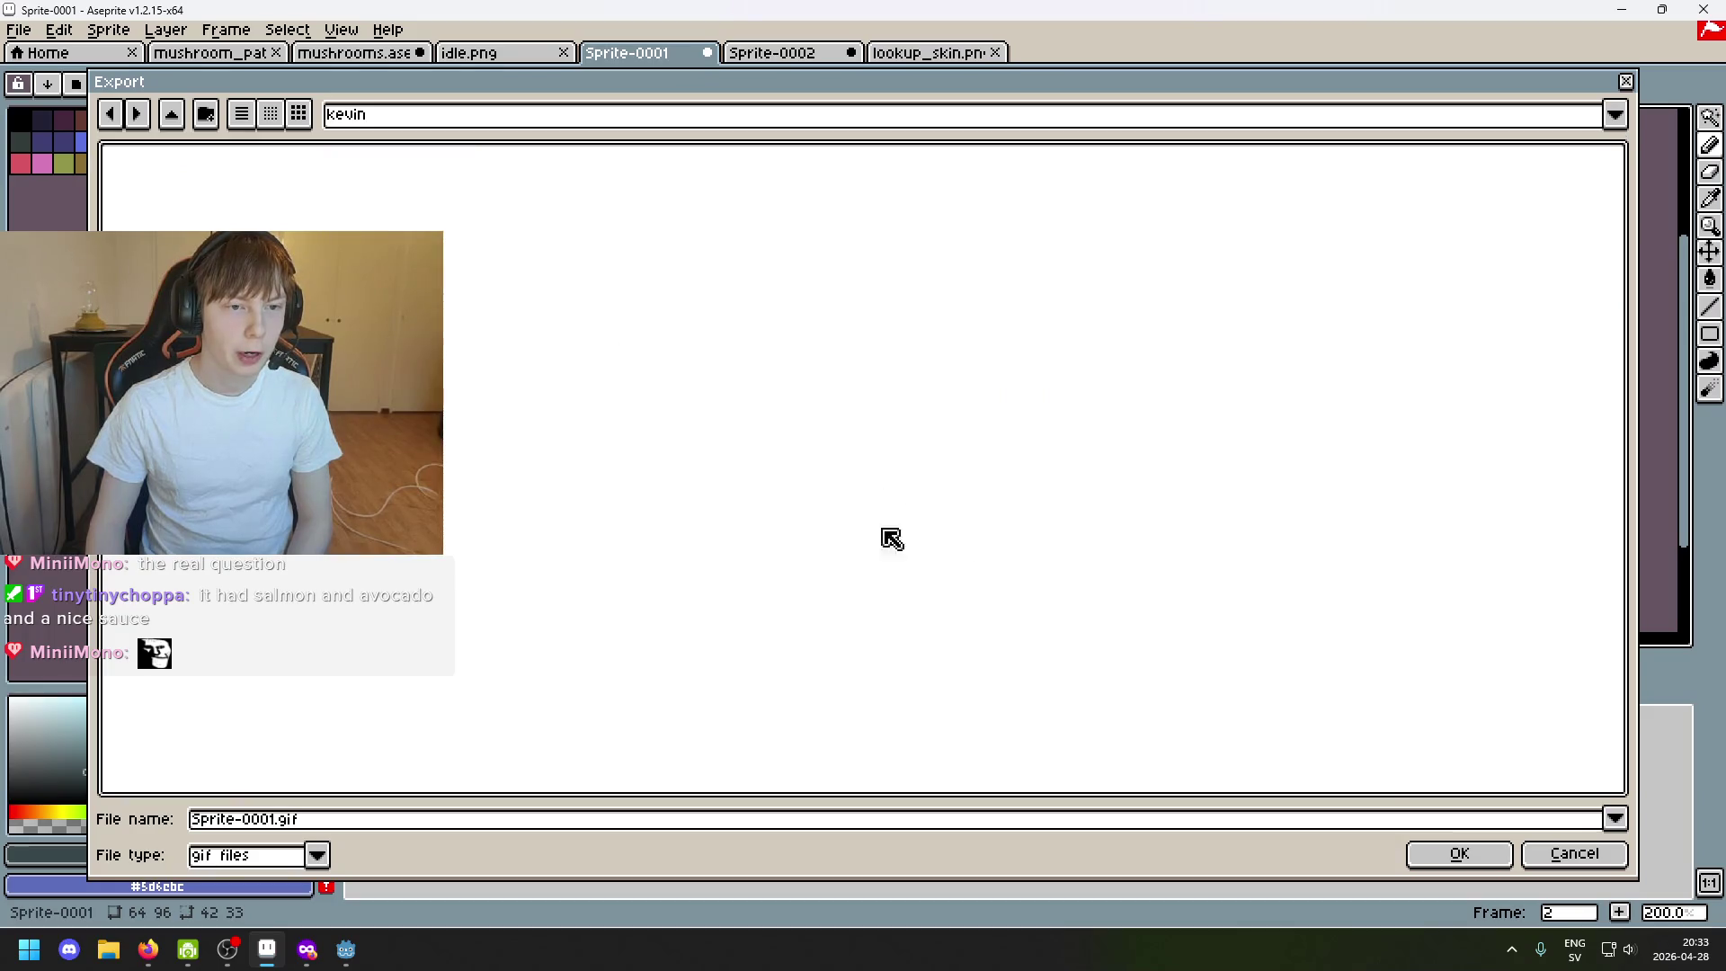
{"action": "left_click", "coordinate": [1557, 853]}
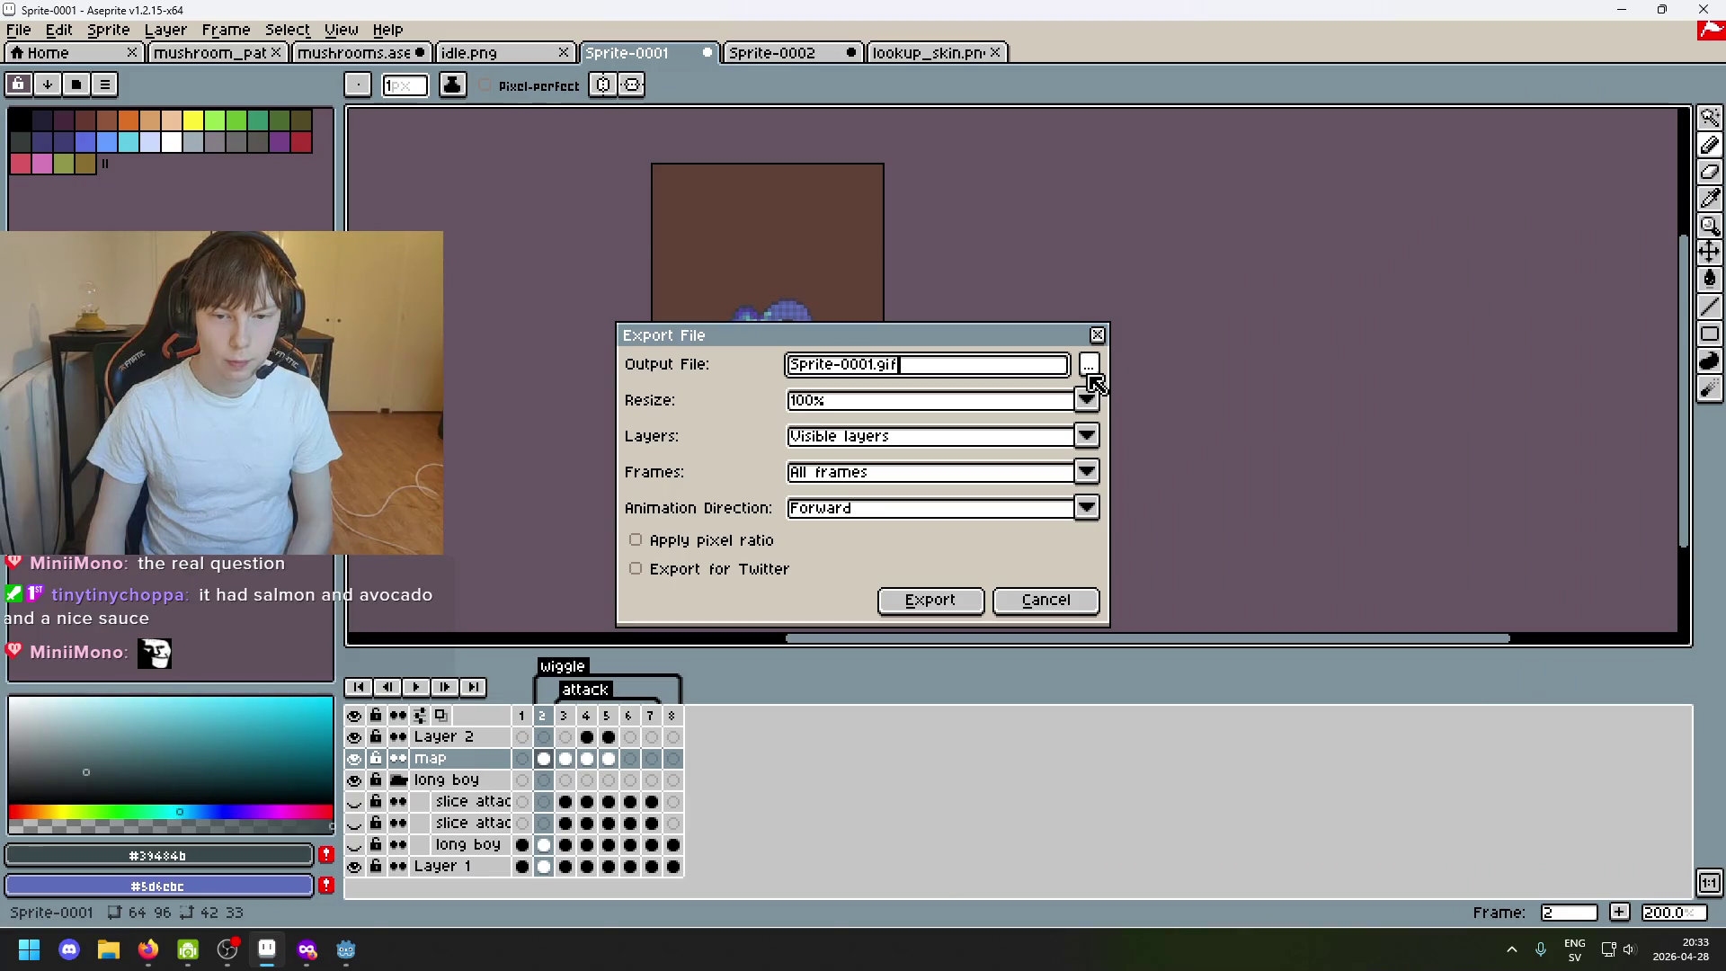
Try Selected frames then All frames as export range, cancel, and hide Layer 1 for a transparent background.
{"action": "left_click", "coordinate": [1021, 474]}
{"action": "left_click", "coordinate": [992, 451]}
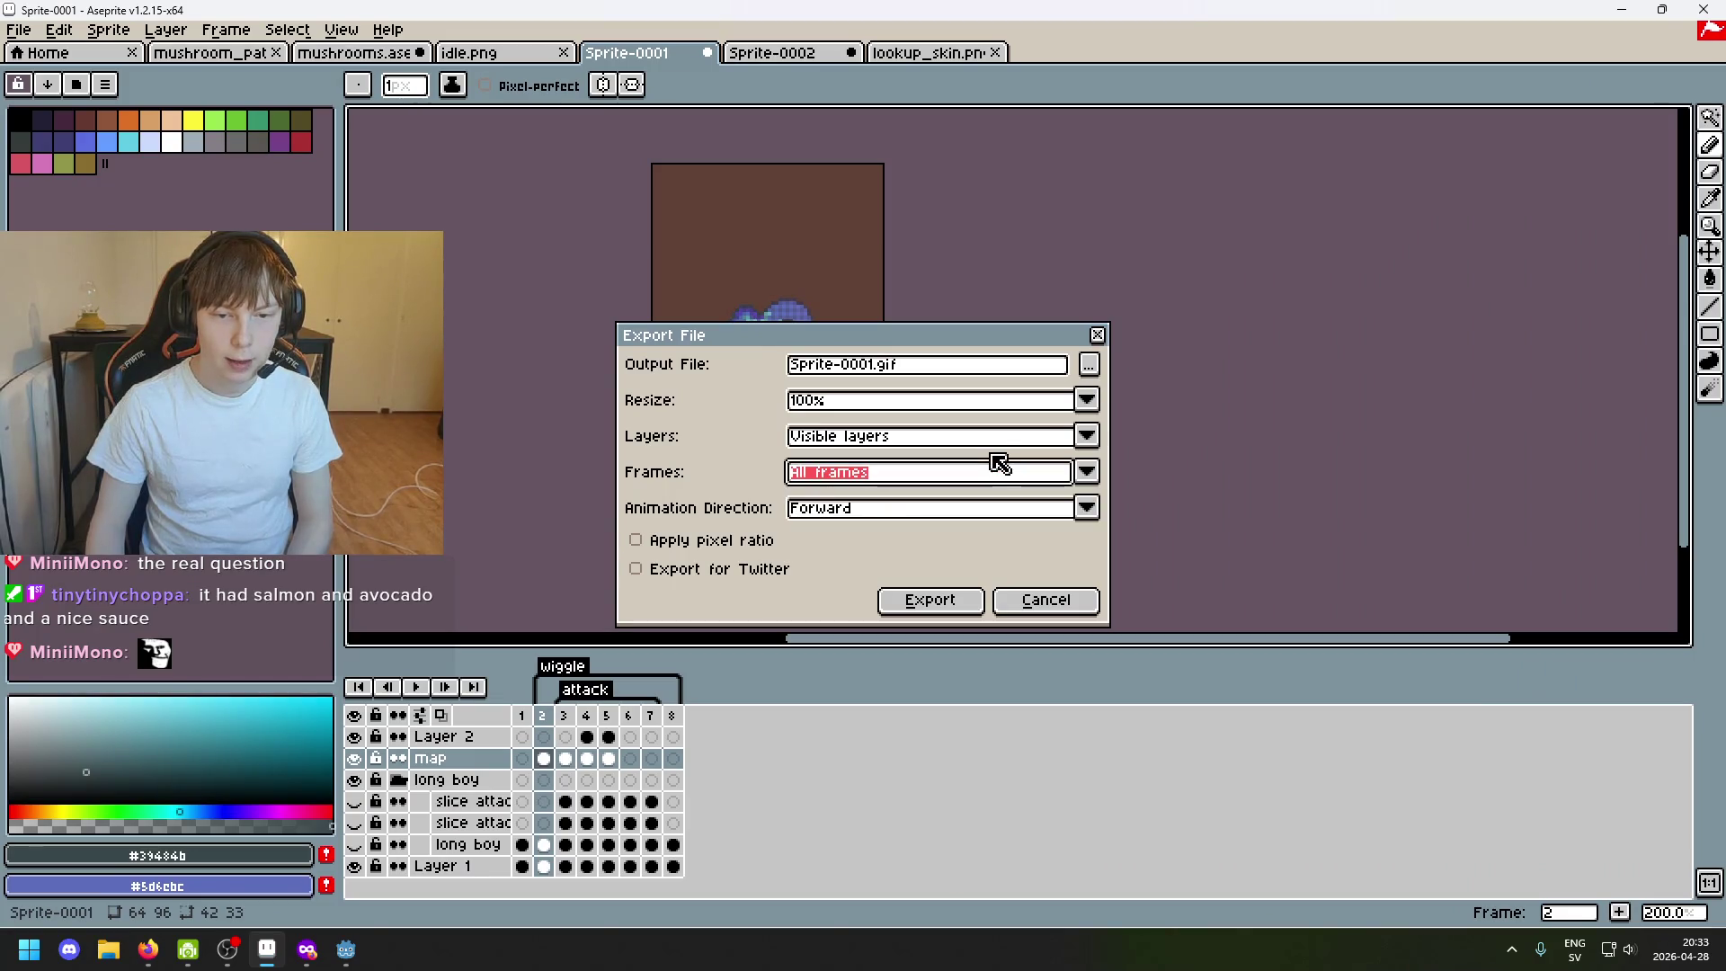
{"action": "left_click", "coordinate": [1005, 473]}
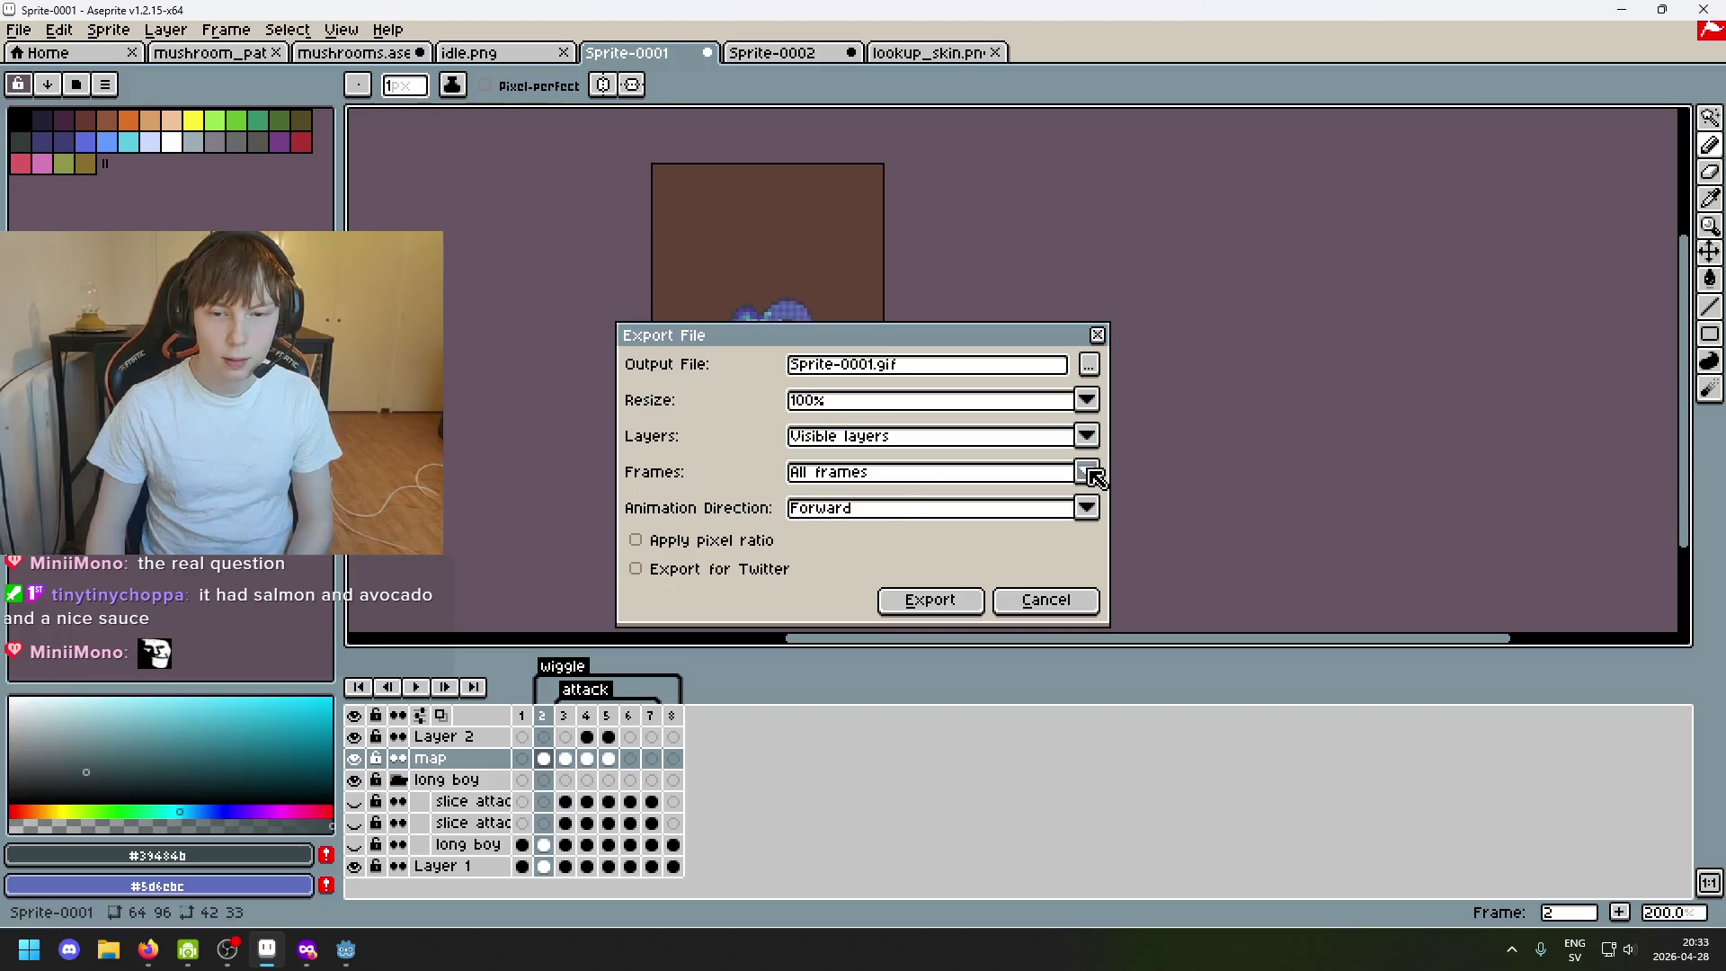
{"action": "left_click", "coordinate": [1087, 475]}
{"action": "left_click", "coordinate": [1085, 520]}
{"action": "left_click", "coordinate": [1091, 476]}
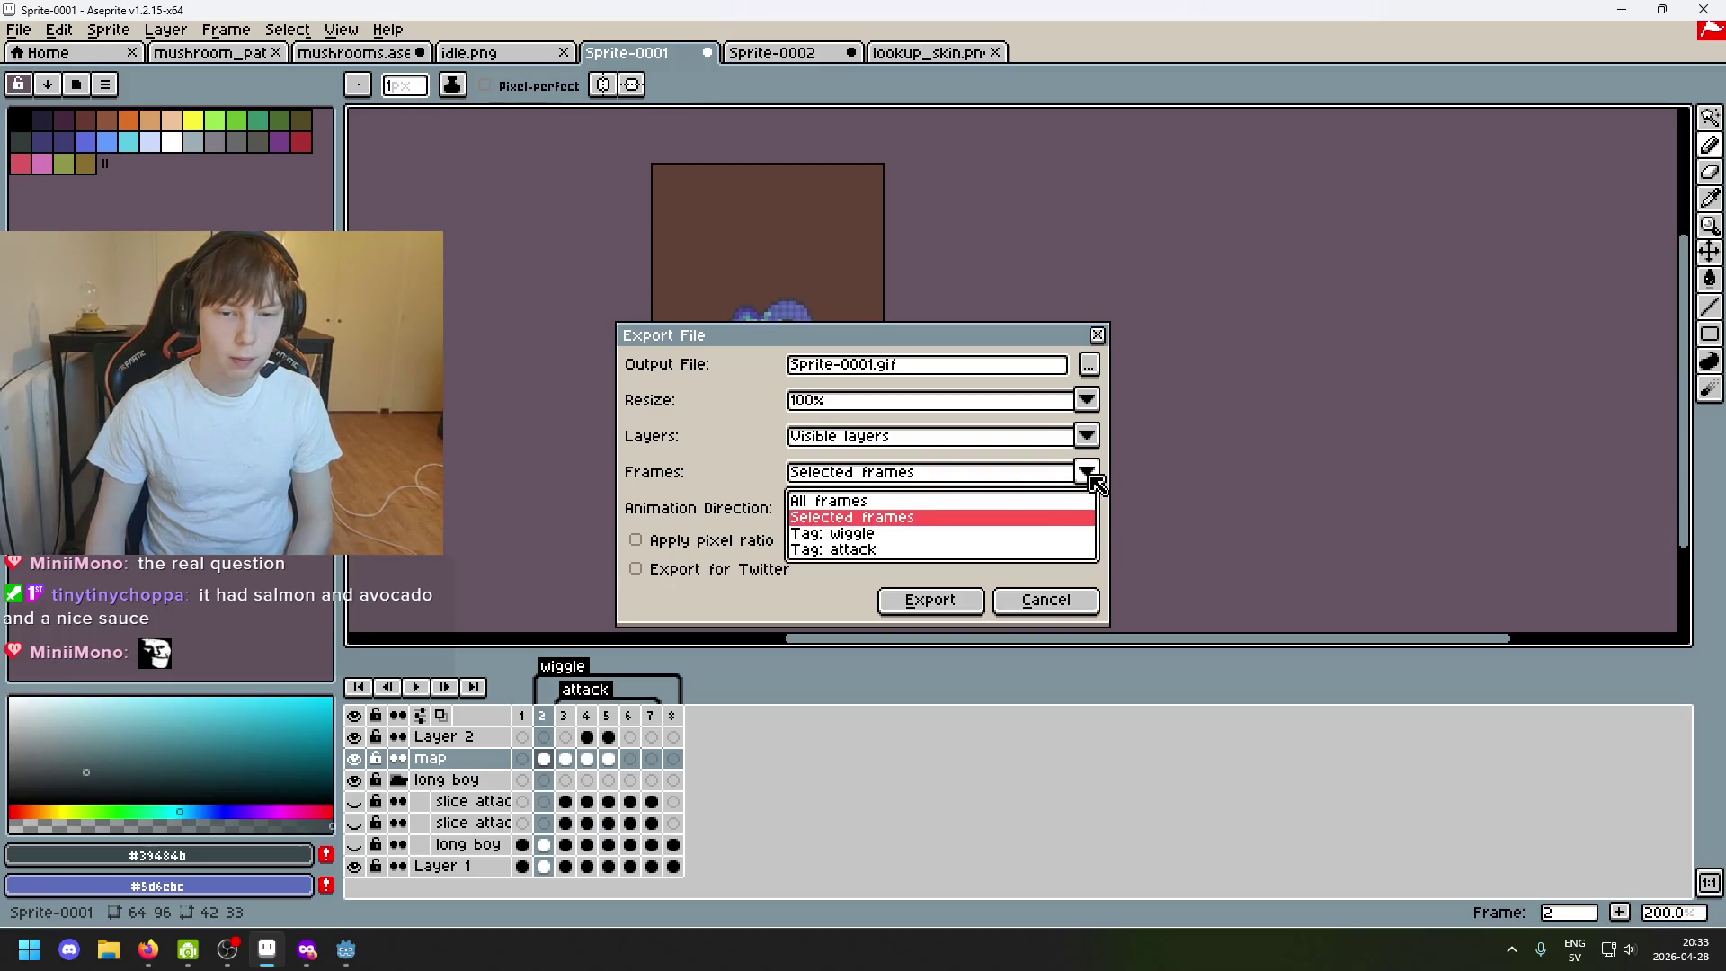
{"action": "left_click", "coordinate": [1066, 522]}
{"action": "left_click", "coordinate": [1087, 476]}
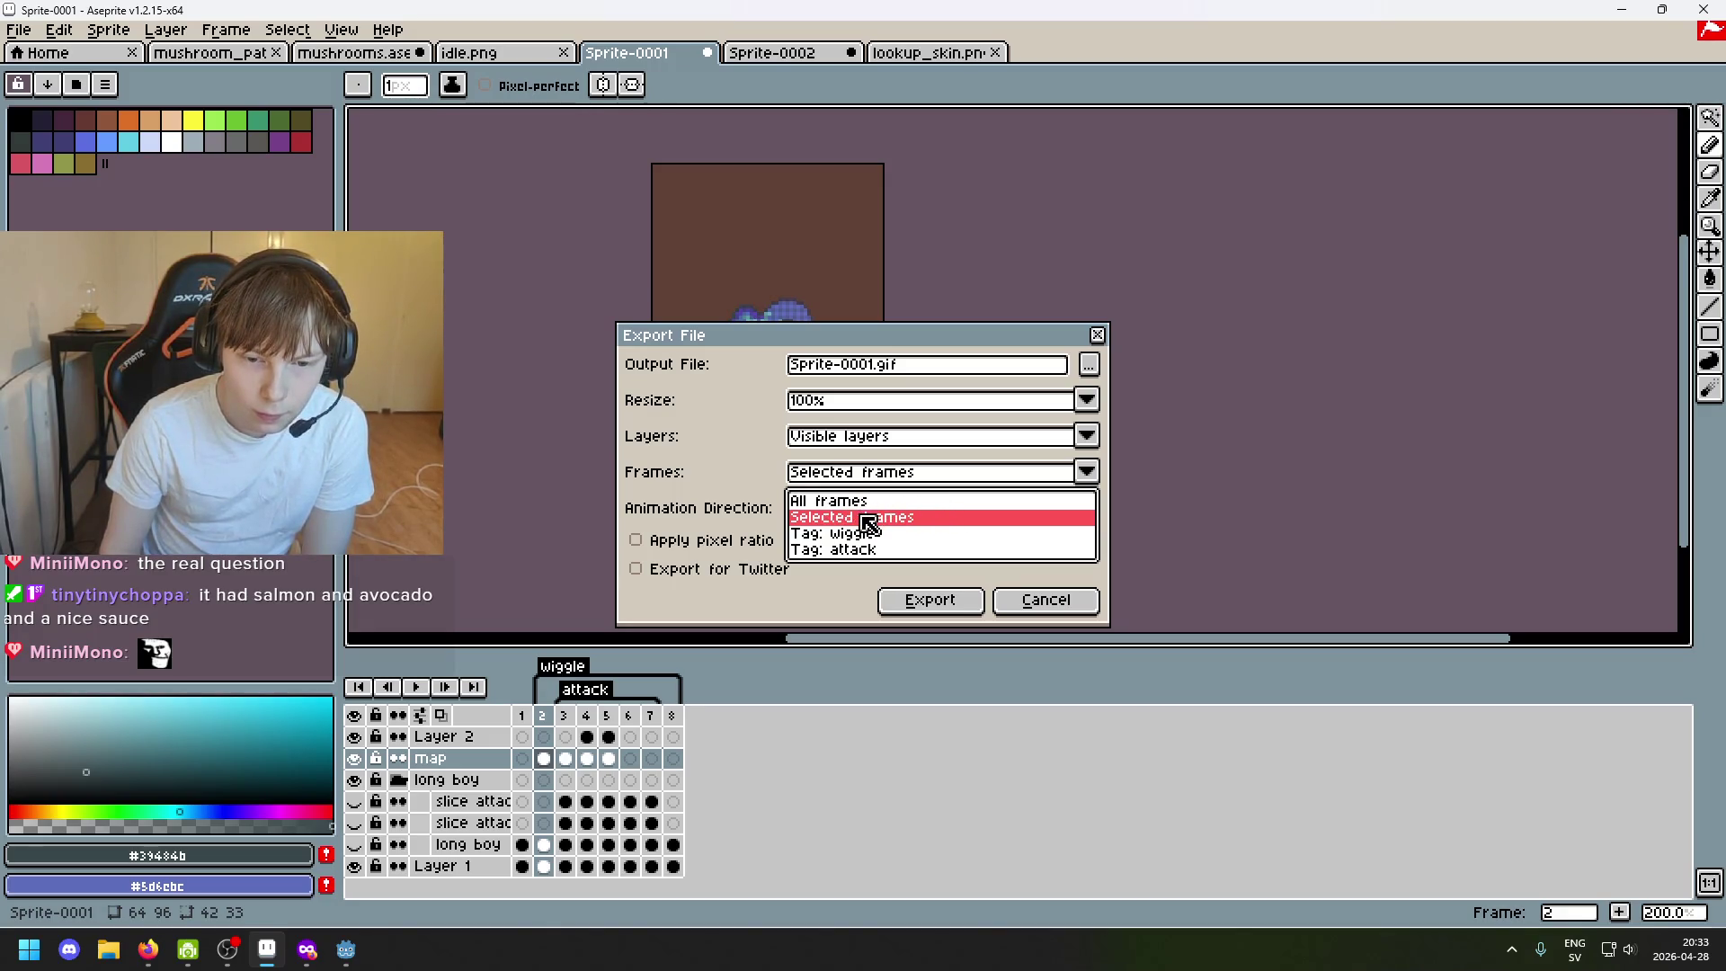
{"action": "left_click", "coordinate": [878, 500]}
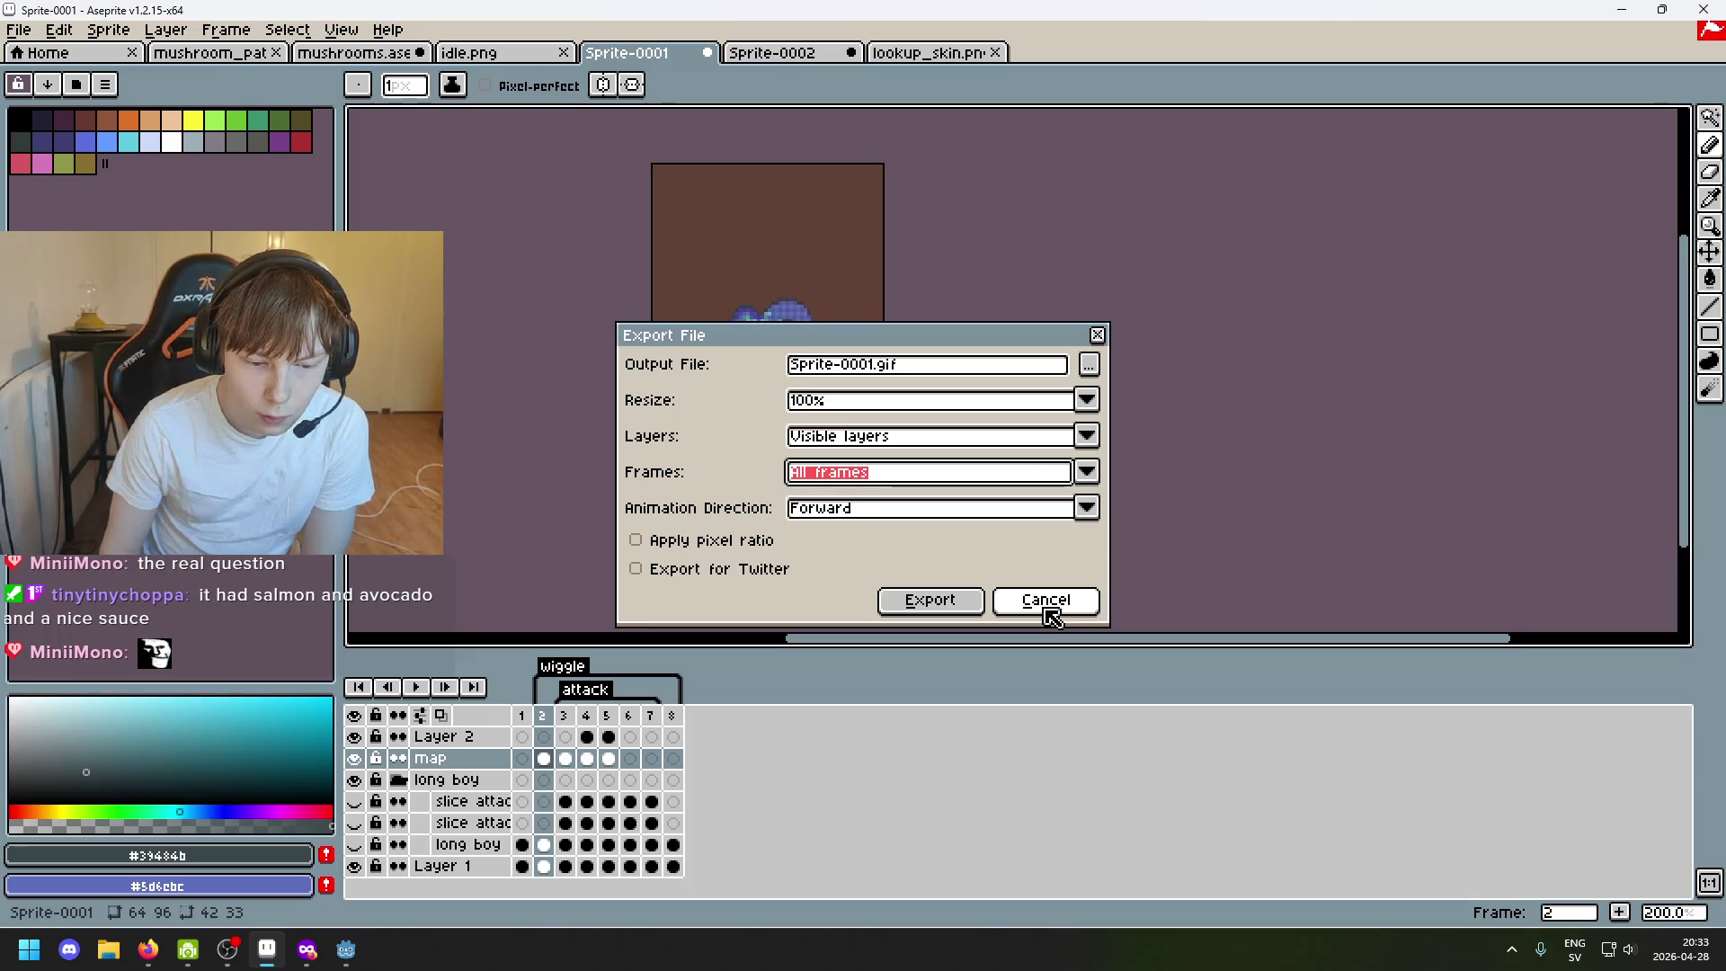
{"action": "left_click", "coordinate": [1049, 601]}
{"action": "left_click", "coordinate": [353, 866]}
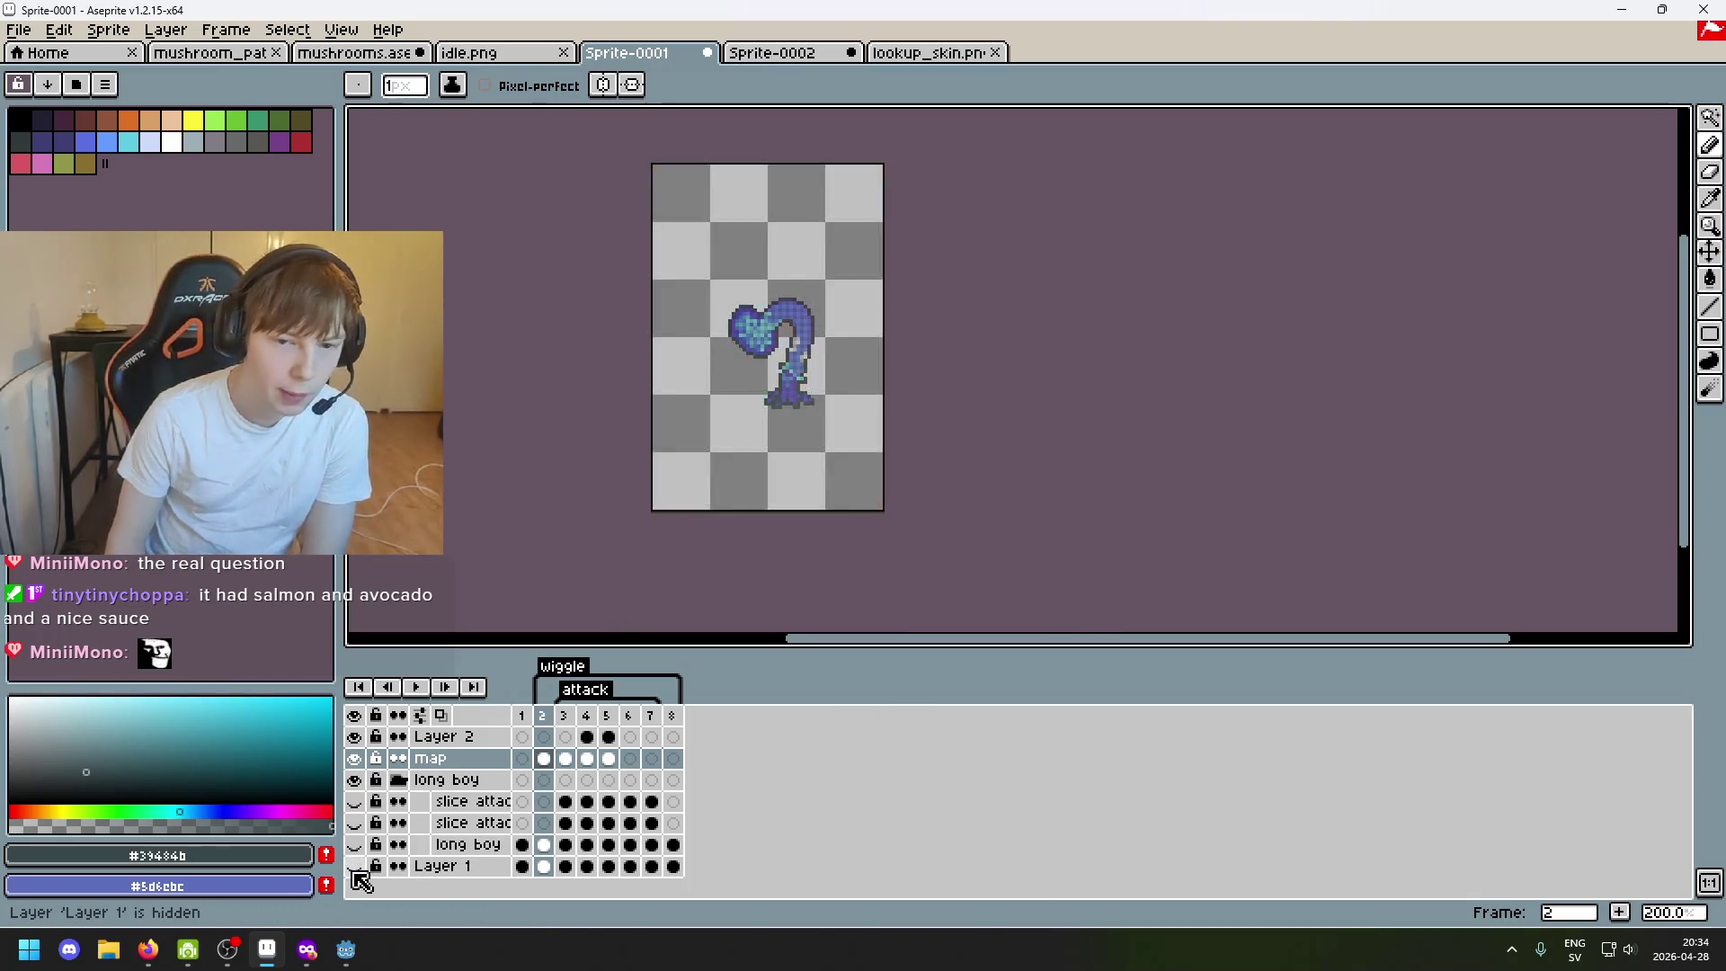
Back out of the single-file export and bring up Export Sprite Sheet instead.
{"action": "left_click", "coordinate": [20, 29]}
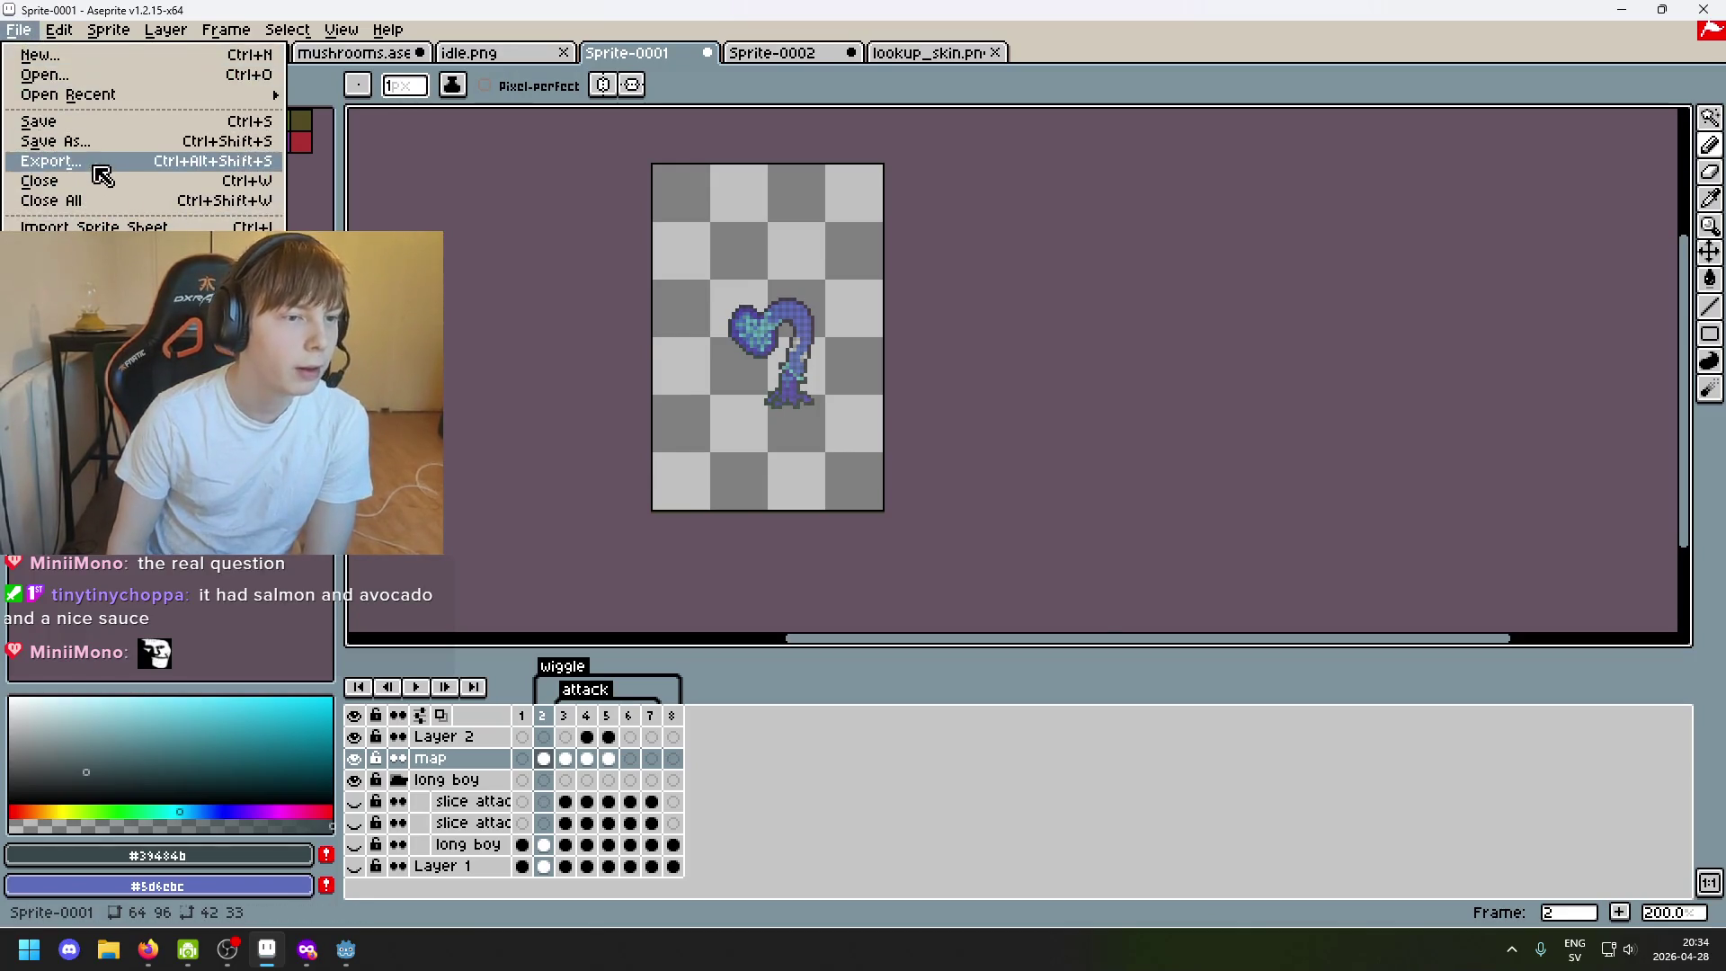
{"action": "left_click", "coordinate": [95, 163]}
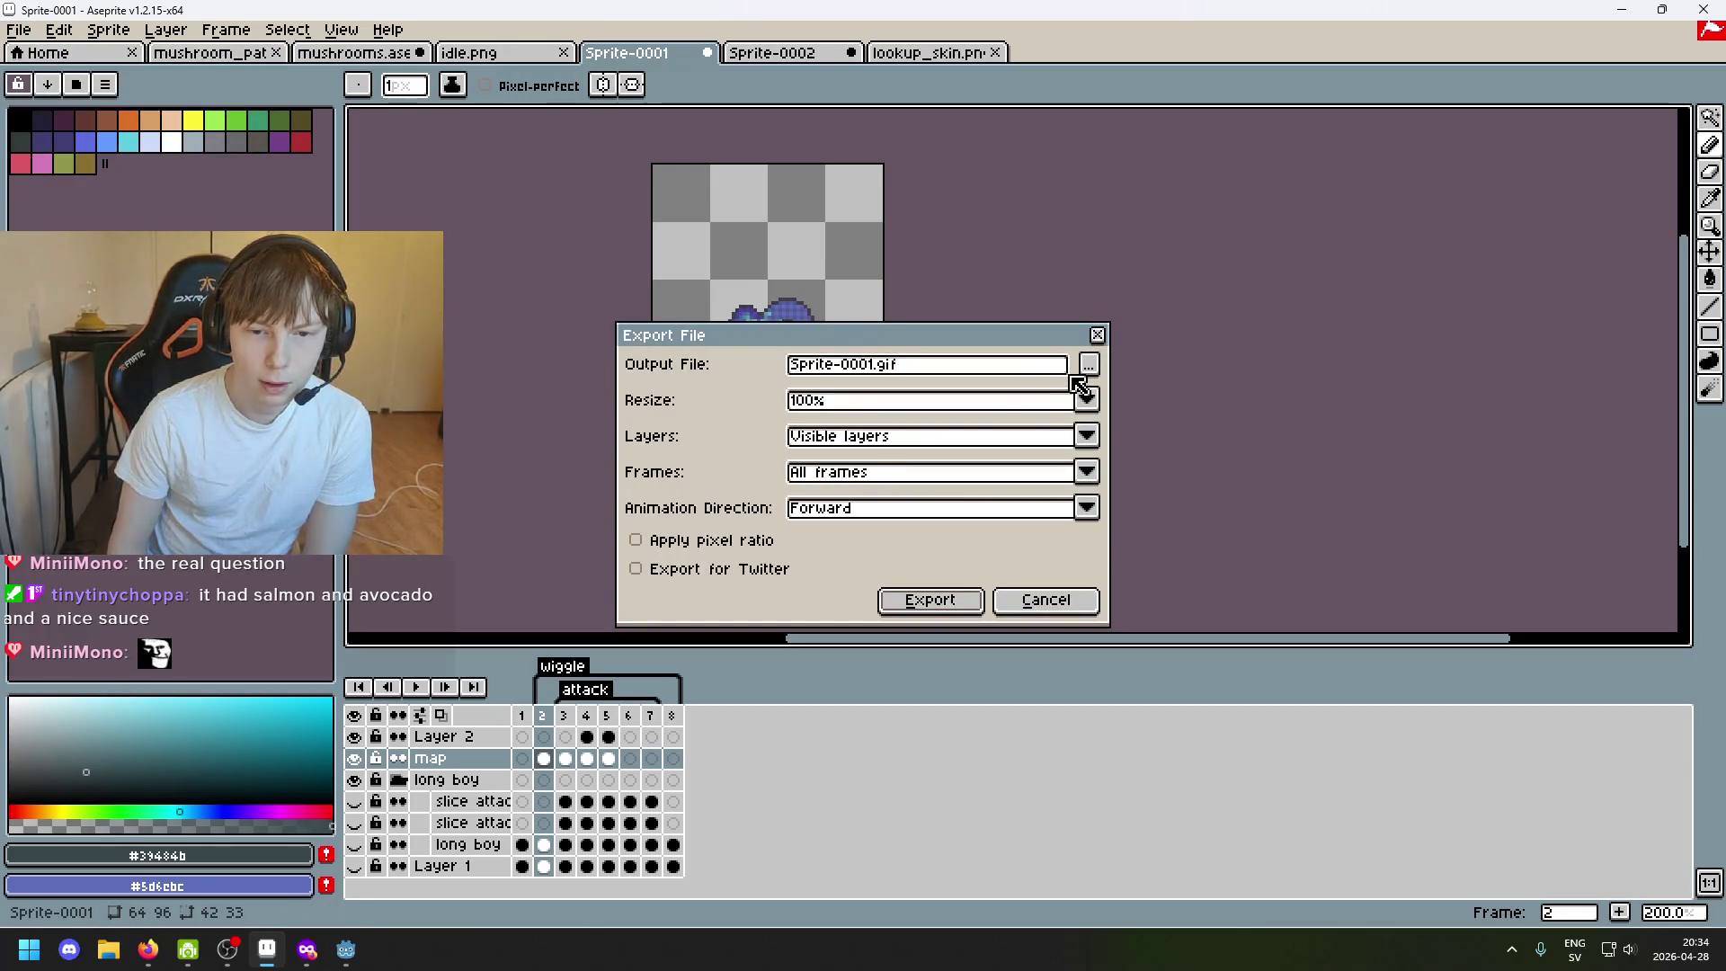
{"action": "left_click", "coordinate": [1031, 601]}
{"action": "left_click", "coordinate": [19, 29]}
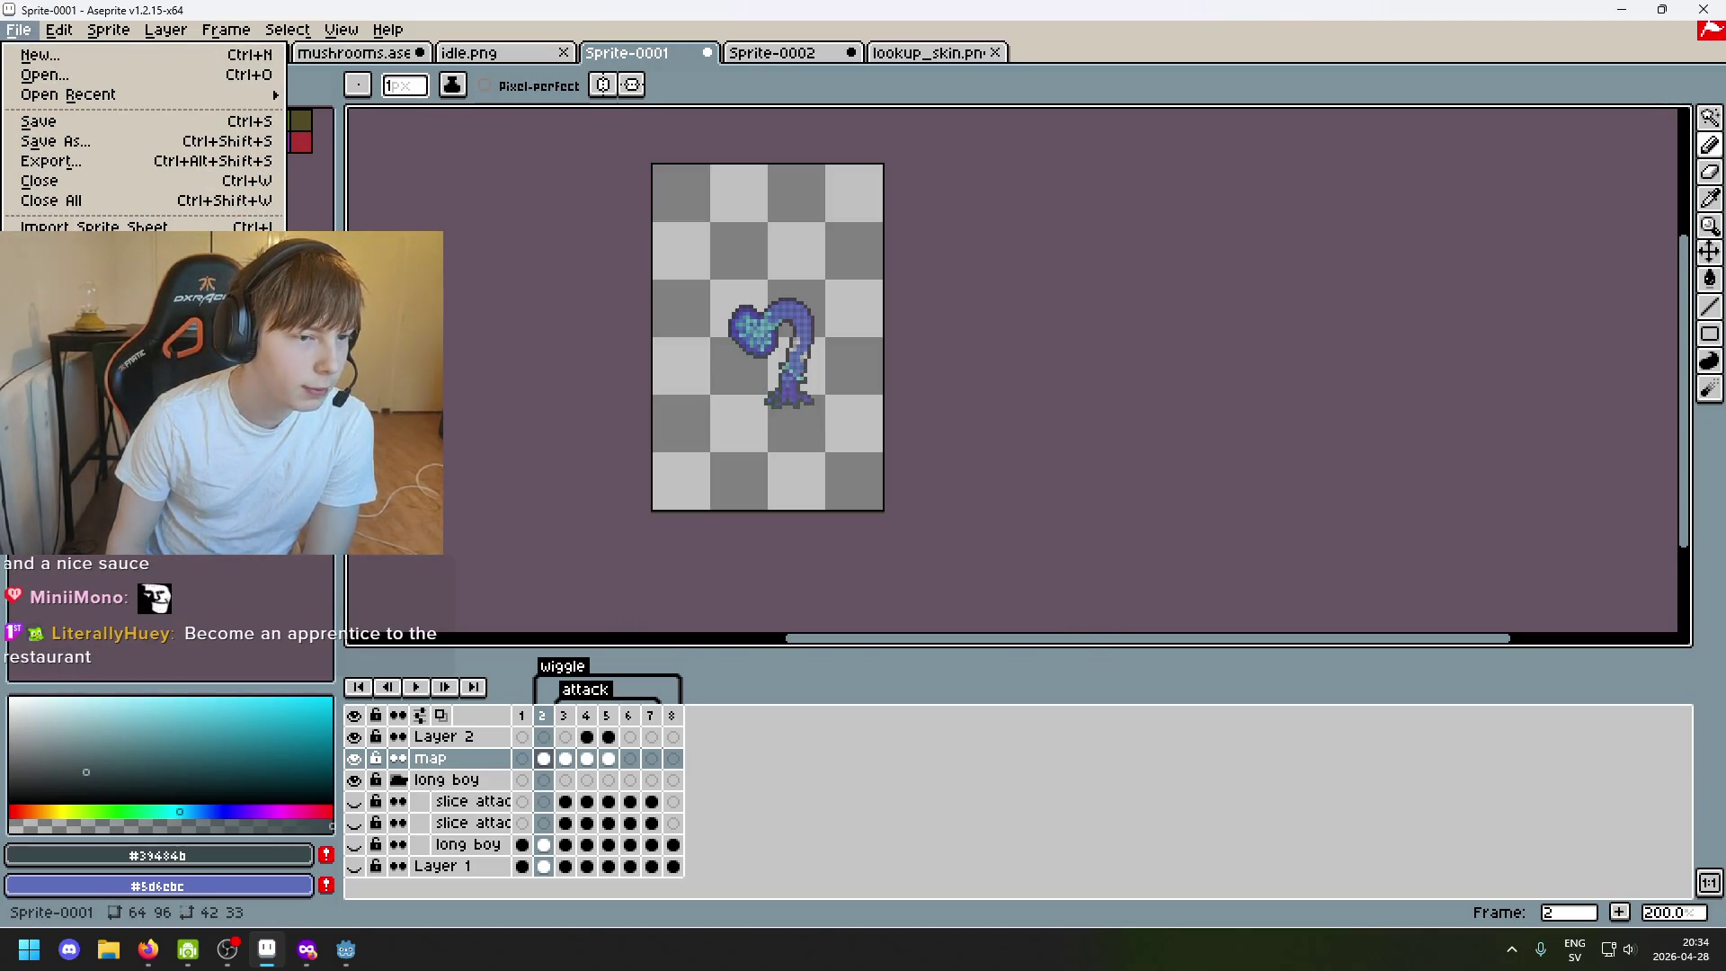
{"action": "left_click", "coordinate": [67, 247]}
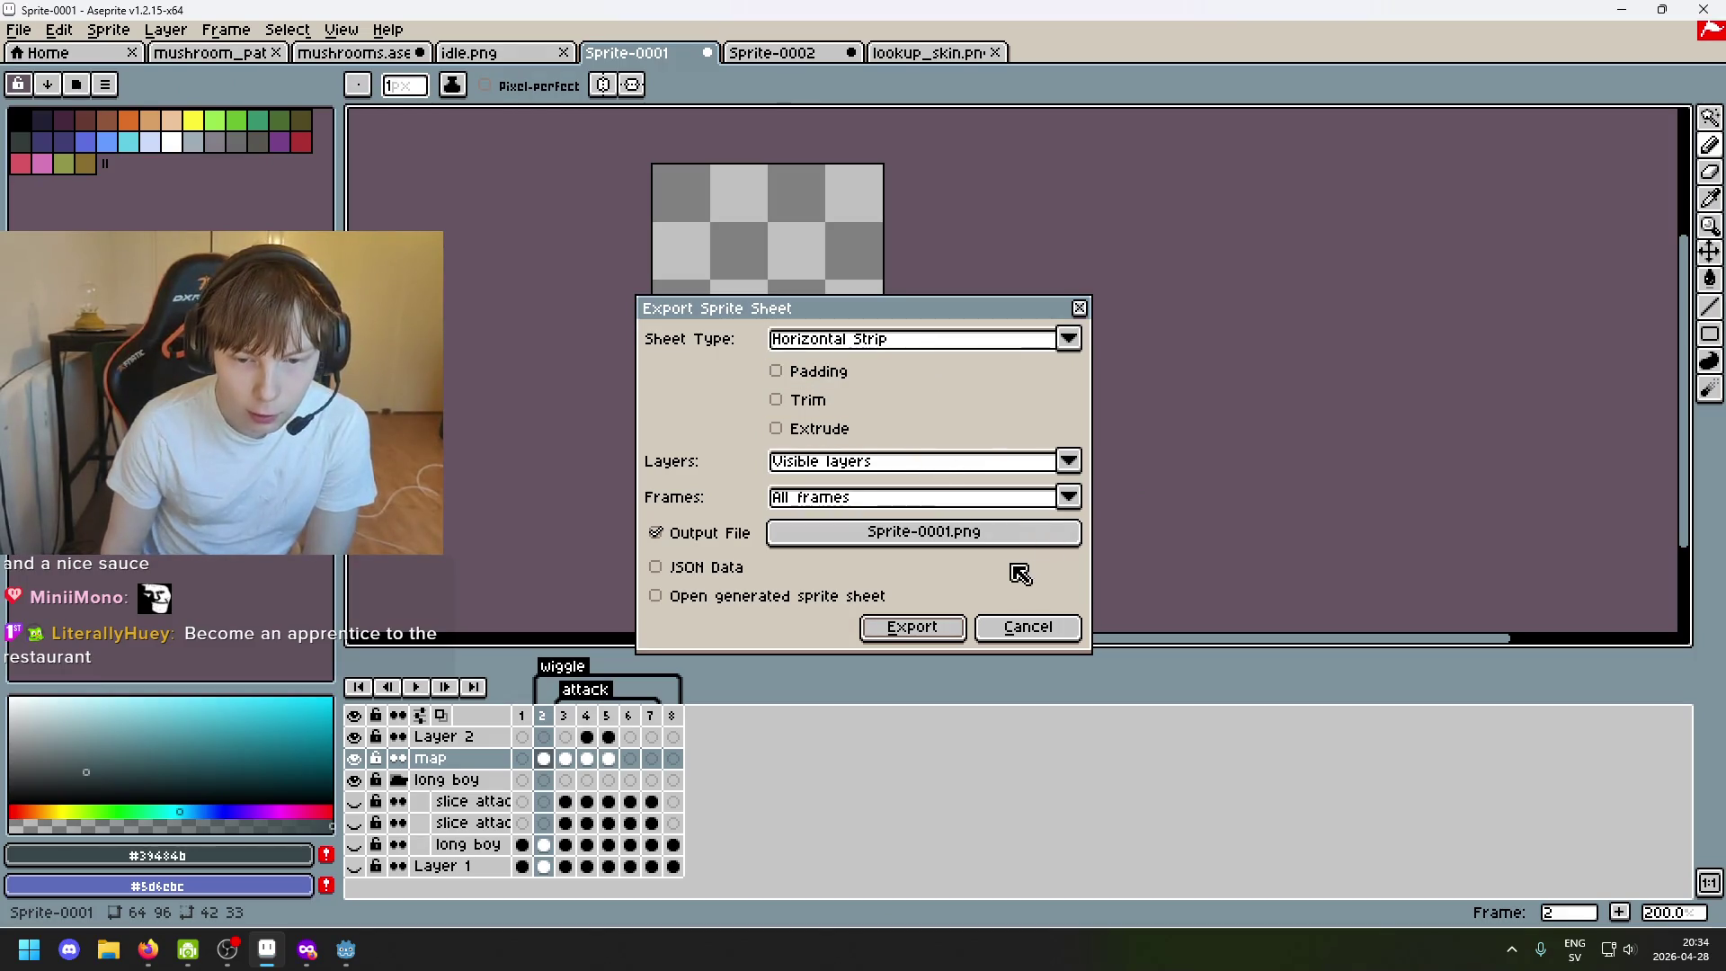
Export the horizontal-strip sheet as wiggle_map.png in the kevin folder, then return to Godot.
{"action": "left_click", "coordinate": [780, 539]}
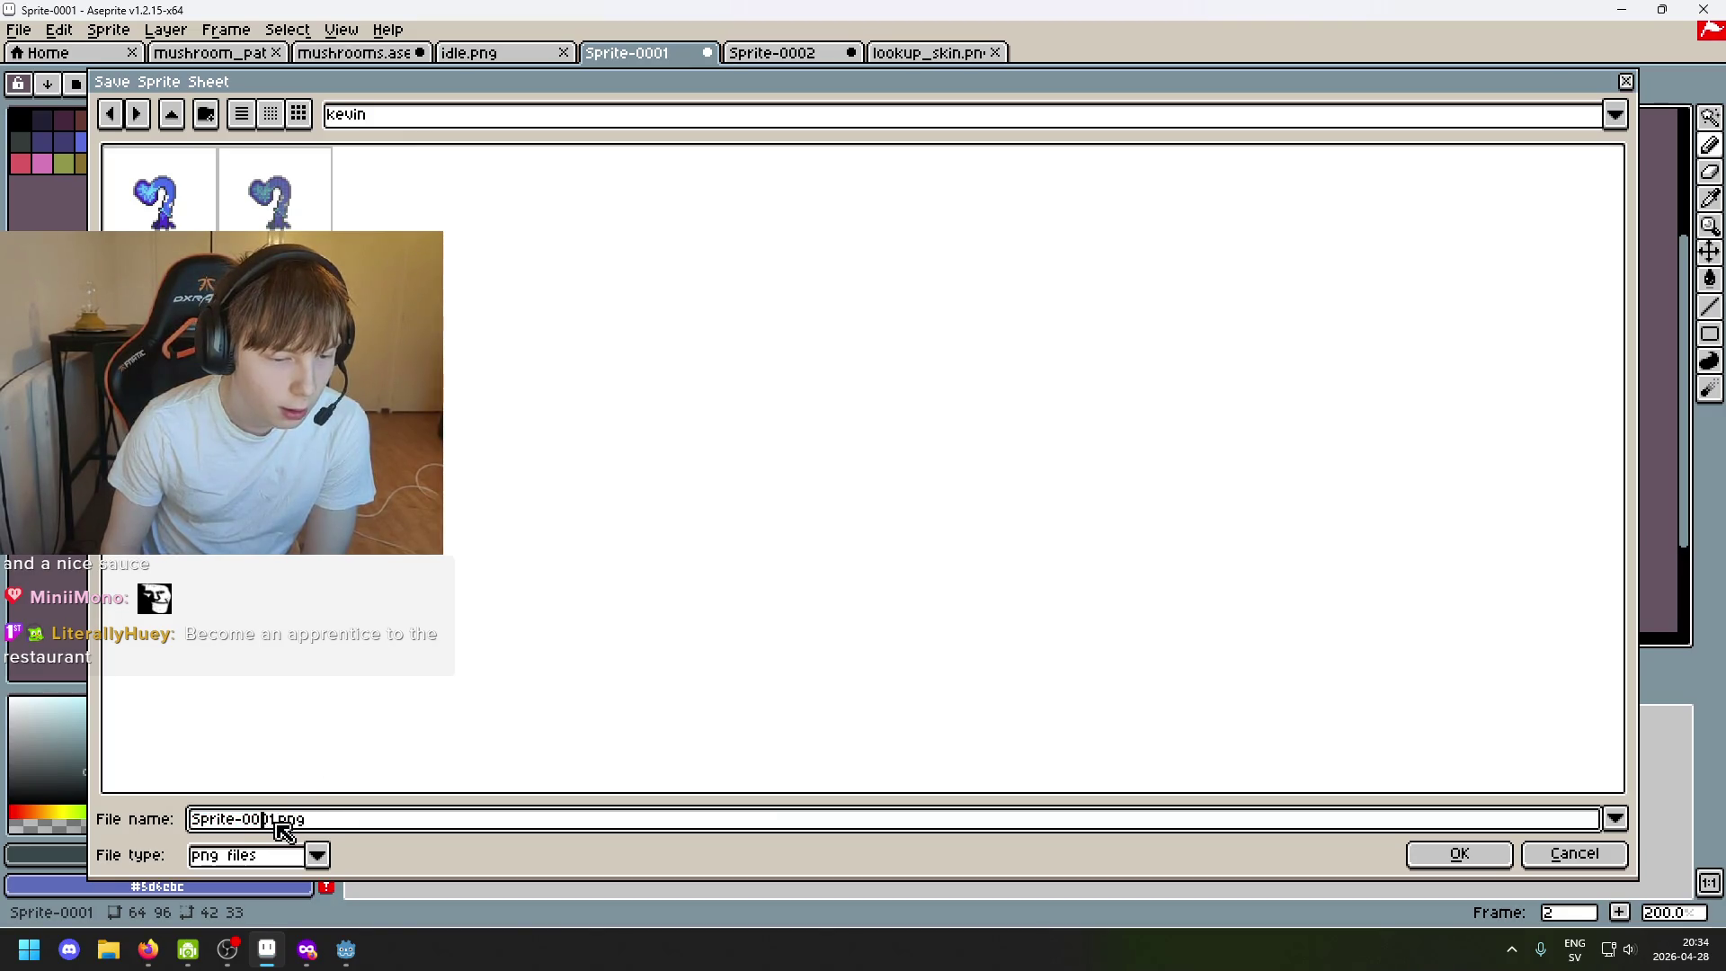
{"action": "key", "text": "BackSpace"}
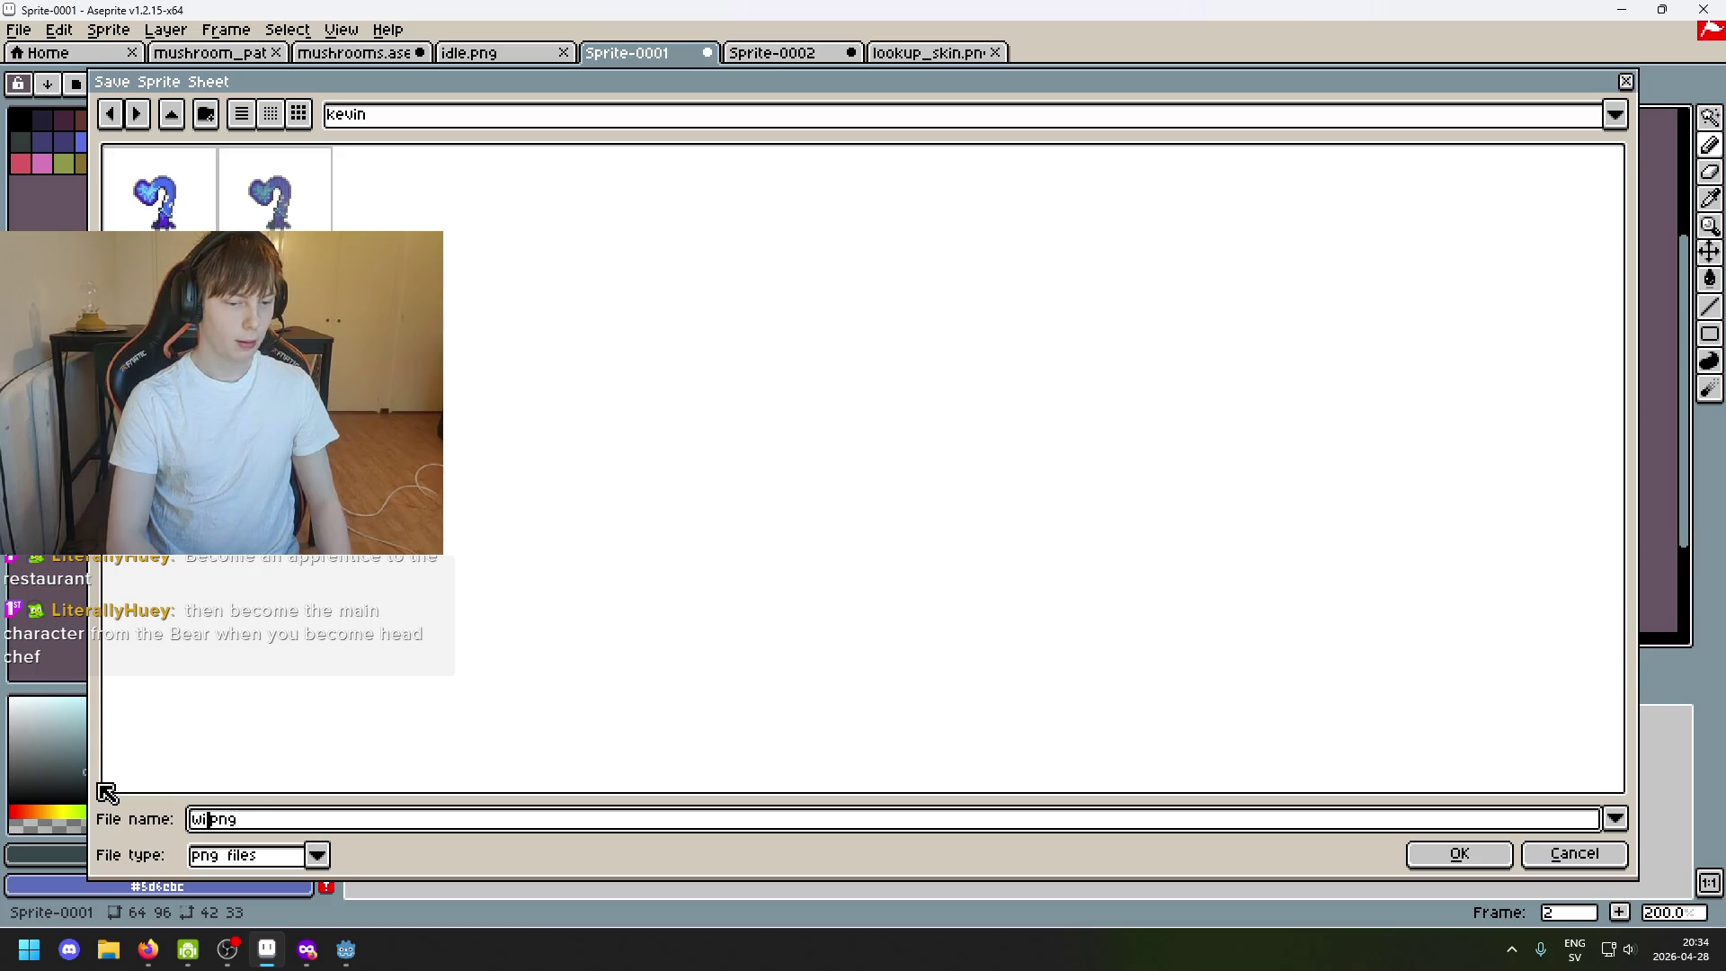
{"action": "type", "text": "ggle_map"}
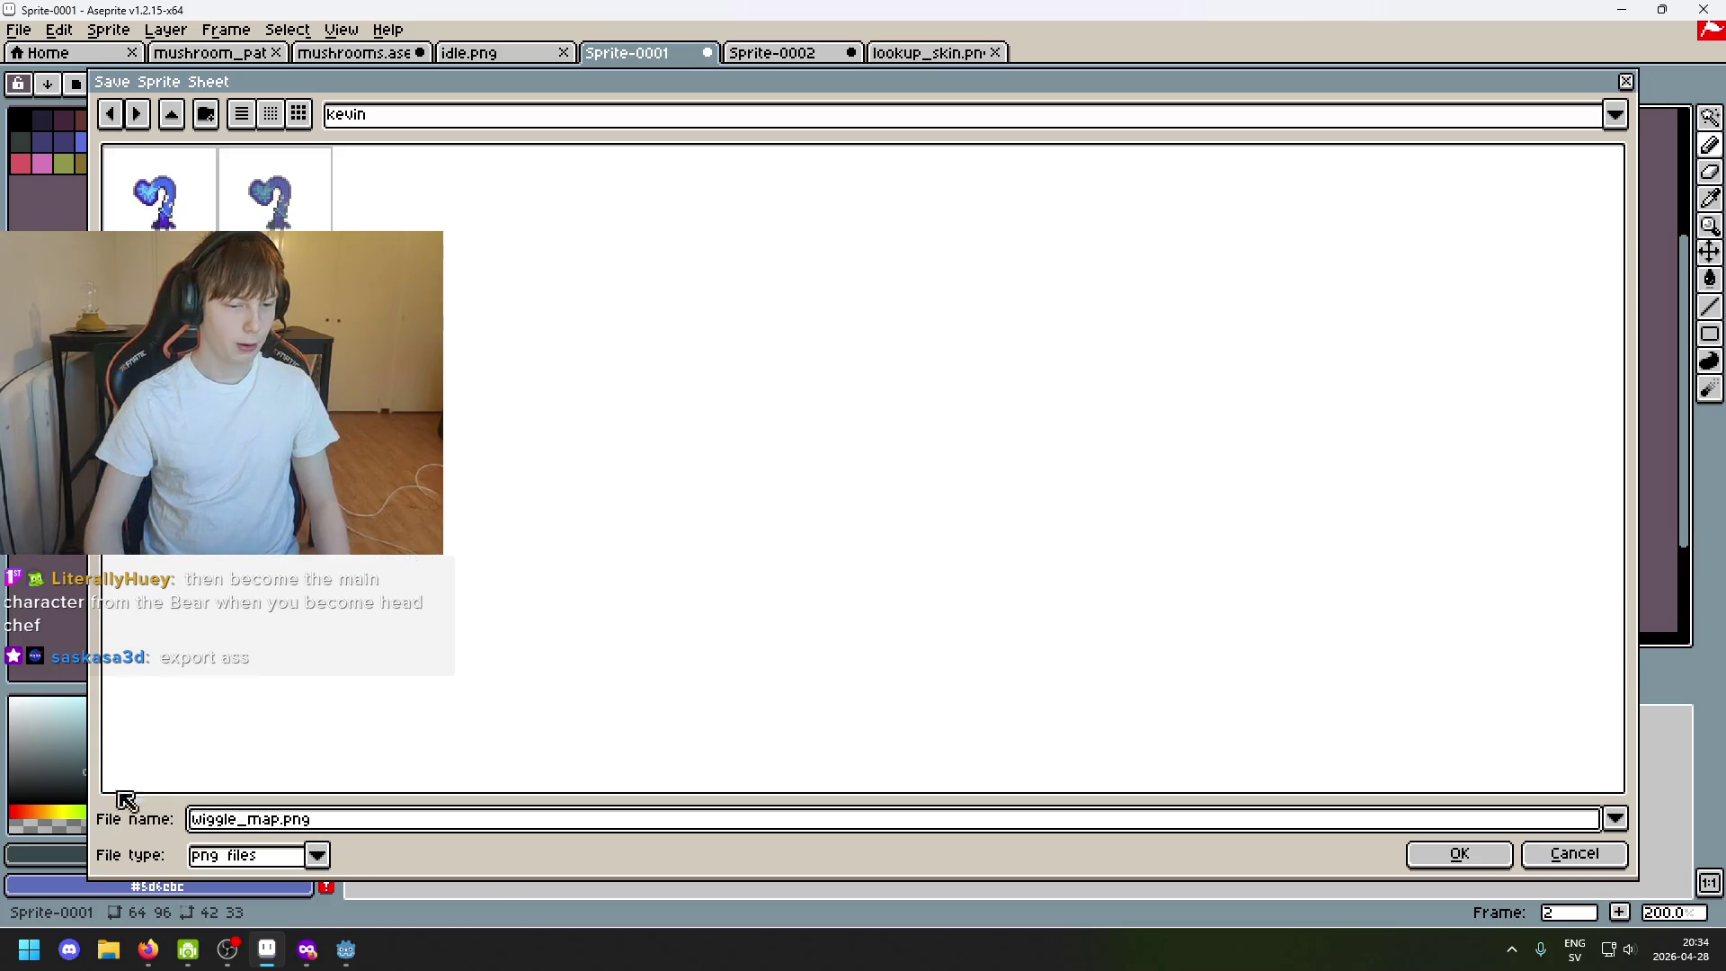
{"action": "left_click", "coordinate": [1500, 868]}
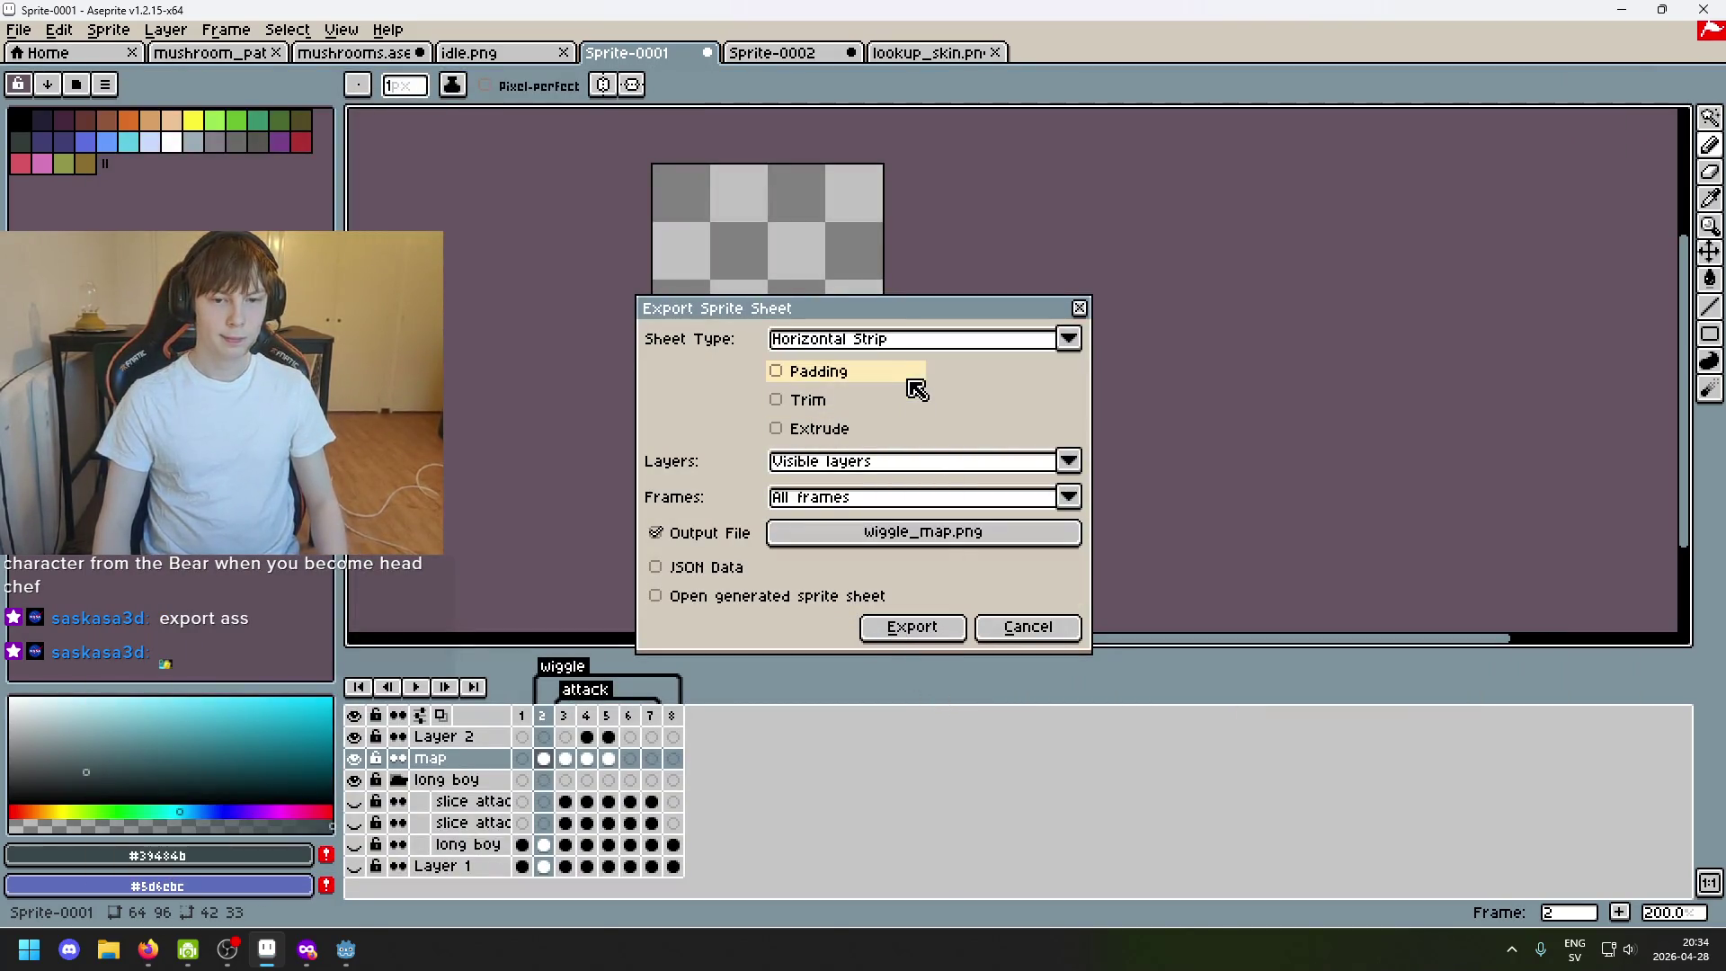
{"action": "left_click", "coordinate": [925, 627]}
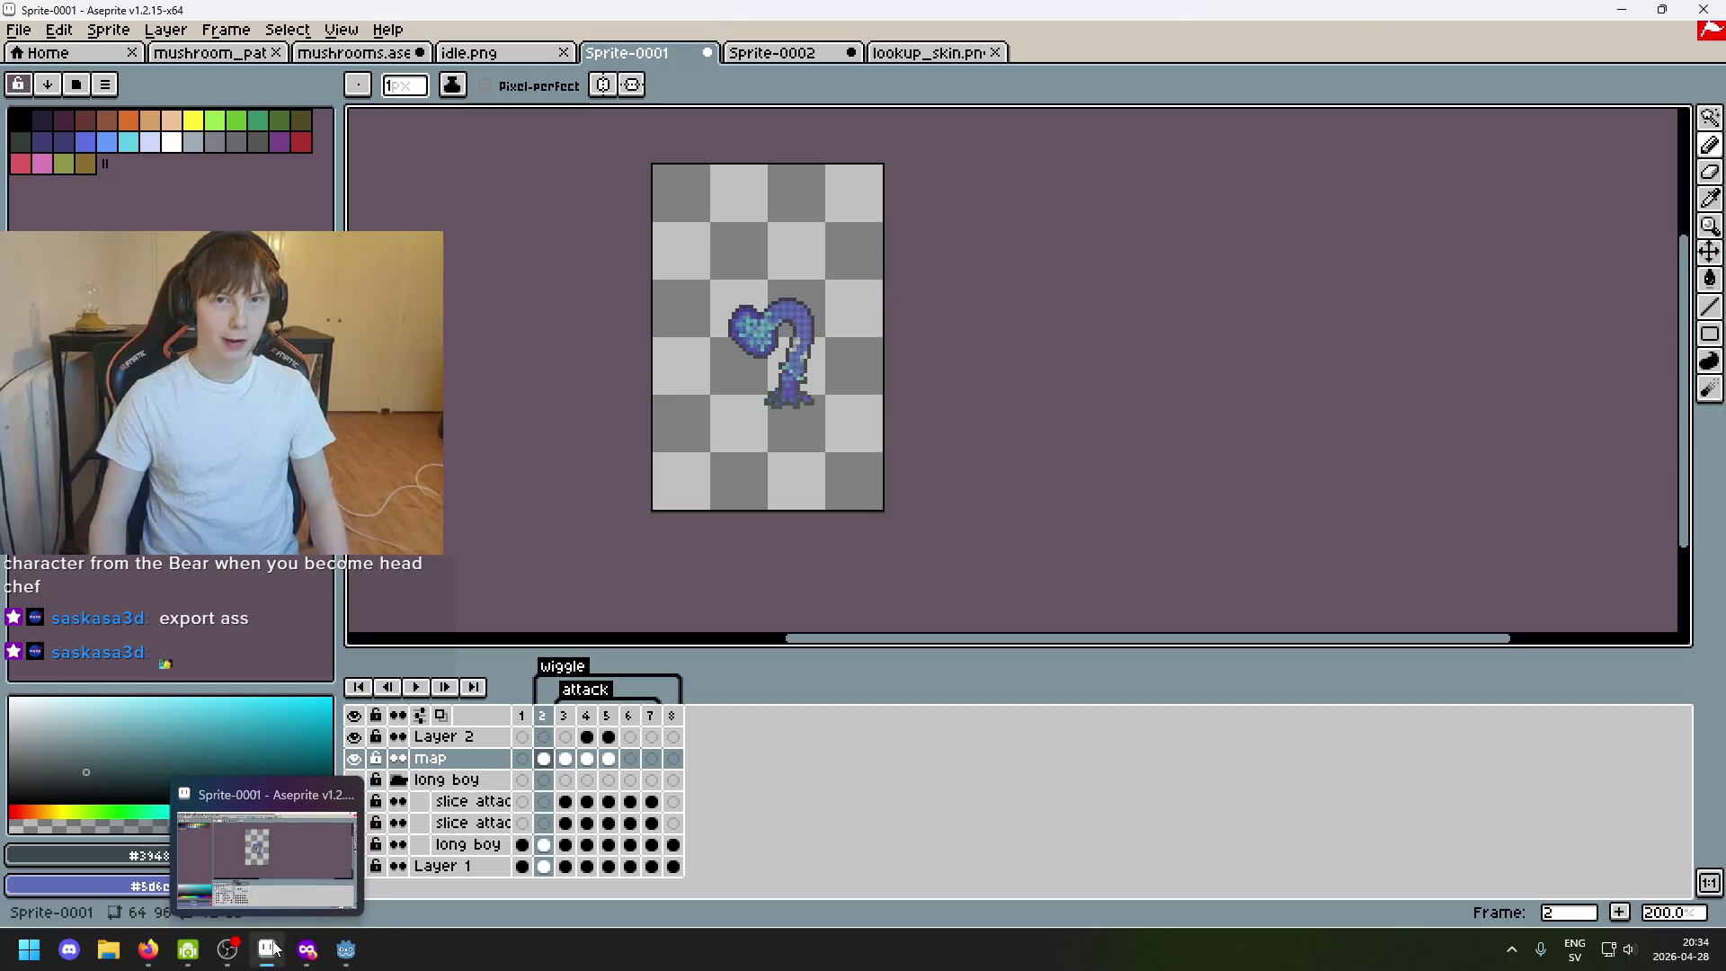
{"action": "left_click", "coordinate": [345, 950]}
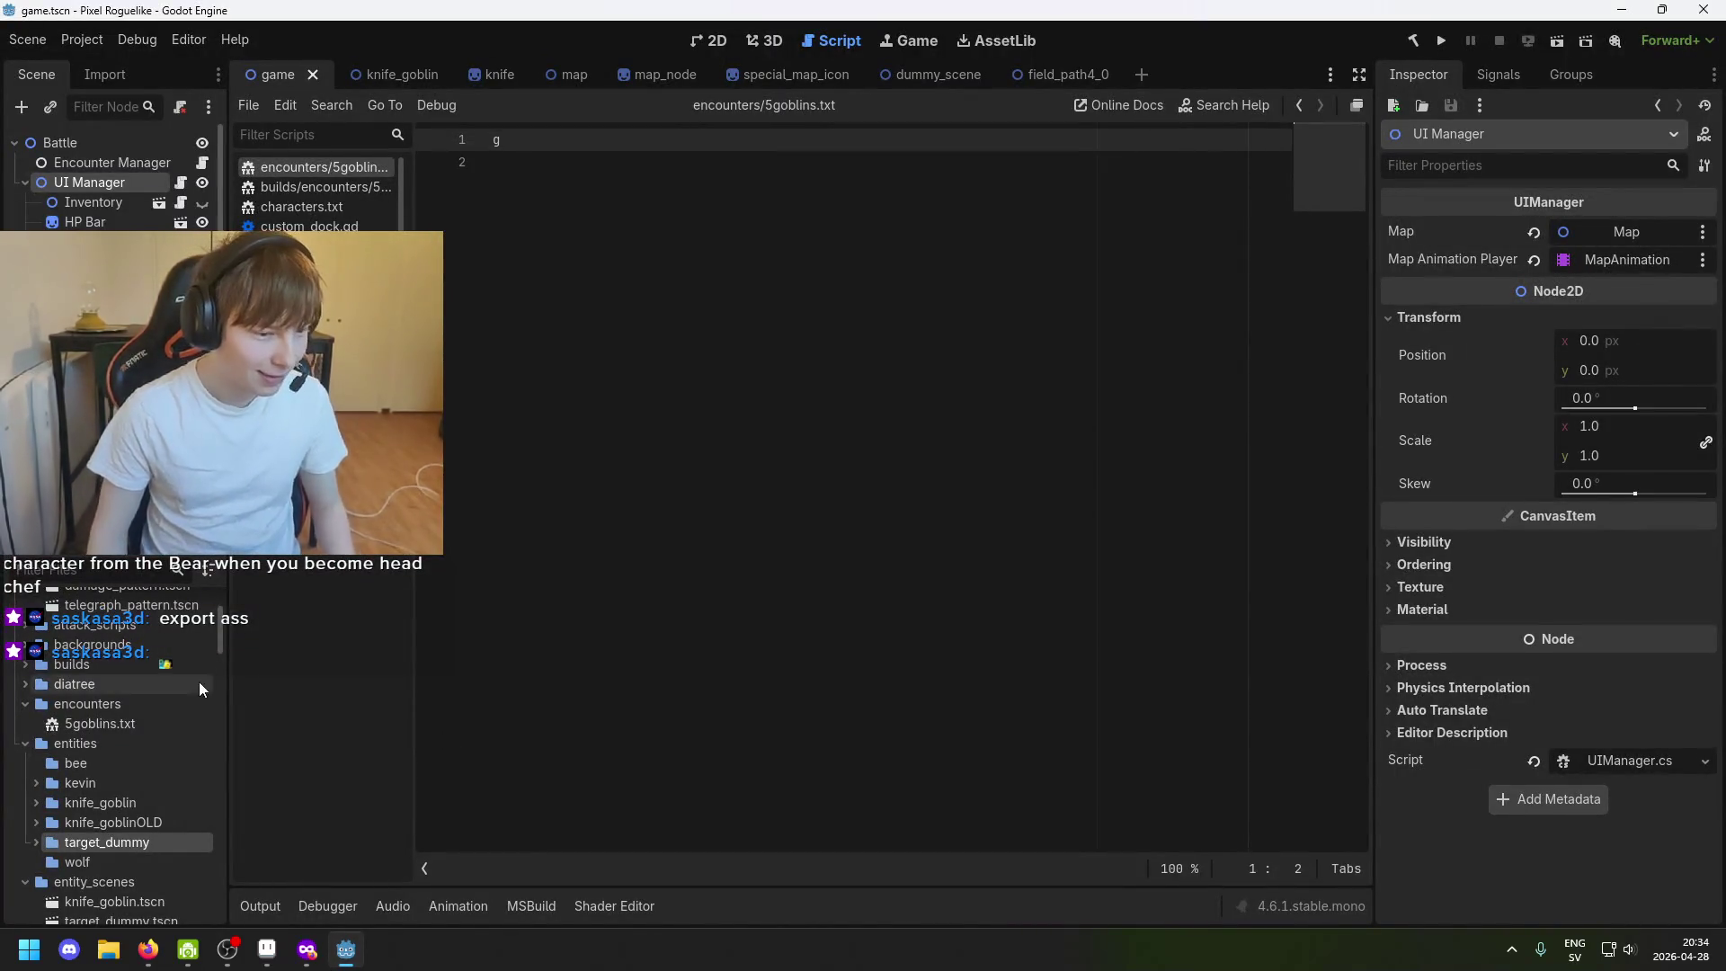
{"action": "scroll", "coordinate": [121, 768], "scroll_direction": "up", "scroll_amount": 3}
{"action": "scroll", "coordinate": [142, 799], "scroll_direction": "down", "scroll_amount": 5}
{"action": "scroll", "coordinate": [124, 814], "scroll_direction": "down", "scroll_amount": 5}
{"action": "scroll", "coordinate": [131, 826], "scroll_direction": "down", "scroll_amount": 3}
{"action": "scroll", "coordinate": [96, 826], "scroll_direction": "up", "scroll_amount": 2}
{"action": "scroll", "coordinate": [87, 824], "scroll_direction": "up", "scroll_amount": 2}
{"action": "scroll", "coordinate": [96, 822], "scroll_direction": "up", "scroll_amount": 2}
{"action": "scroll", "coordinate": [95, 821], "scroll_direction": "up", "scroll_amount": 5}
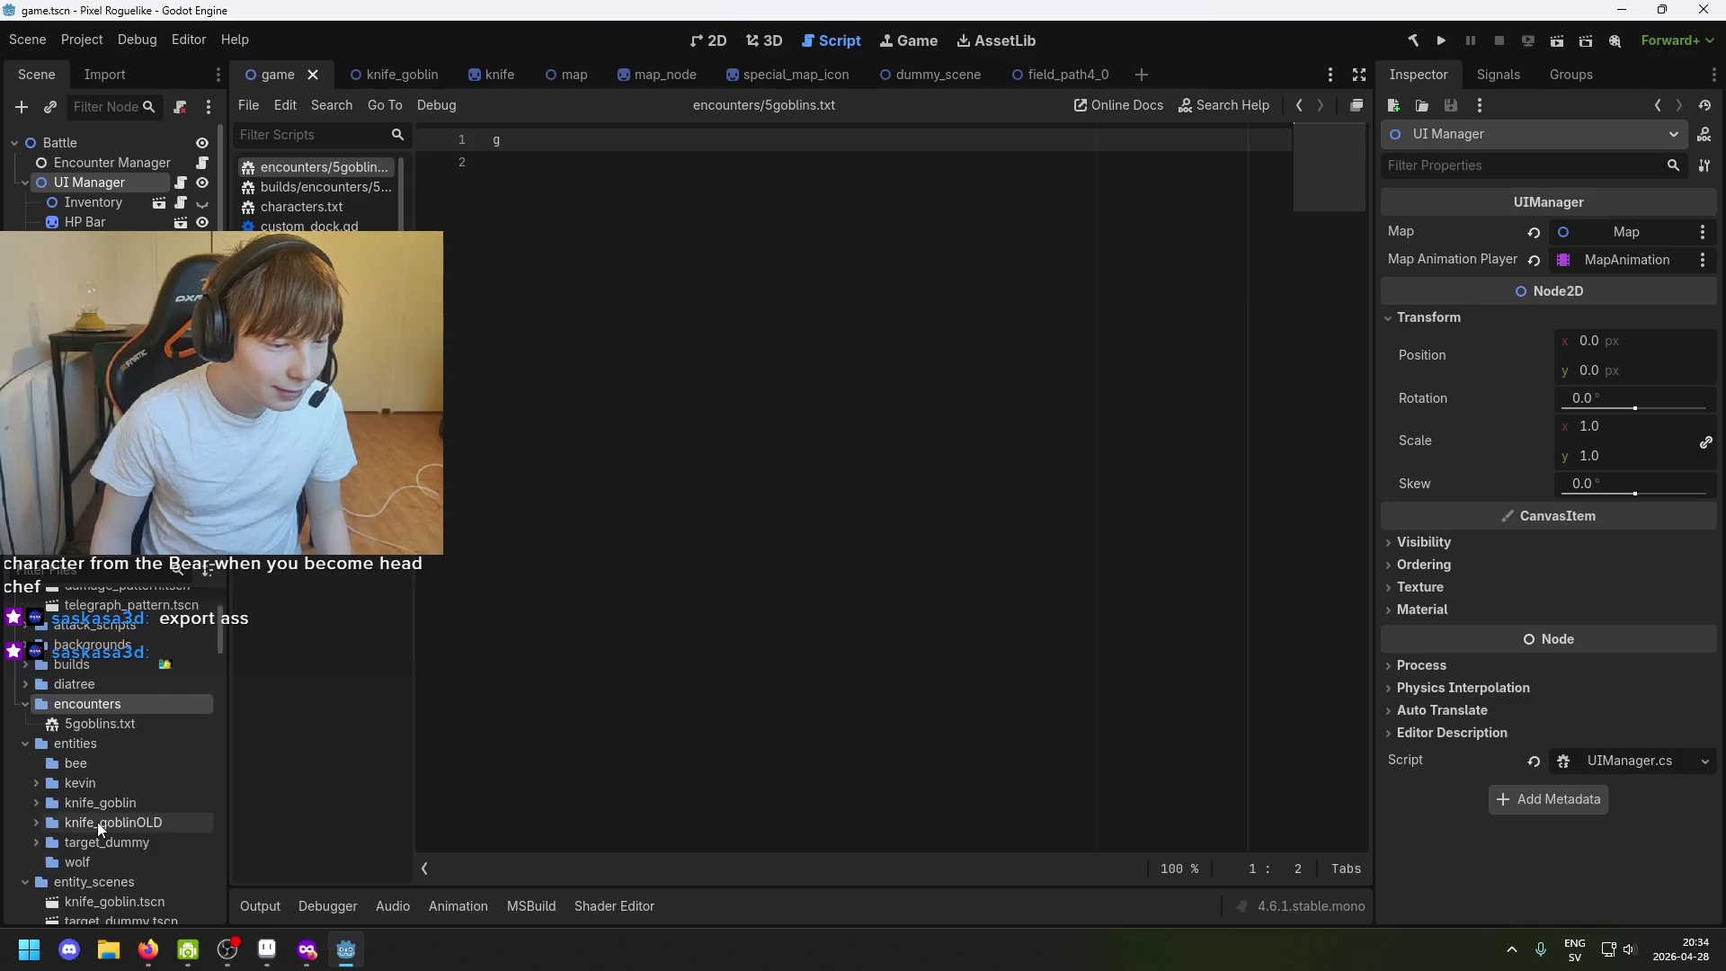
{"action": "scroll", "coordinate": [101, 819], "scroll_direction": "up", "scroll_amount": 5}
{"action": "scroll", "coordinate": [146, 749], "scroll_direction": "down", "scroll_amount": 3}
{"action": "scroll", "coordinate": [148, 789], "scroll_direction": "down", "scroll_amount": 2}
{"action": "scroll", "coordinate": [150, 821], "scroll_direction": "down", "scroll_amount": 5}
{"action": "scroll", "coordinate": [149, 826], "scroll_direction": "down", "scroll_amount": 1}
{"action": "scroll", "coordinate": [148, 828], "scroll_direction": "down", "scroll_amount": 2}
{"action": "scroll", "coordinate": [146, 830], "scroll_direction": "down", "scroll_amount": 2}
{"action": "scroll", "coordinate": [157, 816], "scroll_direction": "down", "scroll_amount": 2}
{"action": "scroll", "coordinate": [166, 803], "scroll_direction": "down", "scroll_amount": 2}
{"action": "scroll", "coordinate": [166, 802], "scroll_direction": "down", "scroll_amount": 3}
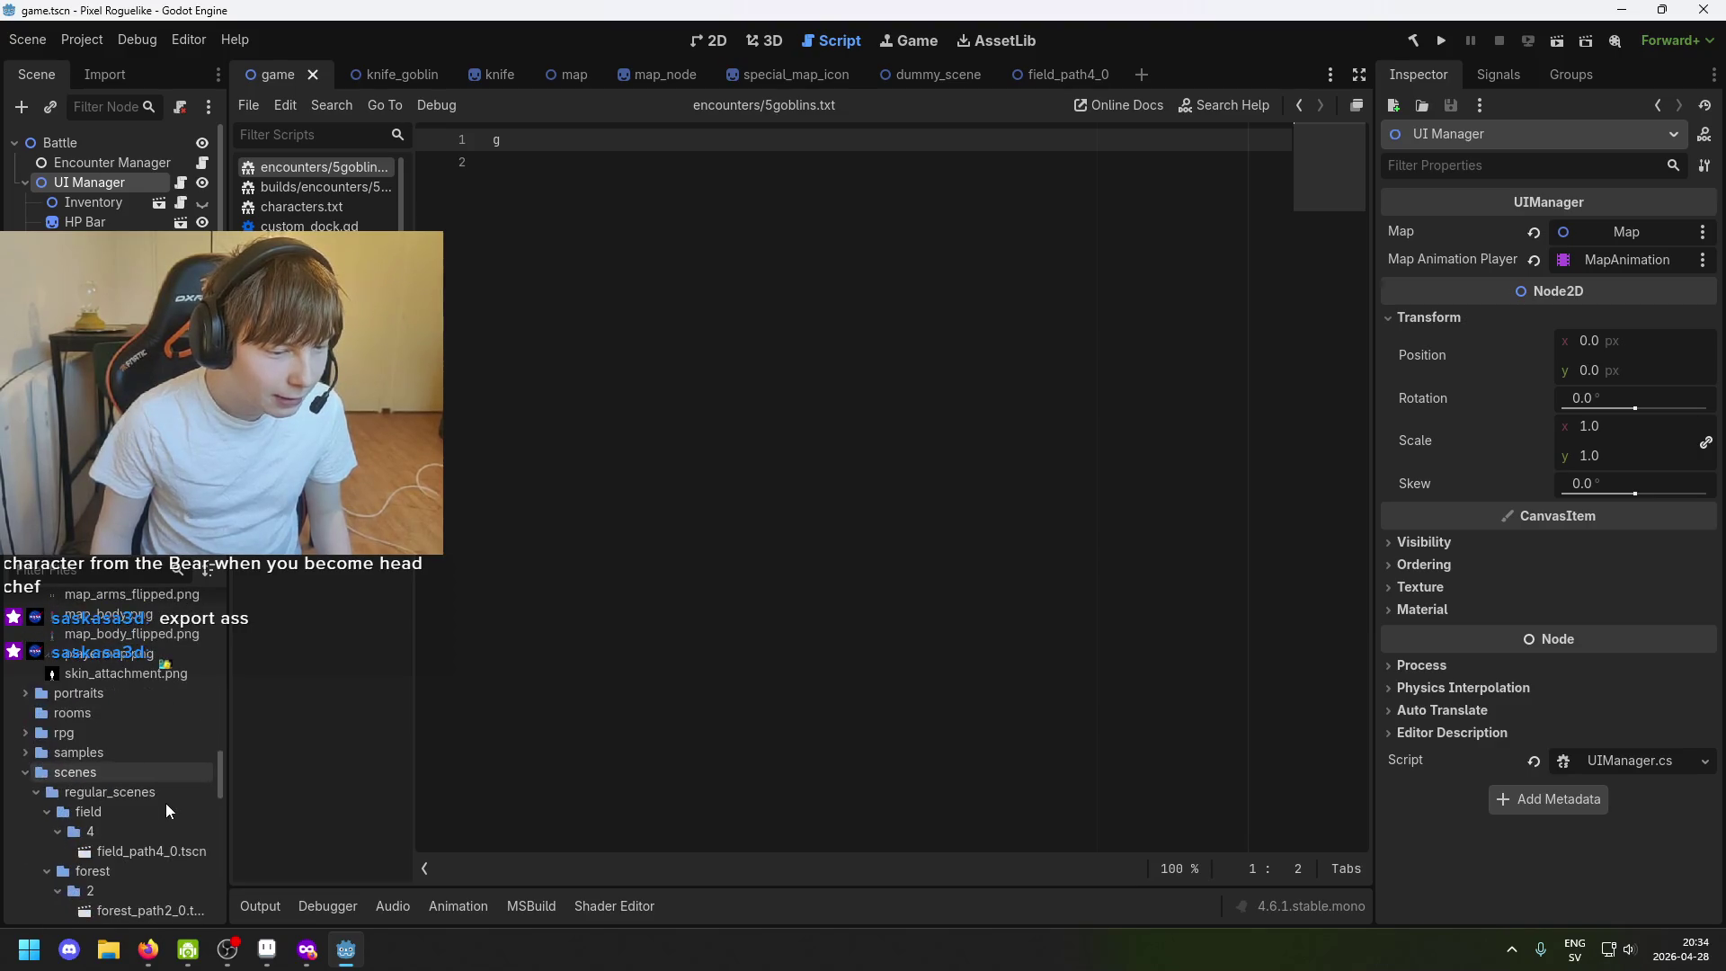
{"action": "scroll", "coordinate": [150, 789], "scroll_direction": "down", "scroll_amount": 2}
{"action": "scroll", "coordinate": [149, 796], "scroll_direction": "up", "scroll_amount": 2}
{"action": "scroll", "coordinate": [149, 796], "scroll_direction": "up", "scroll_amount": 2}
{"action": "scroll", "coordinate": [149, 797], "scroll_direction": "up", "scroll_amount": 2}
{"action": "scroll", "coordinate": [143, 803], "scroll_direction": "up", "scroll_amount": 2}
{"action": "scroll", "coordinate": [142, 807], "scroll_direction": "up", "scroll_amount": 2}
{"action": "scroll", "coordinate": [142, 808], "scroll_direction": "up", "scroll_amount": 2}
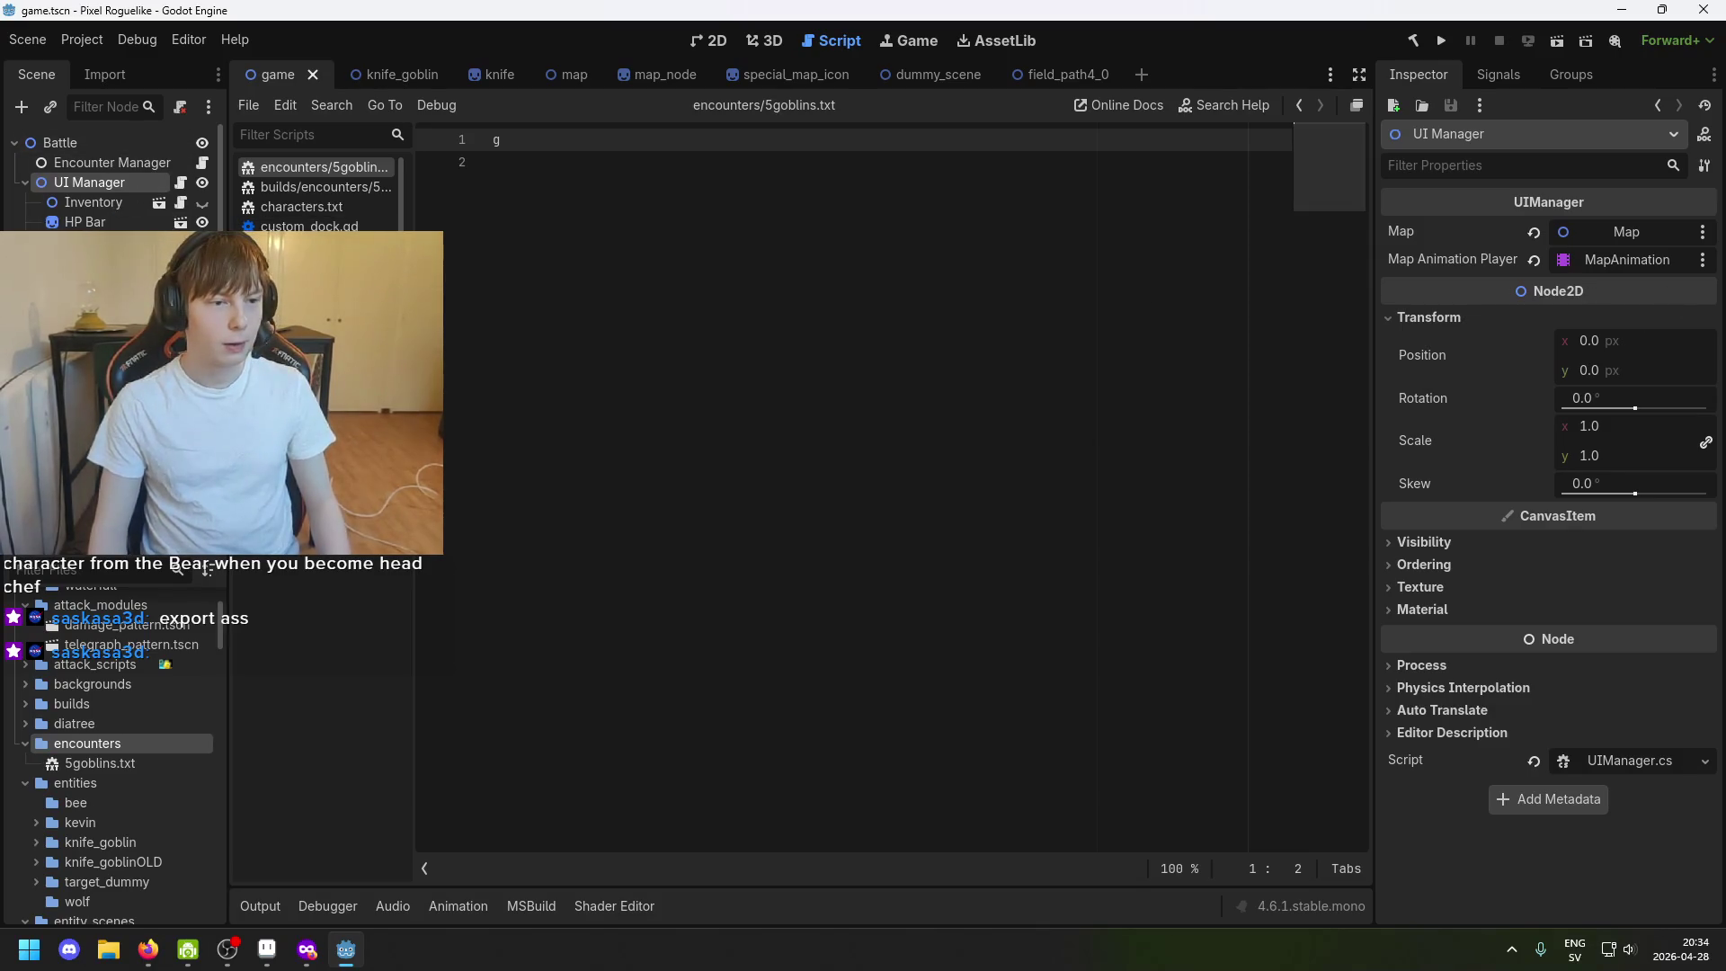
Select the UV Generator node and tick its Generate 'On' checkbox.
{"action": "left_click", "coordinate": [148, 241]}
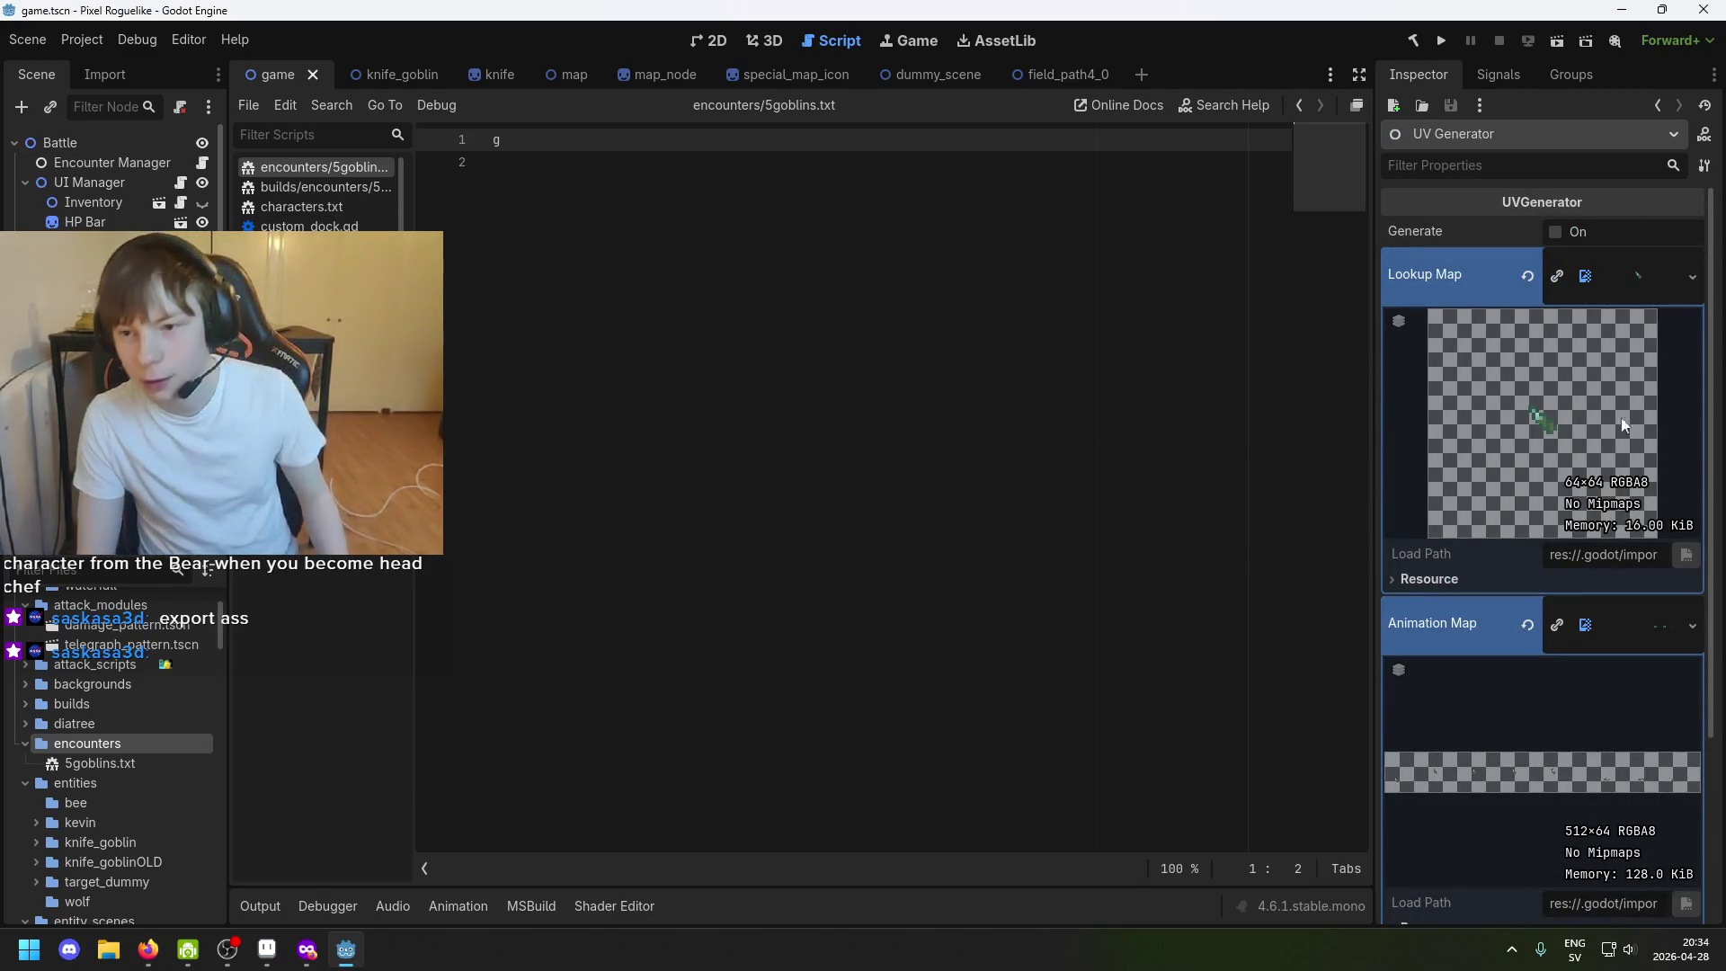
{"action": "scroll", "coordinate": [1574, 258], "scroll_direction": "down", "scroll_amount": 1}
{"action": "scroll", "coordinate": [1573, 260], "scroll_direction": "up", "scroll_amount": 1}
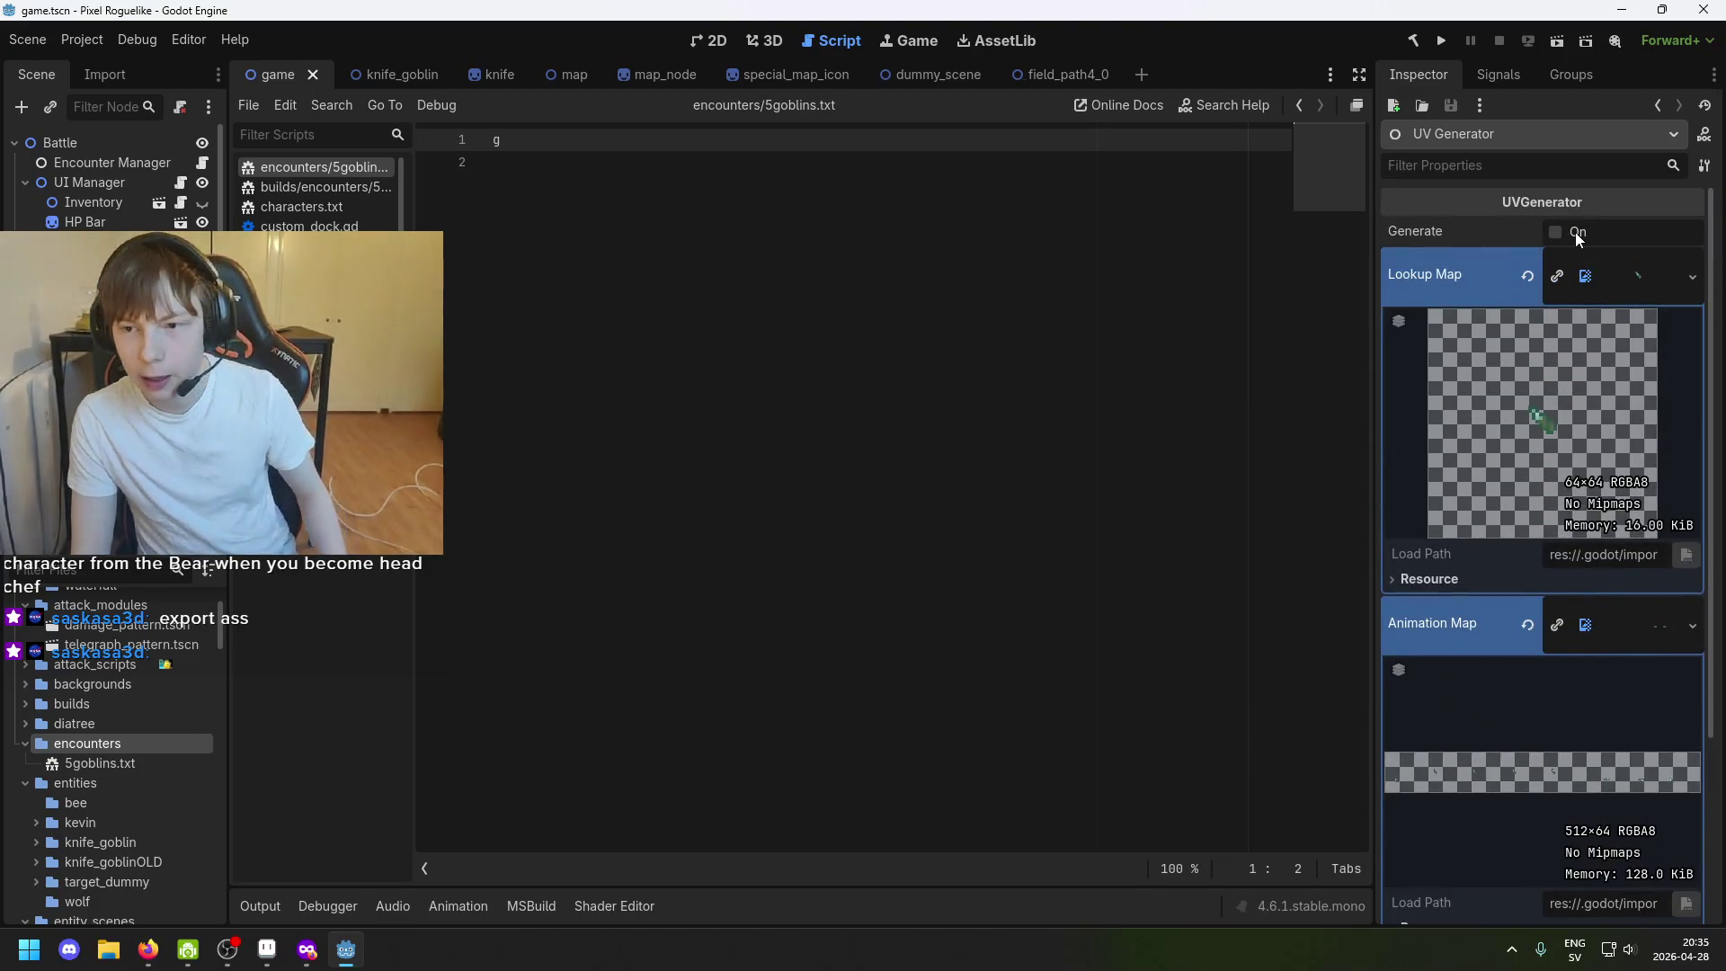
{"action": "scroll", "coordinate": [1558, 349], "scroll_direction": "down", "scroll_amount": 3}
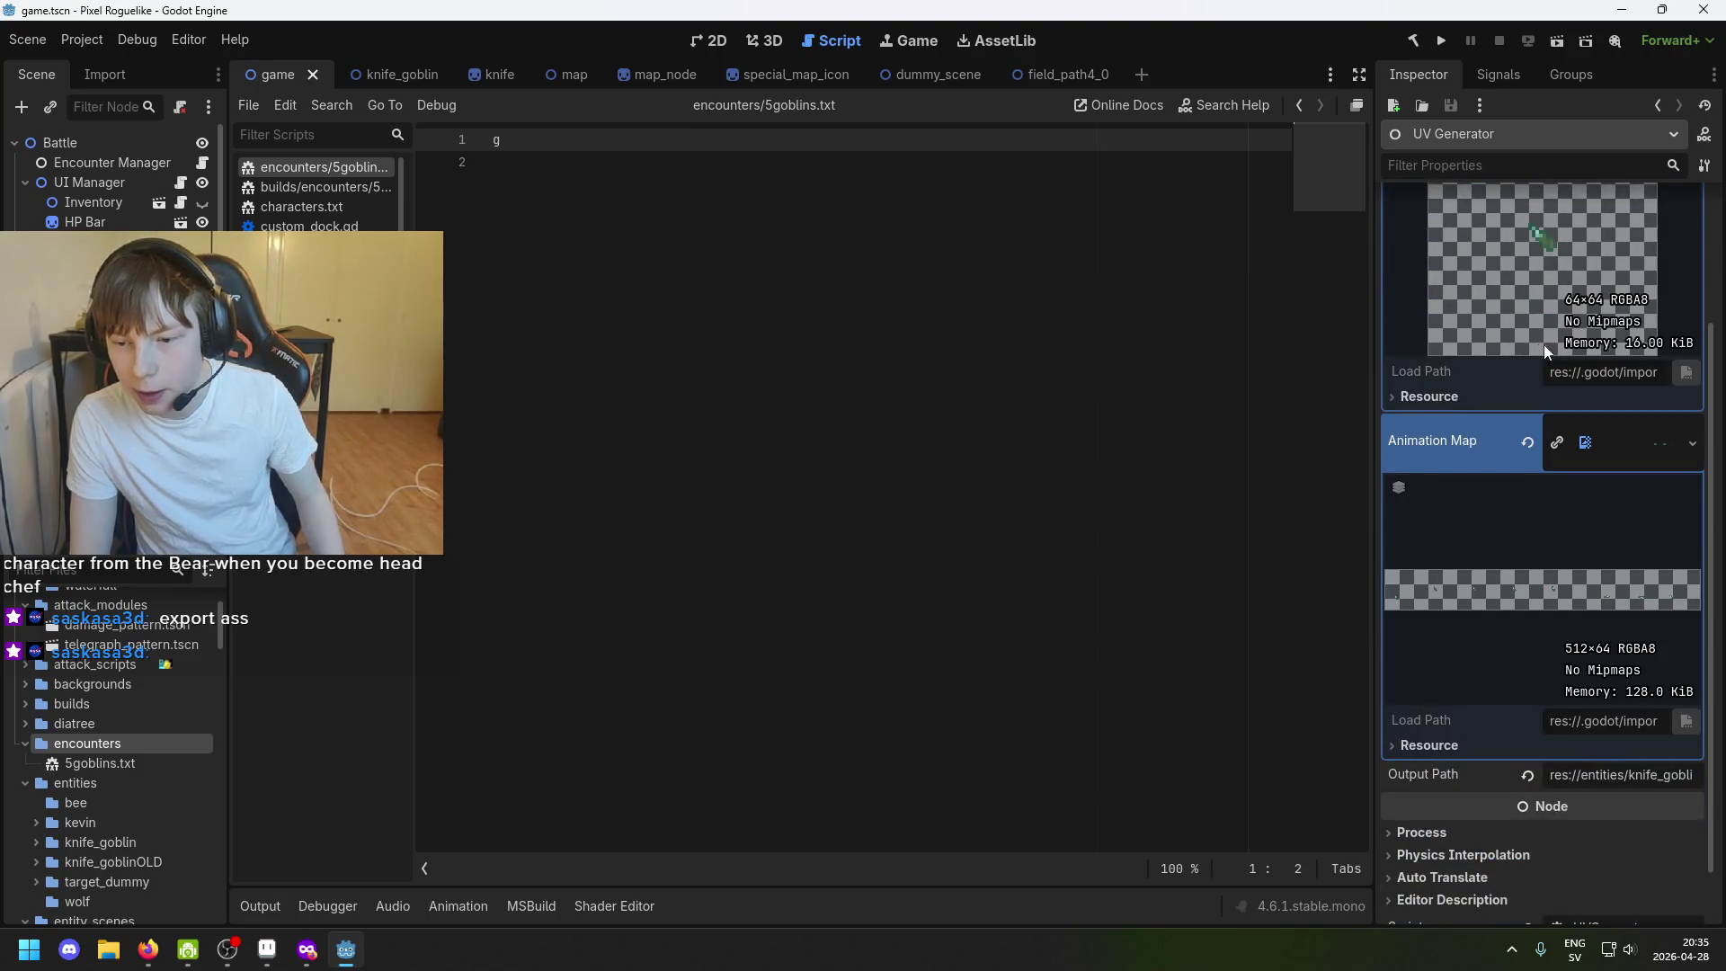
{"action": "scroll", "coordinate": [1552, 342], "scroll_direction": "up", "scroll_amount": 1}
{"action": "scroll", "coordinate": [1512, 430], "scroll_direction": "up", "scroll_amount": 2}
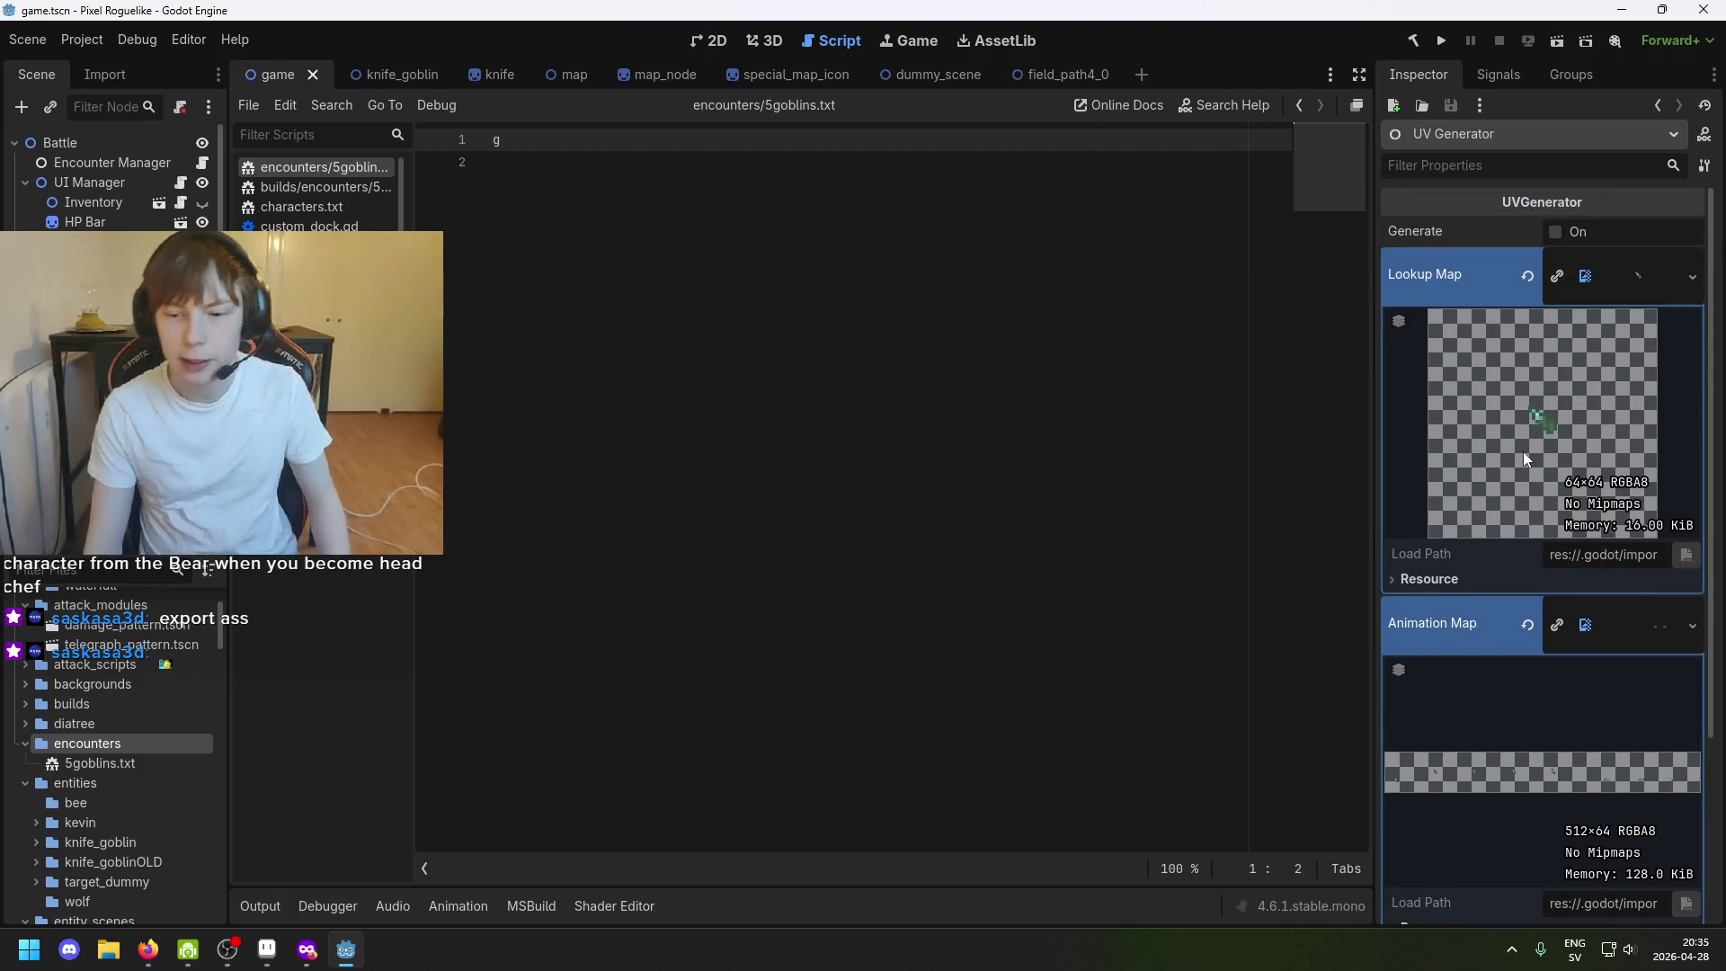
{"action": "left_click", "coordinate": [1558, 232]}
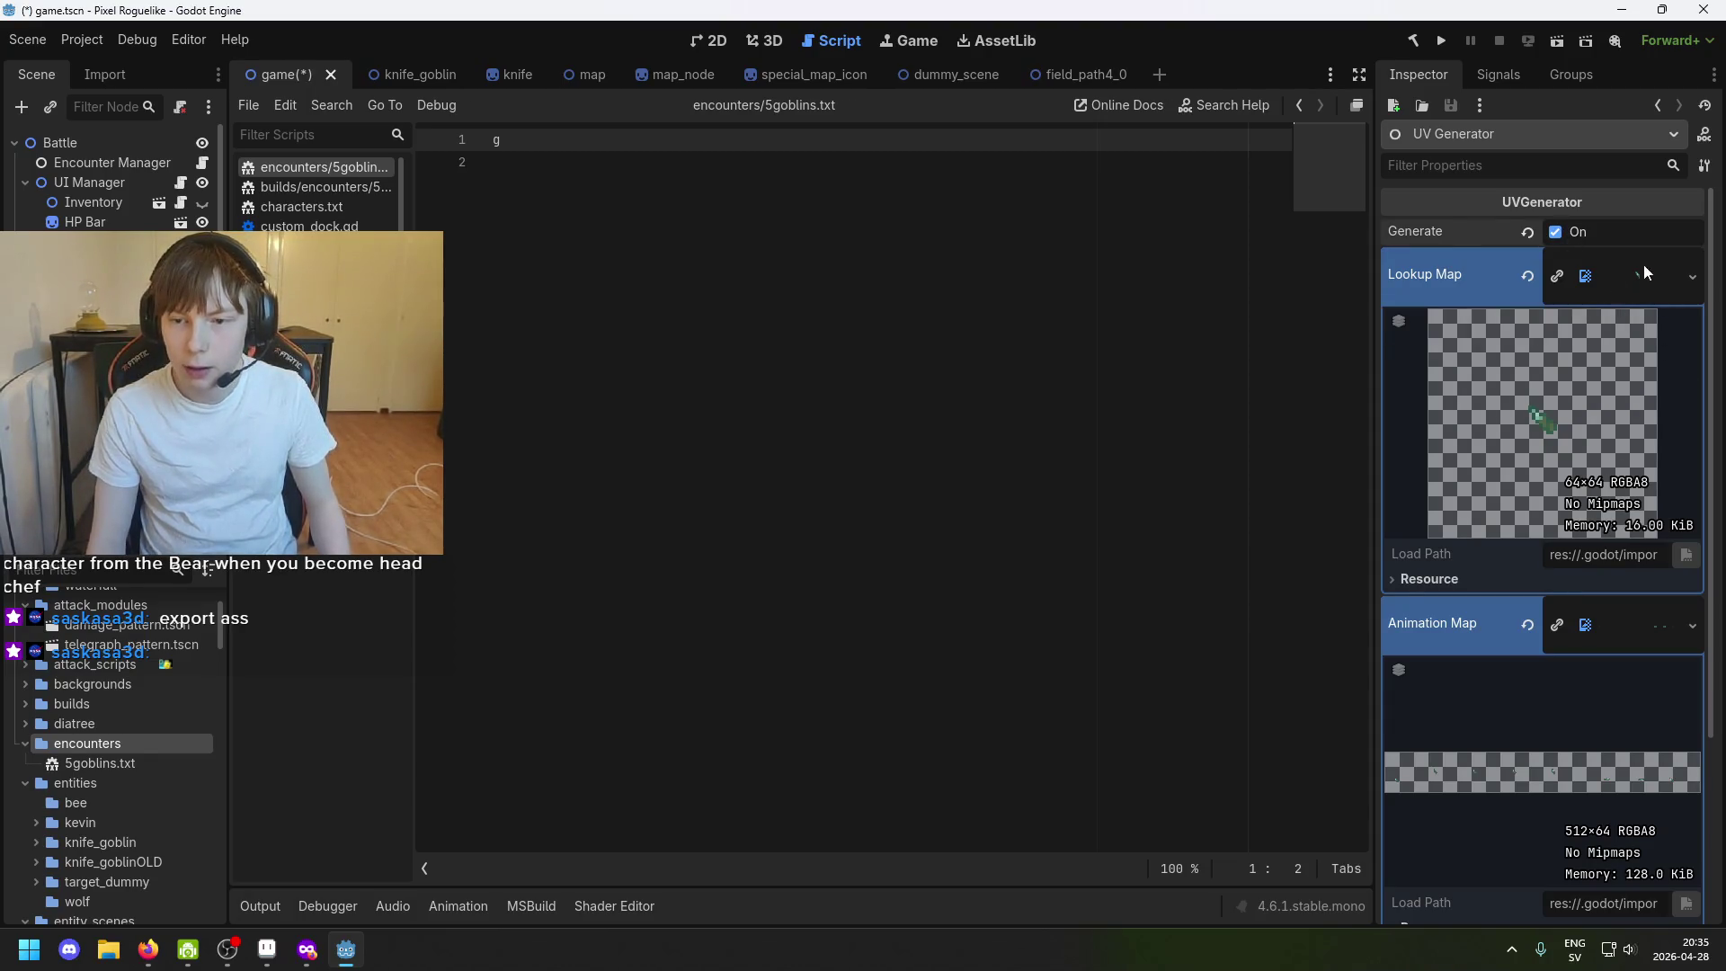
{"action": "scroll", "coordinate": [89, 735], "scroll_direction": "up", "scroll_amount": 3}
{"action": "scroll", "coordinate": [122, 809], "scroll_direction": "down", "scroll_amount": 6}
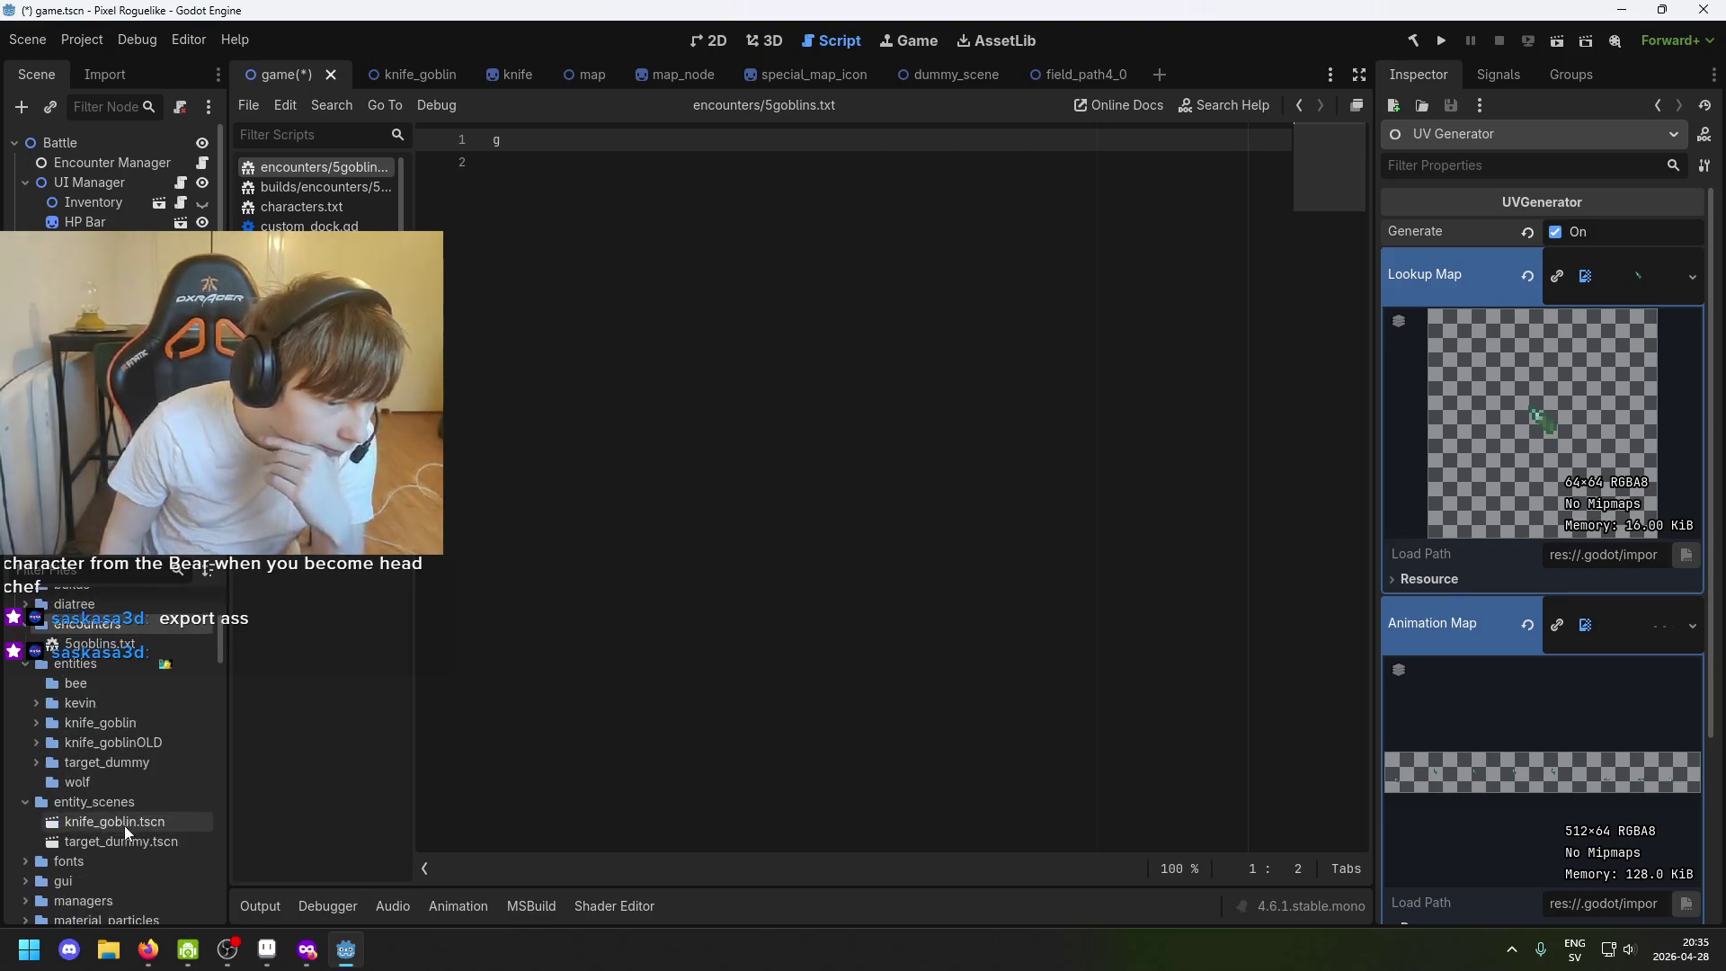
{"action": "scroll", "coordinate": [109, 680], "scroll_direction": "down", "scroll_amount": 2}
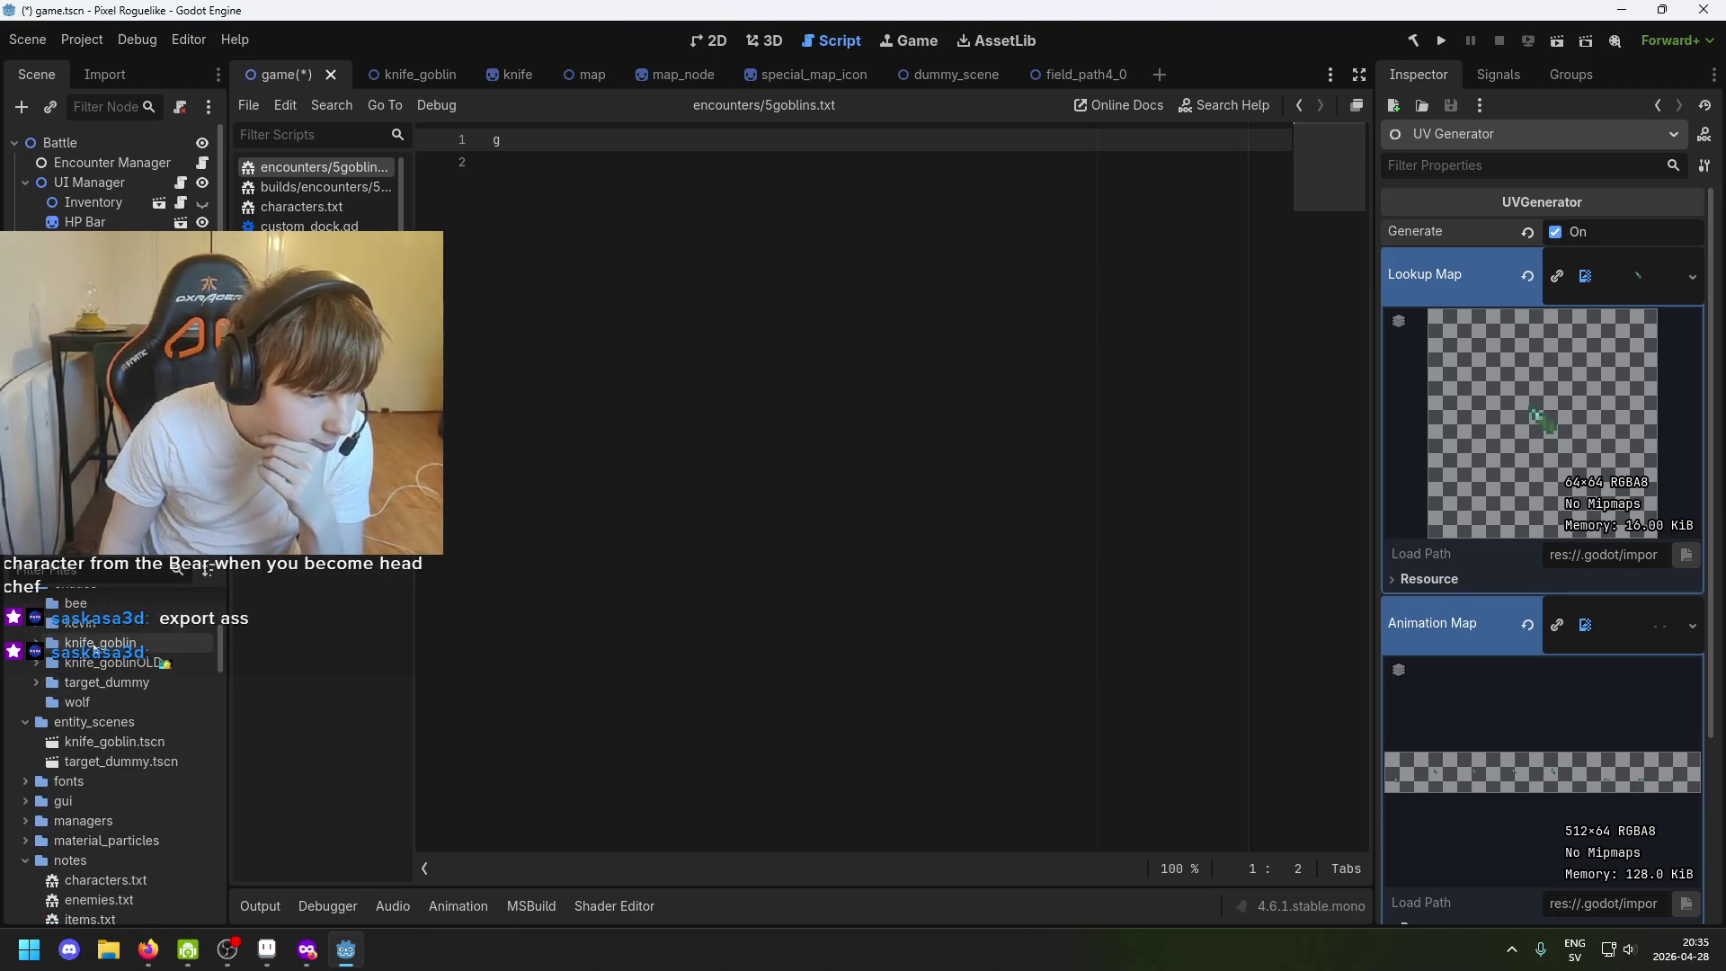
Assign map.png as the Lookup Map and wiggle_map.png as the Animation Map from the kevin folder.
{"action": "double_click", "coordinate": [47, 622]}
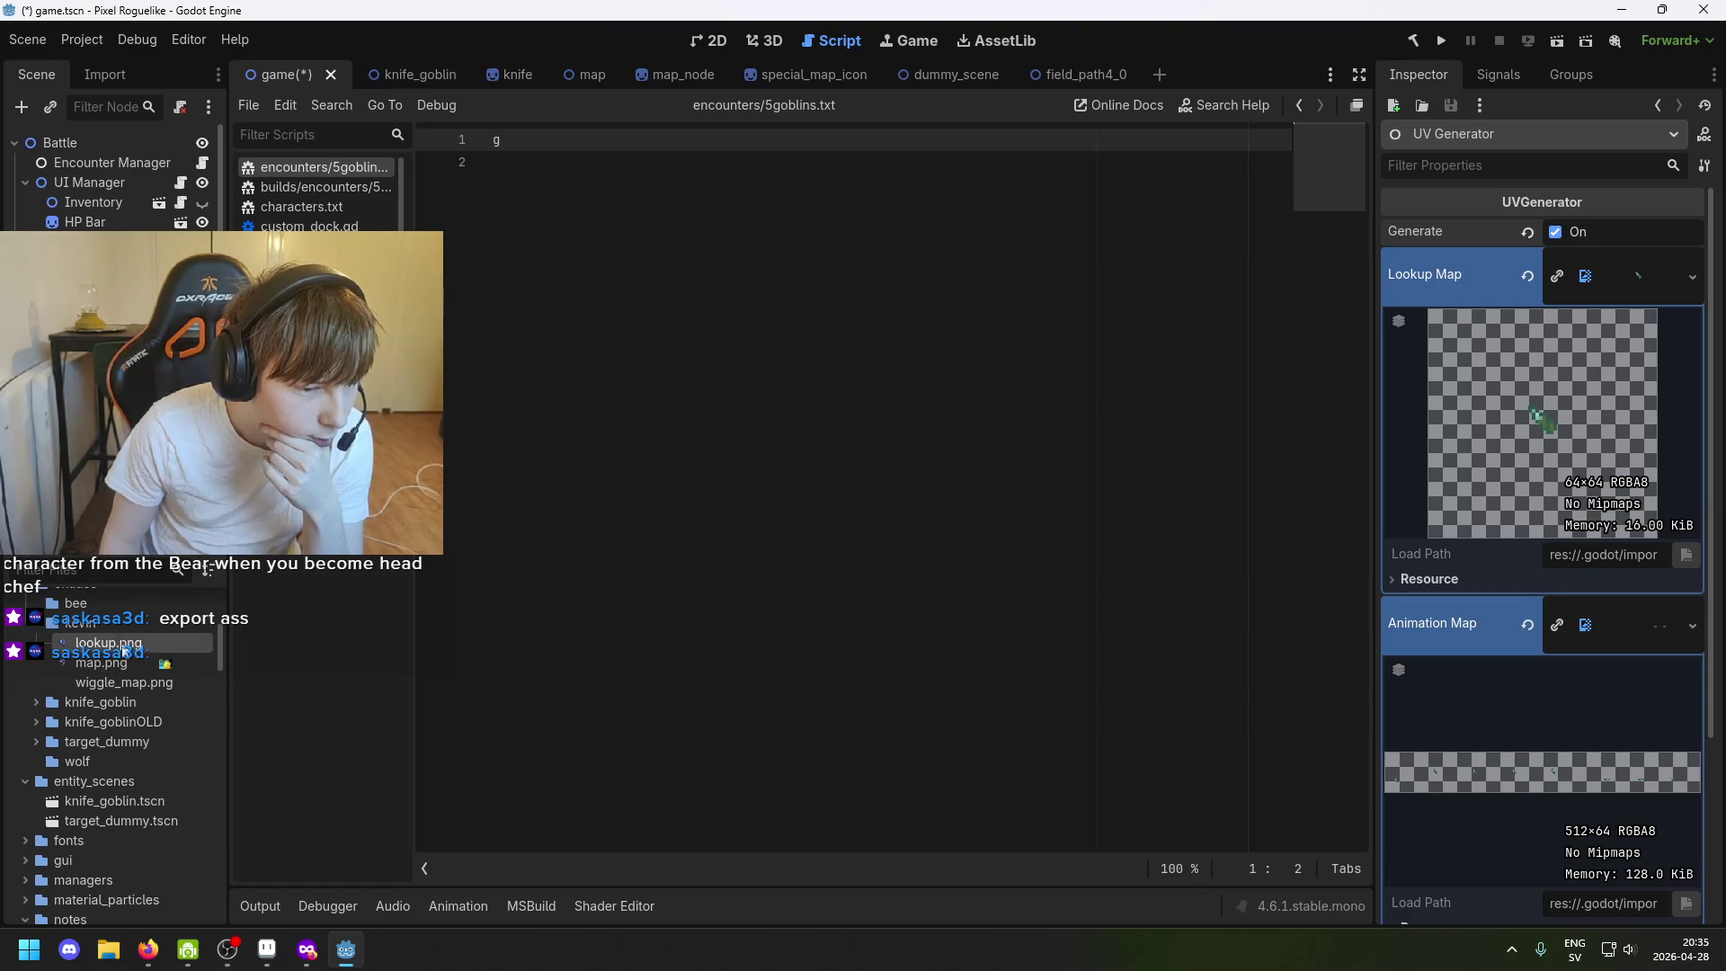
{"action": "mouse_move", "coordinate": [109, 643]}
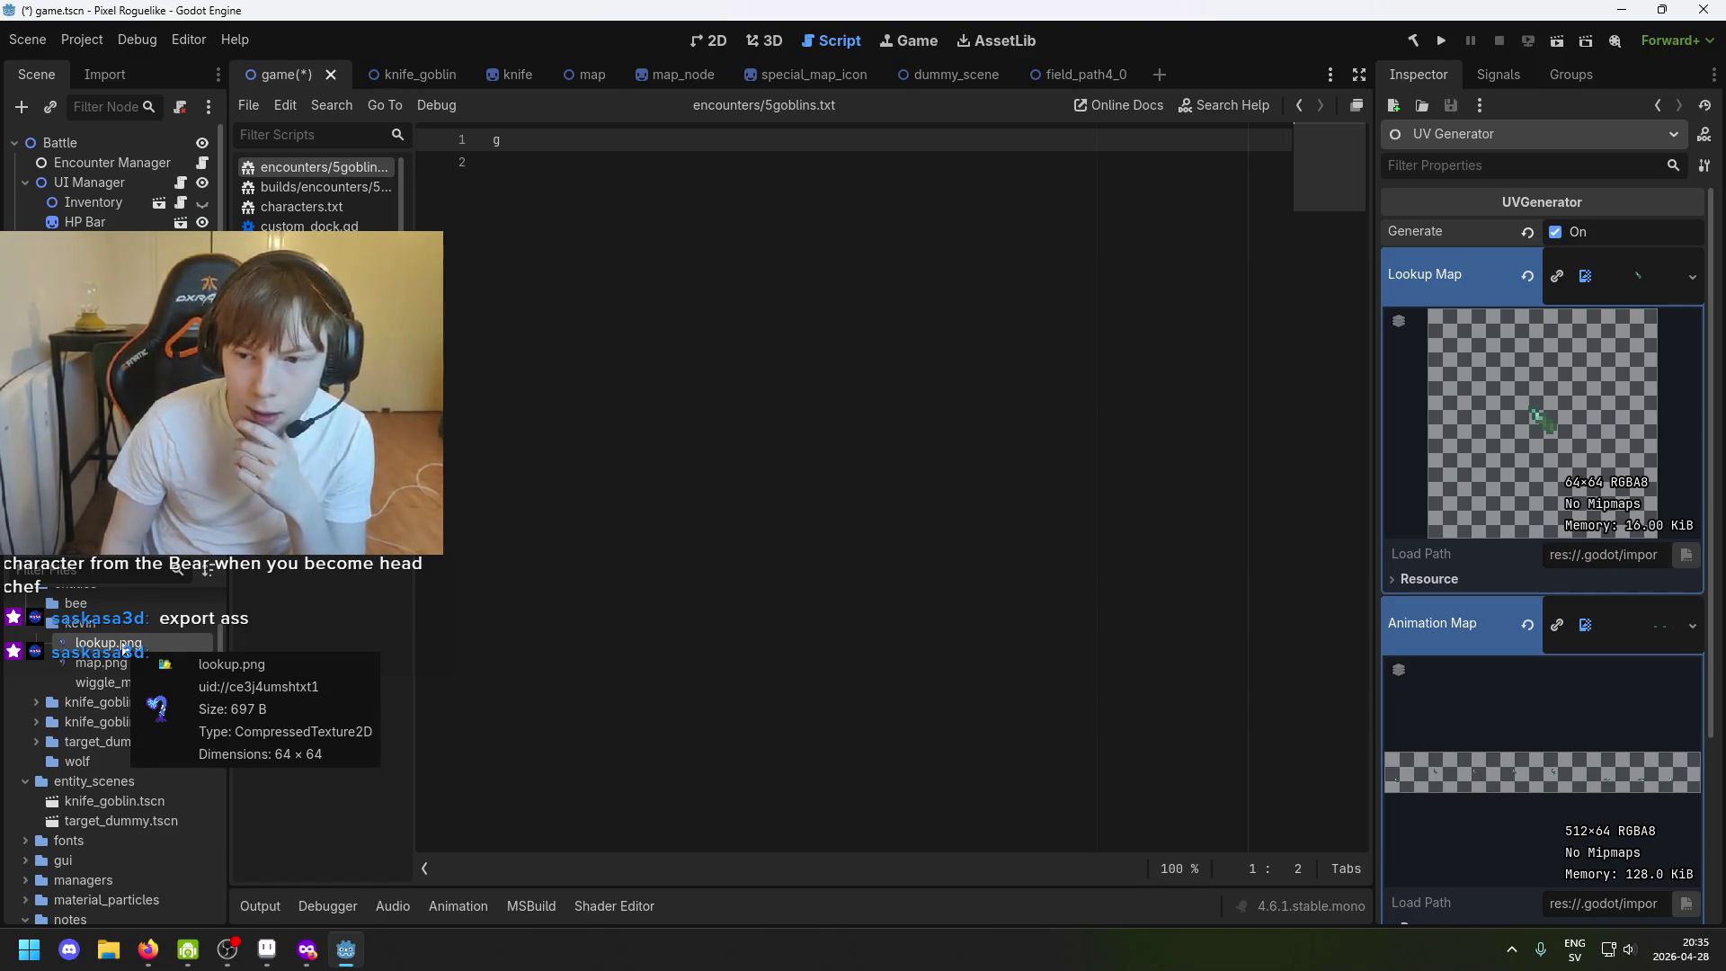
{"action": "left_click_drag", "start_coordinate": [133, 658], "coordinate": [1617, 286]}
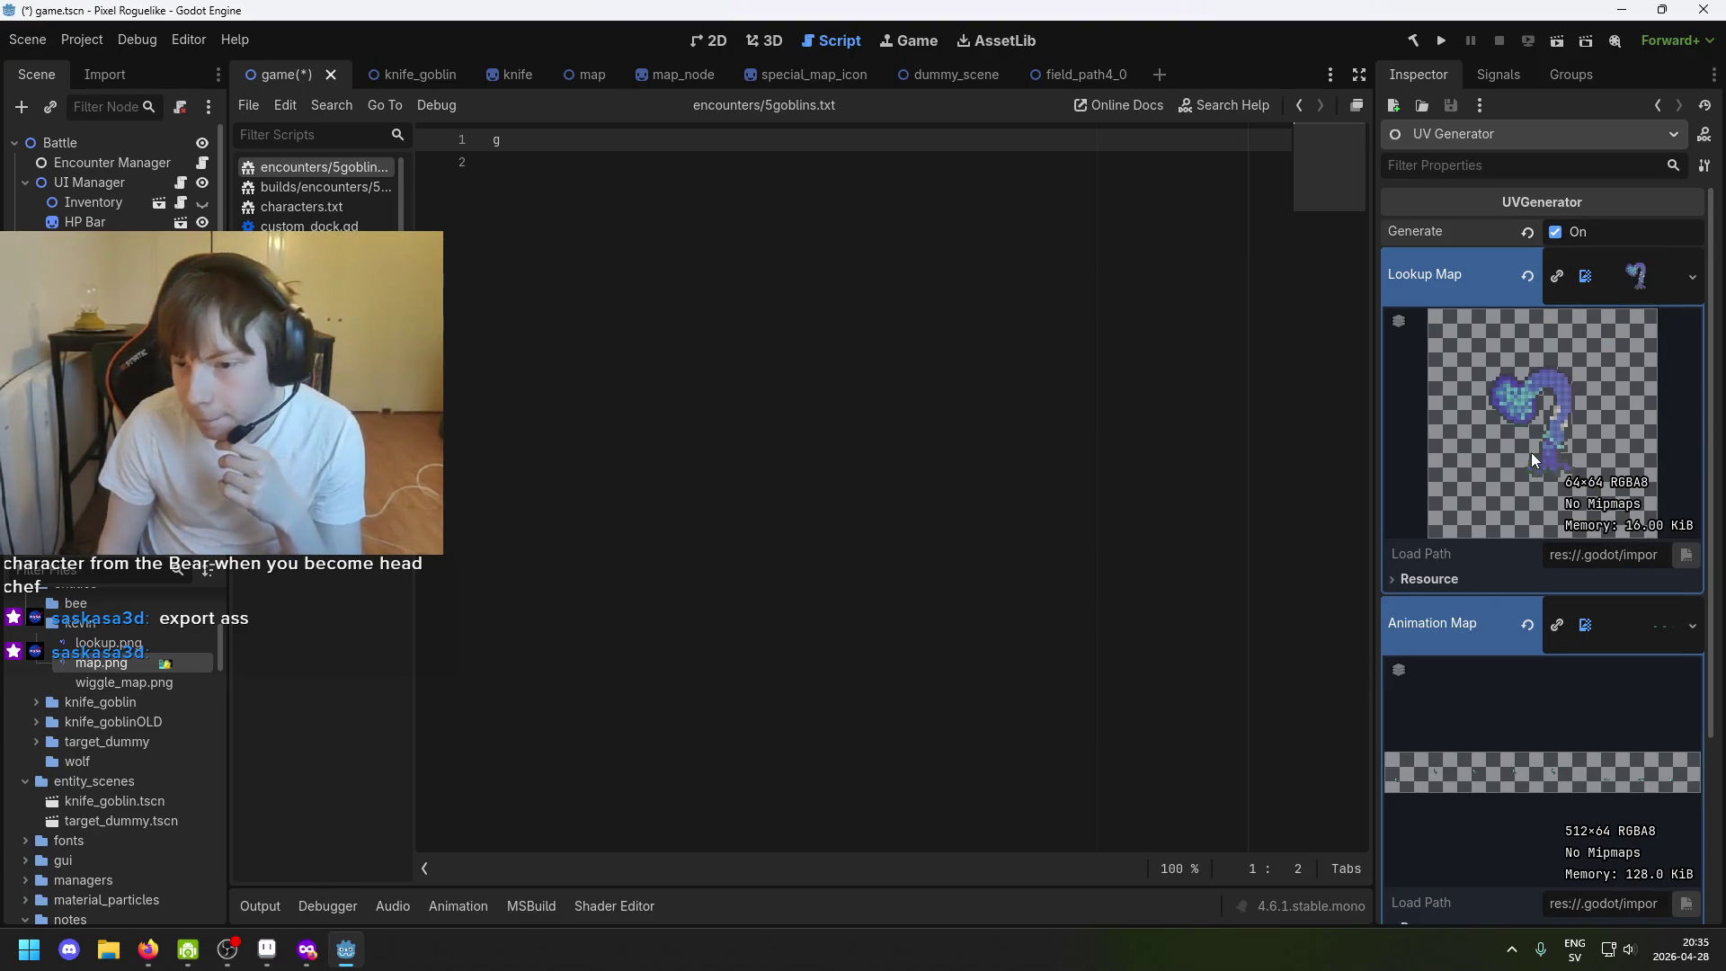
{"action": "left_click", "coordinate": [133, 686]}
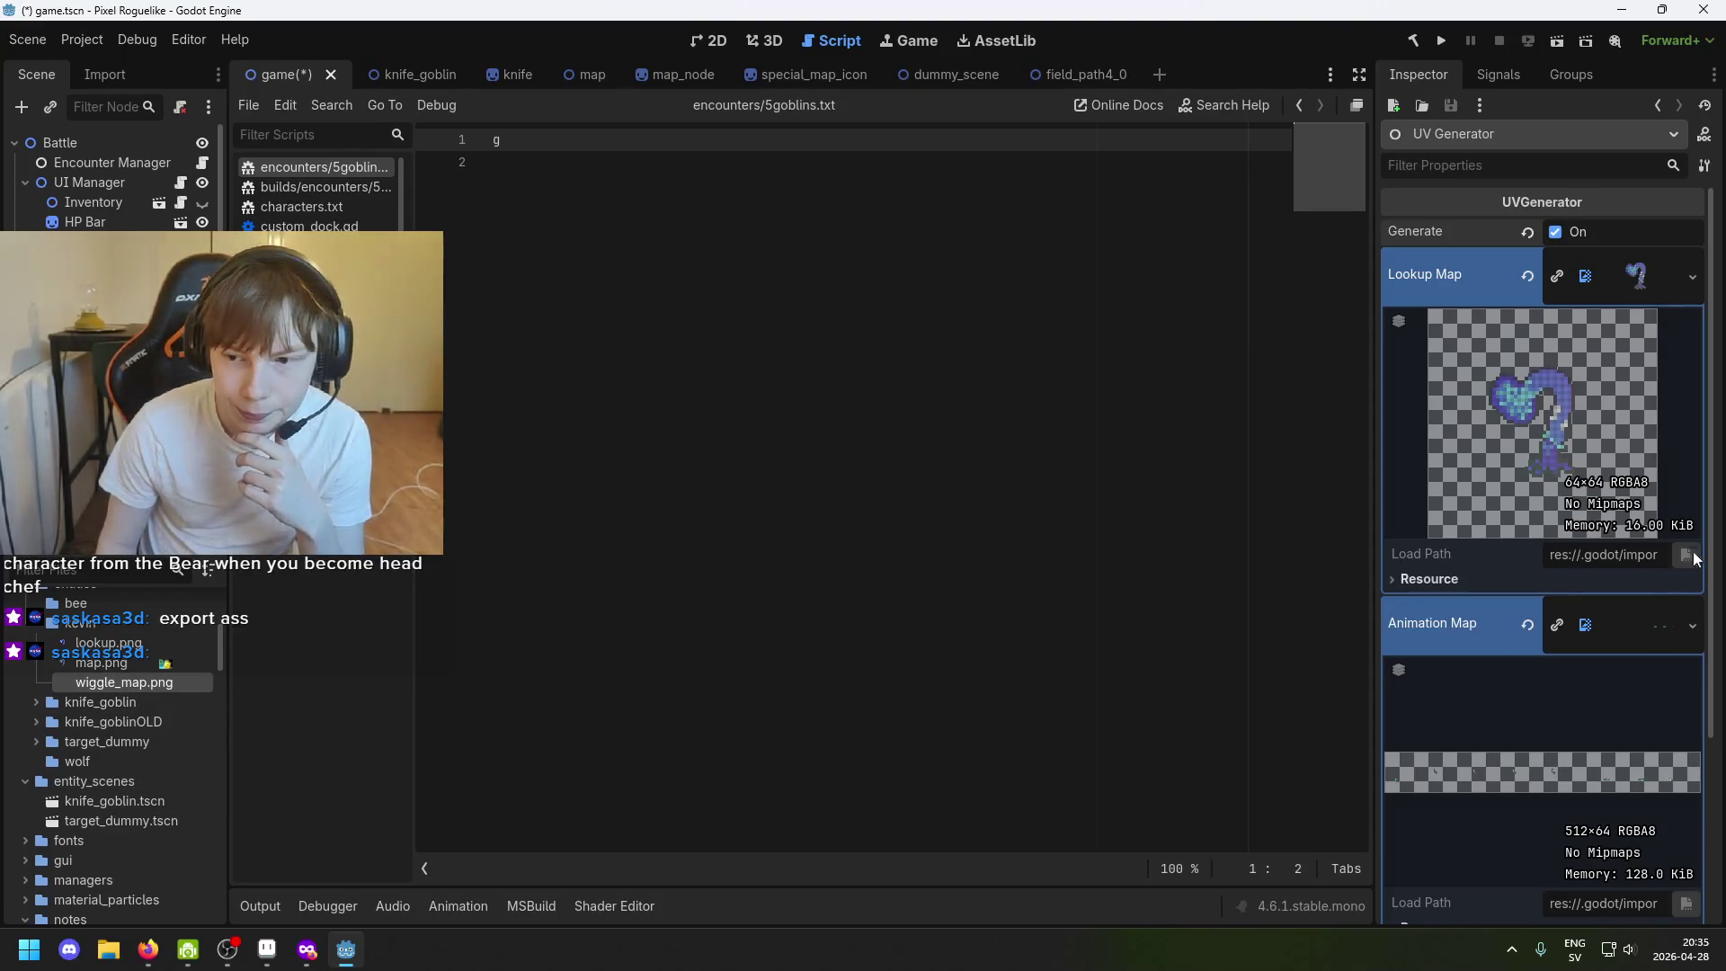
{"action": "scroll", "coordinate": [1645, 533], "scroll_direction": "down", "scroll_amount": 3}
{"action": "left_click_drag", "start_coordinate": [141, 683], "coordinate": [1635, 455]}
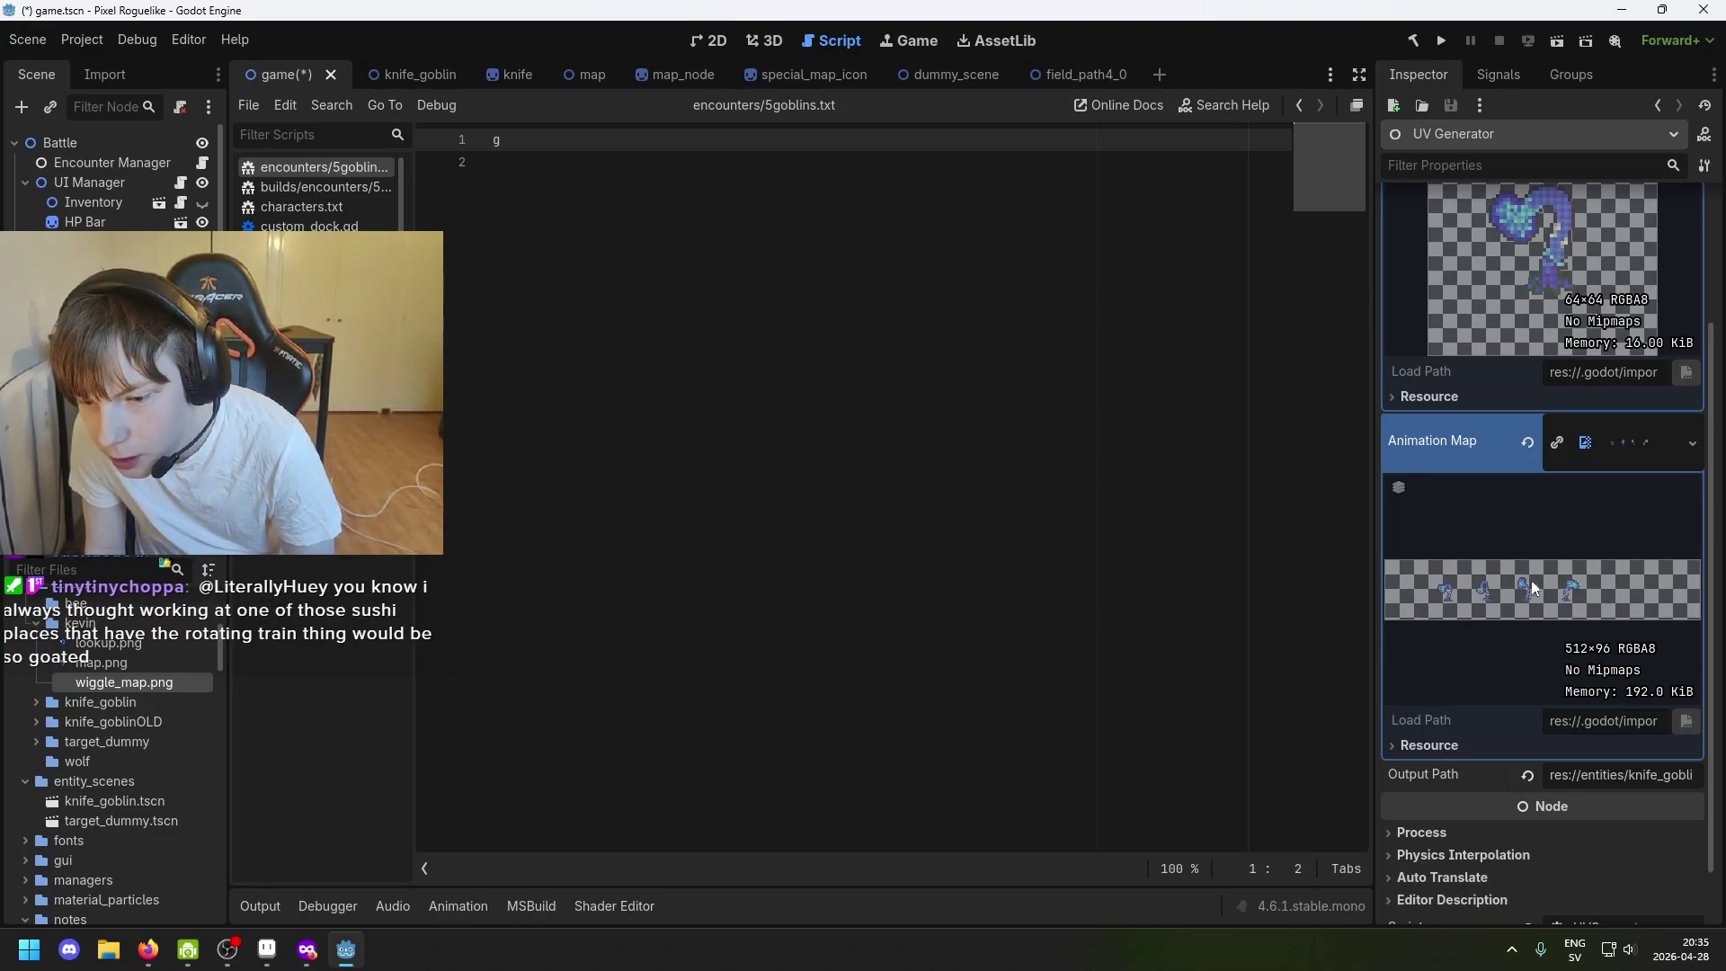
{"action": "scroll", "coordinate": [1498, 608], "scroll_direction": "down", "scroll_amount": 1}
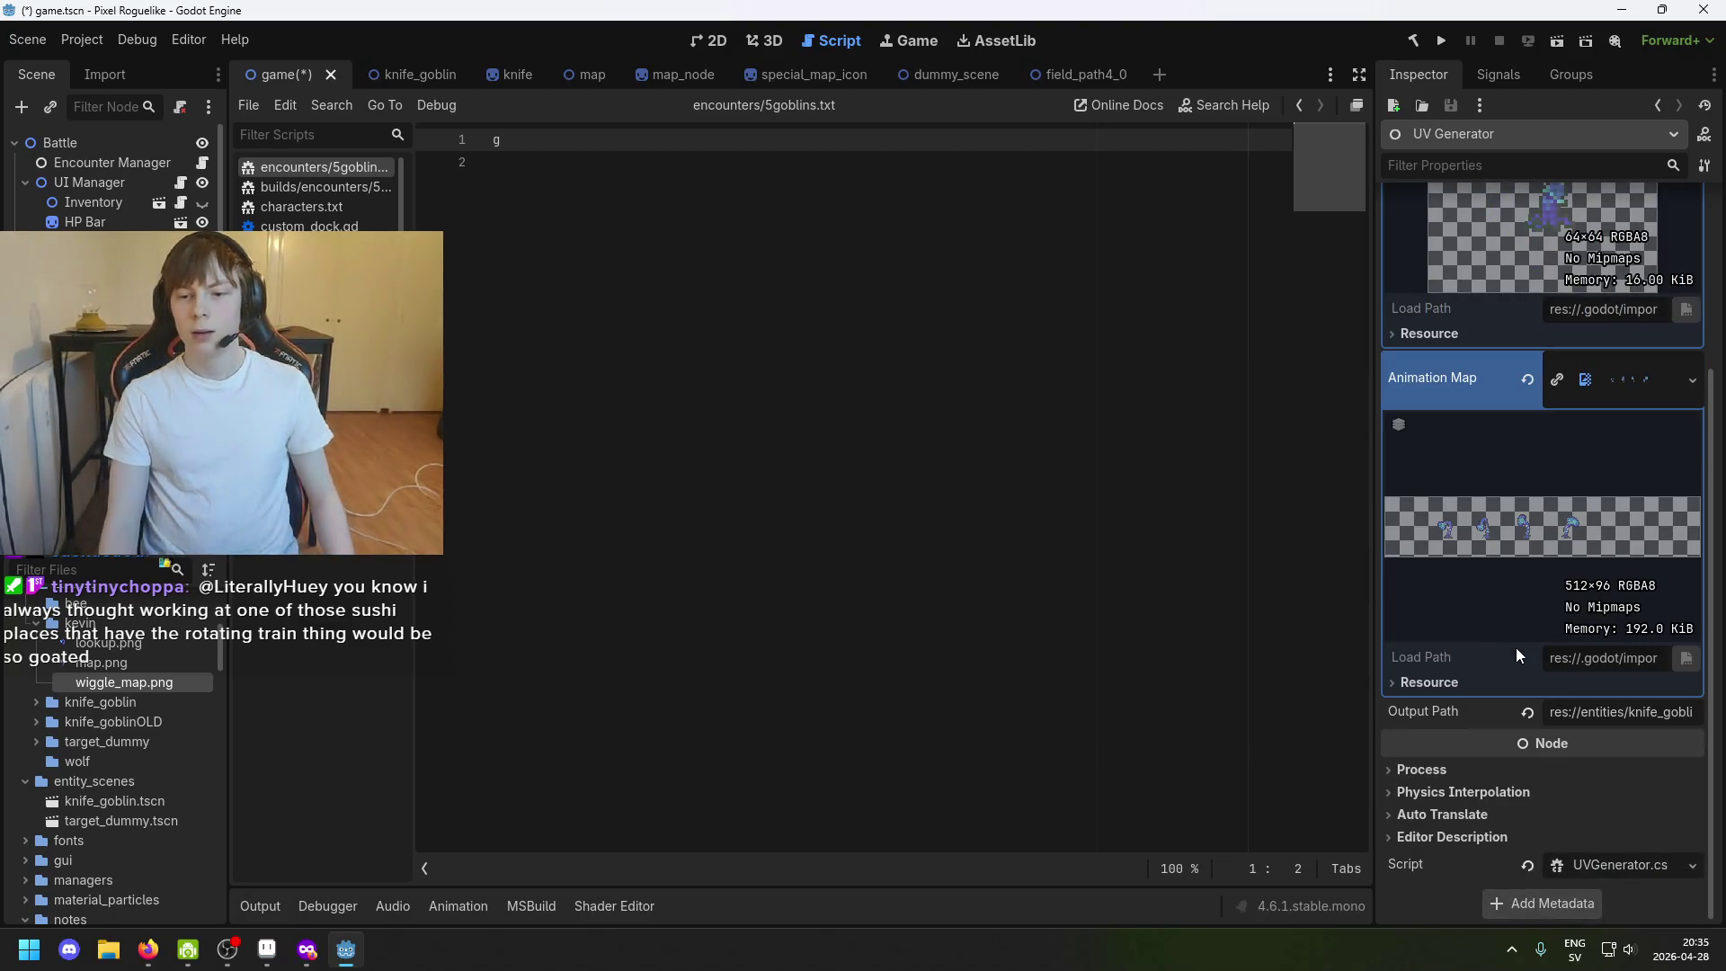
{"action": "scroll", "coordinate": [1594, 740], "scroll_direction": "up", "scroll_amount": 4}
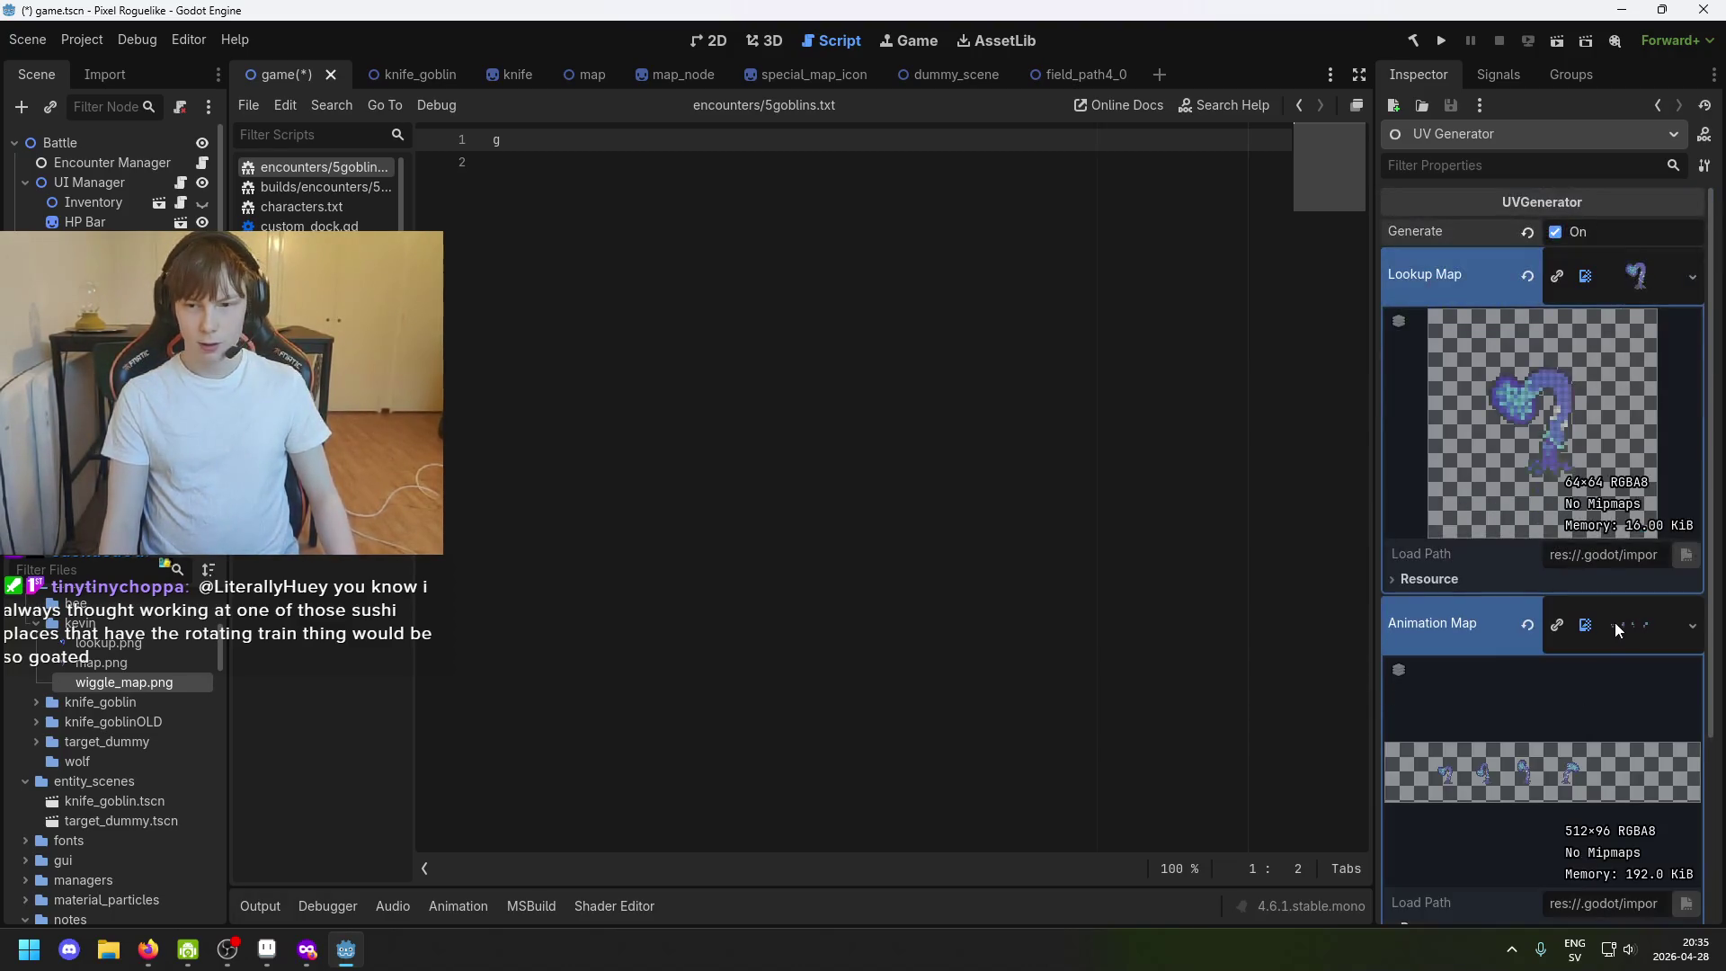
{"action": "scroll", "coordinate": [1614, 622], "scroll_direction": "down", "scroll_amount": 1}
{"action": "scroll", "coordinate": [1613, 644], "scroll_direction": "down", "scroll_amount": 2}
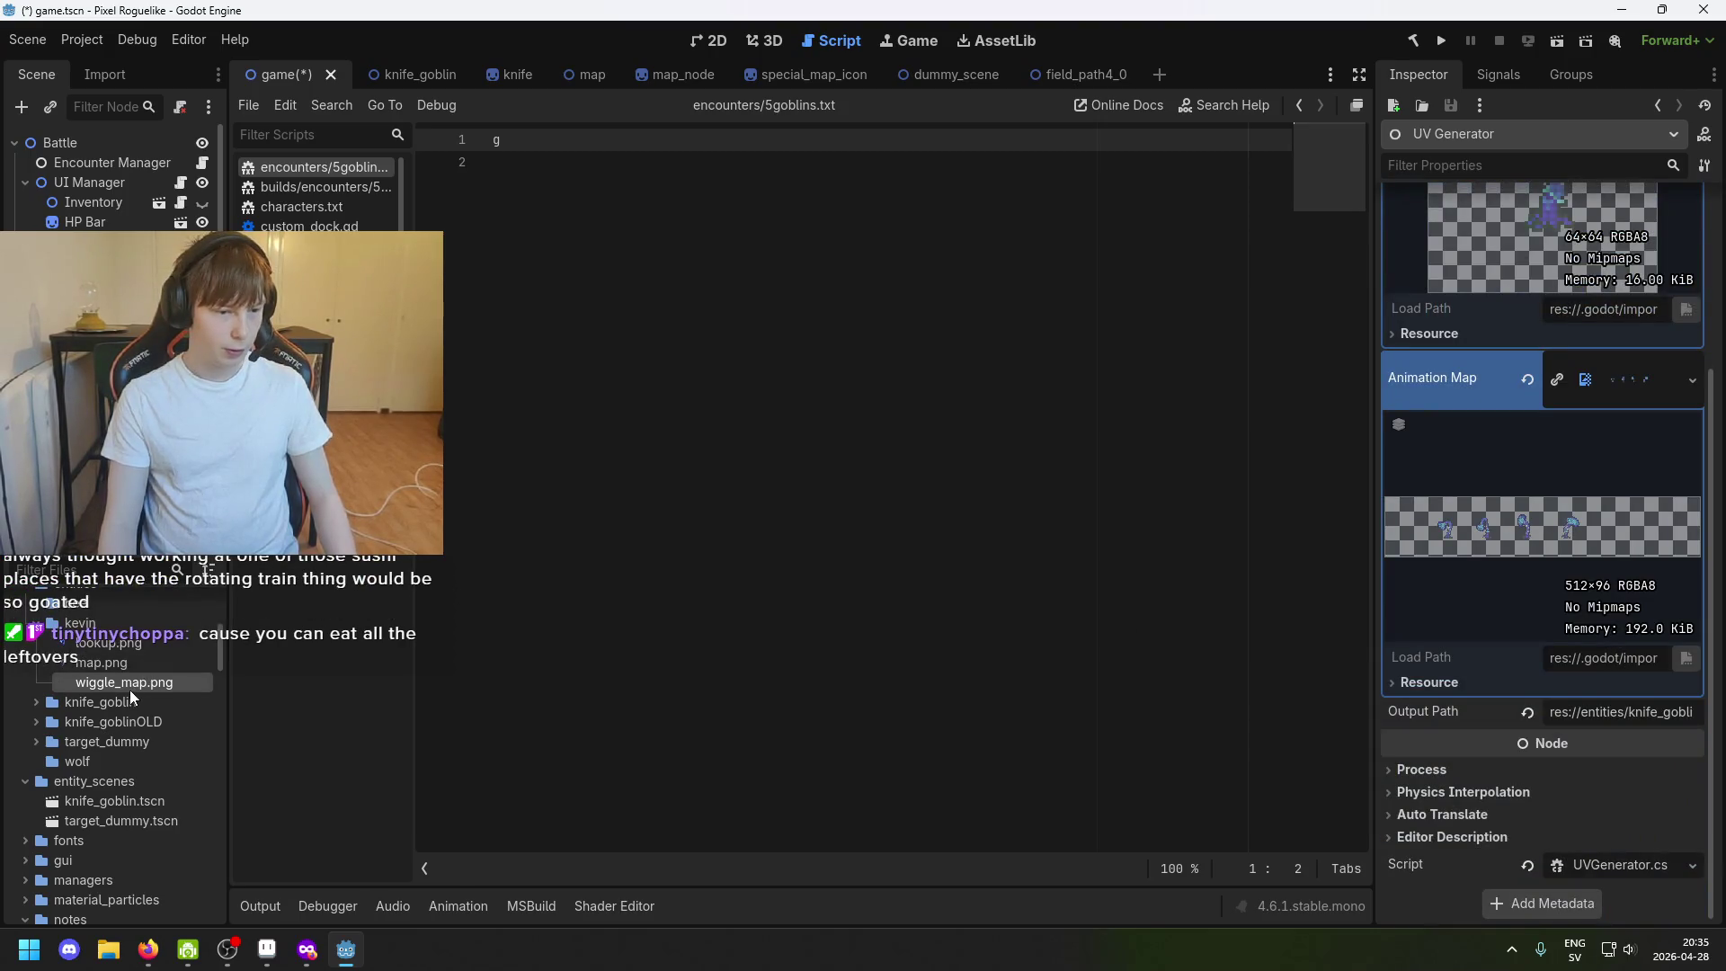
Copy wiggle_map.png's project path and paste it into the Output Path field.
{"action": "right_click", "coordinate": [129, 689]}
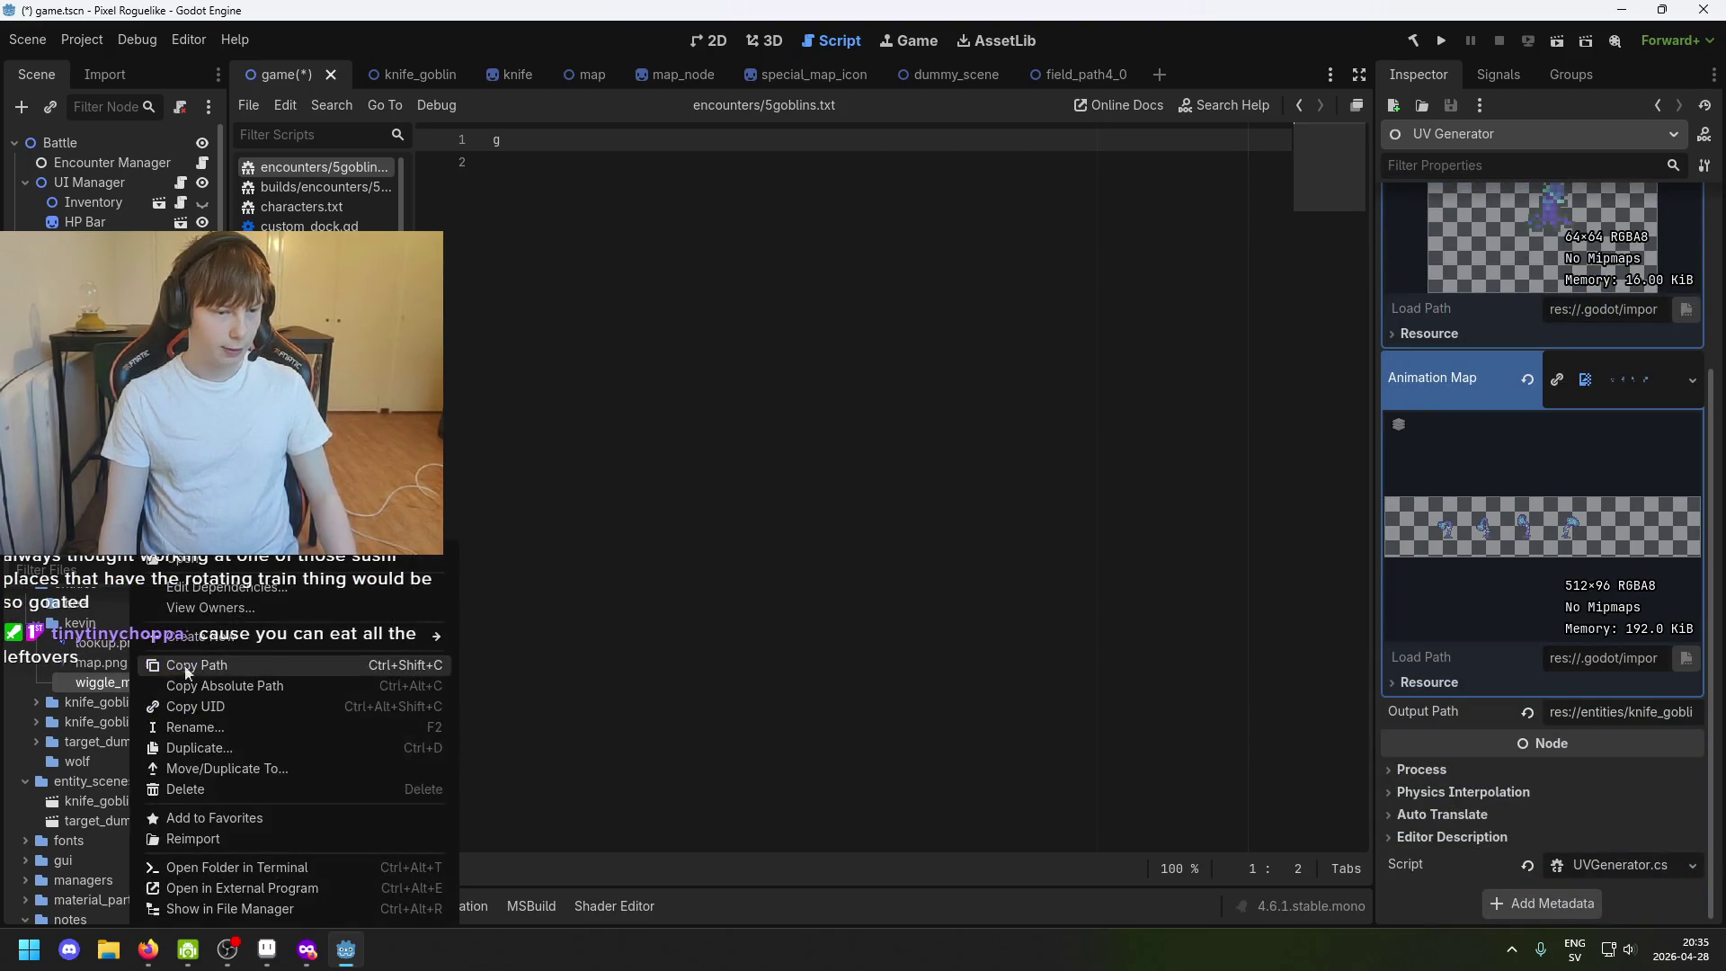
{"action": "left_click", "coordinate": [268, 663]}
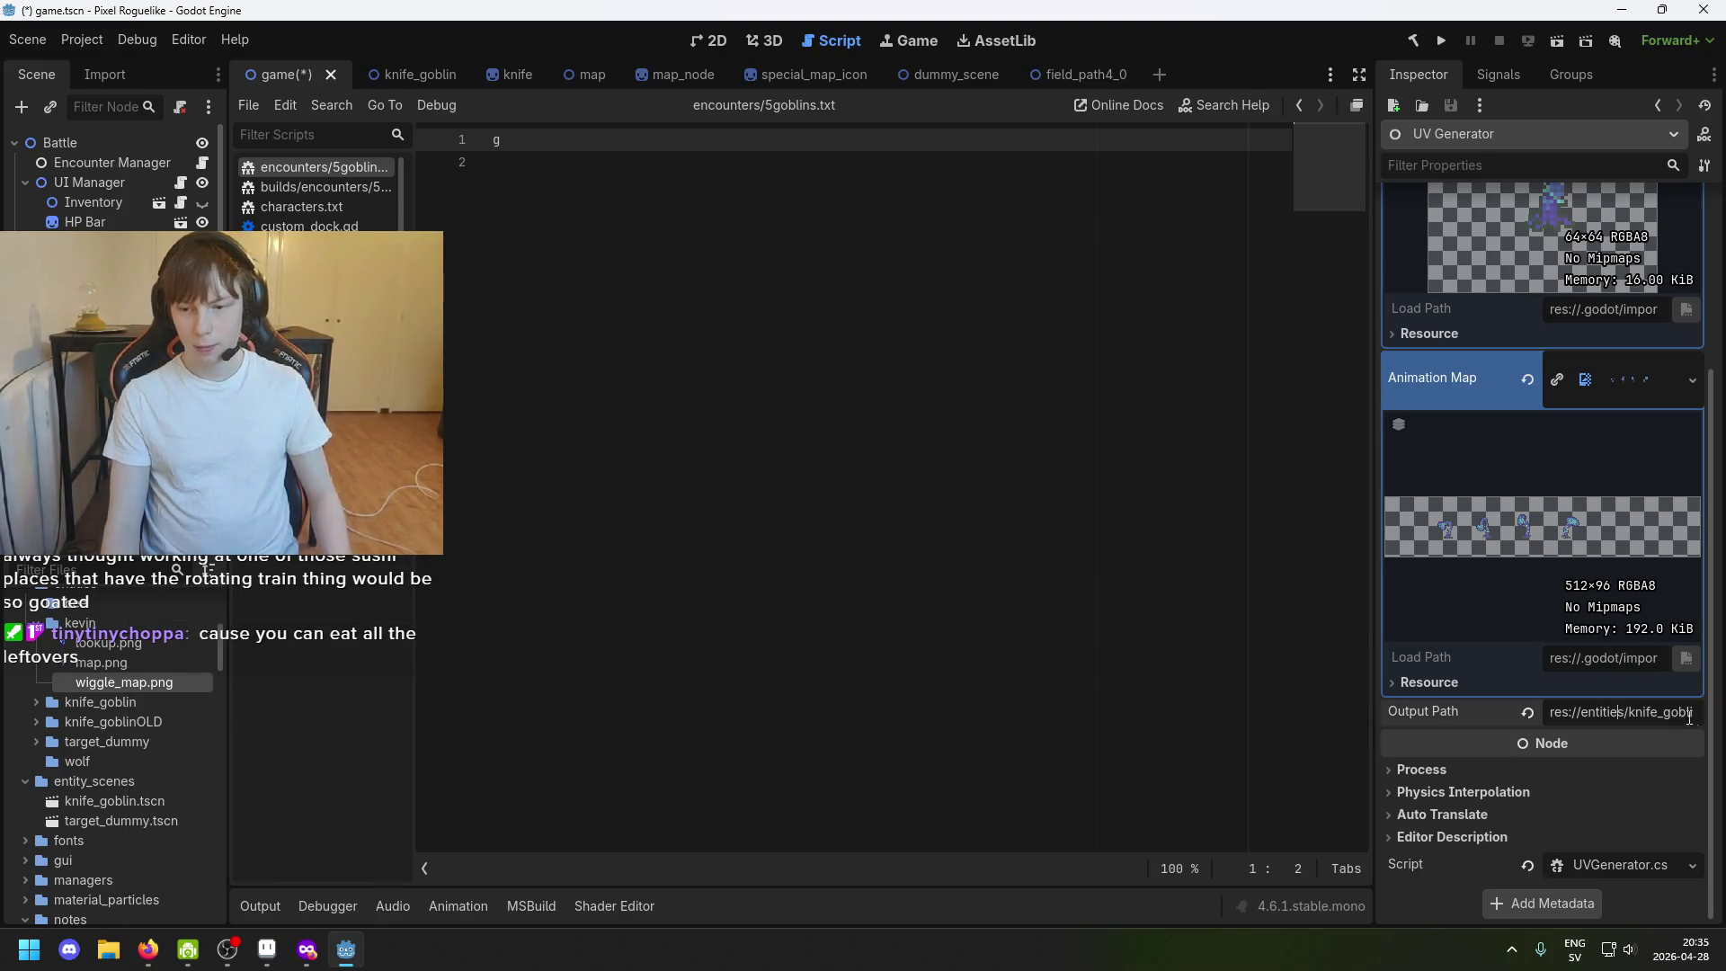
{"action": "left_click", "coordinate": [1618, 710]}
{"action": "key", "text": "ctrl+a"}
{"action": "key", "text": "ctrl+v"}
{"action": "key", "text": "Return"}
Rename the output file to wiggle_animation.png and run the game to generate it.
{"action": "left_click", "coordinate": [1618, 714]}
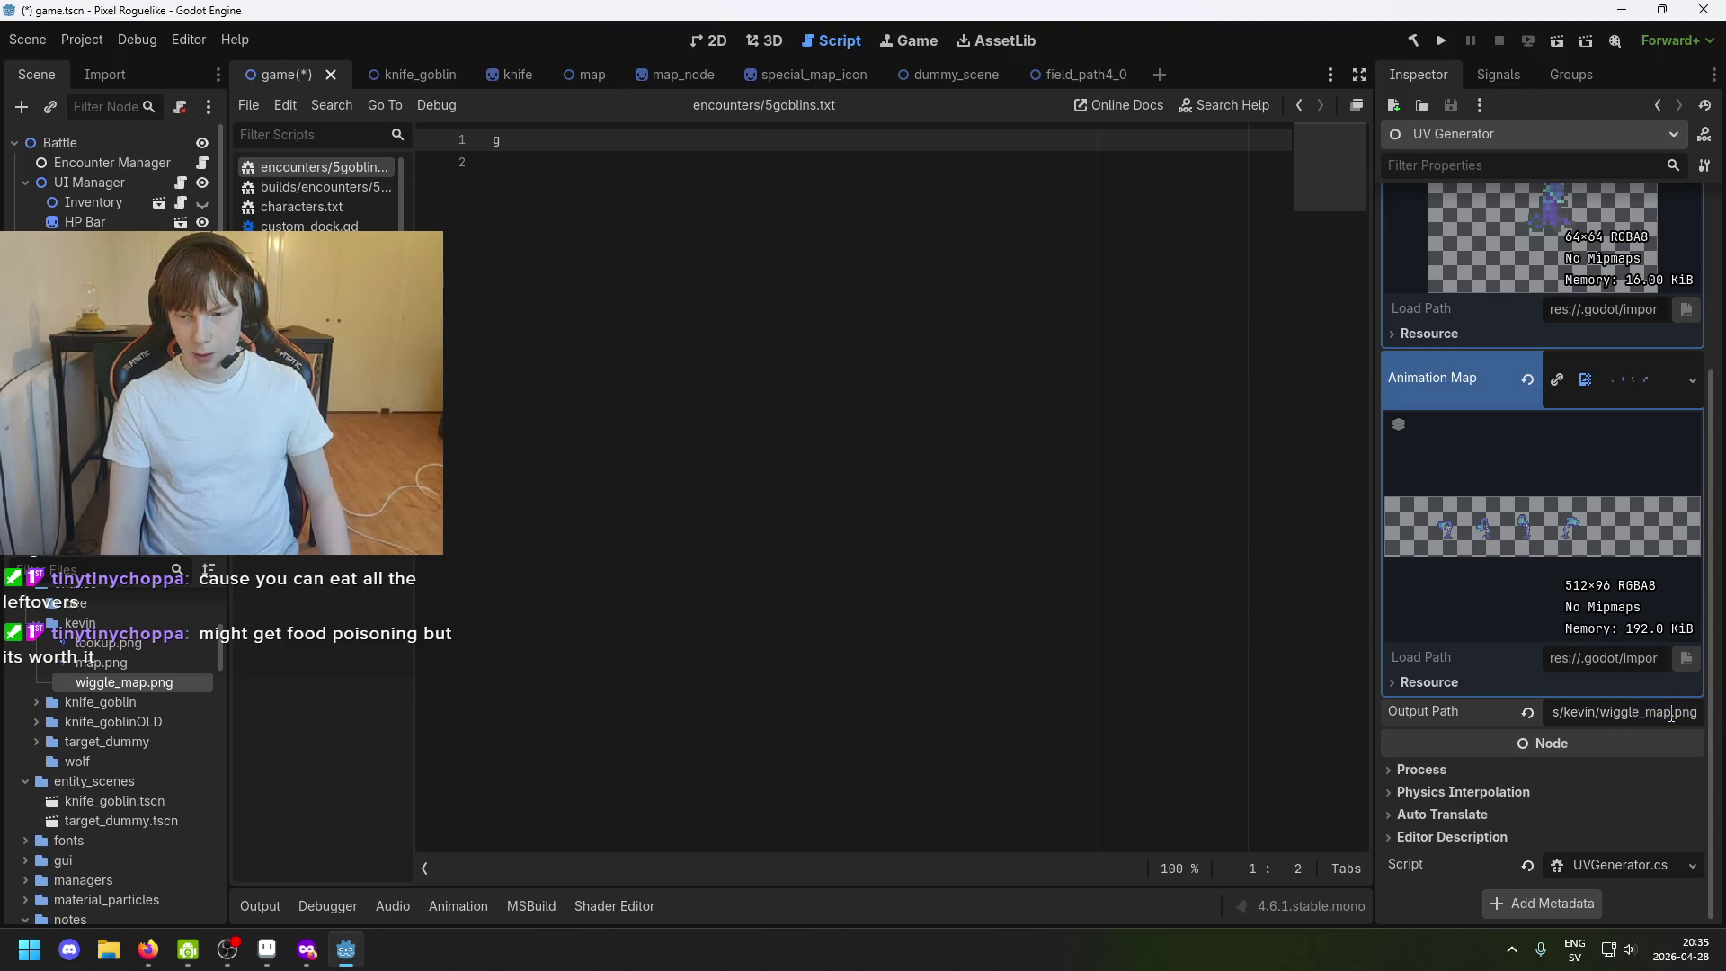
{"action": "key", "text": "BackSpace"}
{"action": "key", "text": "BackSpace"}
{"action": "key", "text": "BackSpace"}
{"action": "type", "text": "imation"}
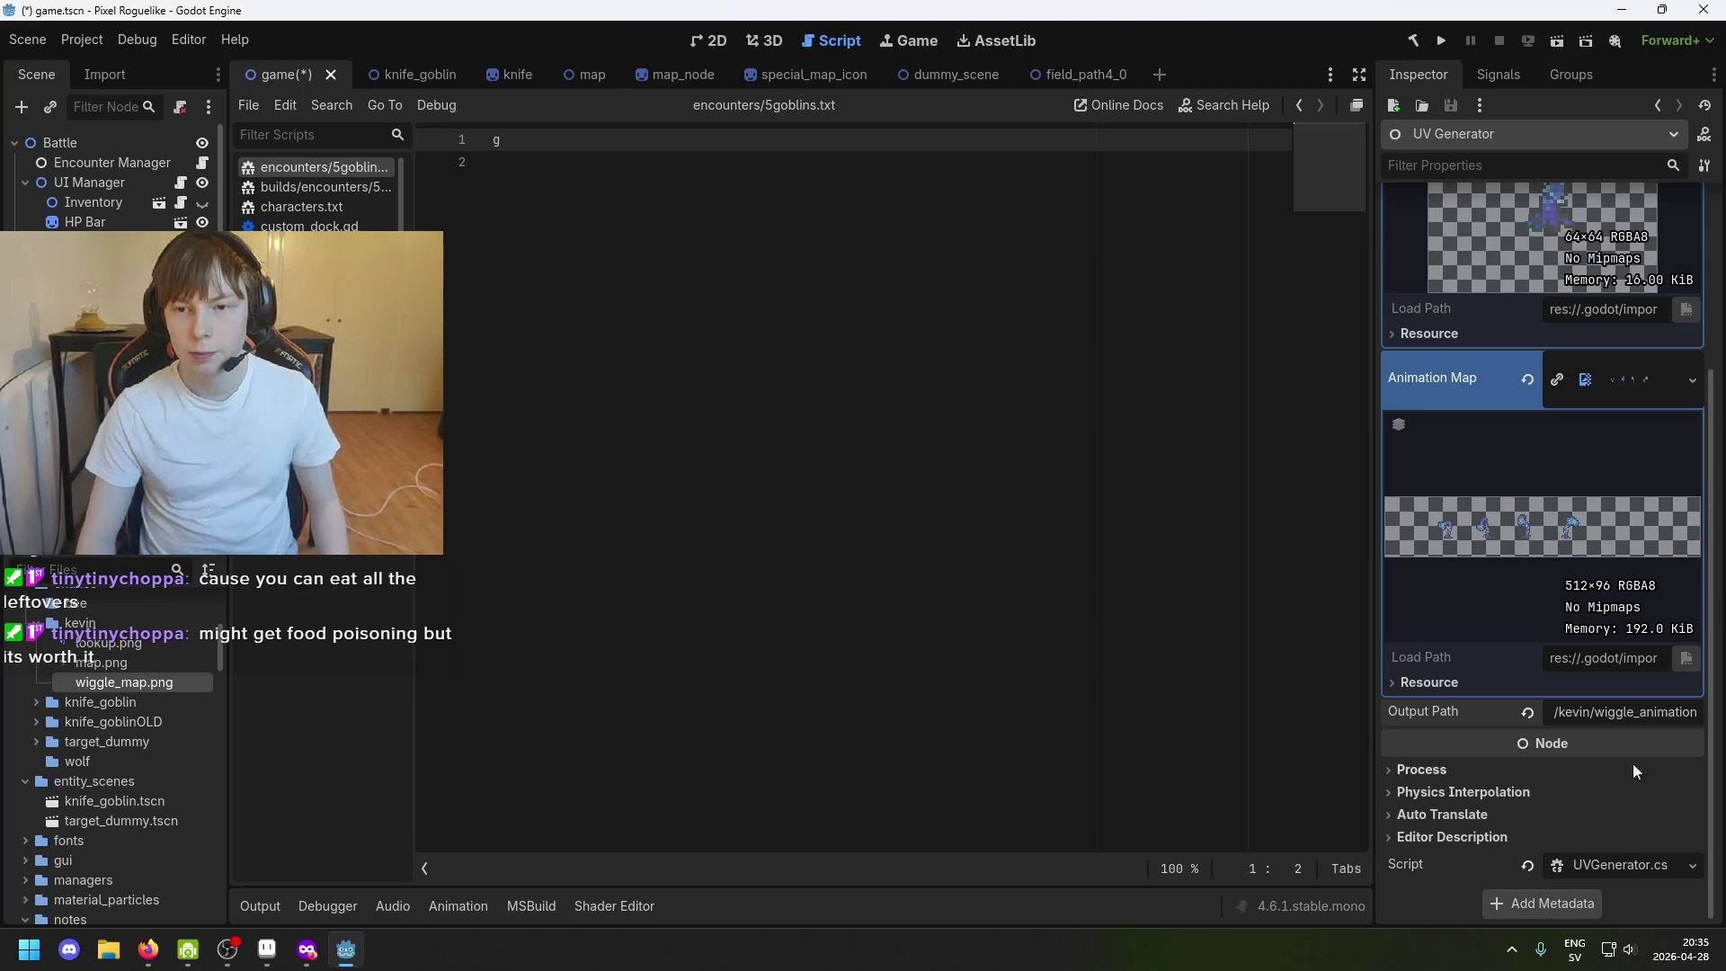
{"action": "left_click_drag", "start_coordinate": [1670, 717], "coordinate": [1699, 717]}
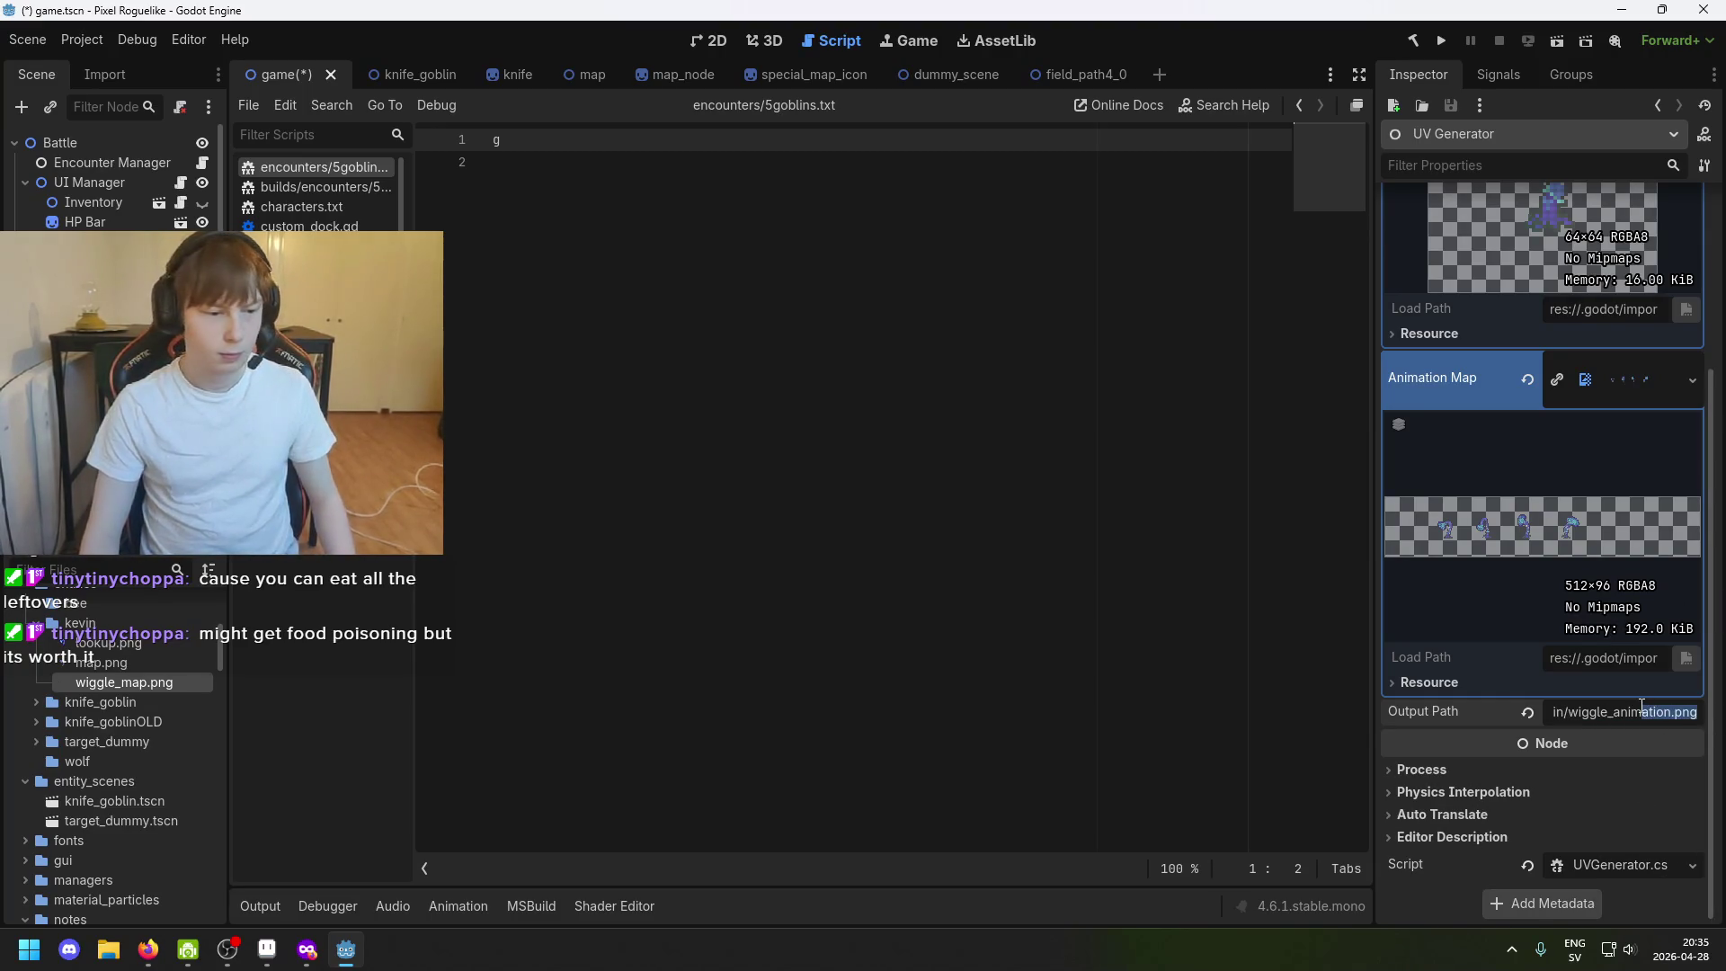
{"action": "left_click", "coordinate": [1441, 45]}
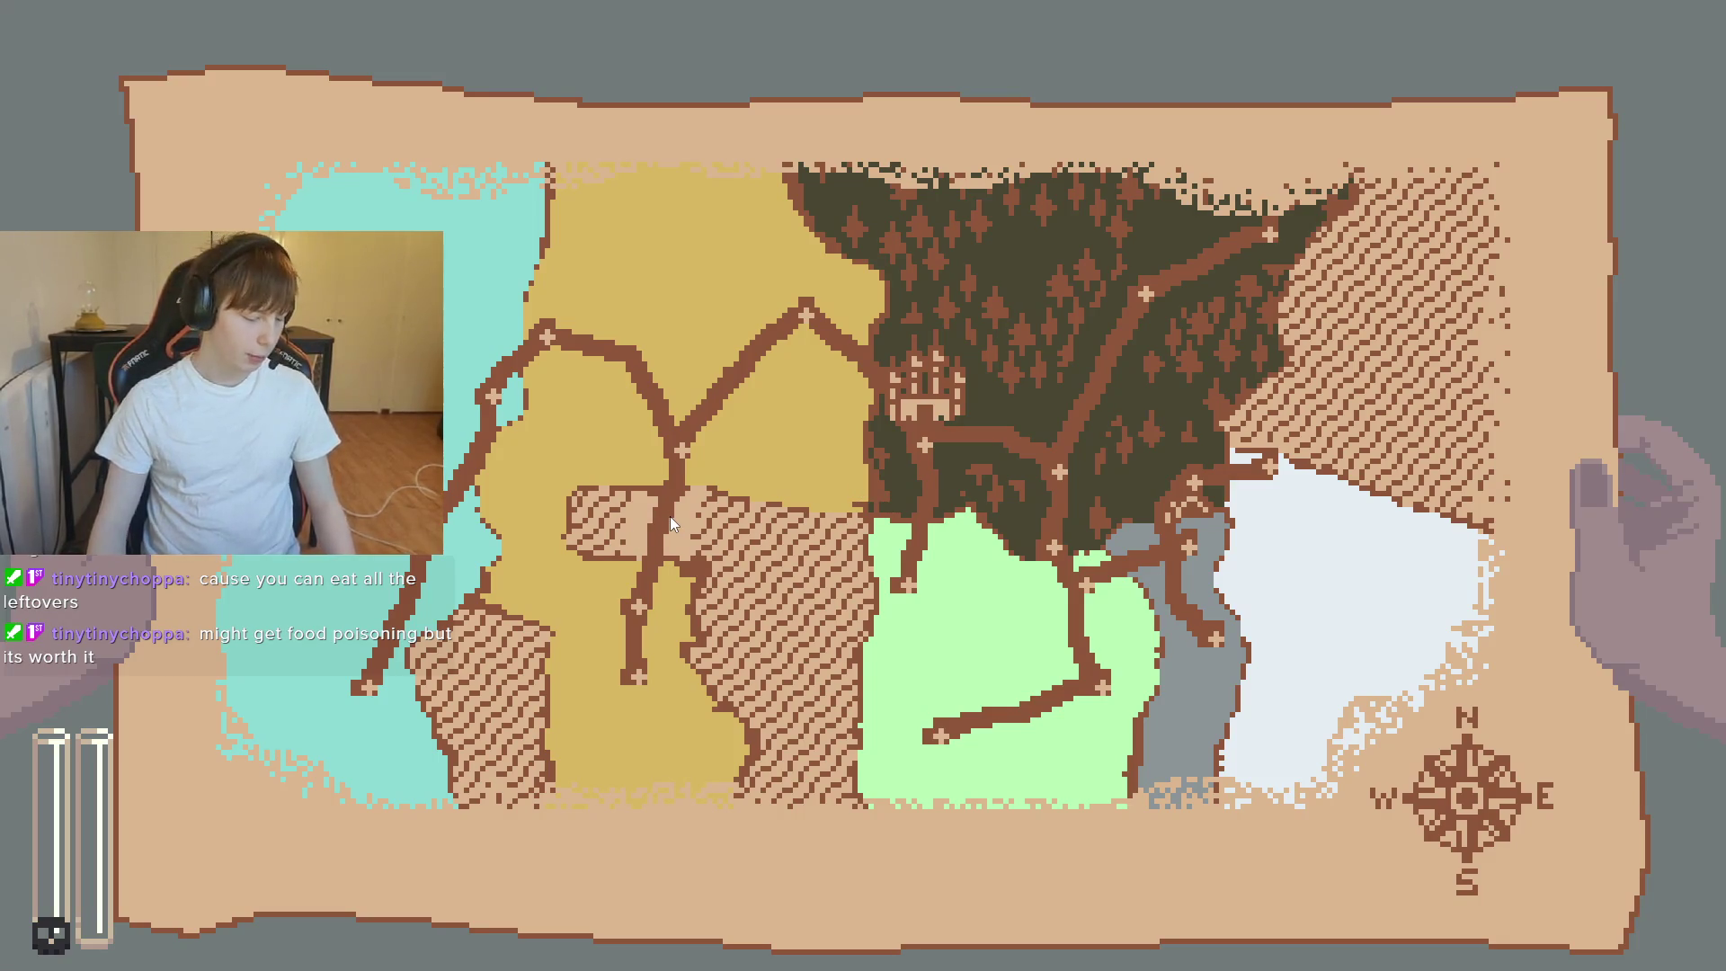
Stop the game and browse the scene nodes' properties down to the MapAnimation player.
{"action": "key", "text": "F8"}
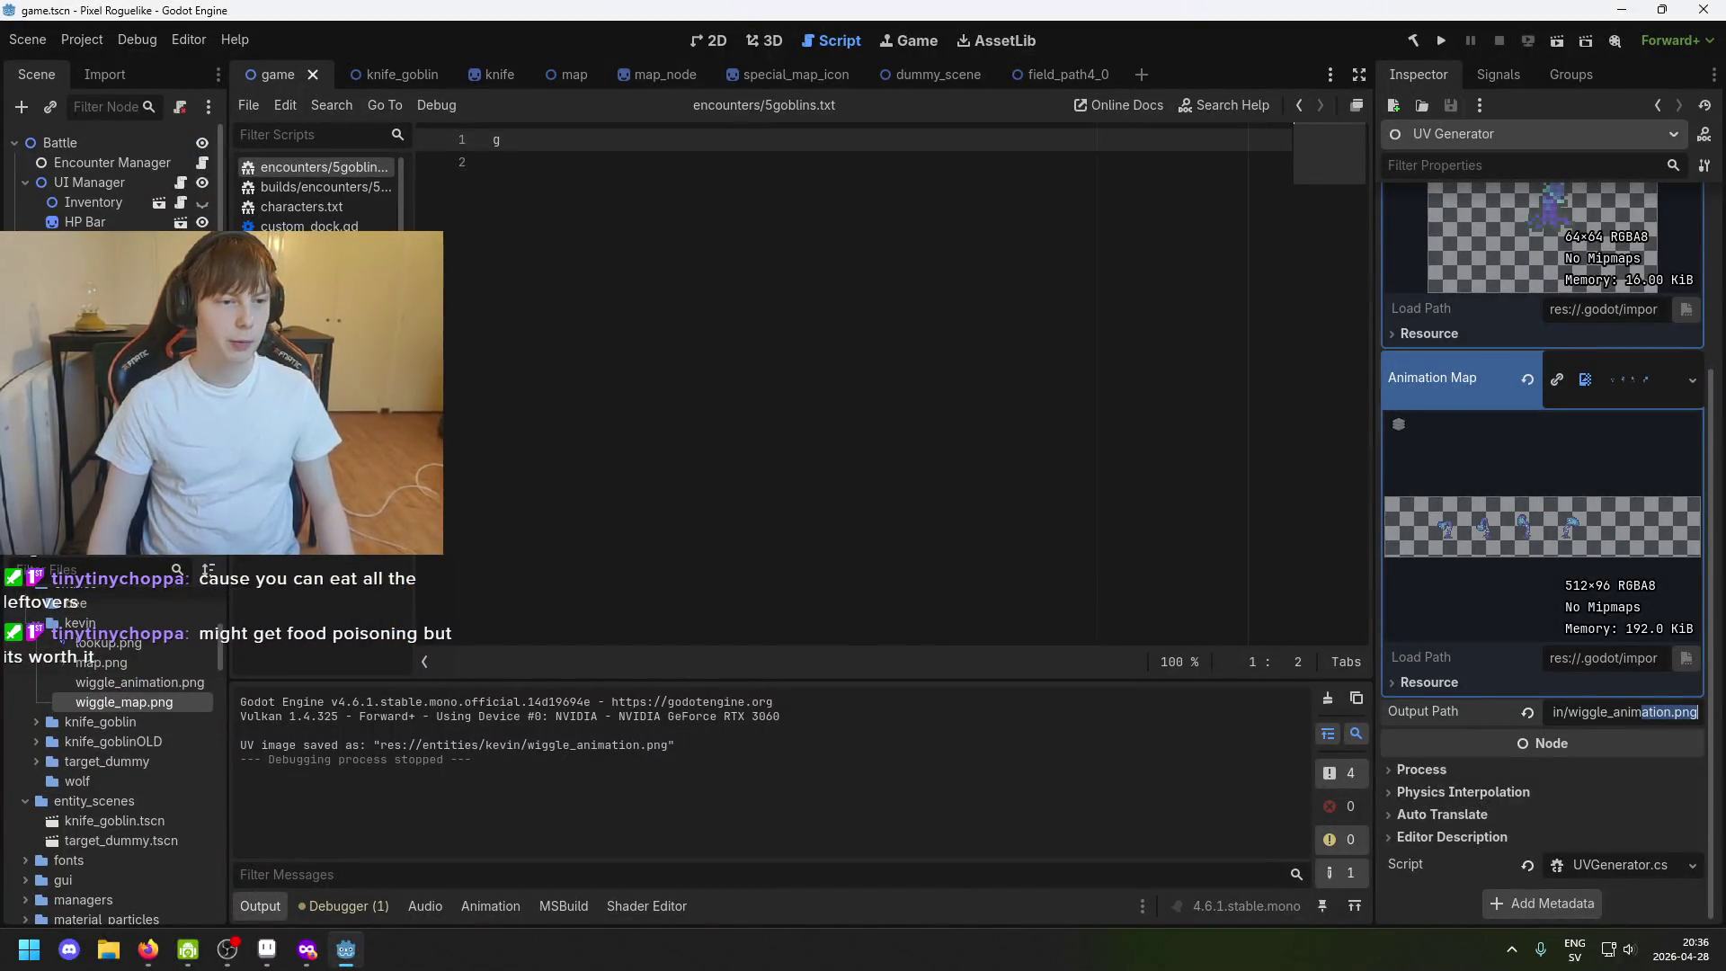
{"action": "left_click", "coordinate": [108, 241]}
{"action": "left_click", "coordinate": [125, 202]}
{"action": "left_click", "coordinate": [108, 242]}
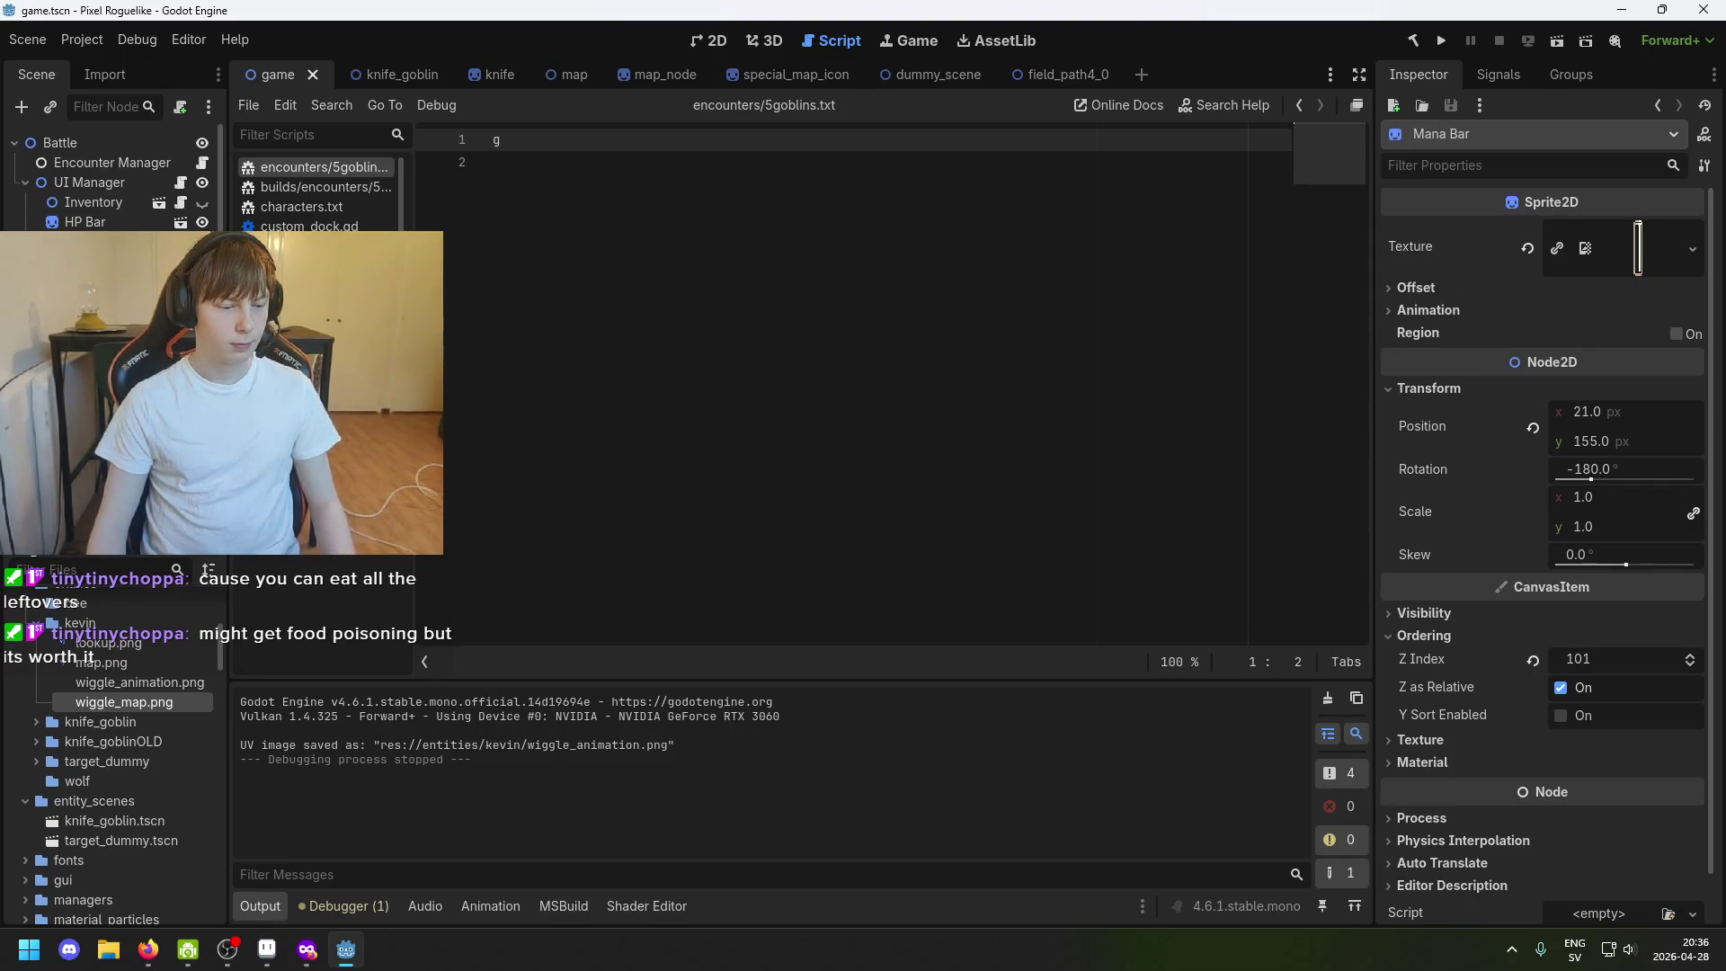
{"action": "left_click", "coordinate": [89, 182]}
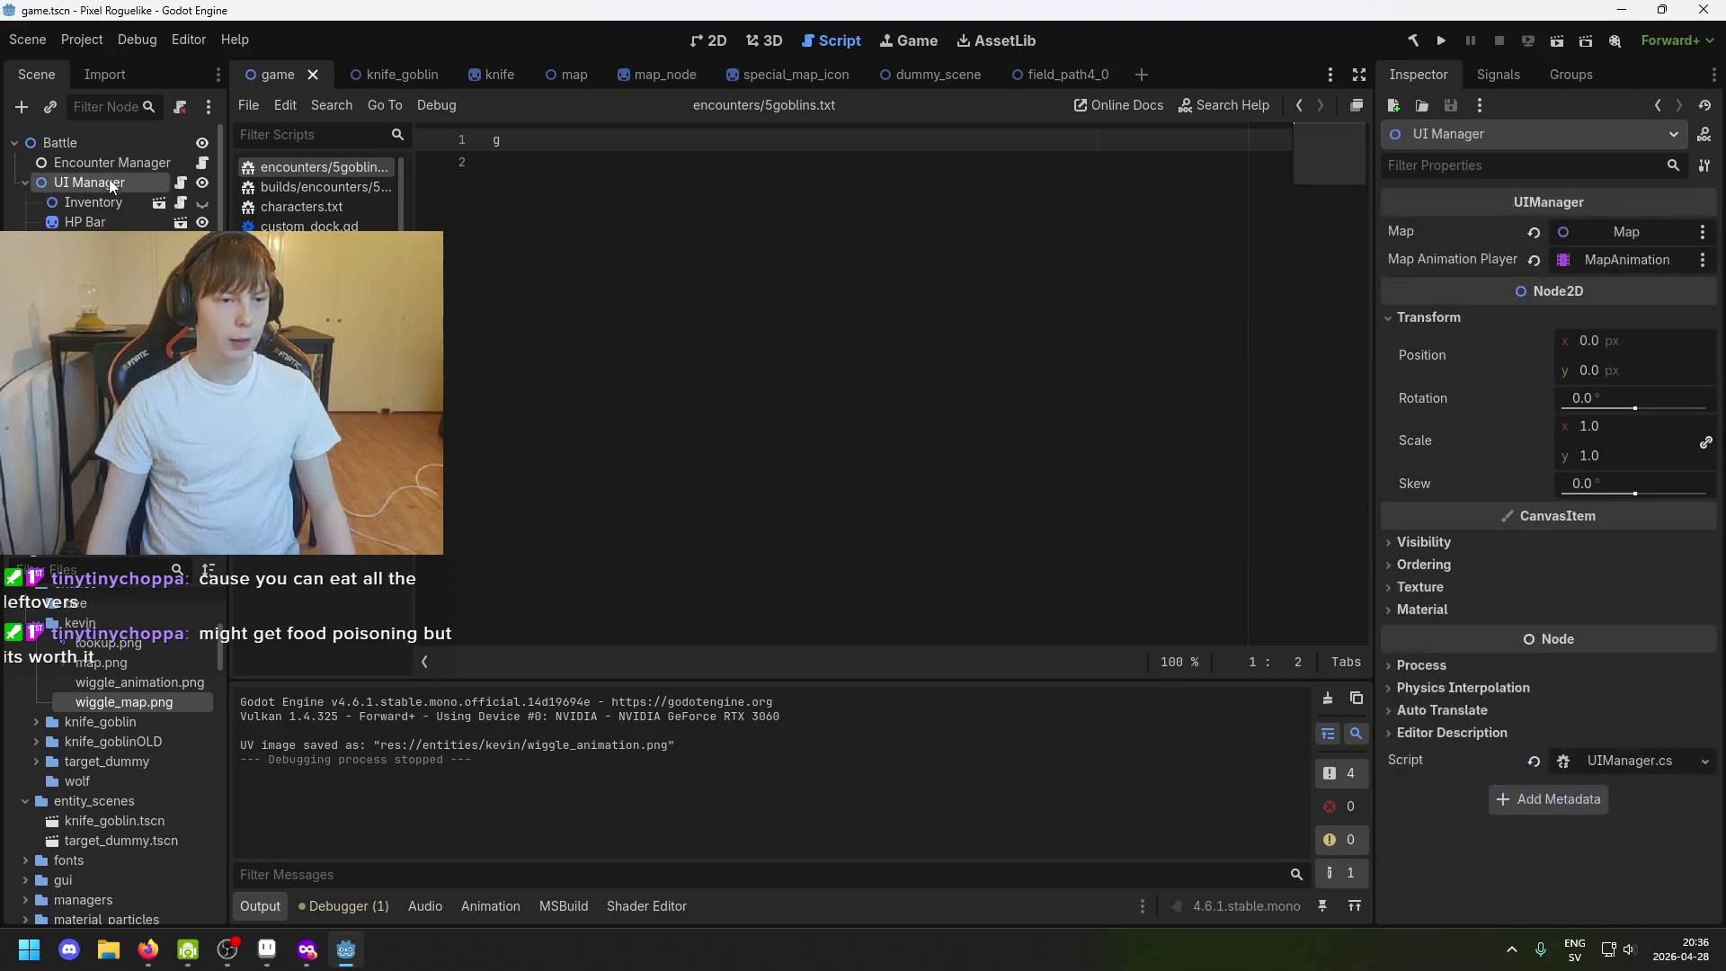
{"action": "left_click", "coordinate": [90, 190]}
{"action": "left_click", "coordinate": [84, 221]}
{"action": "left_click", "coordinate": [108, 282]}
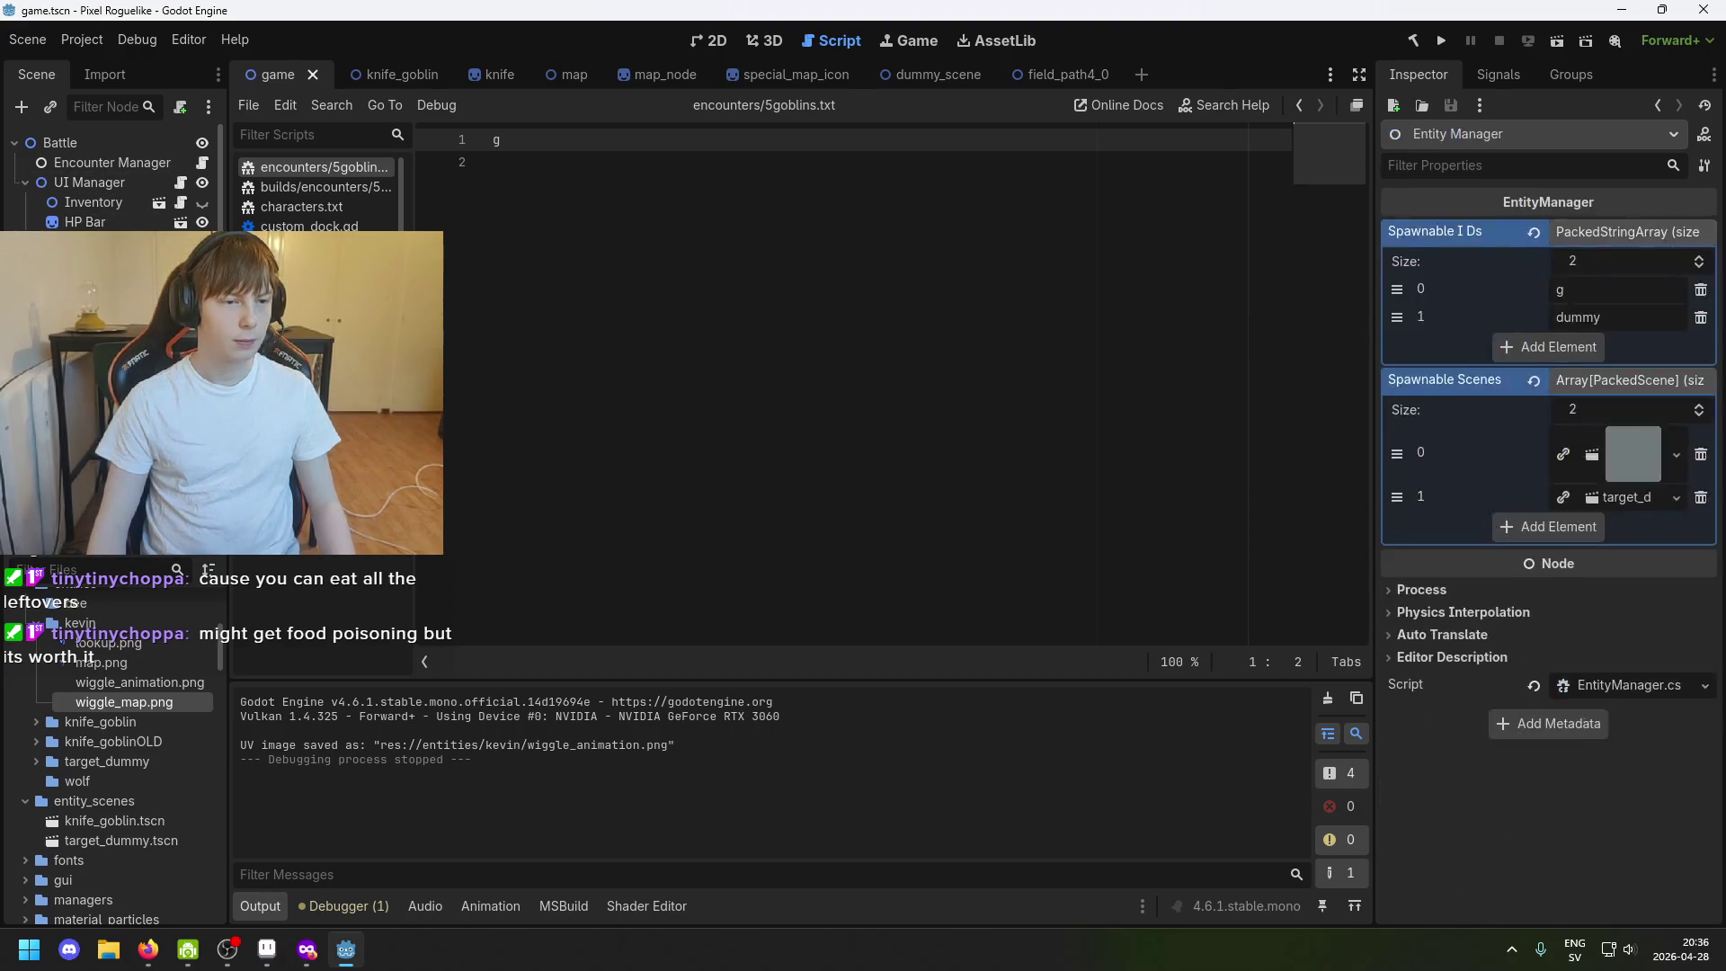
{"action": "left_click", "coordinate": [93, 202]}
{"action": "left_click", "coordinate": [102, 262]}
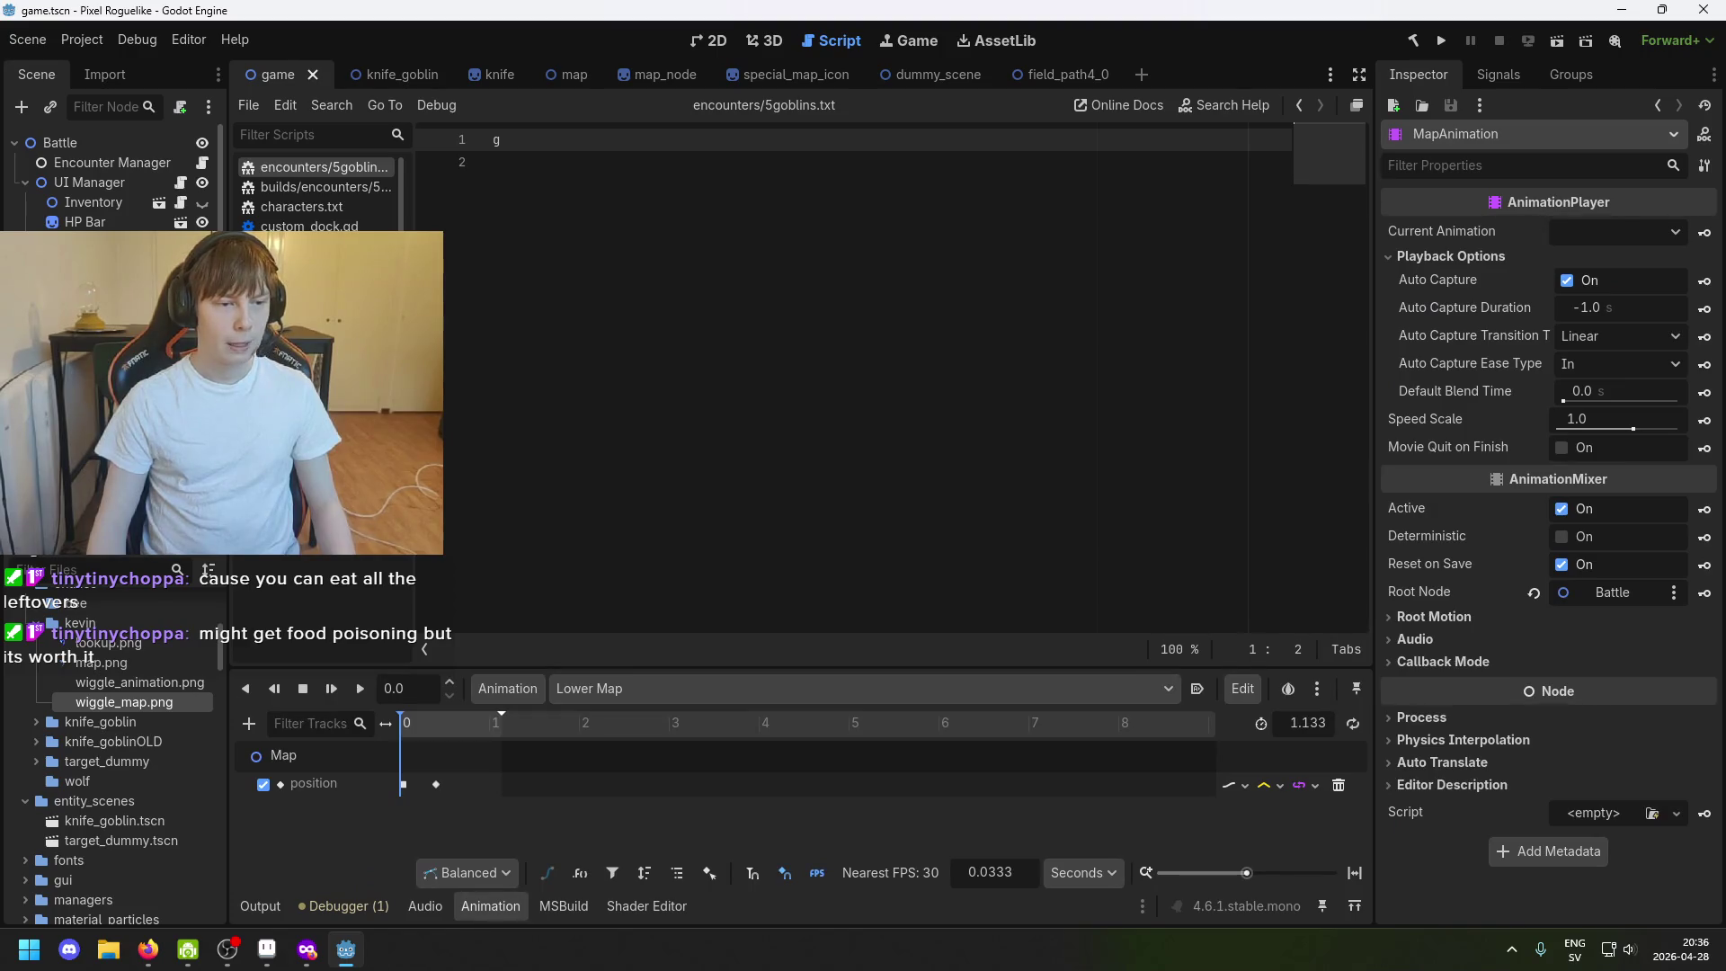
Preview the generated 512×96 wiggle_animation.png, then bring up a file explorer window.
{"action": "left_click", "coordinate": [135, 682]}
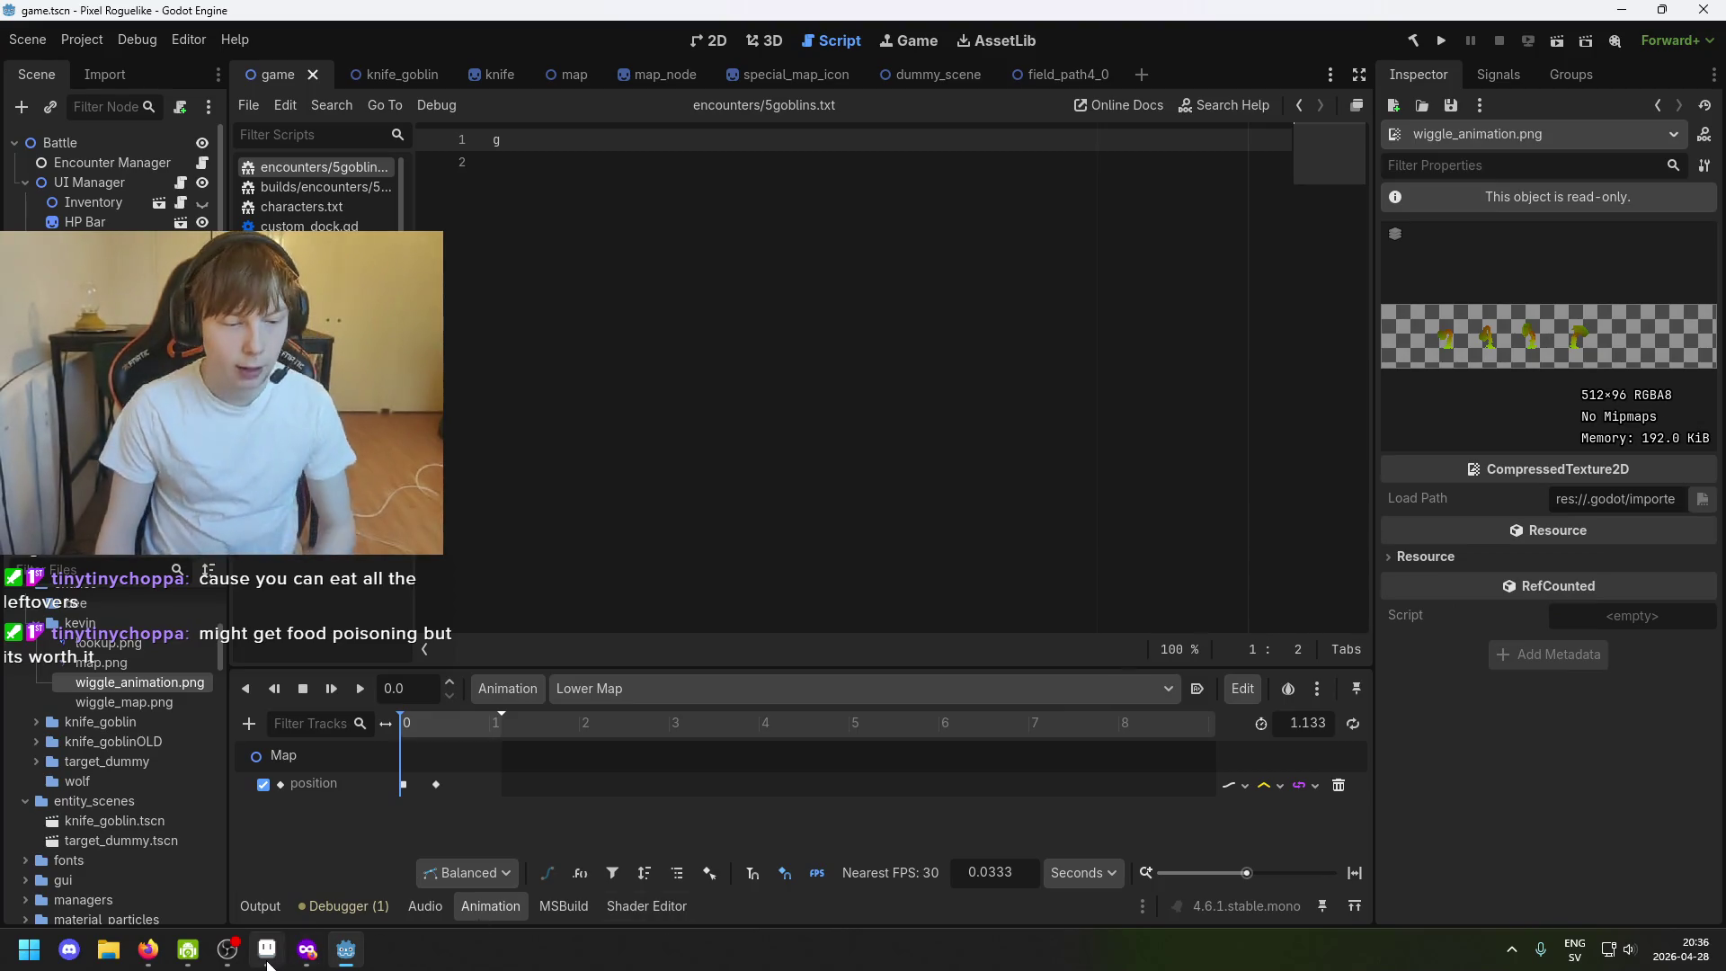
{"action": "left_click", "coordinate": [112, 951]}
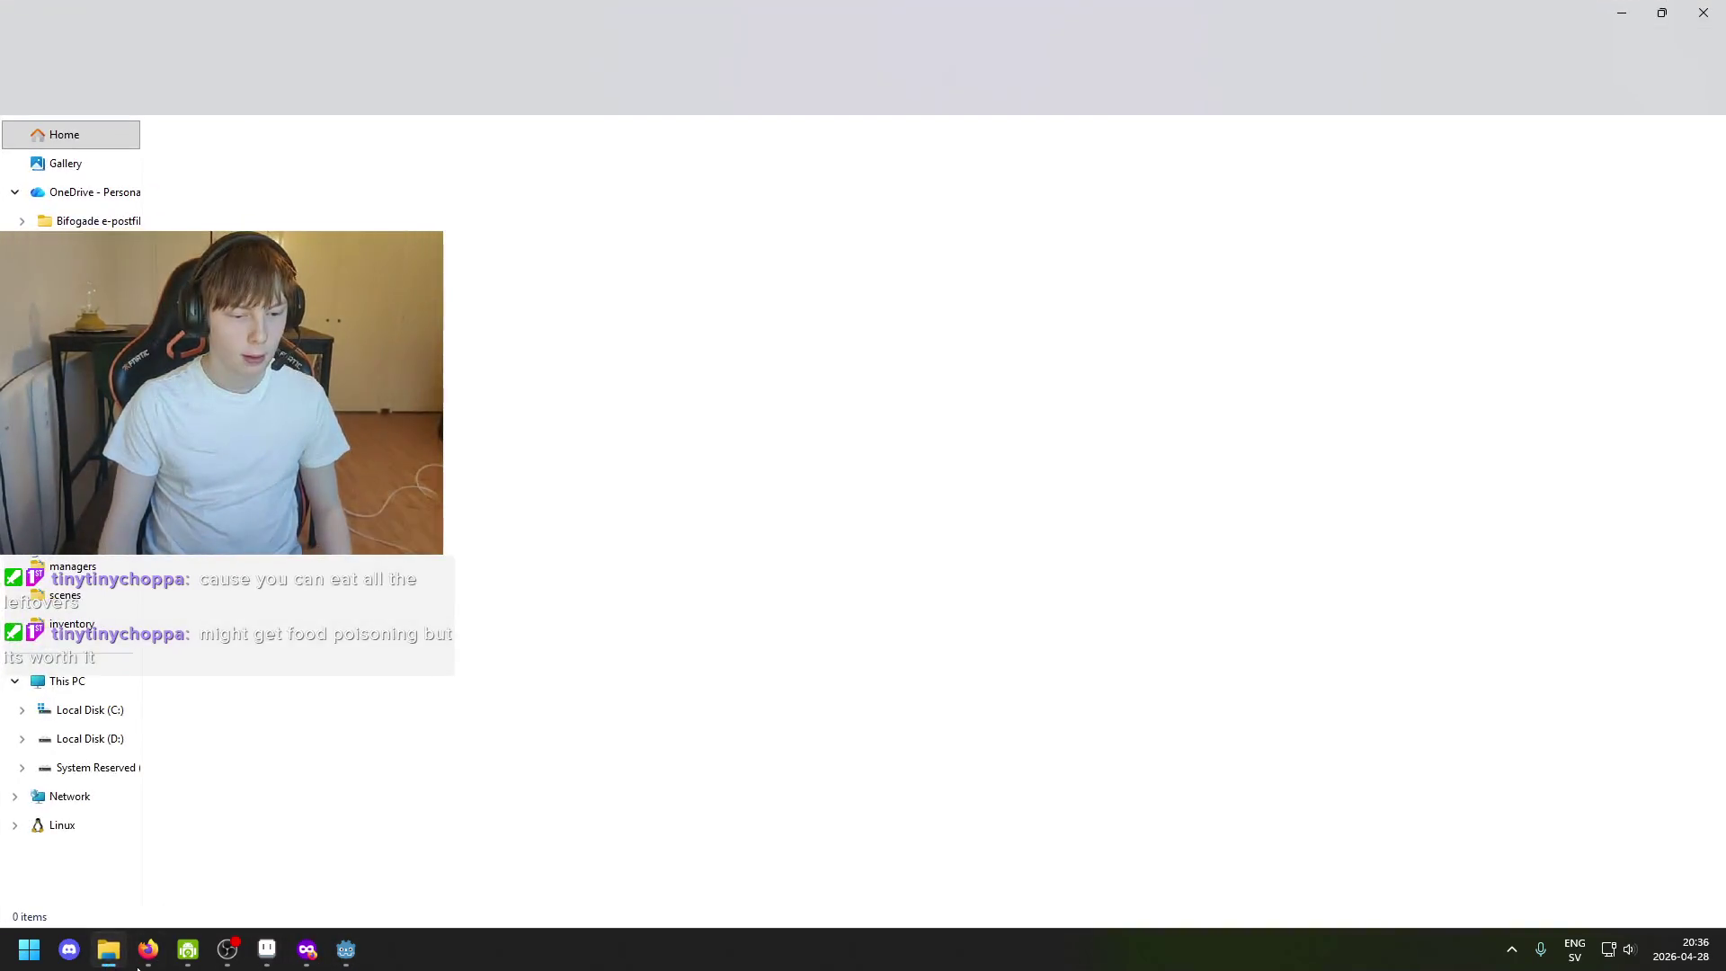
{"action": "left_click", "coordinate": [107, 951]}
{"action": "left_click", "coordinate": [268, 950]}
{"action": "left_click", "coordinate": [21, 30]}
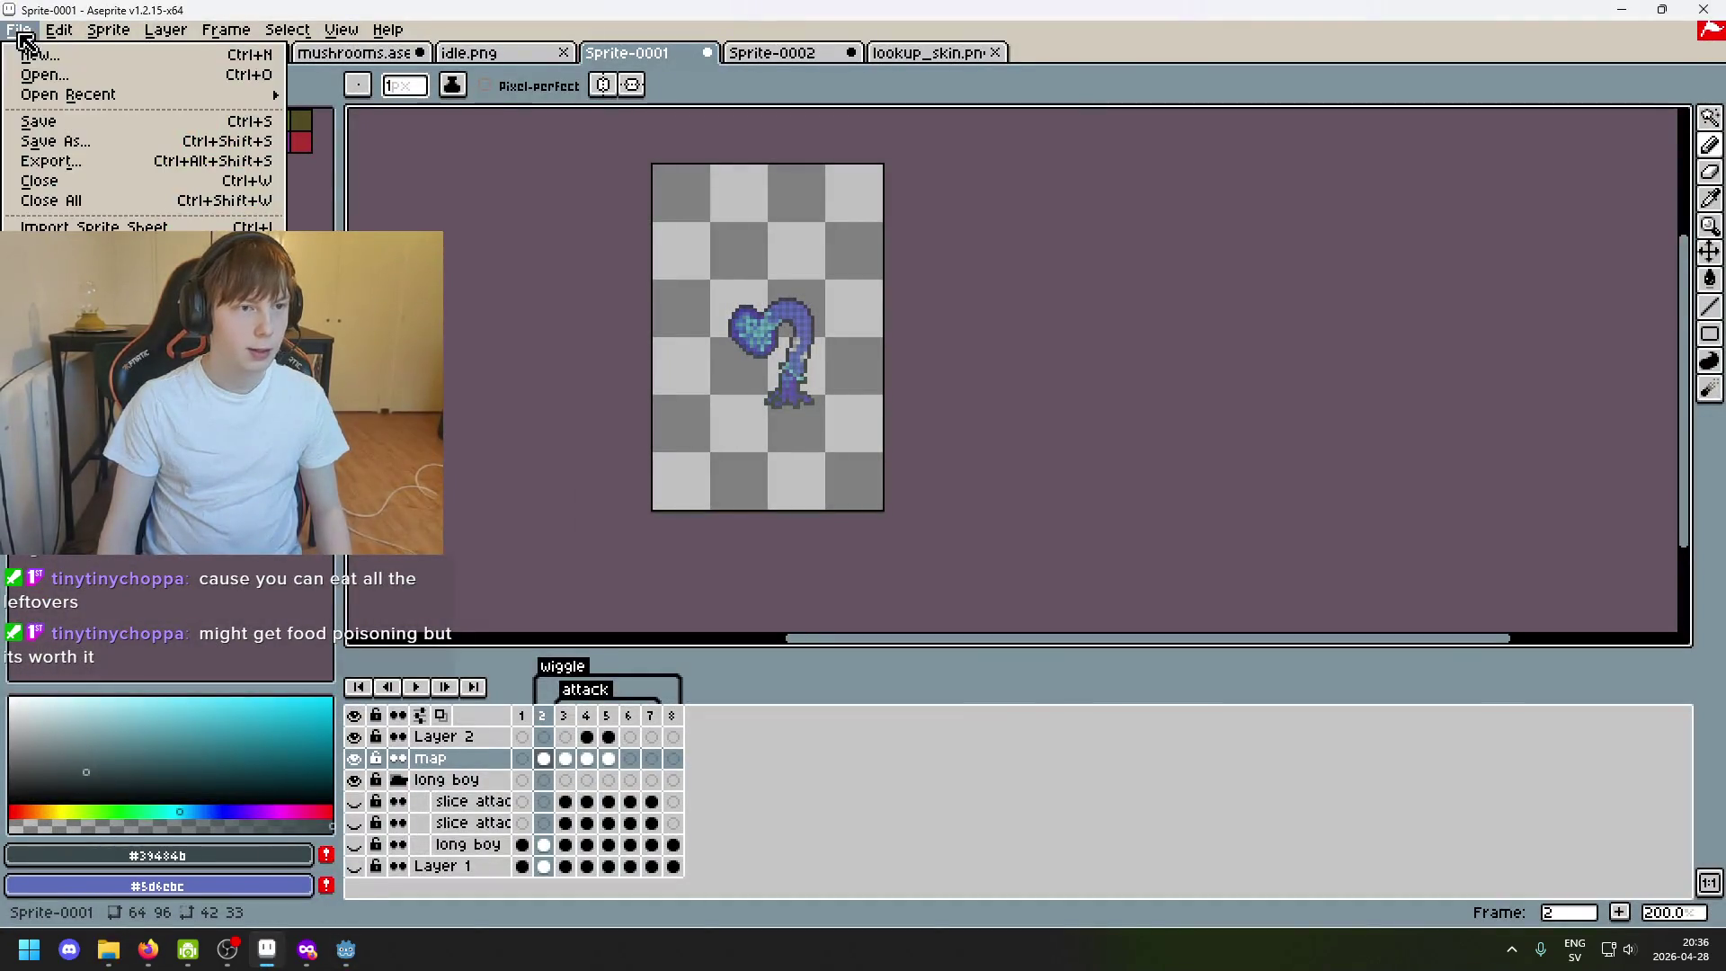
{"action": "mouse_move", "coordinate": [67, 96]}
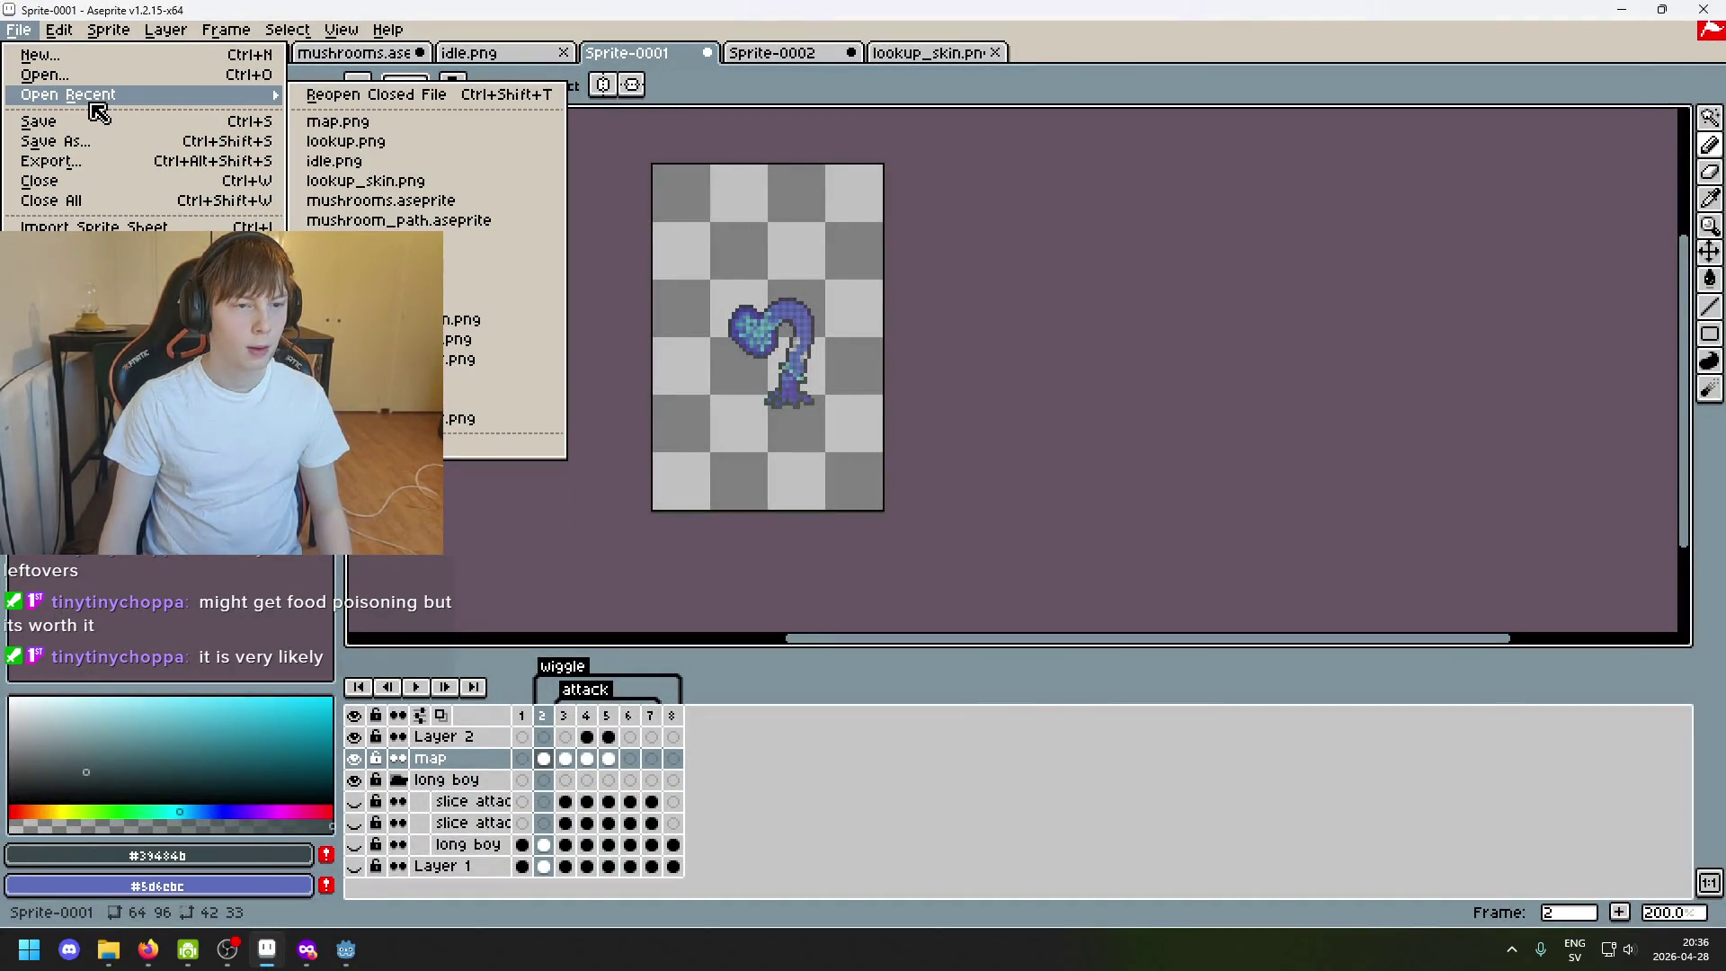
{"action": "left_click", "coordinate": [47, 74]}
{"action": "double_click", "coordinate": [525, 227]}
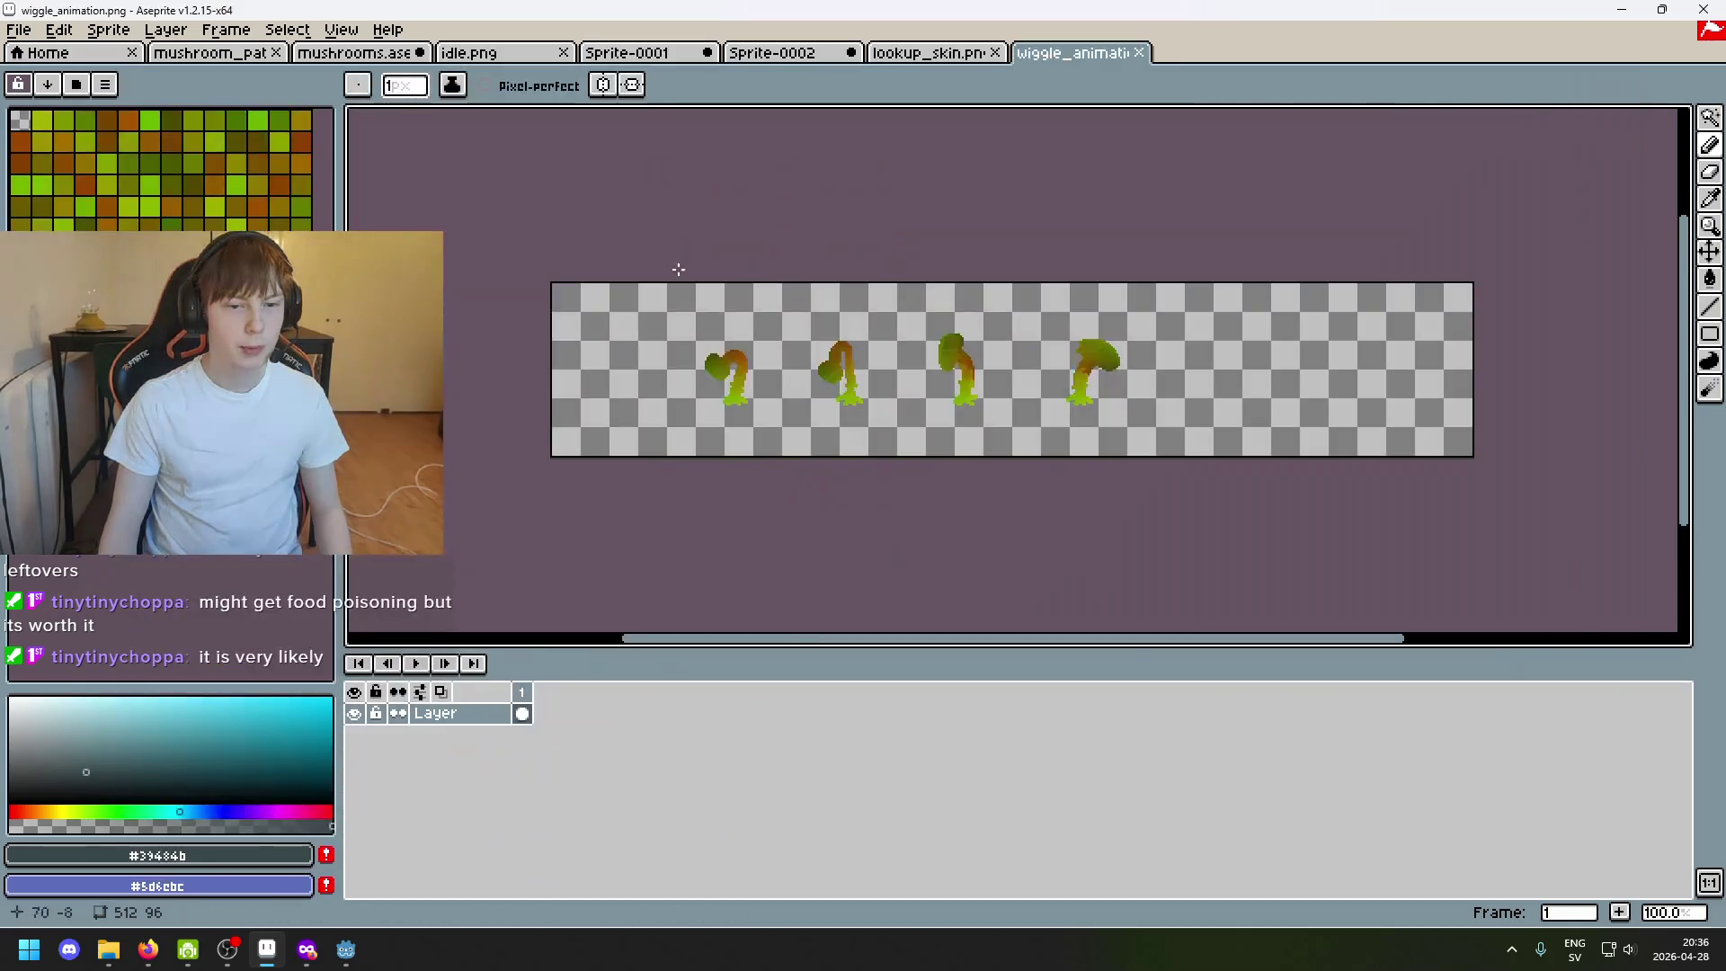
{"action": "scroll", "coordinate": [910, 451], "scroll_direction": "up", "scroll_amount": 1}
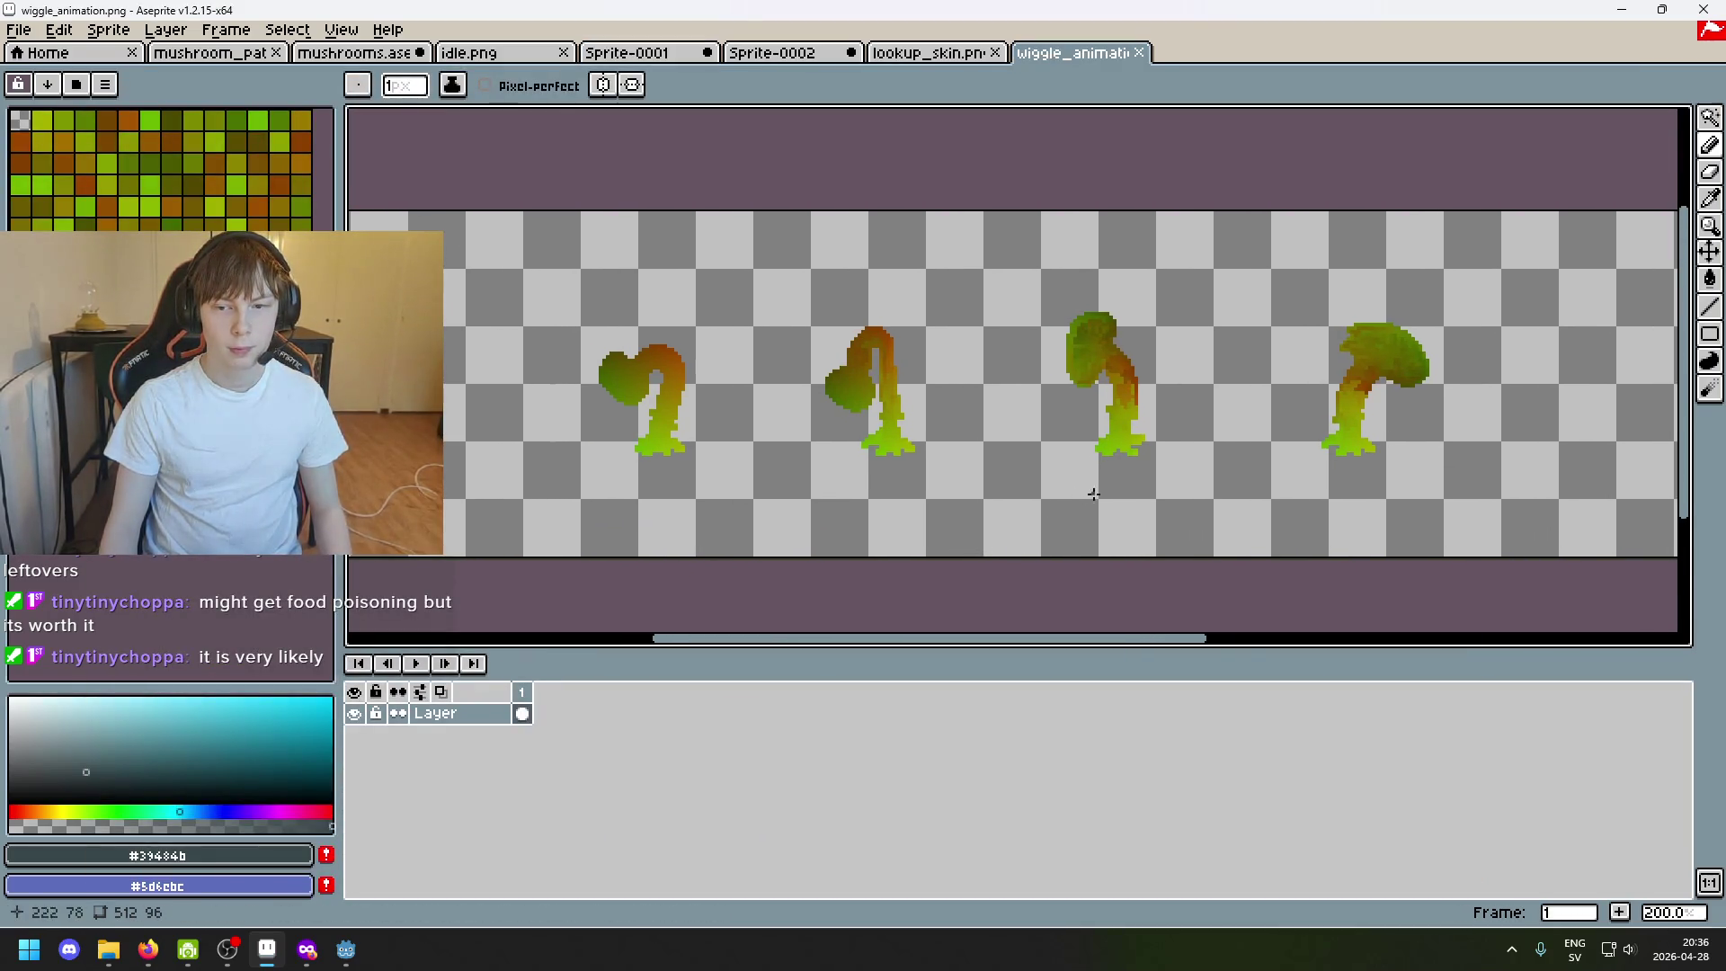
{"action": "scroll", "coordinate": [1139, 444], "scroll_direction": "up", "scroll_amount": 3}
{"action": "scroll", "coordinate": [1159, 424], "scroll_direction": "down", "scroll_amount": 2}
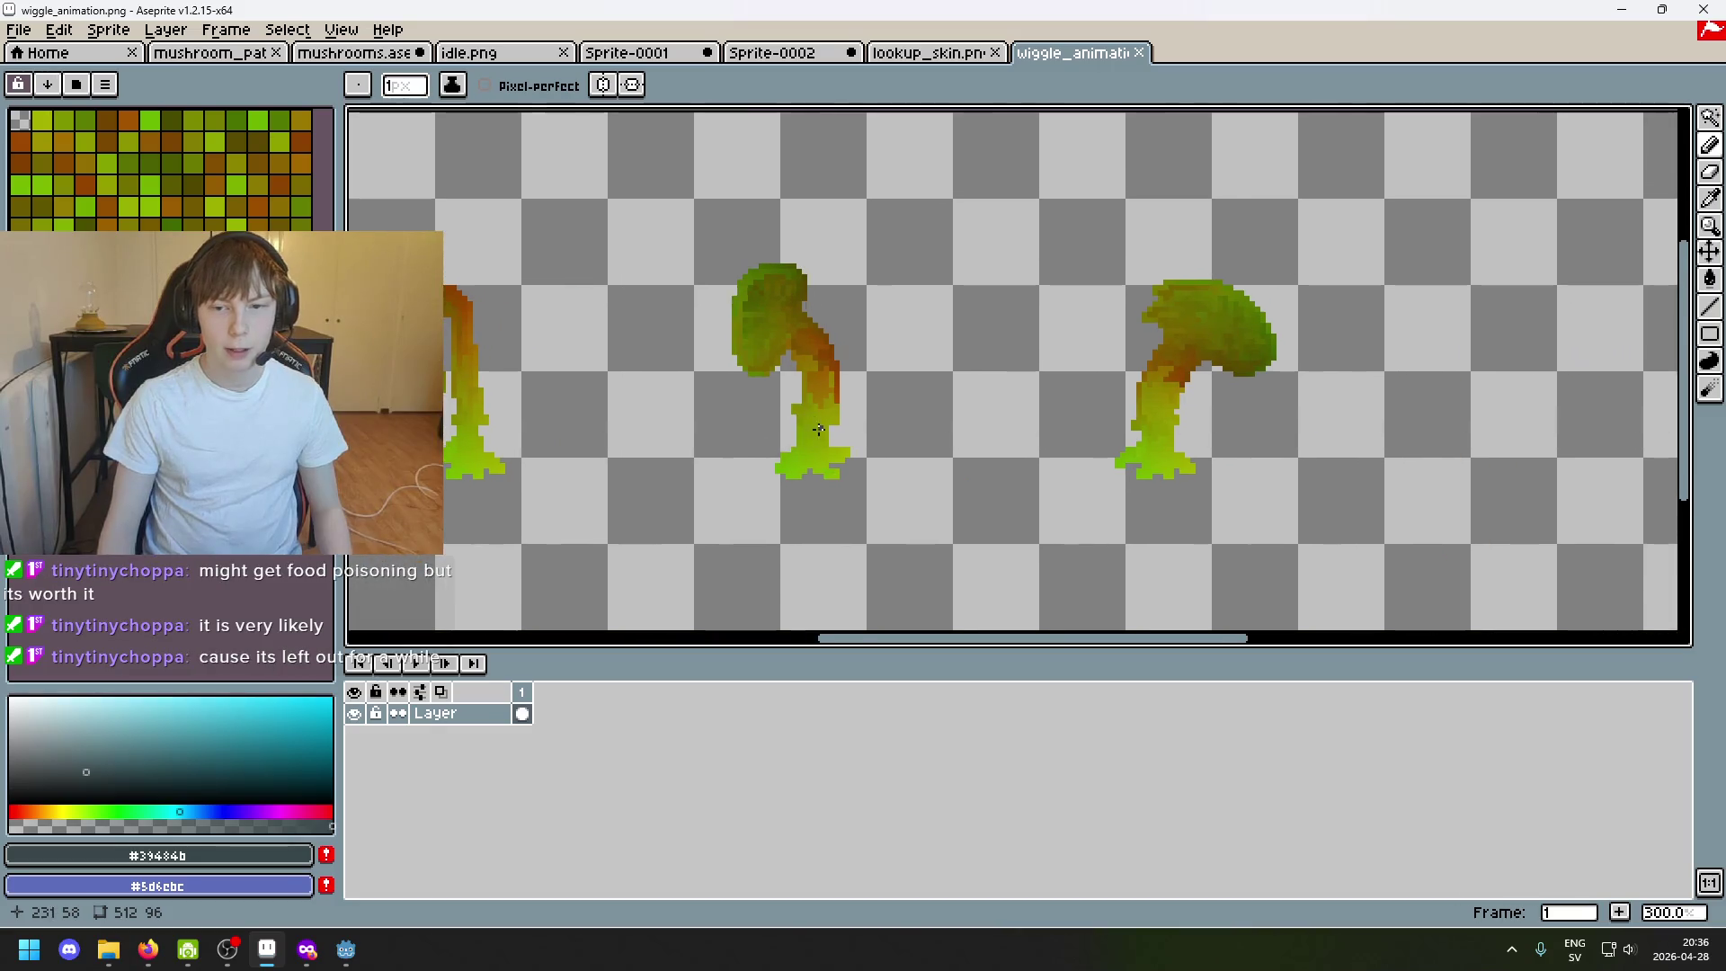
{"action": "scroll", "coordinate": [1030, 426], "scroll_direction": "up", "scroll_amount": 1}
{"action": "scroll", "coordinate": [1031, 427], "scroll_direction": "right", "scroll_amount": 1}
{"action": "scroll", "coordinate": [839, 498], "scroll_direction": "left", "scroll_amount": 2}
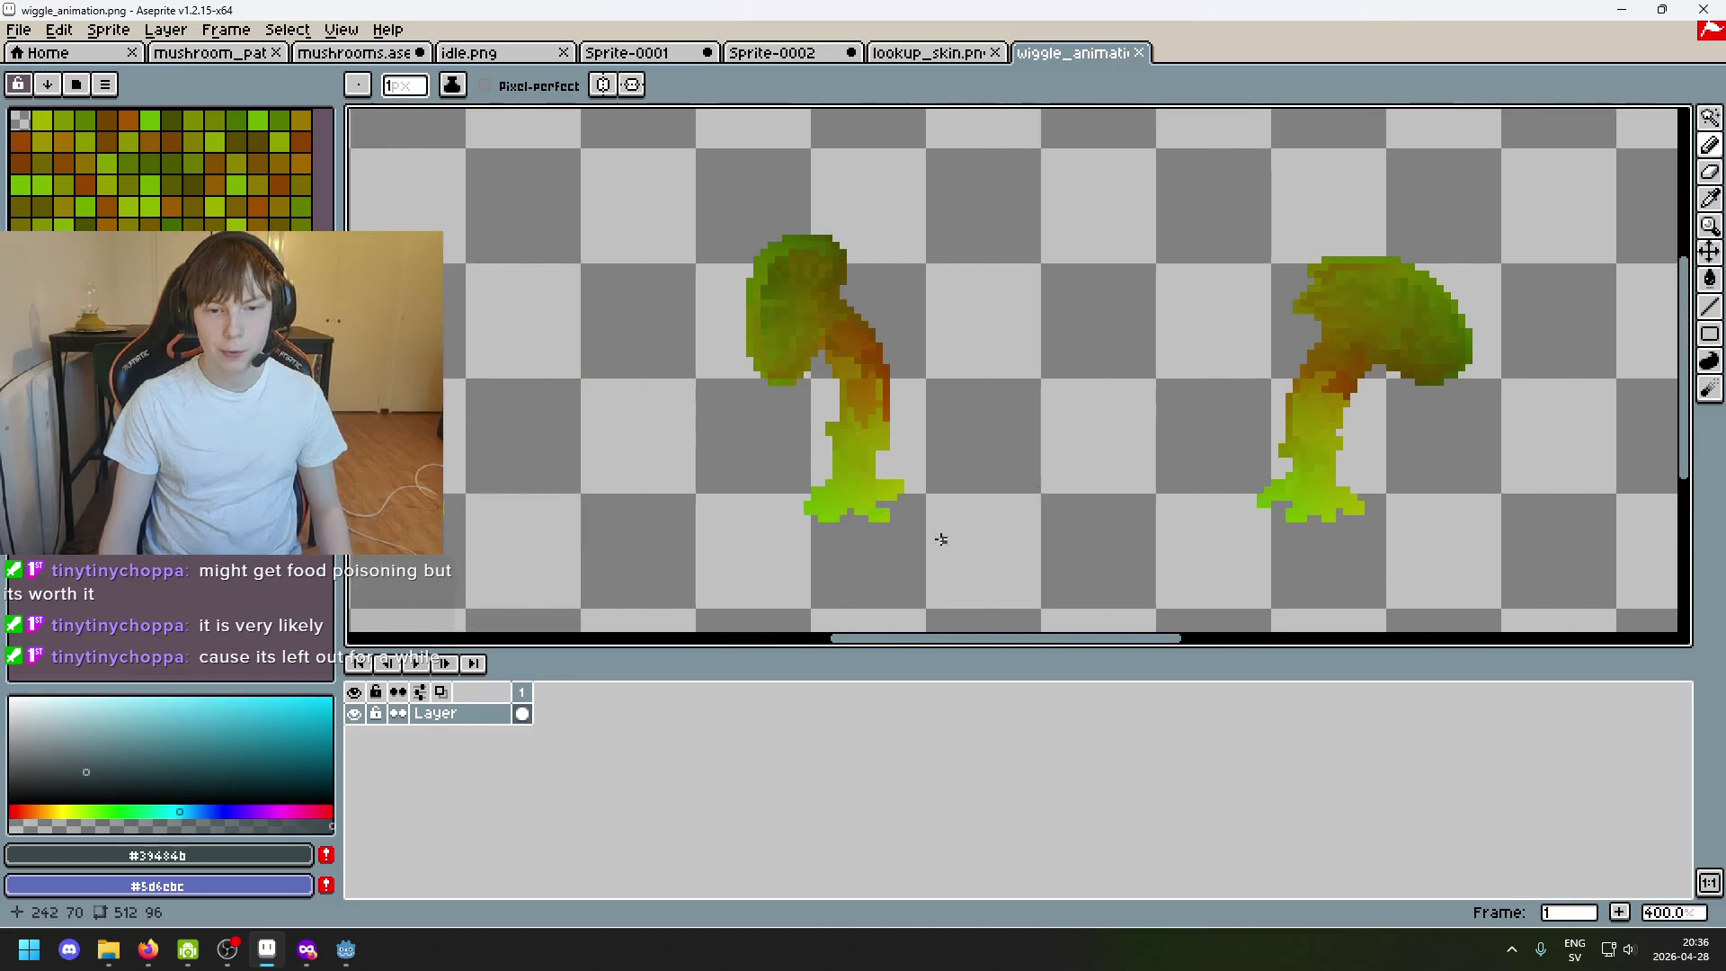
{"action": "scroll", "coordinate": [940, 531], "scroll_direction": "left", "scroll_amount": 2}
{"action": "left_click_drag", "start_coordinate": [830, 554], "coordinate": [1219, 530]}
{"action": "scroll", "coordinate": [1372, 483], "scroll_direction": "right", "scroll_amount": 2}
{"action": "mouse_move", "coordinate": [1359, 504]}
{"action": "left_mouse_down"}
{"action": "mouse_move", "coordinate": [965, 518]}
{"action": "mouse_move", "coordinate": [1164, 463]}
{"action": "mouse_move", "coordinate": [999, 483]}
{"action": "left_mouse_up"}
{"action": "scroll", "coordinate": [1100, 496], "scroll_direction": "down", "scroll_amount": 1}
{"action": "scroll", "coordinate": [1010, 483], "scroll_direction": "down", "scroll_amount": 1}
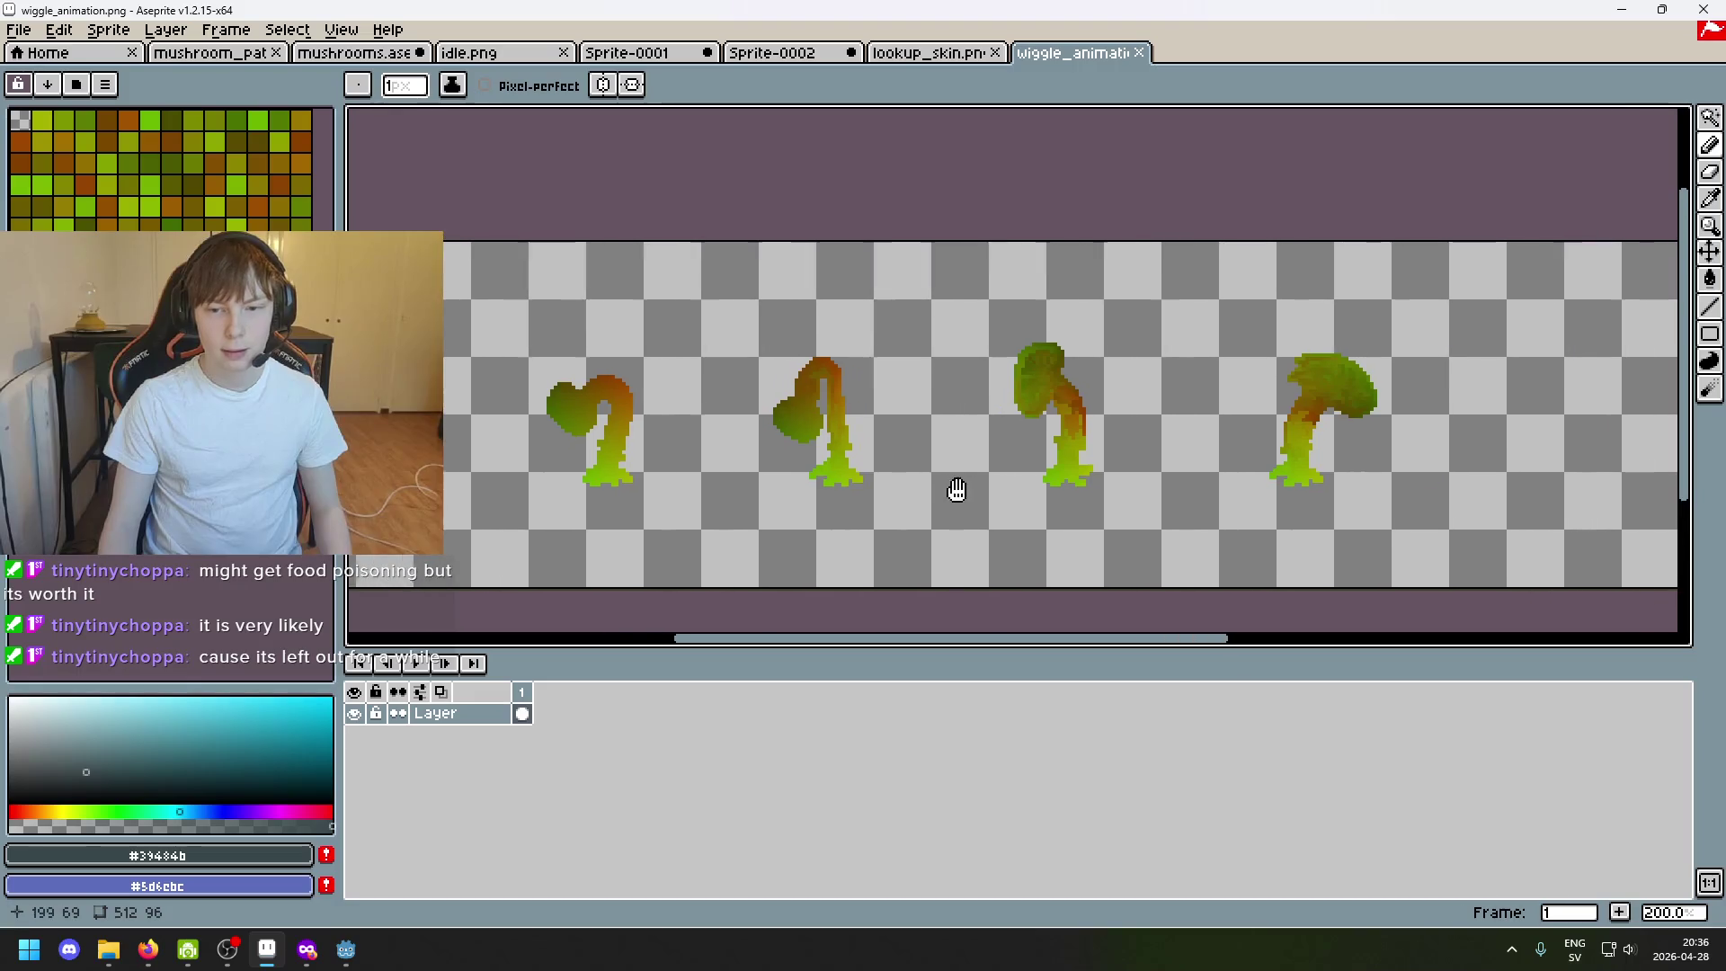
{"action": "scroll", "coordinate": [944, 489], "scroll_direction": "up", "scroll_amount": 1}
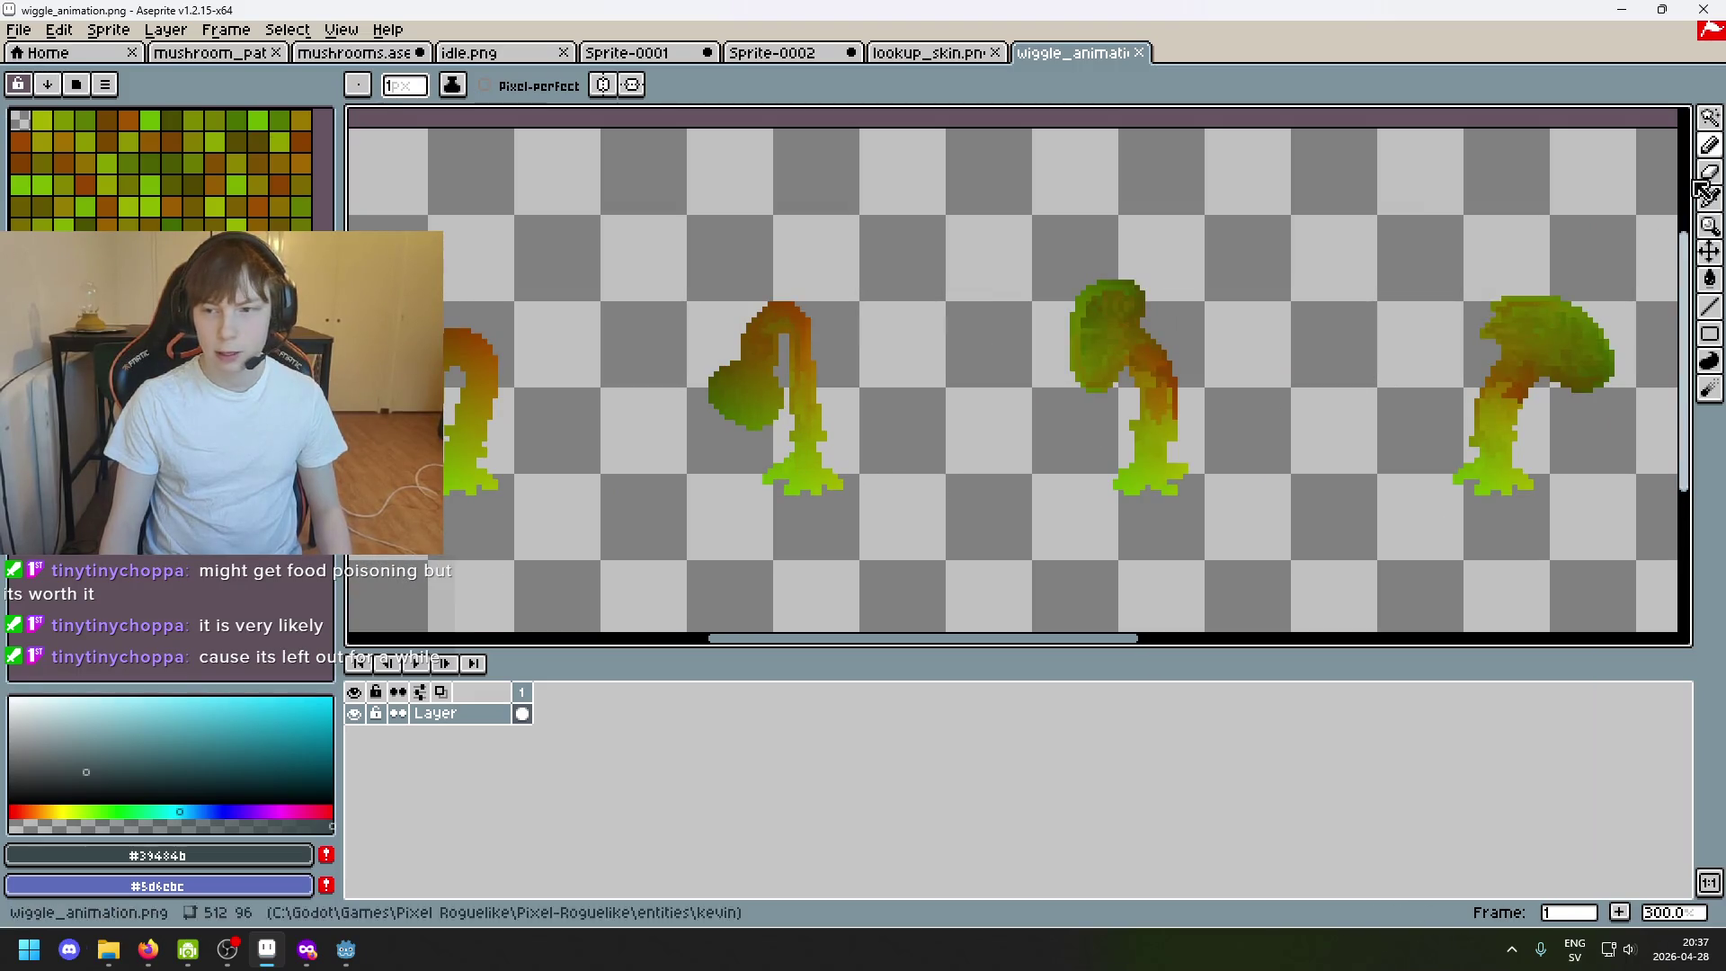
{"action": "key", "text": "w"}
{"action": "scroll", "coordinate": [1107, 399], "scroll_direction": "down", "scroll_amount": 2}
{"action": "scroll", "coordinate": [1107, 400], "scroll_direction": "up", "scroll_amount": 1}
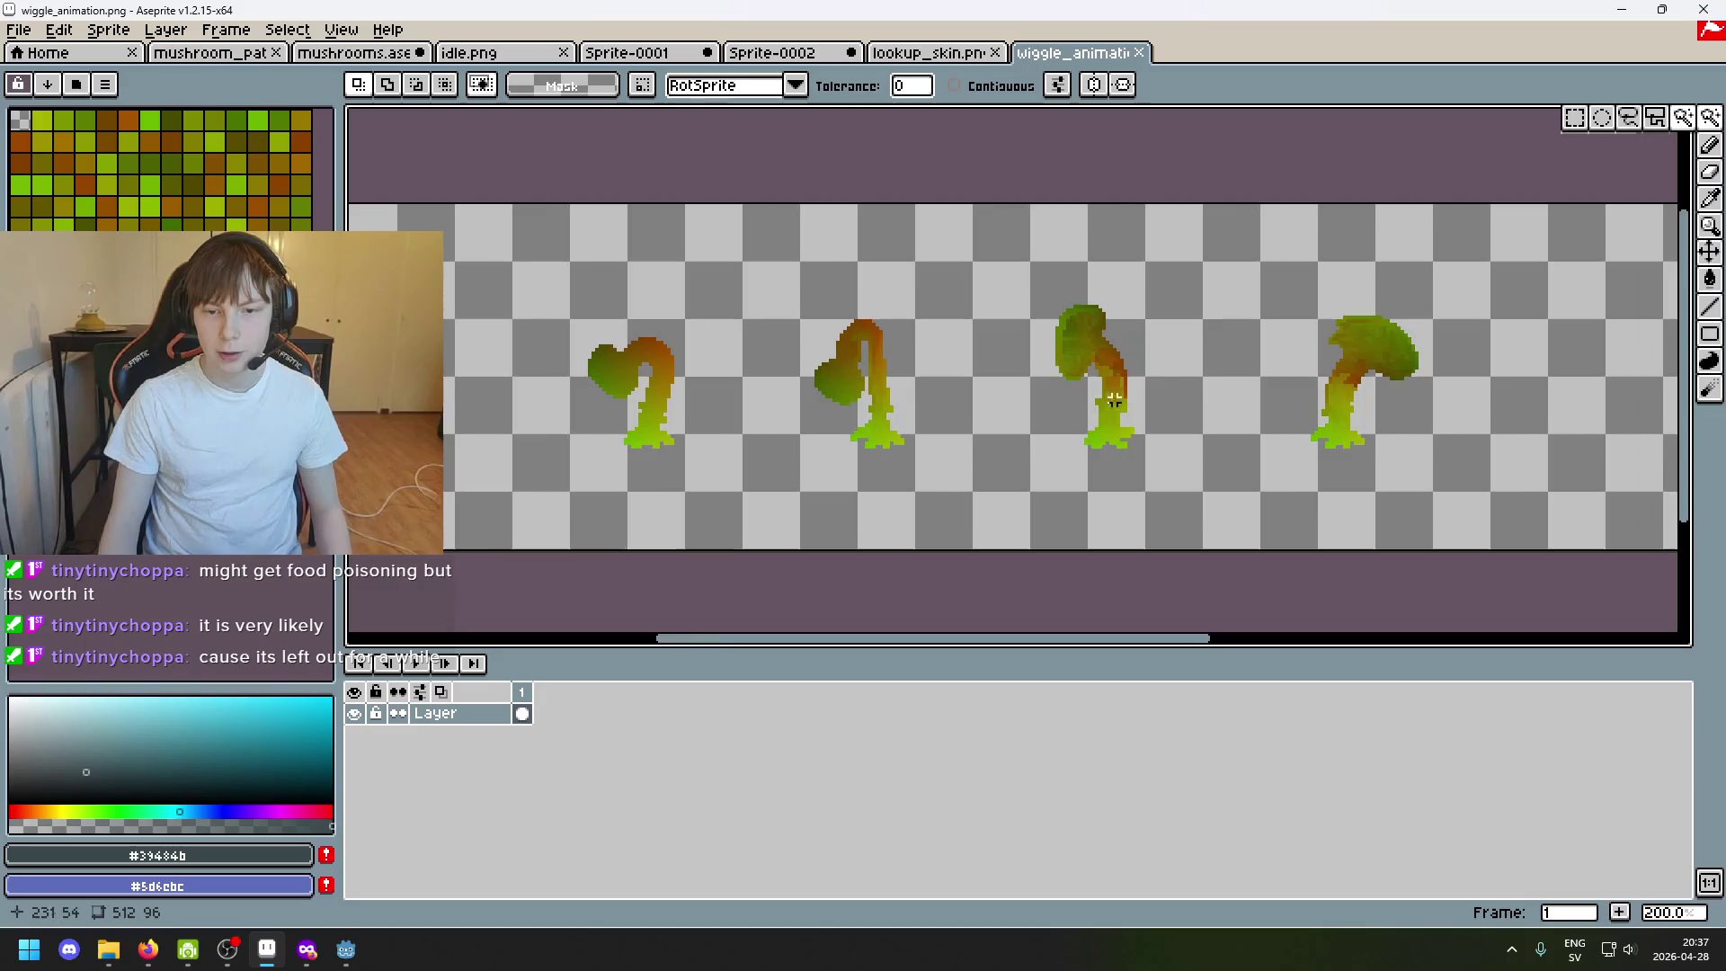
{"action": "scroll", "coordinate": [1110, 378], "scroll_direction": "up", "scroll_amount": 1}
{"action": "scroll", "coordinate": [962, 365], "scroll_direction": "right", "scroll_amount": 2}
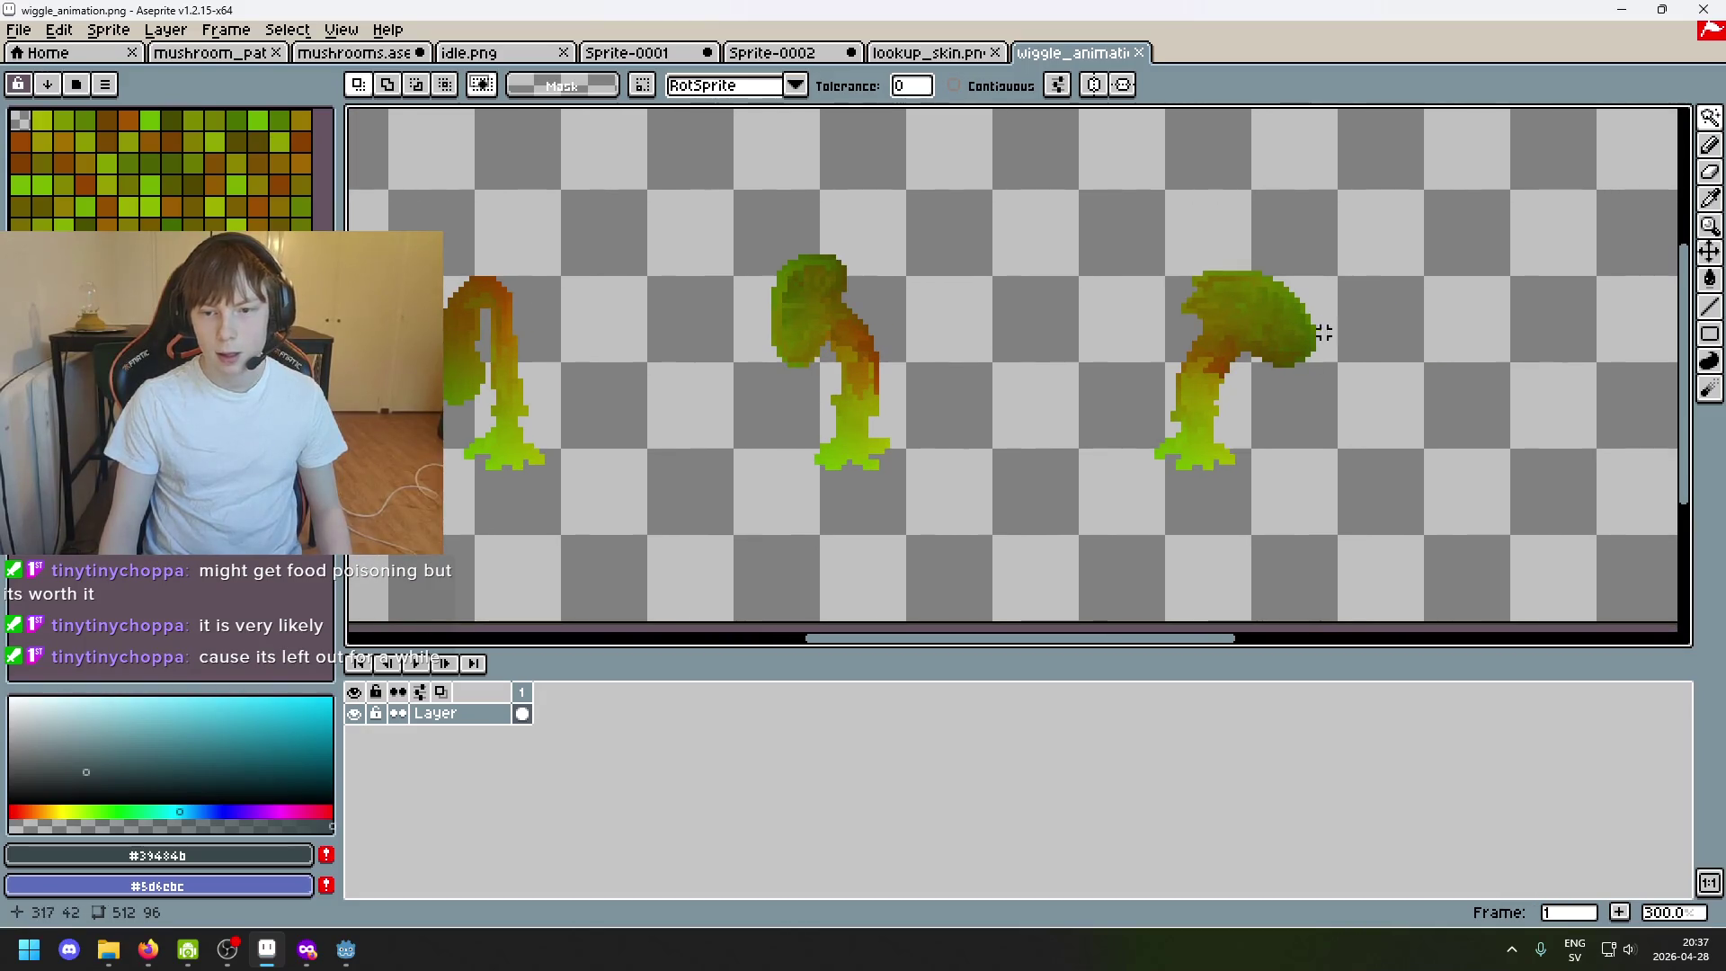
{"action": "scroll", "coordinate": [1322, 334], "scroll_direction": "up", "scroll_amount": 2}
{"action": "scroll", "coordinate": [1264, 328], "scroll_direction": "left", "scroll_amount": 3}
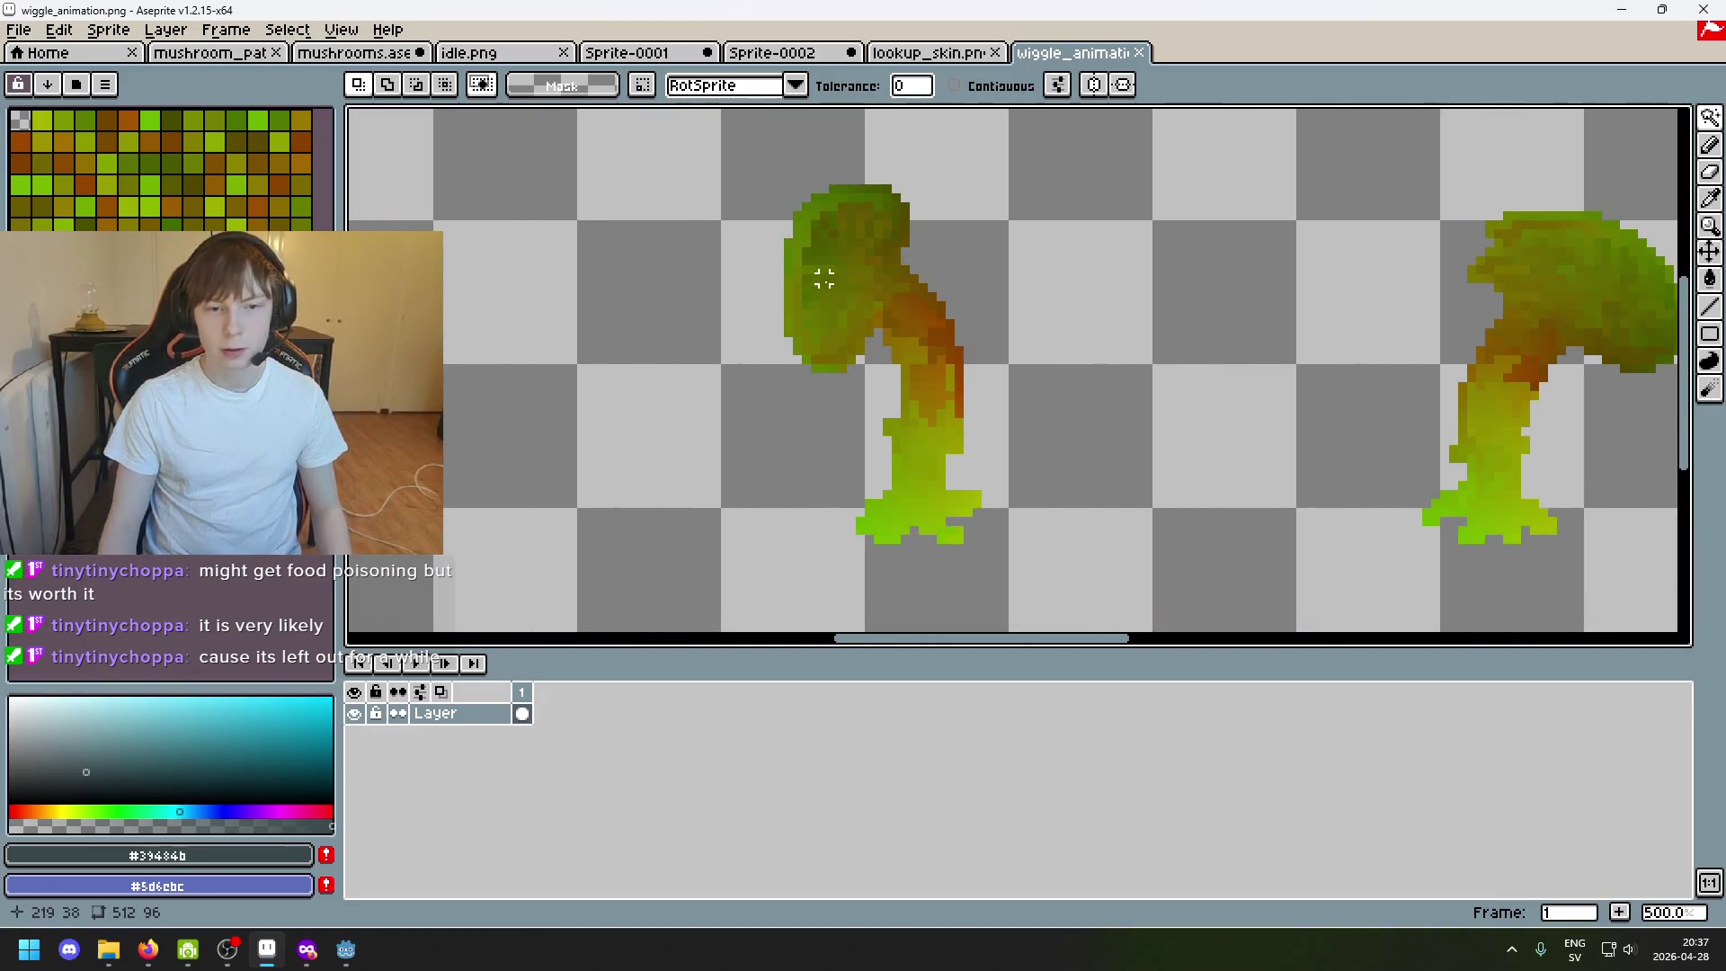
{"action": "scroll", "coordinate": [896, 278], "scroll_direction": "right", "scroll_amount": 3}
{"action": "scroll", "coordinate": [1187, 298], "scroll_direction": "up", "scroll_amount": 2}
{"action": "scroll", "coordinate": [878, 332], "scroll_direction": "up", "scroll_amount": 1}
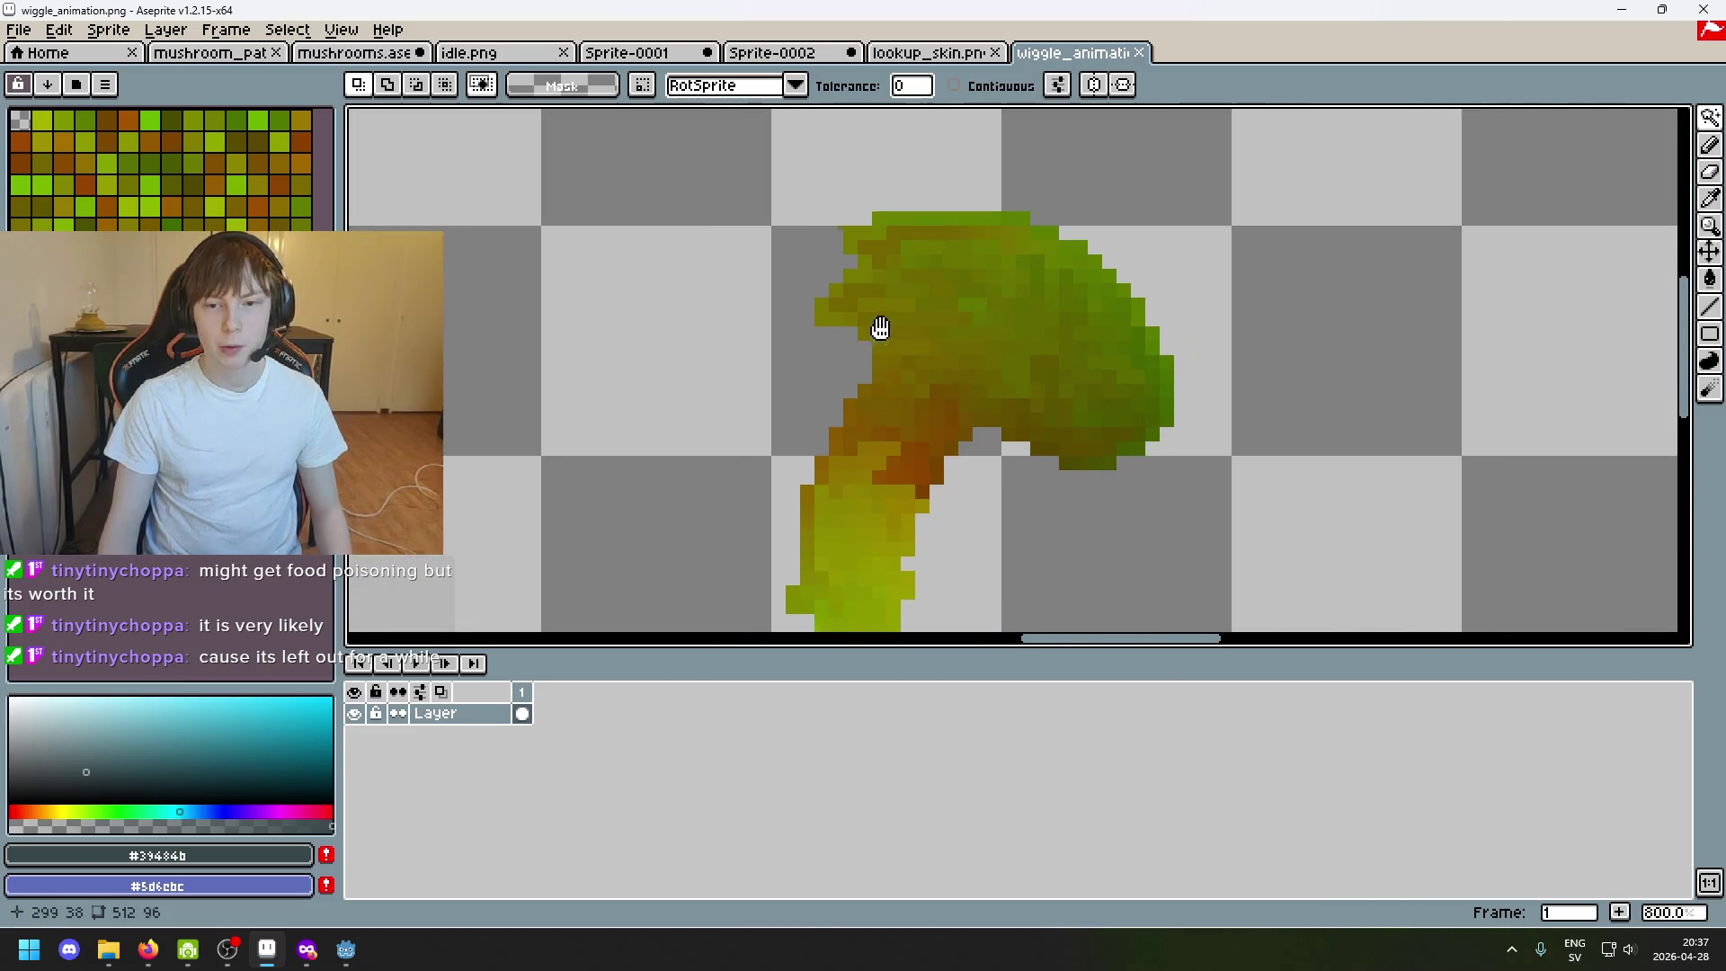
{"action": "scroll", "coordinate": [934, 234], "scroll_direction": "up", "scroll_amount": 2}
{"action": "scroll", "coordinate": [935, 233], "scroll_direction": "up", "scroll_amount": 3}
{"action": "scroll", "coordinate": [1034, 374], "scroll_direction": "down", "scroll_amount": 2}
{"action": "scroll", "coordinate": [1064, 338], "scroll_direction": "down", "scroll_amount": 1}
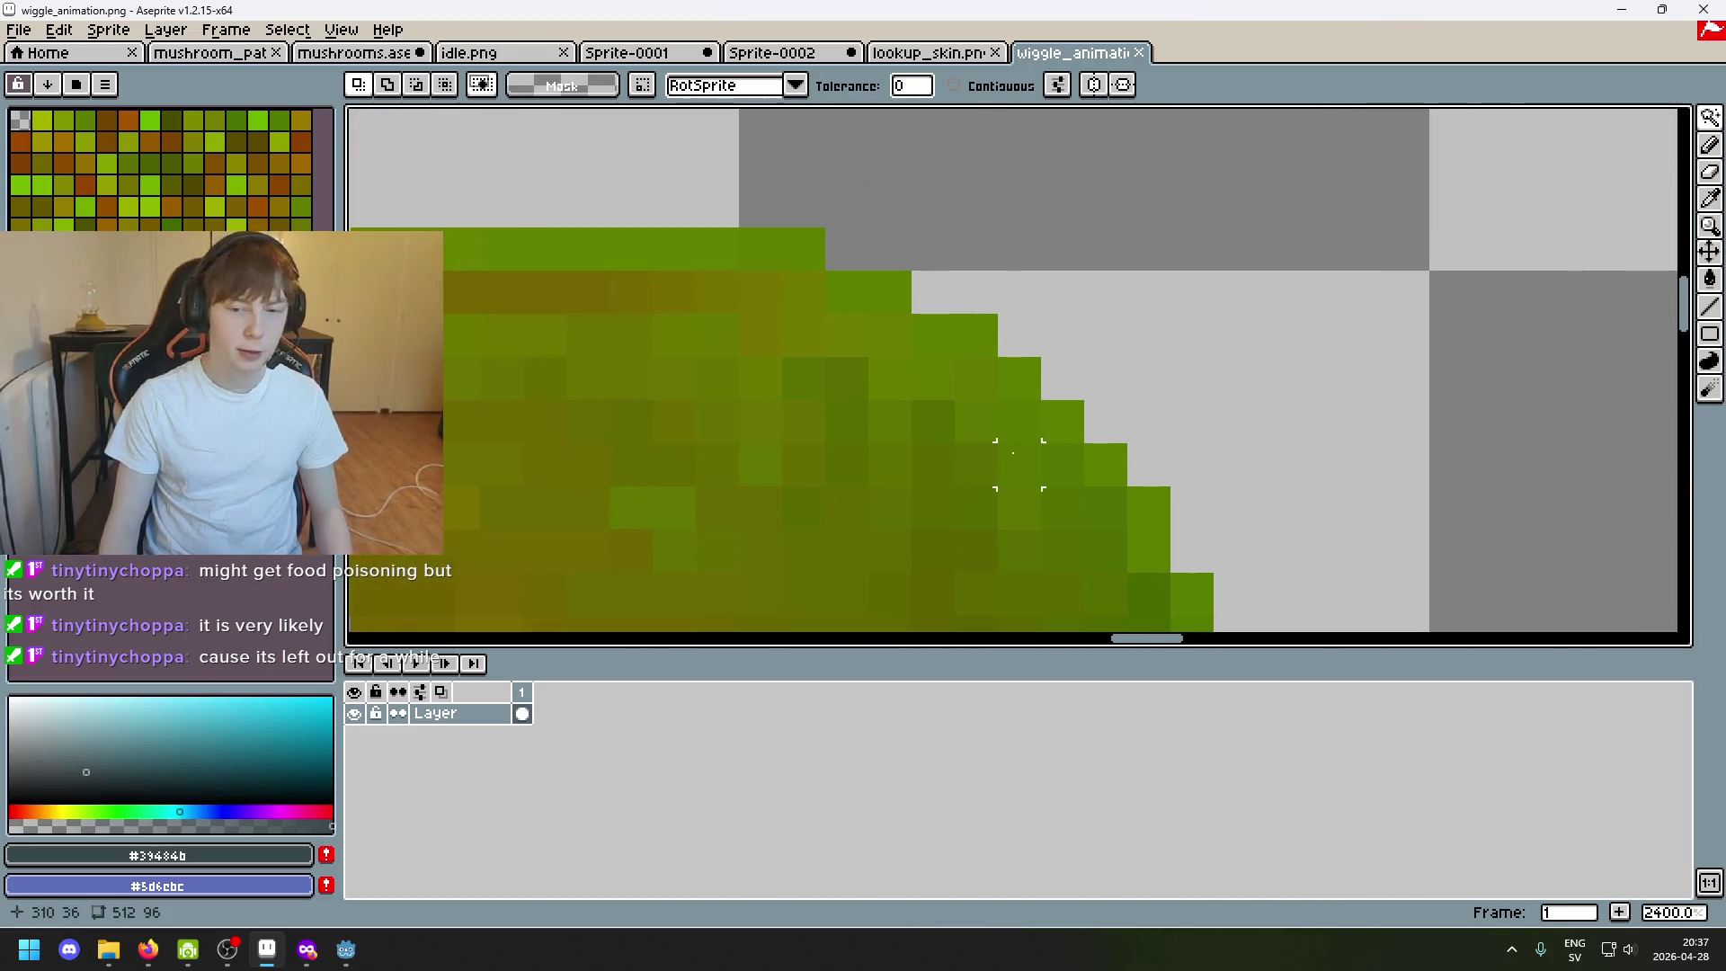
{"action": "scroll", "coordinate": [1021, 462], "scroll_direction": "down", "scroll_amount": 5}
{"action": "scroll", "coordinate": [955, 435], "scroll_direction": "up", "scroll_amount": 4}
{"action": "scroll", "coordinate": [1052, 417], "scroll_direction": "down", "scroll_amount": 4}
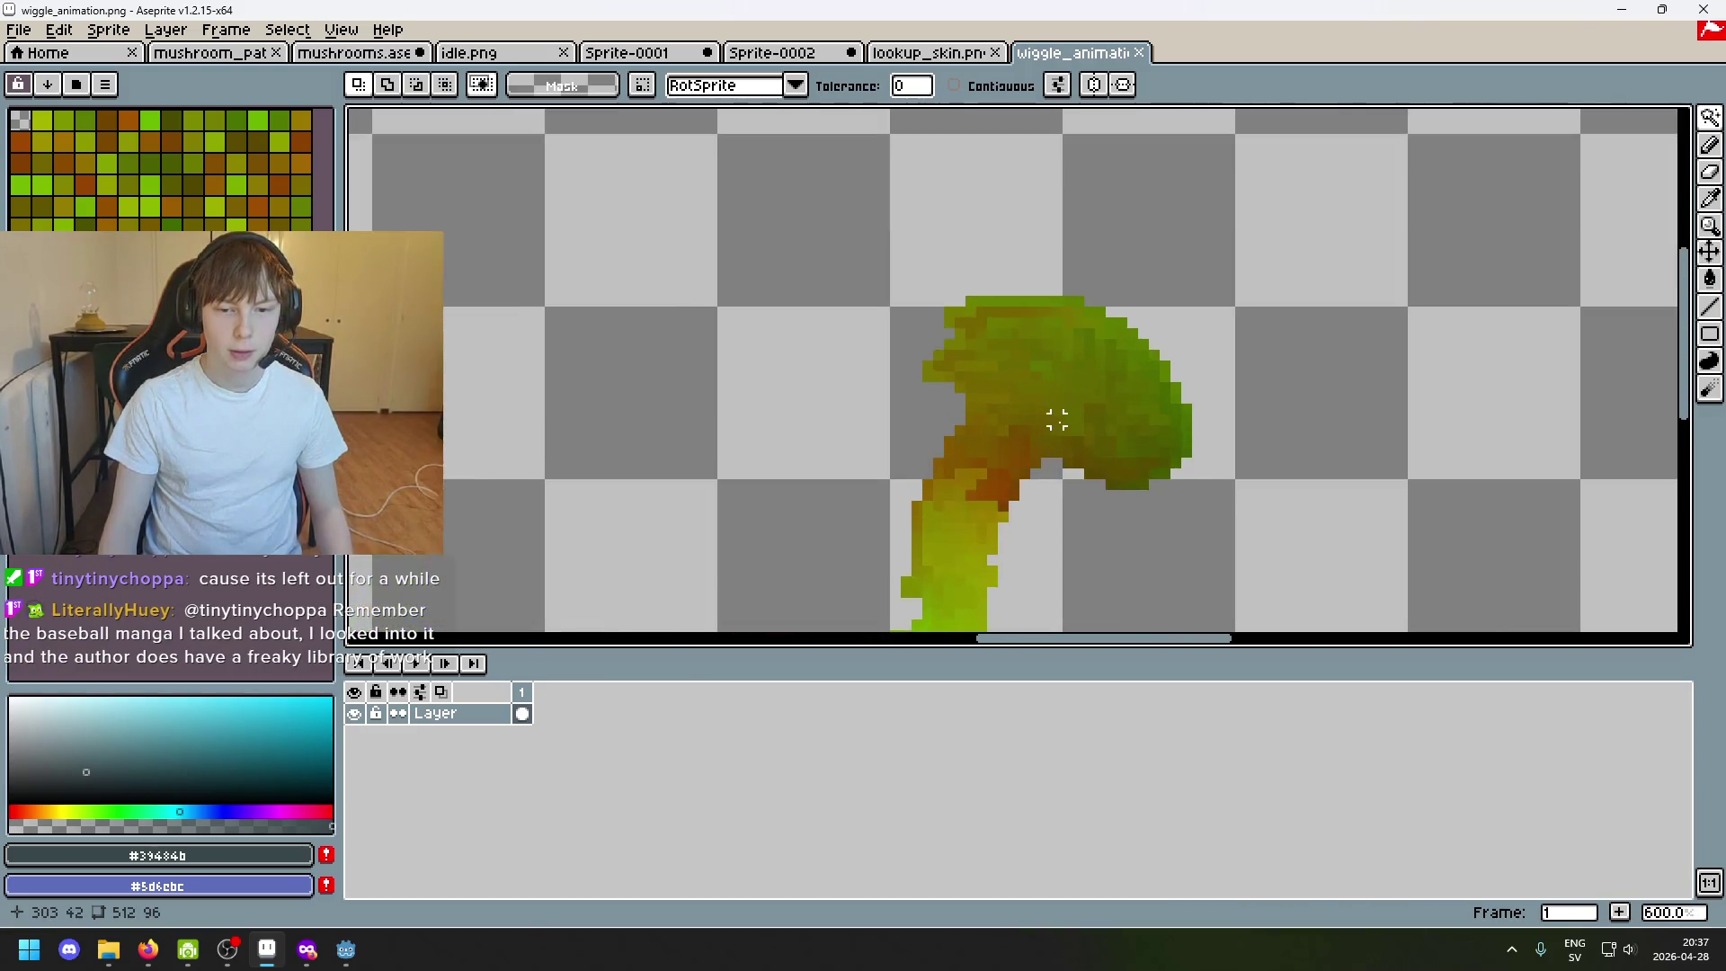
{"action": "scroll", "coordinate": [1194, 463], "scroll_direction": "up", "scroll_amount": 3}
{"action": "scroll", "coordinate": [942, 430], "scroll_direction": "up", "scroll_amount": 2}
{"action": "scroll", "coordinate": [728, 269], "scroll_direction": "down", "scroll_amount": 2}
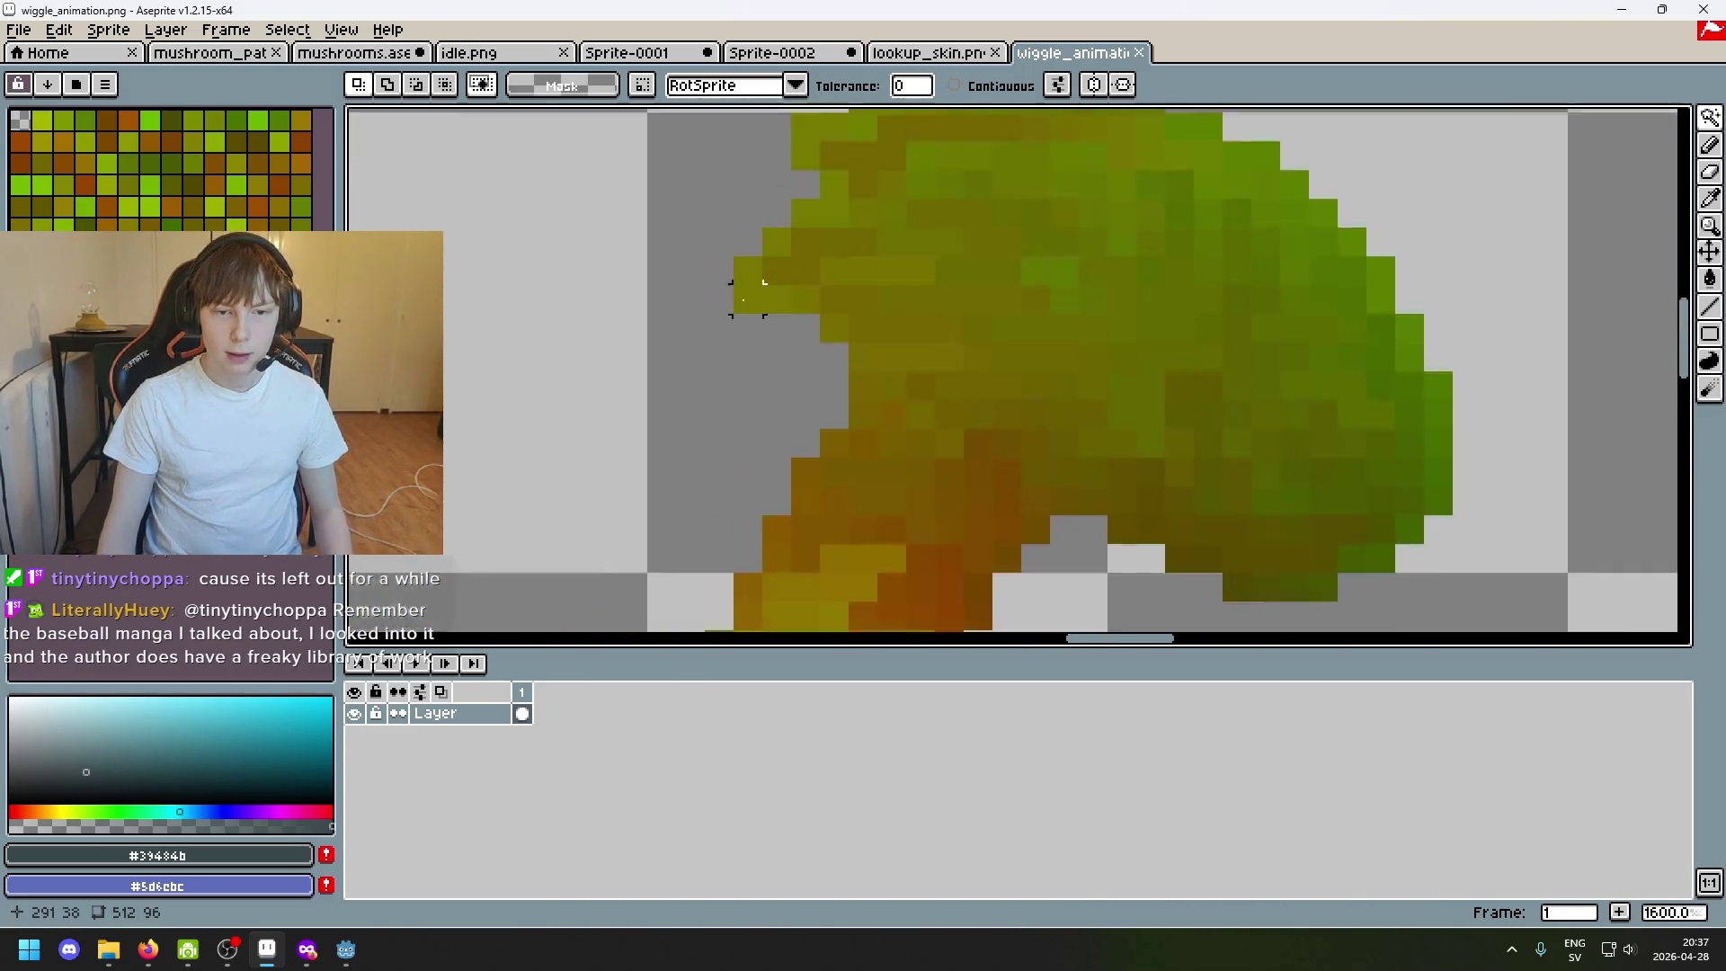
{"action": "scroll", "coordinate": [756, 283], "scroll_direction": "down", "scroll_amount": 3}
{"action": "mouse_move", "coordinate": [1195, 386]}
{"action": "left_mouse_down"}
{"action": "mouse_move", "coordinate": [943, 373]}
{"action": "mouse_move", "coordinate": [972, 411]}
{"action": "left_mouse_up"}
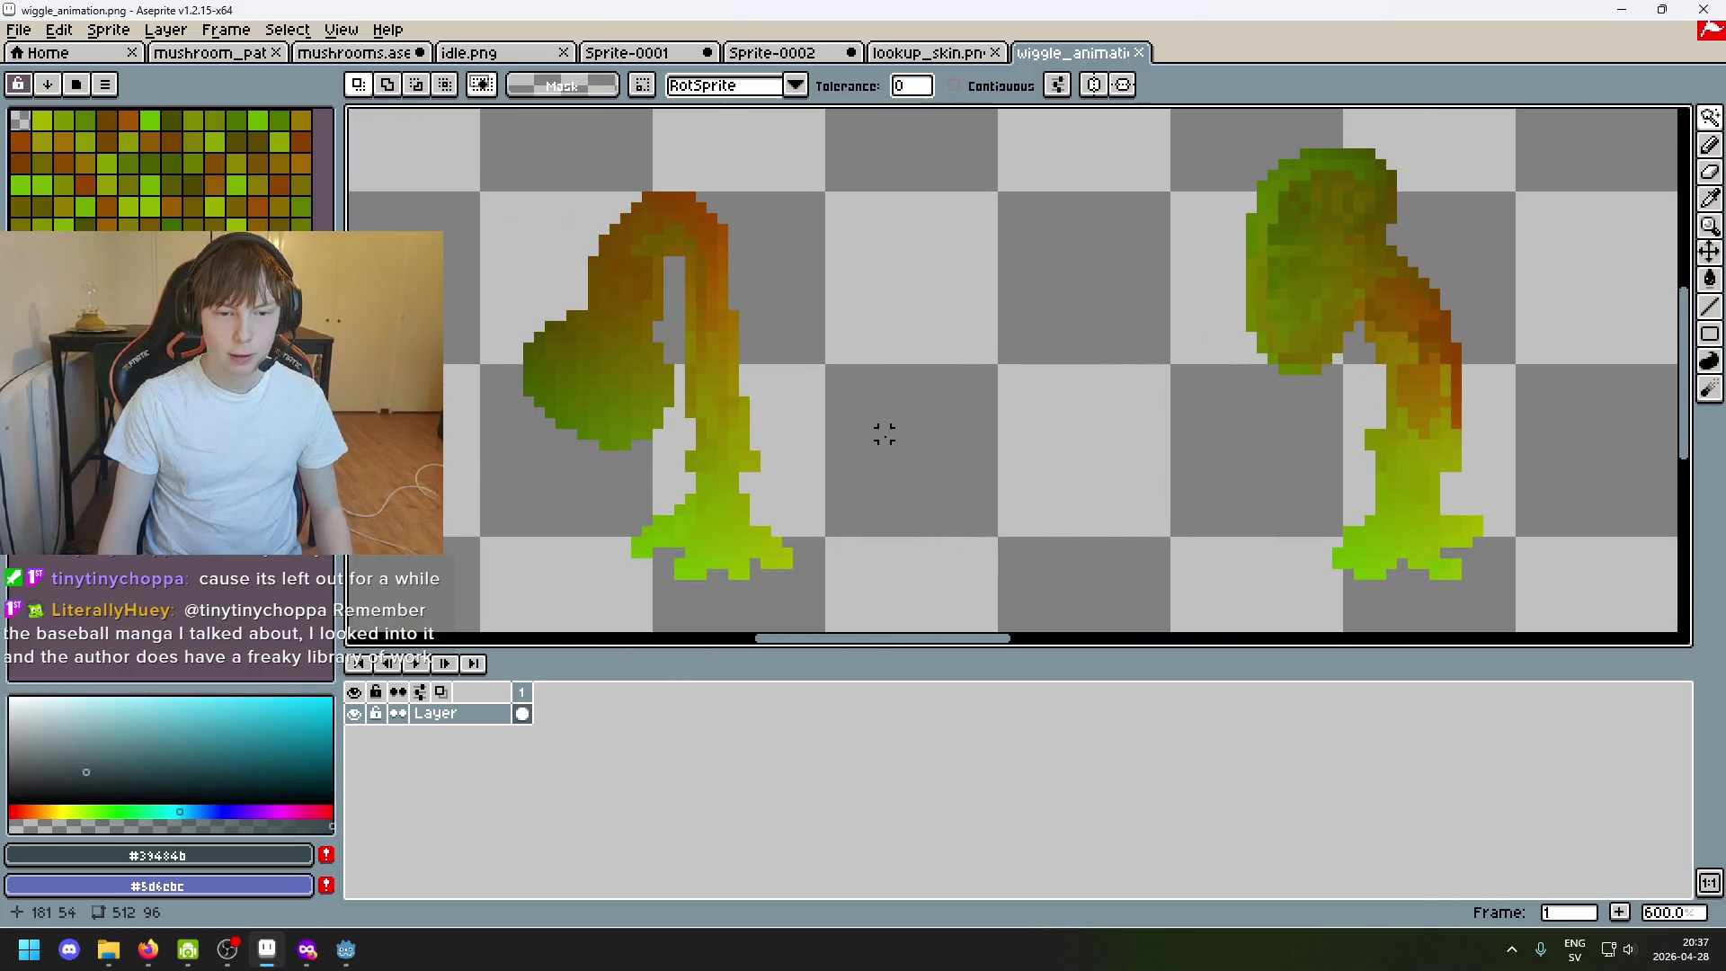
{"action": "scroll", "coordinate": [883, 433], "scroll_direction": "up", "scroll_amount": 4}
{"action": "scroll", "coordinate": [674, 471], "scroll_direction": "up", "scroll_amount": 2}
{"action": "scroll", "coordinate": [686, 392], "scroll_direction": "down", "scroll_amount": 1}
{"action": "scroll", "coordinate": [693, 413], "scroll_direction": "down", "scroll_amount": 1}
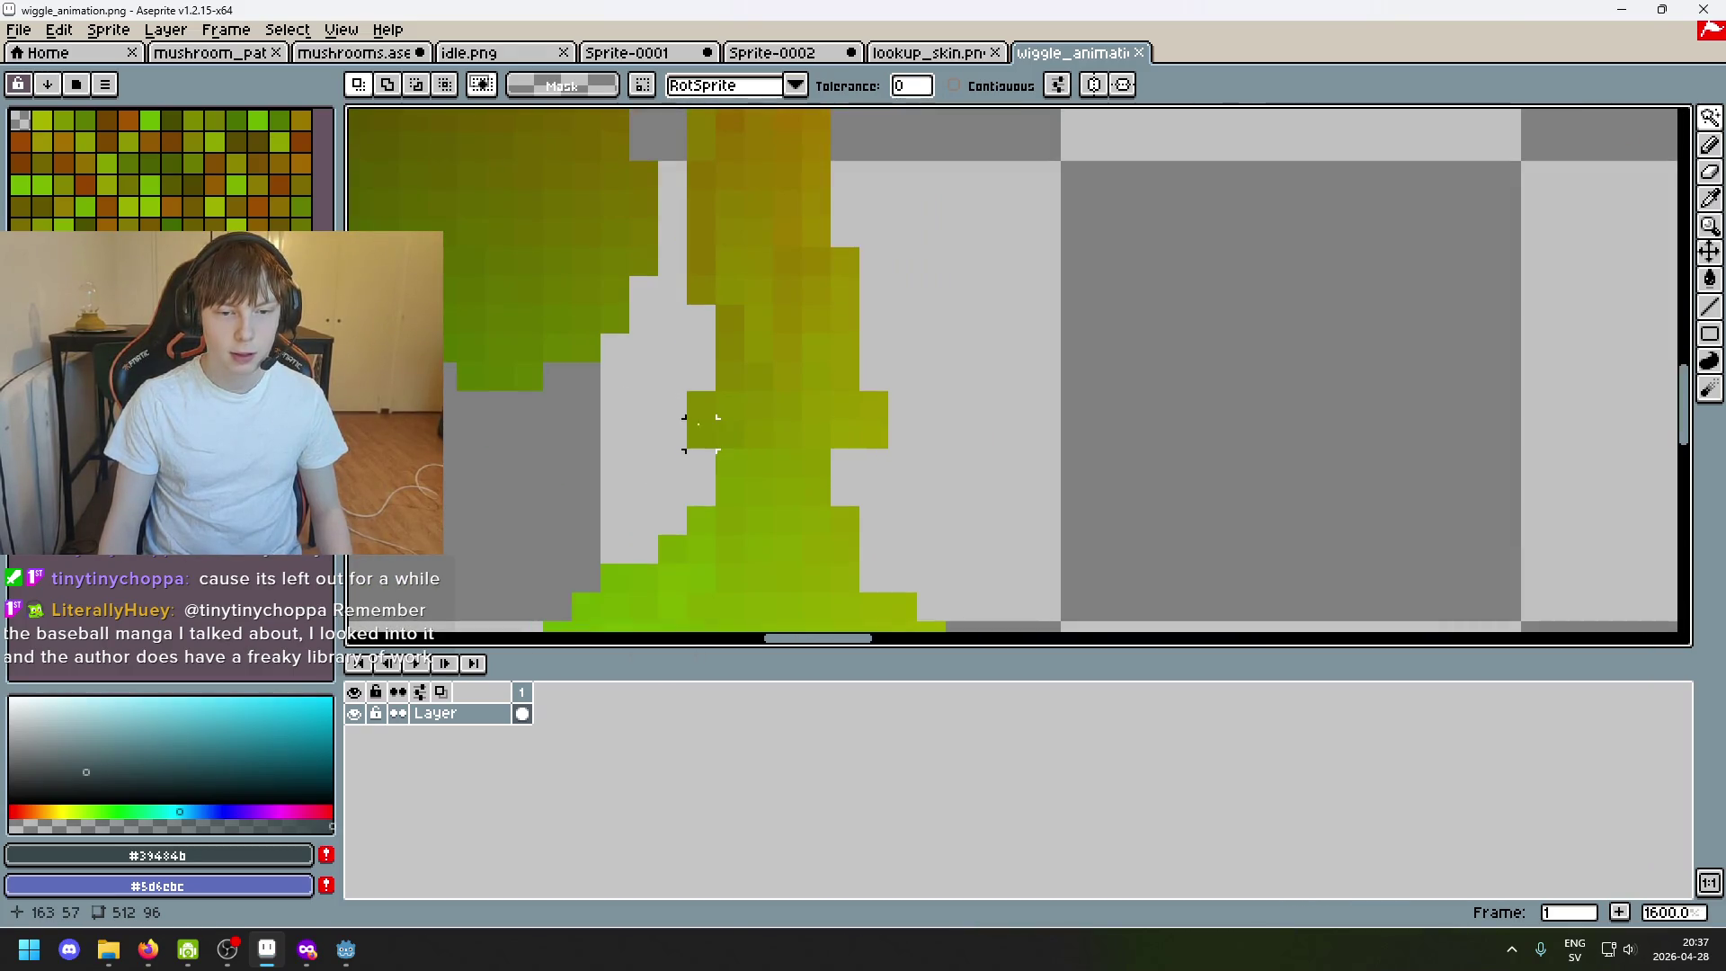
{"action": "scroll", "coordinate": [699, 431], "scroll_direction": "up", "scroll_amount": 3}
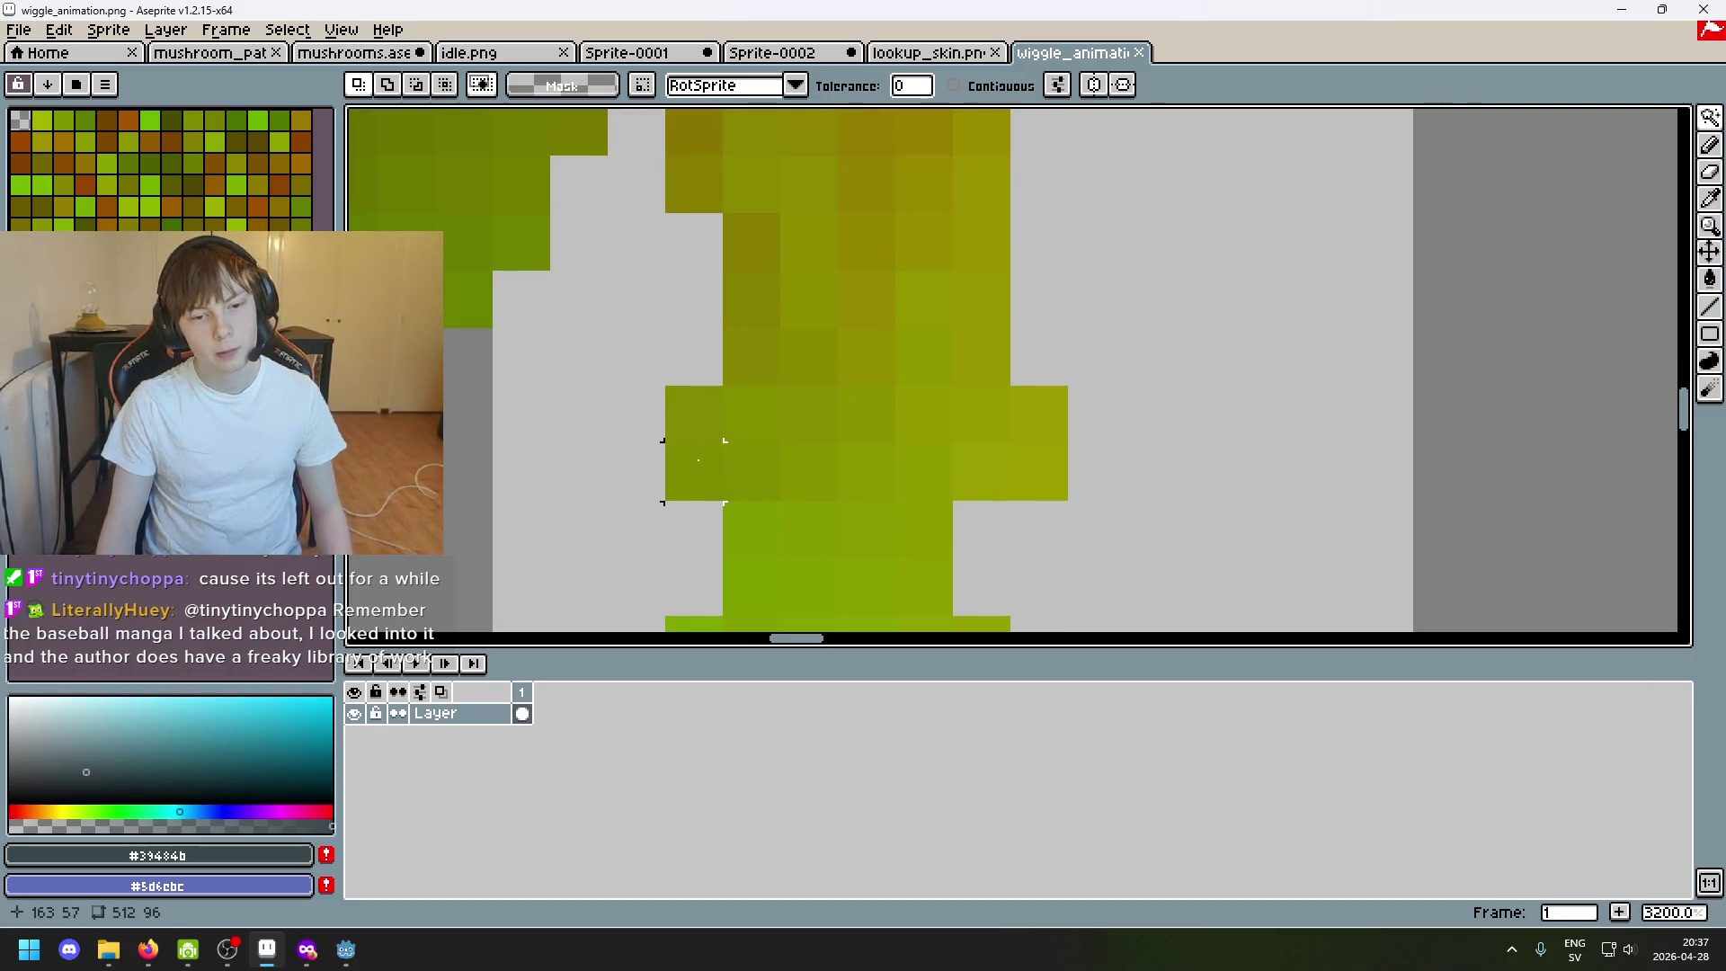
{"action": "key", "text": "i"}
{"action": "left_click", "coordinate": [698, 467]}
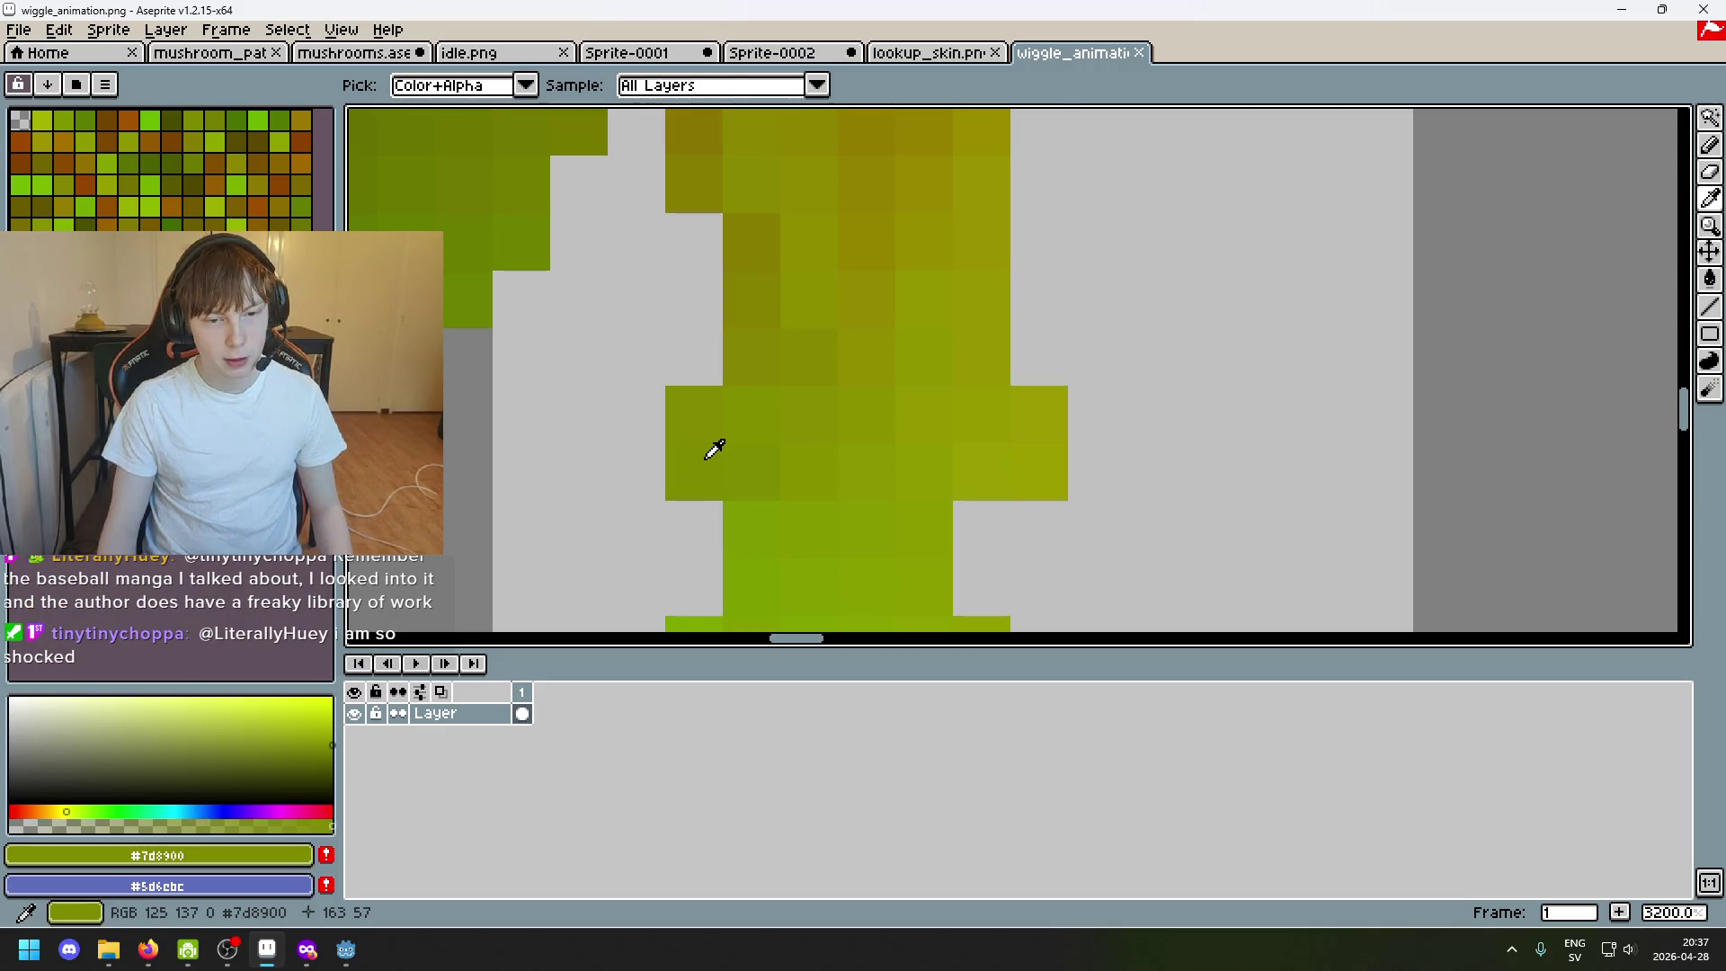
Toggle between Magic Wand and Eyedropper and select a single stem pixel.
{"action": "key", "text": "w"}
{"action": "scroll", "coordinate": [701, 451], "scroll_direction": "down", "scroll_amount": 2}
{"action": "scroll", "coordinate": [712, 450], "scroll_direction": "down", "scroll_amount": 3}
{"action": "scroll", "coordinate": [1302, 413], "scroll_direction": "up", "scroll_amount": 2}
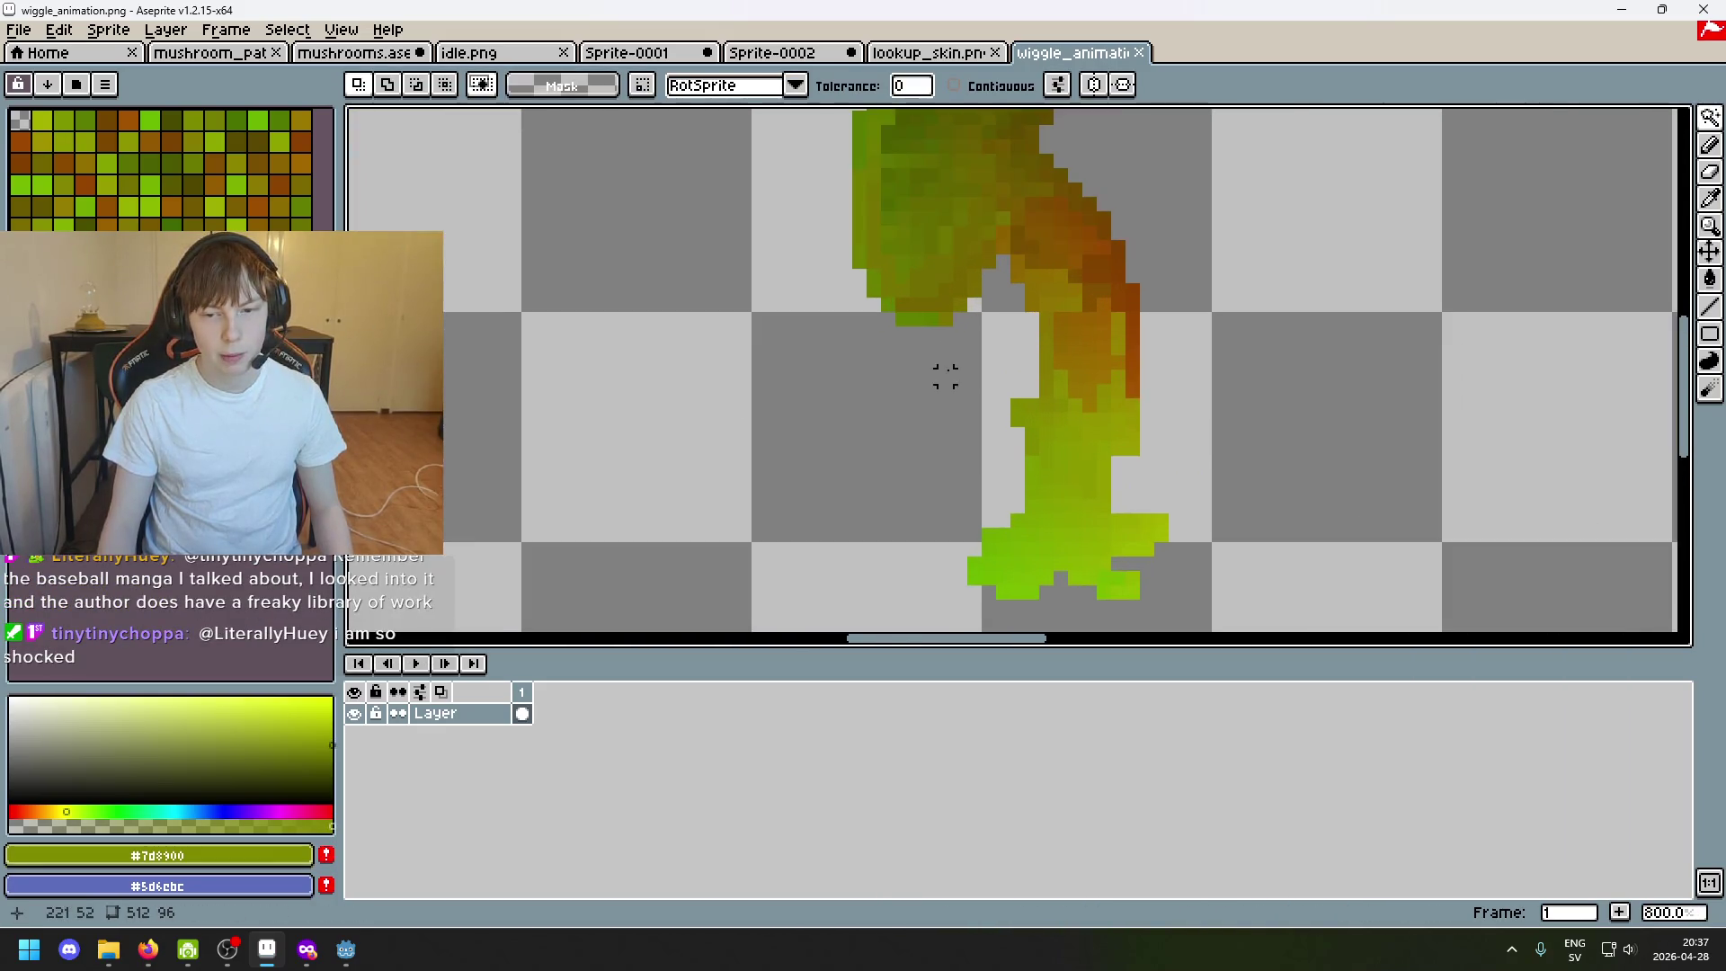
{"action": "scroll", "coordinate": [944, 377], "scroll_direction": "up", "scroll_amount": 5}
{"action": "key", "text": "i"}
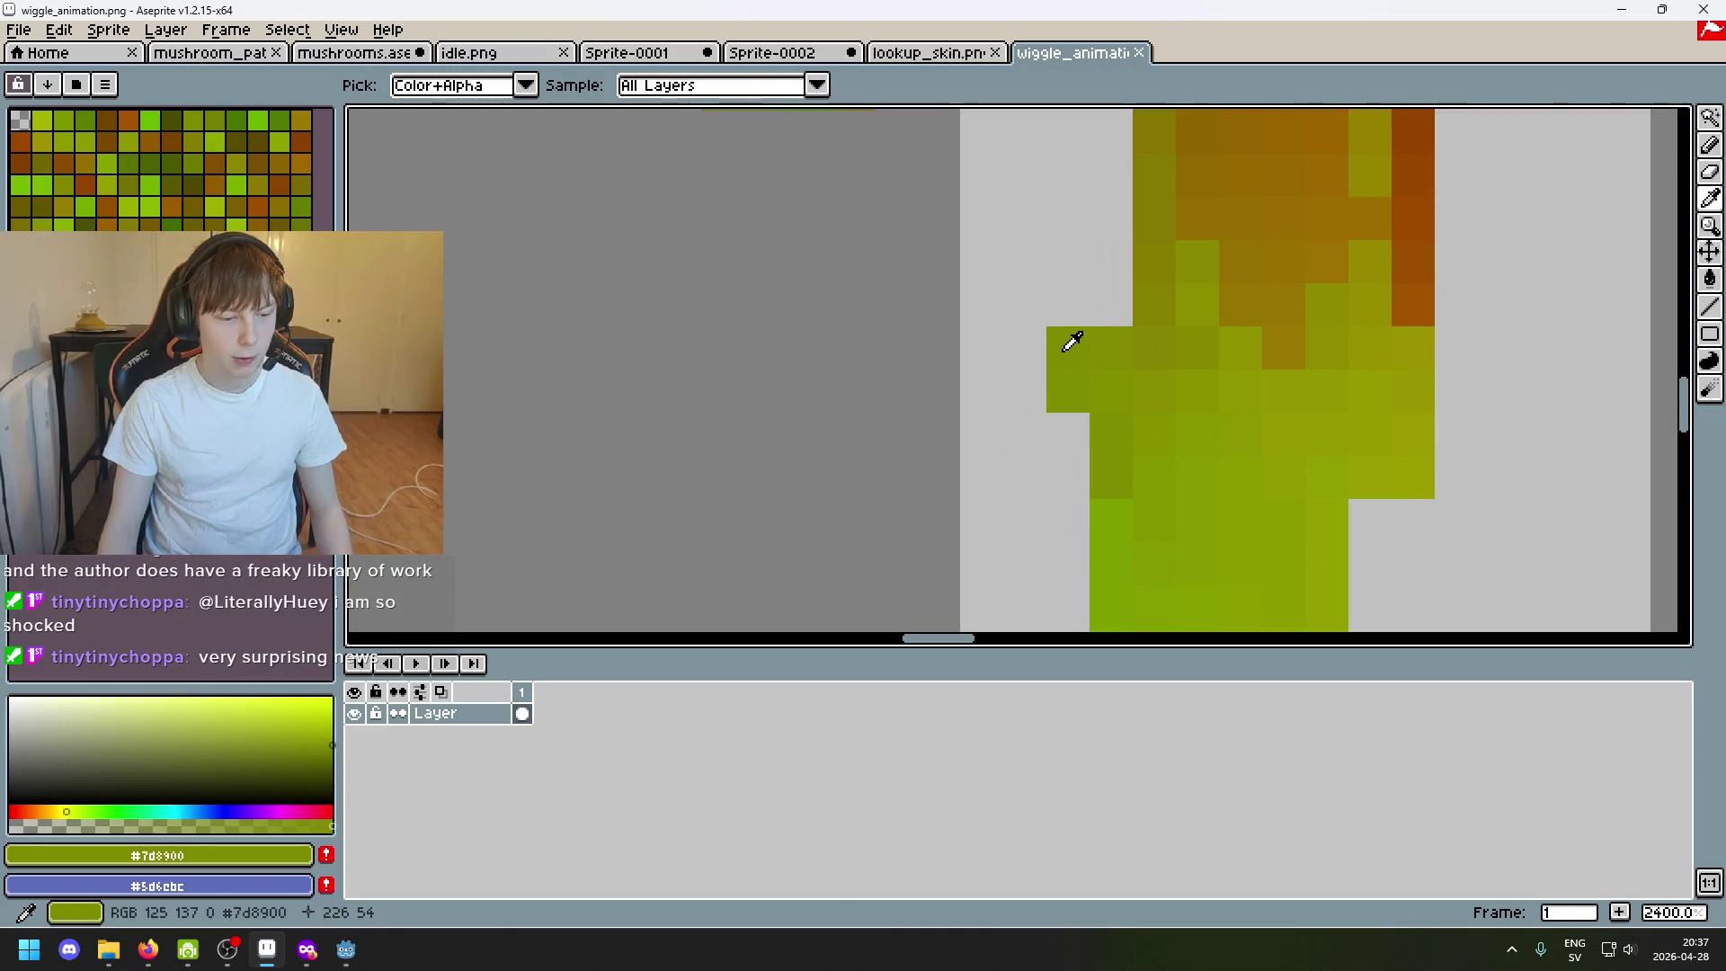
{"action": "key", "text": "w"}
{"action": "scroll", "coordinate": [1072, 341], "scroll_direction": "down", "scroll_amount": 5}
{"action": "scroll", "coordinate": [655, 365], "scroll_direction": "up", "scroll_amount": 3}
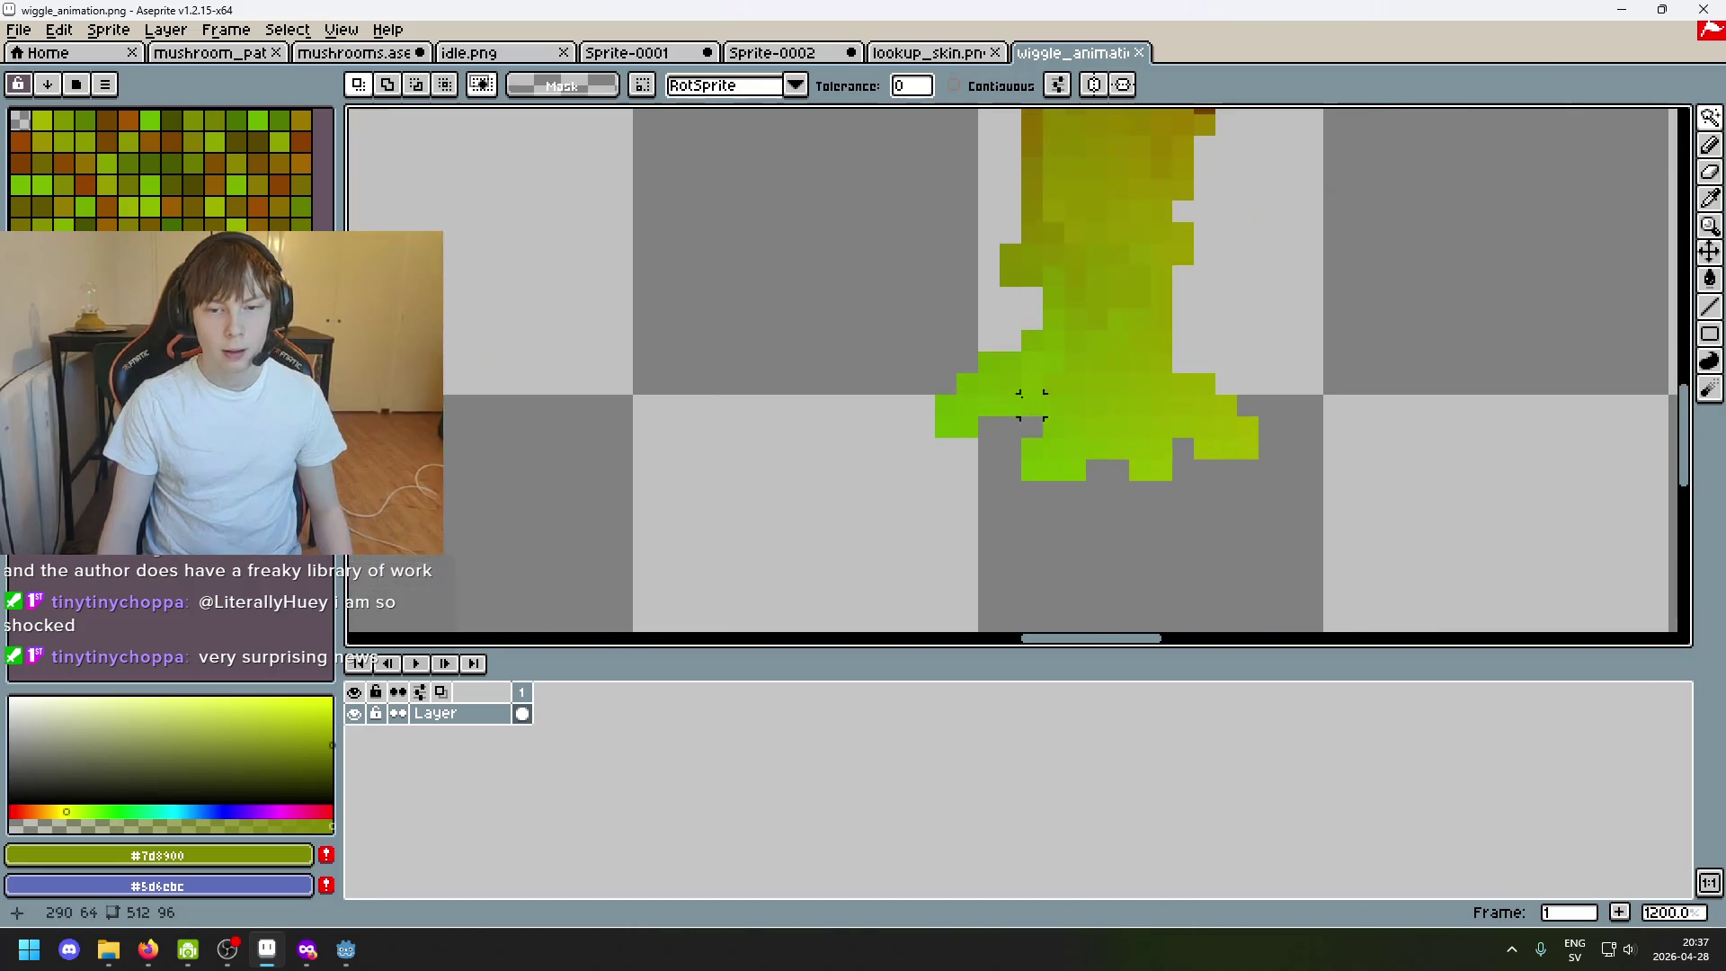
{"action": "scroll", "coordinate": [1020, 386], "scroll_direction": "up", "scroll_amount": 5}
{"action": "left_click", "coordinate": [1025, 257]}
{"action": "key", "text": "i"}
{"action": "key", "text": "w"}
{"action": "scroll", "coordinate": [1099, 278], "scroll_direction": "down", "scroll_amount": 3}
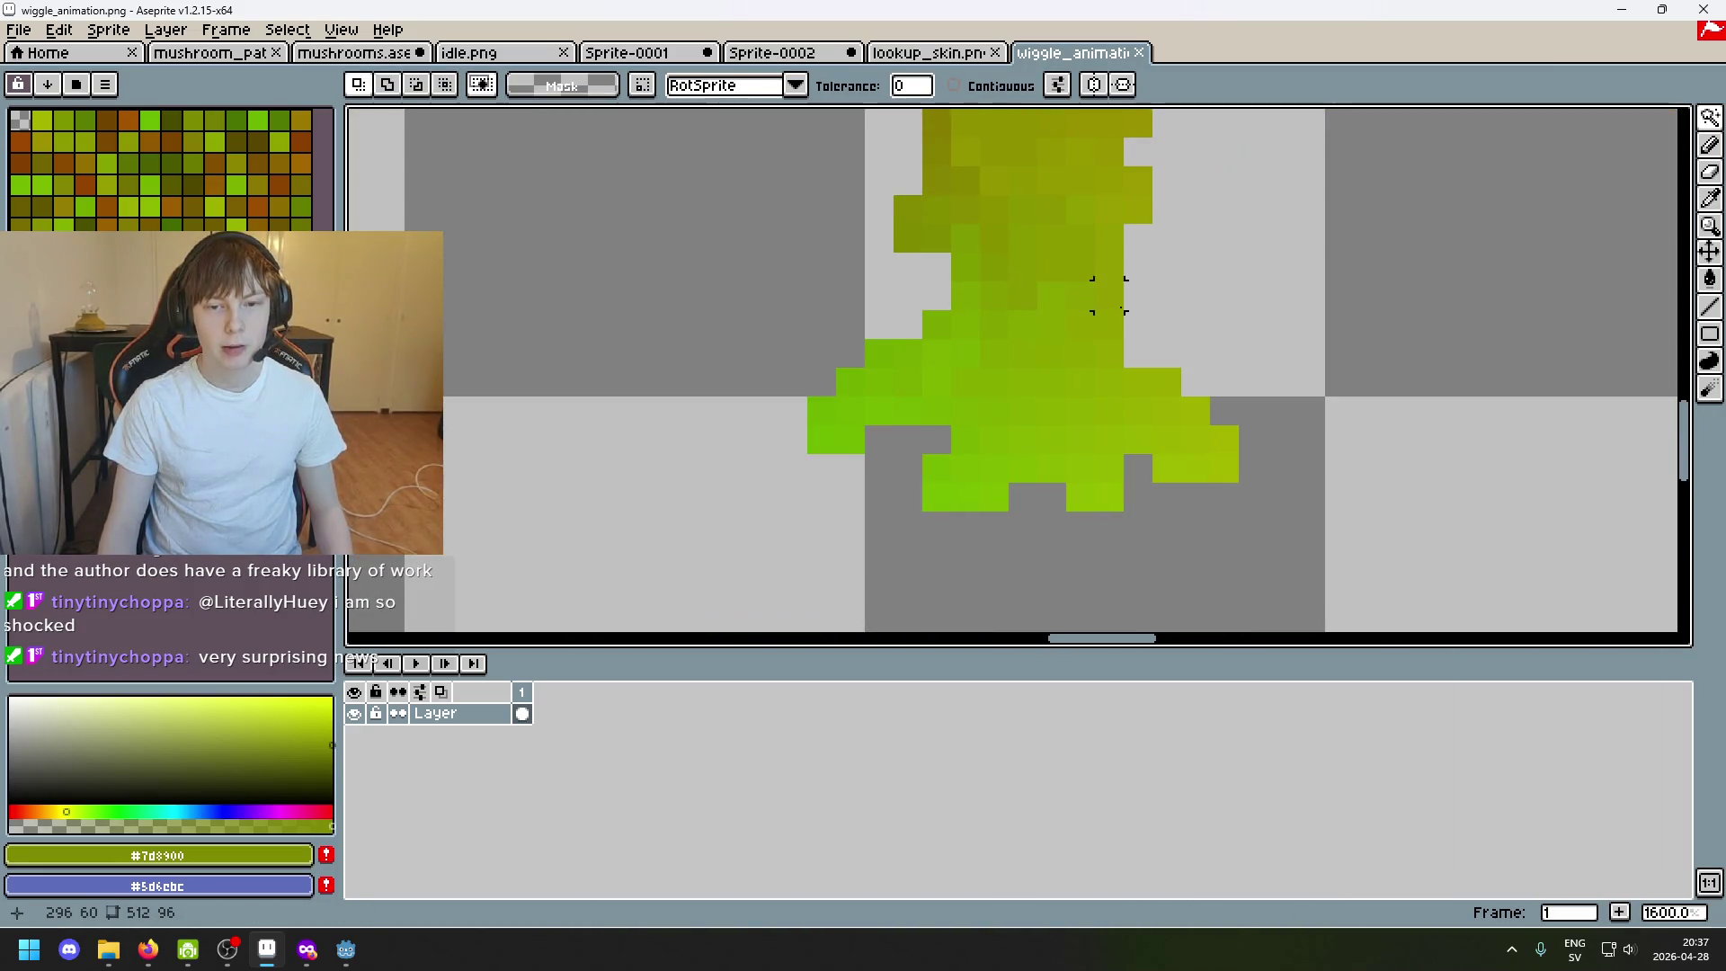
{"action": "scroll", "coordinate": [972, 466], "scroll_direction": "down", "scroll_amount": 3}
{"action": "scroll", "coordinate": [971, 466], "scroll_direction": "down", "scroll_amount": 2}
{"action": "scroll", "coordinate": [712, 416], "scroll_direction": "down", "scroll_amount": 2}
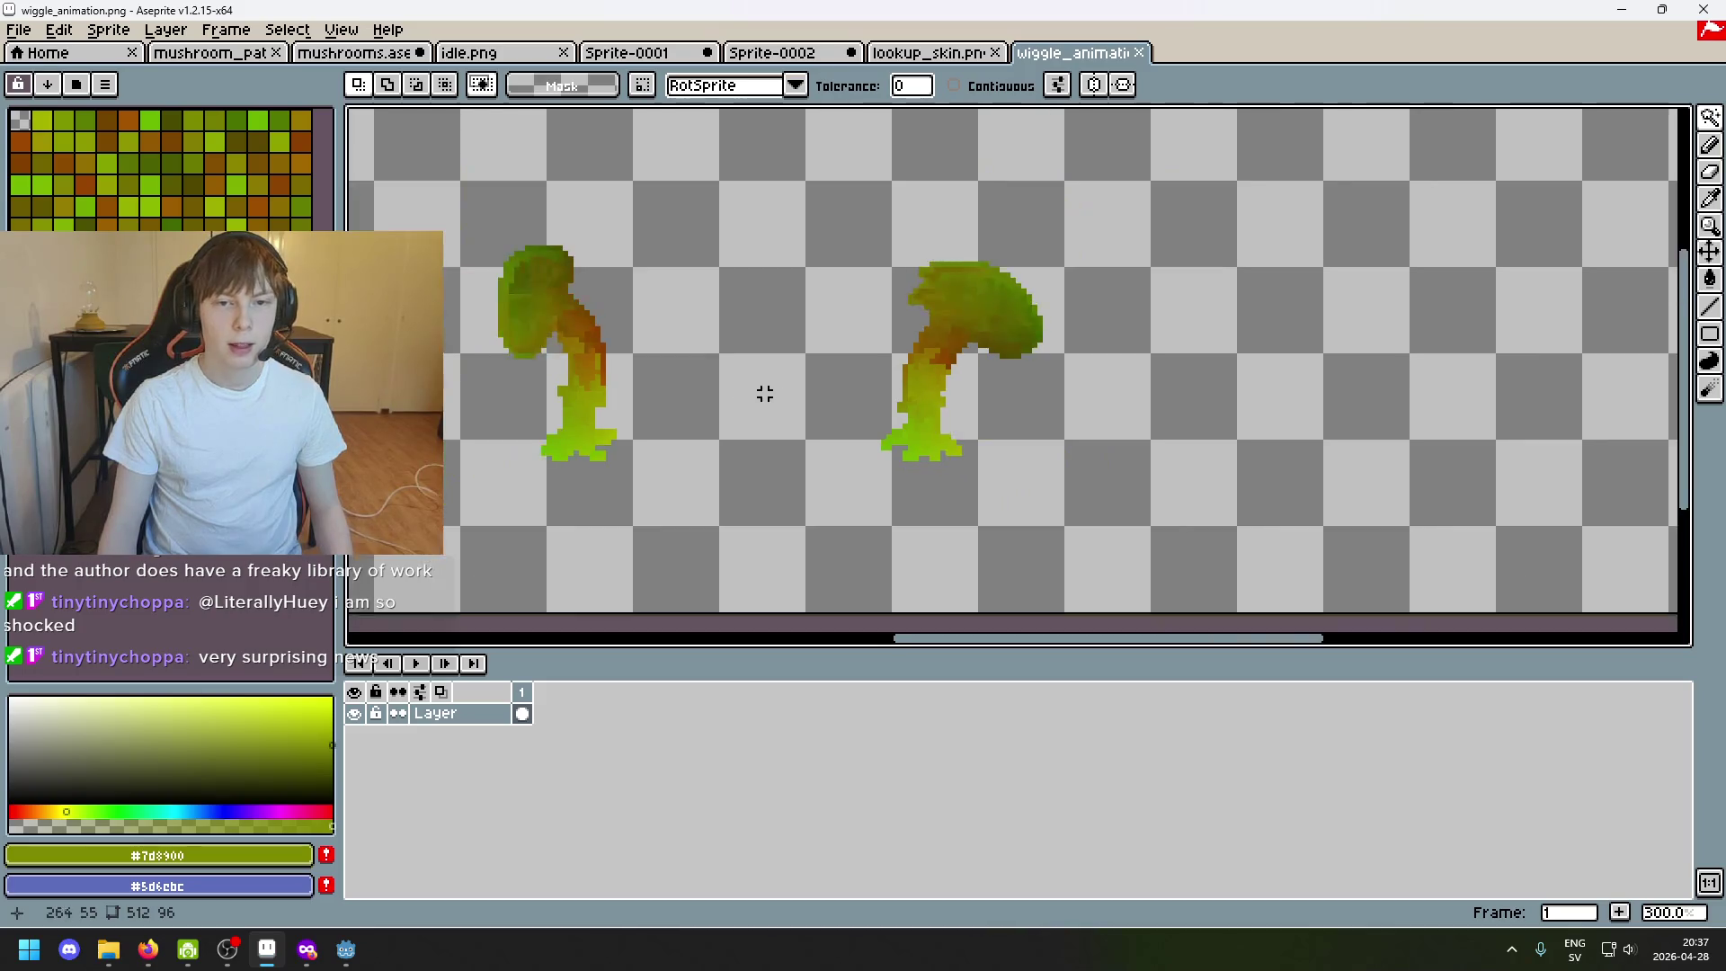
{"action": "scroll", "coordinate": [763, 393], "scroll_direction": "up", "scroll_amount": 2}
{"action": "scroll", "coordinate": [1109, 459], "scroll_direction": "up", "scroll_amount": 3}
{"action": "scroll", "coordinate": [1132, 445], "scroll_direction": "up", "scroll_amount": 1}
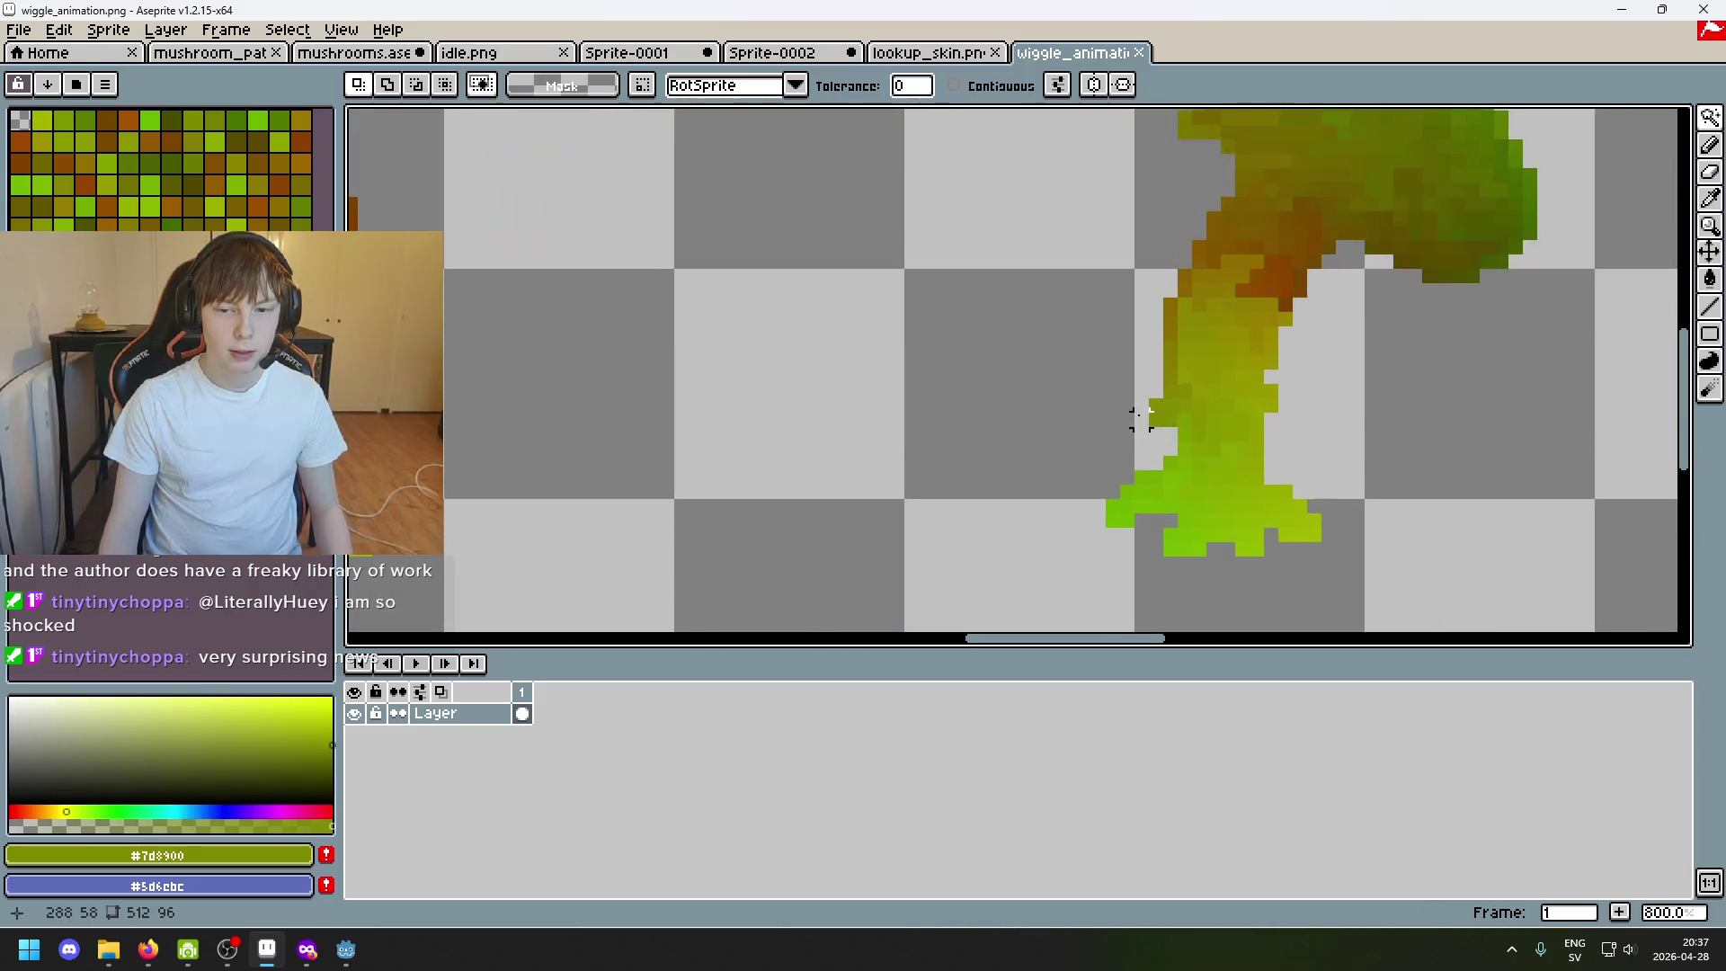
Shrink the Pencil to one pixel, undo the stray stroke, and sample the stem colour #7d8900.
{"action": "key", "text": "b"}
{"action": "key", "text": "minus"}
{"action": "key", "text": "minus"}
{"action": "key", "text": "minus"}
{"action": "key", "text": "minus"}
{"action": "key", "text": "minus"}
{"action": "key", "text": "minus"}
{"action": "scroll", "coordinate": [1158, 431], "scroll_direction": "down", "scroll_amount": 1}
{"action": "scroll", "coordinate": [821, 435], "scroll_direction": "up", "scroll_amount": 4}
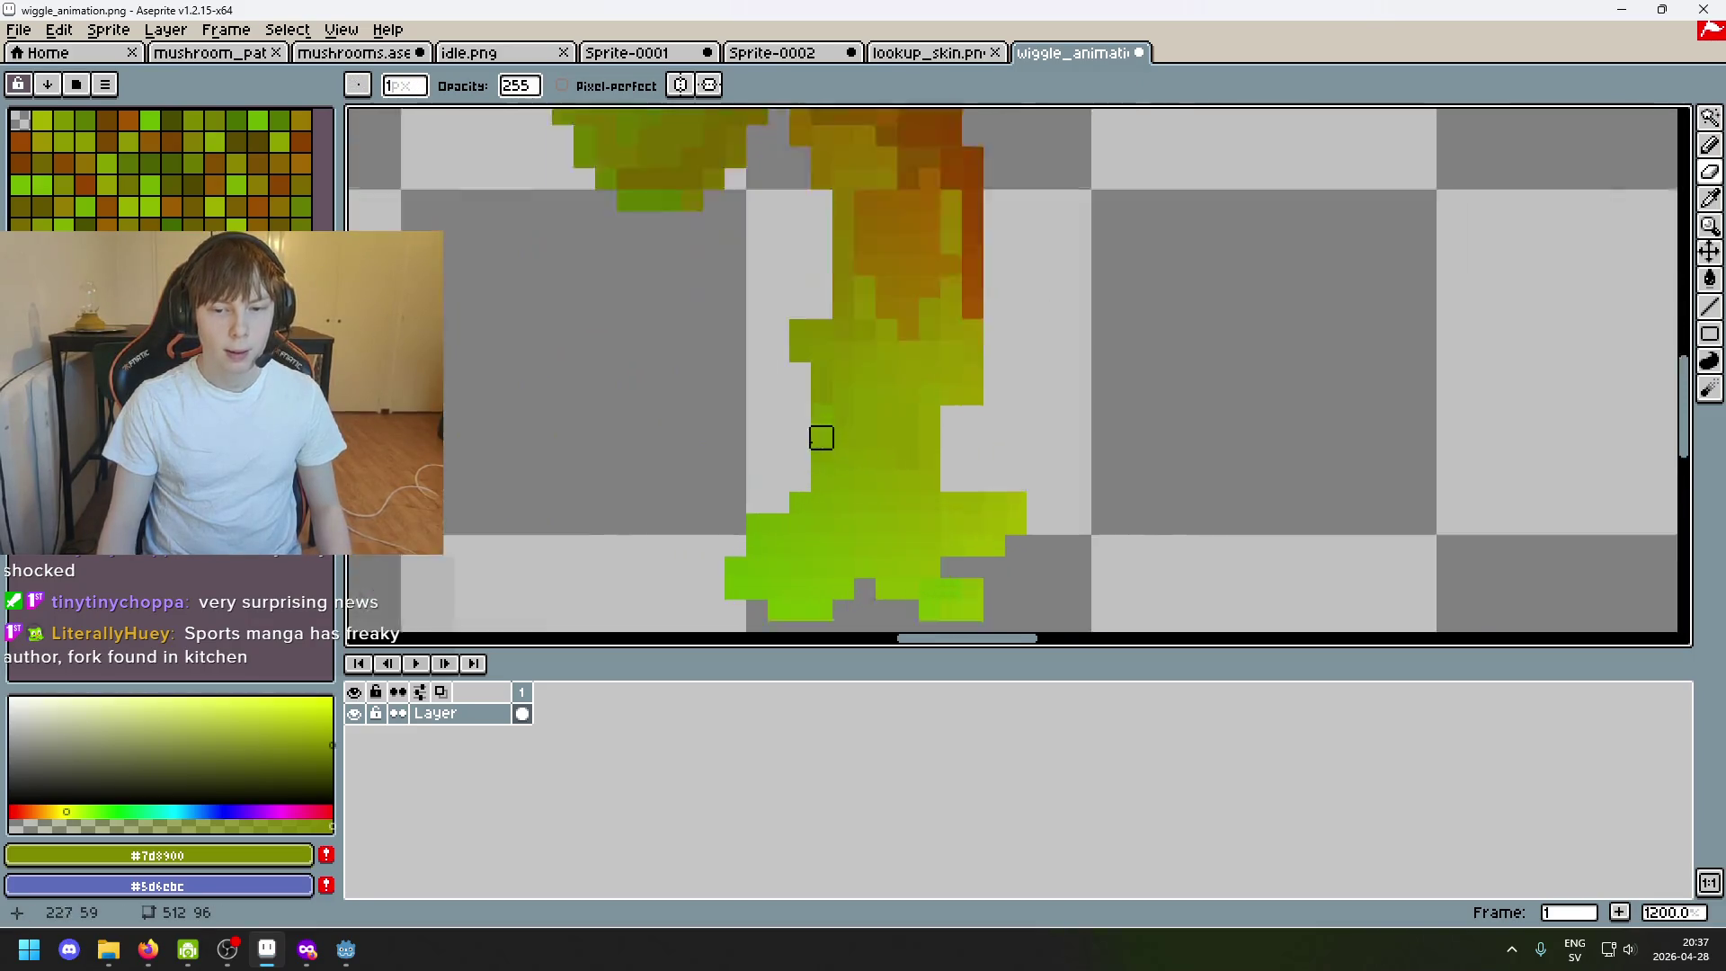
{"action": "scroll", "coordinate": [749, 263], "scroll_direction": "up", "scroll_amount": 2}
{"action": "scroll", "coordinate": [755, 310], "scroll_direction": "down", "scroll_amount": 4}
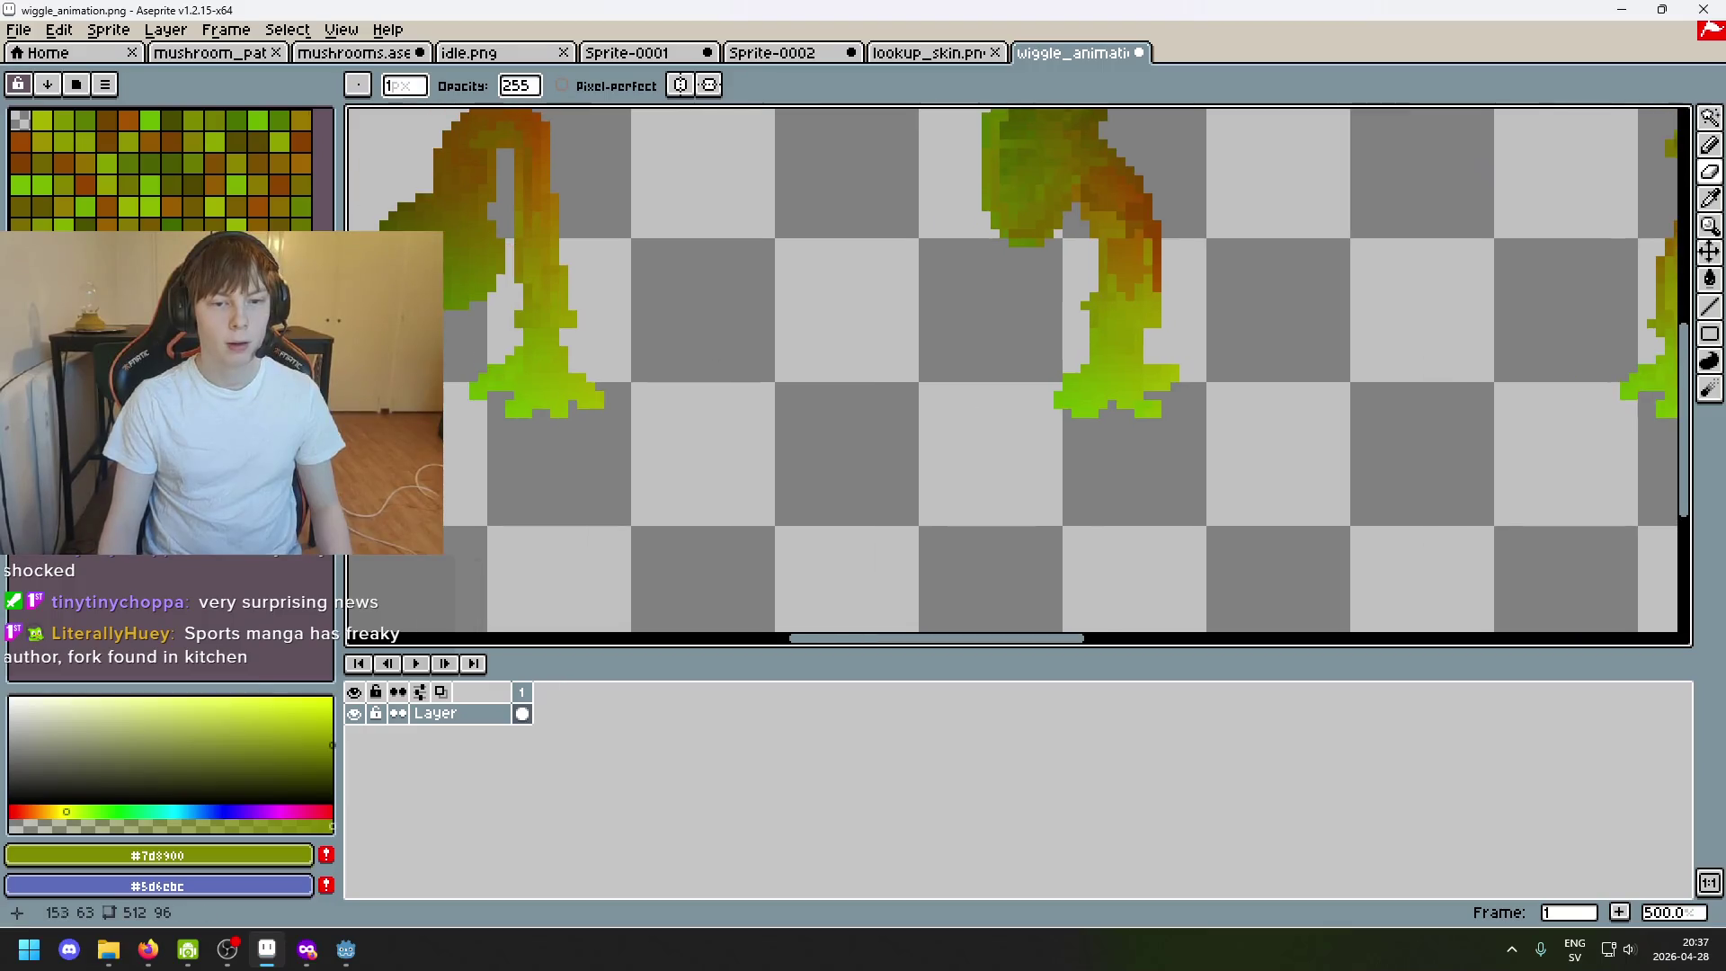
{"action": "scroll", "coordinate": [647, 324], "scroll_direction": "up", "scroll_amount": 1}
{"action": "scroll", "coordinate": [862, 396], "scroll_direction": "down", "scroll_amount": 5}
{"action": "key", "text": "ctrl+z"}
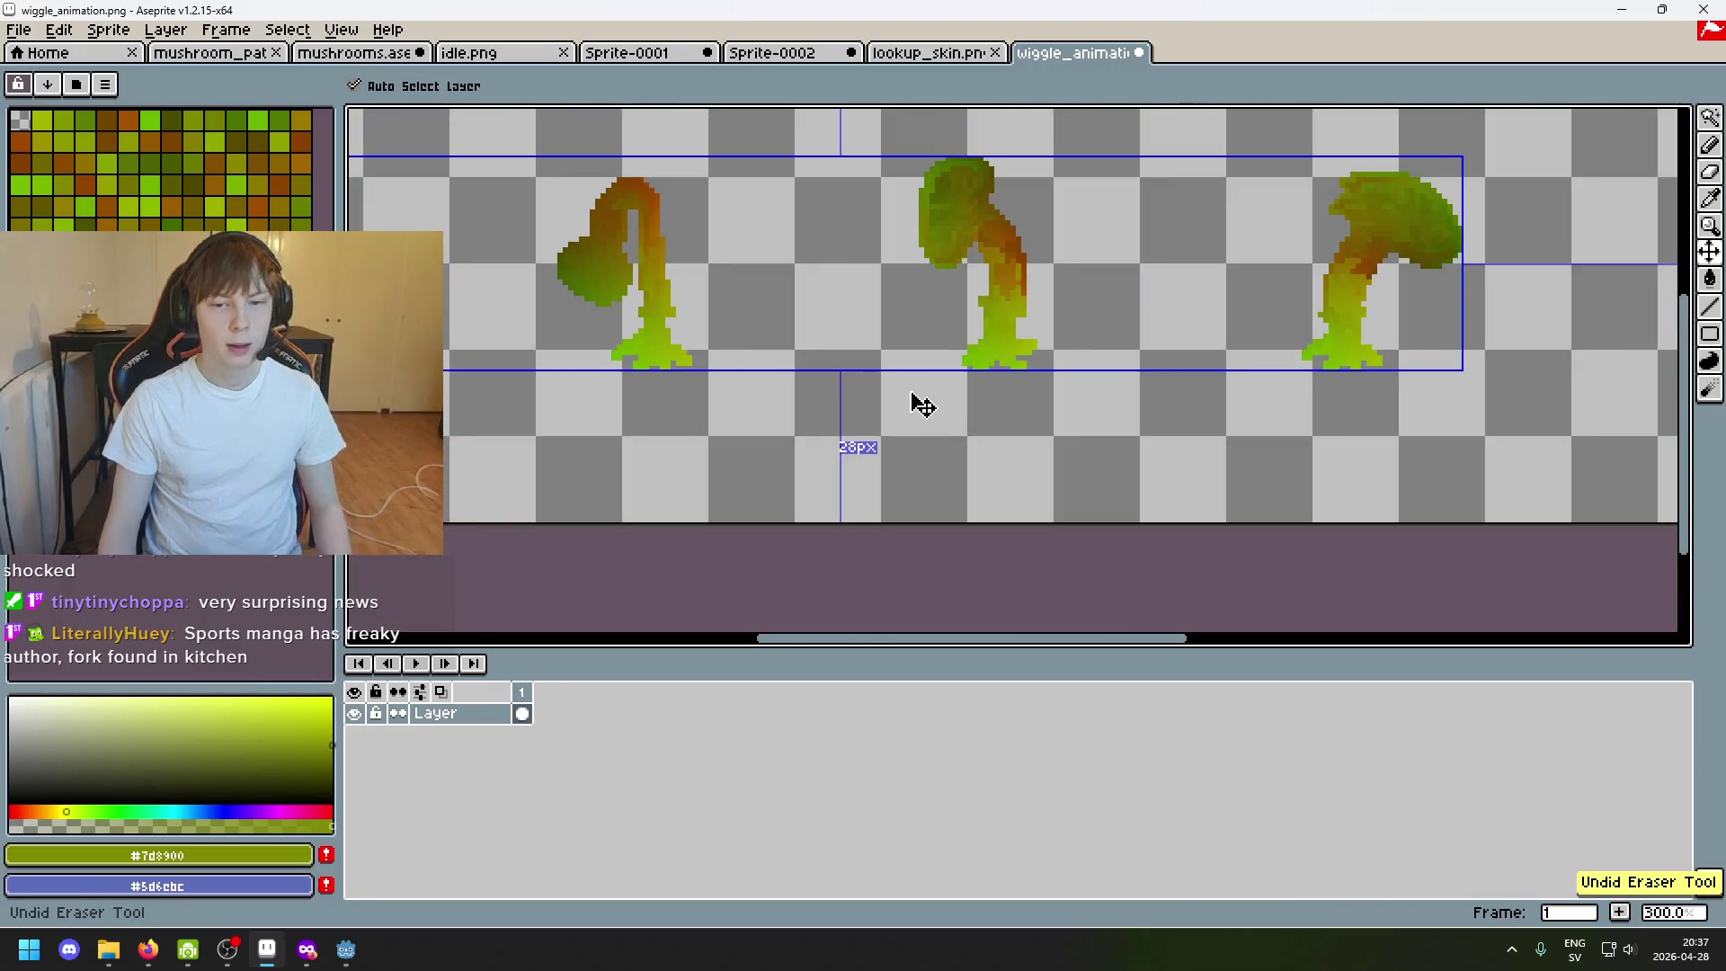
{"action": "scroll", "coordinate": [977, 328], "scroll_direction": "up", "scroll_amount": 3}
{"action": "scroll", "coordinate": [787, 374], "scroll_direction": "down", "scroll_amount": 1}
{"action": "scroll", "coordinate": [606, 241], "scroll_direction": "down", "scroll_amount": 1}
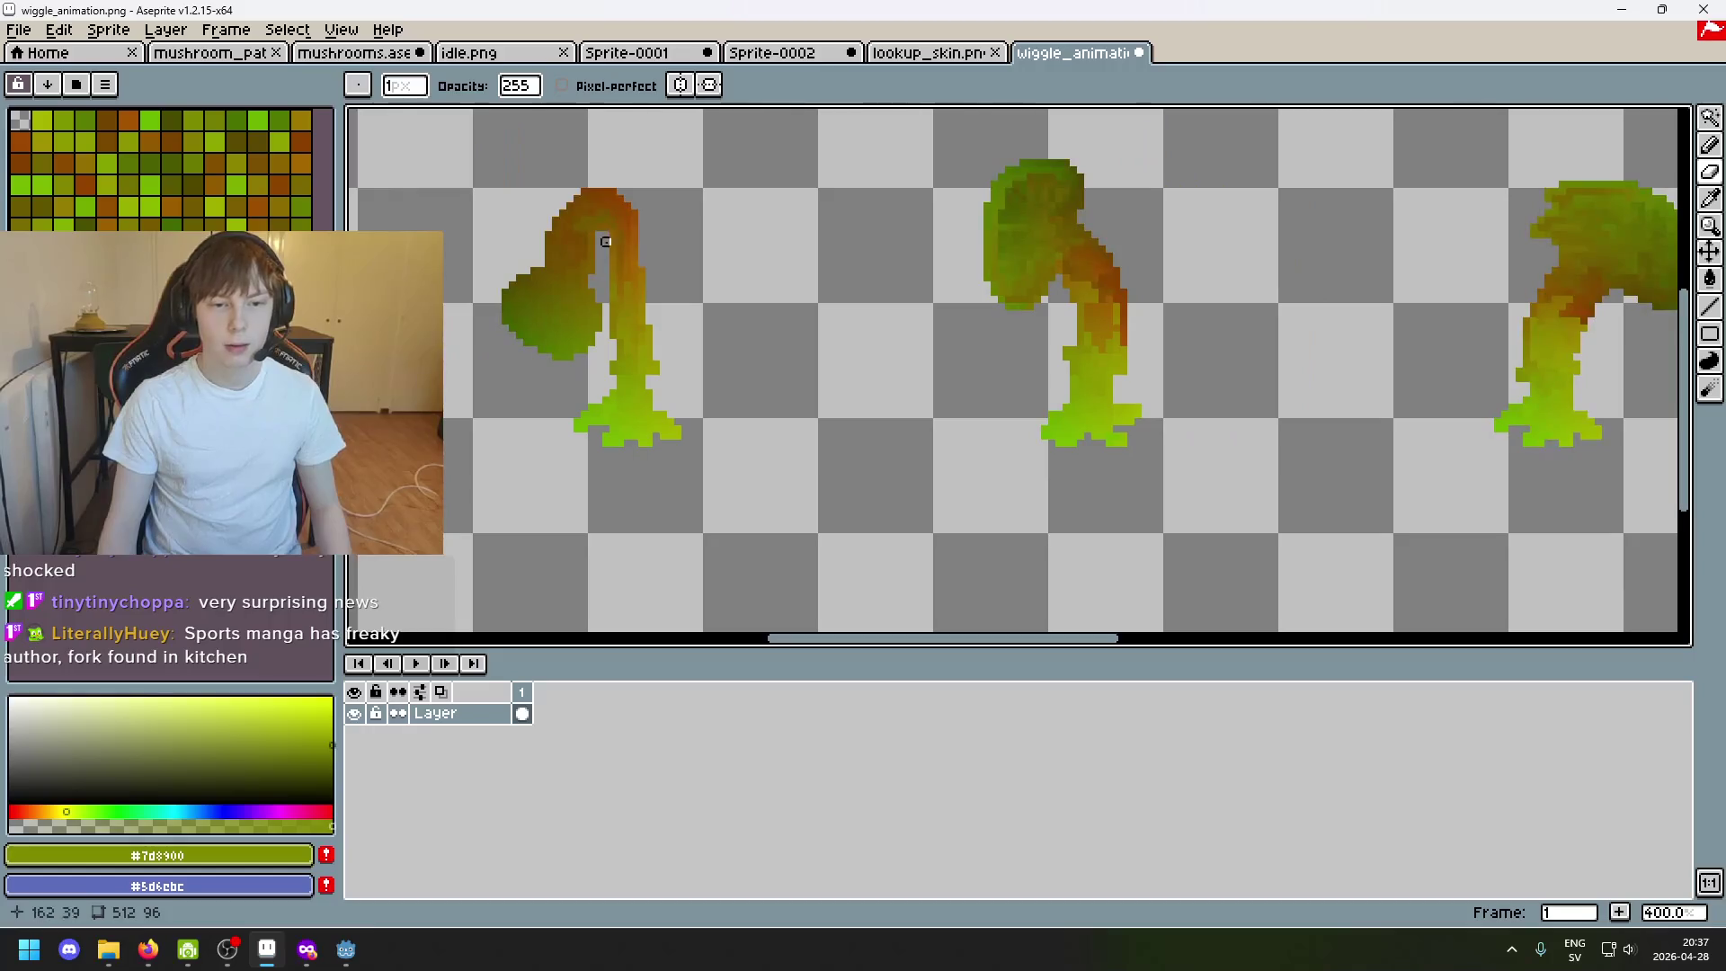
{"action": "scroll", "coordinate": [604, 242], "scroll_direction": "down", "scroll_amount": 2}
{"action": "scroll", "coordinate": [732, 328], "scroll_direction": "up", "scroll_amount": 2}
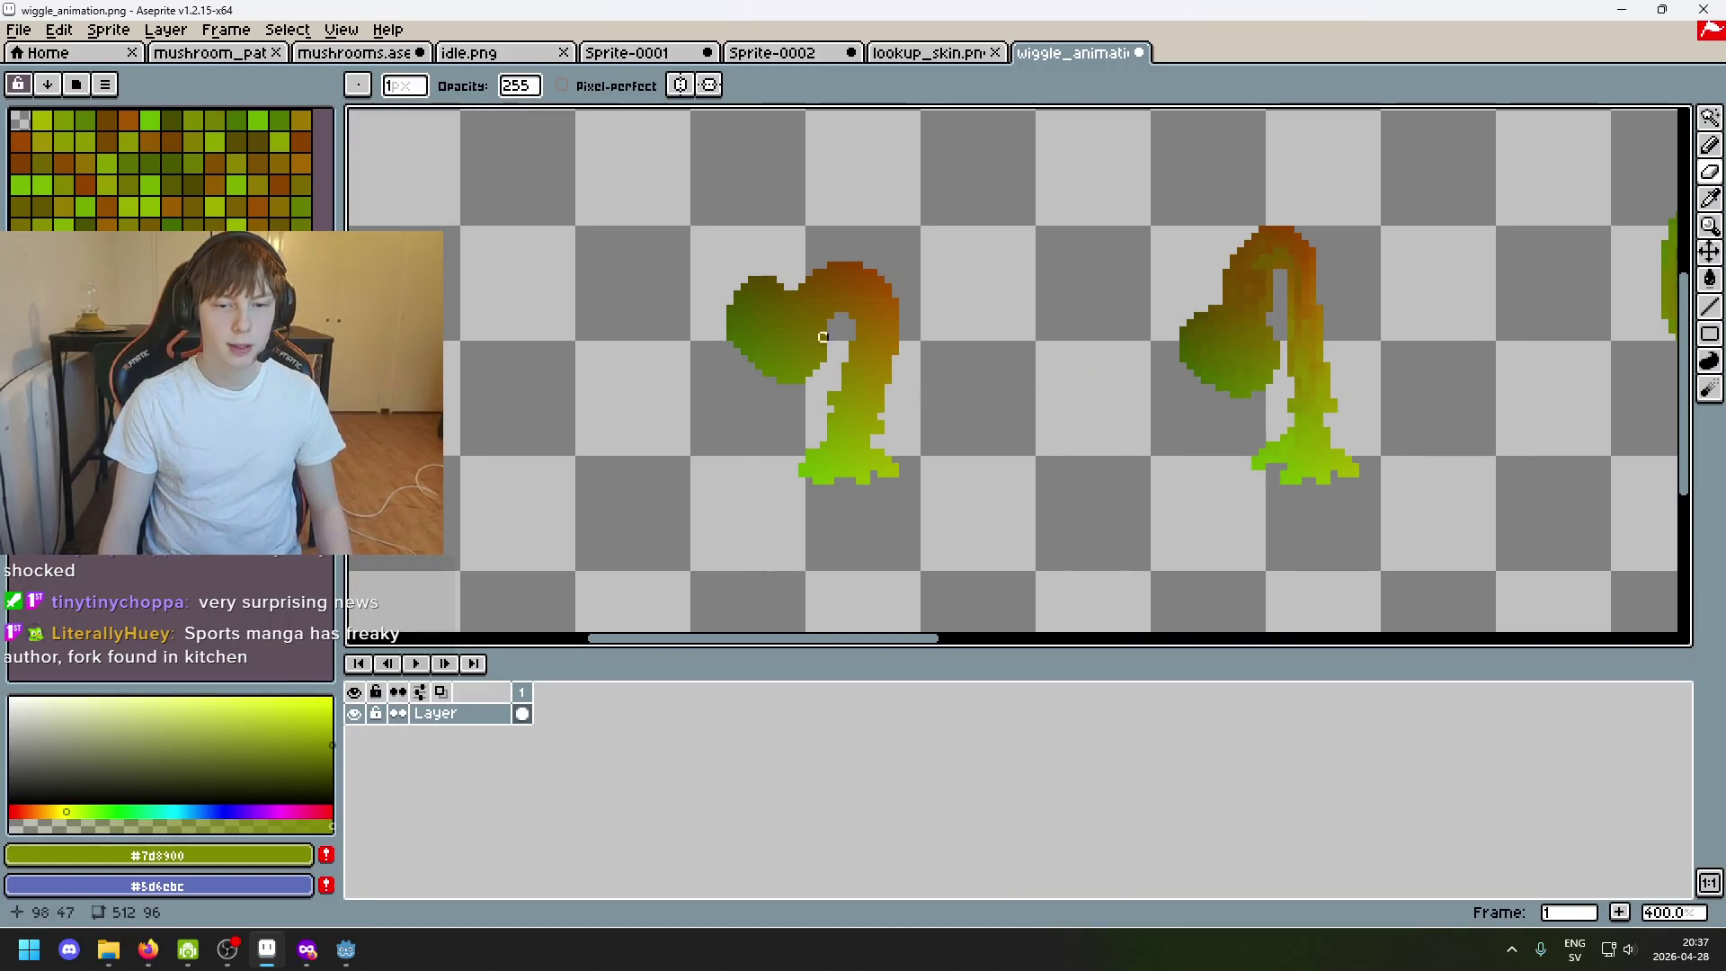
{"action": "scroll", "coordinate": [821, 337], "scroll_direction": "down", "scroll_amount": 3}
{"action": "scroll", "coordinate": [1251, 501], "scroll_direction": "up", "scroll_amount": 3}
{"action": "scroll", "coordinate": [895, 418], "scroll_direction": "up", "scroll_amount": 1}
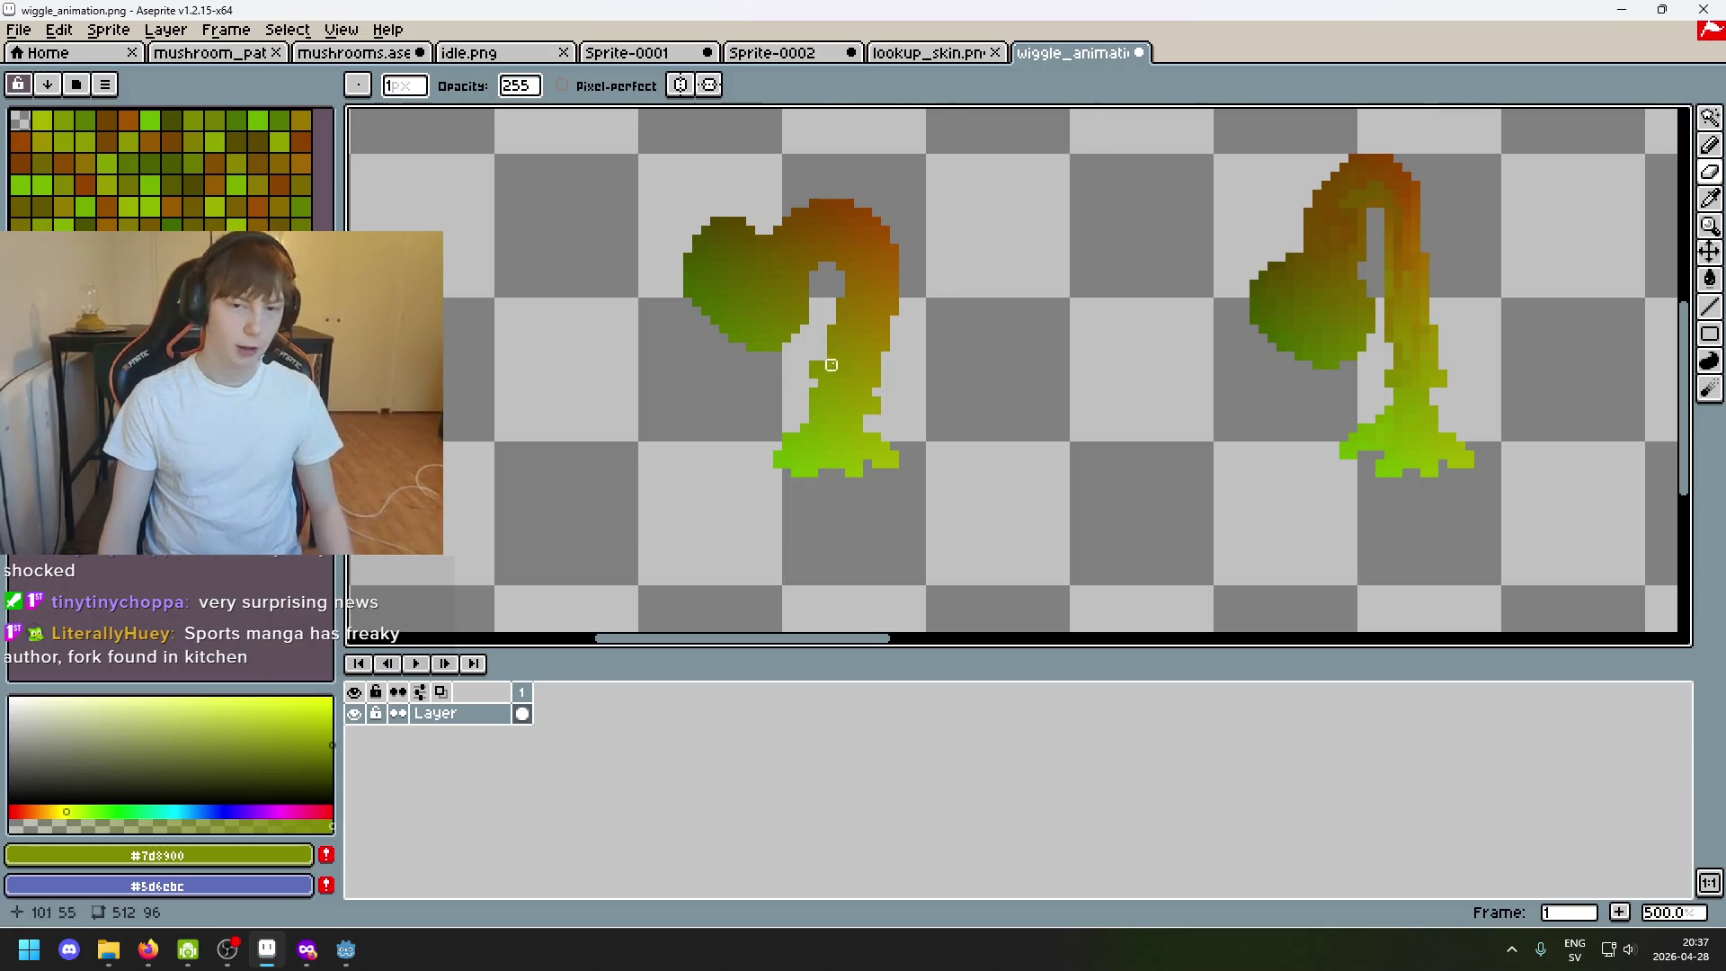
{"action": "scroll", "coordinate": [831, 364], "scroll_direction": "up", "scroll_amount": 4}
{"action": "scroll", "coordinate": [764, 204], "scroll_direction": "up", "scroll_amount": 1}
{"action": "scroll", "coordinate": [596, 267], "scroll_direction": "down", "scroll_amount": 3}
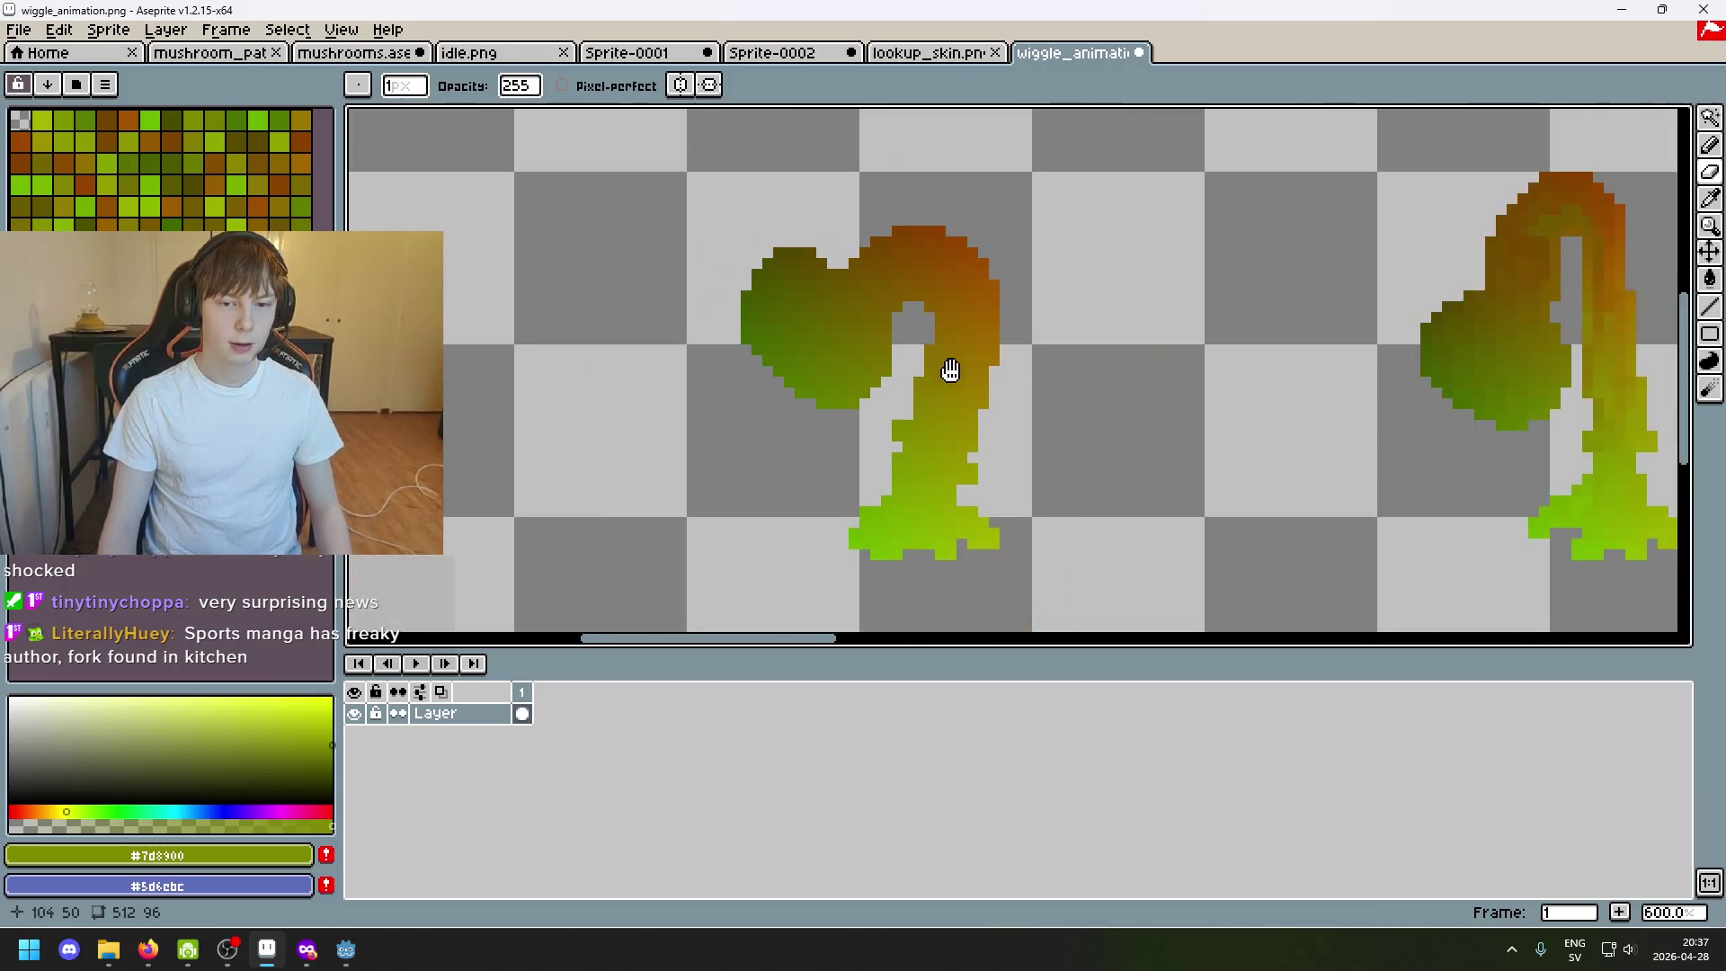
{"action": "scroll", "coordinate": [943, 303], "scroll_direction": "down", "scroll_amount": 1}
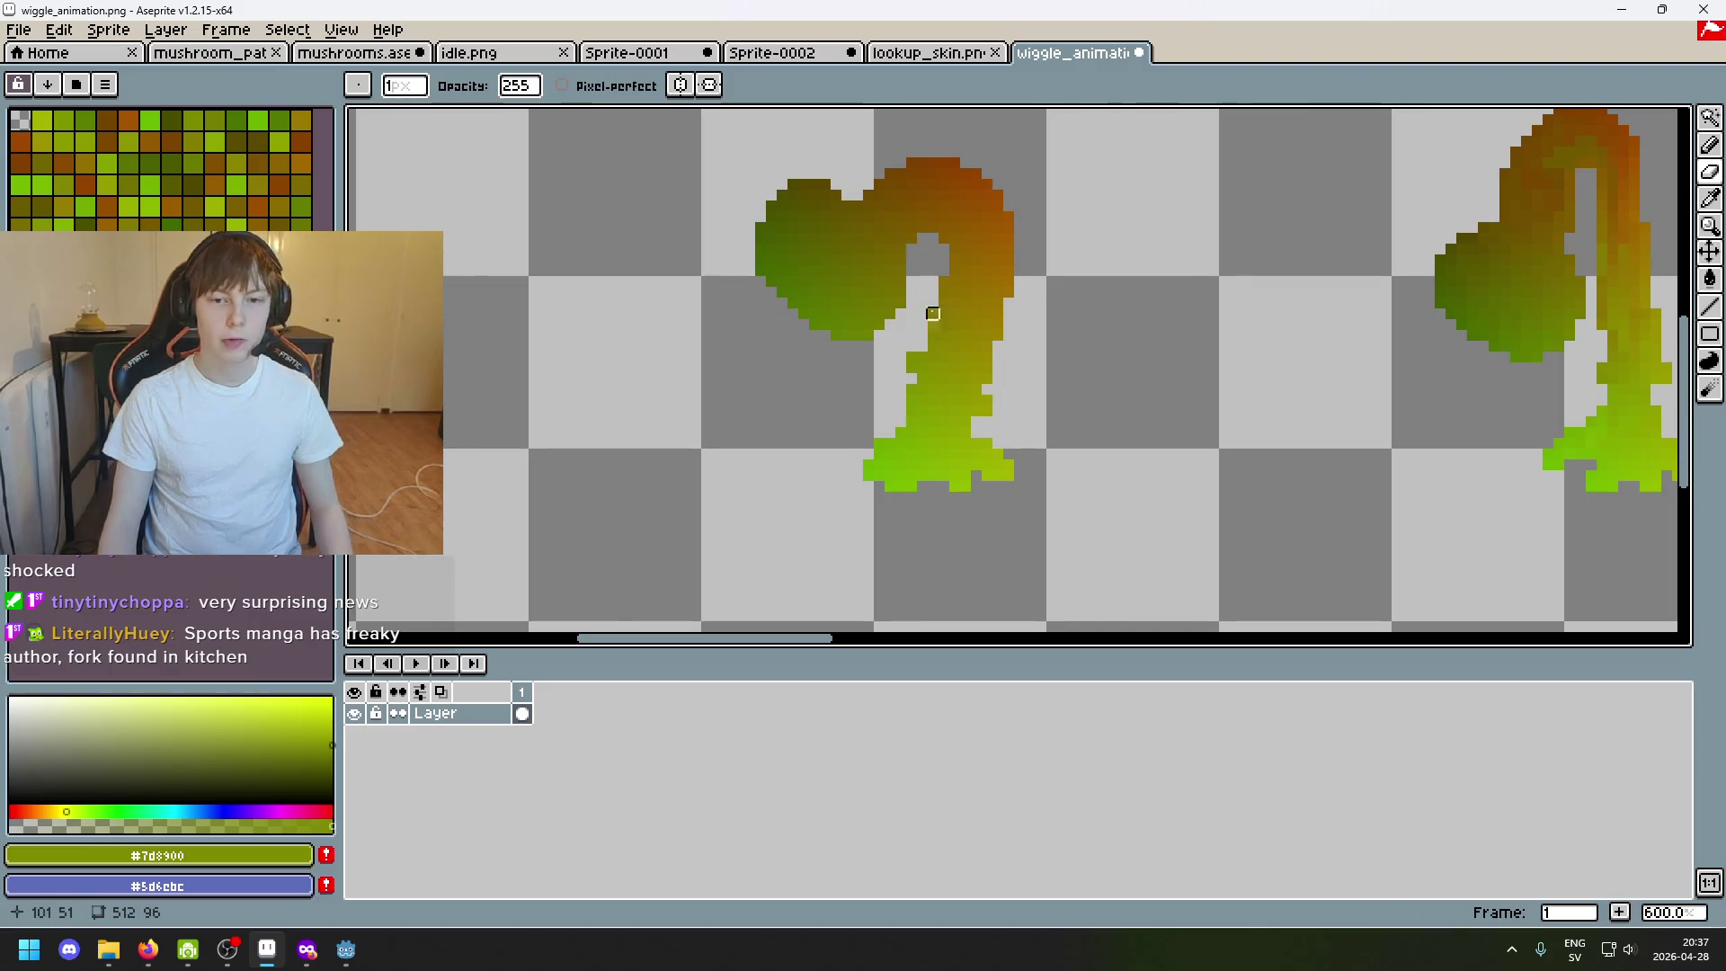
{"action": "scroll", "coordinate": [937, 331], "scroll_direction": "up", "scroll_amount": 3}
{"action": "key", "text": "i"}
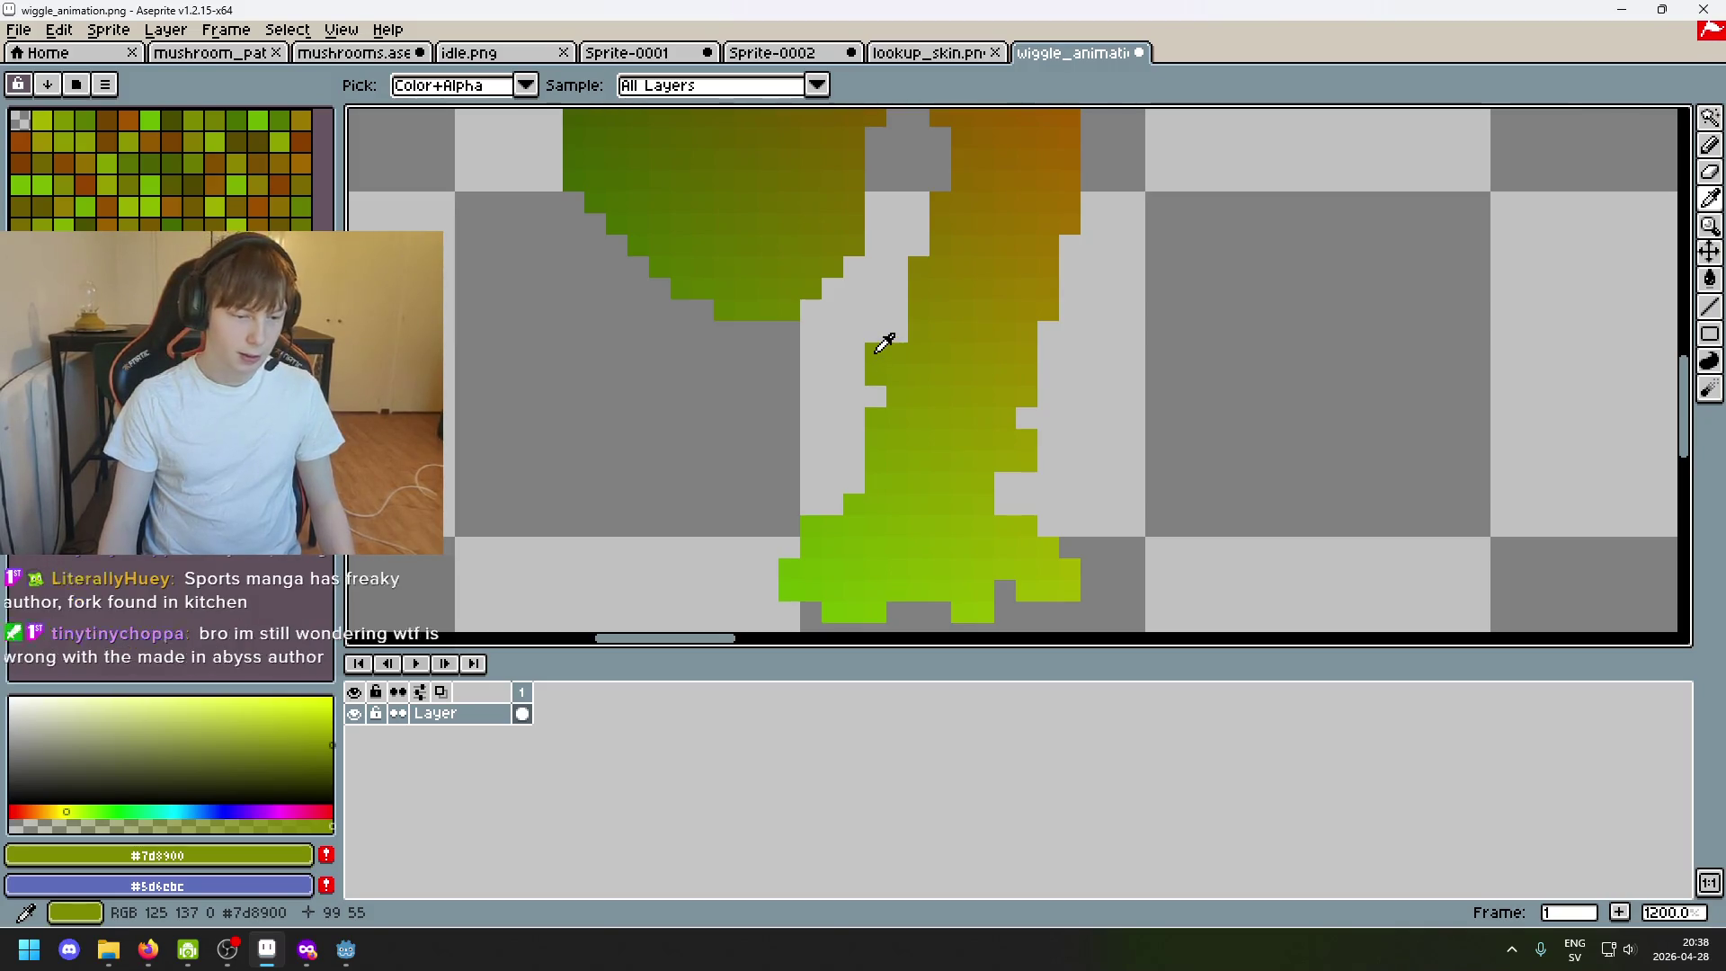
Launch Notepad and place its window beside the Aseprite canvas.
{"action": "key", "text": "b"}
{"action": "key", "text": "super"}
{"action": "type", "text": "notepad"}
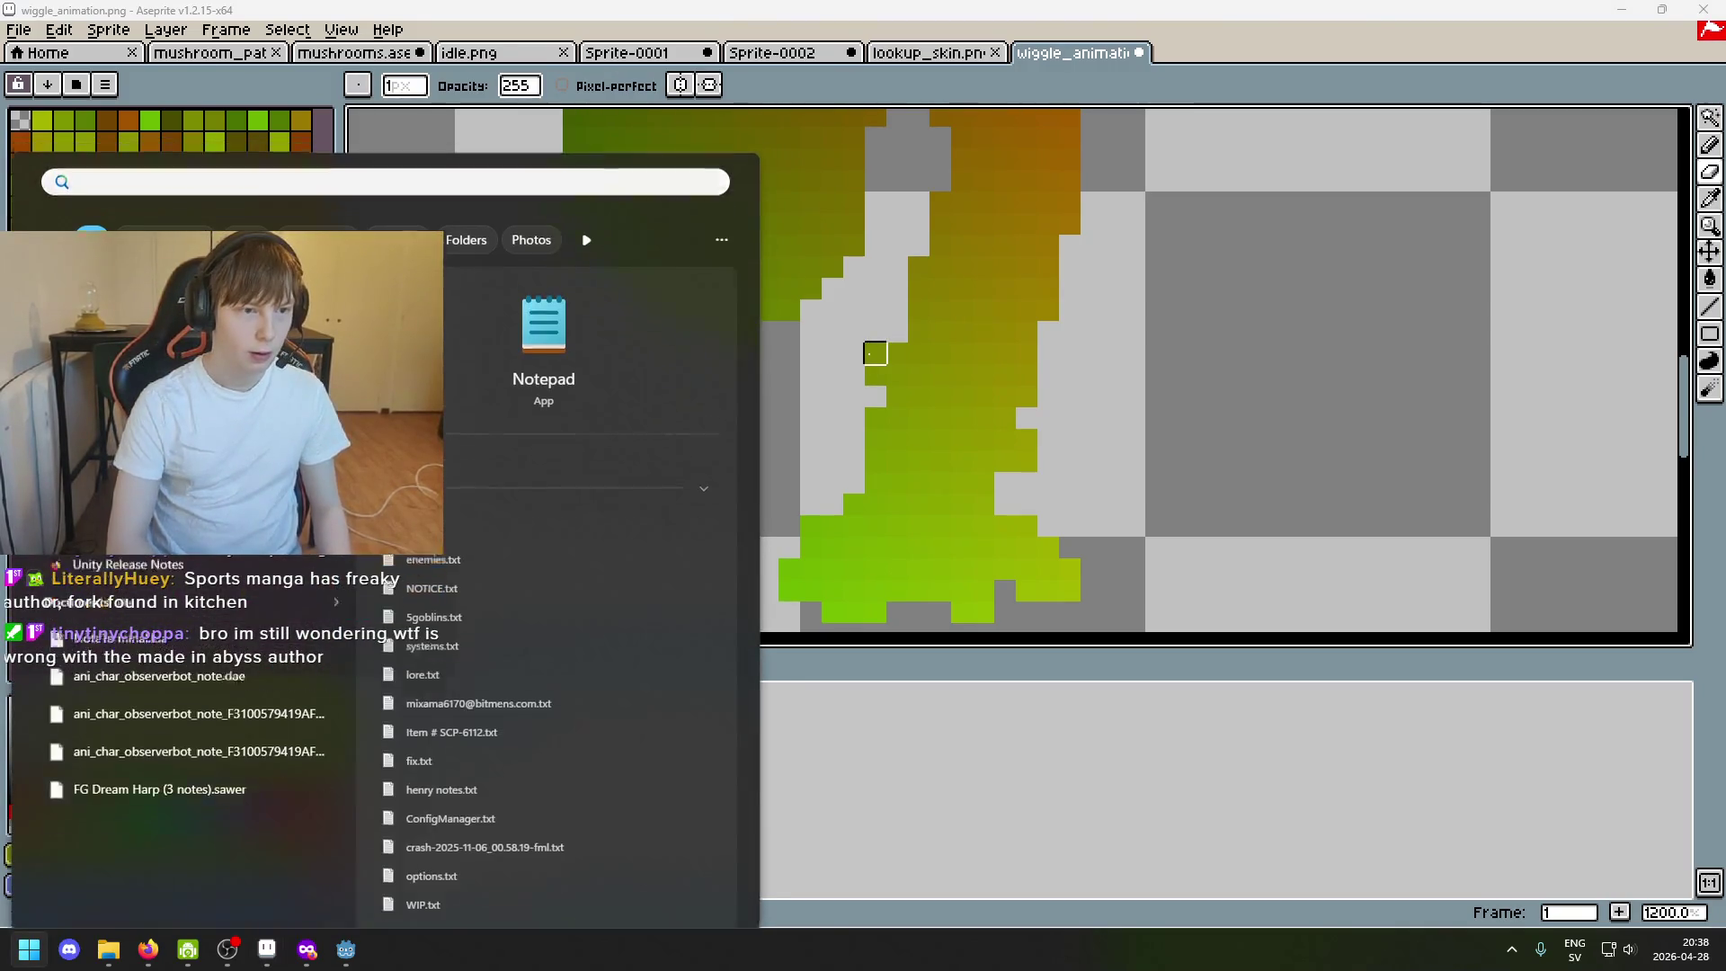
{"action": "key", "text": "Return"}
{"action": "left_click_drag", "start_coordinate": [871, 285], "coordinate": [1332, 275]}
{"action": "key", "text": "alt"}
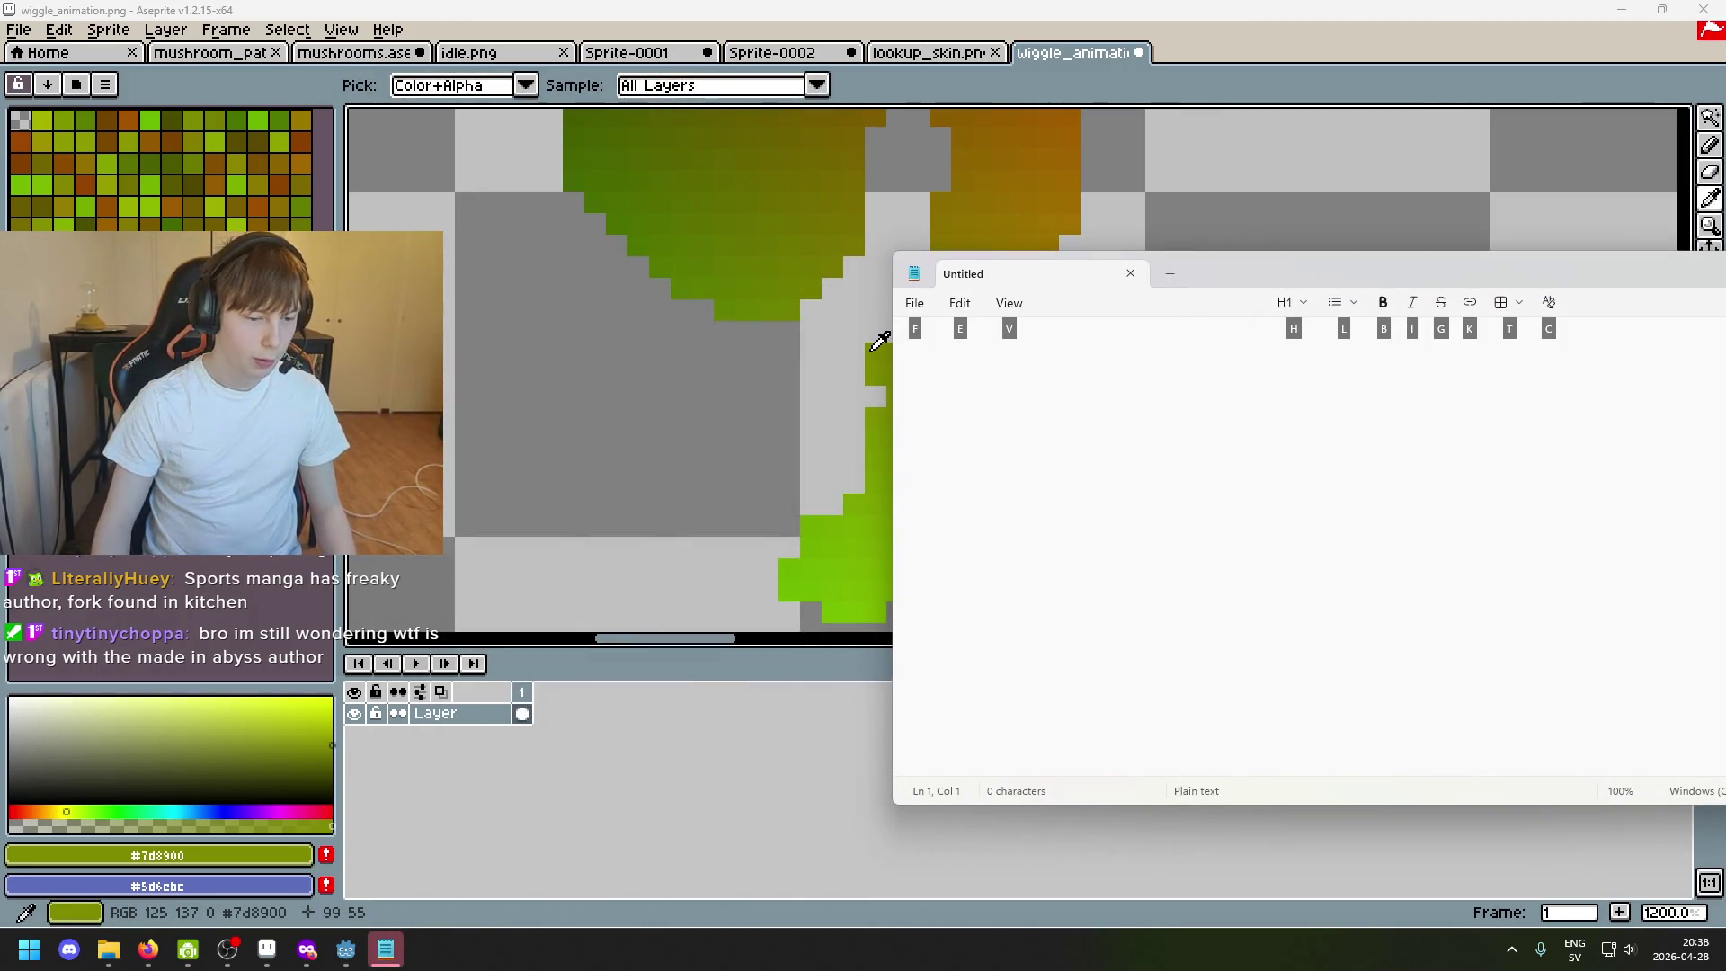
{"action": "left_click", "coordinate": [1178, 370]}
{"action": "type", "text": "125"}
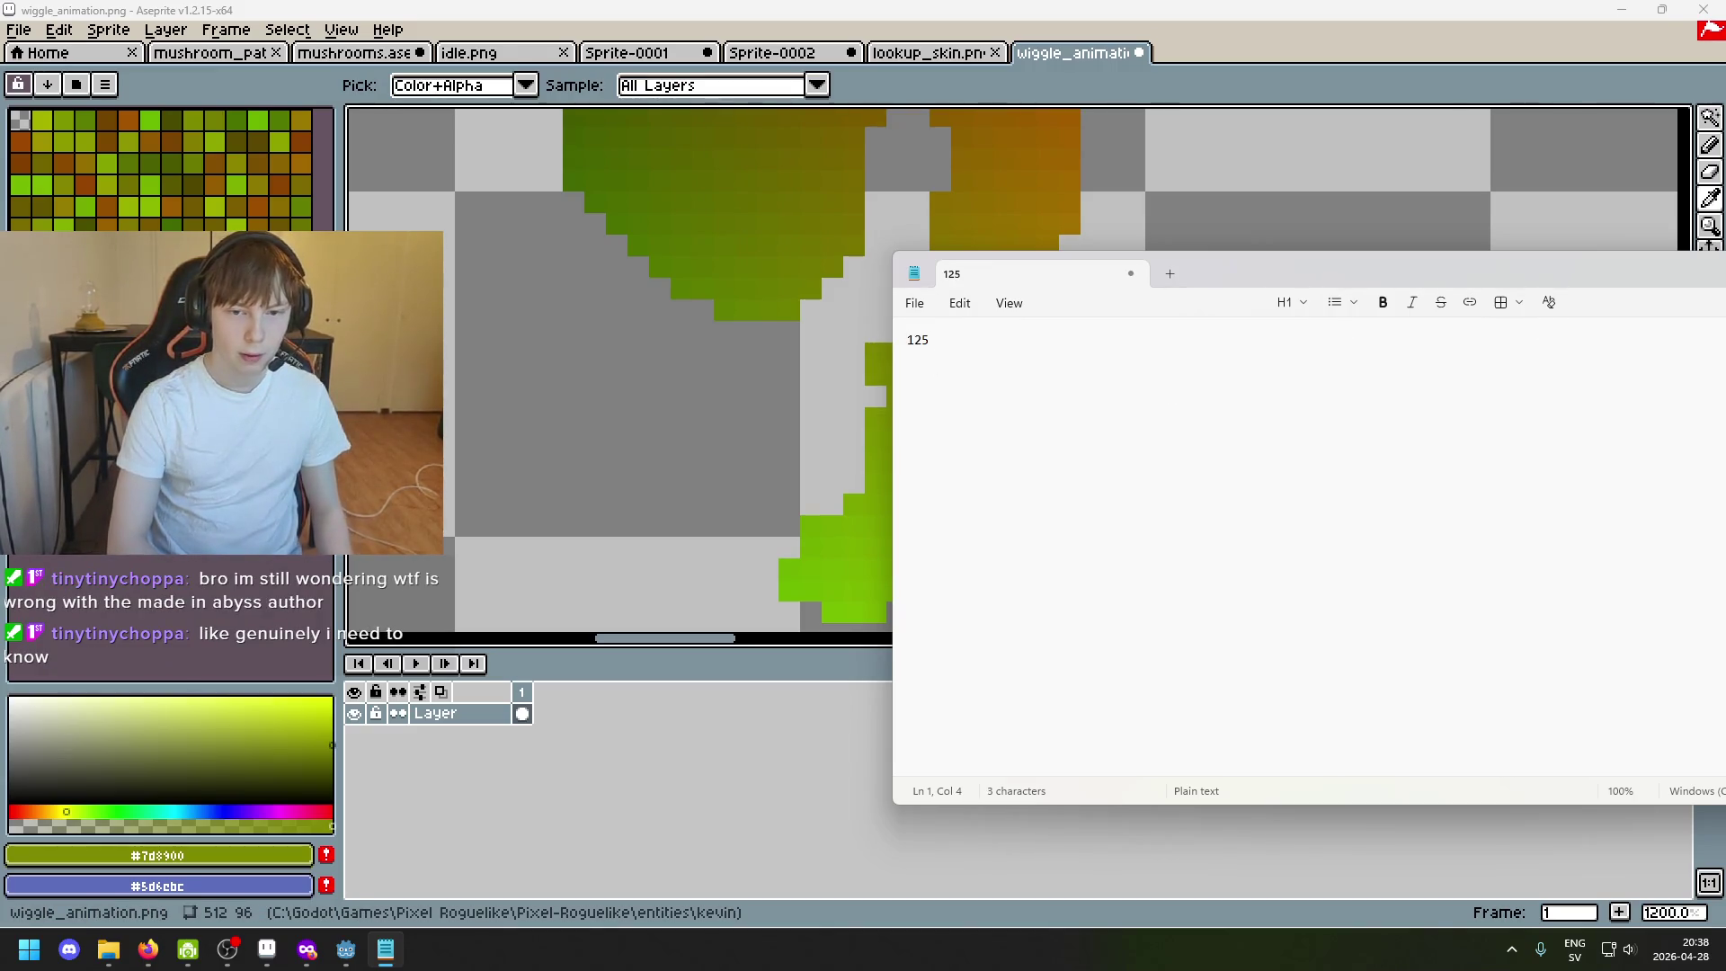
{"action": "type", "text": " 173"}
Correct the note so it reads RGB(125, 137, 0) with the comma after 137.
{"action": "key", "text": "BackSpace"}
{"action": "key", "text": "BackSpace"}
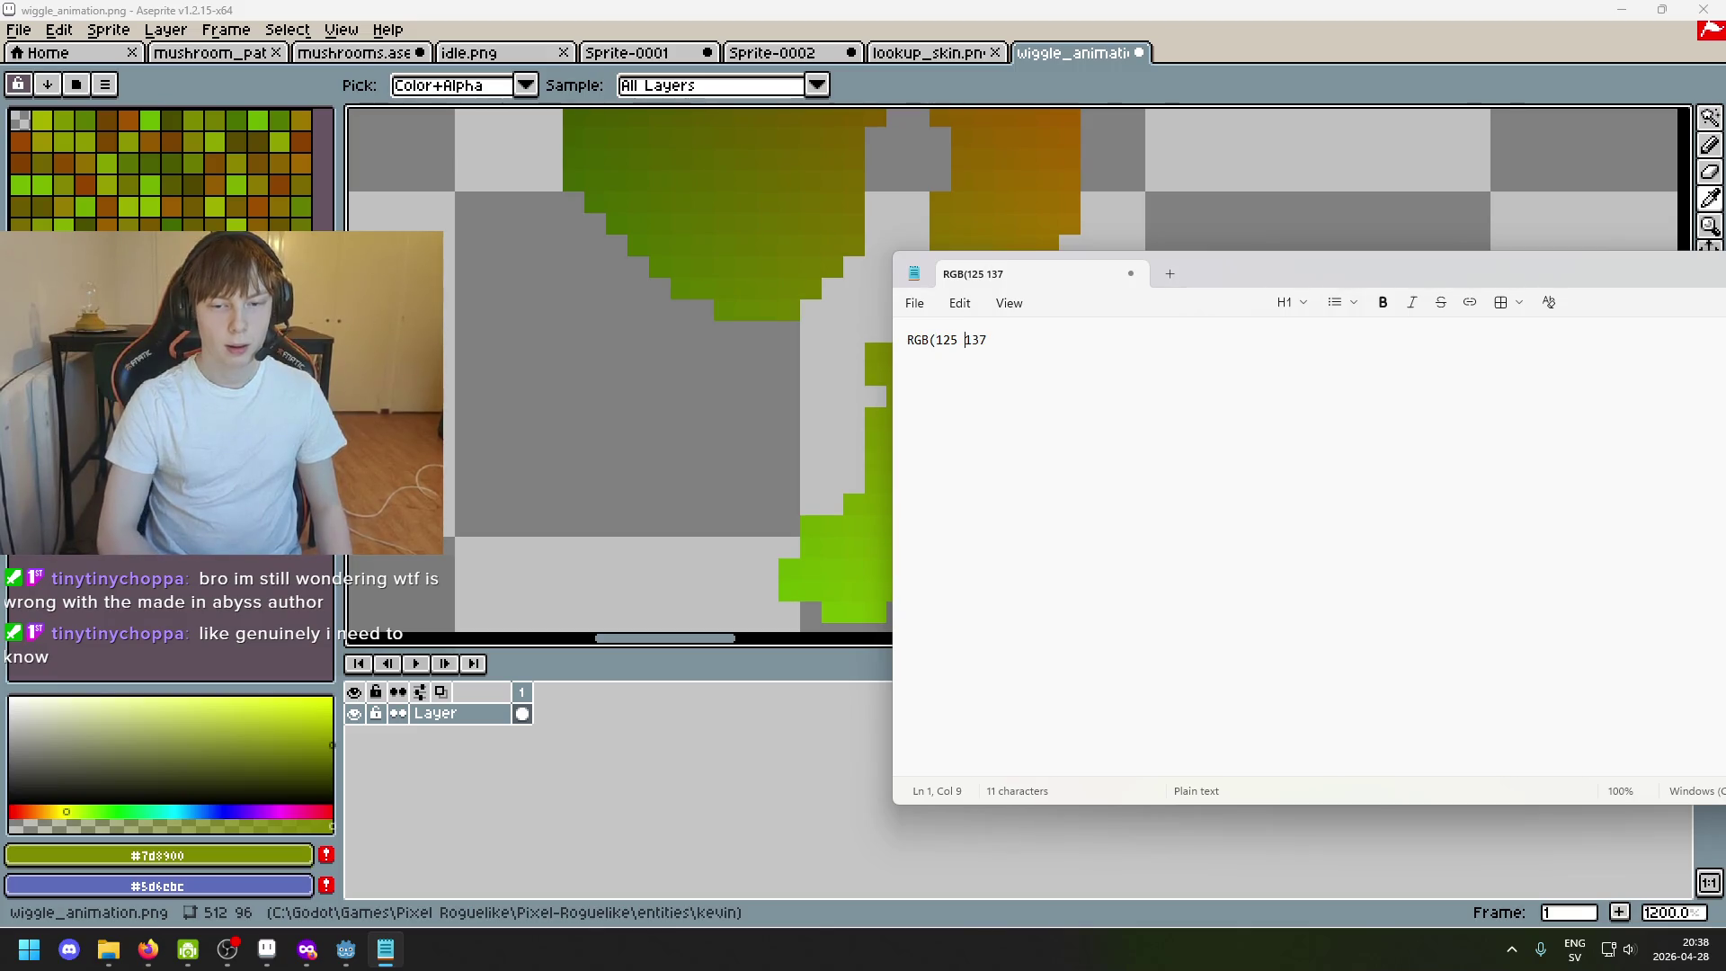
{"action": "type", "text": ")"}
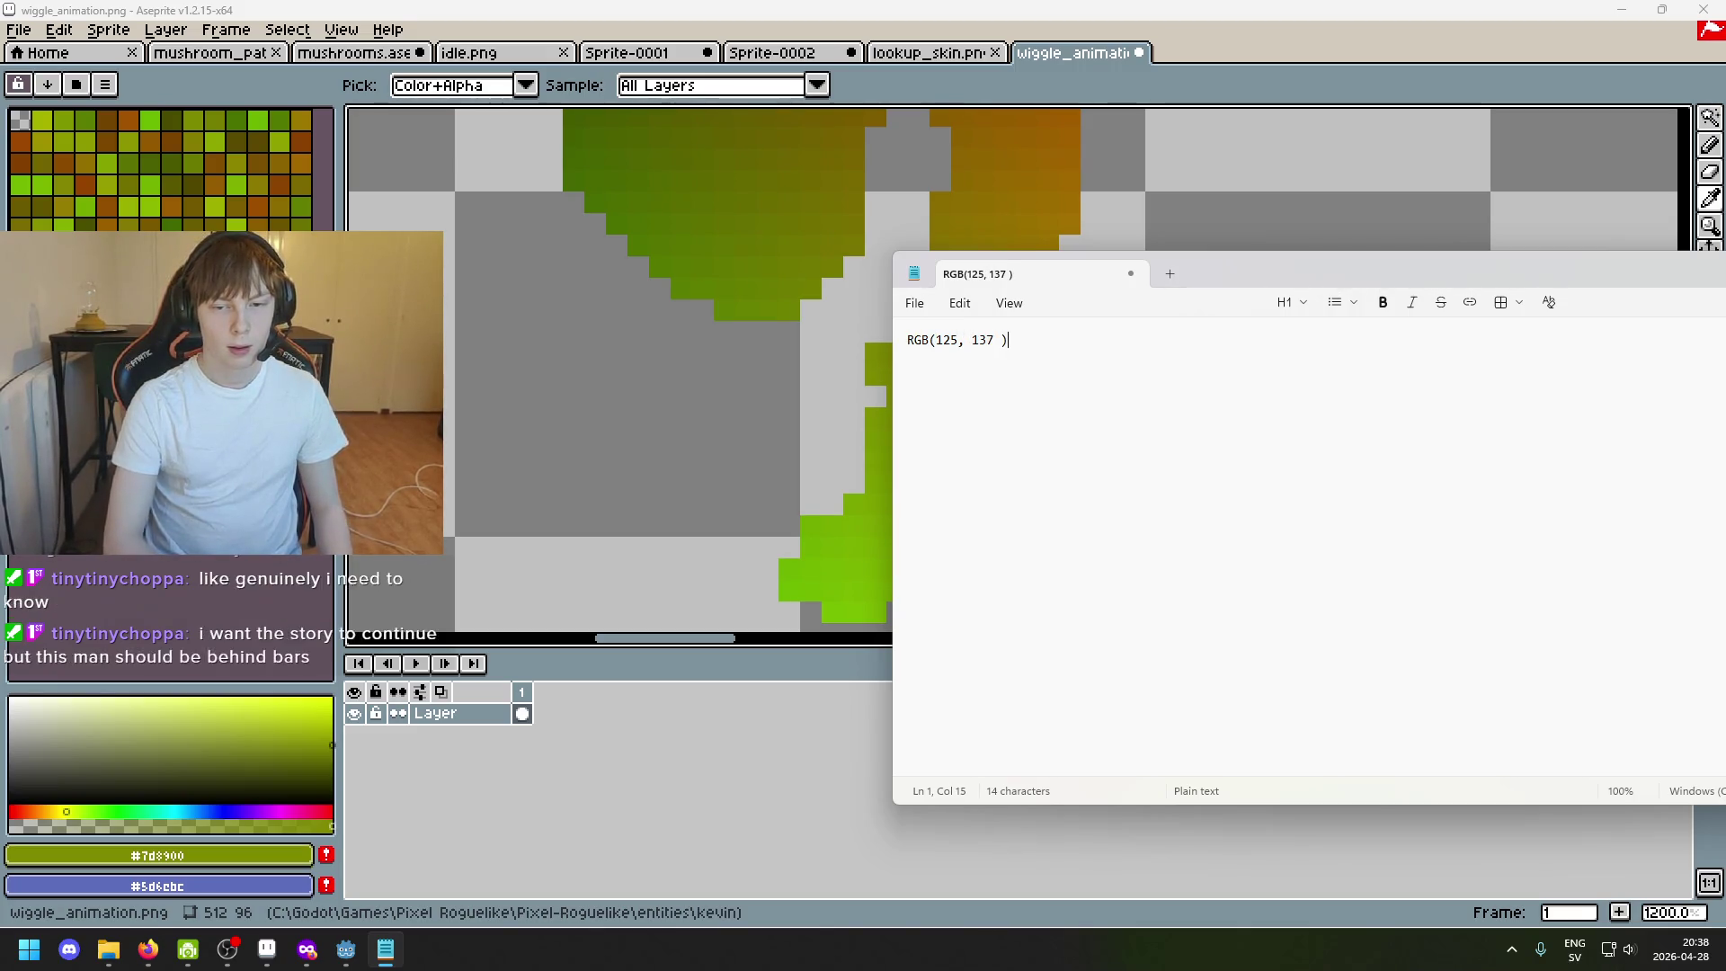
{"action": "key", "text": "Left"}
{"action": "key", "text": "Left"}
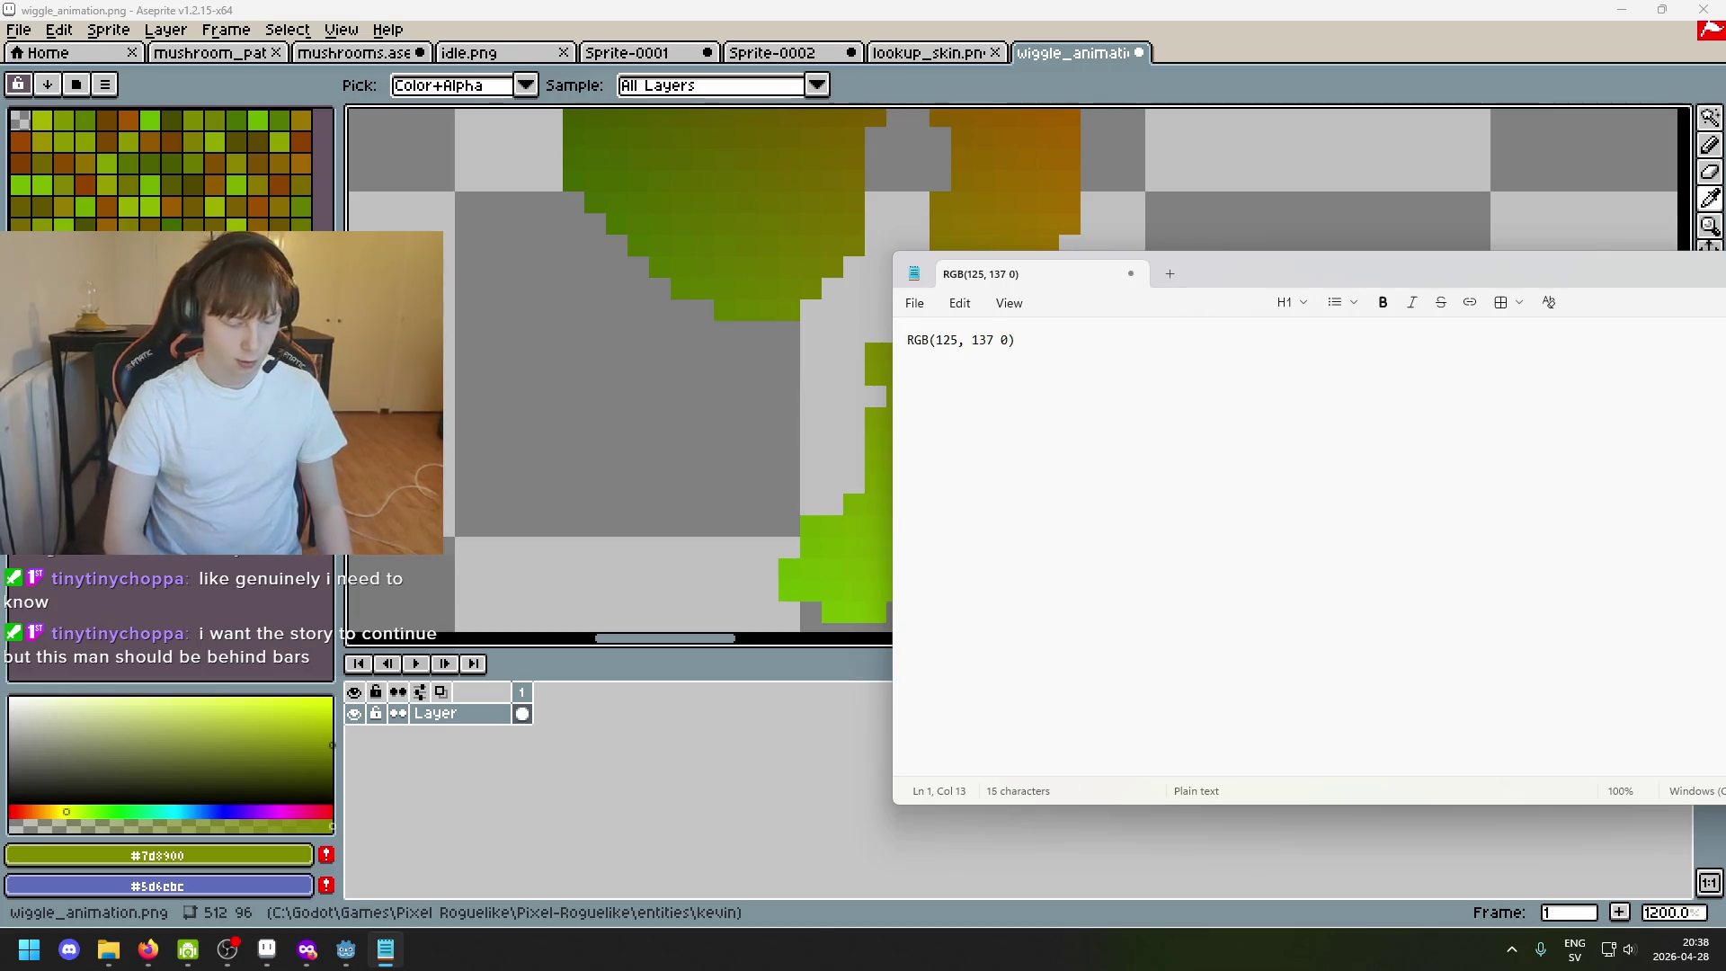
{"action": "scroll", "coordinate": [760, 436], "scroll_direction": "down", "scroll_amount": 1}
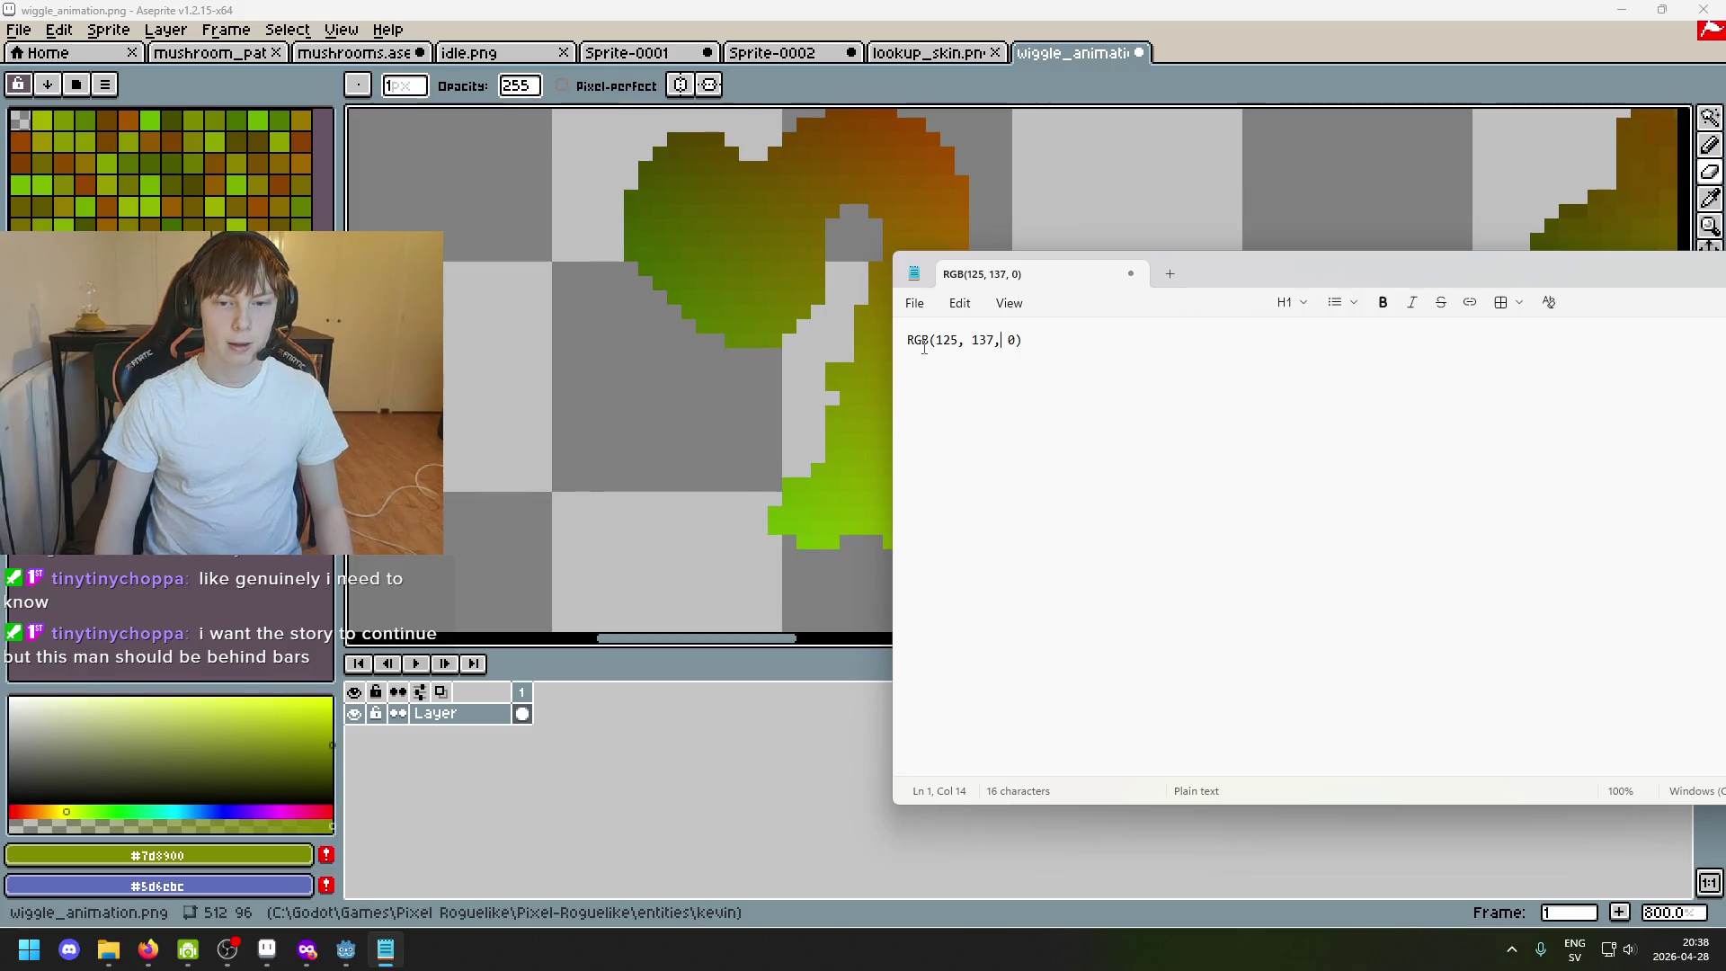
{"action": "left_click_drag", "start_coordinate": [953, 337], "coordinate": [999, 339]}
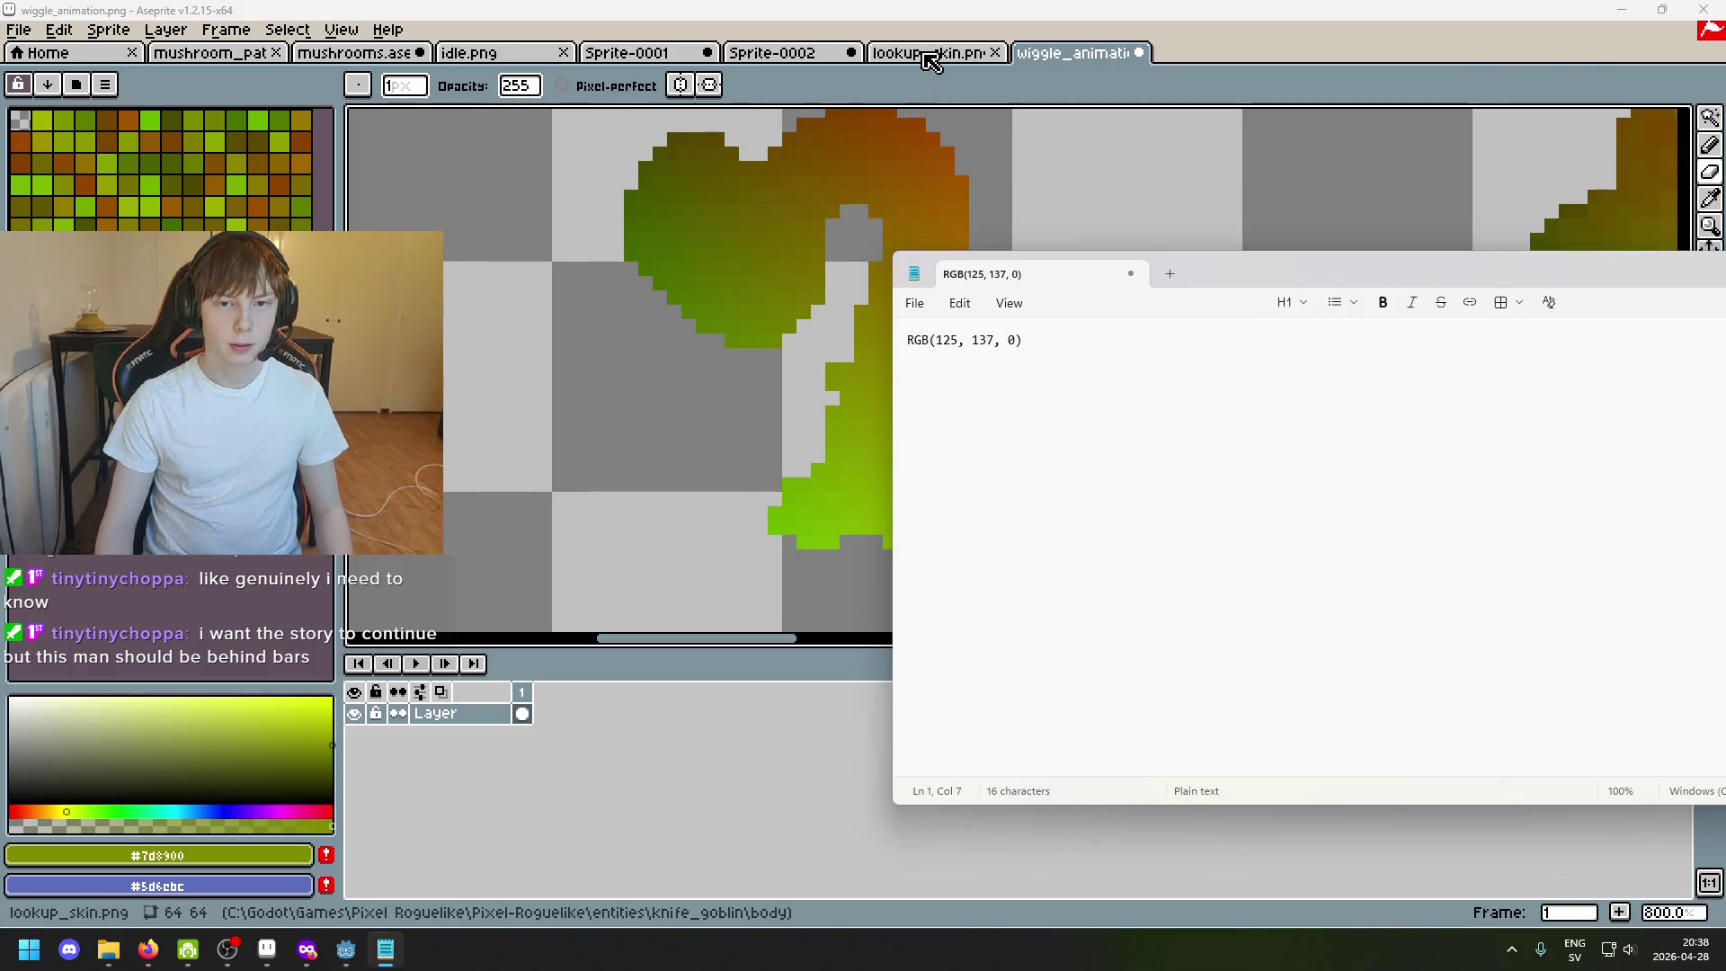
Flip through the open documents and land on the Sprite-0002 mushroom.
{"action": "left_click", "coordinate": [931, 53]}
{"action": "left_click", "coordinate": [388, 62]}
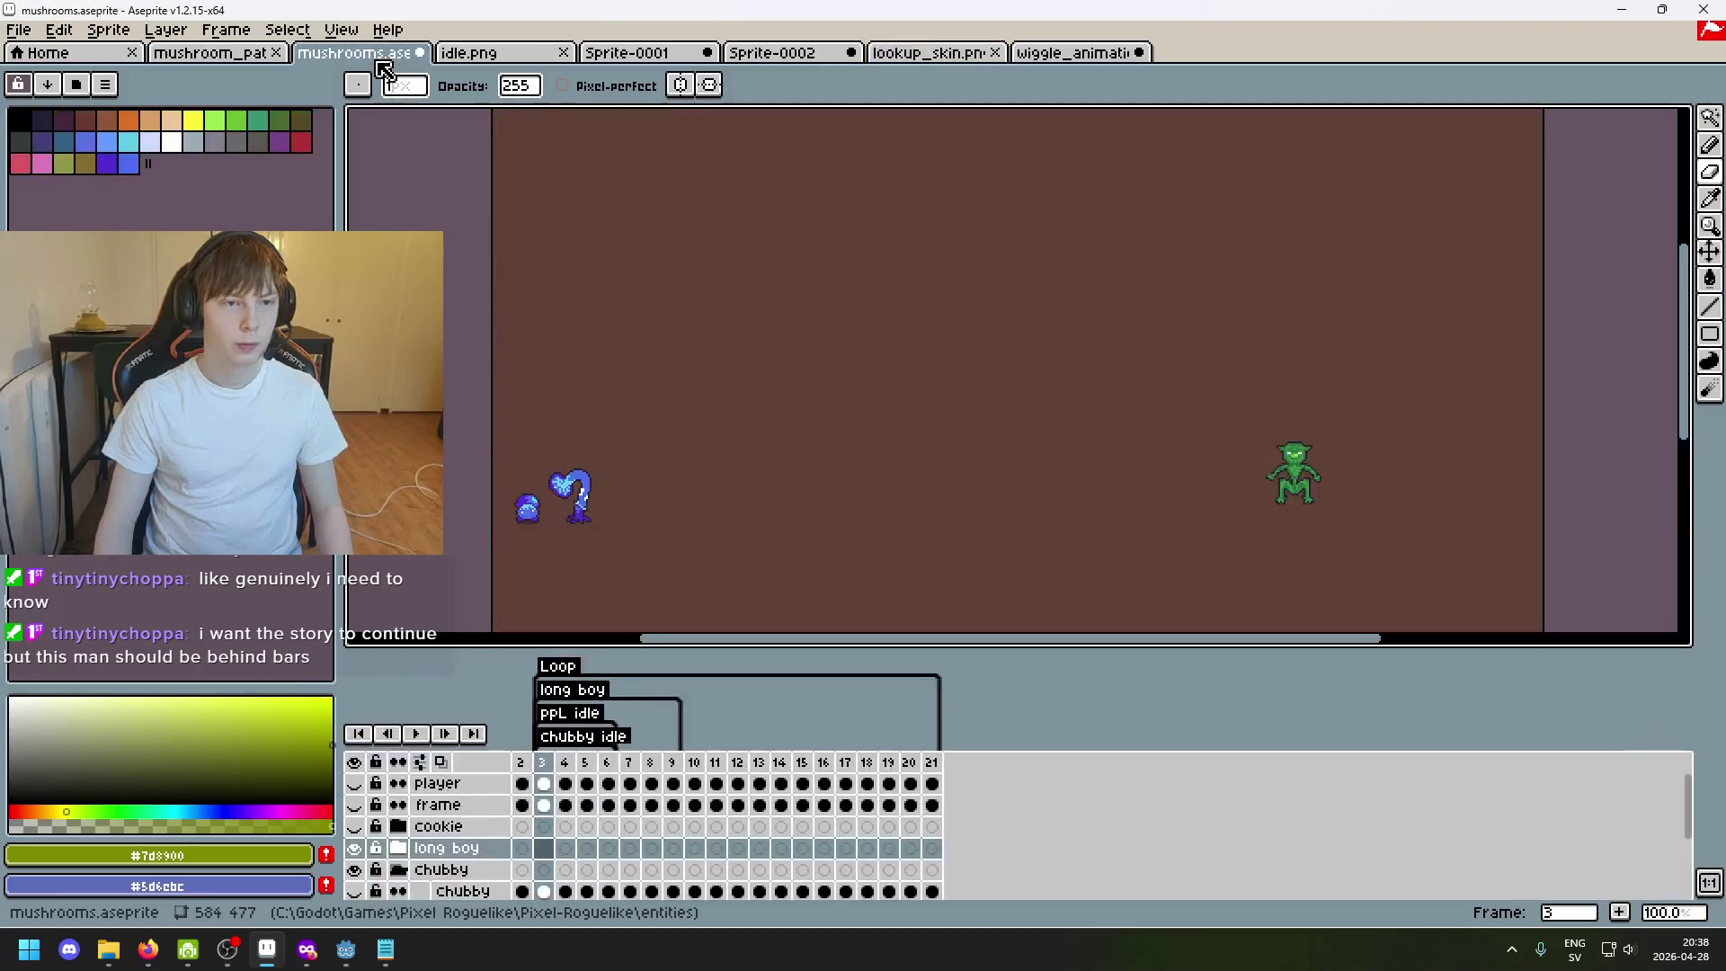
{"action": "left_click", "coordinate": [527, 59]}
{"action": "left_click", "coordinate": [230, 59]}
{"action": "left_click", "coordinate": [933, 60]}
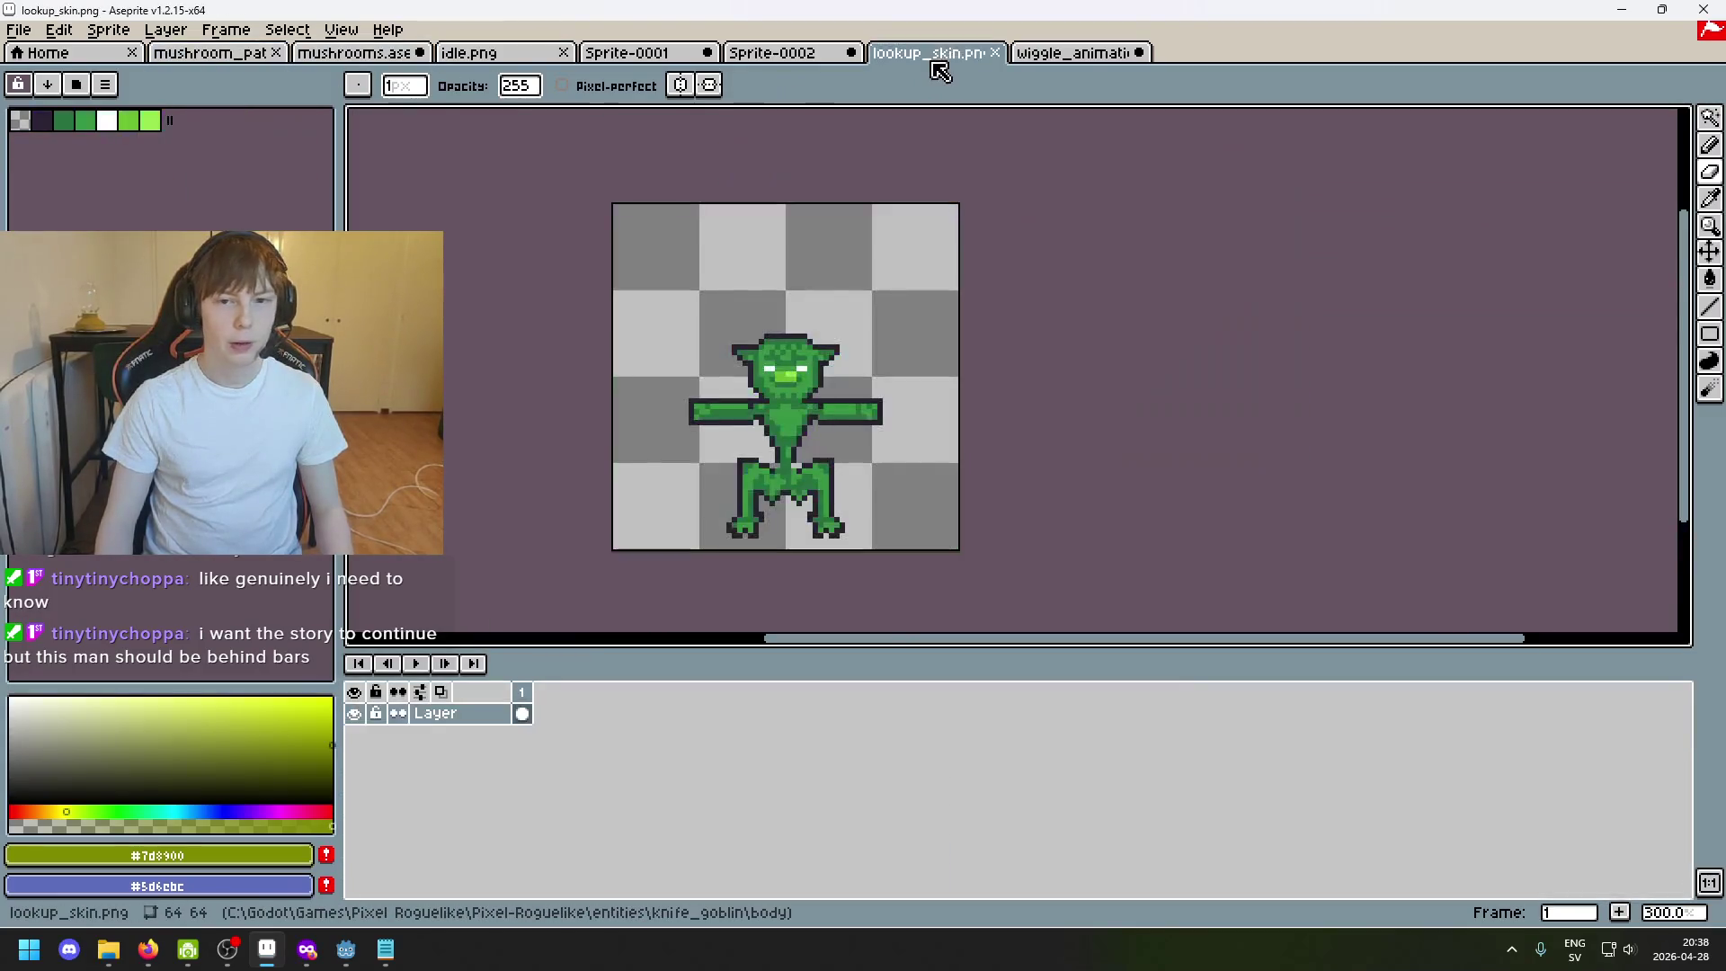
{"action": "left_click", "coordinate": [1069, 57]}
{"action": "left_click", "coordinate": [772, 54]}
{"action": "scroll", "coordinate": [721, 309], "scroll_direction": "up", "scroll_amount": 2}
{"action": "scroll", "coordinate": [706, 360], "scroll_direction": "down", "scroll_amount": 1}
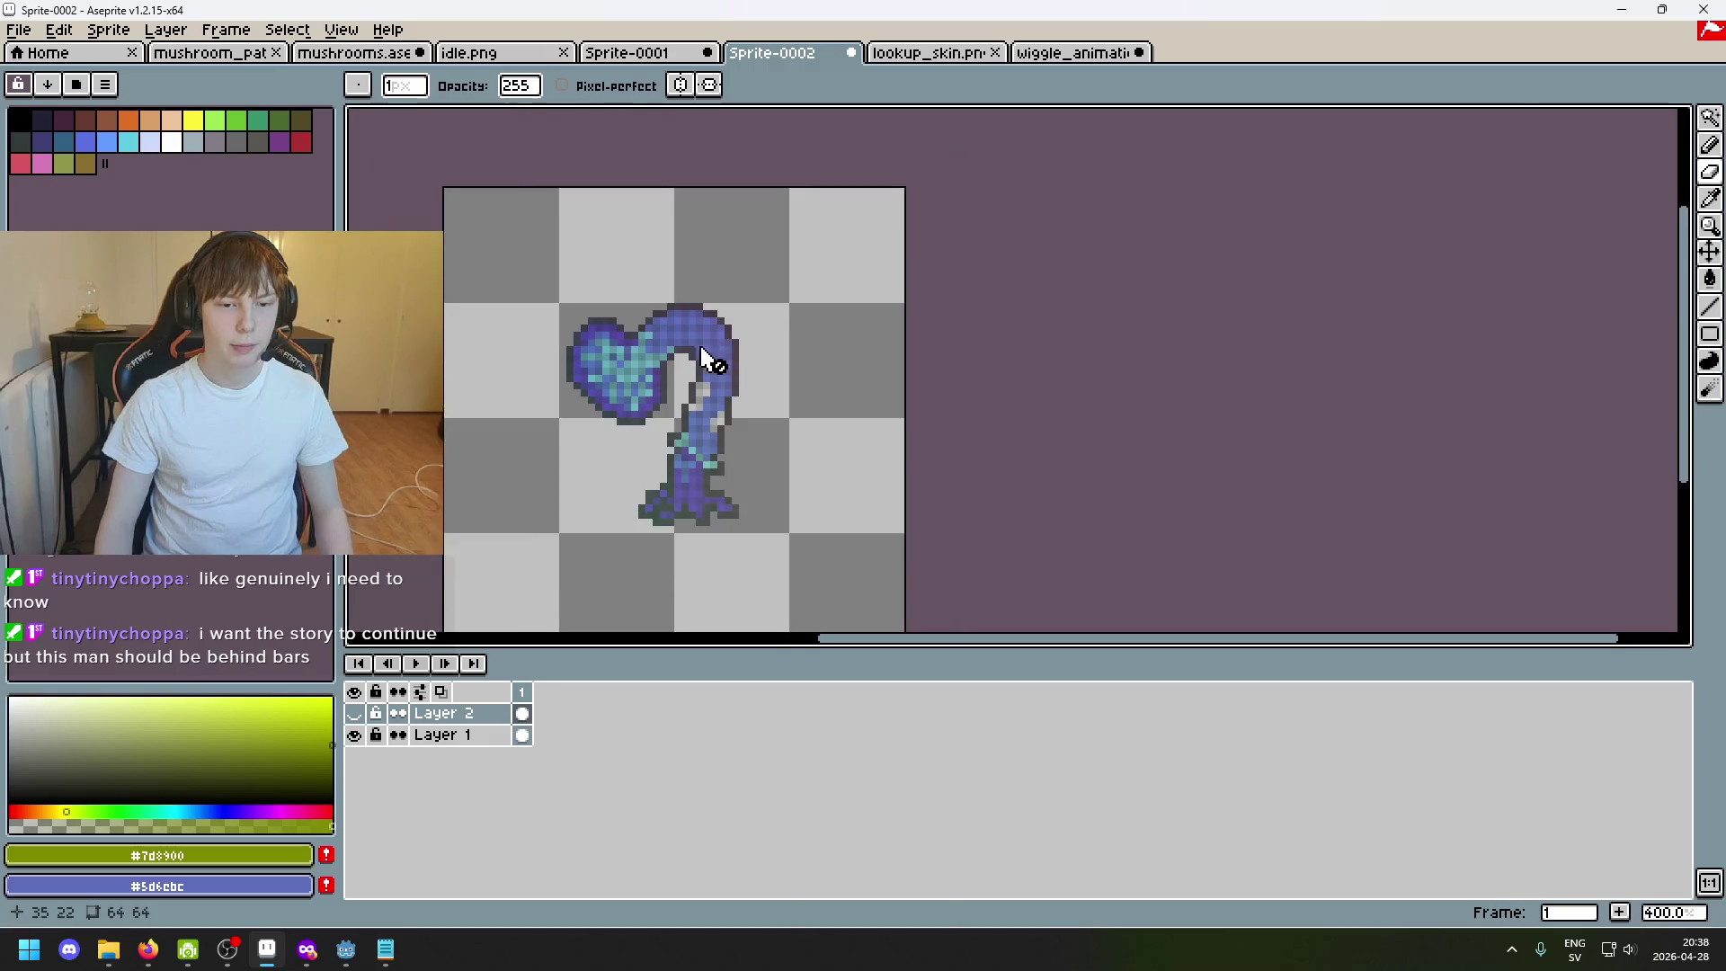
{"action": "scroll", "coordinate": [943, 354], "scroll_direction": "down", "scroll_amount": 1}
{"action": "scroll", "coordinate": [943, 353], "scroll_direction": "up", "scroll_amount": 1}
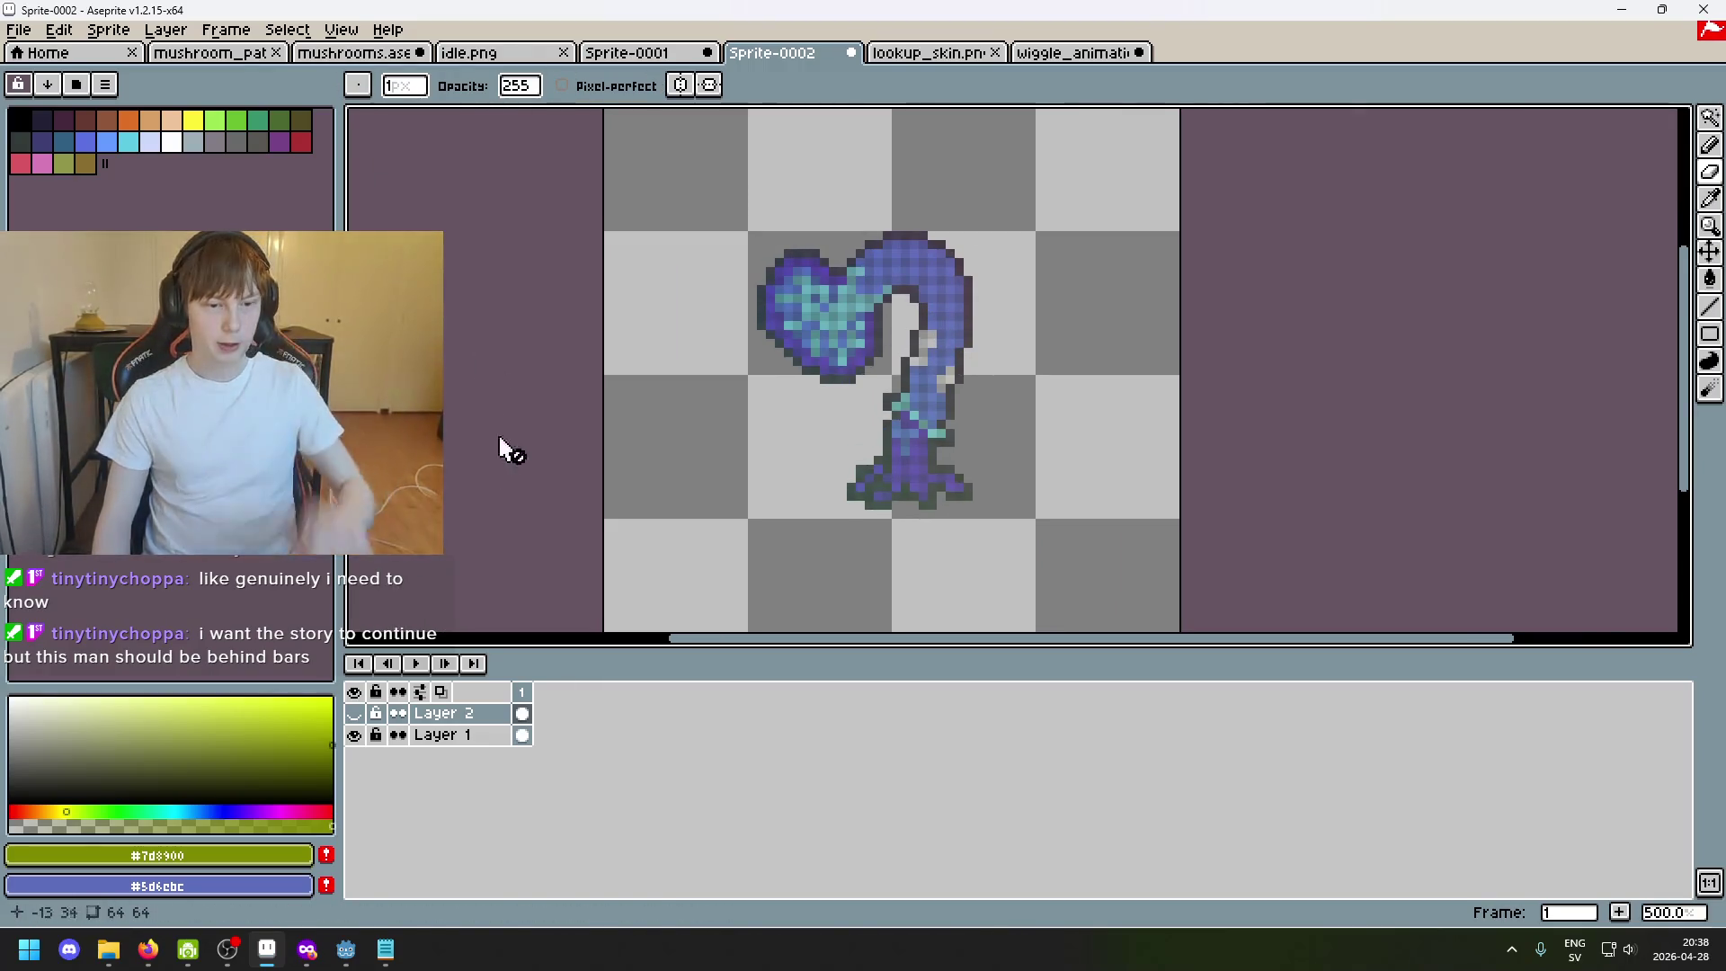
Hide Layer 1, marquee-select the whole 64×64 canvas, clear it, and bring the RGB notes forward.
{"action": "left_click", "coordinate": [361, 732]}
{"action": "scroll", "coordinate": [864, 446], "scroll_direction": "up", "scroll_amount": 1}
{"action": "scroll", "coordinate": [831, 493], "scroll_direction": "down", "scroll_amount": 1}
{"action": "left_click_drag", "start_coordinate": [830, 493], "coordinate": [648, 358]}
{"action": "scroll", "coordinate": [647, 359], "scroll_direction": "down", "scroll_amount": 1}
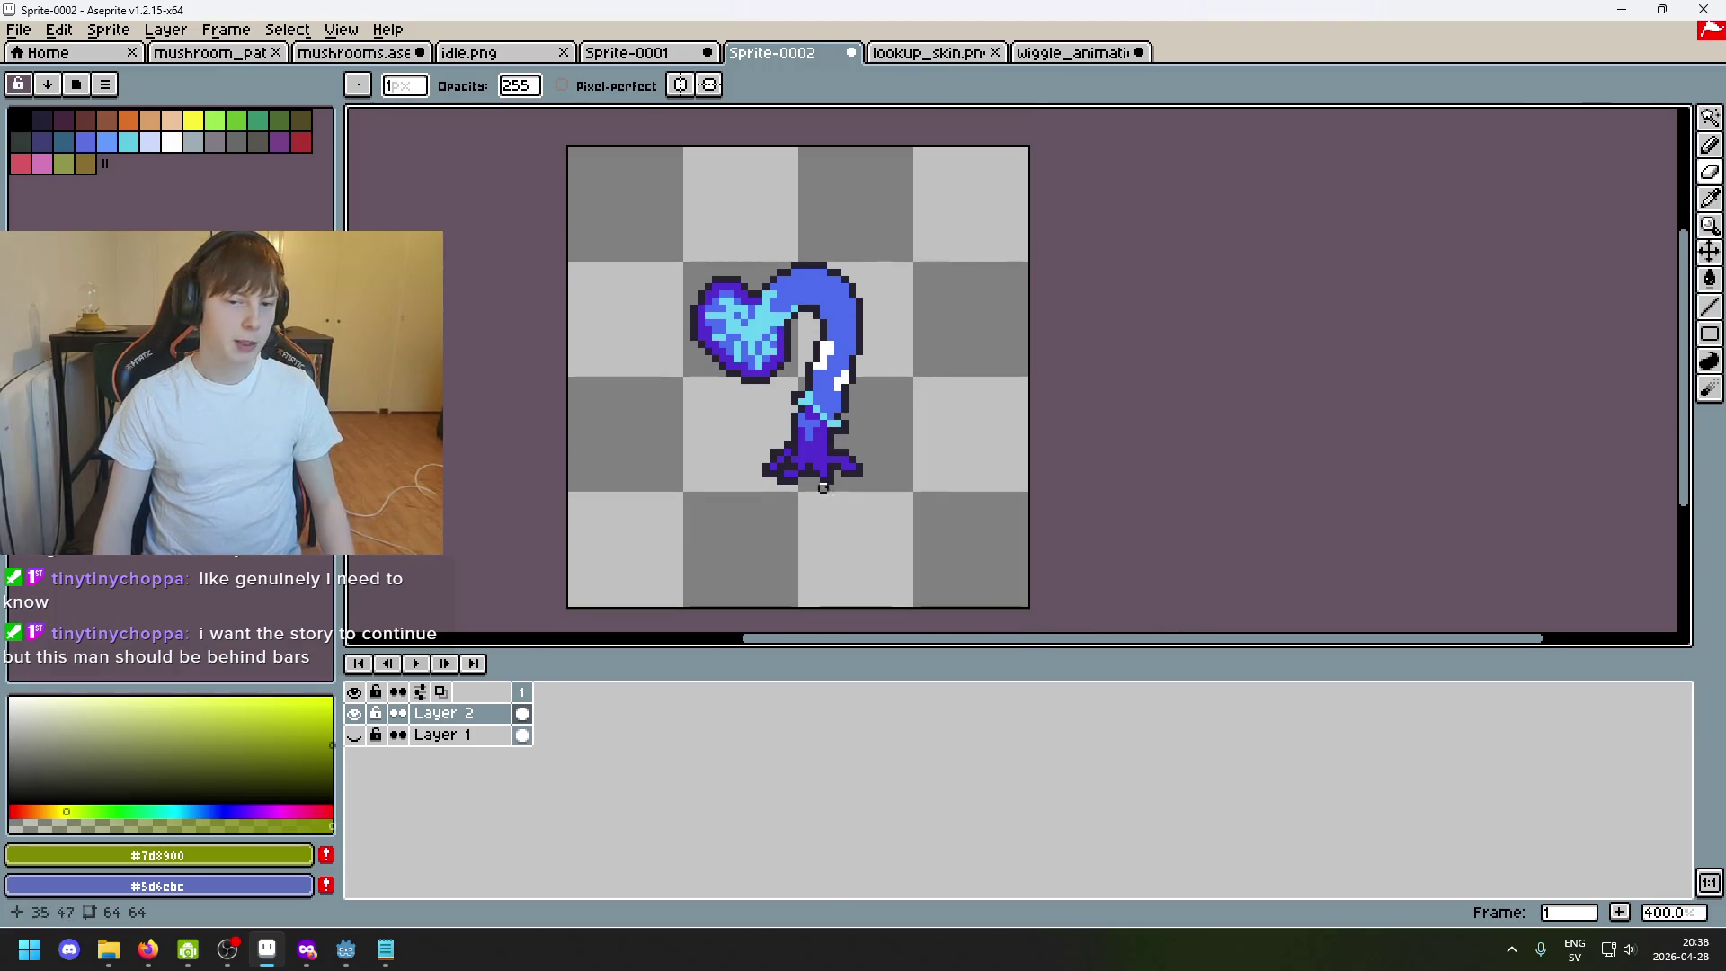
{"action": "left_click", "coordinate": [385, 949]}
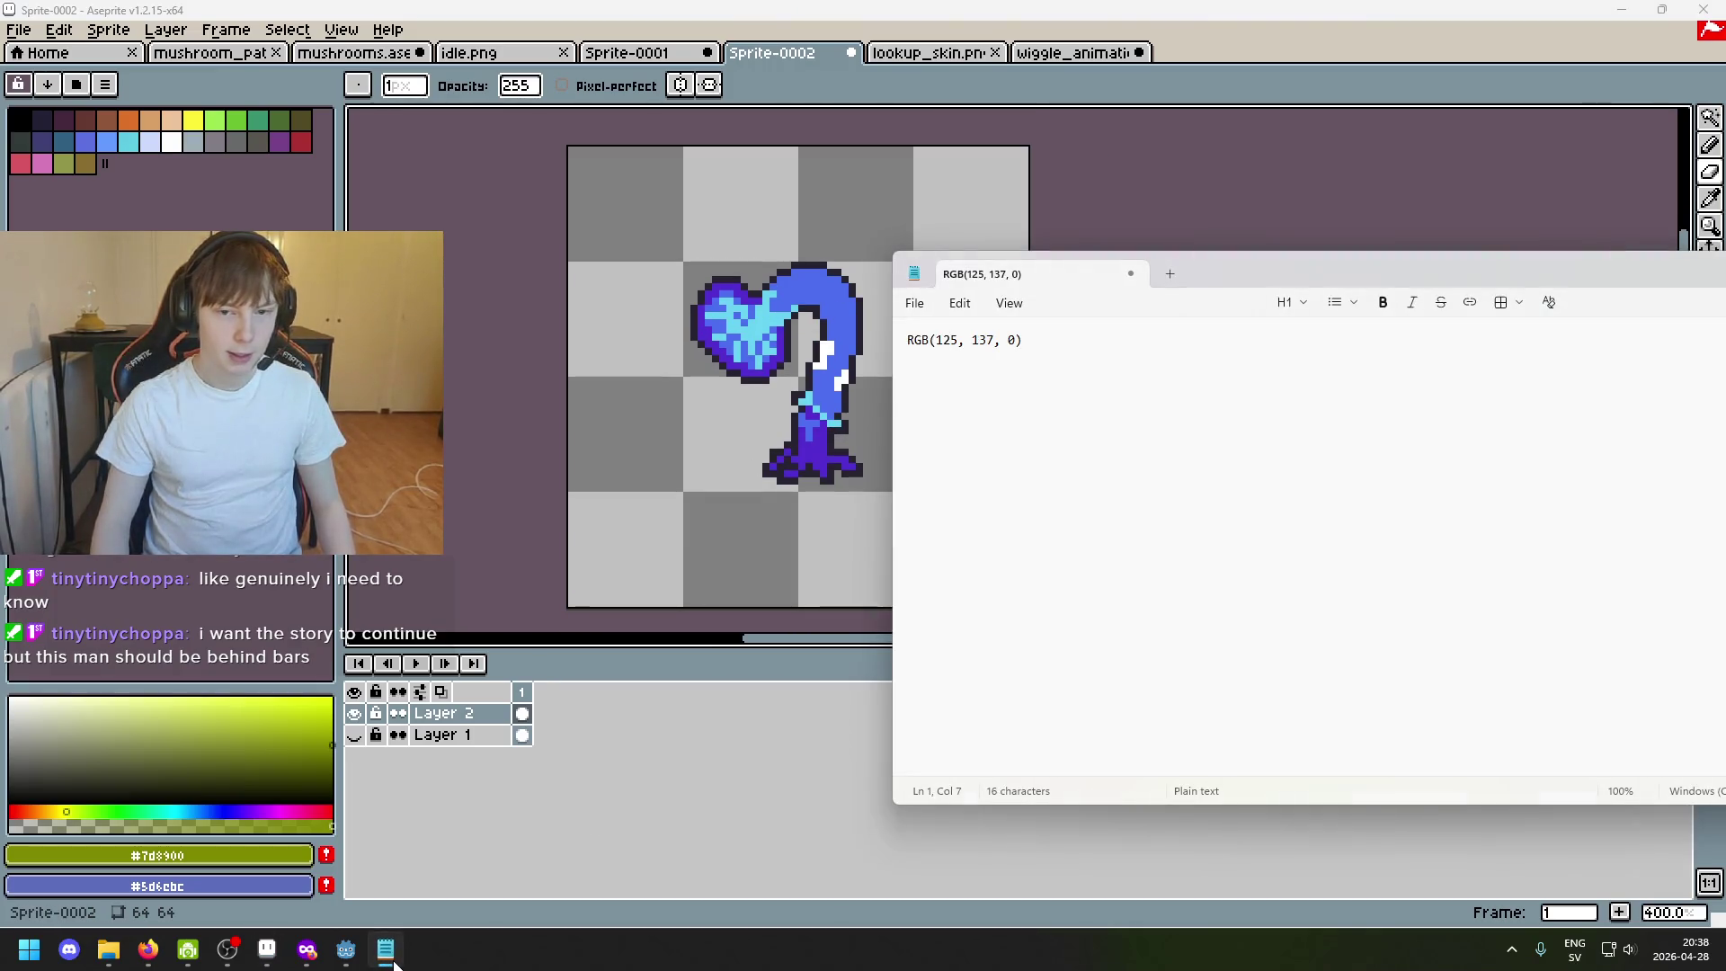
{"action": "left_click", "coordinate": [1709, 117]}
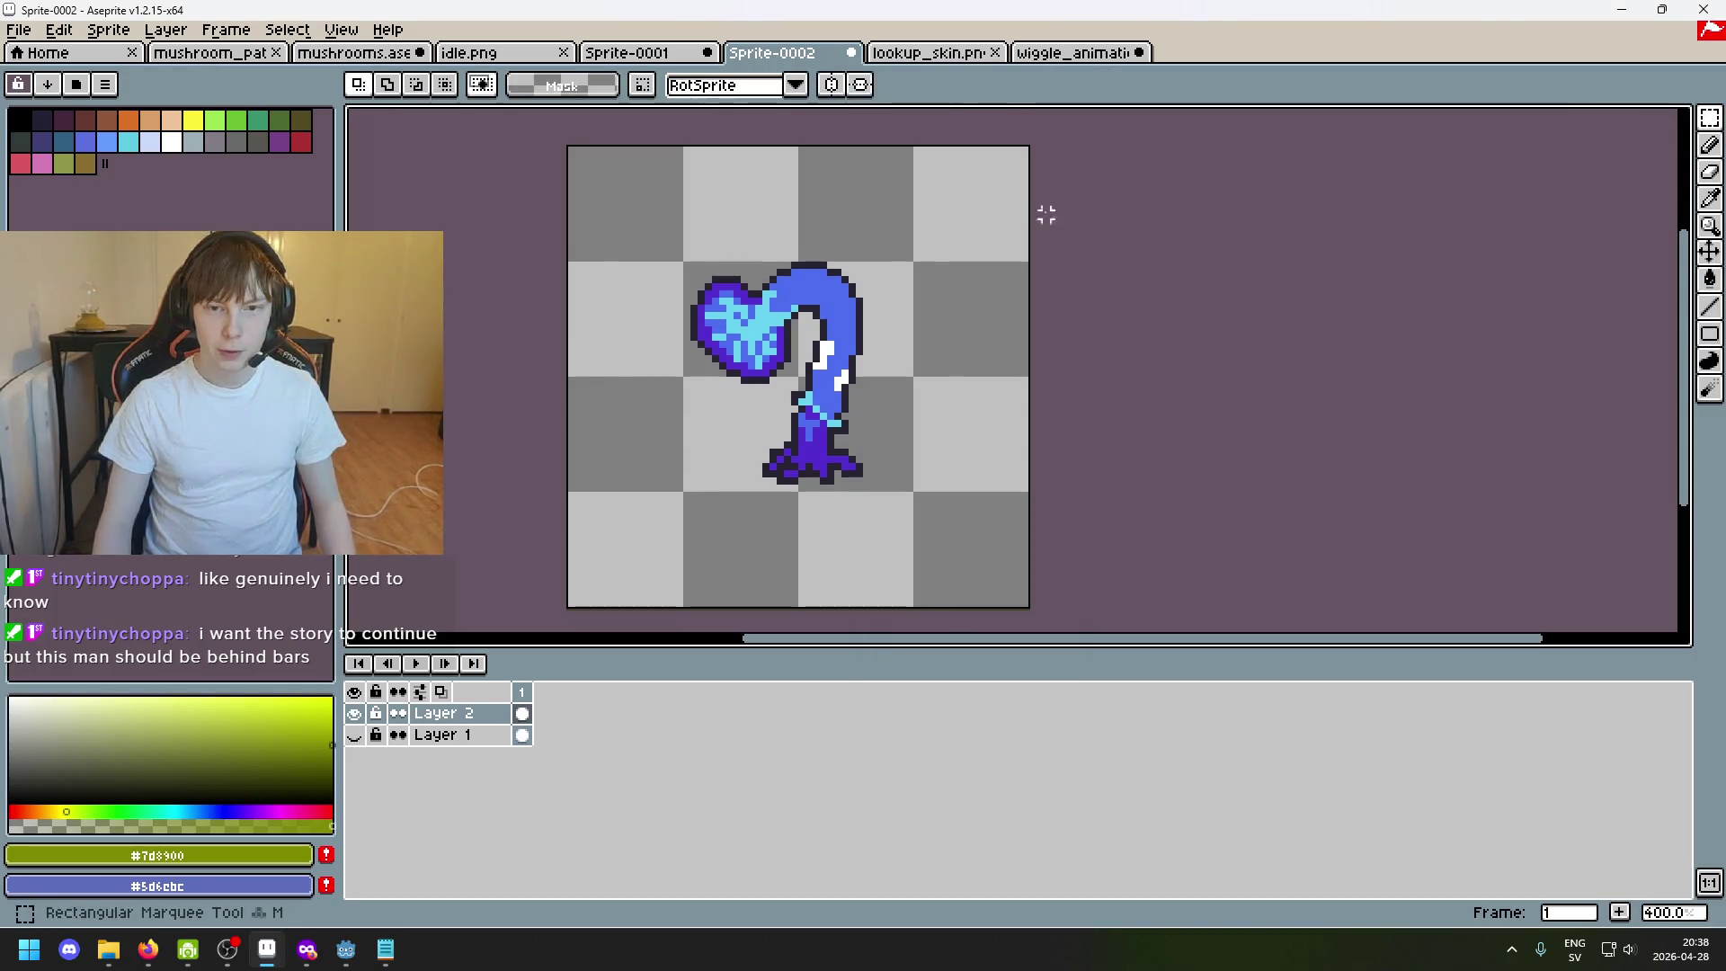
{"action": "left_click_drag", "start_coordinate": [573, 140], "coordinate": [1030, 616]}
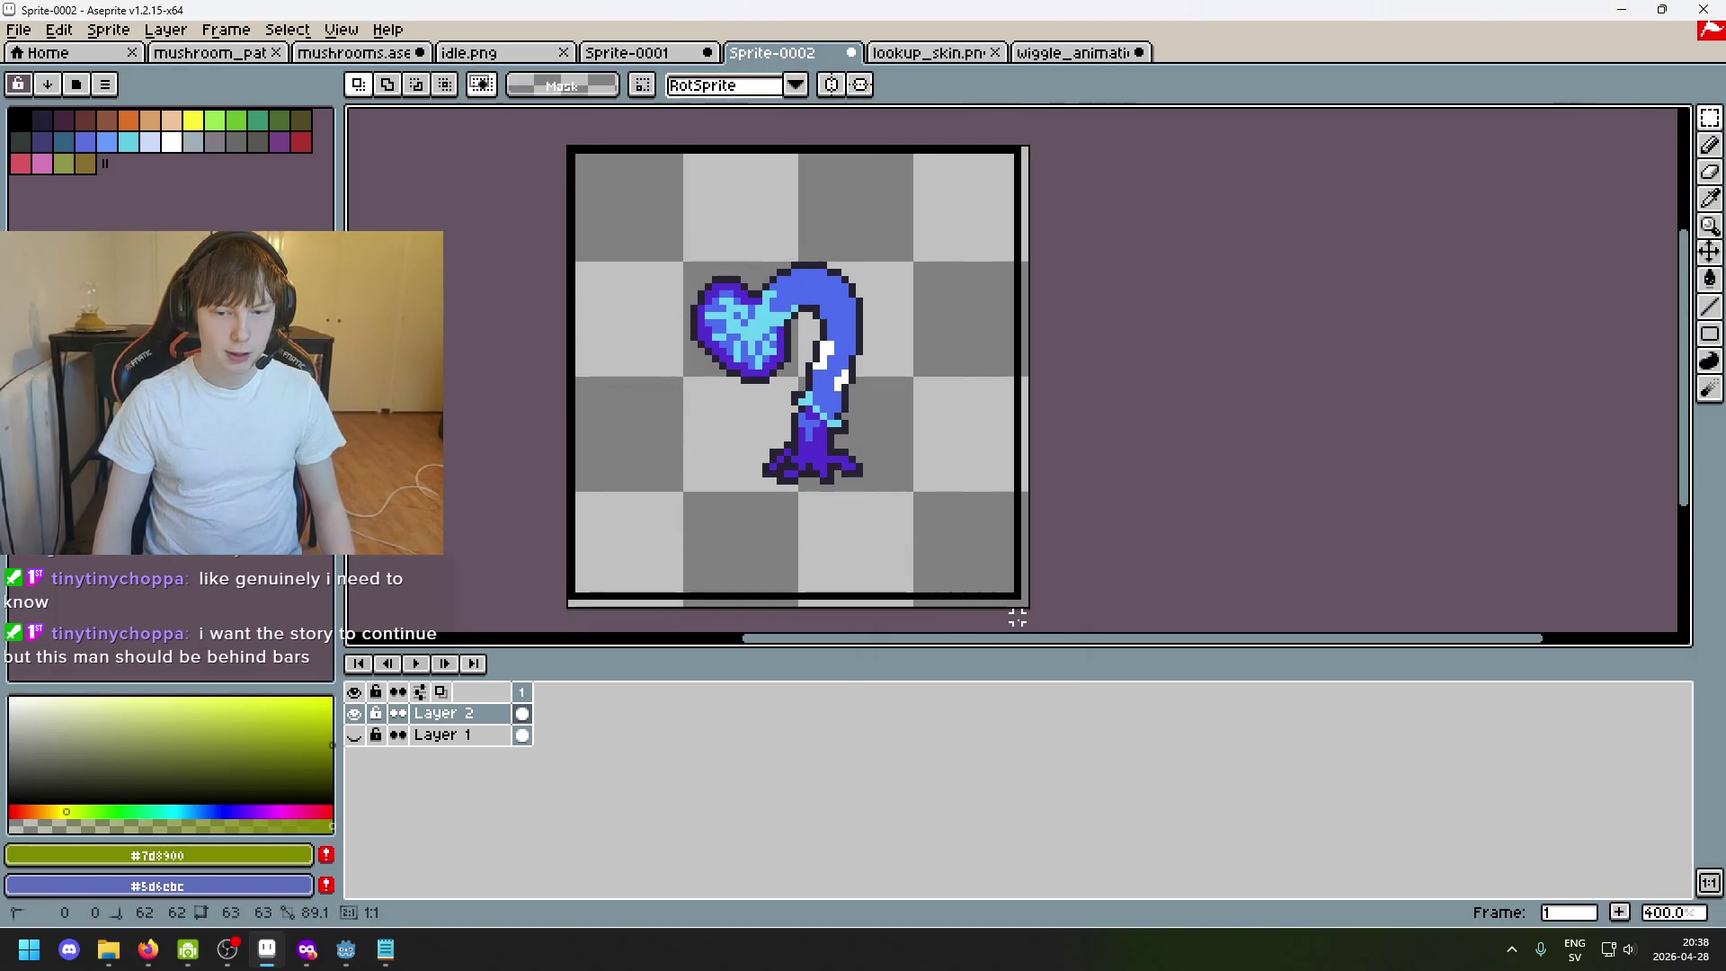
{"action": "left_click_drag", "start_coordinate": [1032, 617], "coordinate": [1025, 615]}
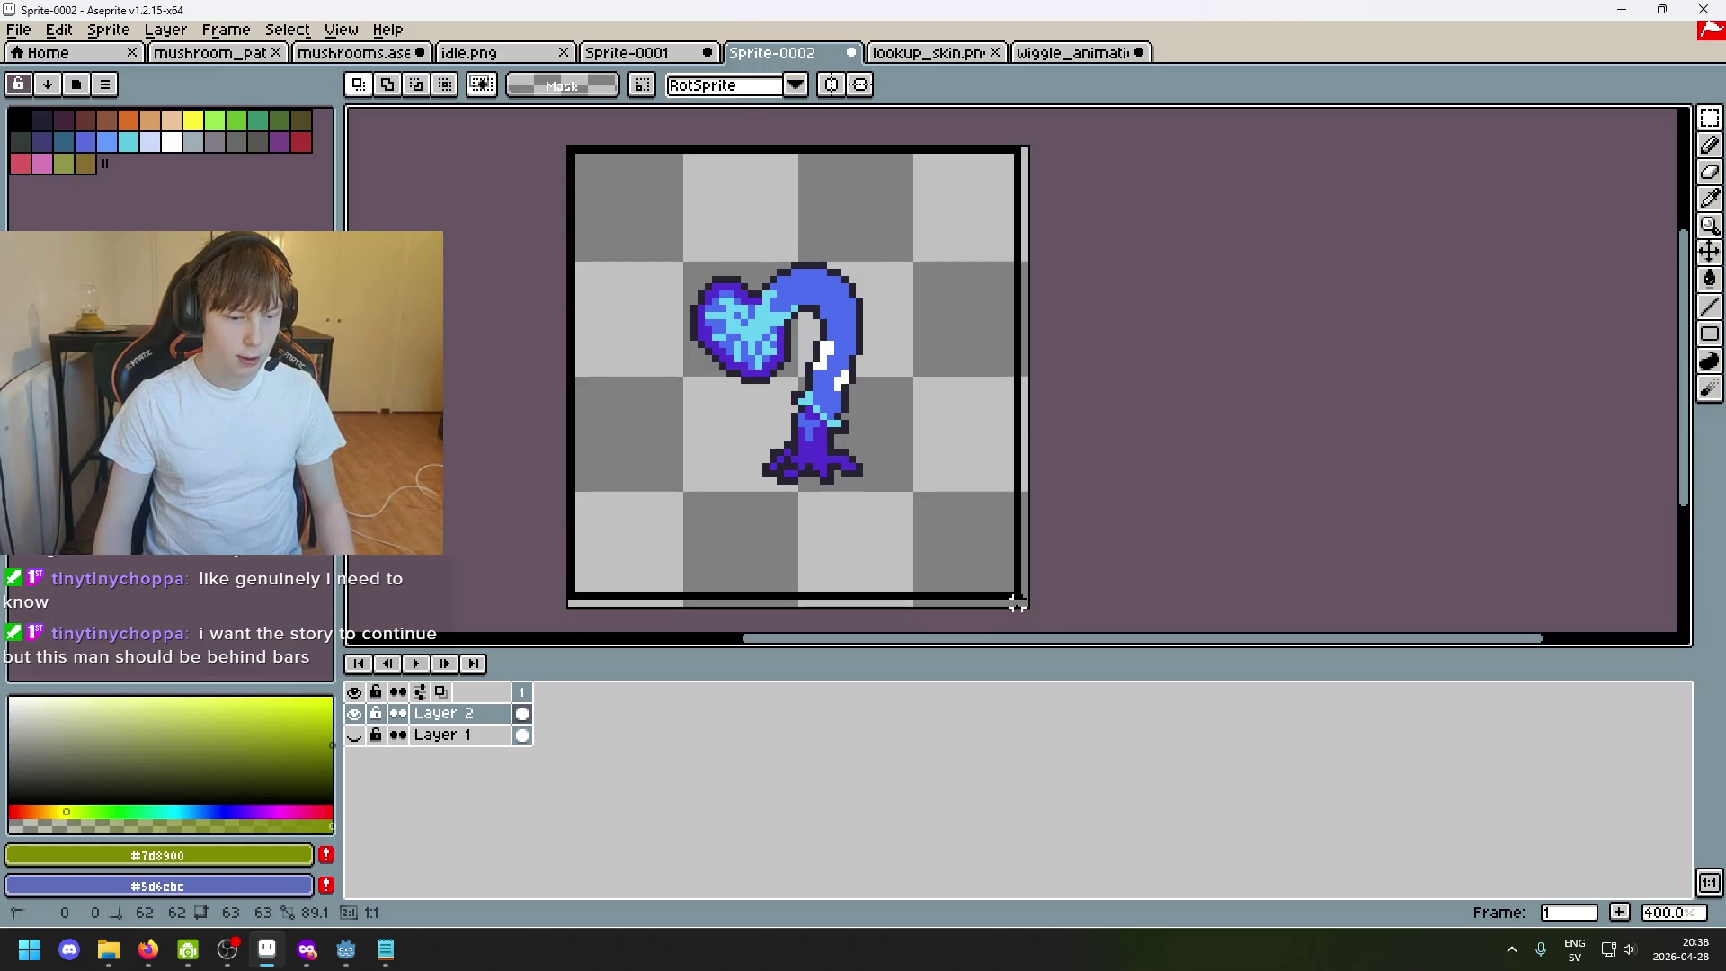
{"action": "left_click", "coordinate": [1125, 525]}
{"action": "key", "text": "alt+Tab"}
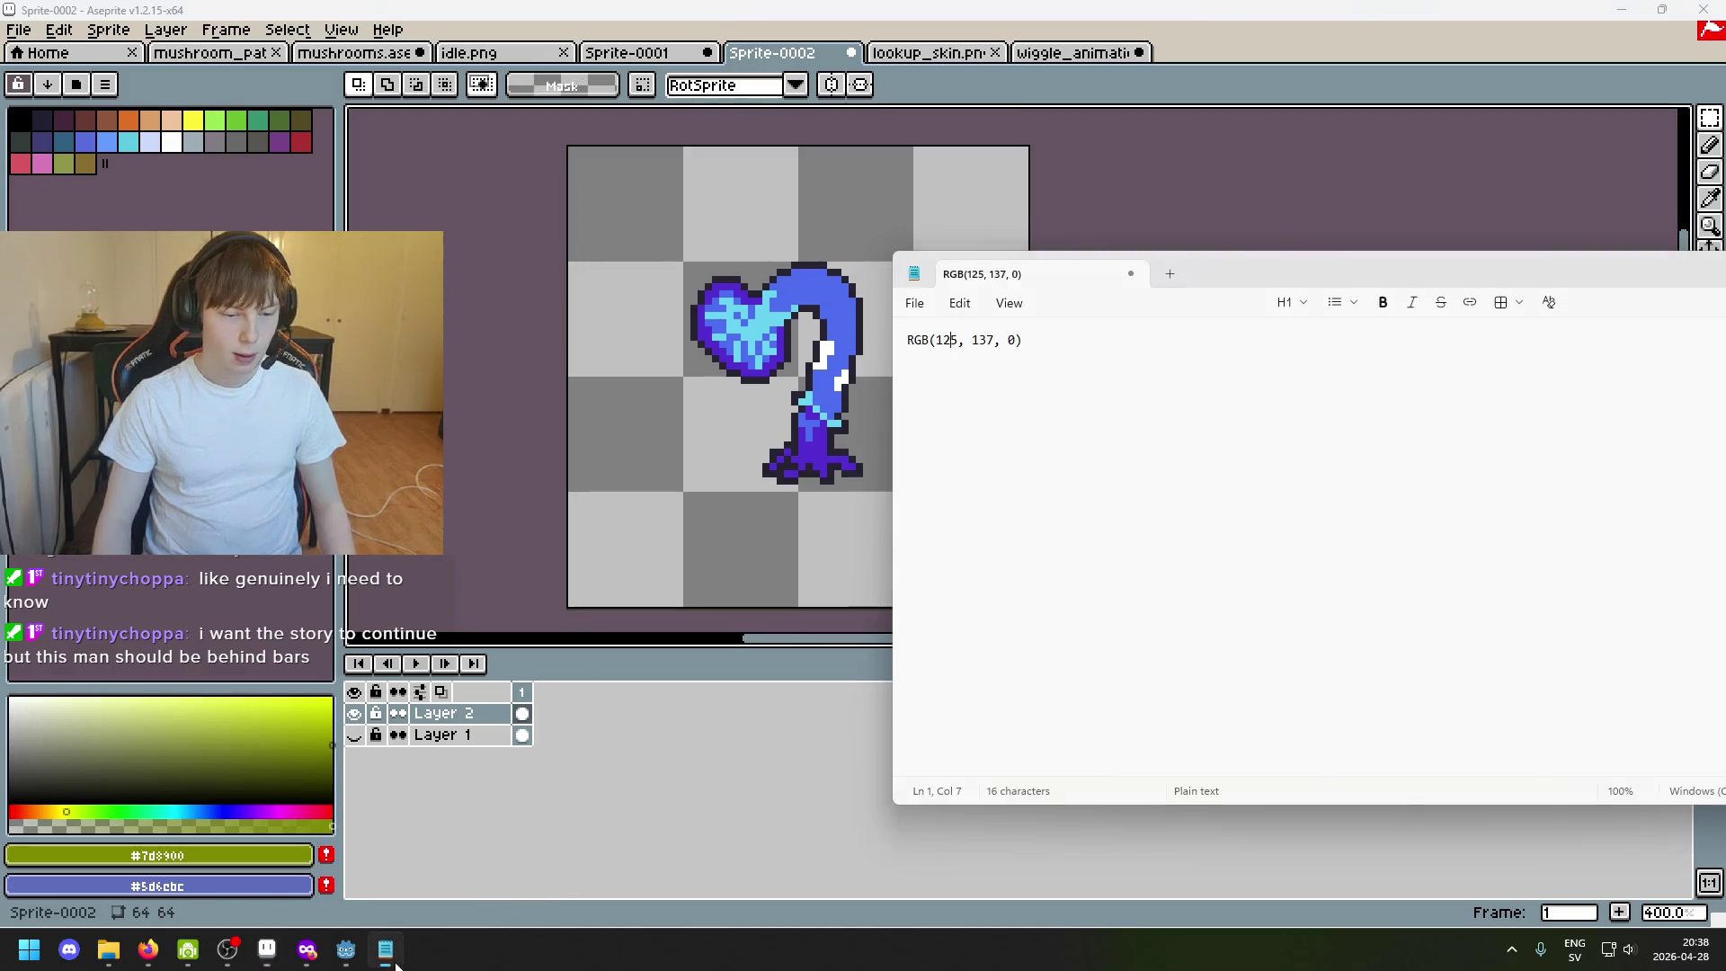
{"action": "type", "text": "'"}
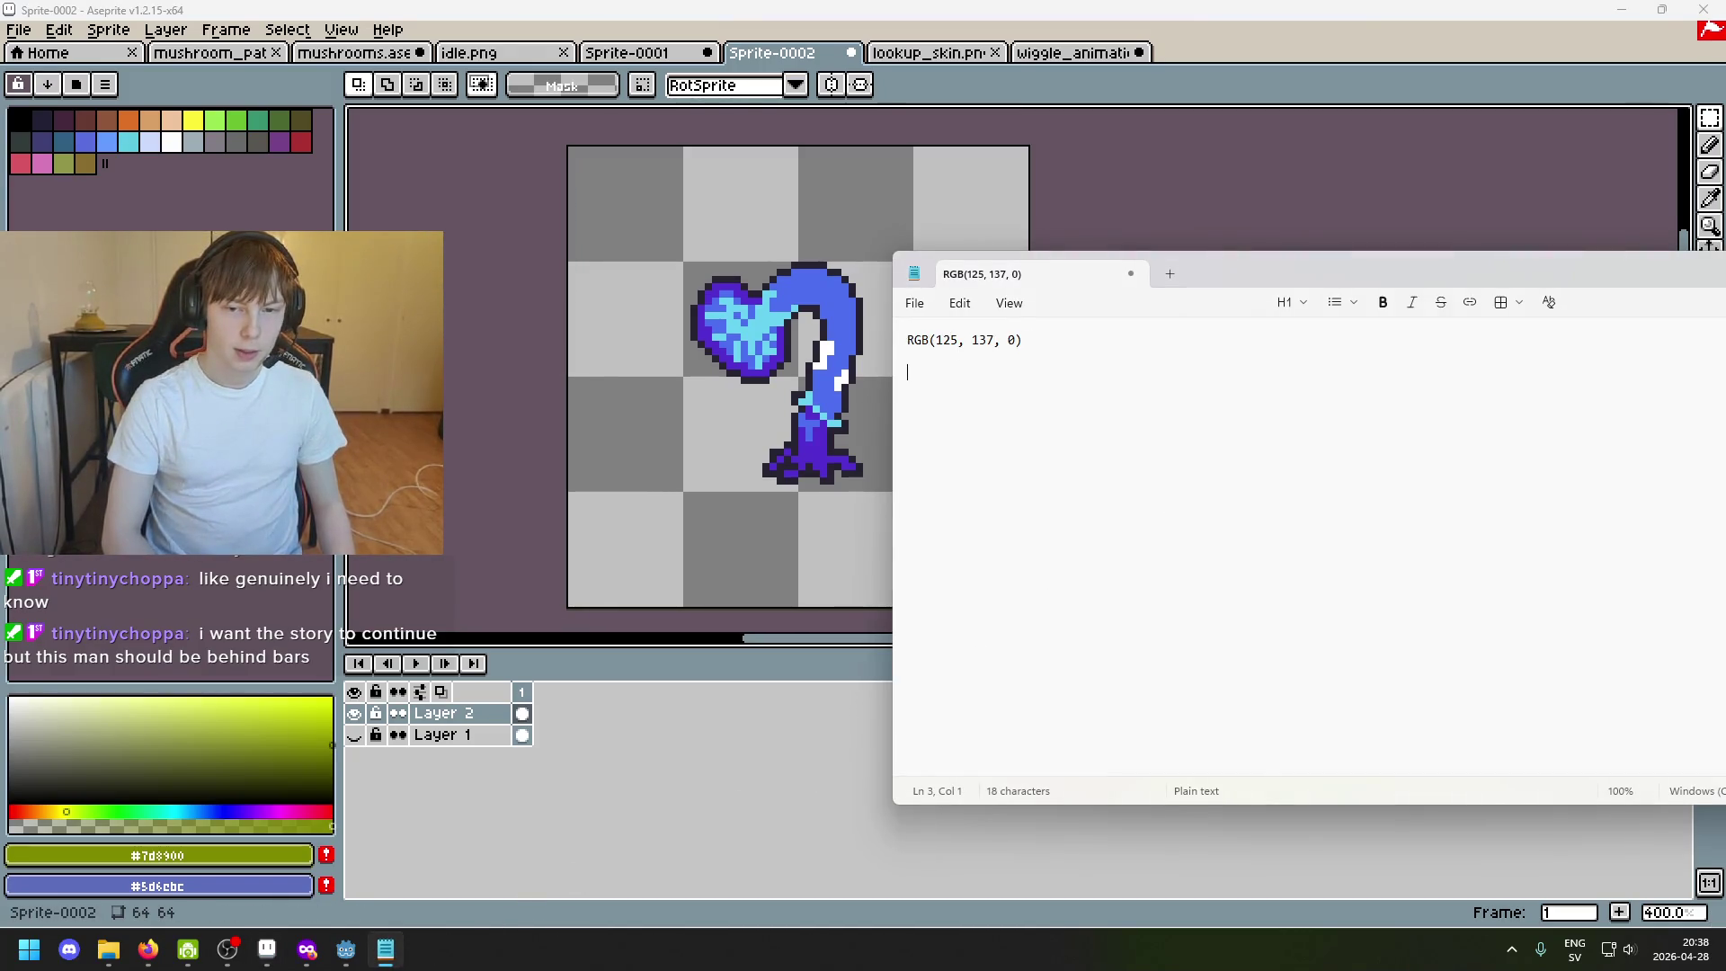
Launch Calculator, narrow it and move it left of the sprite, compute a value, then refocus the sprite.
{"action": "key", "text": "super"}
{"action": "key", "text": "super"}
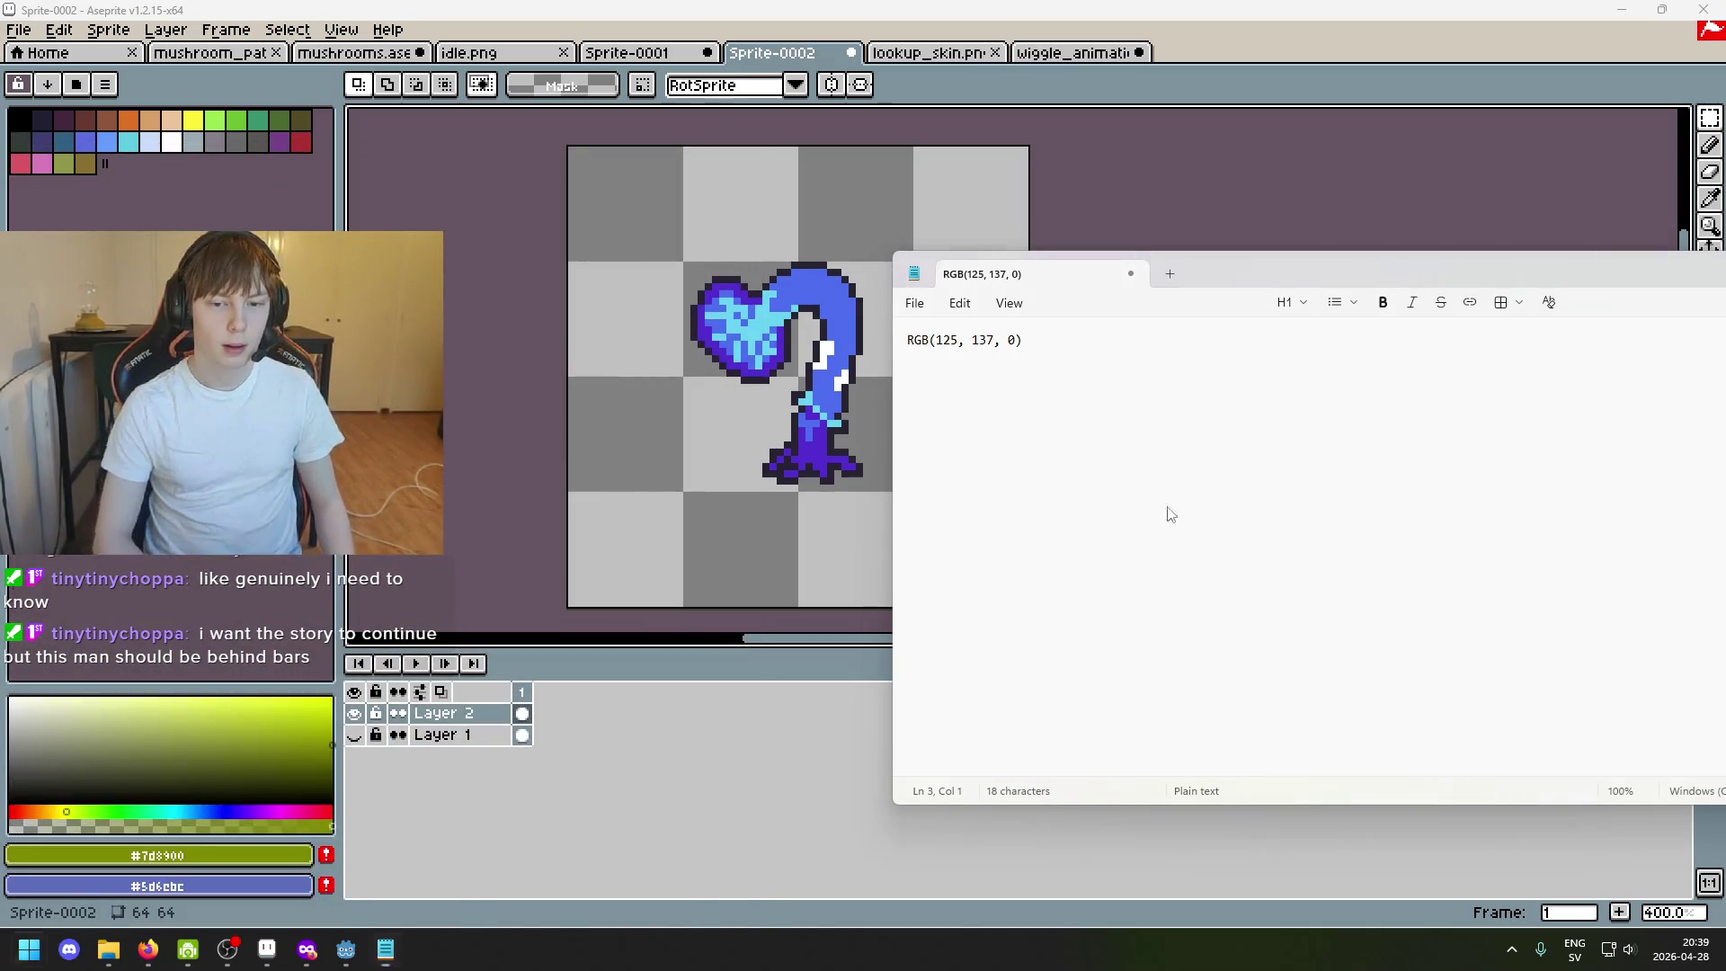
{"action": "key", "text": "super"}
{"action": "type", "text": "calc"}
{"action": "key", "text": "Return"}
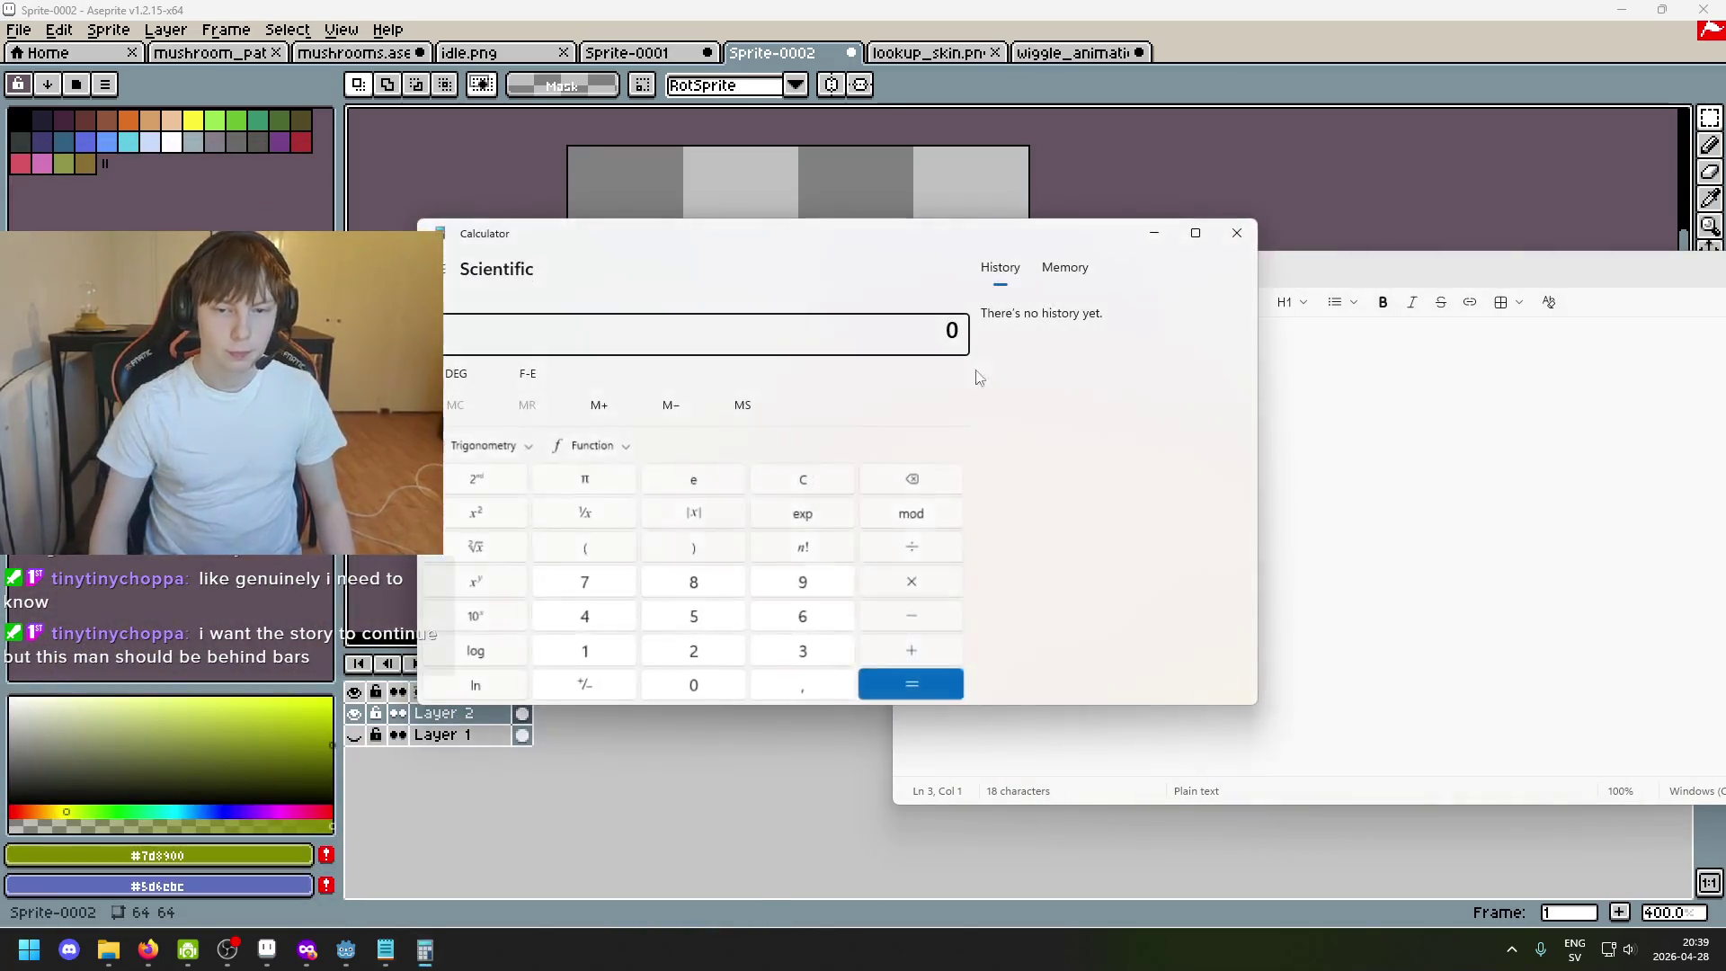
{"action": "left_click_drag", "start_coordinate": [1257, 346], "coordinate": [756, 346]}
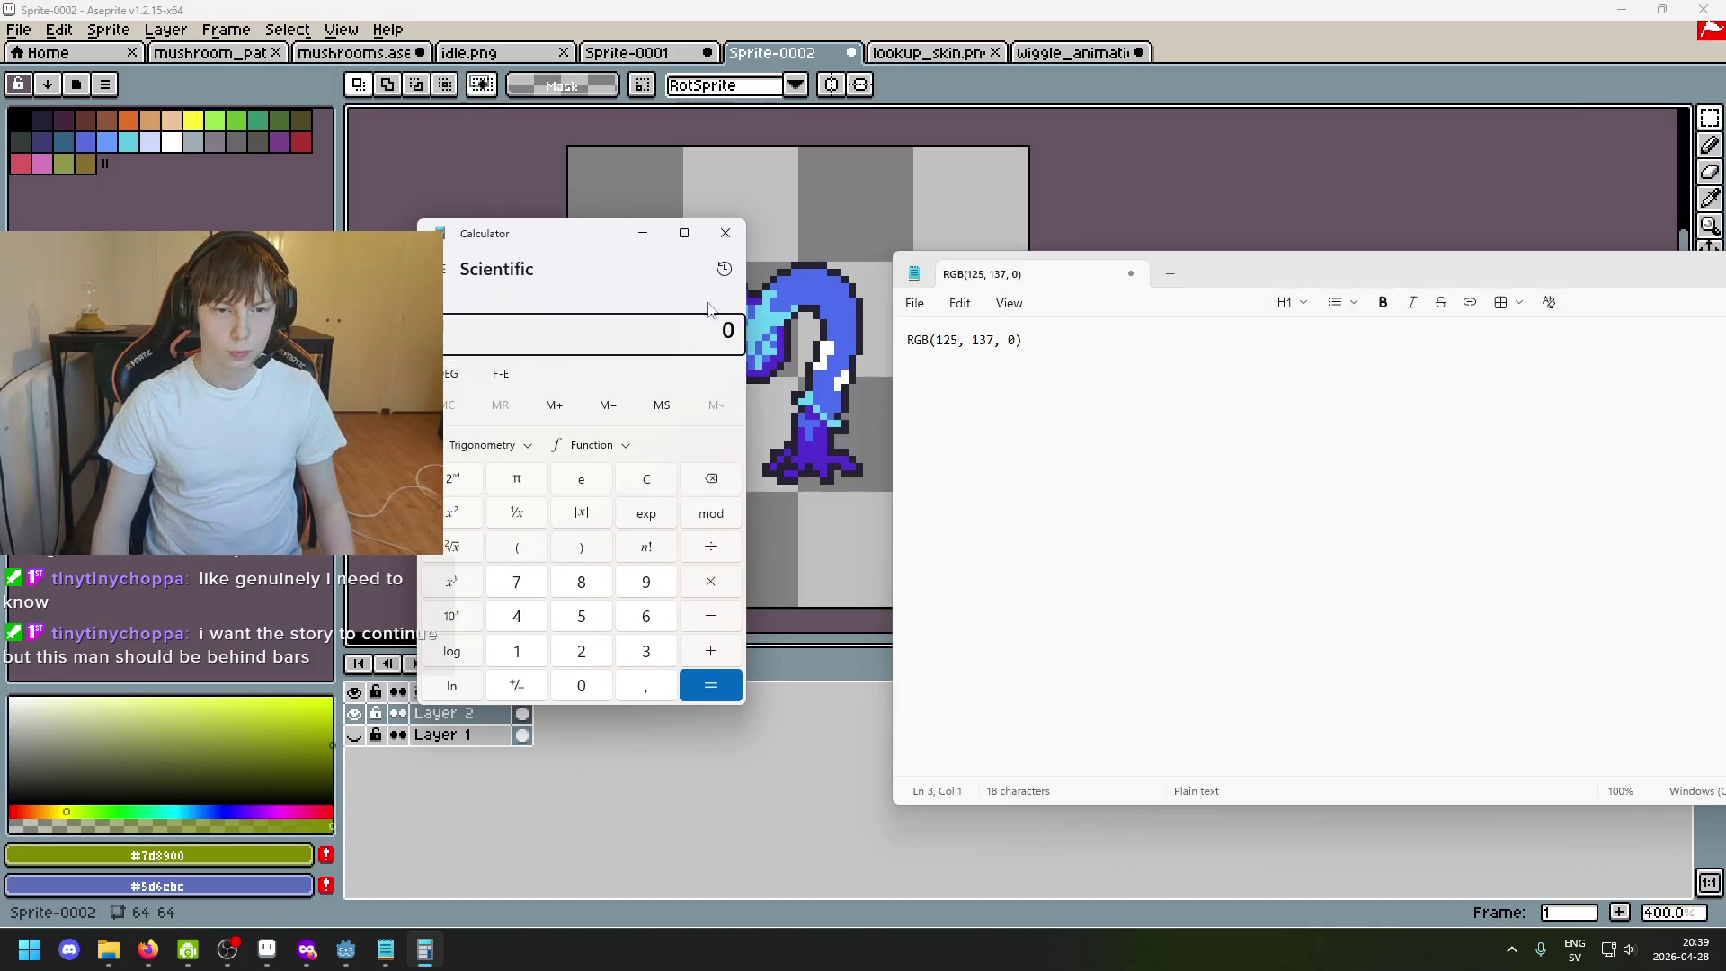
{"action": "left_click_drag", "start_coordinate": [597, 235], "coordinate": [312, 272]}
{"action": "type", "text": "4"}
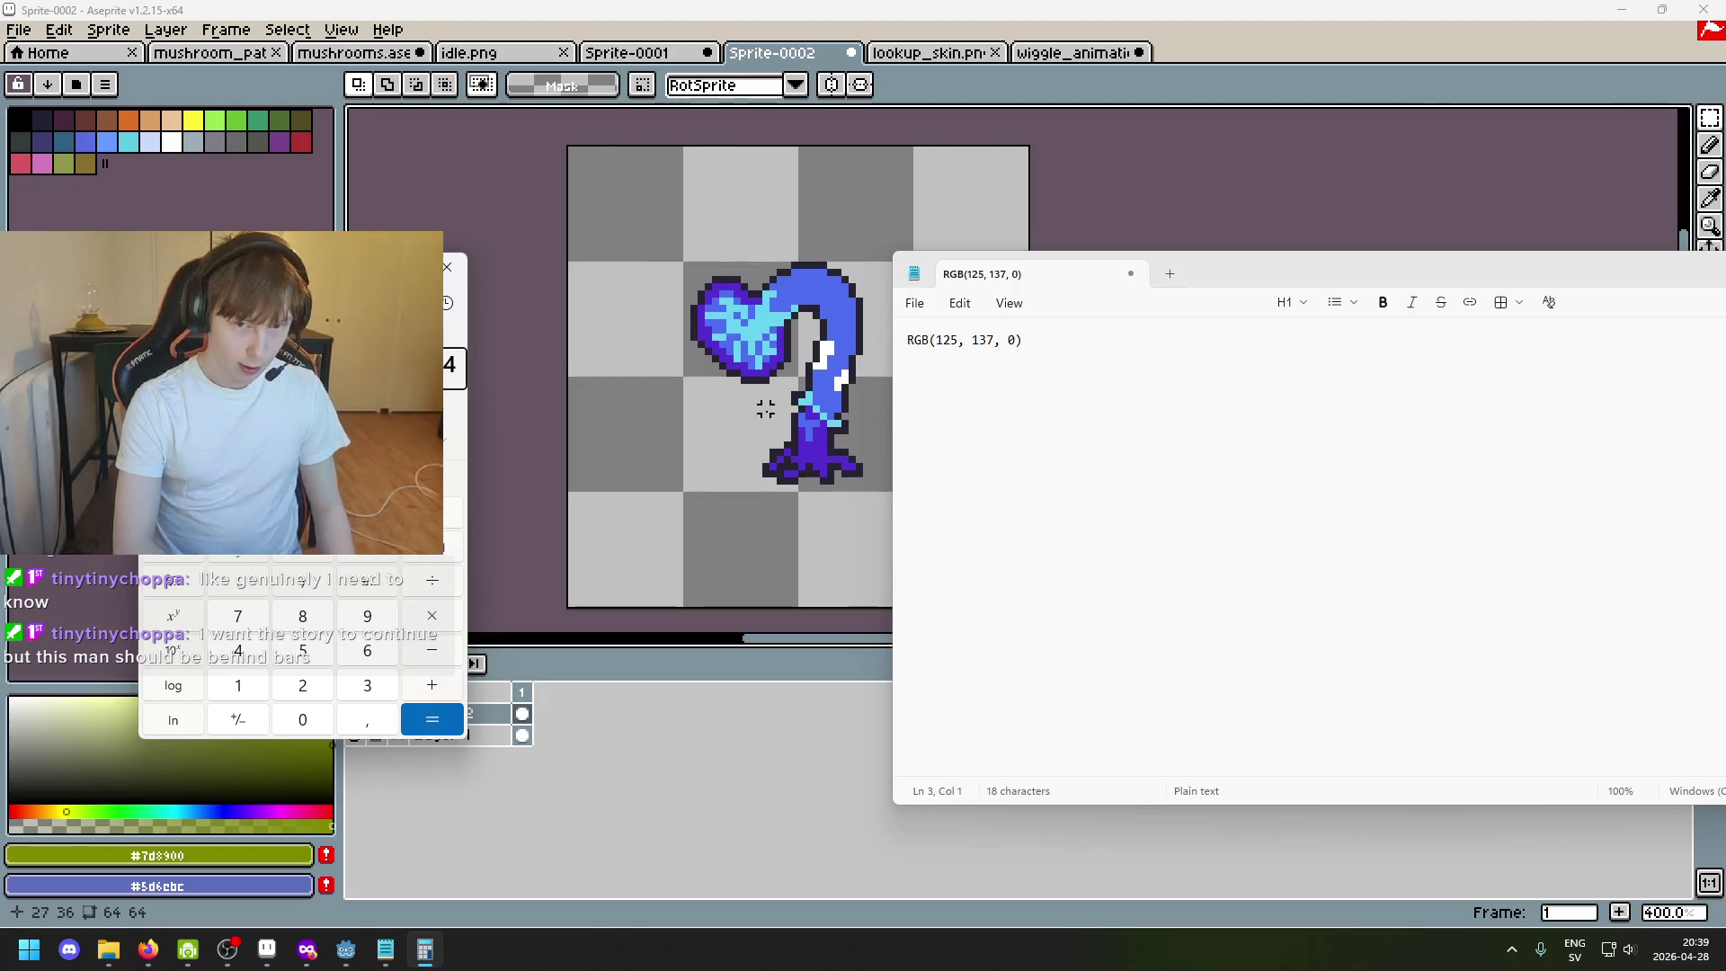
{"action": "key", "text": "Return"}
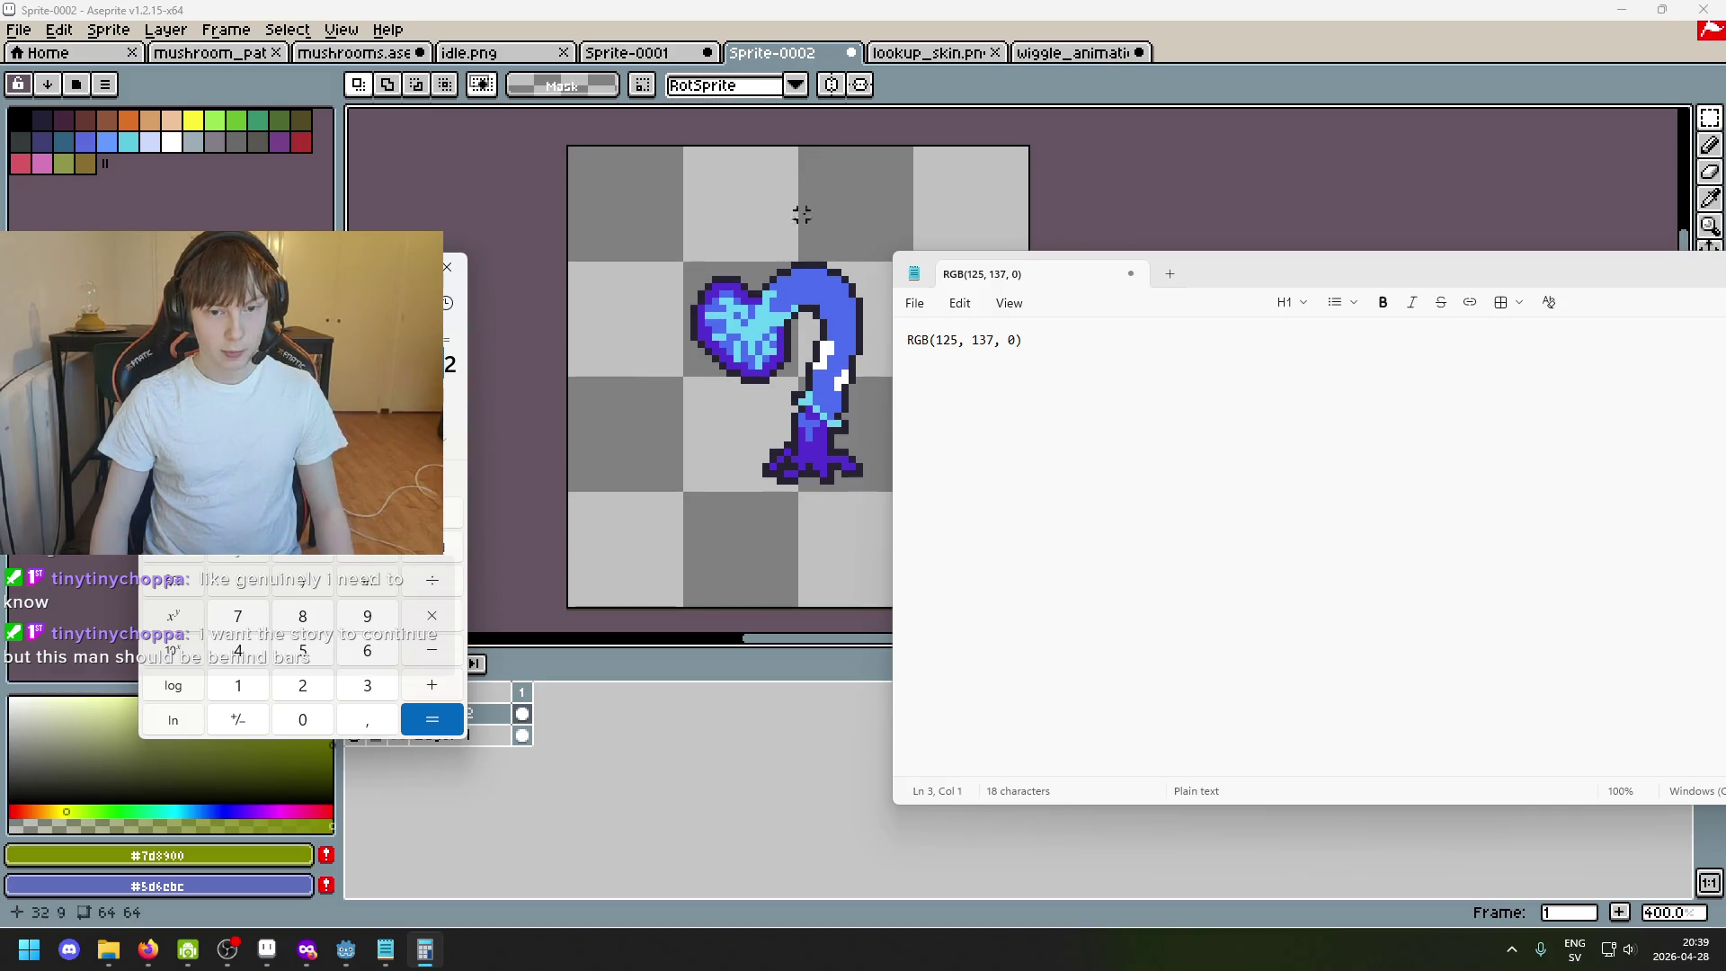
{"action": "scroll", "coordinate": [788, 400], "scroll_direction": "up", "scroll_amount": 5}
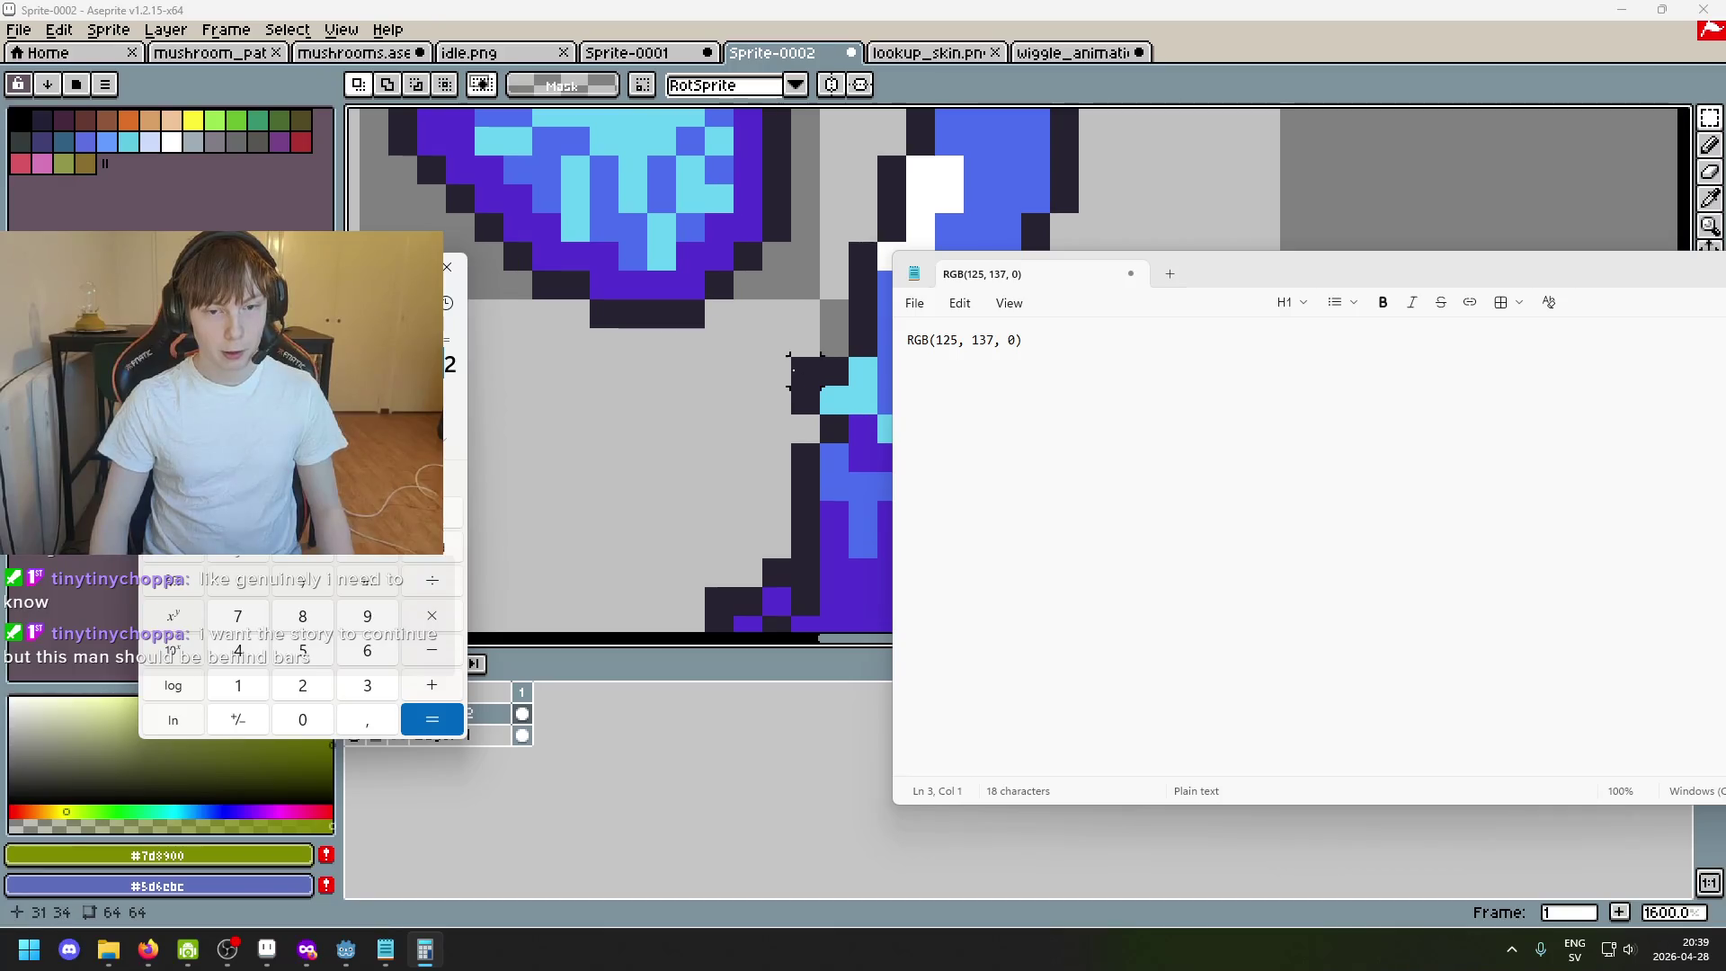
{"action": "scroll", "coordinate": [806, 367], "scroll_direction": "down", "scroll_amount": 5}
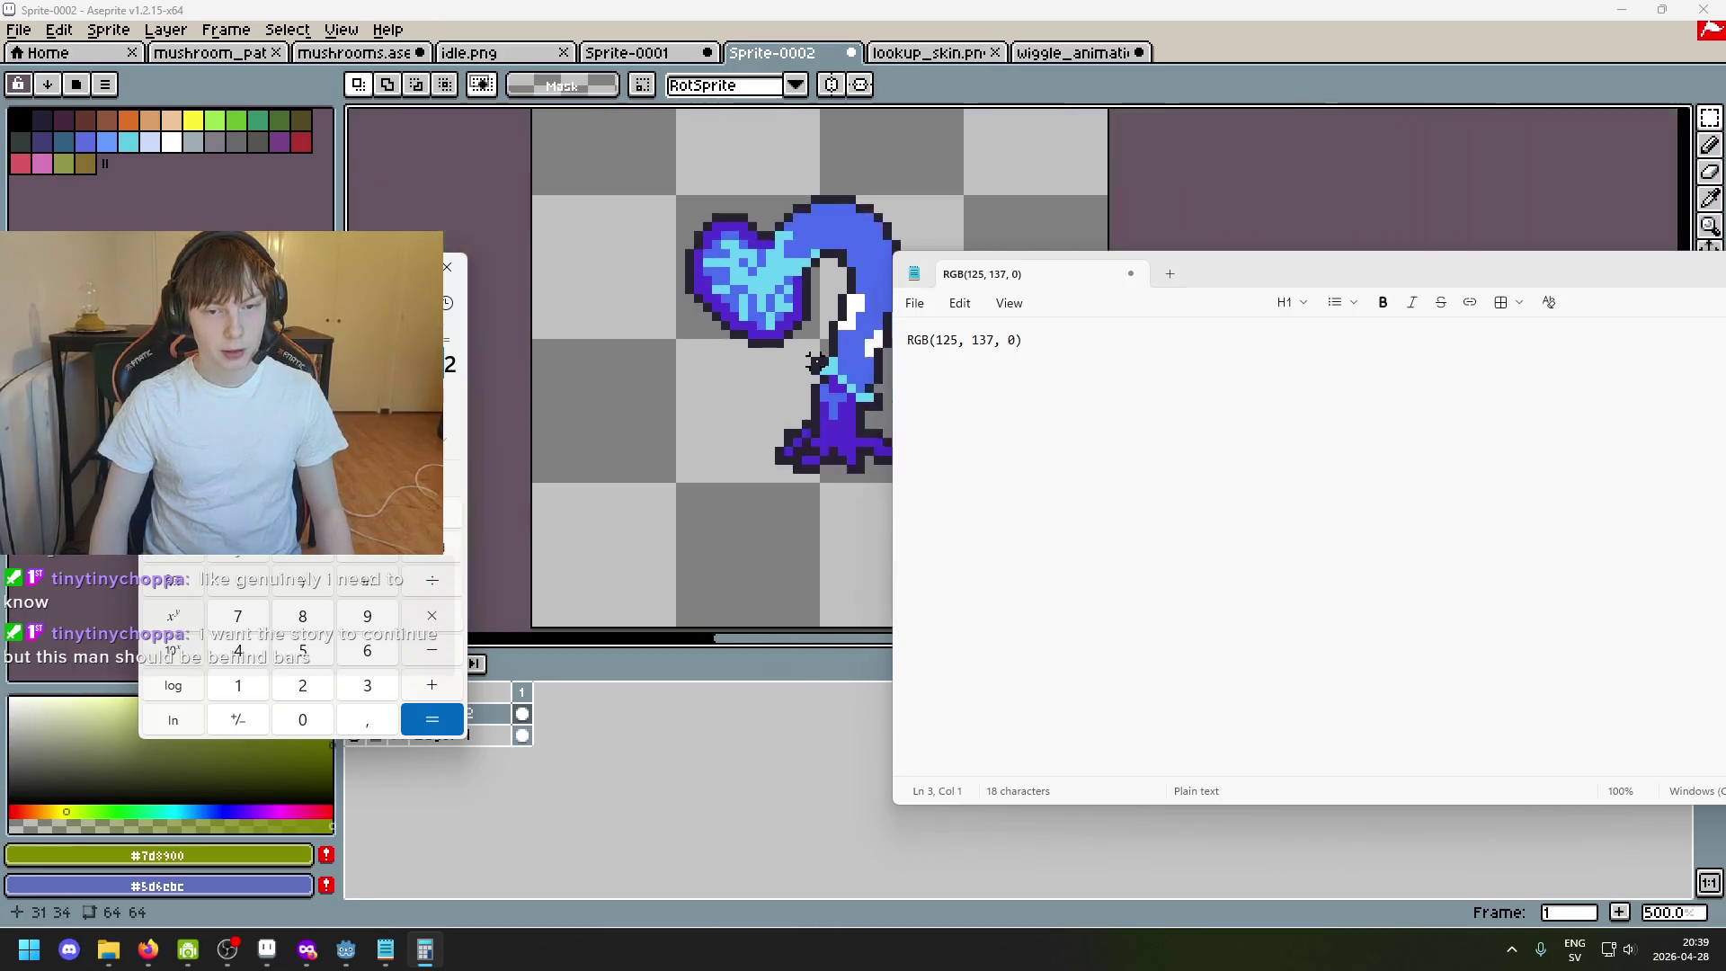
{"action": "scroll", "coordinate": [811, 431], "scroll_direction": "up", "scroll_amount": 5}
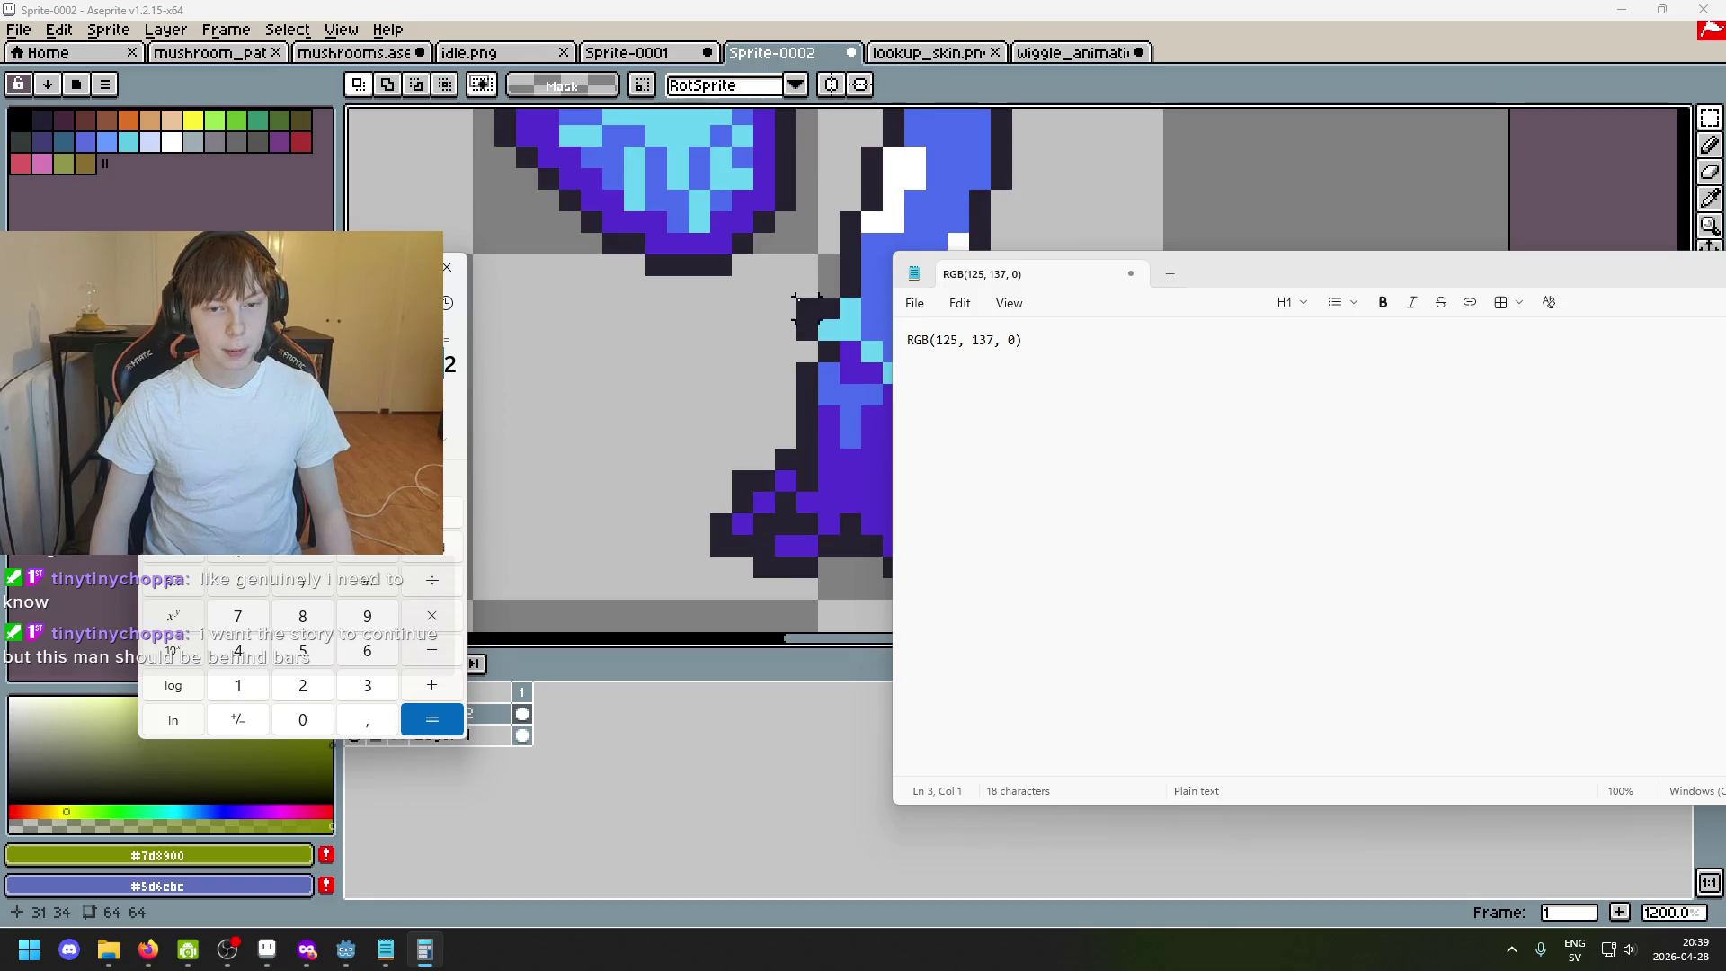
{"action": "scroll", "coordinate": [795, 303], "scroll_direction": "down", "scroll_amount": 3}
{"action": "scroll", "coordinate": [796, 304], "scroll_direction": "down", "scroll_amount": 2}
{"action": "left_click", "coordinate": [796, 303]}
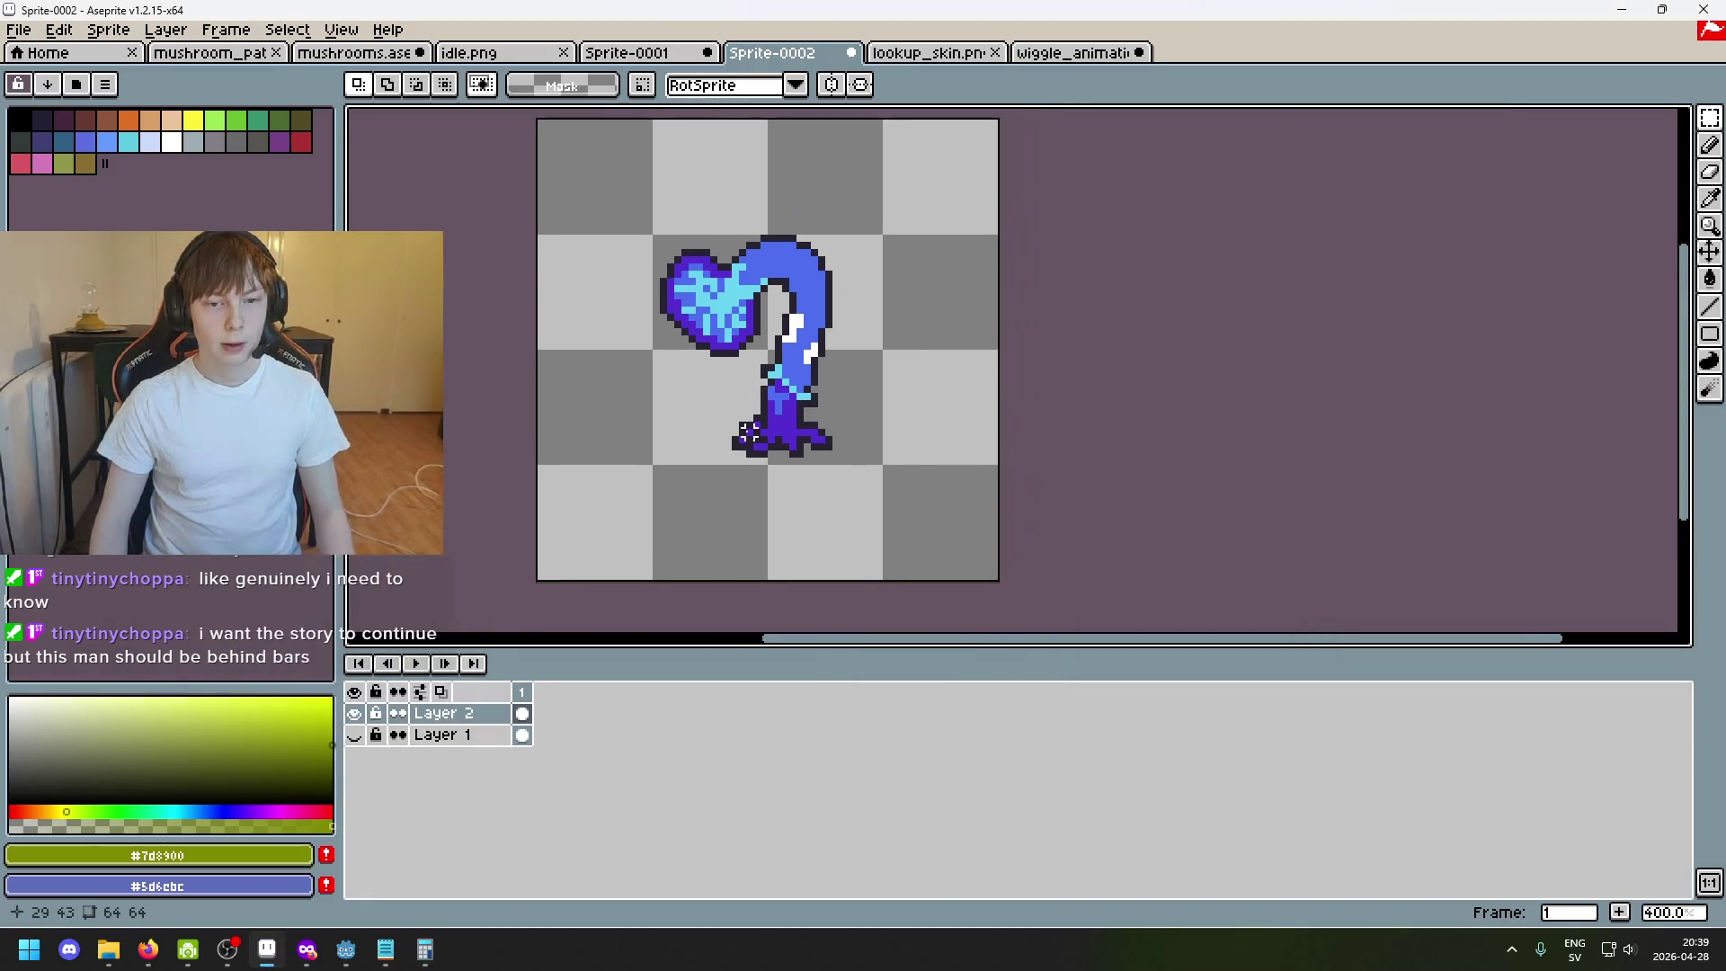
Add a '125 / 255' line under the RGB note and select it for copying.
{"action": "left_click", "coordinate": [437, 956]}
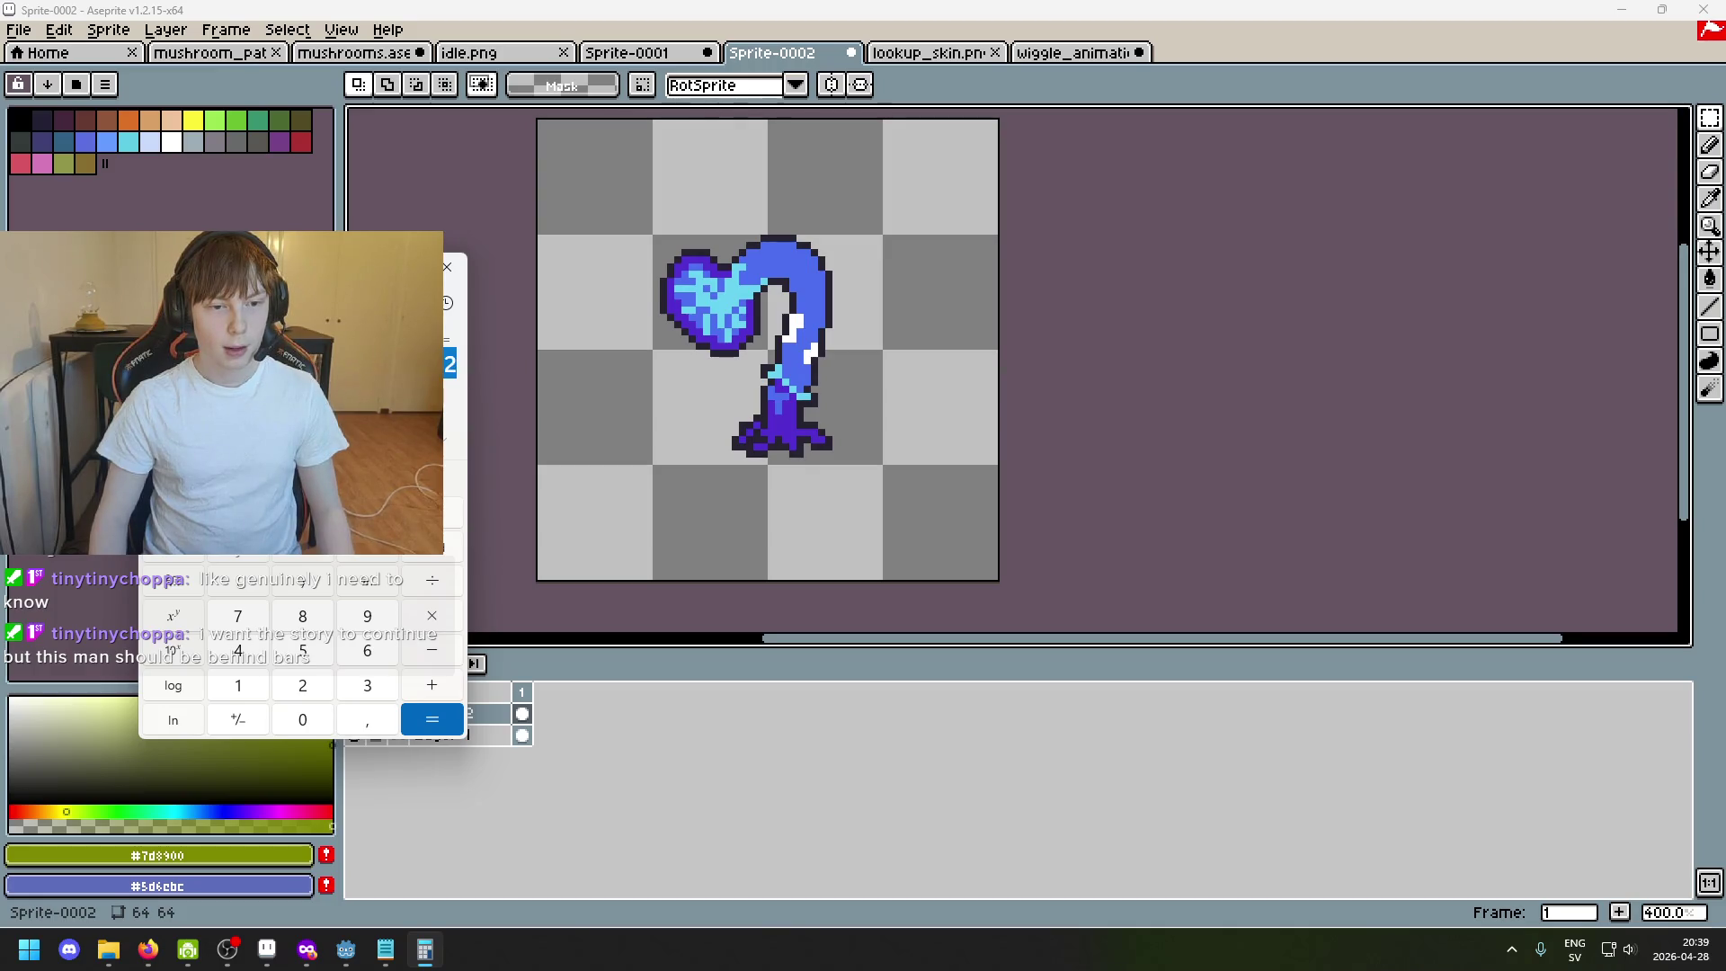
{"action": "left_click", "coordinate": [386, 953]}
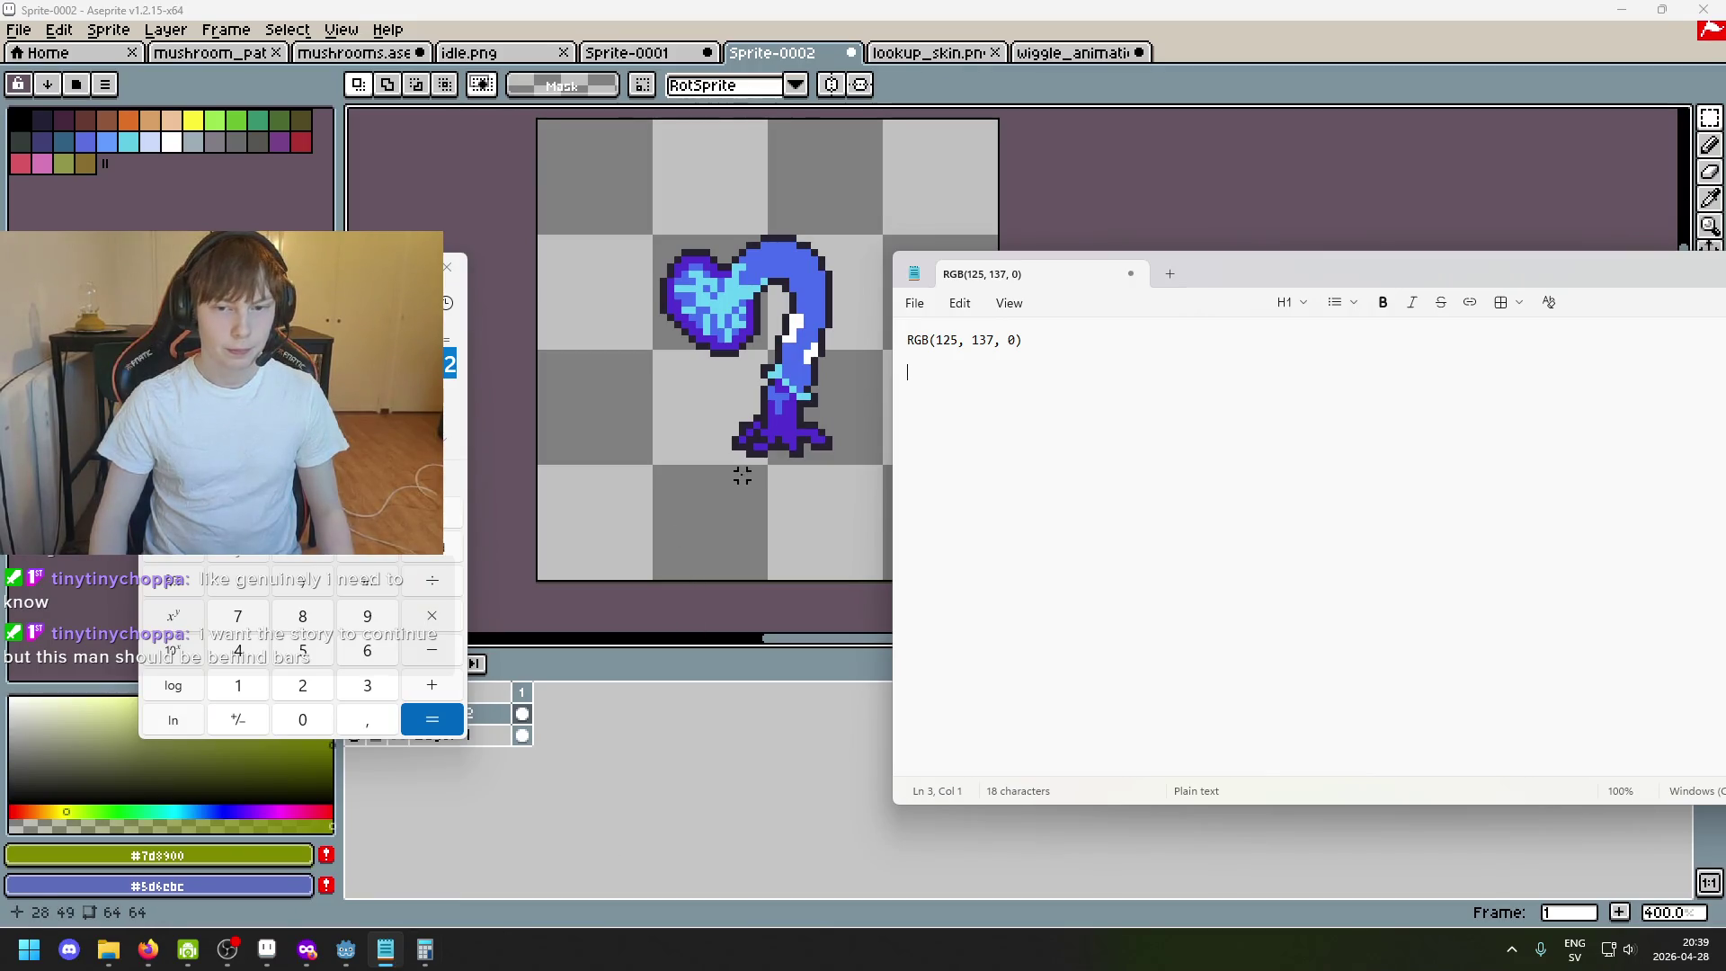
{"action": "left_click", "coordinate": [367, 545]}
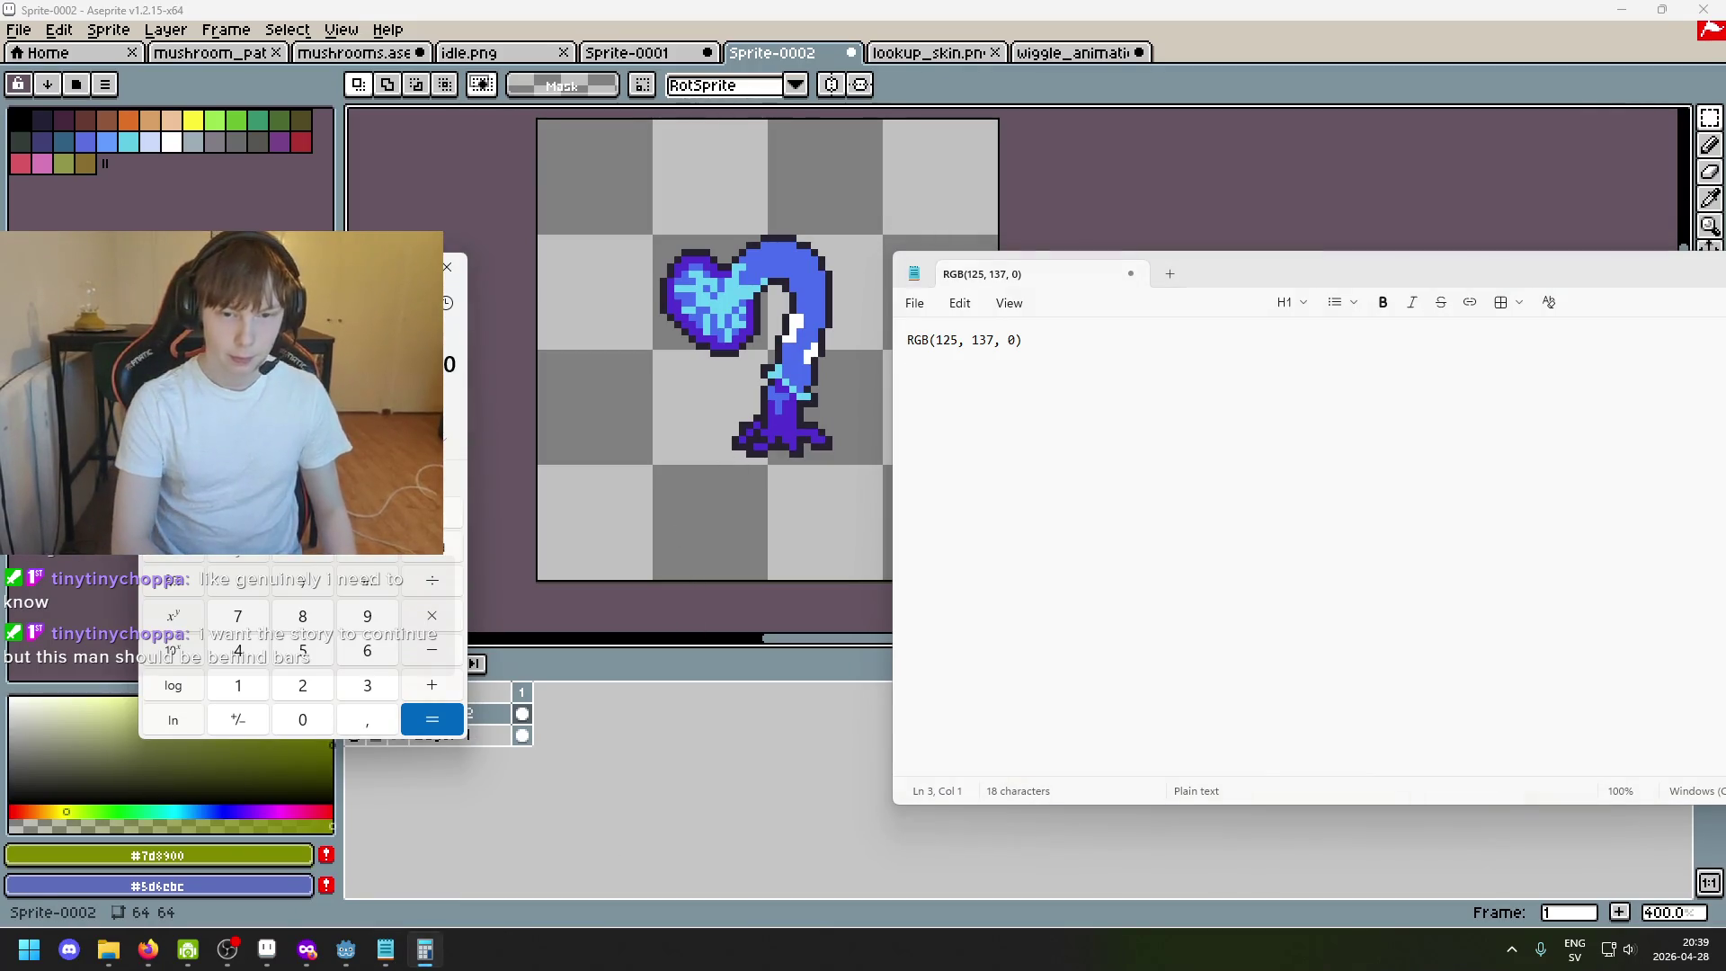
{"action": "left_click", "coordinate": [1234, 340]}
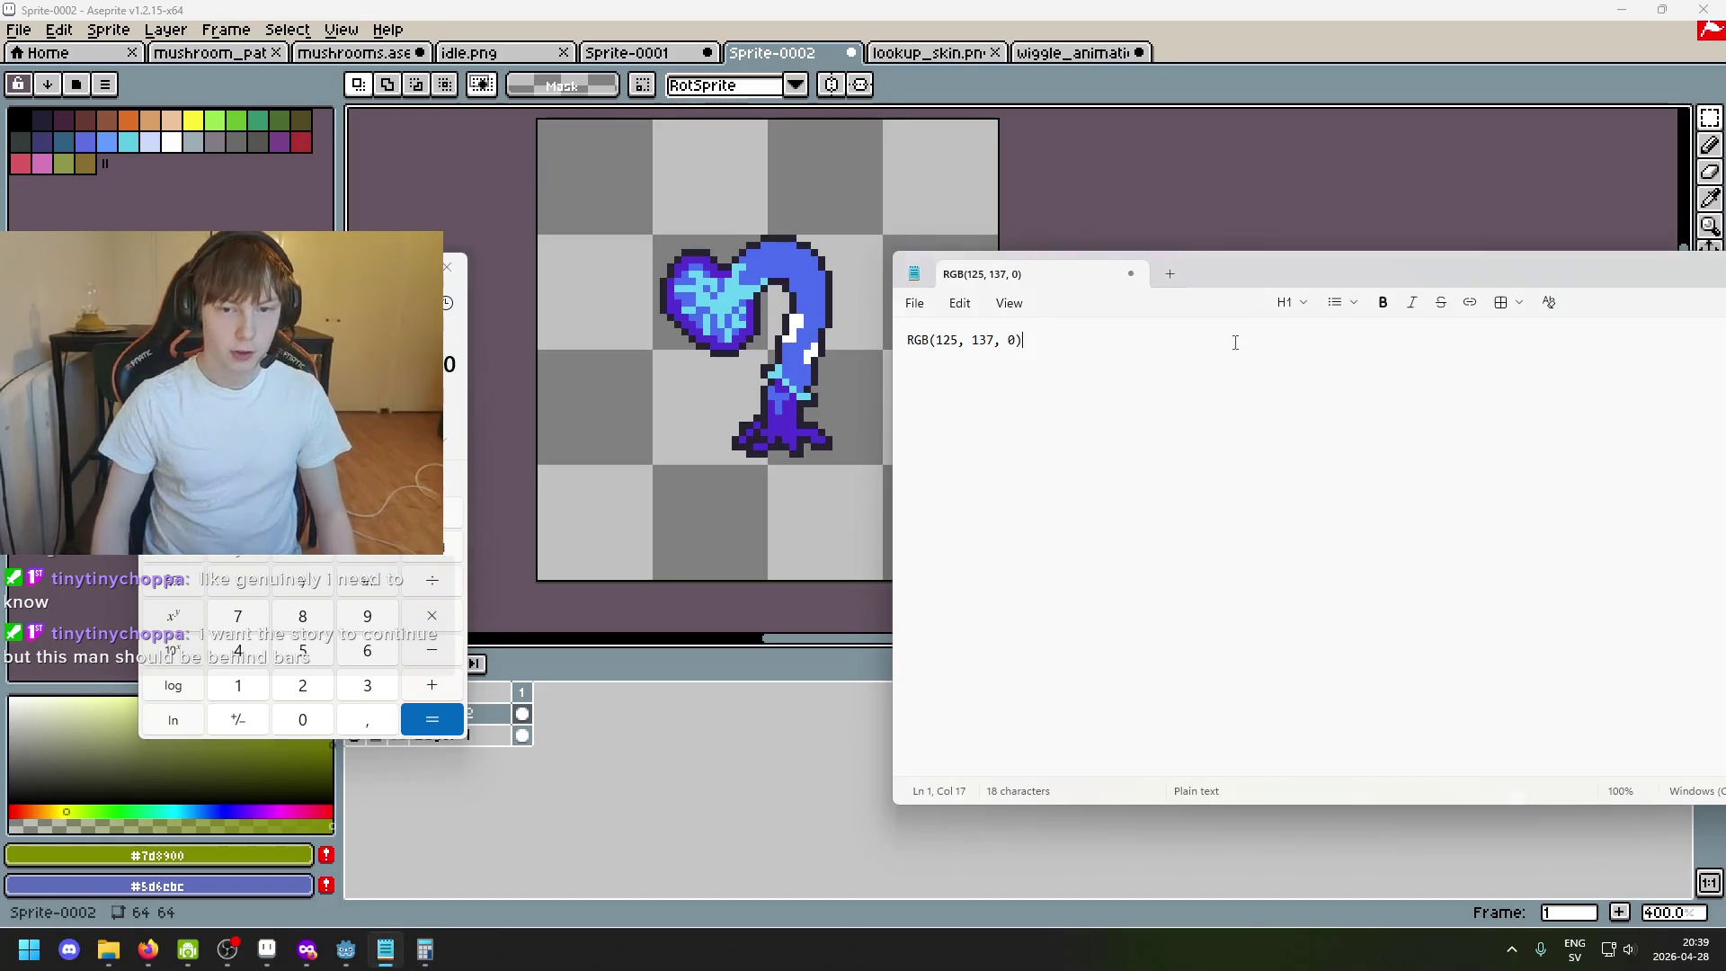
{"action": "key", "text": "Return"}
{"action": "key", "text": "Return"}
{"action": "key", "text": "Return"}
{"action": "type", "text": "2"}
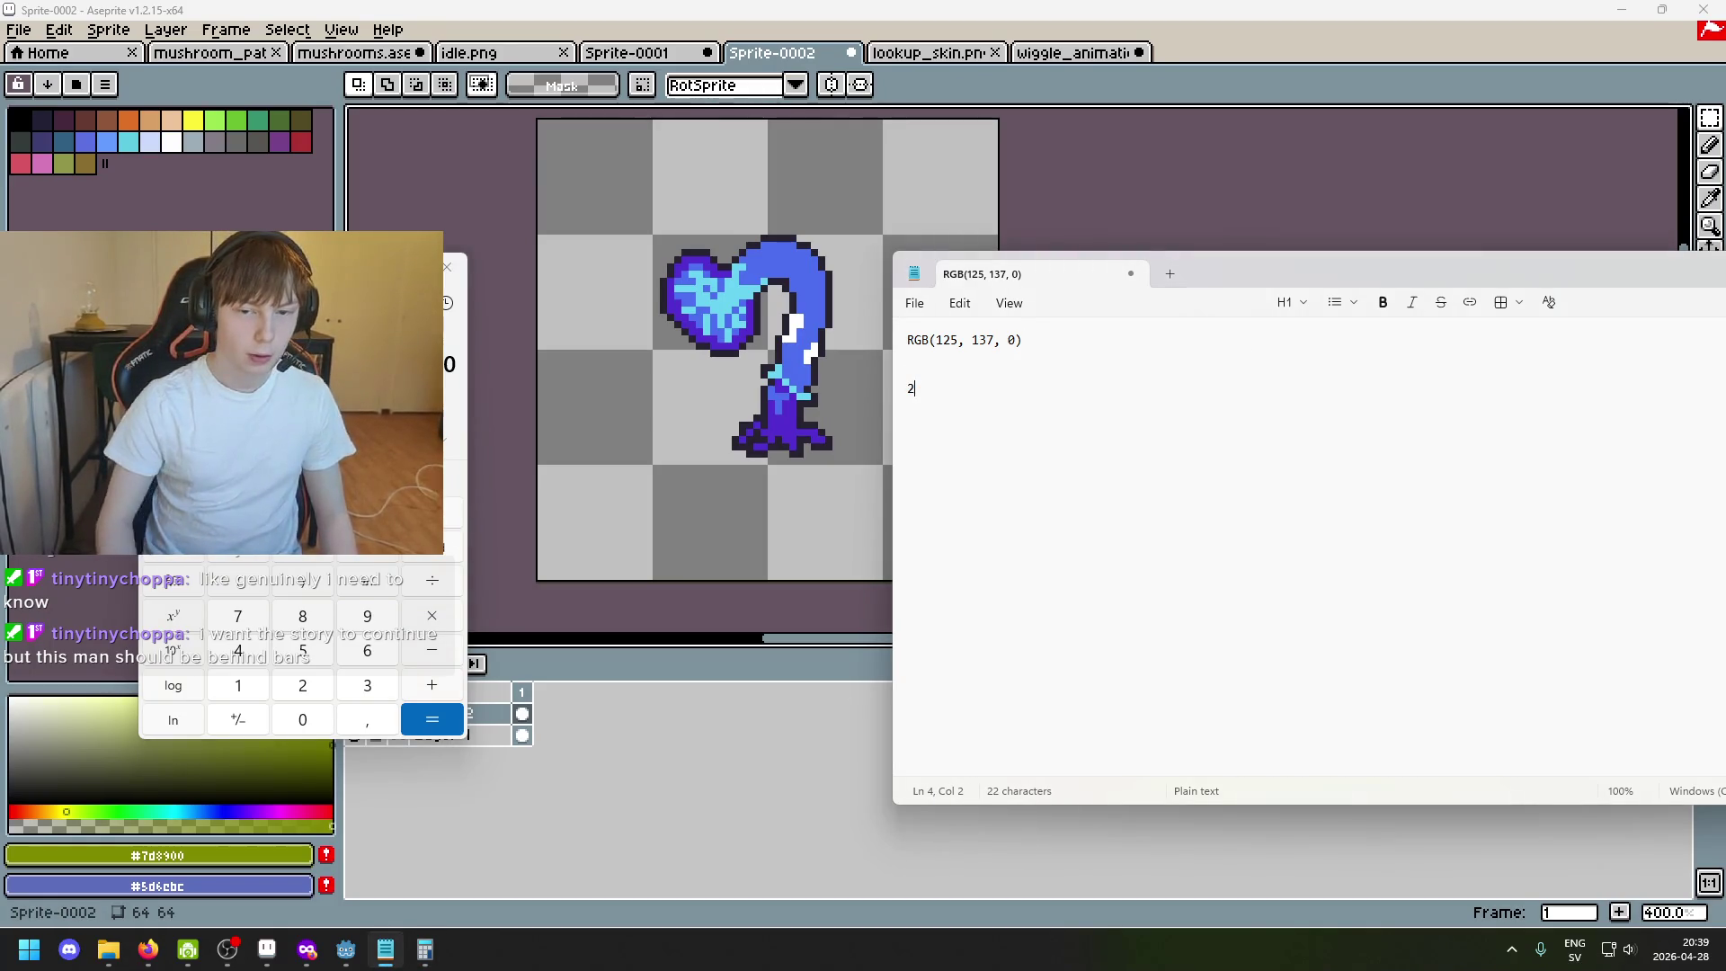
{"action": "type", "text": "25 "}
{"action": "type", "text": "/ 255"}
{"action": "key", "text": "ctrl+shift+Left"}
{"action": "key", "text": "Right"}
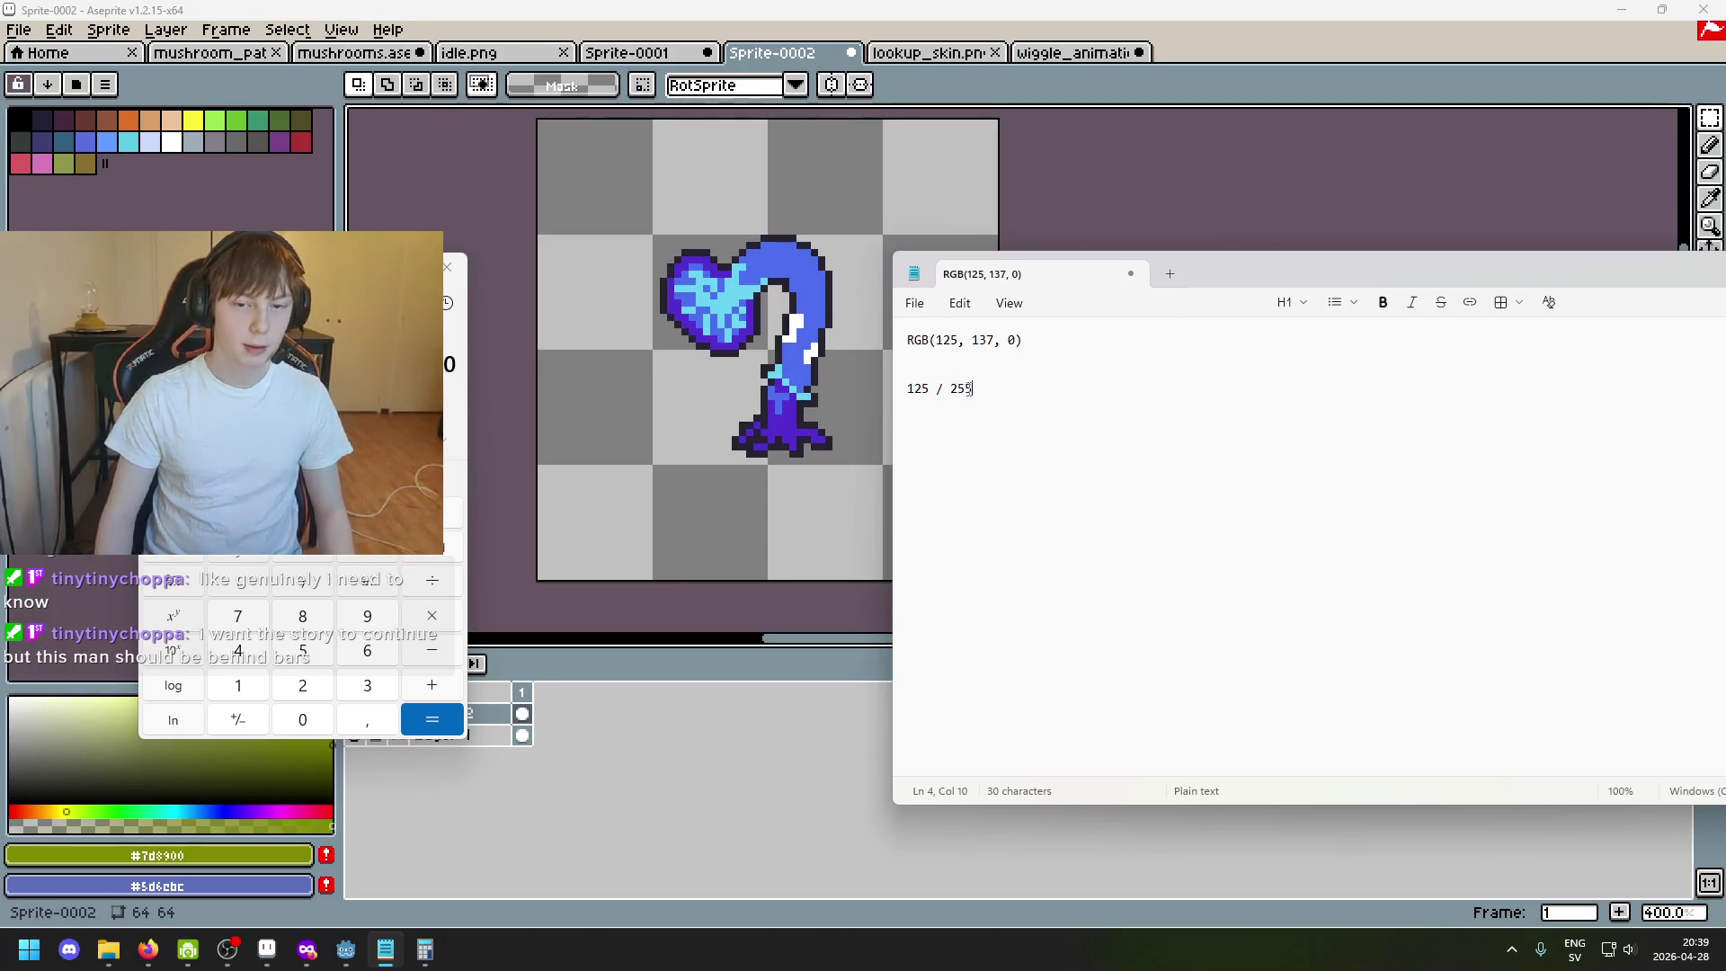
{"action": "left_click_drag", "start_coordinate": [984, 389], "coordinate": [910, 405]}
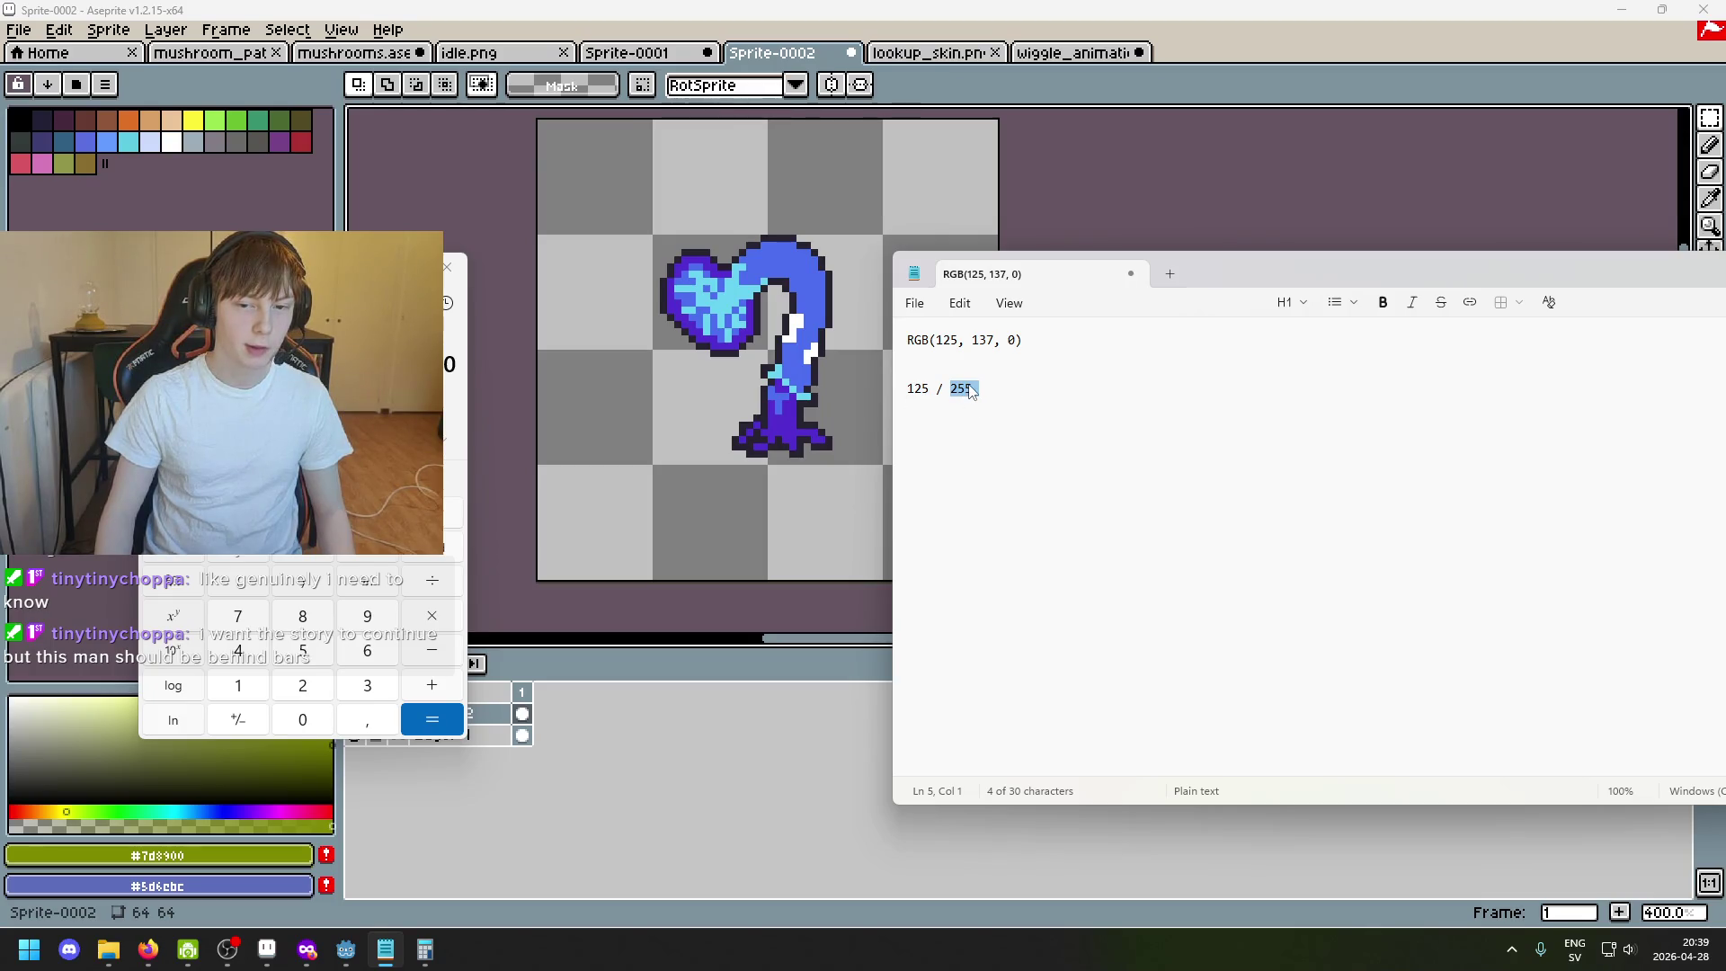
Paste the value into Calculator, compute the division, then return to the blue mushroom sprite.
{"action": "key", "text": "alt+Tab"}
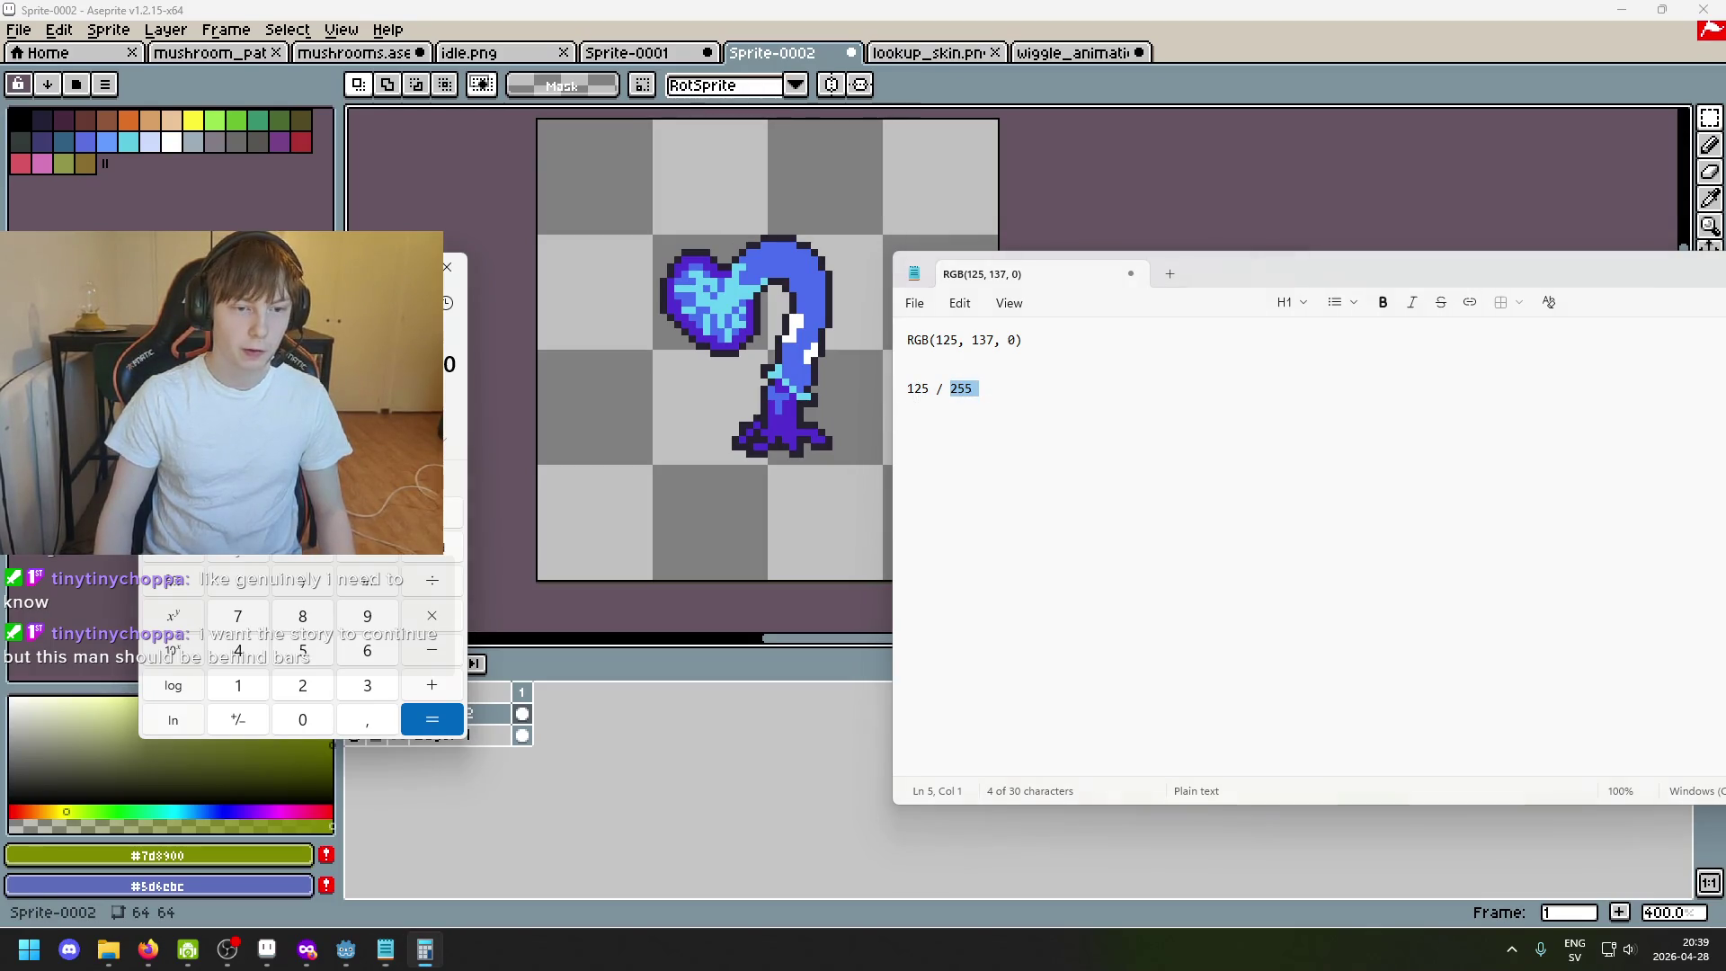
{"action": "key", "text": "ctrl+v"}
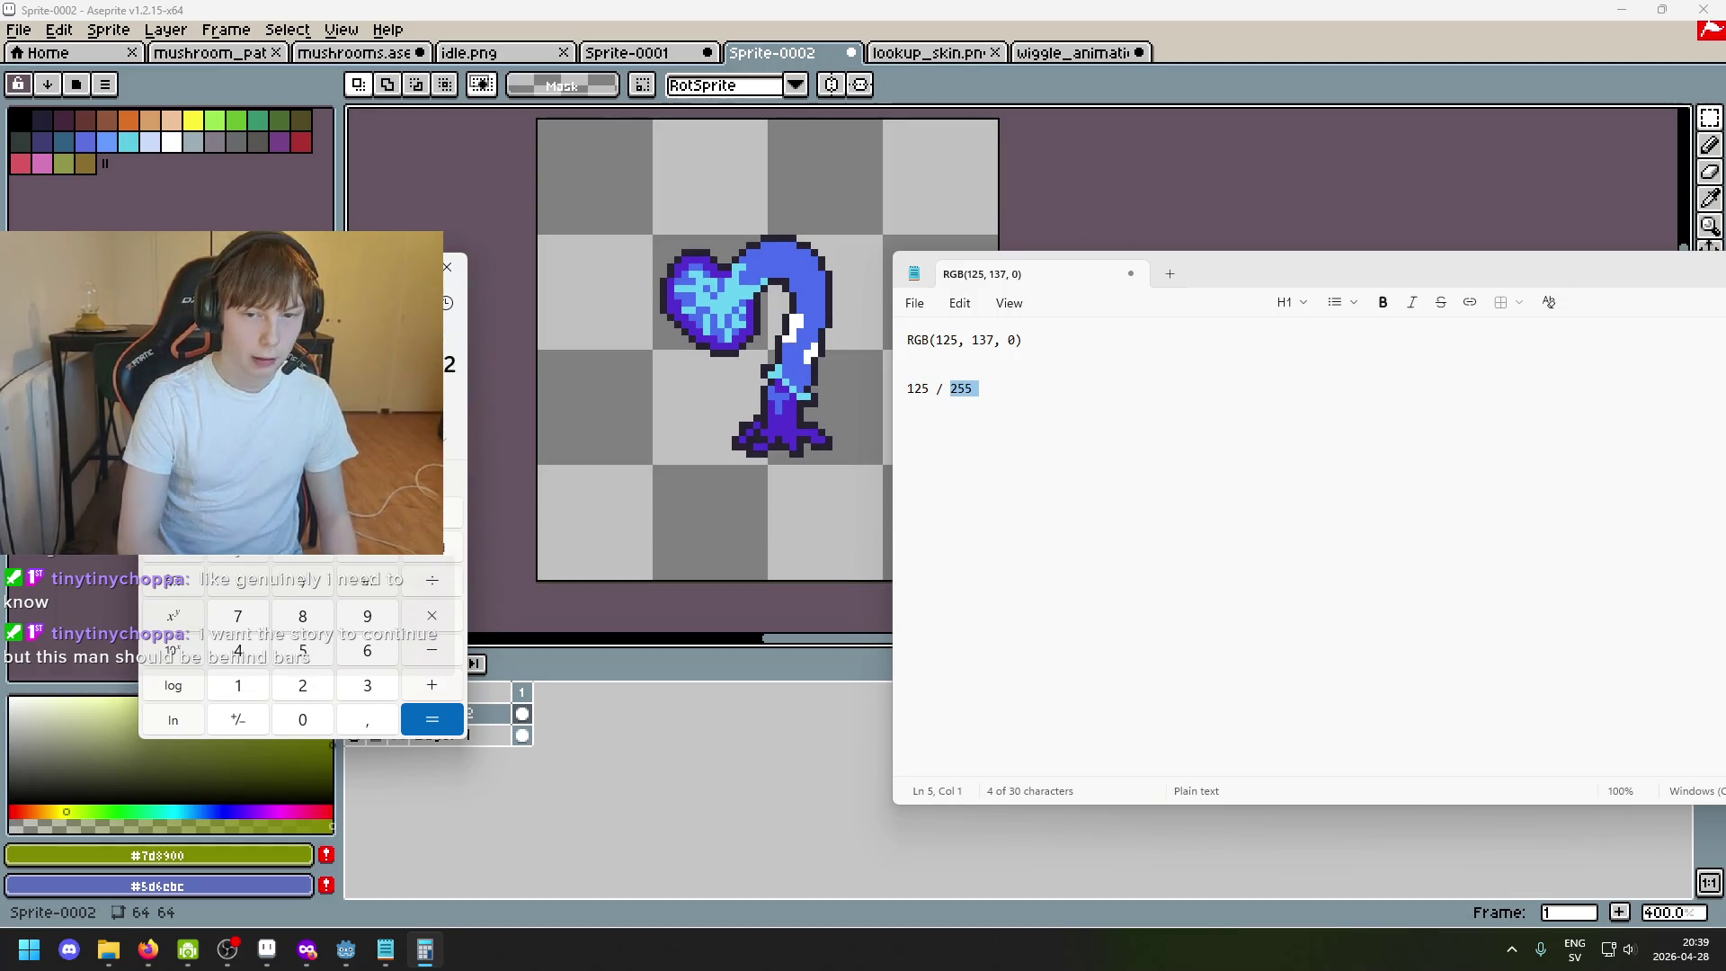
{"action": "type", "text": "/2"}
{"action": "key", "text": "Escape"}
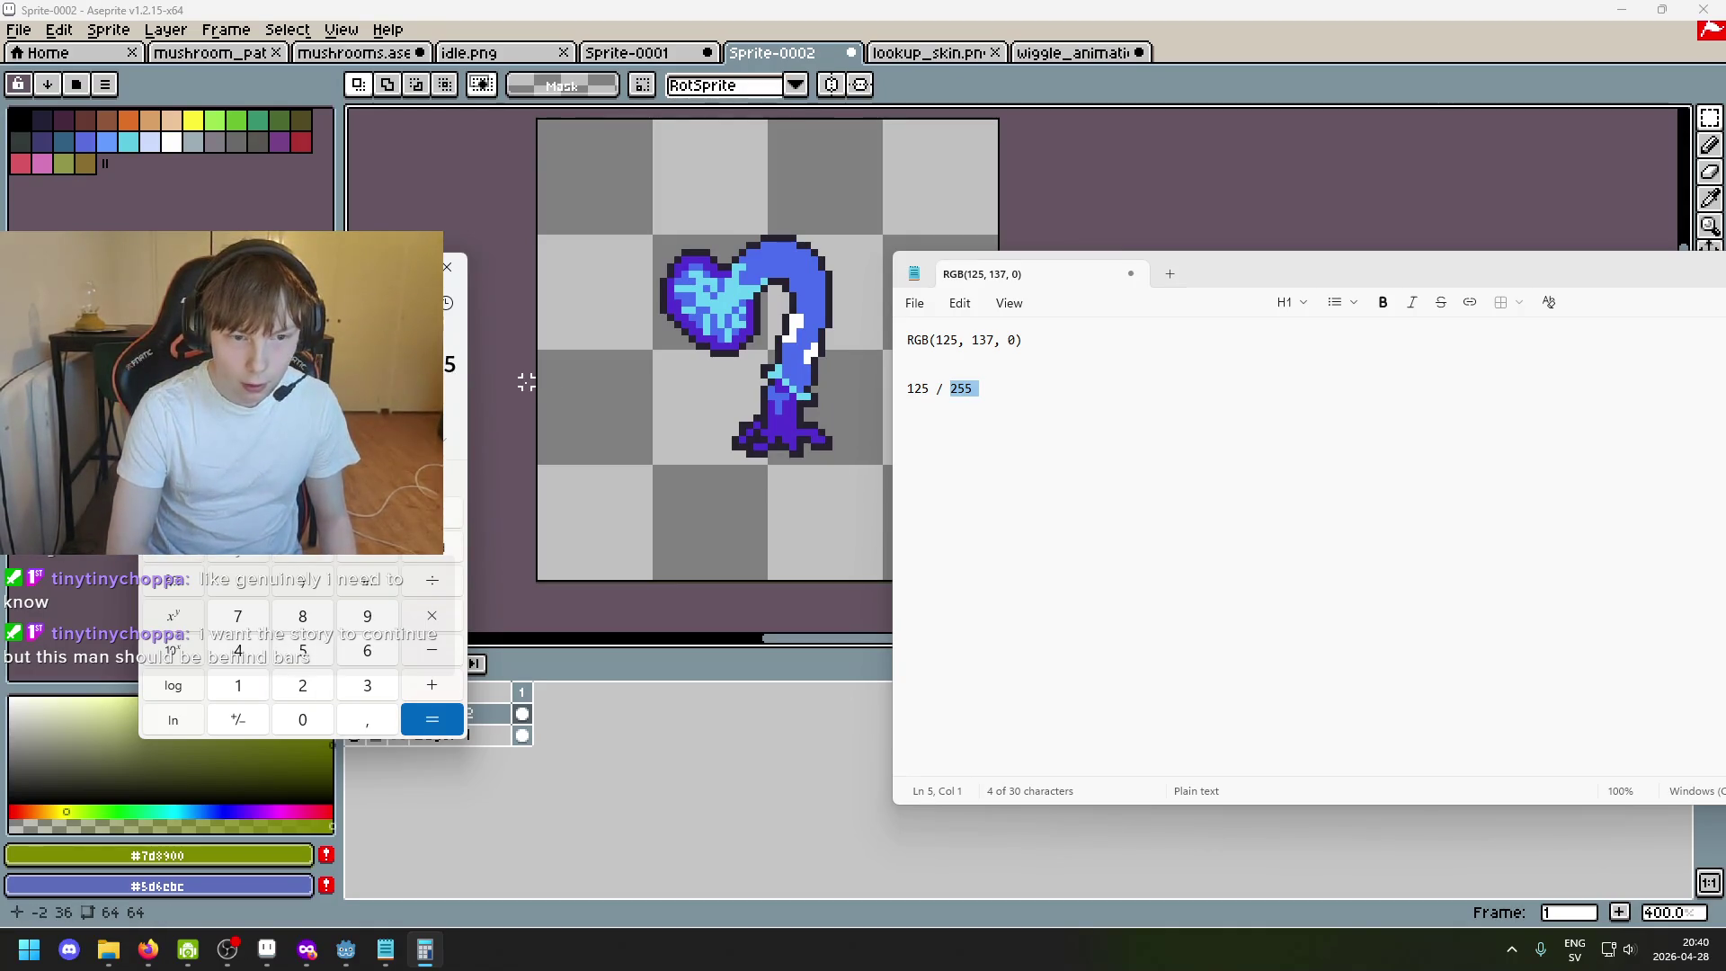
{"action": "key", "text": "Return"}
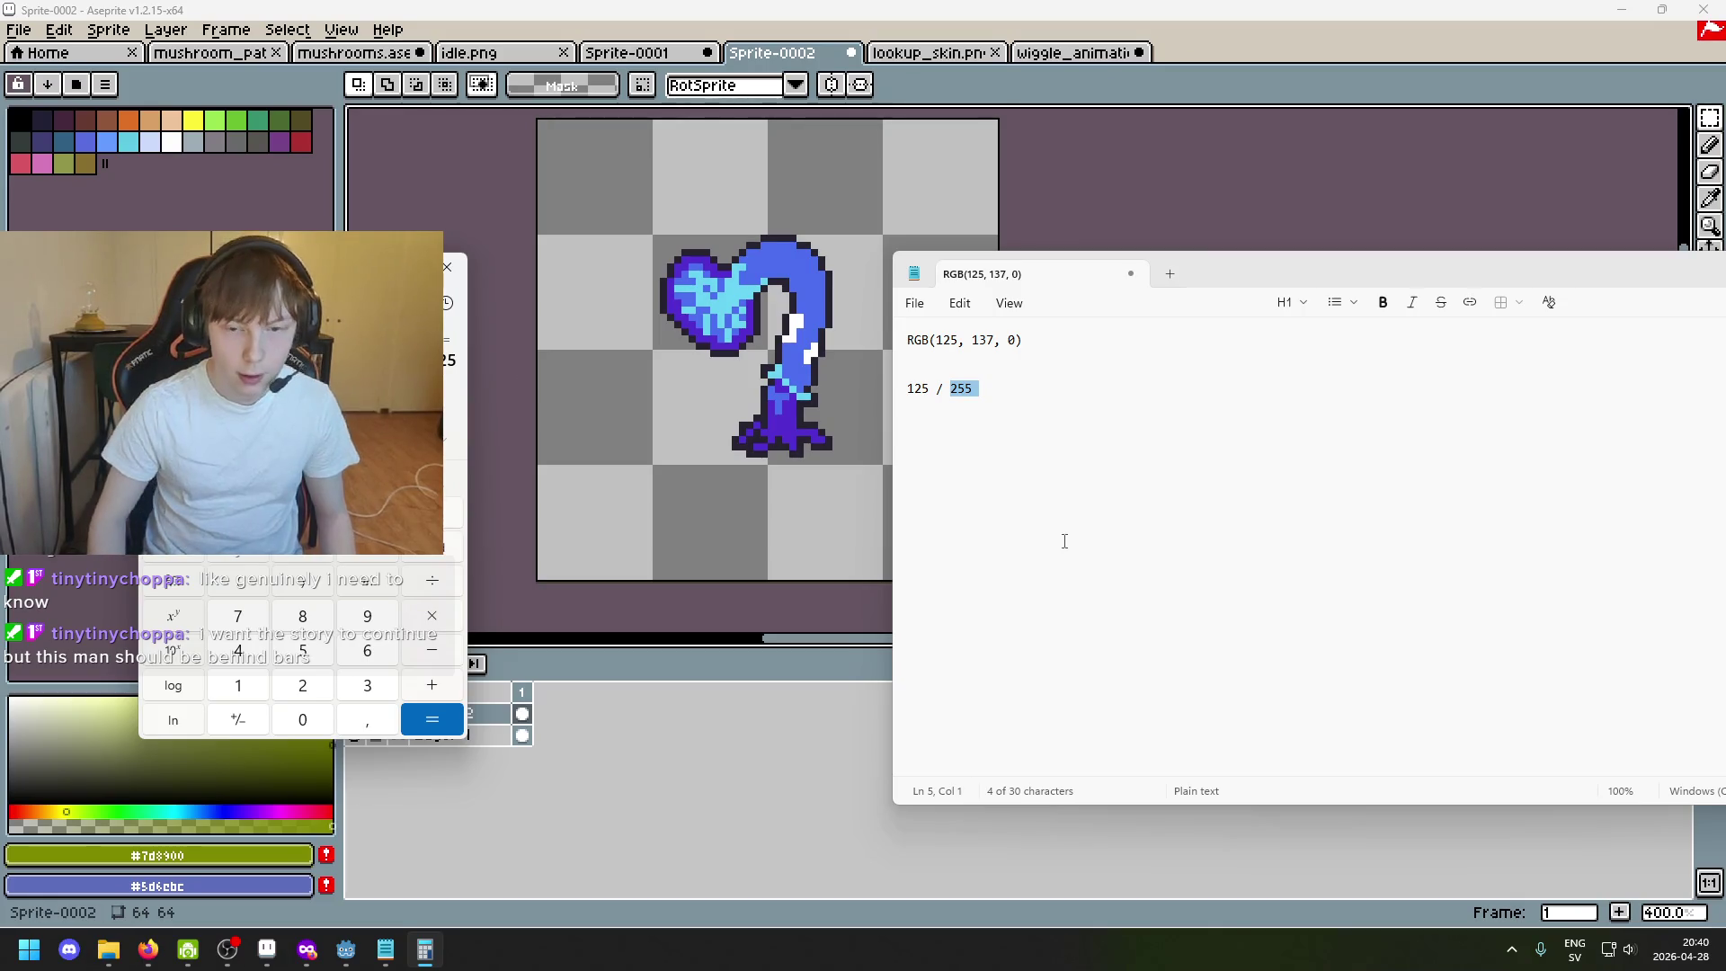
{"action": "left_click", "coordinate": [1064, 539]}
{"action": "key", "text": "alt+Tab"}
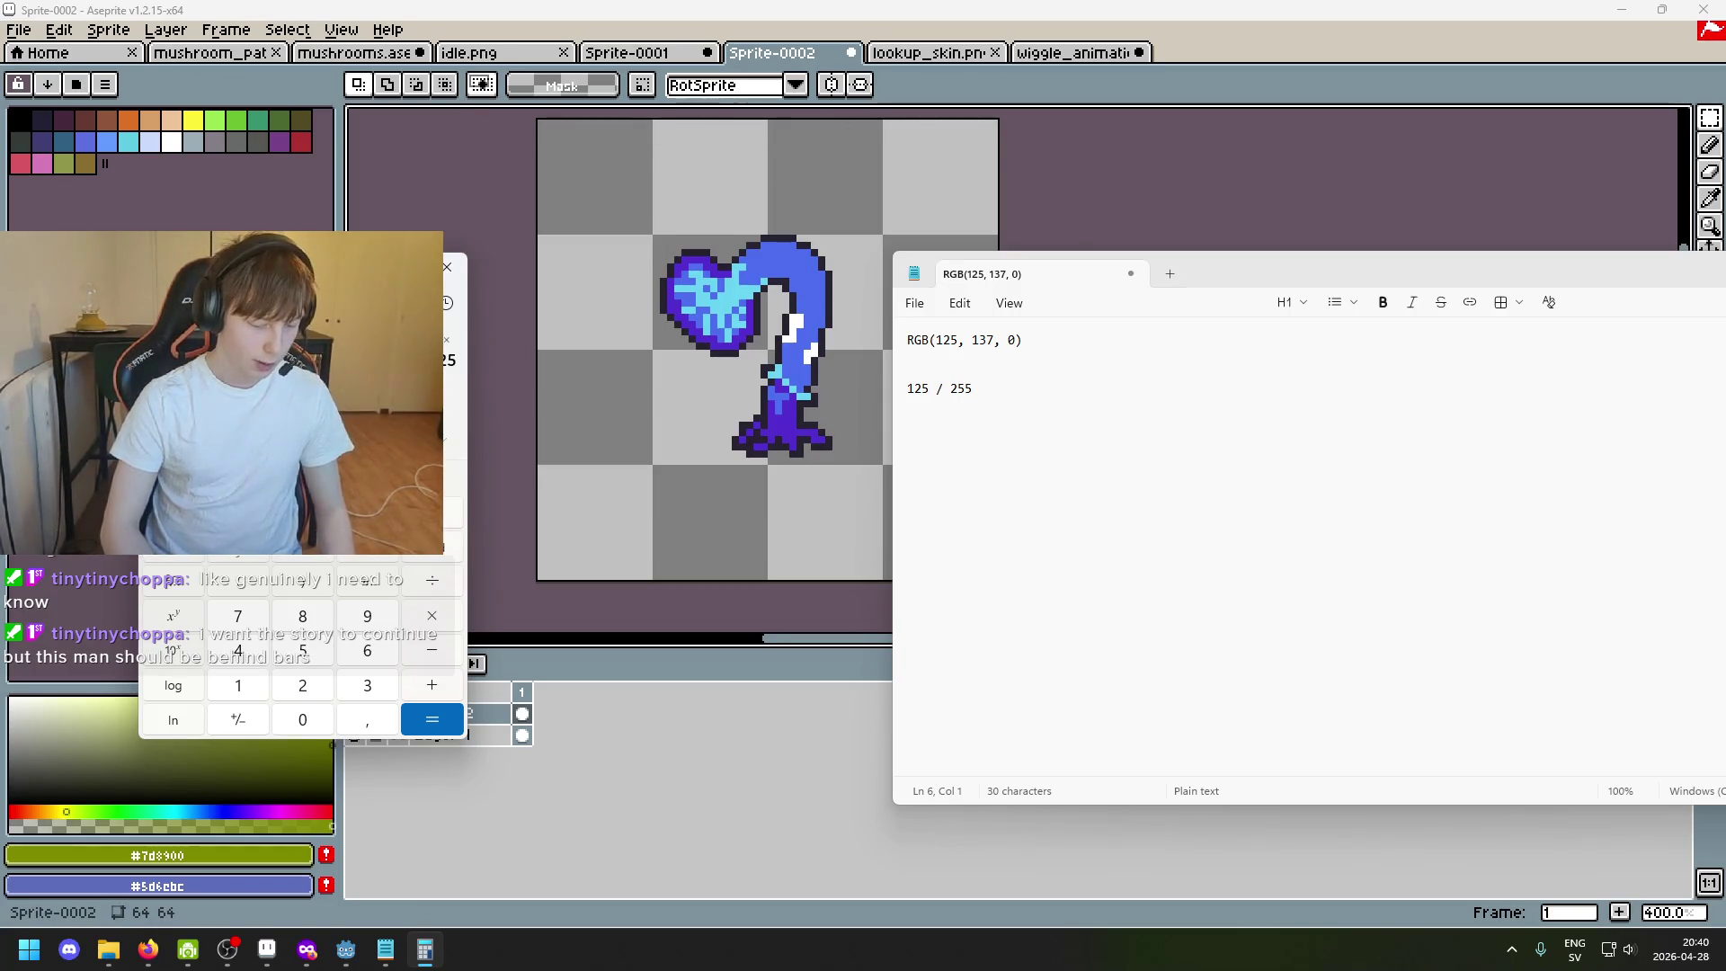
{"action": "type", "text": "34"}
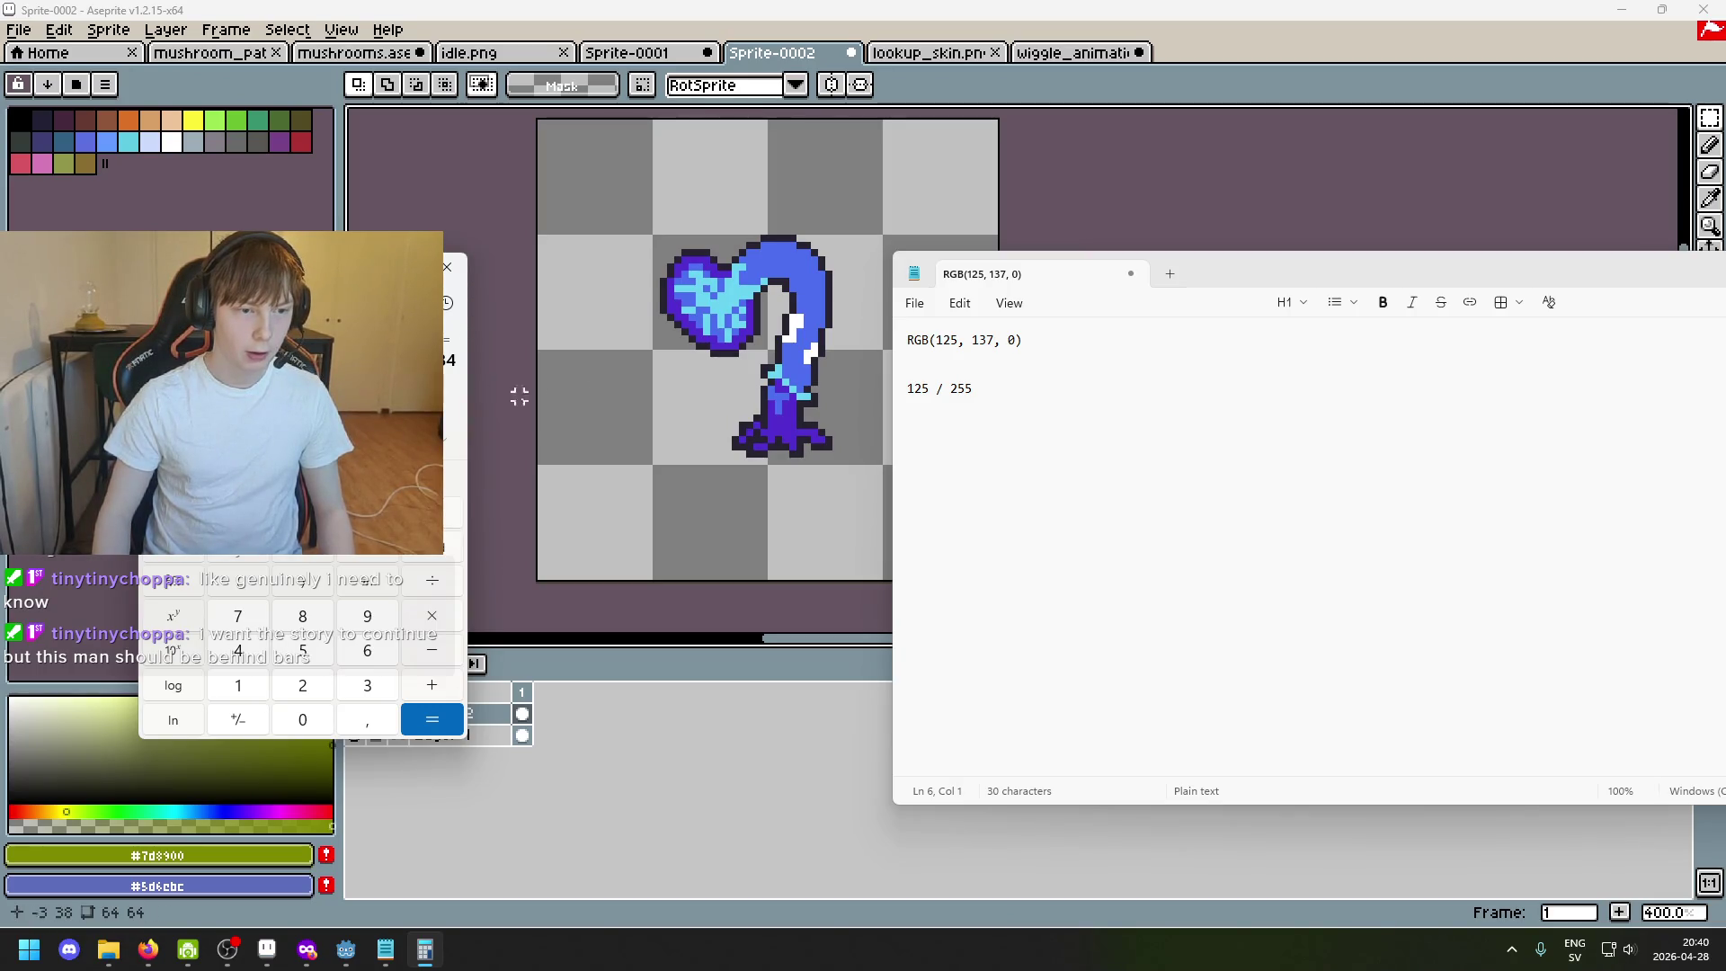
{"action": "left_click", "coordinate": [613, 384]}
{"action": "scroll", "coordinate": [661, 395], "scroll_direction": "up", "scroll_amount": 3}
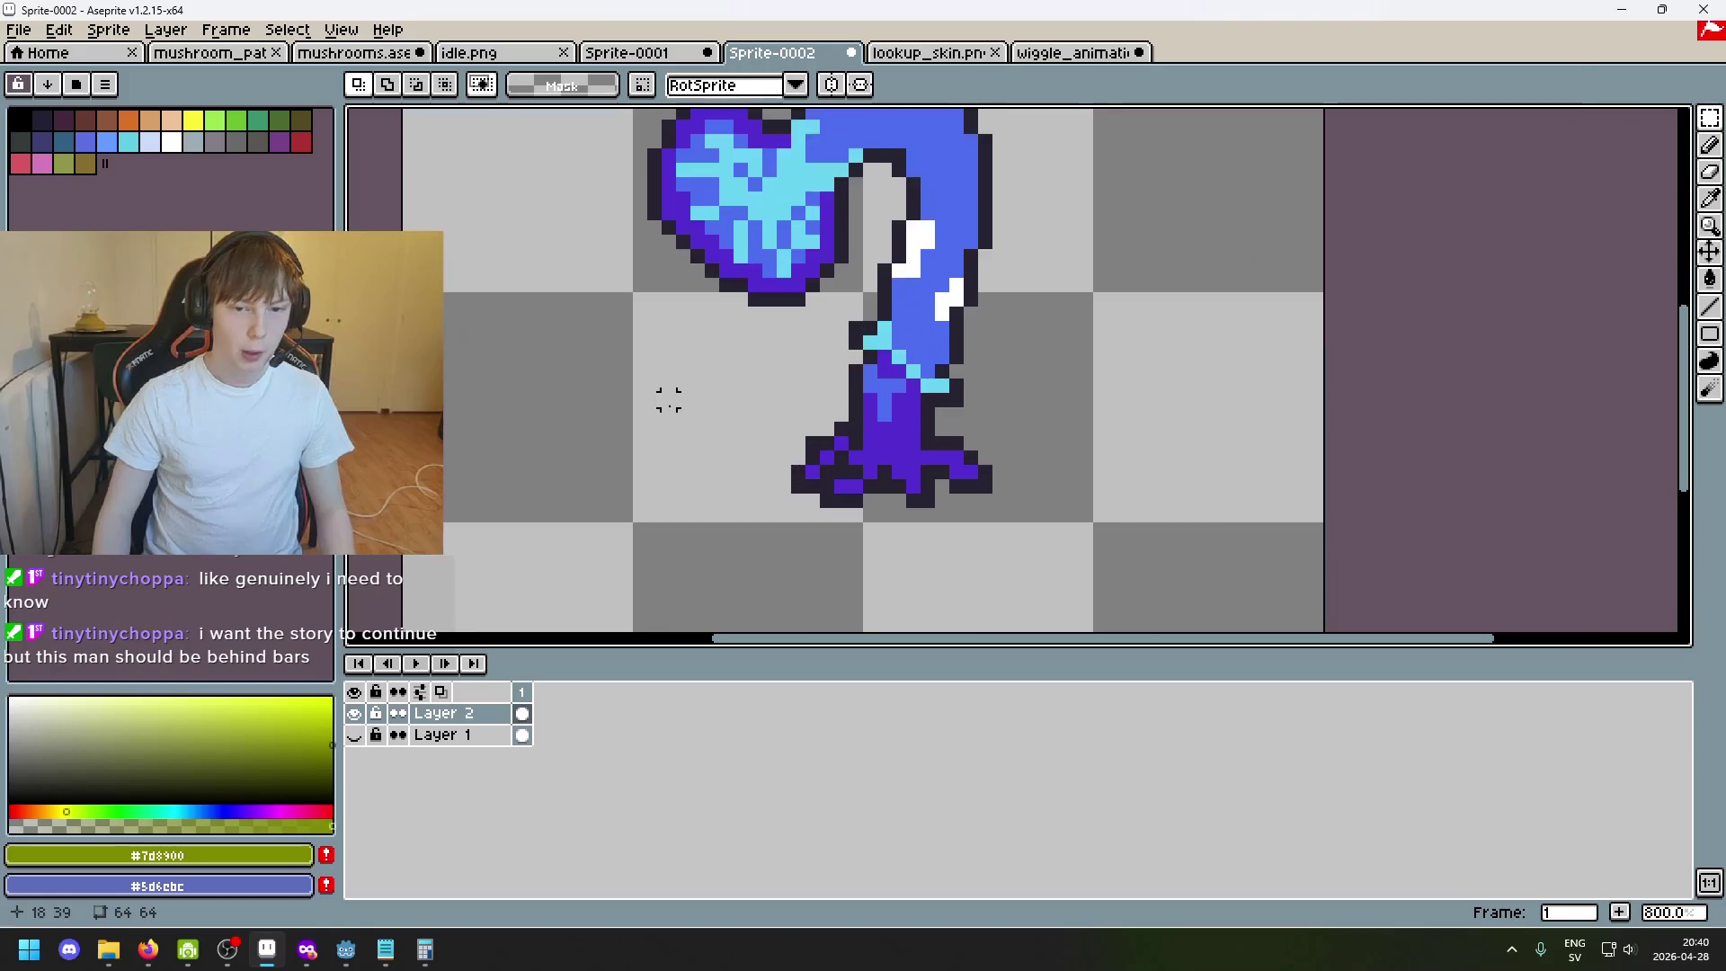
Marquee down to and select the single dark pixel beside the blue mushroom's stem.
{"action": "left_click_drag", "start_coordinate": [410, 304], "coordinate": [418, 233]}
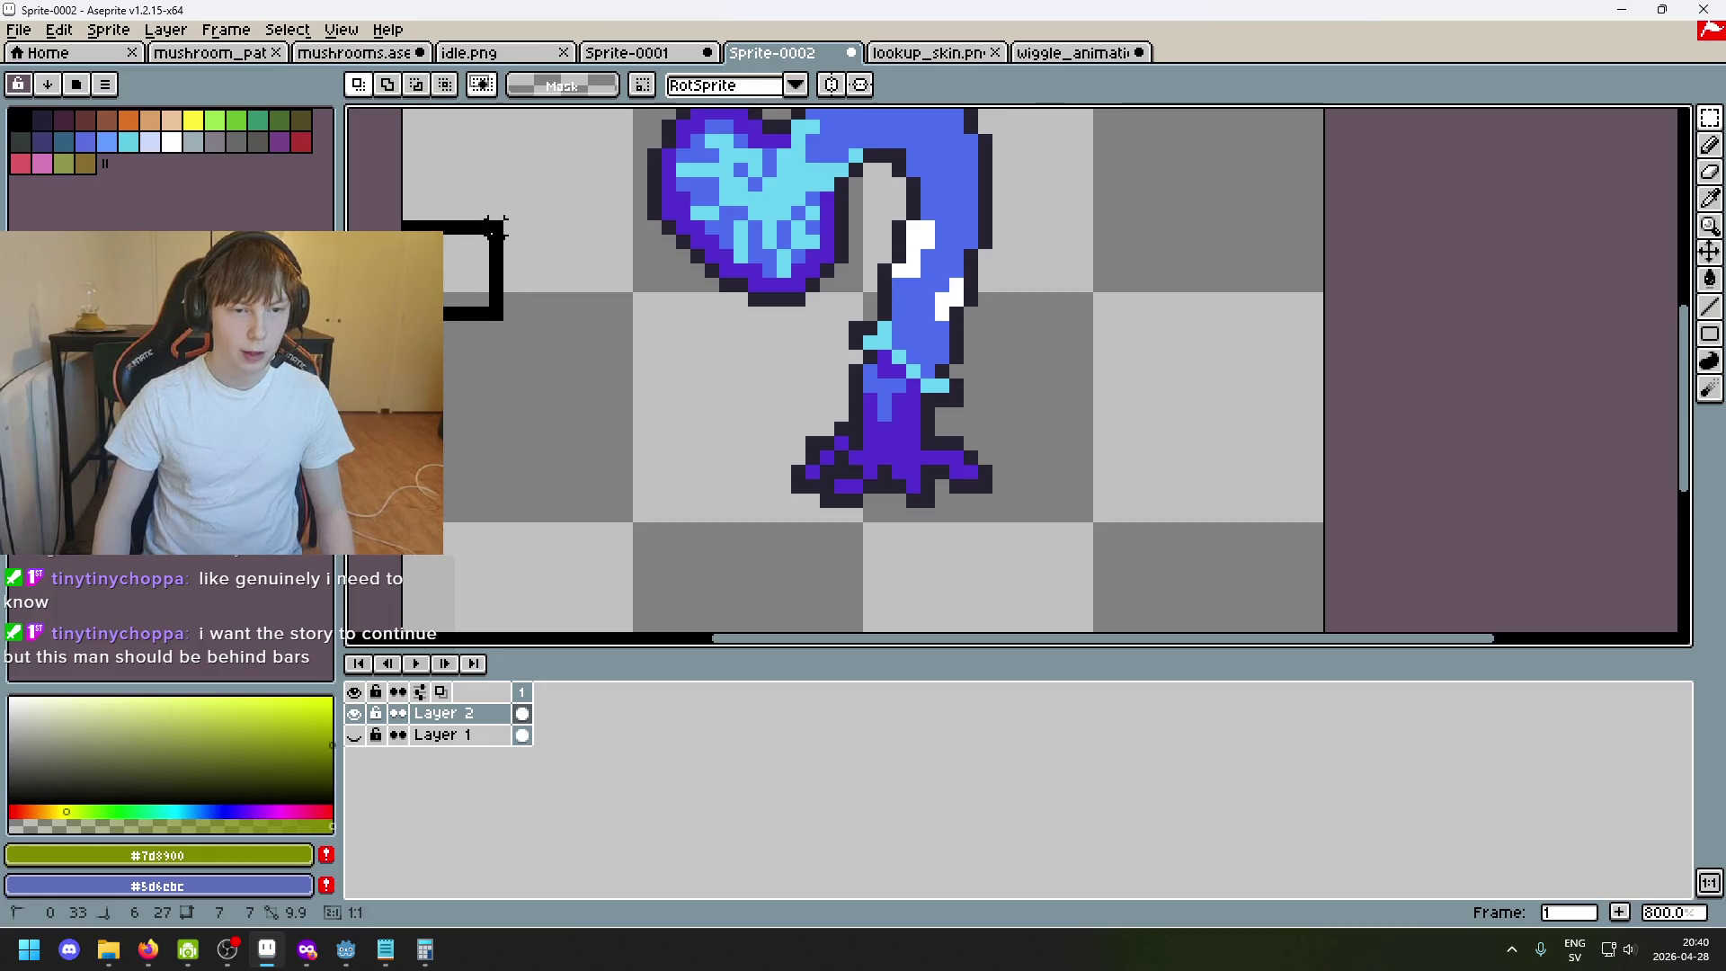
{"action": "left_click_drag", "start_coordinate": [416, 232], "coordinate": [855, 243]}
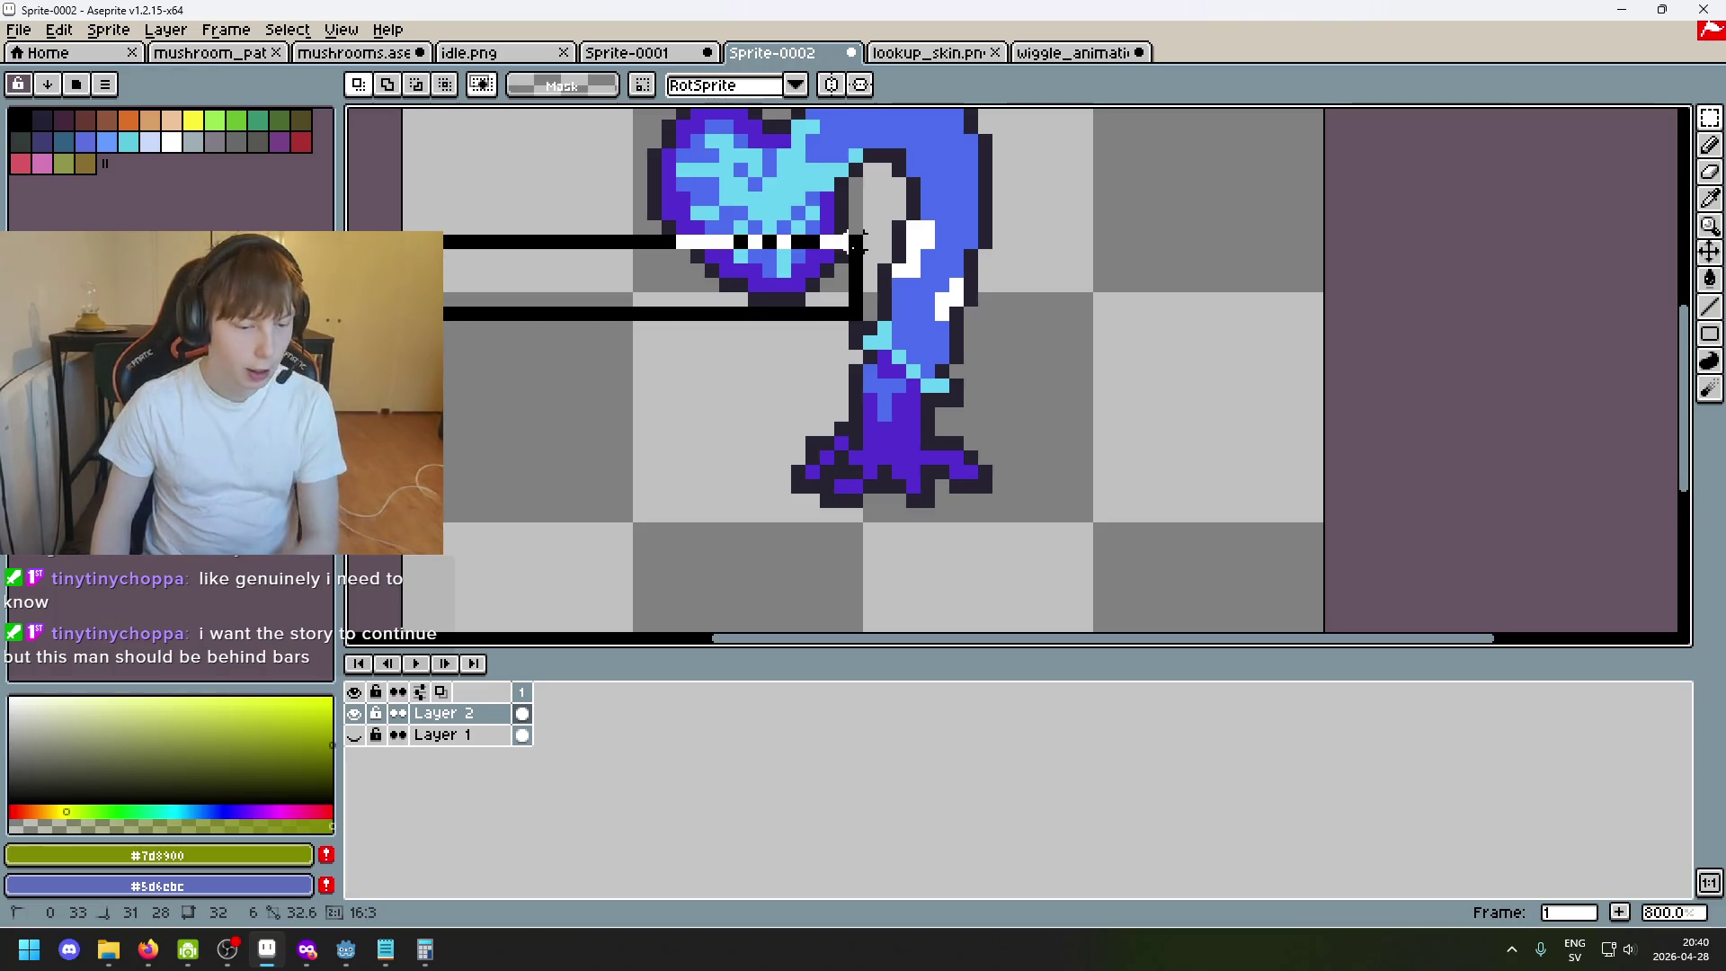
{"action": "left_click_drag", "start_coordinate": [856, 244], "coordinate": [855, 255]}
{"action": "scroll", "coordinate": [891, 321], "scroll_direction": "up", "scroll_amount": 1}
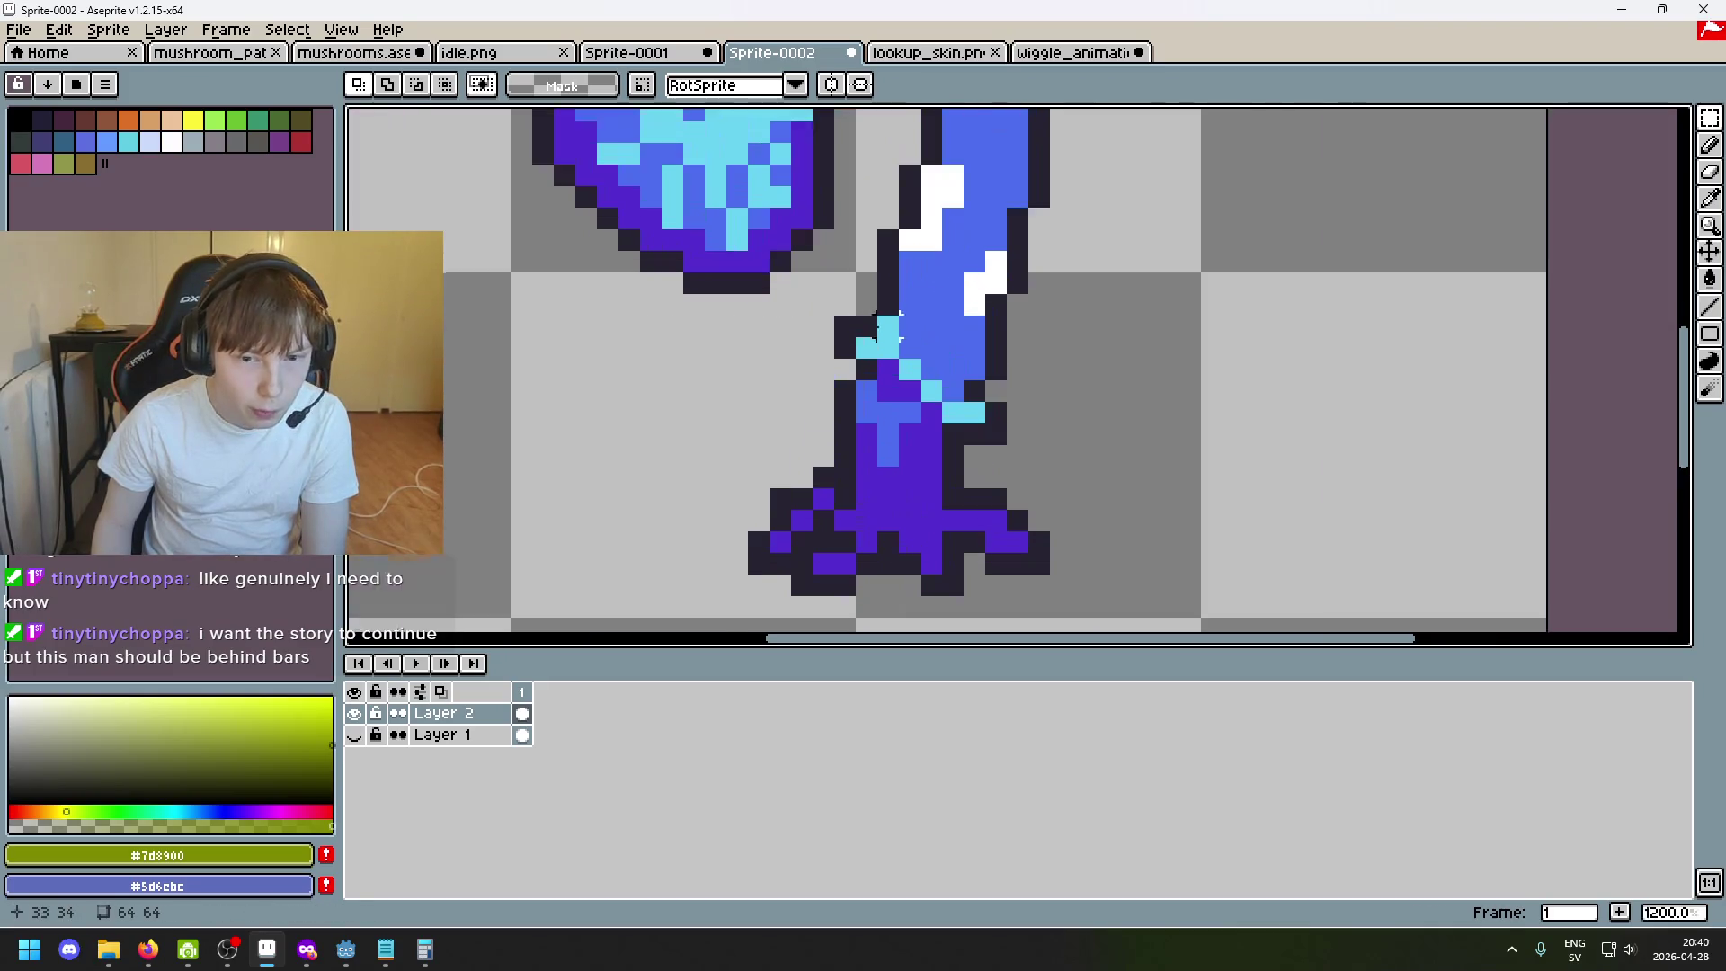
{"action": "left_click", "coordinate": [839, 331]}
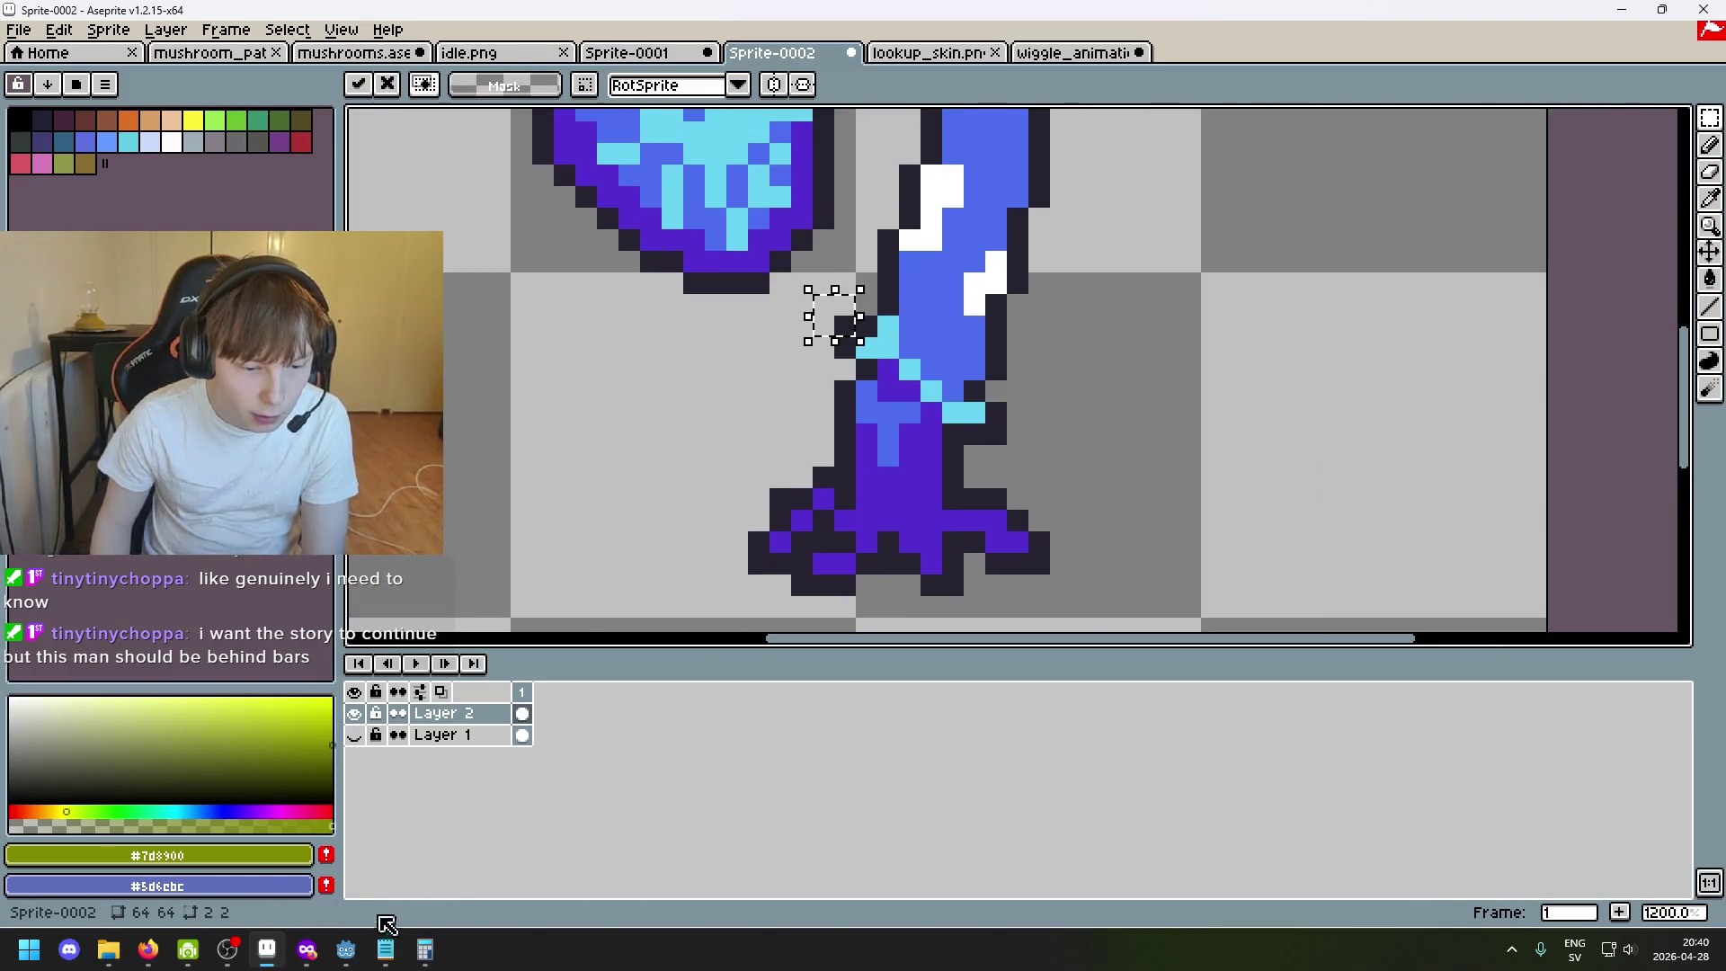
Check the notes and calculator, reselect the stem pixels, then bring up wiggle_animation.png.
{"action": "left_click", "coordinate": [385, 949]}
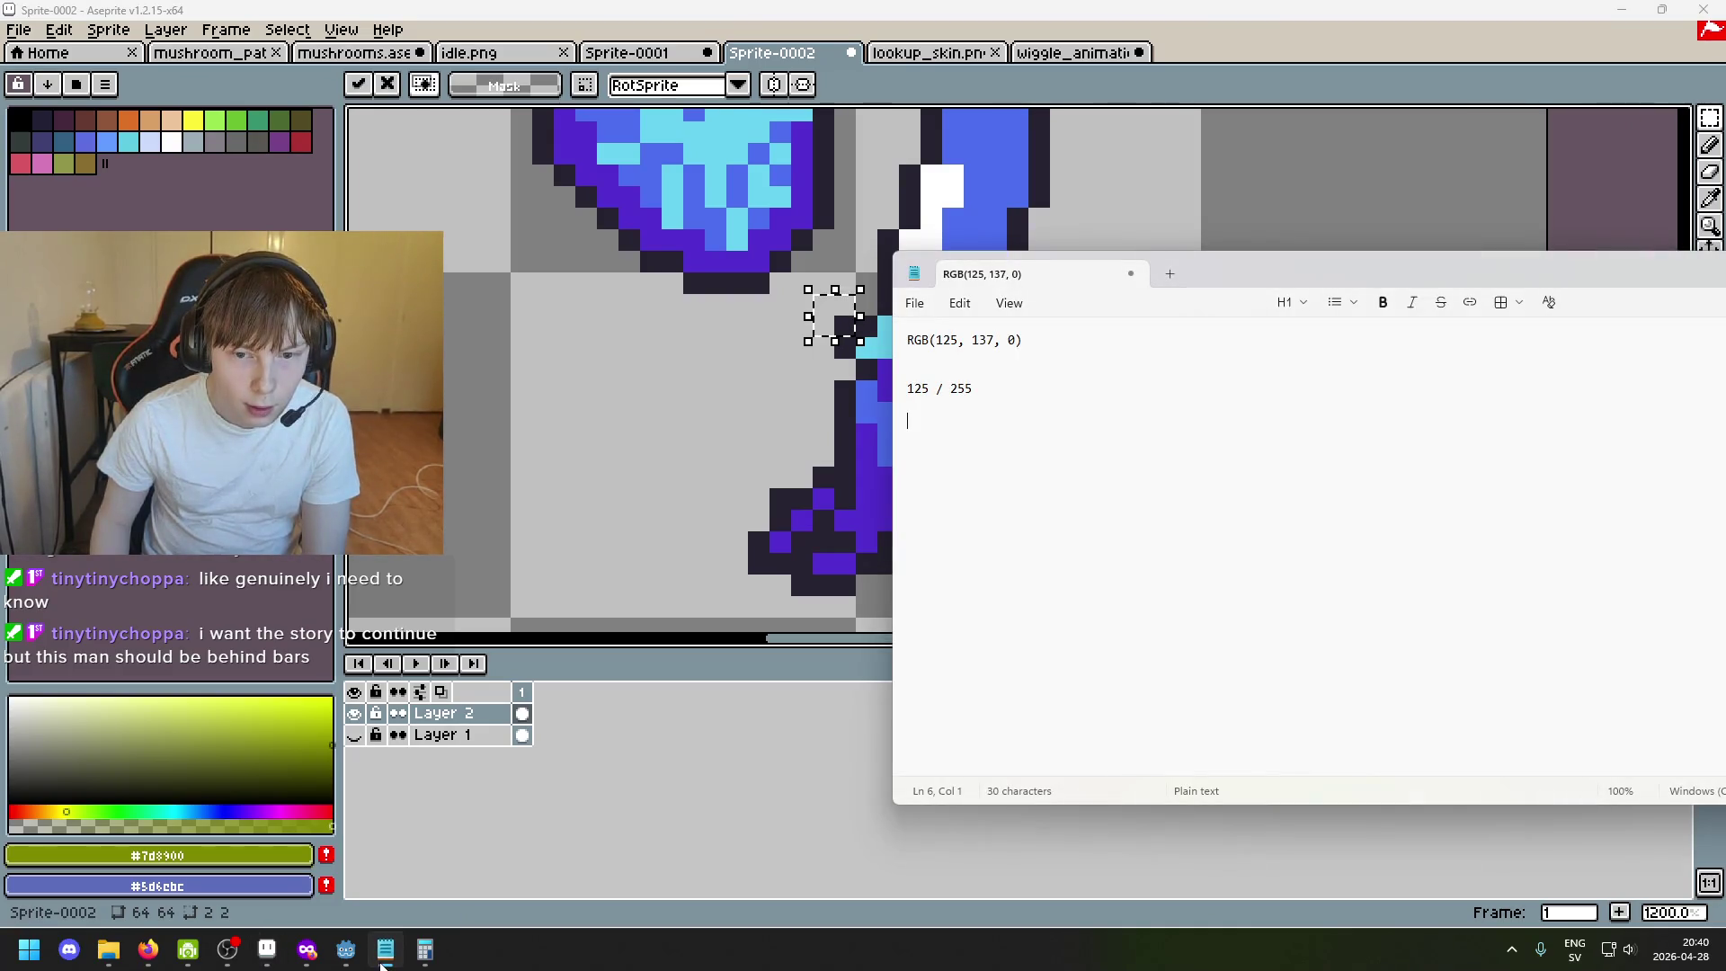
{"action": "left_click", "coordinate": [415, 958]}
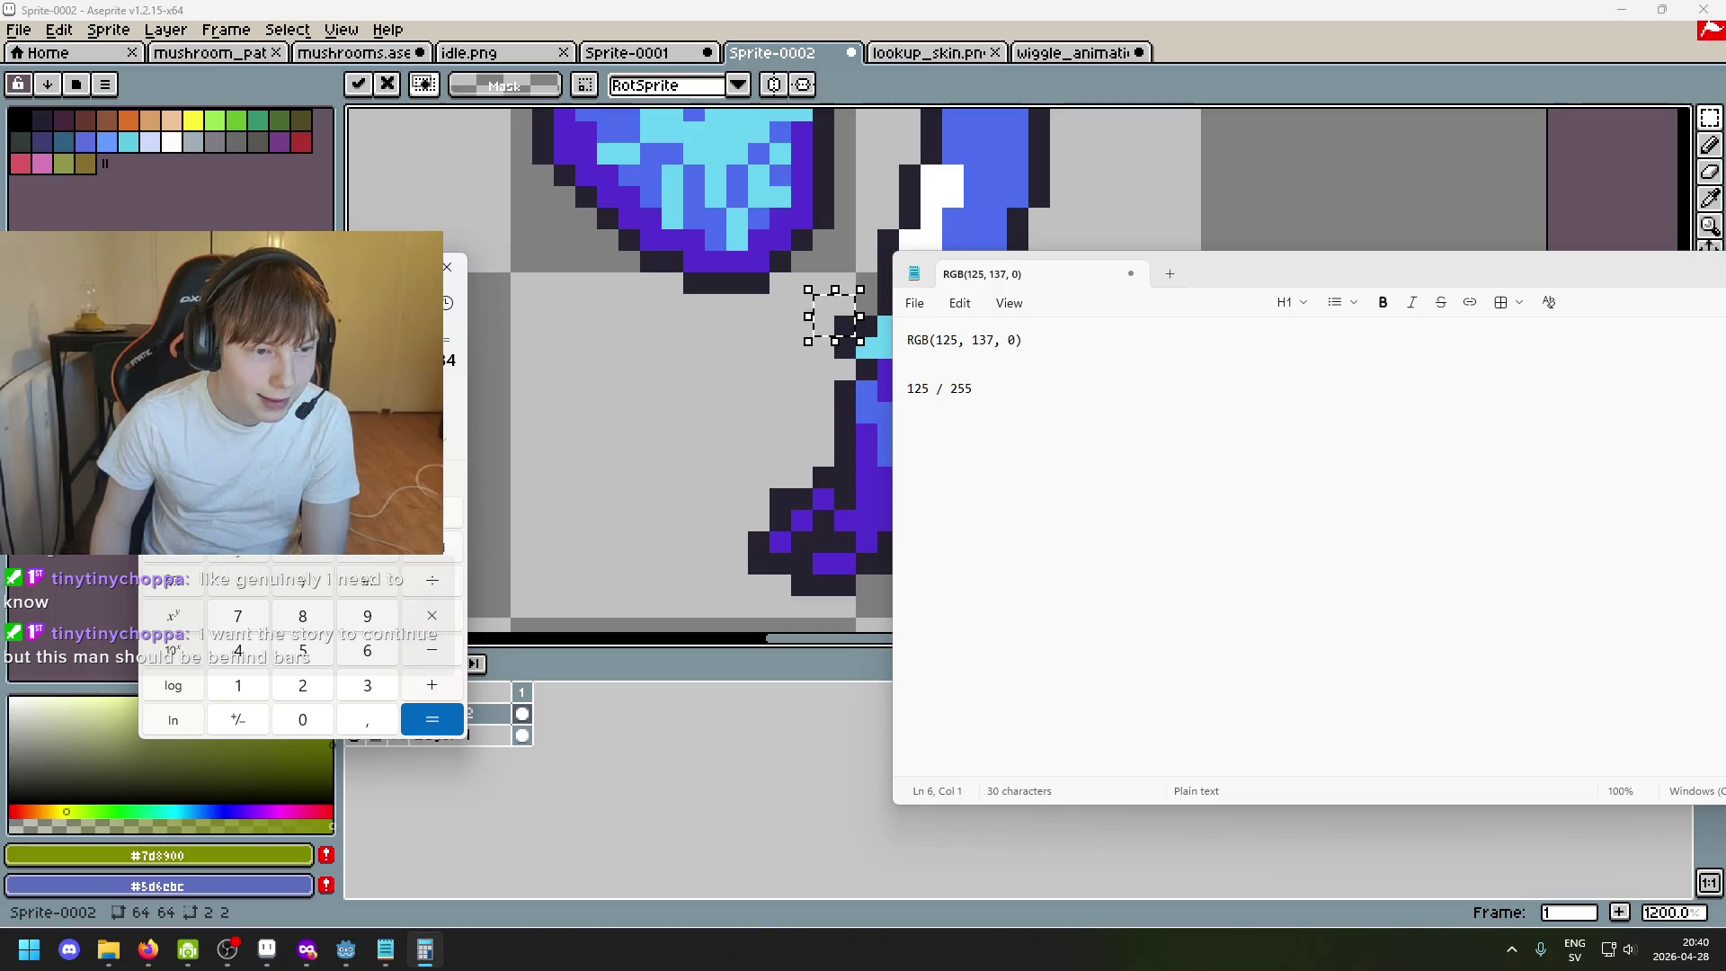
{"action": "left_click", "coordinate": [850, 311]}
{"action": "scroll", "coordinate": [849, 310], "scroll_direction": "up", "scroll_amount": 3}
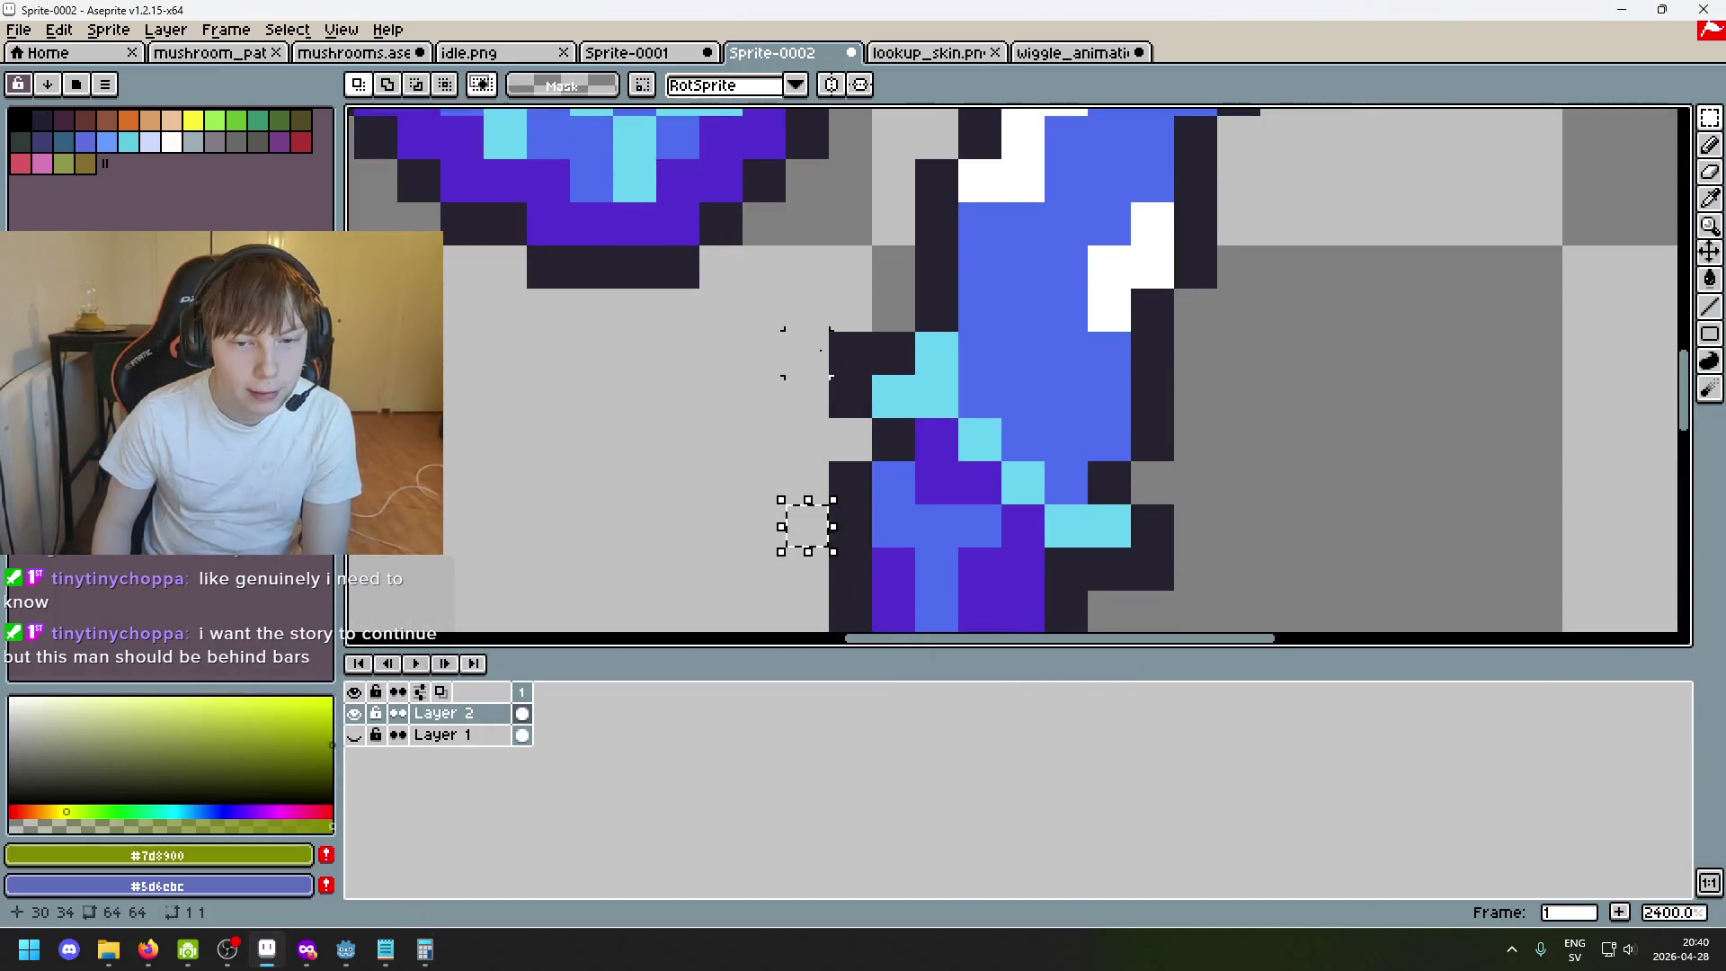
{"action": "scroll", "coordinate": [821, 350], "scroll_direction": "up", "scroll_amount": 1}
{"action": "scroll", "coordinate": [858, 371], "scroll_direction": "up", "scroll_amount": 1}
{"action": "left_click_drag", "start_coordinate": [863, 330], "coordinate": [838, 332]}
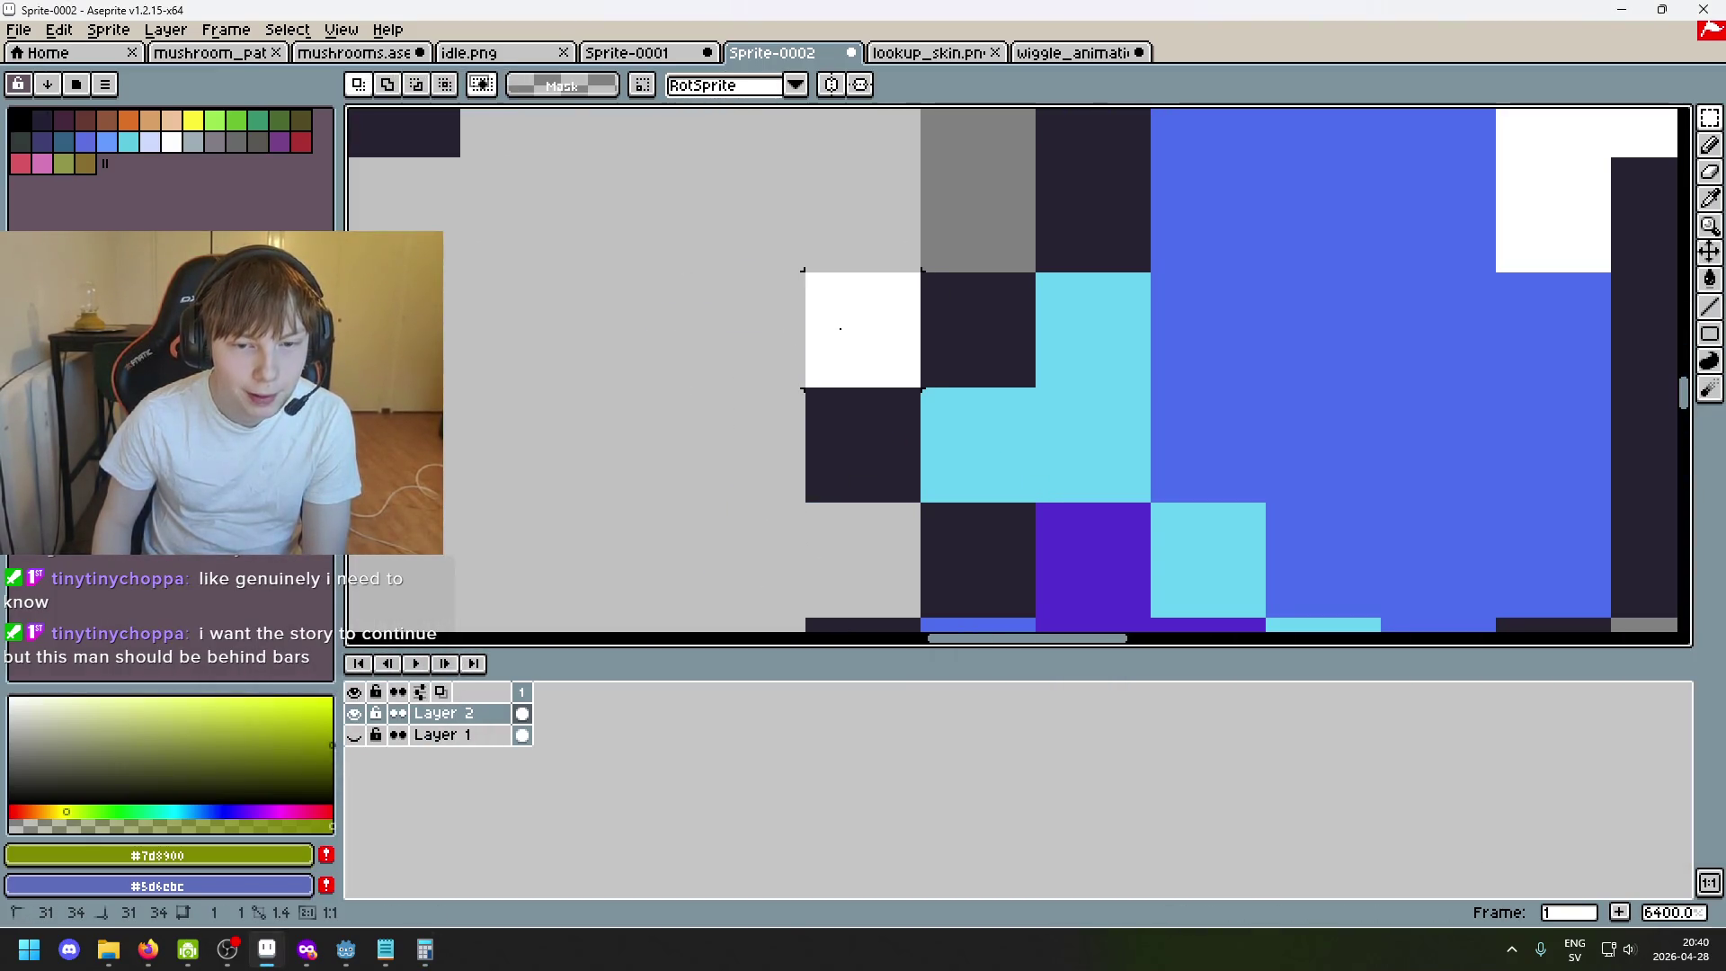
{"action": "scroll", "coordinate": [843, 333], "scroll_direction": "down", "scroll_amount": 4}
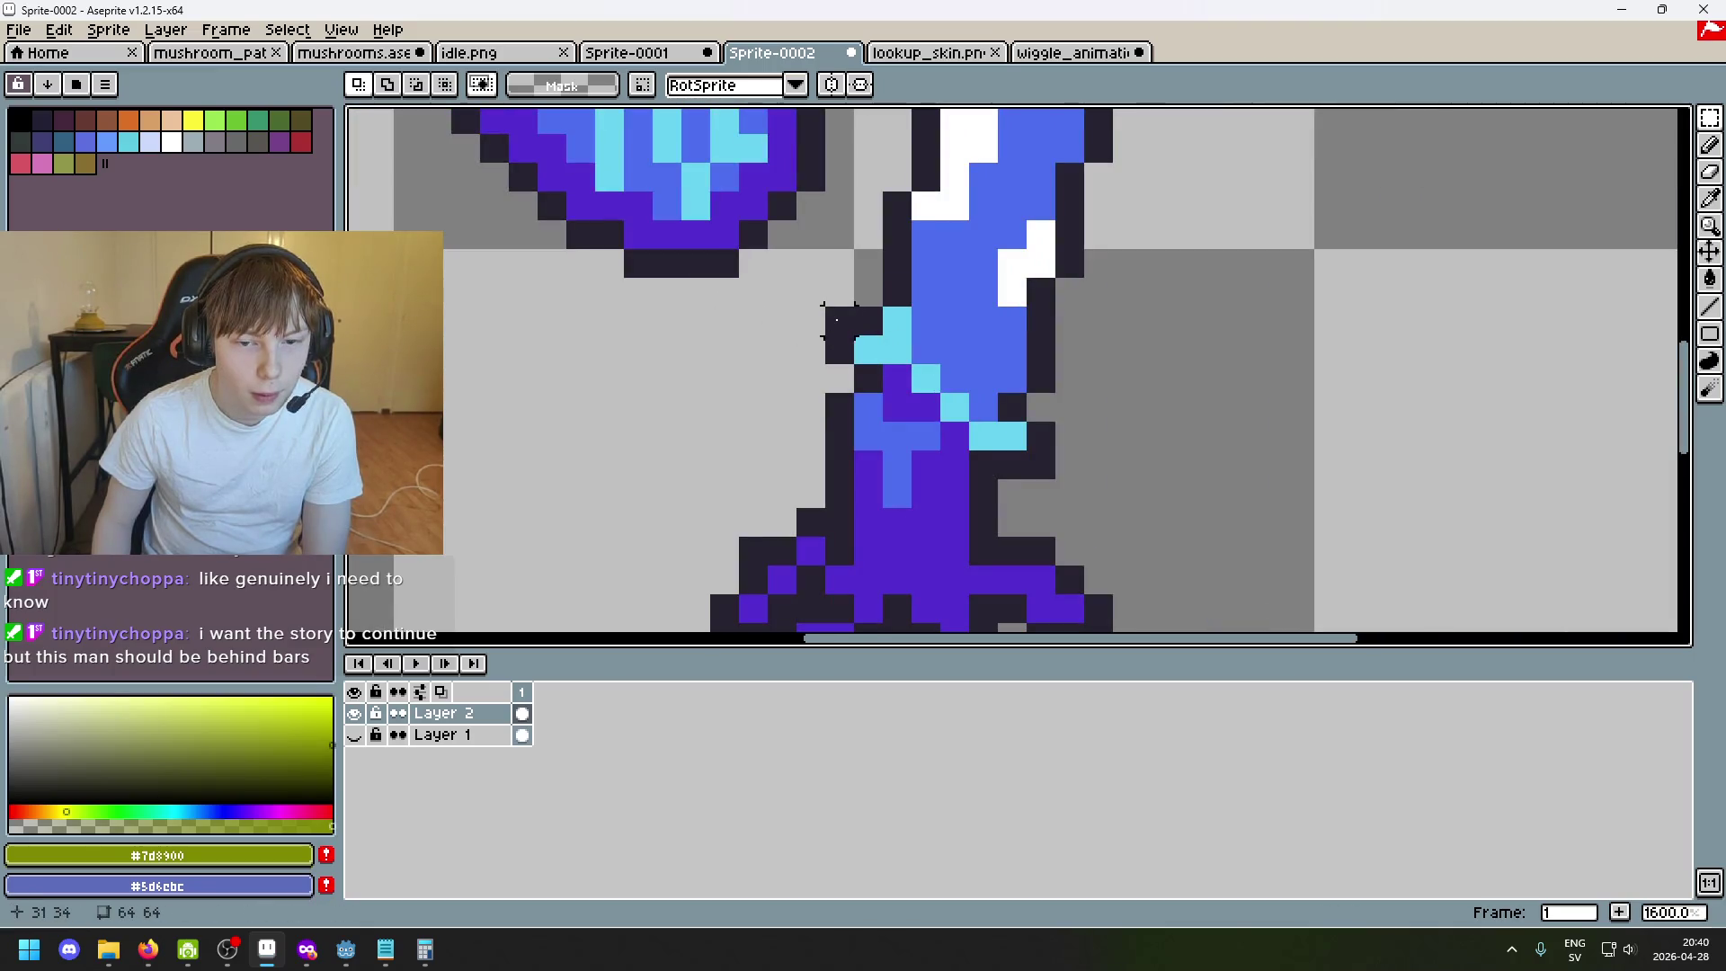
{"action": "left_click", "coordinate": [1065, 53]}
{"action": "scroll", "coordinate": [930, 354], "scroll_direction": "down", "scroll_amount": 5}
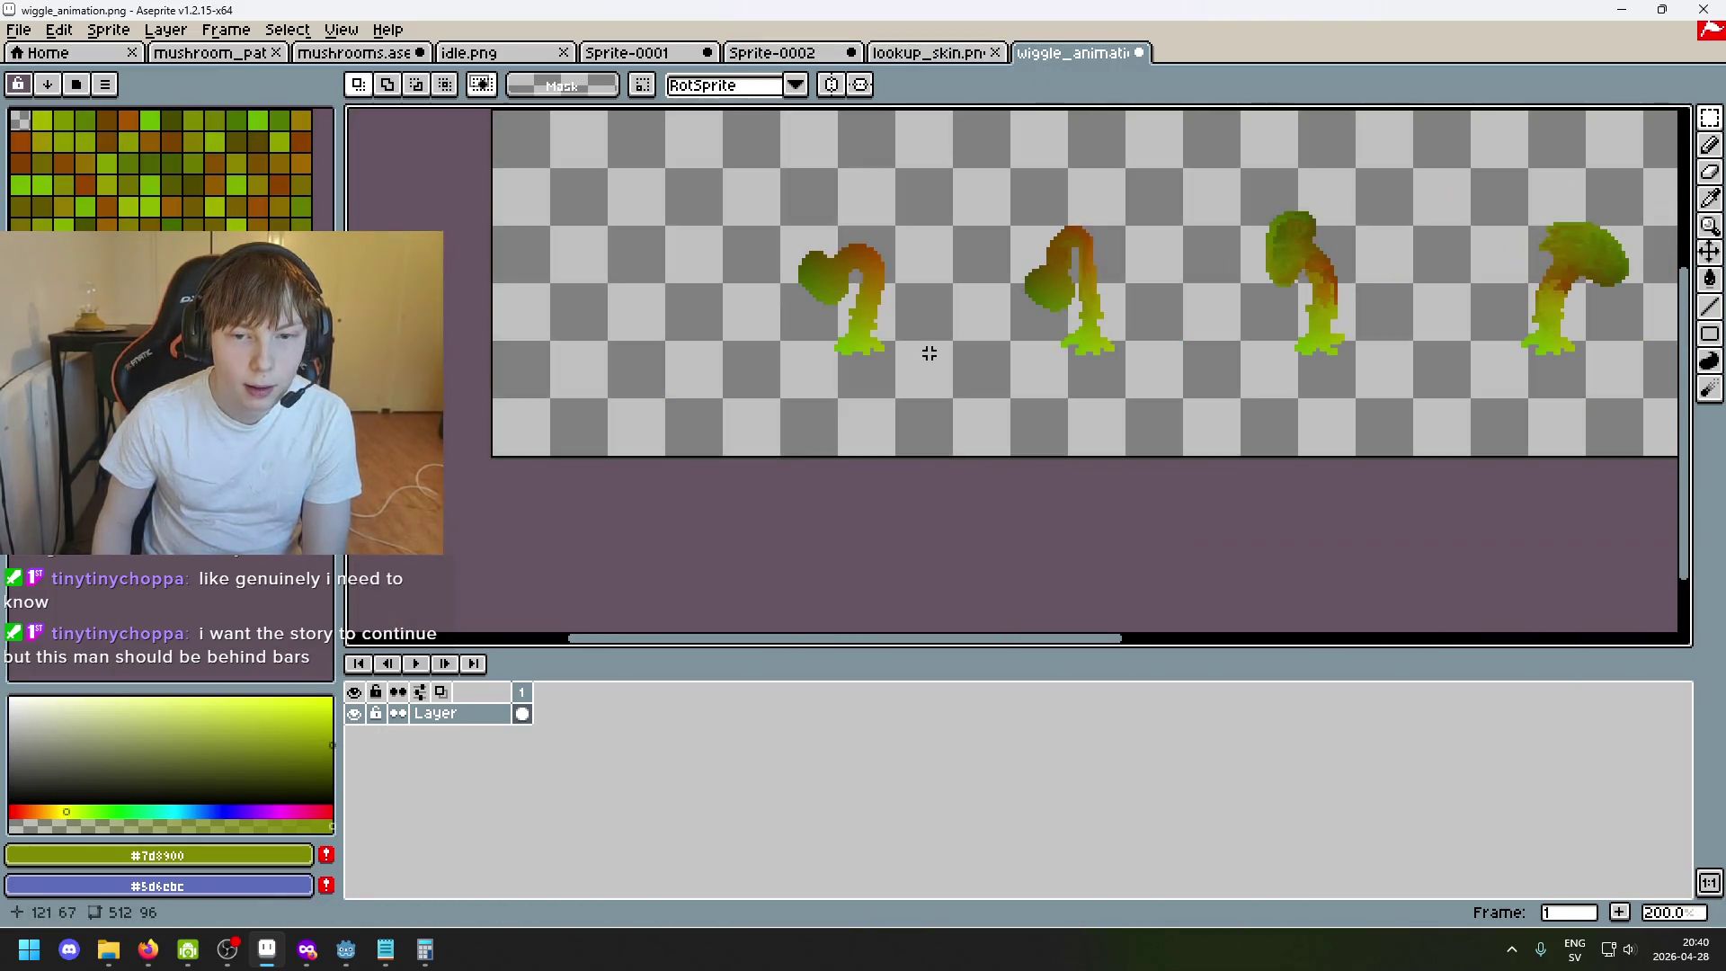
{"action": "scroll", "coordinate": [930, 354], "scroll_direction": "up", "scroll_amount": 1}
{"action": "scroll", "coordinate": [1058, 381], "scroll_direction": "left", "scroll_amount": 5}
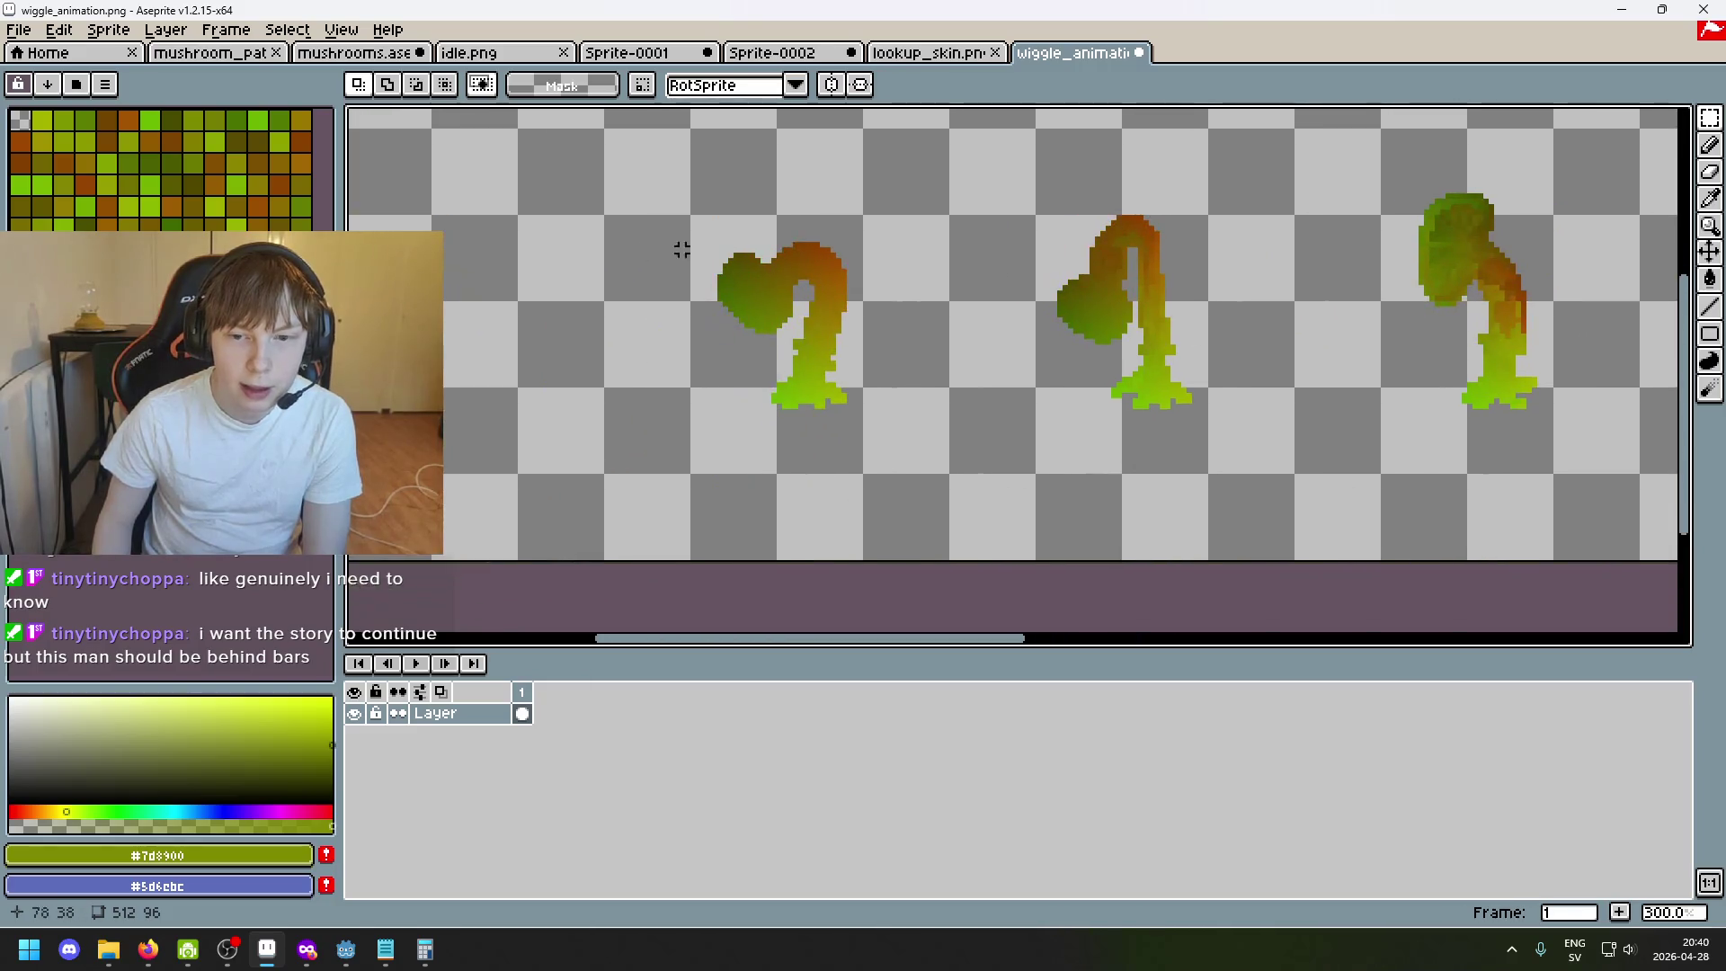
{"action": "scroll", "coordinate": [1436, 433], "scroll_direction": "right", "scroll_amount": 5}
Marquee the left, middle and right mushroom frames of wiggle_animation.png in turn.
{"action": "left_click_drag", "start_coordinate": [954, 231], "coordinate": [1117, 606]}
{"action": "left_click_drag", "start_coordinate": [1359, 193], "coordinate": [1571, 557]}
{"action": "left_click_drag", "start_coordinate": [1329, 590], "coordinate": [945, 174]}
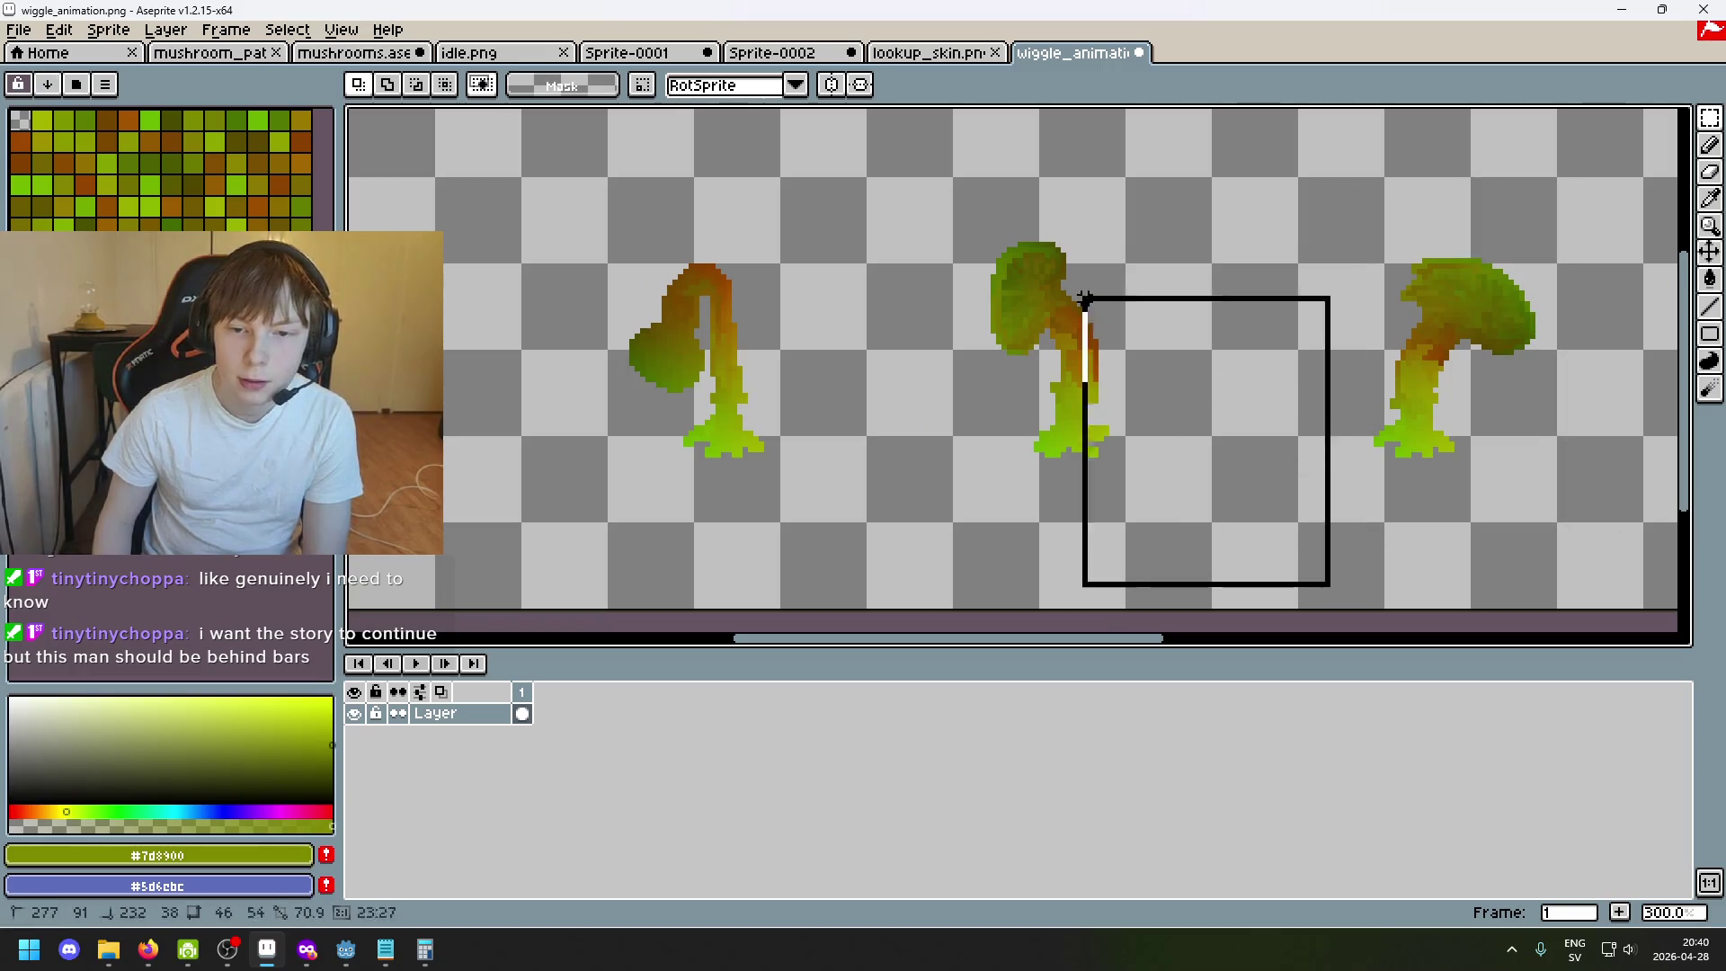
{"action": "left_click_drag", "start_coordinate": [559, 190], "coordinate": [822, 483]}
{"action": "left_click_drag", "start_coordinate": [894, 181], "coordinate": [1087, 455]}
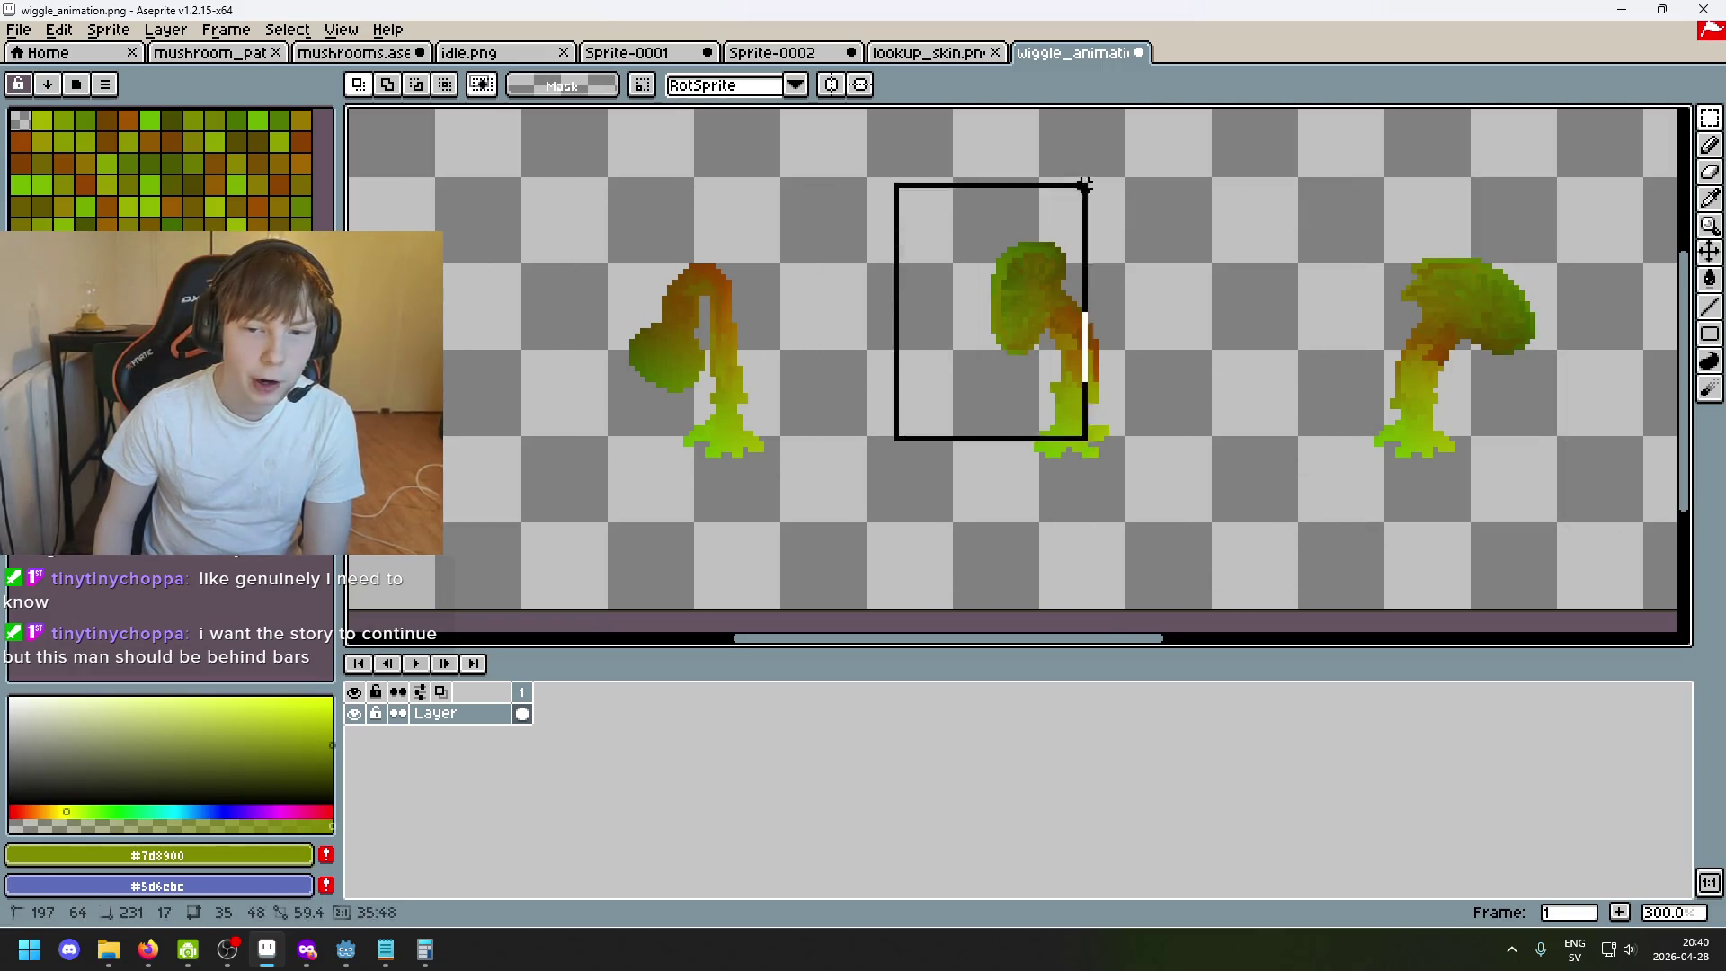
{"action": "left_click_drag", "start_coordinate": [956, 174], "coordinate": [1232, 558]}
{"action": "scroll", "coordinate": [678, 381], "scroll_direction": "up", "scroll_amount": 1}
{"action": "scroll", "coordinate": [677, 380], "scroll_direction": "up", "scroll_amount": 1}
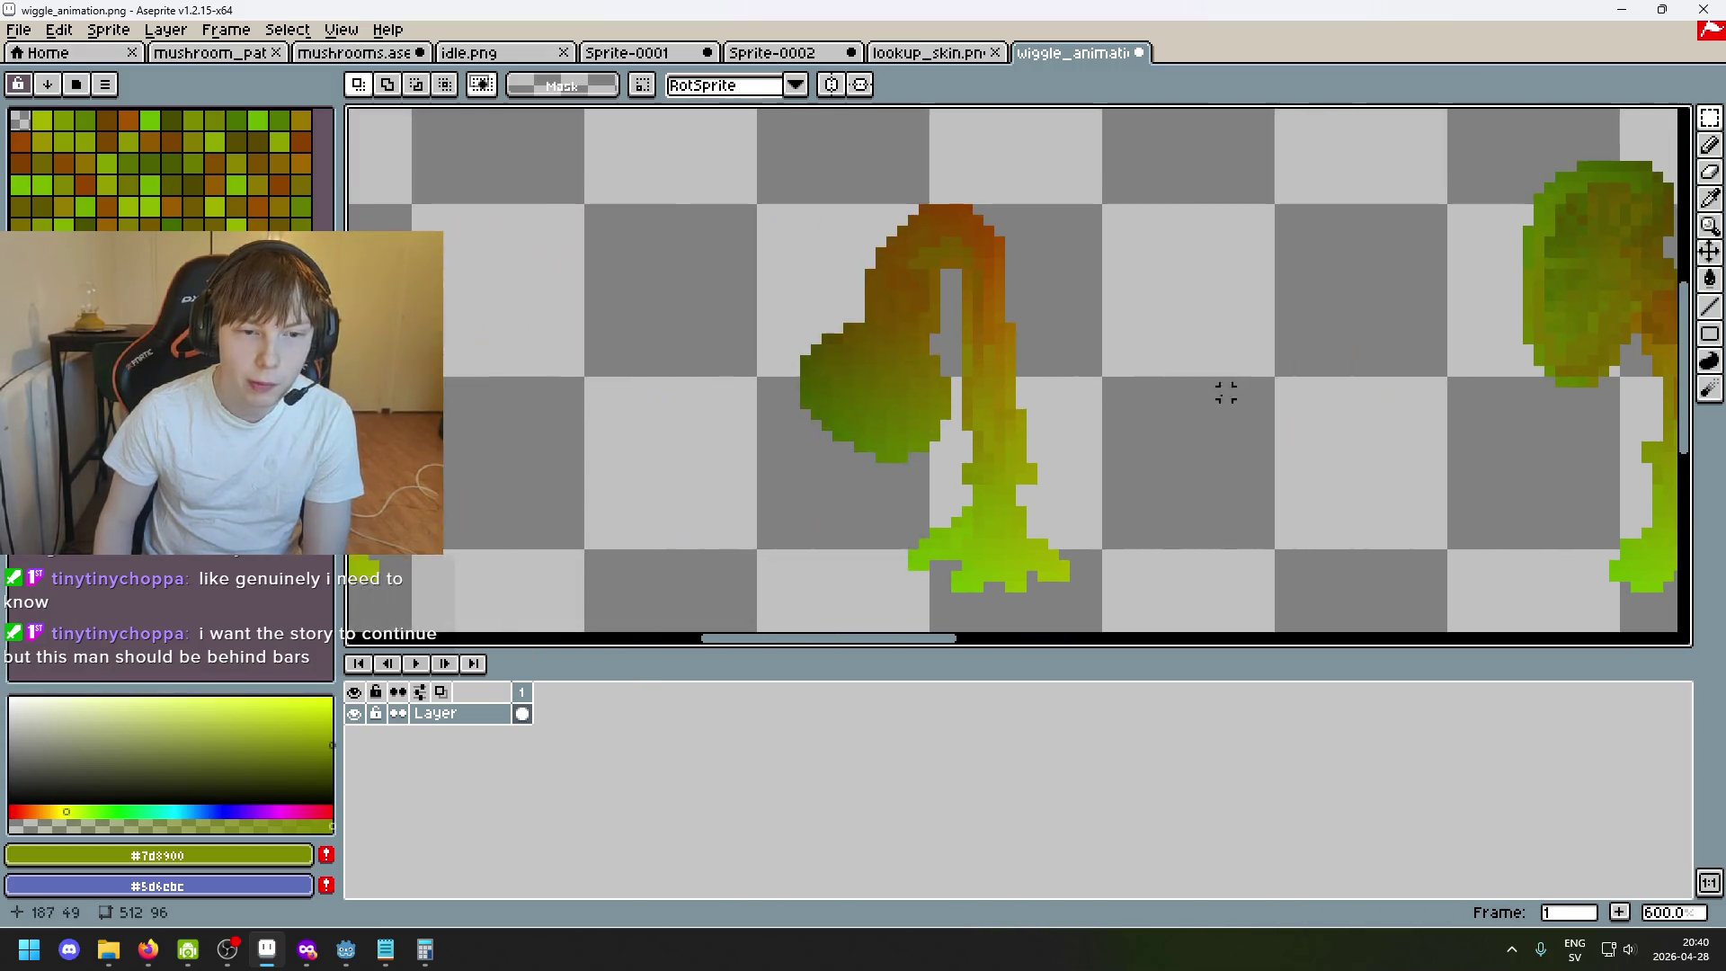
{"action": "scroll", "coordinate": [957, 392], "scroll_direction": "down", "scroll_amount": 2}
{"action": "scroll", "coordinate": [947, 398], "scroll_direction": "up", "scroll_amount": 1}
Pan across the remaining frames, then step through the tabs to Sprite-0001 with its wiggle map.
{"action": "left_click_drag", "start_coordinate": [907, 283], "coordinate": [1233, 347]}
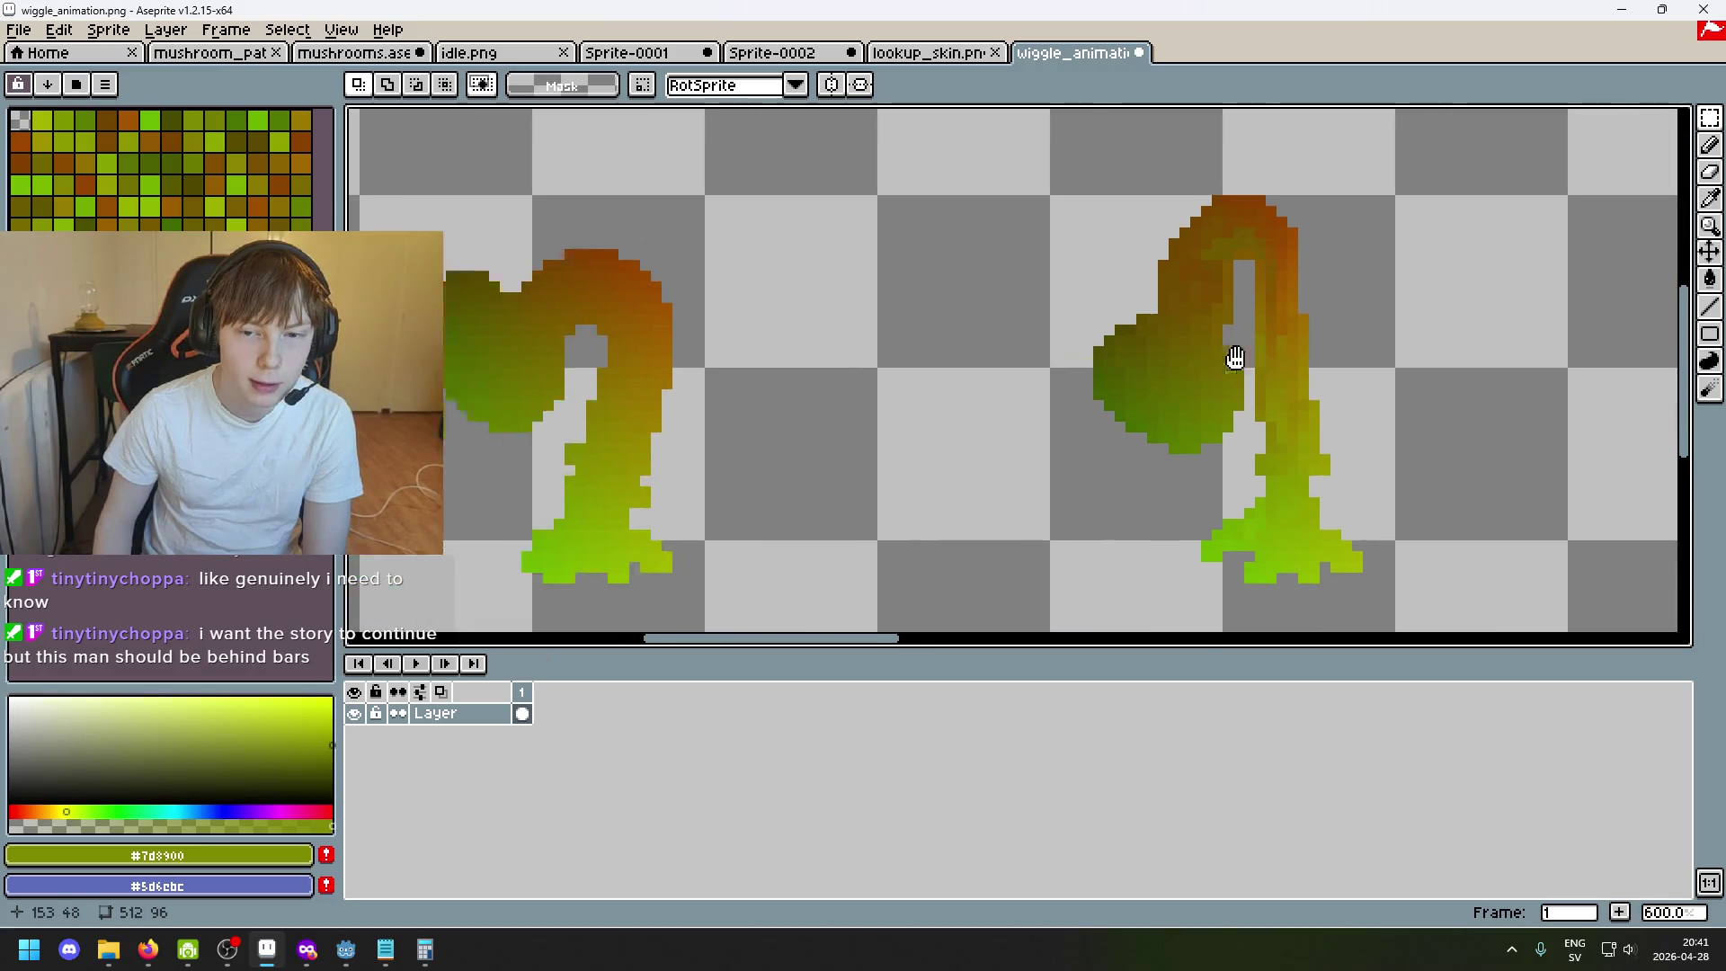
{"action": "scroll", "coordinate": [979, 324], "scroll_direction": "down", "scroll_amount": 1}
{"action": "left_click_drag", "start_coordinate": [894, 315], "coordinate": [759, 329]}
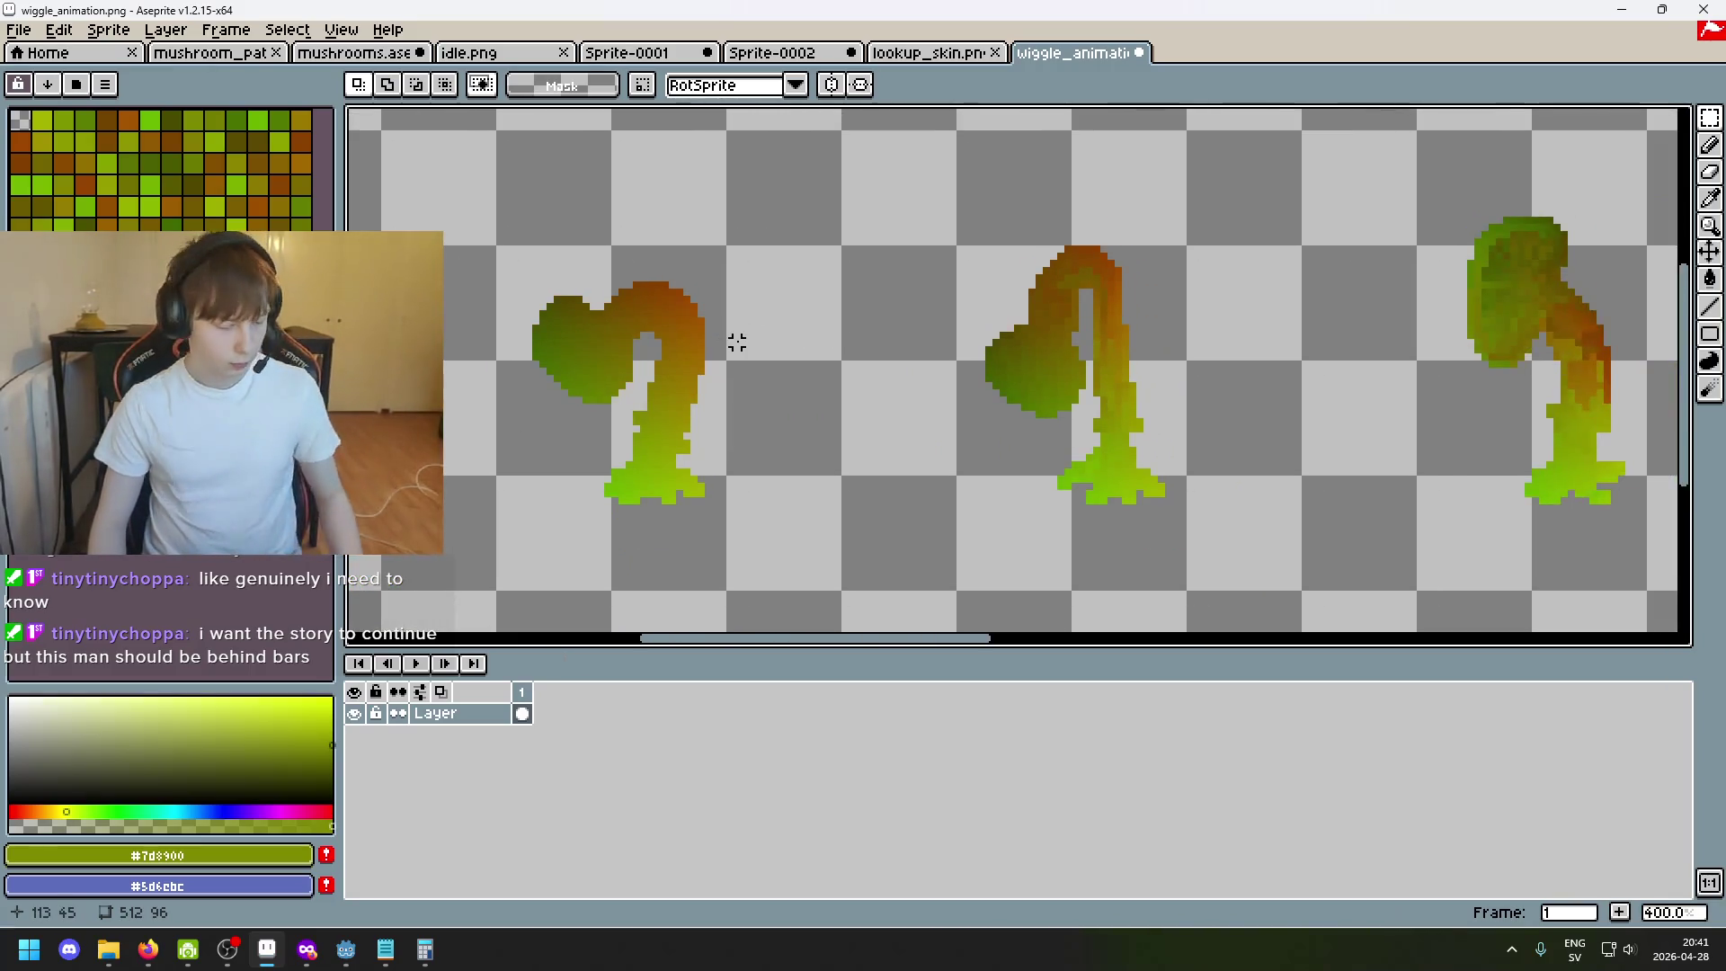
{"action": "mouse_move", "coordinate": [346, 949]}
{"action": "scroll", "coordinate": [833, 474], "scroll_direction": "down", "scroll_amount": 2}
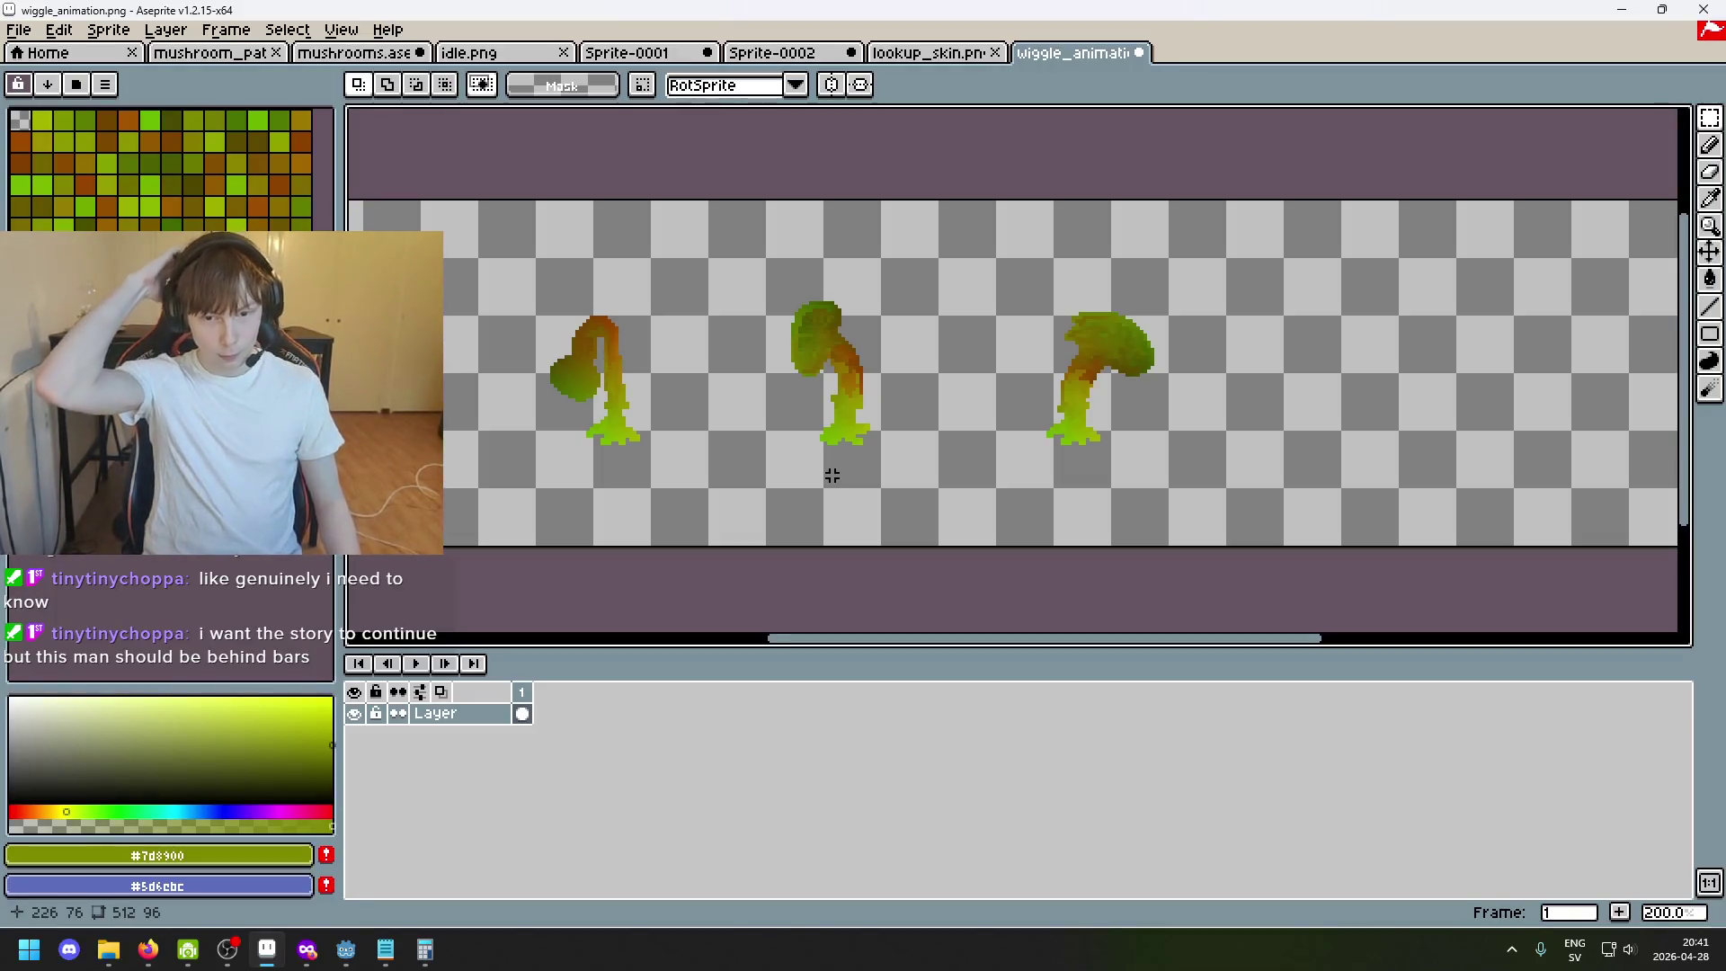
{"action": "scroll", "coordinate": [755, 431], "scroll_direction": "left", "scroll_amount": 3}
{"action": "left_click_drag", "start_coordinate": [979, 381], "coordinate": [823, 380]}
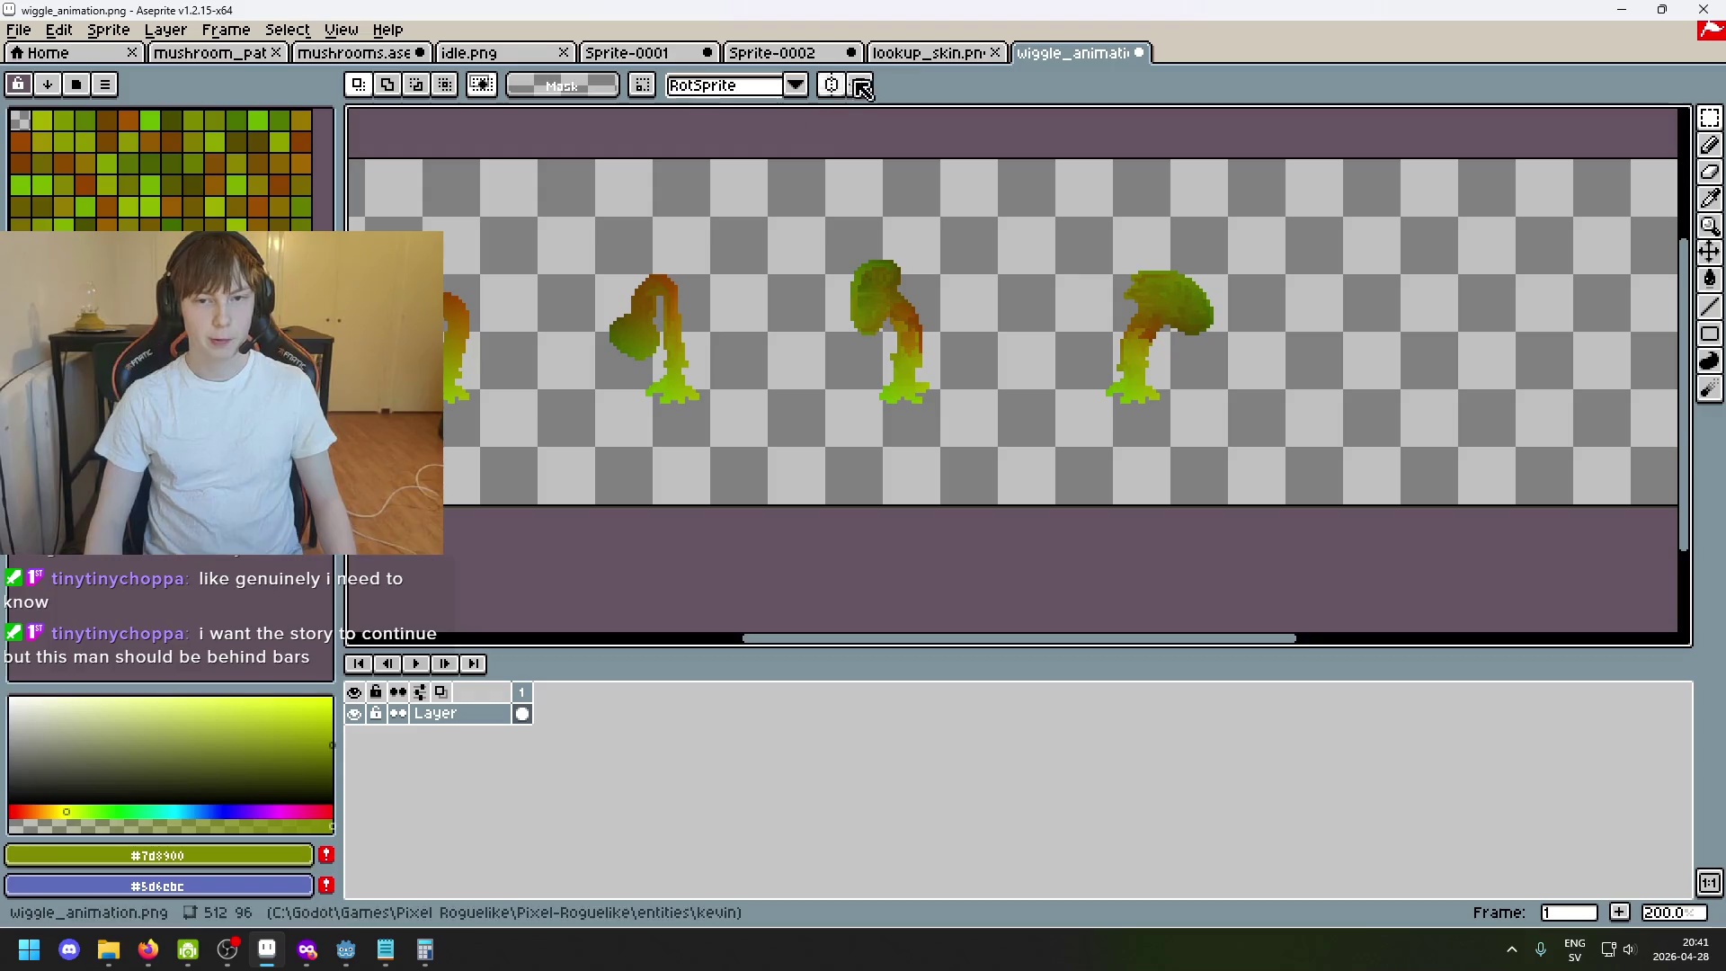
{"action": "left_click", "coordinate": [898, 54]}
{"action": "left_click", "coordinate": [783, 53]}
{"action": "key", "text": "ctrl+Tab"}
{"action": "key", "text": "ctrl+Tab"}
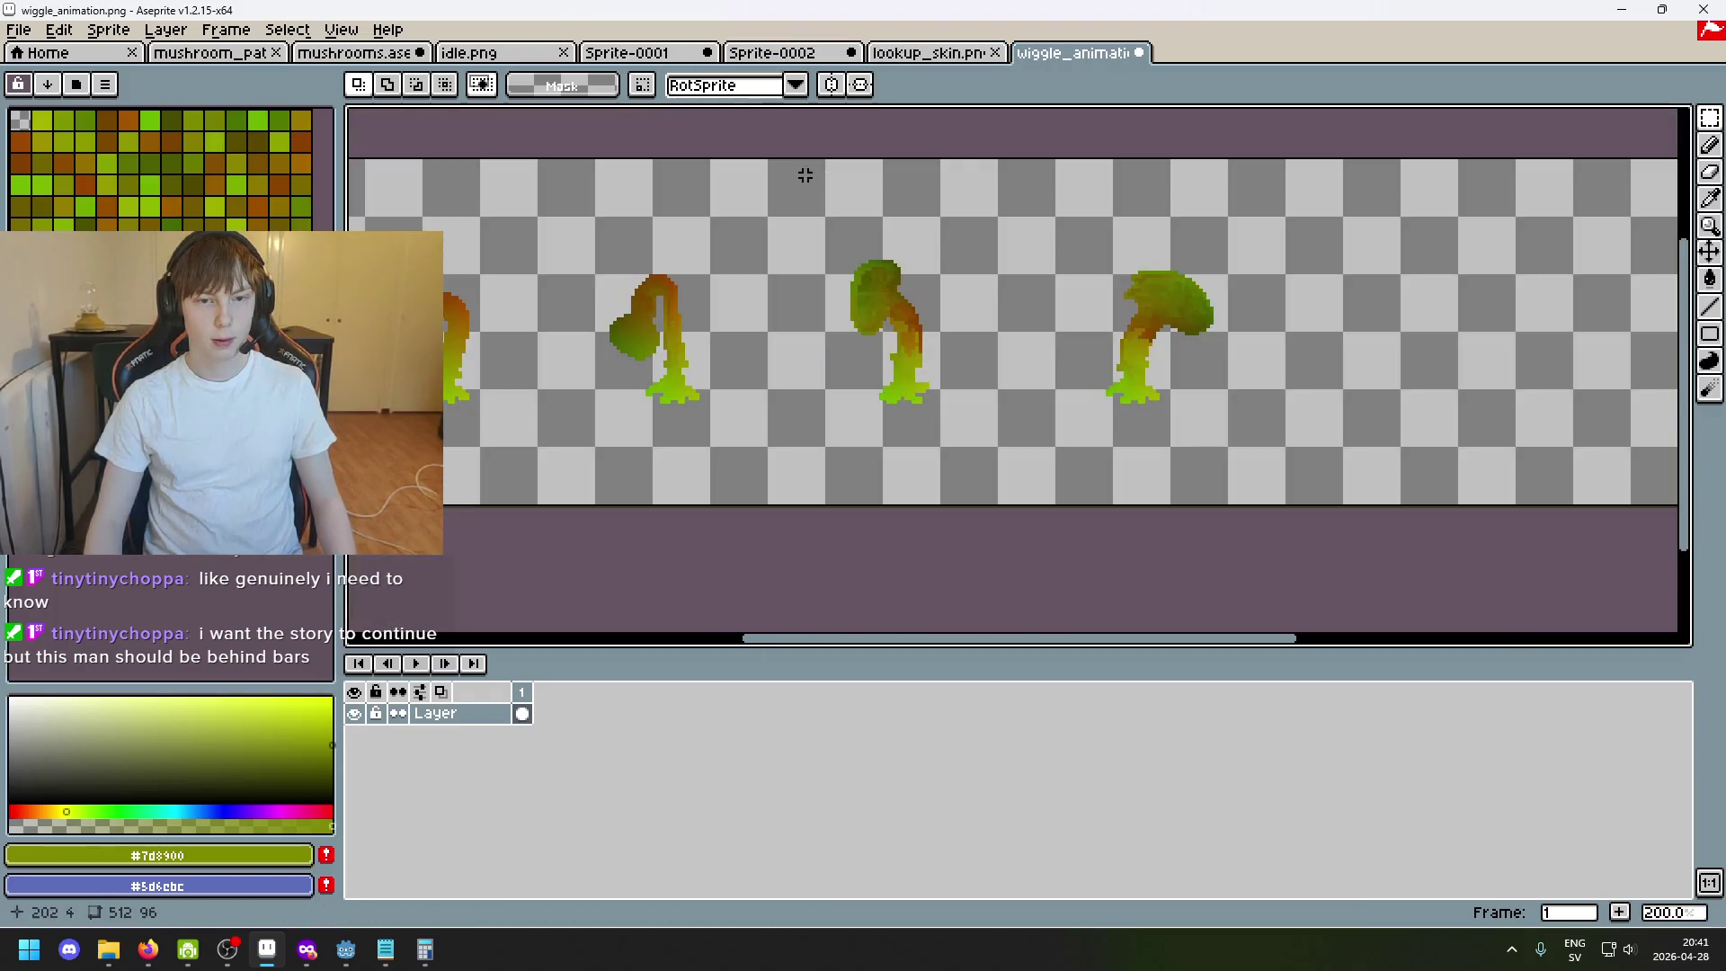
{"action": "left_click", "coordinate": [684, 61]}
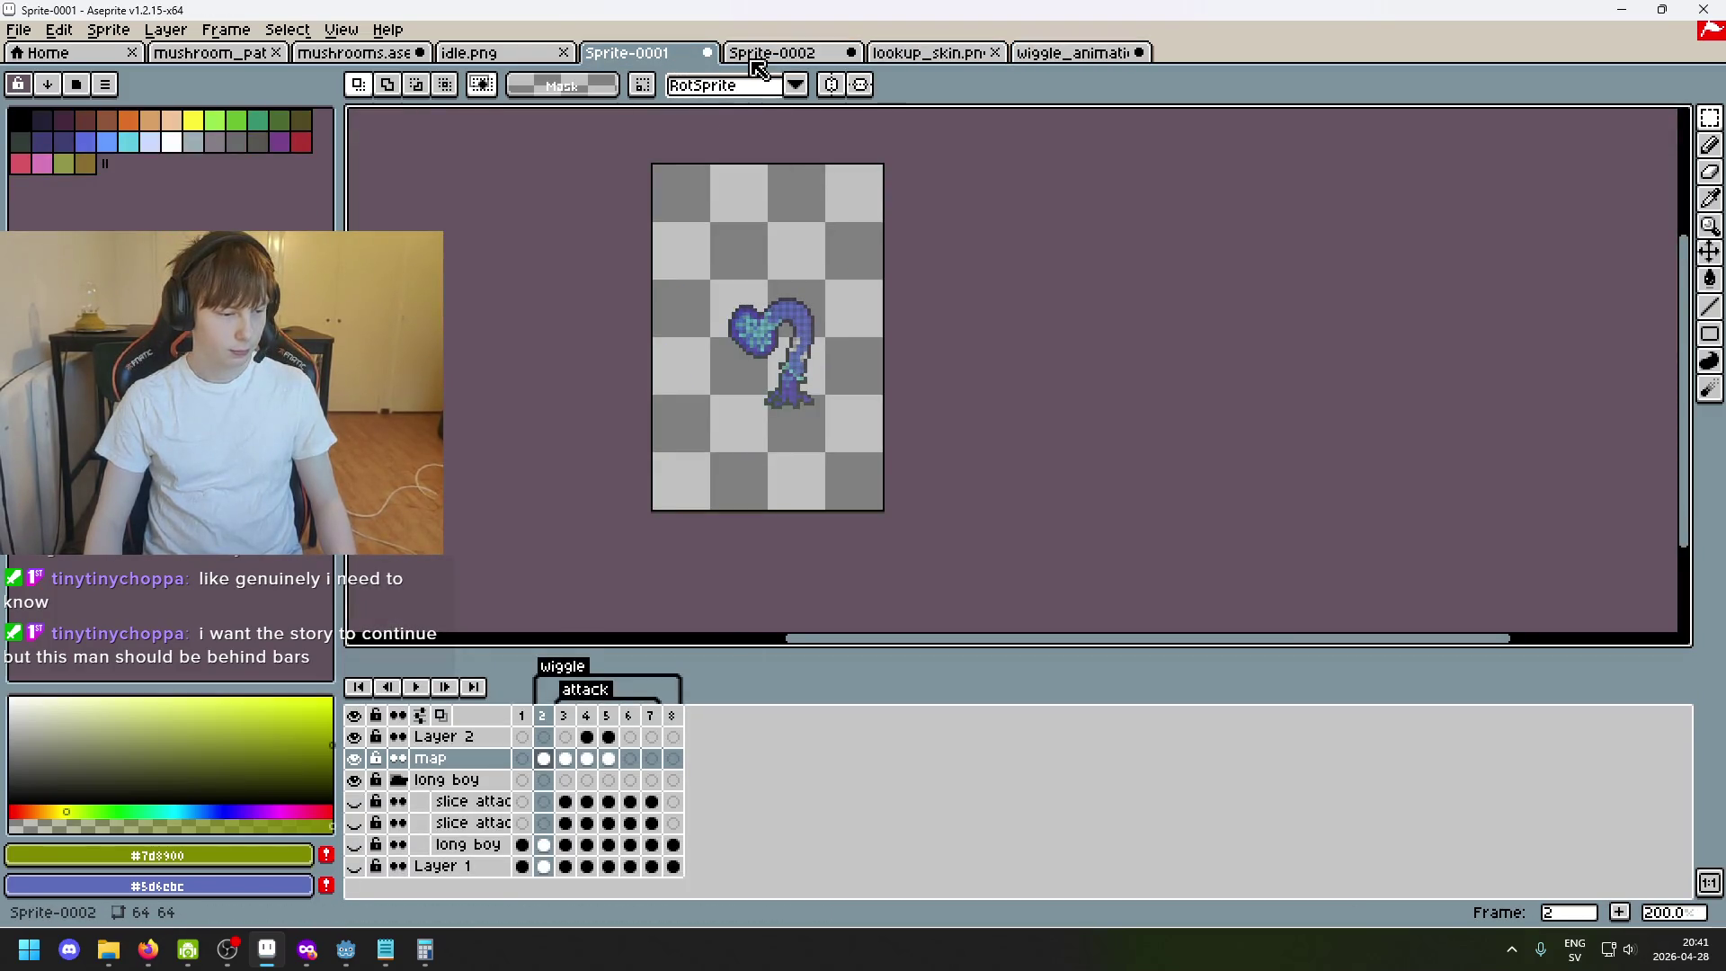
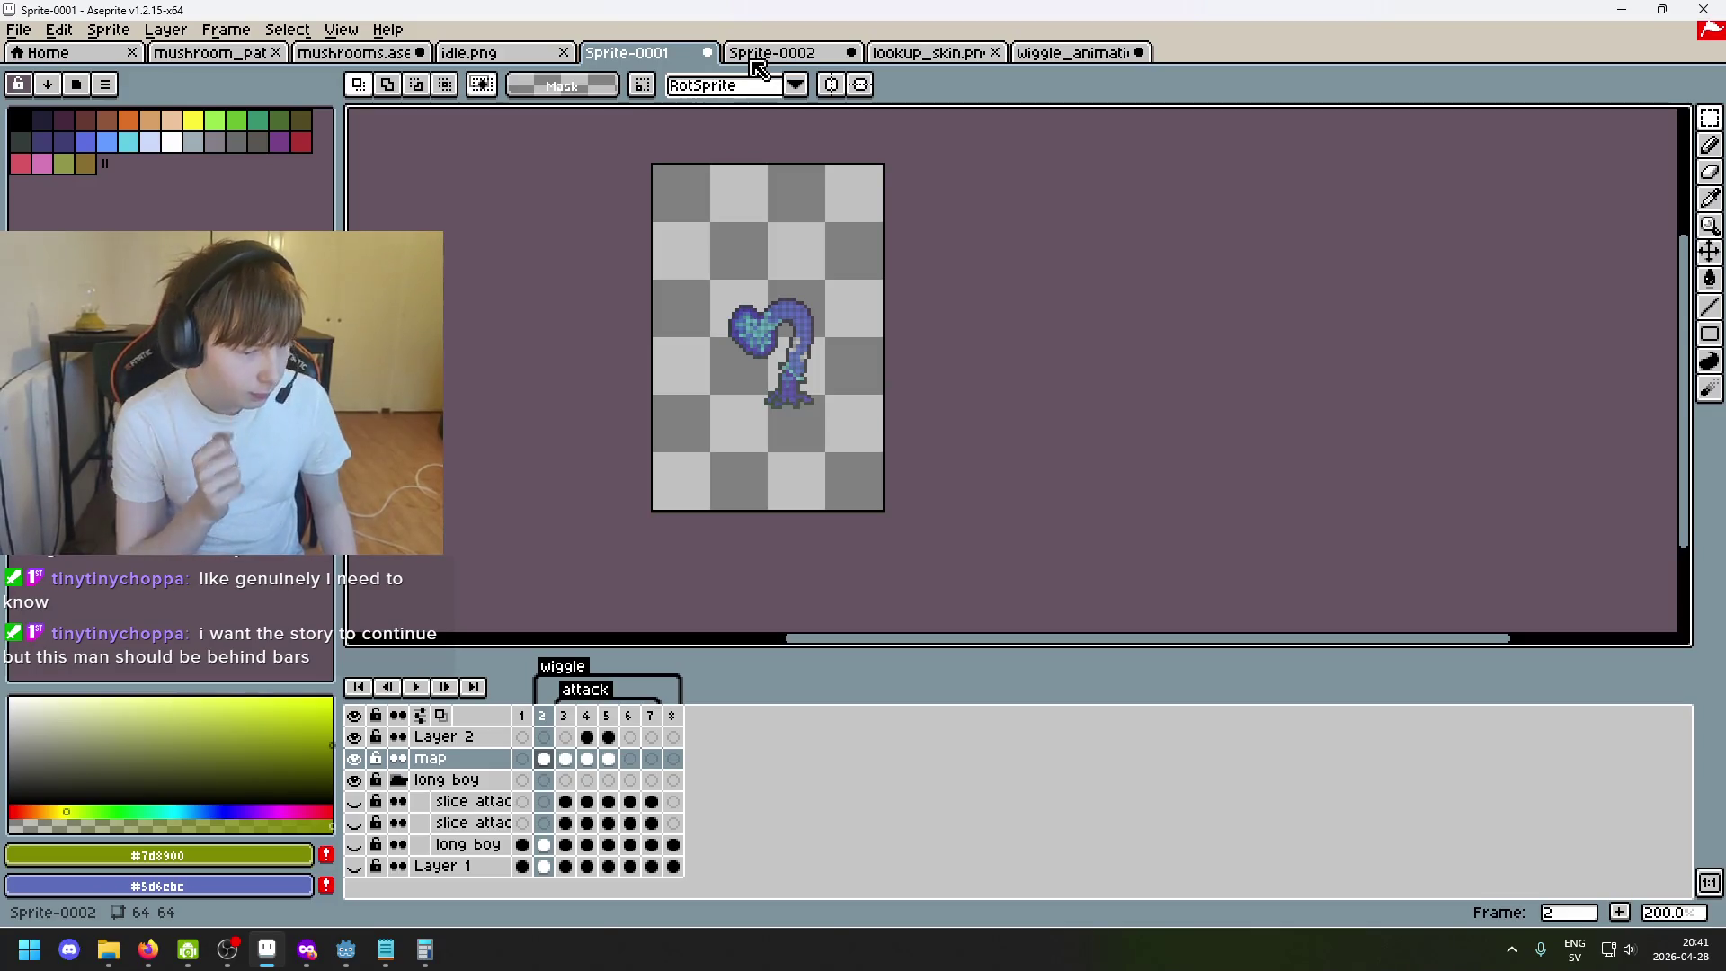
Flip through Sprite-0002, lookup_skin.png, wiggle_animation.png, idle.png and Sprite-0001 to review the mushrooms.
{"action": "left_click", "coordinate": [752, 61]}
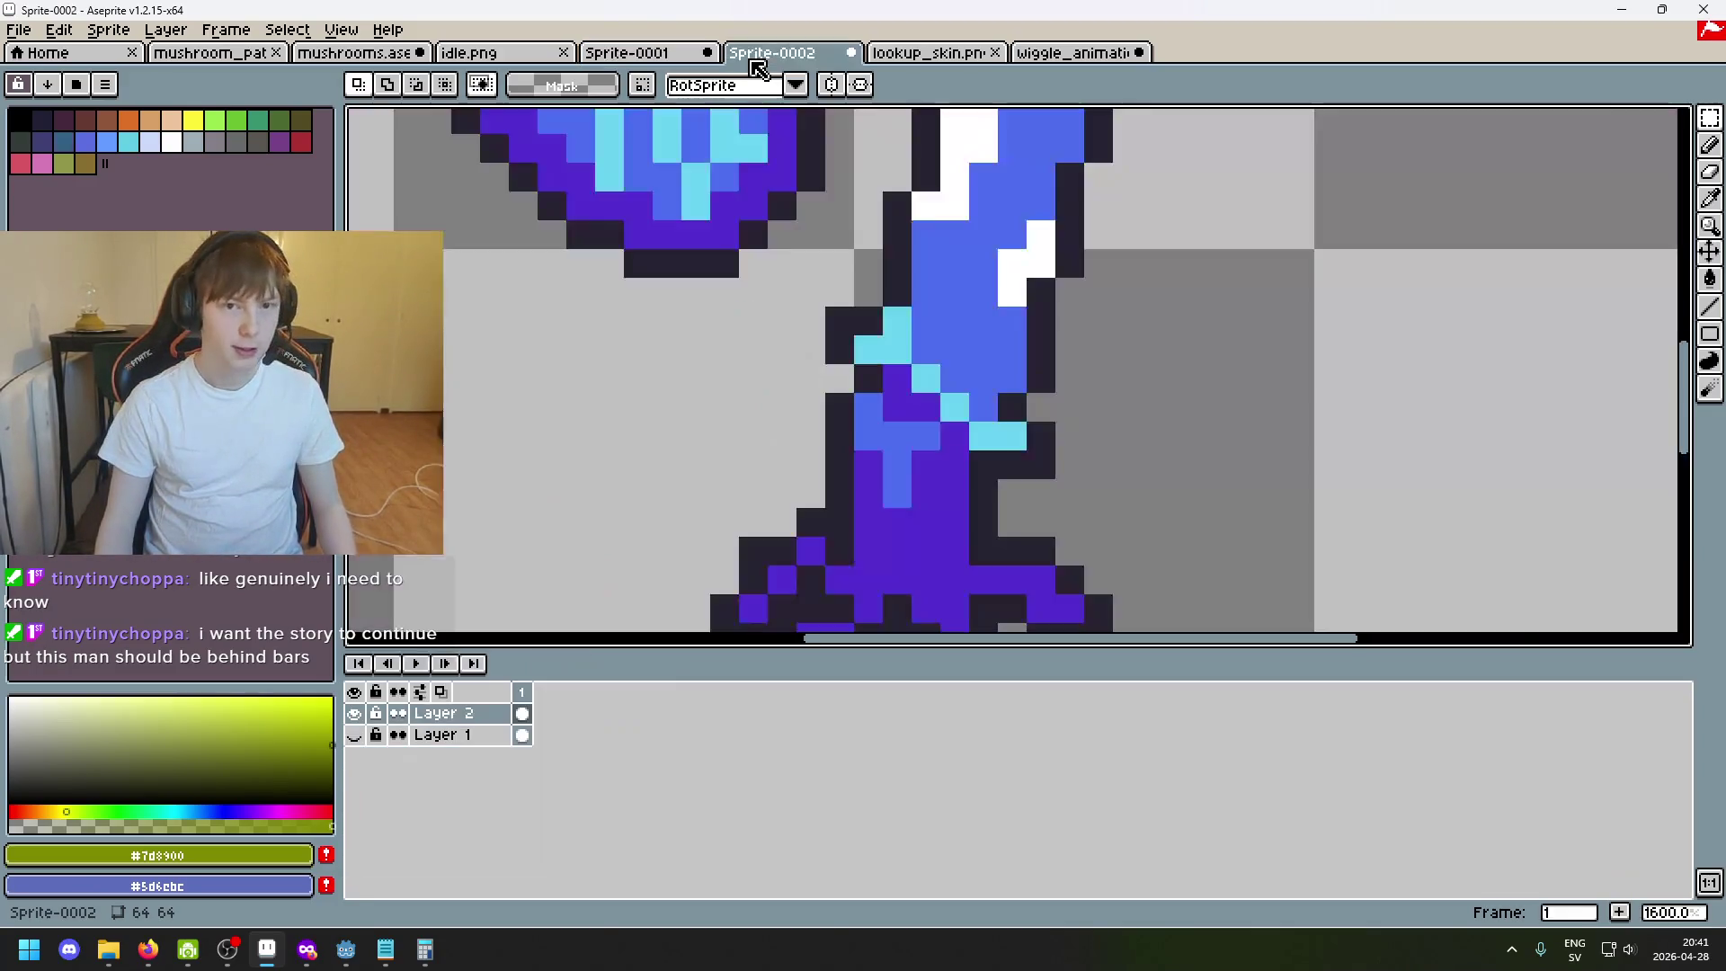
{"action": "scroll", "coordinate": [719, 283], "scroll_direction": "down", "scroll_amount": 4}
{"action": "left_click_drag", "start_coordinate": [632, 265], "coordinate": [691, 325]}
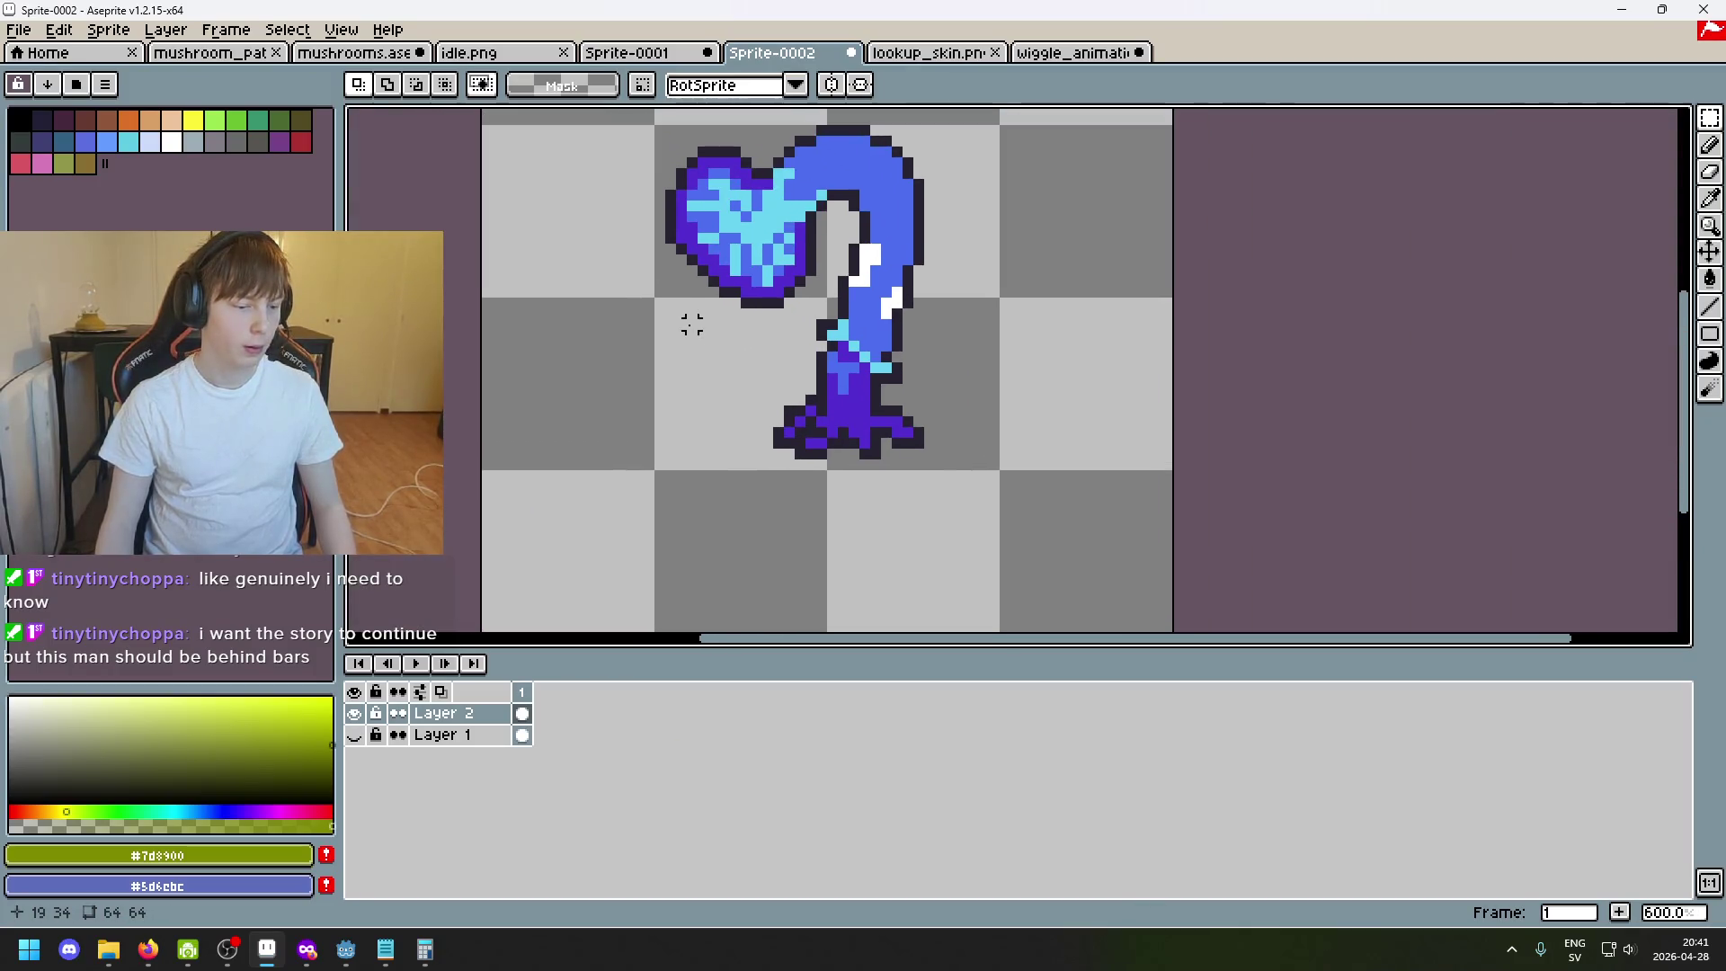
{"action": "scroll", "coordinate": [806, 245], "scroll_direction": "down", "scroll_amount": 3}
{"action": "scroll", "coordinate": [1105, 541], "scroll_direction": "up", "scroll_amount": 1}
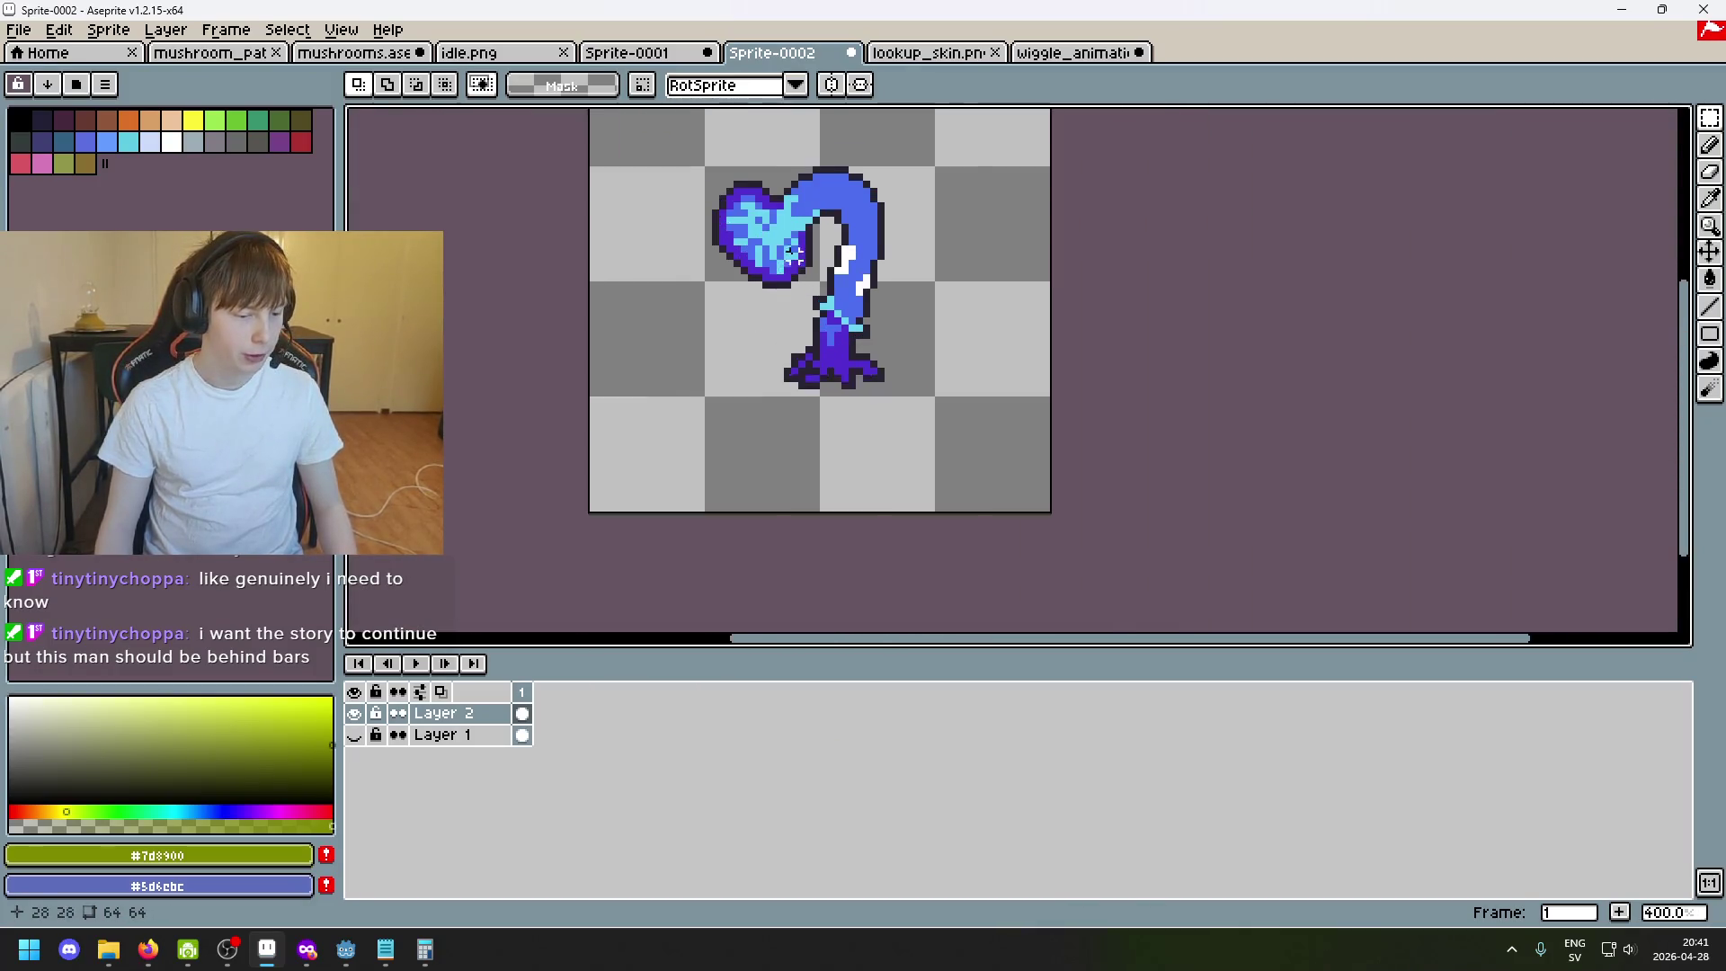
{"action": "scroll", "coordinate": [1107, 540], "scroll_direction": "up", "scroll_amount": 1}
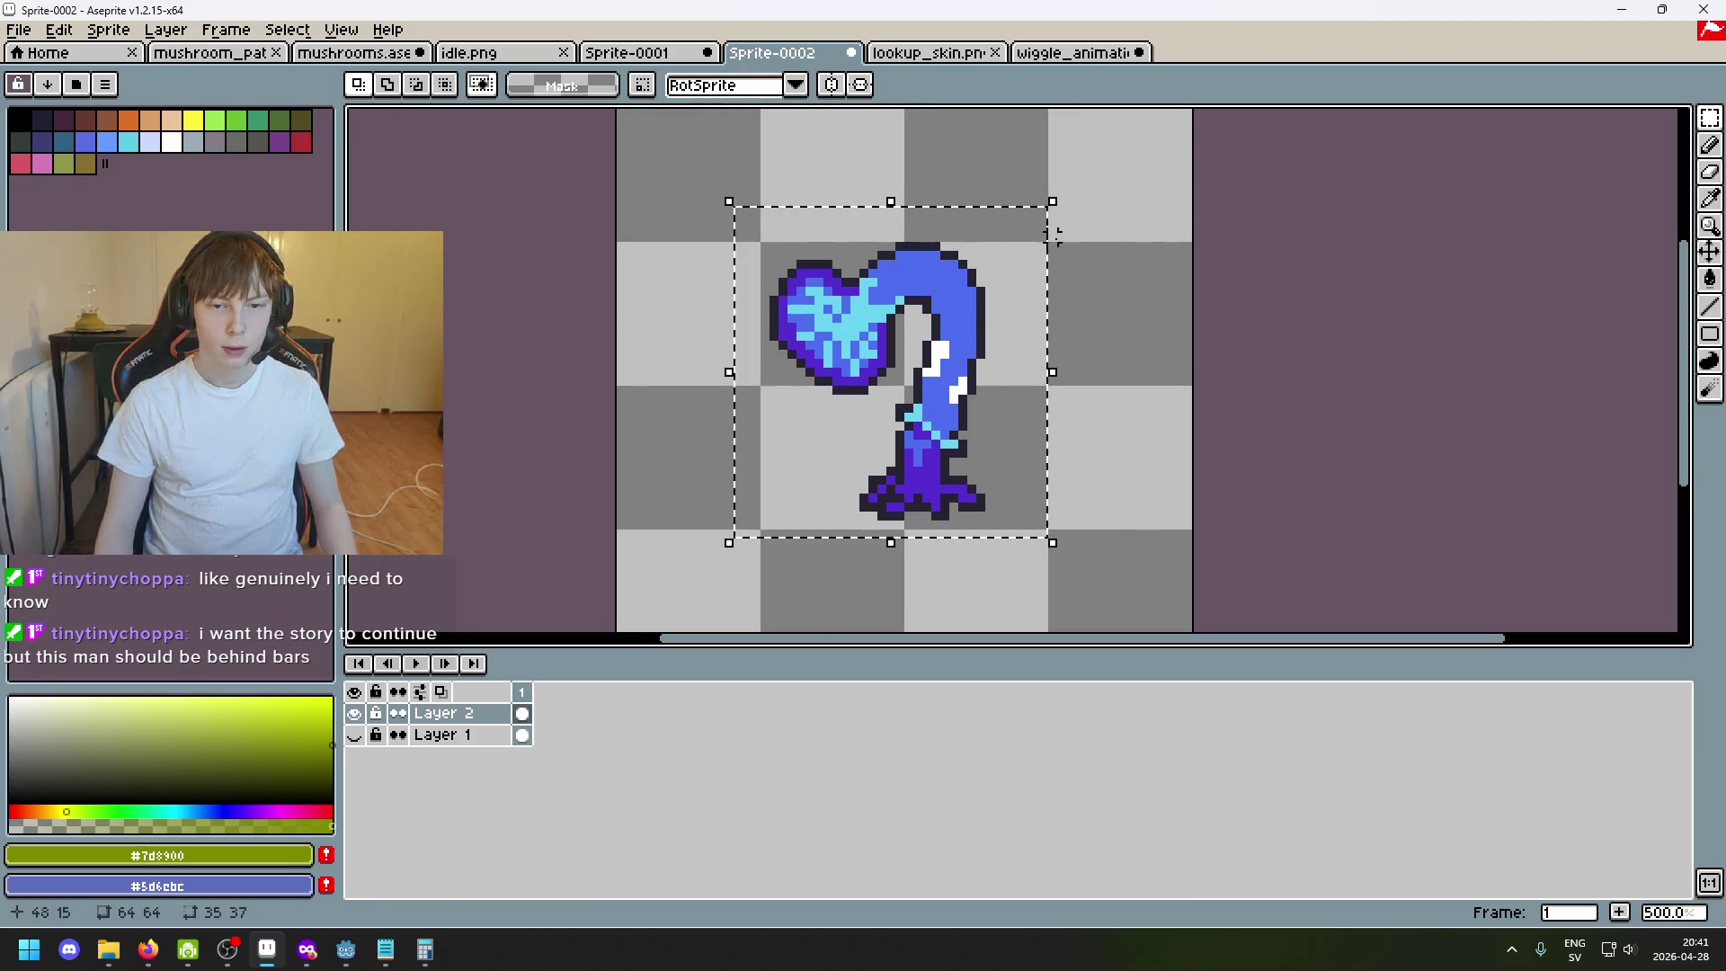
{"action": "left_click", "coordinate": [944, 53]}
{"action": "left_click", "coordinate": [1041, 57]}
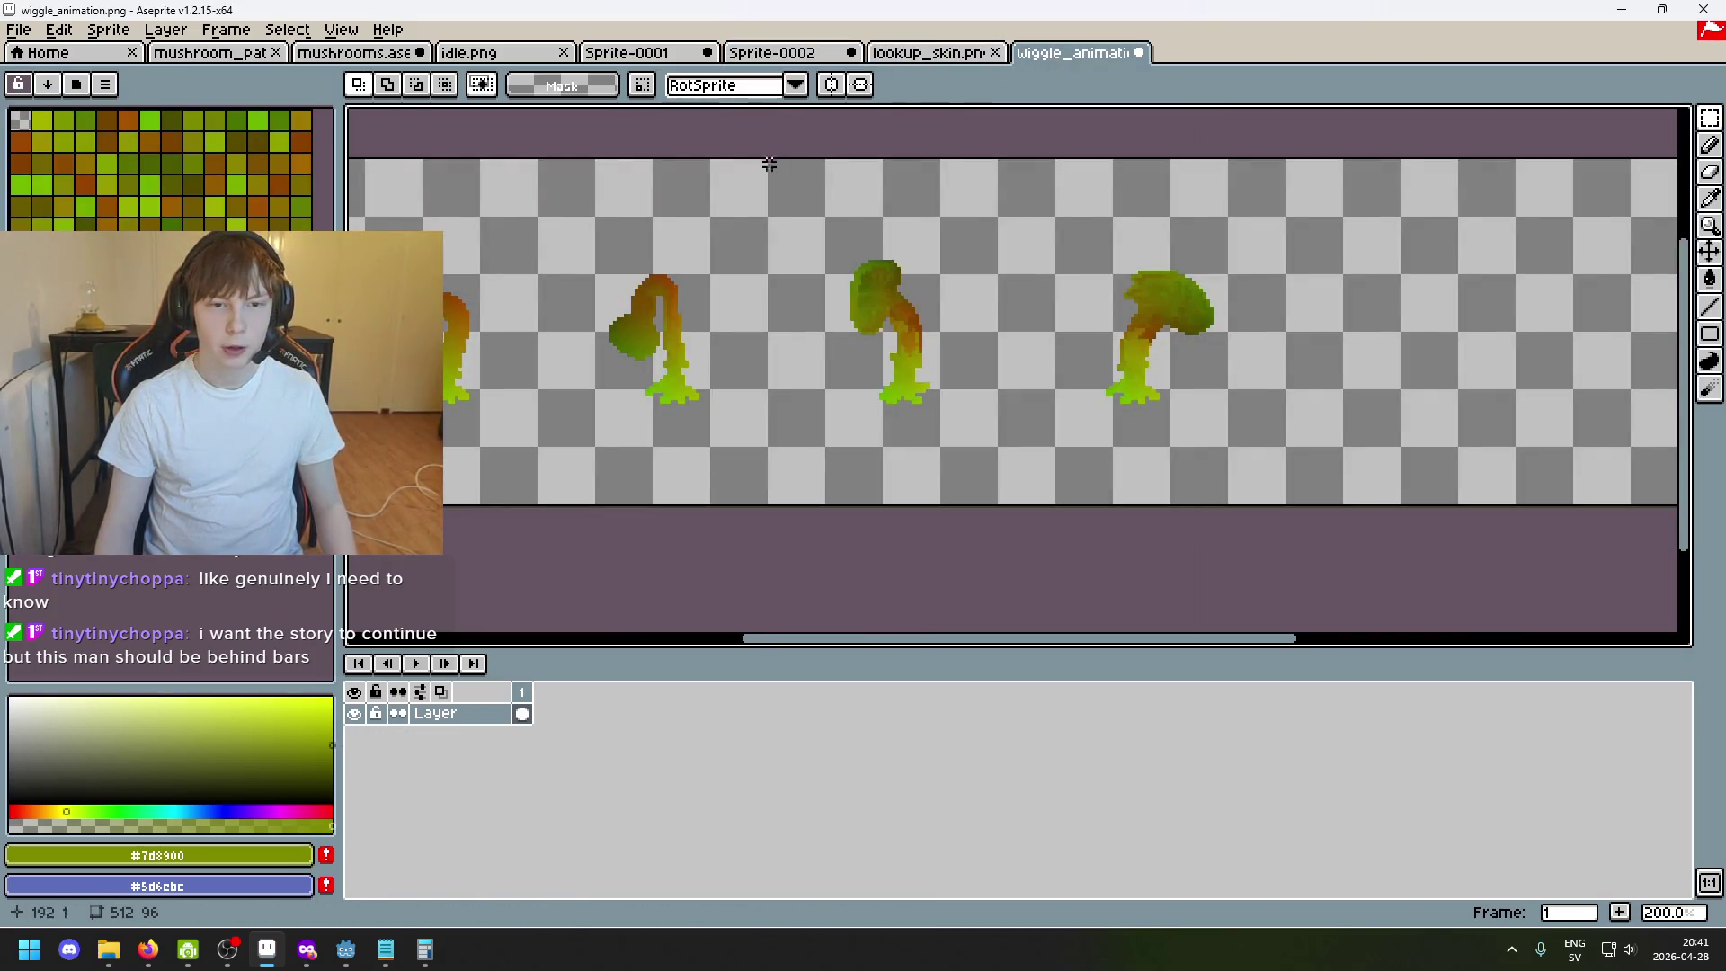
{"action": "scroll", "coordinate": [769, 166], "scroll_direction": "down", "scroll_amount": 3}
{"action": "scroll", "coordinate": [848, 333], "scroll_direction": "up", "scroll_amount": 2}
{"action": "scroll", "coordinate": [839, 320], "scroll_direction": "up", "scroll_amount": 1}
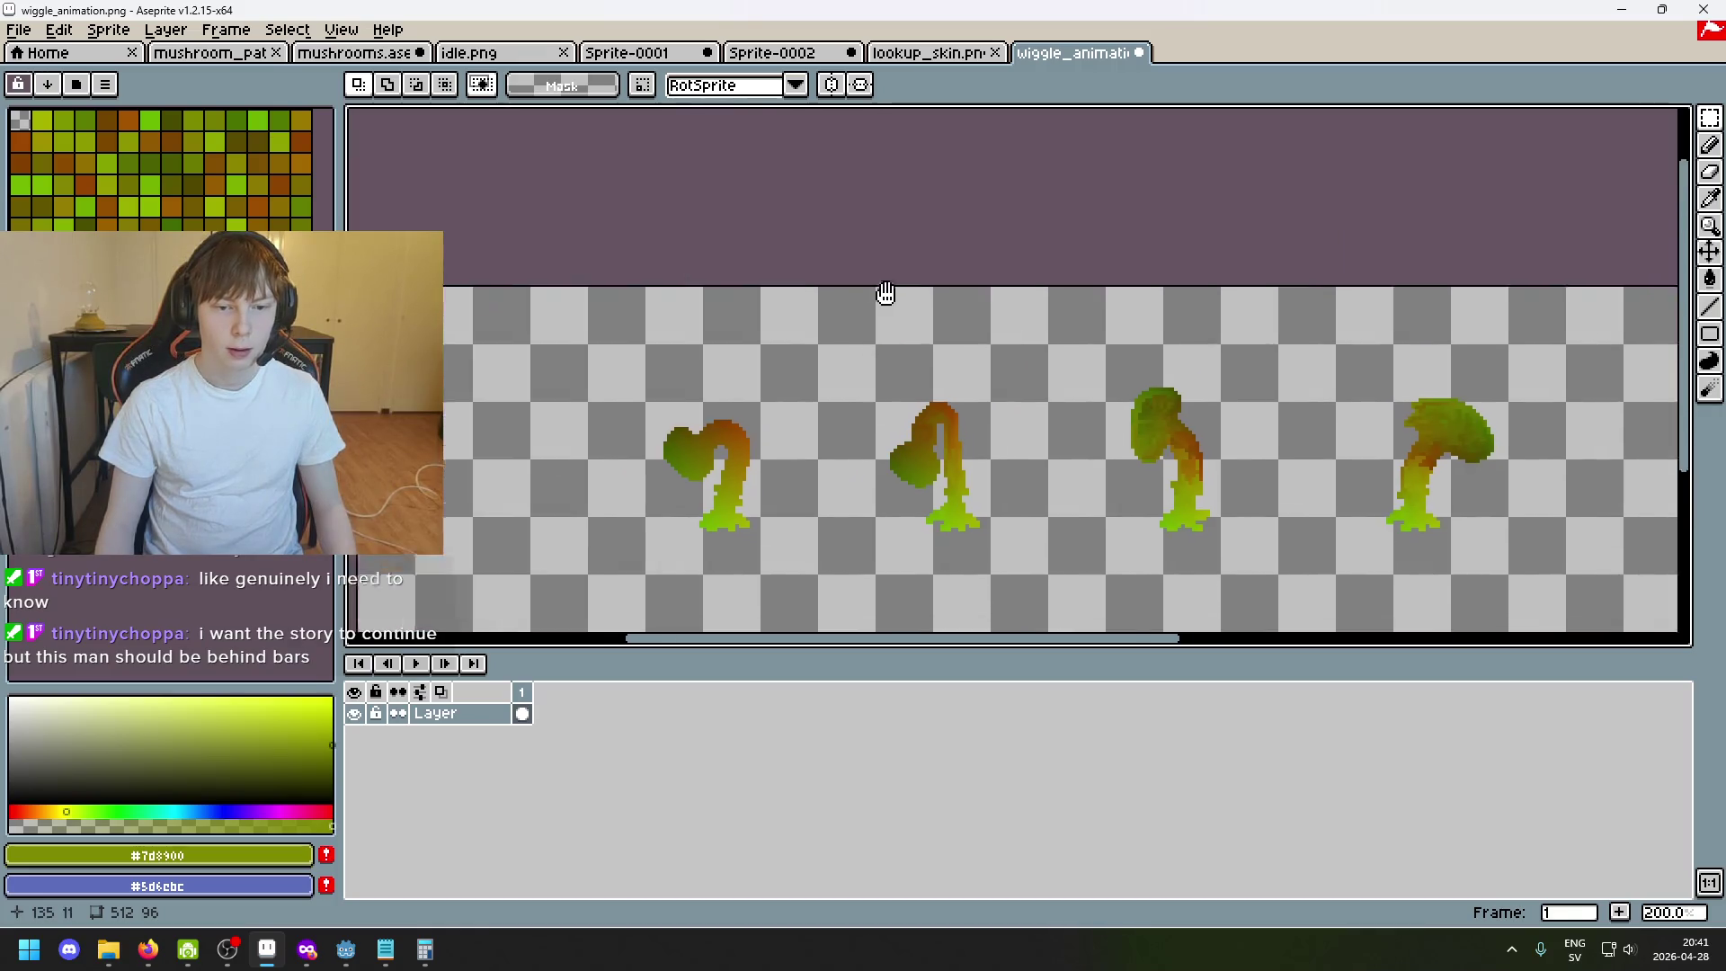
{"action": "scroll", "coordinate": [886, 289], "scroll_direction": "down", "scroll_amount": 1}
{"action": "left_click", "coordinate": [836, 51]}
{"action": "left_click", "coordinate": [666, 54]}
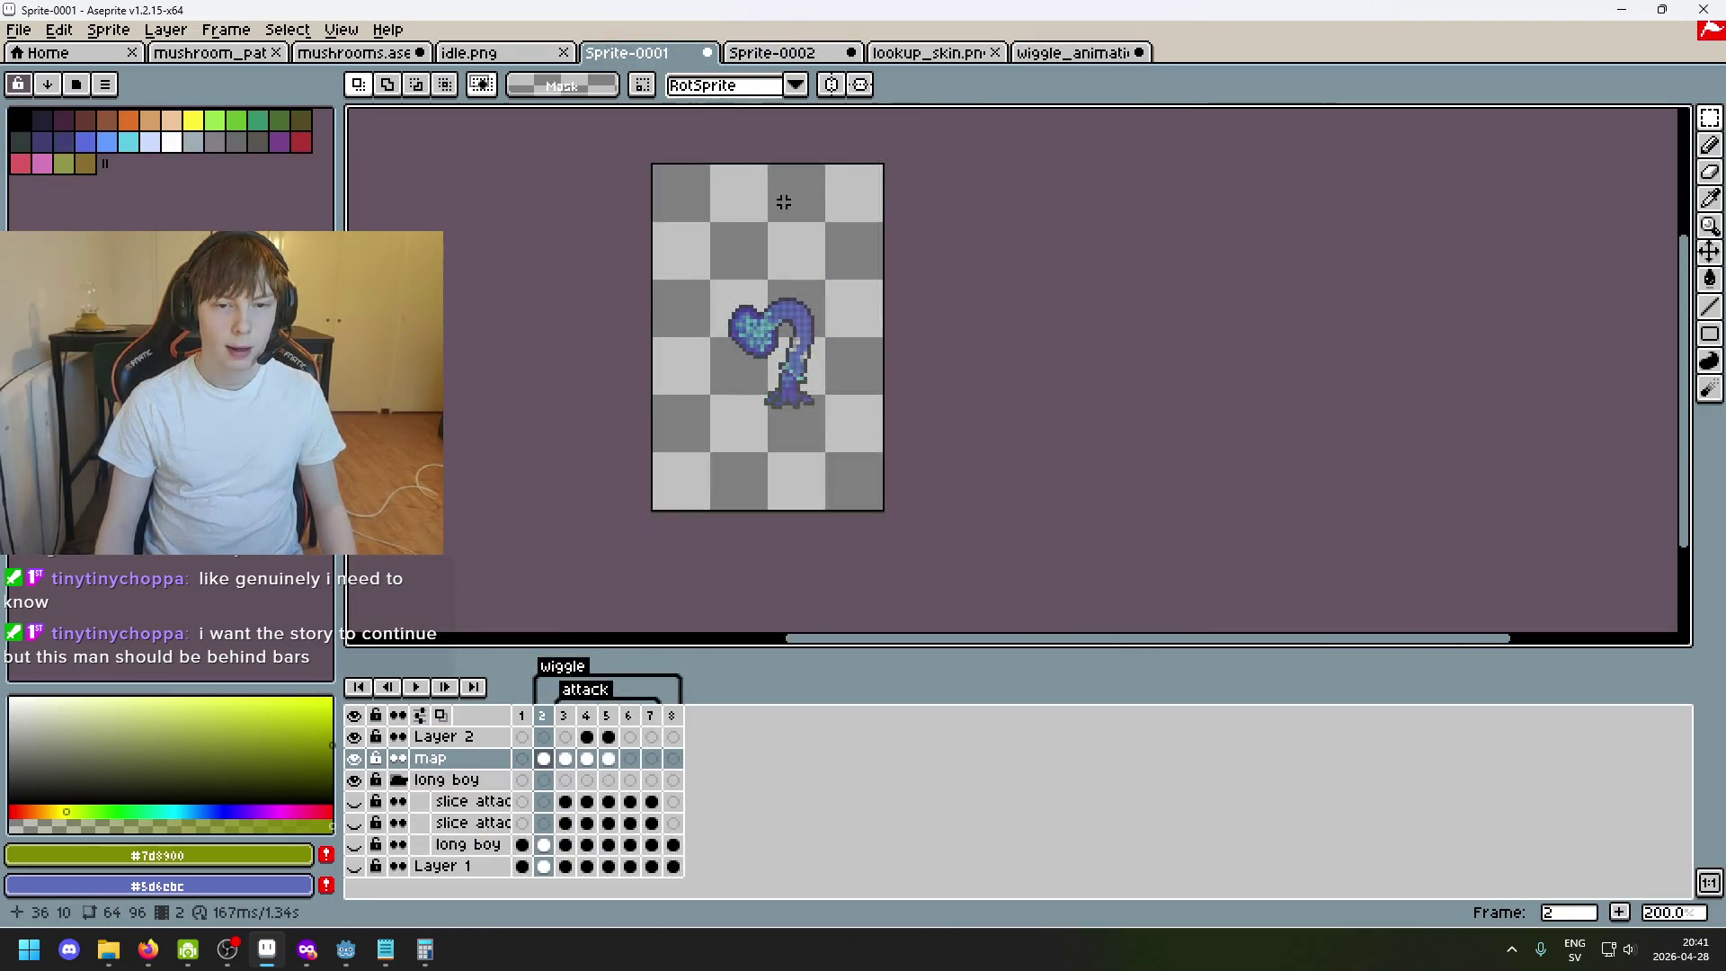
{"action": "left_click", "coordinate": [931, 52]}
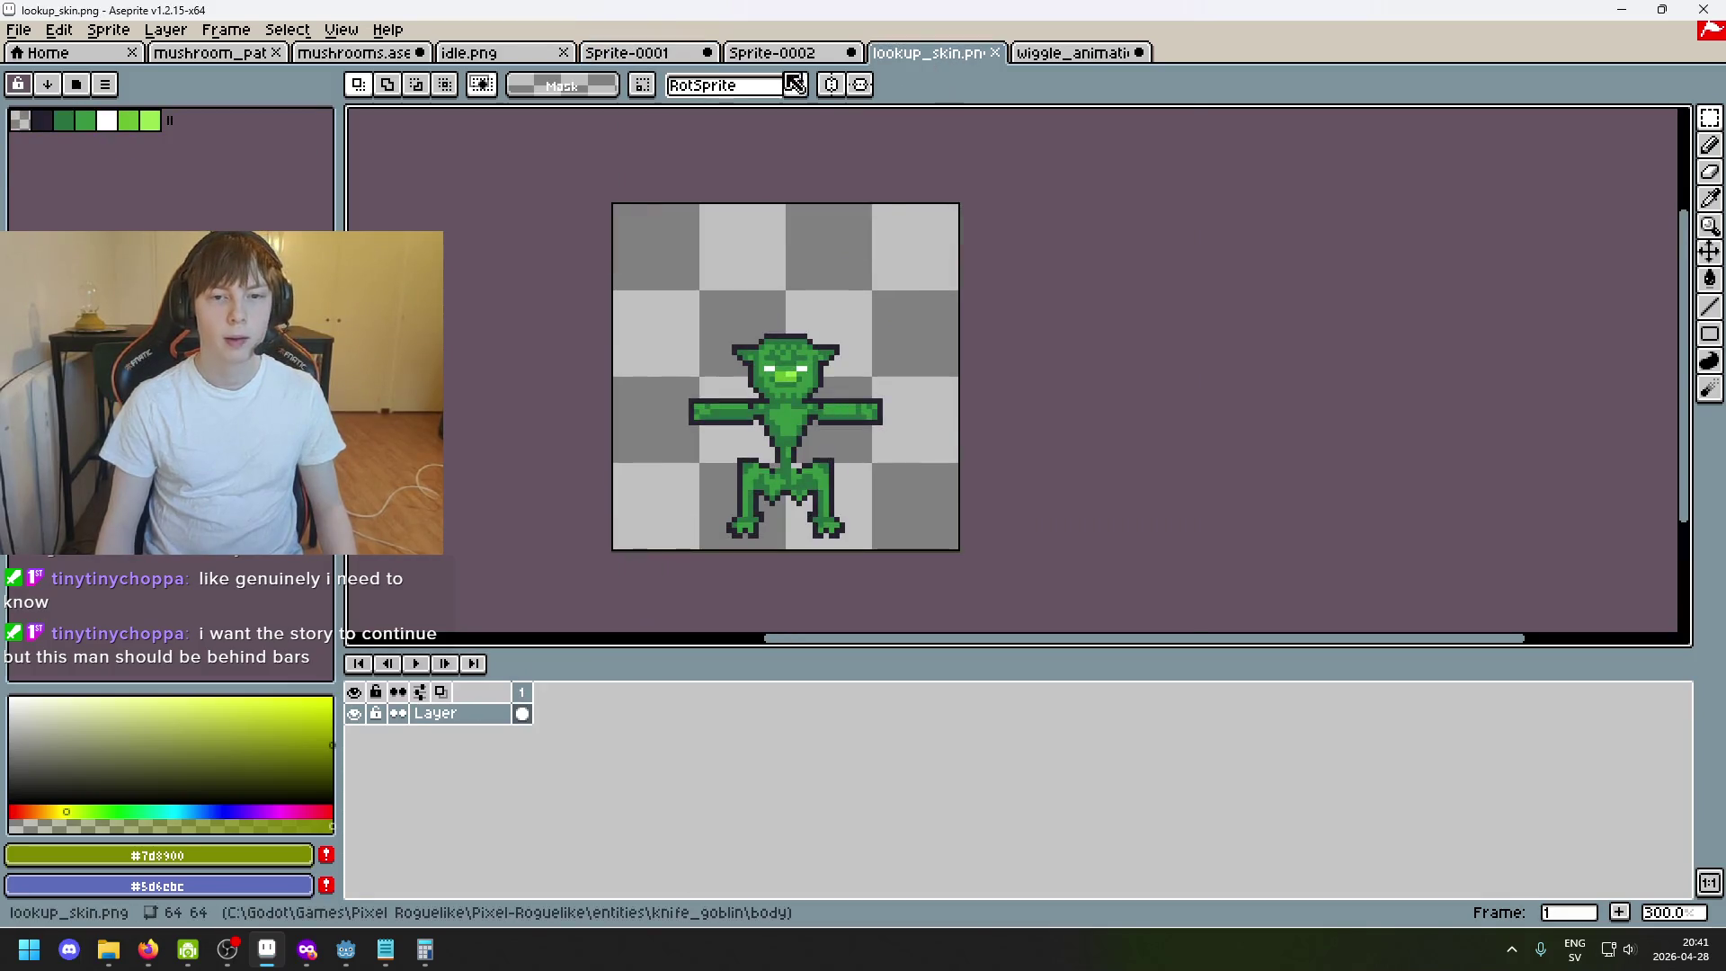
{"action": "left_click", "coordinate": [771, 53]}
{"action": "left_click", "coordinate": [479, 54]}
{"action": "left_click", "coordinate": [656, 63]}
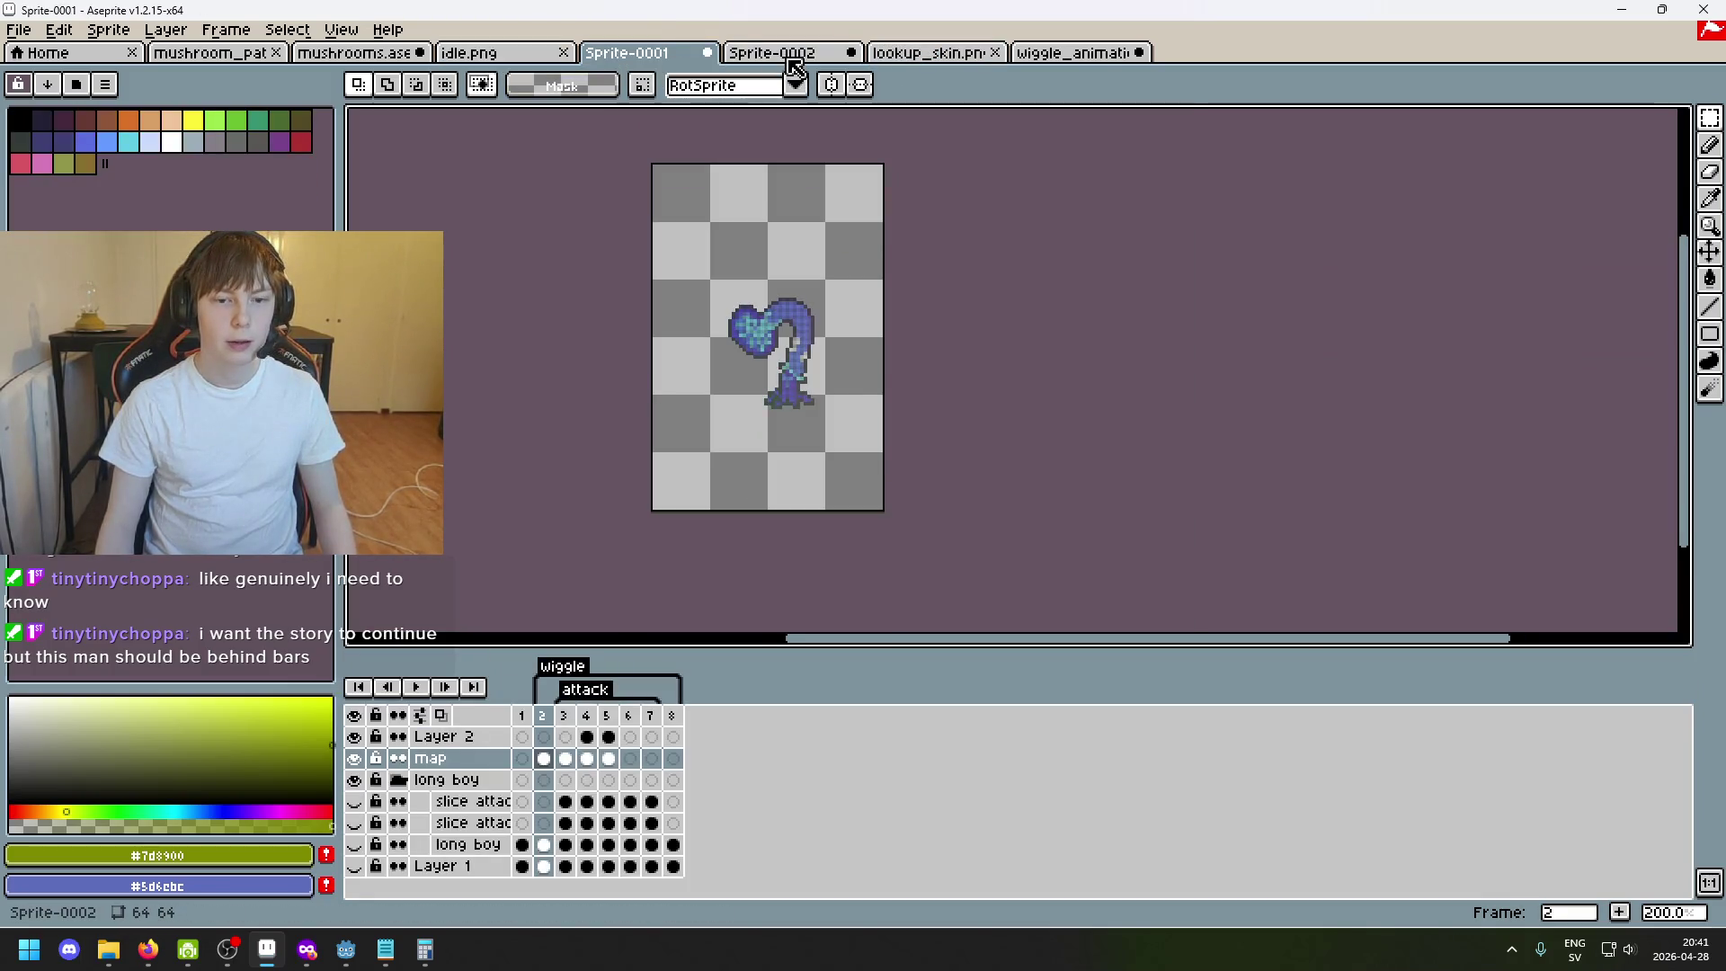
Pan across the wiggle reference frames, compare the other sprites again and land on the idle.png goblin sheet.
{"action": "left_click", "coordinate": [795, 62]}
{"action": "left_click", "coordinate": [930, 66]}
{"action": "left_click", "coordinate": [776, 54]}
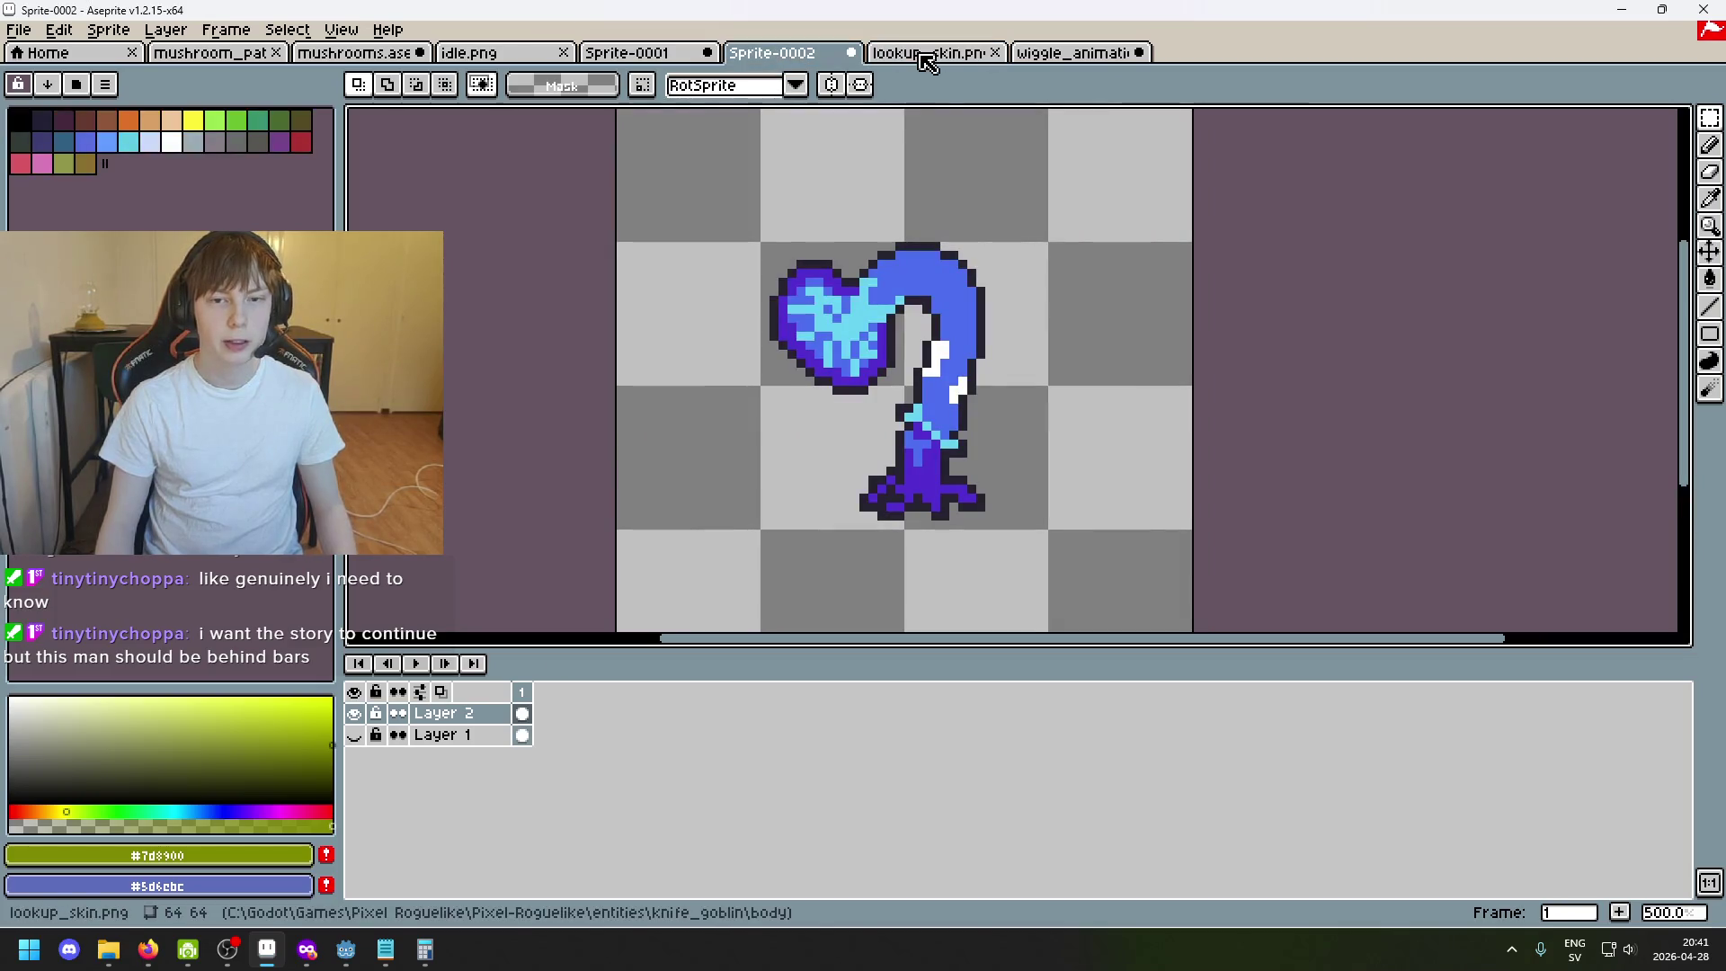
{"action": "scroll", "coordinate": [855, 284], "scroll_direction": "down", "scroll_amount": 4}
{"action": "scroll", "coordinate": [892, 315], "scroll_direction": "up", "scroll_amount": 3}
{"action": "left_click", "coordinate": [1073, 52]}
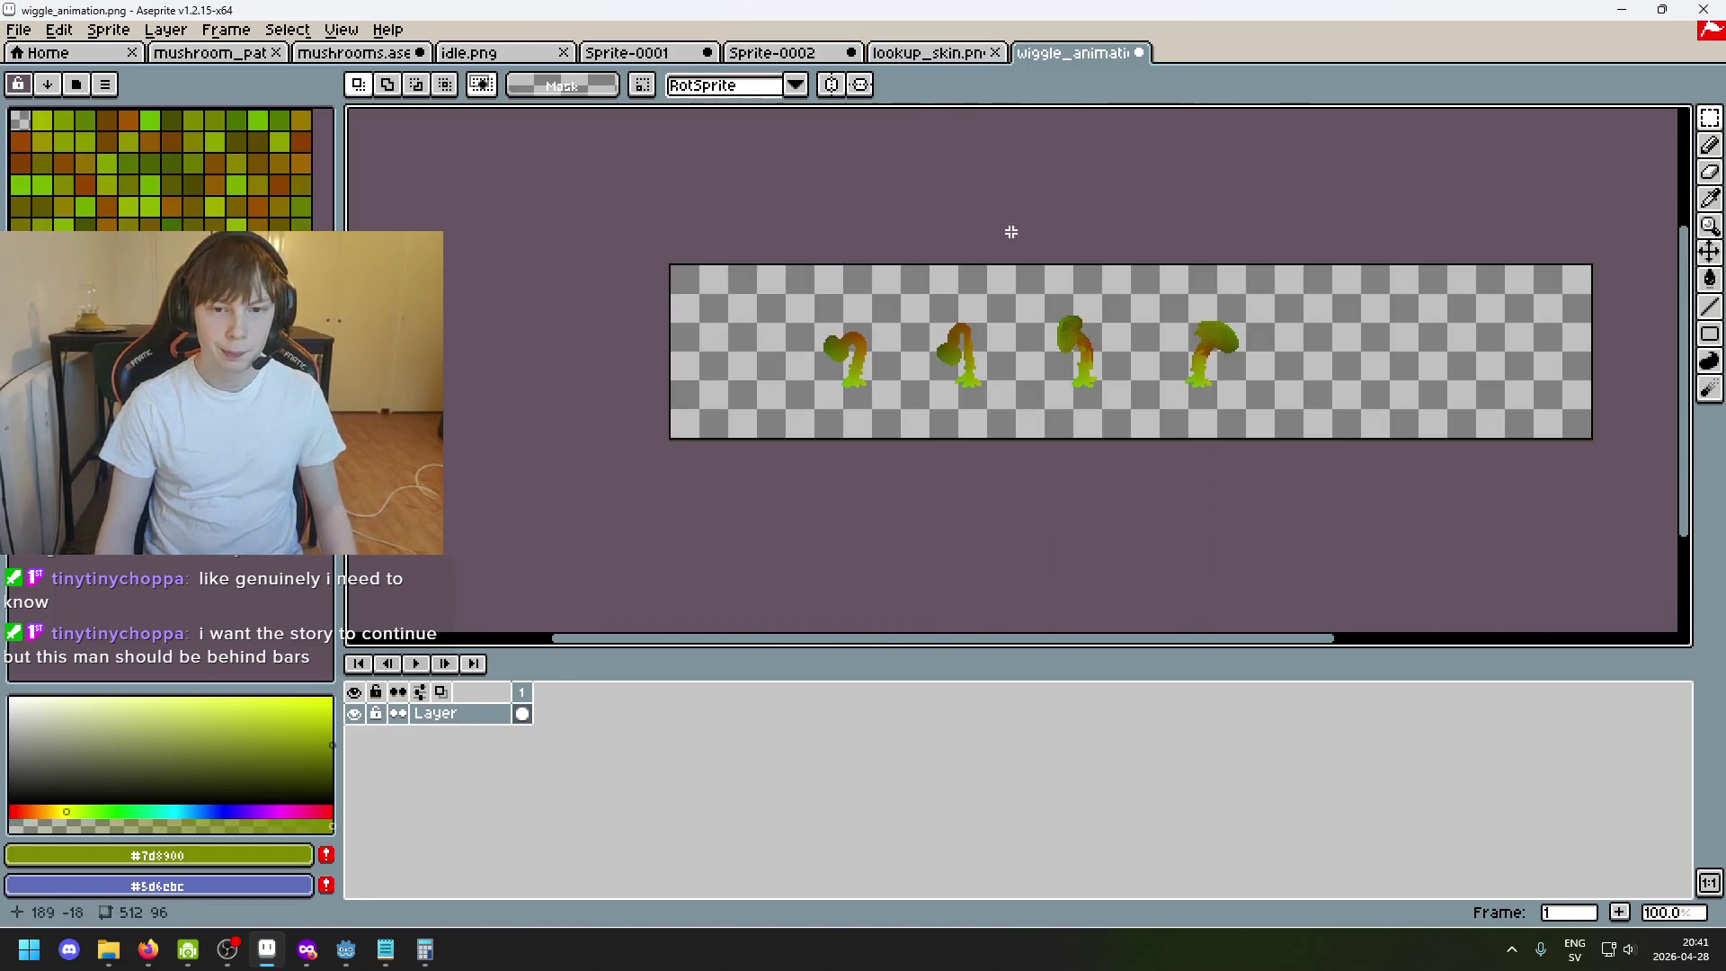
{"action": "scroll", "coordinate": [894, 256], "scroll_direction": "up", "scroll_amount": 2}
{"action": "scroll", "coordinate": [928, 314], "scroll_direction": "down", "scroll_amount": 3}
{"action": "scroll", "coordinate": [928, 314], "scroll_direction": "up", "scroll_amount": 3}
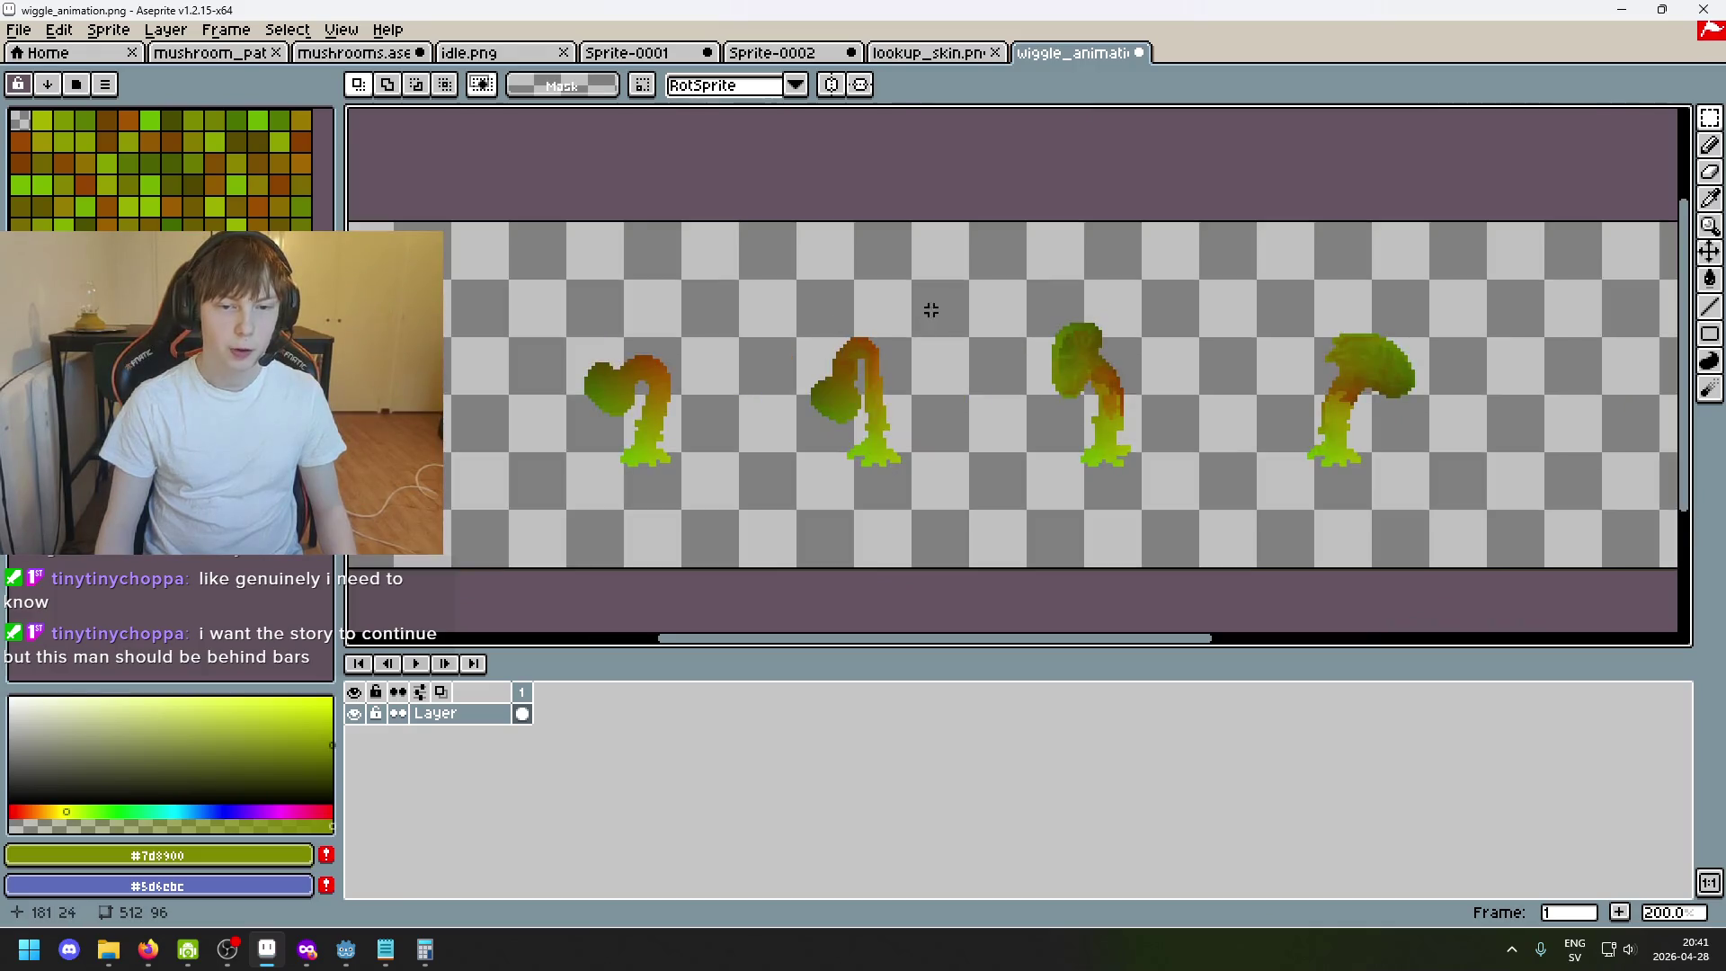
{"action": "left_click_drag", "start_coordinate": [643, 392], "coordinate": [1027, 358]}
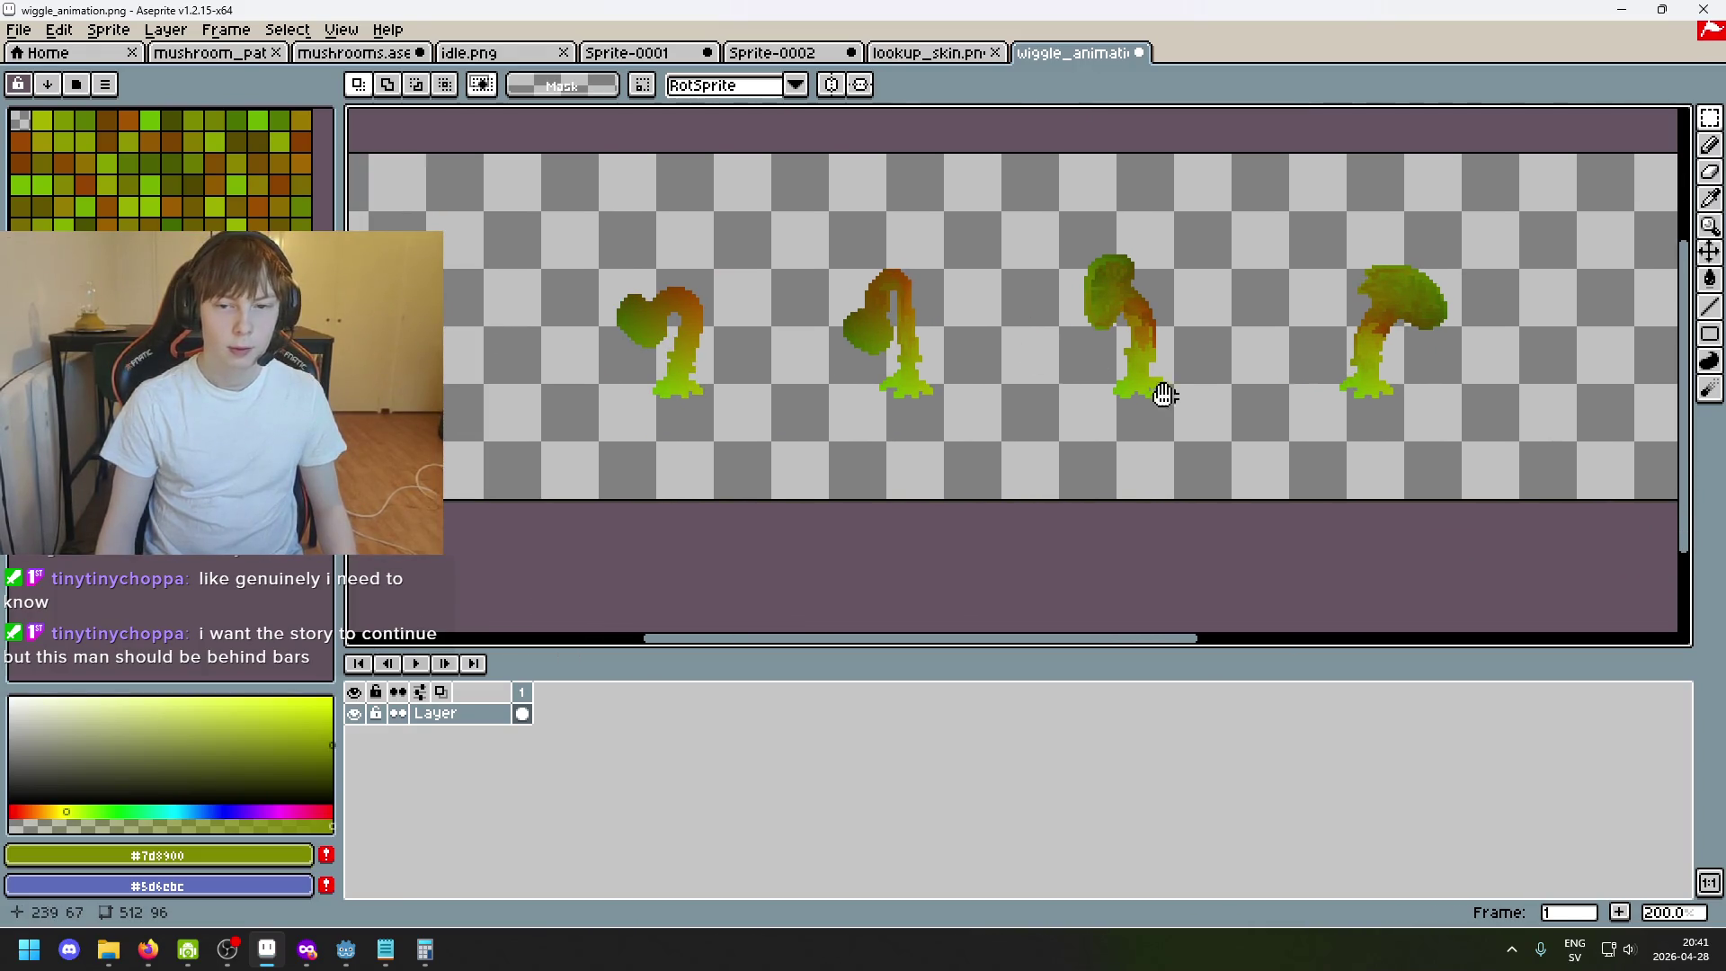
{"action": "left_click", "coordinate": [790, 52]}
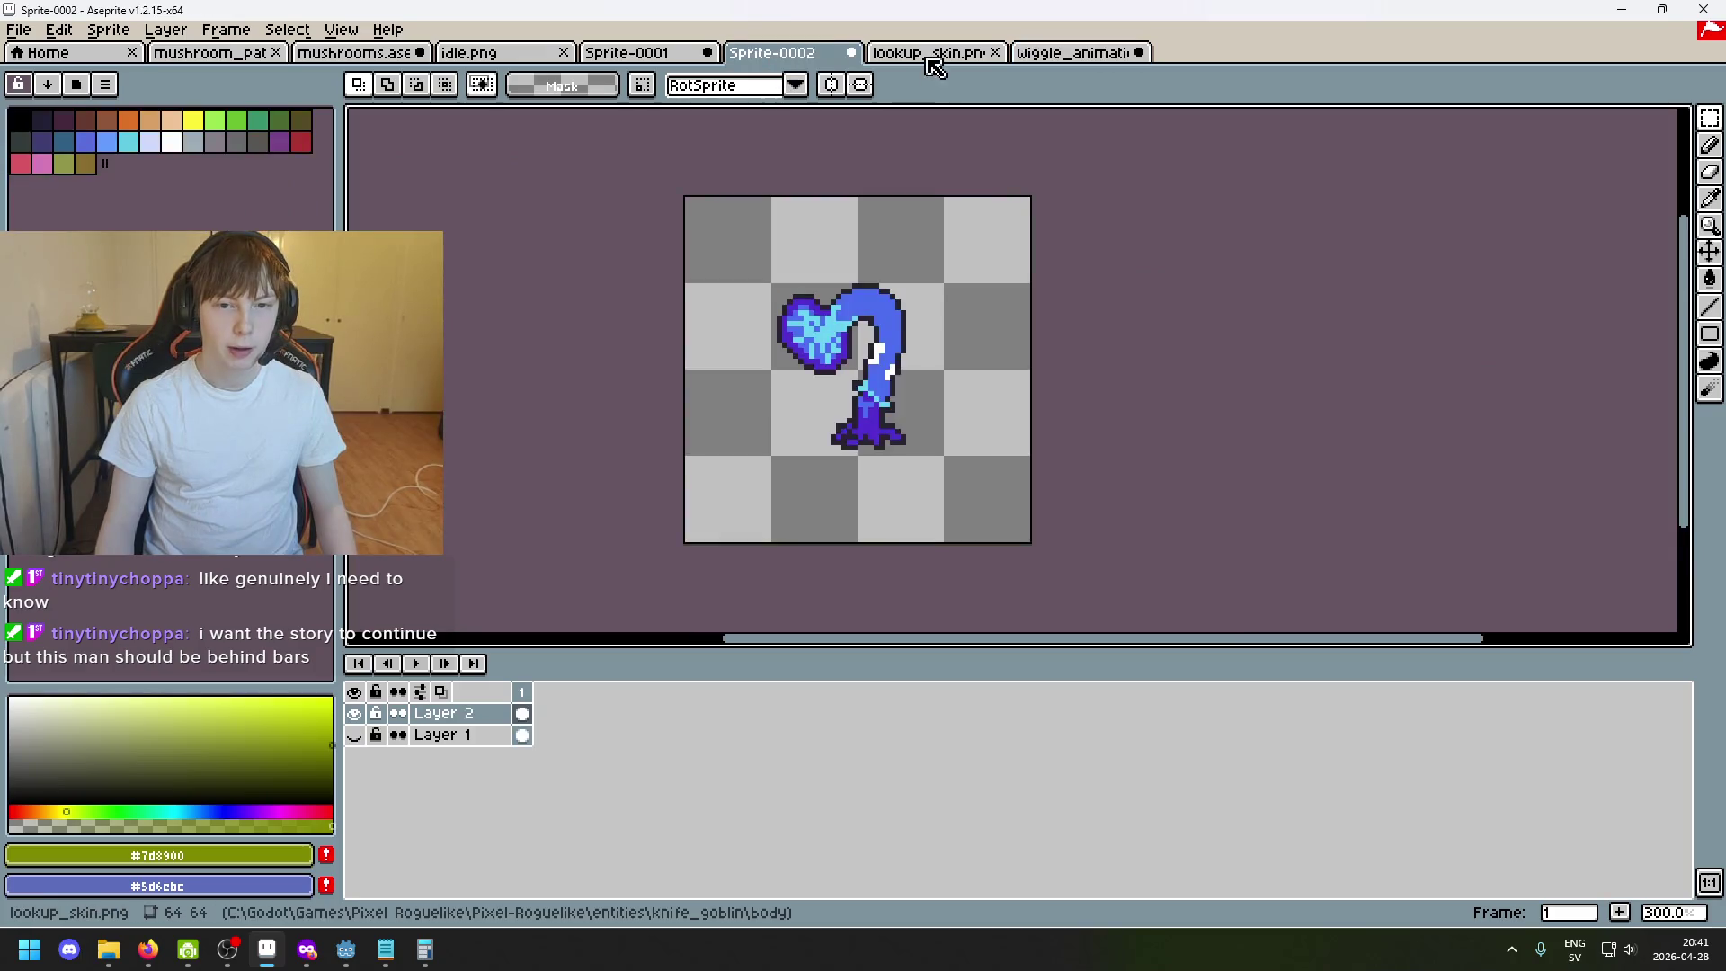
{"action": "left_click", "coordinate": [930, 54]}
{"action": "left_click", "coordinate": [486, 52]}
{"action": "left_click", "coordinate": [645, 54]}
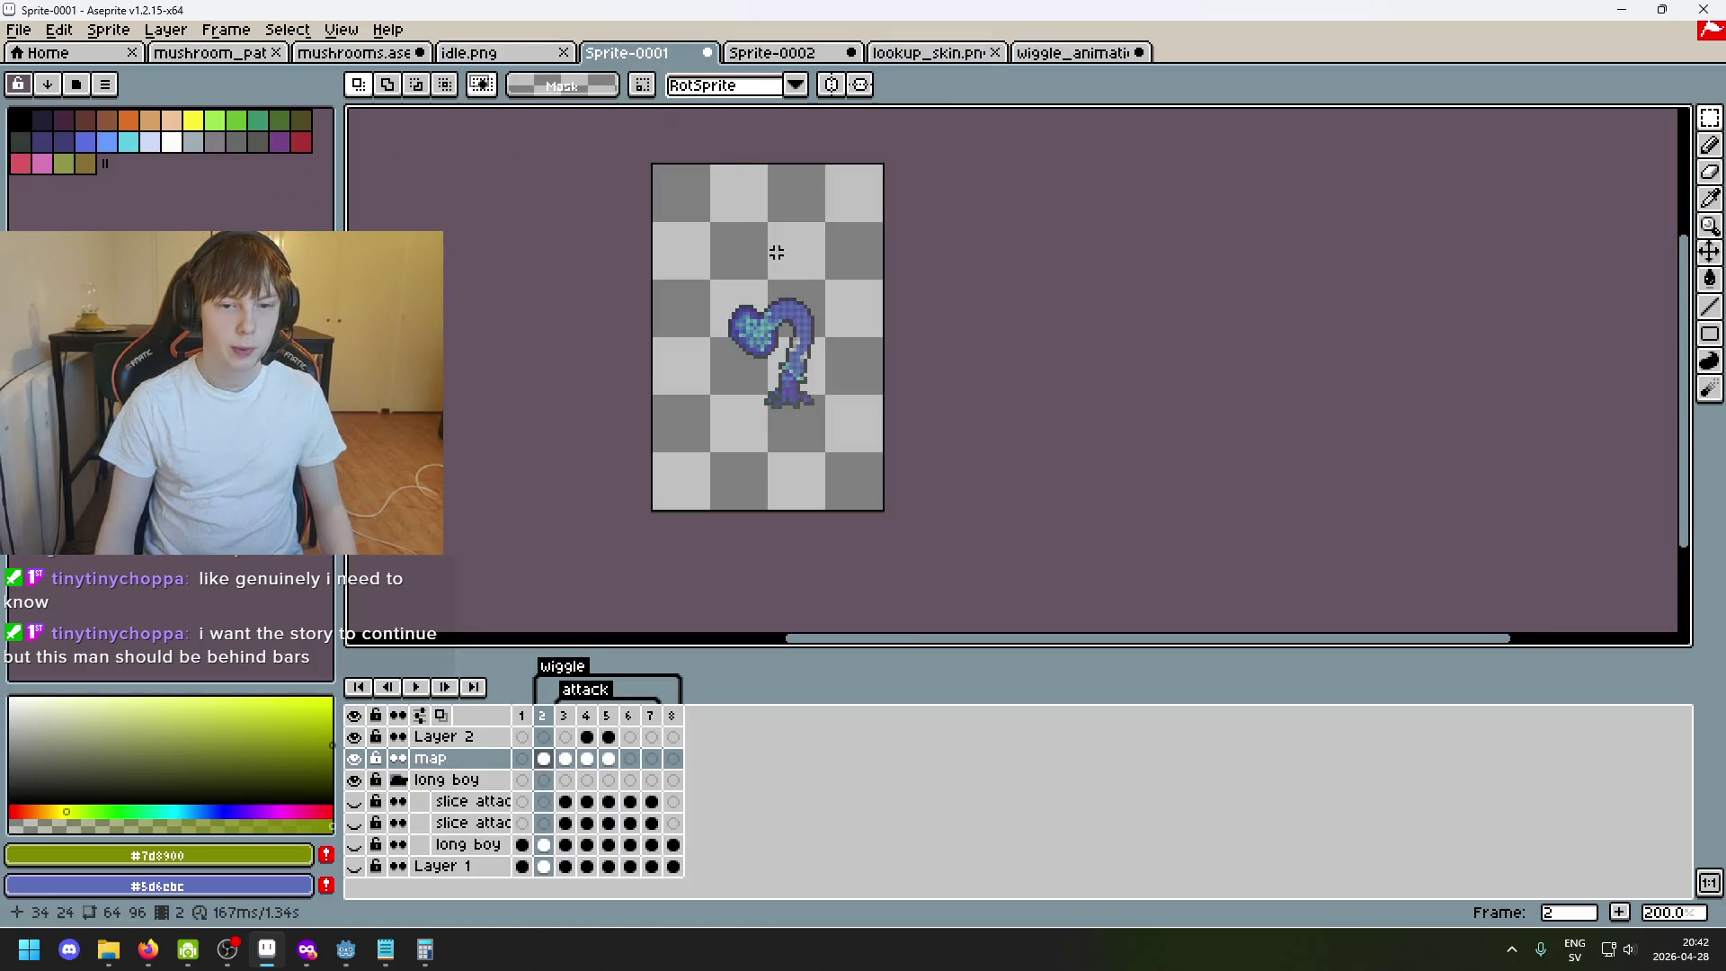
{"action": "key", "text": "ctrl+shift+Tab"}
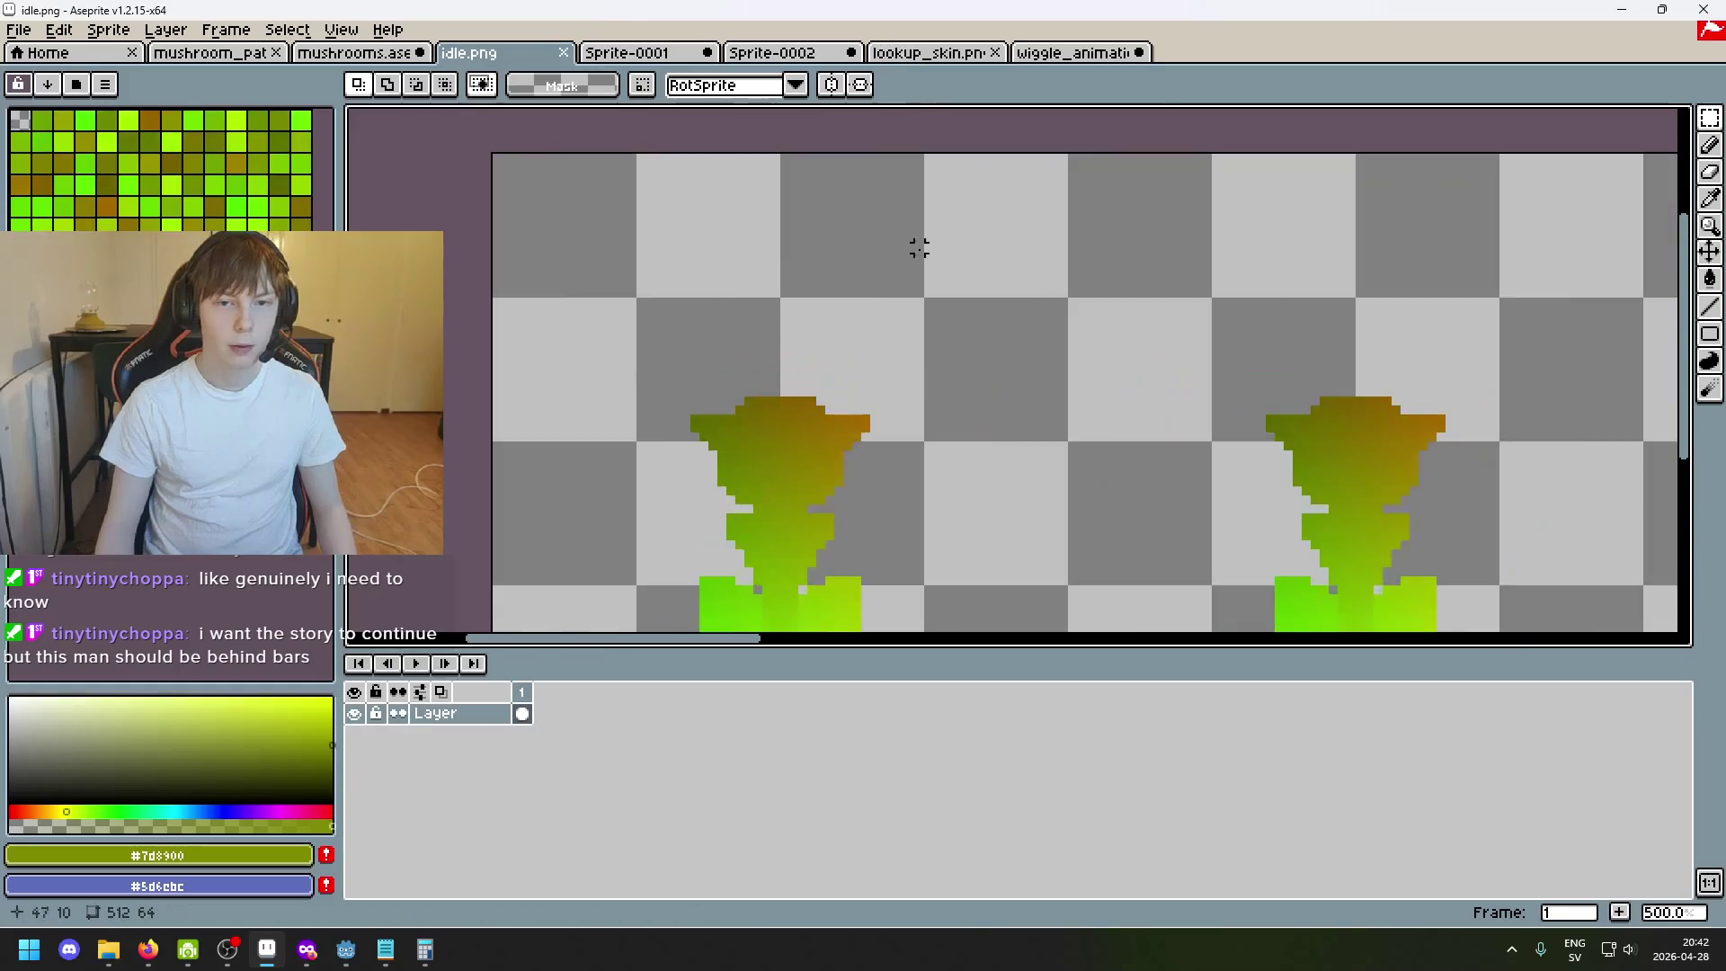
{"action": "scroll", "coordinate": [917, 247], "scroll_direction": "down", "scroll_amount": 2}
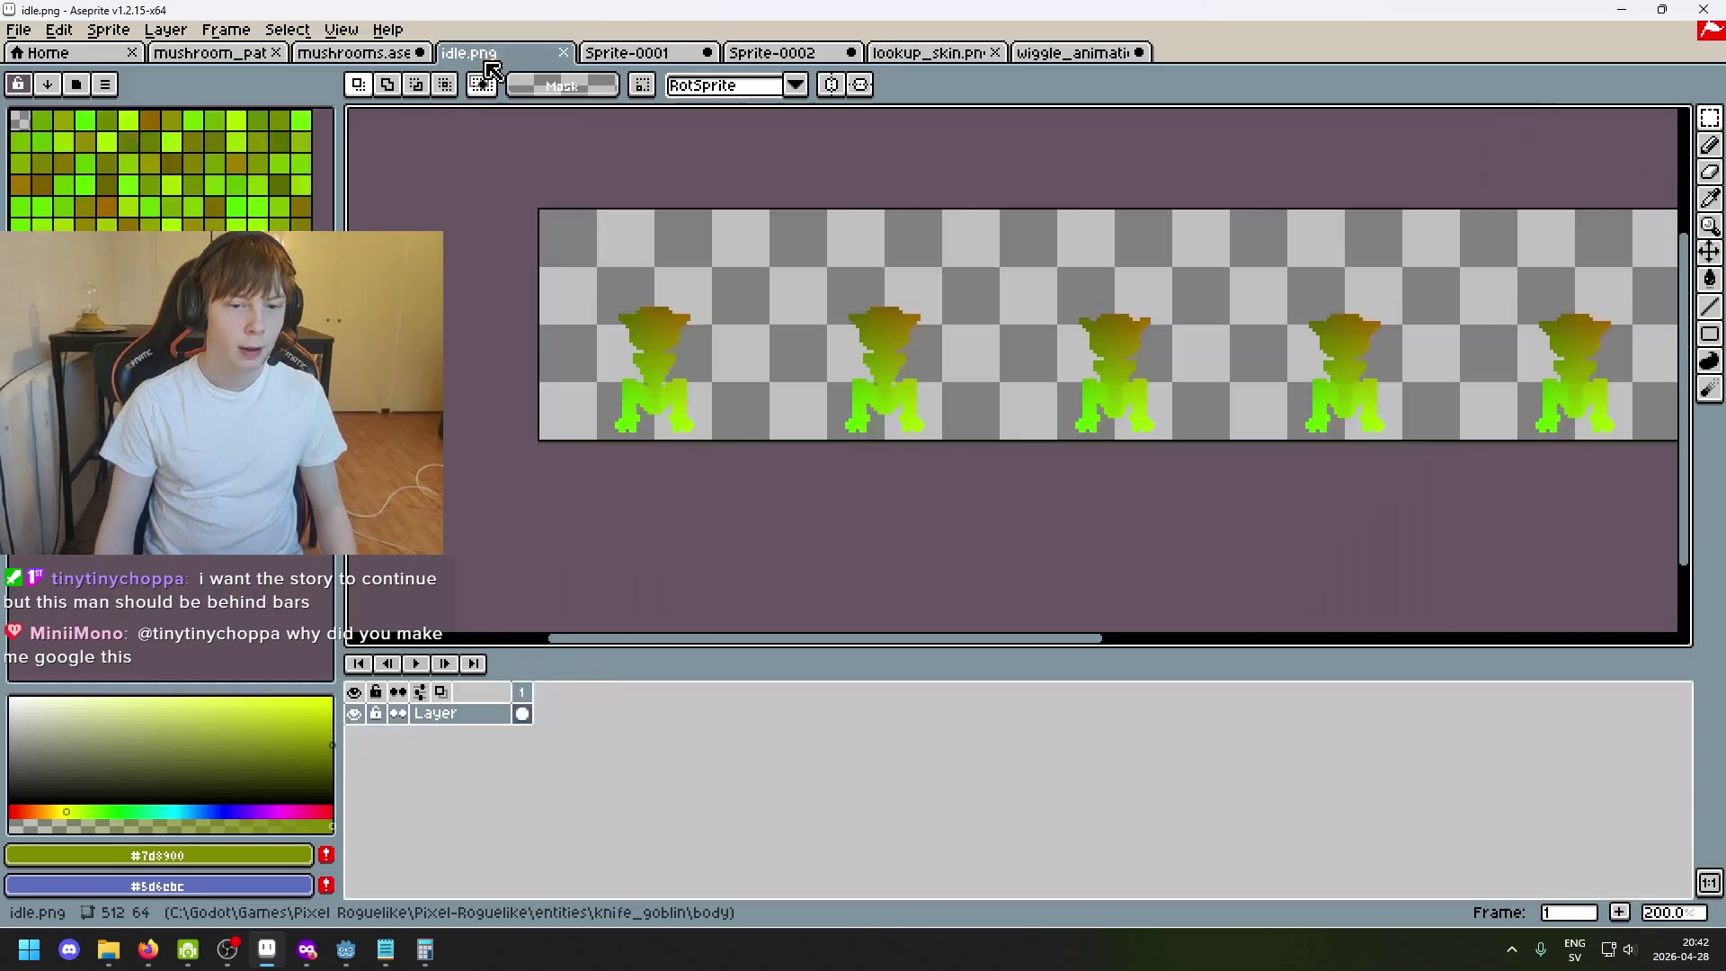
{"action": "scroll", "coordinate": [776, 134], "scroll_direction": "right", "scroll_amount": 2}
Return to Sprite-0001 and step forward to frame 6, glancing at the wiggle strip and Sprite-0002 along the way.
{"action": "left_click", "coordinate": [782, 52]}
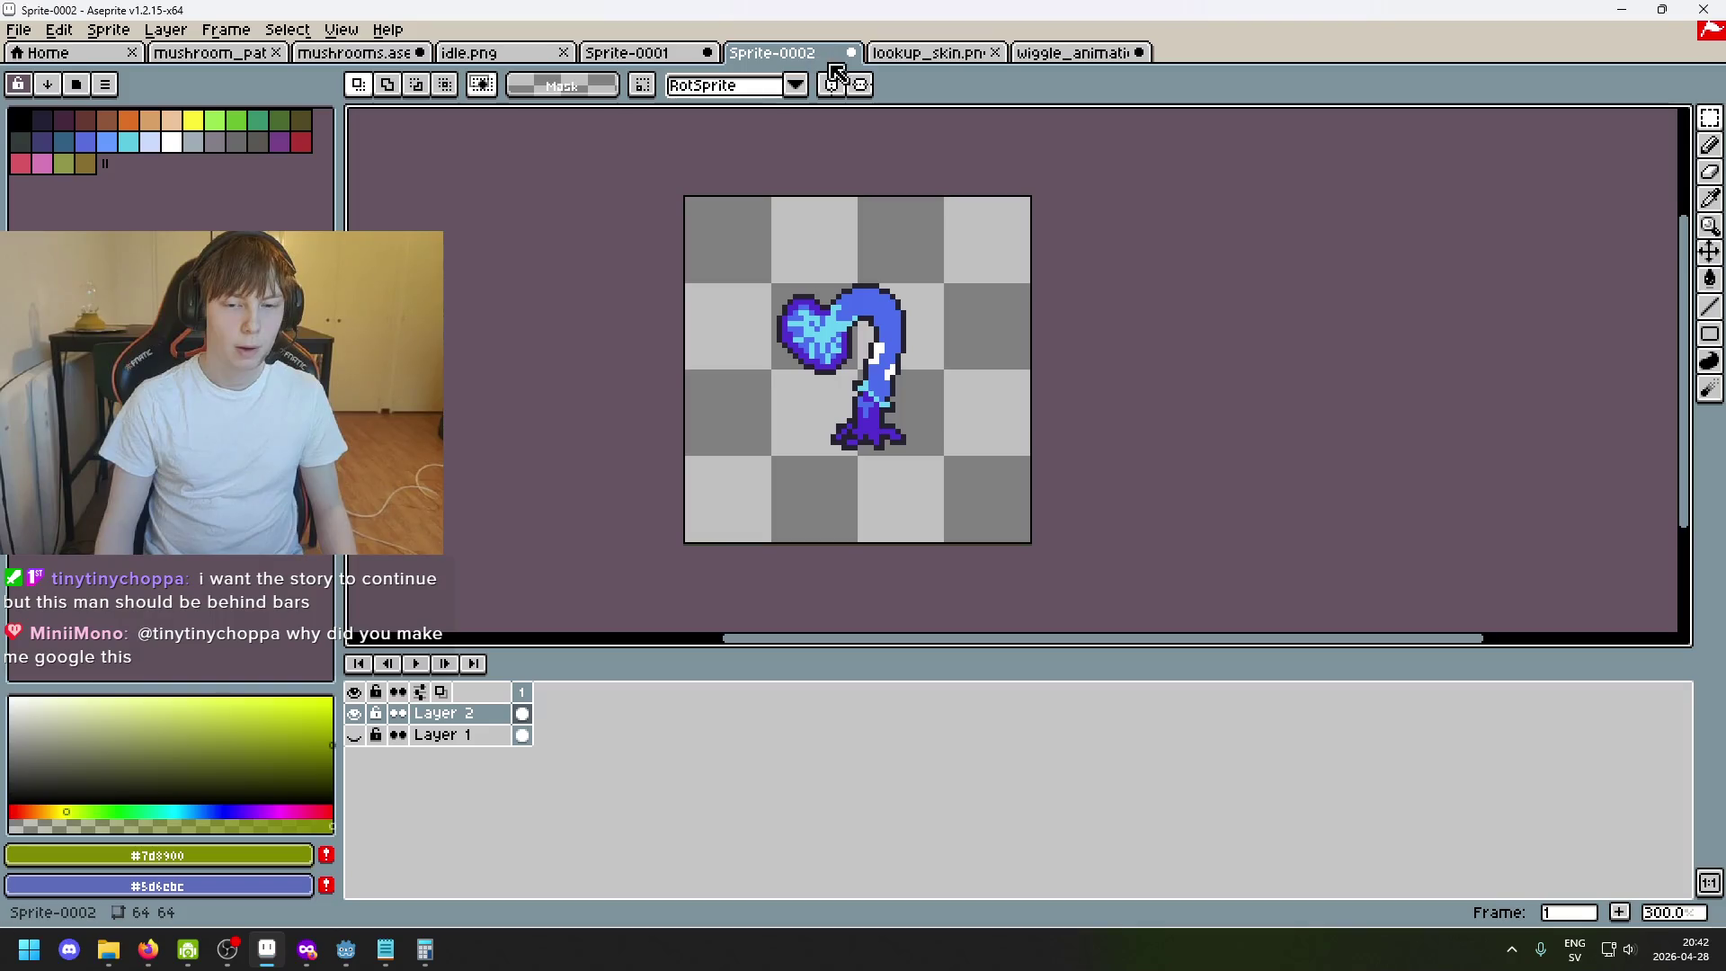
{"action": "key", "text": "ctrl+Tab"}
{"action": "left_click", "coordinate": [636, 60]}
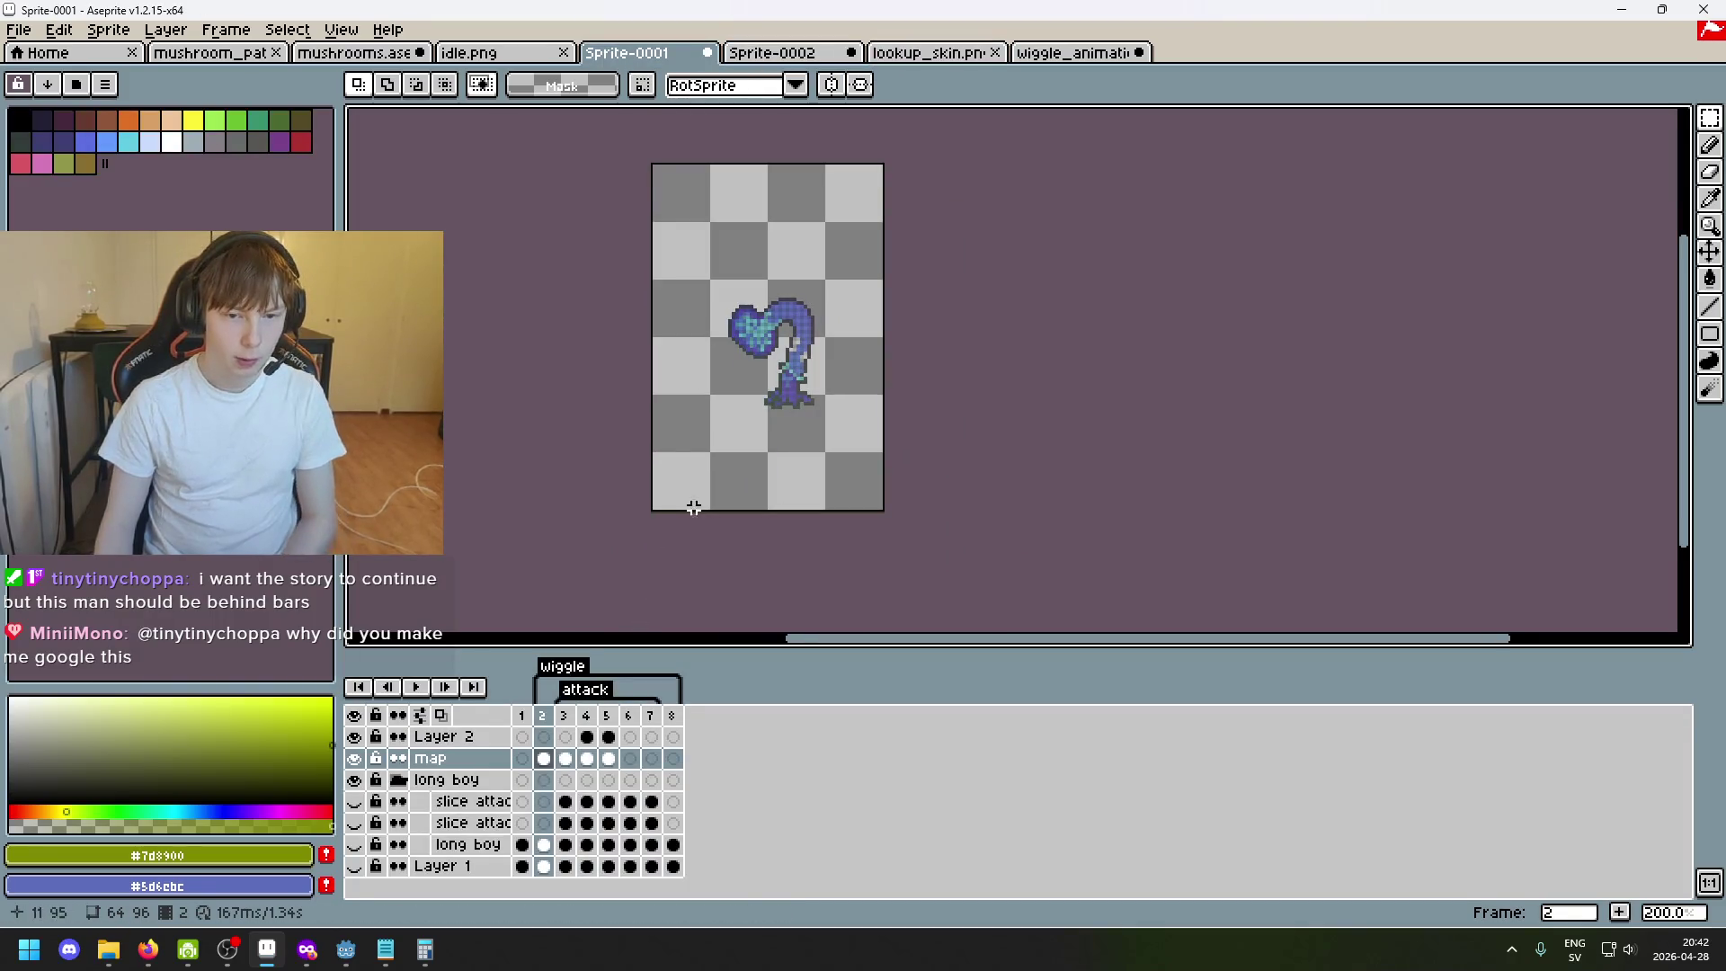
{"action": "key", "text": "Right"}
{"action": "key", "text": "Right"}
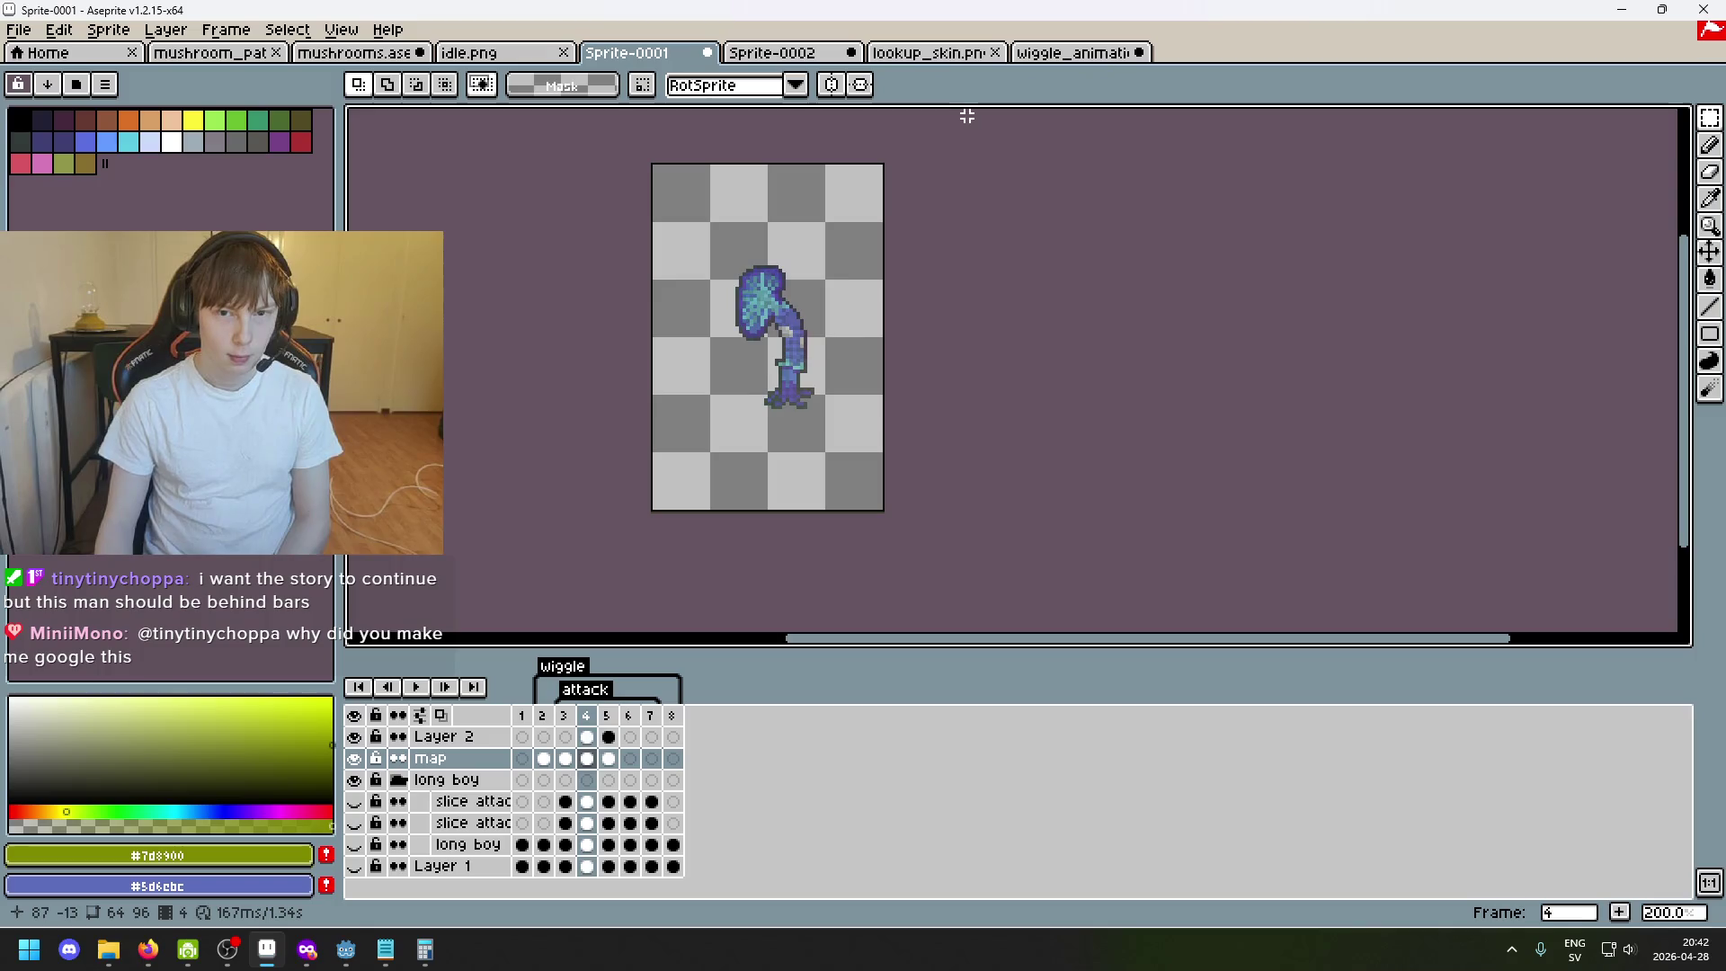
{"action": "key", "text": "Right"}
{"action": "left_click", "coordinate": [1060, 54]}
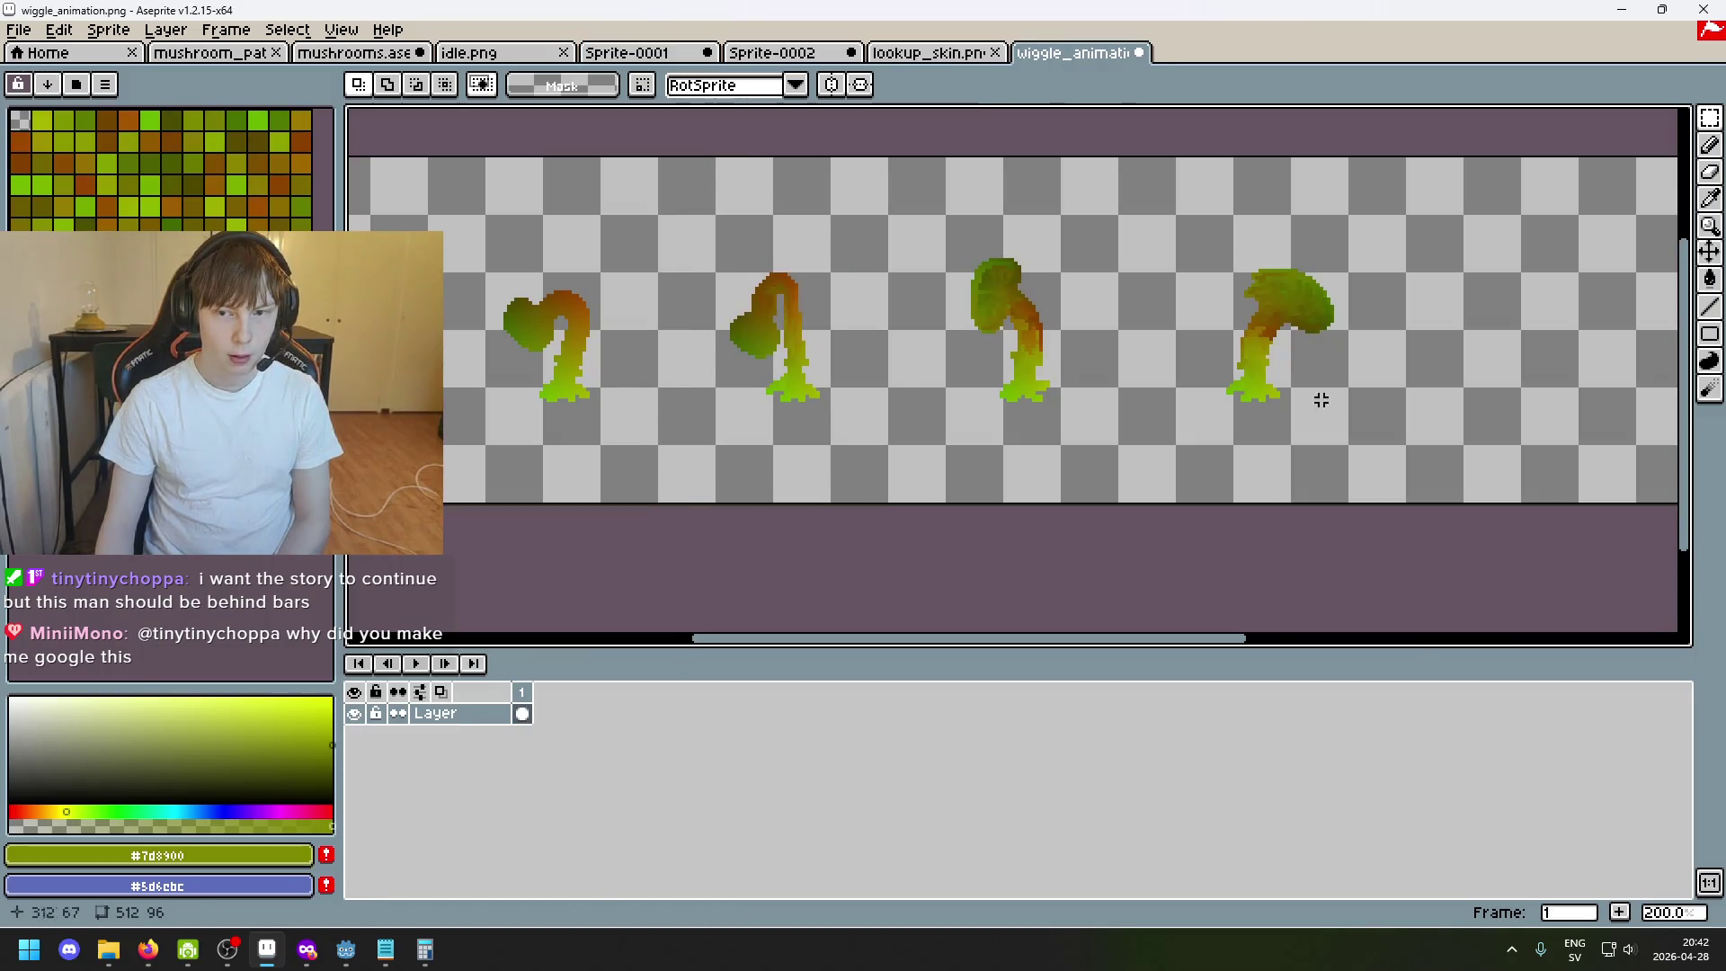
{"action": "left_click", "coordinate": [932, 54]}
{"action": "left_click", "coordinate": [837, 54]}
{"action": "left_click", "coordinate": [926, 61]}
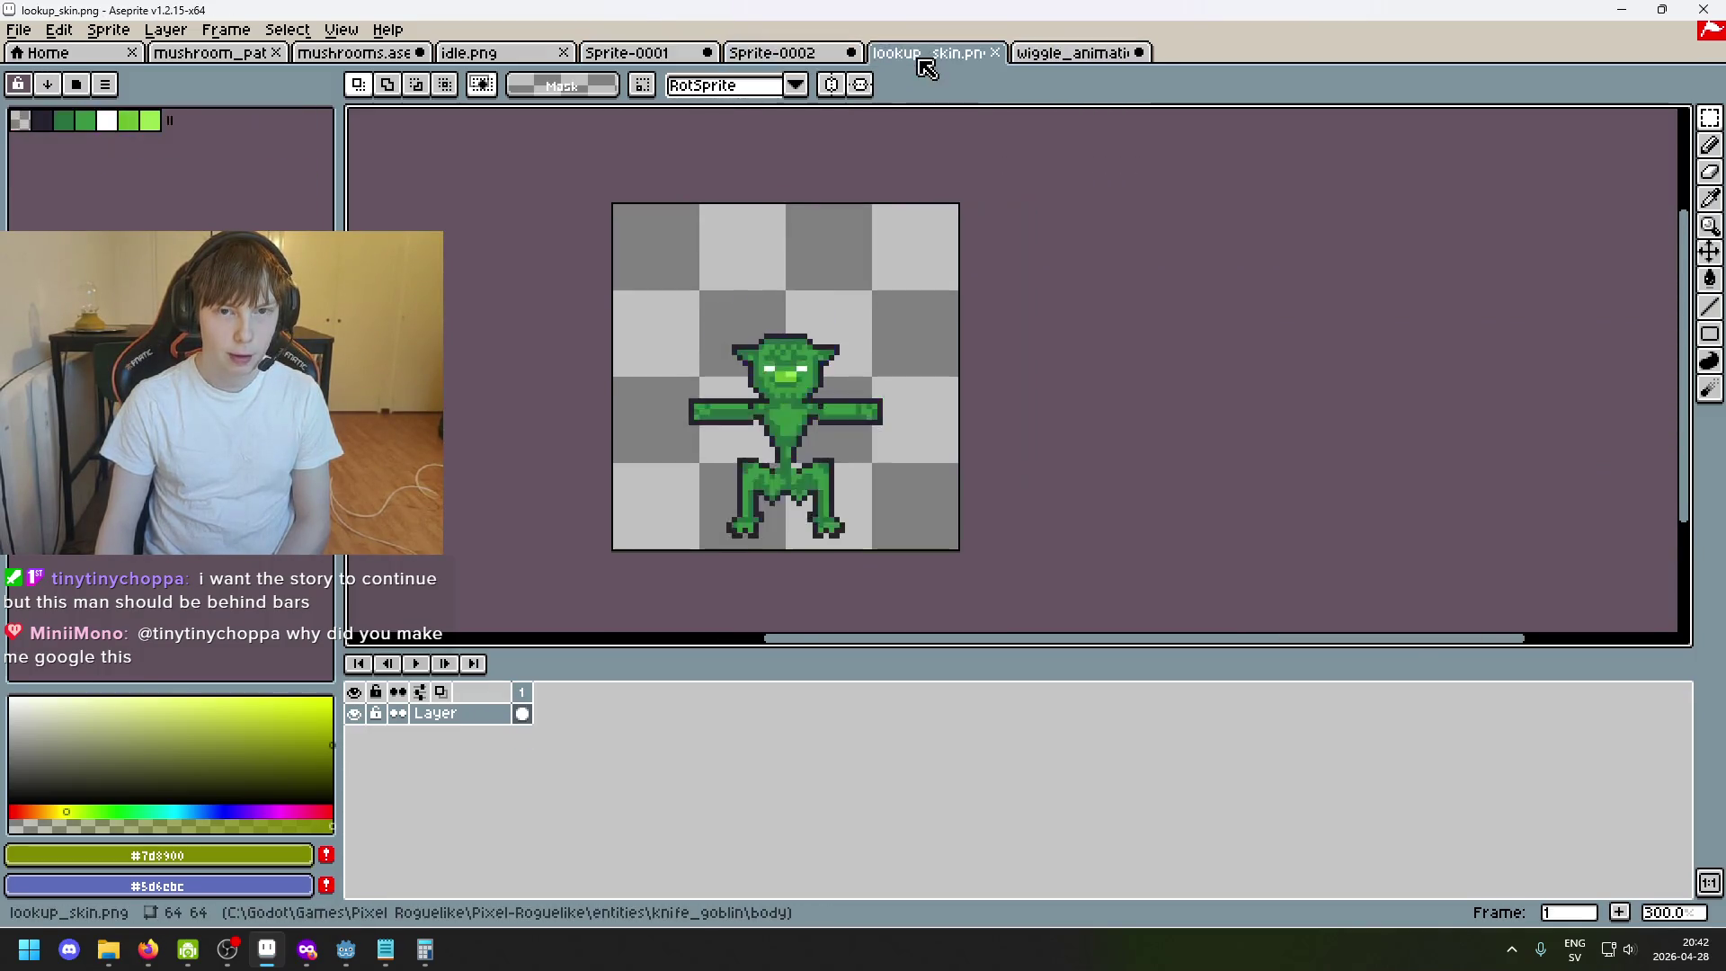
{"action": "left_click", "coordinate": [641, 57]}
{"action": "key", "text": "Left"}
{"action": "key", "text": "Right"}
Show the long boy layer's blue mushroom on frame 6, compare frames 5 and 6, then bring up wiggle_animation.png.
{"action": "left_click", "coordinate": [356, 865]}
{"action": "key", "text": "Left"}
{"action": "key", "text": "Right"}
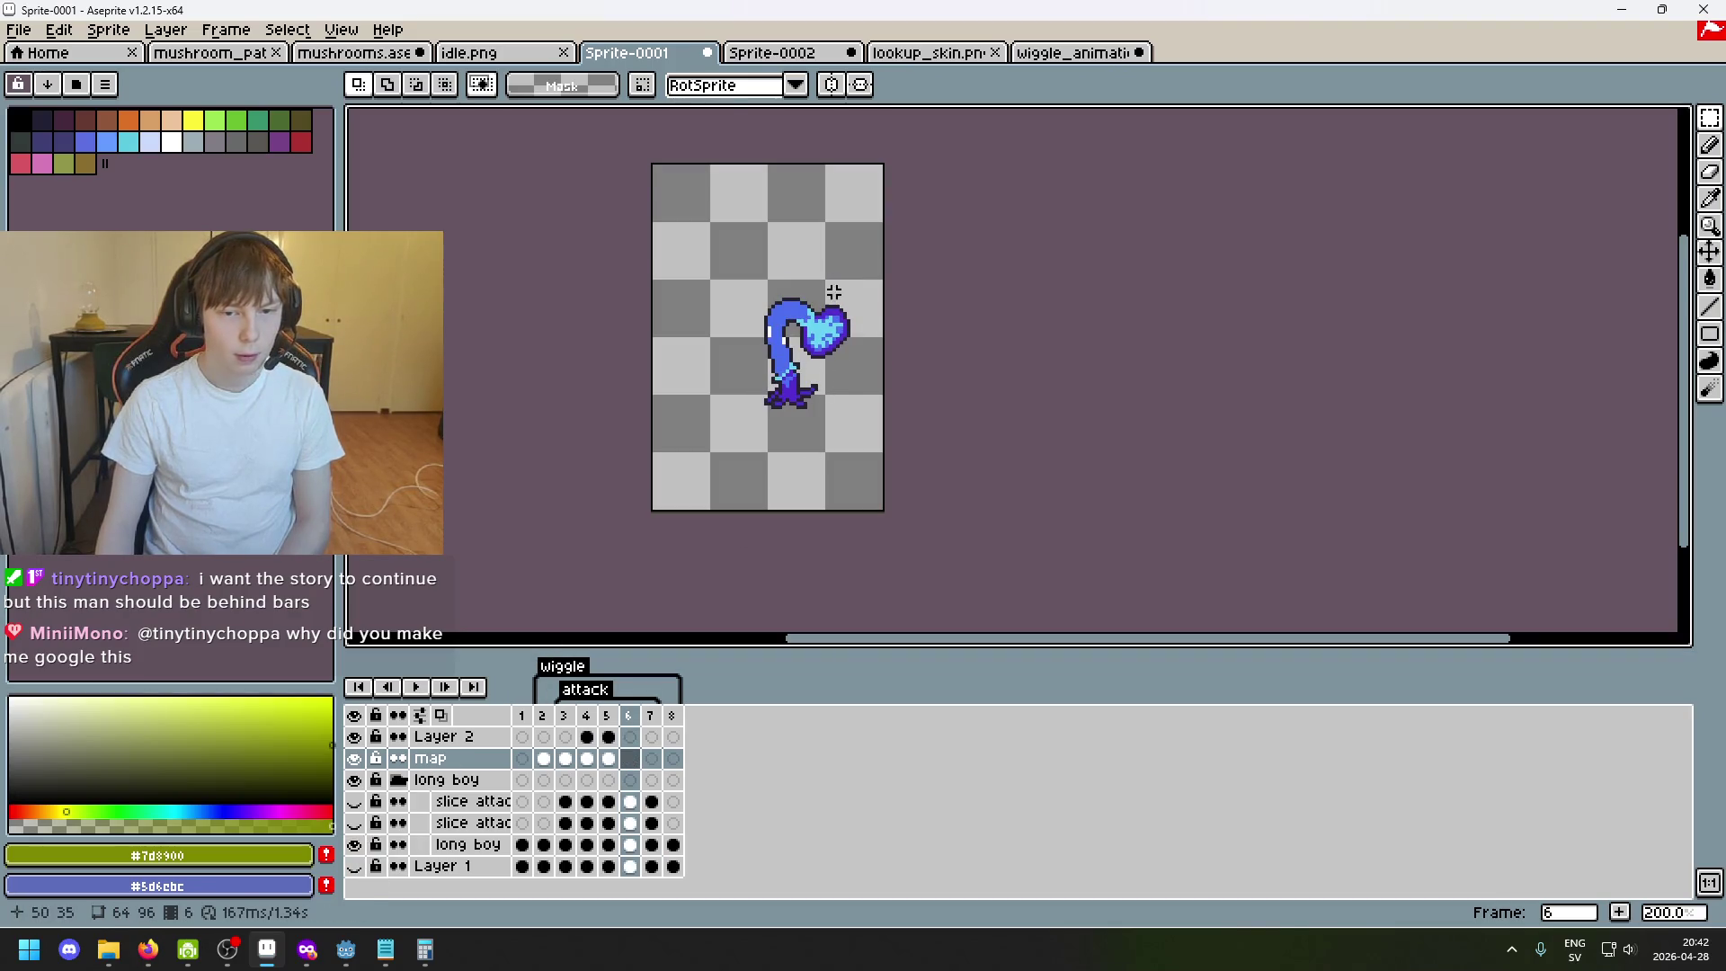
{"action": "left_click", "coordinate": [1069, 60]}
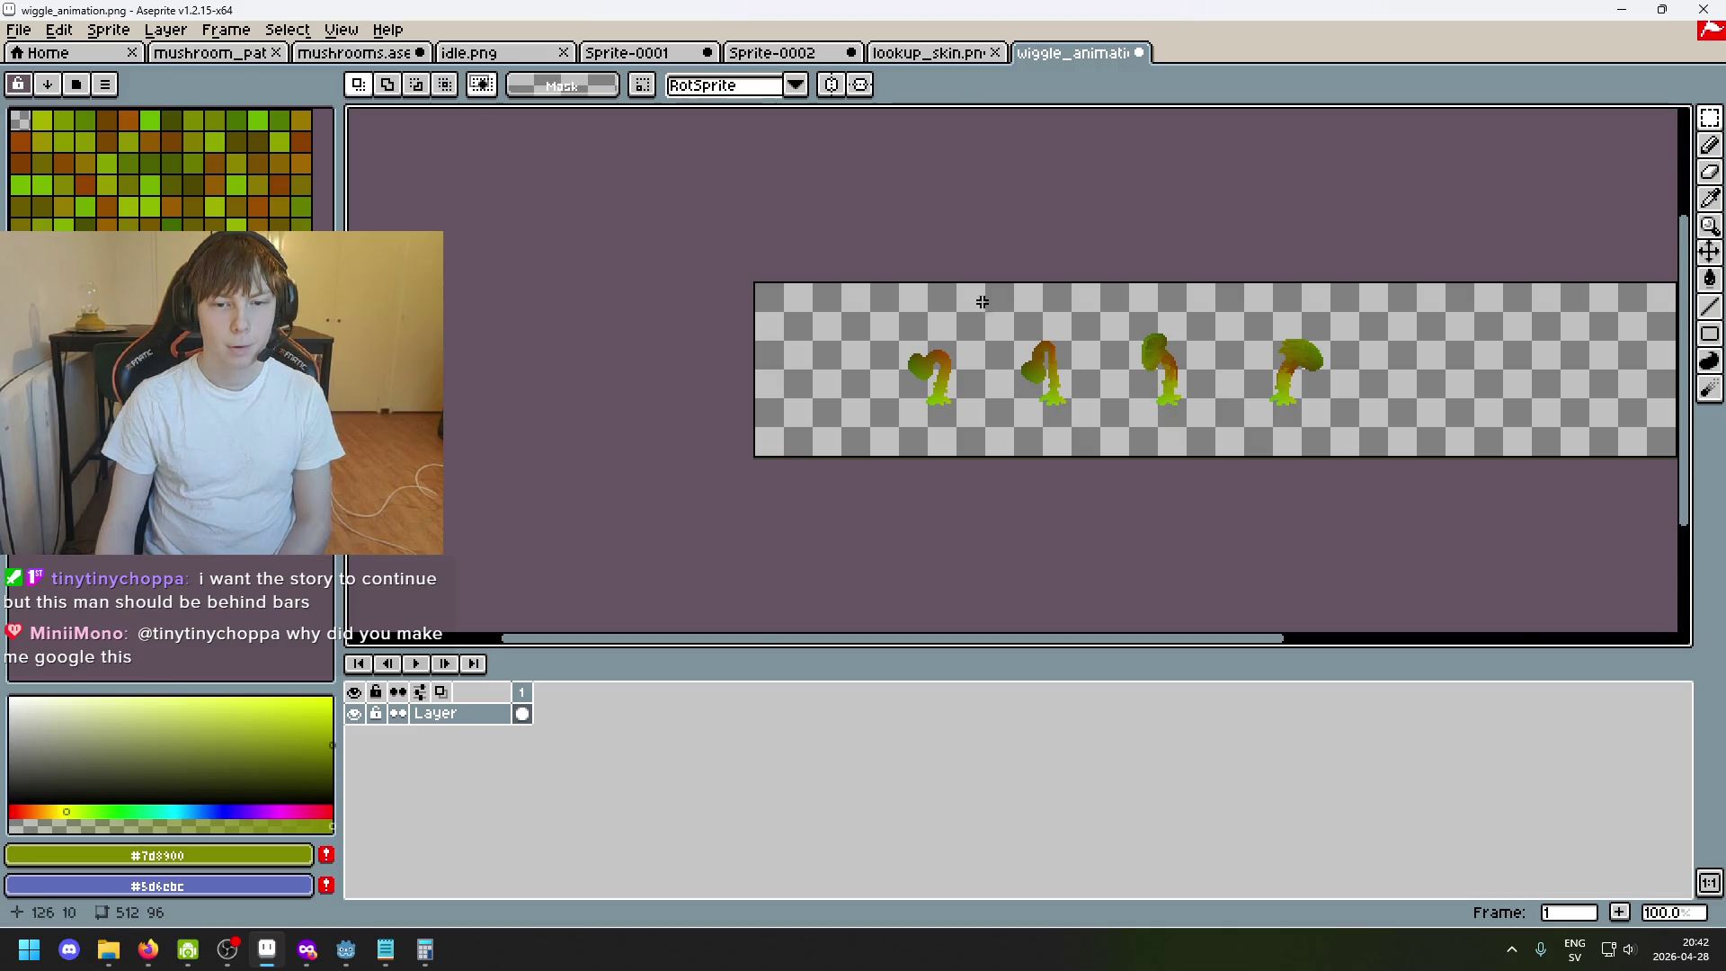
{"action": "left_click", "coordinate": [944, 59]}
{"action": "left_click", "coordinate": [782, 54]}
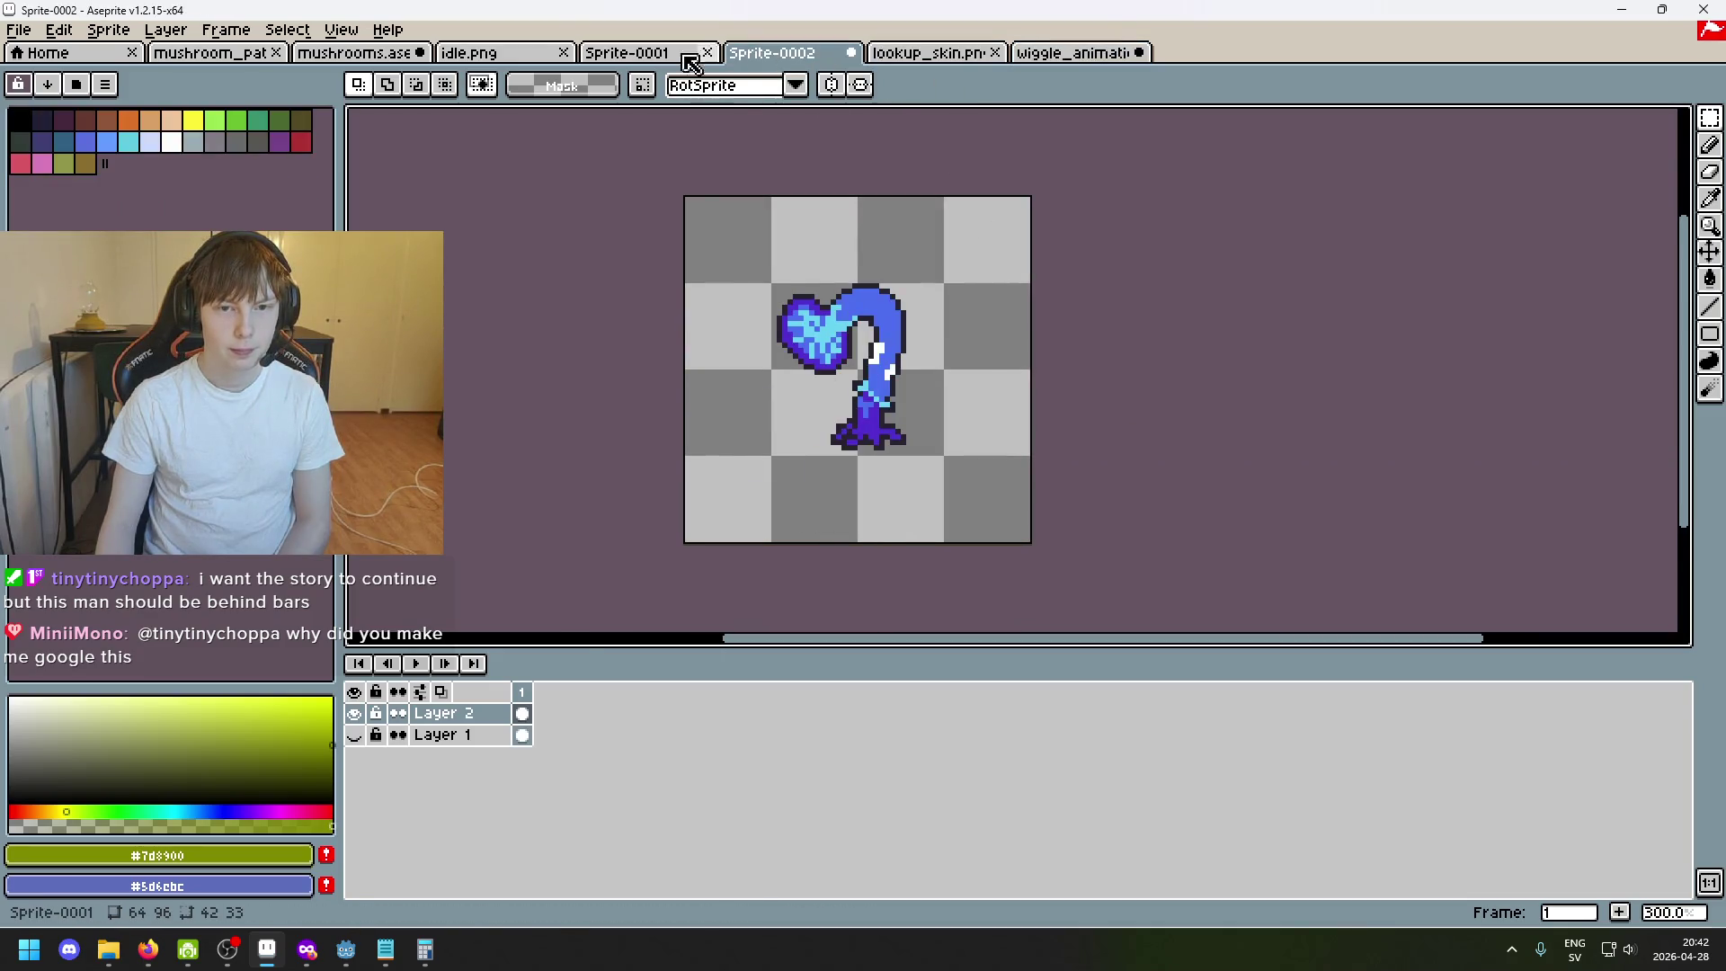
{"action": "left_click", "coordinate": [668, 53]}
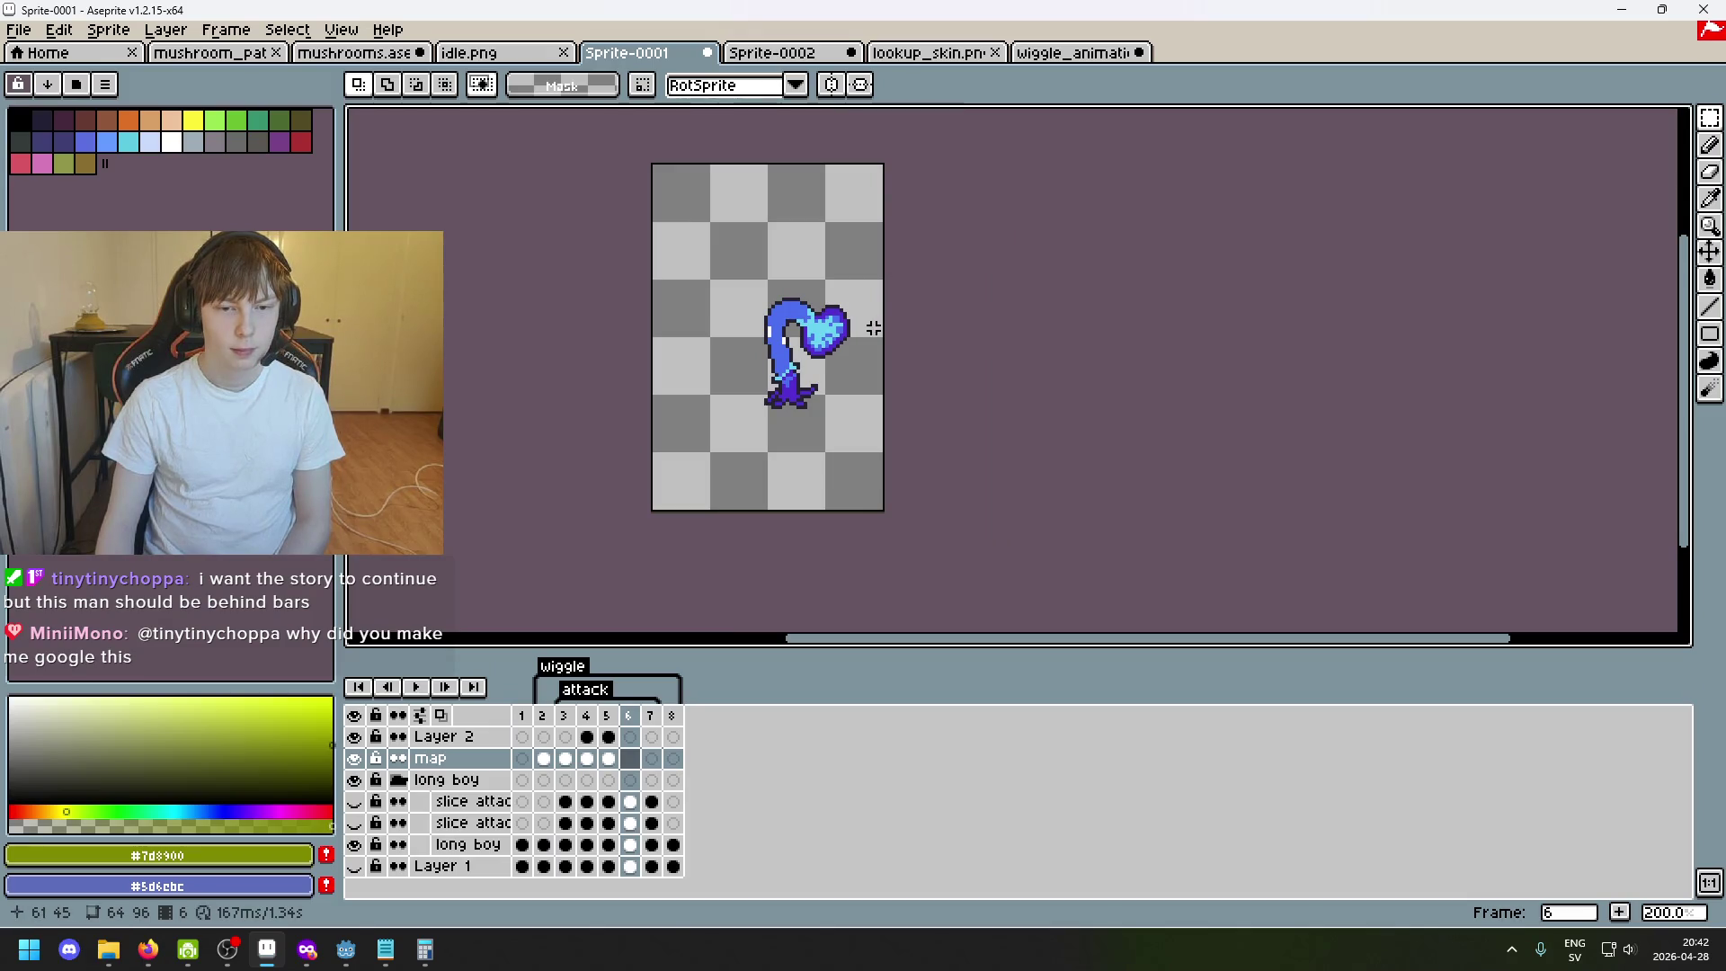
{"action": "left_click", "coordinate": [1085, 54]}
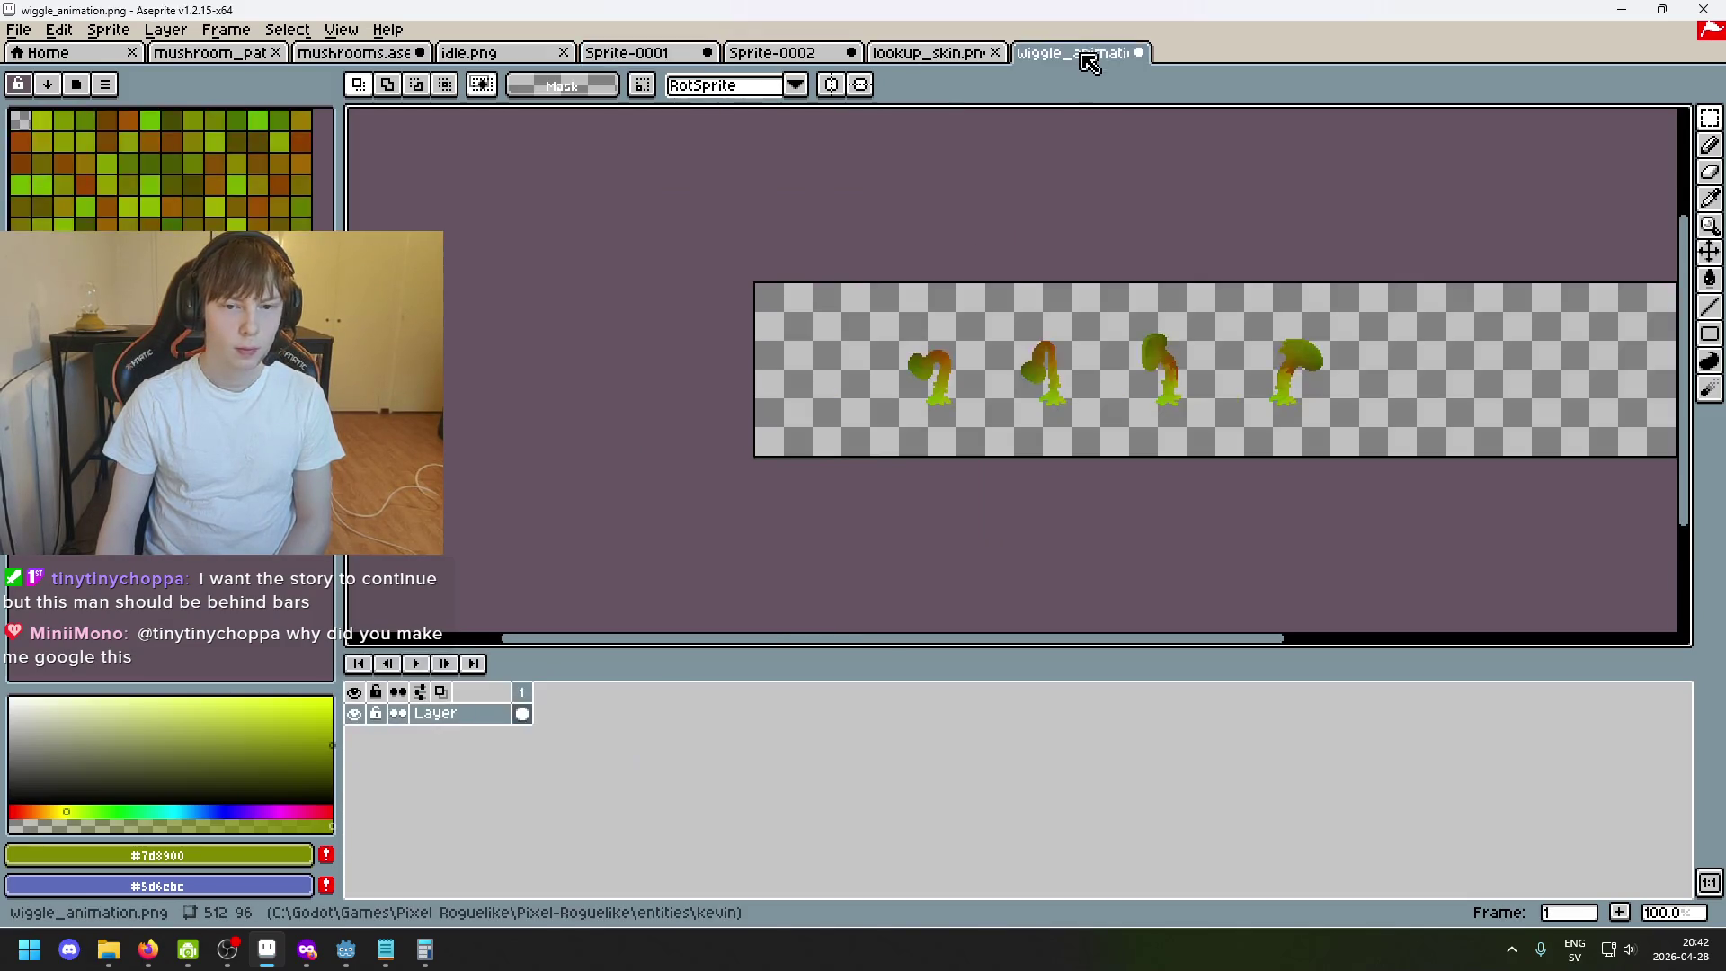
{"action": "scroll", "coordinate": [1024, 351], "scroll_direction": "up", "scroll_amount": 1}
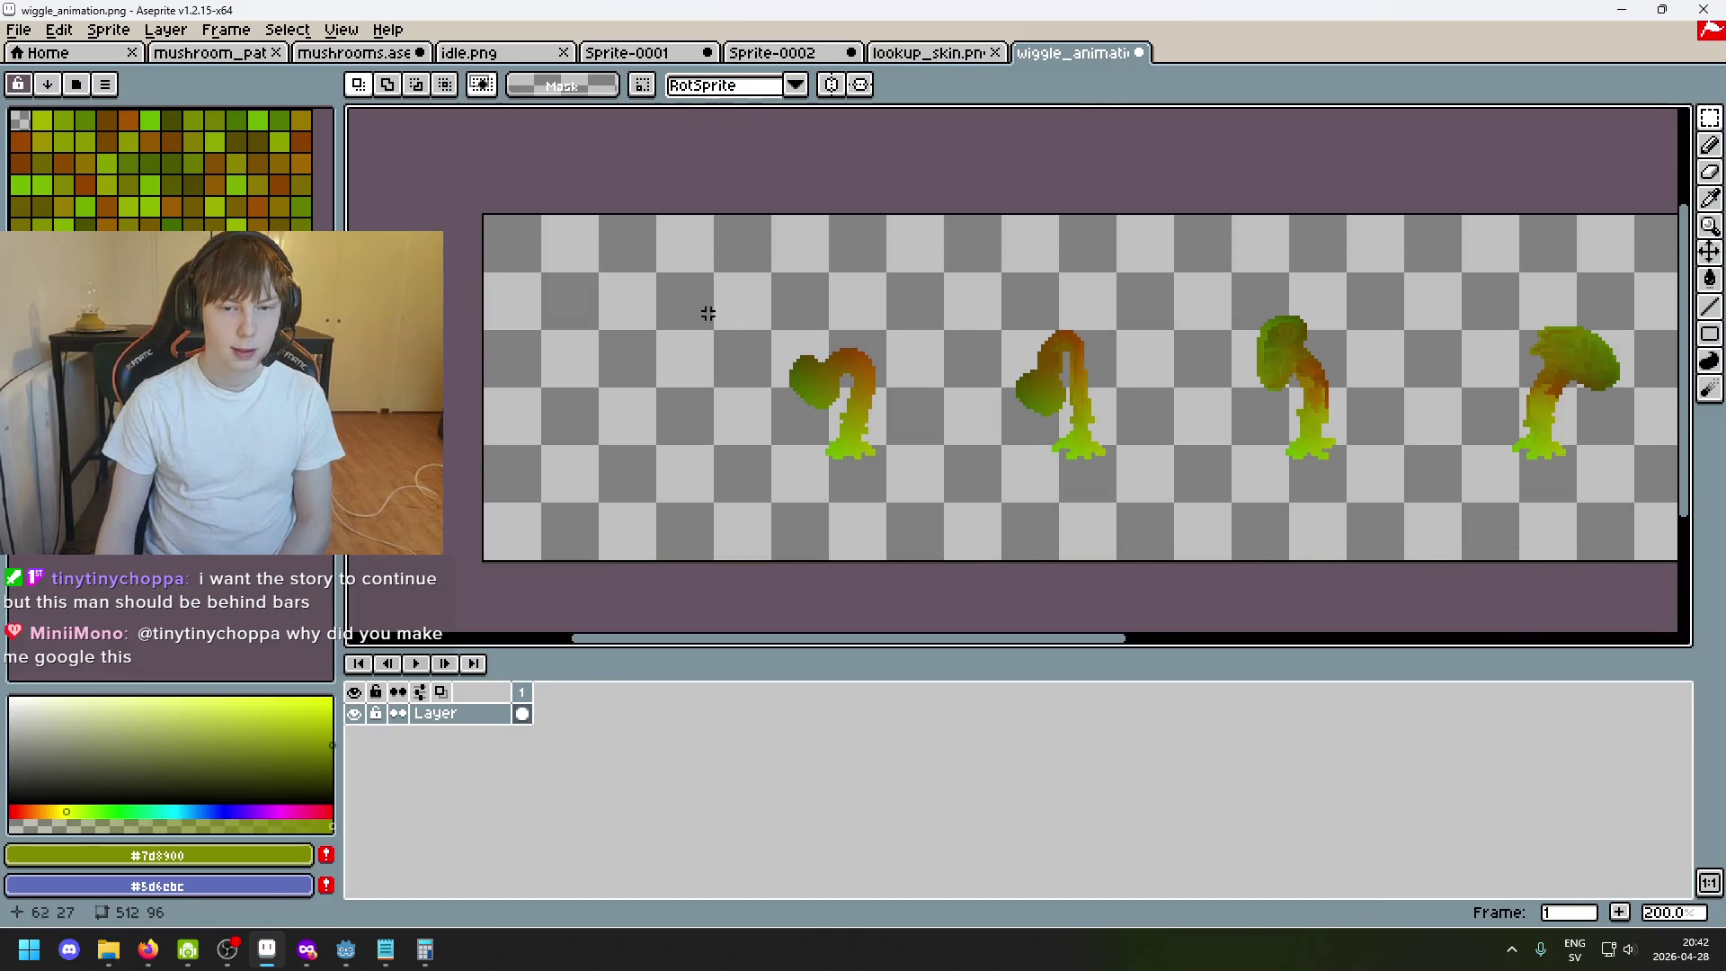
Paste a copy of the first mushroom frame after the fourth pose in the wiggle strip and commit it.
{"action": "left_click_drag", "start_coordinate": [687, 330], "coordinate": [918, 534]}
{"action": "left_click", "coordinate": [1034, 507]}
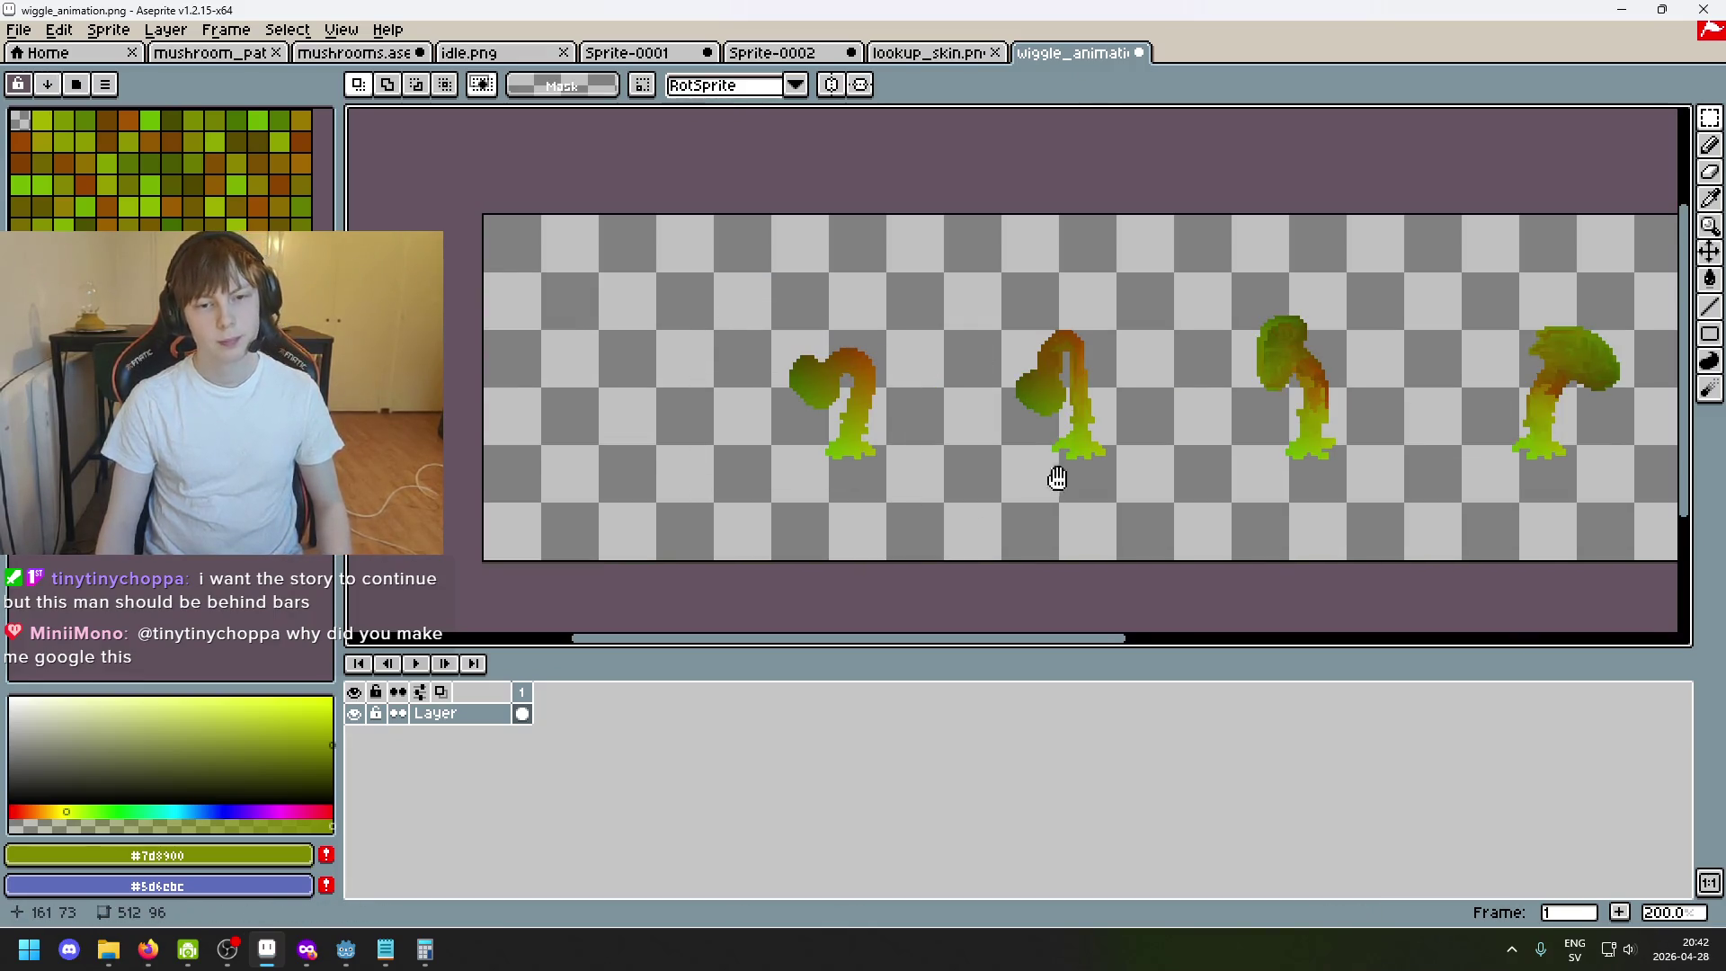
{"action": "scroll", "coordinate": [701, 401], "scroll_direction": "right", "scroll_amount": 3}
{"action": "scroll", "coordinate": [701, 405], "scroll_direction": "down", "scroll_amount": 1}
{"action": "key", "text": "ctrl+v"}
{"action": "left_click_drag", "start_coordinate": [607, 386], "coordinate": [1079, 385]}
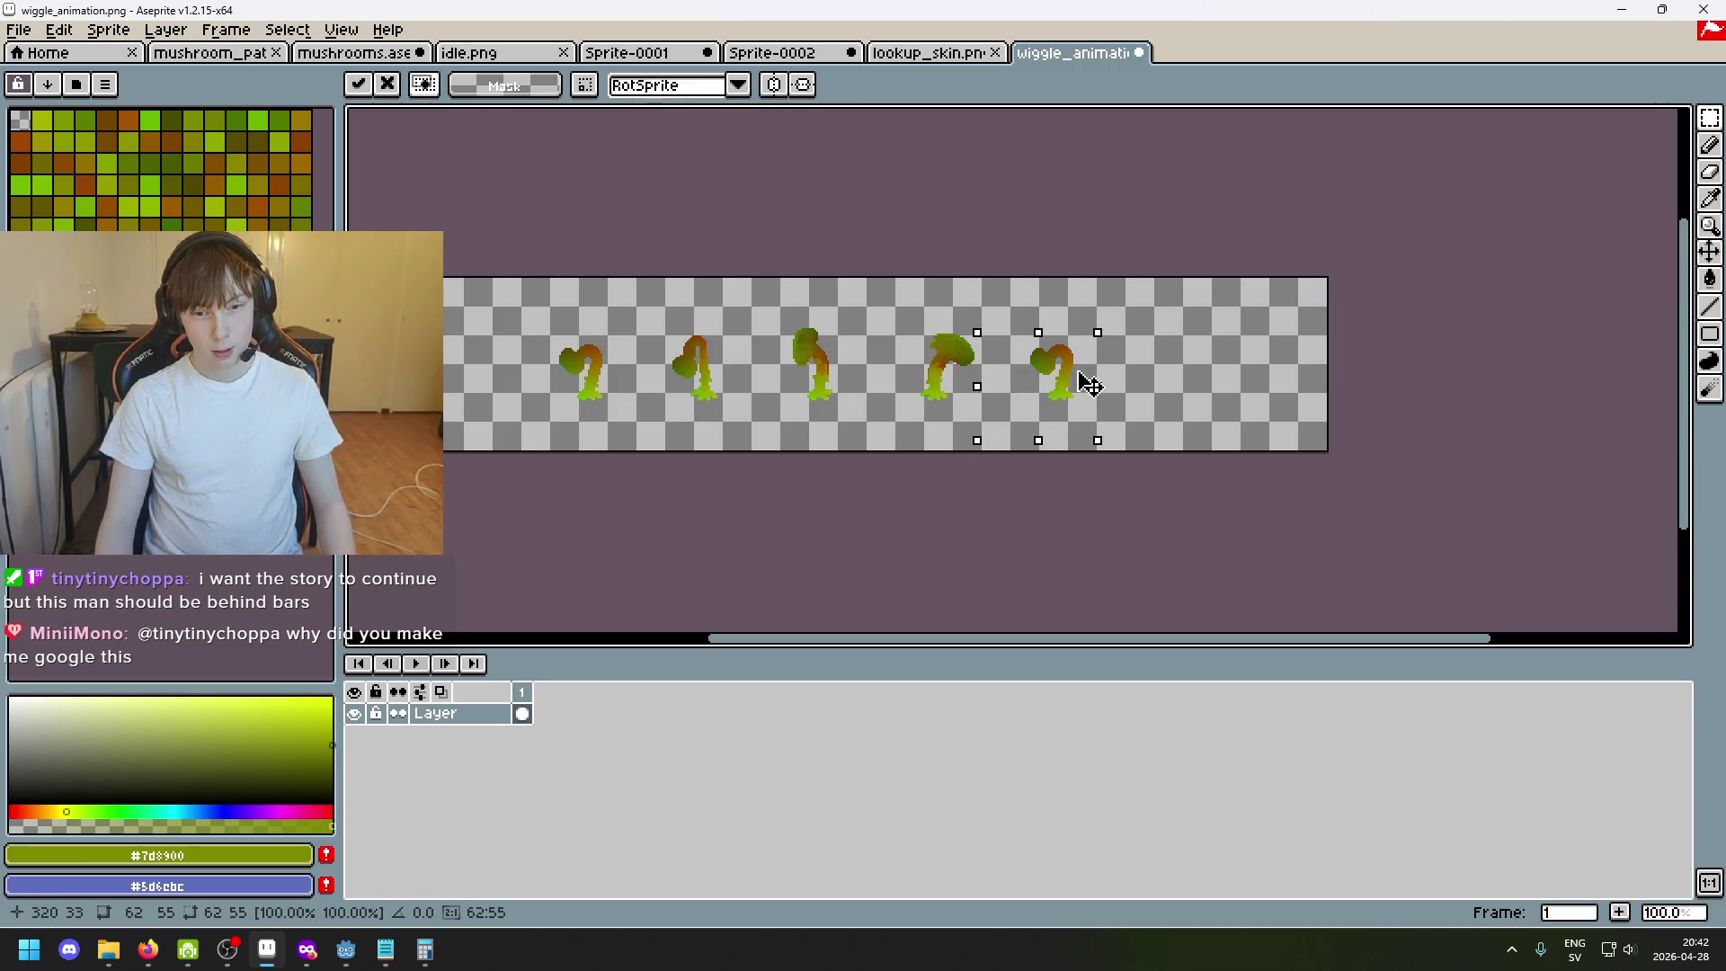
{"action": "key", "text": "Return"}
{"action": "scroll", "coordinate": [975, 355], "scroll_direction": "up", "scroll_amount": 2}
{"action": "scroll", "coordinate": [893, 437], "scroll_direction": "up", "scroll_amount": 1}
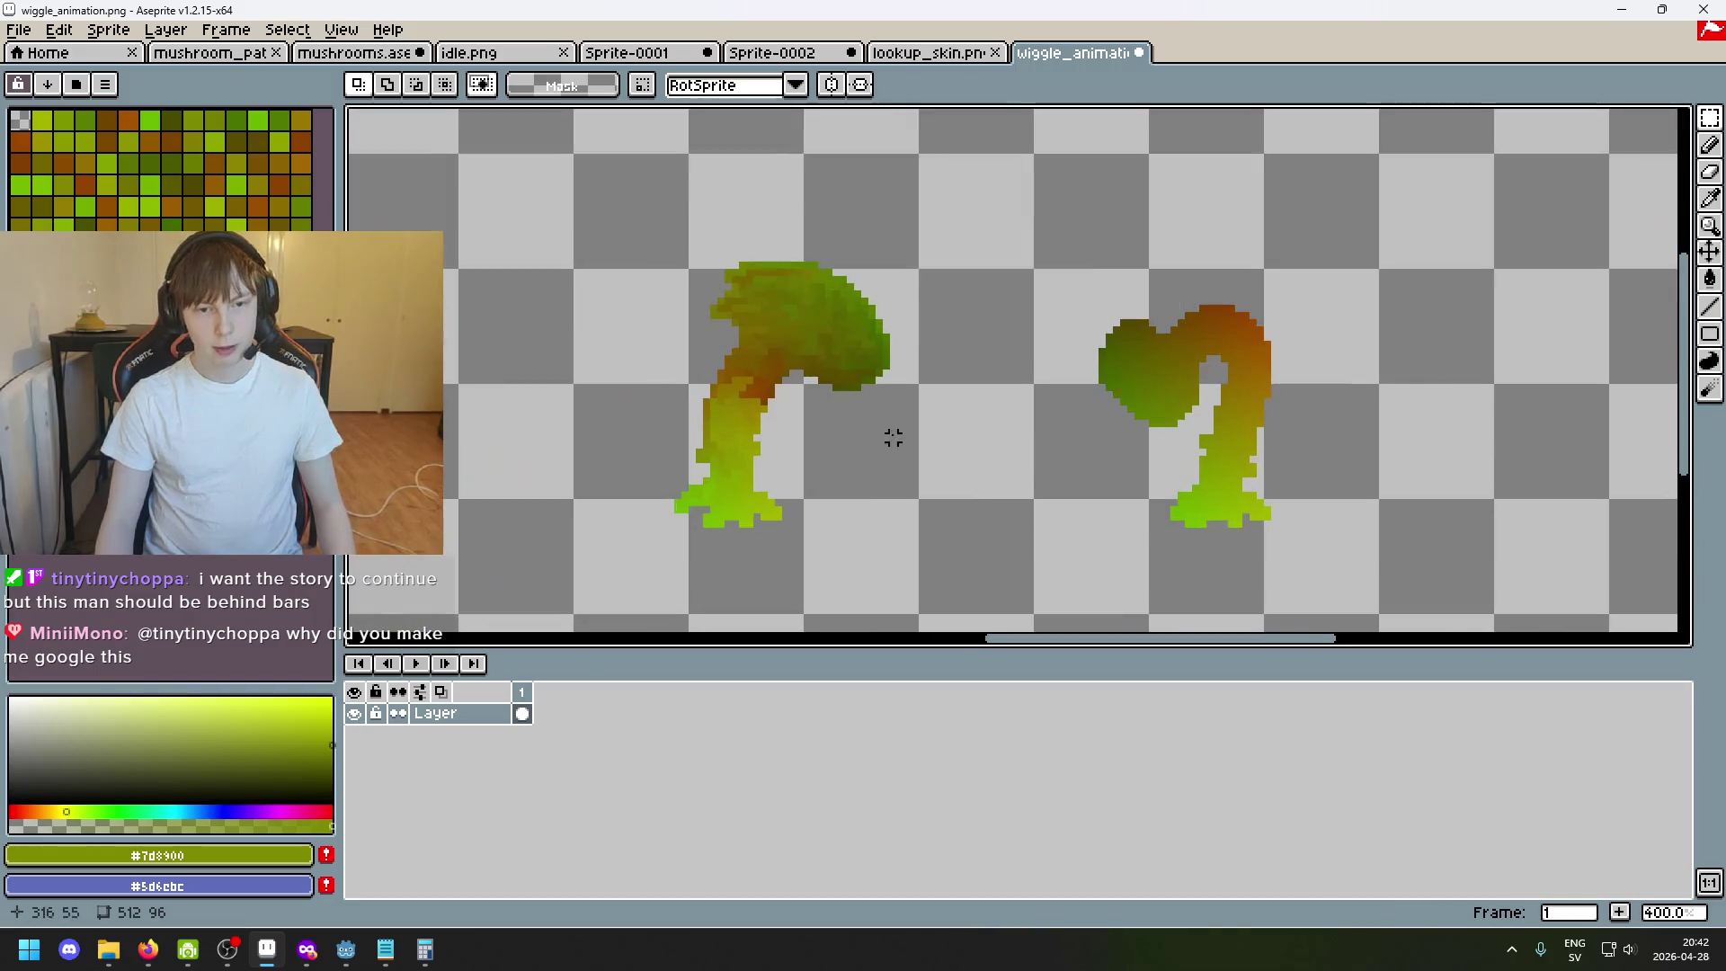
{"action": "scroll", "coordinate": [1229, 311], "scroll_direction": "down", "scroll_amount": 1}
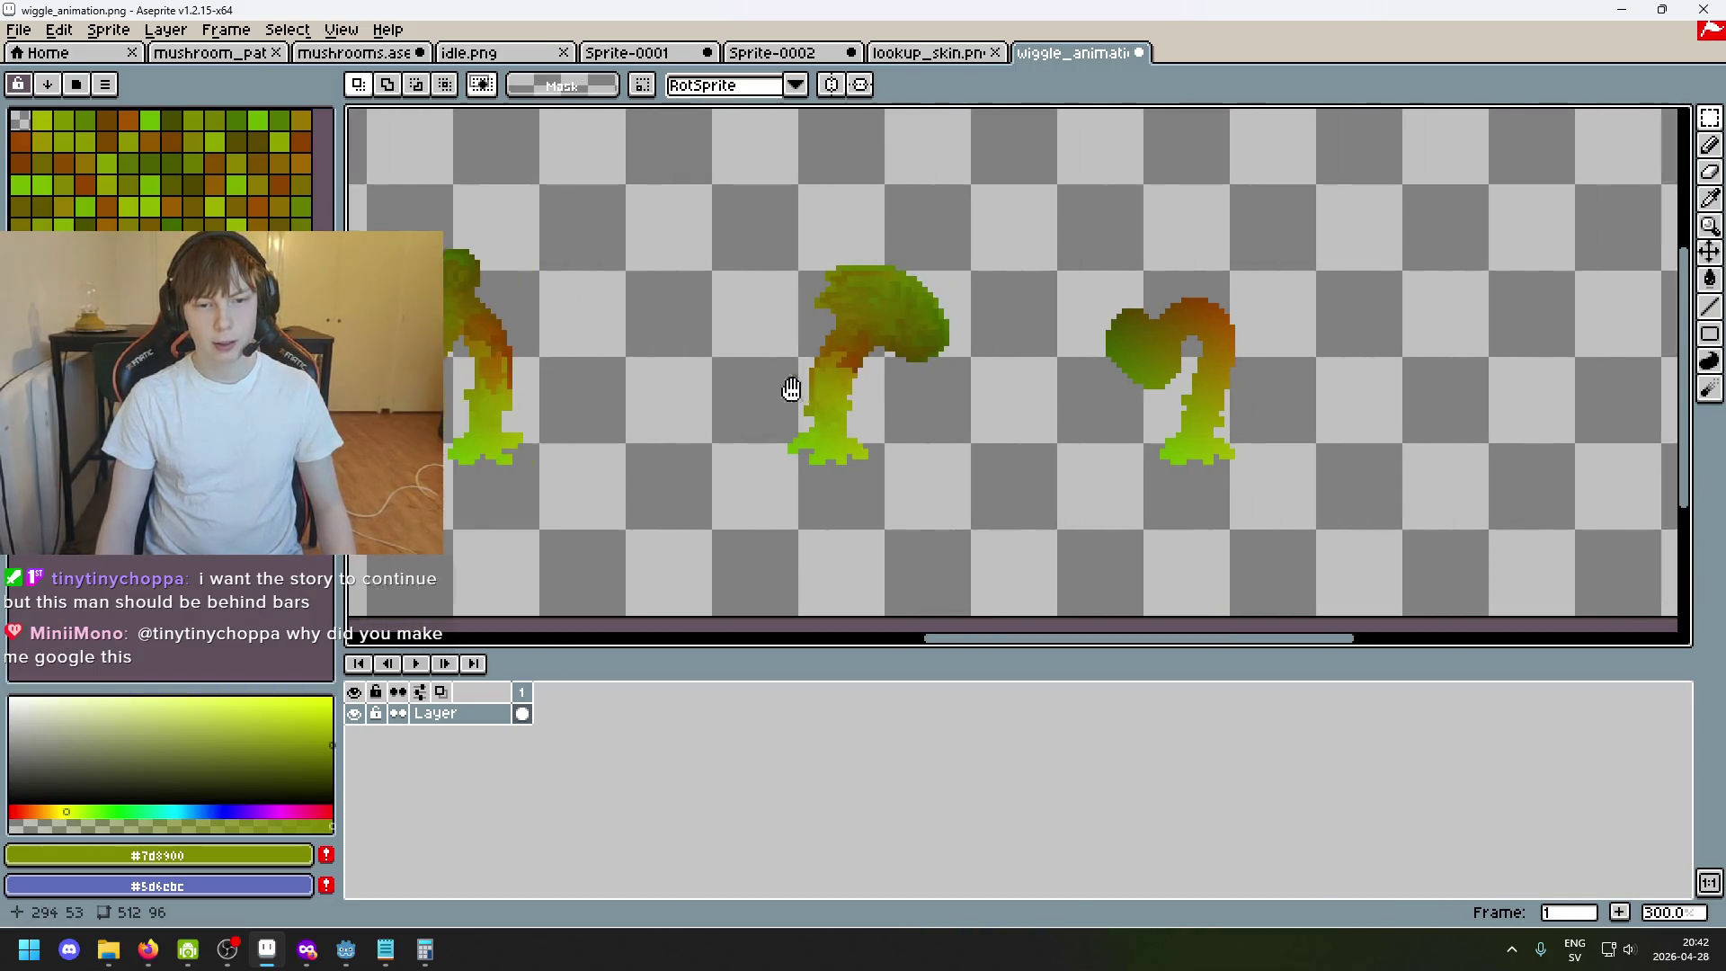
{"action": "scroll", "coordinate": [858, 353], "scroll_direction": "up", "scroll_amount": 2}
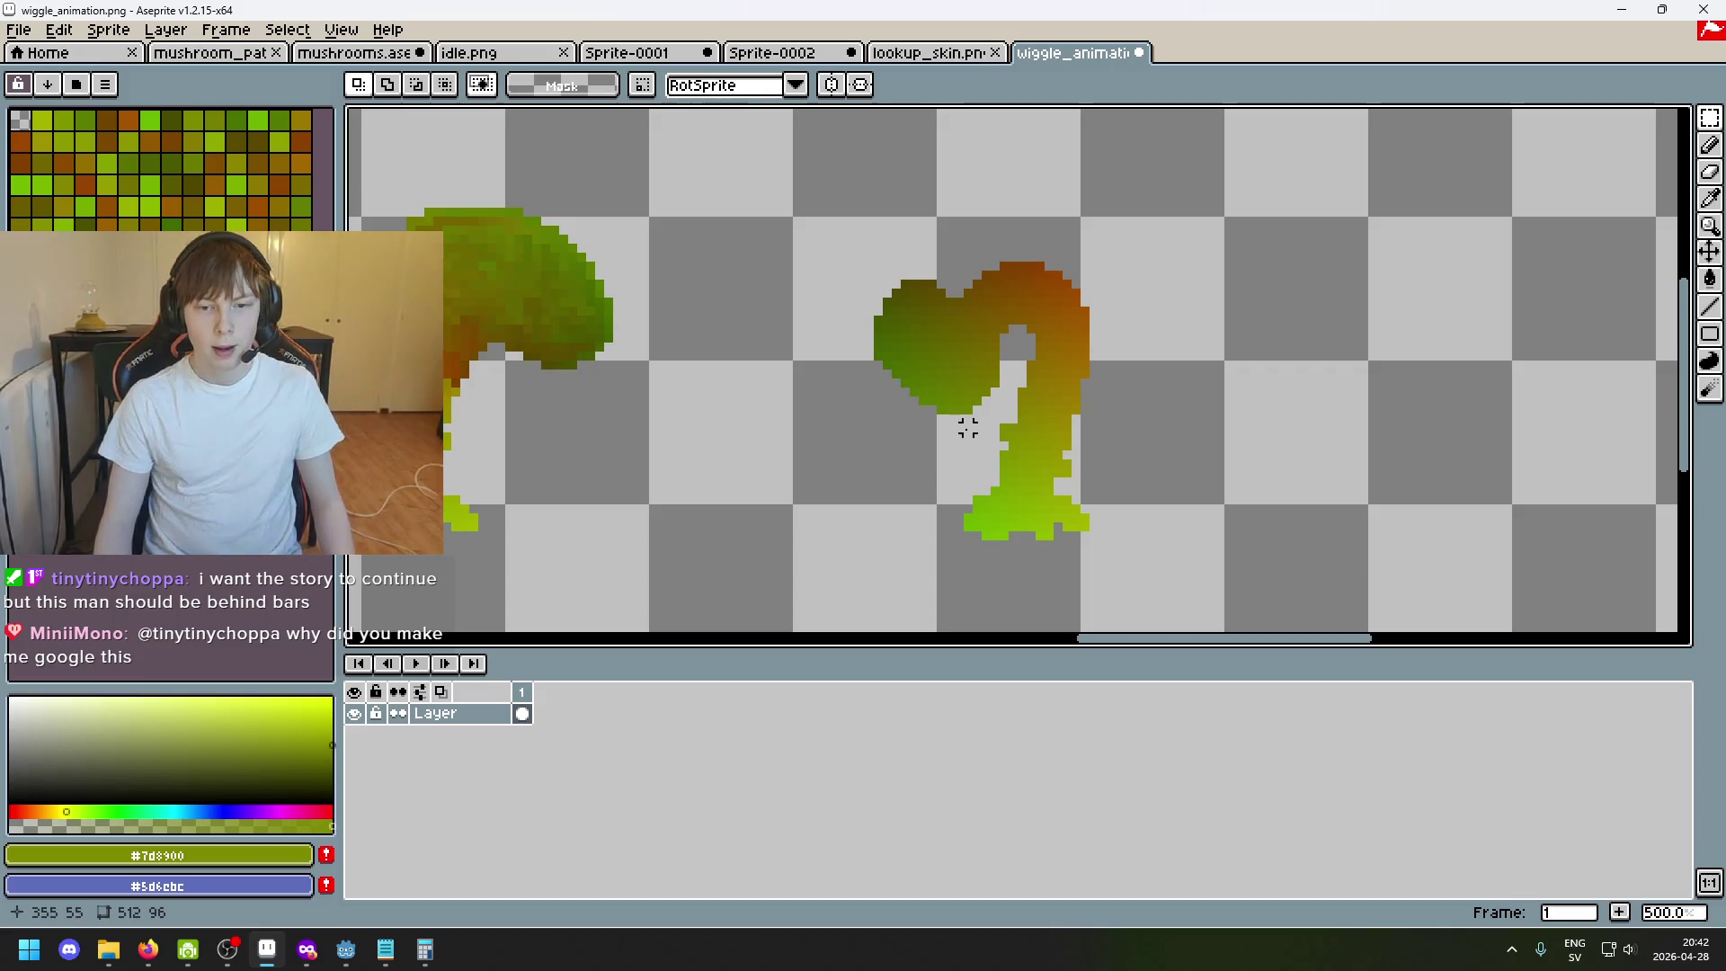
Check the blue heart reference pose in Sprite-0002, return to the wiggle strip and select the fifth mushroom.
{"action": "left_click", "coordinate": [931, 53]}
{"action": "left_click", "coordinate": [816, 58]}
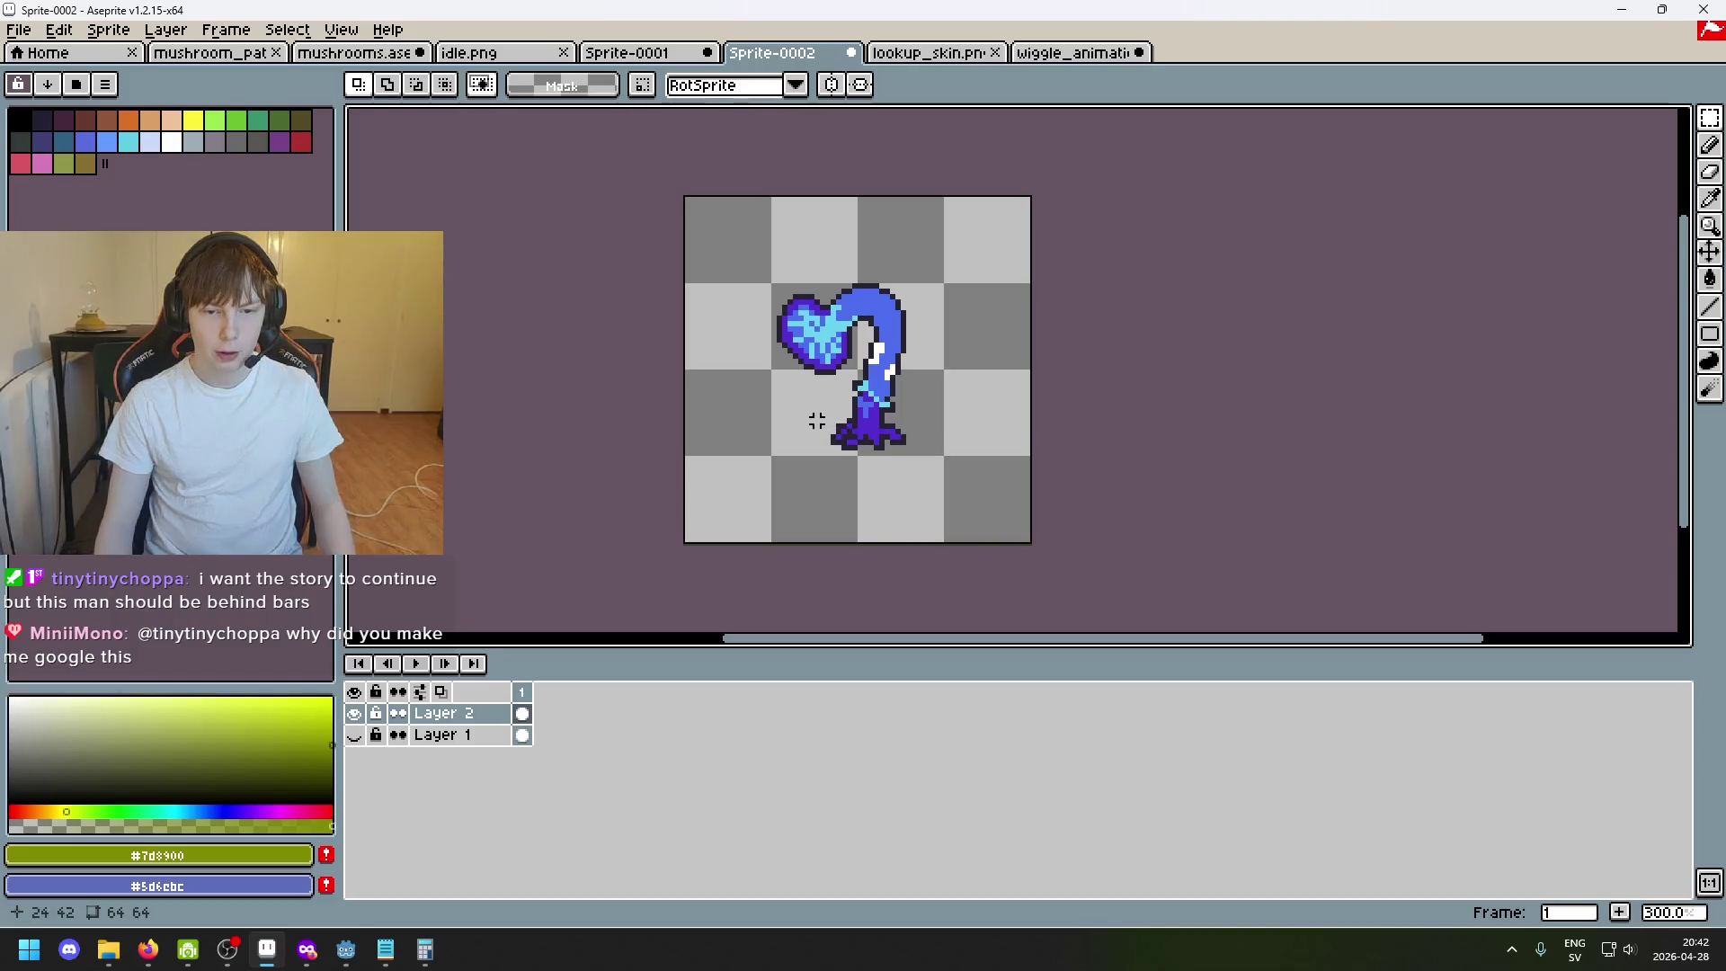
{"action": "left_click", "coordinate": [1071, 52]}
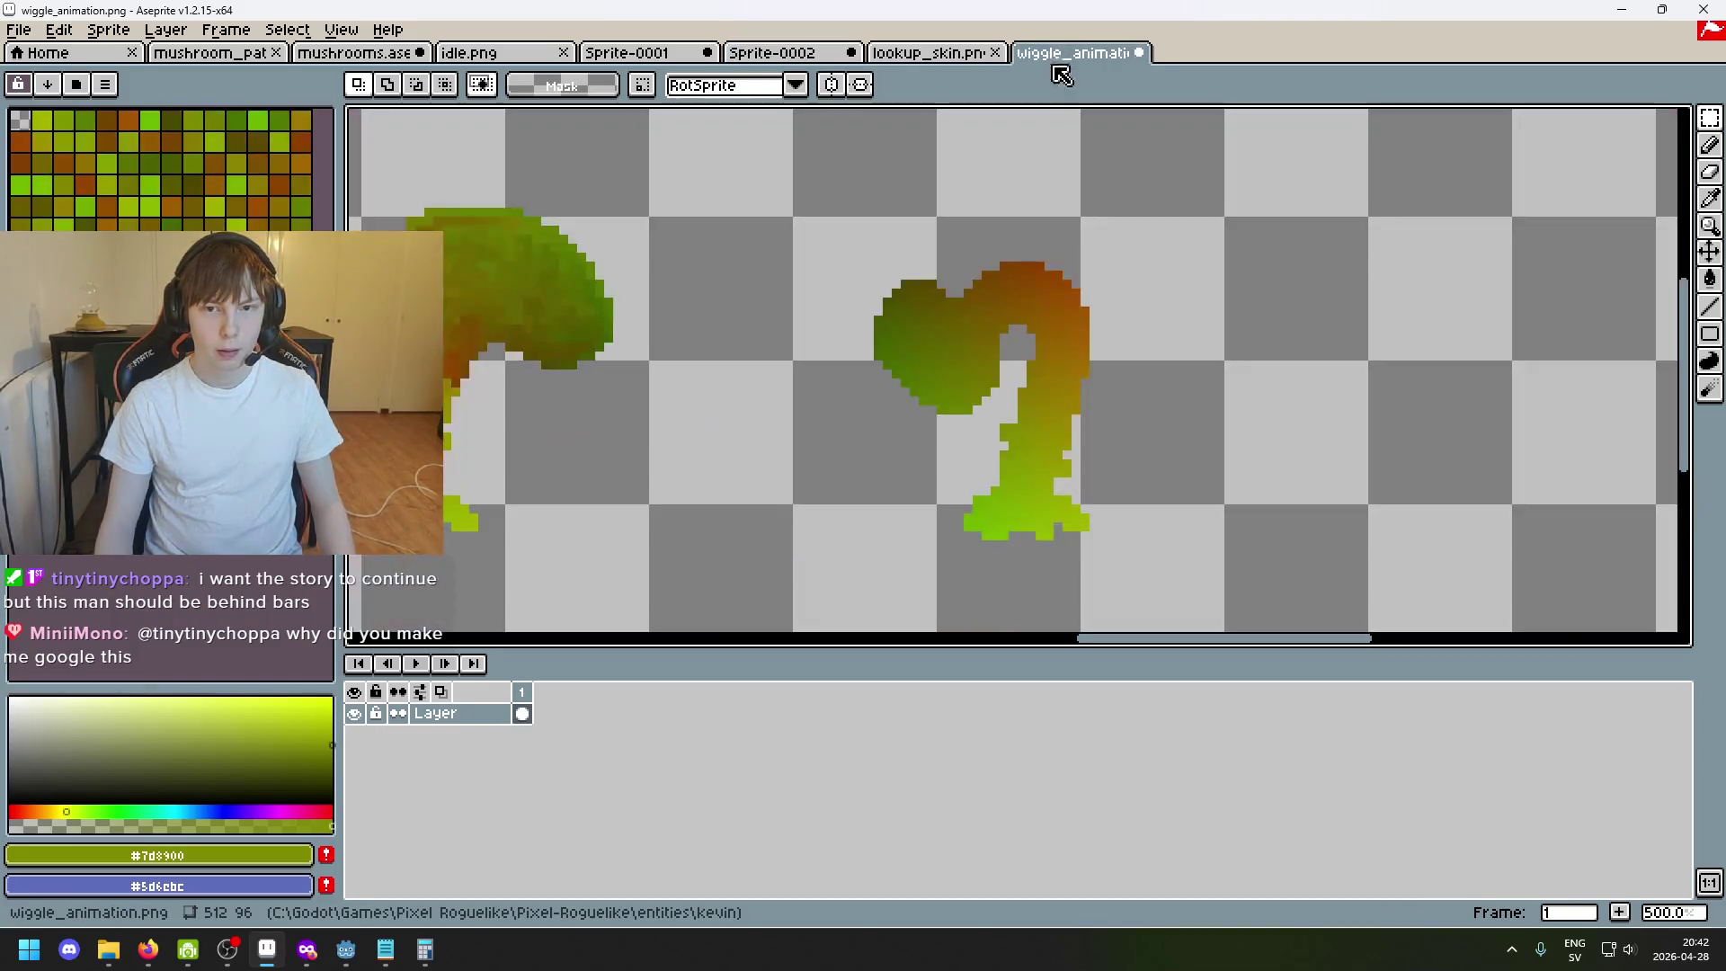
{"action": "scroll", "coordinate": [1060, 489], "scroll_direction": "down", "scroll_amount": 1}
{"action": "scroll", "coordinate": [1016, 430], "scroll_direction": "down", "scroll_amount": 2}
{"action": "scroll", "coordinate": [1017, 429], "scroll_direction": "down", "scroll_amount": 1}
{"action": "scroll", "coordinate": [1017, 430], "scroll_direction": "down", "scroll_amount": 1}
{"action": "scroll", "coordinate": [971, 406], "scroll_direction": "up", "scroll_amount": 1}
{"action": "left_click_drag", "start_coordinate": [952, 354], "coordinate": [1100, 486]}
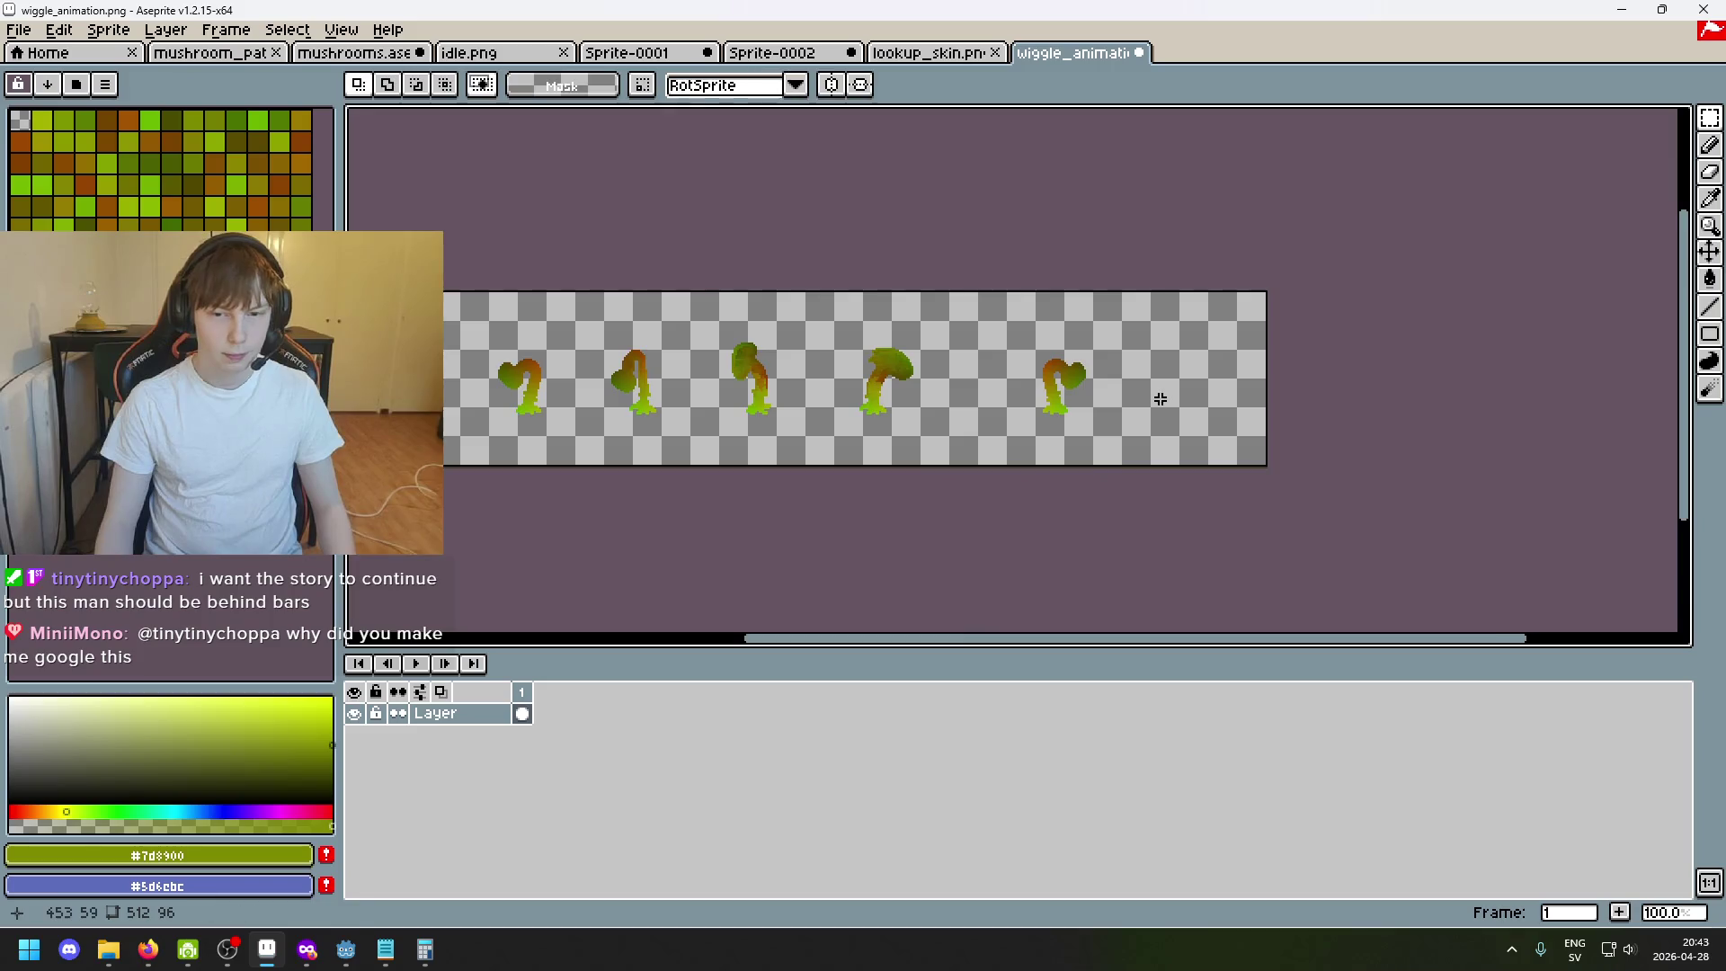
{"action": "scroll", "coordinate": [1155, 393], "scroll_direction": "up", "scroll_amount": 2}
Shift the heart-shaped mushroom left within its frame and commit the move.
{"action": "left_click_drag", "start_coordinate": [1052, 482], "coordinate": [695, 137]}
{"action": "scroll", "coordinate": [716, 276], "scroll_direction": "down", "scroll_amount": 1}
{"action": "left_click_drag", "start_coordinate": [977, 428], "coordinate": [790, 436]}
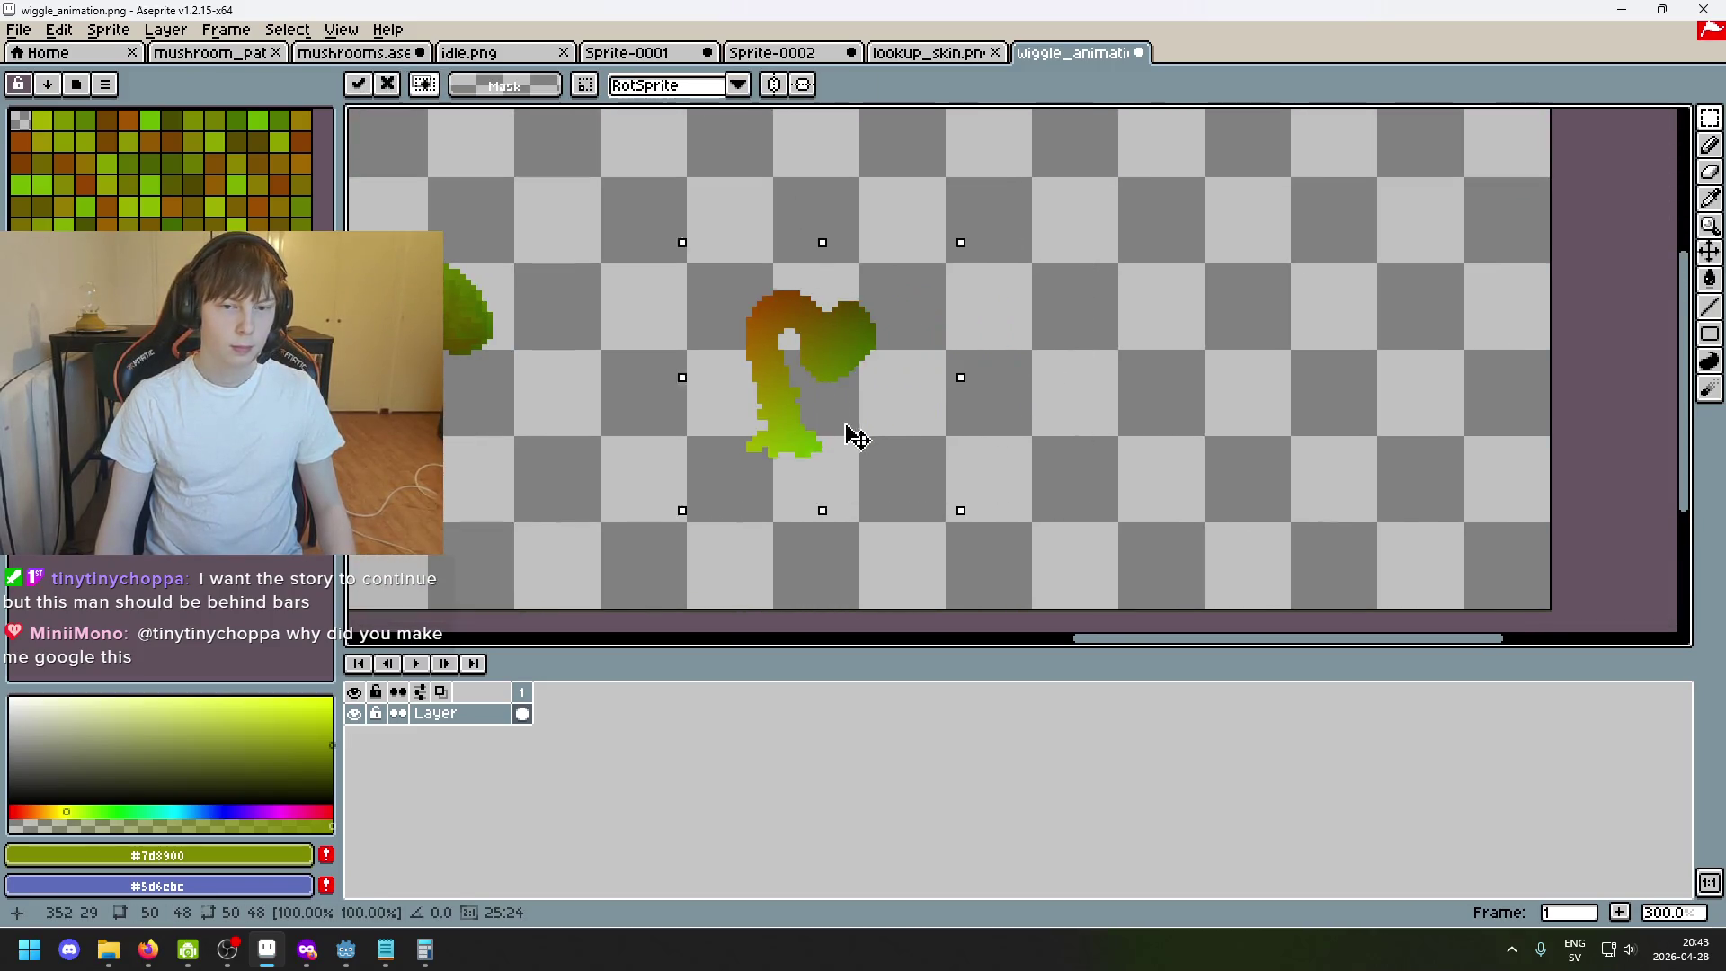
{"action": "left_click", "coordinate": [1017, 473]}
{"action": "scroll", "coordinate": [657, 476], "scroll_direction": "up", "scroll_amount": 2}
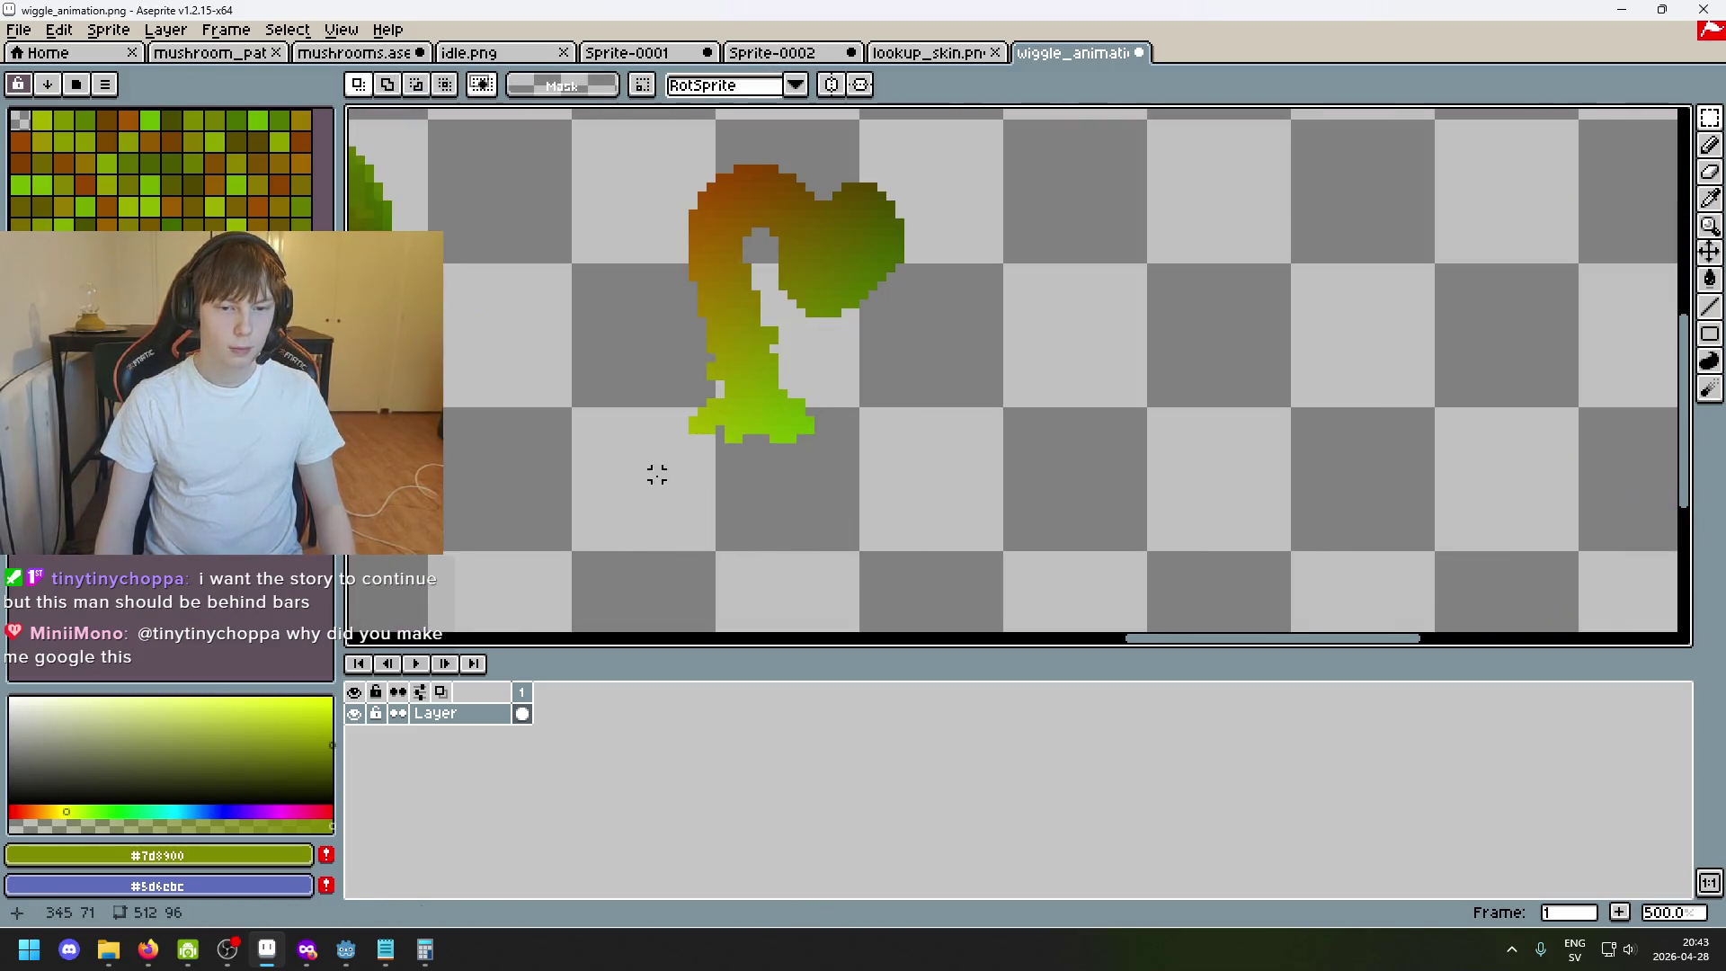
{"action": "scroll", "coordinate": [667, 467], "scroll_direction": "down", "scroll_amount": 3}
{"action": "scroll", "coordinate": [737, 432], "scroll_direction": "up", "scroll_amount": 1}
{"action": "scroll", "coordinate": [774, 428], "scroll_direction": "down", "scroll_amount": 1}
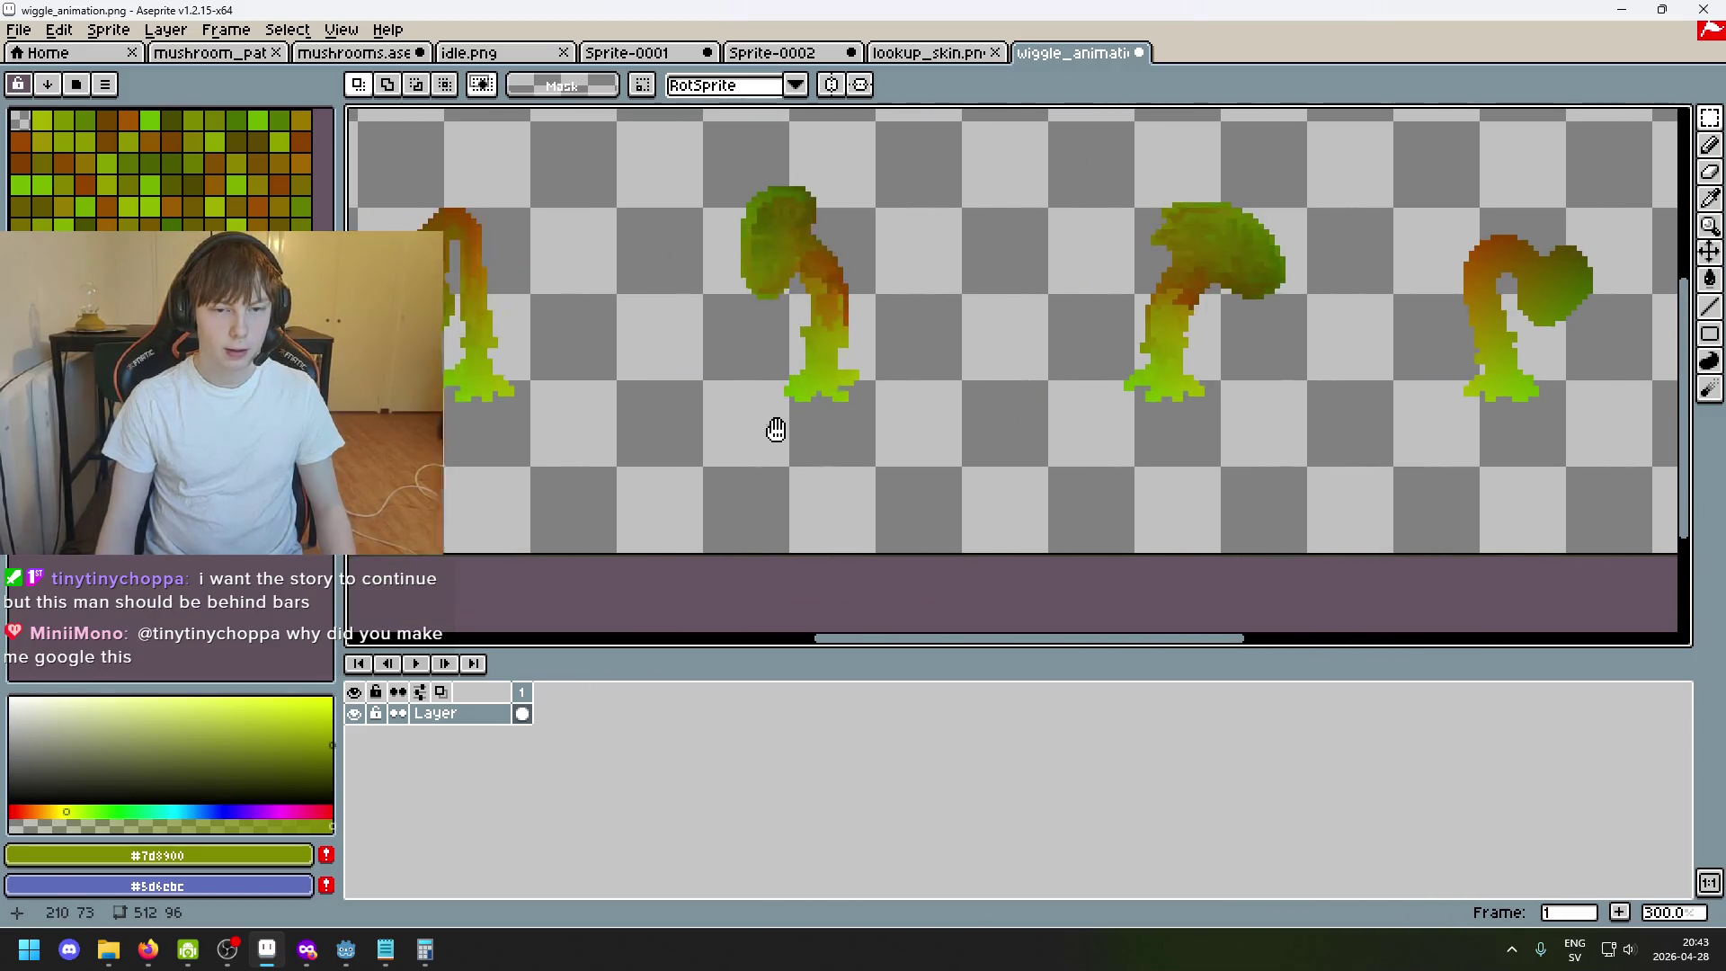
{"action": "scroll", "coordinate": [773, 447], "scroll_direction": "up", "scroll_amount": 1}
{"action": "scroll", "coordinate": [773, 447], "scroll_direction": "up", "scroll_amount": 2}
Lasso-outline the heart mushroom's foot with a freehand selection.
{"action": "left_click_drag", "start_coordinate": [850, 460], "coordinate": [636, 348]}
{"action": "left_click", "coordinate": [964, 430]}
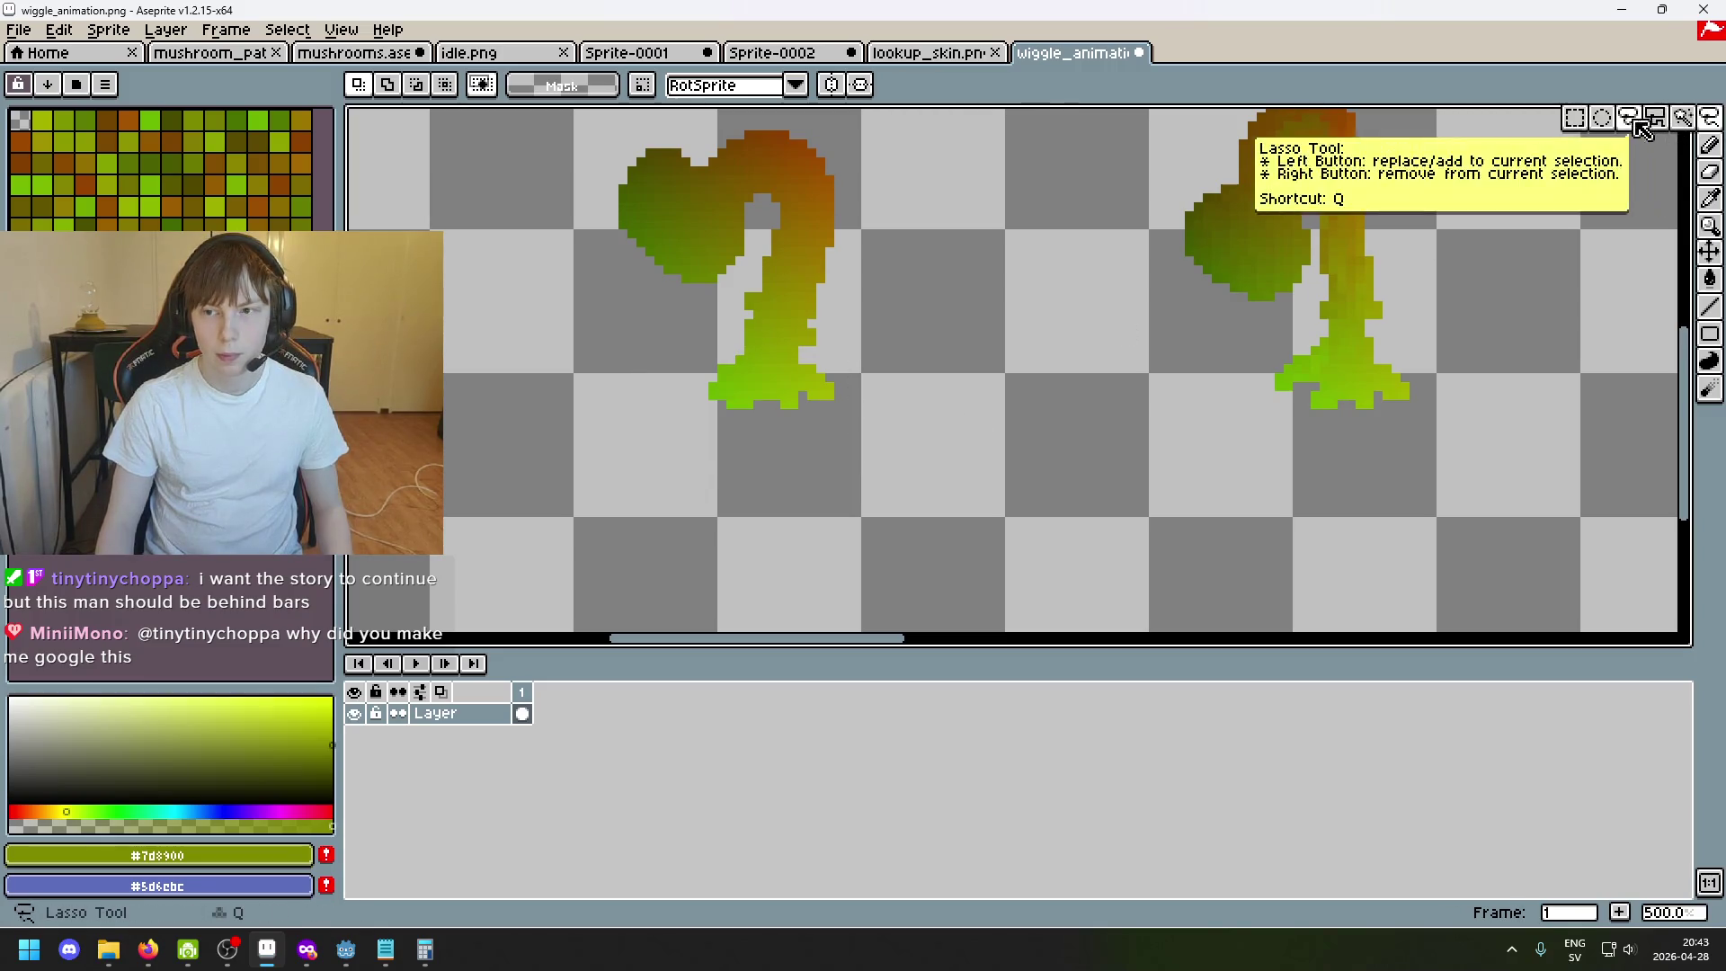
{"action": "left_click", "coordinate": [1661, 119]}
{"action": "scroll", "coordinate": [869, 405], "scroll_direction": "up", "scroll_amount": 1}
{"action": "left_click_drag", "start_coordinate": [775, 339], "coordinate": [701, 330]}
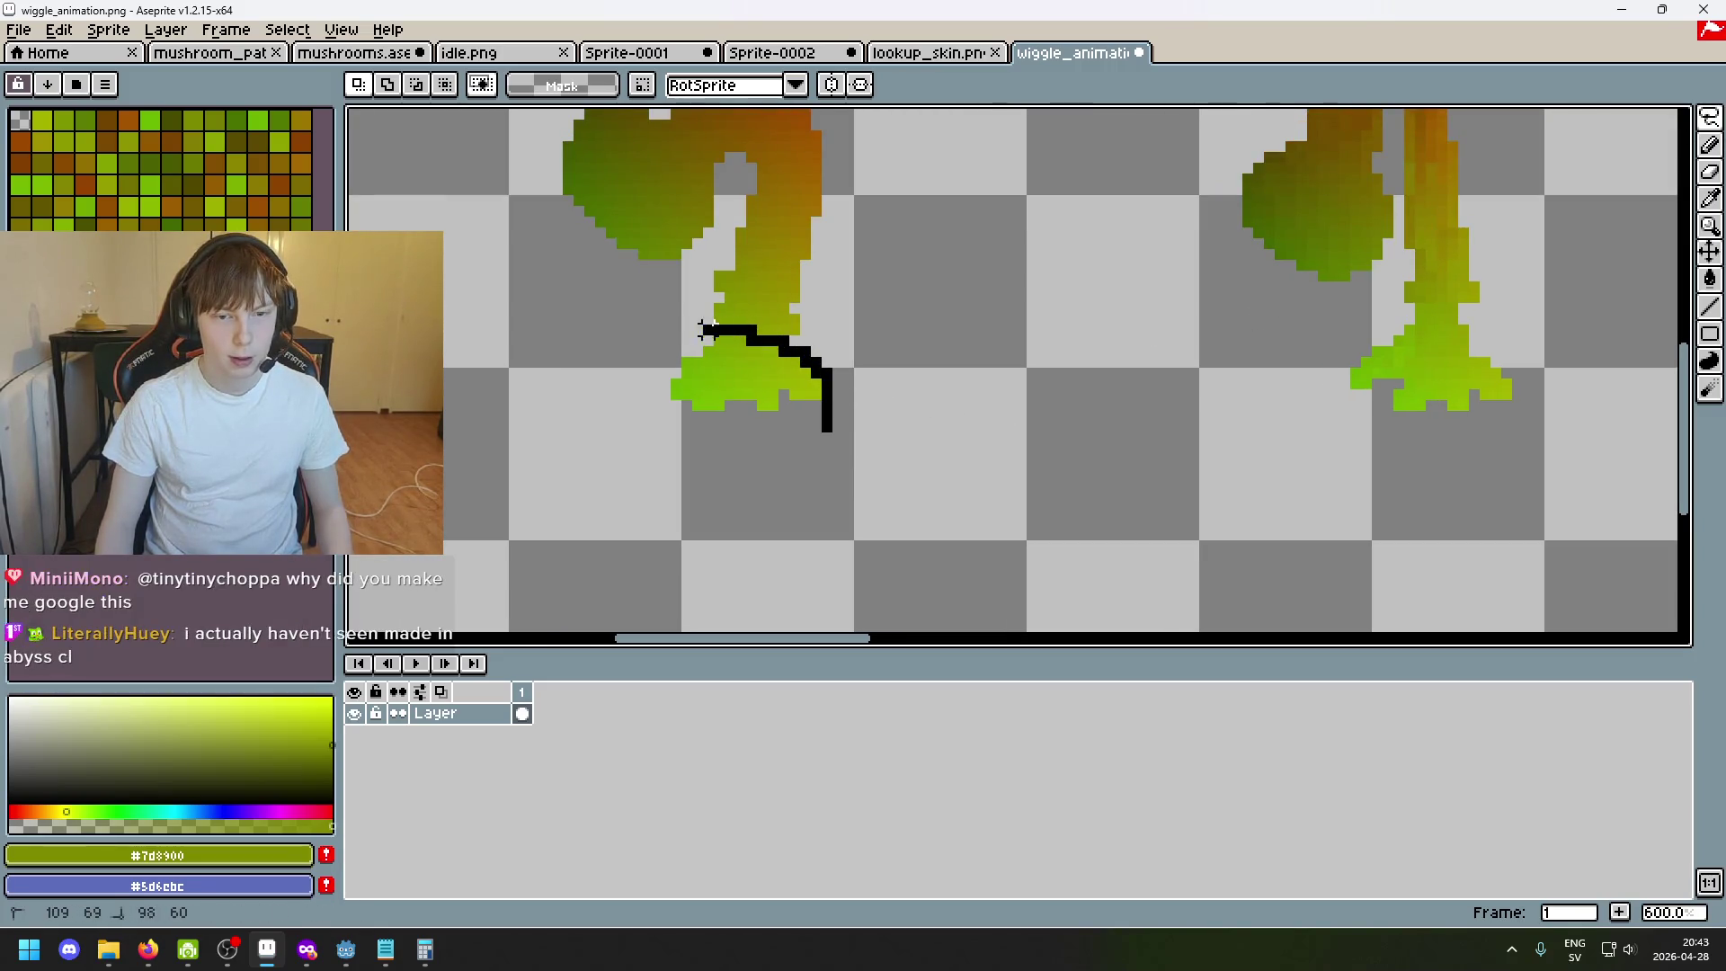
{"action": "left_click_drag", "start_coordinate": [653, 426], "coordinate": [642, 419]}
{"action": "scroll", "coordinate": [926, 423], "scroll_direction": "down", "scroll_amount": 4}
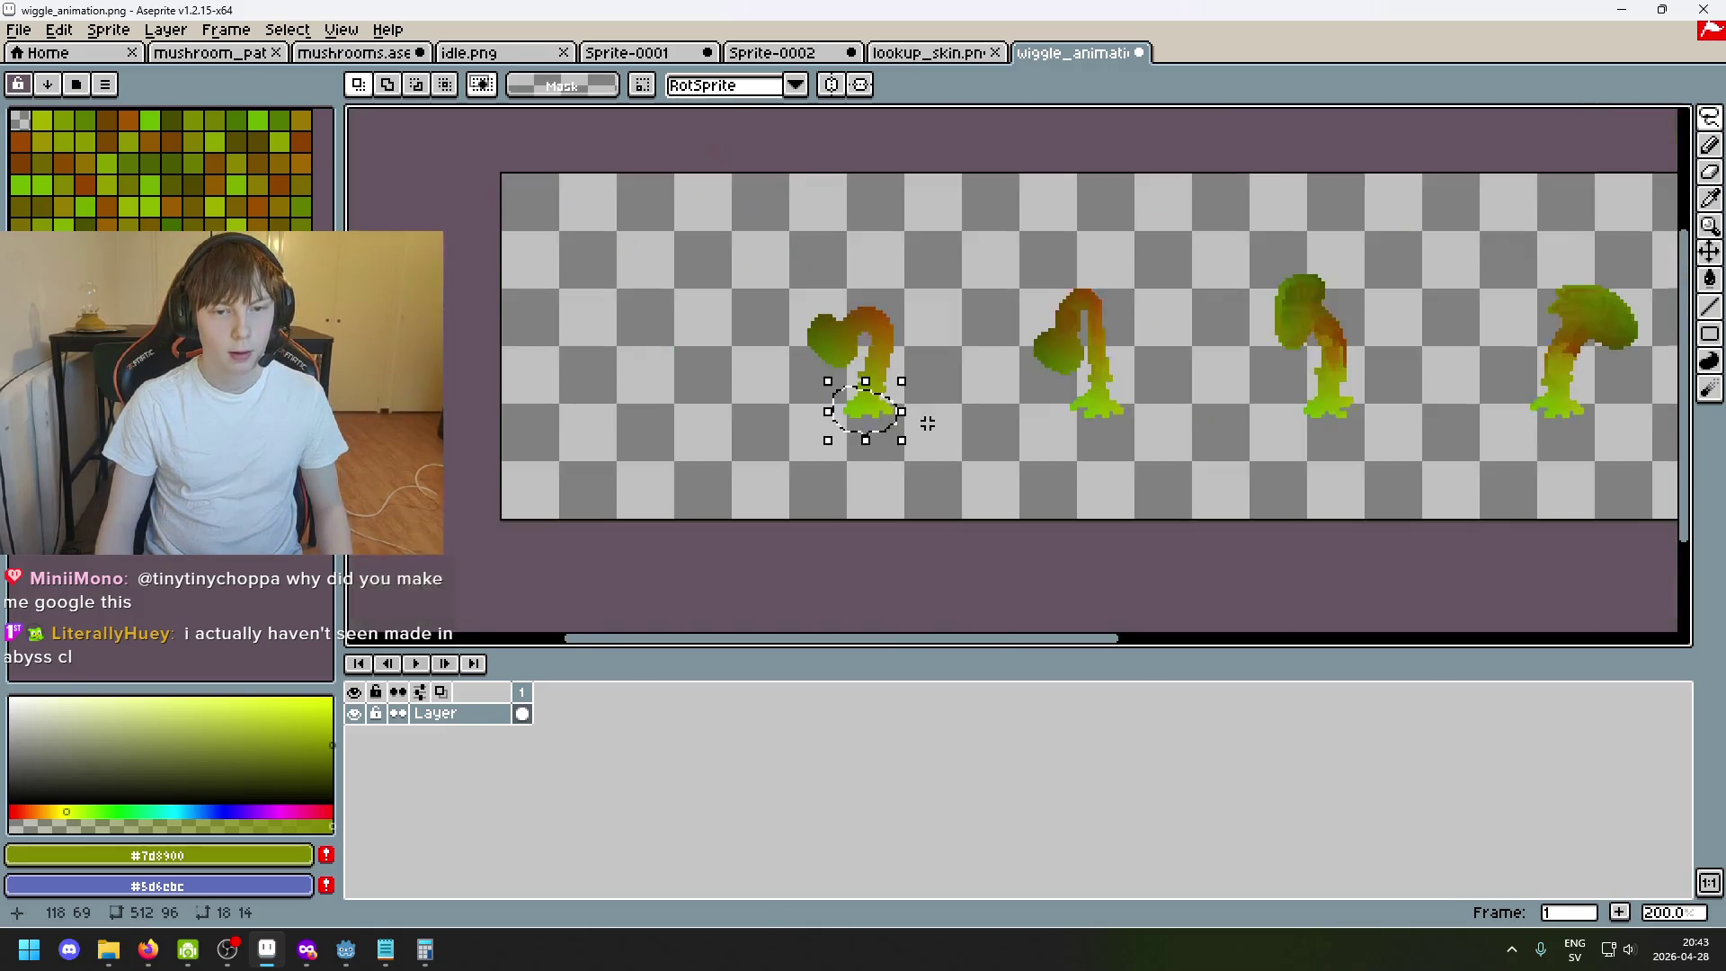
{"action": "scroll", "coordinate": [918, 415], "scroll_direction": "right", "scroll_amount": 3}
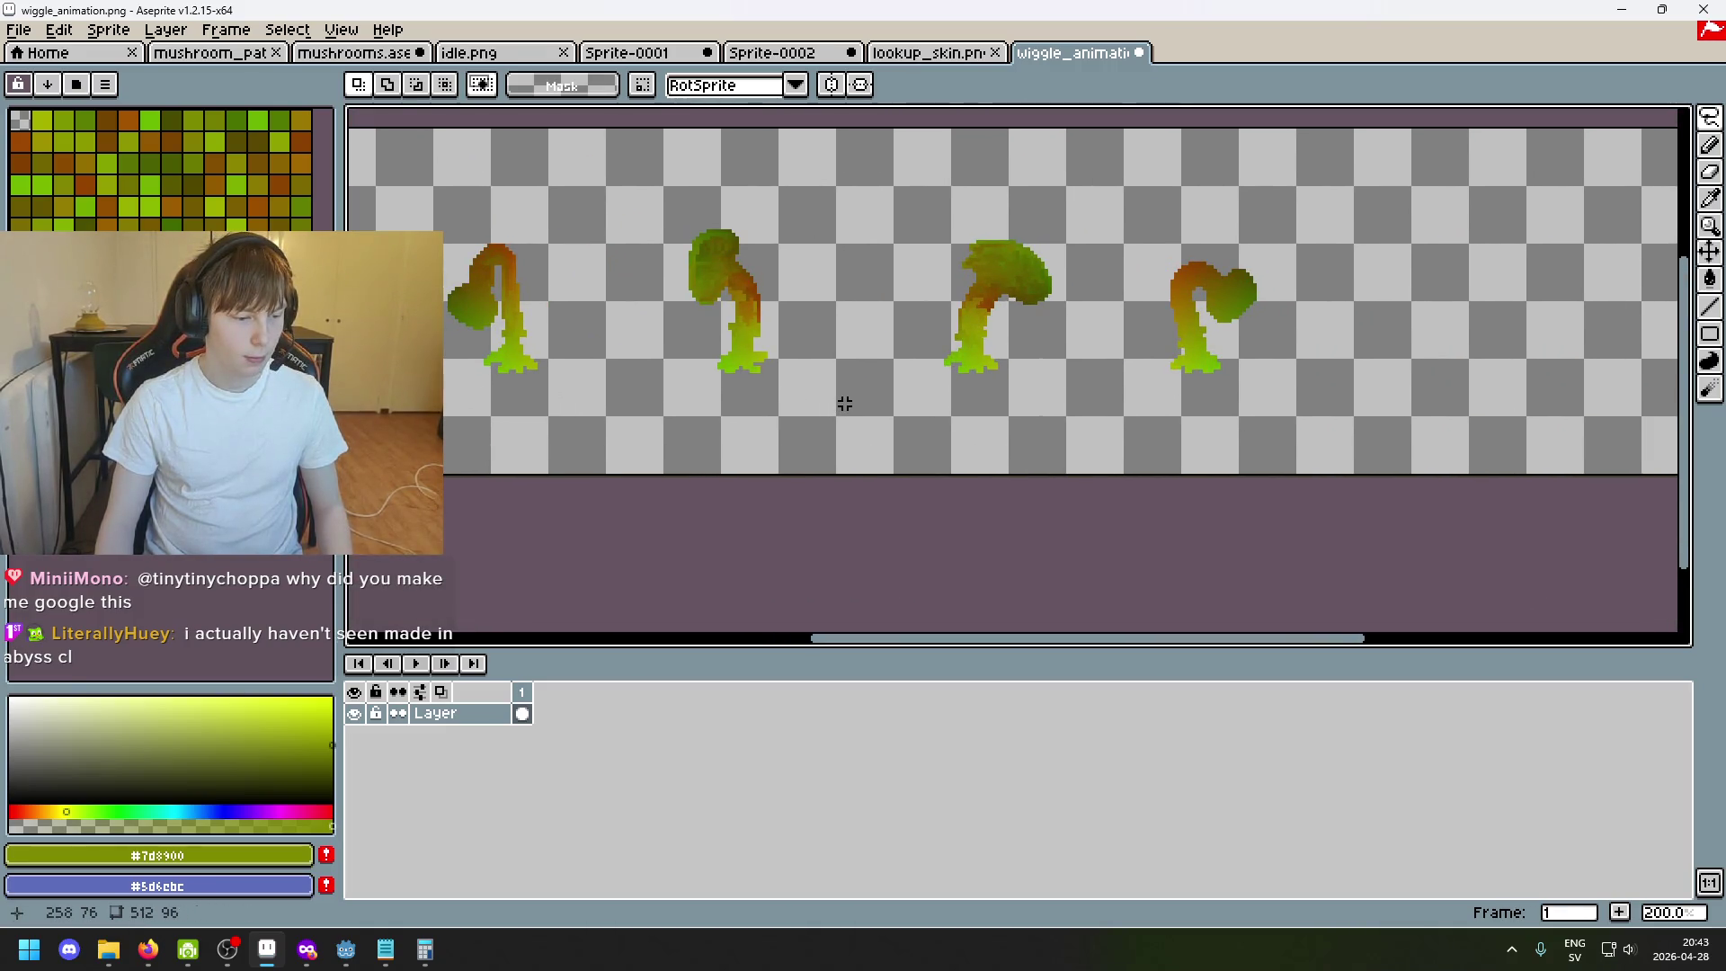
{"action": "scroll", "coordinate": [959, 403], "scroll_direction": "right", "scroll_amount": 2}
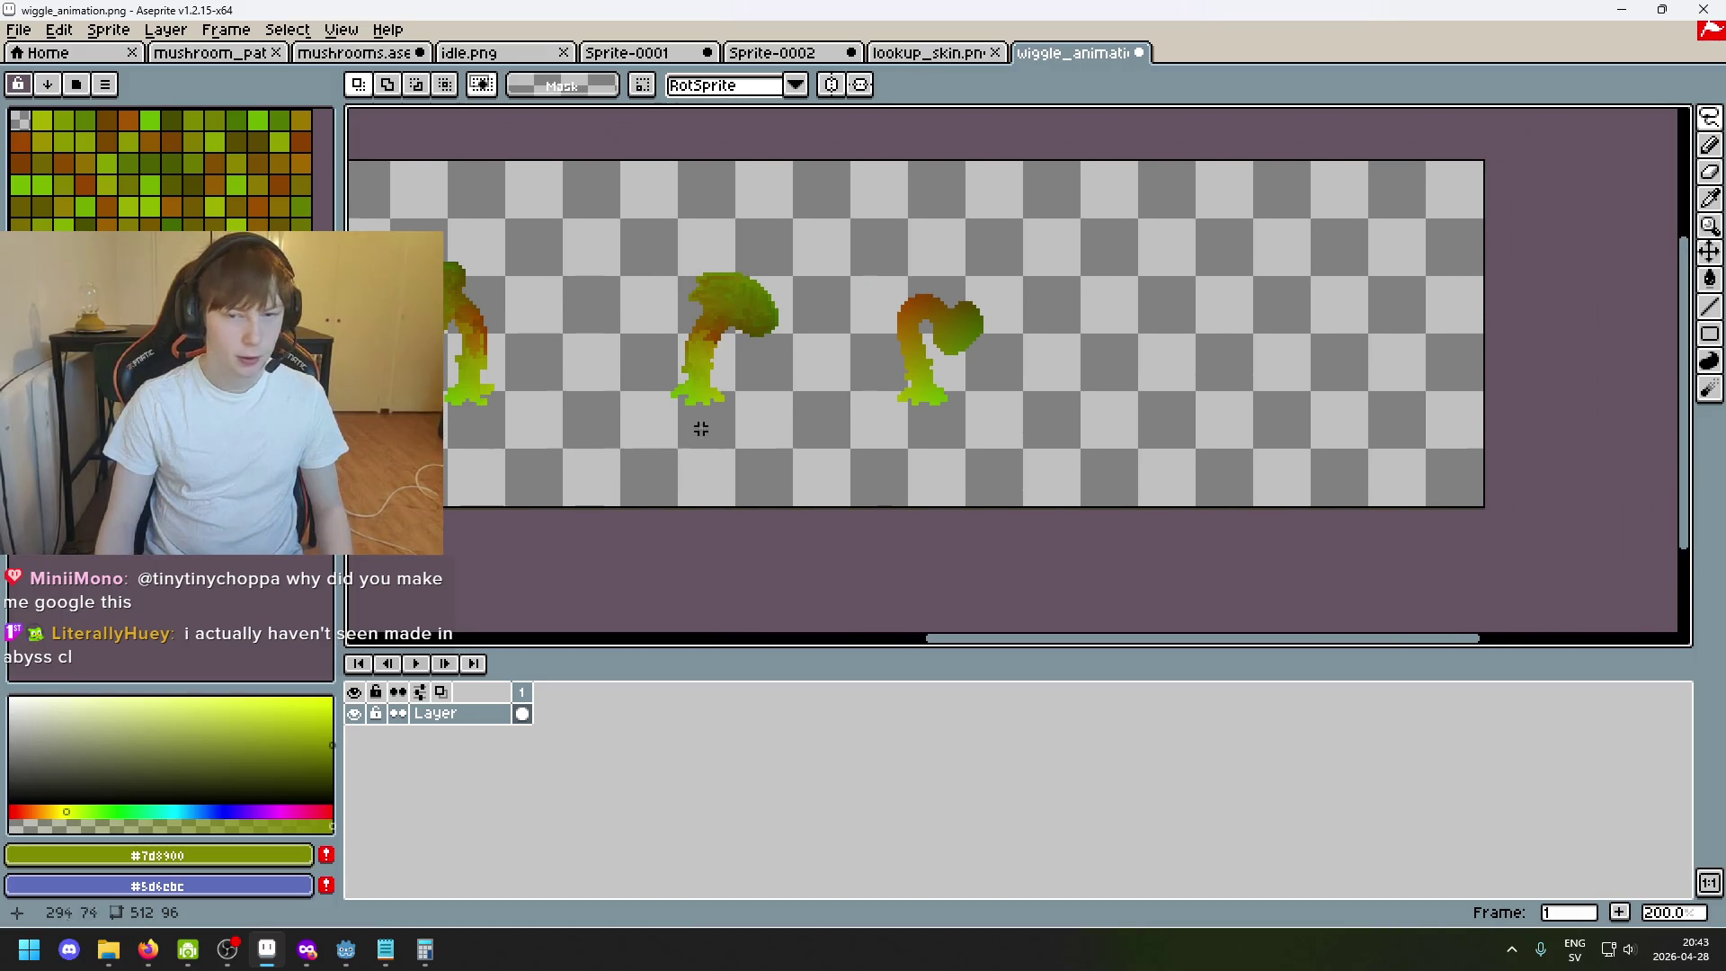
{"action": "scroll", "coordinate": [962, 409], "scroll_direction": "up", "scroll_amount": 2}
{"action": "scroll", "coordinate": [933, 468], "scroll_direction": "up", "scroll_amount": 1}
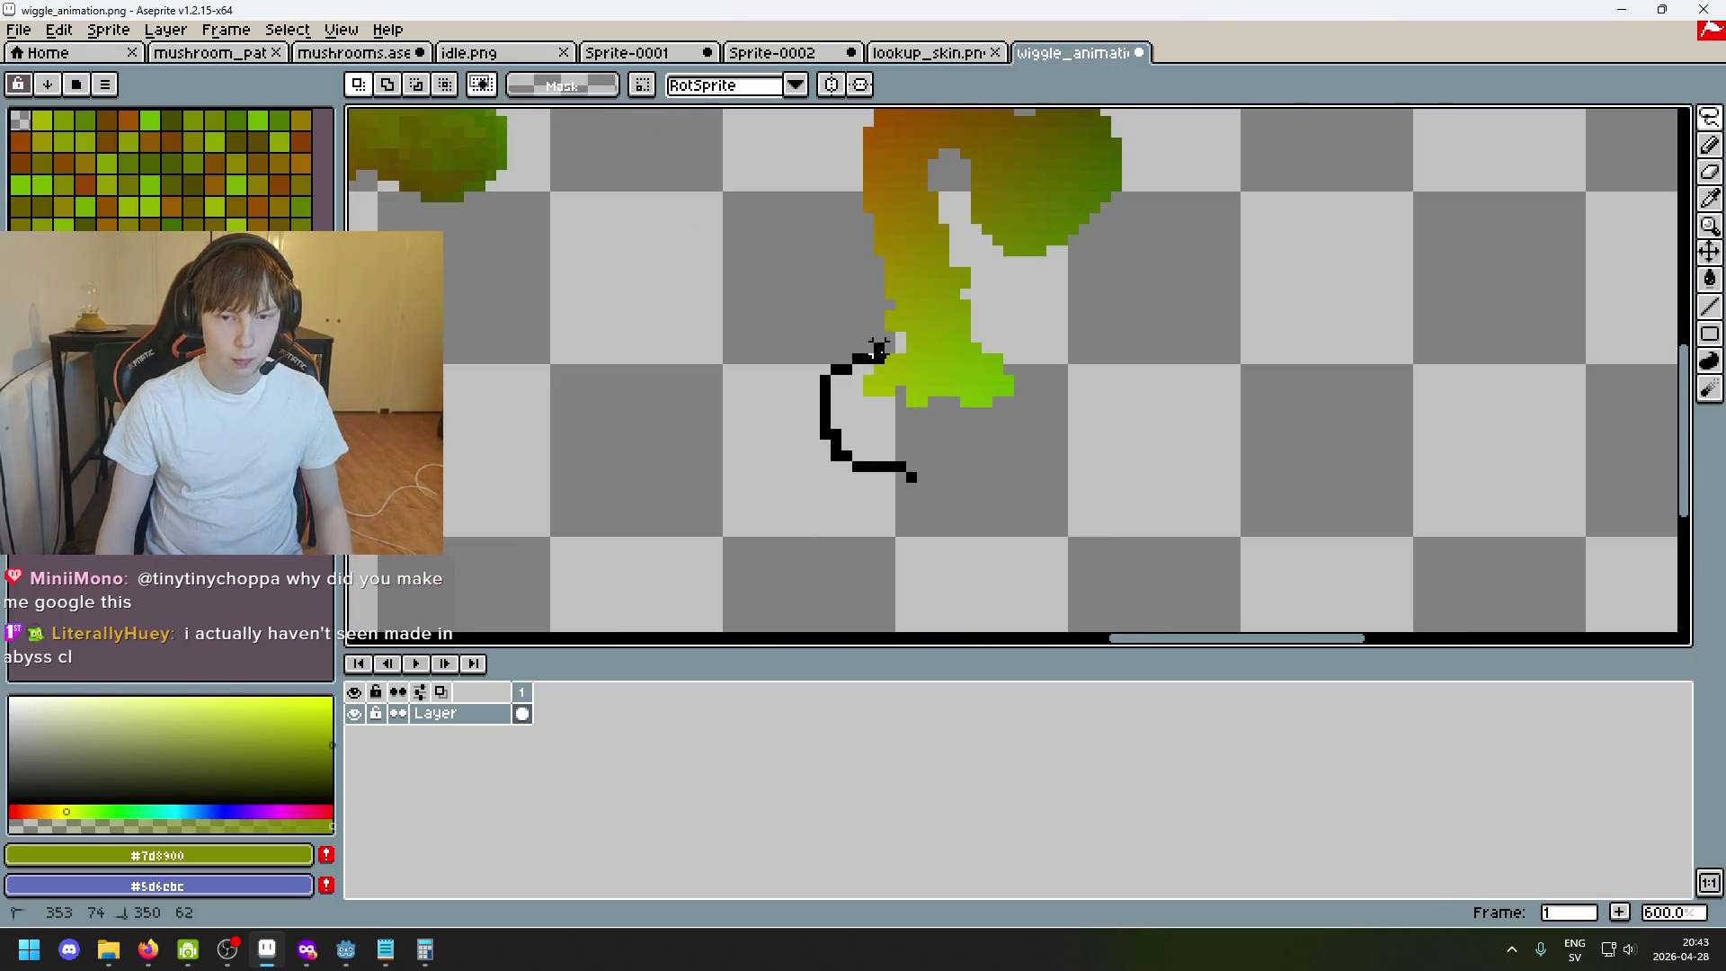
{"action": "left_click_drag", "start_coordinate": [950, 328], "coordinate": [770, 444]}
Cut and paste the foot, move it left and down as a trial, then undo the move and drop the selection.
{"action": "key", "text": "ctrl+x"}
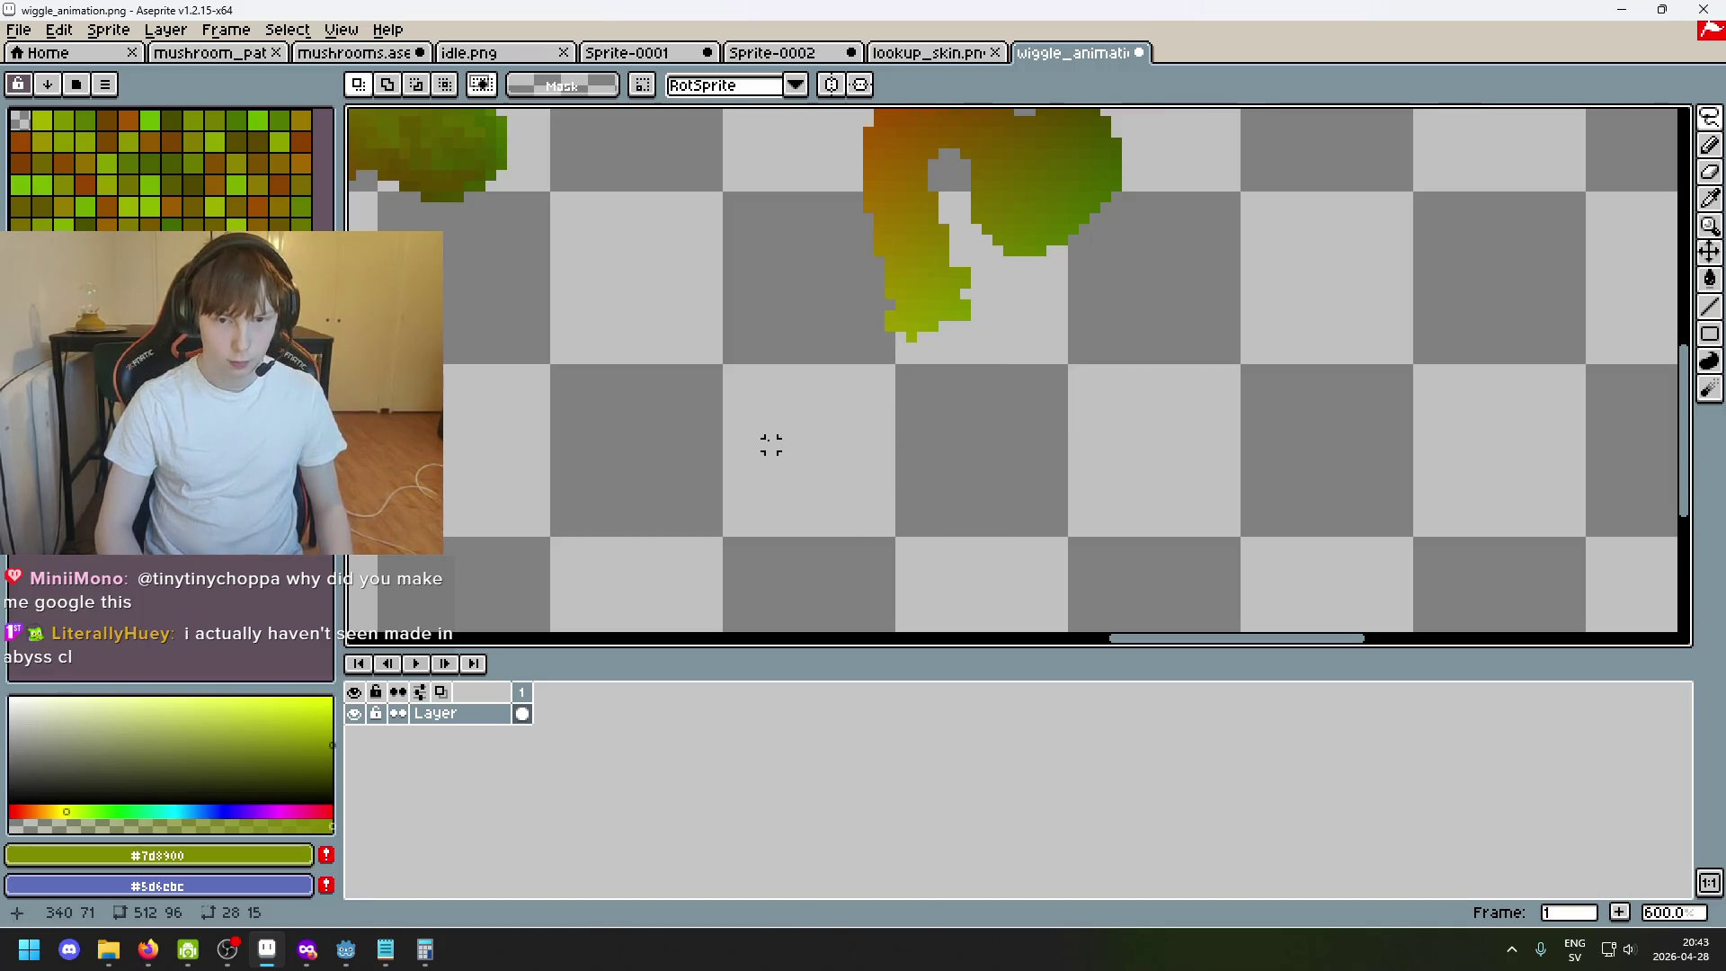
{"action": "key", "text": "ctrl+v"}
{"action": "mouse_move", "coordinate": [1045, 389]}
{"action": "left_mouse_down"}
{"action": "mouse_move", "coordinate": [987, 419]}
{"action": "mouse_move", "coordinate": [961, 409]}
{"action": "left_mouse_up"}
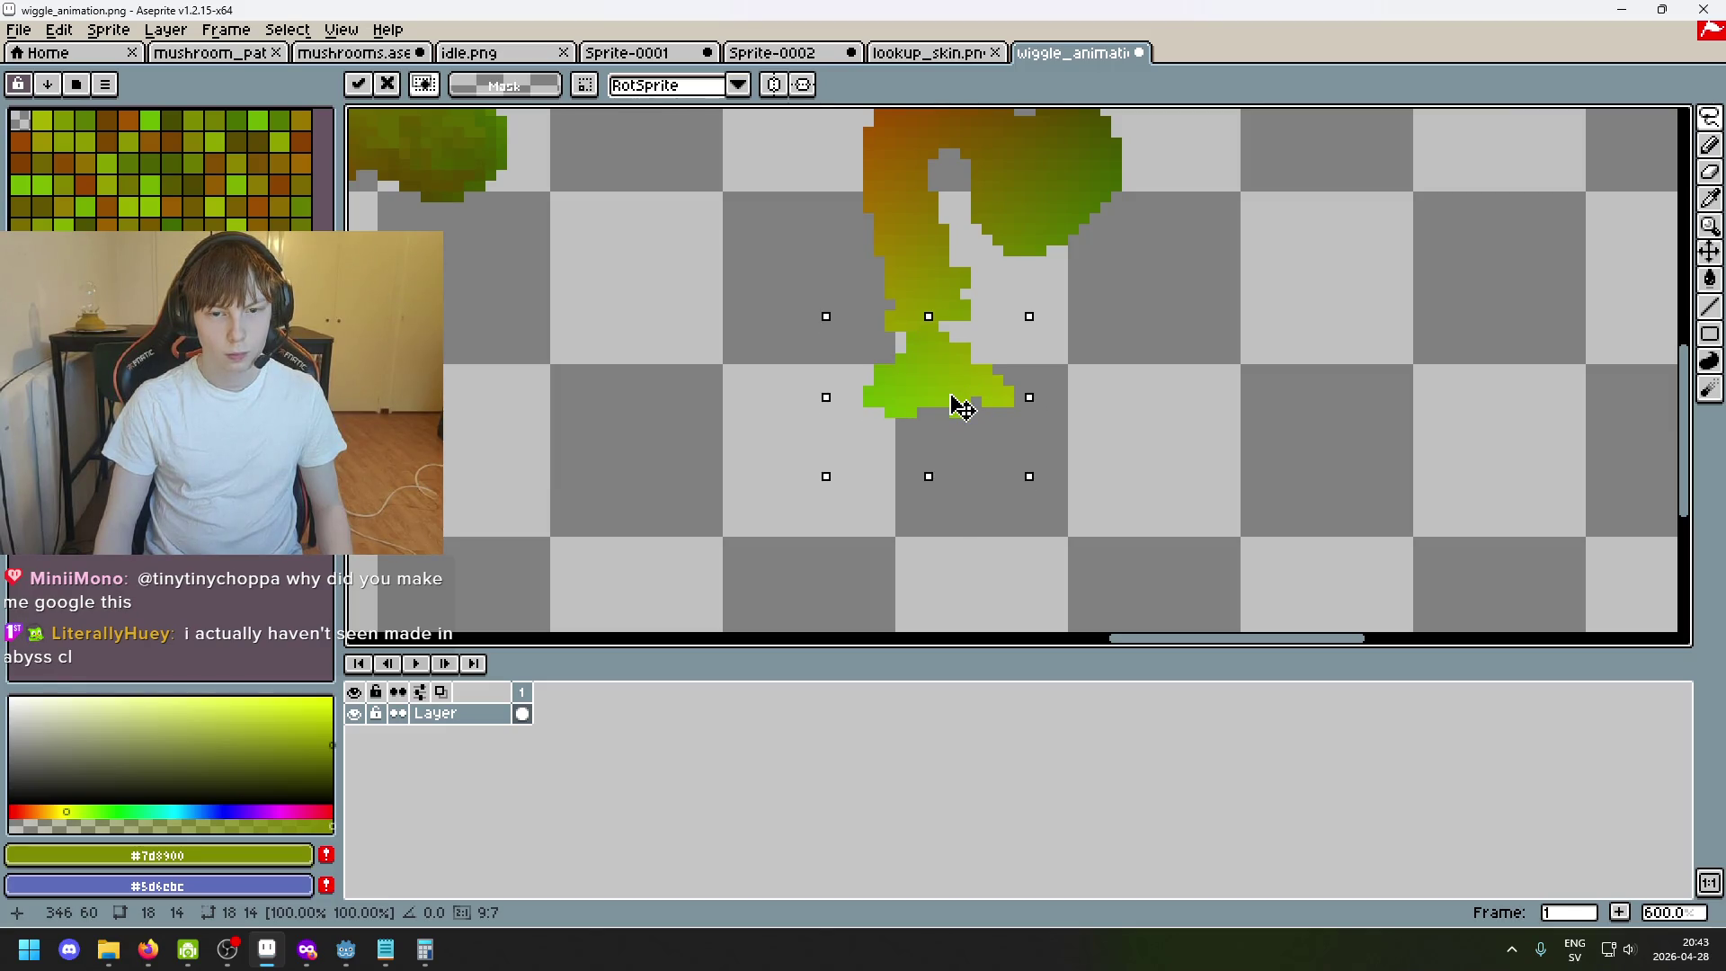
{"action": "key", "text": "Return"}
{"action": "key", "text": "ctrl+z"}
{"action": "key", "text": "ctrl+z"}
{"action": "key", "text": "ctrl+d"}
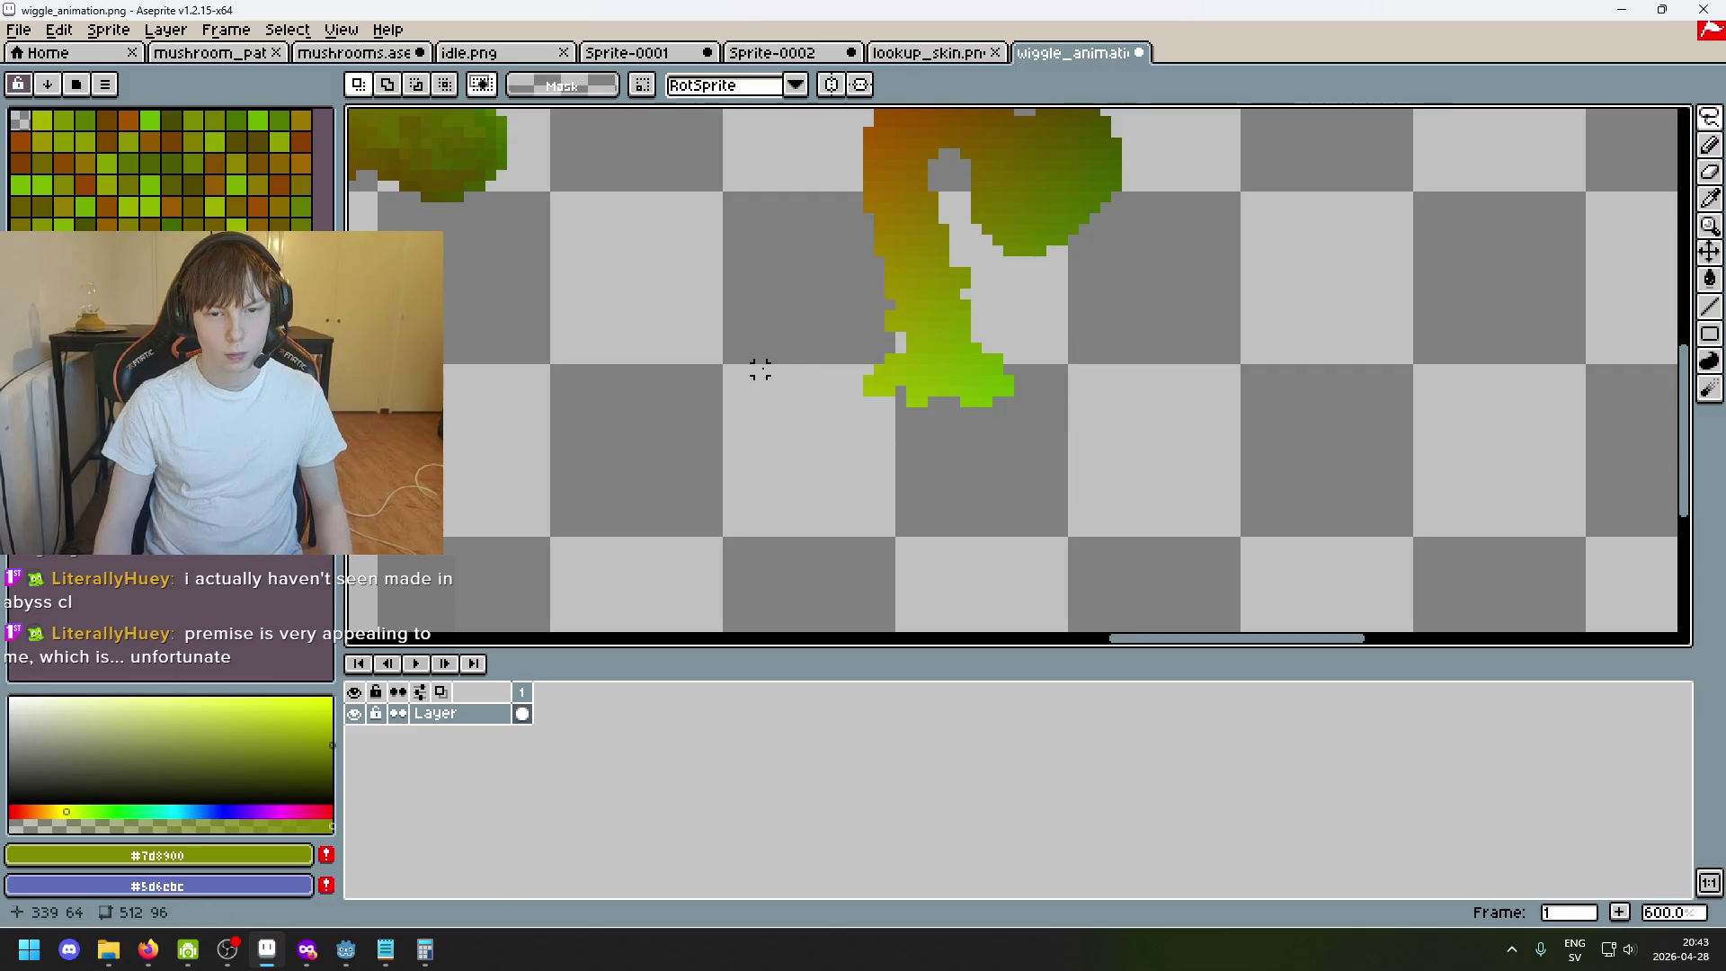
{"action": "scroll", "coordinate": [758, 371], "scroll_direction": "down", "scroll_amount": 5}
{"action": "scroll", "coordinate": [772, 369], "scroll_direction": "up", "scroll_amount": 6}
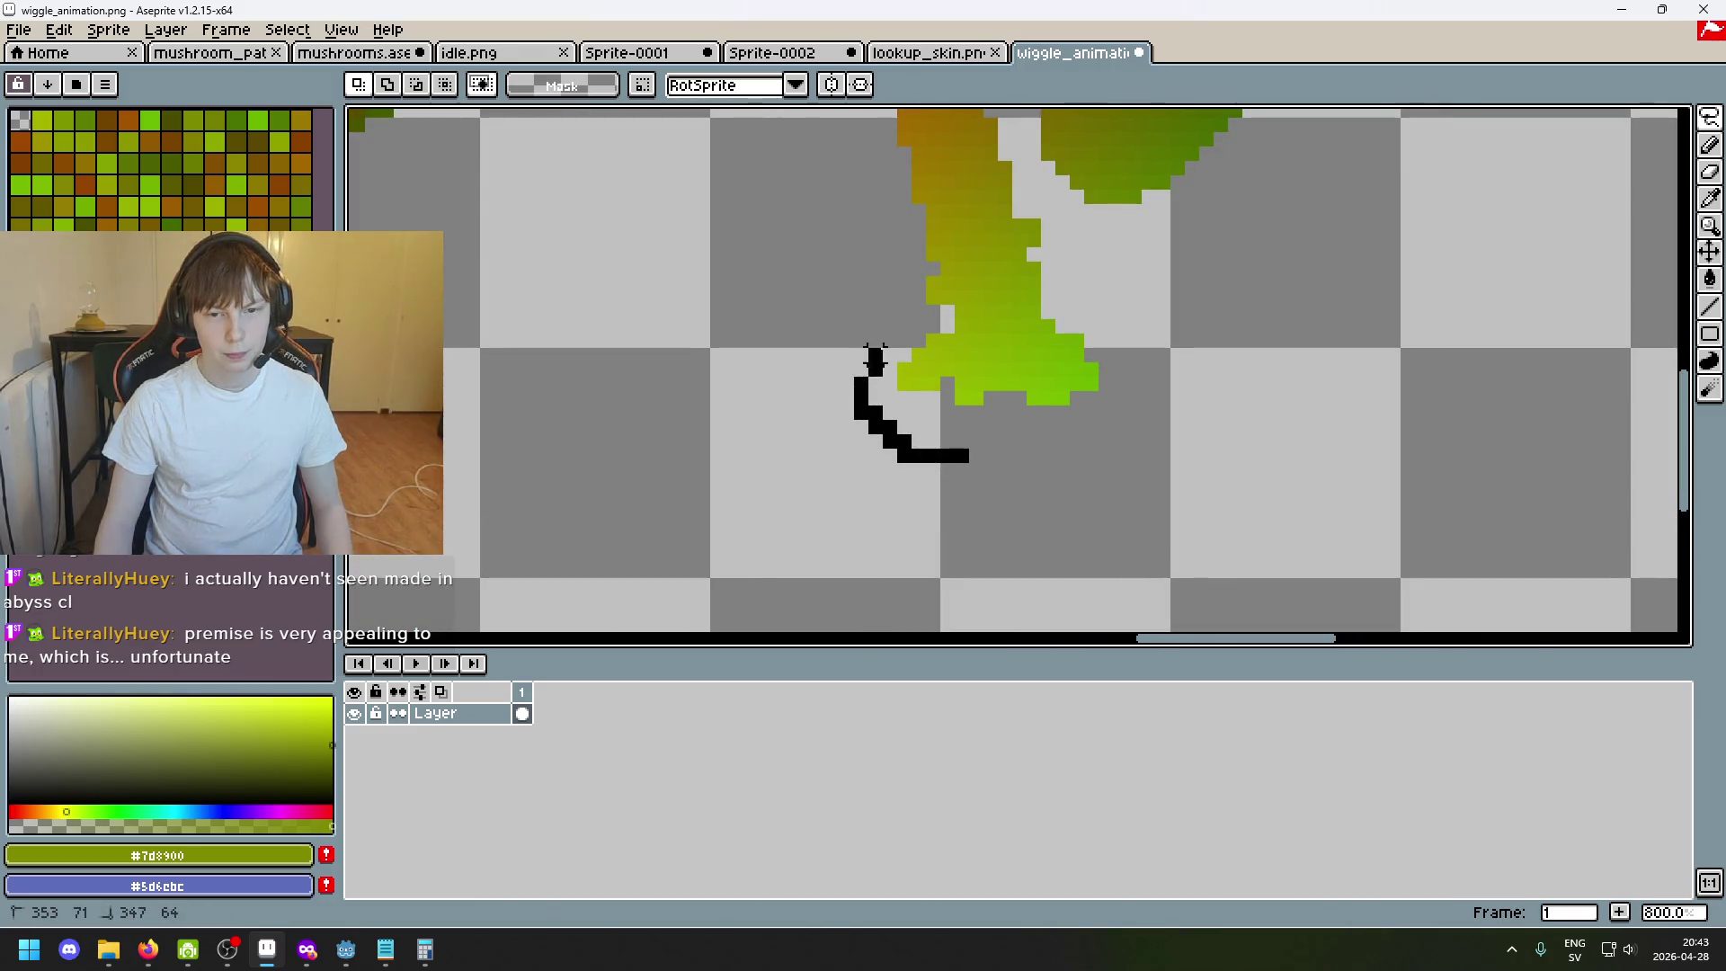
Lasso the foot, add a new Layer 1 below the mushrooms and bring the foot selection back onto it.
{"action": "left_click_drag", "start_coordinate": [1089, 368], "coordinate": [836, 499]}
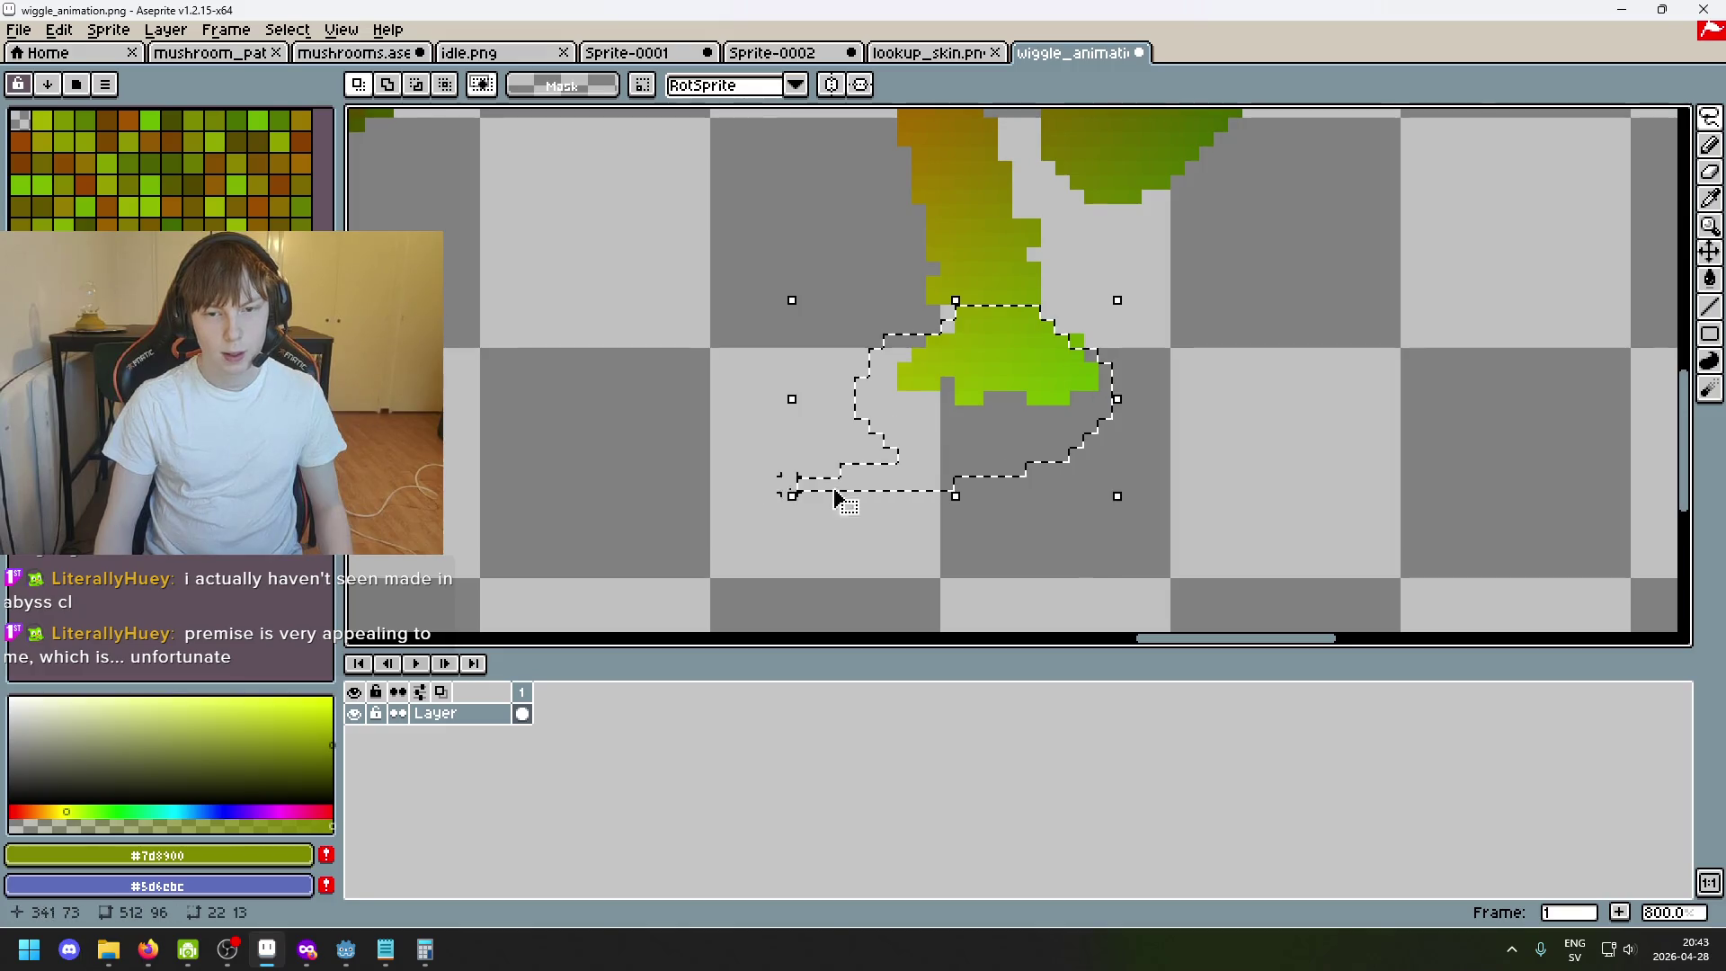
{"action": "key", "text": "Delete"}
{"action": "key", "text": "ctrl+z"}
{"action": "key", "text": "ctrl+d"}
{"action": "right_click", "coordinate": [477, 724]}
{"action": "left_click", "coordinate": [545, 745]}
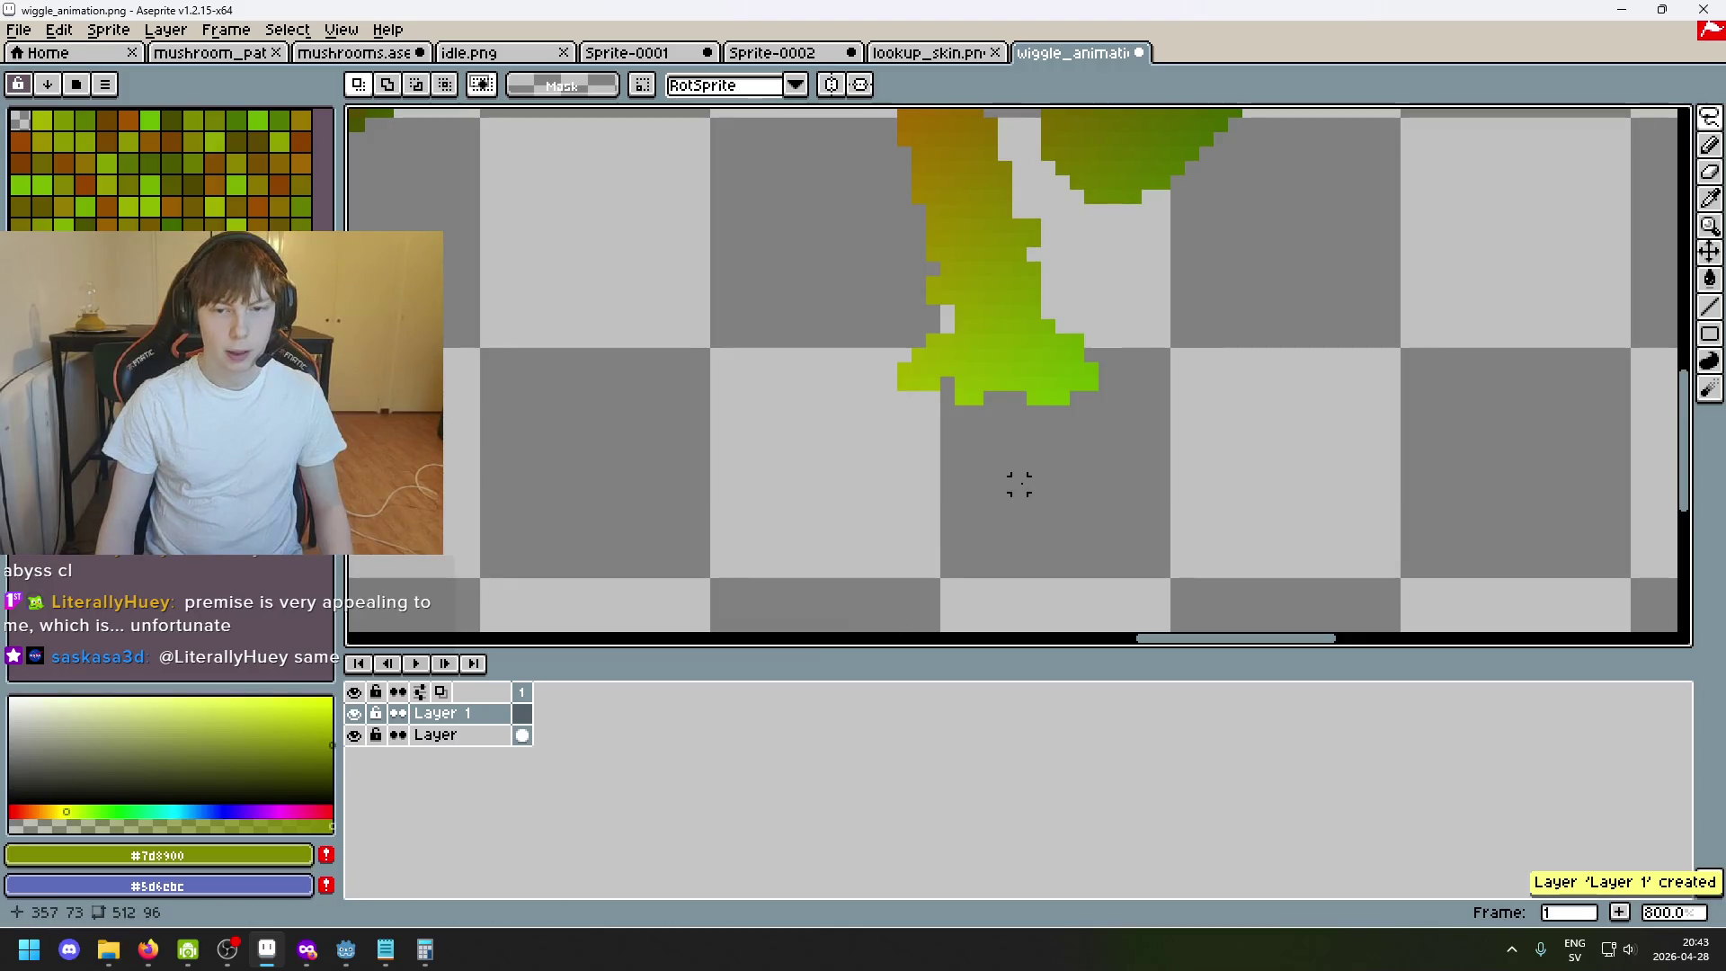
{"action": "key", "text": "ctrl+shift+d"}
Drag the foot copy around and settle it between the leaning and heart-shaped mushrooms, then commit.
{"action": "left_click_drag", "start_coordinate": [1033, 409], "coordinate": [1014, 413]}
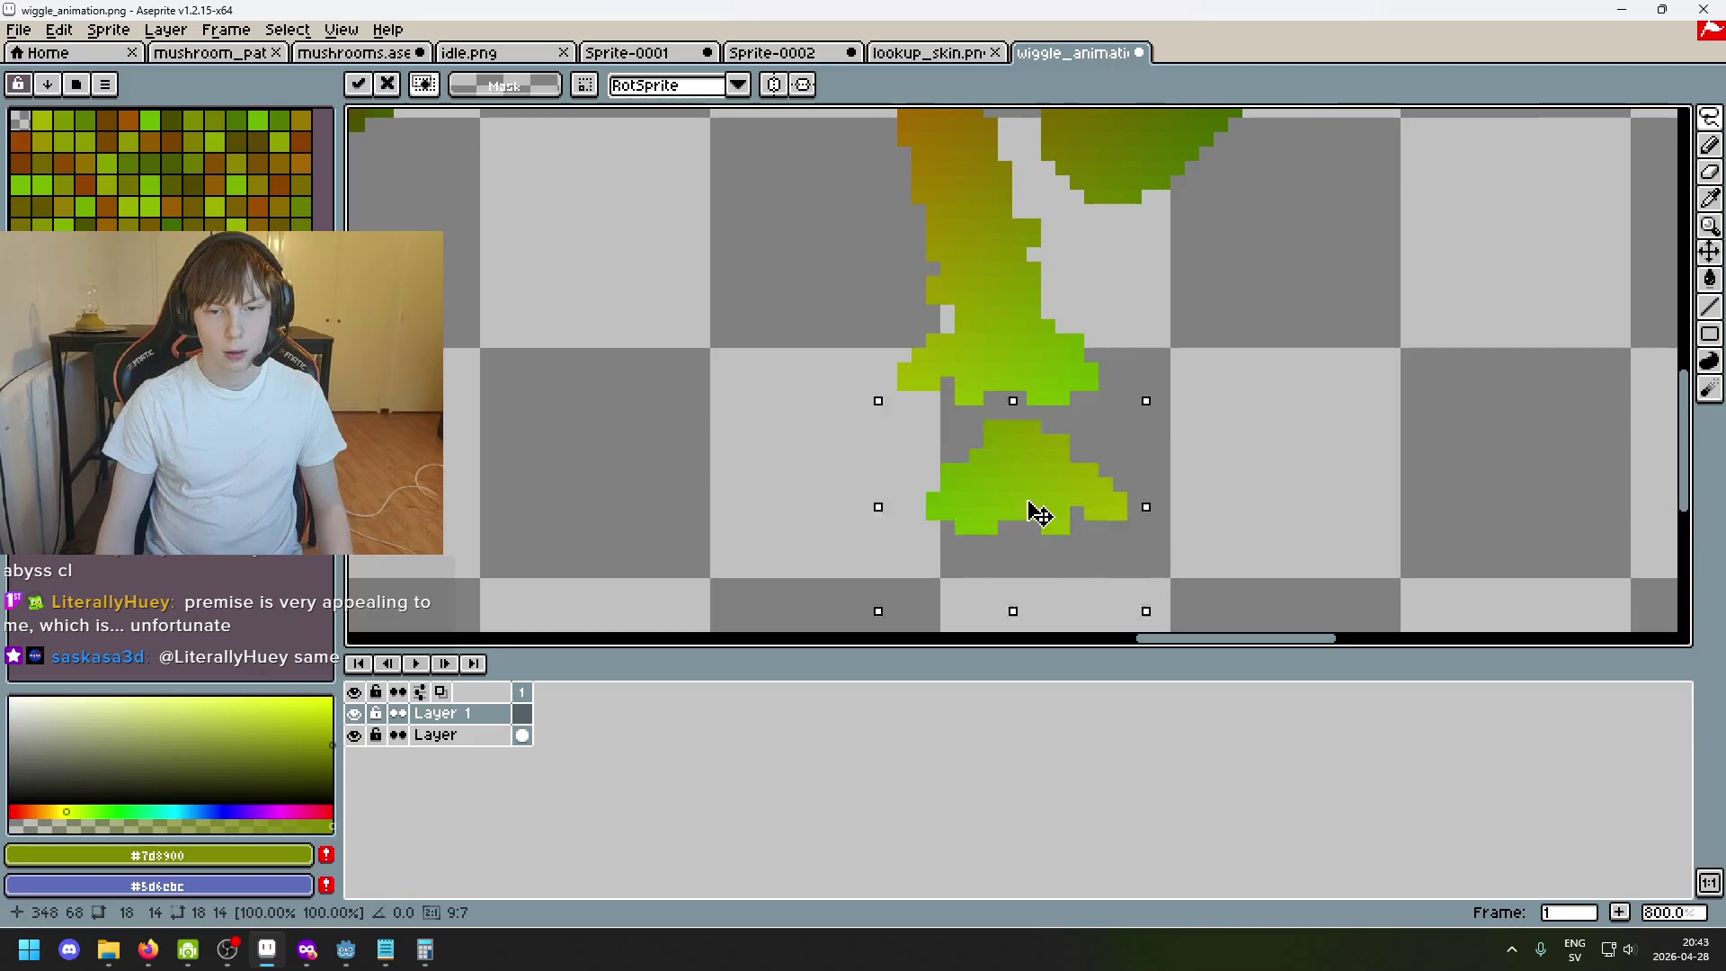
{"action": "left_click_drag", "start_coordinate": [1014, 414], "coordinate": [960, 501]}
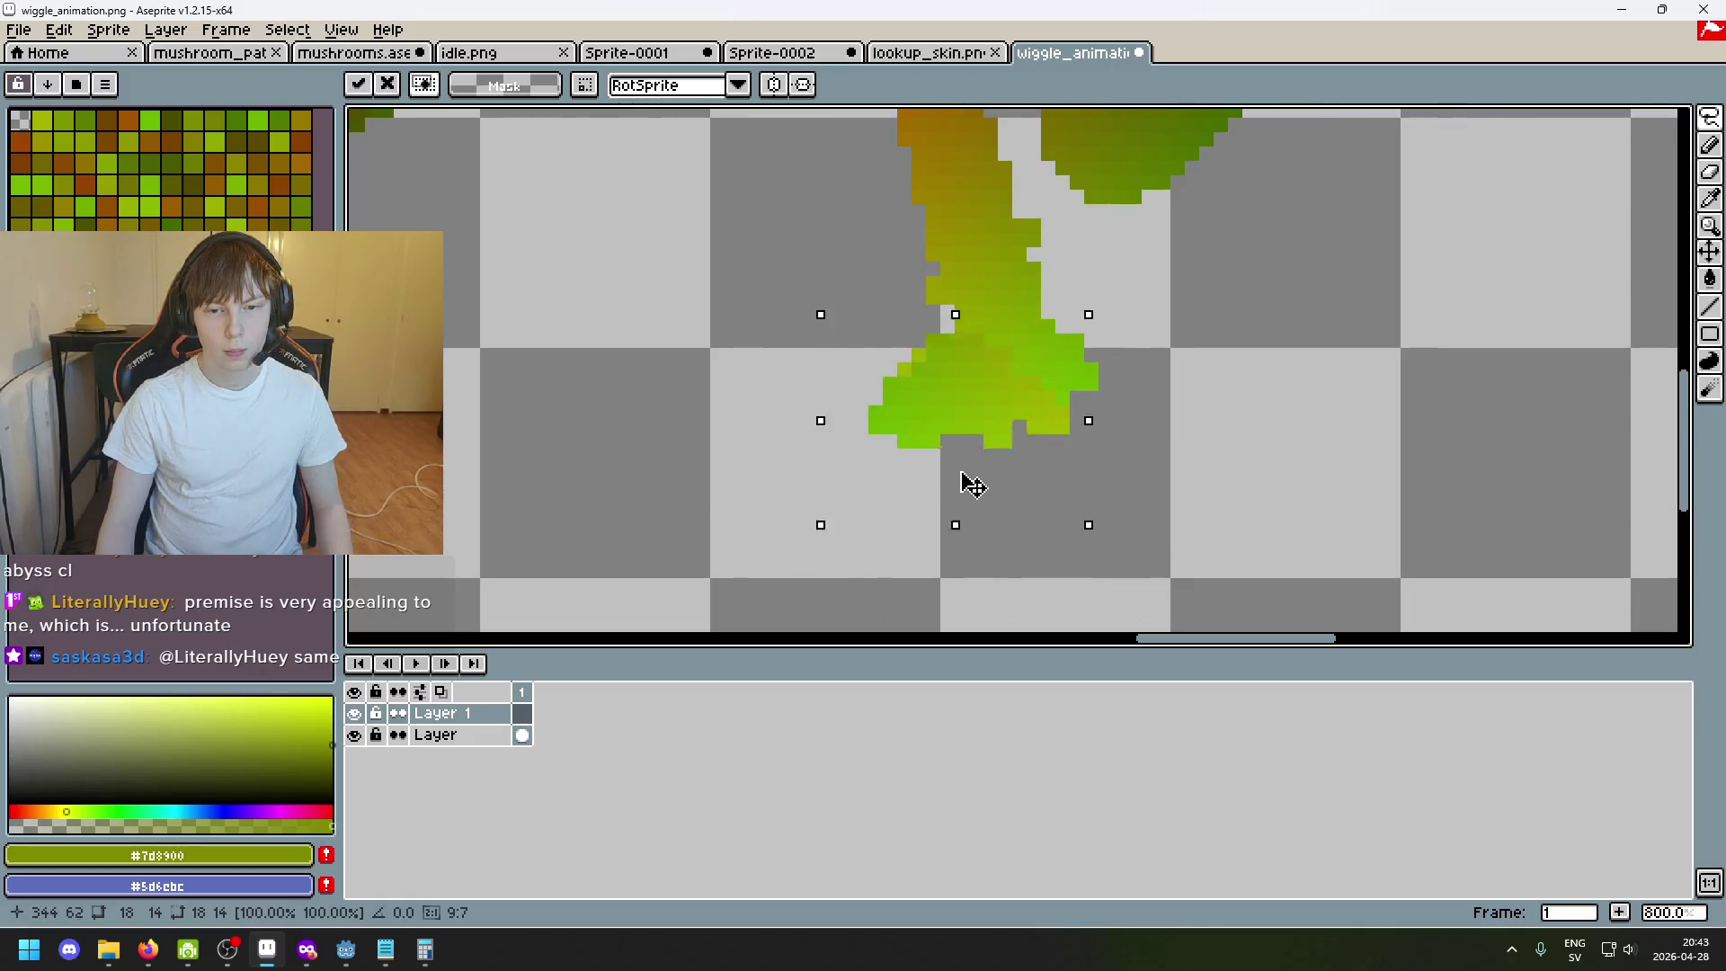
{"action": "scroll", "coordinate": [1396, 465], "scroll_direction": "down", "scroll_amount": 1}
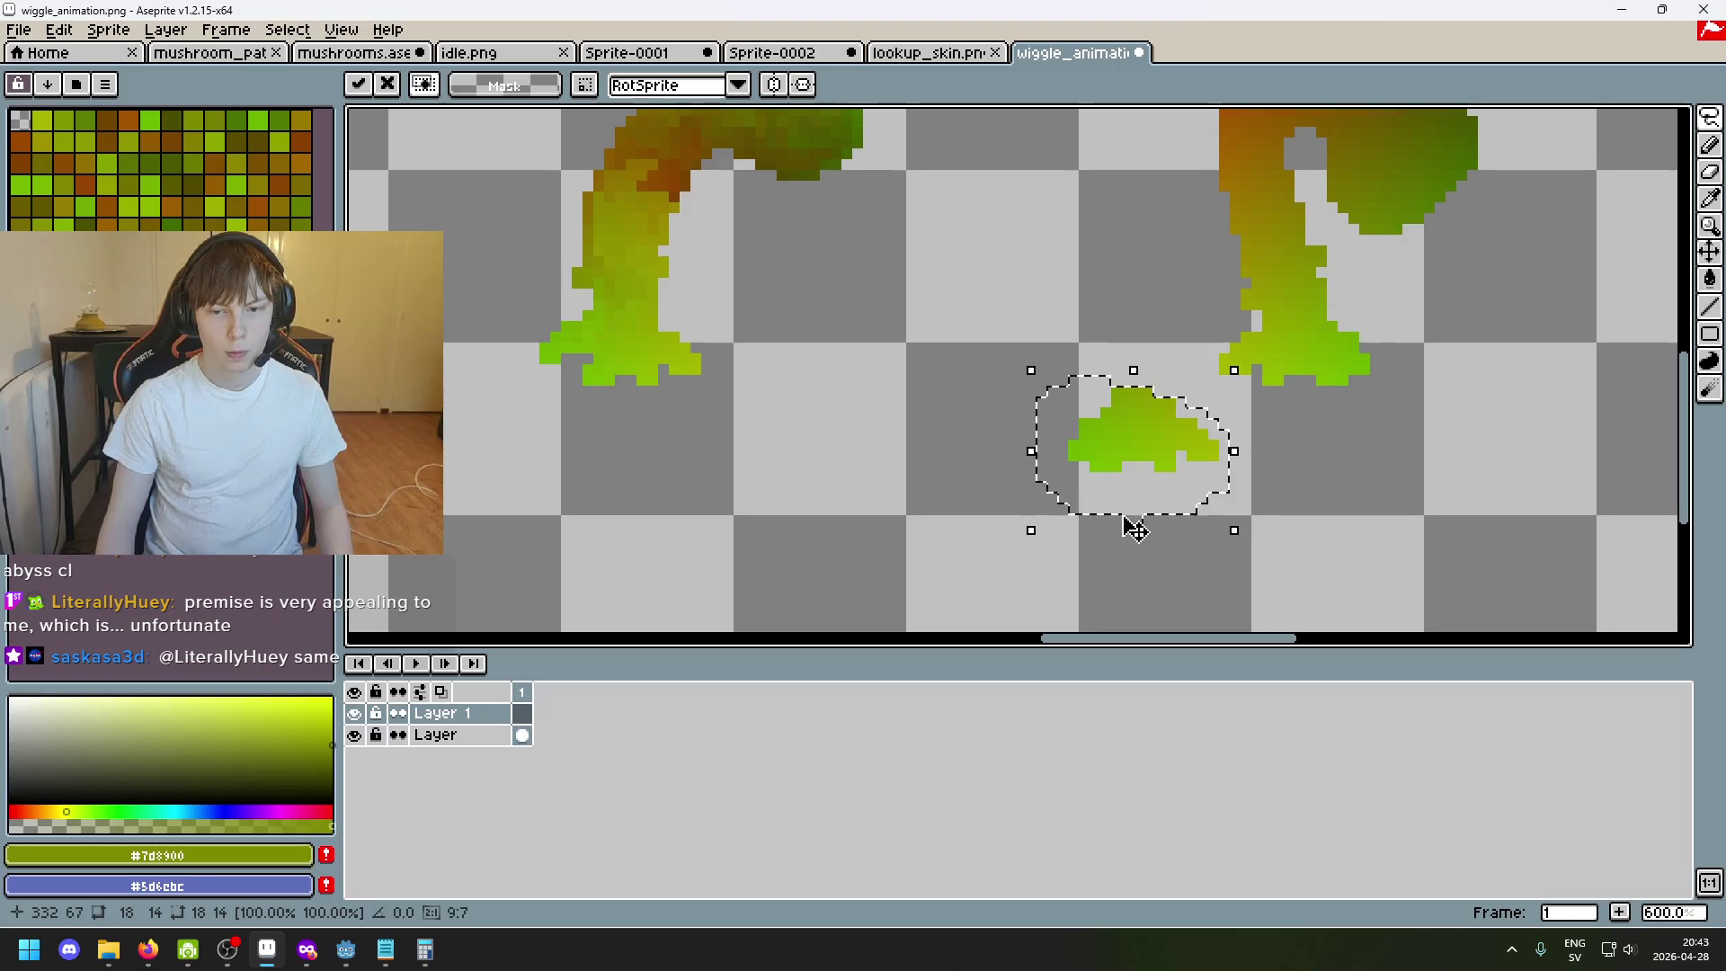
{"action": "left_click_drag", "start_coordinate": [1124, 525], "coordinate": [828, 385]}
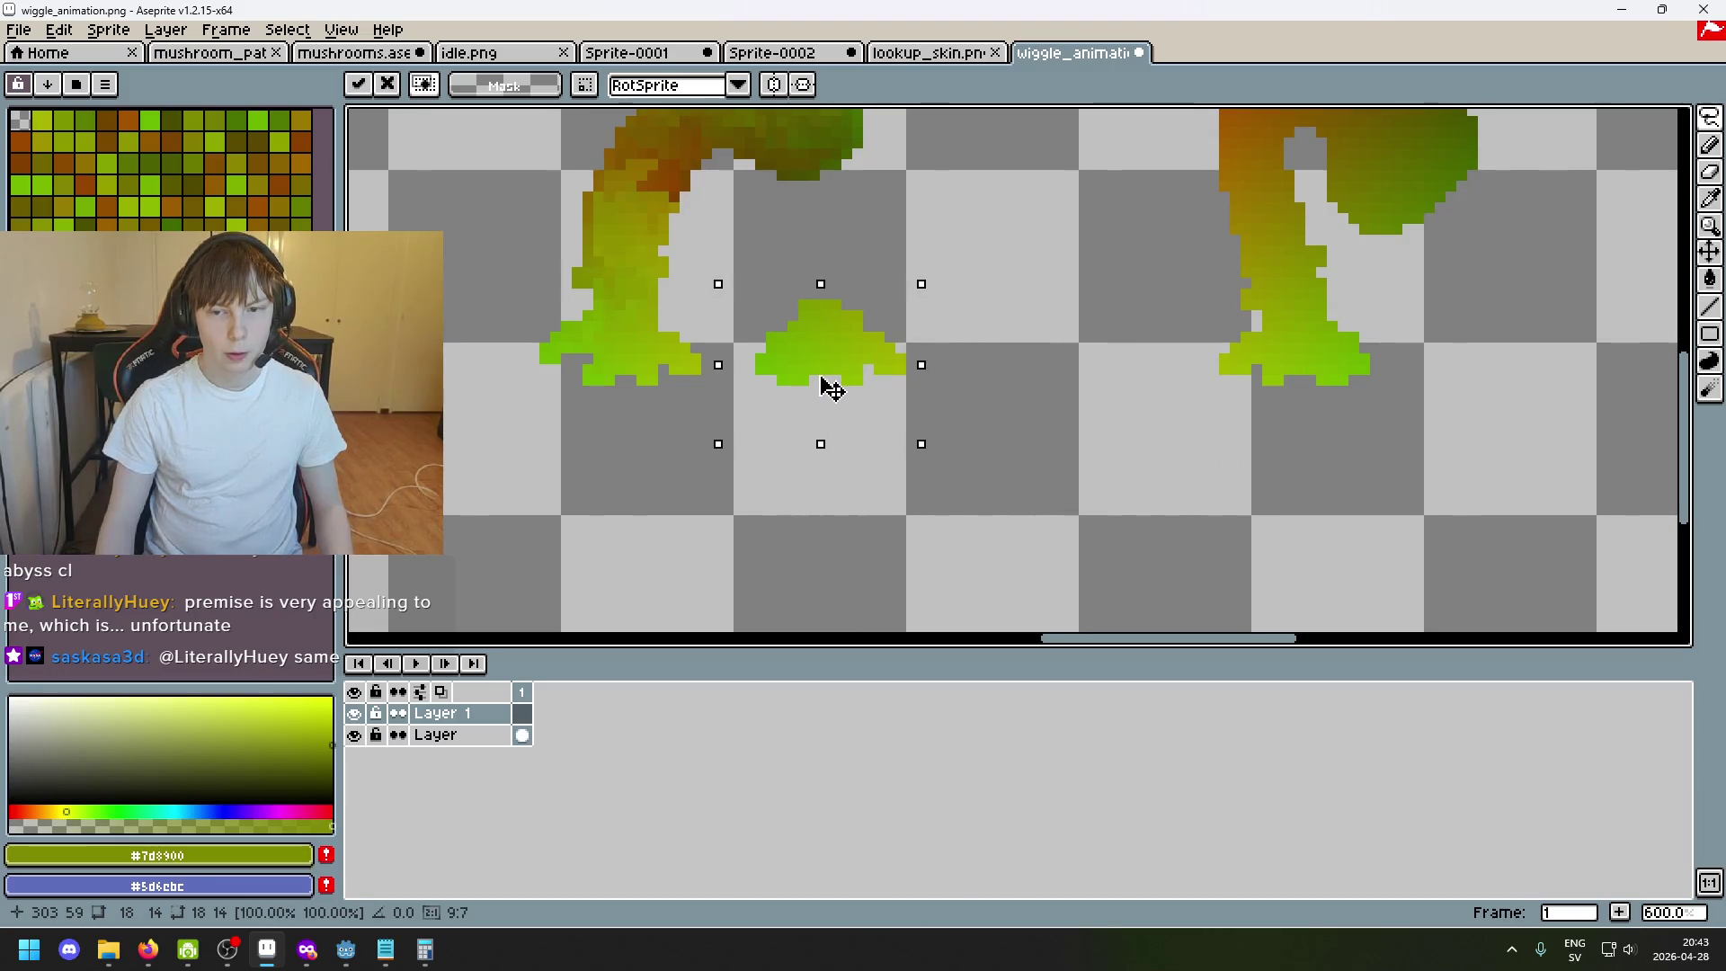
{"action": "left_click_drag", "start_coordinate": [831, 388], "coordinate": [1083, 548]}
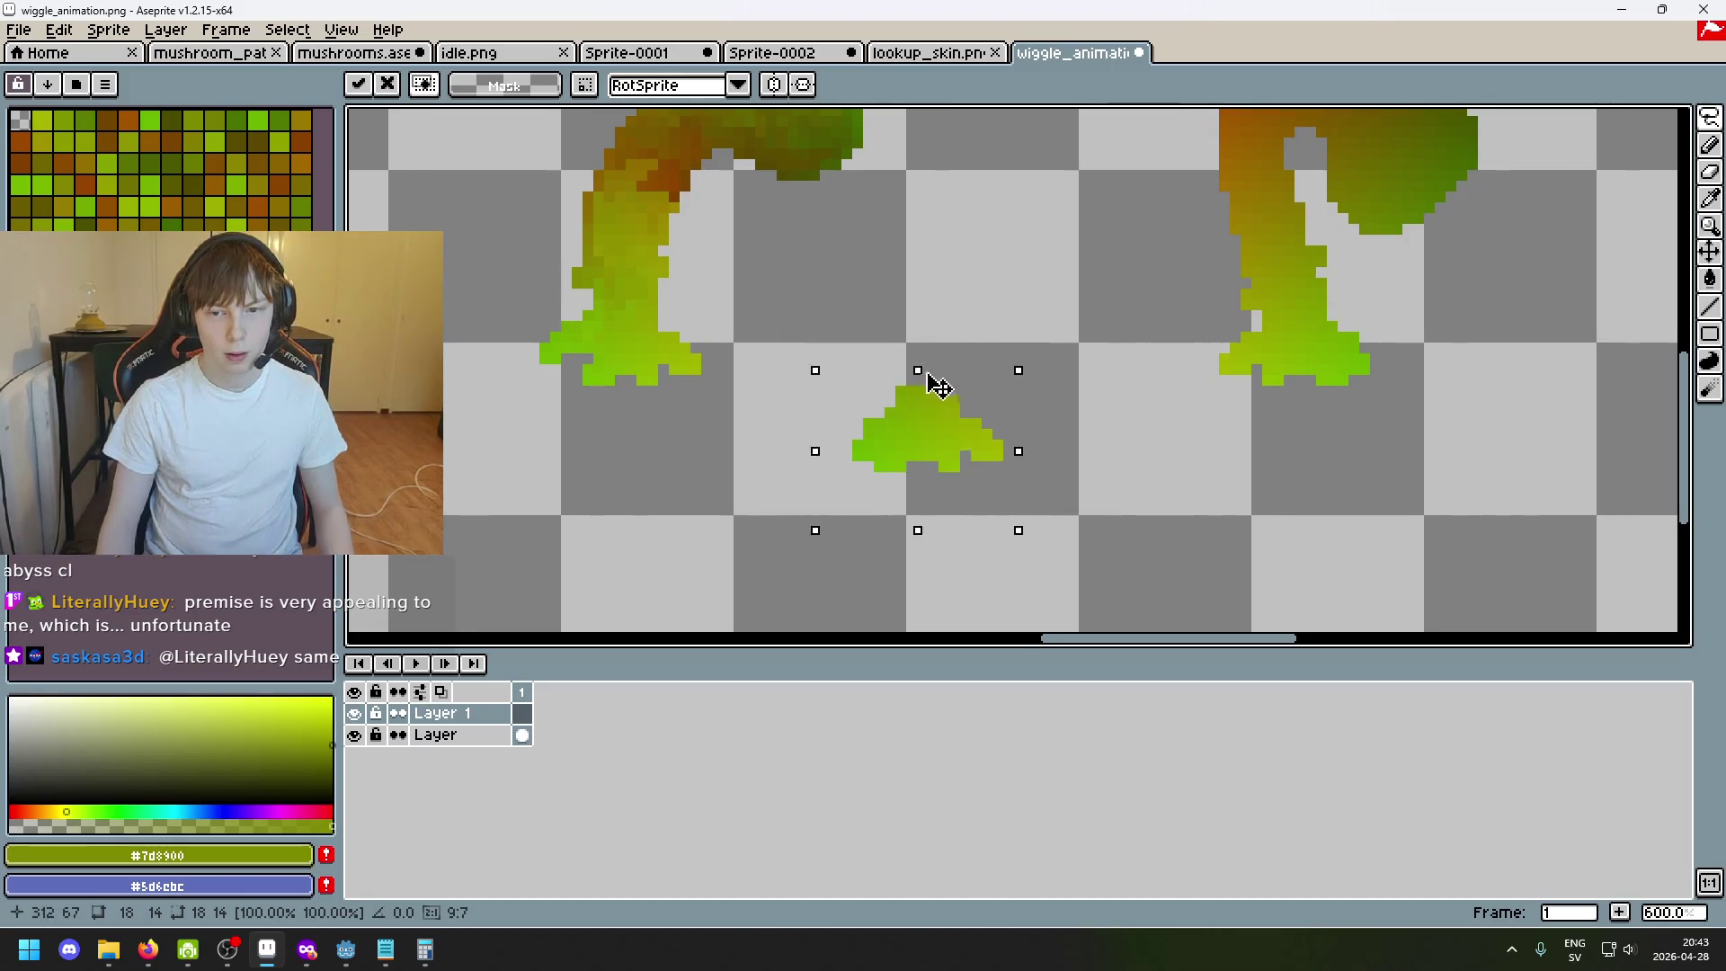
{"action": "scroll", "coordinate": [1082, 547], "scroll_direction": "down", "scroll_amount": 1}
{"action": "left_click_drag", "start_coordinate": [1259, 424], "coordinate": [1119, 530]}
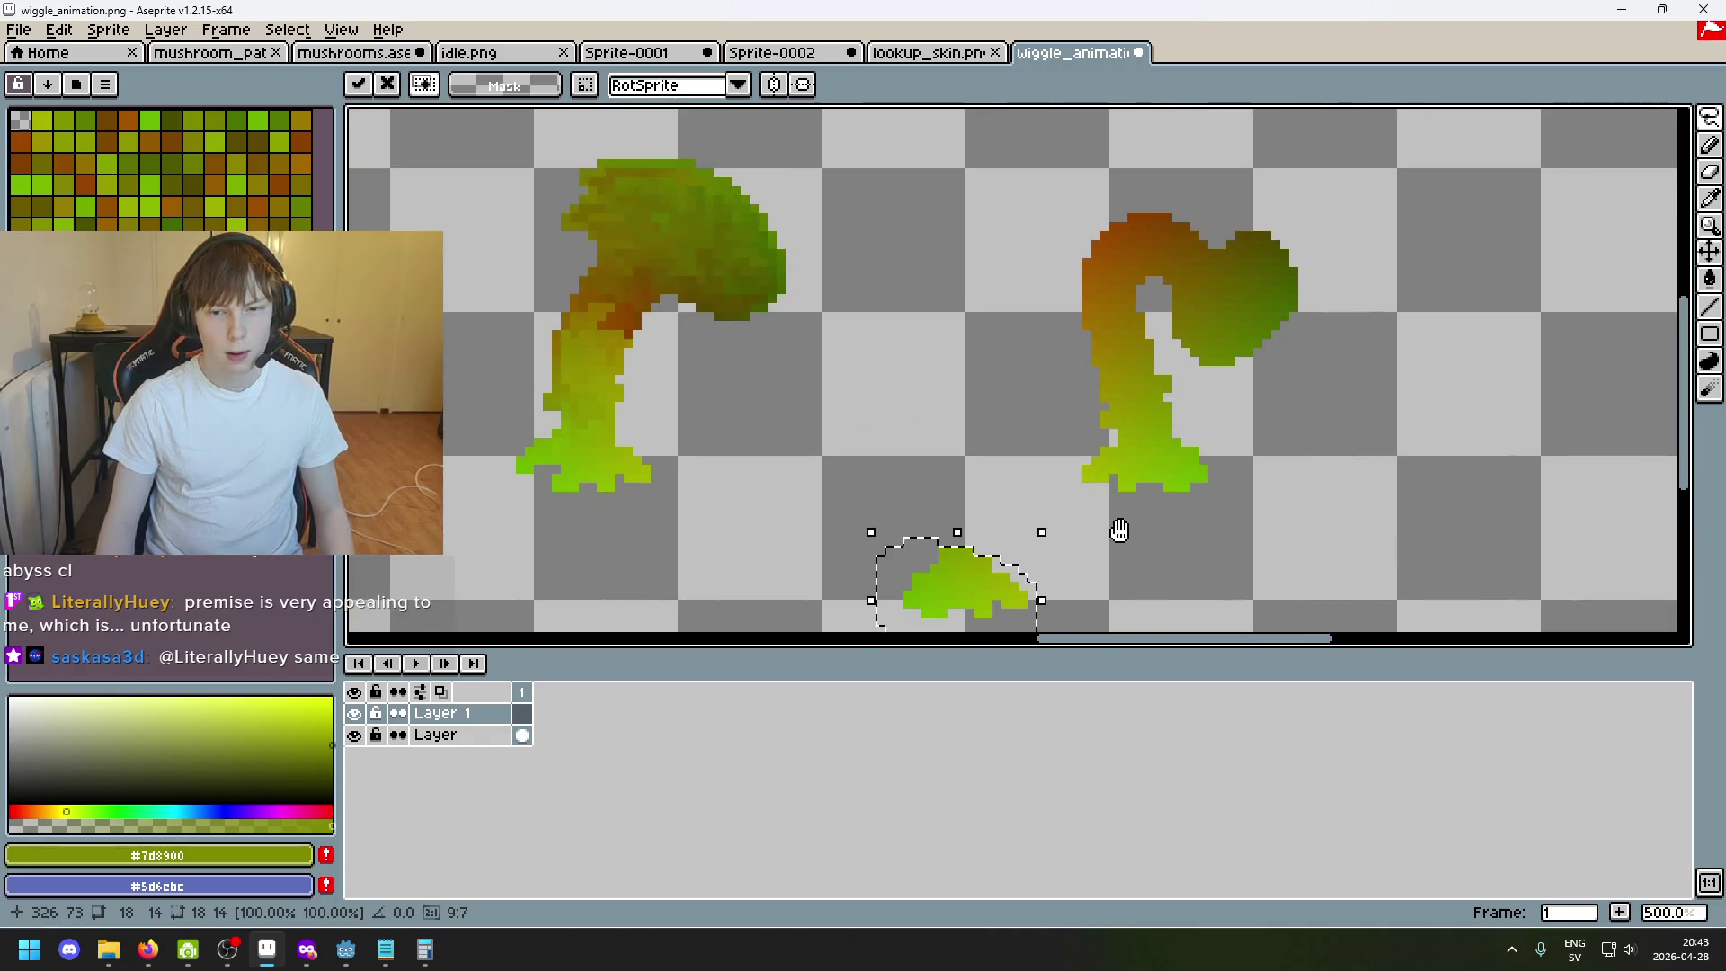
{"action": "scroll", "coordinate": [1122, 532], "scroll_direction": "down", "scroll_amount": 2}
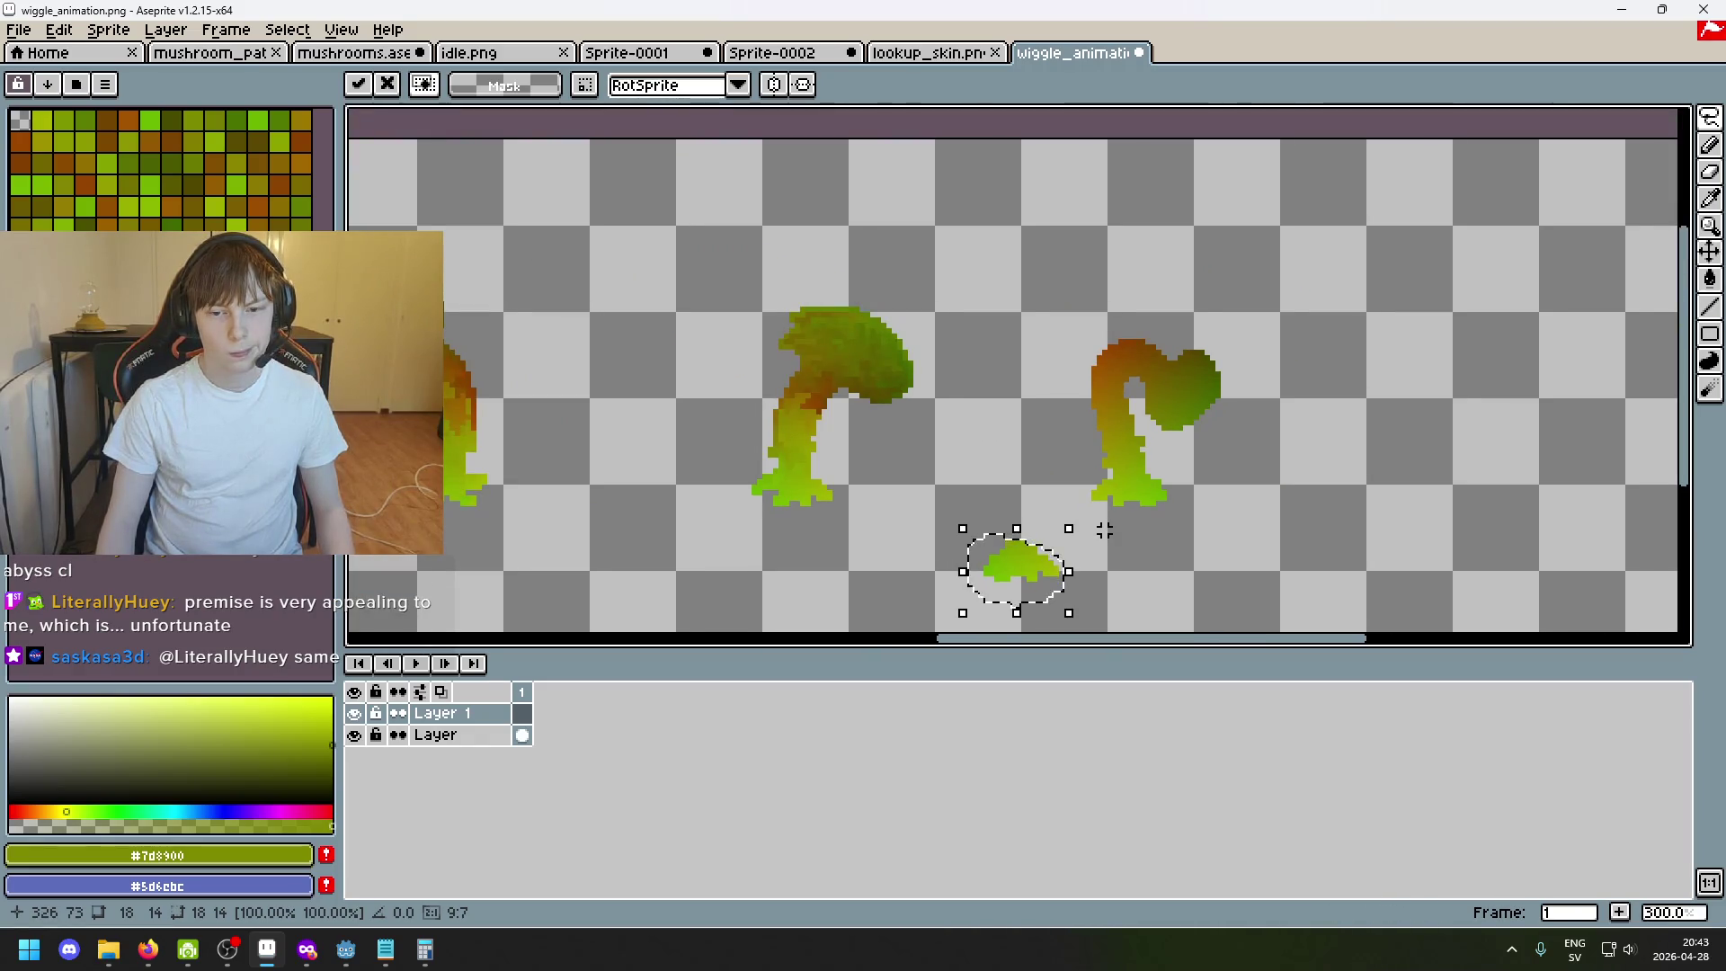
{"action": "scroll", "coordinate": [1158, 460], "scroll_direction": "up", "scroll_amount": 1}
{"action": "key", "text": "ctrl+d"}
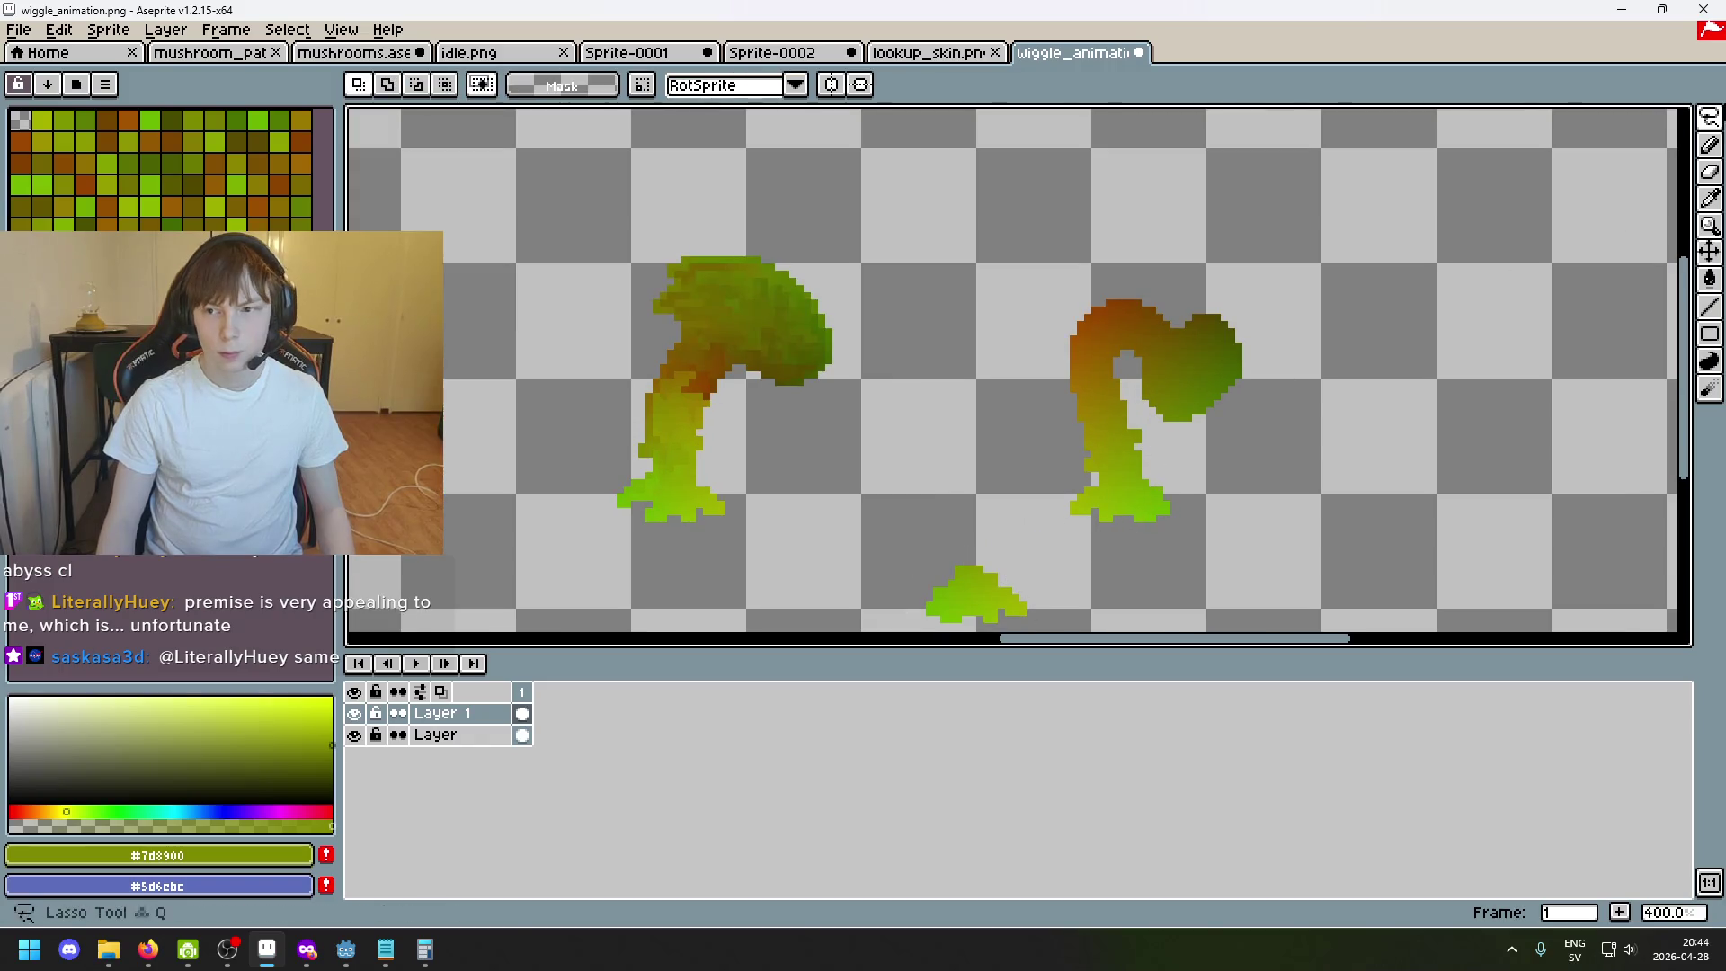
Make a thin rectangular strip selection across the frames, clear it and bring the other mushrooms into view.
{"action": "left_click", "coordinate": [1710, 119]}
{"action": "scroll", "coordinate": [1253, 441], "scroll_direction": "up", "scroll_amount": 1}
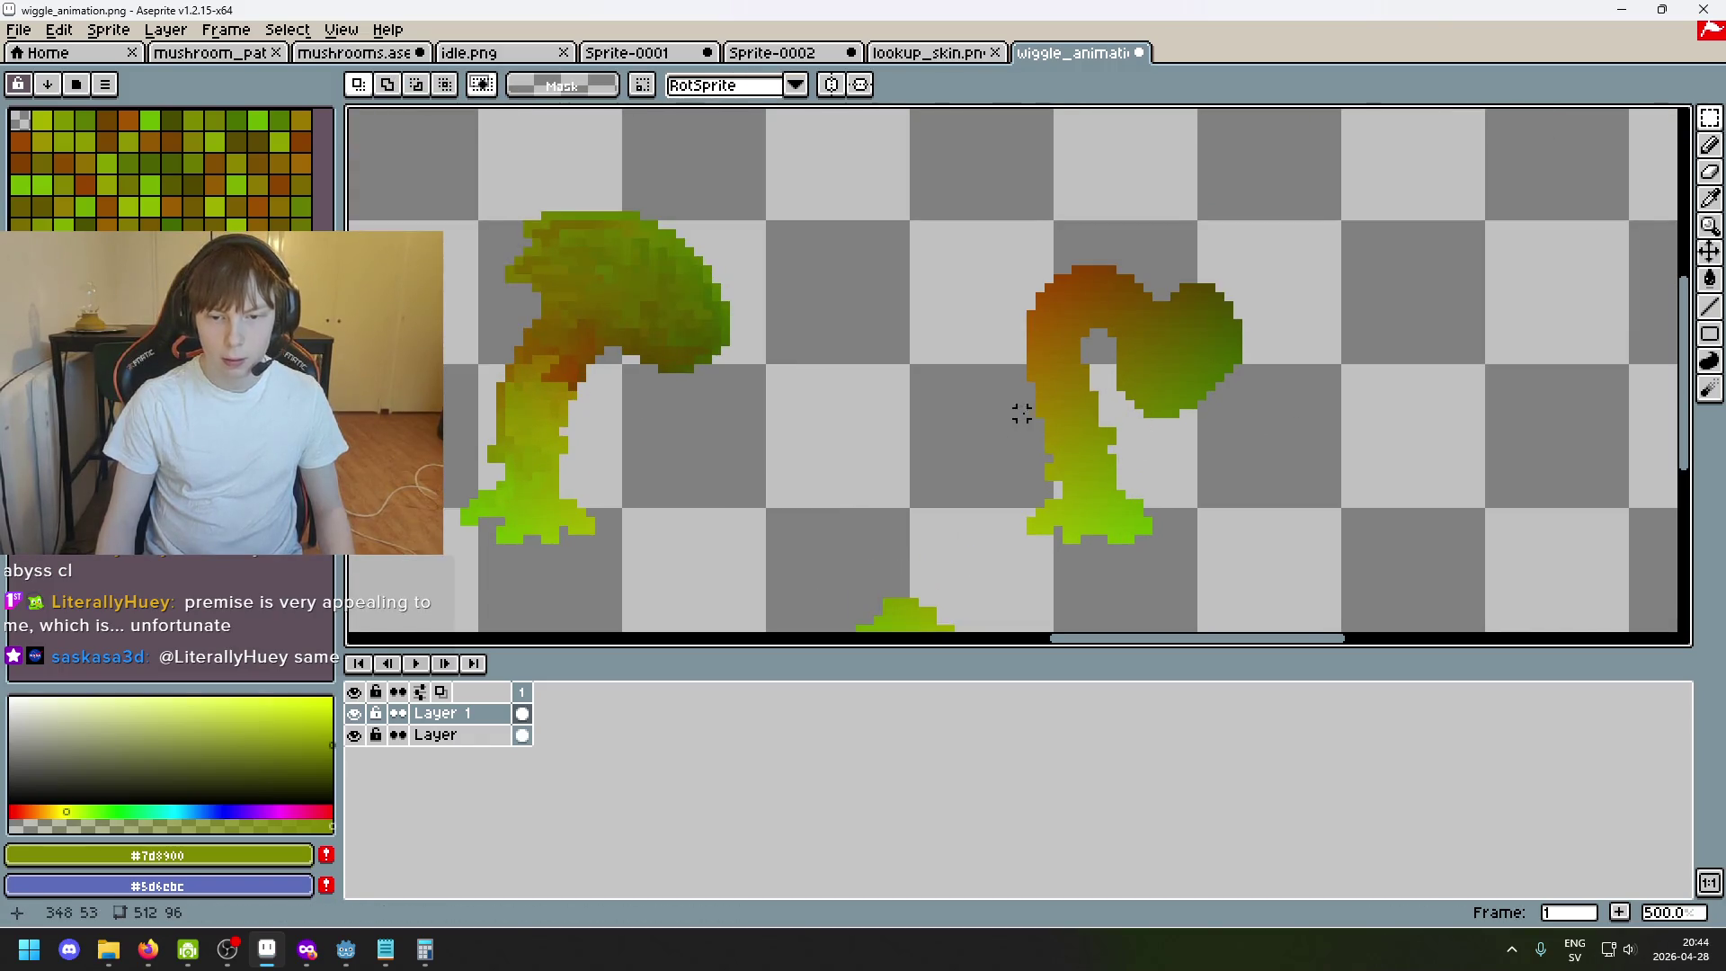
{"action": "left_click_drag", "start_coordinate": [1214, 406], "coordinate": [944, 414]}
{"action": "scroll", "coordinate": [943, 414], "scroll_direction": "up", "scroll_amount": 1}
{"action": "mouse_move", "coordinate": [348, 330]}
{"action": "left_mouse_down"}
{"action": "mouse_move", "coordinate": [638, 403]}
{"action": "mouse_move", "coordinate": [598, 404]}
{"action": "left_mouse_up"}
{"action": "left_click", "coordinate": [882, 486]}
{"action": "scroll", "coordinate": [882, 485], "scroll_direction": "down", "scroll_amount": 3}
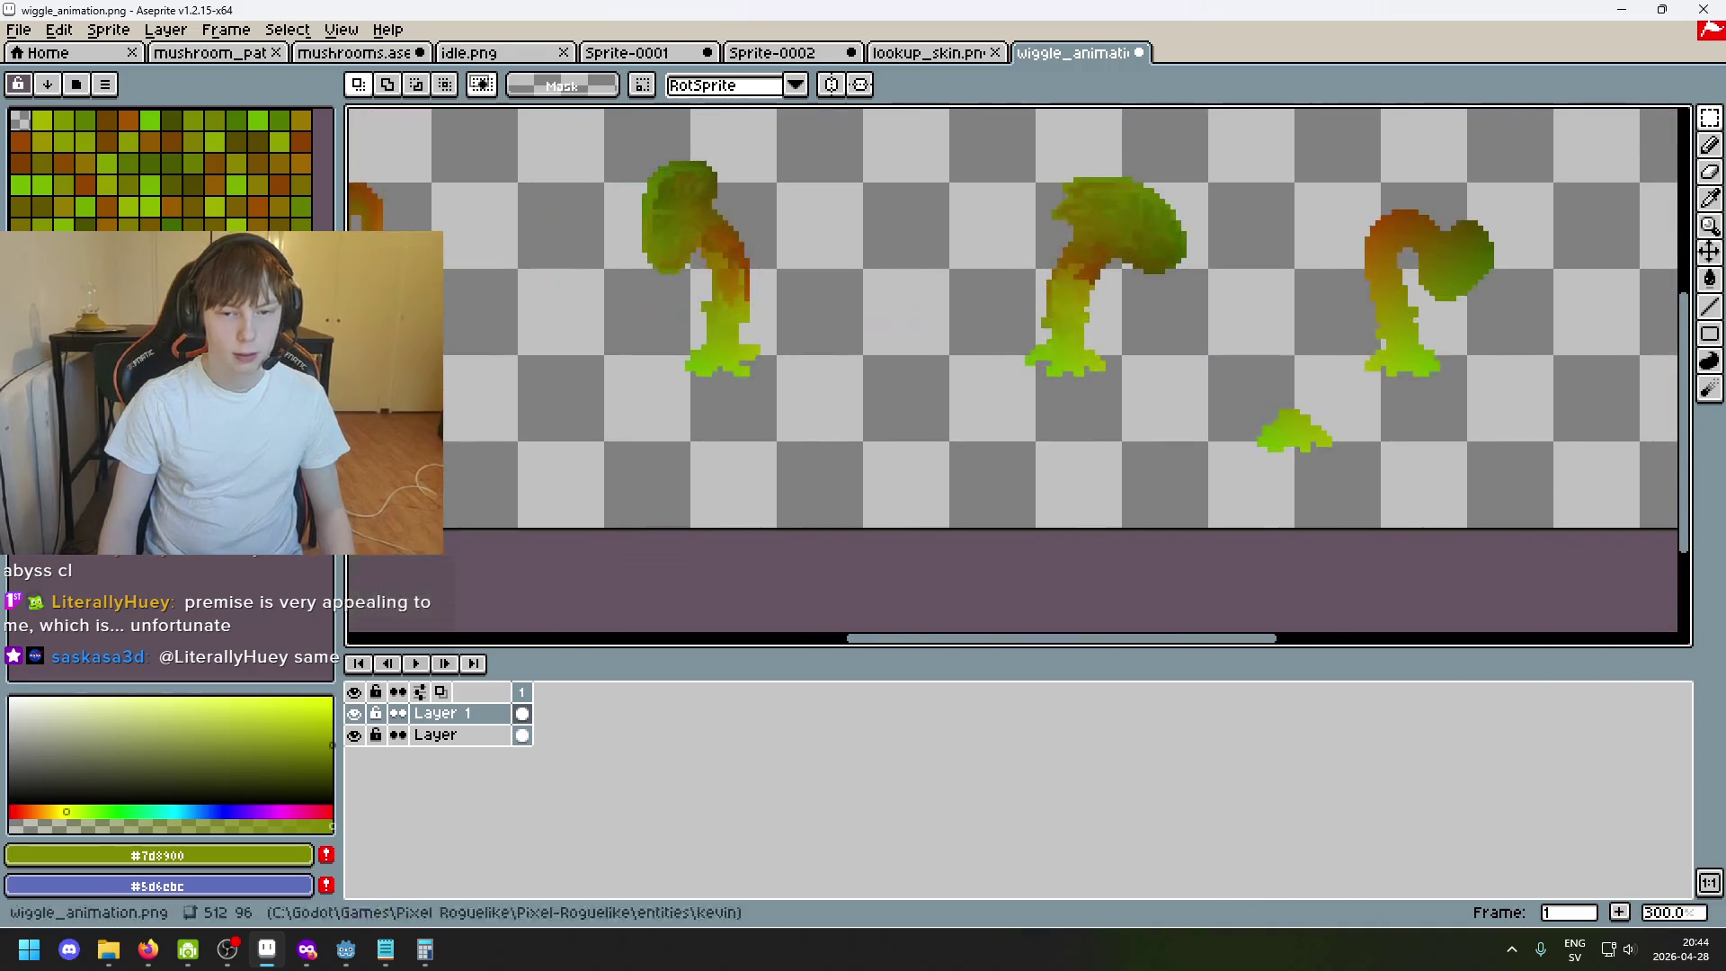
{"action": "left_click_drag", "start_coordinate": [1236, 360], "coordinate": [1032, 379]}
{"action": "scroll", "coordinate": [1033, 379], "scroll_direction": "up", "scroll_amount": 2}
{"action": "scroll", "coordinate": [1051, 559], "scroll_direction": "up", "scroll_amount": 2}
Marquee the cut-out foot piece and move it to sit just left of the leaning mushroom's stem base.
{"action": "left_click_drag", "start_coordinate": [1070, 578], "coordinate": [813, 401]}
{"action": "left_click_drag", "start_coordinate": [1187, 621], "coordinate": [761, 327]}
{"action": "scroll", "coordinate": [761, 354], "scroll_direction": "down", "scroll_amount": 2}
{"action": "mouse_move", "coordinate": [971, 512]}
{"action": "left_mouse_down"}
{"action": "mouse_move", "coordinate": [624, 401]}
{"action": "mouse_move", "coordinate": [545, 401]}
{"action": "mouse_move", "coordinate": [593, 391]}
{"action": "mouse_move", "coordinate": [586, 375]}
{"action": "mouse_move", "coordinate": [700, 381]}
{"action": "left_mouse_up"}
{"action": "scroll", "coordinate": [848, 454], "scroll_direction": "down", "scroll_amount": 2}
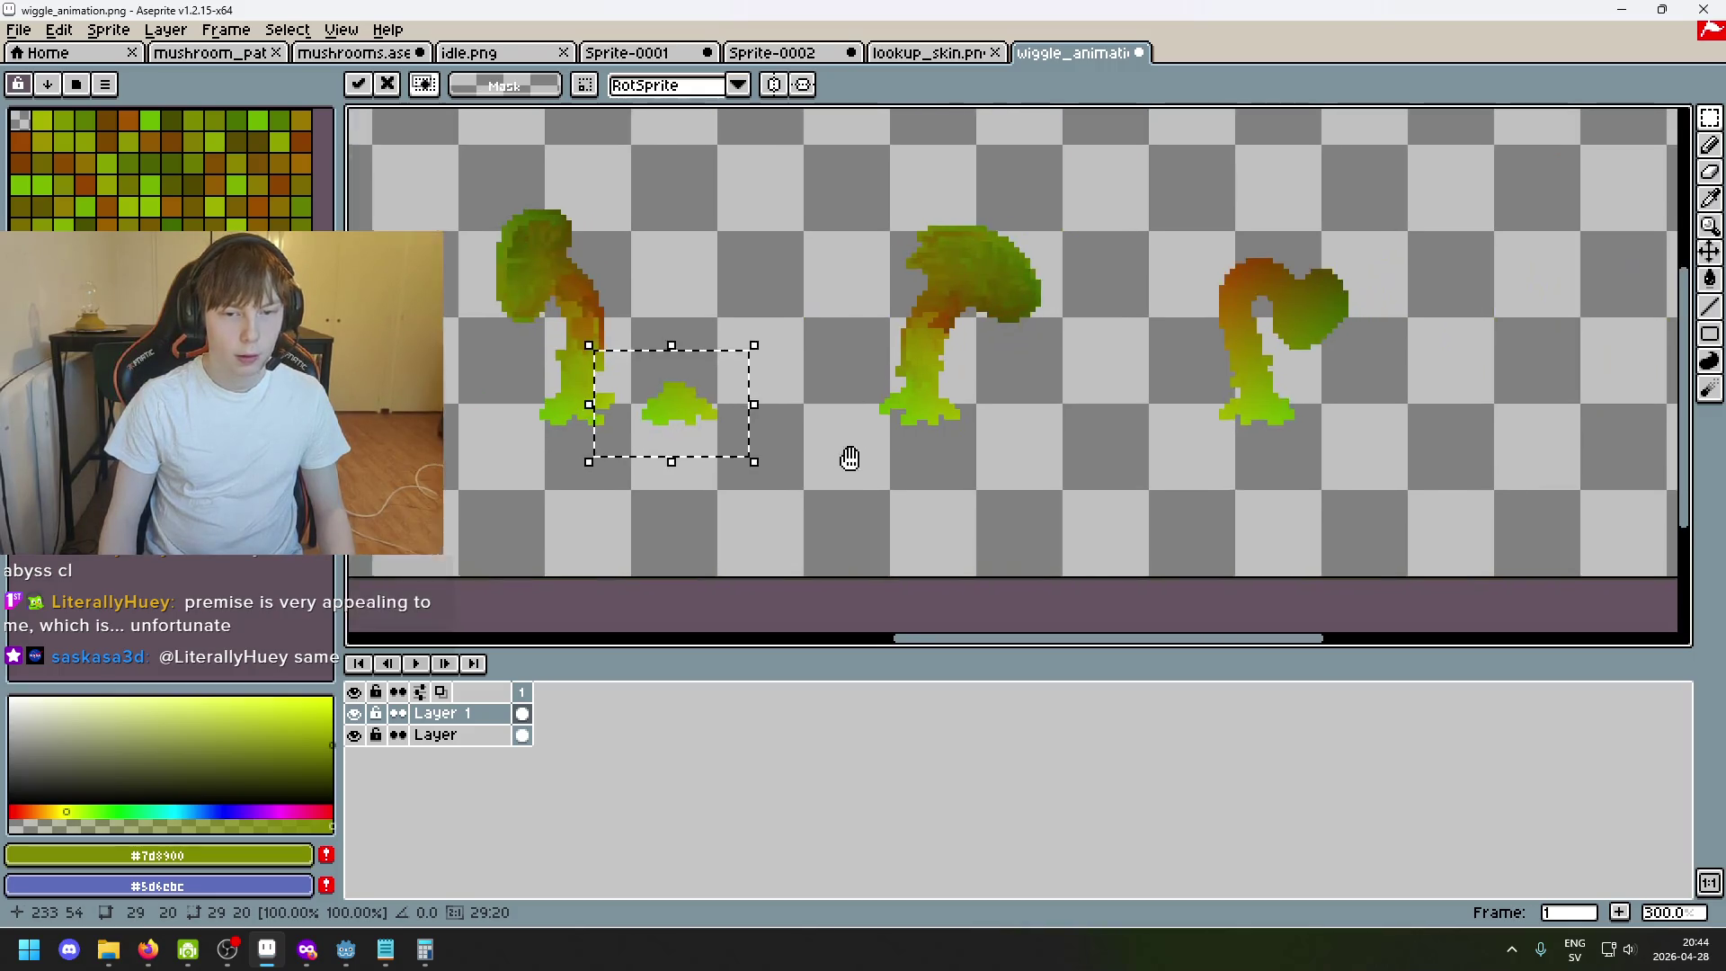
{"action": "mouse_move", "coordinate": [587, 416]}
{"action": "left_mouse_down"}
{"action": "mouse_move", "coordinate": [1100, 435]}
{"action": "mouse_move", "coordinate": [1083, 432]}
{"action": "left_mouse_up"}
{"action": "scroll", "coordinate": [1086, 430], "scroll_direction": "up", "scroll_amount": 4}
{"action": "scroll", "coordinate": [1125, 401], "scroll_direction": "up", "scroll_amount": 1}
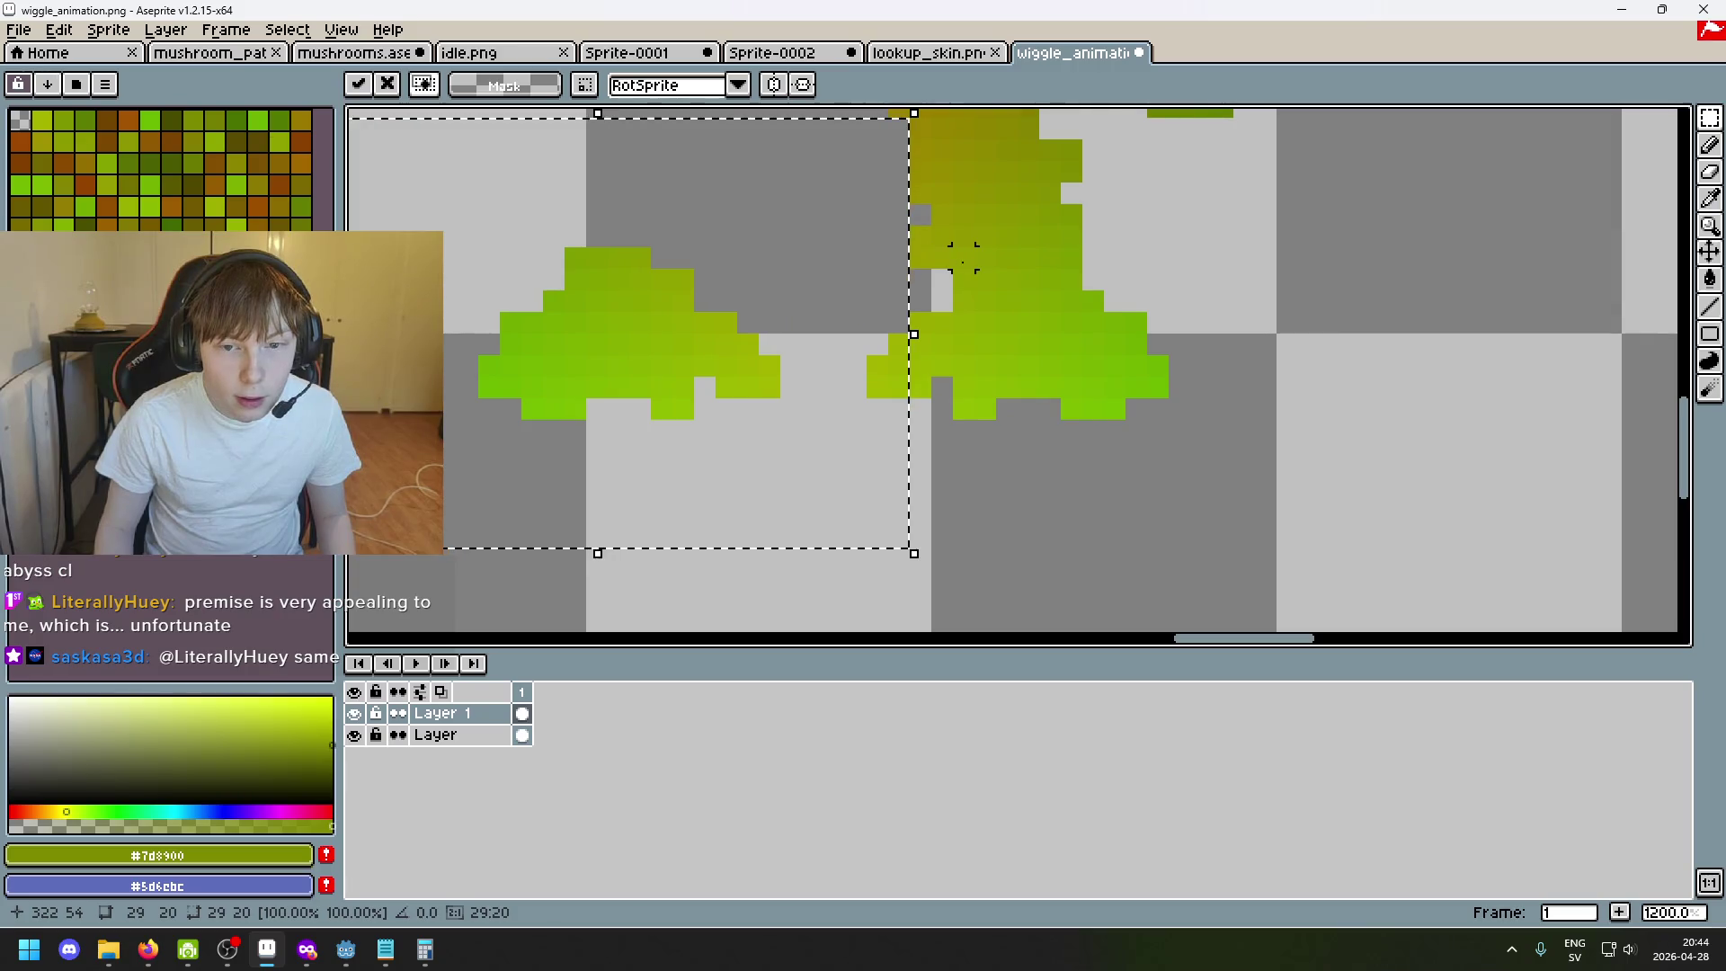
On the Layer layer, erase the middle of the leaning mushroom's stem base with the Eraser.
{"action": "key", "text": "e"}
{"action": "key", "text": "ctrl+d"}
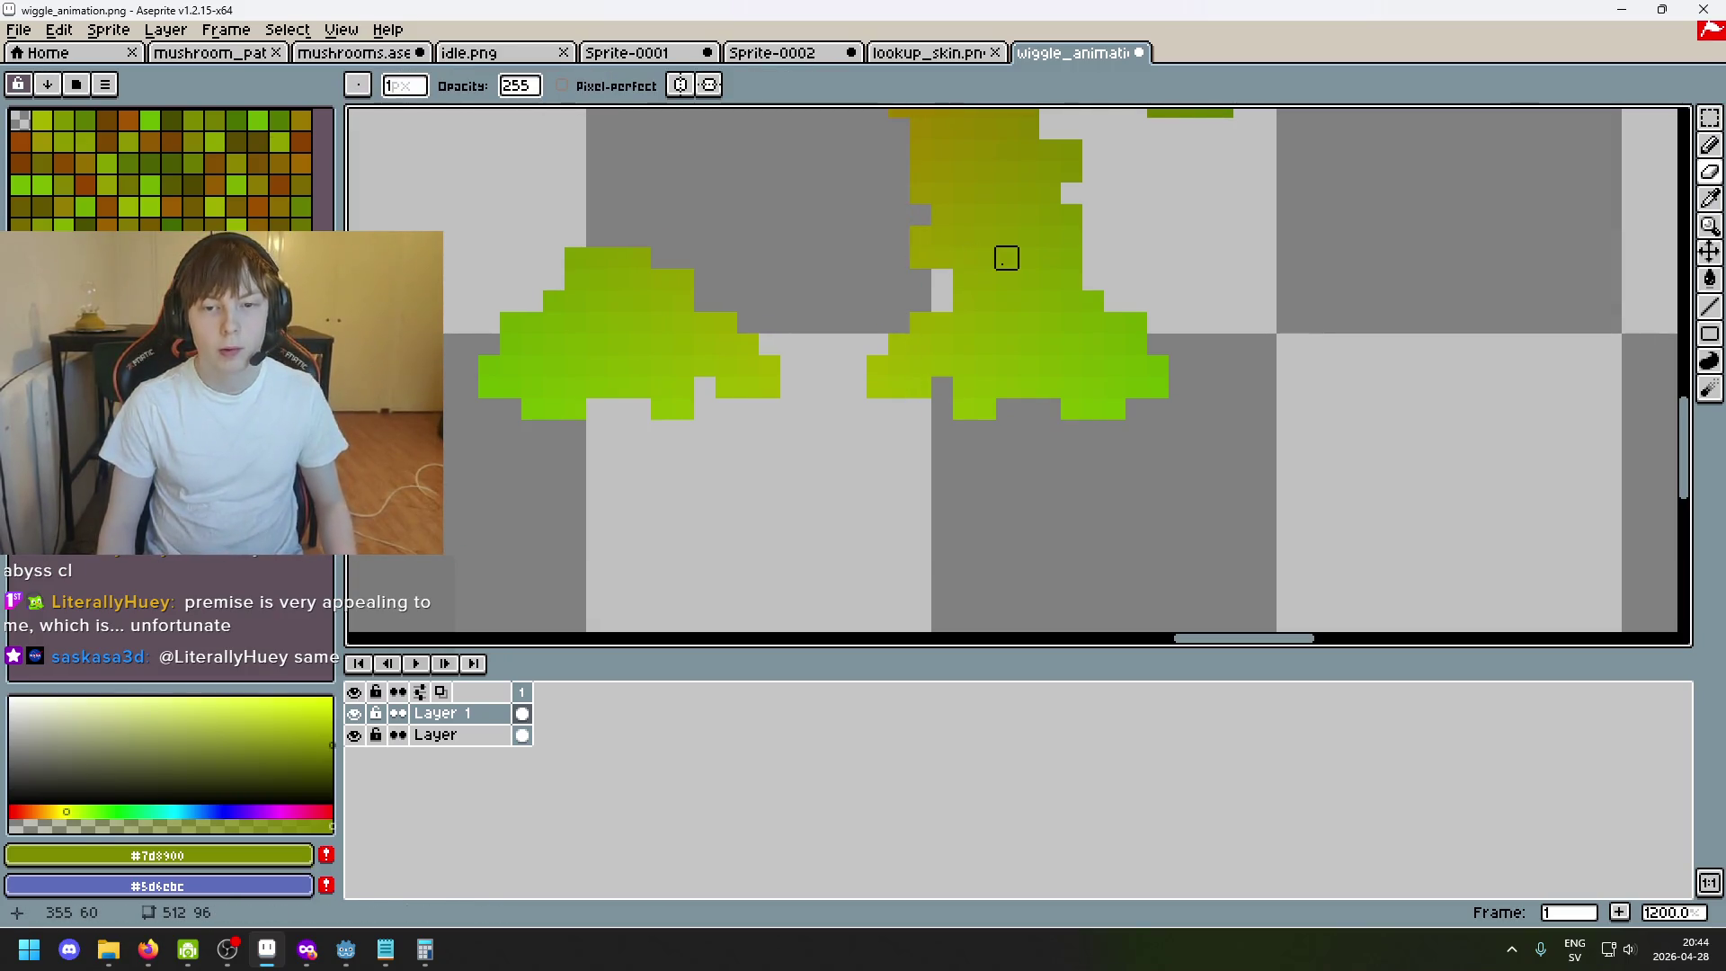
{"action": "left_click", "coordinate": [471, 735]}
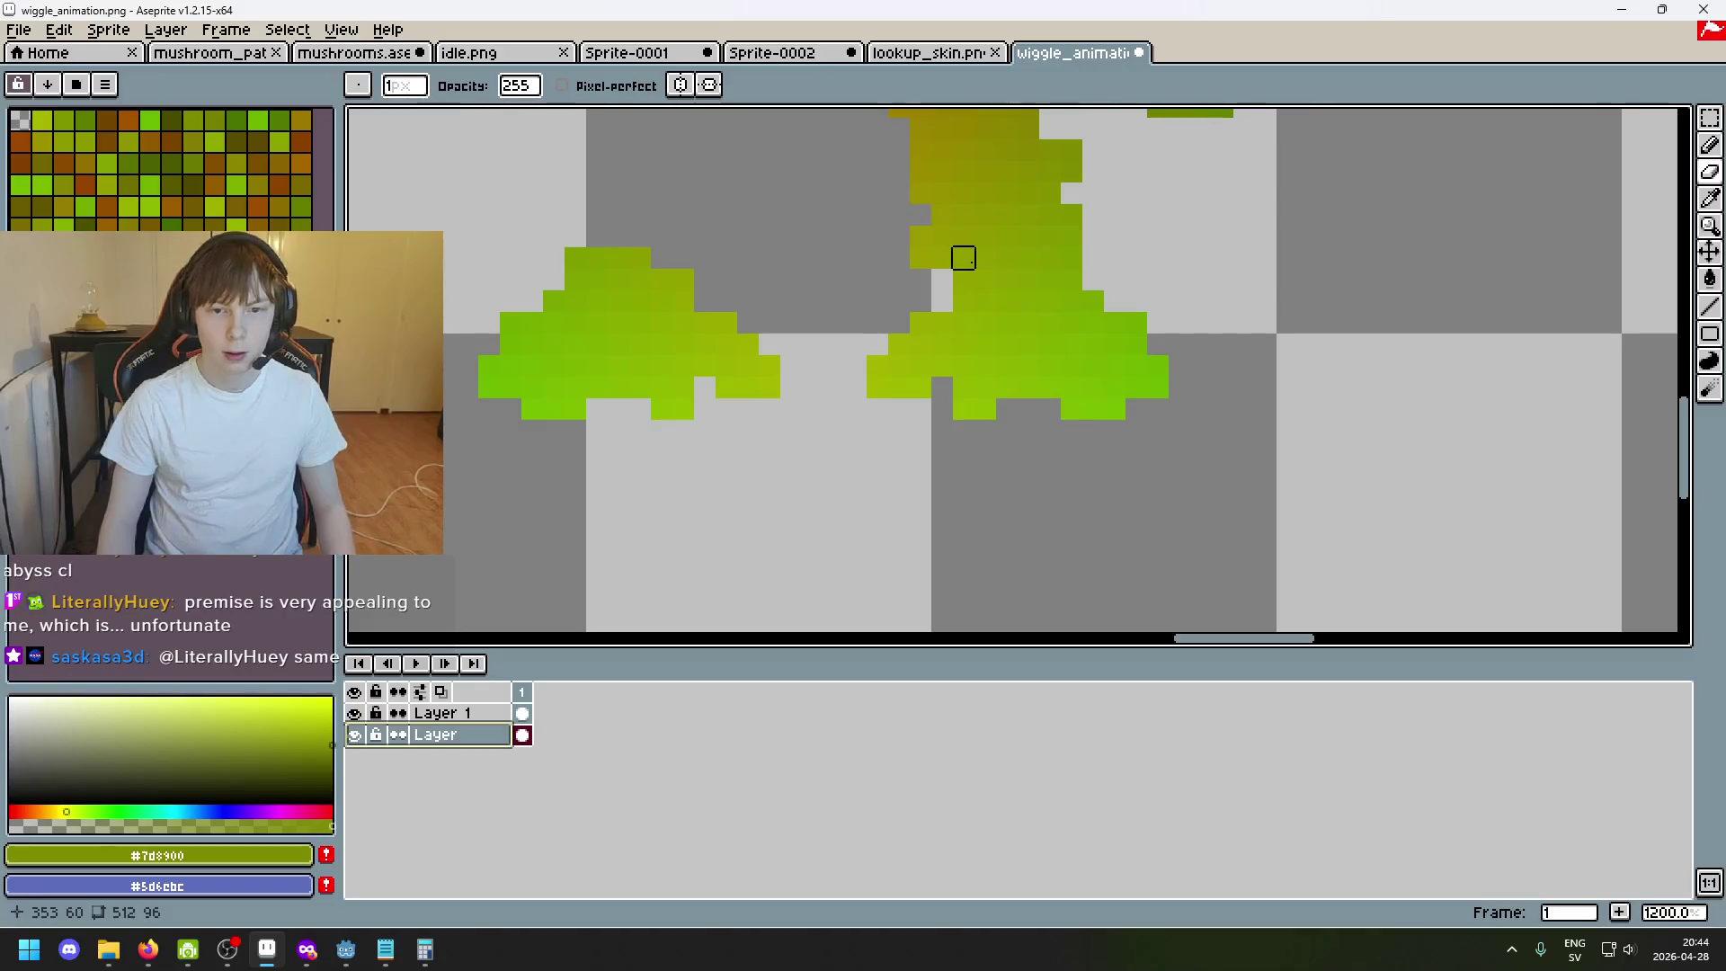
{"action": "left_click", "coordinate": [1114, 257]}
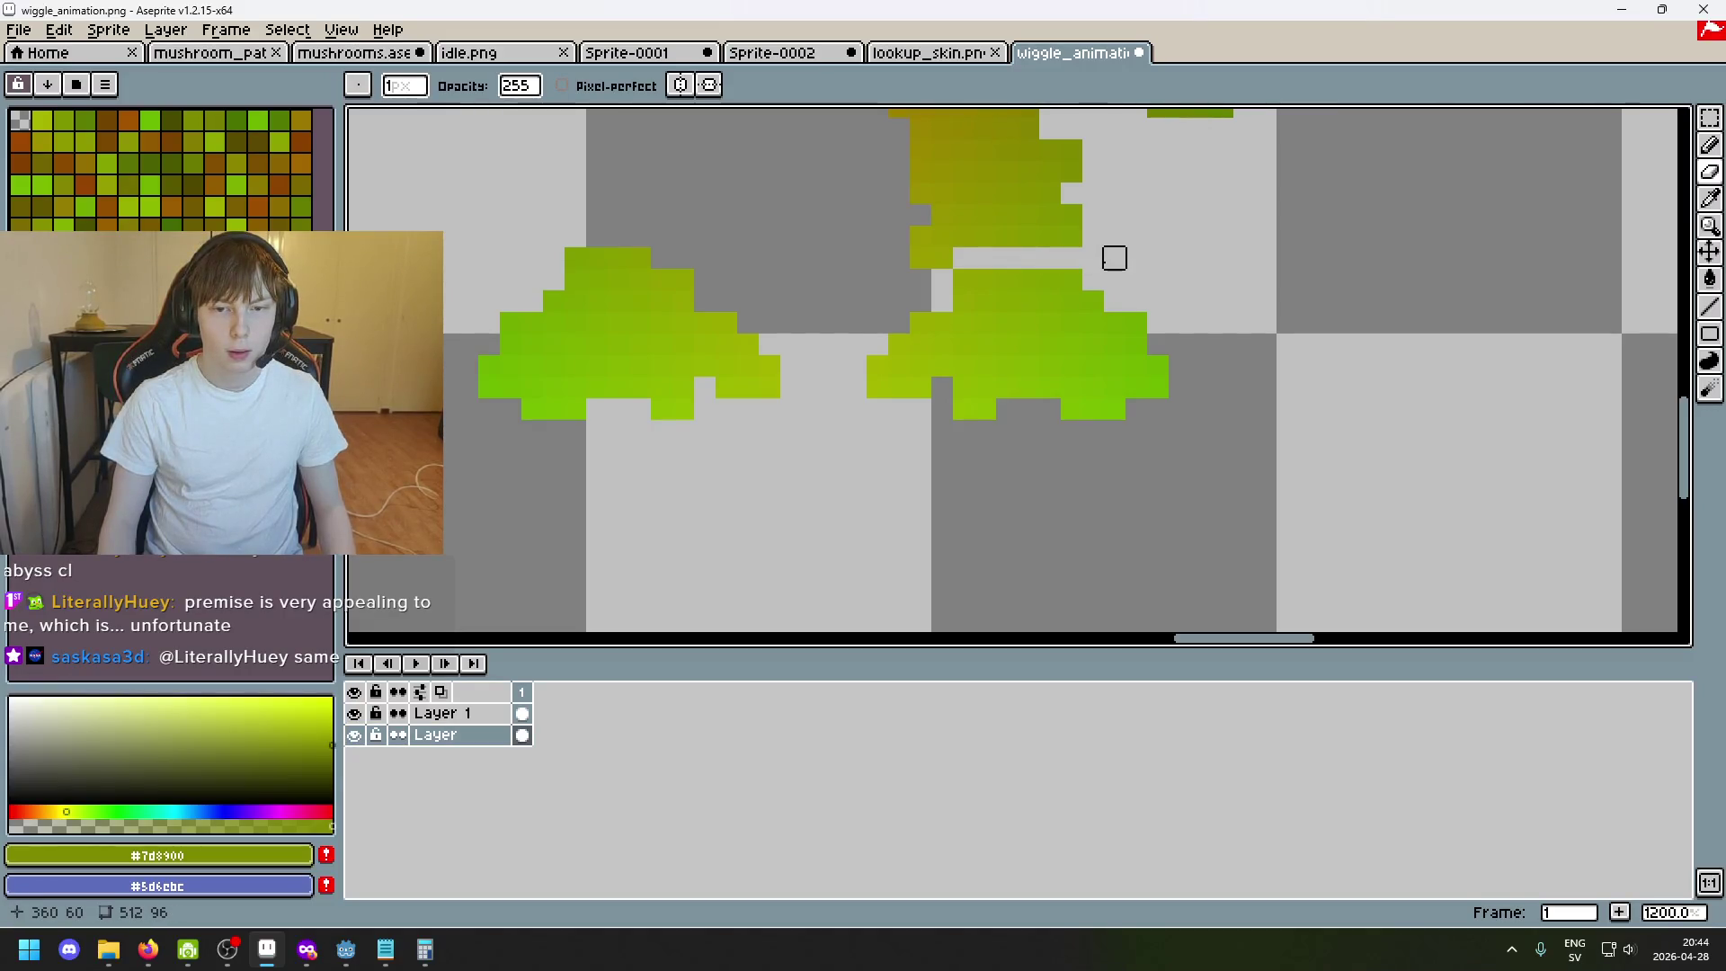
{"action": "key", "text": "e"}
{"action": "mouse_move", "coordinate": [1015, 347]}
{"action": "left_mouse_down"}
{"action": "mouse_move", "coordinate": [979, 361]}
{"action": "mouse_move", "coordinate": [1020, 387]}
{"action": "mouse_move", "coordinate": [1137, 389]}
{"action": "left_mouse_up"}
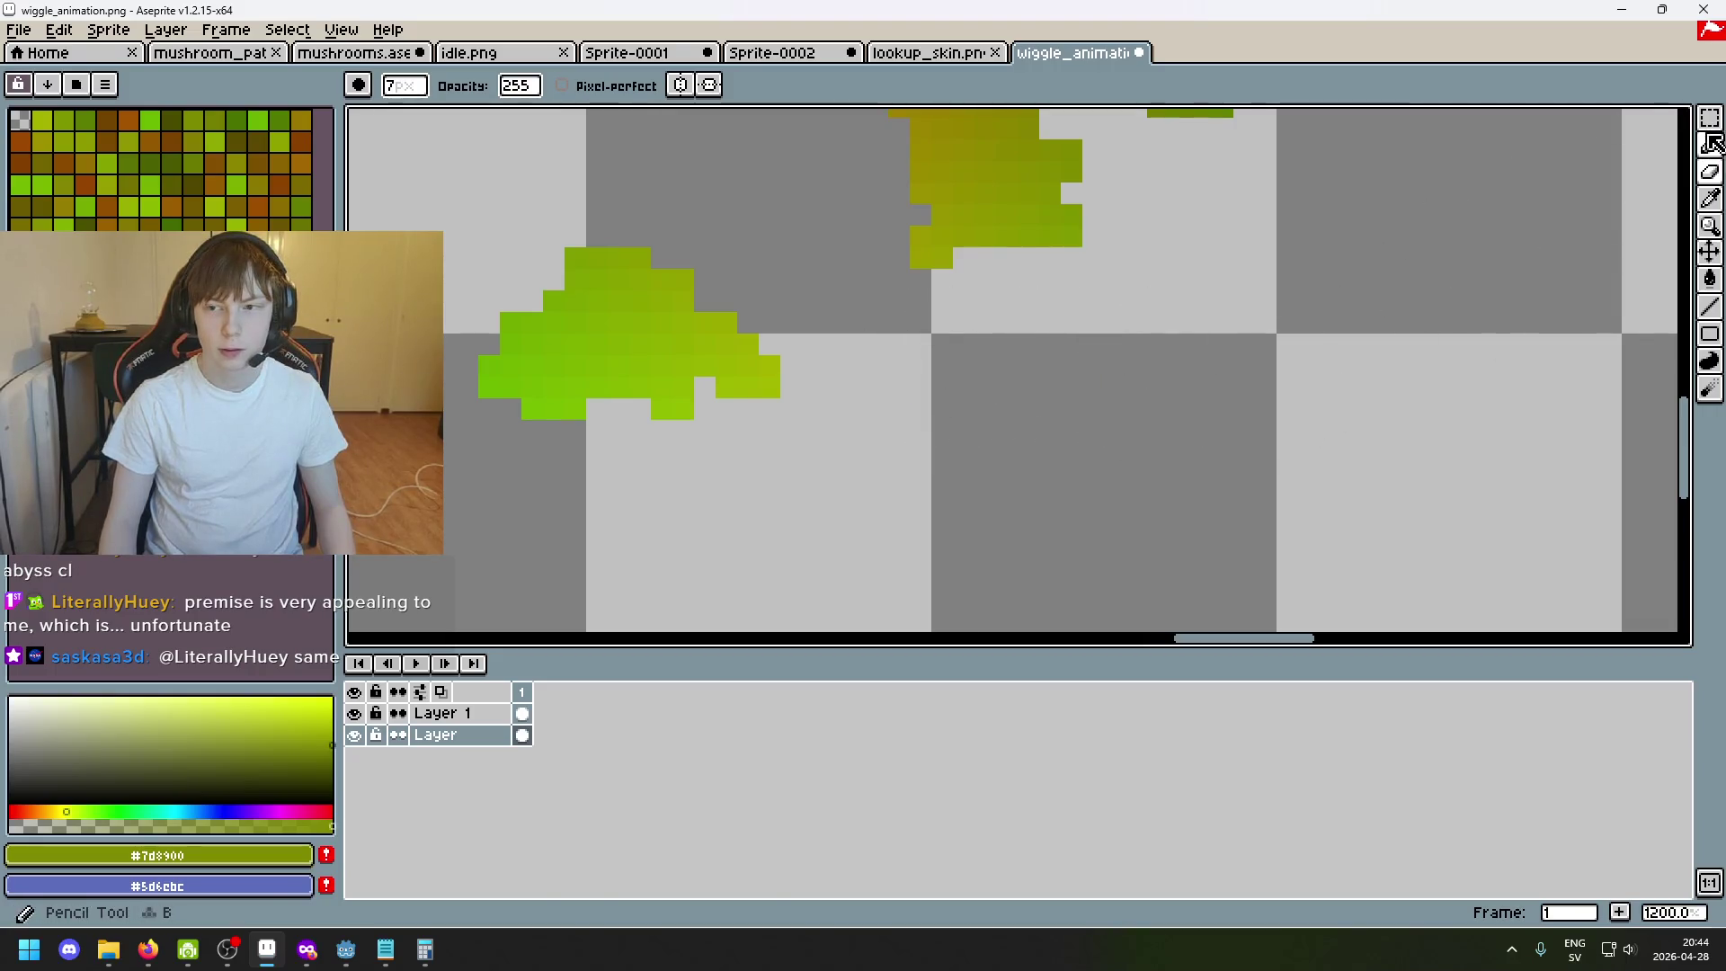
Try moving the foot piece right under the stem on Layer 1, then undo the moves and the erasing.
{"action": "left_click", "coordinate": [1710, 120]}
{"action": "left_click_drag", "start_coordinate": [801, 526], "coordinate": [473, 202]}
{"action": "left_click_drag", "start_coordinate": [662, 366], "coordinate": [877, 380]}
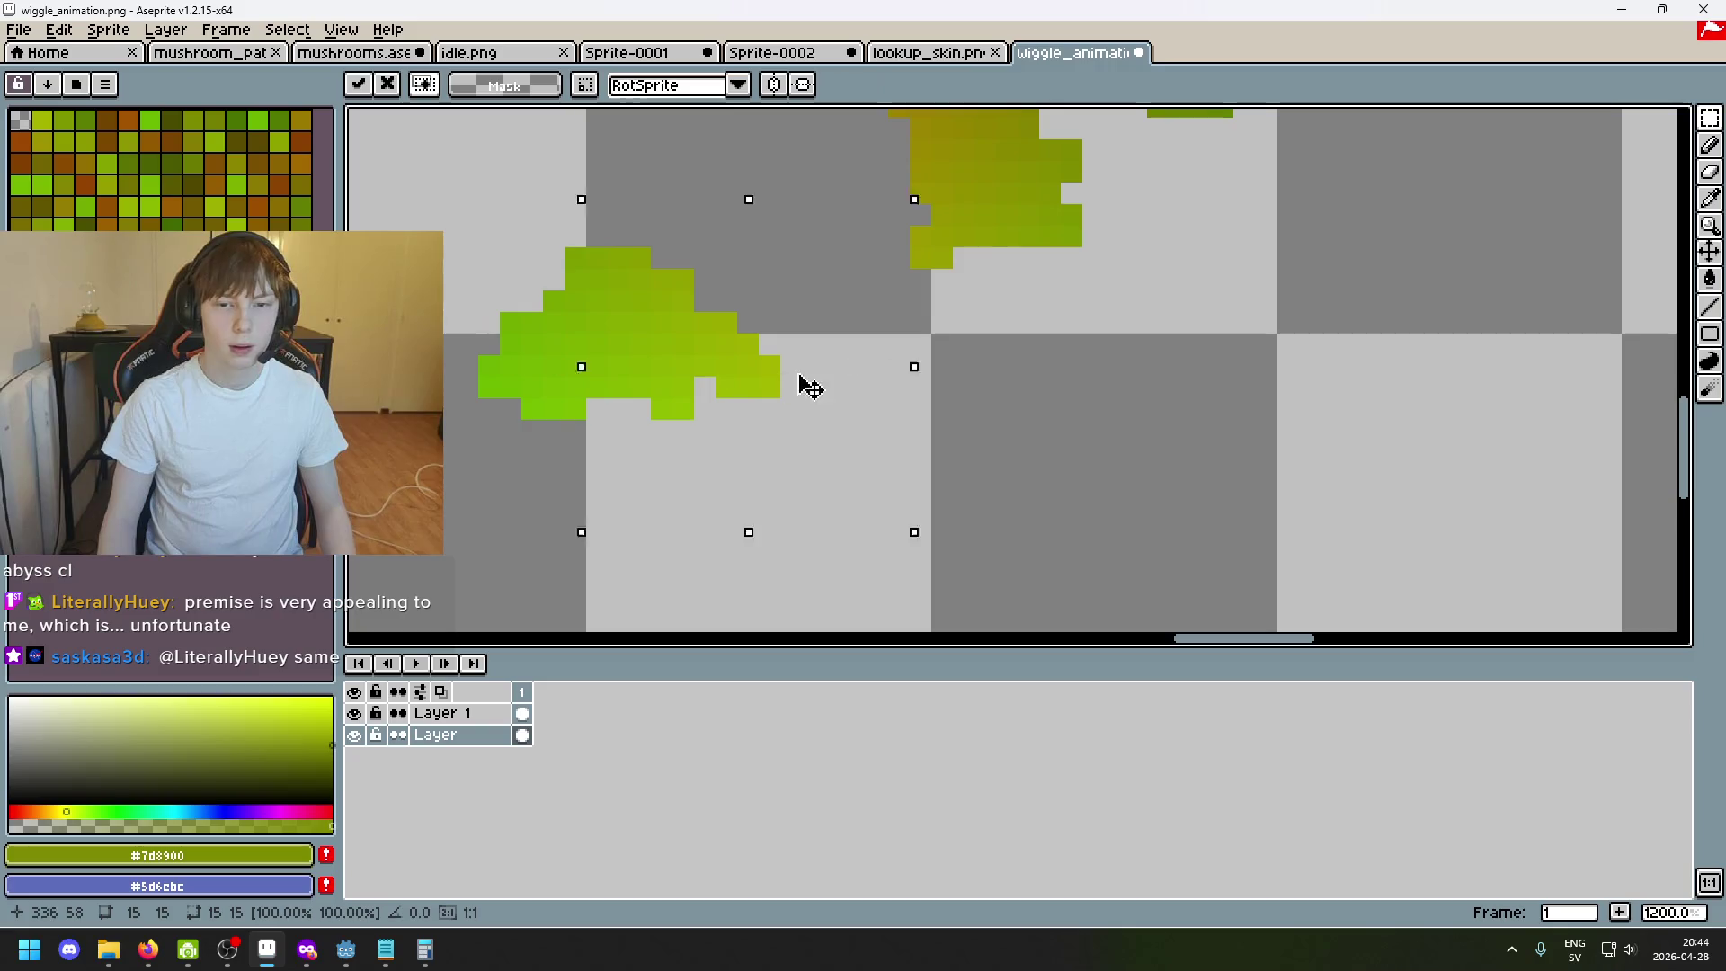
{"action": "key", "text": "ctrl+z"}
{"action": "left_click", "coordinate": [445, 711]}
{"action": "mouse_move", "coordinate": [652, 419]}
{"action": "left_mouse_down"}
{"action": "mouse_move", "coordinate": [1040, 416]}
{"action": "mouse_move", "coordinate": [1026, 425]}
{"action": "left_mouse_up"}
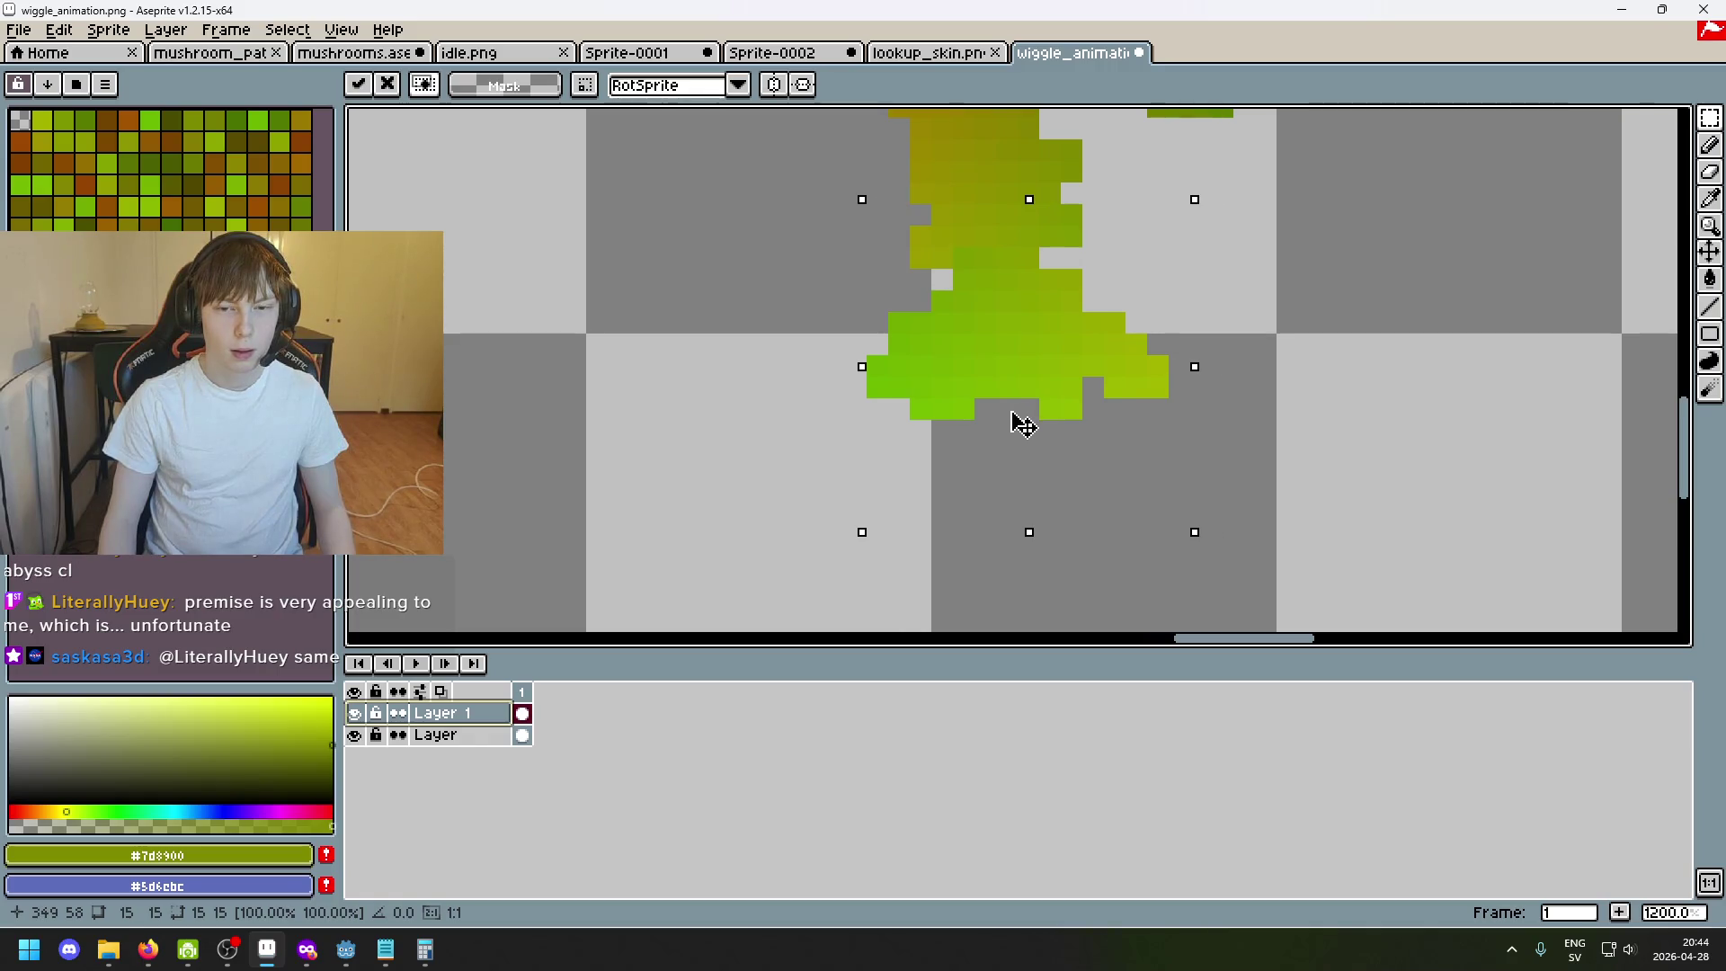
{"action": "key", "text": "ctrl+z"}
{"action": "key", "text": "ctrl+z"}
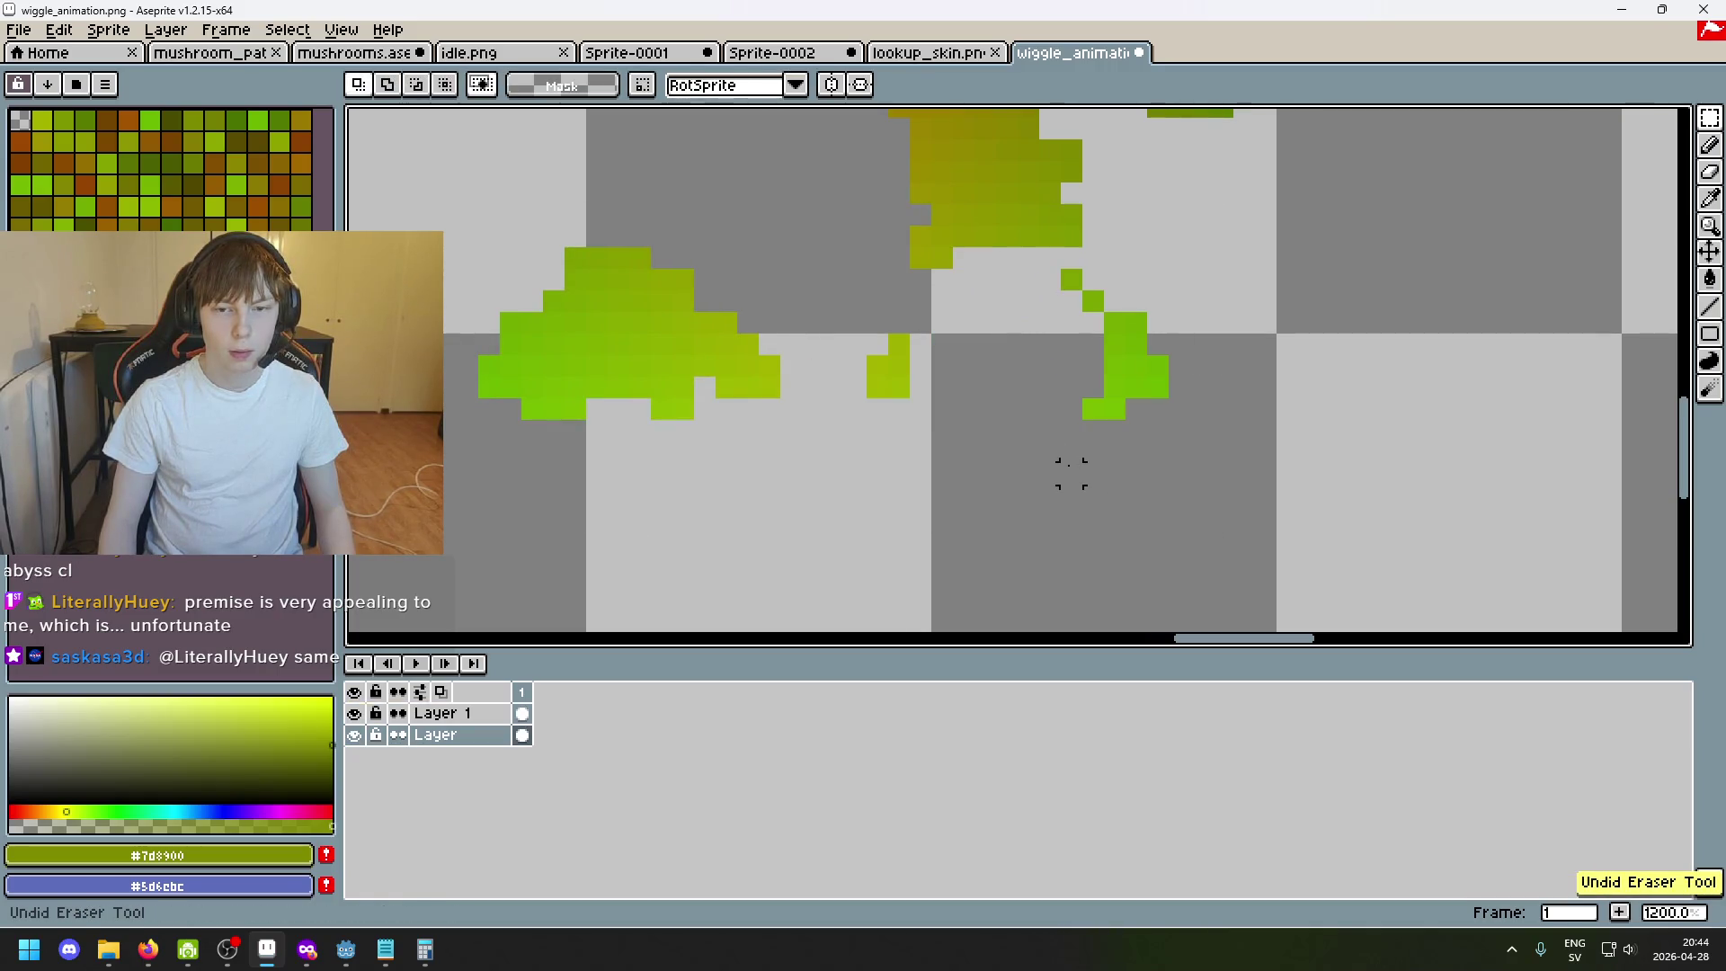
{"action": "key", "text": "ctrl+z"}
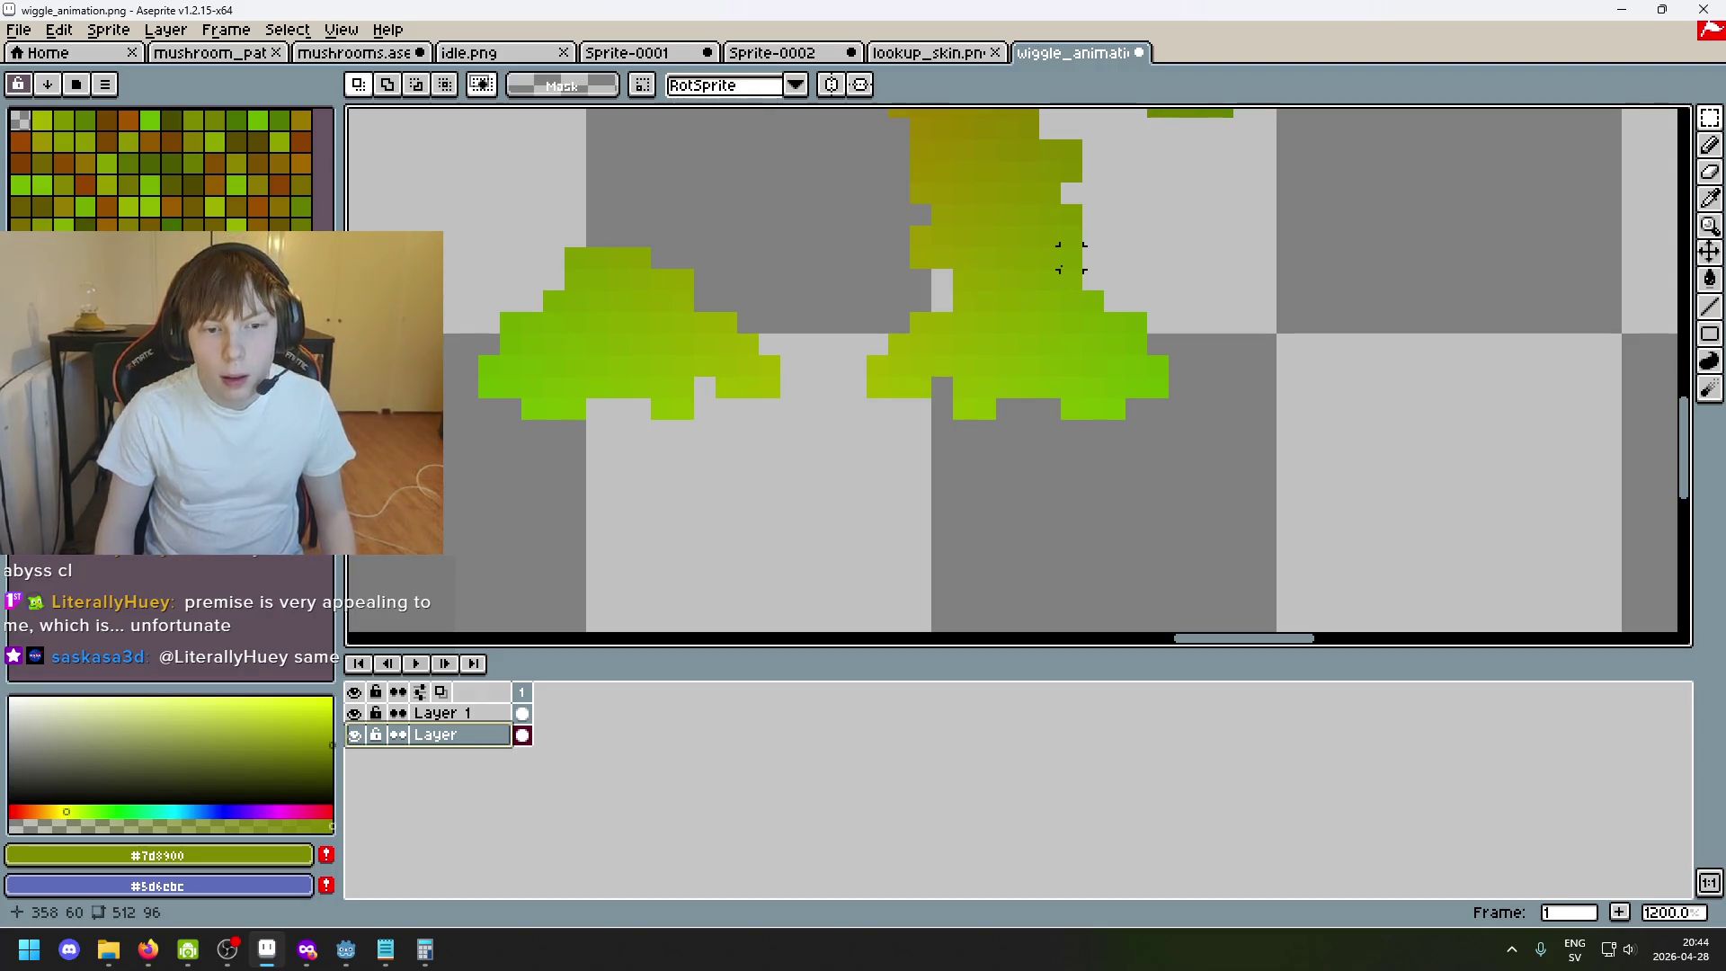
Erase the original feet at the stem's base, then marquee the area around the loose foot piece.
{"action": "key", "text": "b"}
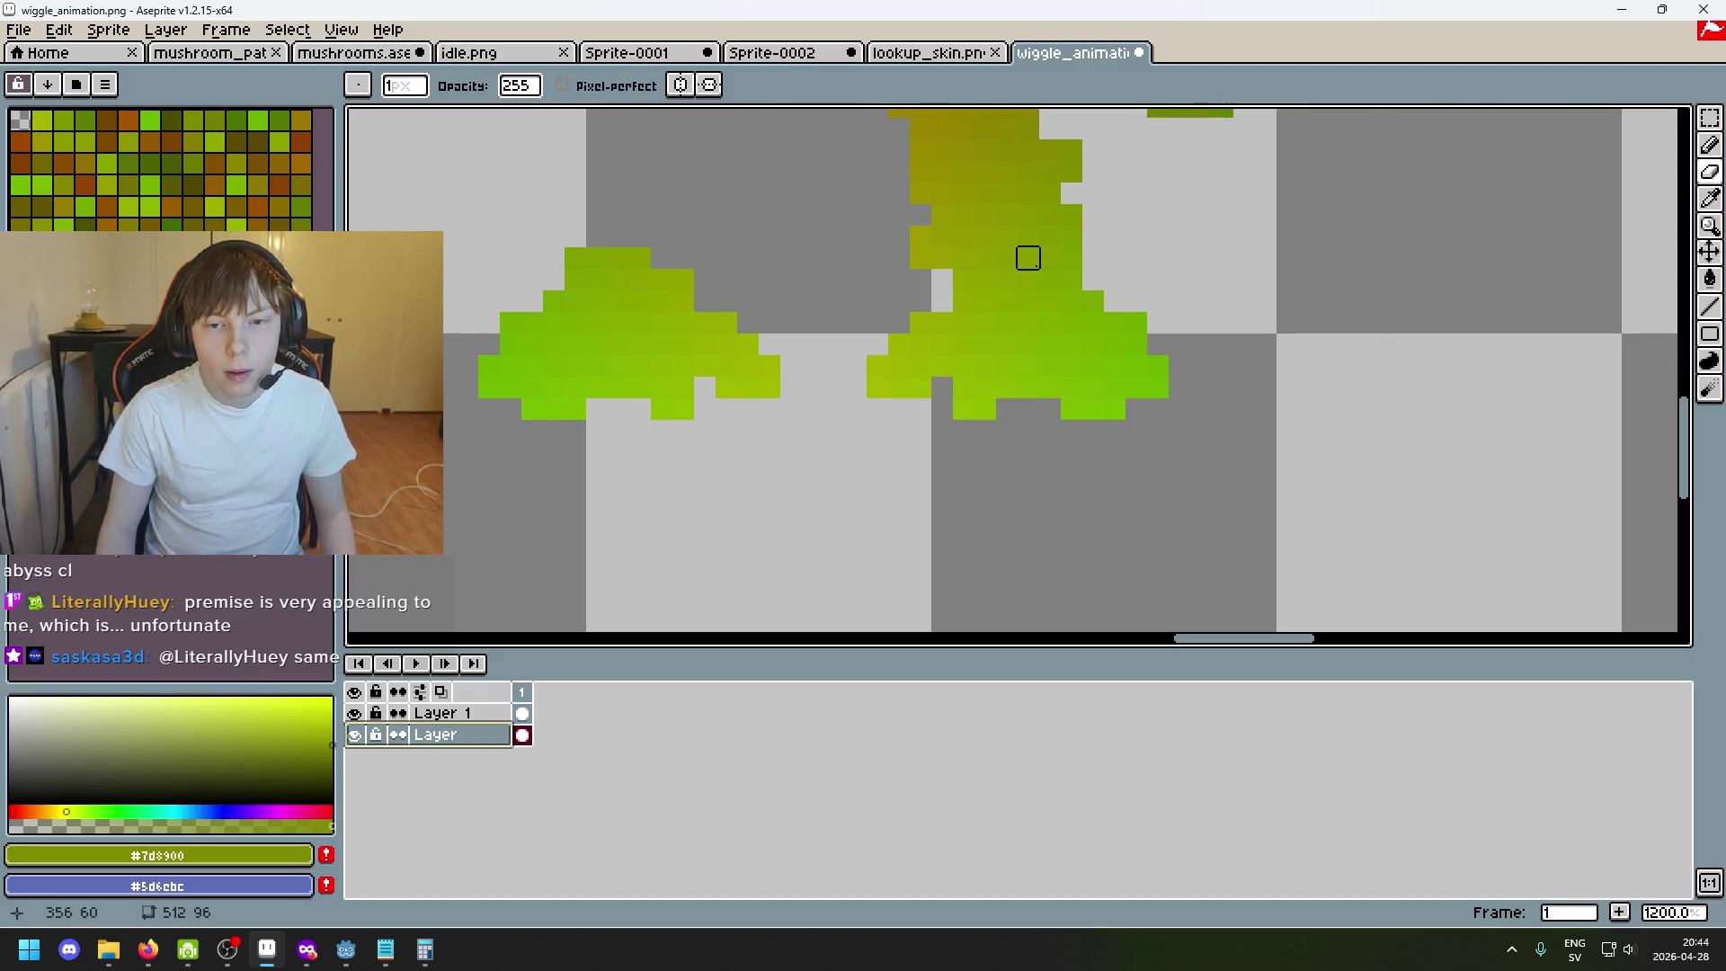
{"action": "left_click", "coordinate": [1016, 257]}
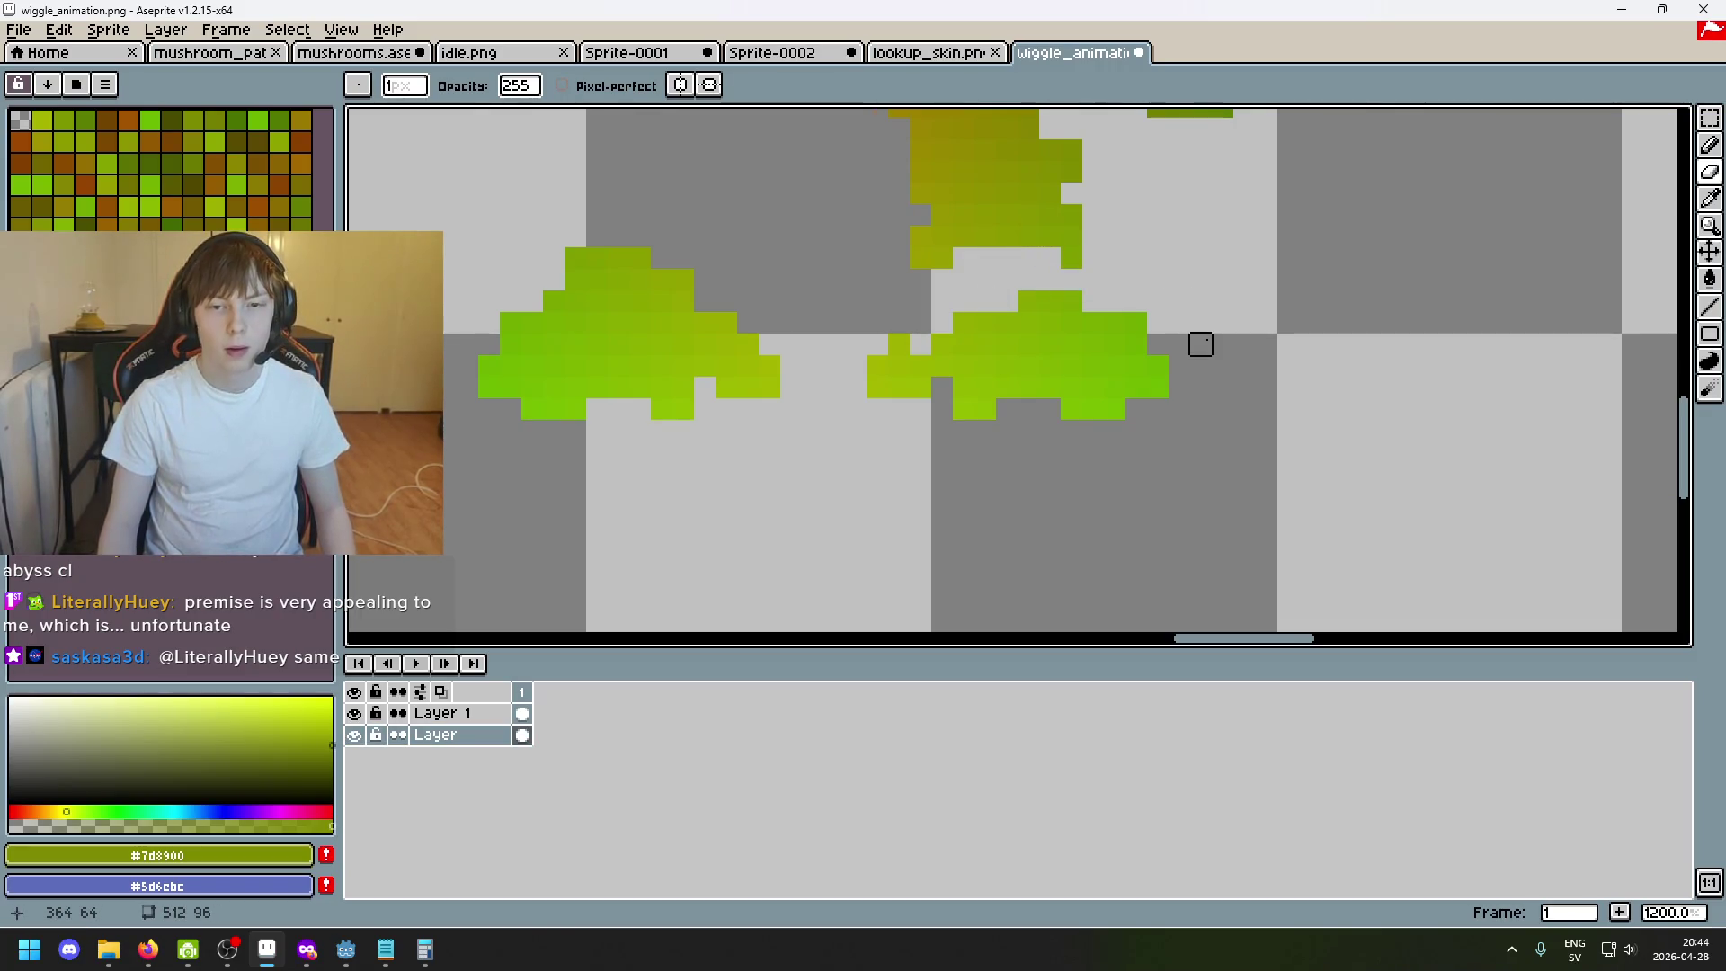
{"action": "left_click_drag", "start_coordinate": [1117, 404], "coordinate": [992, 403]}
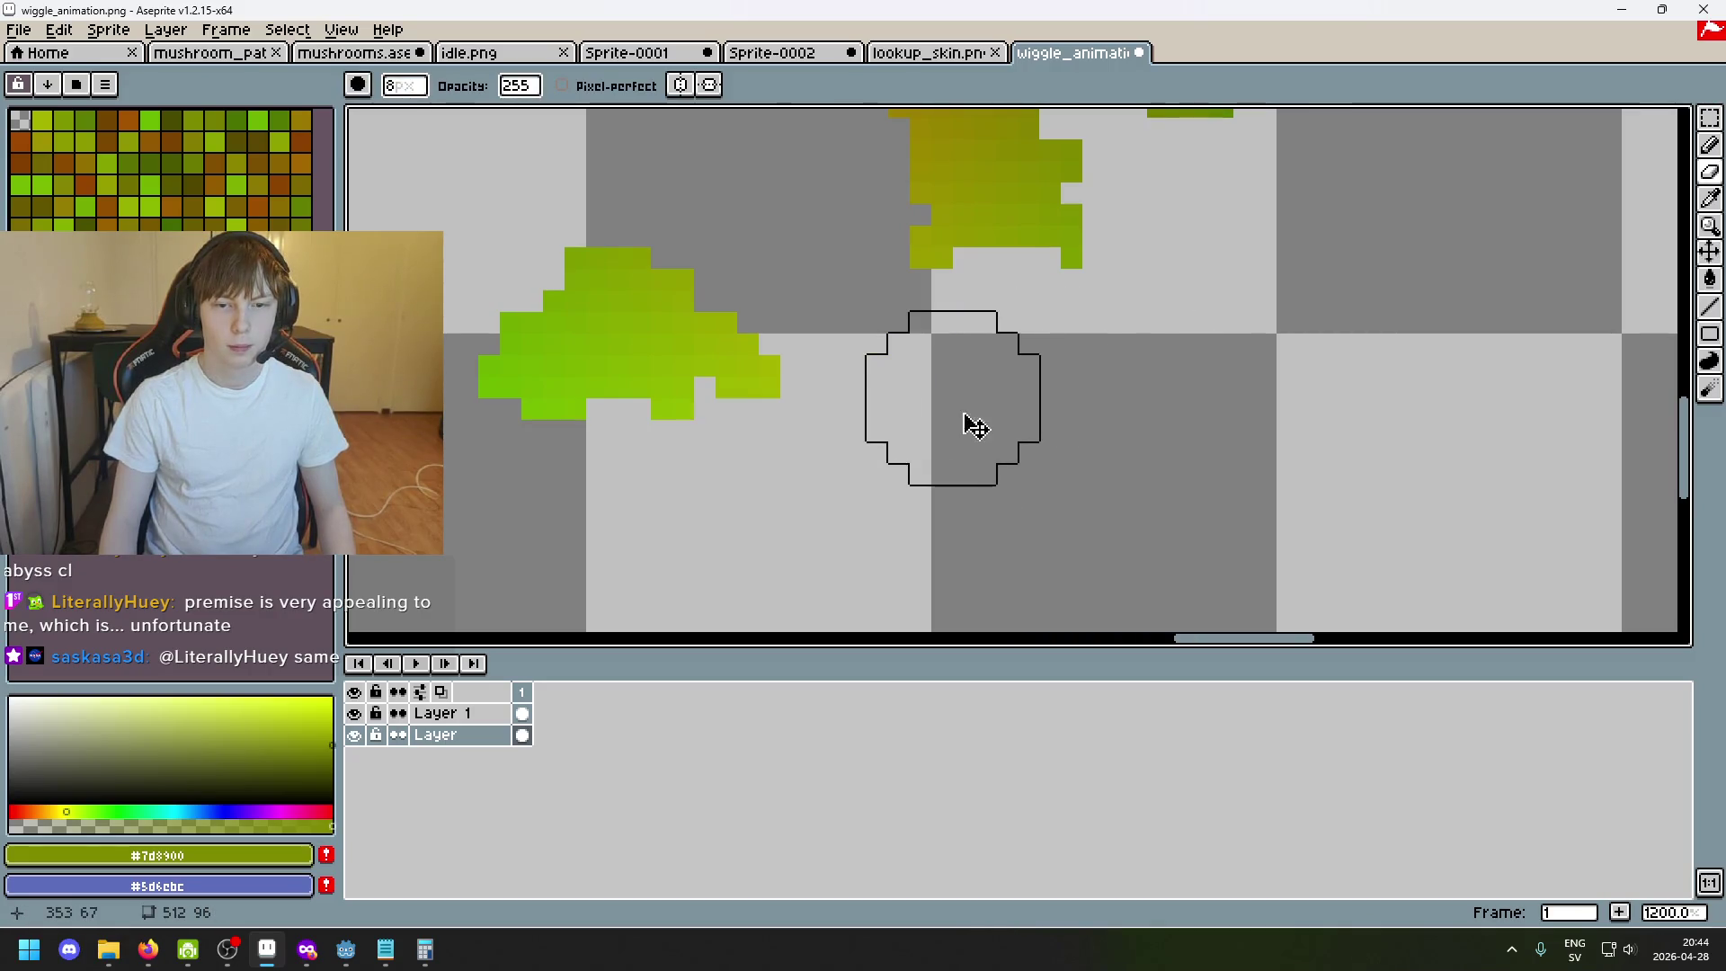
{"action": "left_click", "coordinate": [1709, 118]}
{"action": "left_click_drag", "start_coordinate": [914, 509], "coordinate": [495, 263]}
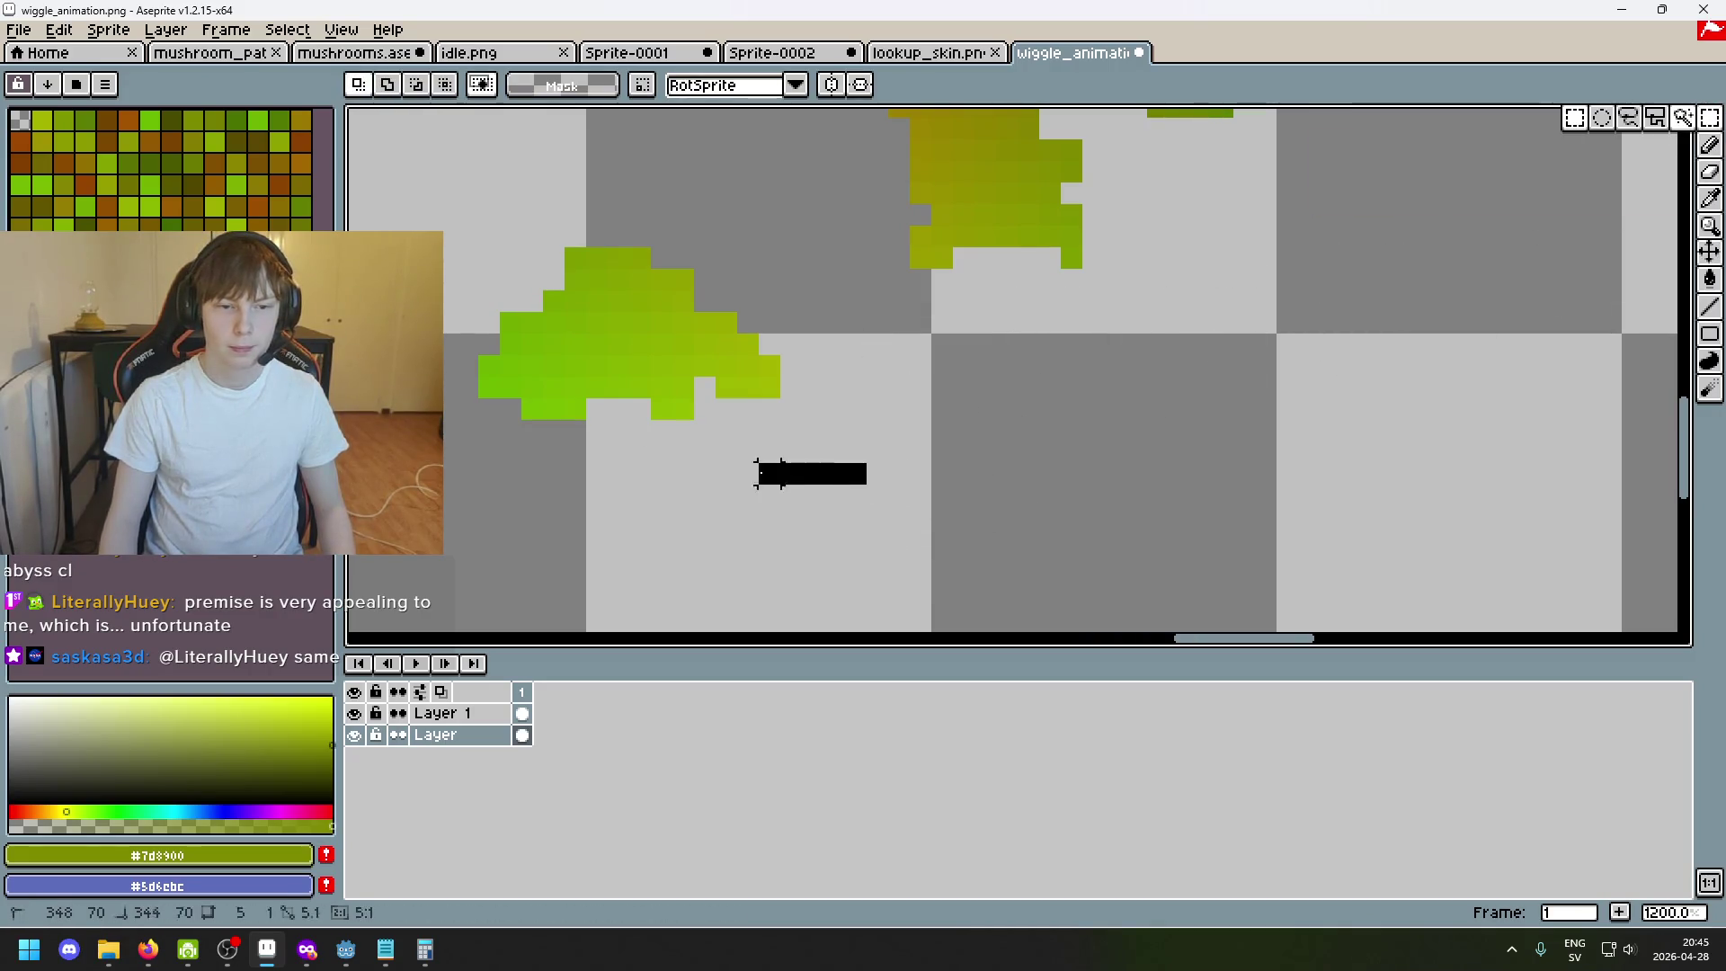
Move the foot piece on Layer 1 under the leaning mushroom's stem, commit it and clear the selection.
{"action": "mouse_move", "coordinate": [865, 391]}
{"action": "left_mouse_down"}
{"action": "mouse_move", "coordinate": [670, 391]}
{"action": "mouse_move", "coordinate": [1020, 371]}
{"action": "left_mouse_up"}
{"action": "left_click", "coordinate": [446, 713]}
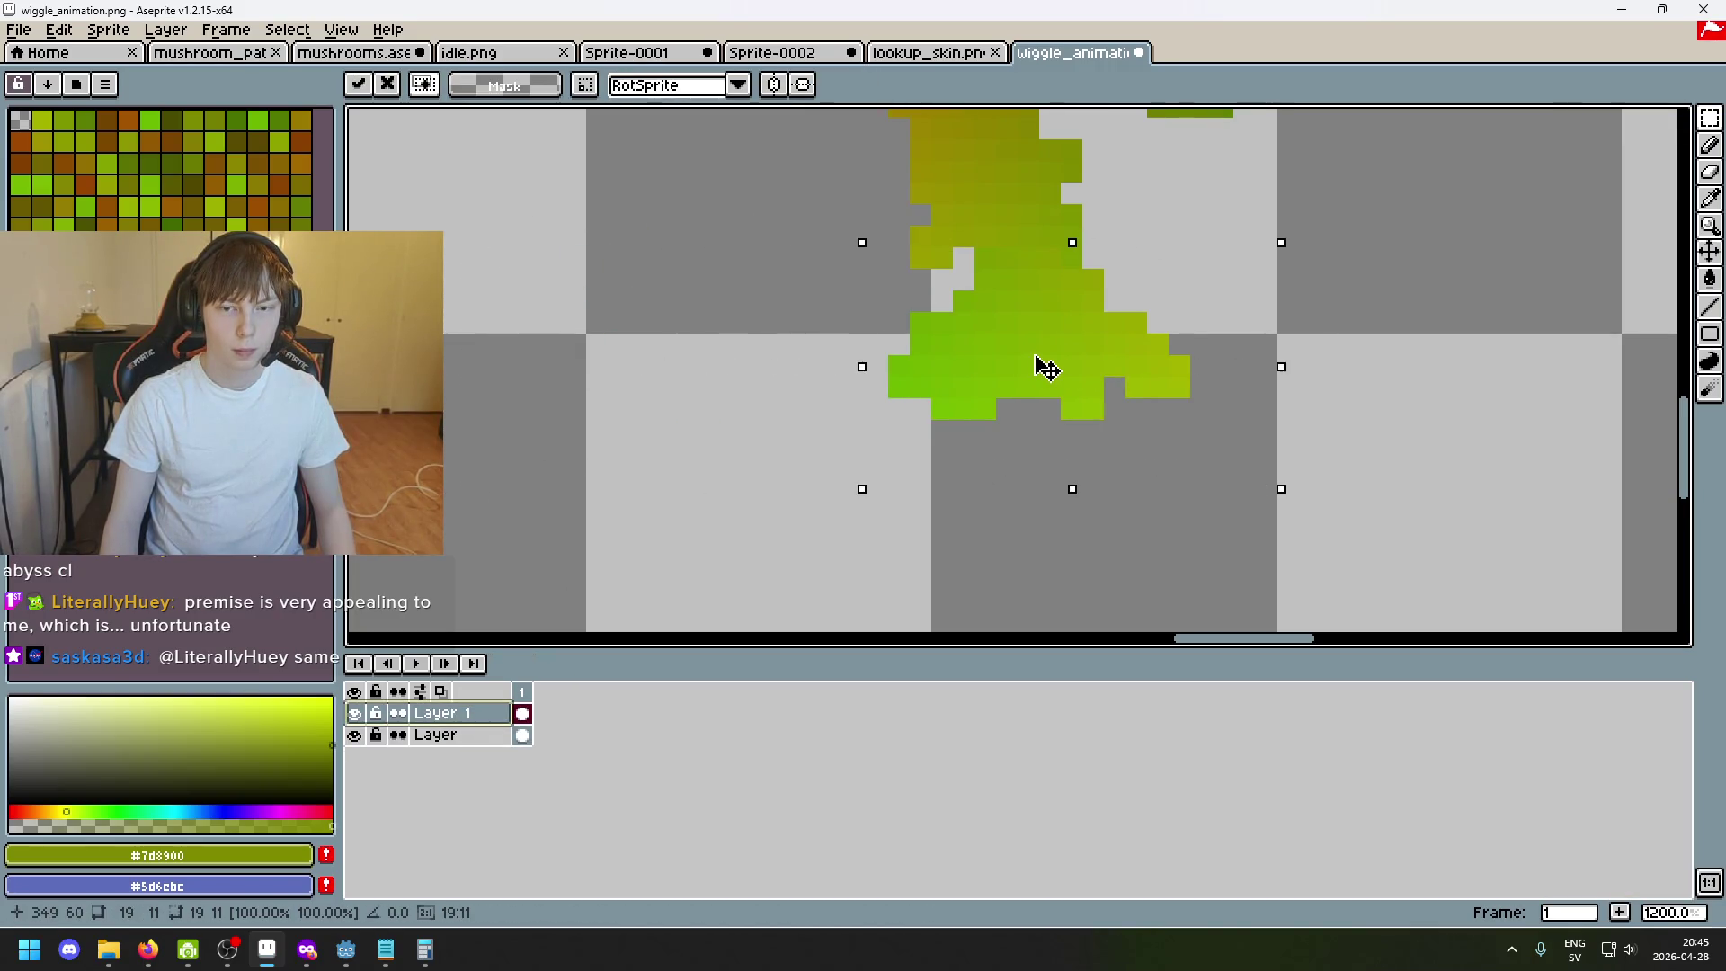
{"action": "key", "text": "Return"}
{"action": "key", "text": "ctrl+d"}
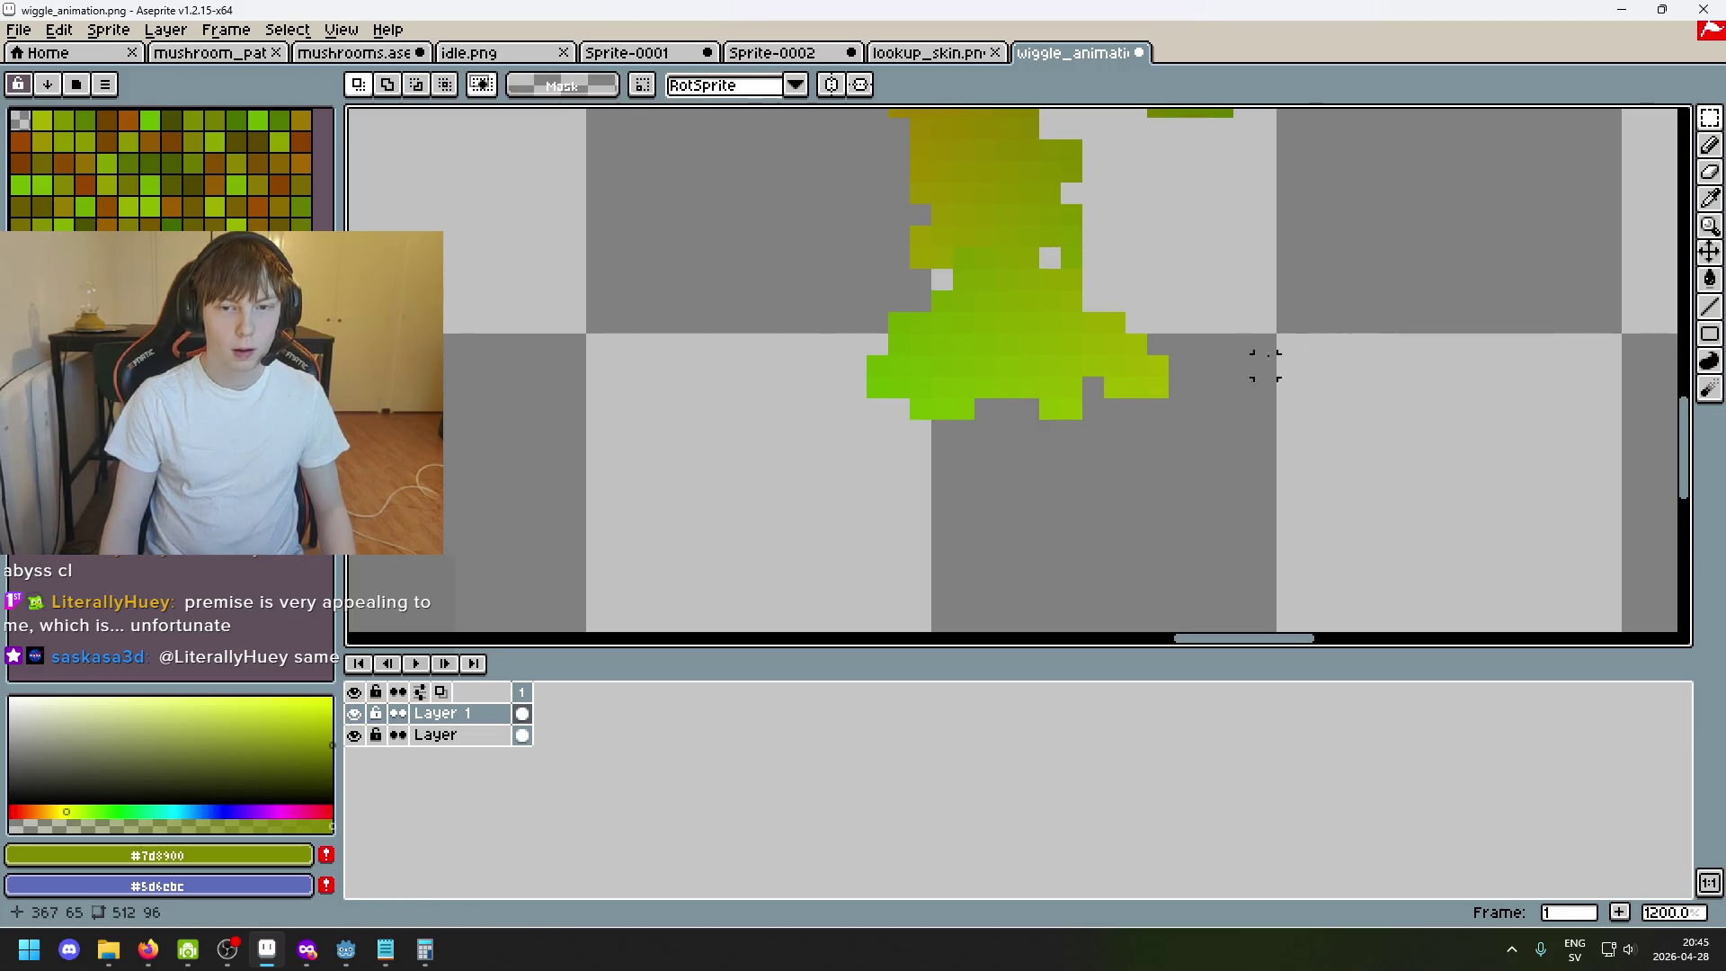
{"action": "scroll", "coordinate": [1079, 387], "scroll_direction": "down", "scroll_amount": 4}
{"action": "scroll", "coordinate": [1059, 356], "scroll_direction": "up", "scroll_amount": 3}
{"action": "scroll", "coordinate": [1060, 356], "scroll_direction": "up", "scroll_amount": 1}
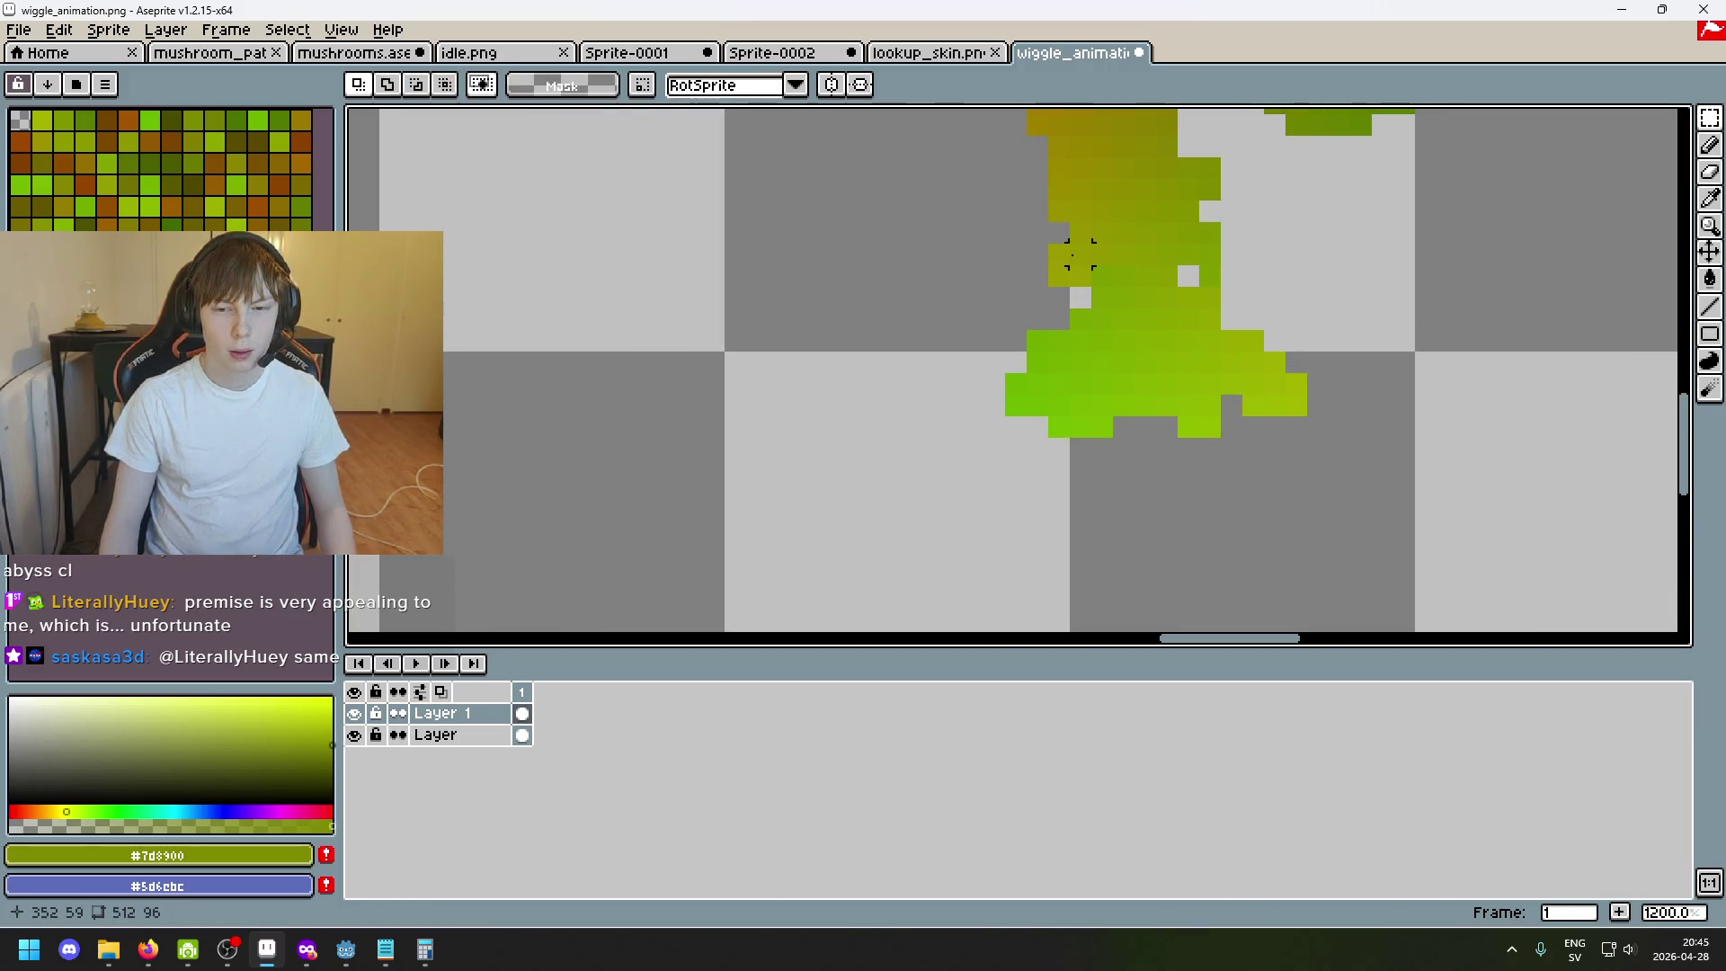
{"action": "scroll", "coordinate": [1058, 267], "scroll_direction": "down", "scroll_amount": 3}
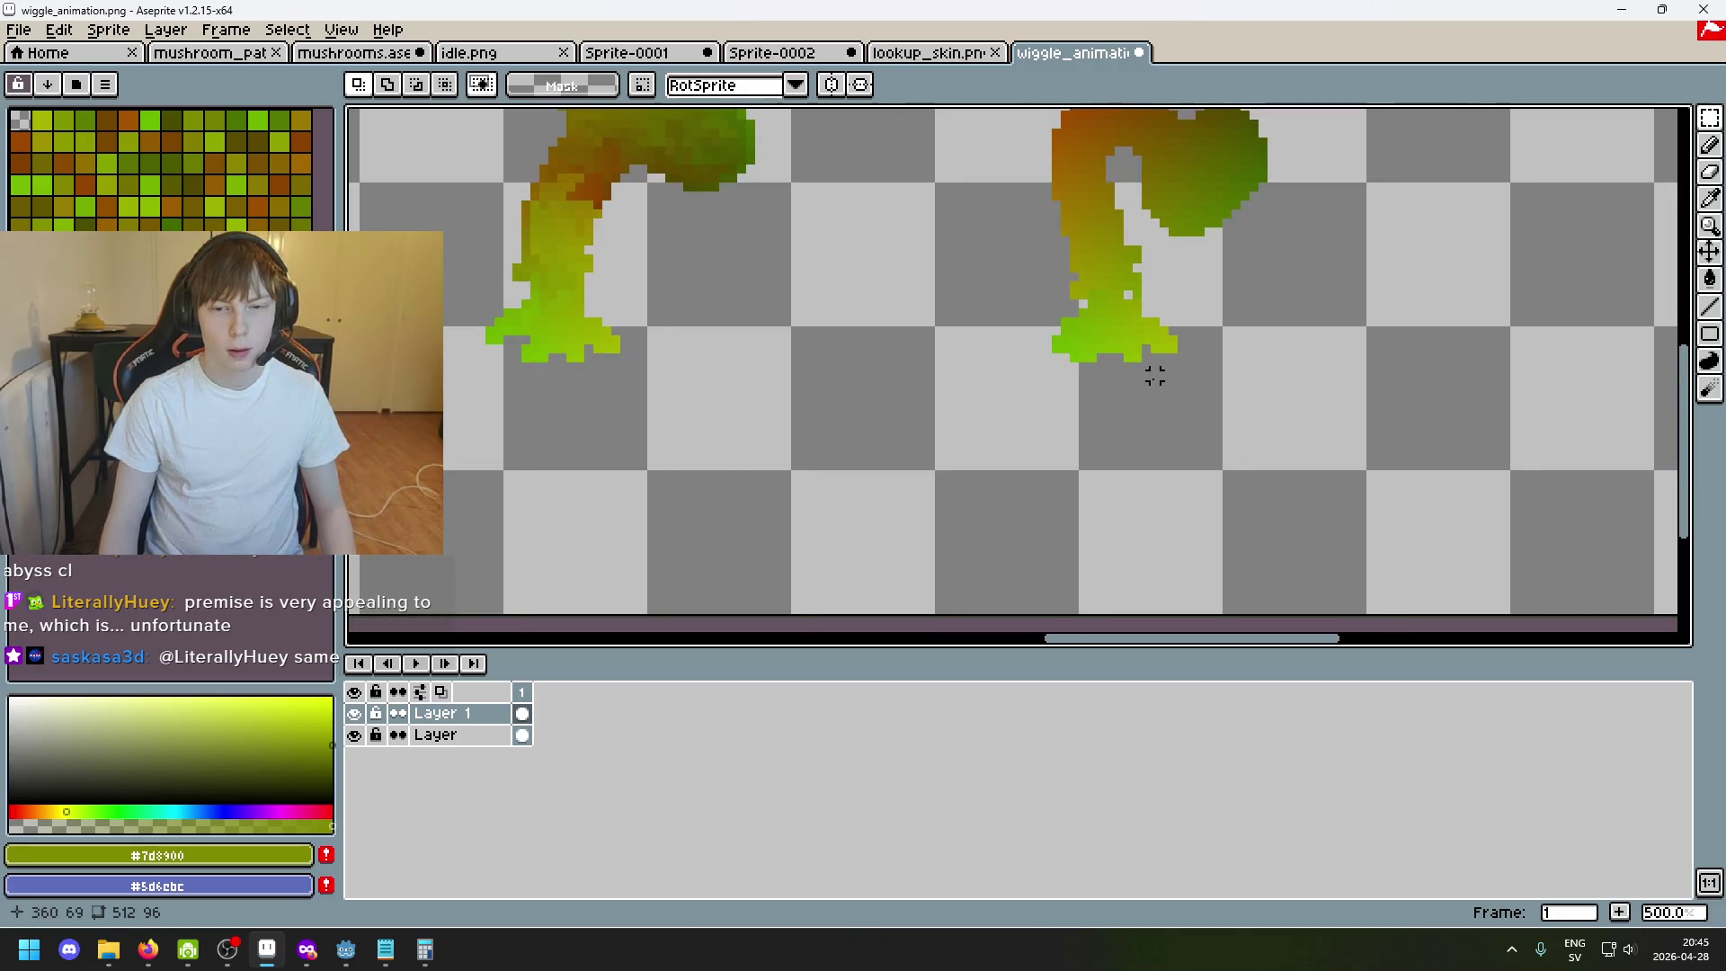
{"action": "scroll", "coordinate": [1082, 287], "scroll_direction": "up", "scroll_amount": 3}
{"action": "scroll", "coordinate": [1099, 309], "scroll_direction": "up", "scroll_amount": 2}
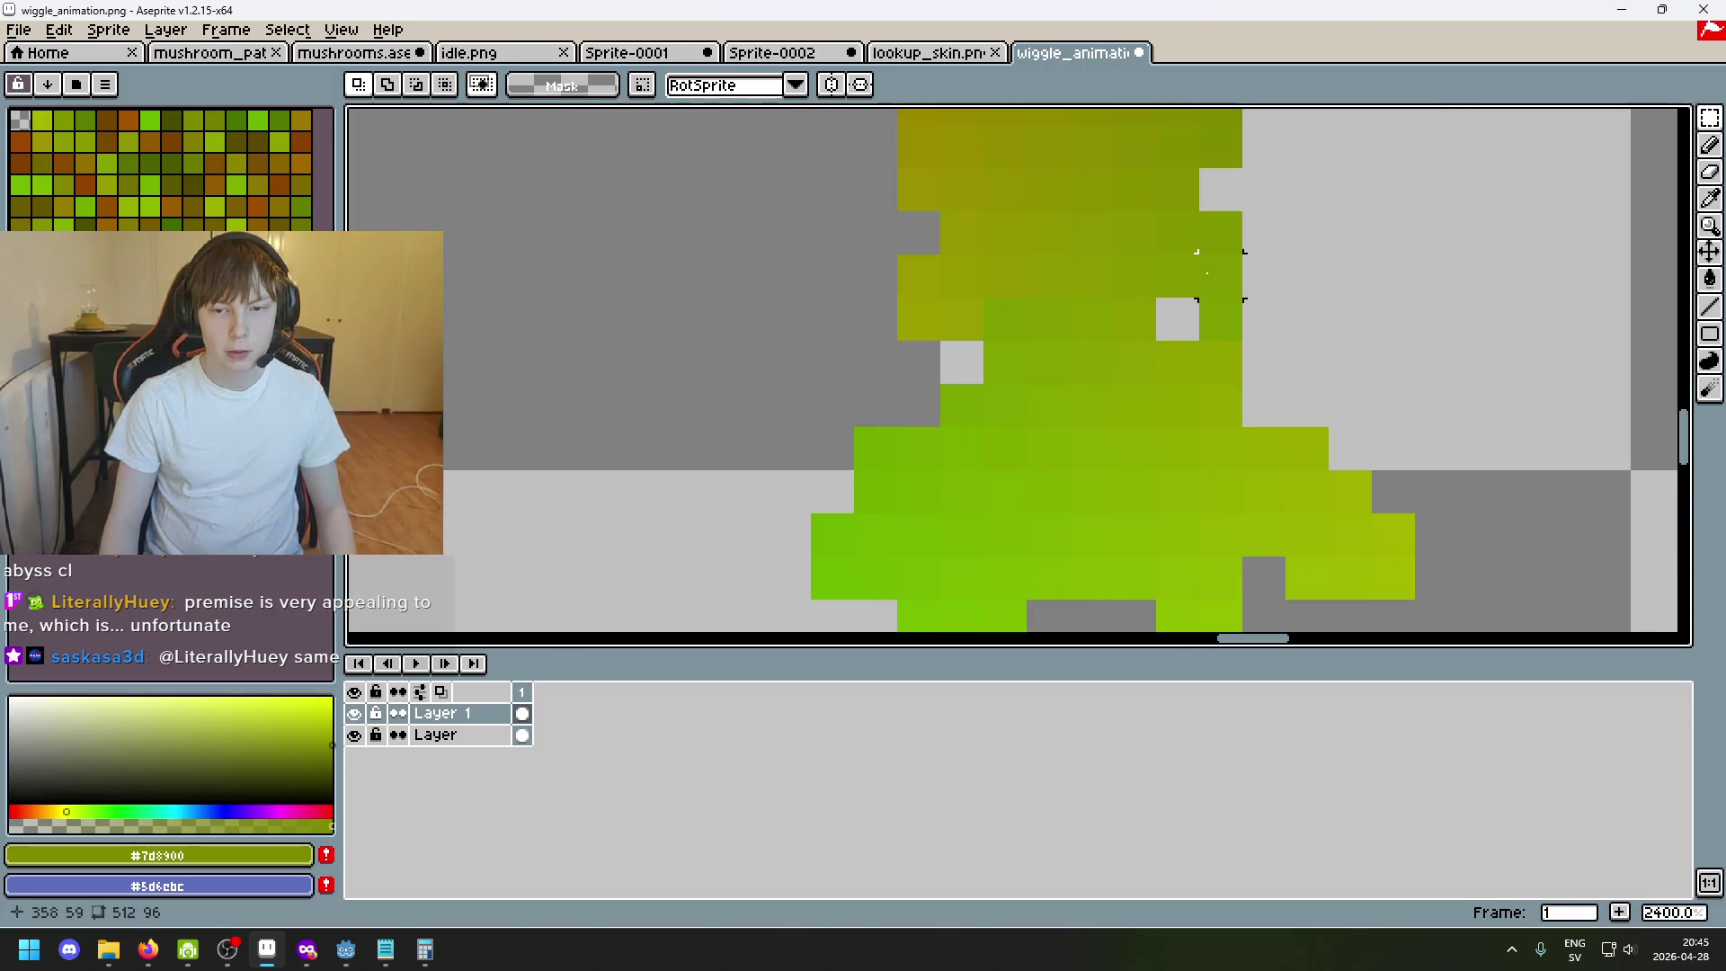
{"action": "scroll", "coordinate": [1177, 273], "scroll_direction": "down", "scroll_amount": 4}
{"action": "scroll", "coordinate": [1048, 431], "scroll_direction": "down", "scroll_amount": 1}
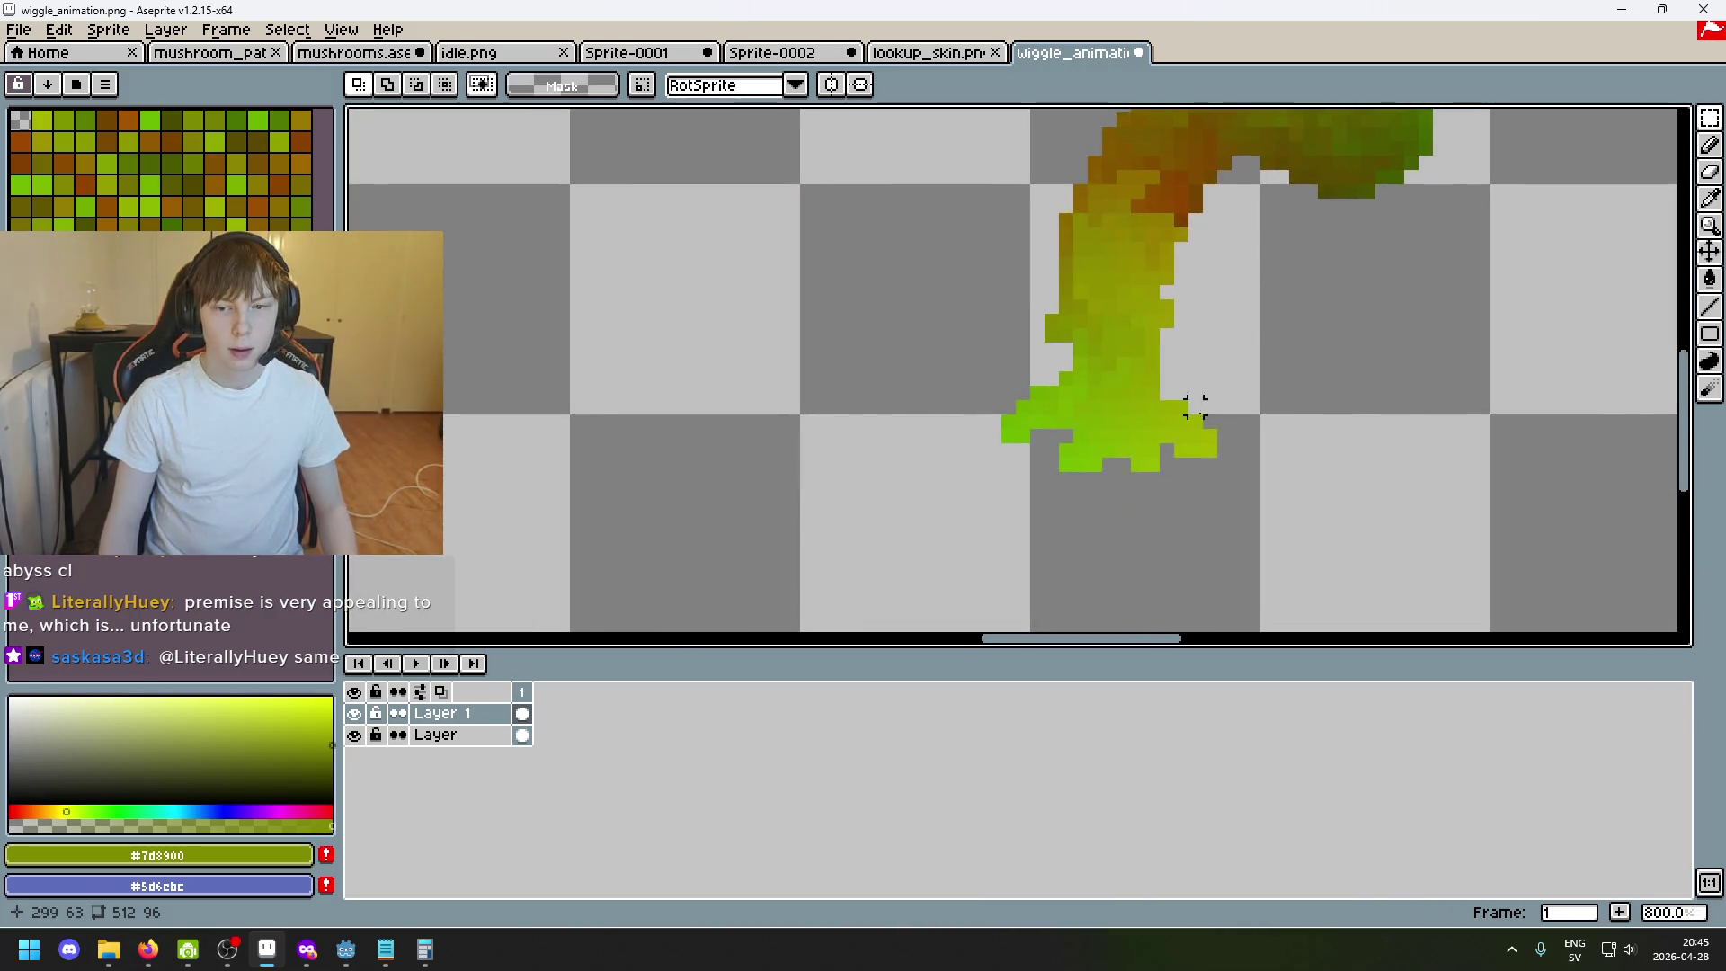
{"action": "scroll", "coordinate": [1466, 422], "scroll_direction": "left", "scroll_amount": 3}
{"action": "scroll", "coordinate": [1433, 374], "scroll_direction": "down", "scroll_amount": 1}
{"action": "scroll", "coordinate": [1187, 391], "scroll_direction": "down", "scroll_amount": 2}
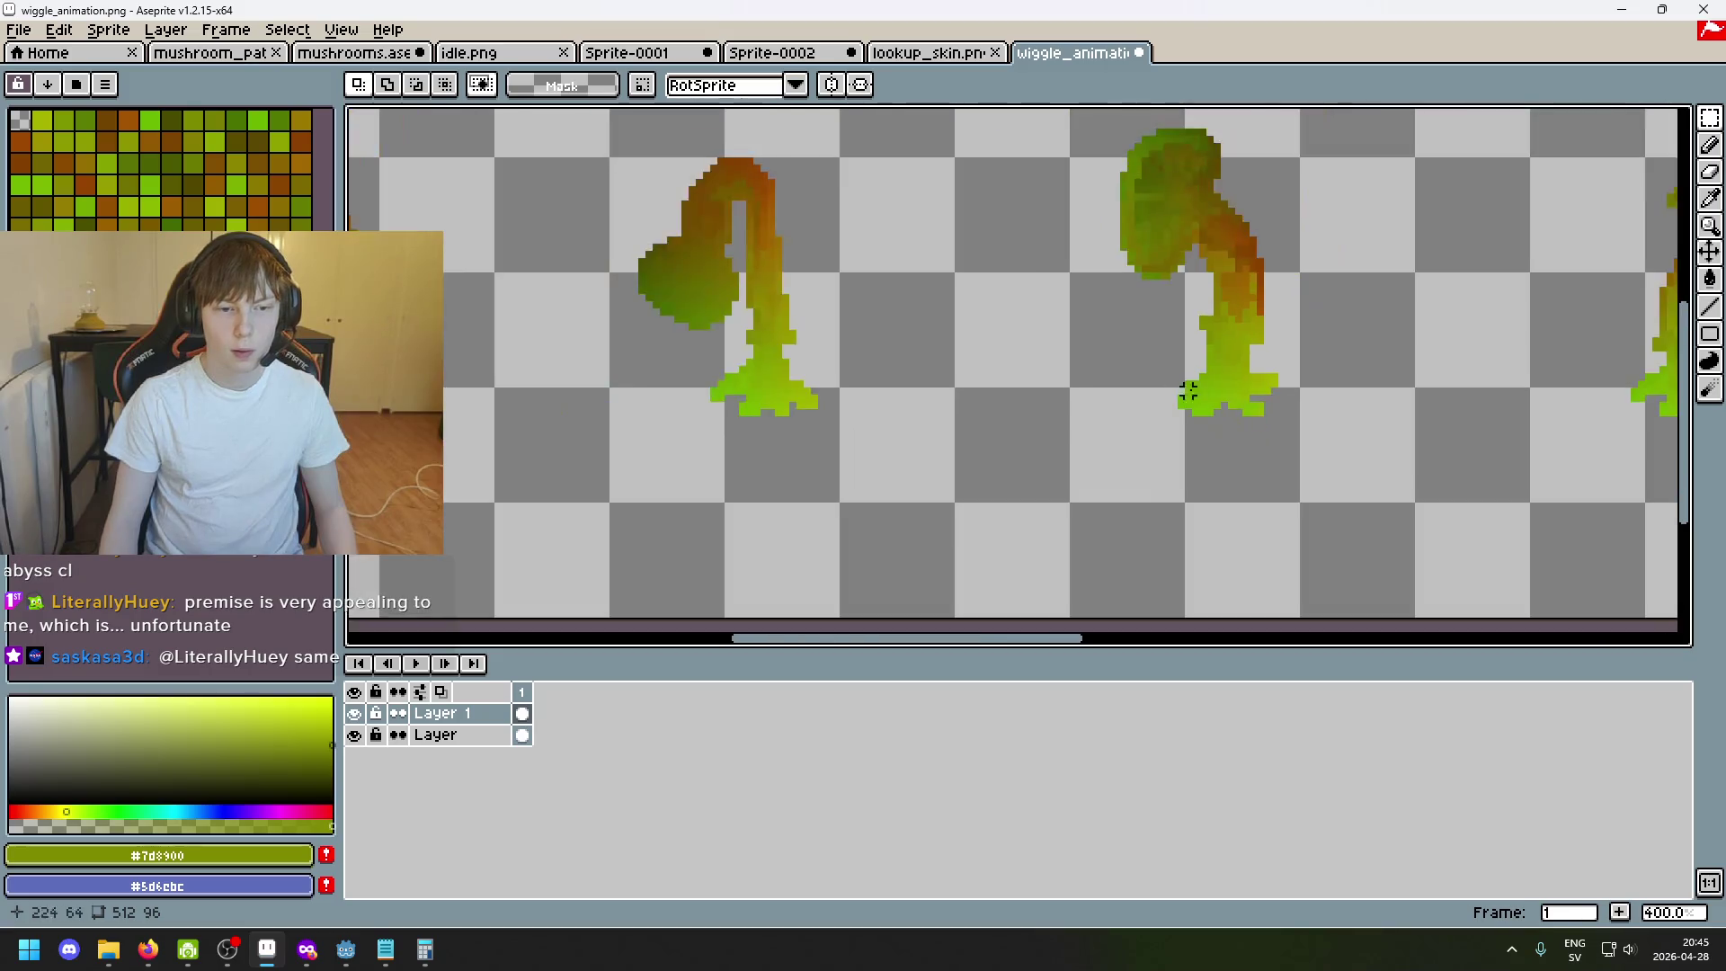
{"action": "scroll", "coordinate": [849, 367], "scroll_direction": "down", "scroll_amount": 5}
{"action": "scroll", "coordinate": [803, 348], "scroll_direction": "up", "scroll_amount": 4}
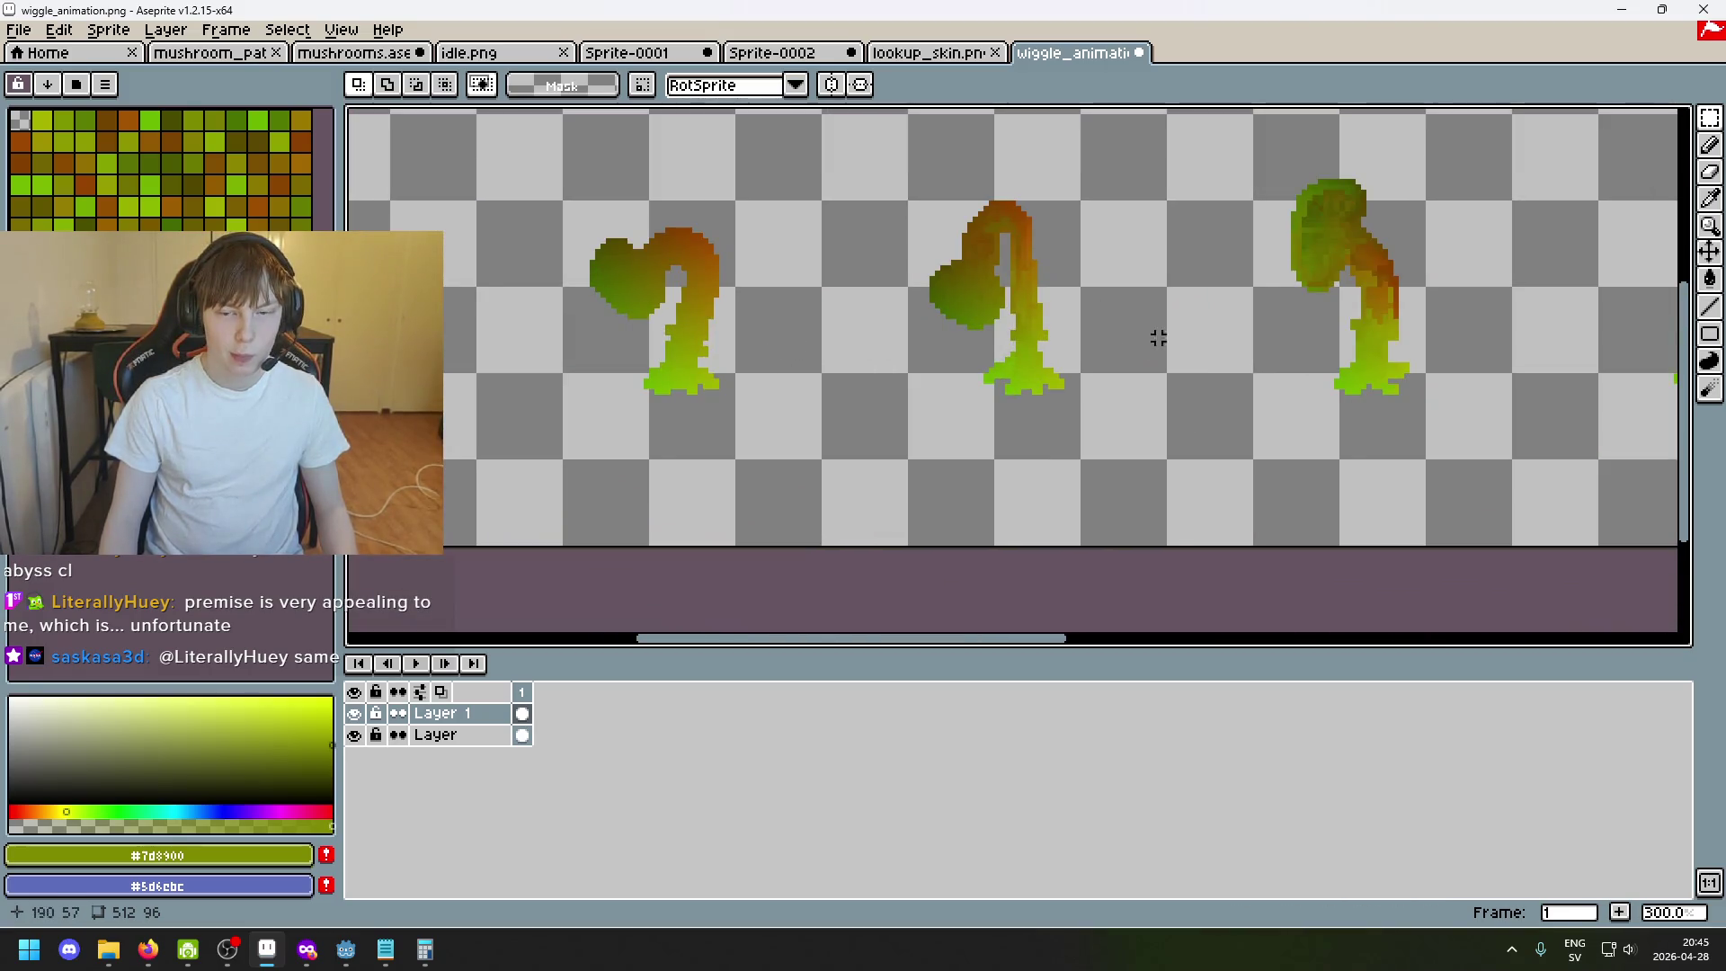
{"action": "scroll", "coordinate": [959, 309], "scroll_direction": "up", "scroll_amount": 3}
{"action": "scroll", "coordinate": [930, 262], "scroll_direction": "up", "scroll_amount": 4}
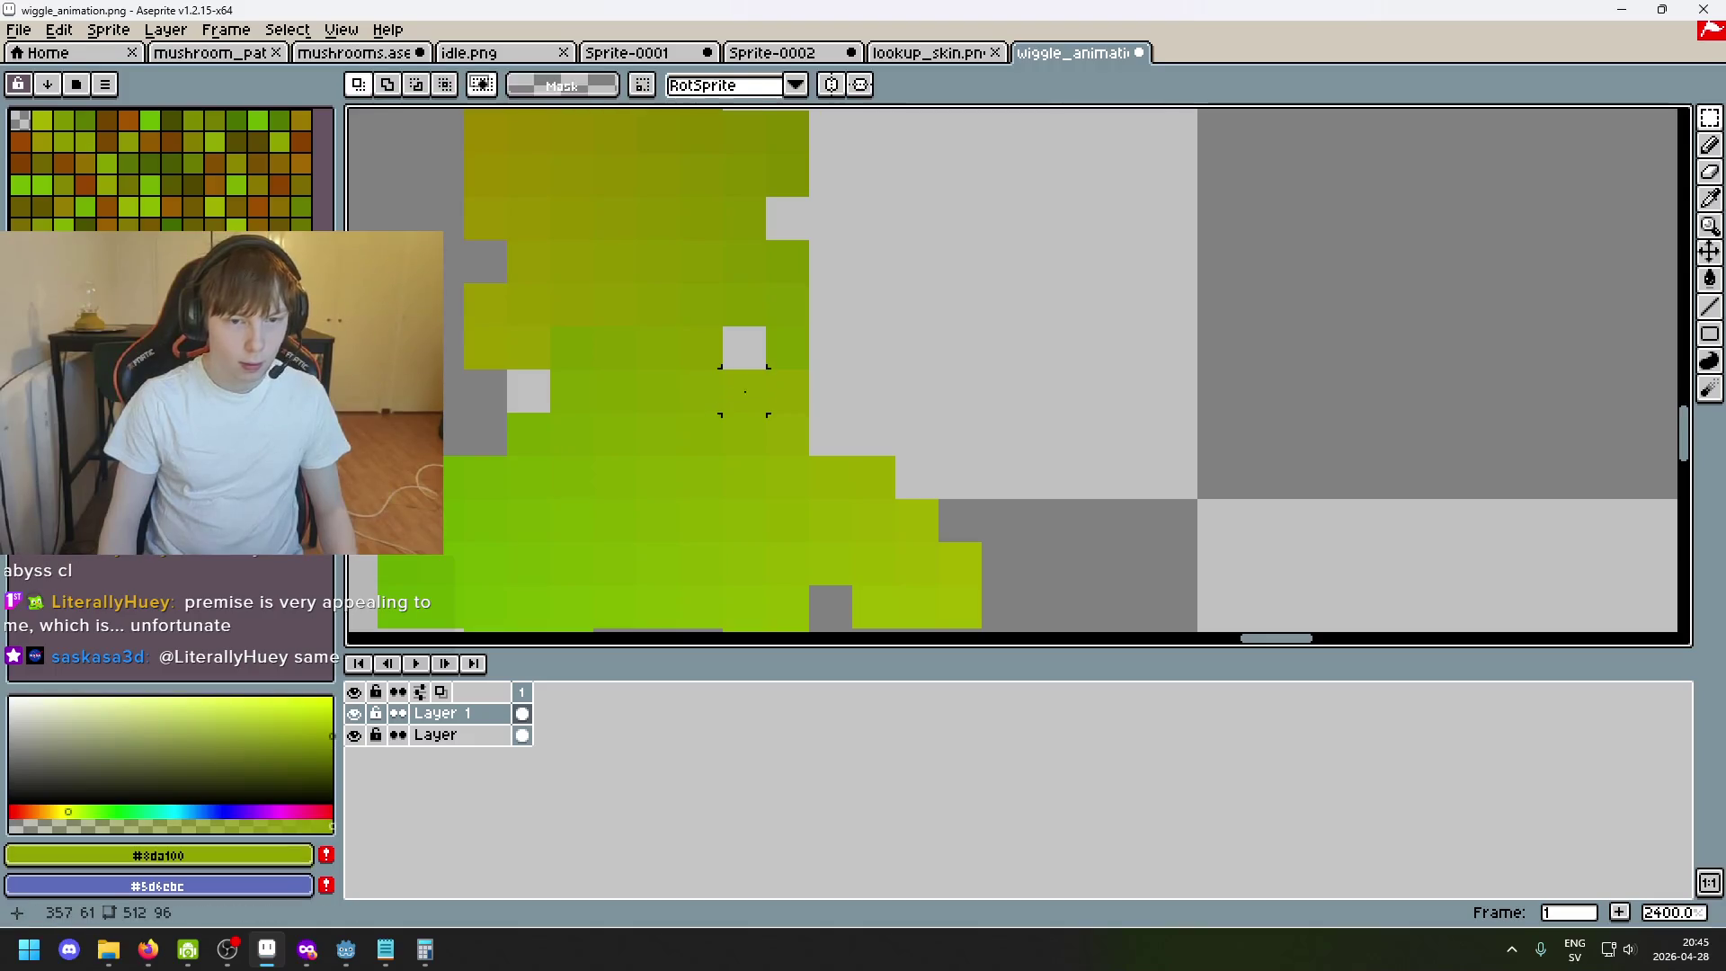
{"action": "scroll", "coordinate": [743, 359], "scroll_direction": "down", "scroll_amount": 3}
{"action": "scroll", "coordinate": [929, 390], "scroll_direction": "down", "scroll_amount": 3}
{"action": "scroll", "coordinate": [1099, 401], "scroll_direction": "down", "scroll_amount": 1}
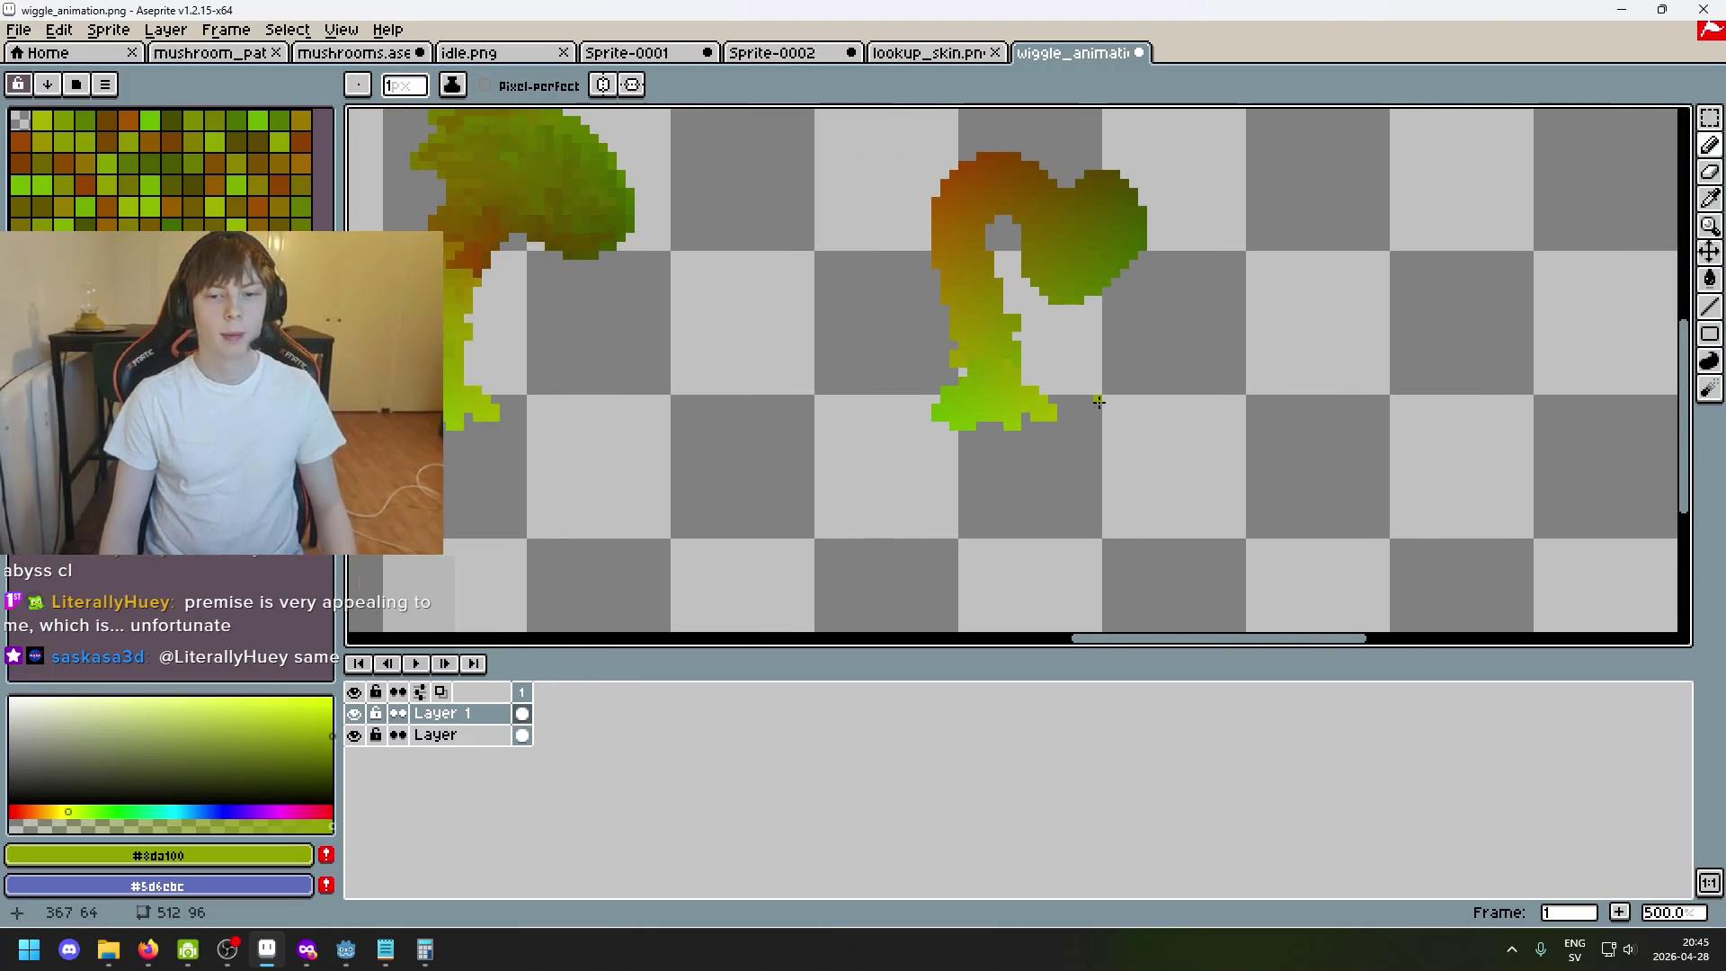
{"action": "scroll", "coordinate": [1159, 452], "scroll_direction": "down", "scroll_amount": 2}
{"action": "scroll", "coordinate": [1078, 430], "scroll_direction": "up", "scroll_amount": 1}
{"action": "scroll", "coordinate": [1073, 436], "scroll_direction": "down", "scroll_amount": 2}
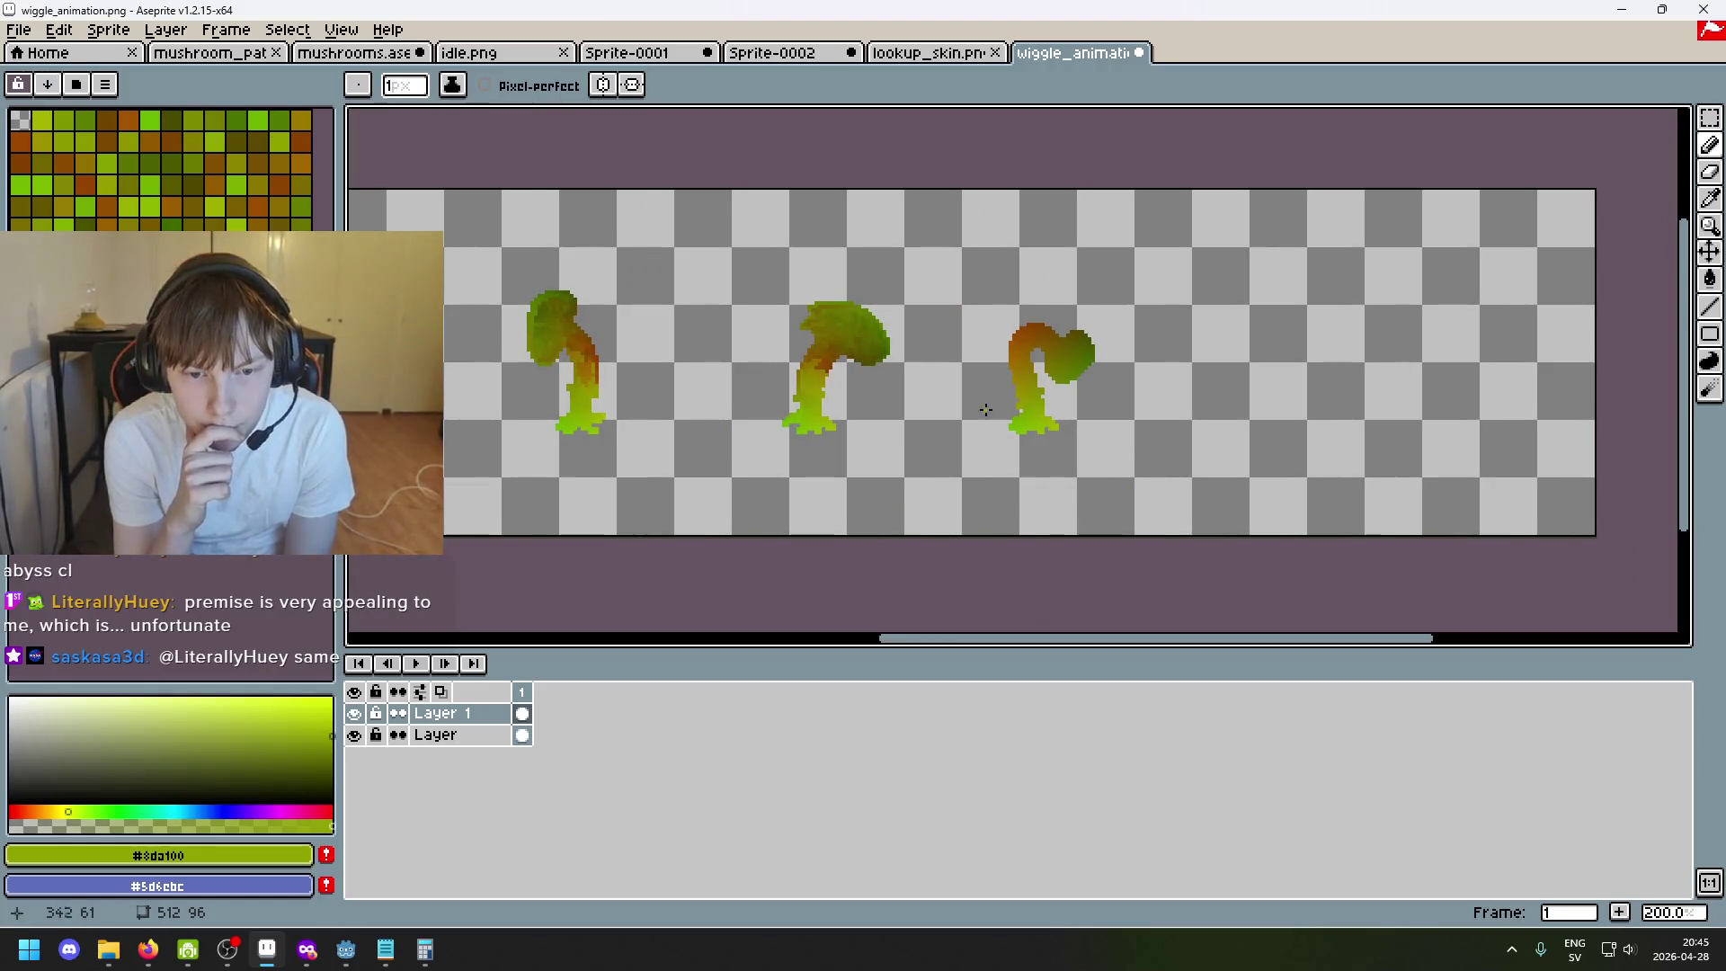
{"action": "scroll", "coordinate": [986, 409], "scroll_direction": "up", "scroll_amount": 1}
{"action": "scroll", "coordinate": [955, 399], "scroll_direction": "up", "scroll_amount": 1}
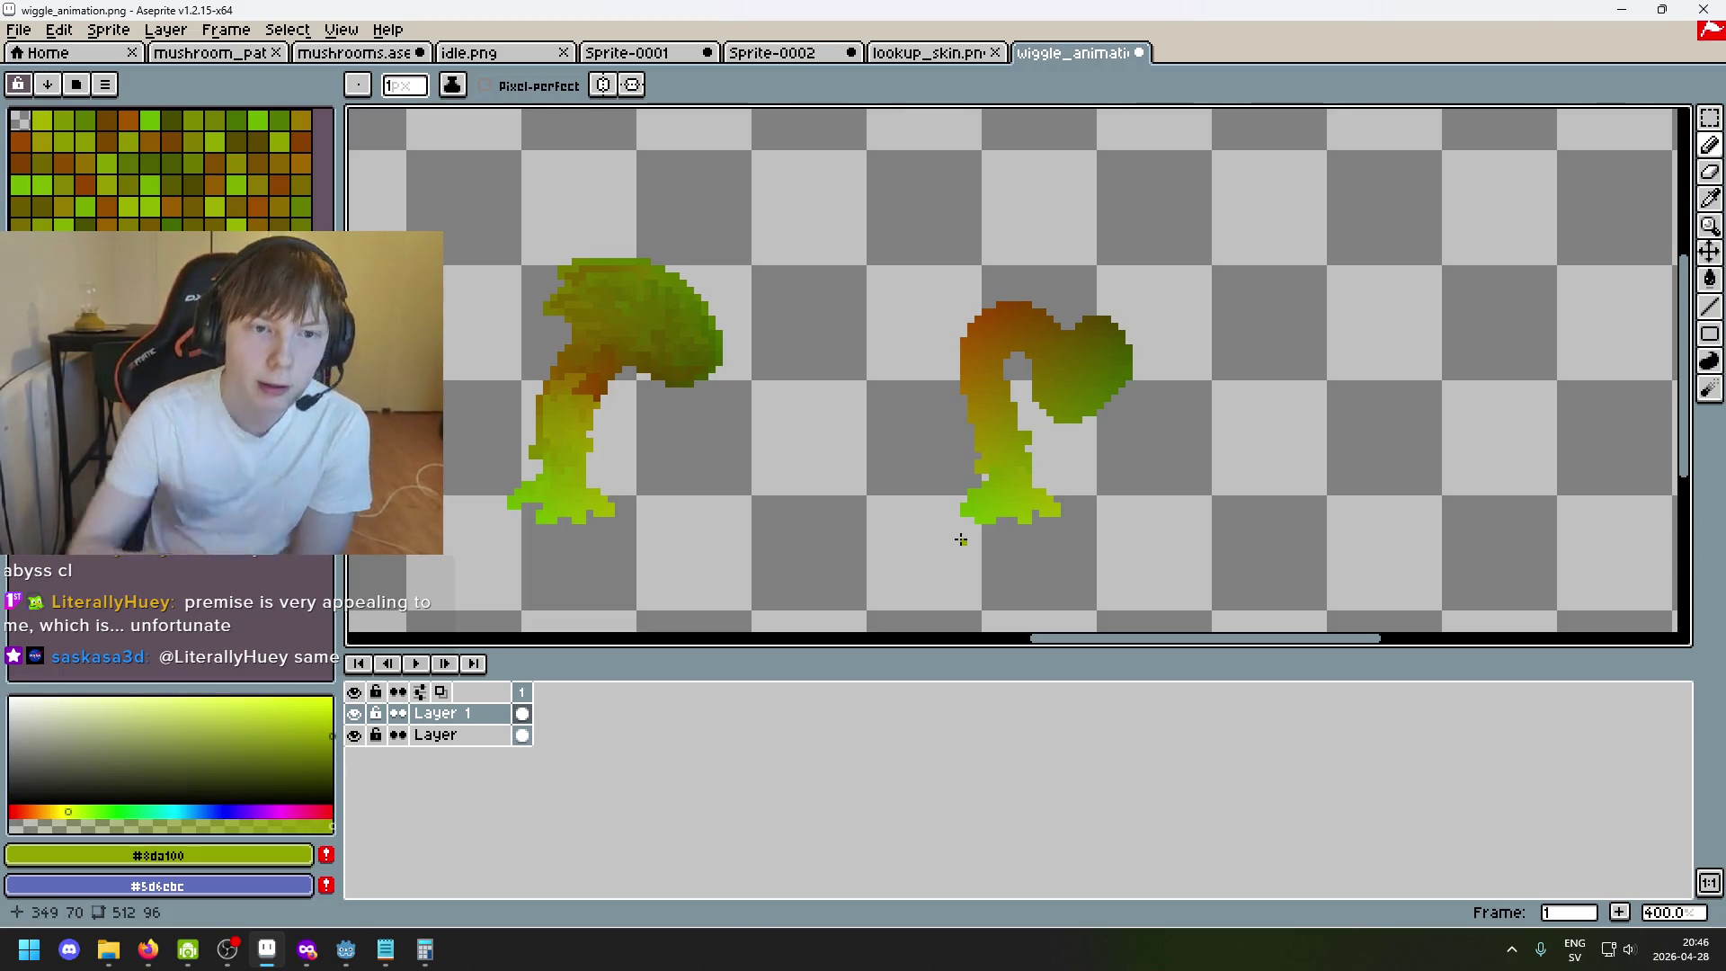
Flip through idle.png, Sprite-0002, lookup_skin.png and mushrooms.aseprite, returning to Sprite-0001.
{"action": "left_click", "coordinate": [542, 60]}
{"action": "left_click", "coordinate": [600, 57]}
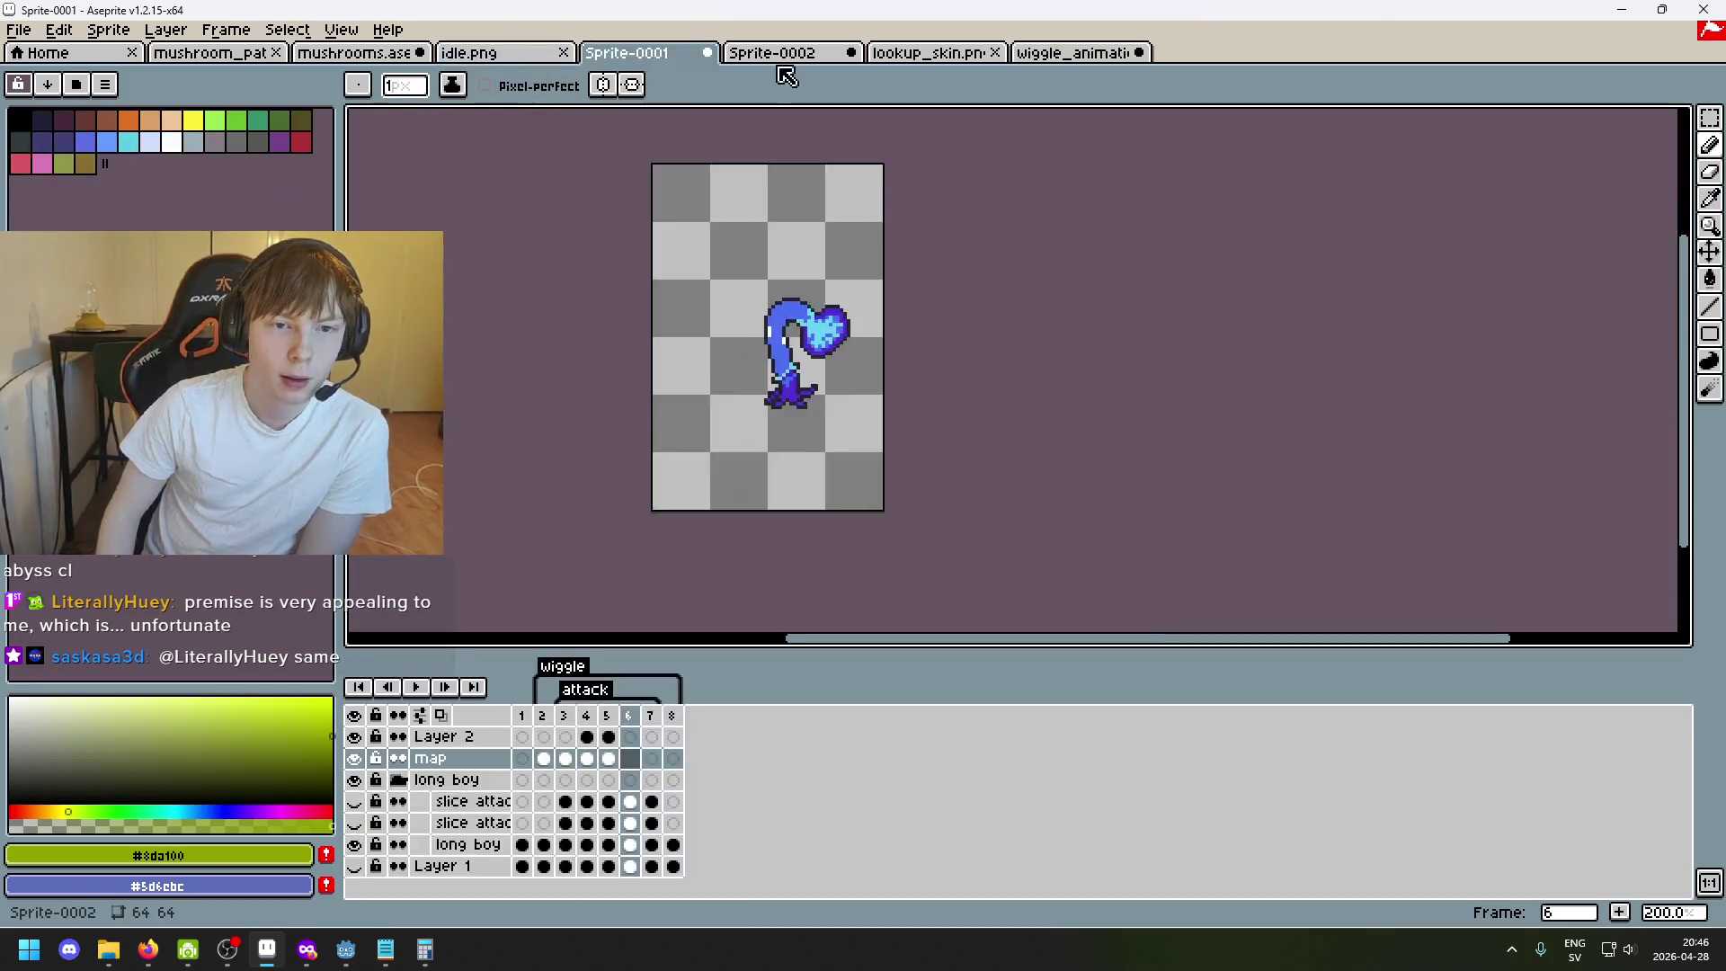
{"action": "left_click", "coordinate": [782, 57]}
{"action": "left_click", "coordinate": [929, 53]}
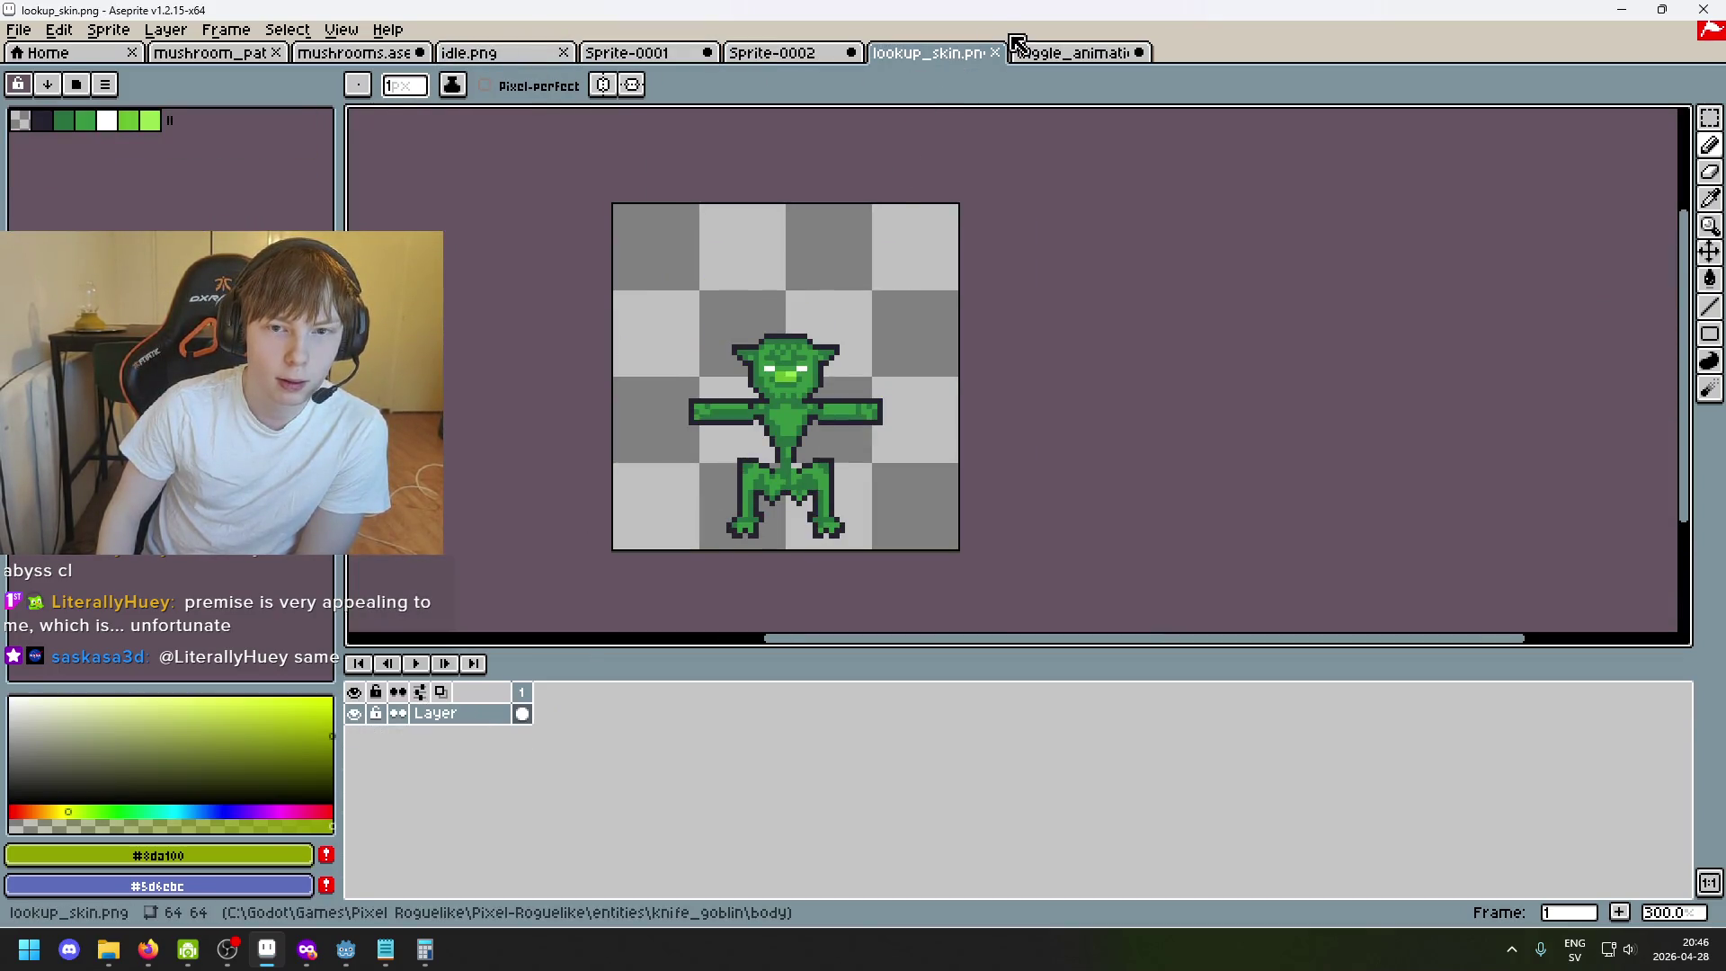
{"action": "left_click", "coordinate": [353, 52]}
{"action": "left_click", "coordinate": [626, 53]}
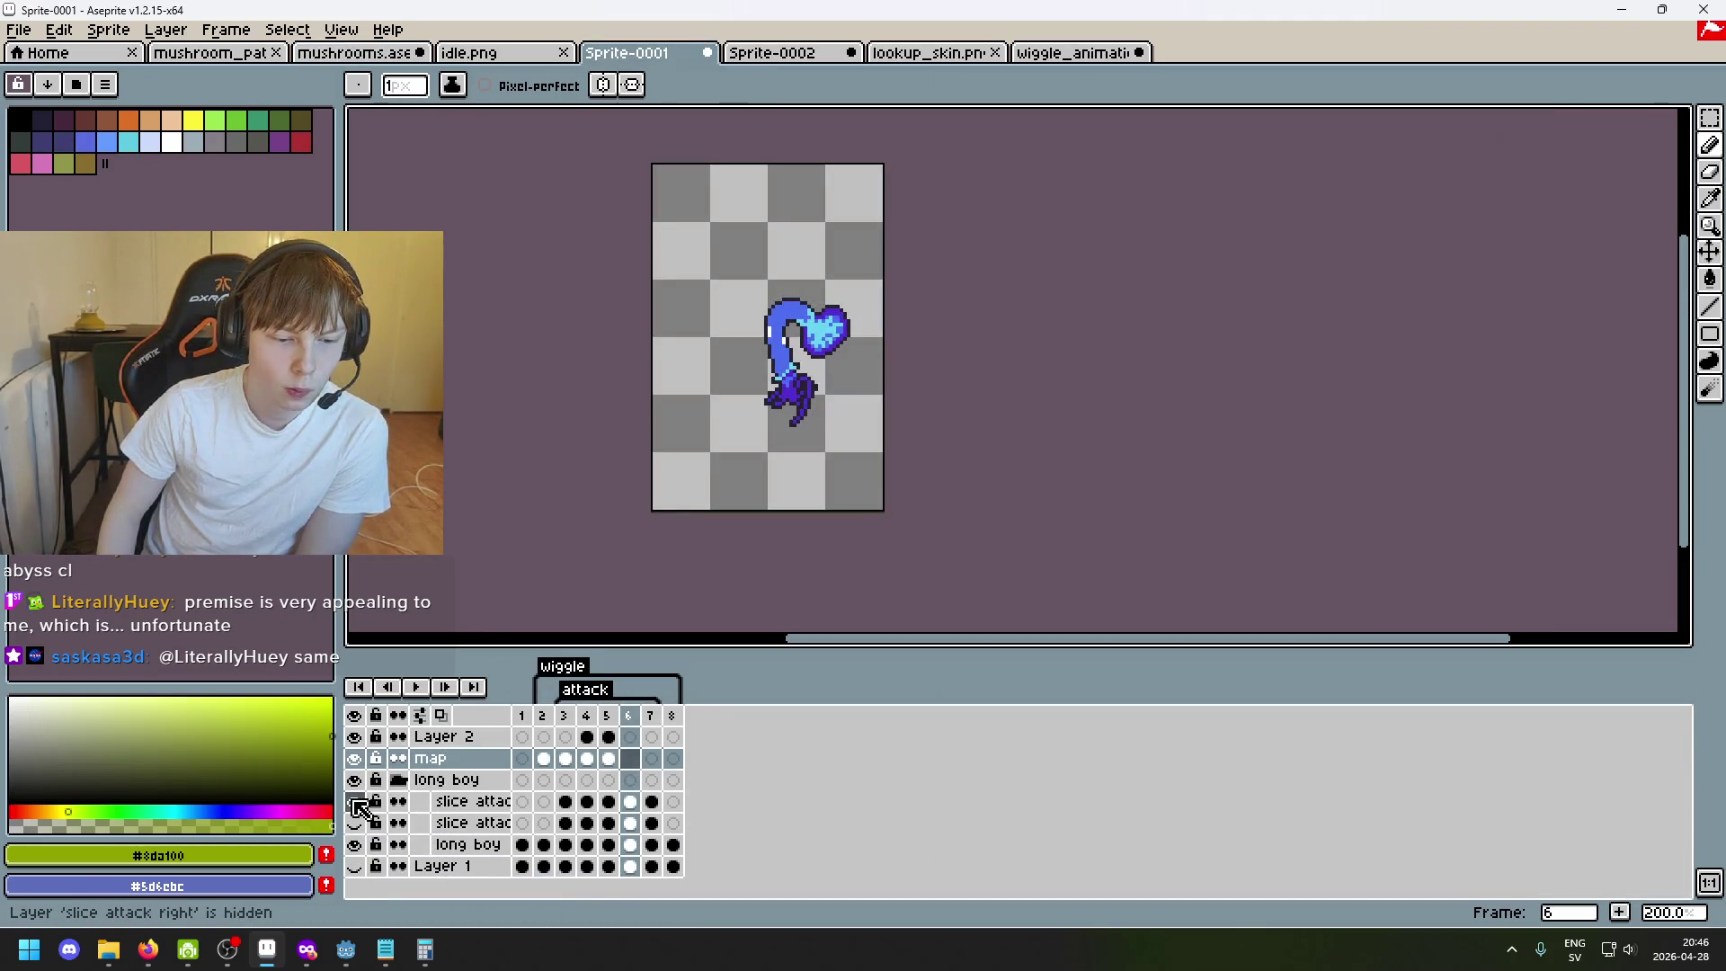
Hide the slice attack layer and long boy group, step from frame 3 to 4, then open the wiggle reference strip.
{"action": "left_click", "coordinate": [356, 801]}
{"action": "left_click", "coordinate": [356, 845]}
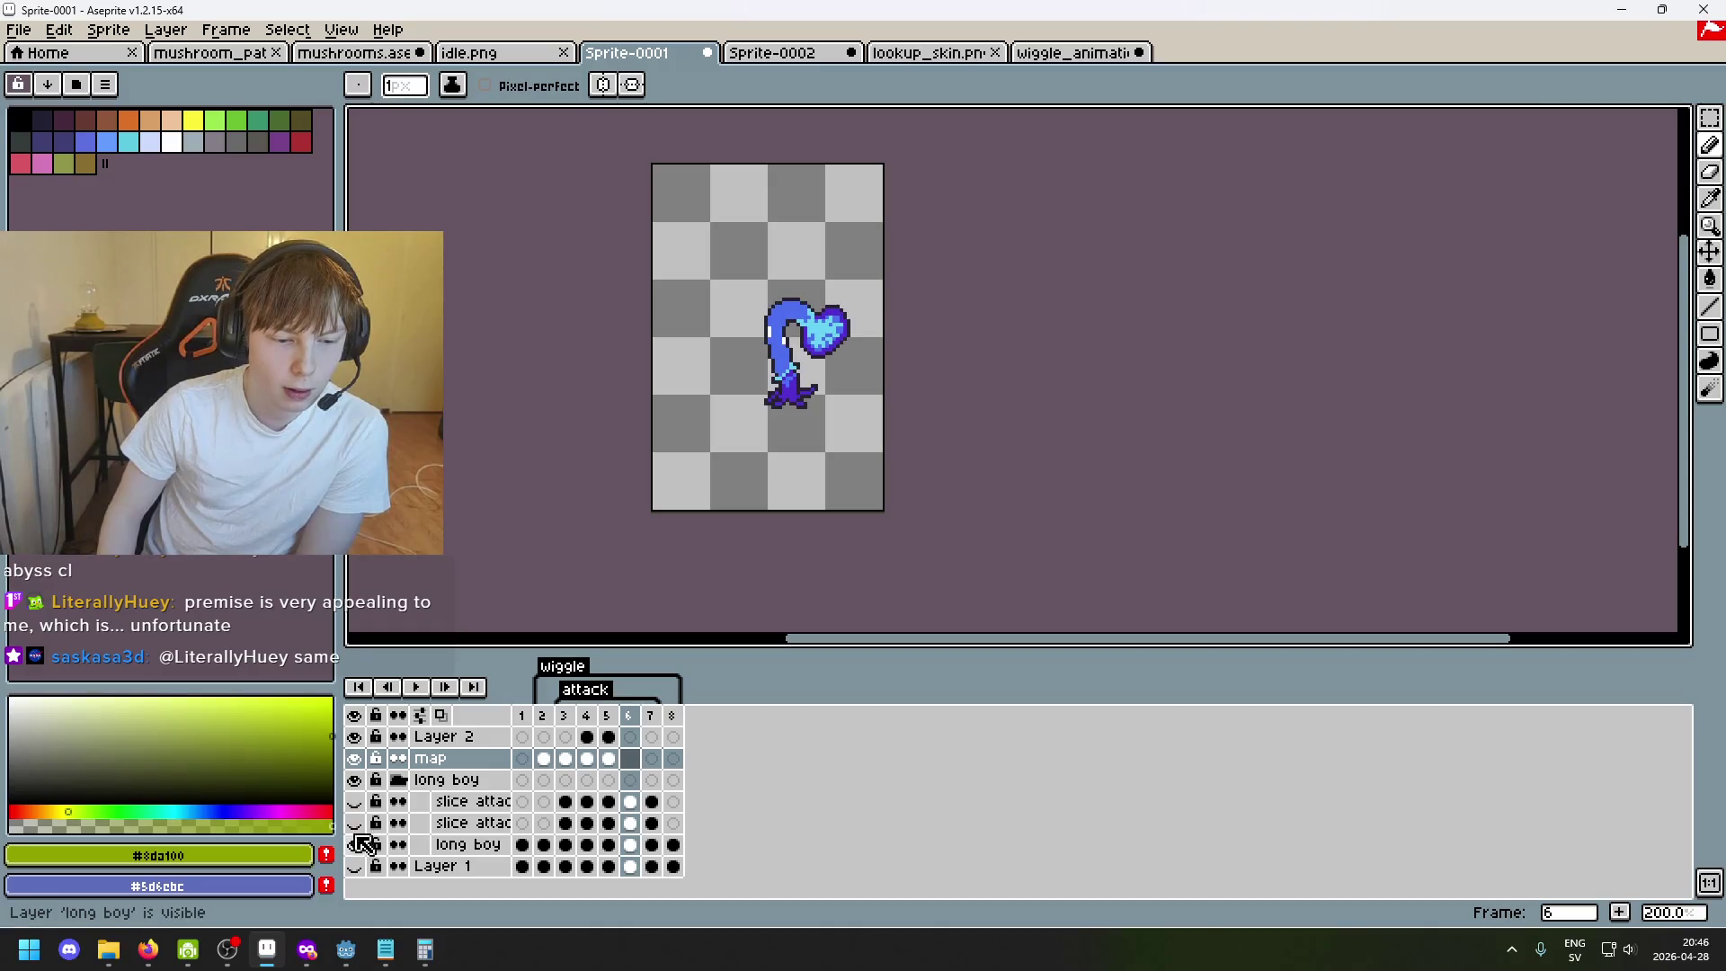
{"action": "left_click", "coordinate": [354, 781]}
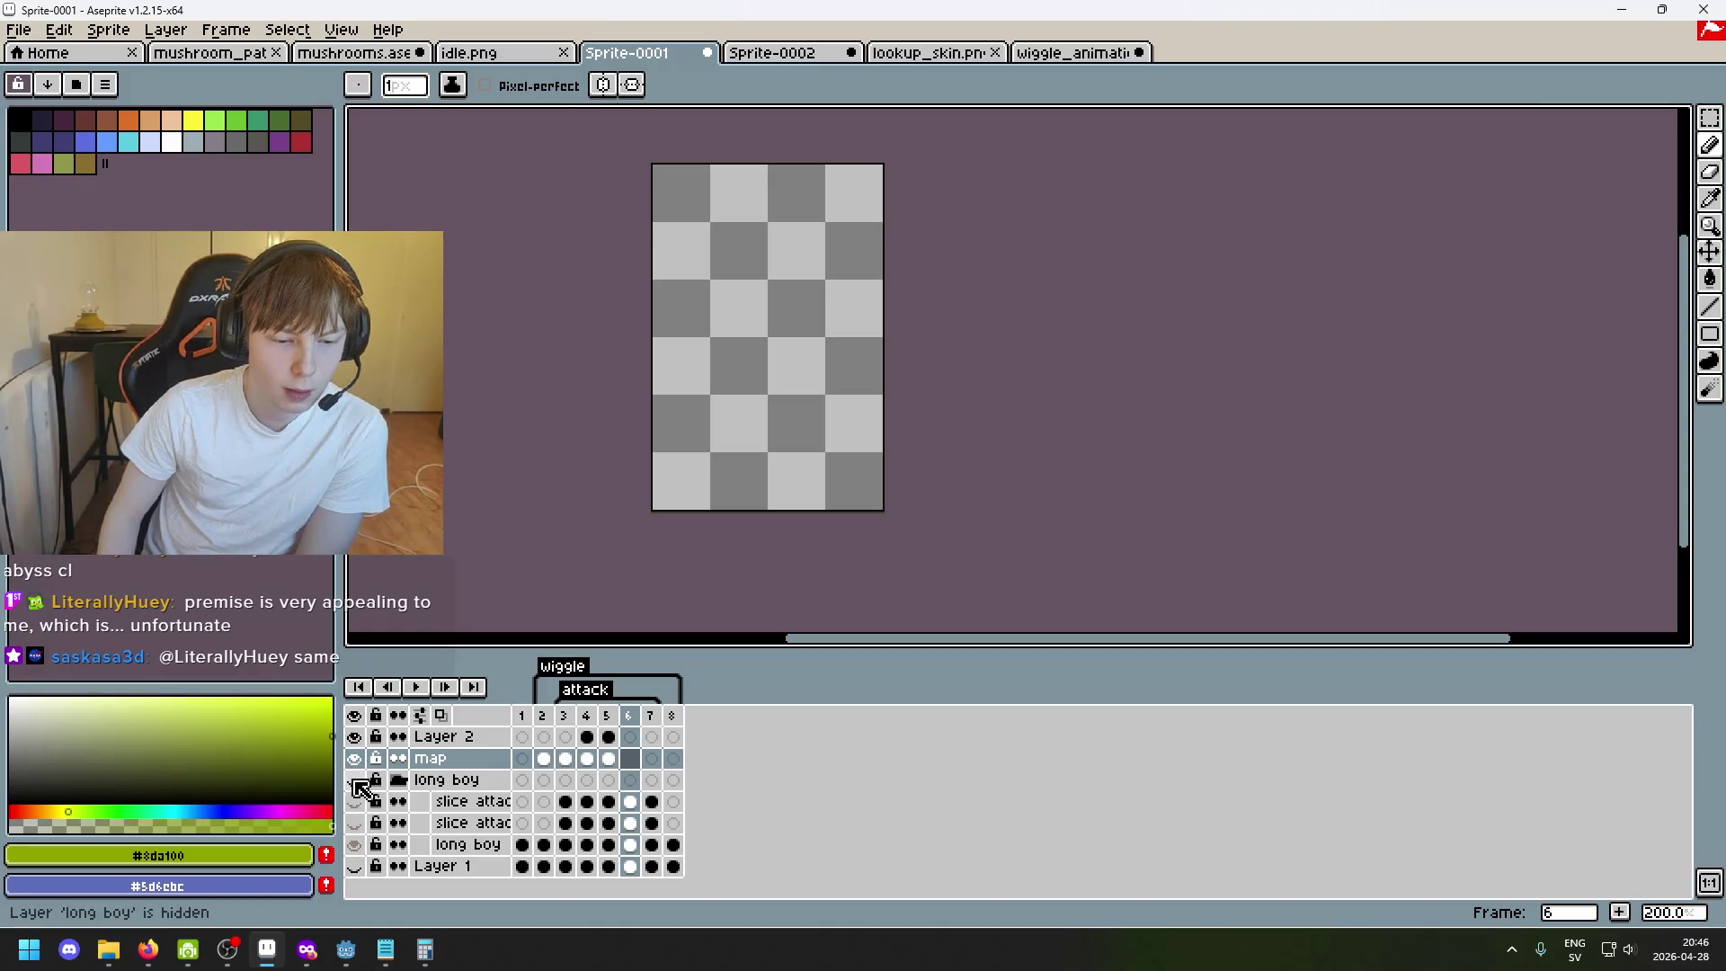
{"action": "left_click", "coordinate": [564, 714]}
{"action": "key", "text": "Right"}
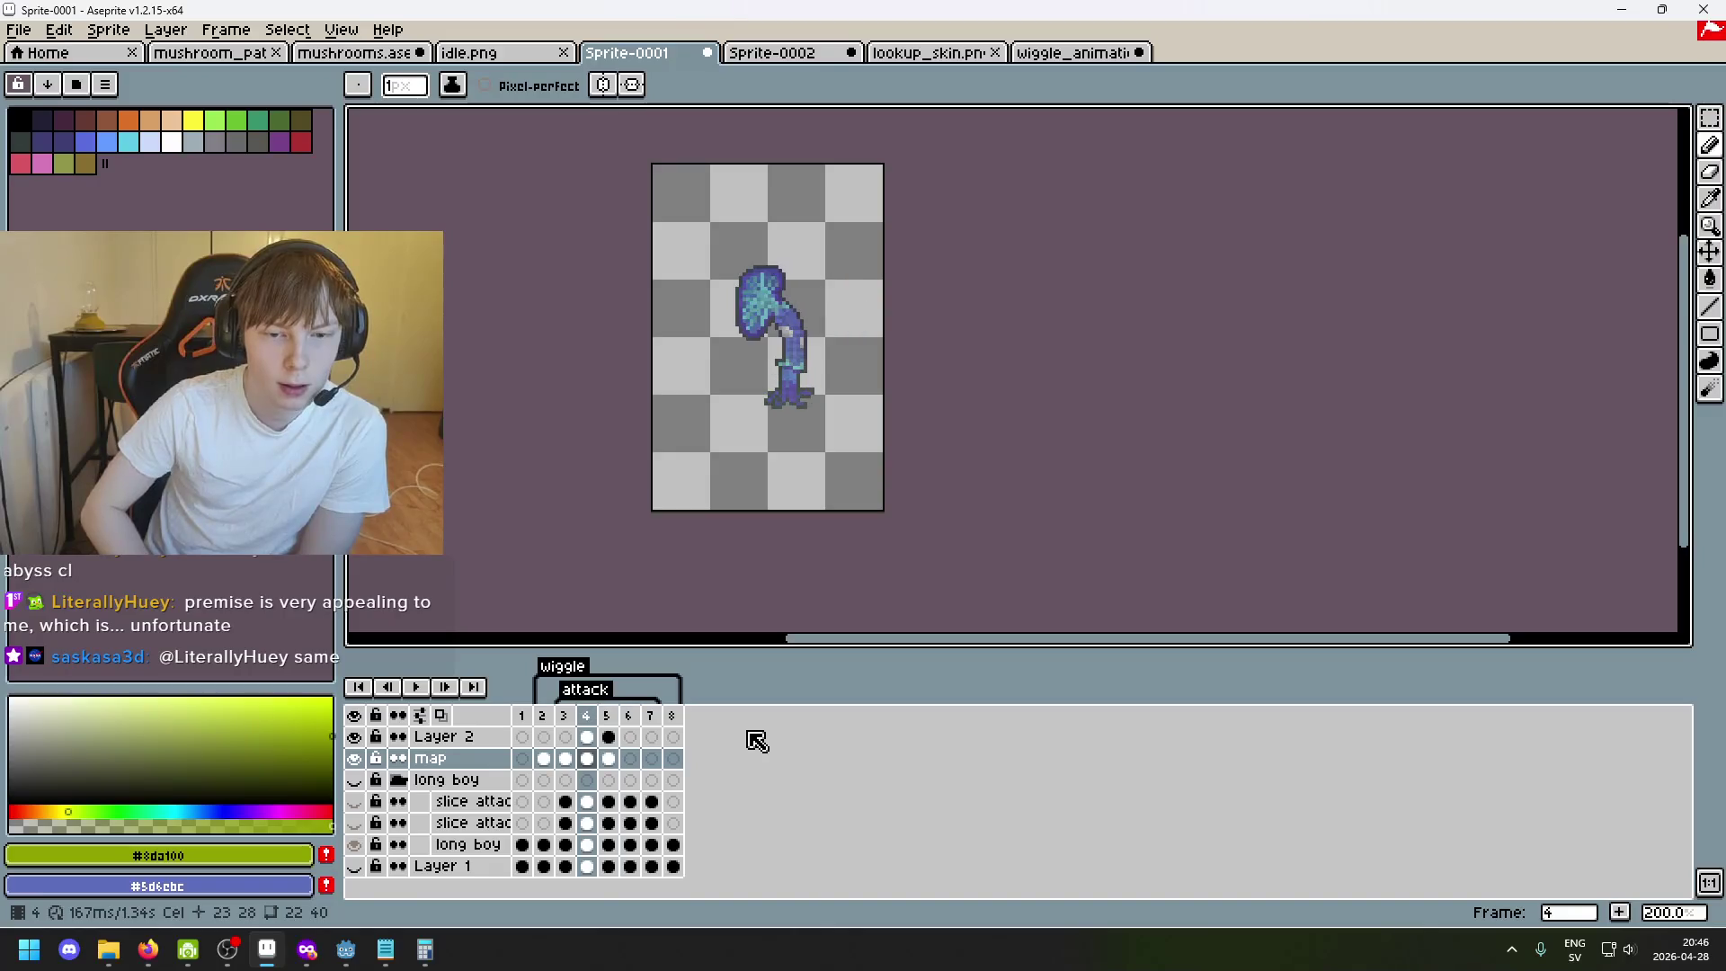
{"action": "scroll", "coordinate": [858, 424], "scroll_direction": "up", "scroll_amount": 4}
{"action": "scroll", "coordinate": [858, 423], "scroll_direction": "down", "scroll_amount": 2}
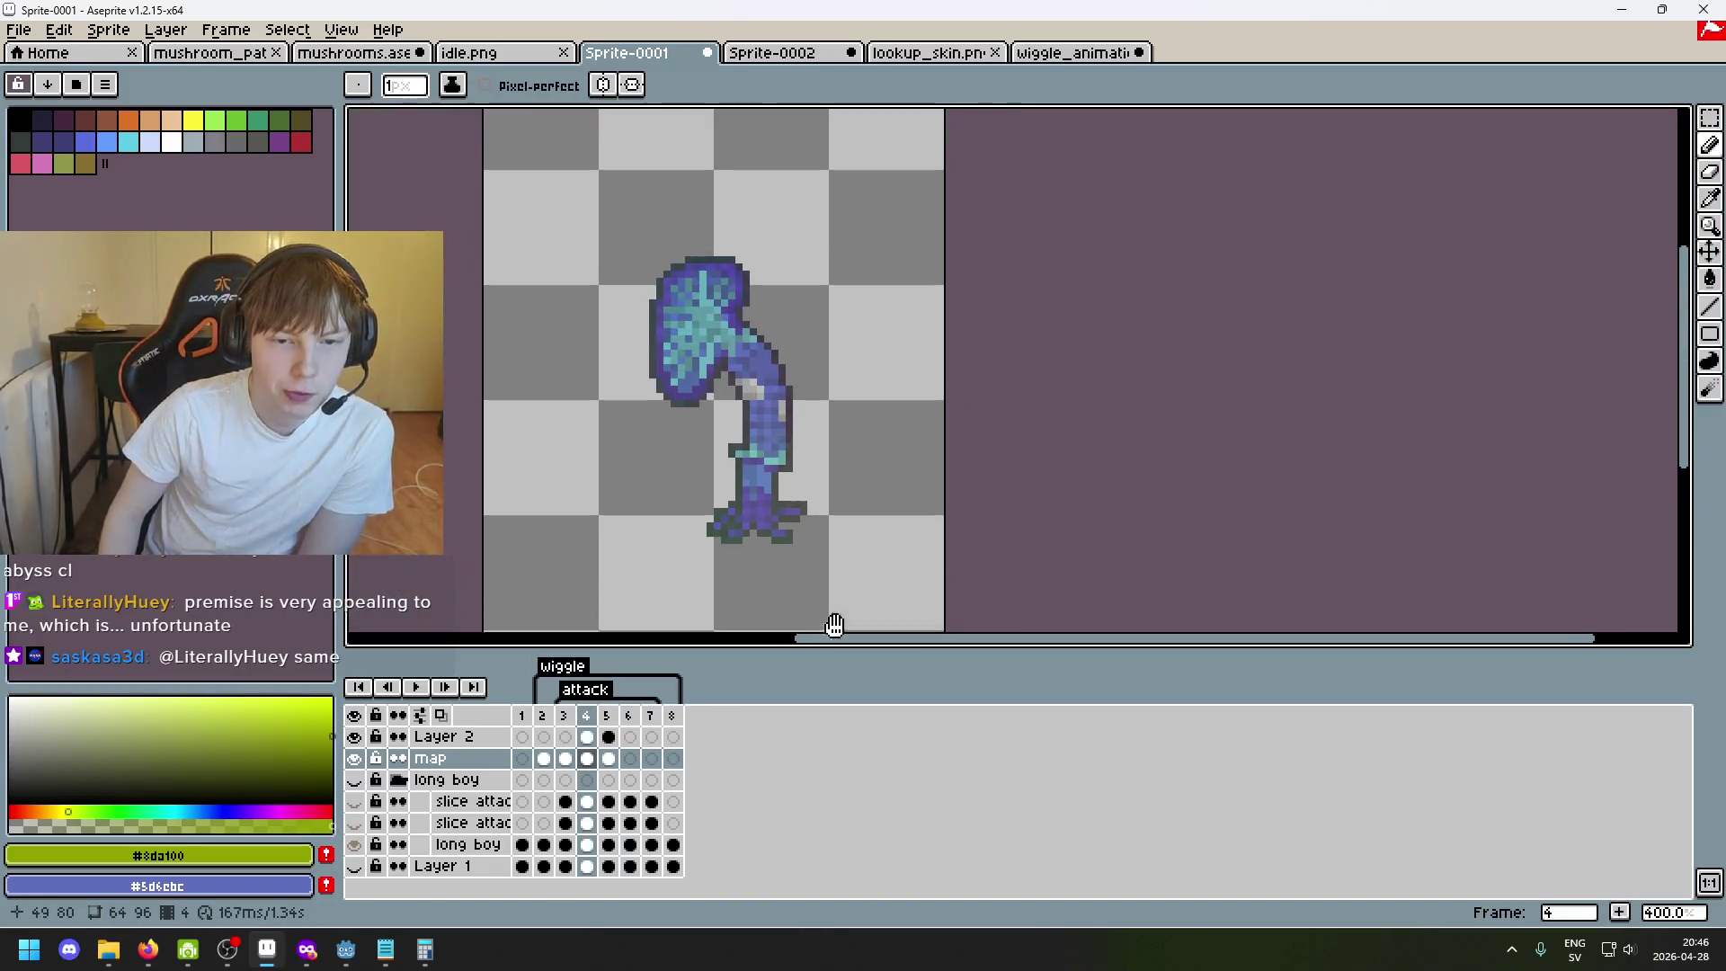
{"action": "left_click", "coordinate": [1074, 54]}
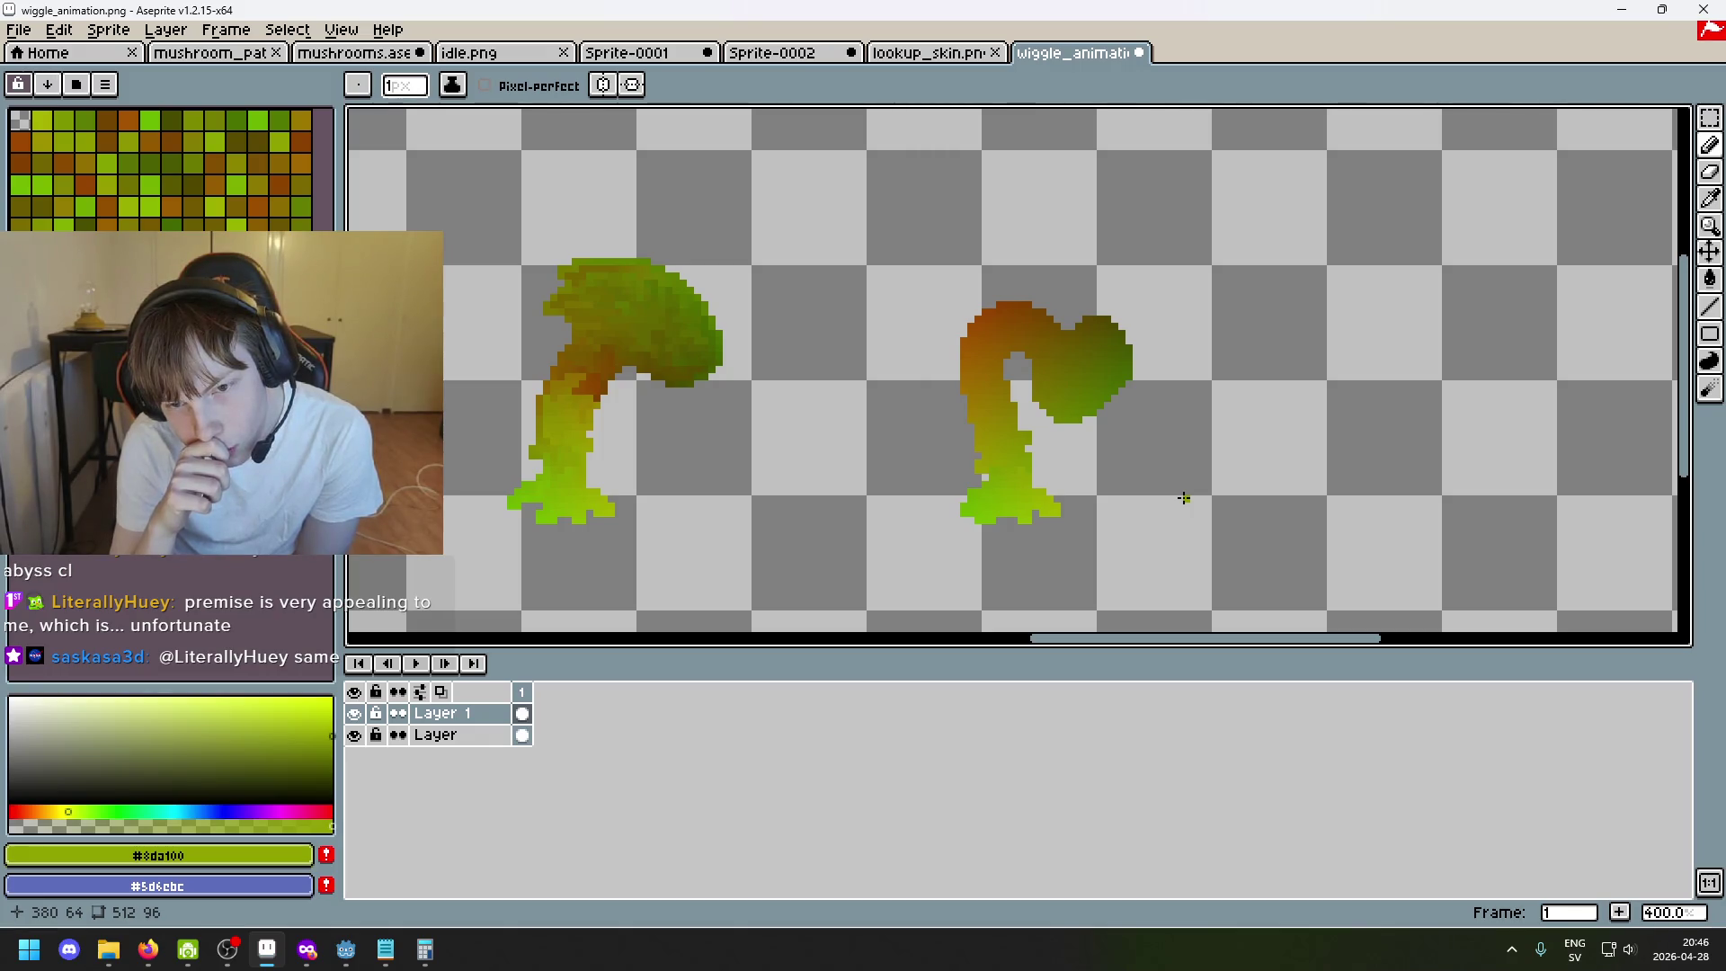
{"action": "scroll", "coordinate": [1184, 498], "scroll_direction": "down", "scroll_amount": 4}
{"action": "scroll", "coordinate": [694, 513], "scroll_direction": "up", "scroll_amount": 1}
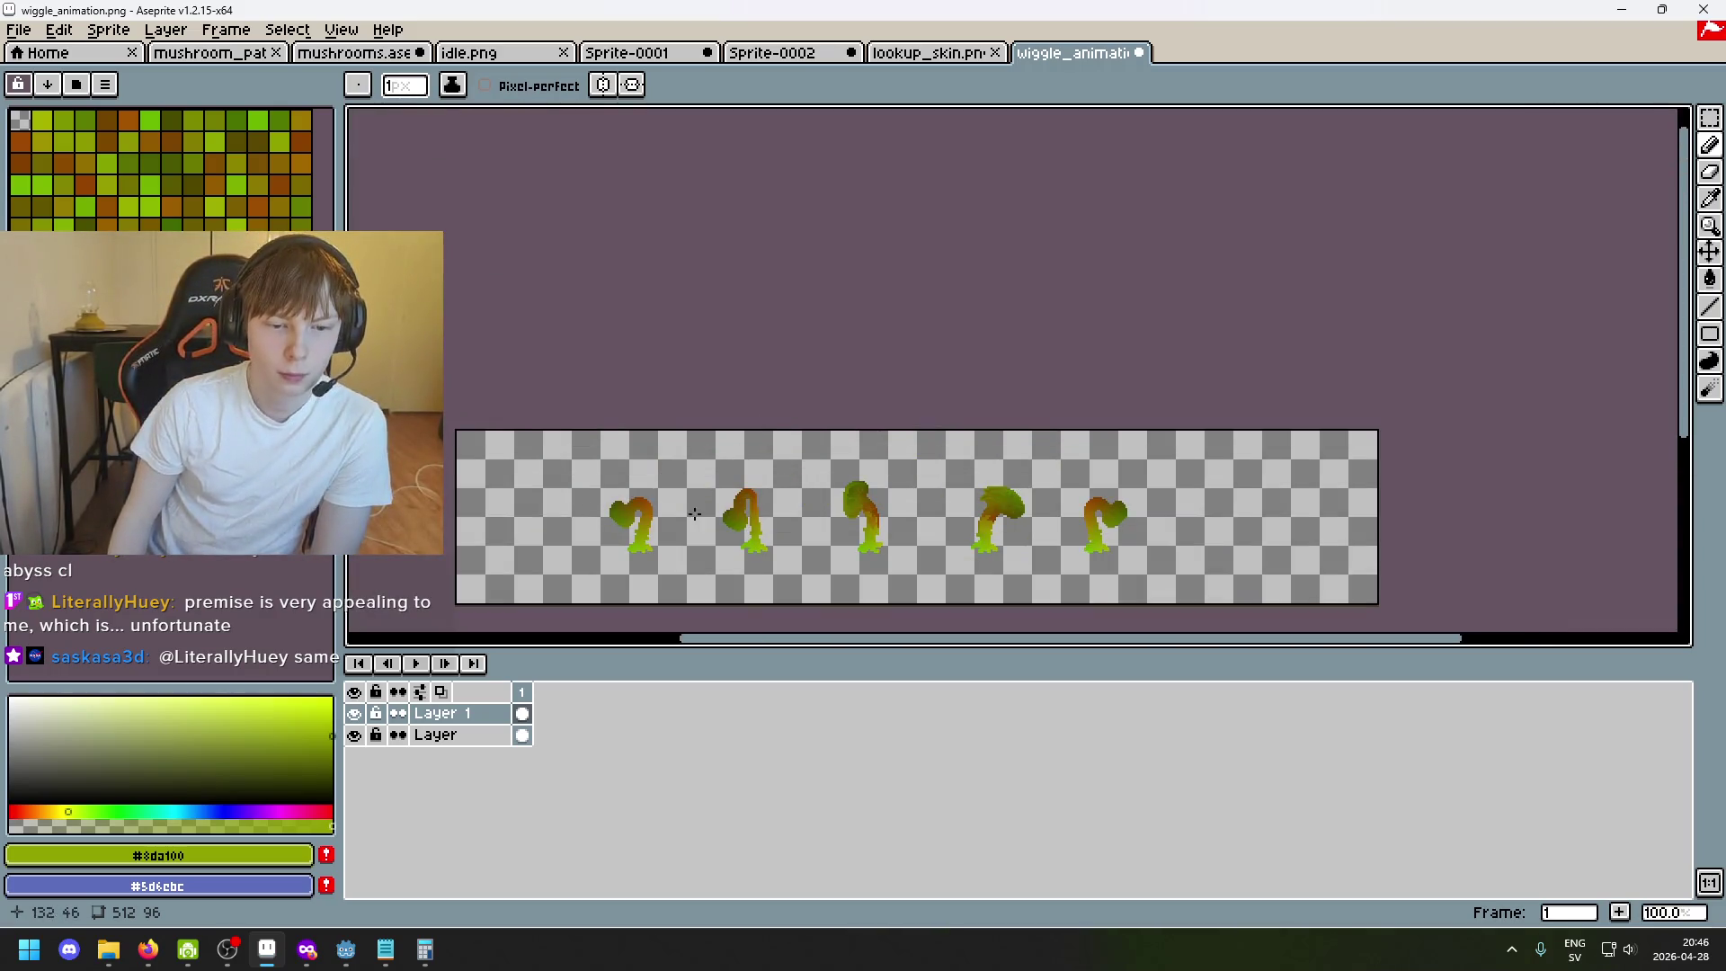
{"action": "scroll", "coordinate": [694, 512], "scroll_direction": "up", "scroll_amount": 1}
{"action": "scroll", "coordinate": [1039, 525], "scroll_direction": "up", "scroll_amount": 1}
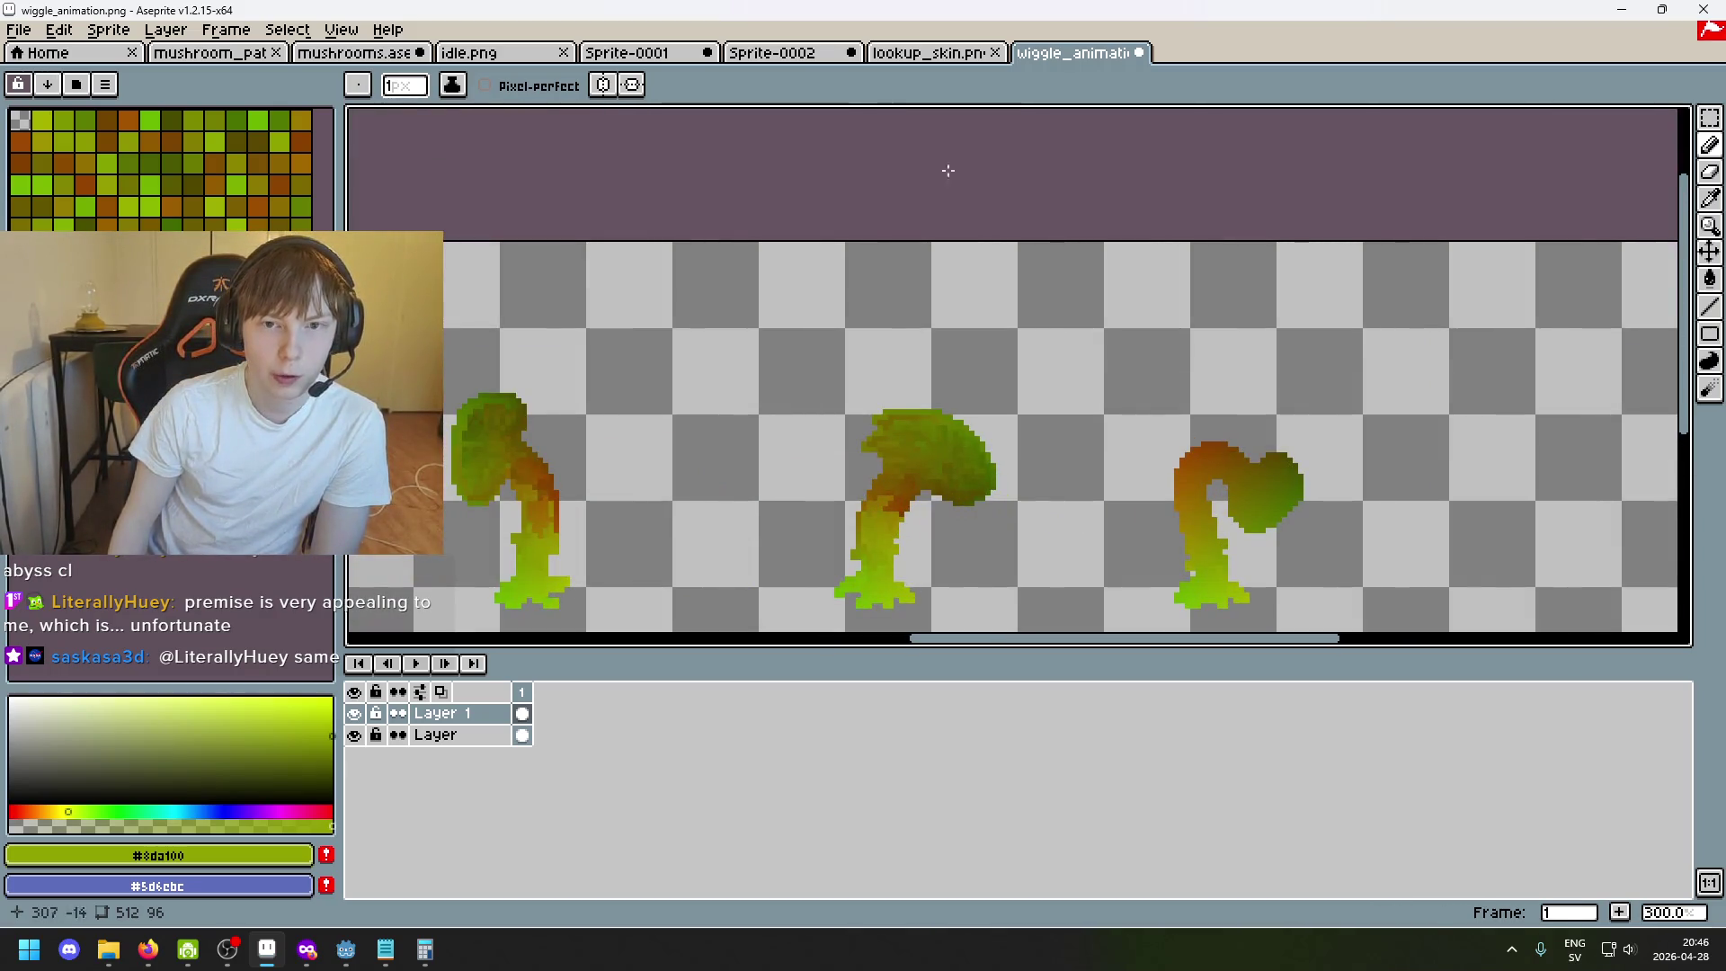
Flip between the blue Sprite-0002 creature and the wiggle reference poses, then return to Sprite-0001.
{"action": "left_click", "coordinate": [930, 52]}
{"action": "left_click", "coordinate": [809, 53]}
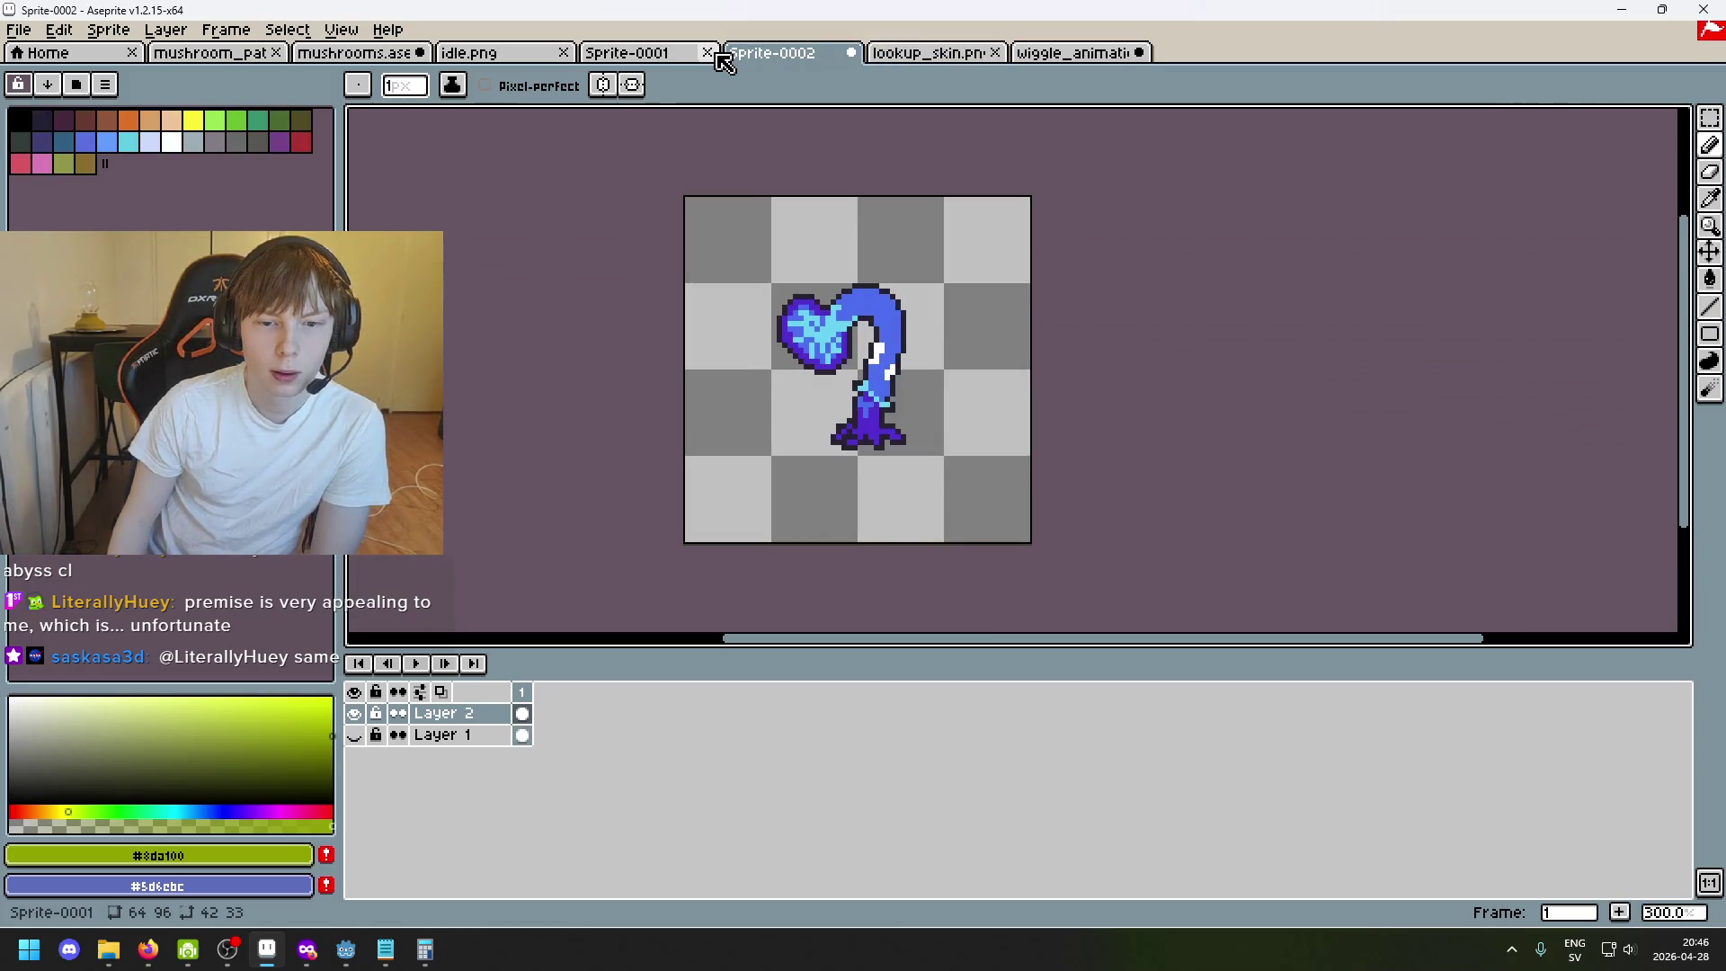
{"action": "left_click", "coordinate": [1080, 59]}
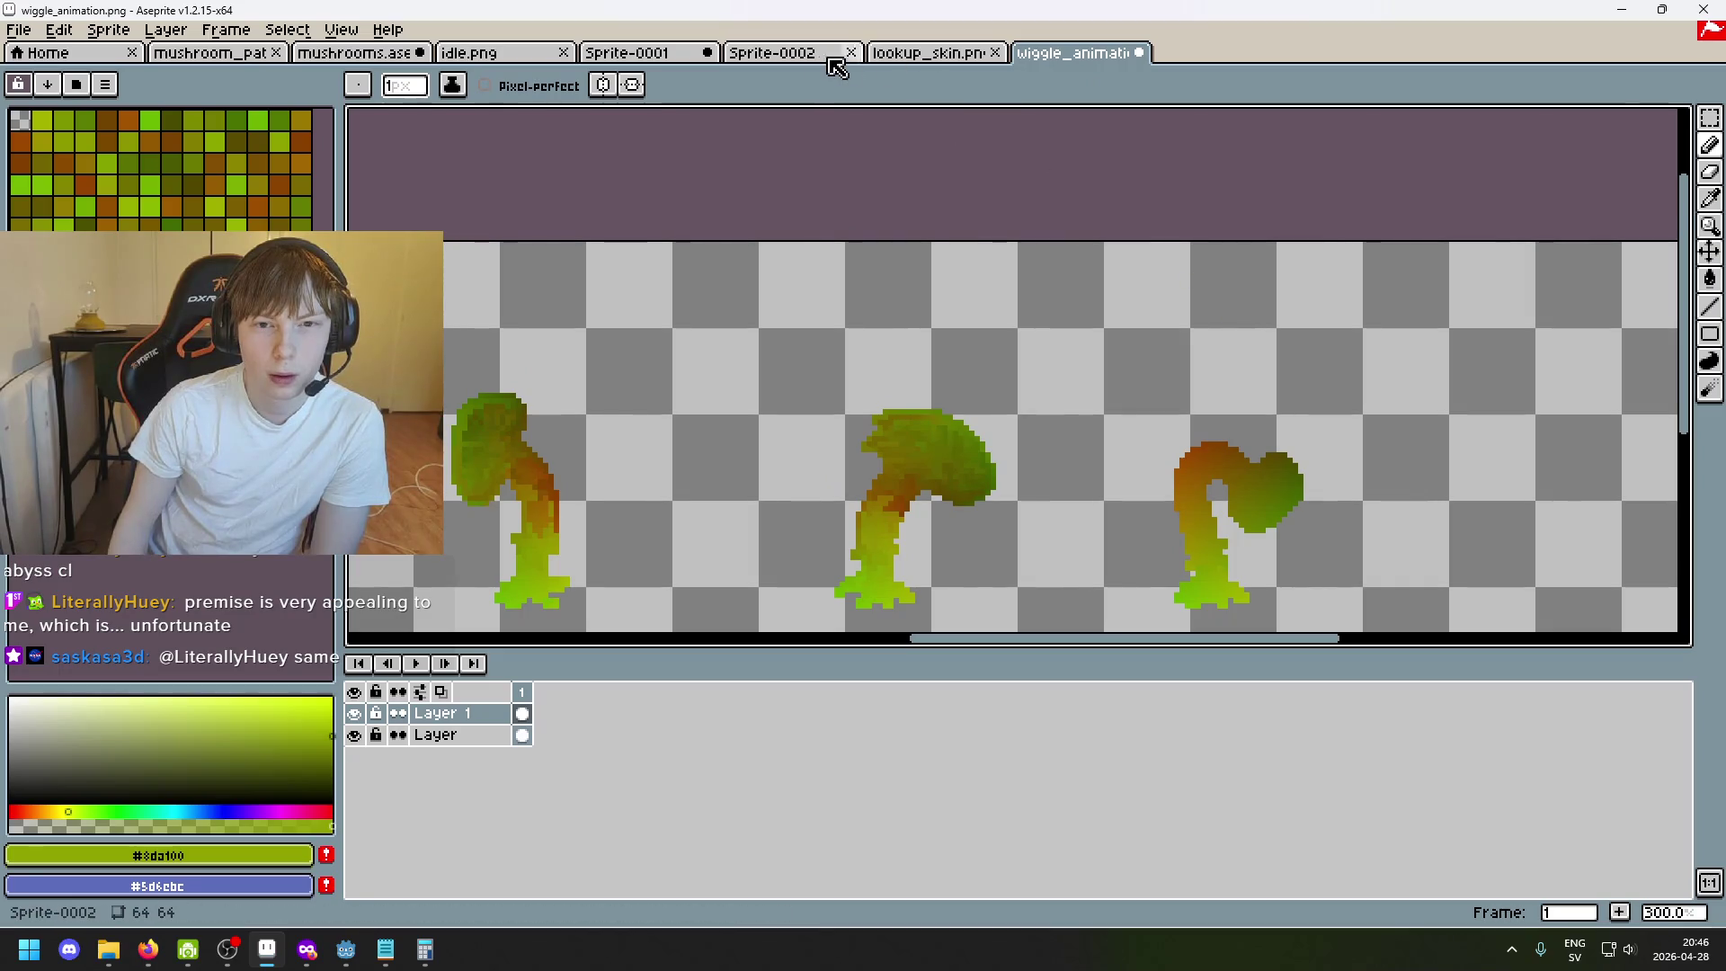
{"action": "left_click", "coordinate": [824, 59]}
{"action": "left_click", "coordinate": [1045, 56]}
{"action": "scroll", "coordinate": [1086, 132], "scroll_direction": "down", "scroll_amount": 2}
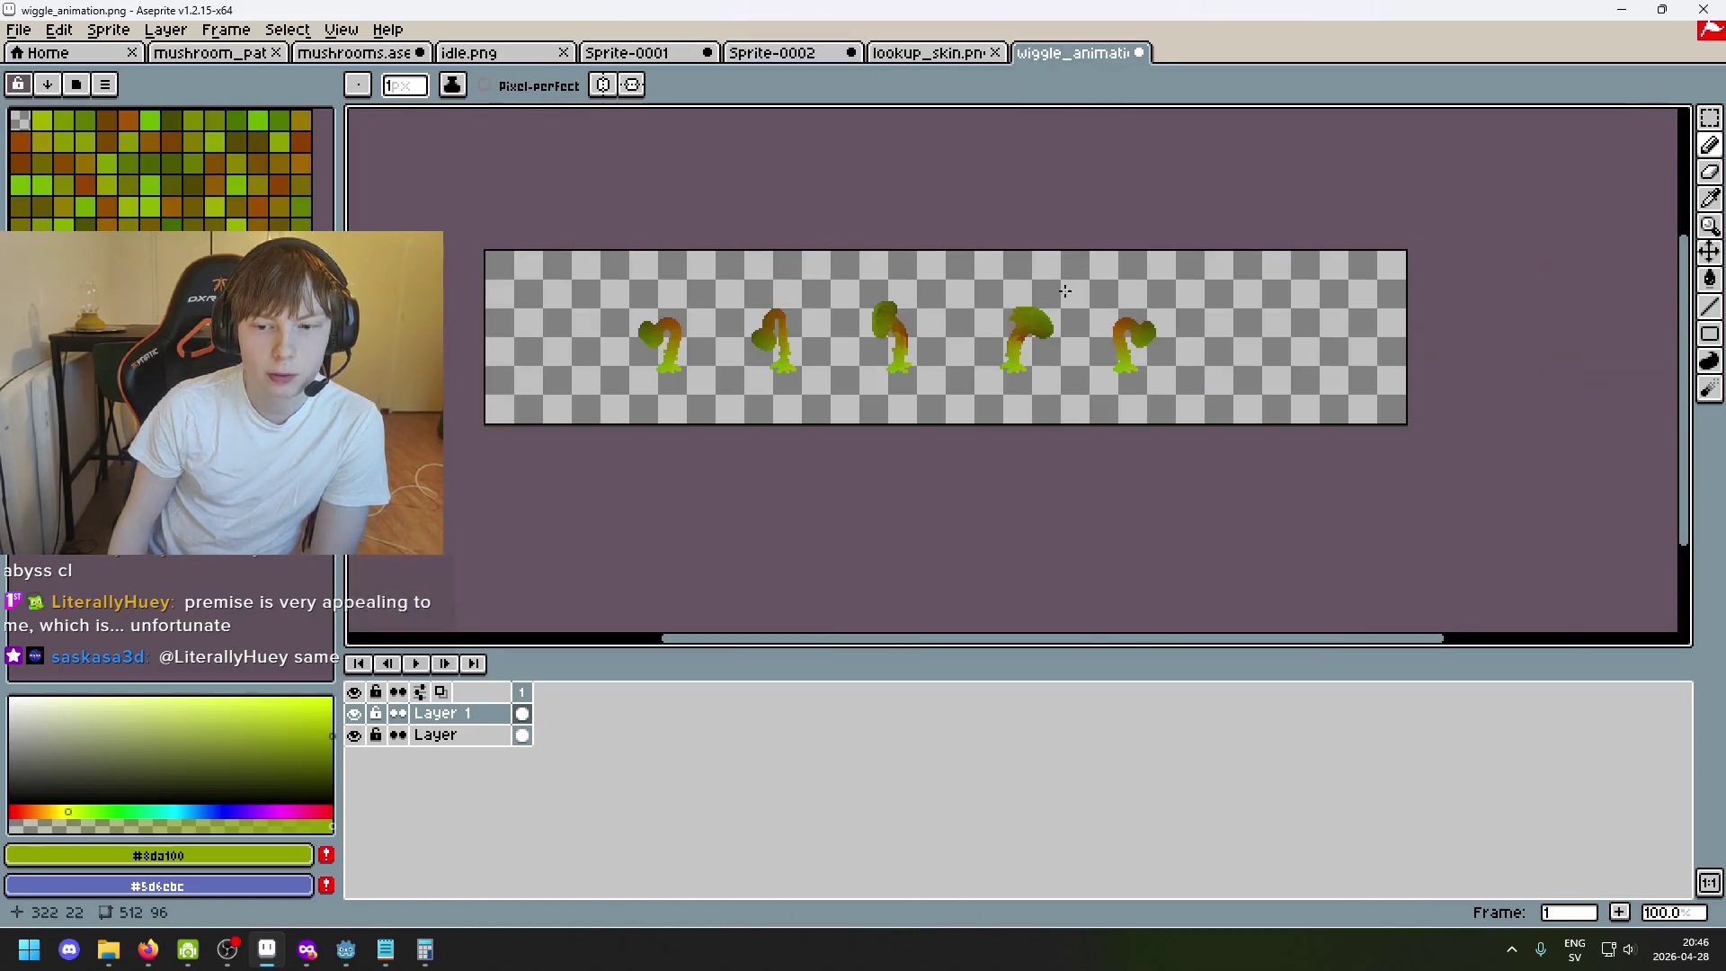
{"action": "scroll", "coordinate": [1056, 299], "scroll_direction": "up", "scroll_amount": 1}
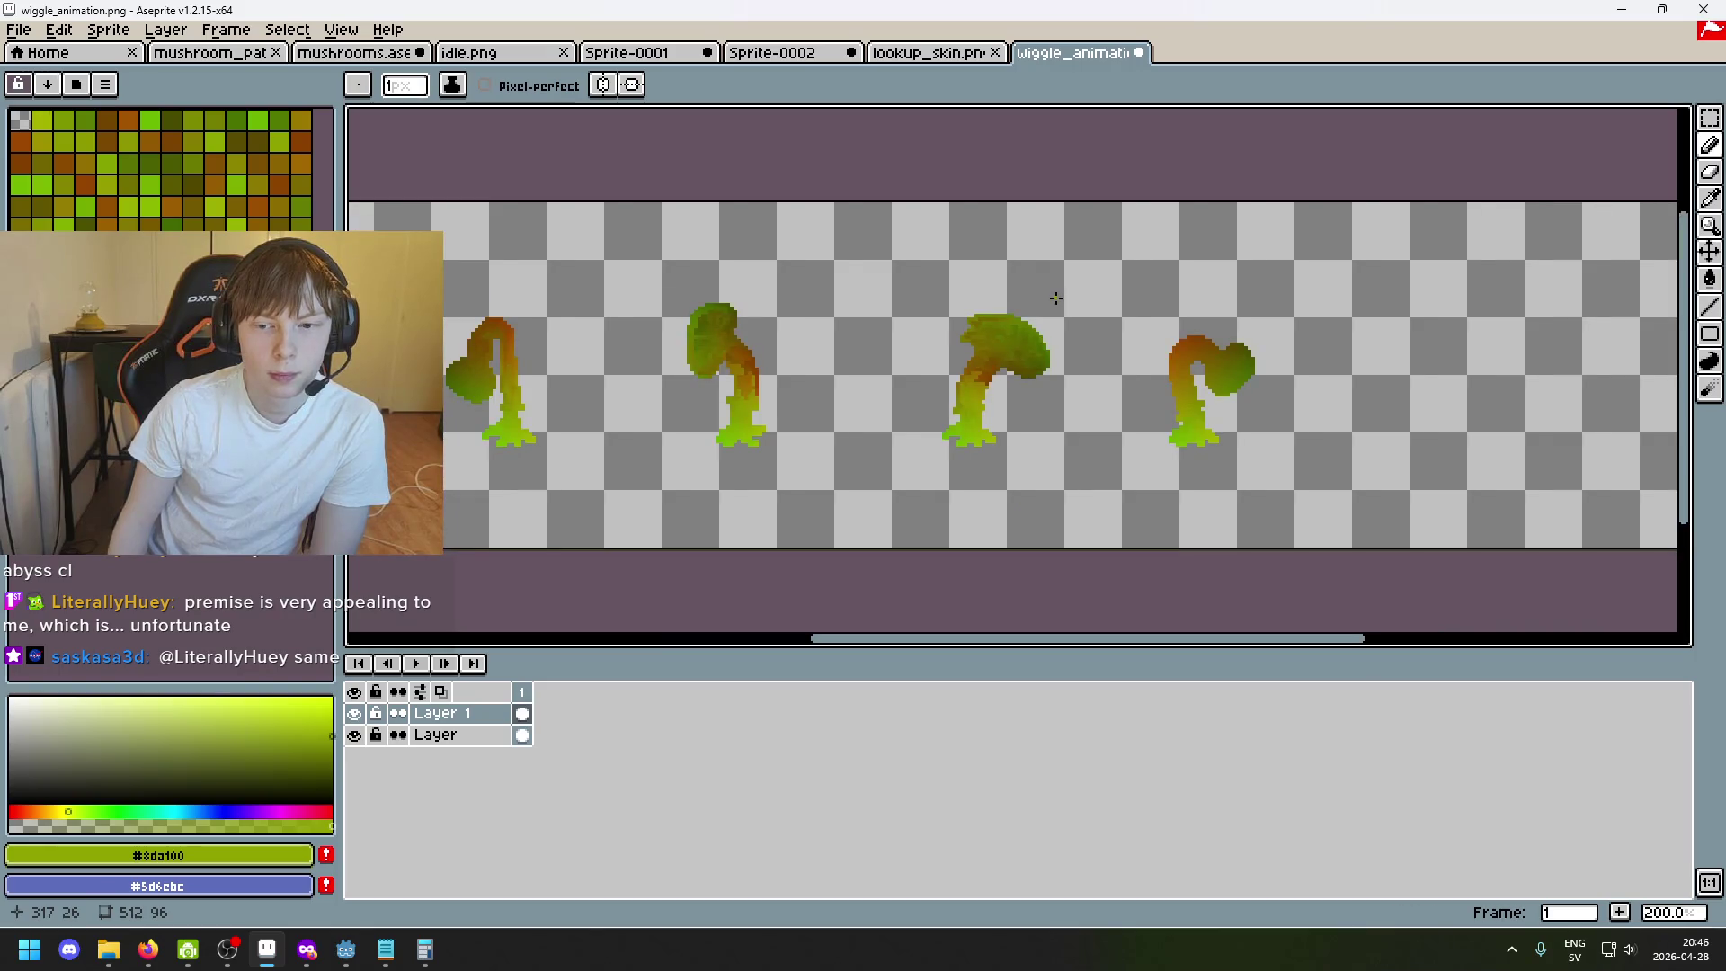
{"action": "left_click", "coordinate": [826, 68]}
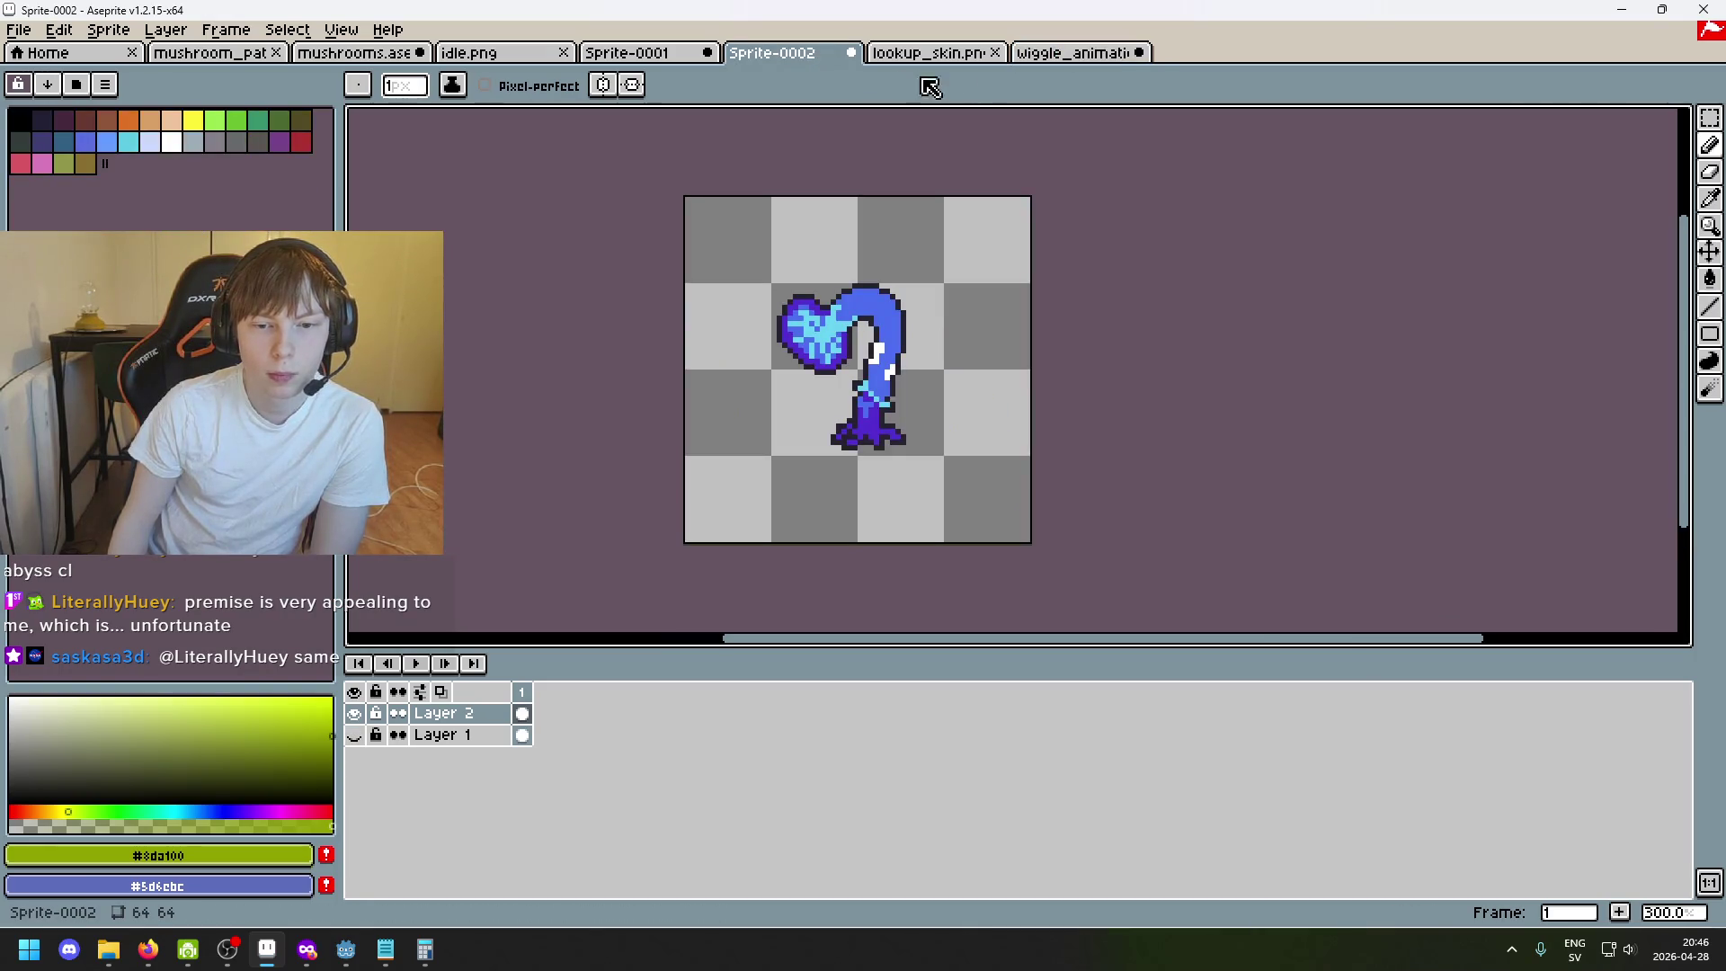
{"action": "left_click", "coordinate": [1056, 62]}
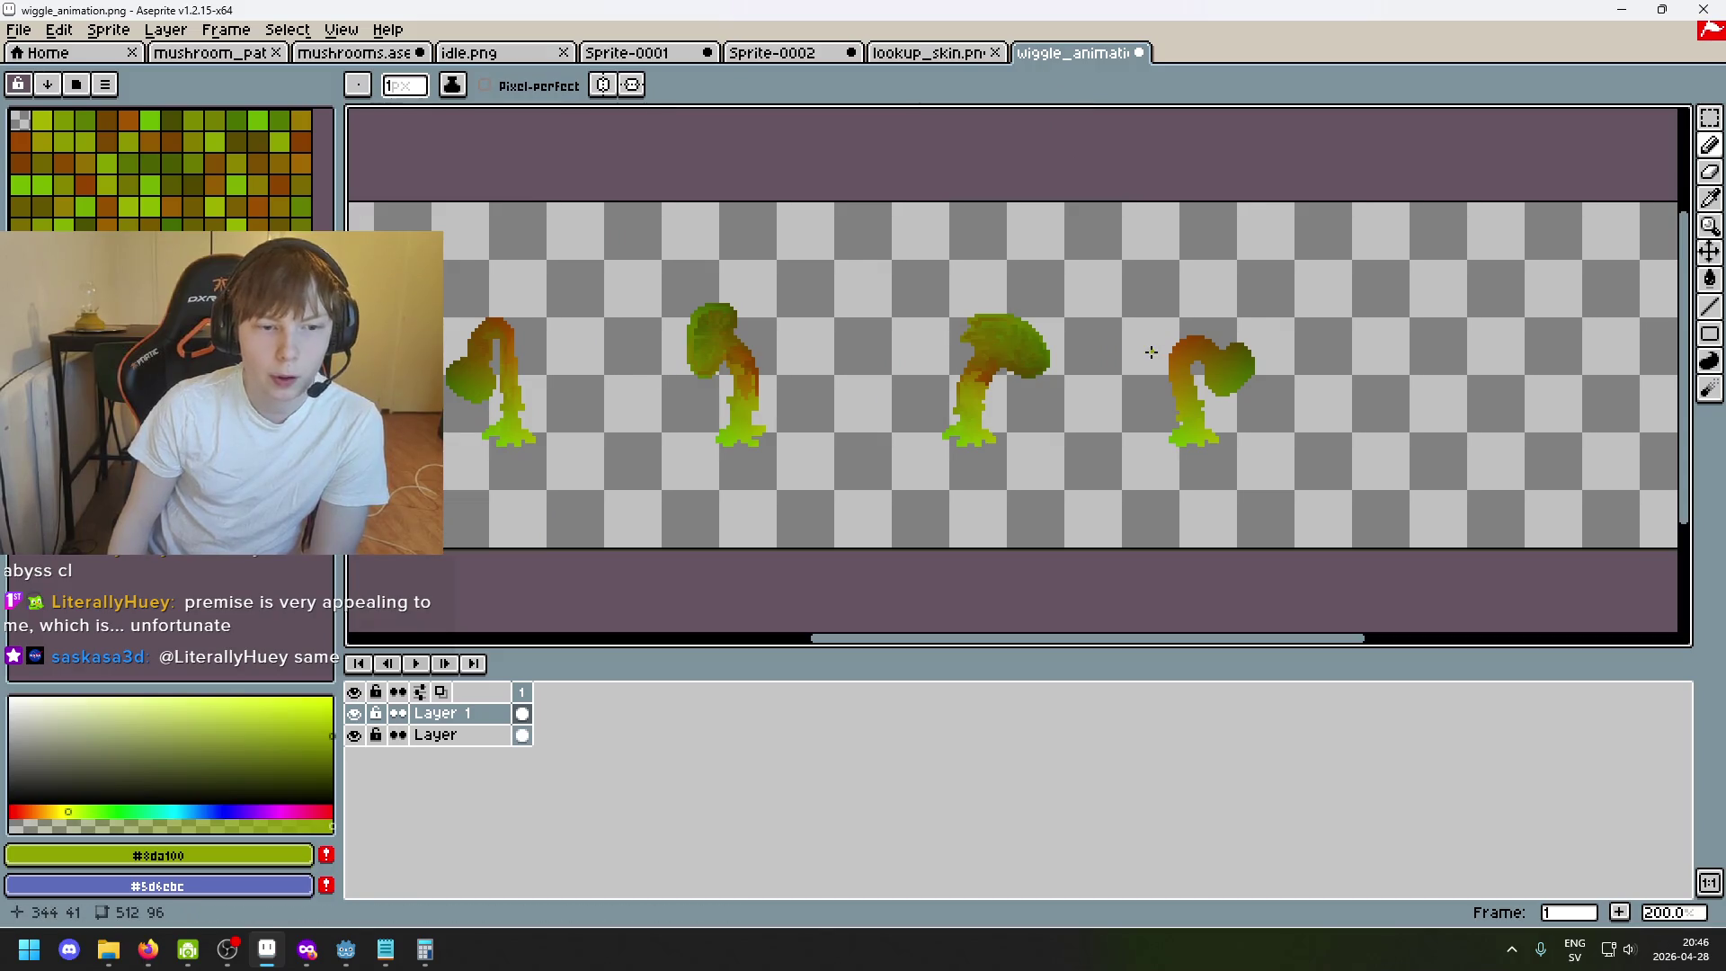
{"action": "scroll", "coordinate": [928, 370], "scroll_direction": "down", "scroll_amount": 1}
{"action": "scroll", "coordinate": [808, 361], "scroll_direction": "up", "scroll_amount": 2}
{"action": "scroll", "coordinate": [722, 353], "scroll_direction": "down", "scroll_amount": 1}
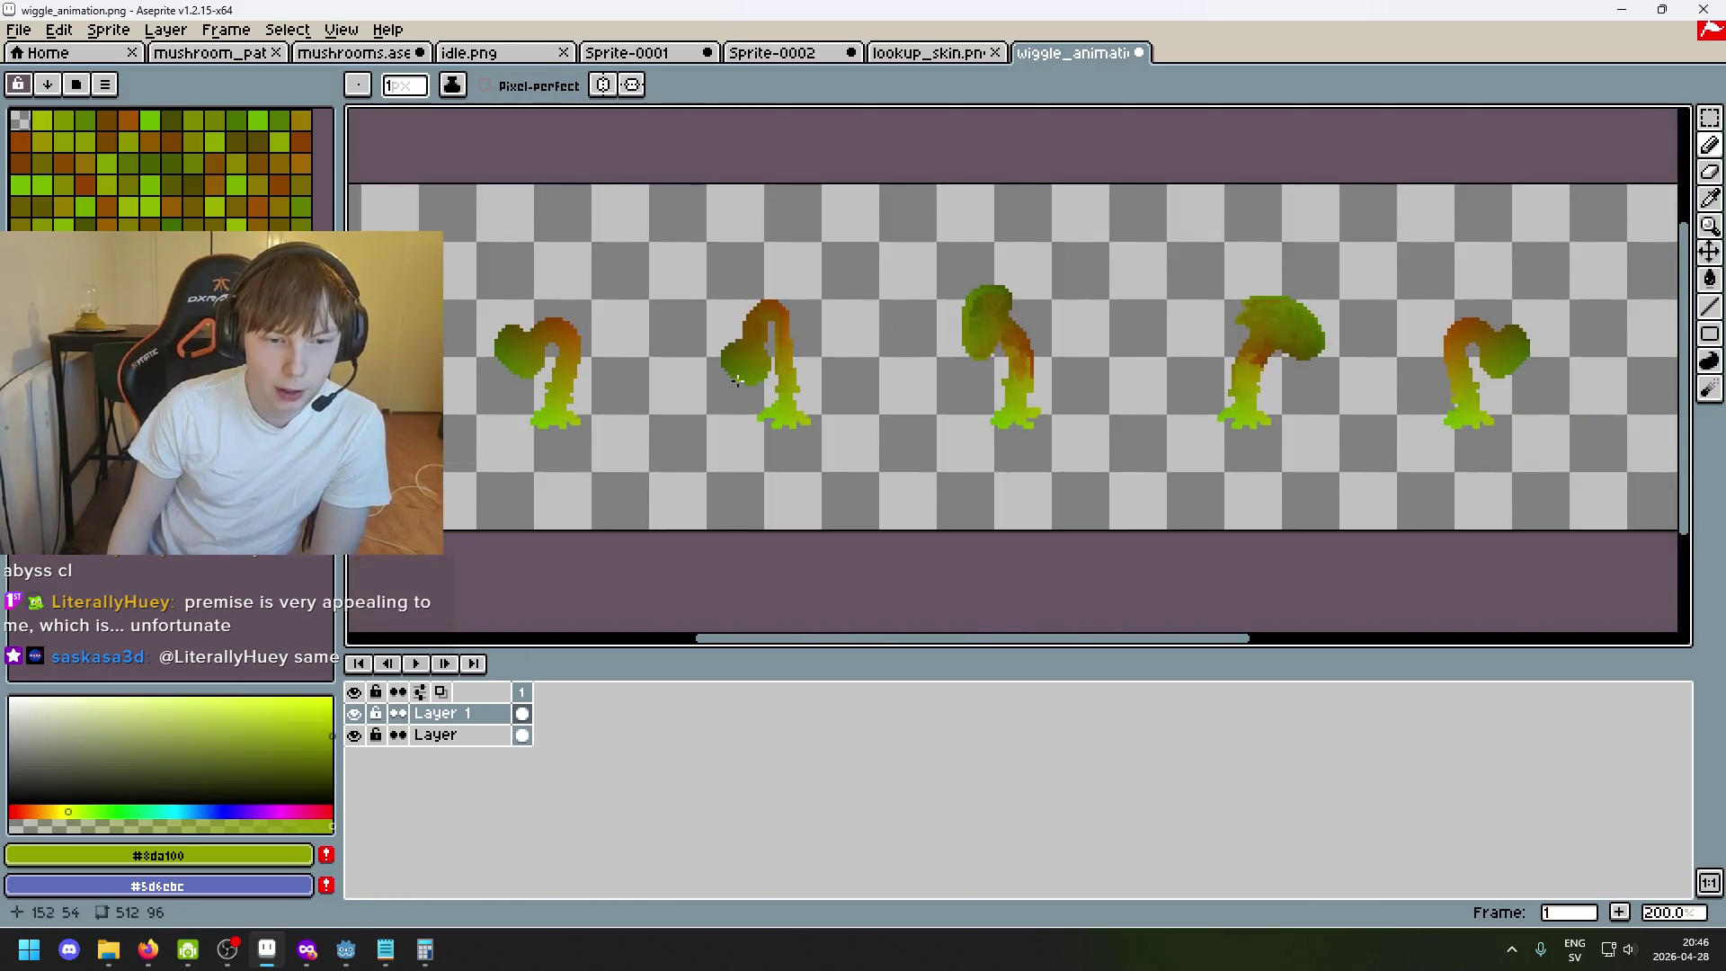
{"action": "scroll", "coordinate": [687, 349], "scroll_direction": "up", "scroll_amount": 2}
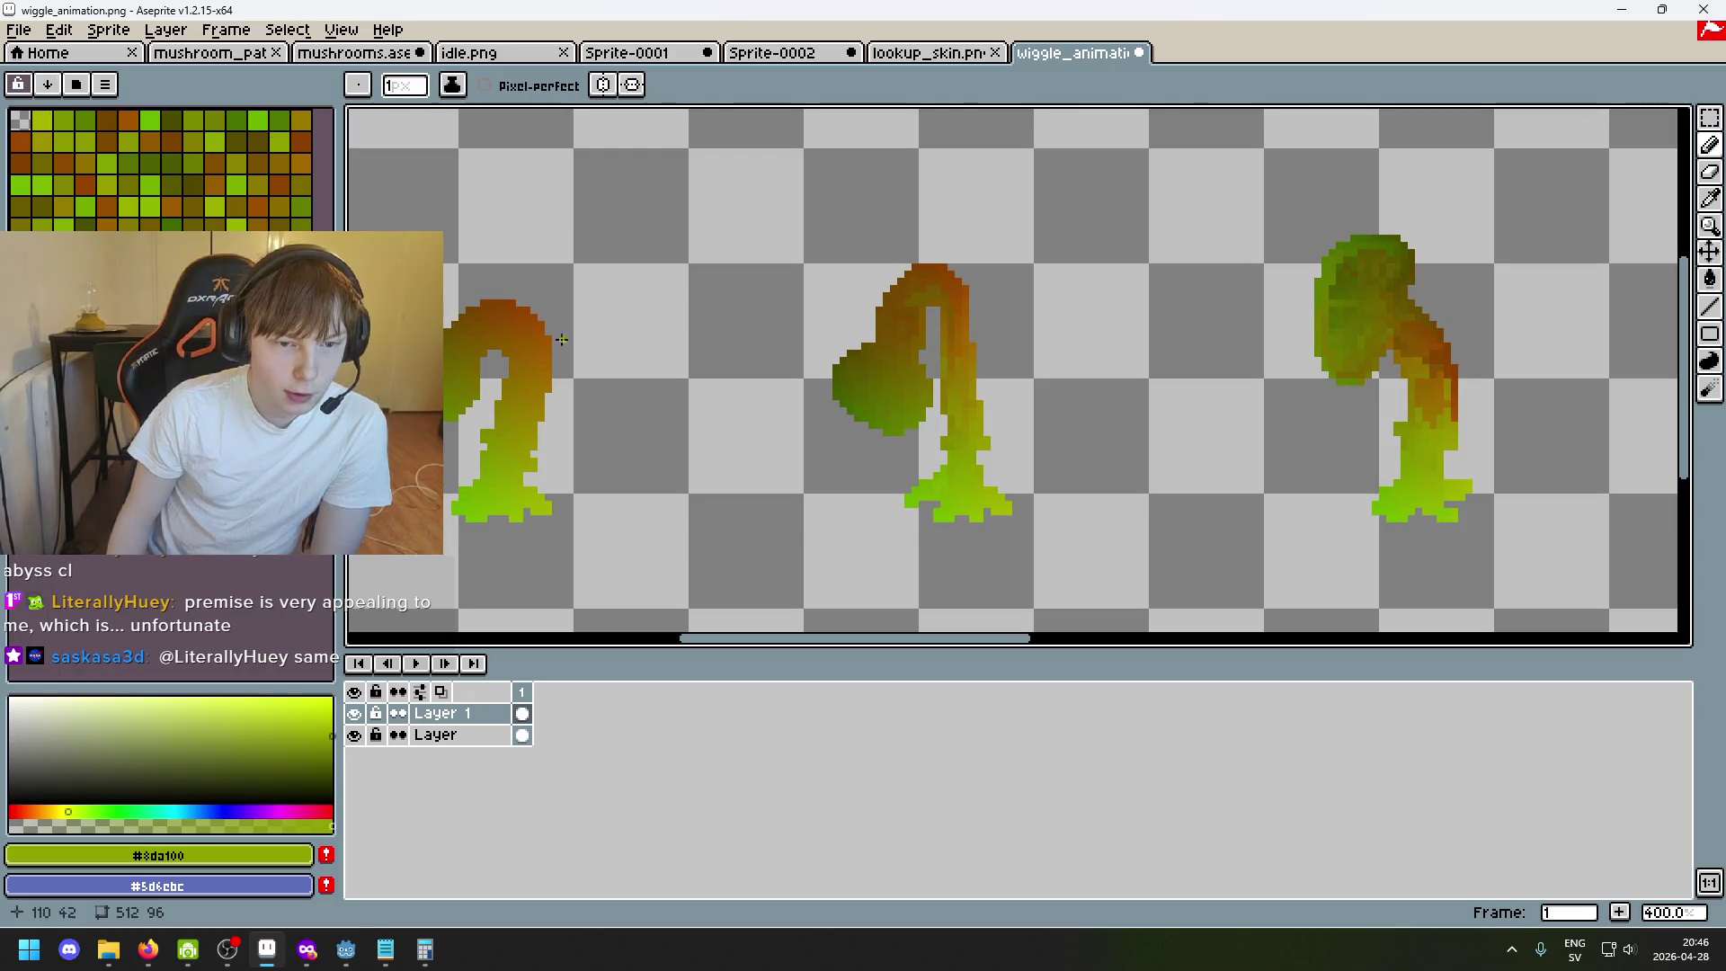
{"action": "scroll", "coordinate": [810, 357], "scroll_direction": "down", "scroll_amount": 1}
{"action": "scroll", "coordinate": [1213, 337], "scroll_direction": "up", "scroll_amount": 1}
{"action": "scroll", "coordinate": [944, 337], "scroll_direction": "up", "scroll_amount": 1}
{"action": "scroll", "coordinate": [1020, 256], "scroll_direction": "up", "scroll_amount": 1}
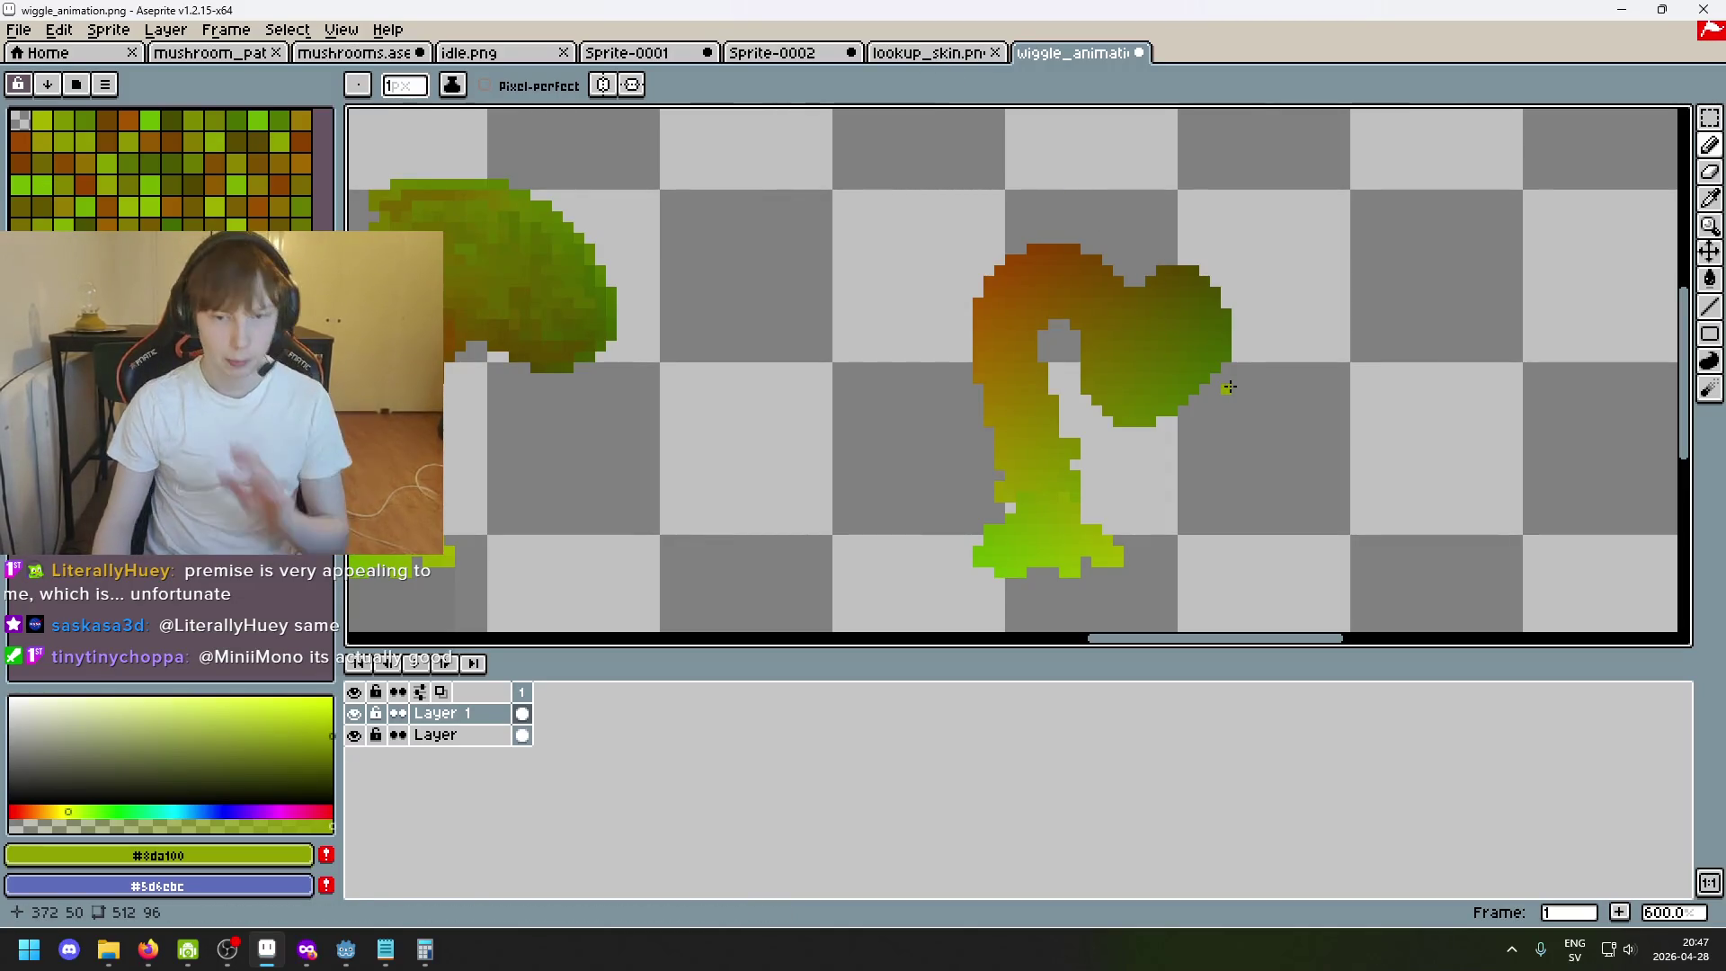
{"action": "scroll", "coordinate": [1227, 316], "scroll_direction": "down", "scroll_amount": 3}
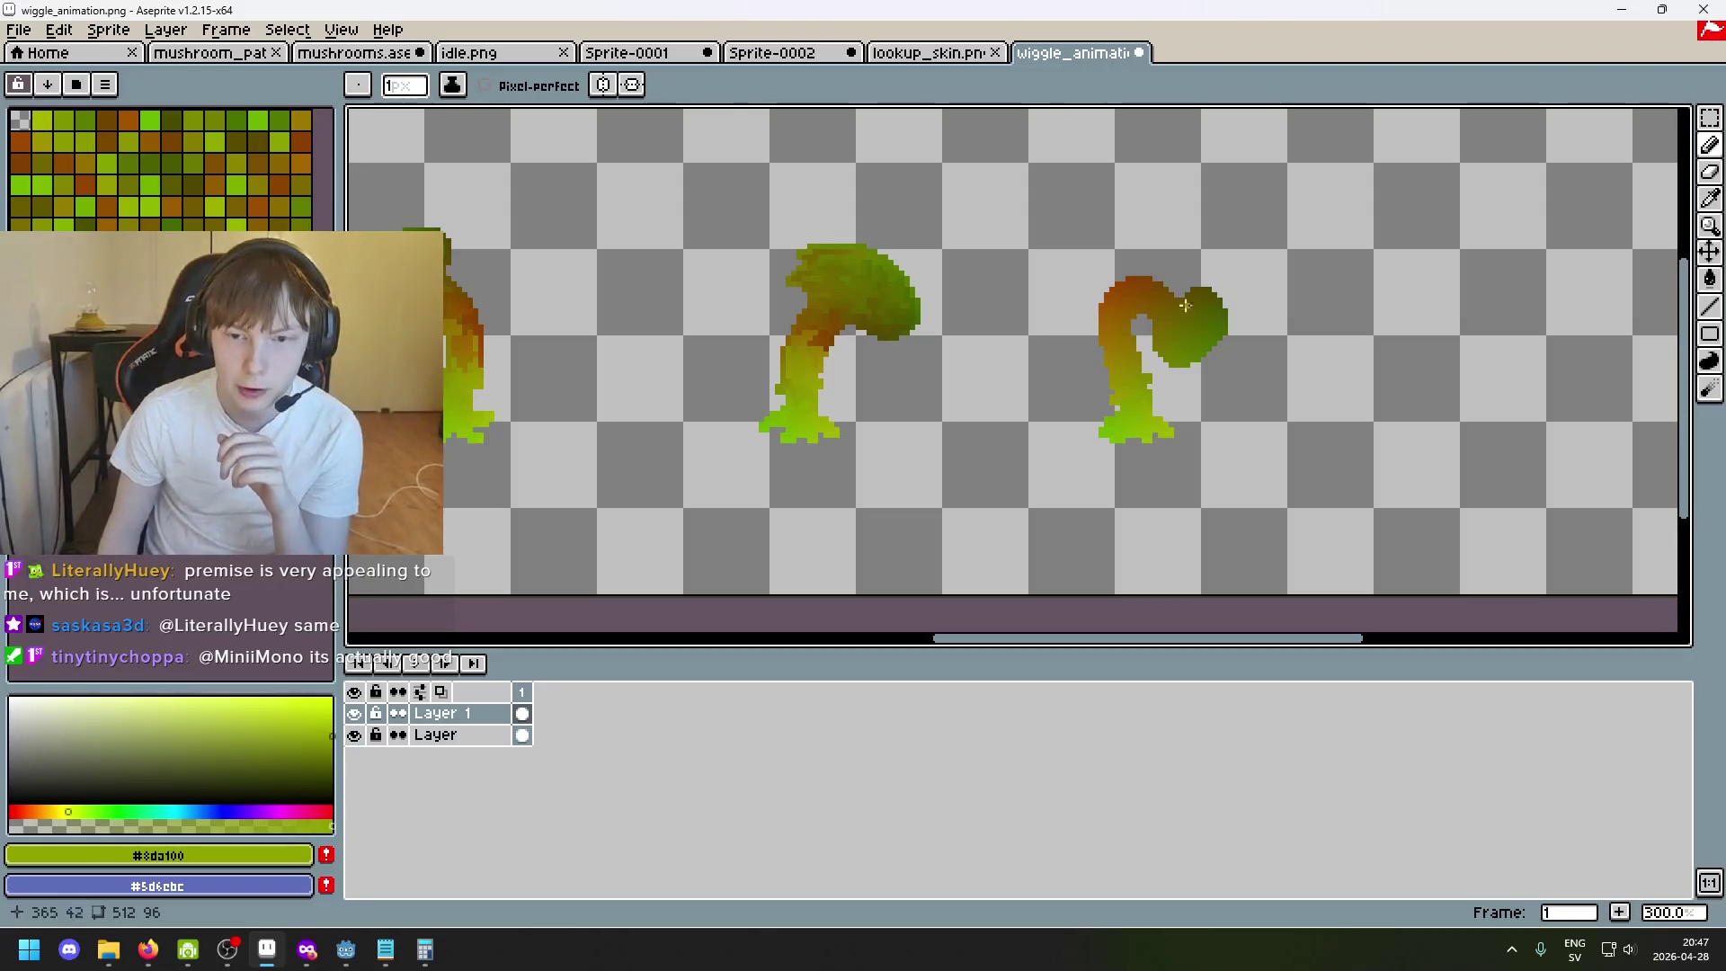
{"action": "scroll", "coordinate": [1227, 315], "scroll_direction": "down", "scroll_amount": 3}
{"action": "scroll", "coordinate": [1121, 345], "scroll_direction": "up", "scroll_amount": 3}
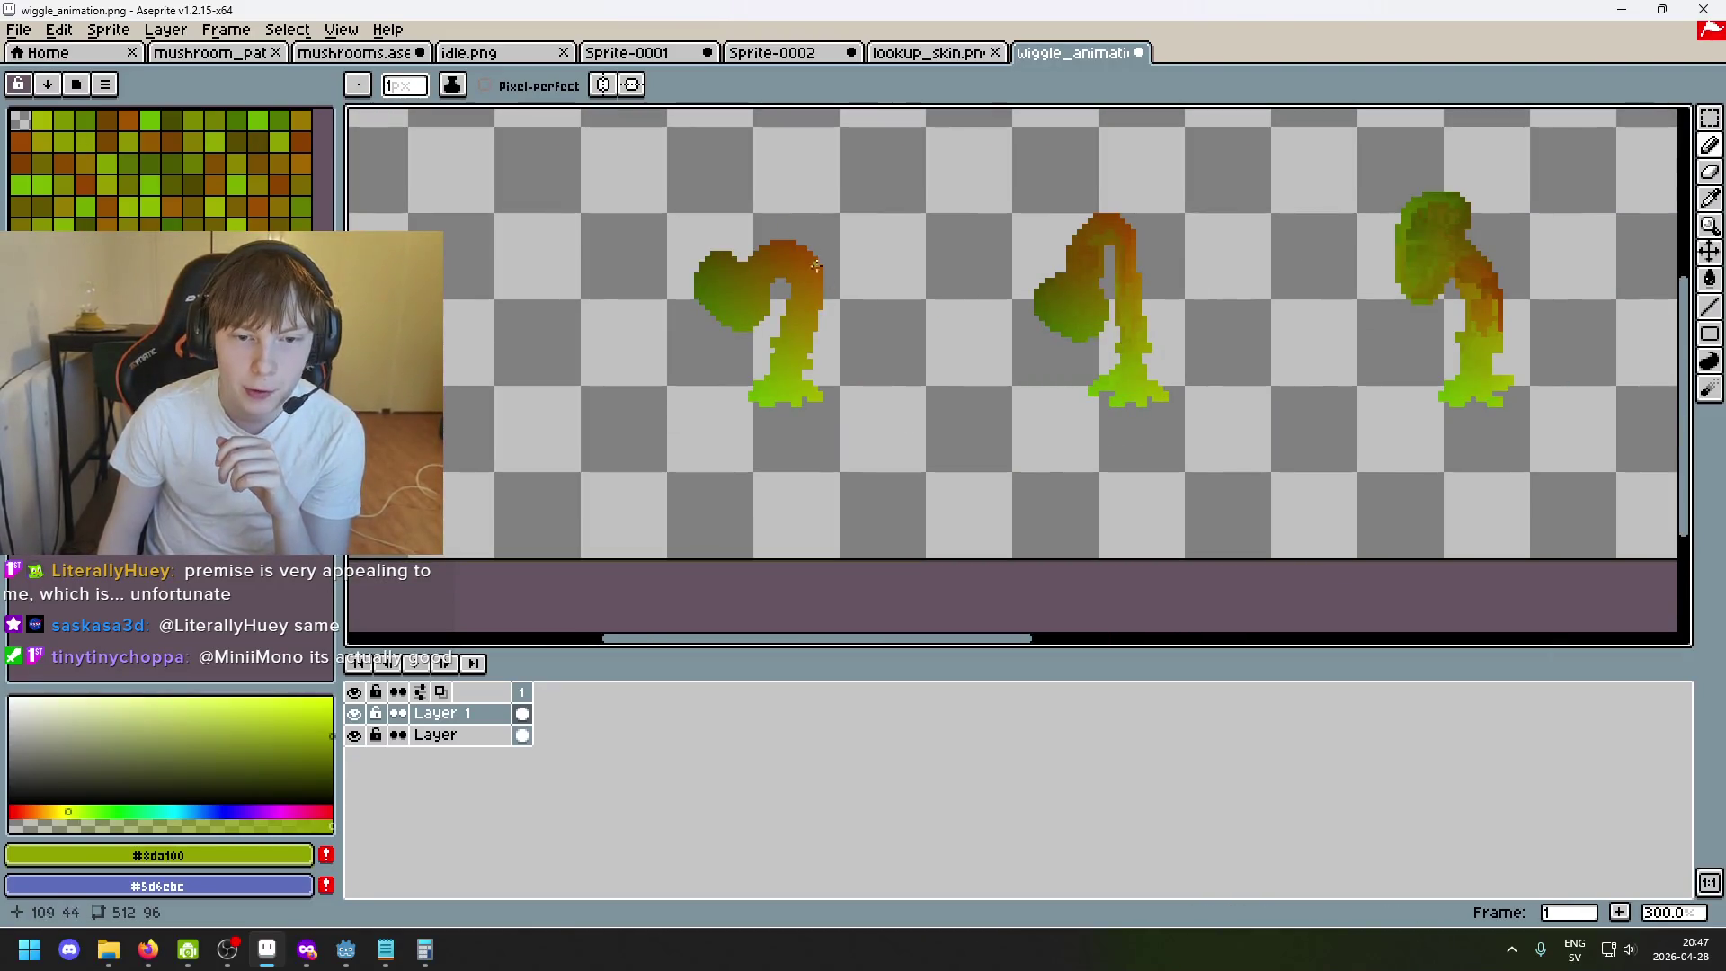
{"action": "scroll", "coordinate": [967, 286], "scroll_direction": "down", "scroll_amount": 1}
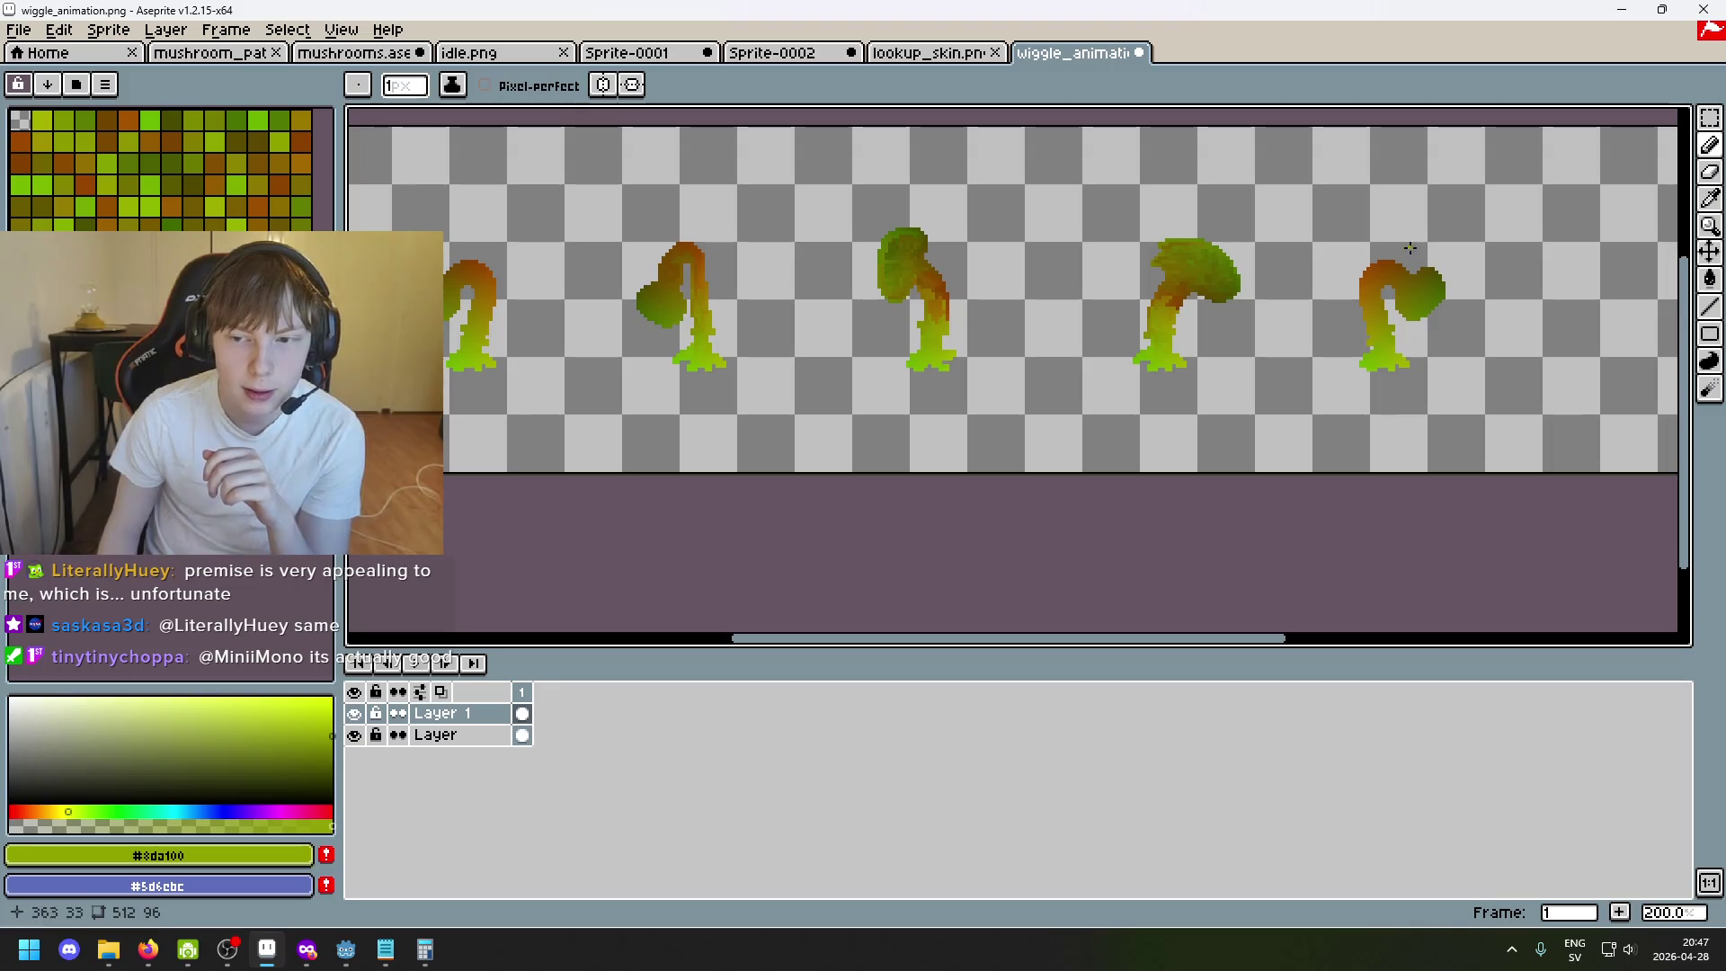
{"action": "left_click_drag", "start_coordinate": [1294, 285], "coordinate": [1228, 325]}
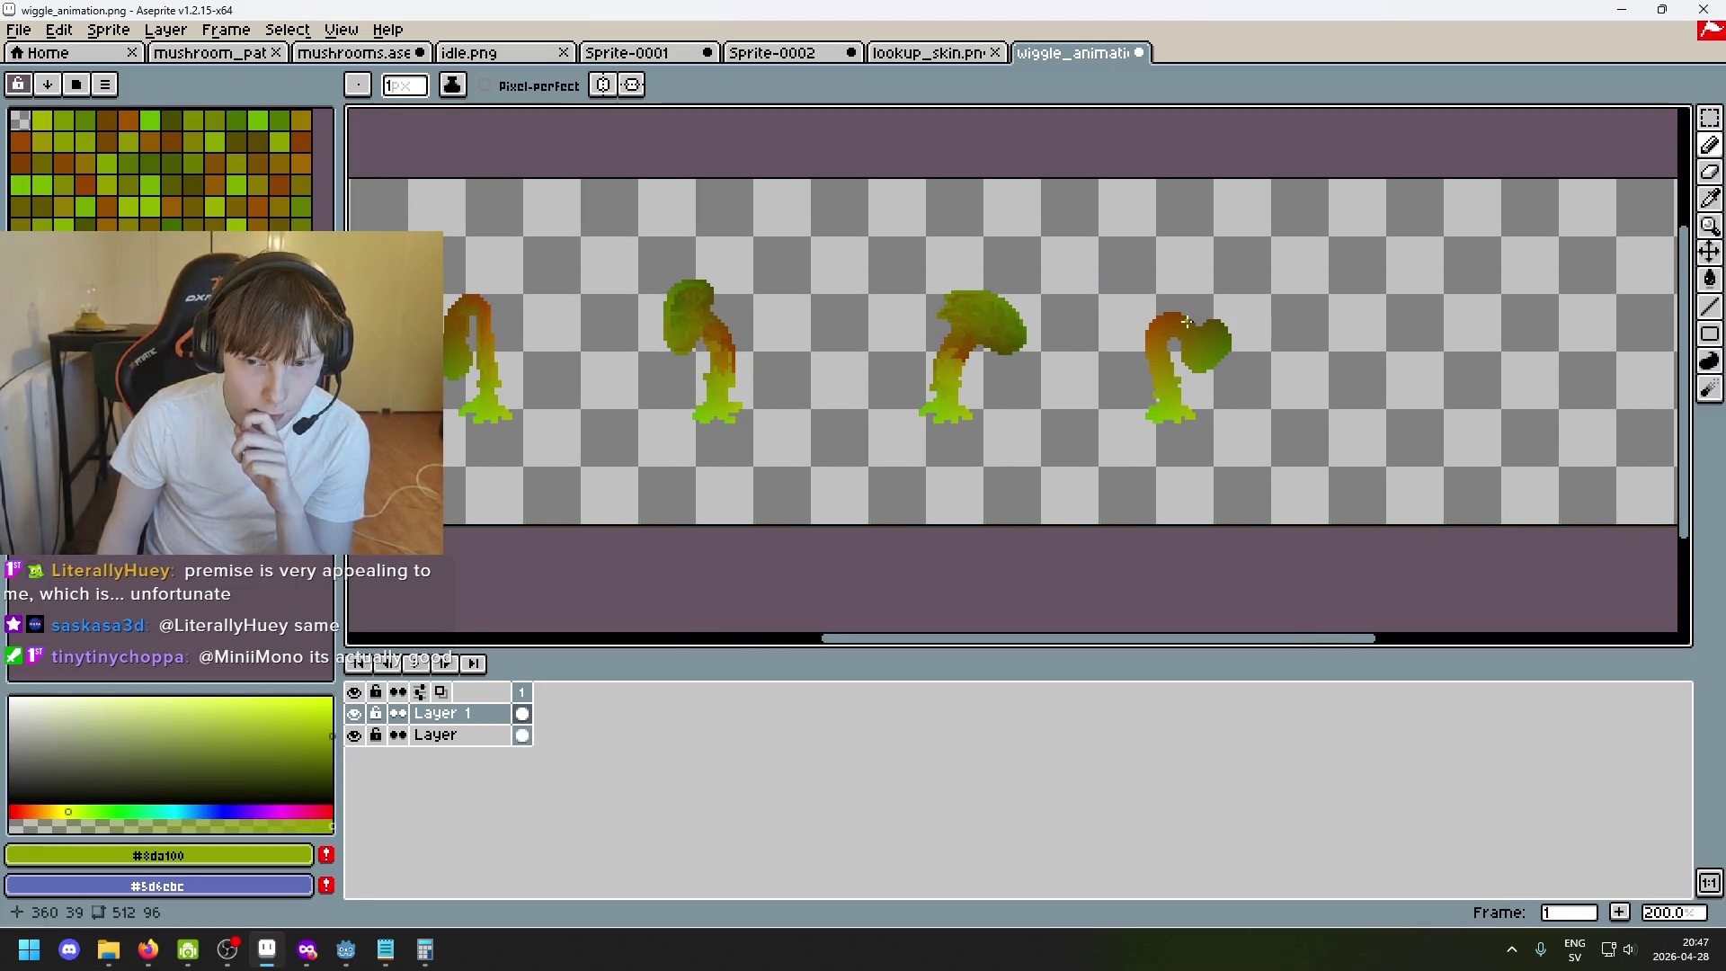
{"action": "left_click", "coordinate": [633, 55]}
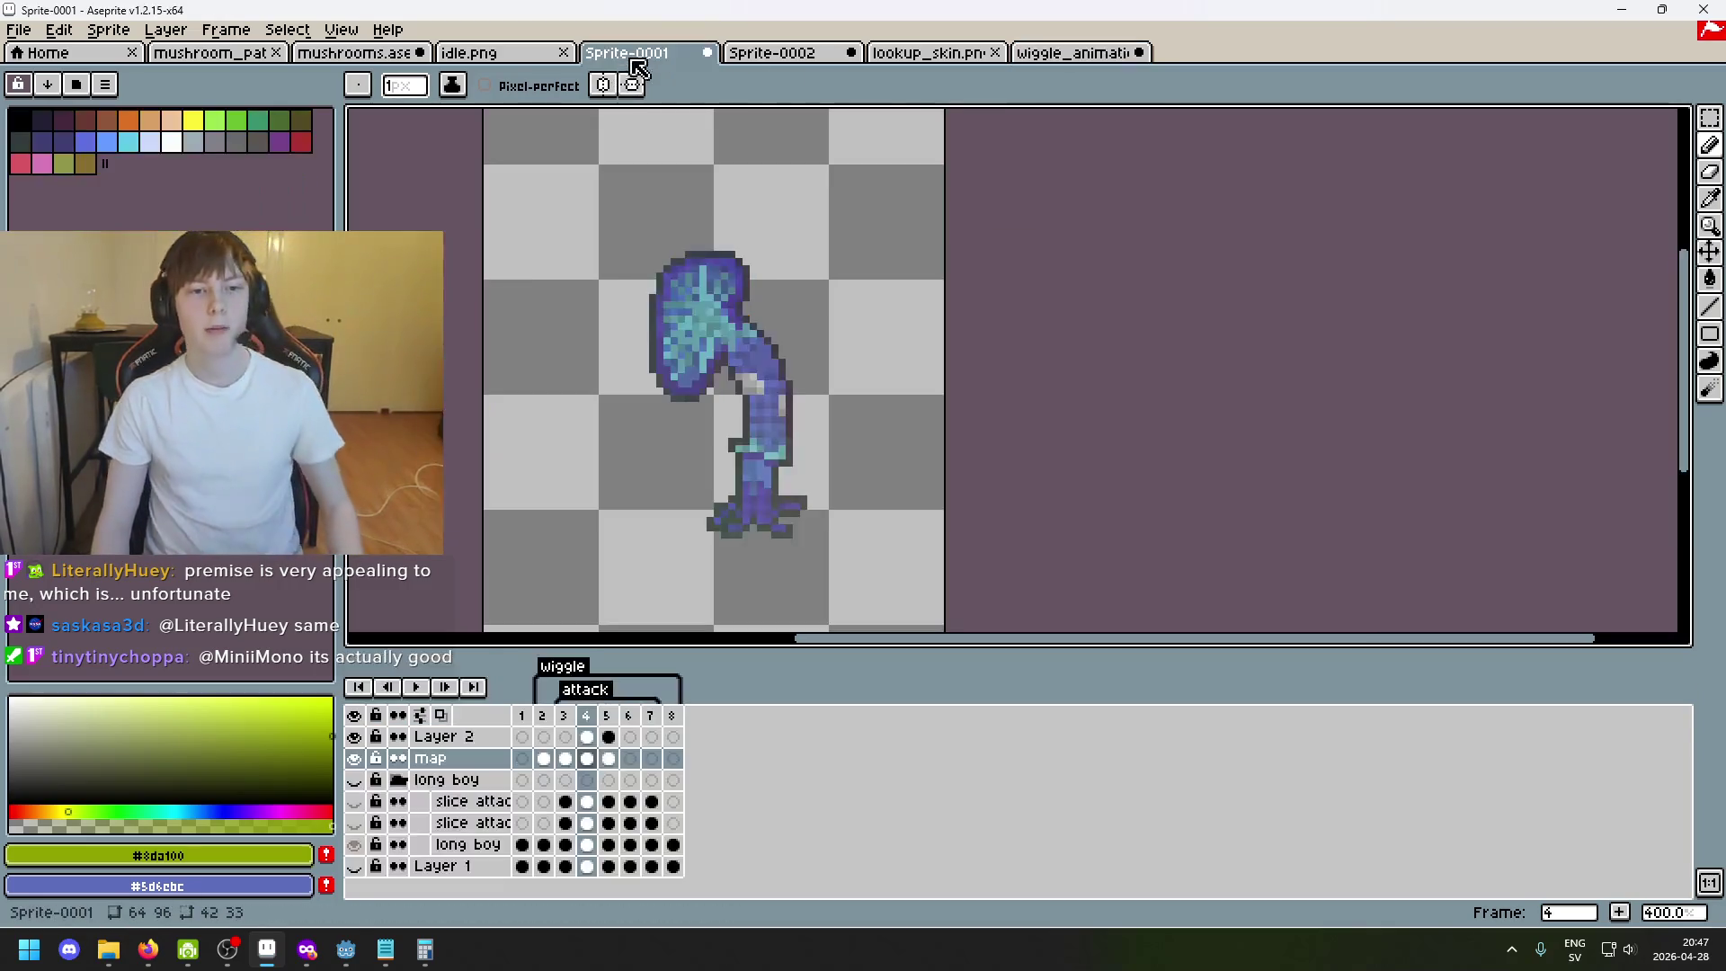
Review the frames, hide the map layer, stop playback and switch to rectangular marquee selection.
{"action": "key", "text": "Right"}
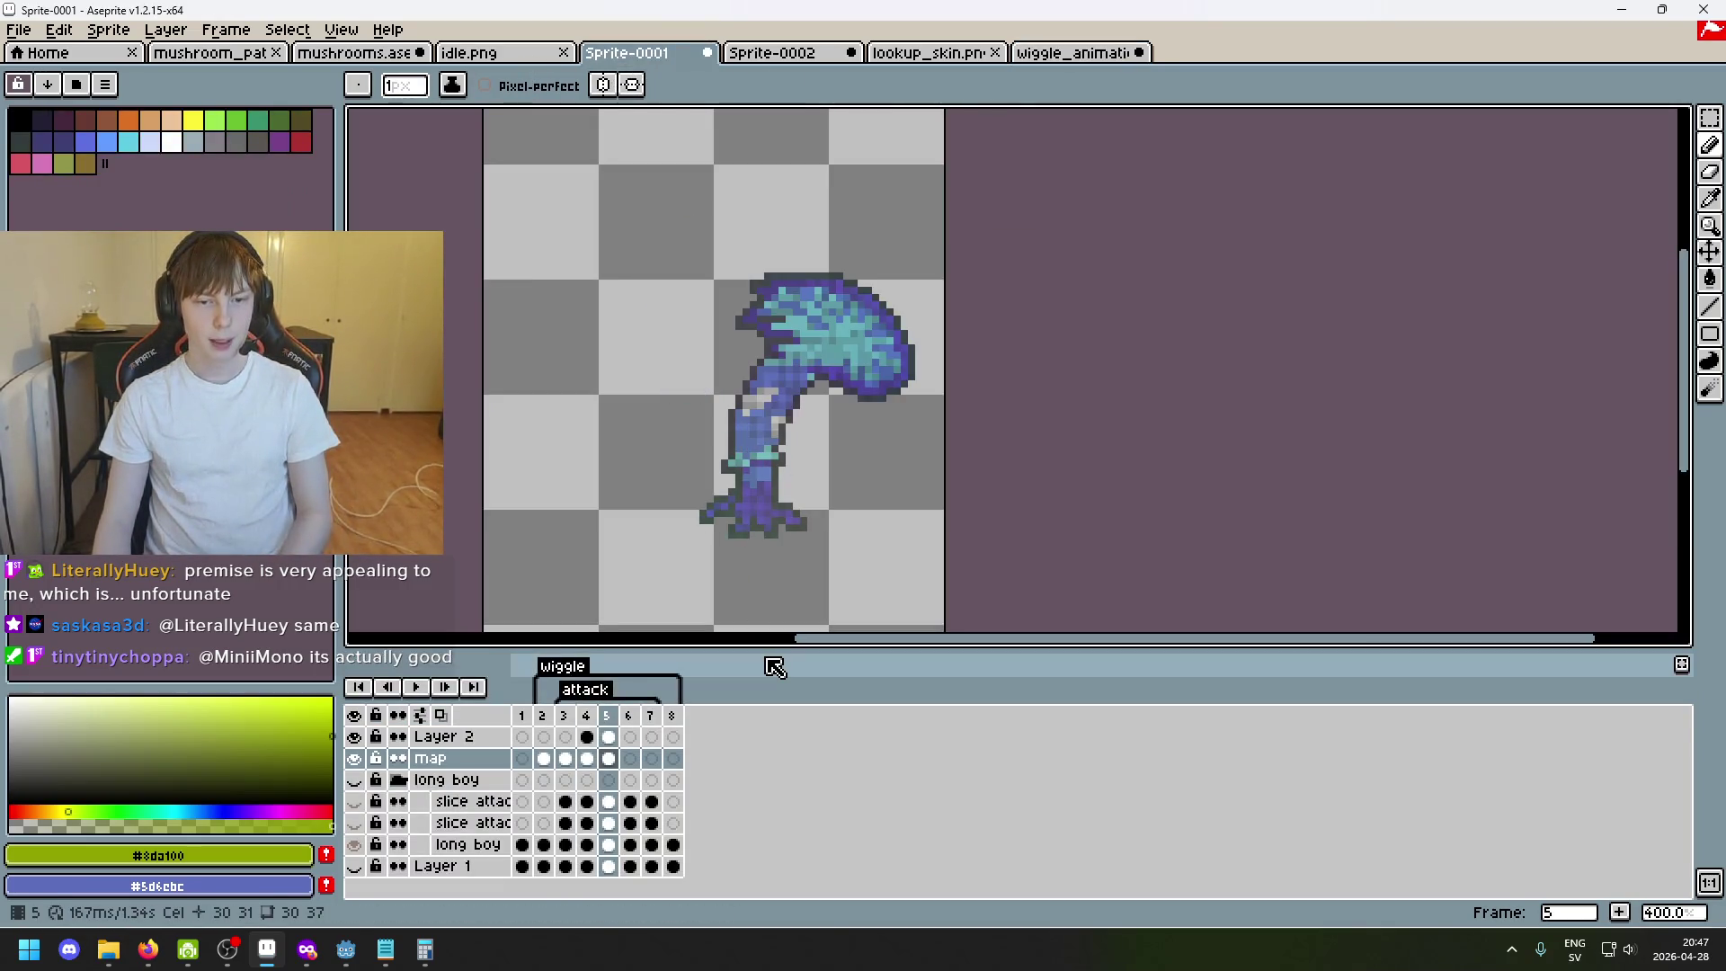
{"action": "key", "text": "Left"}
{"action": "key", "text": "Left"}
{"action": "key", "text": "Left"}
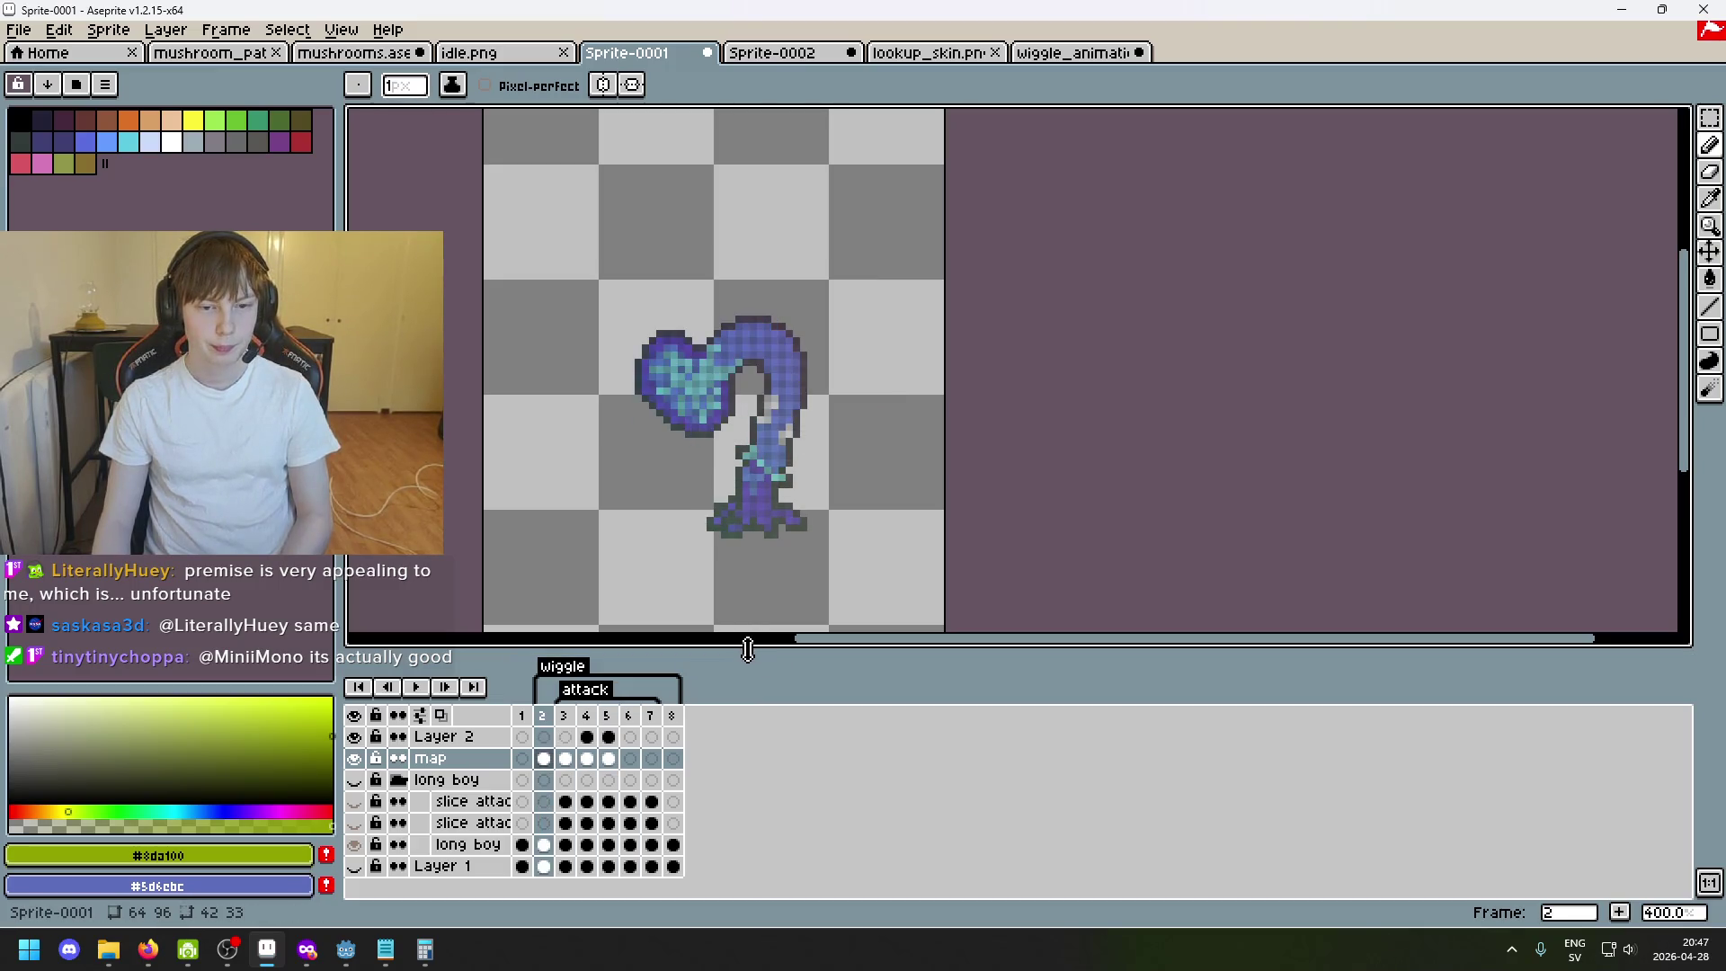
{"action": "key", "text": "Right"}
{"action": "key", "text": "Right"}
{"action": "key", "text": "Right"}
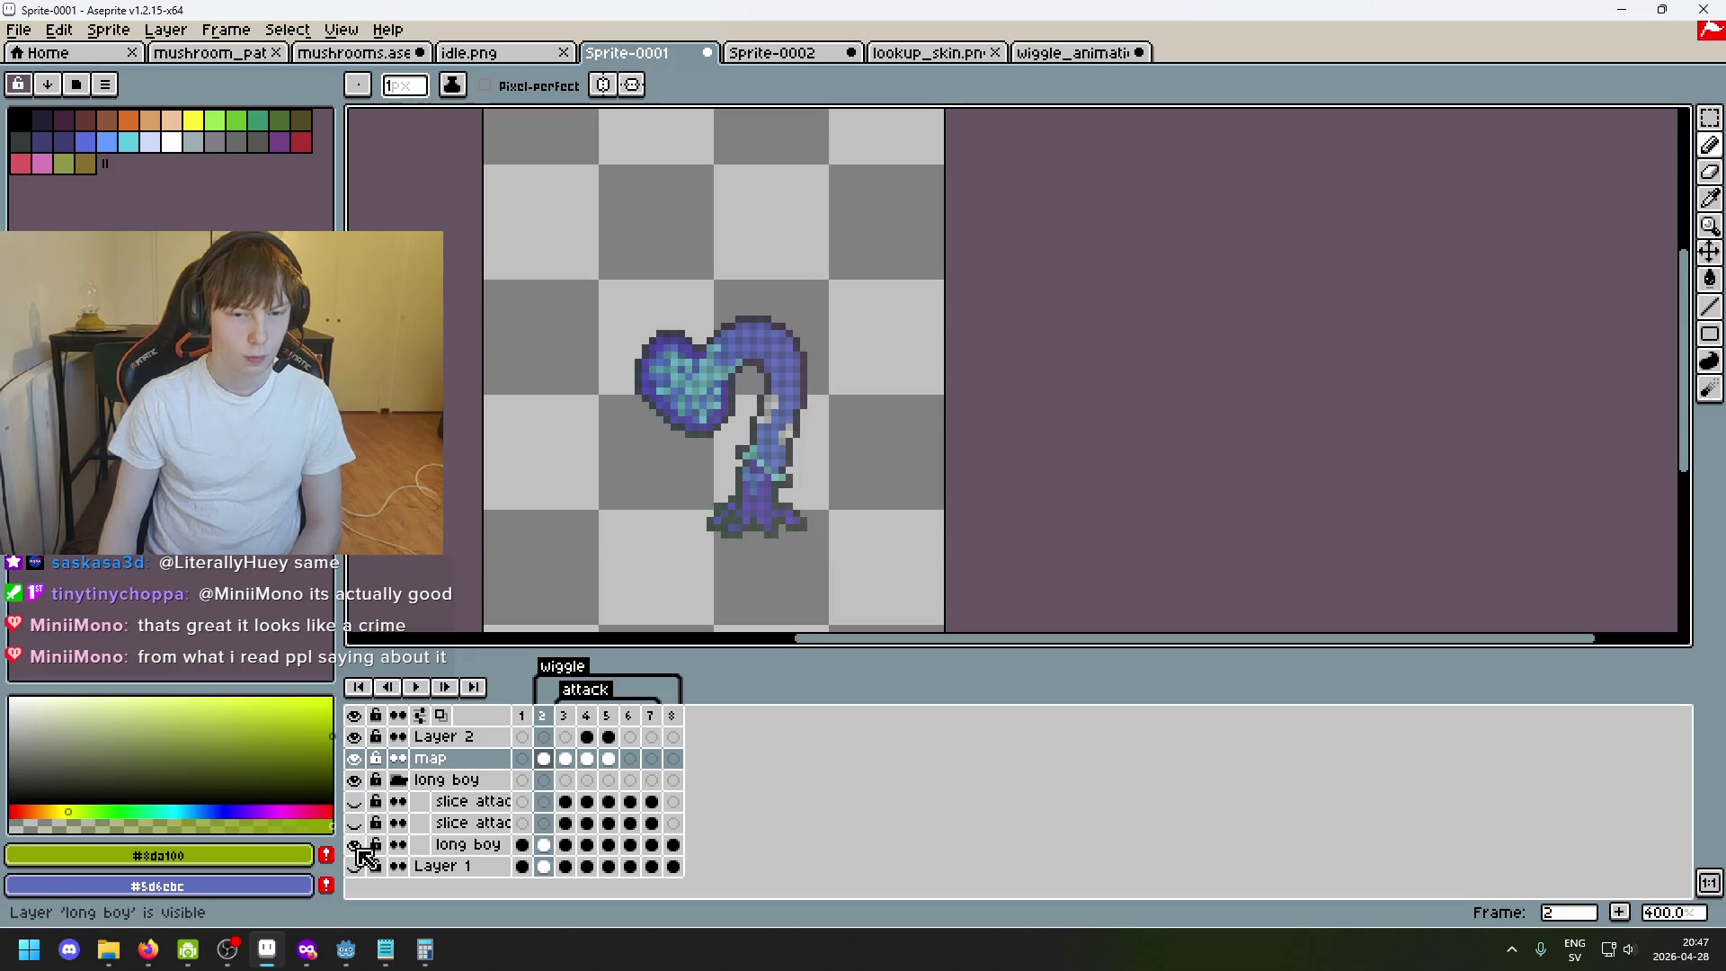
{"action": "left_click", "coordinate": [354, 760]}
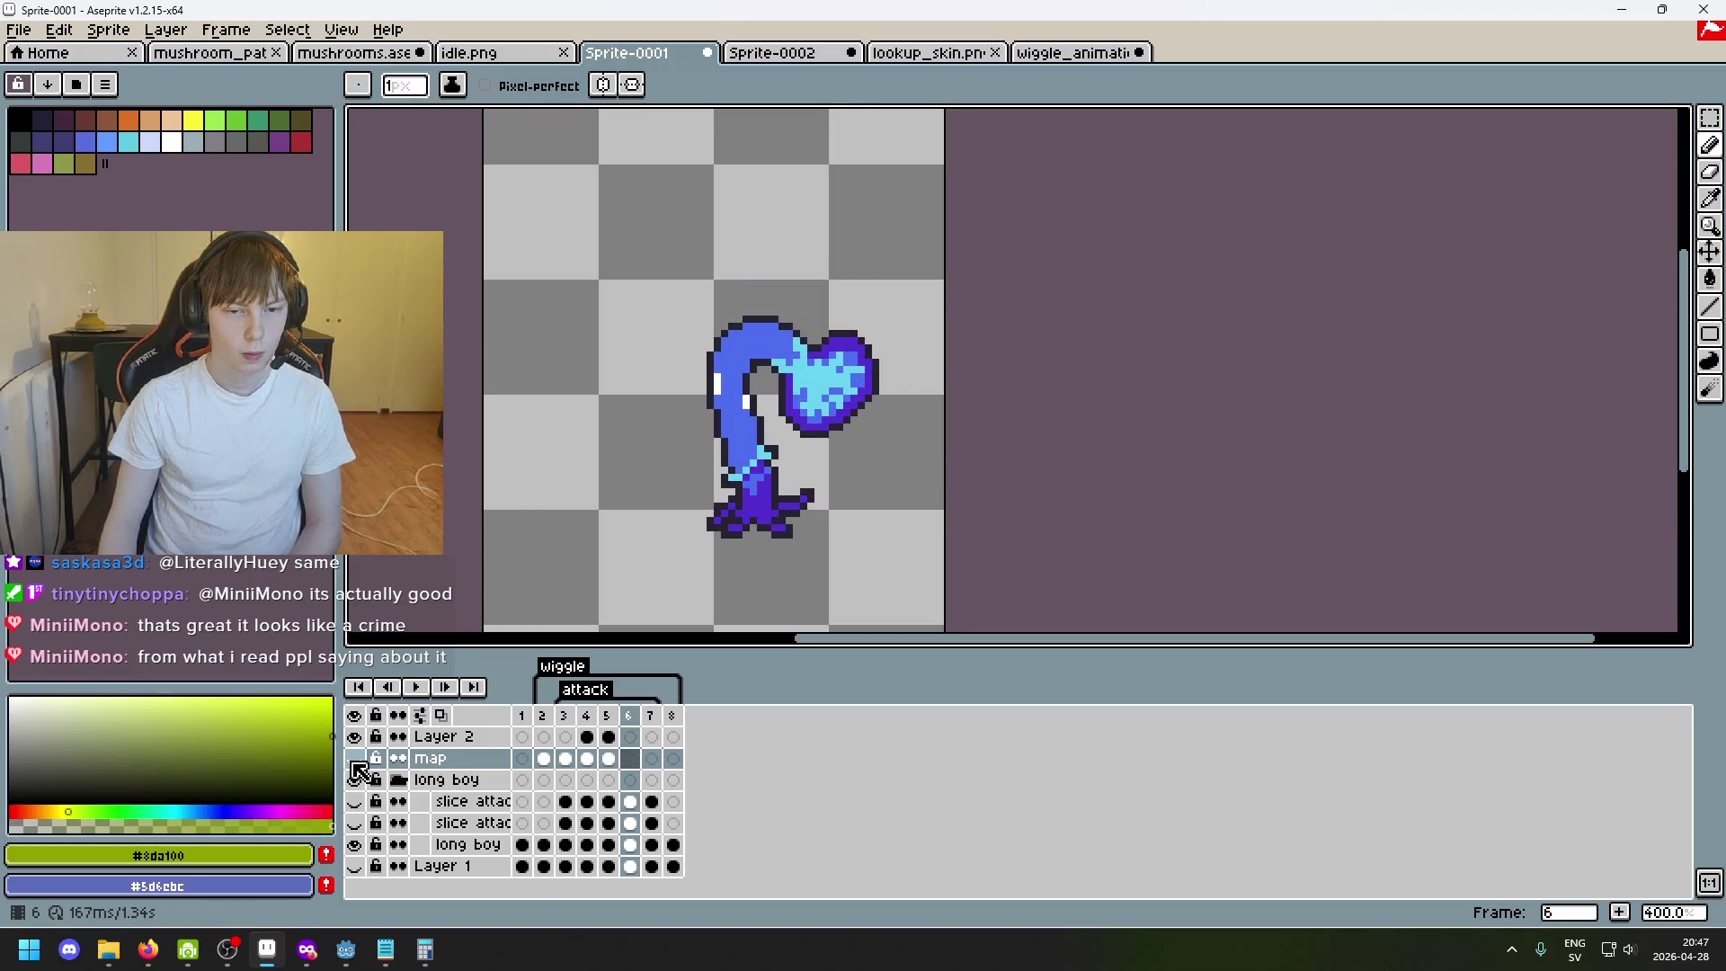
{"action": "key", "text": "Return"}
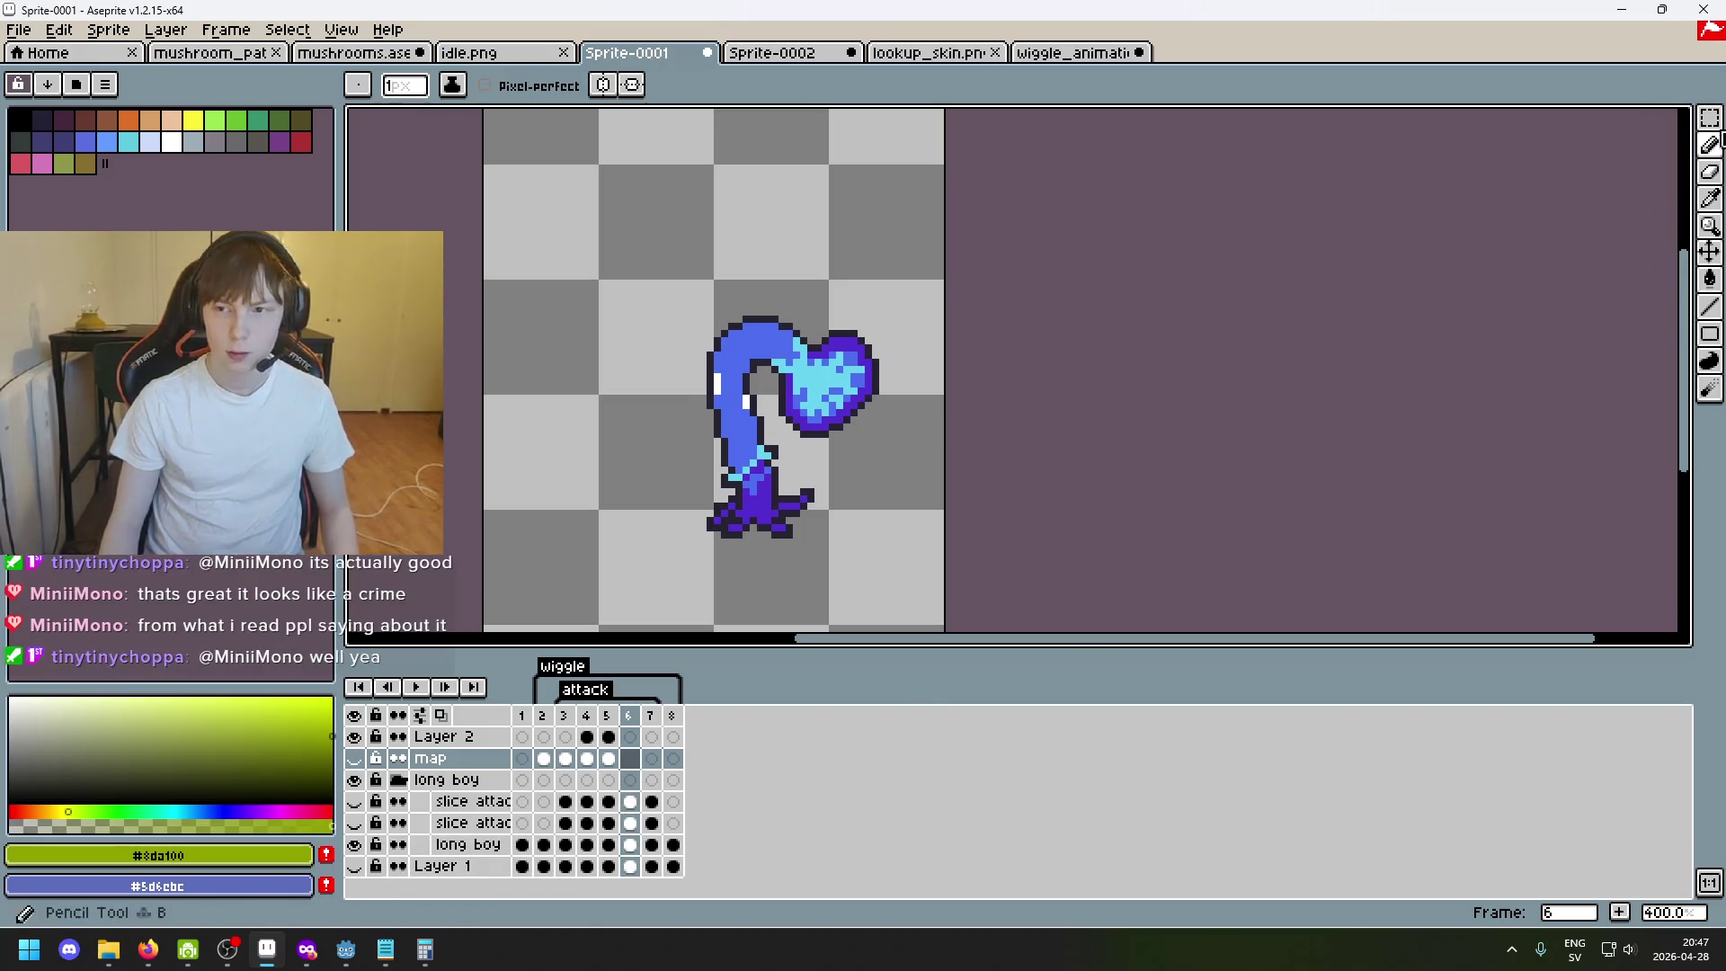
{"action": "left_click", "coordinate": [1708, 118]}
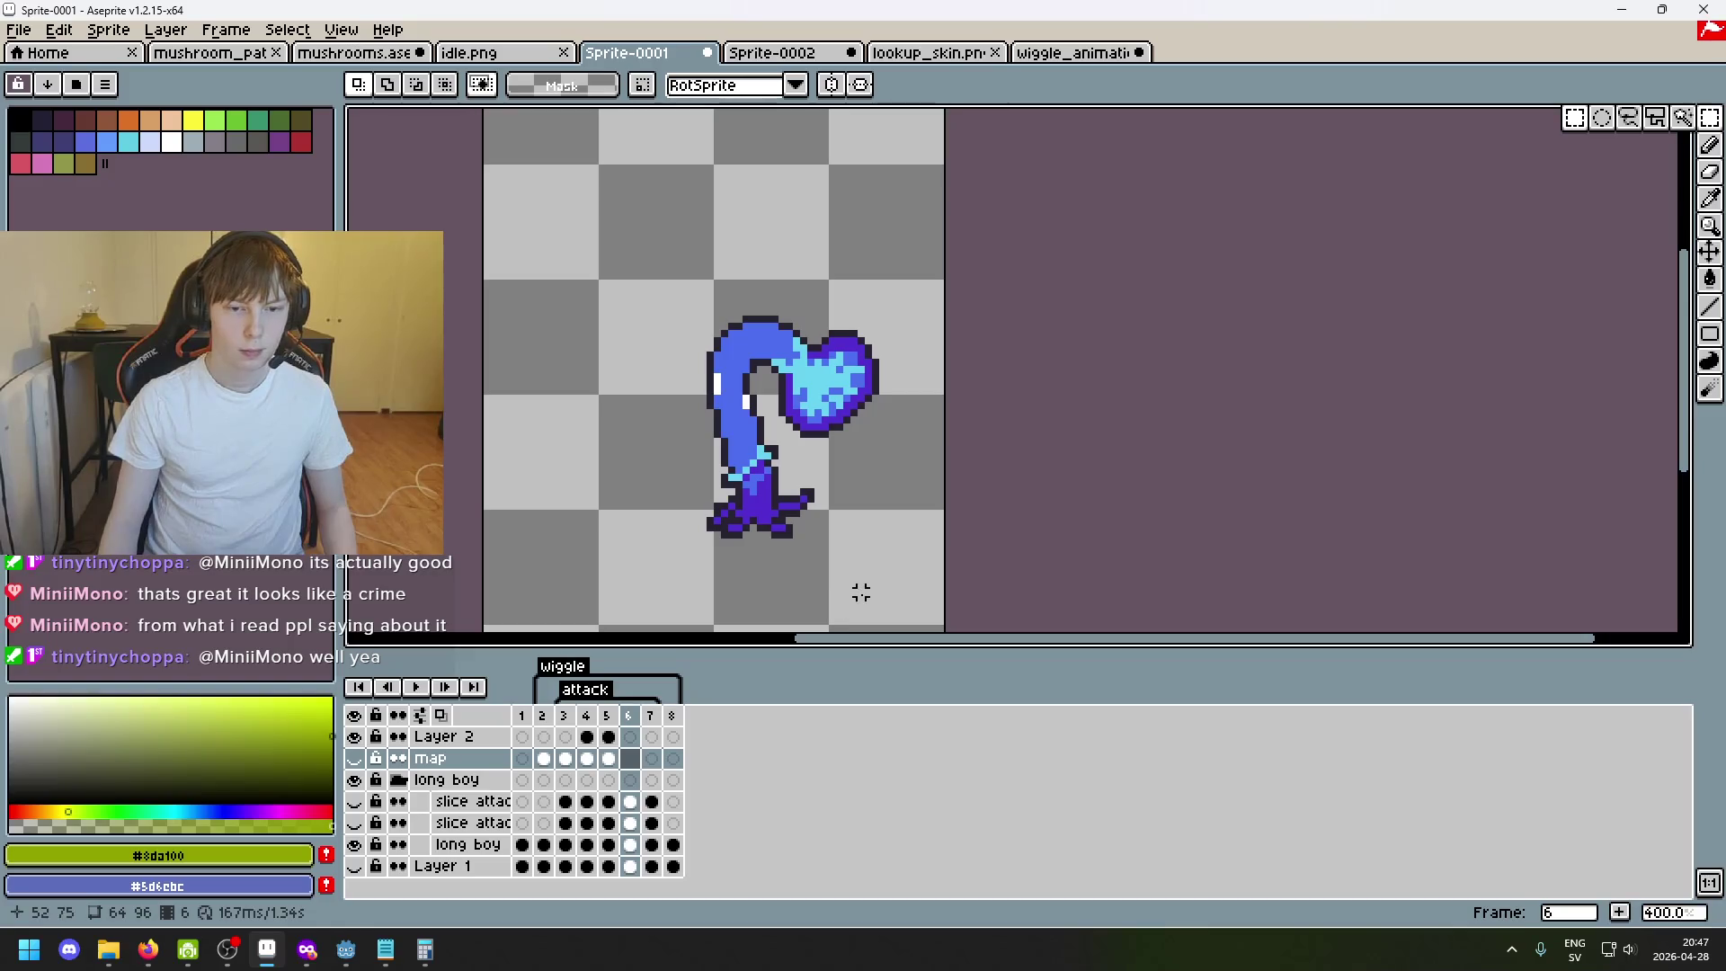
Select and copy the whole frame 2 creature pose.
{"action": "left_click", "coordinate": [576, 728]}
{"action": "left_click", "coordinate": [545, 721]}
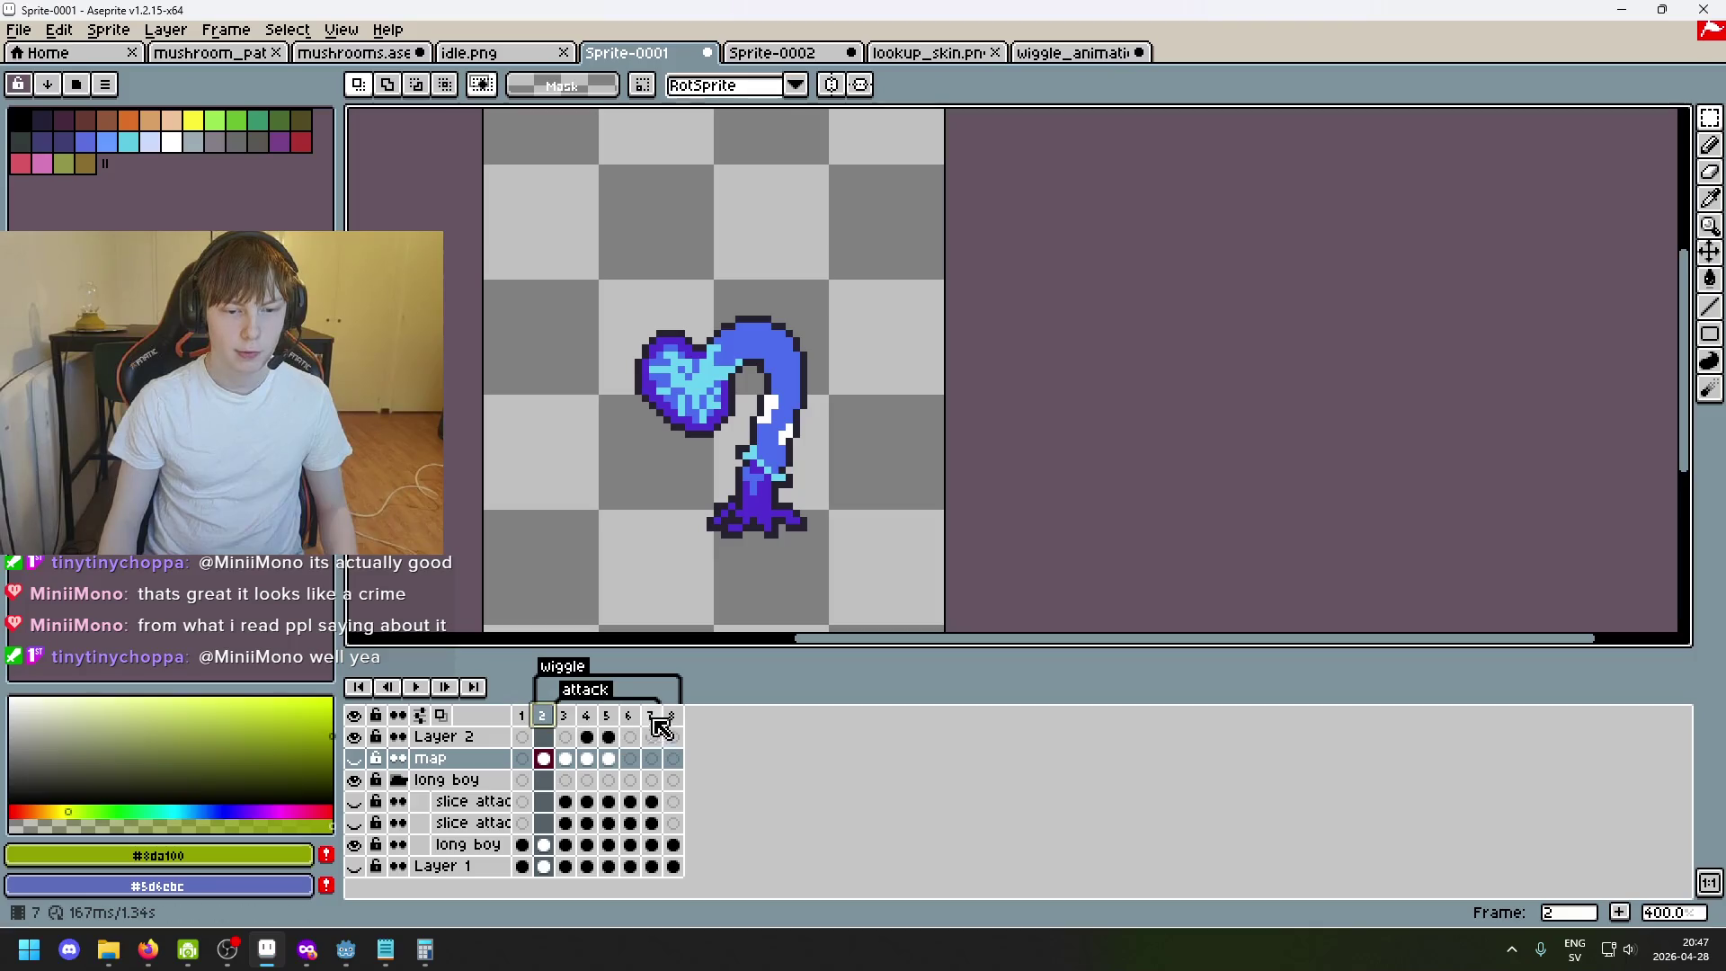
{"action": "left_click", "coordinate": [639, 718]}
{"action": "left_click", "coordinate": [543, 716]}
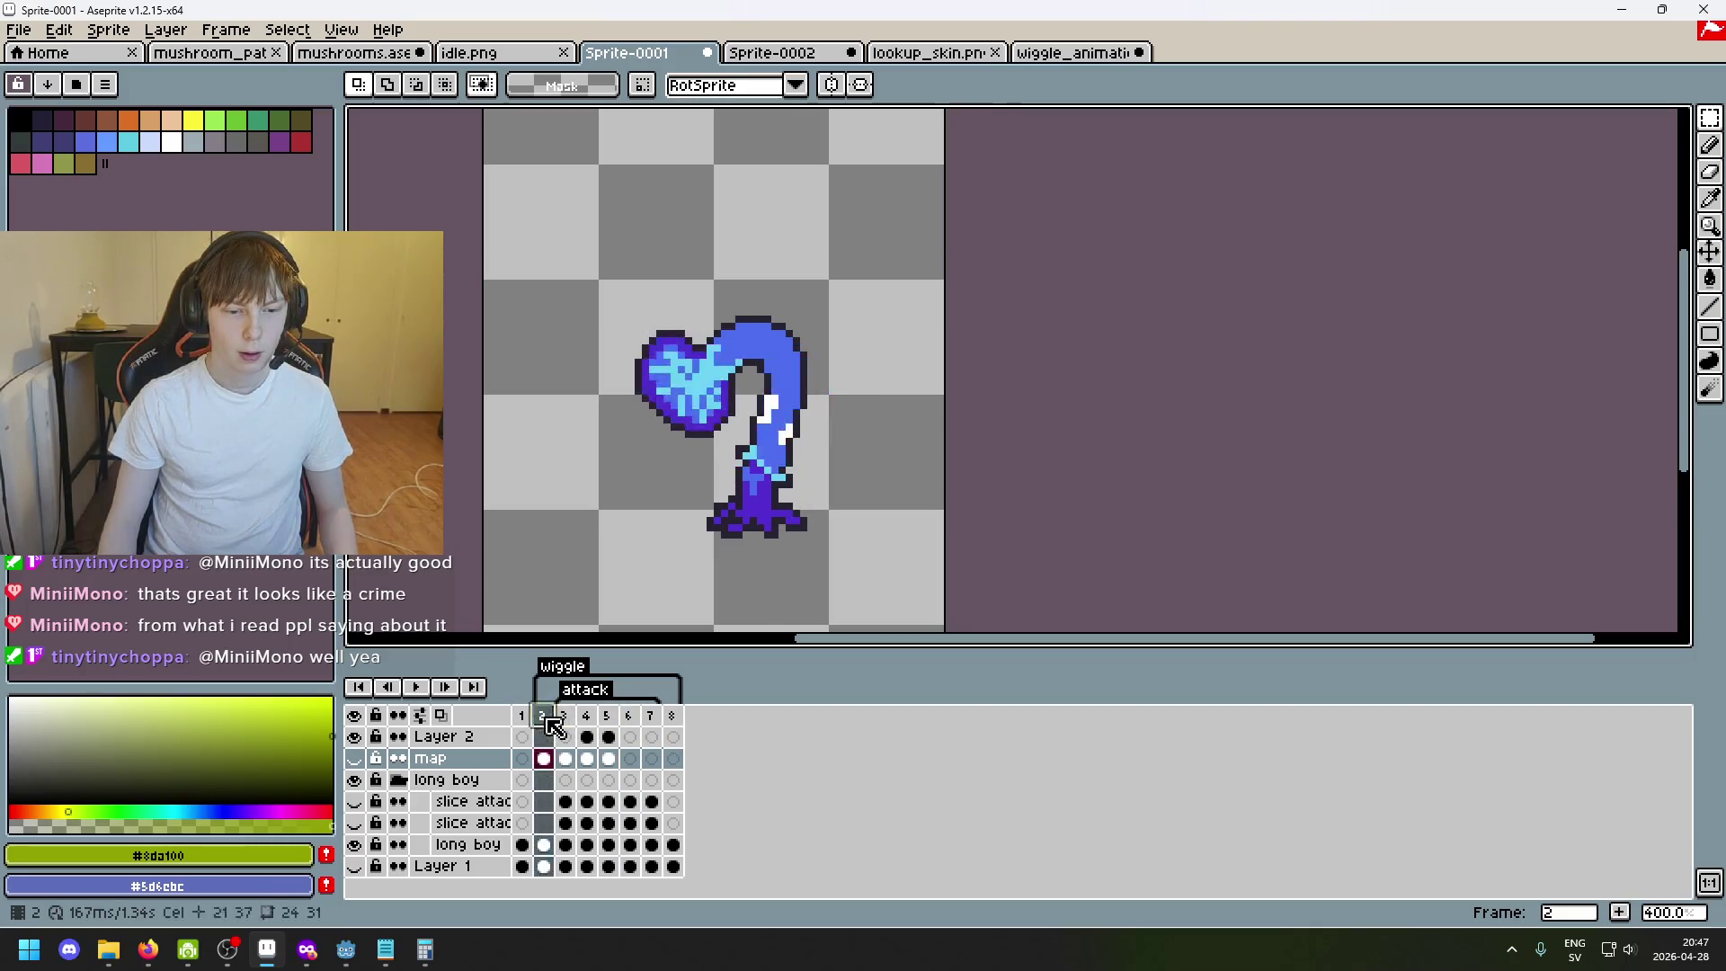
{"action": "left_click", "coordinate": [356, 760]}
{"action": "key", "text": "ctrl+a"}
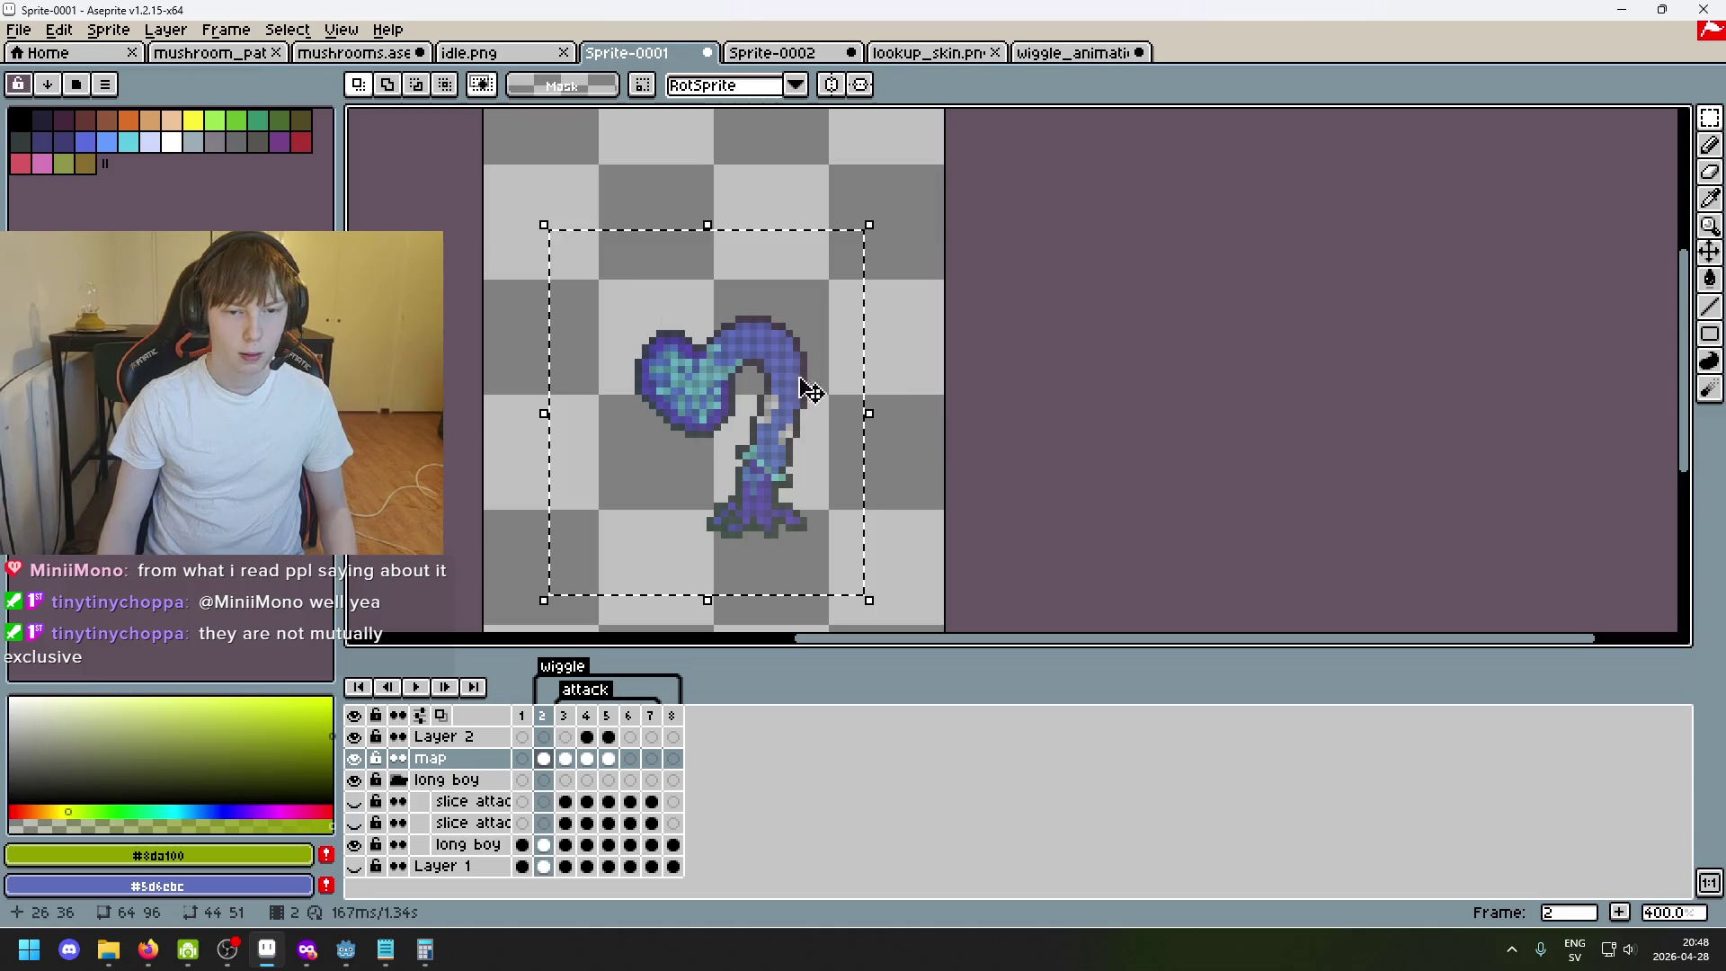
{"action": "key", "text": "ctrl+d"}
Paste the copied pose onto frame 6 with the long boy and Layer 1 layers hidden.
{"action": "left_click", "coordinate": [629, 715]}
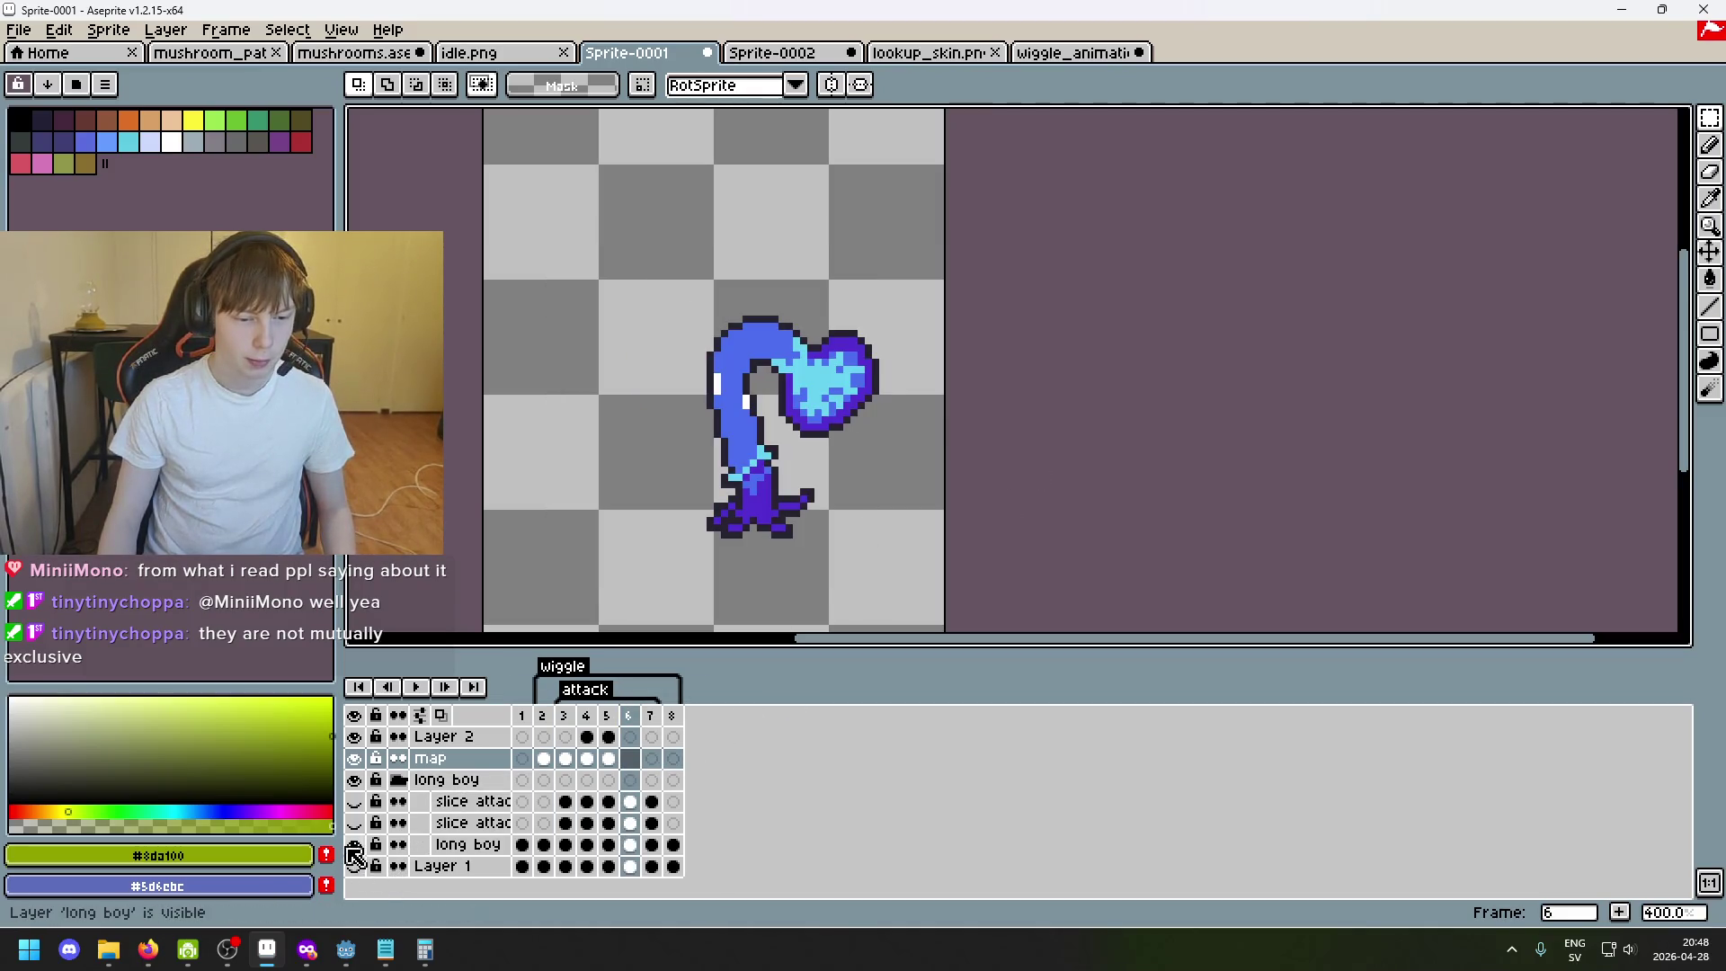
{"action": "left_click_drag", "start_coordinate": [354, 844], "coordinate": [354, 866]}
{"action": "key", "text": "ctrl+v"}
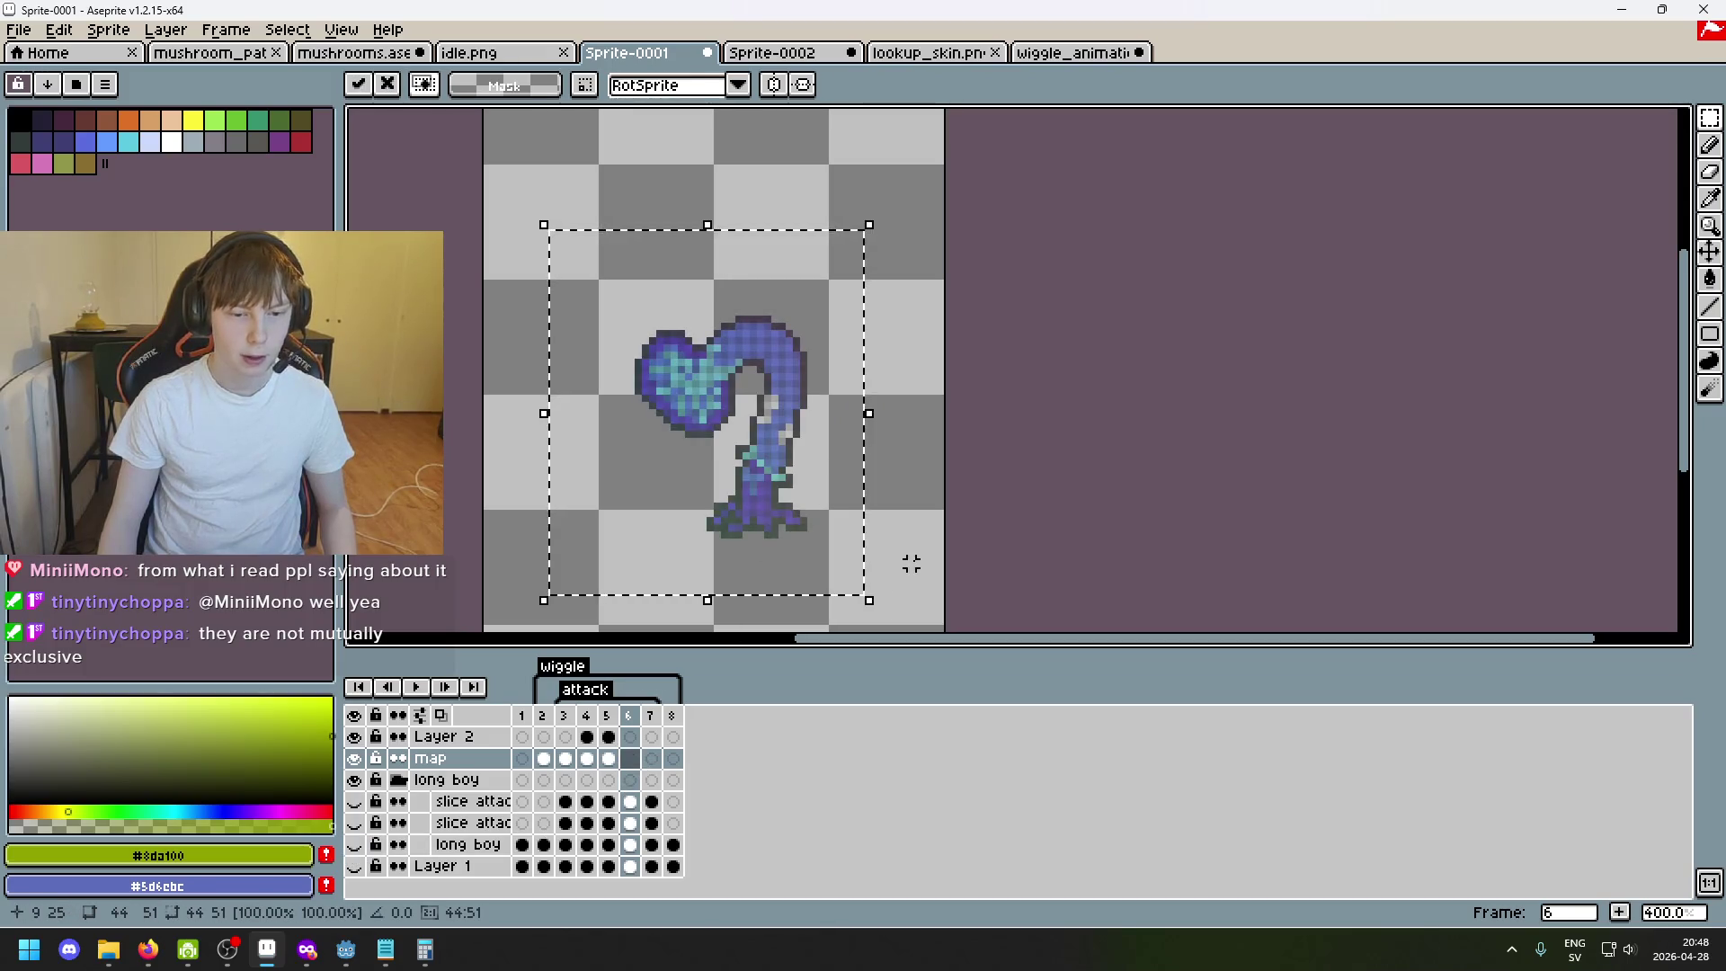
{"action": "key", "text": "Return"}
{"action": "left_click", "coordinate": [565, 715]}
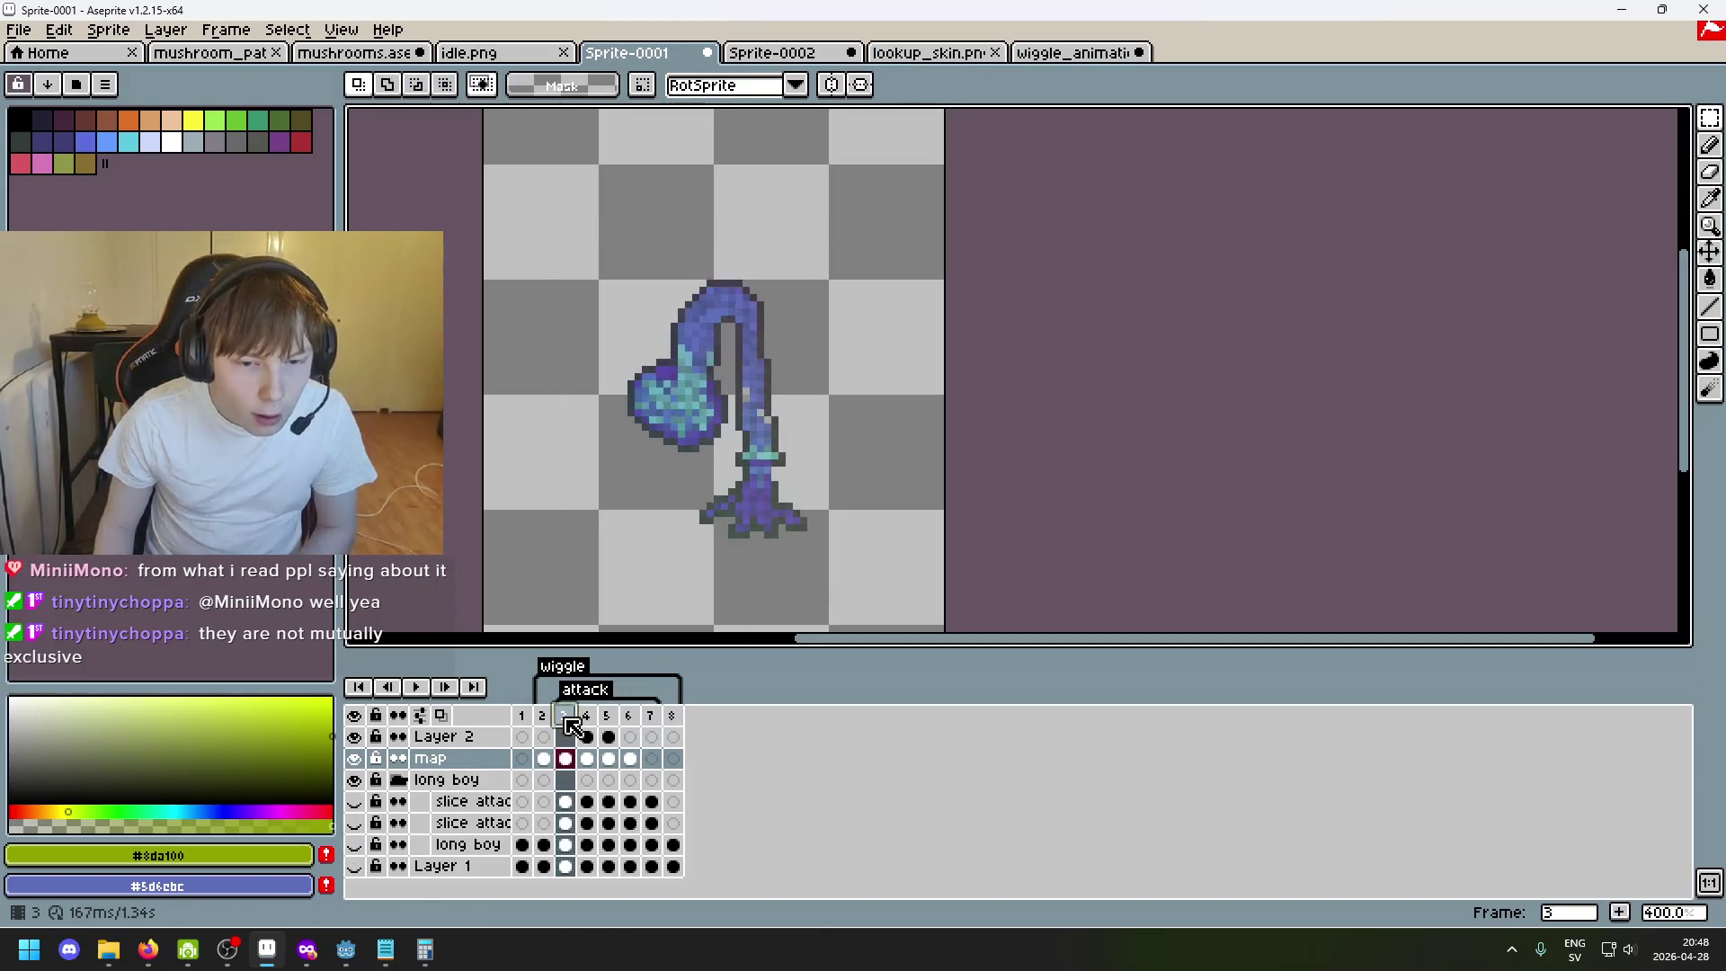
Scrub and step through the frames to land on frame 6.
{"action": "left_click_drag", "start_coordinate": [543, 716], "coordinate": [624, 749]}
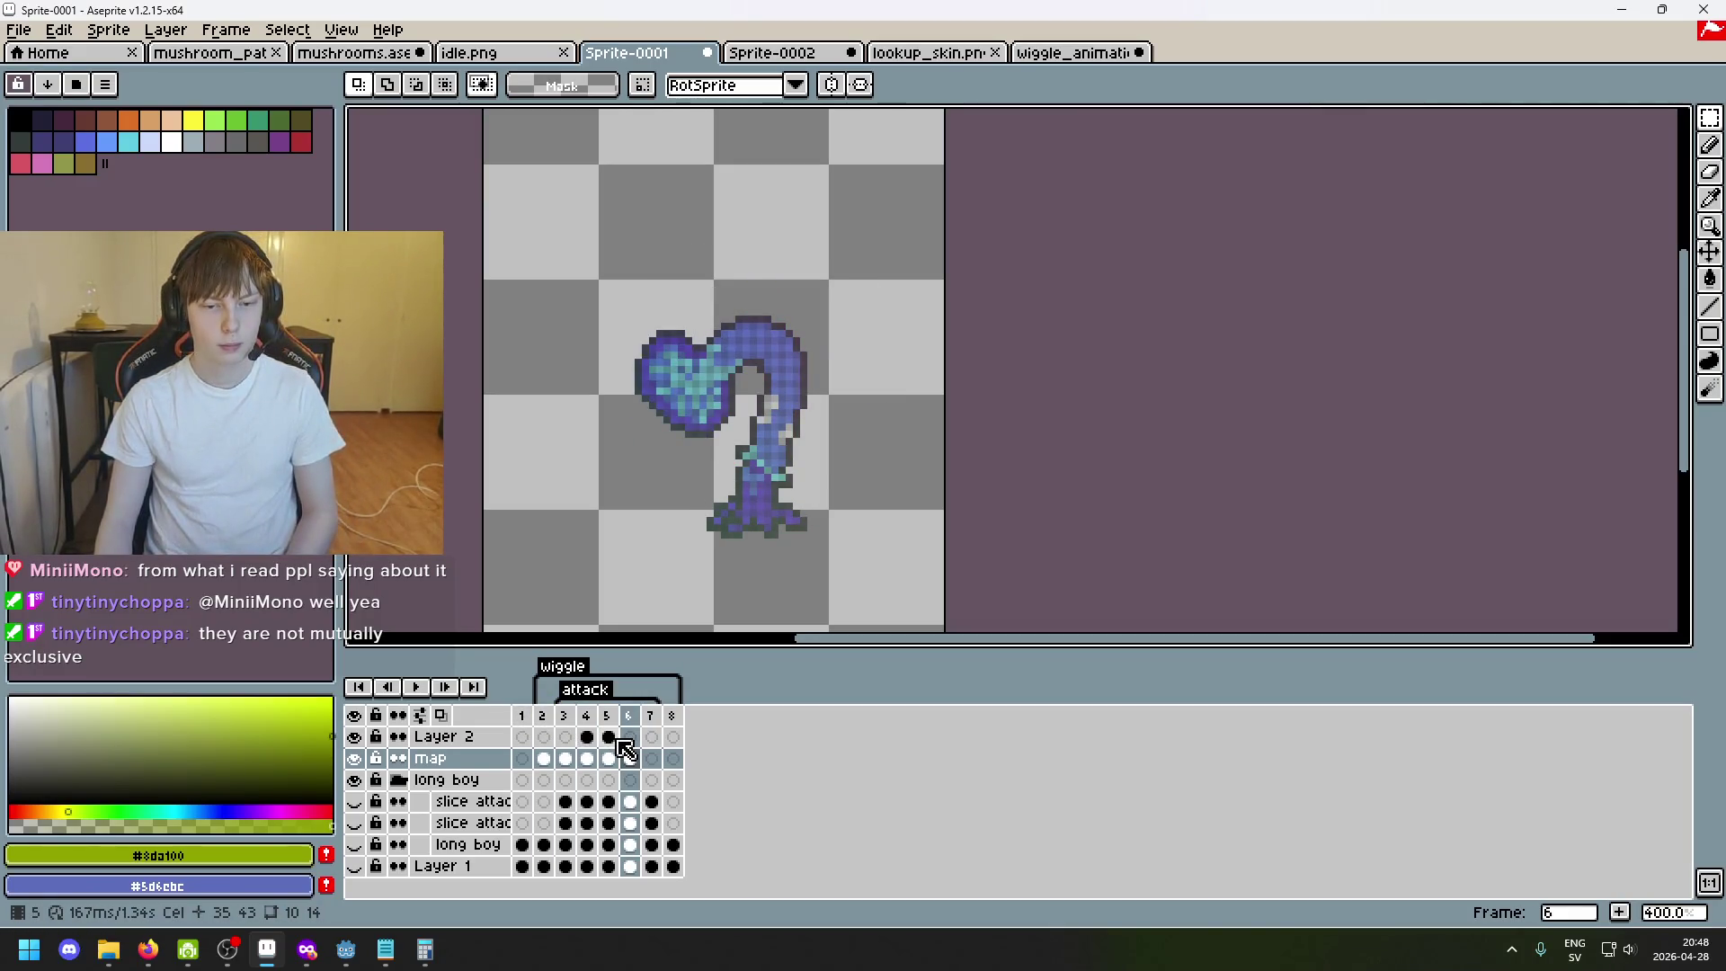
{"action": "key", "text": "Left"}
{"action": "key", "text": "Right"}
{"action": "key", "text": "Left"}
{"action": "key", "text": "Left"}
{"action": "key", "text": "Left"}
{"action": "key", "text": "Right"}
{"action": "key", "text": "Right"}
{"action": "key", "text": "Right"}
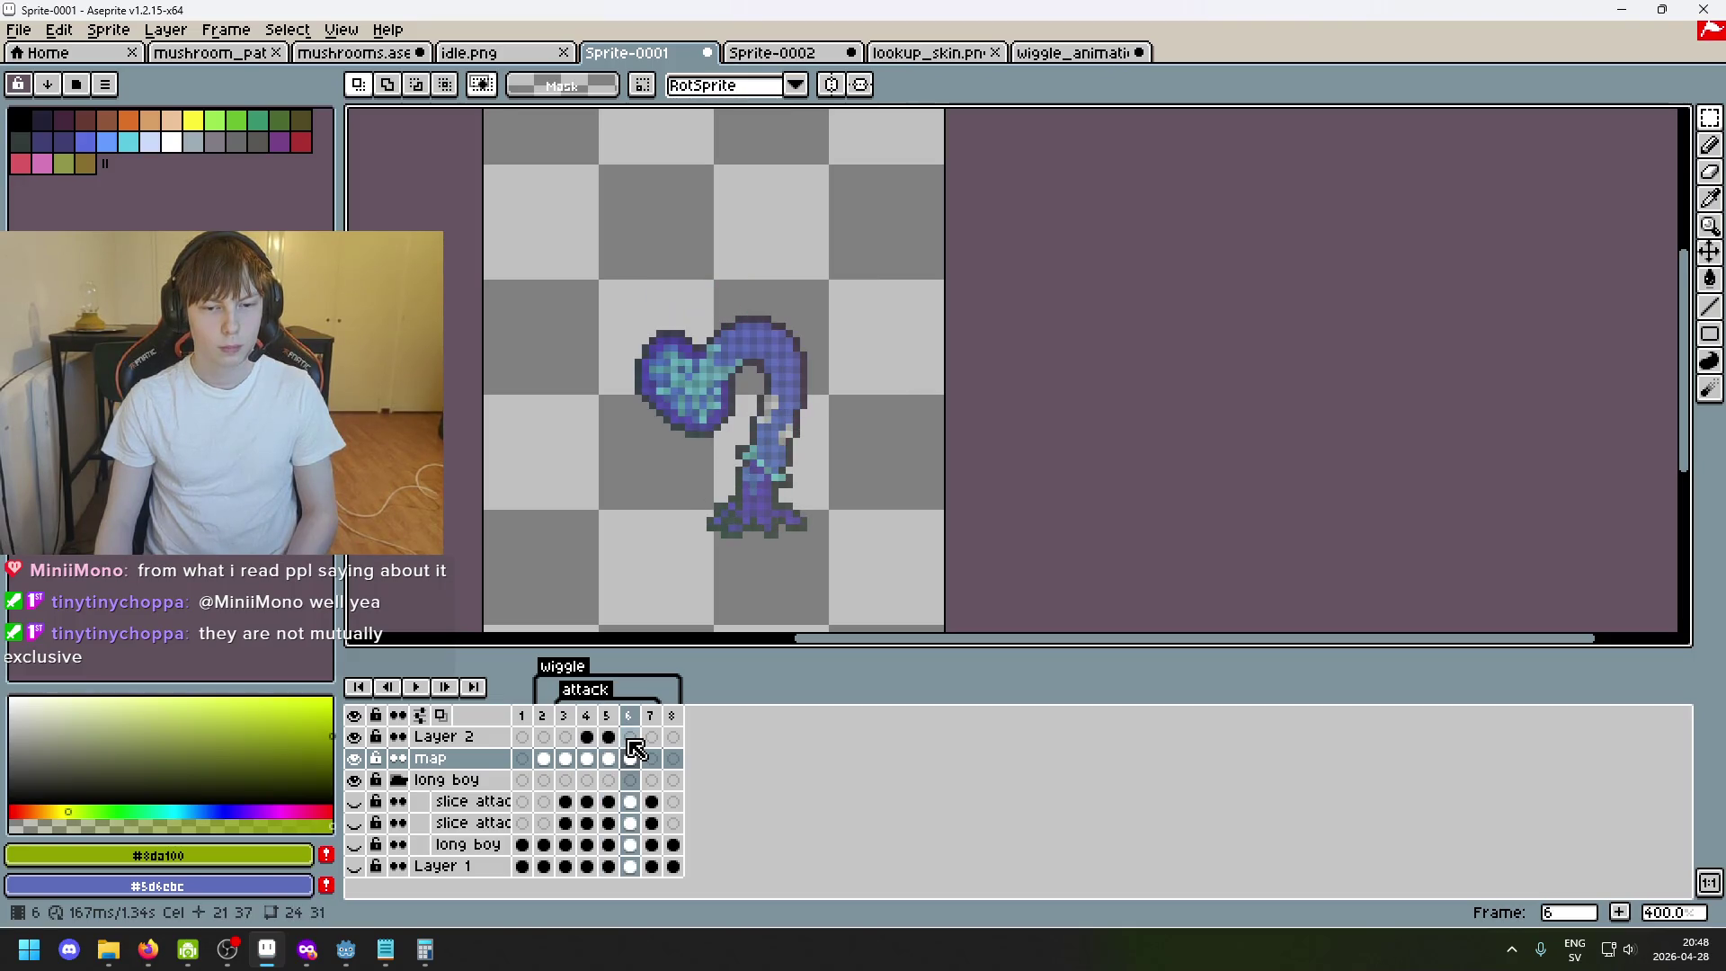
{"action": "key", "text": "Right"}
{"action": "key", "text": "Left"}
{"action": "scroll", "coordinate": [781, 504], "scroll_direction": "up", "scroll_amount": 1}
{"action": "scroll", "coordinate": [781, 505], "scroll_direction": "up", "scroll_amount": 1}
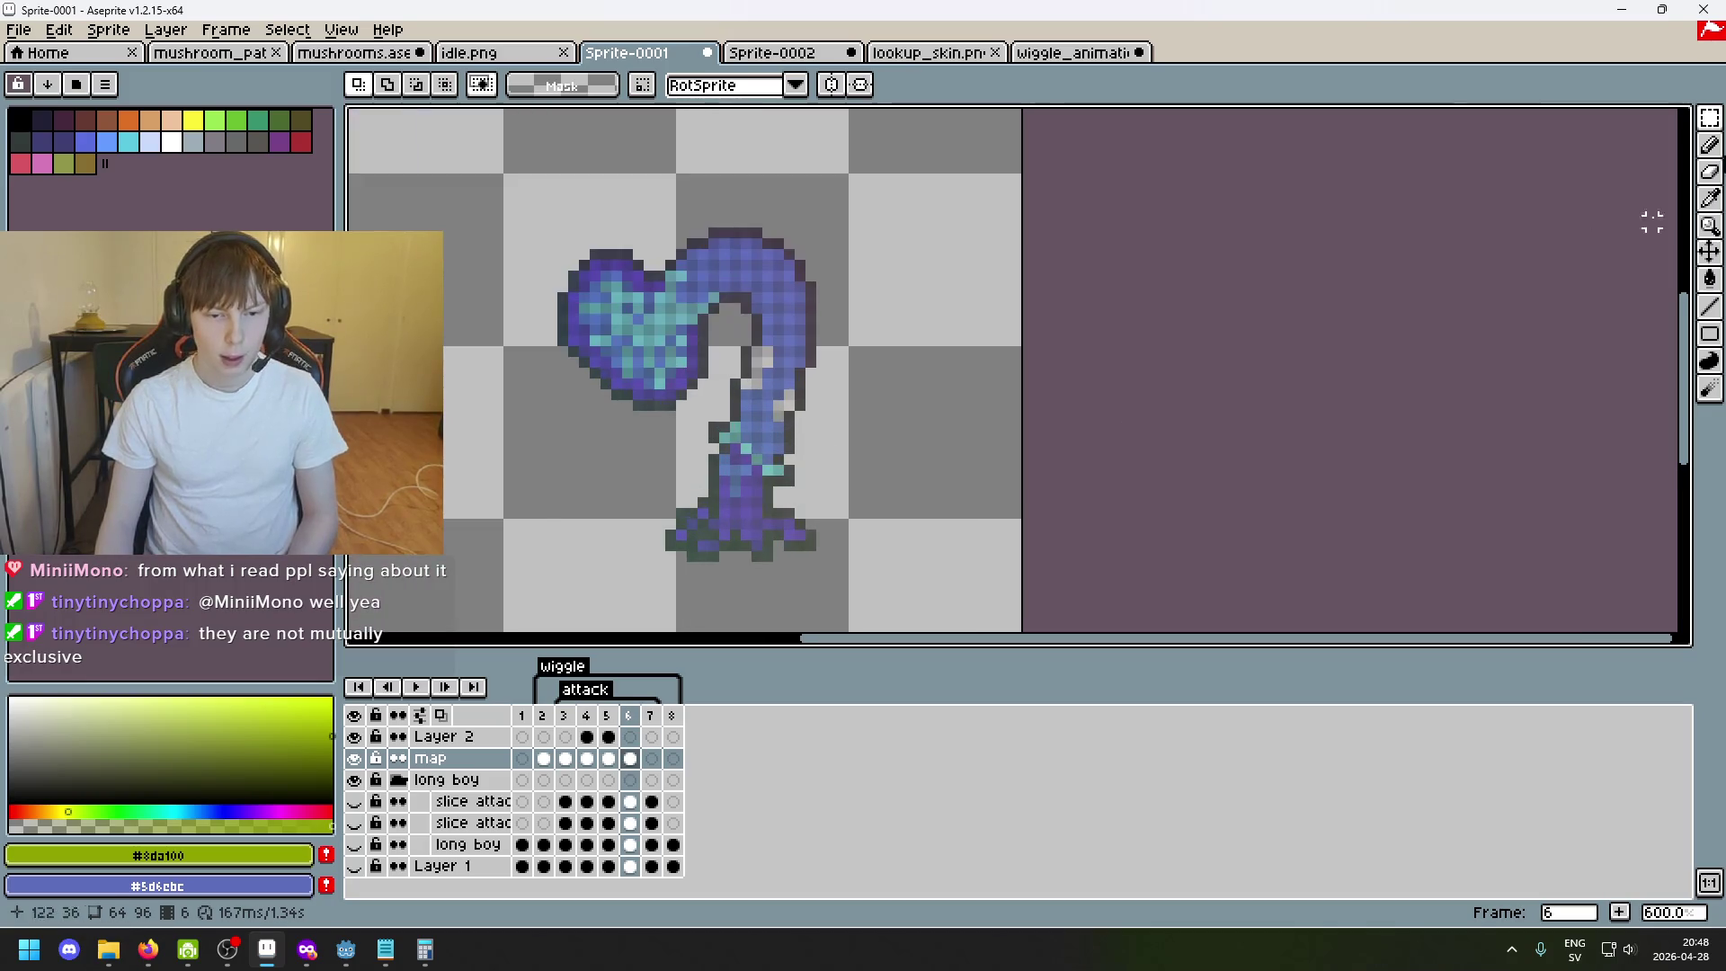
{"action": "scroll", "coordinate": [836, 439], "scroll_direction": "up", "scroll_amount": 1}
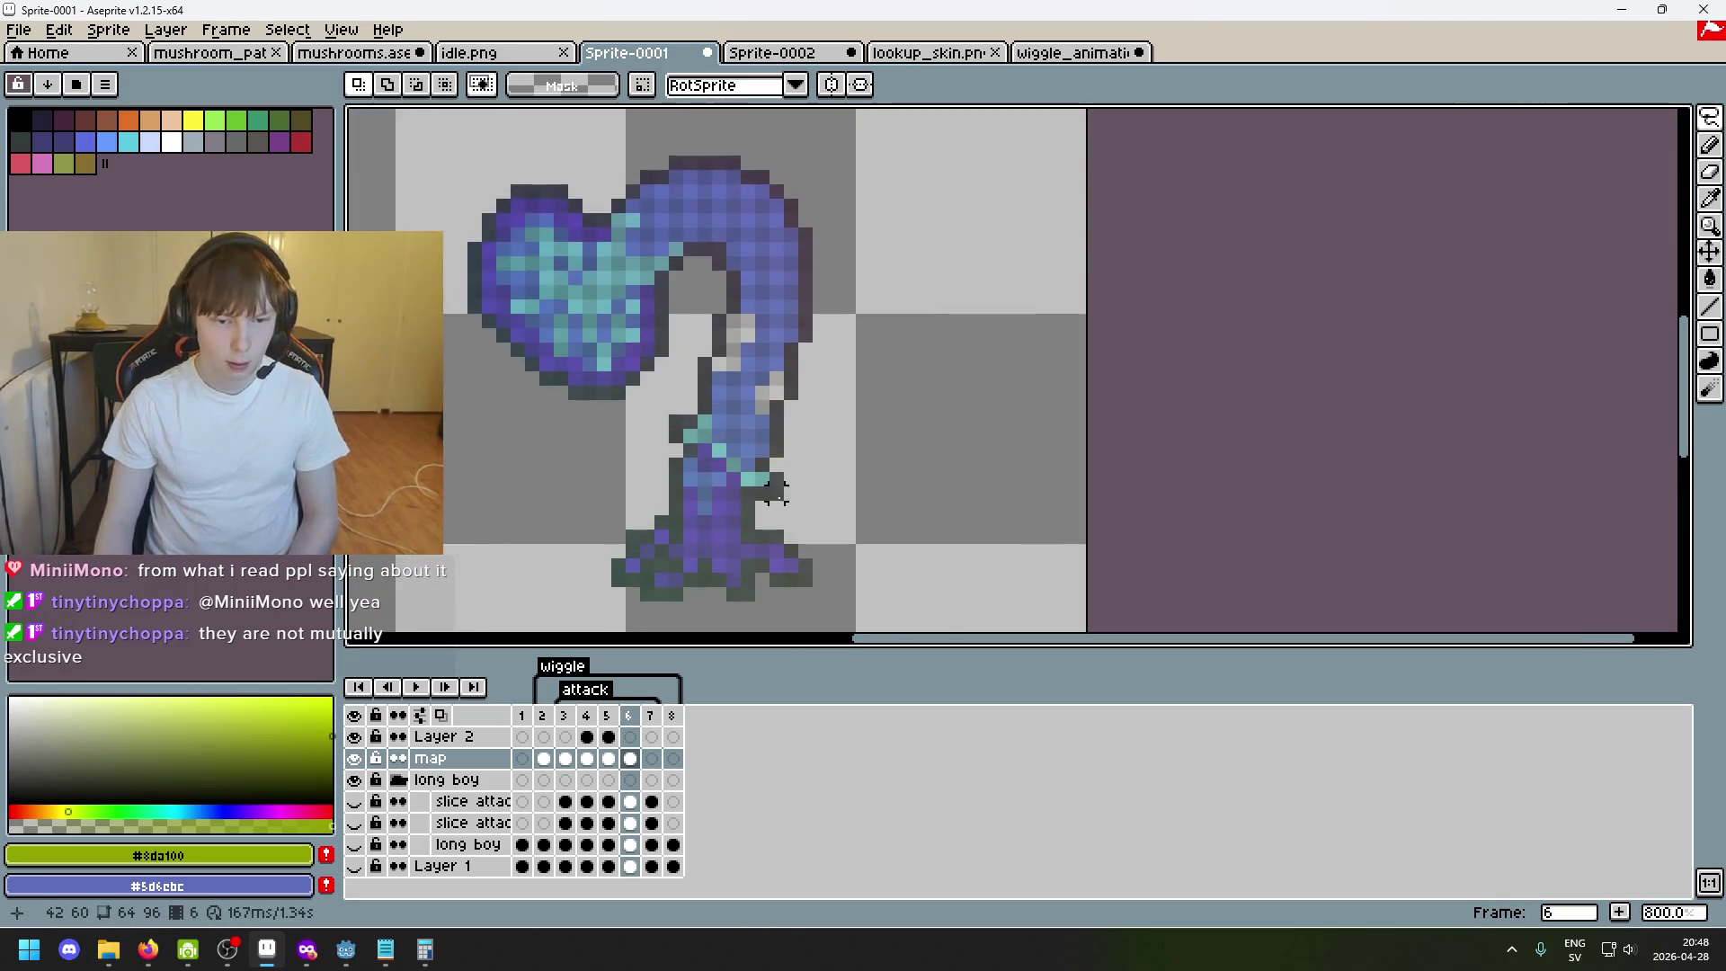
Lasso the heart and tail on frame 6 and flip them horizontally so the heart sits on the right.
{"action": "left_click_drag", "start_coordinate": [773, 507], "coordinate": [773, 507]}
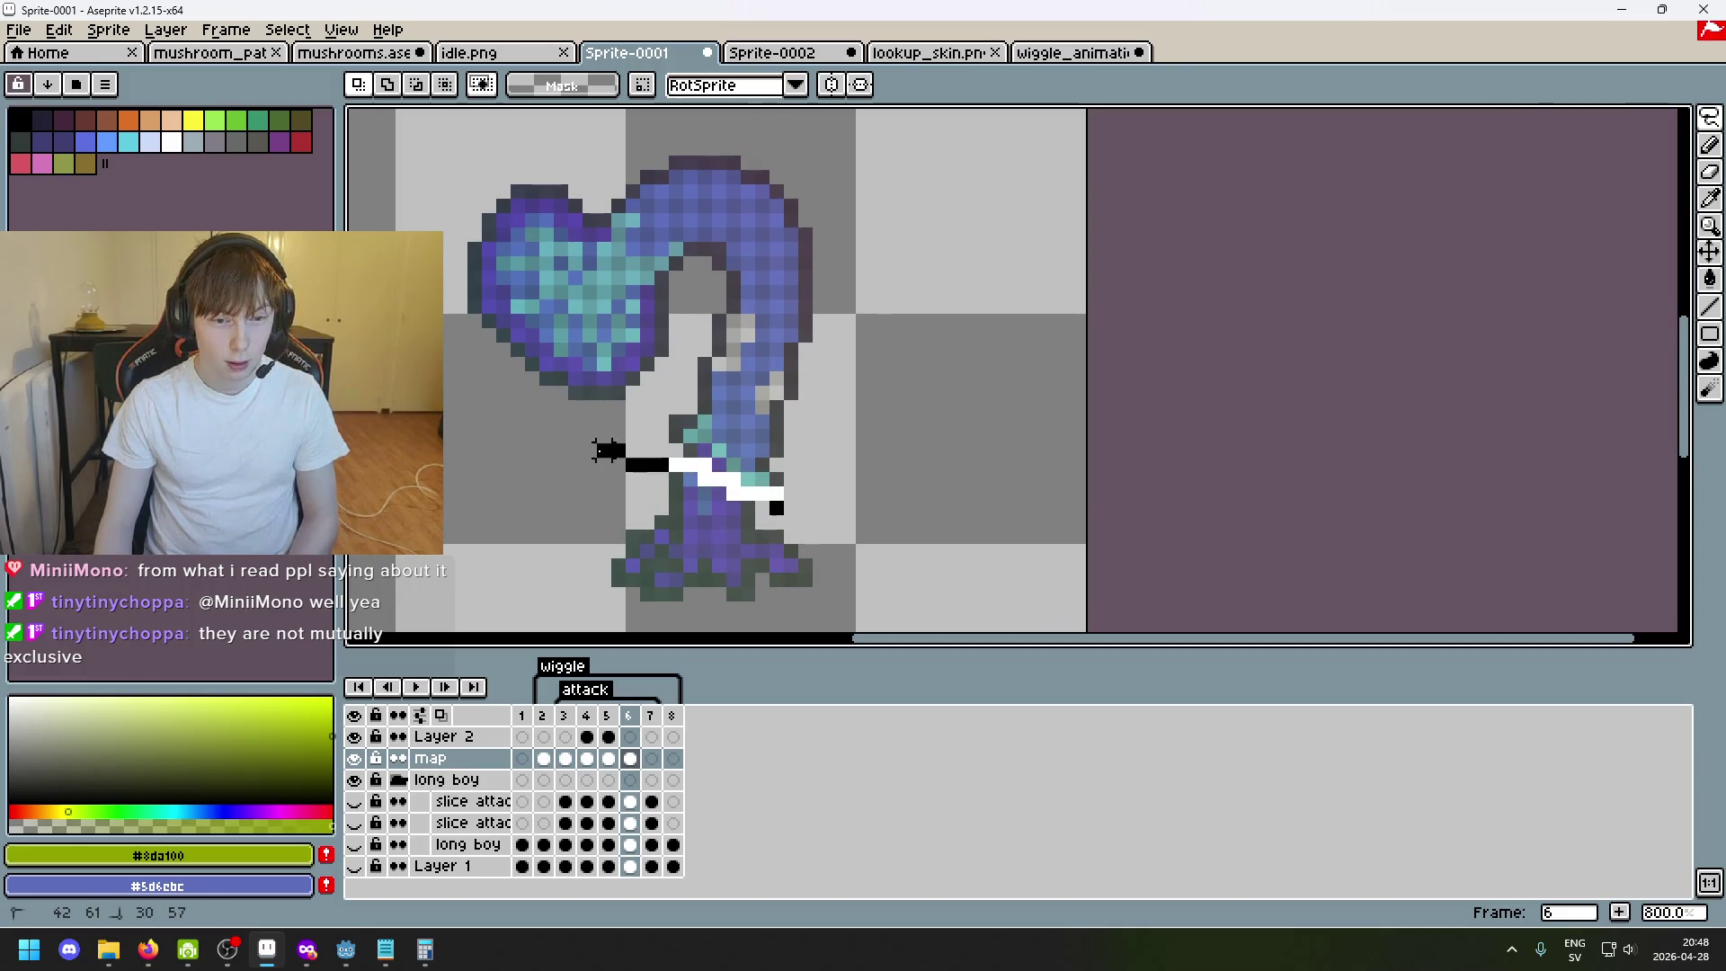
{"action": "left_click_drag", "start_coordinate": [429, 132], "coordinate": [904, 618]}
{"action": "mouse_move", "coordinate": [796, 610]}
{"action": "left_mouse_down"}
{"action": "mouse_move", "coordinate": [809, 613]}
{"action": "mouse_move", "coordinate": [876, 350]}
{"action": "left_mouse_up"}
{"action": "scroll", "coordinate": [836, 606], "scroll_direction": "down", "scroll_amount": 1}
{"action": "scroll", "coordinate": [924, 605], "scroll_direction": "down", "scroll_amount": 1}
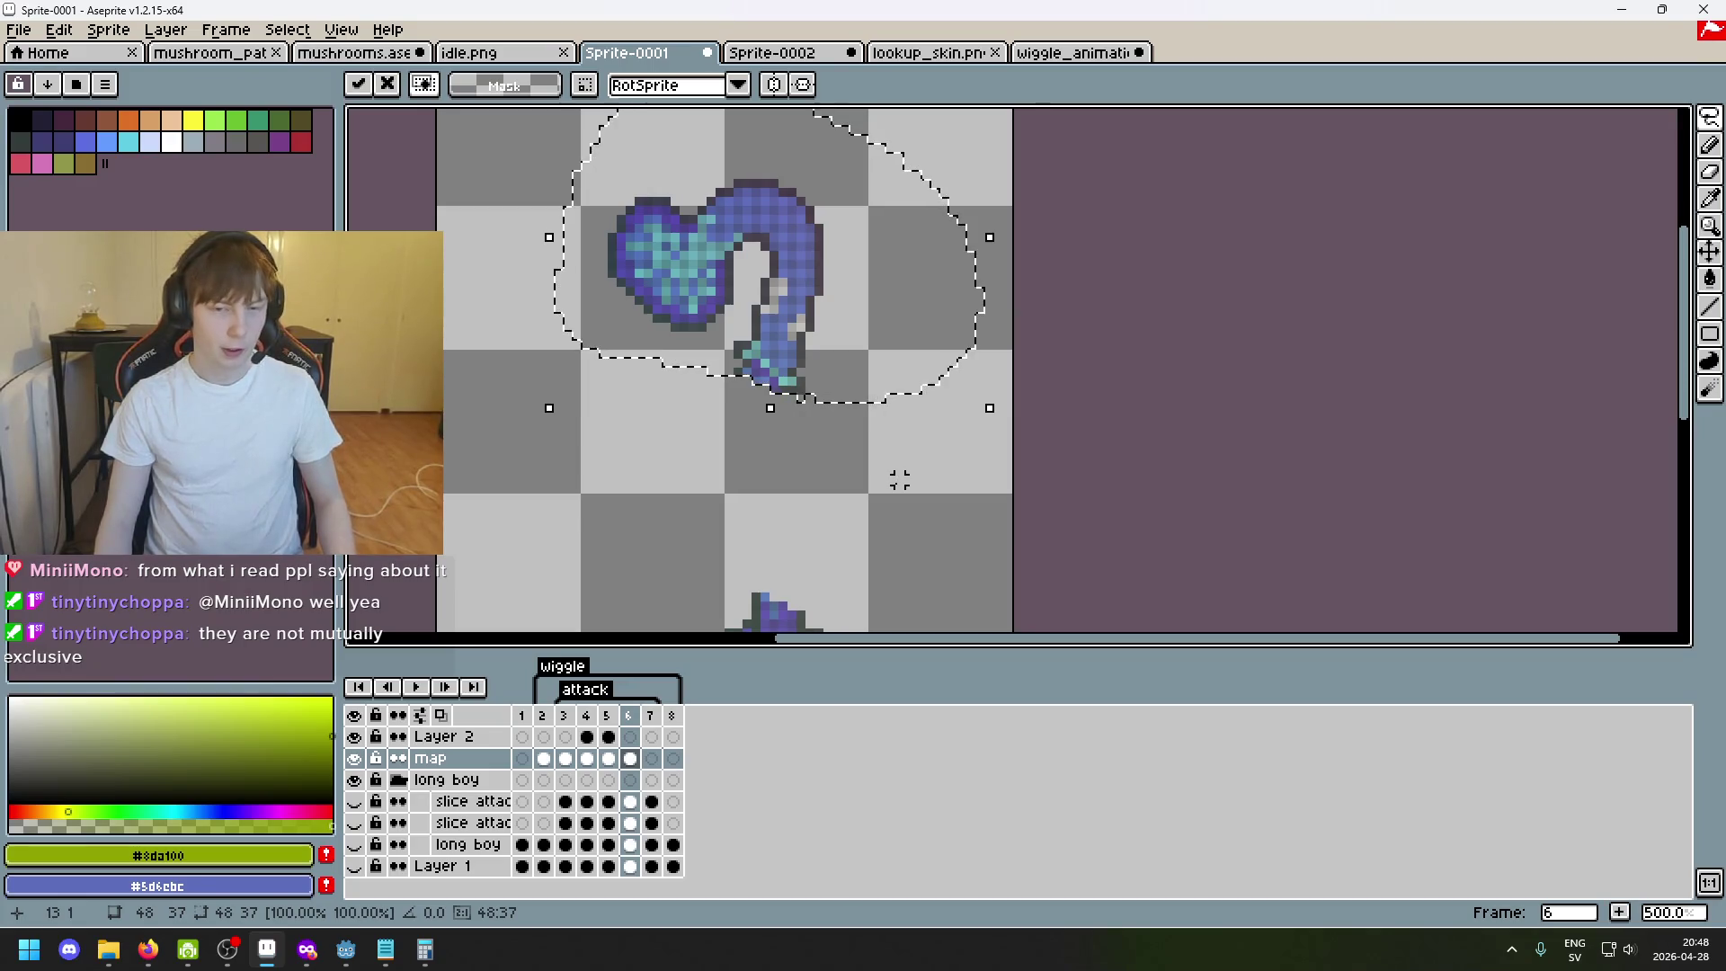
{"action": "key", "text": "shift+h"}
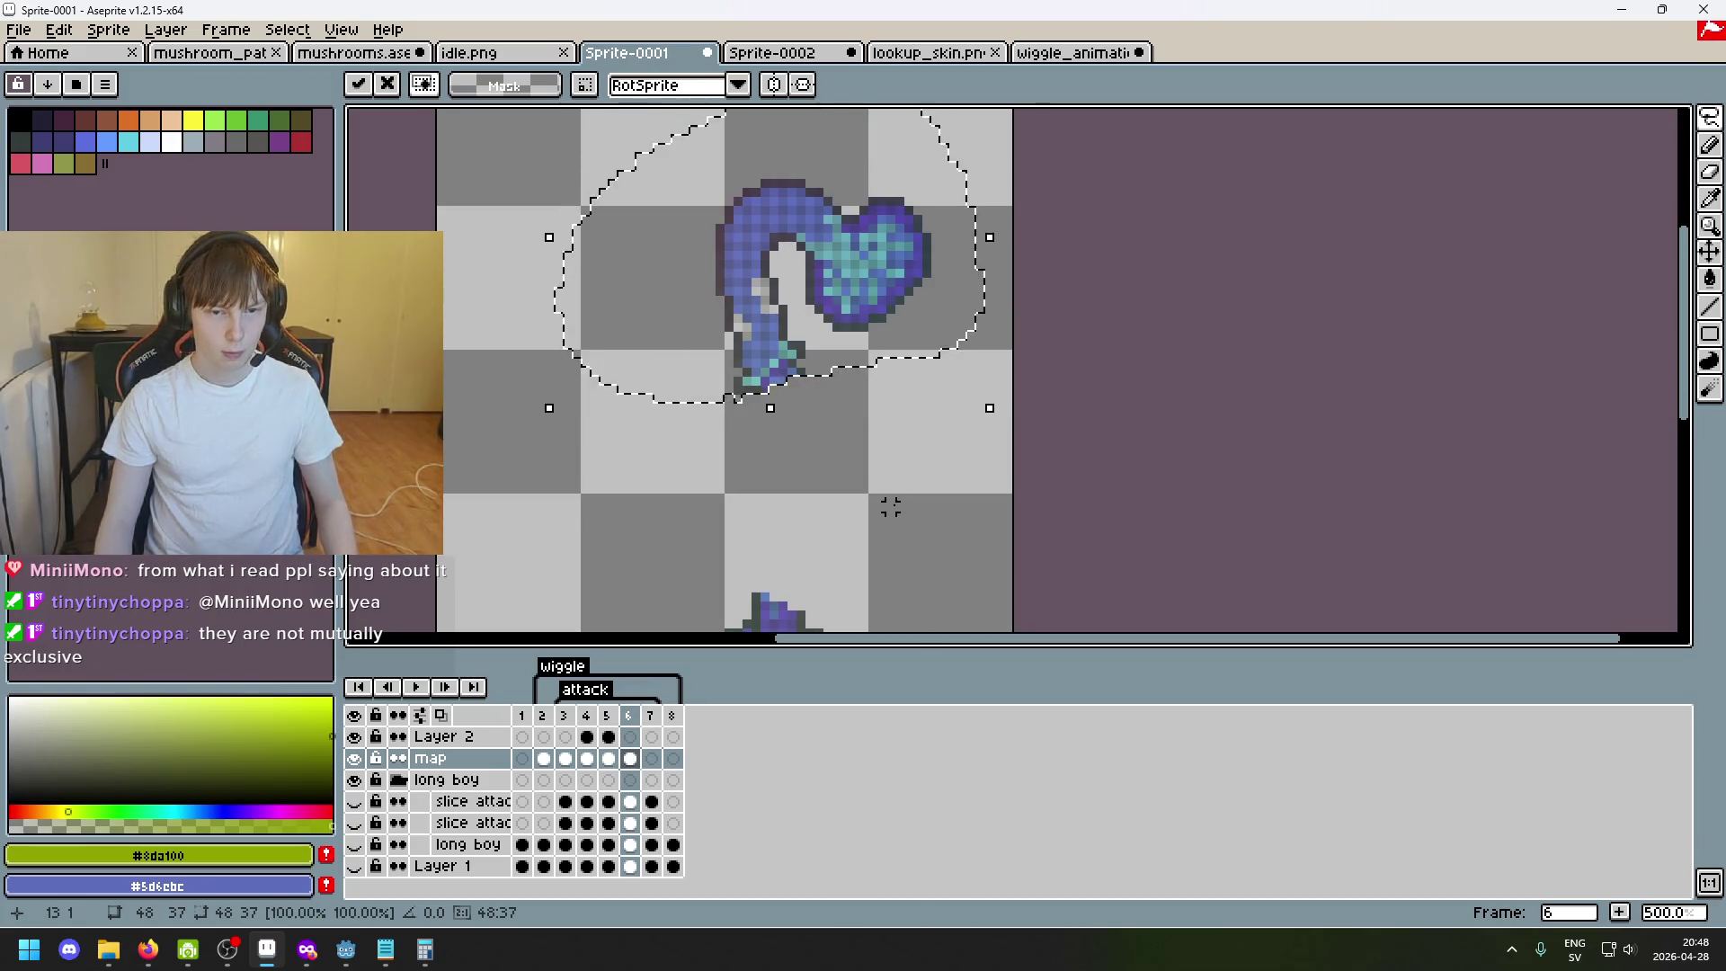
{"action": "left_click", "coordinate": [890, 506]}
{"action": "left_click_drag", "start_coordinate": [898, 547], "coordinate": [881, 417]}
{"action": "scroll", "coordinate": [836, 332], "scroll_direction": "down", "scroll_amount": 1}
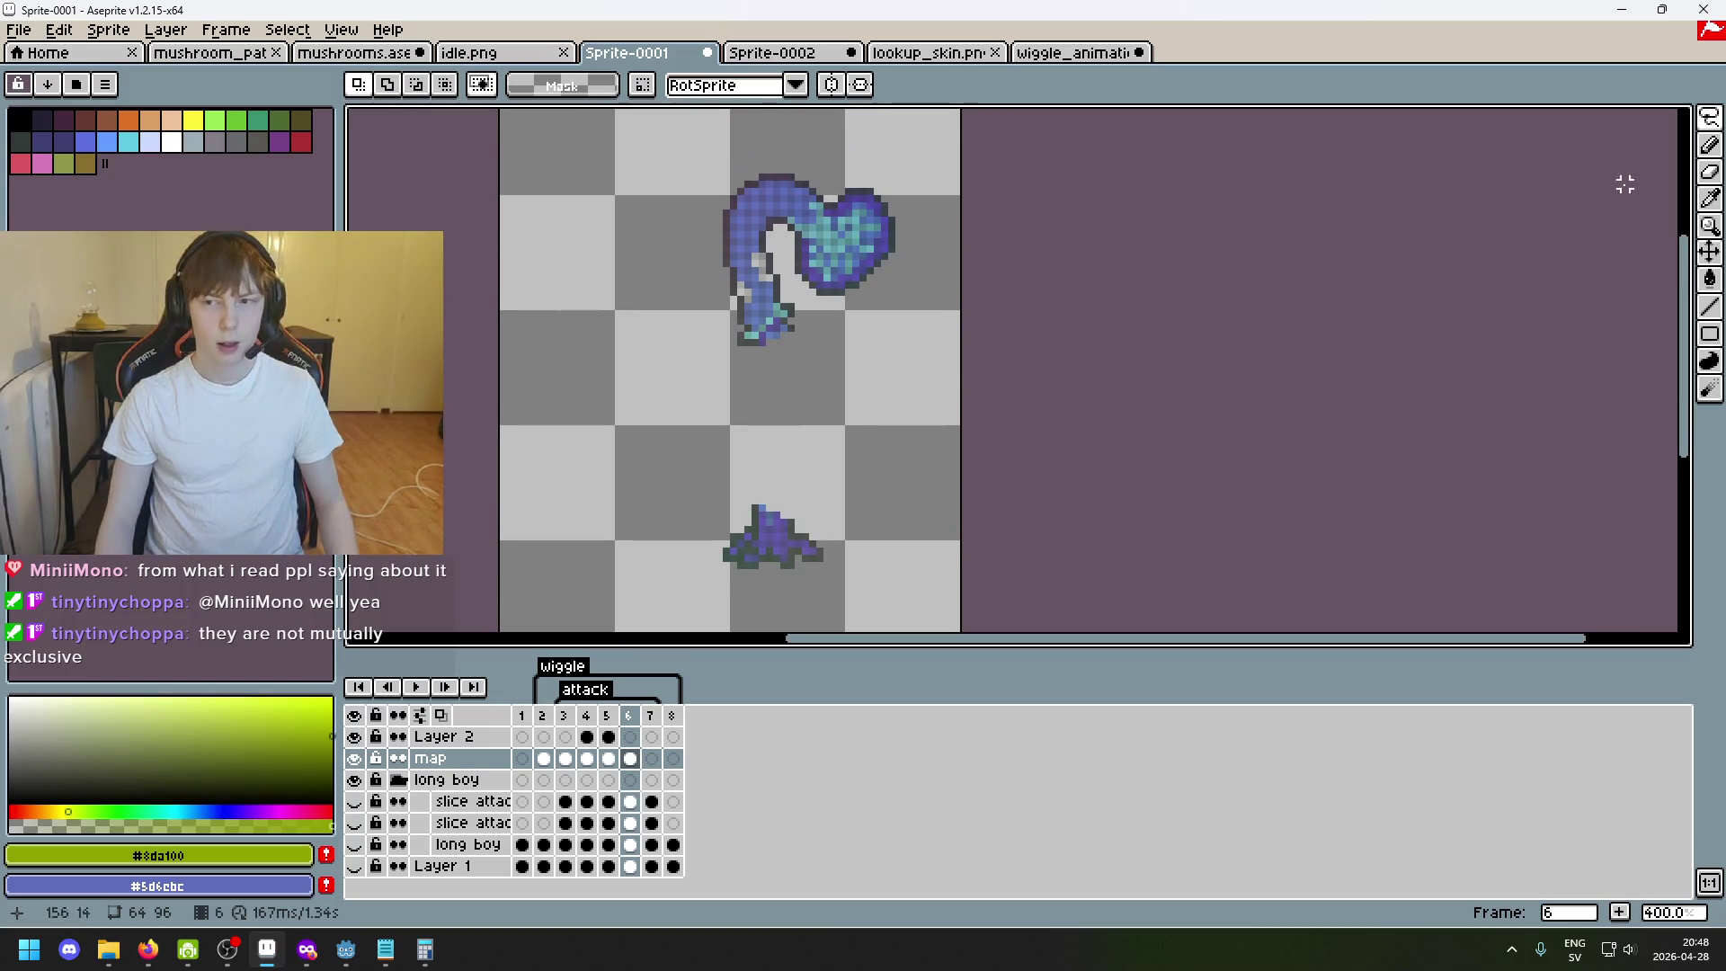
Show the long boy reference layer and bring up its layer properties.
{"action": "left_click", "coordinate": [355, 844]}
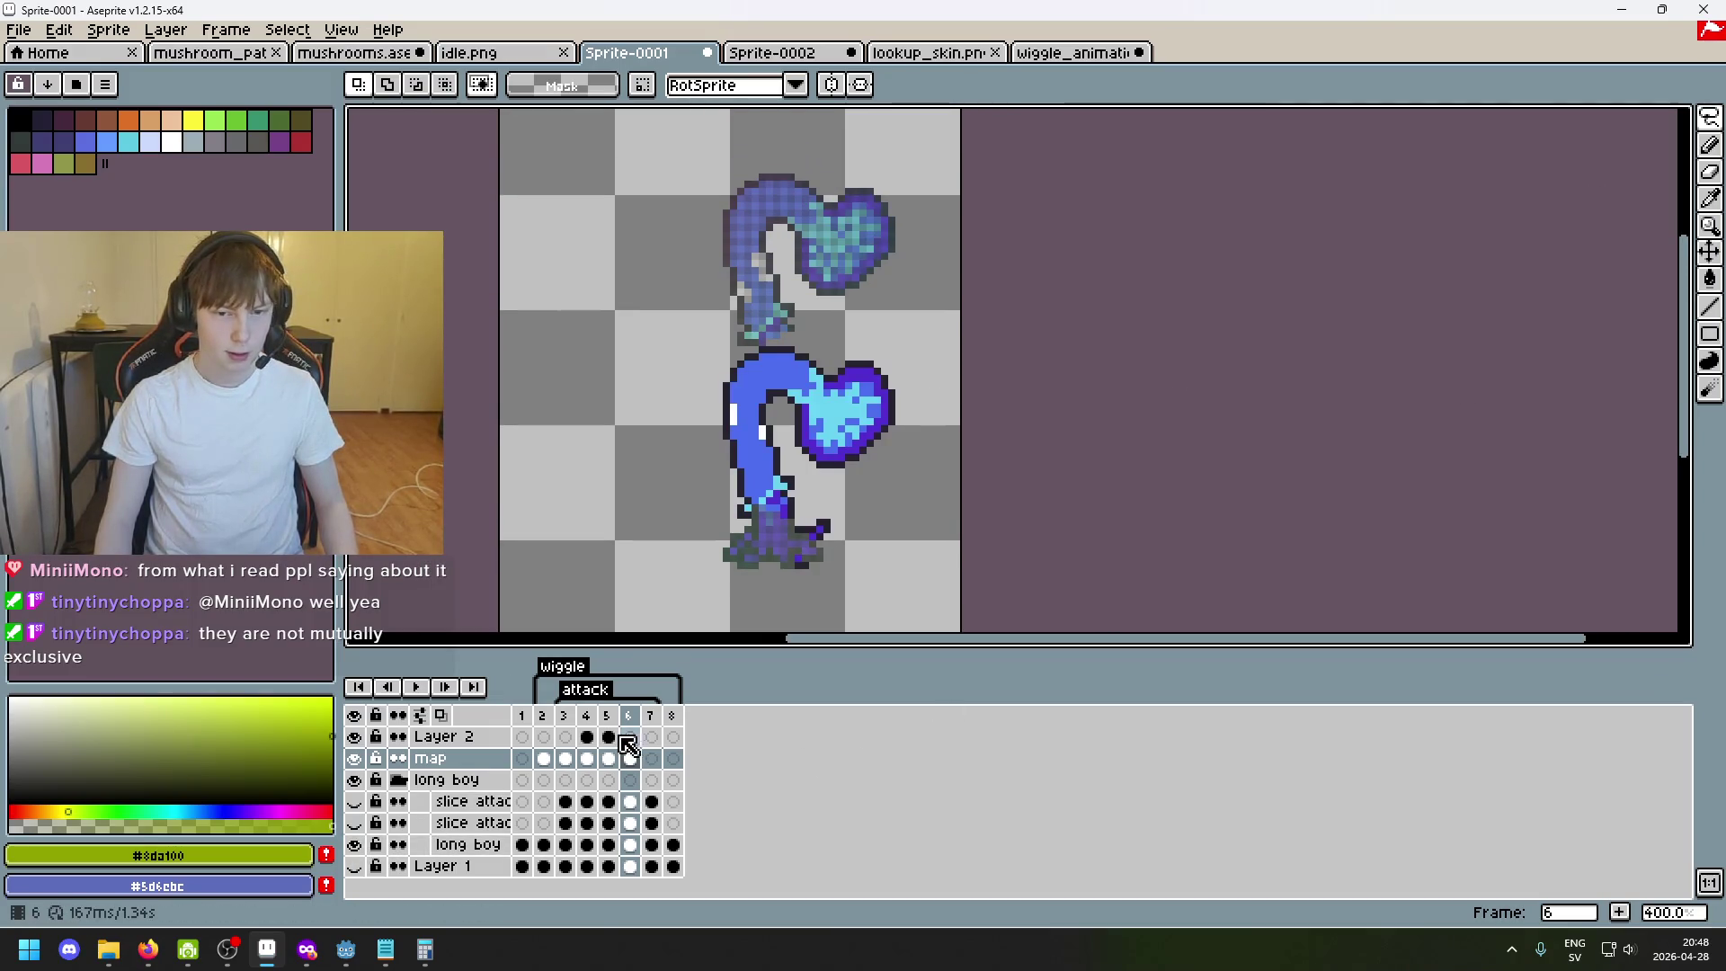
{"action": "double_click", "coordinate": [467, 845]}
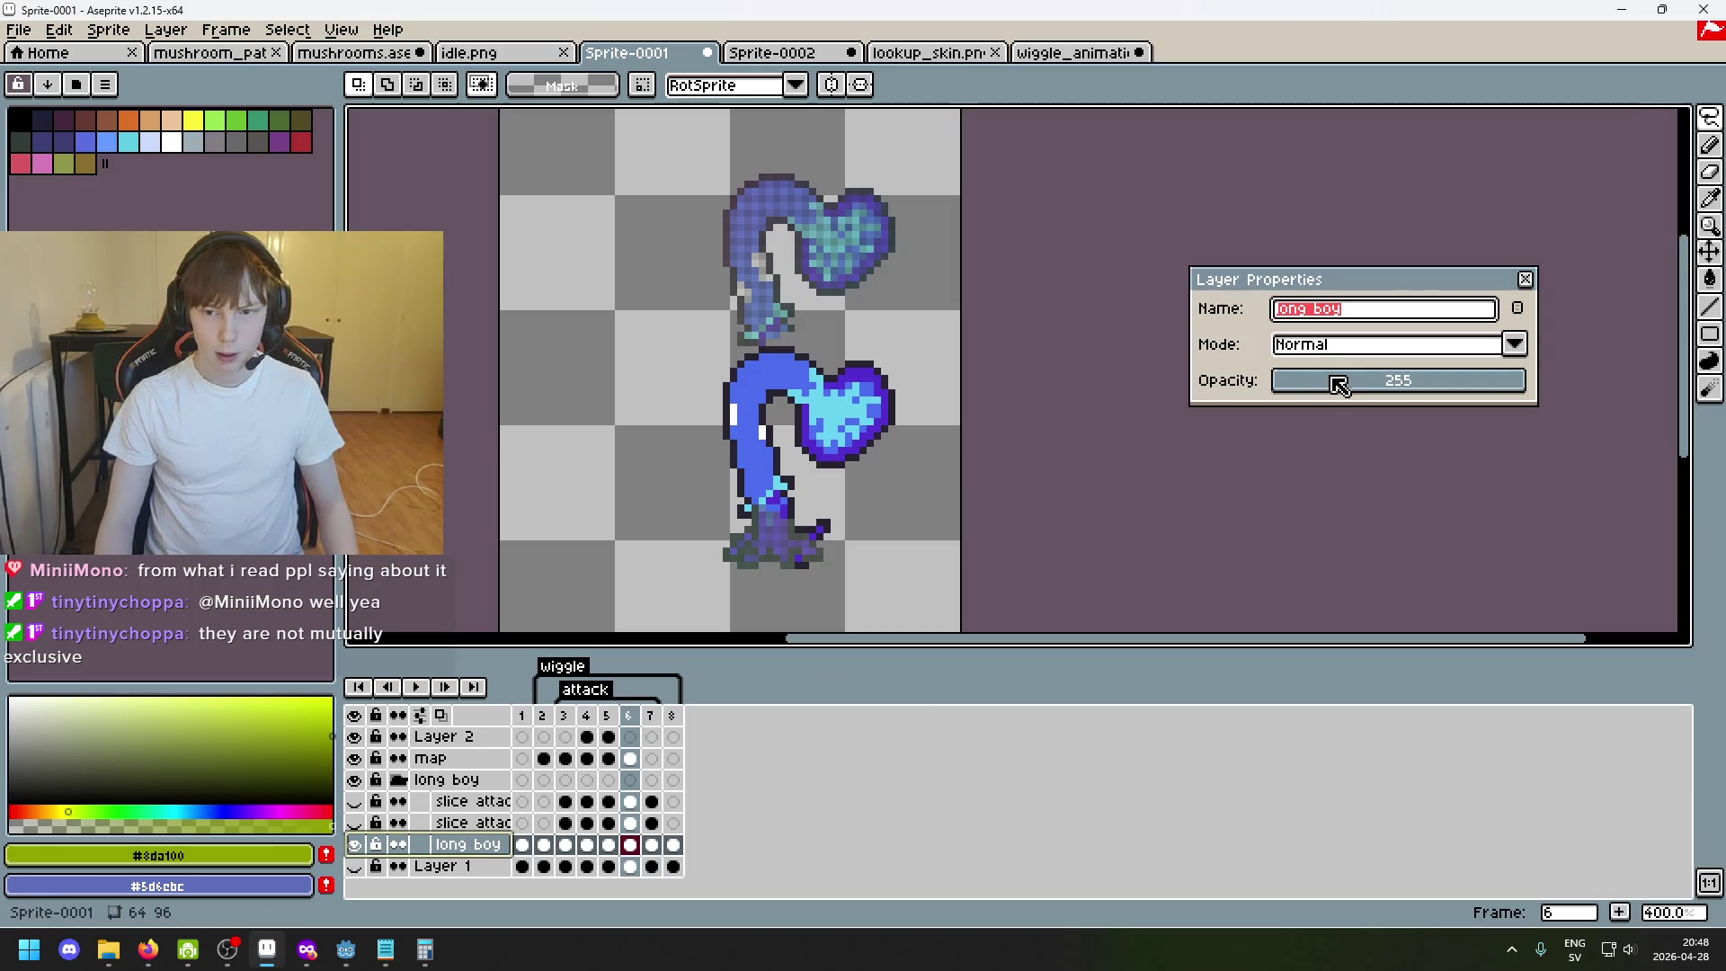
Fade the long boy layer to opacity 54, then on the map layer drag the mirrored upper body down onto the legs.
{"action": "left_click_drag", "start_coordinate": [1337, 384], "coordinate": [1330, 387]}
{"action": "left_click", "coordinate": [1523, 283]}
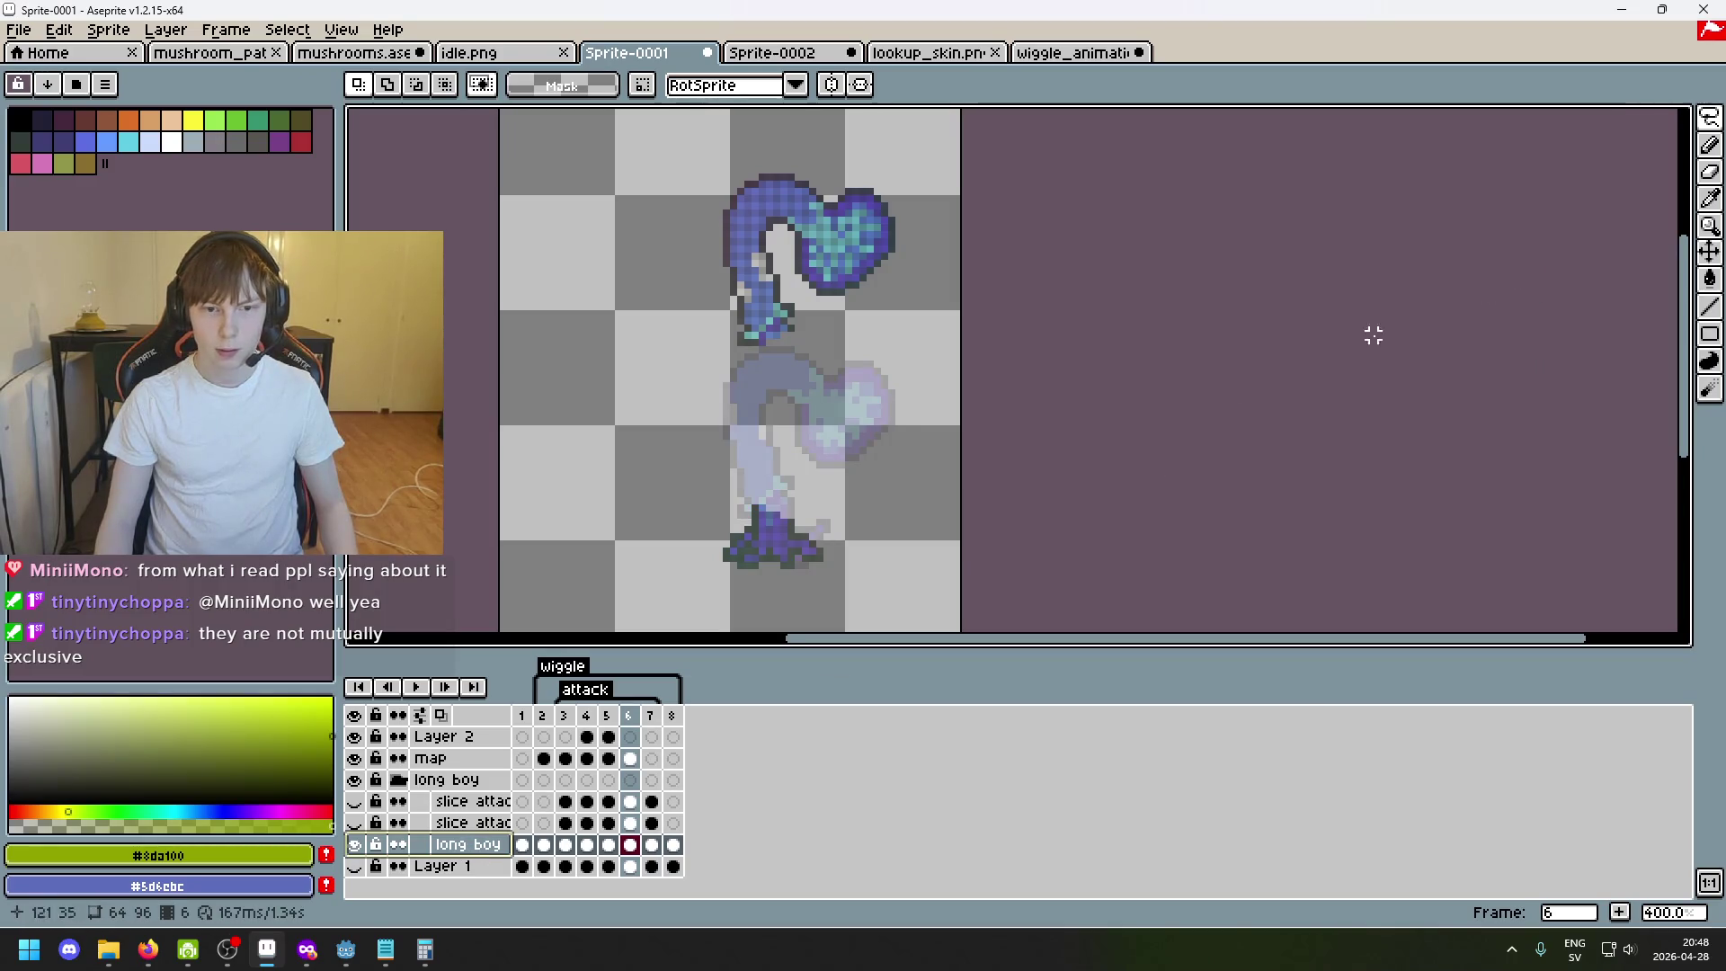
{"action": "scroll", "coordinate": [770, 396], "scroll_direction": "up", "scroll_amount": 2}
{"action": "left_click", "coordinate": [473, 783]}
{"action": "left_click", "coordinate": [429, 758]}
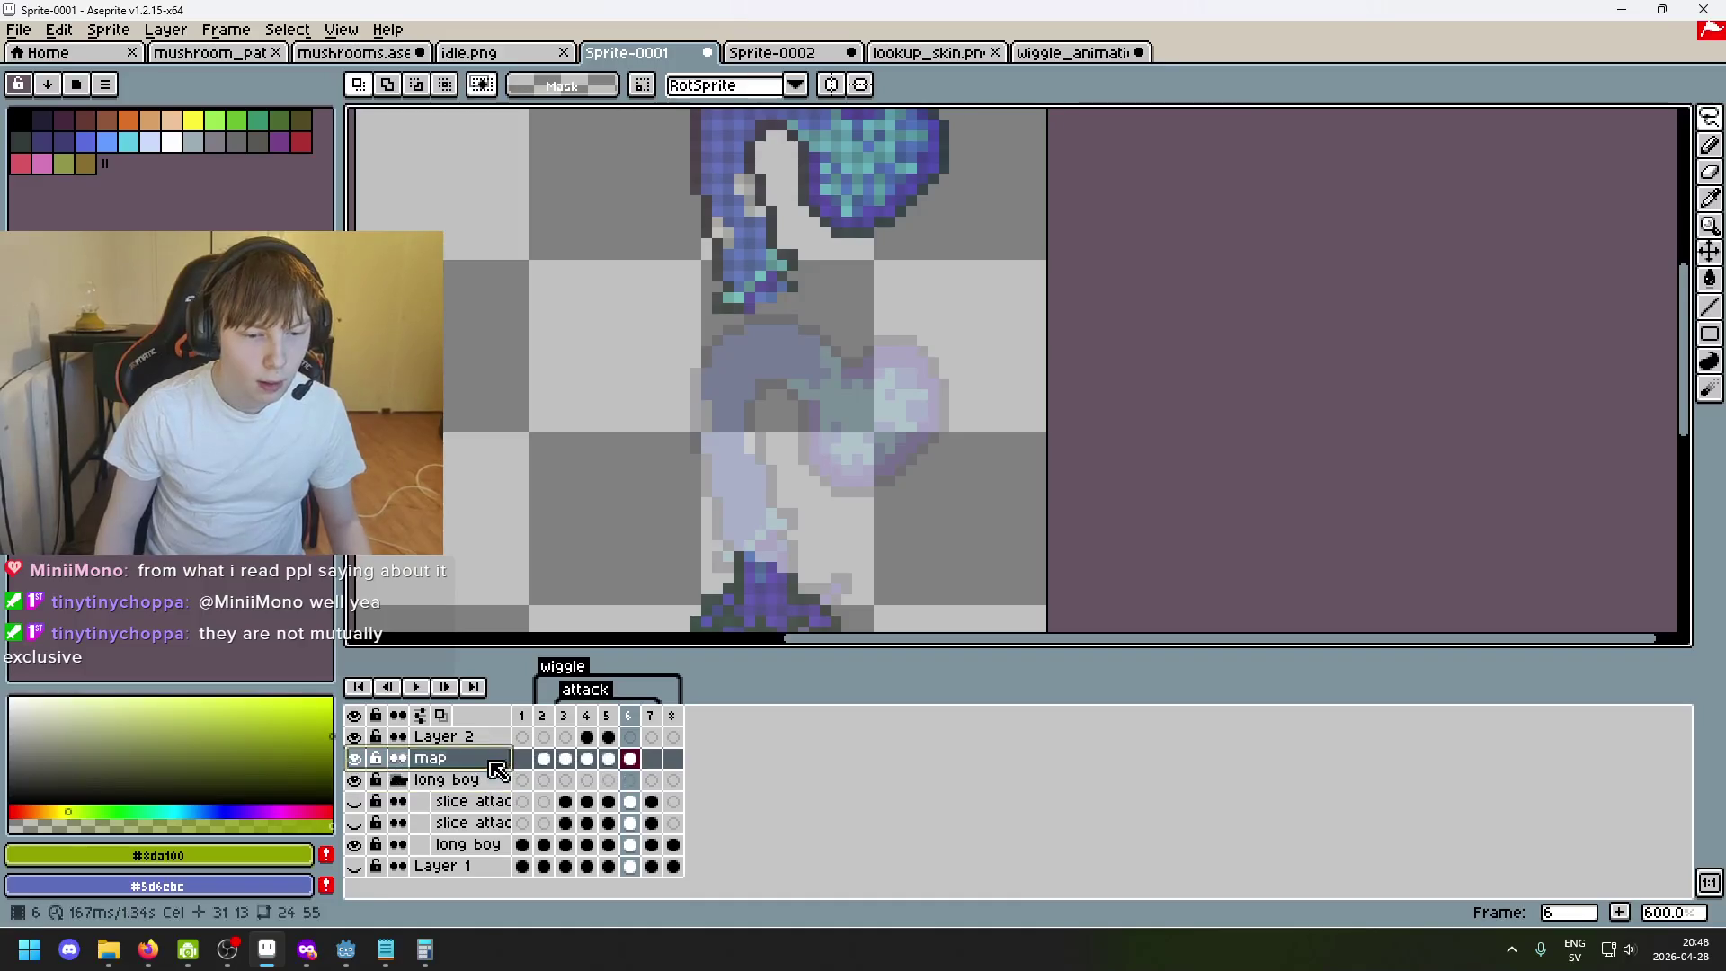
{"action": "scroll", "coordinate": [1027, 599], "scroll_direction": "up", "scroll_amount": 3}
{"action": "scroll", "coordinate": [1028, 599], "scroll_direction": "down", "scroll_amount": 1}
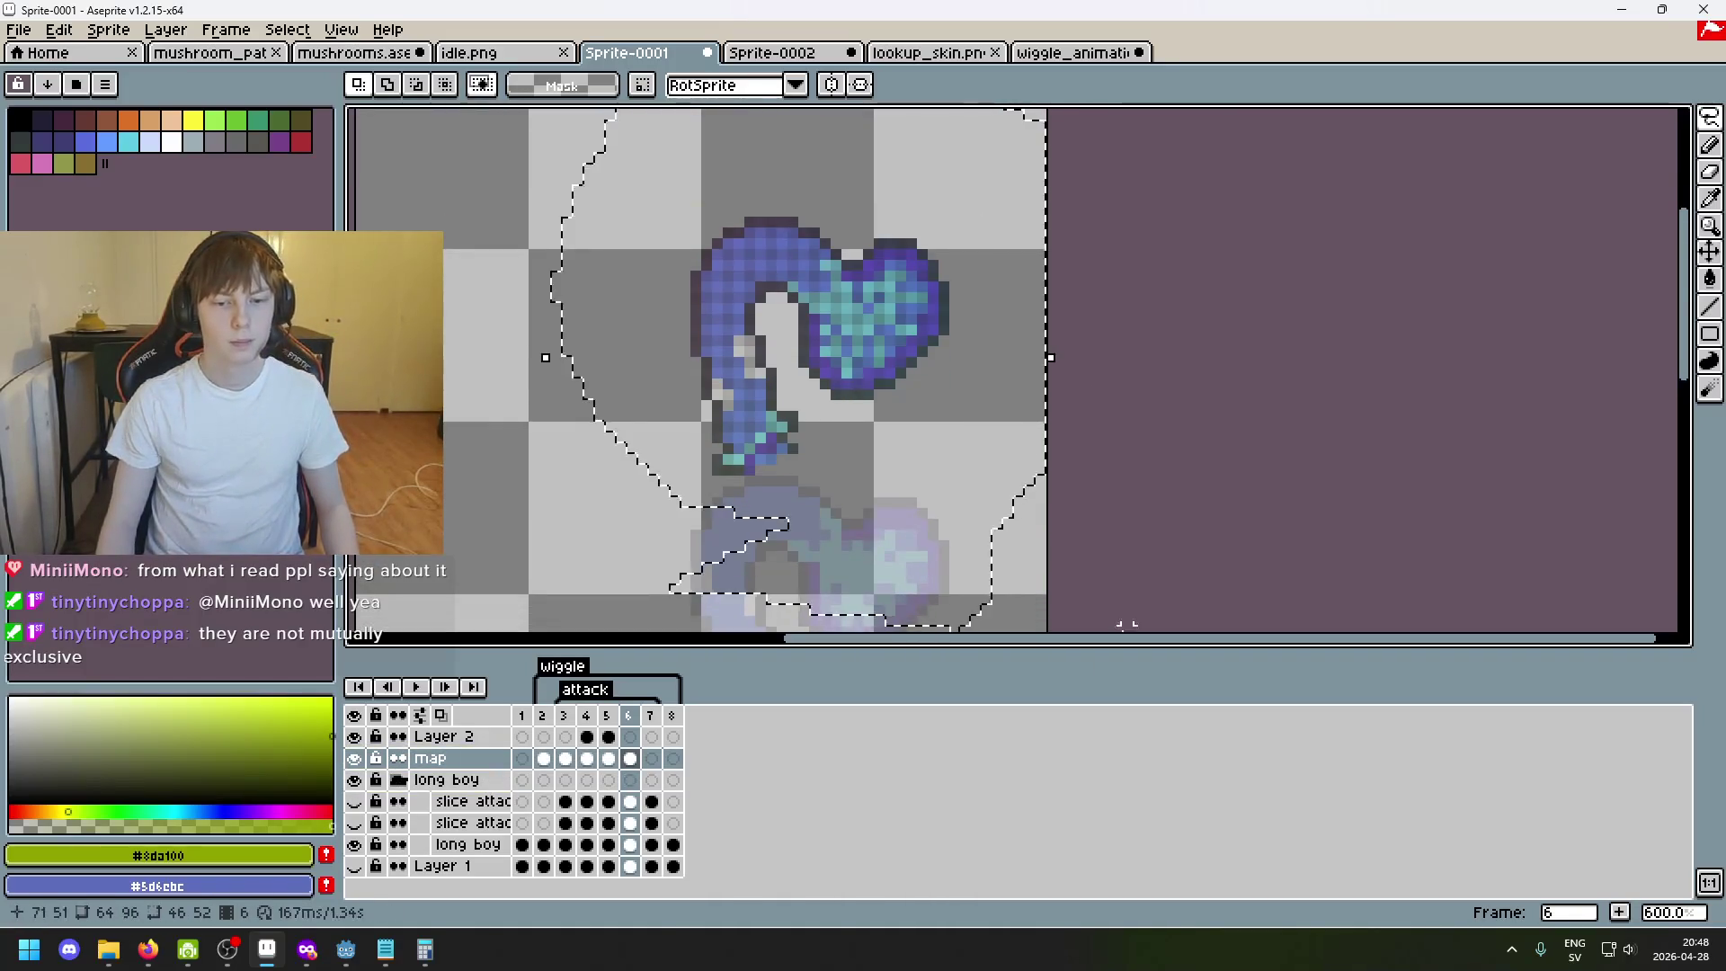
{"action": "scroll", "coordinate": [1148, 470], "scroll_direction": "down", "scroll_amount": 1}
{"action": "scroll", "coordinate": [1268, 458], "scroll_direction": "up", "scroll_amount": 3}
{"action": "scroll", "coordinate": [1267, 458], "scroll_direction": "down", "scroll_amount": 2}
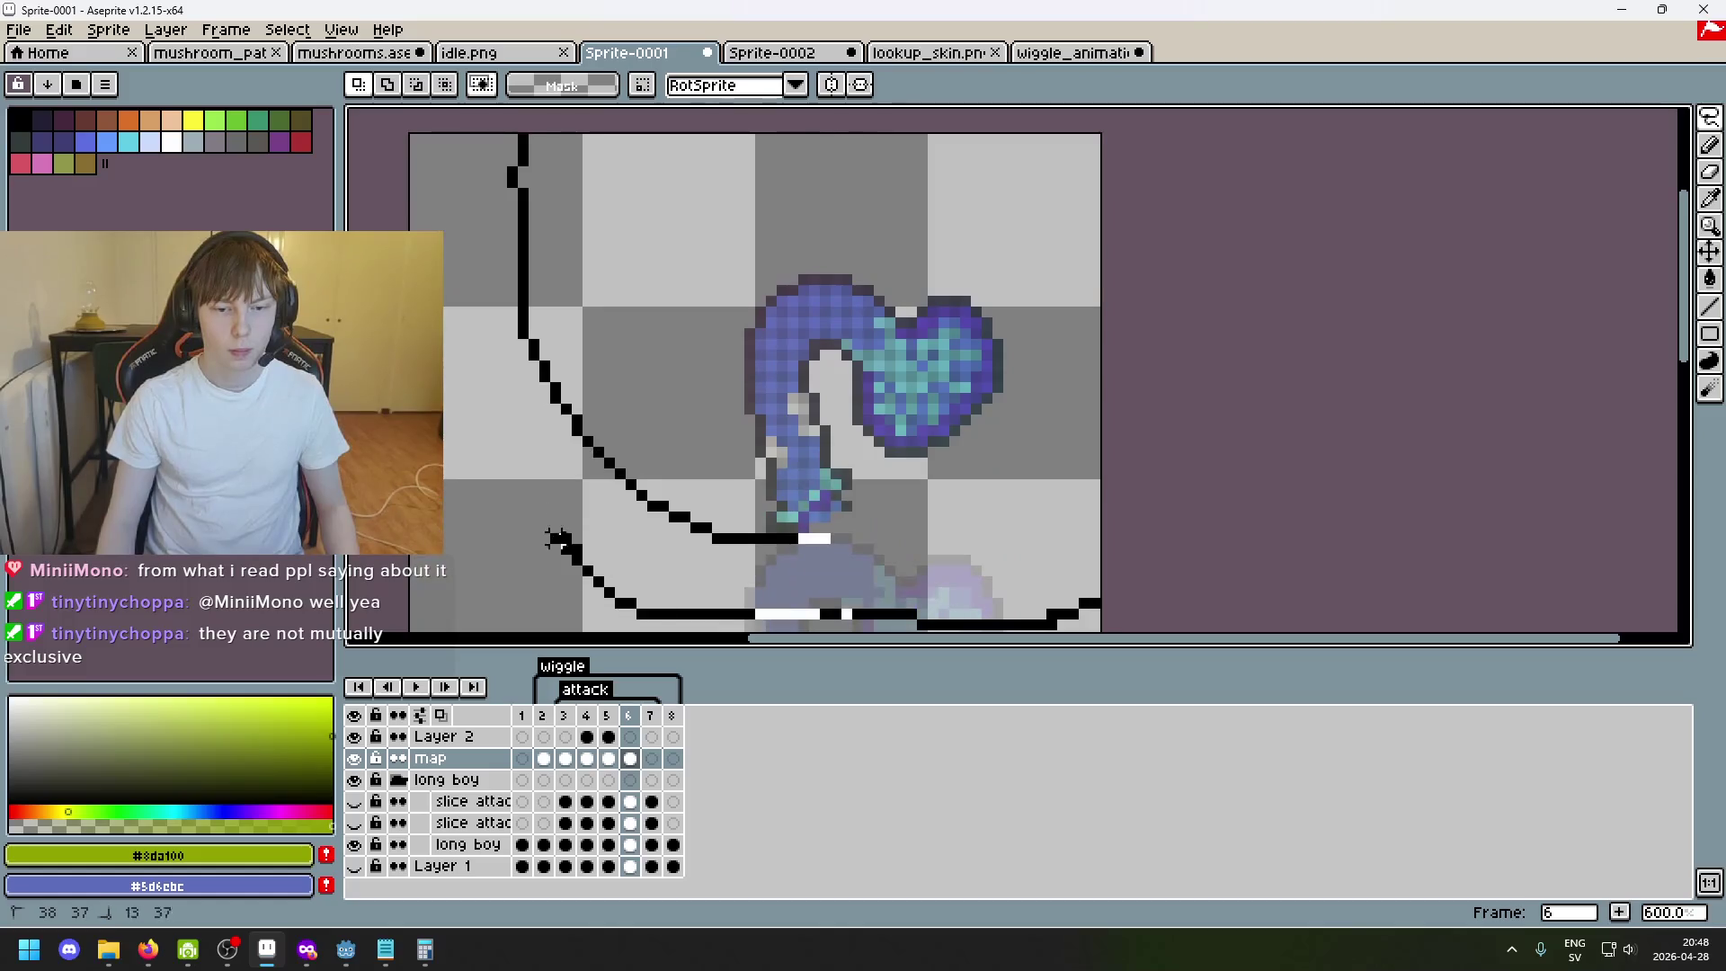
{"action": "mouse_move", "coordinate": [1268, 458]}
{"action": "left_mouse_down"}
{"action": "mouse_move", "coordinate": [904, 420]}
{"action": "mouse_move", "coordinate": [908, 473]}
{"action": "left_mouse_up"}
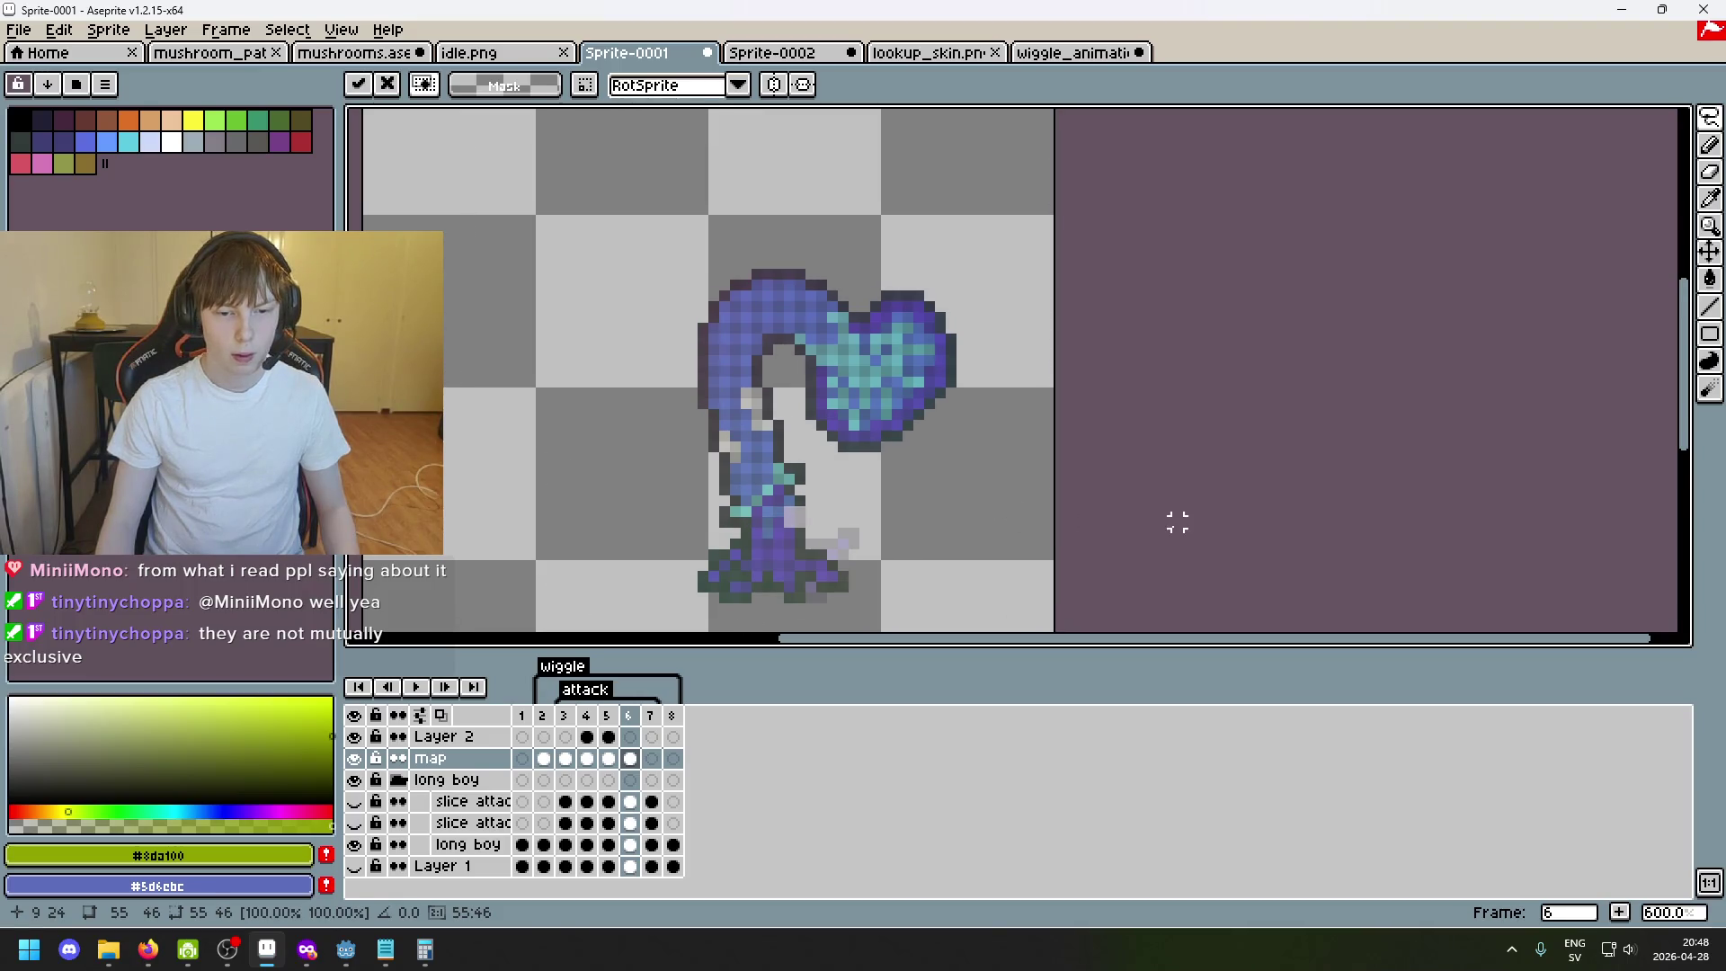
Commit the move, sample dark grey and purple from the sprite and paint foot pixels on frame 6 after checking frame 2.
{"action": "key", "text": "Return"}
{"action": "scroll", "coordinate": [802, 573], "scroll_direction": "up", "scroll_amount": 4}
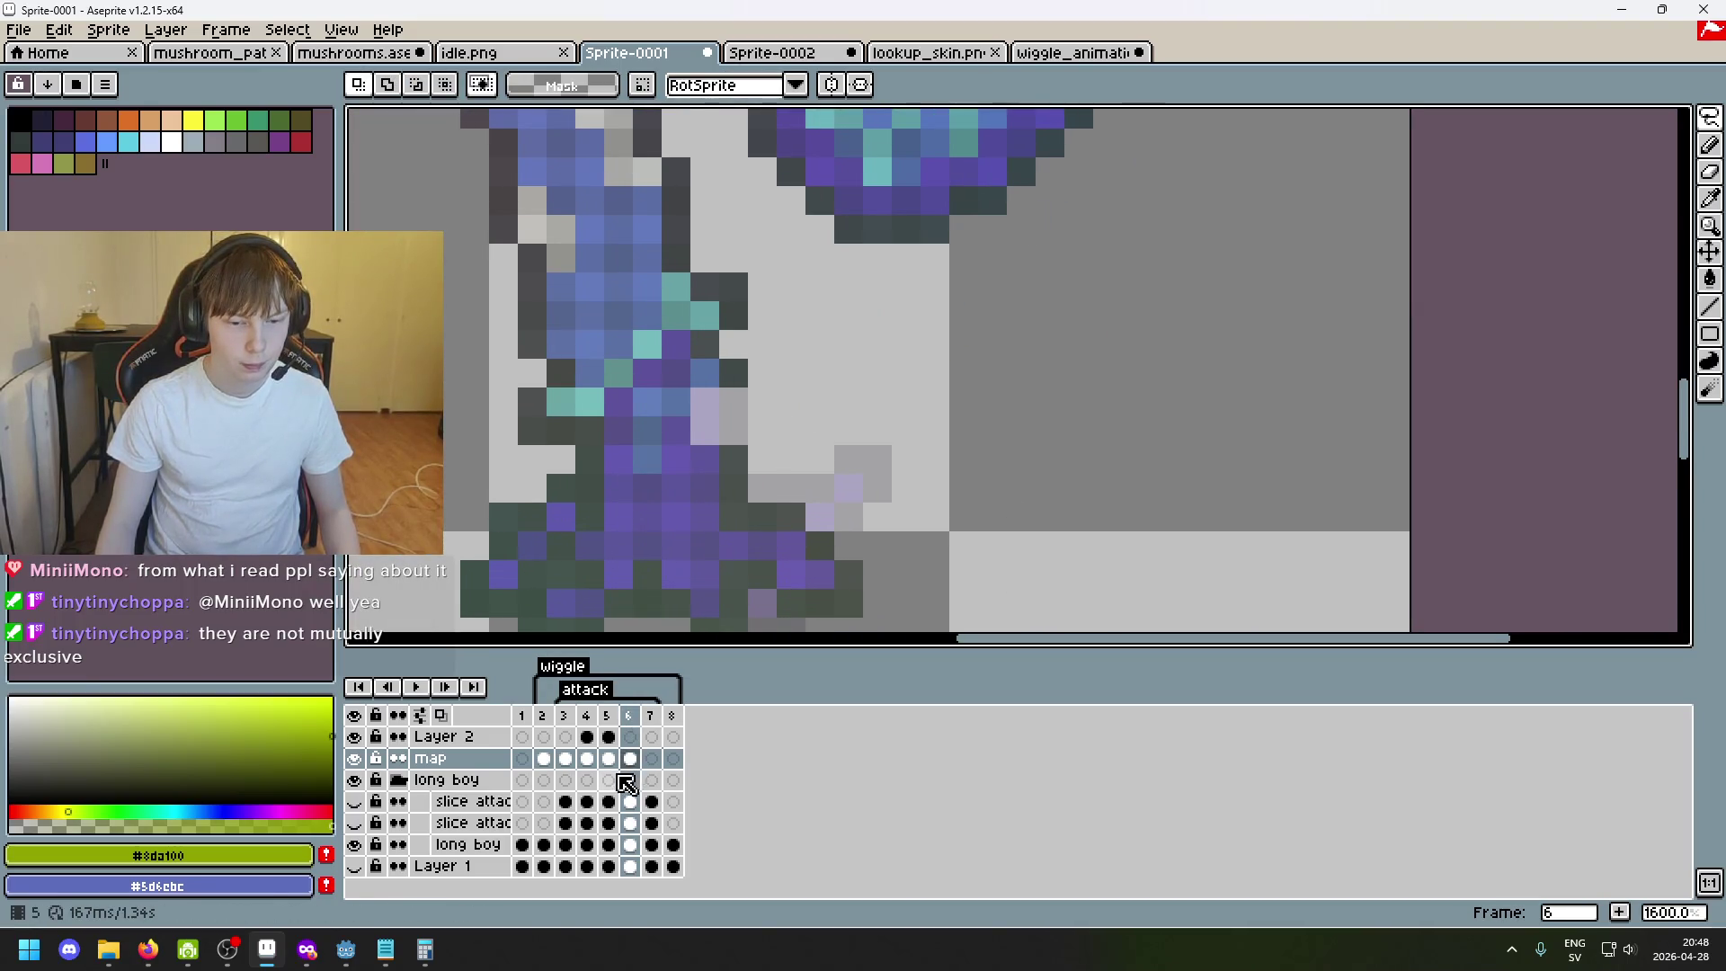
{"action": "left_click", "coordinate": [728, 456], "text": "alt"}
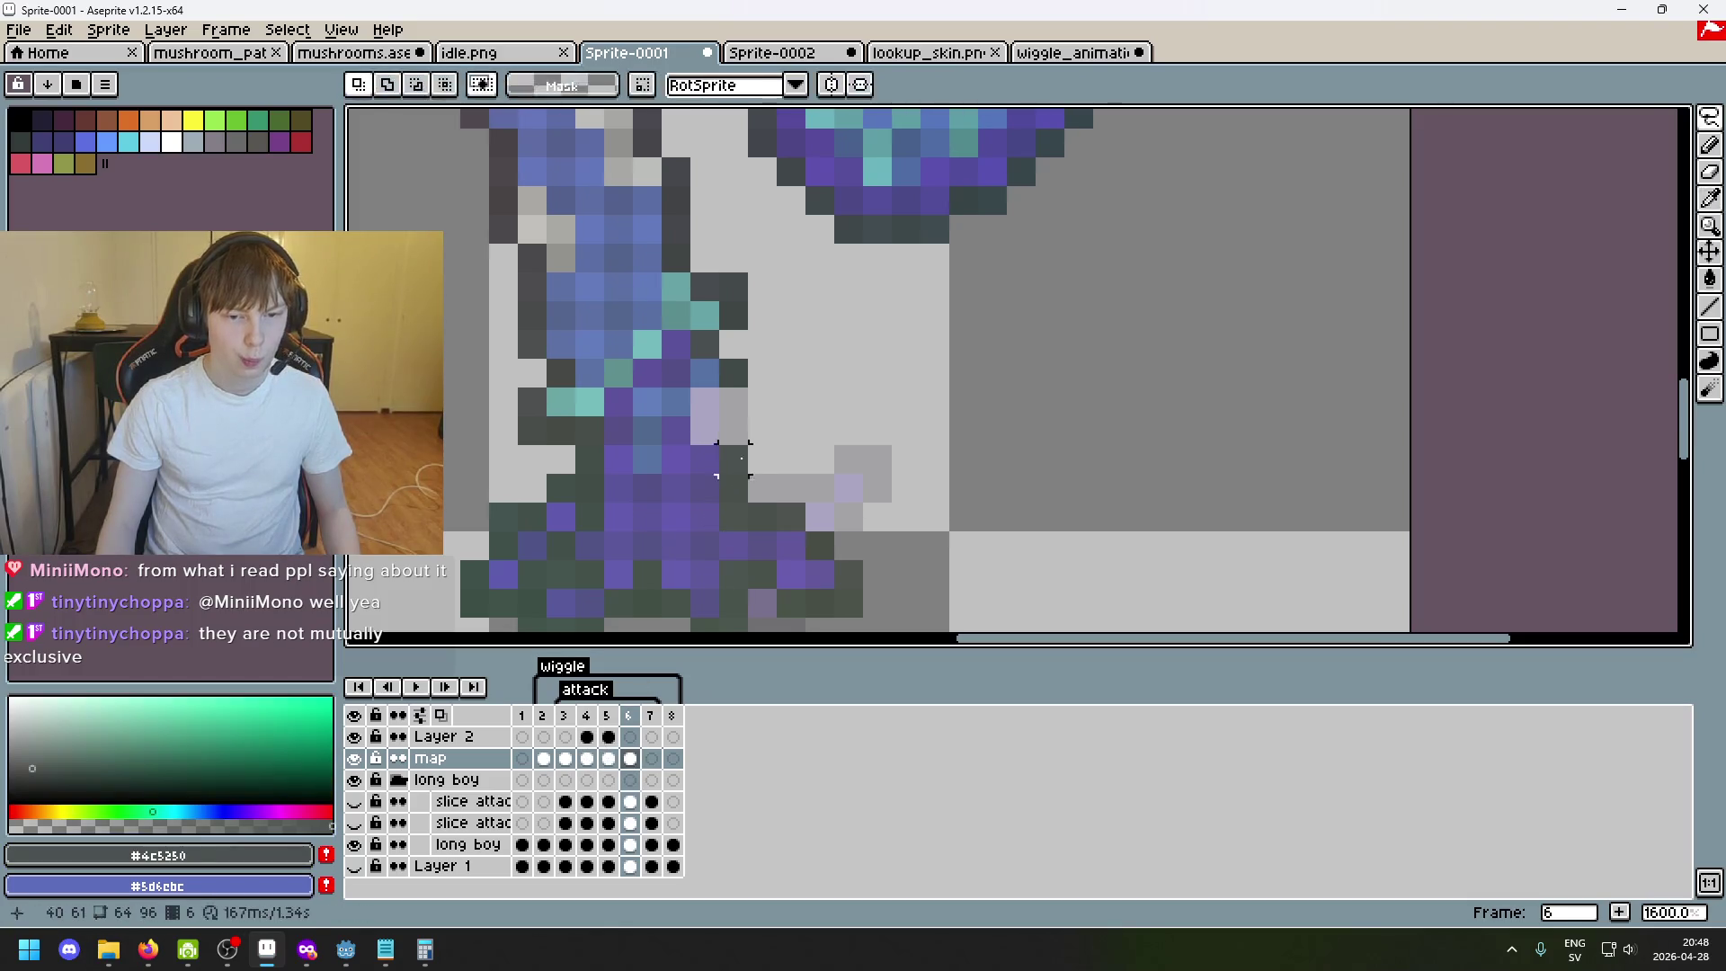
{"action": "left_click", "coordinate": [543, 716]}
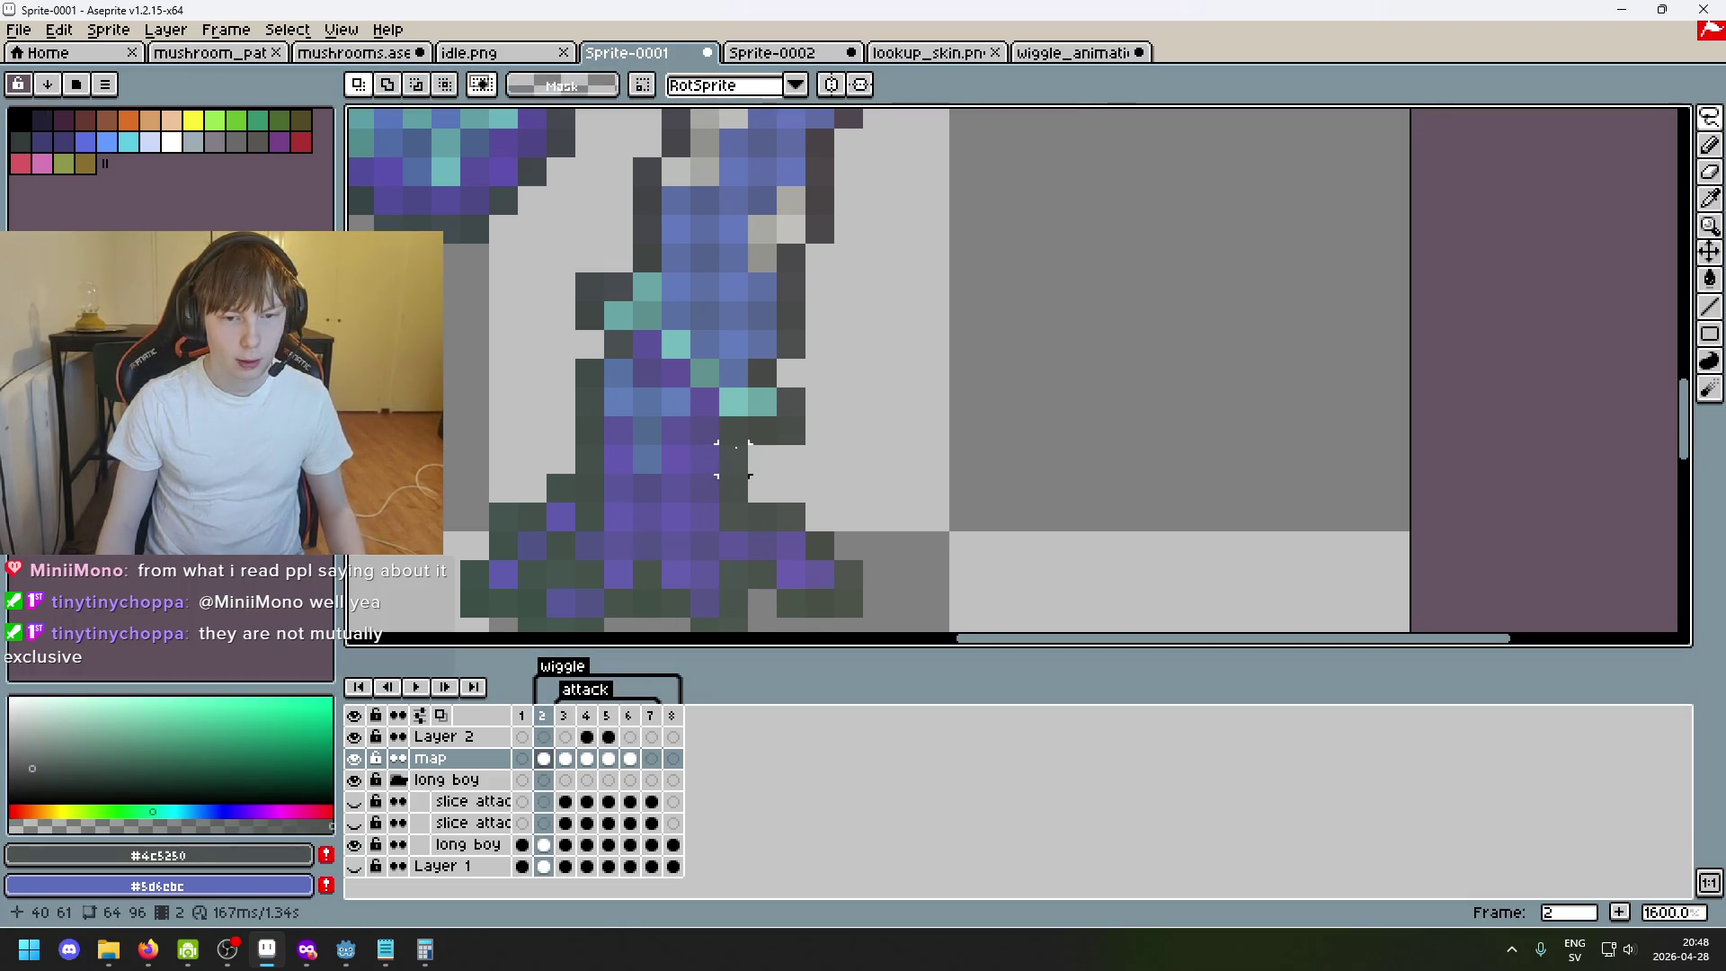
{"action": "left_click", "coordinate": [611, 719]}
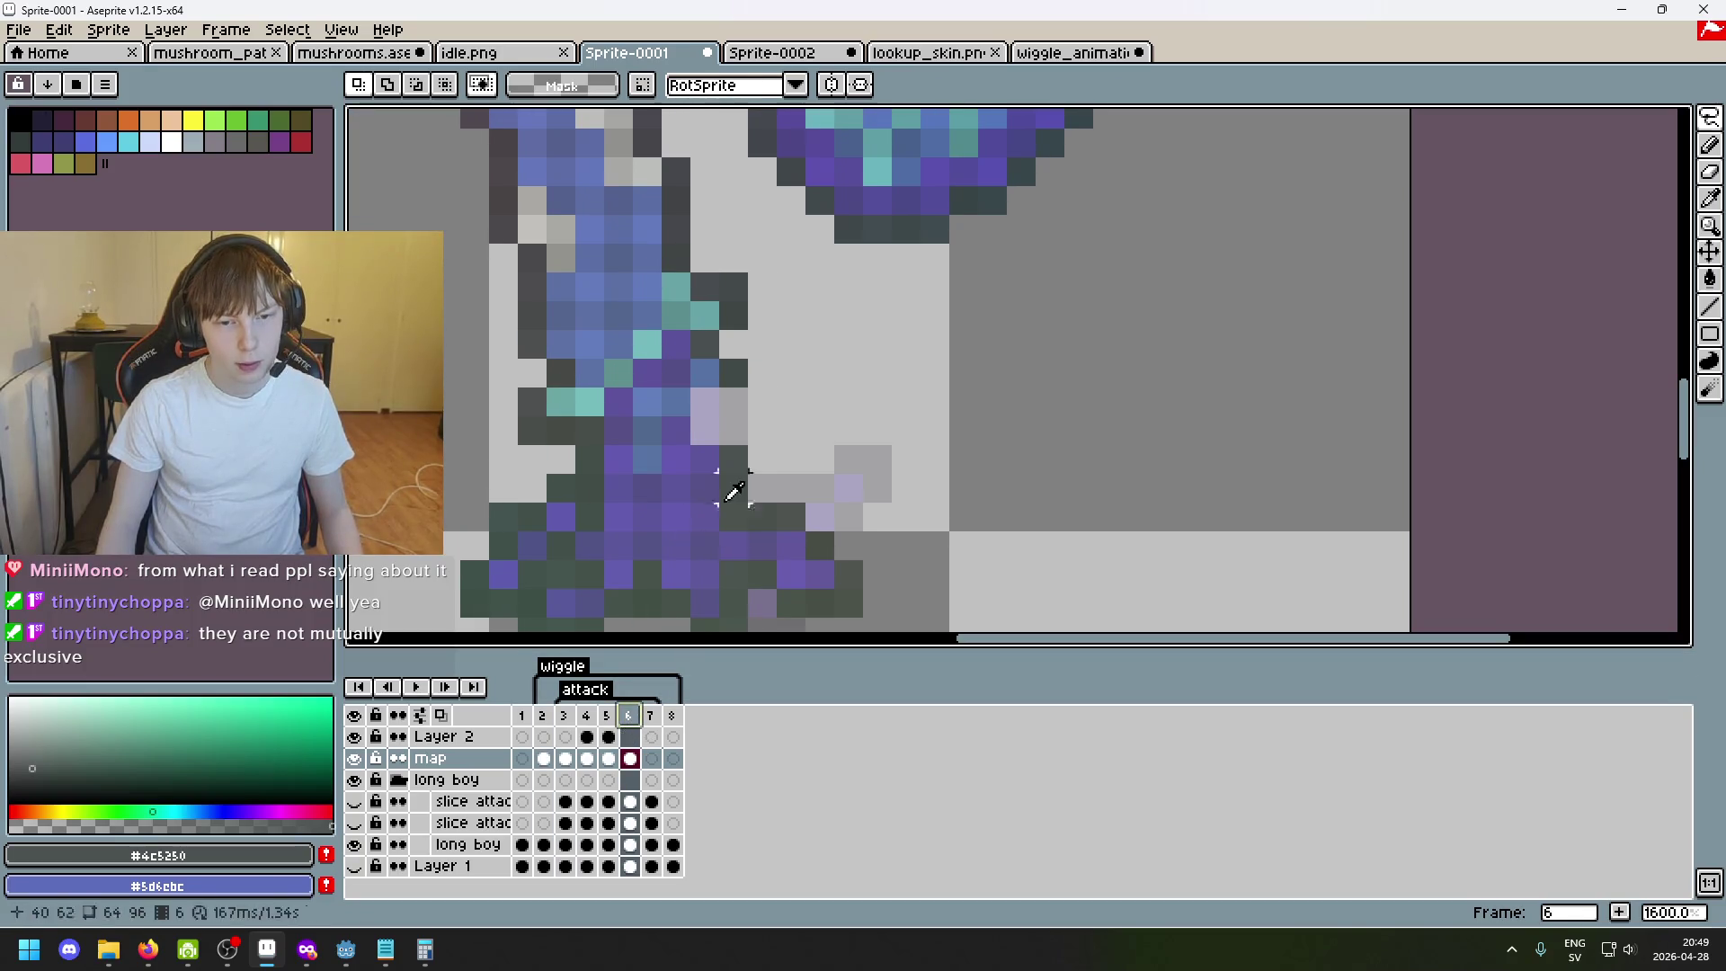
{"action": "left_click", "coordinate": [731, 373], "text": "alt"}
{"action": "left_click", "coordinate": [713, 405]}
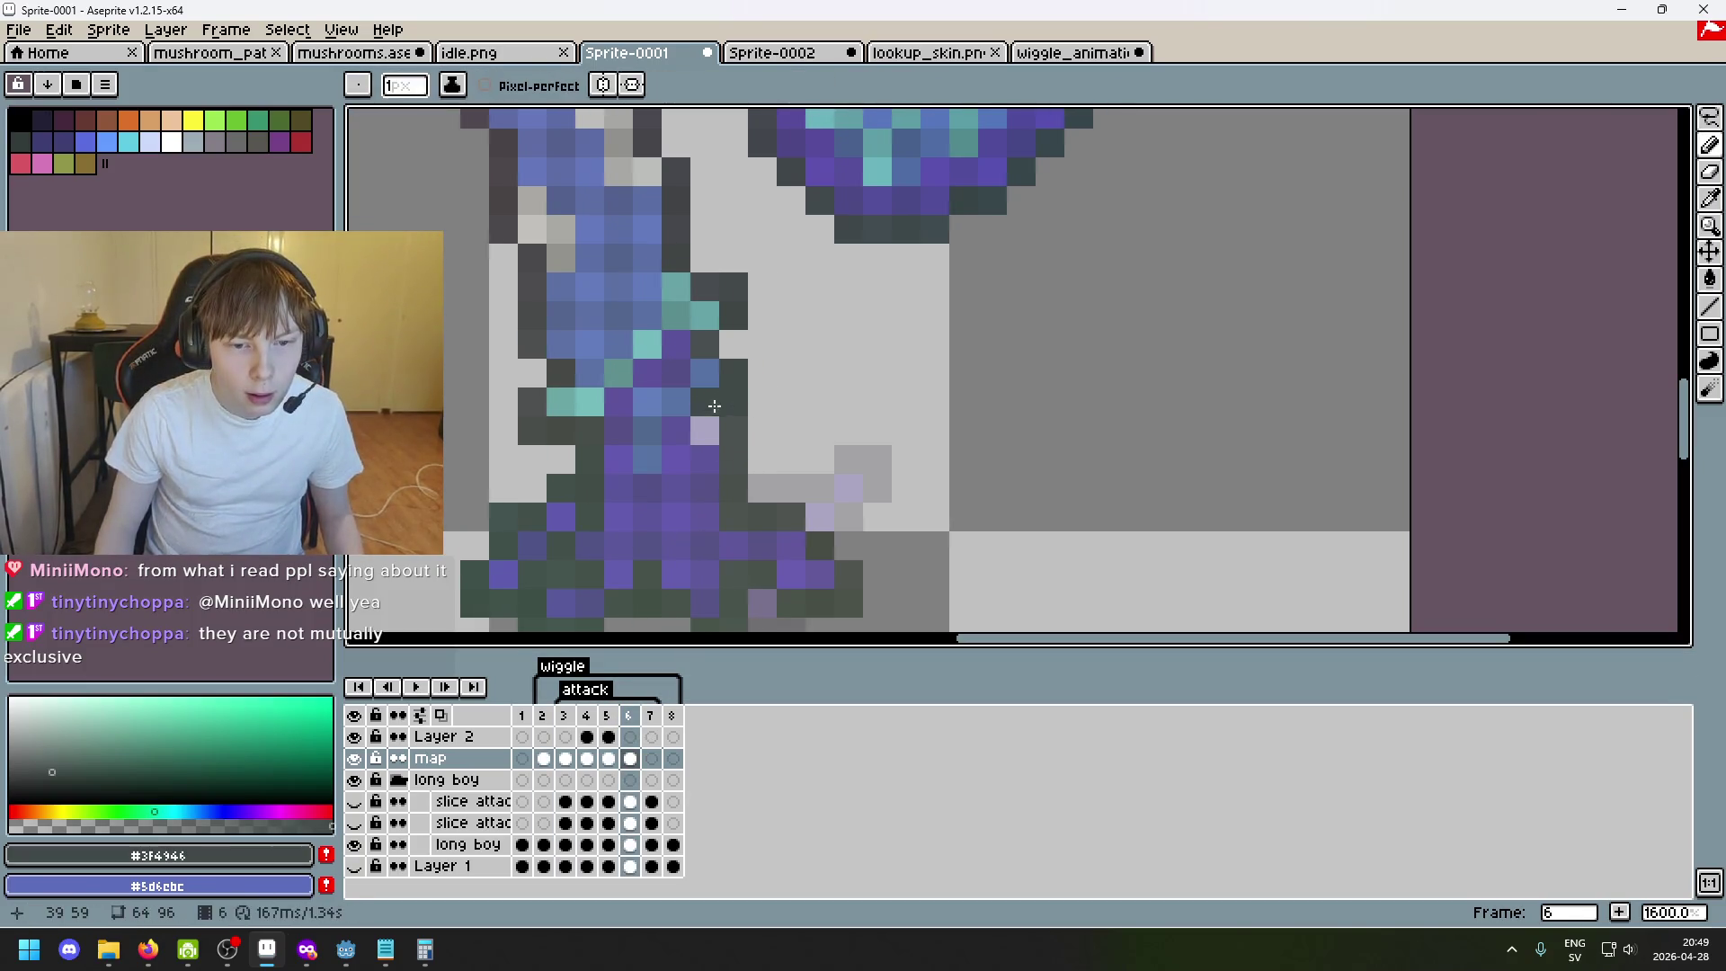
{"action": "left_click", "coordinate": [699, 402]}
{"action": "scroll", "coordinate": [748, 470], "scroll_direction": "down", "scroll_amount": 5}
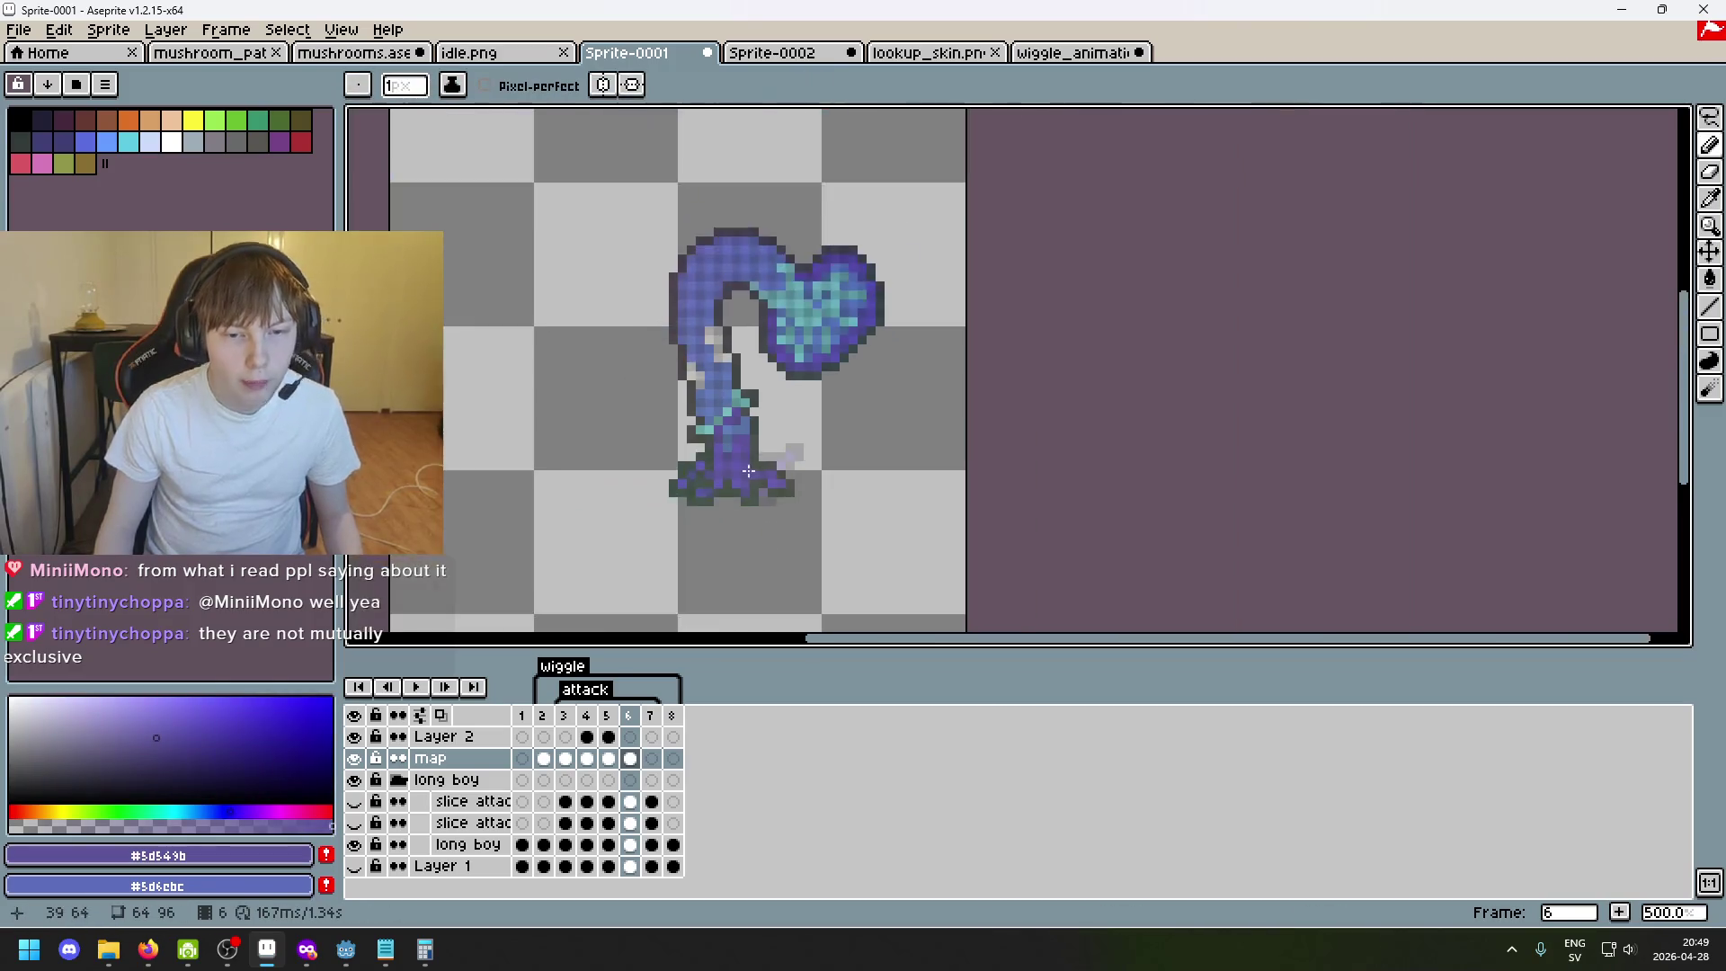
{"action": "scroll", "coordinate": [827, 371], "scroll_direction": "up", "scroll_amount": 5}
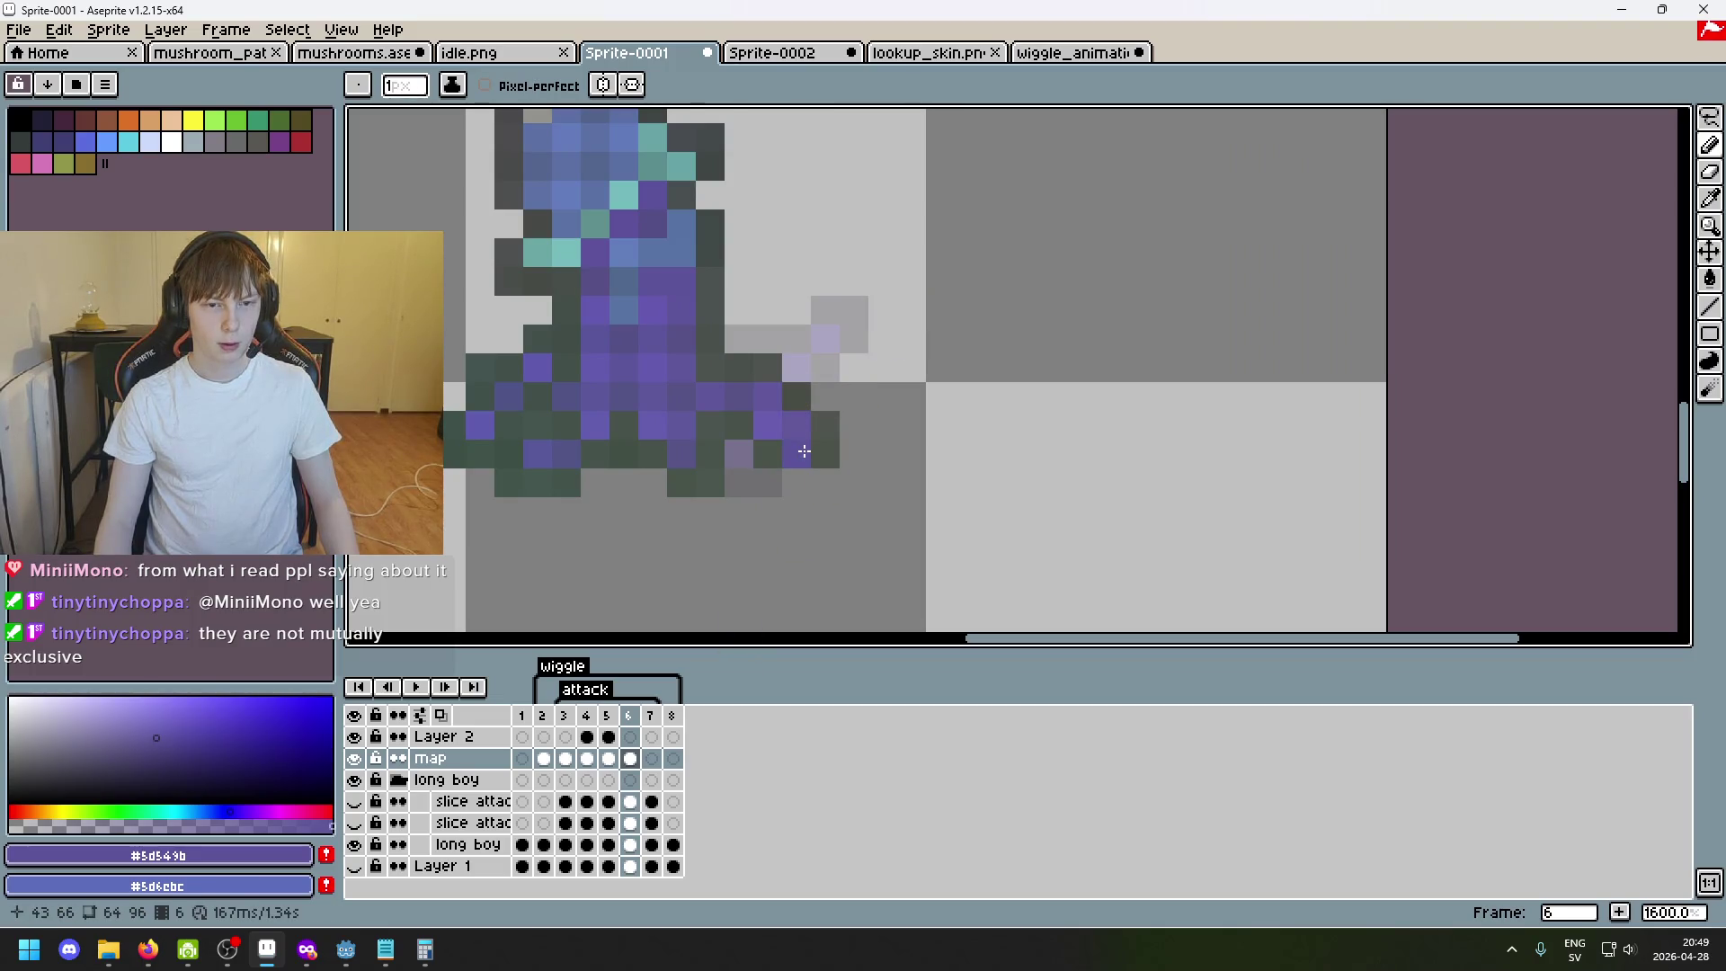
{"action": "scroll", "coordinate": [803, 450], "scroll_direction": "down", "scroll_amount": 1}
{"action": "scroll", "coordinate": [808, 381], "scroll_direction": "down", "scroll_amount": 1}
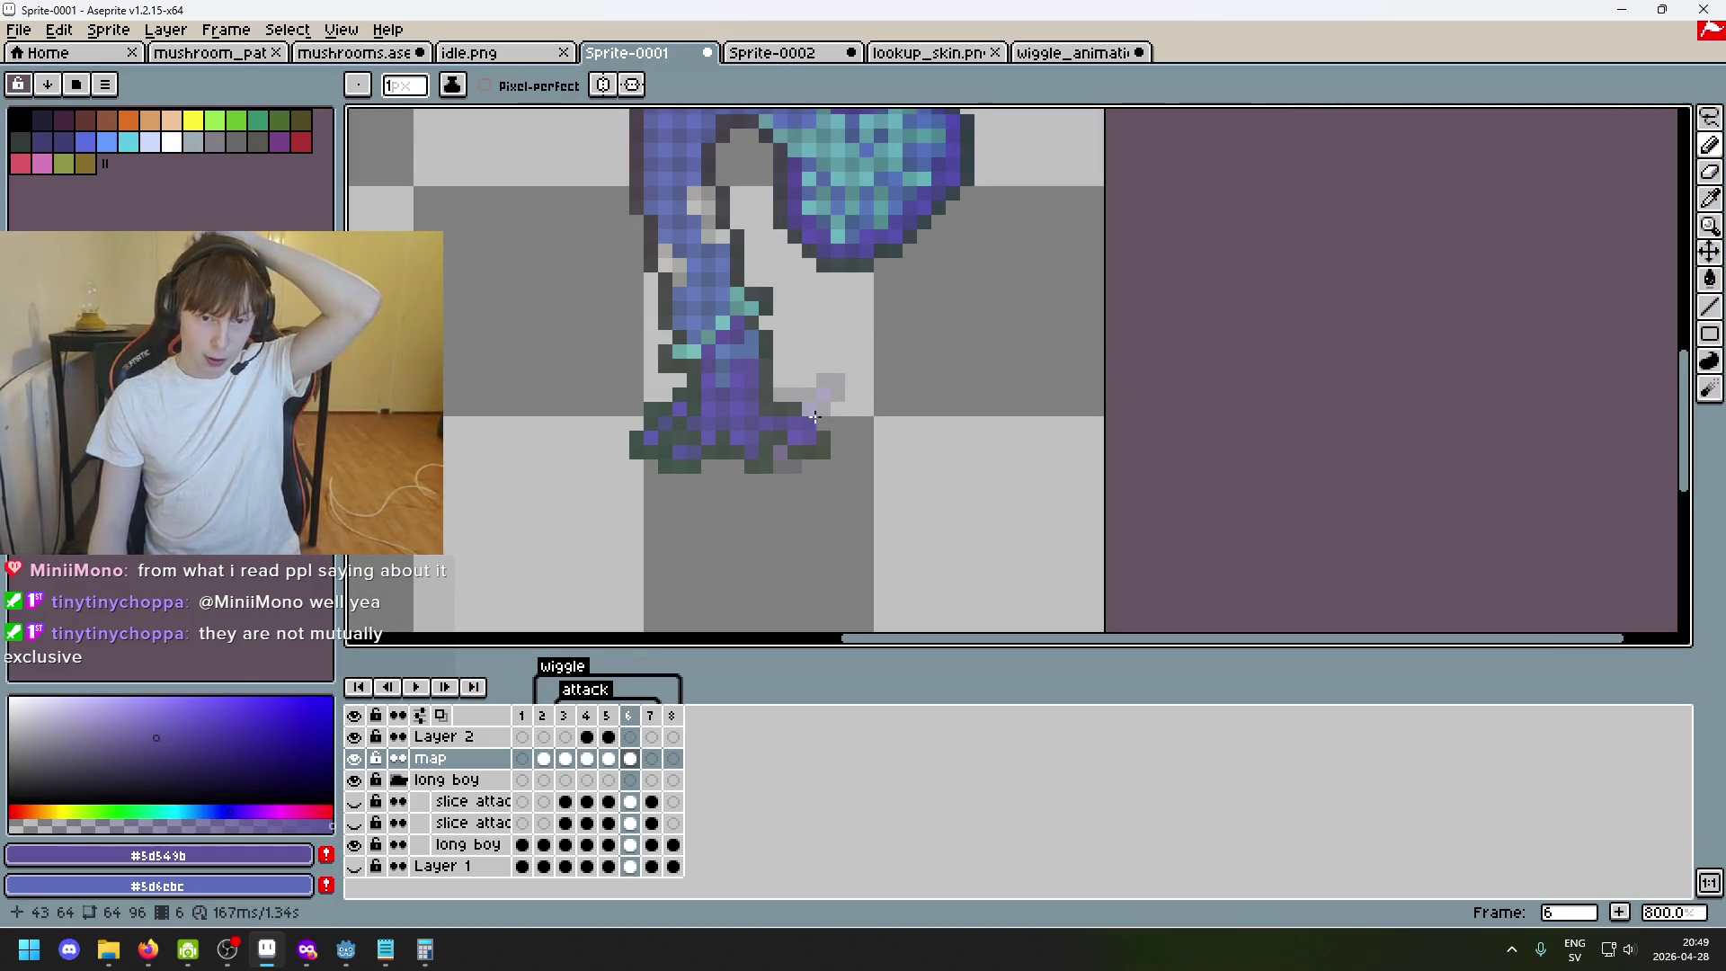
{"action": "left_click_drag", "start_coordinate": [807, 452], "coordinate": [815, 500]}
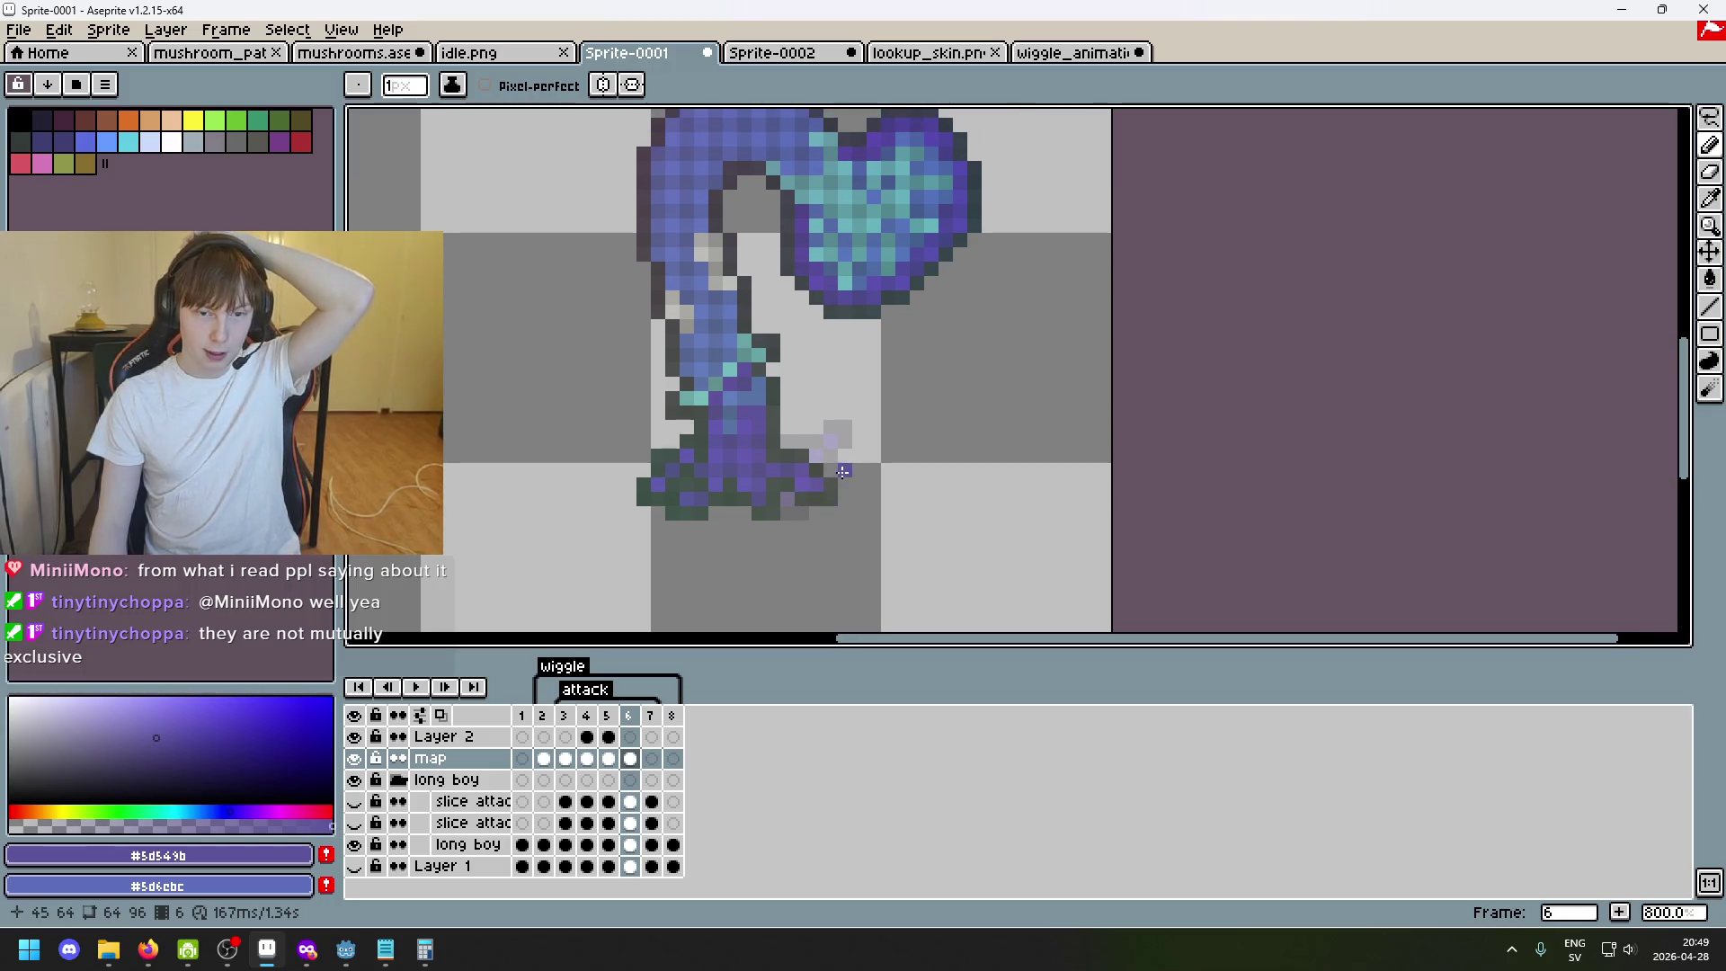
{"action": "key", "text": "w"}
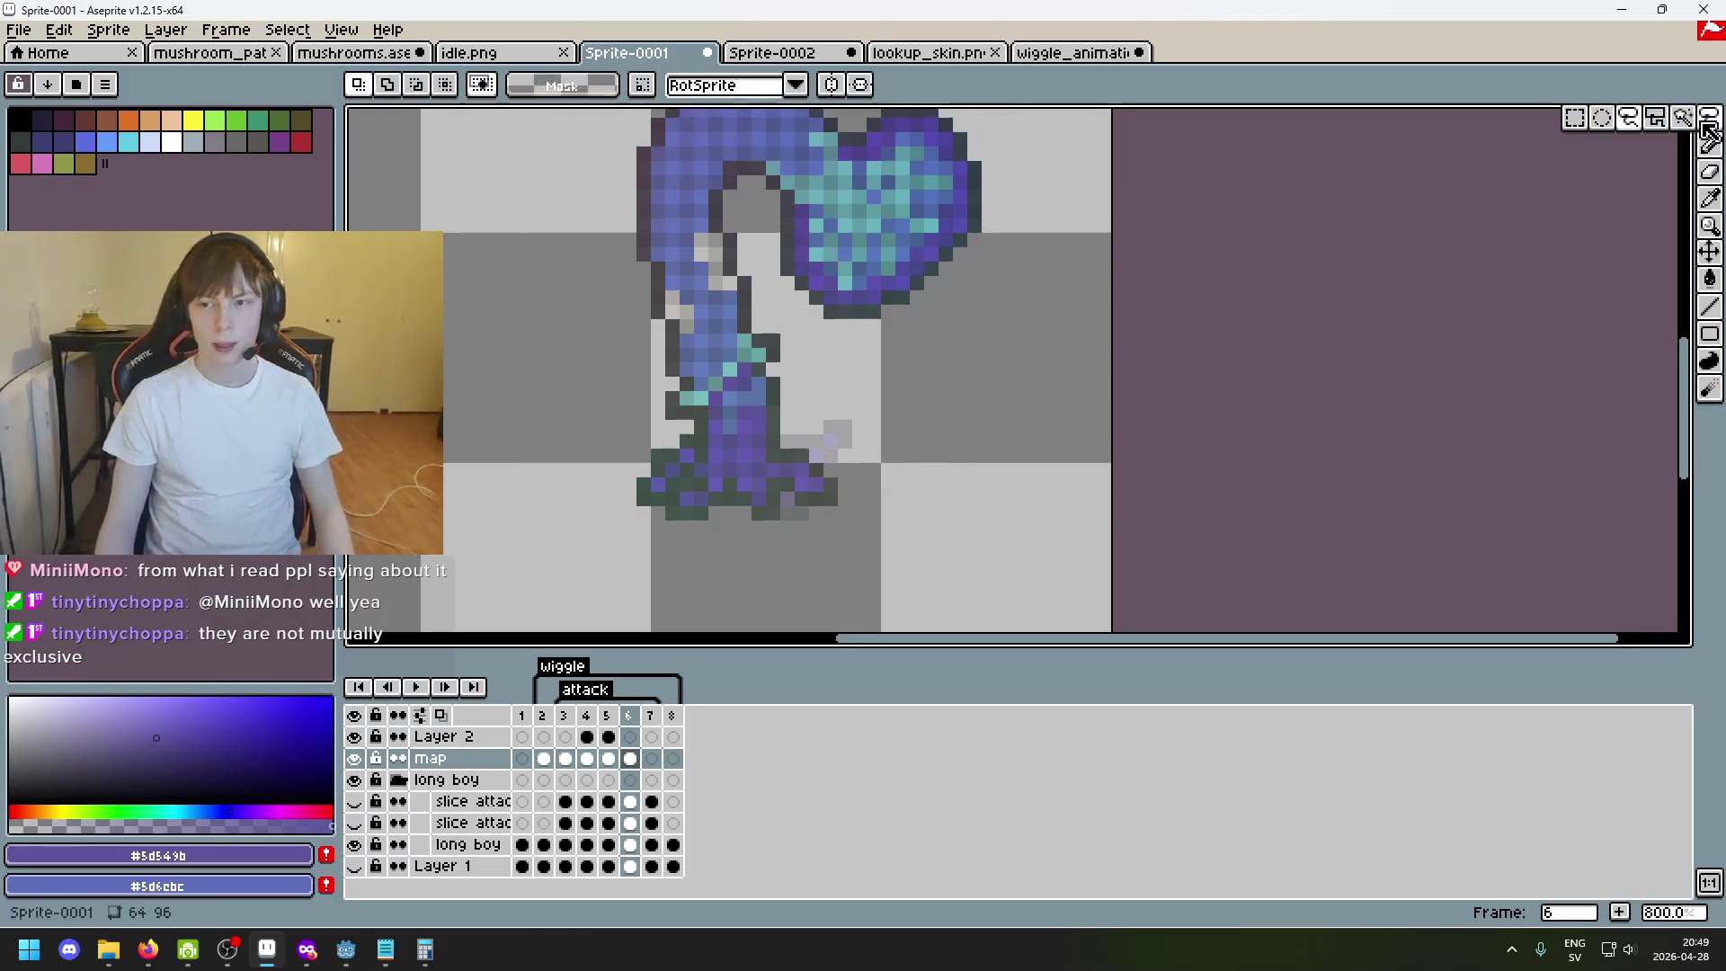
{"action": "scroll", "coordinate": [793, 456], "scroll_direction": "up", "scroll_amount": 1}
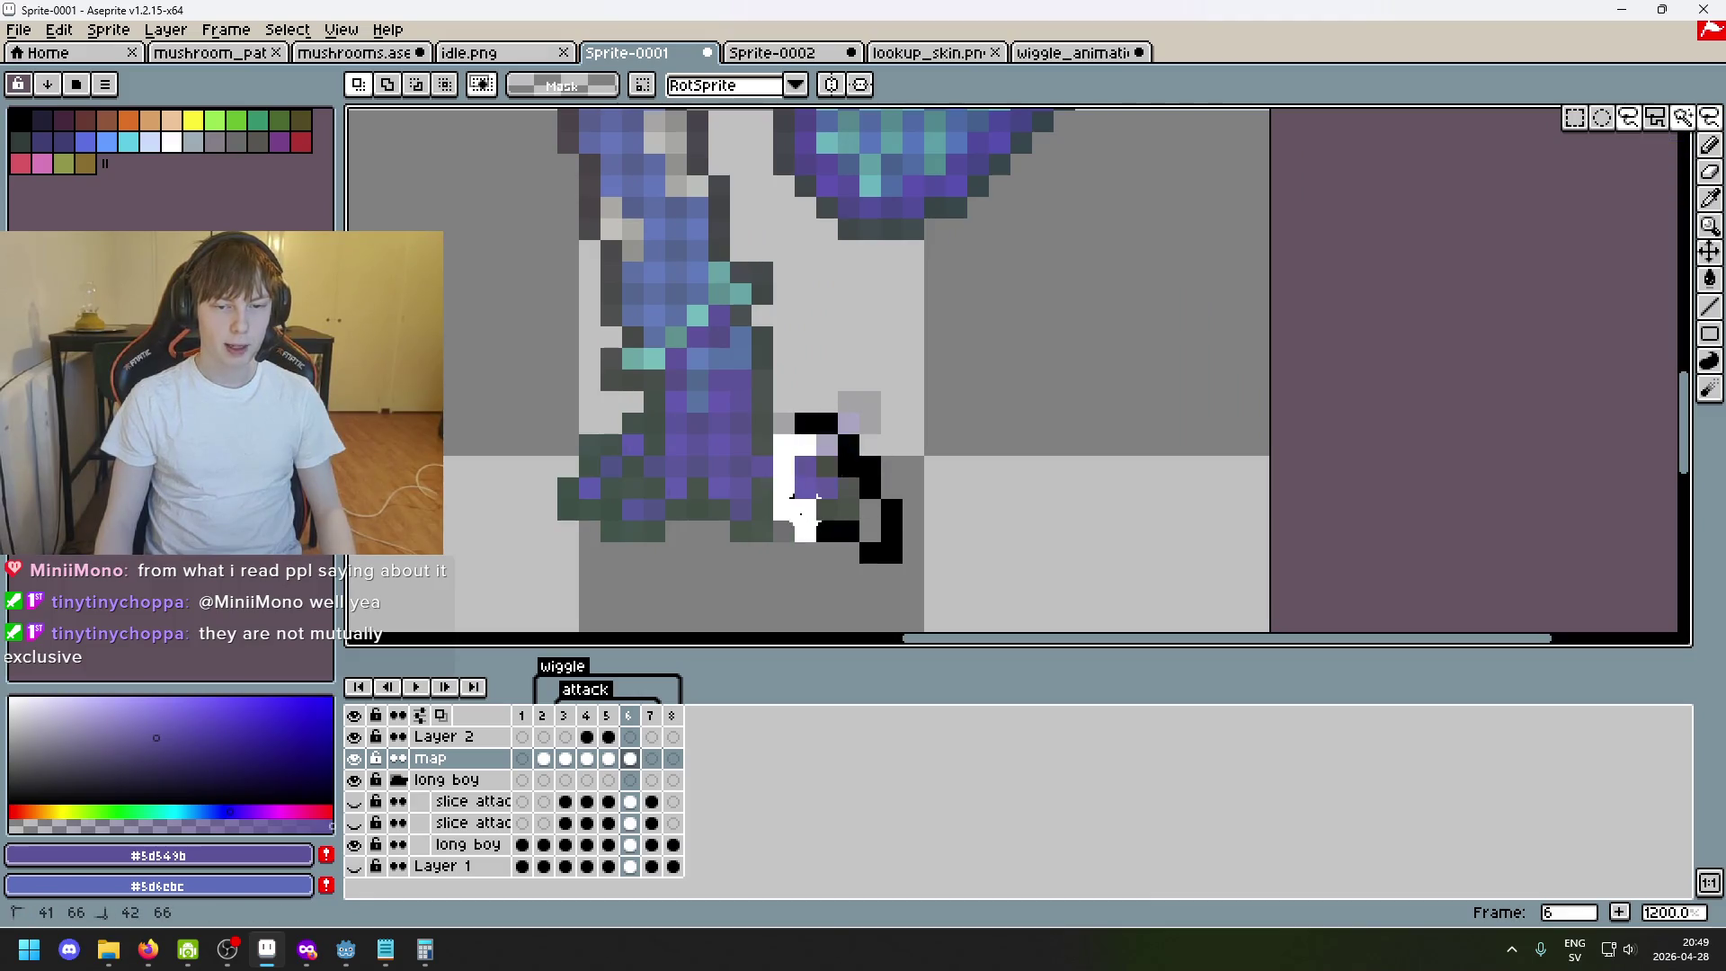
Nudge the outline pixels right and move the arm tip pixels down and right.
{"action": "left_click_drag", "start_coordinate": [796, 506], "coordinate": [887, 501]}
{"action": "key", "text": "Return"}
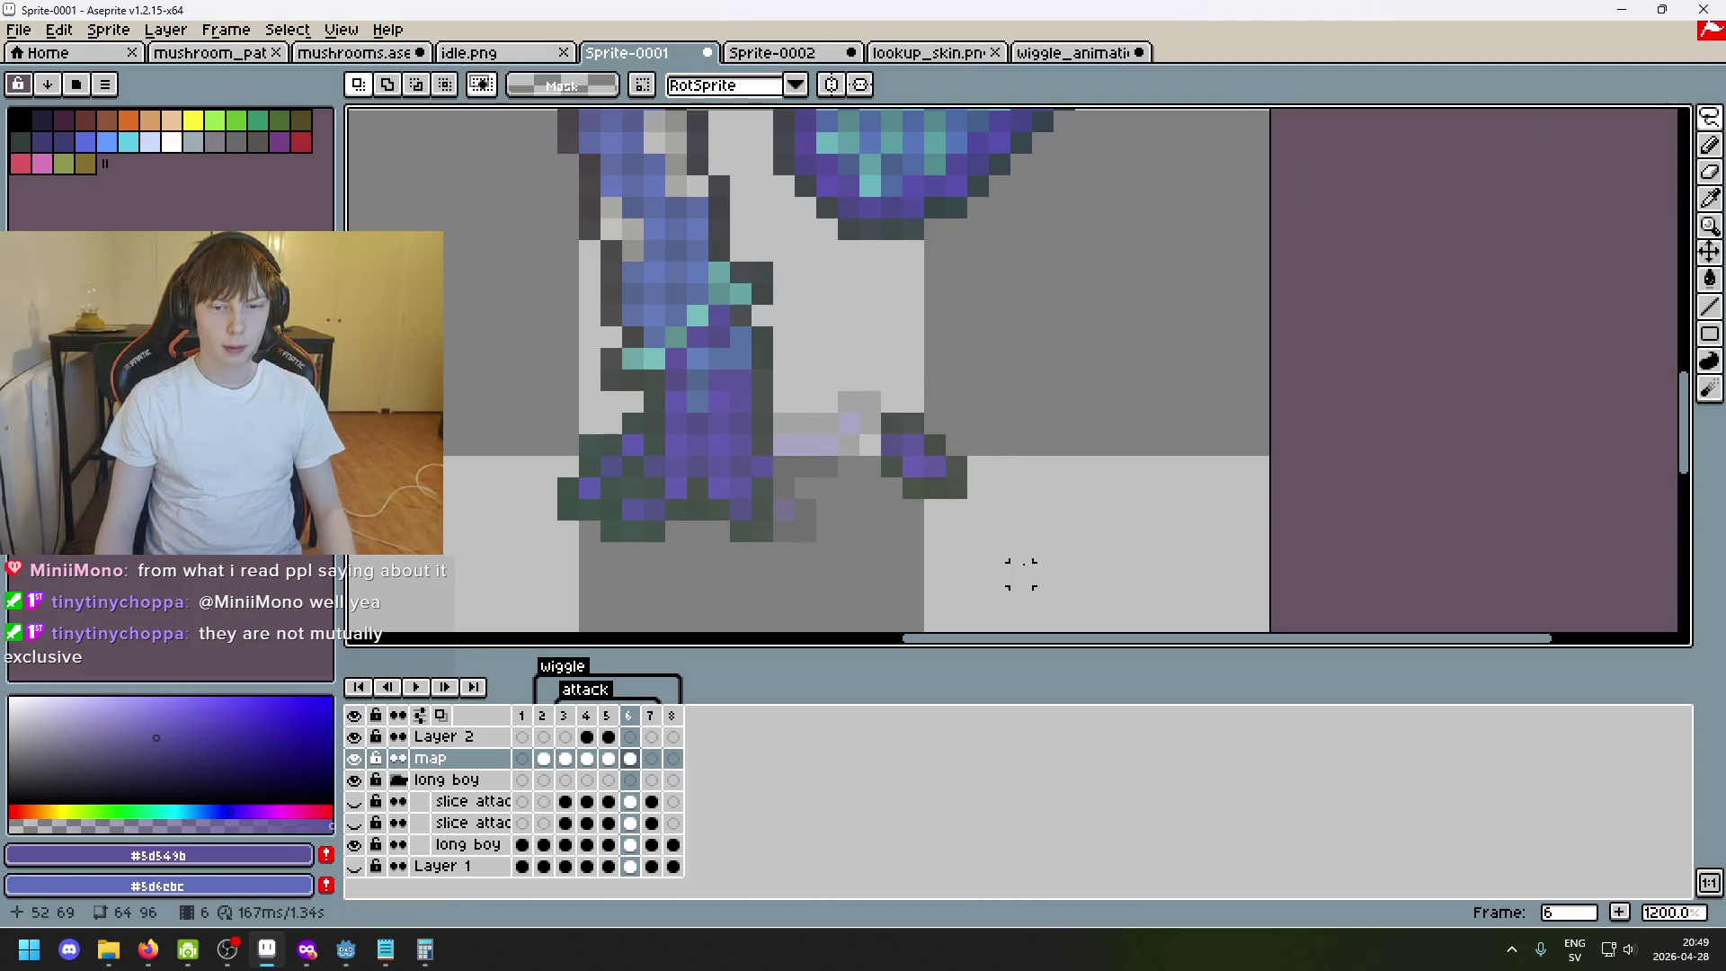
{"action": "scroll", "coordinate": [956, 491], "scroll_direction": "up", "scroll_amount": 1}
{"action": "left_click", "coordinate": [956, 486]}
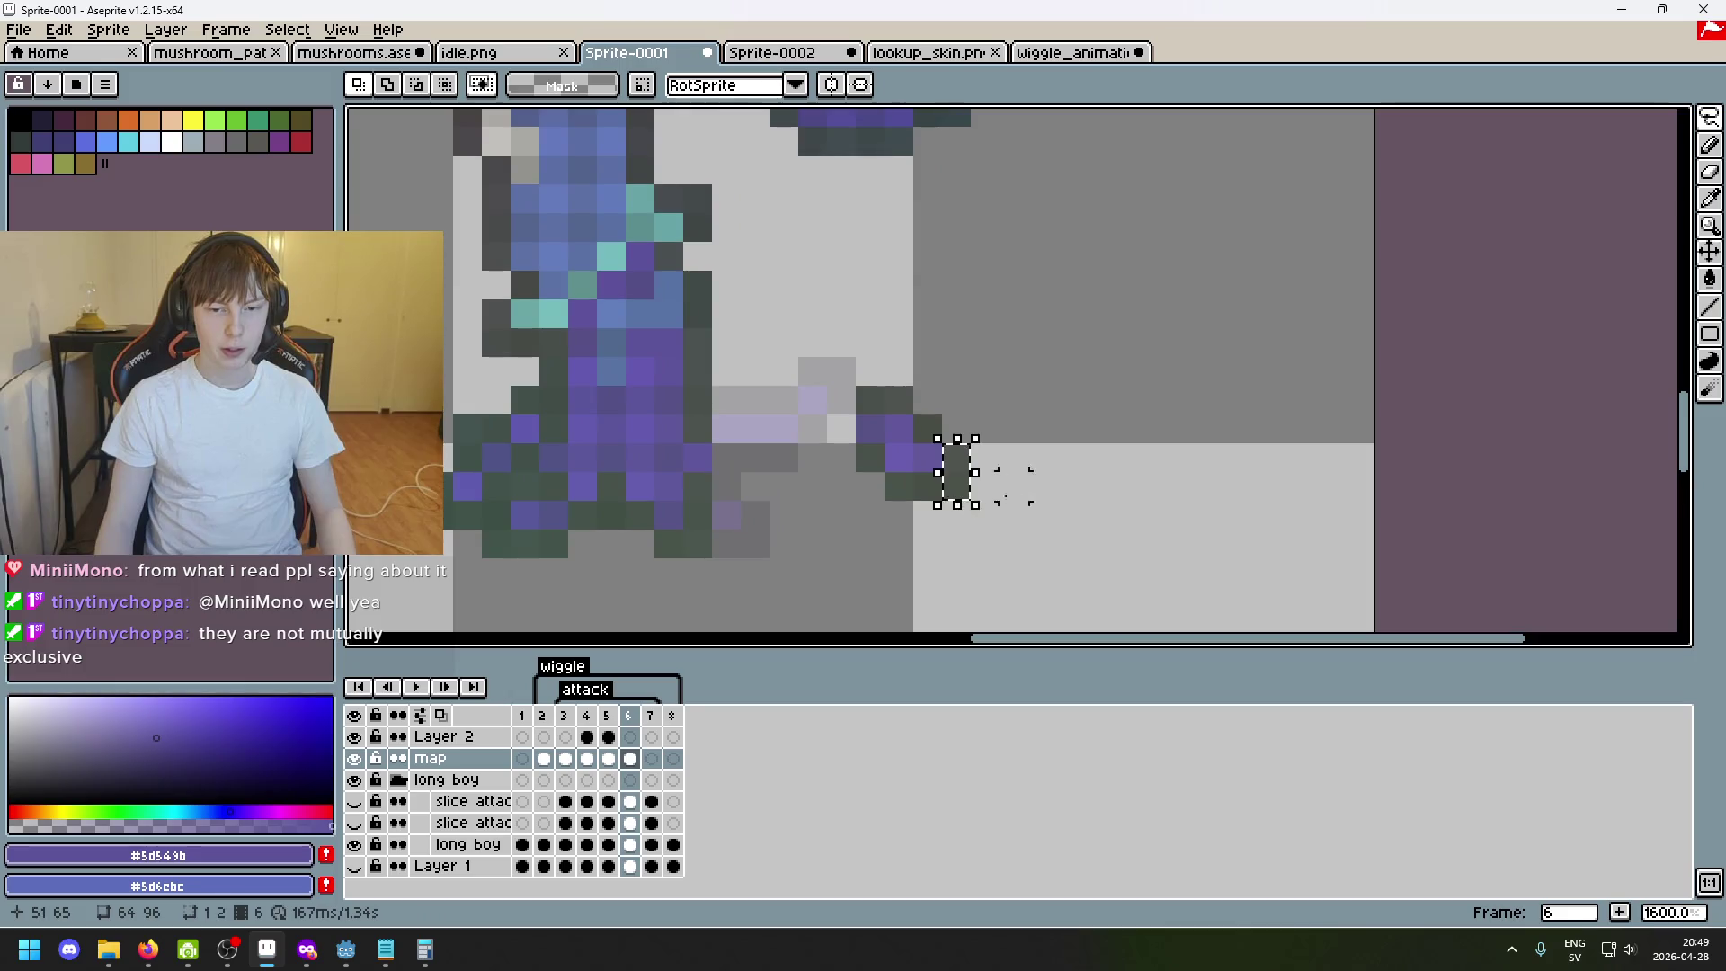
{"action": "left_click", "coordinate": [956, 486]}
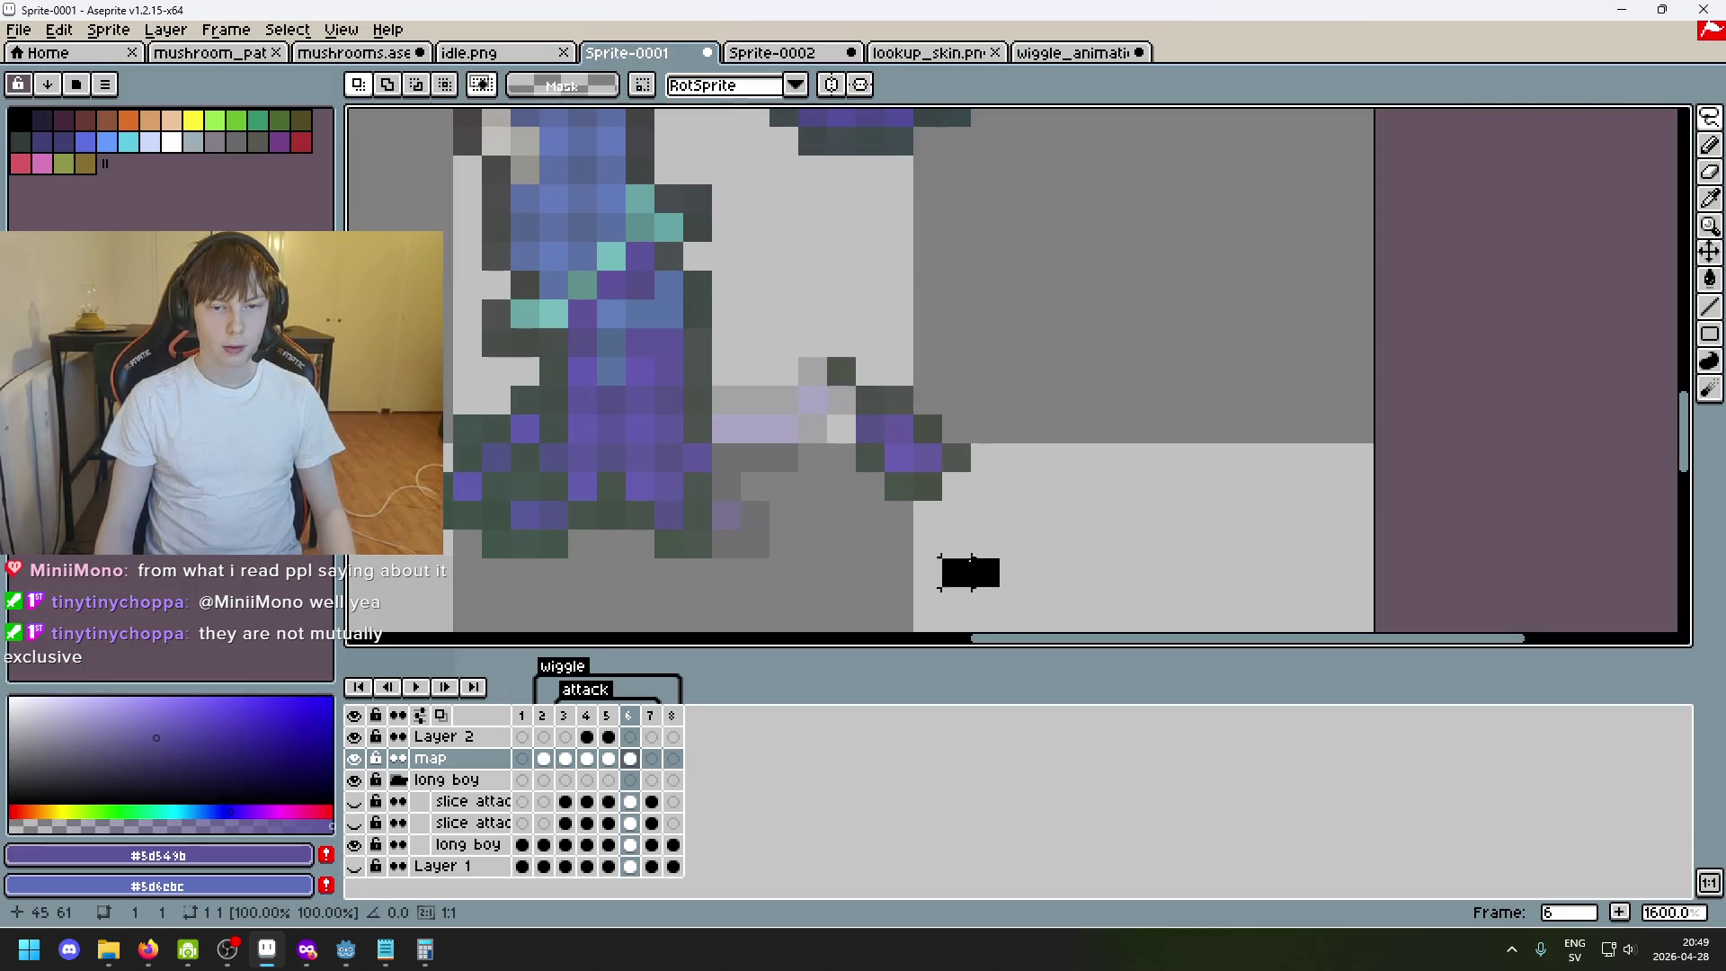
{"action": "left_click_drag", "start_coordinate": [960, 566], "coordinate": [965, 564]}
{"action": "left_click_drag", "start_coordinate": [971, 479], "coordinate": [1029, 566]}
{"action": "key", "text": "ctrl+d"}
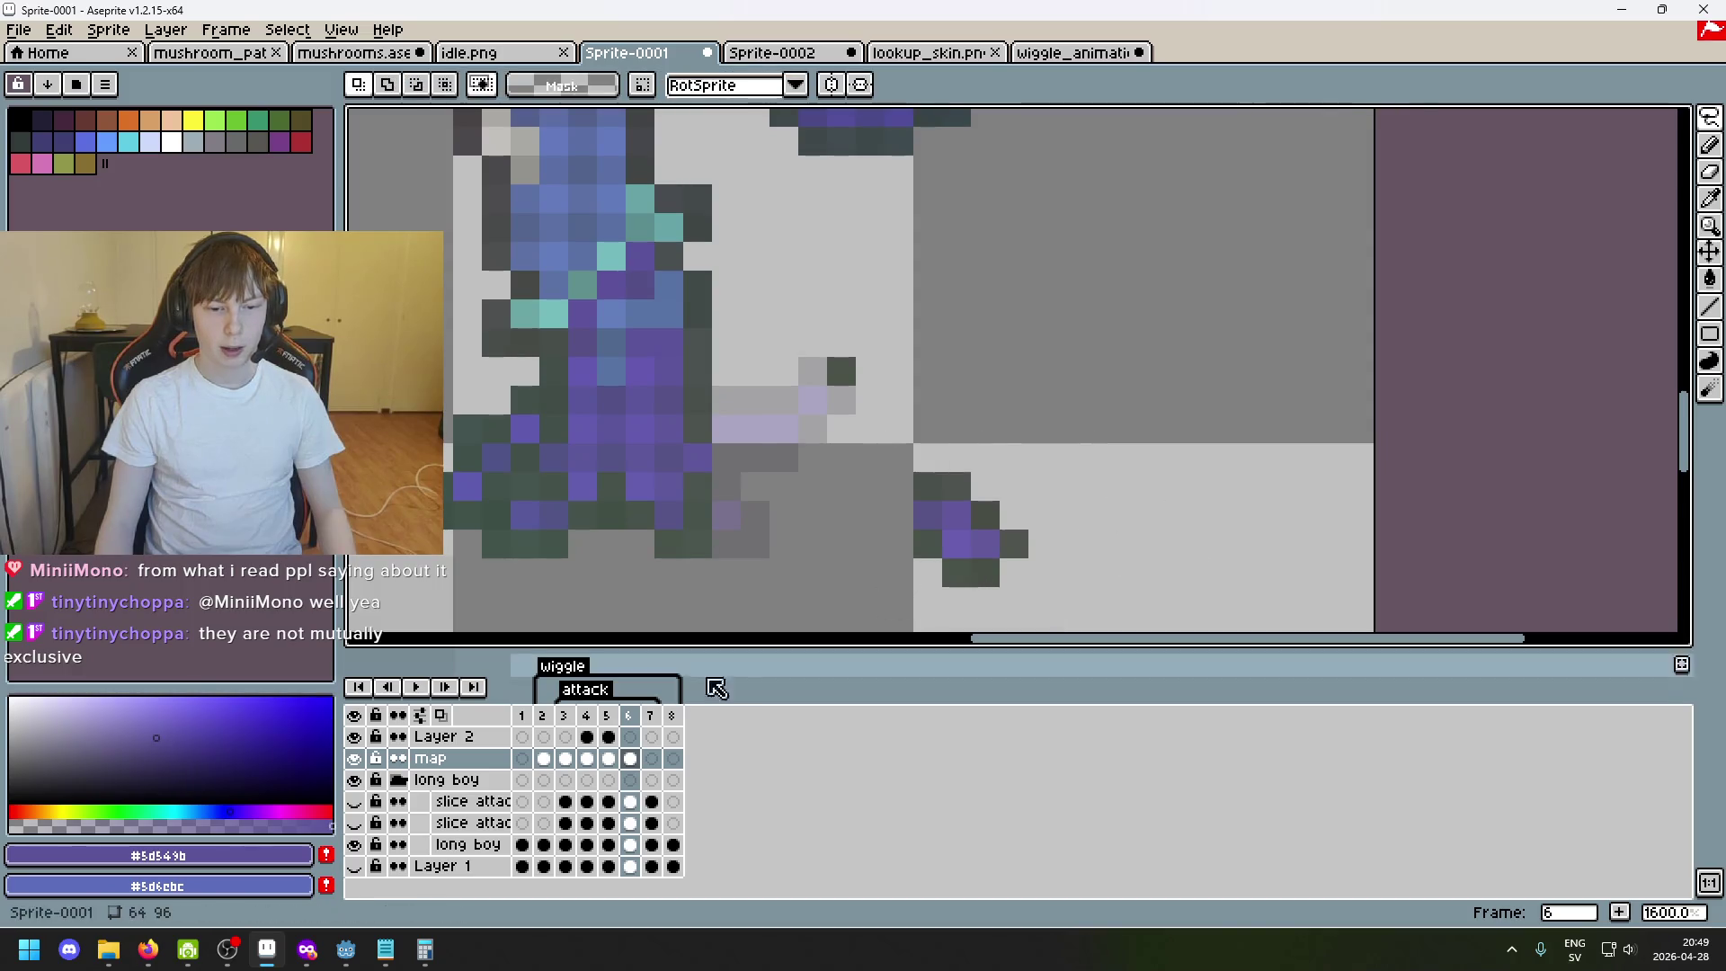
{"action": "left_click", "coordinate": [1014, 544]}
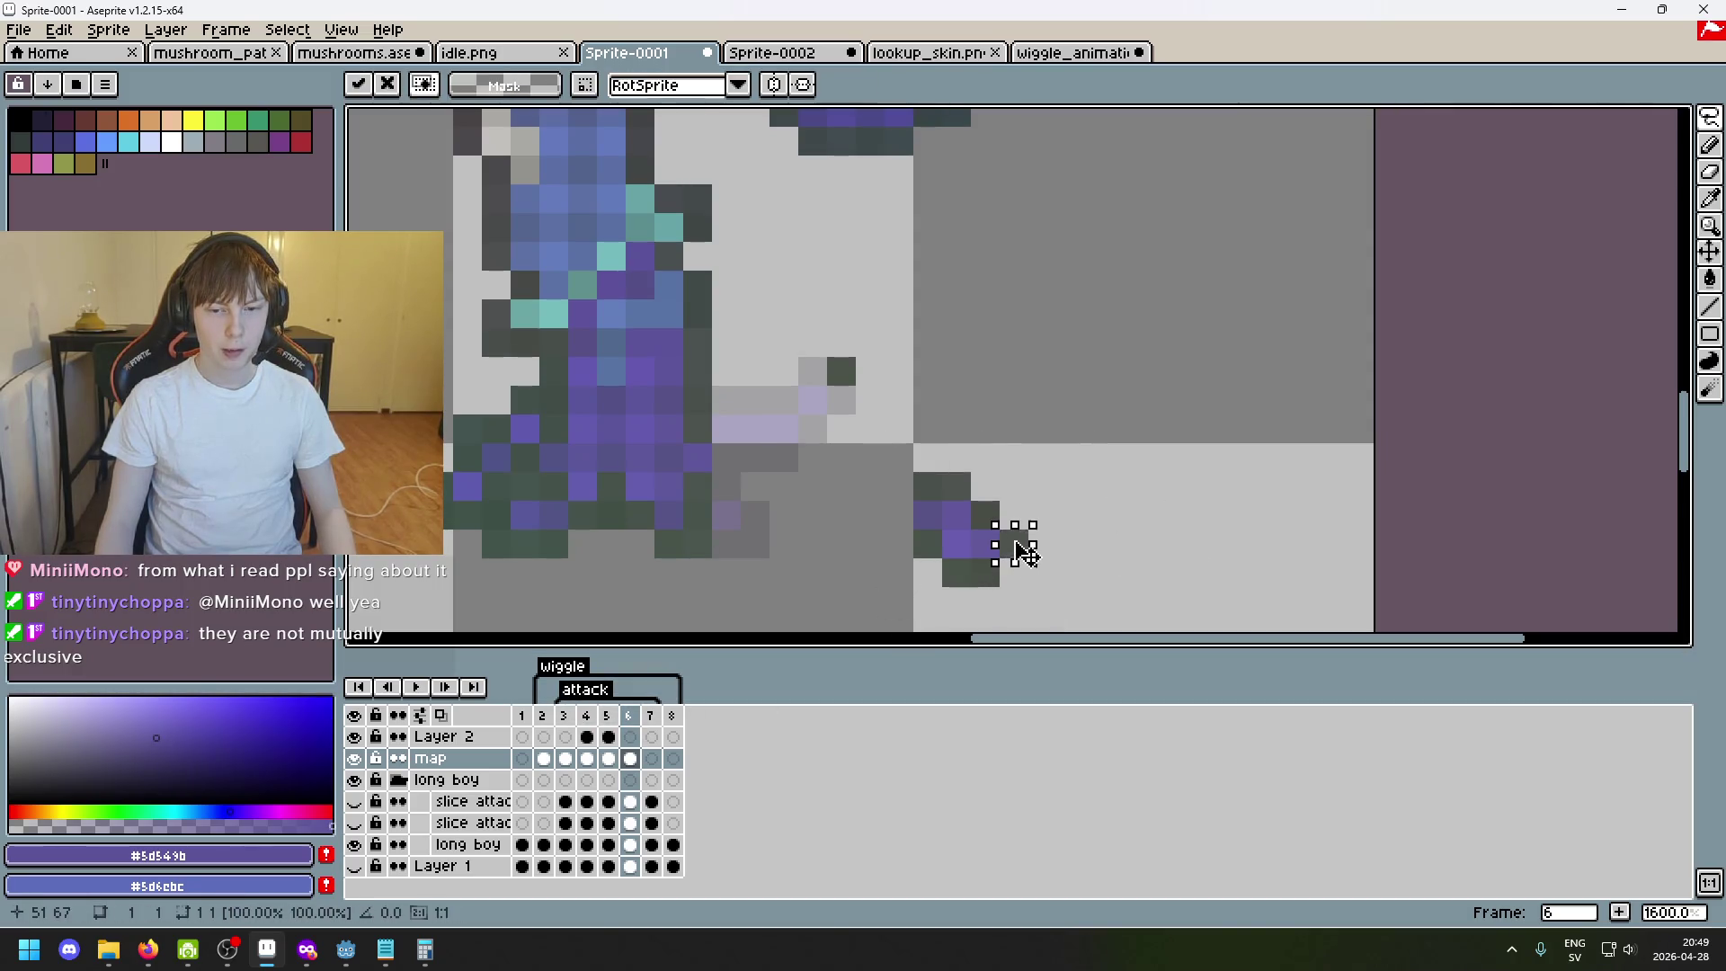
Reposition the dark leg pixel block up beside the body and arm, undoing a misplaced move.
{"action": "left_click", "coordinate": [985, 515]}
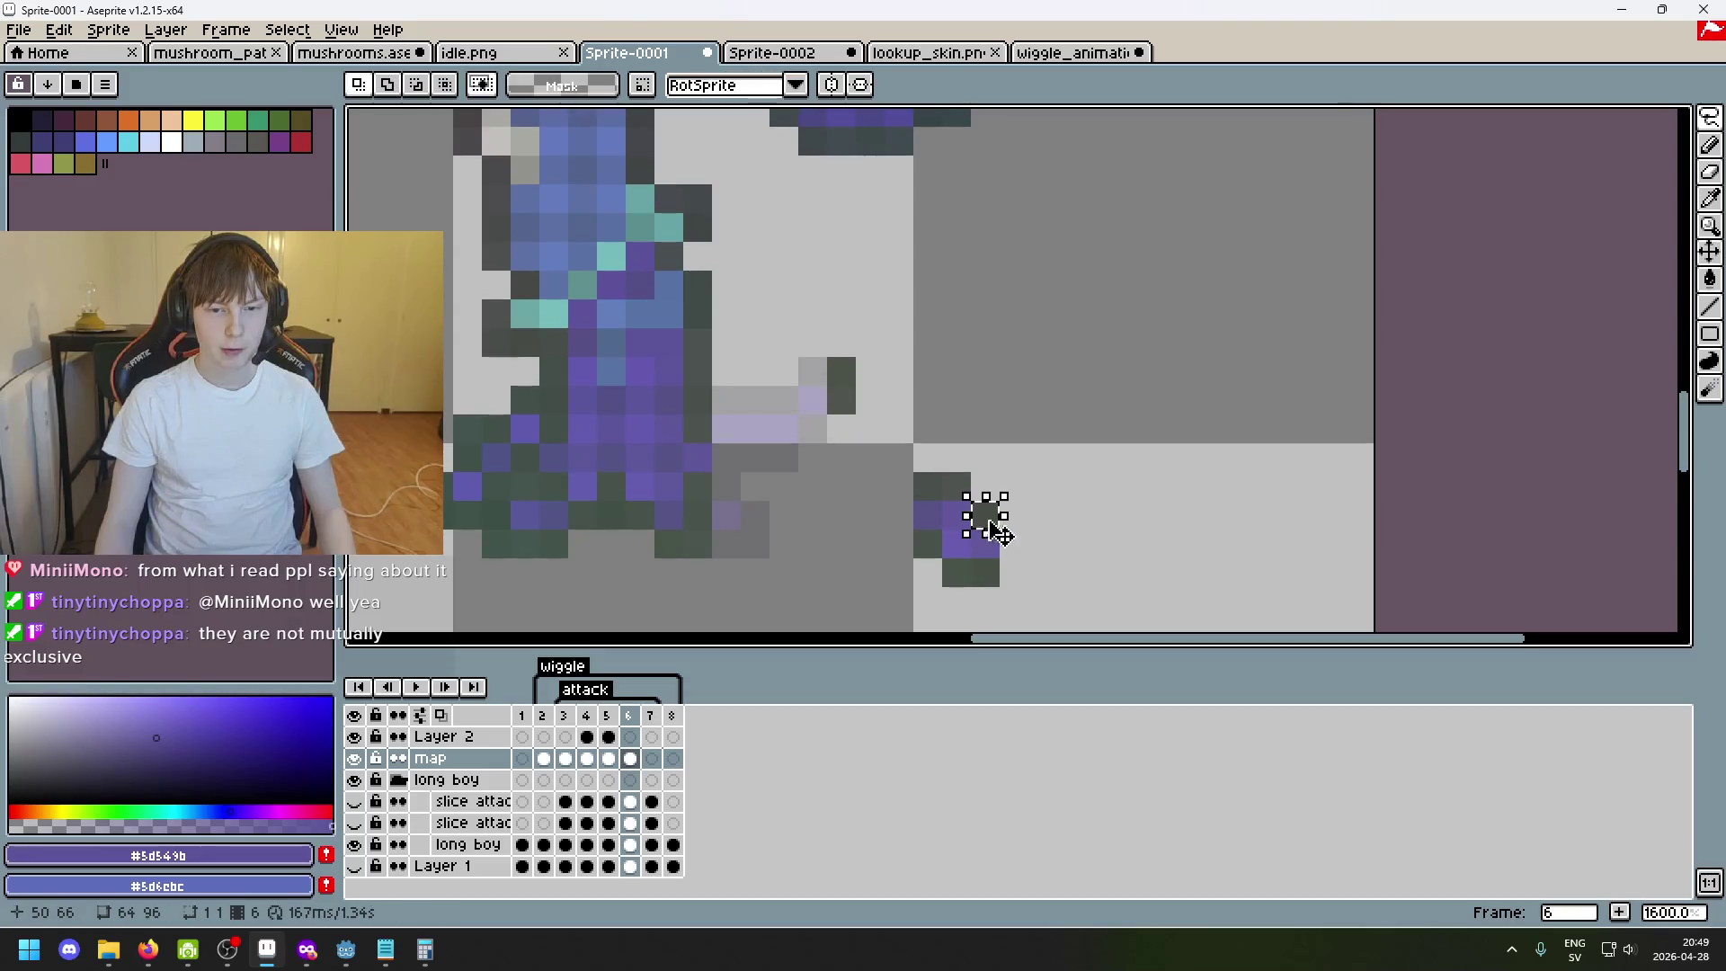
{"action": "left_click_drag", "start_coordinate": [995, 529], "coordinate": [823, 387]}
{"action": "key", "text": "ctrl+z"}
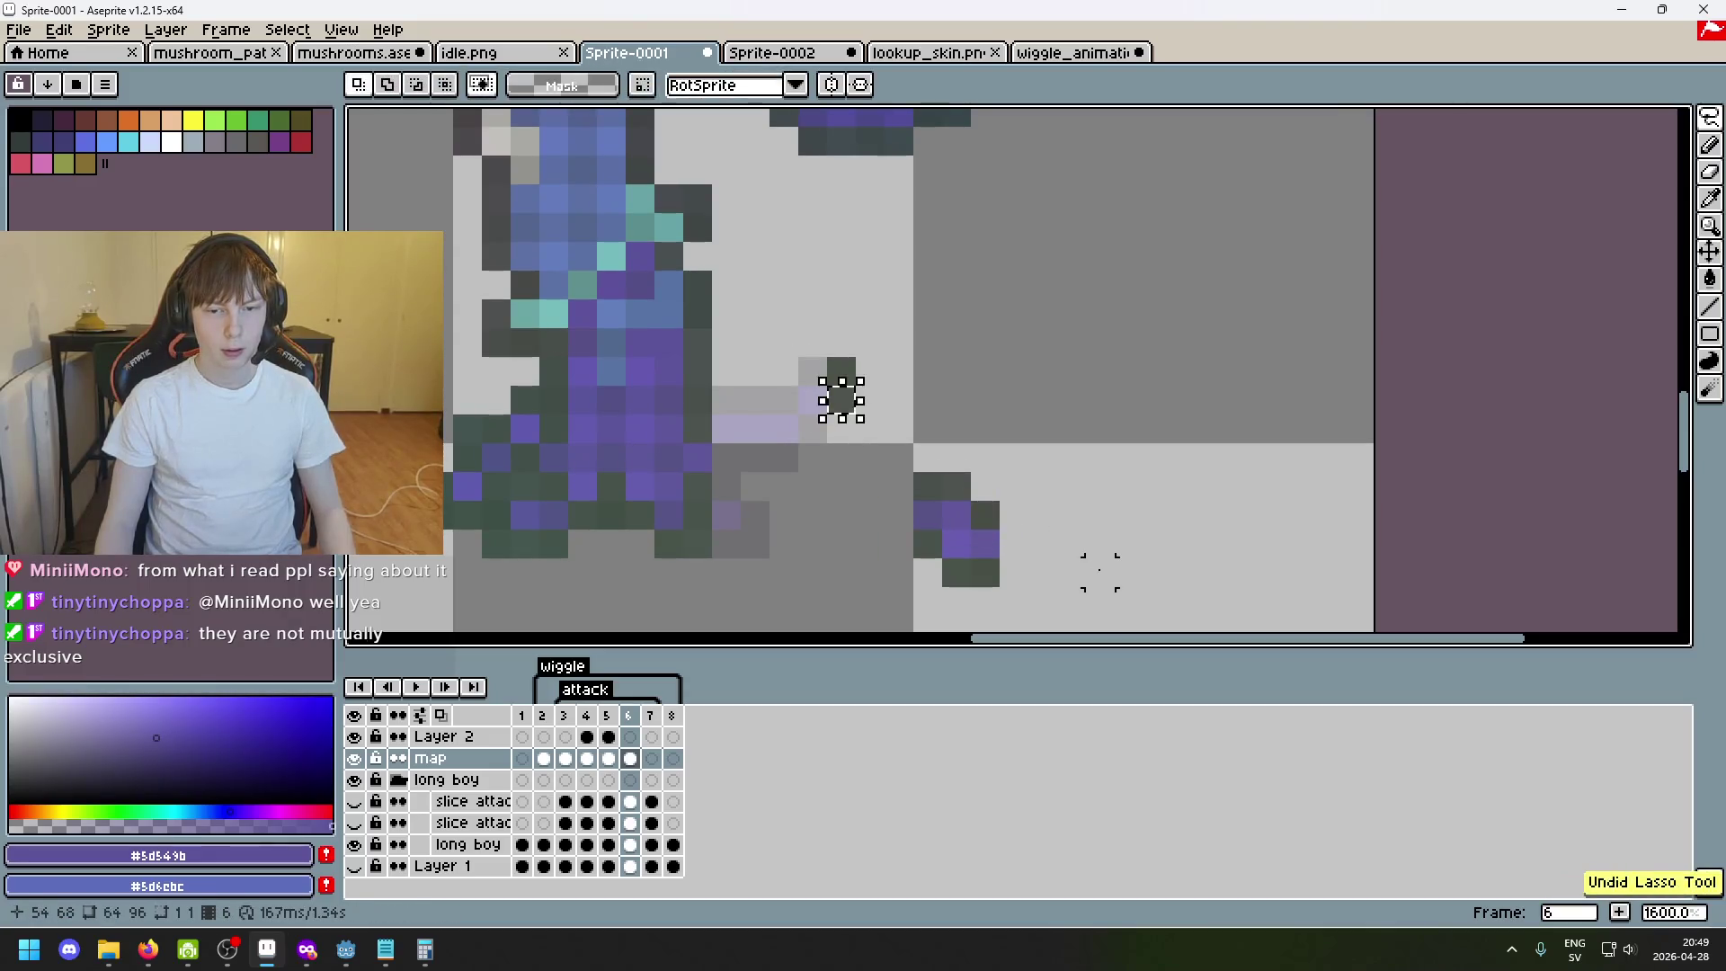
{"action": "key", "text": "ctrl+z"}
{"action": "key", "text": "ctrl+z"}
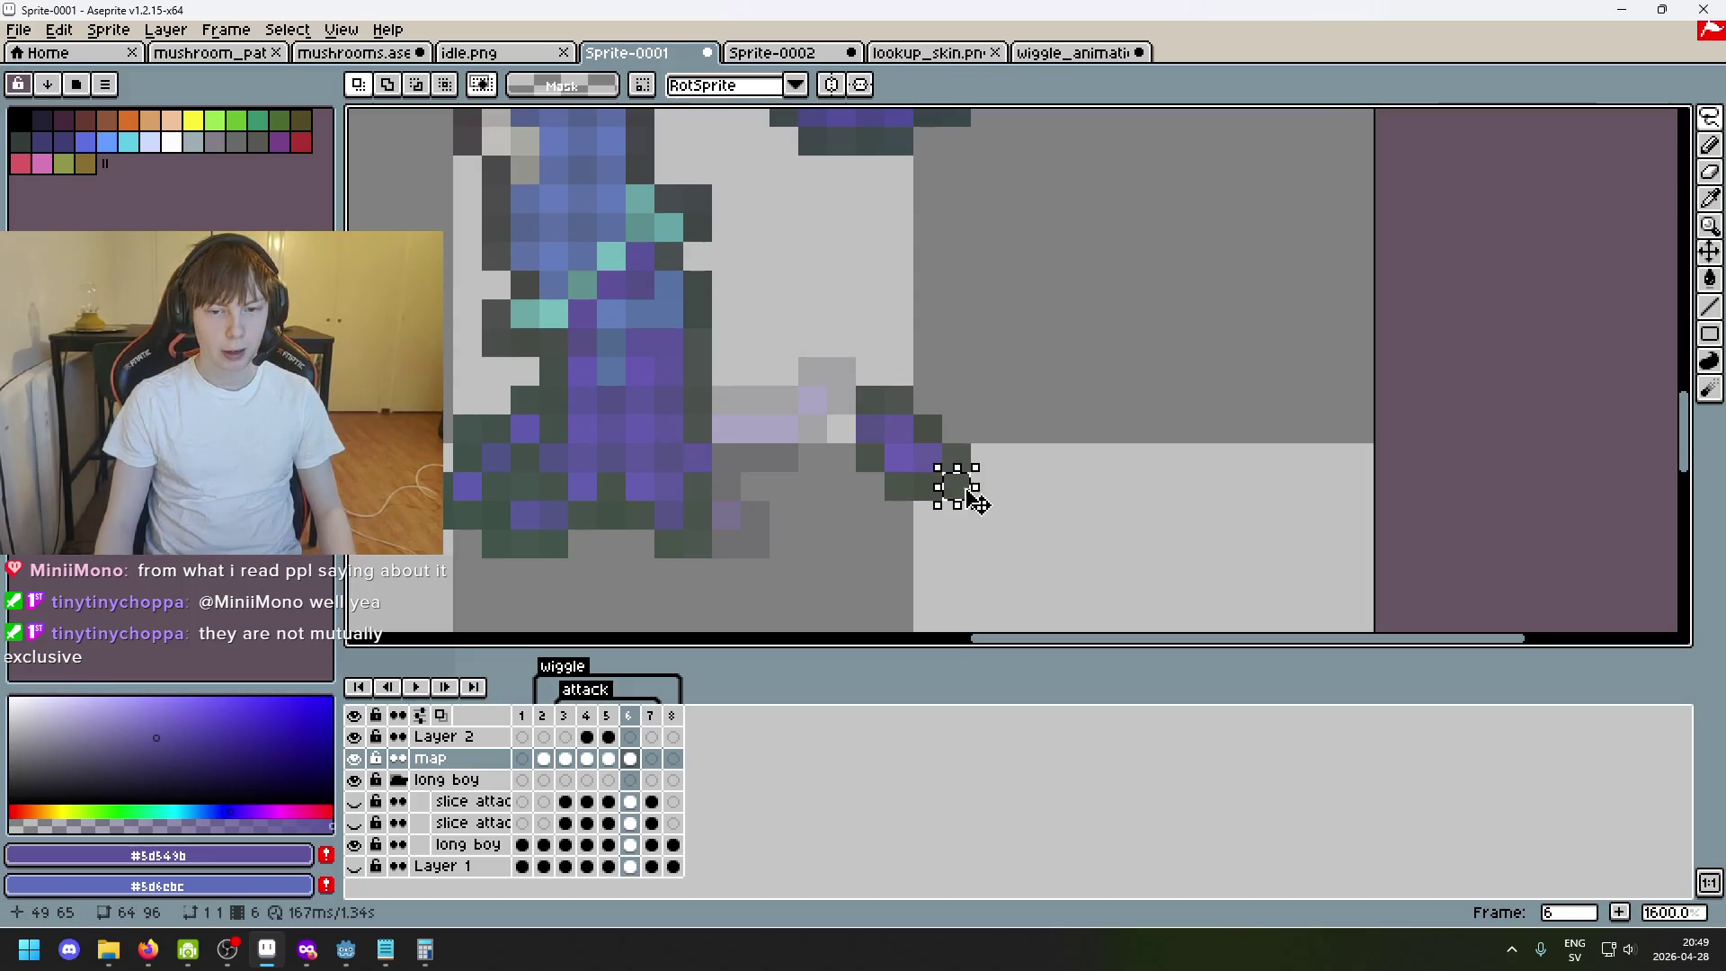
{"action": "left_click_drag", "start_coordinate": [968, 494], "coordinate": [849, 382]}
{"action": "left_click_drag", "start_coordinate": [951, 456], "coordinate": [857, 423]}
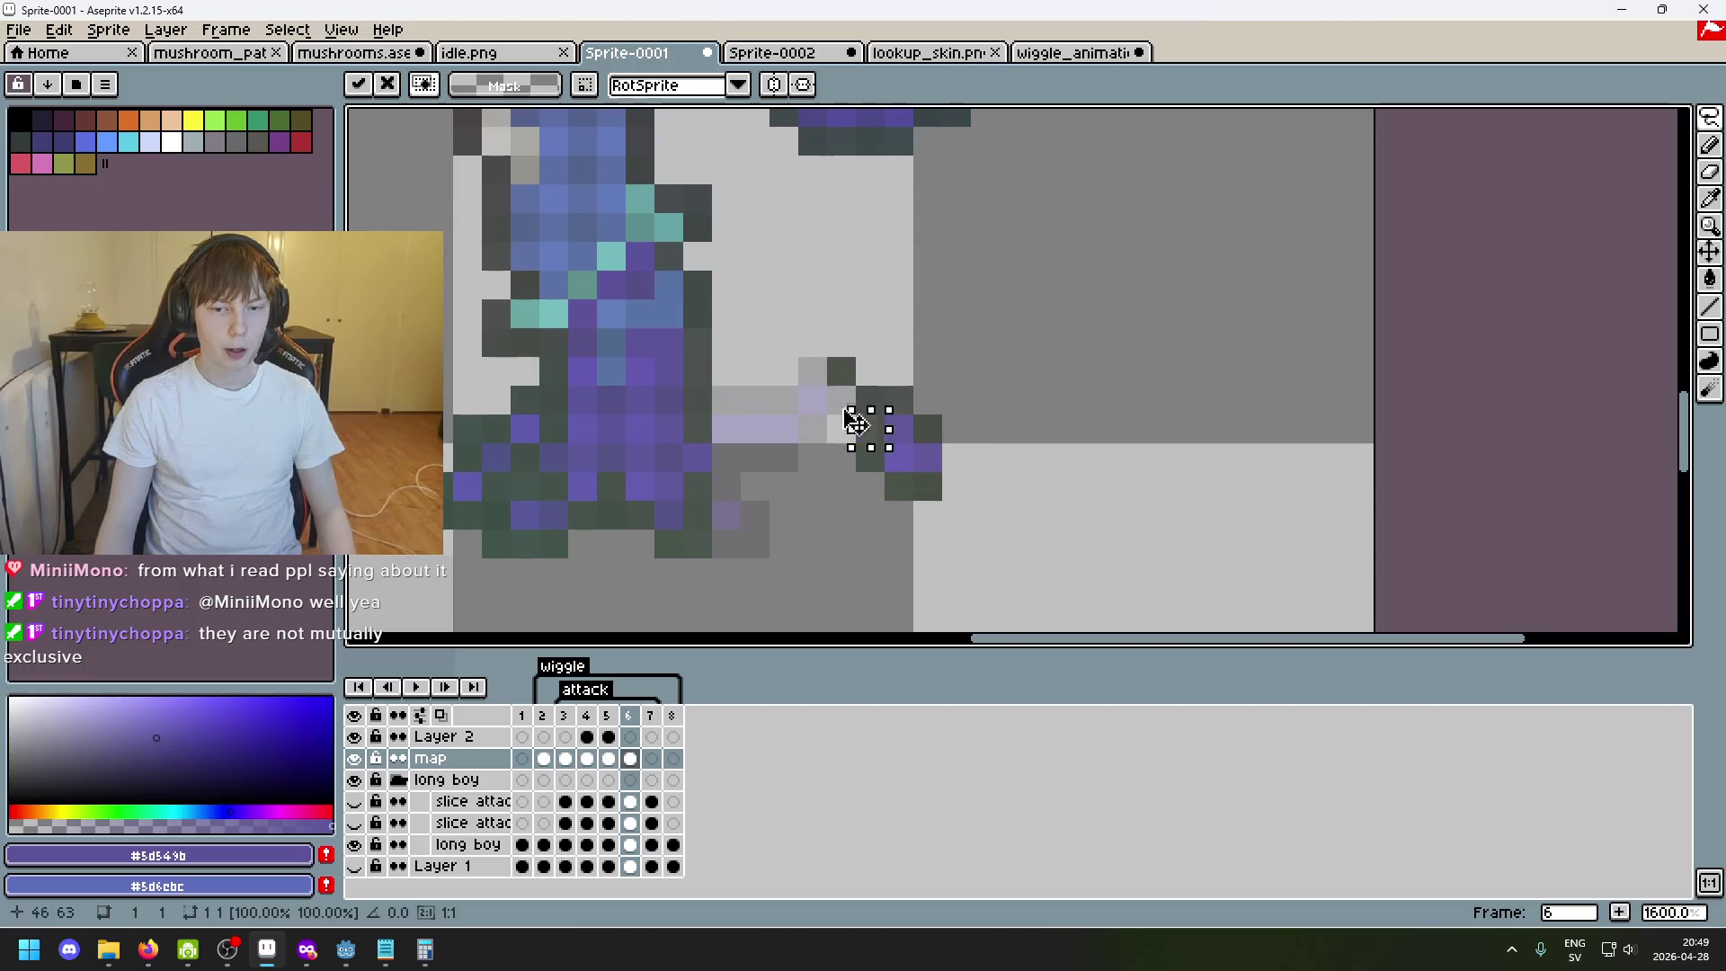
{"action": "left_click_drag", "start_coordinate": [801, 372], "coordinate": [913, 488]}
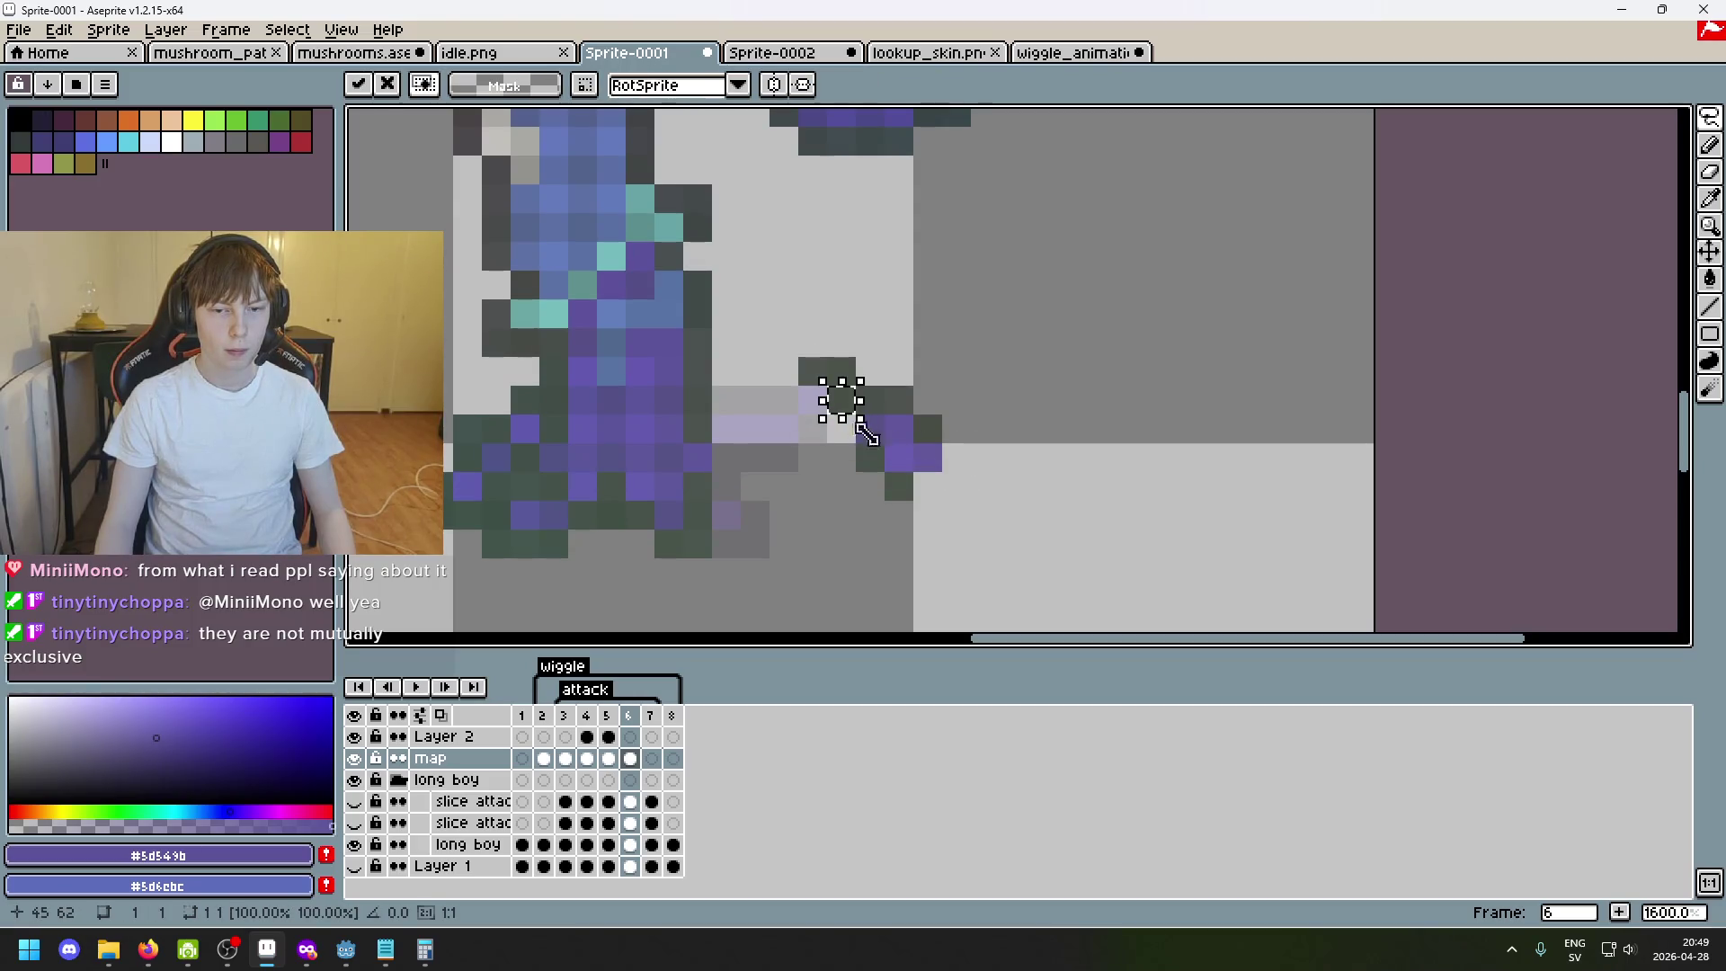
{"action": "mouse_move", "coordinate": [866, 433]}
{"action": "left_mouse_down"}
{"action": "mouse_move", "coordinate": [925, 586]}
{"action": "mouse_move", "coordinate": [865, 438]}
{"action": "left_mouse_up"}
{"action": "left_click", "coordinate": [1043, 546]}
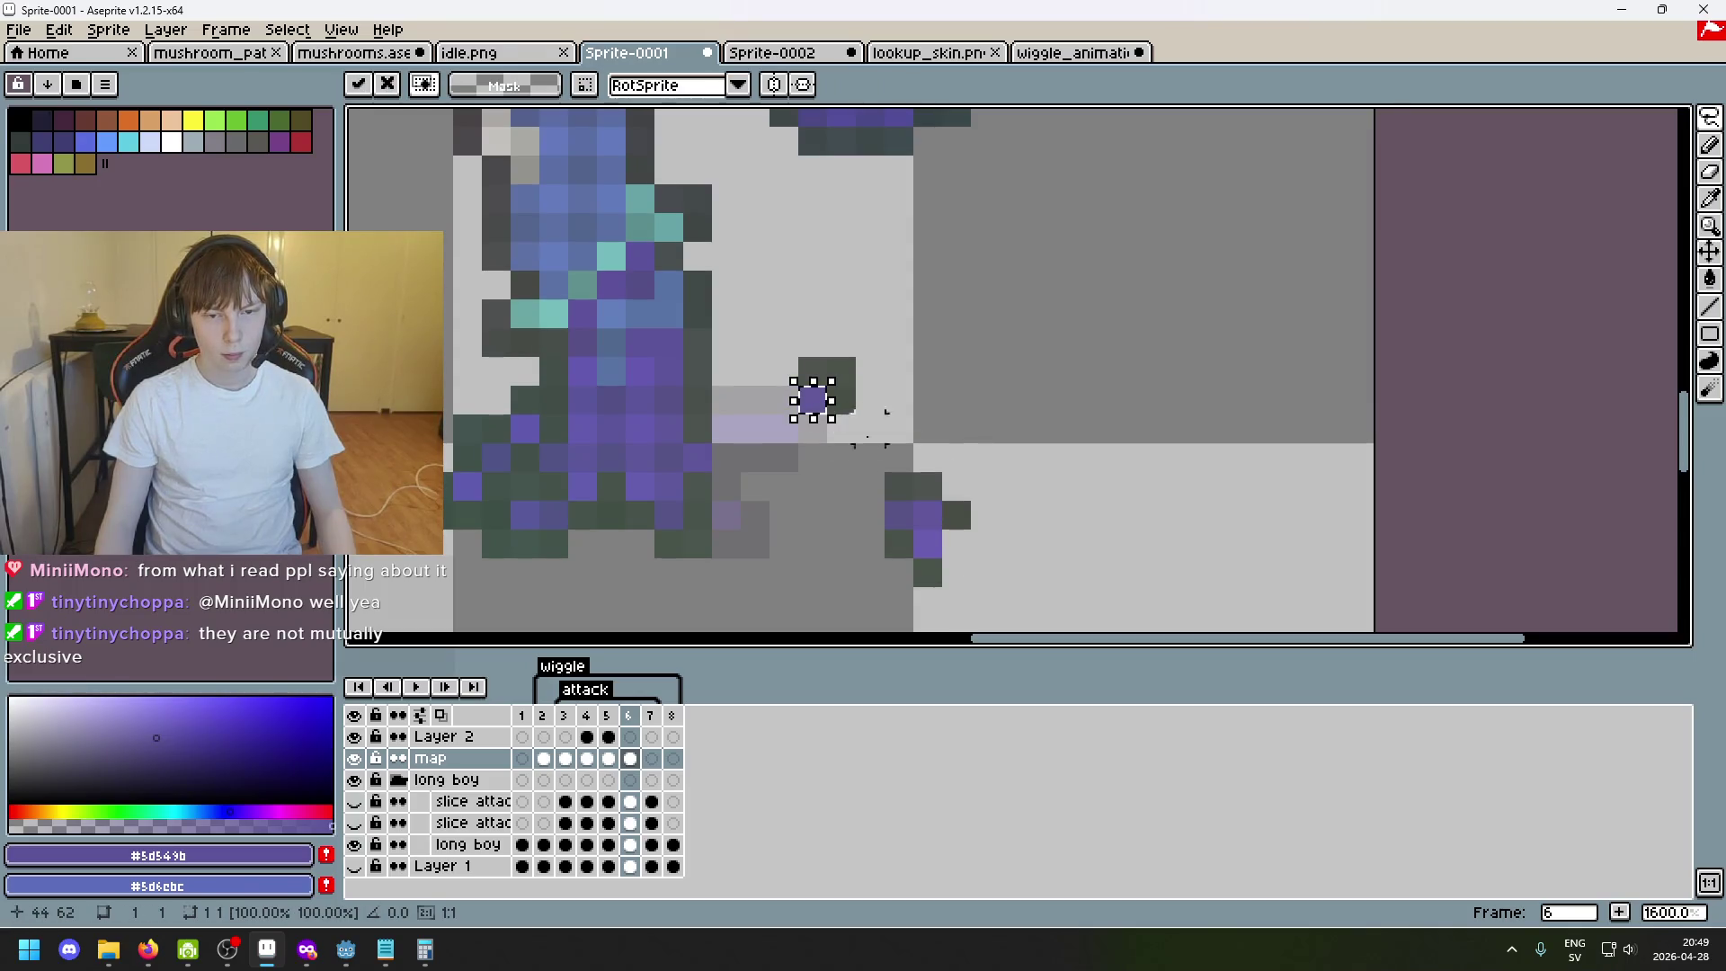
{"action": "left_click_drag", "start_coordinate": [956, 515], "coordinate": [796, 418]}
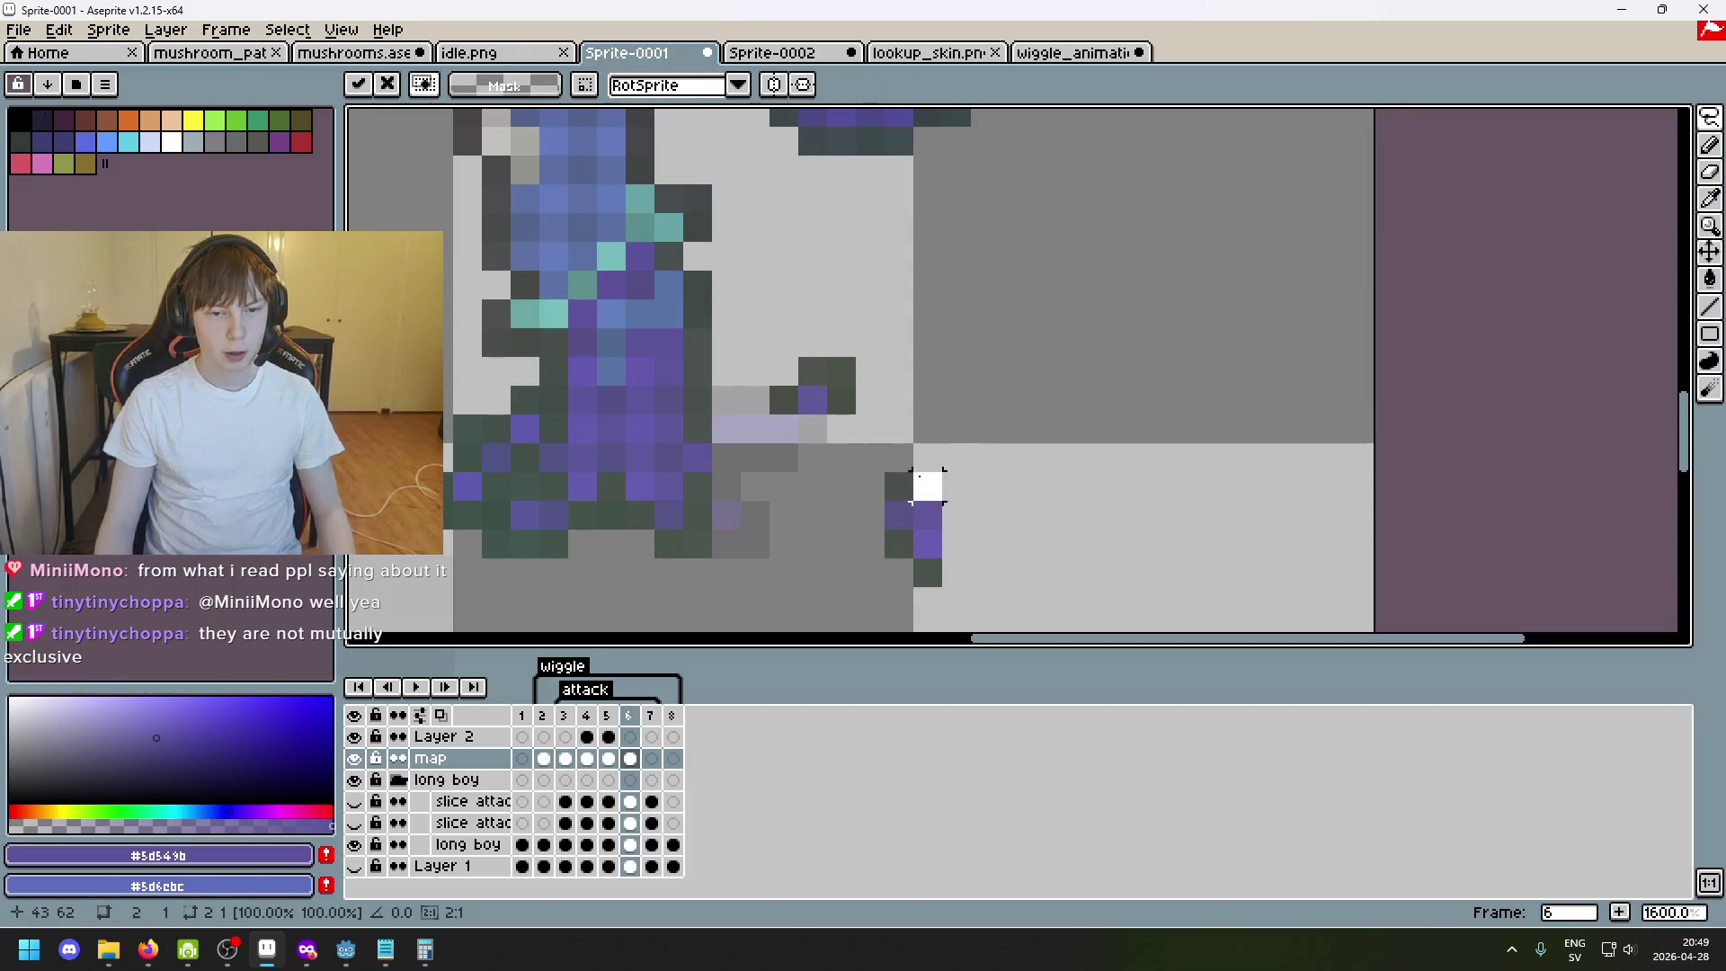
{"action": "left_click", "coordinate": [927, 486]}
{"action": "scroll", "coordinate": [755, 489], "scroll_direction": "up", "scroll_amount": 1}
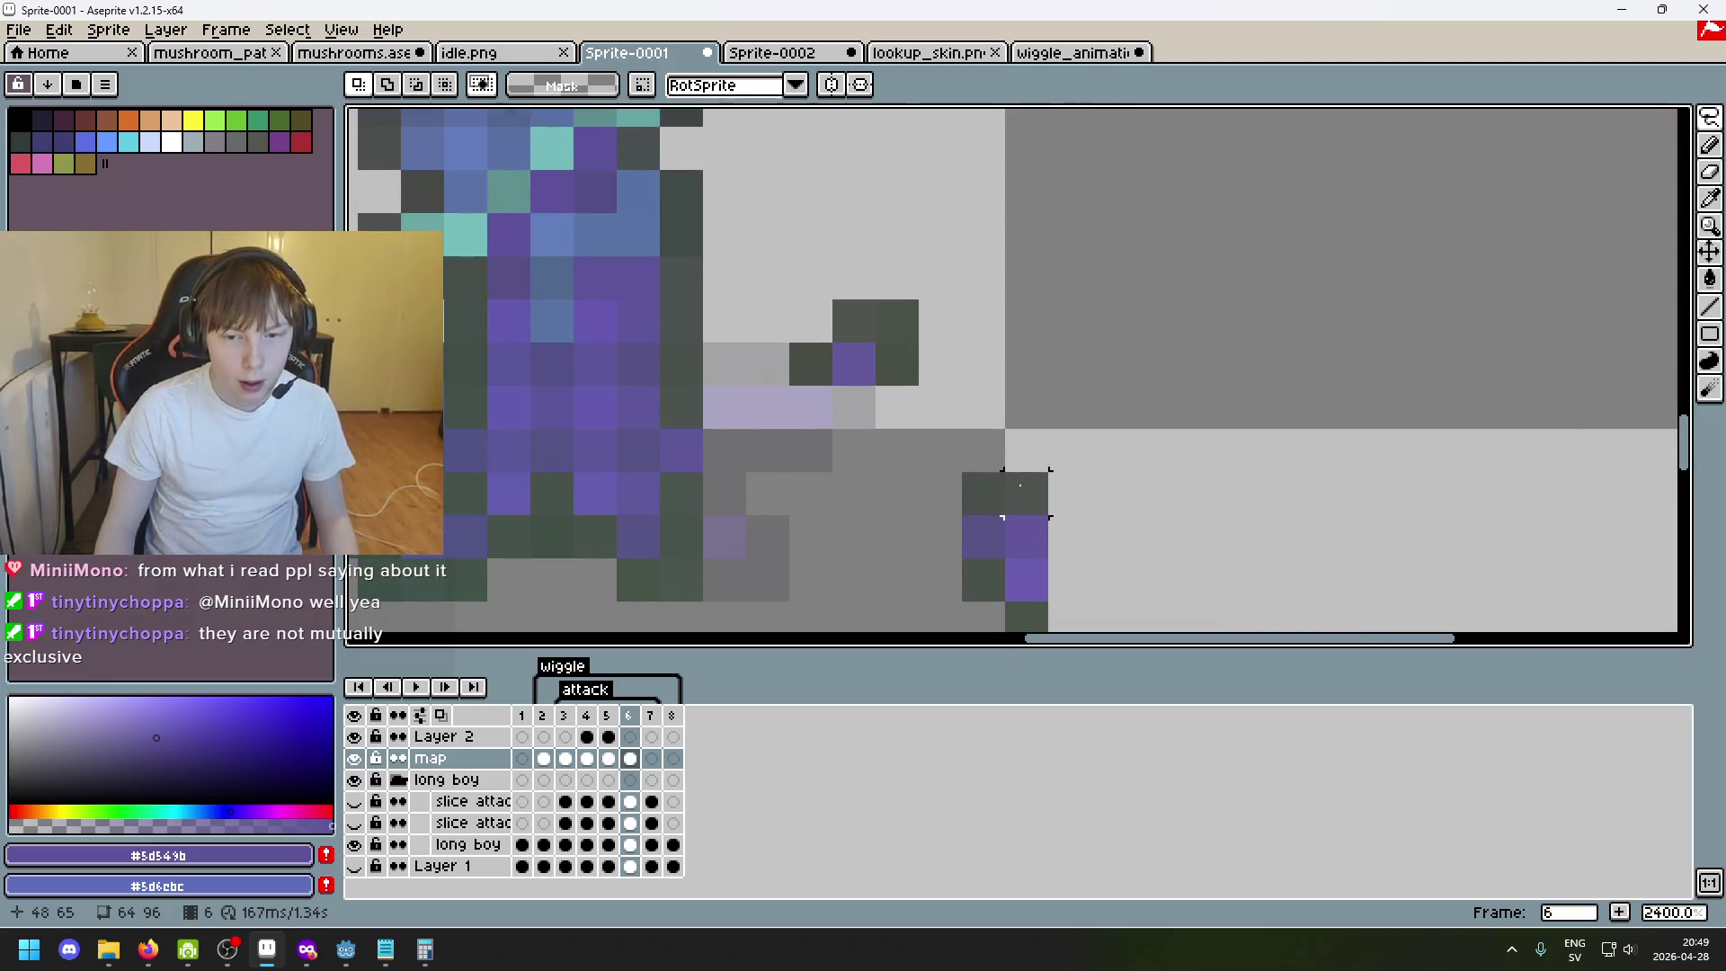
{"action": "mouse_move", "coordinate": [1019, 486]}
{"action": "left_mouse_down"}
{"action": "mouse_move", "coordinate": [789, 373]}
{"action": "mouse_move", "coordinate": [813, 414]}
{"action": "left_mouse_up"}
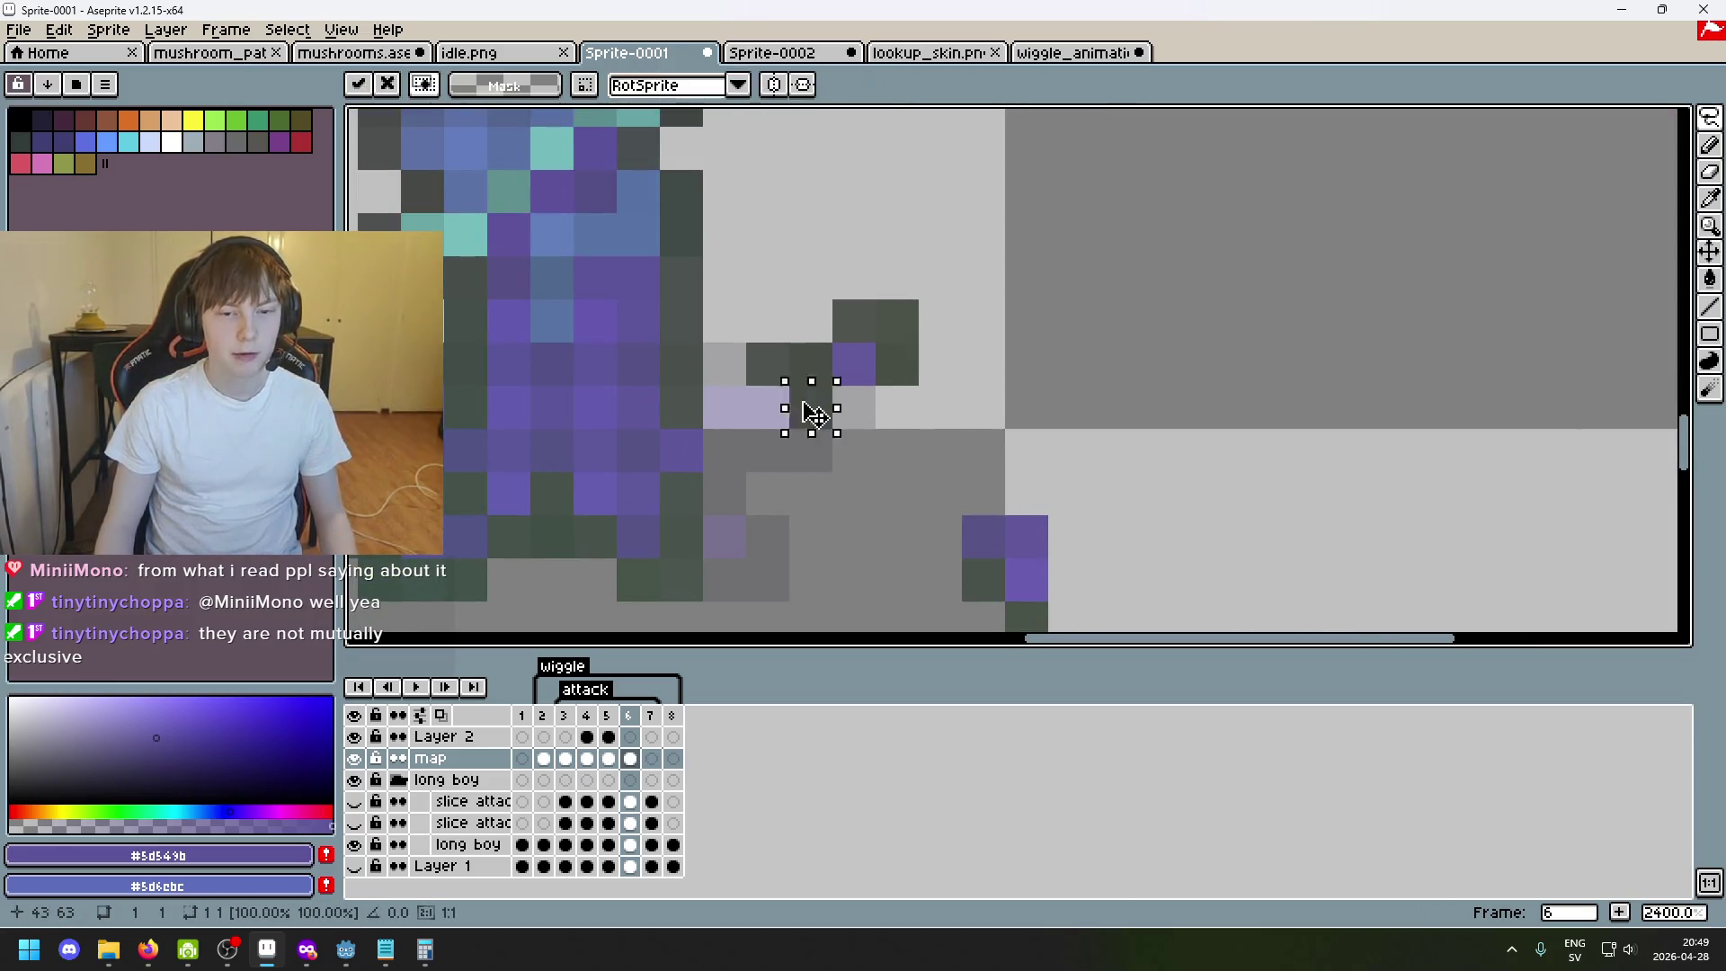
{"action": "scroll", "coordinate": [756, 380], "scroll_direction": "down", "scroll_amount": 1}
Move the loose purple pixels near the foot one by one up toward the body.
{"action": "left_click_drag", "start_coordinate": [1005, 465], "coordinate": [914, 378]}
{"action": "left_click", "coordinate": [1005, 445]}
{"action": "mouse_move", "coordinate": [990, 429]}
{"action": "left_mouse_down"}
{"action": "mouse_move", "coordinate": [1020, 458]}
{"action": "mouse_move", "coordinate": [855, 367]}
{"action": "left_mouse_up"}
{"action": "left_click", "coordinate": [976, 445]}
{"action": "left_click_drag", "start_coordinate": [960, 429], "coordinate": [992, 460]}
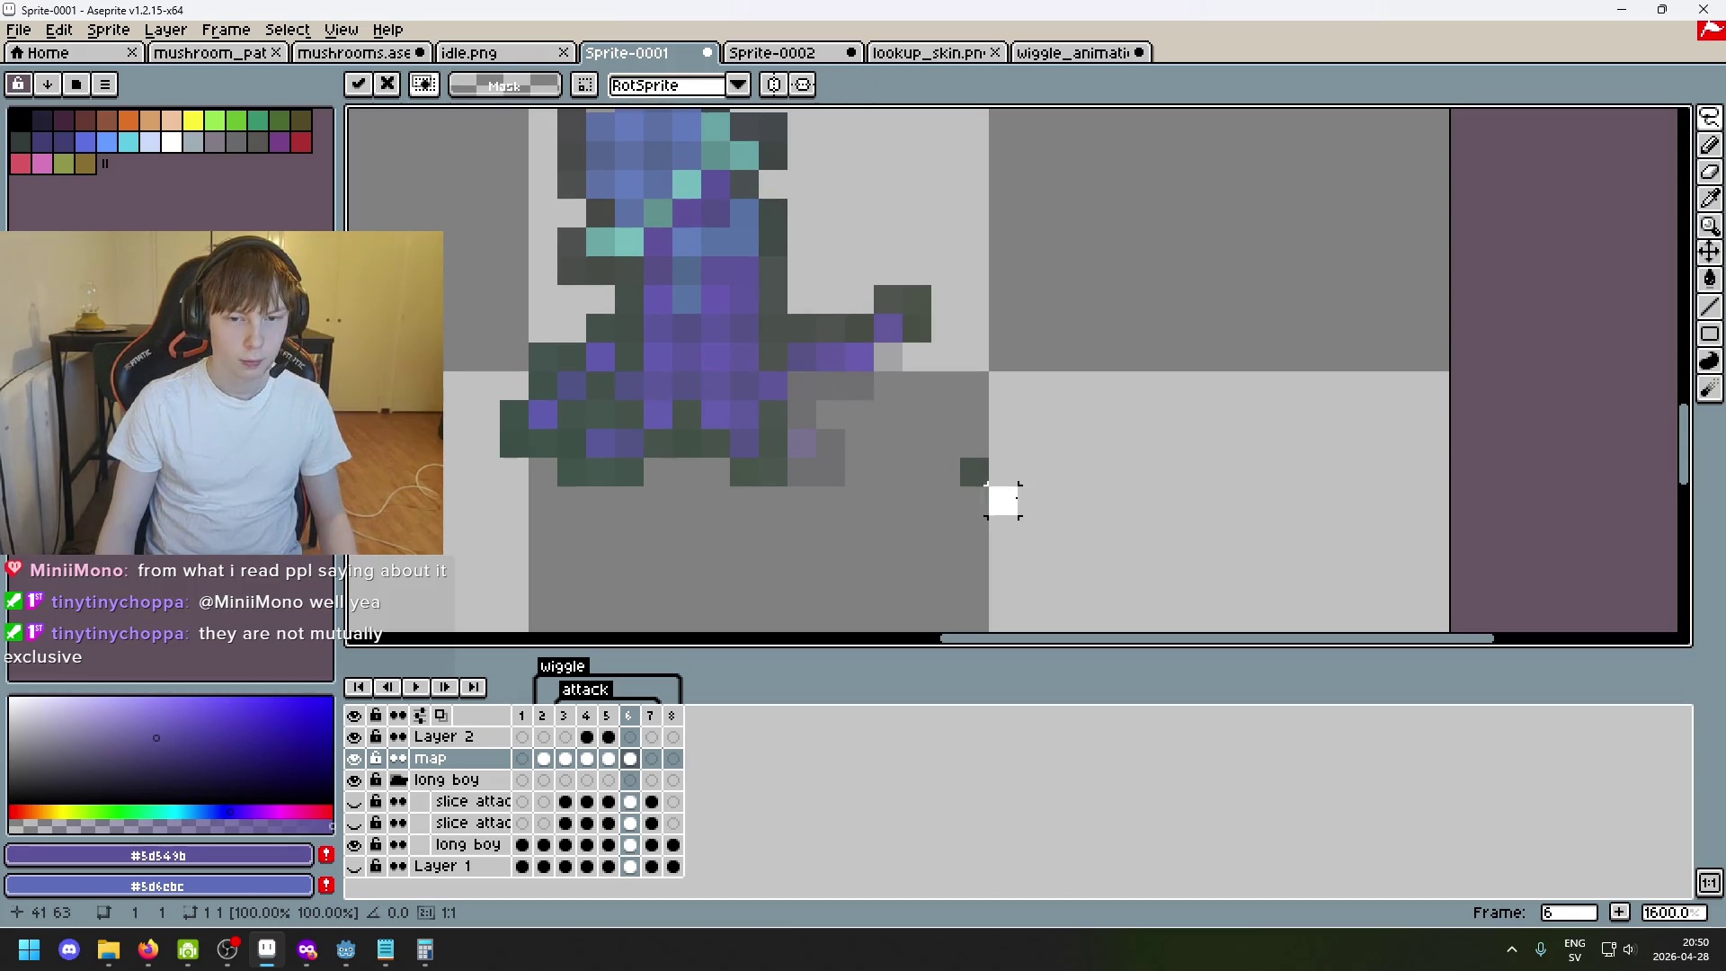
{"action": "left_click_drag", "start_coordinate": [1002, 500], "coordinate": [887, 355]}
{"action": "left_click", "coordinate": [972, 471]}
{"action": "left_click_drag", "start_coordinate": [958, 456], "coordinate": [991, 487]}
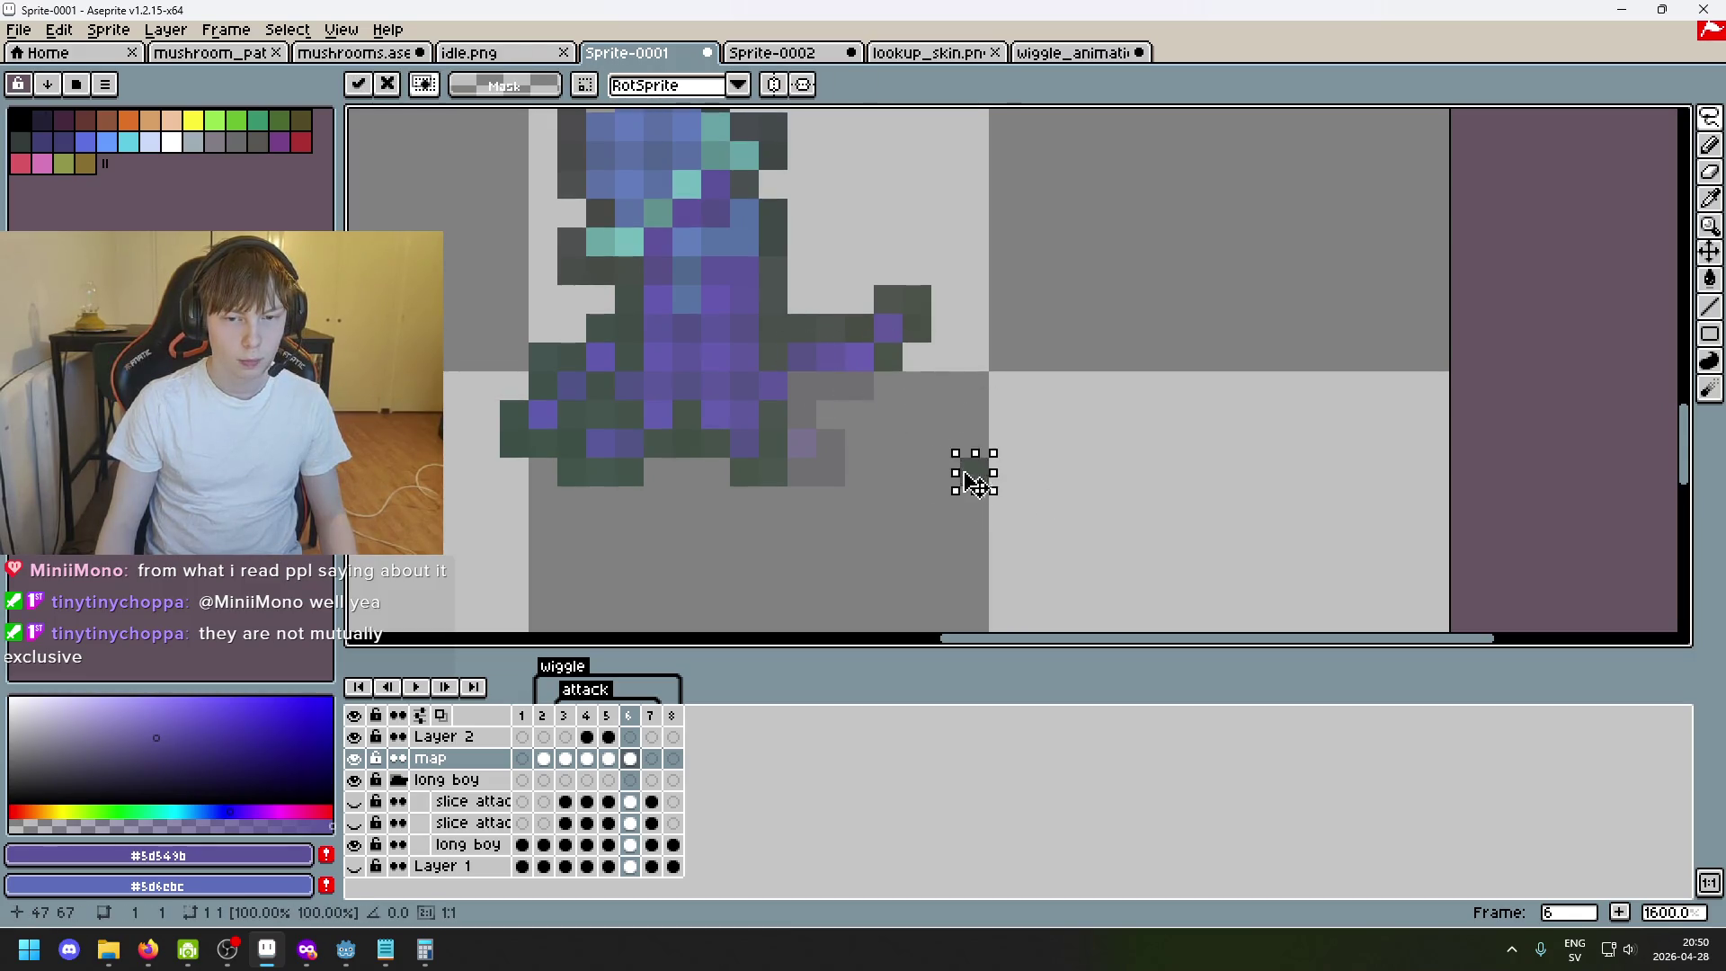
{"action": "left_click", "coordinate": [915, 443]}
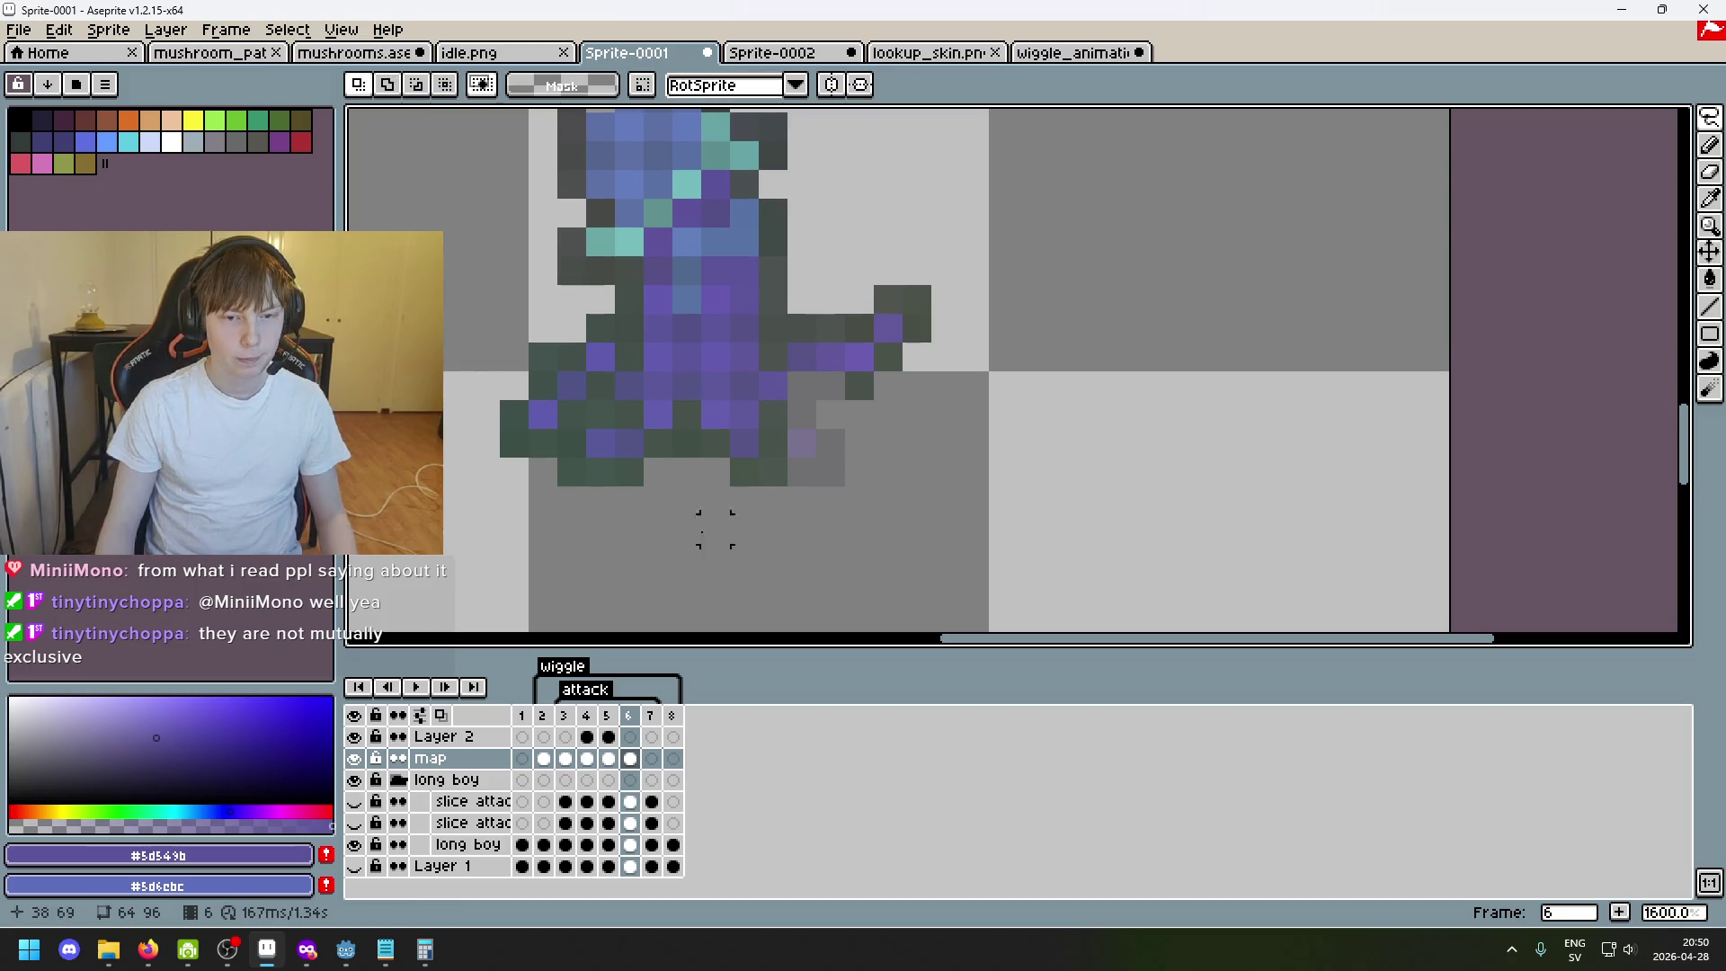
Lasso the lower legs and toggle clearing them with Delete and undo to compare.
{"action": "left_click_drag", "start_coordinate": [635, 544], "coordinate": [816, 486]}
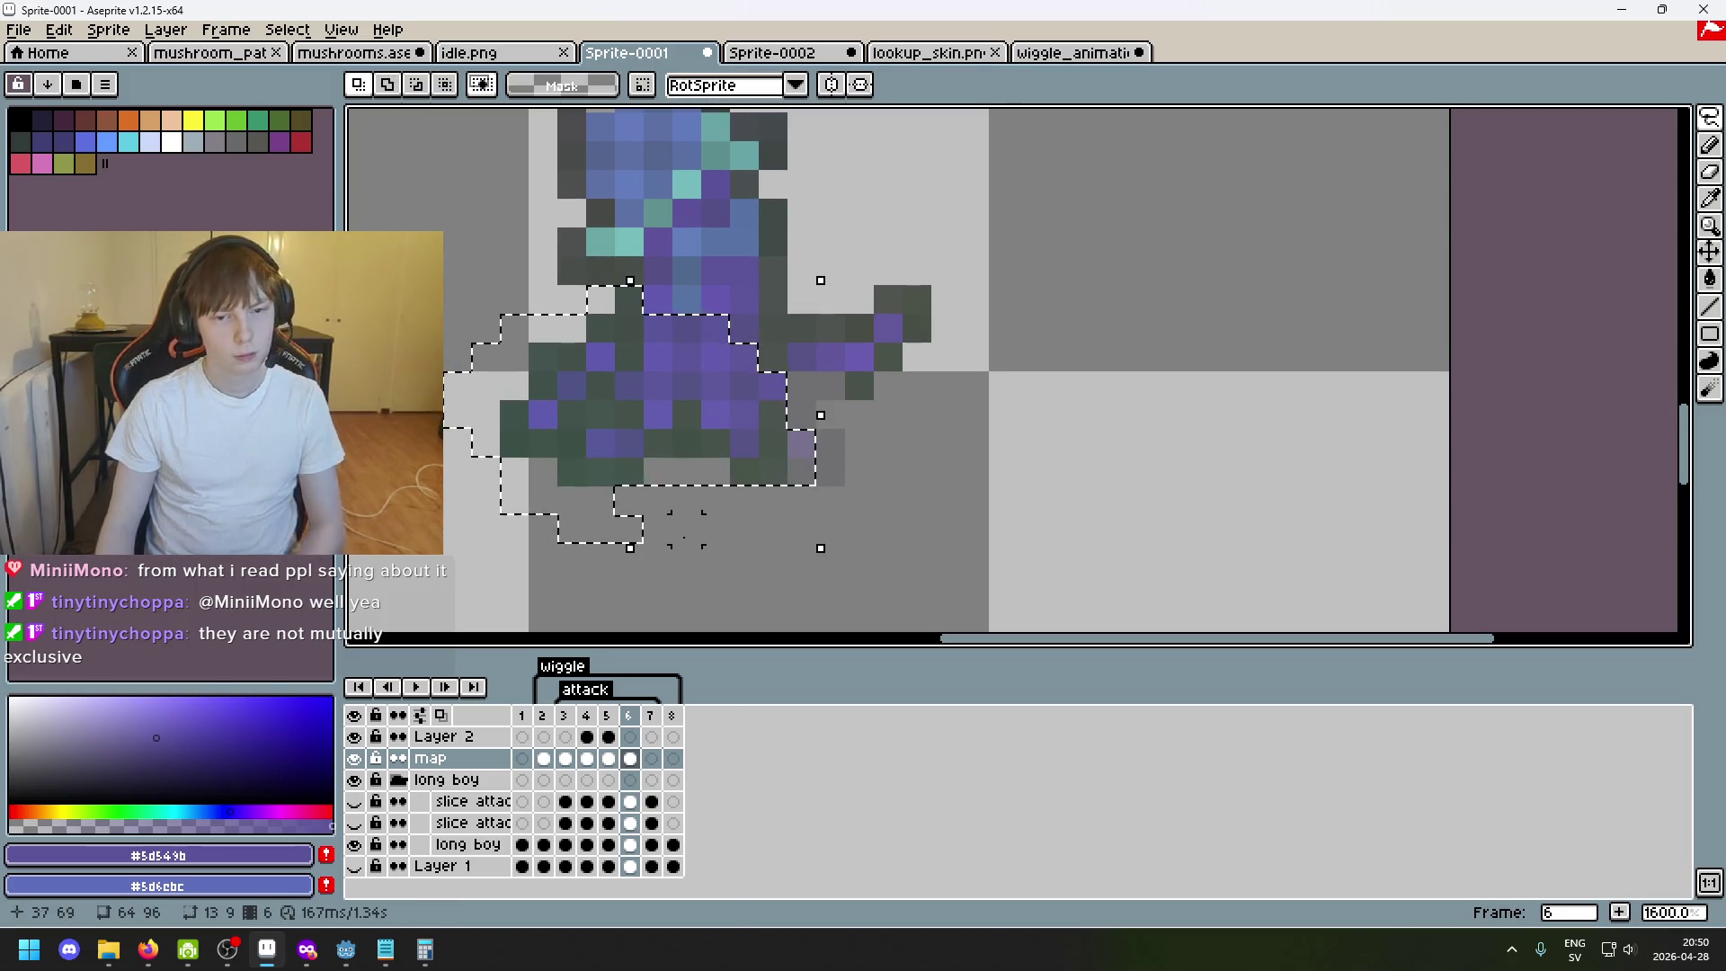
{"action": "key", "text": "Delete"}
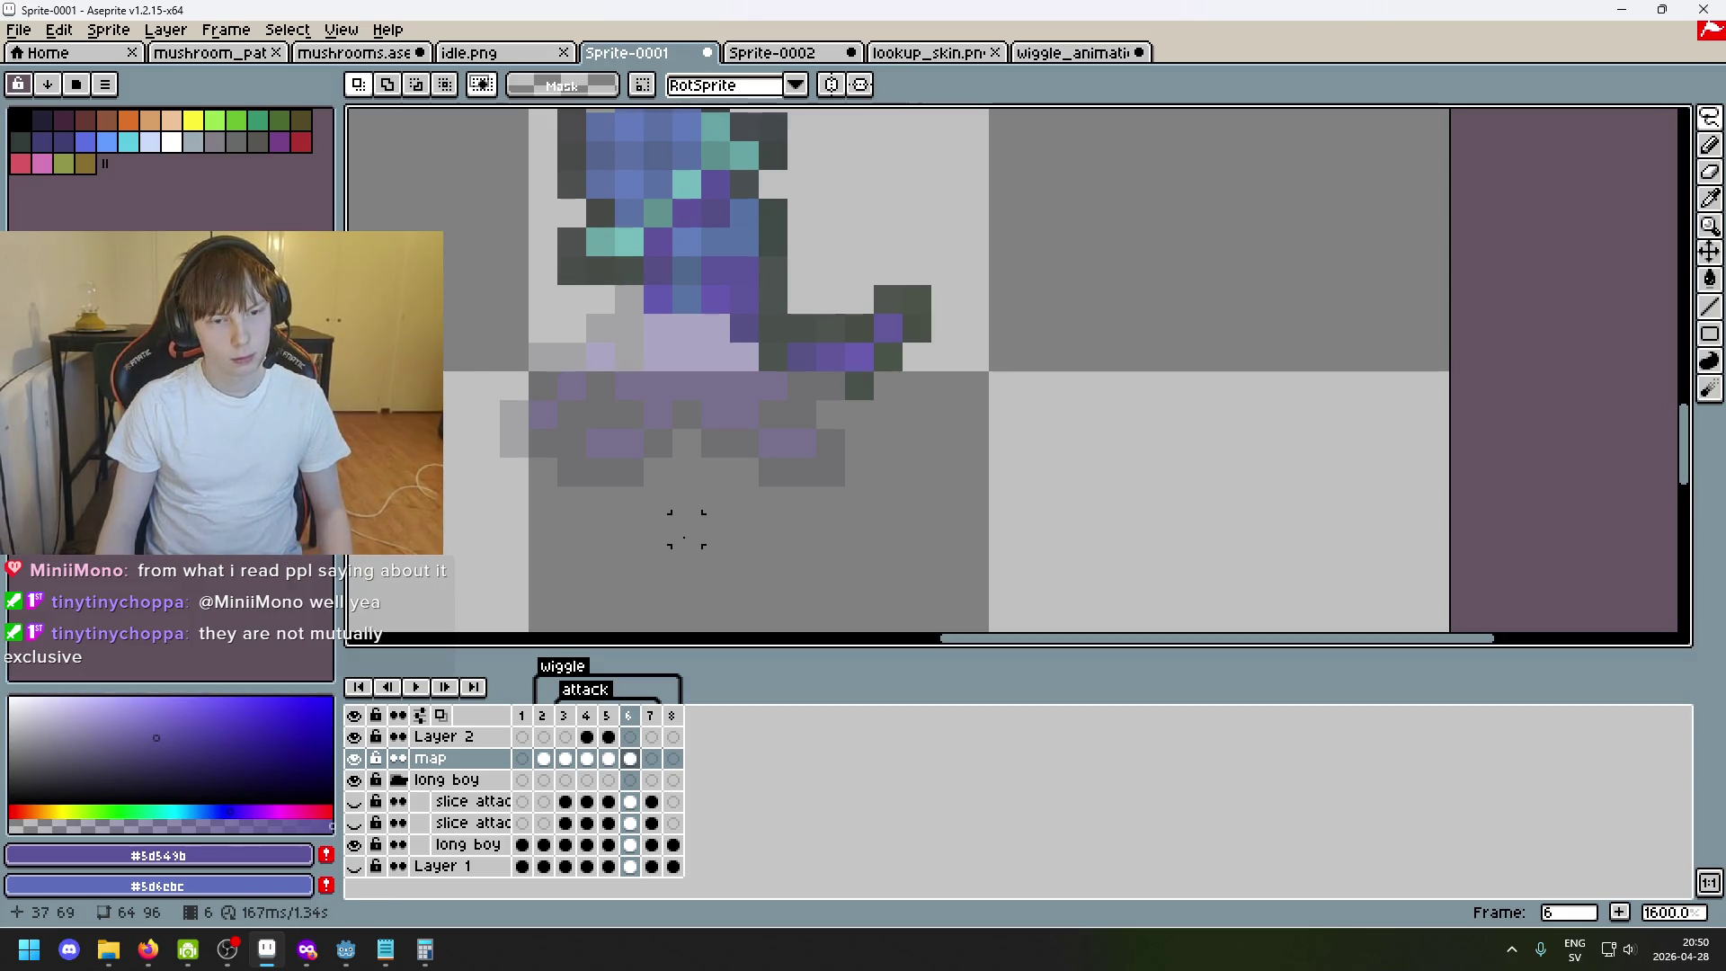
{"action": "key", "text": "ctrl+z"}
{"action": "key", "text": "Delete"}
{"action": "key", "text": "ctrl+z"}
{"action": "key", "text": "Delete"}
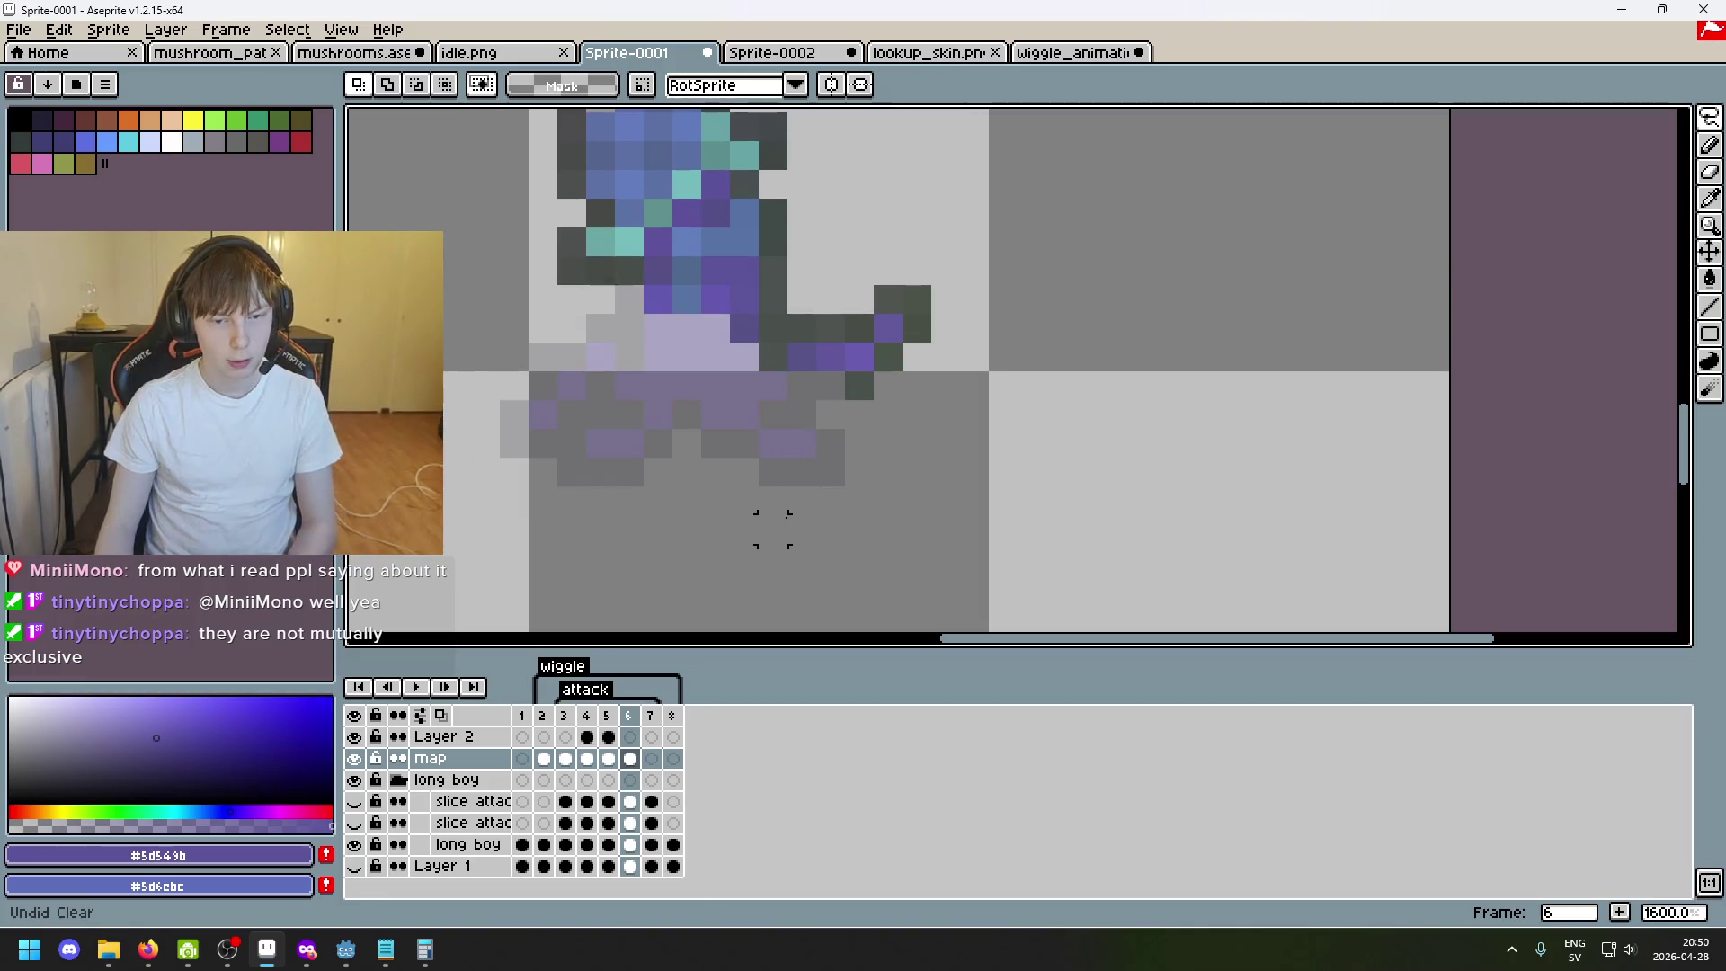
{"action": "key", "text": "ctrl+z"}
{"action": "key", "text": "Delete"}
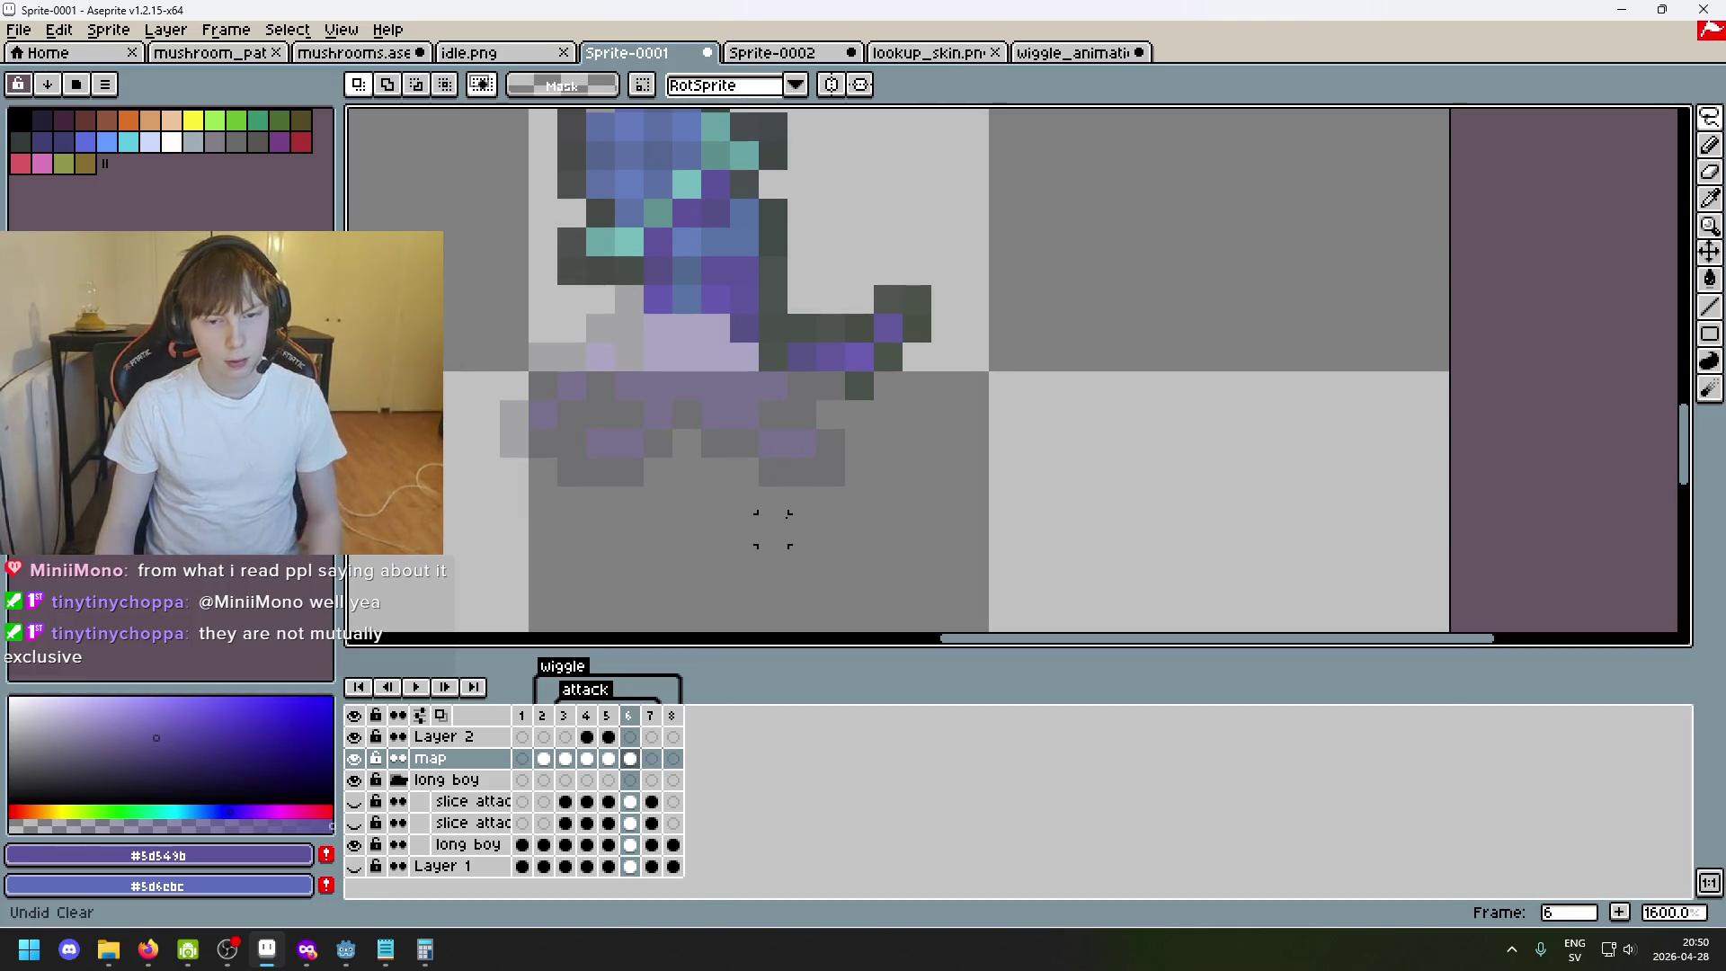
{"action": "key", "text": "ctrl+z"}
{"action": "key", "text": "ctrl+d"}
Try and undo a stroke across the lower sprite, settle on the cleared legs and bring up frame 5.
{"action": "left_click_drag", "start_coordinate": [715, 405], "coordinate": [771, 529]}
{"action": "key", "text": "ctrl+z"}
{"action": "key", "text": "ctrl+d"}
{"action": "key", "text": "ctrl+y"}
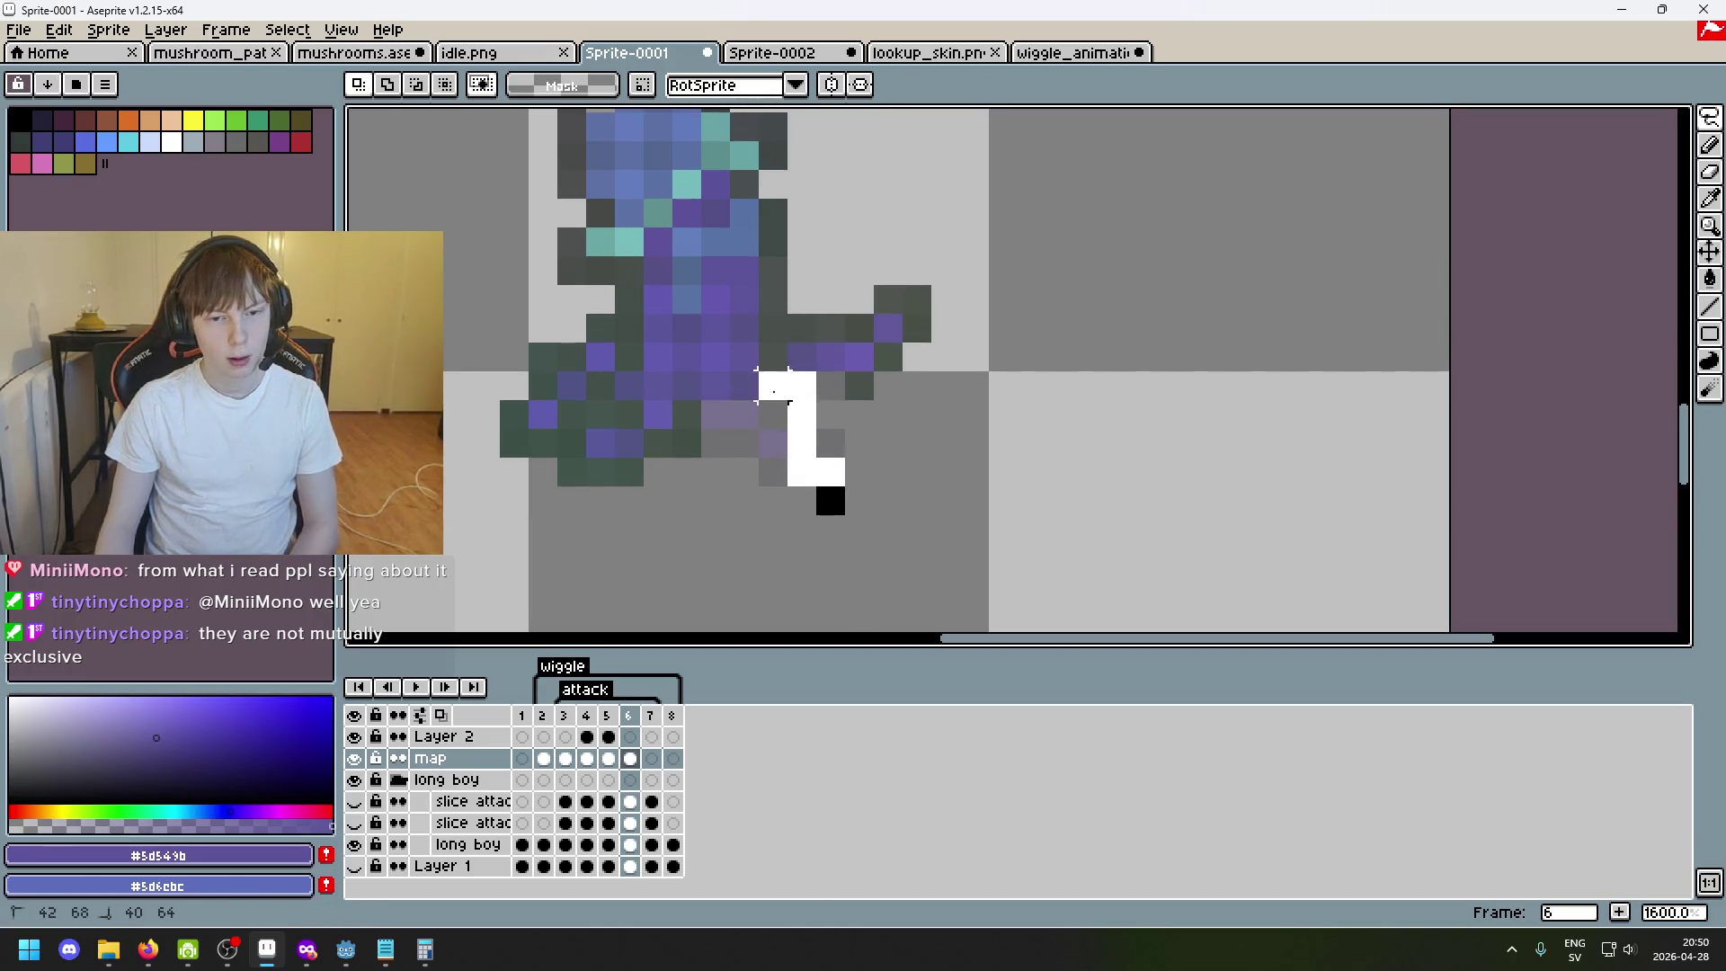
{"action": "key", "text": "ctrl+z"}
{"action": "left_click", "coordinate": [610, 716]}
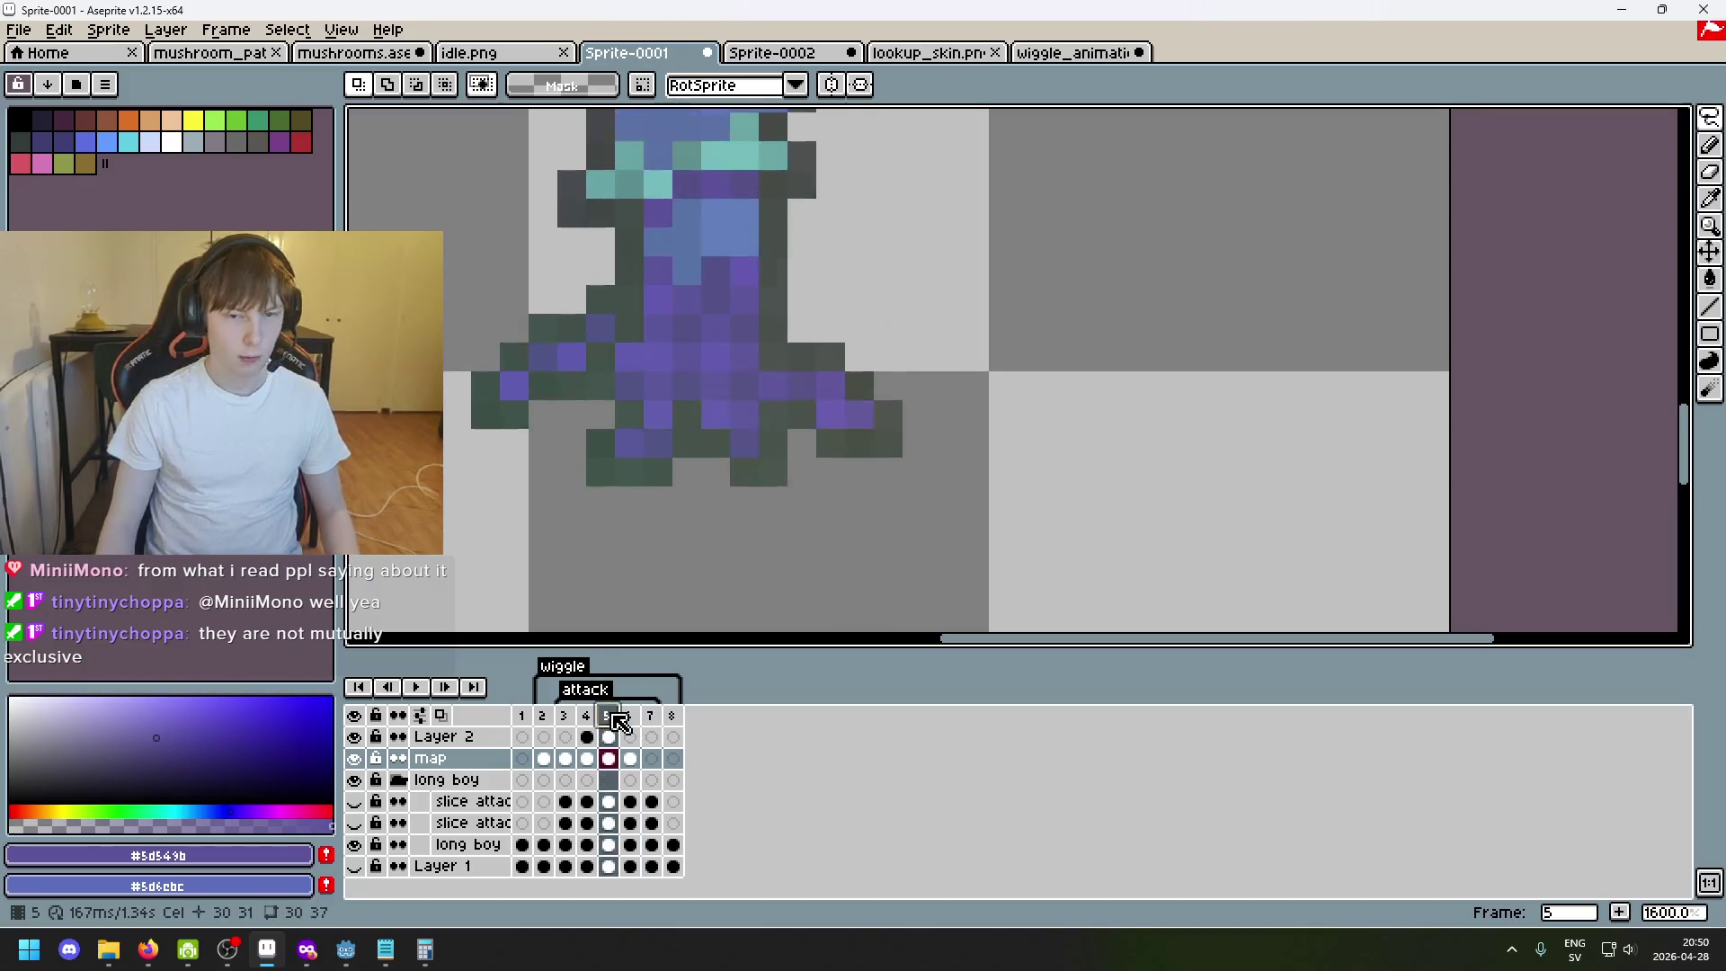
Lasso and copy the legs on frame 4.
{"action": "left_click", "coordinate": [627, 719]}
{"action": "left_click", "coordinate": [591, 716]}
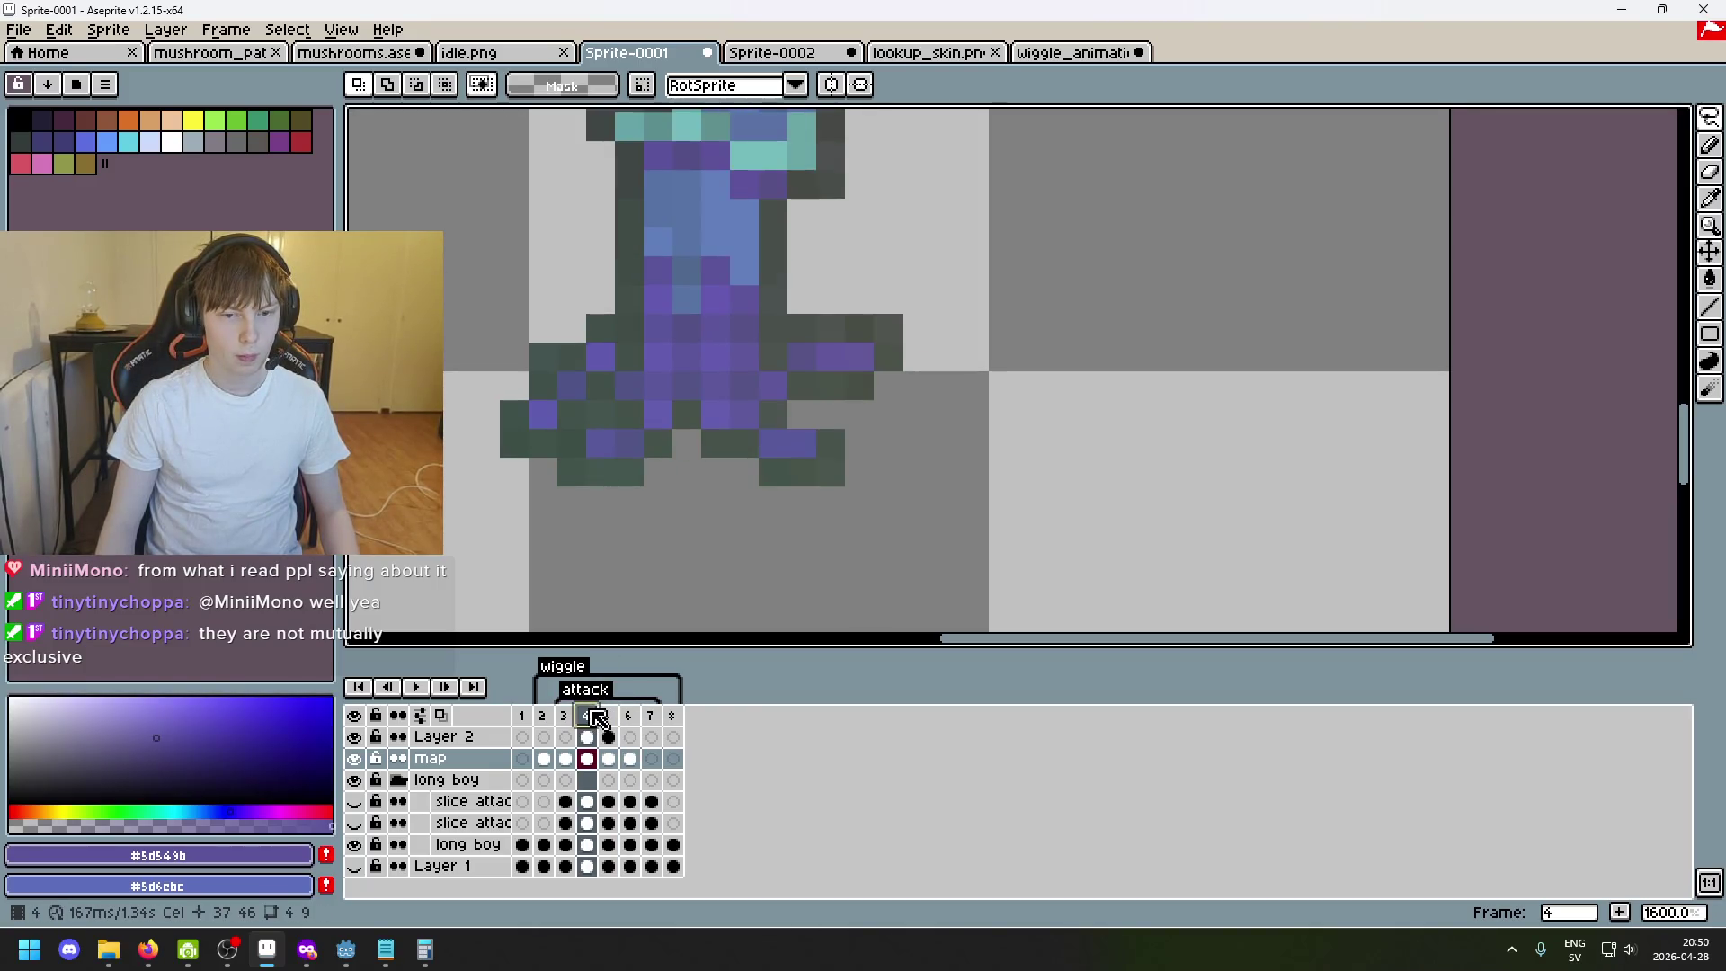
{"action": "left_click_drag", "start_coordinate": [846, 557], "coordinate": [686, 416]}
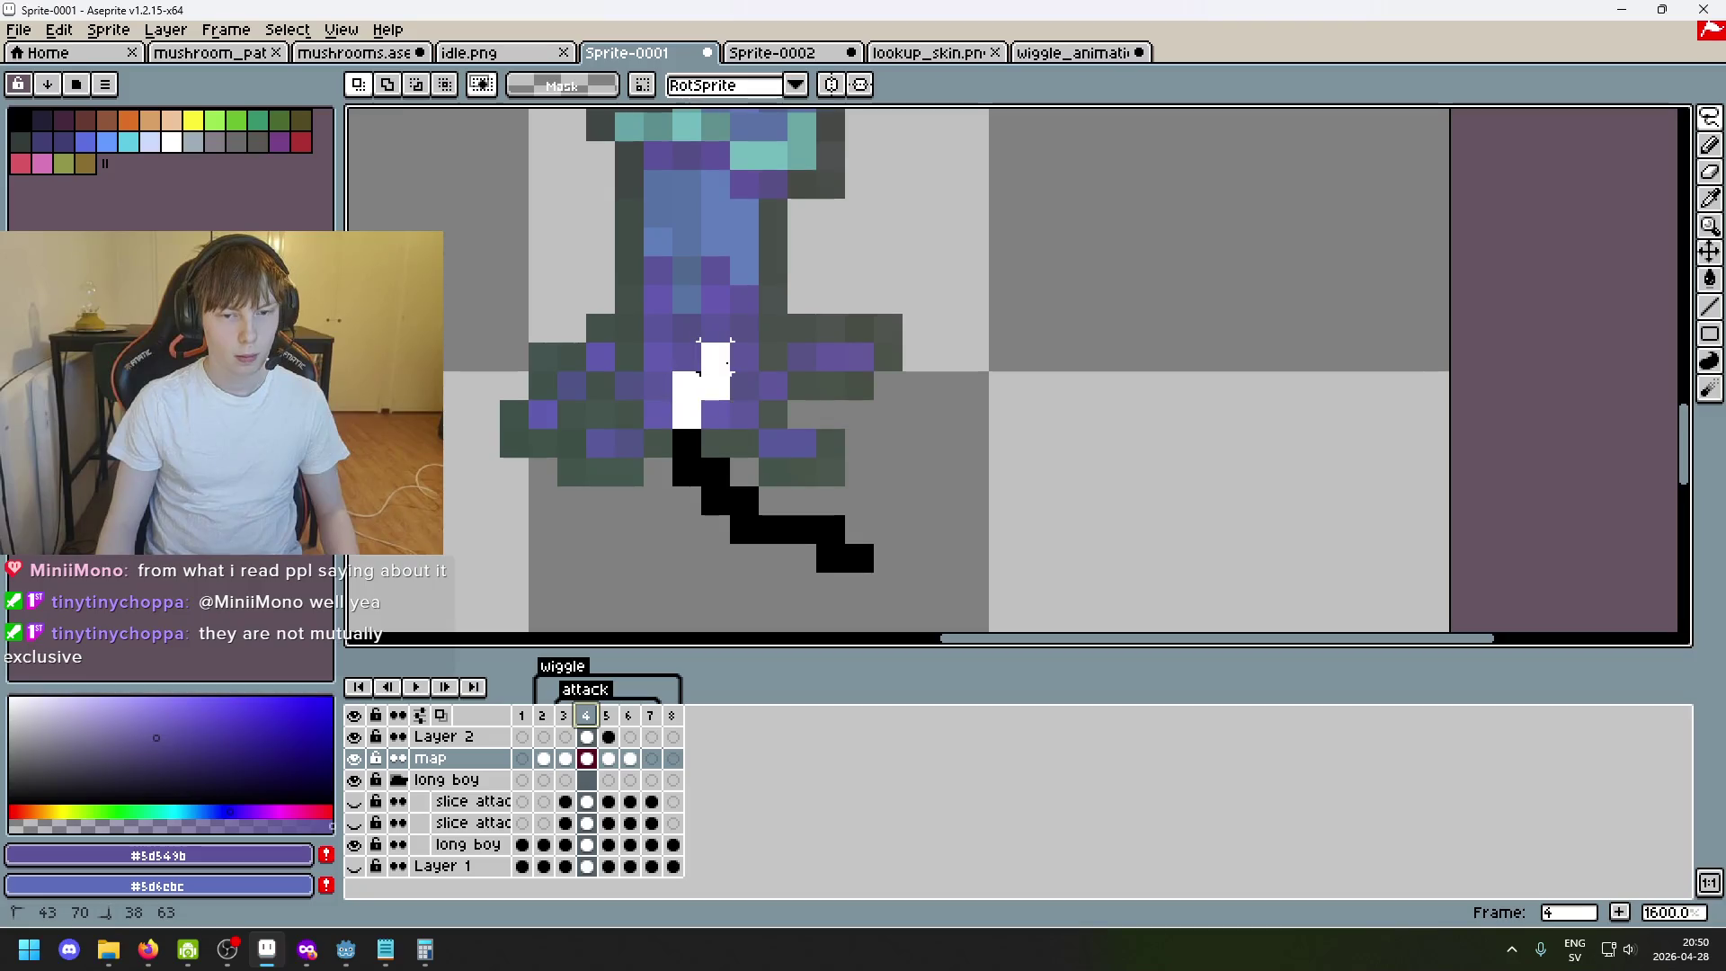
{"action": "key", "text": "Delete"}
{"action": "left_click", "coordinate": [972, 526]}
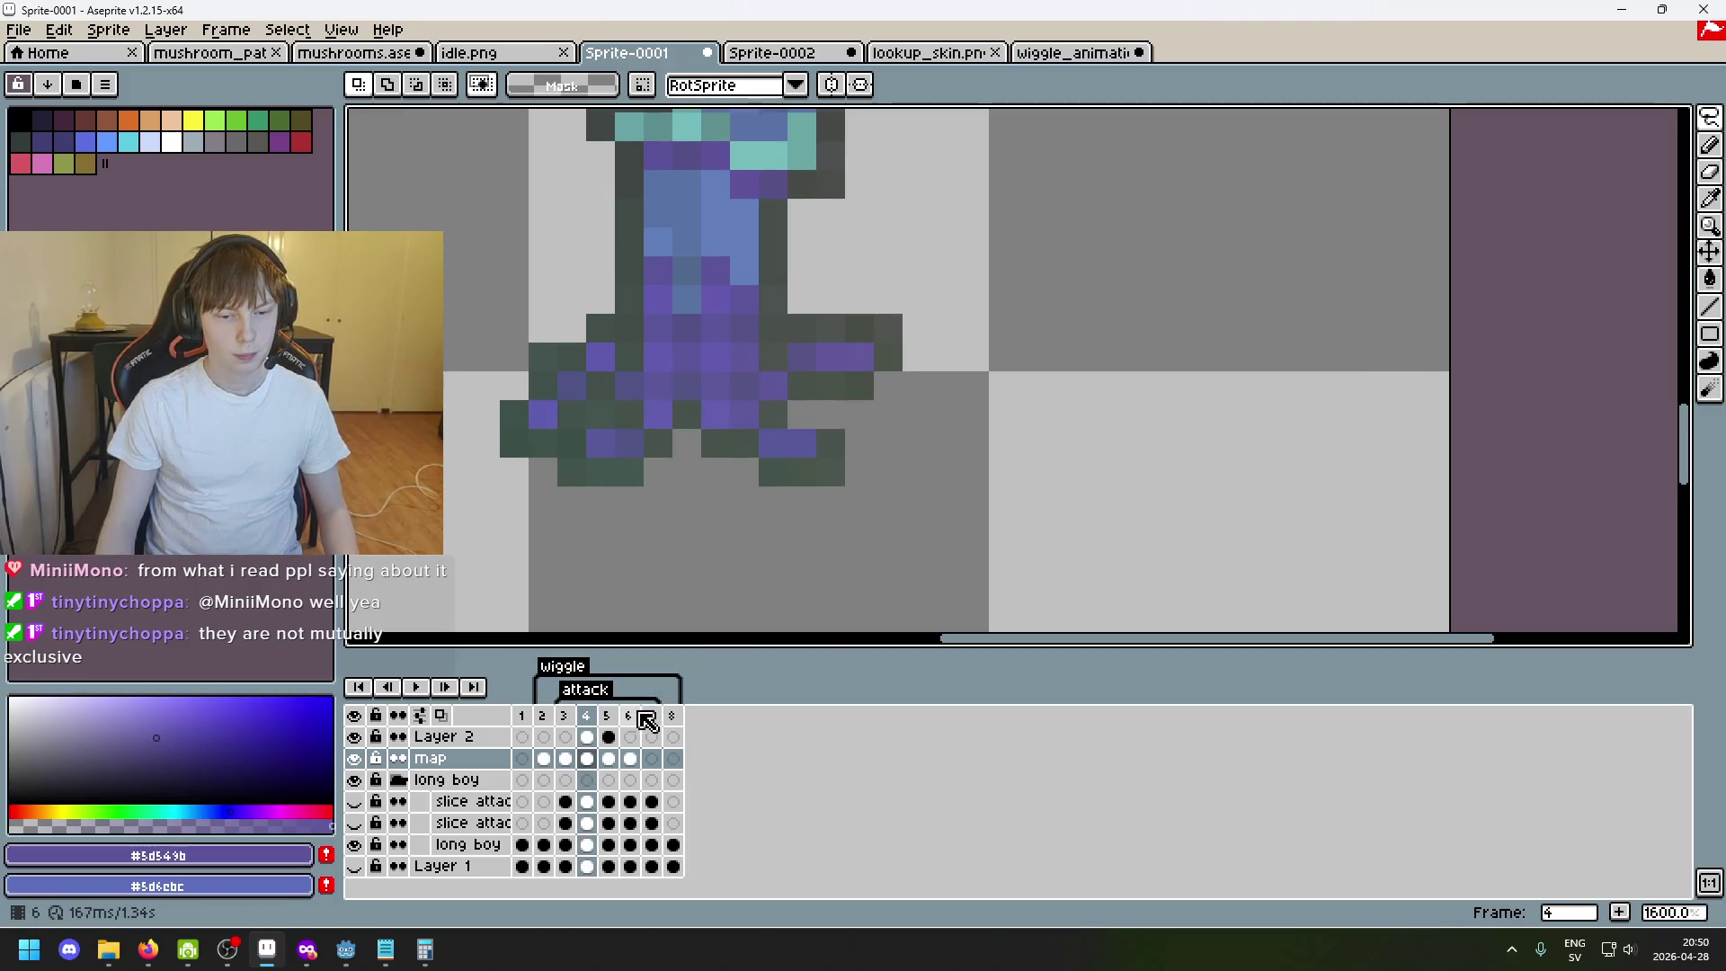
Paste the copied legs into frame 6 and commit them slightly down-right.
{"action": "left_click", "coordinate": [649, 717]}
{"action": "left_click", "coordinate": [628, 718]}
{"action": "left_click", "coordinate": [628, 715]}
{"action": "key", "text": "ctrl+v"}
{"action": "mouse_move", "coordinate": [793, 491]}
{"action": "left_mouse_down"}
{"action": "mouse_move", "coordinate": [855, 527]}
{"action": "mouse_move", "coordinate": [824, 551]}
{"action": "mouse_move", "coordinate": [875, 550]}
{"action": "mouse_move", "coordinate": [826, 493]}
{"action": "left_mouse_up"}
{"action": "key", "text": "Return"}
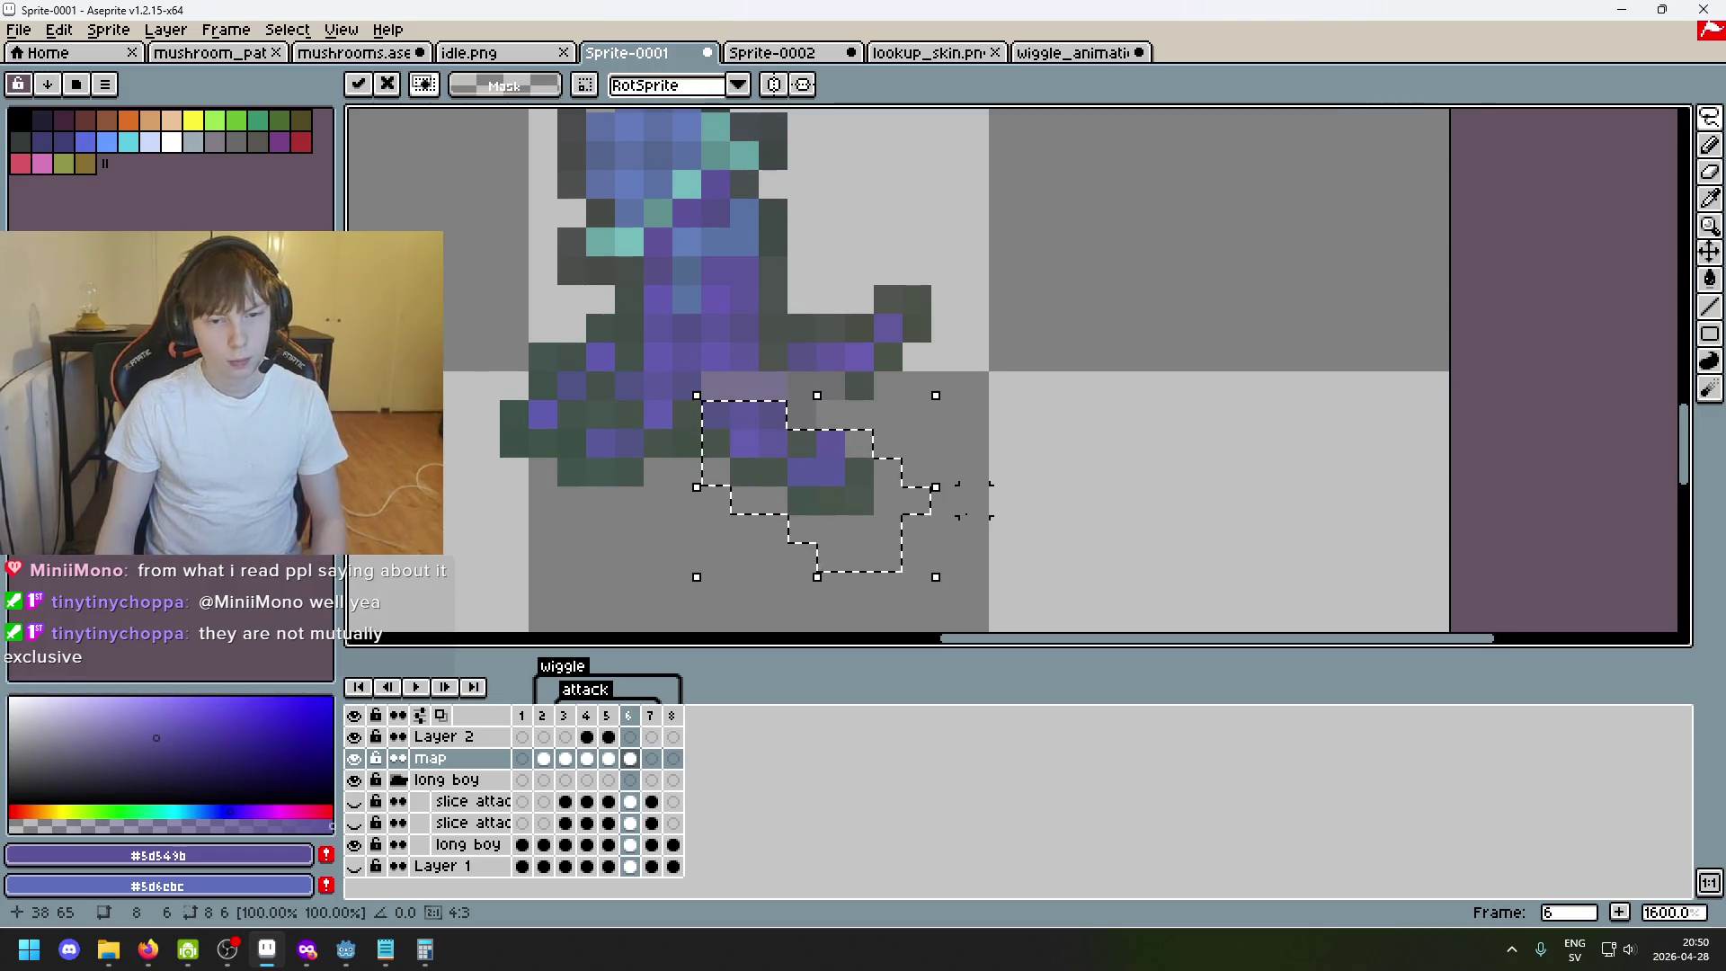
Adjust the legs toward the reference pose, undo an overshoot and settle them under the body.
{"action": "mouse_move", "coordinate": [777, 519]}
{"action": "left_mouse_down"}
{"action": "mouse_move", "coordinate": [1004, 494]}
{"action": "mouse_move", "coordinate": [780, 472]}
{"action": "mouse_move", "coordinate": [786, 510]}
{"action": "mouse_move", "coordinate": [786, 490]}
{"action": "mouse_move", "coordinate": [947, 557]}
{"action": "left_mouse_up"}
{"action": "key", "text": "ctrl+d"}
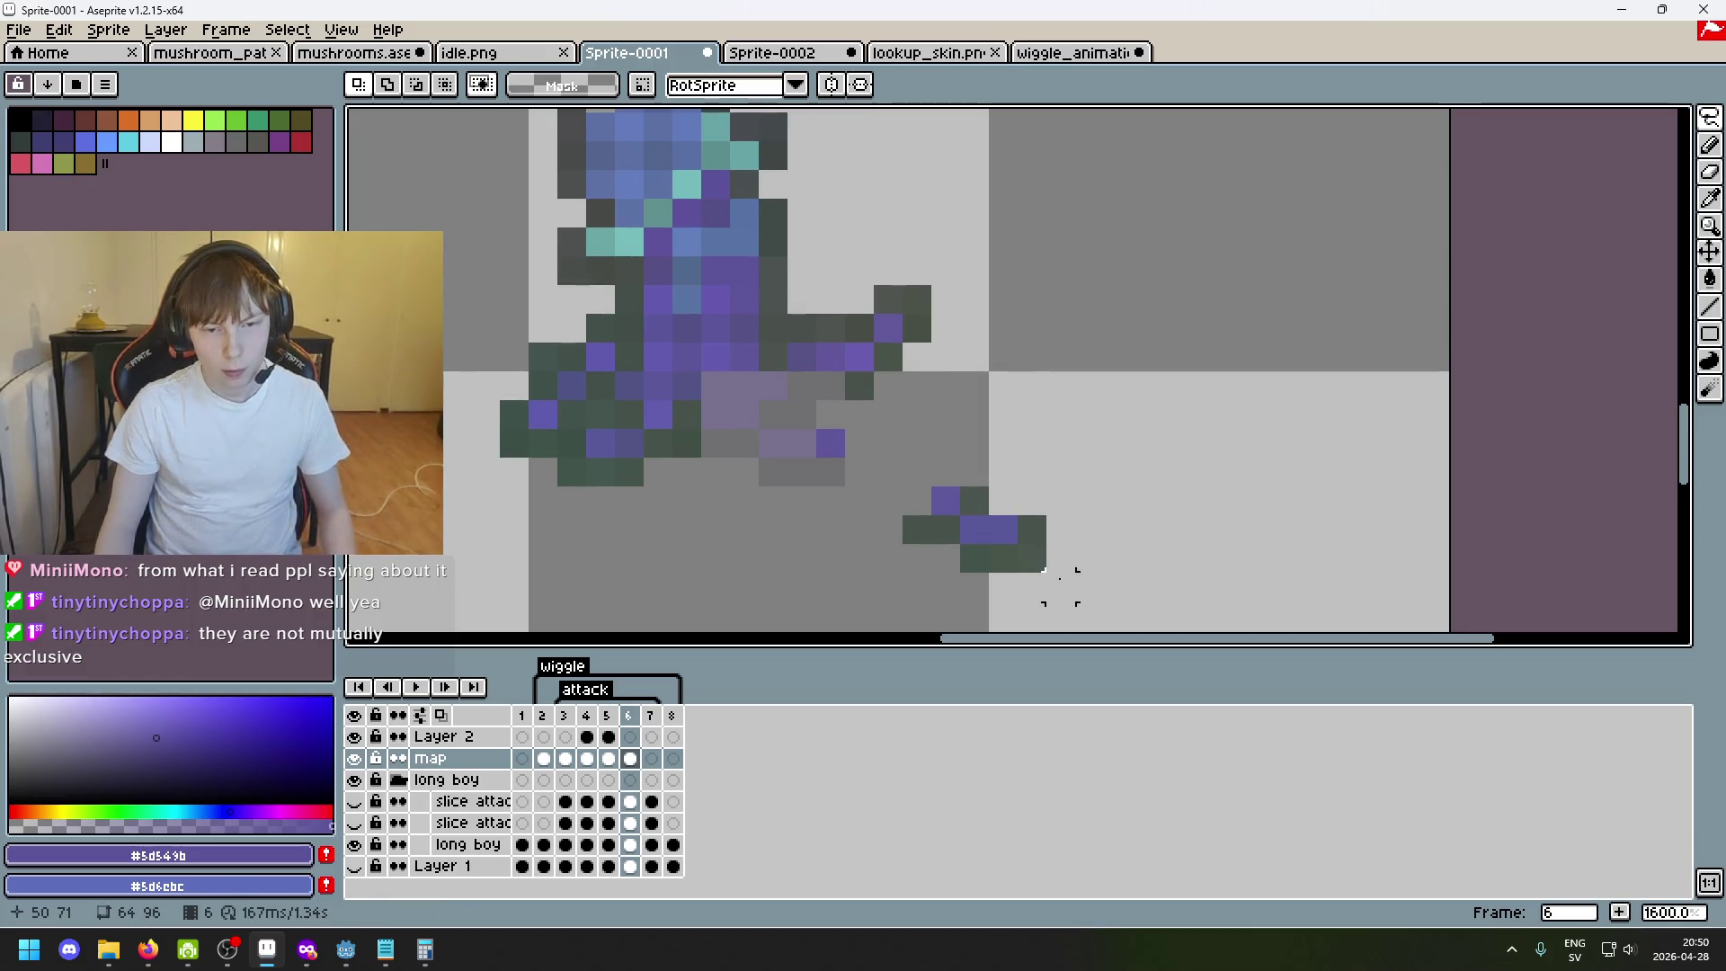
{"action": "key", "text": "ctrl+z"}
{"action": "key", "text": "ctrl+d"}
{"action": "key", "text": "ctrl+z"}
{"action": "key", "text": "ctrl+z"}
{"action": "key", "text": "ctrl+z"}
{"action": "key", "text": "ctrl+z"}
{"action": "mouse_move", "coordinate": [802, 463]}
{"action": "left_mouse_down"}
{"action": "mouse_move", "coordinate": [828, 522]}
{"action": "mouse_move", "coordinate": [810, 492]}
{"action": "left_mouse_up"}
{"action": "scroll", "coordinate": [809, 493], "scroll_direction": "up", "scroll_amount": 3}
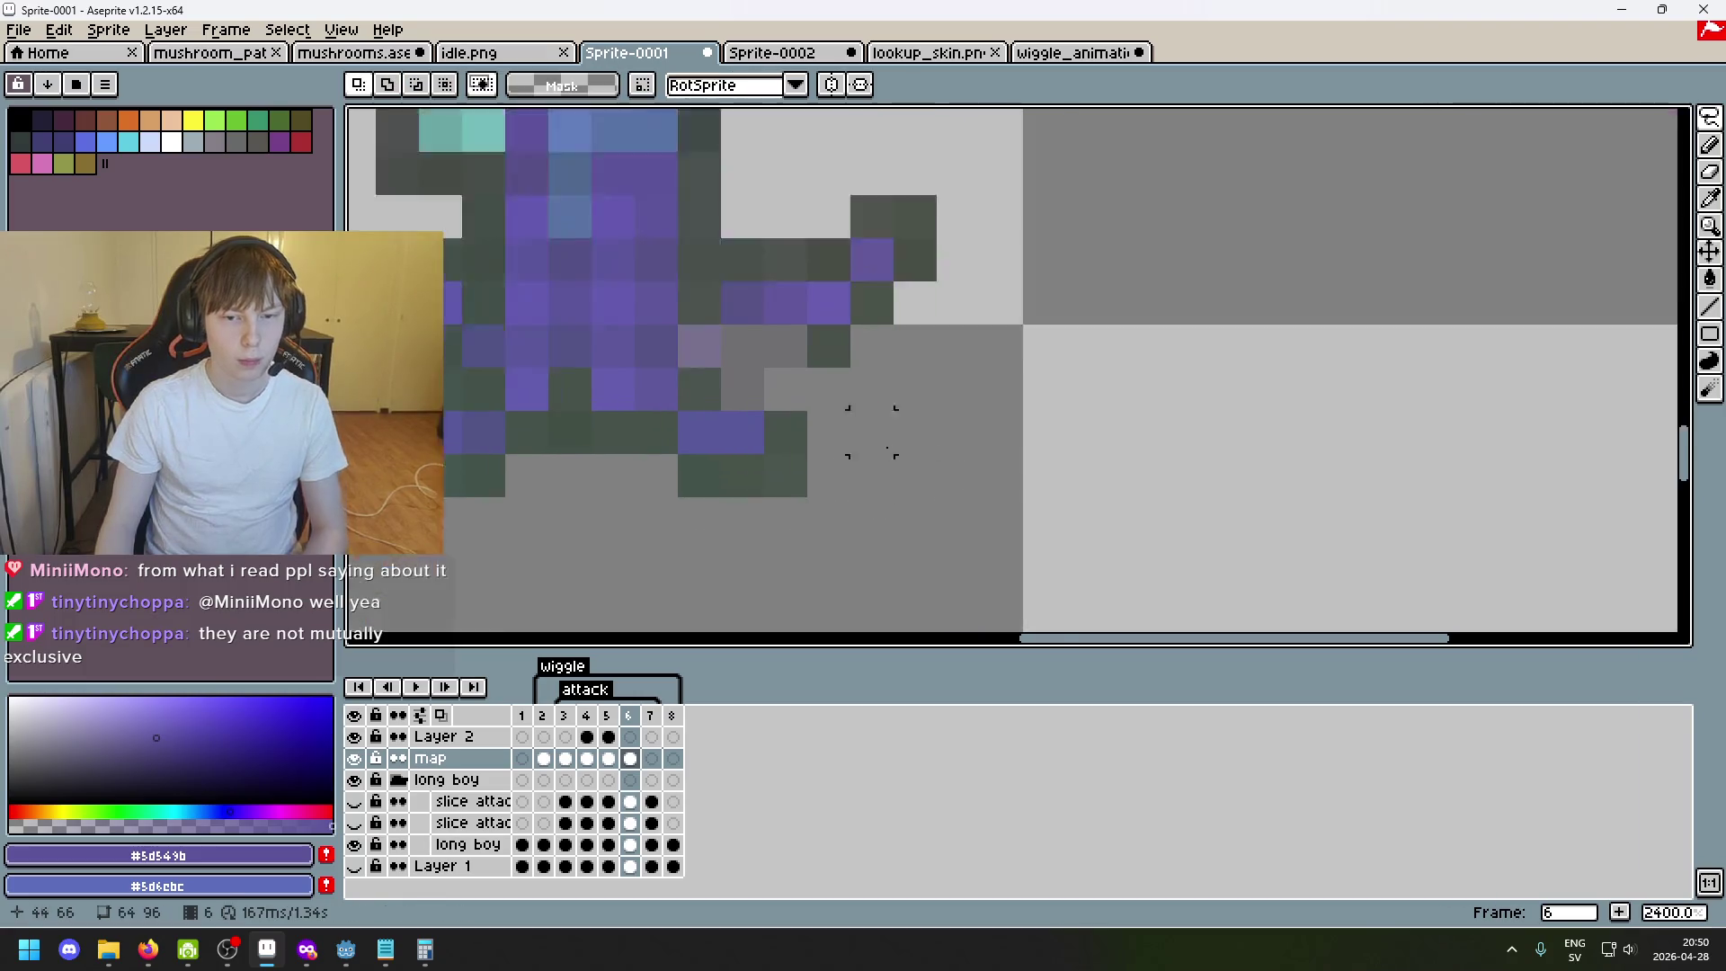
{"action": "key", "text": "i"}
{"action": "left_click", "coordinate": [680, 365]}
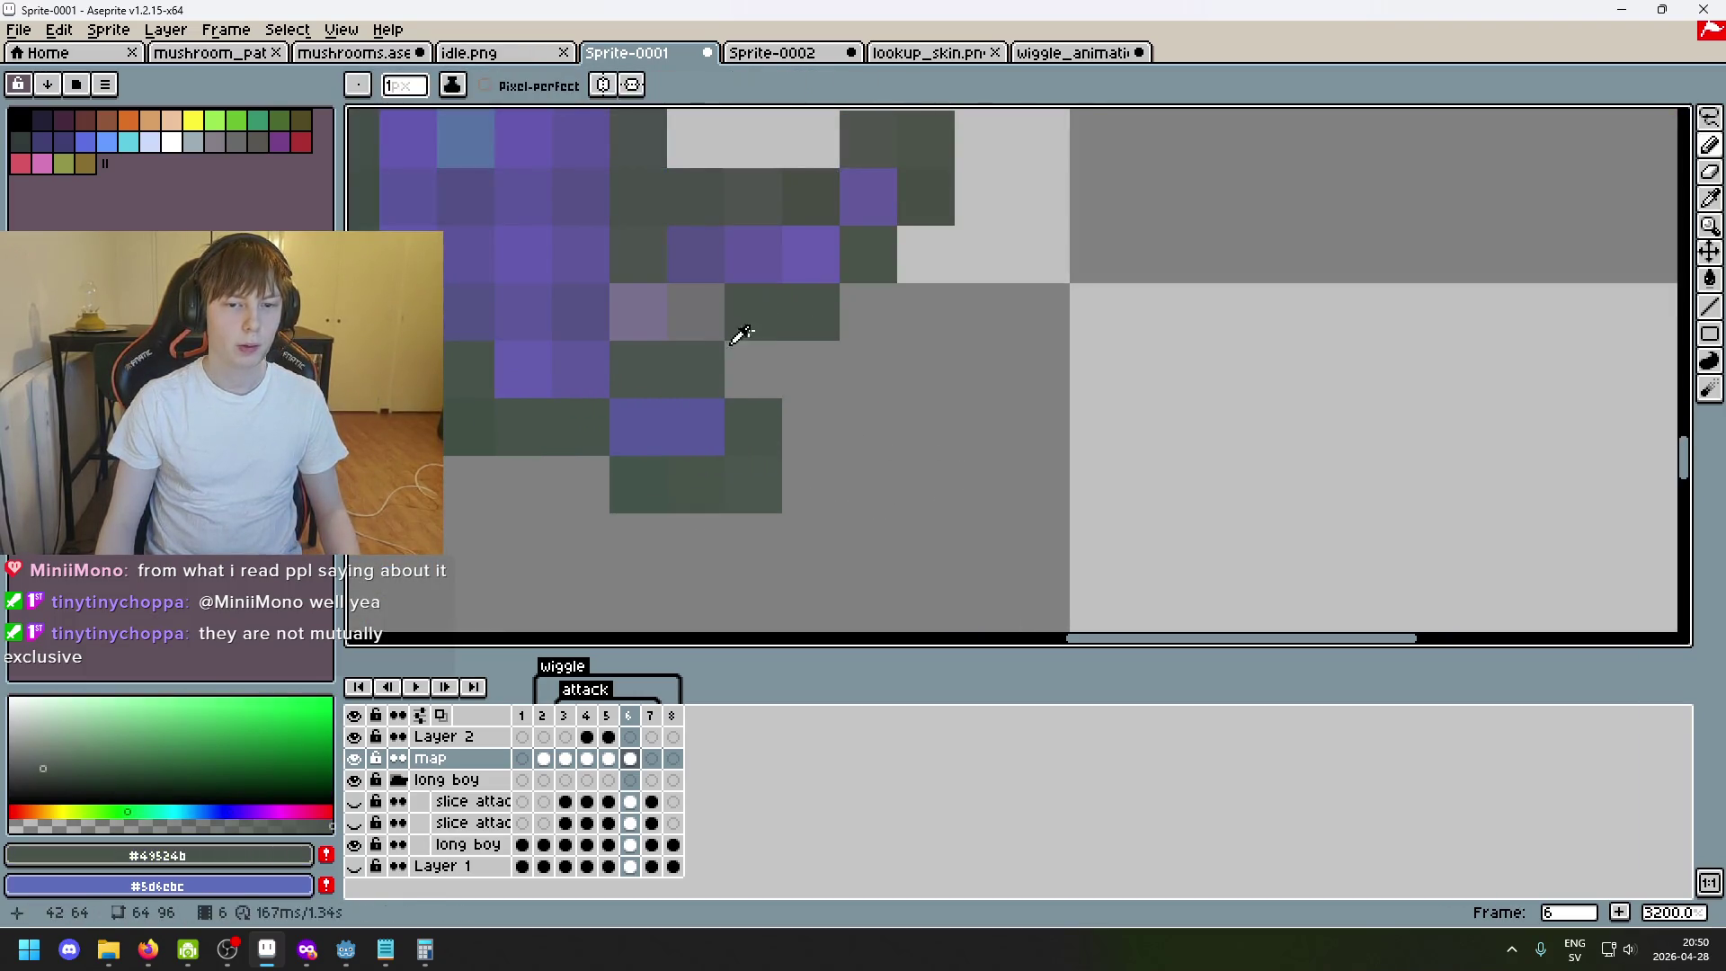
{"action": "left_click", "coordinate": [659, 300], "text": "alt"}
{"action": "scroll", "coordinate": [734, 446], "scroll_direction": "down", "scroll_amount": 5}
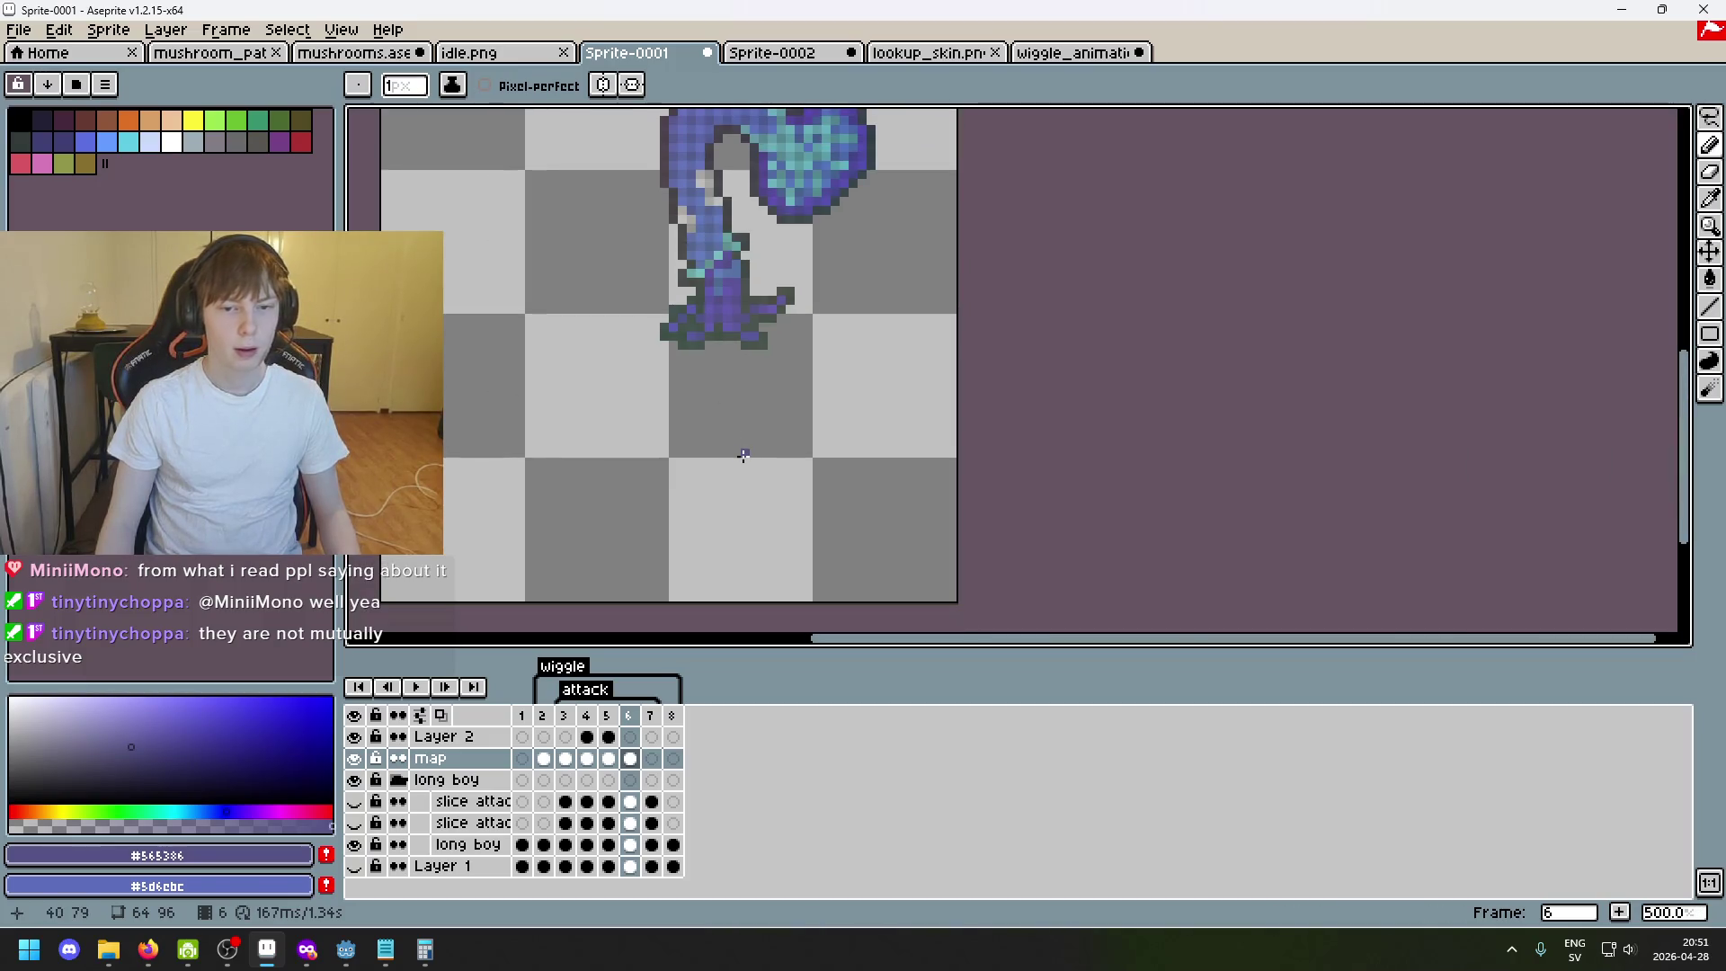
{"action": "scroll", "coordinate": [795, 392], "scroll_direction": "up", "scroll_amount": 4}
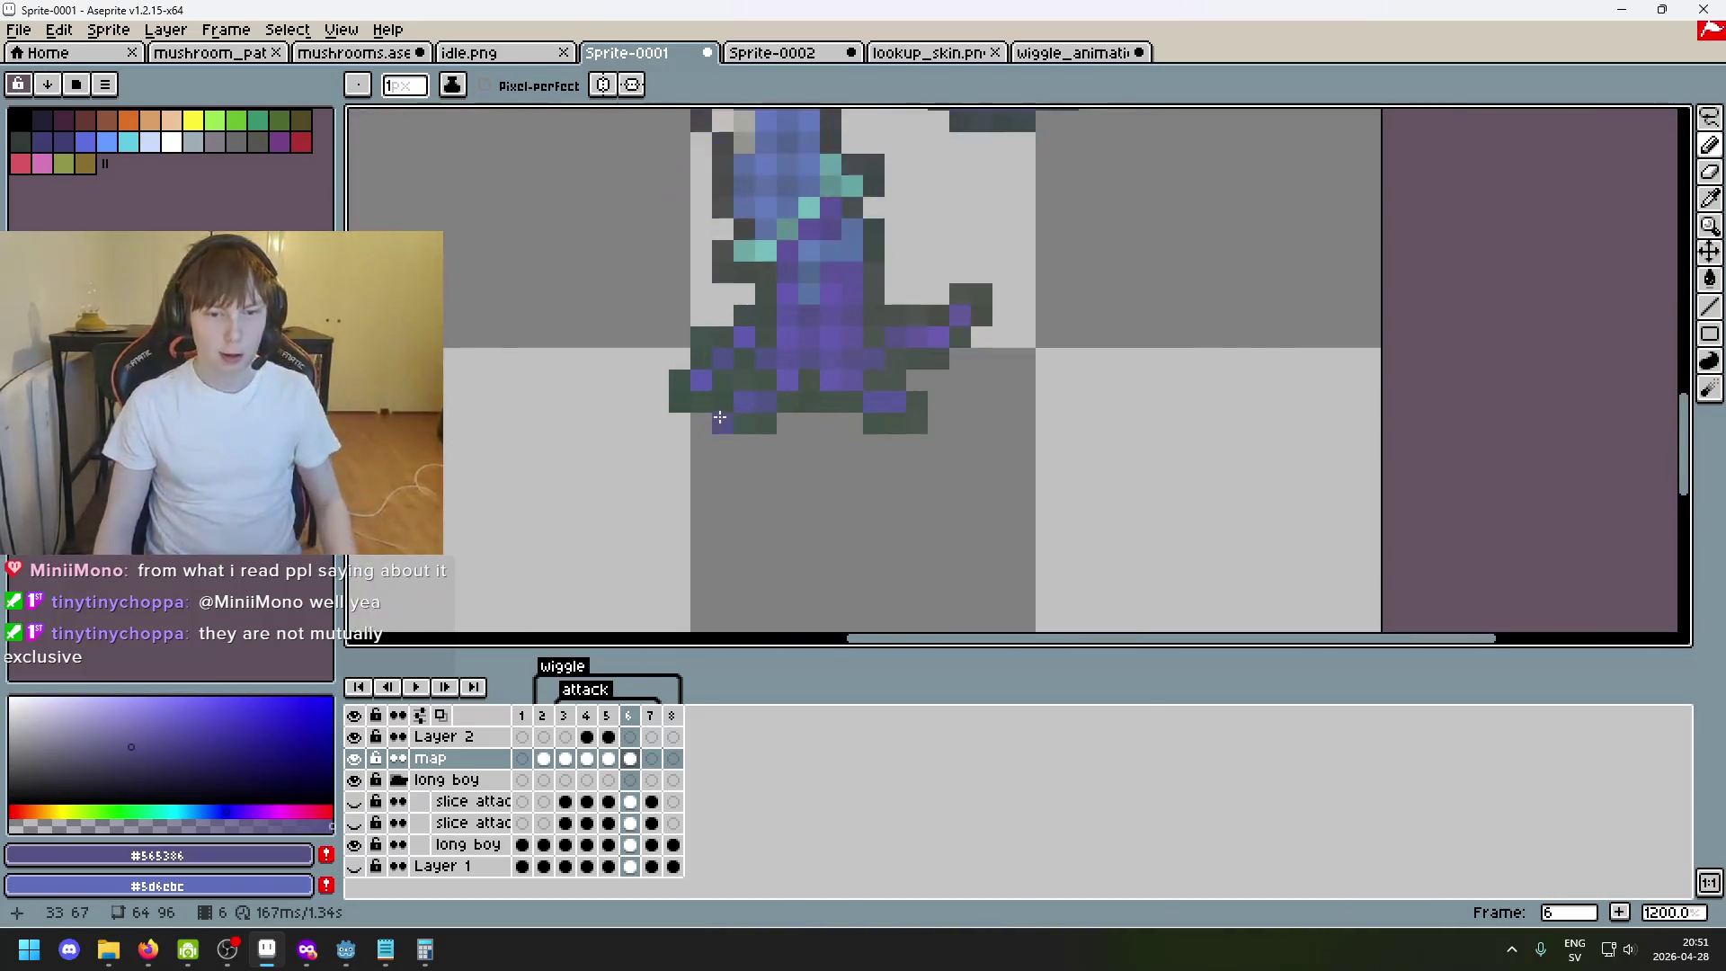
{"action": "scroll", "coordinate": [795, 391], "scroll_direction": "down", "scroll_amount": 5}
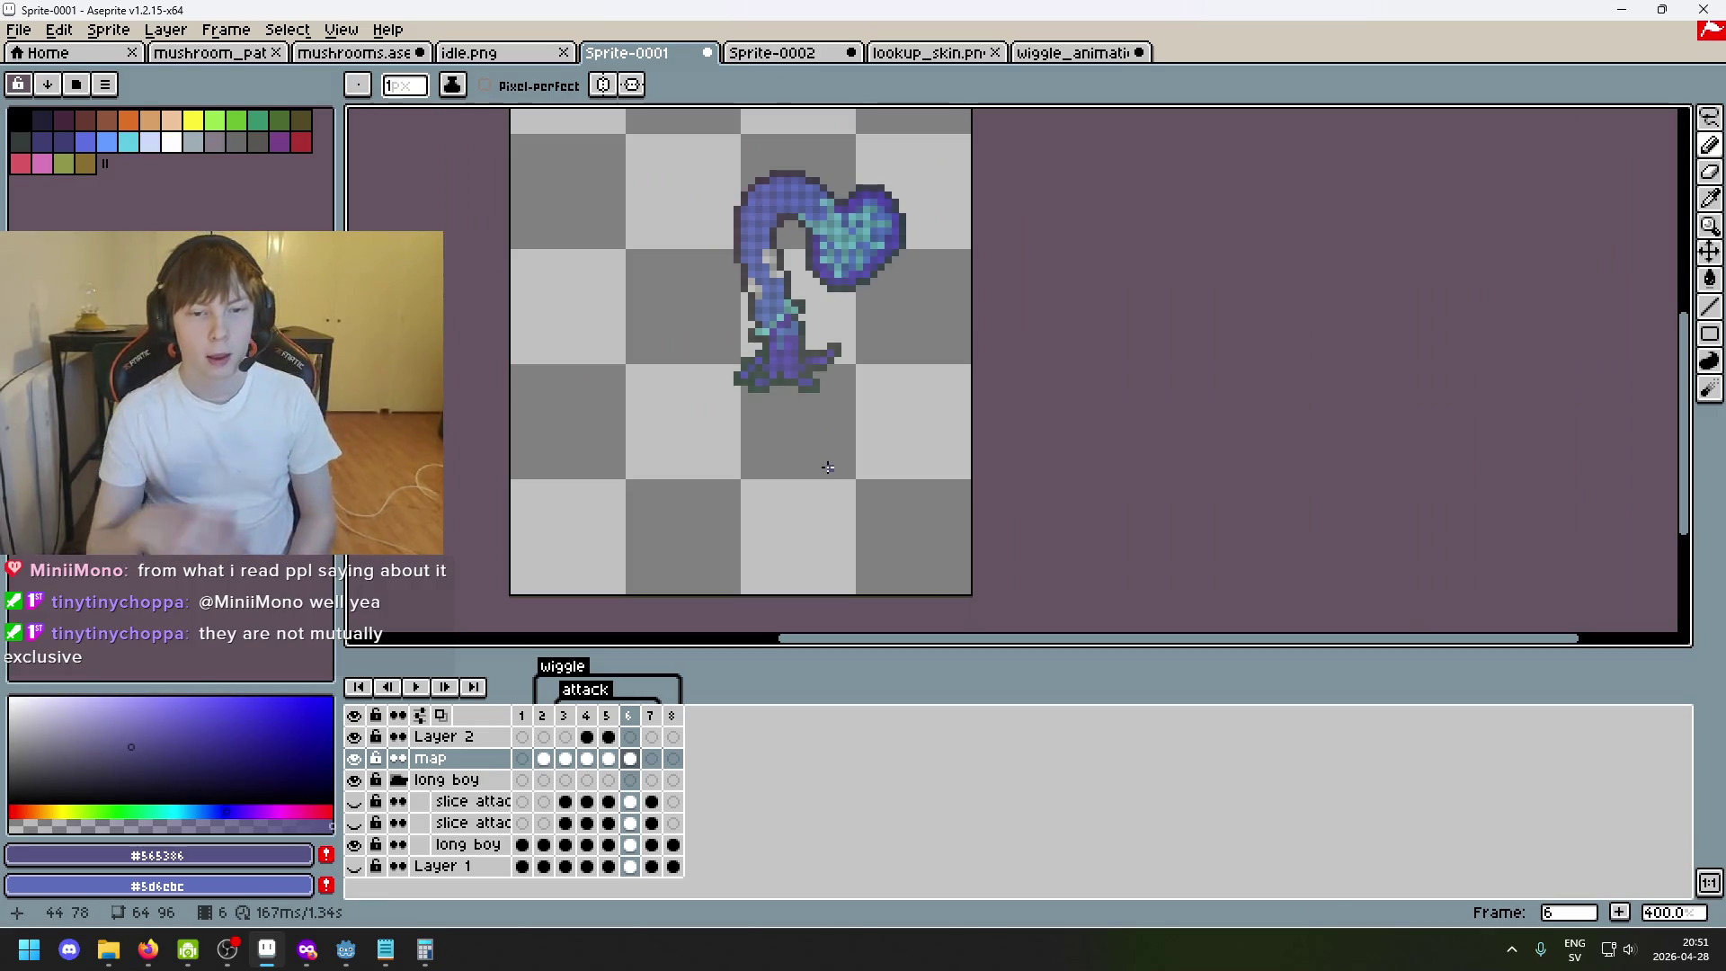
{"action": "key", "text": "Right"}
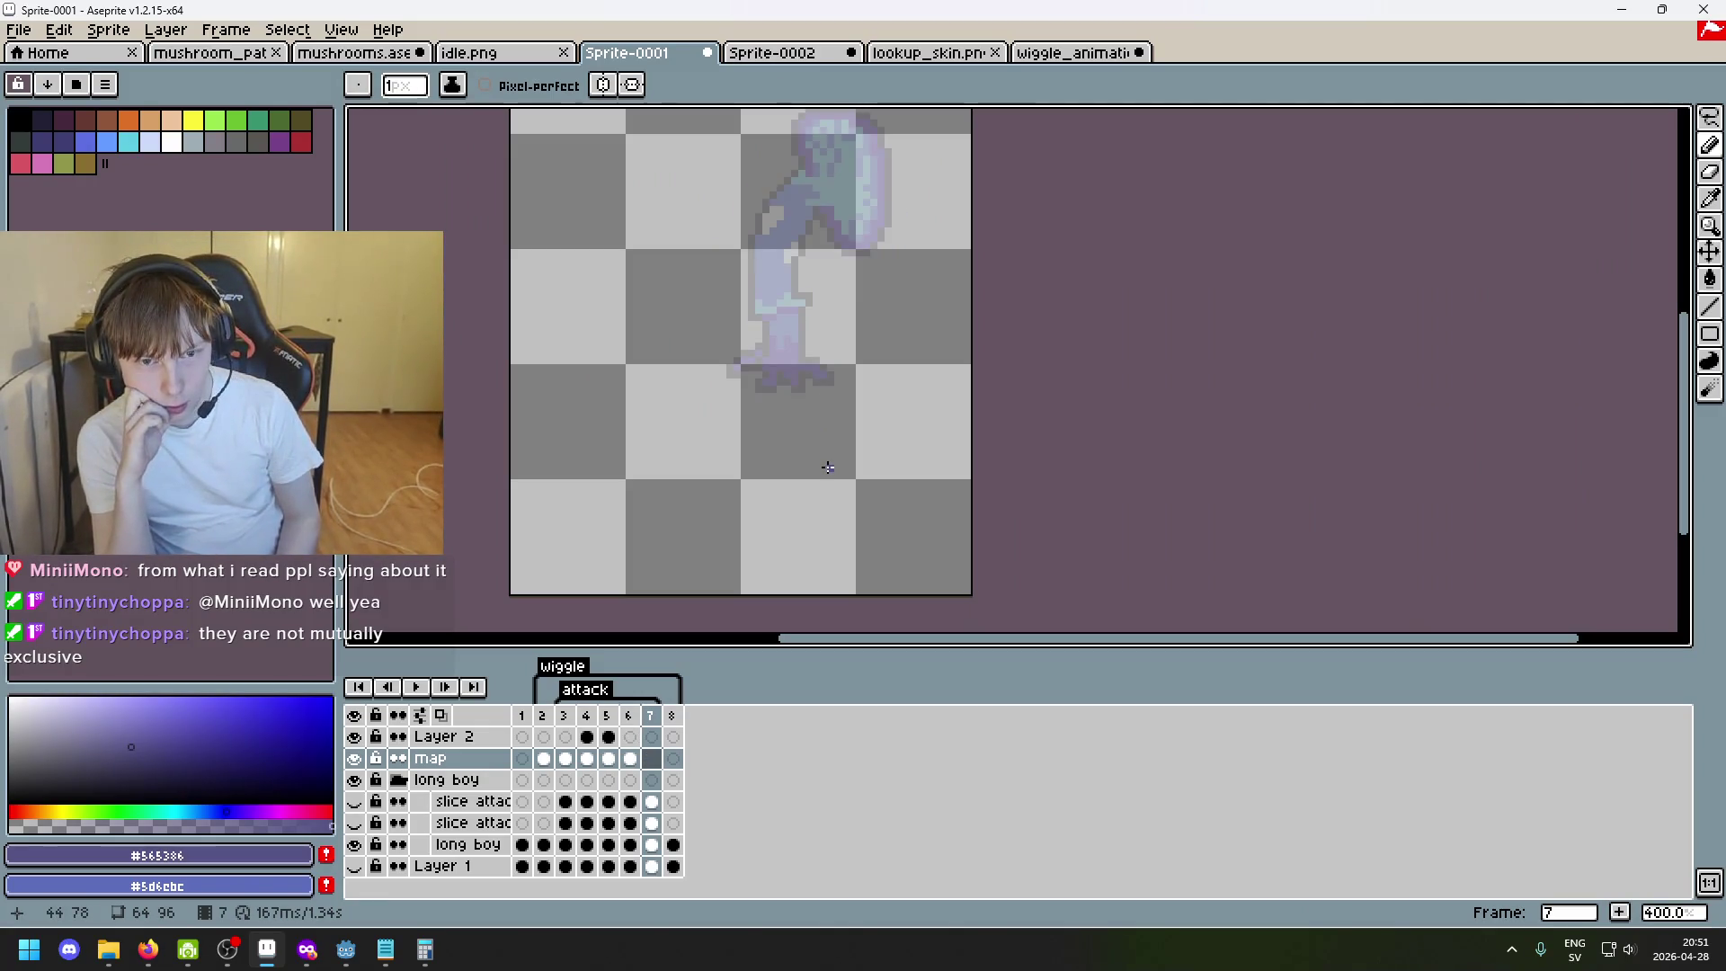
{"action": "key", "text": "Left"}
{"action": "key", "text": "Left"}
{"action": "key", "text": "Right"}
{"action": "key", "text": "Right"}
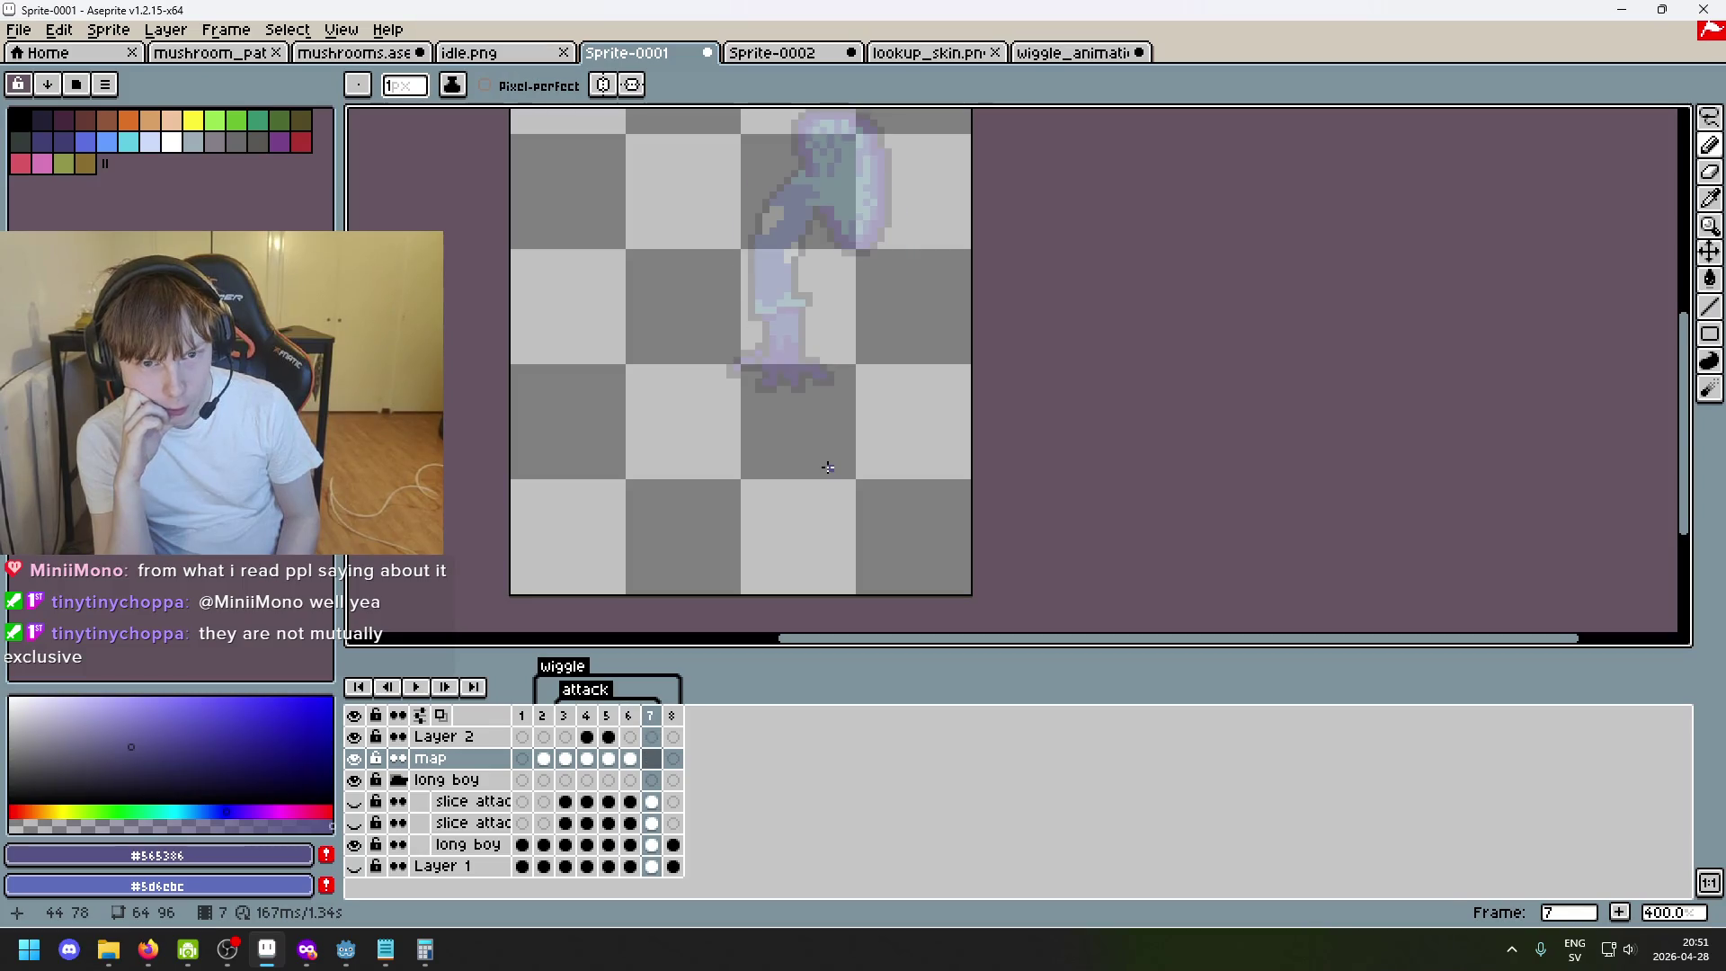
{"action": "key", "text": "Return"}
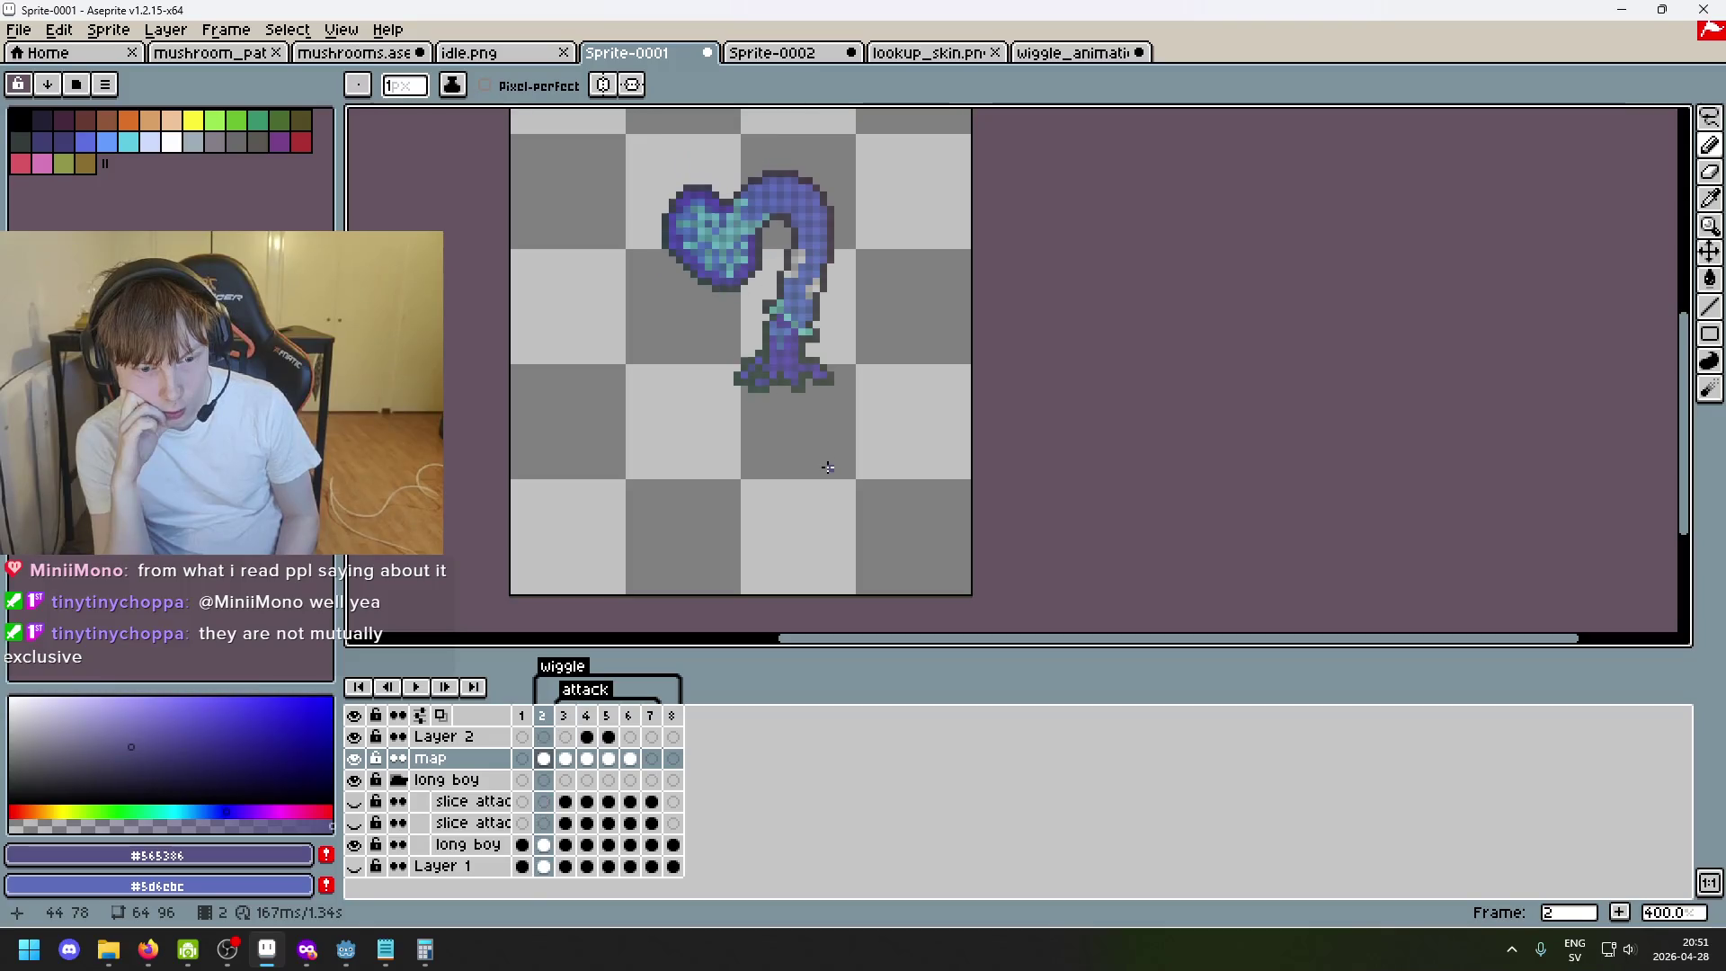
{"action": "key", "text": "Right"}
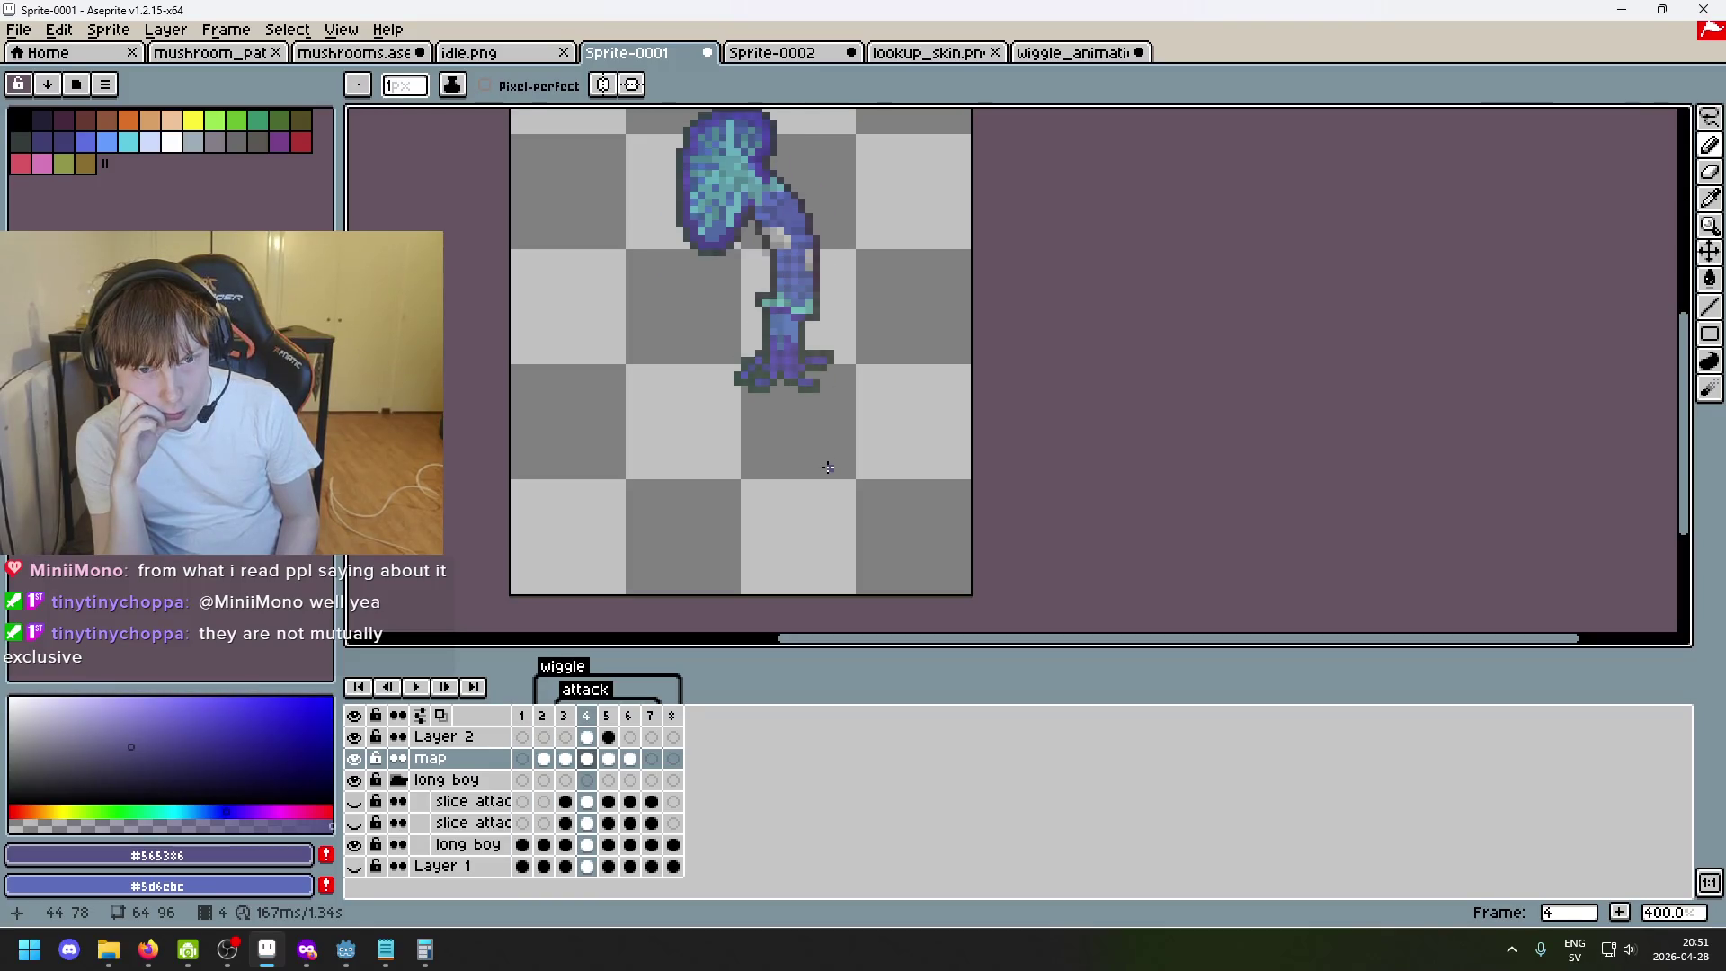
{"action": "key", "text": "Left"}
{"action": "key", "text": "Left"}
{"action": "key", "text": "Right"}
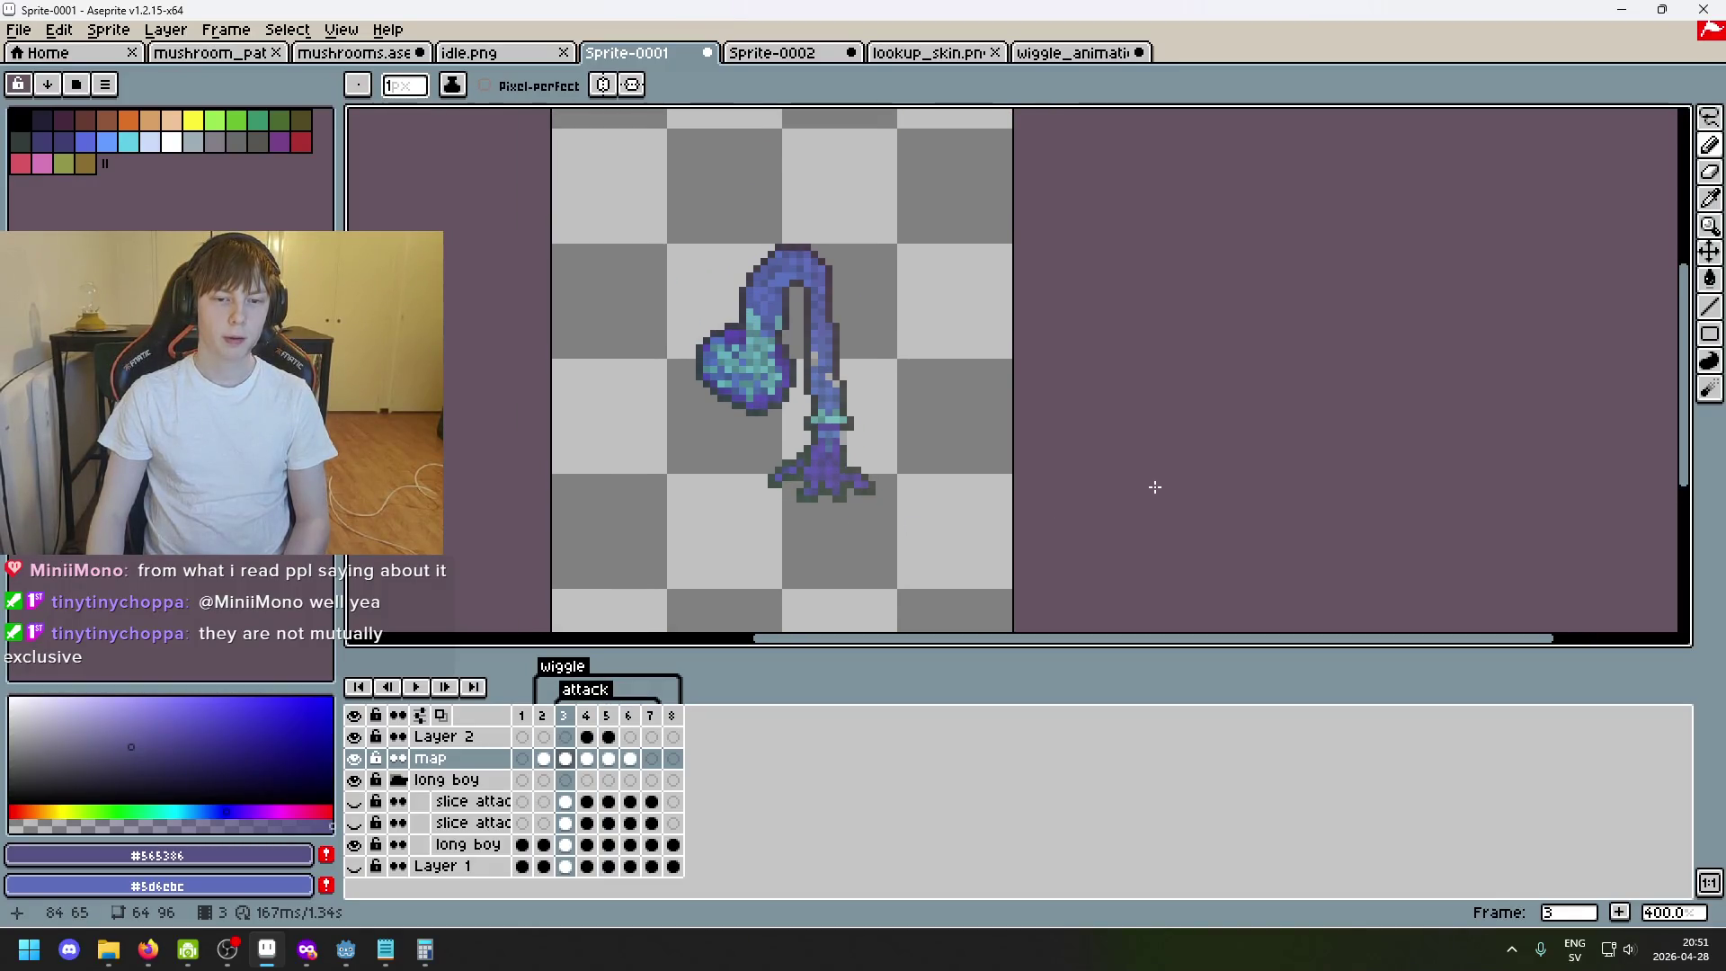
{"action": "key", "text": "Right"}
{"action": "left_click", "coordinate": [1710, 118]}
{"action": "left_click", "coordinate": [1574, 117]}
Copy frame 4's whole mushroom, paste it on frame 7 and move it over the faded reference.
{"action": "left_click_drag", "start_coordinate": [619, 182], "coordinate": [981, 549]}
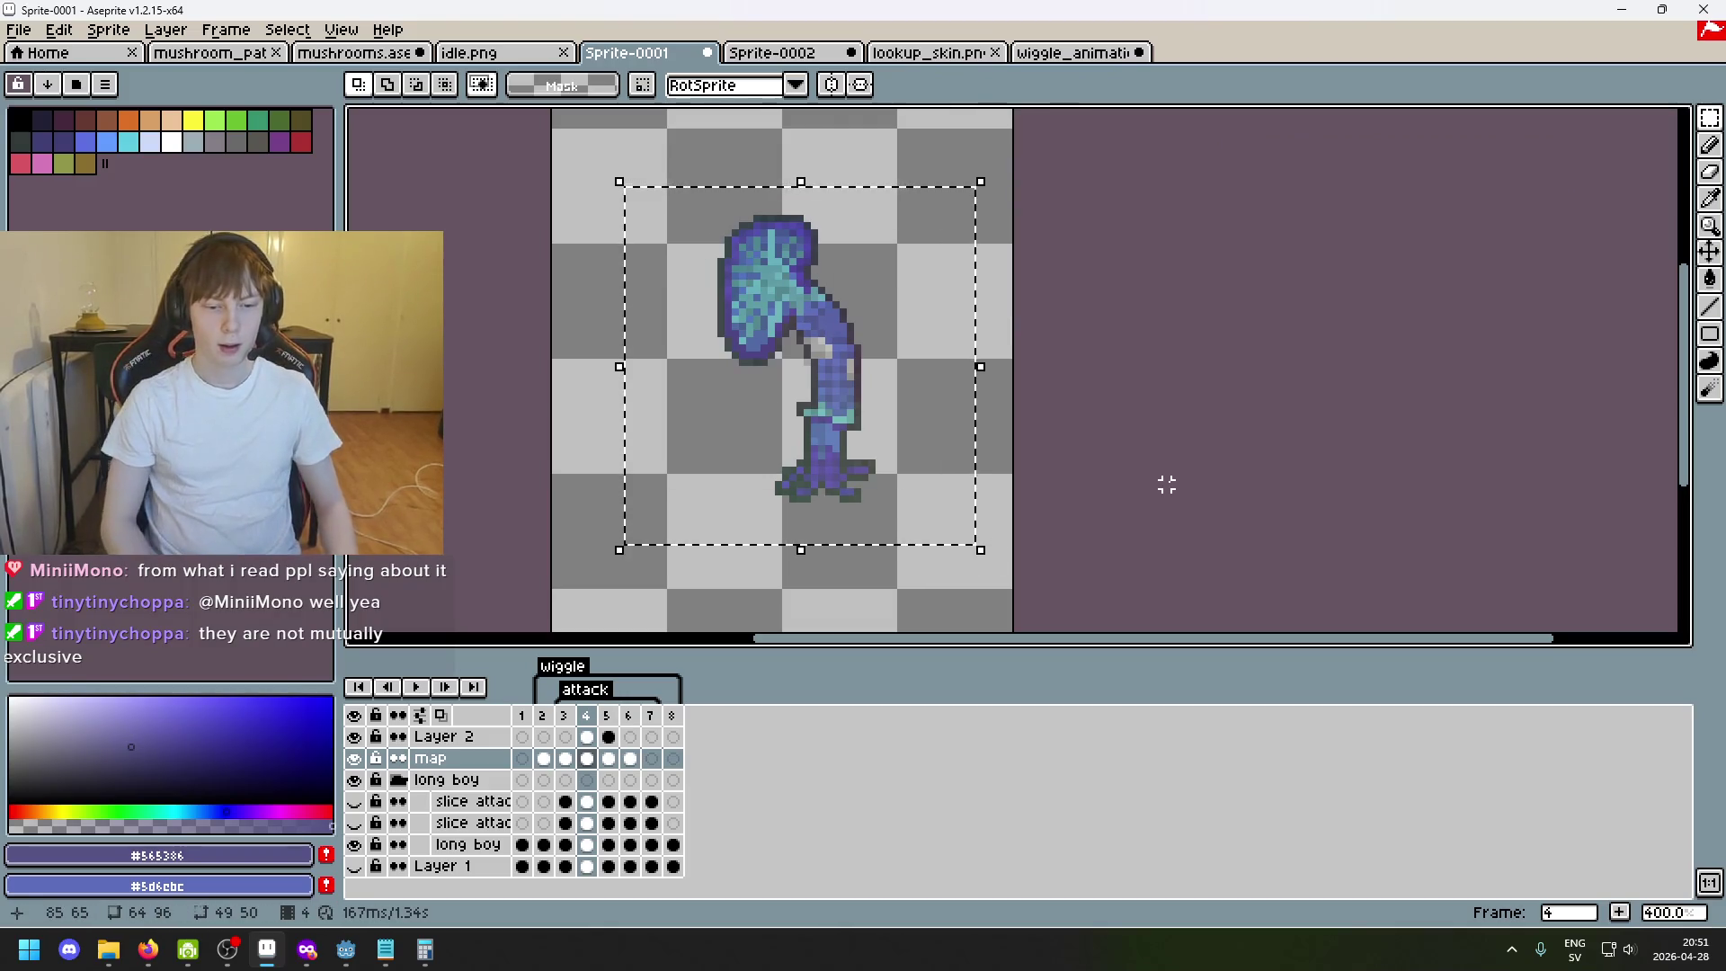
{"action": "key", "text": "ctrl+d"}
{"action": "key", "text": "Right"}
{"action": "key", "text": "Right"}
{"action": "key", "text": "Right"}
{"action": "key", "text": "Left"}
{"action": "key", "text": "Right"}
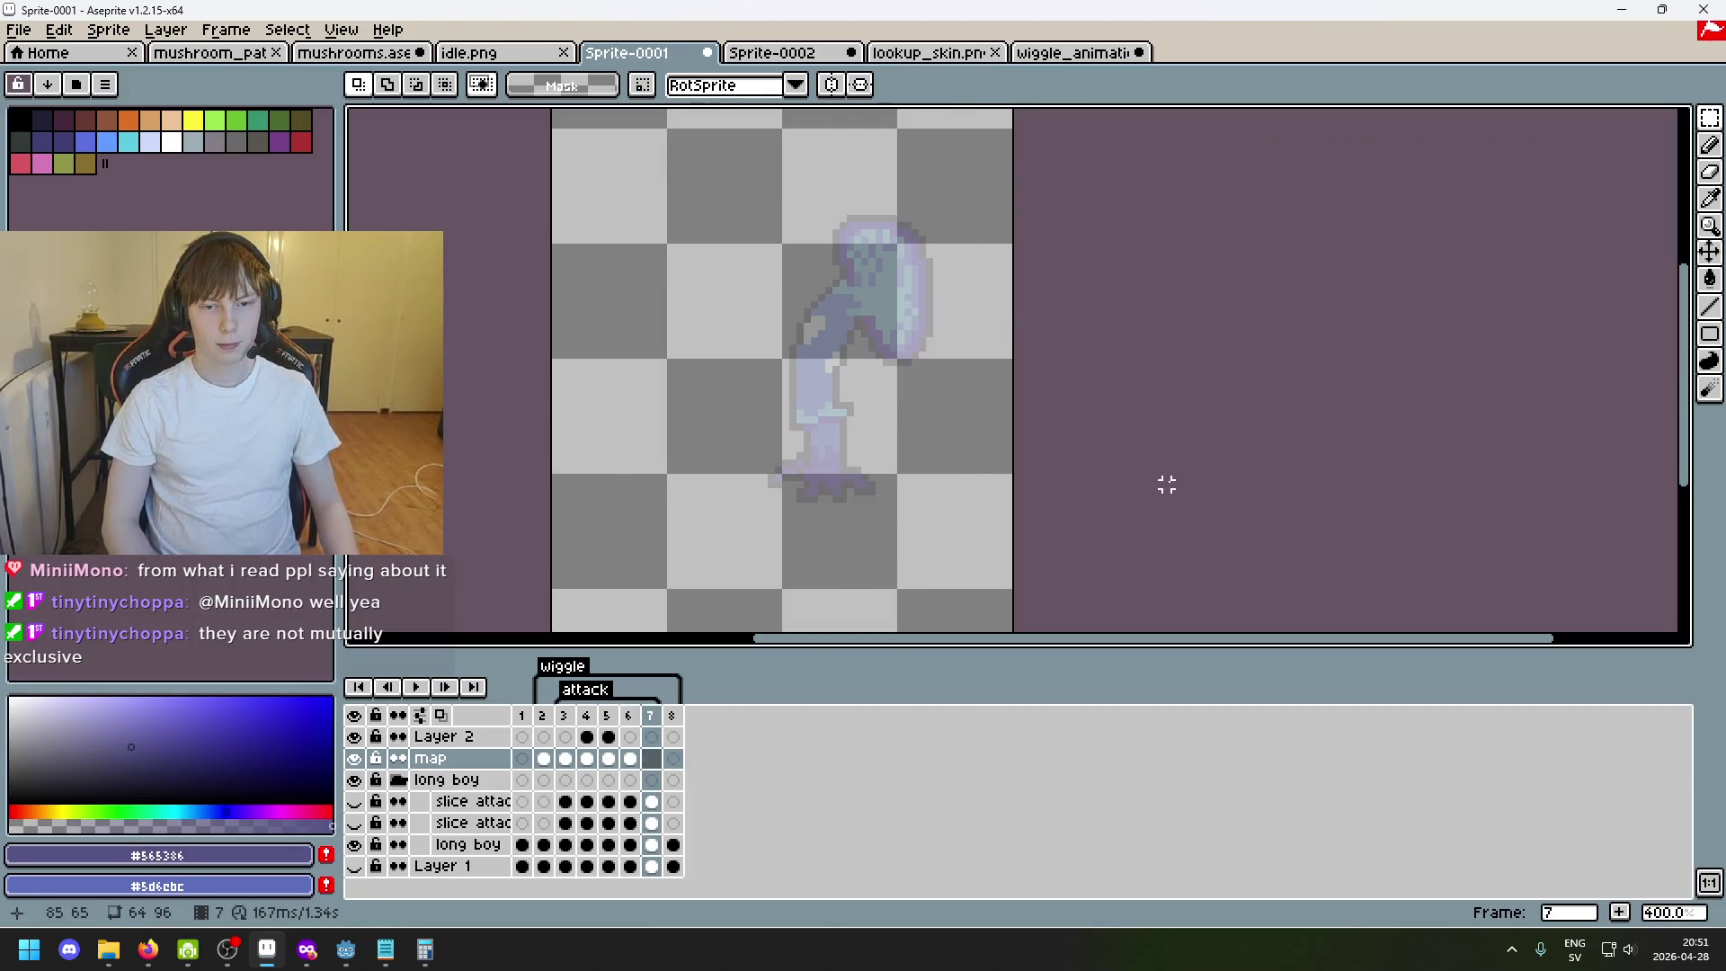
{"action": "key", "text": "ctrl+v"}
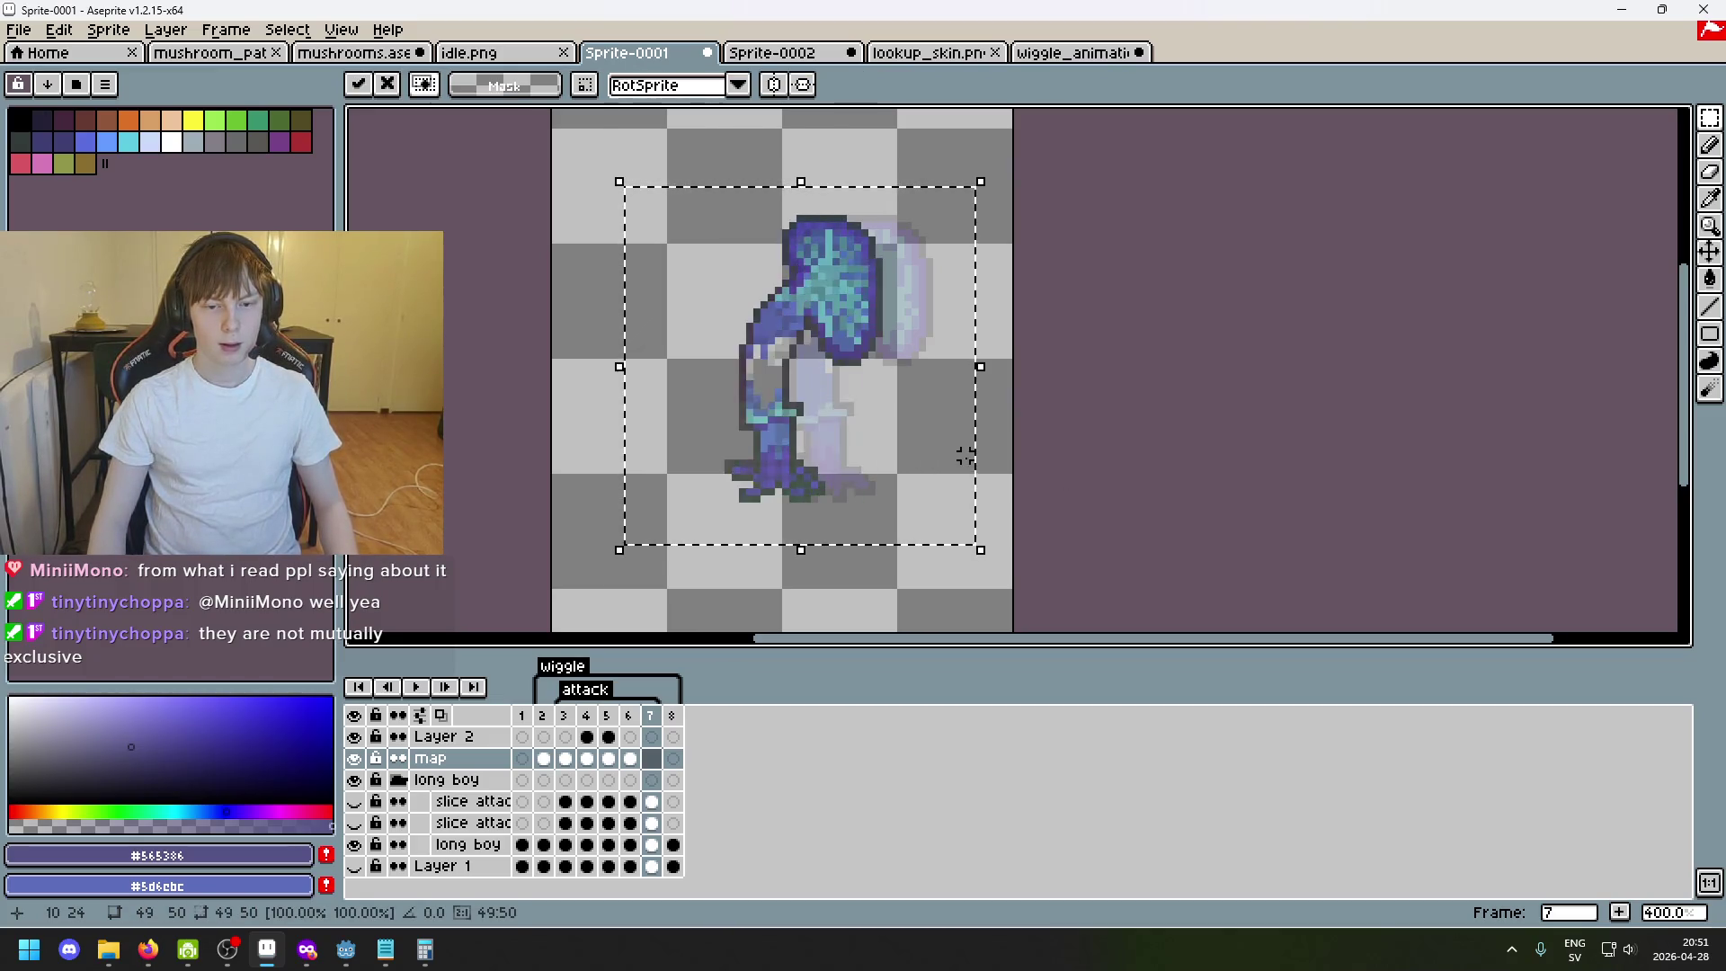
{"action": "left_click_drag", "start_coordinate": [853, 452], "coordinate": [890, 446]}
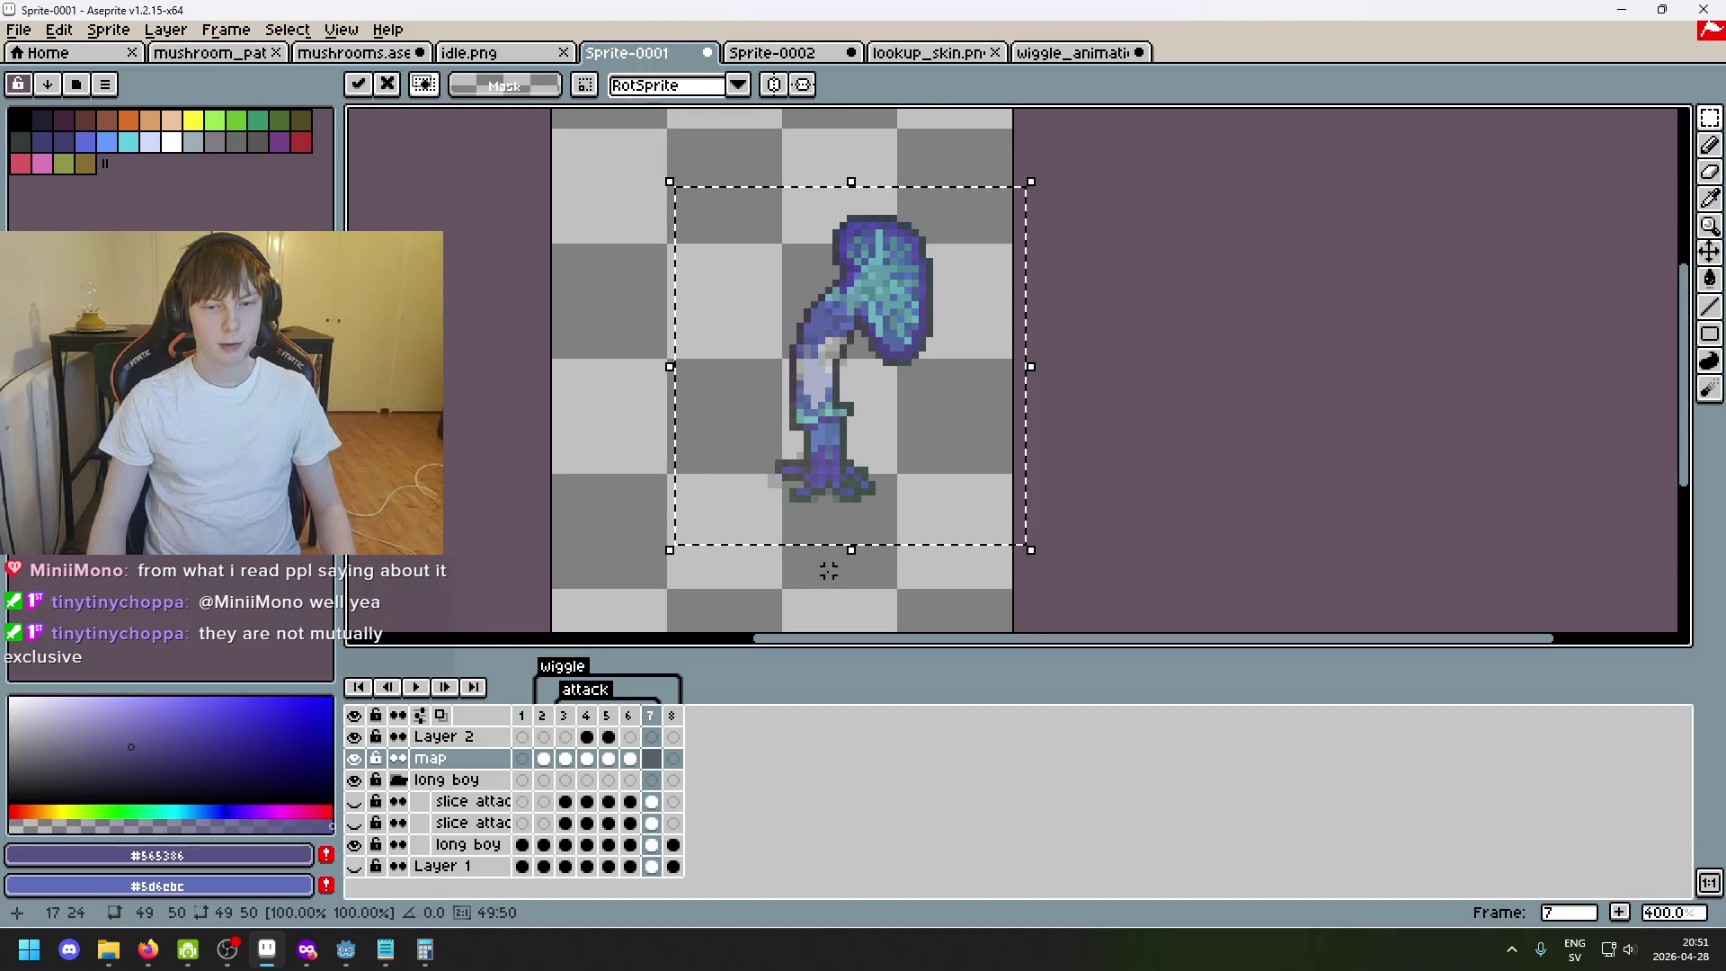
{"action": "left_click", "coordinate": [828, 571]}
{"action": "scroll", "coordinate": [856, 373], "scroll_direction": "up", "scroll_amount": 2}
Undo the paste, clear the selection and bring up the context menu for Layer 2.
{"action": "key", "text": "ctrl+z"}
{"action": "key", "text": "ctrl+z"}
{"action": "key", "text": "ctrl+z"}
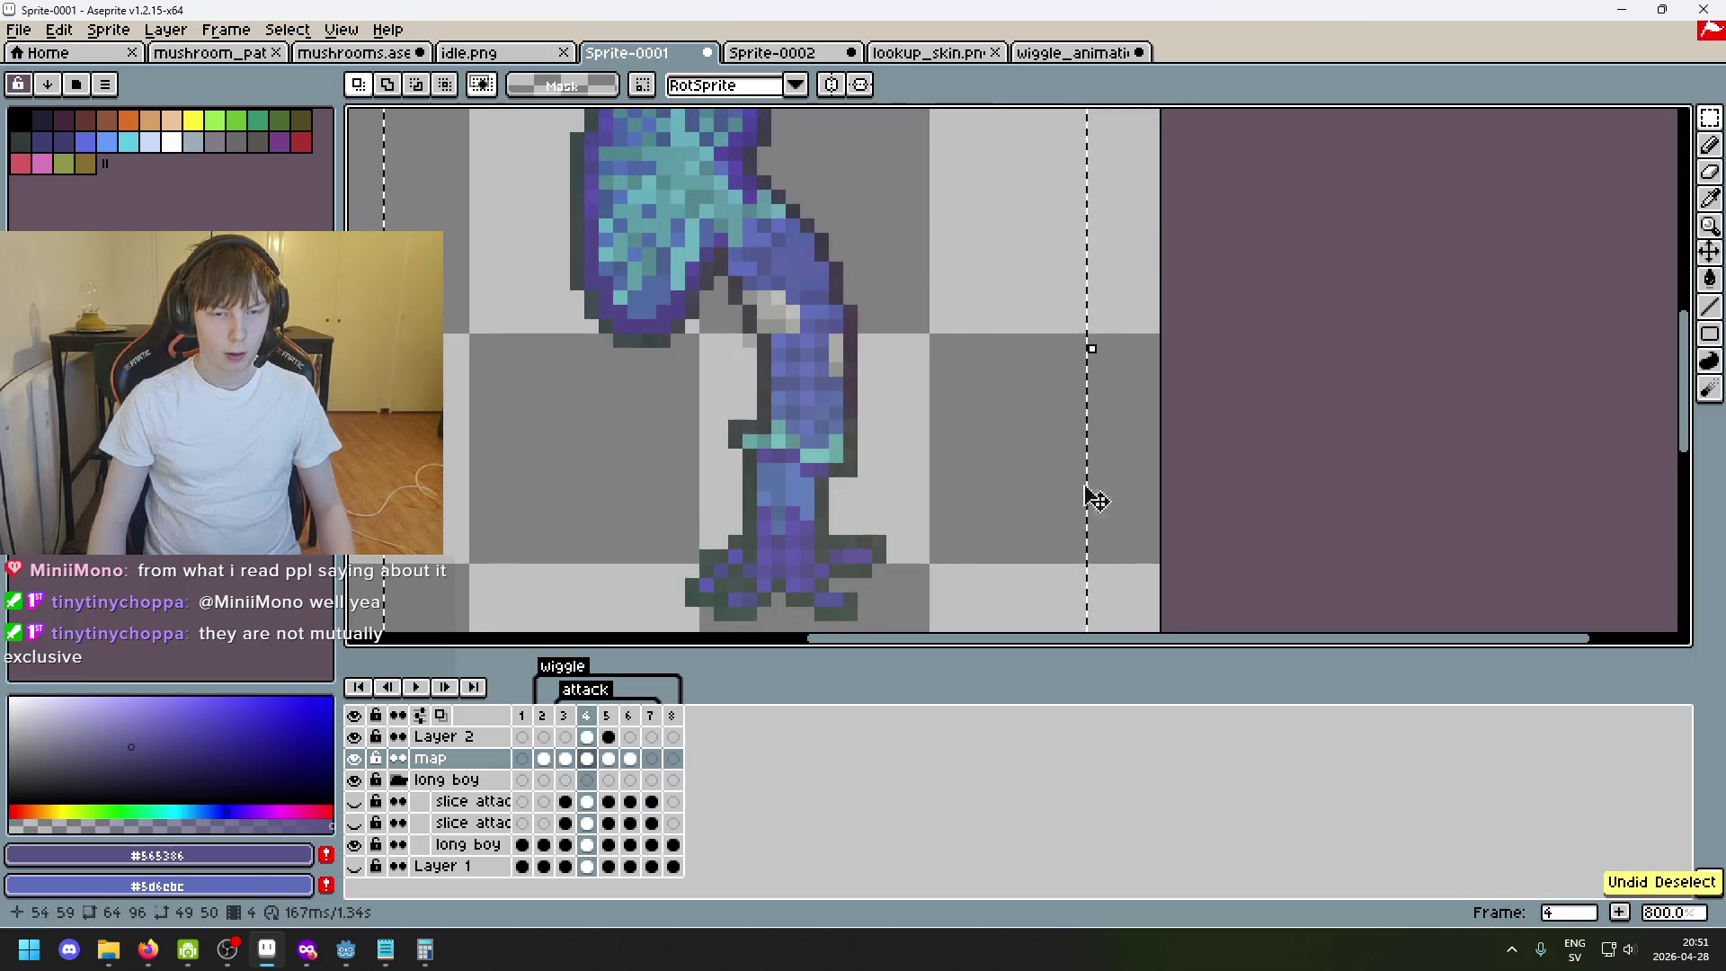
{"action": "key", "text": "ctrl+d"}
{"action": "left_click", "coordinate": [445, 736]}
{"action": "right_click", "coordinate": [460, 737]}
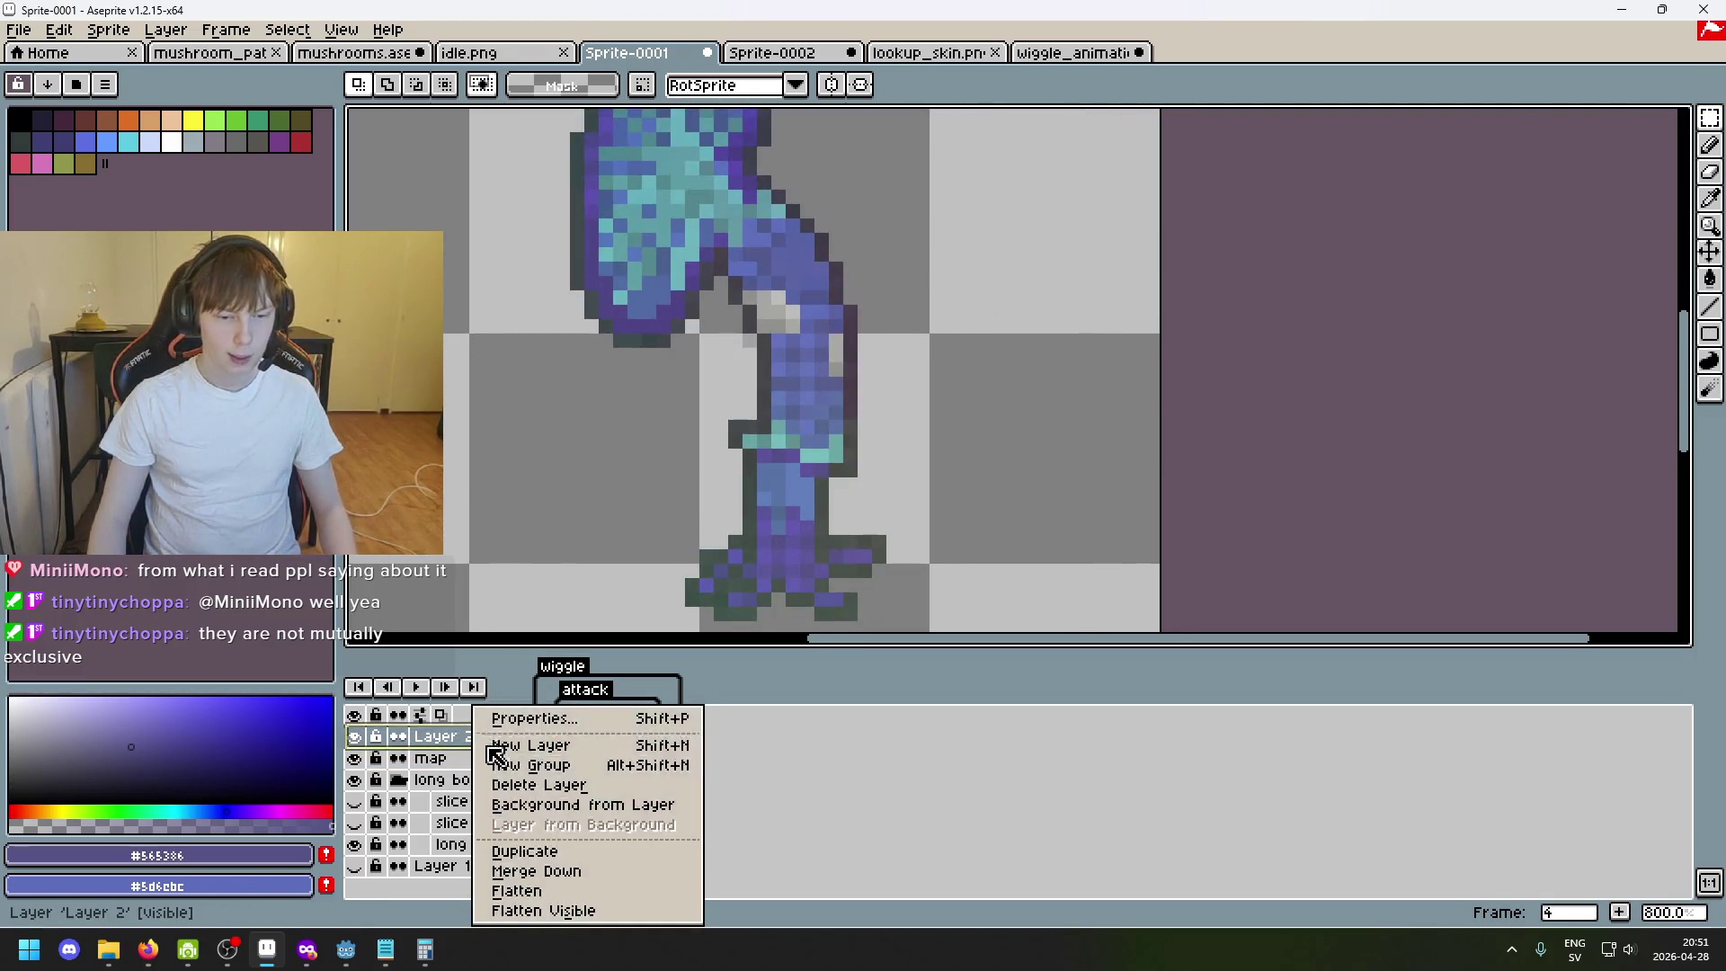
Merge Layer 2 down into the map layer and clear the stray selection.
{"action": "left_click", "coordinate": [574, 873]}
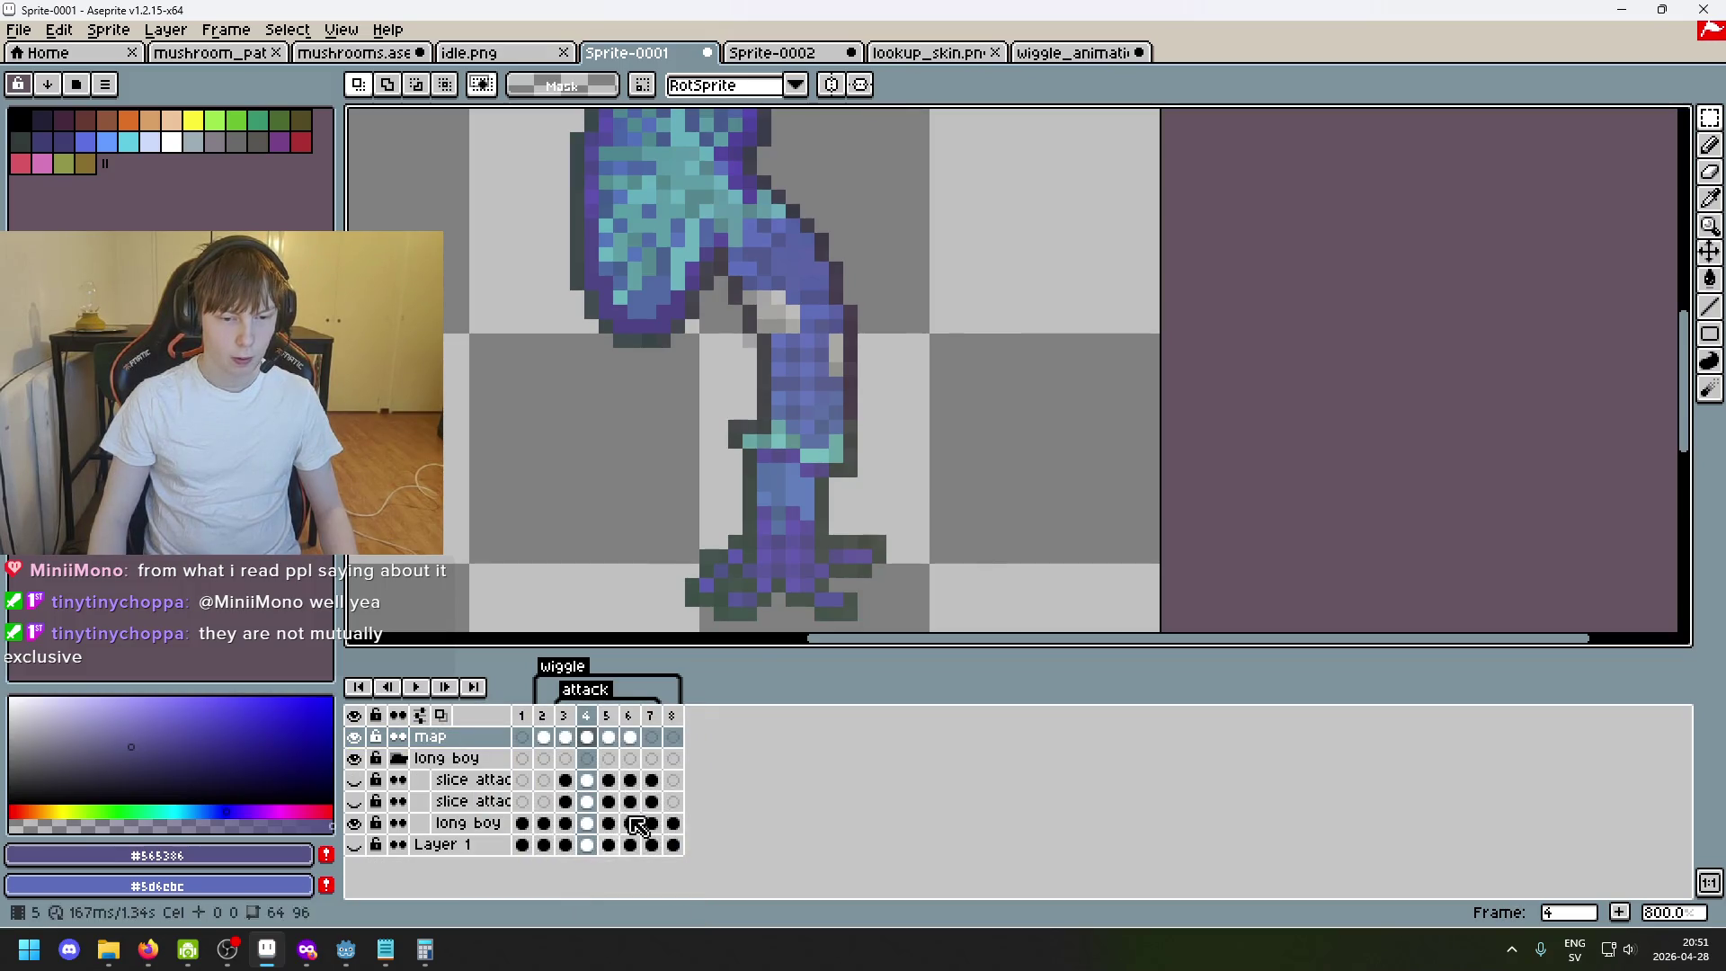
{"action": "scroll", "coordinate": [876, 579], "scroll_direction": "down", "scroll_amount": 3}
{"action": "scroll", "coordinate": [877, 580], "scroll_direction": "up", "scroll_amount": 1}
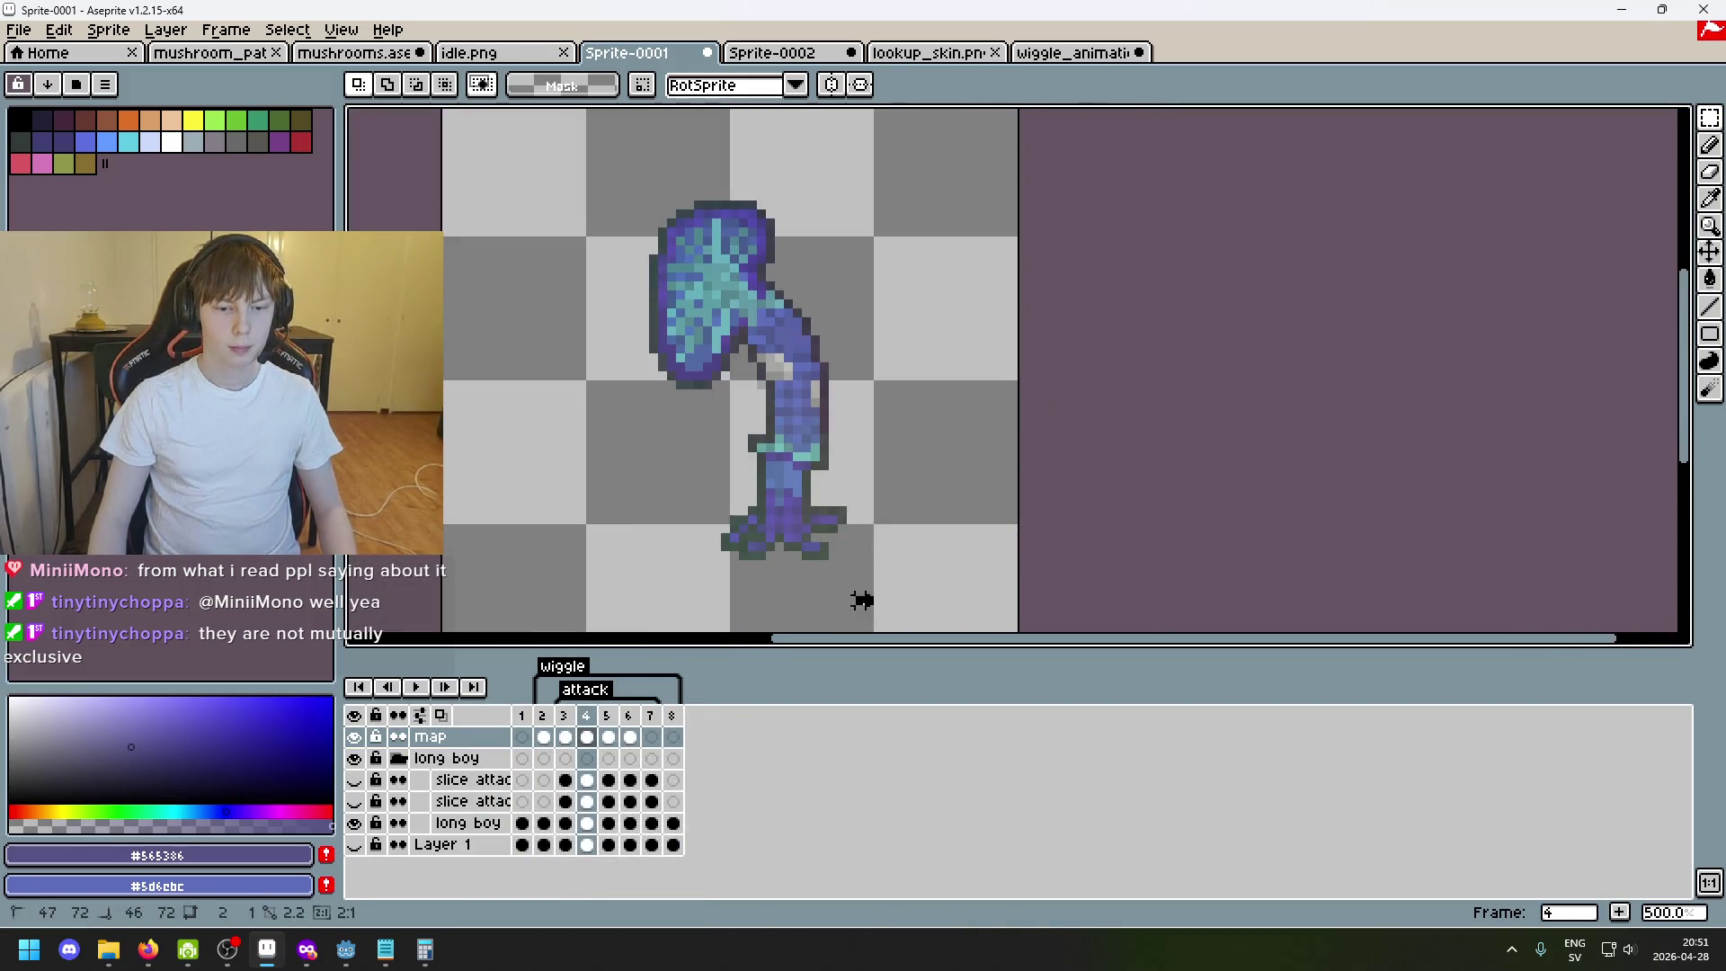
{"action": "left_click_drag", "start_coordinate": [875, 600], "coordinate": [547, 119]}
{"action": "left_click", "coordinate": [986, 417]}
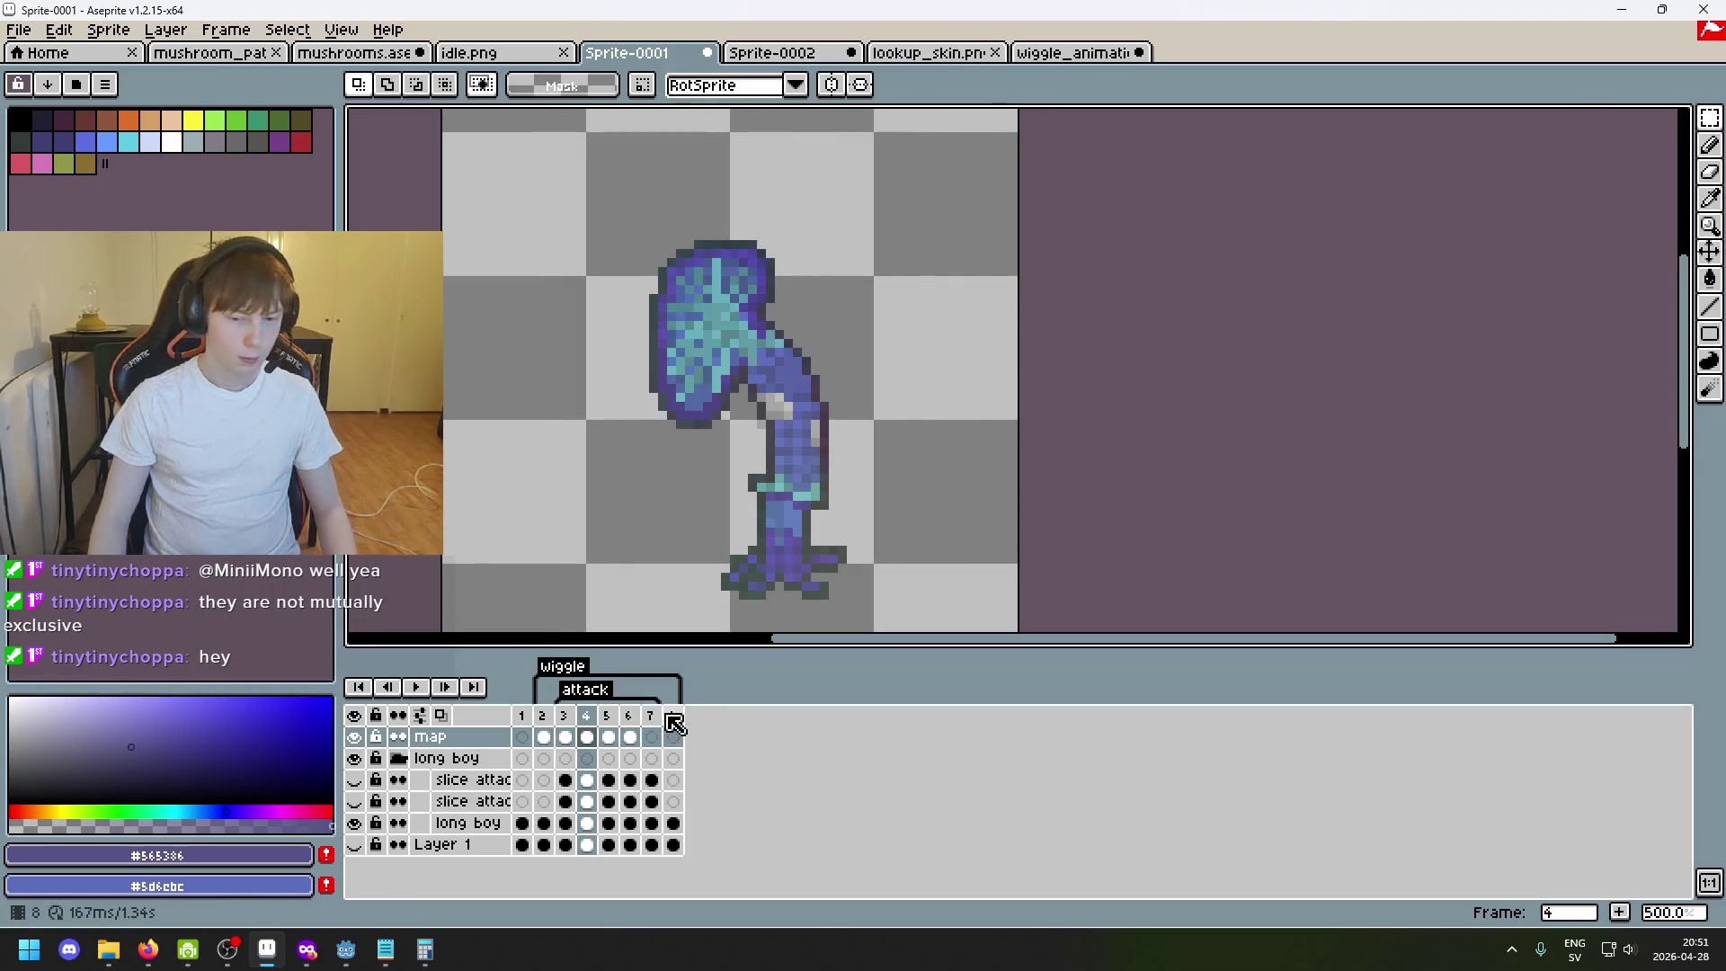
Step from frame 6 to frame 7 and paste the copied mushroom pose as a floating selection.
{"action": "left_click", "coordinate": [652, 729]}
{"action": "key", "text": "Left"}
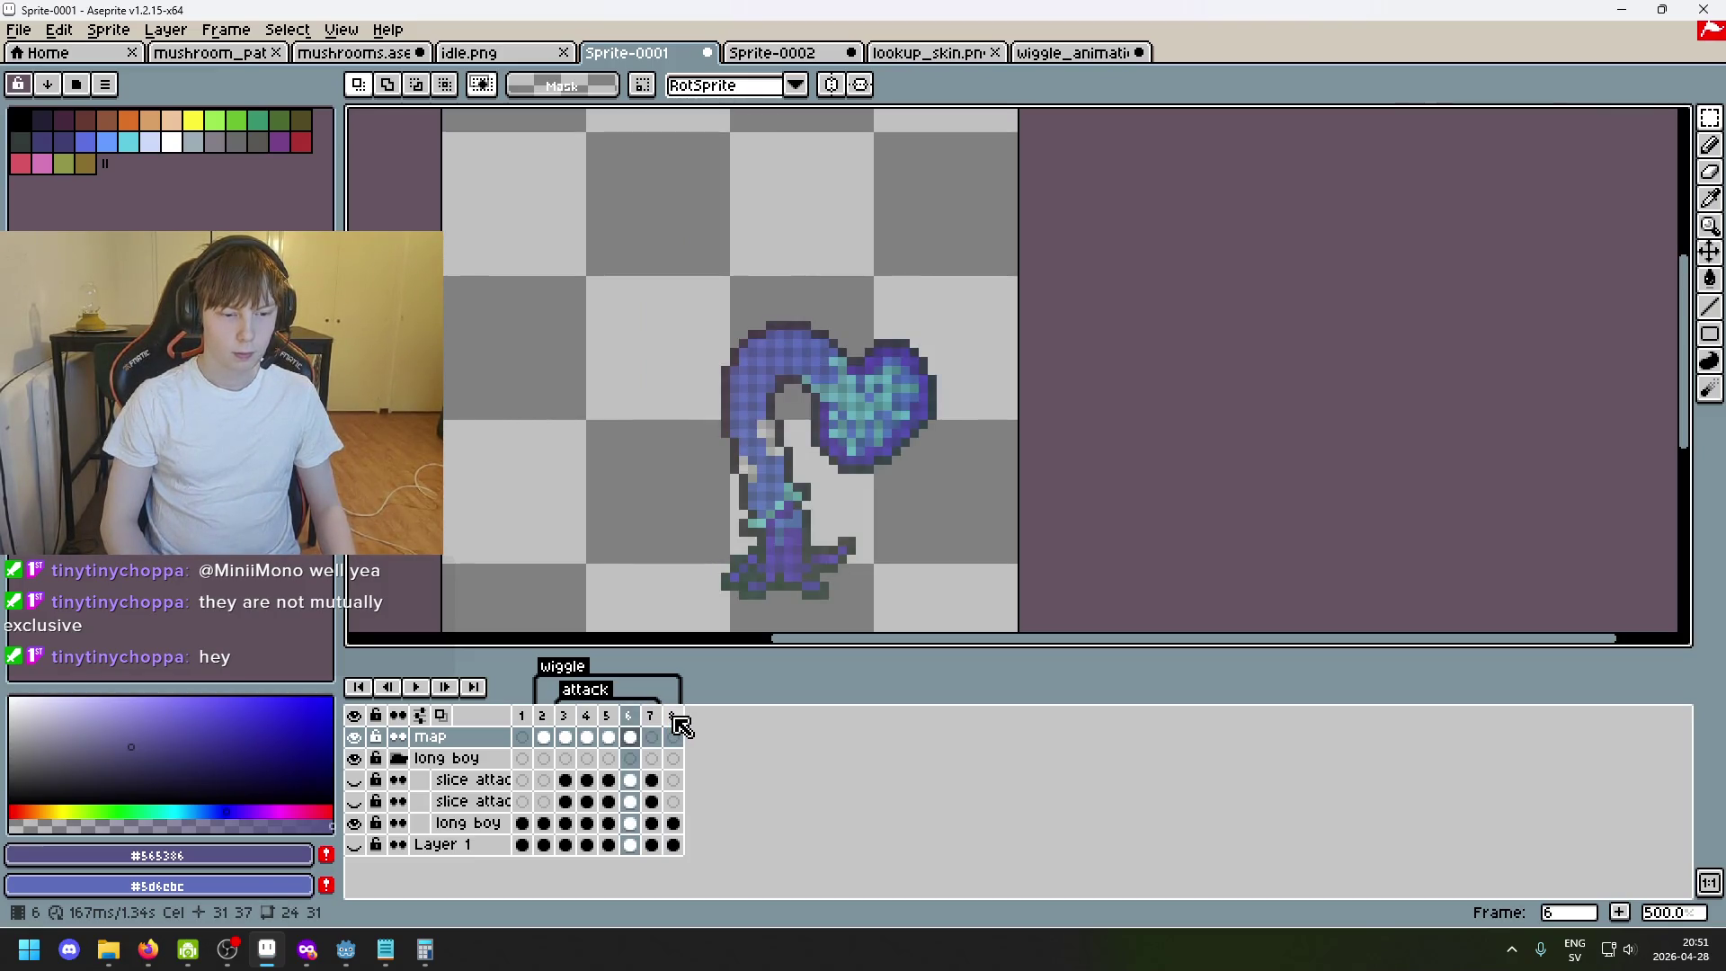
{"action": "key", "text": "Right"}
{"action": "key", "text": "ctrl+v"}
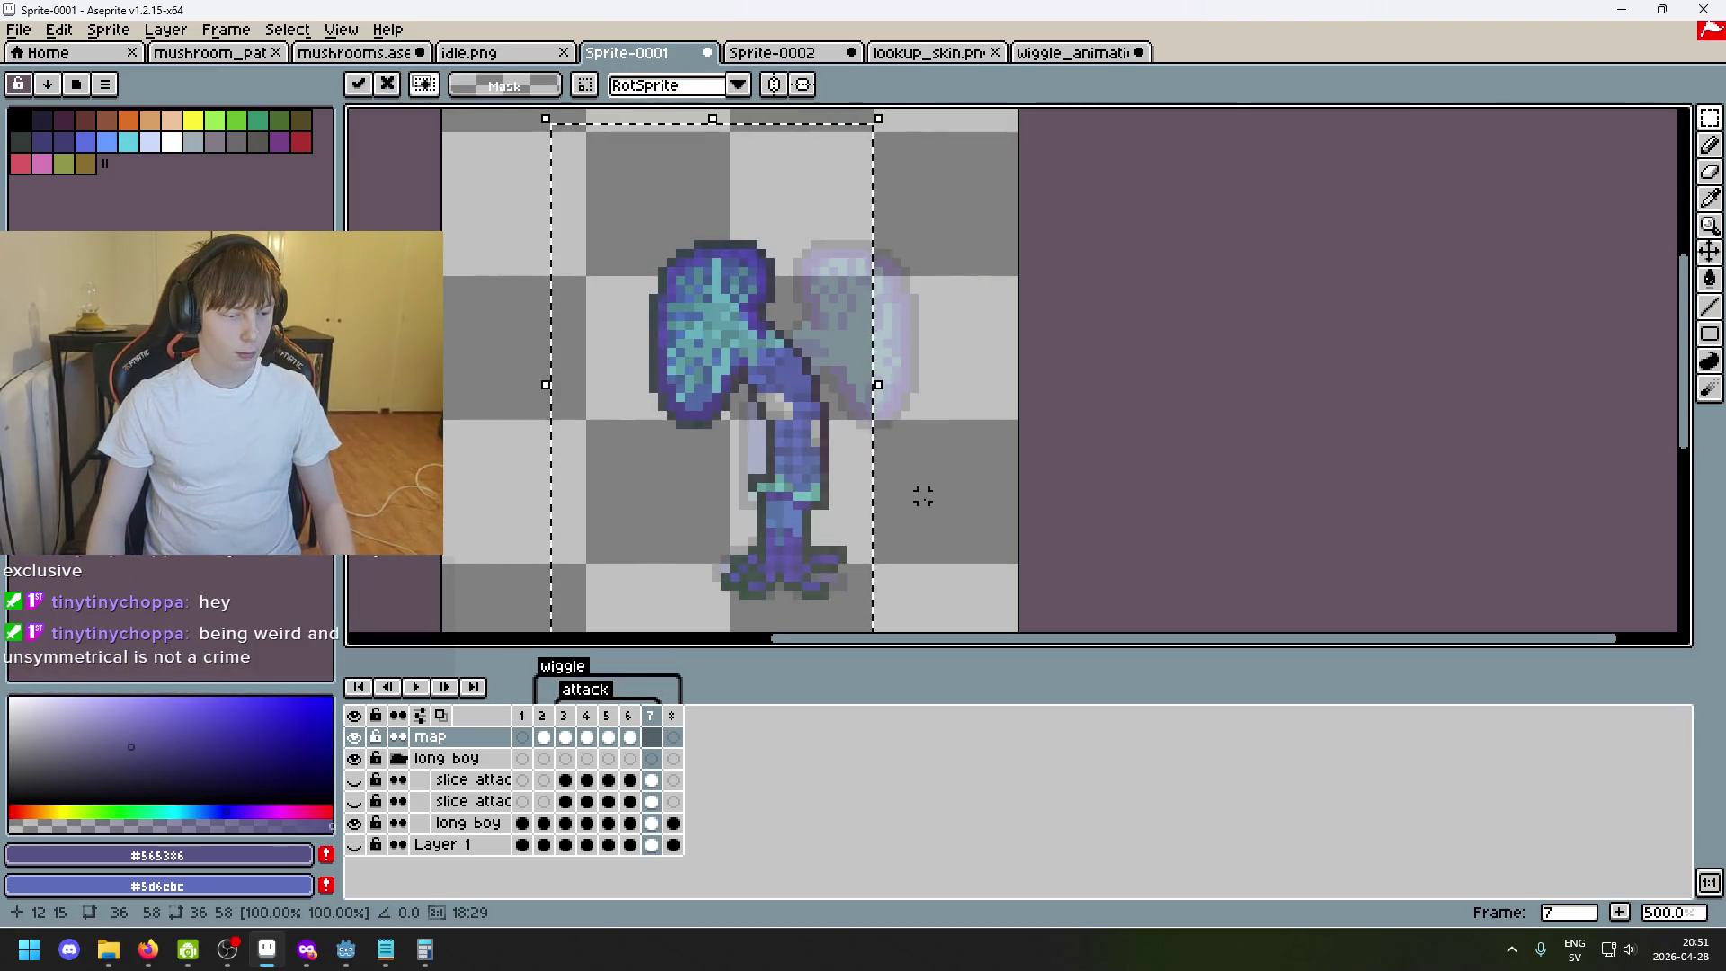
{"action": "scroll", "coordinate": [917, 498], "scroll_direction": "down", "scroll_amount": 1}
{"action": "scroll", "coordinate": [1001, 467], "scroll_direction": "up", "scroll_amount": 1}
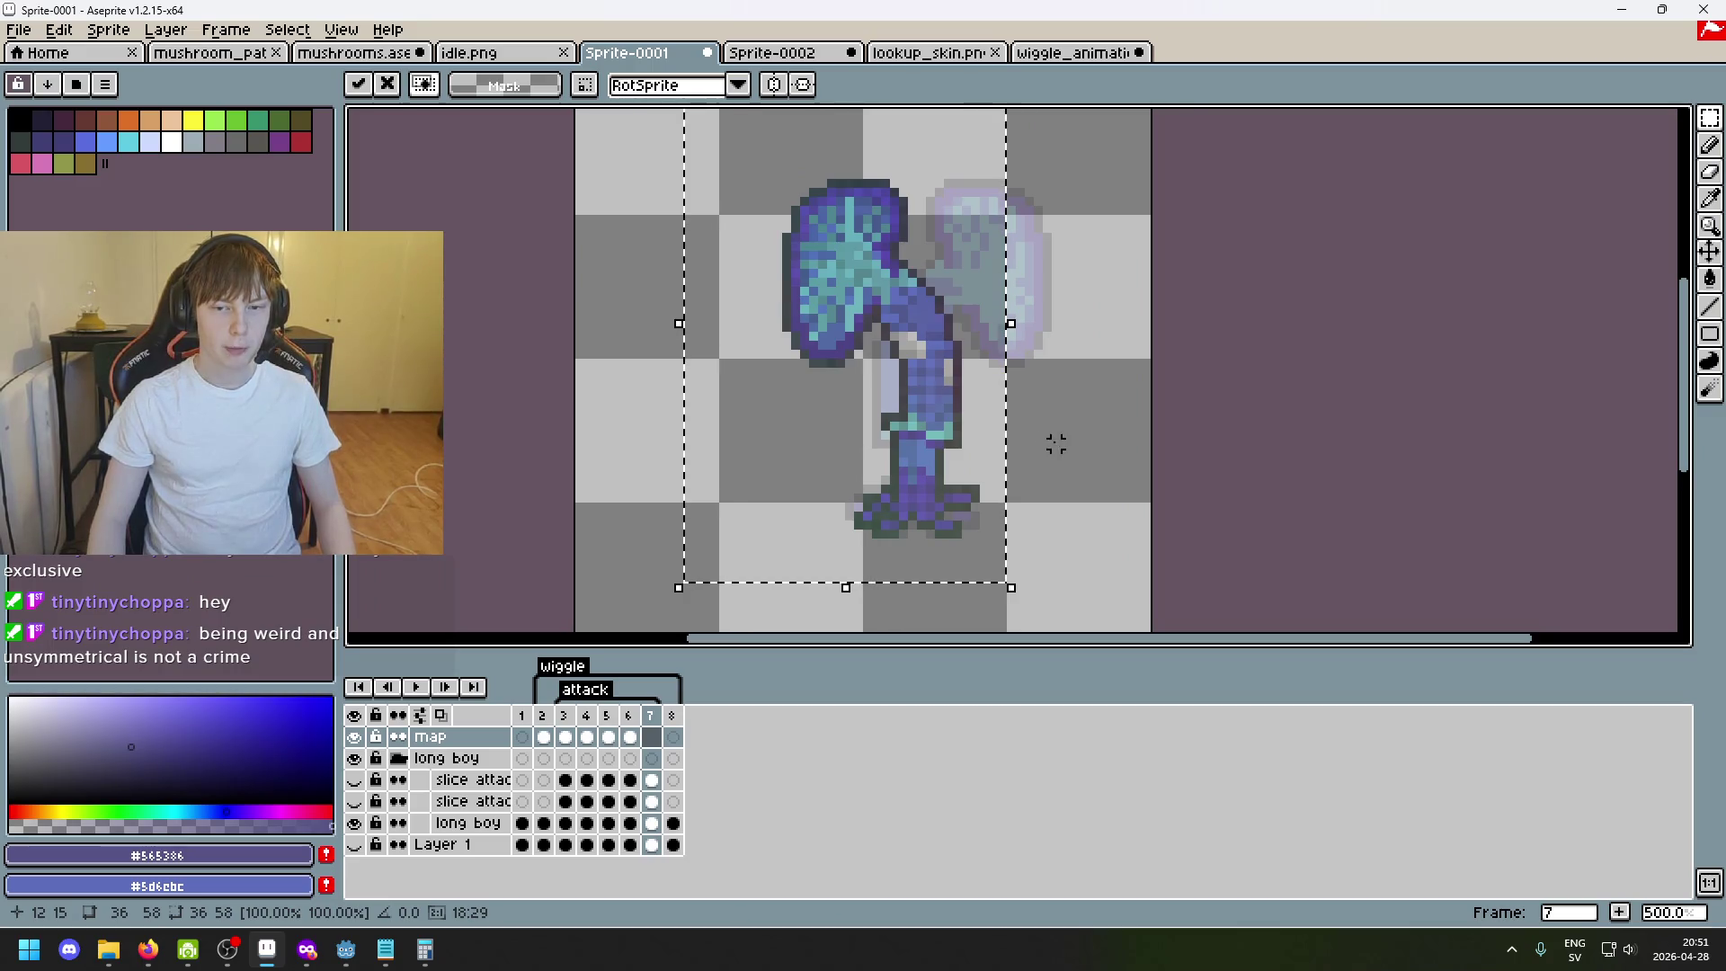
Flip the pasted mushroom horizontally and shift it right onto the faded reference pose.
{"action": "key", "text": "shift+h"}
{"action": "key", "text": "Return"}
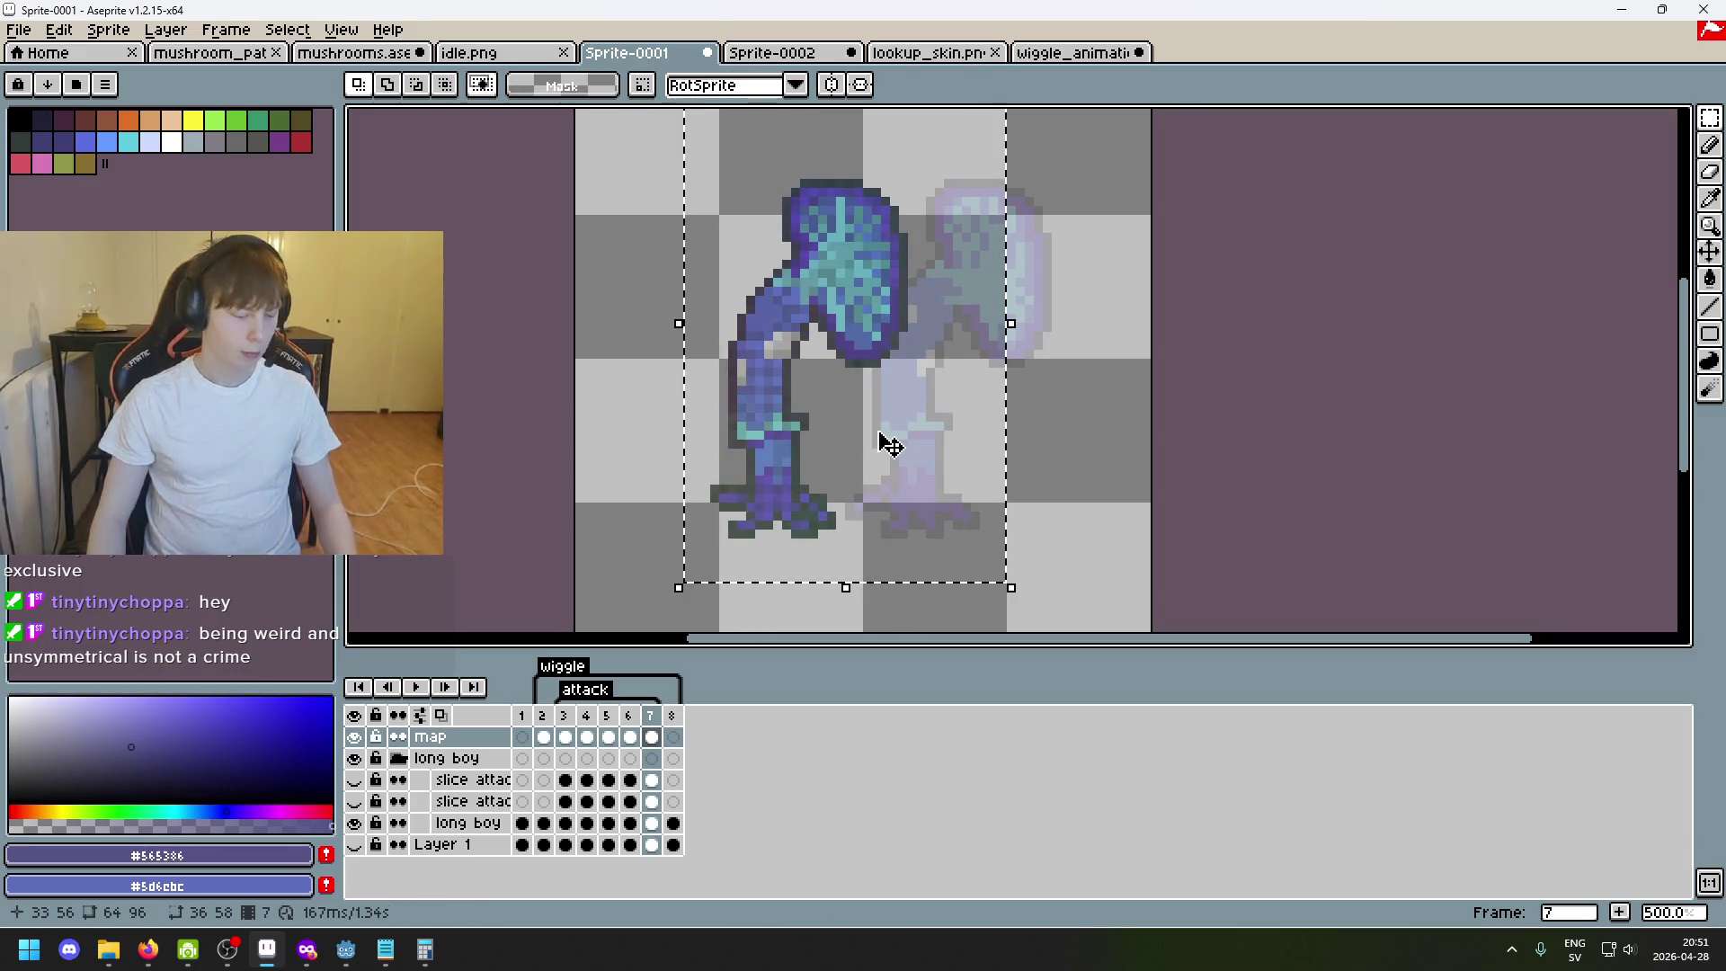
{"action": "mouse_move", "coordinate": [862, 456]}
{"action": "left_mouse_down"}
{"action": "mouse_move", "coordinate": [1090, 439]}
{"action": "mouse_move", "coordinate": [986, 431]}
{"action": "left_mouse_up"}
{"action": "left_click", "coordinate": [719, 471]}
{"action": "scroll", "coordinate": [847, 491], "scroll_direction": "up", "scroll_amount": 1}
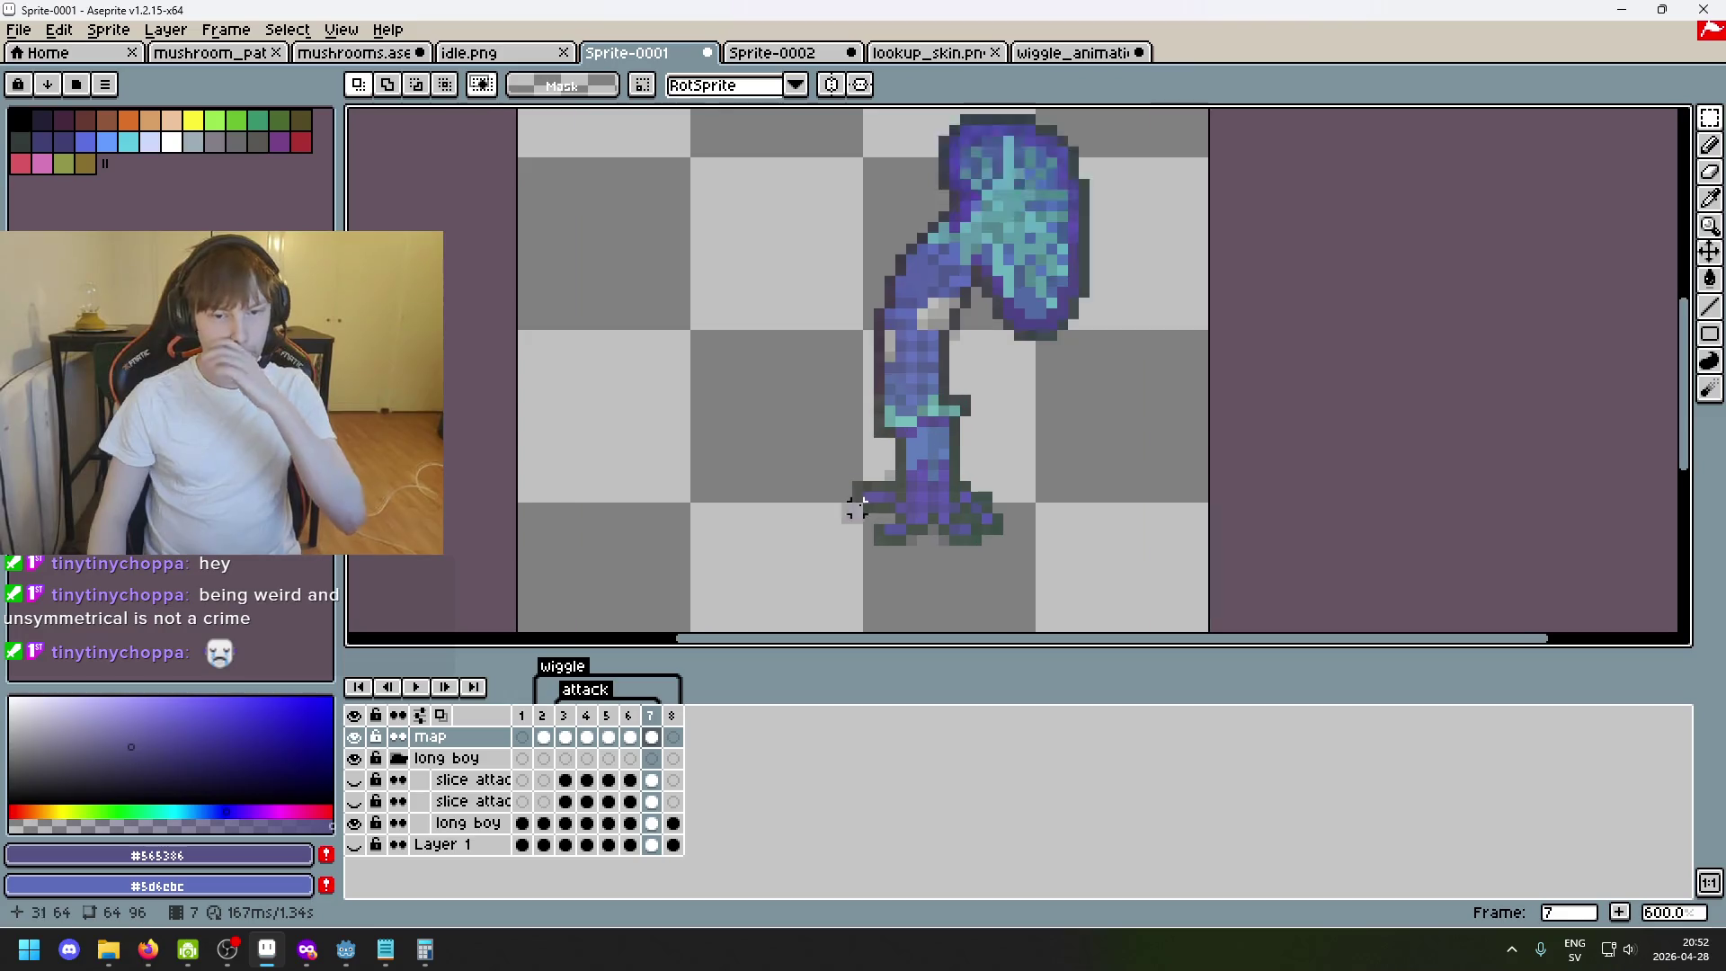
{"action": "scroll", "coordinate": [950, 456], "scroll_direction": "up", "scroll_amount": 3}
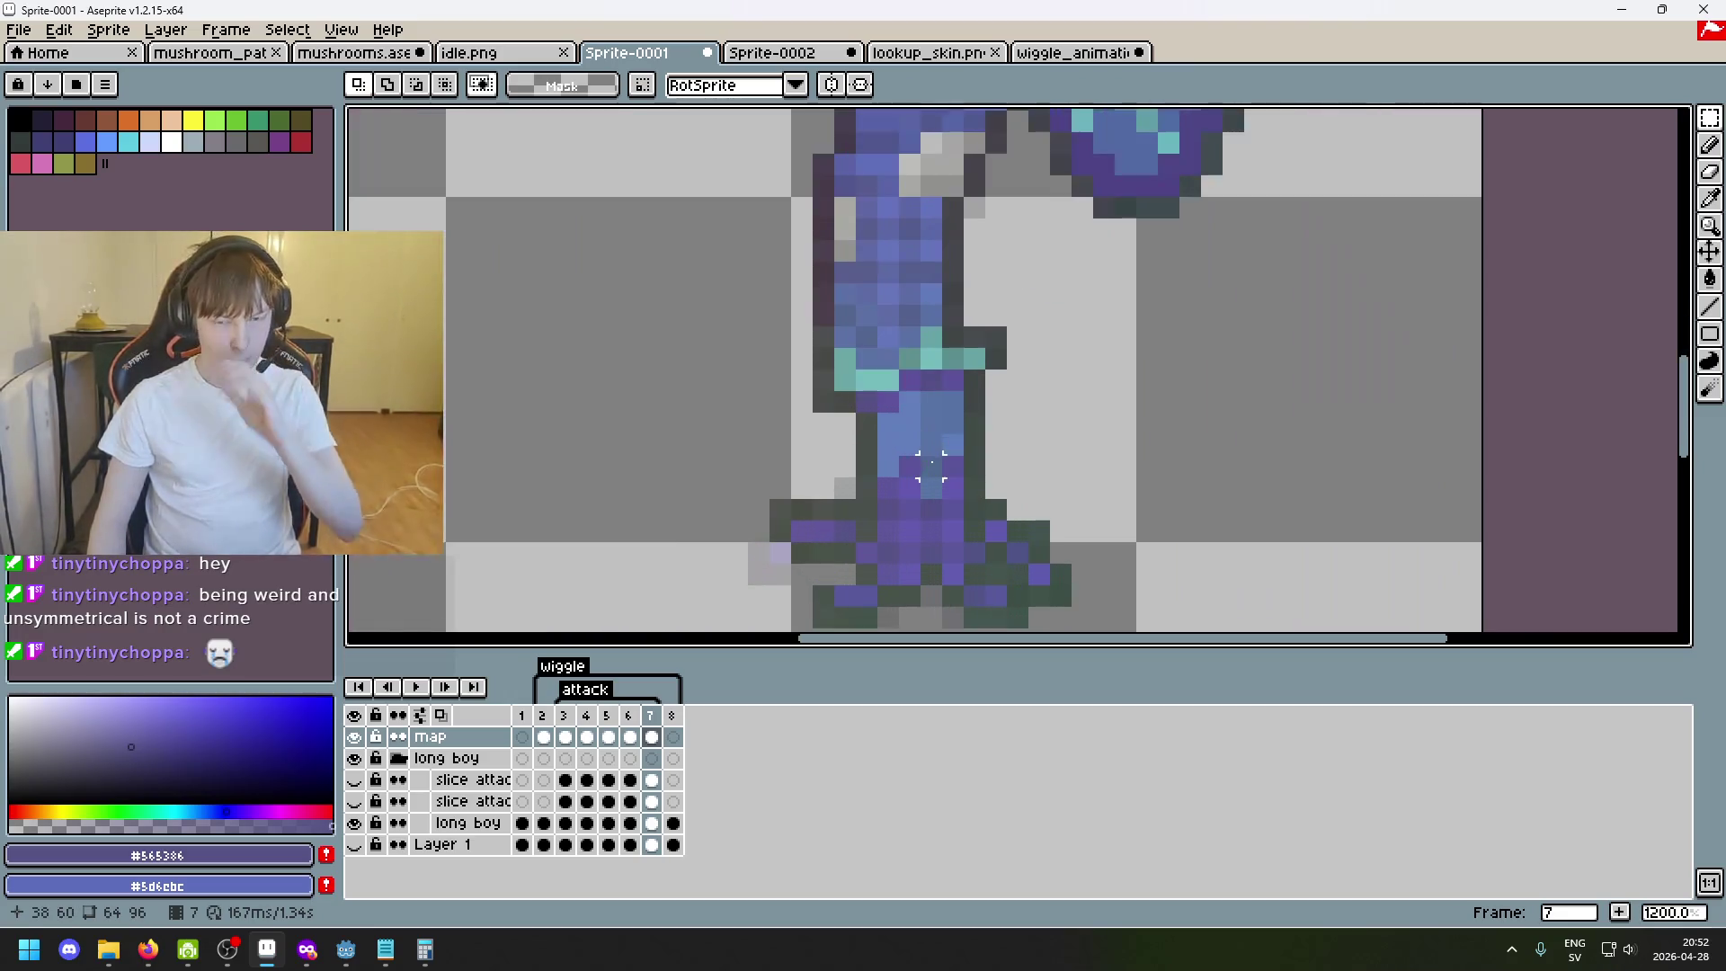
Lasso and delete frame 7's lower leg and foot, then flip through neighbouring frames to compare poses.
{"action": "left_click", "coordinate": [1709, 118]}
{"action": "left_click", "coordinate": [1574, 119]}
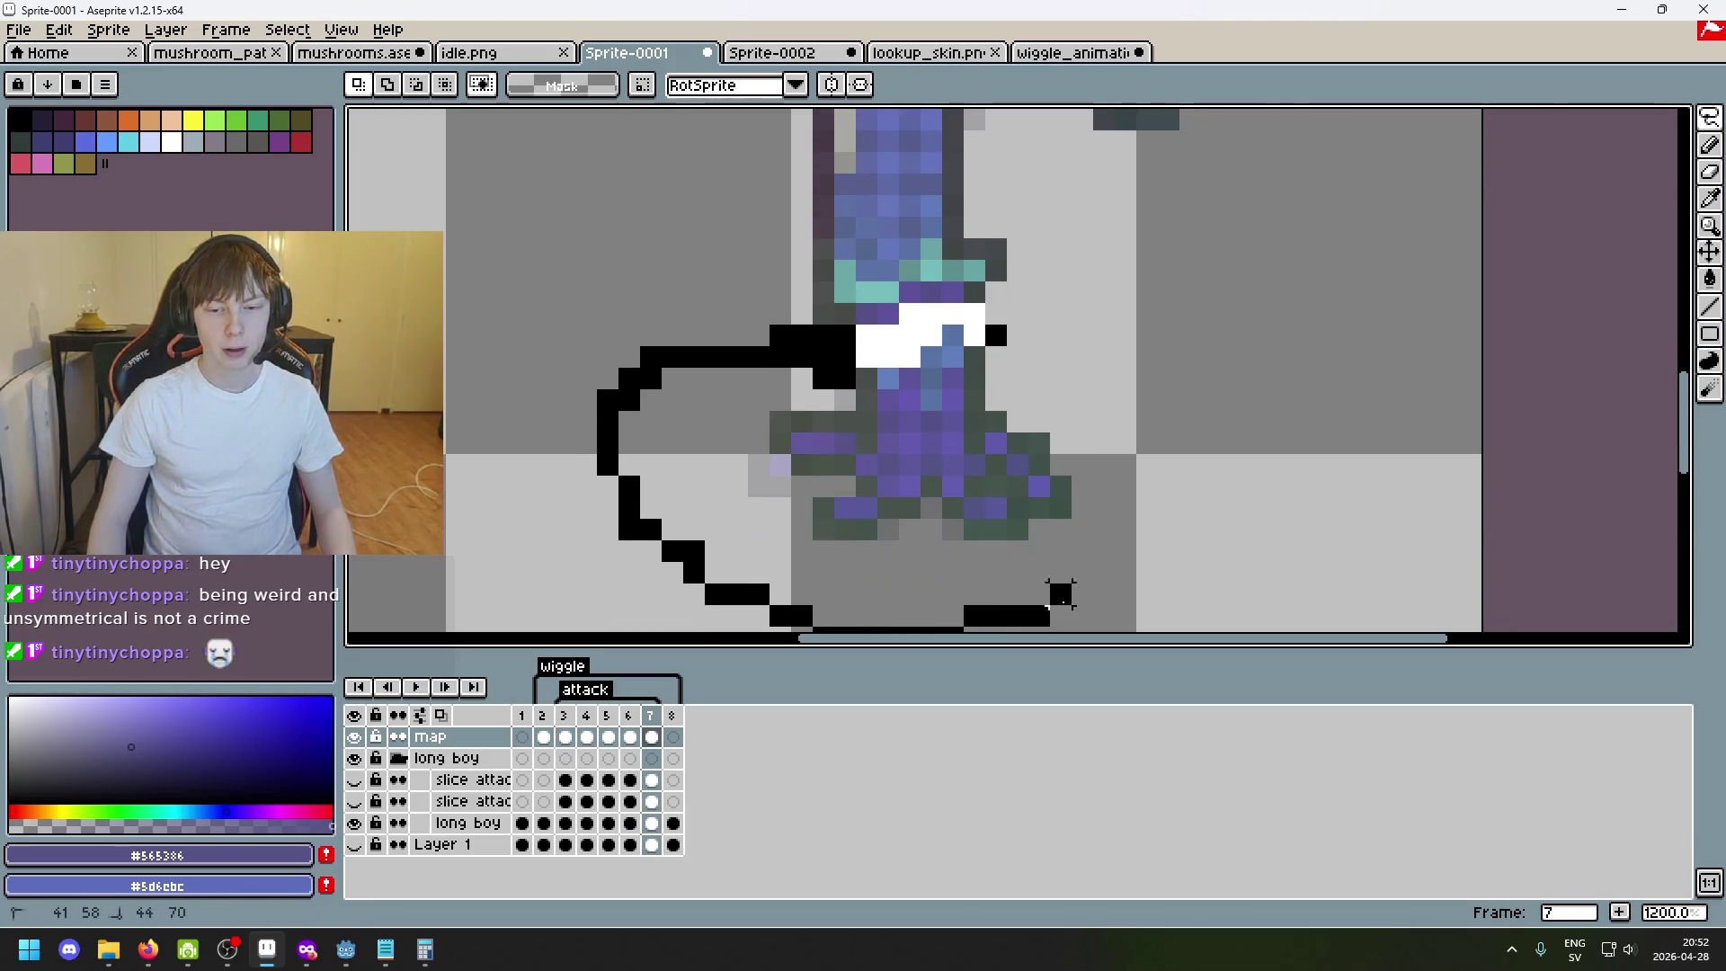
{"action": "mouse_move", "coordinate": [921, 411]}
{"action": "left_mouse_down"}
{"action": "mouse_move", "coordinate": [995, 400]}
{"action": "mouse_move", "coordinate": [661, 405]}
{"action": "left_mouse_up"}
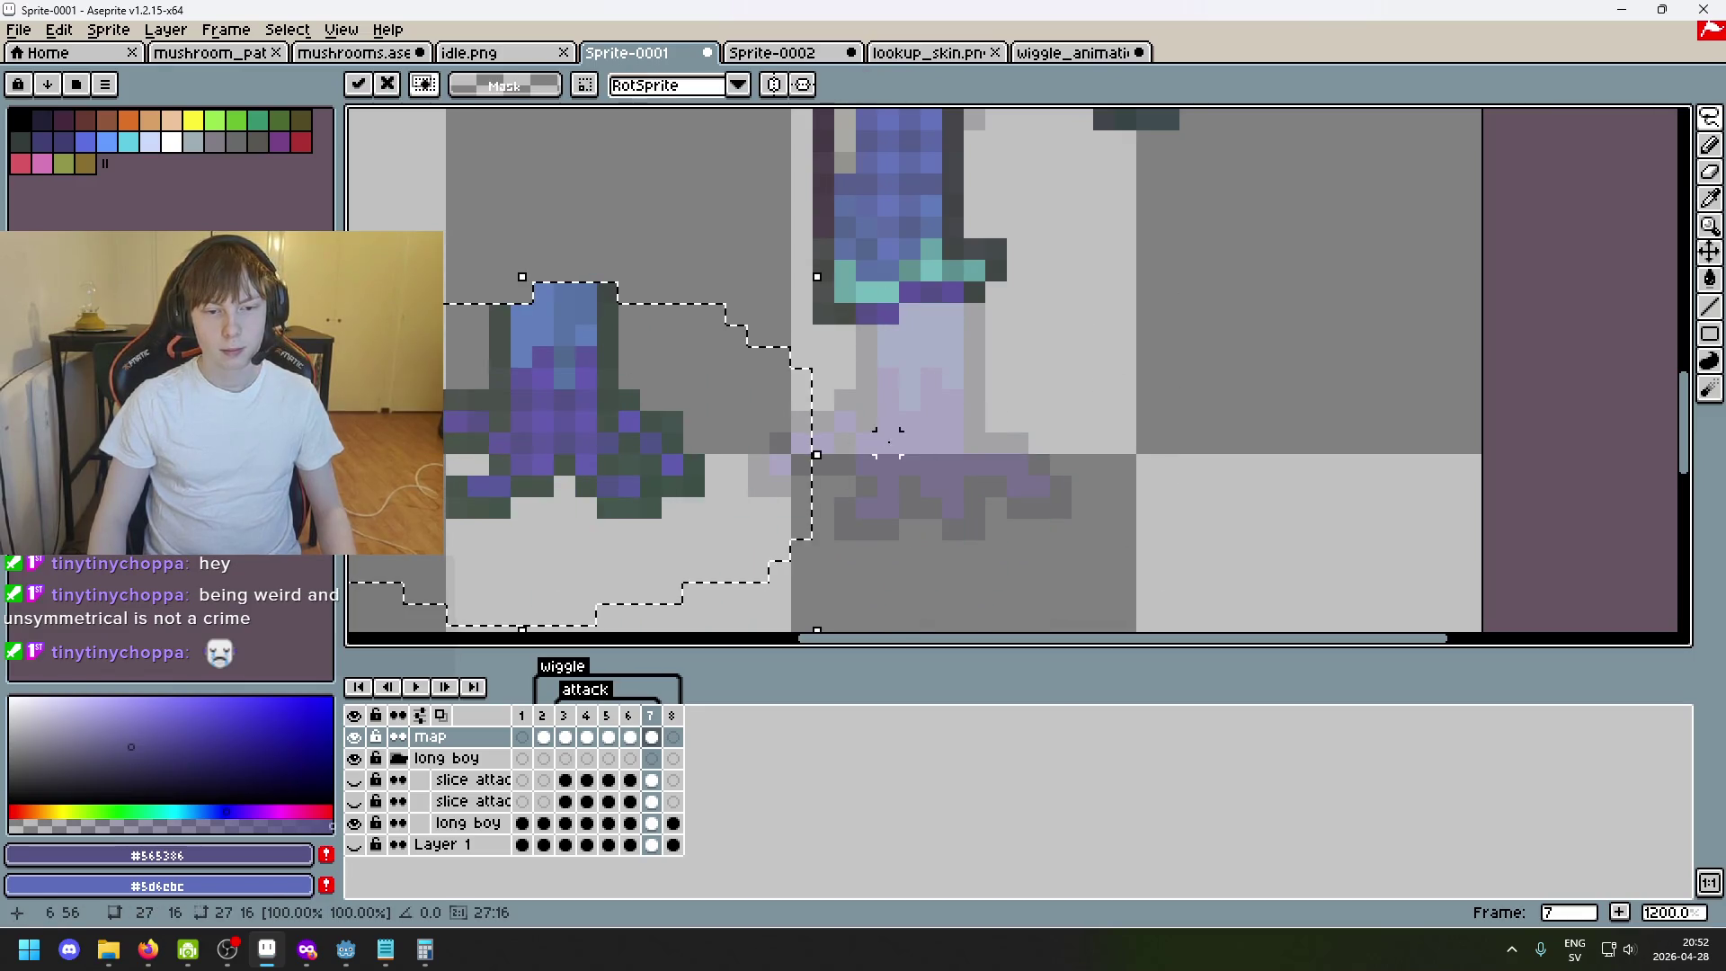
{"action": "key", "text": "Delete"}
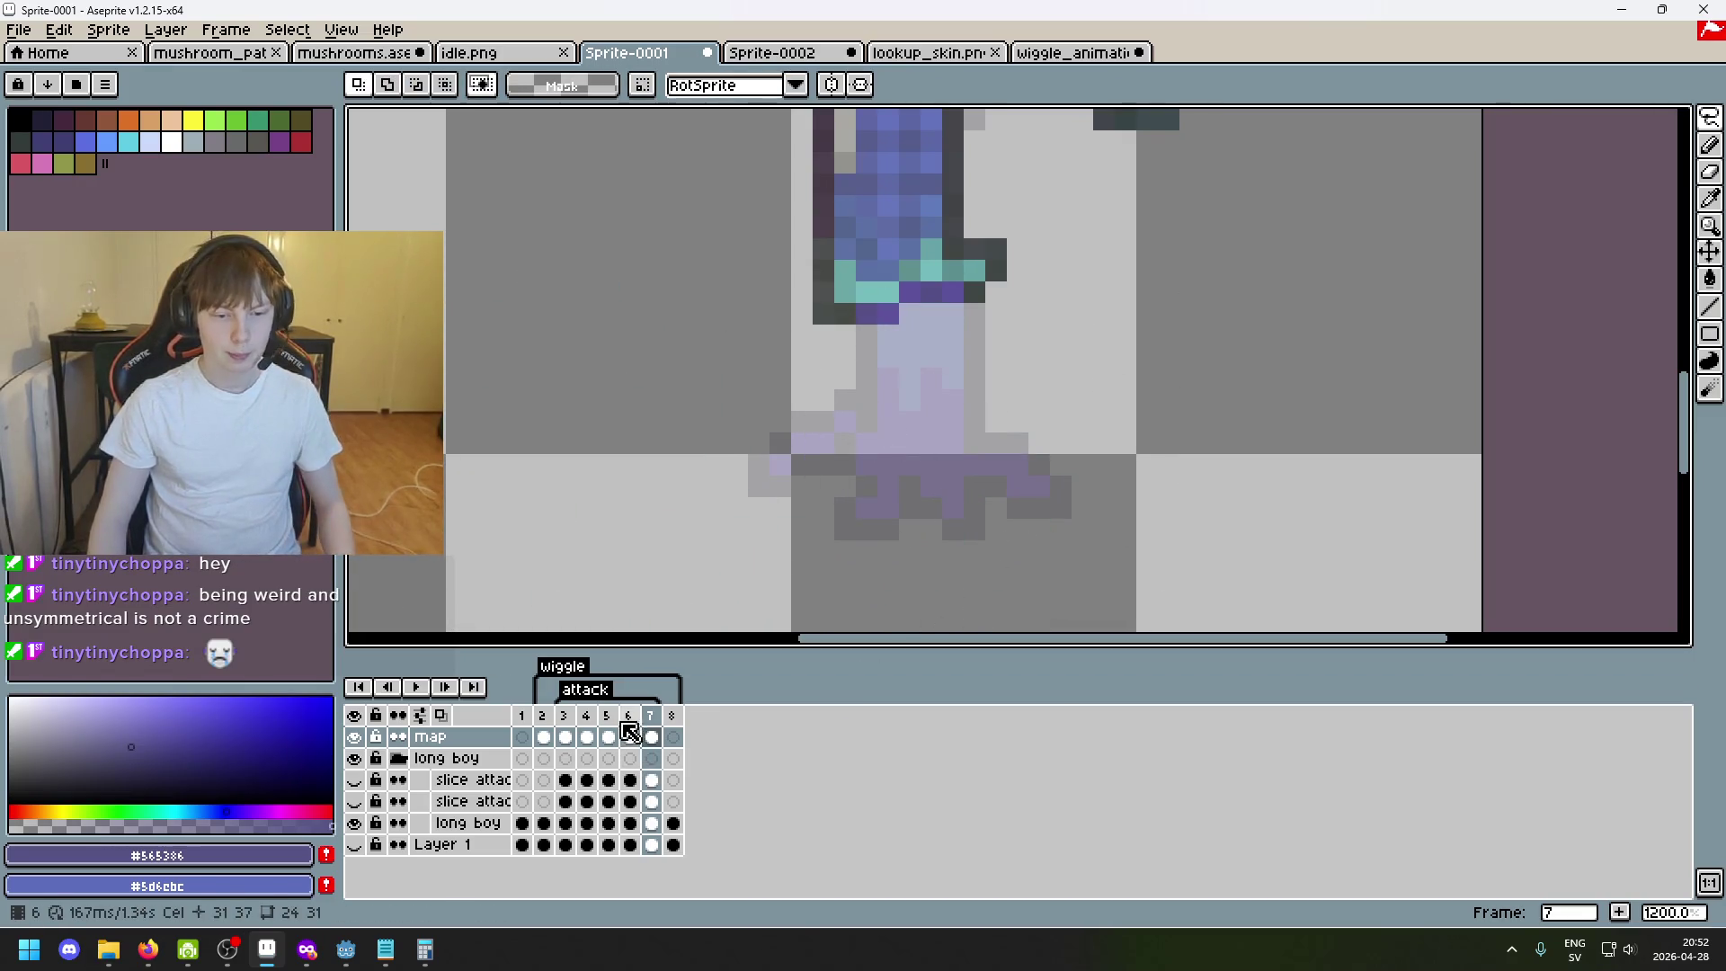
{"action": "left_click", "coordinate": [614, 724]}
{"action": "left_click", "coordinate": [630, 723]}
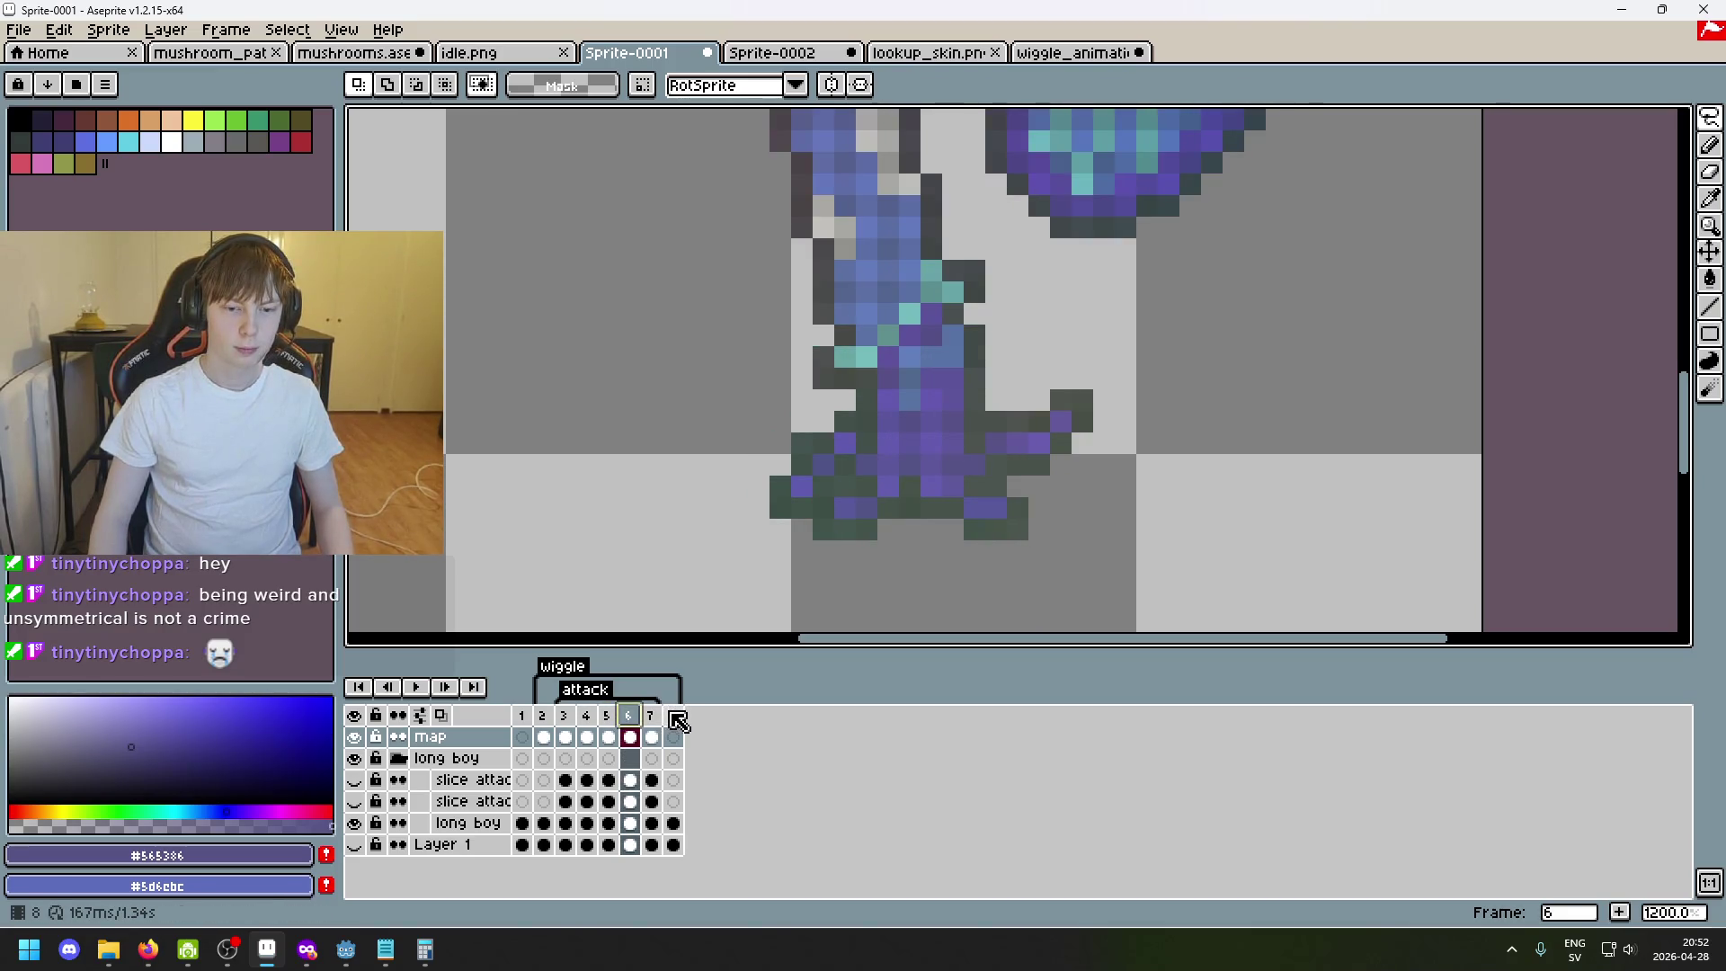
{"action": "left_click", "coordinate": [661, 724]}
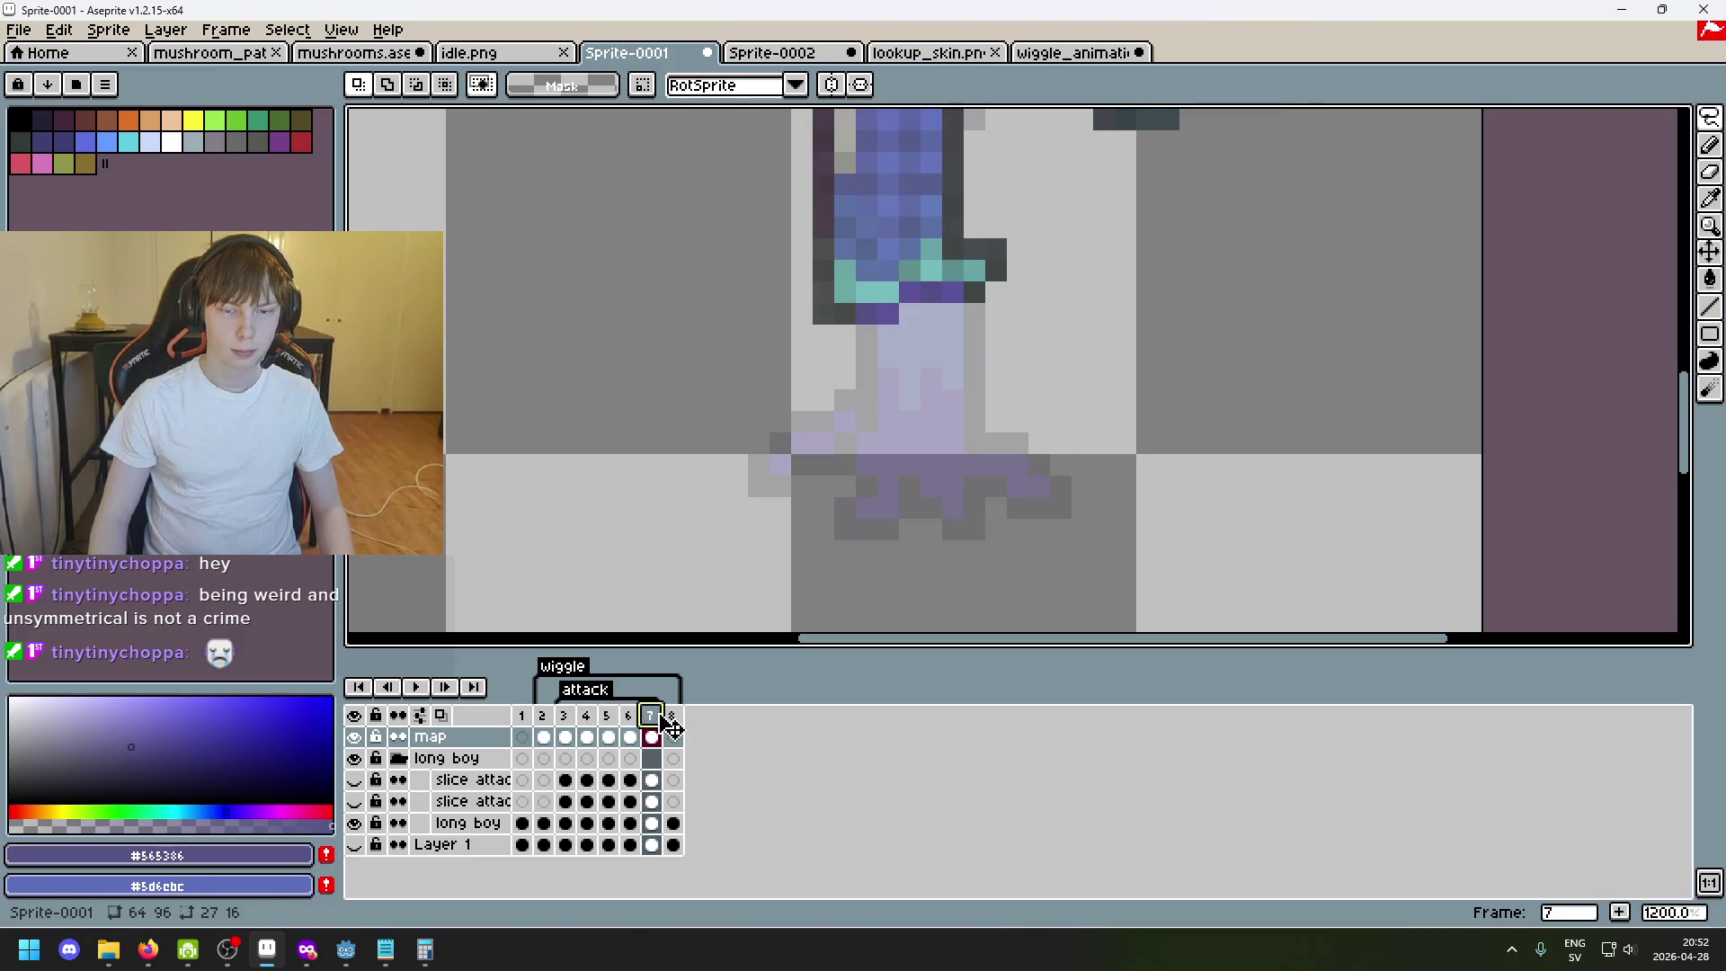
{"action": "left_click", "coordinate": [547, 726]}
{"action": "left_click", "coordinate": [584, 726]}
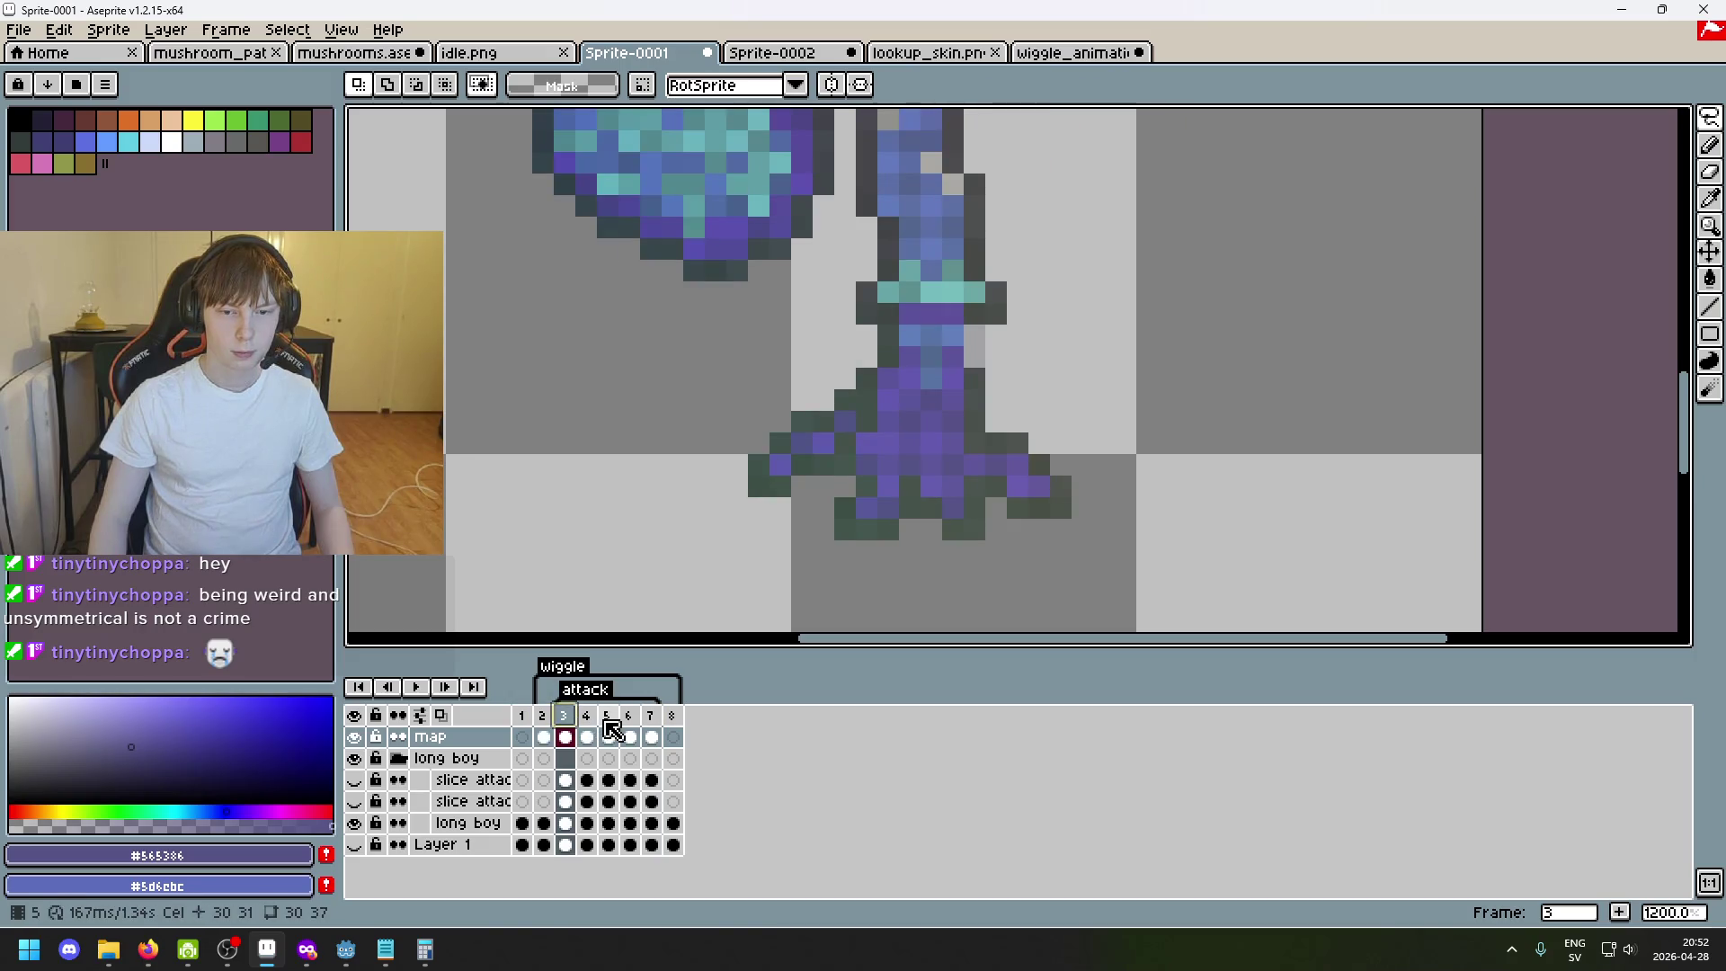
{"action": "left_click", "coordinate": [657, 728]}
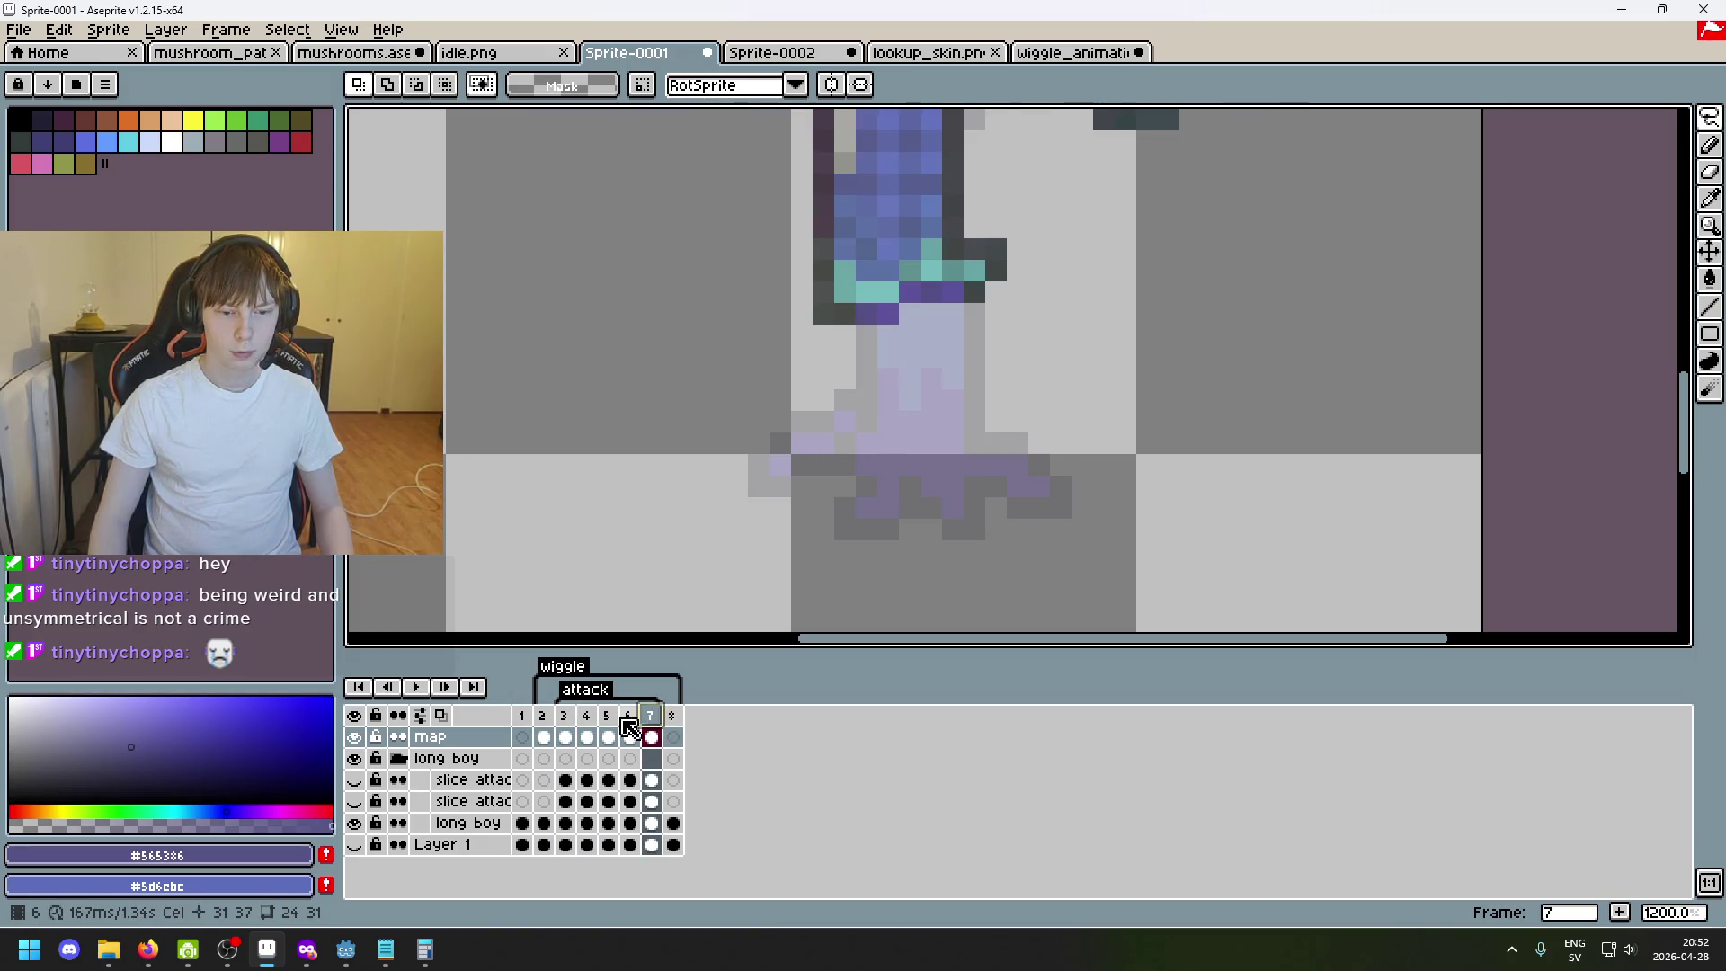
{"action": "left_click", "coordinate": [628, 728]}
{"action": "left_click", "coordinate": [563, 728]}
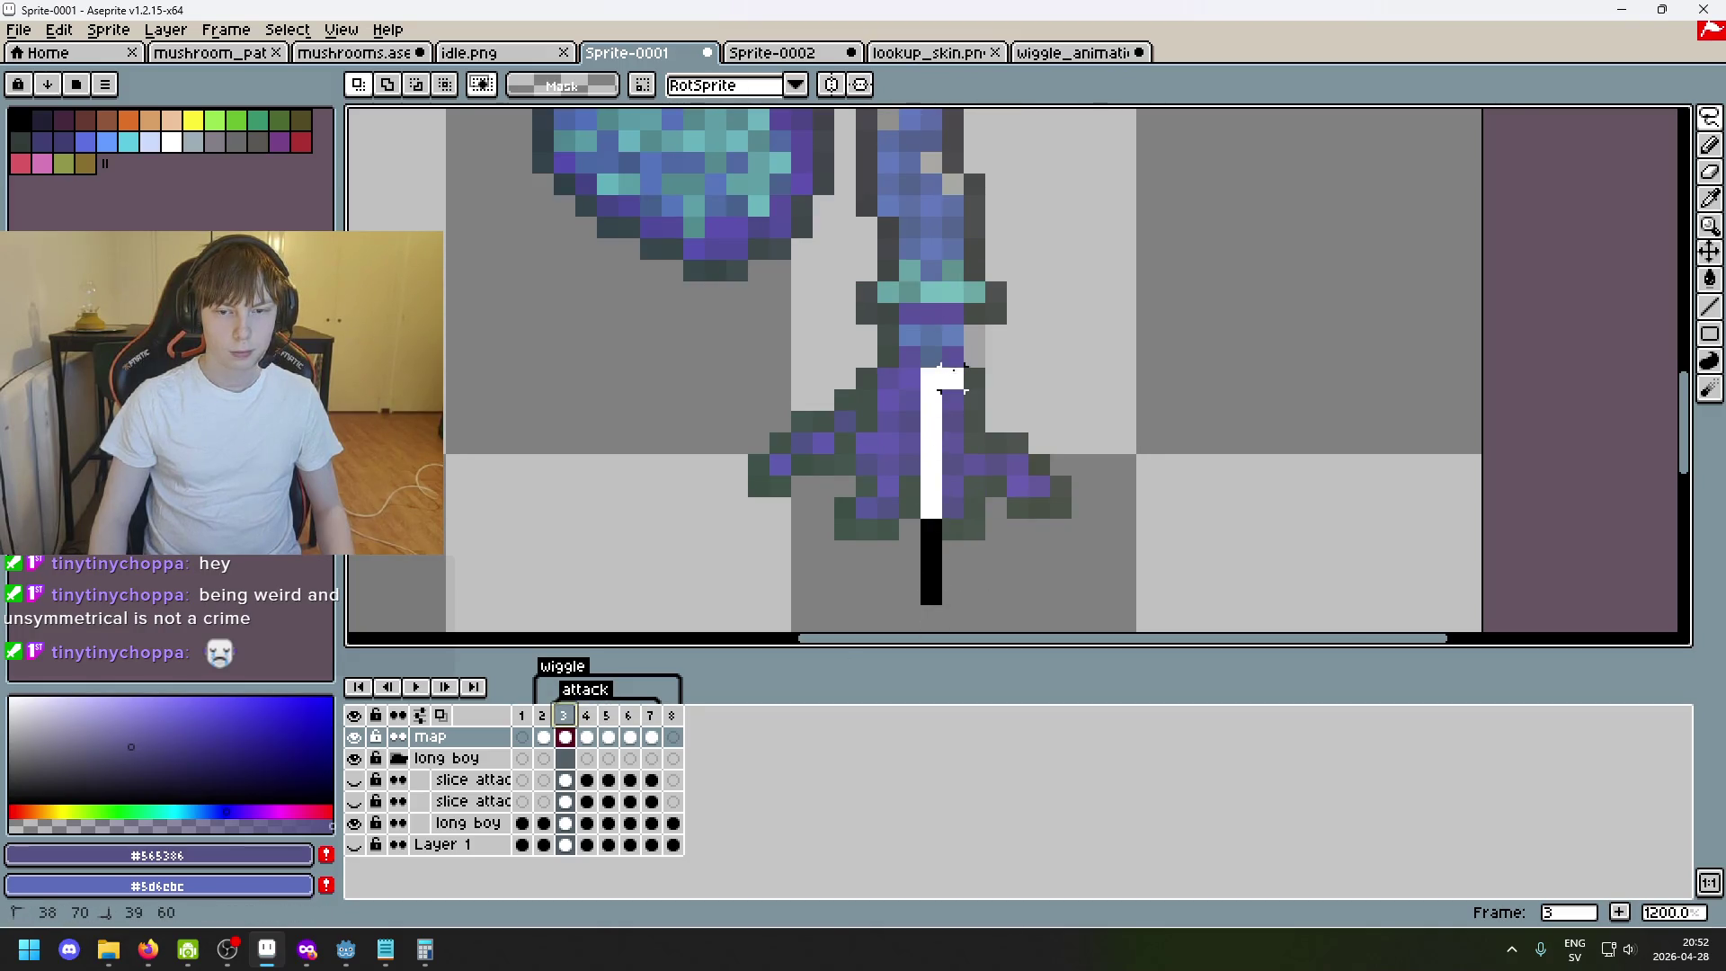
On frame 3 delete the stray black stroke and paint a dark green pixel on the leg outline.
{"action": "key", "text": "Delete"}
{"action": "key", "text": "ctrl+d"}
{"action": "scroll", "coordinate": [1013, 359], "scroll_direction": "up", "scroll_amount": 3}
{"action": "key", "text": "i"}
{"action": "left_click", "coordinate": [965, 354], "text": "alt"}
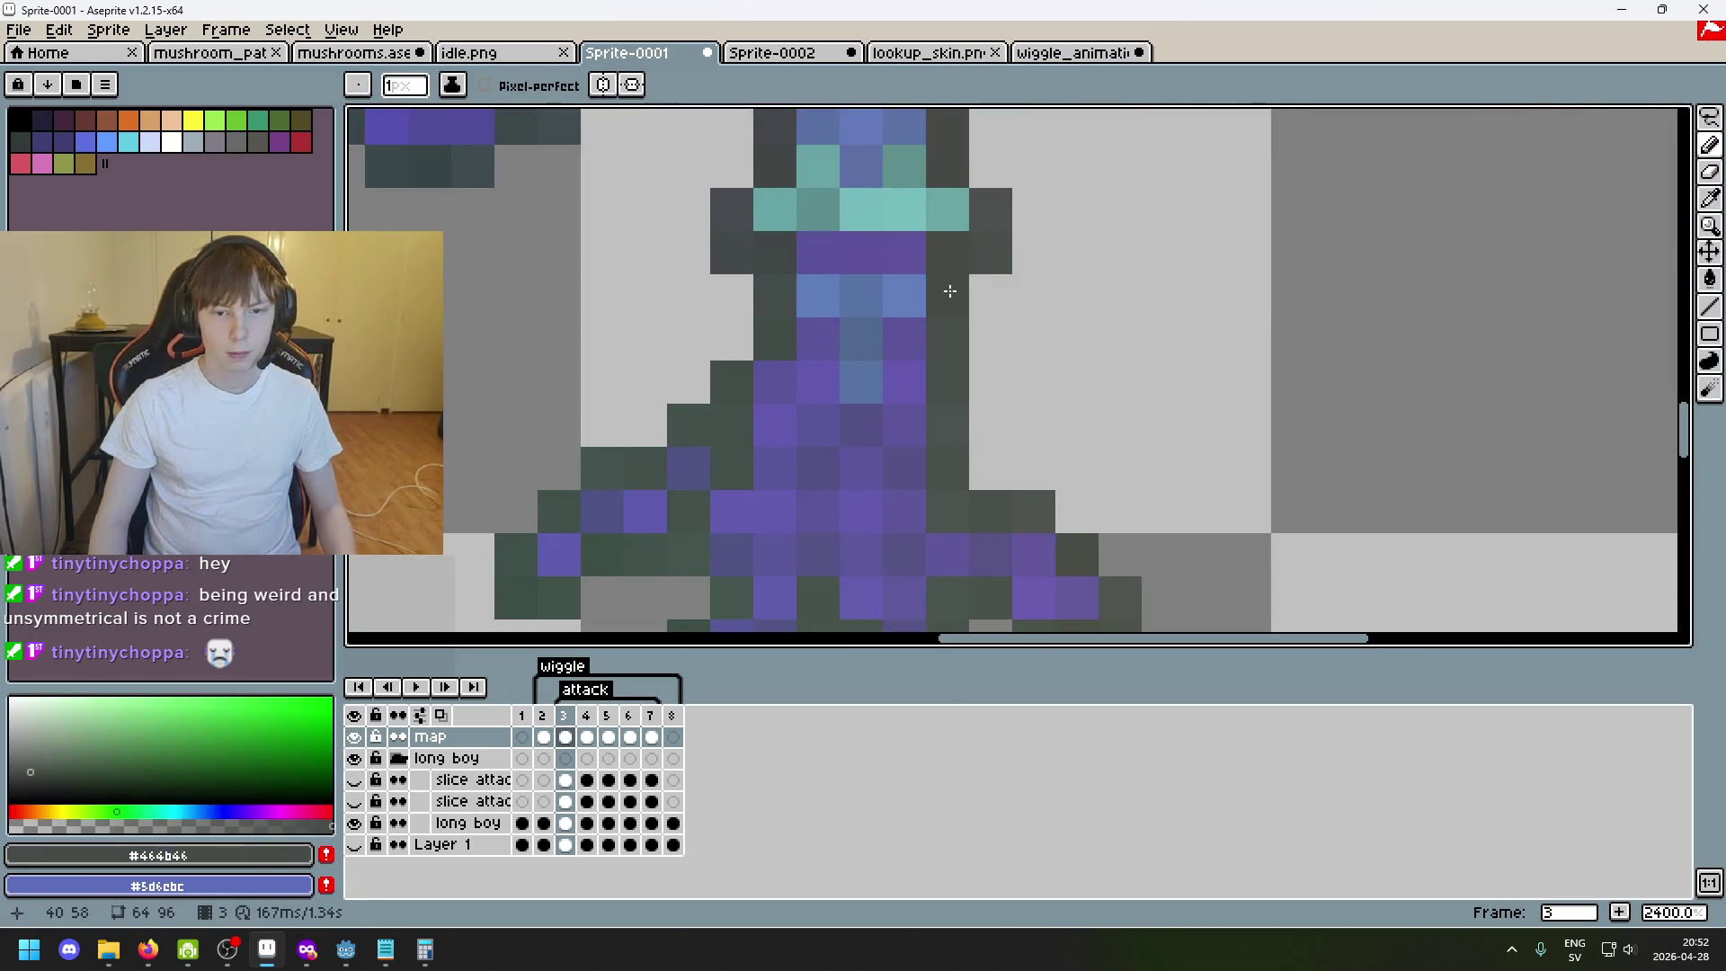
{"action": "left_click", "coordinate": [918, 392]}
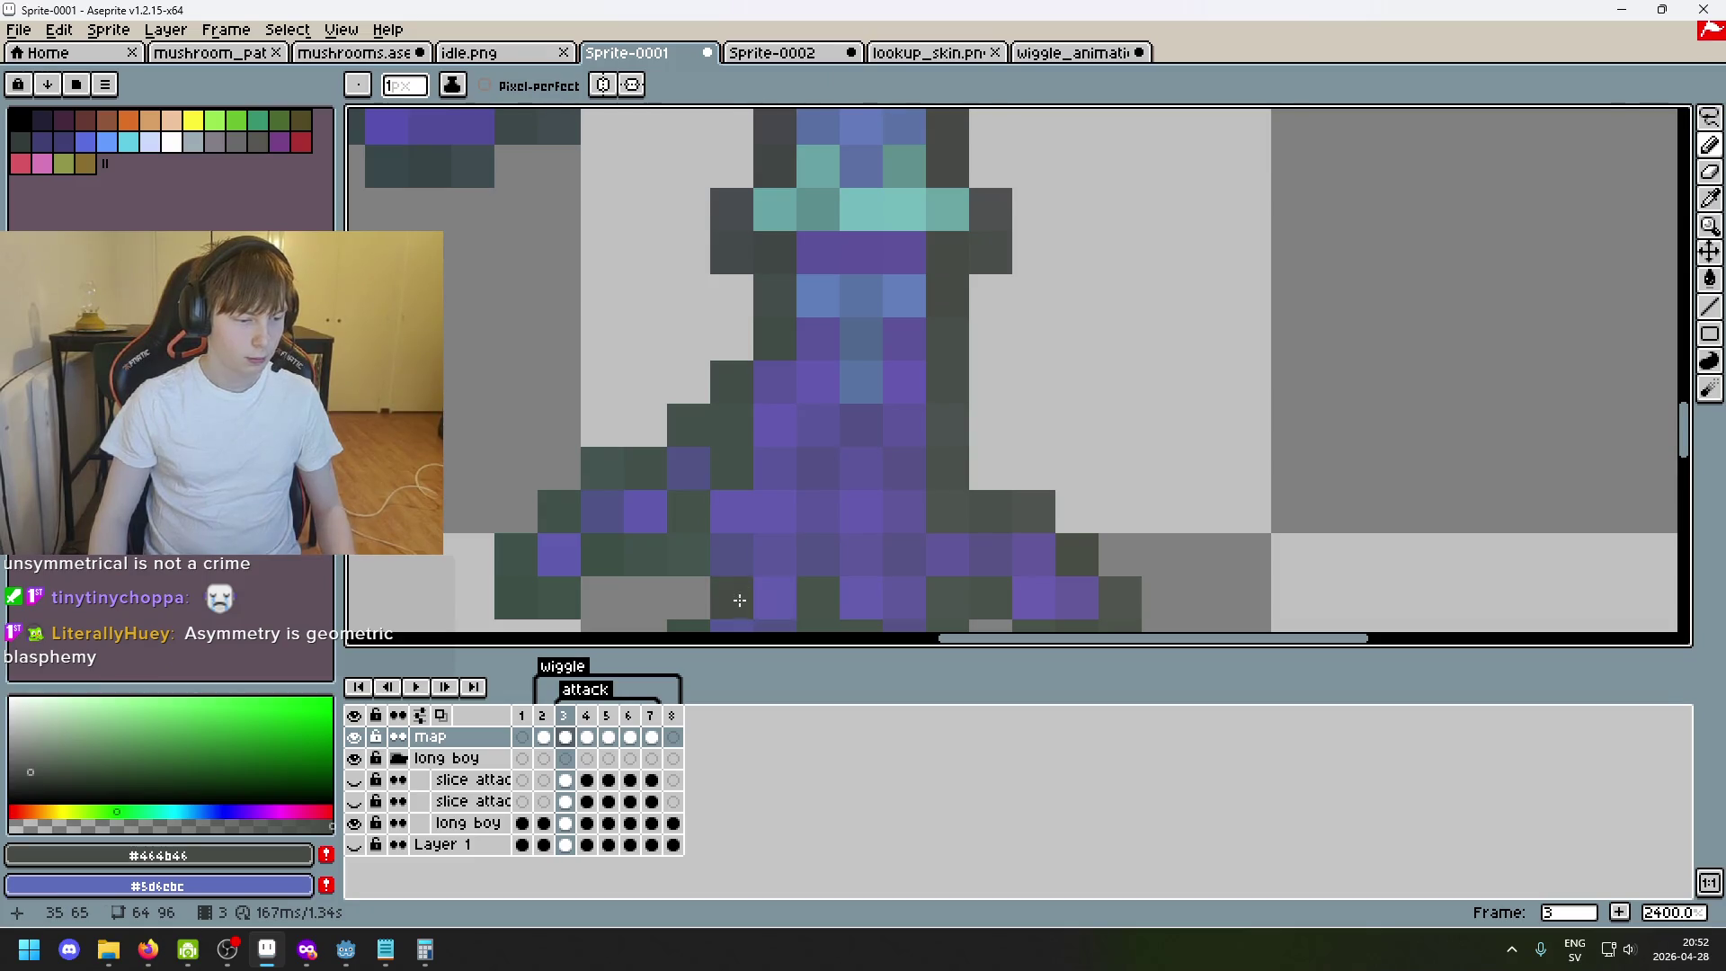
Compare frames 2 and 7 zoomed out and settle on frame 2 ready for selecting.
{"action": "left_click", "coordinate": [543, 720]}
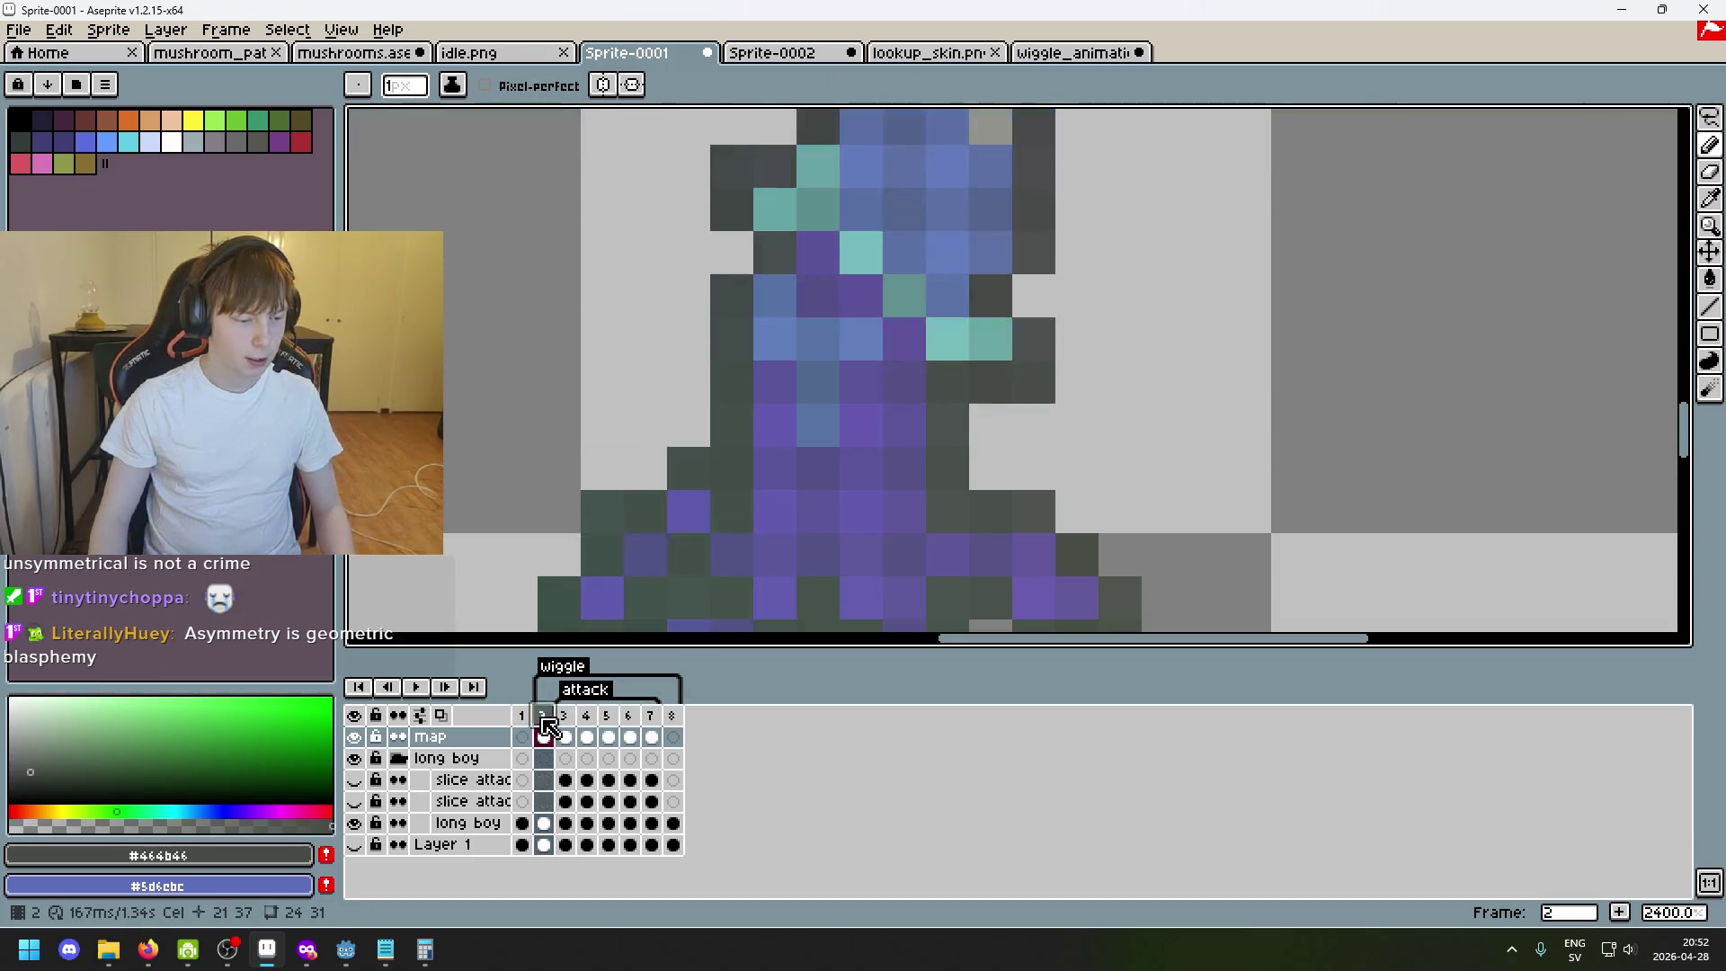
{"action": "key", "text": "minus"}
{"action": "key", "text": "minus"}
{"action": "key", "text": "minus"}
{"action": "left_click", "coordinate": [652, 718]}
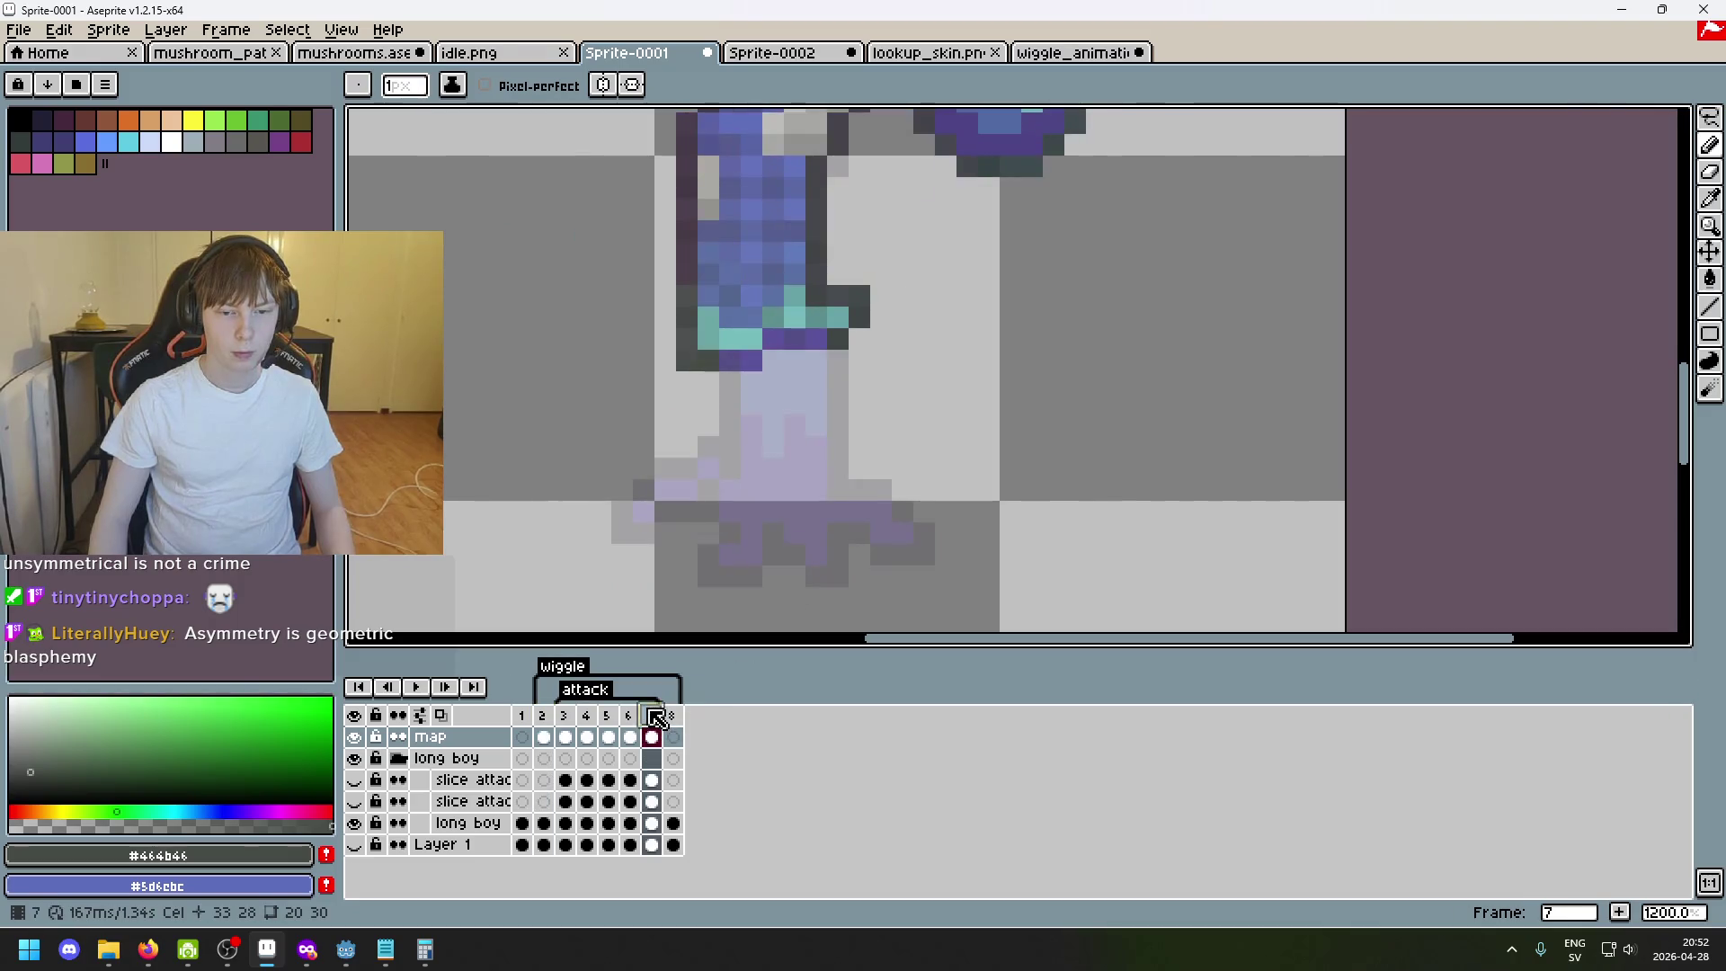
{"action": "left_click", "coordinate": [652, 733]}
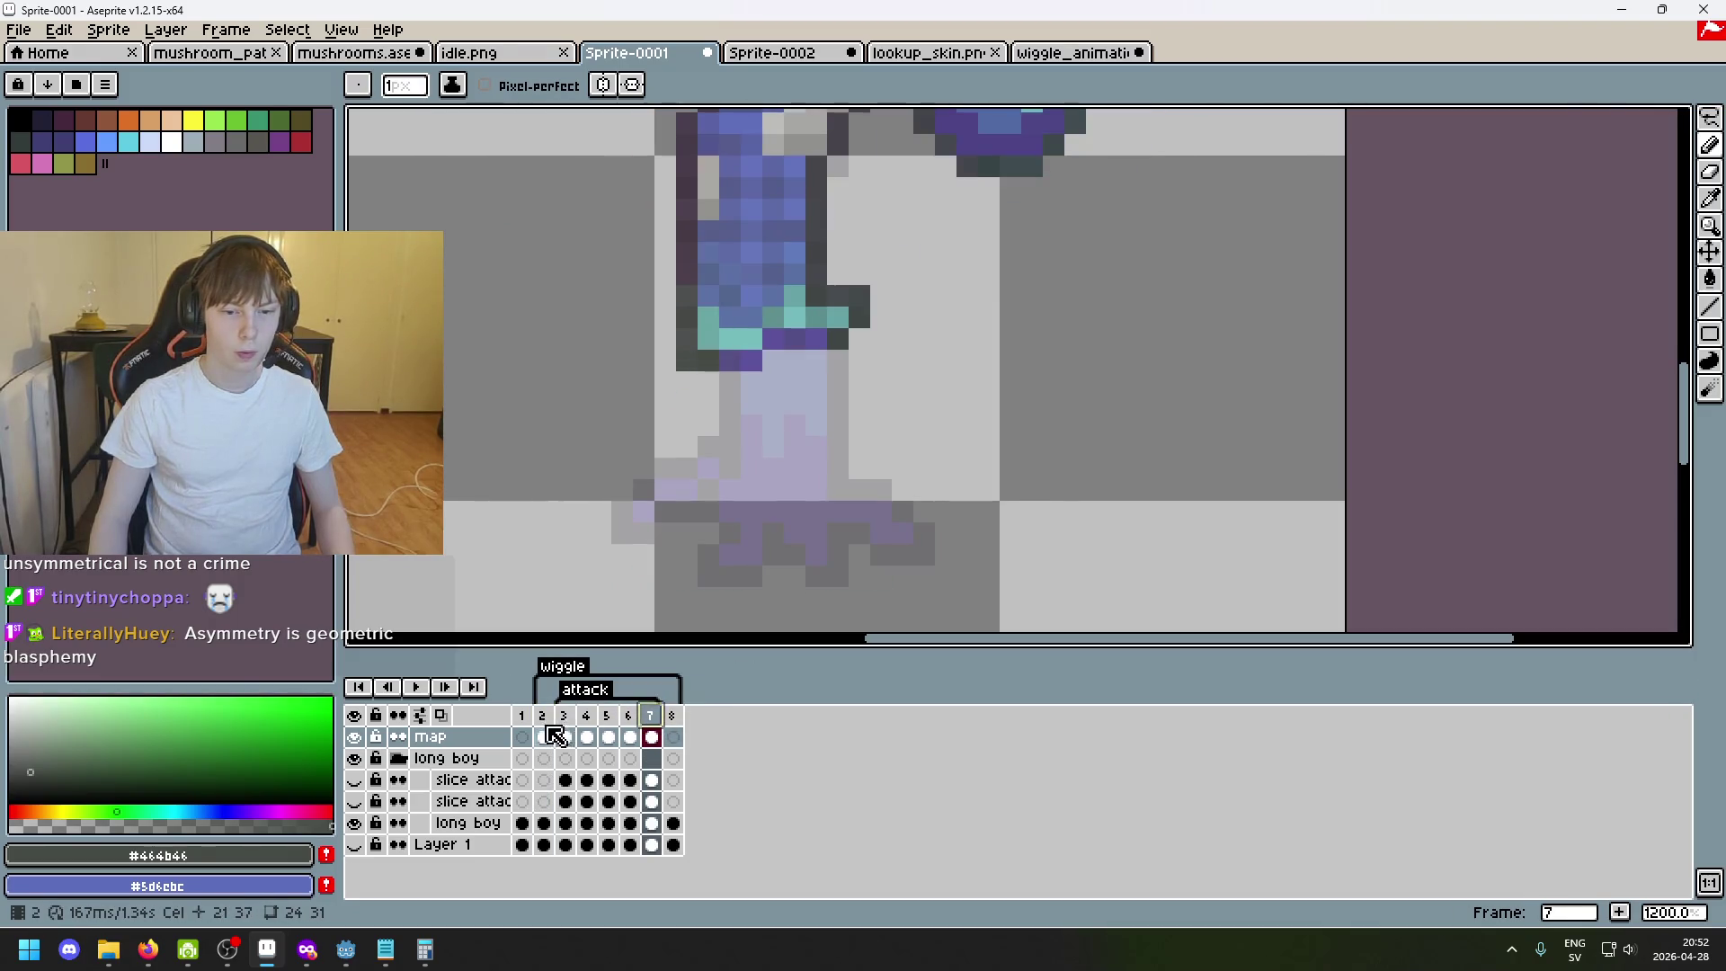
{"action": "left_click", "coordinate": [551, 725]}
{"action": "key", "text": "minus"}
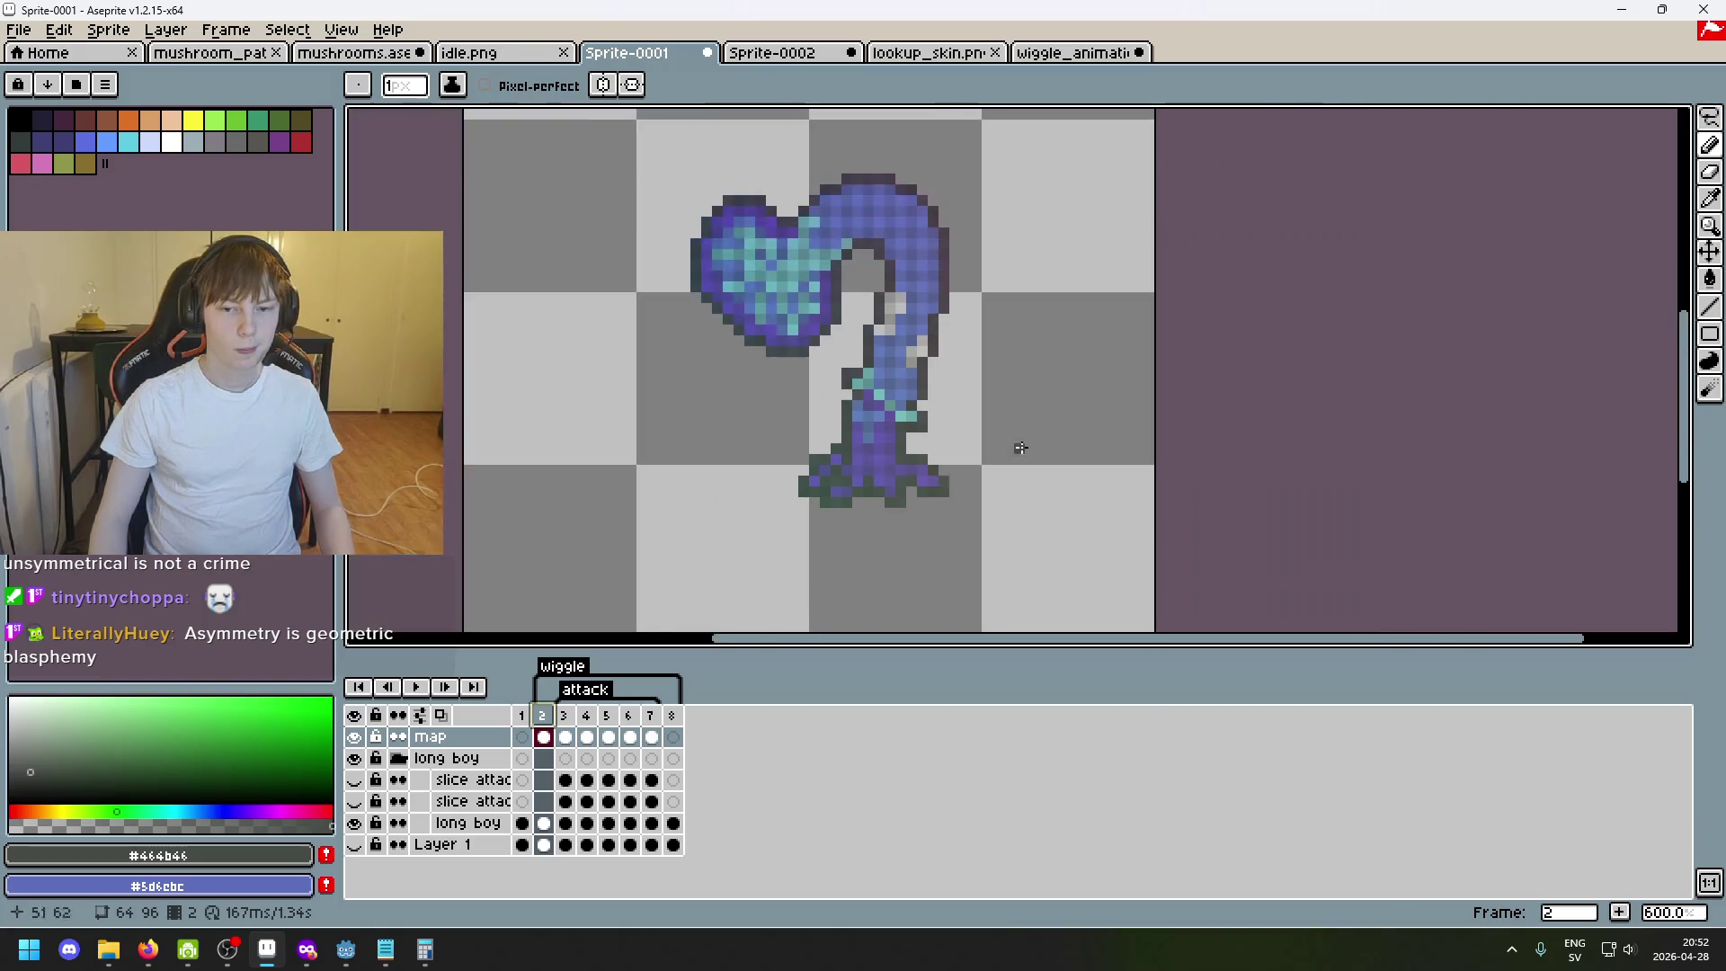
{"action": "left_click", "coordinate": [1708, 118]}
{"action": "scroll", "coordinate": [1029, 425], "scroll_direction": "up", "scroll_amount": 1}
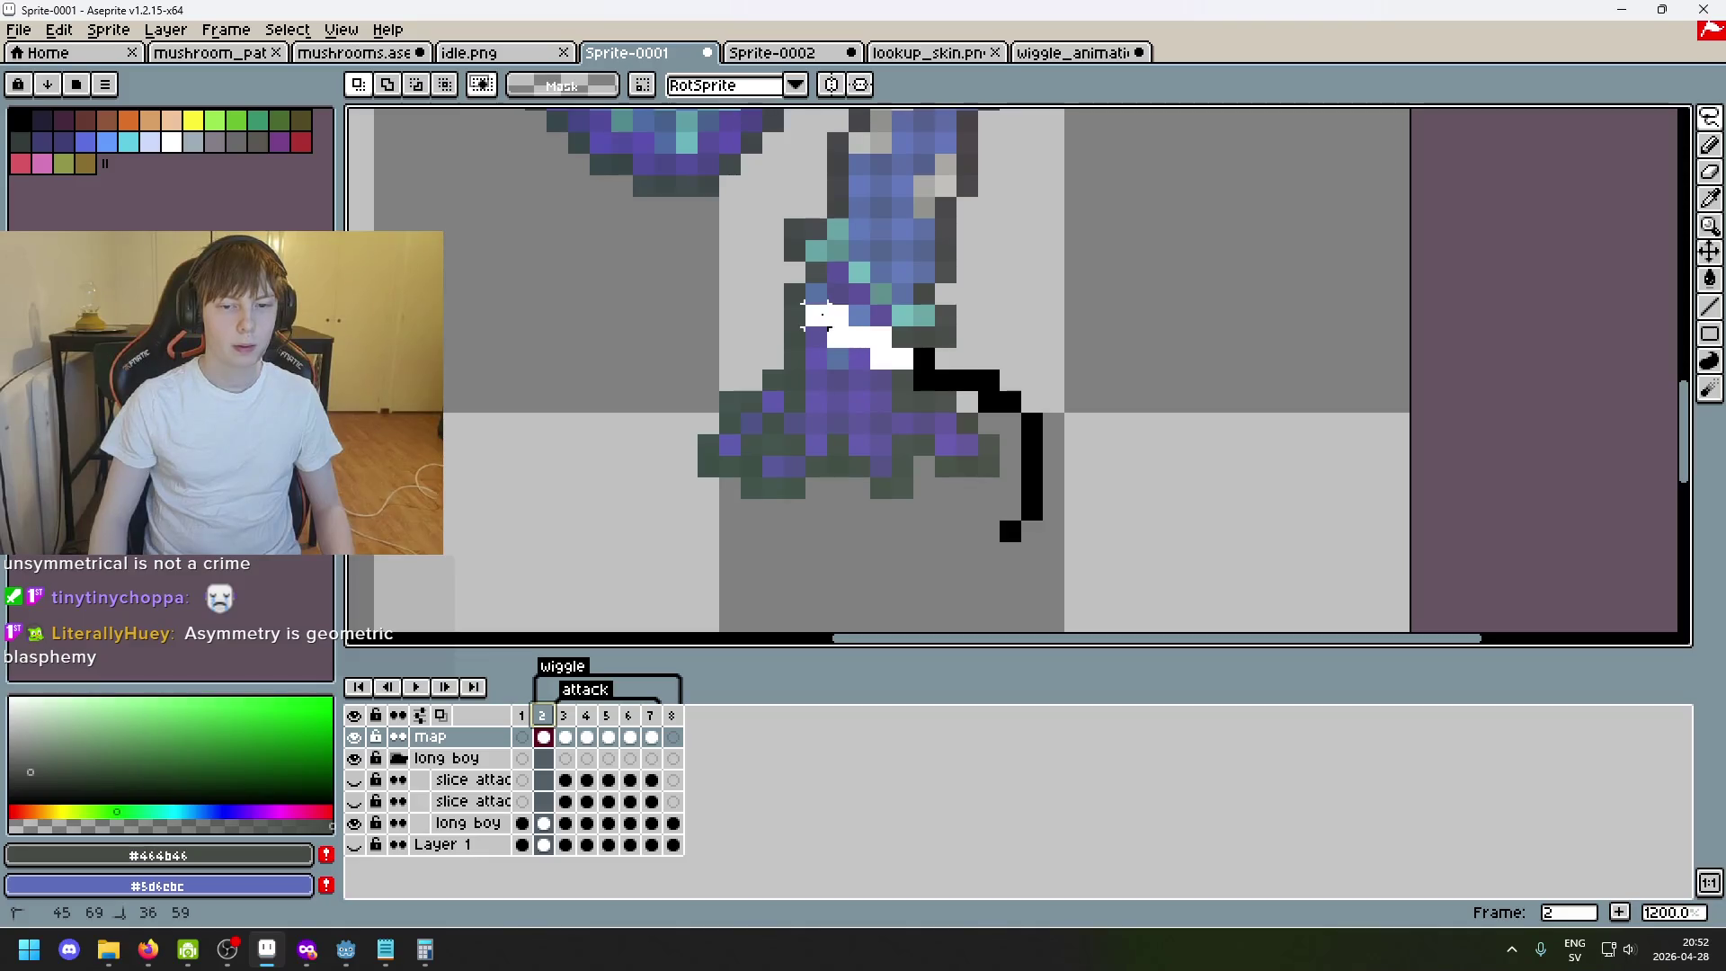
Reposition the leg piece on frame 2, reselect and adjust the lower body selection, then move to frame 7.
{"action": "left_click_drag", "start_coordinate": [846, 324], "coordinate": [994, 436]}
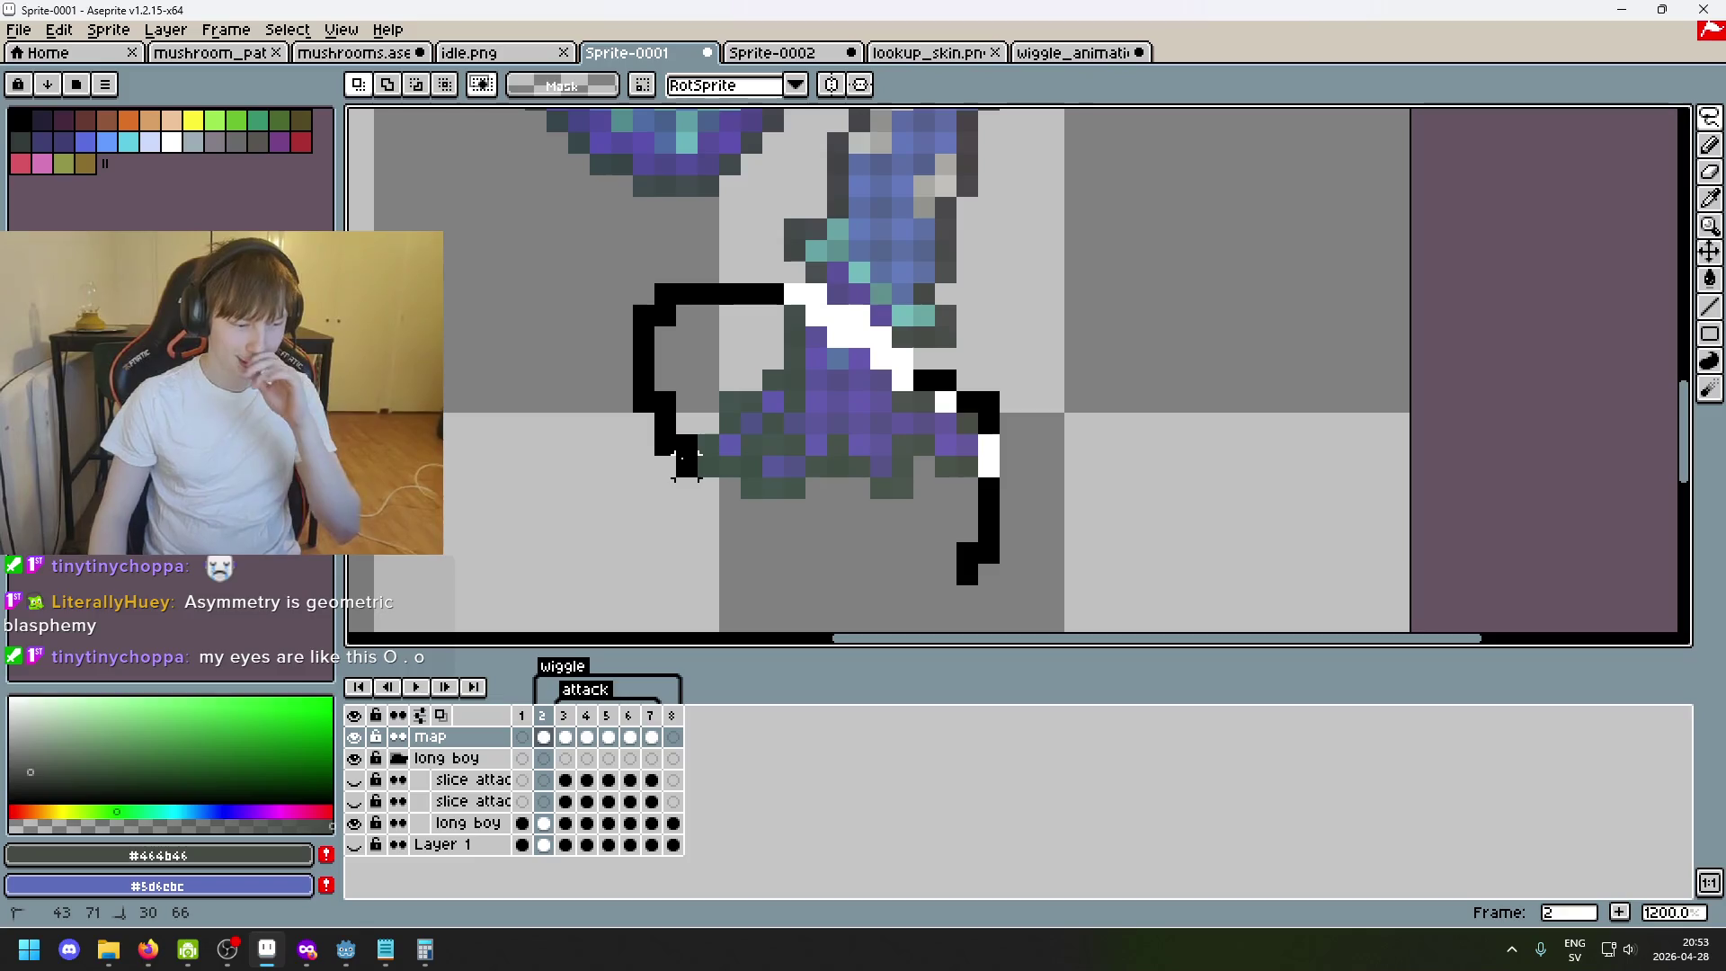
{"action": "mouse_move", "coordinate": [688, 462]}
{"action": "left_mouse_down"}
{"action": "mouse_move", "coordinate": [960, 539]}
{"action": "mouse_move", "coordinate": [685, 483]}
{"action": "left_mouse_up"}
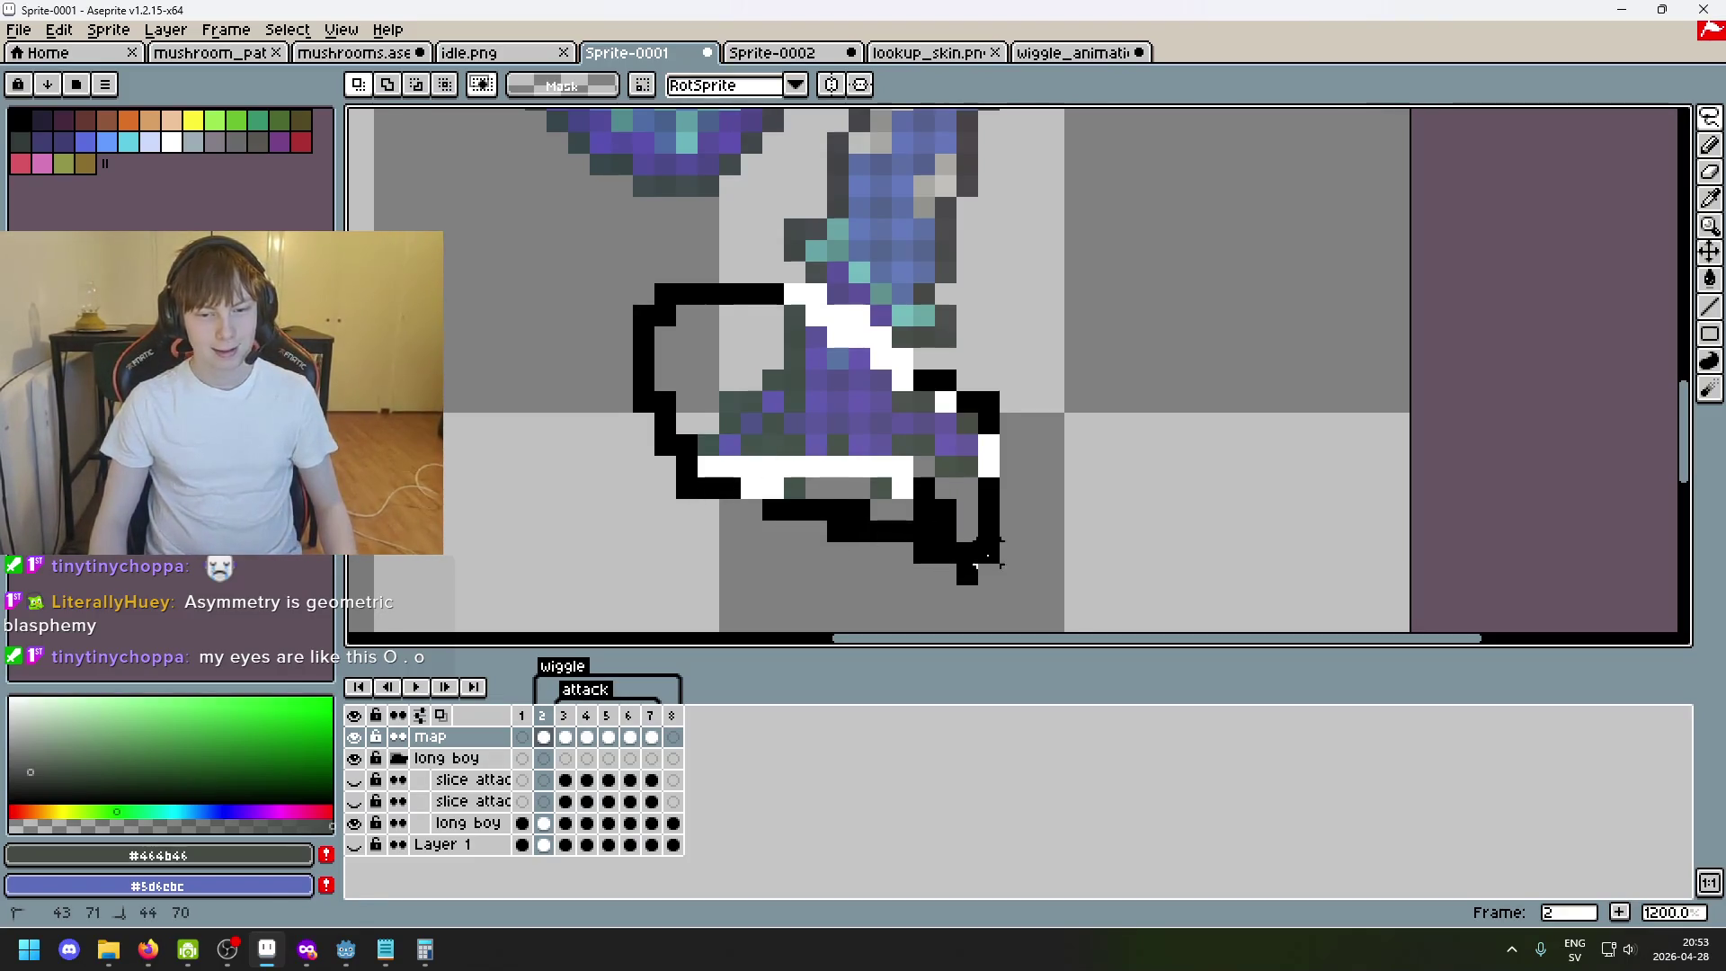
{"action": "key", "text": "Delete"}
{"action": "left_click_drag", "start_coordinate": [890, 503], "coordinate": [1021, 546]}
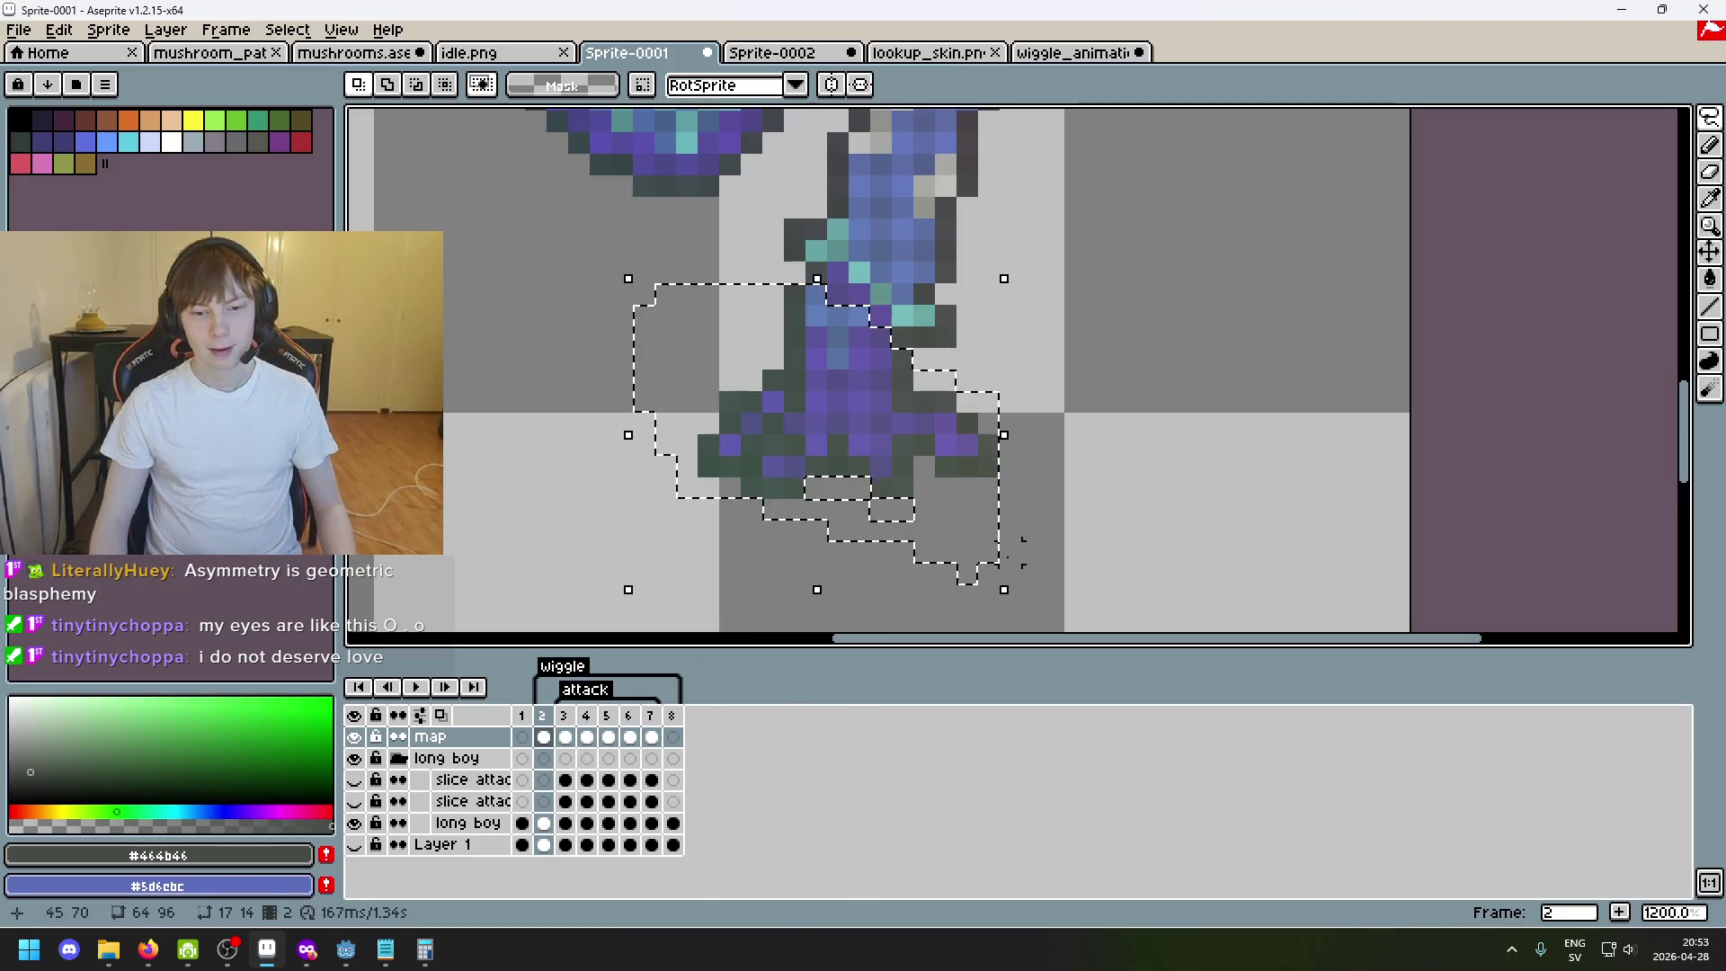
{"action": "key", "text": "ctrl+d"}
{"action": "left_click", "coordinate": [656, 716]}
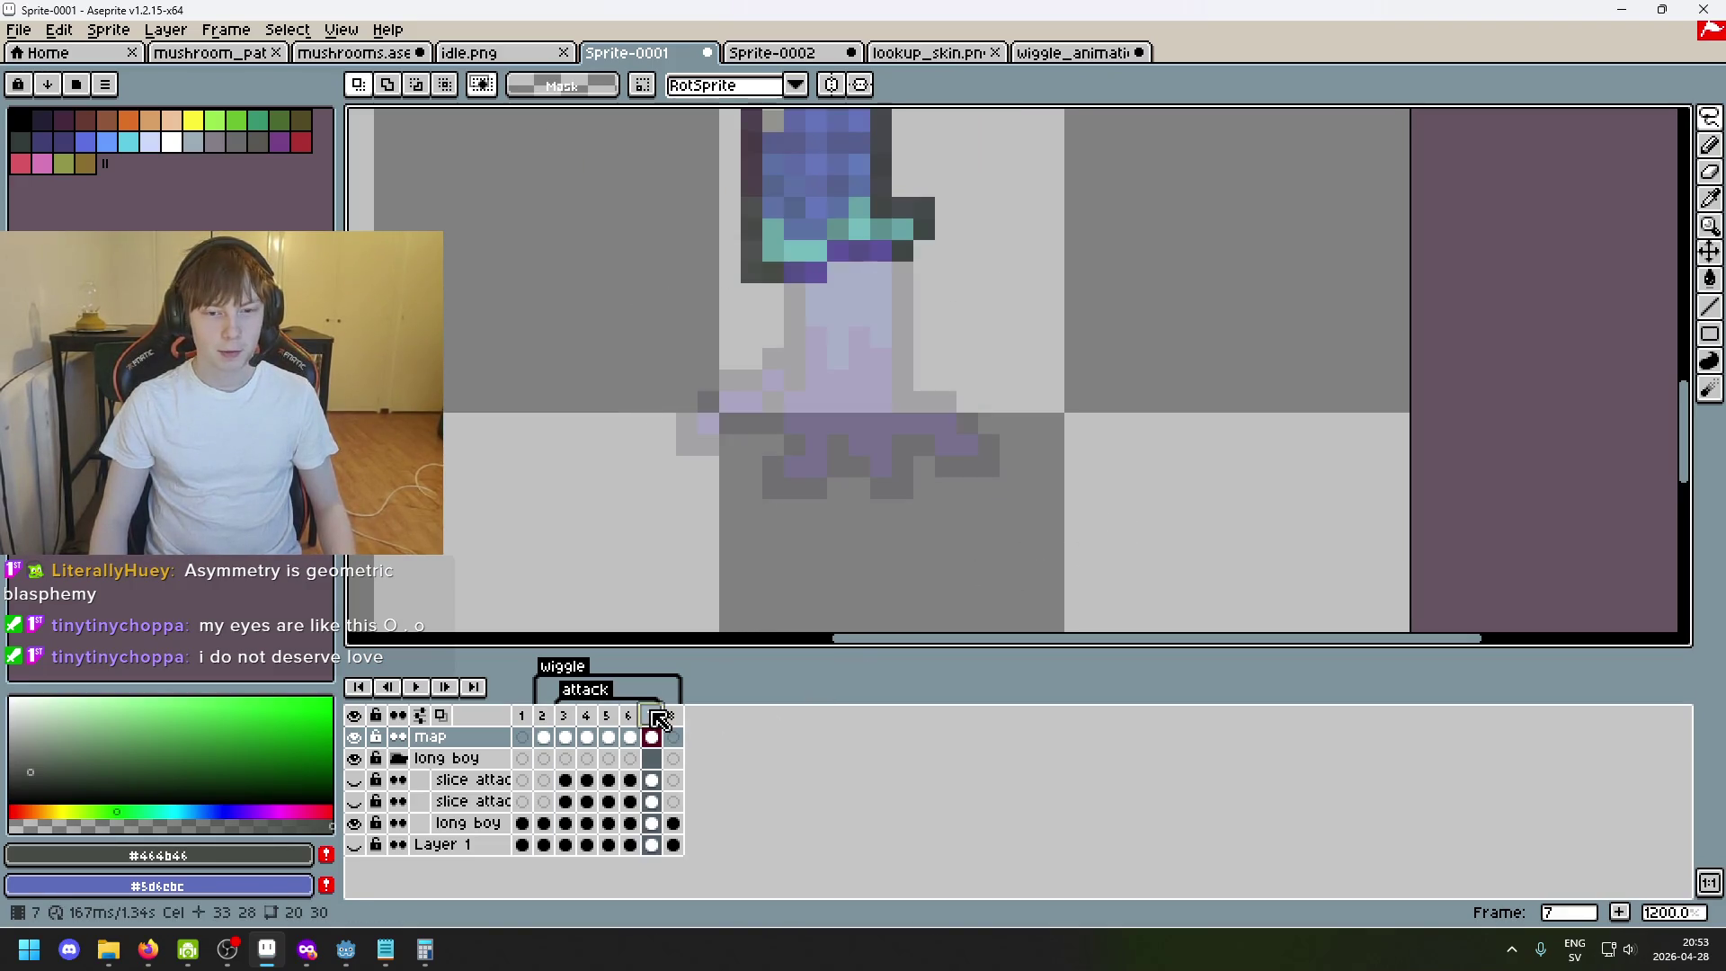
Undo the selection change and move frame 7's selected legs right and up, committing them.
{"action": "key", "text": "ctrl+z"}
{"action": "key", "text": "ctrl+z"}
{"action": "key", "text": "ctrl+z"}
{"action": "left_click_drag", "start_coordinate": [890, 447], "coordinate": [1279, 382]}
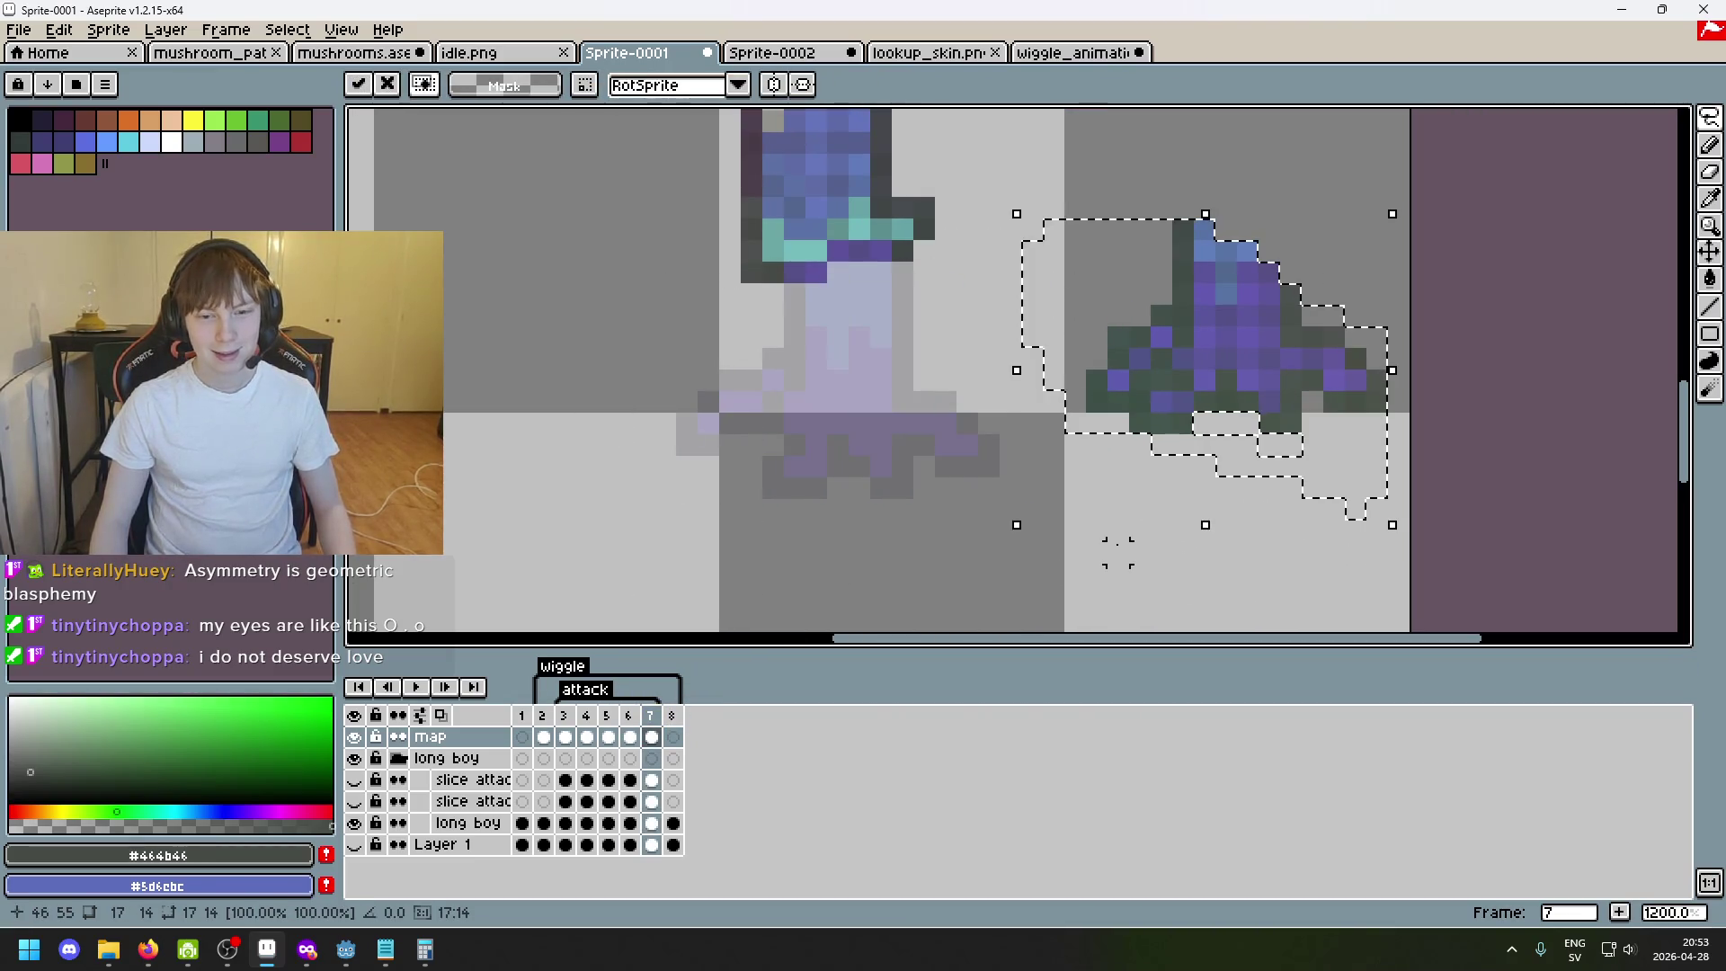
{"action": "key", "text": "ctrl+d"}
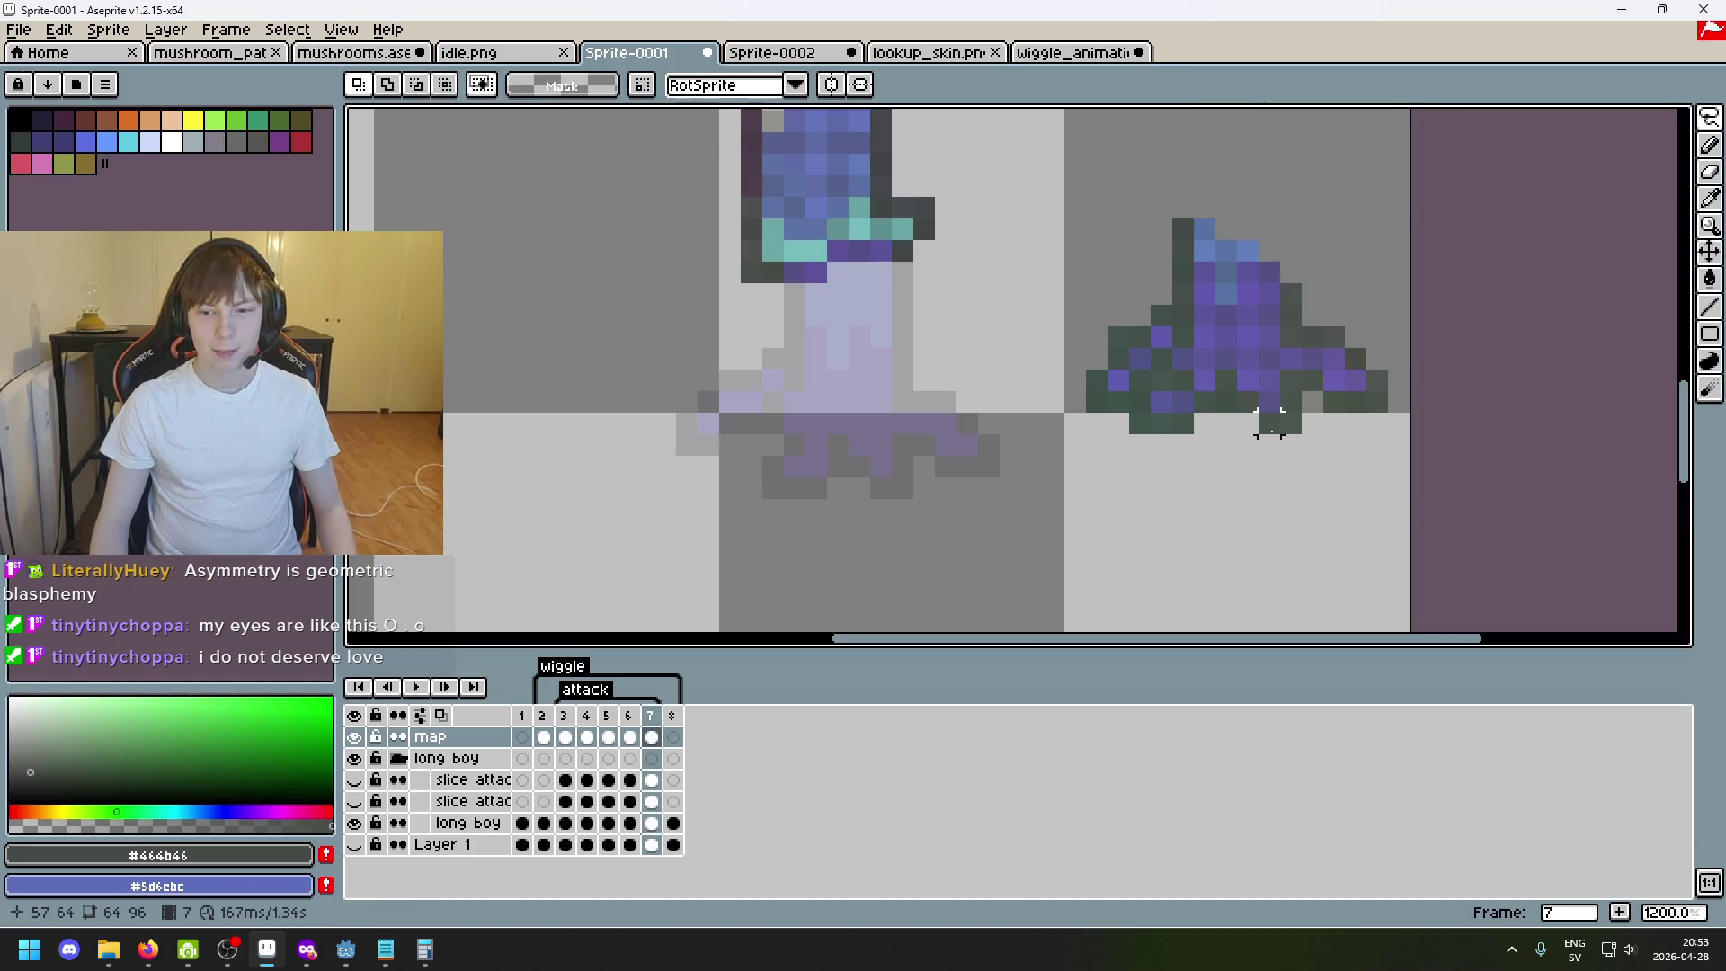
Lasso-cut the right half of the legs and shift it left beneath the stem, then sample the dark outline grey.
{"action": "left_click", "coordinate": [1287, 337]}
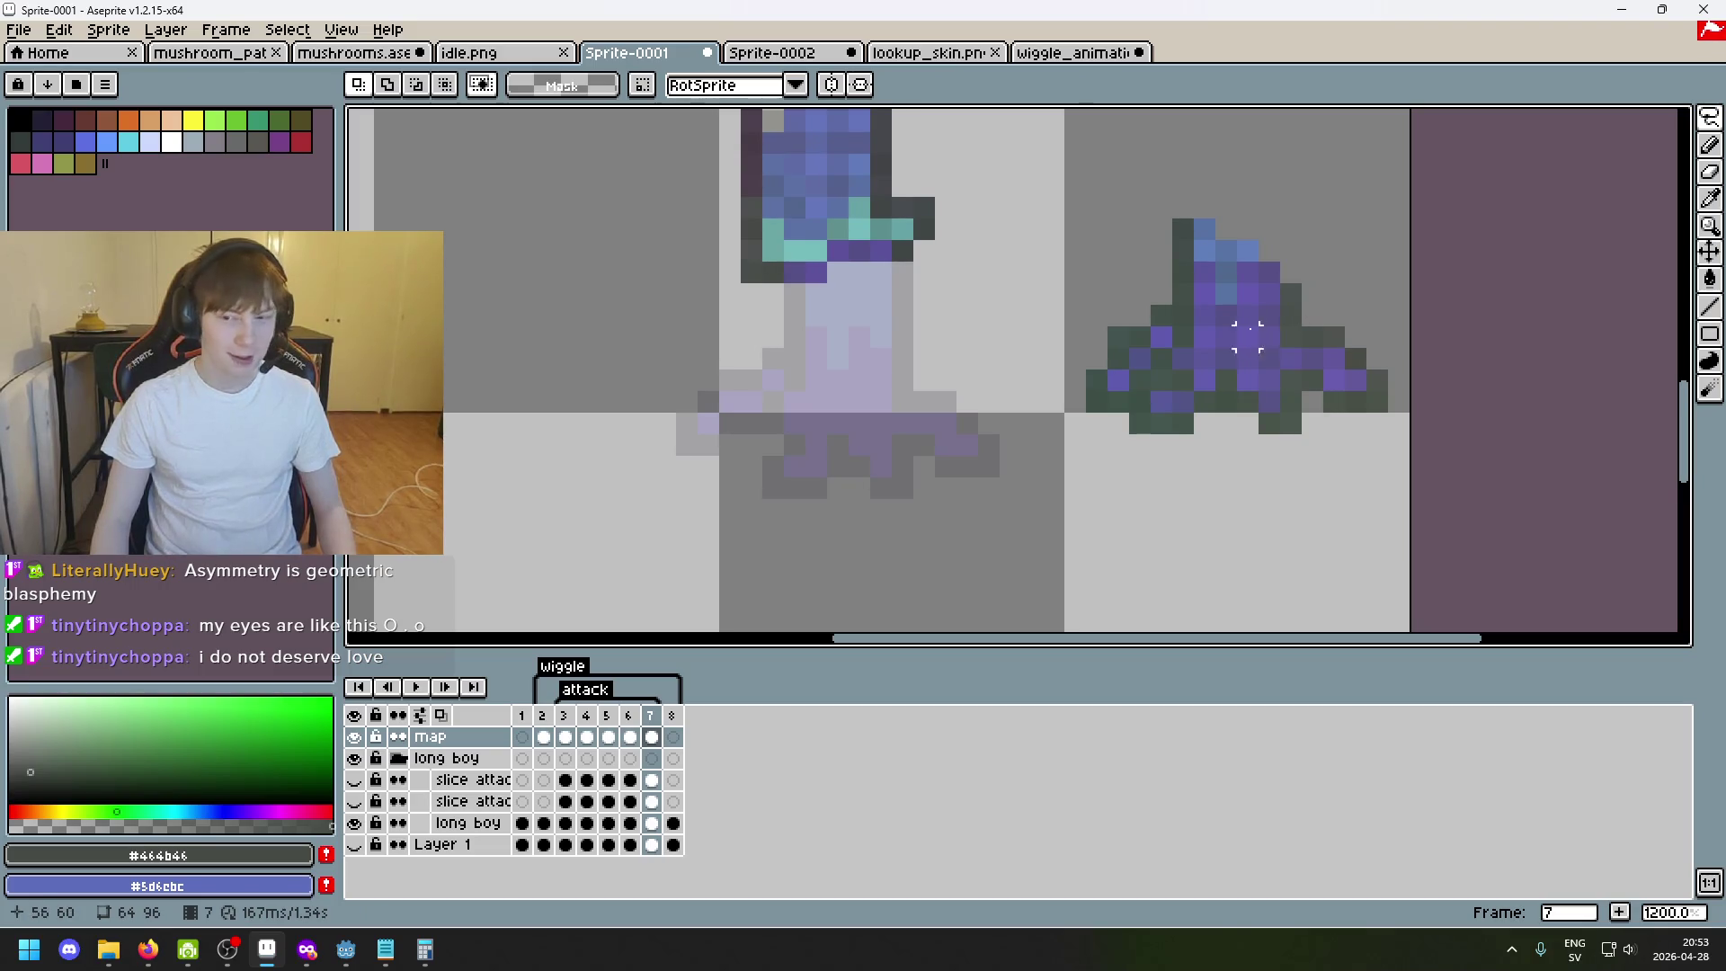
{"action": "scroll", "coordinate": [1246, 337], "scroll_direction": "up", "scroll_amount": 1}
{"action": "left_click_drag", "start_coordinate": [1144, 427], "coordinate": [1116, 353]}
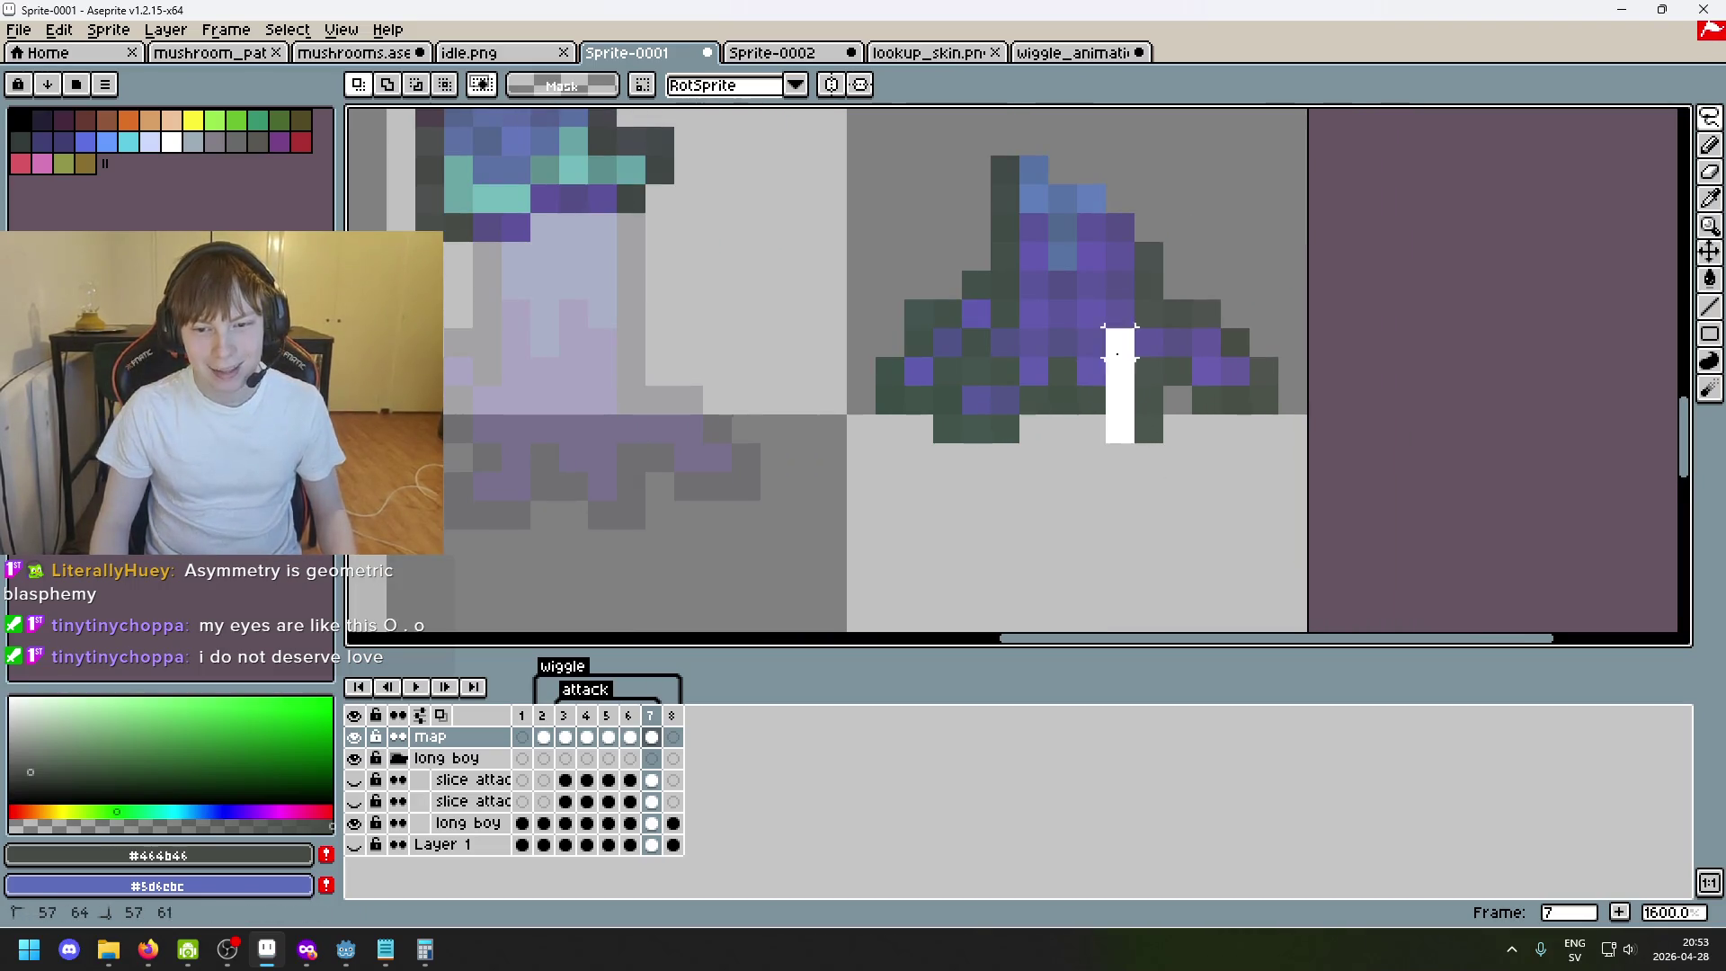
{"action": "mouse_move", "coordinate": [1204, 198]}
{"action": "left_mouse_down"}
{"action": "mouse_move", "coordinate": [1124, 432]}
{"action": "mouse_move", "coordinate": [699, 454]}
{"action": "mouse_move", "coordinate": [670, 467]}
{"action": "mouse_move", "coordinate": [667, 497]}
{"action": "left_mouse_up"}
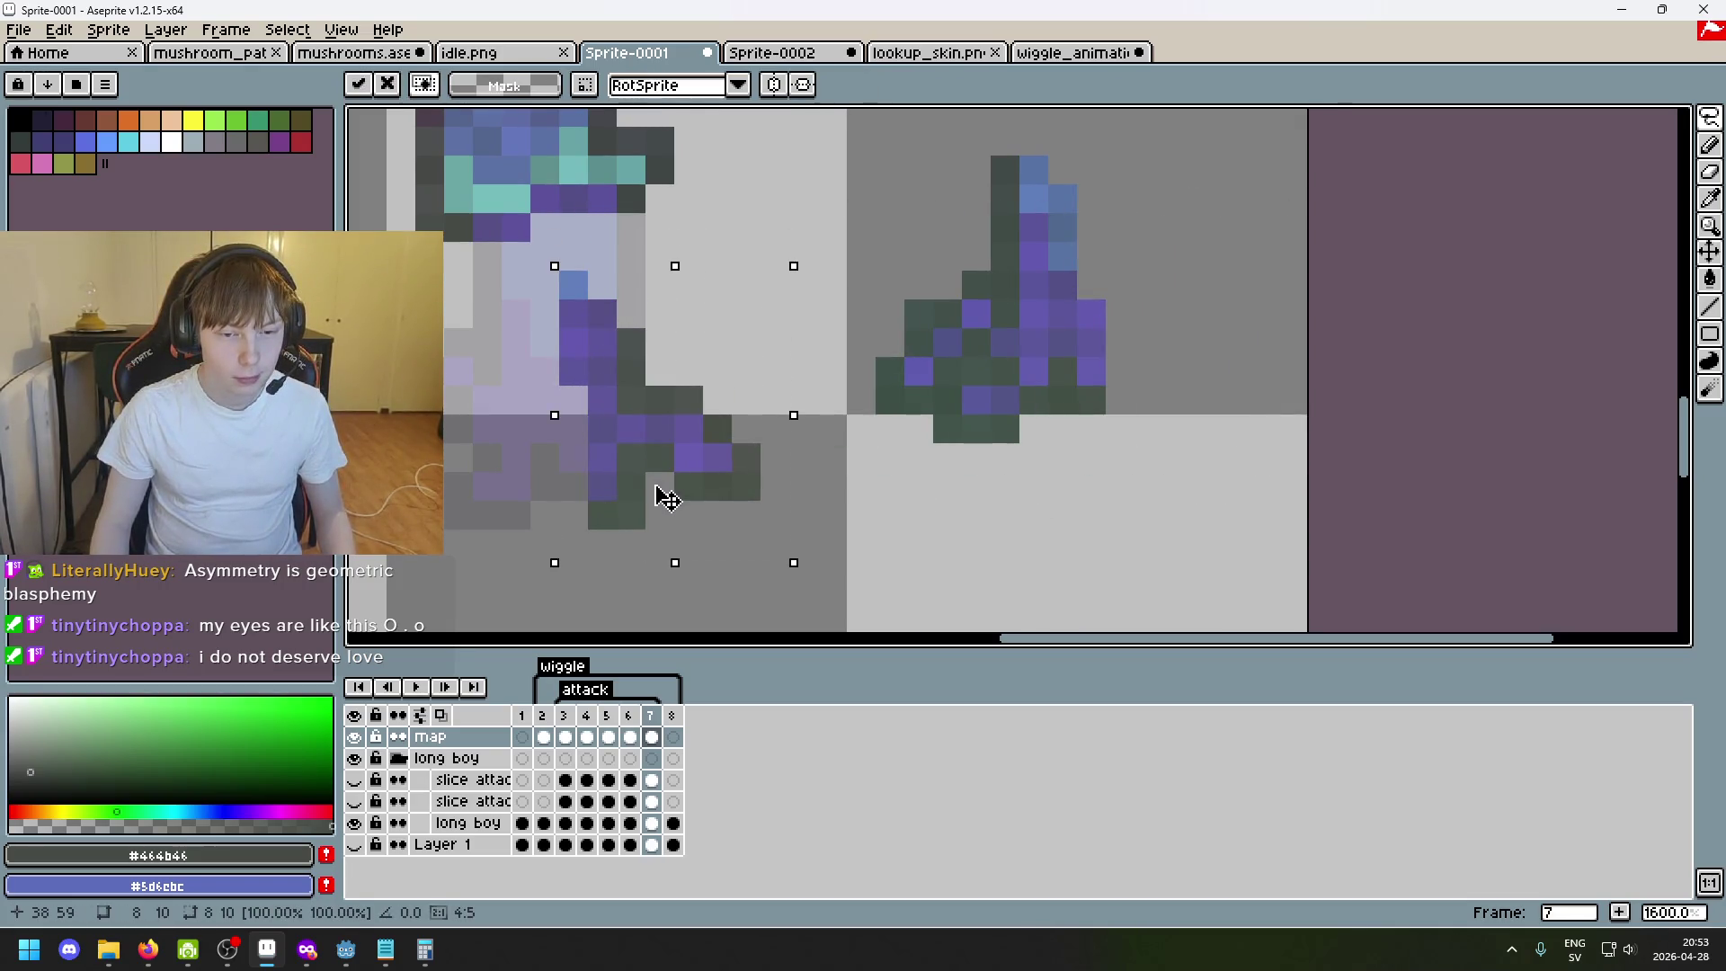
{"action": "key", "text": "Return"}
{"action": "scroll", "coordinate": [804, 285], "scroll_direction": "down", "scroll_amount": 1}
{"action": "left_click_drag", "start_coordinate": [804, 348], "coordinate": [852, 397]}
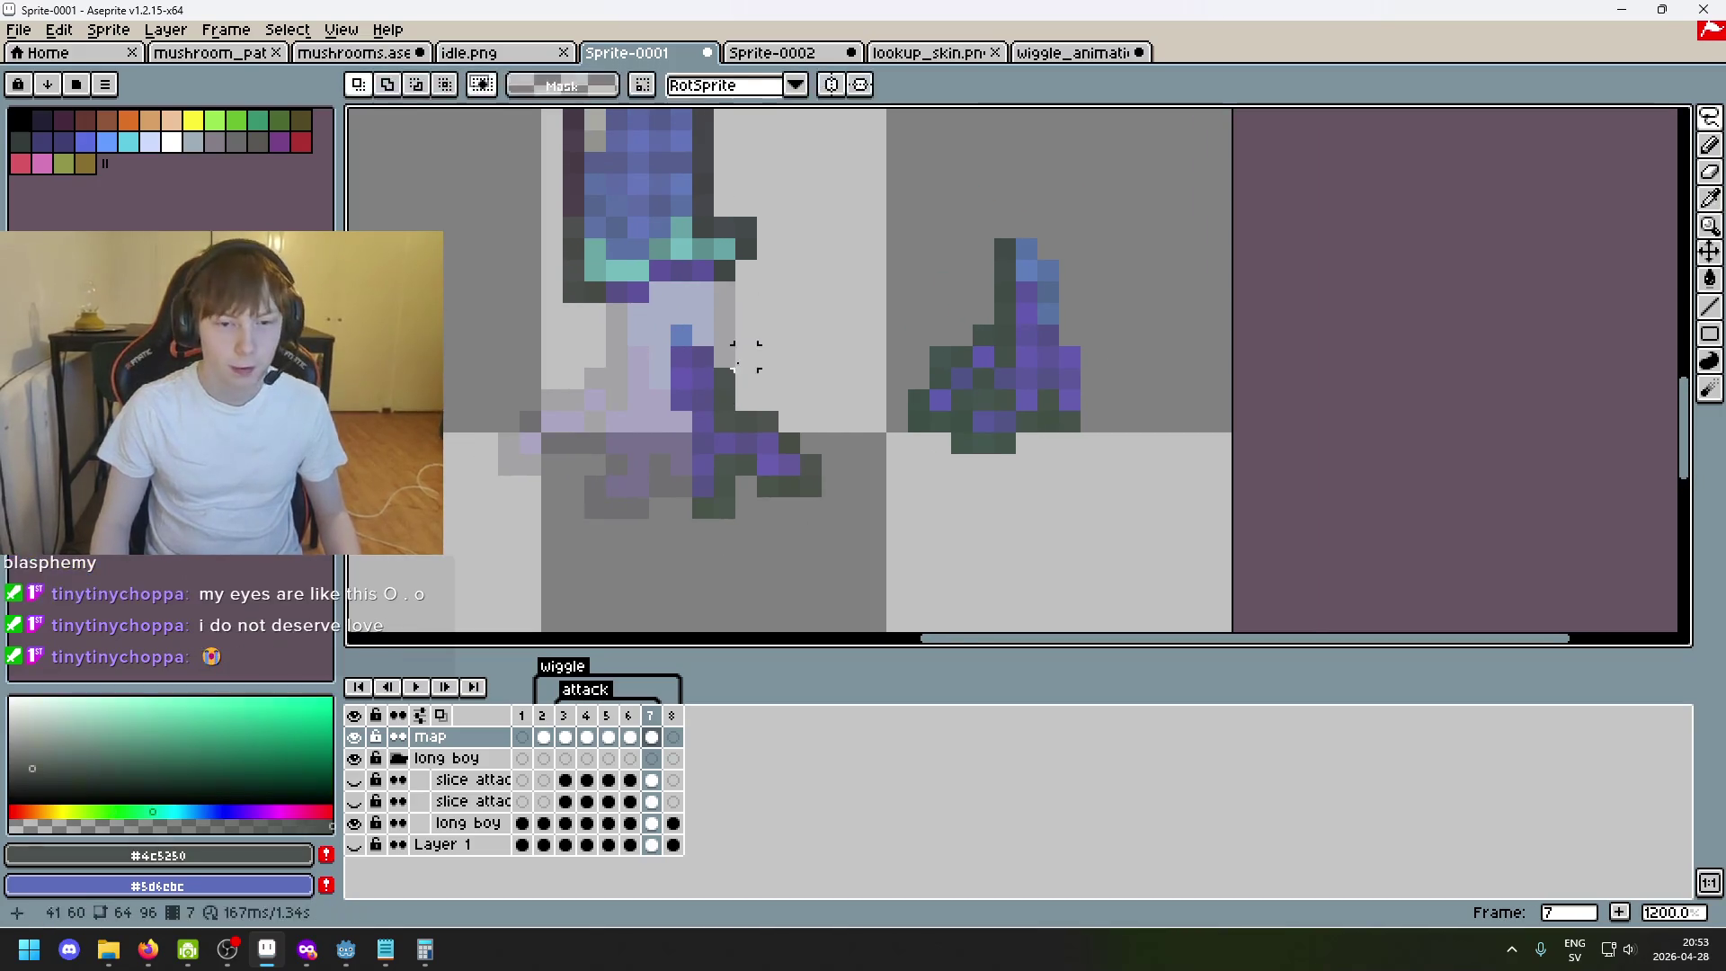
{"action": "scroll", "coordinate": [743, 355], "scroll_direction": "up", "scroll_amount": 1}
{"action": "left_click", "coordinate": [736, 277], "text": "alt"}
Paint a dark grey pixel into the leg gap, then lasso the remaining right leg piece.
{"action": "left_click", "coordinate": [718, 295]}
{"action": "key", "text": "e"}
{"action": "scroll", "coordinate": [1049, 433], "scroll_direction": "down", "scroll_amount": 3}
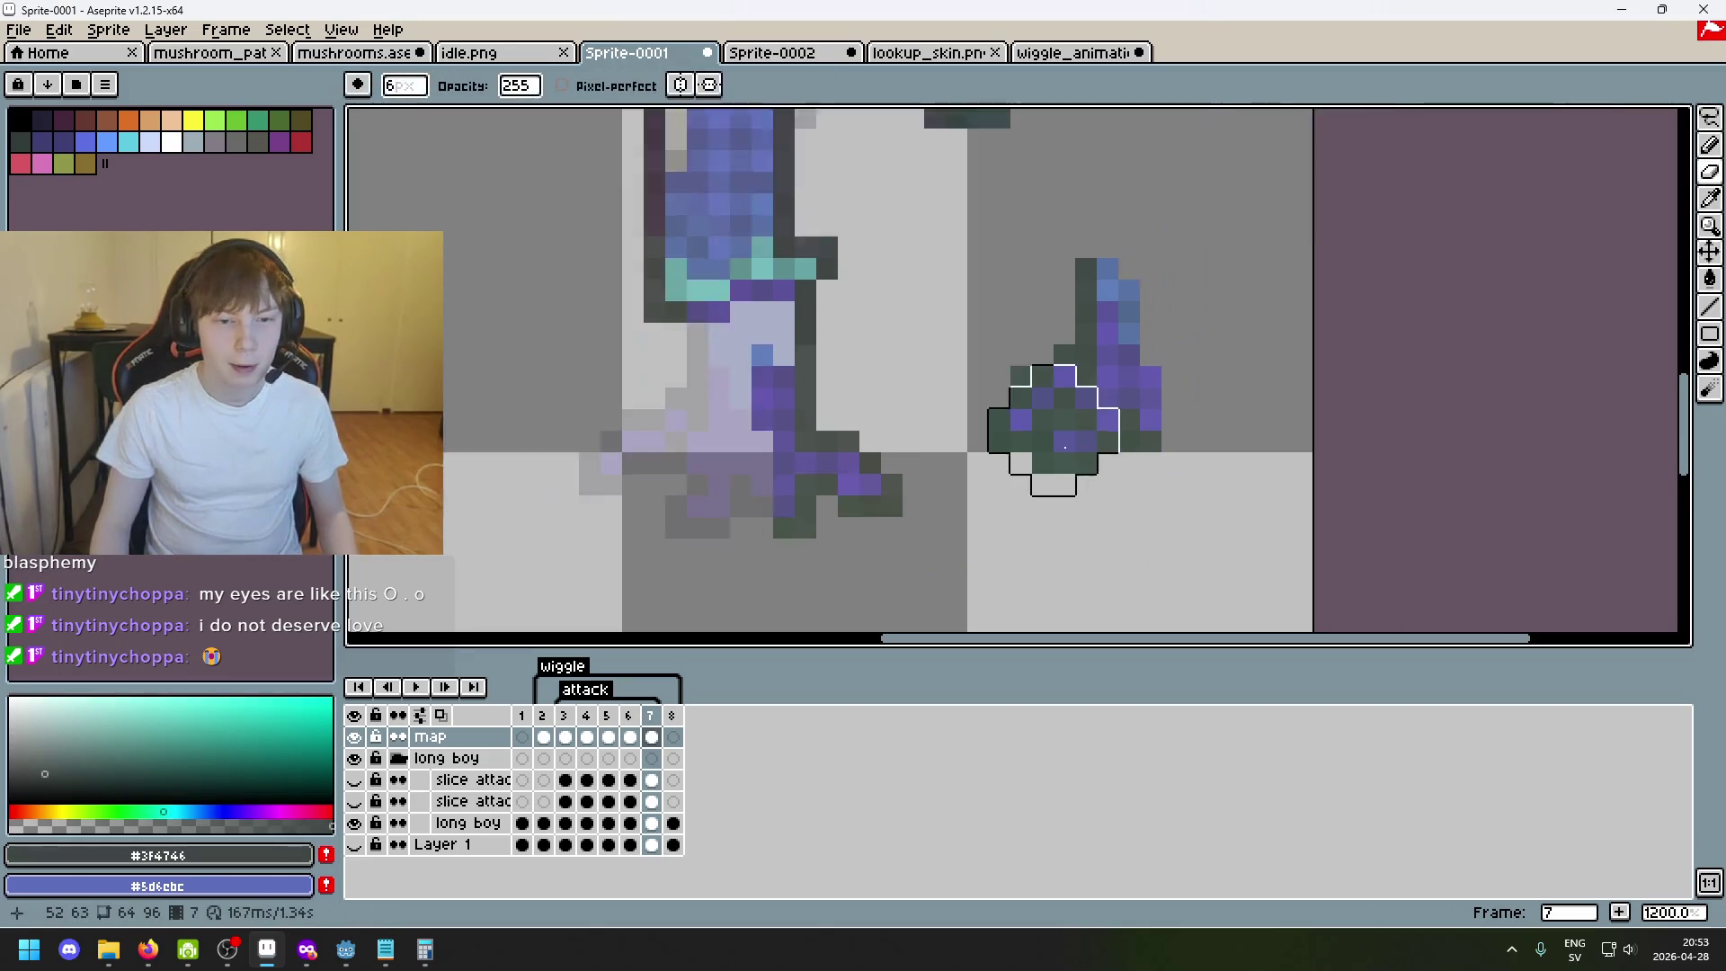
{"action": "scroll", "coordinate": [1023, 462], "scroll_direction": "up", "scroll_amount": 1}
{"action": "scroll", "coordinate": [1014, 455], "scroll_direction": "up", "scroll_amount": 2}
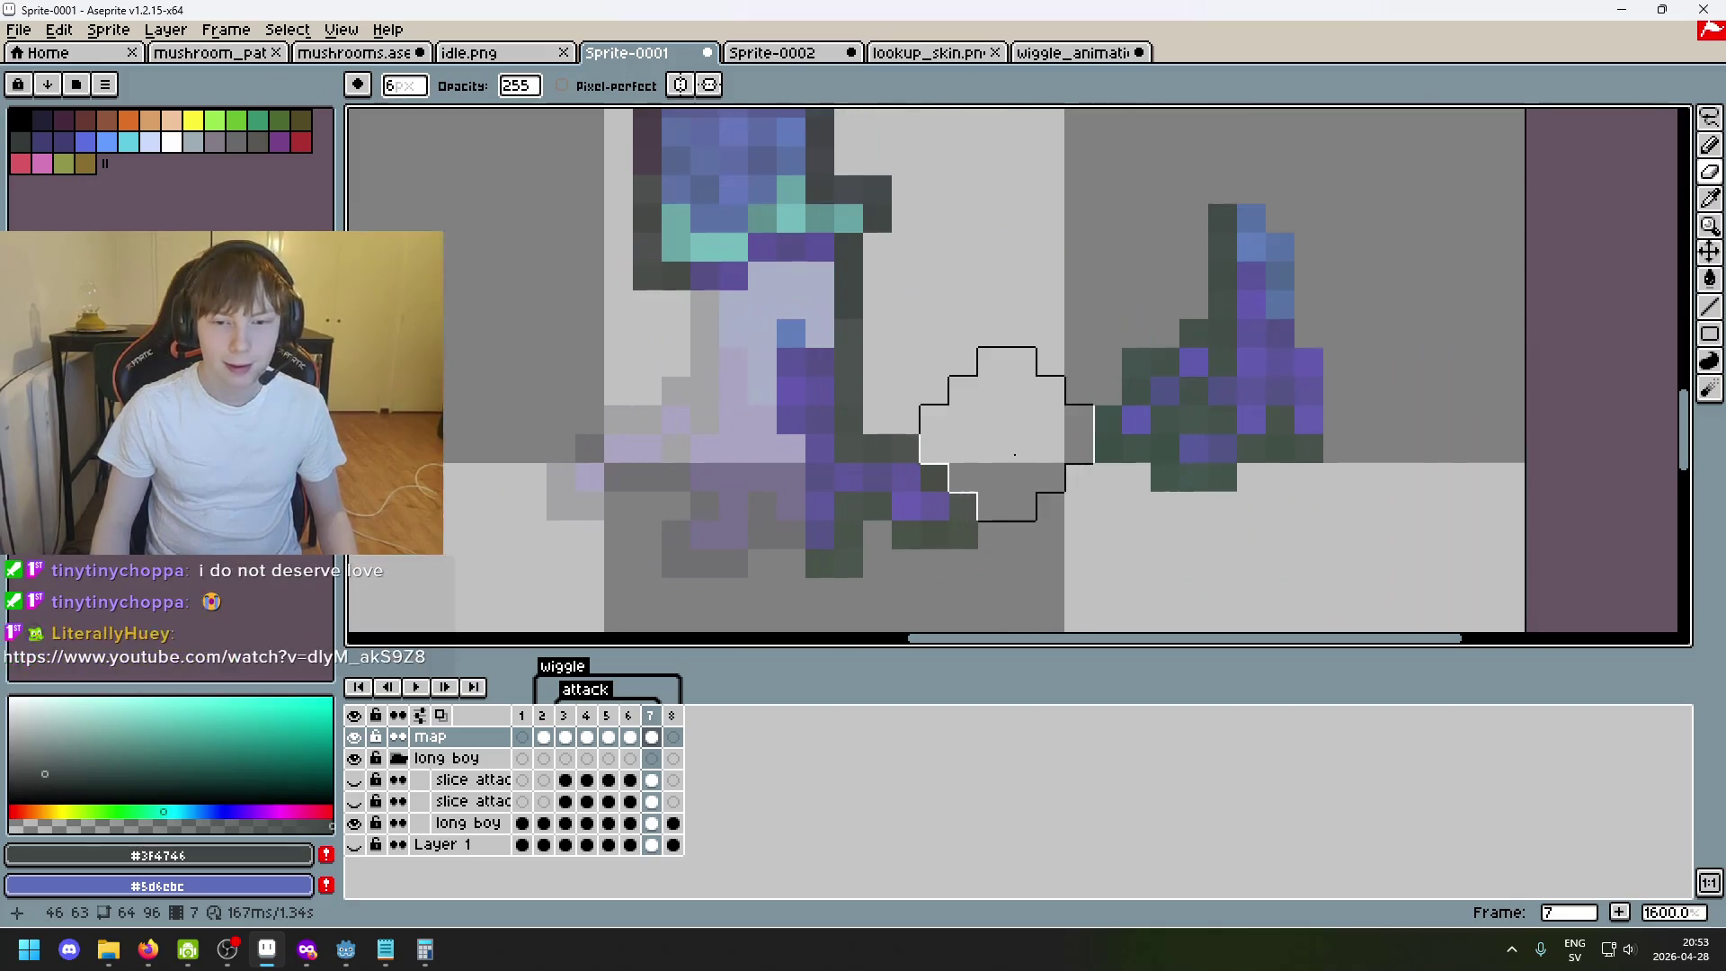
{"action": "left_click_drag", "start_coordinate": [991, 478], "coordinate": [1183, 386]}
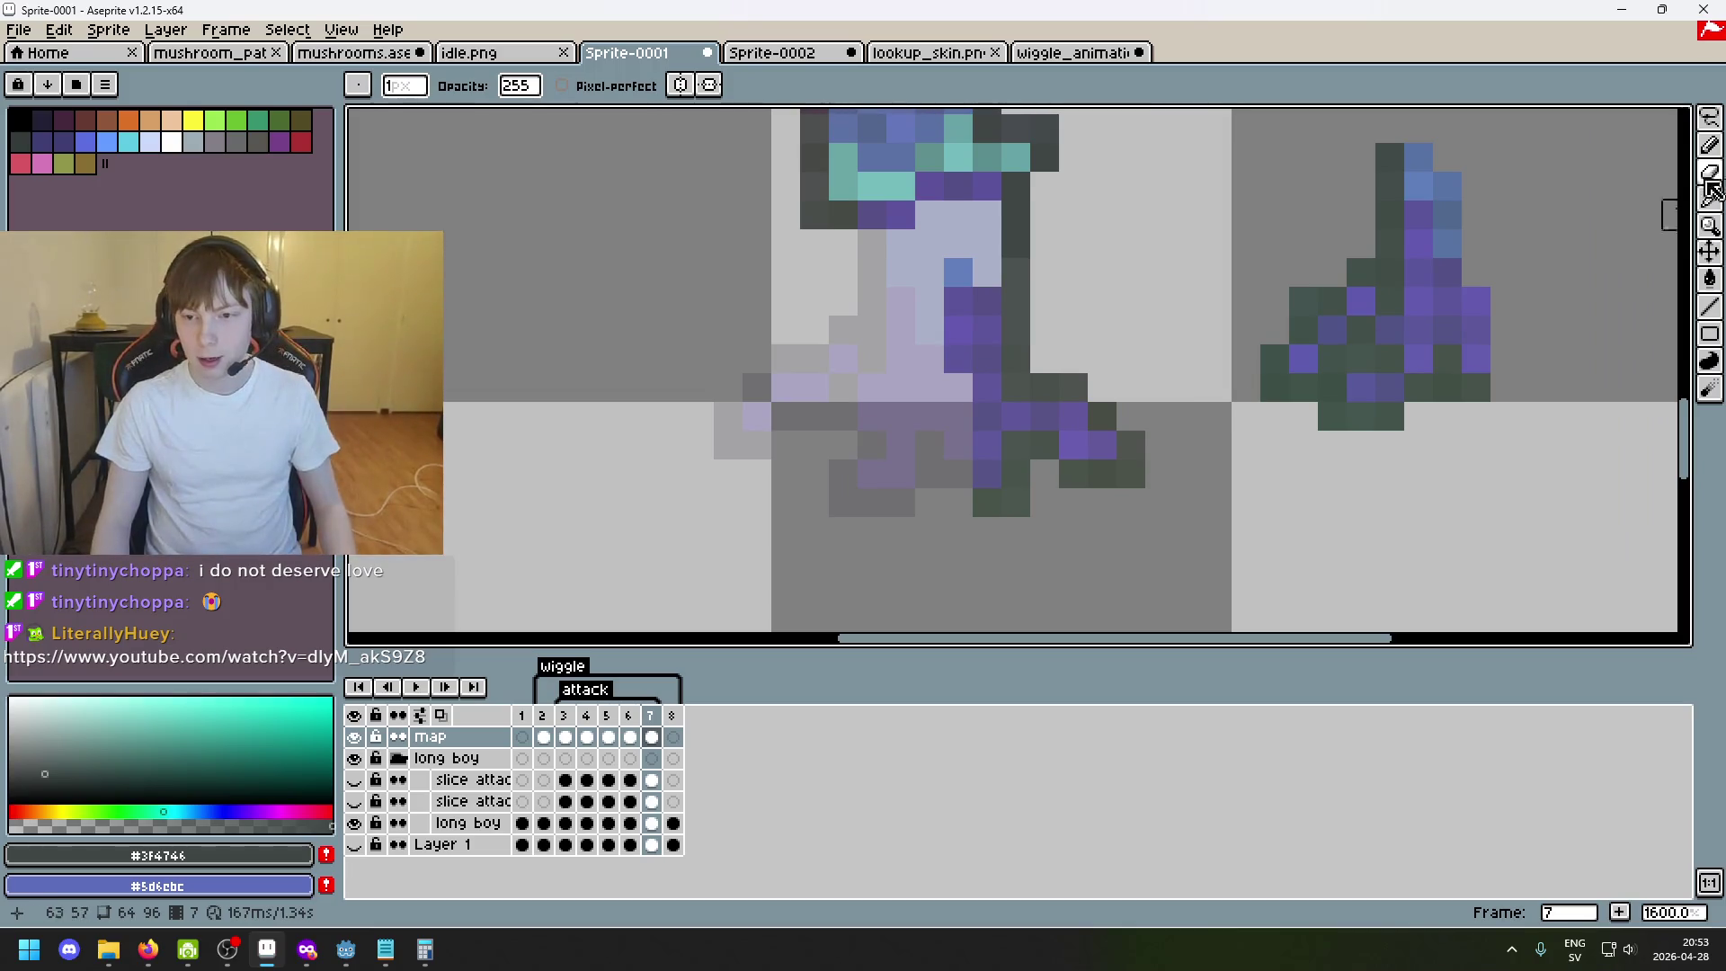
{"action": "key", "text": "m"}
{"action": "scroll", "coordinate": [1222, 455], "scroll_direction": "right", "scroll_amount": 2}
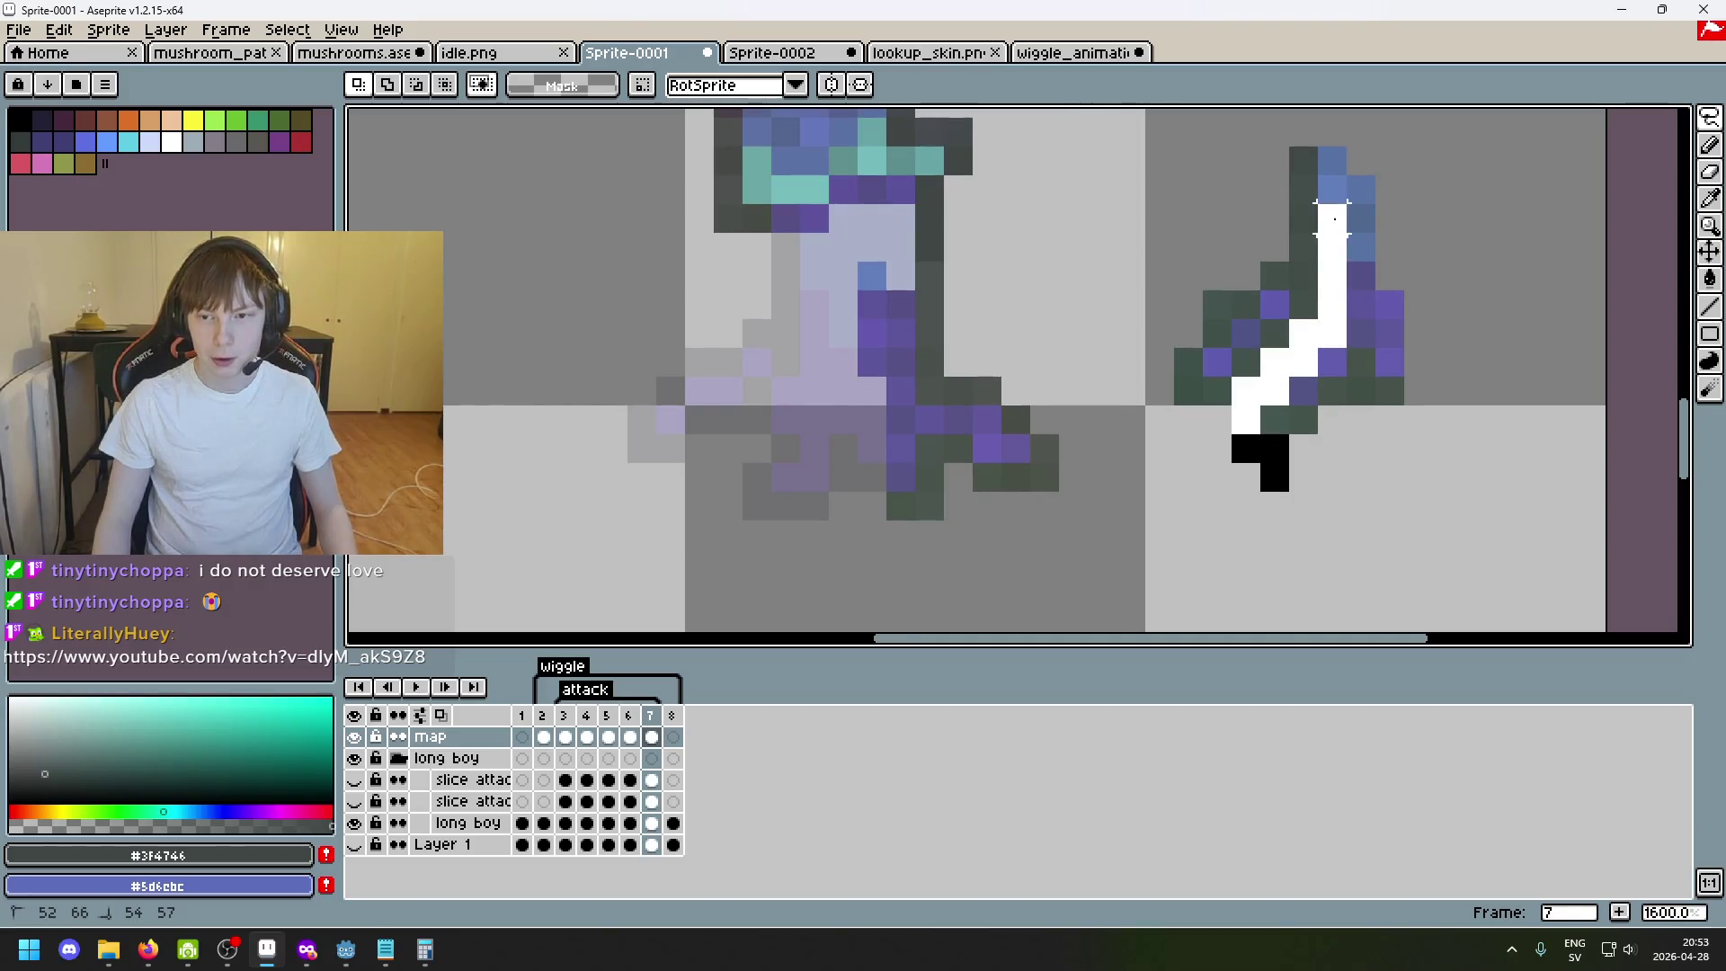
{"action": "left_click_drag", "start_coordinate": [1332, 216], "coordinate": [1276, 471]}
{"action": "scroll", "coordinate": [1276, 471], "scroll_direction": "down", "scroll_amount": 1}
Move the lassoed leg piece left onto the reference pose and commit it.
{"action": "mouse_move", "coordinate": [1128, 500]}
{"action": "left_mouse_down"}
{"action": "mouse_move", "coordinate": [876, 500]}
{"action": "mouse_move", "coordinate": [901, 504]}
{"action": "left_mouse_up"}
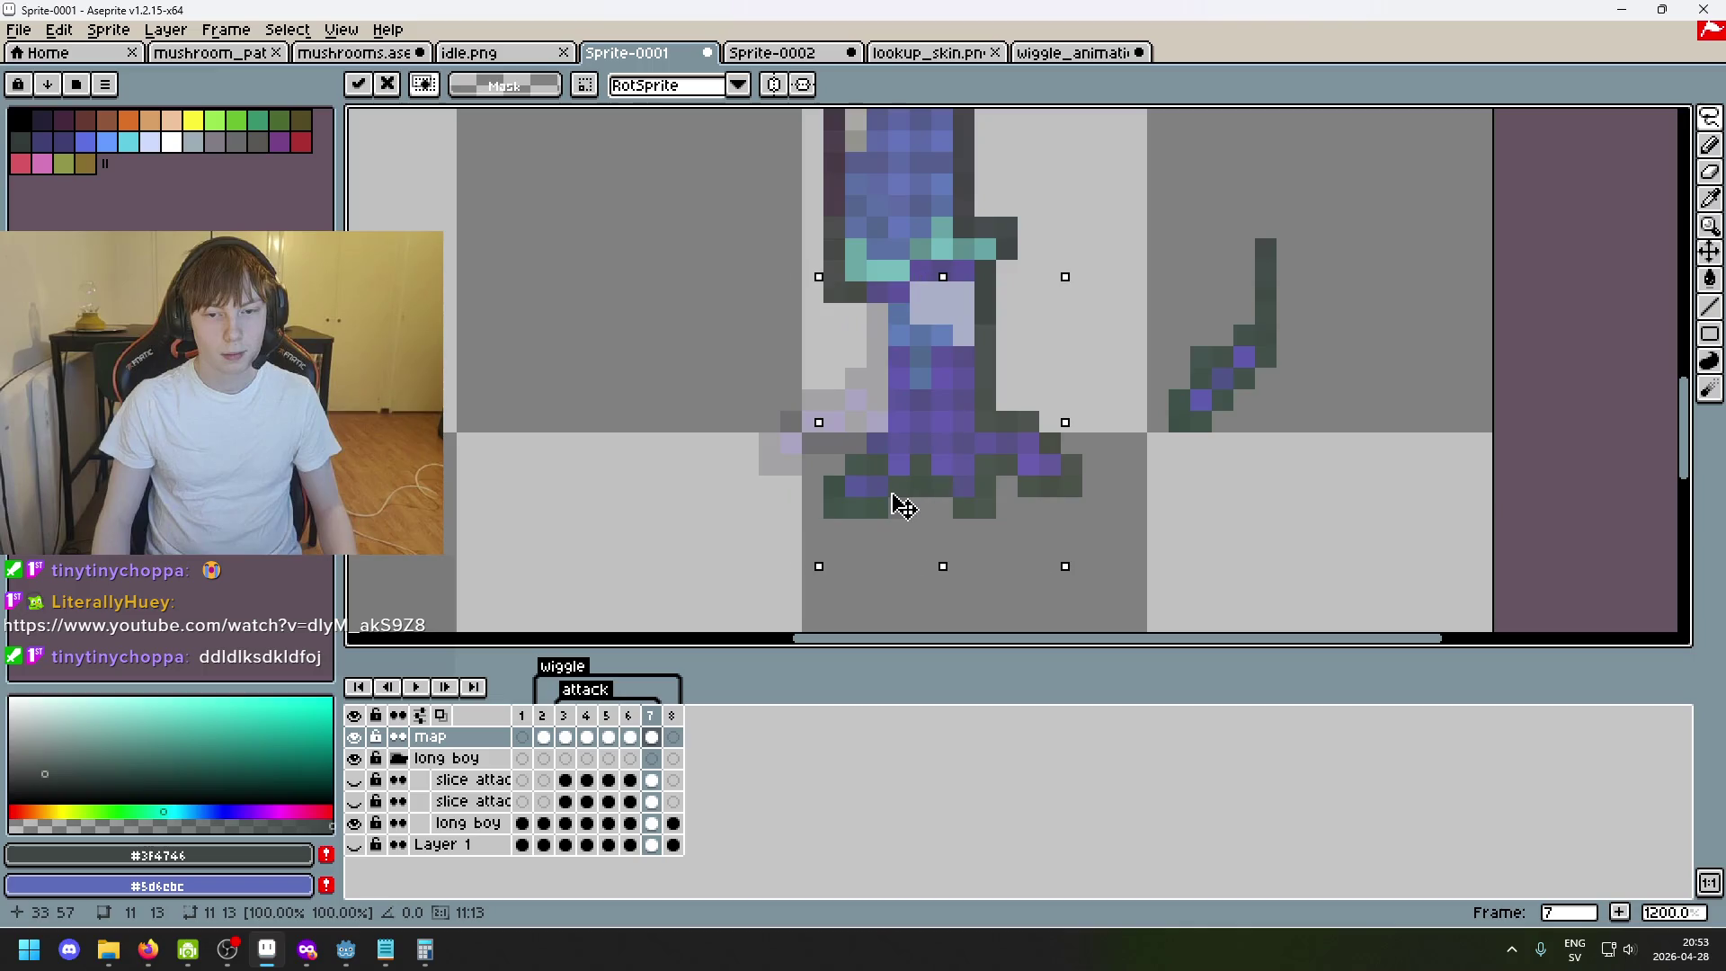
{"action": "left_click_drag", "start_coordinate": [902, 508], "coordinate": [906, 506]}
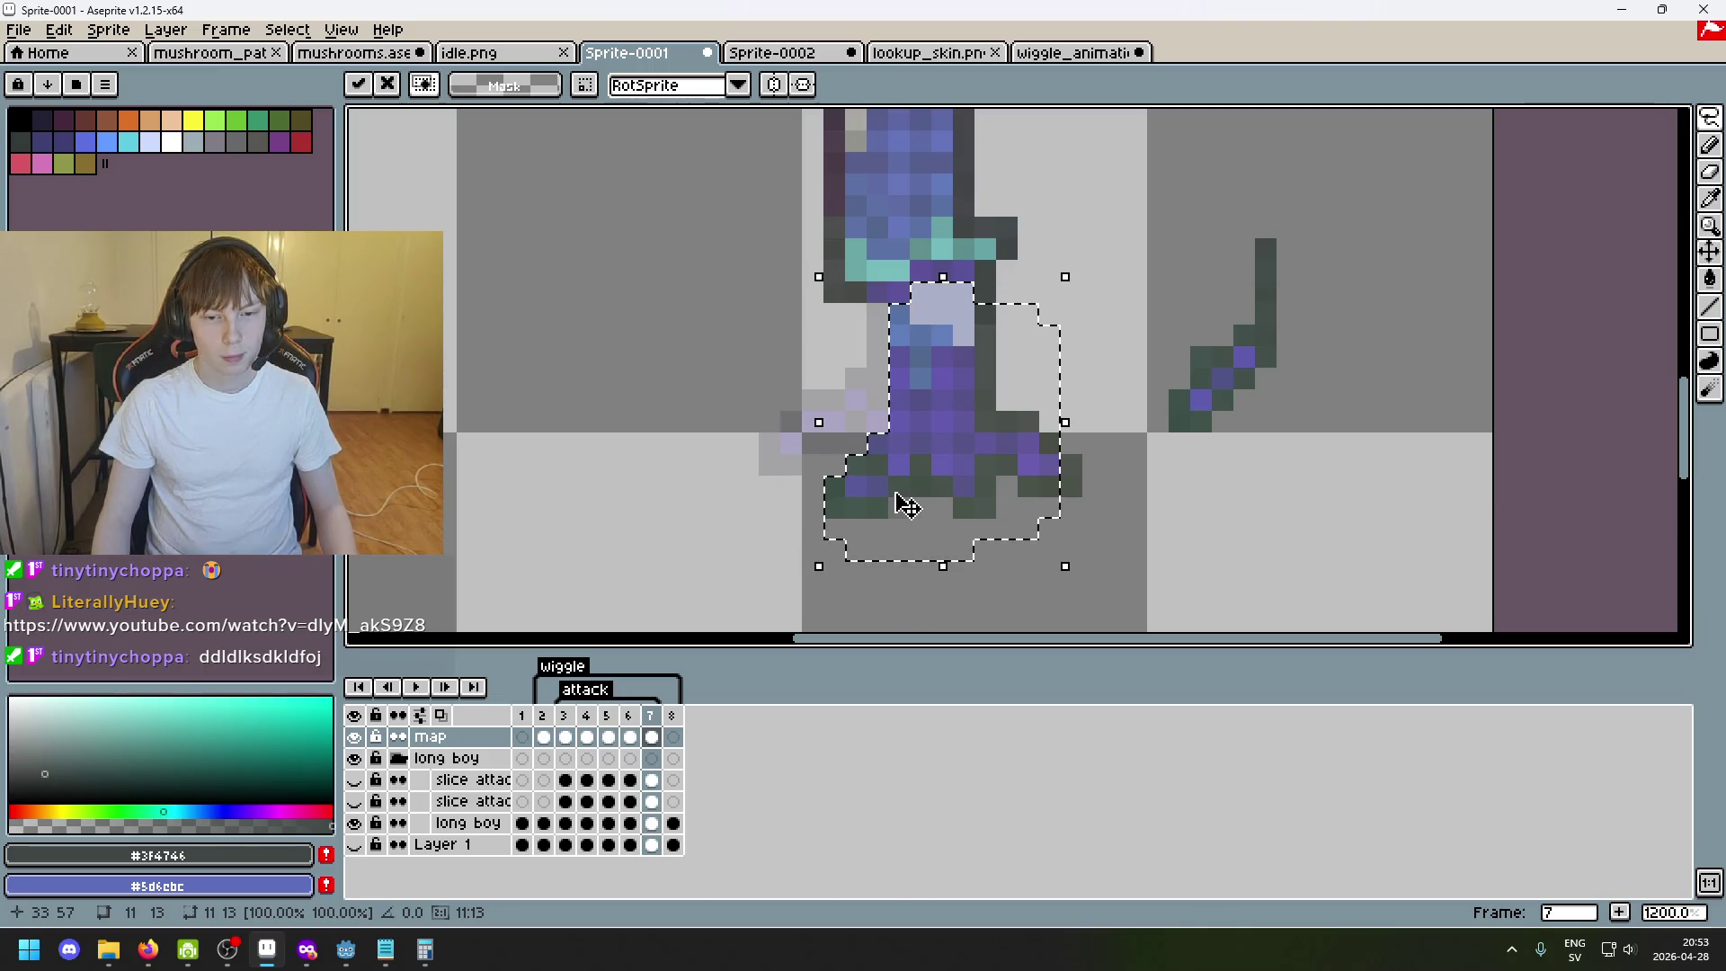
{"action": "key", "text": "Return"}
{"action": "scroll", "coordinate": [833, 502], "scroll_direction": "up", "scroll_amount": 3}
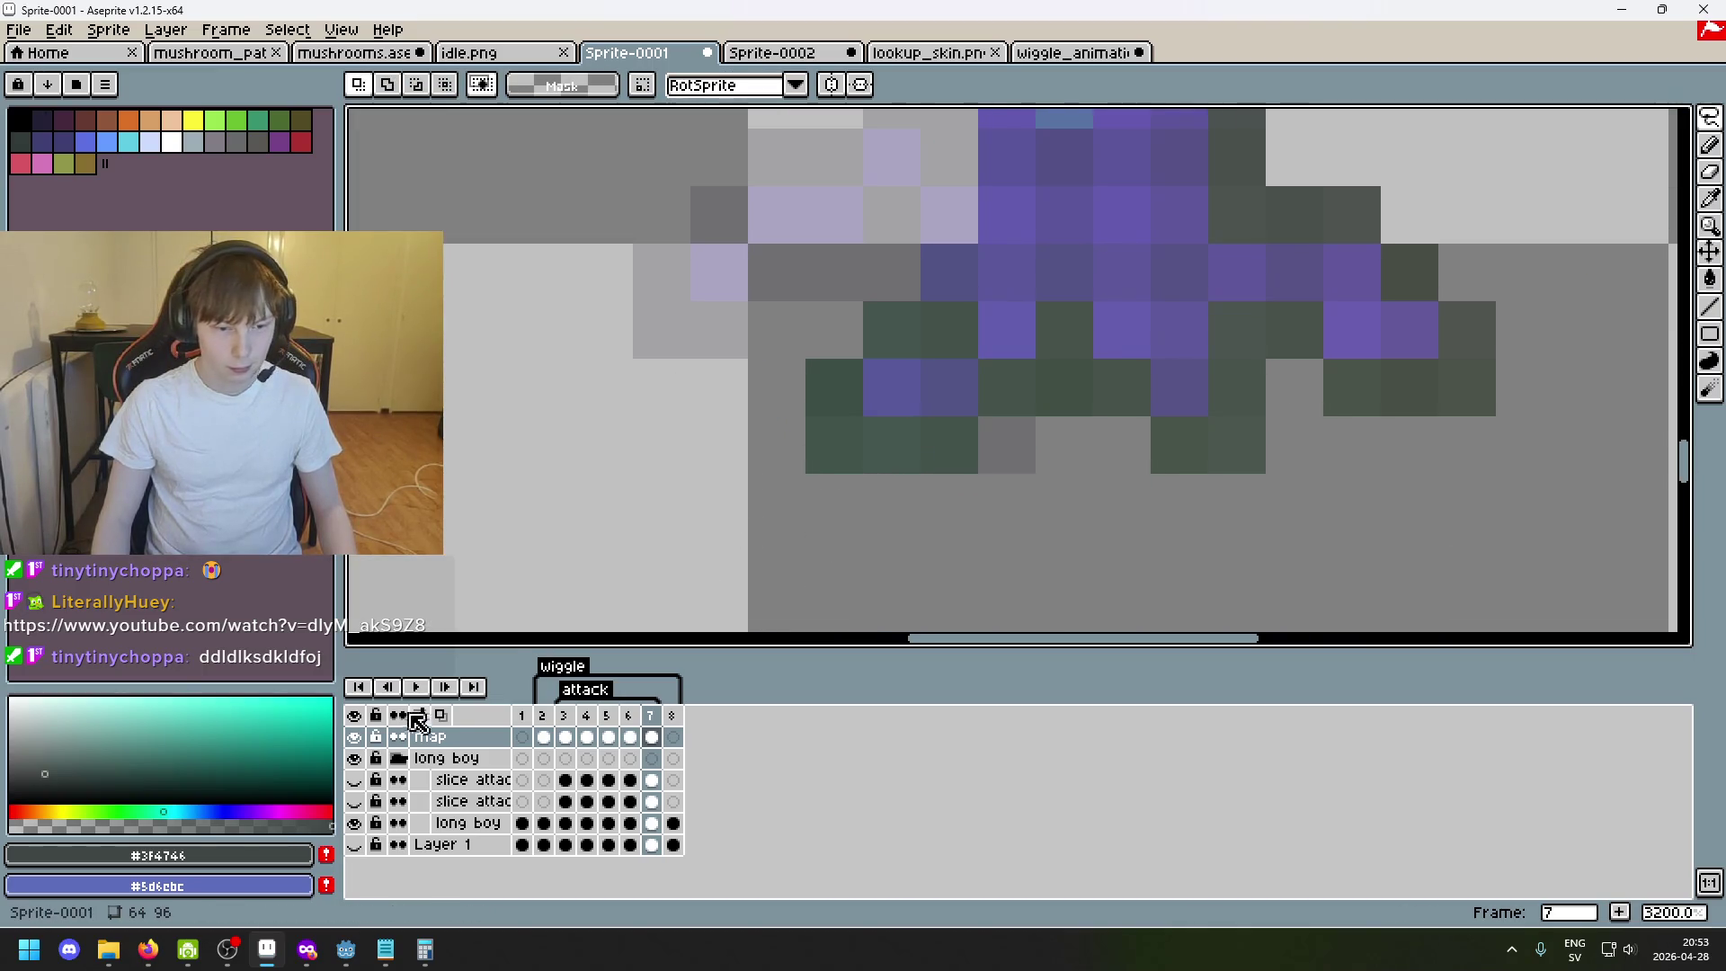
Toggle the map reference layer repeatedly to compare poses, then clear the leftover selection at the leg tip.
{"action": "left_click", "coordinate": [354, 737]}
{"action": "left_click", "coordinate": [355, 736]}
{"action": "left_click", "coordinate": [355, 736]}
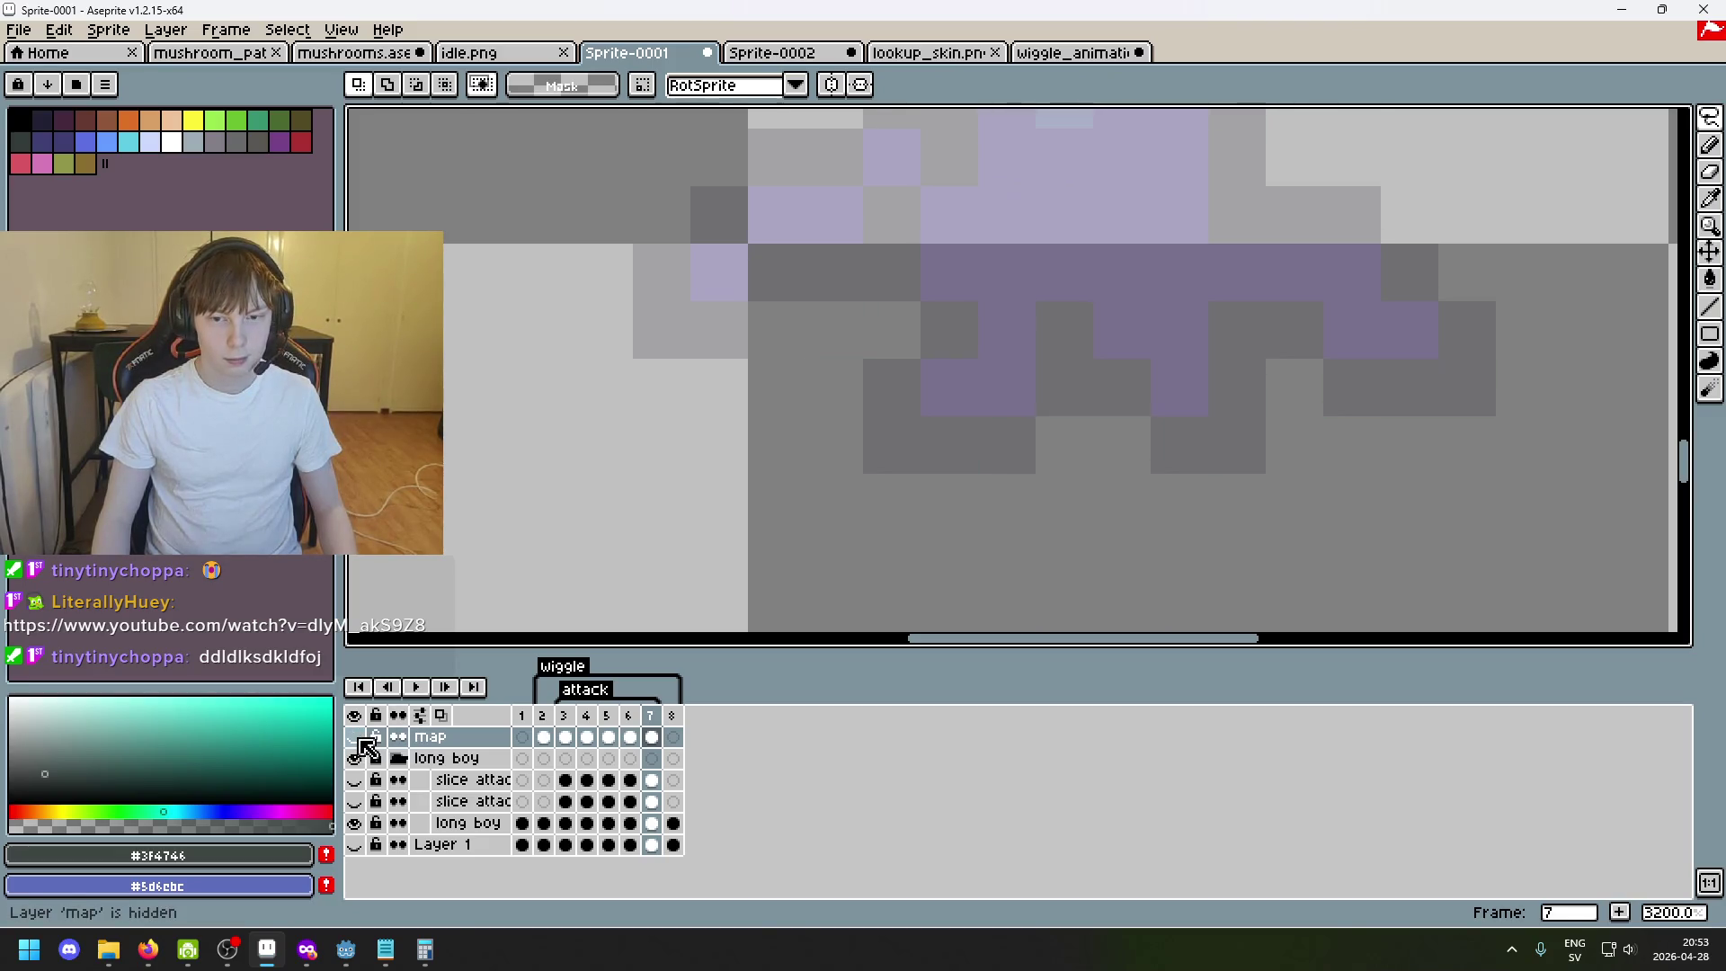
{"action": "left_click", "coordinate": [356, 737]}
{"action": "left_click", "coordinate": [357, 736]}
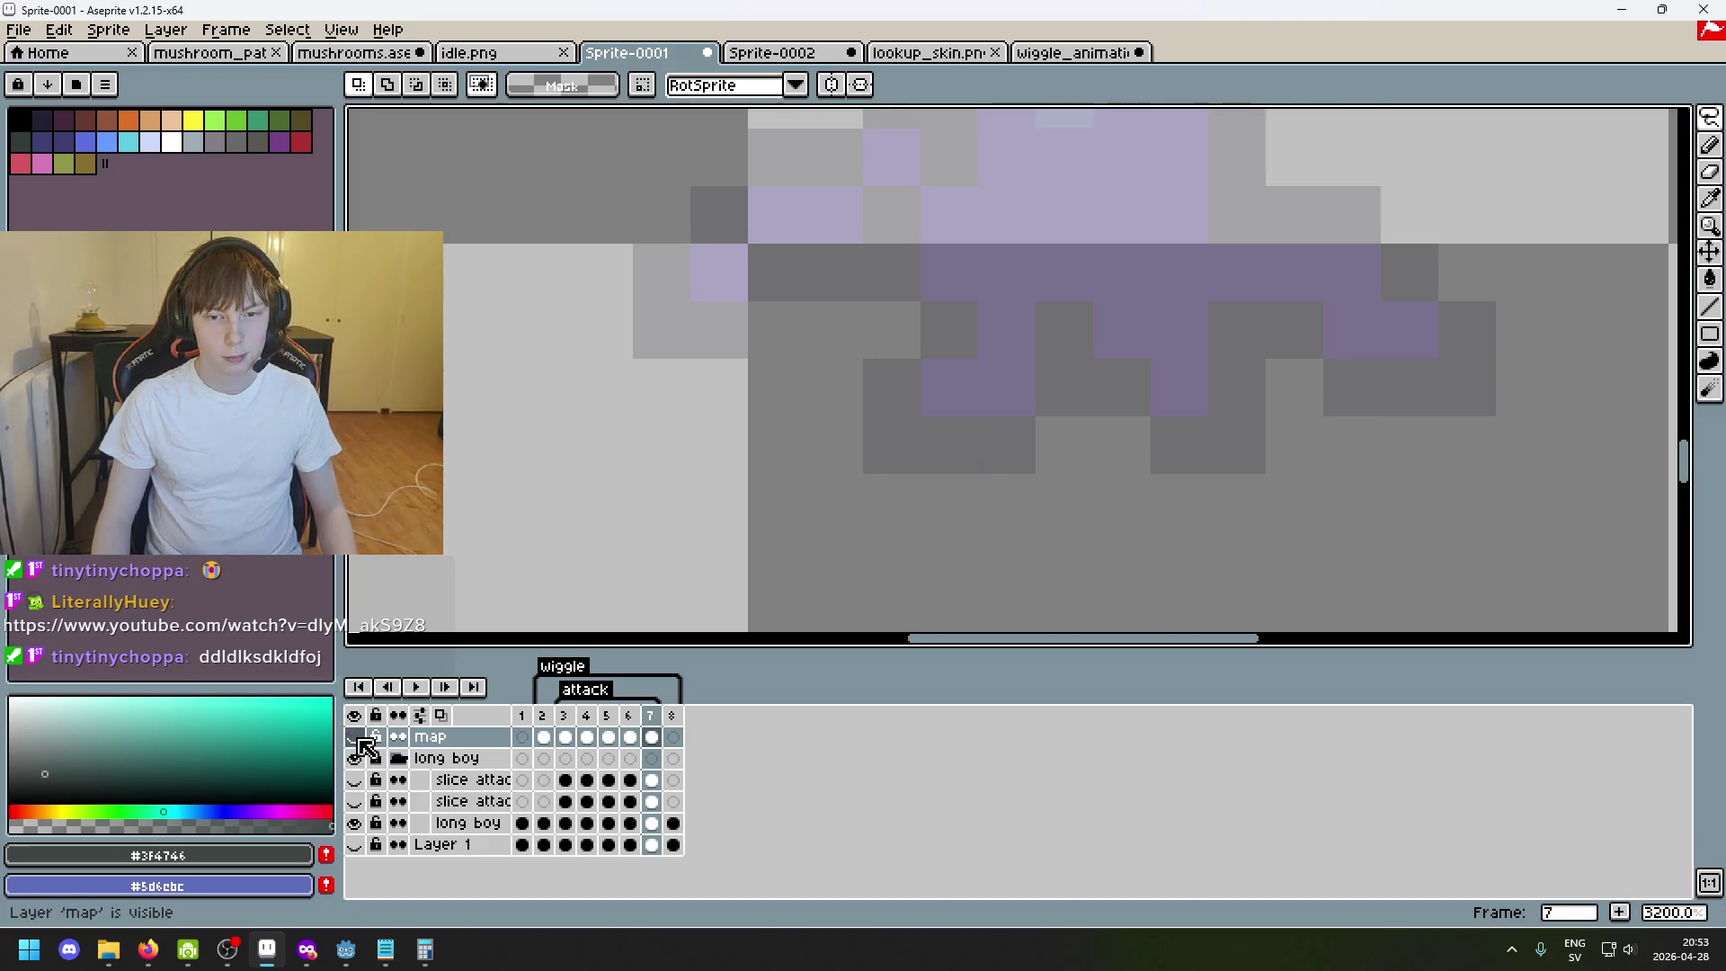
{"action": "left_click", "coordinate": [356, 736]}
{"action": "left_click", "coordinate": [356, 736]}
{"action": "mouse_move", "coordinate": [833, 560]}
{"action": "left_mouse_down"}
{"action": "mouse_move", "coordinate": [891, 371]}
{"action": "mouse_move", "coordinate": [917, 472]}
{"action": "left_mouse_up"}
{"action": "key", "text": "Return"}
{"action": "key", "text": "ctrl+d"}
{"action": "scroll", "coordinate": [1087, 497], "scroll_direction": "down", "scroll_amount": 3}
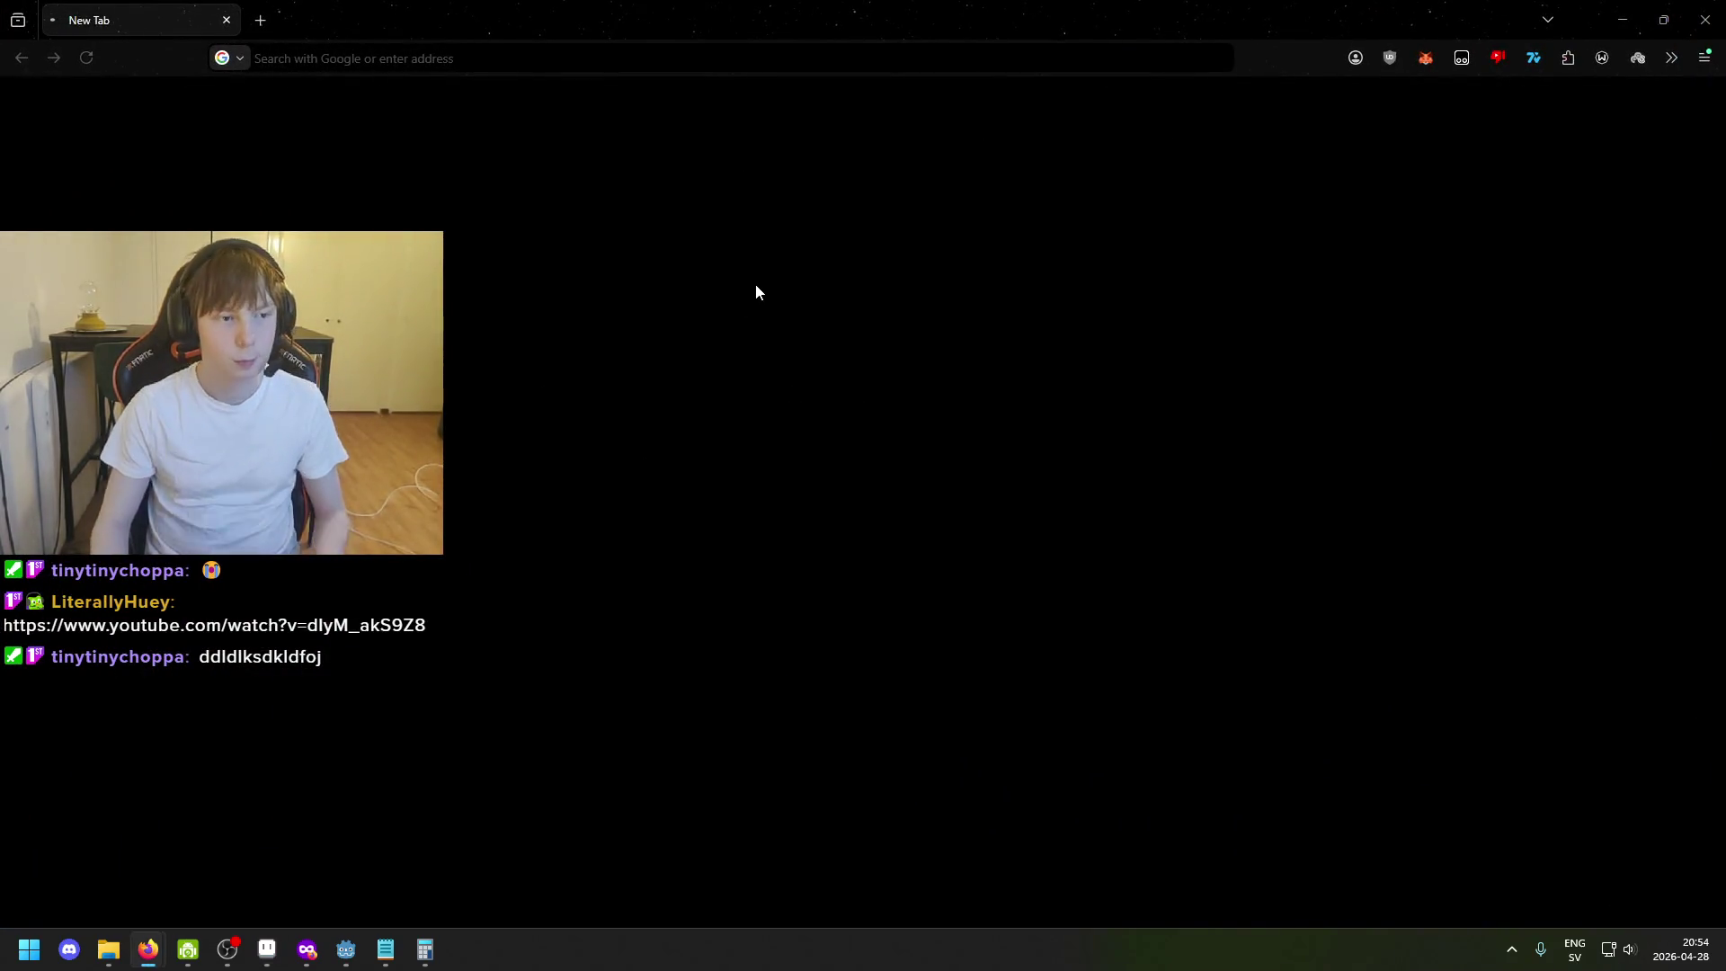
{"action": "key", "text": "ctrl+v"}
{"action": "key", "text": "Return"}
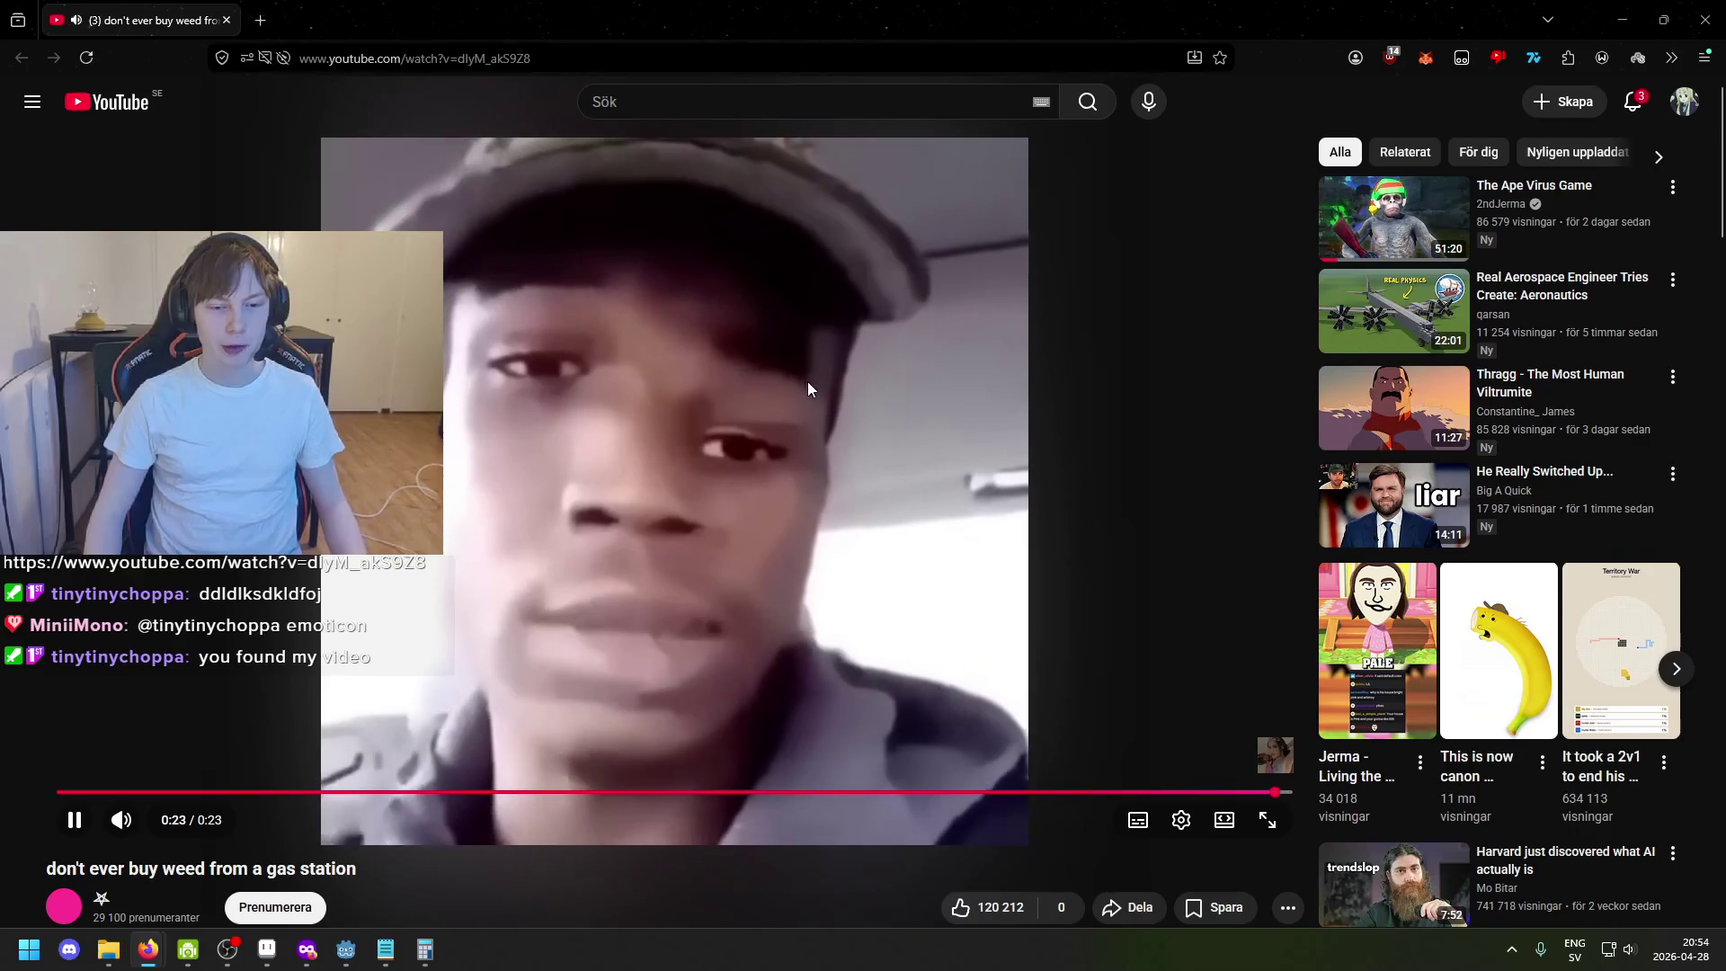
{"action": "key", "text": "alt+Tab"}
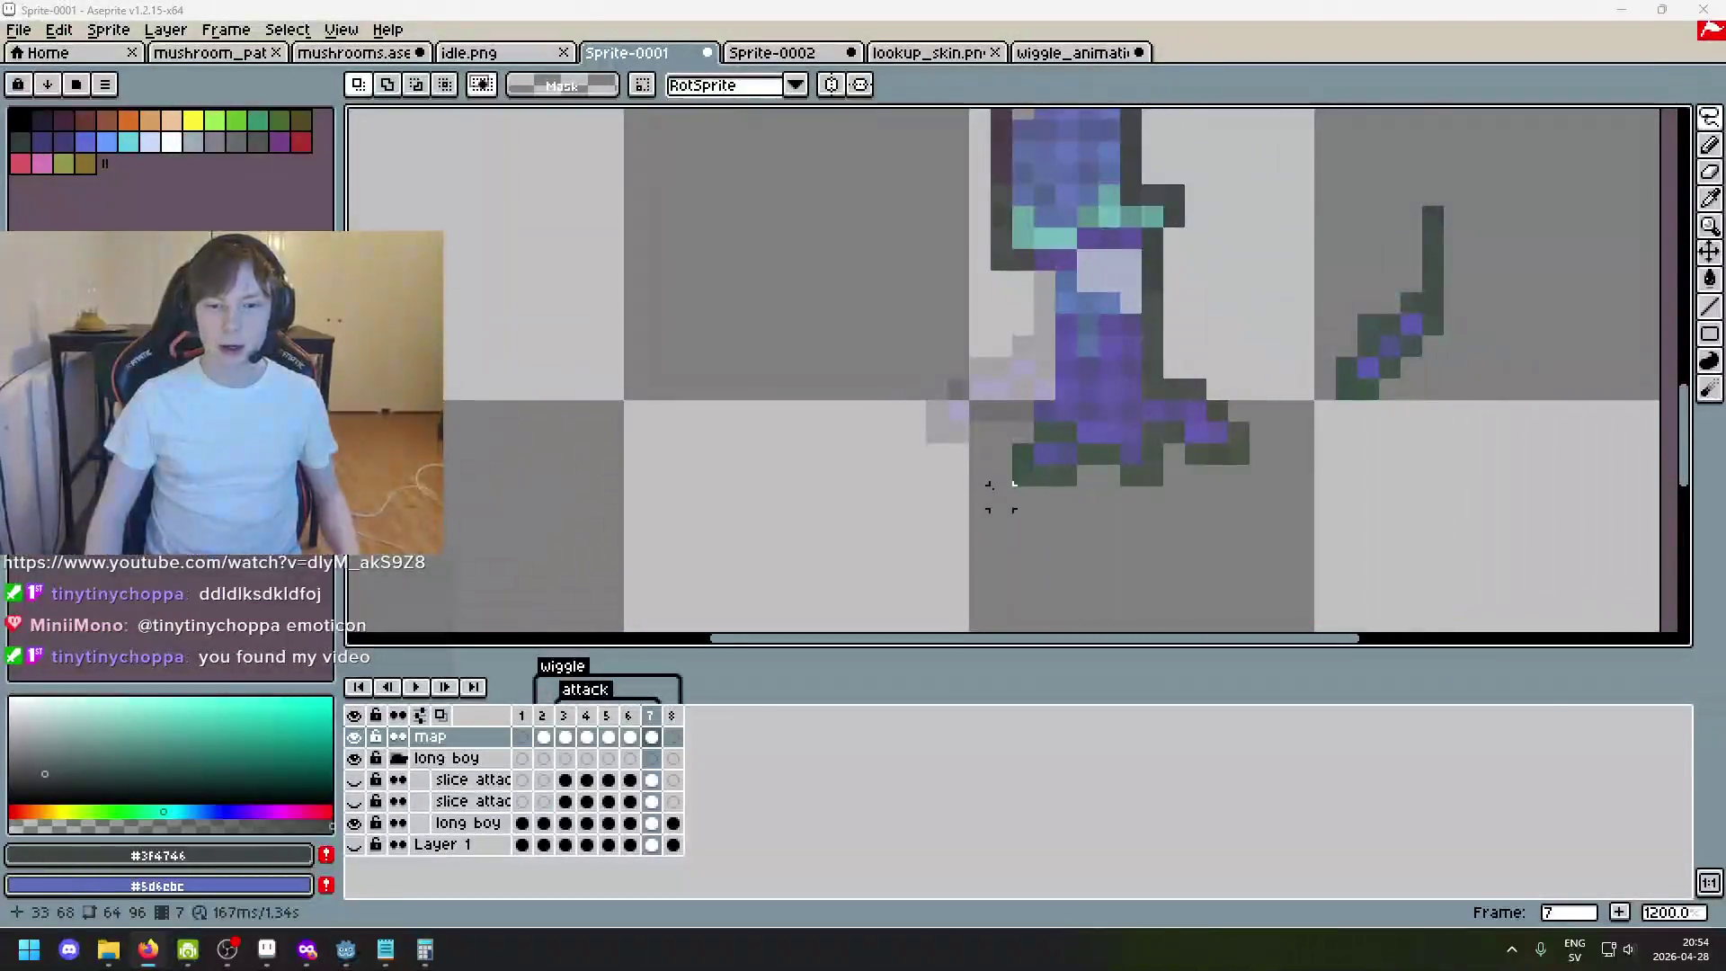
{"action": "scroll", "coordinate": [1039, 479], "scroll_direction": "right", "scroll_amount": 1}
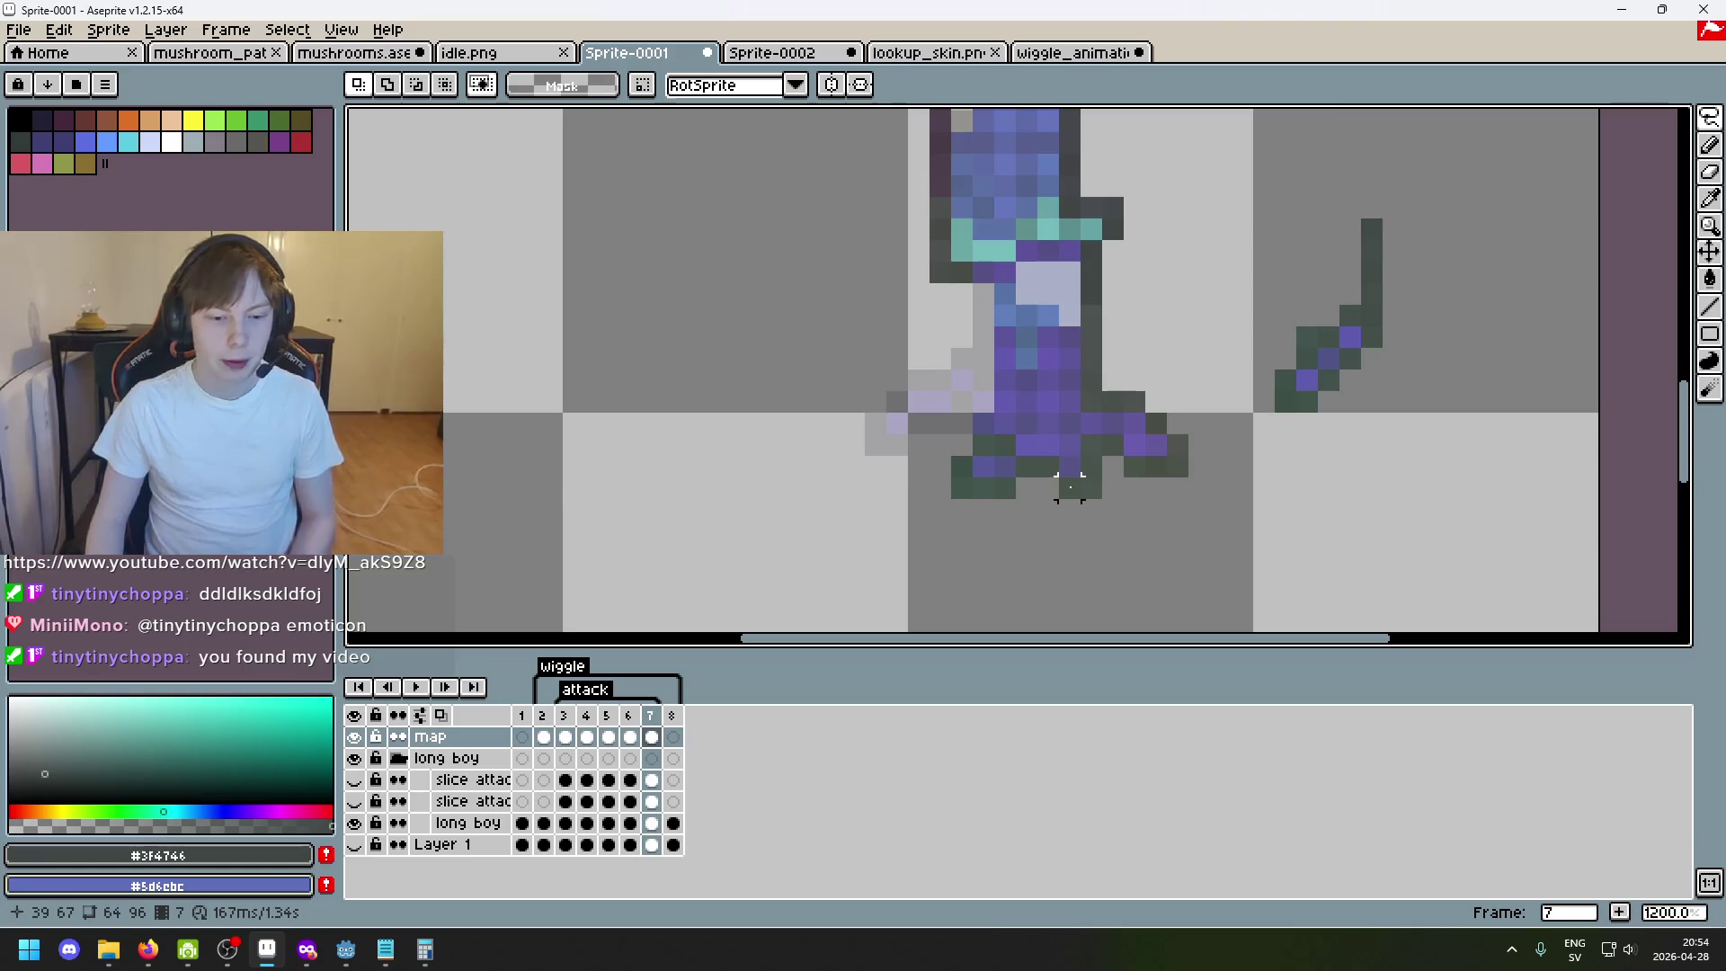